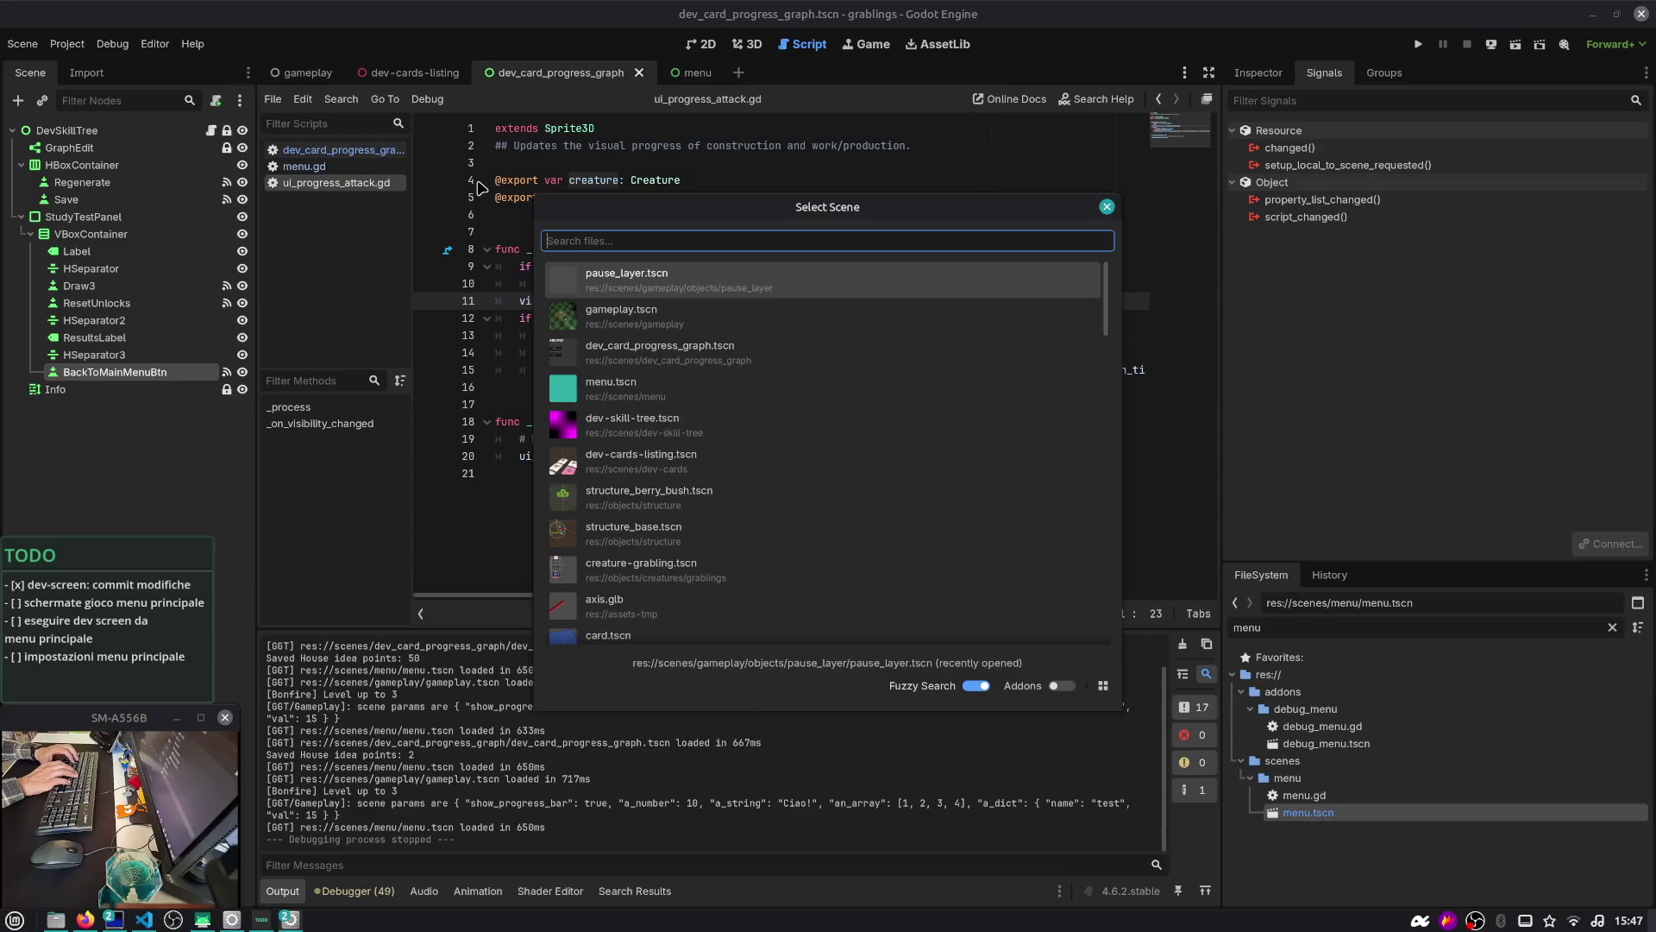
Open the structure_base scene via Quick Open and show it in the 3D view
type("structure_base")
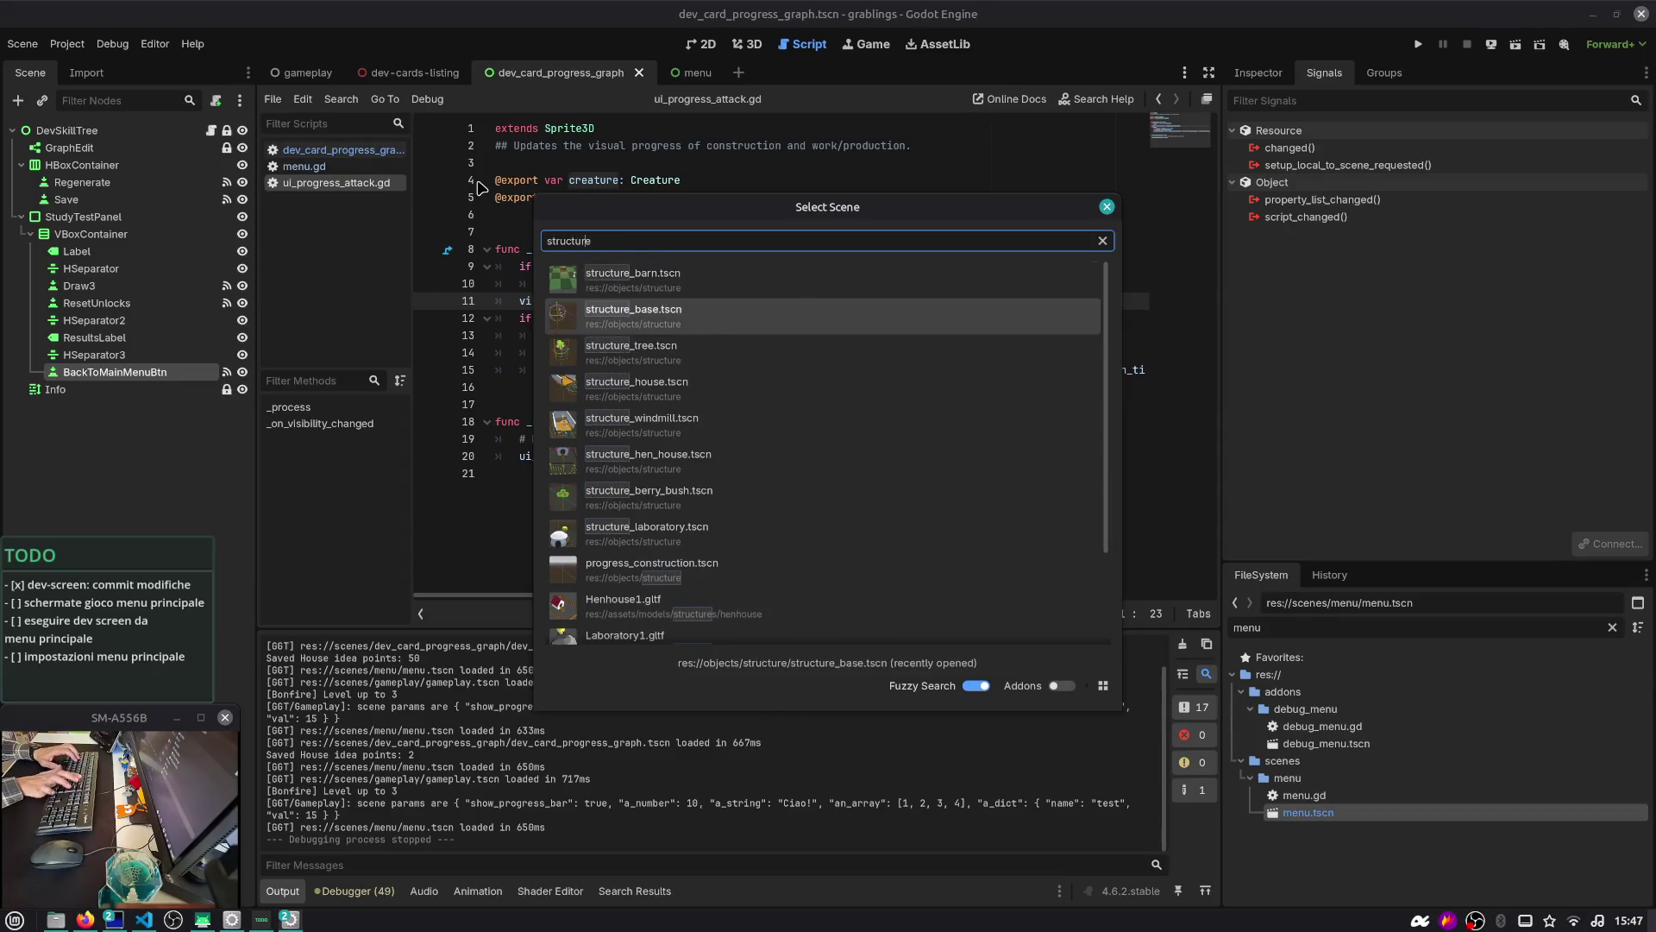
key("Return")
left_click(748, 44)
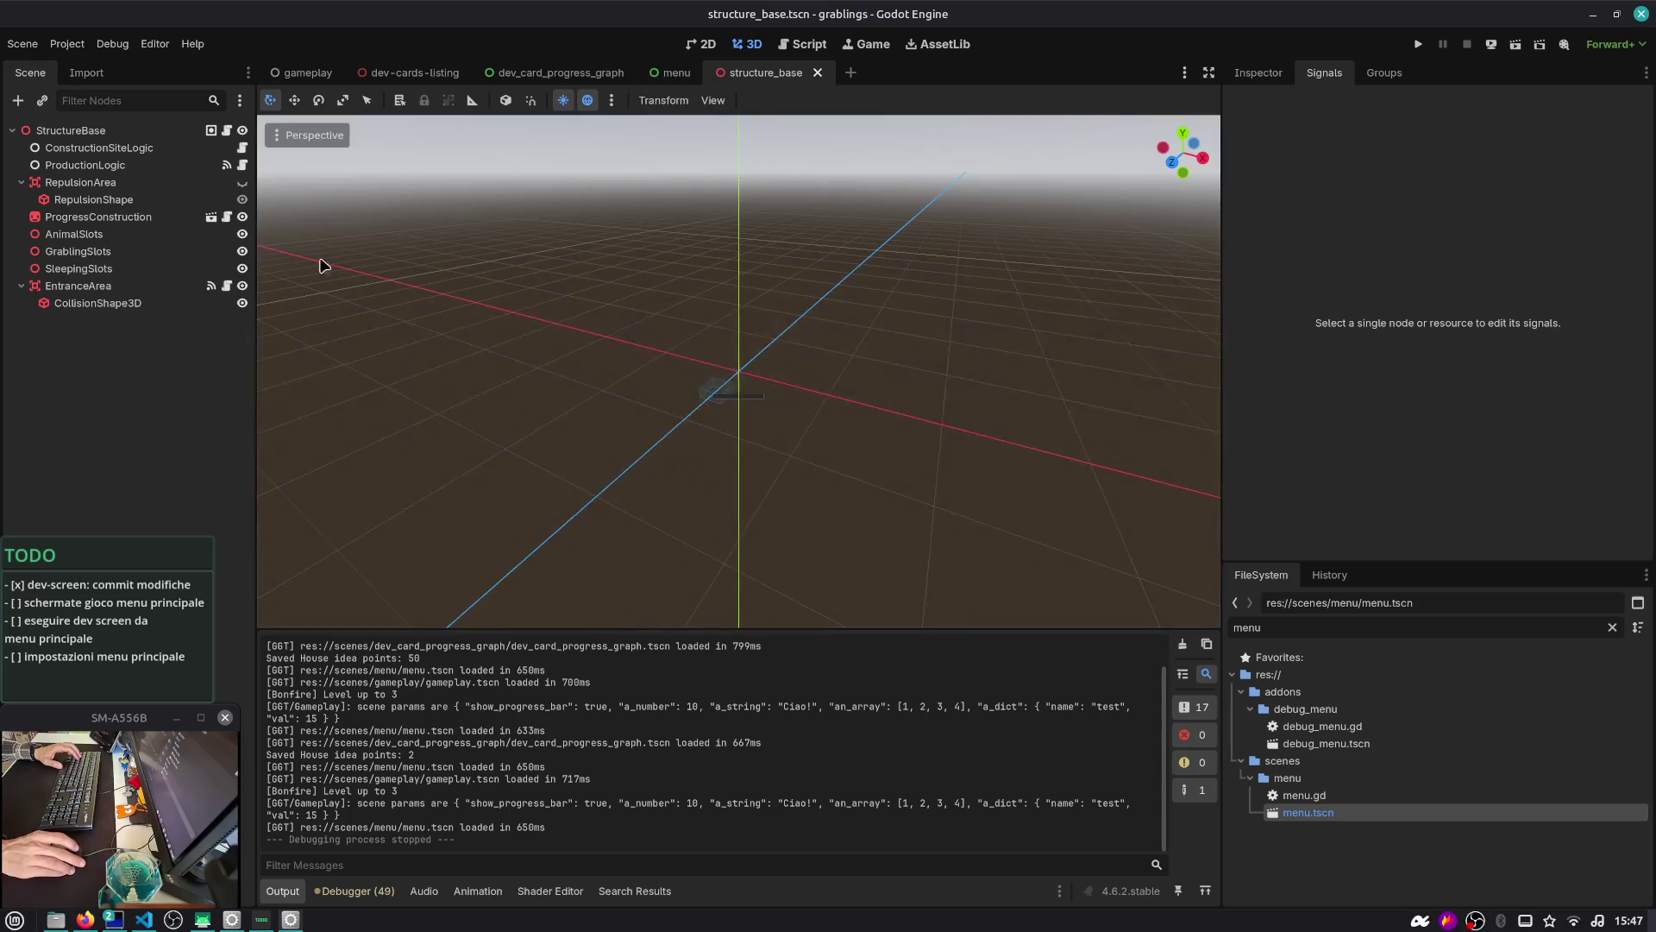
Select ProgressConstruction, then ProductionLogic, and view its Inspector properties and attached script
left_click(79, 217)
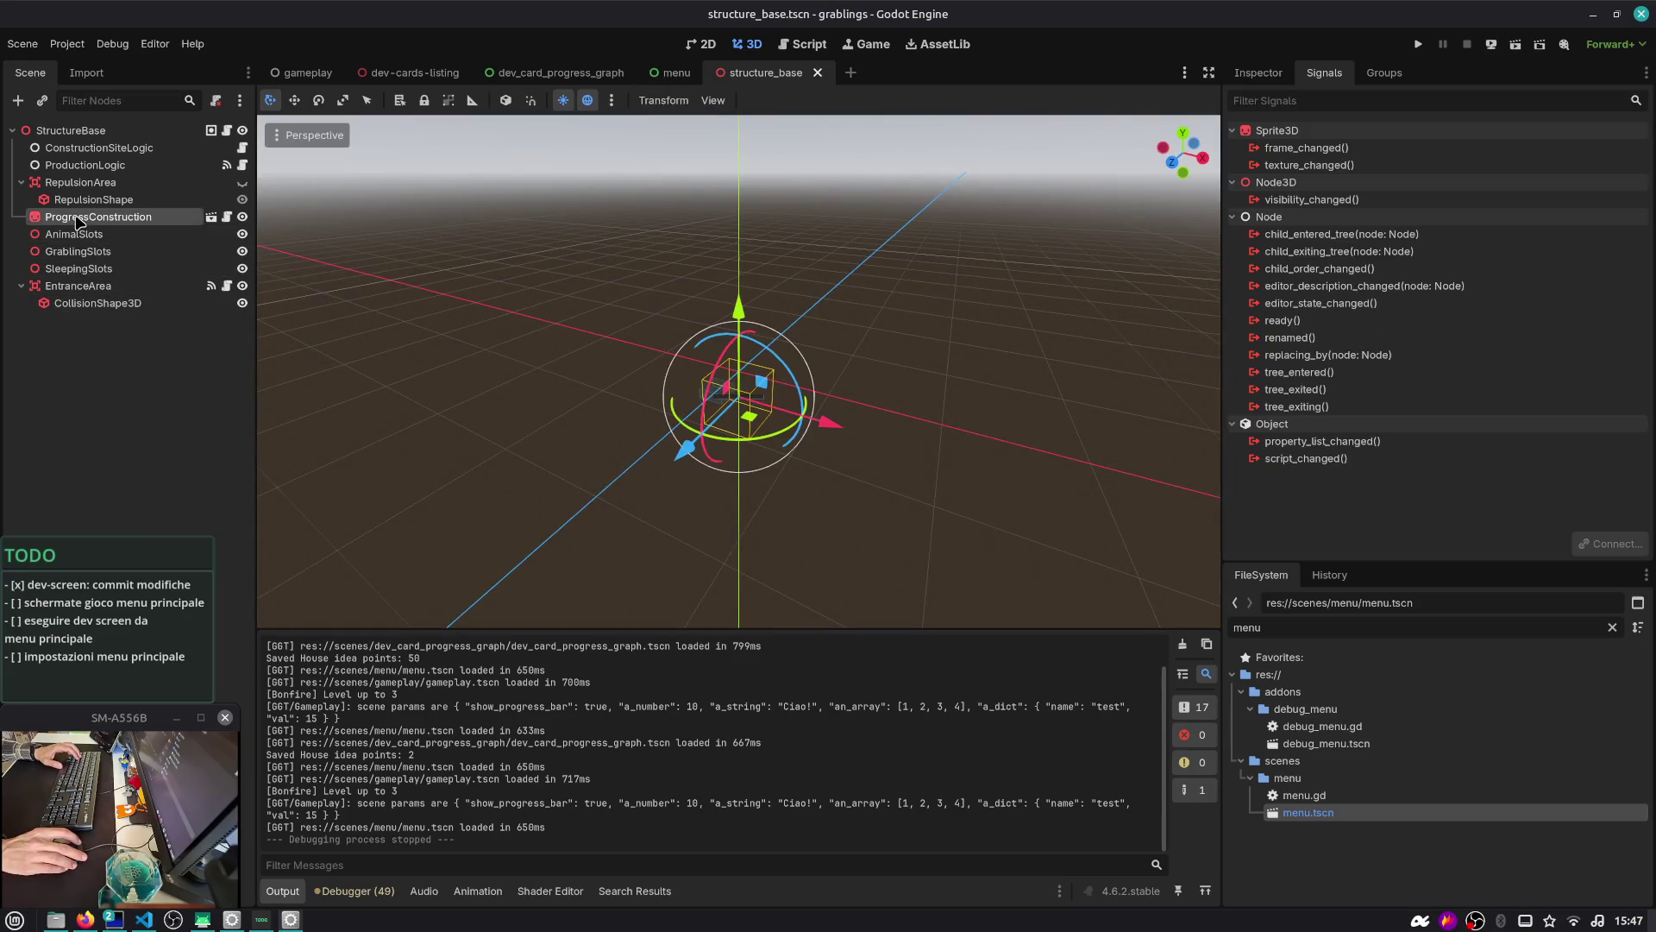
mouse_move(483, 286)
left_mouse_down()
mouse_move(443, 295)
mouse_move(480, 285)
mouse_move(496, 304)
left_mouse_up()
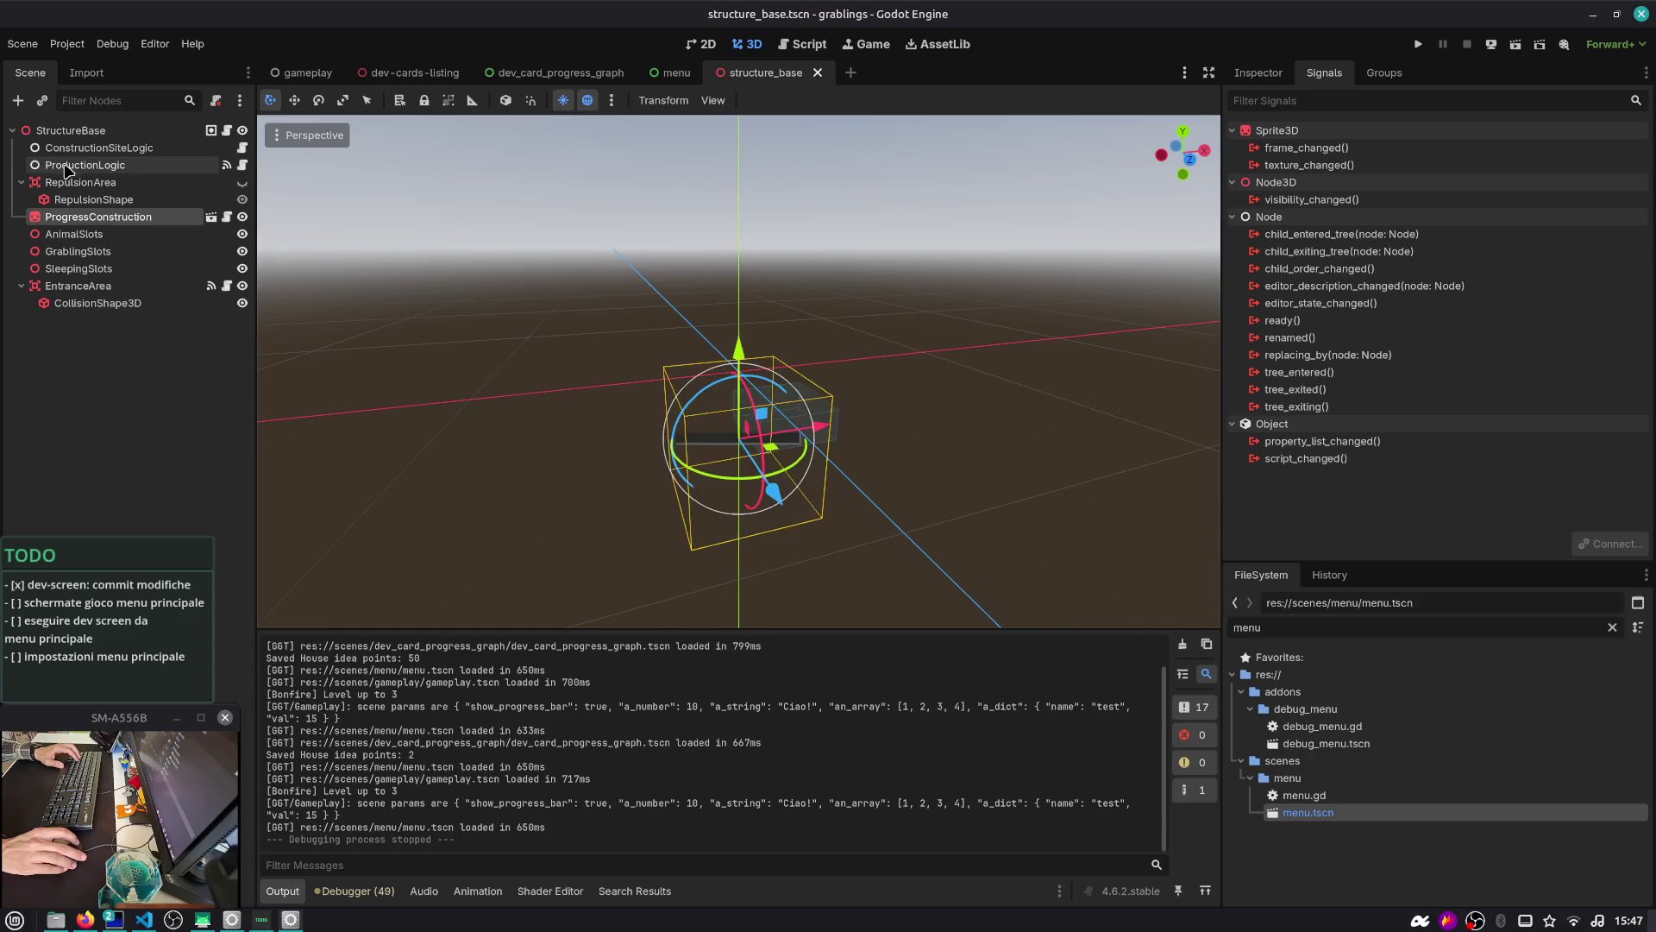
left_click(91, 164)
left_click(1257, 74)
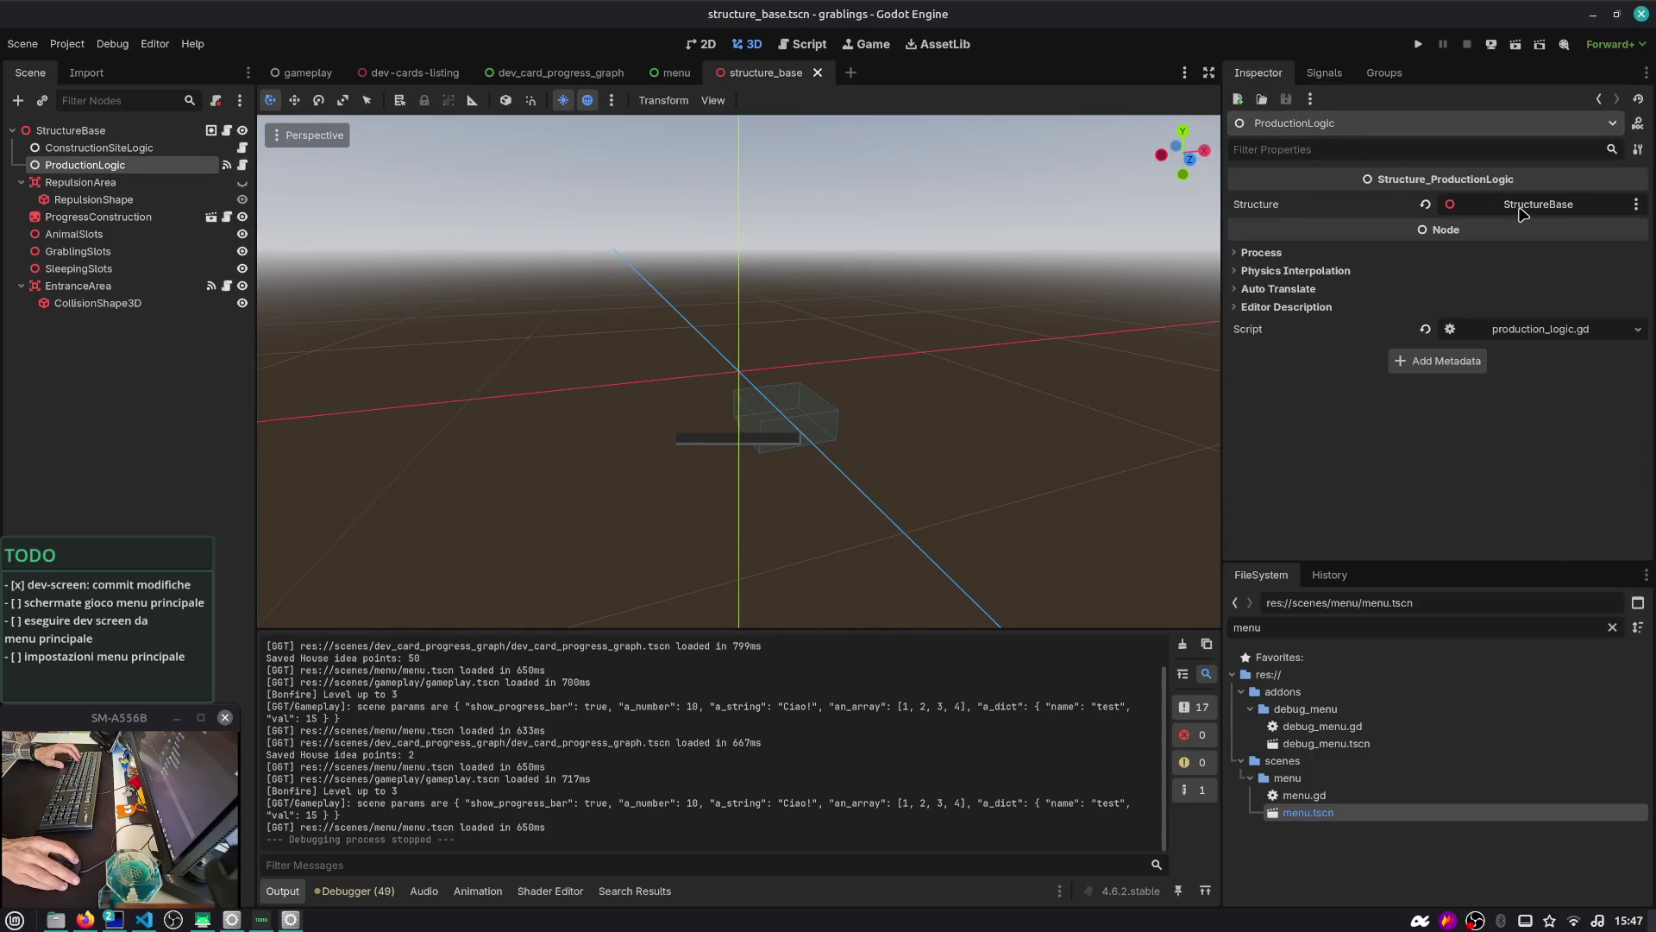
left_click(245, 166)
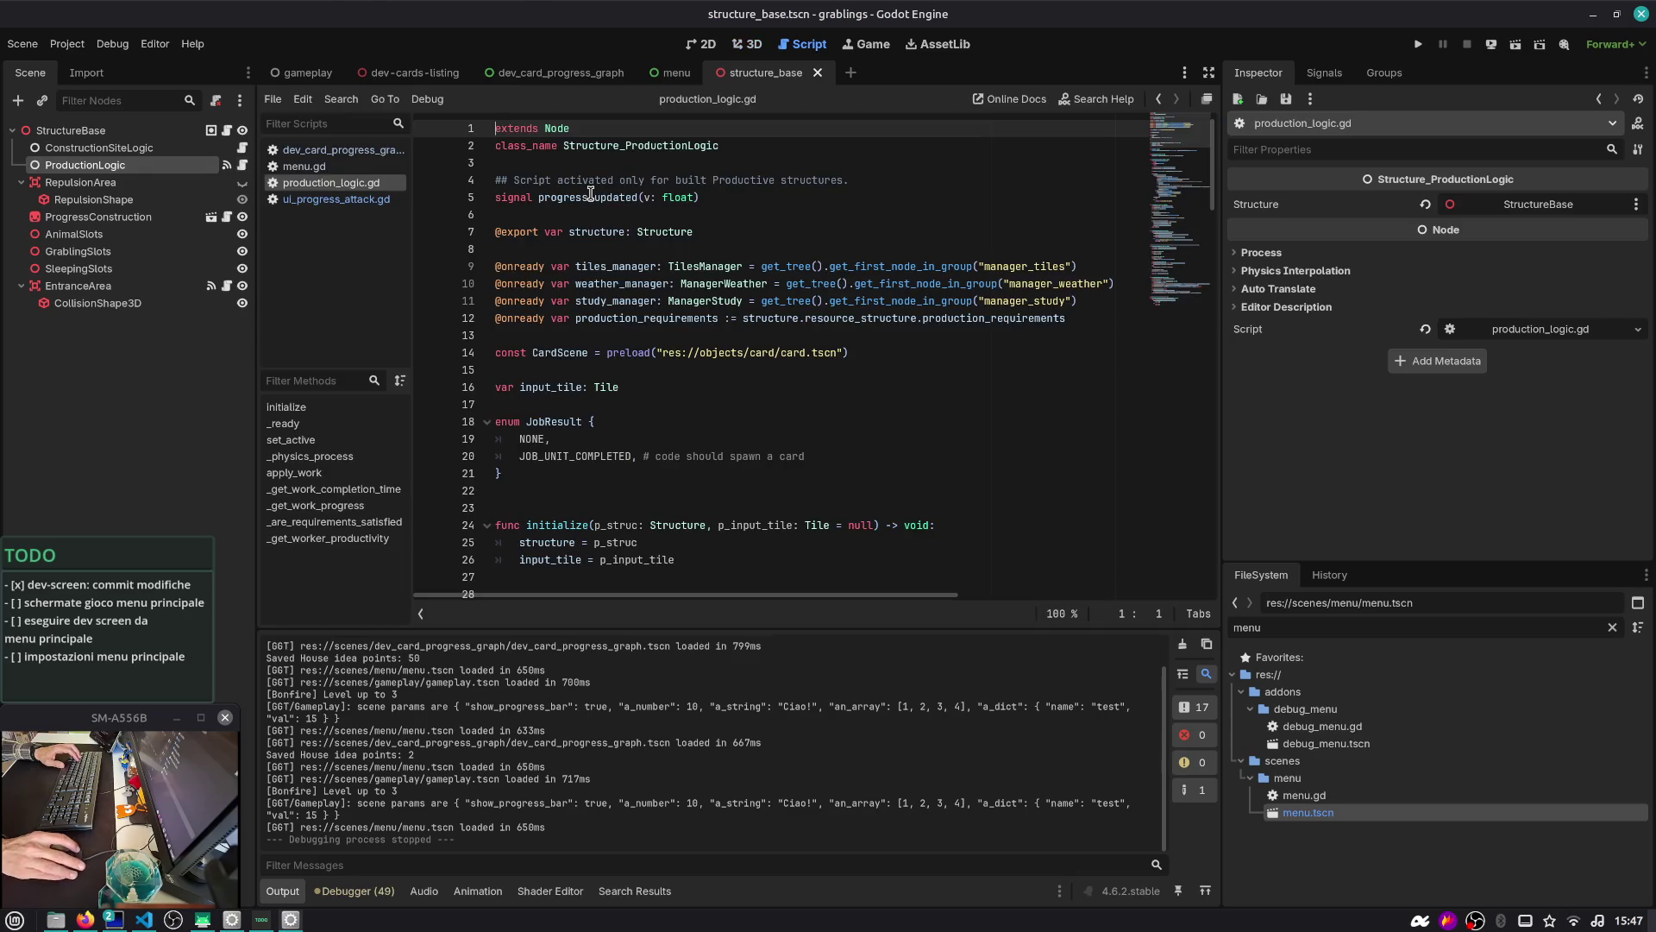
Look up tiles_manager and search production_requirements in production_logic.gd
double_click(611, 268)
scroll(610, 276, "down", 3)
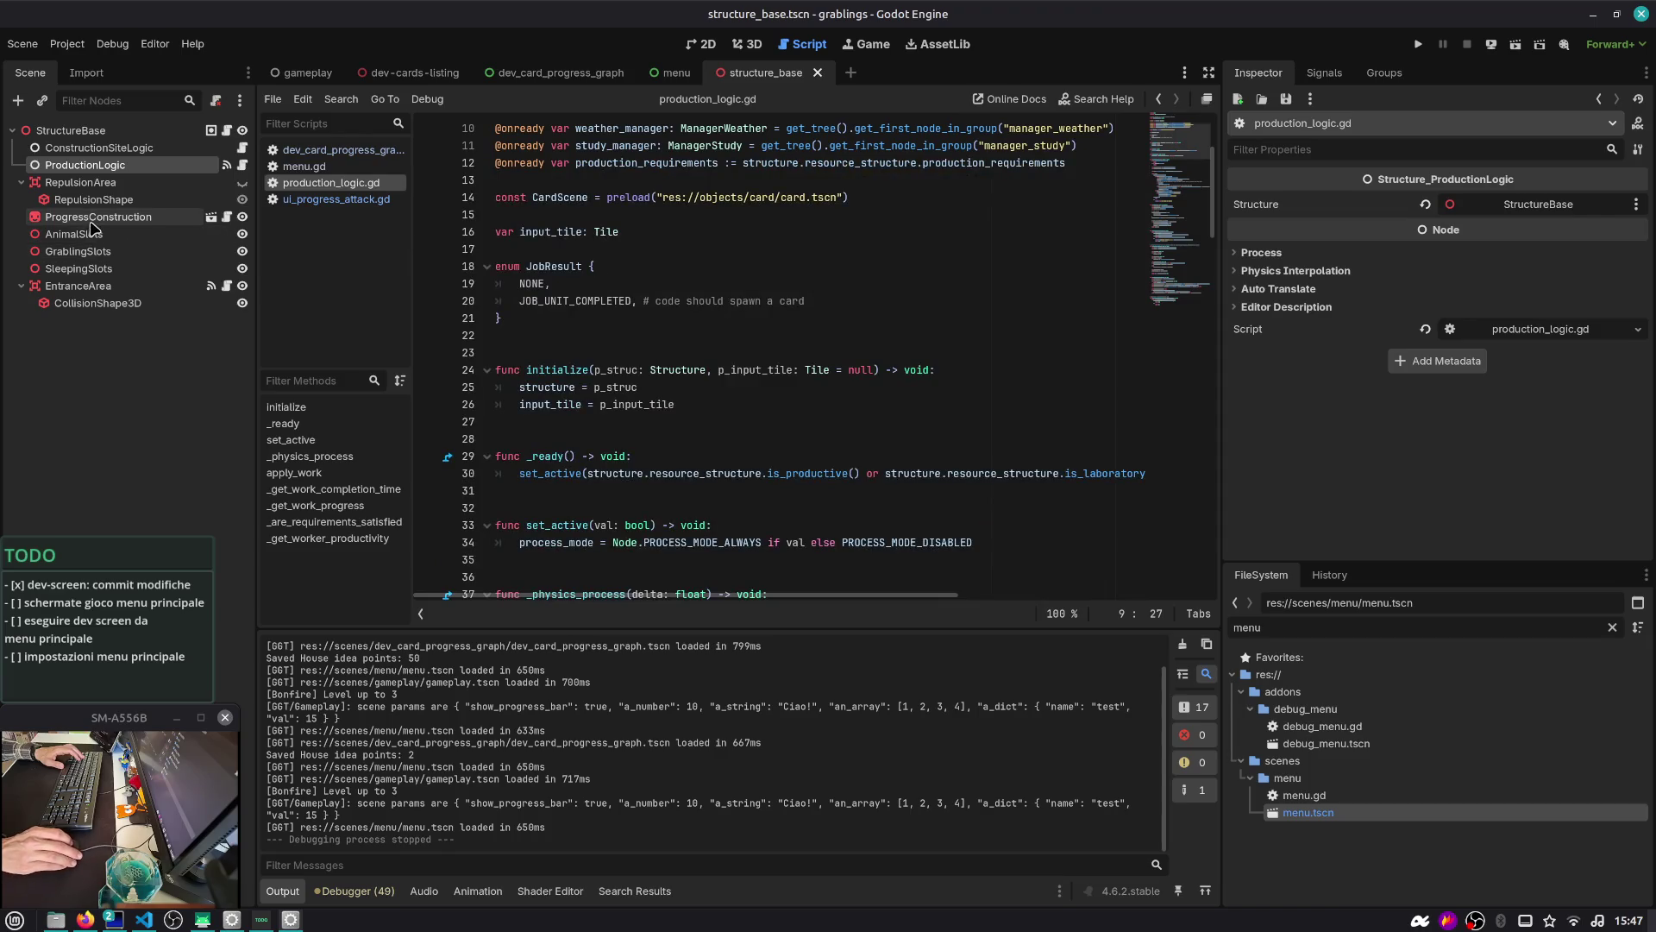
scroll(587, 310, "down", 4)
scroll(576, 332, "down", 4)
scroll(593, 320, "up", 10)
double_click(654, 267)
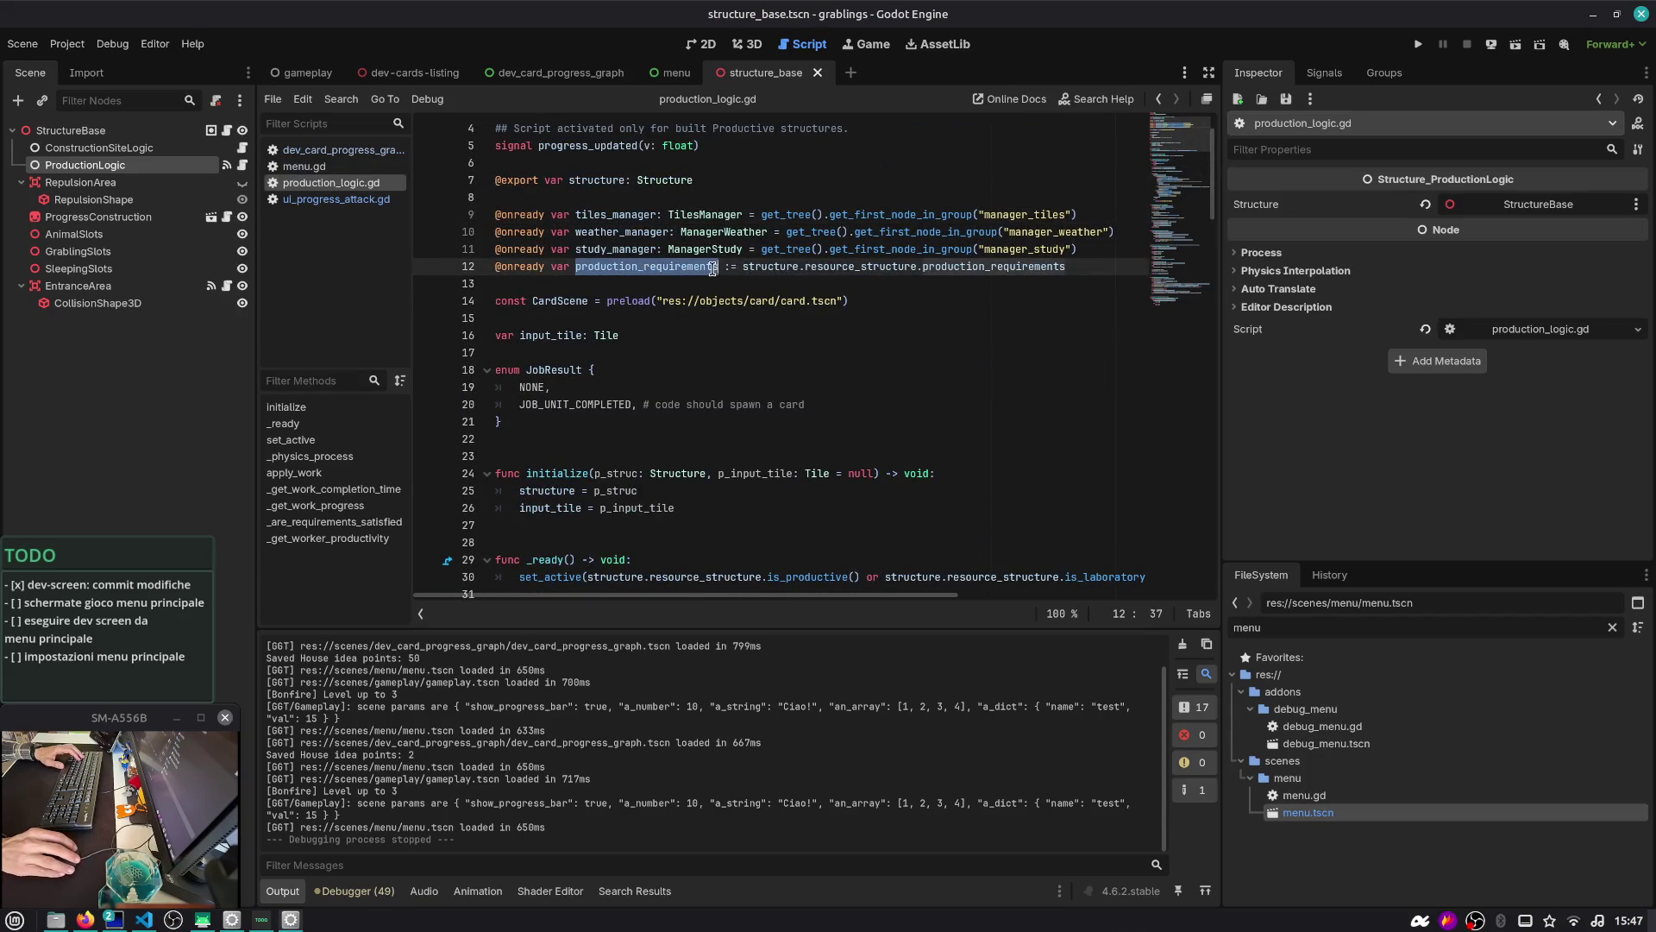
key("ctrl+f")
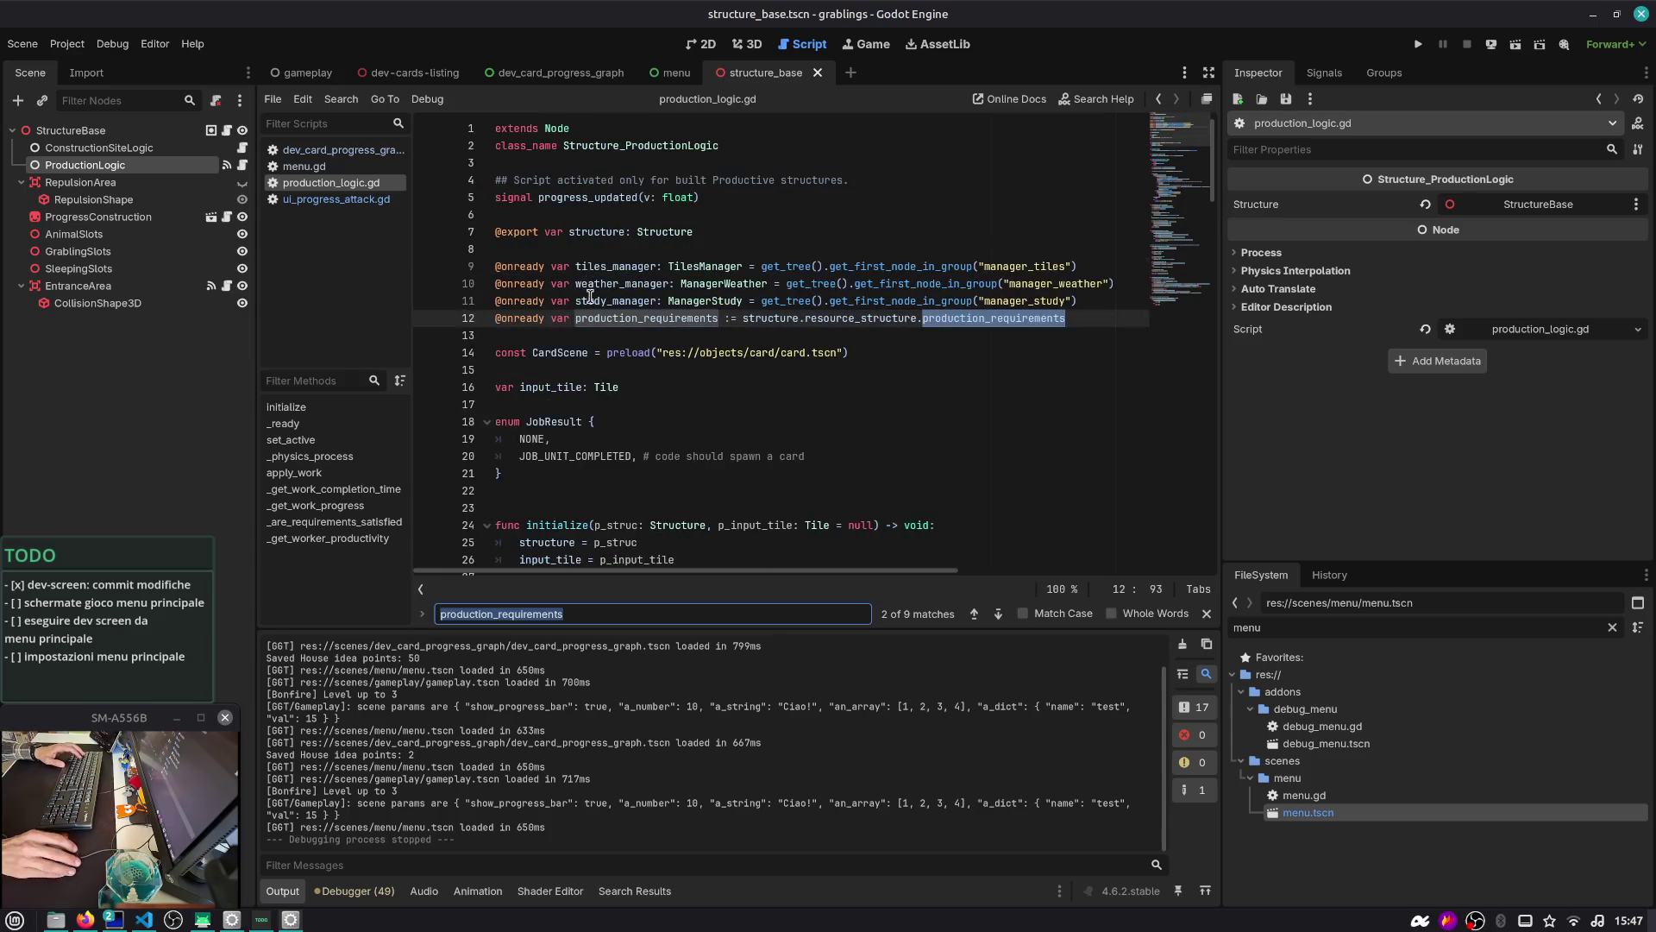
scroll(589, 289, "down", 6)
scroll(590, 300, "down", 6)
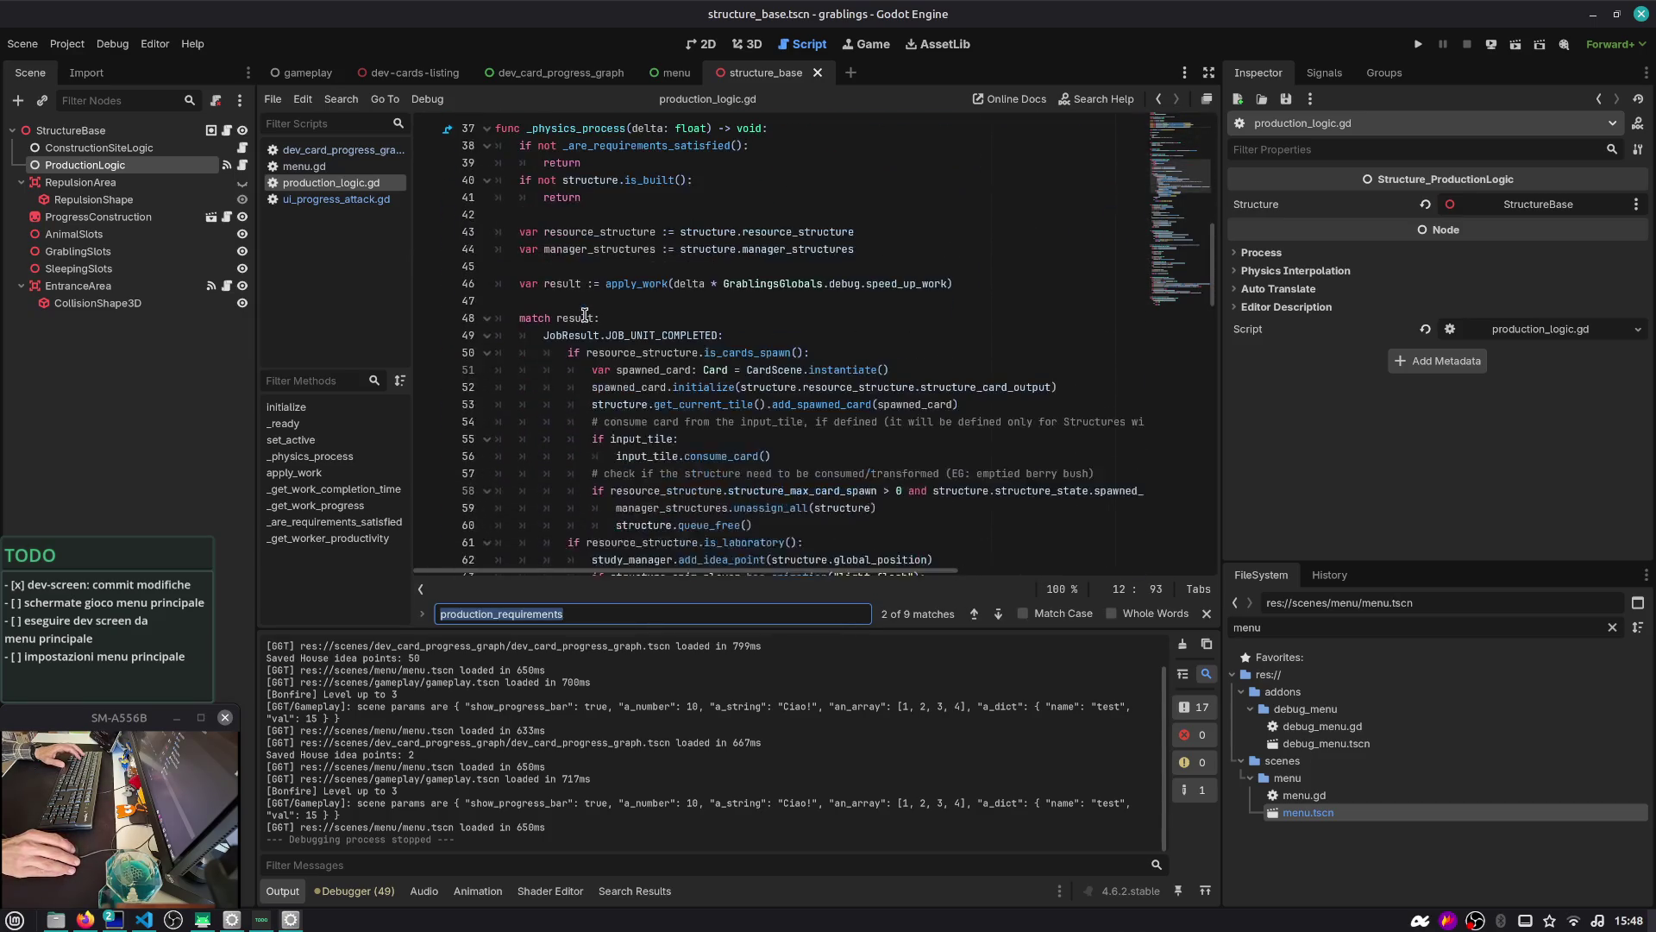
Inspect manager_structures, _are_requirements_satisfied and resource_structure in the requirement-checking code
double_click(590, 249)
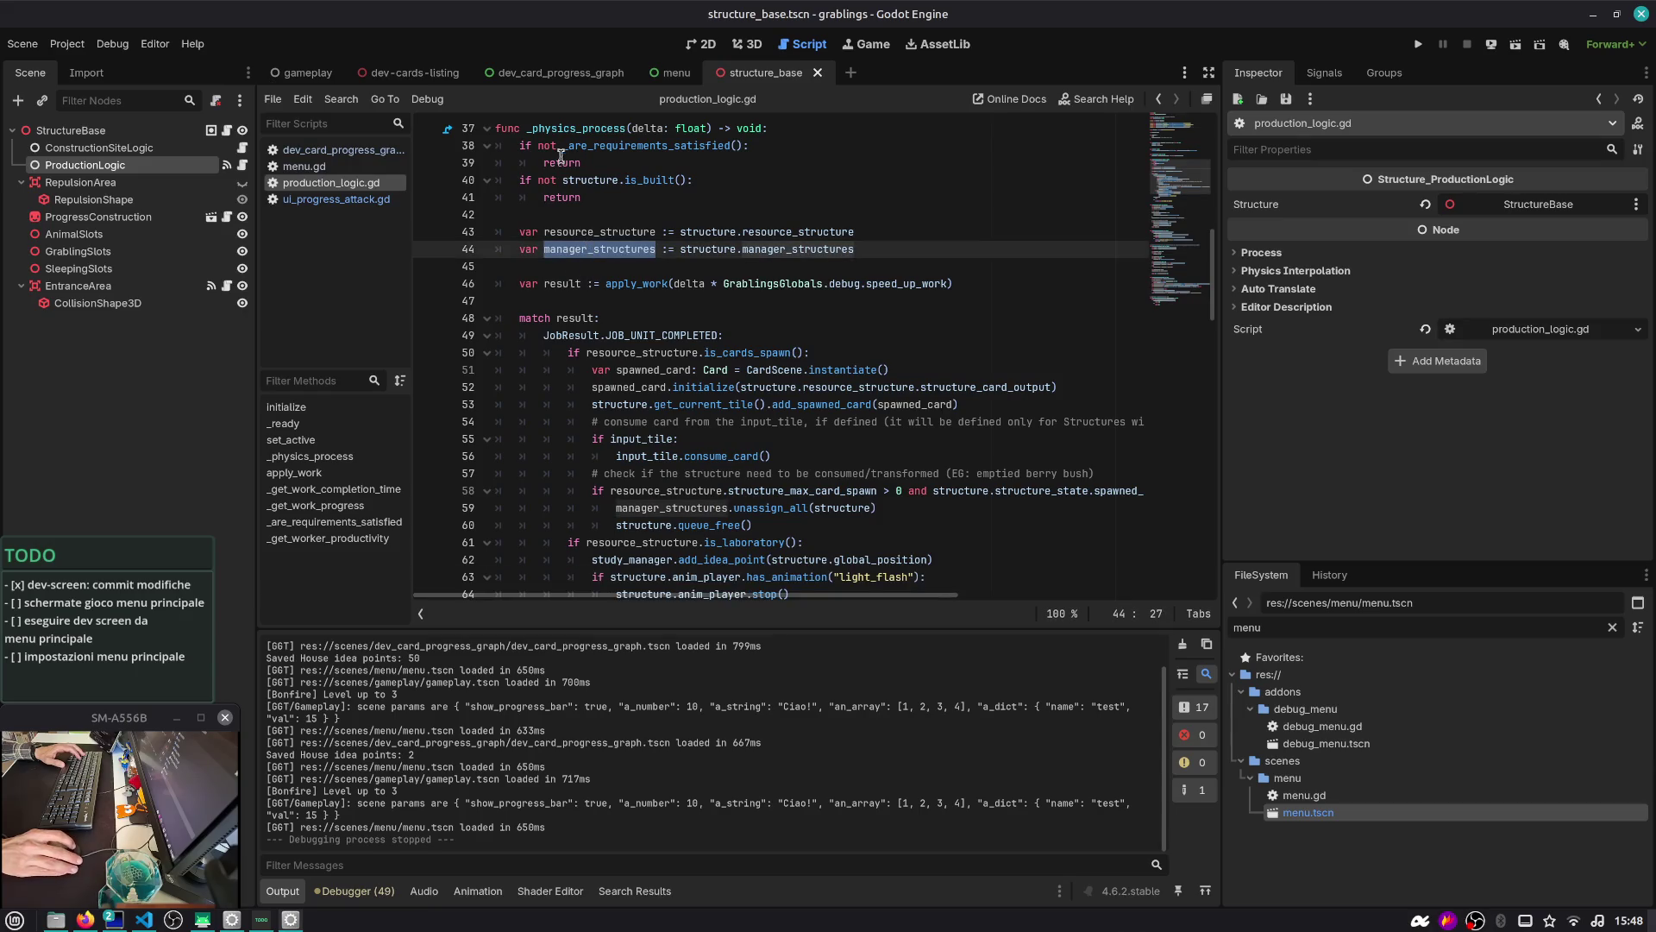
double_click(646, 147)
scroll(609, 328, "down", 3)
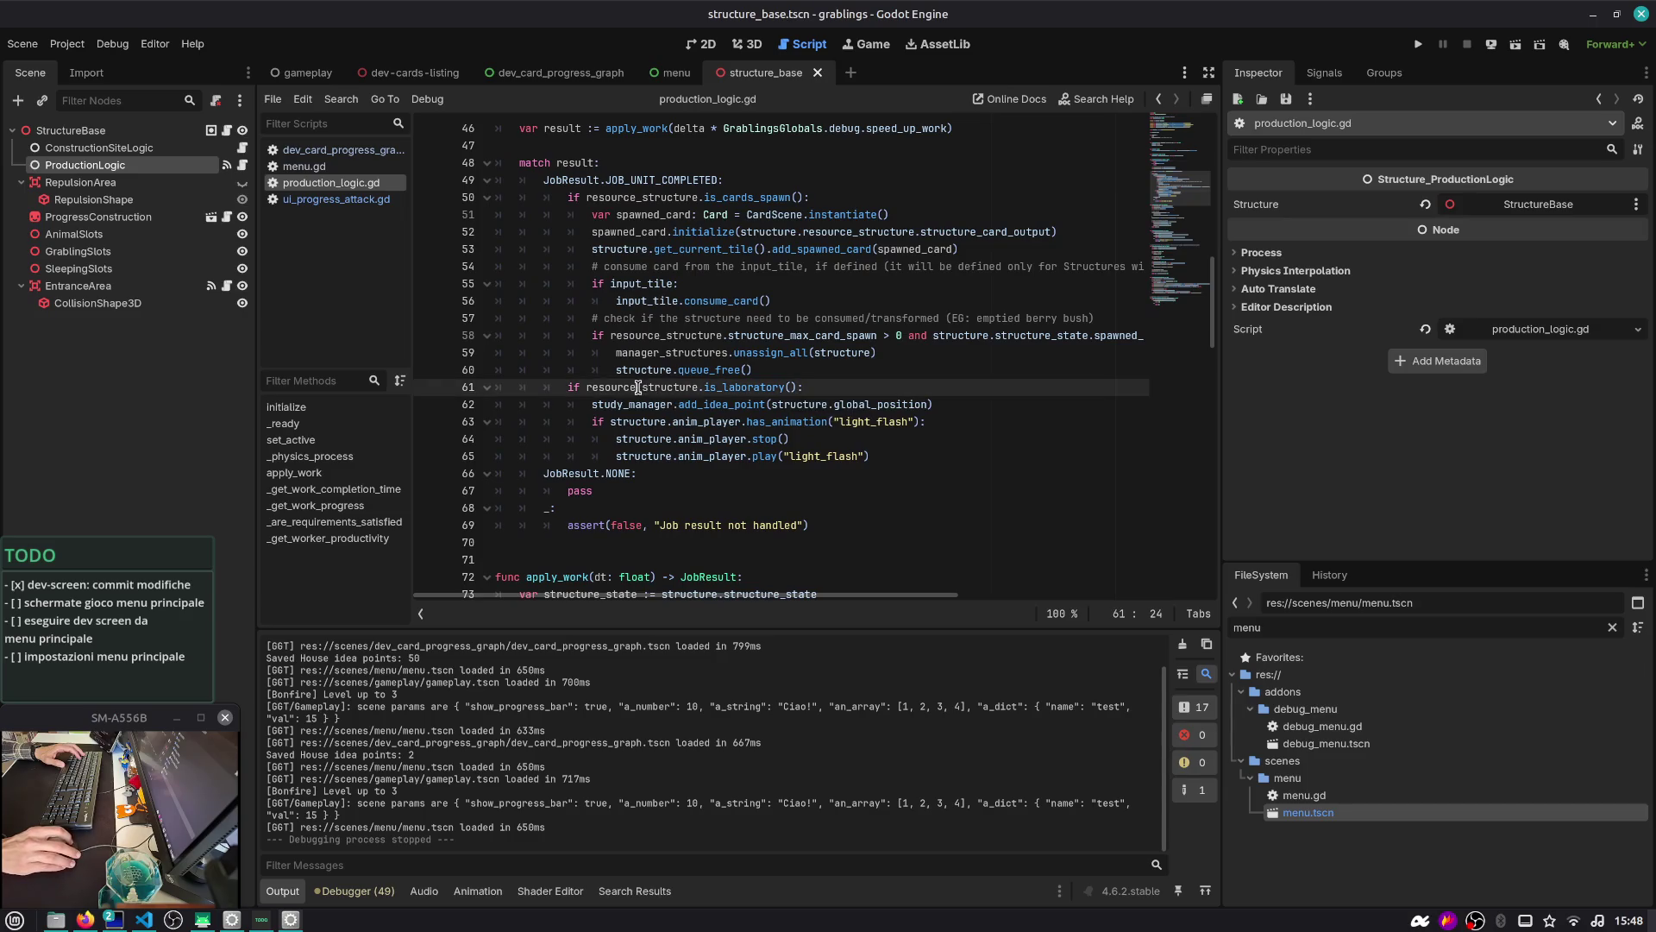
double_click(649, 388)
left_click(728, 388)
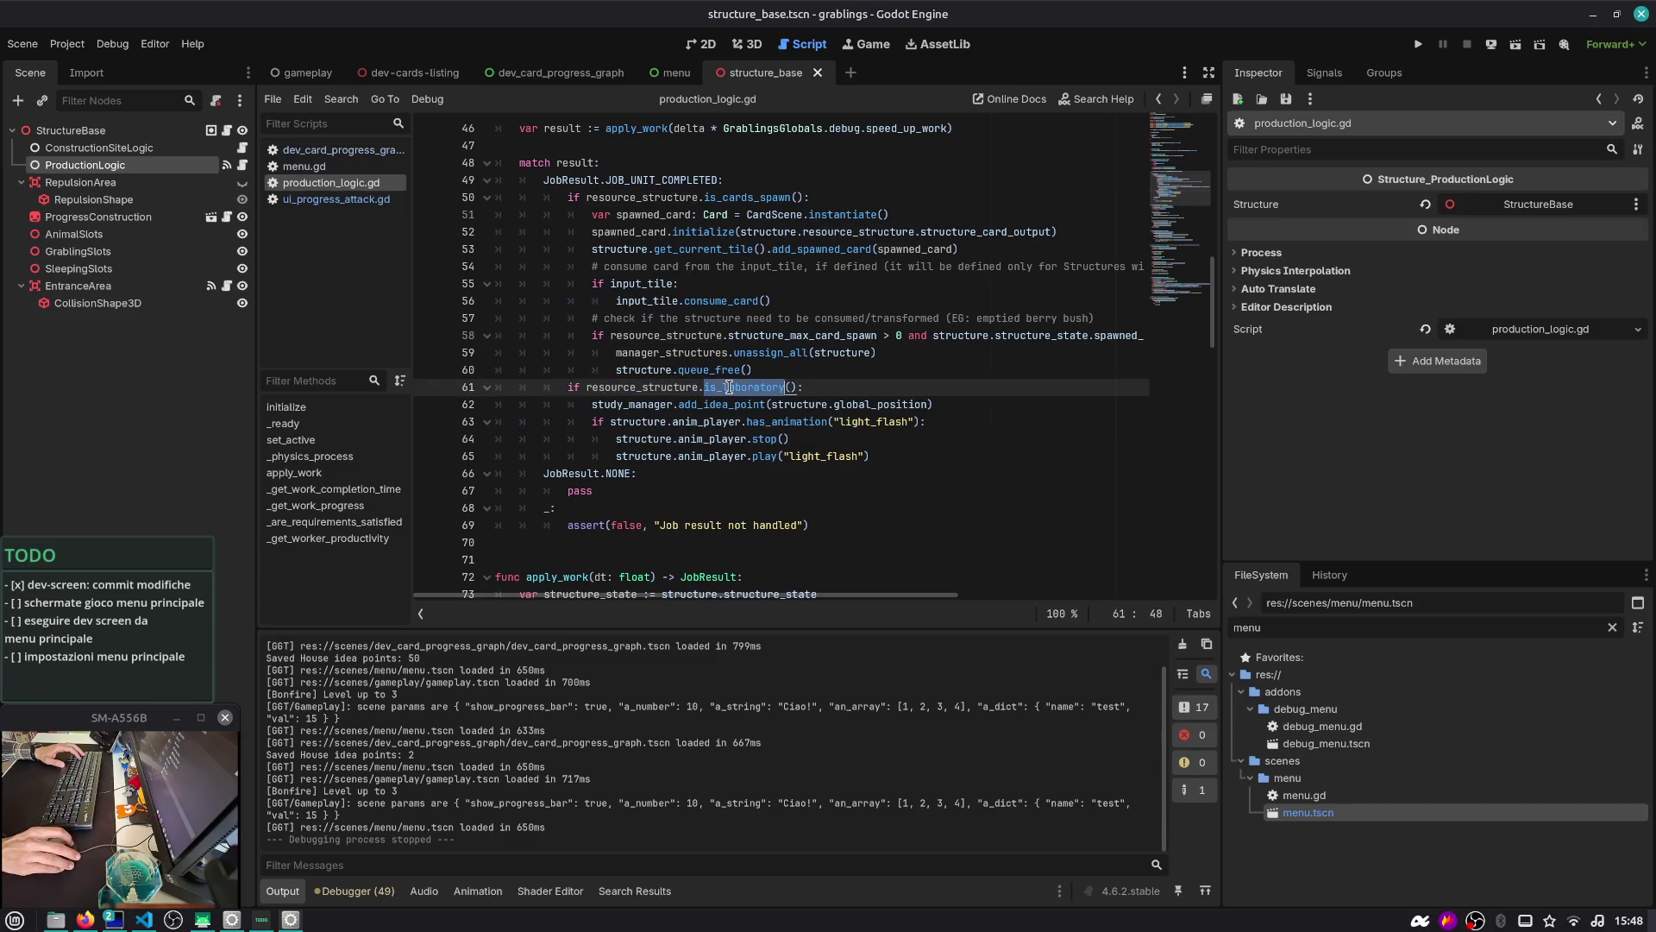
left_click(683, 405)
mouse_move(683, 405)
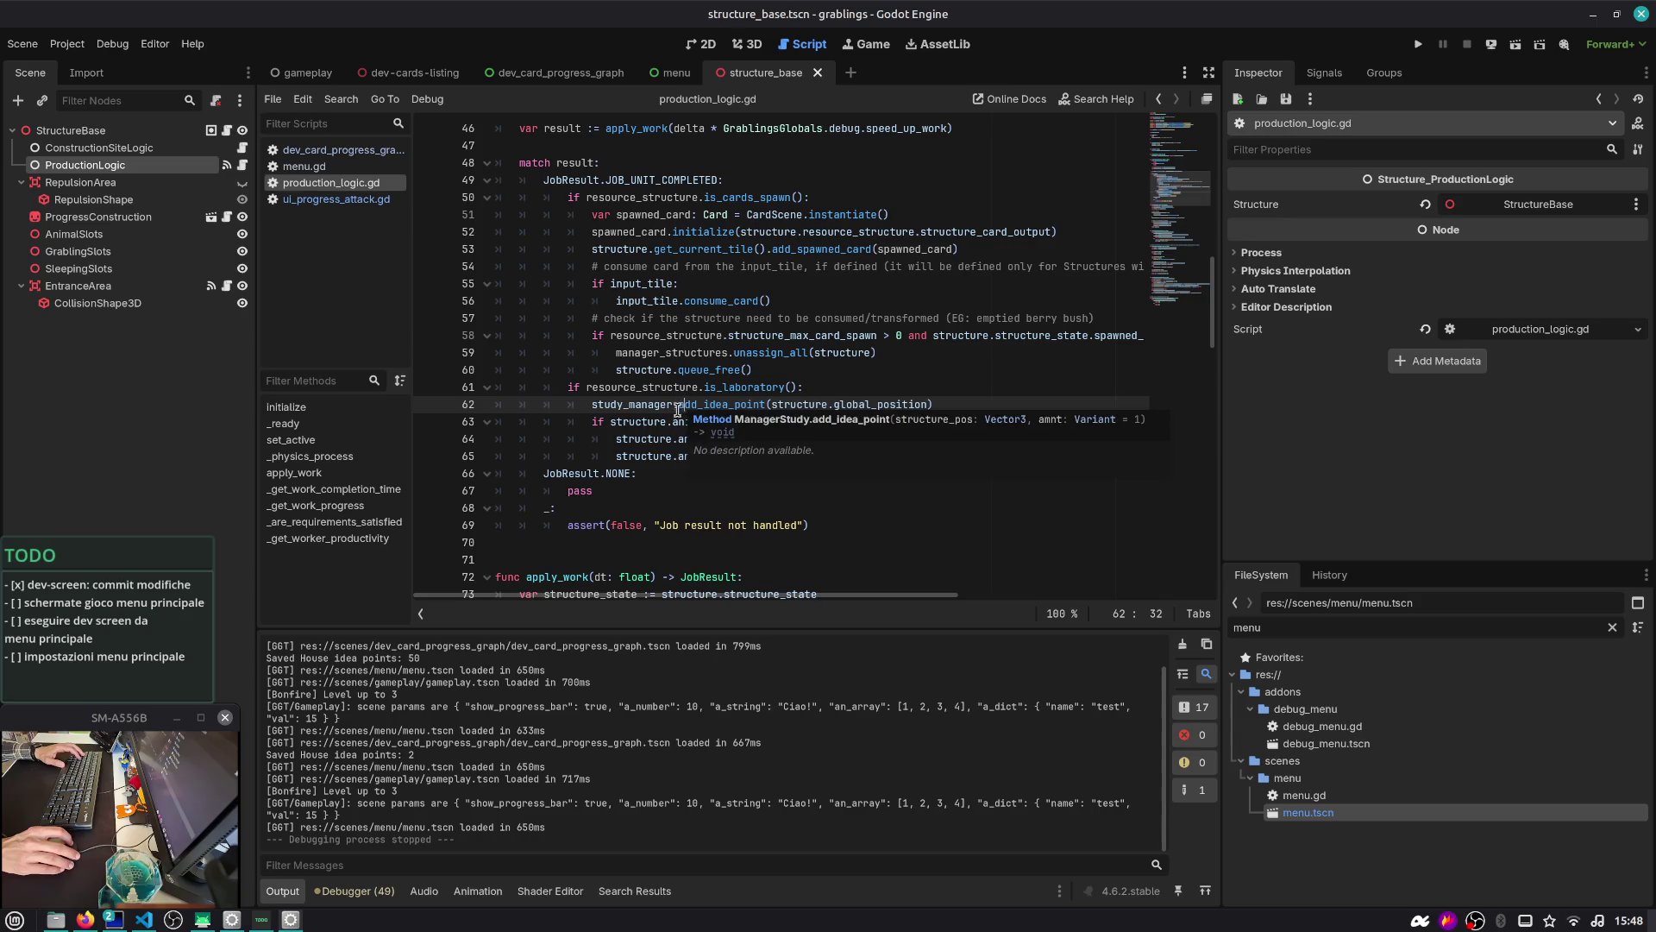
mouse_move(742, 197)
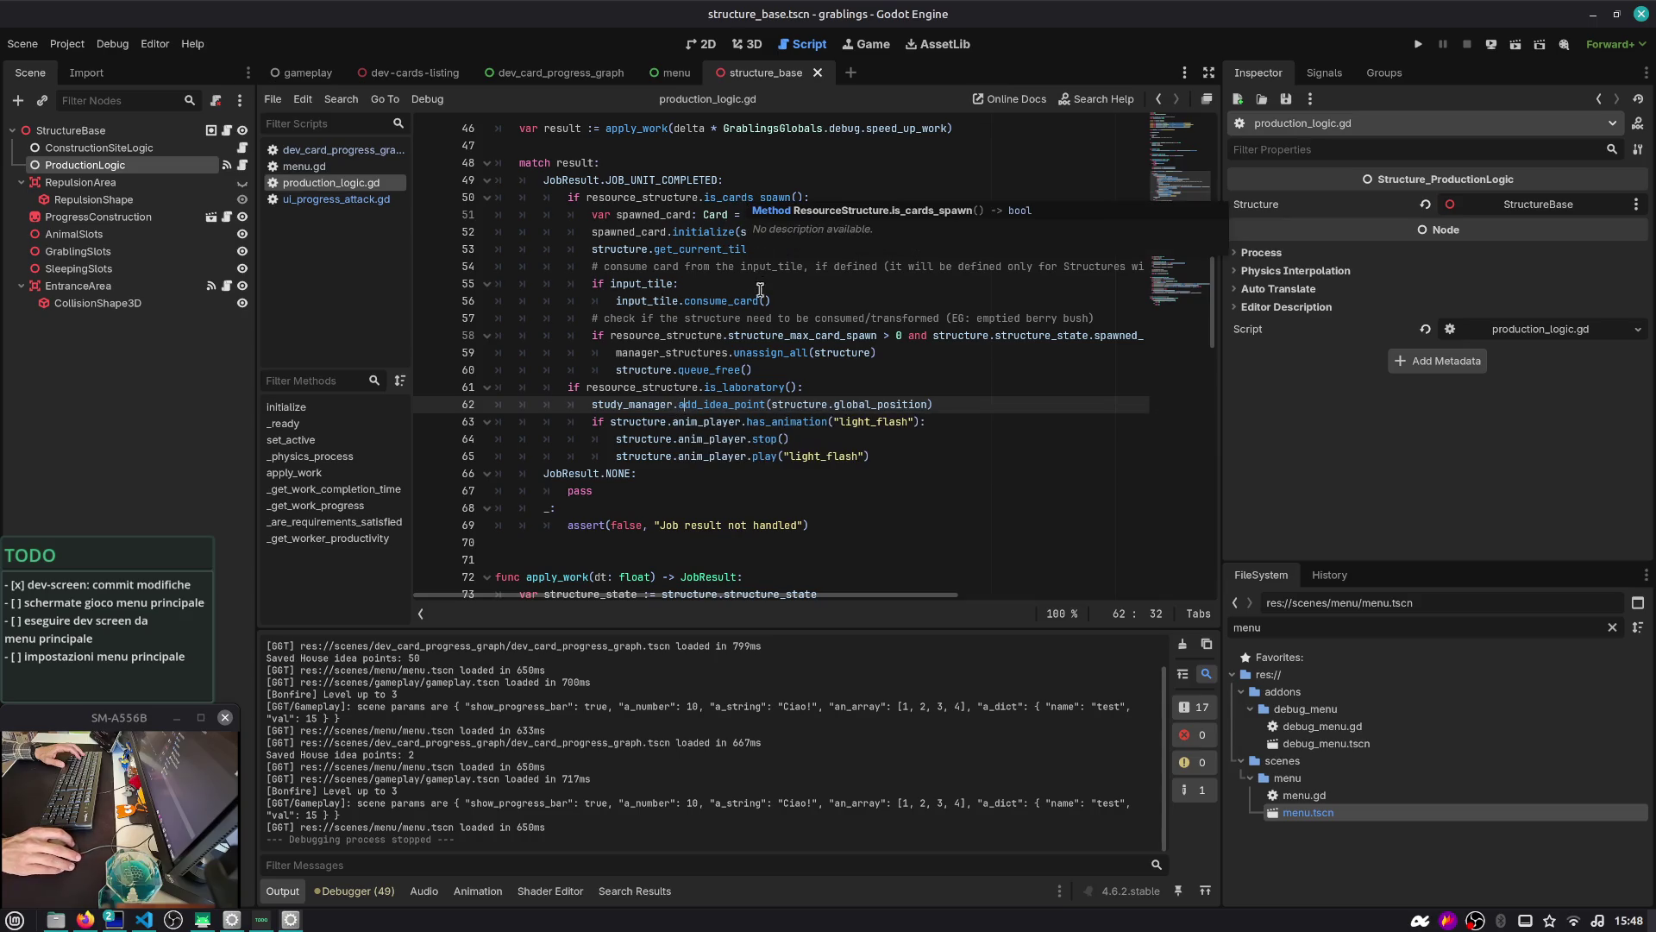
mouse_move(880, 411)
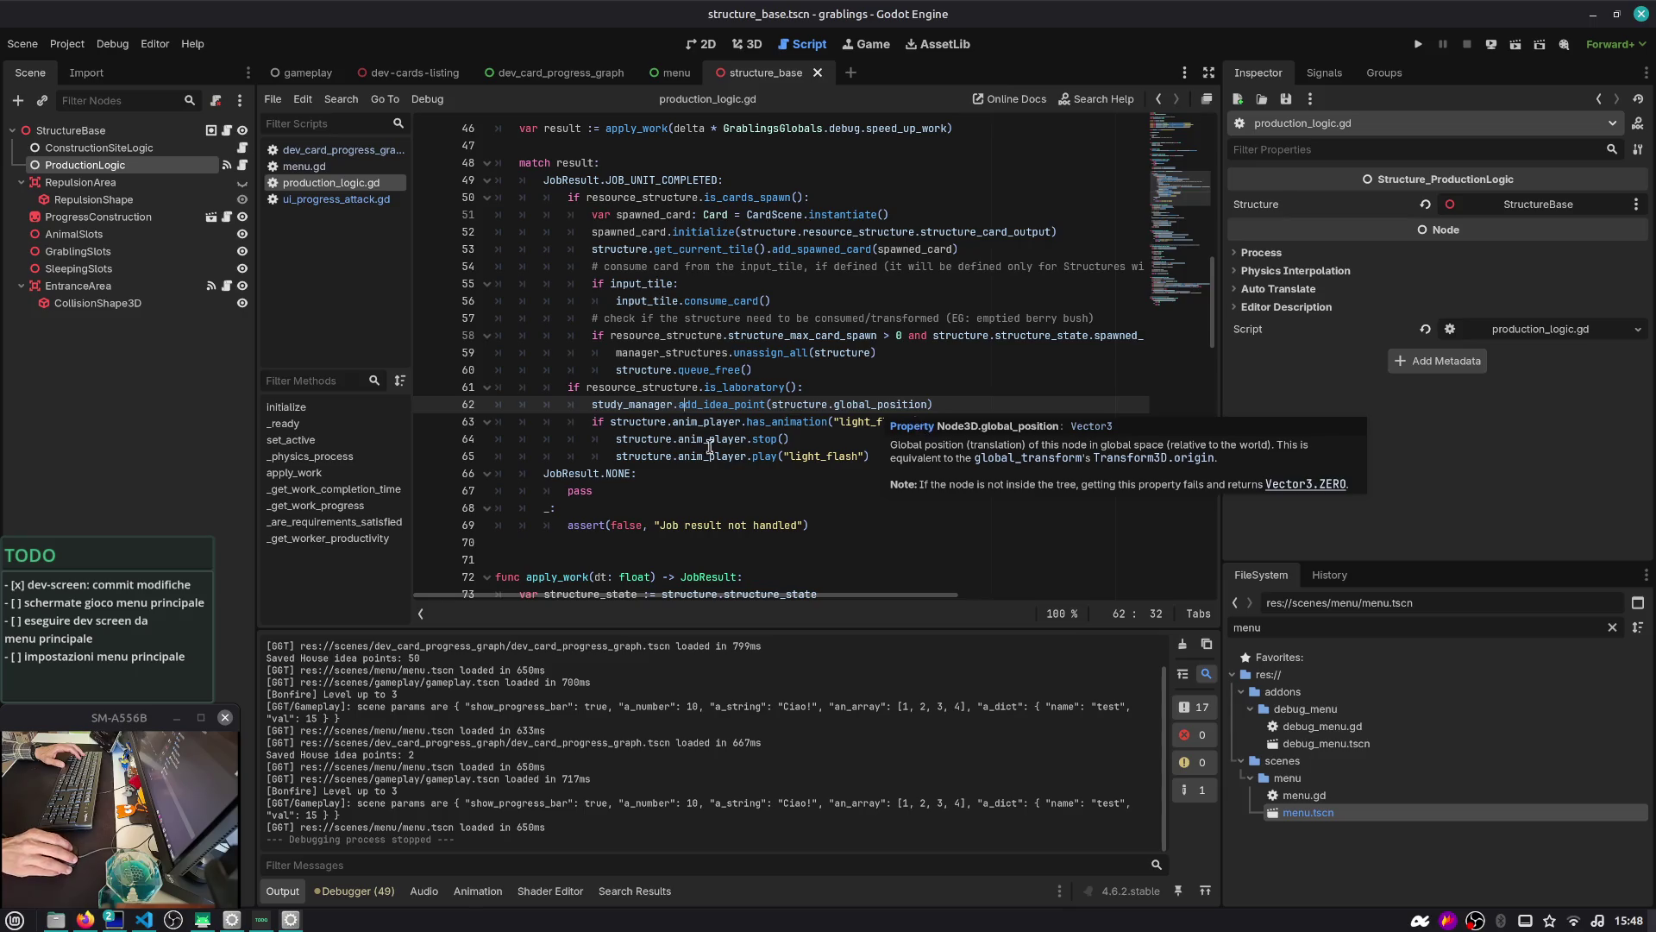
scroll(729, 446, "down", 1)
scroll(695, 446, "down", 1)
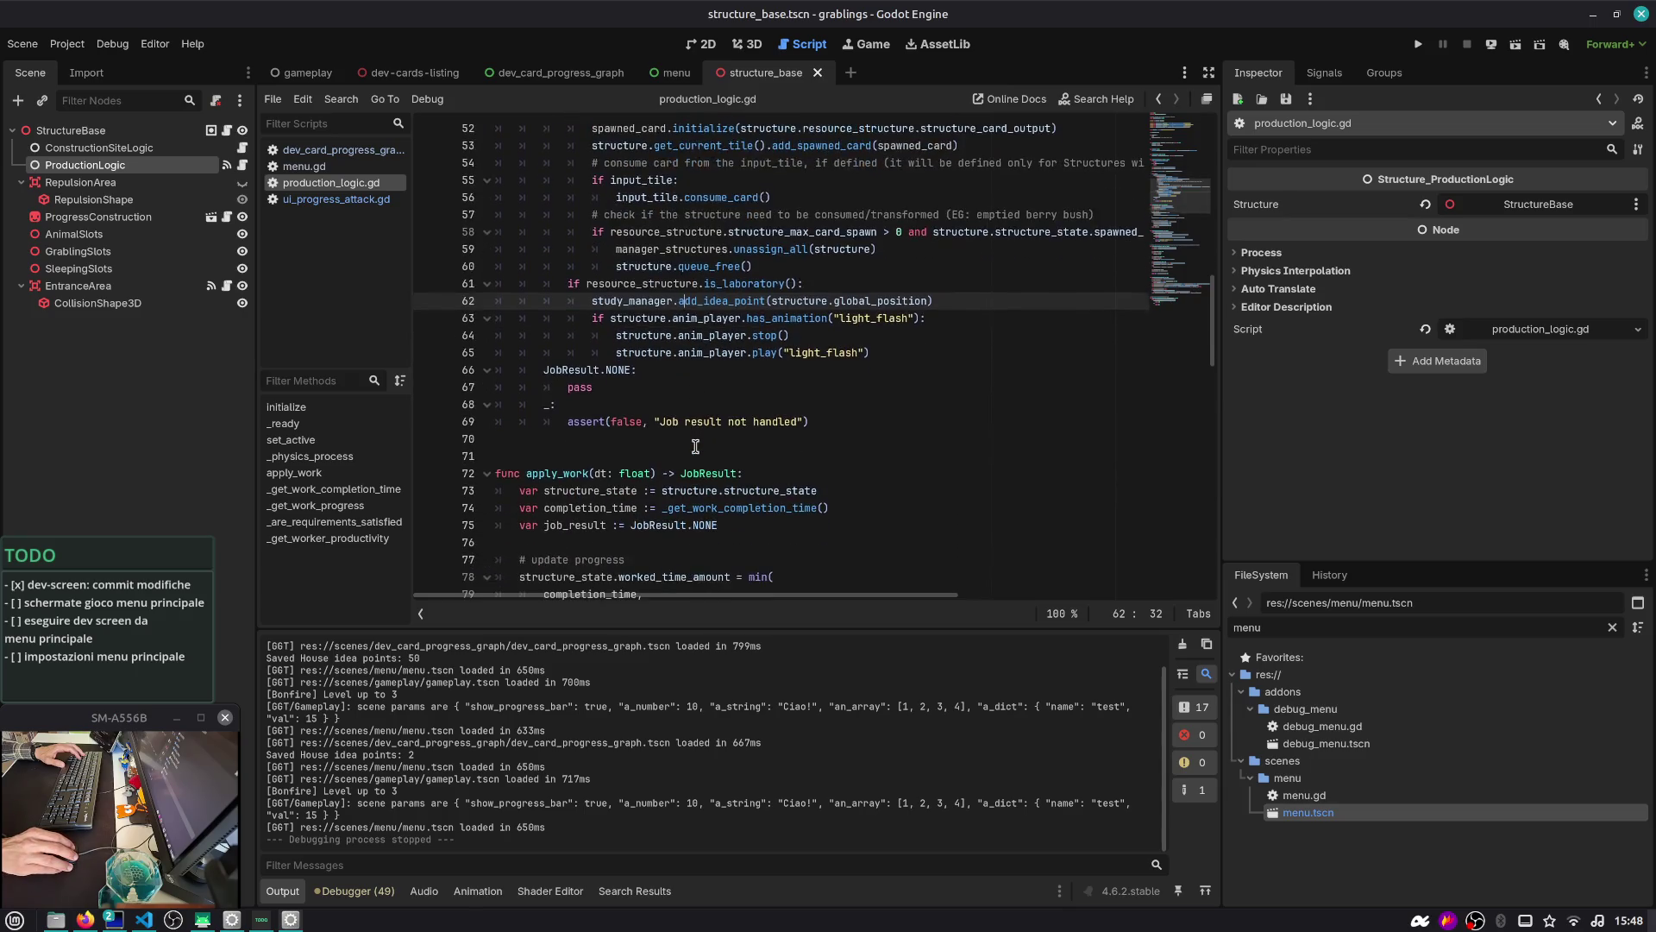
mouse_move(906, 357)
left_mouse_down()
mouse_move(690, 352)
mouse_move(448, 318)
left_mouse_up()
scroll(490, 324, "up", 3)
scroll(490, 324, "up", 2)
Review apply_work, noting its JOB_UNIT_COMPLETED return and progress_updated signal emission
left_click(643, 346, "ctrl")
scroll(664, 363, "down", 4)
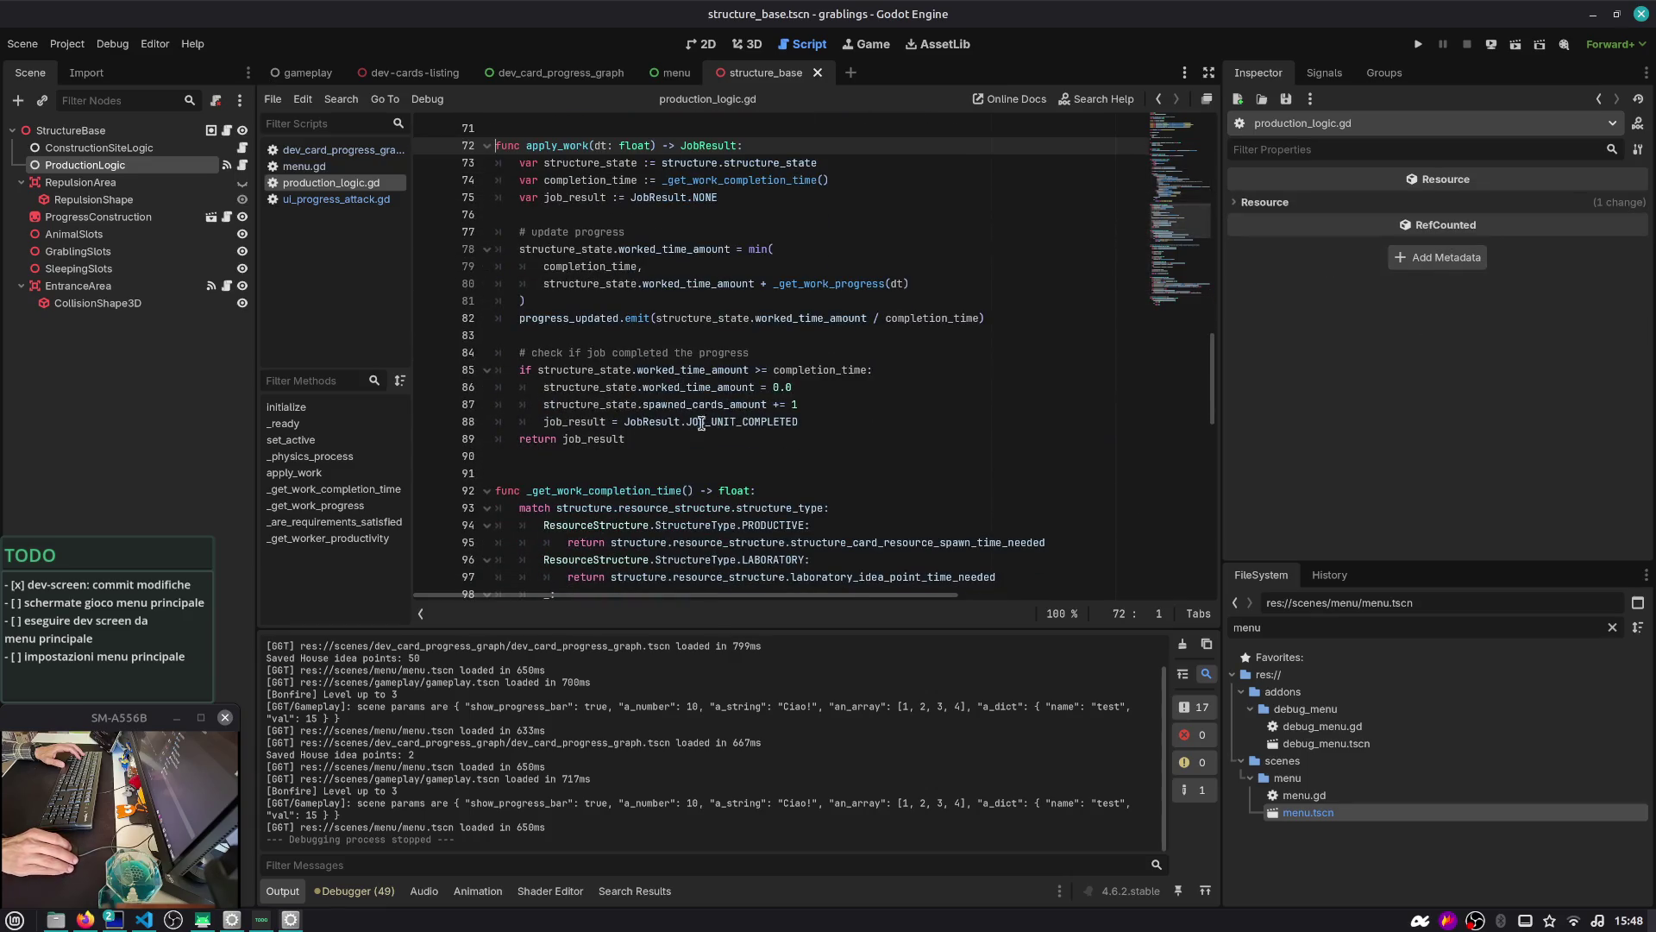
left_click(586, 420)
double_click(772, 421)
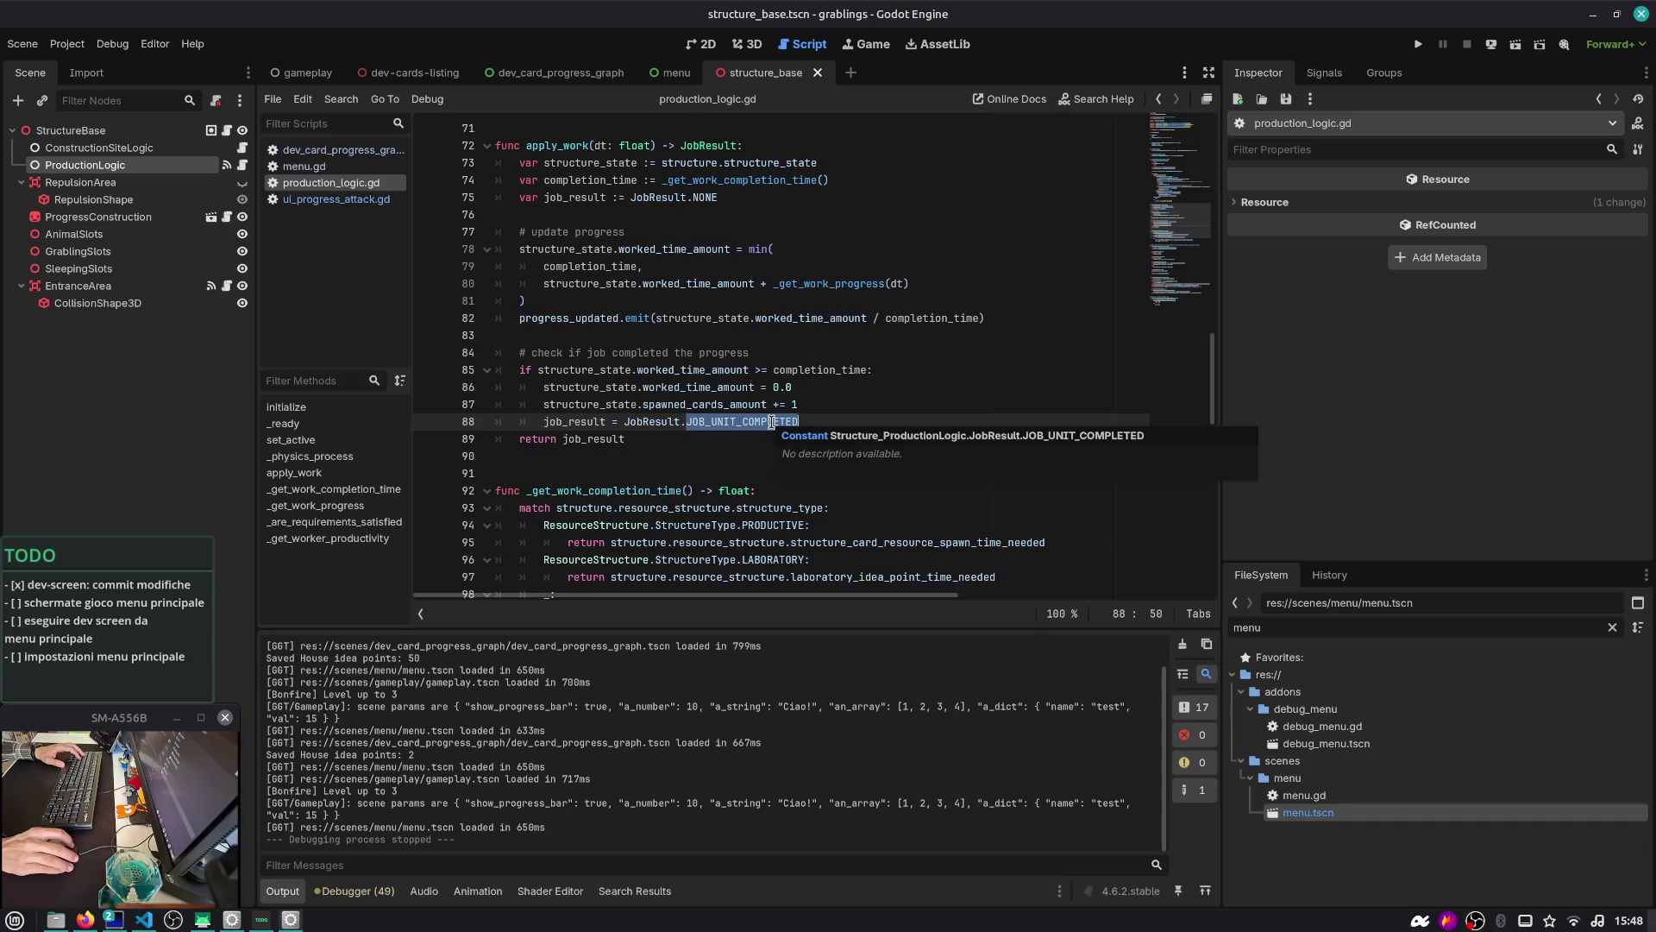
scroll(772, 421, "up", 3)
double_click(566, 371)
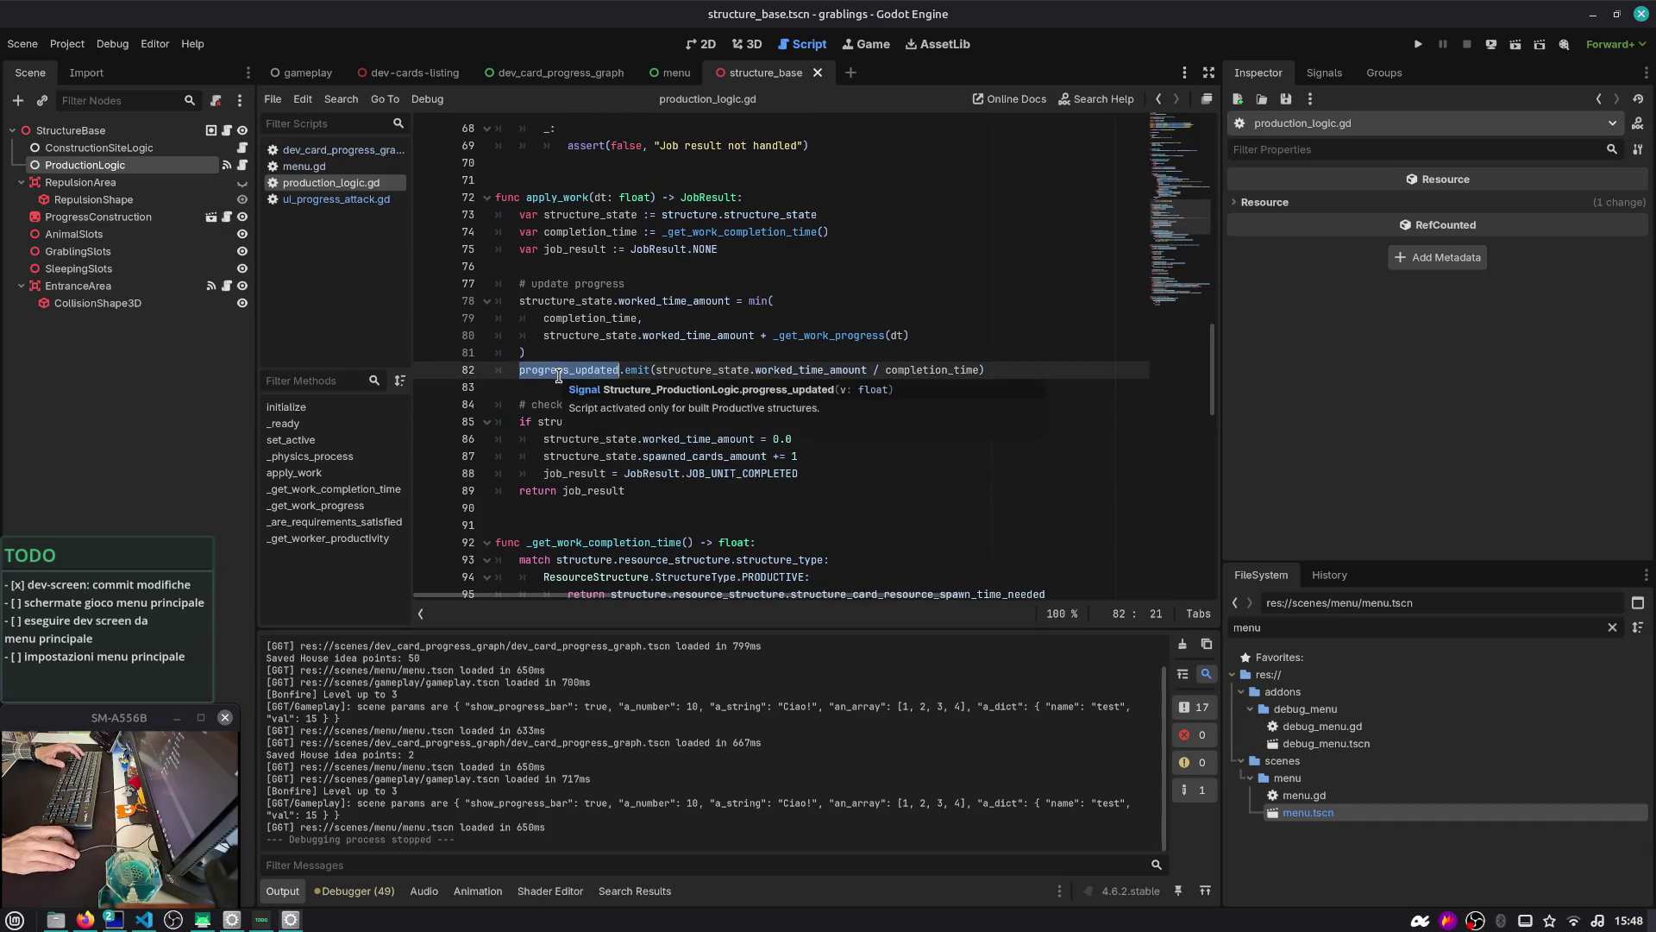
left_click(207, 165)
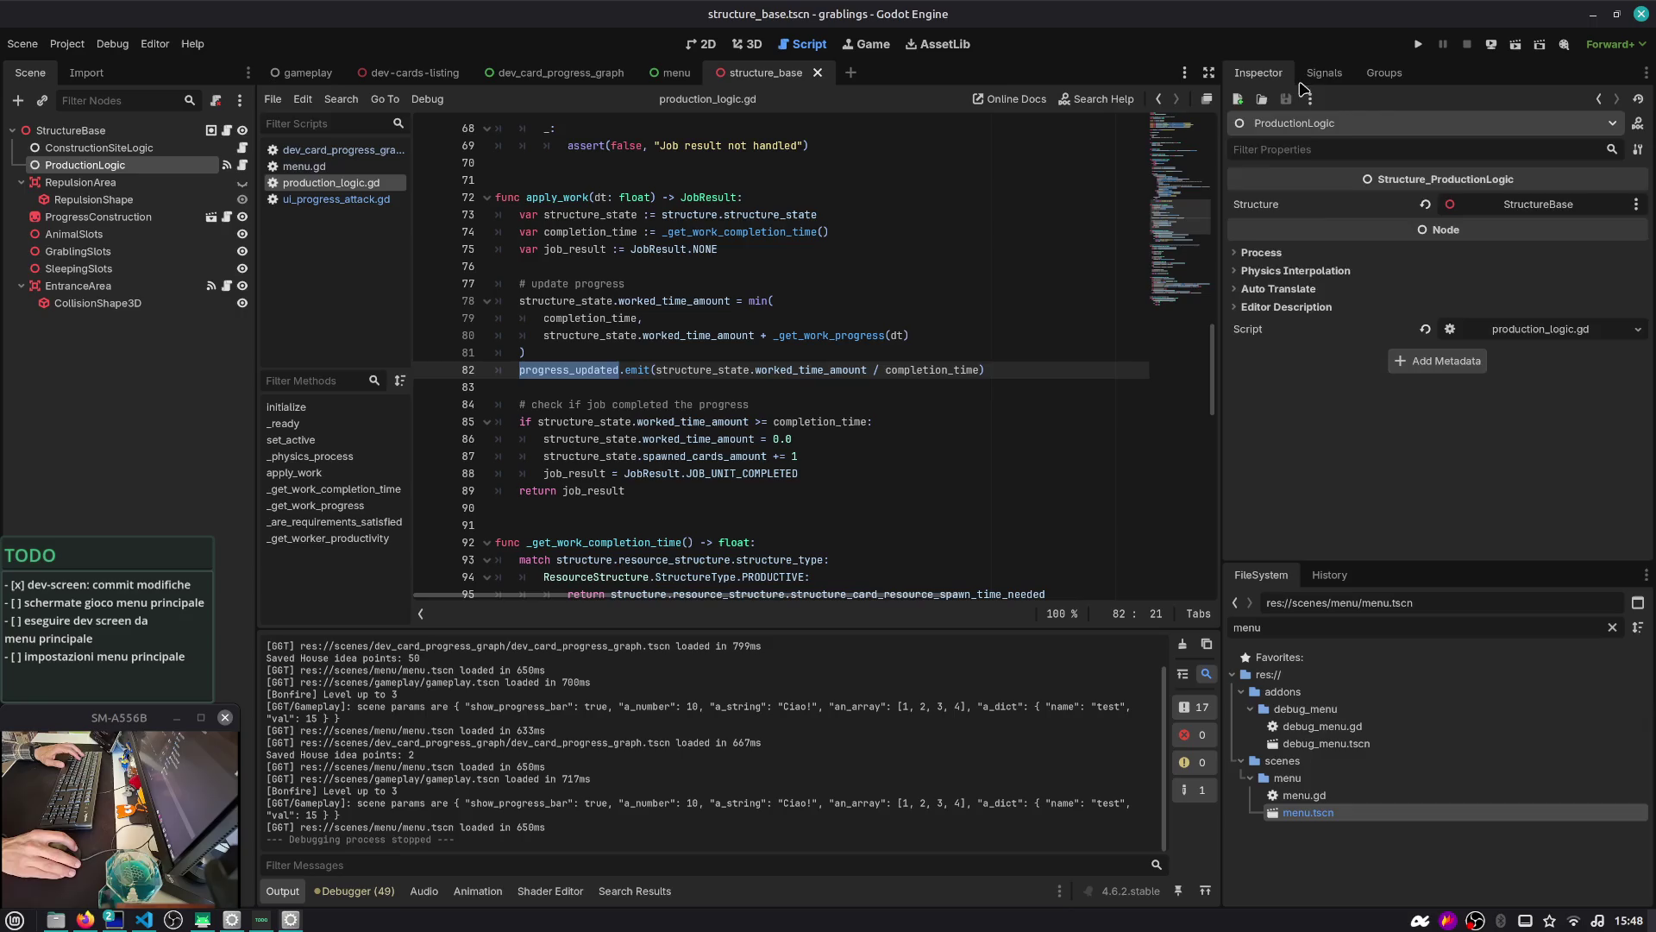
Follow the progress_updated signal to the _on_production_logic_progress_updated handler in progress_construction.gd
left_click(1324, 72)
double_click(1490, 167)
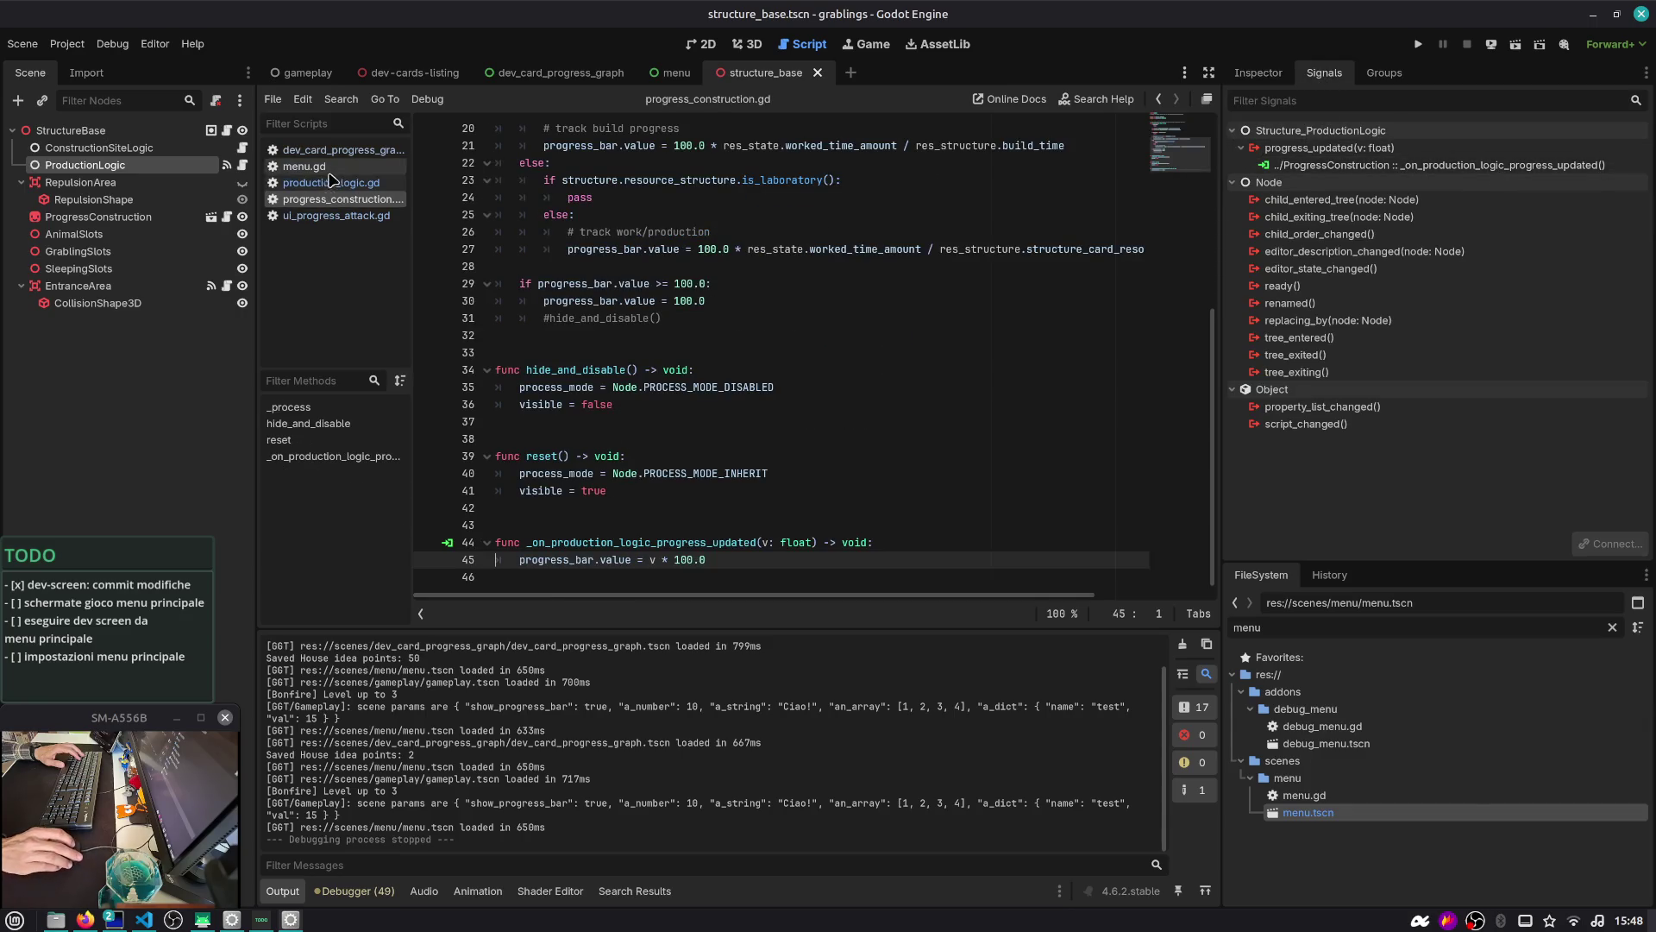
double_click(644, 544)
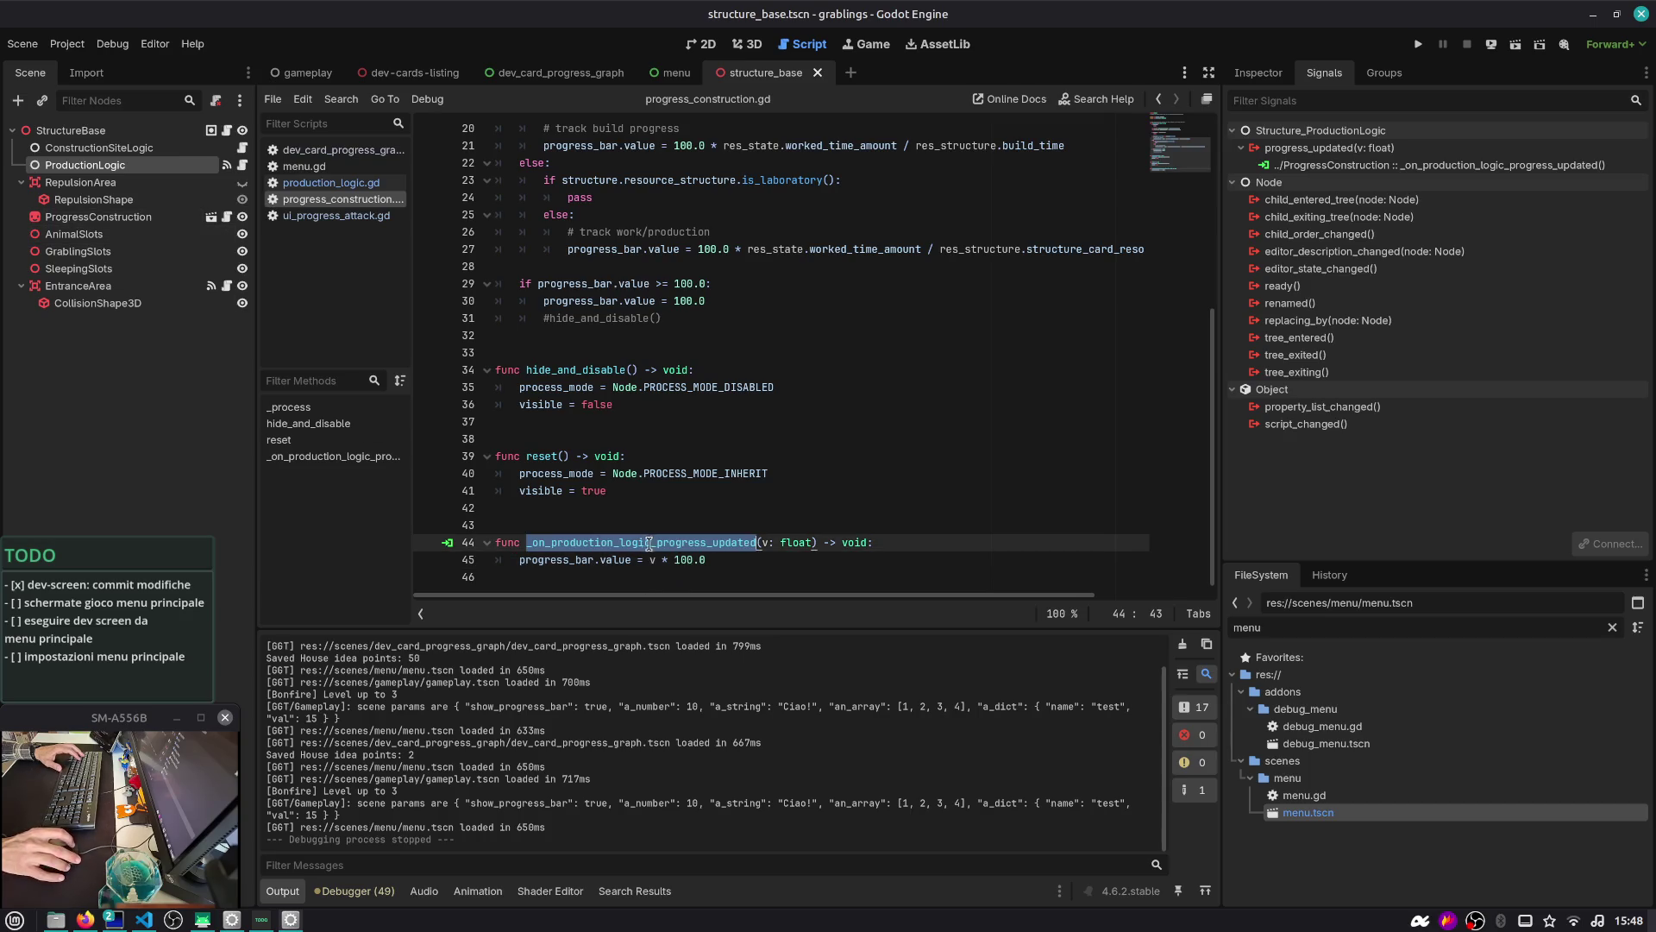
left_click_drag(750, 563, 497, 524)
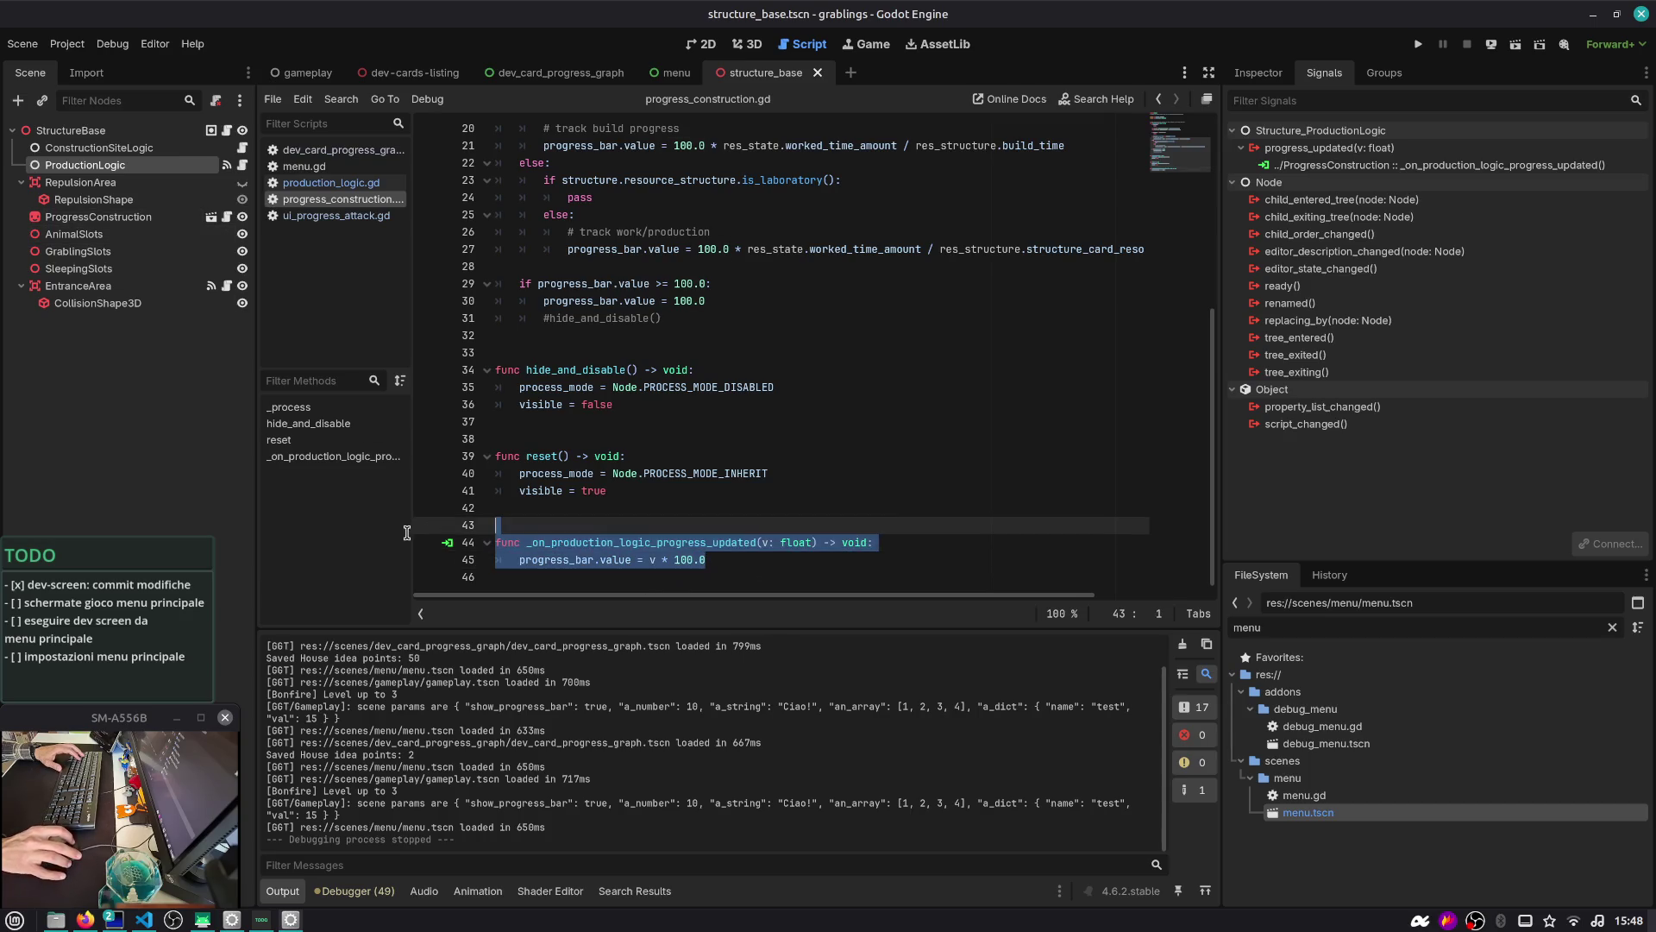
Inspect ProgressConstruction's properties, then expand ProductionLogic's Process property group
left_click(78, 220)
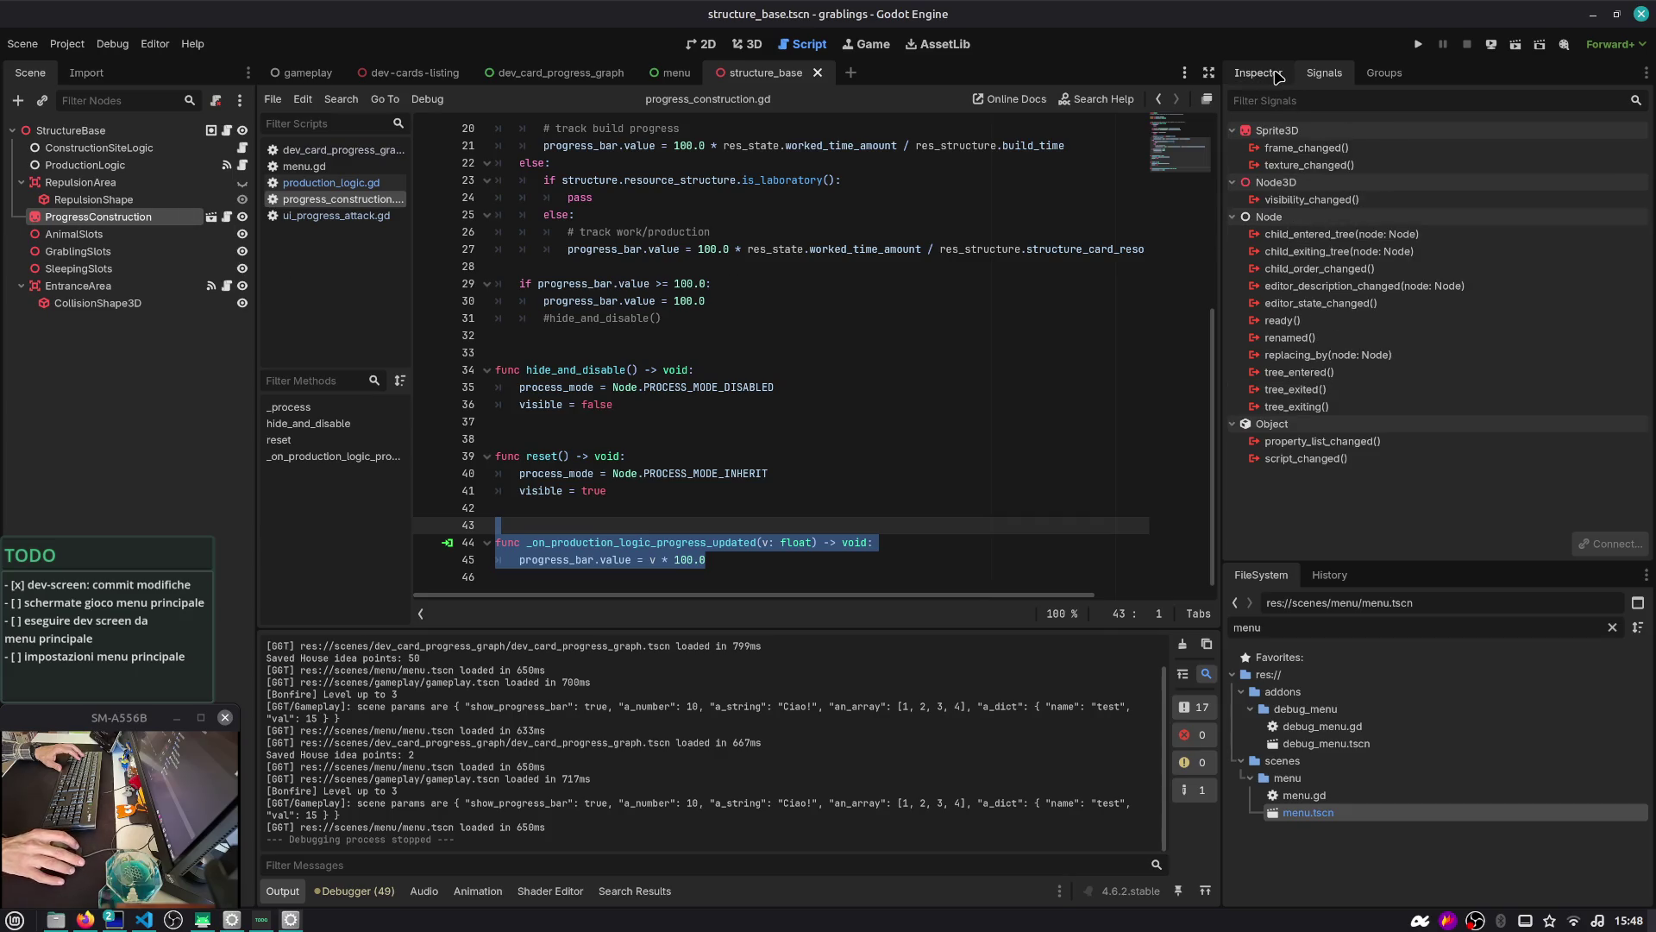
left_click(1277, 78)
scroll(1292, 380, "down", 10)
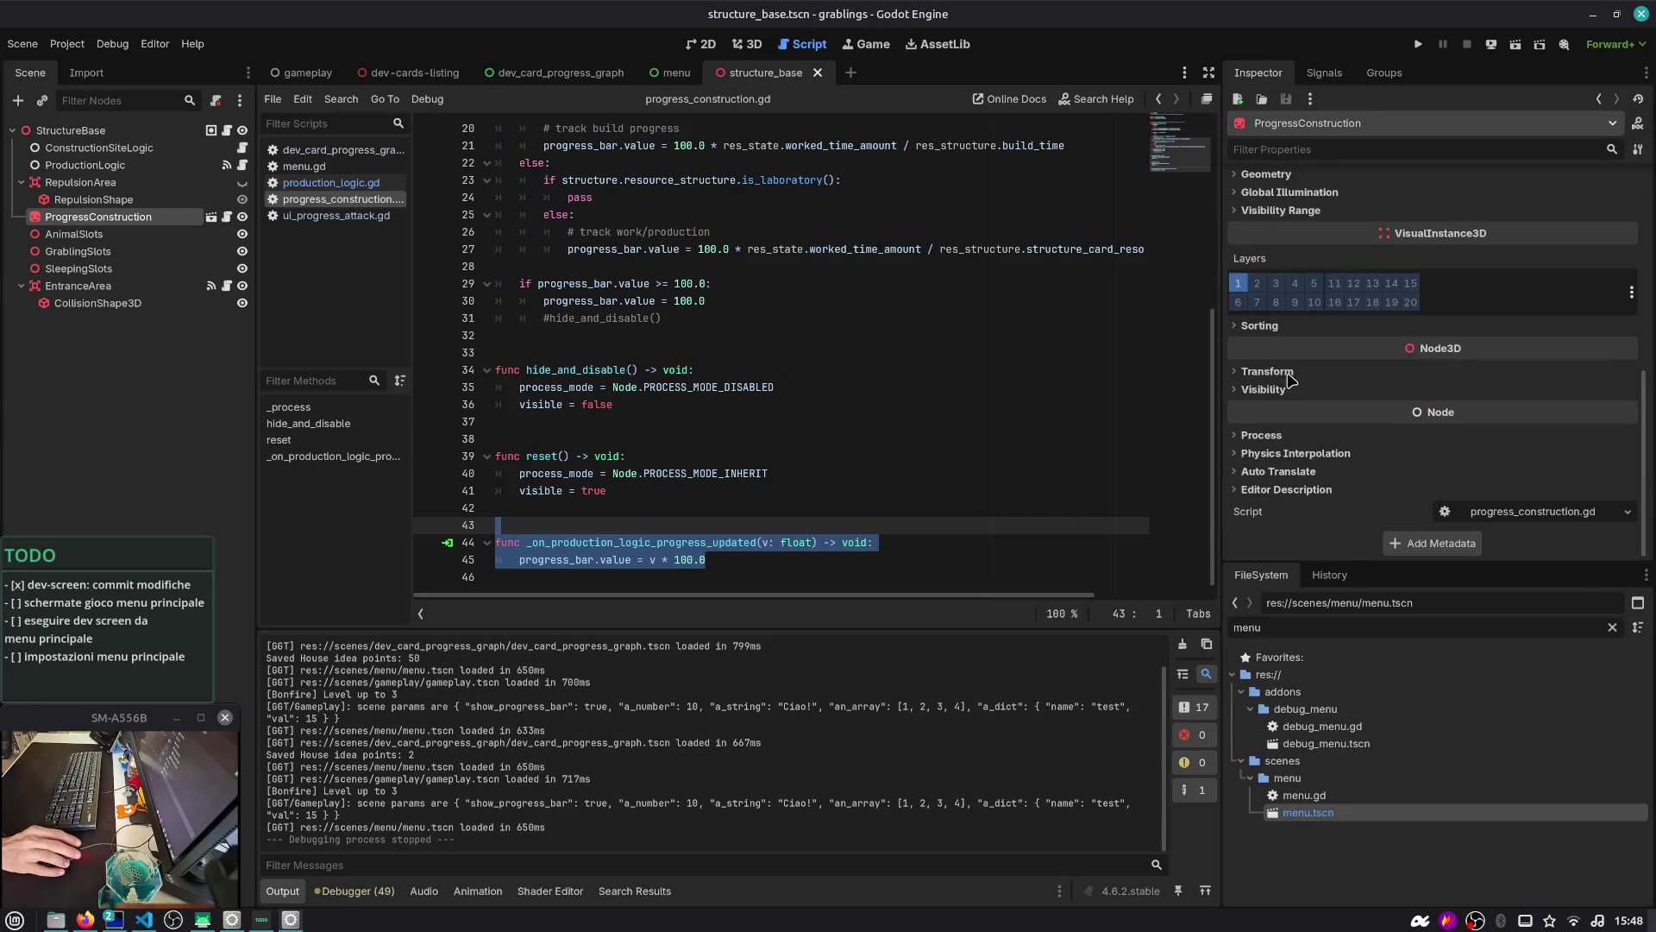
left_click_drag(1378, 579, 1367, 640)
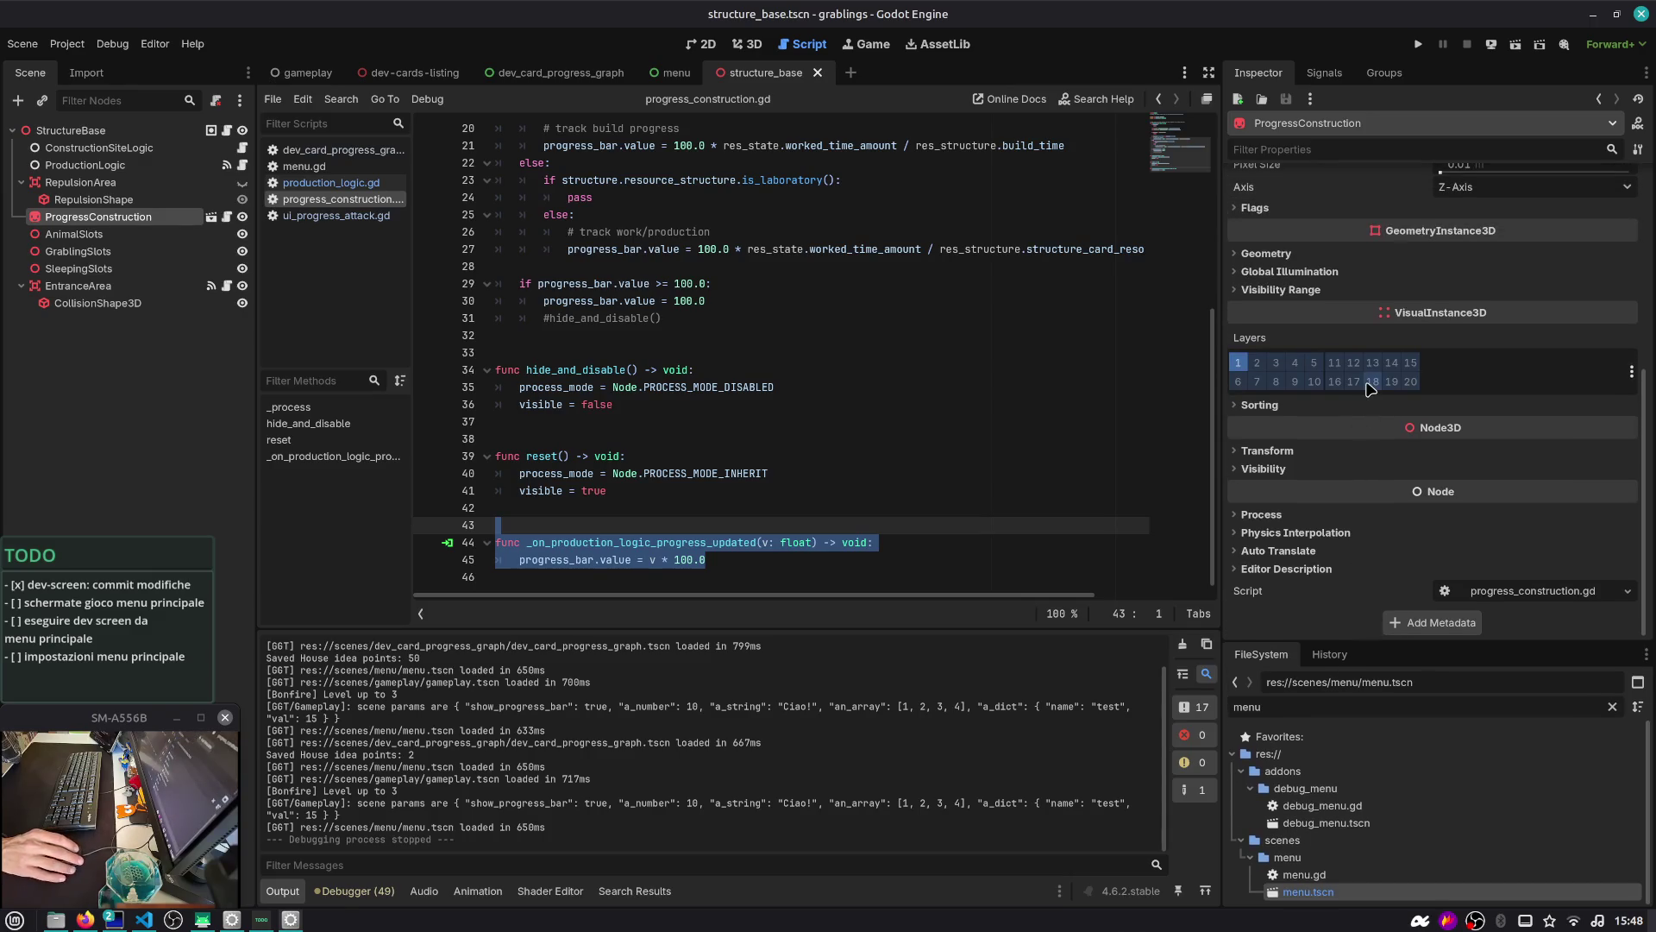
left_click(106, 166)
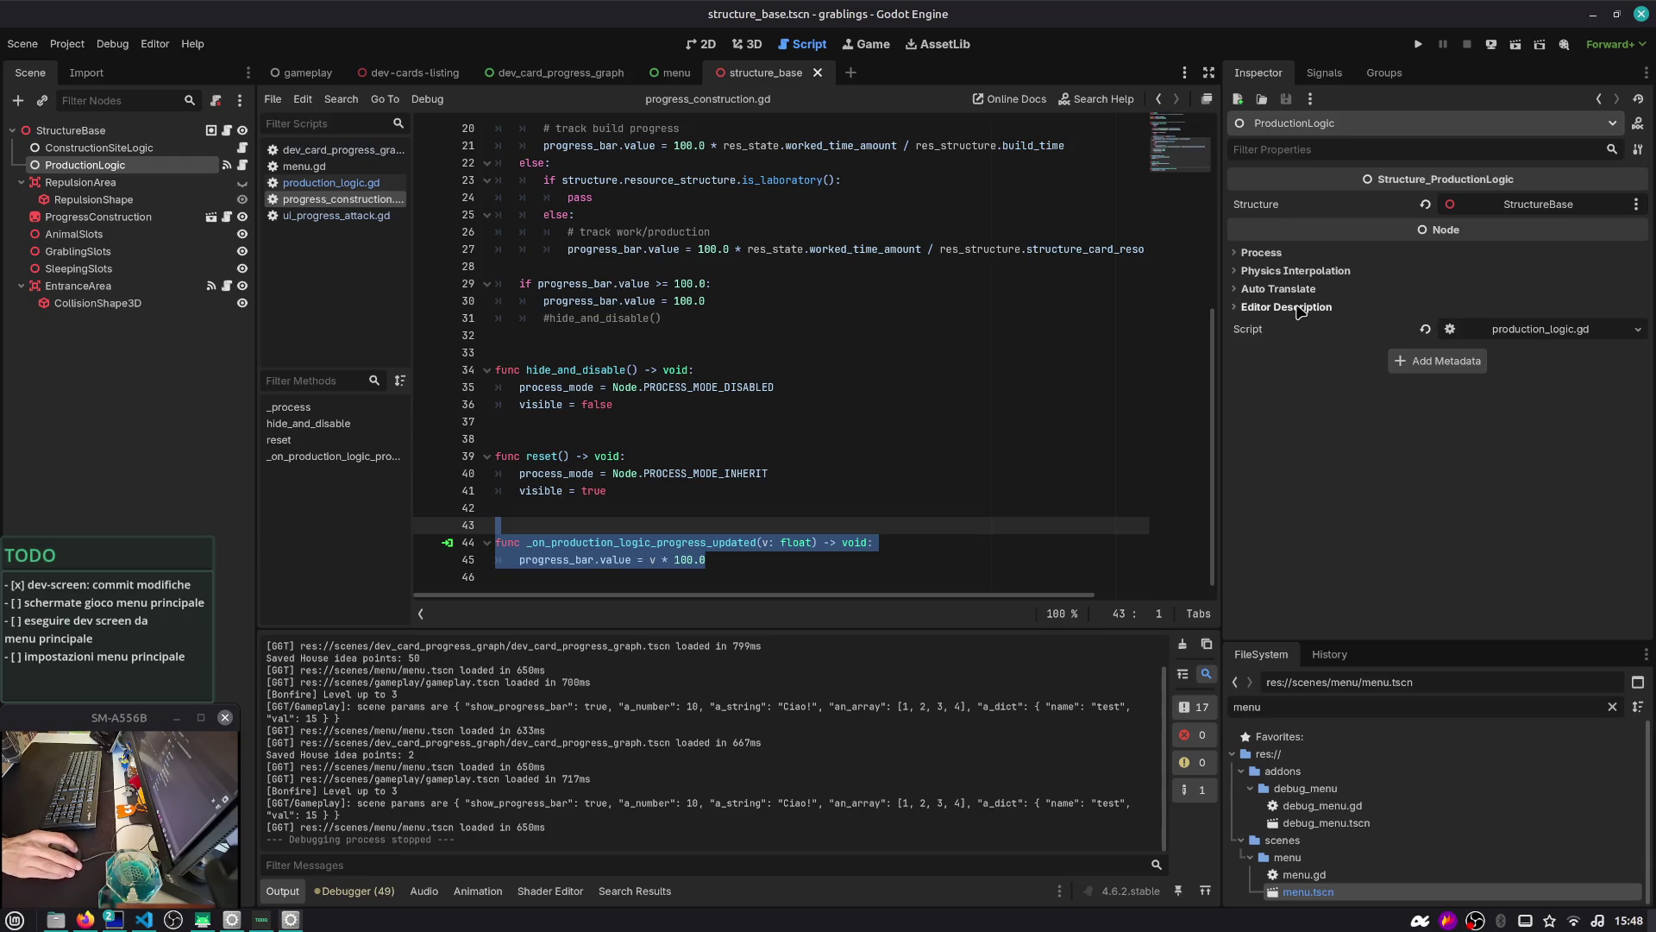
left_click(1300, 308)
left_click(1300, 308)
left_click(1261, 252)
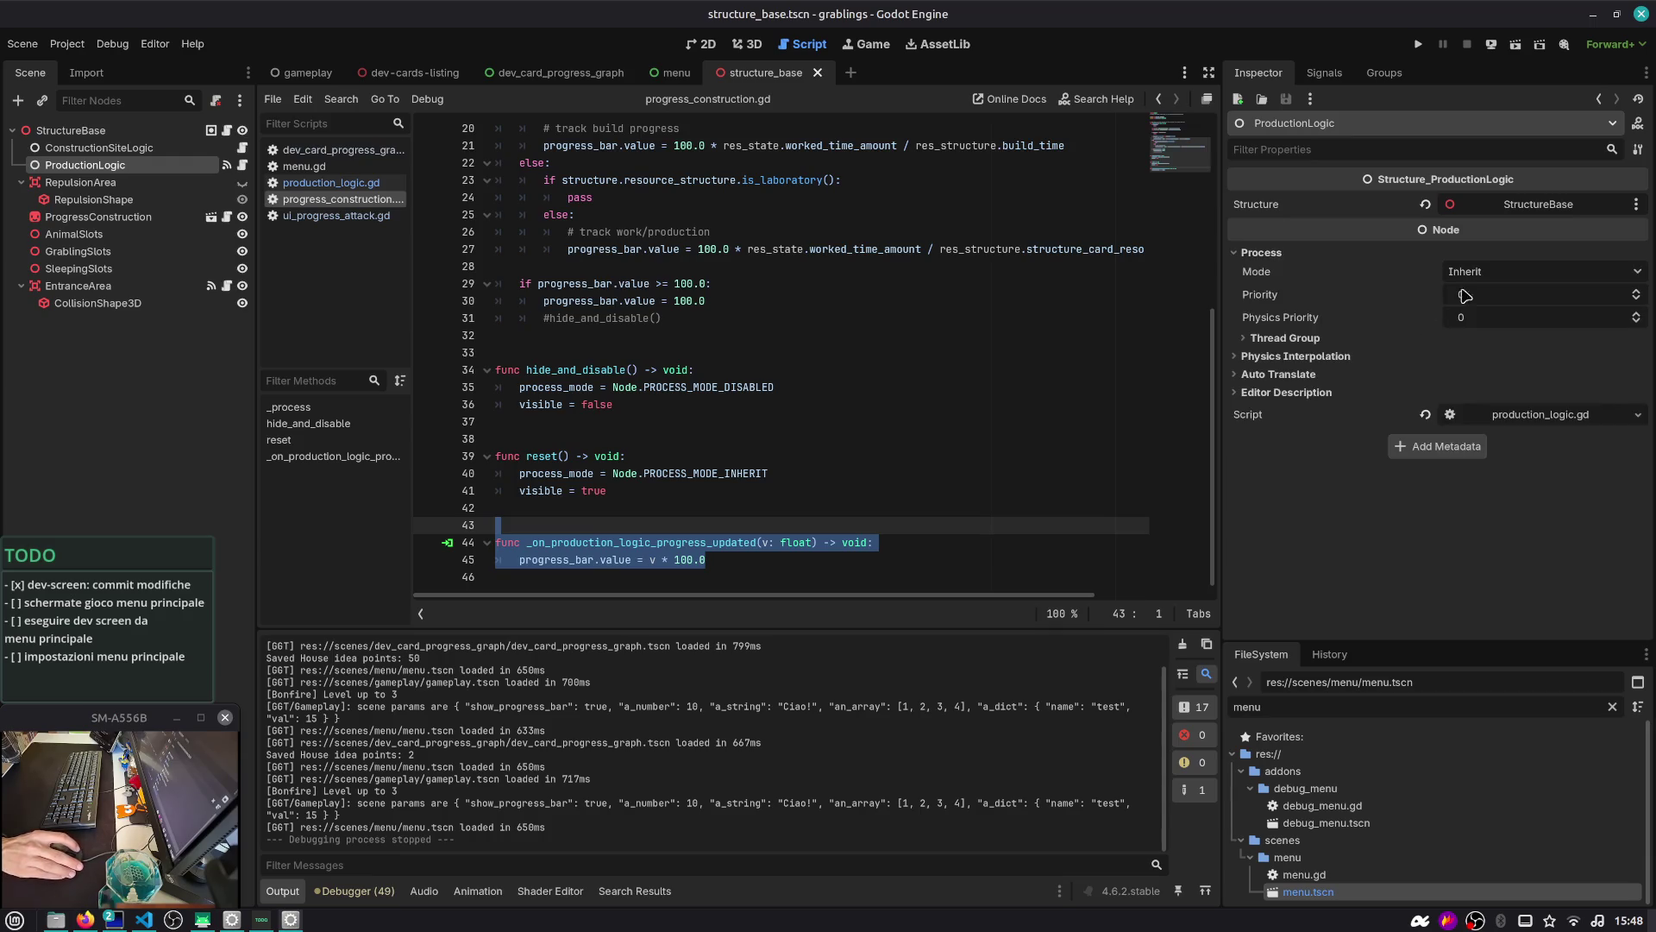
Check ProductionLogic's Process Mode options, leave it at Inherit, and open production_logic.gd
left_click(117, 150)
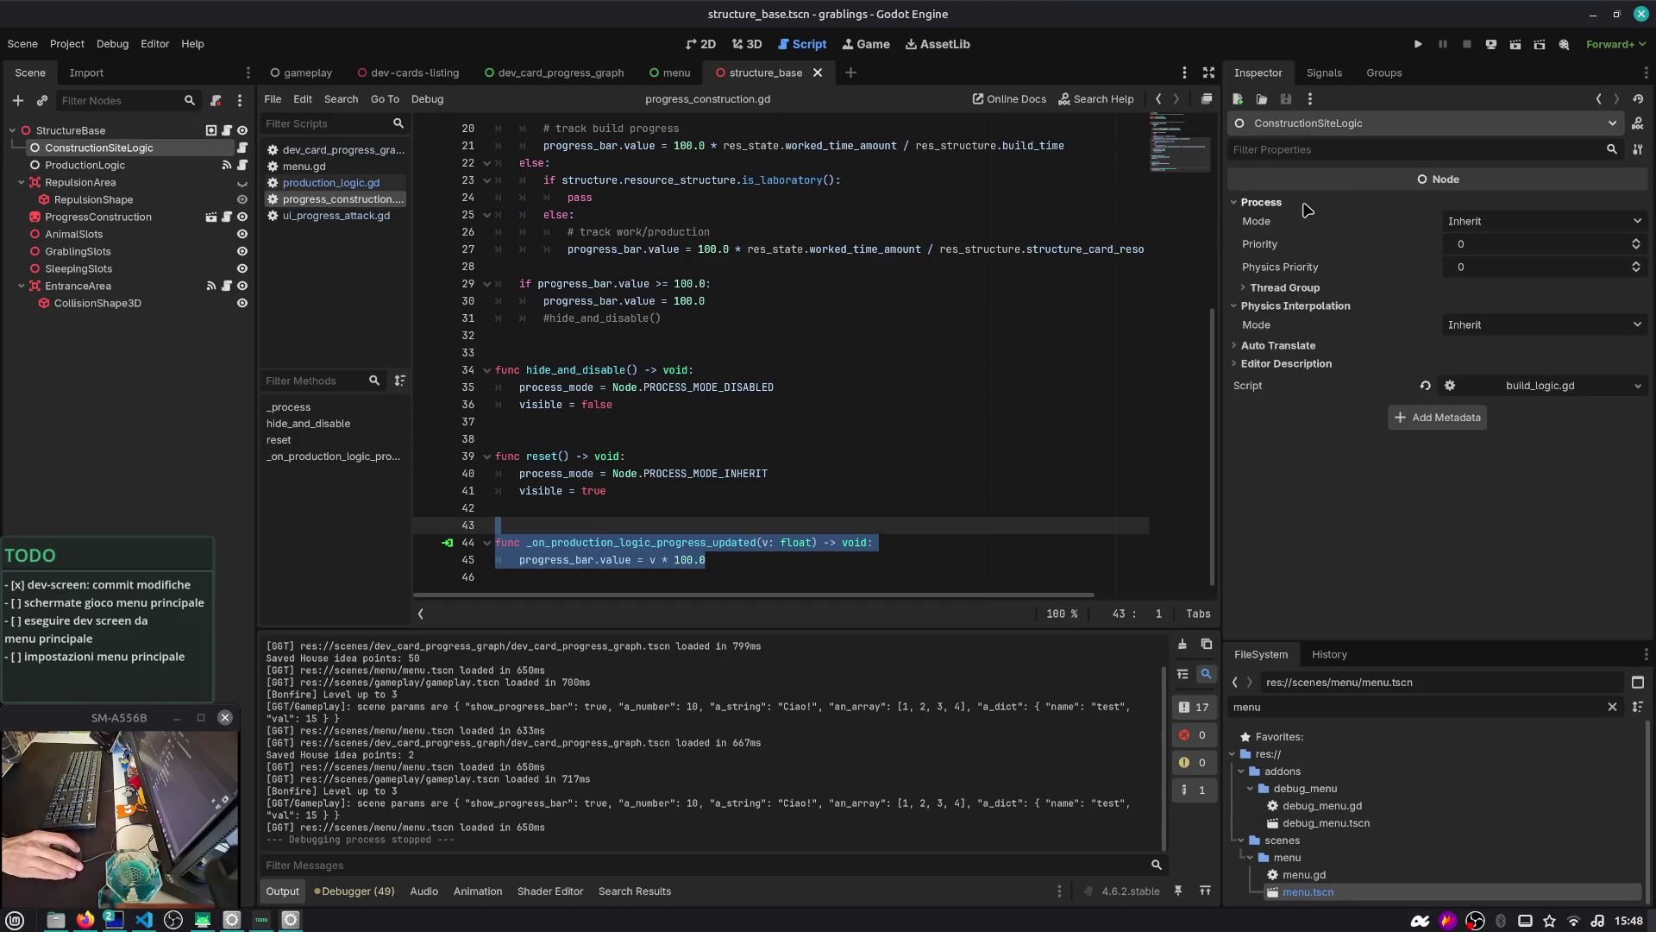
left_click(96, 167)
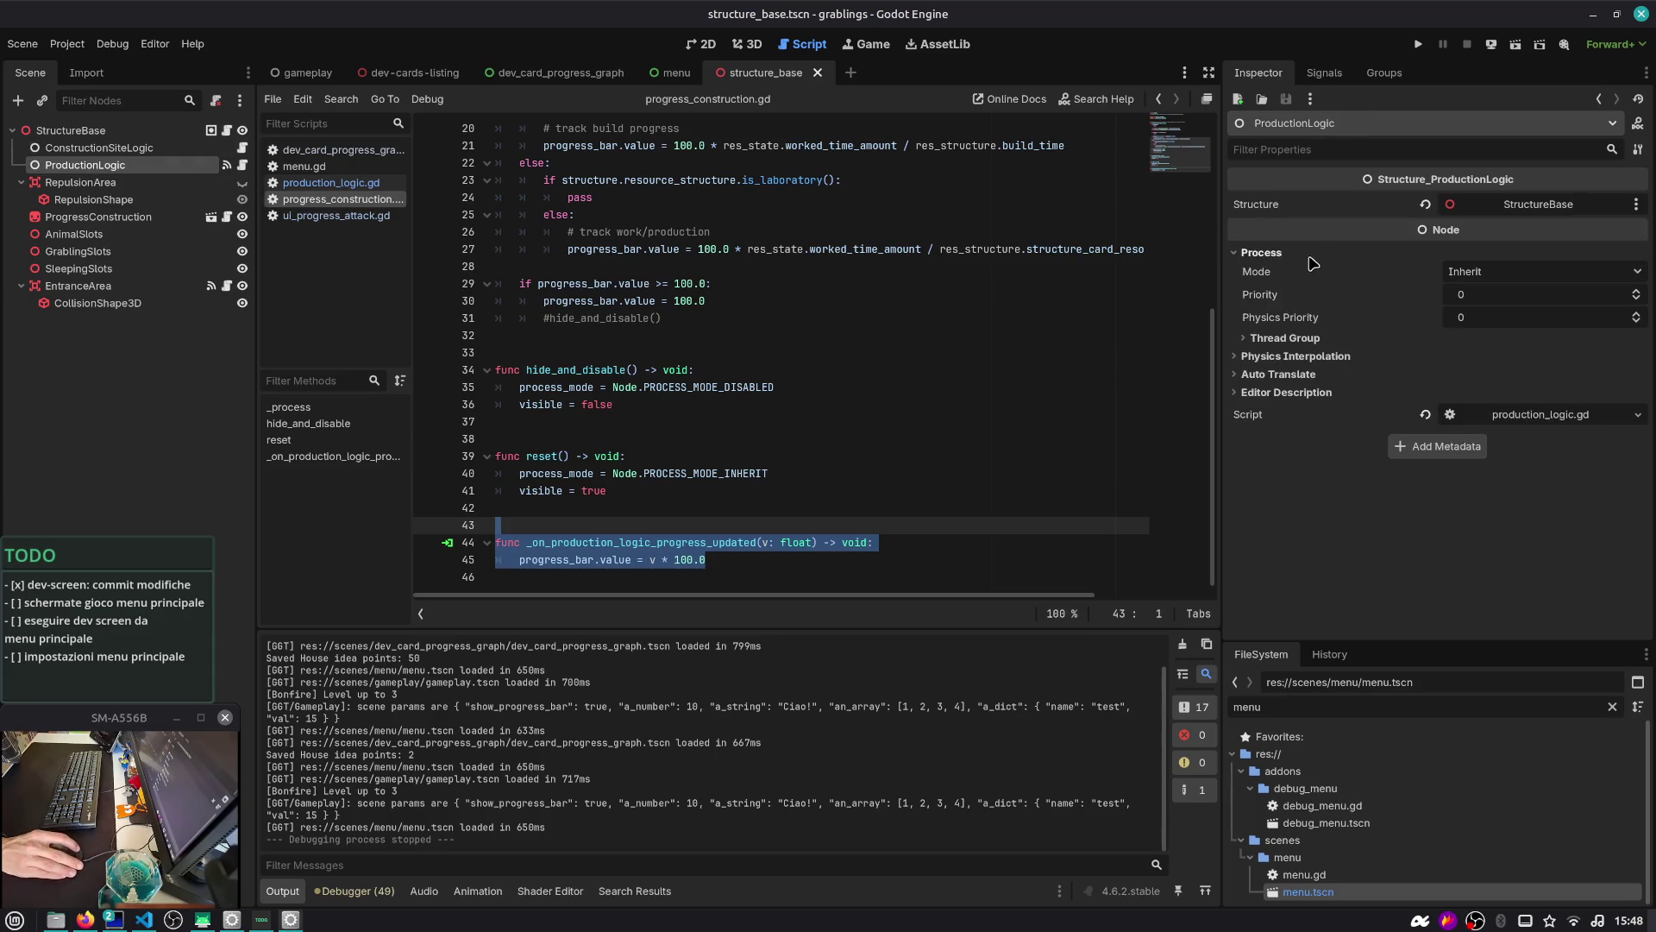
left_click(1511, 273)
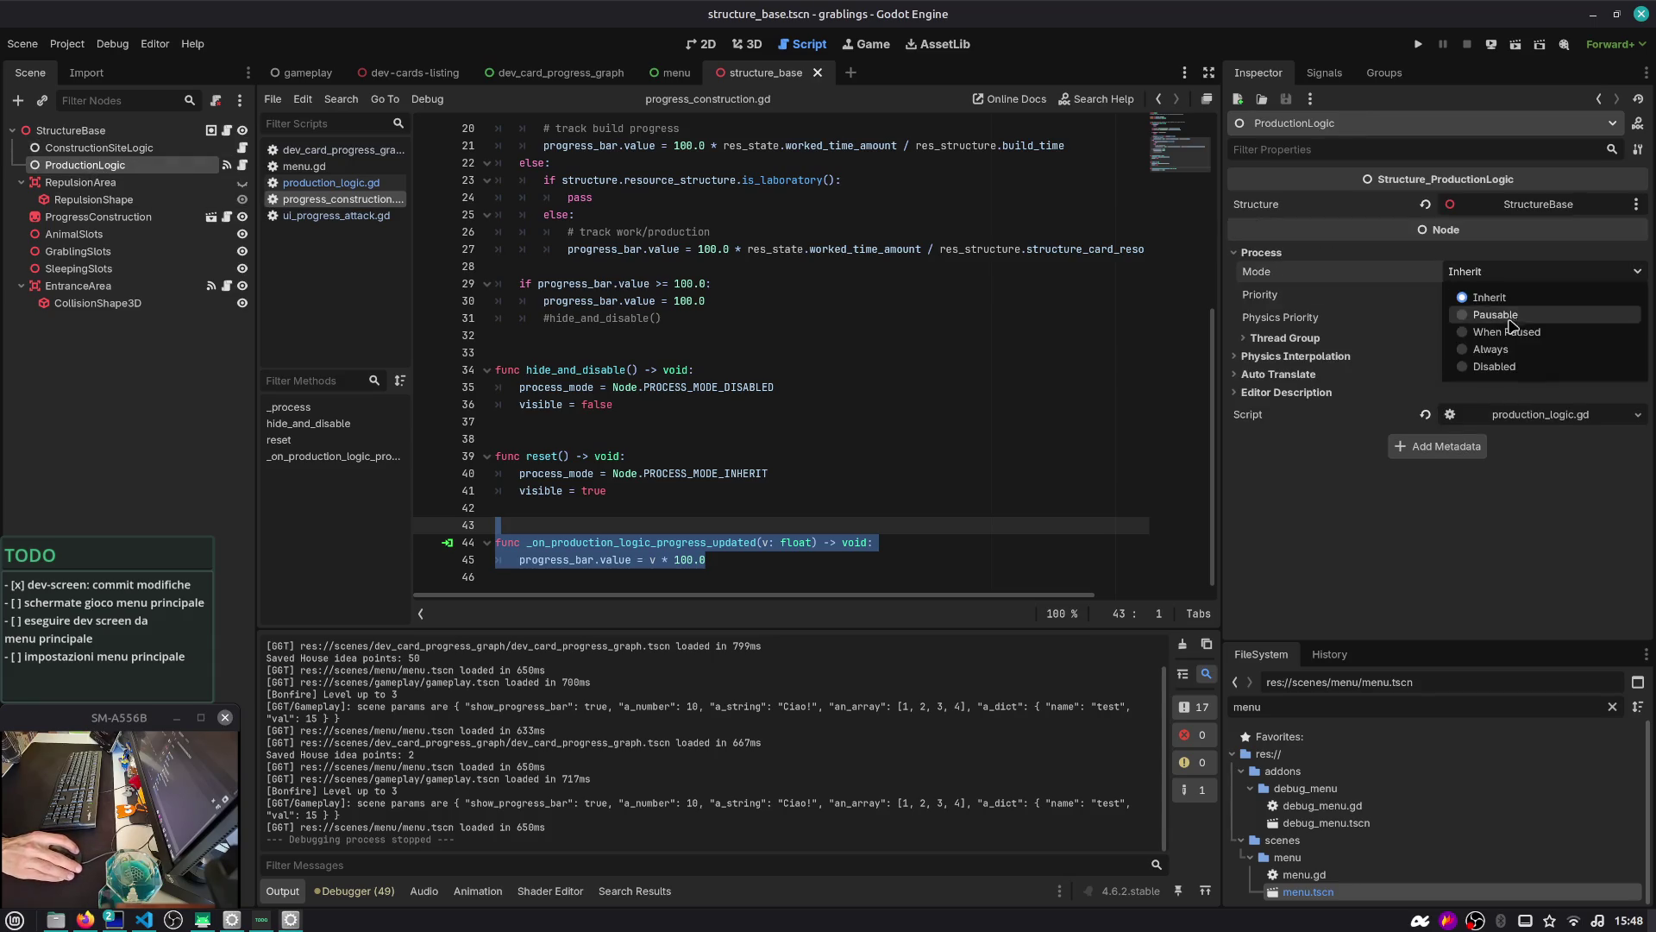
left_click(345, 182)
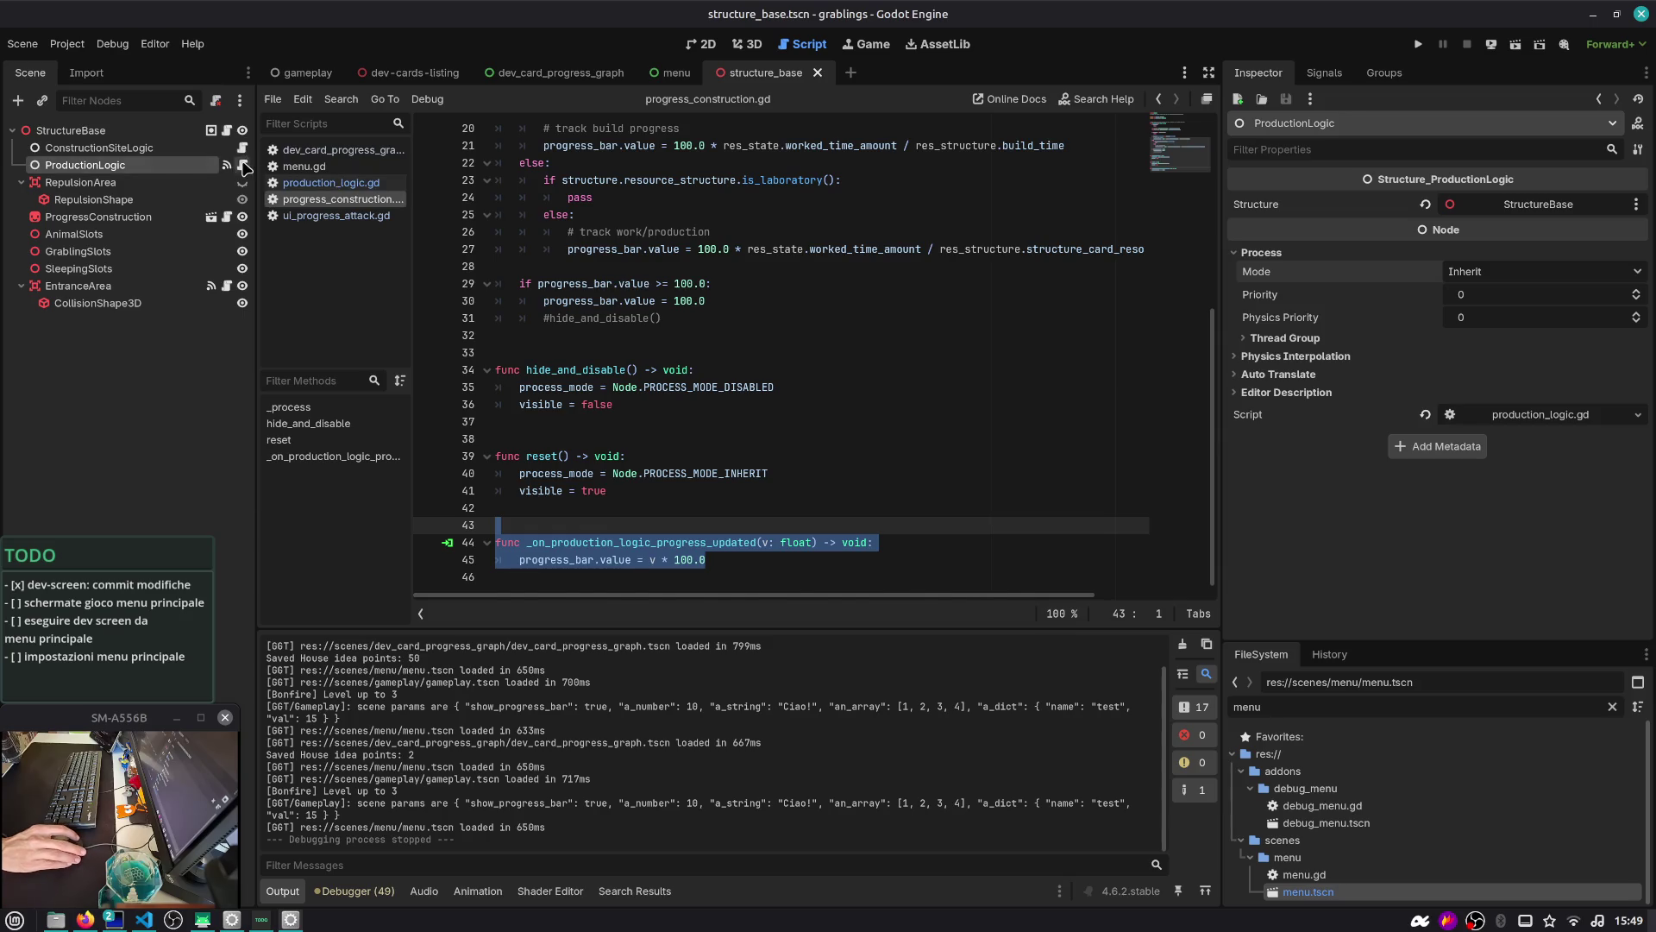
left_click(245, 168)
Add print("applying work ", dt) inside apply_work, then run the game with F5 and press START
double_click(564, 201)
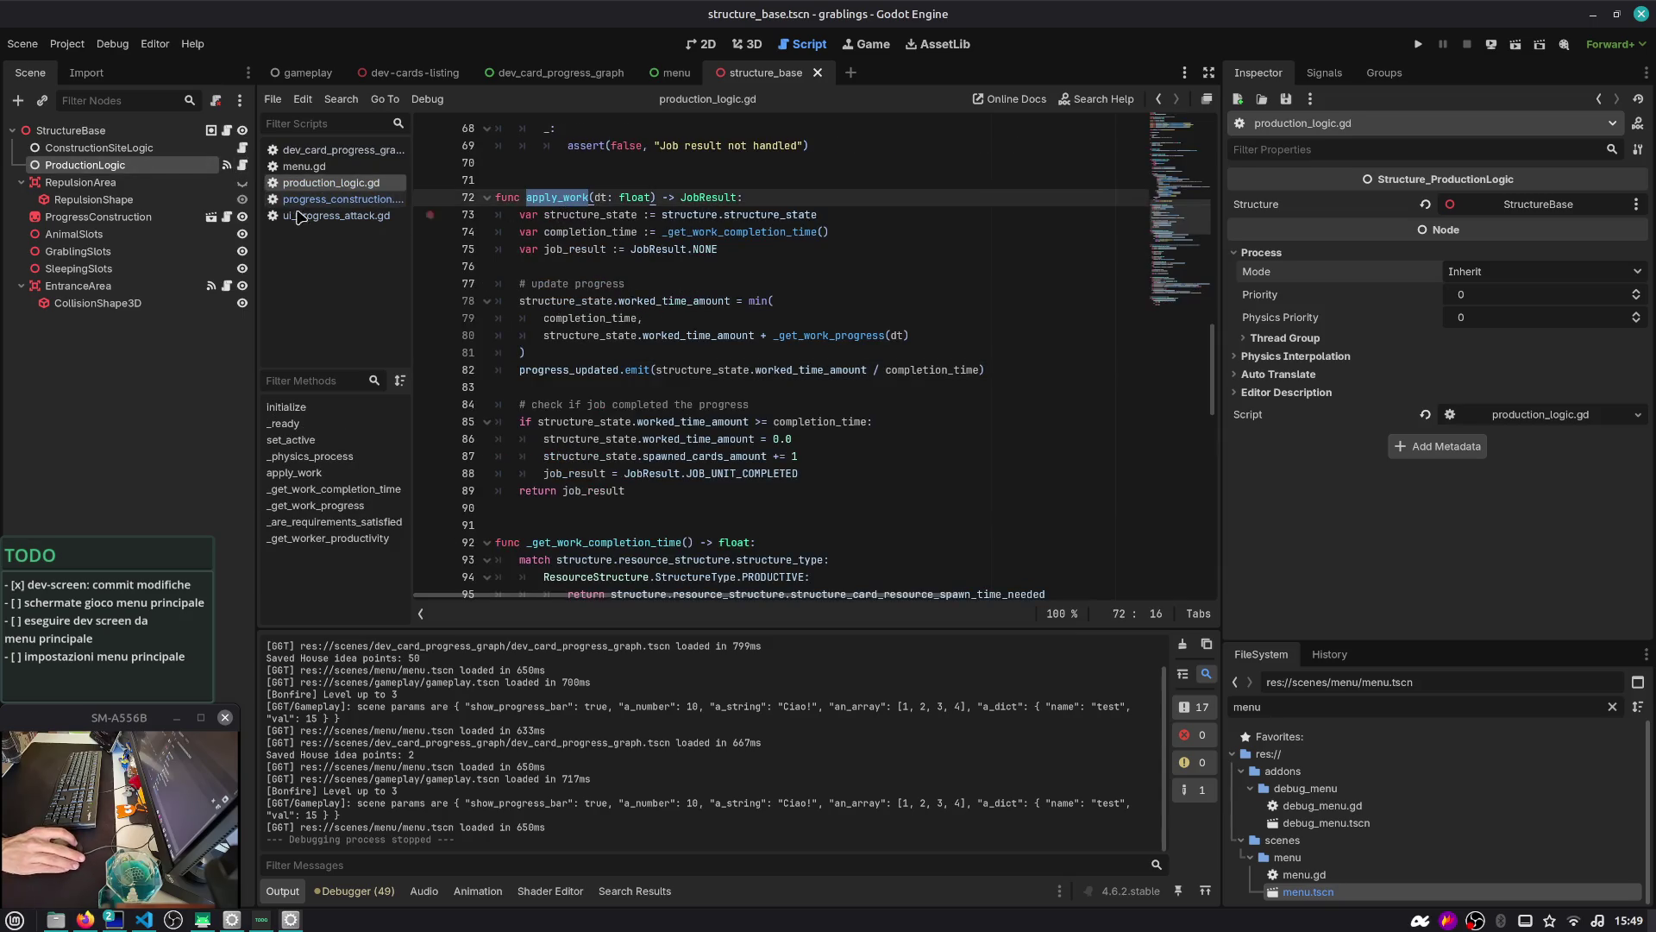
scroll(732, 240, "down", 3)
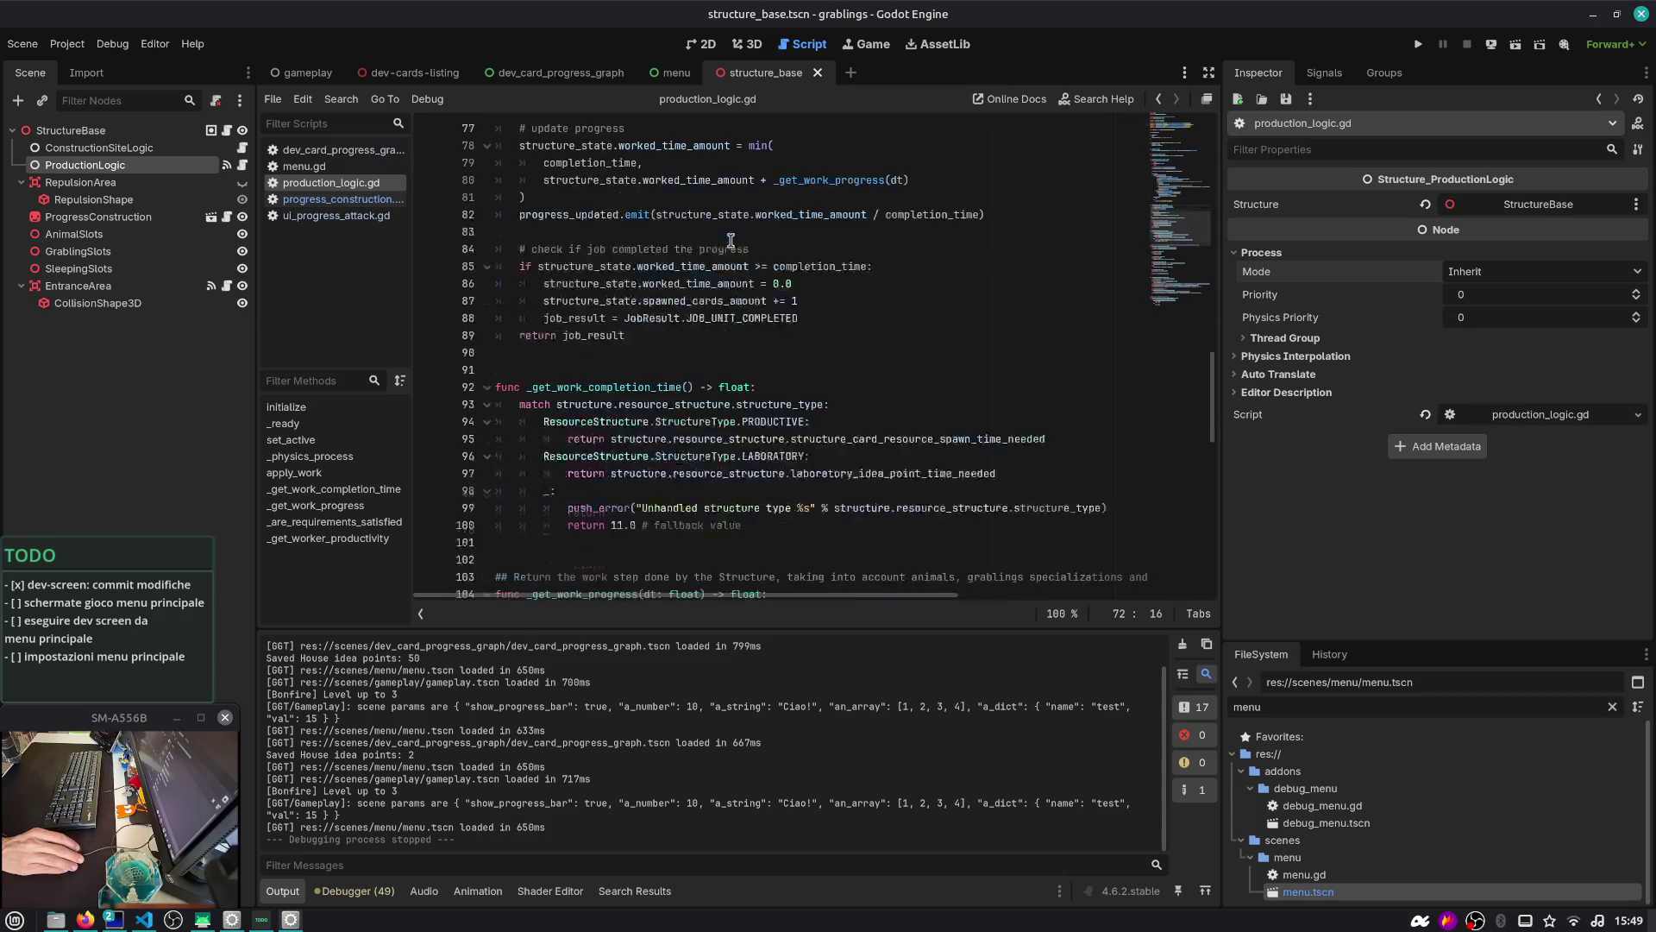
scroll(623, 386, "up", 4)
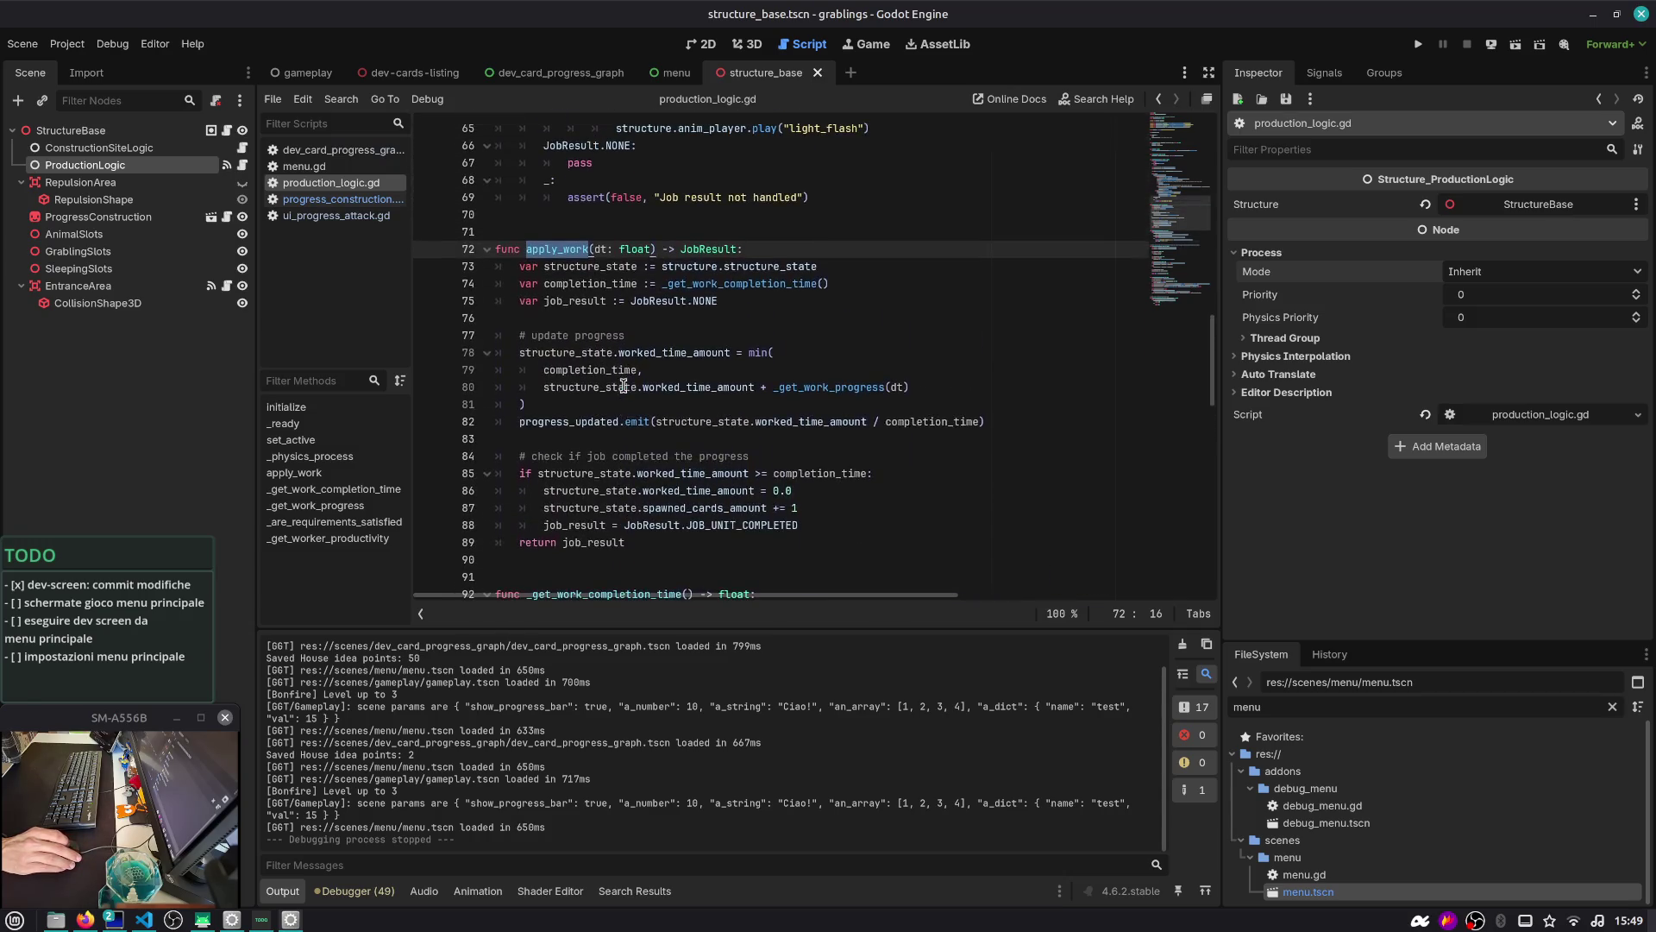
left_click(764, 251)
key("Return")
type("print(\"applying work \"")
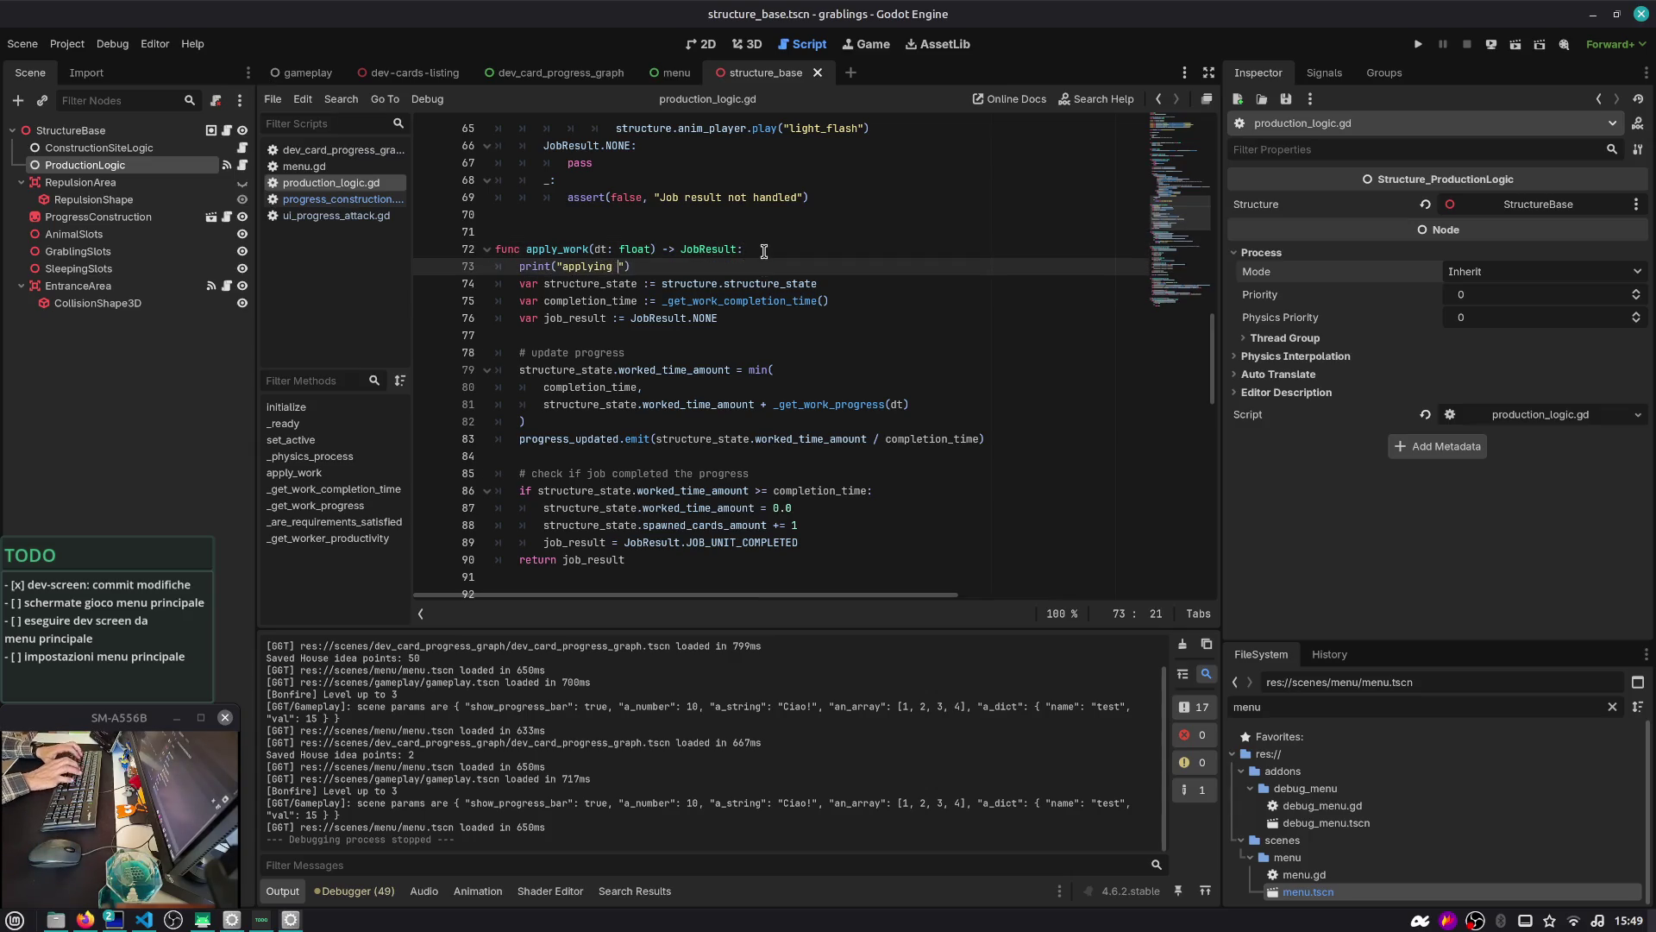
type(", dt")
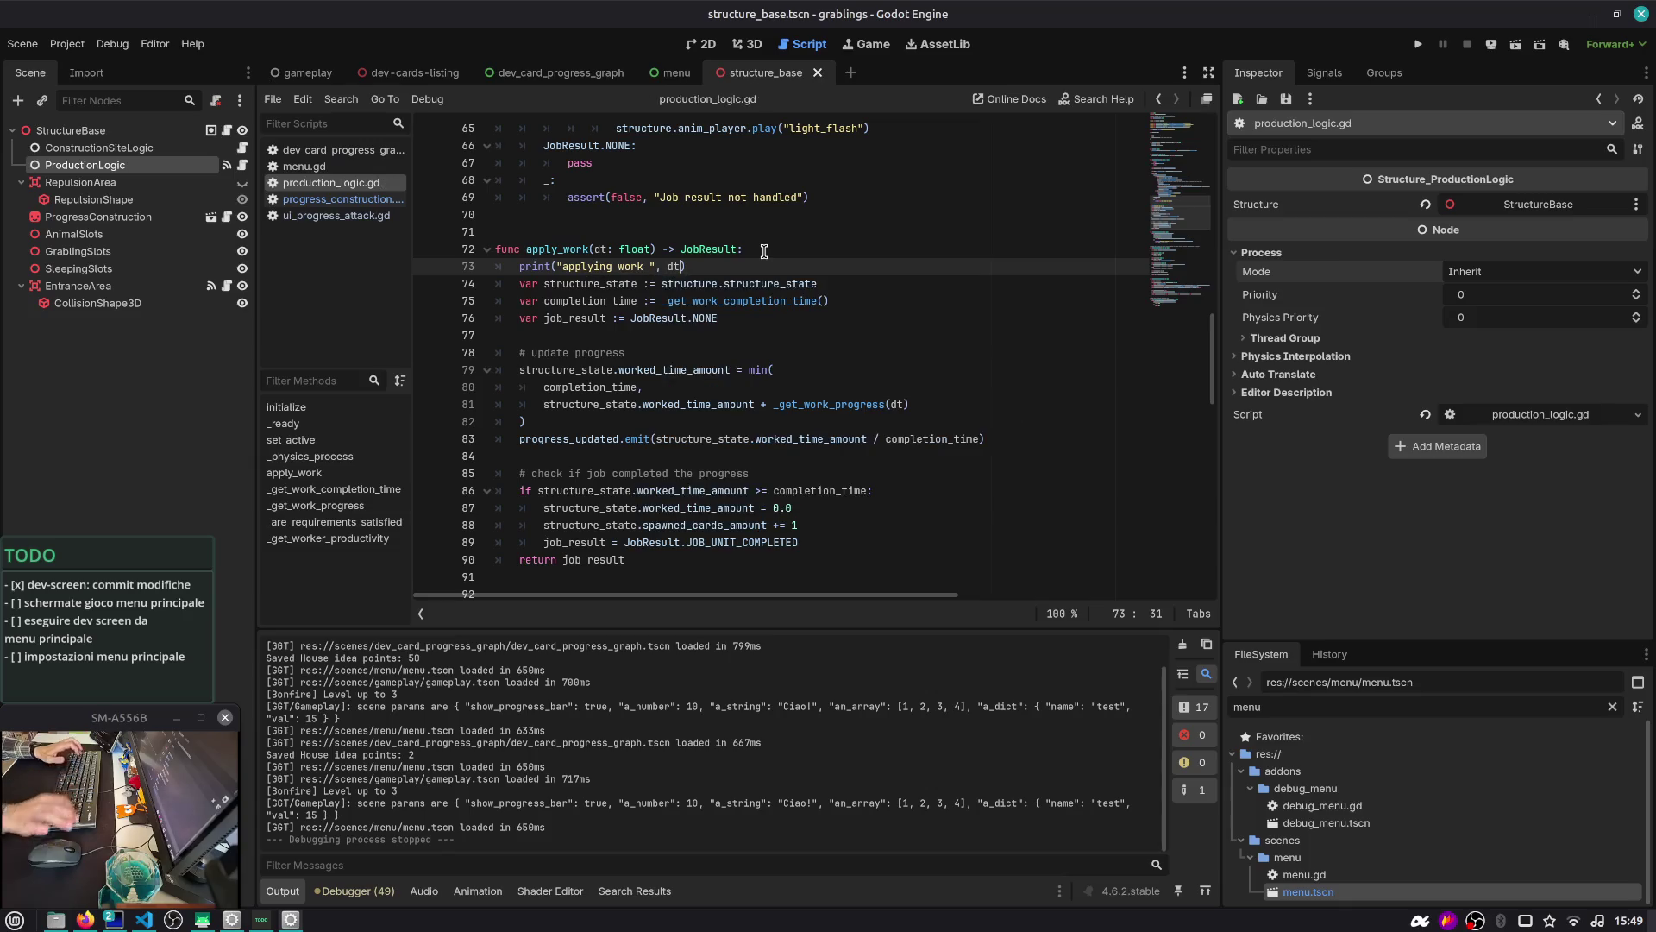
key("F5")
left_click(822, 443)
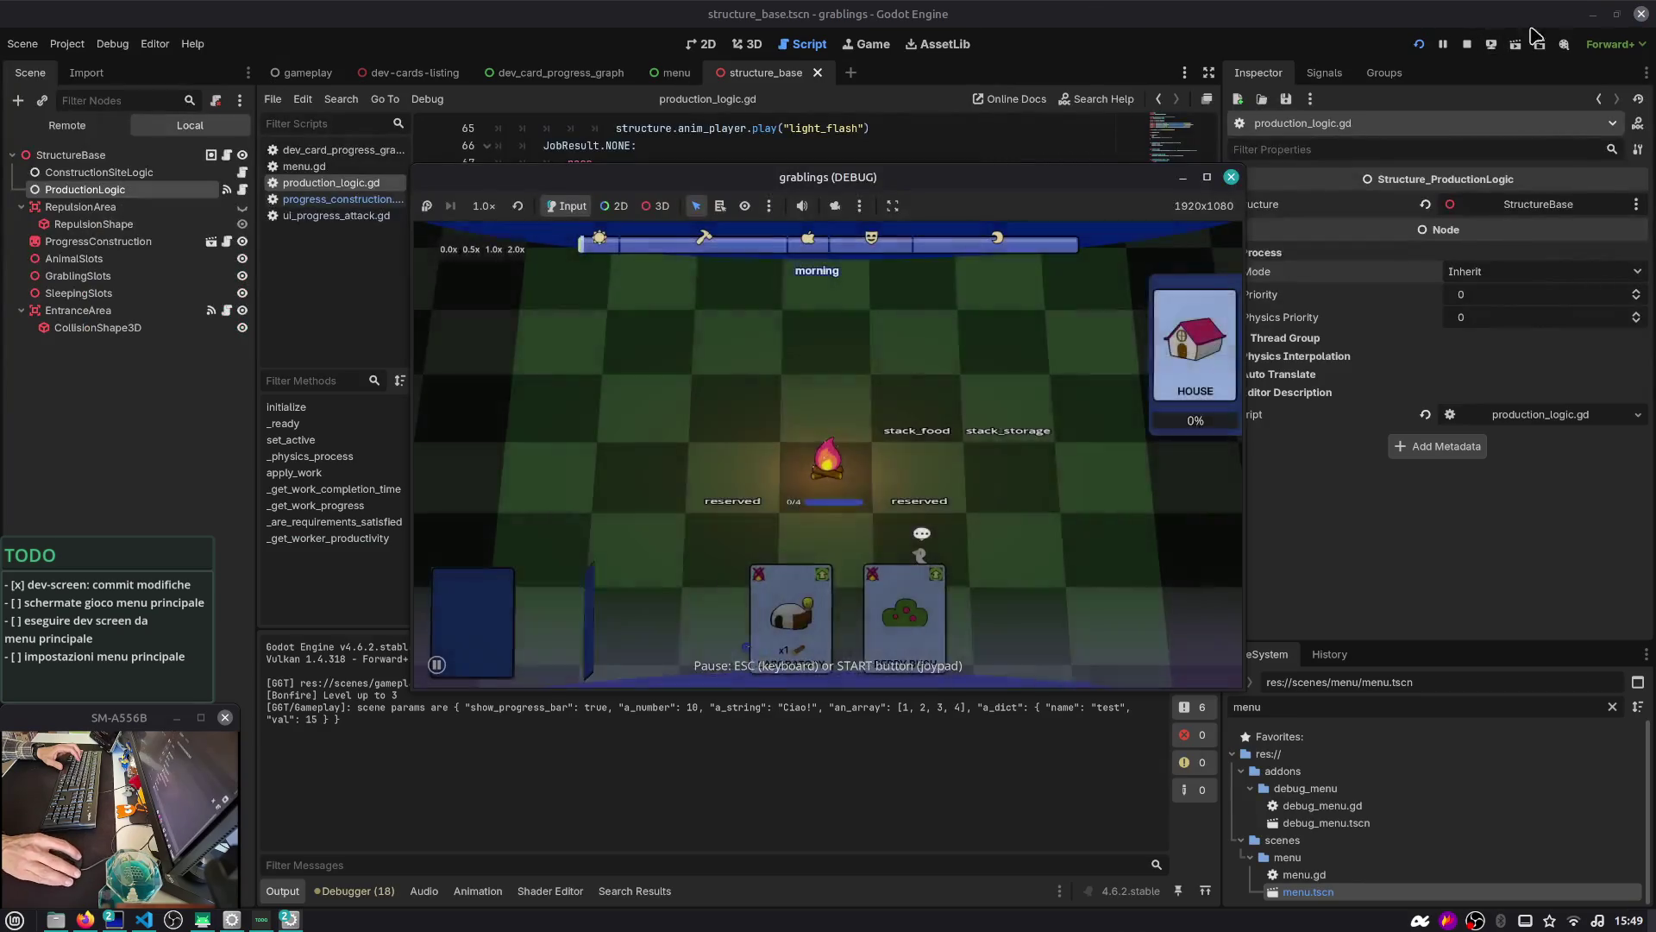
Browse the running game window's camera and view options, then move the window down-left
left_click(859, 207)
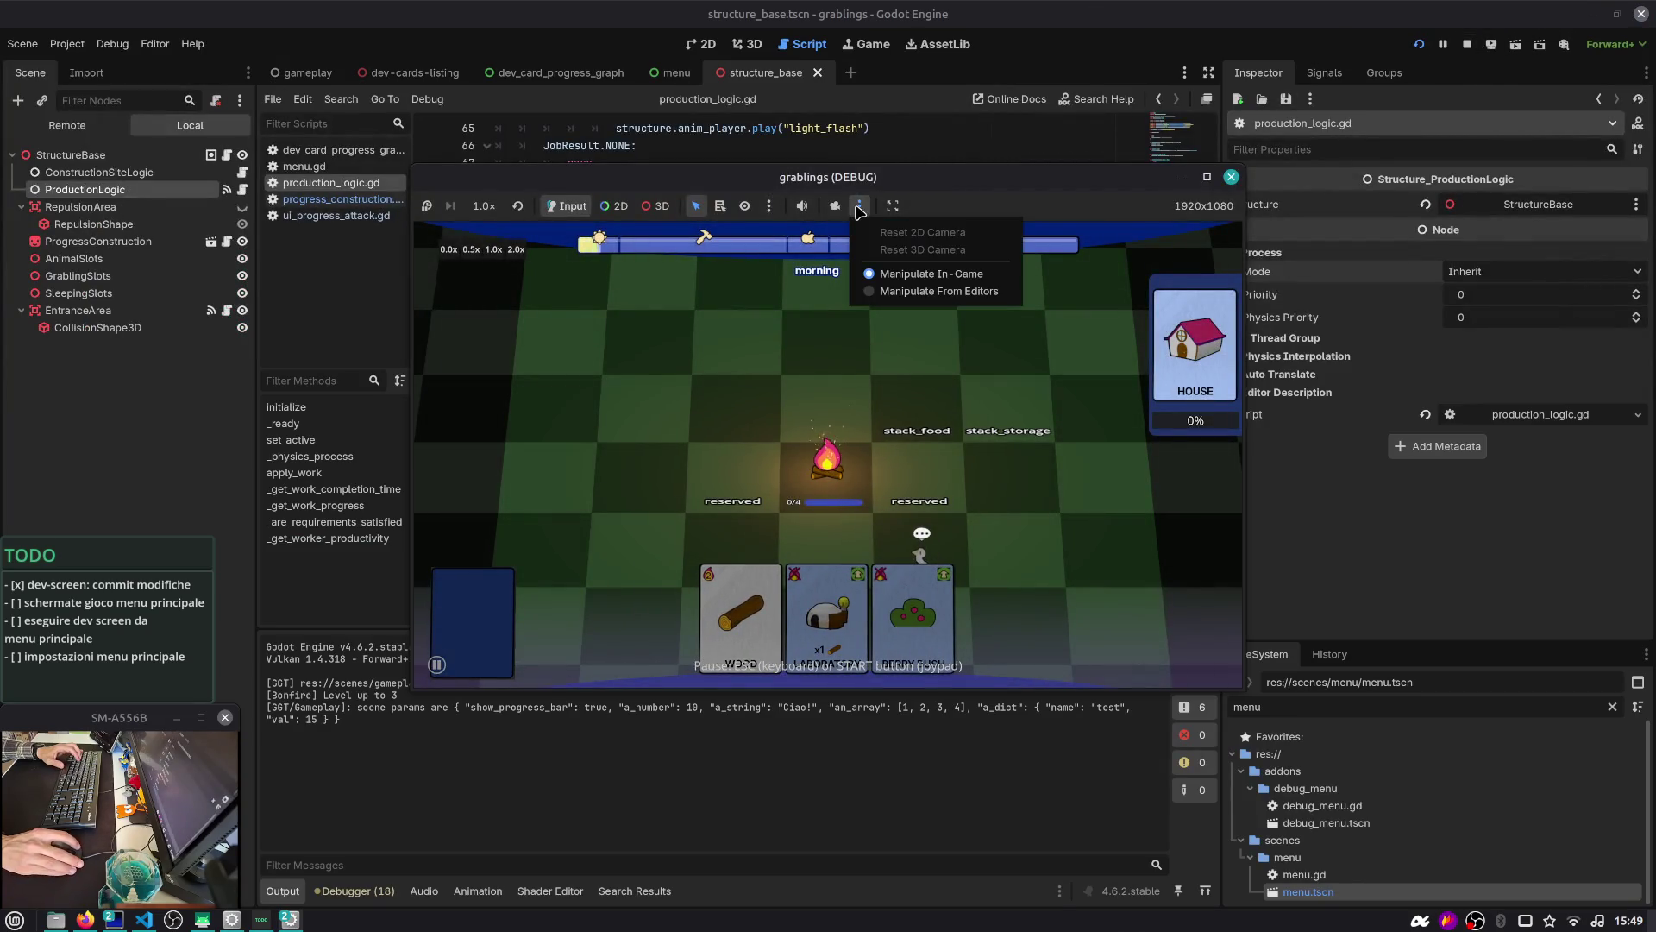
left_click(1132, 215)
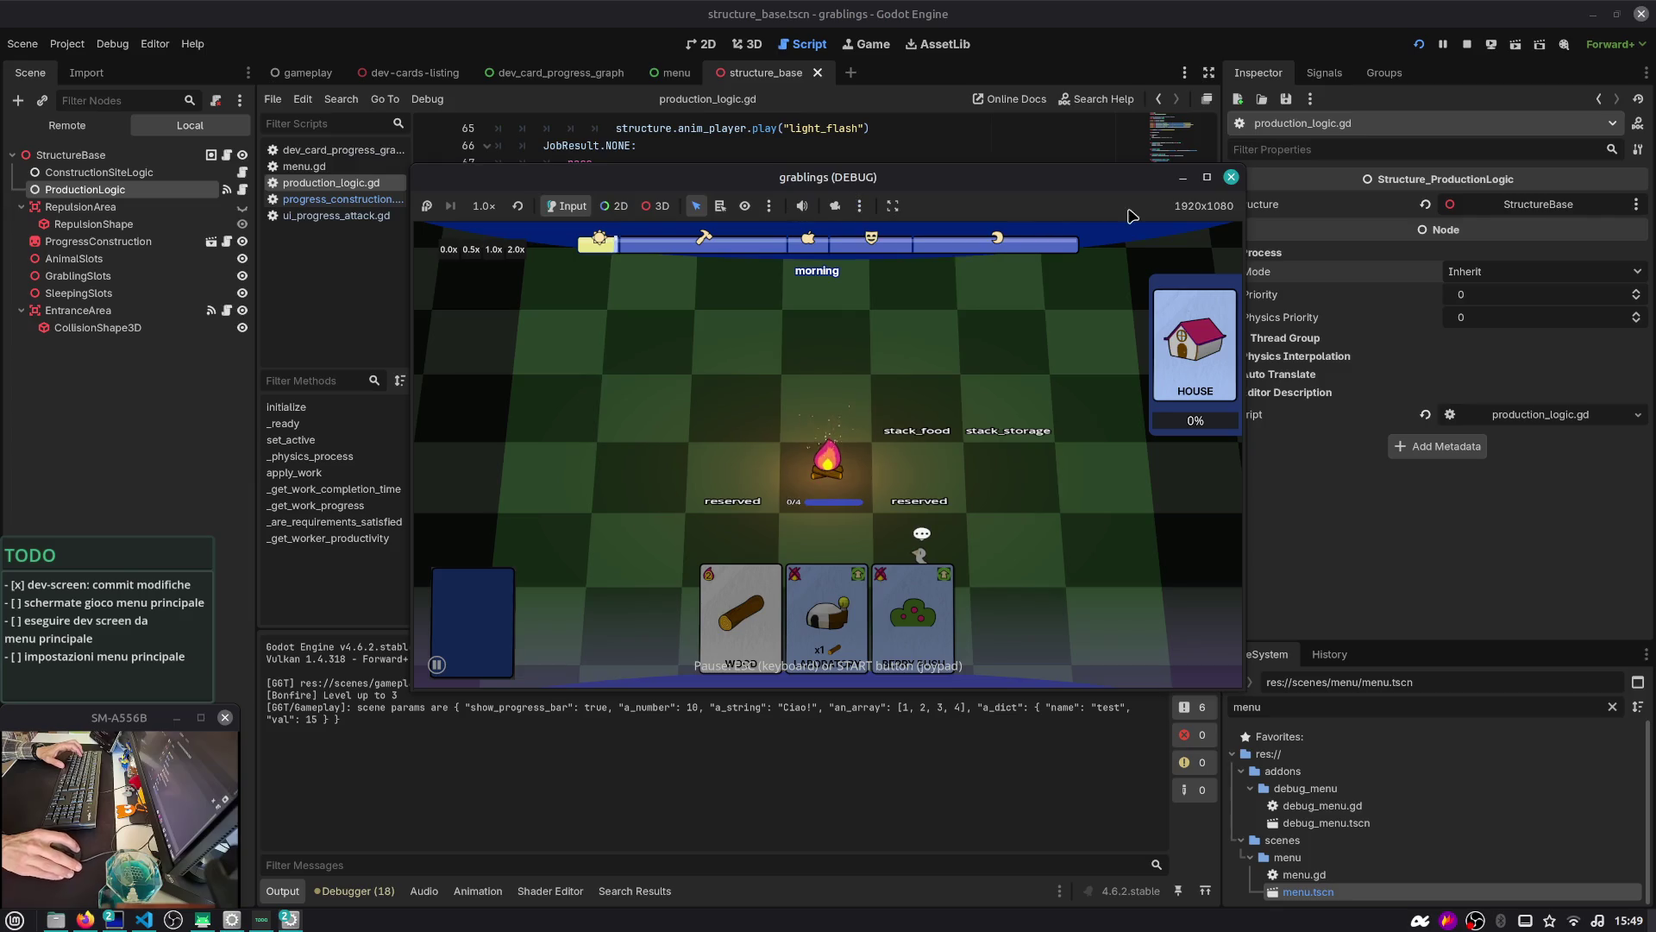
left_click(768, 205)
left_click(859, 207)
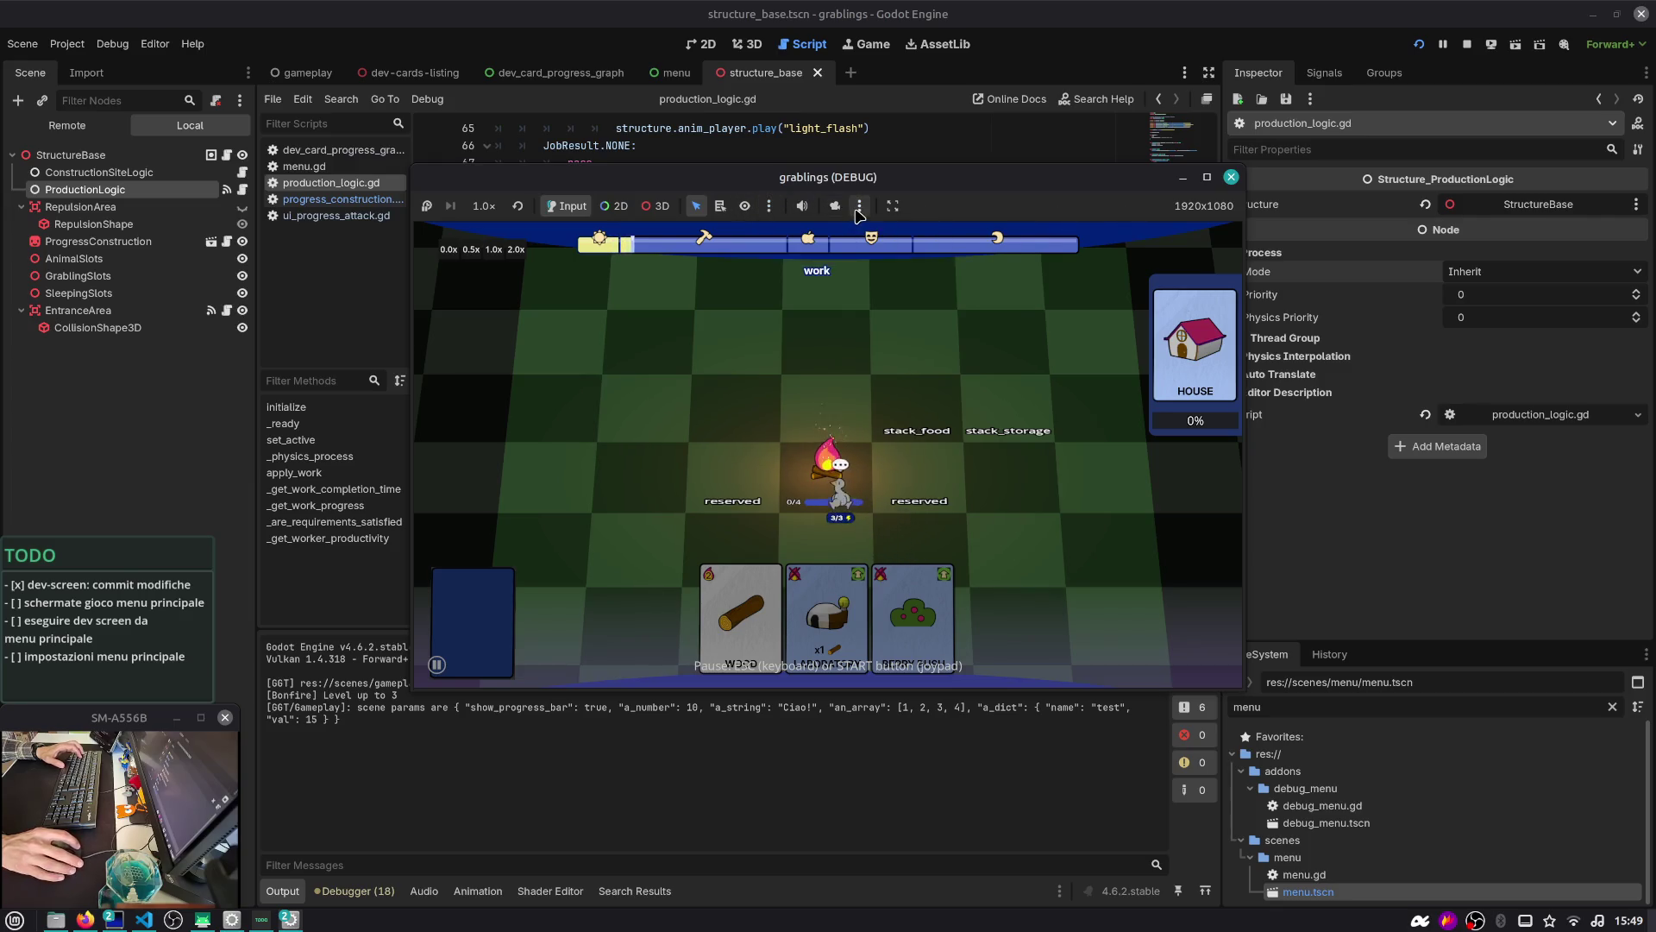
left_click(859, 207)
left_click(839, 210)
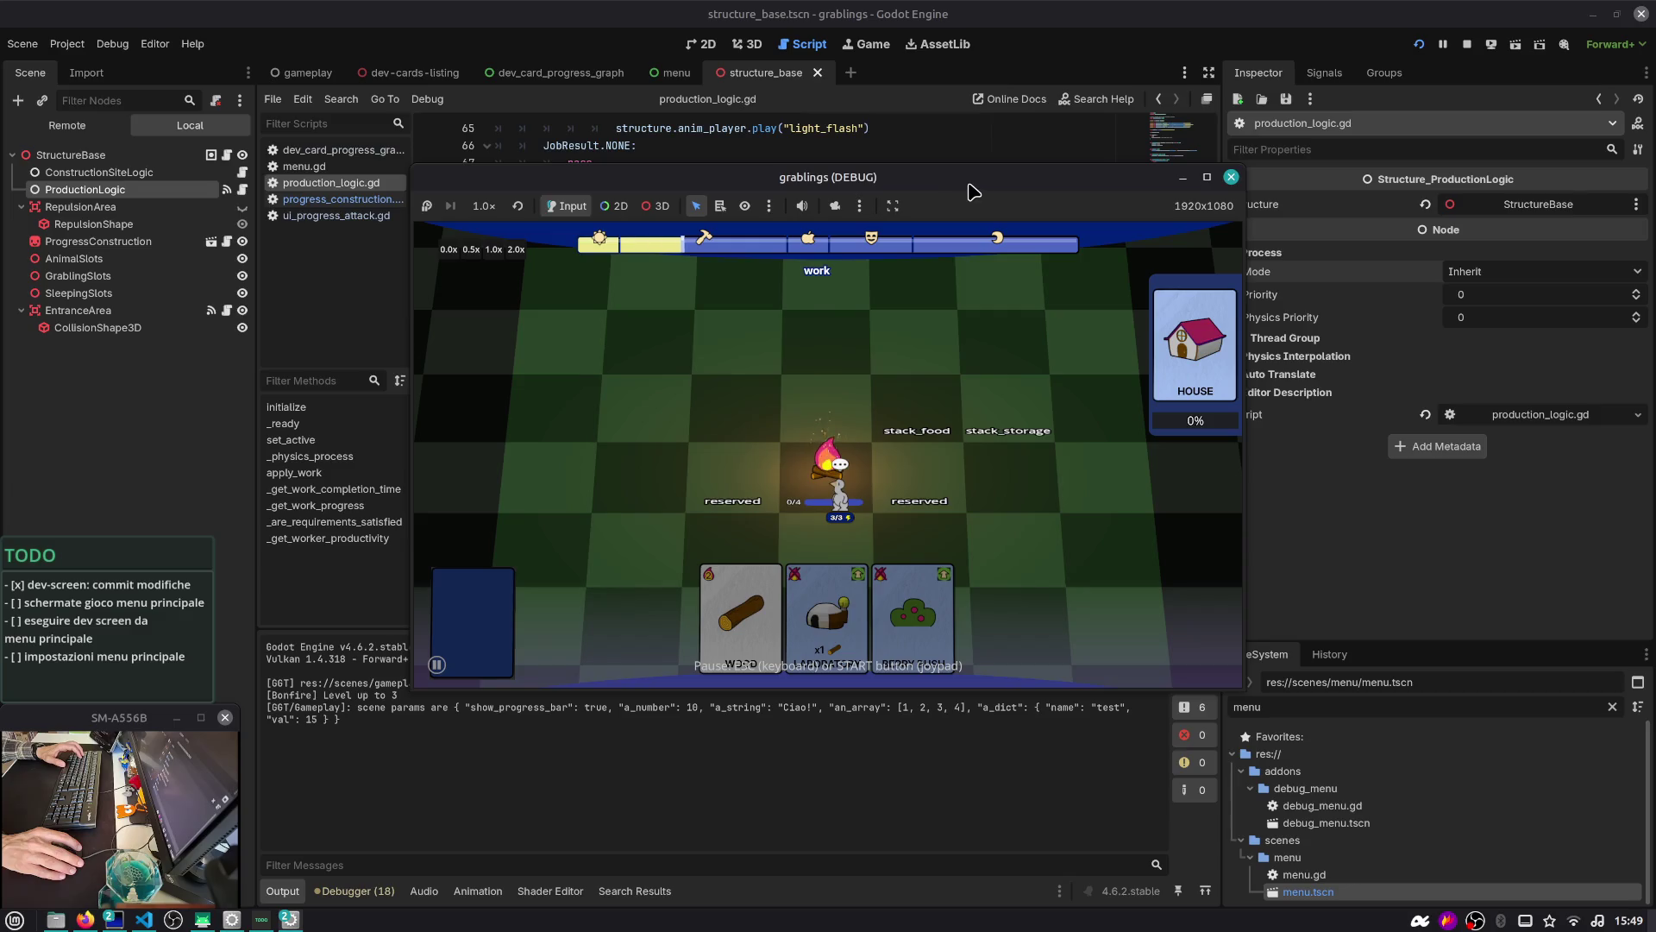
left_click_drag(968, 186, 775, 244)
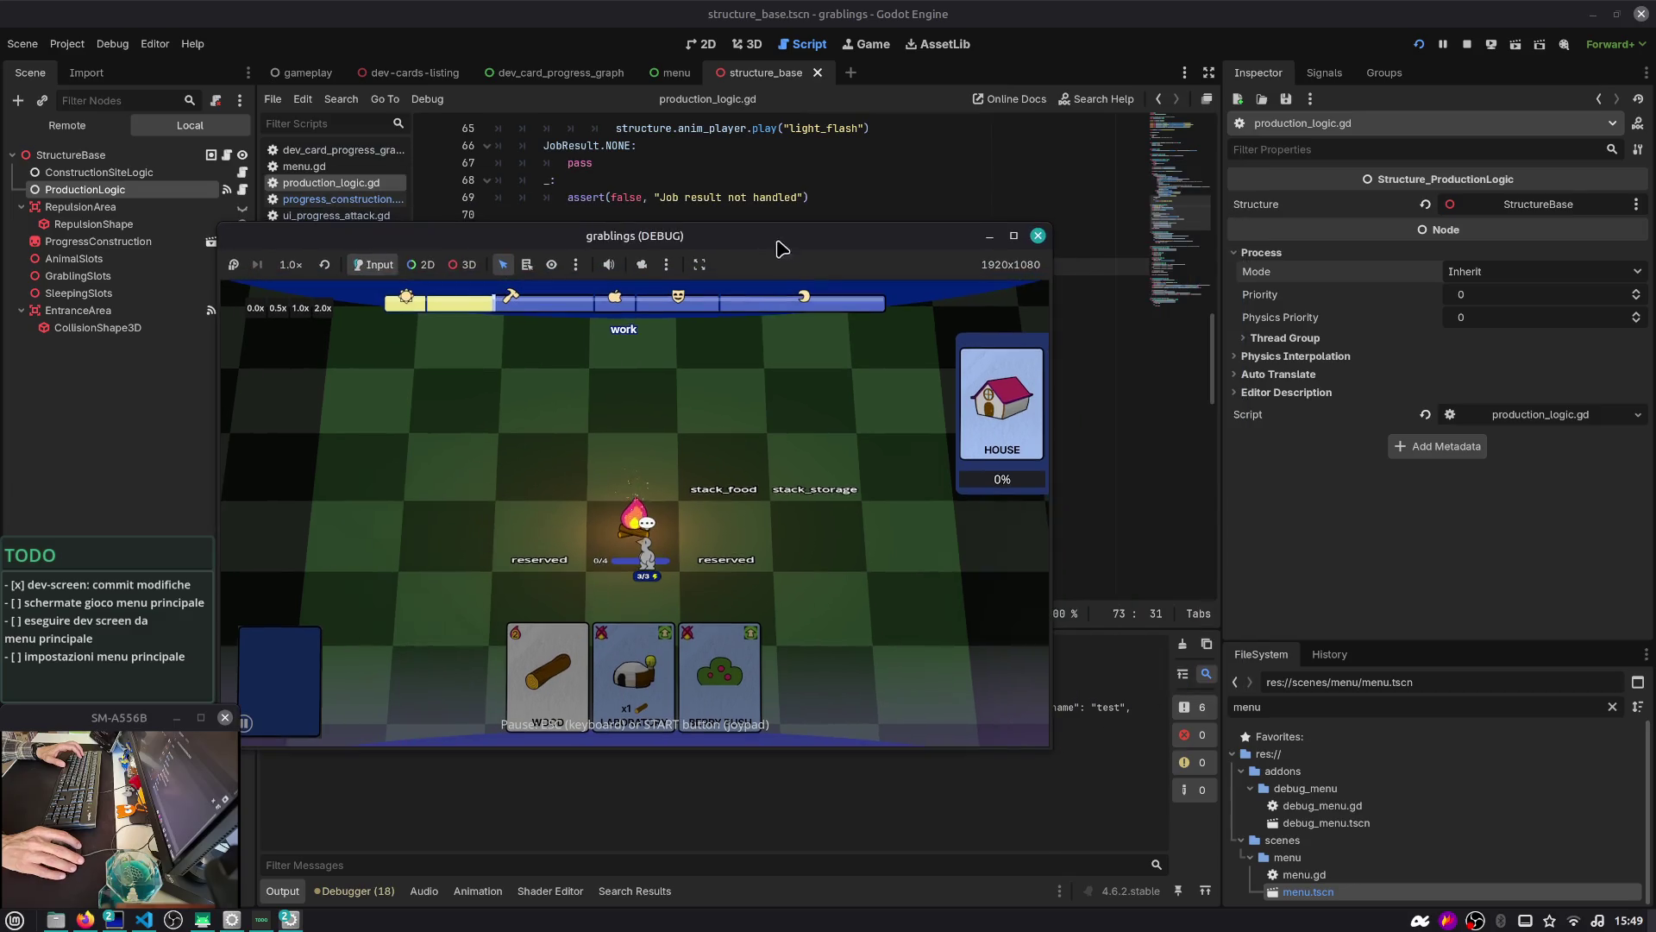
Stop the game with F8 and show the Game workspace, checking its toolbar options
key("F8")
left_click(871, 45)
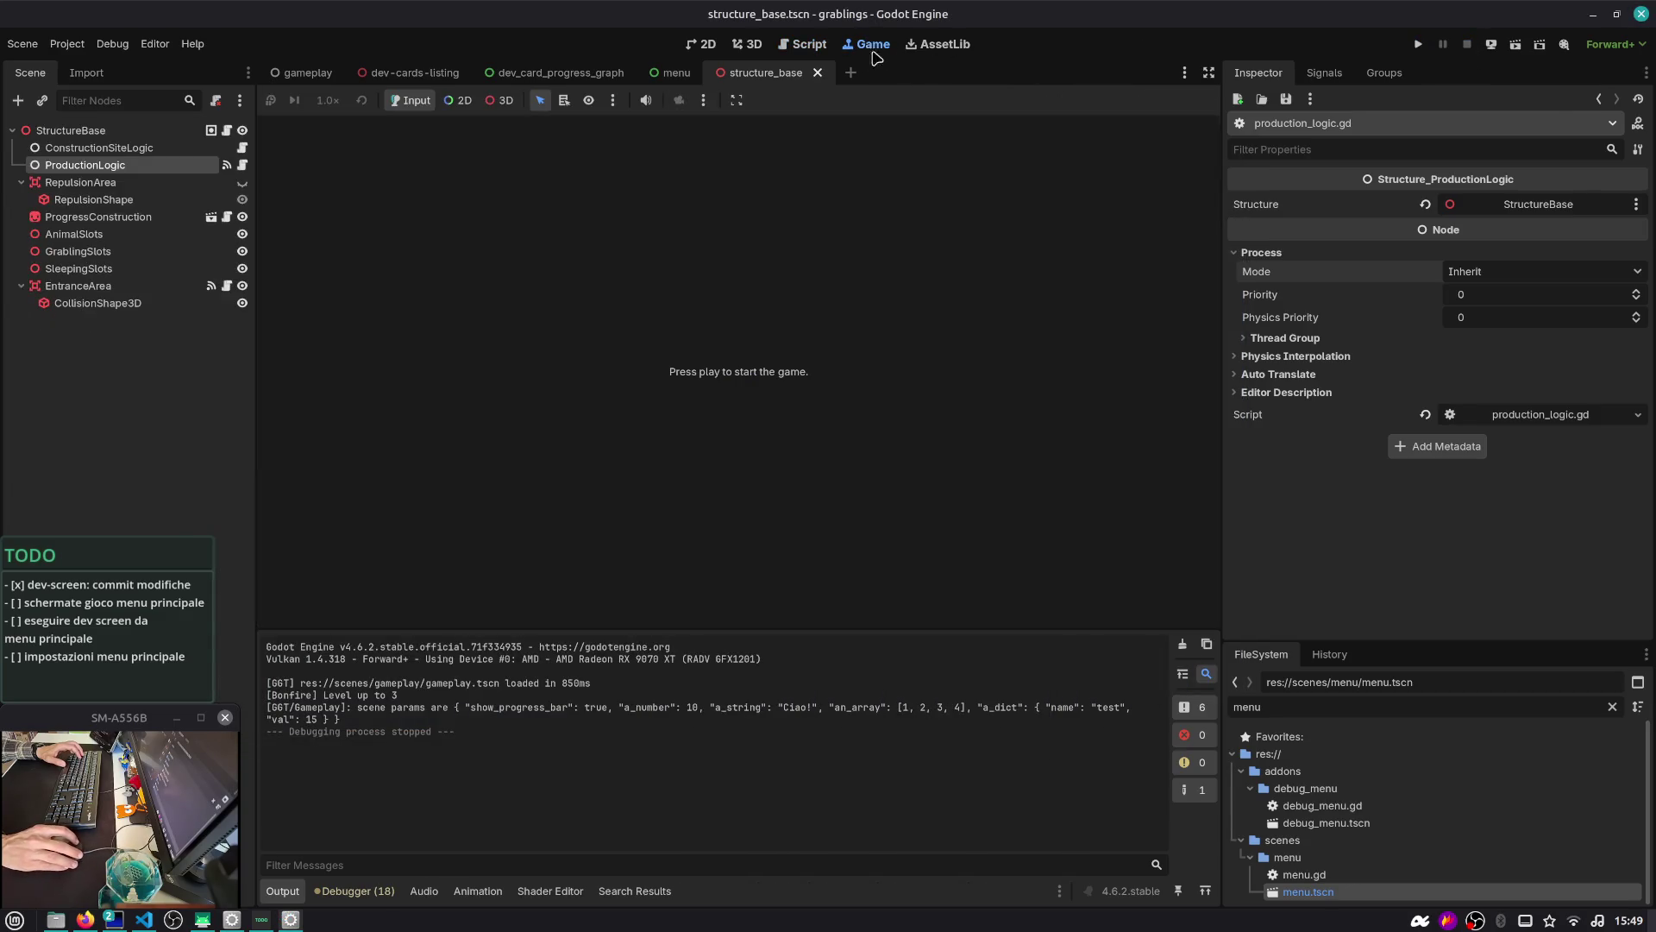
left_click(733, 100)
left_click(616, 100)
left_click(616, 101)
left_click(616, 101)
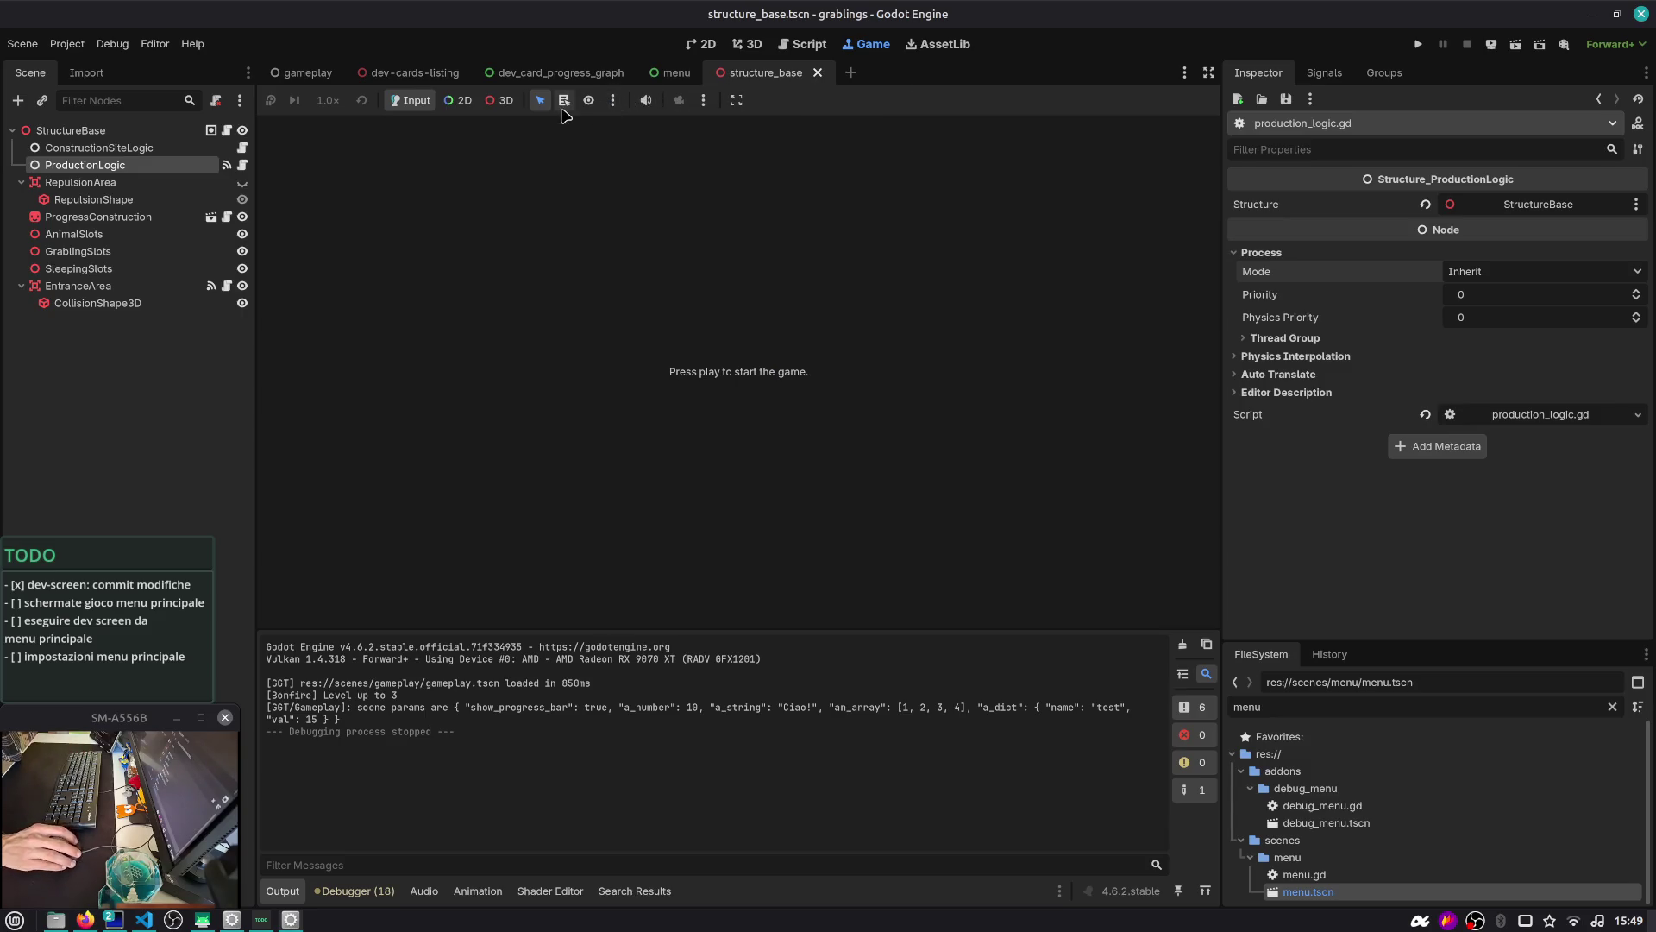
left_click(704, 101)
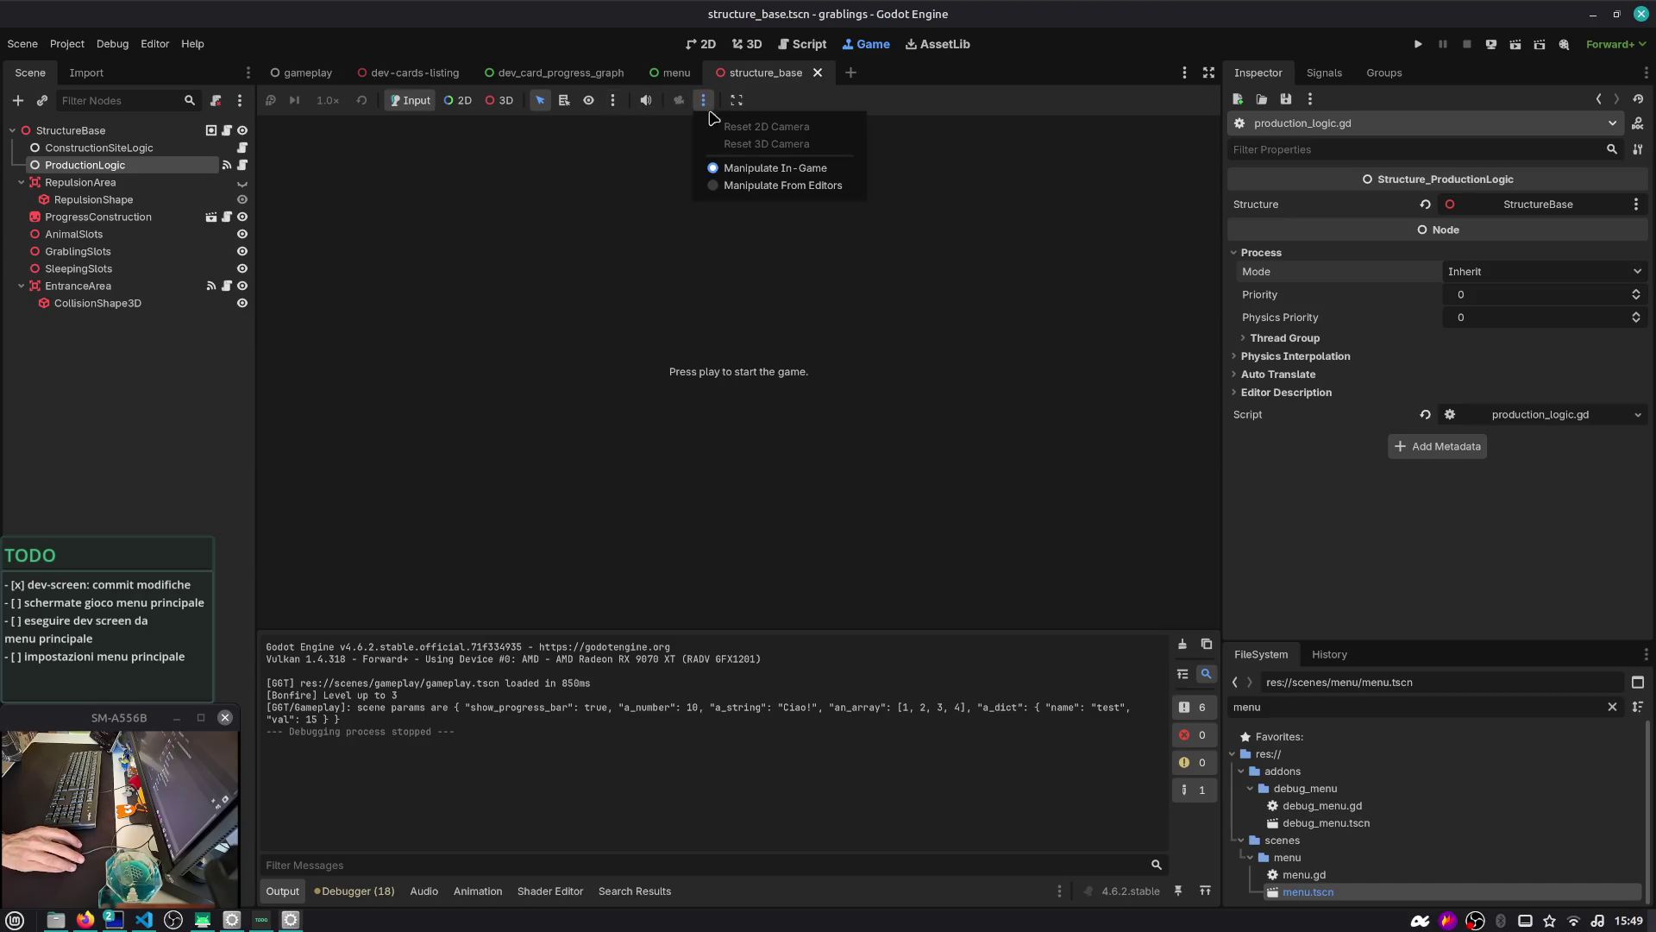
Uncheck Make Game Workspace Floating, choose Stretch to Fit, and play the game embedded
left_click(736, 100)
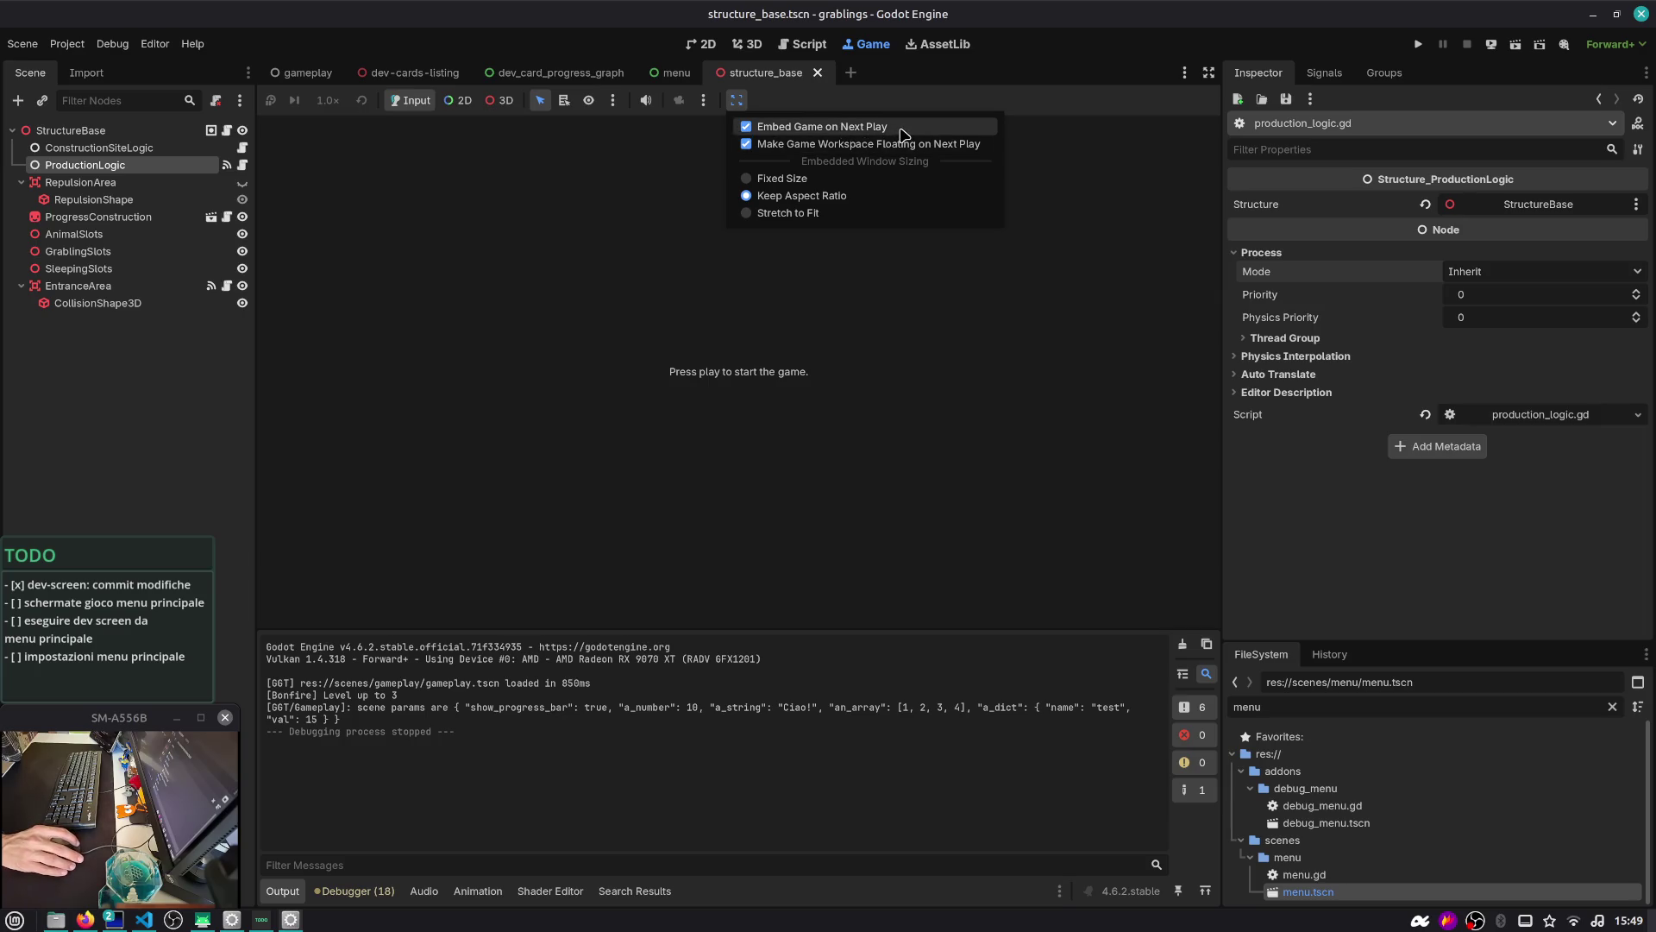
left_click(876, 147)
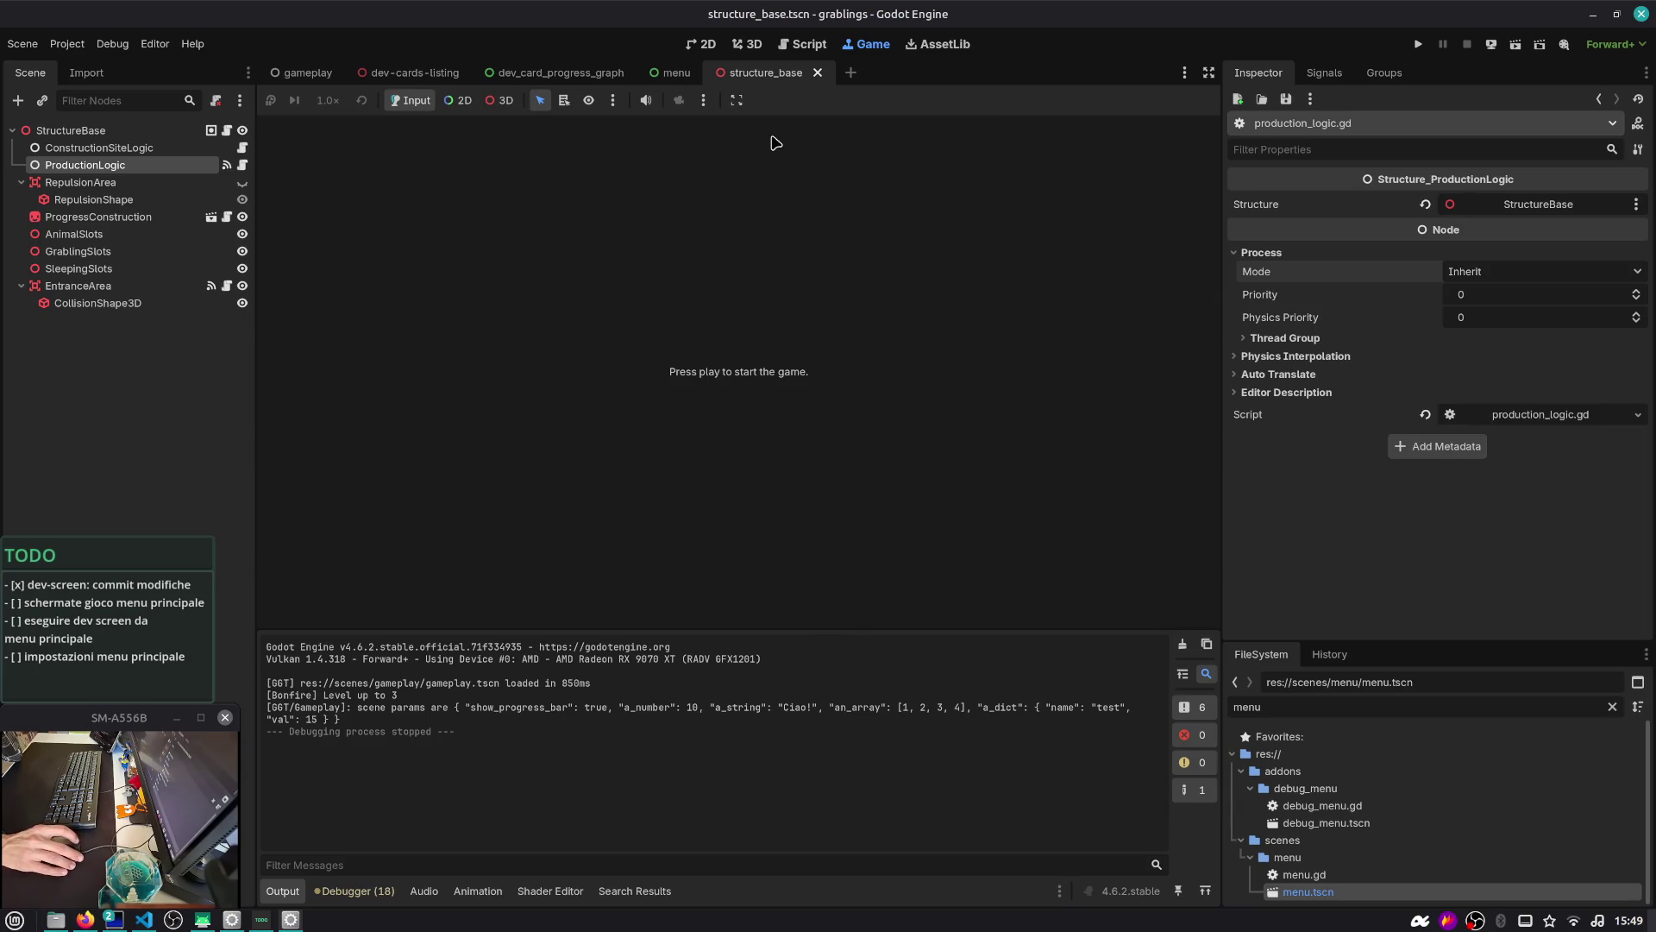
left_click(736, 100)
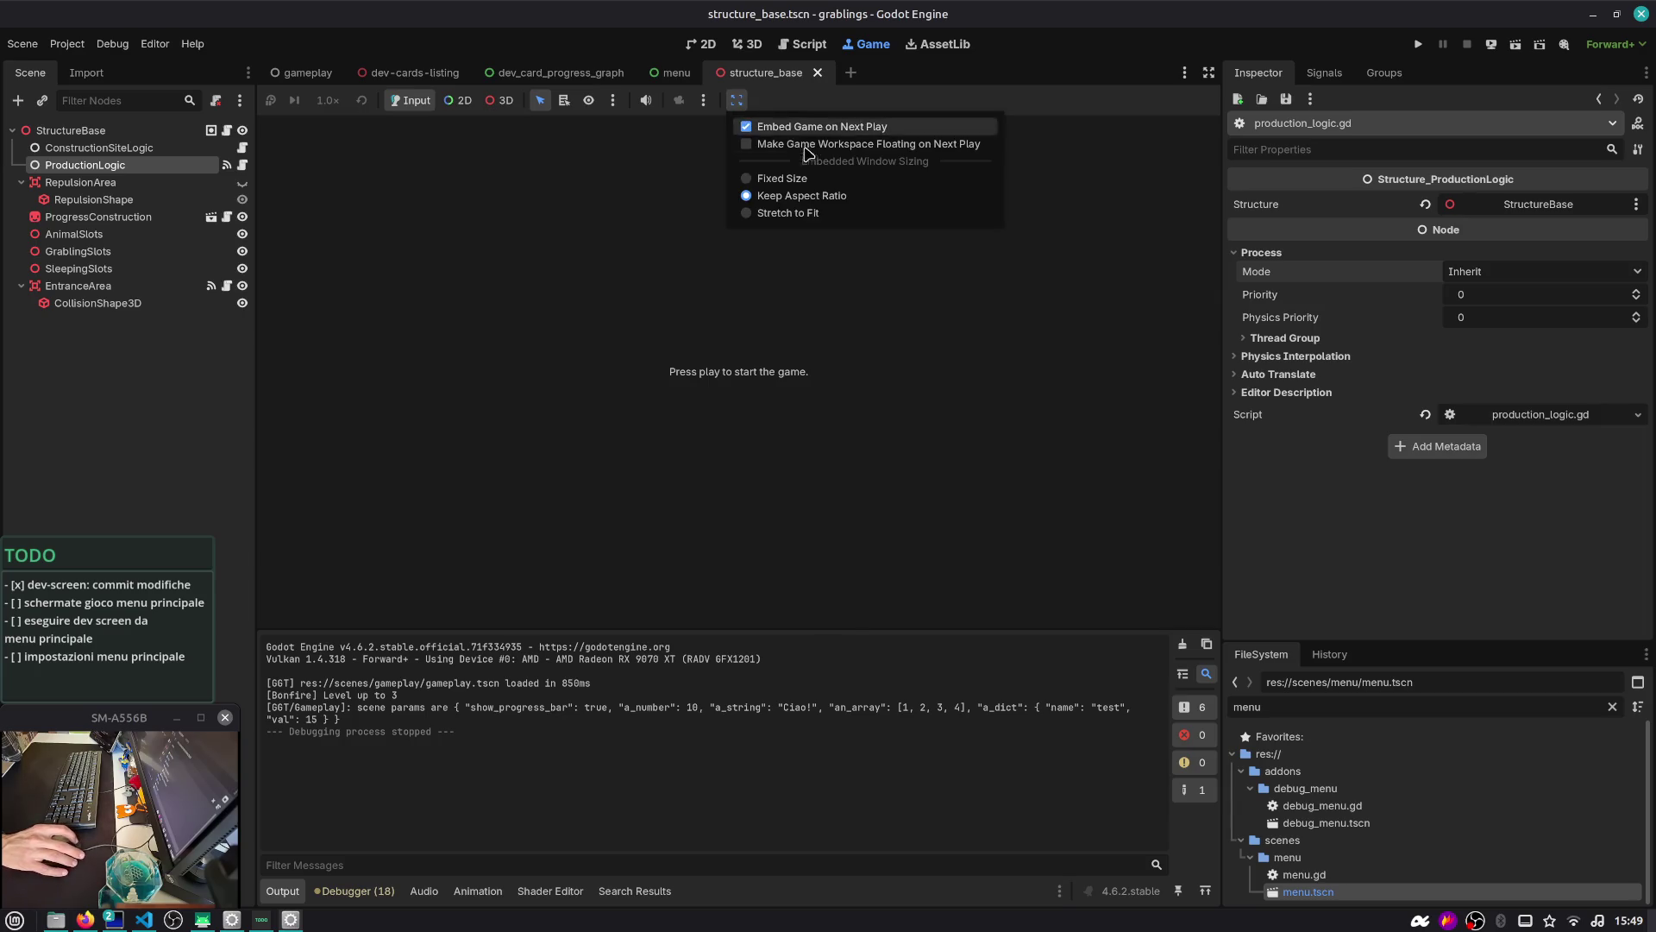
left_click(832, 219)
left_click(1418, 44)
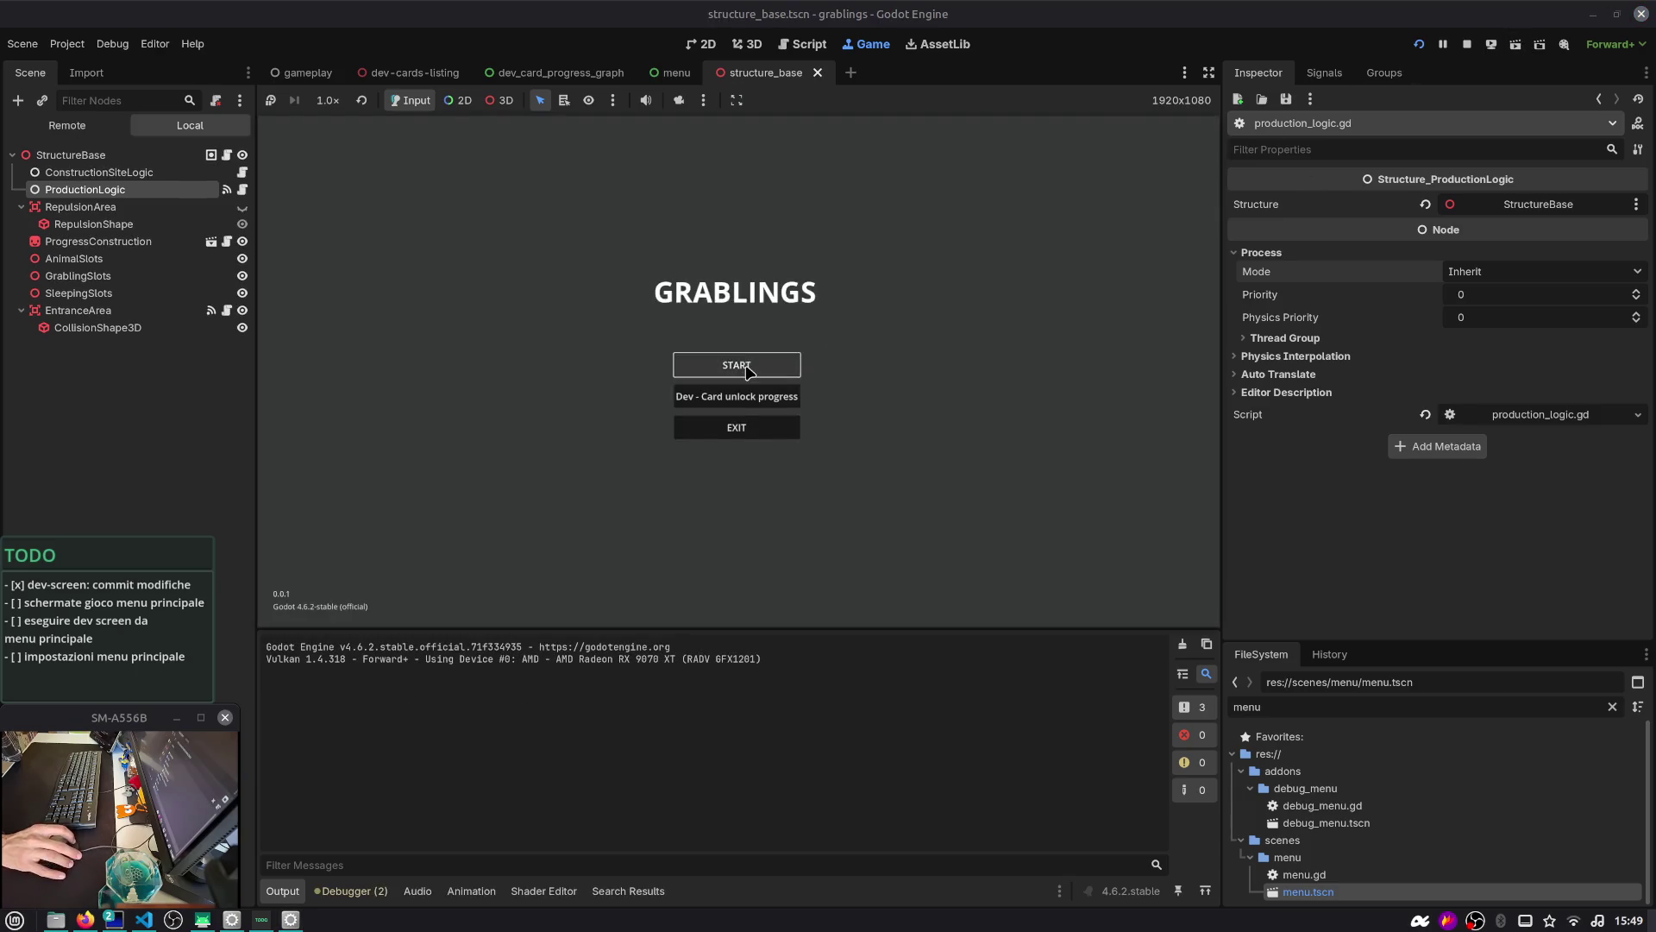
Start a new match and place the Laboratory card on the board, supplying Wood
left_click(748, 370)
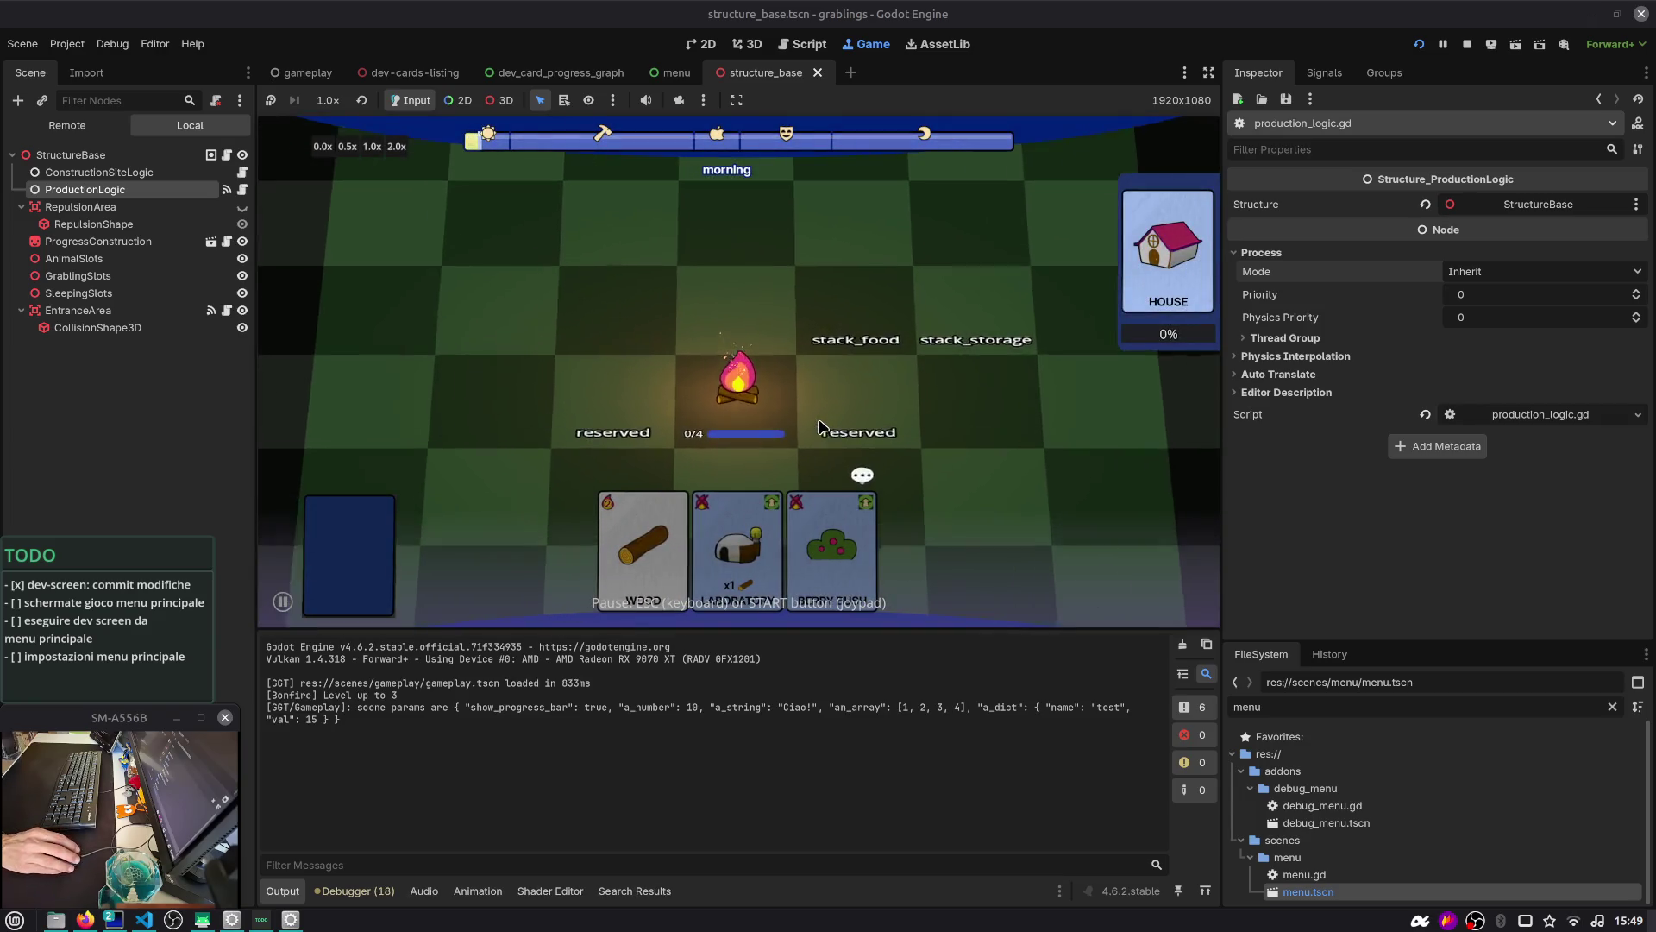
left_click_drag(737, 552, 735, 414)
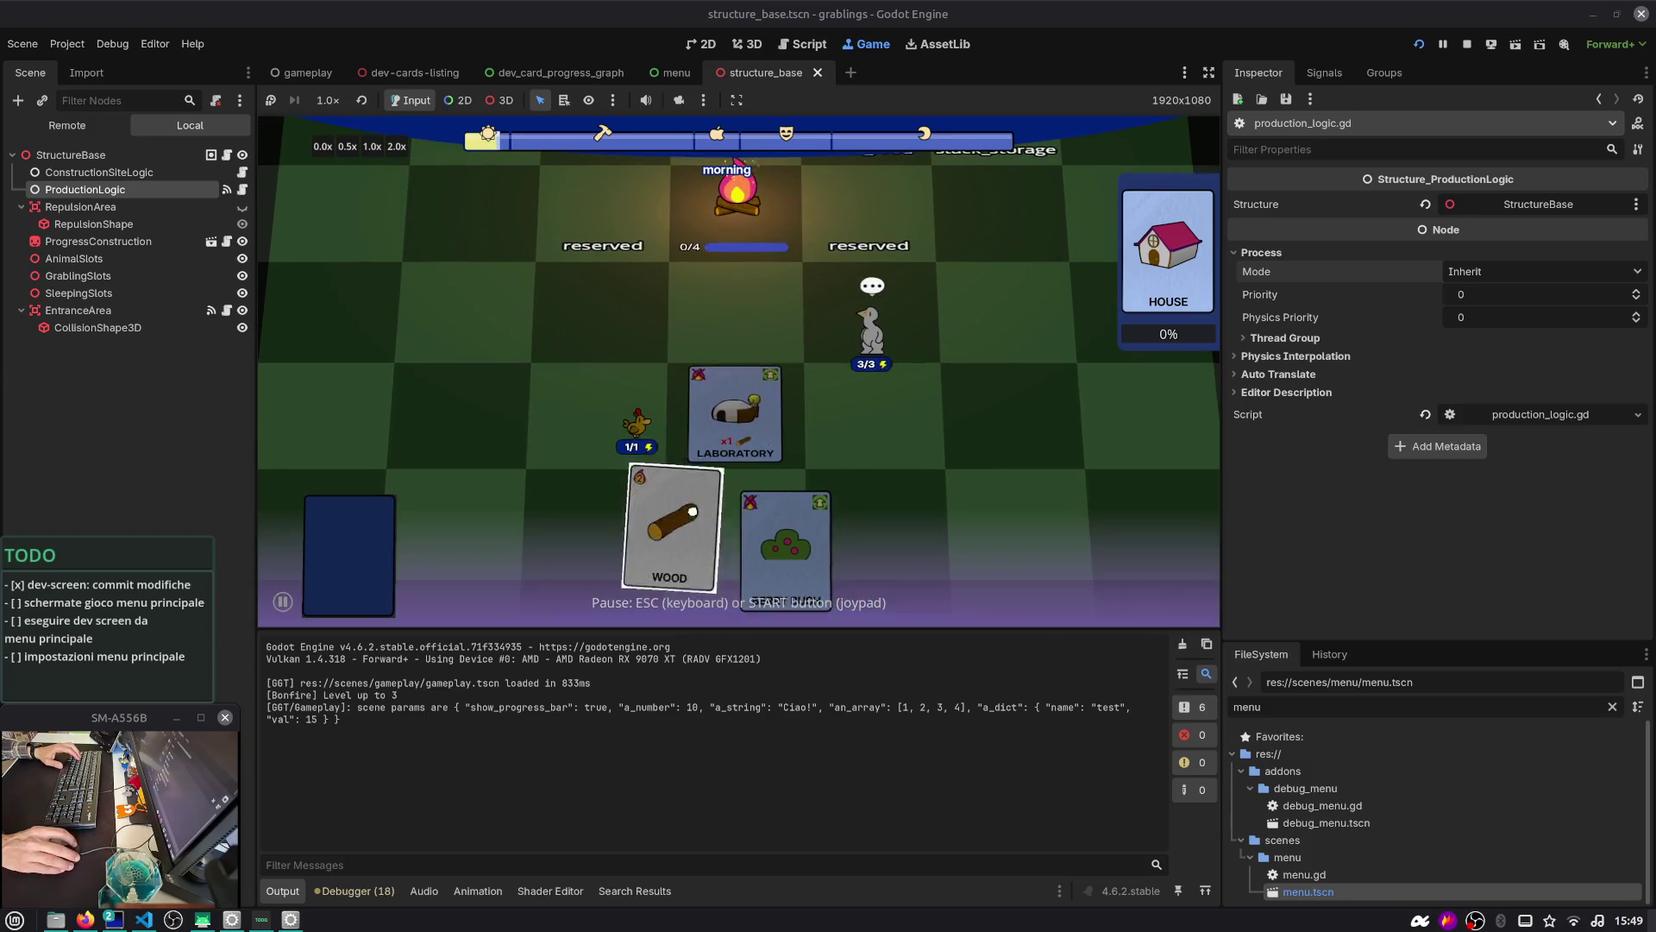
left_click_drag(682, 531, 735, 416)
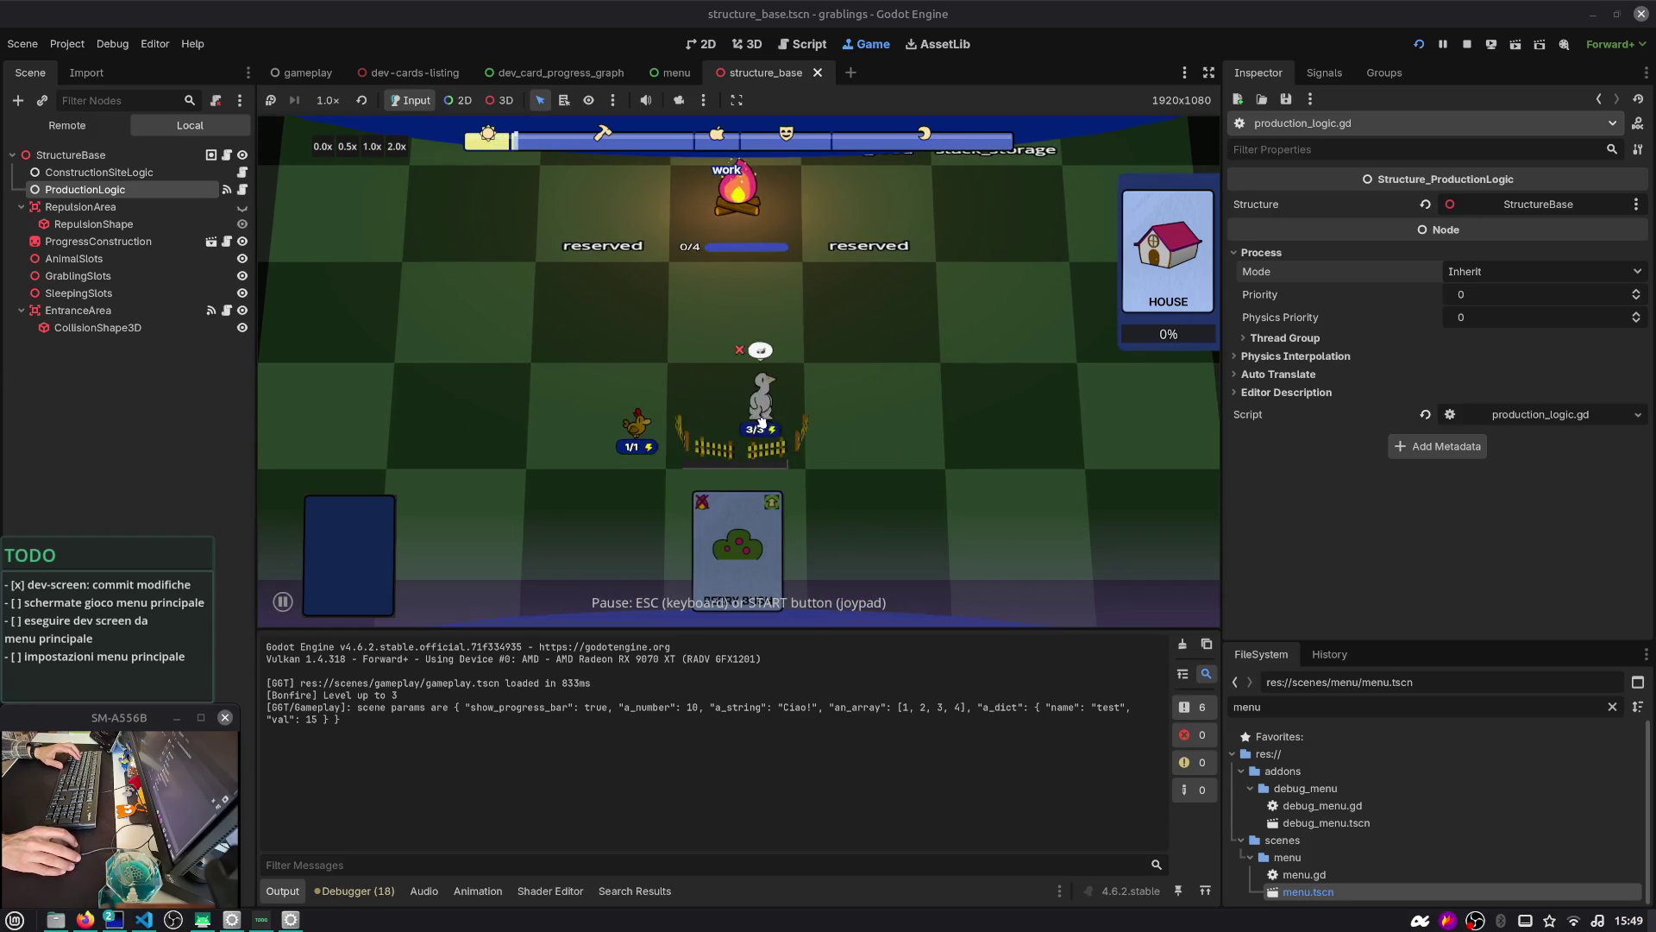
Speed up the Laboratory's work twice from the debug window, pause with Esc, and clear the Output
key("F12")
left_click(1482, 466)
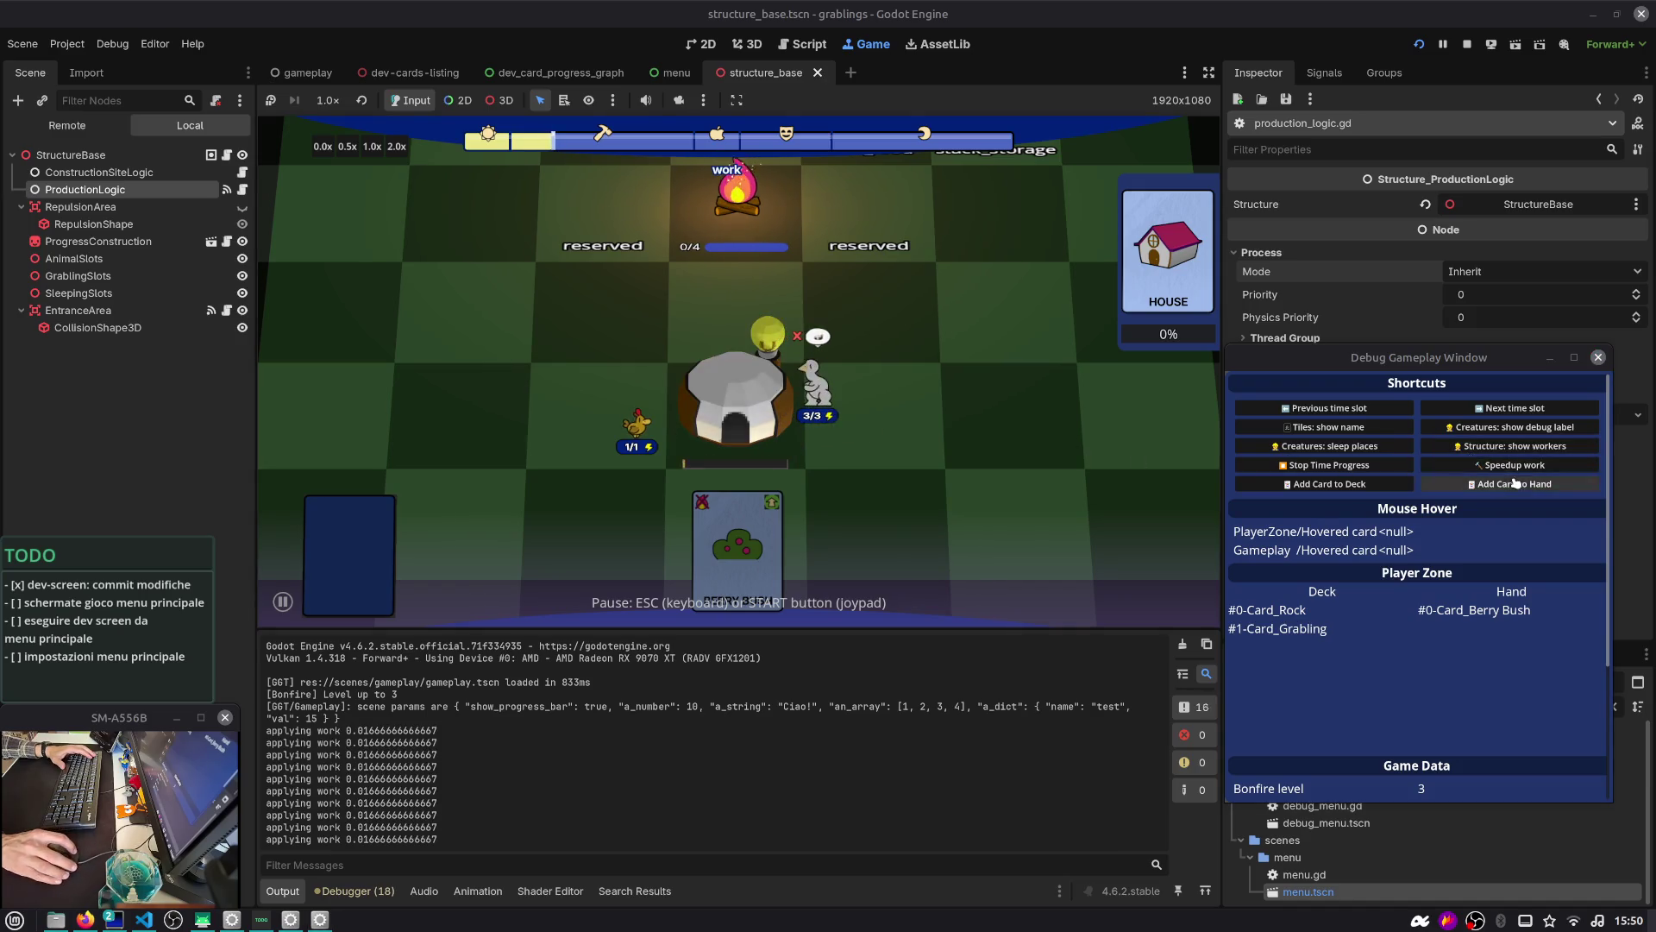
left_click(1515, 466)
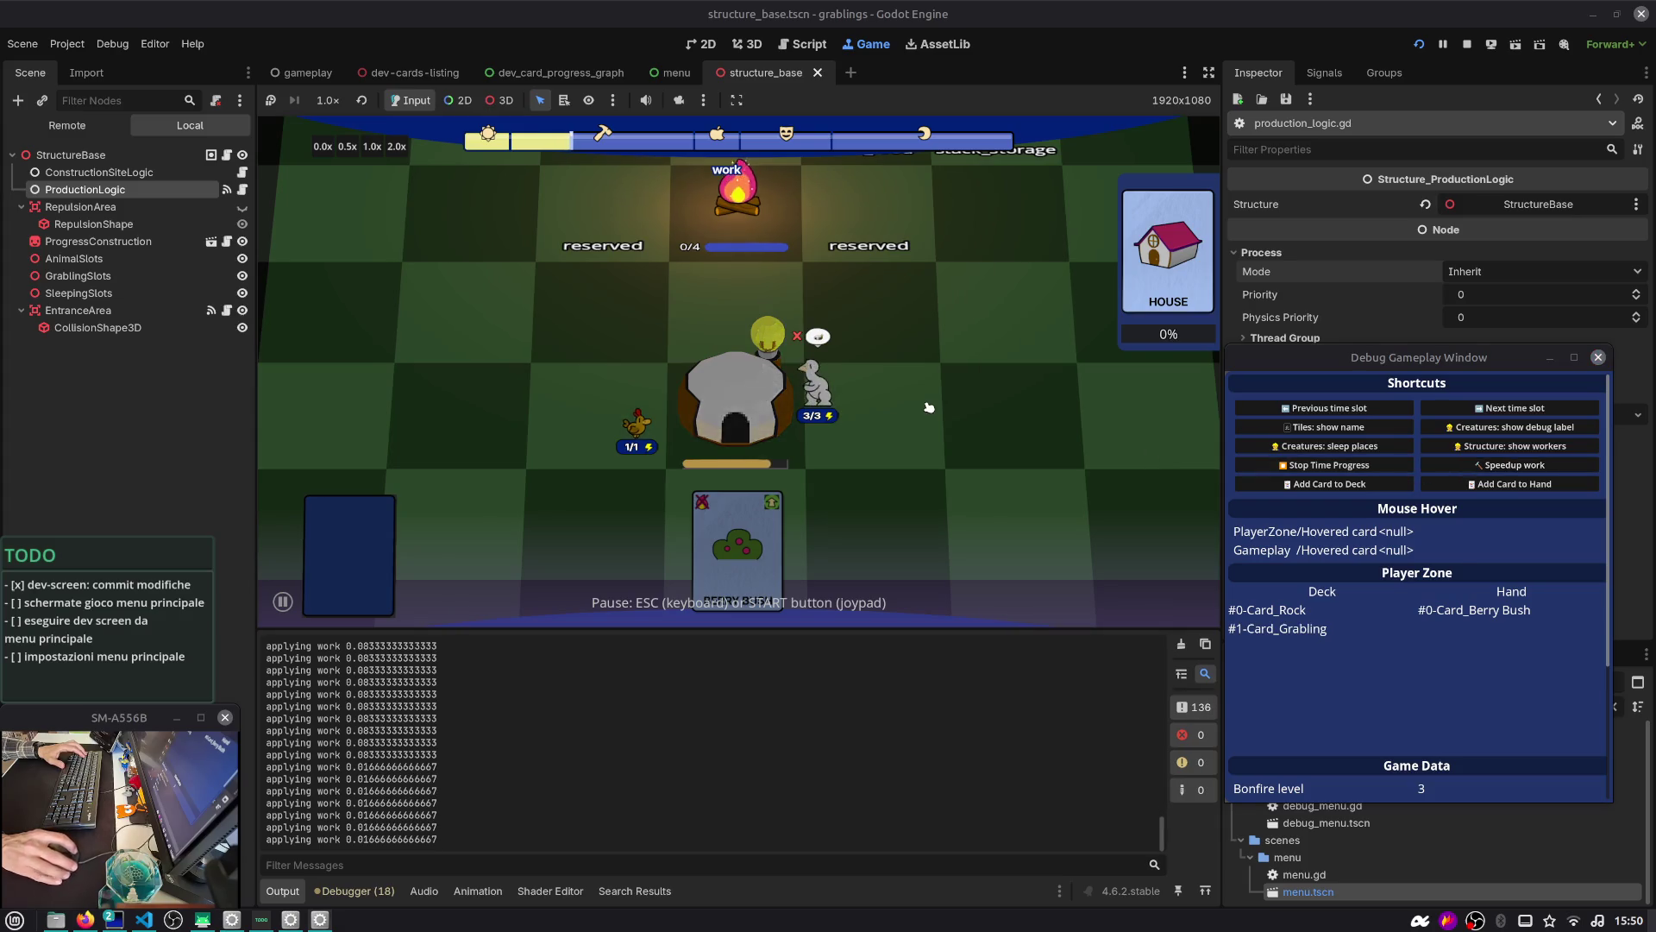
key("Escape")
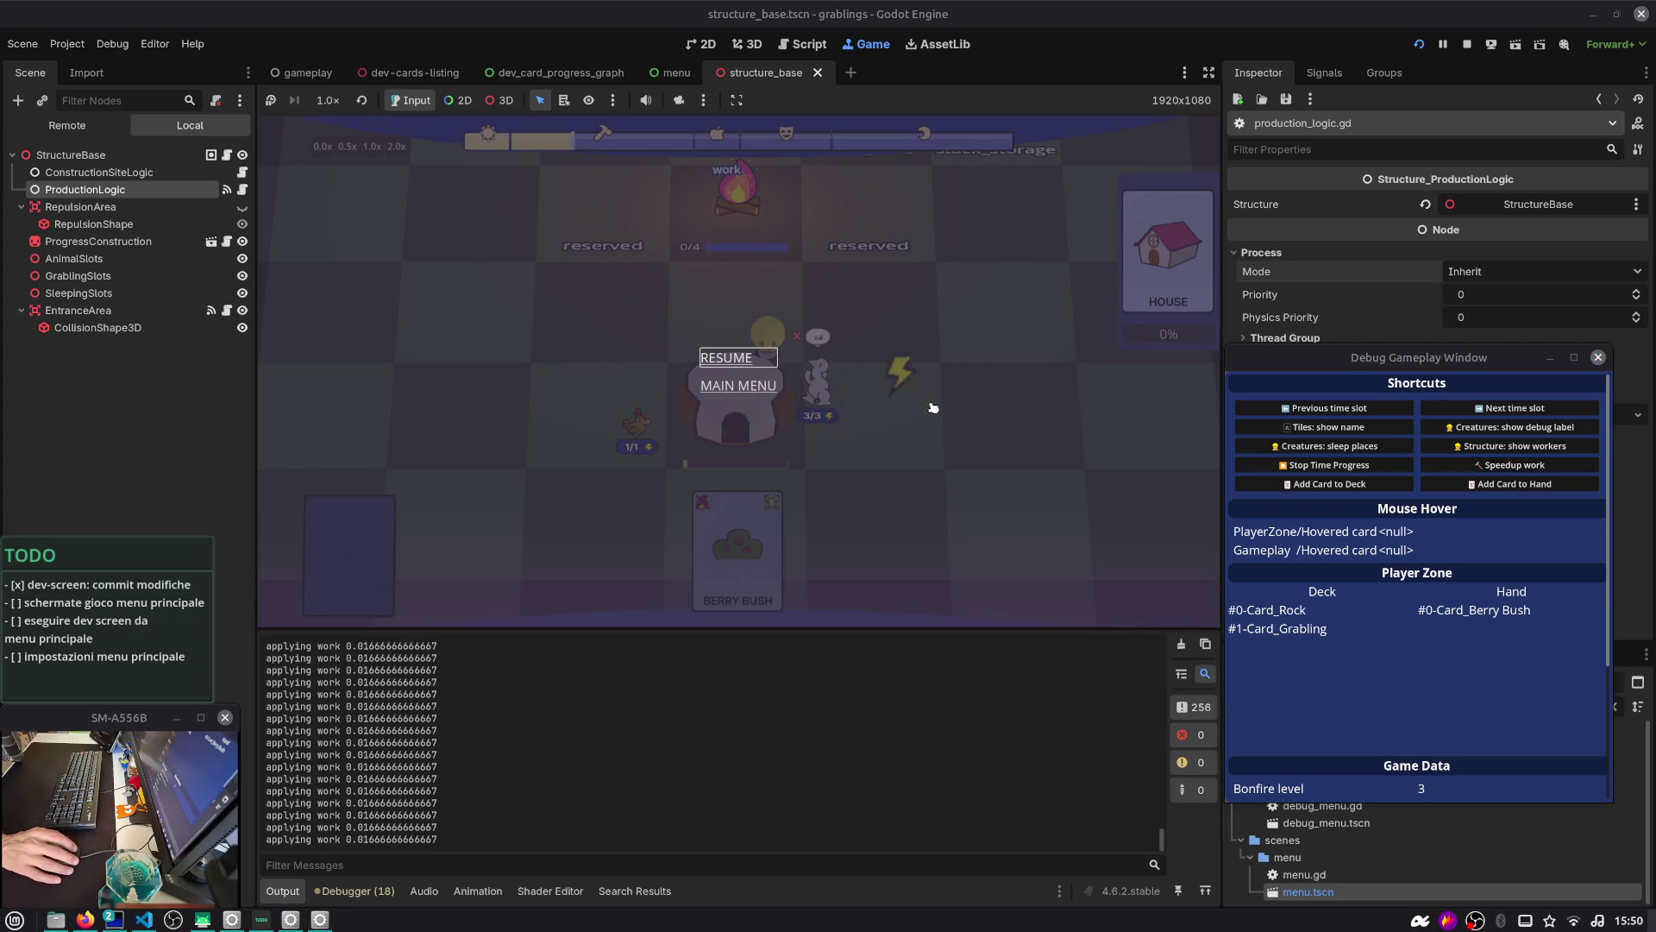
left_click(1181, 644)
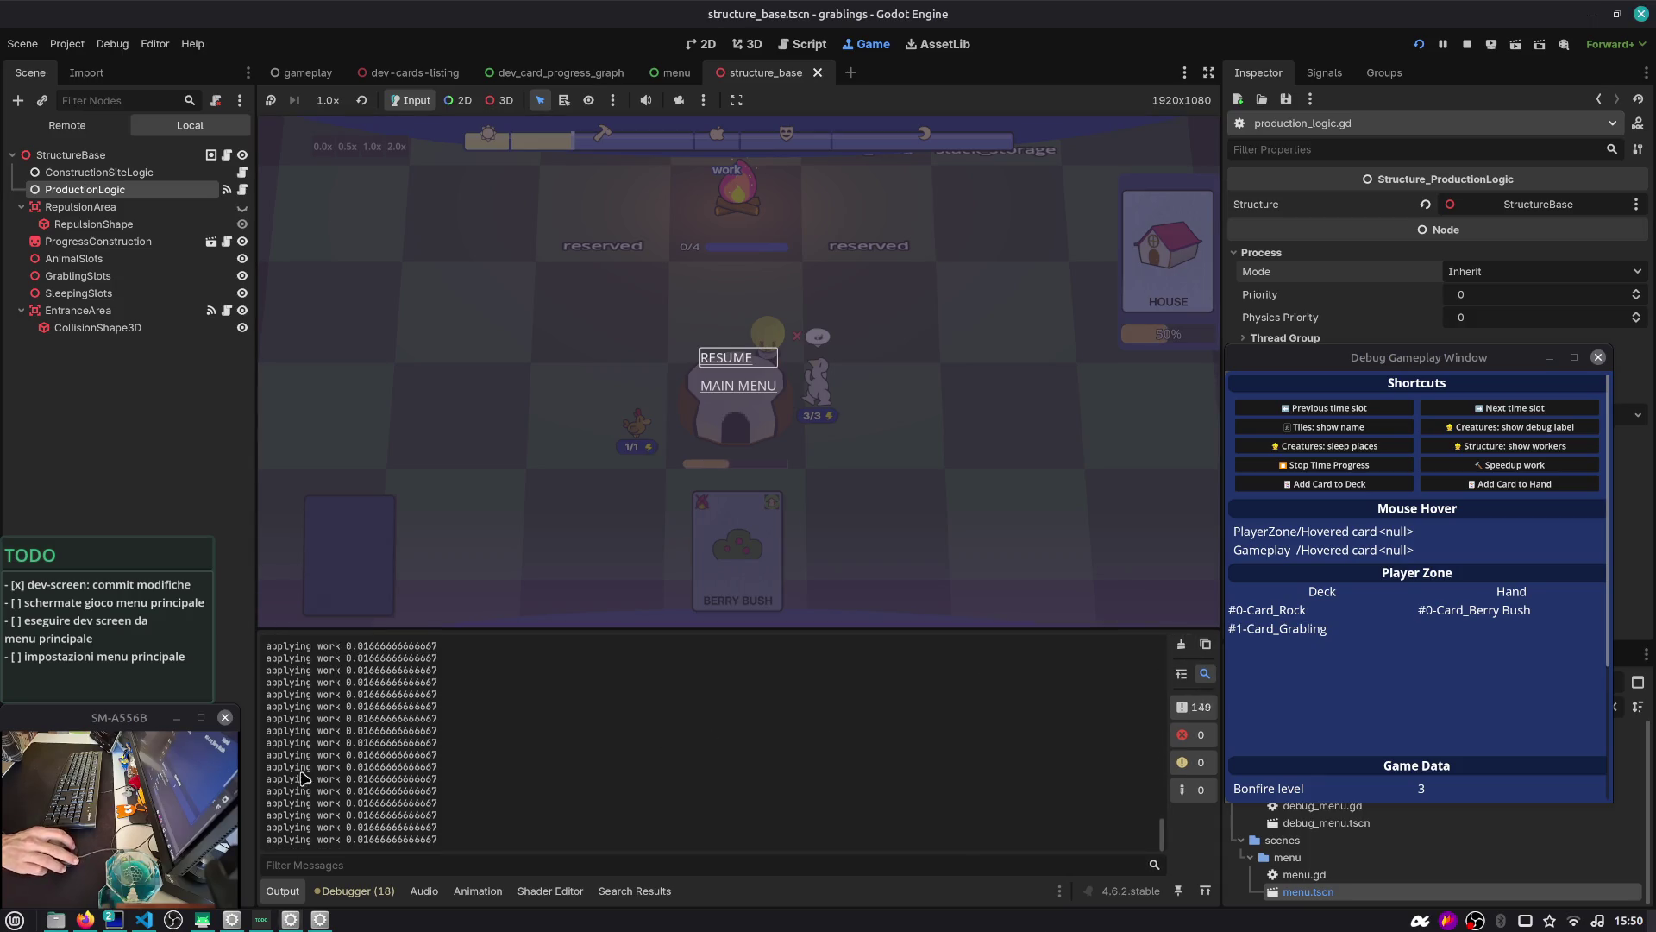
left_click(108, 175)
left_click(113, 190)
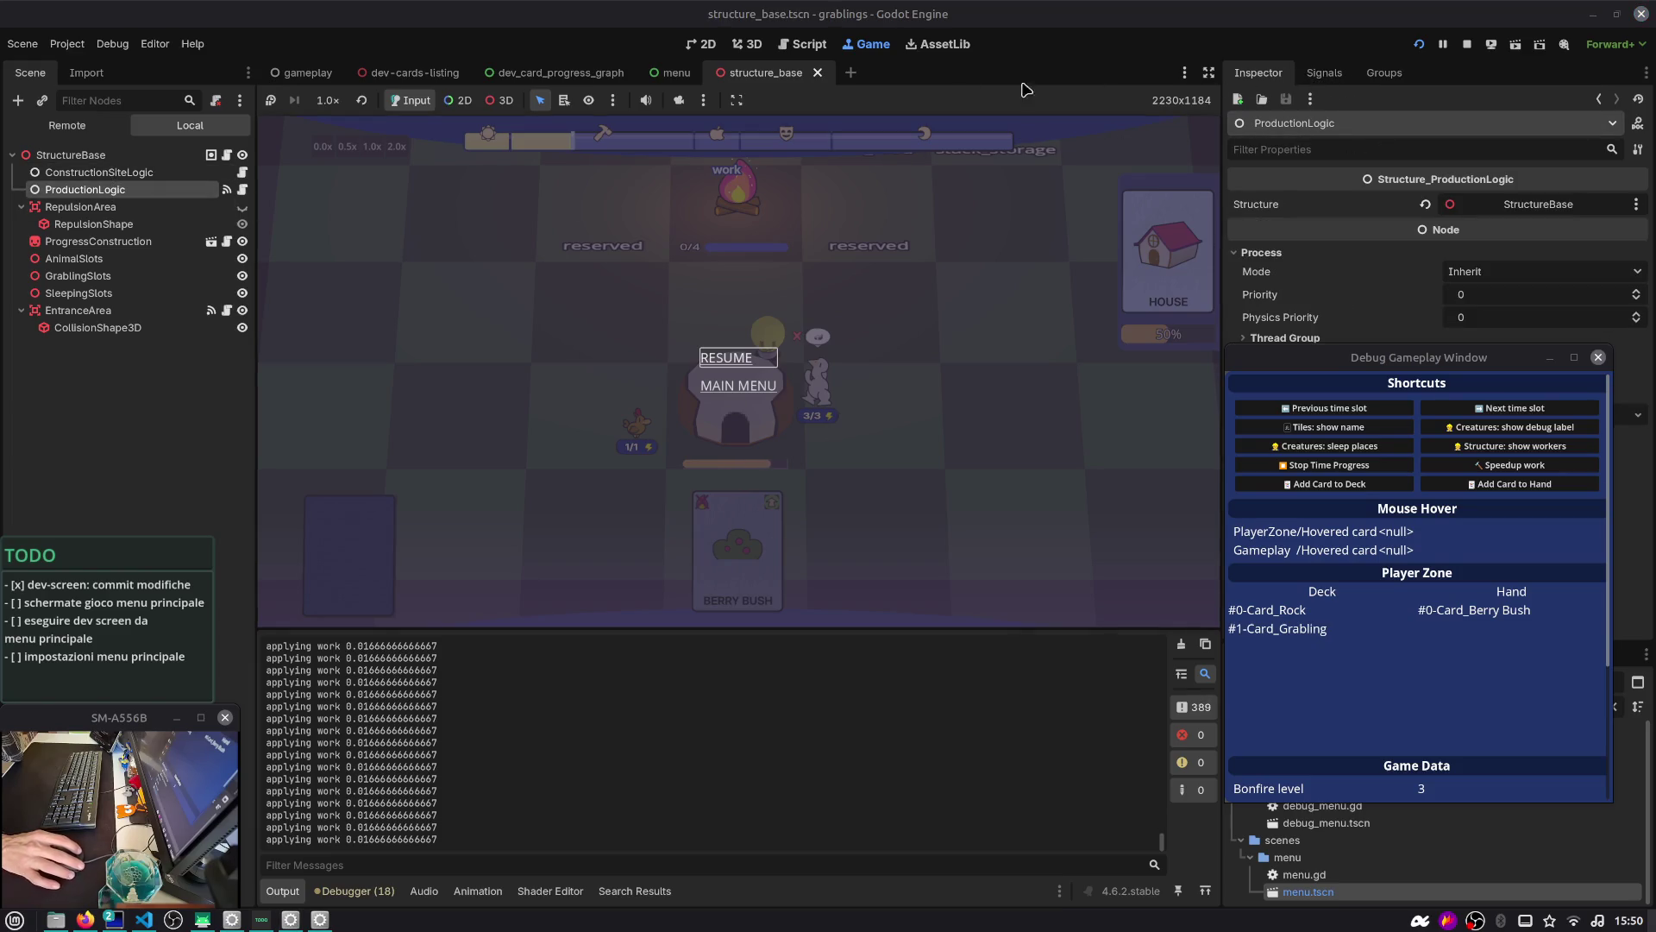
Pause the game, inspect the live ProductionLogic node in the Remote tree, then stop with F8
left_click(1442, 45)
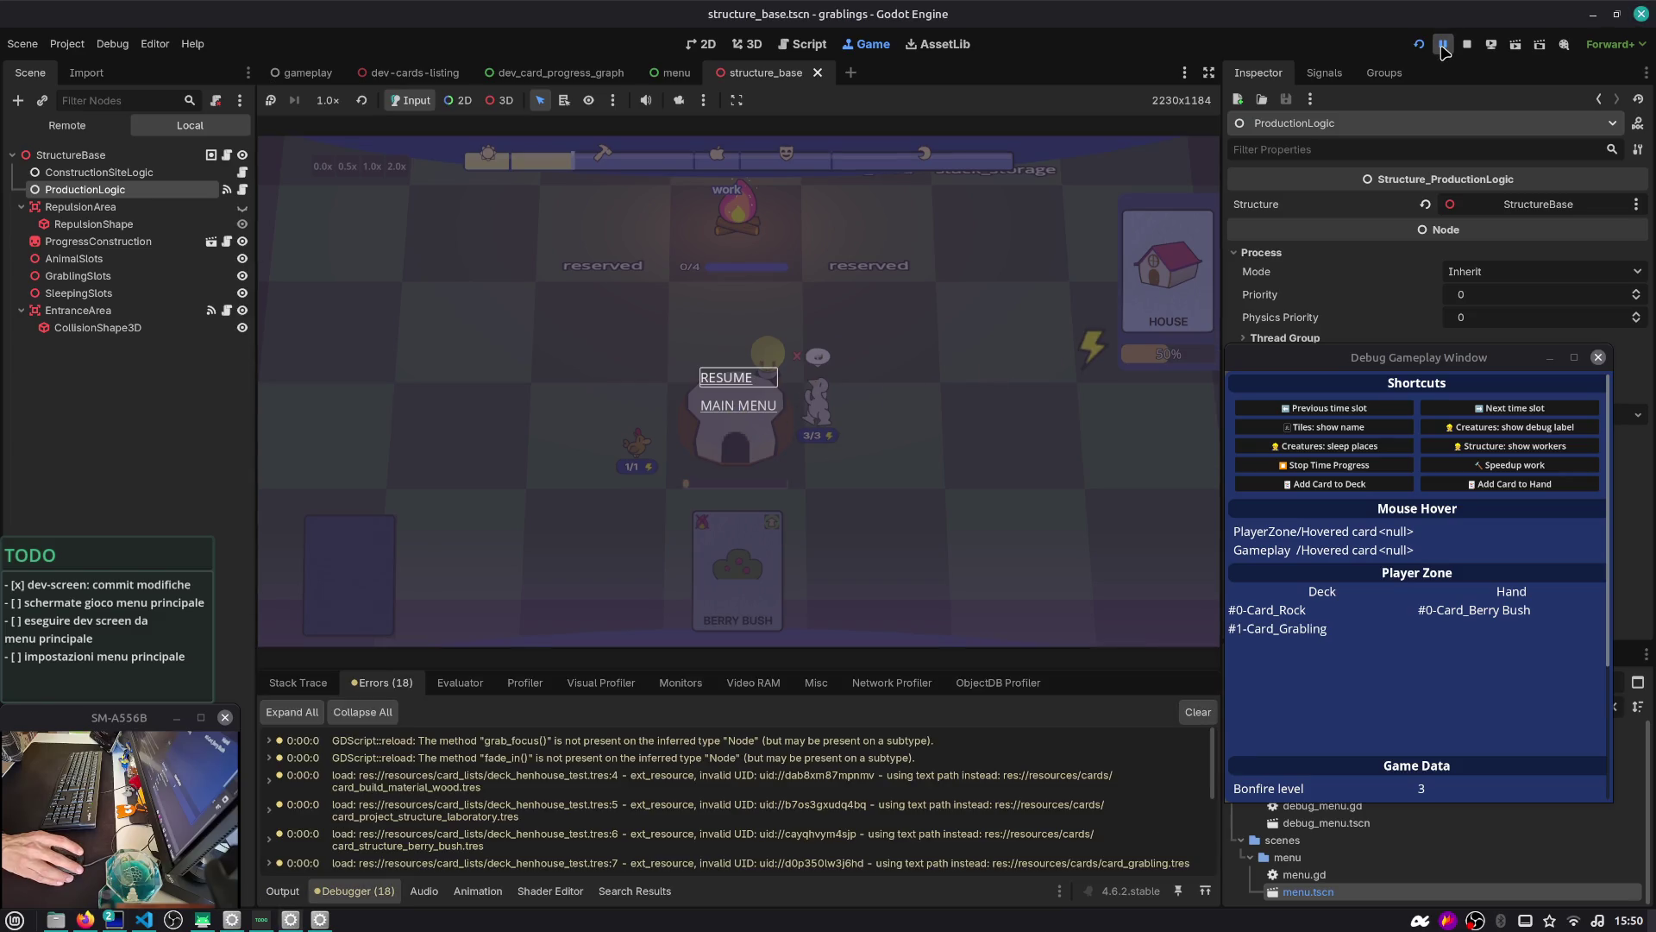
left_click(90, 127)
type("producti")
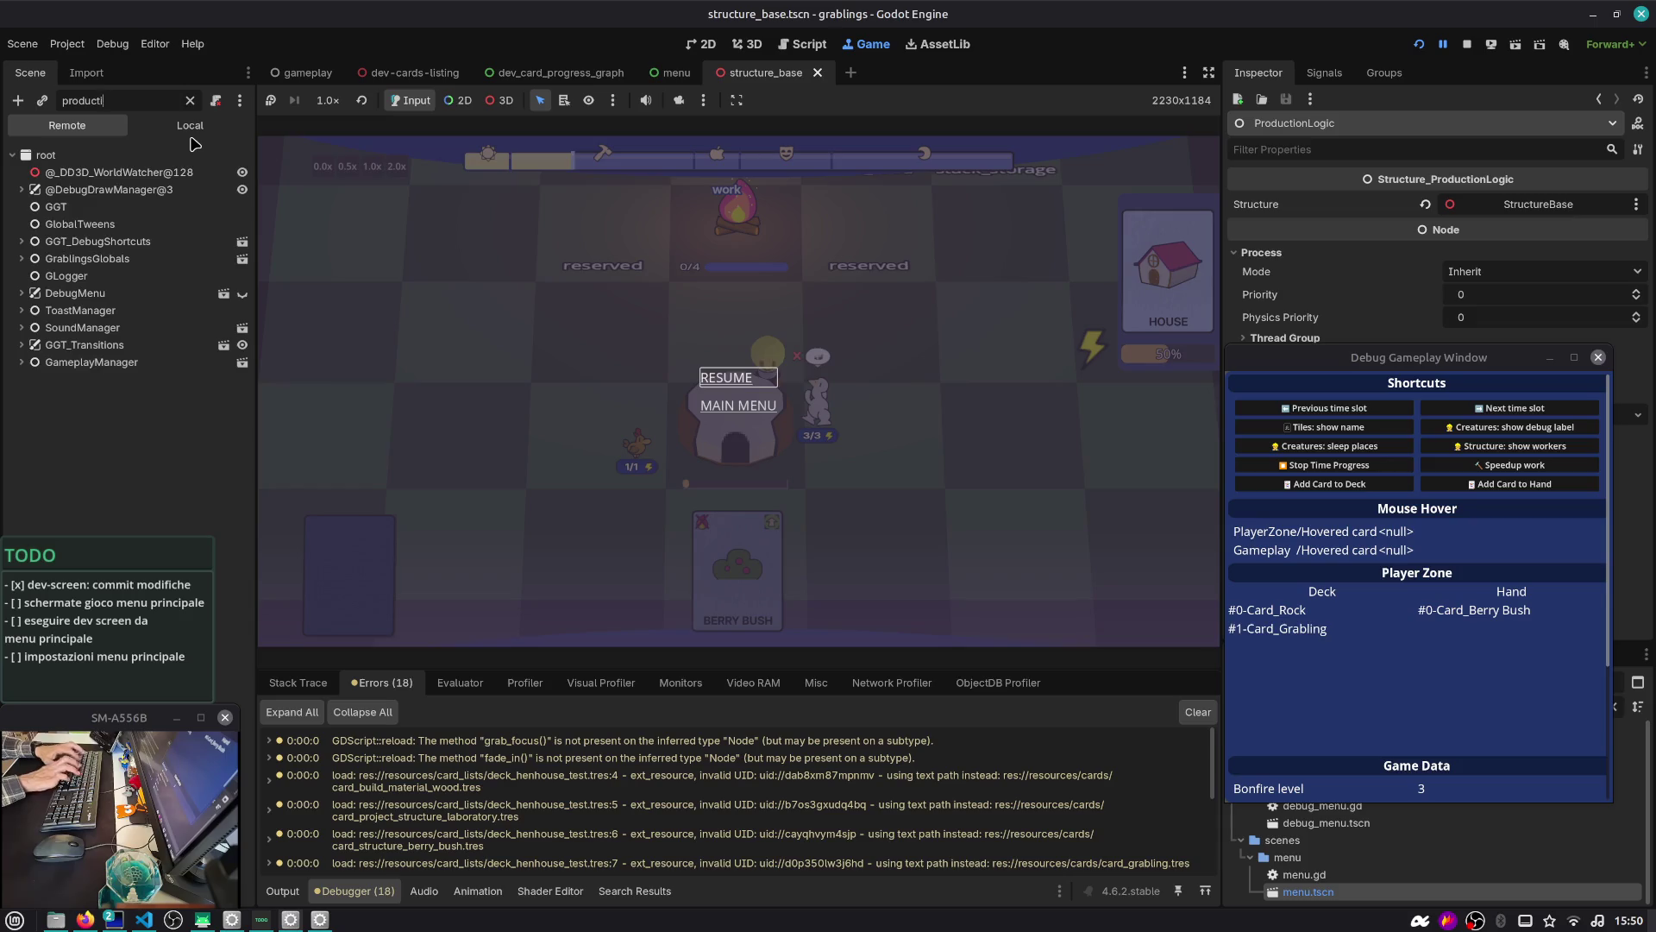
type("onLo")
left_click(190, 154)
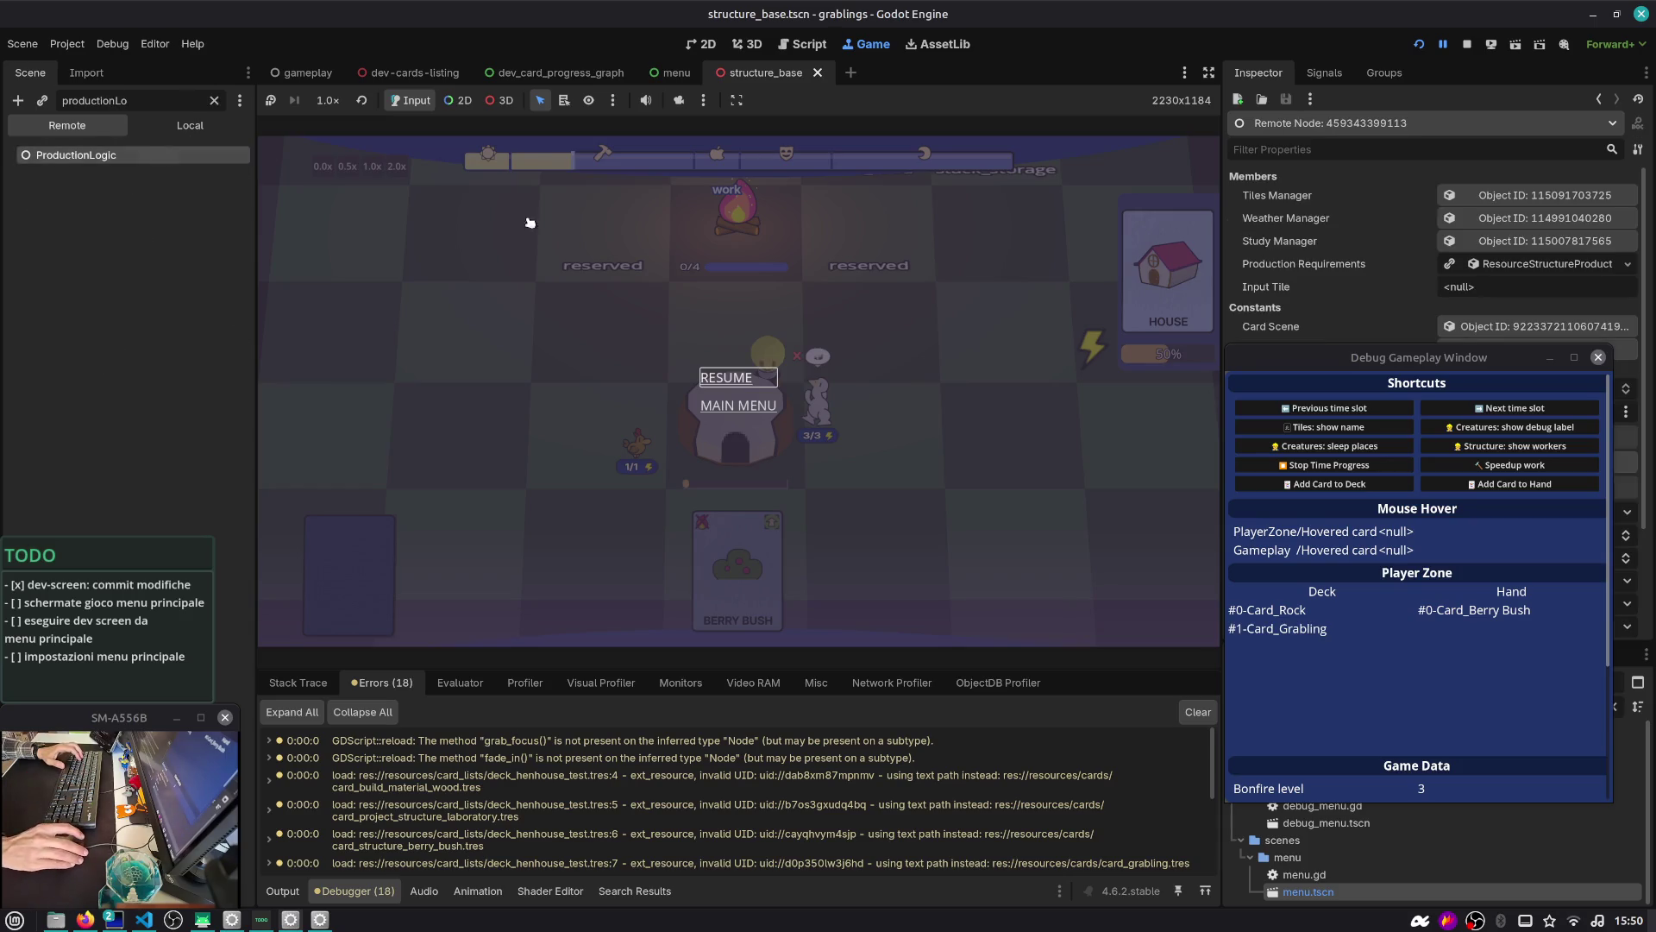
left_click_drag(1333, 356, 881, 369)
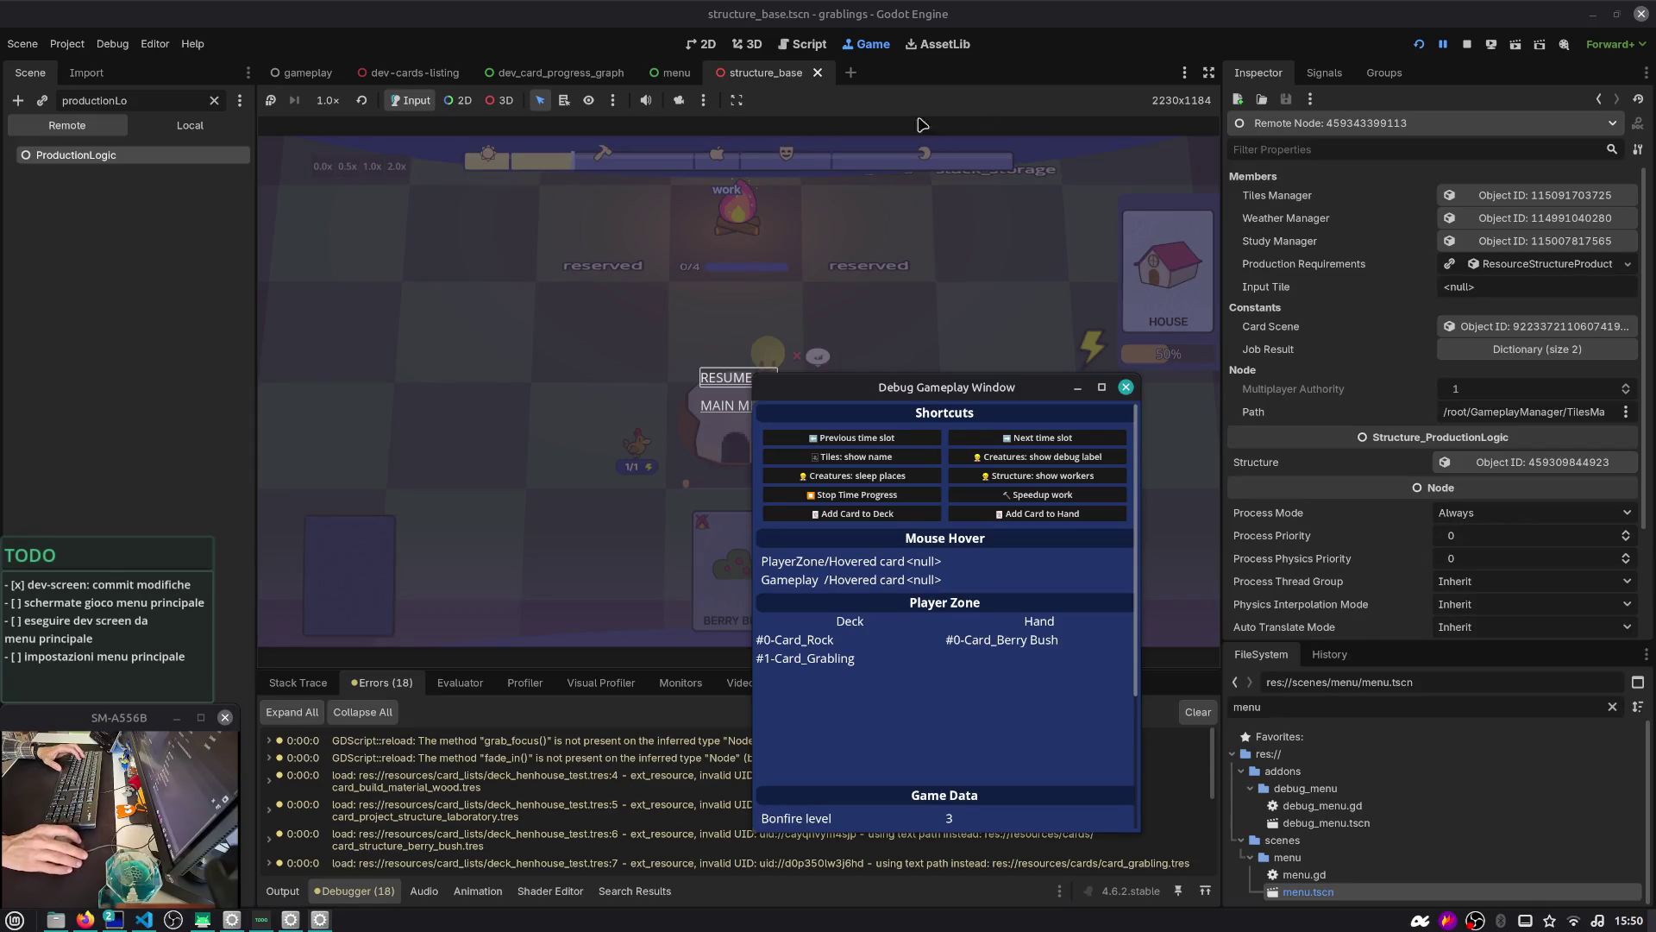
key("F8")
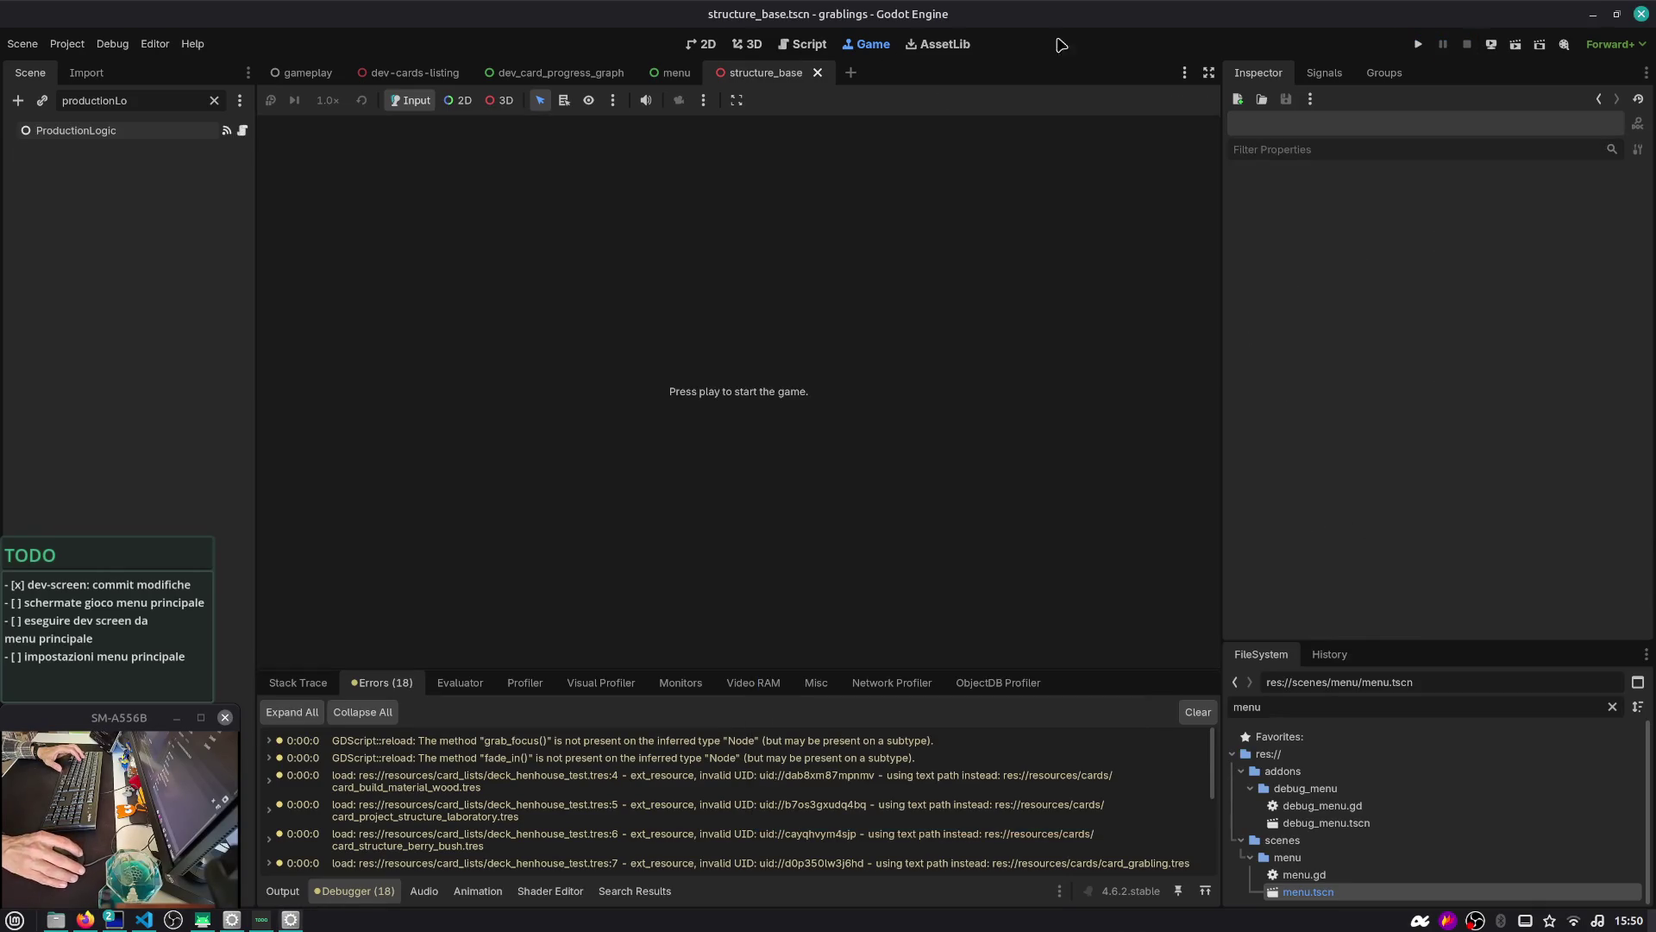
Review the set_active definition on line 33 and its call on line 30
left_click(124, 134)
left_click(191, 102)
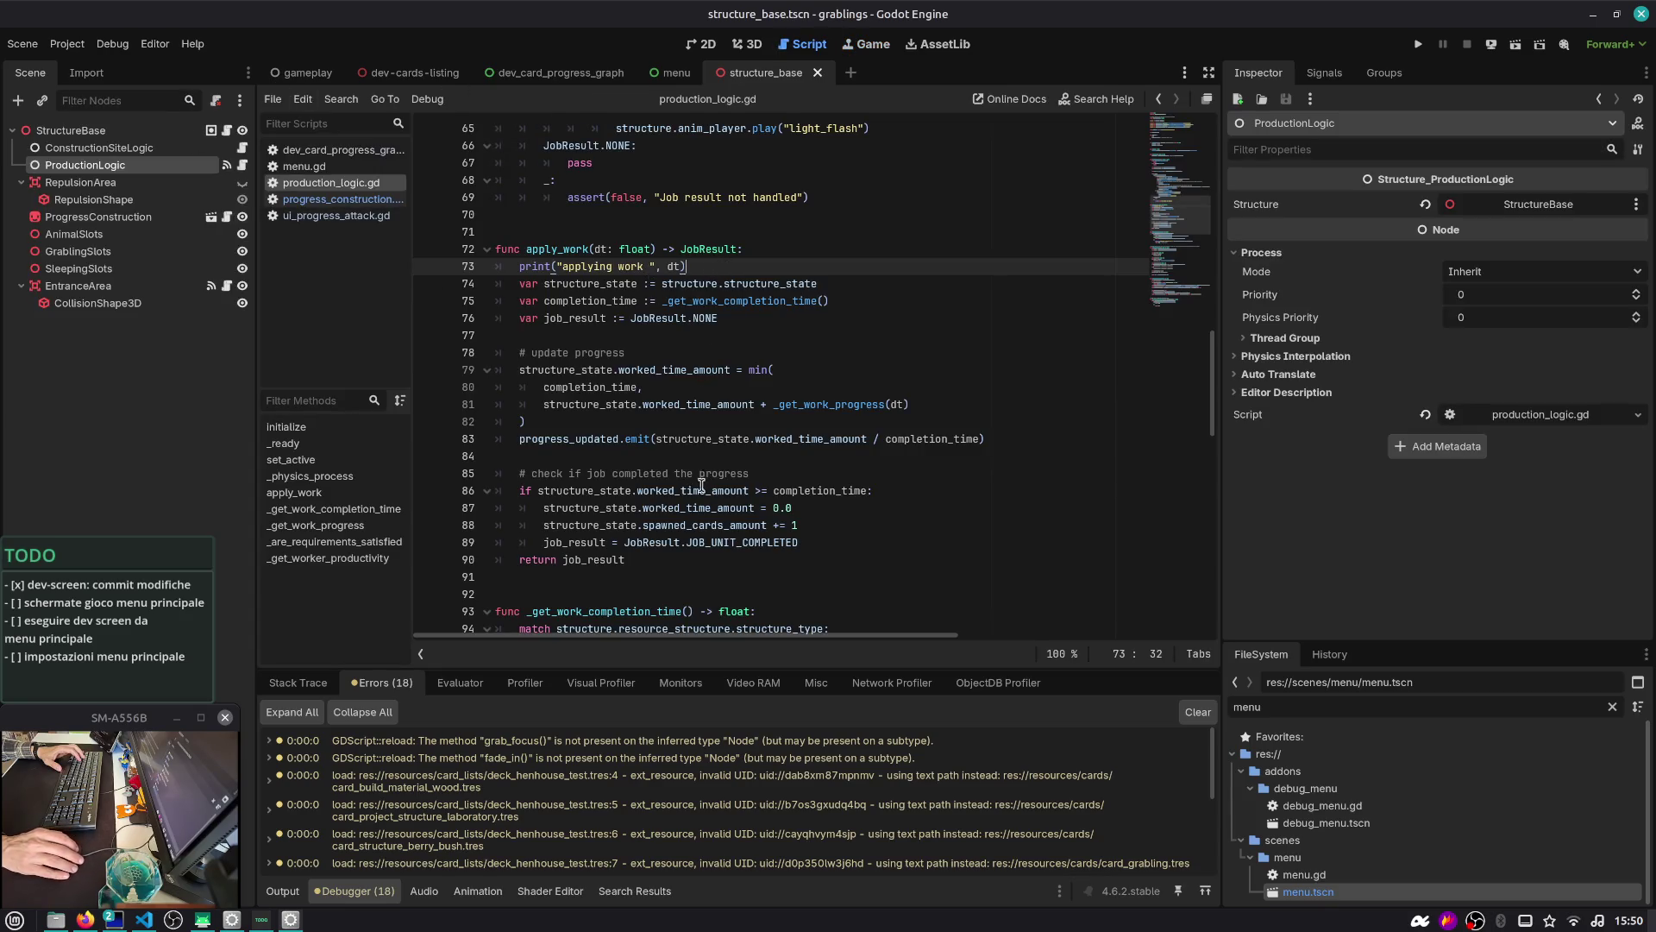
scroll(703, 484, "up", 15)
double_click(580, 353)
mouse_move(873, 372)
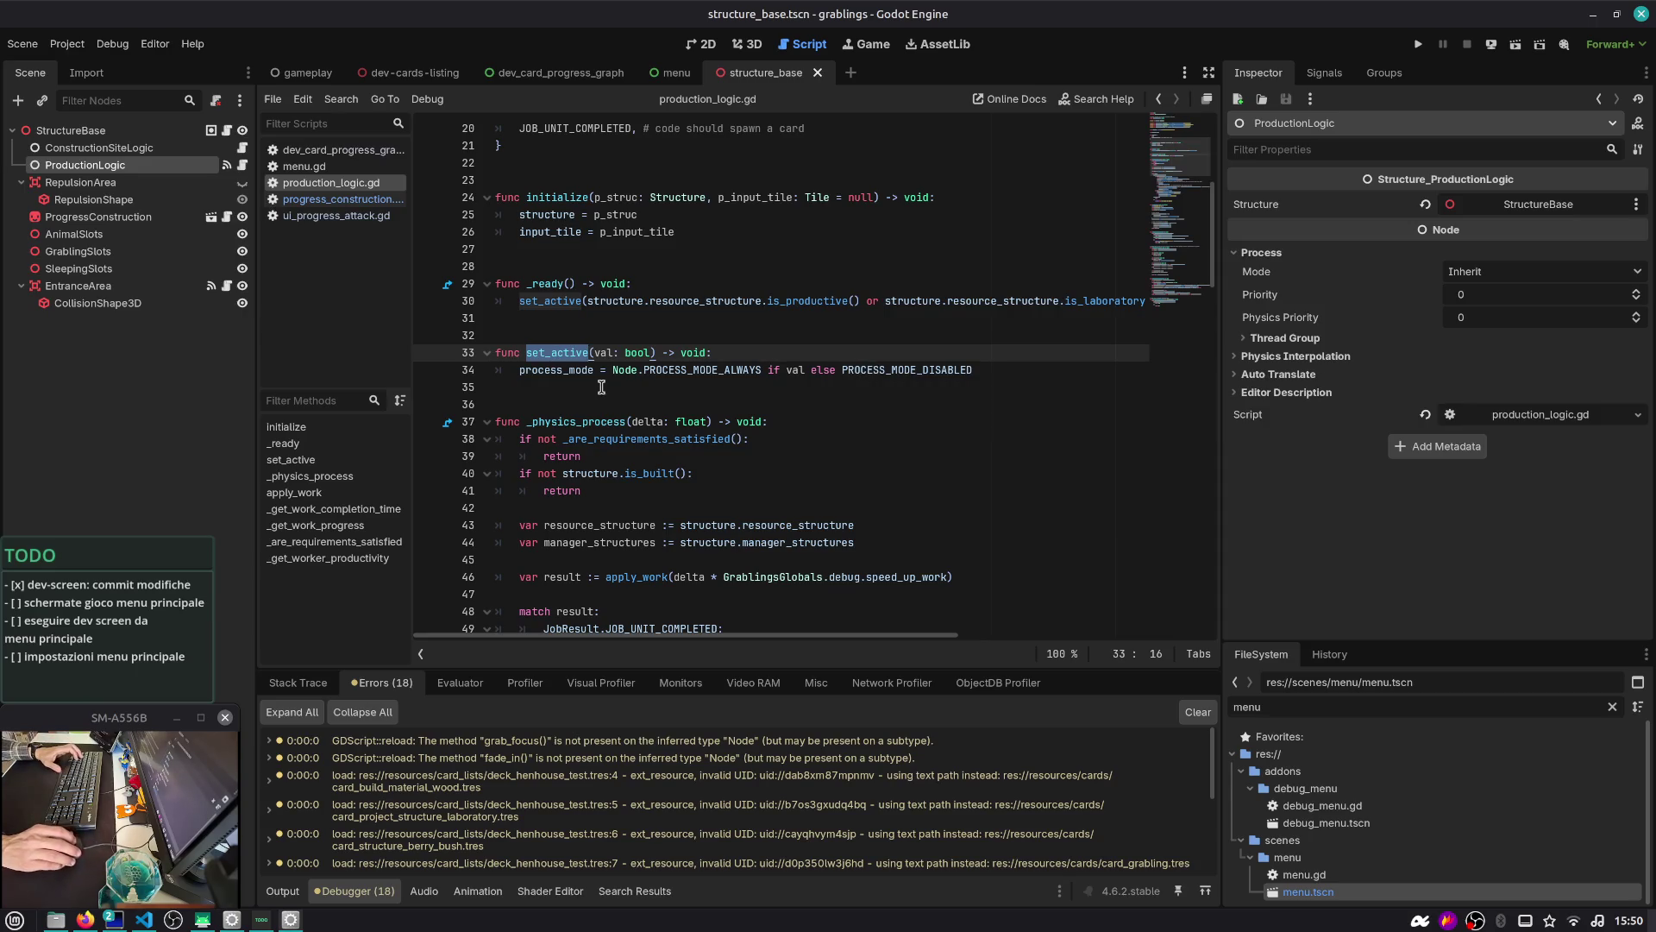
scroll(655, 373, "up", 2)
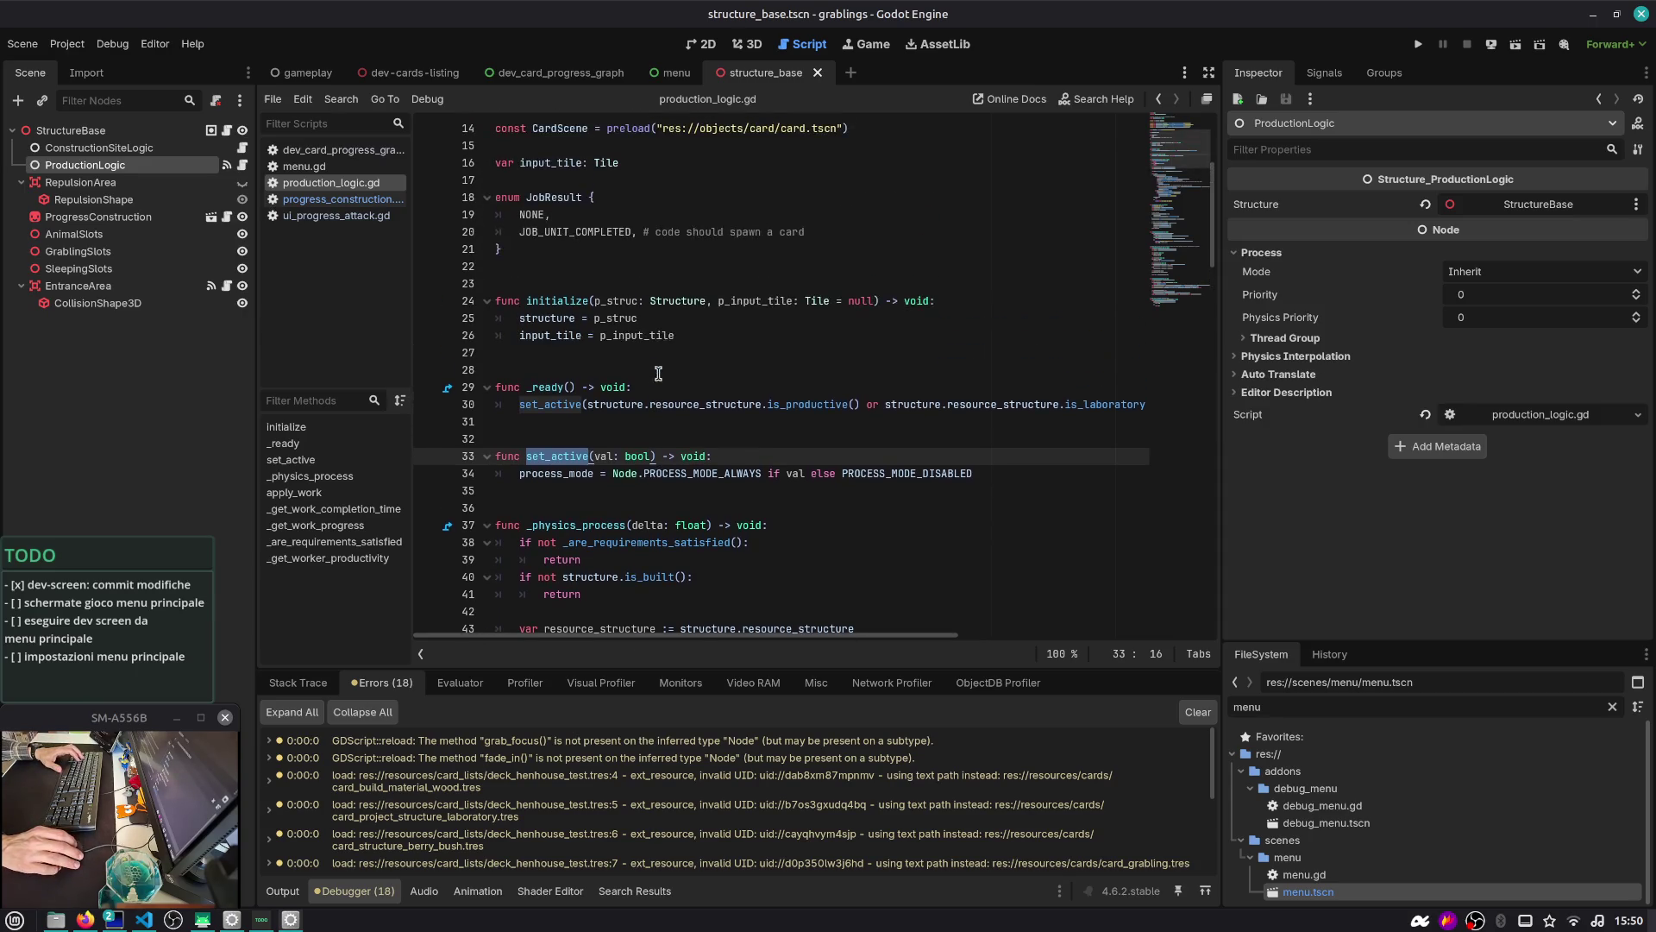
double_click(541, 405)
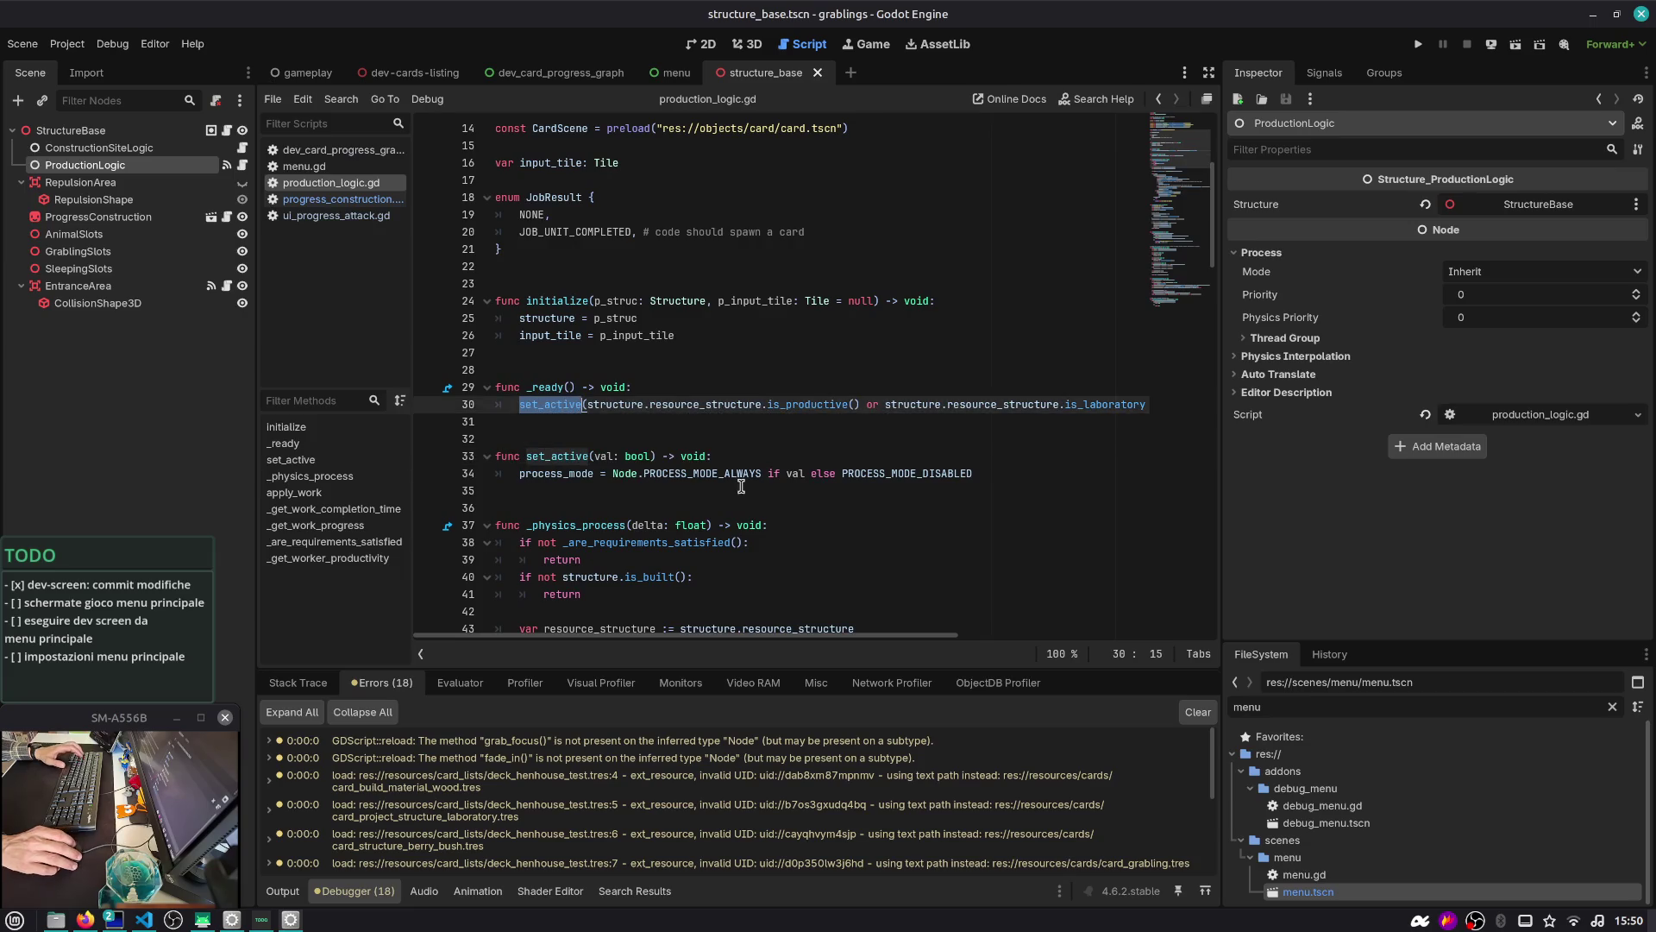
Replace PROCESS_MODE_ALWAYS with PROCESS_MODE_INHERIT on line 34 using autocomplete
double_click(927, 474)
double_click(728, 473)
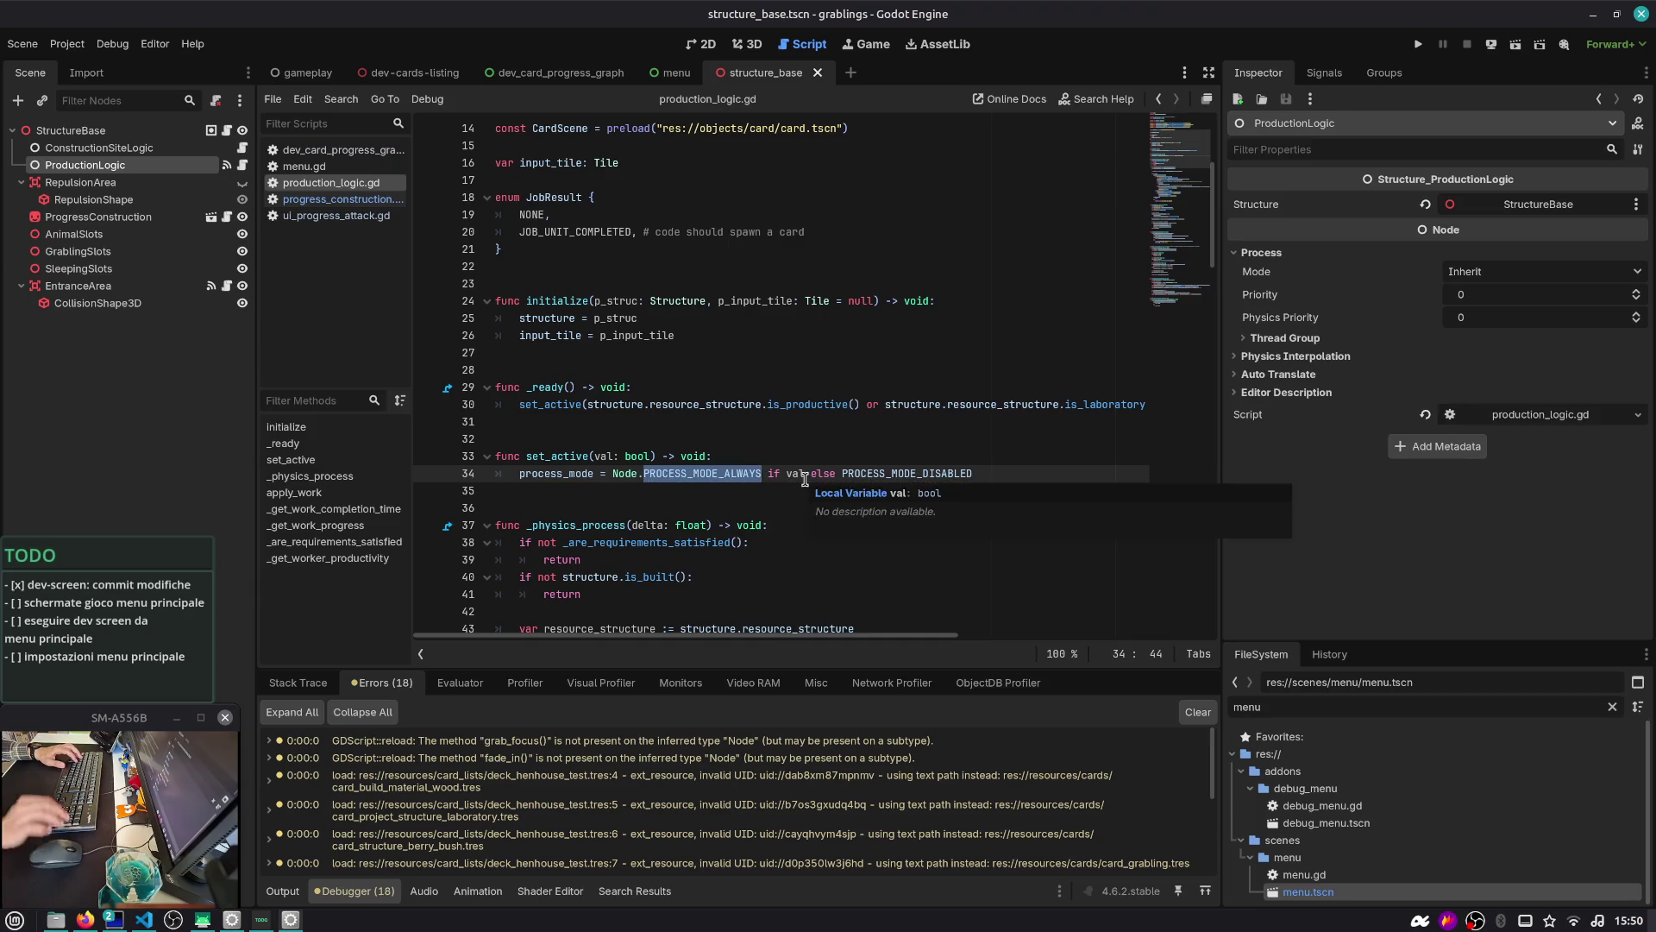
key("Right")
key("BackSpace")
key("BackSpace")
key("BackSpace")
key("Down")
key("Down")
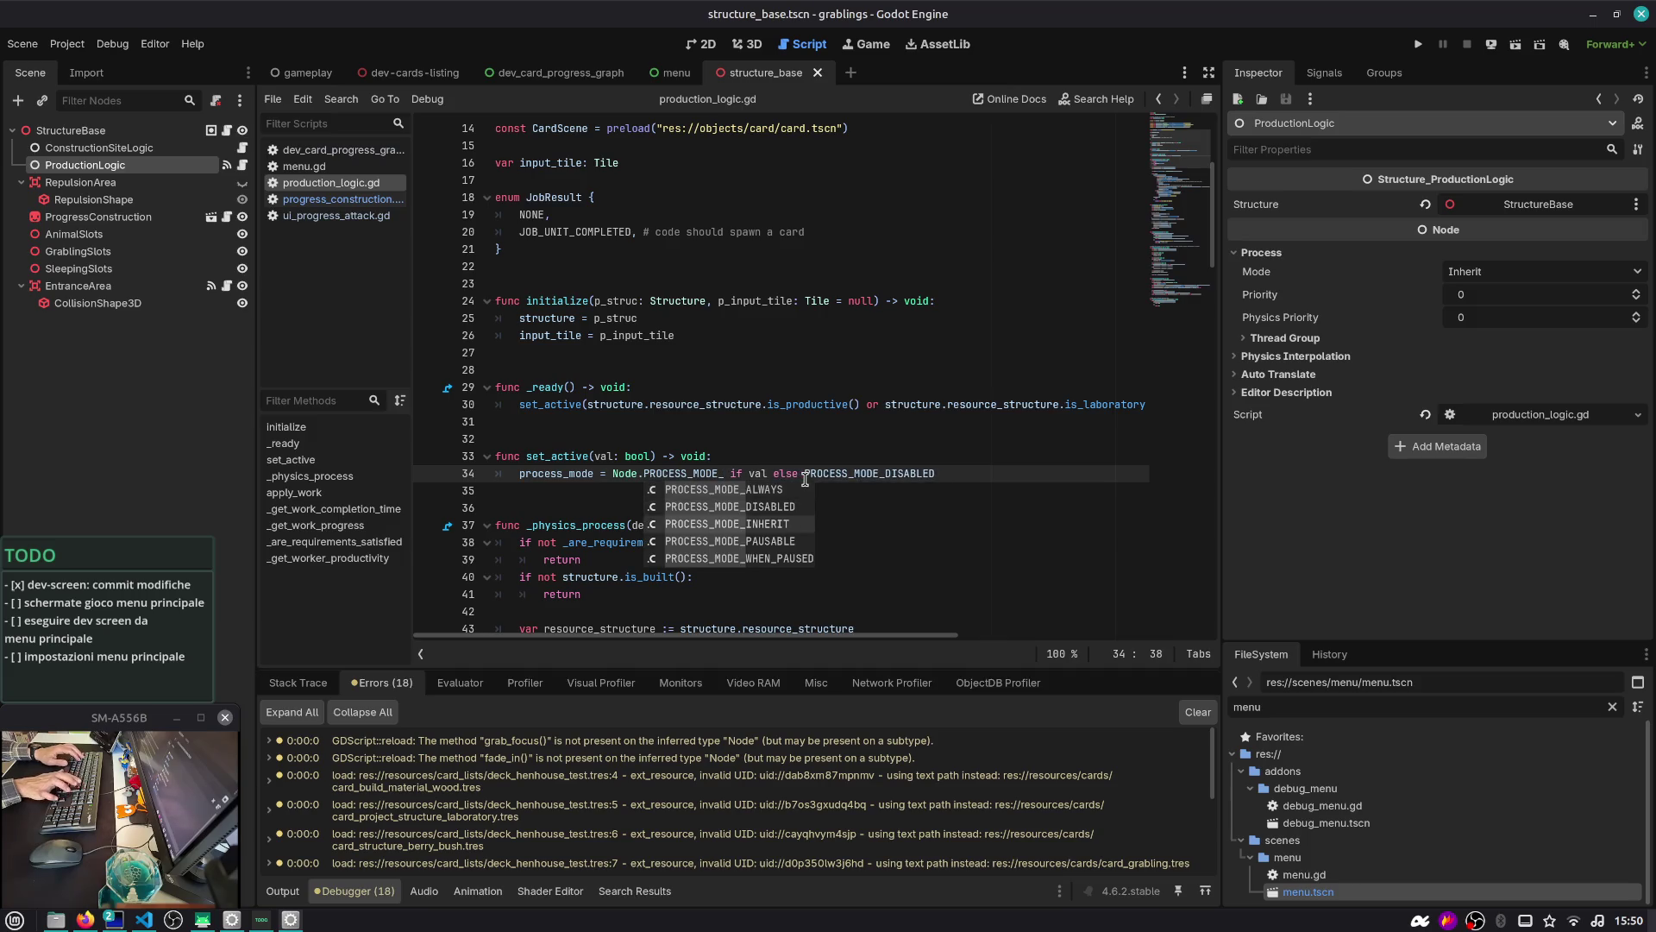
key("Return")
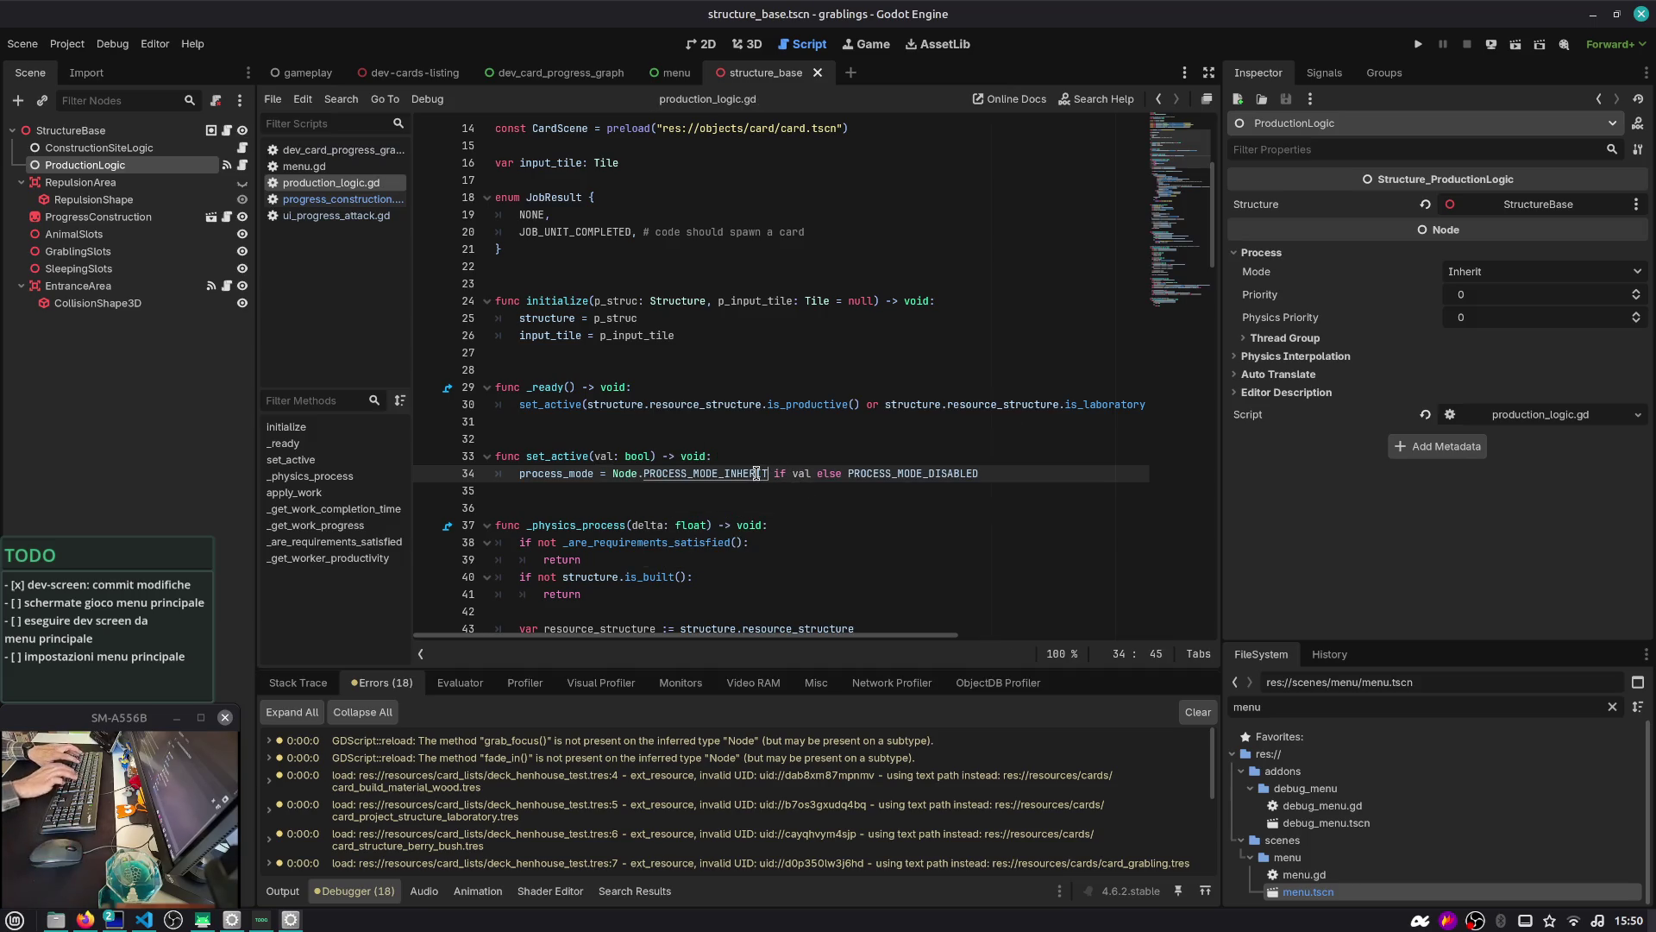
Search the script for "always" to confirm no uses remain, then run the project
key("ctrl+f")
type("always")
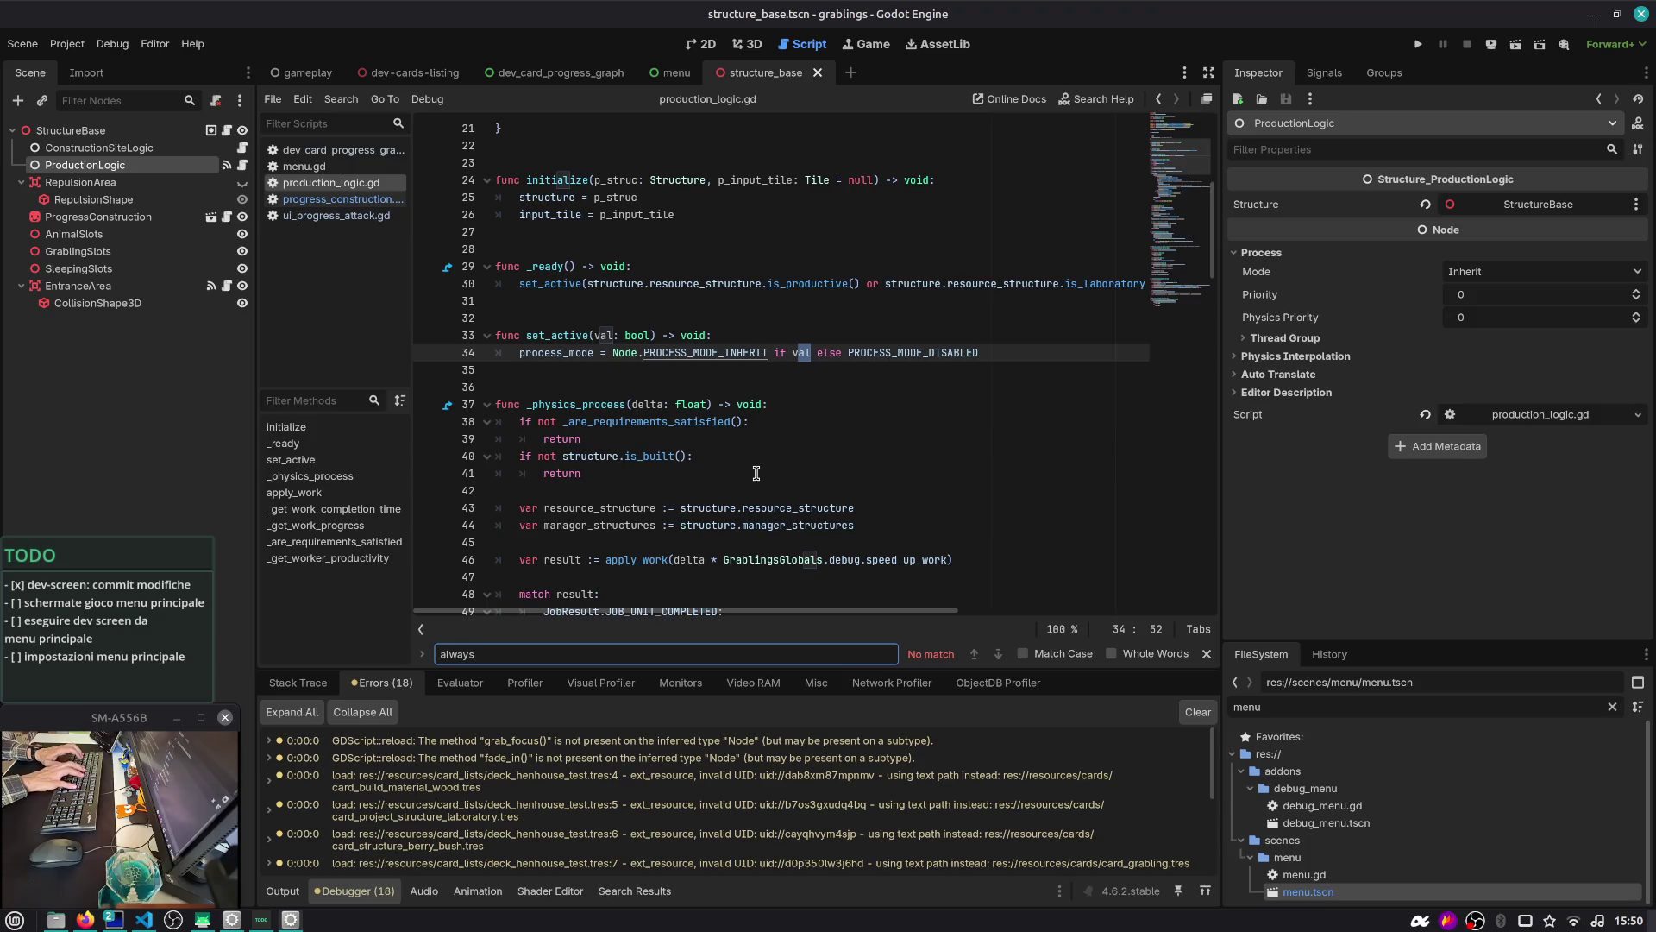
key("Escape")
key("F5")
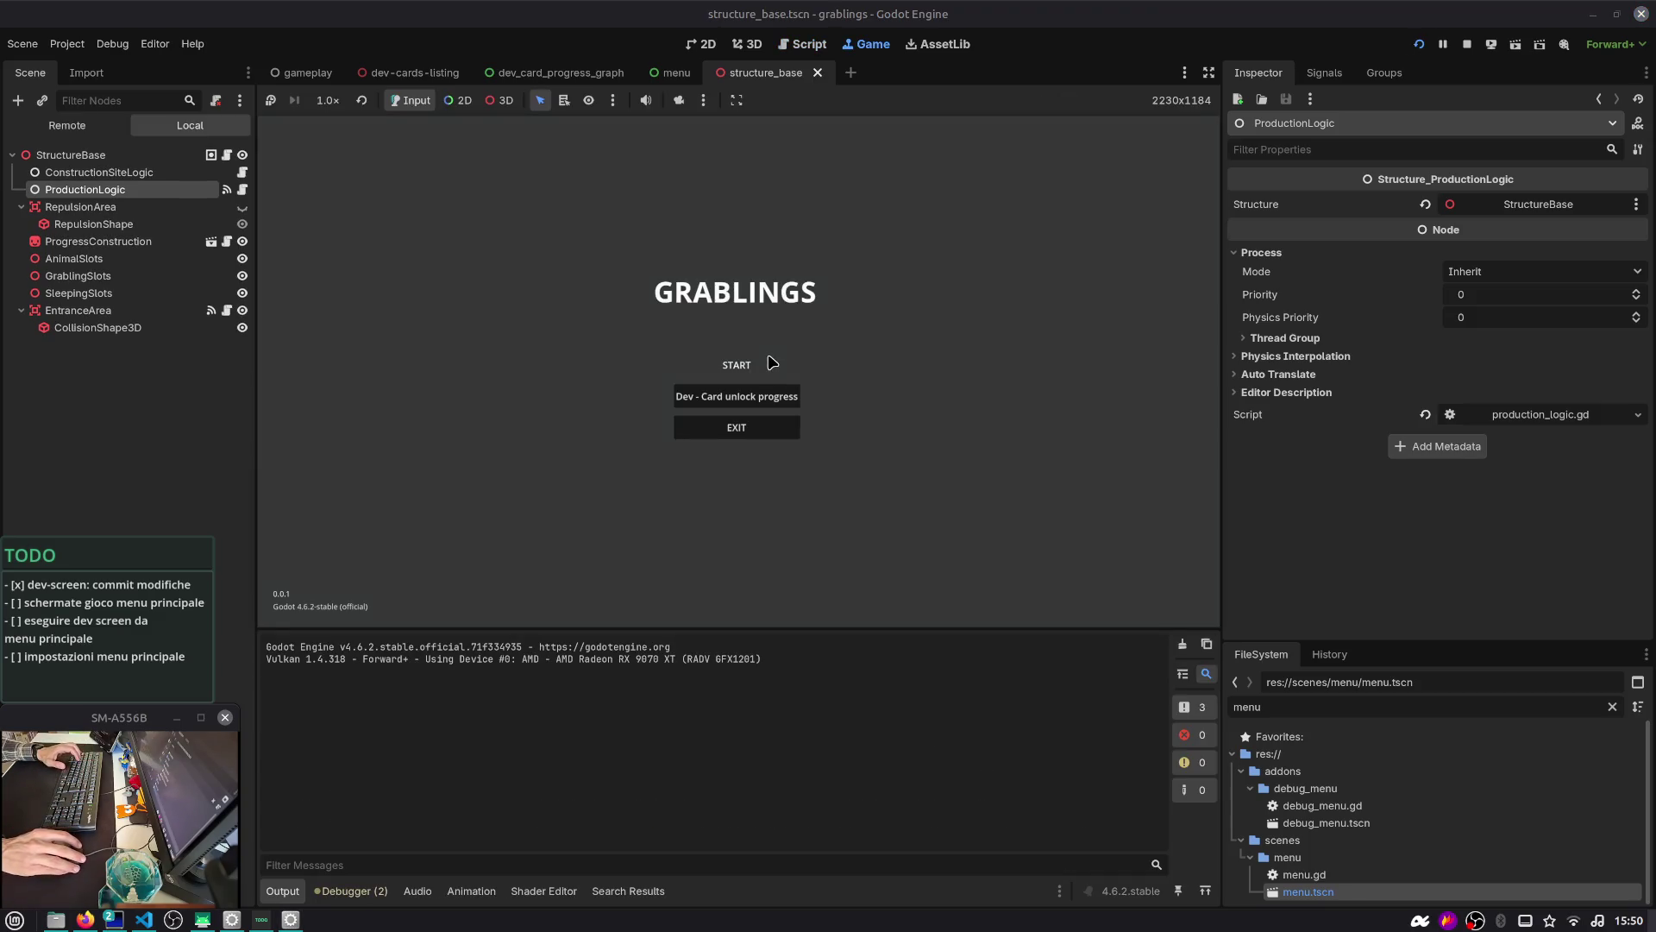
Start a game, stop it, and open the PauseLayer scene in the 2D view
left_click(772, 363)
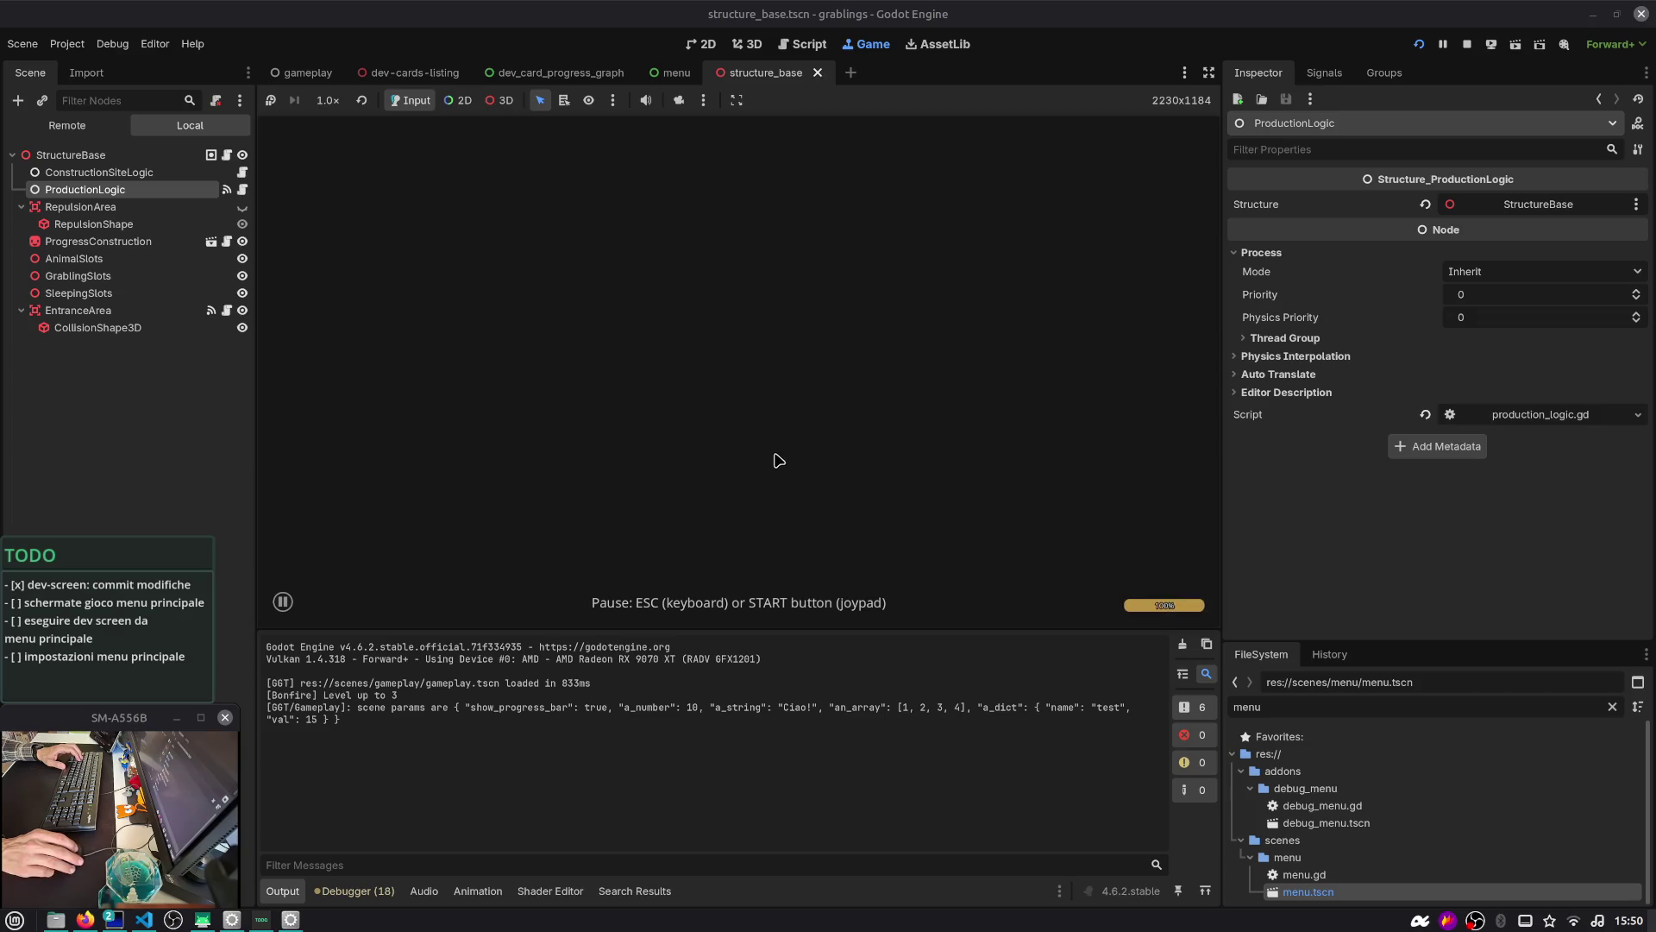
key("F8")
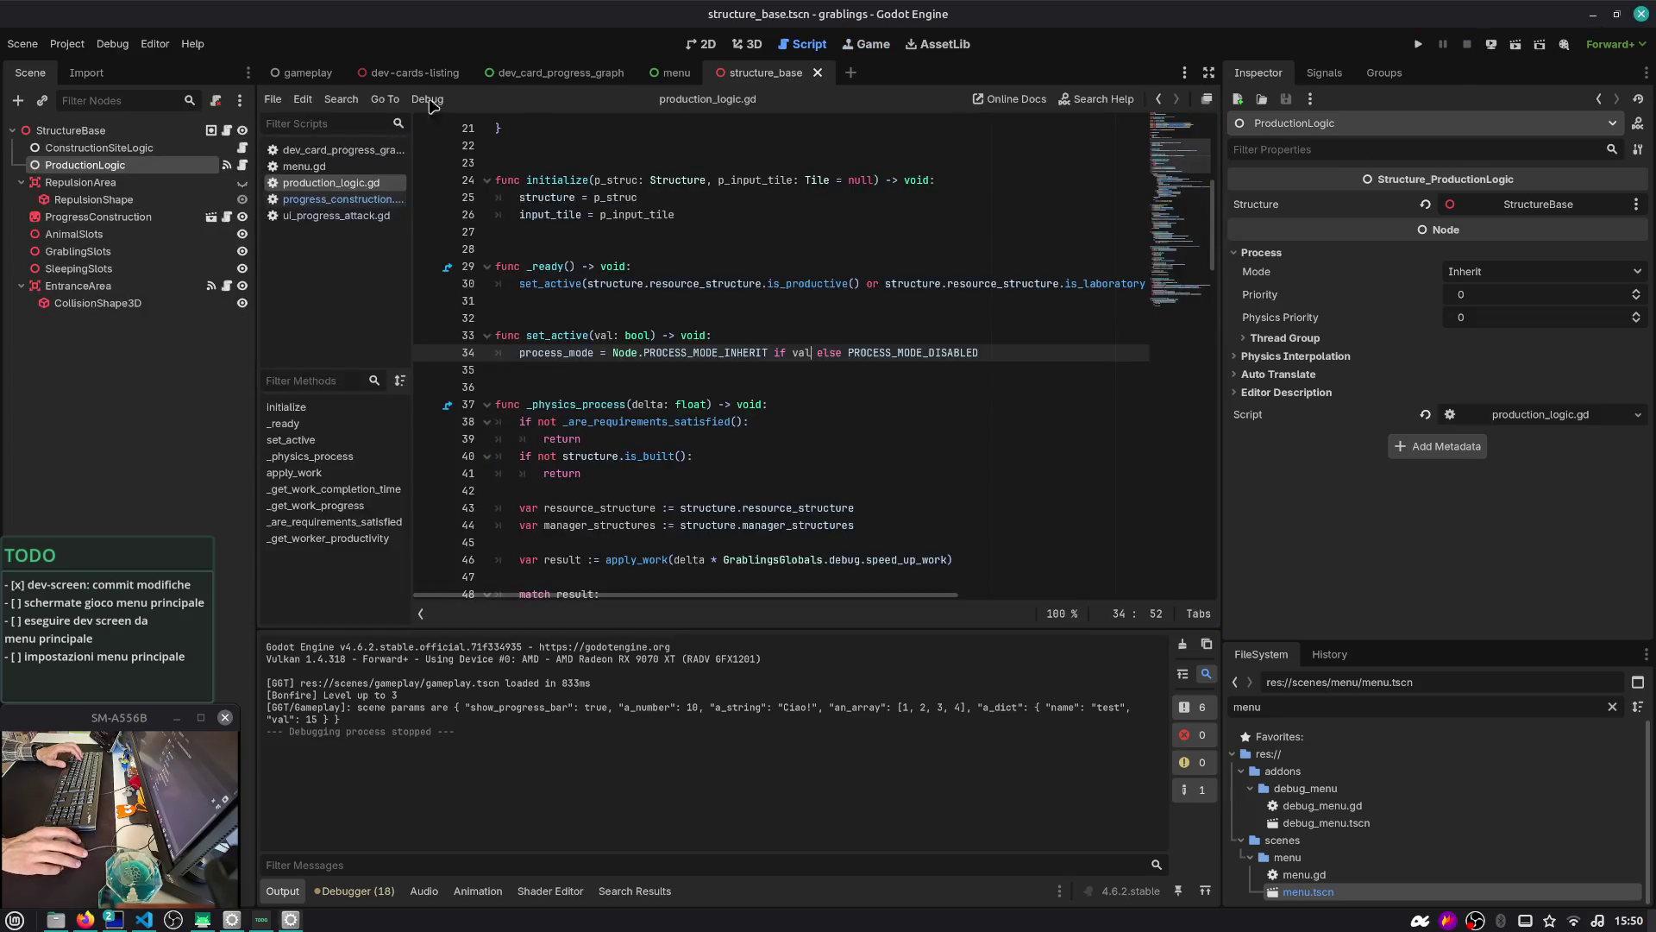
key("ctrl+shift+t")
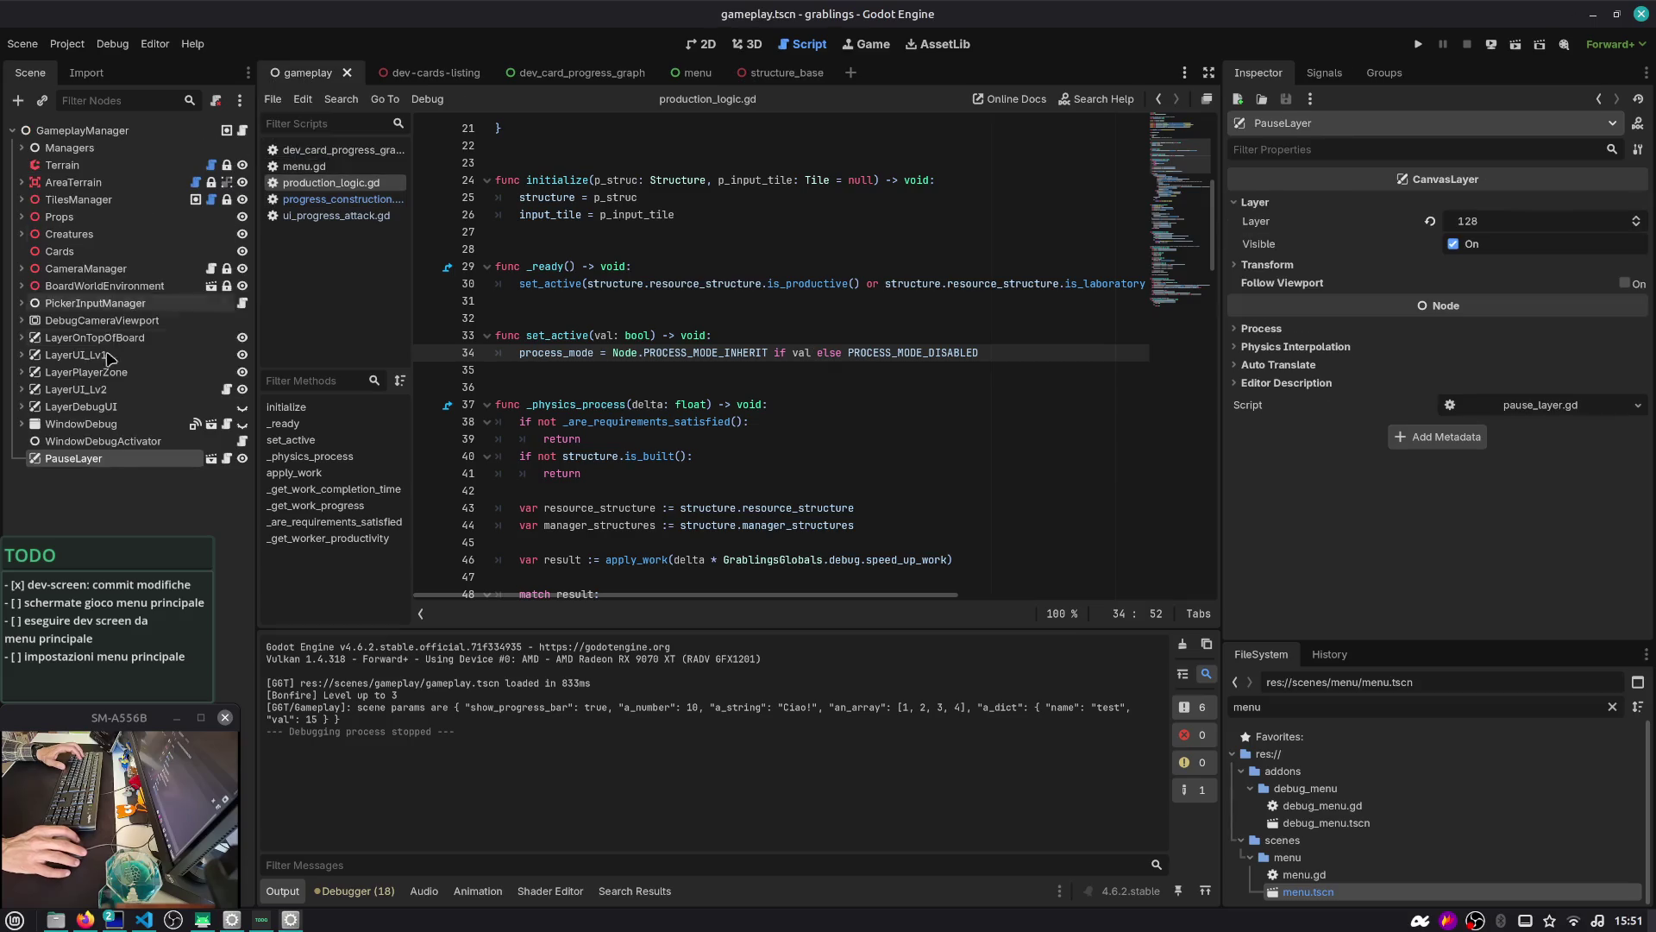
left_click(179, 132)
left_click(706, 43)
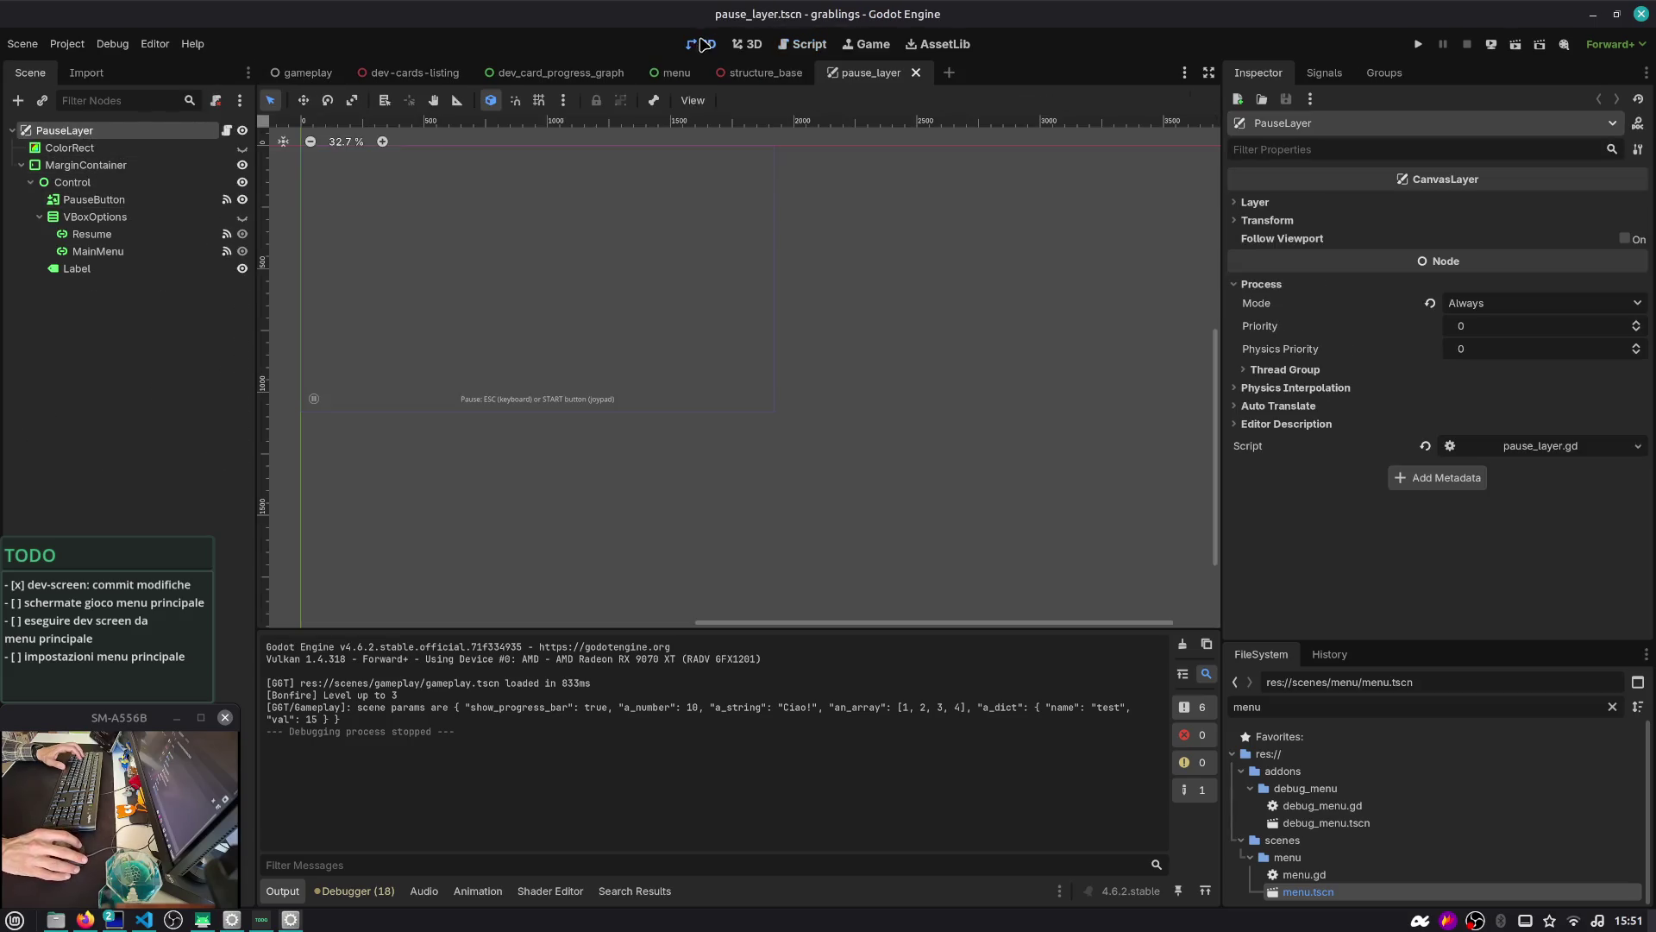
Delete the Label node, select MarginContainer, and relaunch the game with F5
left_click(211, 274)
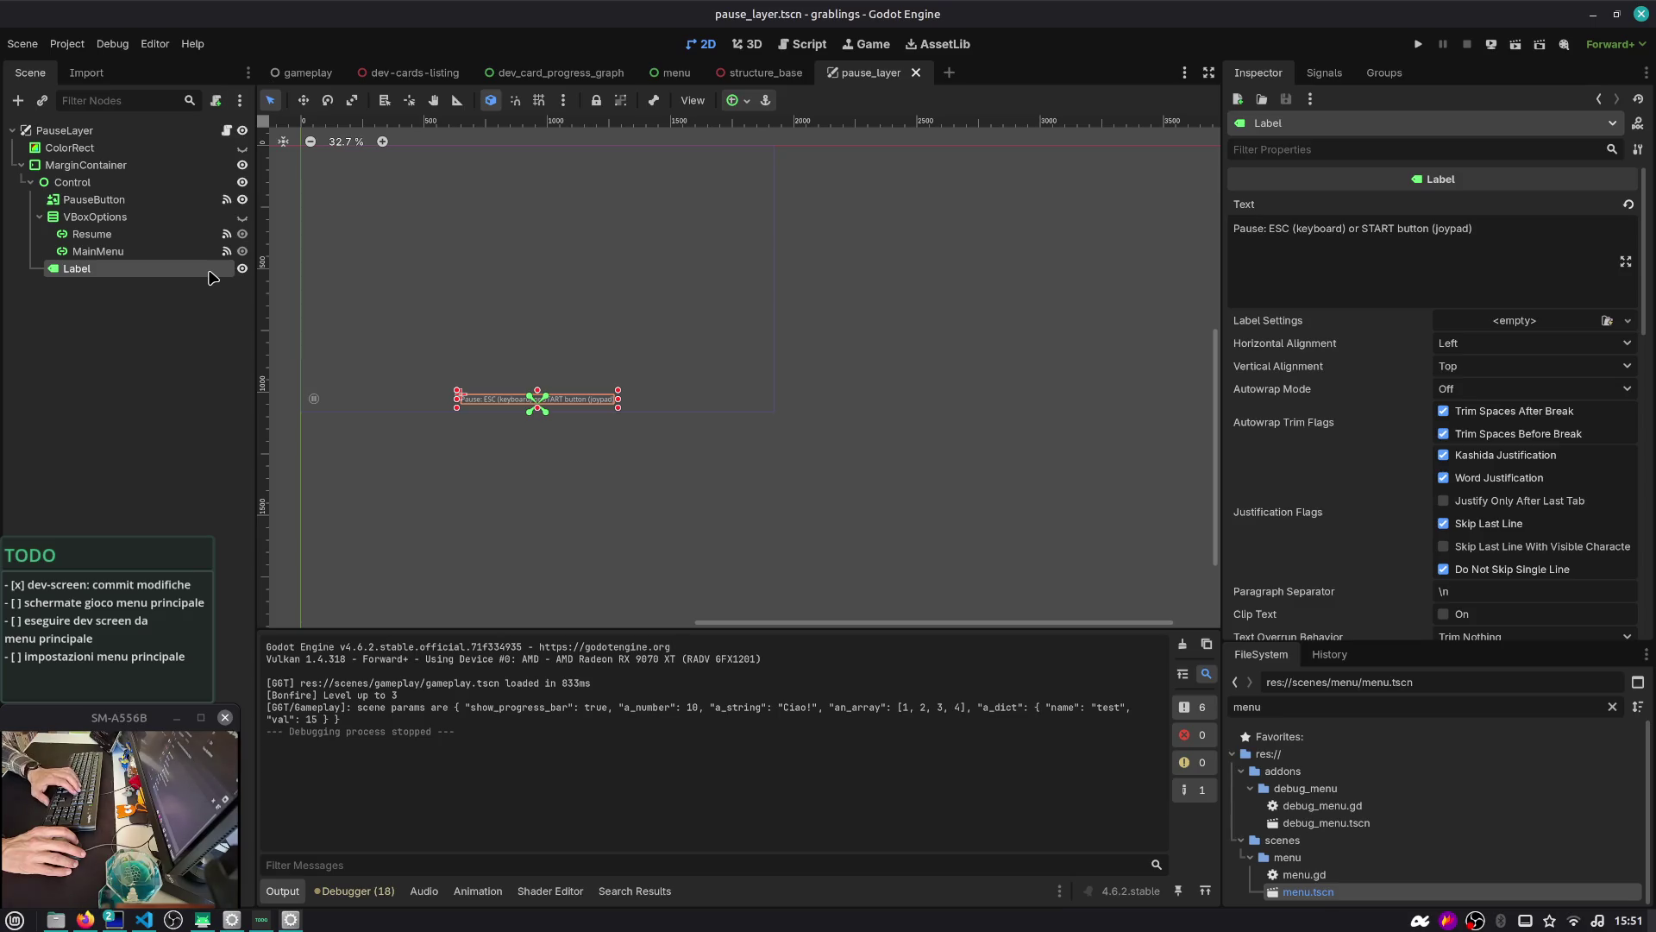
key("Delete")
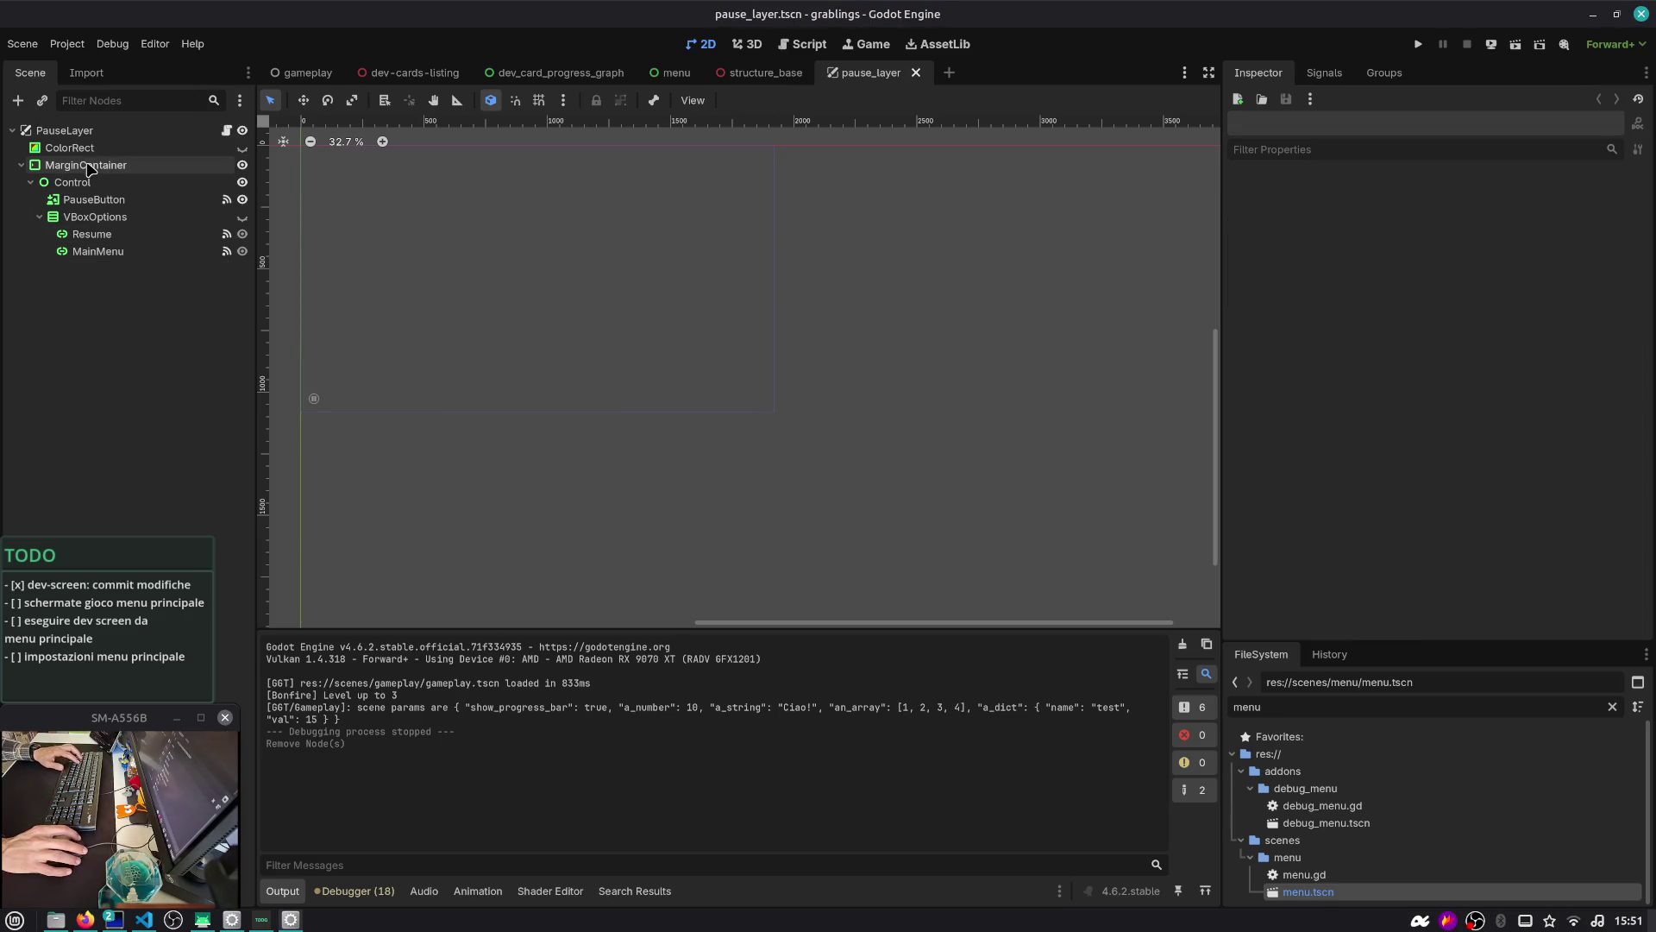
left_click(90, 170)
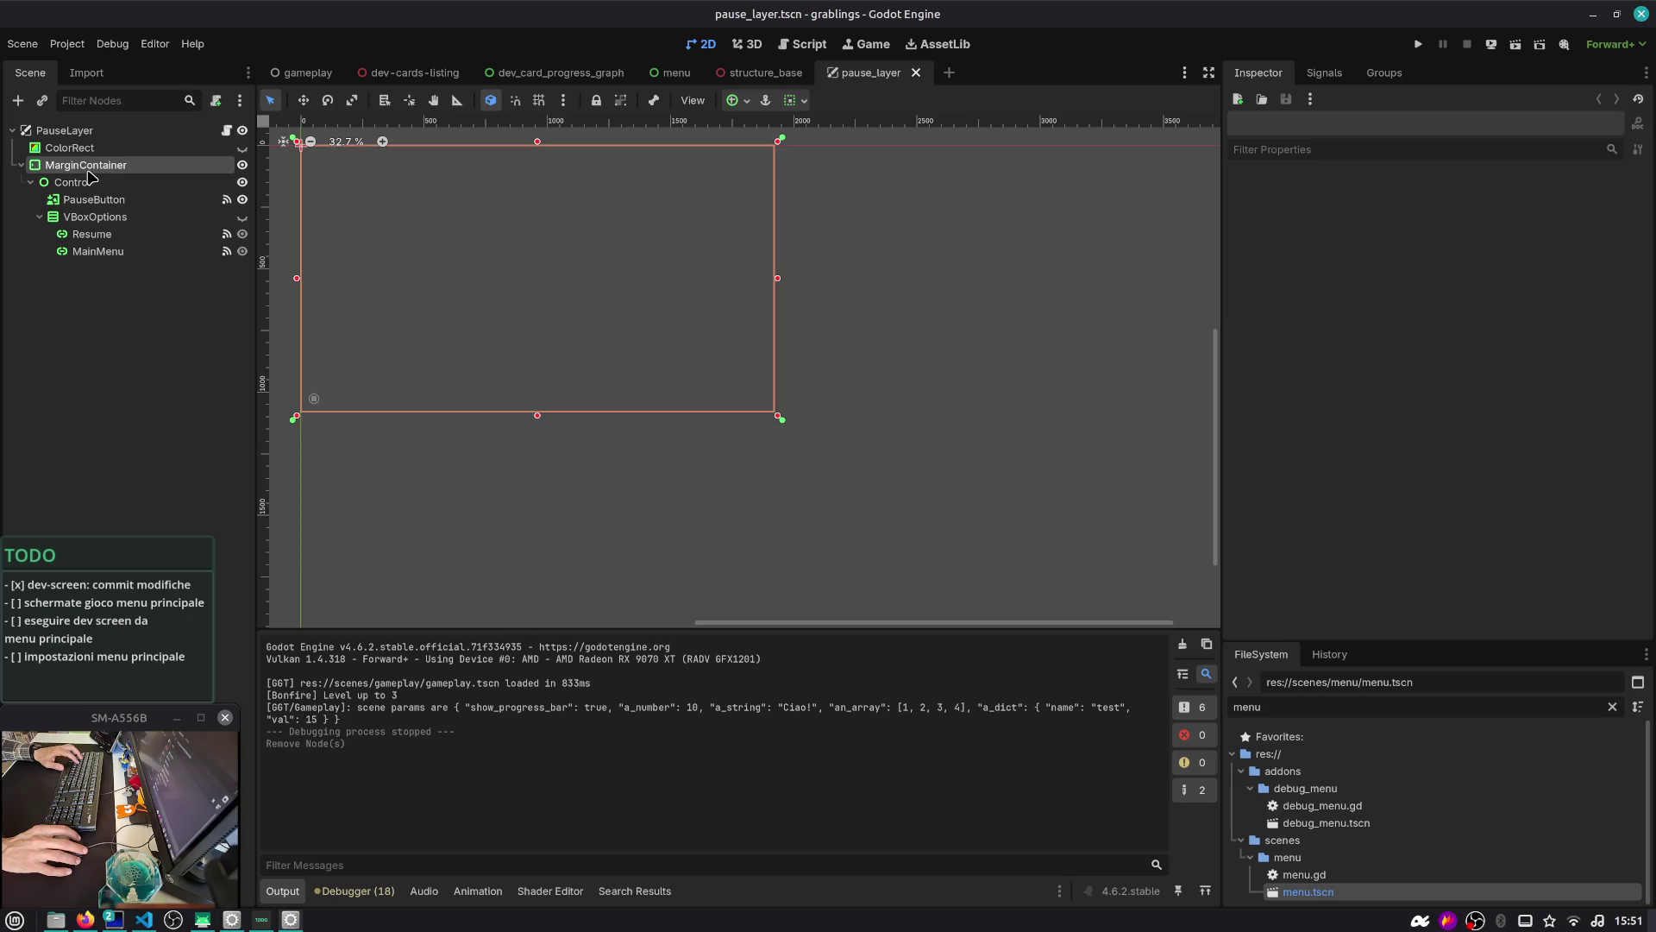
key("F5")
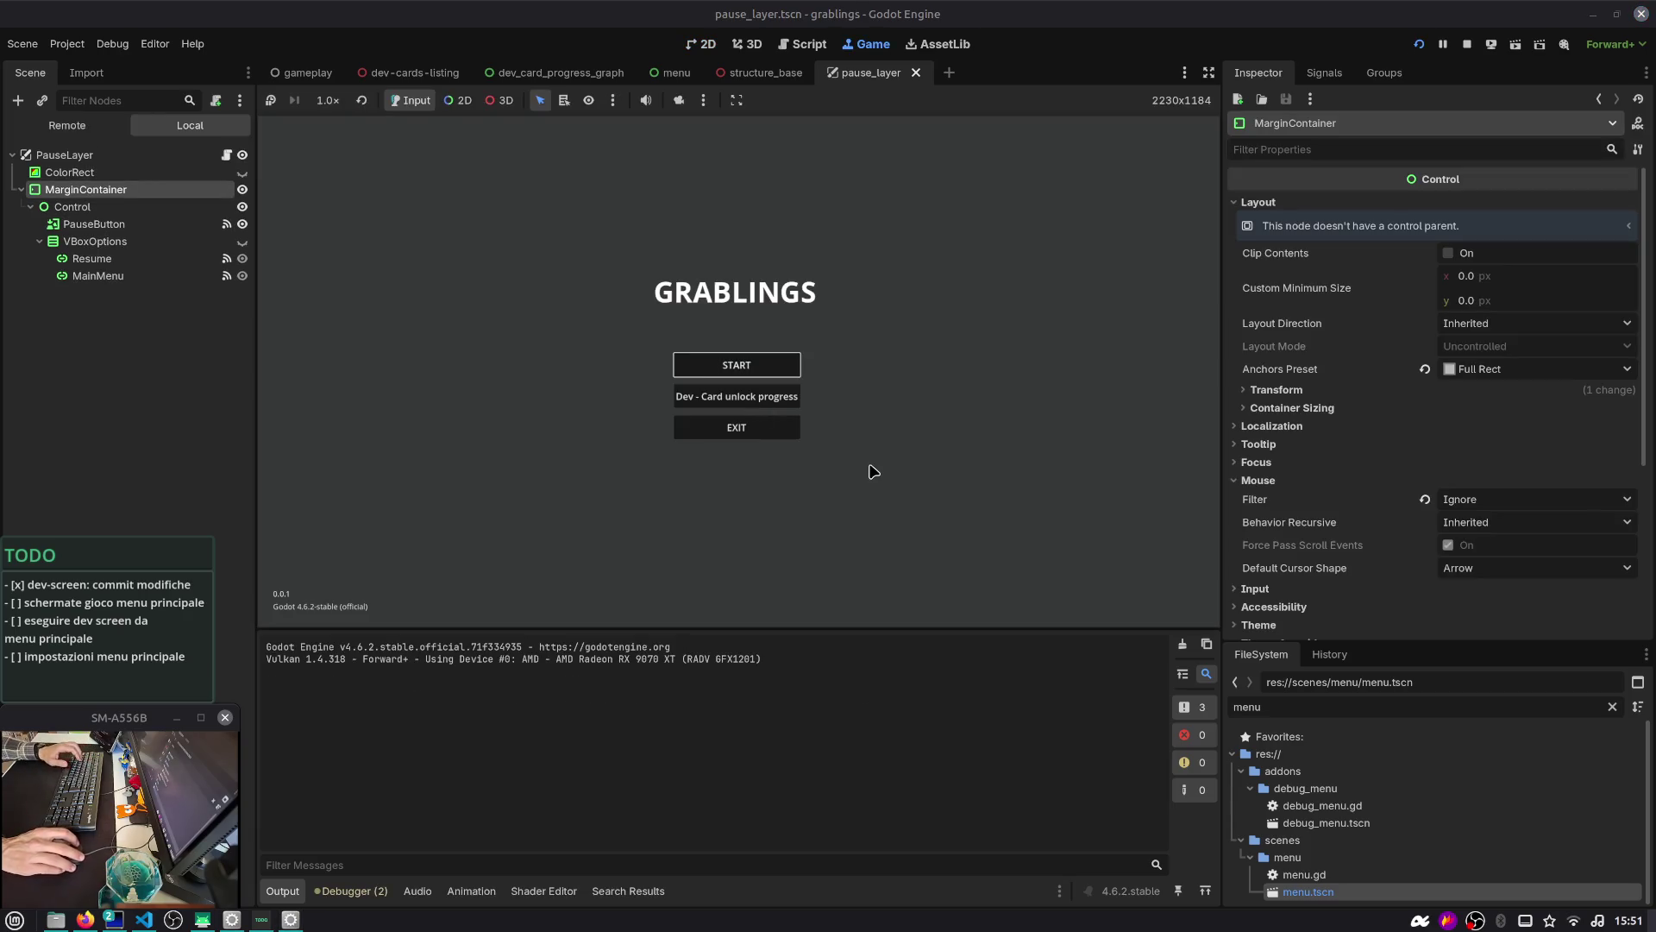
Start a match from the main menu, stop the game, and select the PauseButton node
left_click(747, 373)
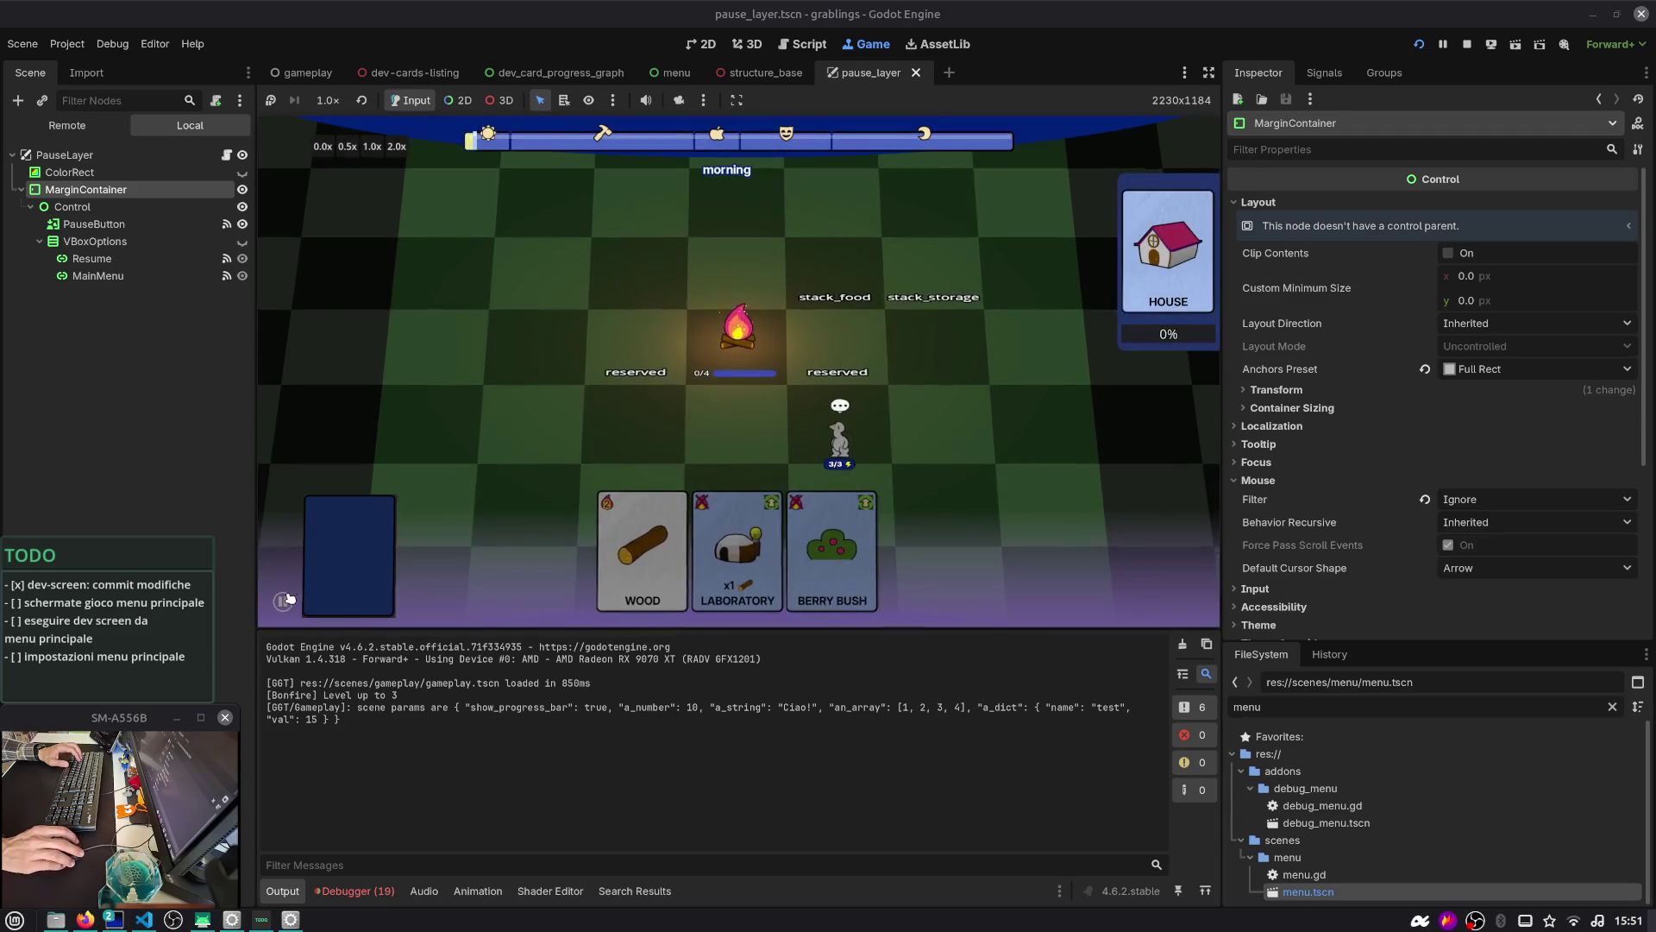
left_click(1467, 44)
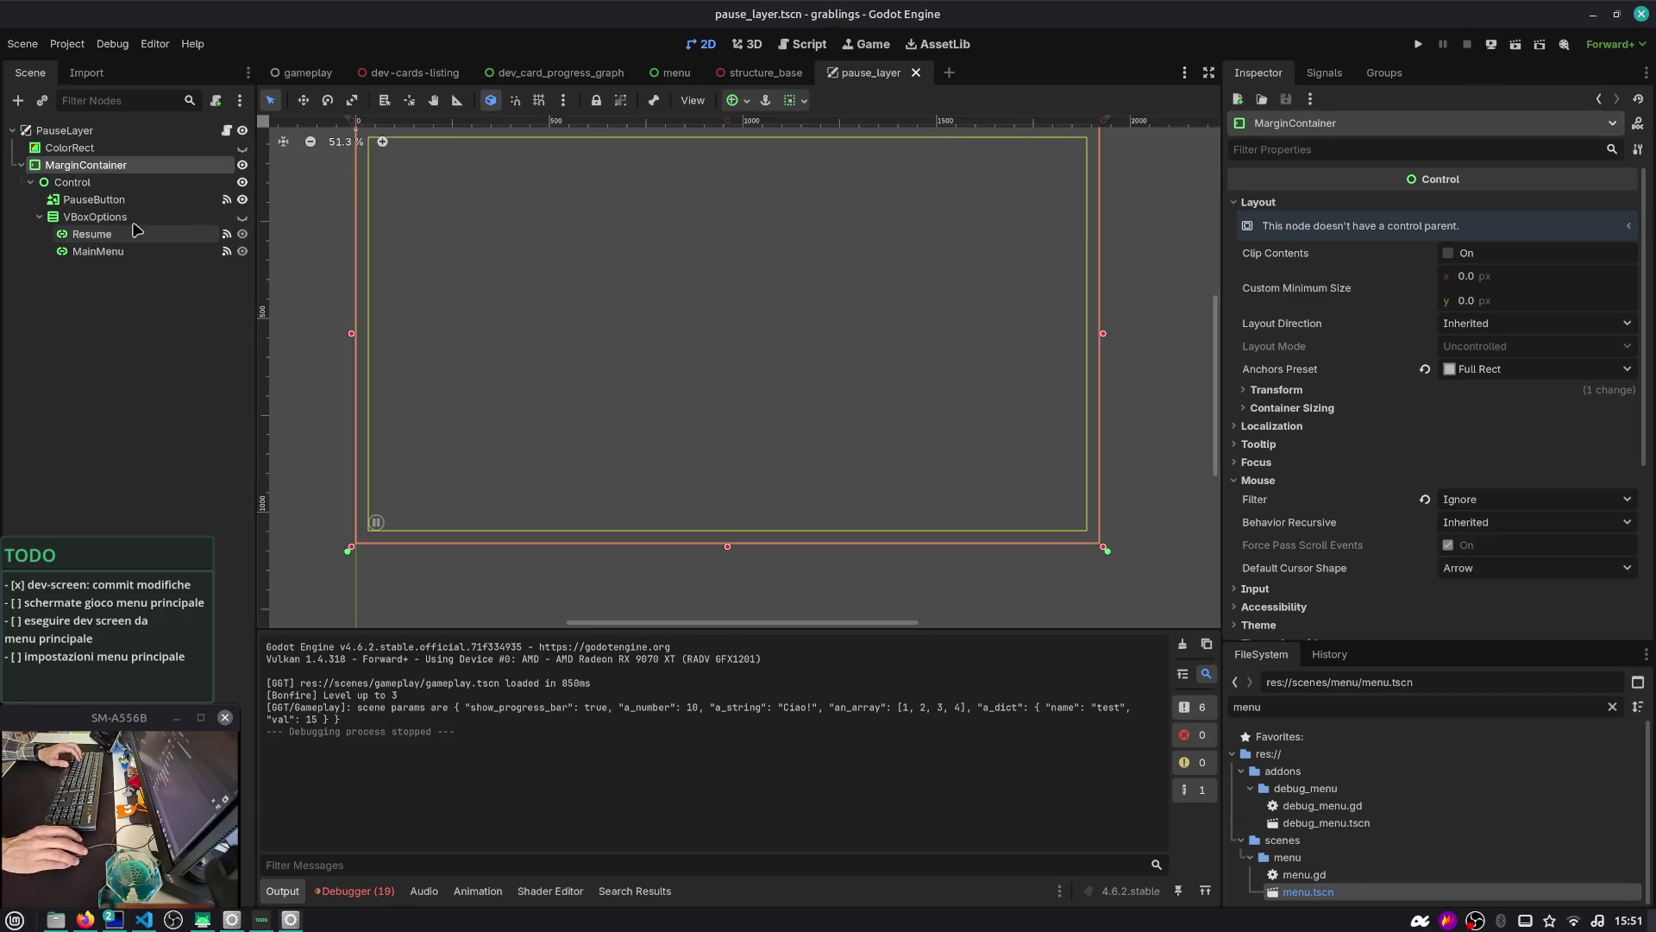
left_click(91, 199)
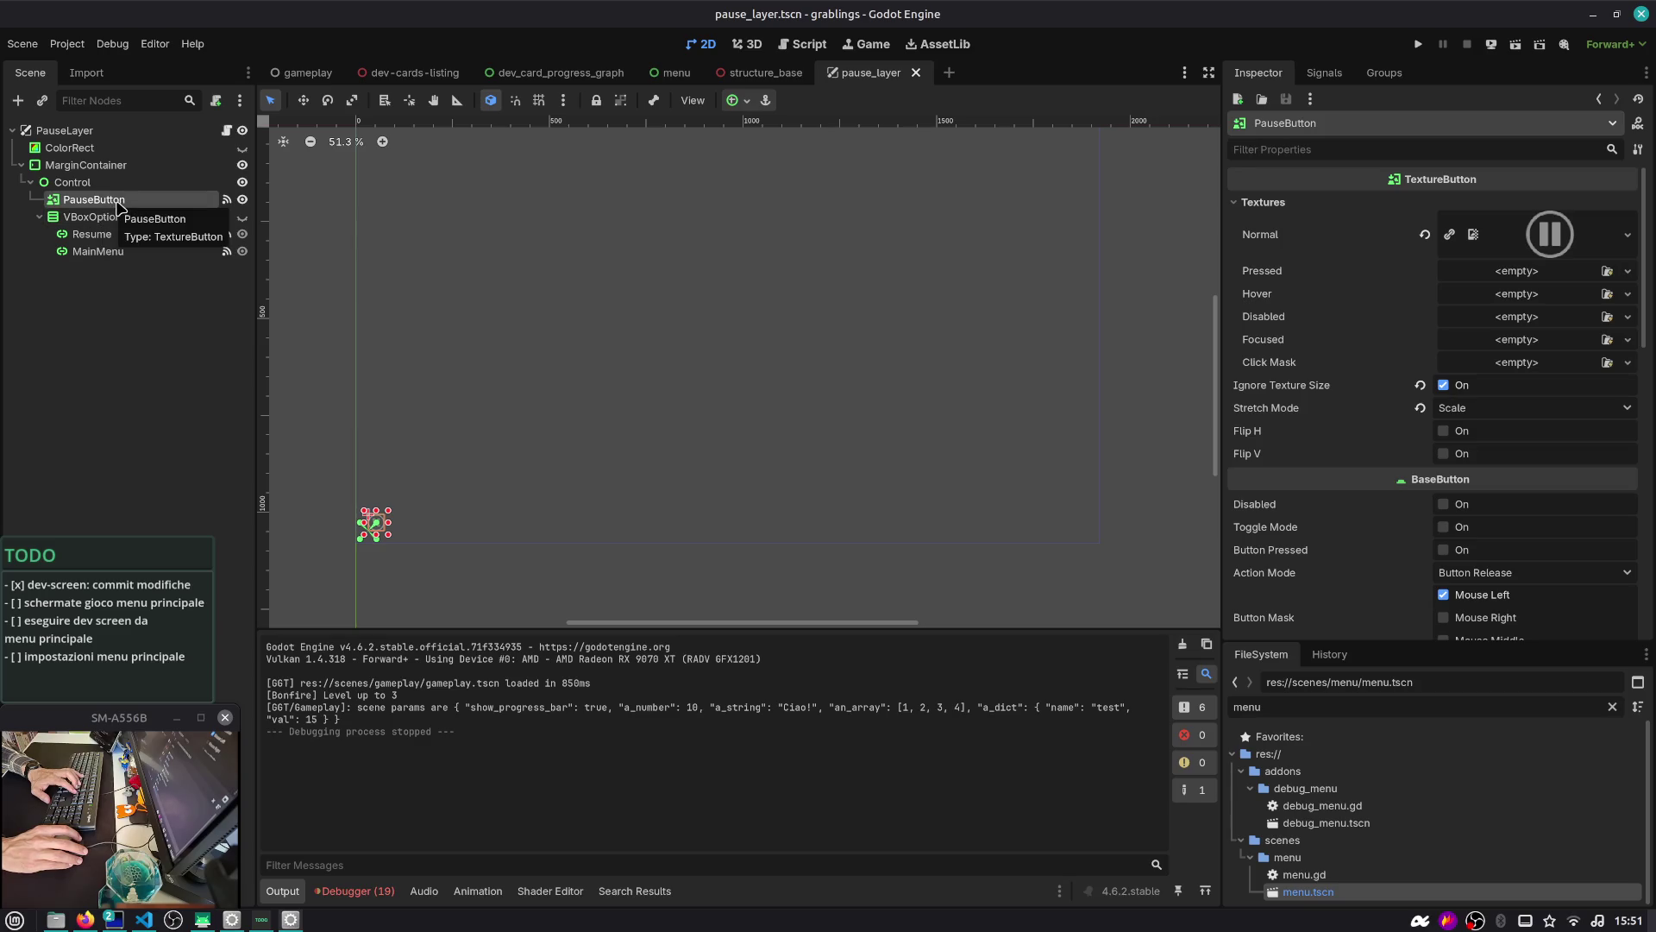
Relaunch with F5, start a match and press pause, hitting the null-instance hide error at line 20
key("F5")
left_click(703, 375)
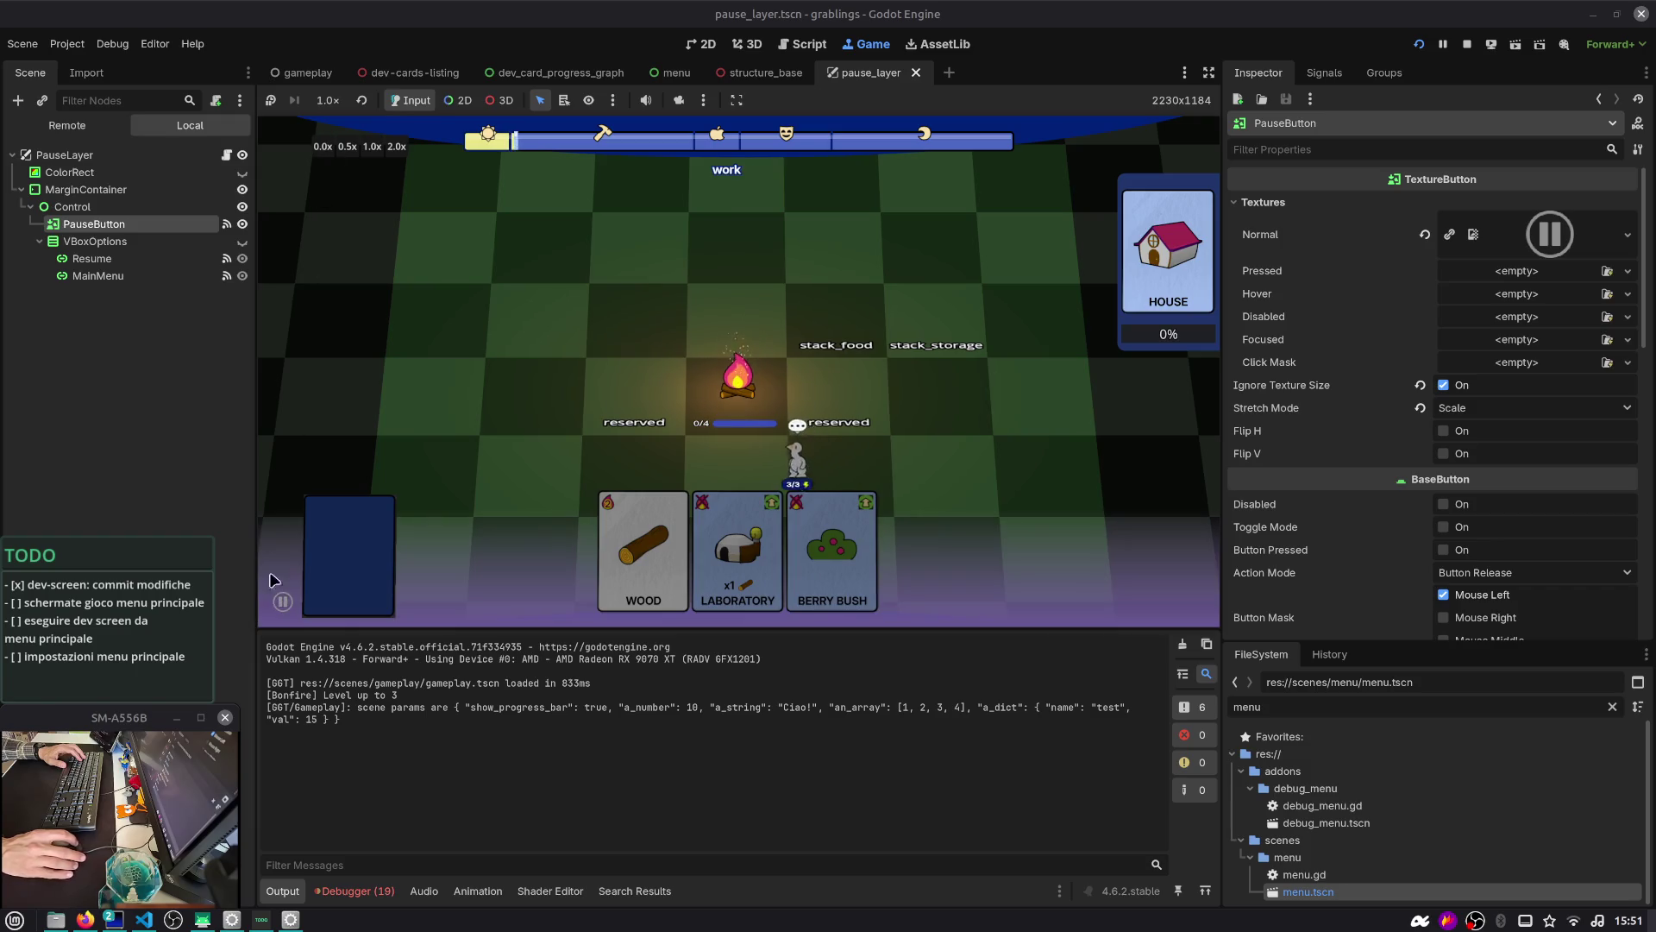
left_click(281, 604)
scroll(580, 440, "up", 6)
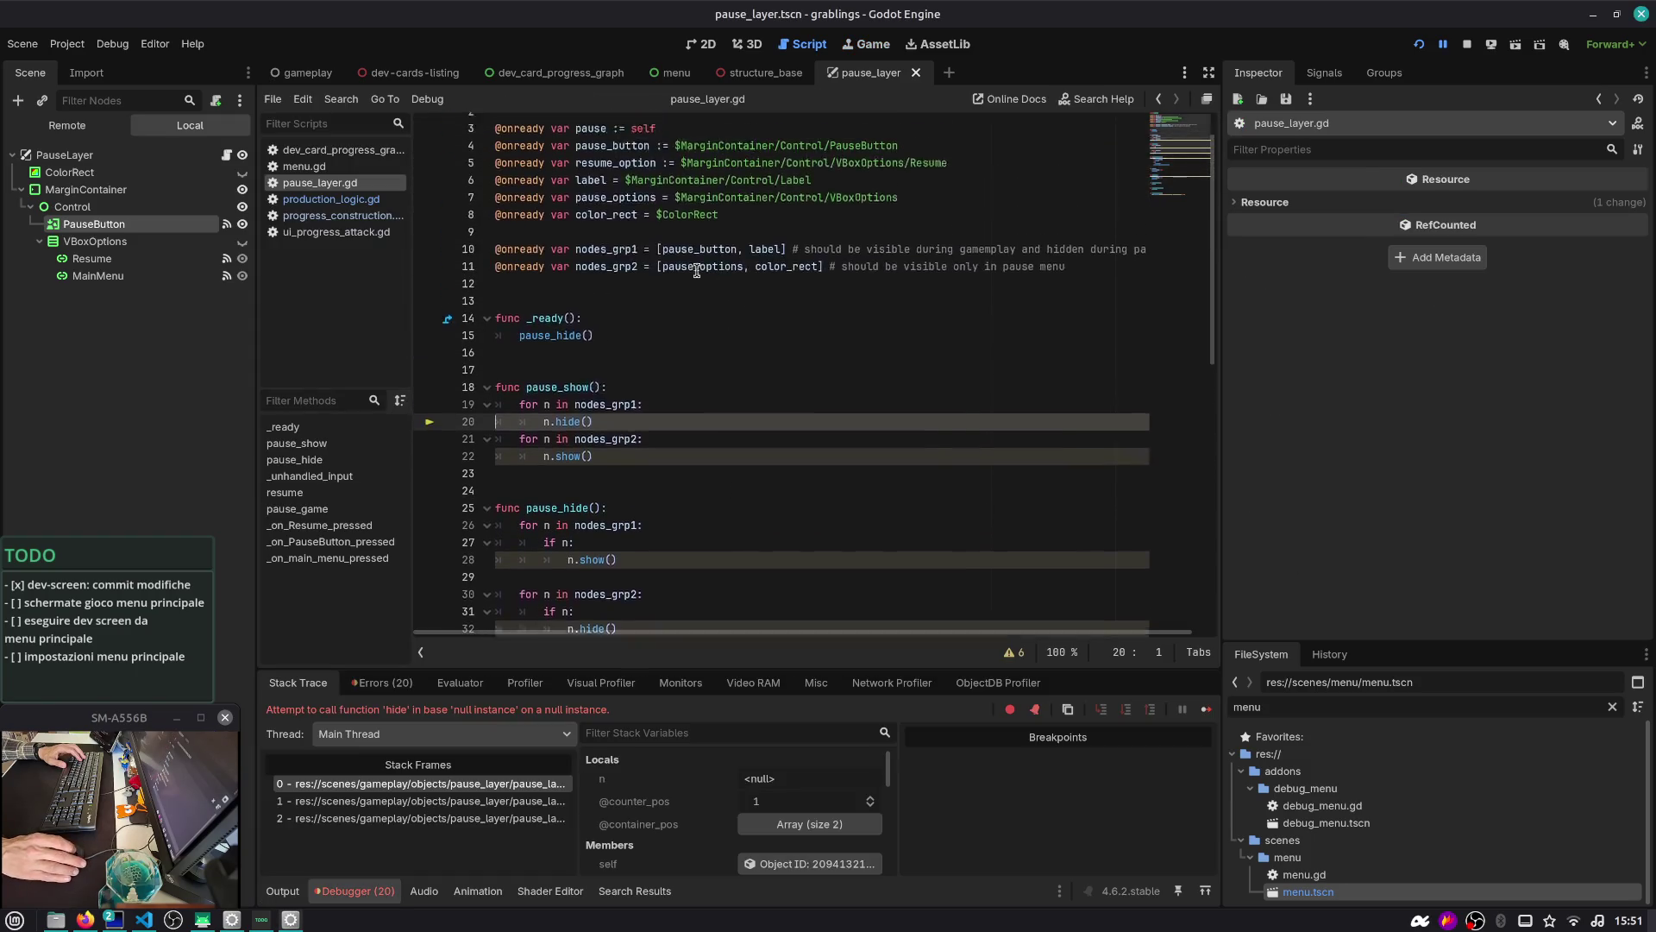
Review nodes_grp1 and the pause_button and pause_options references in pause_layer.gd
scroll(580, 212, "up", 1)
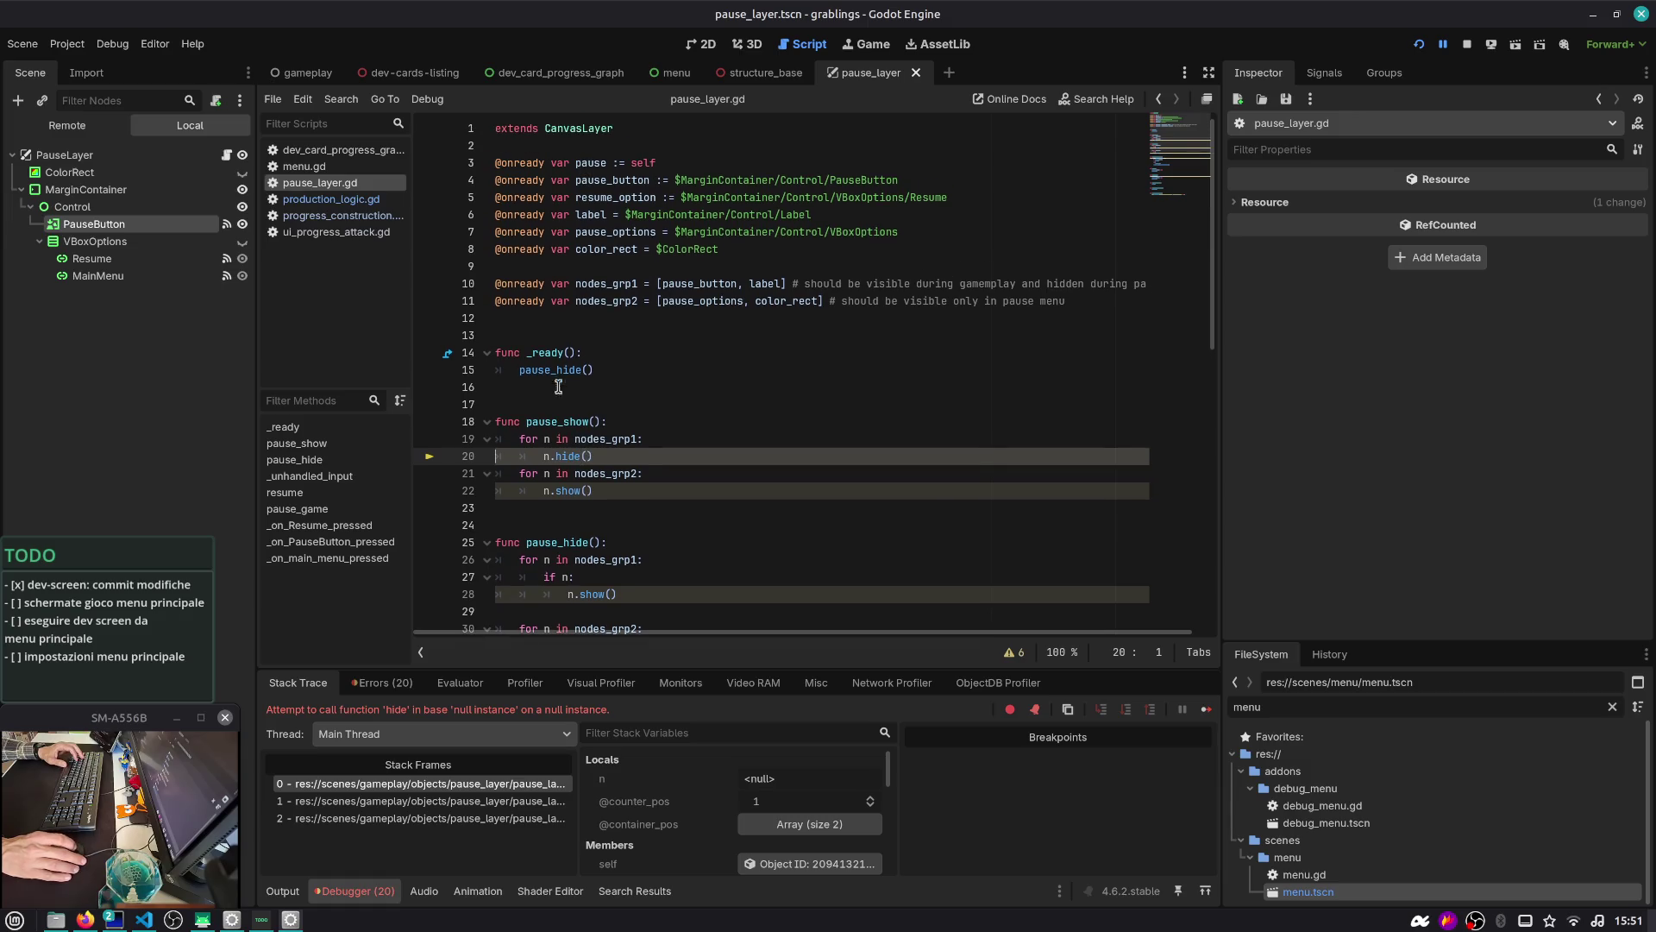
double_click(587, 438)
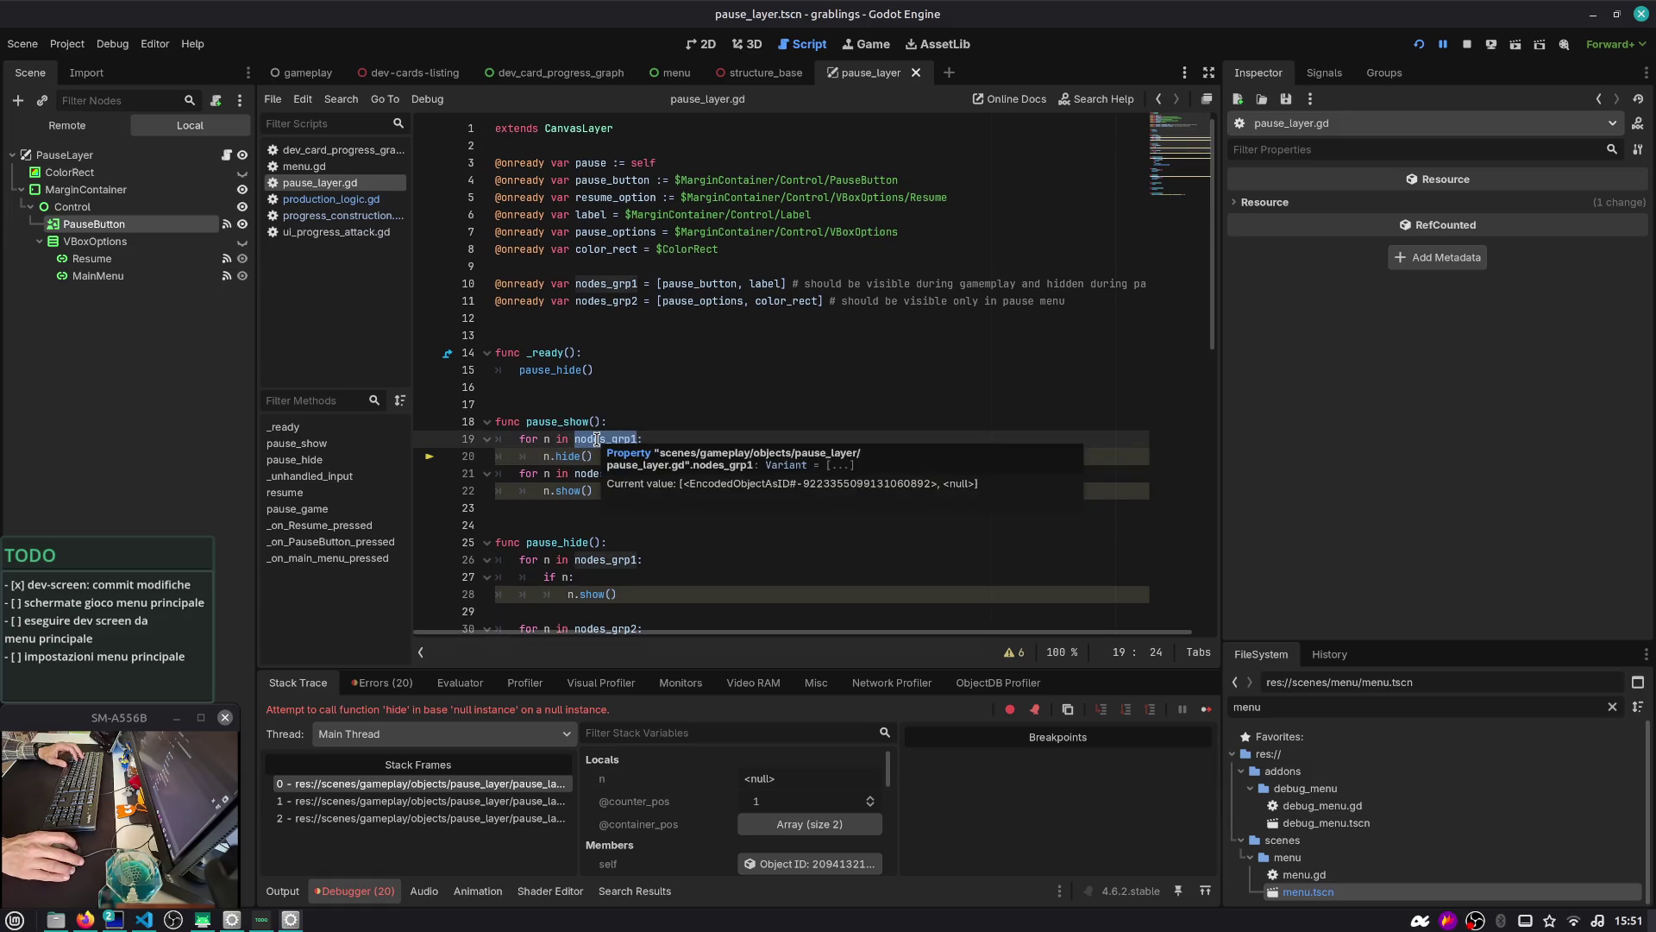
double_click(678, 282)
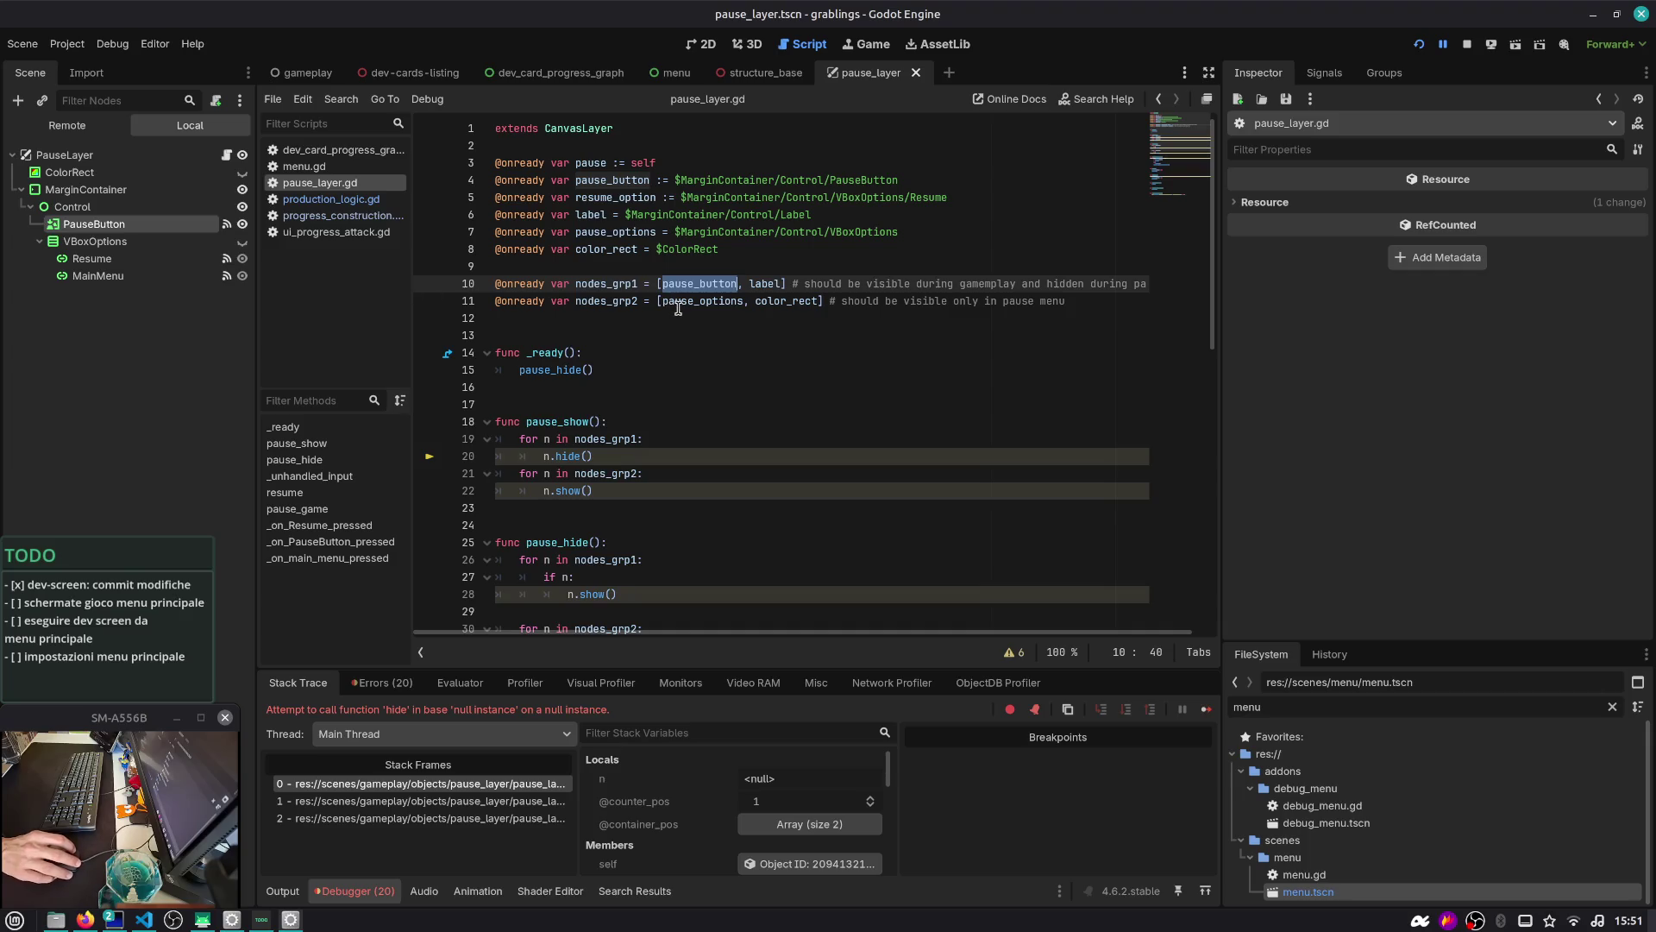
mouse_move(678, 308)
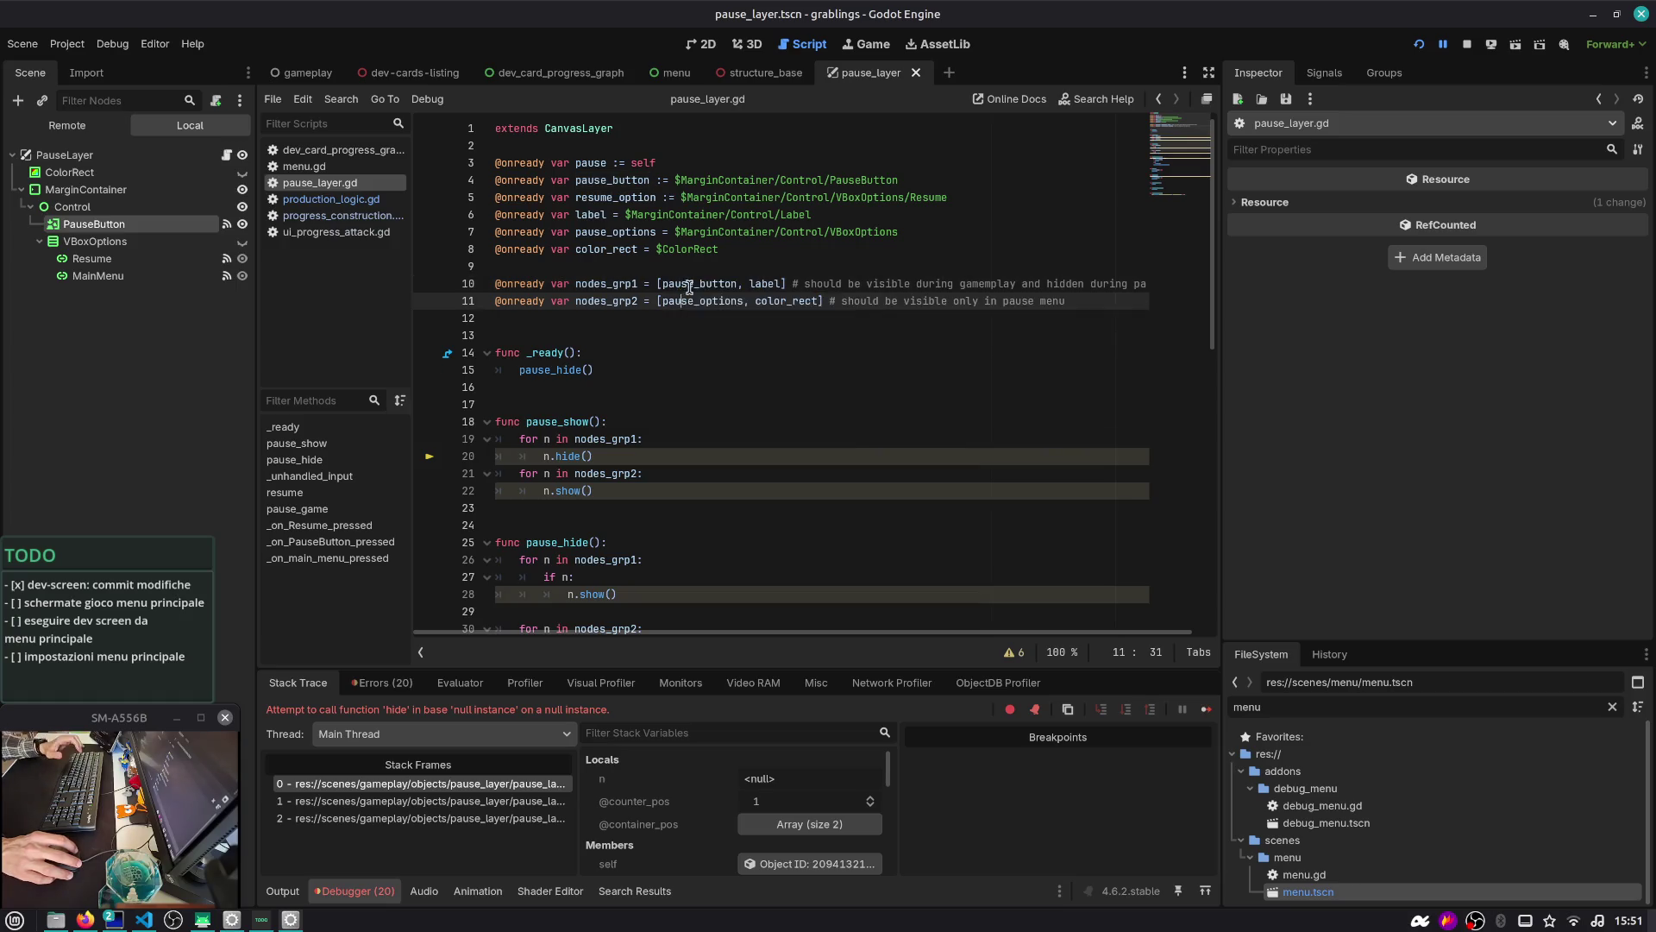
double_click(701, 301)
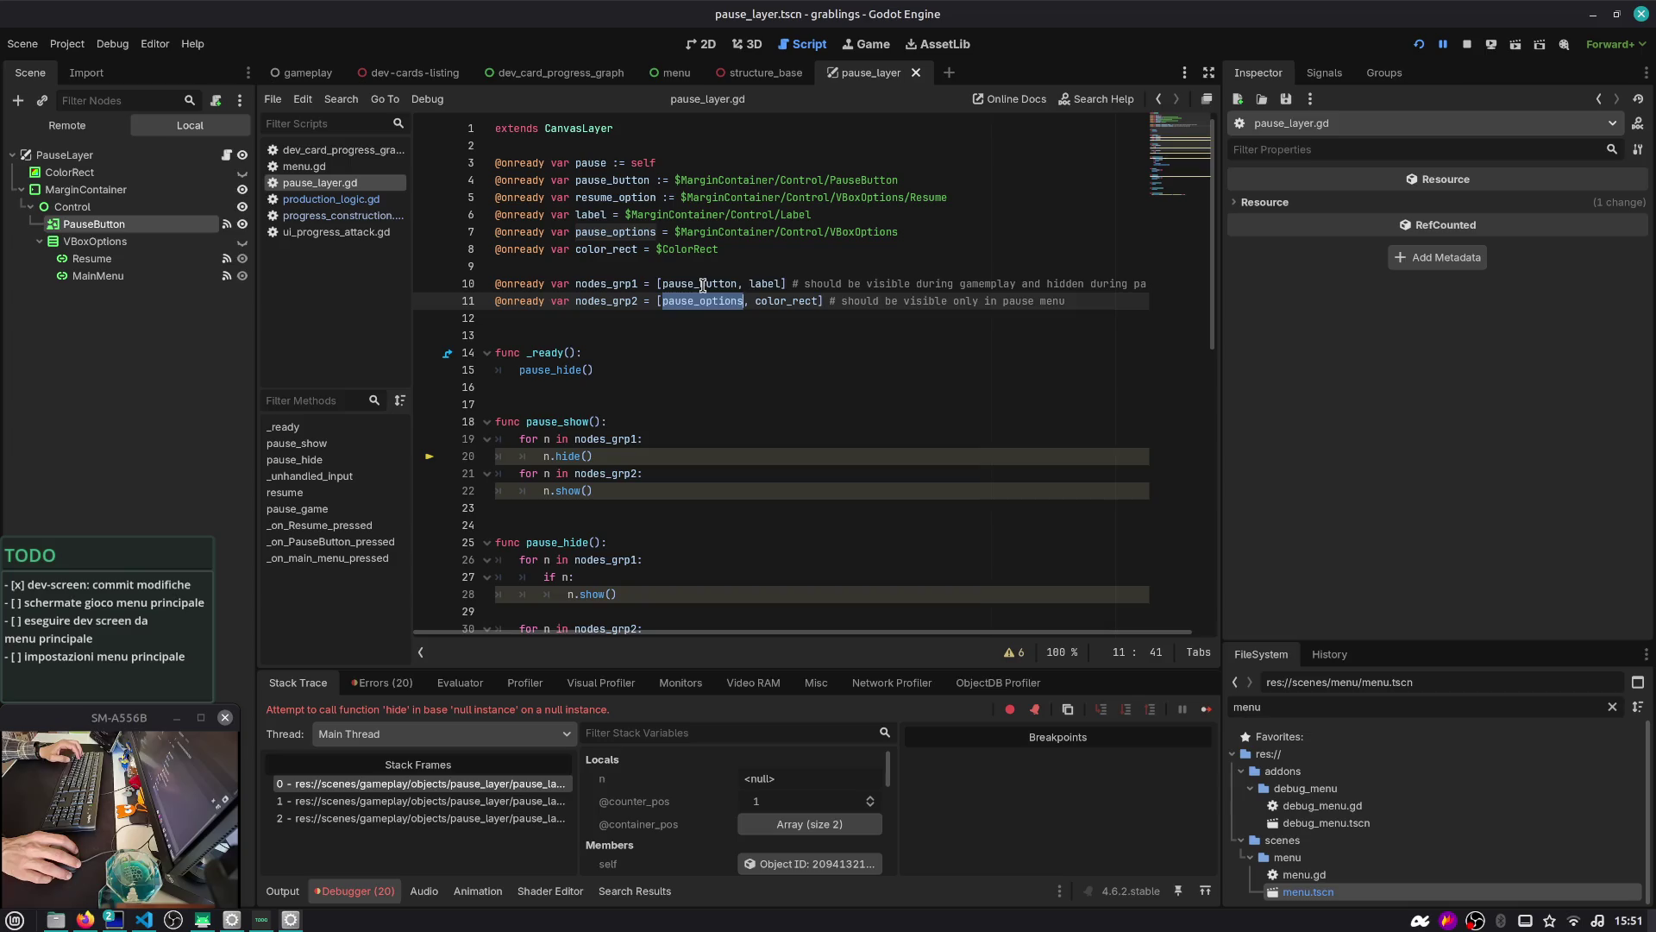
double_click(703, 286)
key("Left")
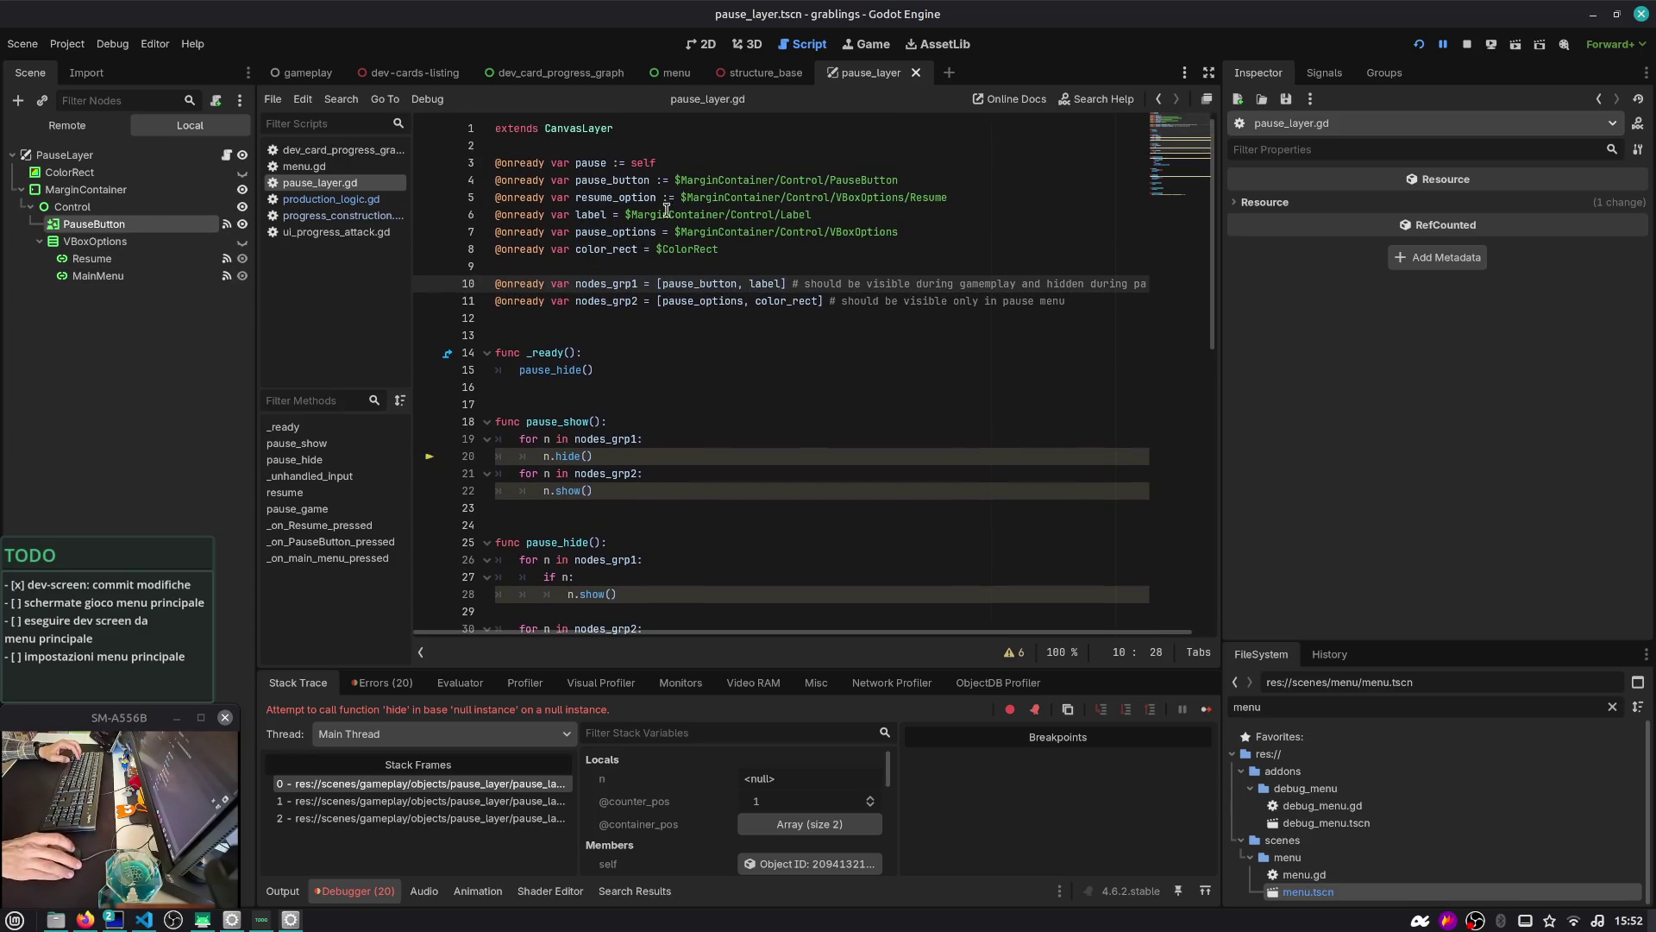
double_click(609, 179)
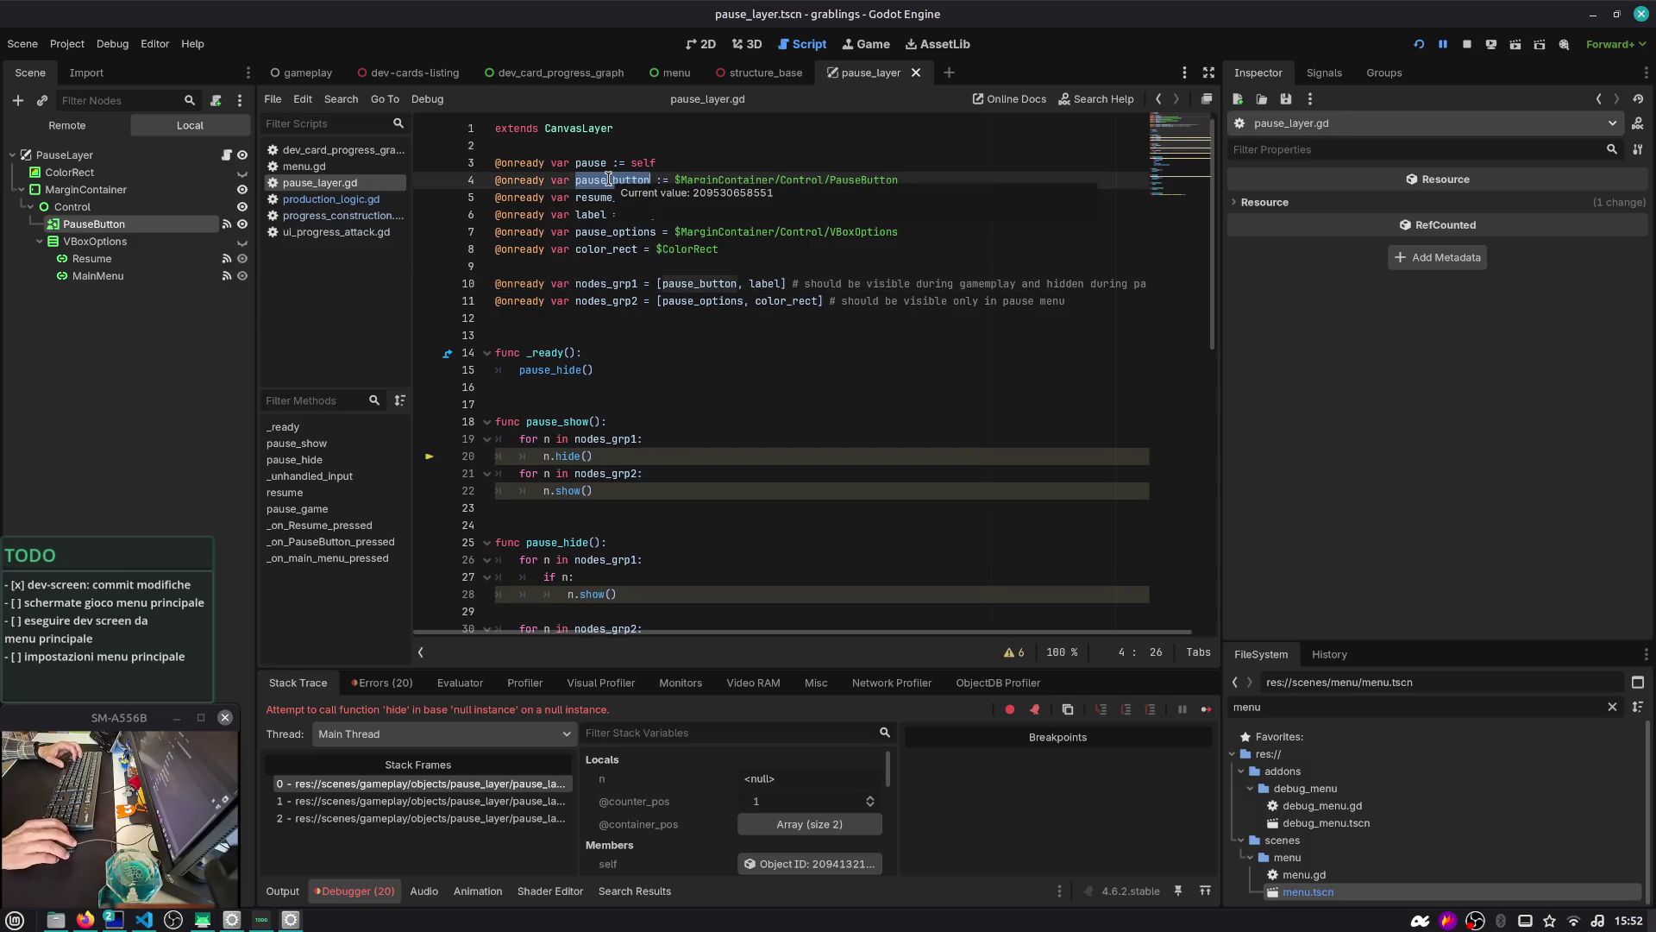
Inspect the pause_button node path and the resume_option and label declarations
left_click_drag(676, 179, 946, 178)
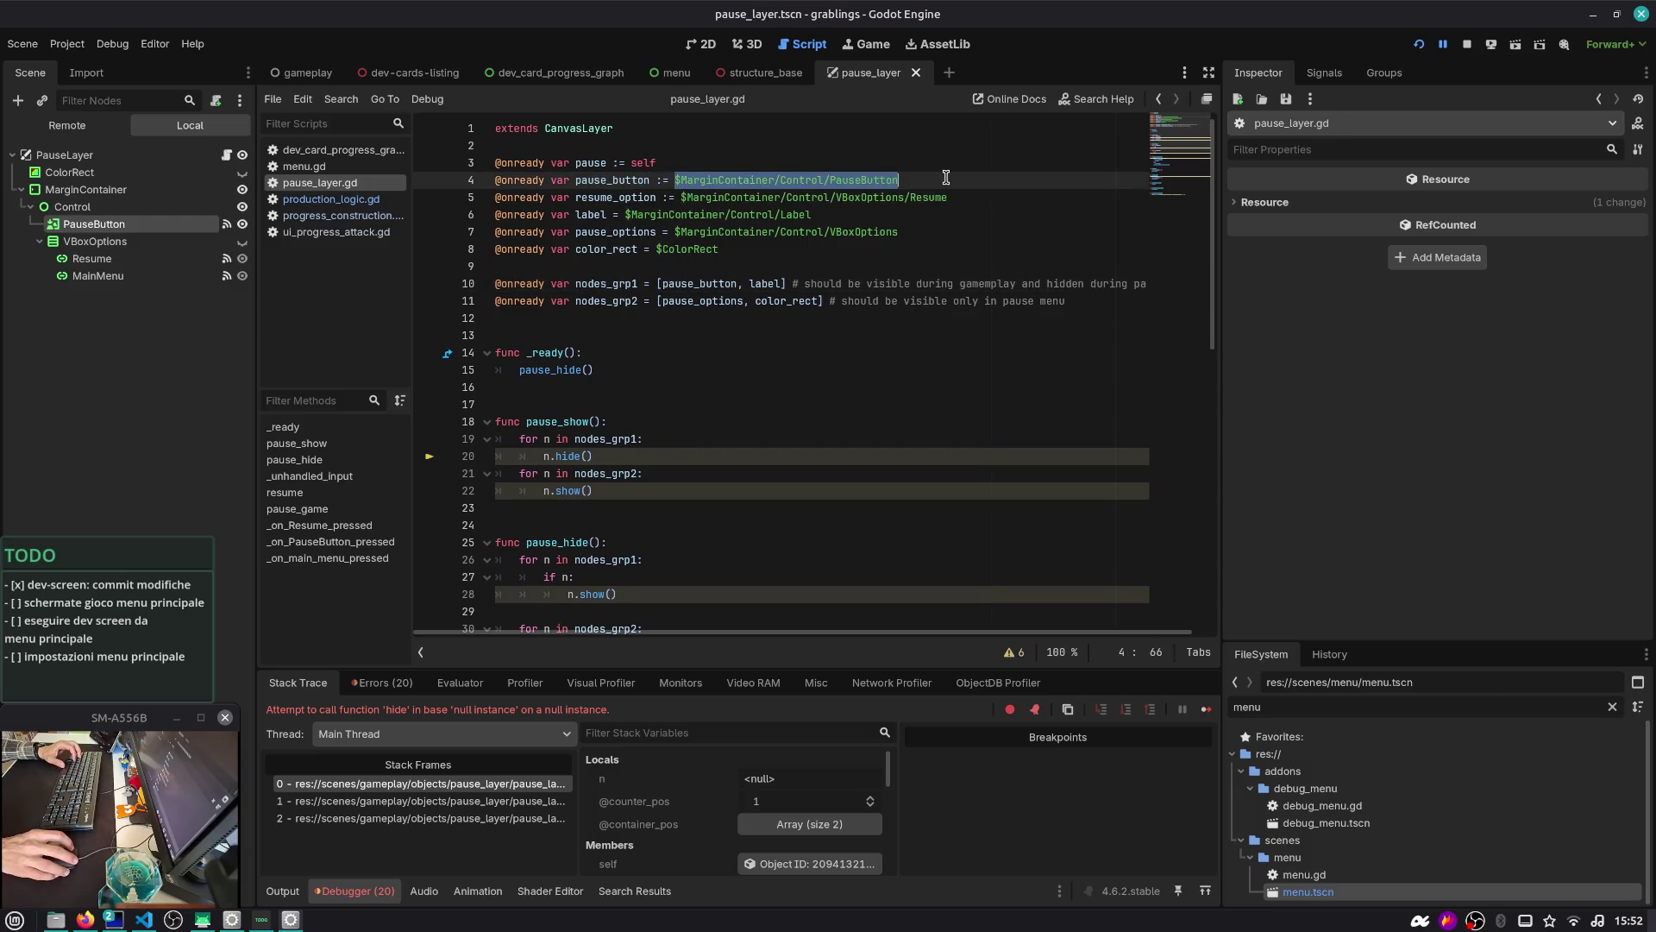
double_click(612, 178)
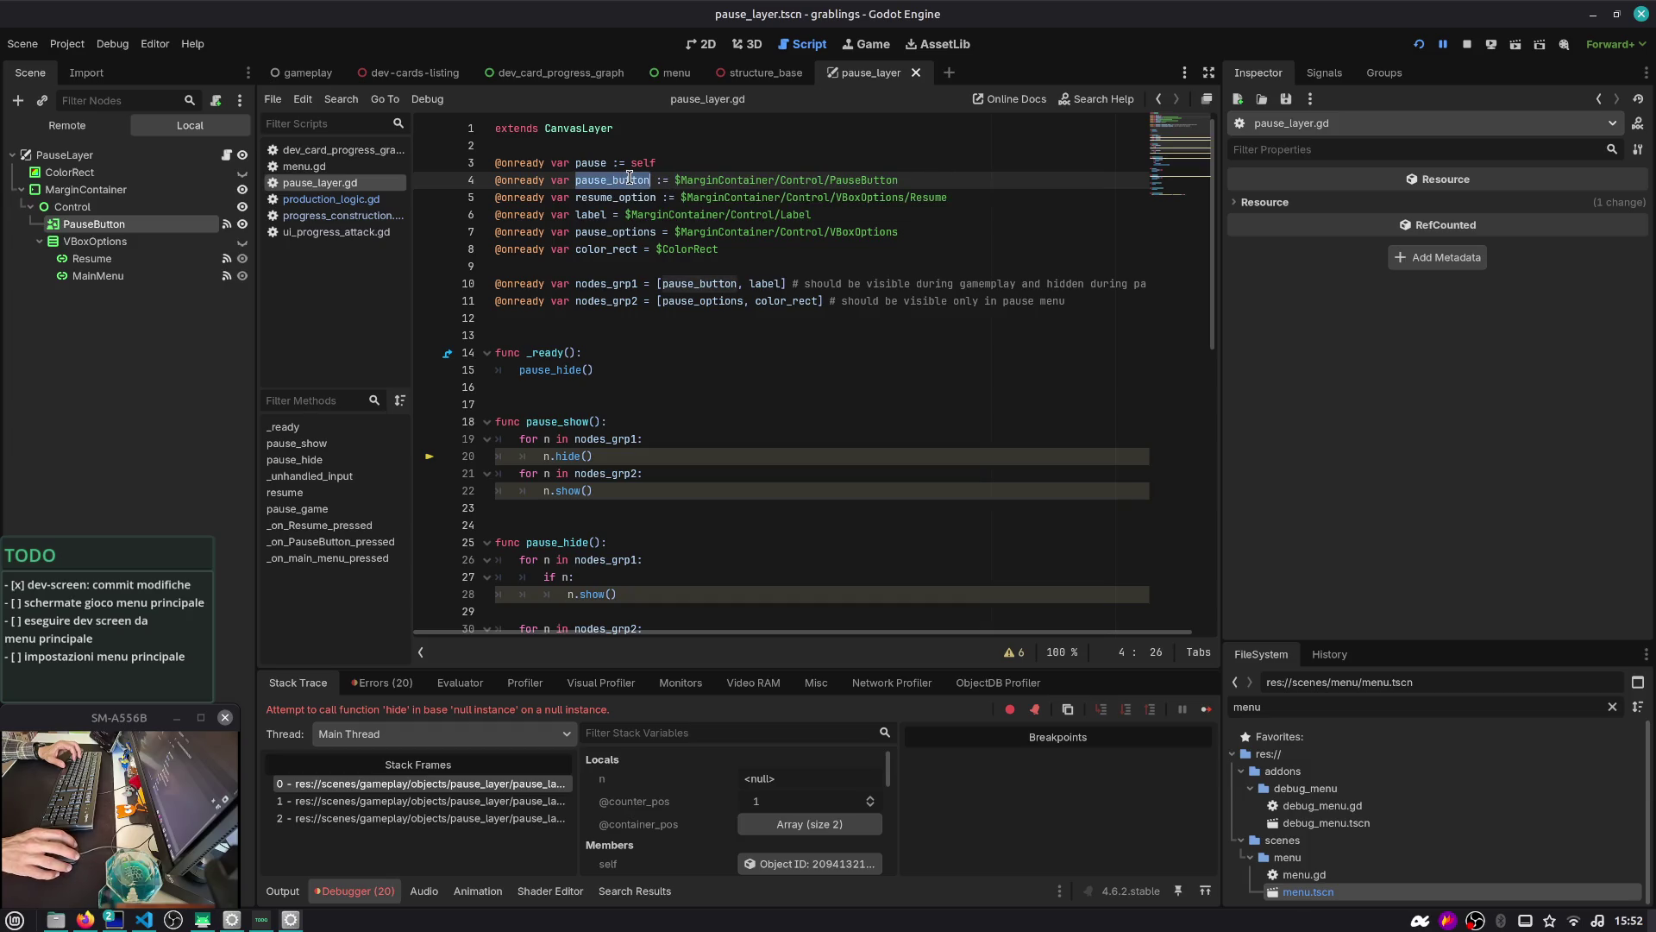
mouse_move(630, 178)
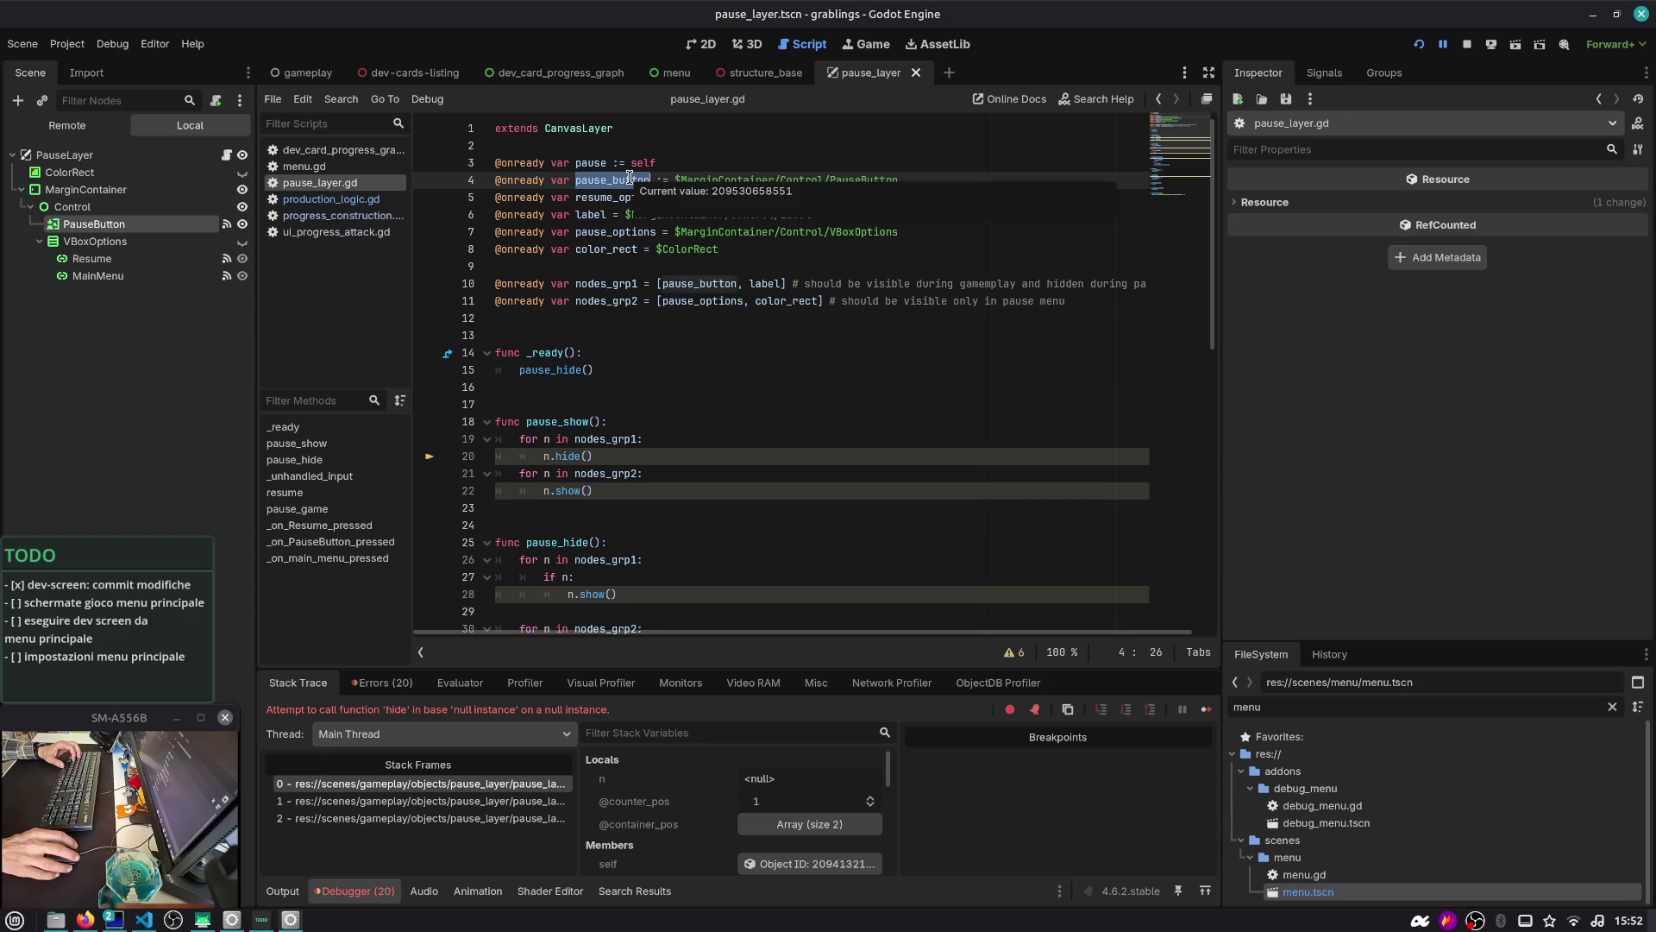
double_click(681, 179)
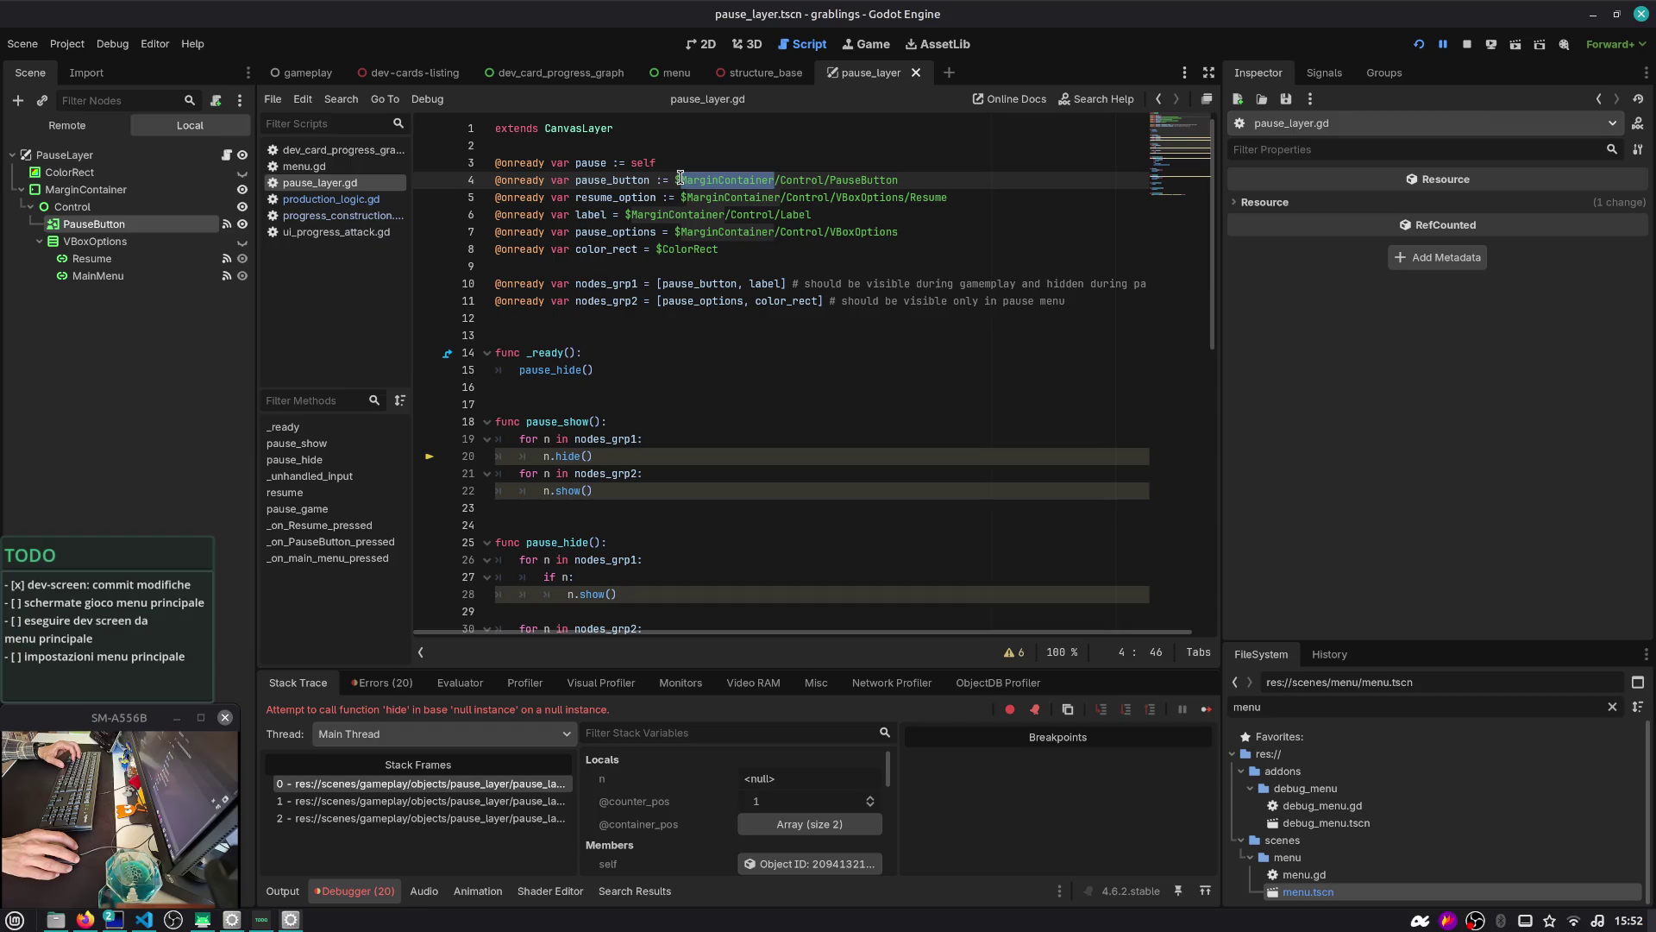
double_click(645, 179)
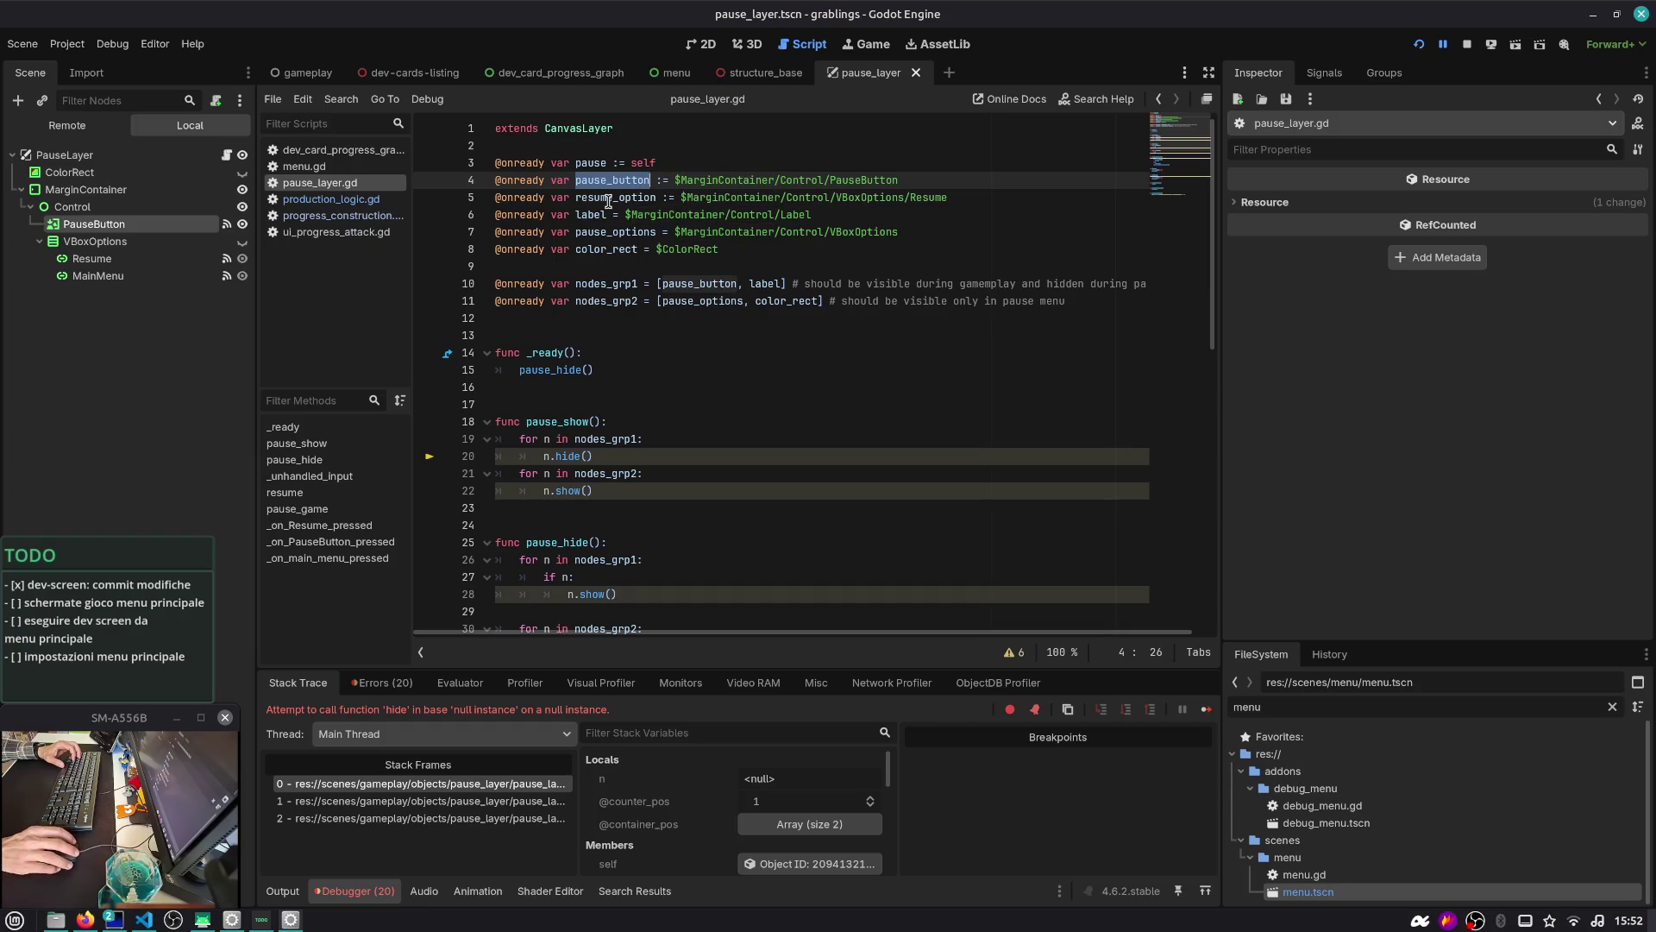
double_click(620, 198)
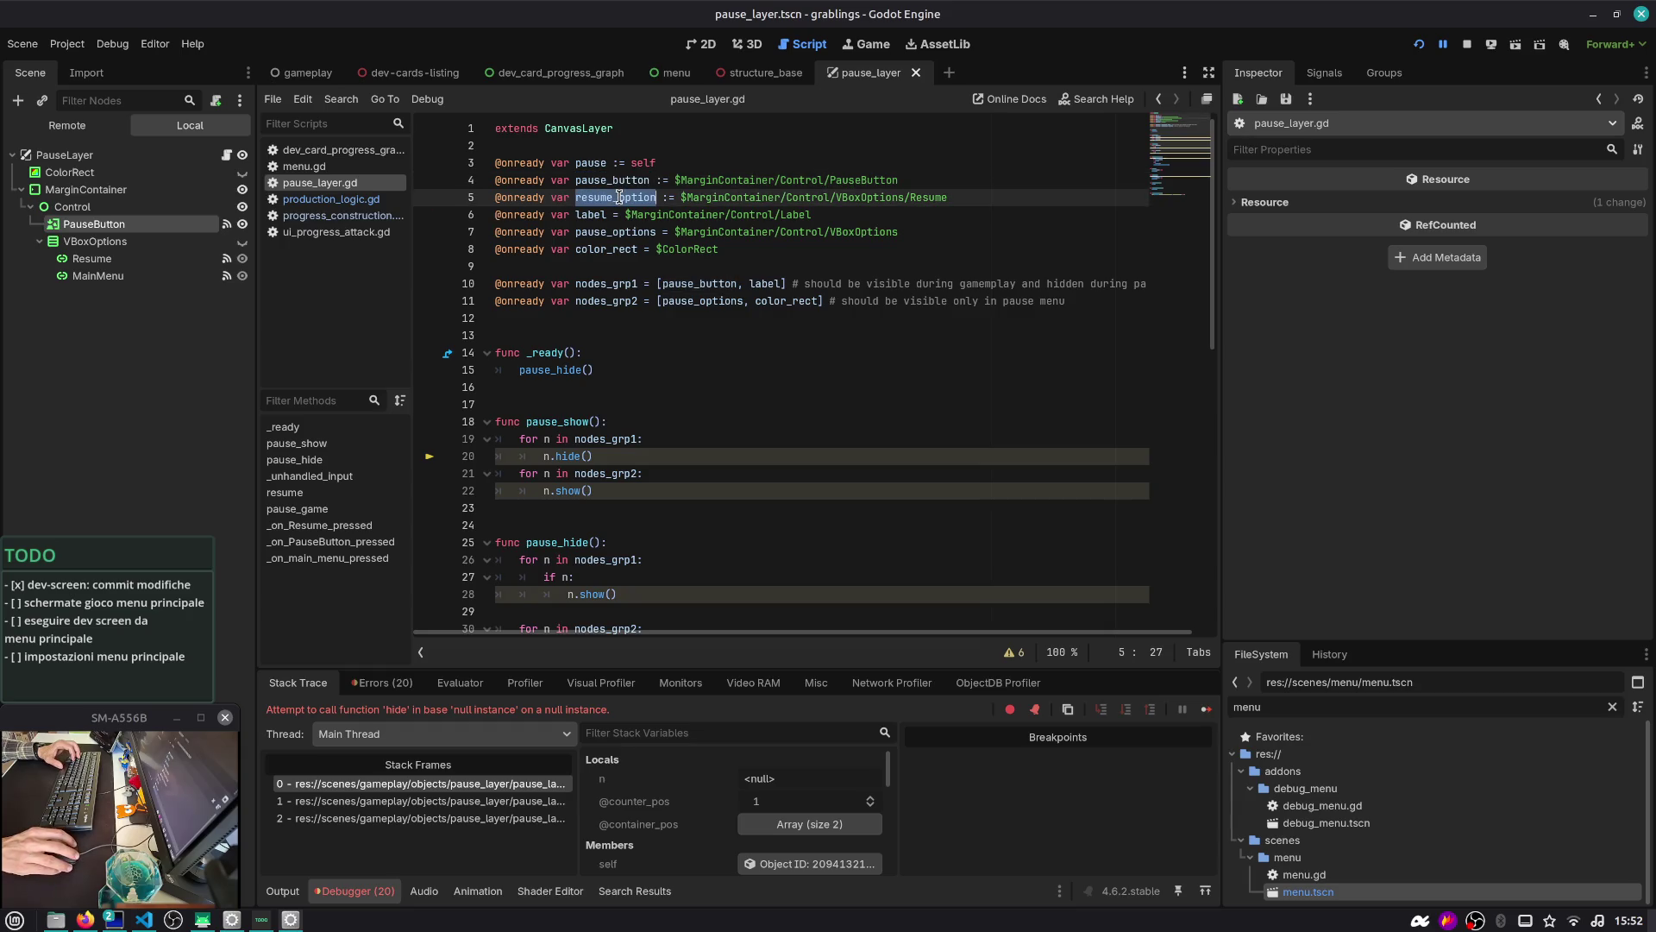
left_click(600, 214)
left_click(601, 263)
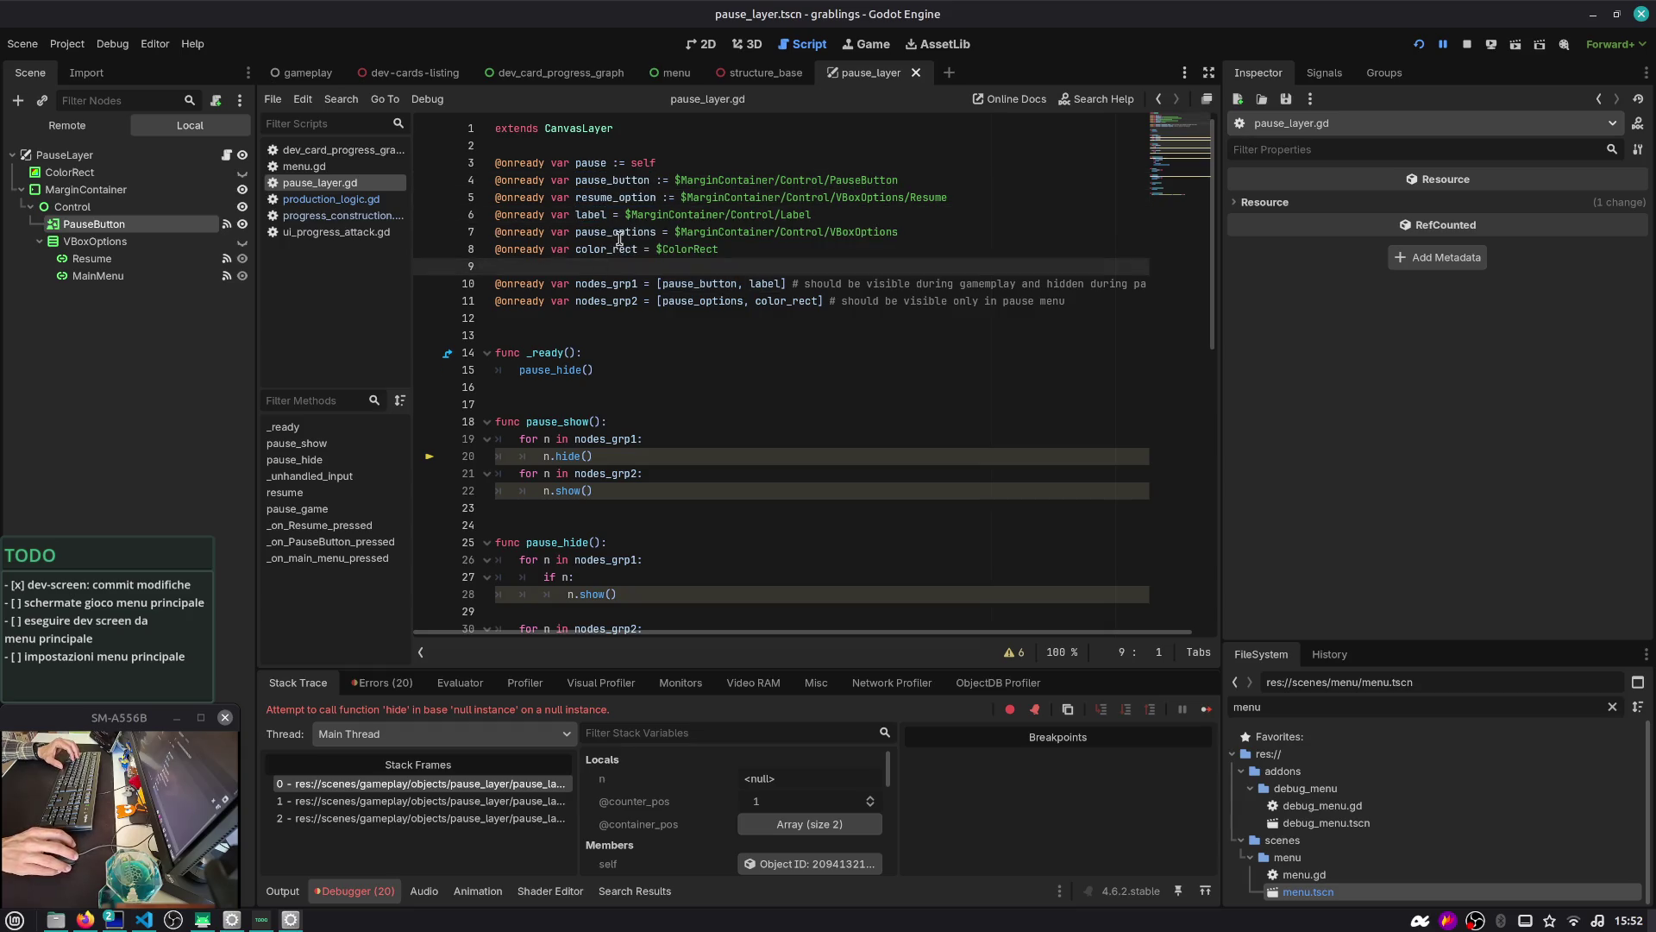
double_click(593, 214)
key("ctrl+shift+k")
double_click(763, 266)
key("BackSpace")
key("BackSpace")
key("BackSpace")
left_click(655, 303)
key("ctrl+s")
left_click(677, 473)
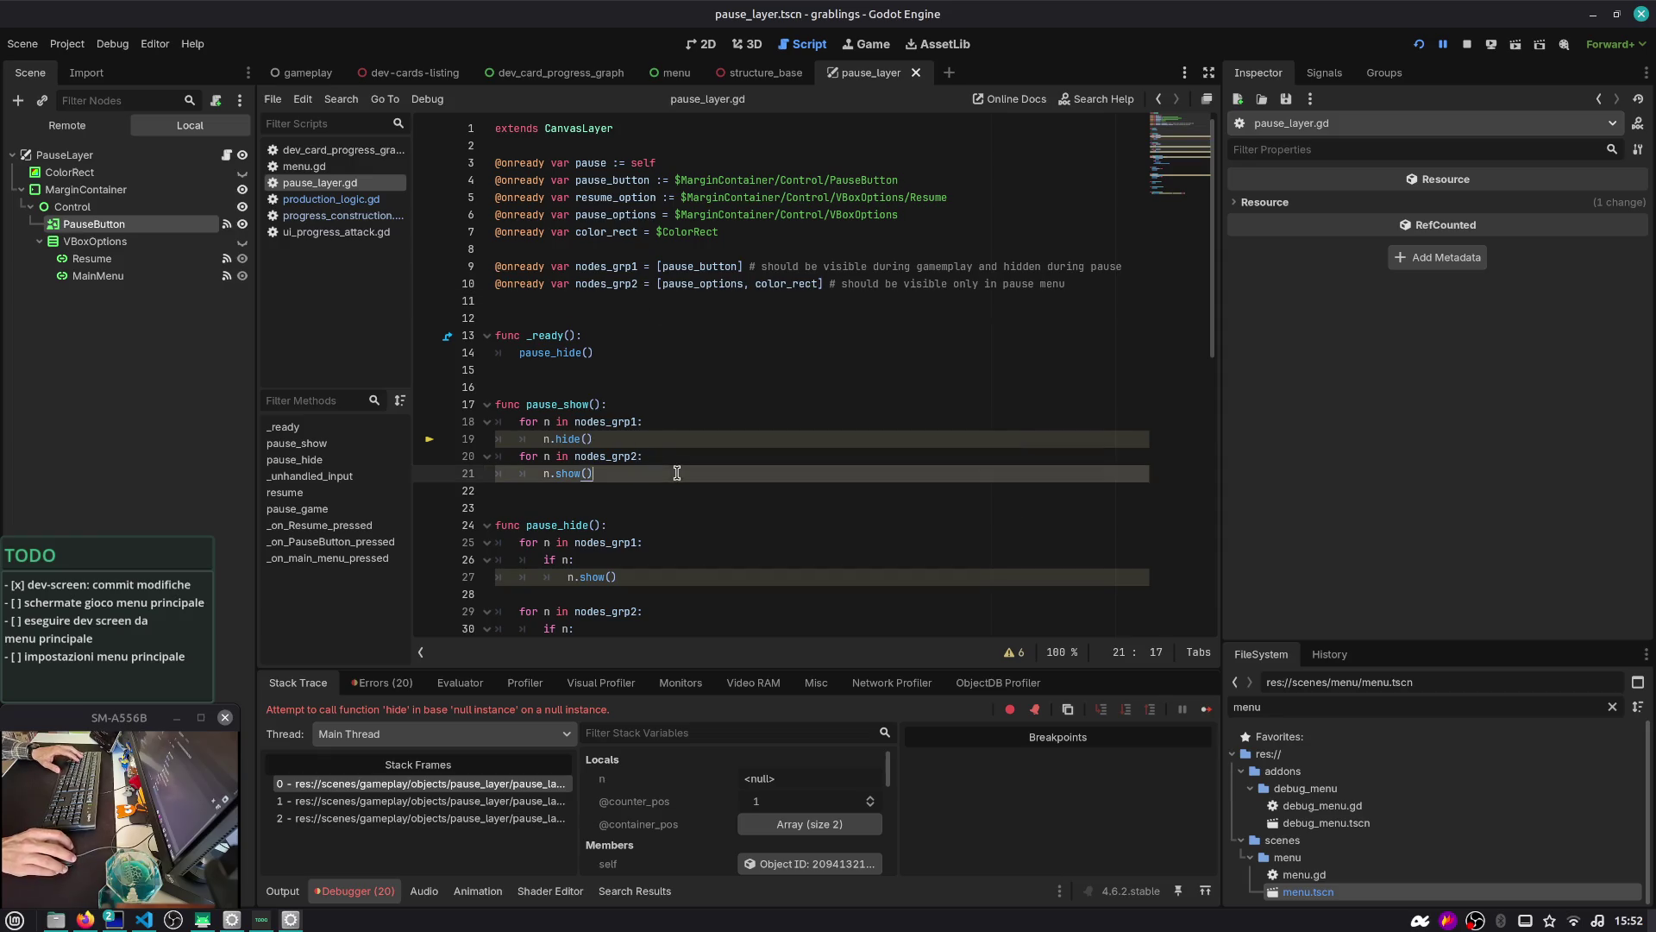
scroll(576, 445, "down", 10)
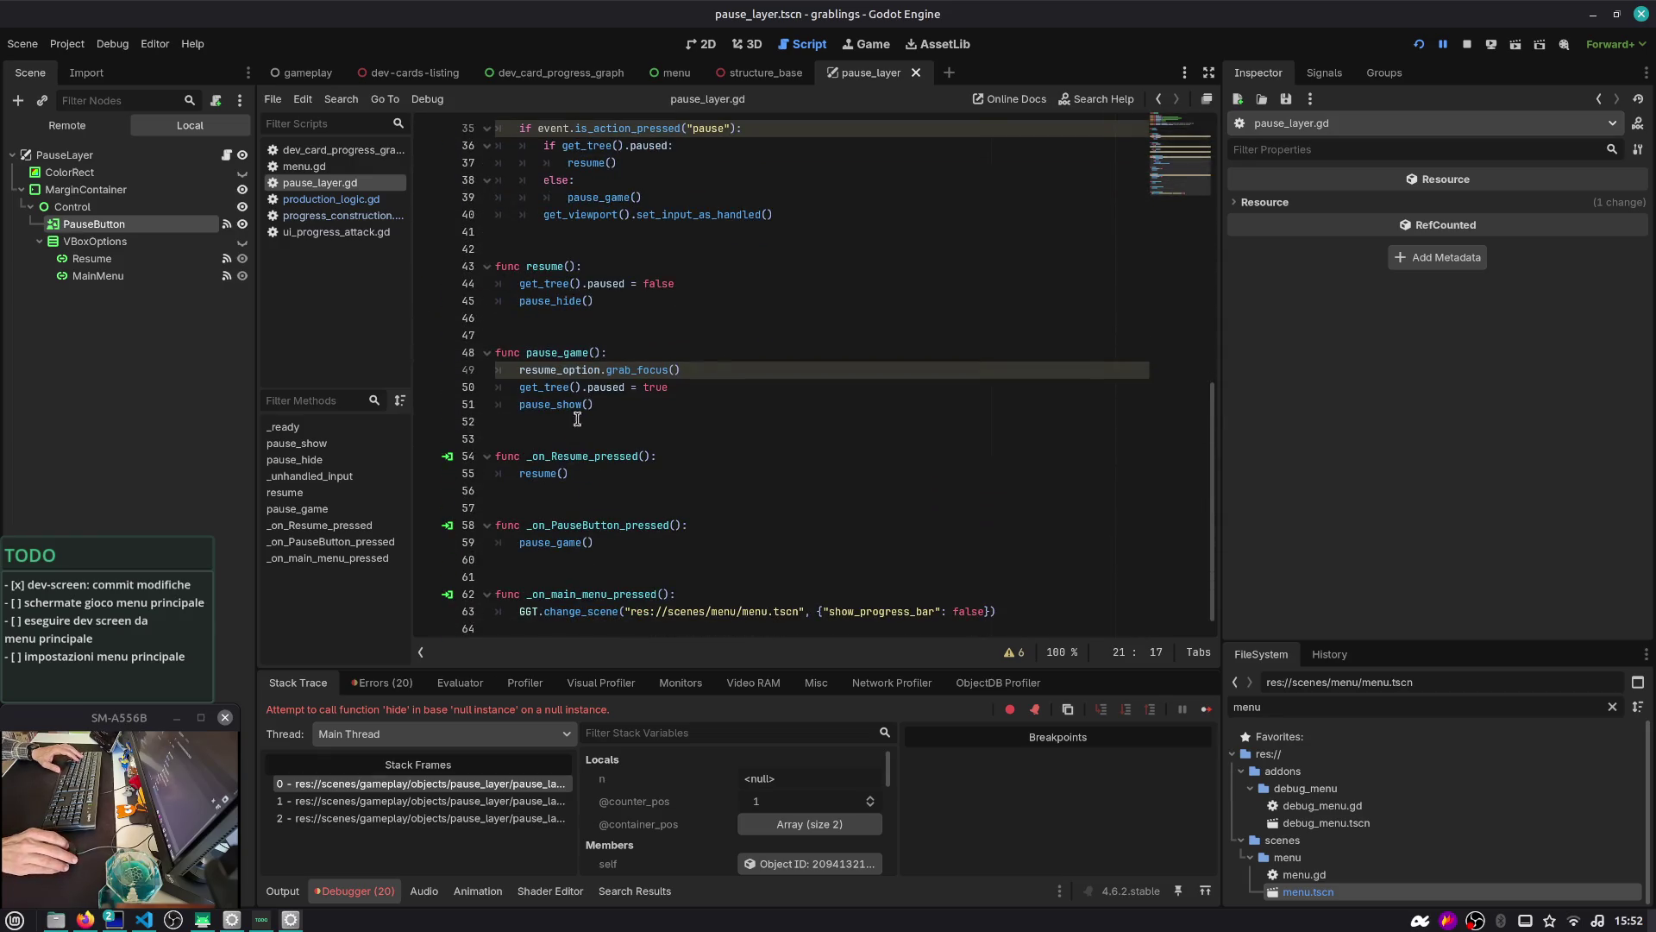
left_click(1419, 44)
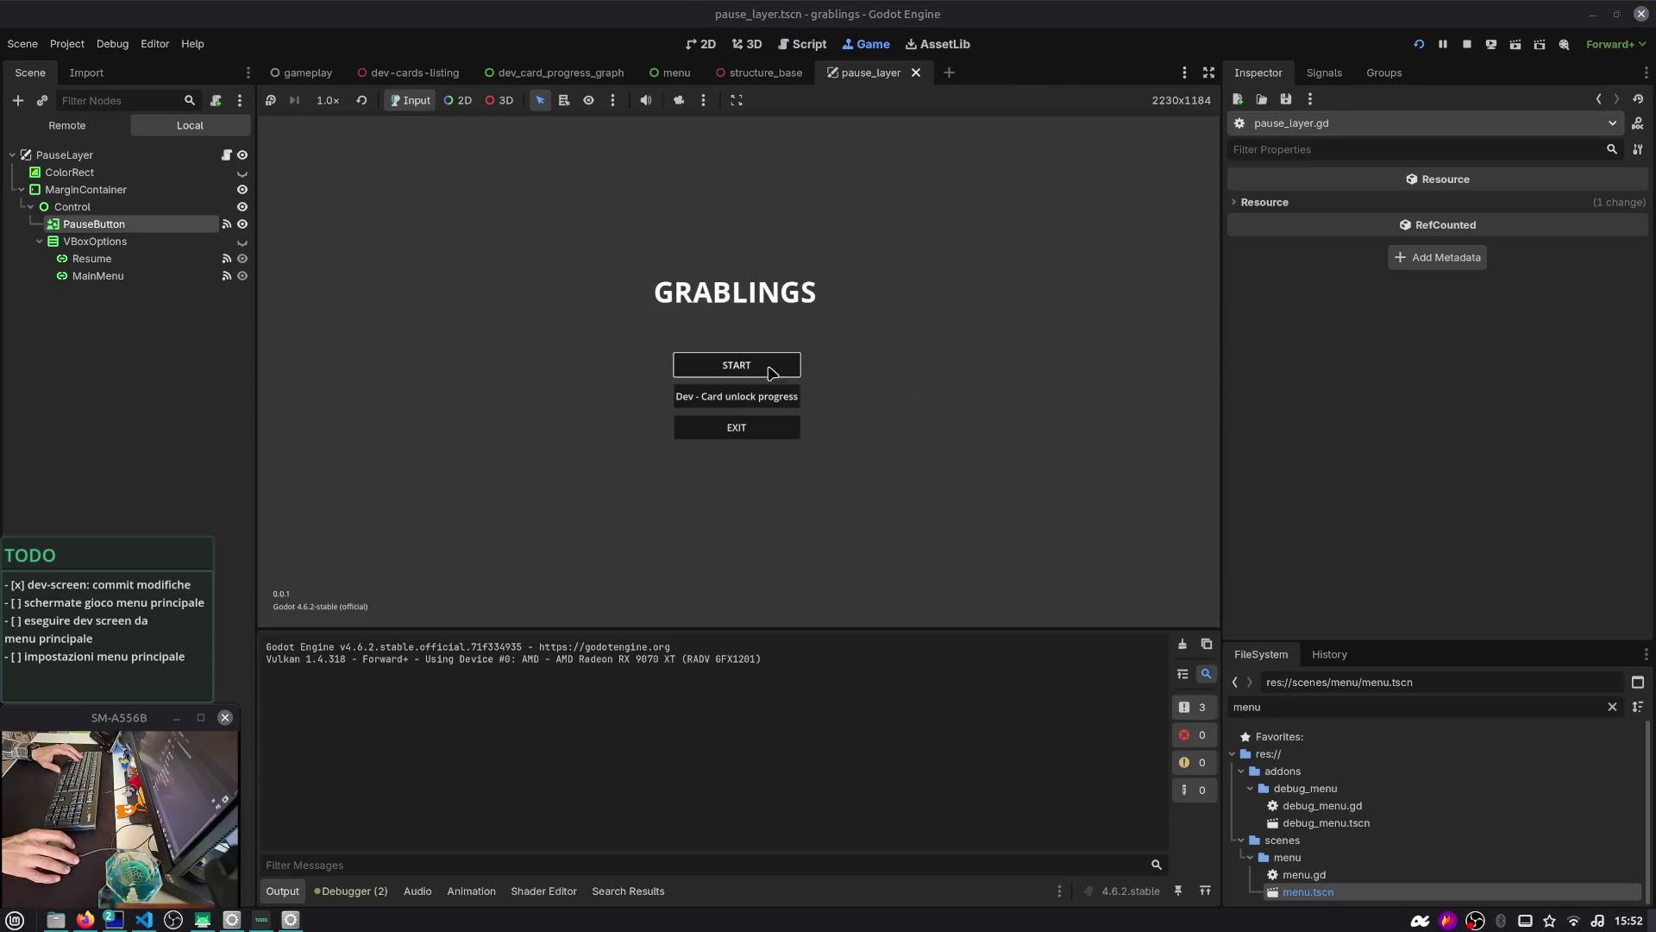
Start a match, pause and resume it, then stop the game and select PauseLayer
left_click(772, 372)
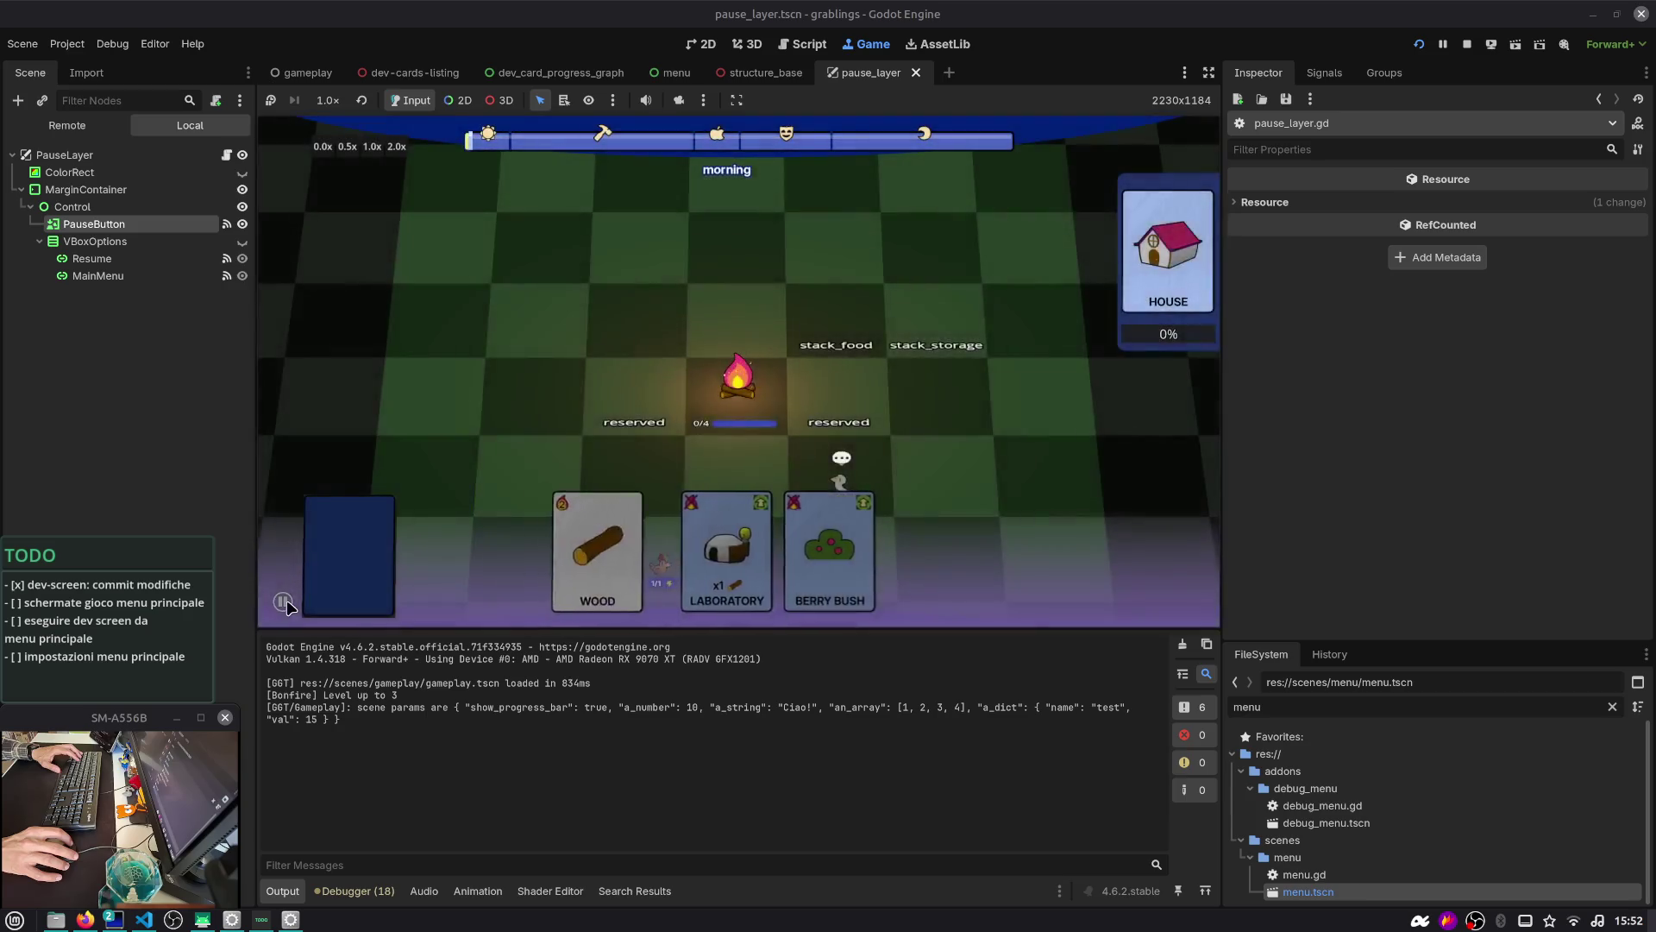
left_click(285, 602)
left_click(727, 354)
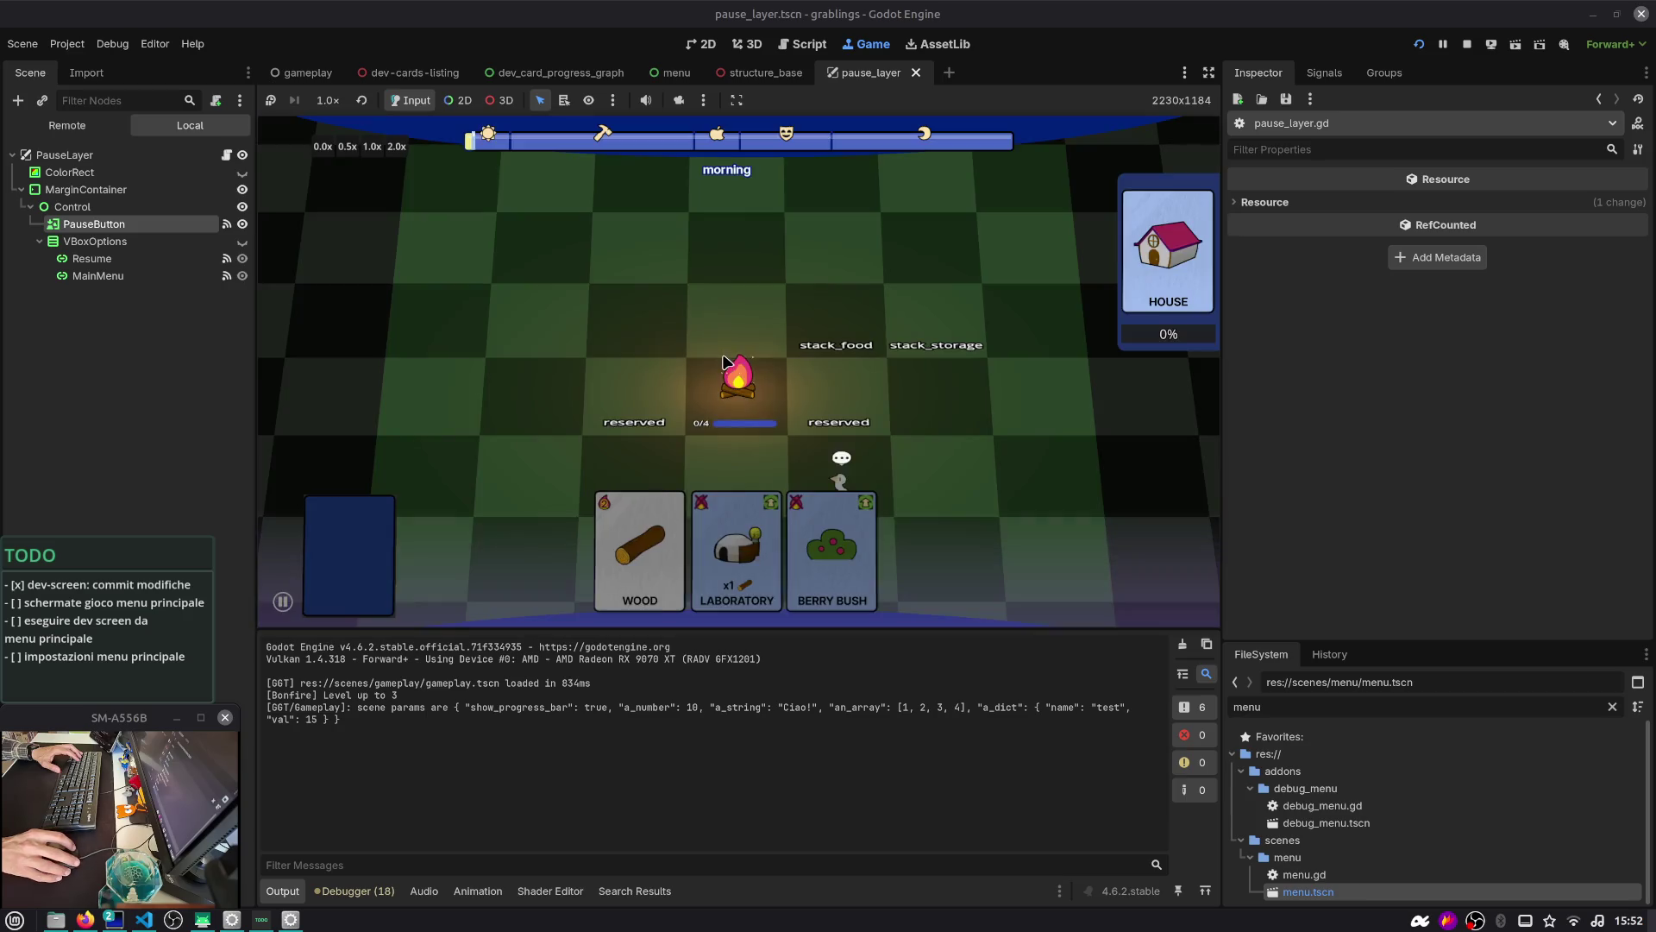
left_click(1470, 44)
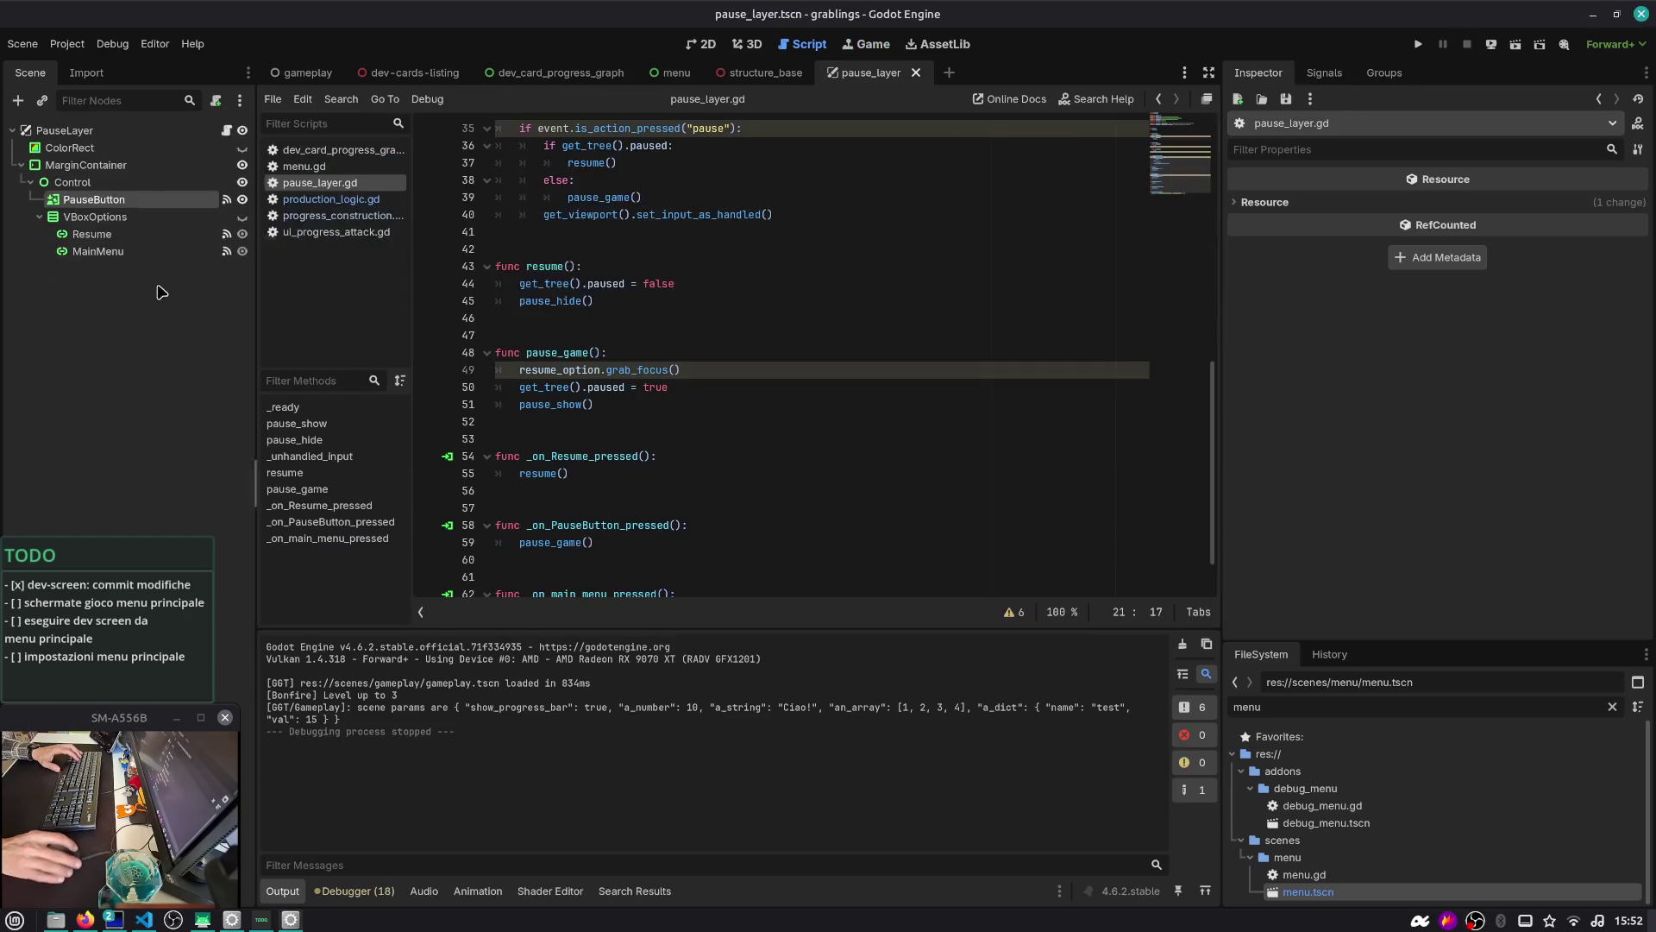
left_click(77, 135)
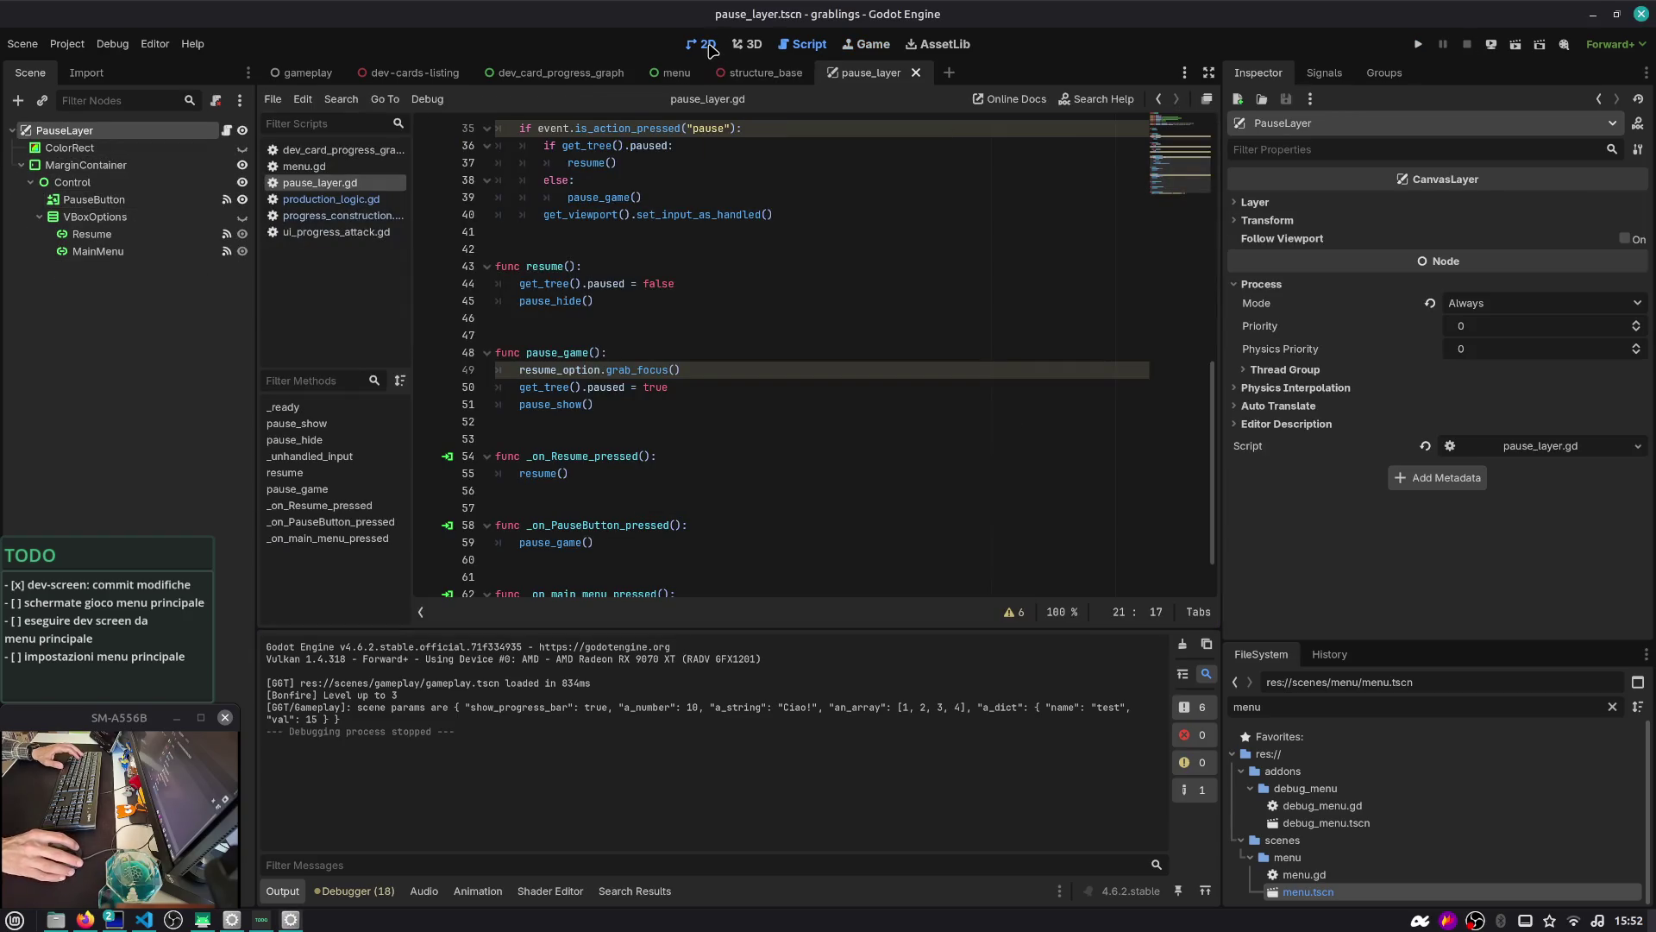
In the 2D view, give PauseButton the Top Left anchor preset and save the scene
left_click(702, 44)
left_click(87, 200)
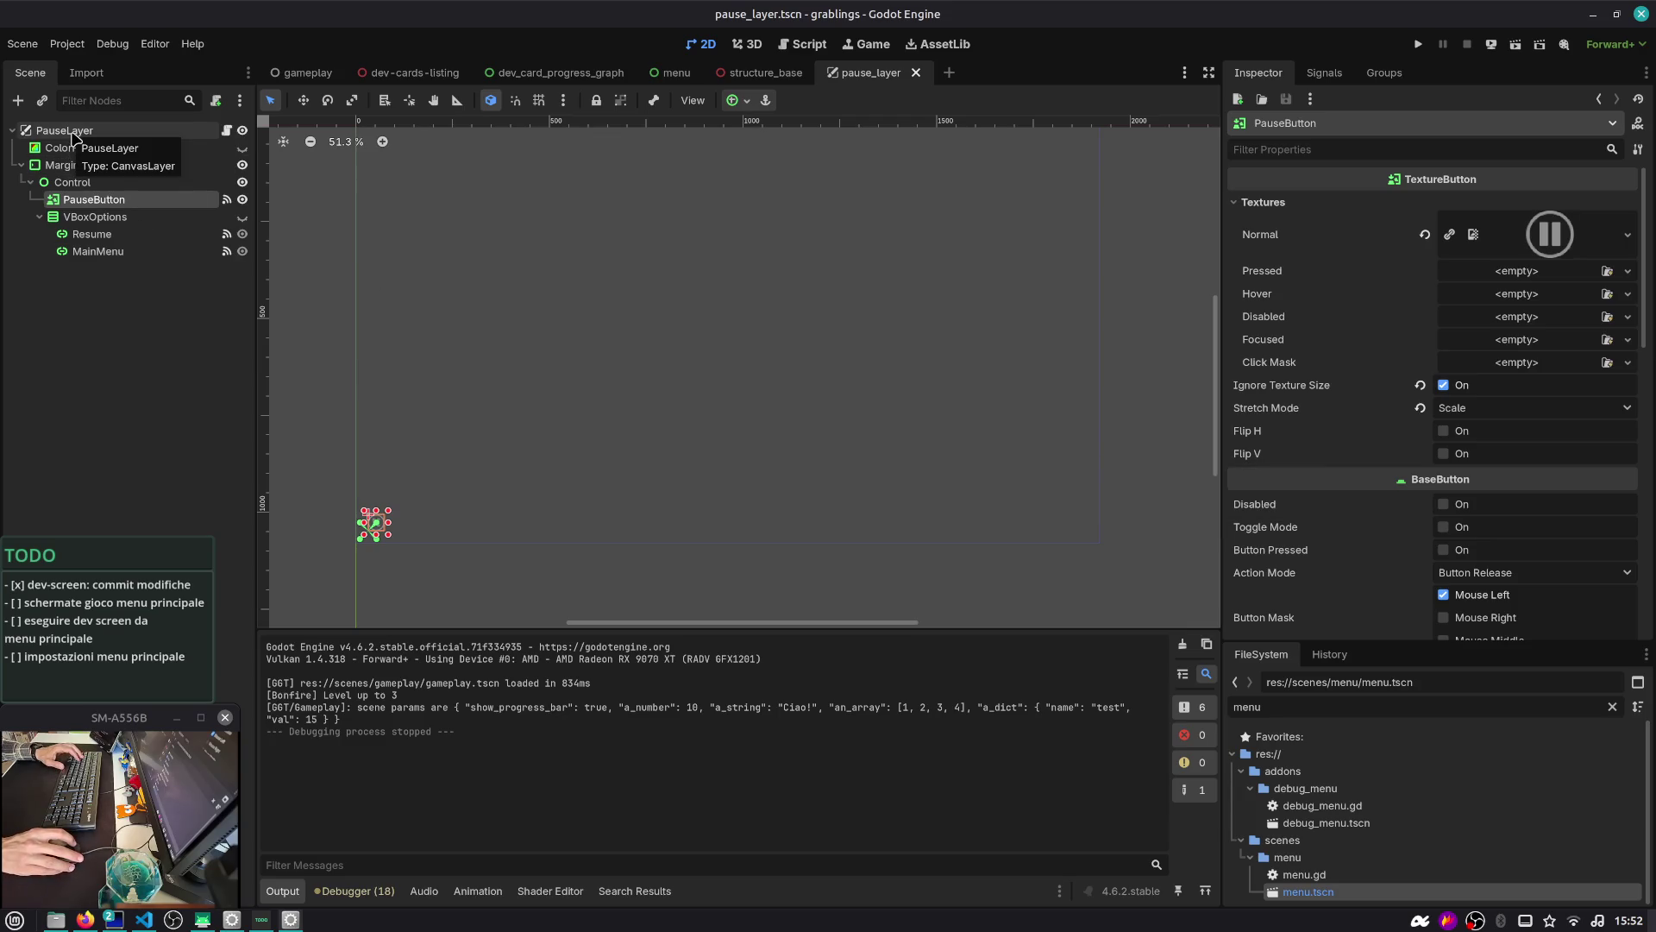
left_click_drag(562, 222, 562, 265)
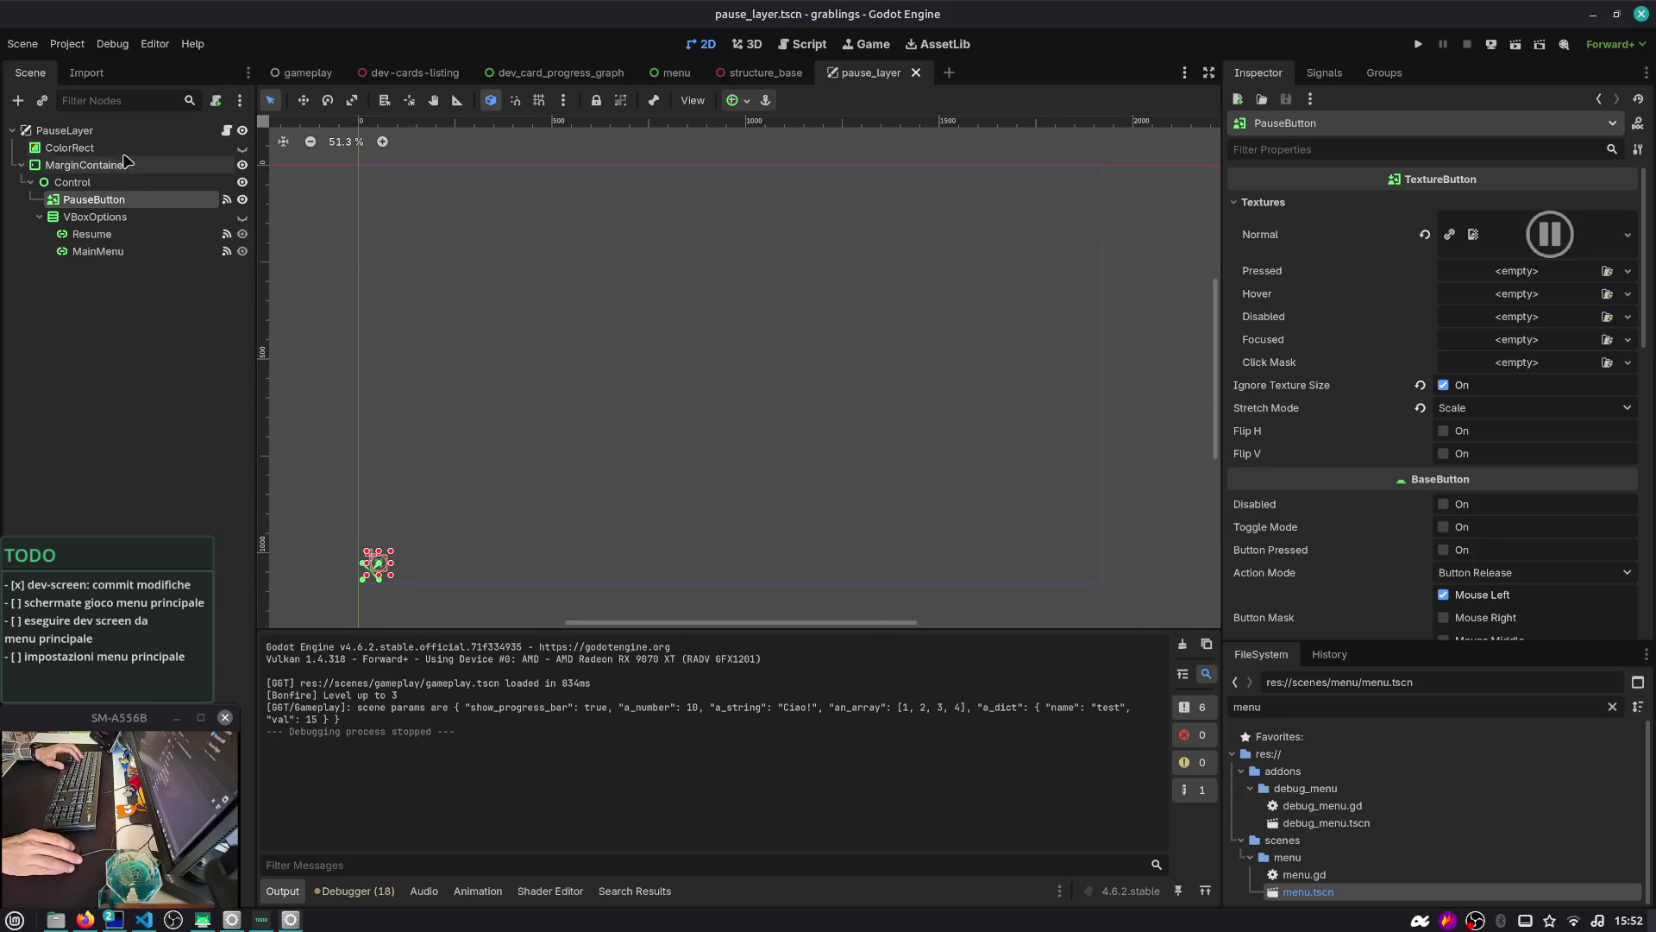
left_click(21, 164)
left_click(21, 165)
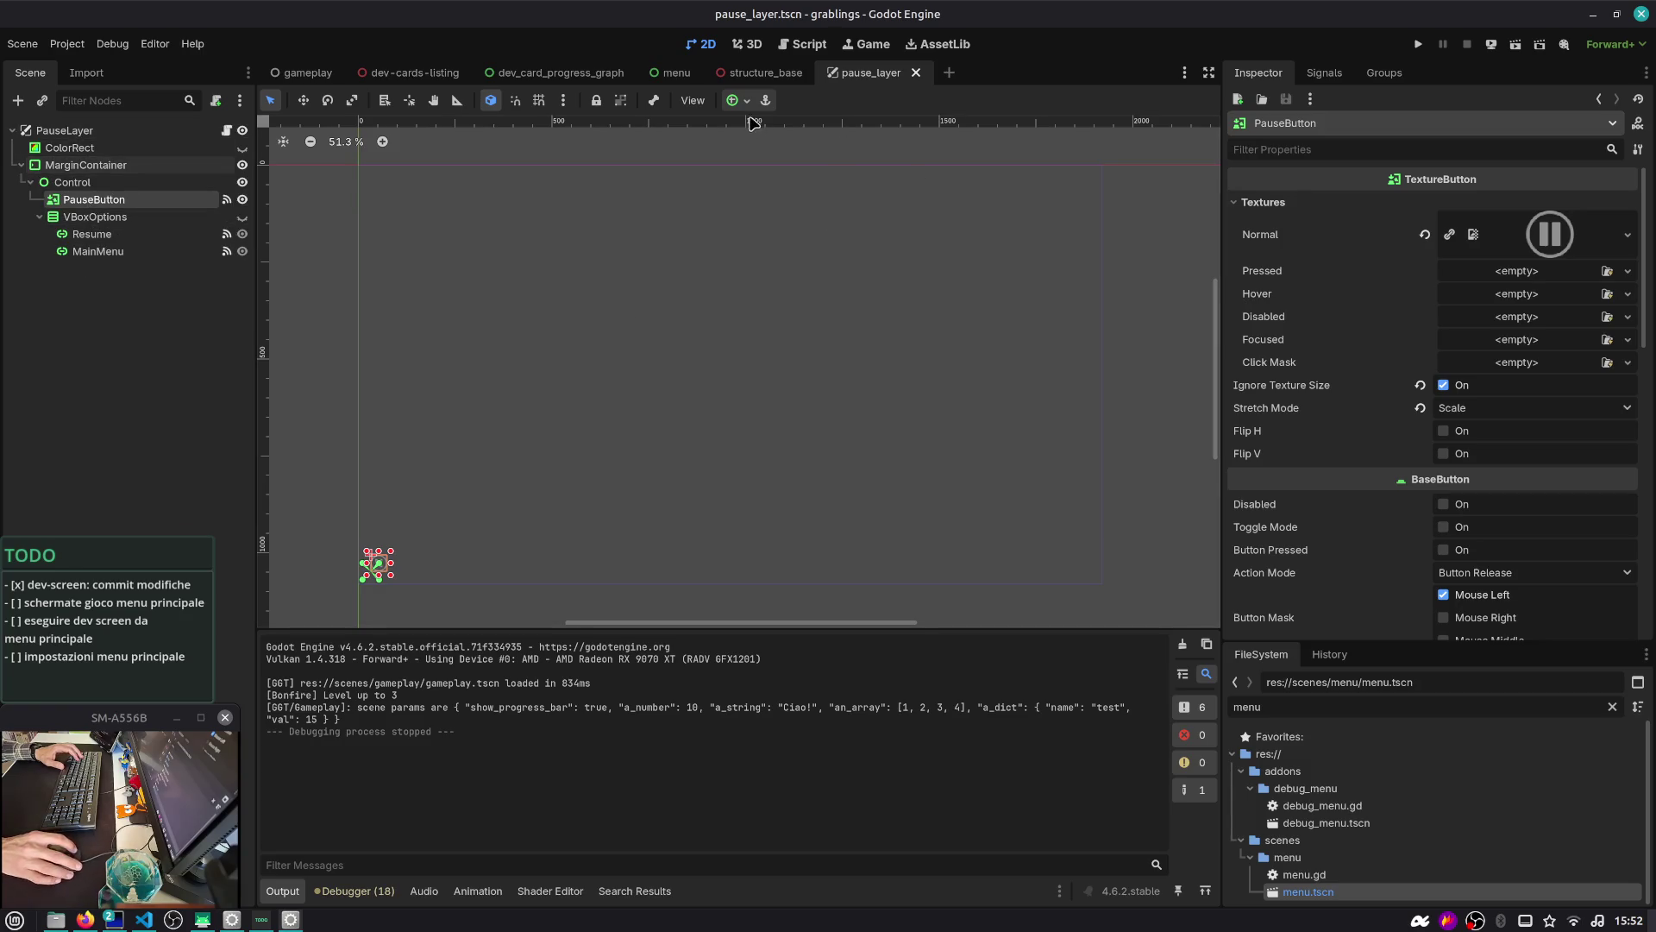
left_click(738, 100)
left_click(748, 148)
scroll(410, 218, "up", 2)
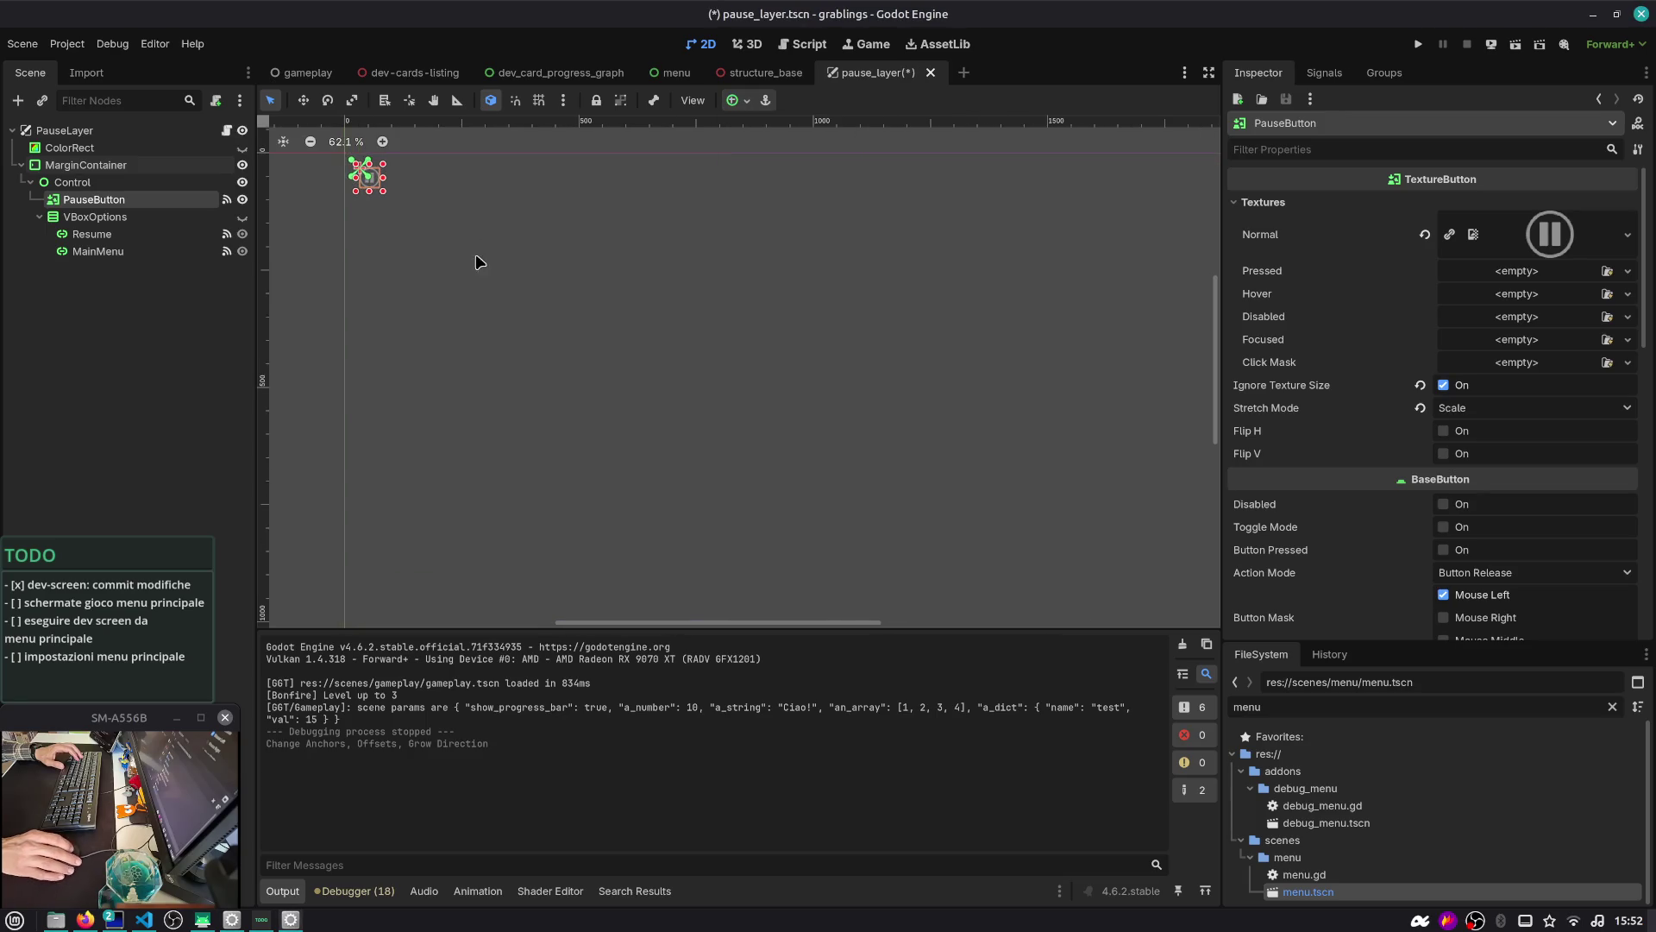
scroll(466, 259, "up", 3)
key("ctrl+s")
Make the ColorRect overlay visible again and check PauseLayer's layer settings
left_click(27, 171)
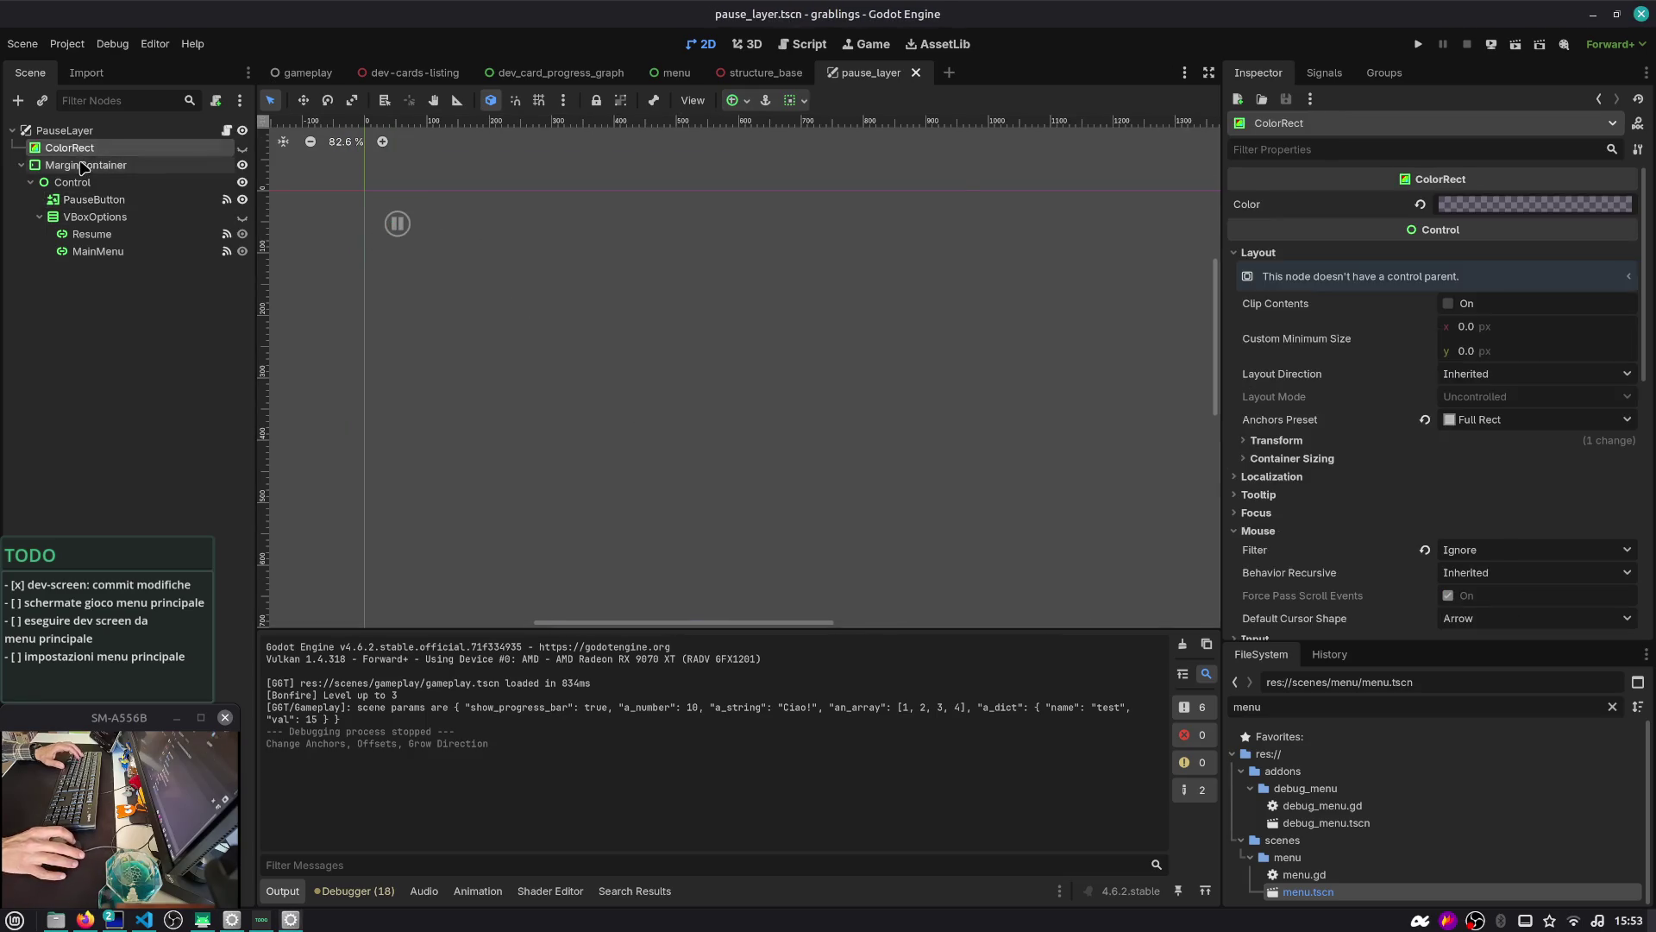
left_click(24, 173)
left_click(23, 172)
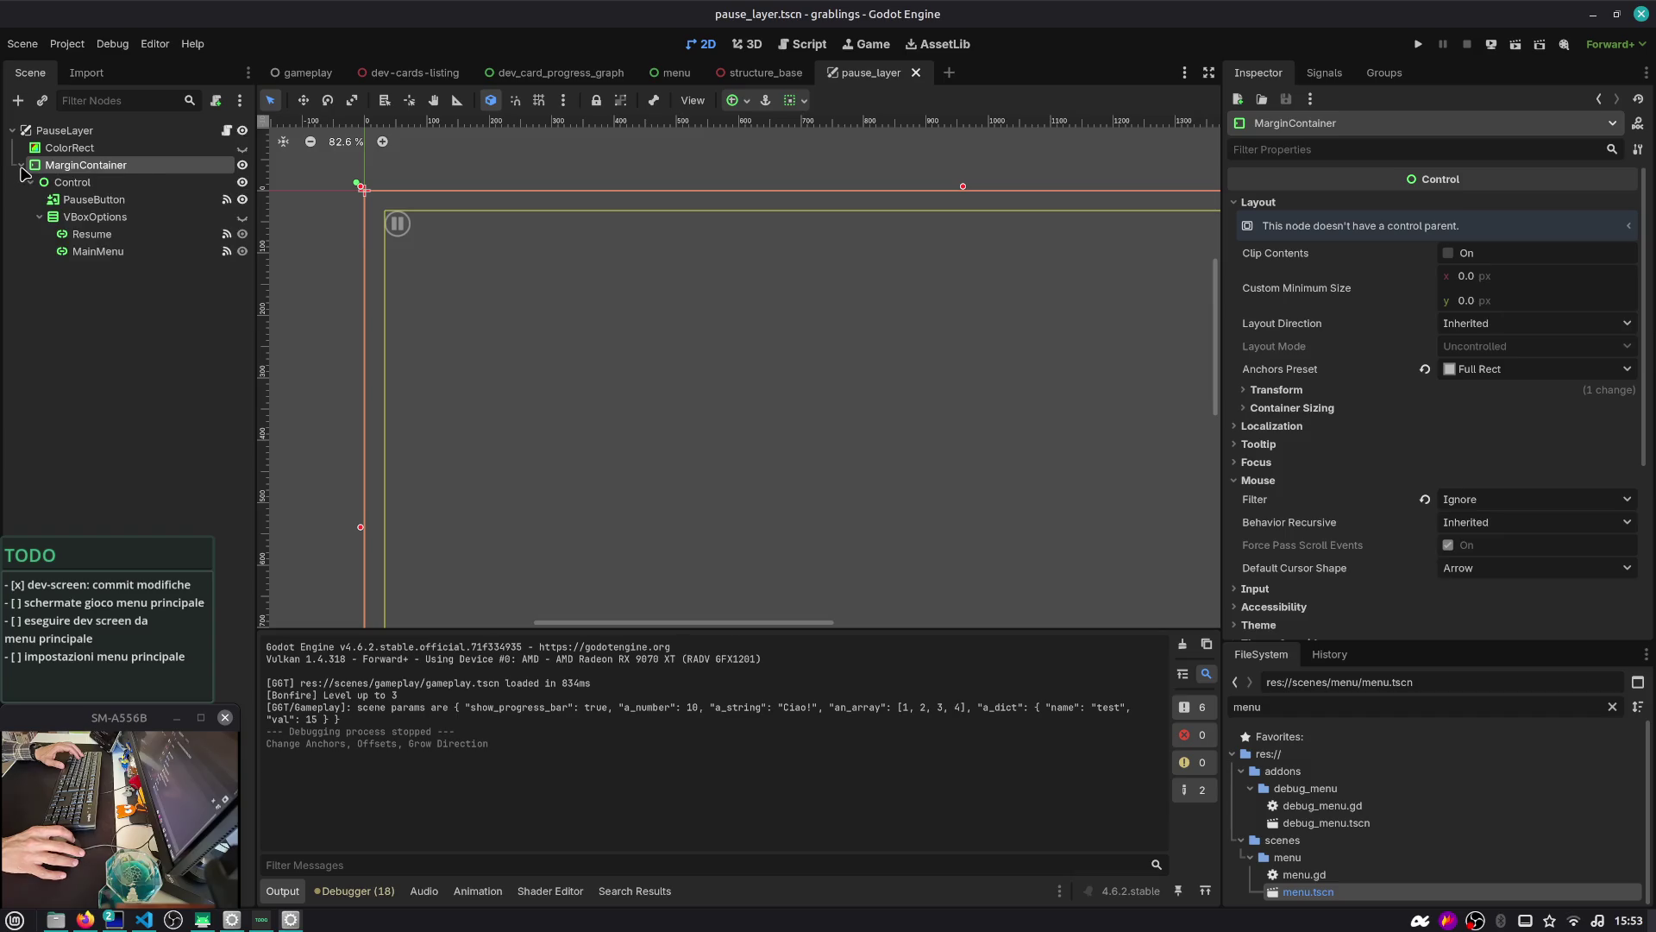
left_click(66, 133)
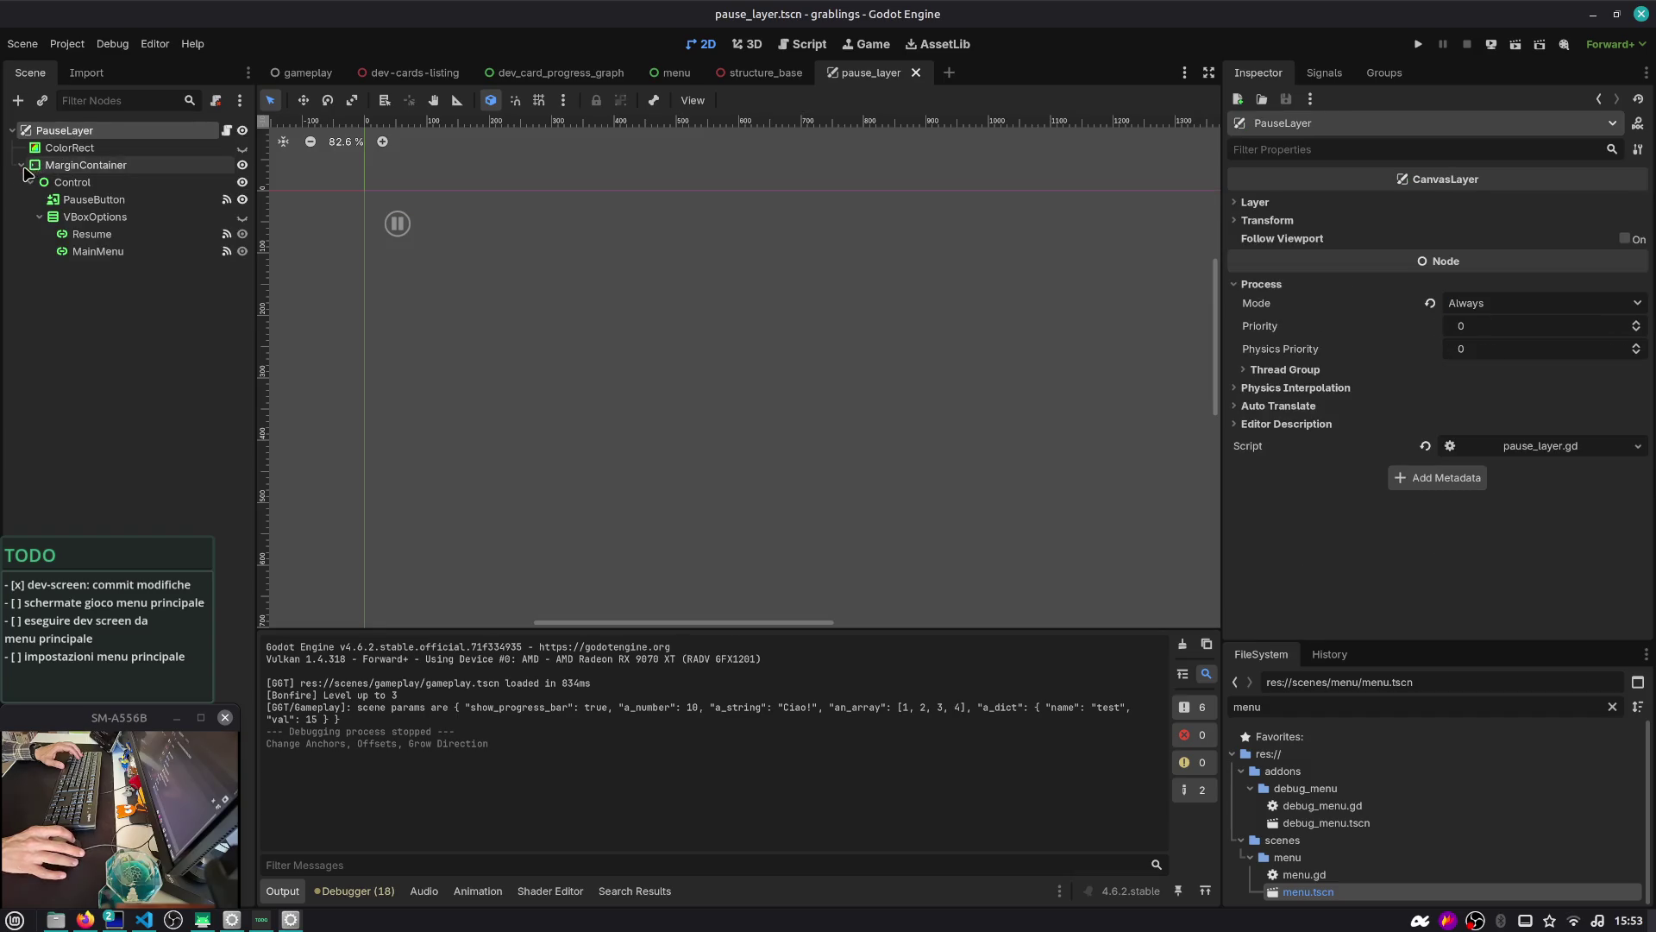
left_click(72, 148)
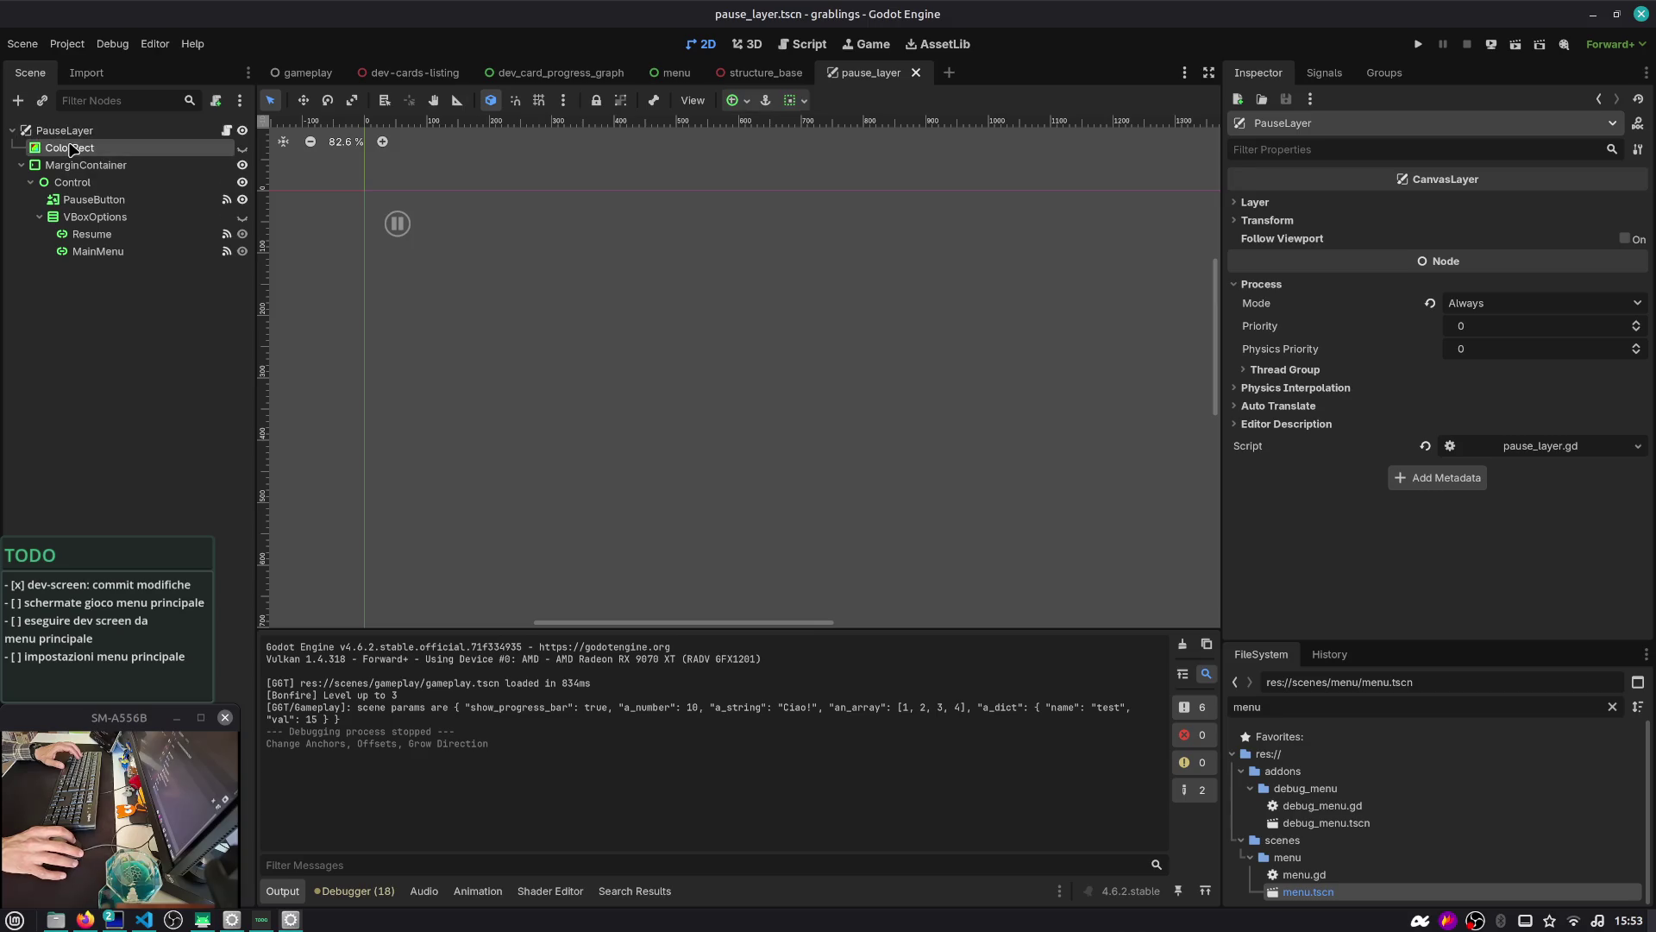
left_click(244, 149)
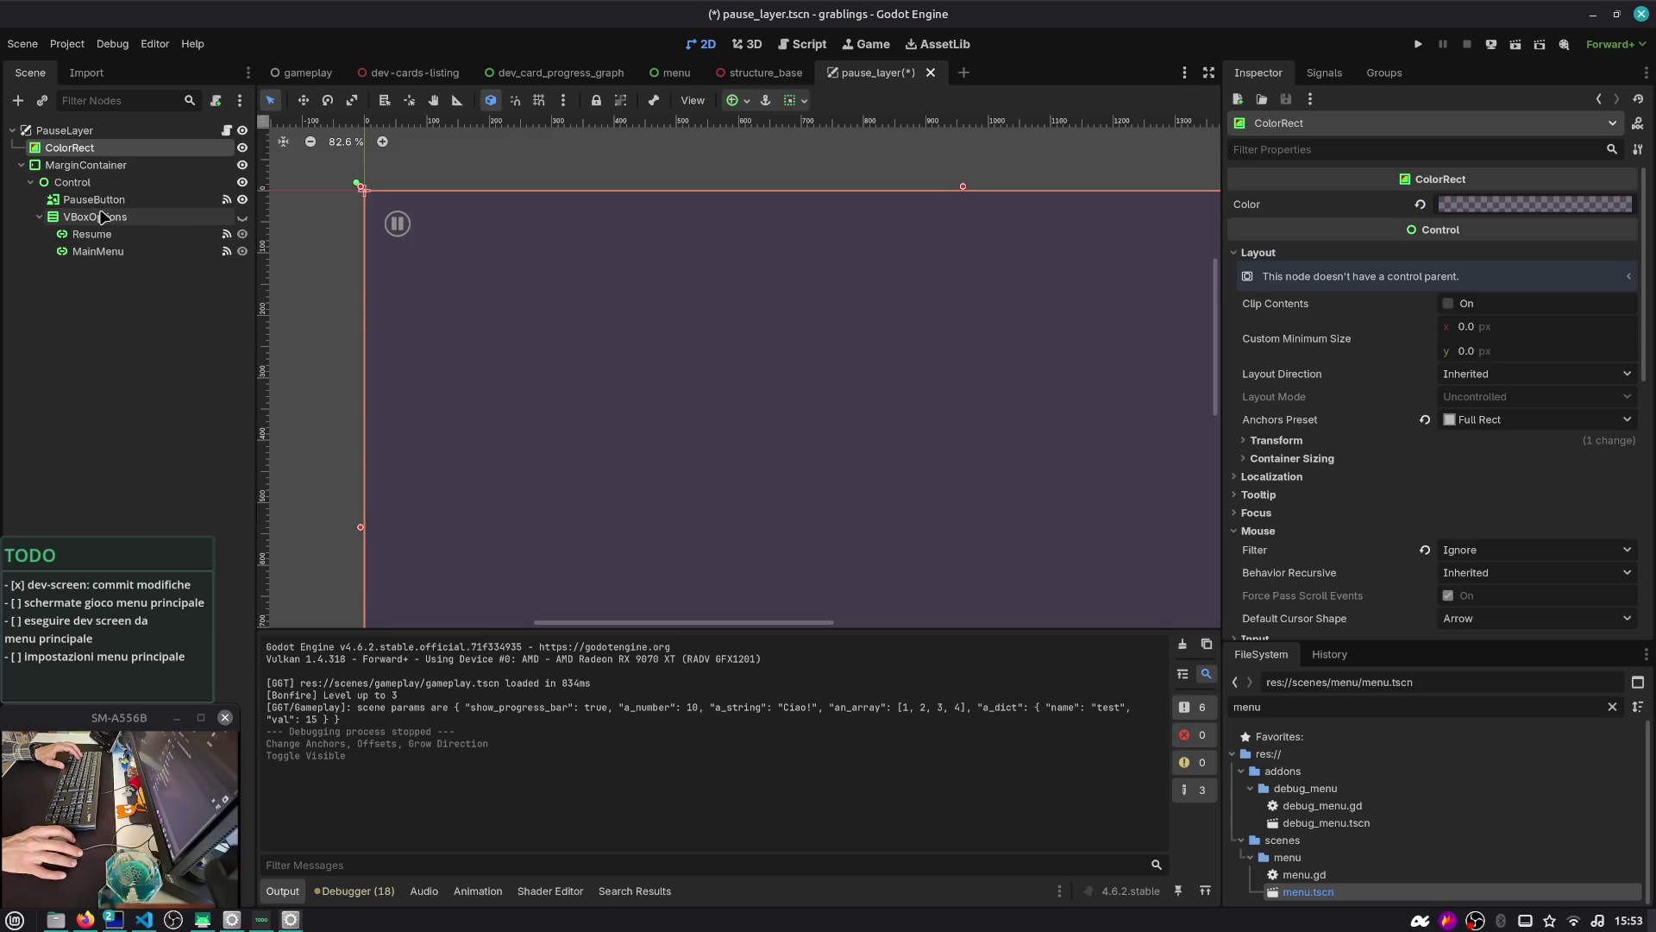
left_click(93, 199)
scroll(444, 245, "down", 2)
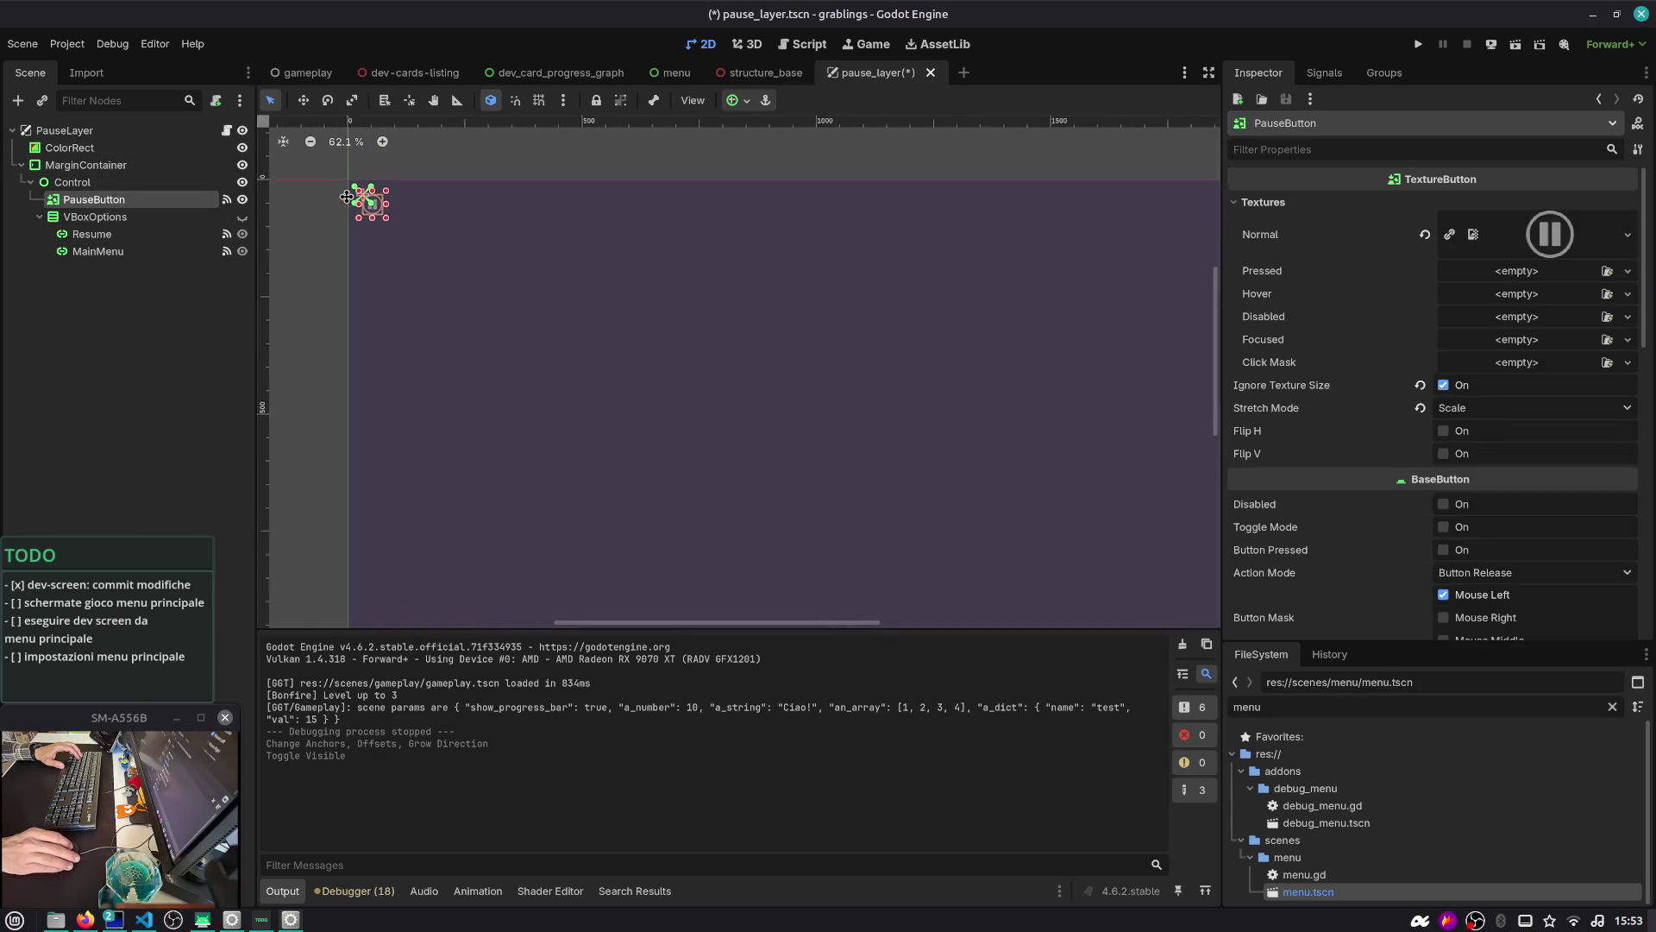
left_click(69, 131)
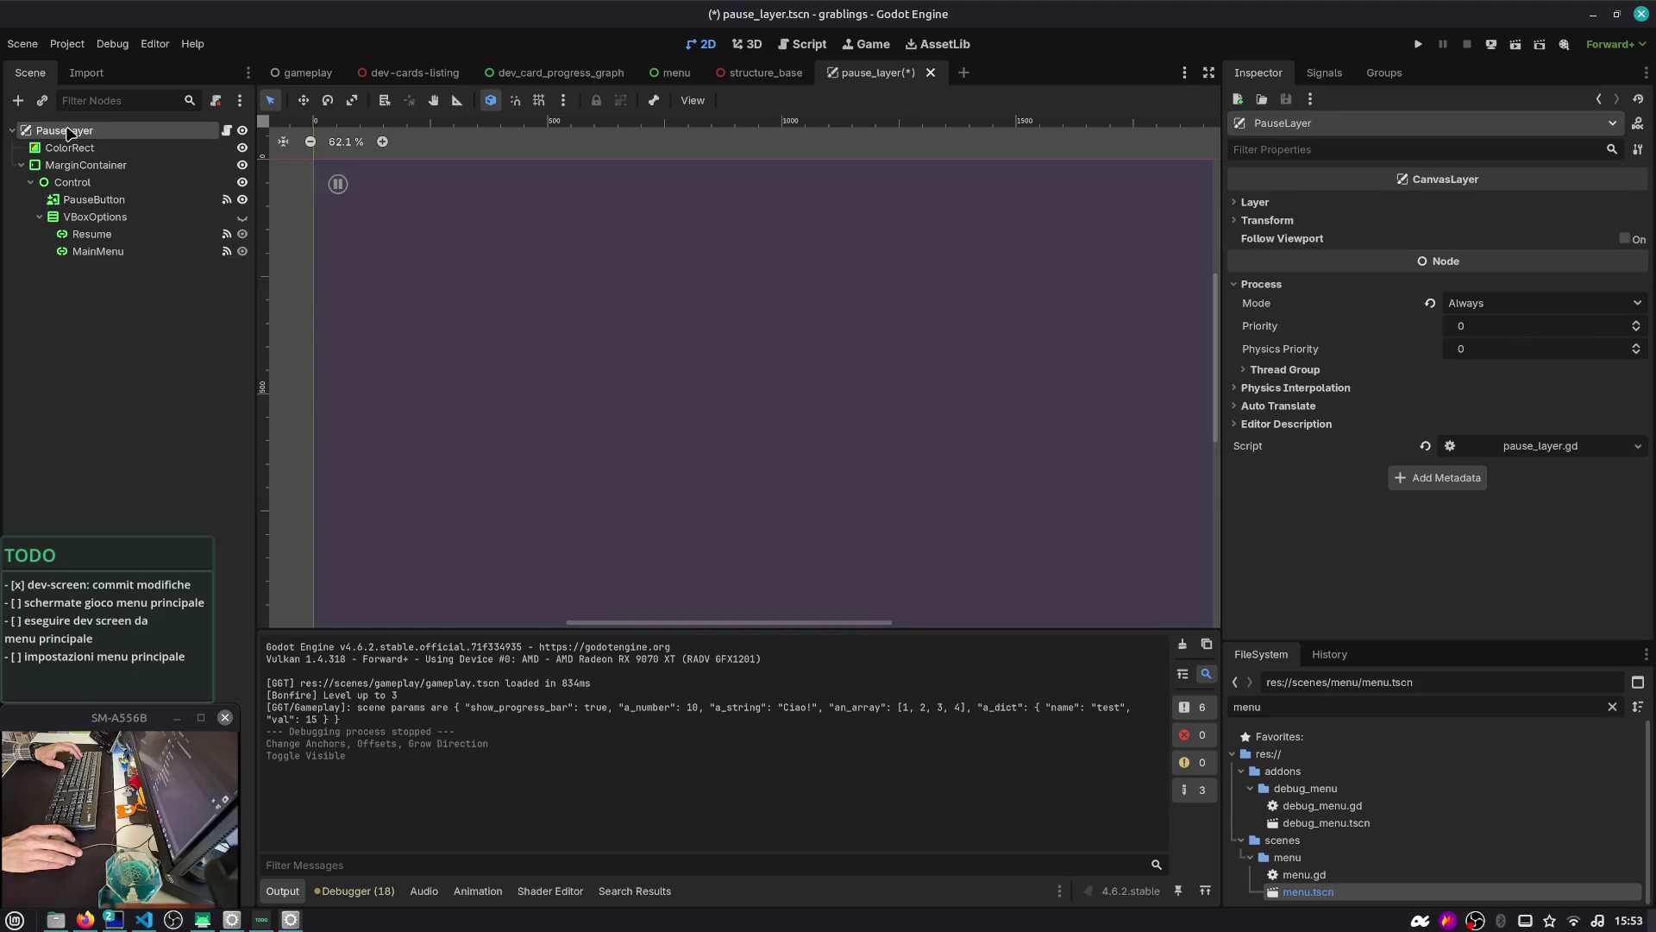
left_click(1339, 207)
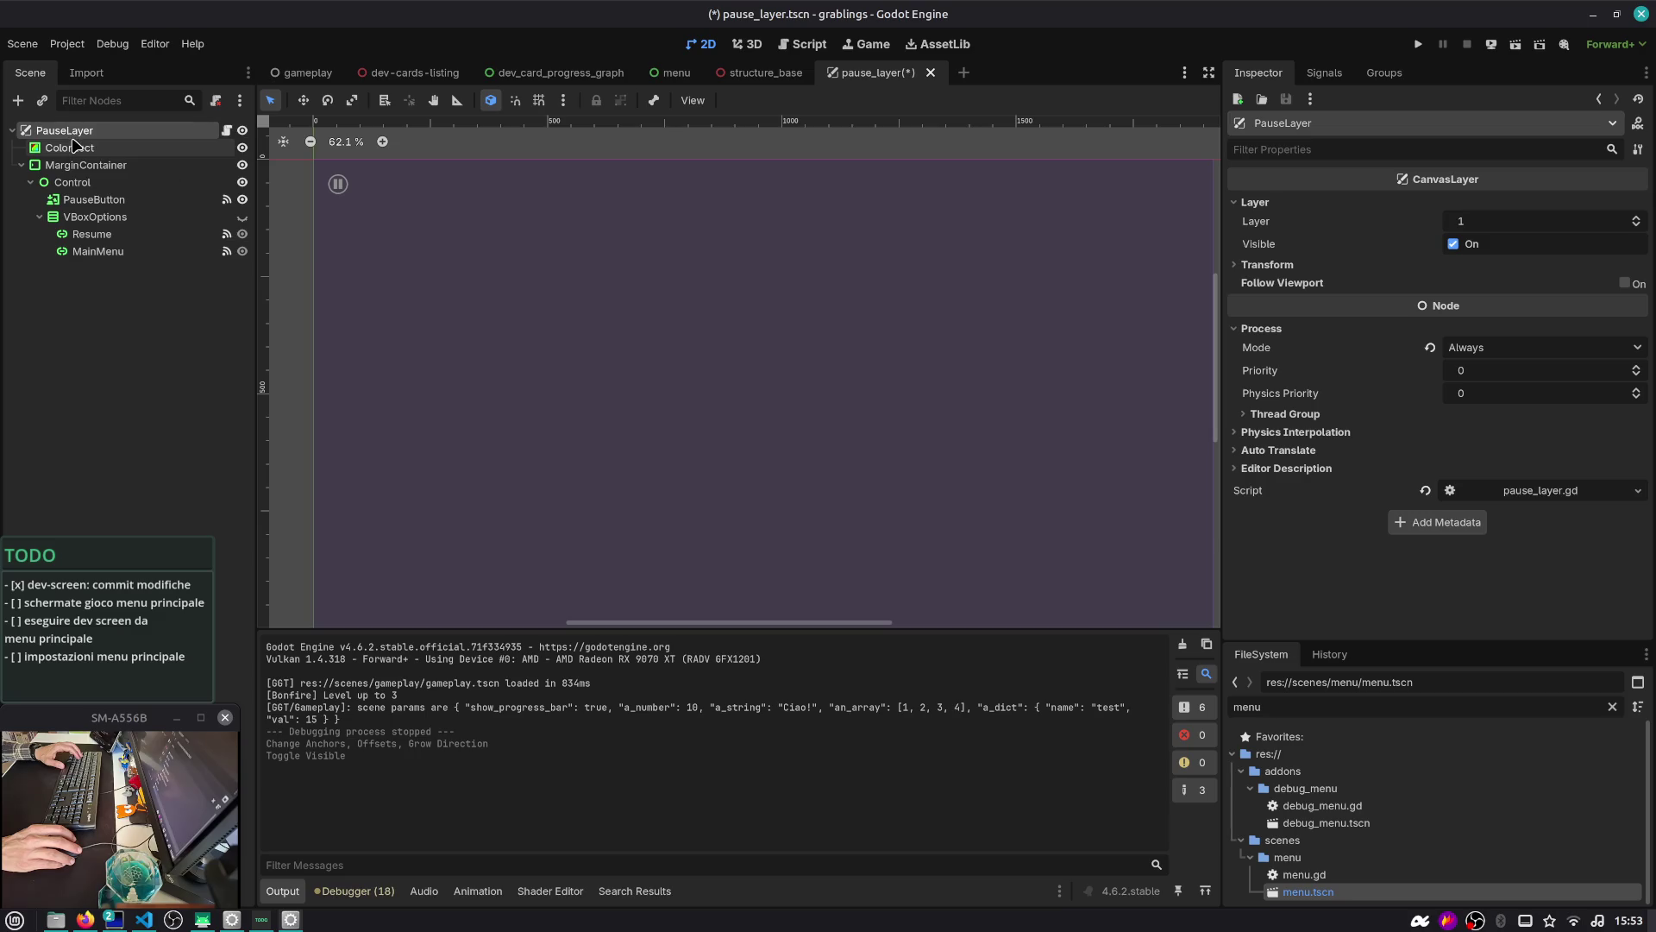
Add a Control node, make it the scene root, and move PauseButton directly under it
left_click(17, 101)
key("Up")
key("Up")
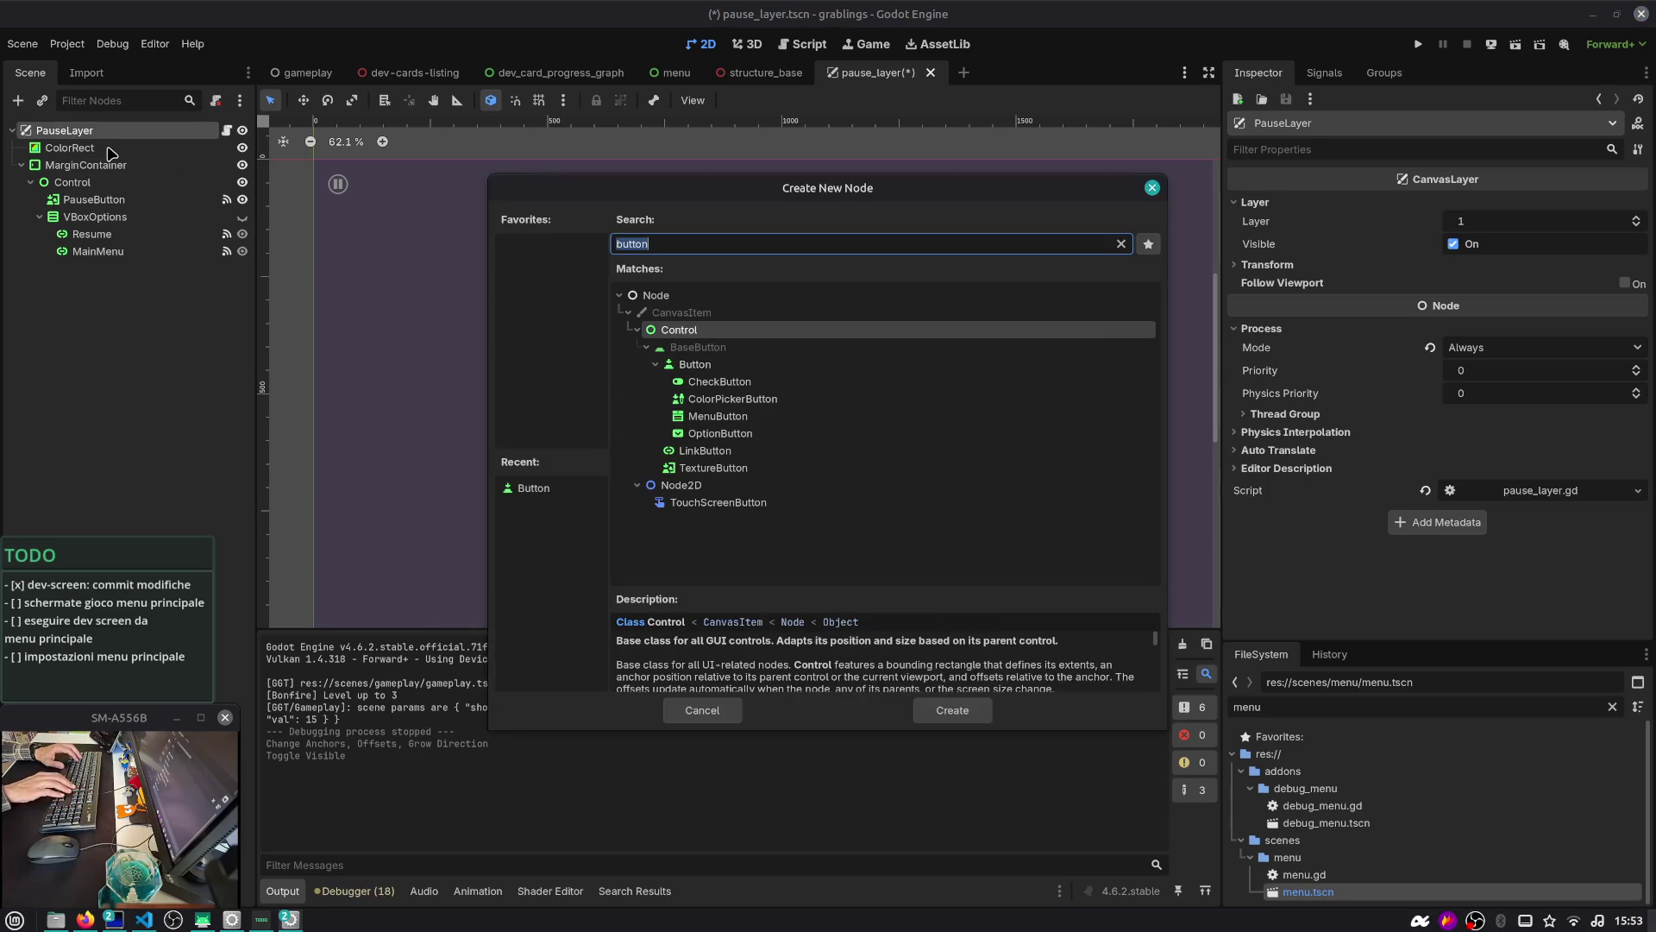
key("Return")
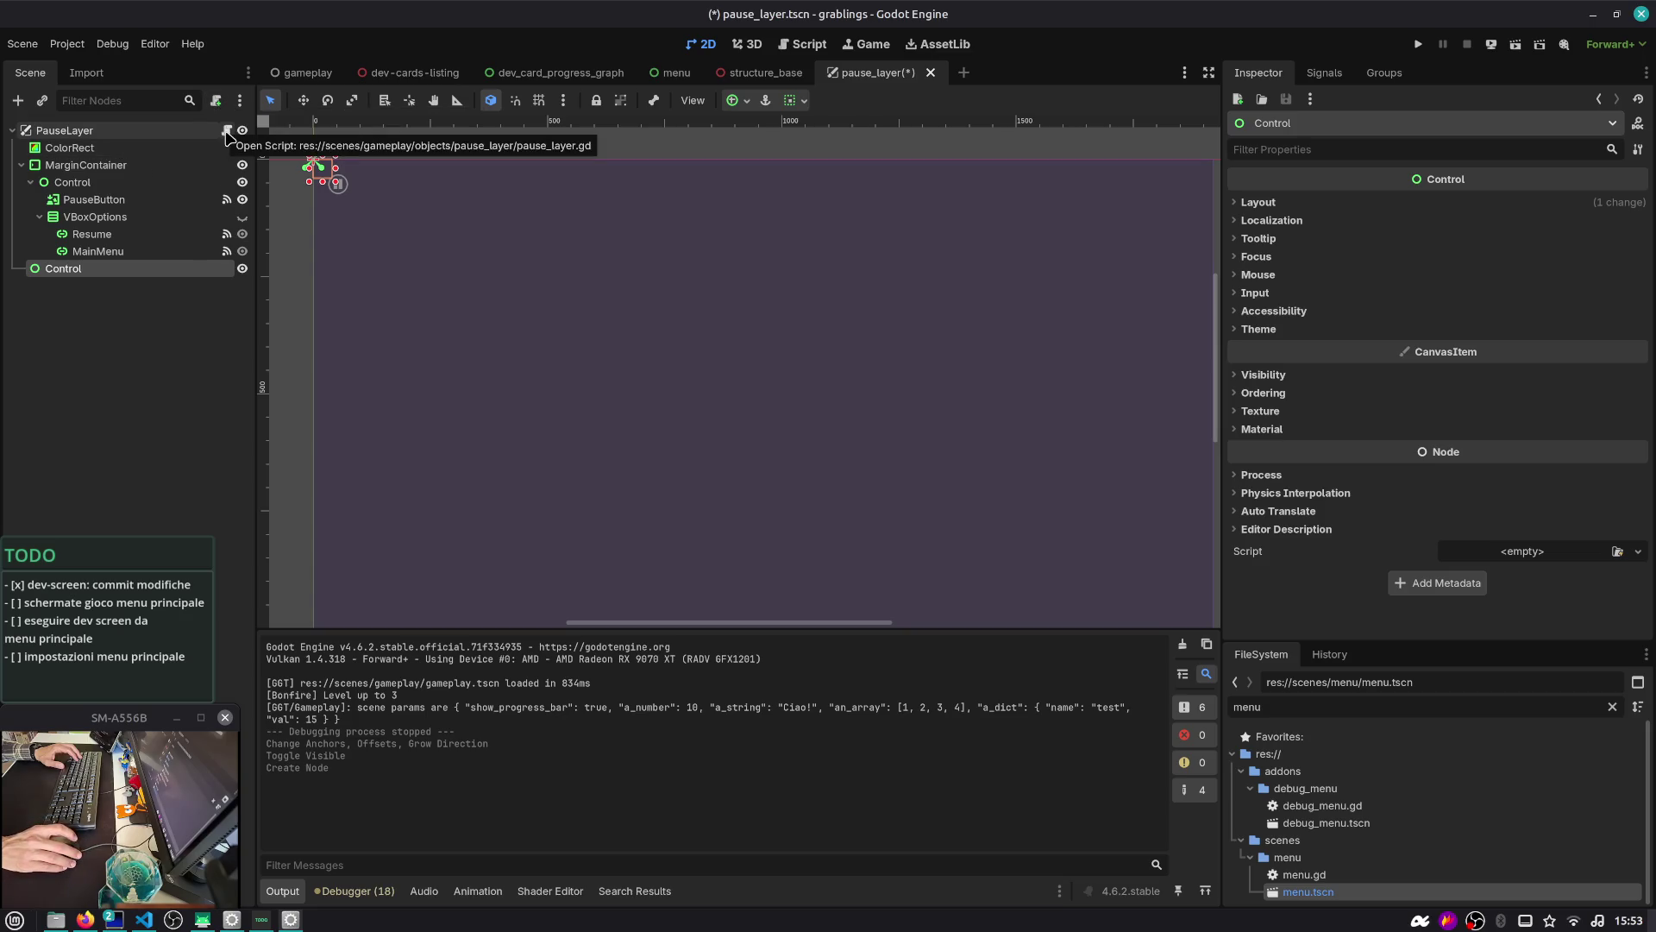
right_click(101, 268)
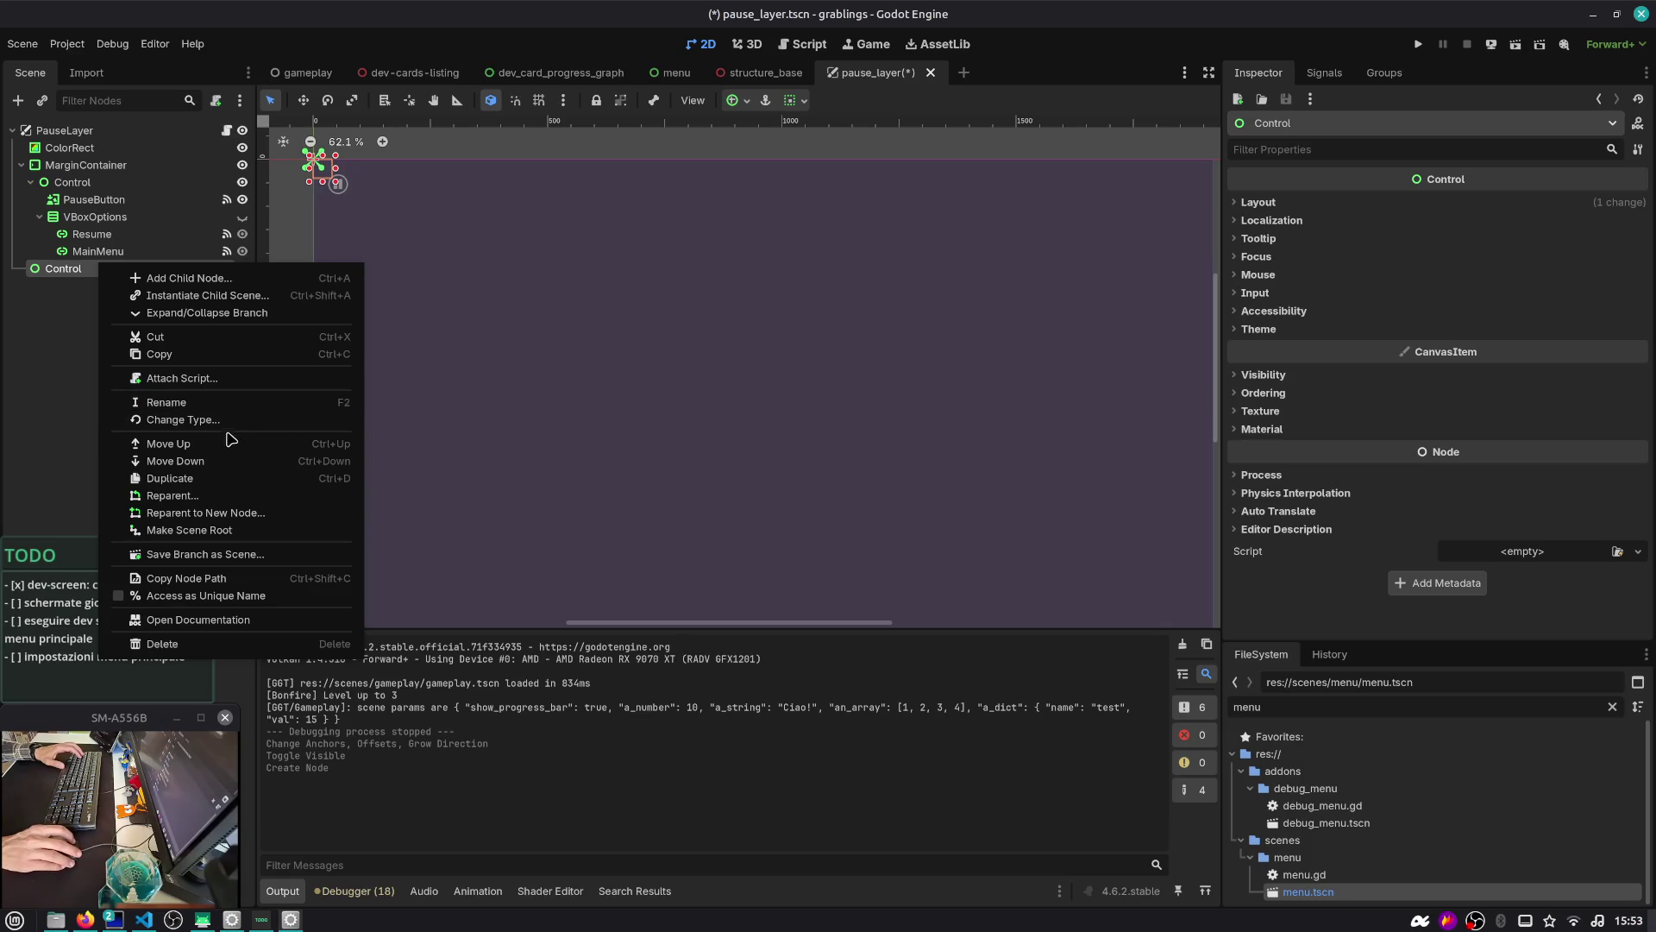
left_click(201, 529)
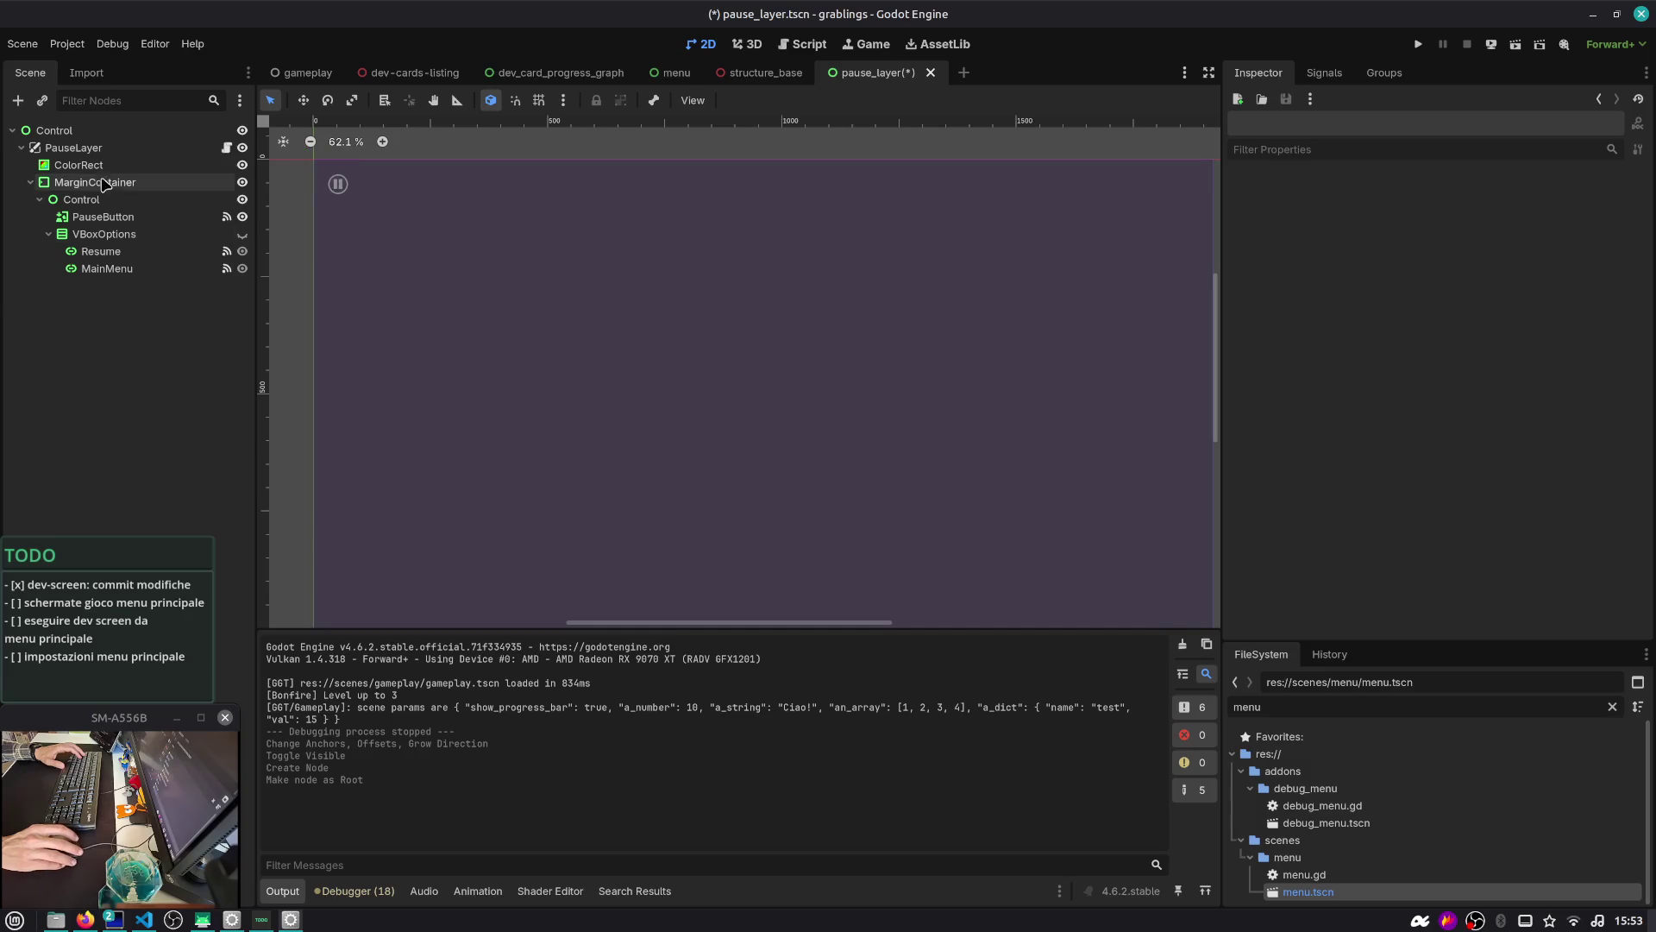
left_click(114, 219)
left_click_drag(114, 219, 83, 134)
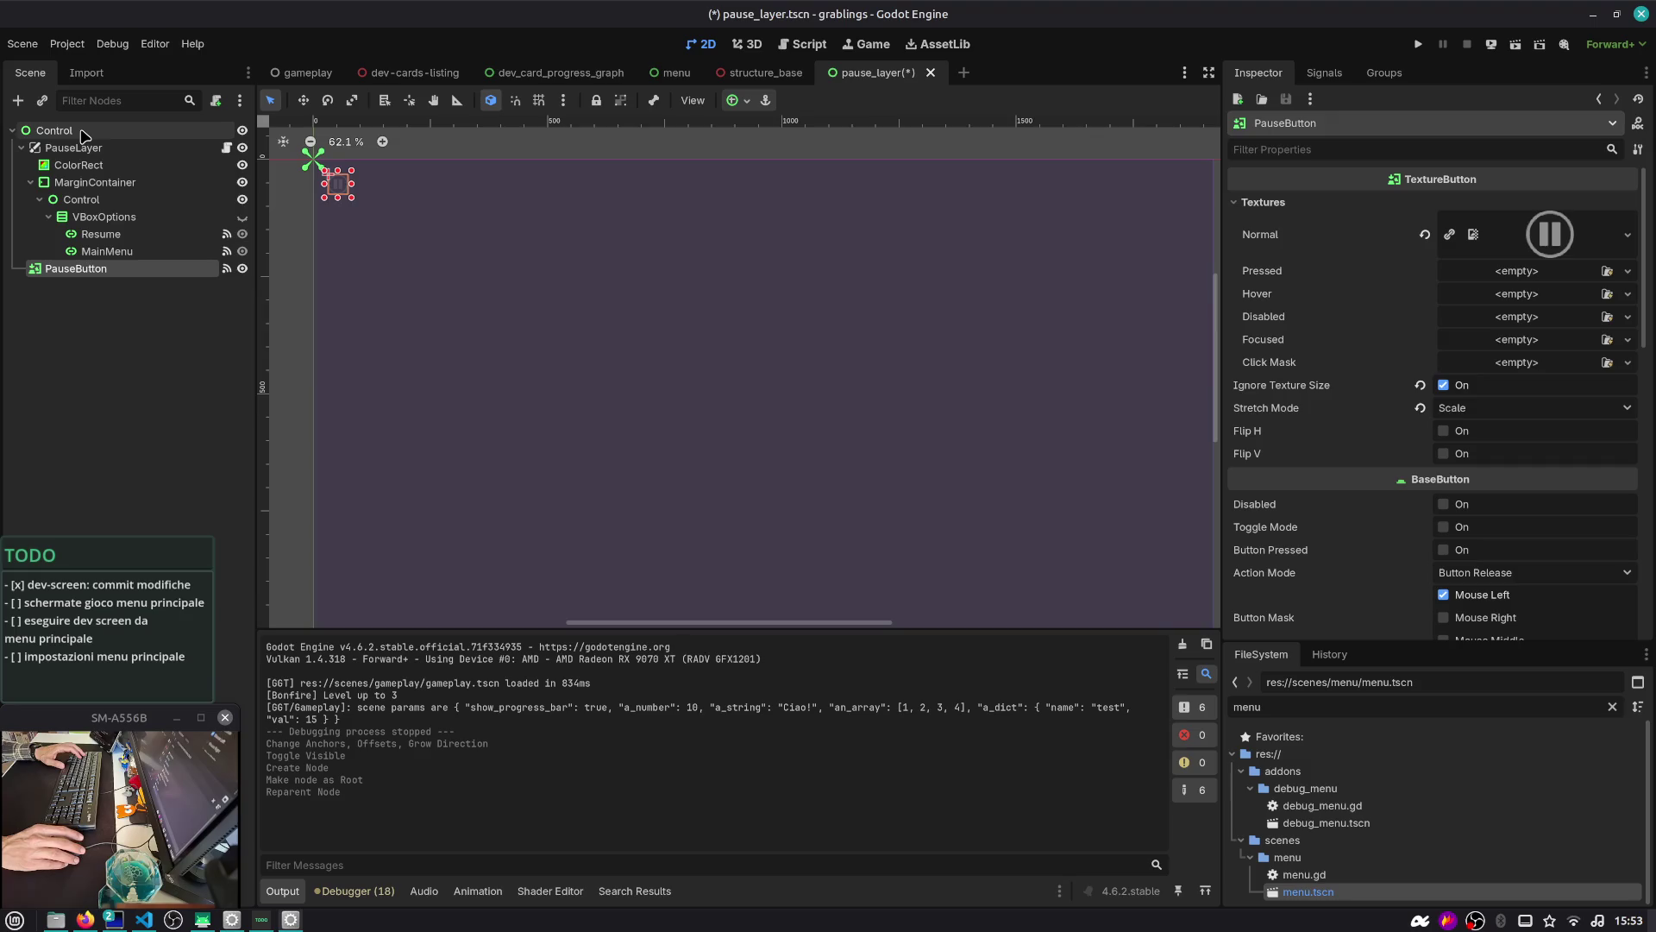
mouse_move(87, 268)
left_mouse_down()
mouse_move(129, 173)
mouse_move(181, 142)
left_mouse_up()
Leave PauseLayer hidden and collapsed, save the scene, and open pause_layer.gd
left_click(242, 164)
left_click(242, 165)
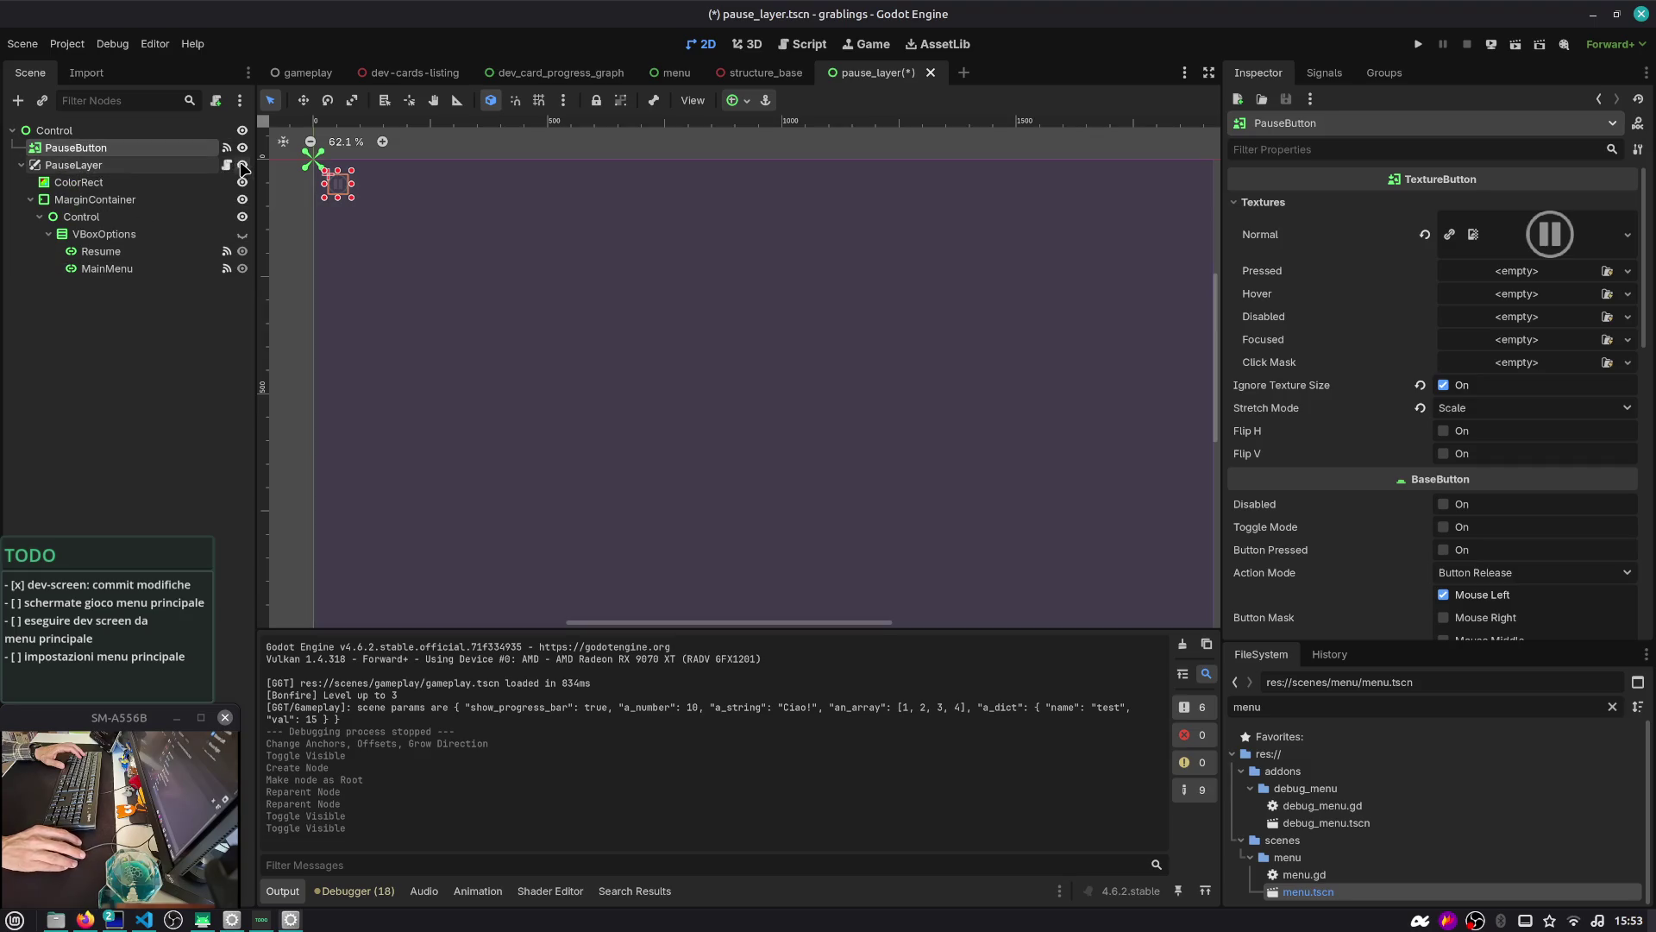
left_click(21, 164)
key("ctrl+s")
left_click(137, 233)
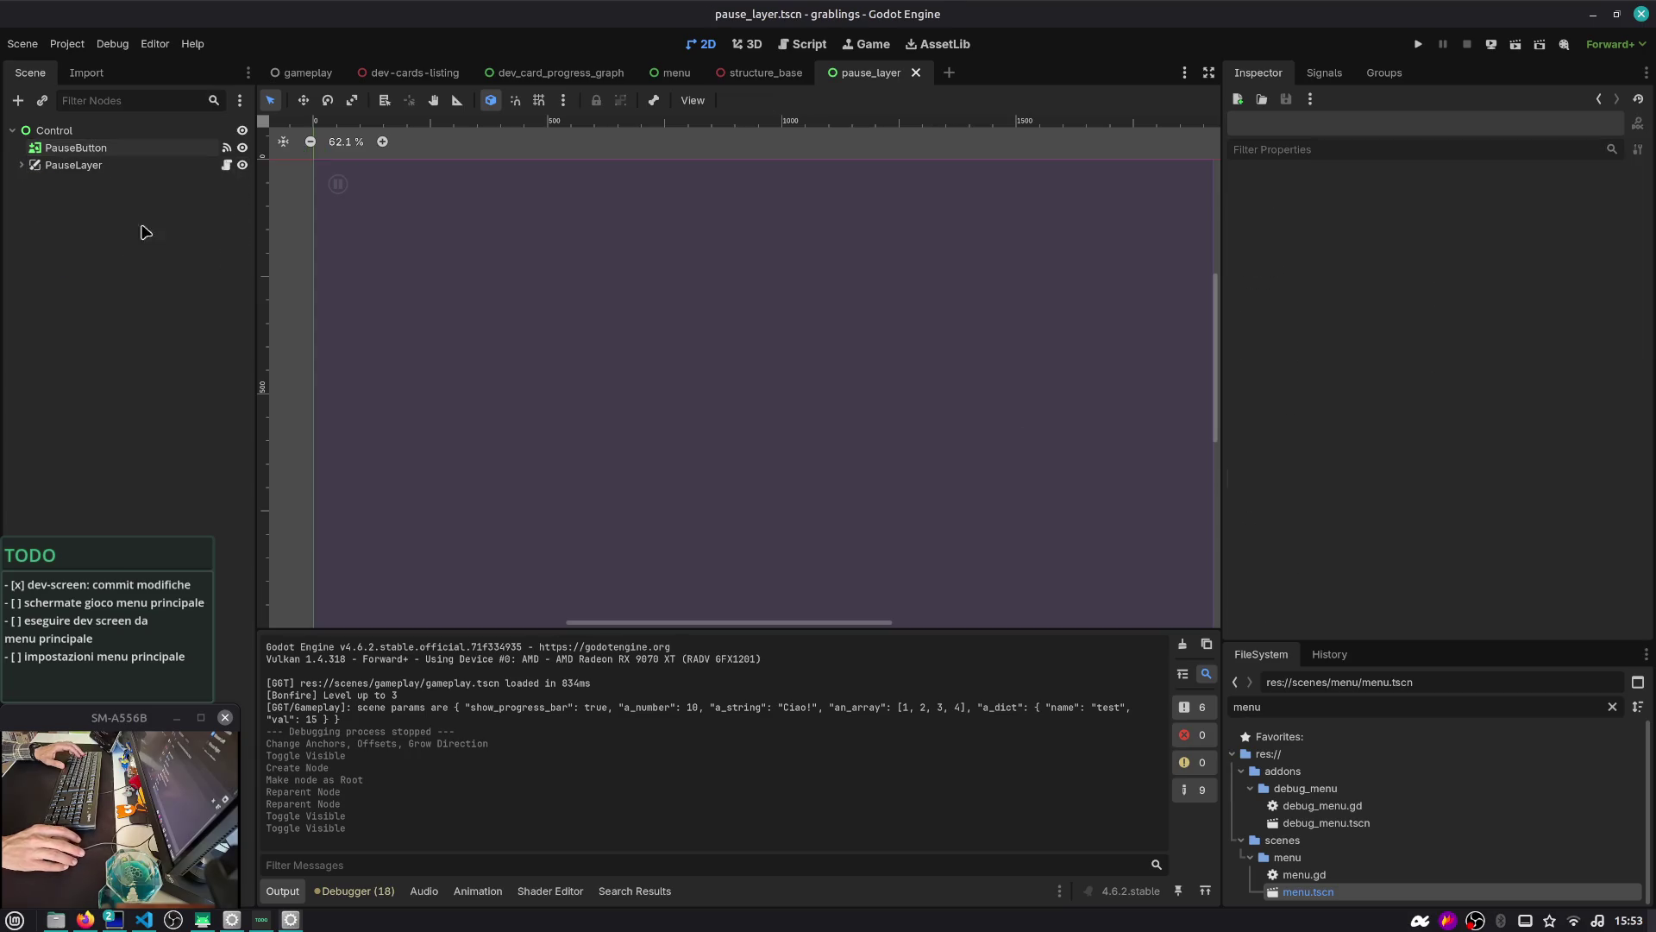
left_click(227, 164)
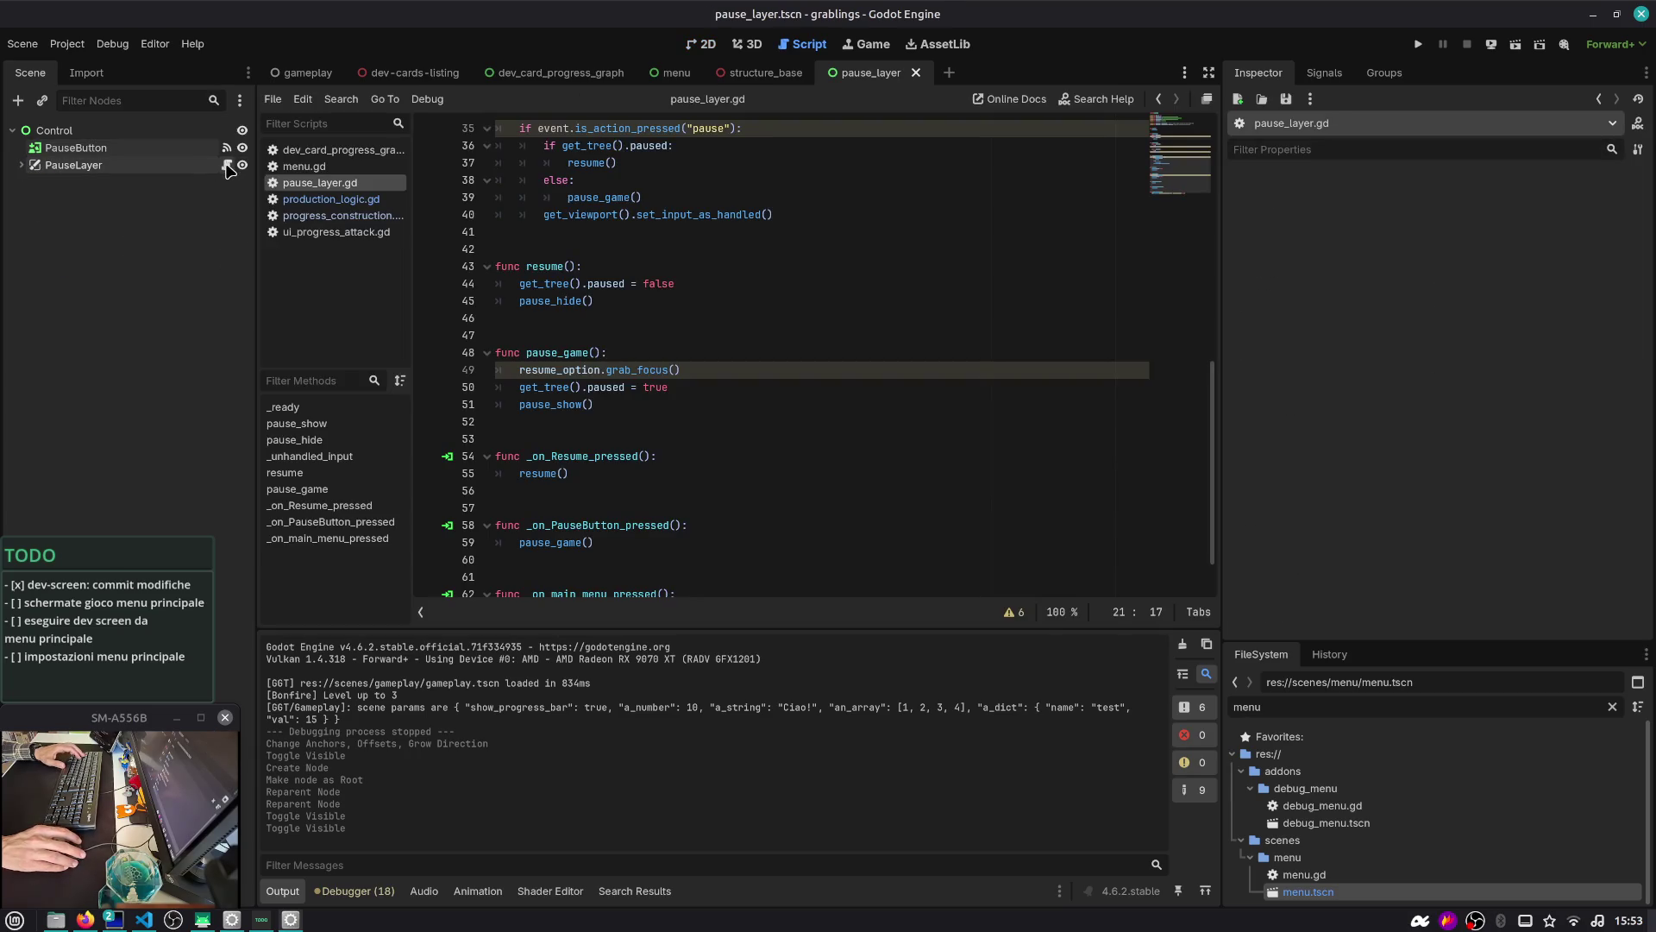
Try inserting an exported PauseButton reference above the old declaration, then undo it
scroll(604, 302, "up", 10)
left_click(613, 180)
double_click(614, 180)
left_click_drag(674, 180, 898, 179)
mouse_move(76, 148)
left_mouse_down()
mouse_move(129, 164)
mouse_move(563, 168)
left_mouse_up()
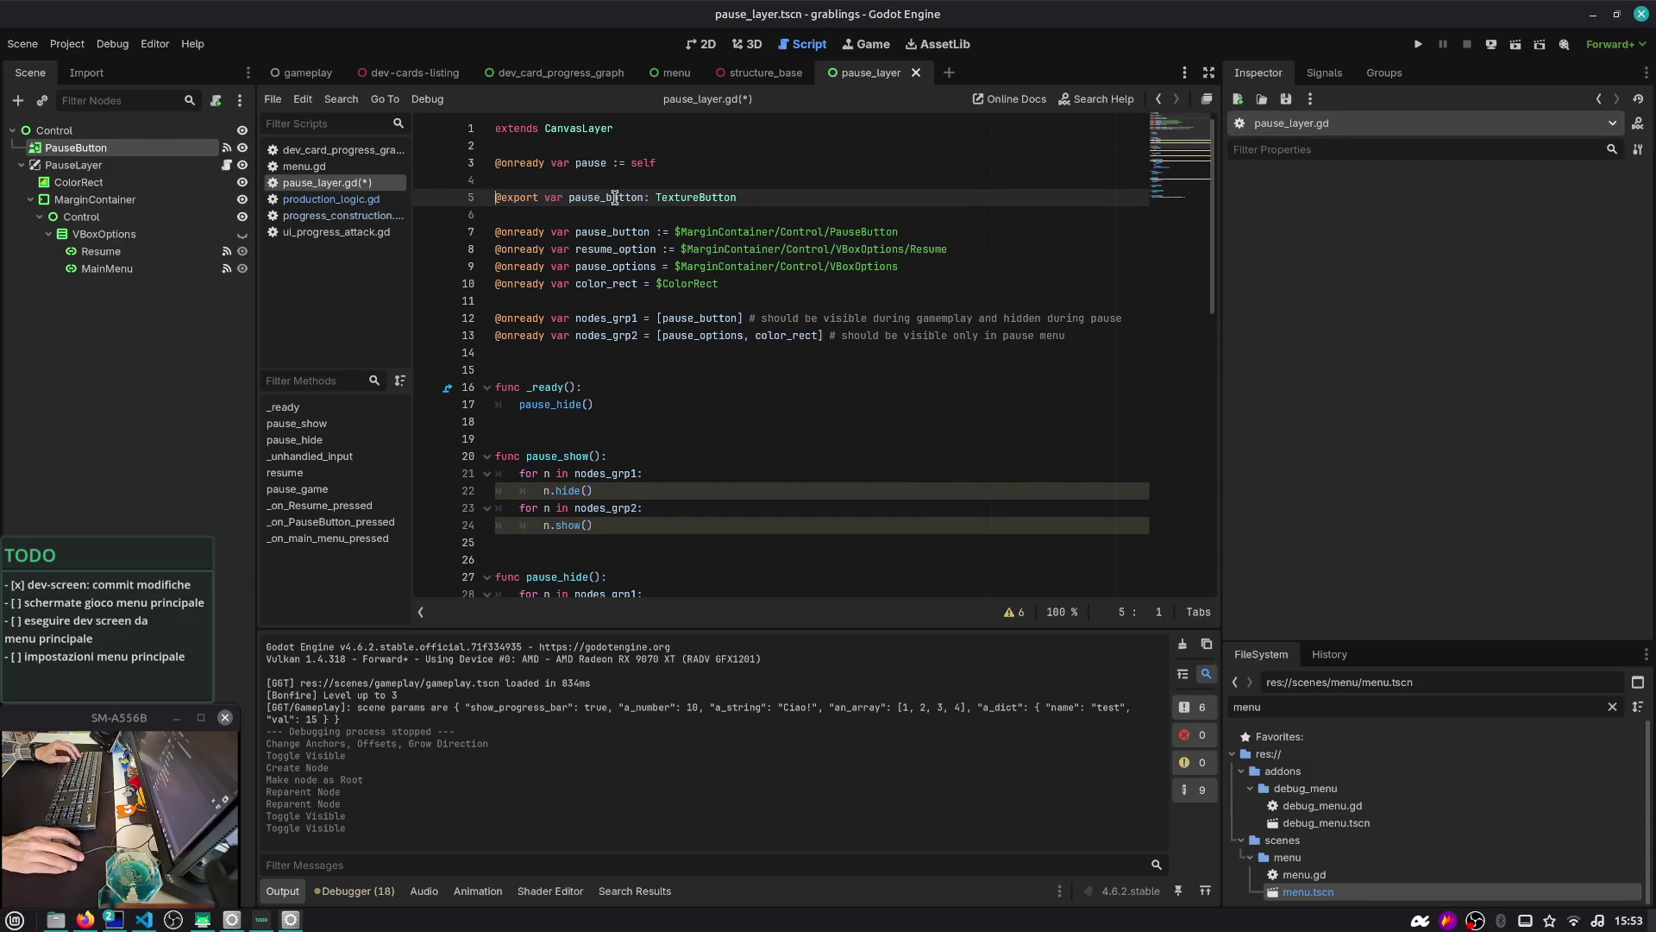
double_click(615, 197)
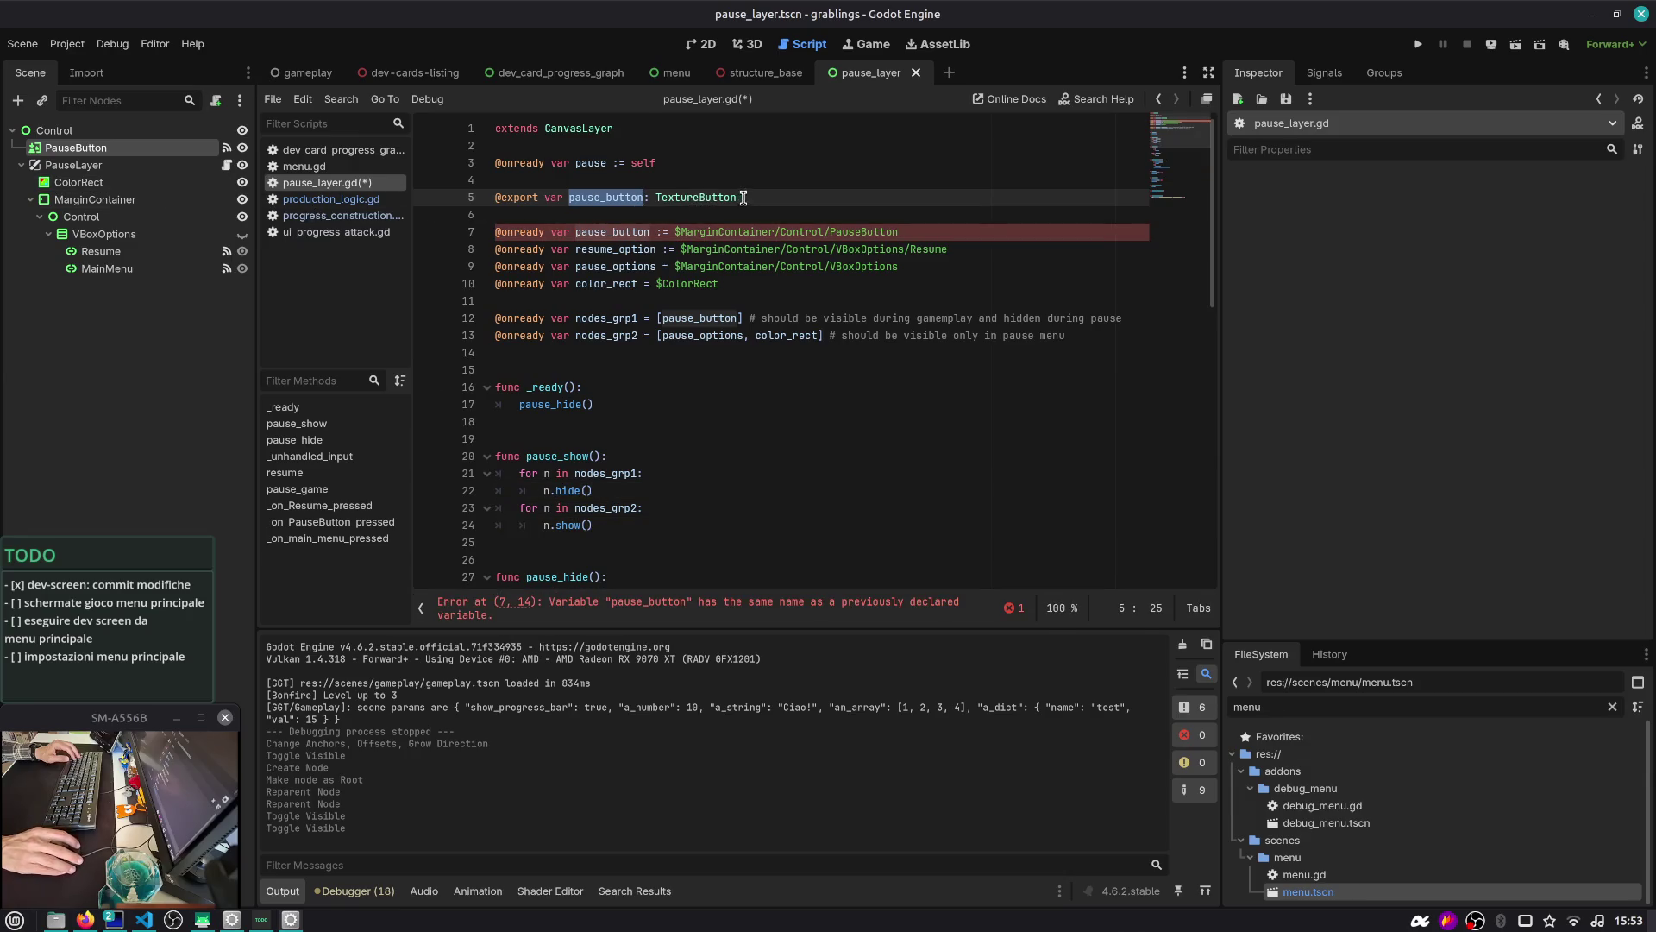
key("ctrl+z")
left_click(157, 342)
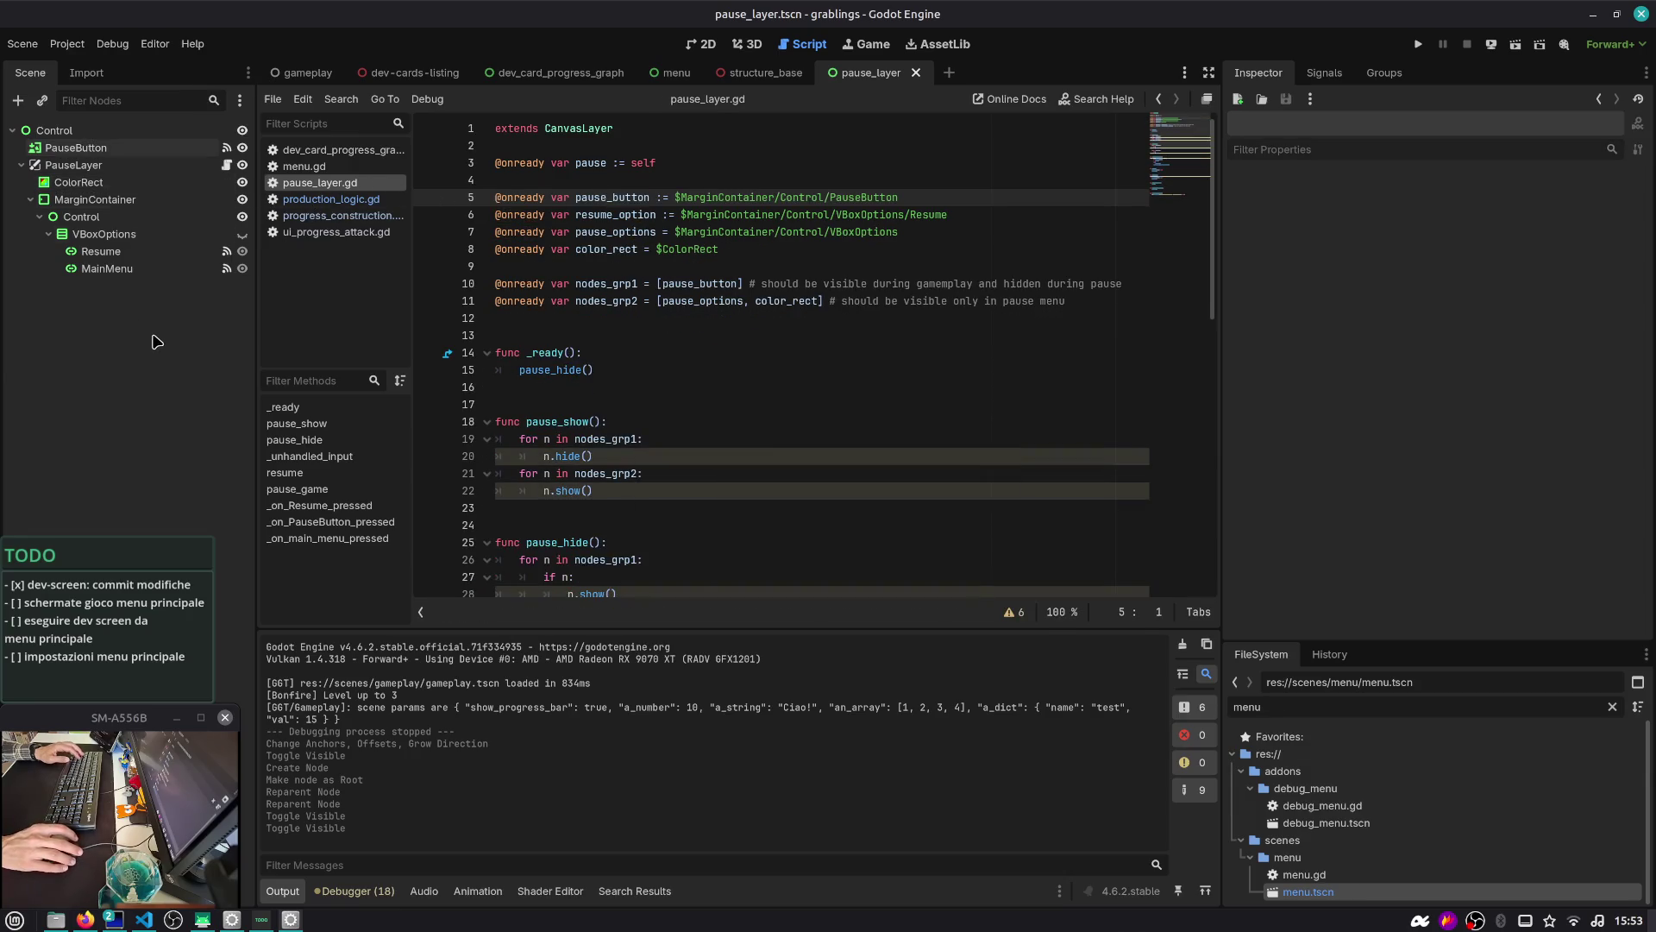
double_click(609, 198)
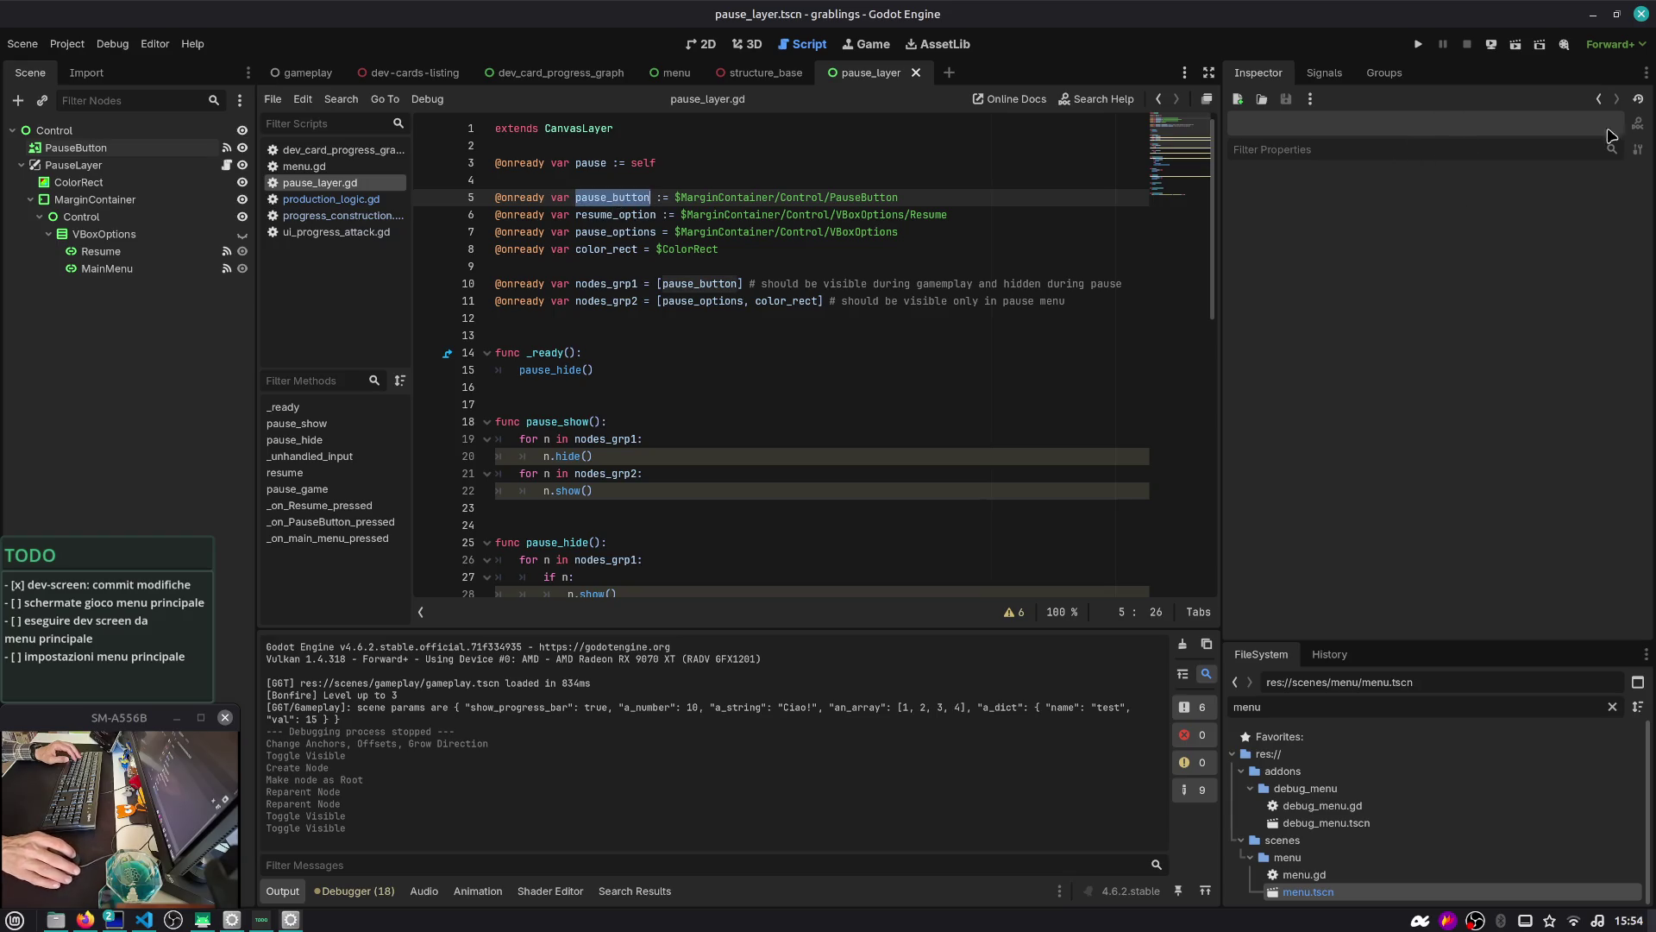
left_click_drag(1222, 173, 1286, 173)
left_click(949, 197)
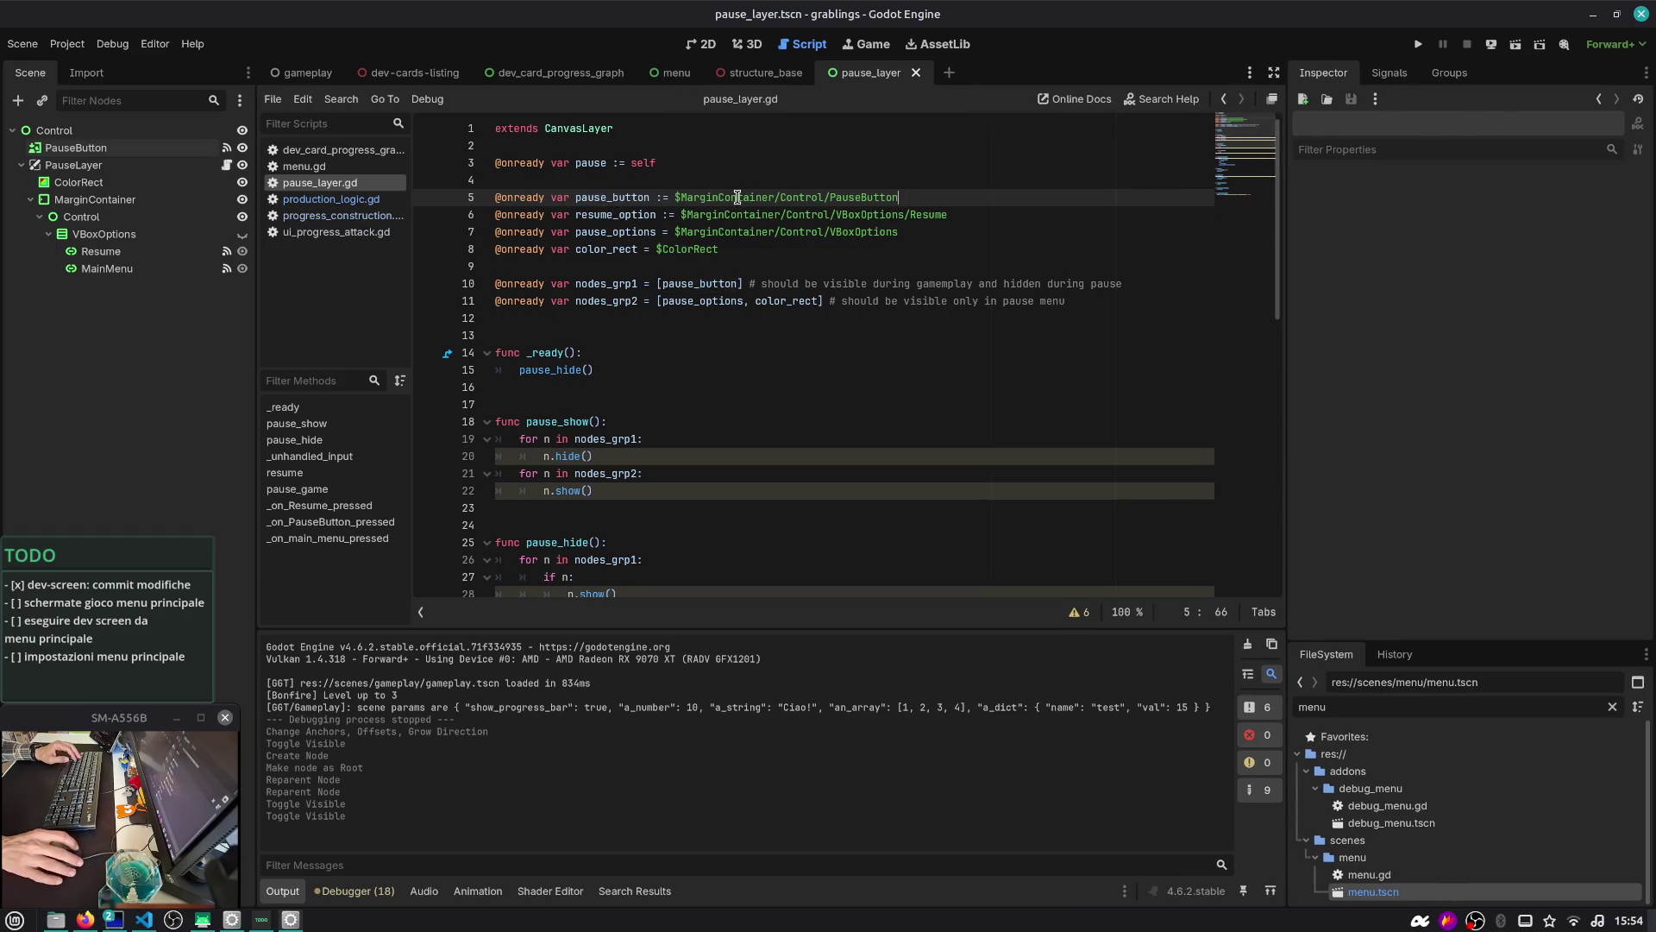
left_click(599, 209)
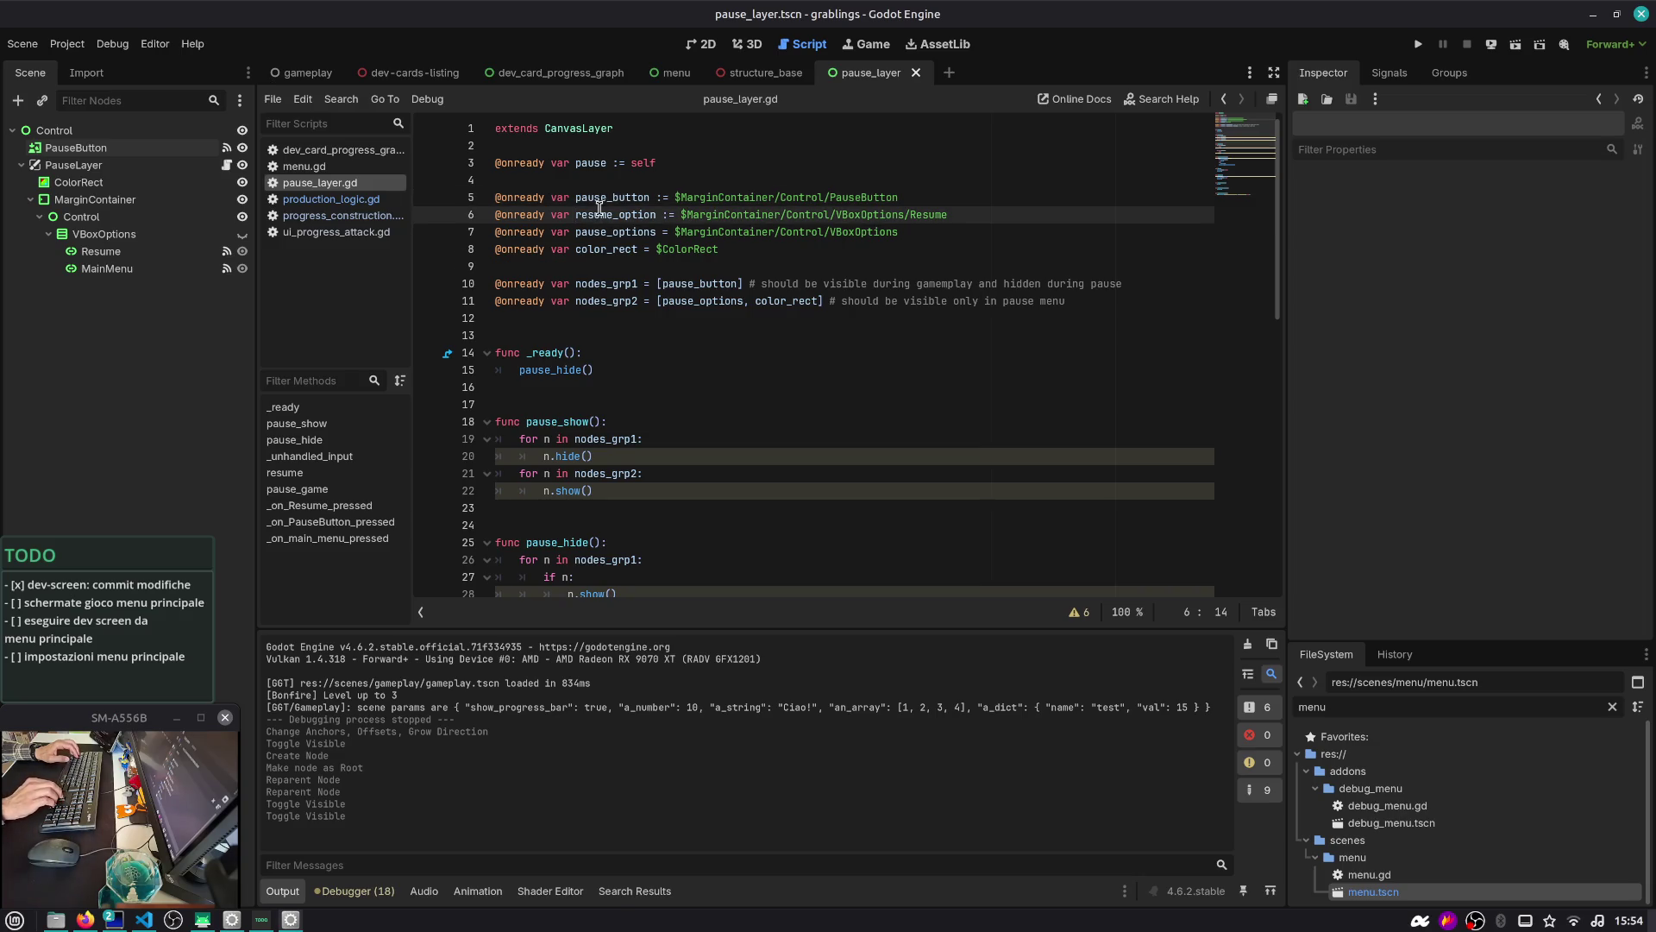
key("Up")
key("ctrl+Left")
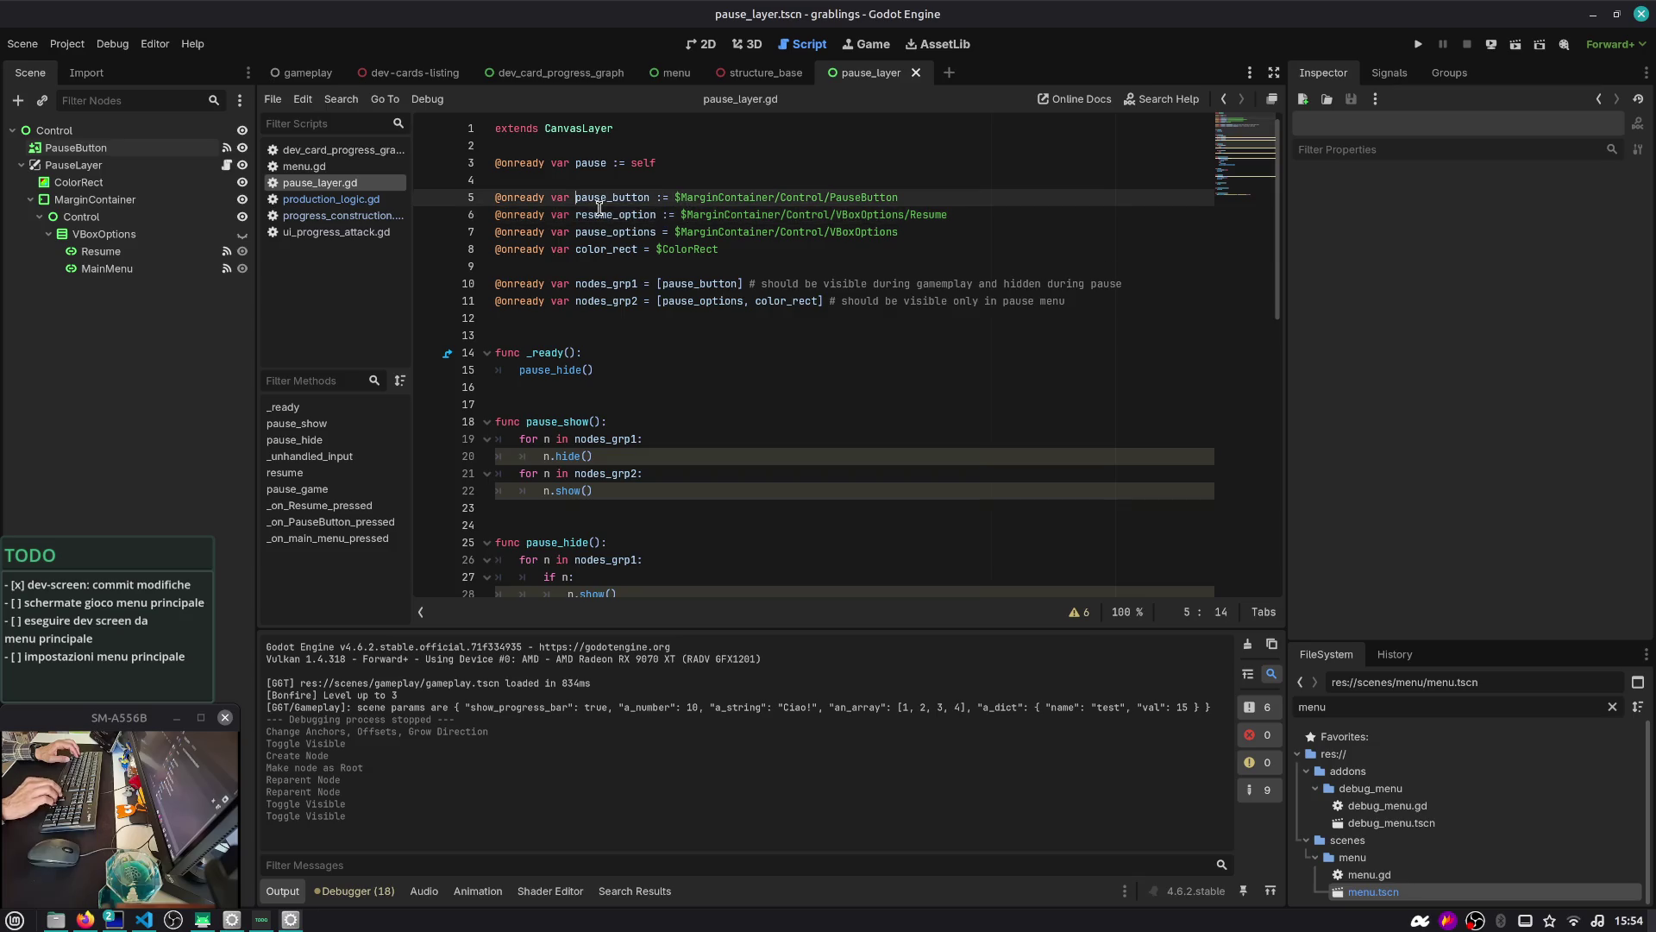
key("ctrl+shift+Right")
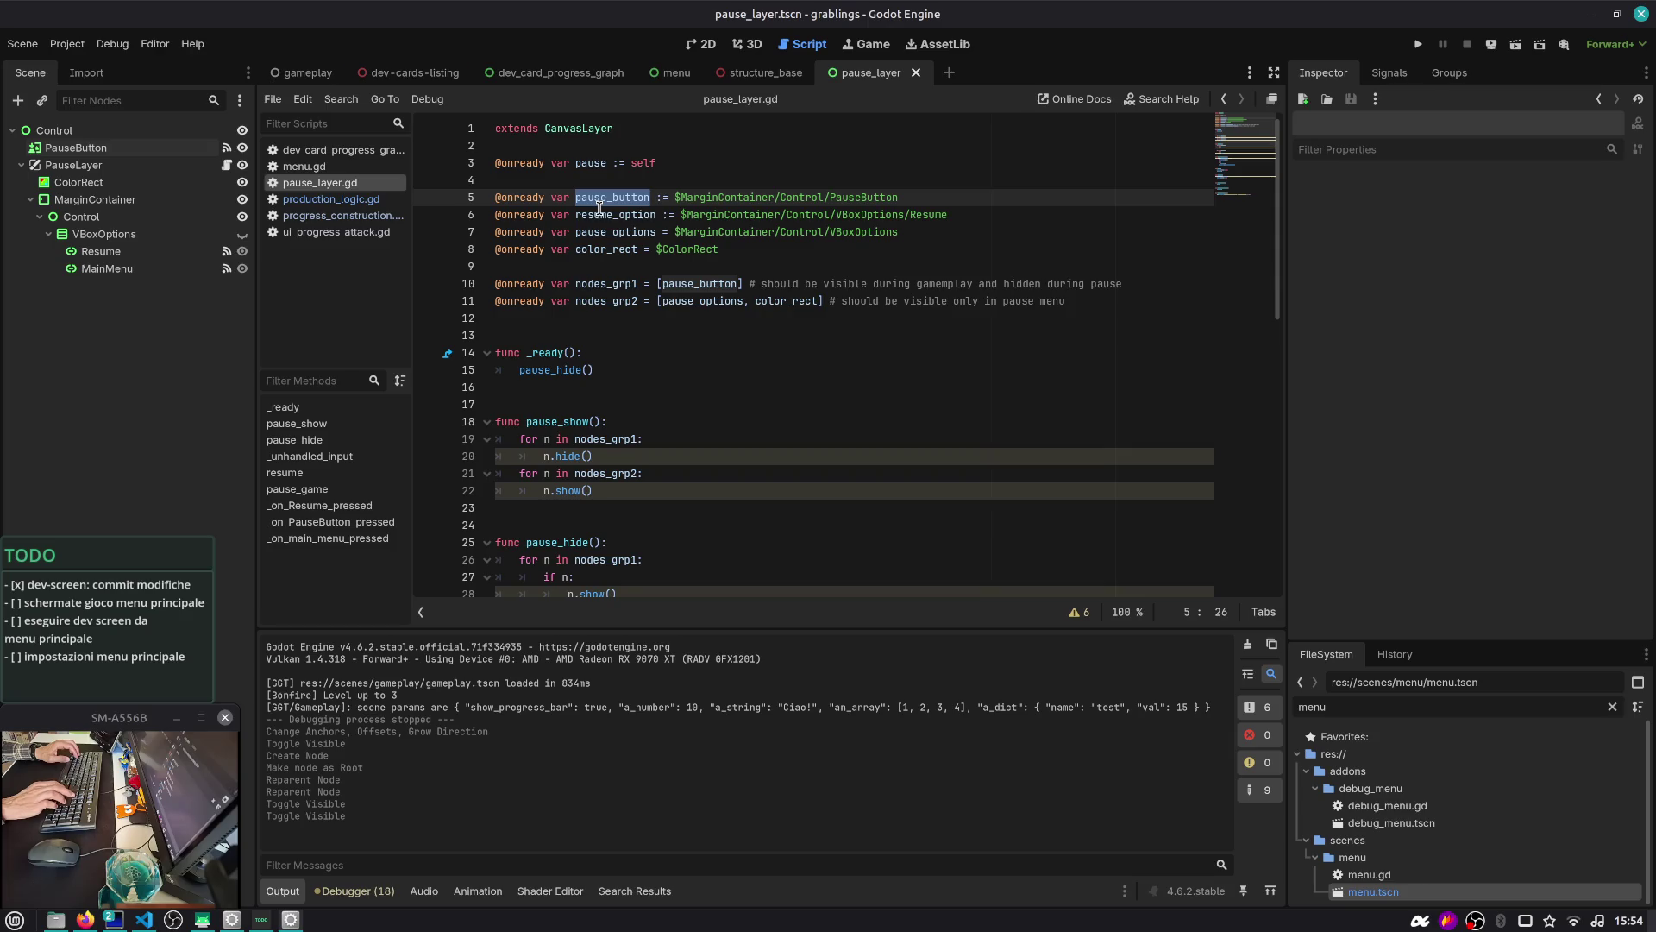
key("End")
key("shift+Home")
key("BackSpace")
left_click_drag(76, 147, 503, 194)
key("ctrl+s")
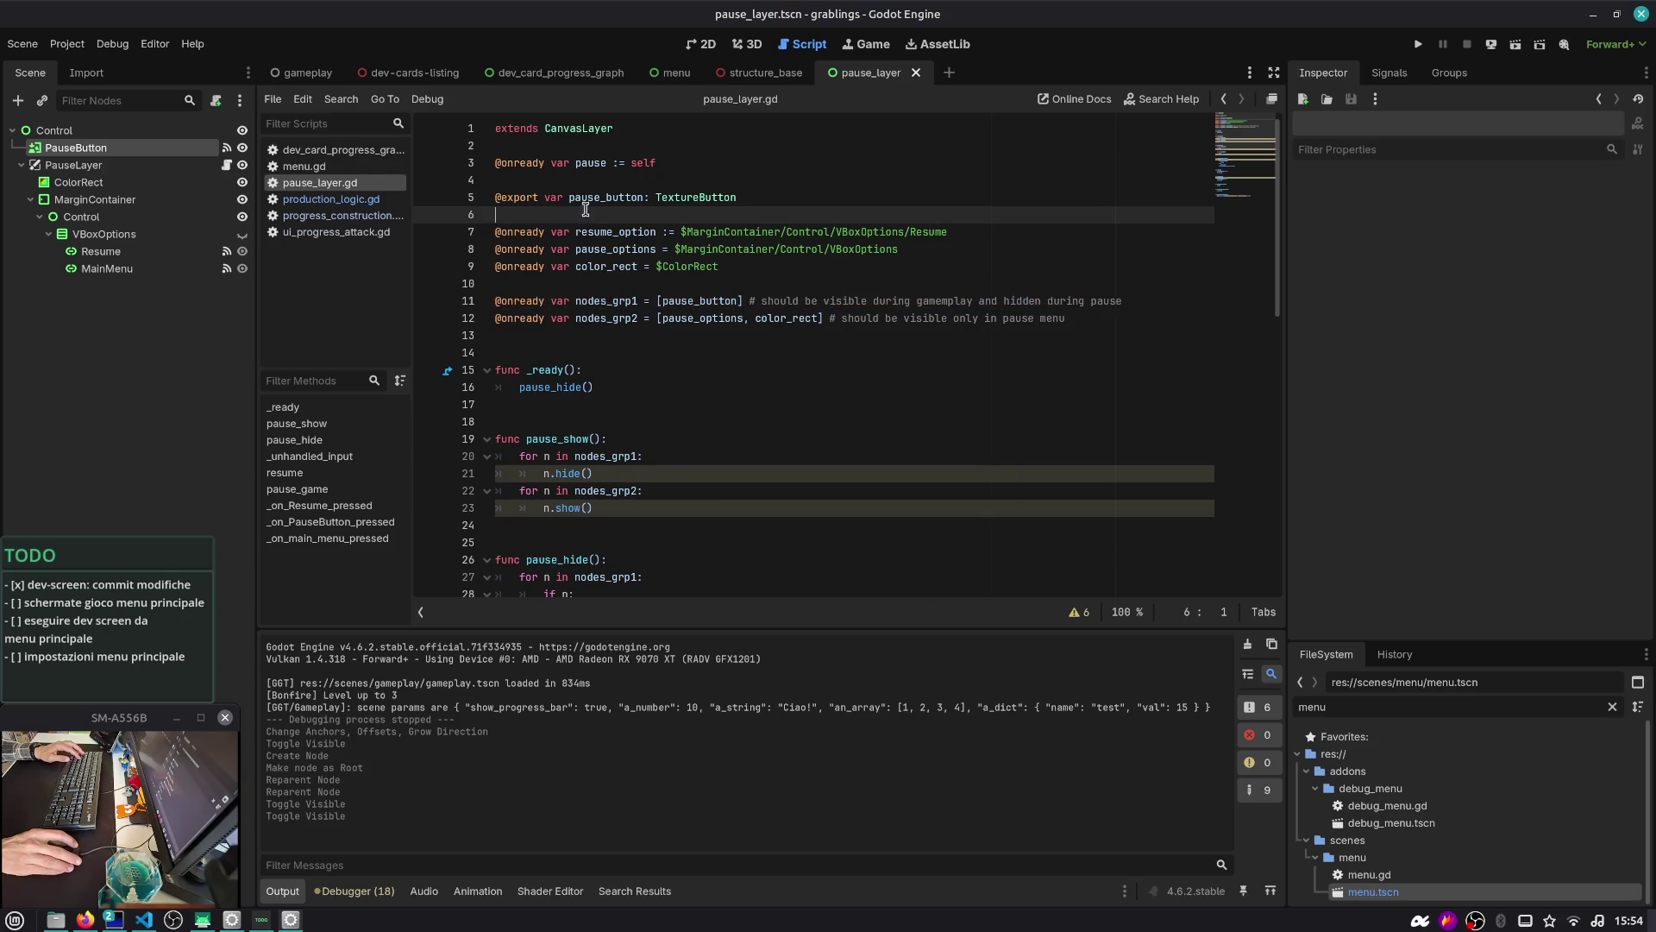
Review the nodes_grp1 declaration and select the PauseButton node
double_click(605, 198)
left_click(646, 305)
double_click(623, 302)
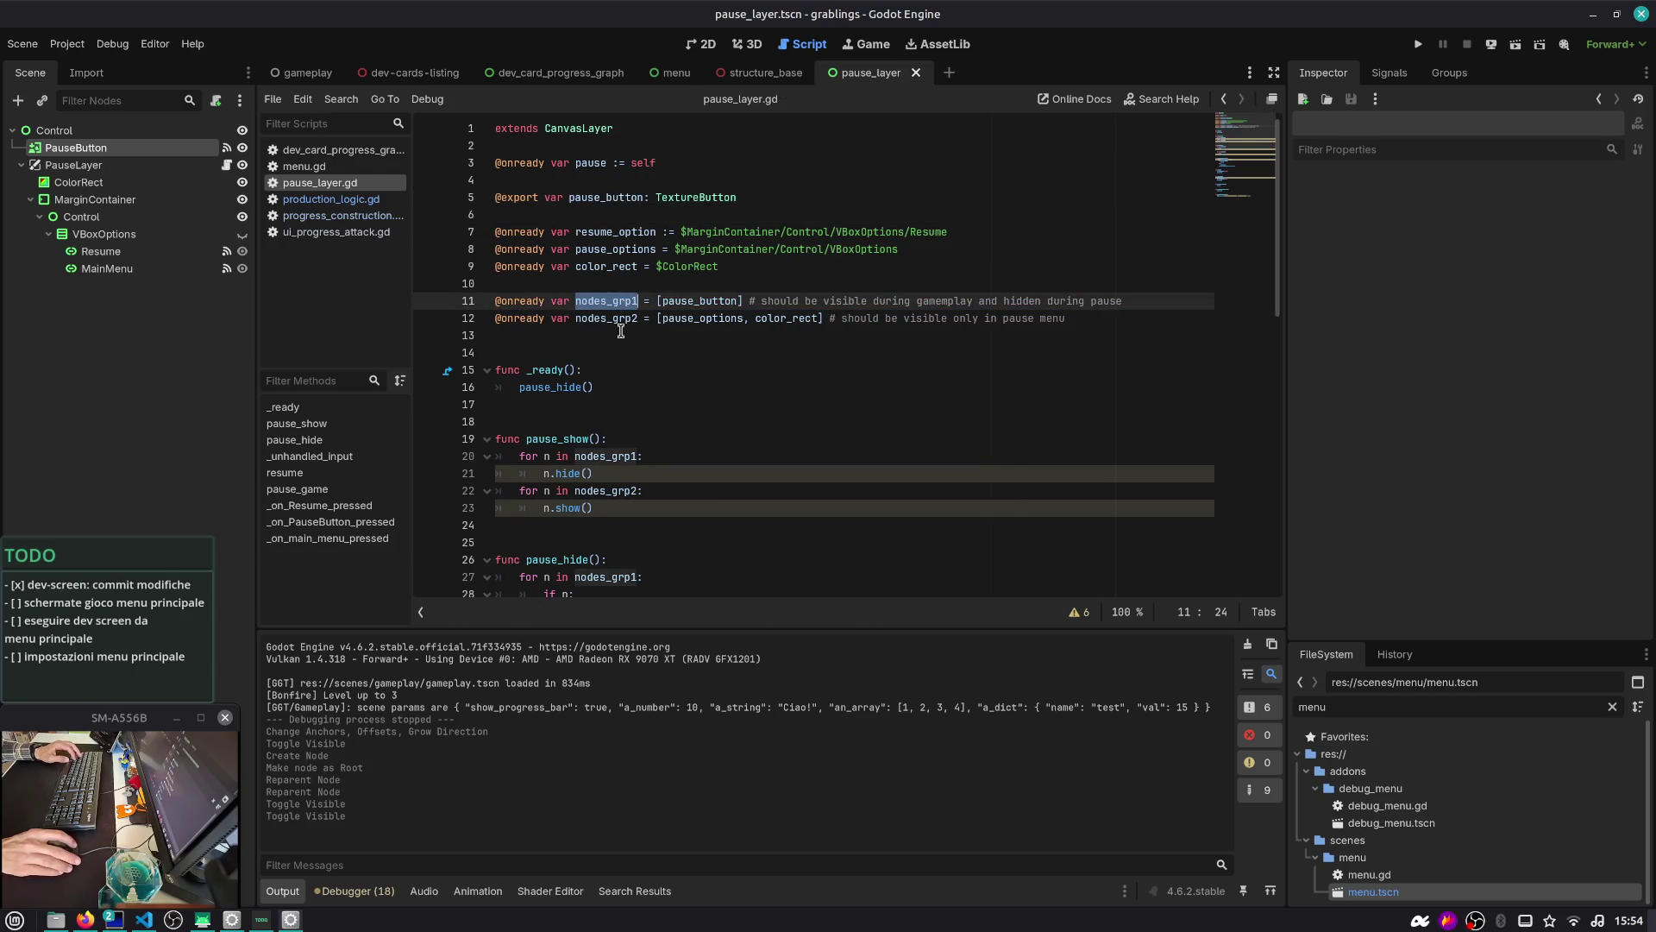
scroll(619, 431, "down", 9)
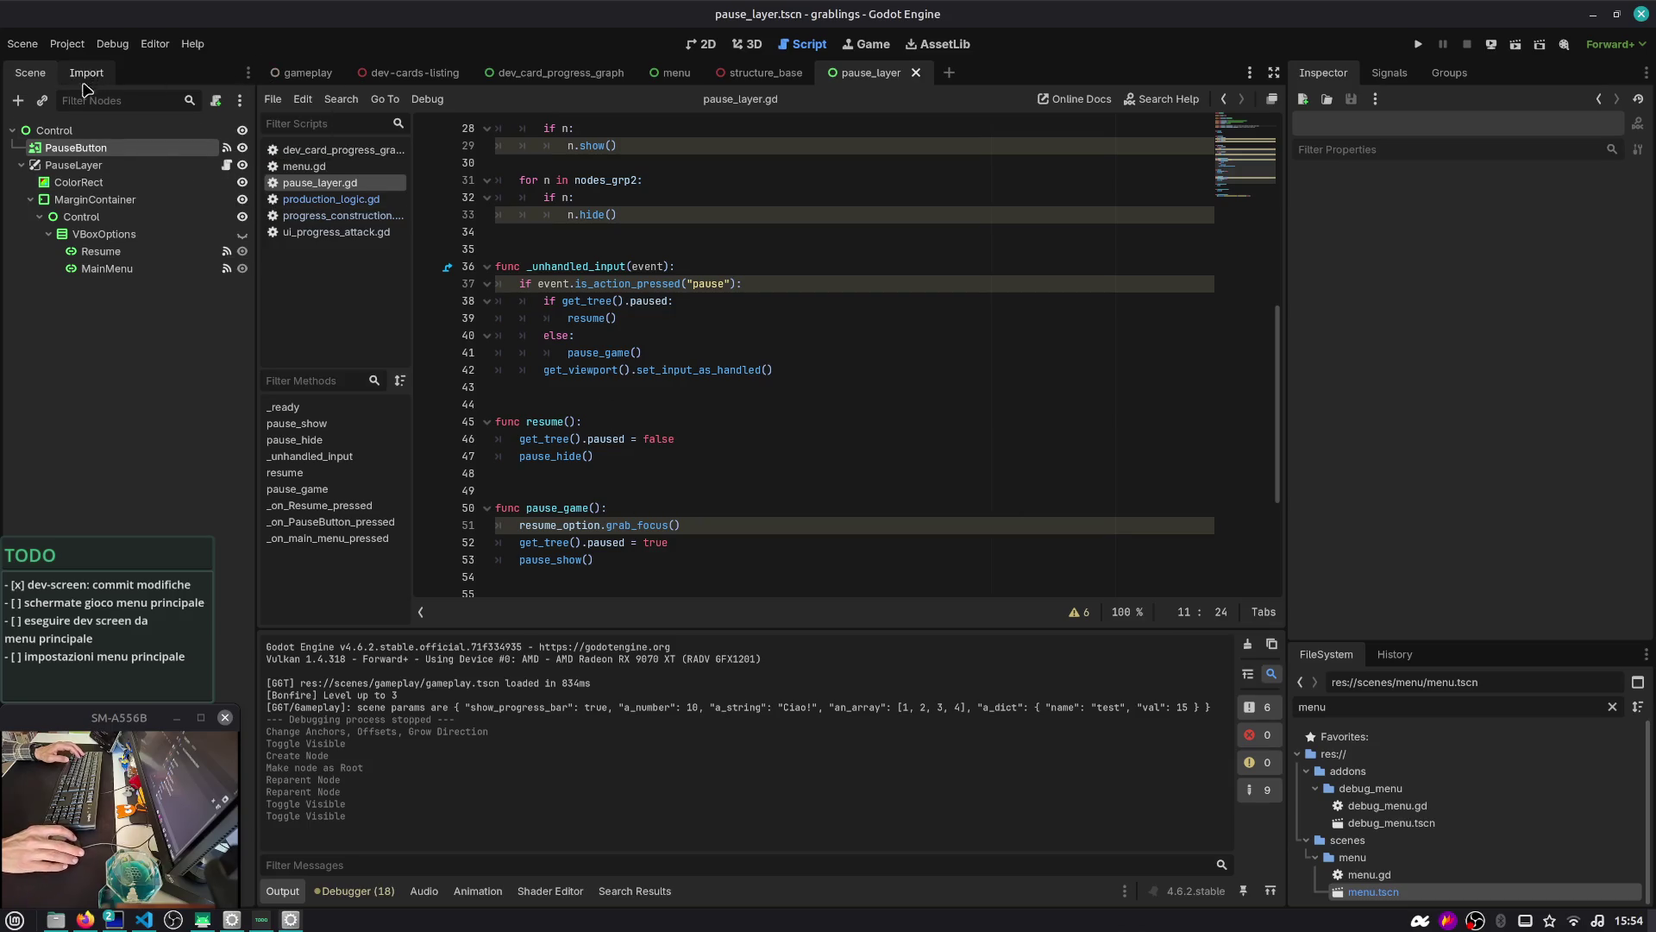
left_click(169, 148)
Run the project, start a match, pause to show the RESUME / MAIN MENU overlay, then stop
left_click(161, 165)
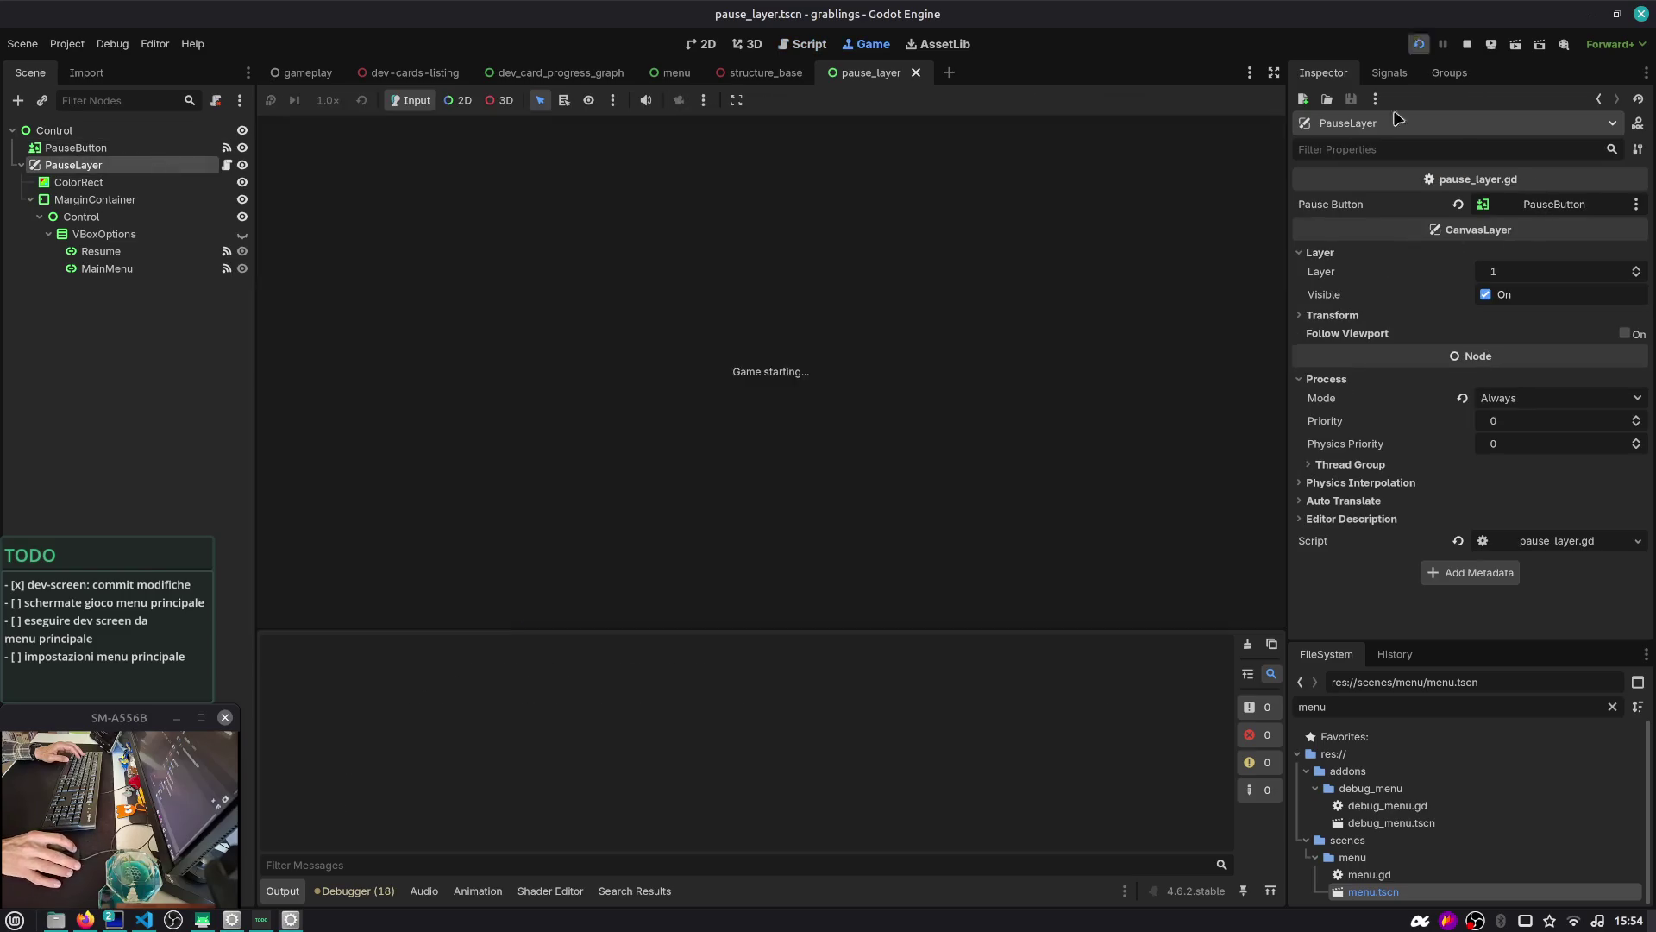
left_click(1418, 44)
left_click(799, 362)
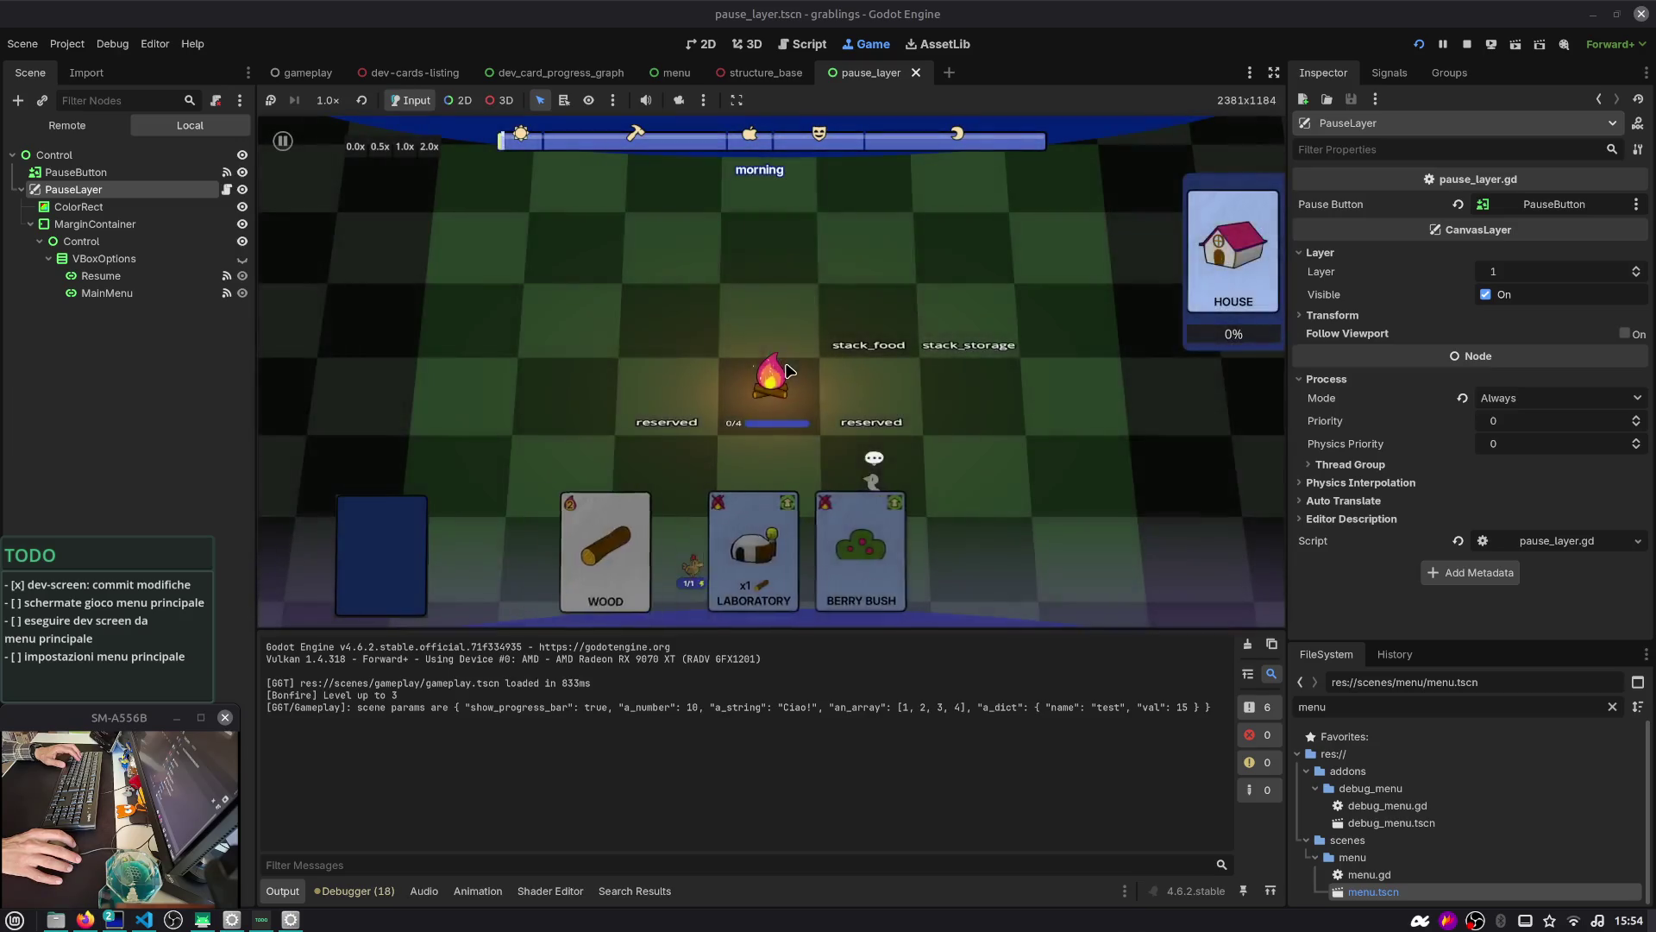
left_click(293, 153)
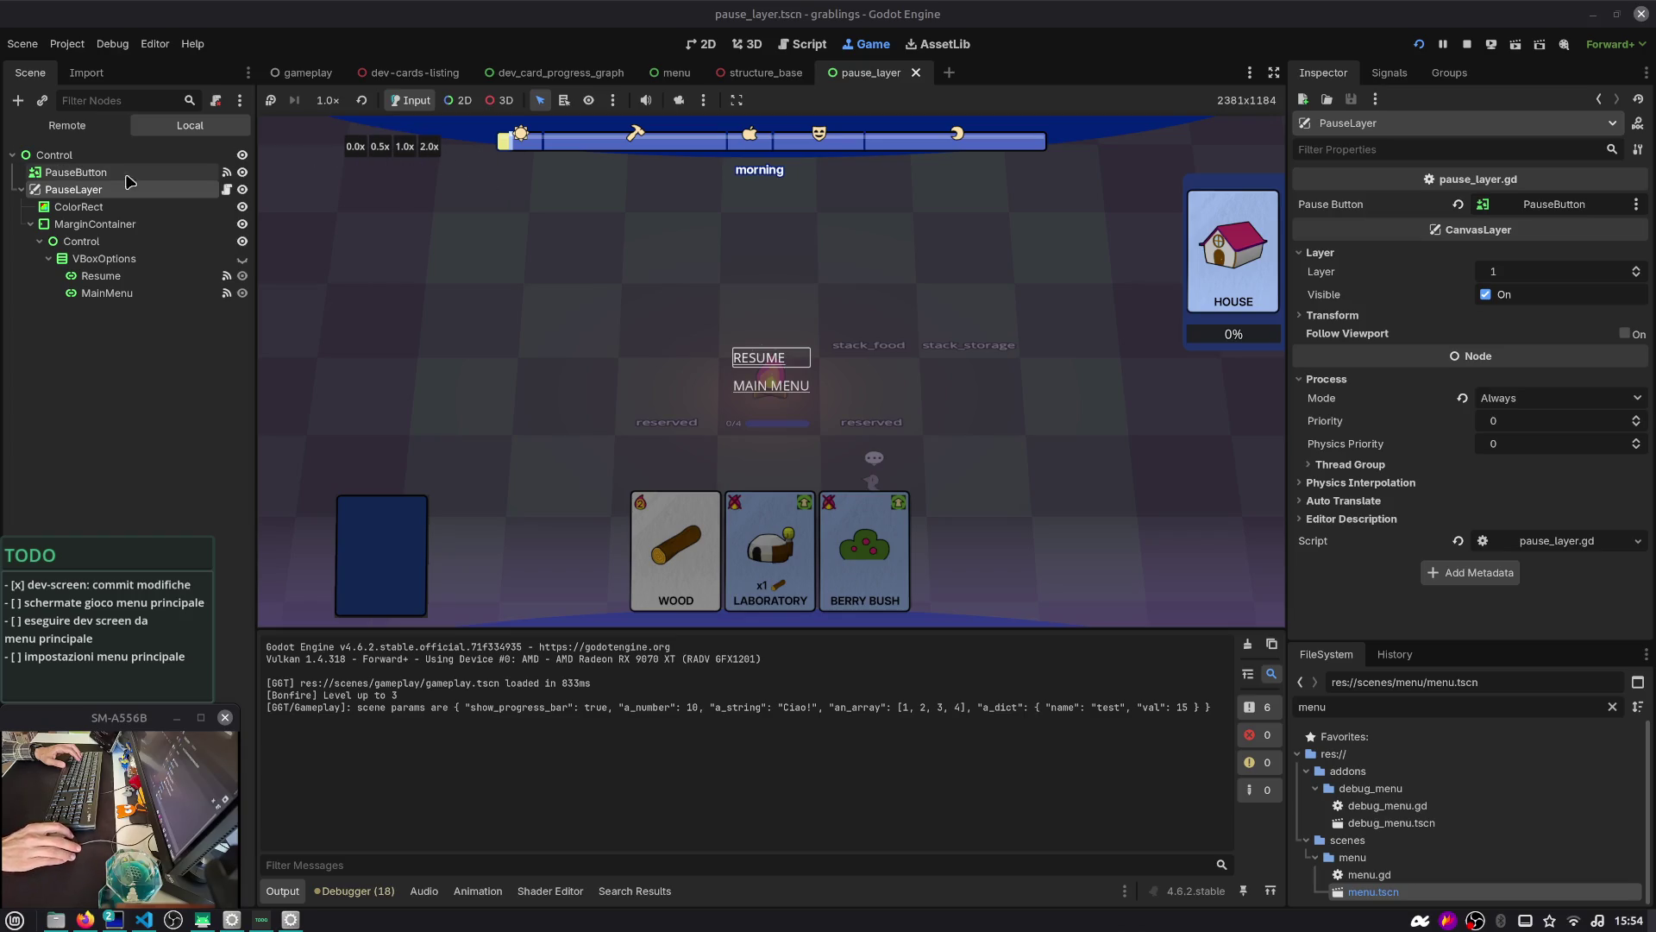
left_click(1467, 50)
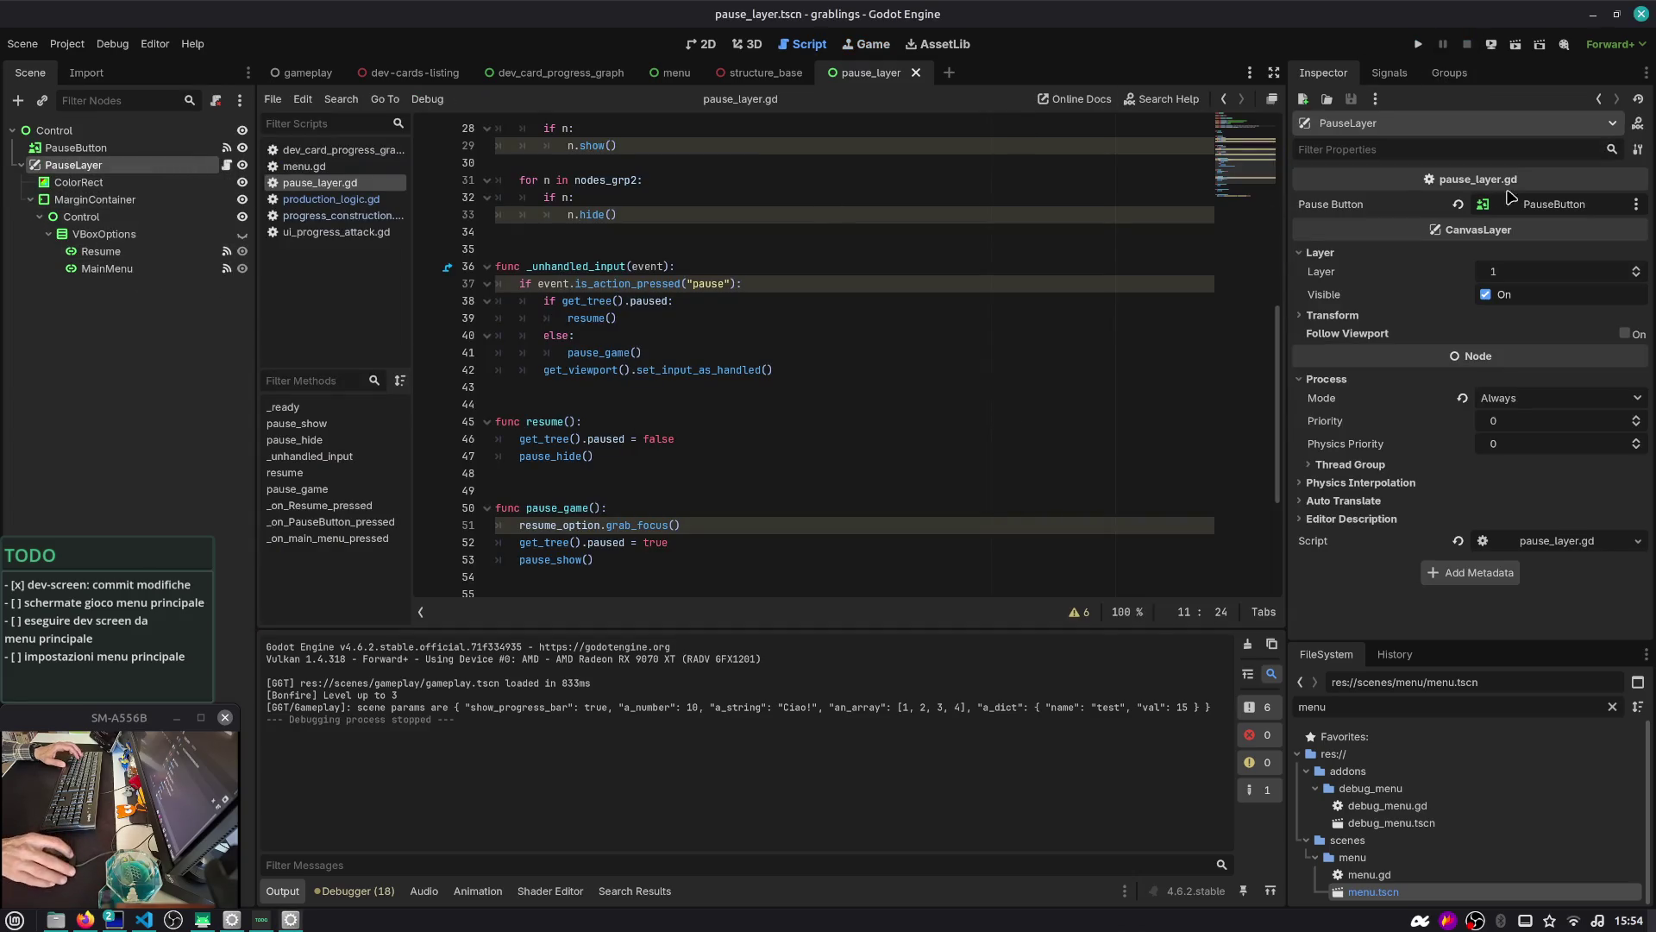
Set PauseLayer's Layer to 127, save, and run the project with F5
mouse_move(1509, 272)
left_mouse_down()
mouse_move(1596, 272)
mouse_move(1501, 273)
left_mouse_up()
type("27")
key("ctrl+s")
key("F5")
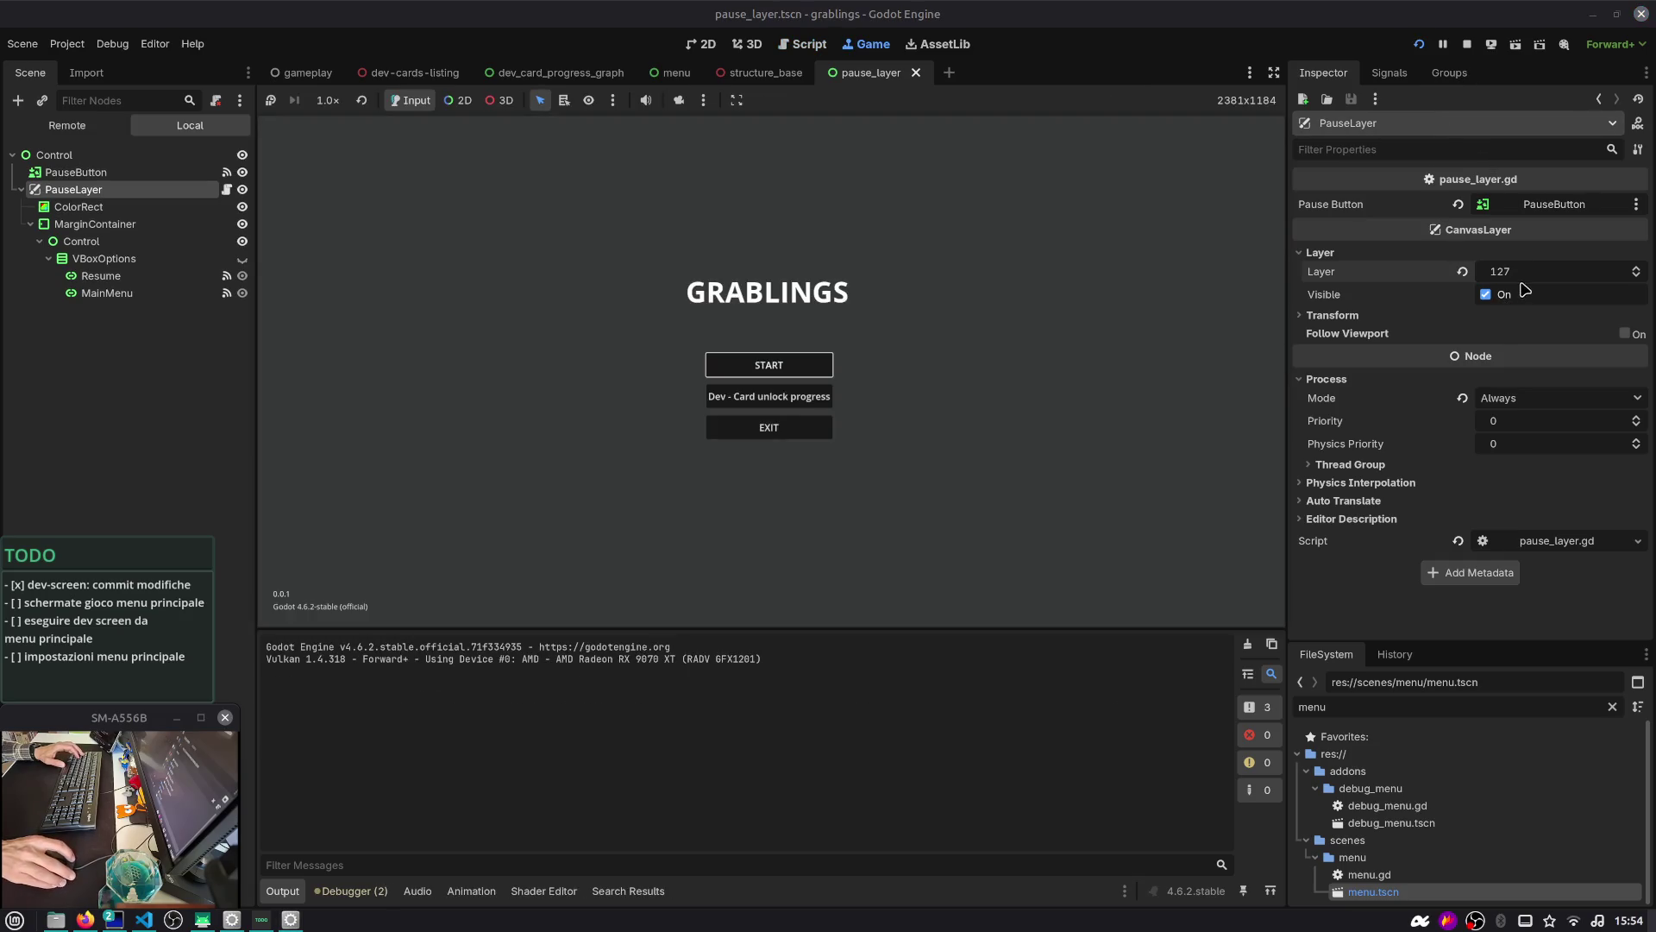
Start a match, return to the main menu from pause, and start a new match
left_click(795, 364)
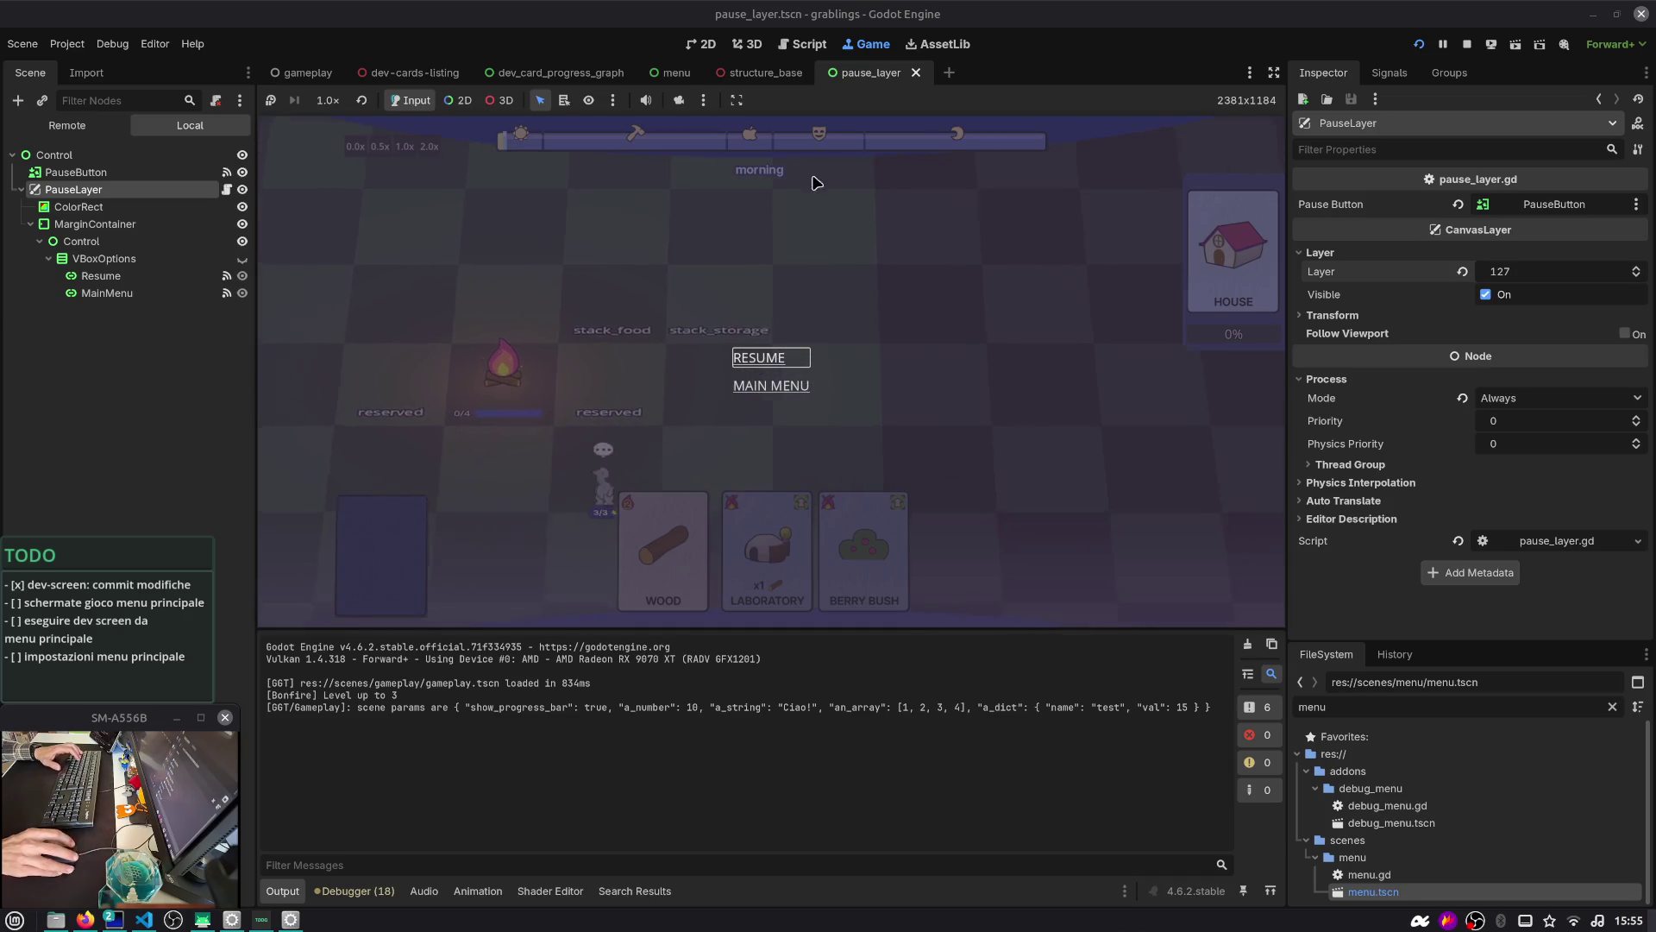
left_click(750, 388)
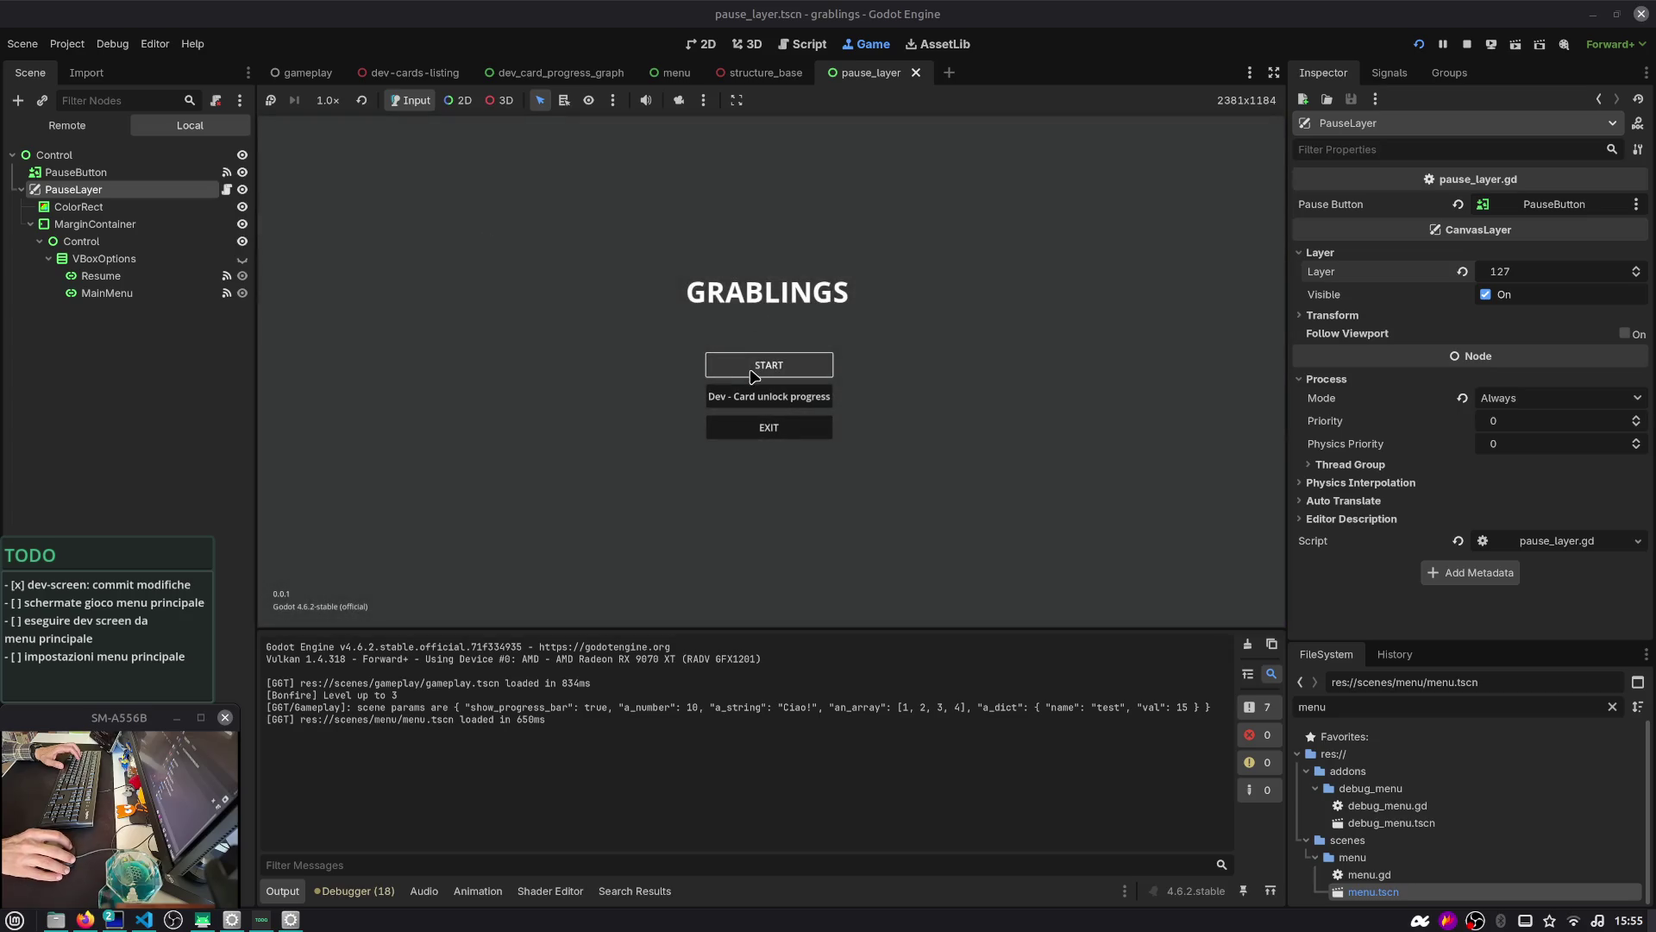
left_click(753, 376)
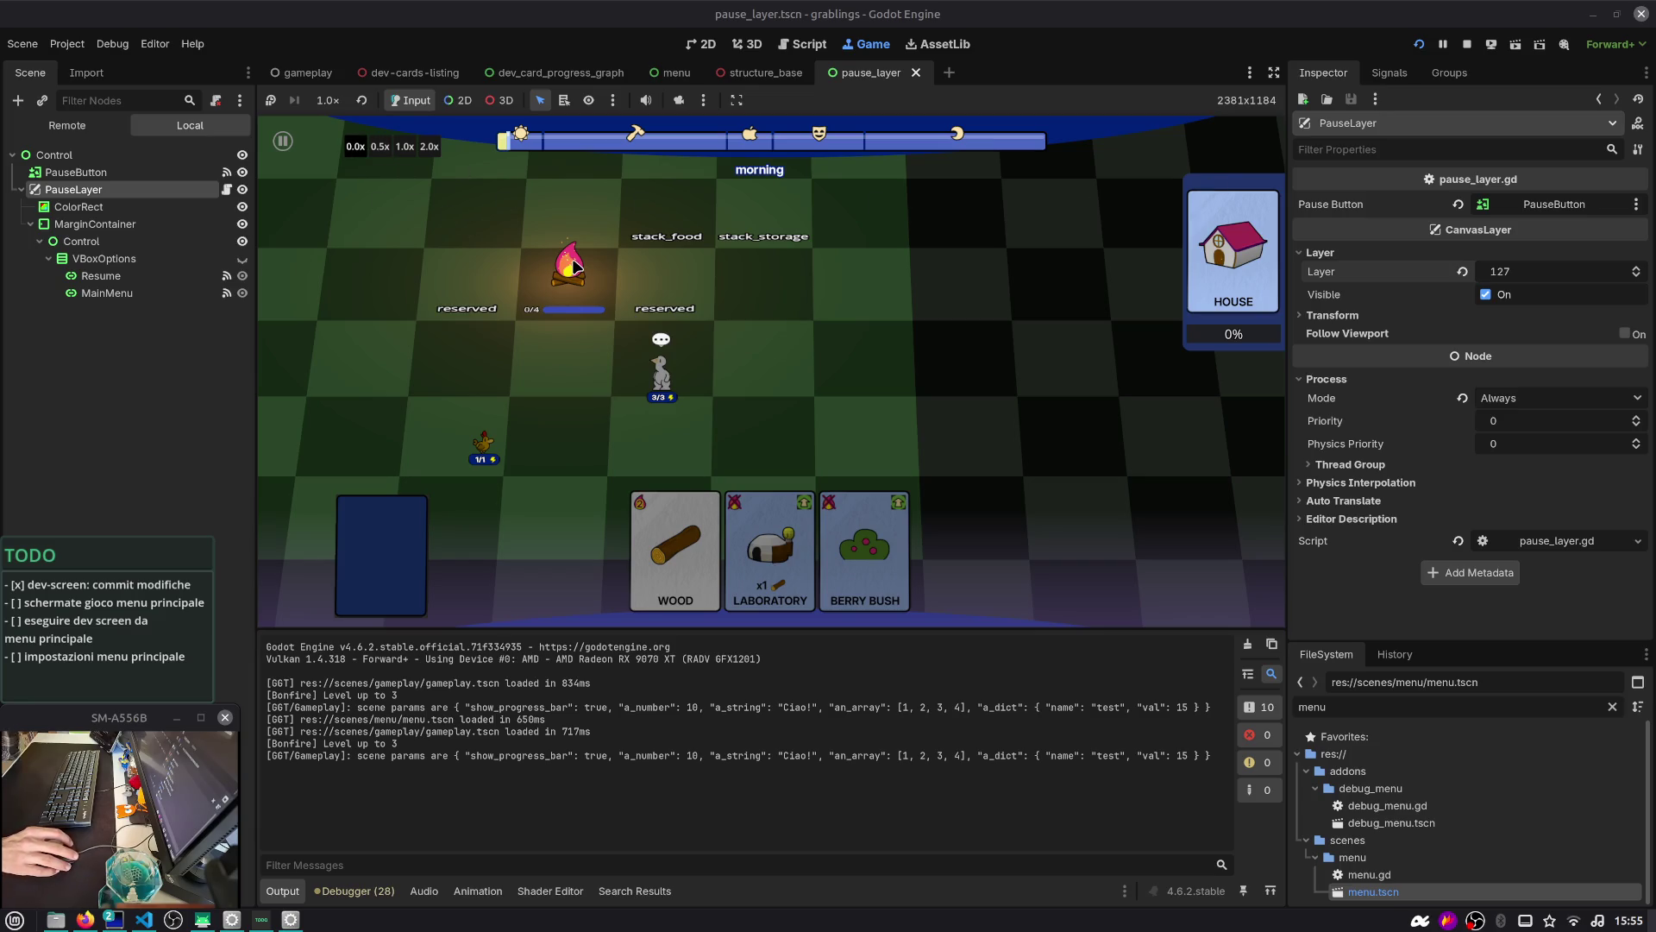
mouse_move(574, 266)
left_mouse_down()
mouse_move(793, 319)
mouse_move(763, 240)
left_mouse_up()
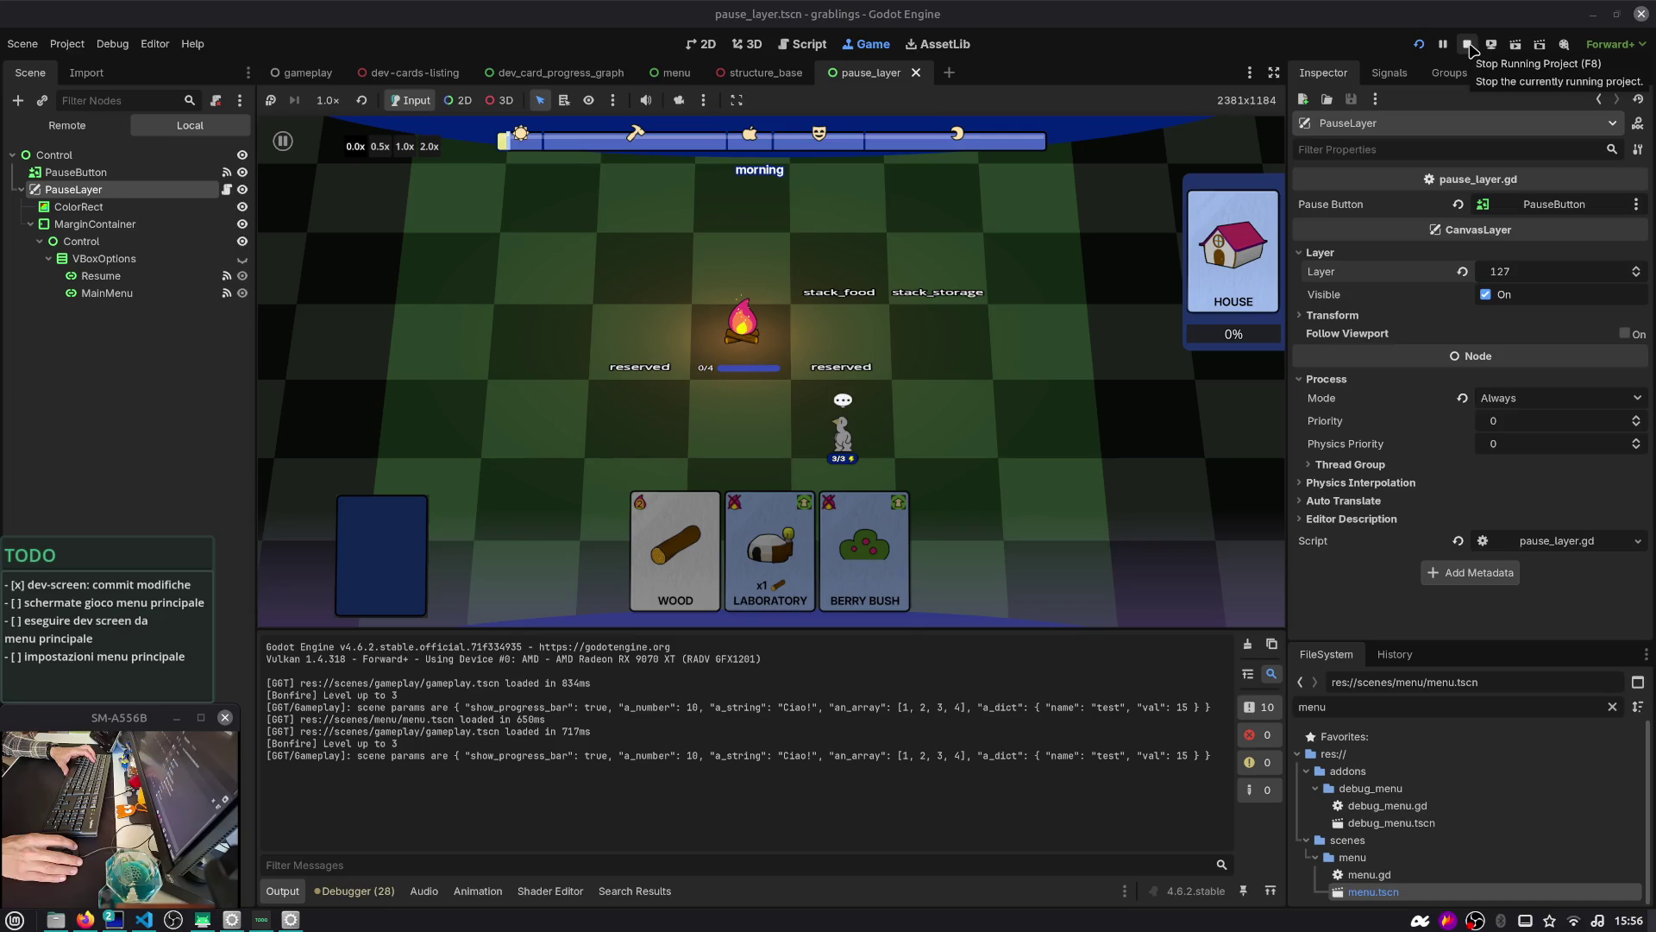
Stop the game, open the gameplay scene, and revert CameraManager's Process Mode to Inherit
left_click(1469, 45)
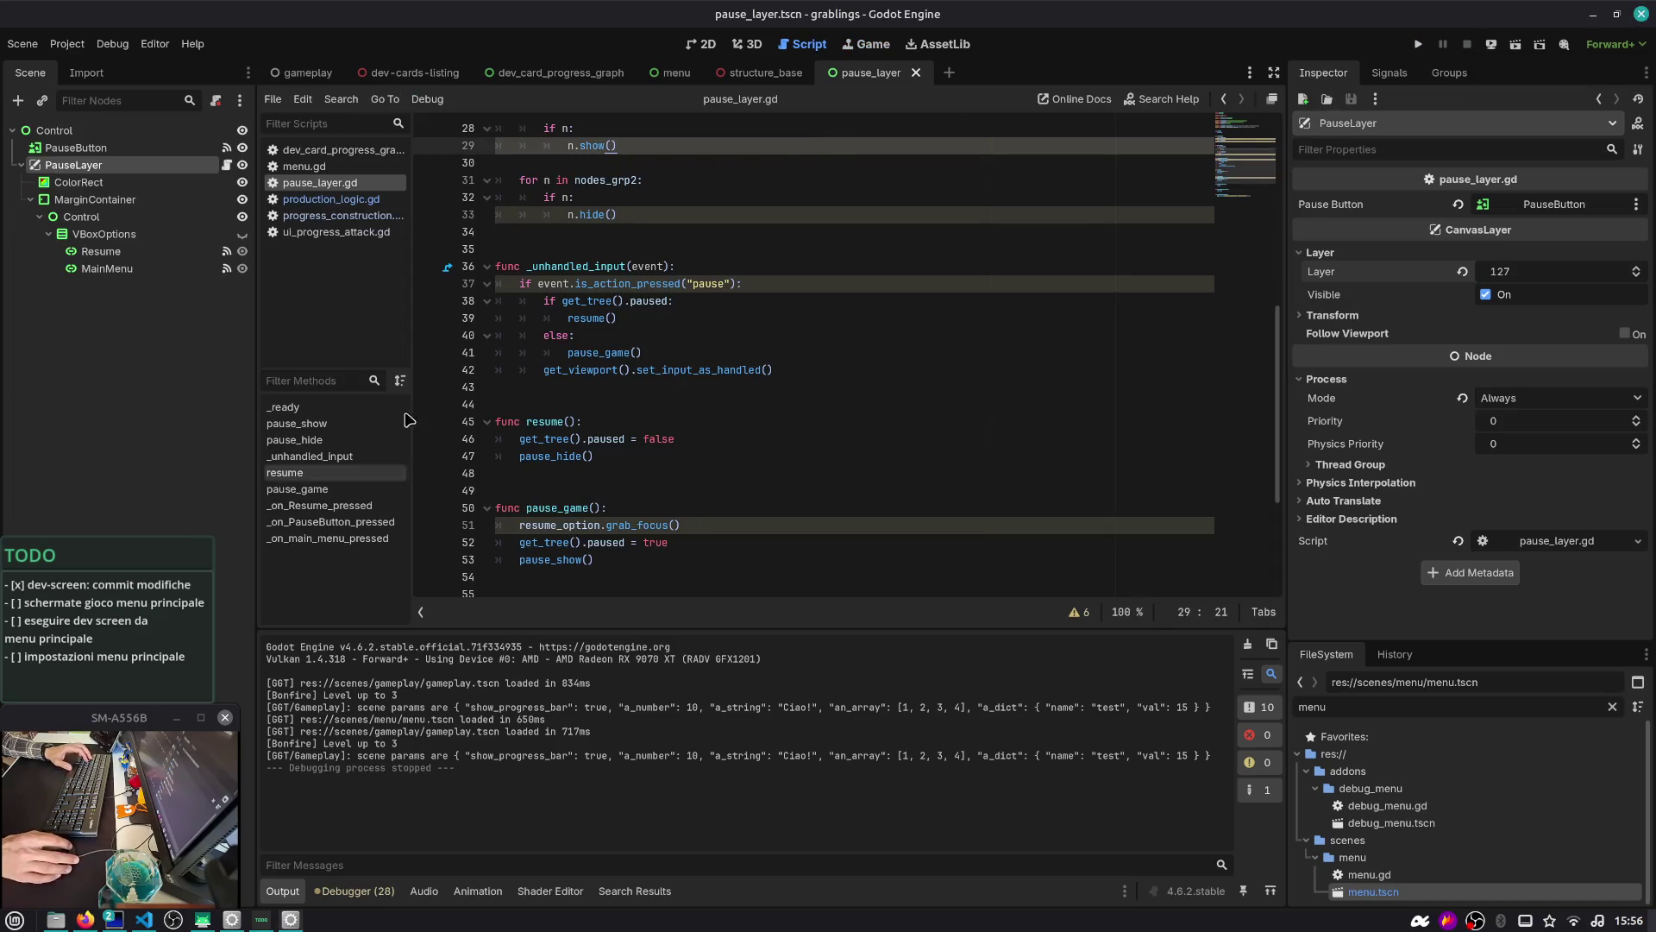
scroll(550, 290, "up", 9)
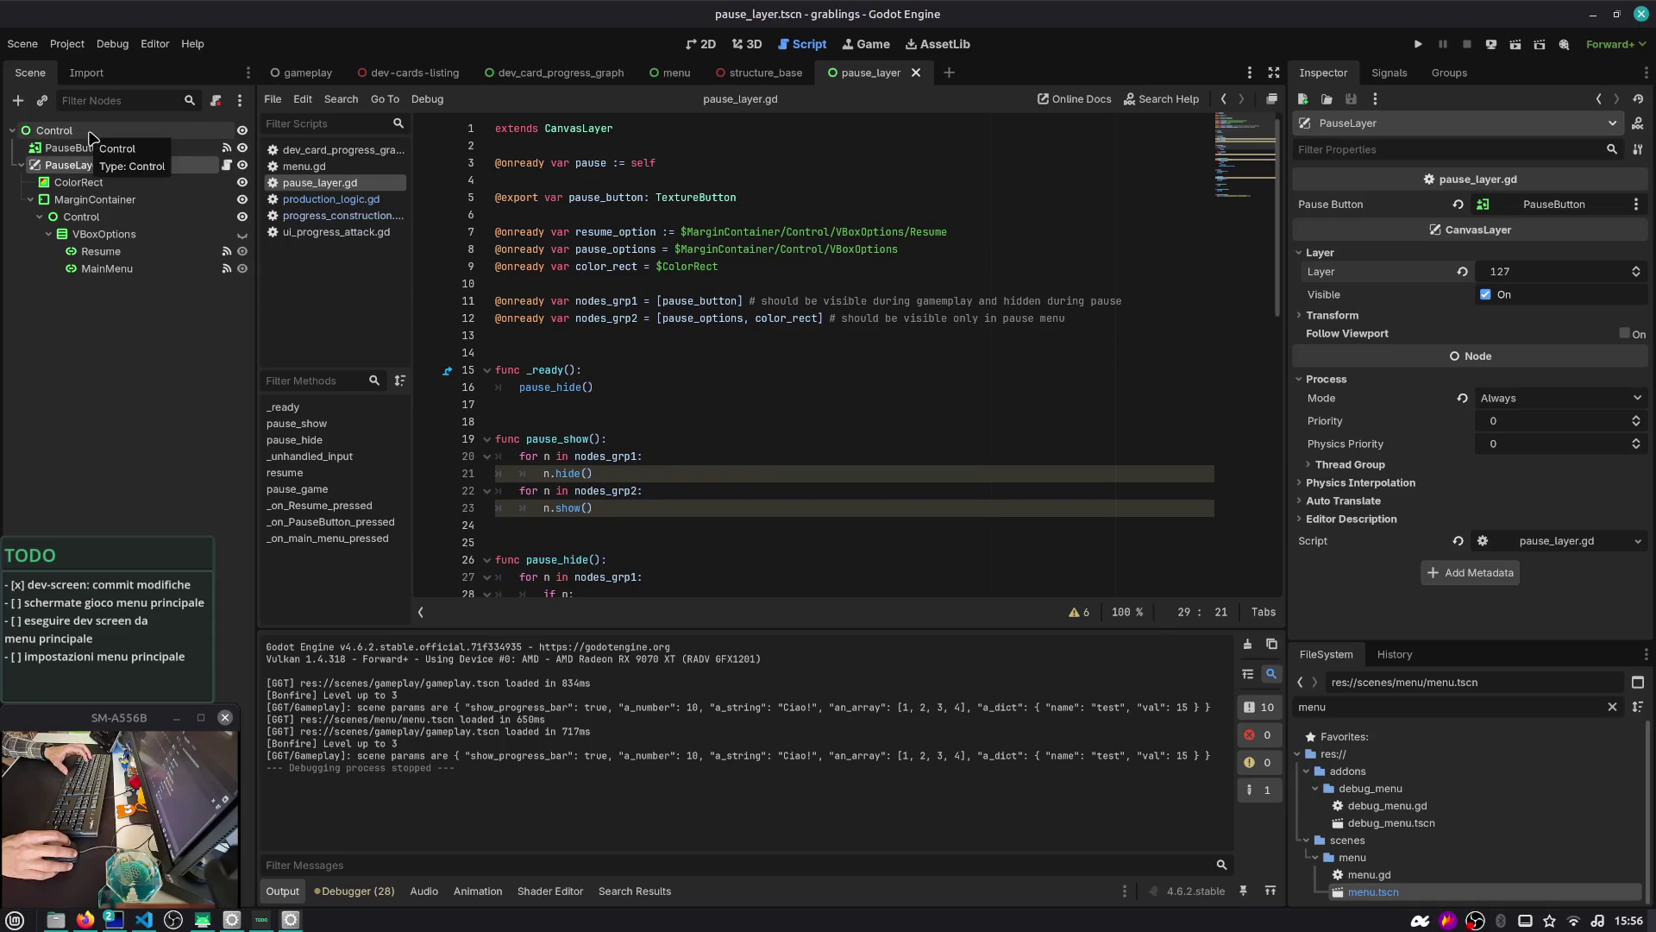
left_click(592, 210)
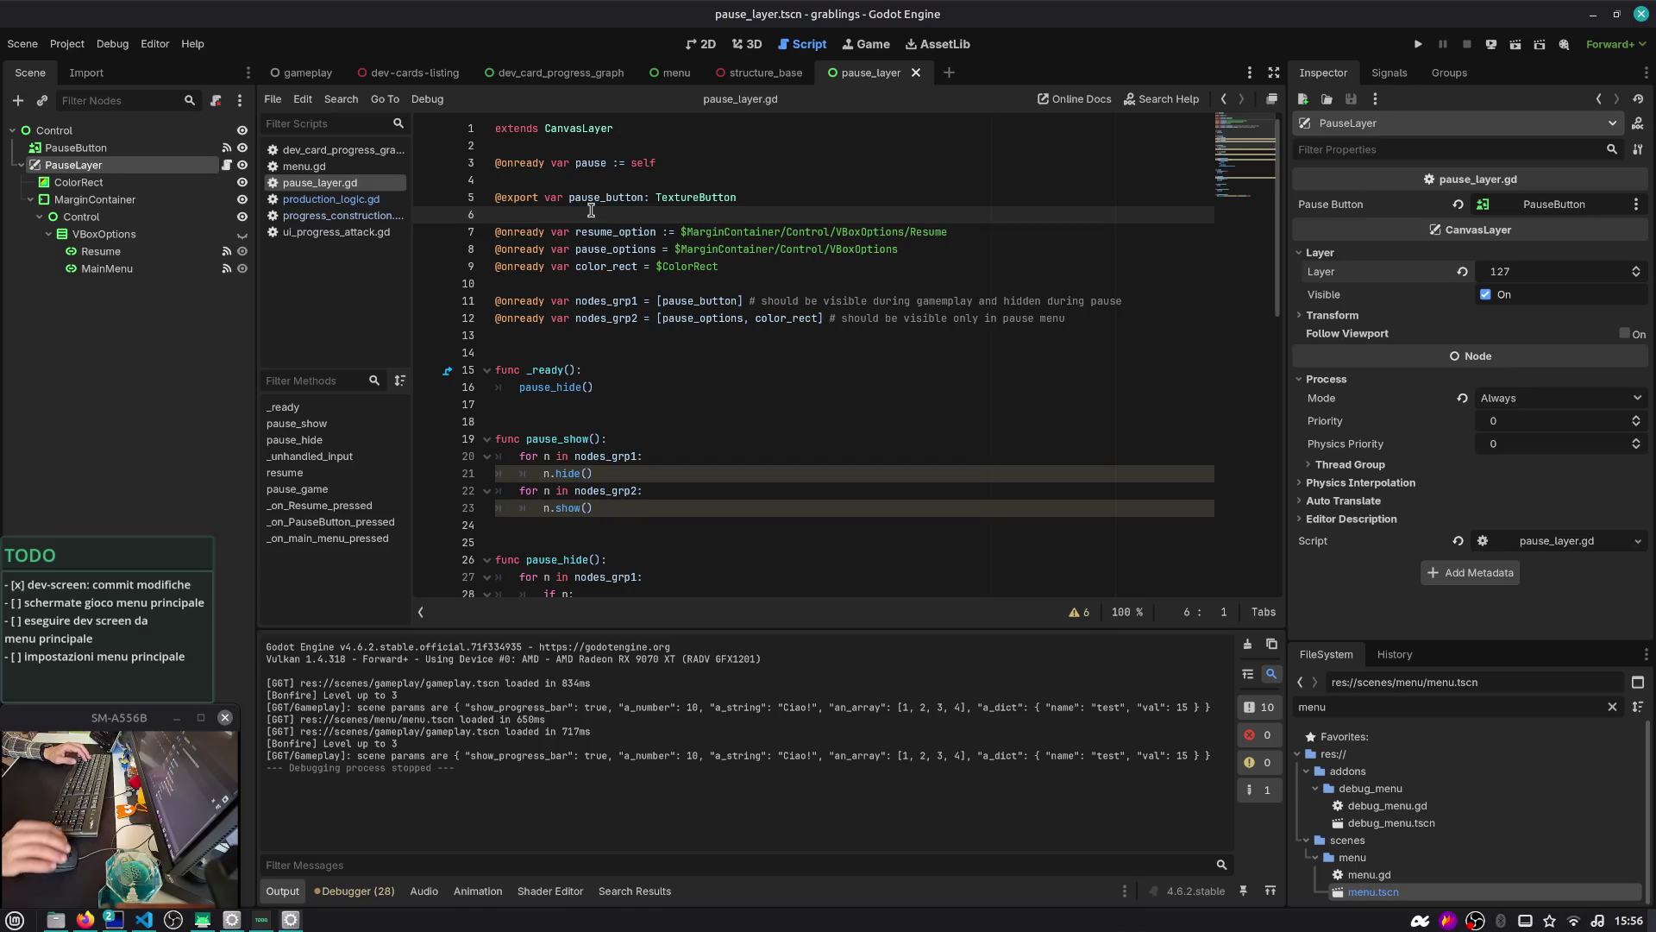
left_click(747, 44)
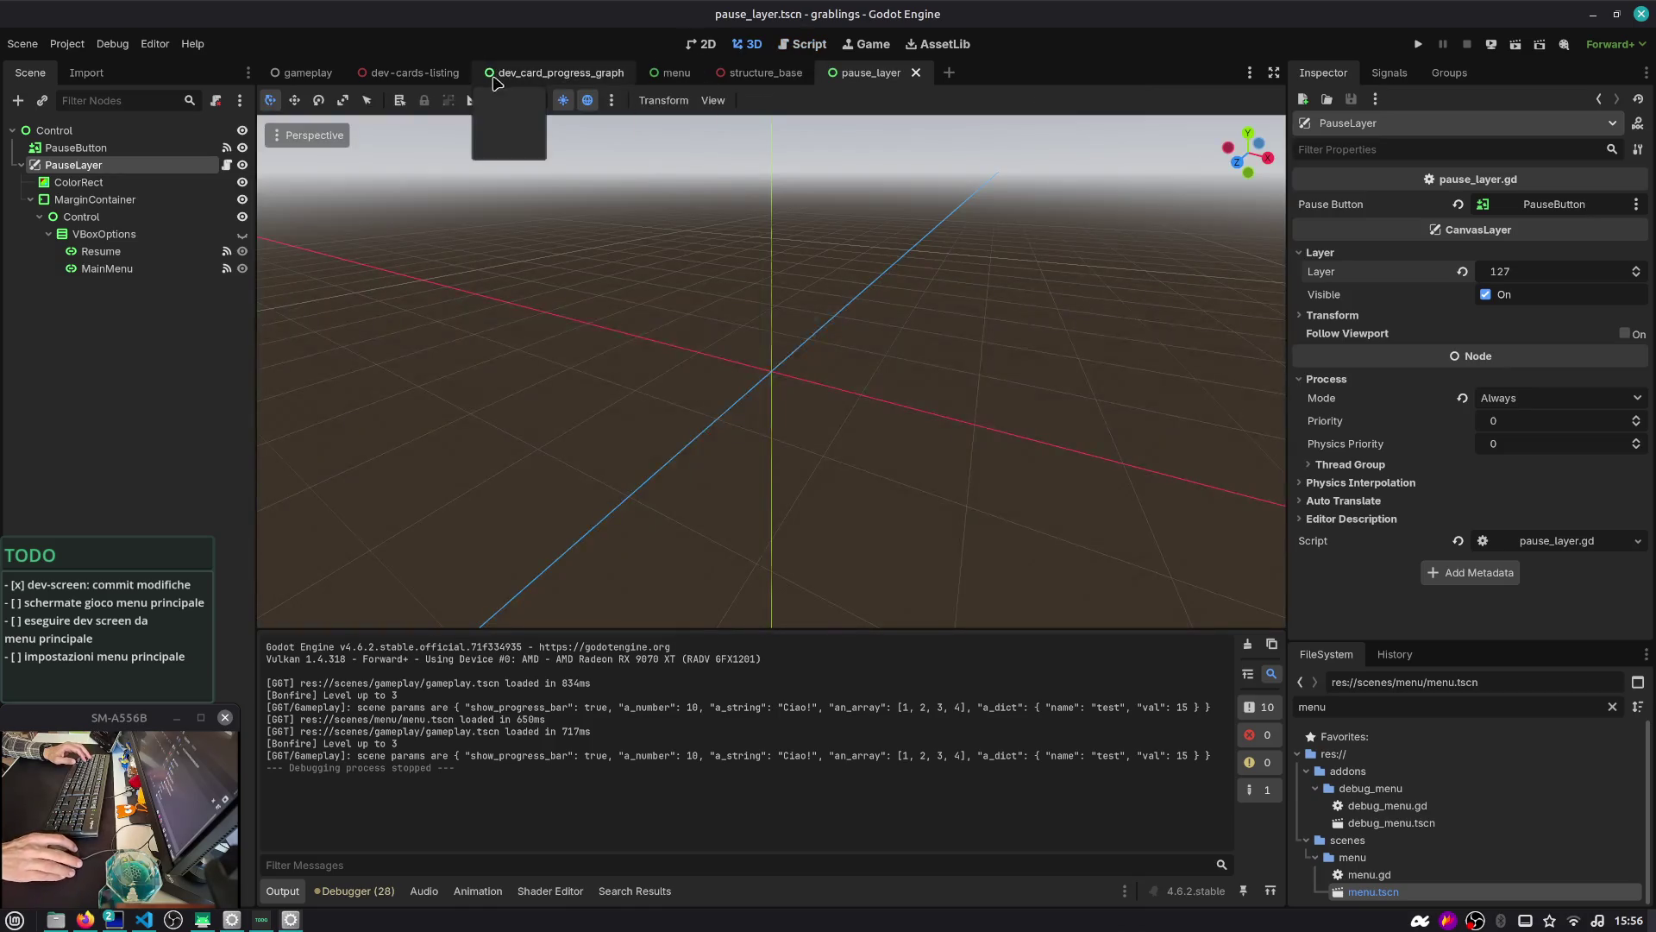
left_click(302, 72)
left_click(22, 269)
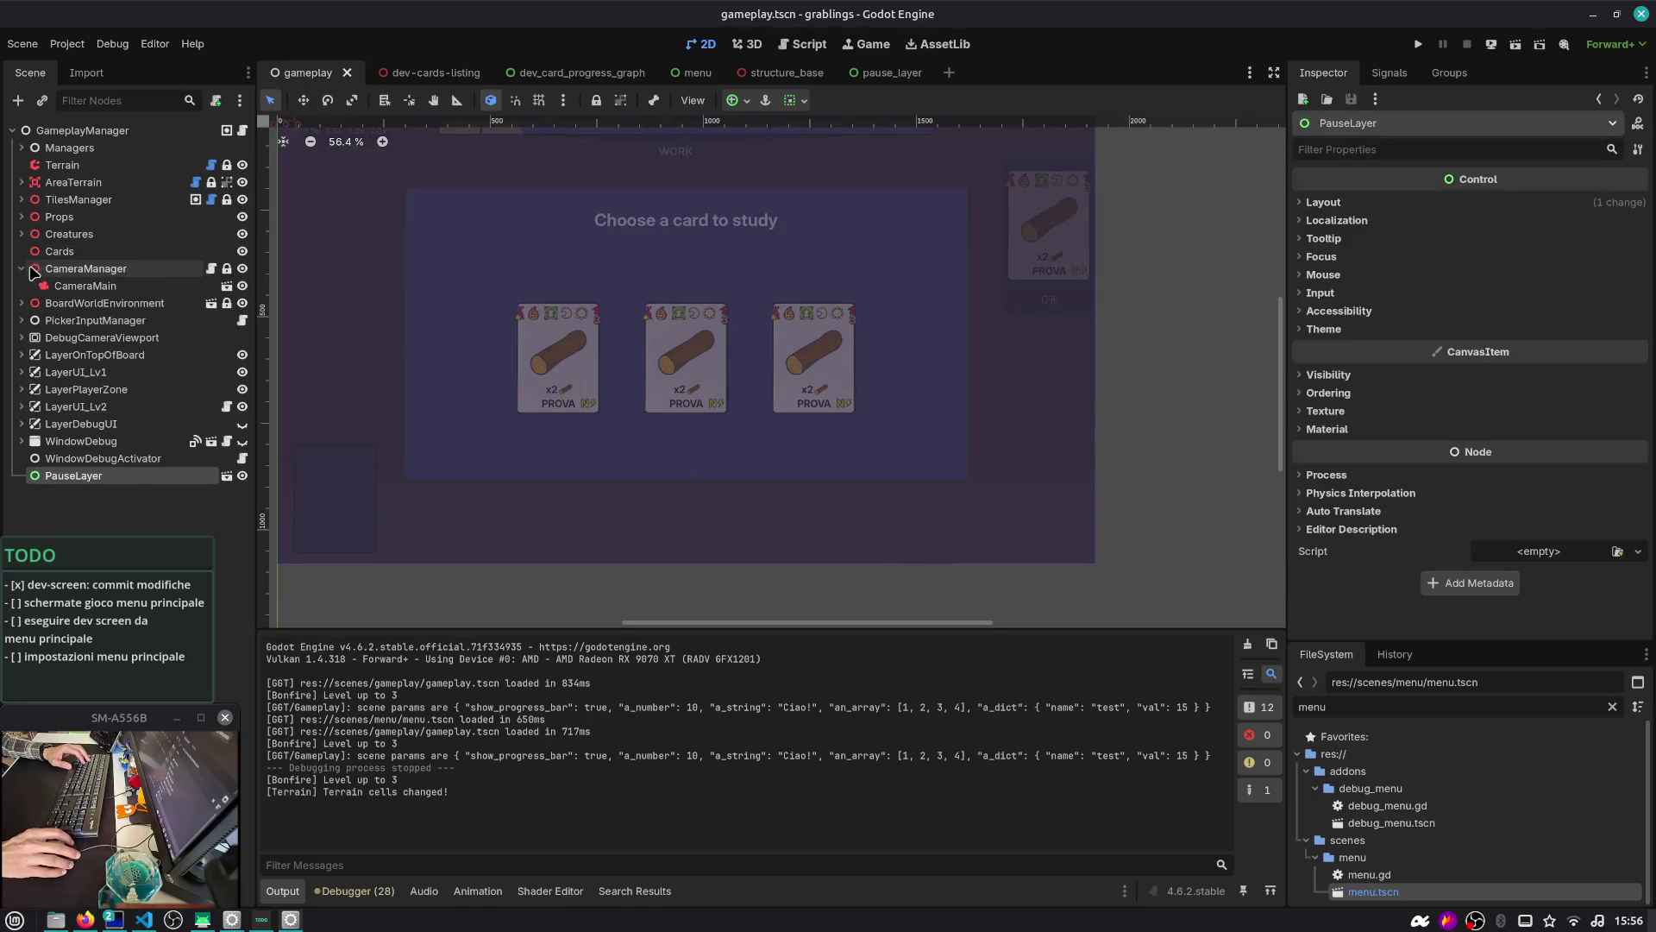
left_click(51, 268)
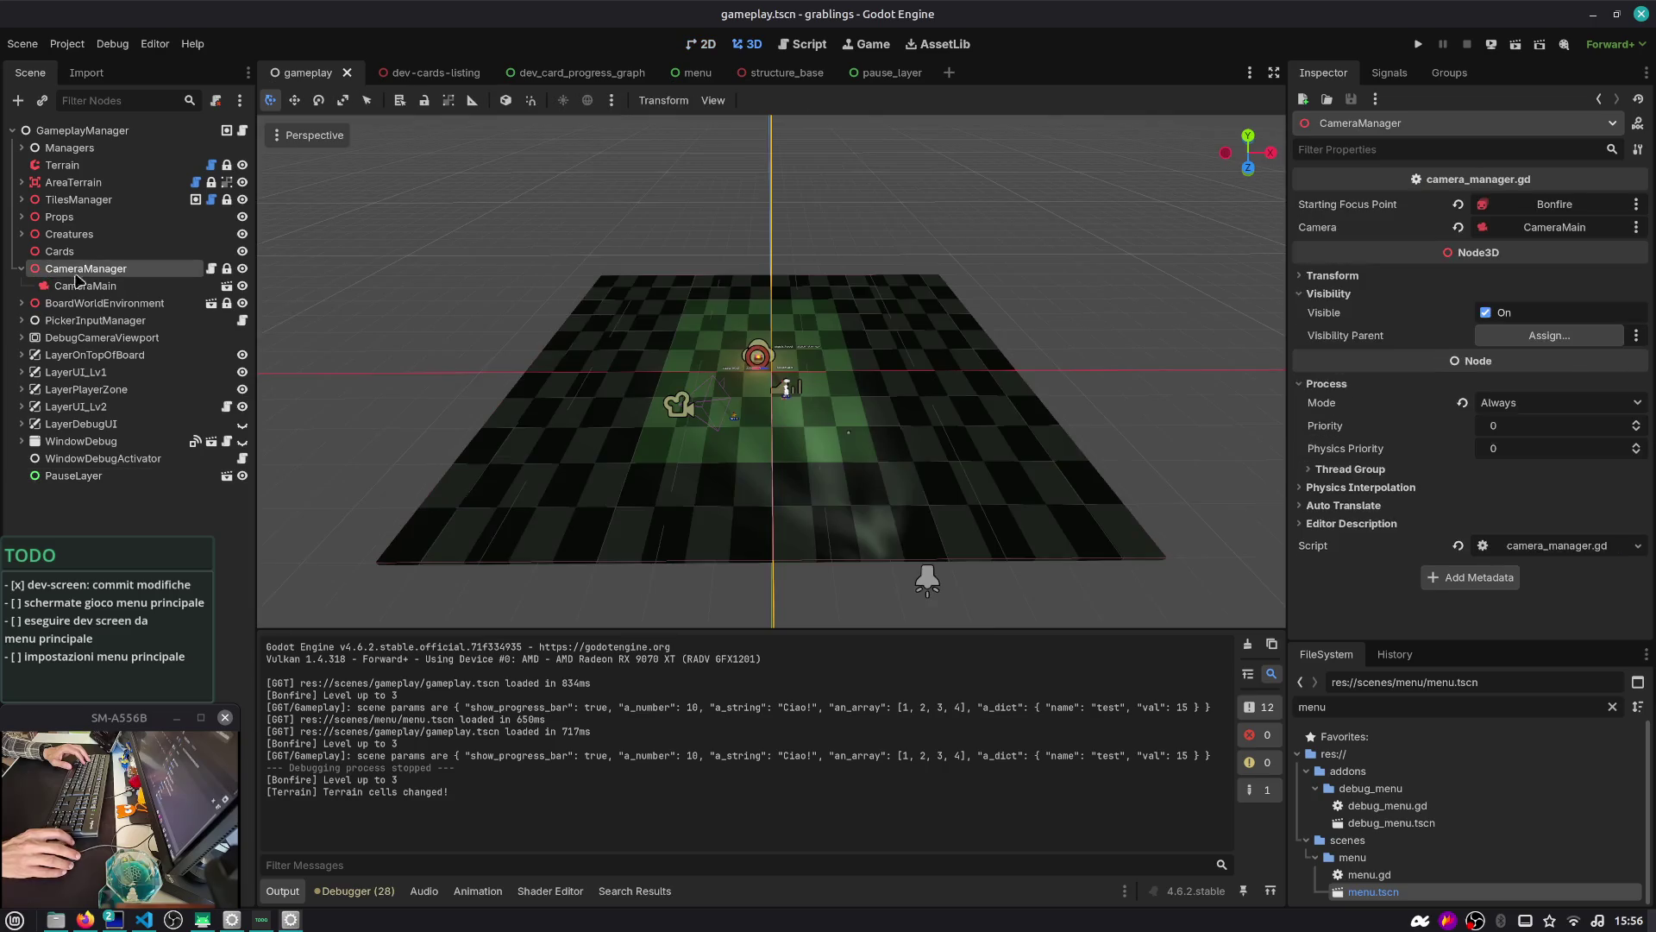
left_click(1464, 403)
Run the project, start a match, then stop the game
left_click(1418, 44)
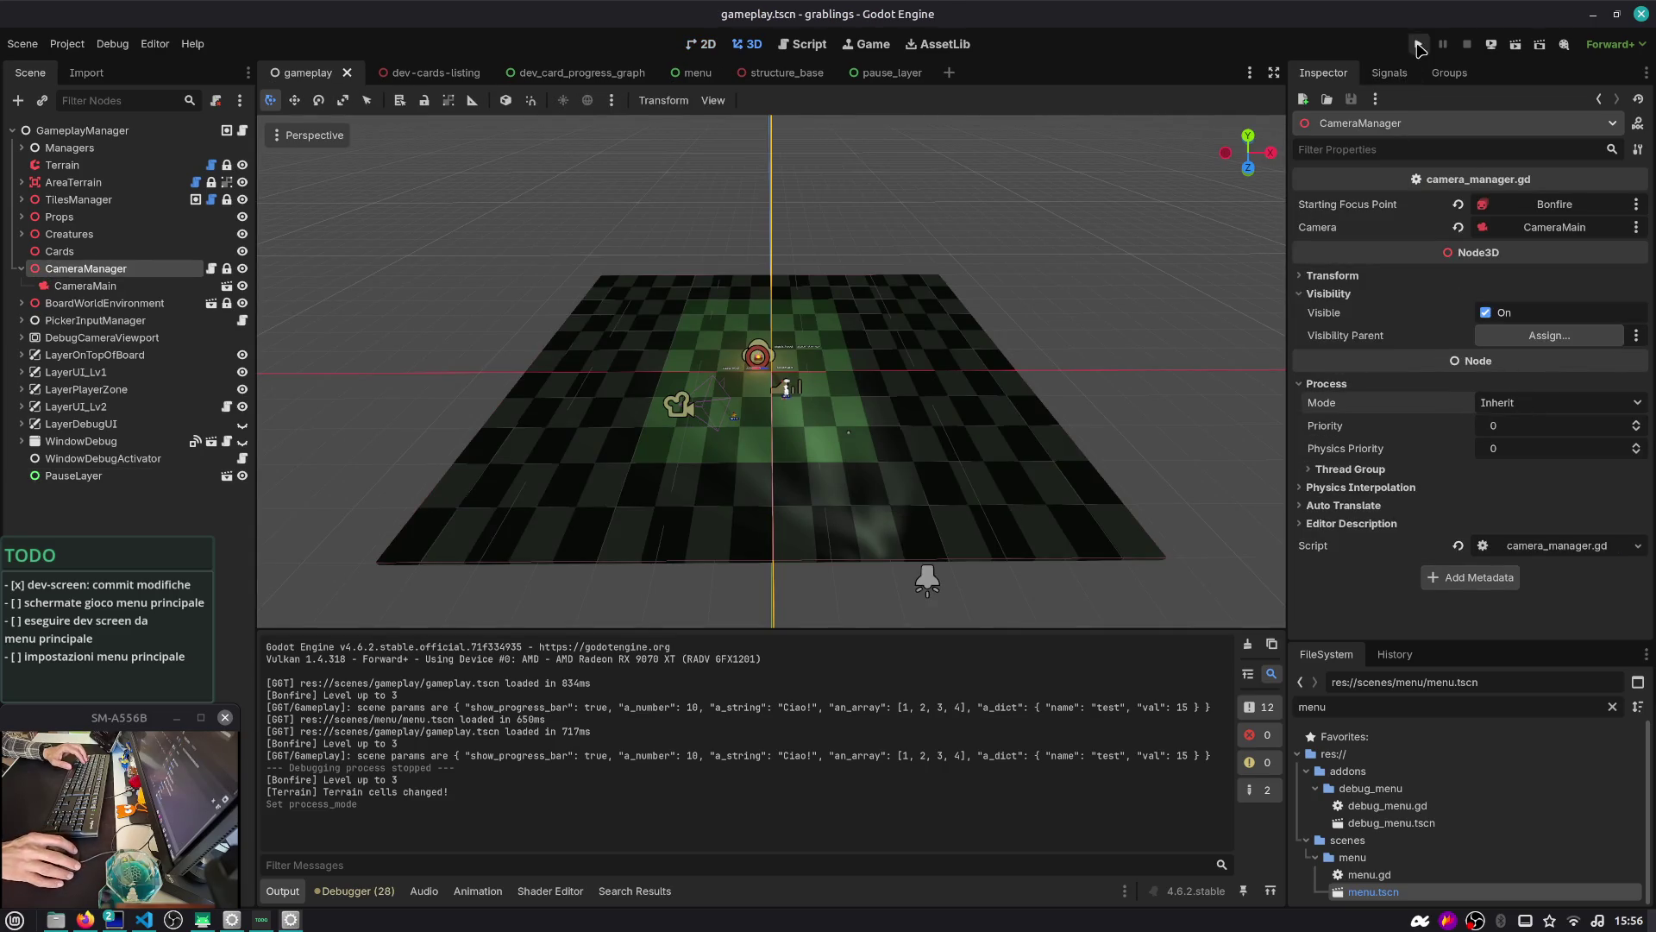
left_click(767, 364)
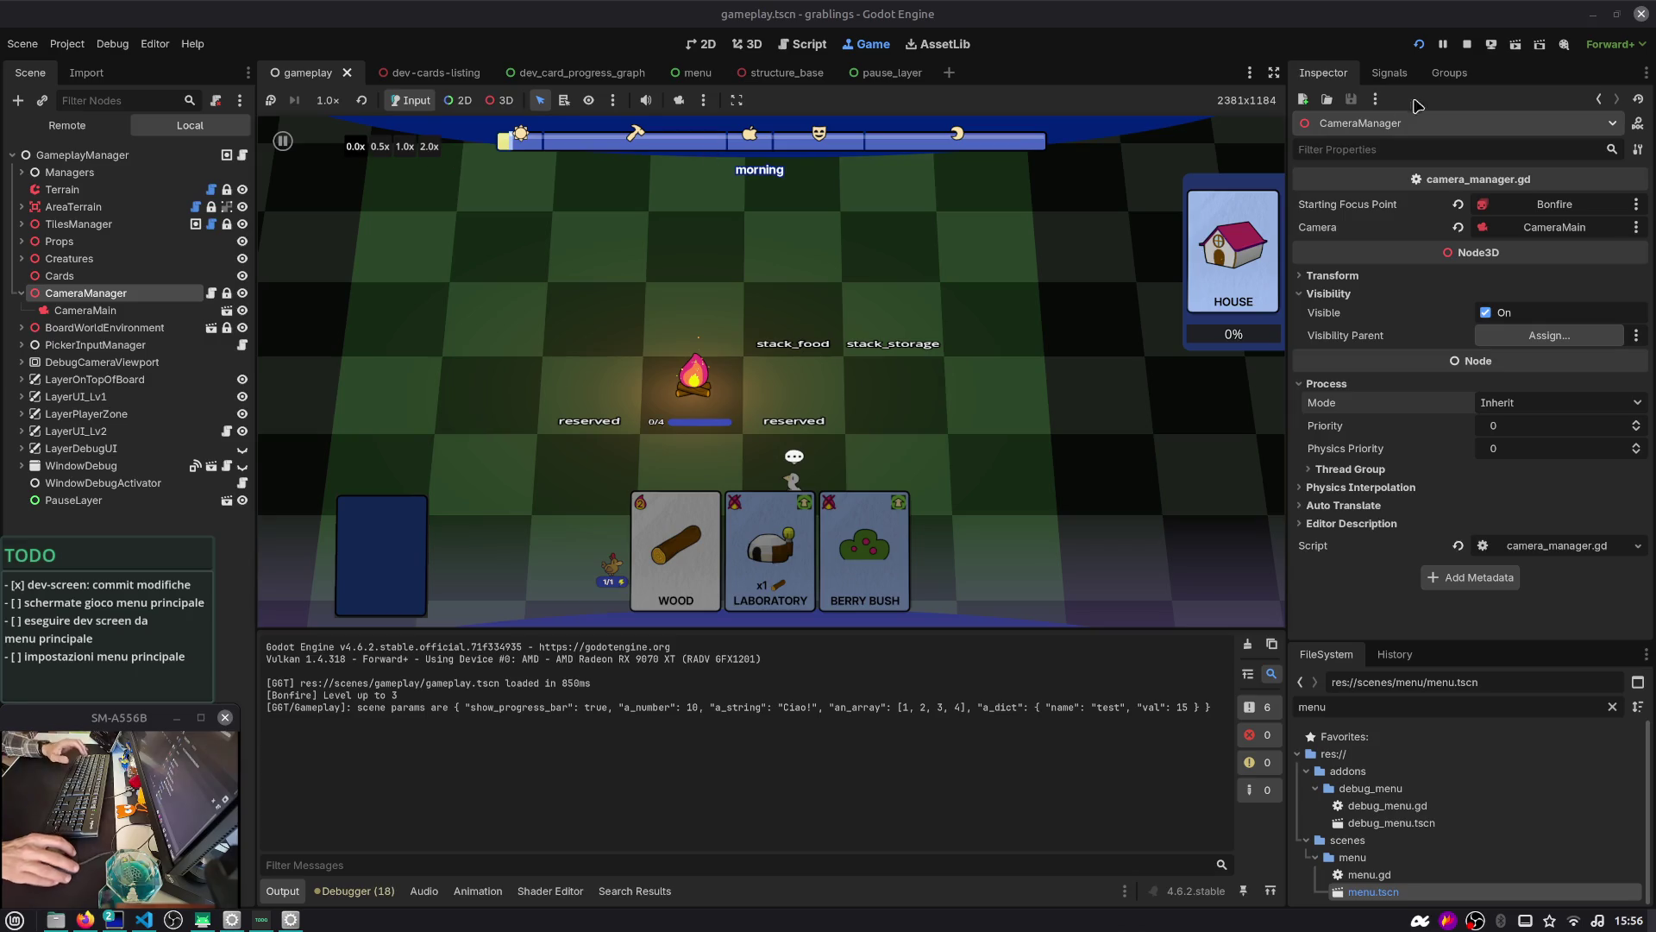
left_click(1467, 45)
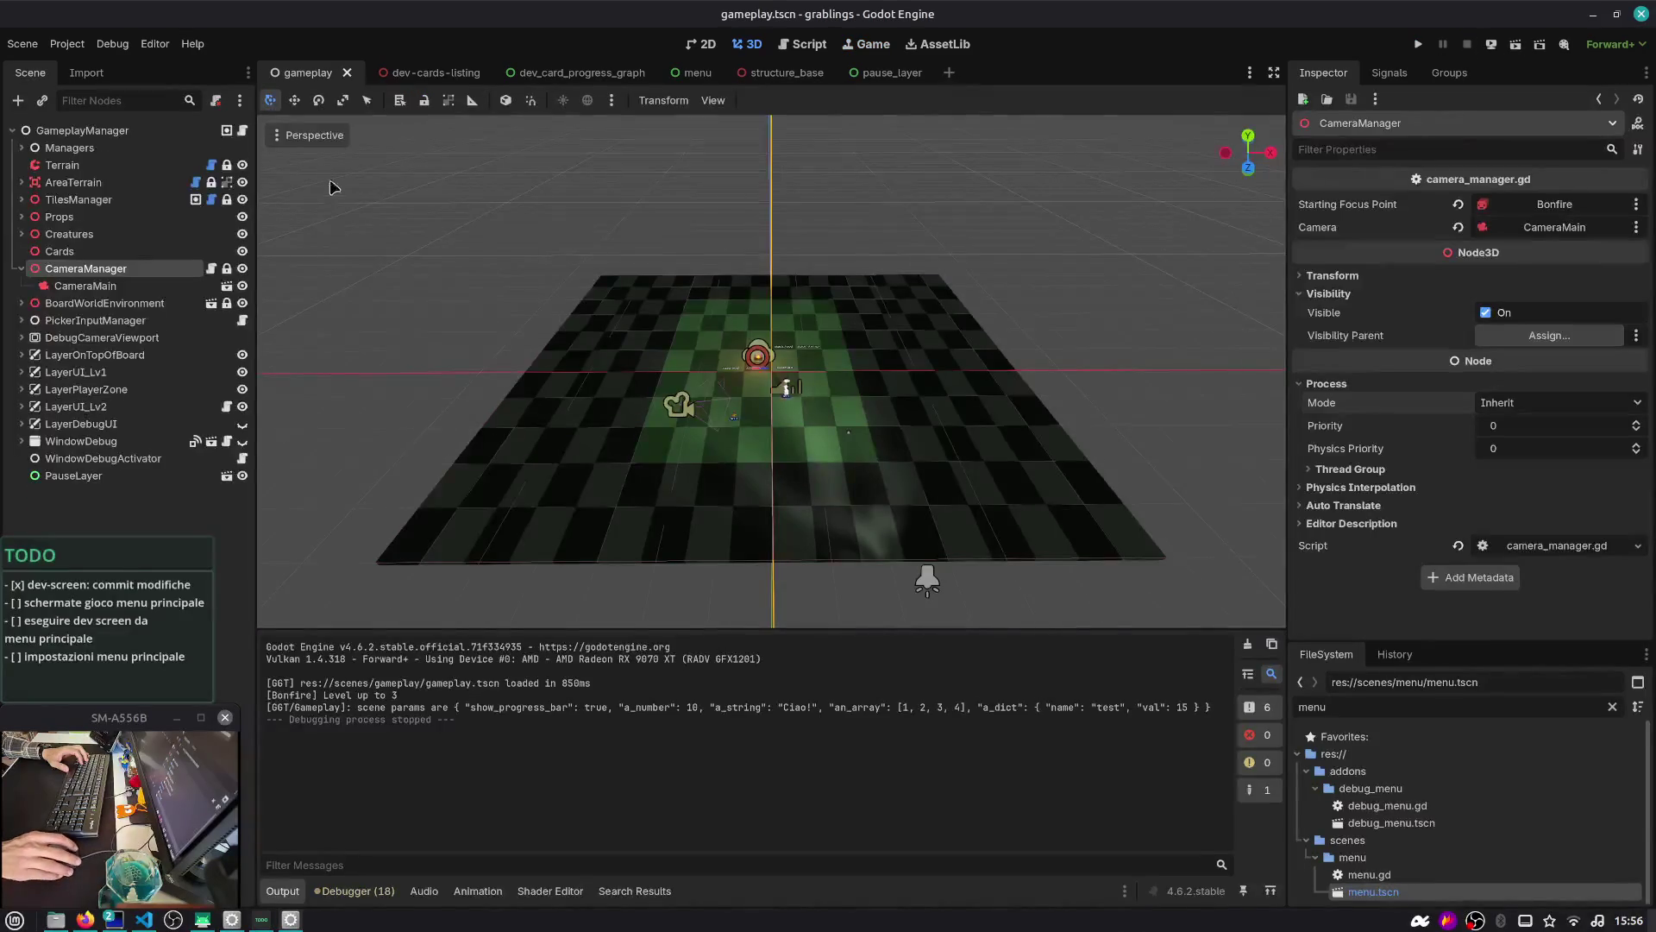
Open ui.tscn, select the 0.0x stop button, and open its pressed handler in time_controls.gd
left_click(20, 270)
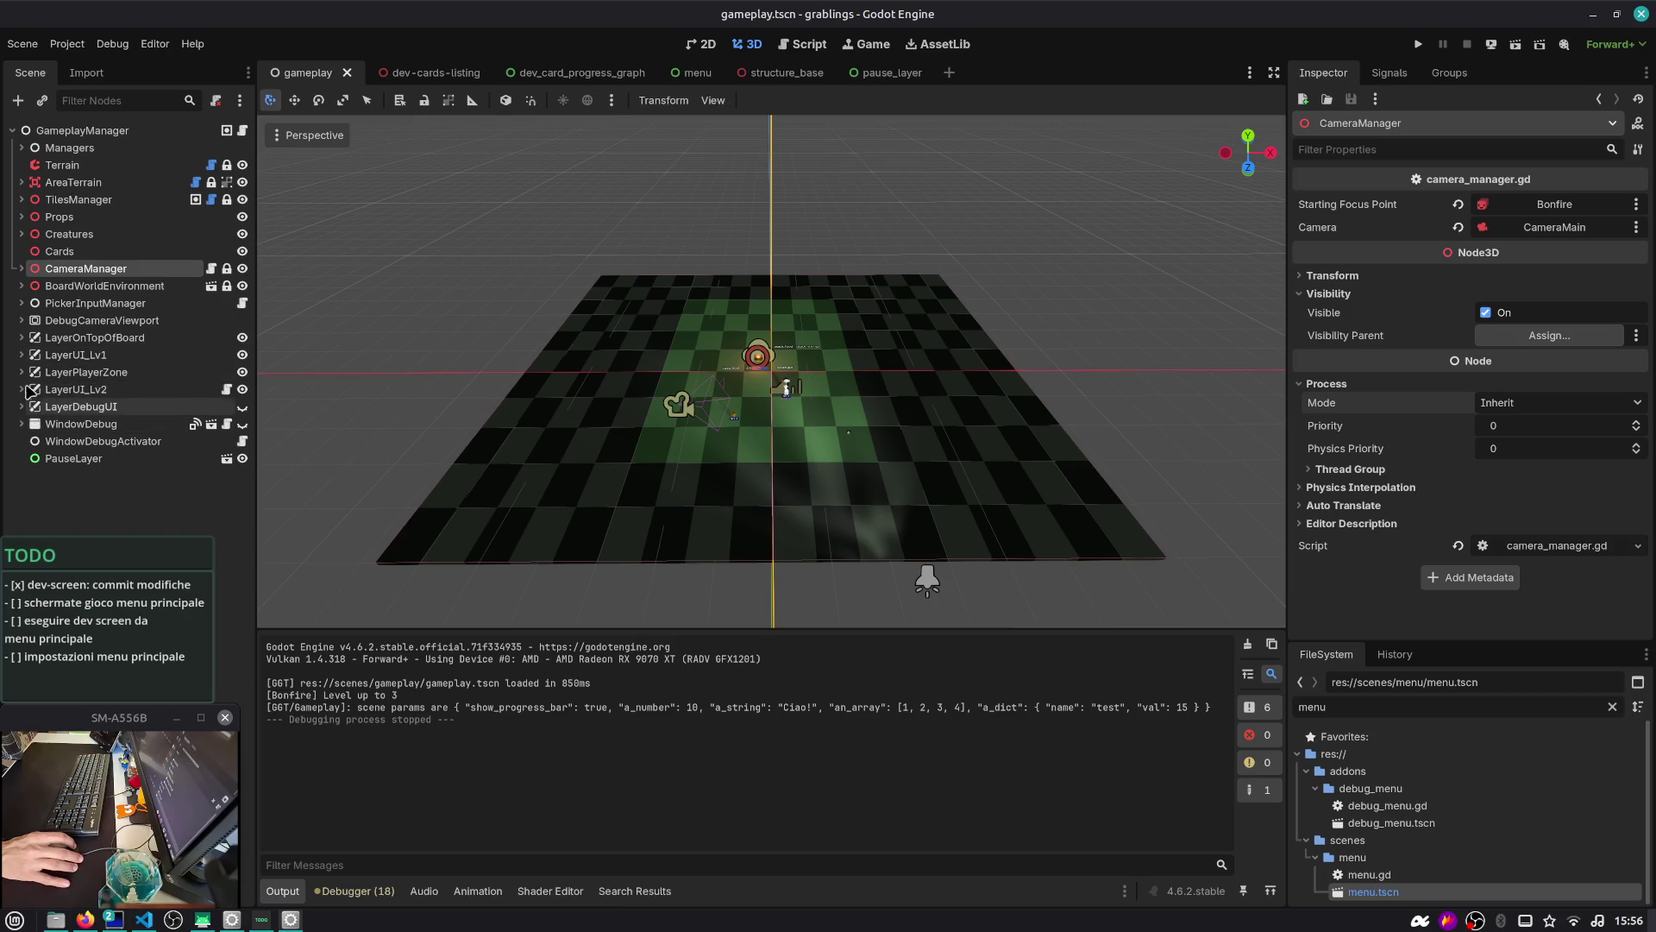
left_click(226, 389)
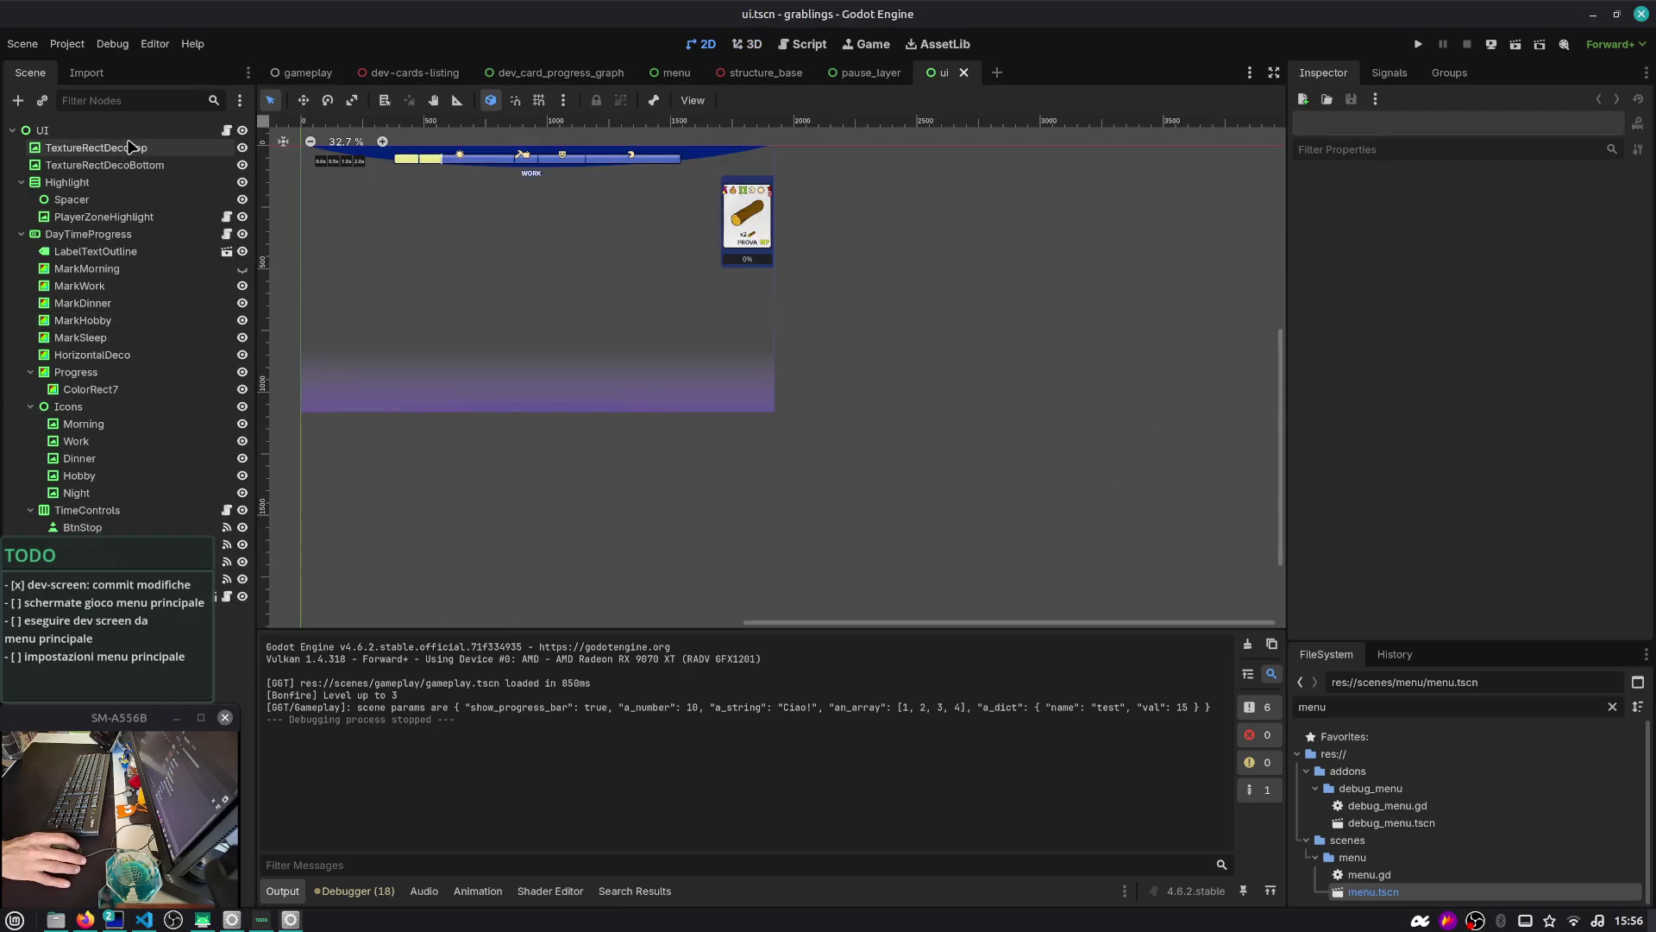
left_click(226, 235)
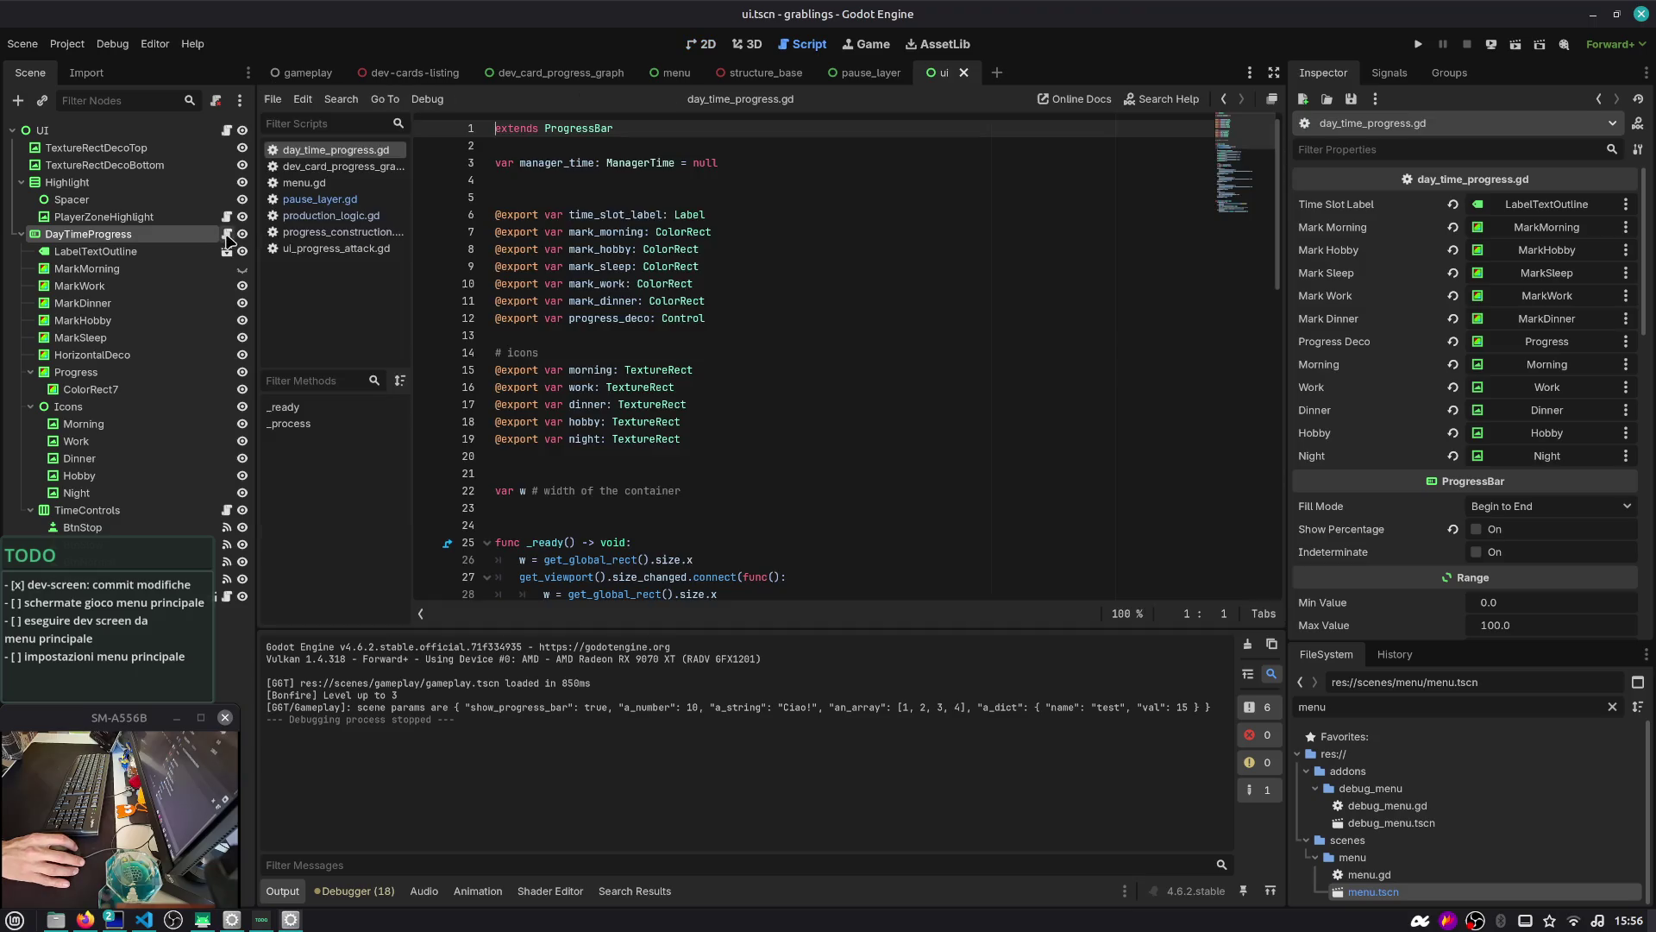
scroll(688, 279, "down", 1)
scroll(688, 279, "up", 1)
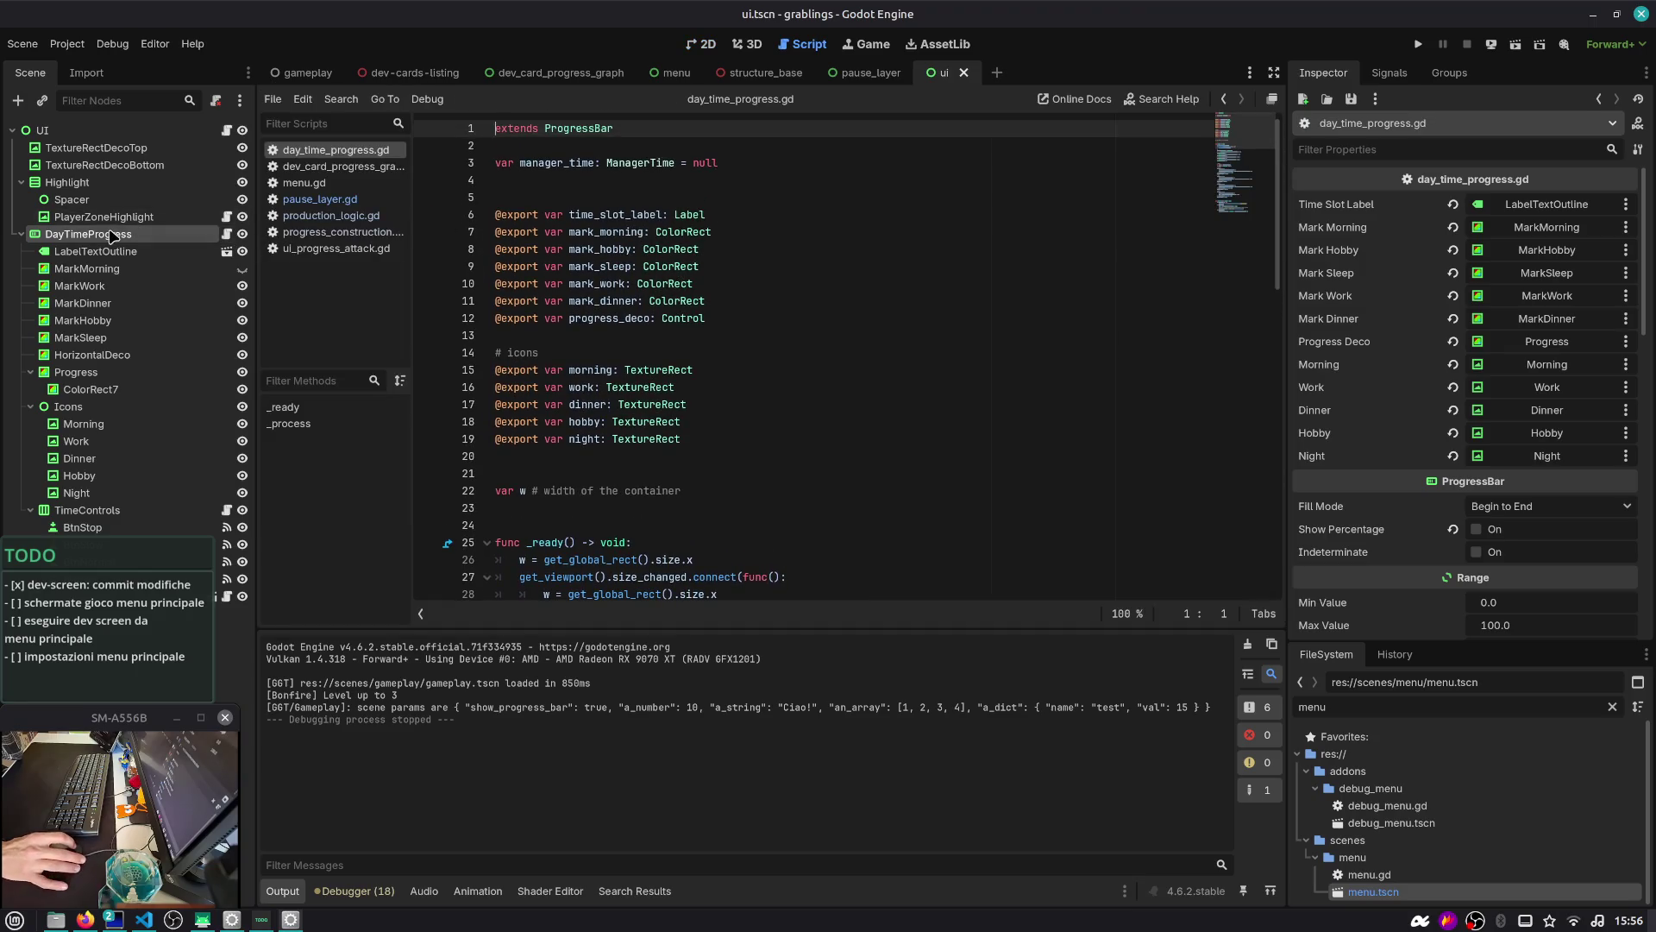
left_click(701, 45)
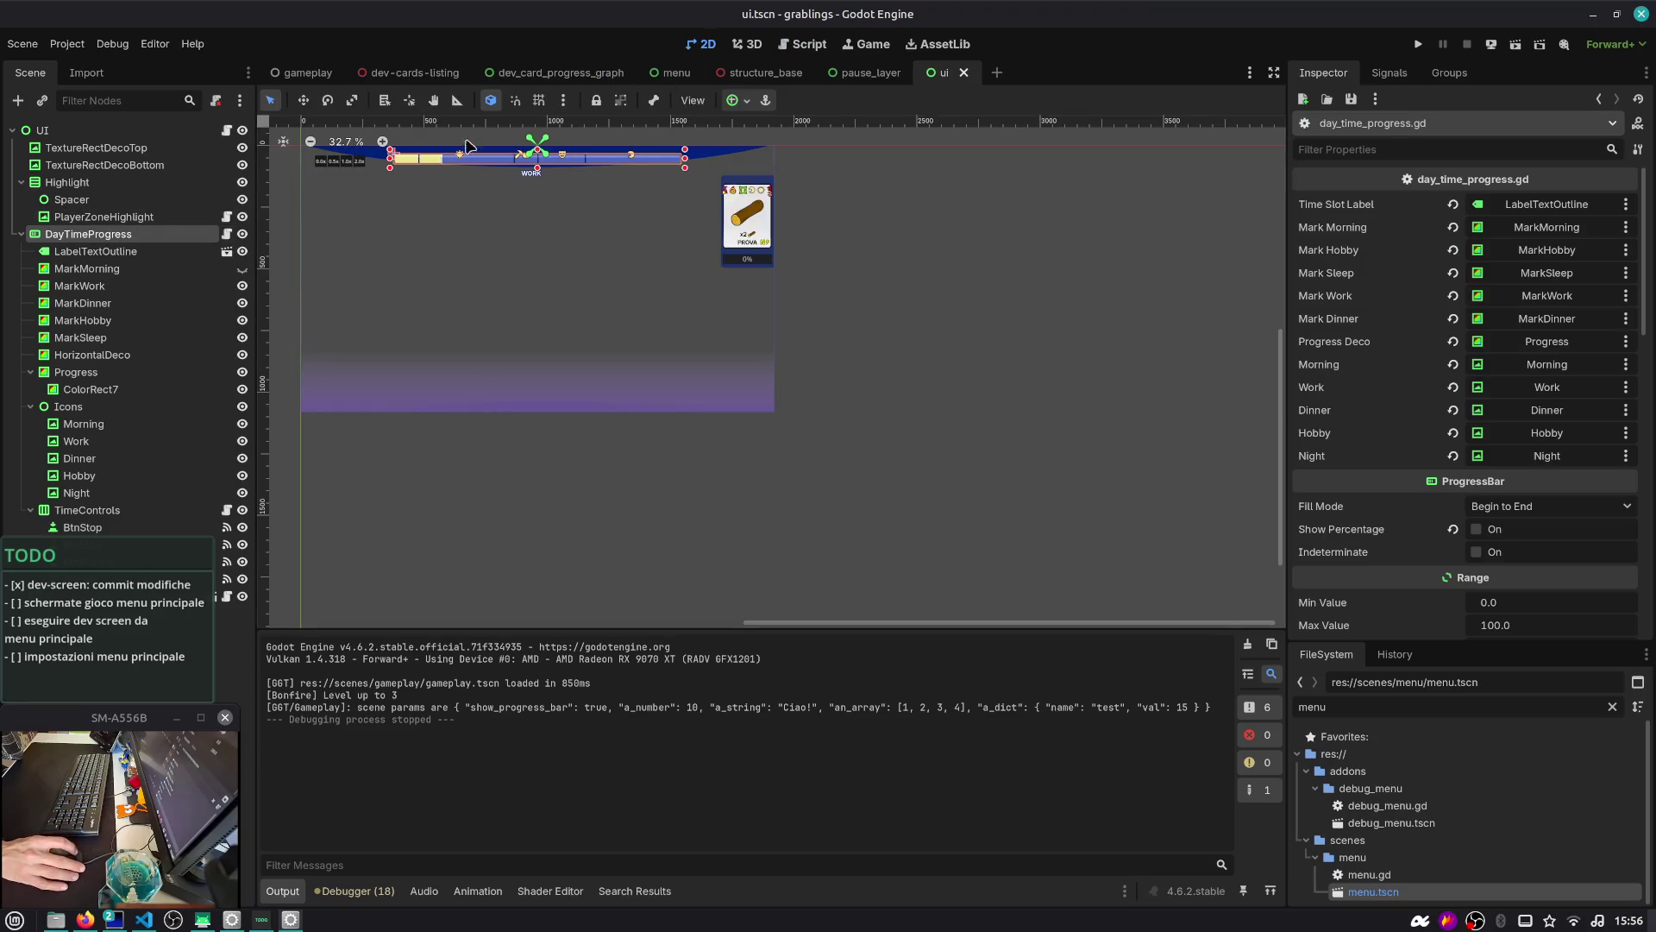
left_click(331, 162)
left_click(320, 162)
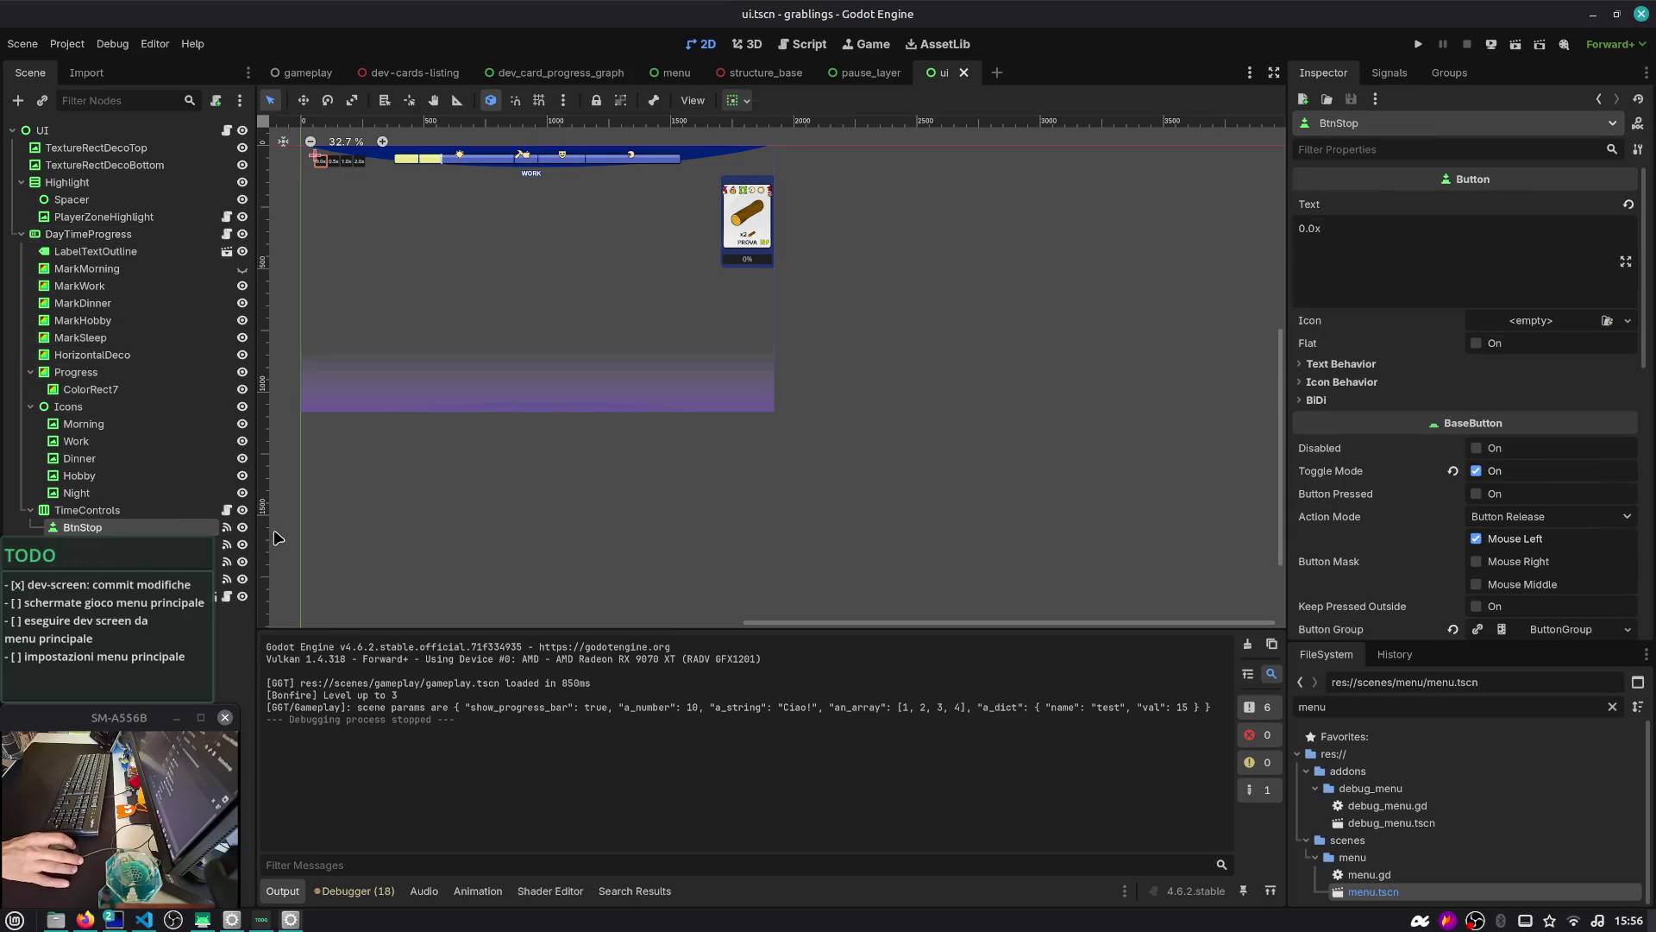
left_click(1389, 73)
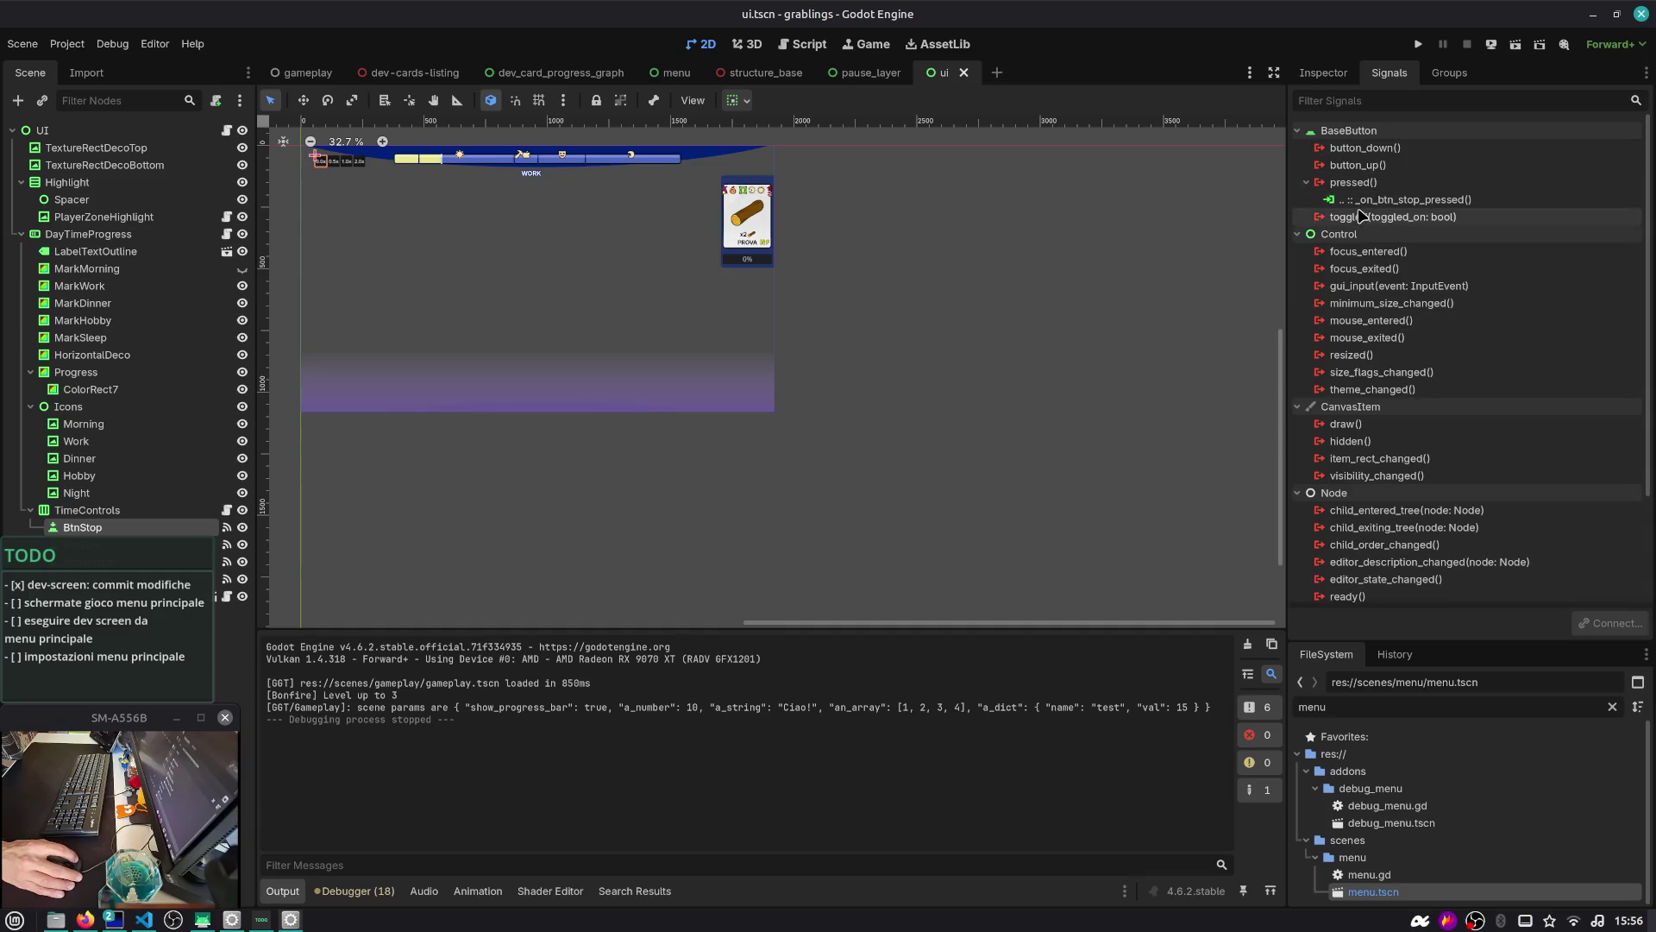
double_click(1366, 199)
Make the handler set paused to false and time_scale to 0.0, then run with F5
double_click(554, 218)
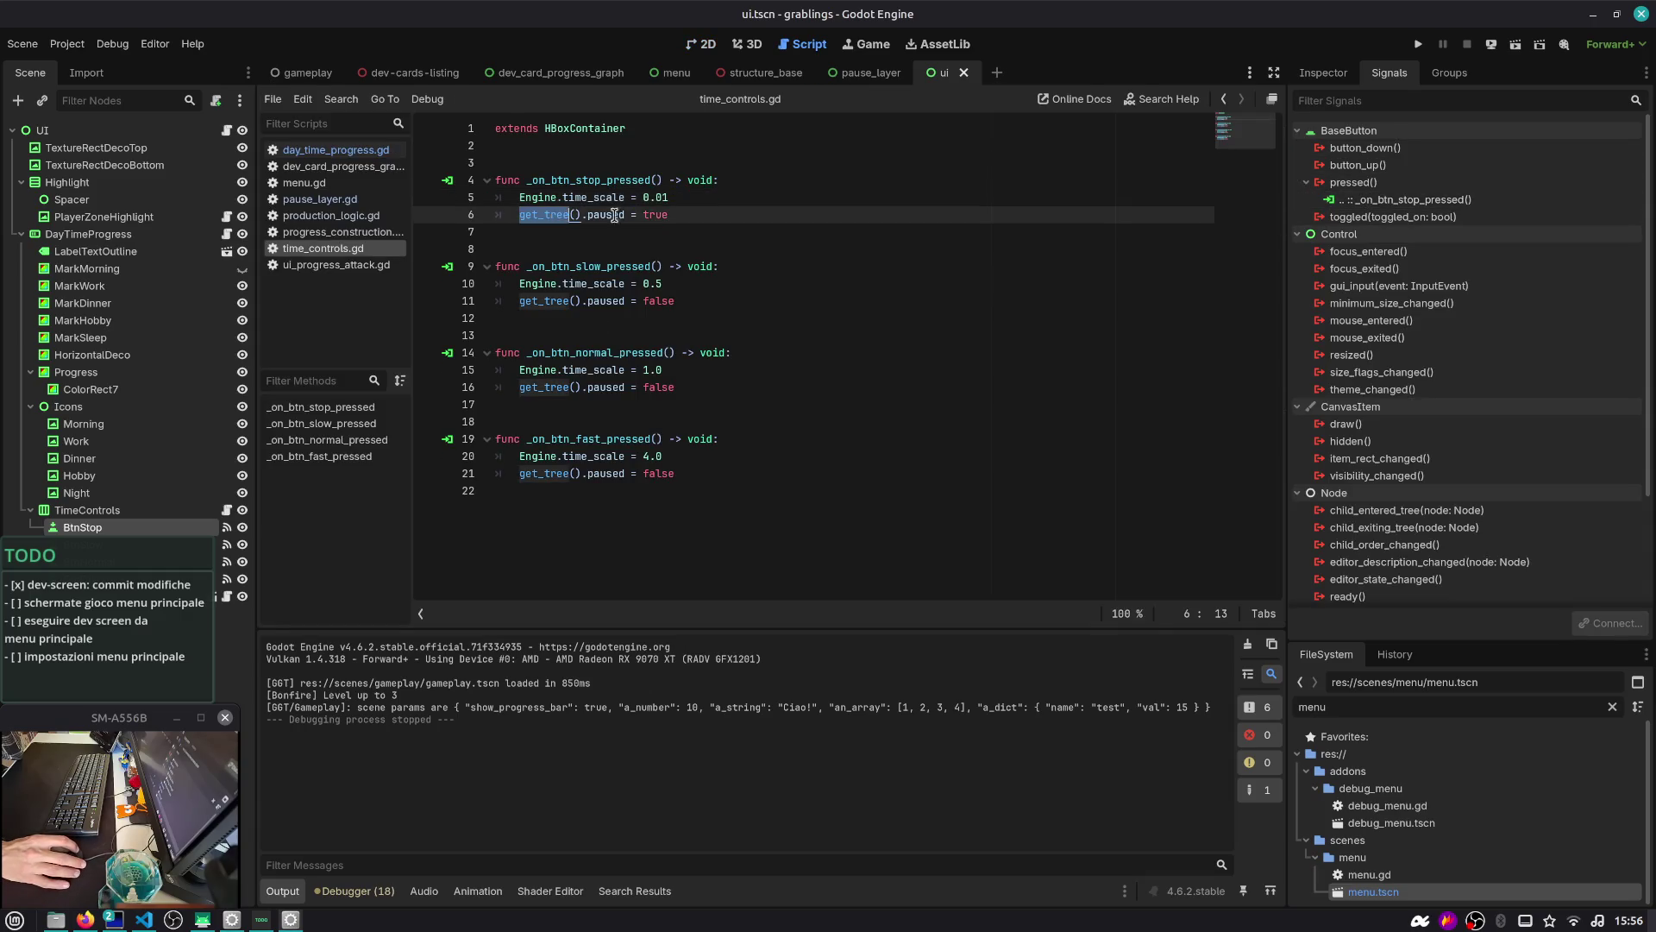
left_click(706, 219)
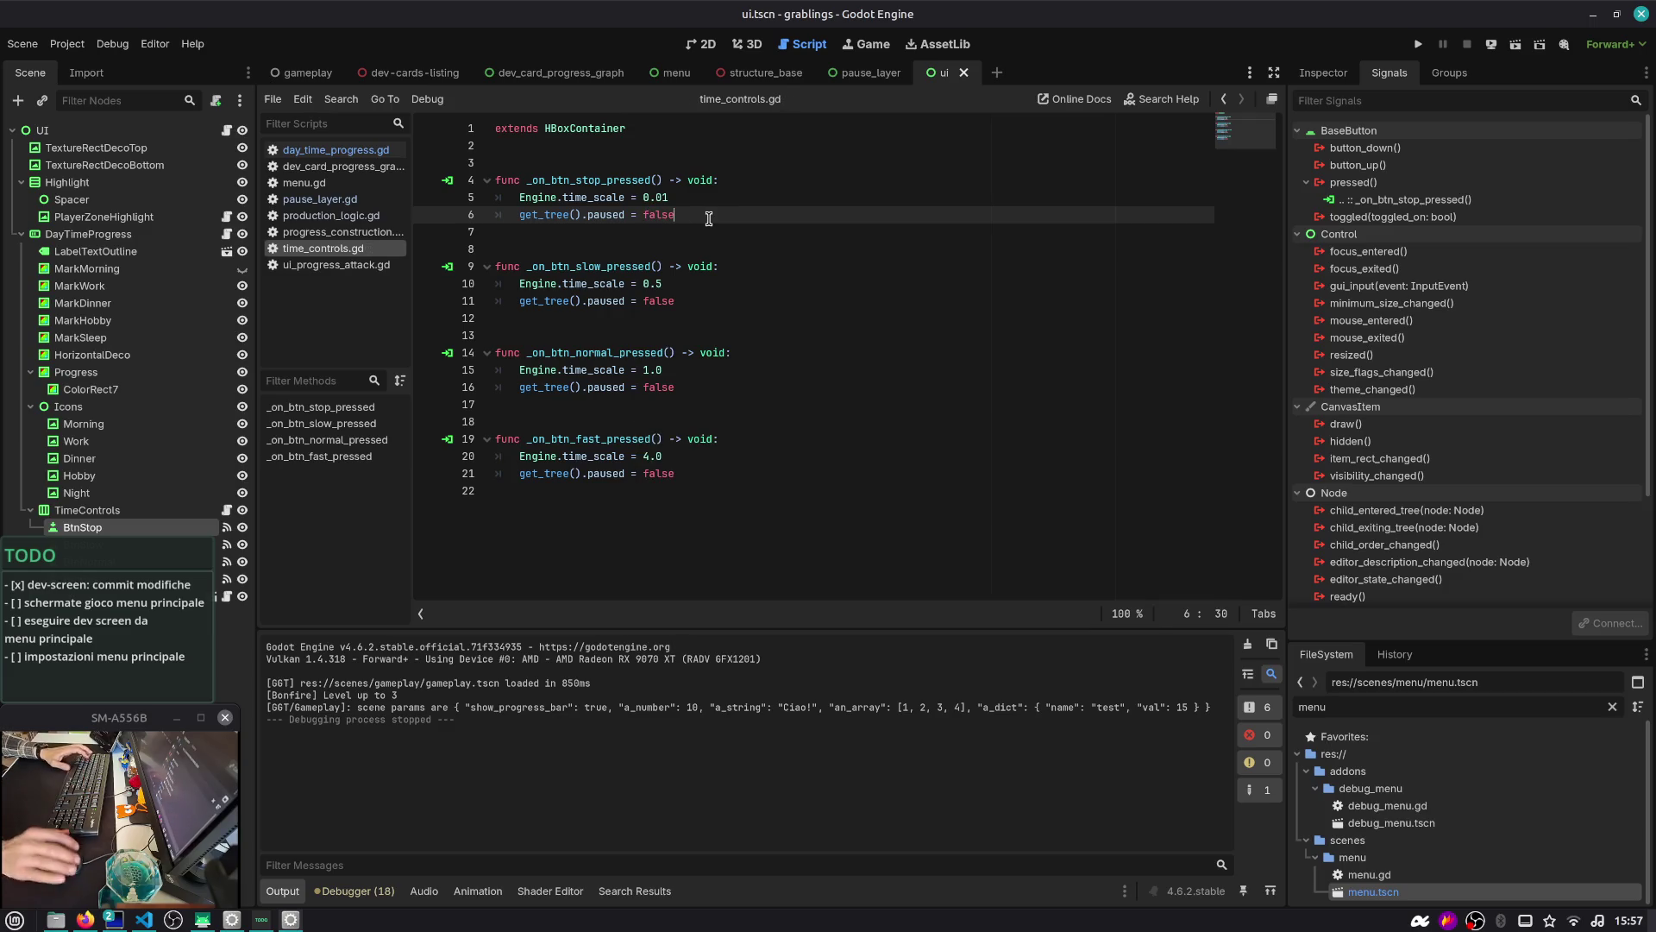
key("ctrl+z")
left_click(687, 197)
key("Left")
type("0")
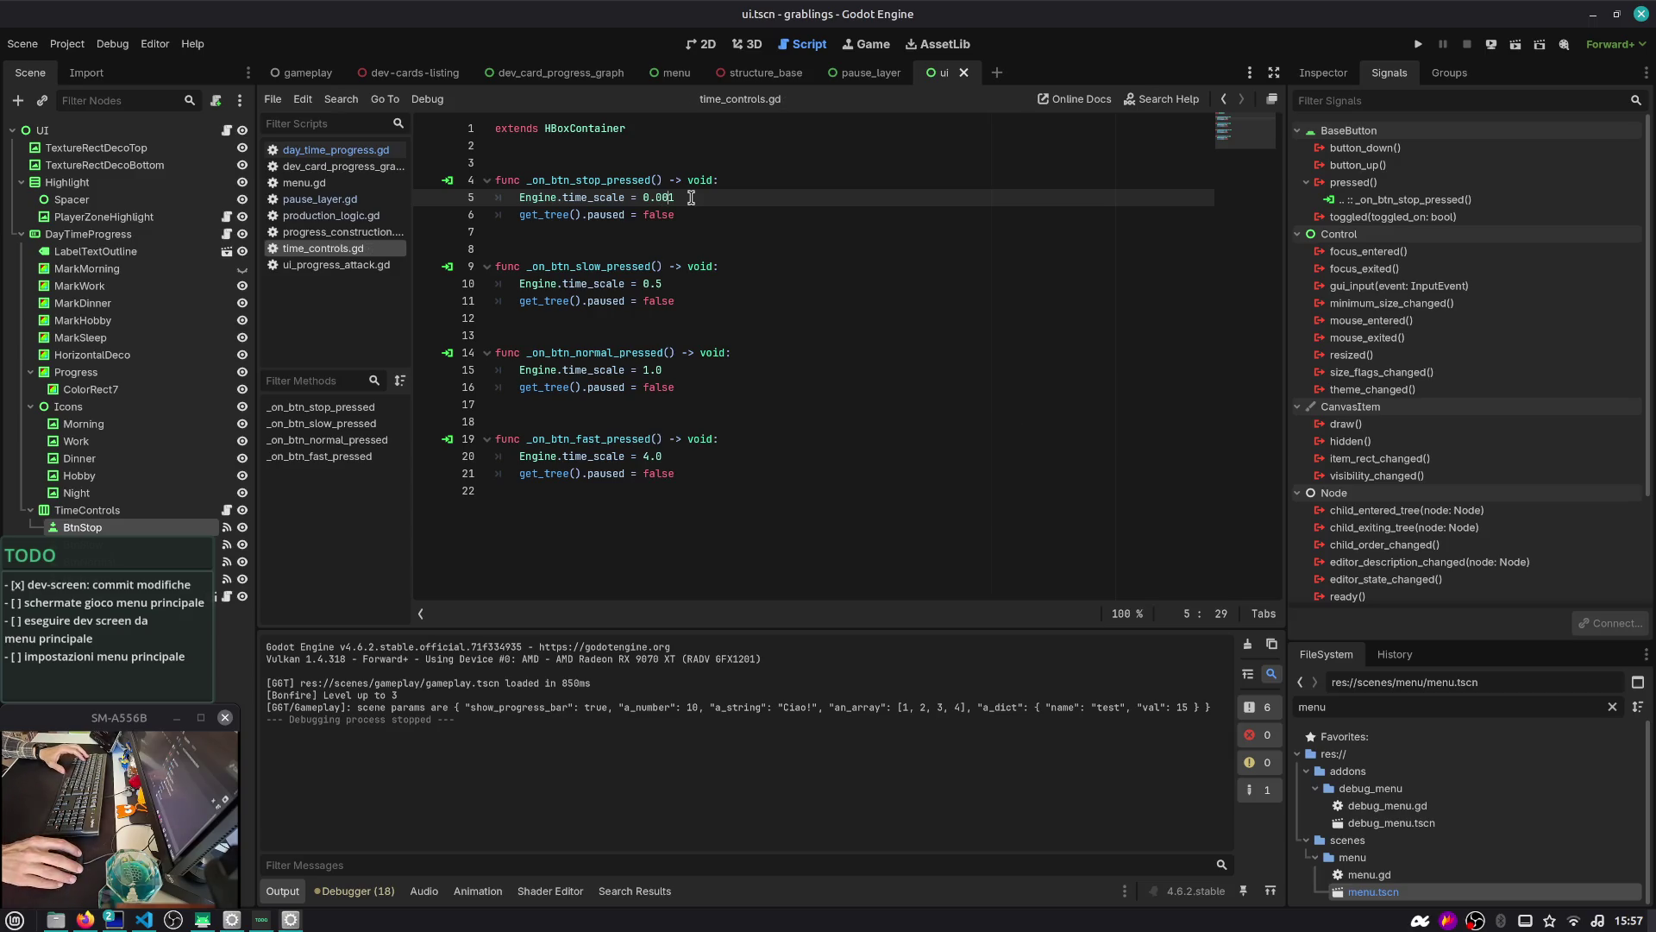
key("BackSpace")
key("Delete")
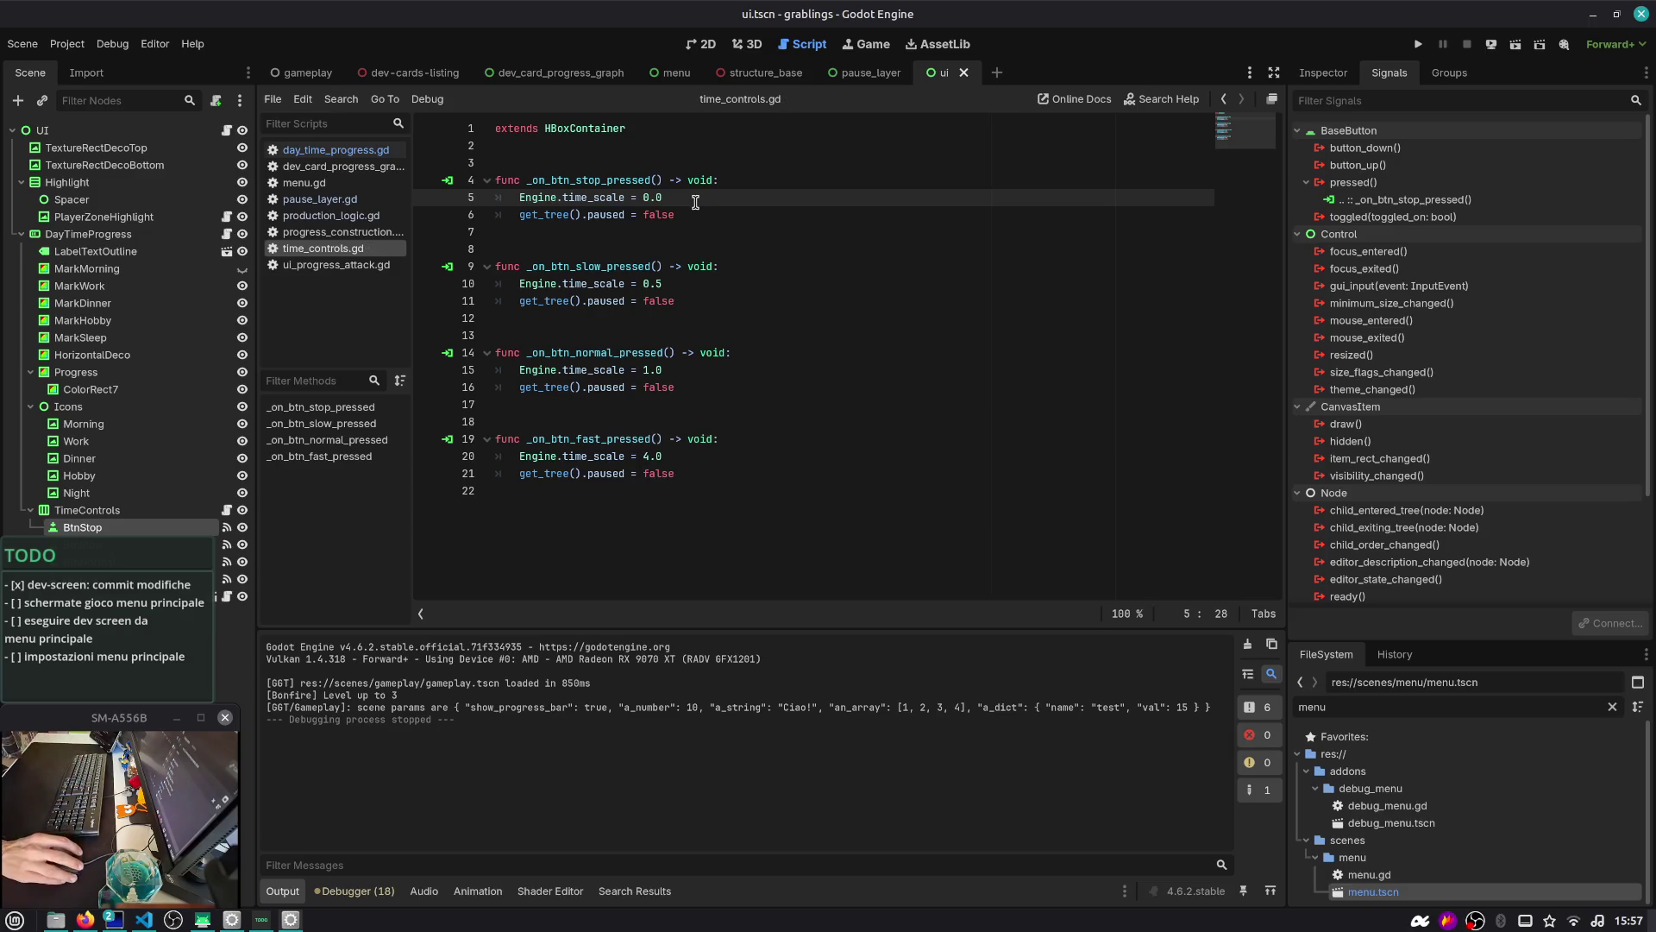
key("F5")
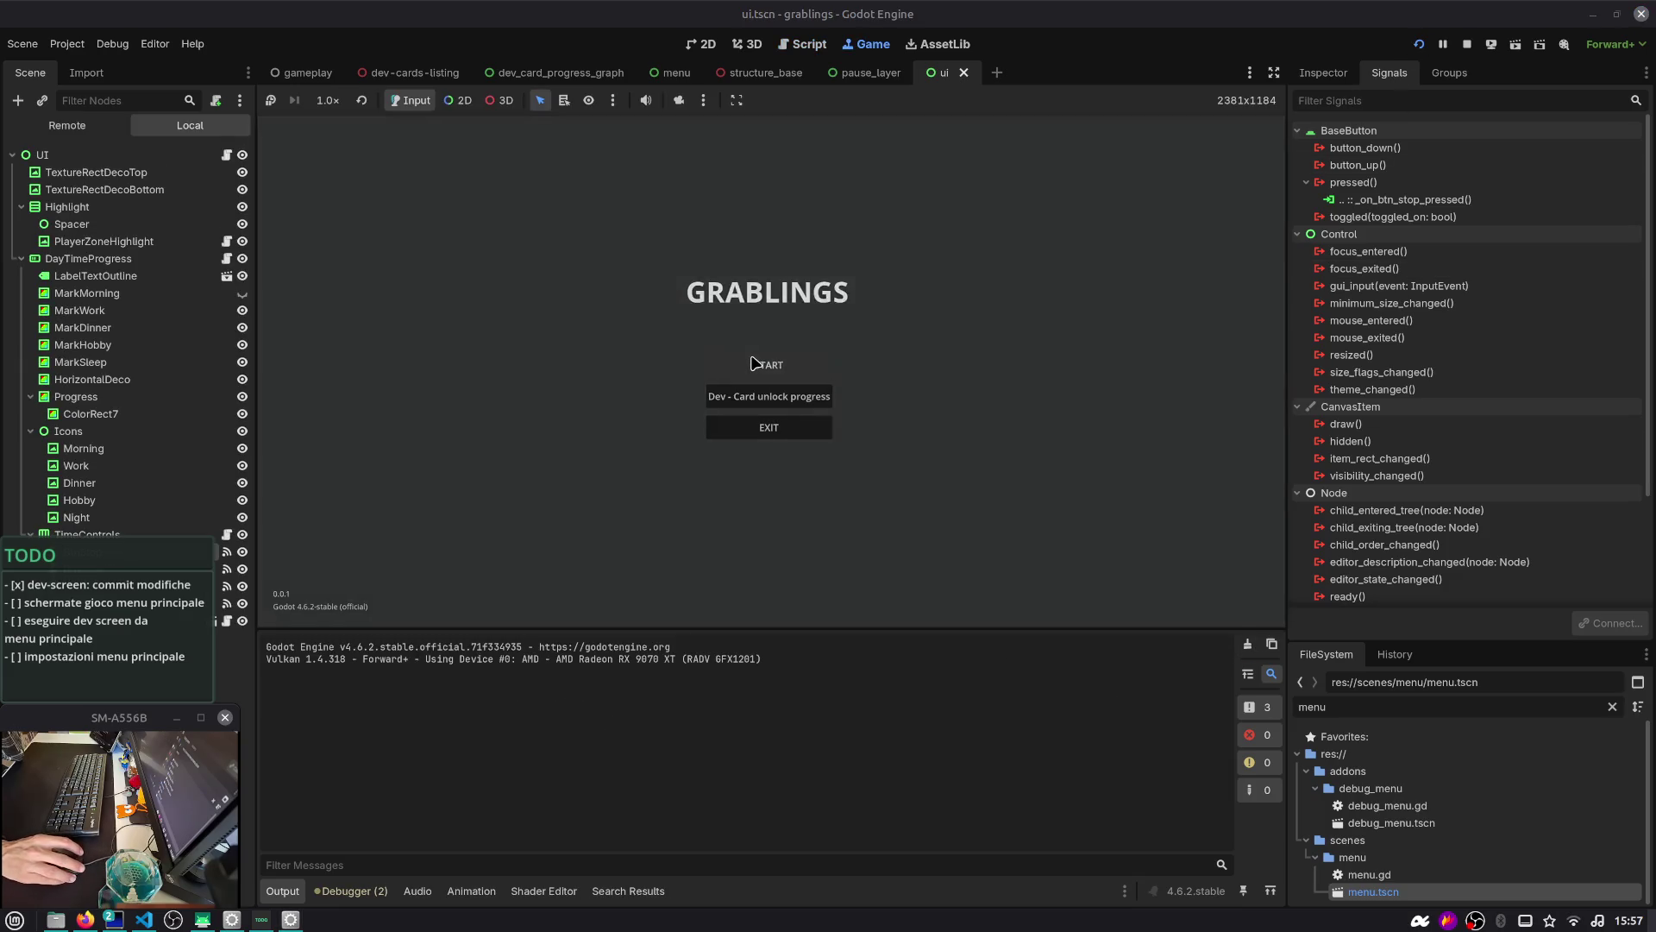
Start a match from the embedded main menu, then return to the script editor on the gameplay scene
left_click(753, 363)
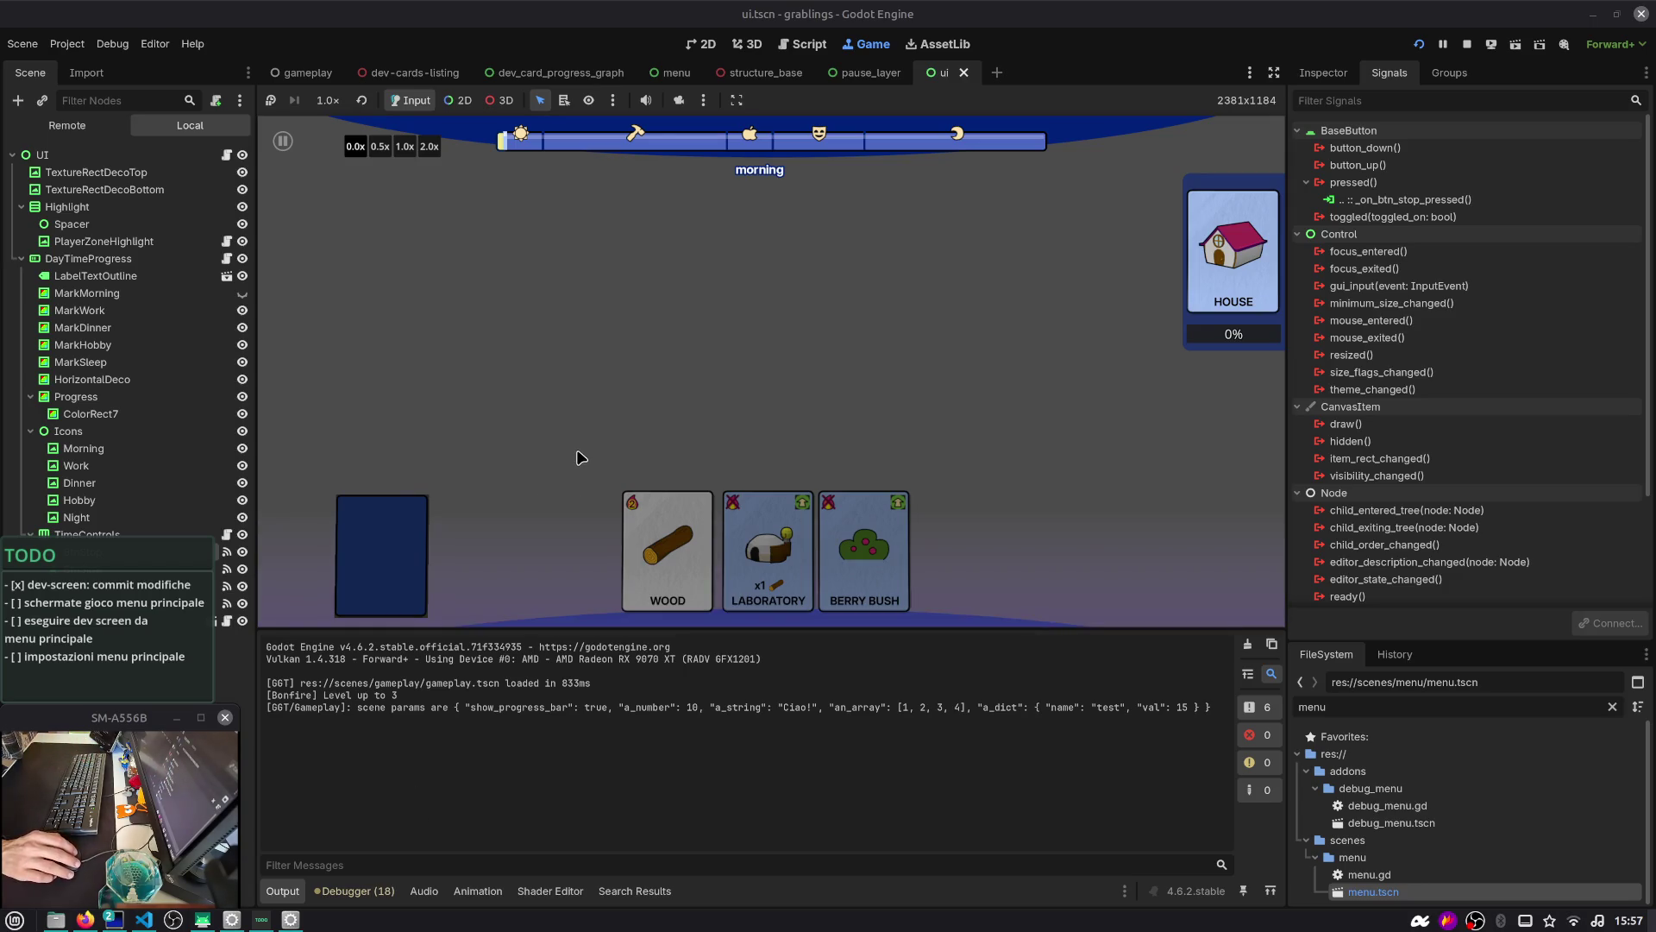
left_click(815, 46)
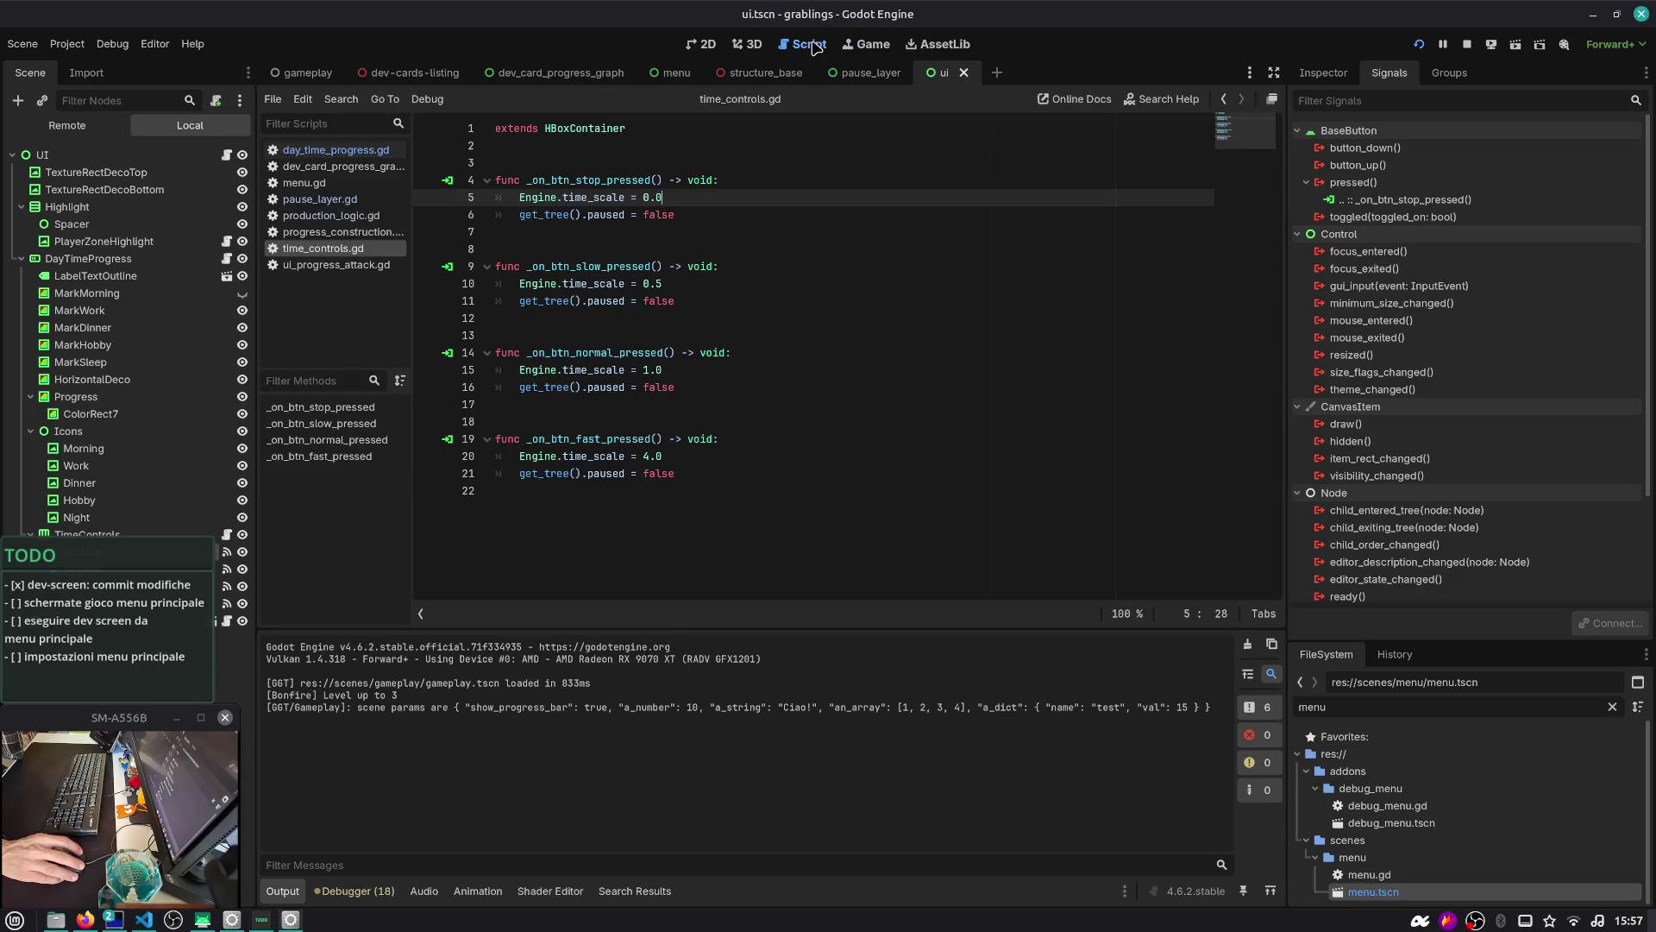
left_click(307, 72)
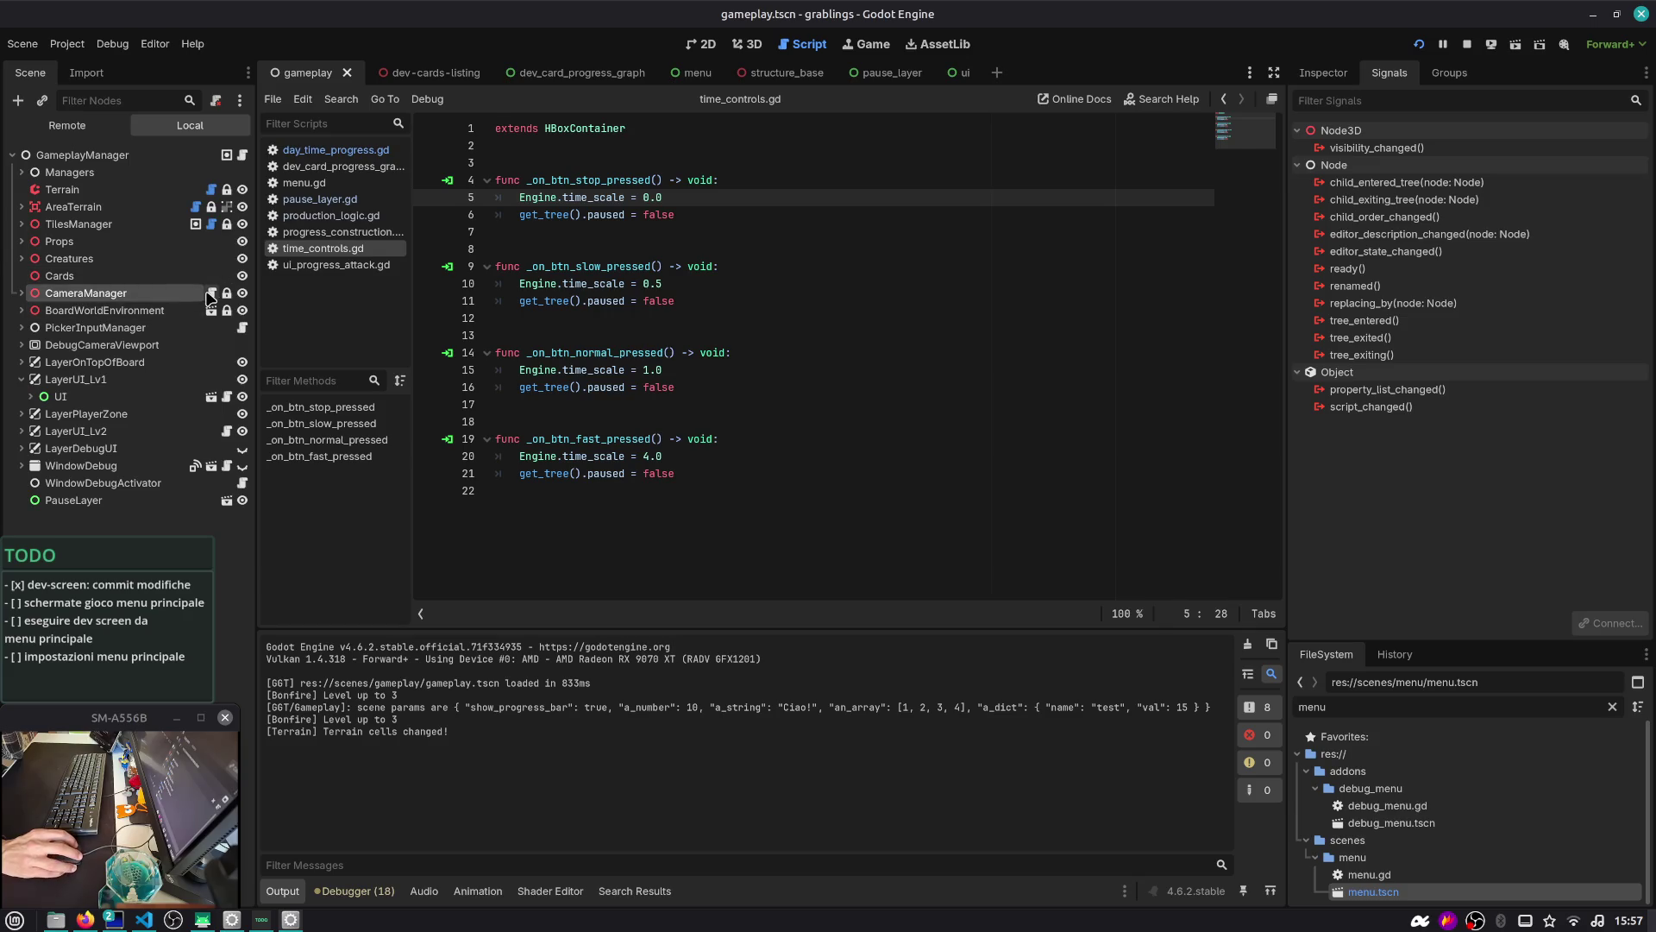
In camera_manager.gd's _process, add 'if Engine.time_scale == 0.0: return' and save
left_click(212, 294)
scroll(603, 428, "down", 6)
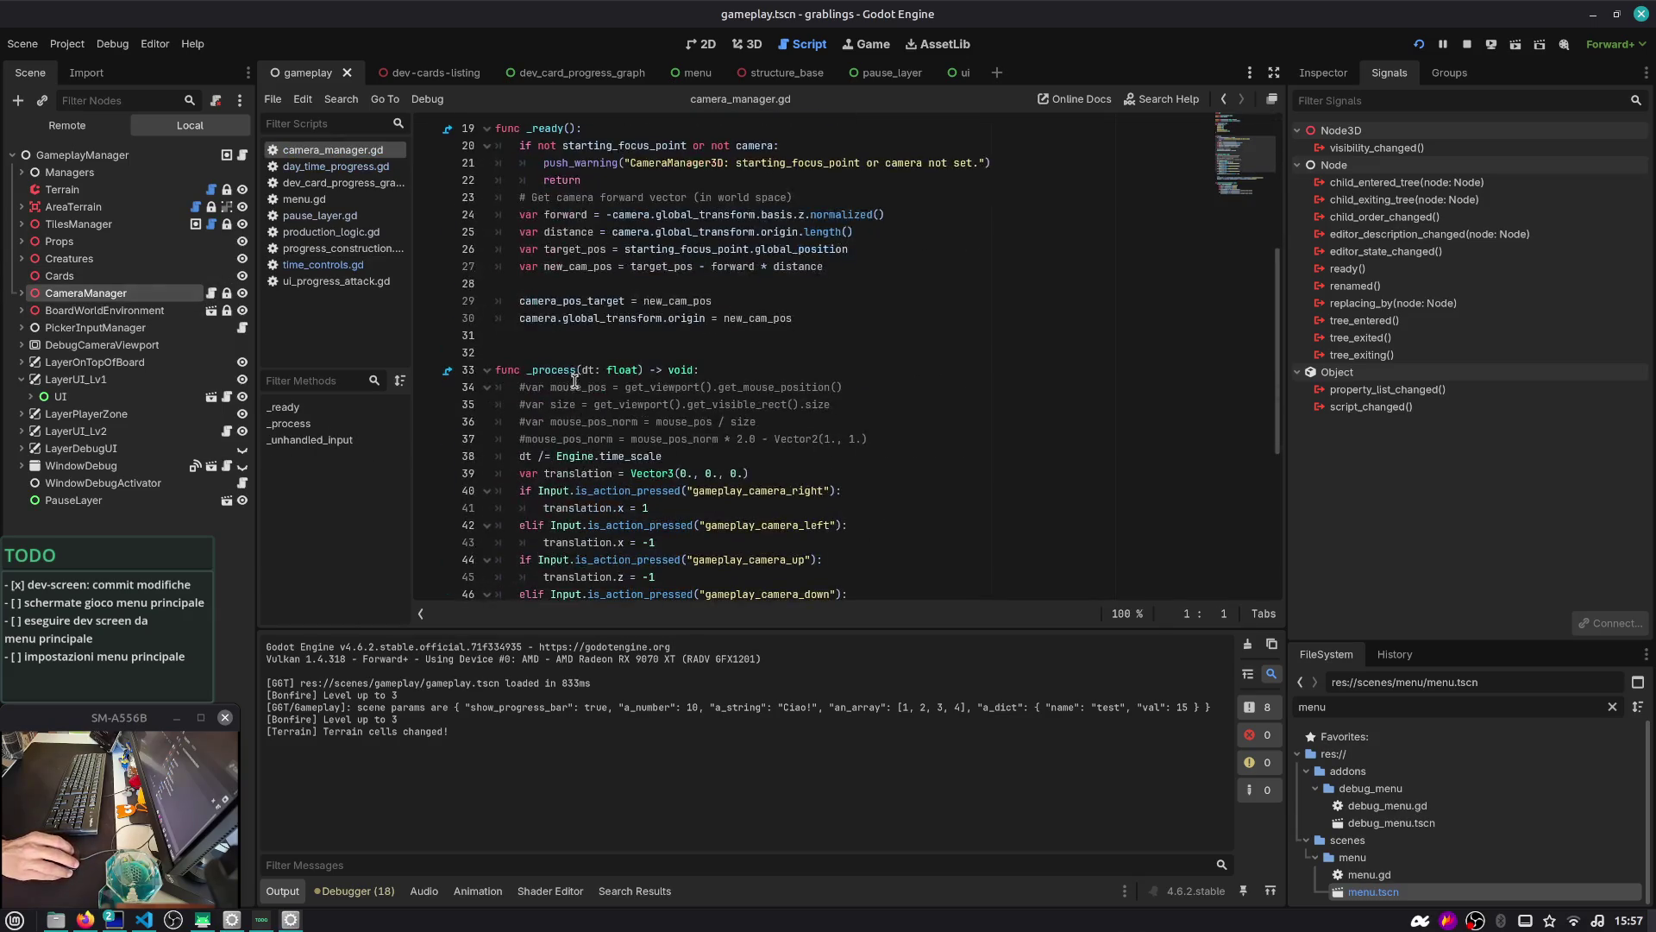
double_click(573, 370)
scroll(597, 377, "down", 3)
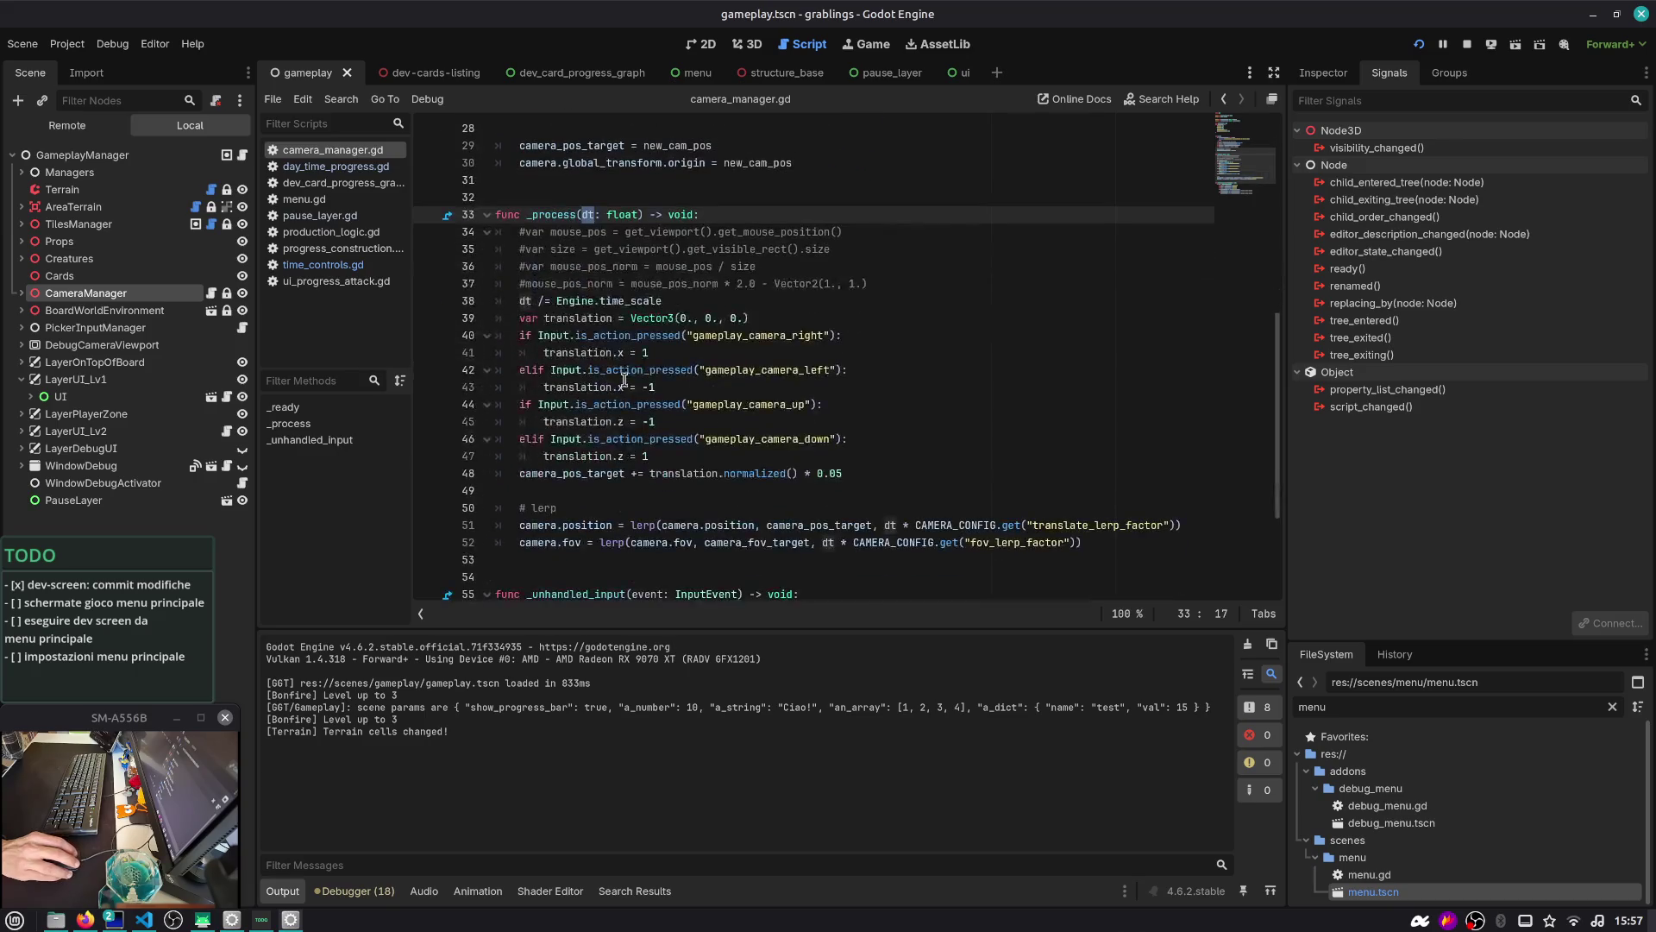
left_click(932, 283)
scroll(933, 283, "down", 3)
scroll(932, 284, "up", 1)
key("Return")
type("if E")
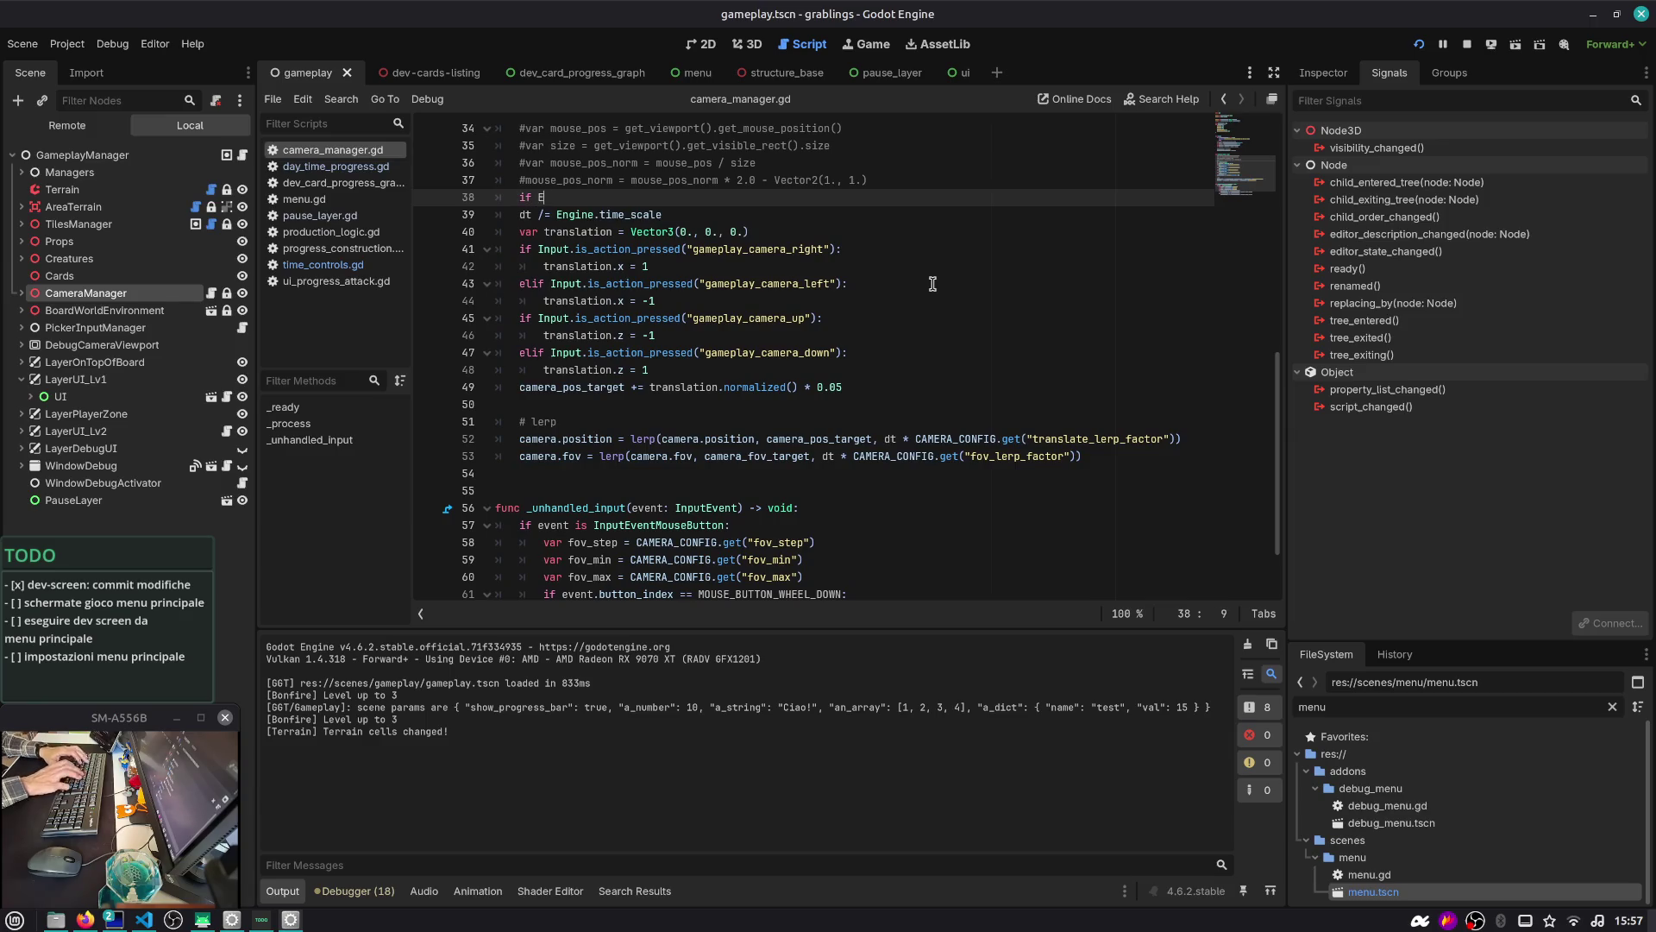
type("ngine.ti")
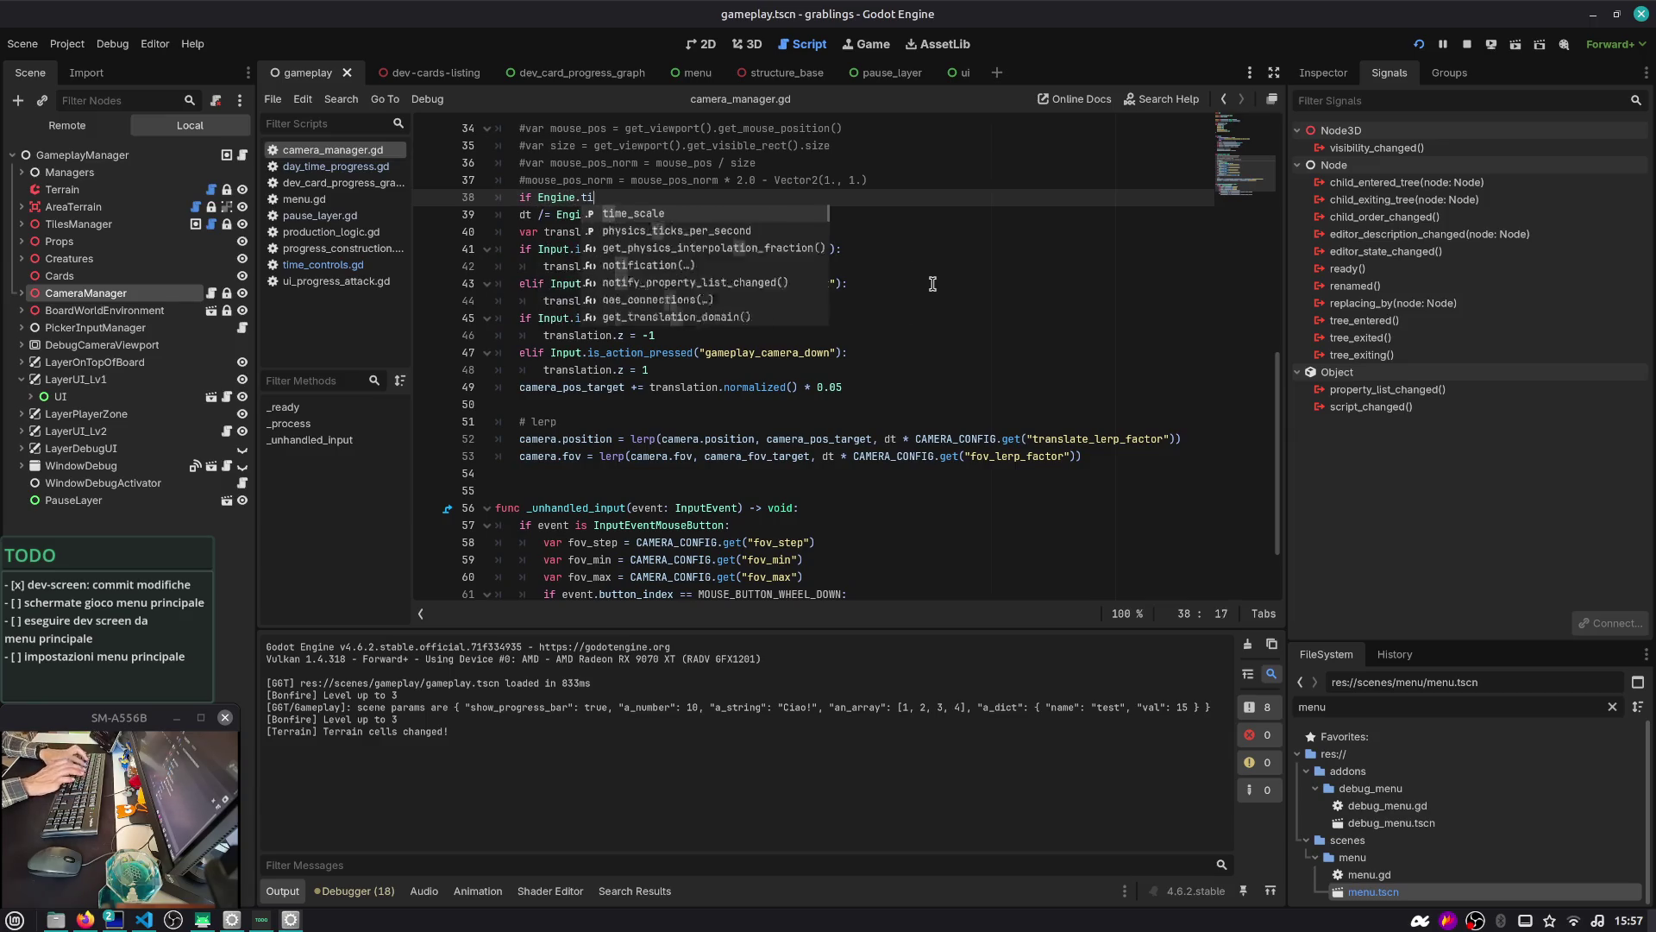
type("me_scale == 0.0:")
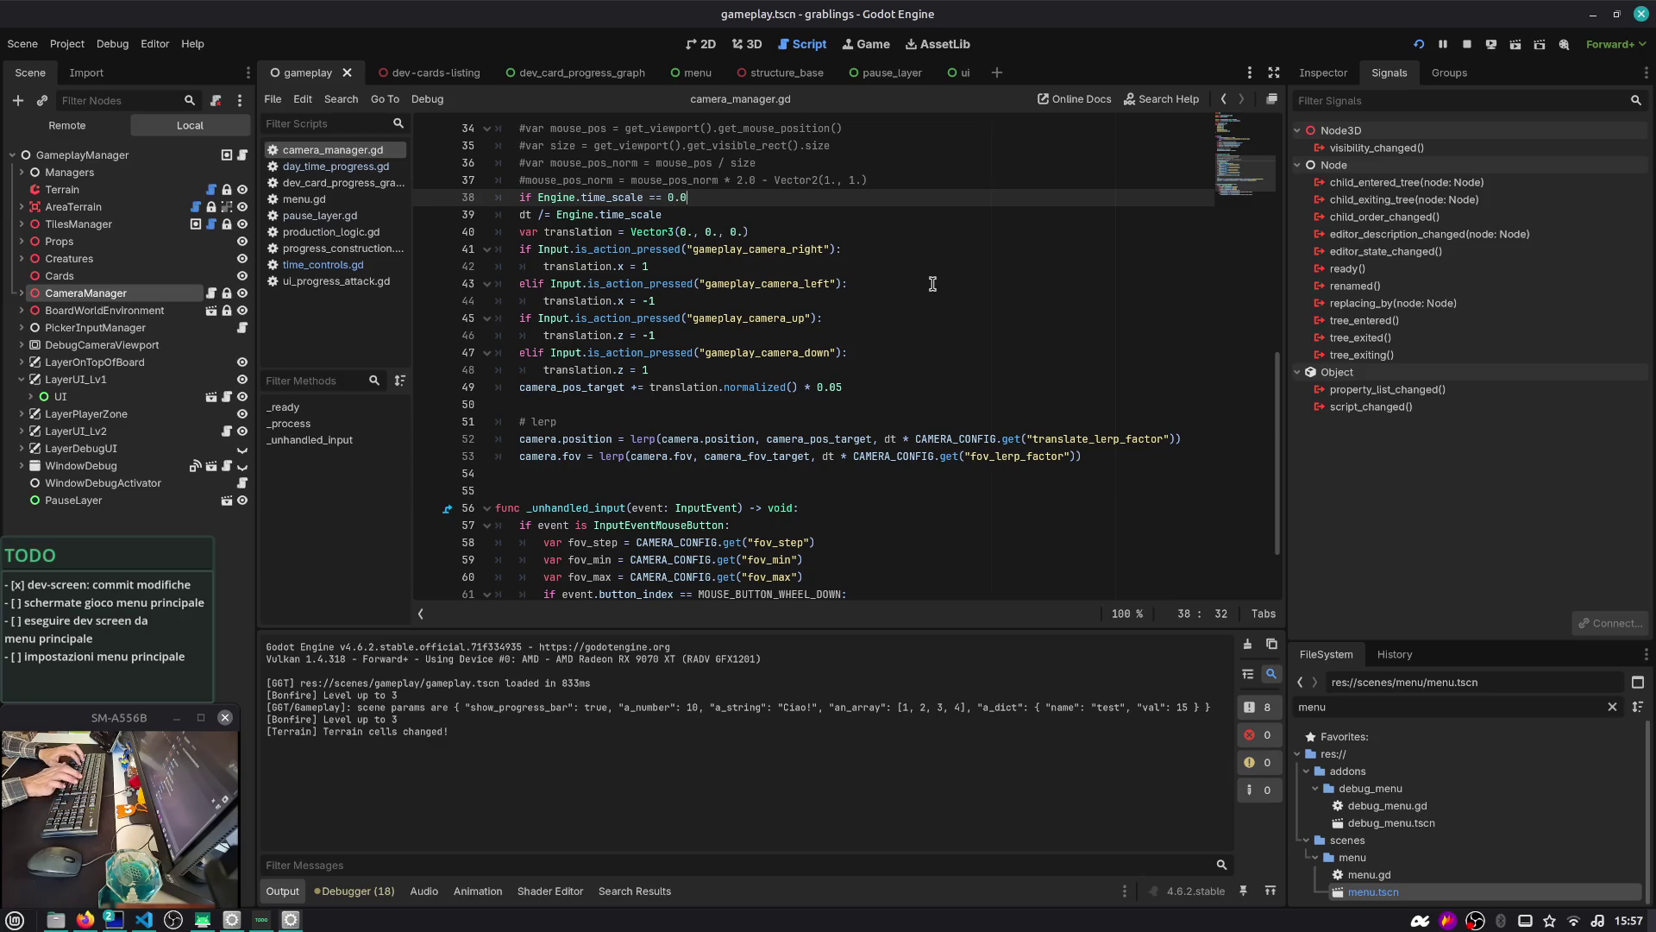
key("Return")
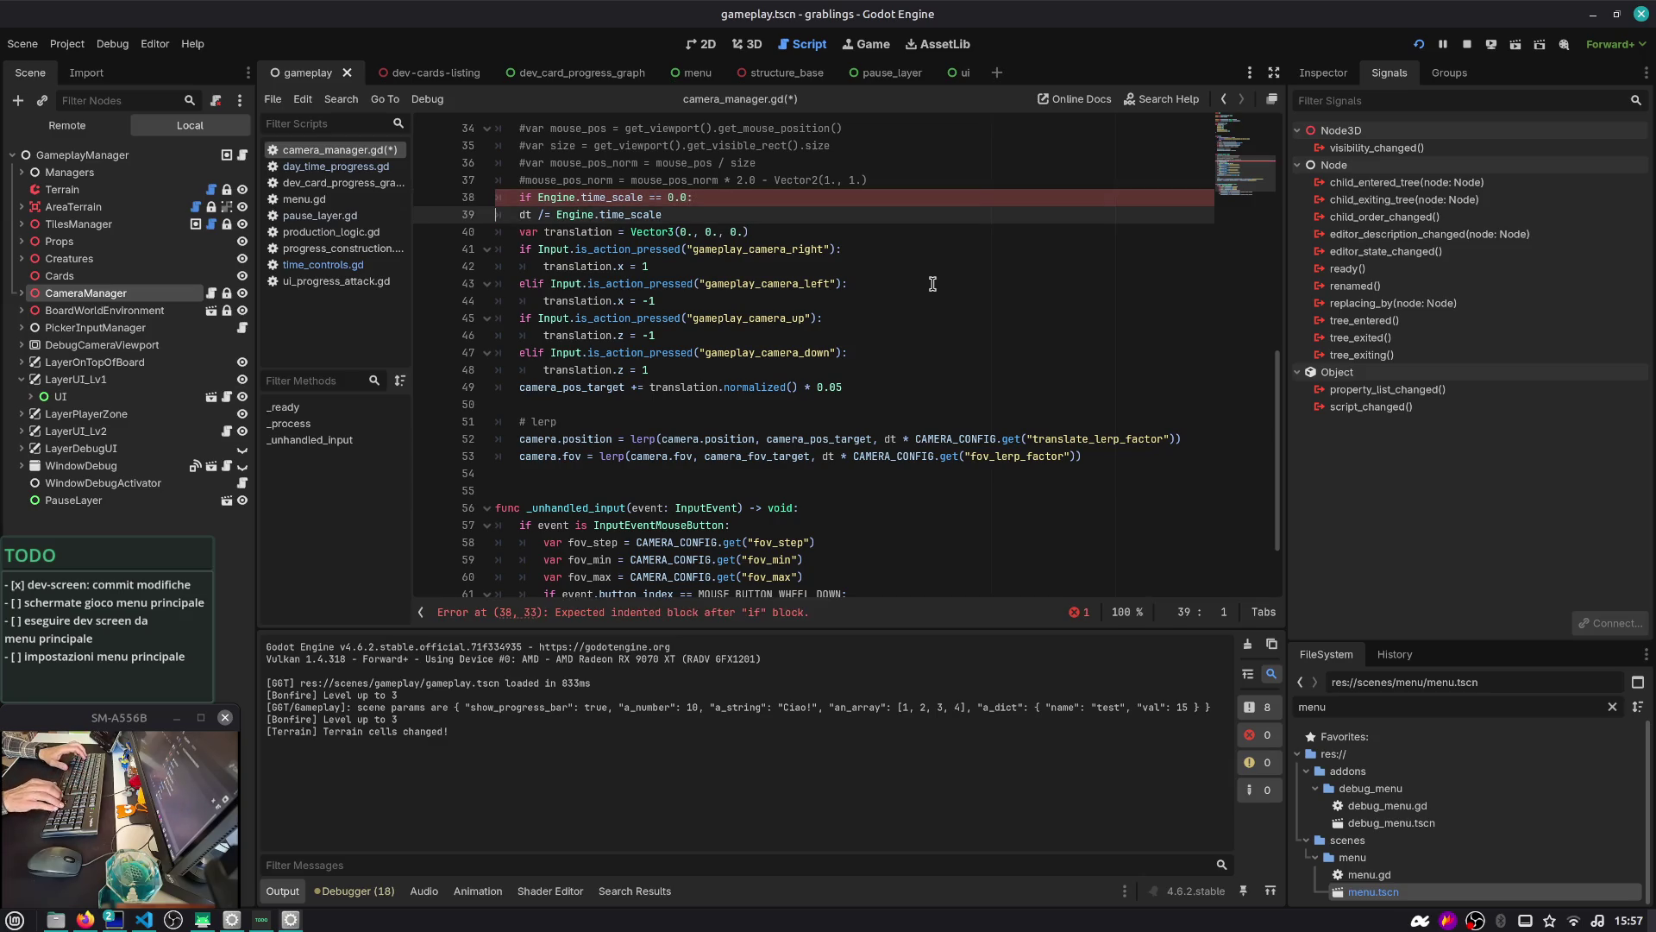
type("return")
key("ctrl+s")
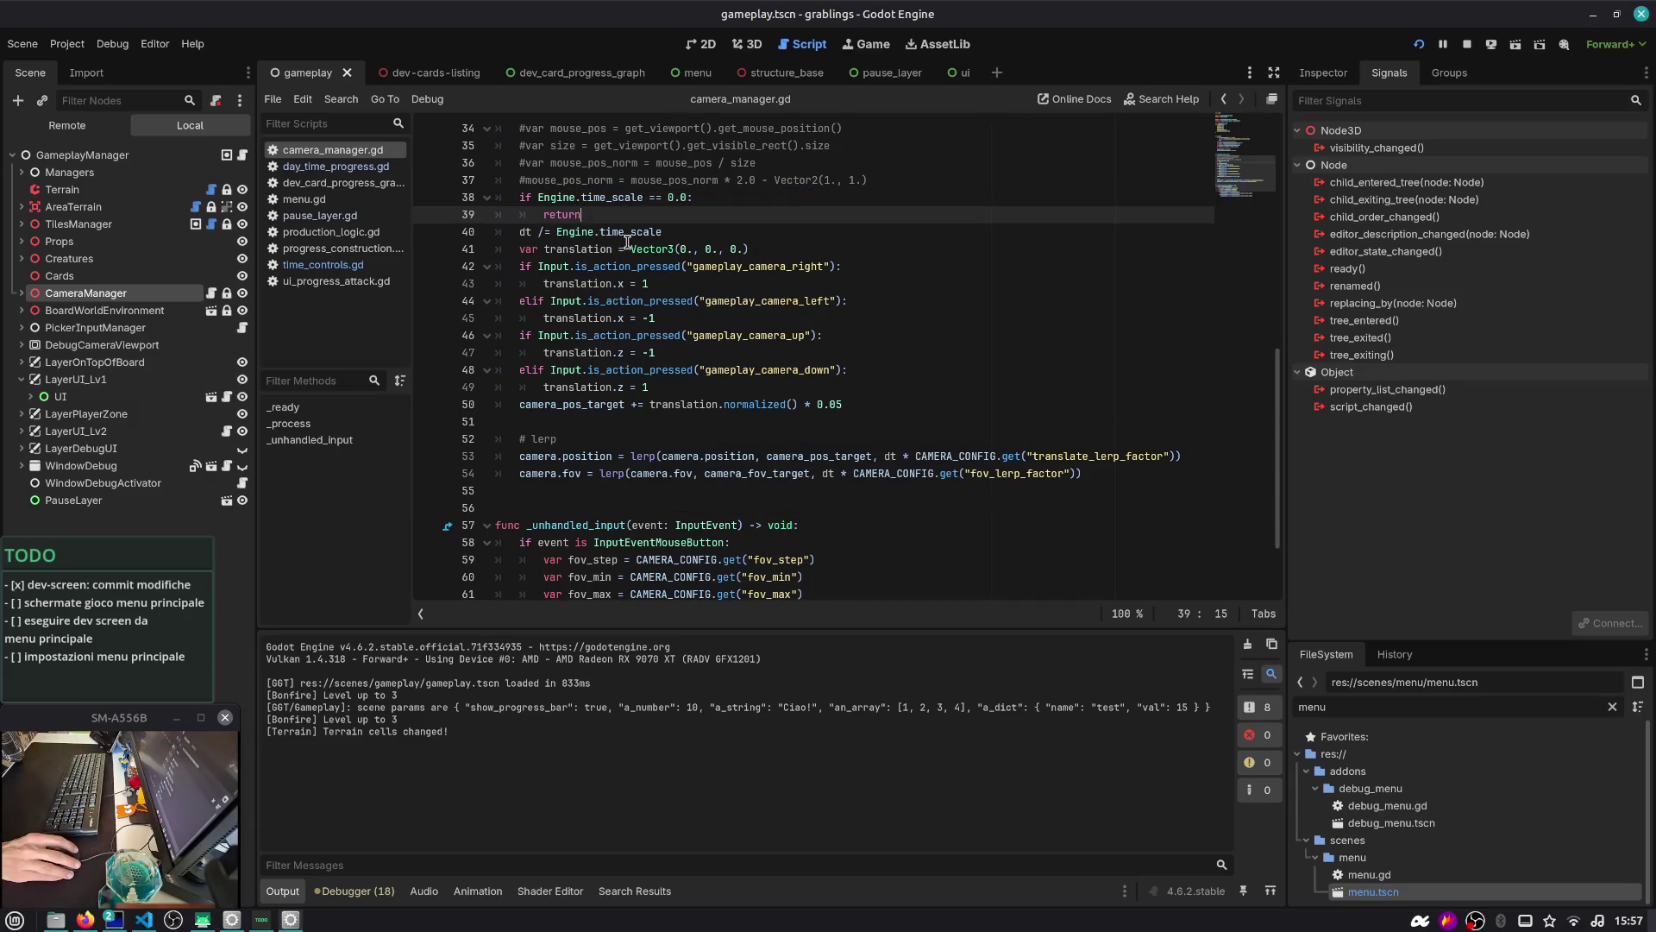
Add a blank line after the early return and run the project again
left_click_drag(526, 235, 687, 233)
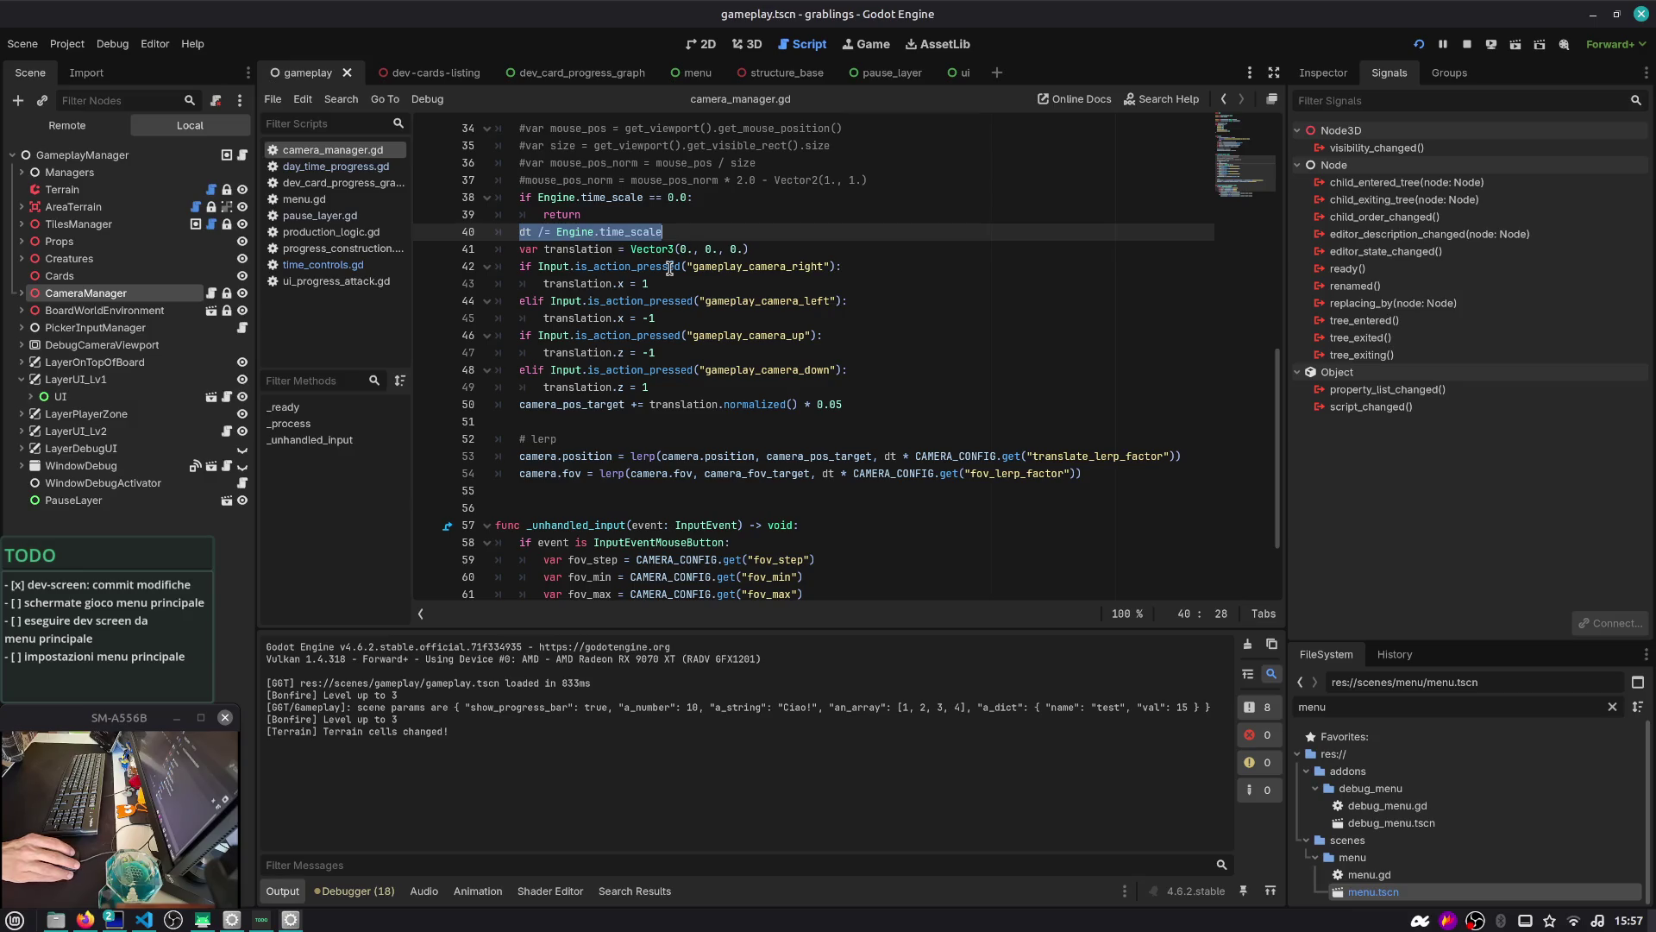
key("Up")
key("Return")
scroll(626, 238, "up", 2)
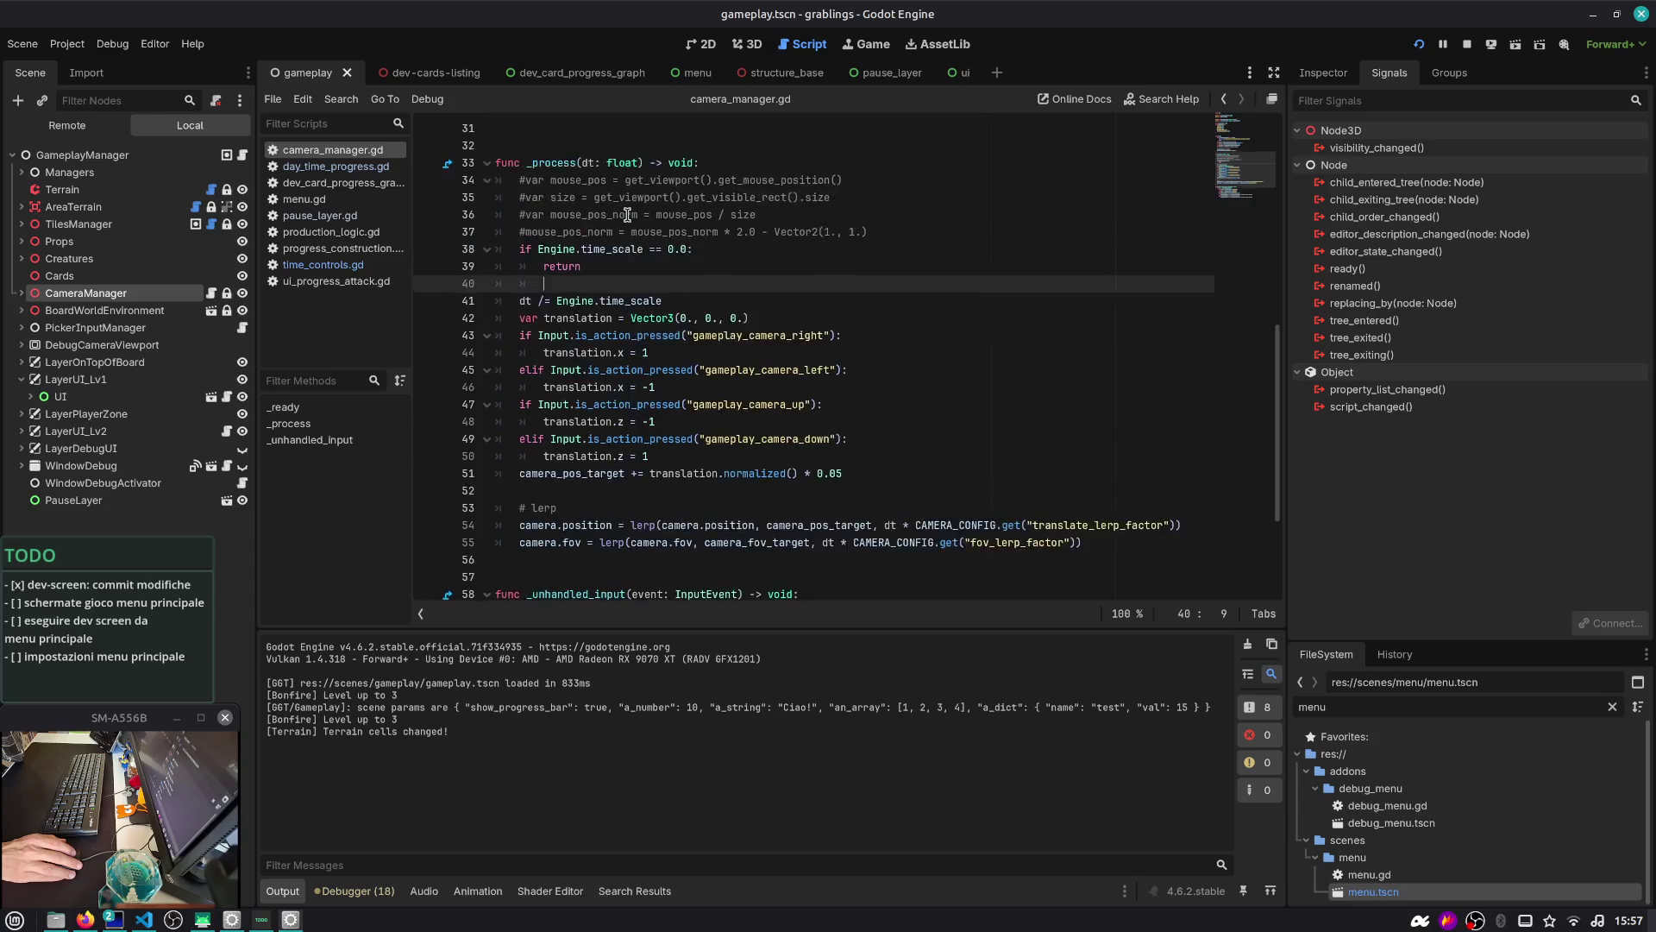
scroll(776, 303, "down", 2)
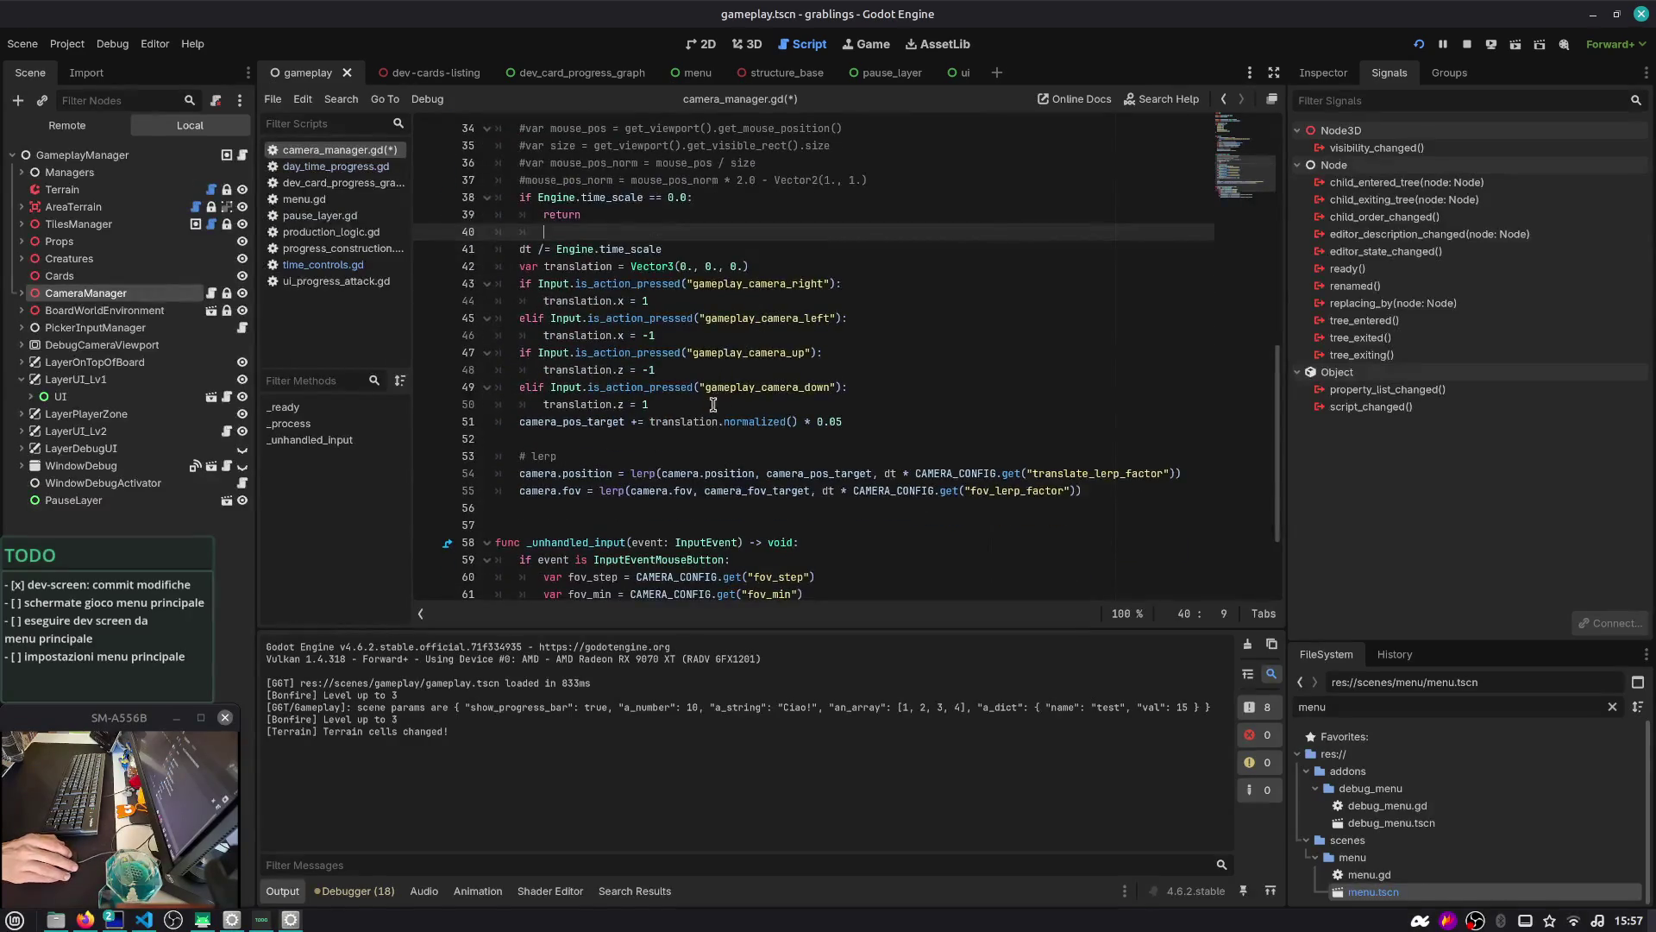
left_click(1421, 46)
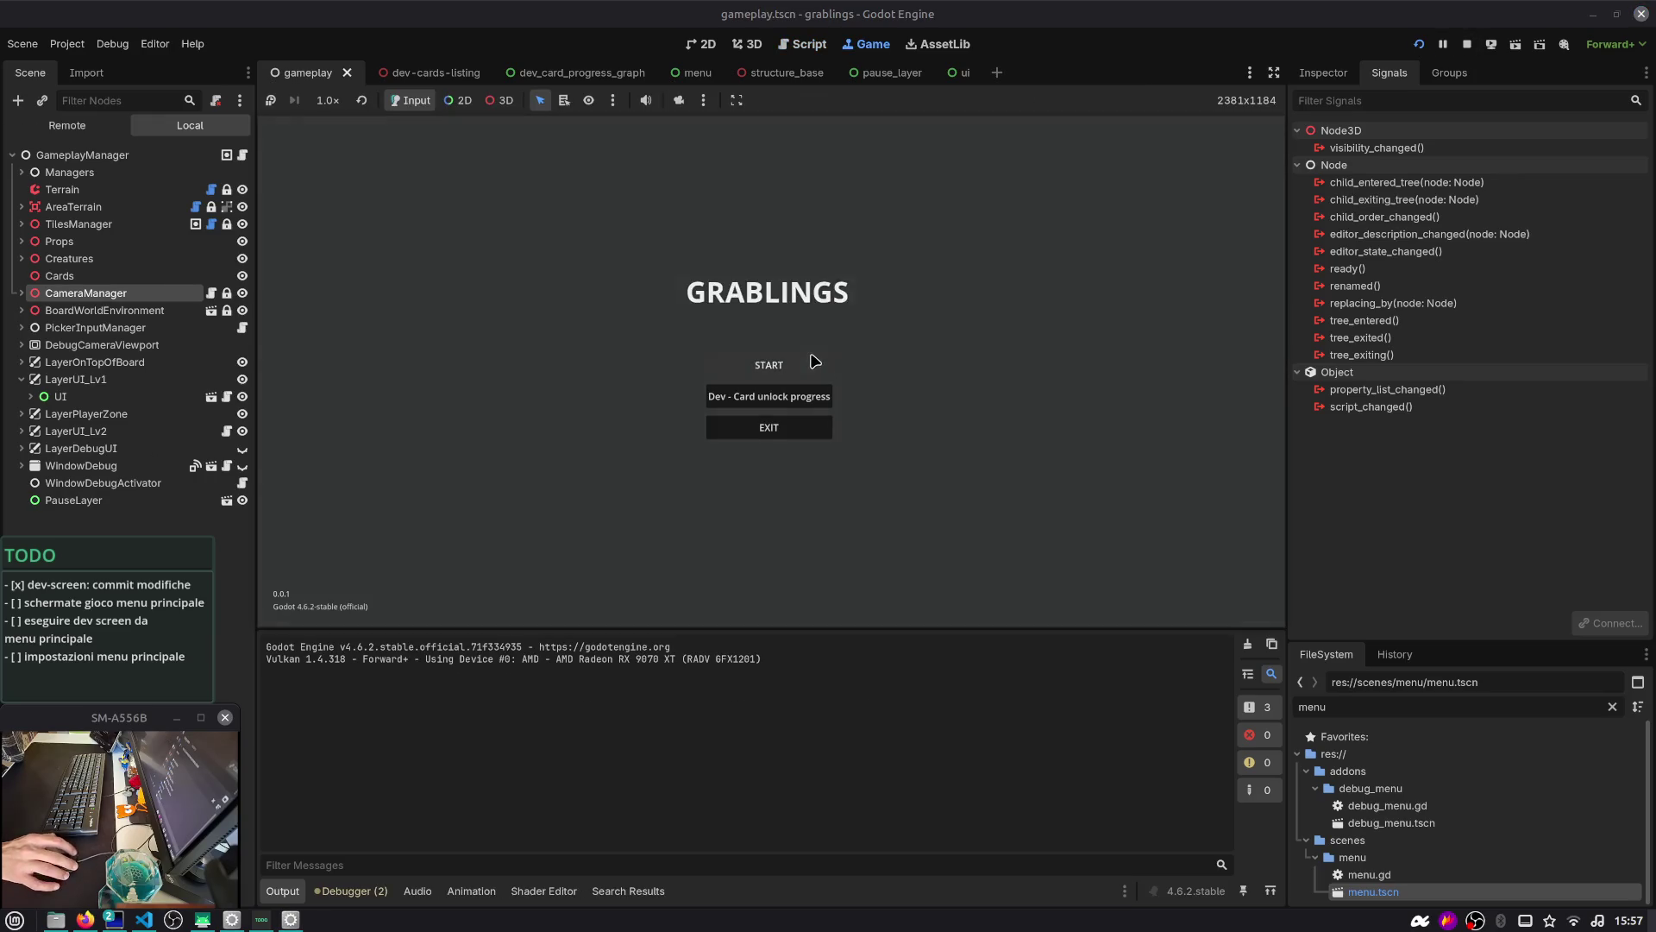
Start a new match and select the '[GGT/Gameplay]: scene params are' message in the Output log
left_click(811, 362)
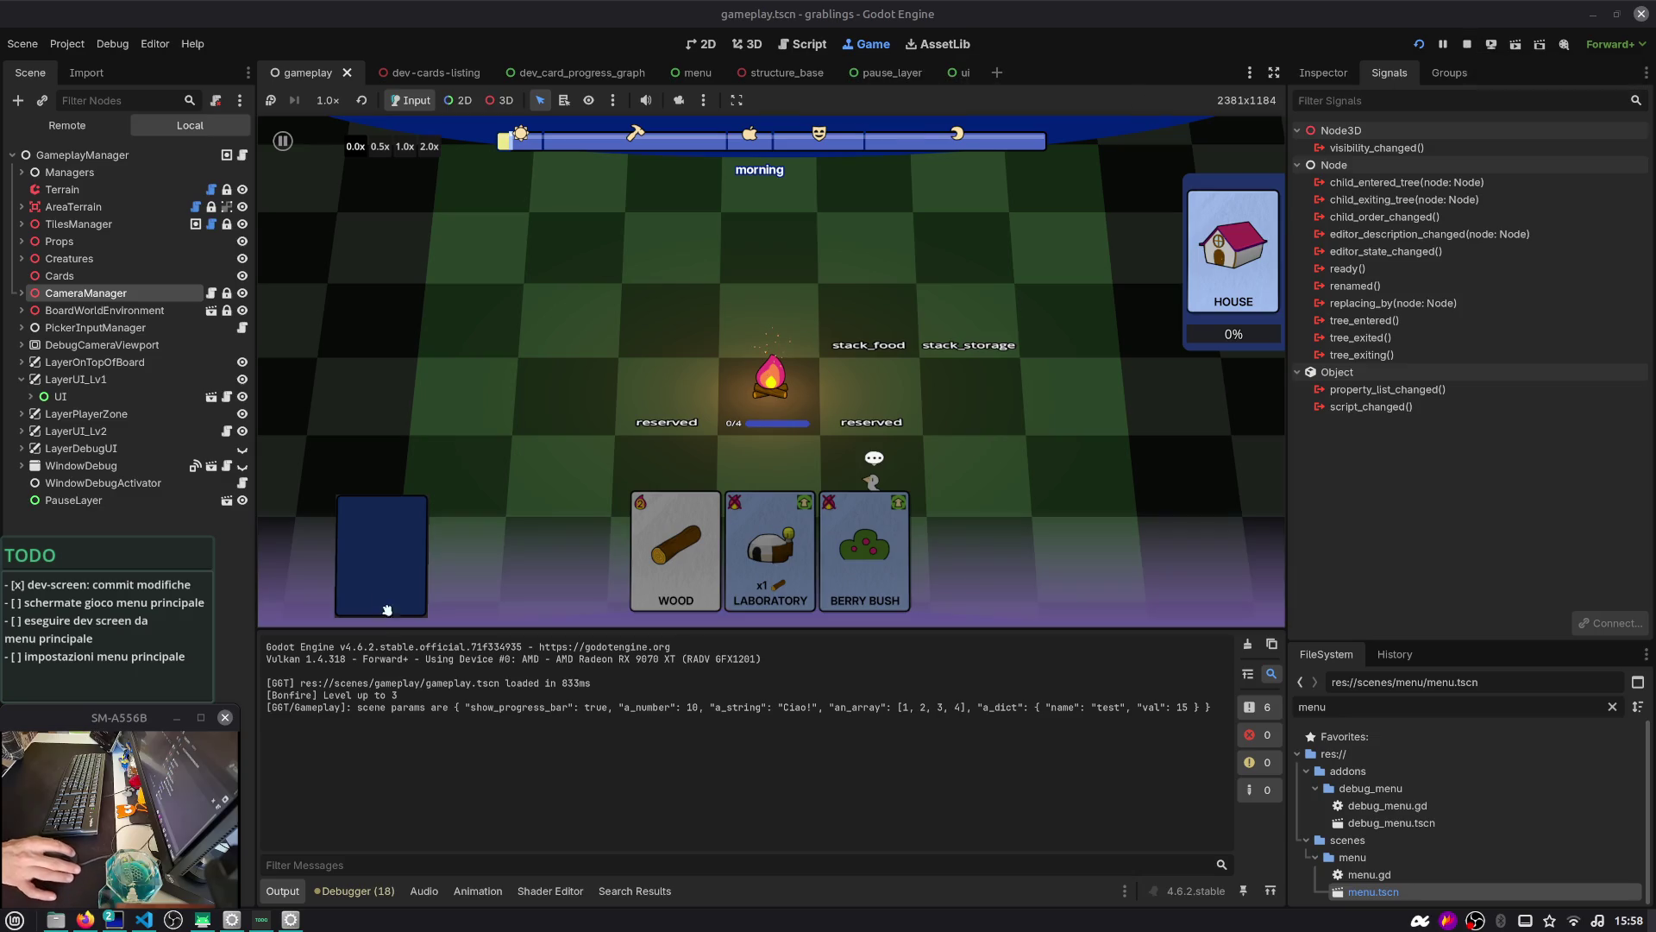
mouse_move(295, 708)
left_mouse_down()
mouse_move(441, 712)
mouse_move(269, 712)
left_mouse_up()
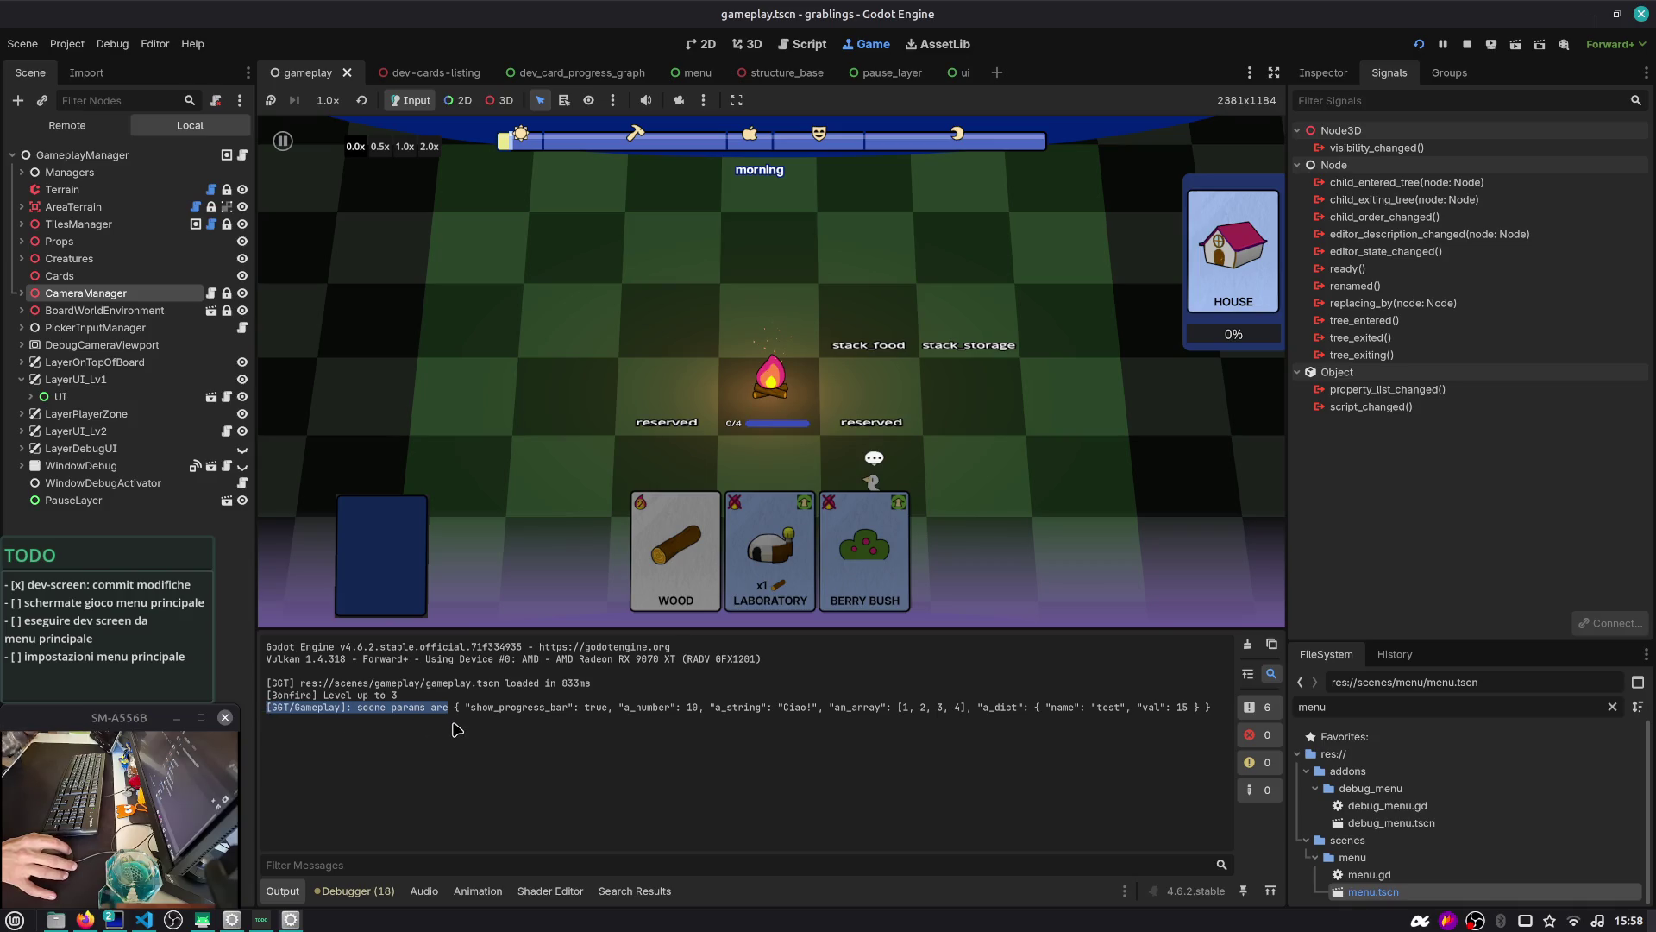
Search the project files for the pasted scene params message to locate it in gameplay.gd
left_click(802, 44)
left_click(693, 319)
key("ctrl+shift+f")
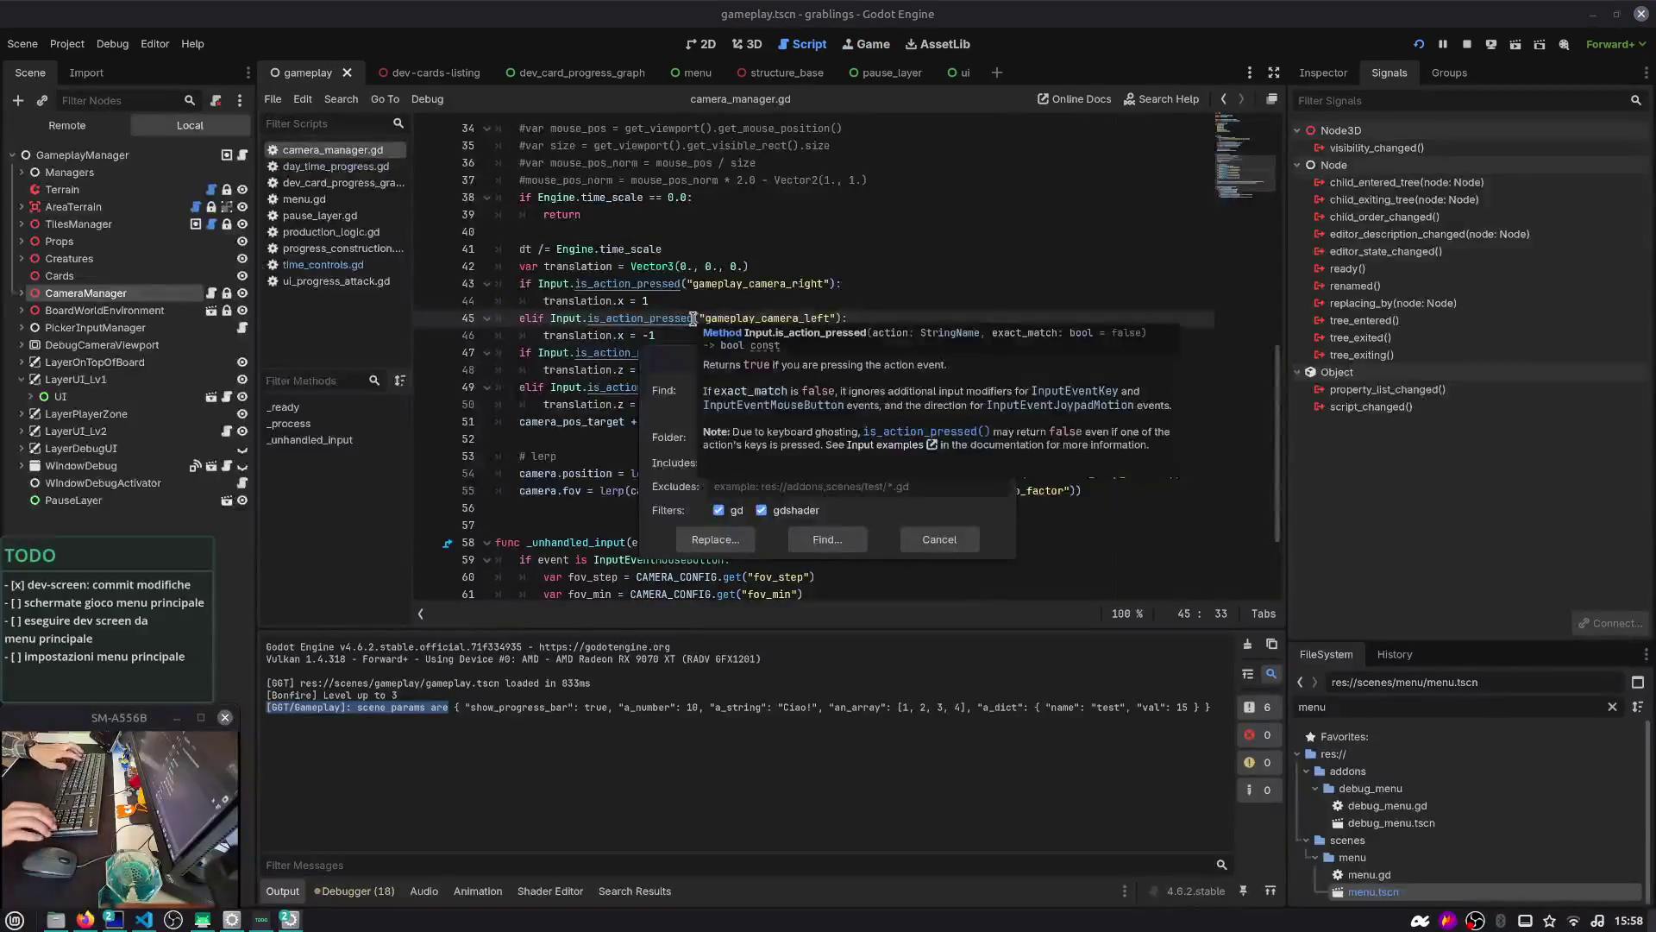
key("Return")
key("ctrl+shift+f")
type("[GGT/Gameplay]: scene params are")
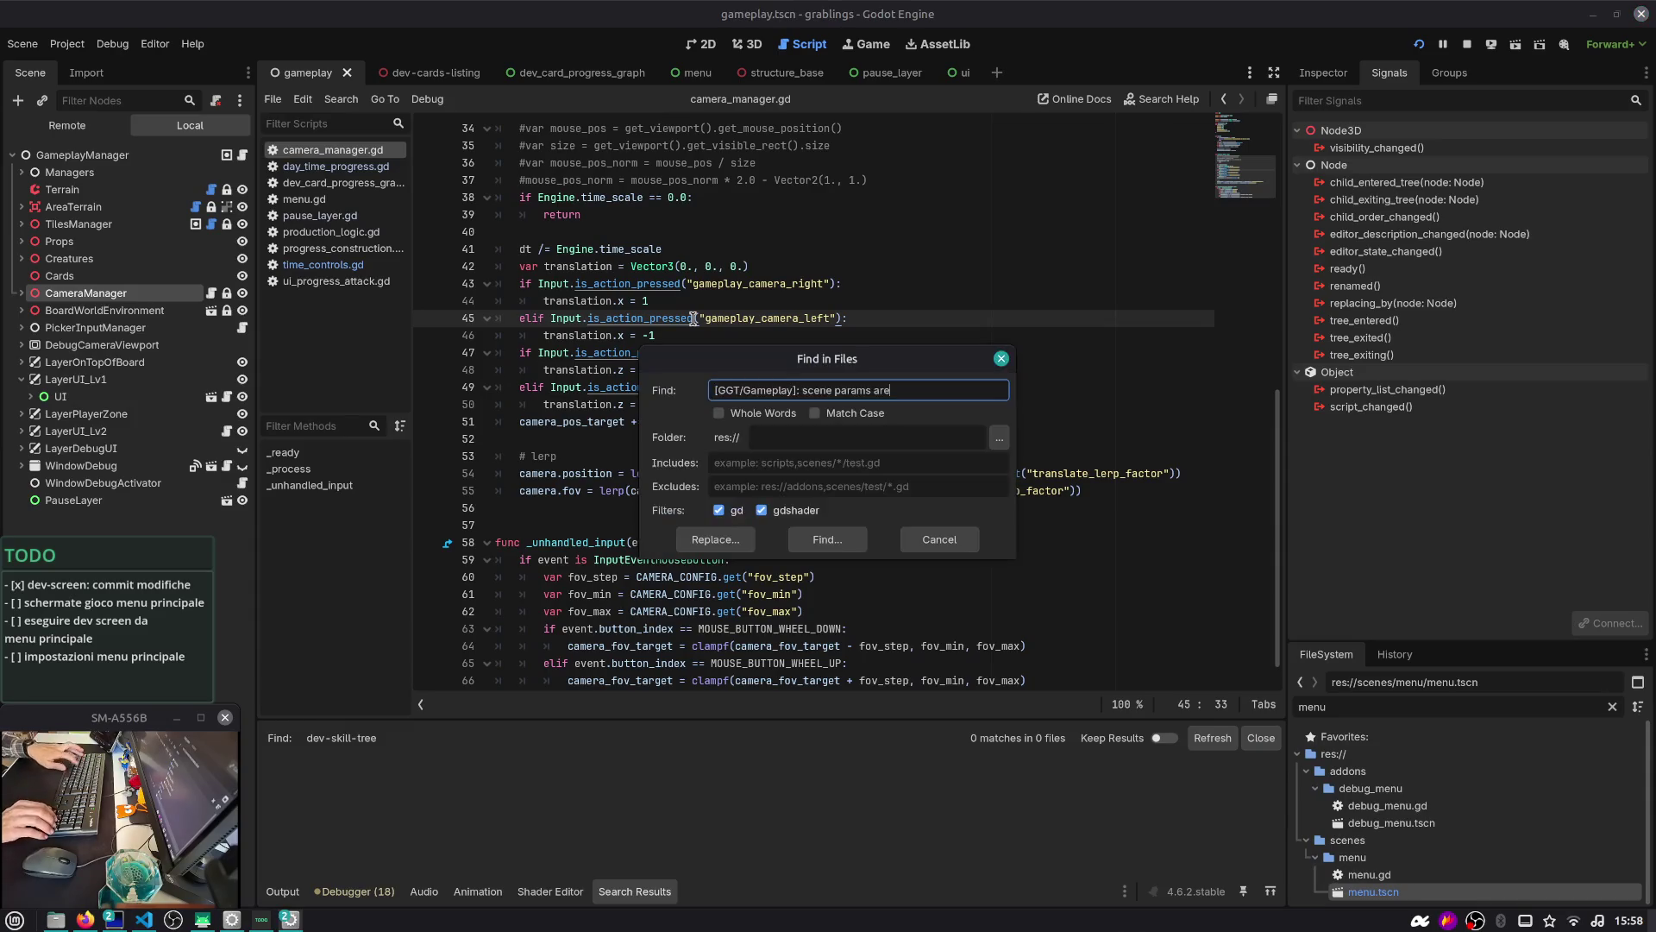
key("Return")
scroll(809, 279, "up", 3)
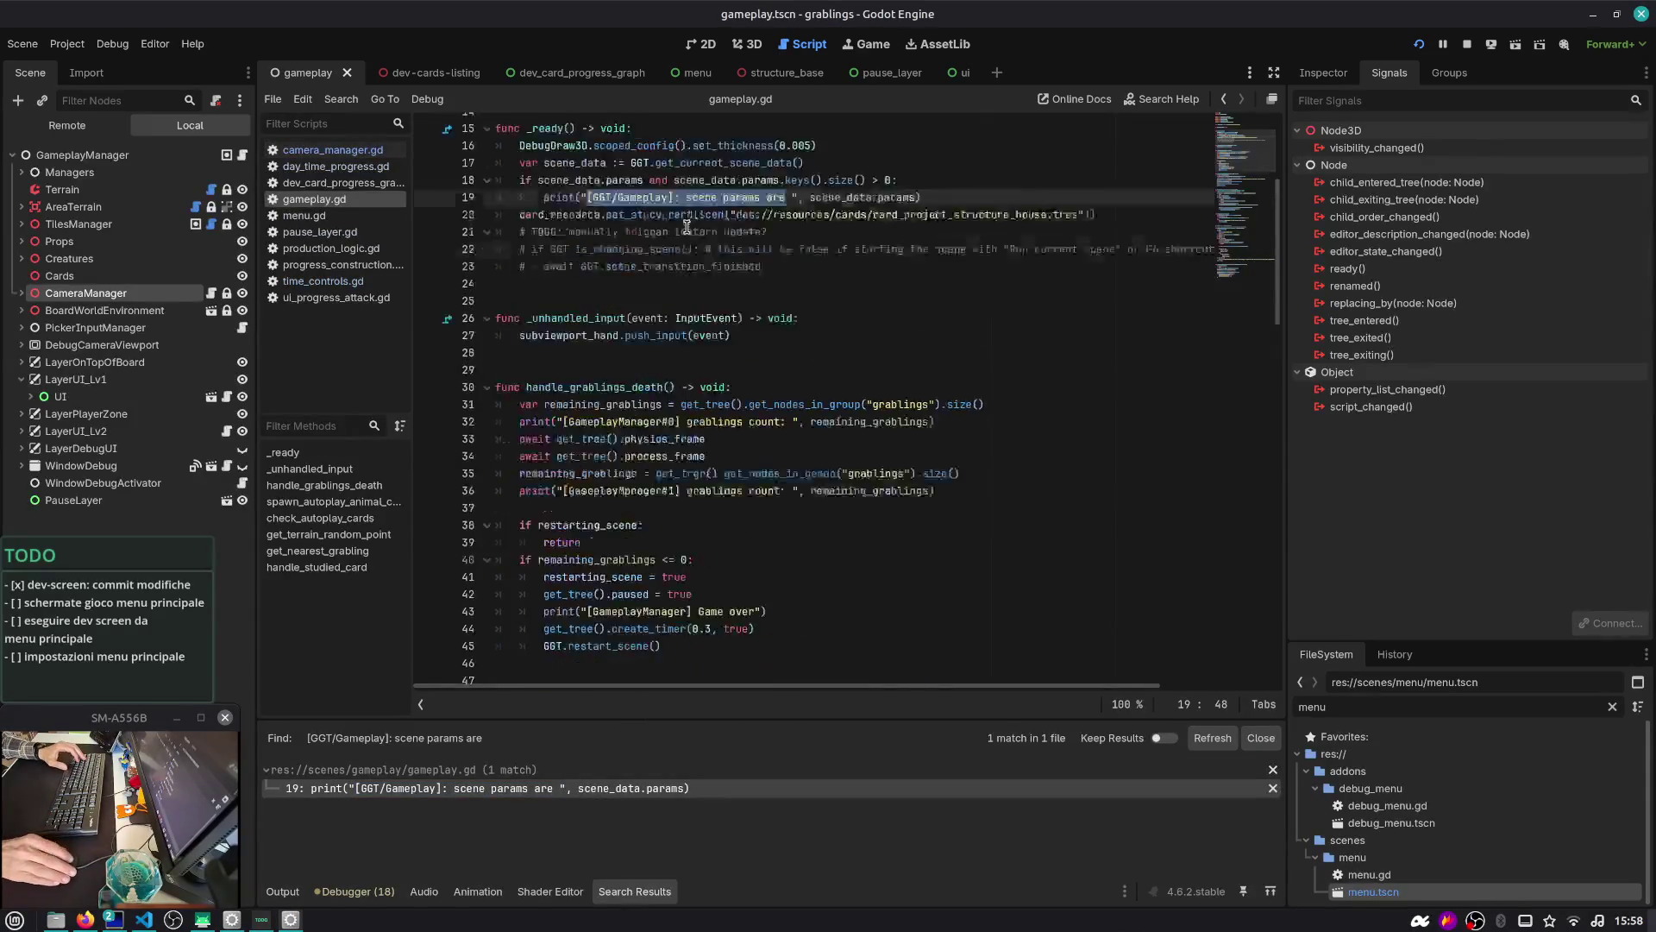
Select lines 18–19 and comment them out with Ctrl+K
left_click(974, 285)
key("shift+Up")
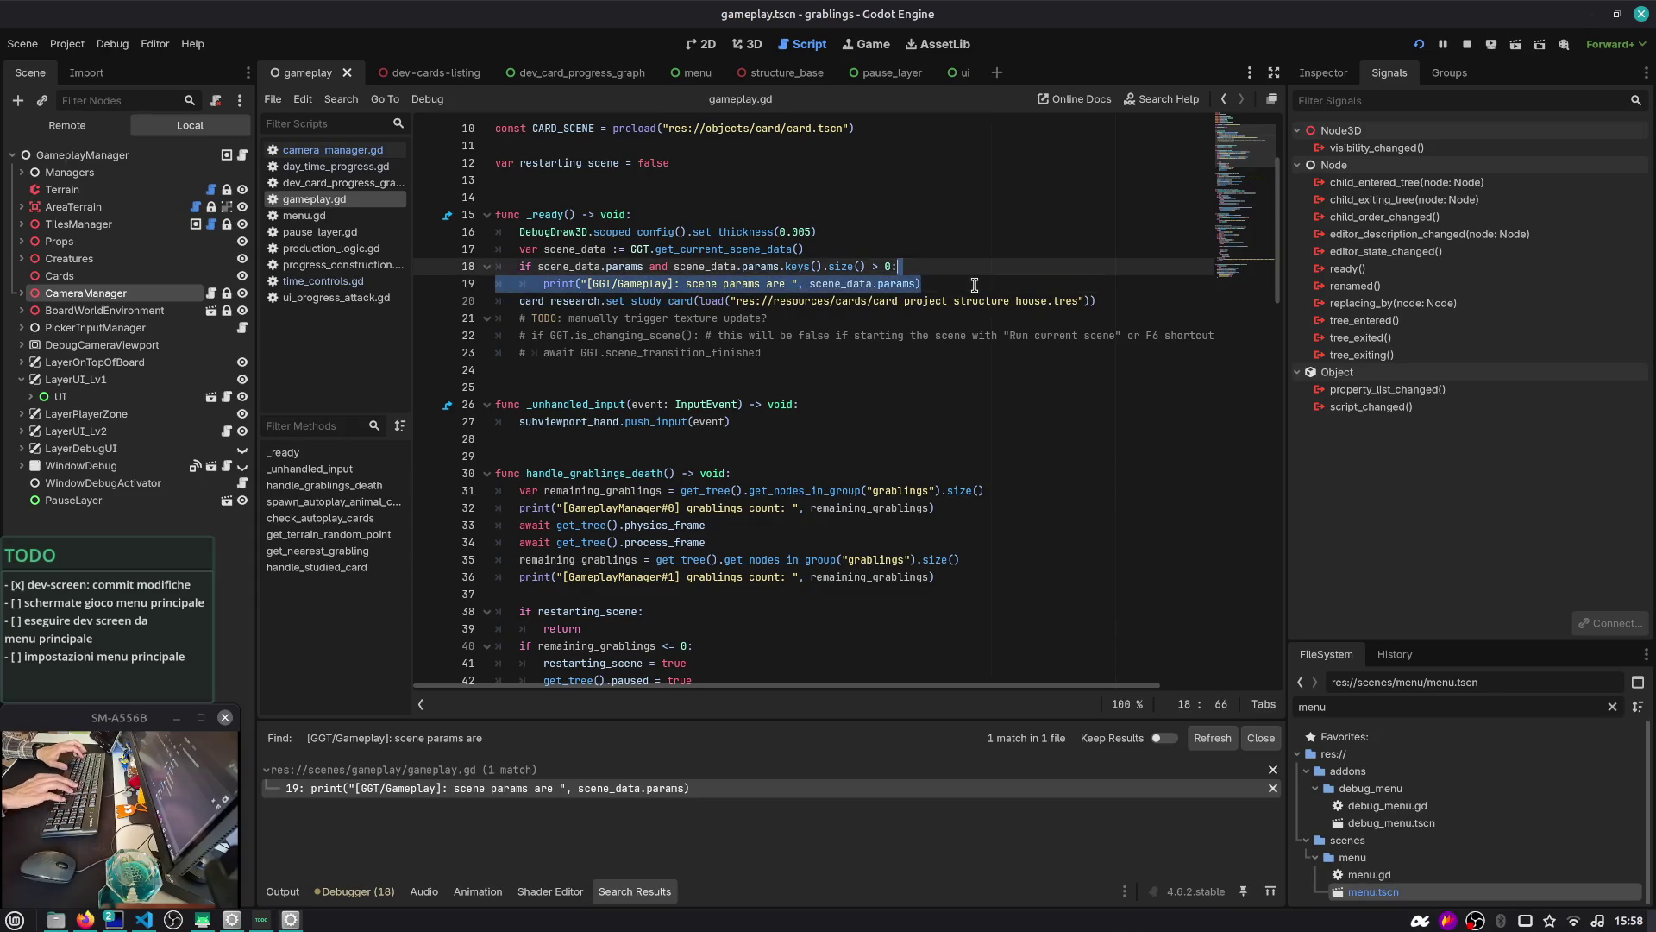
key("shift+Home")
key("ctrl+k")
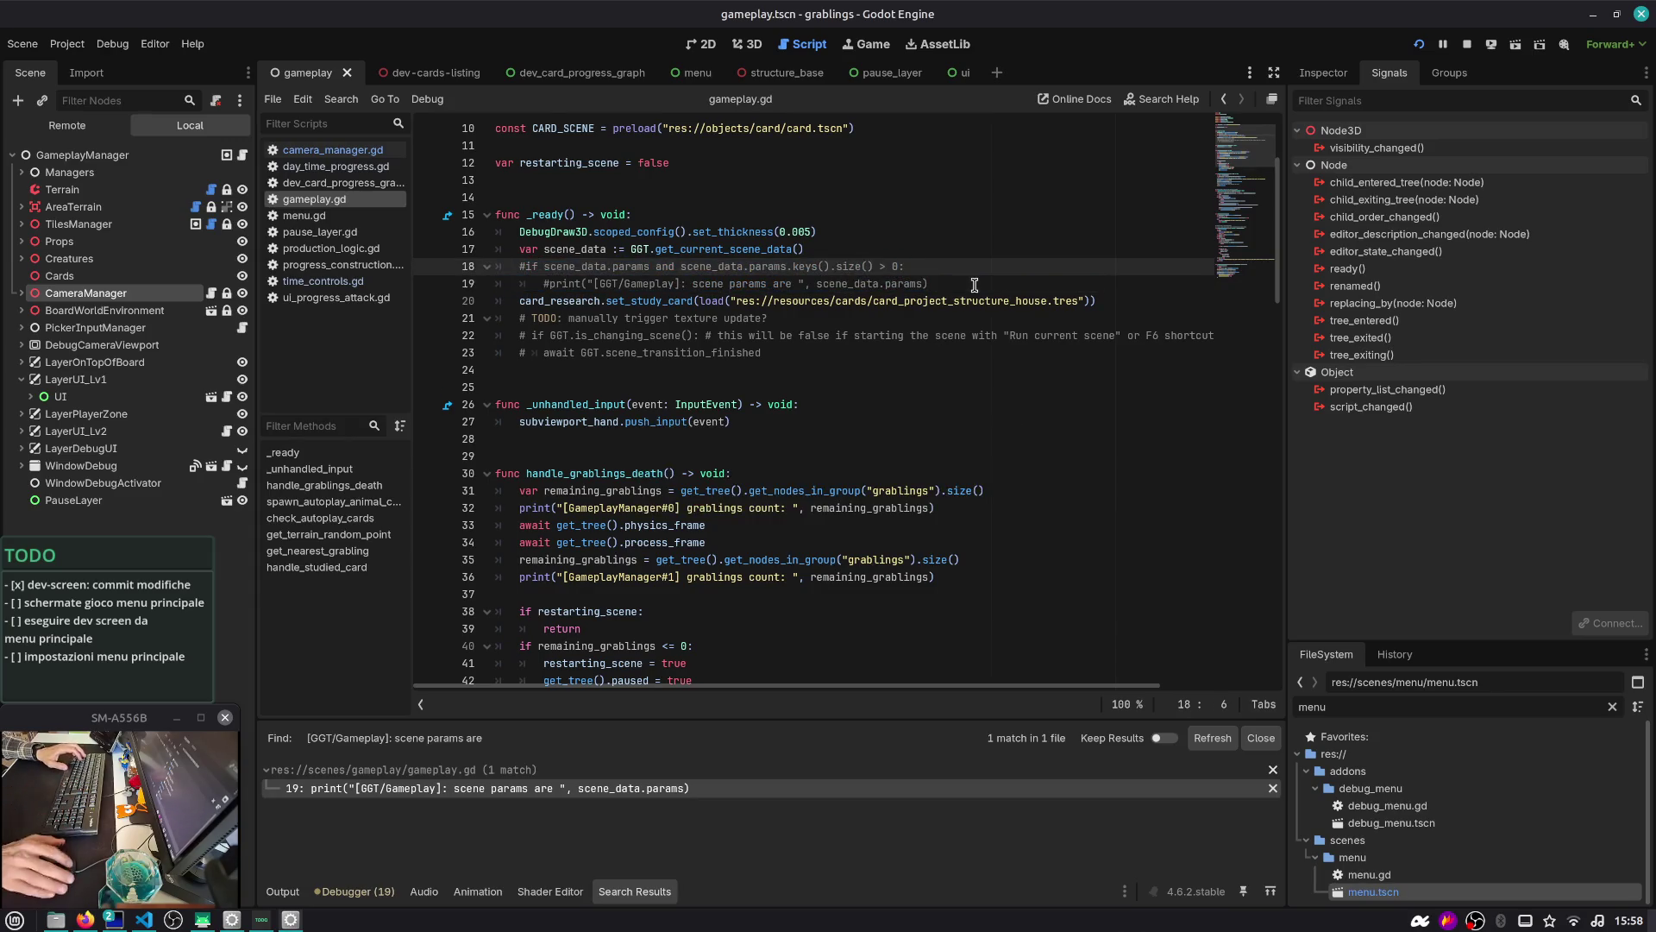
Close the search results, clear the log selection, and stop the running game
left_click(1261, 737)
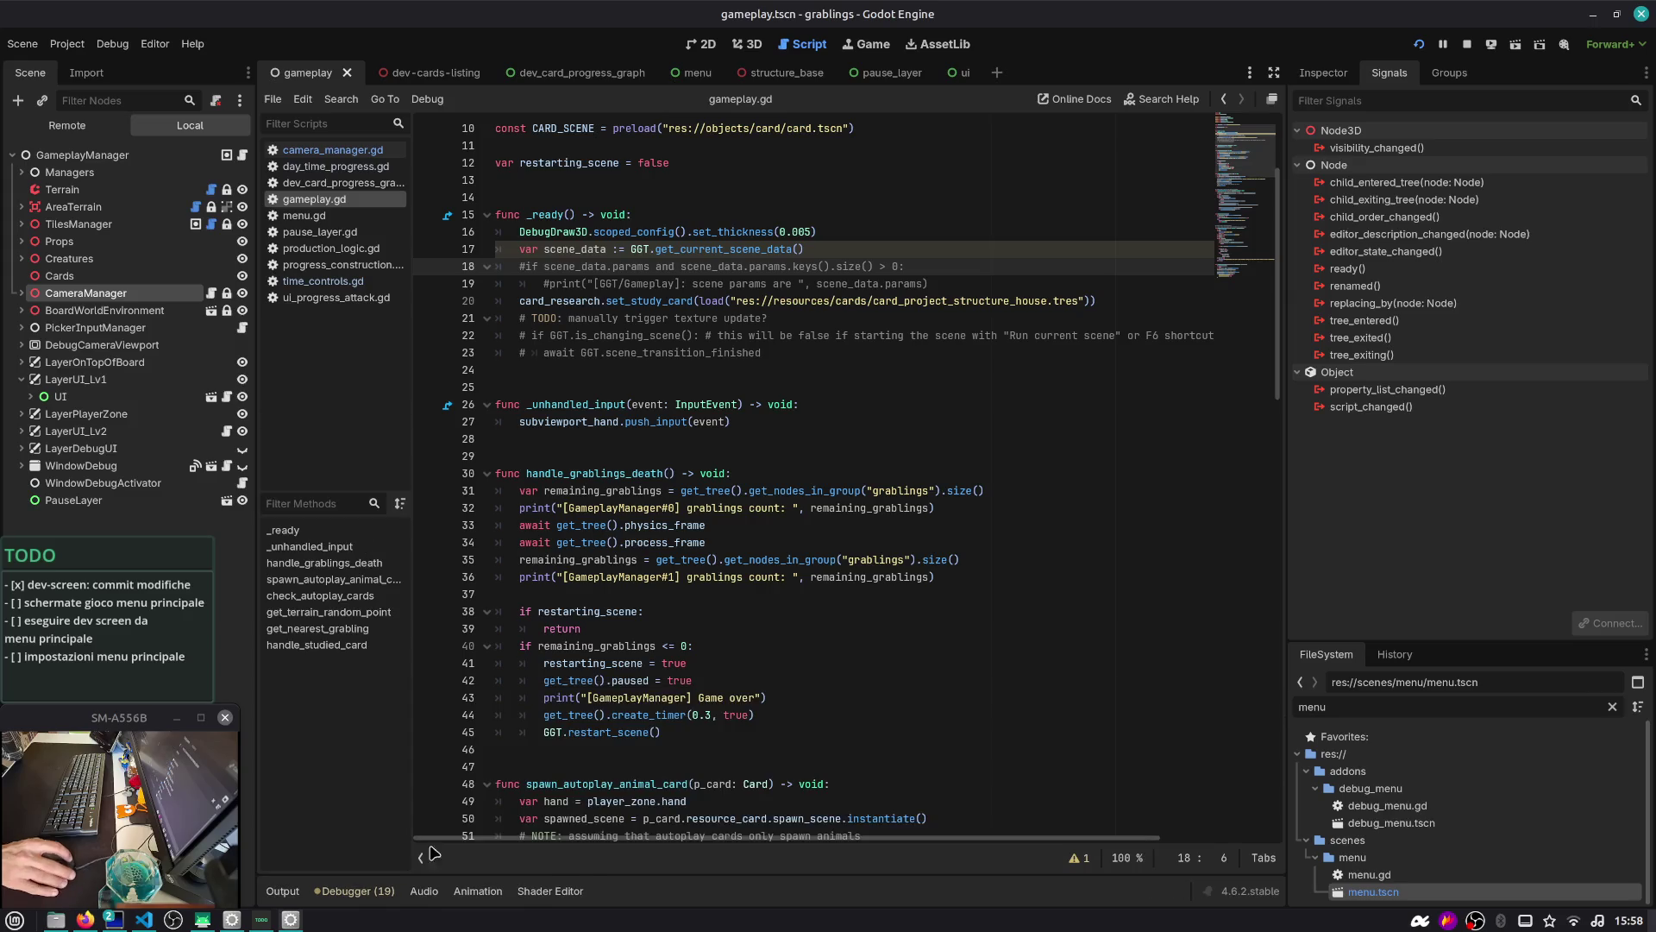
left_click(289, 893)
left_click(317, 697)
left_click_drag(288, 707, 409, 708)
left_click(423, 706)
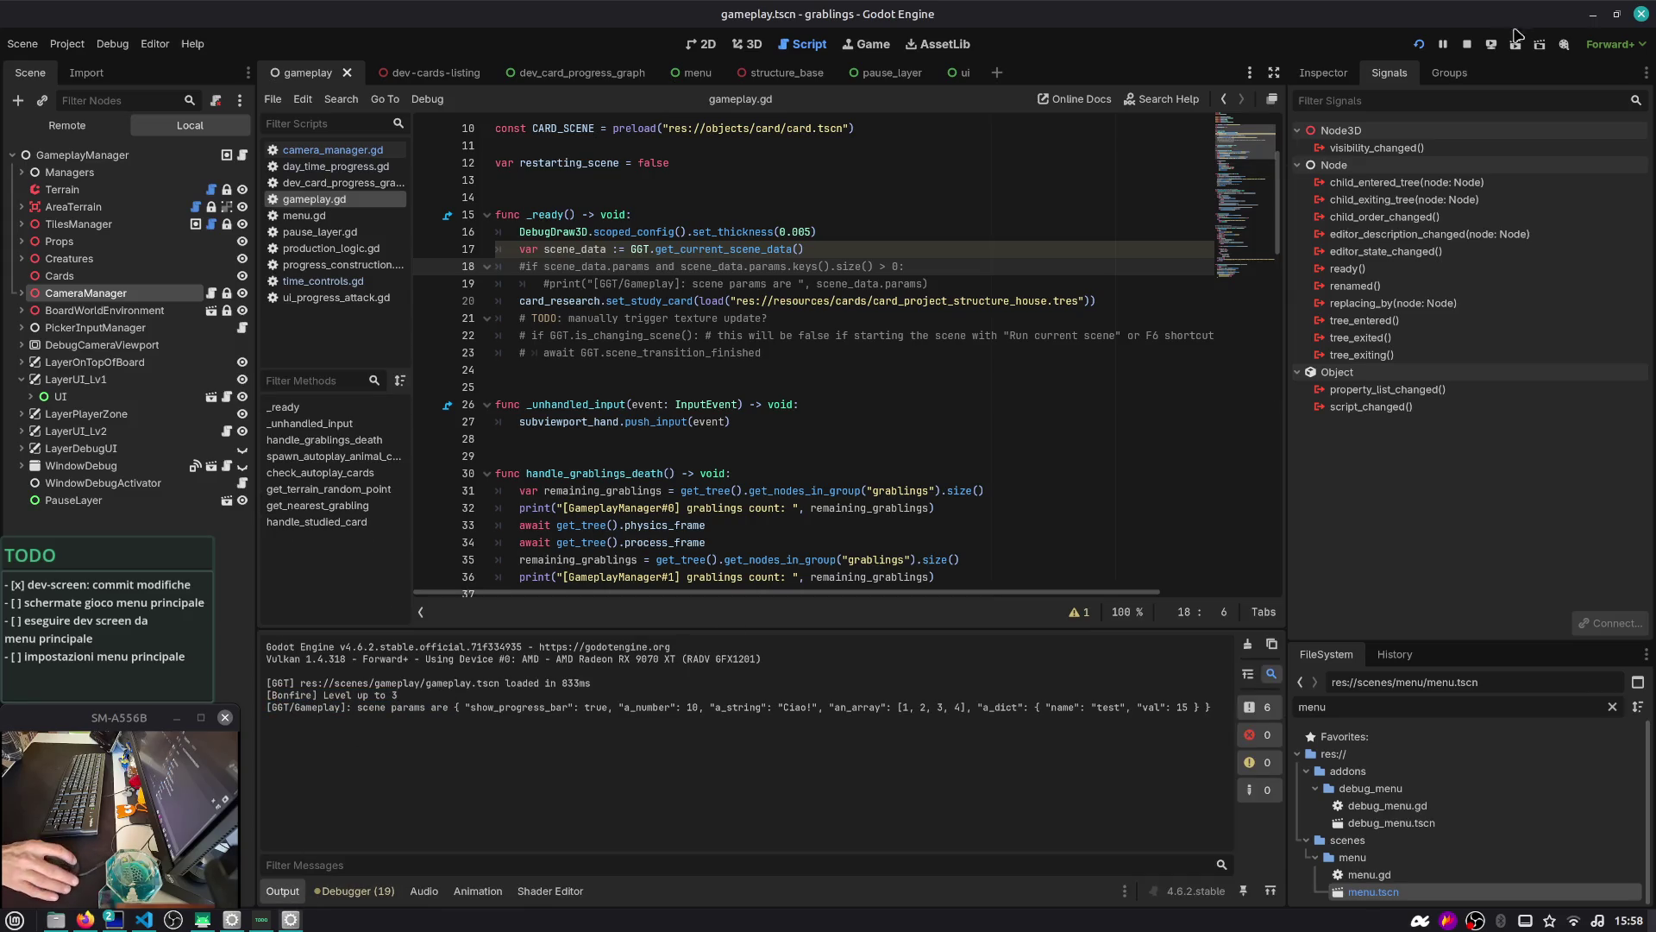
left_click(1467, 44)
left_click(891, 238)
Close the dev_card_progress_graph, menu and structure_base tabs and show the gameplay scene in 2D
left_click(552, 75)
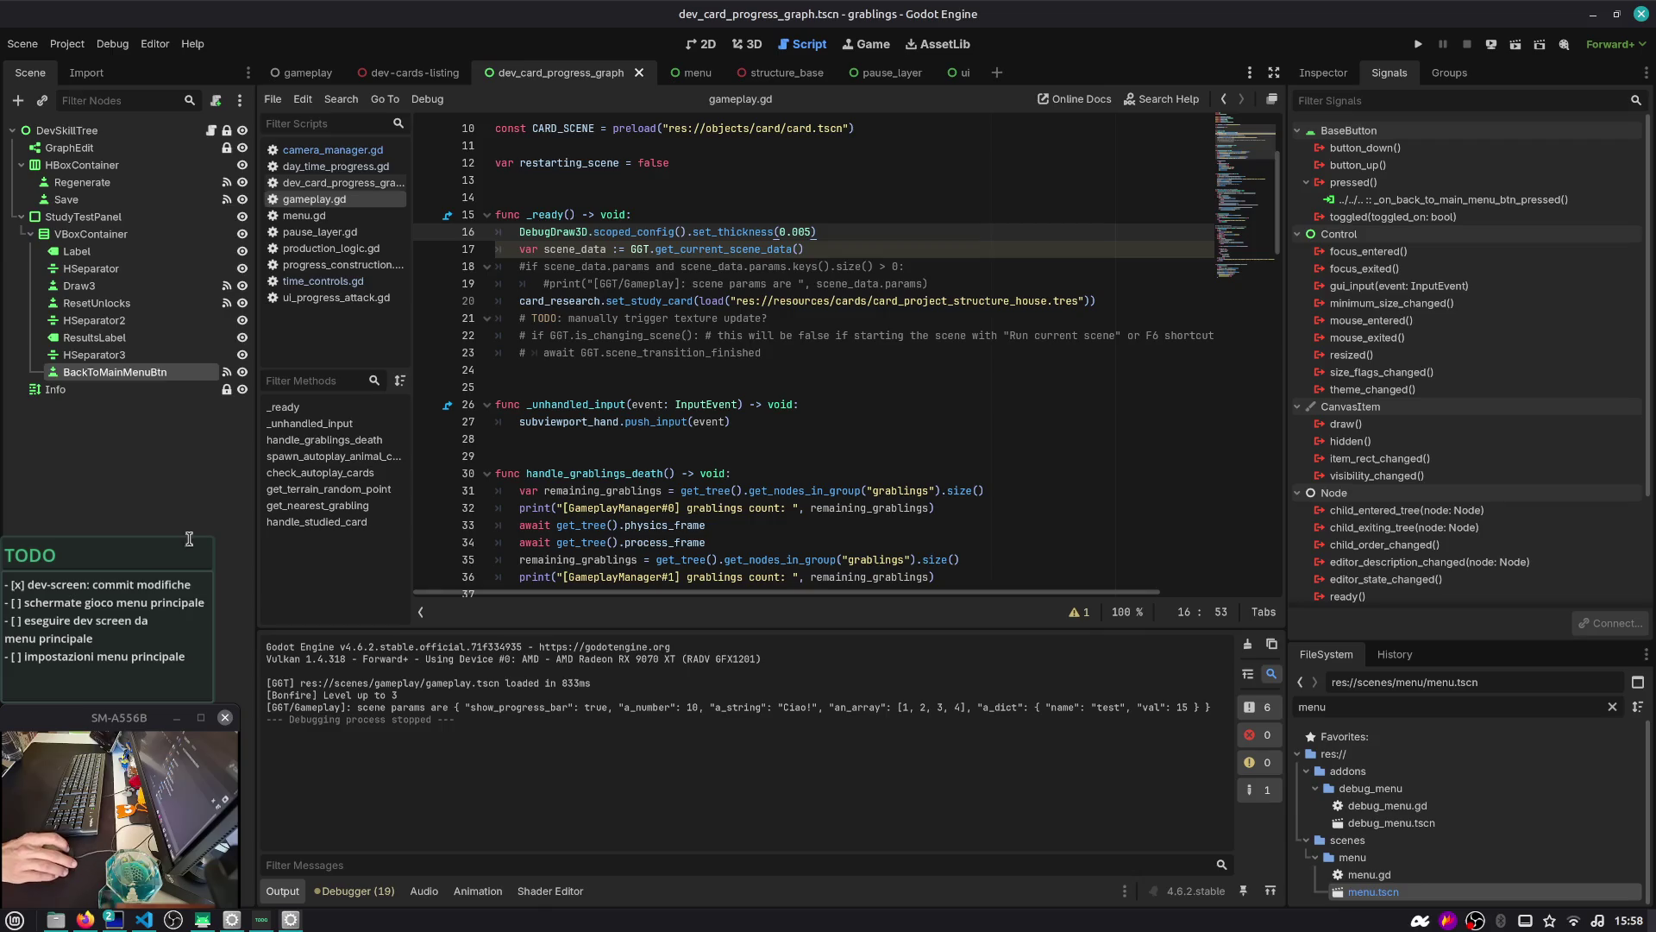
left_click(24, 603)
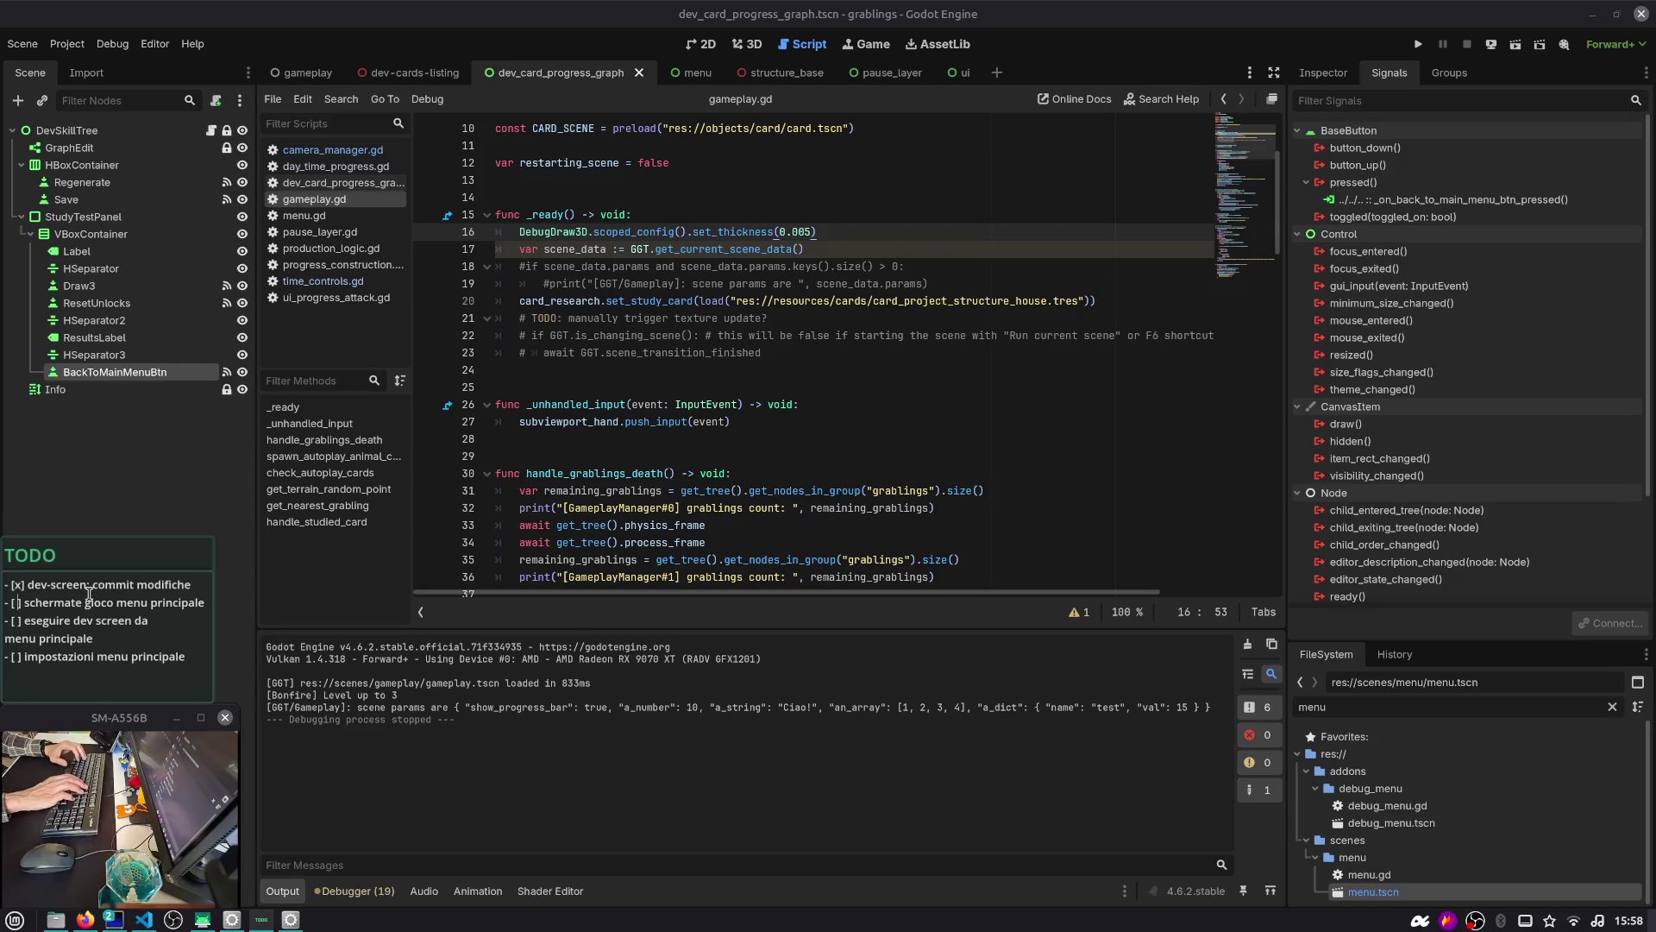
left_click(940, 283)
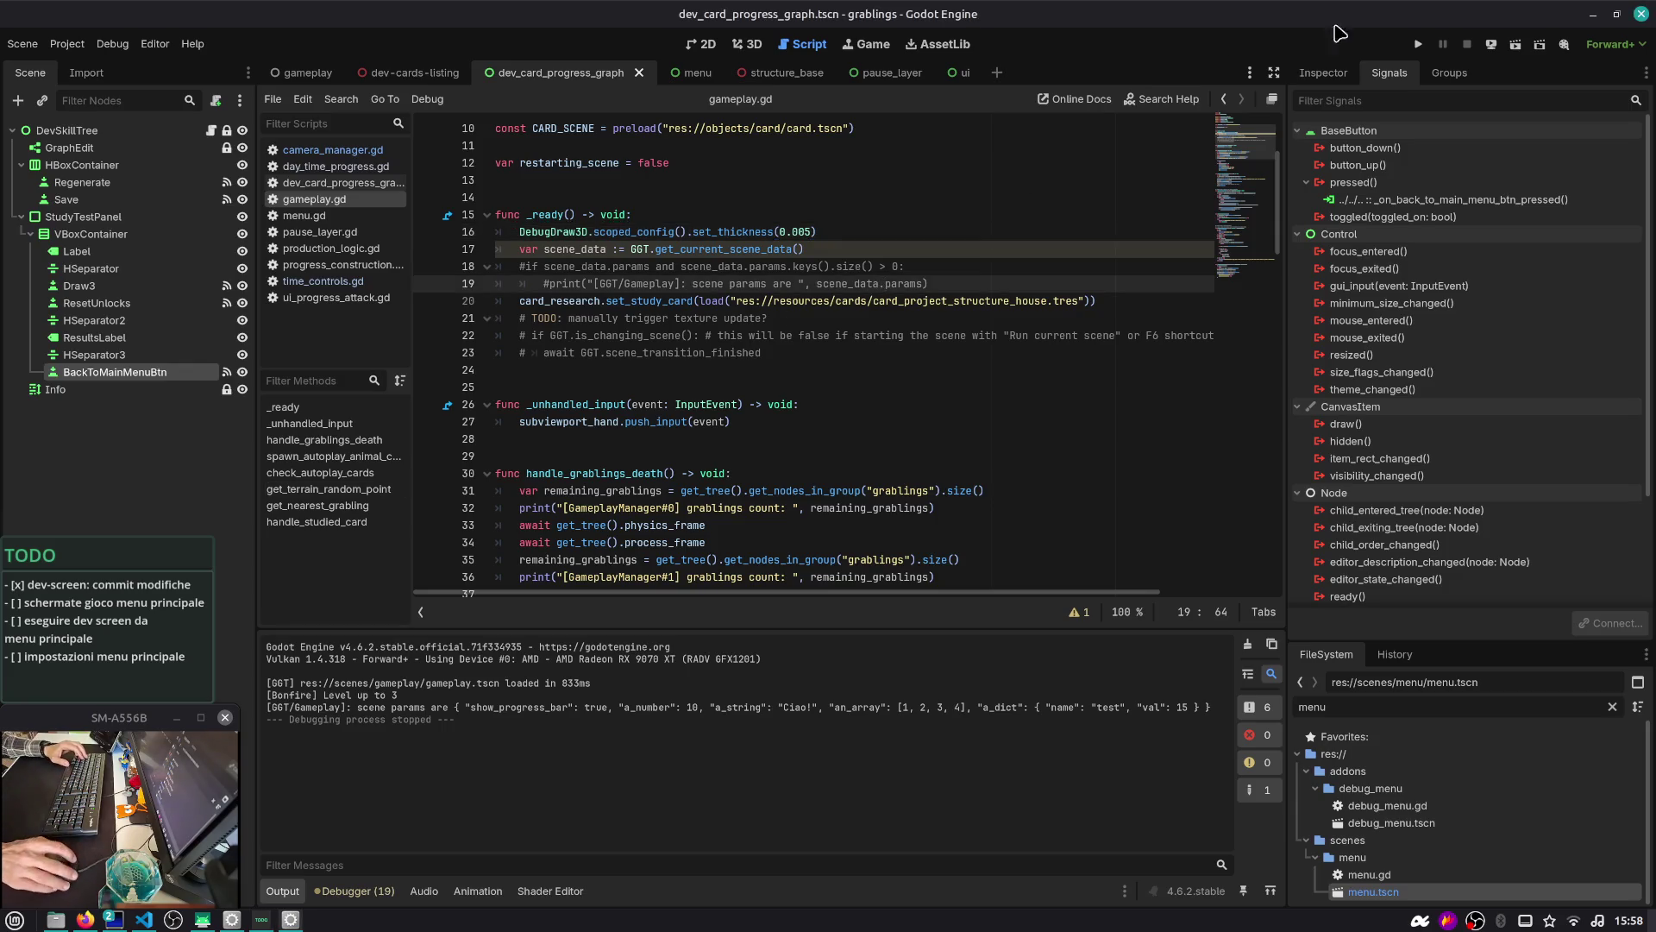
middle_click(555, 72)
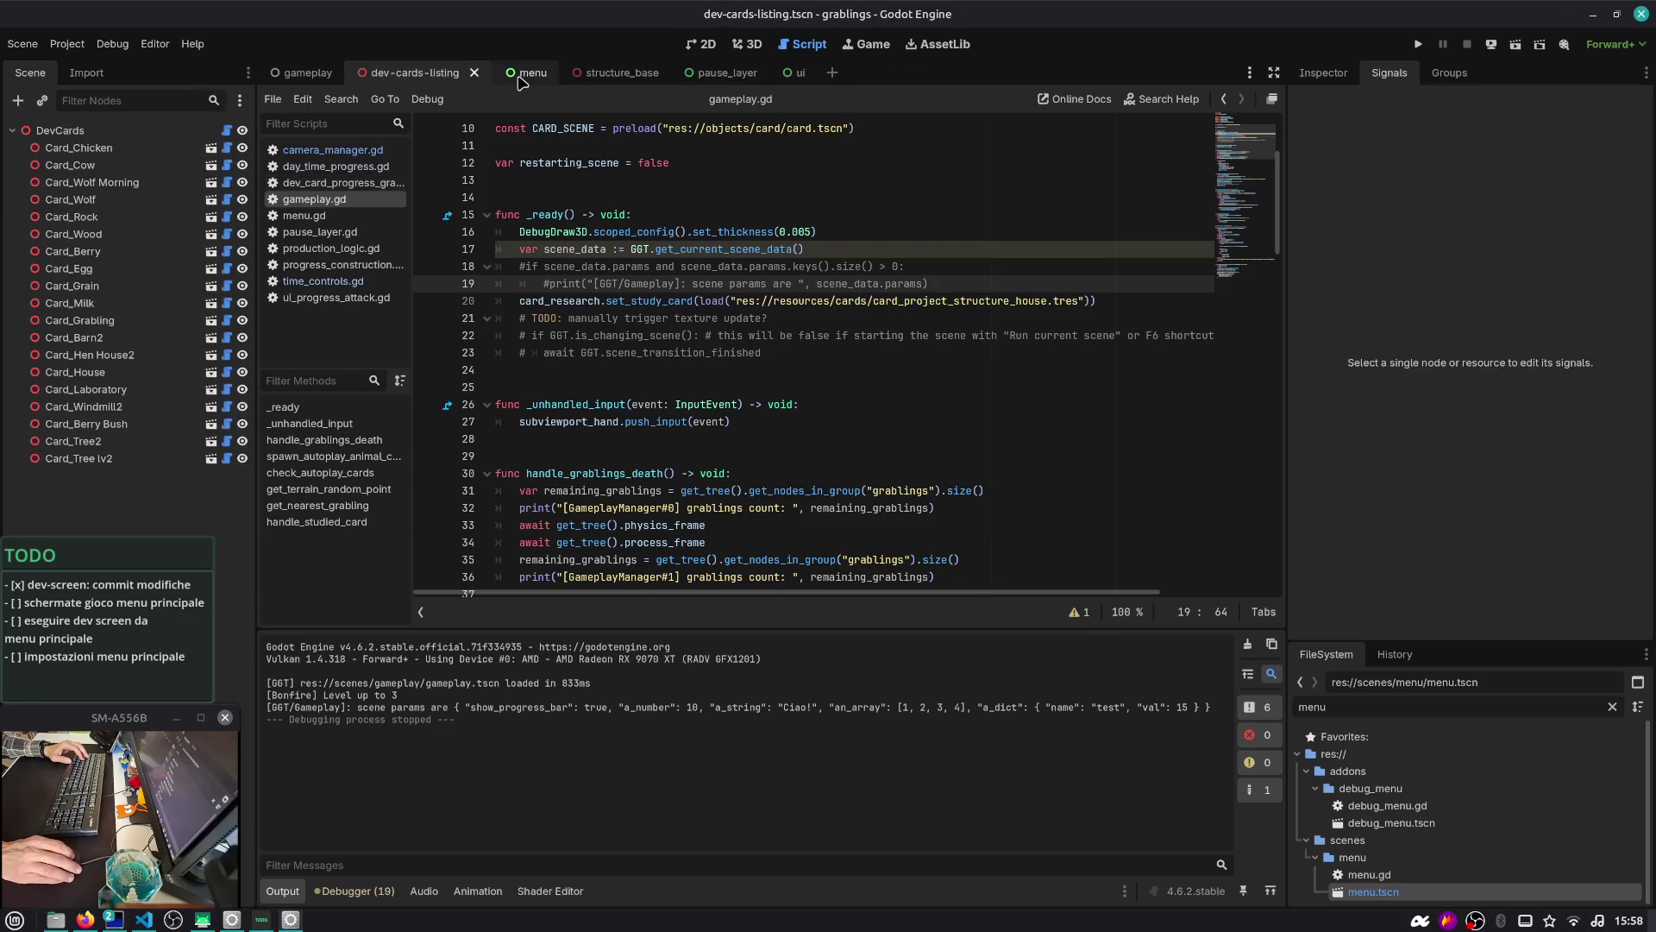
middle_click(520, 78)
middle_click(520, 78)
left_click(536, 78)
left_click(302, 73)
left_click(702, 46)
scroll(700, 197, "down", 3)
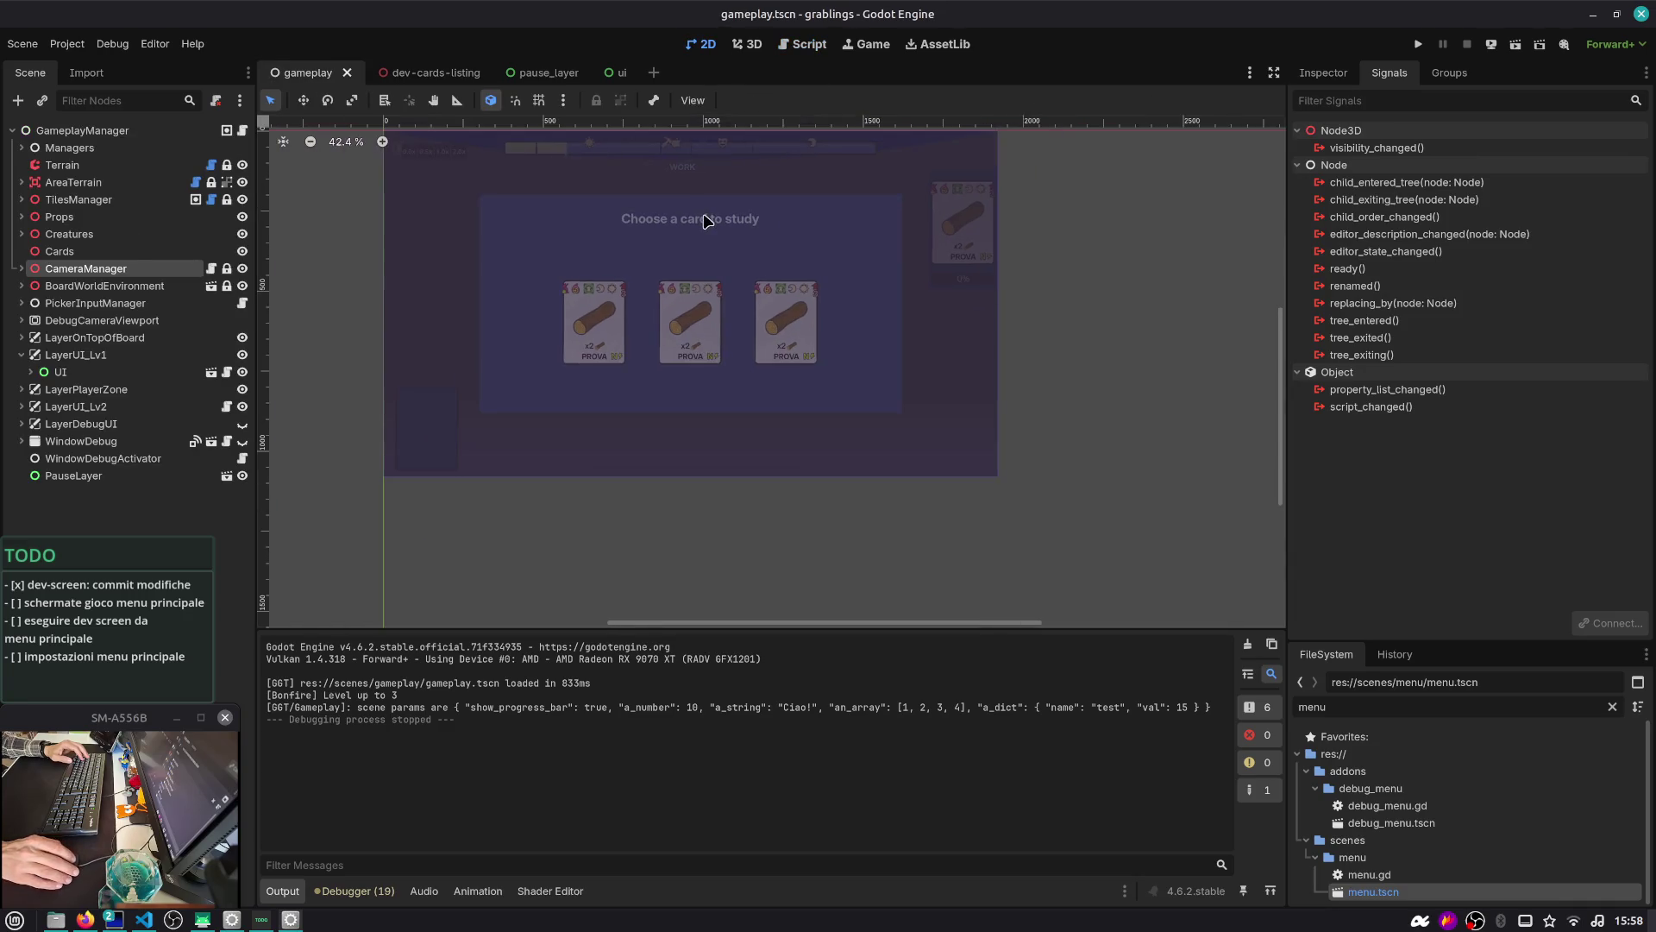
Open menu.tscn through Quick Open Scene
key("ctrl+shift+o")
type("m")
key("Return")
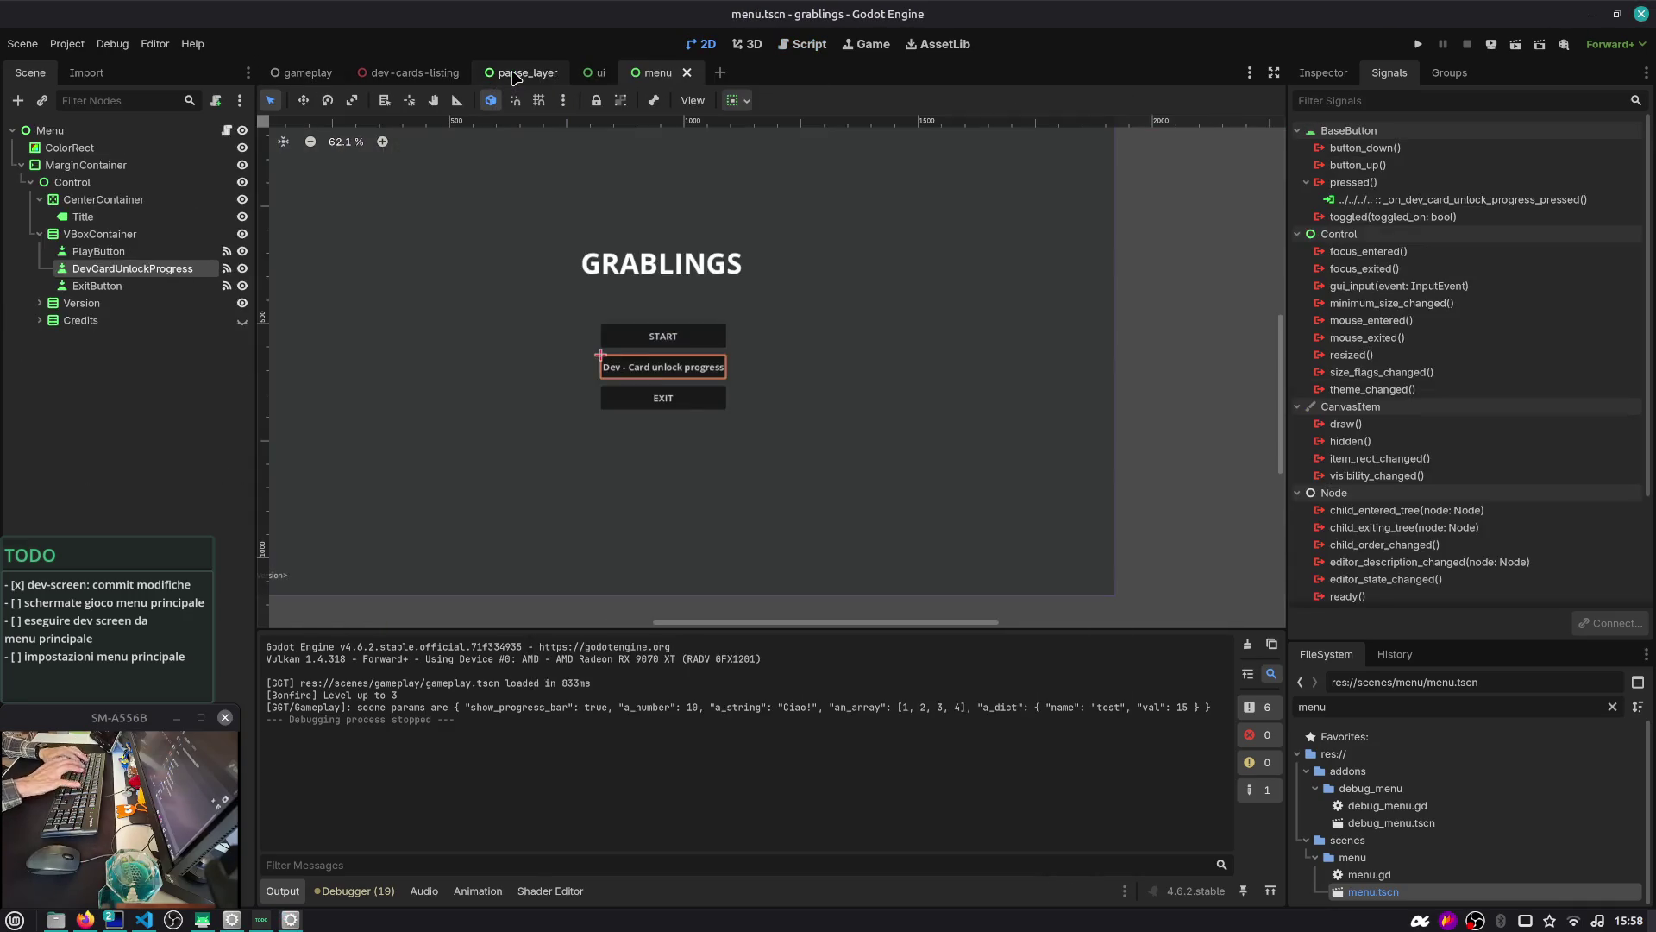
scroll(682, 259, "down", 3)
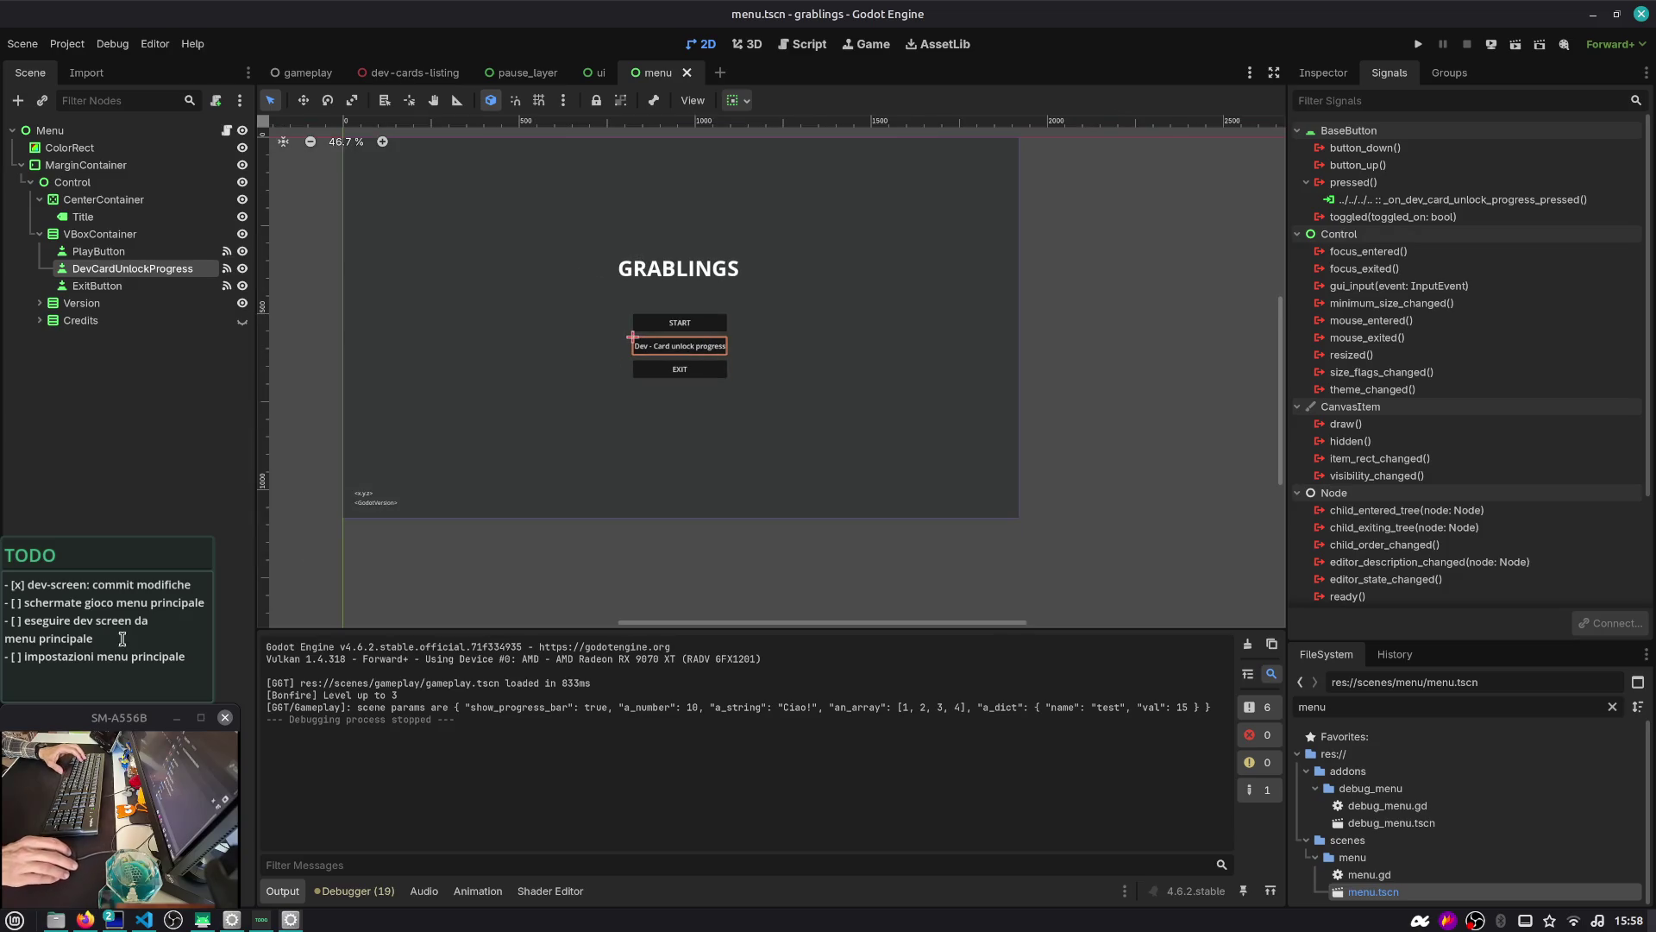
Tick the eseguire item's checkbox in the TODO note
mouse_move(25, 604)
left_mouse_down()
mouse_move(186, 604)
mouse_move(104, 643)
mouse_move(13, 640)
mouse_move(31, 621)
left_mouse_up()
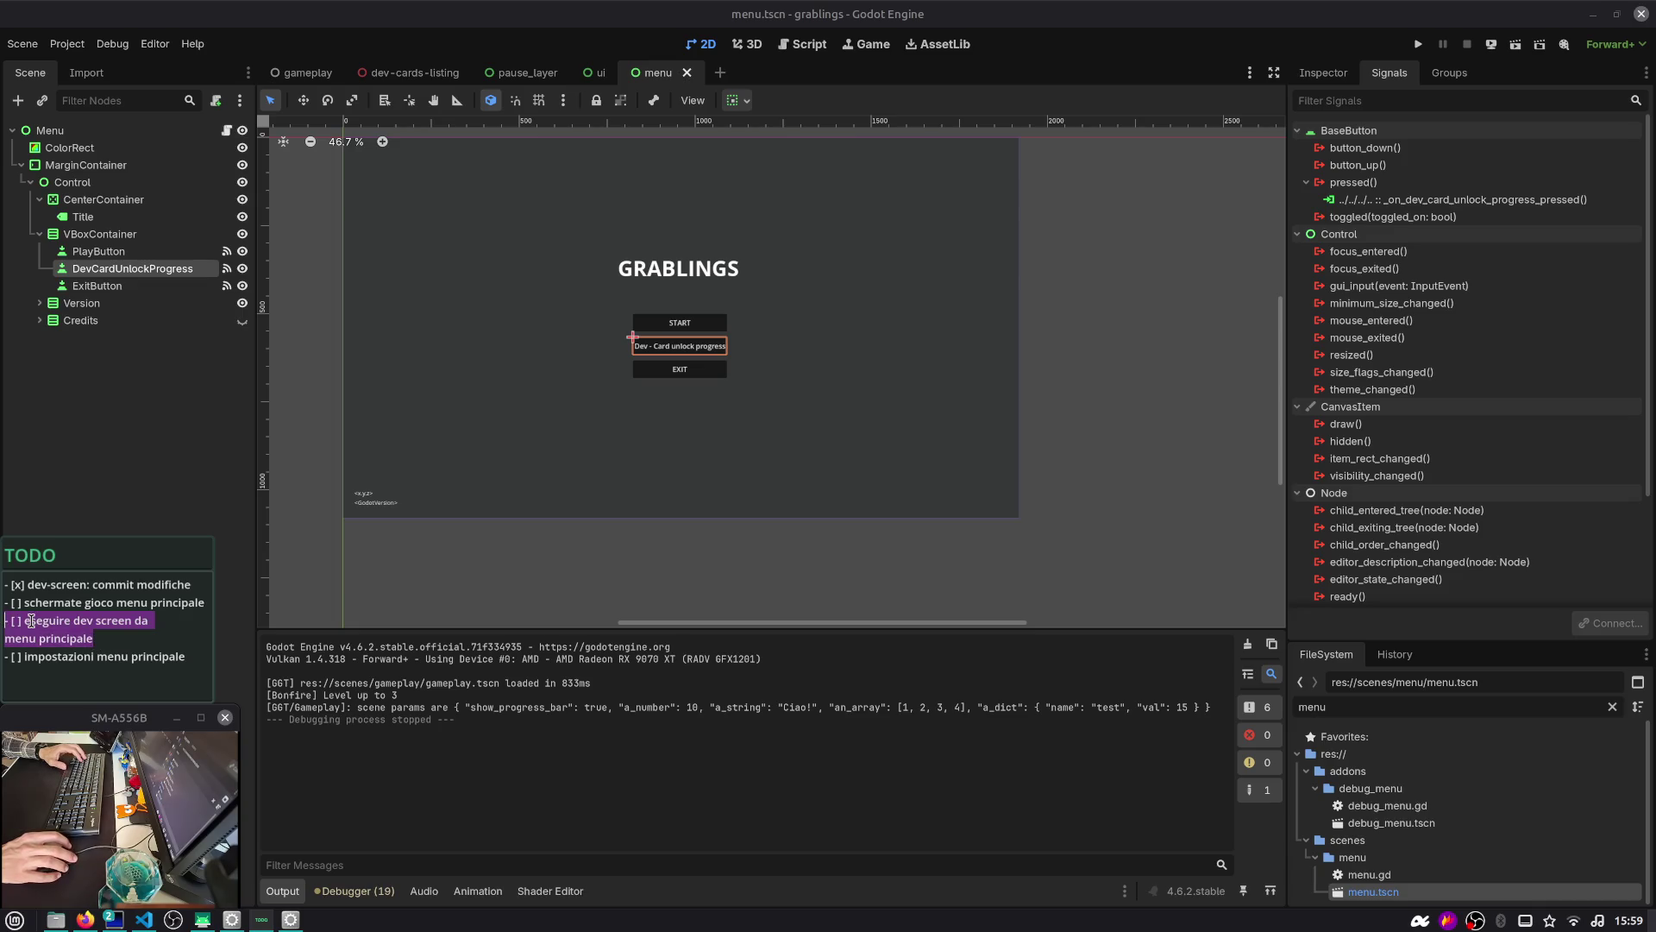
left_click(31, 620)
key("Left")
key("Left")
key("BackSpace")
type("x")
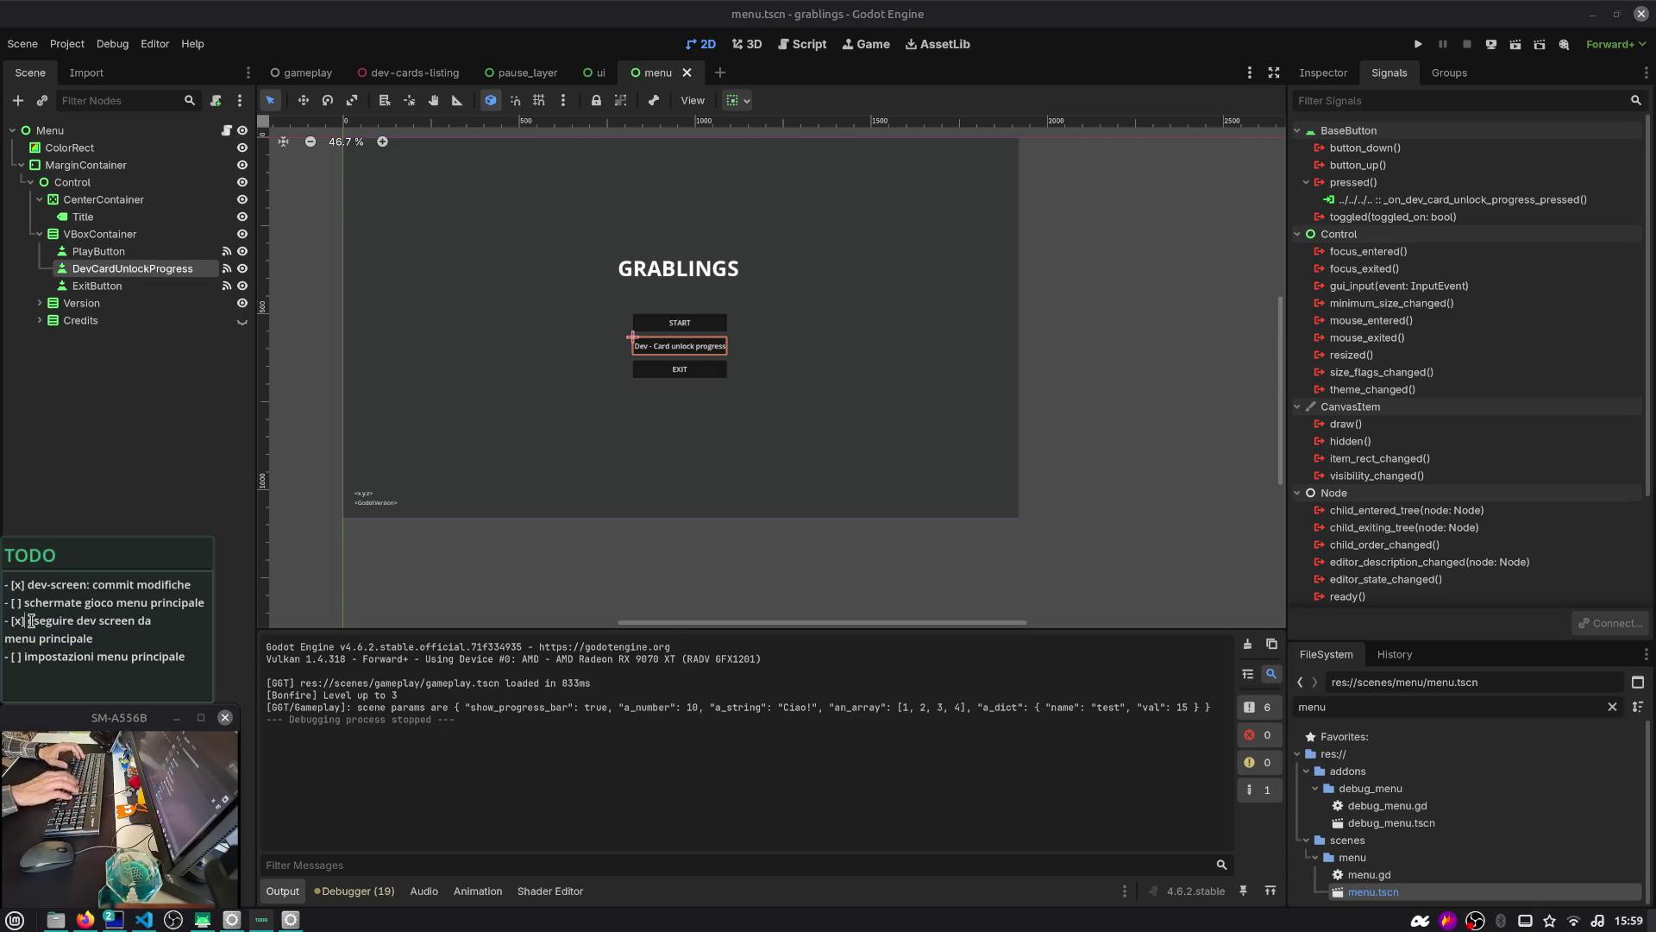
Move the ticked eseguire item above the schermate gioco line and remove the leftover blank line
key("Home")
key("shift+Down")
key("shift+End")
key("ctrl+x")
key("Up")
key("Home")
key("Return")
key("Up")
key("ctrl+v")
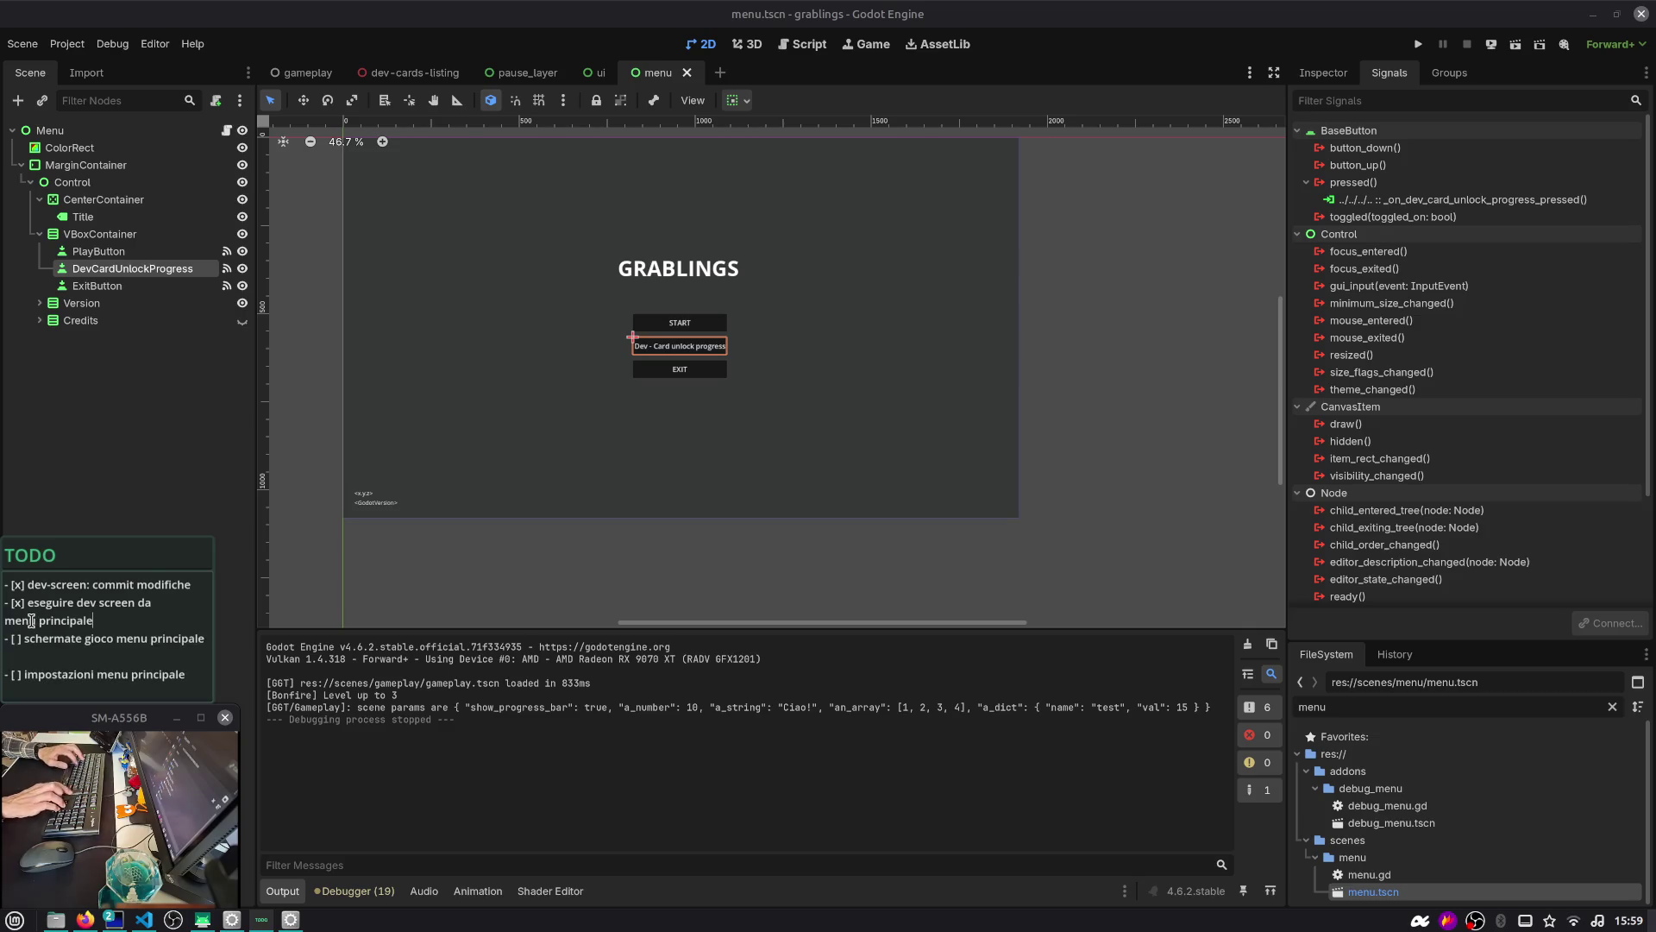
key("Down")
key("Down")
key("BackSpace")
key("Up")
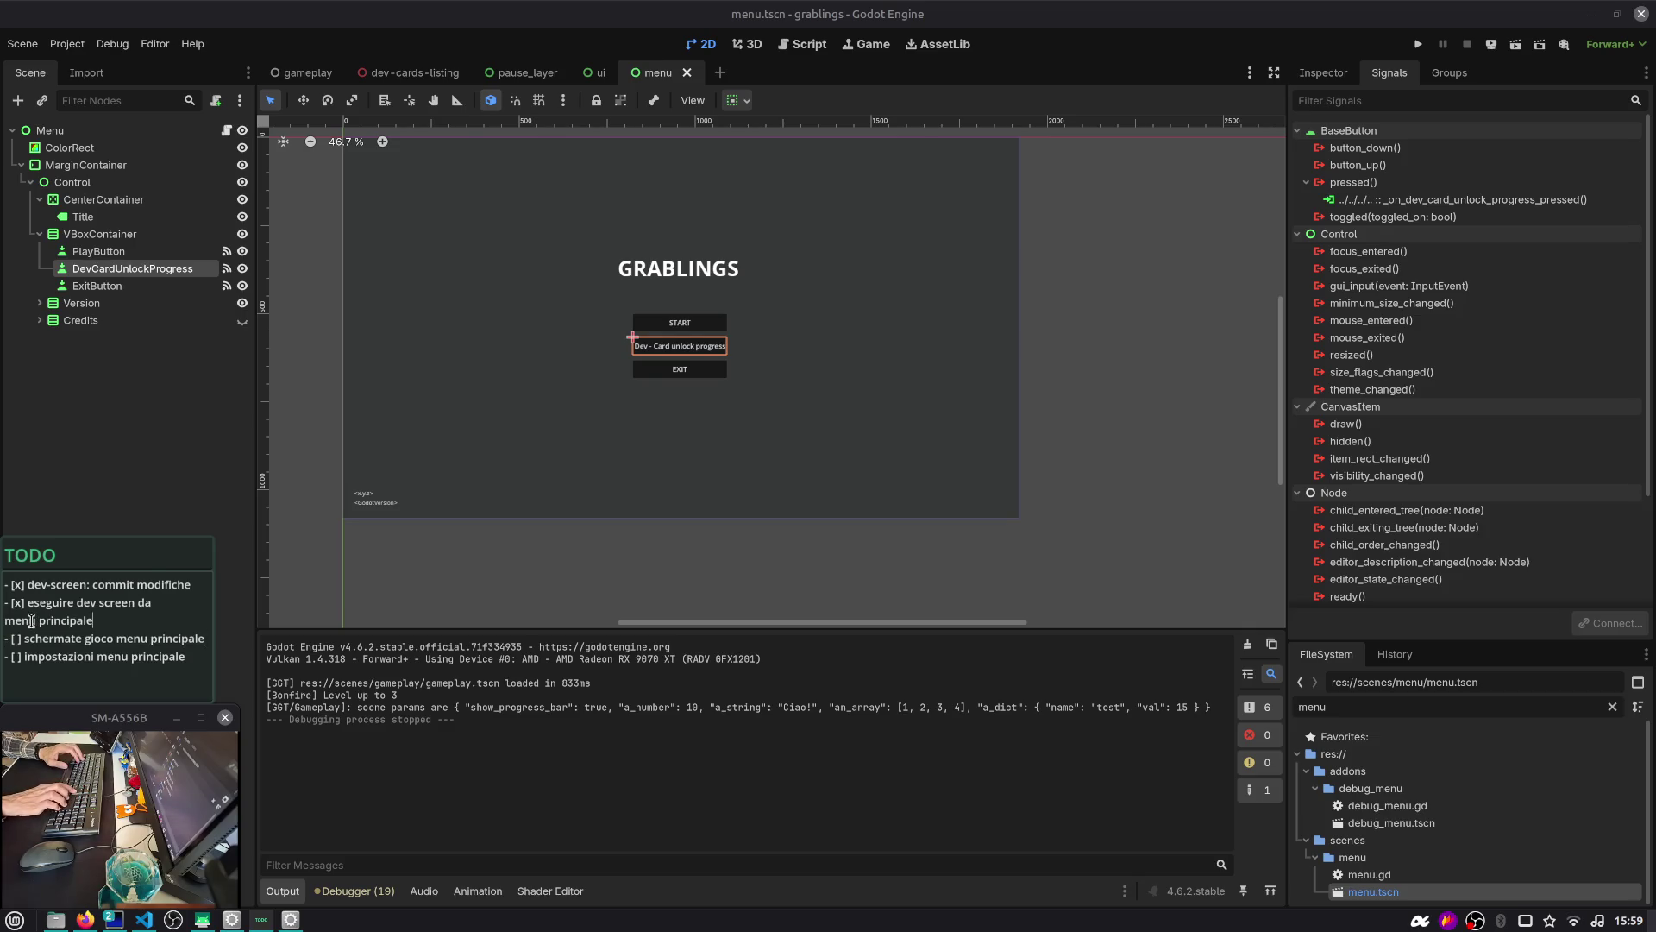
Tick the schermate gioco item with [x]
key("Right")
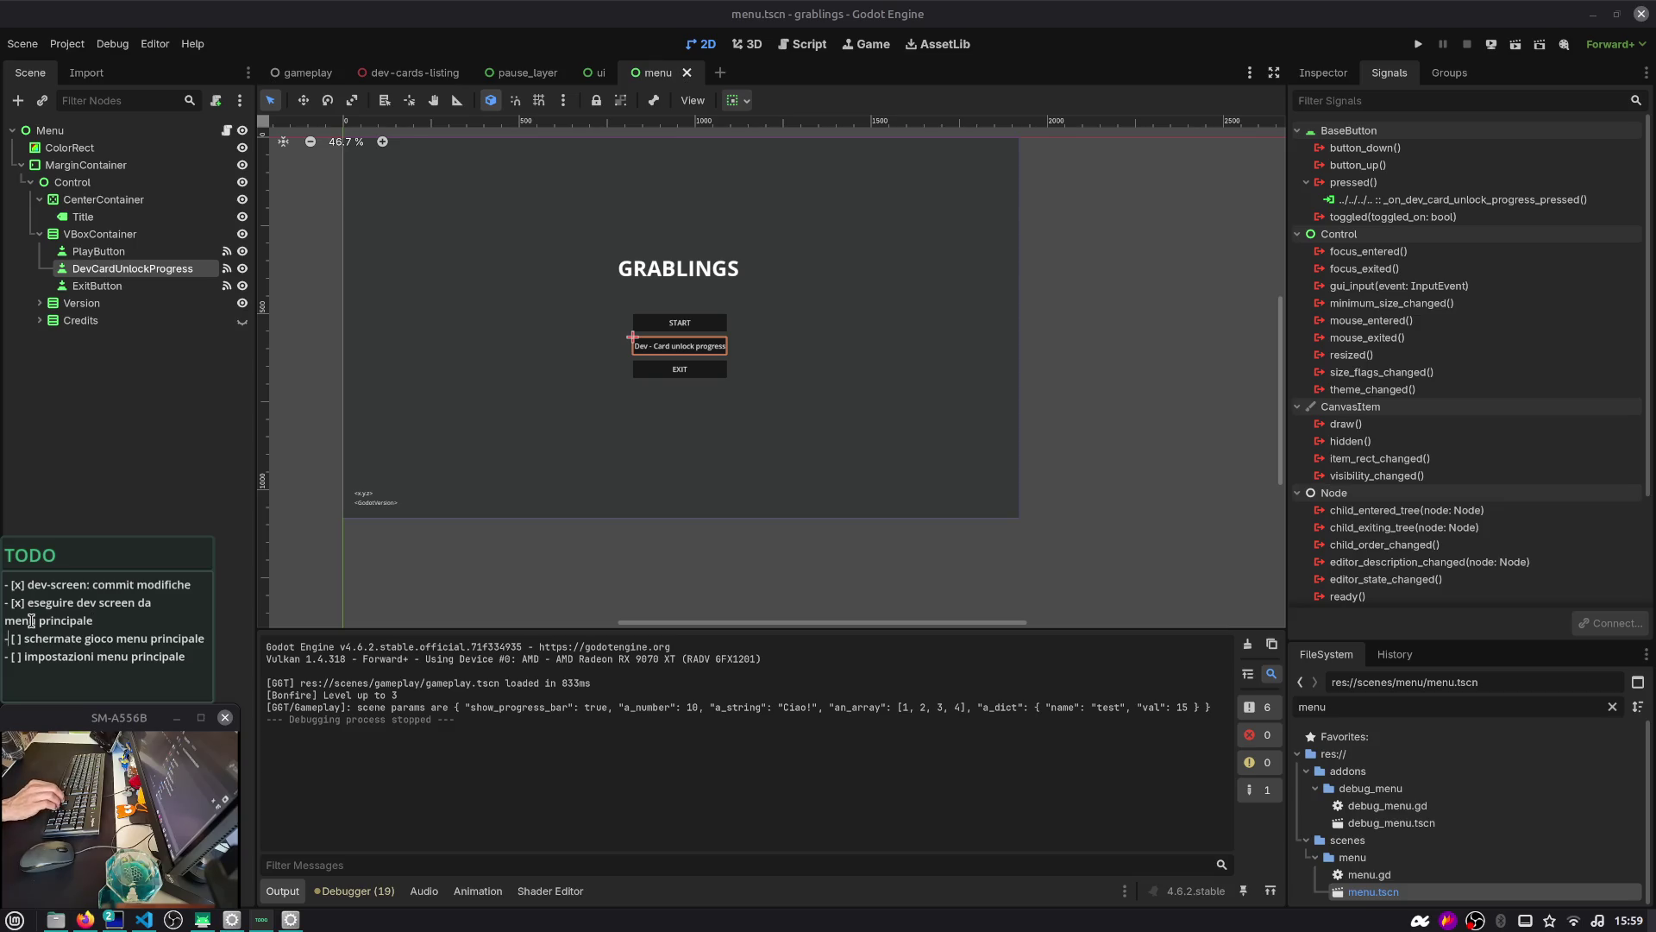
key("Right")
key("Right")
key("Right")
type("x")
key("Delete")
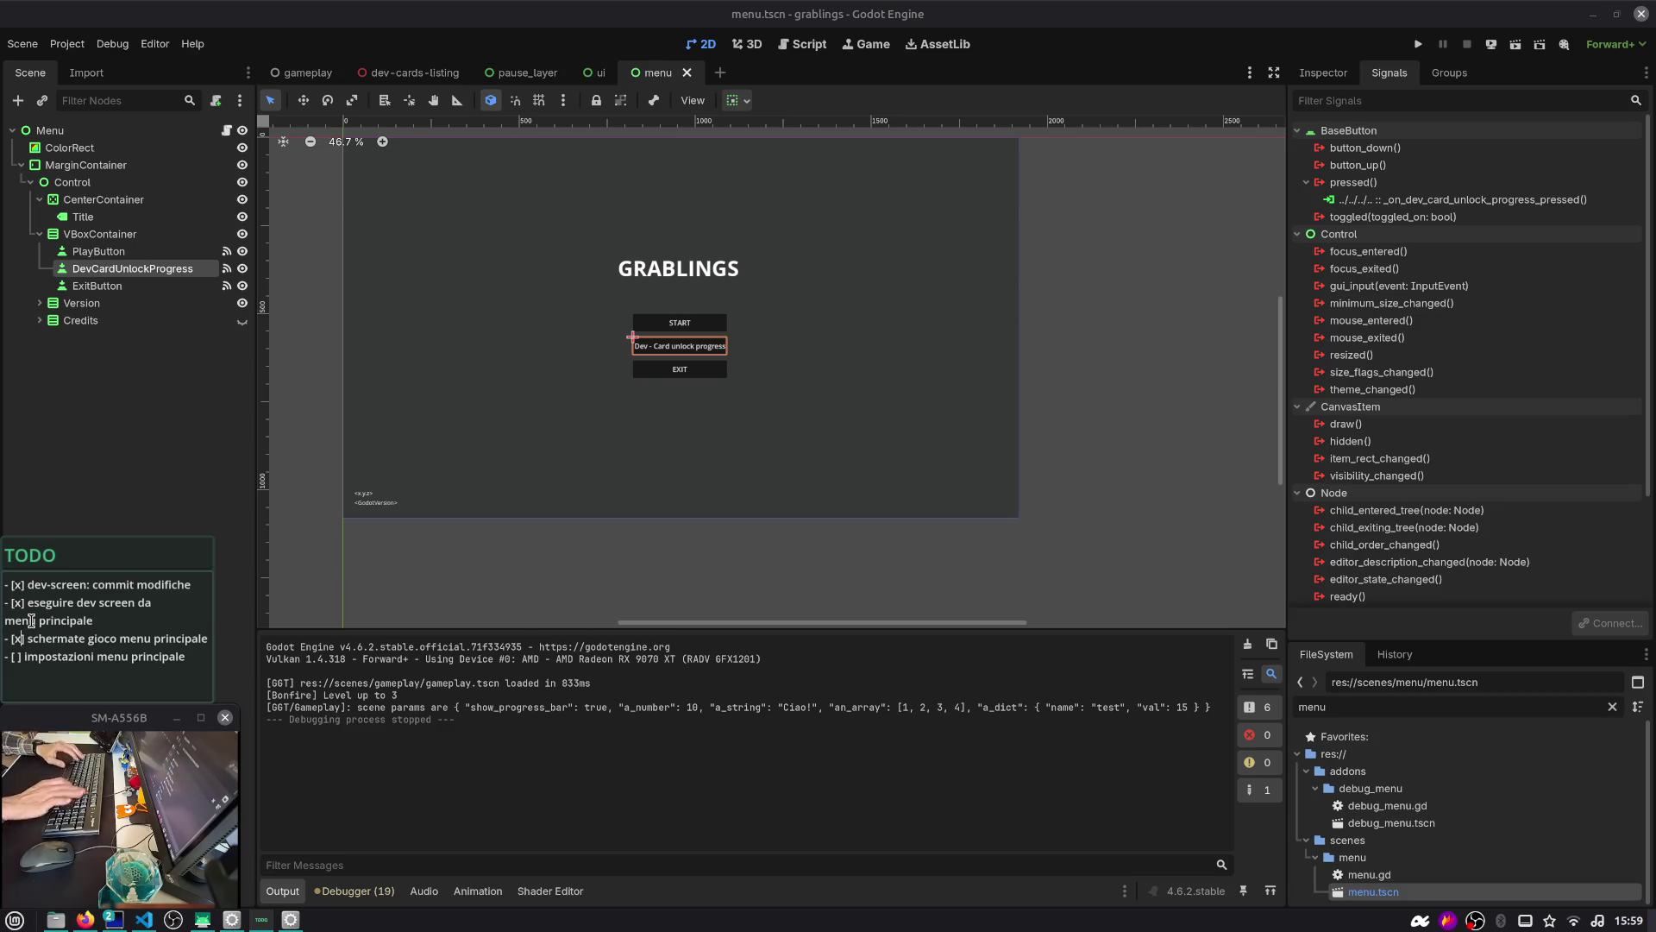
left_click_drag(487, 485, 530, 499)
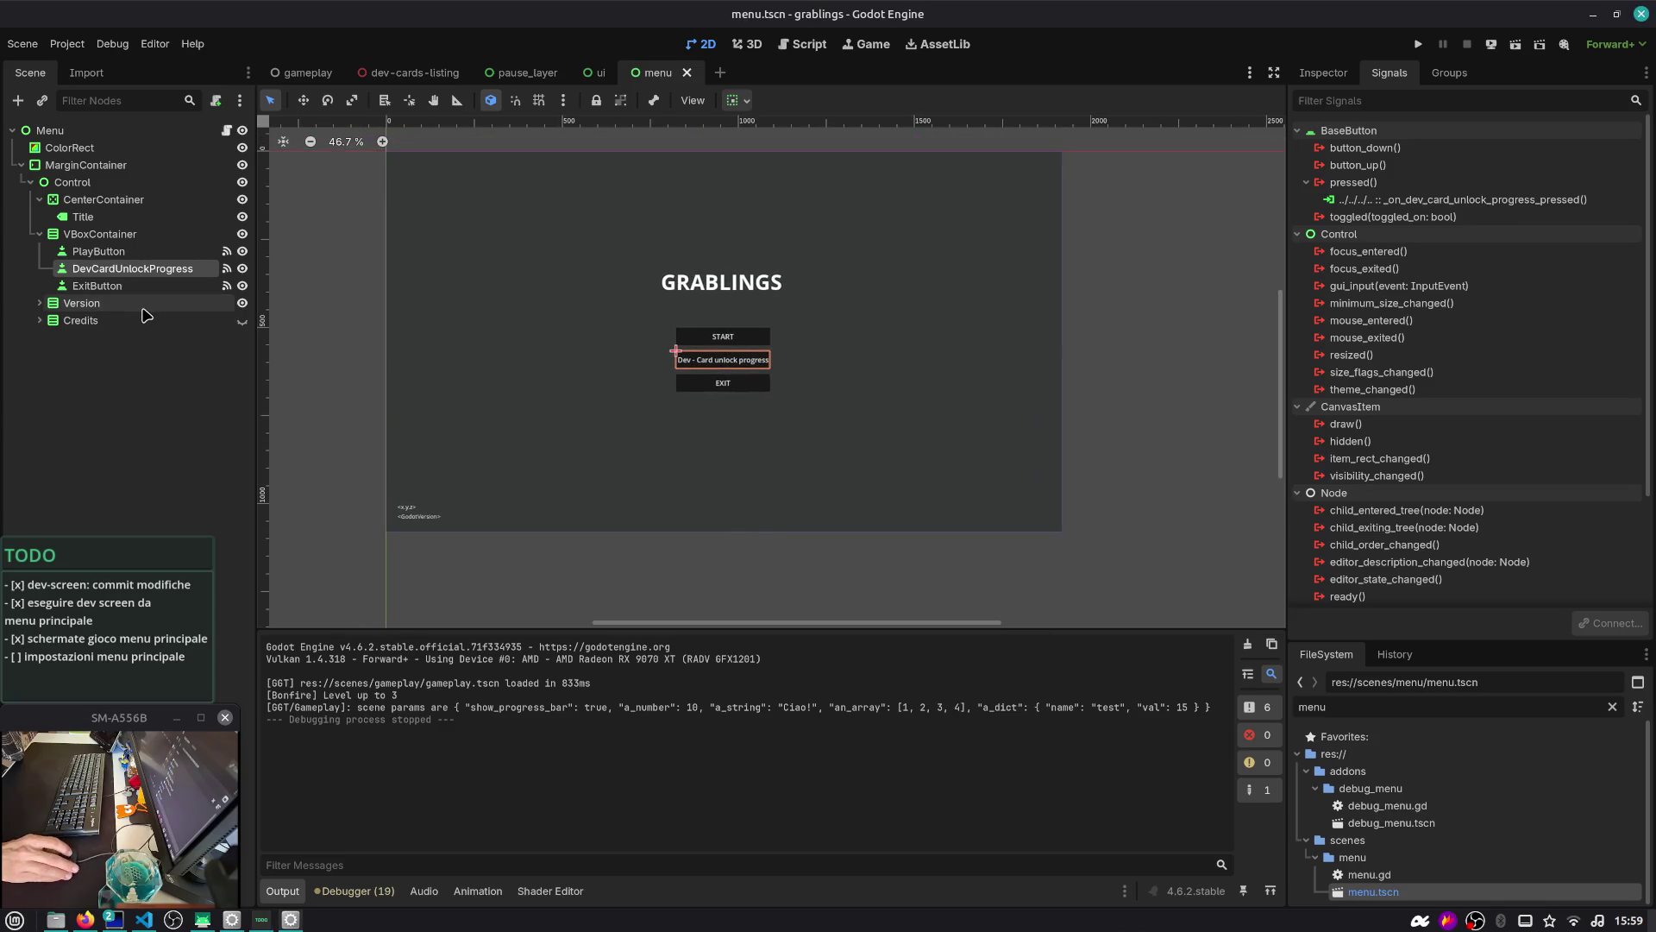
Collapse VBoxContainer and CenterContainer, inspect MarginContainer and Control, then run the project
left_click(40, 234)
left_click(39, 199)
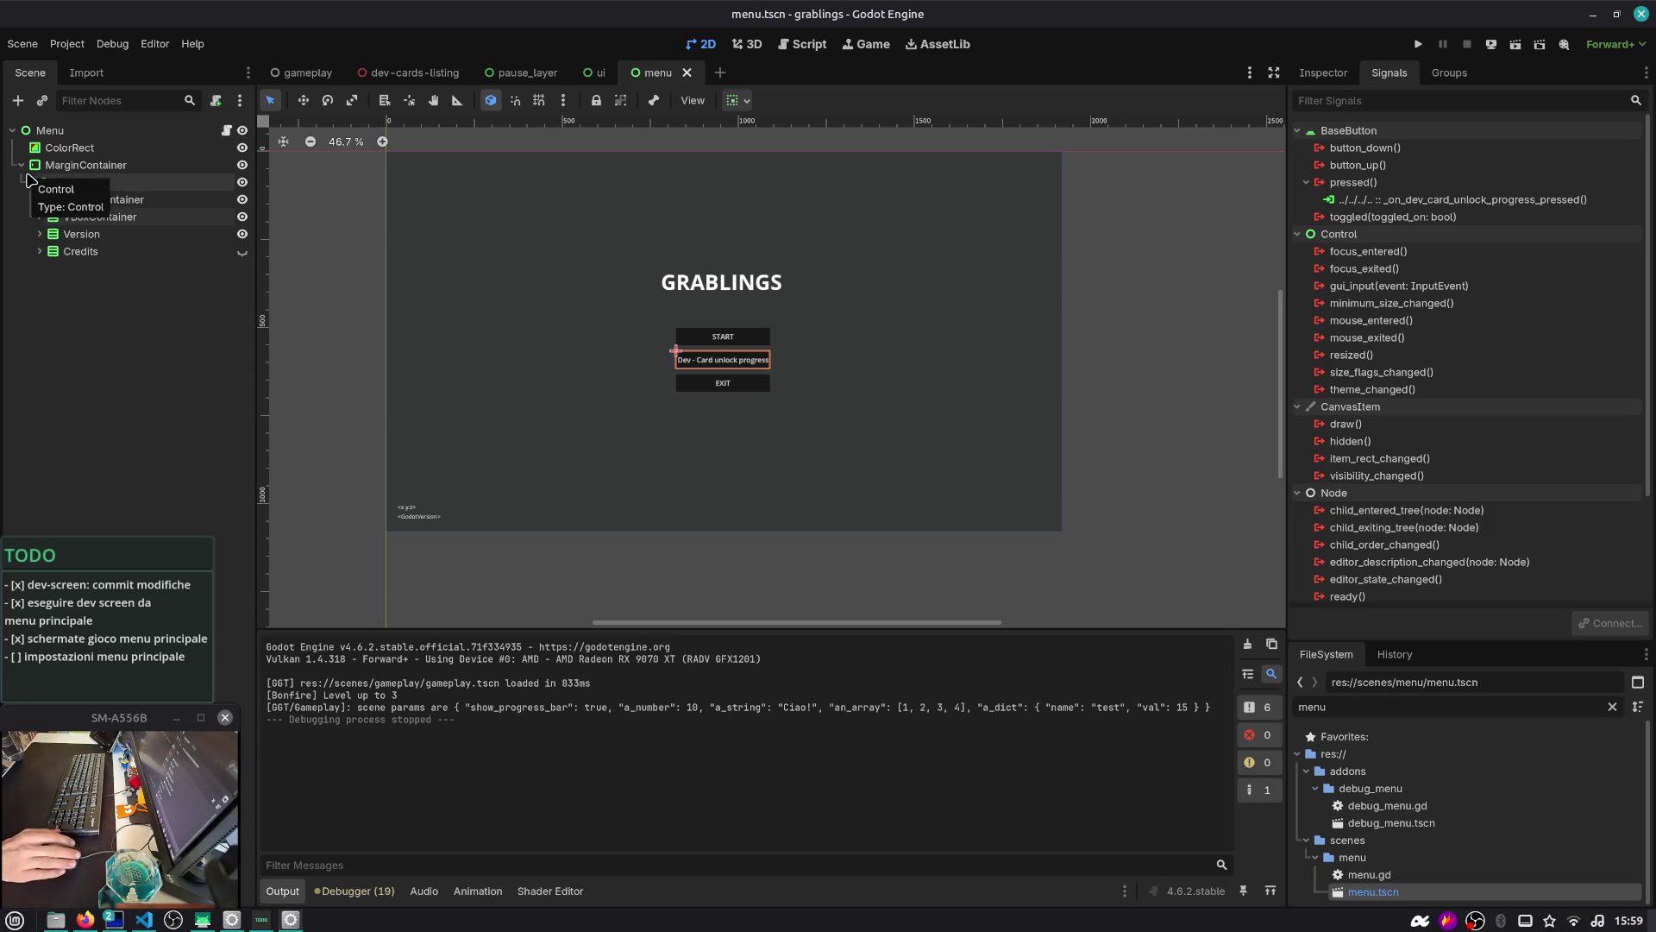
left_click(52, 166)
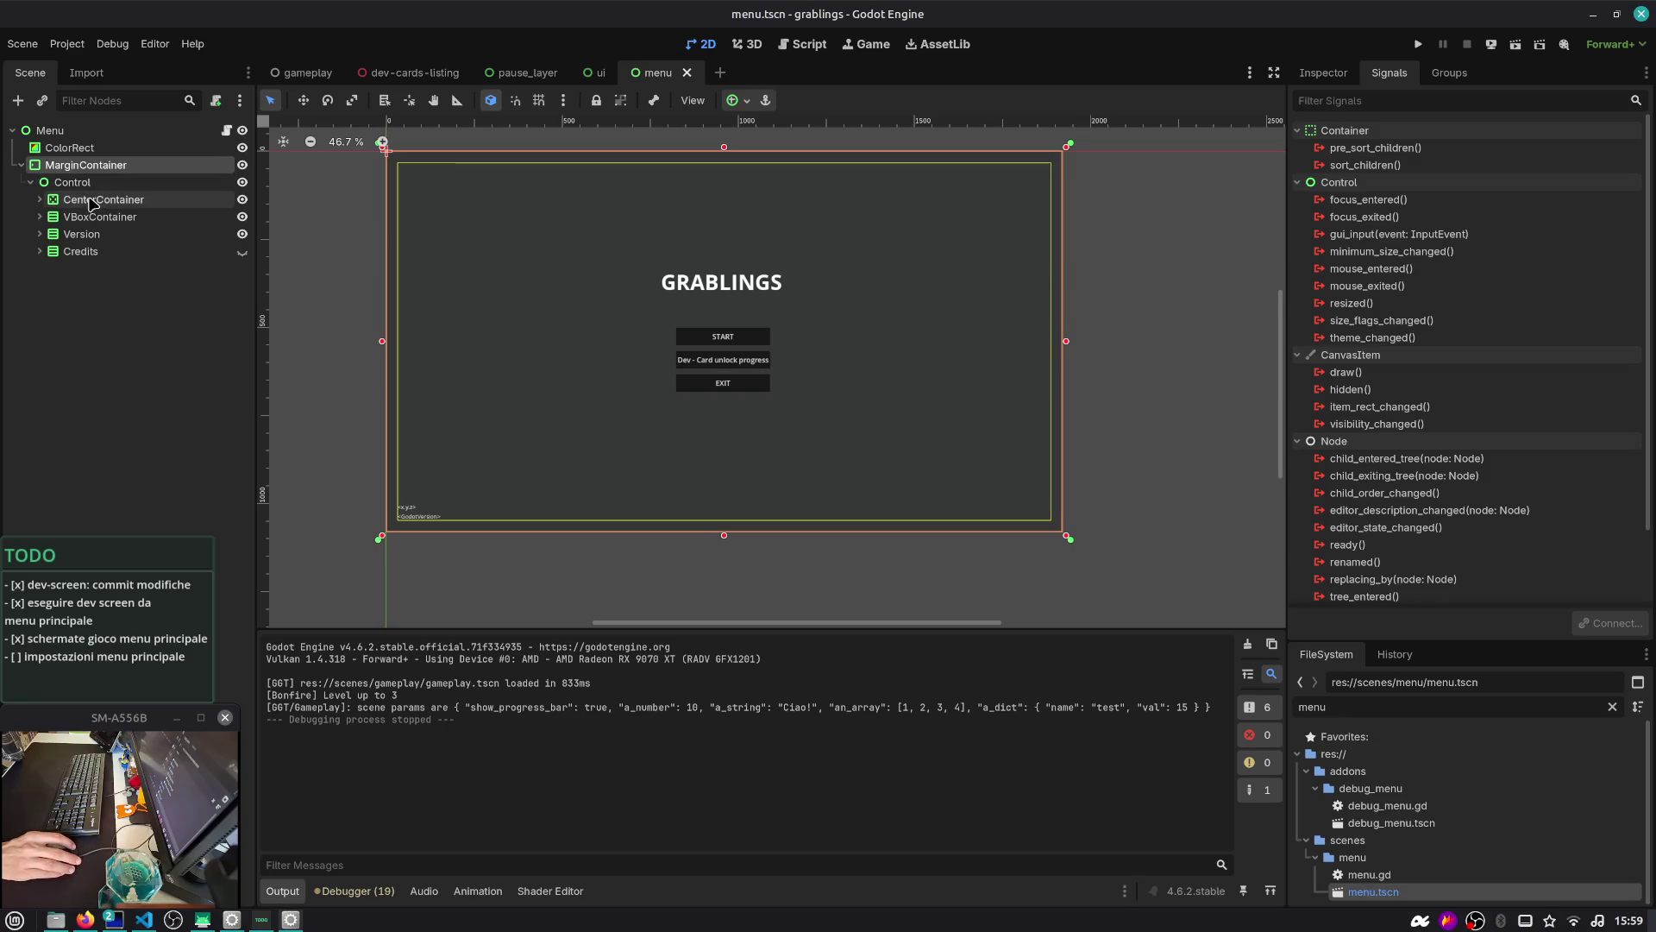
left_click(37, 185)
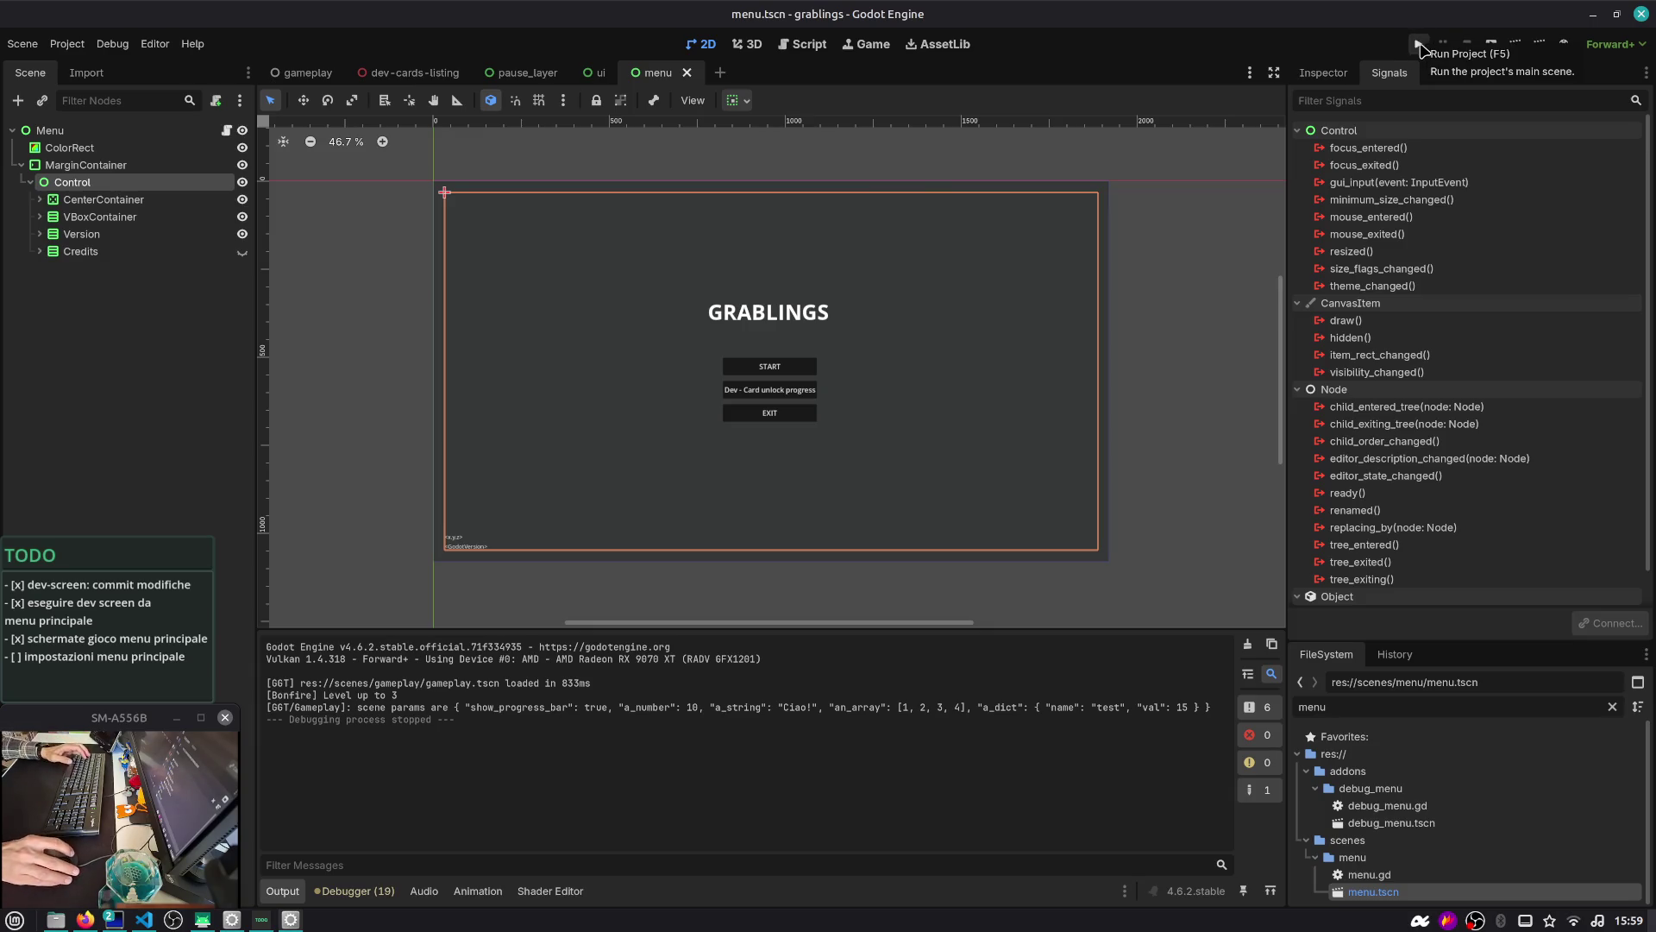
left_click(1419, 45)
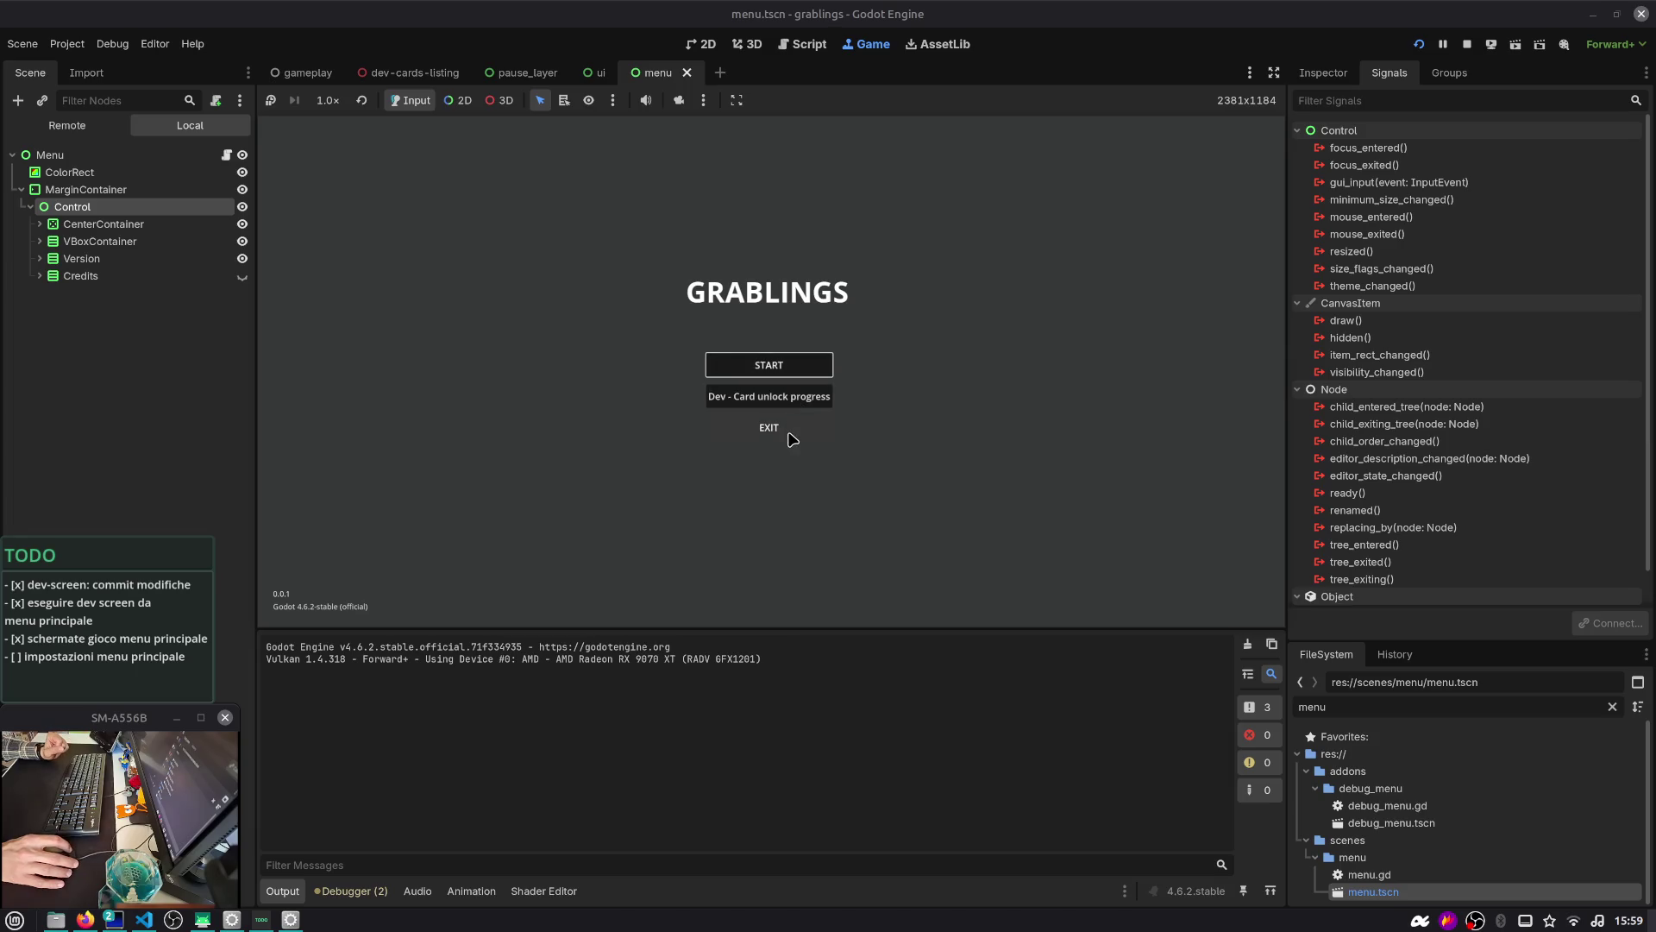
Start a match, pause it with Esc, view the Audio bus layout, and stop with F8
left_click(779, 373)
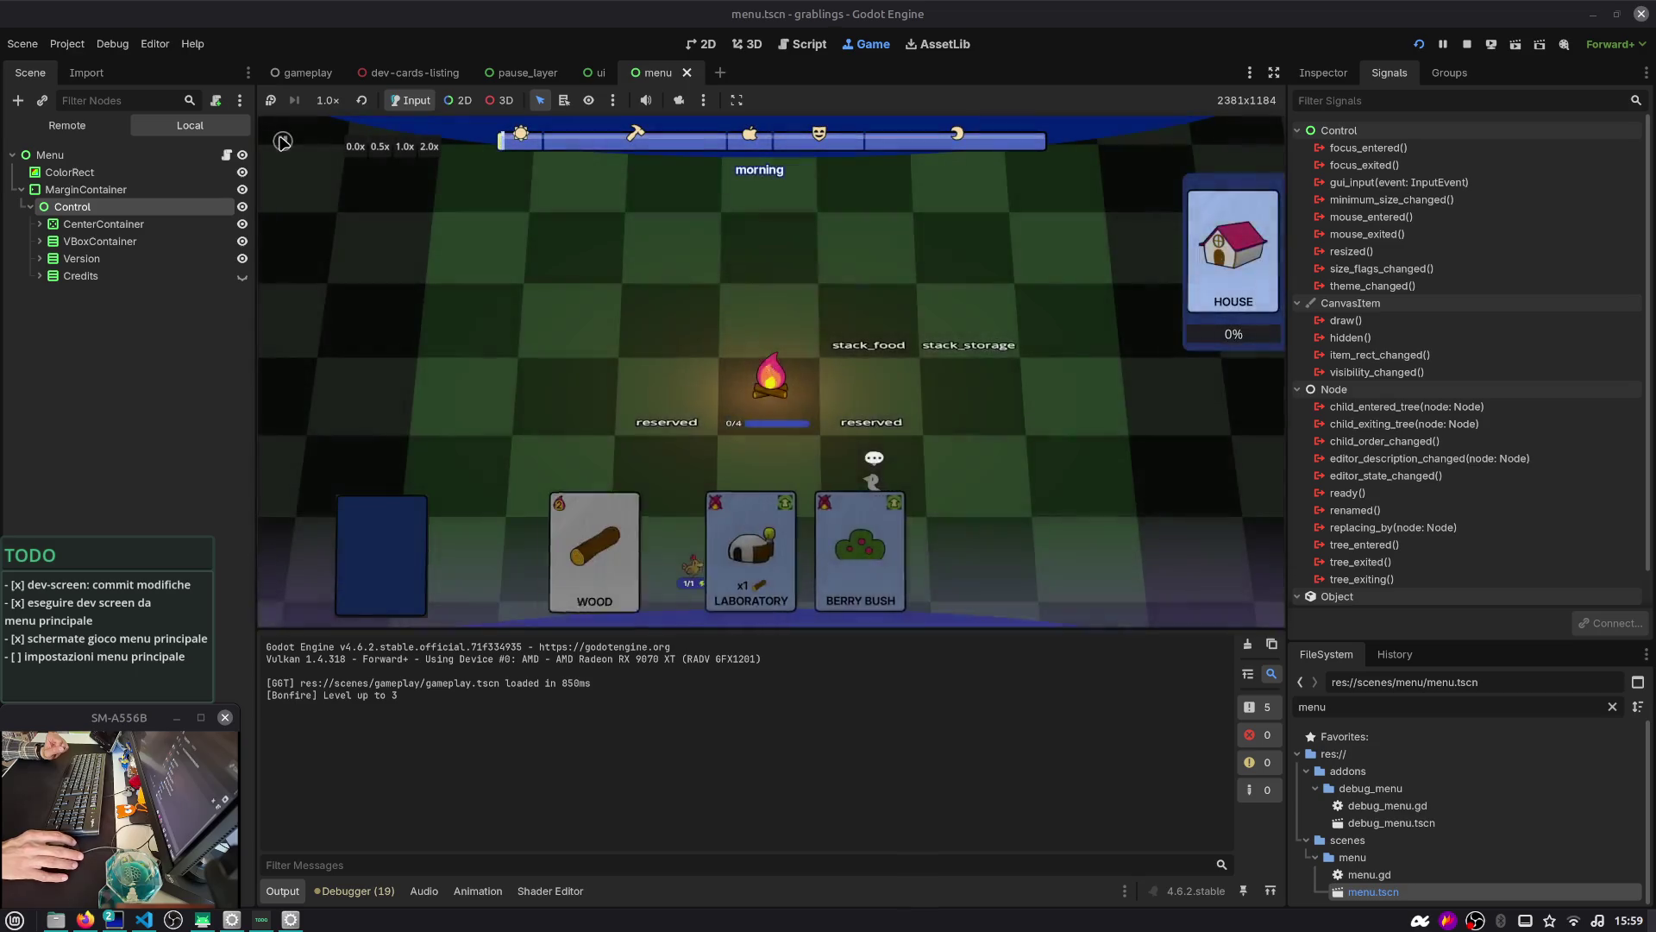
key("Escape")
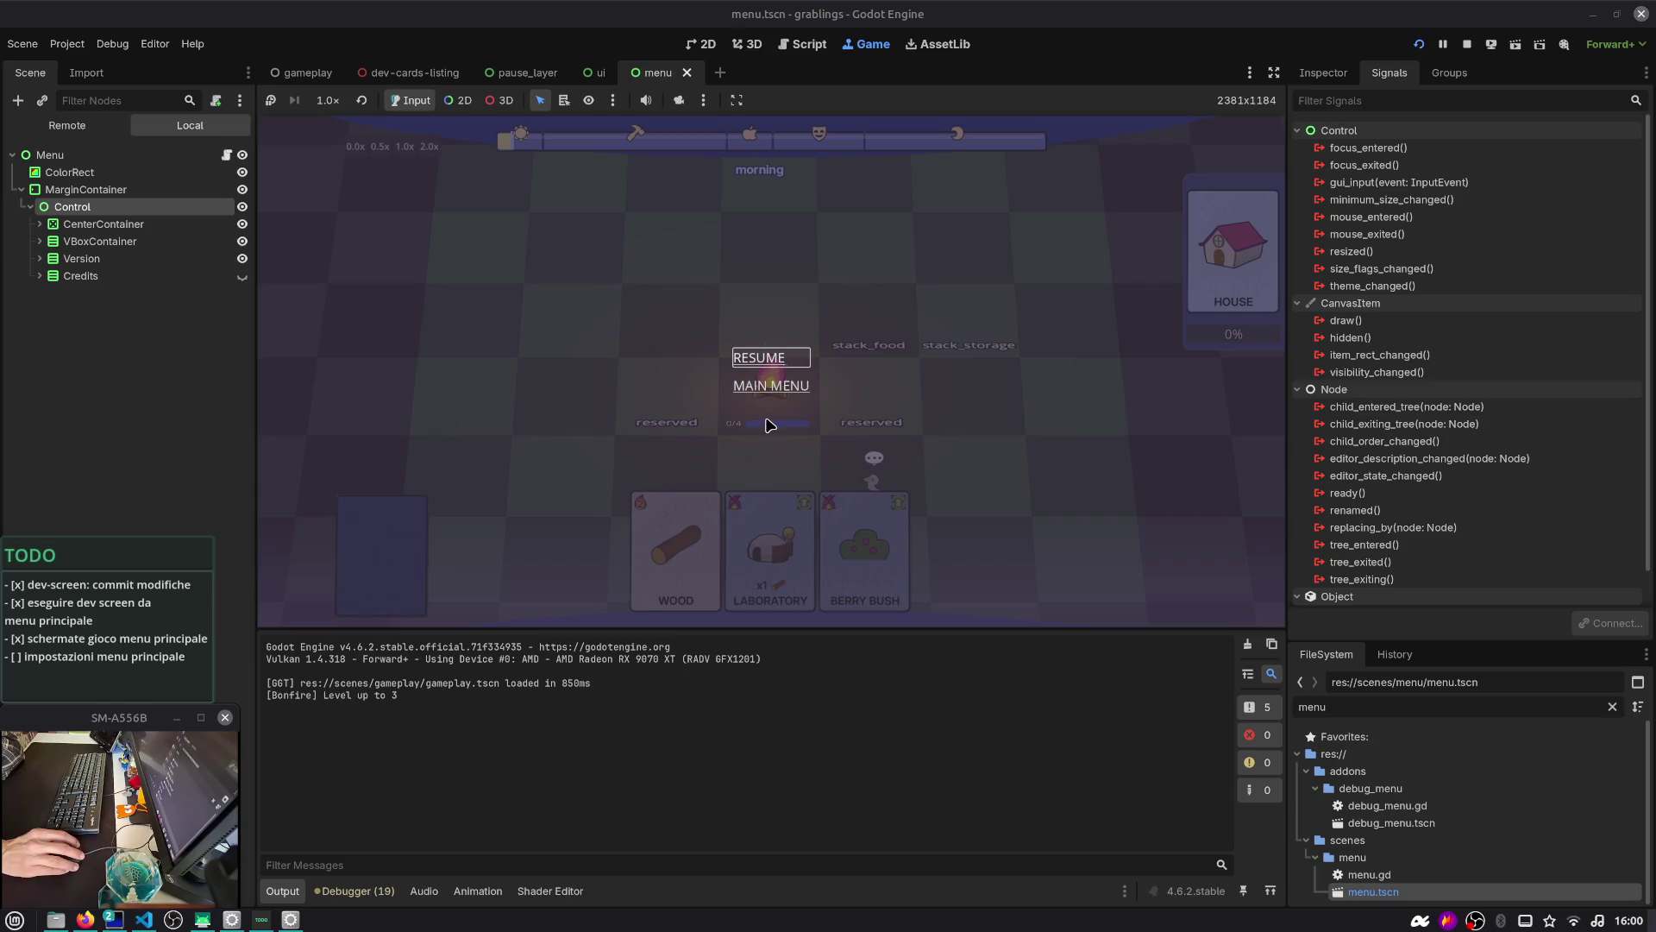
left_click(421, 890)
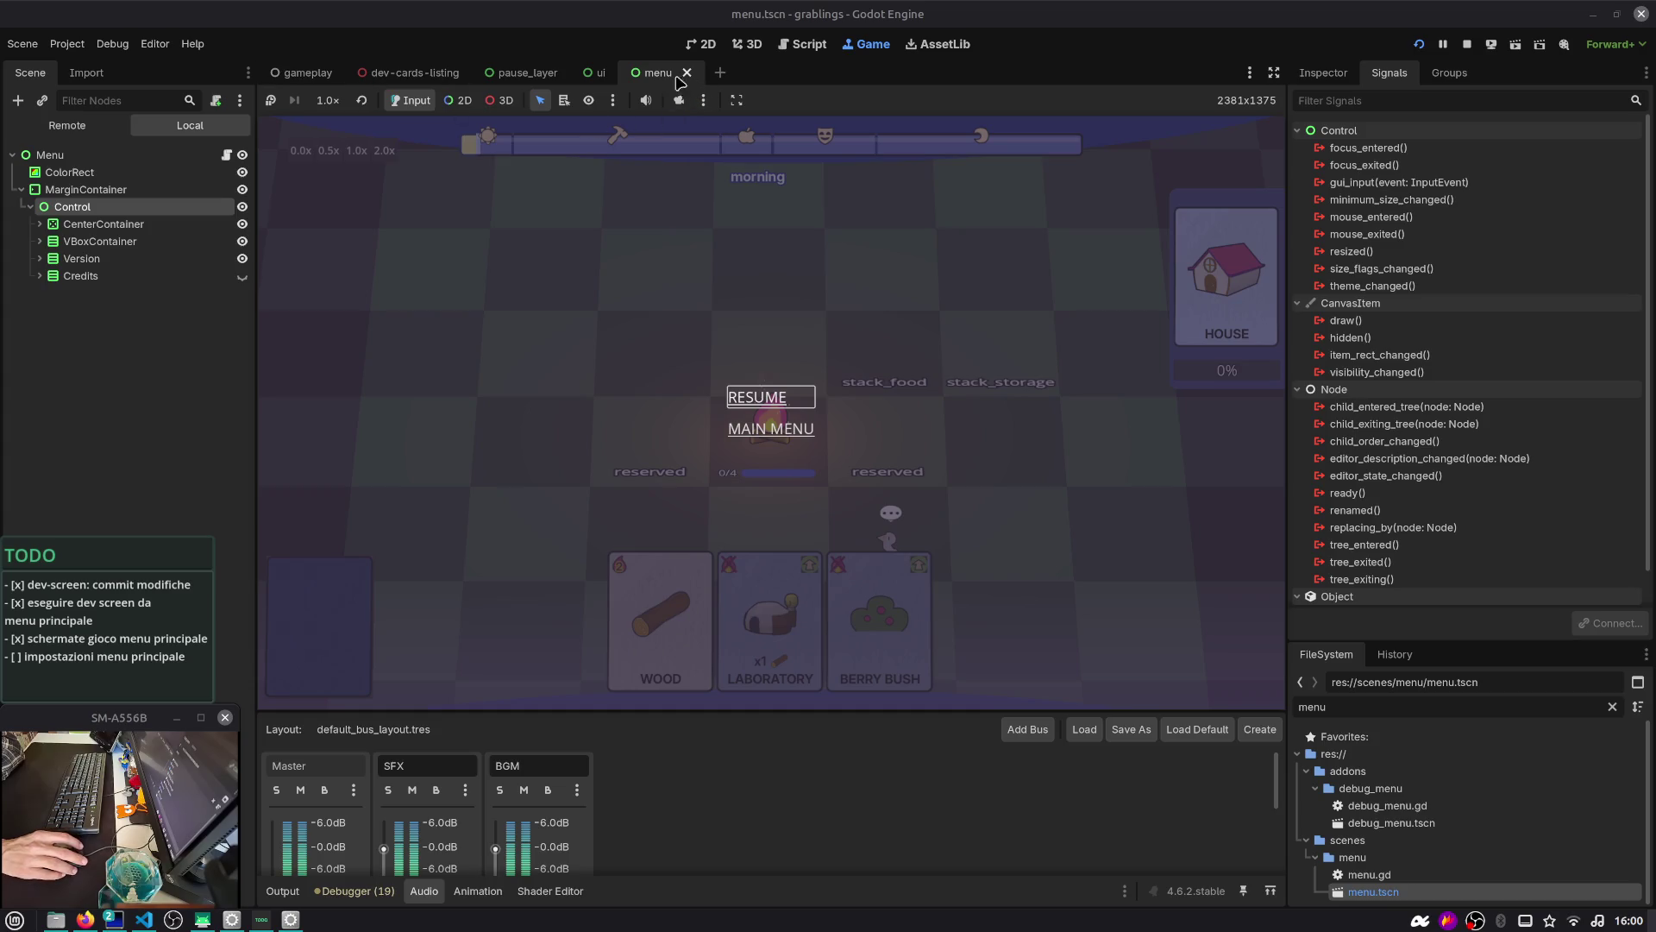
key("F8")
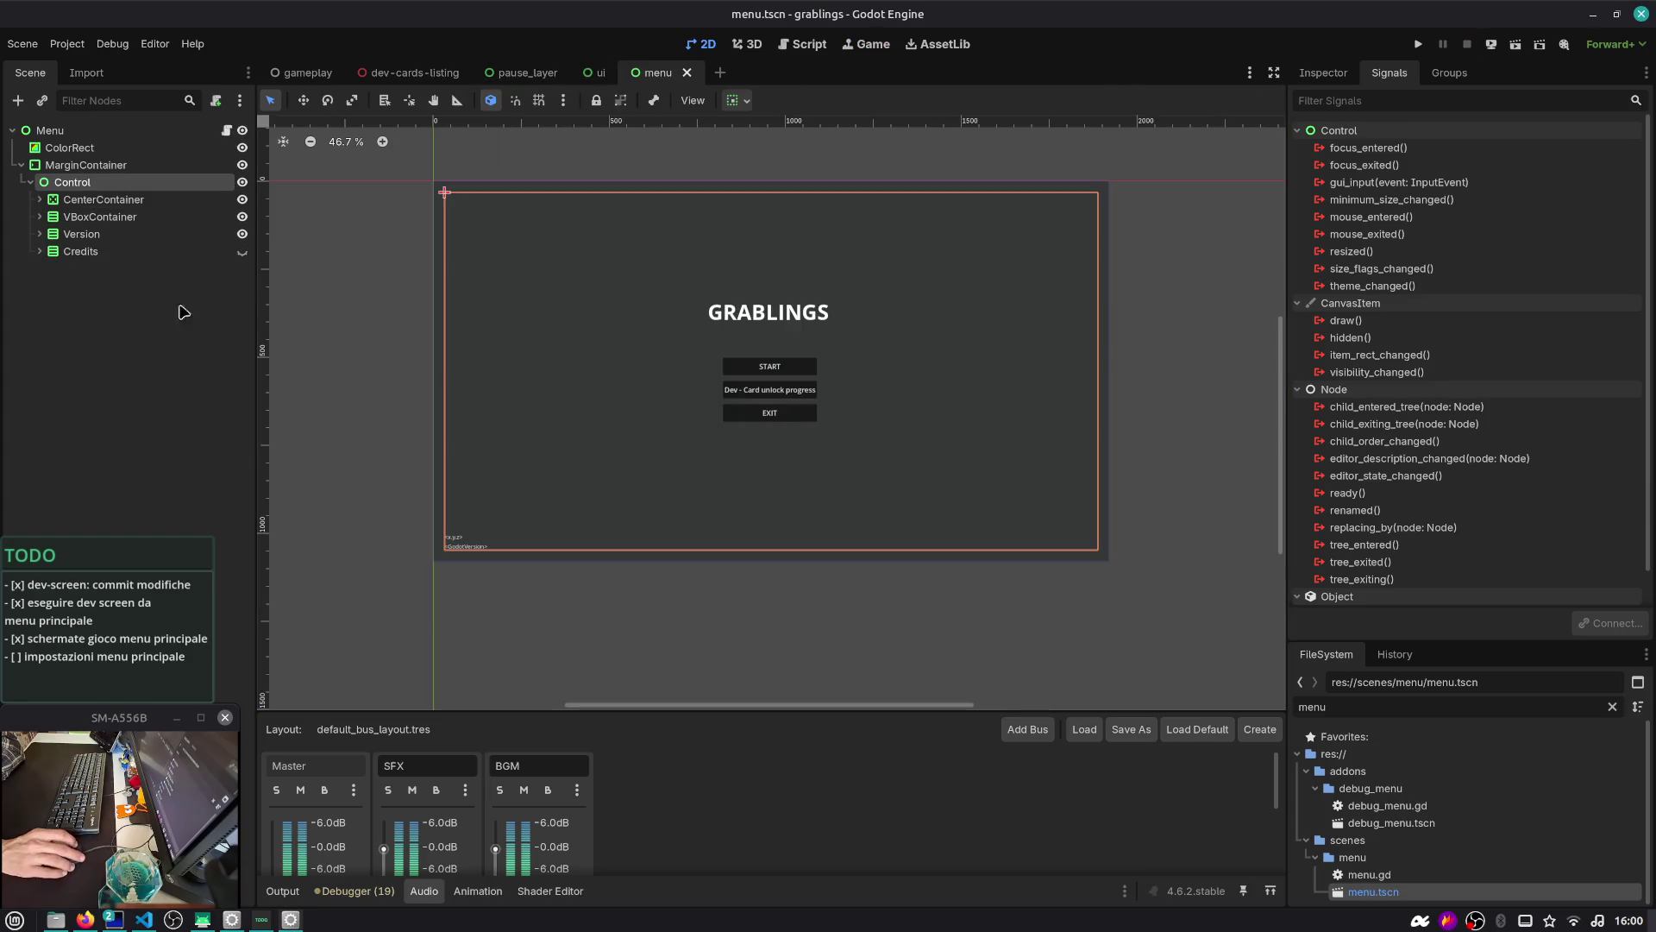
Duplicate the DevCardUnlockProgress button and name the copy SettingsBtn
left_click(39, 217)
left_click(131, 252)
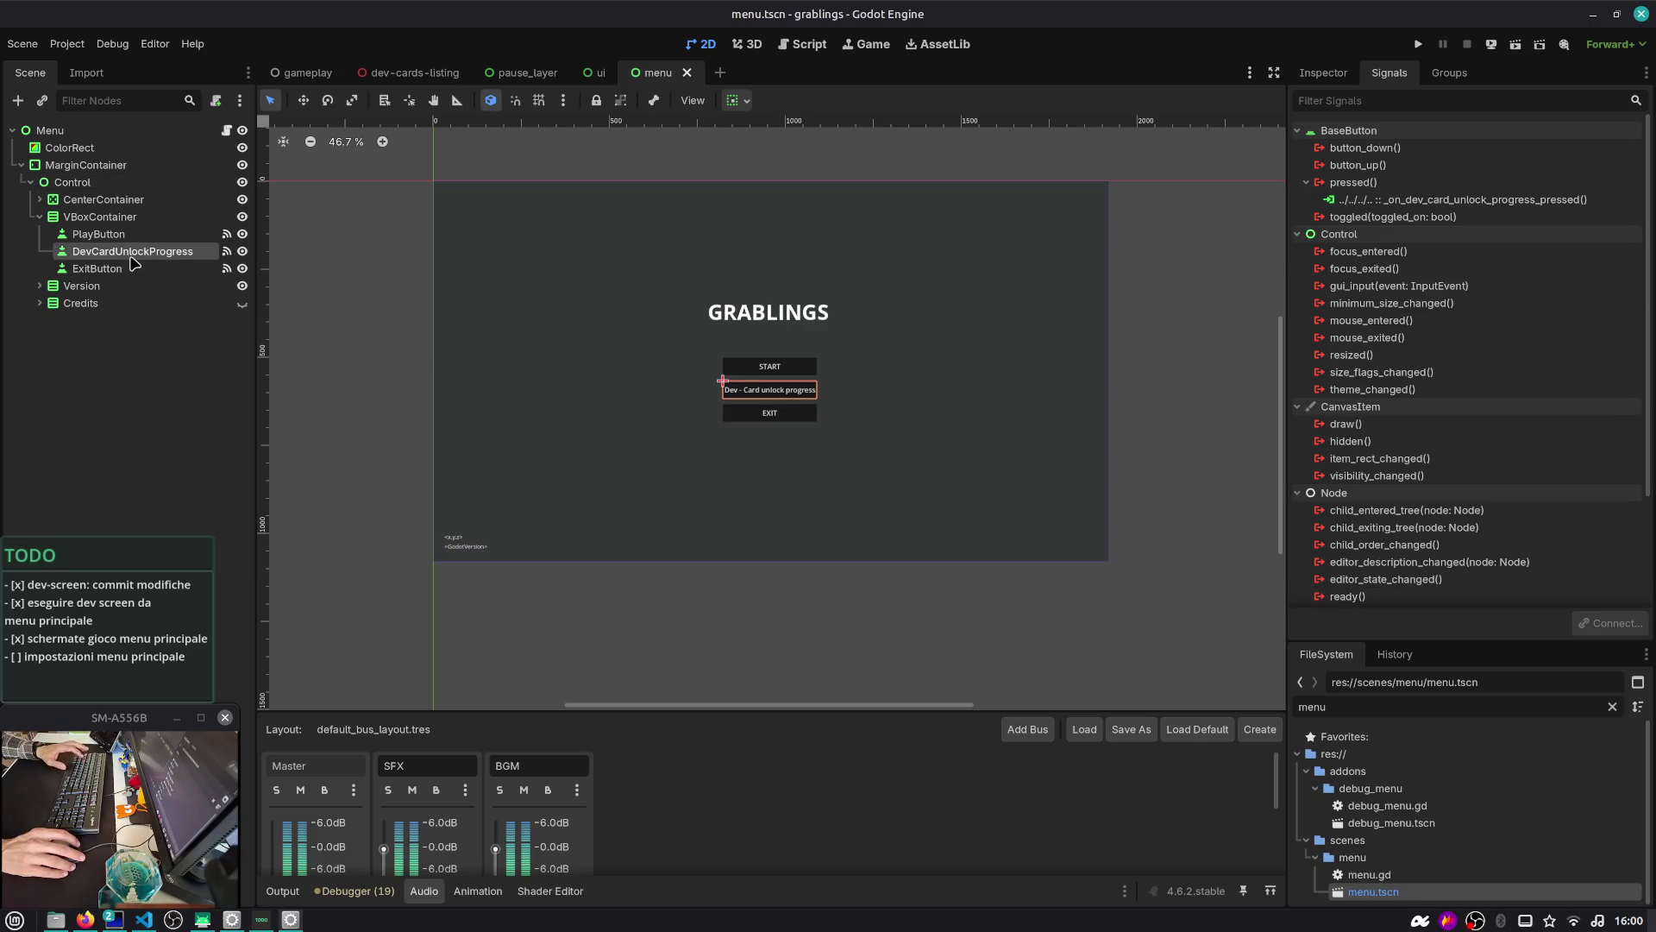
key("ctrl+d")
type("Set")
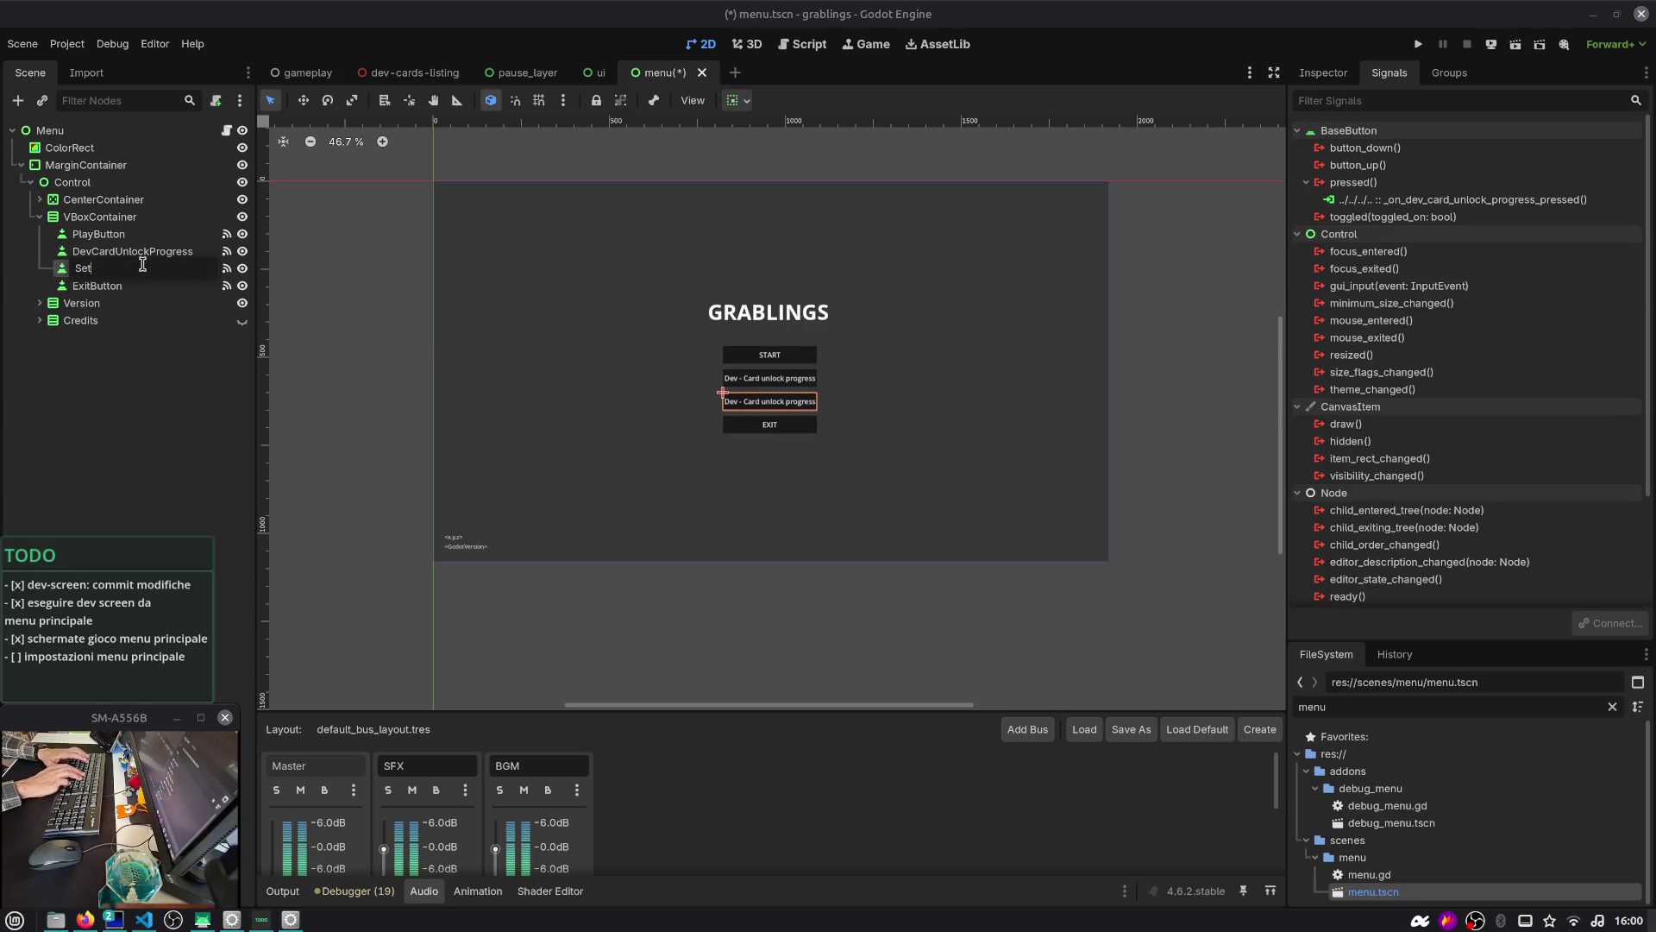
type("tingsBtn")
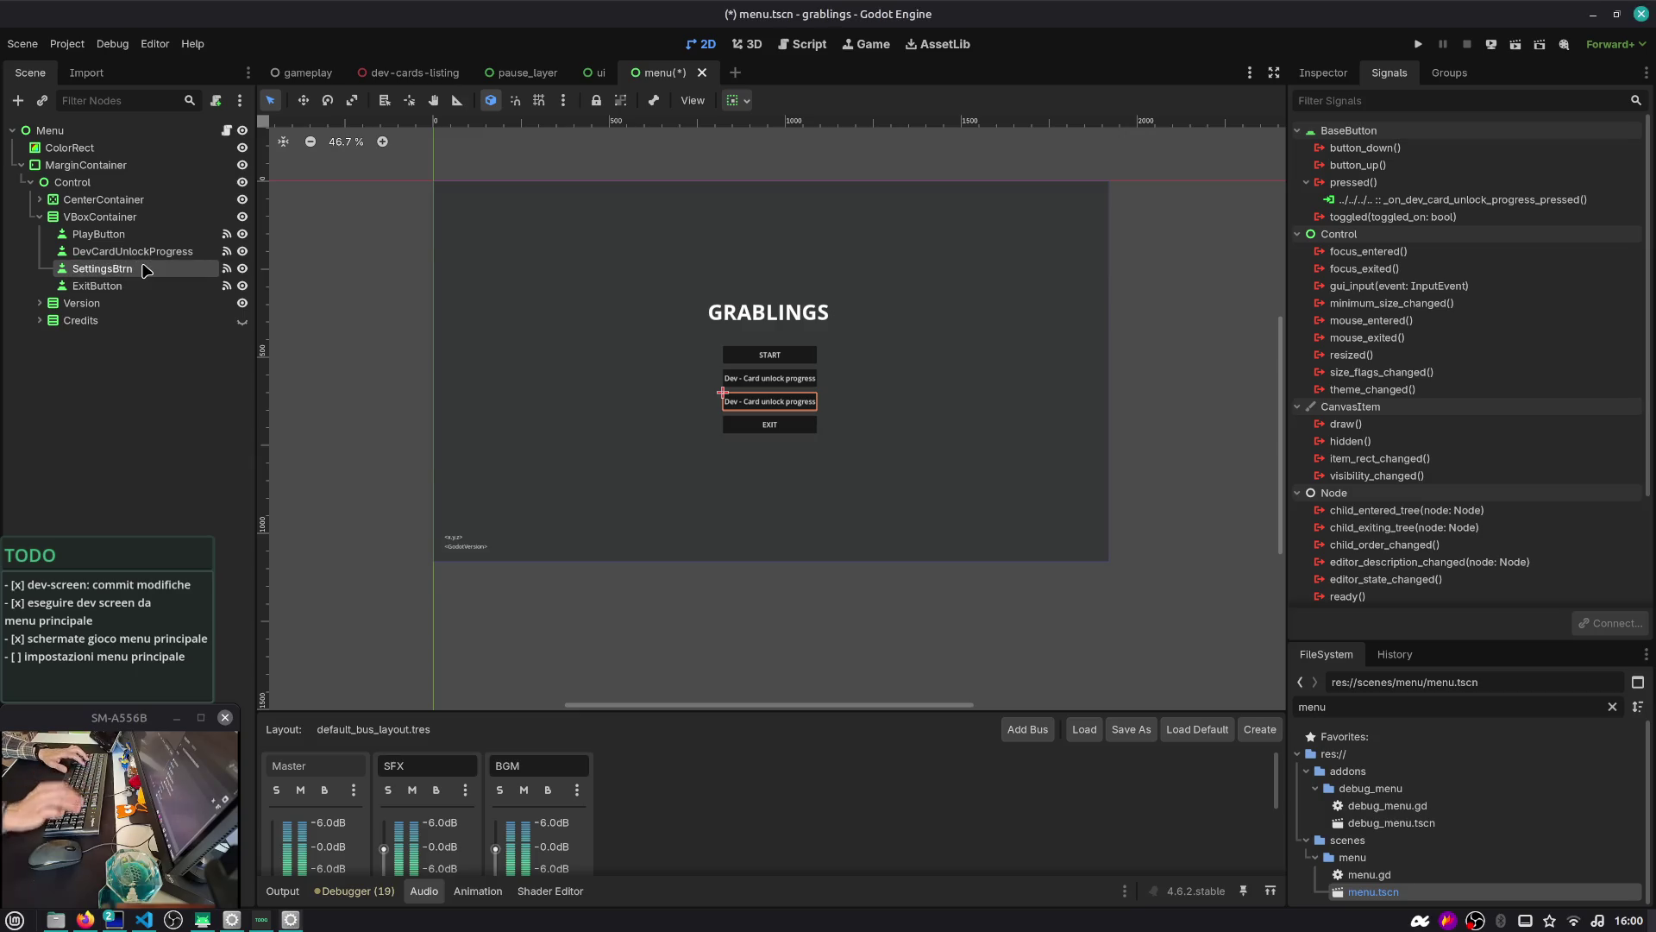
key("Return")
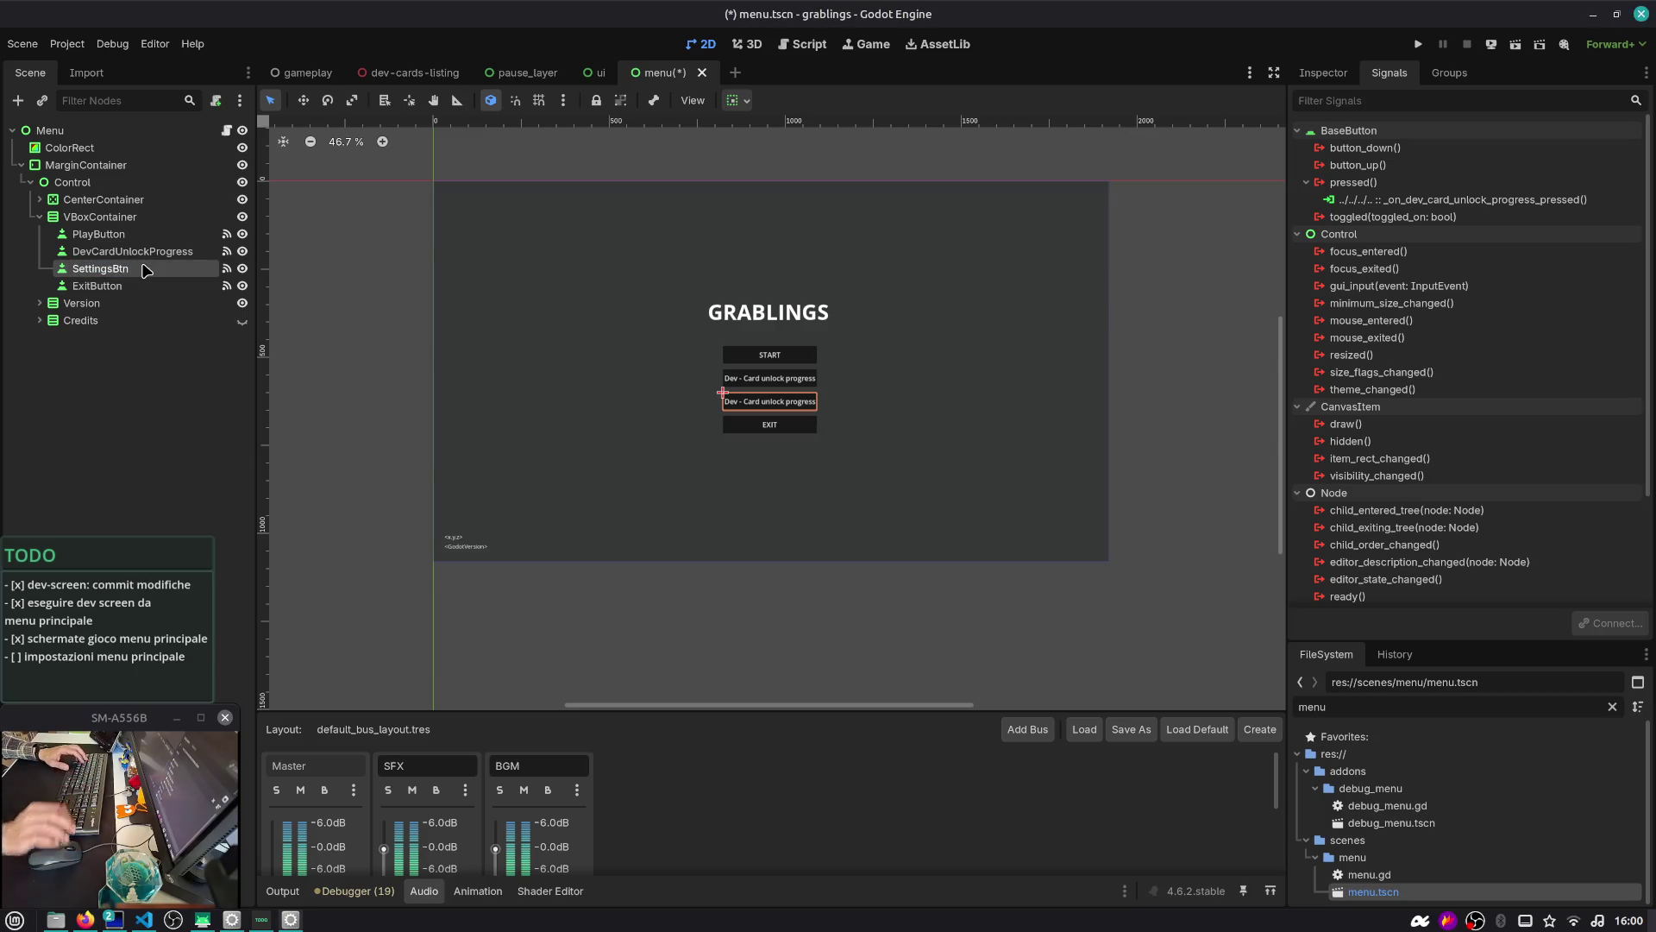
Connect SettingsBtn's pressed signal to a new _on_settings_btn_pressed handler and save the scene
left_click(1415, 199)
left_click(1609, 623)
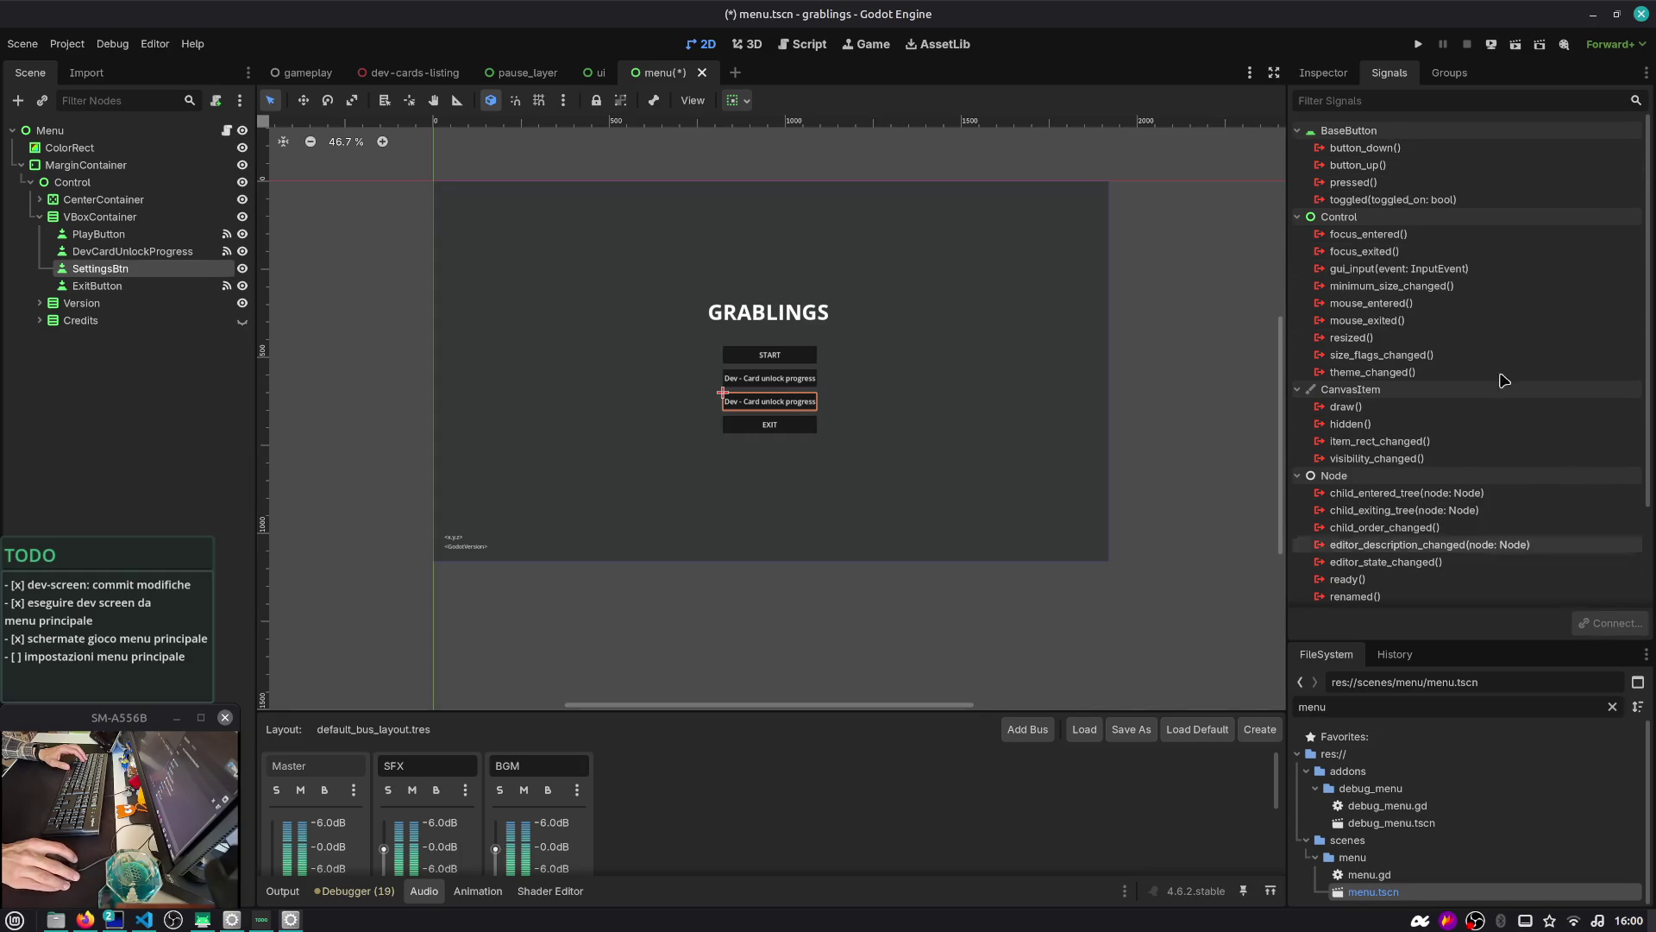
double_click(1403, 182)
key("Return")
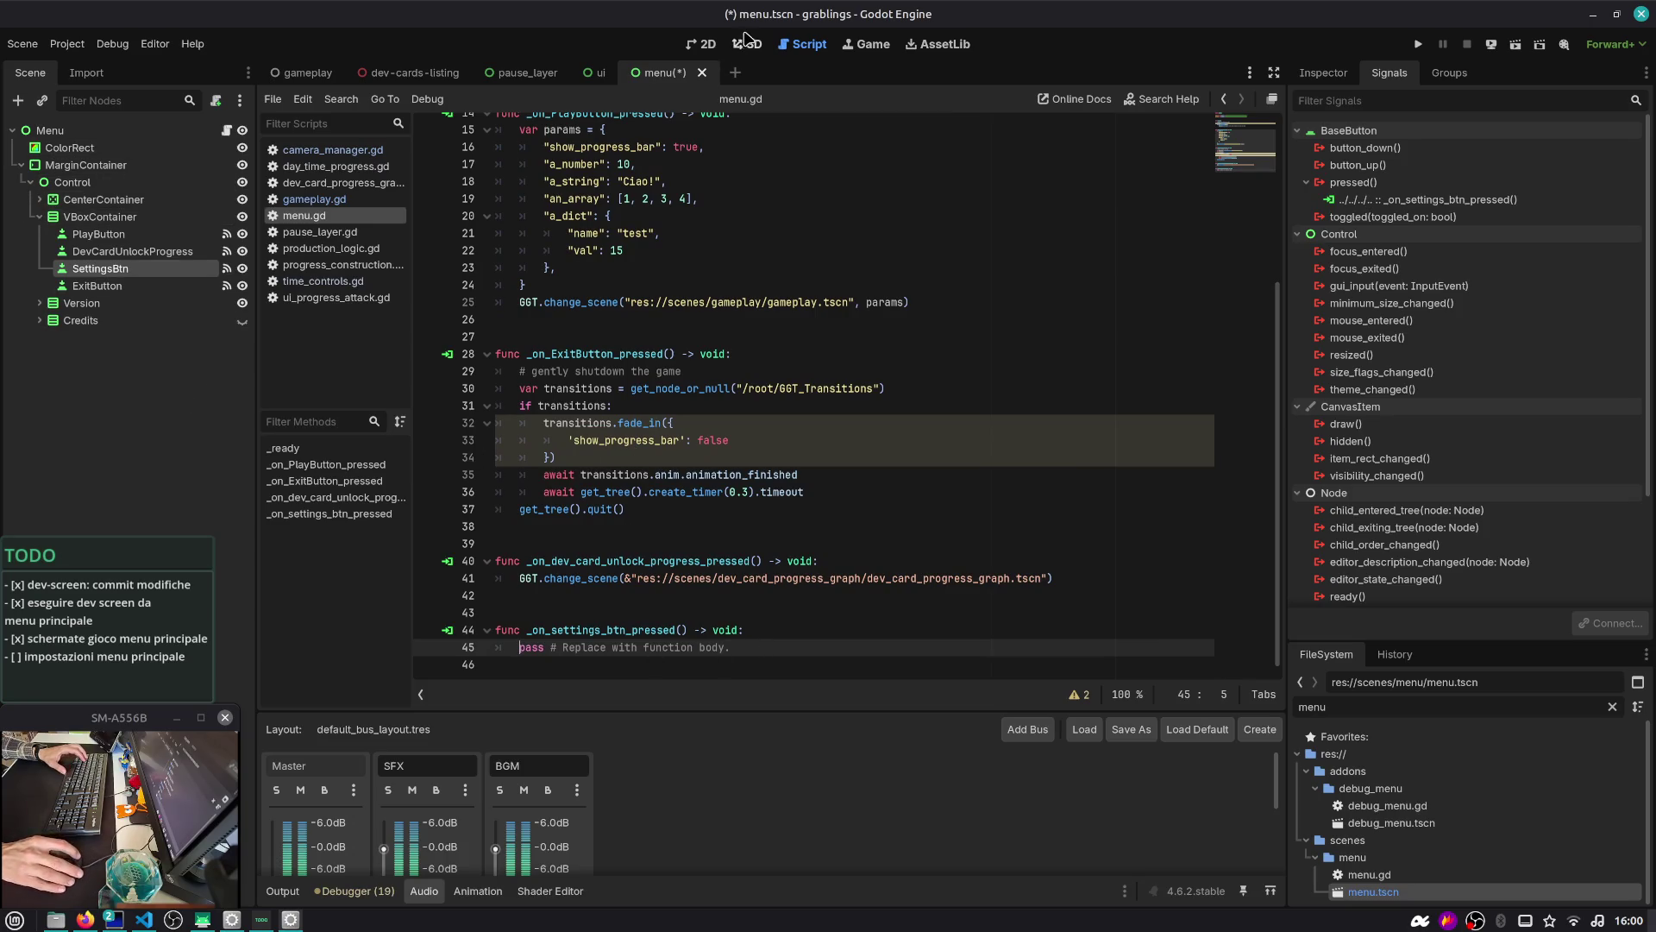
key("ctrl+s")
left_click(708, 45)
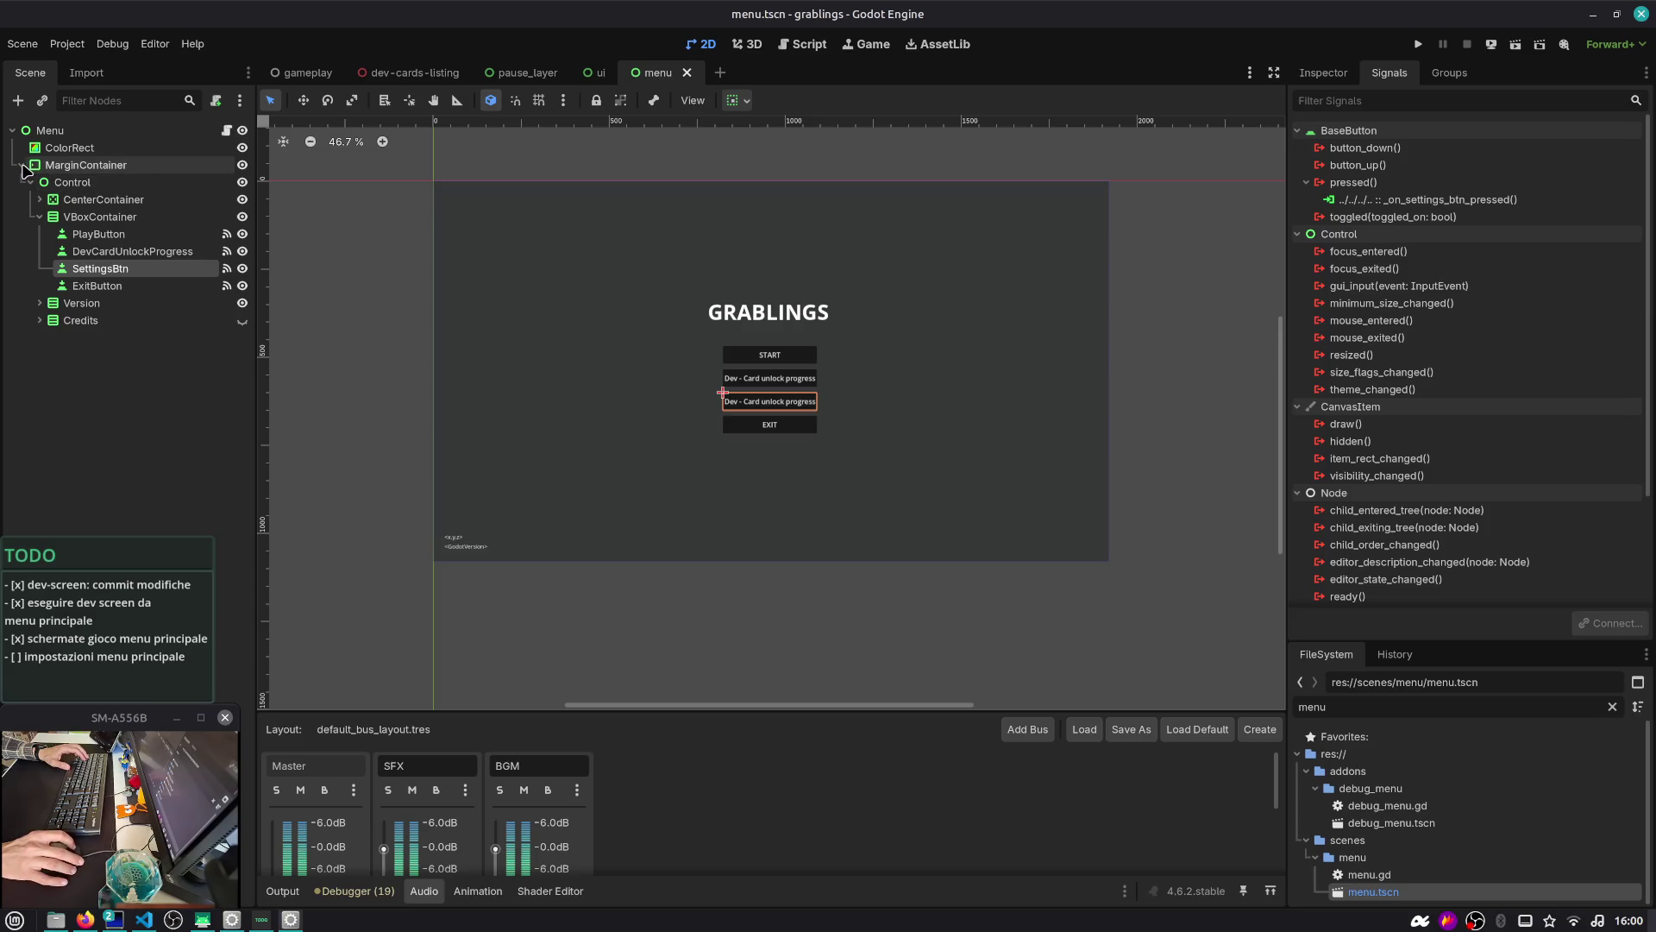
Inspect the MarginContainer, Control, CenterContainer, VBoxContainer, Version and Credits nodes in the Scene dock
left_click(22, 166)
left_click(22, 166)
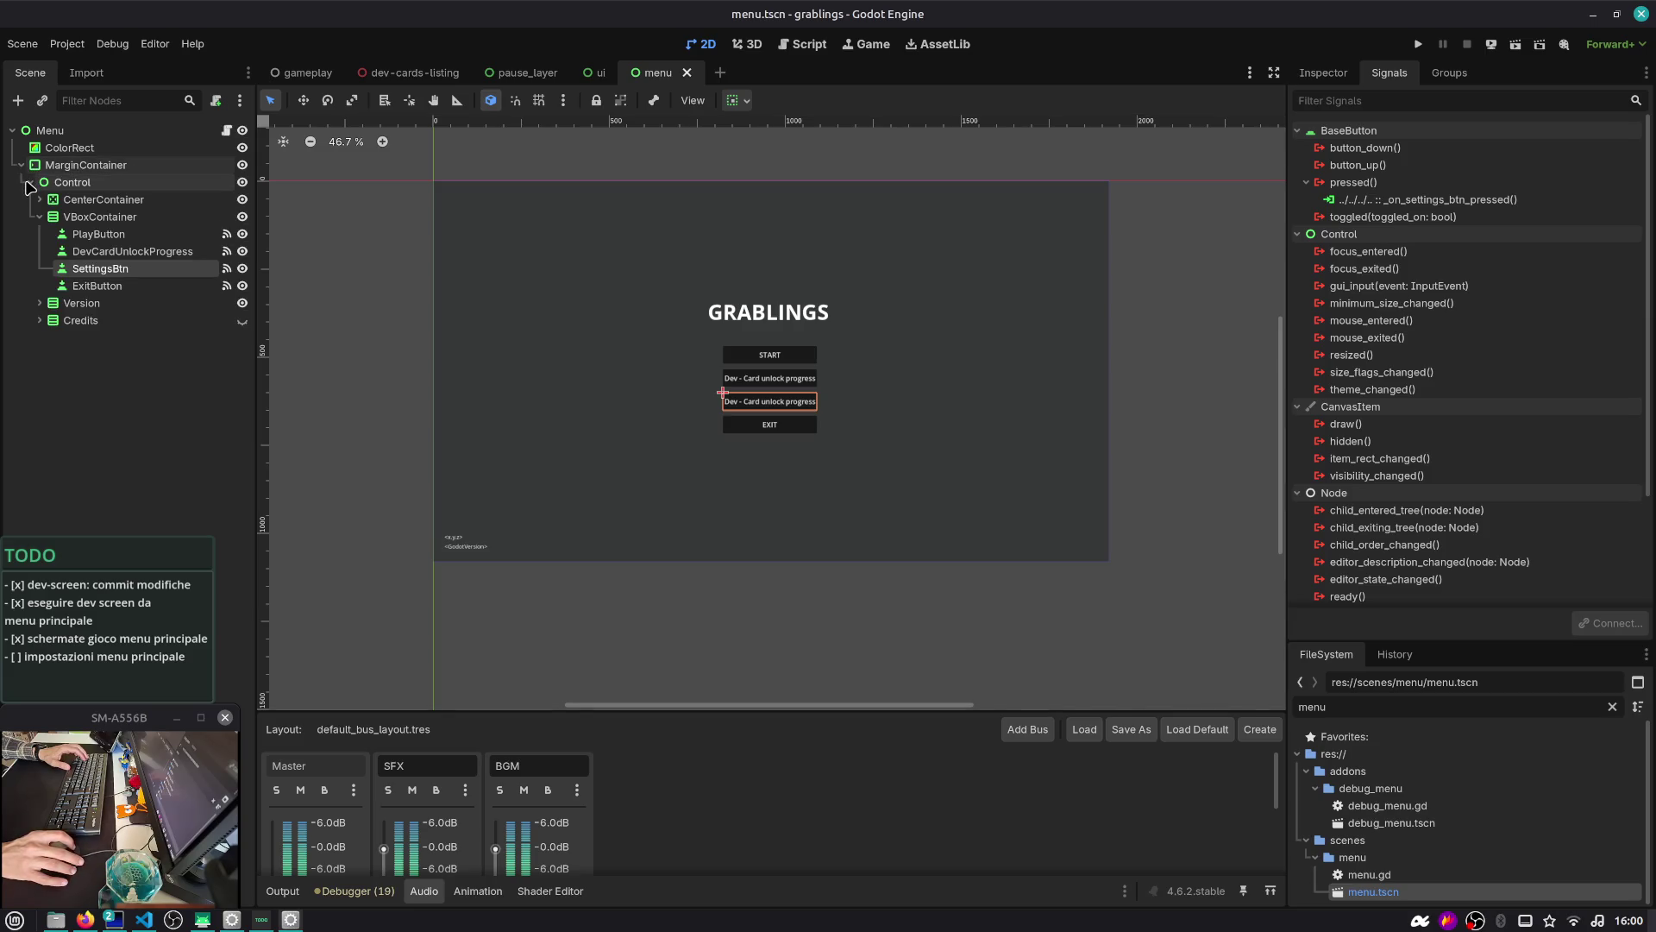
left_click(67, 169)
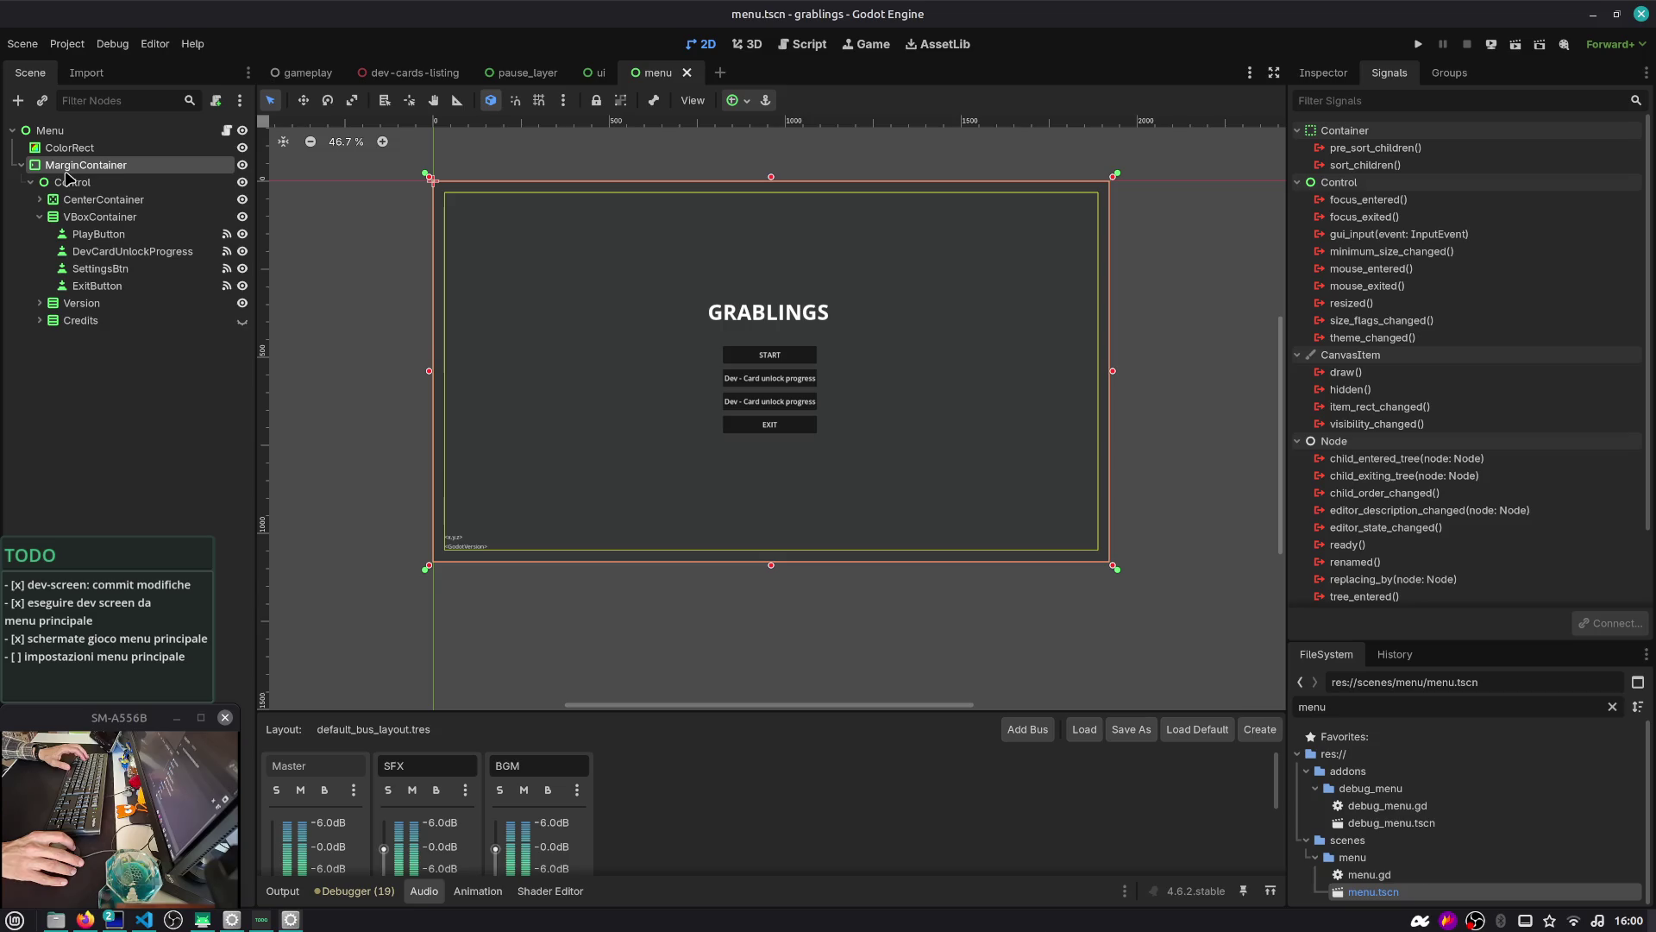
left_click(69, 182)
key("Left")
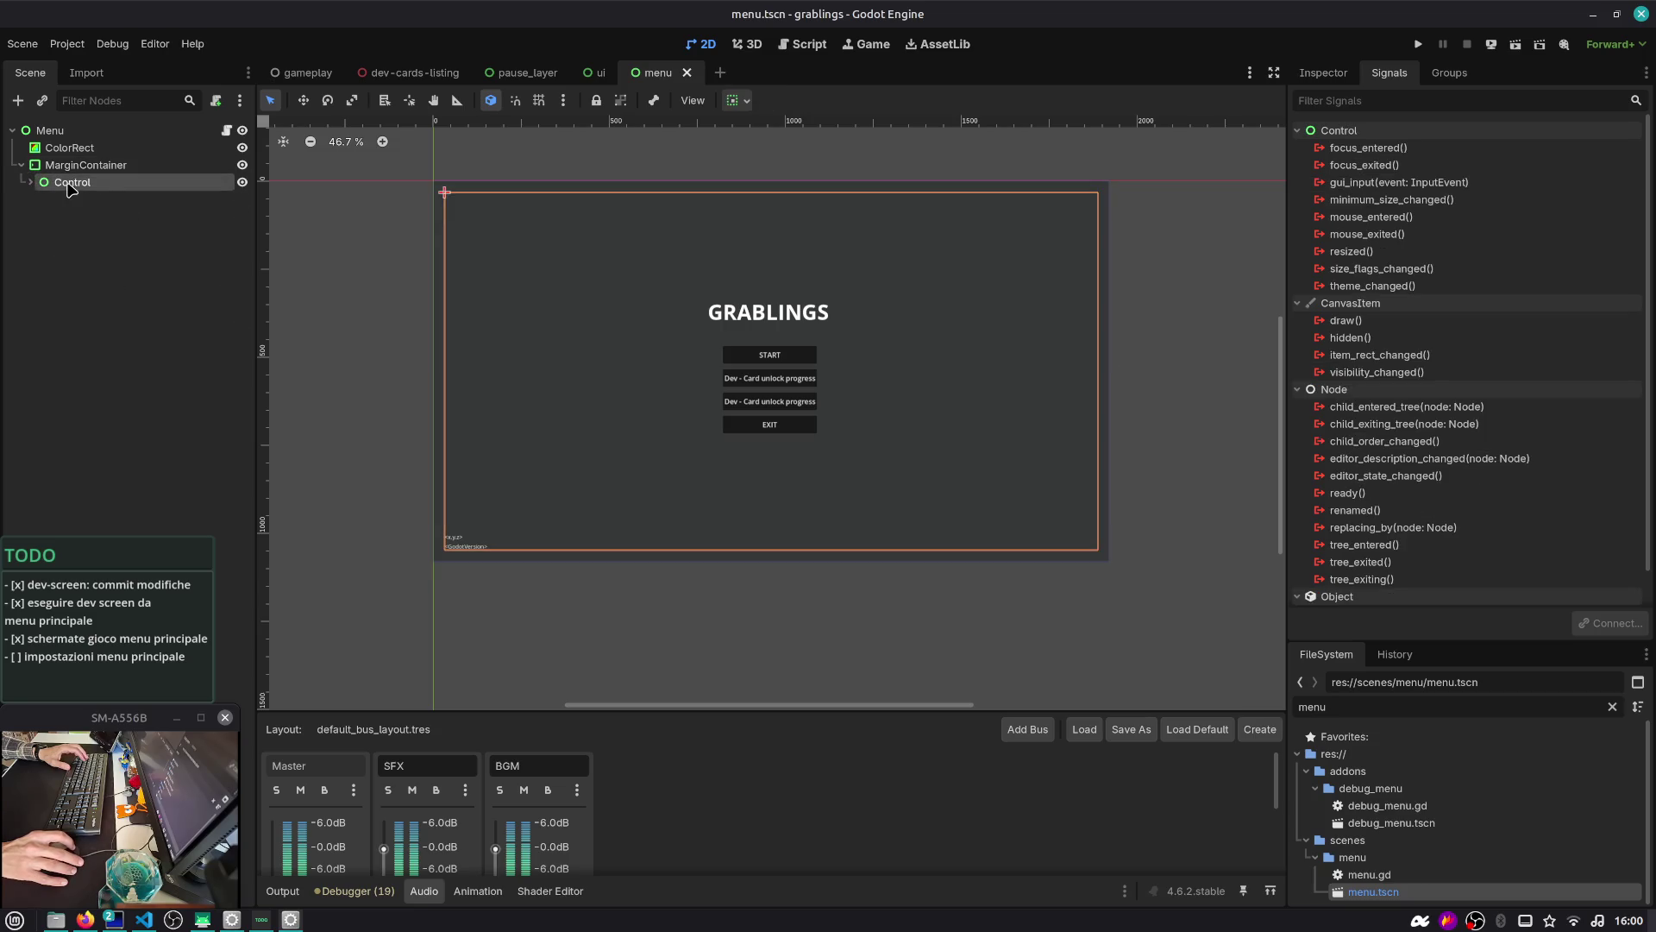
left_click(30, 183)
left_click(69, 201)
left_click(65, 220)
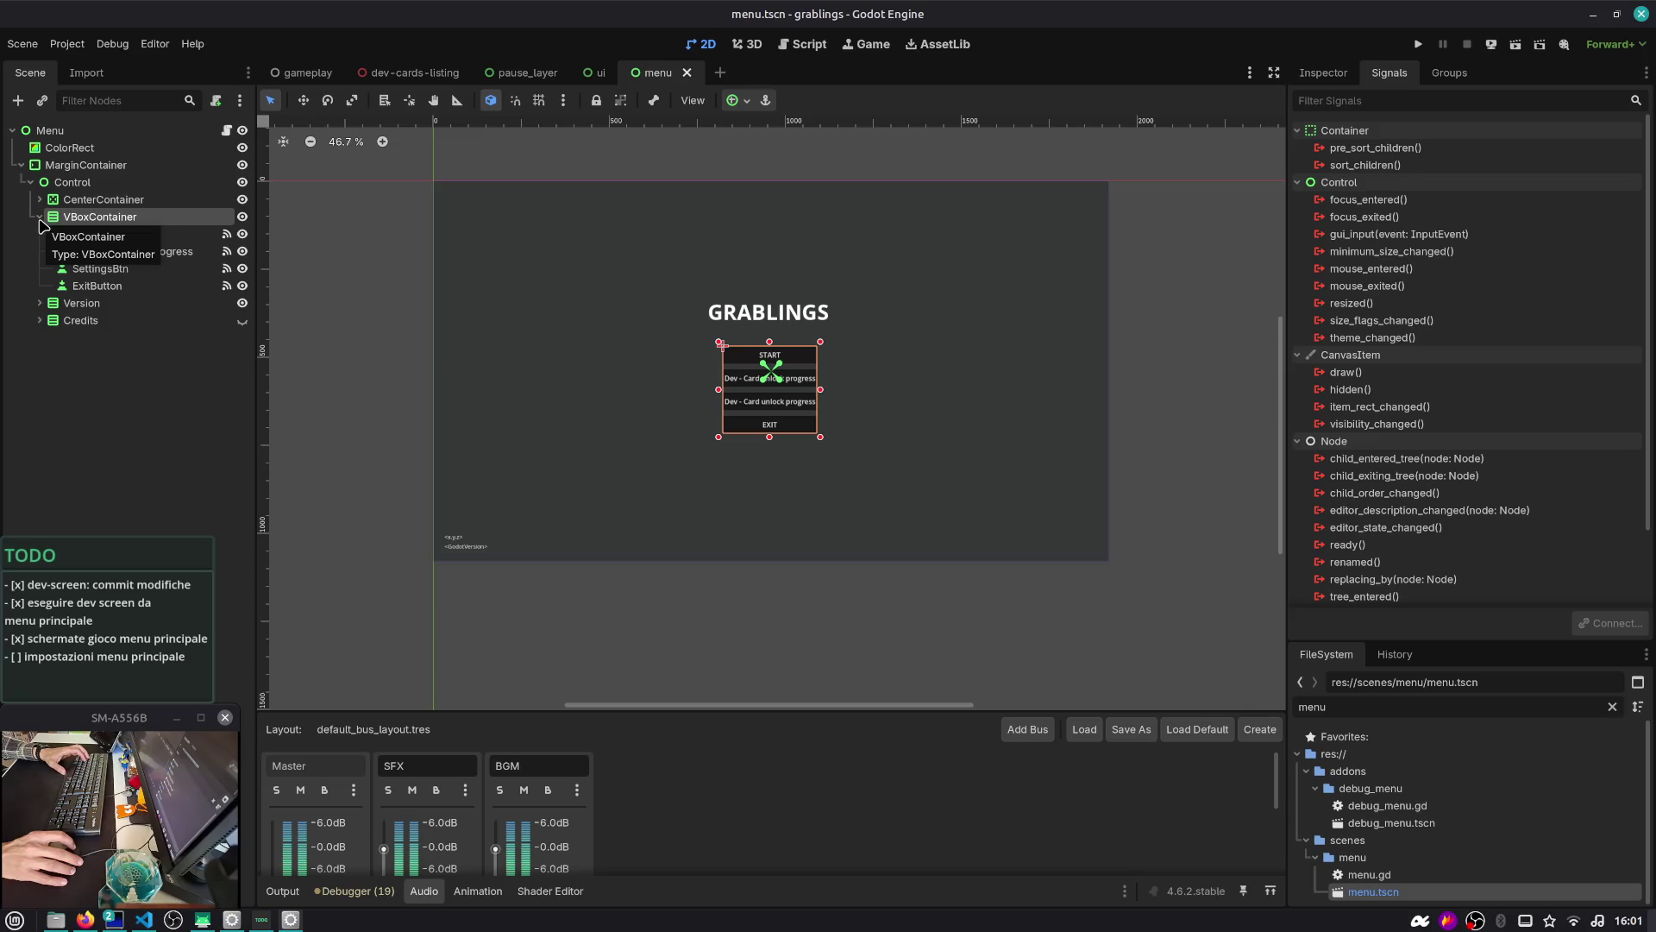
left_click(40, 218)
left_click(97, 201)
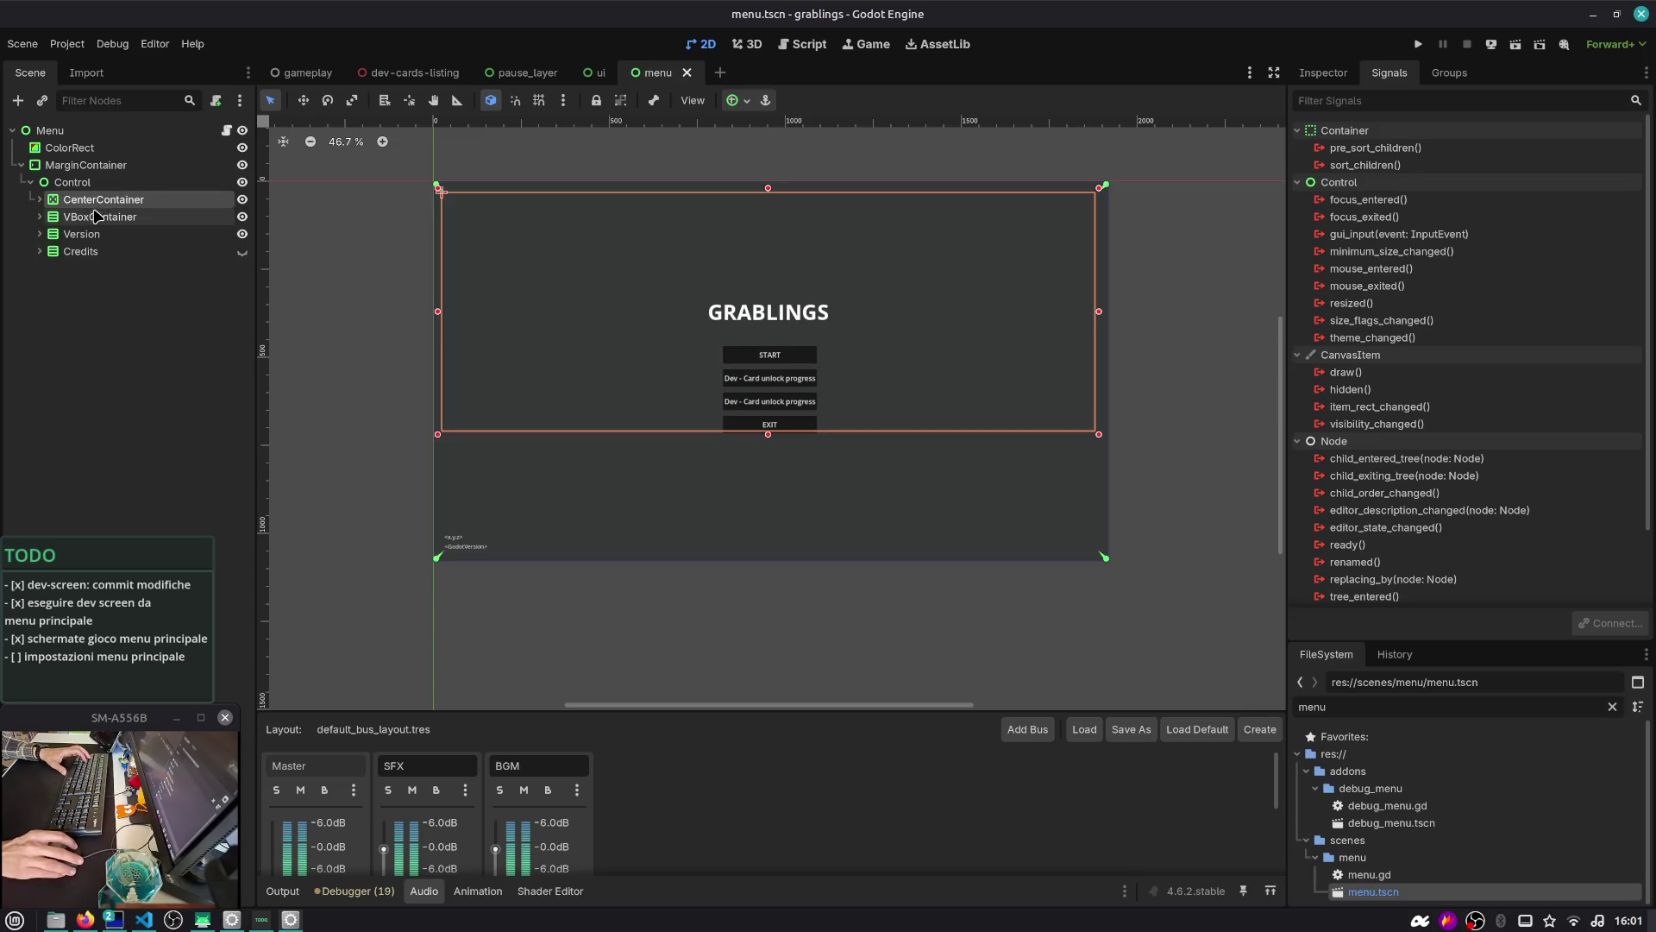
left_click(82, 235)
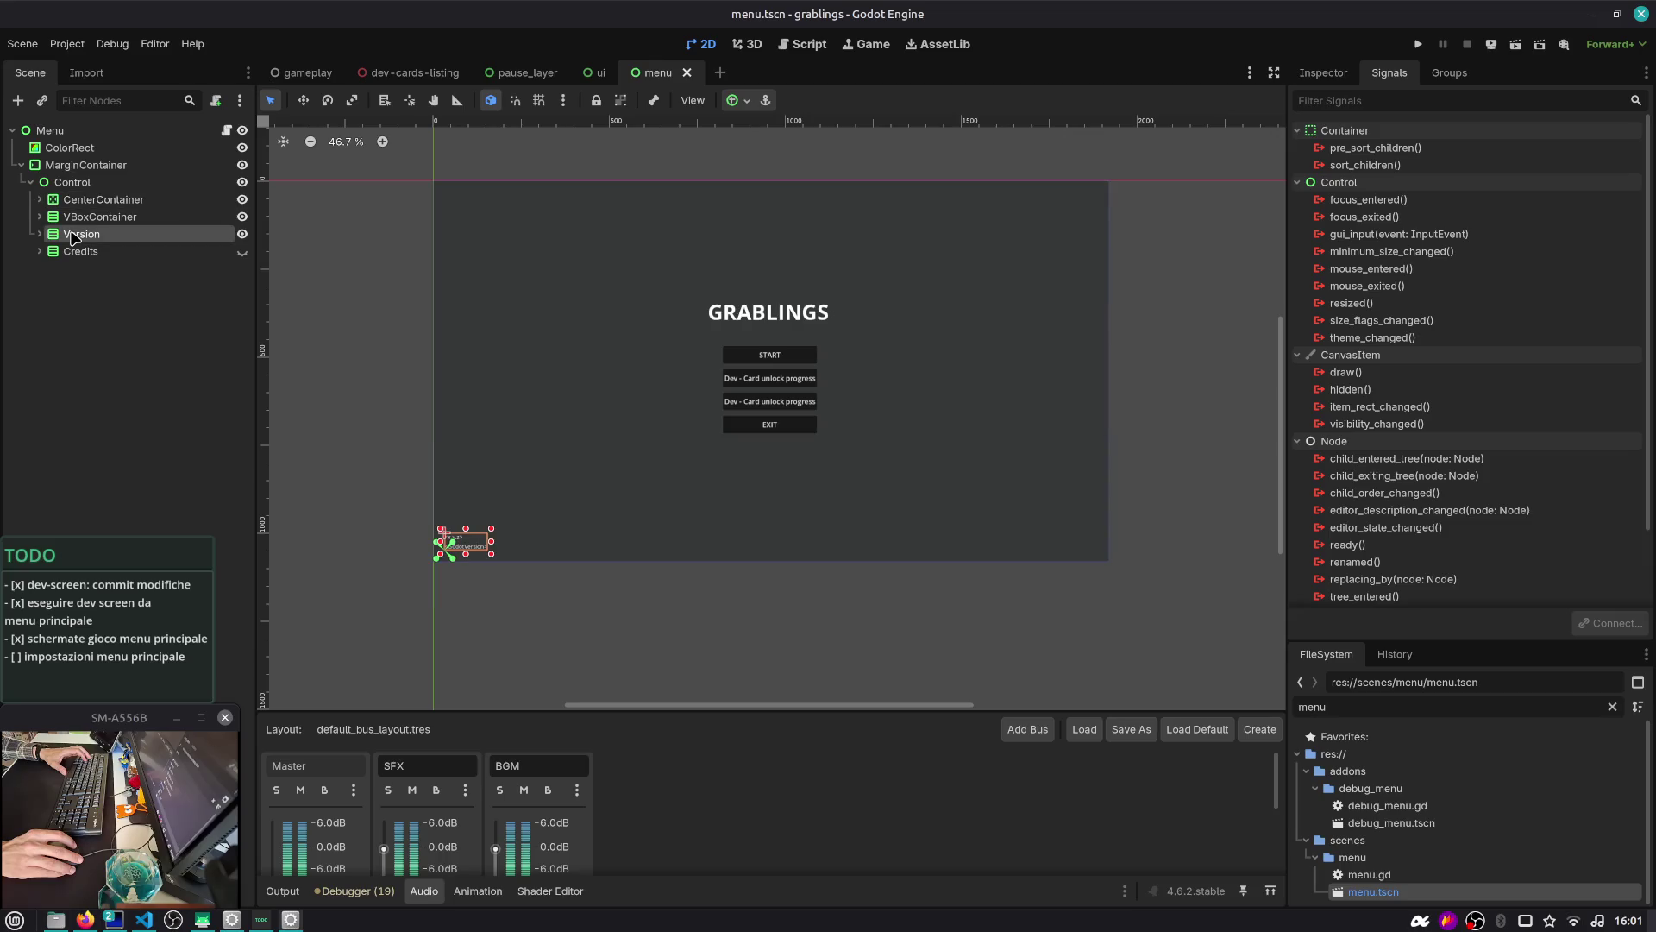
left_click(71, 254)
left_click(22, 164)
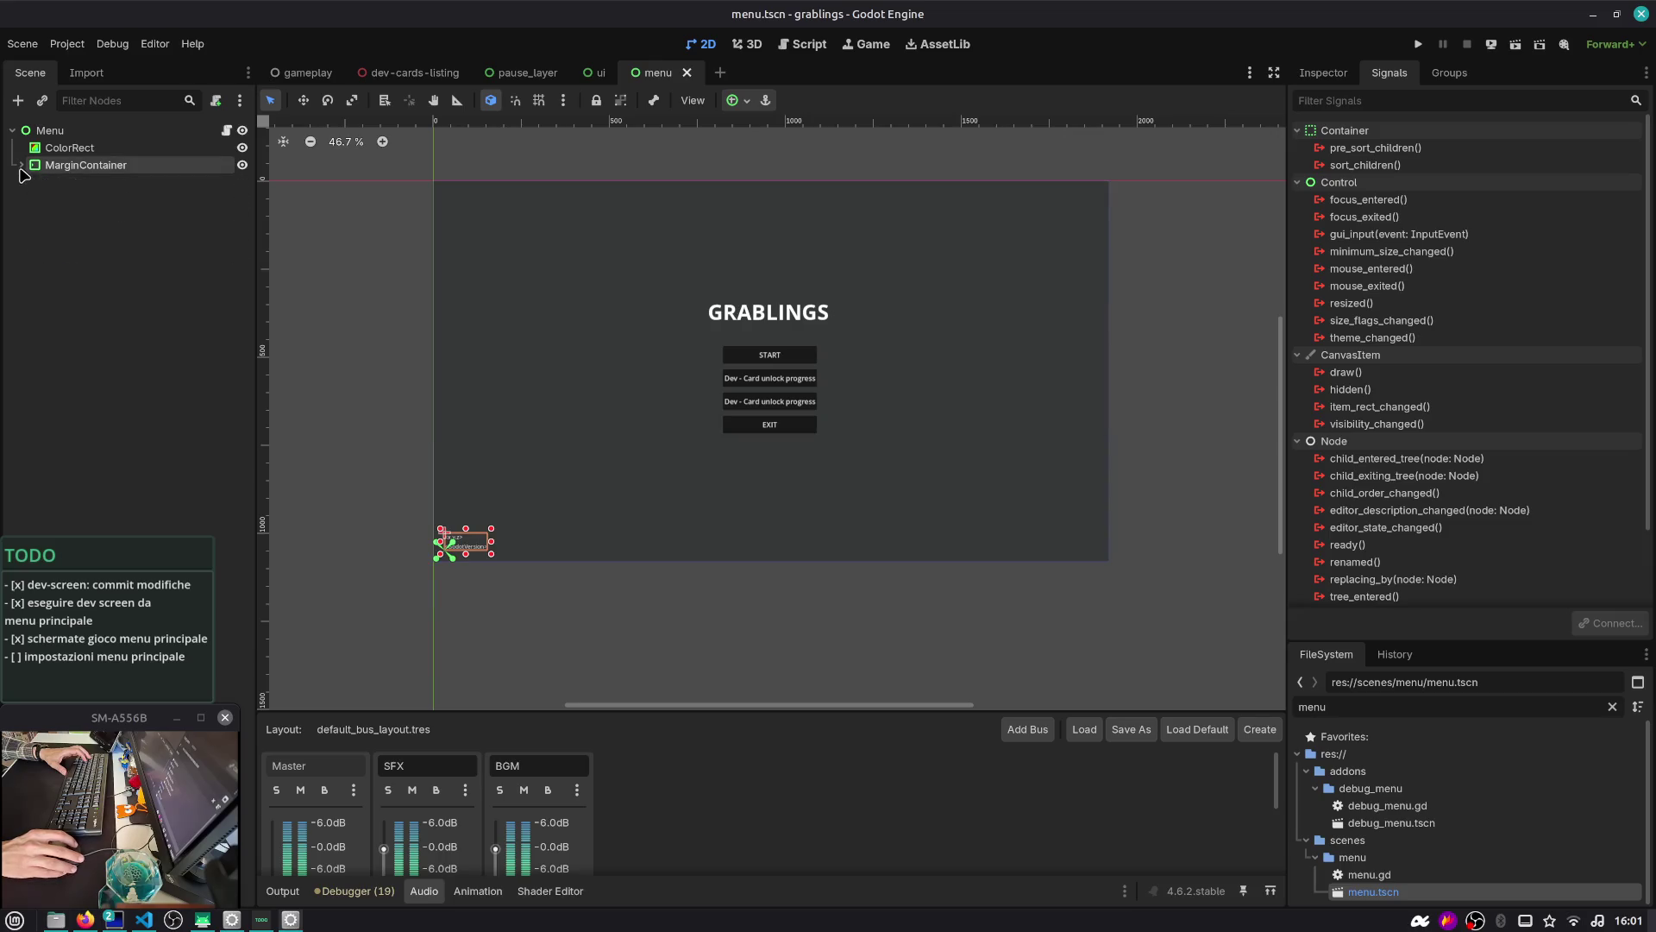
Add a MarginContainer under Menu with Full Rect anchors and save the scene
left_click(50, 130)
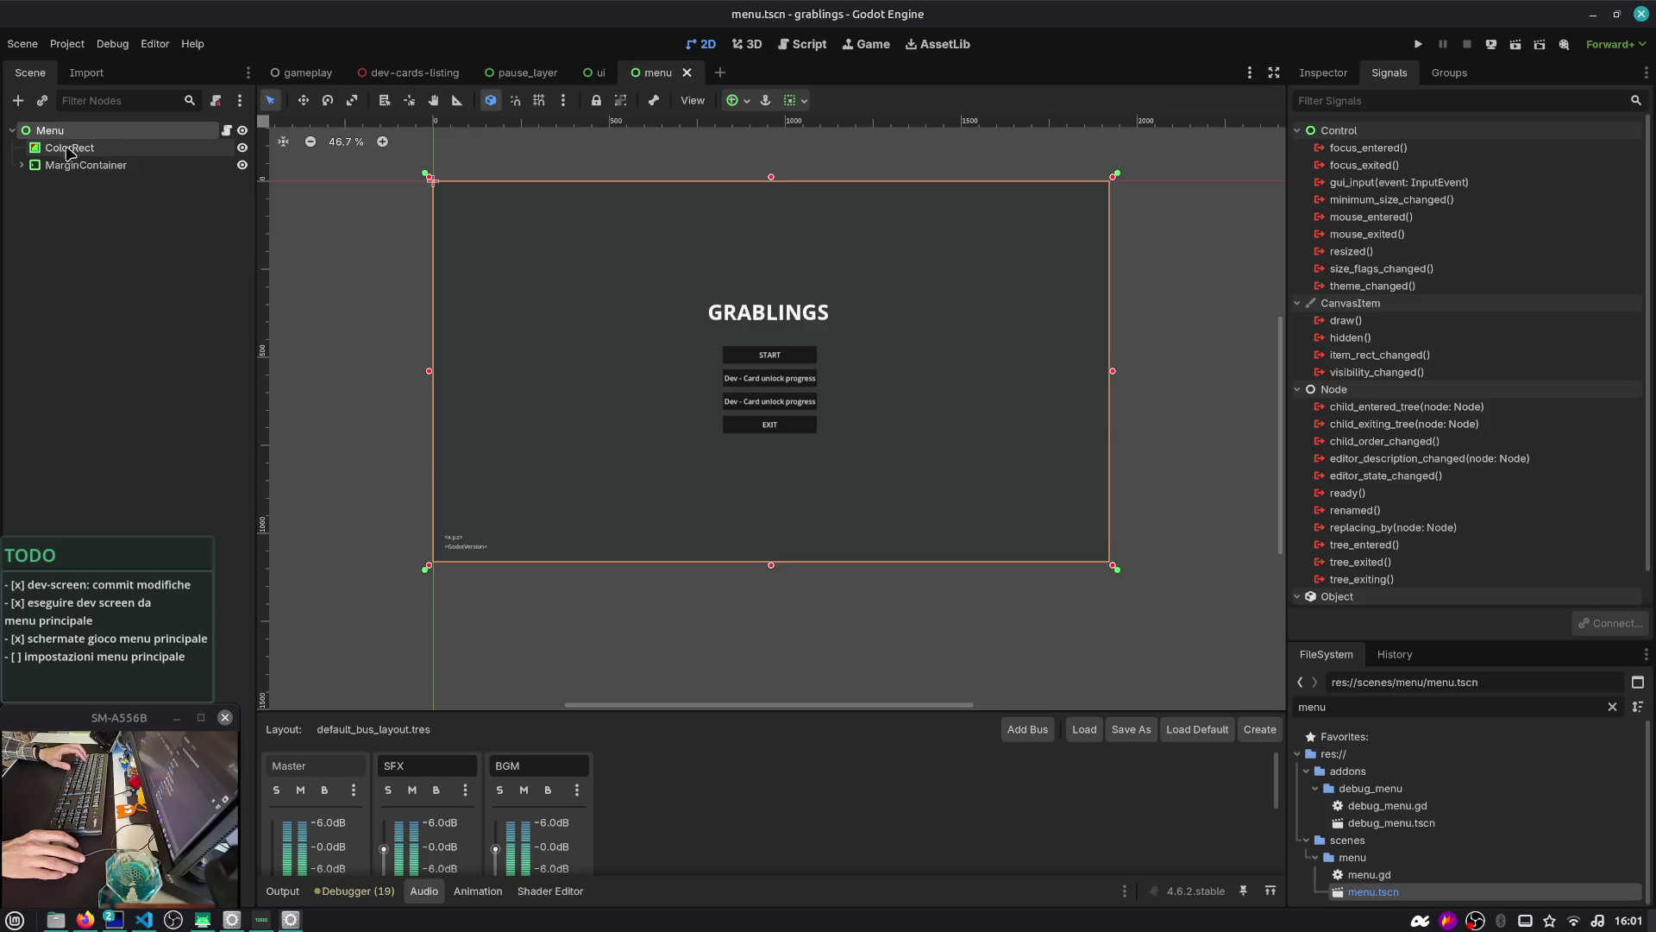
key("ctrl+a")
type("margin")
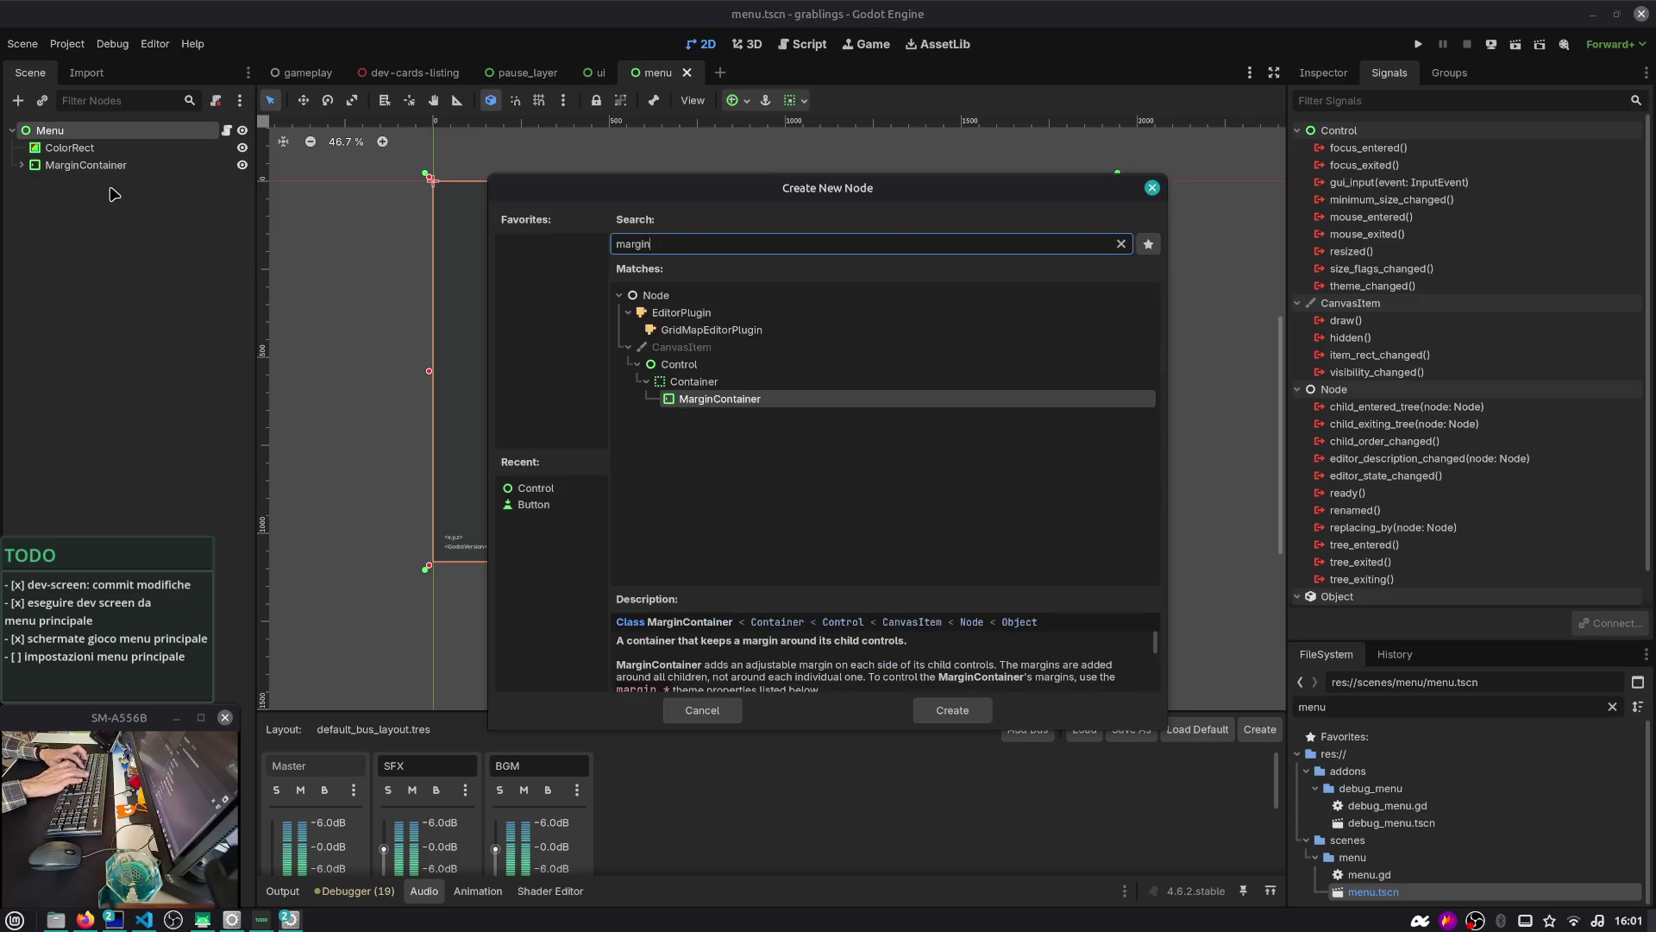
key("Return")
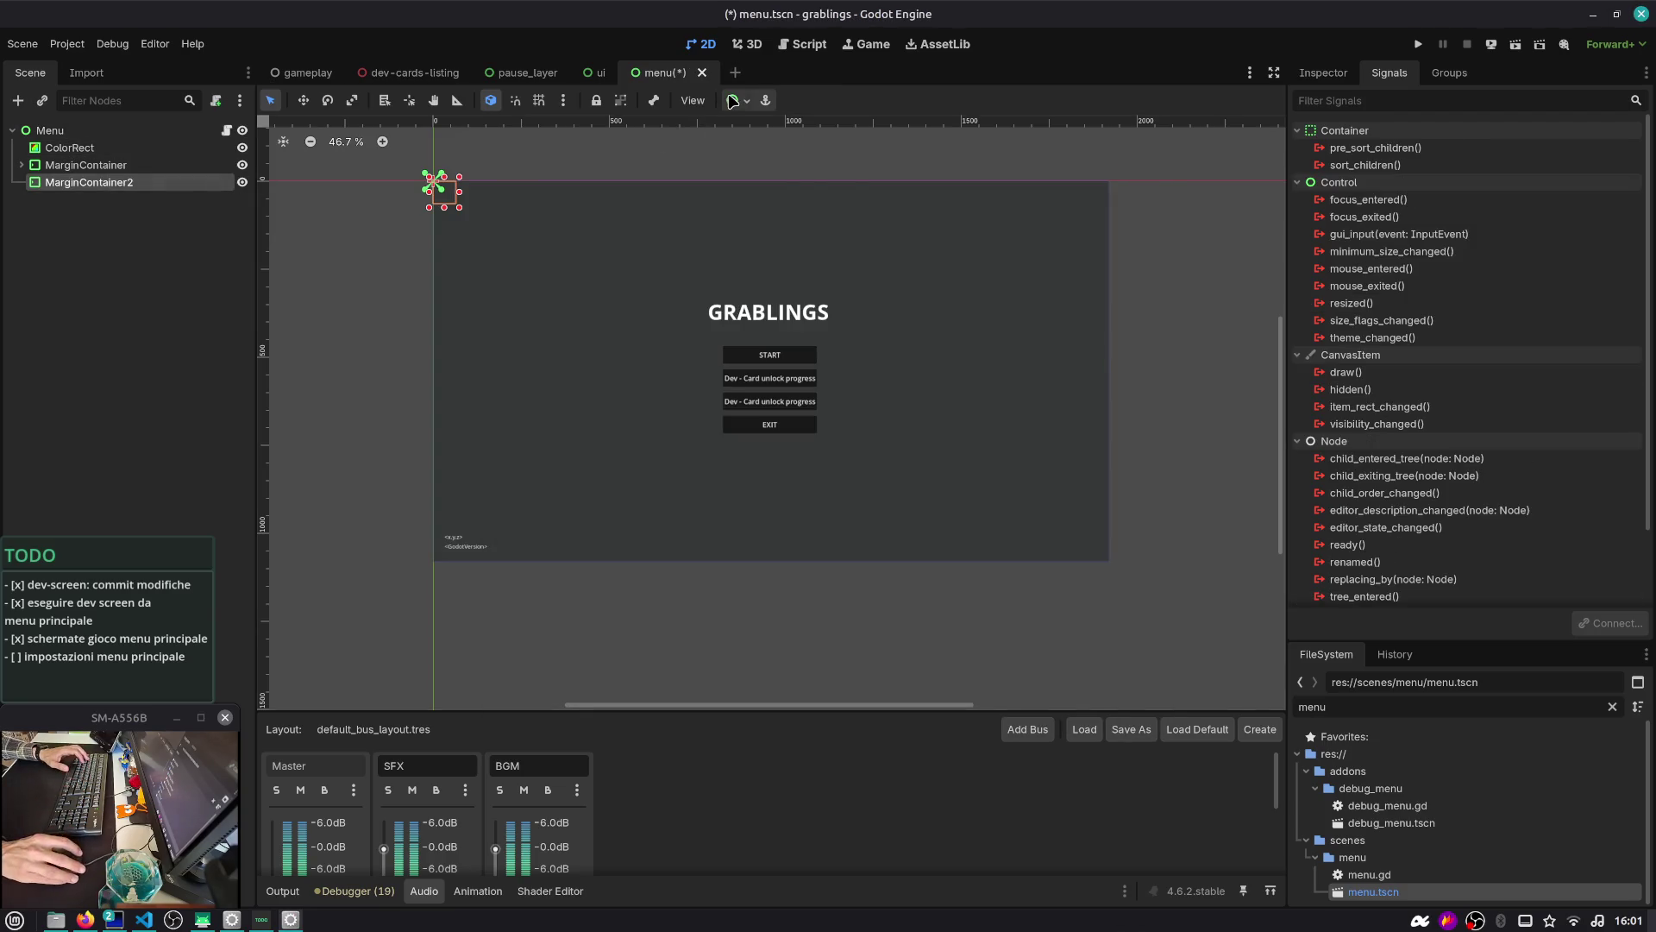
left_click(731, 100)
left_click(824, 221)
left_click(86, 219)
key("ctrl+s")
Rename the new container to SettingsMarginContainer and begin adding a child node
left_click(101, 183)
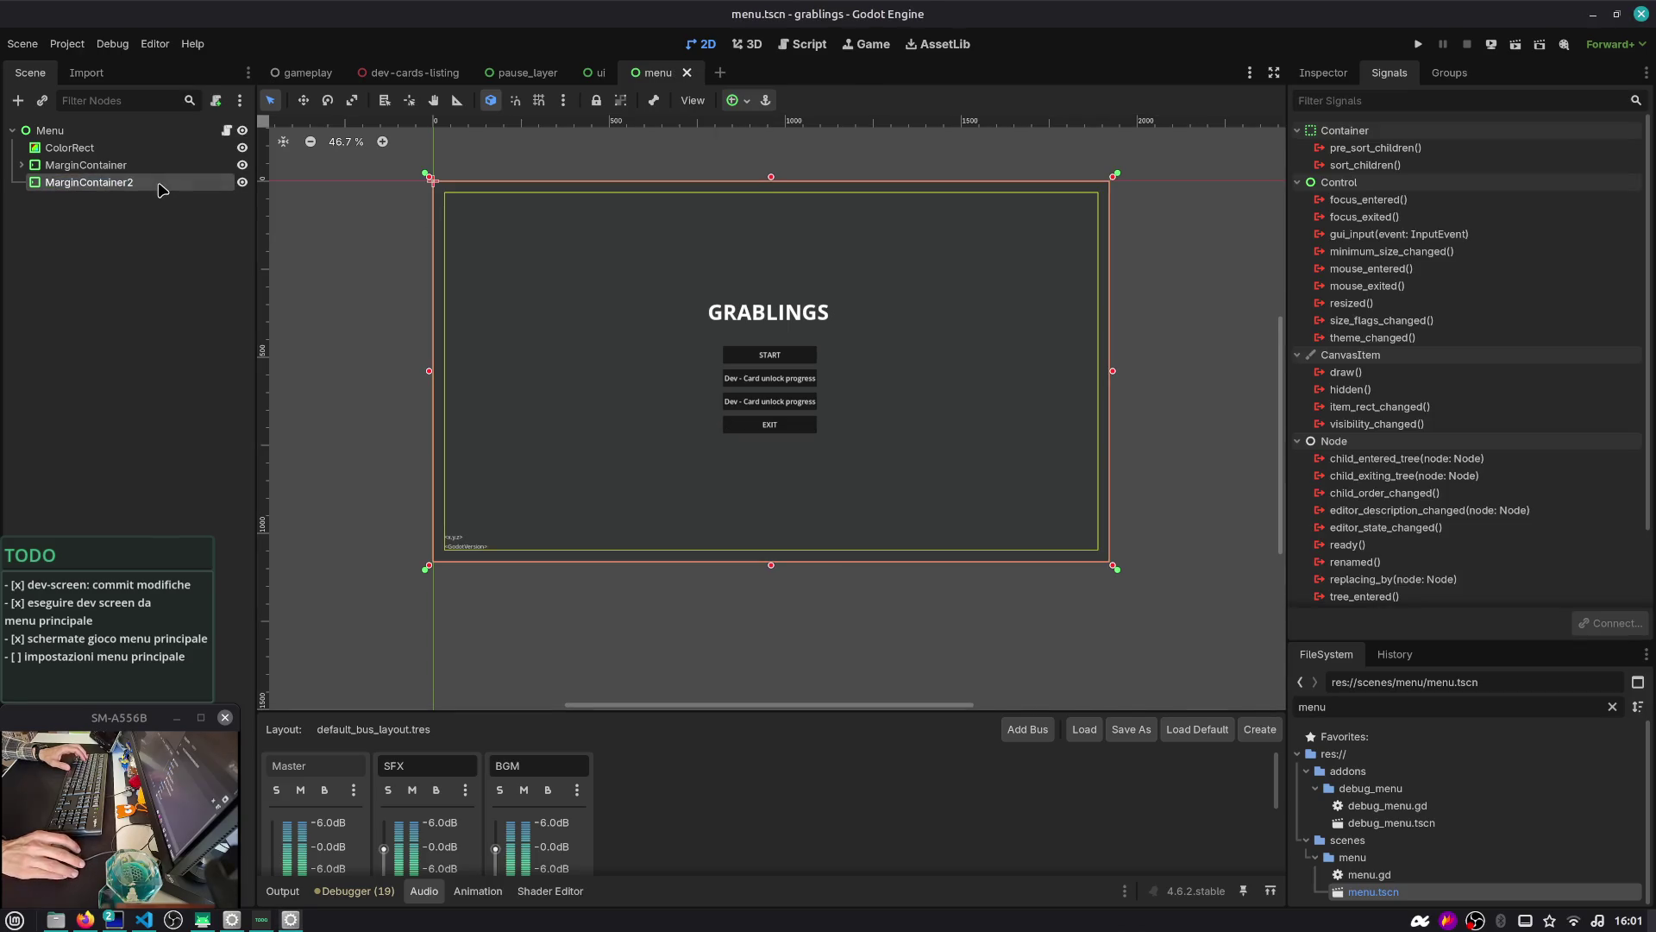
key("F2")
type("Settings")
key("Return")
key("ctrl+a")
key("Escape")
key("ctrl+z")
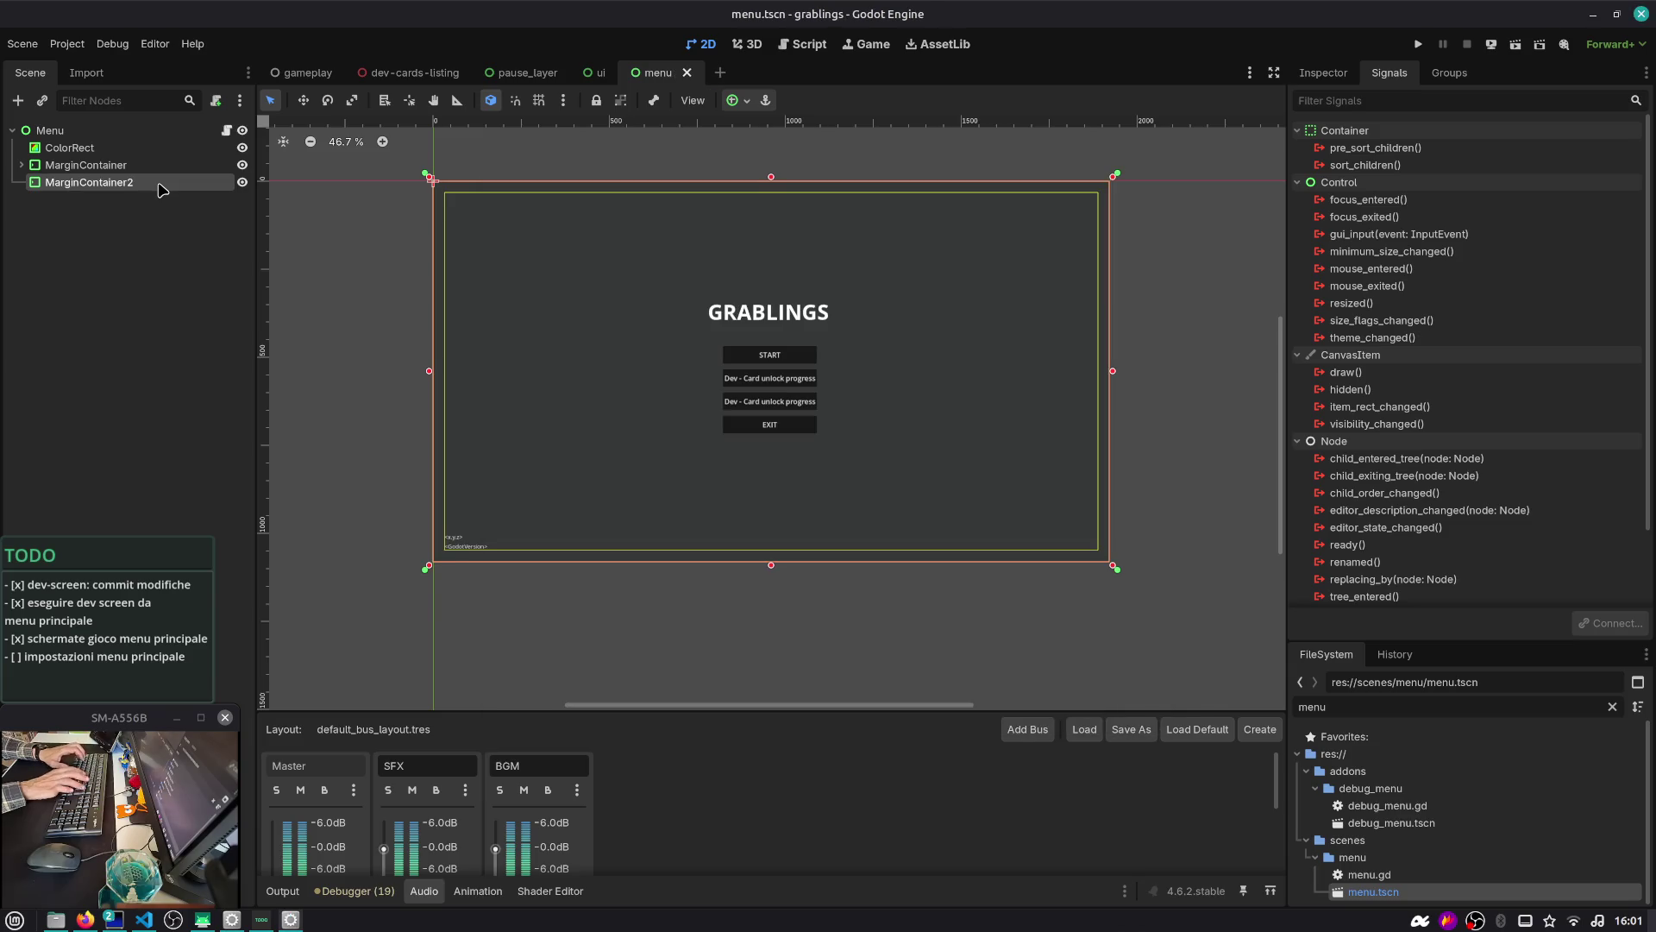
key("F2")
type("SettingsMargin")
key("Return")
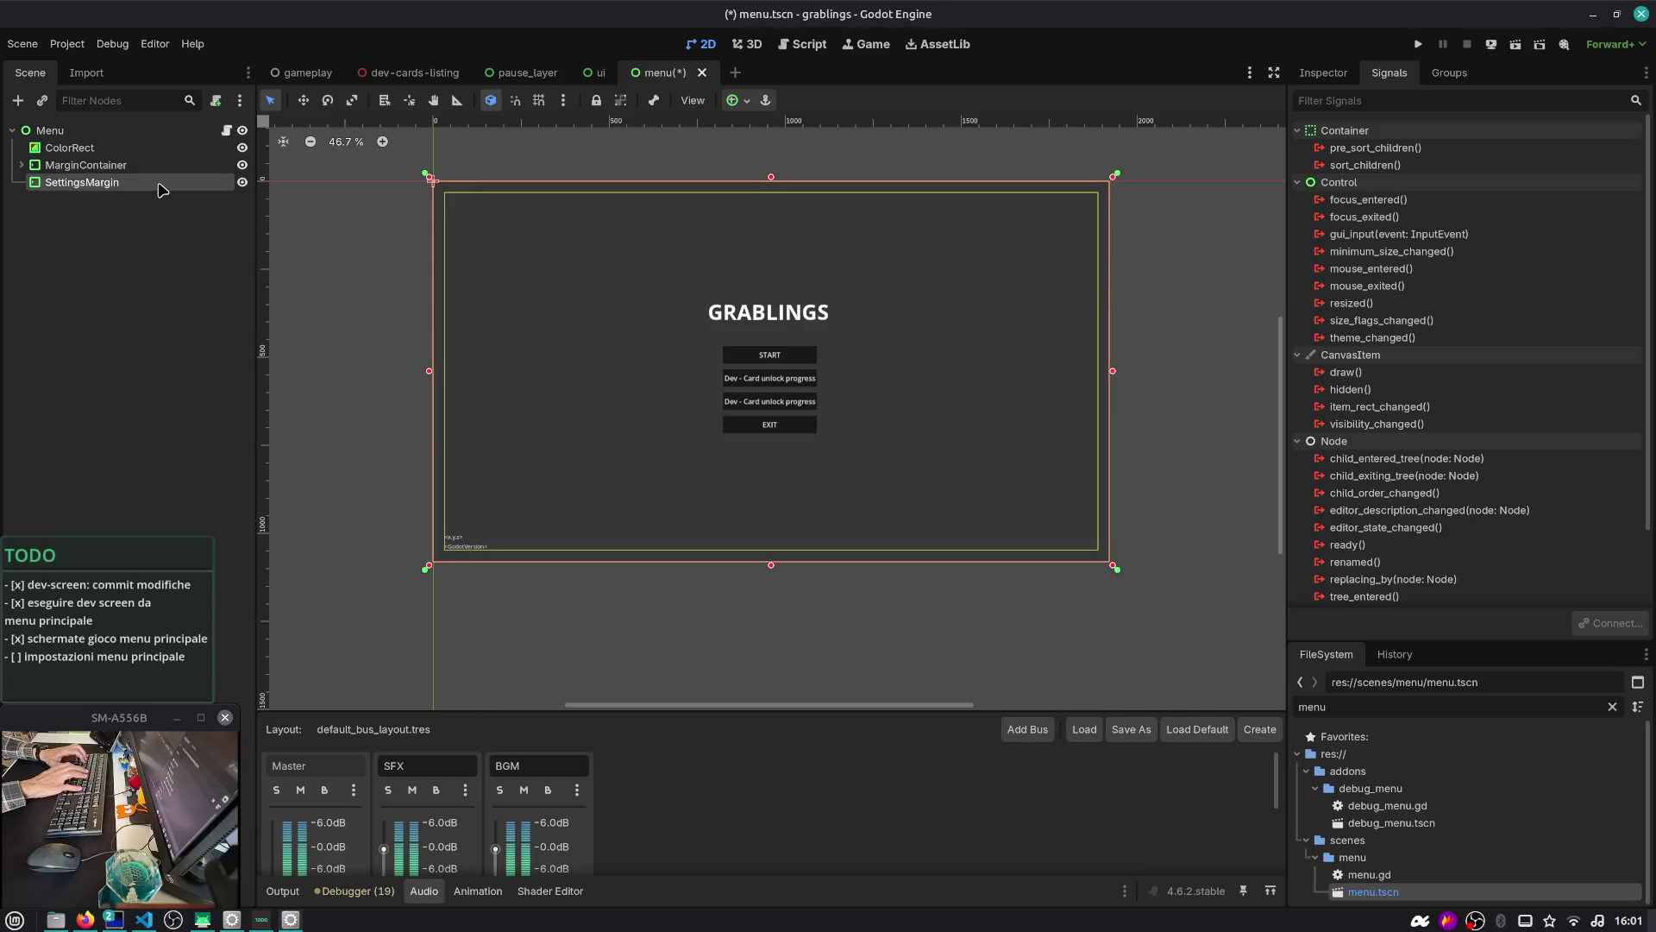
key("F2")
key("End")
type("co")
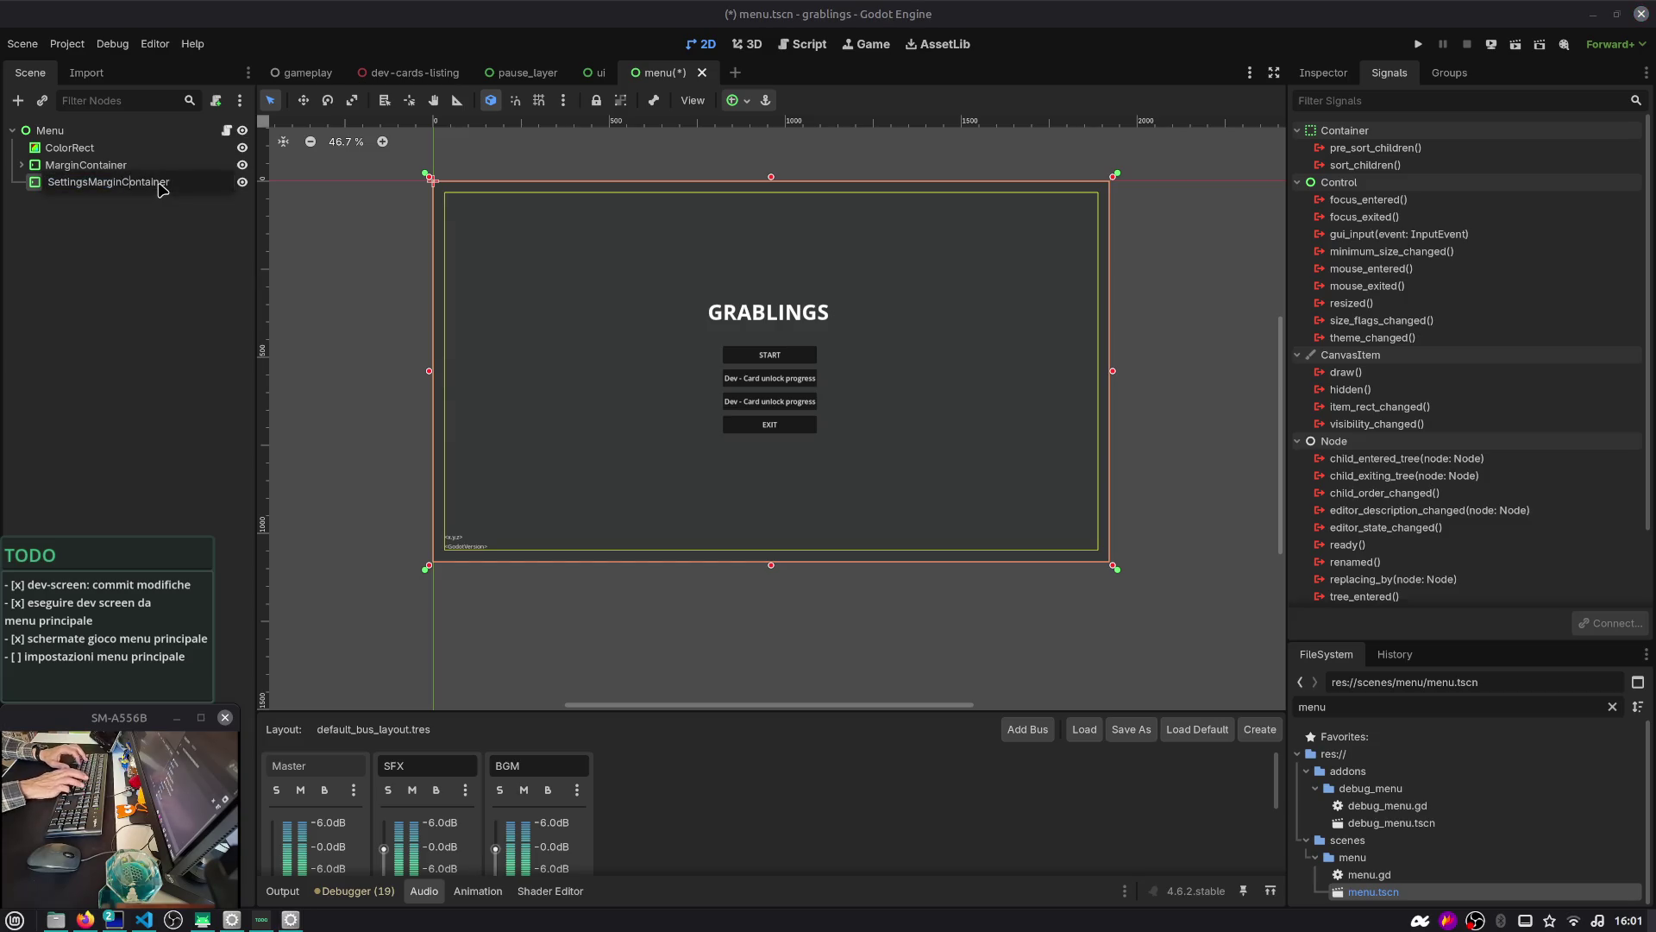
key("Return")
key("ctrl+a")
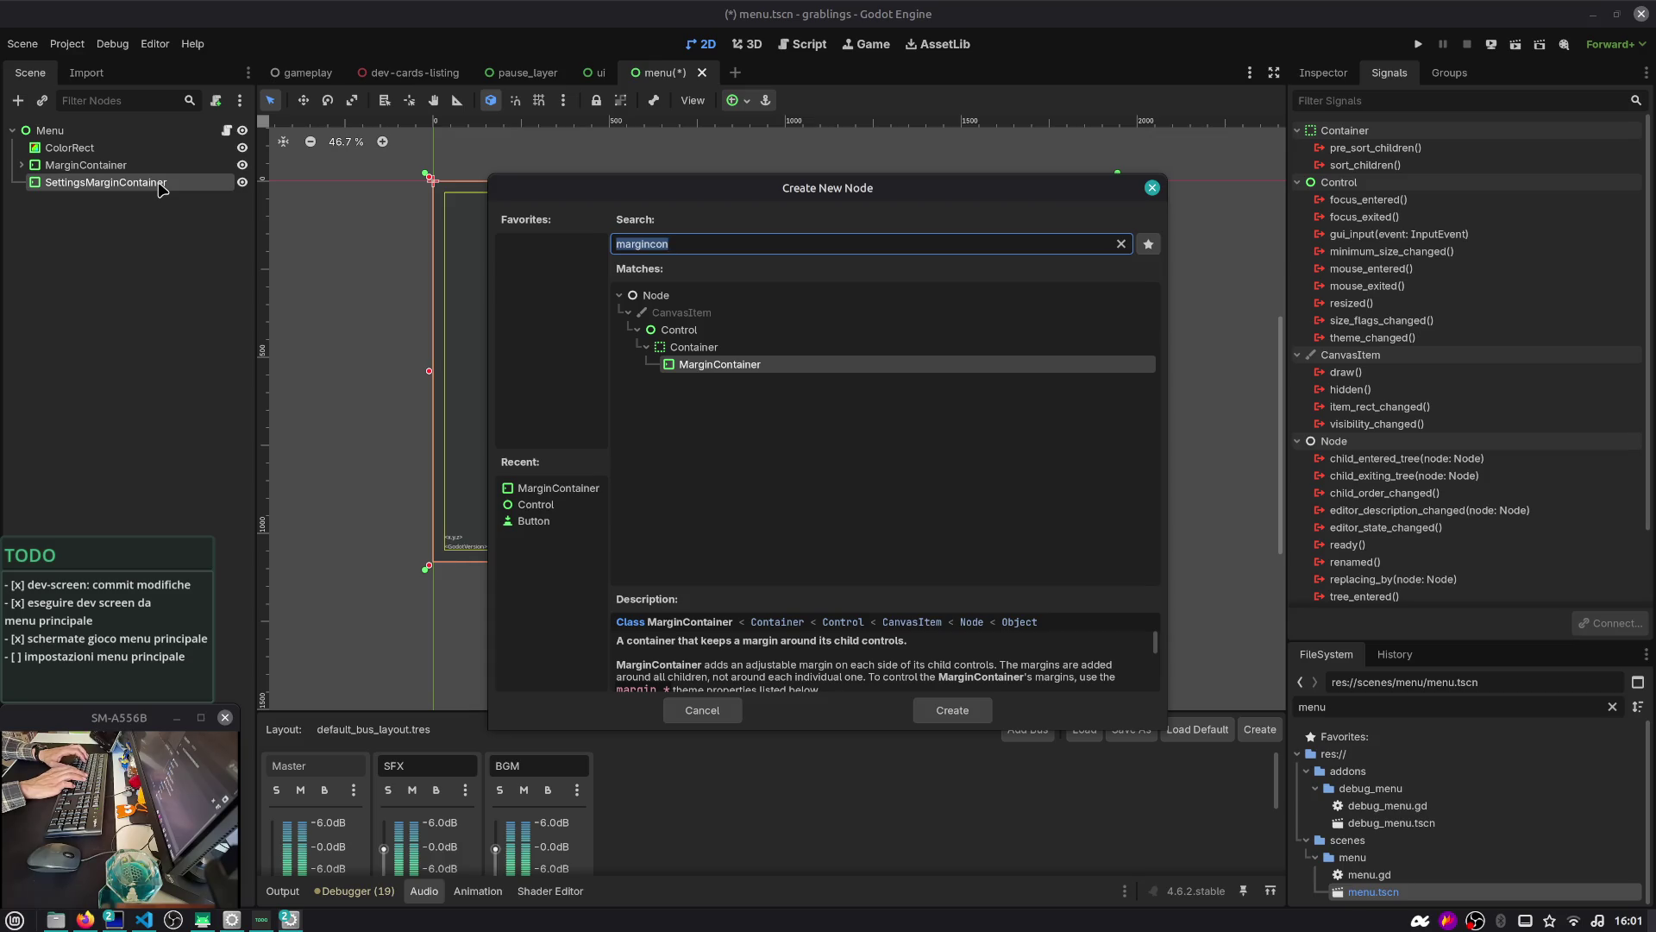
Add a plain Panel under SettingsMarginContainer, then undo it to remove the Panel
type("panel")
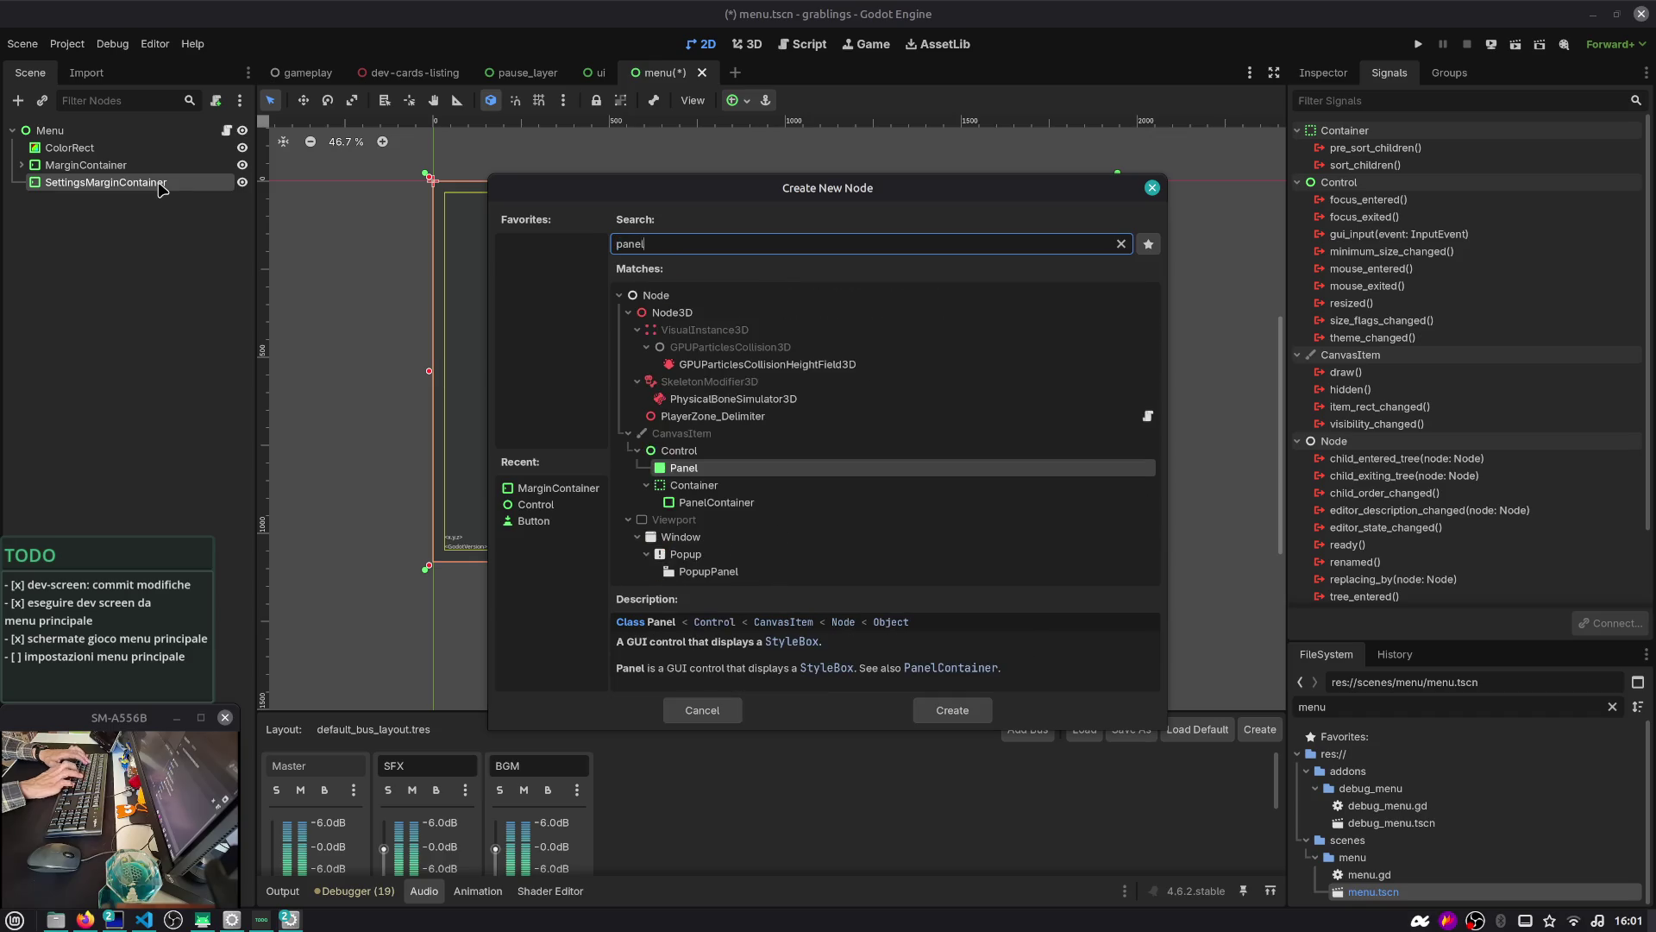
key("Return")
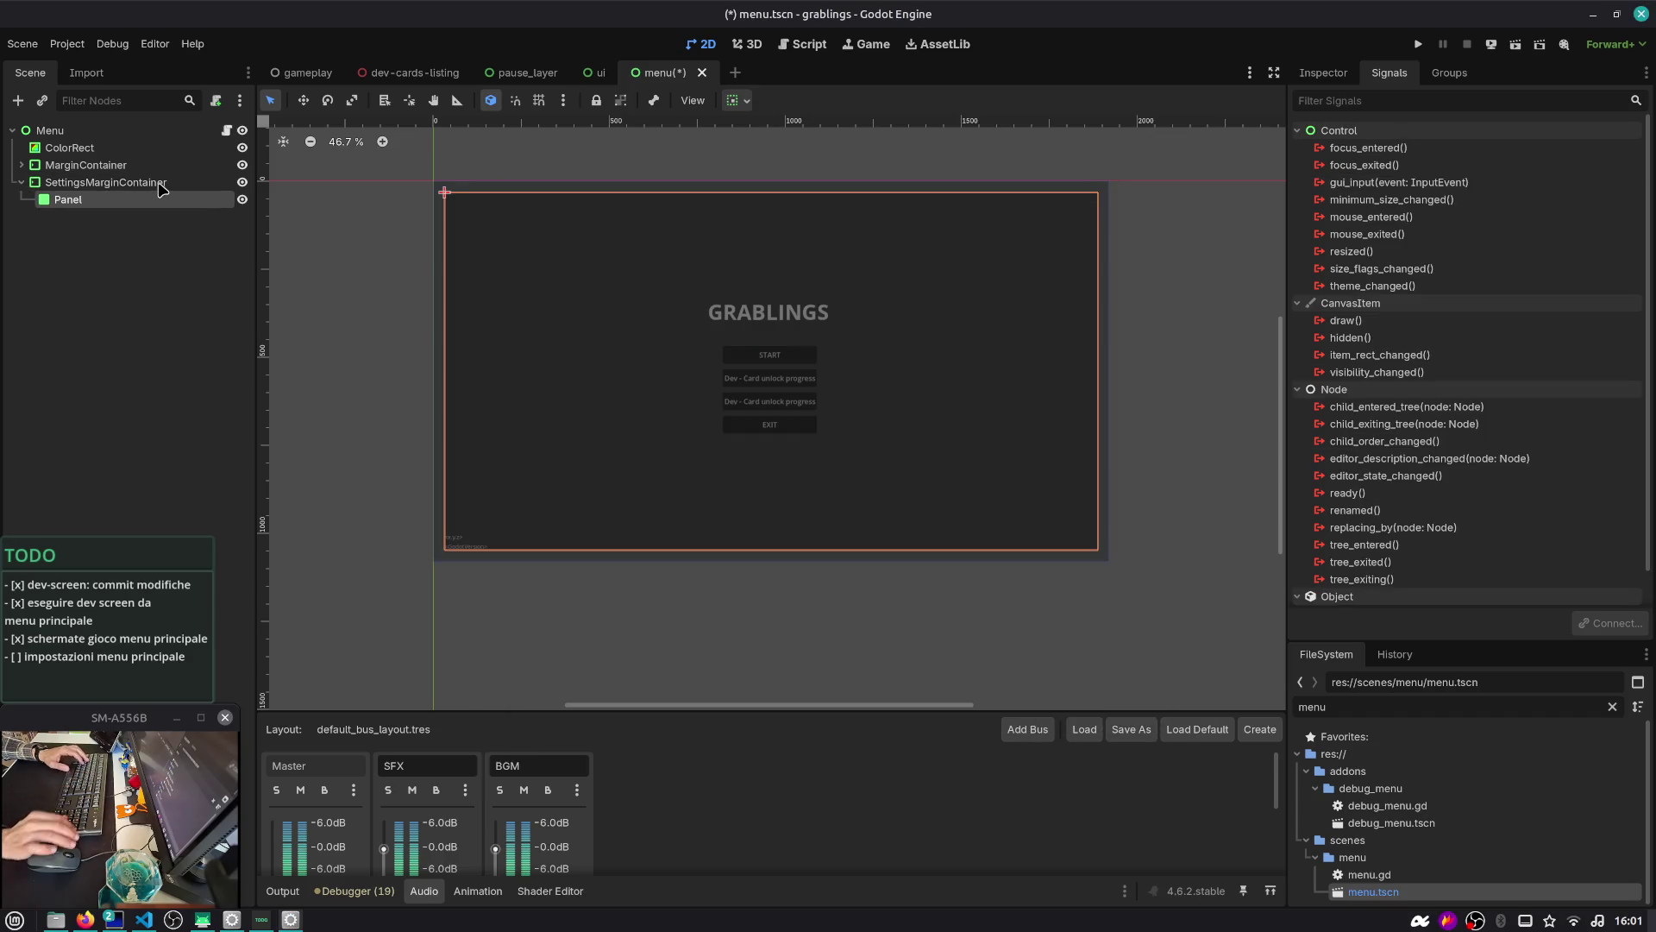
right_click(215, 205)
left_click(136, 241)
left_click(115, 208)
left_click(110, 199)
key("ctrl+z")
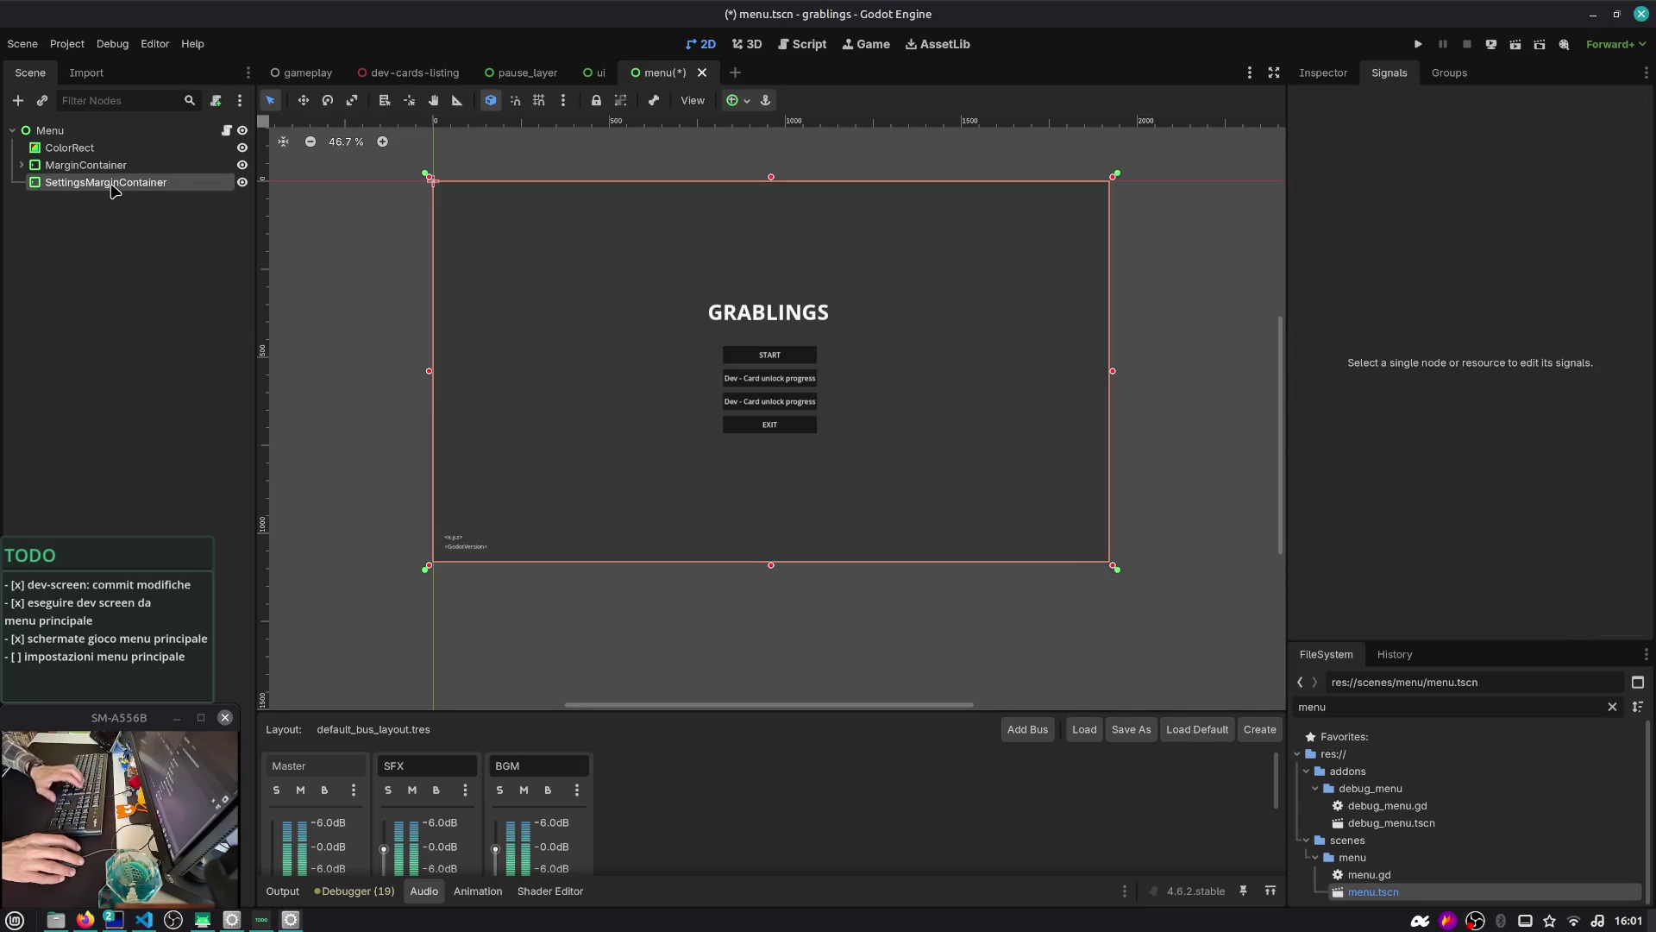
Add a PanelContainer child to SettingsMarginContainer and save the menu scene
left_click(115, 184)
key("ctrl+a")
type("panelcon")
key("Return")
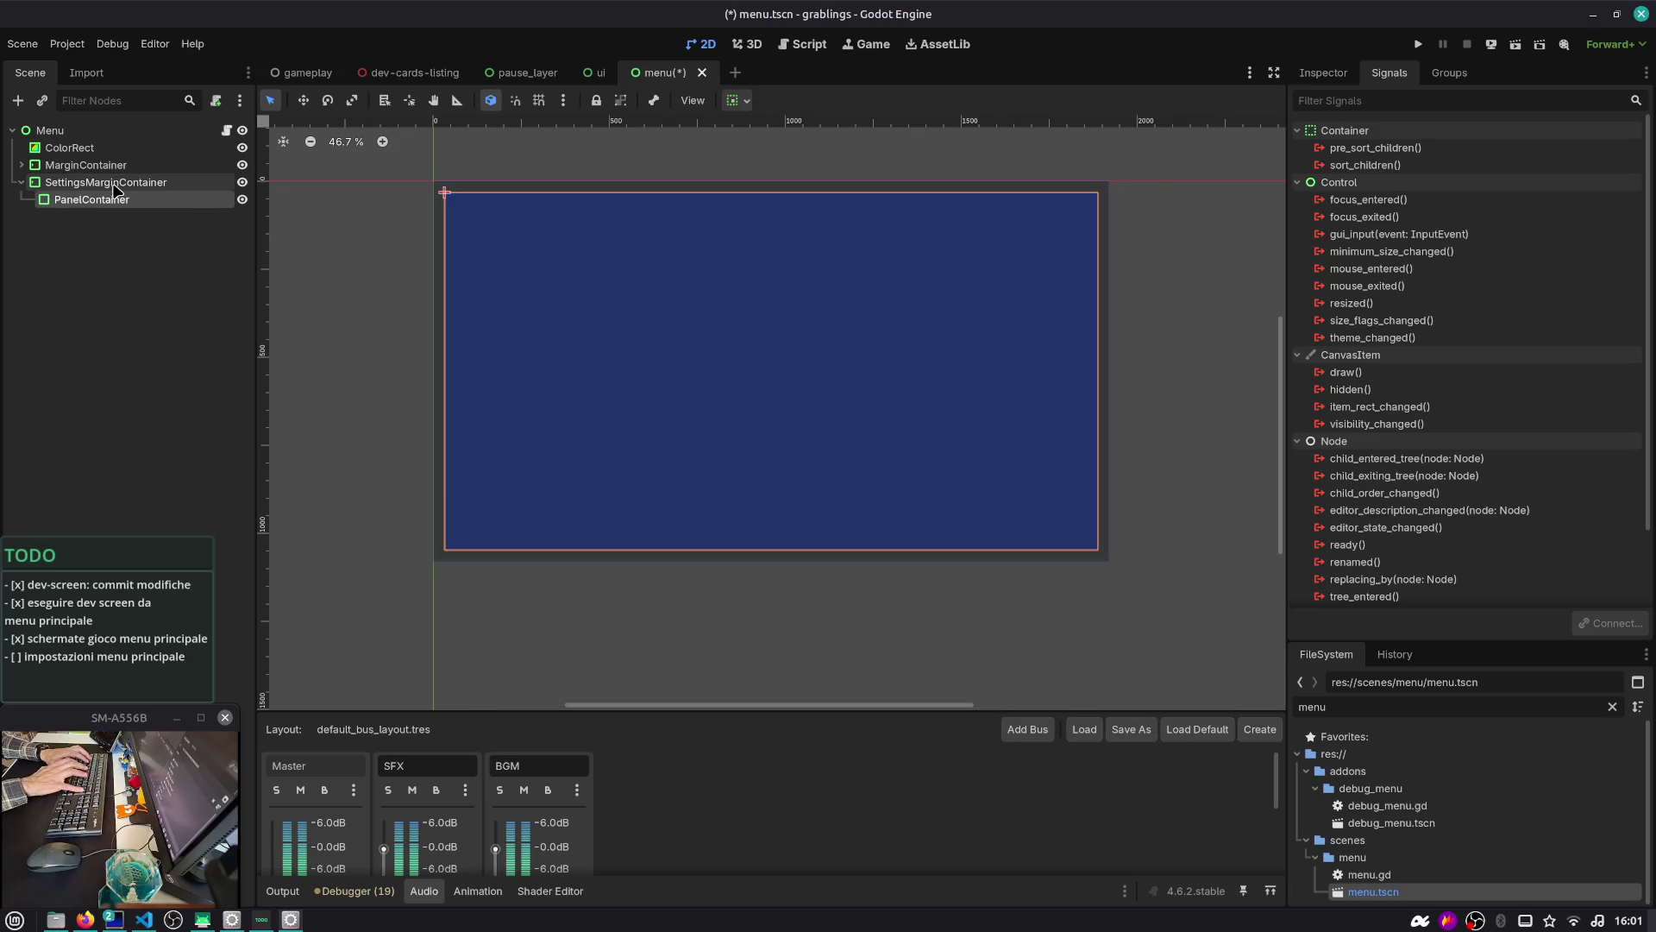
key("ctrl+s")
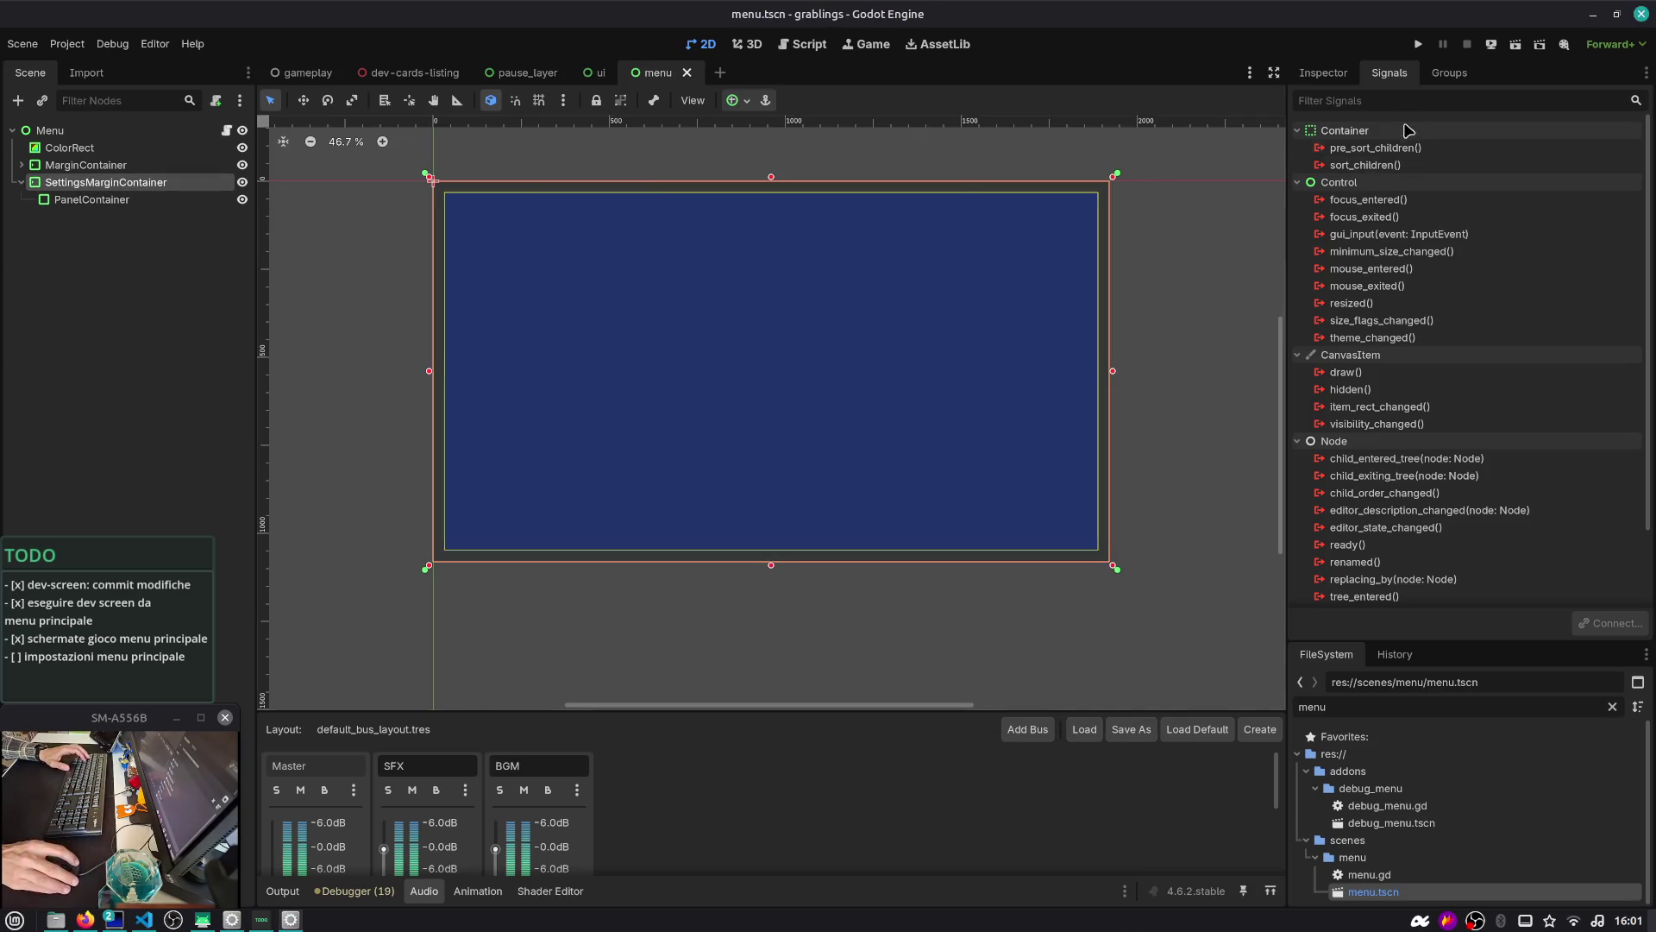
In the Inspector, expand SettingsMarginContainer's Layout, Theme Overrides and margin constants
left_click(1323, 73)
left_click(1403, 204)
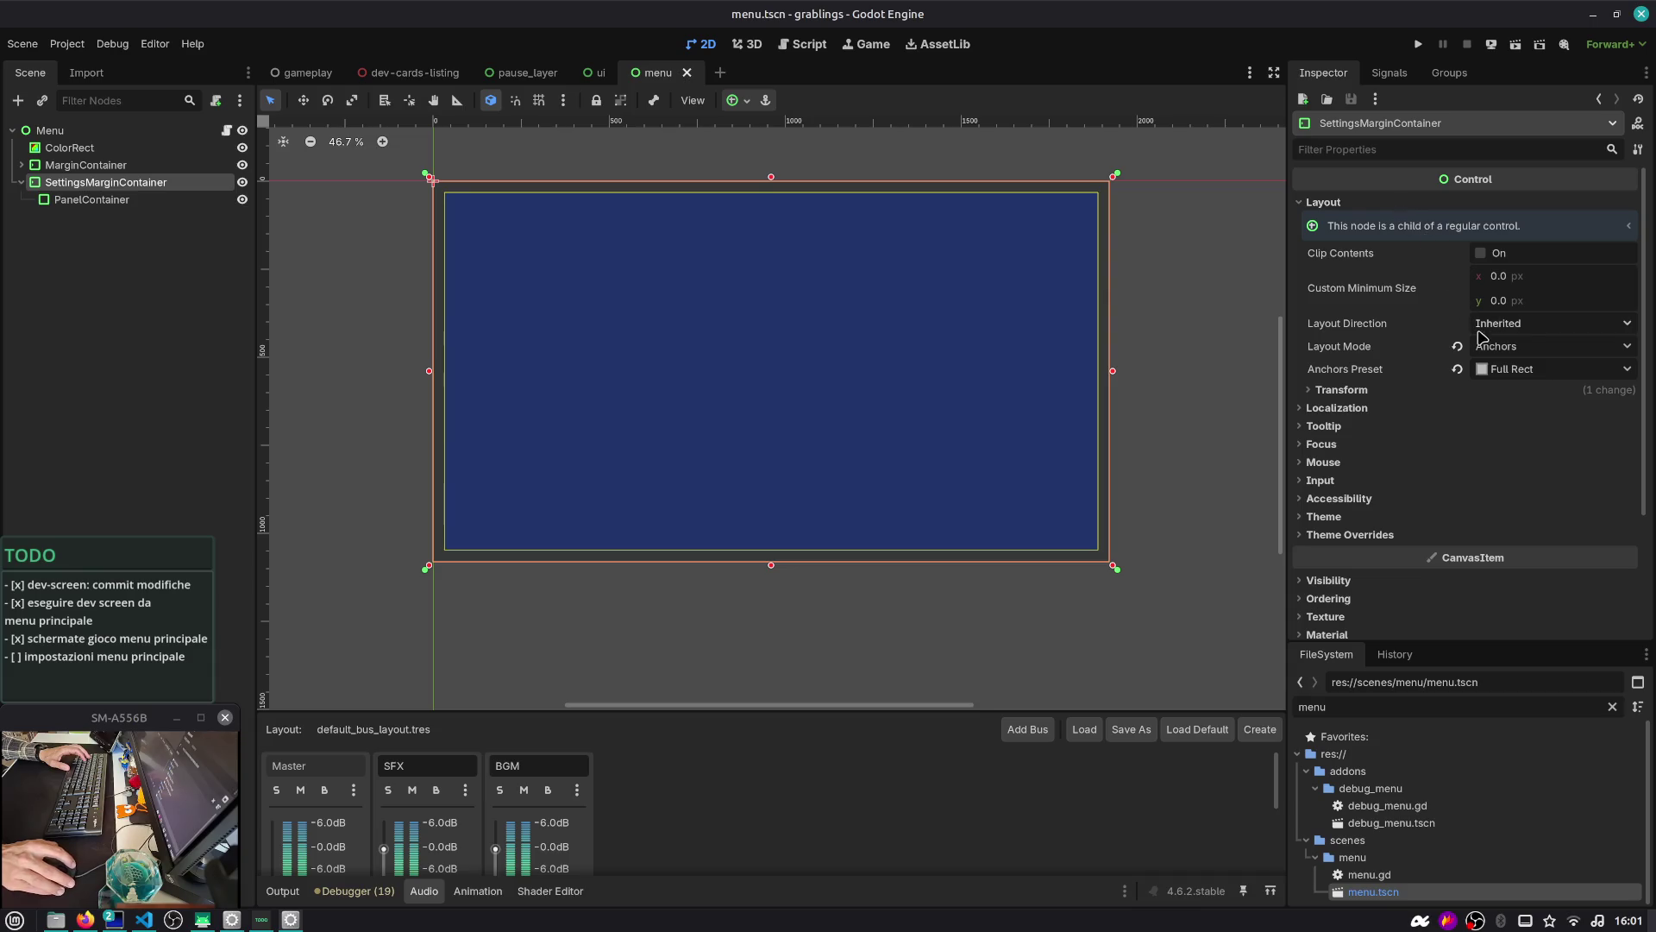
scroll(1356, 500, "down", 3)
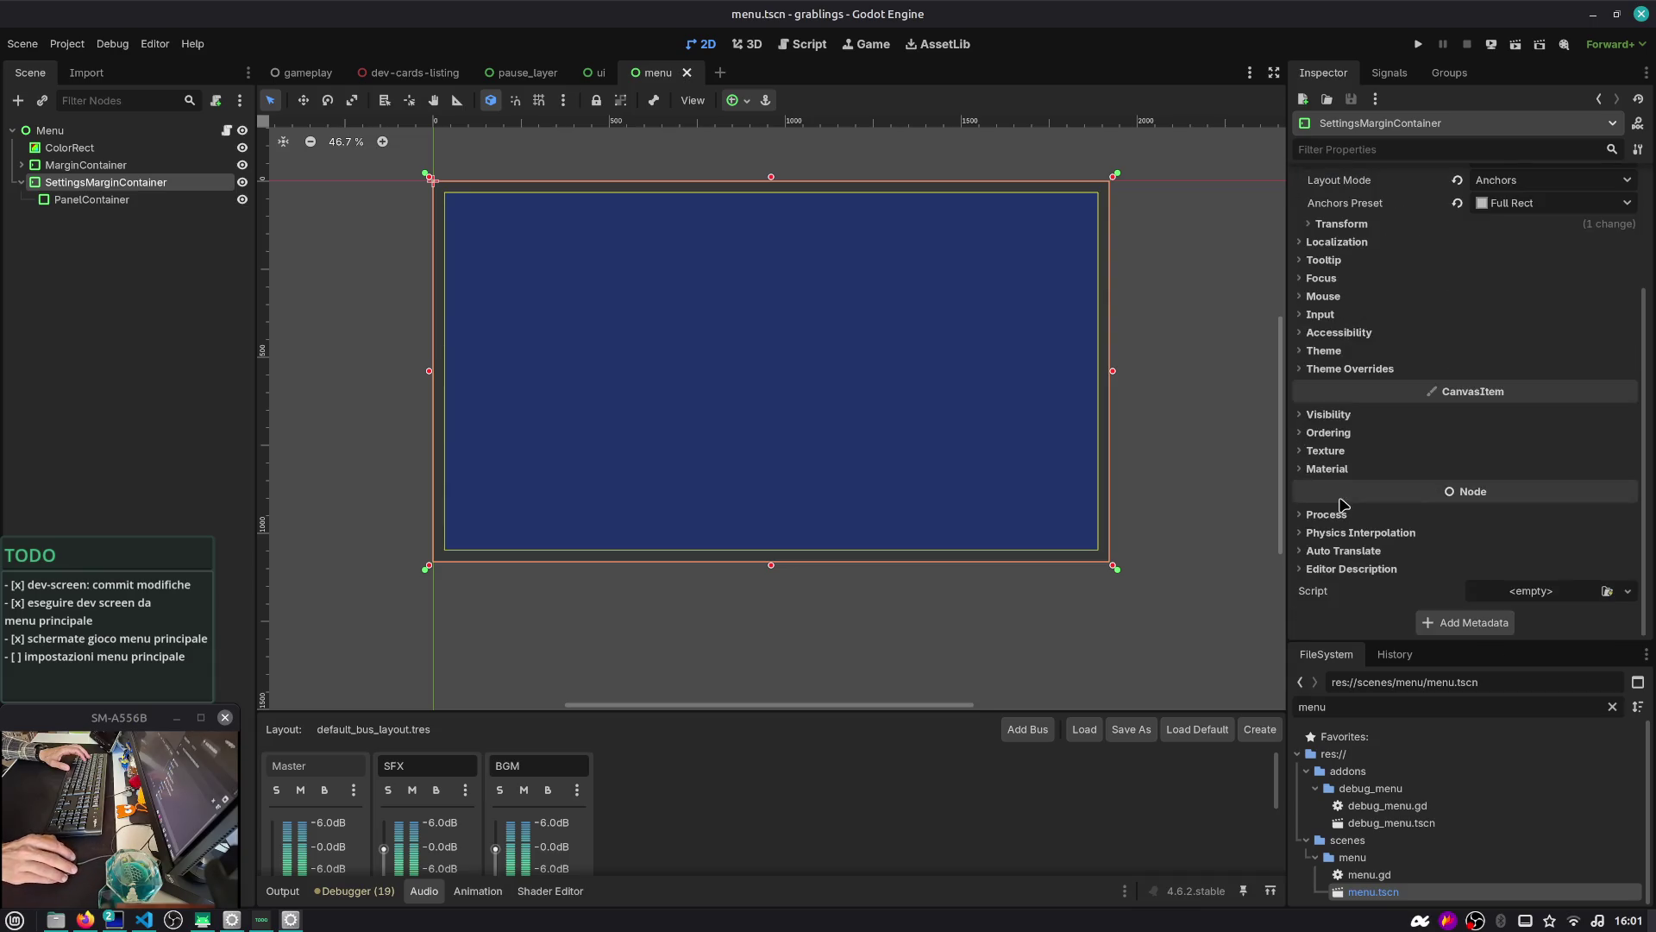
left_click(1350, 368)
left_click(1341, 385)
left_click(1496, 404)
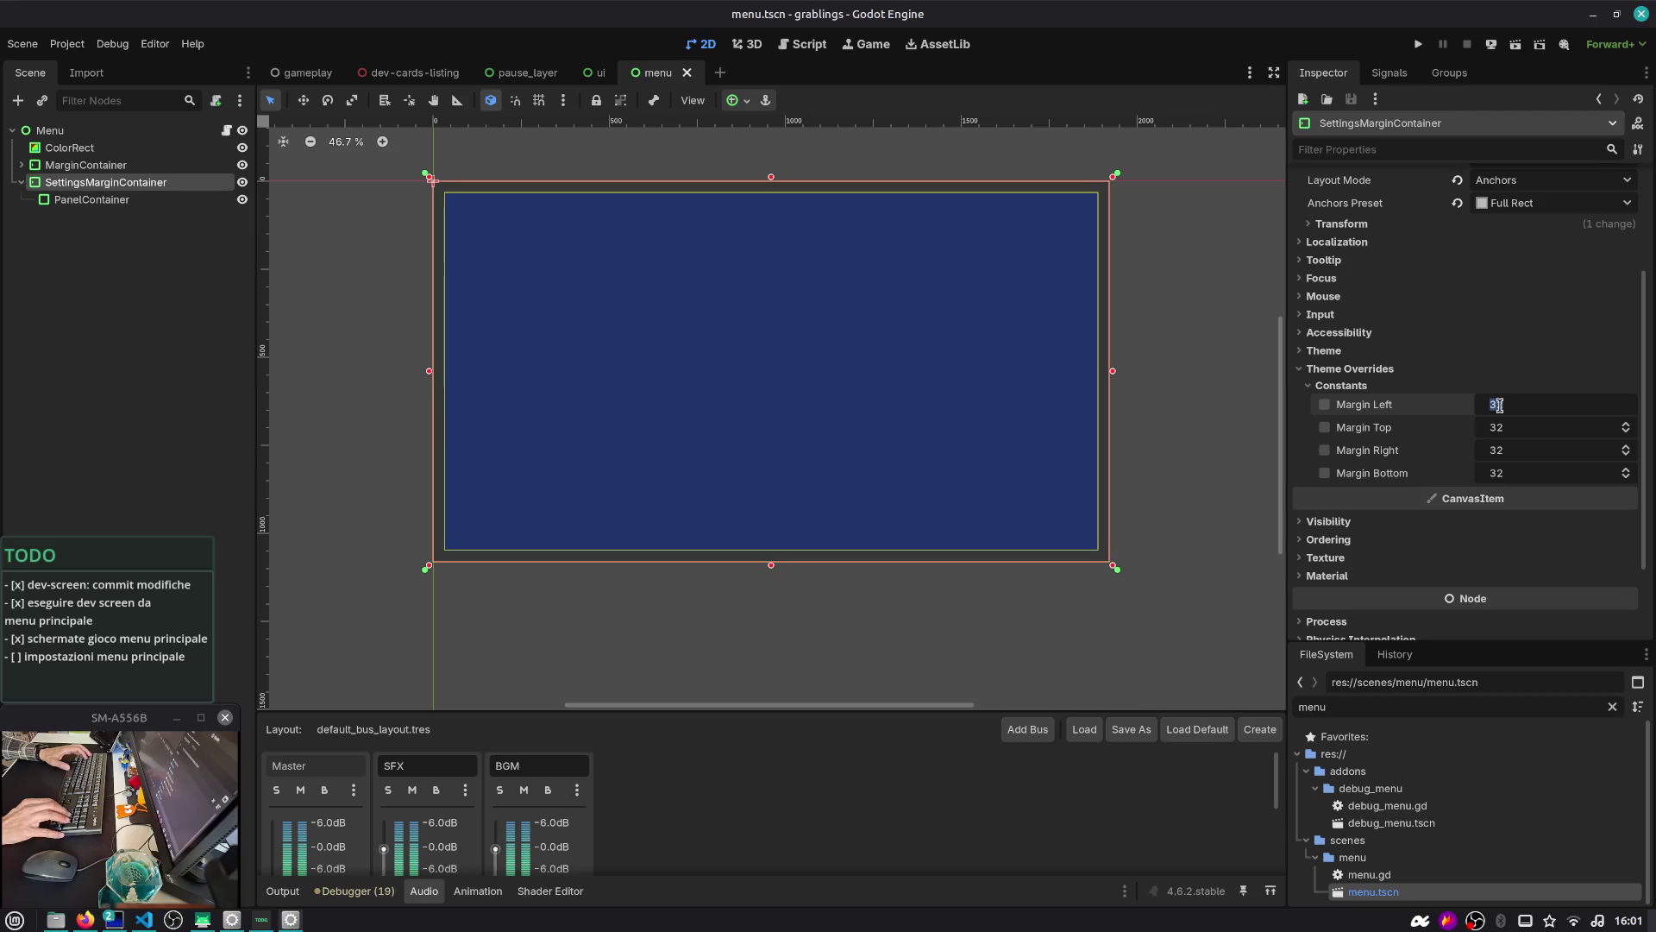
key("Tab")
type("256")
key("Tab")
type("256")
key("Tab")
type("256")
key("Return")
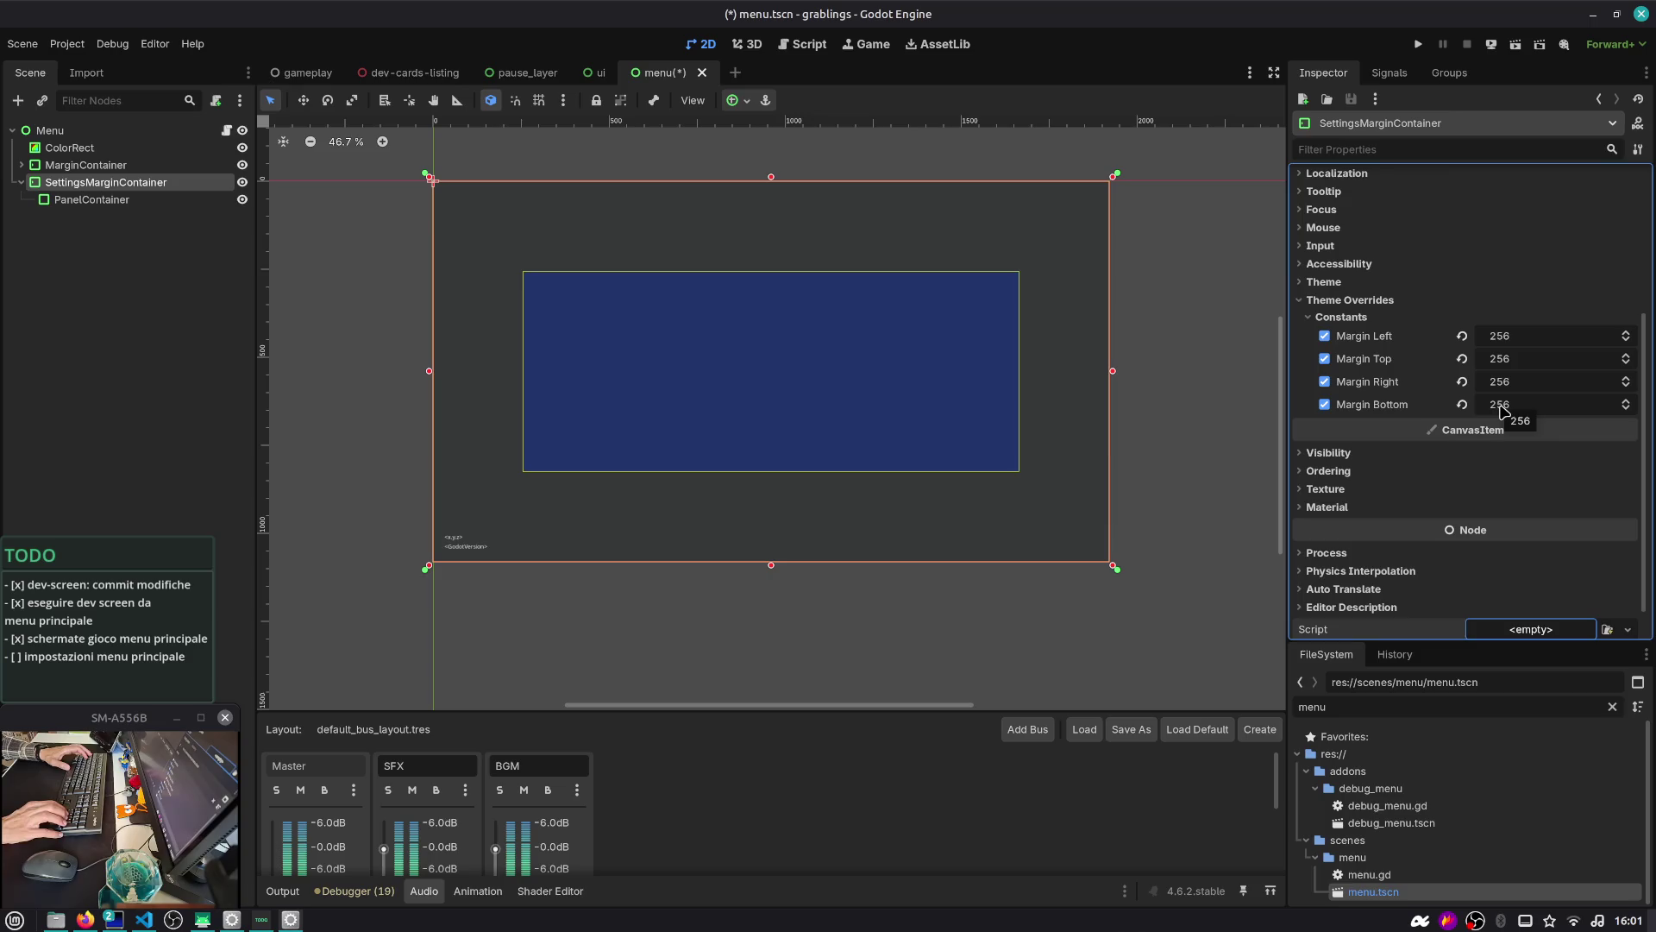
left_click(1520, 337)
key("Tab")
key("Tab")
key("Tab")
type("120")
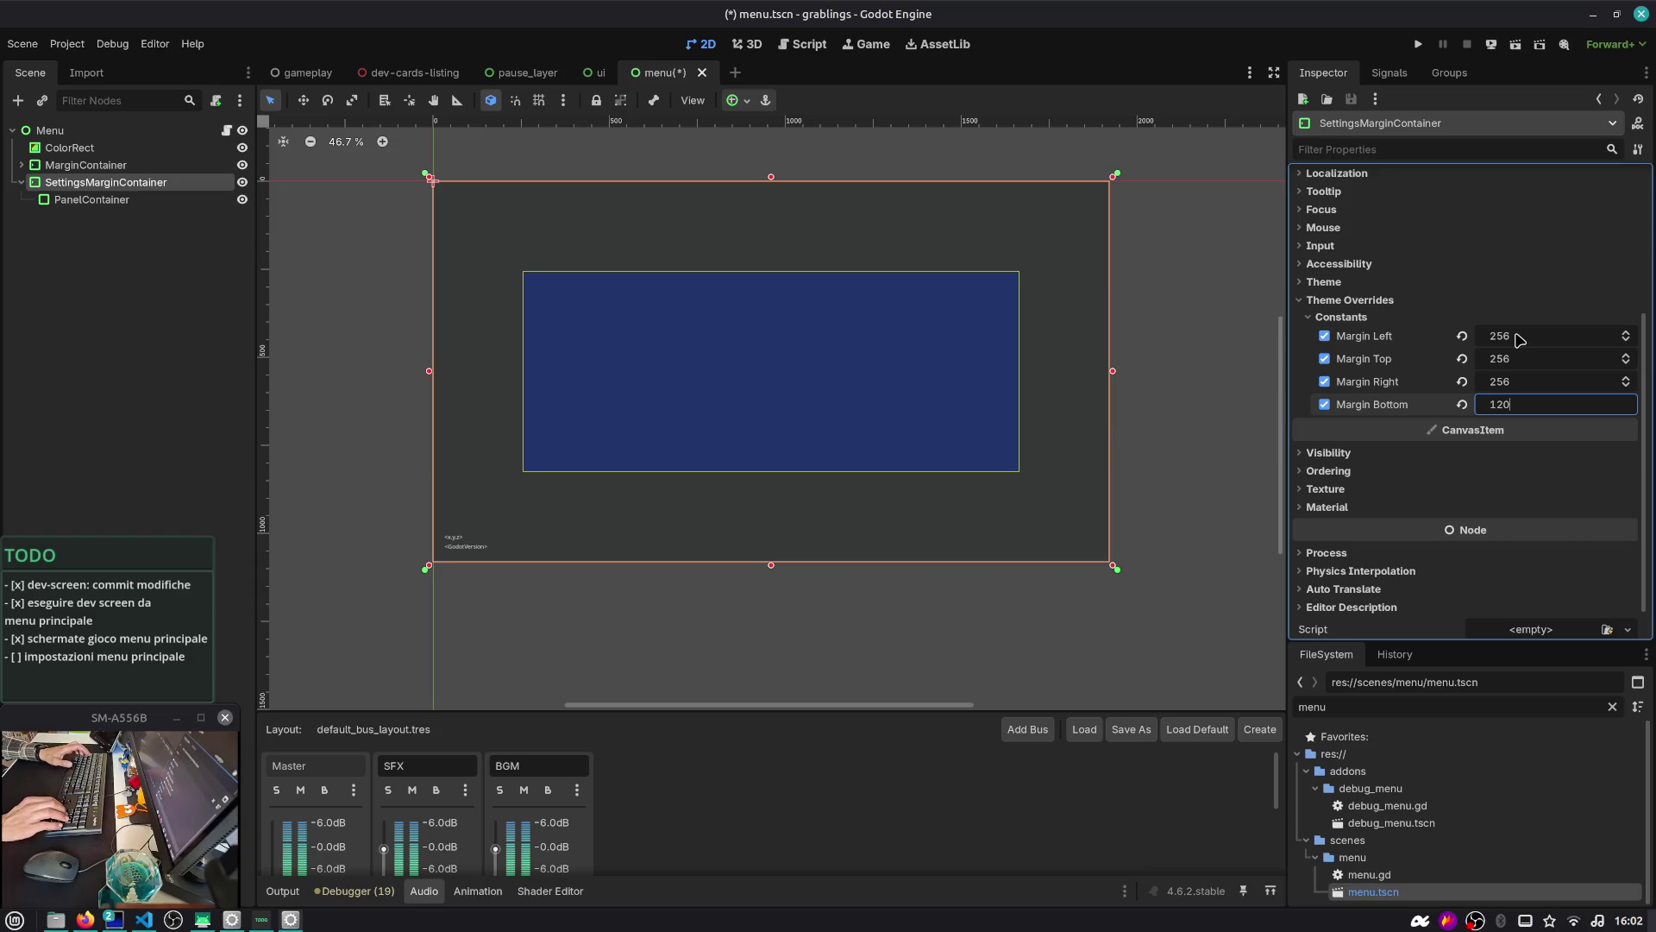
key("shift+Tab")
key("shift+Tab")
type("120")
key("Tab")
key("shift+Tab")
key("shift+Tab")
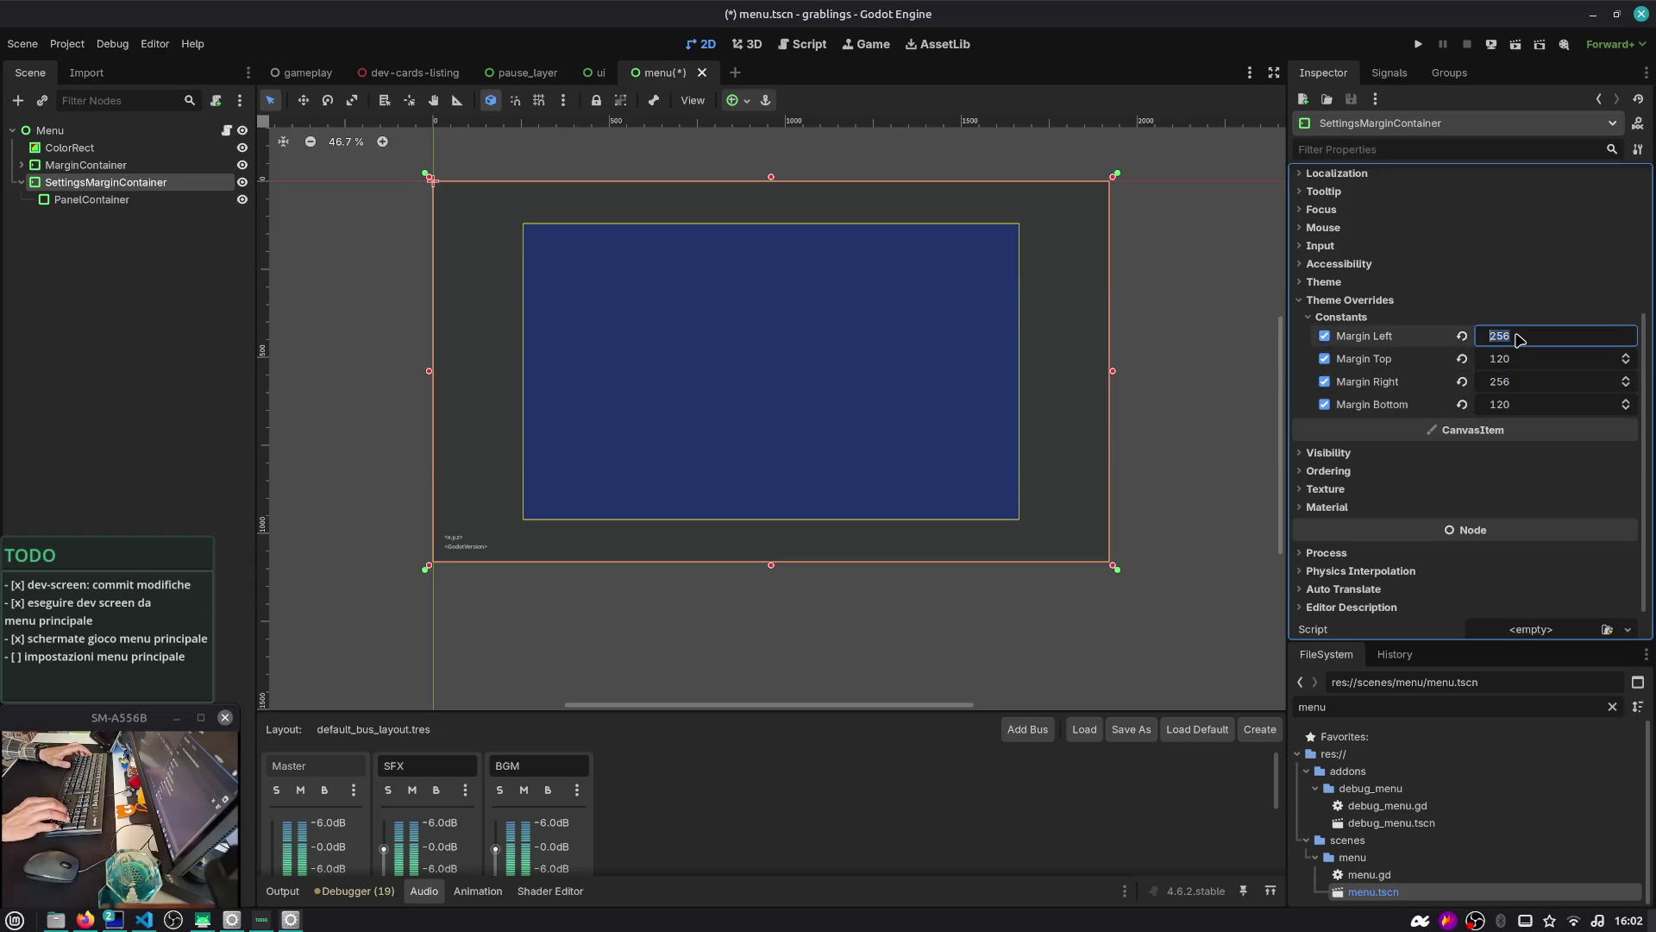
type("300")
key("Tab")
key("Tab")
type("300")
key("Tab")
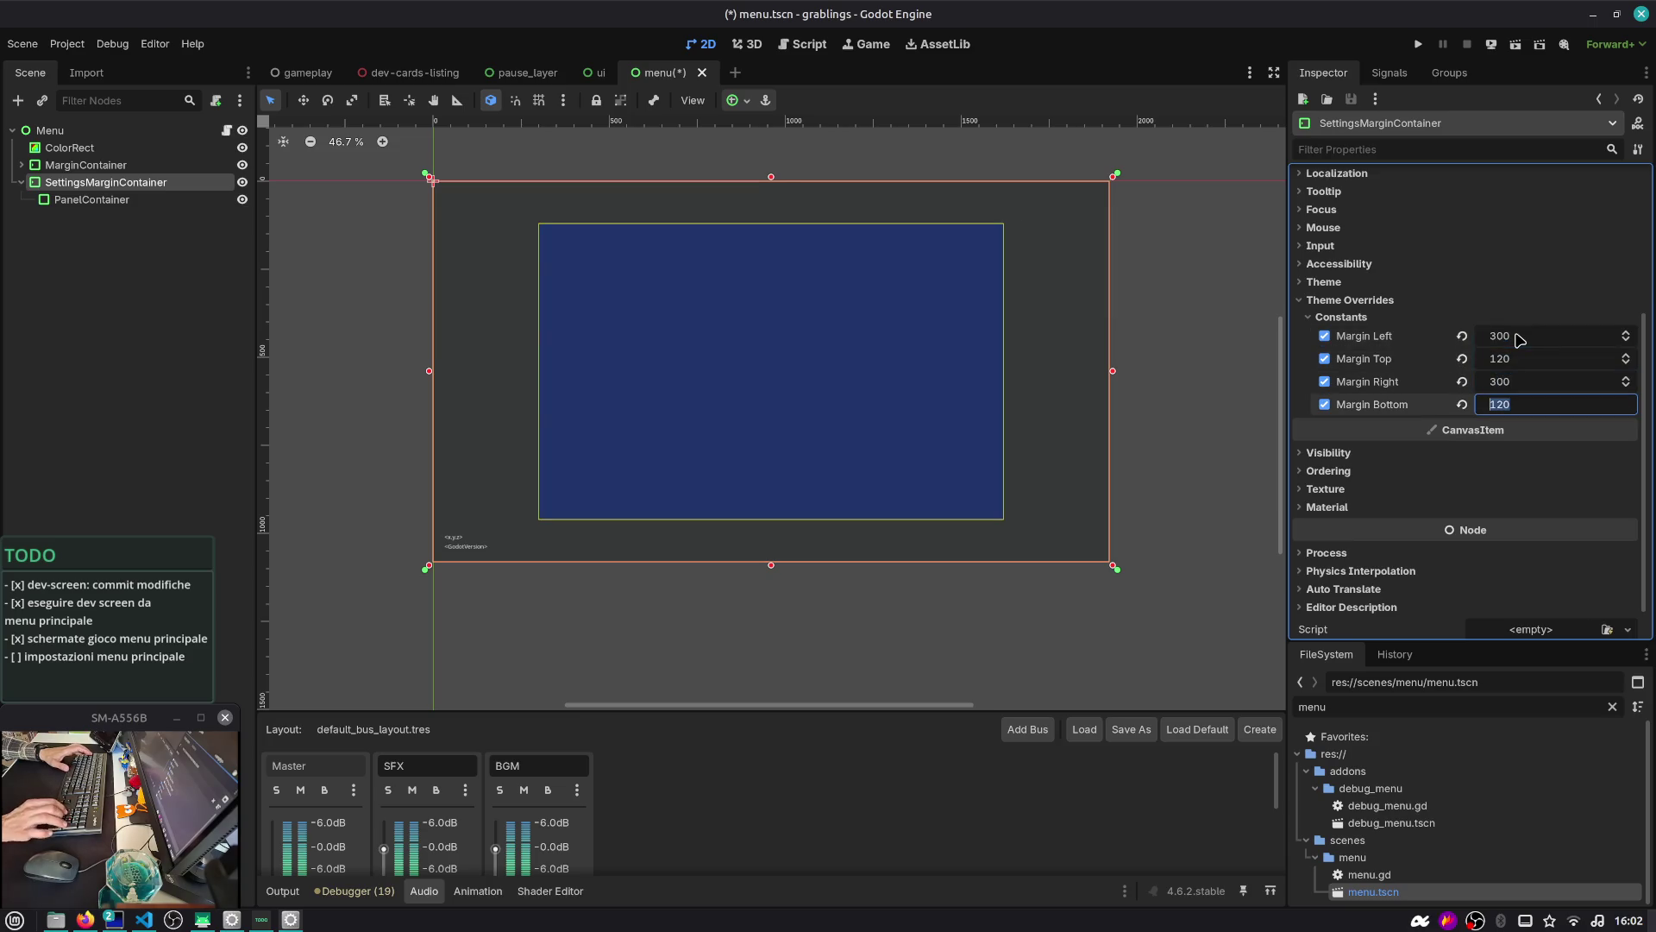
left_click(158, 269)
key("ctrl+s")
scroll(574, 308, "down", 2)
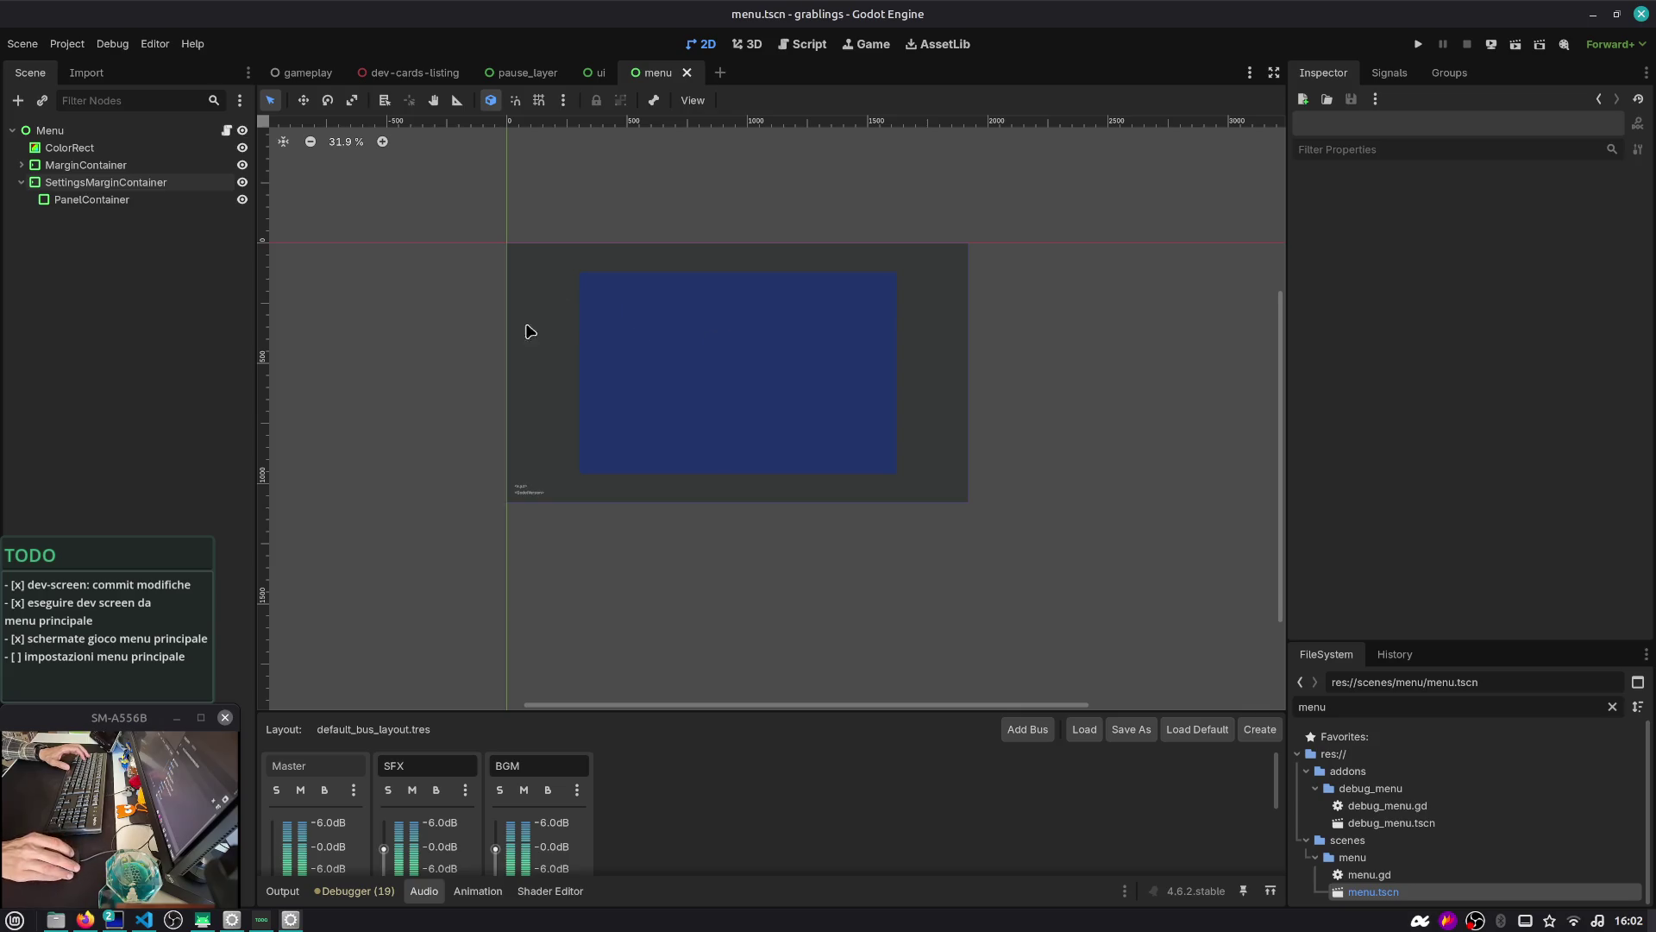
left_click(95, 199)
left_click(113, 182)
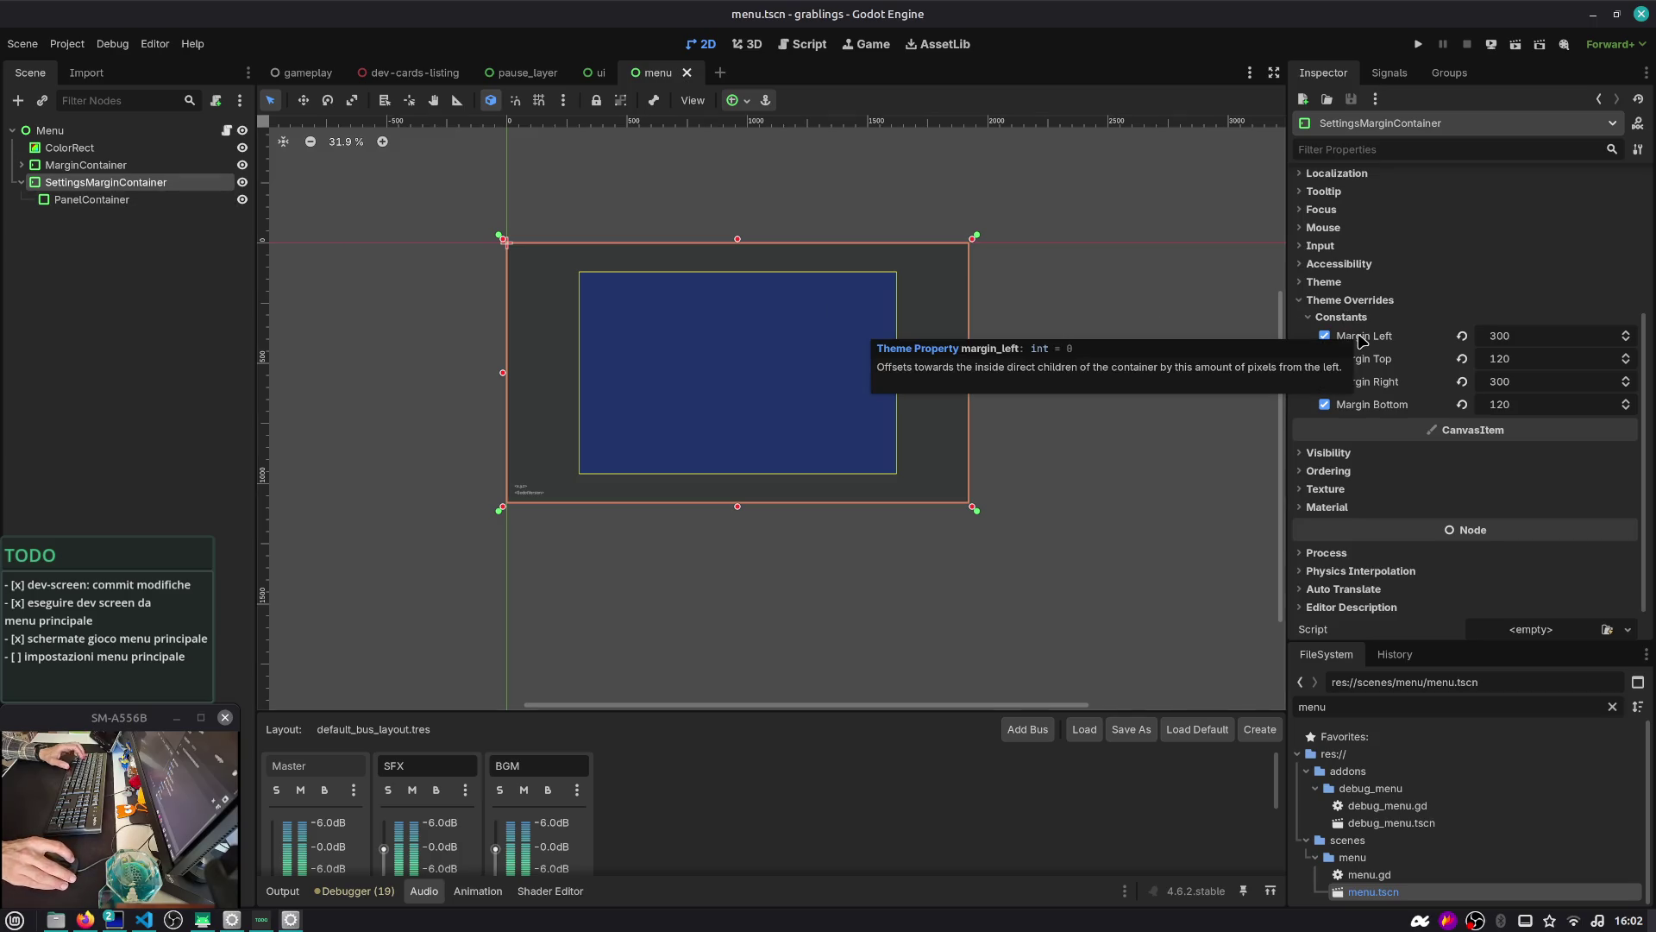
left_click(1351, 301)
left_click(1324, 350)
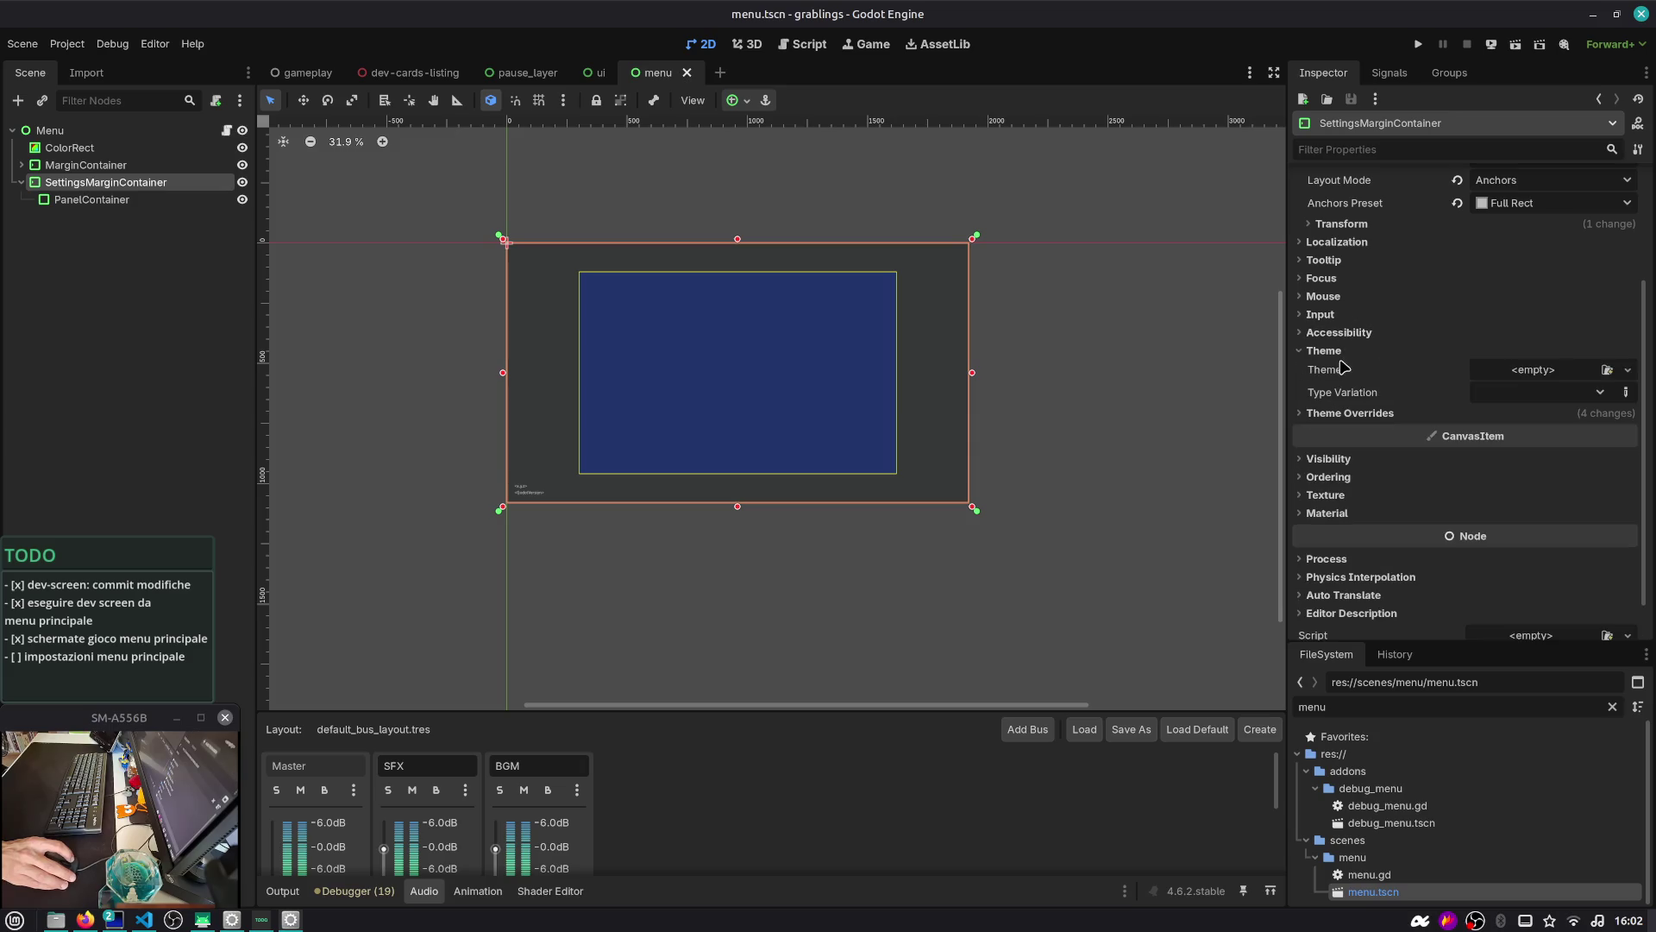
left_click(1350, 413)
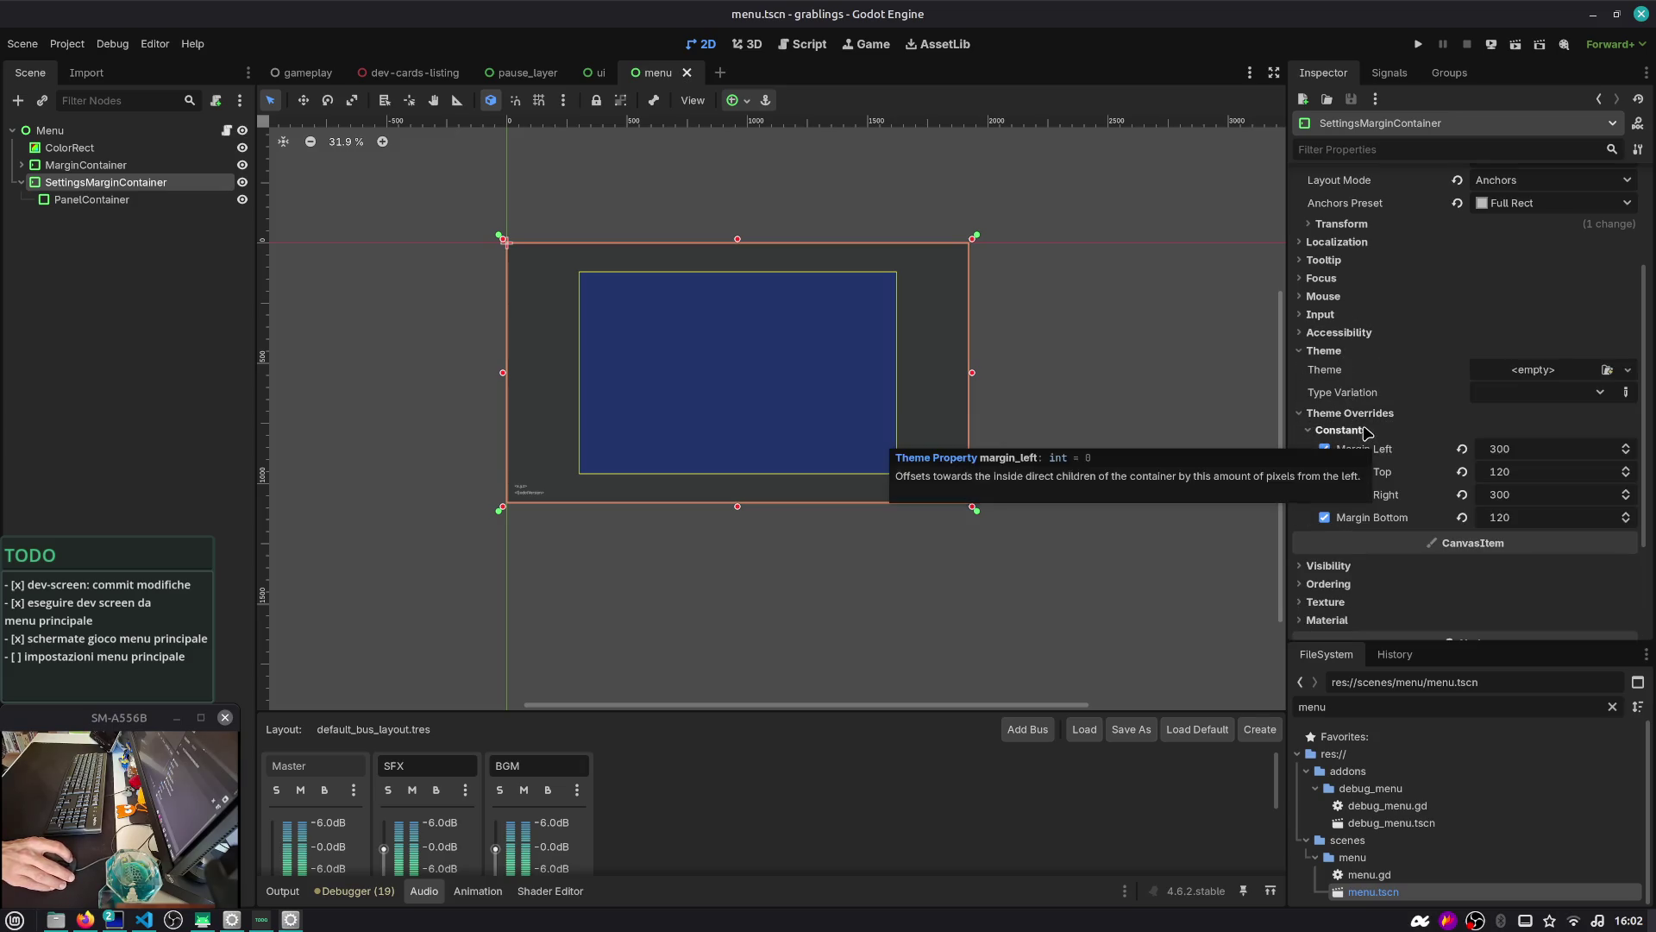
left_click(1332, 354)
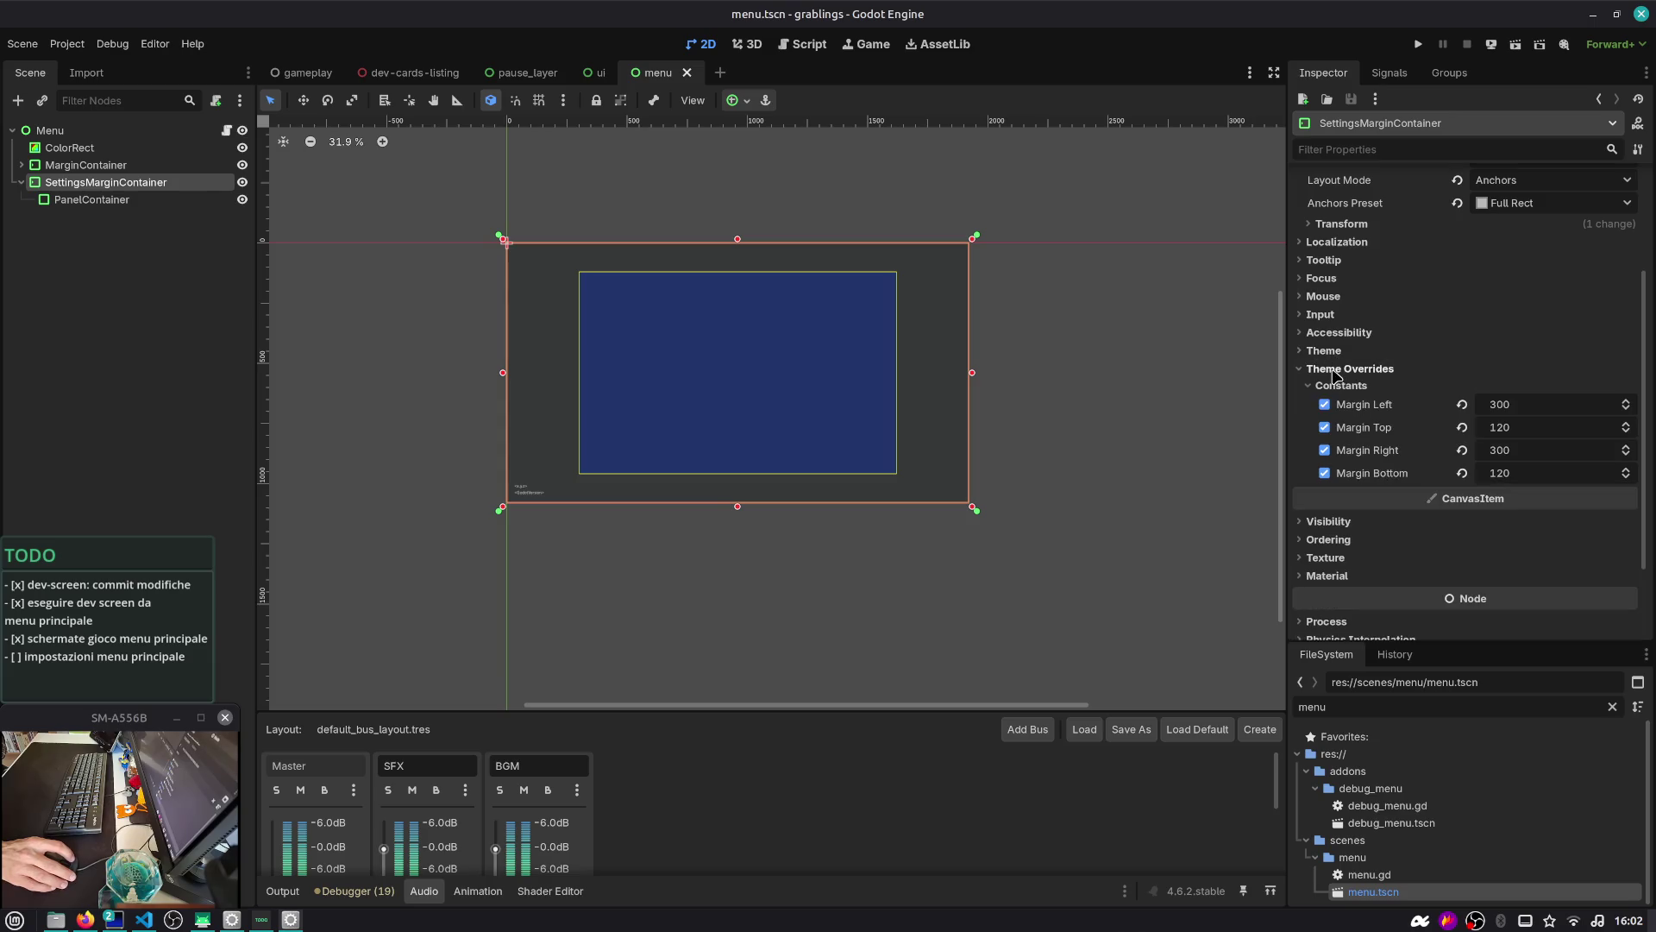
scroll(1336, 311, "up", 3)
left_click(1342, 390)
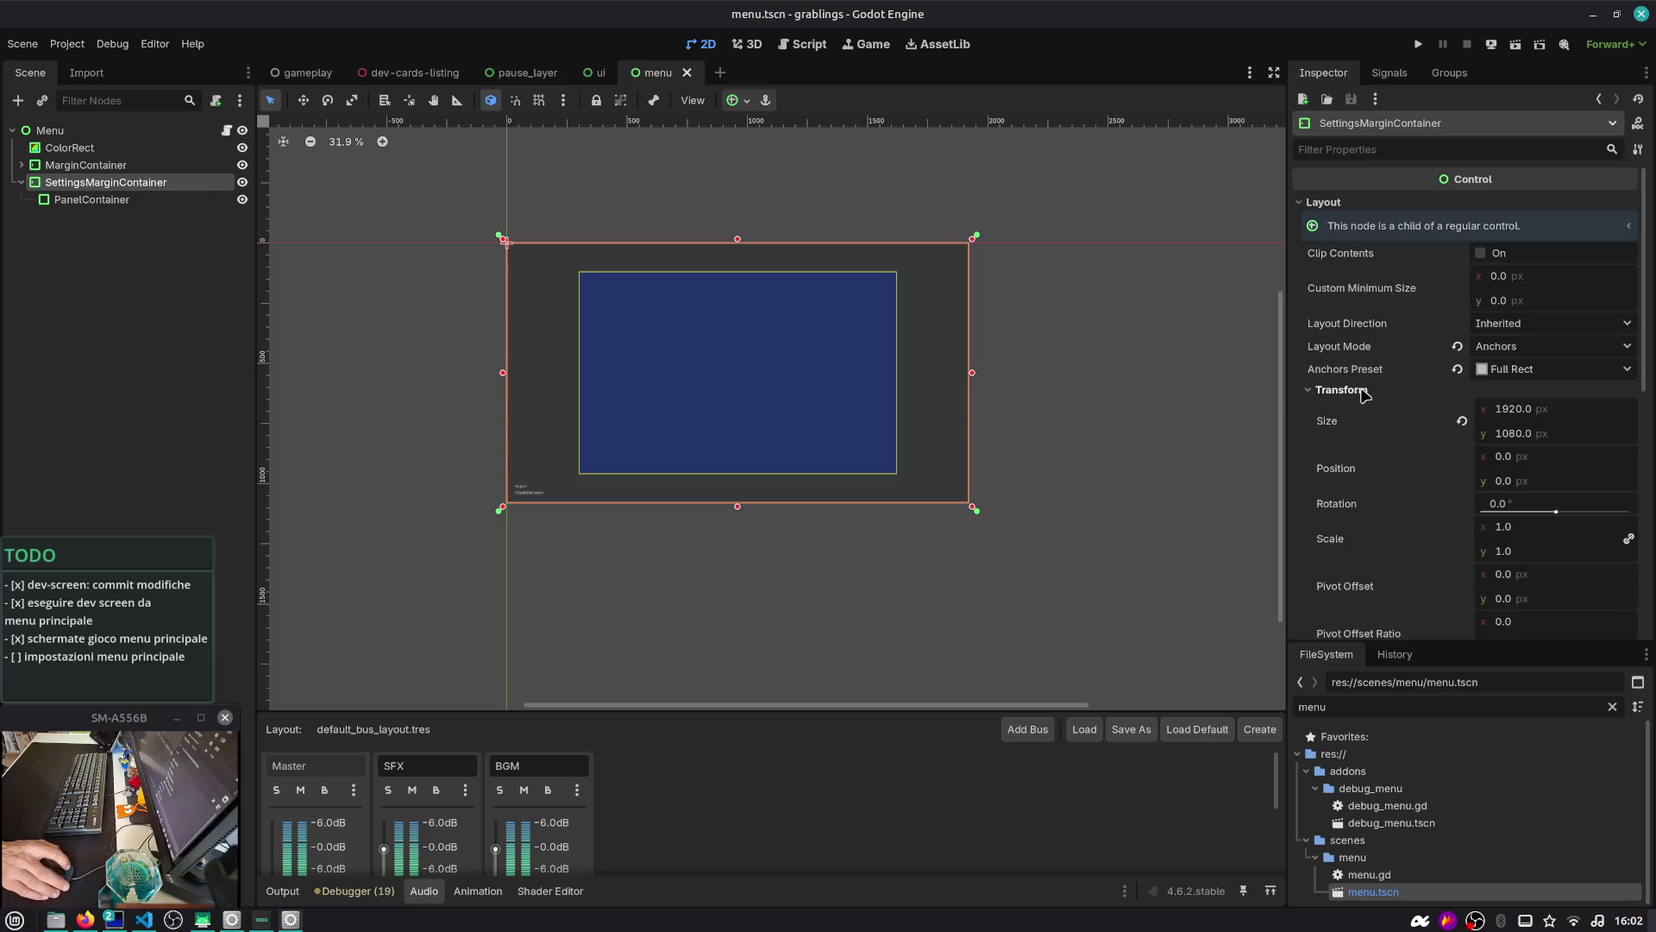
scroll(1365, 393, "down", 5)
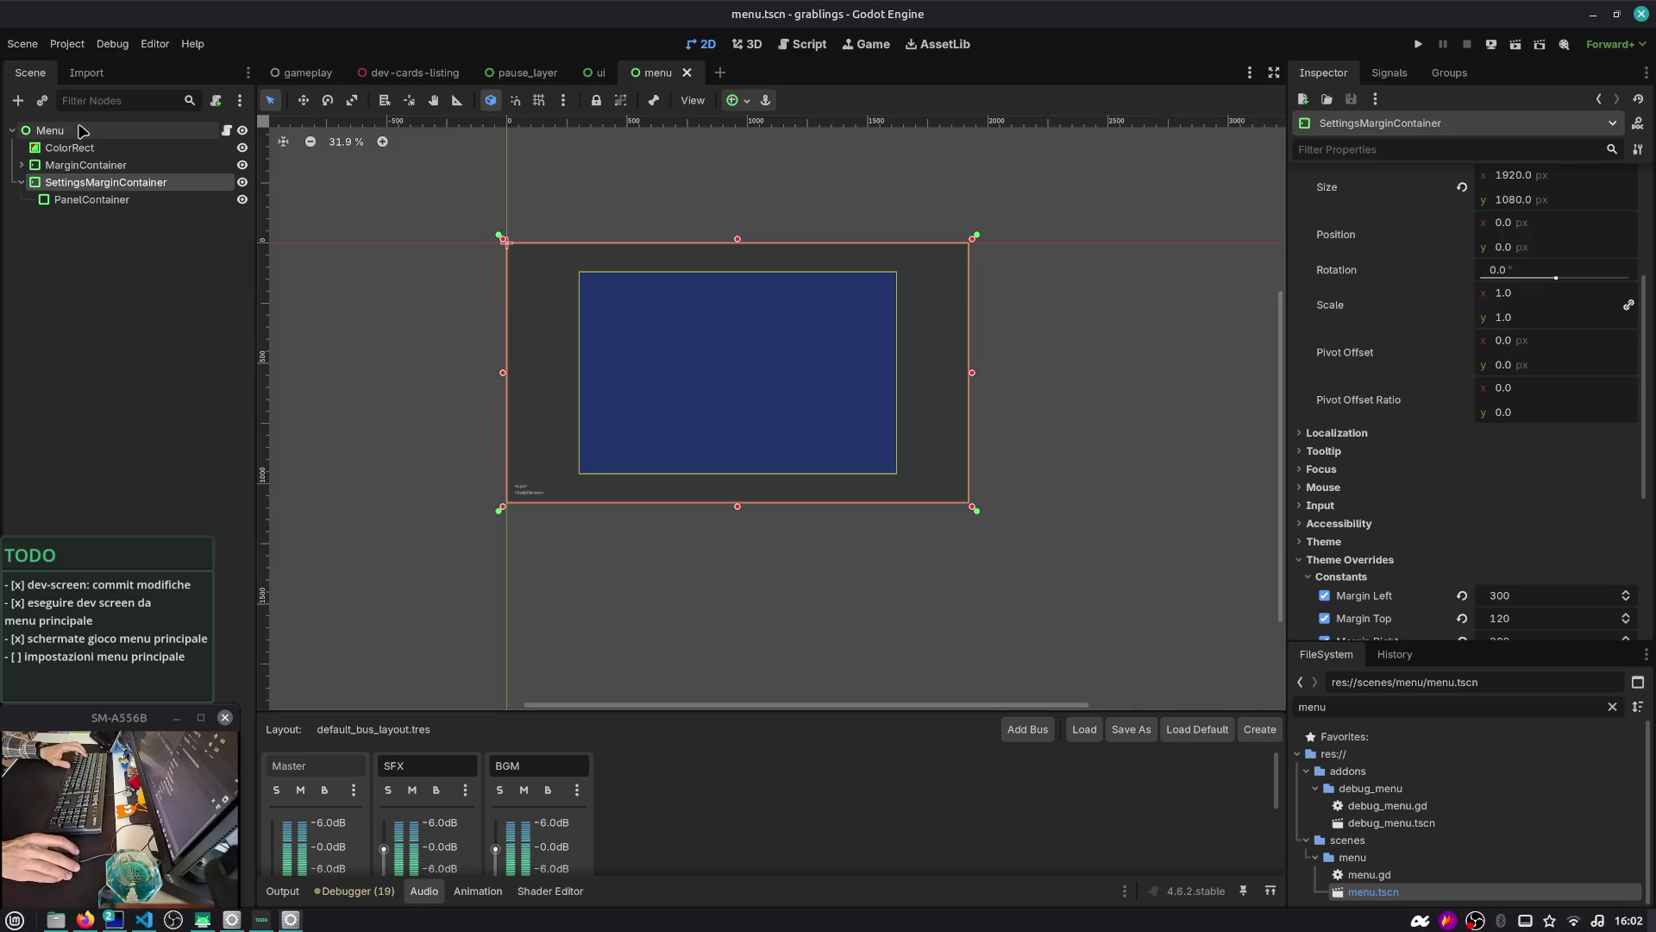
Start adding a child to Menu and read the FlowContainer, HFlowContainer and VFlowContainer descriptions
left_click(79, 132)
key("ctrl+a")
type("flow")
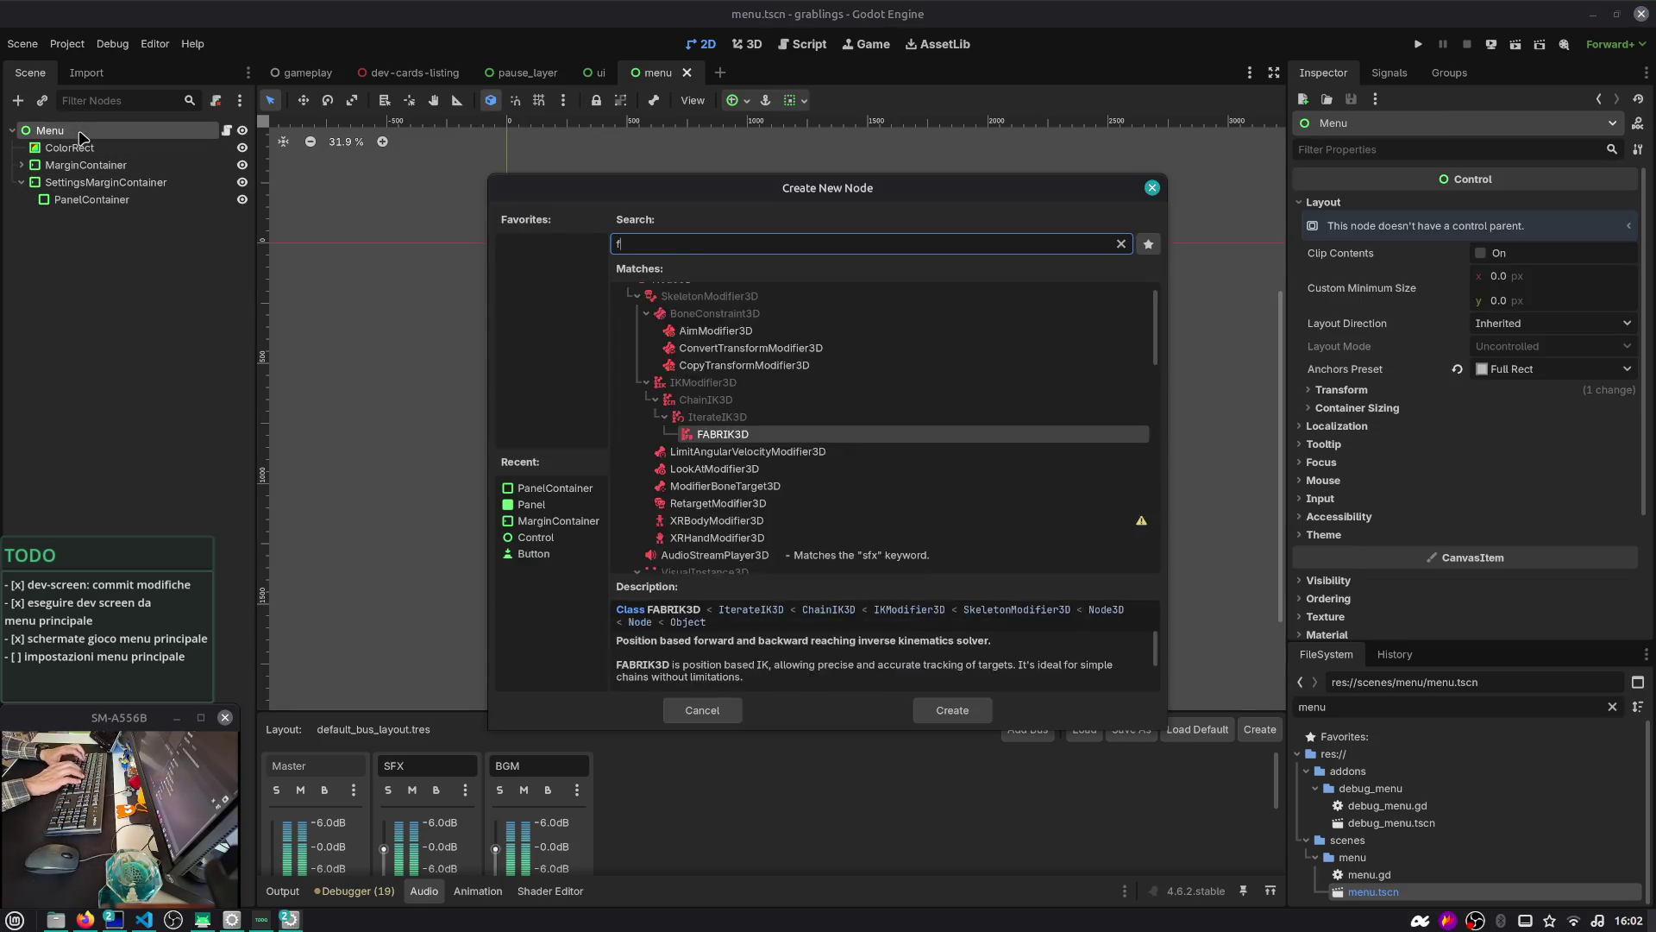
left_click(695, 371)
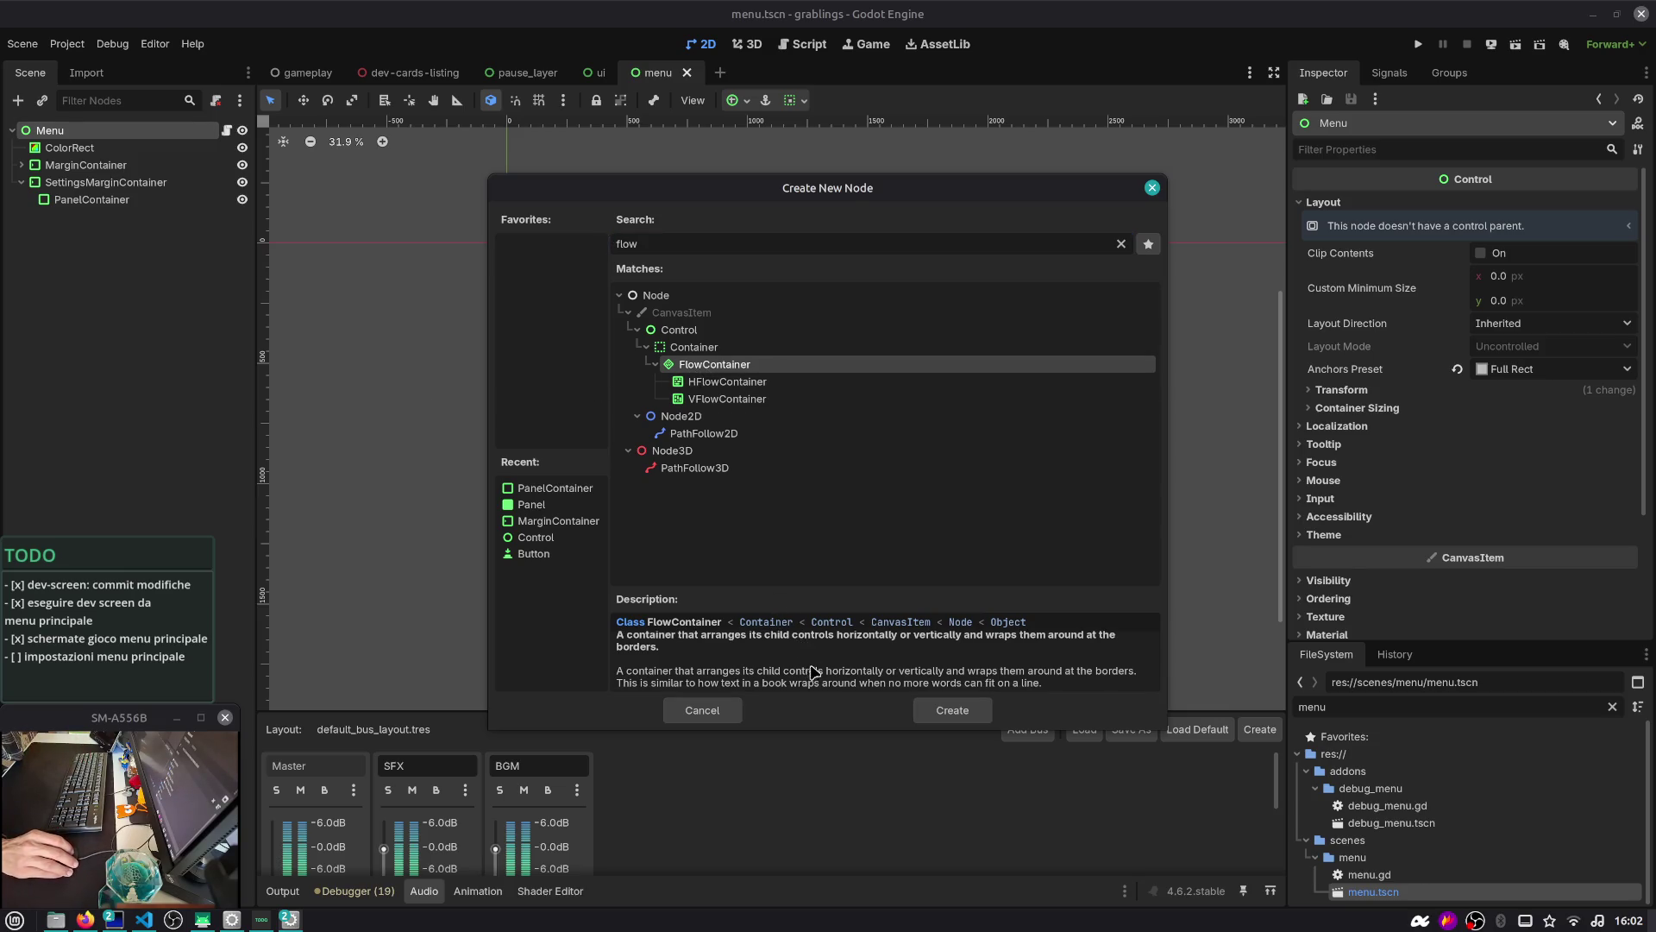
left_click_drag(966, 672, 1101, 681)
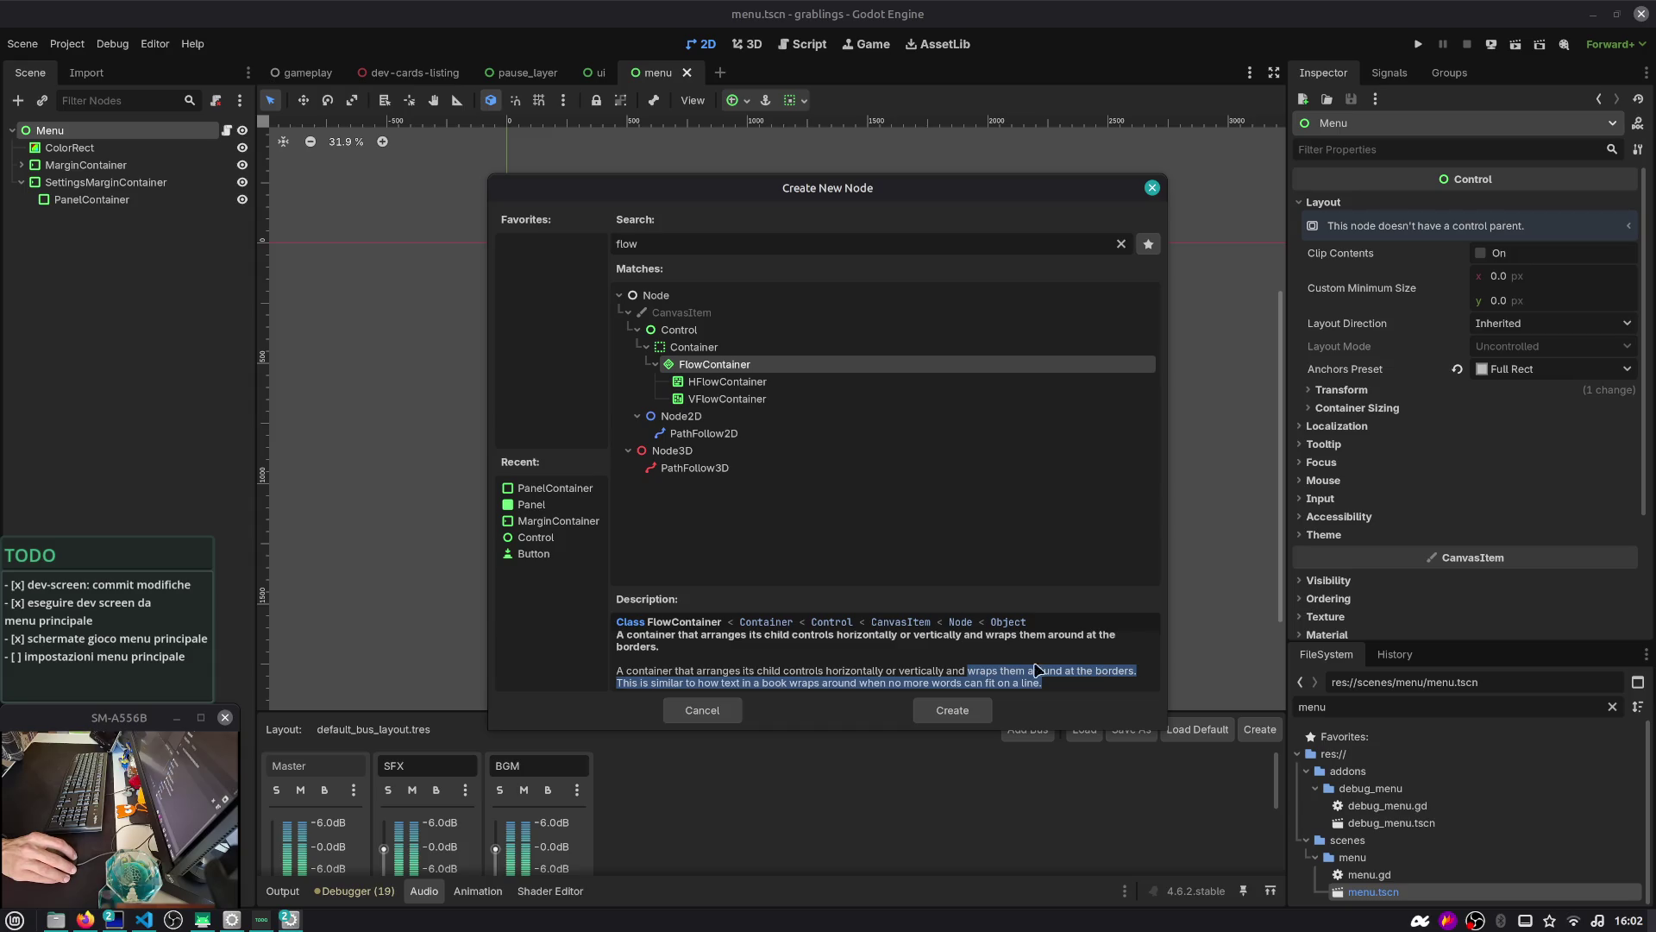
left_click(734, 381)
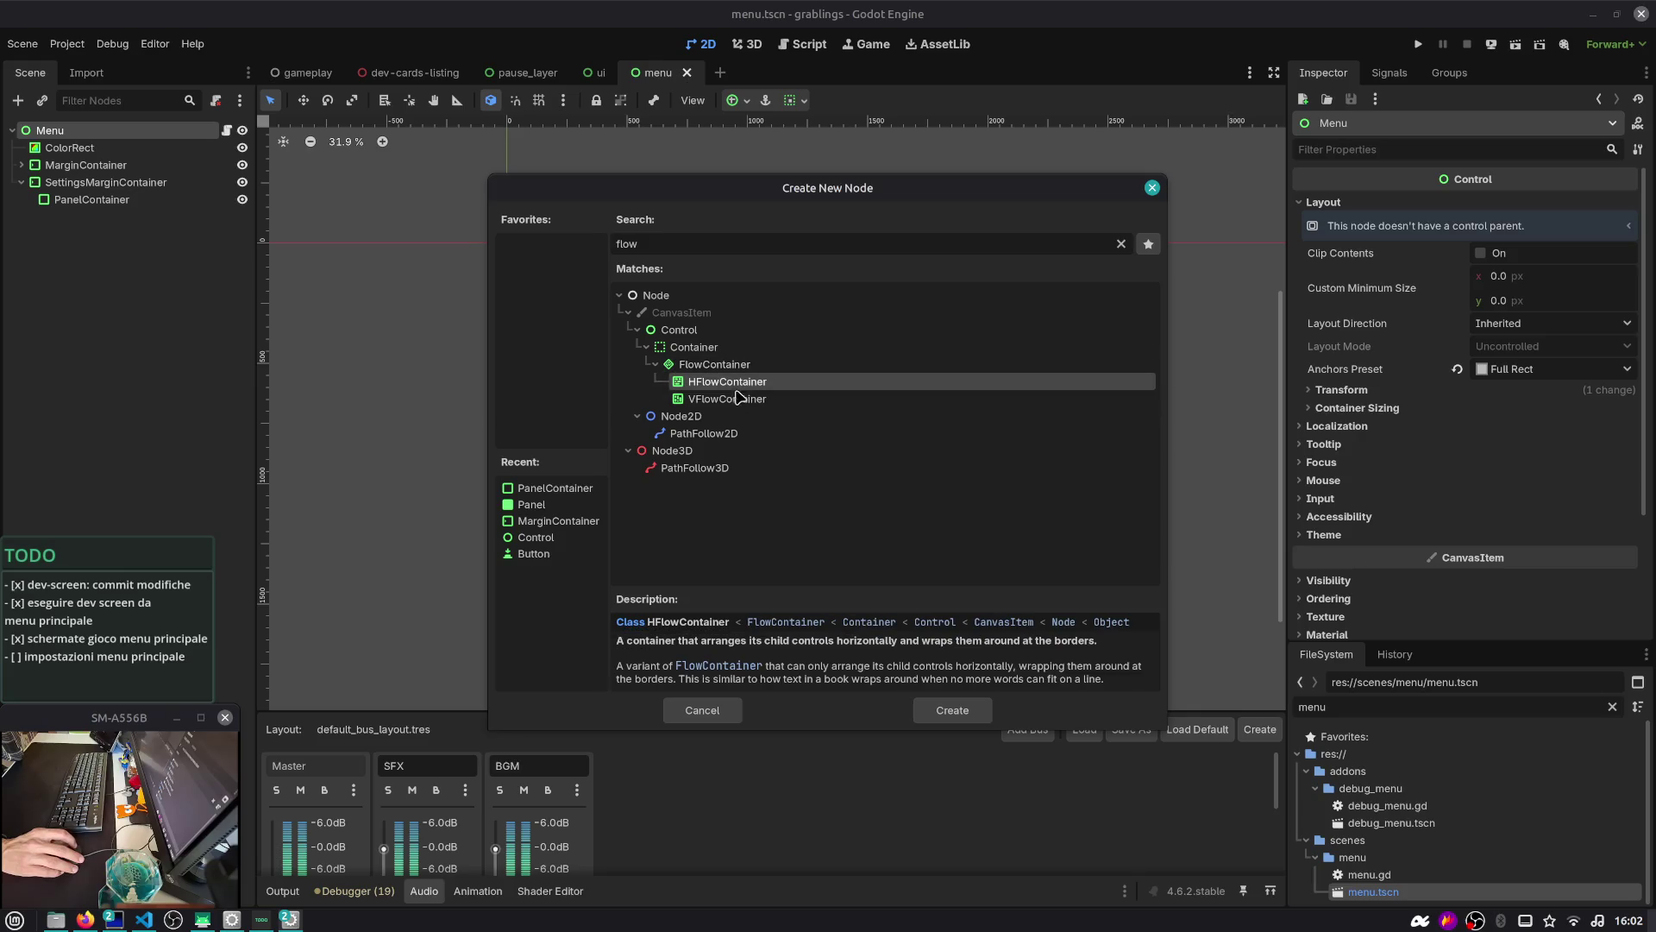
left_click(735, 399)
key("Up")
key("Up")
key("Up")
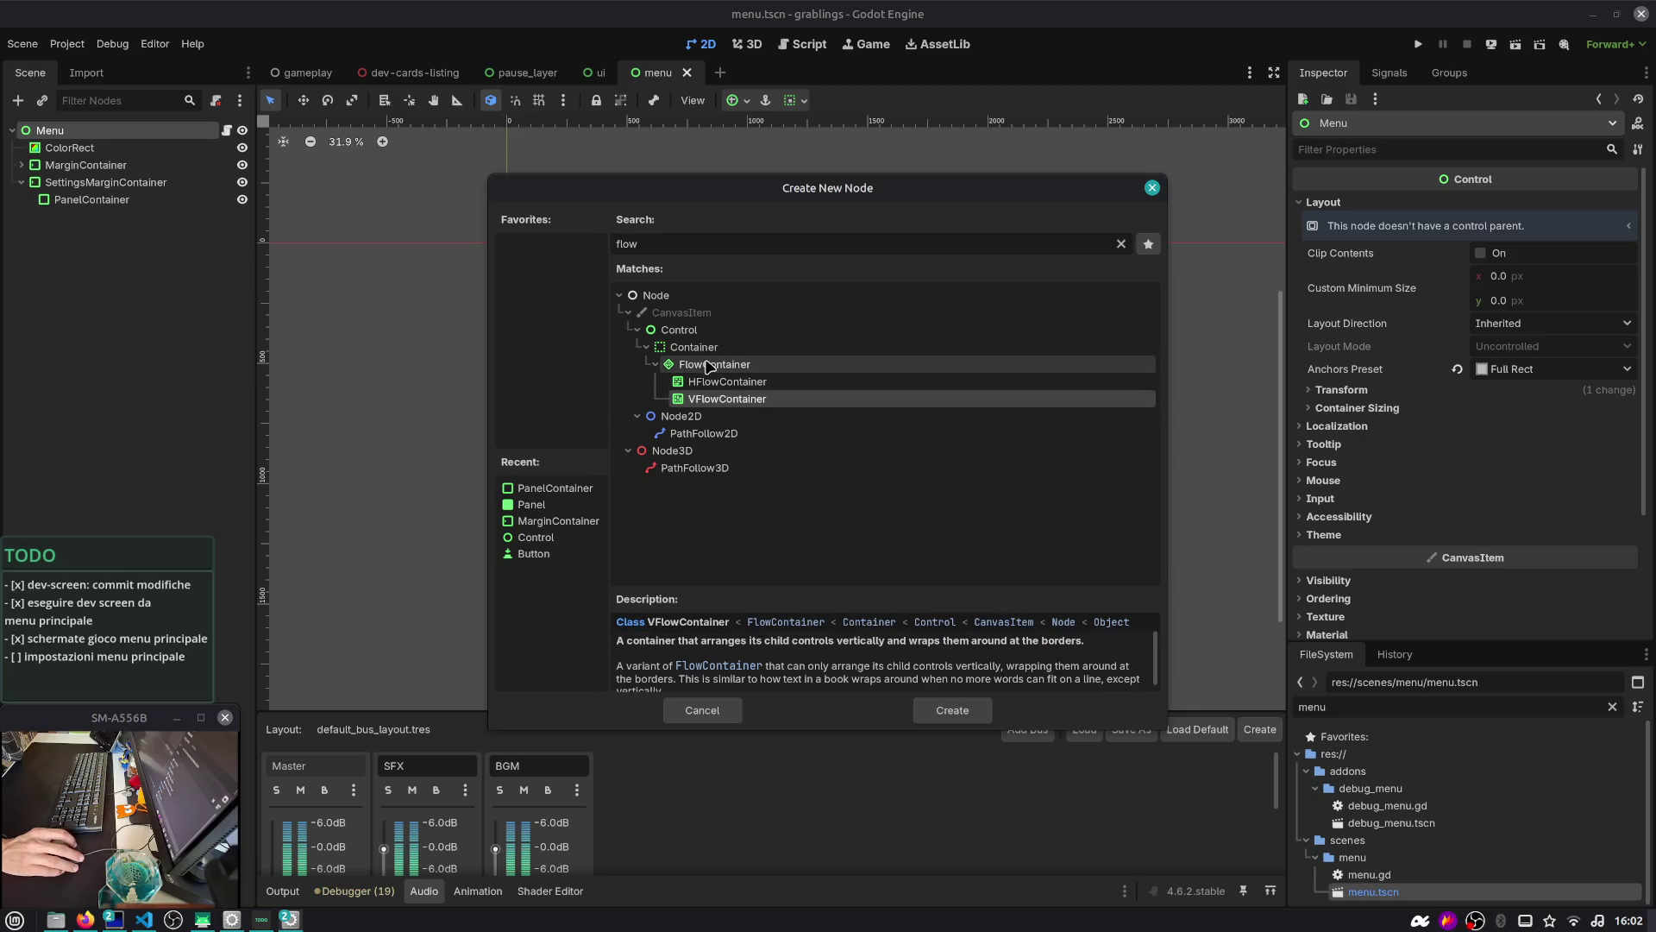
Search 'ratio' to read the AspectRatioContainer description, then switch to Workspace 2
type("ratio")
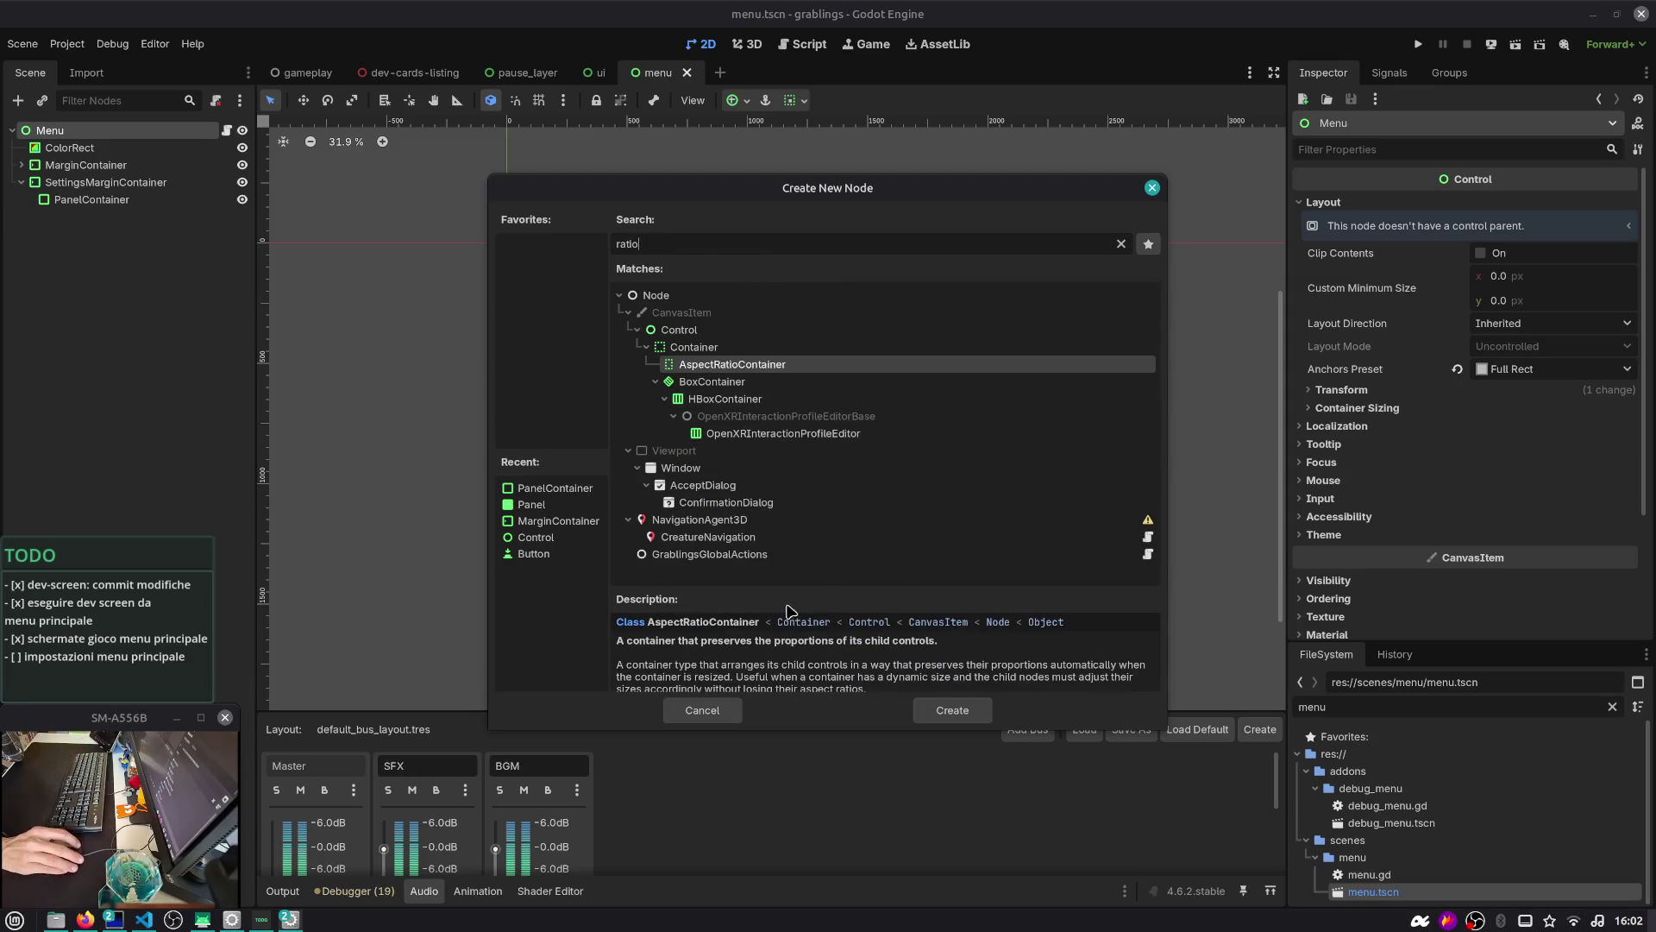
left_click_drag(741, 665, 921, 684)
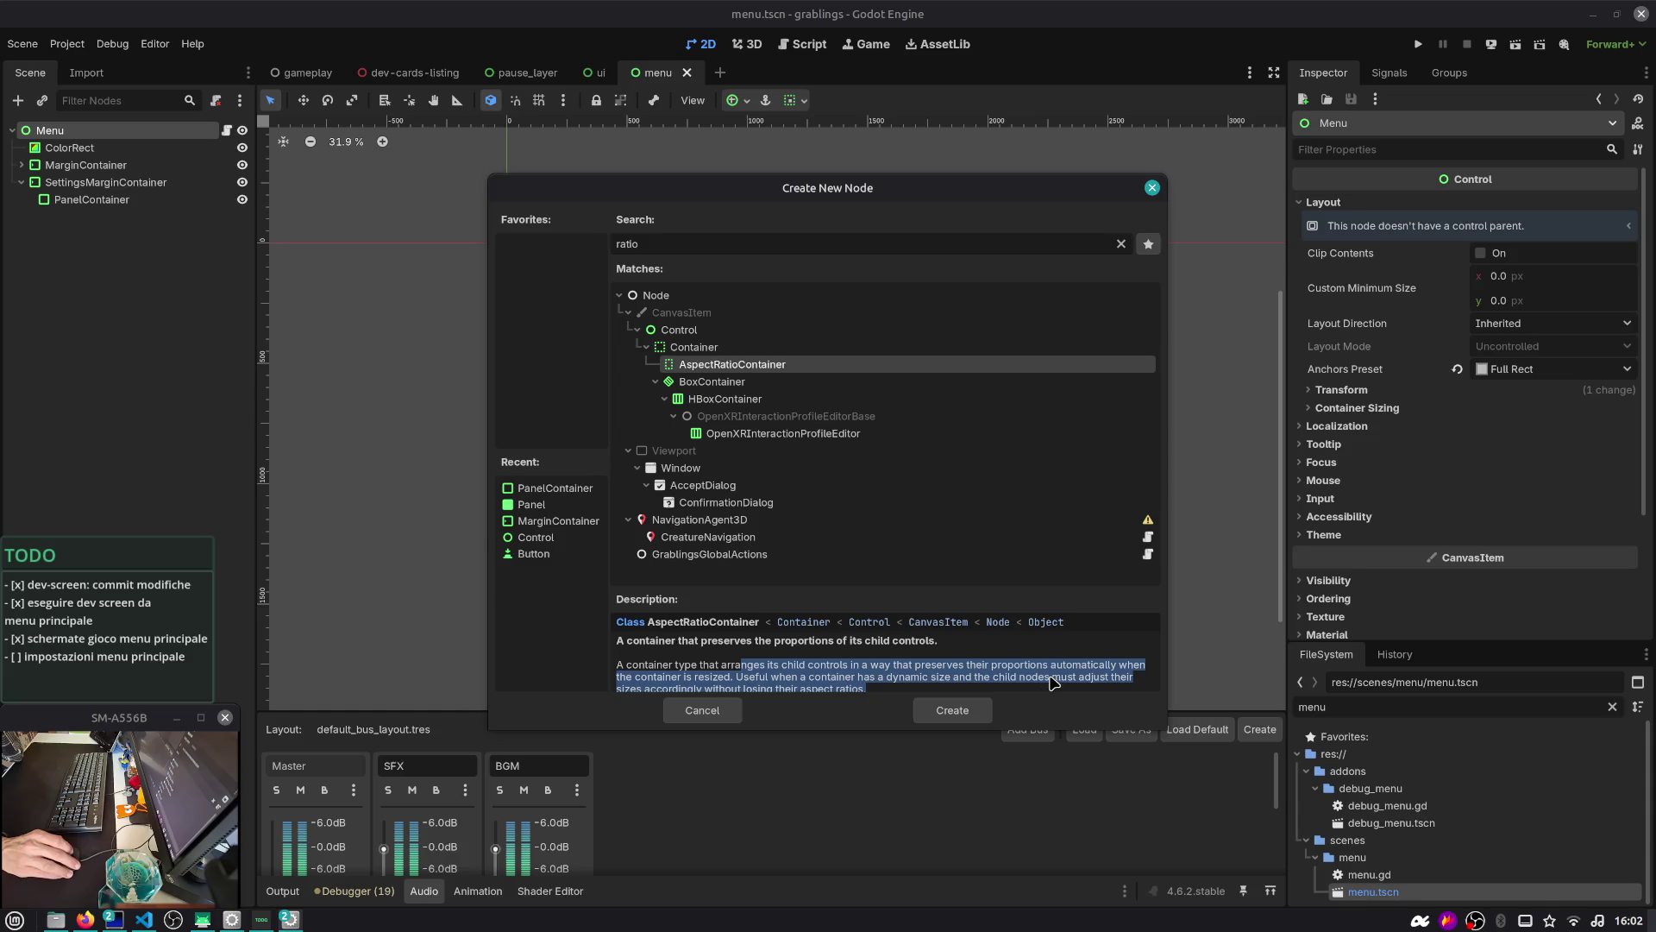
scroll(774, 688, "down", 1)
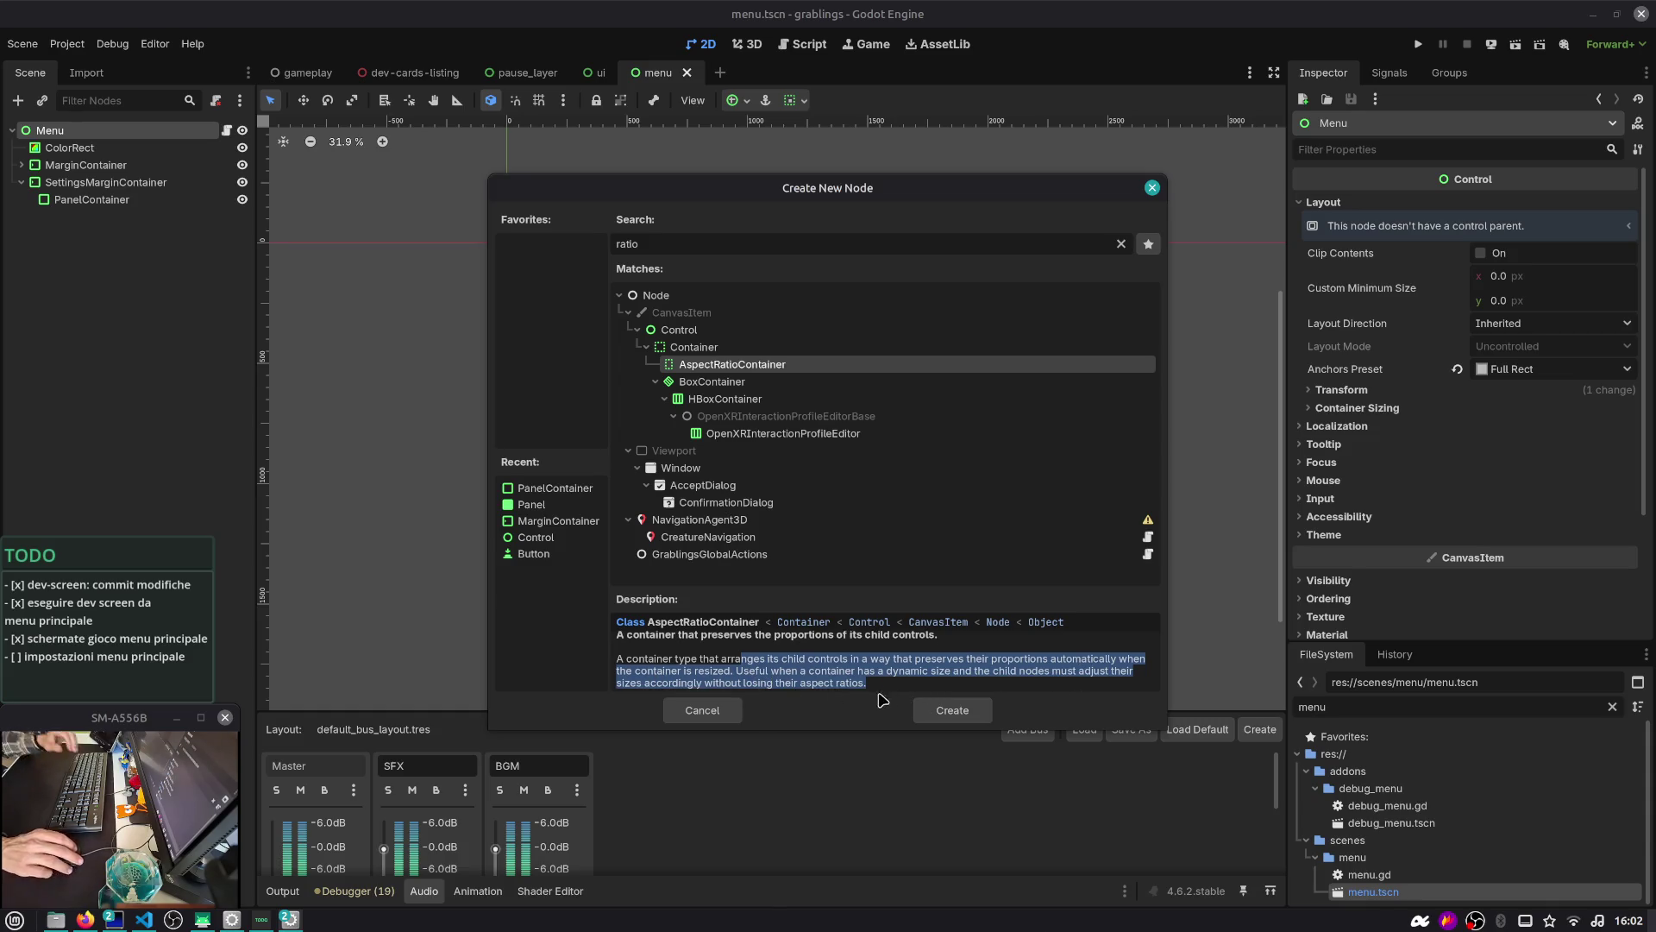
key("super+2")
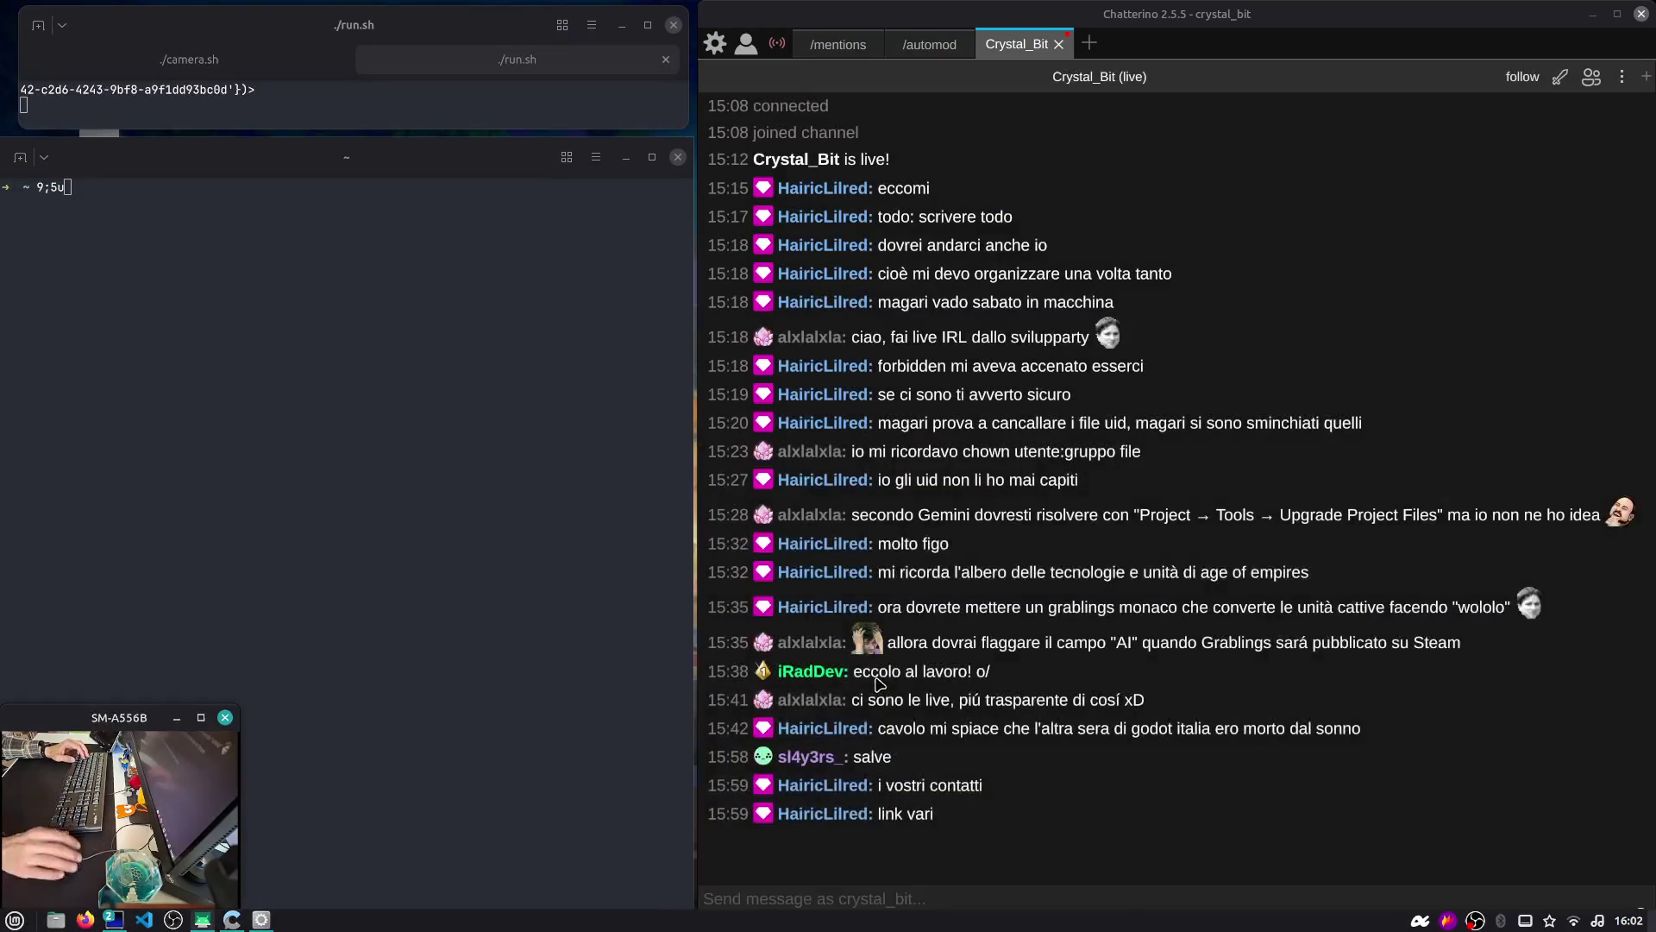
Glance at the Chatterino chat, return to Godot to read the Window type, then switch to Firefox
left_click(957, 703)
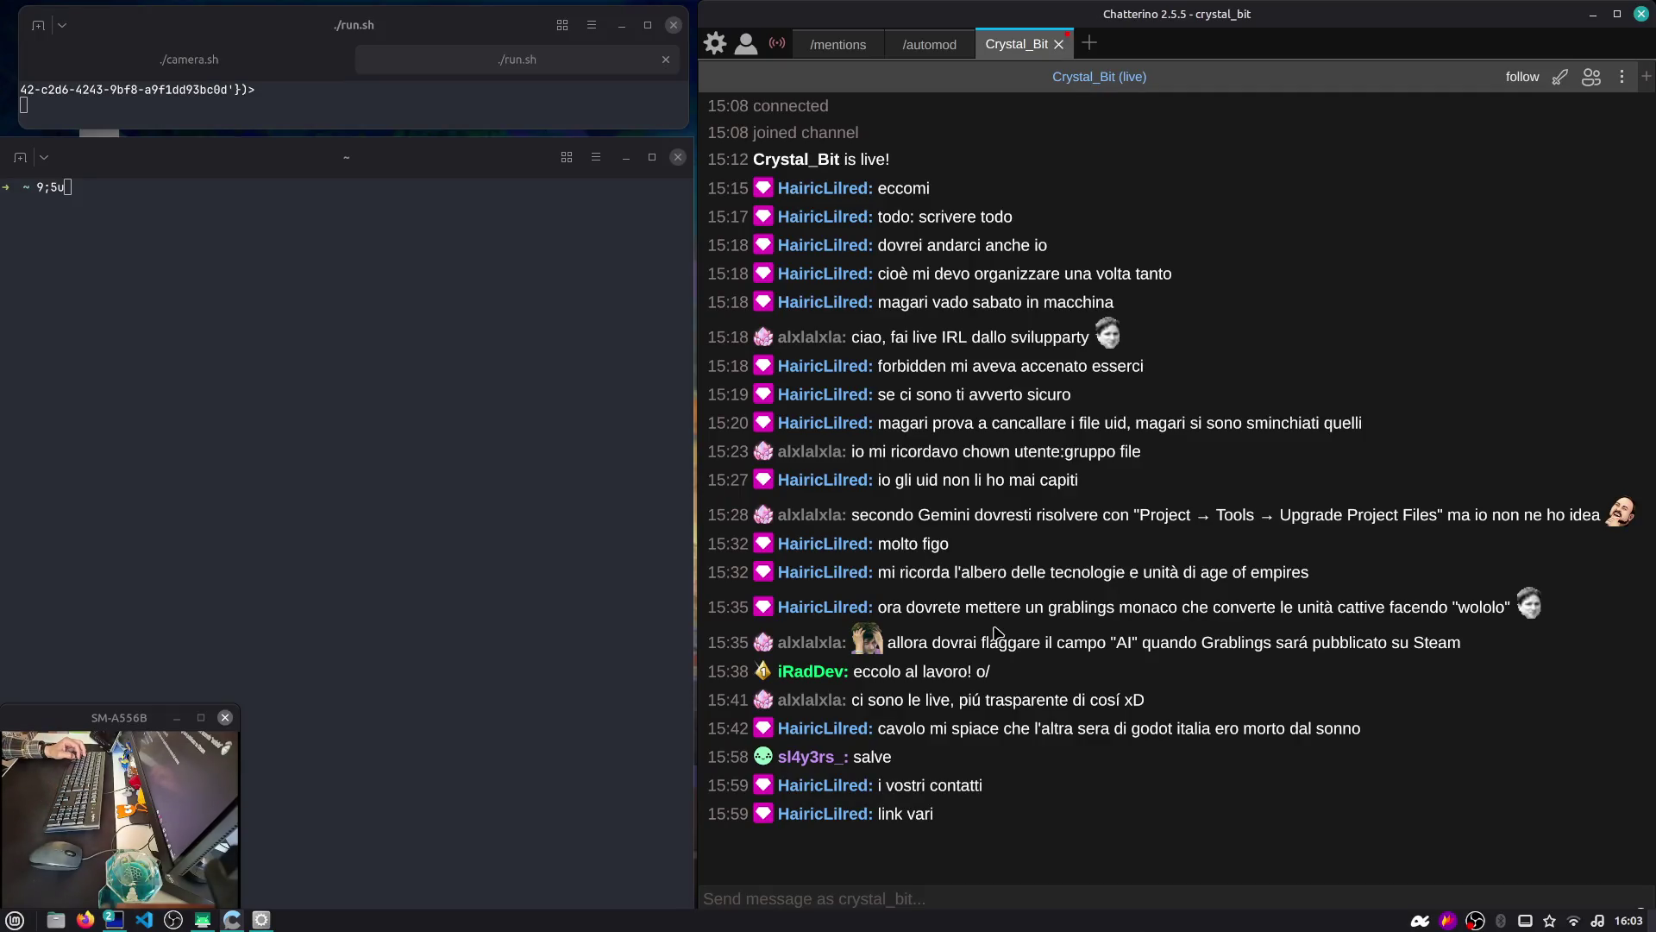
key("ctrl+alt+Left")
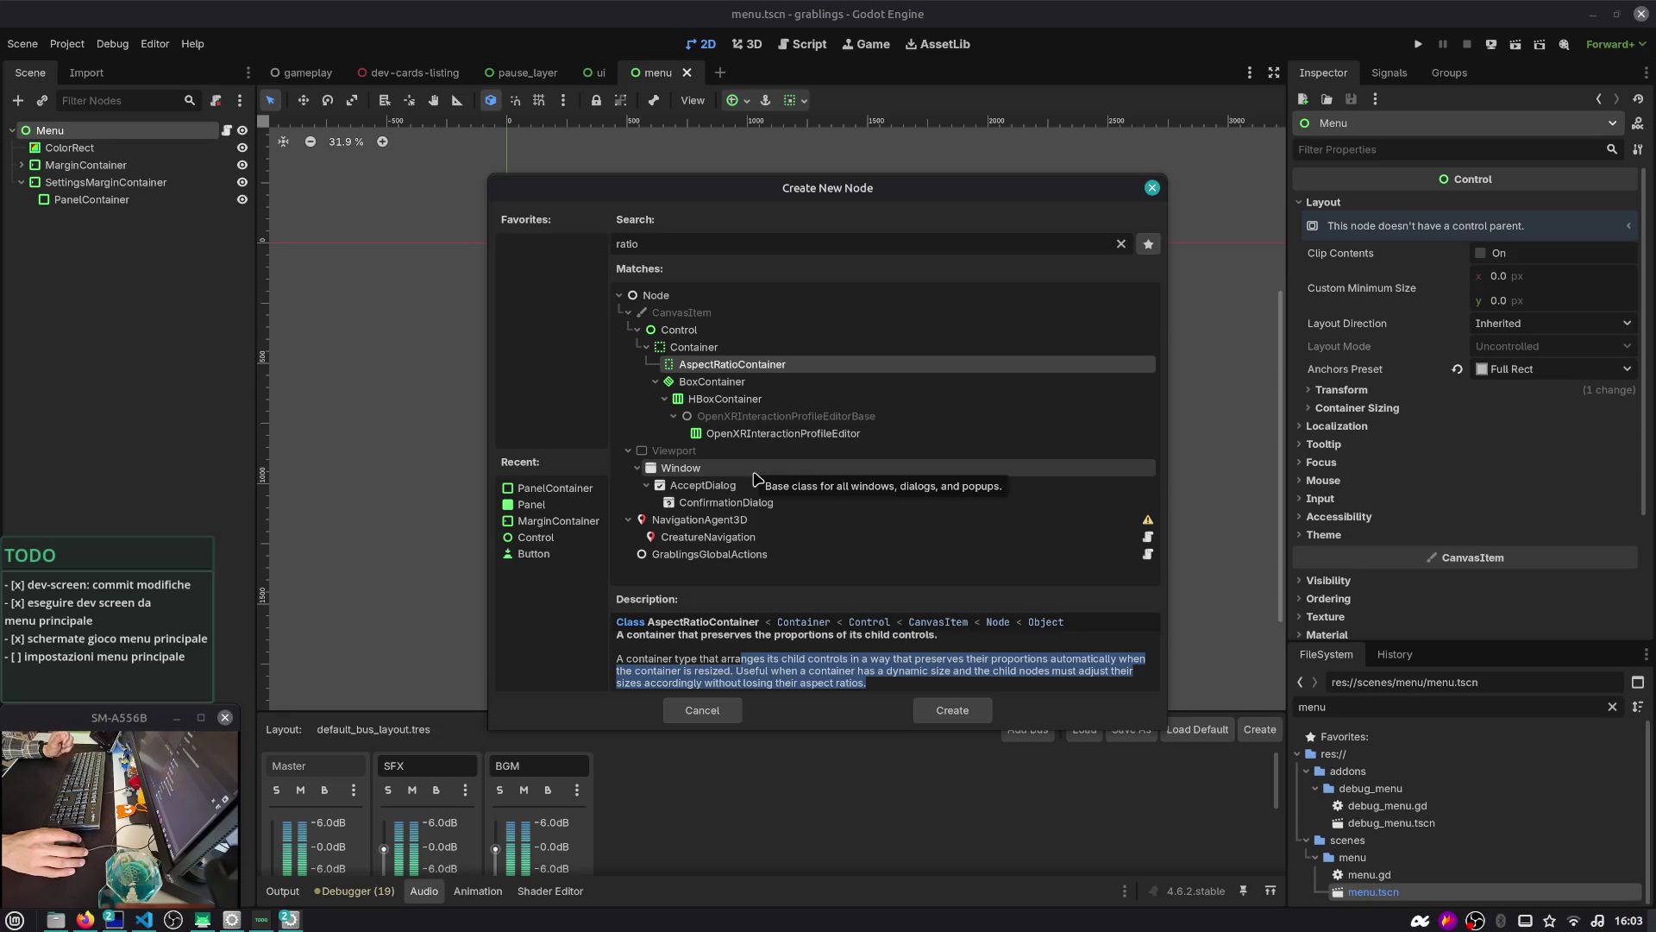
left_click(754, 473)
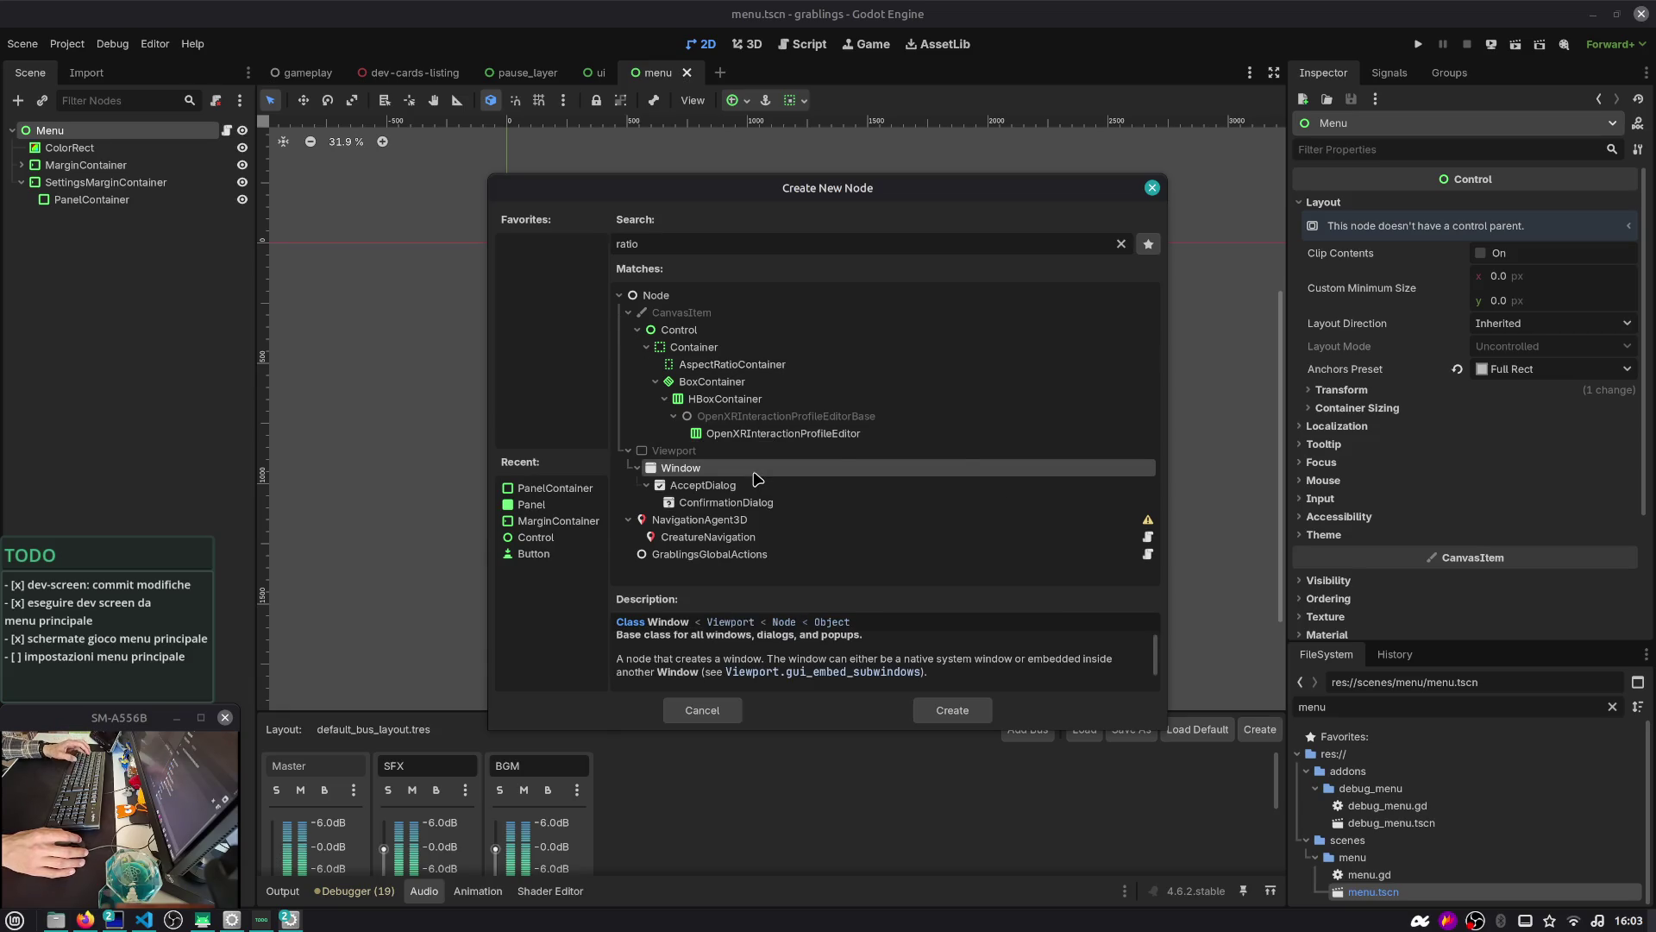
key("alt+Tab")
key("alt+Tab")
key("alt+Tab")
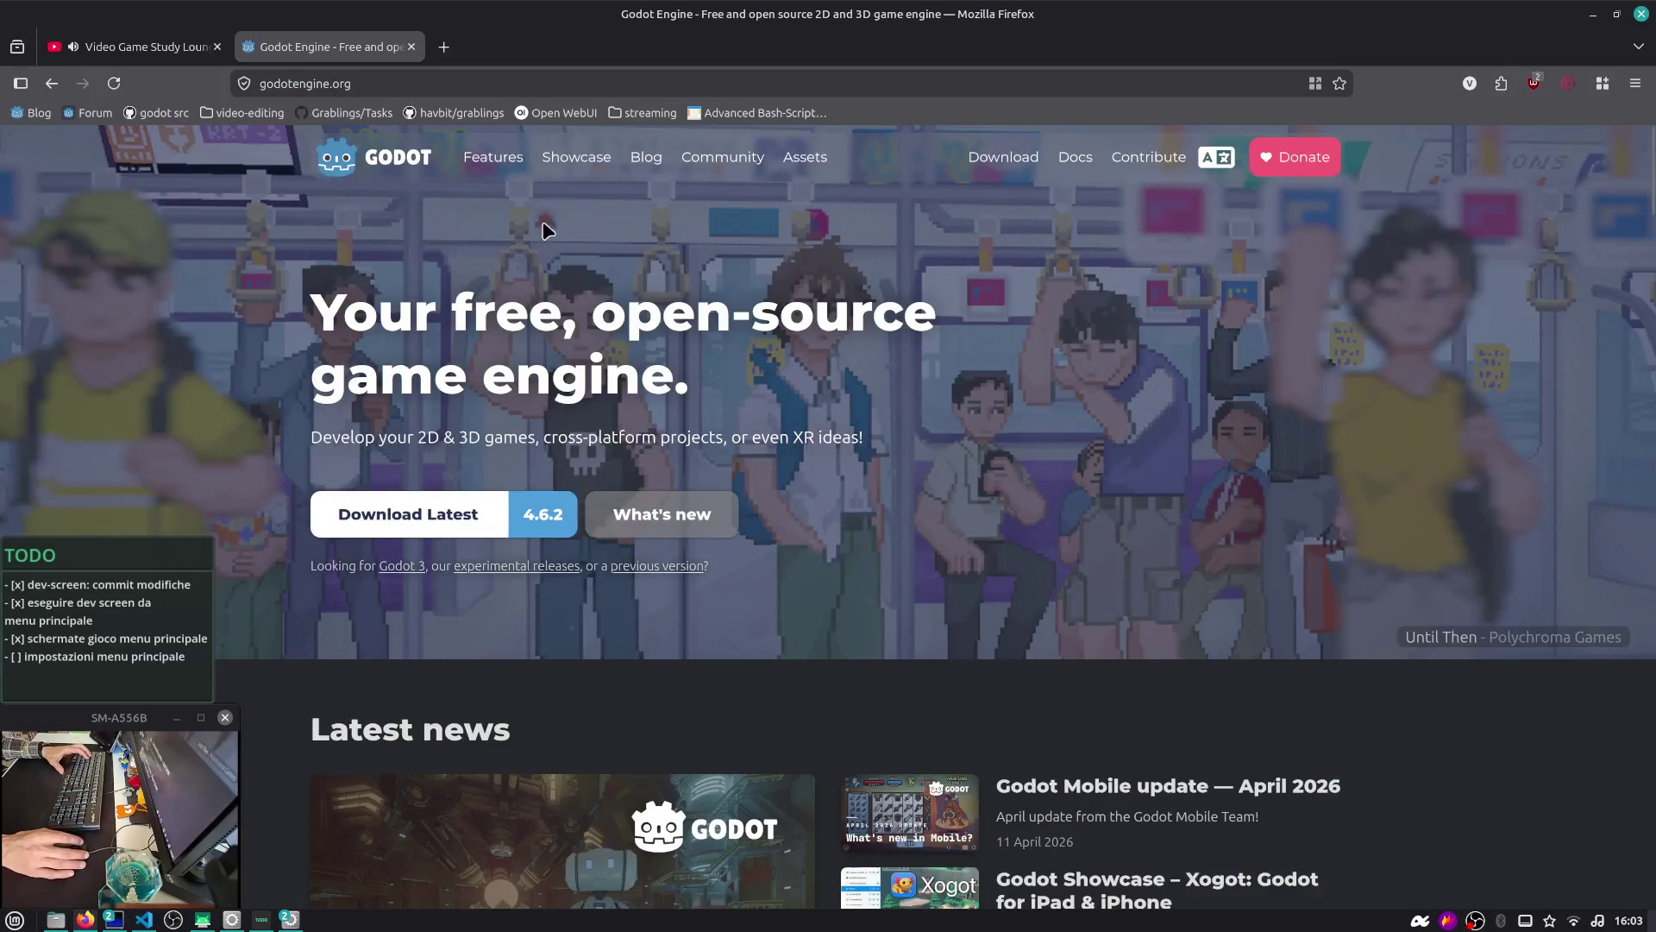
Search the web for 'godot engine addon quake' and open the Qodot Asset Library result
left_click(448, 47)
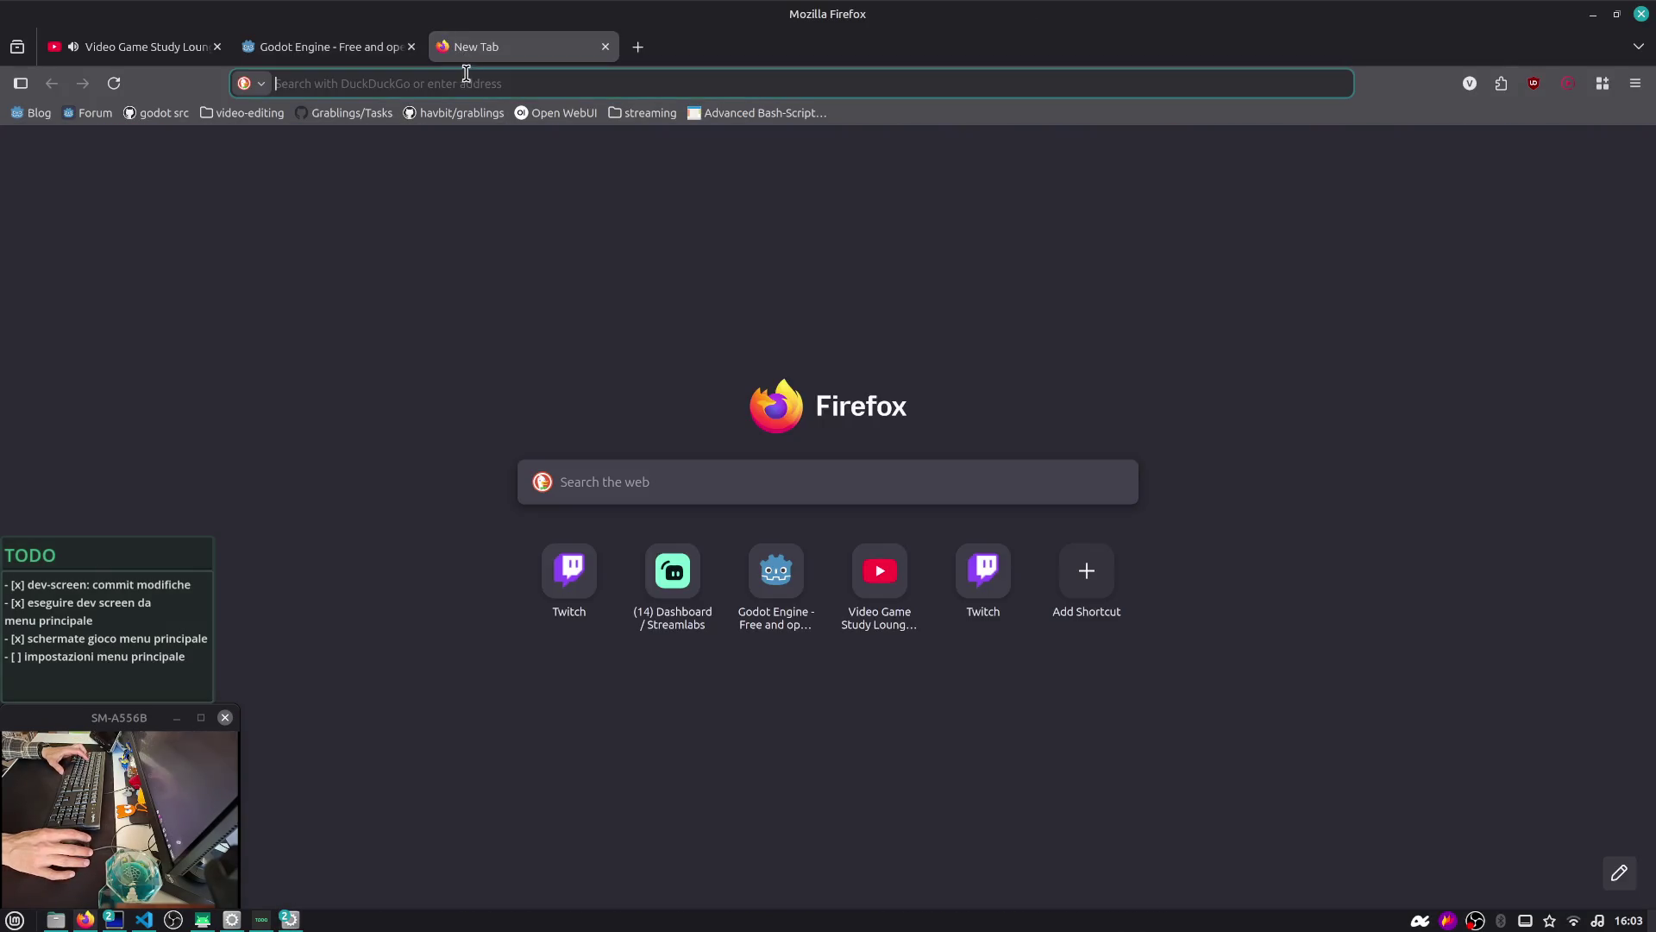
type("godot angine")
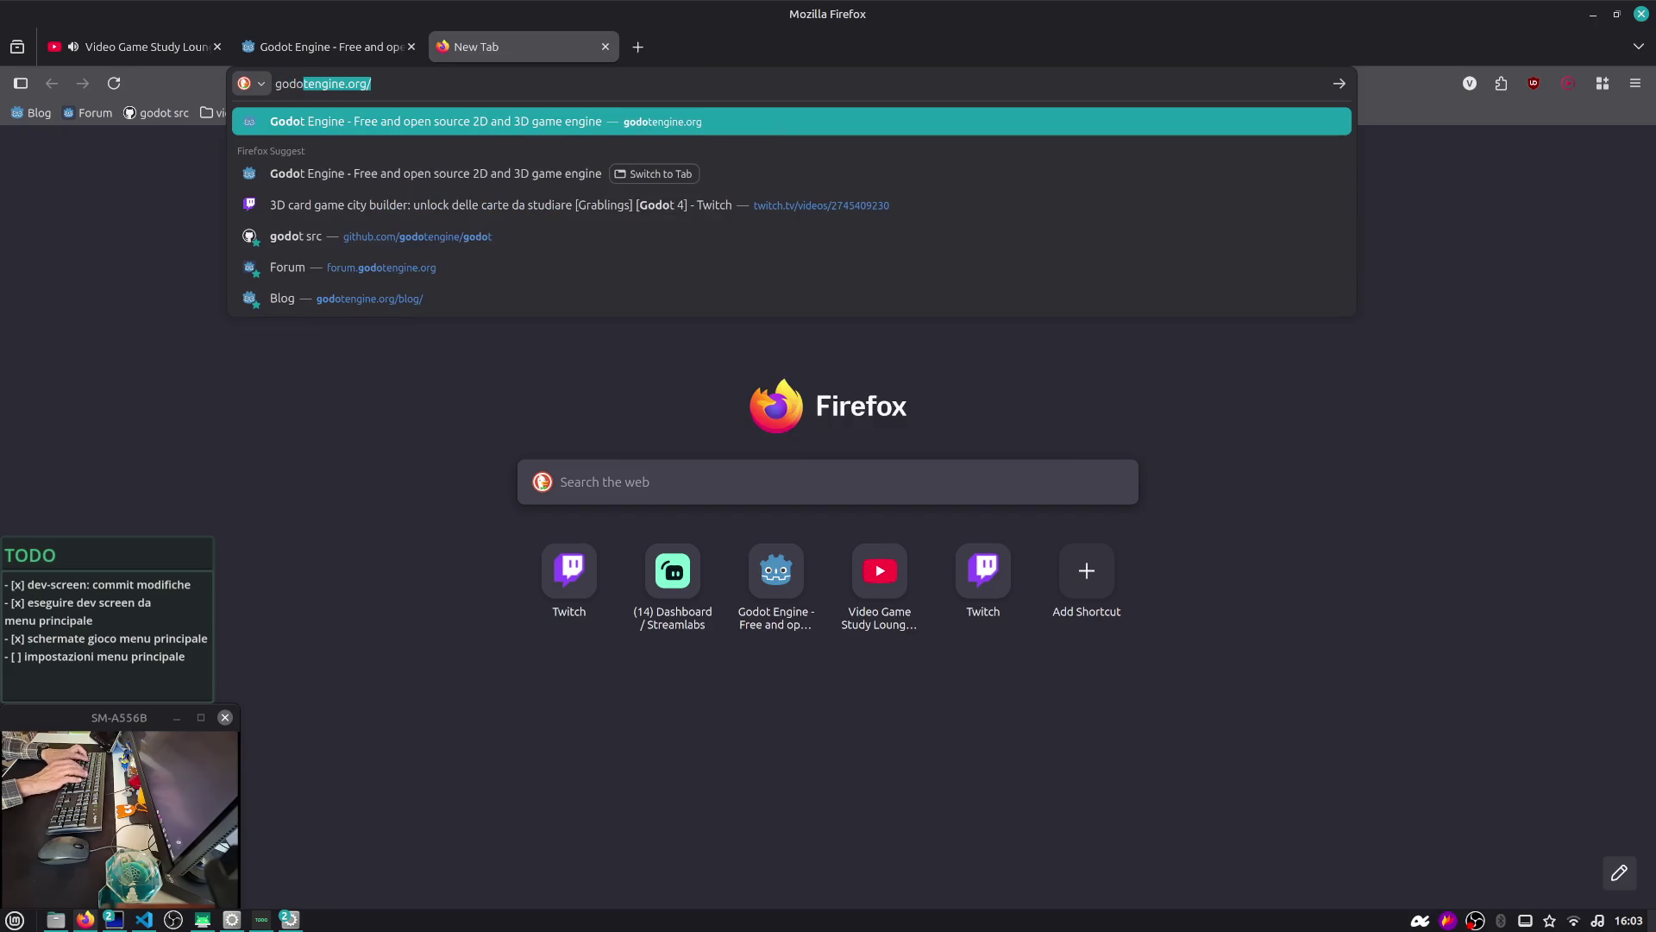
key("BackSpace")
key("BackSpace")
key("BackSpace")
type("engine a")
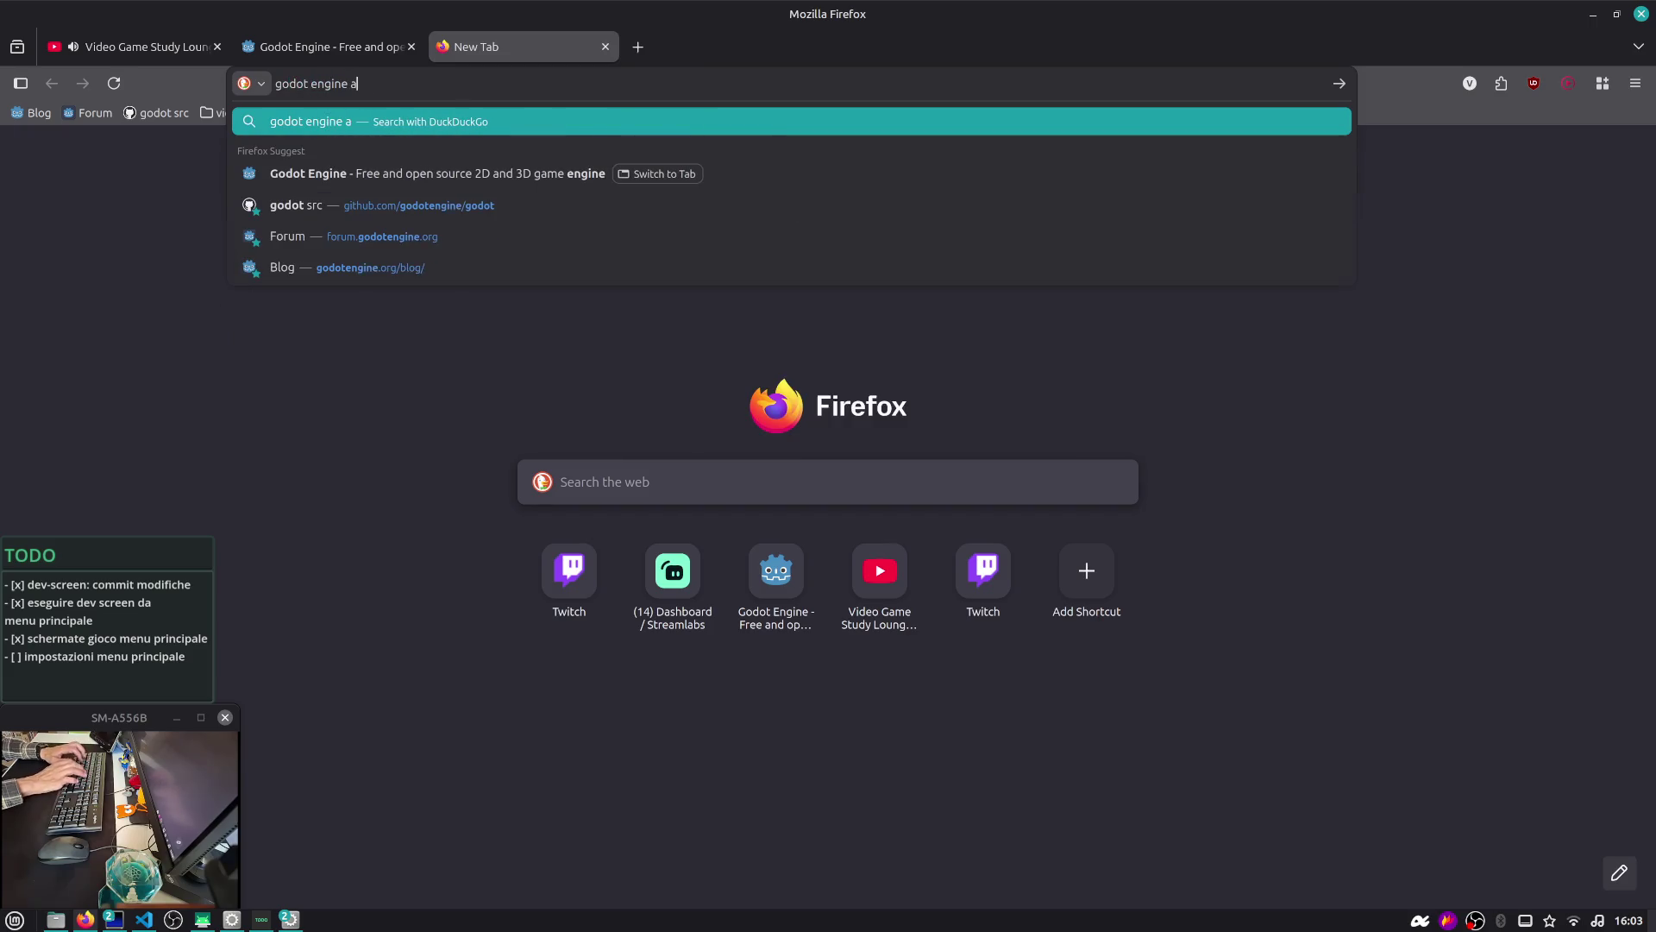
type("ddon quake")
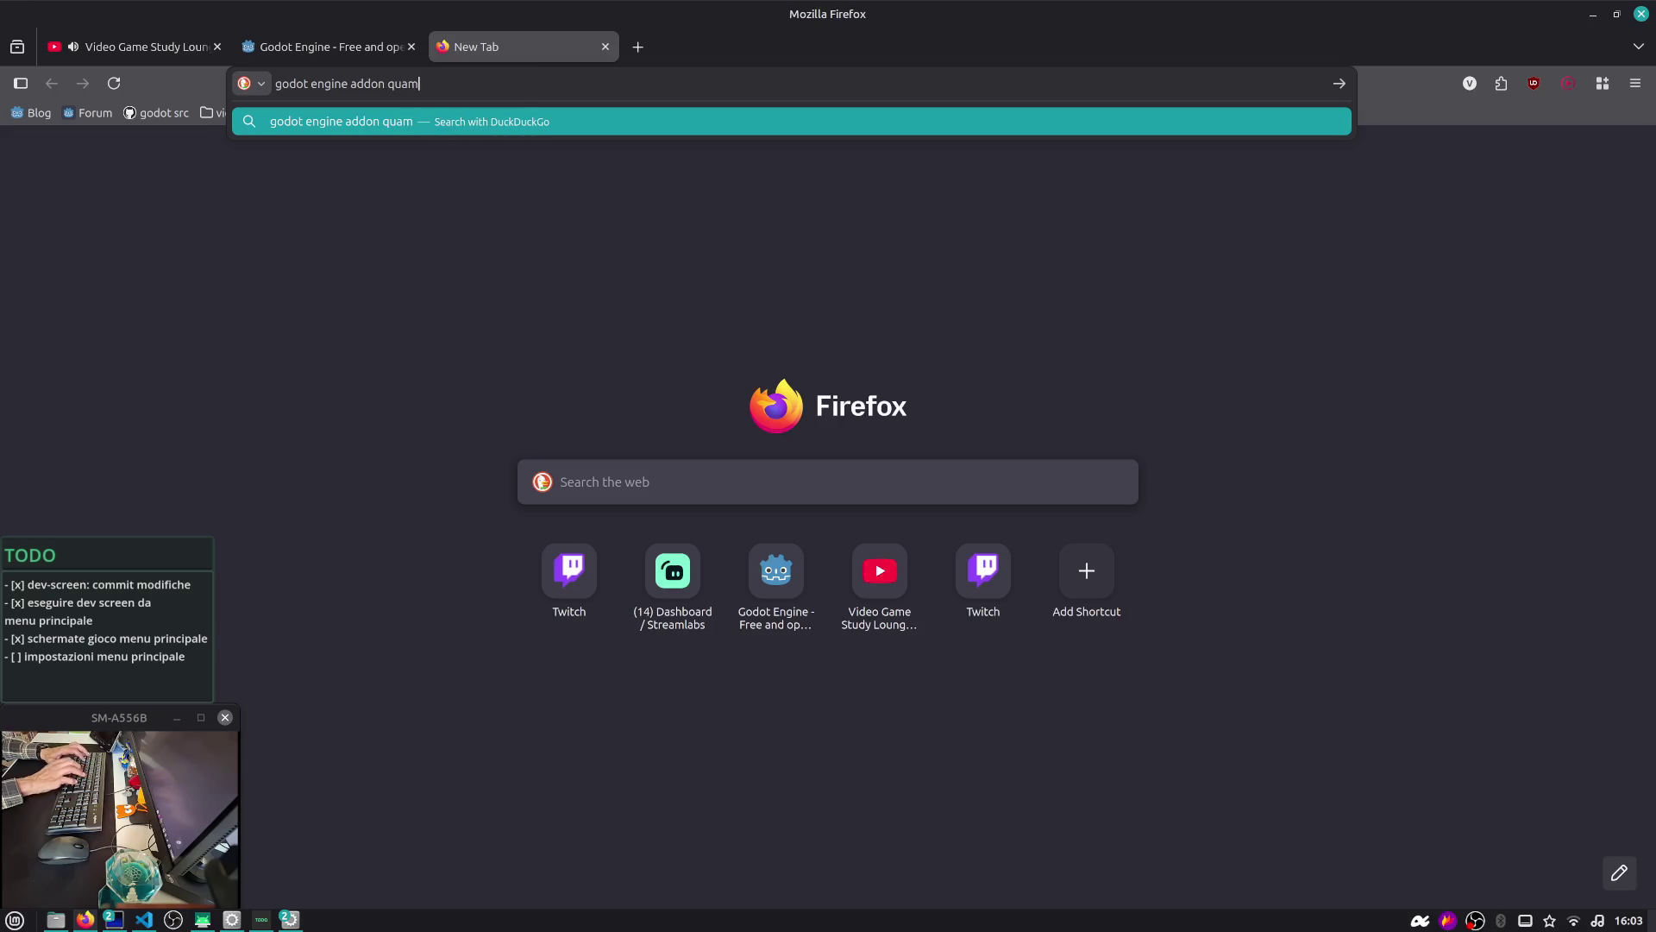
key("Return")
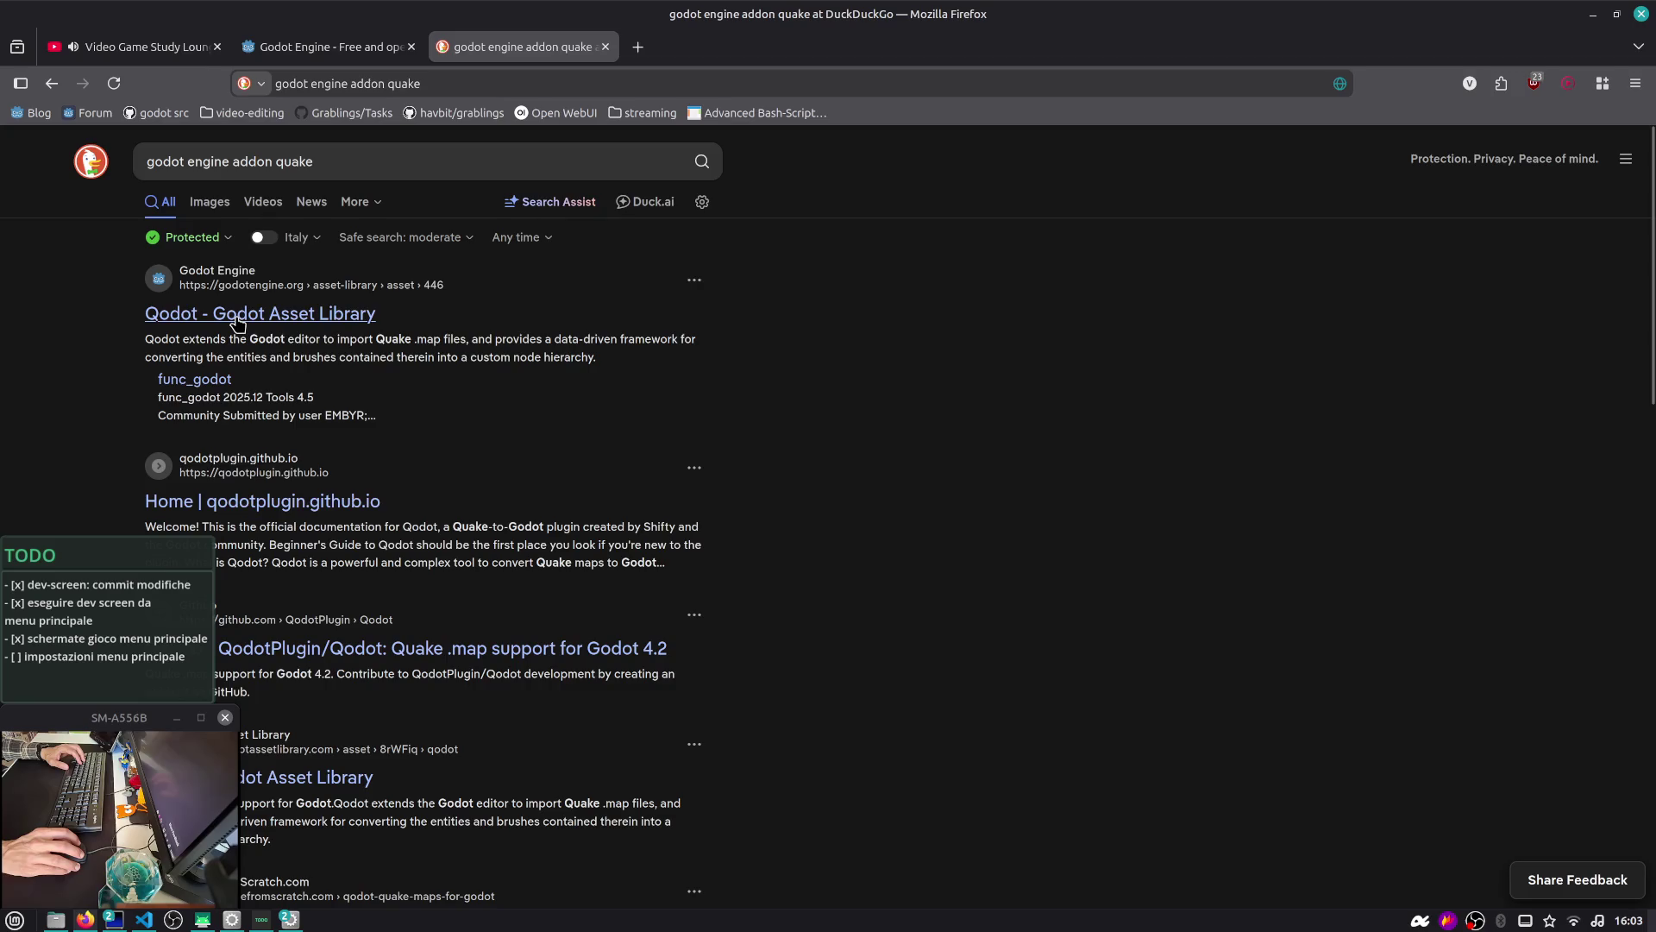
left_click(237, 321)
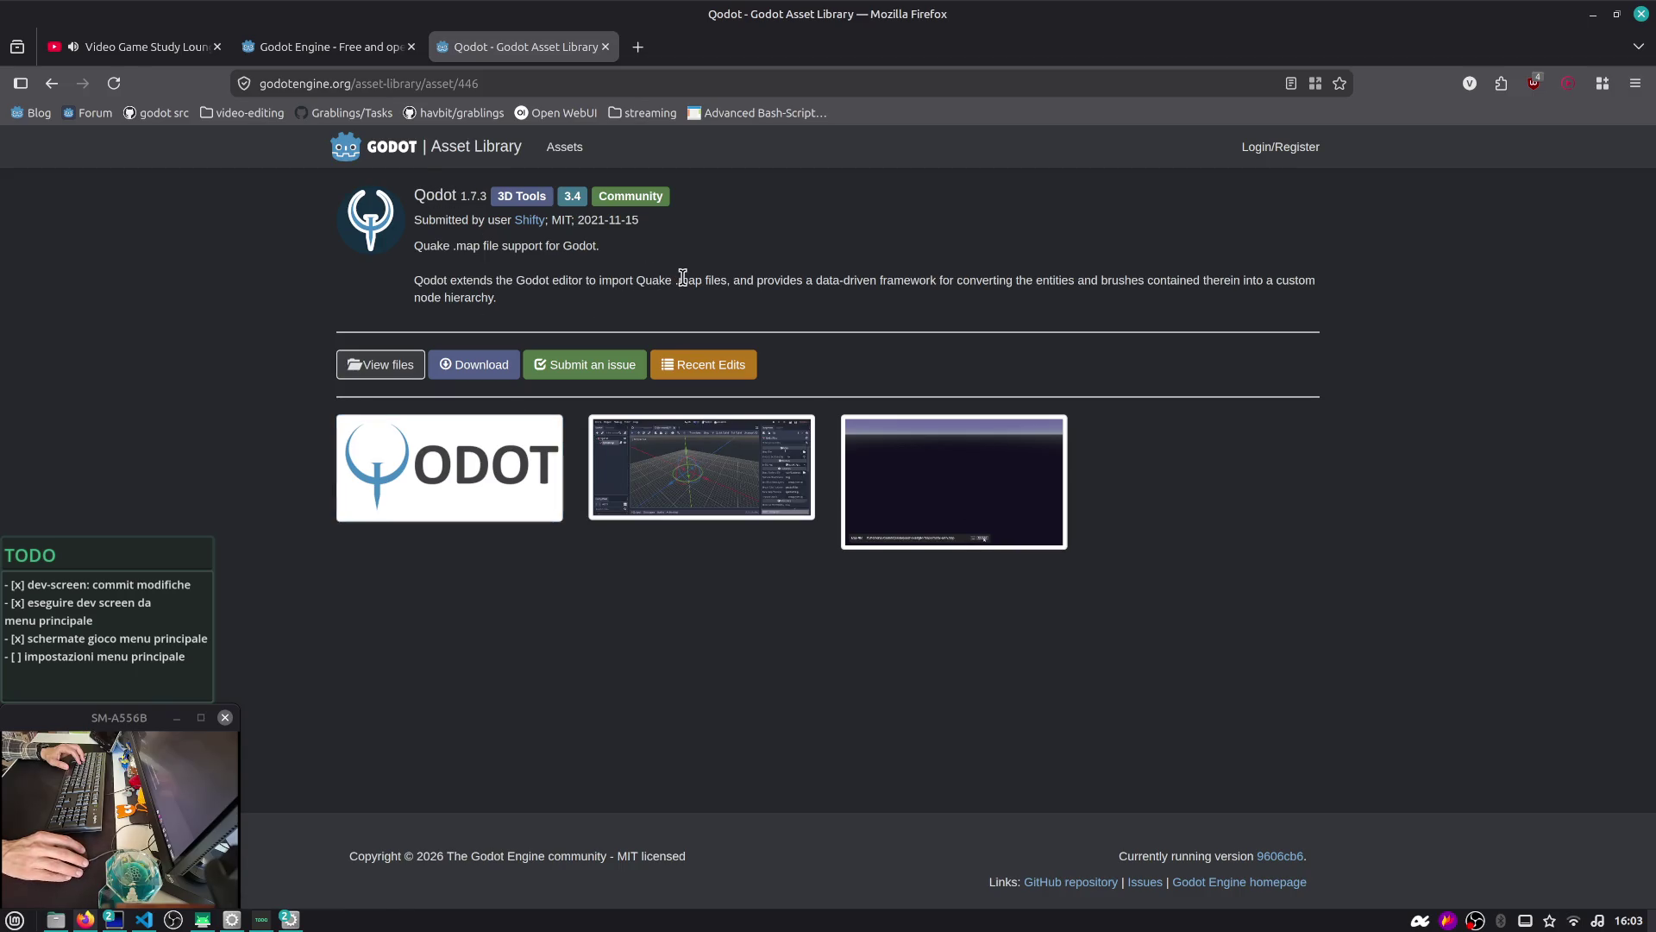
Read the Qodot addon page and view its in-editor screenshot, then go back to Godot
left_click_drag(727, 281, 644, 279)
left_click(883, 344)
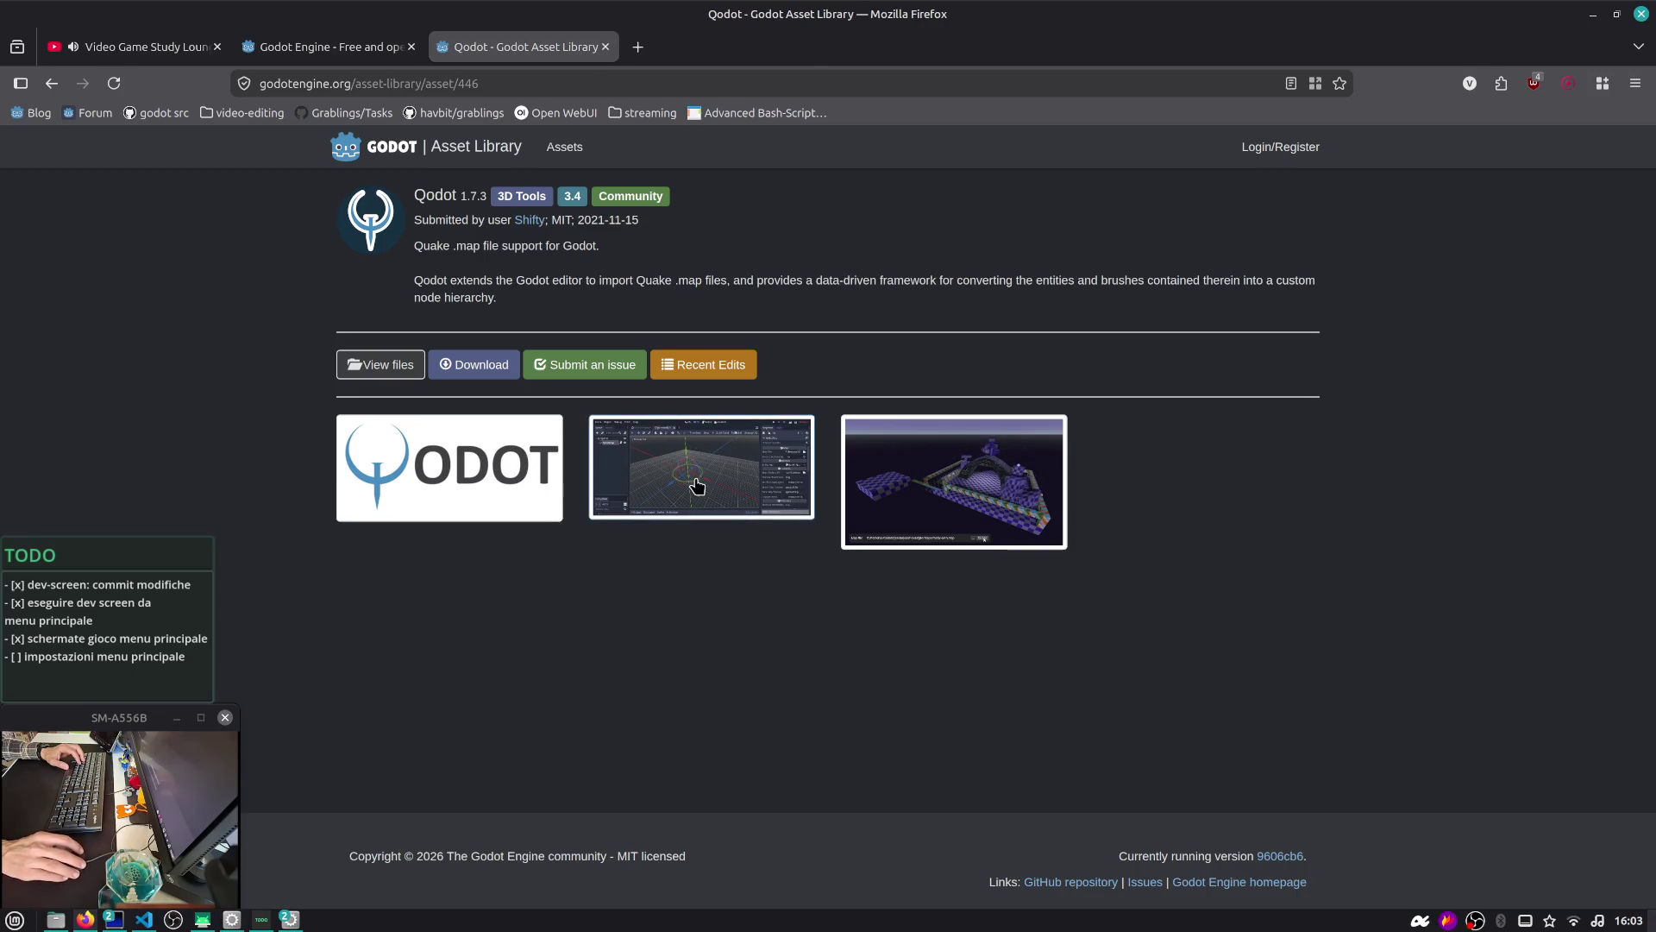
left_click(992, 478)
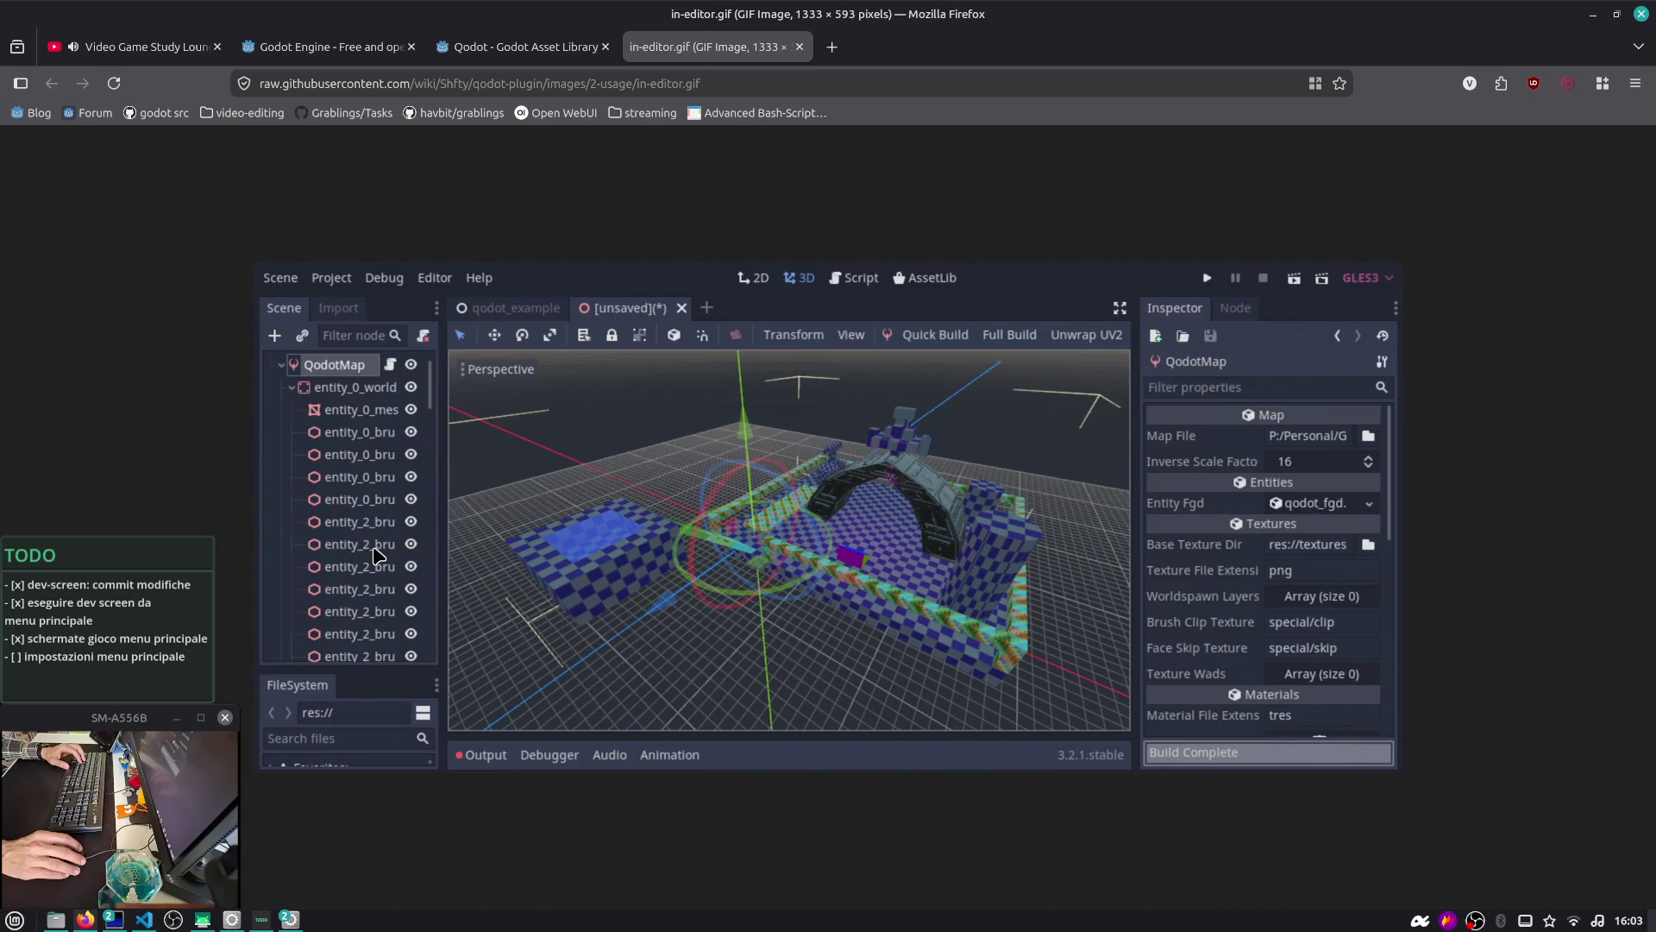
key("ctrl+w")
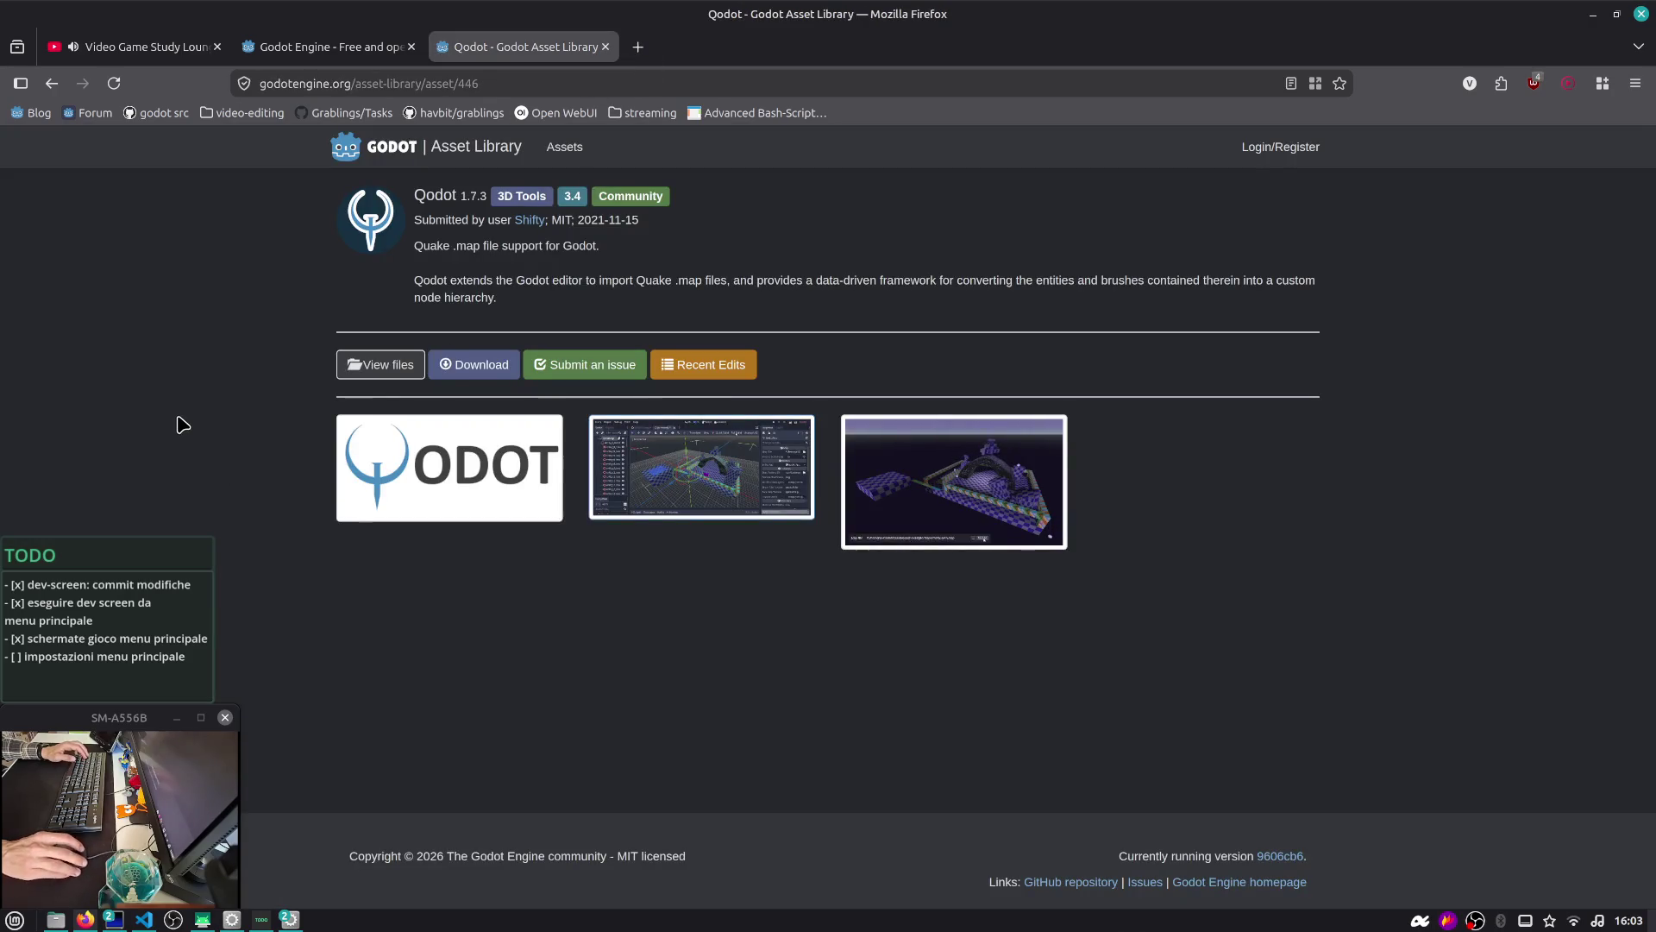
key("alt+Tab")
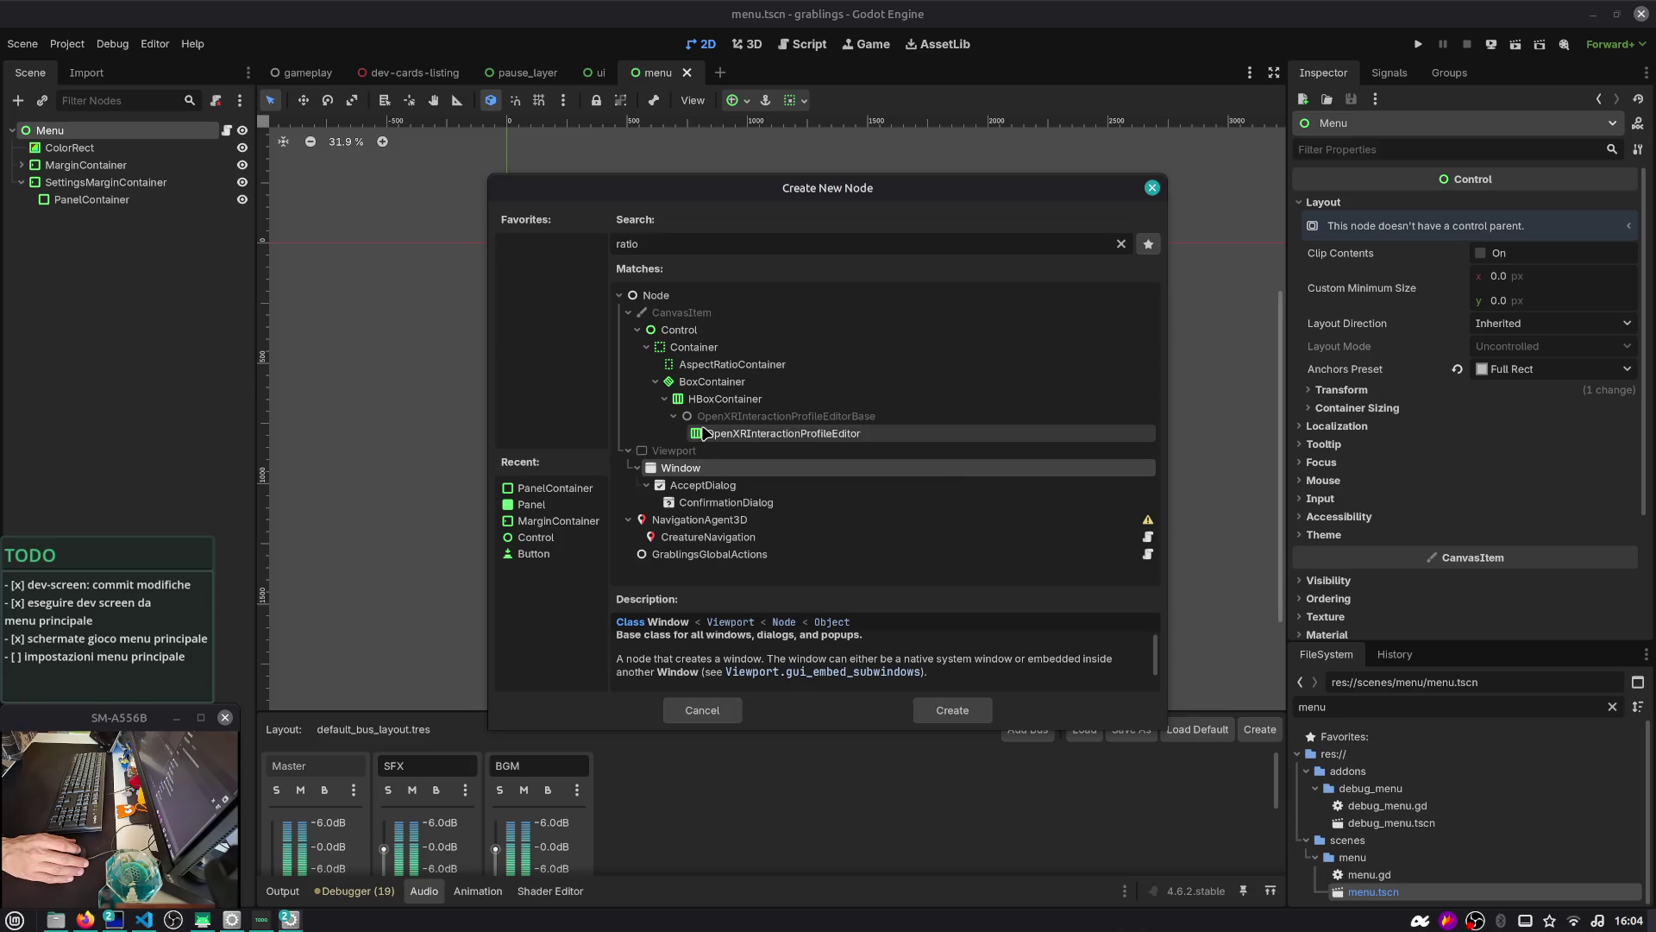
Read the BoxContainer, HBoxContainer and OpenXRInteractionProfileEditor descriptions in Create New Node
left_click(712, 381)
left_click(725, 398)
left_click(776, 433)
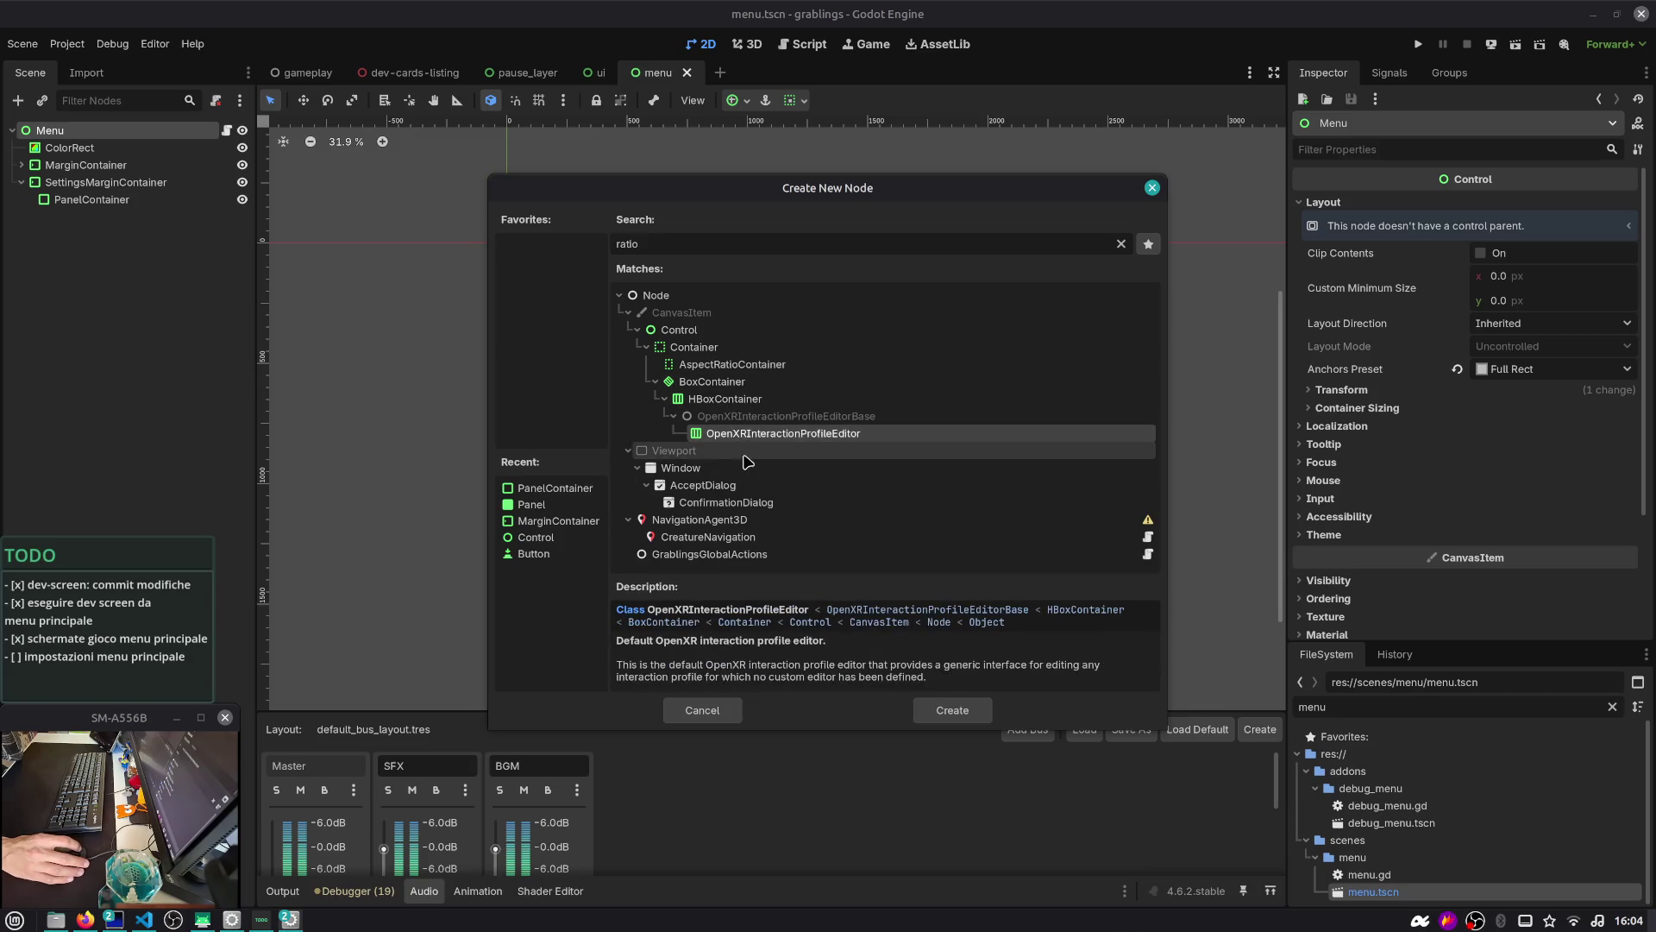
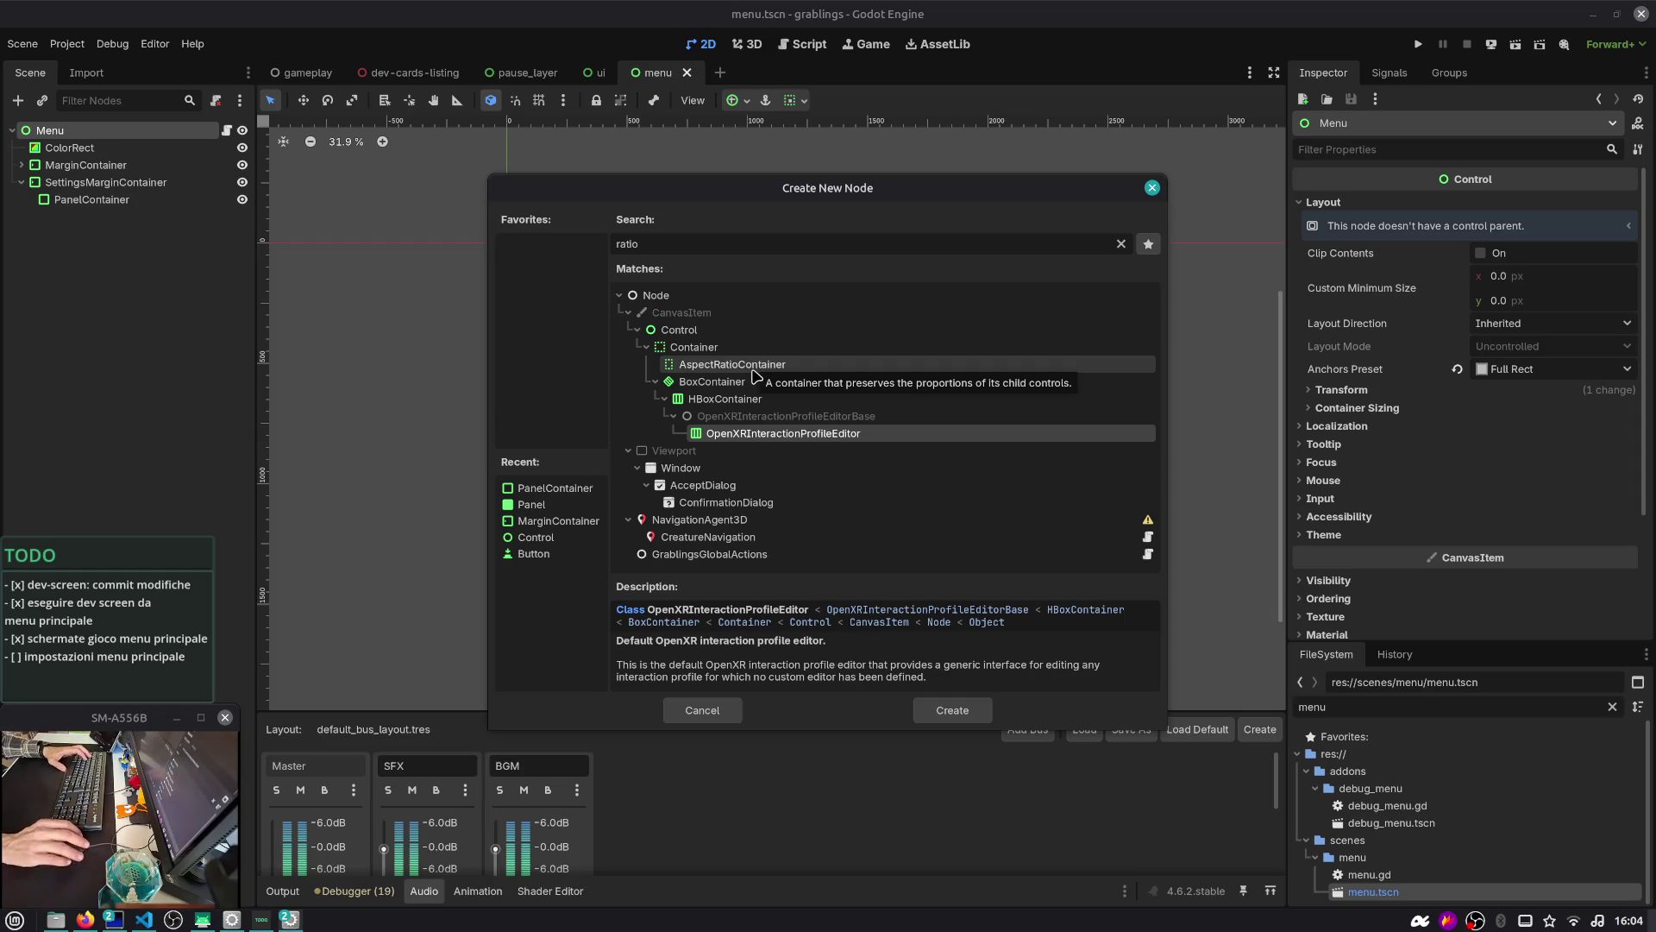
Cancel the pending node dialog and add a VBoxContainer child under PanelContainer
left_click_drag(1057, 224, 1139, 172)
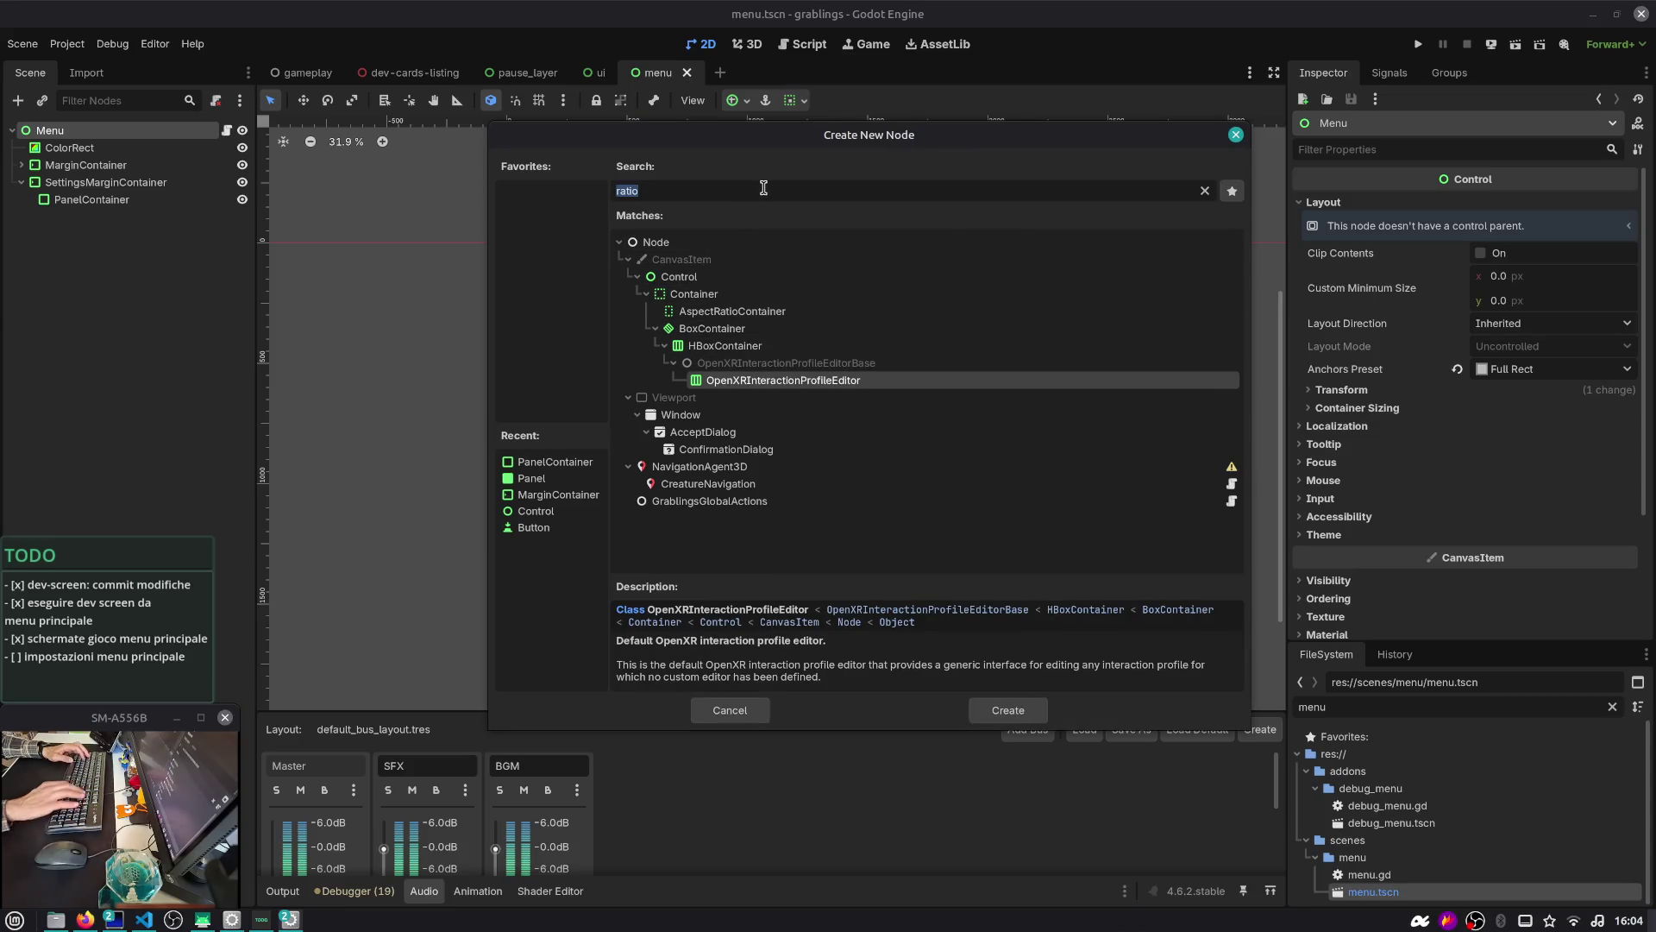
key("Escape")
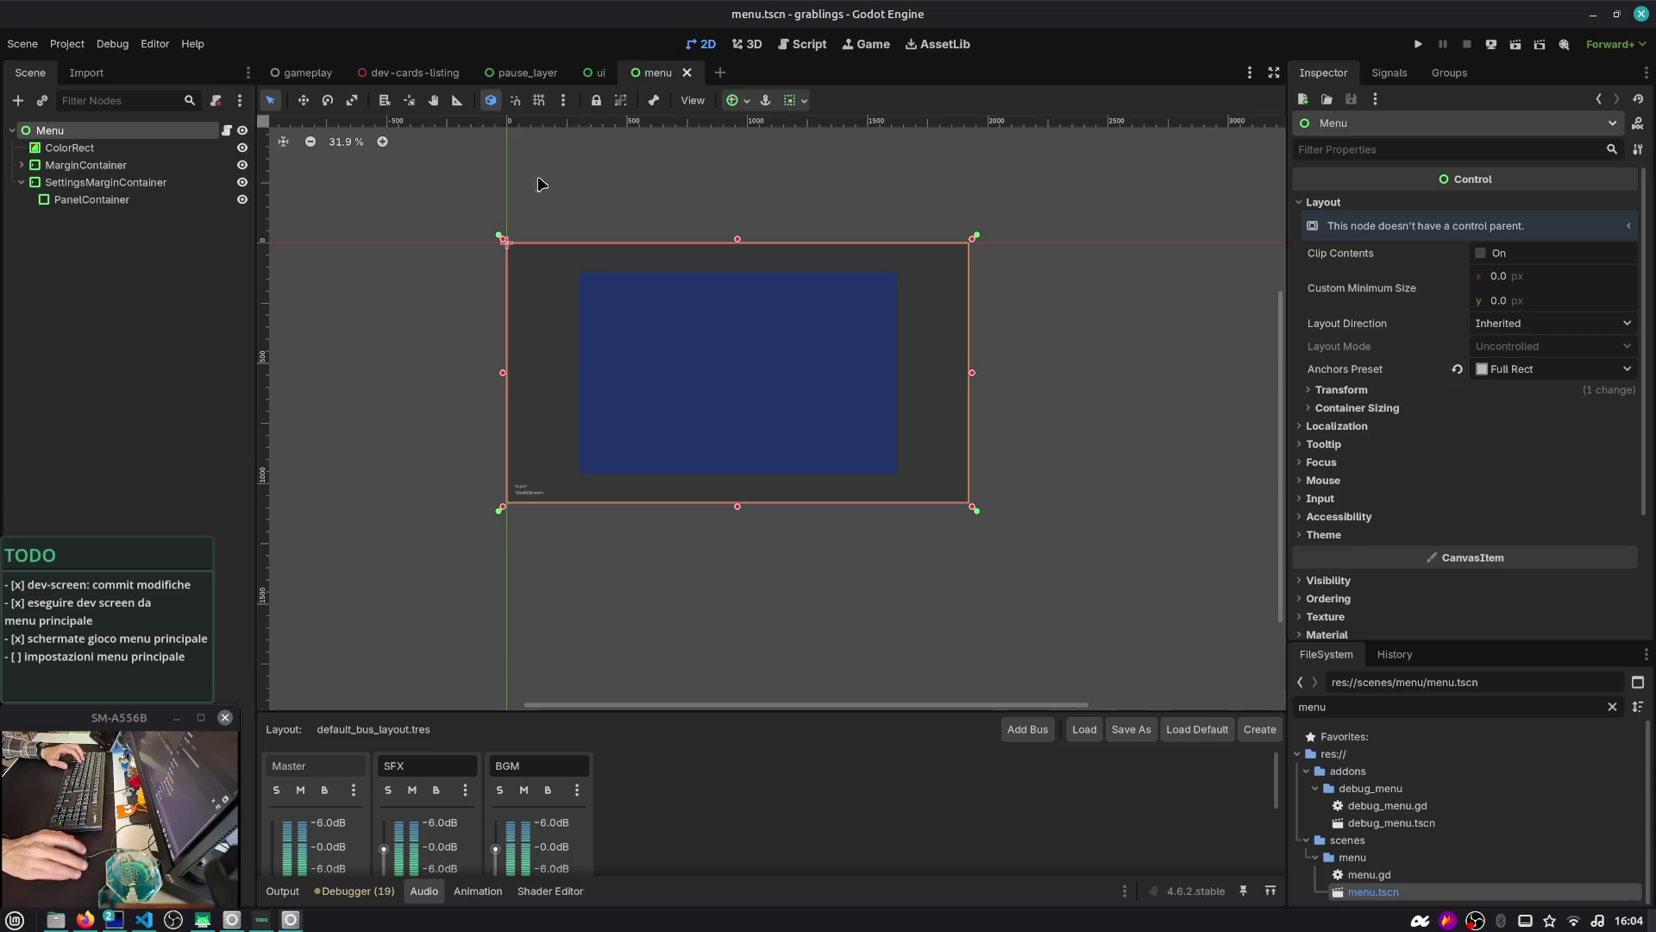
left_click(146, 183)
left_click(136, 200)
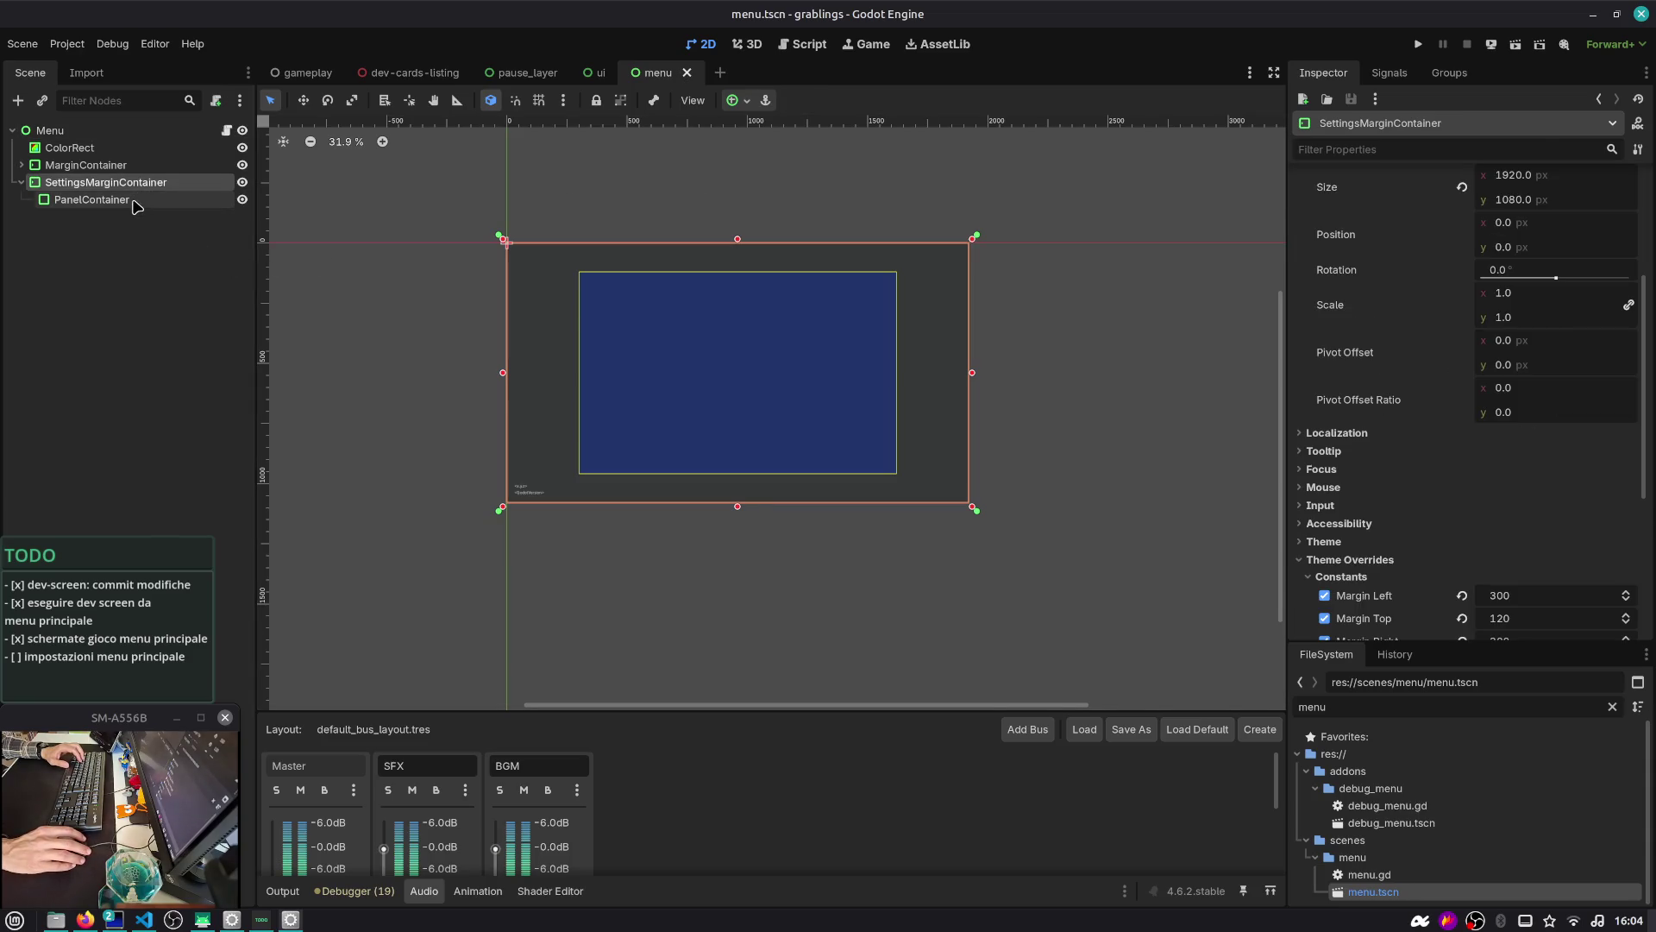
scroll(779, 358, "up", 1)
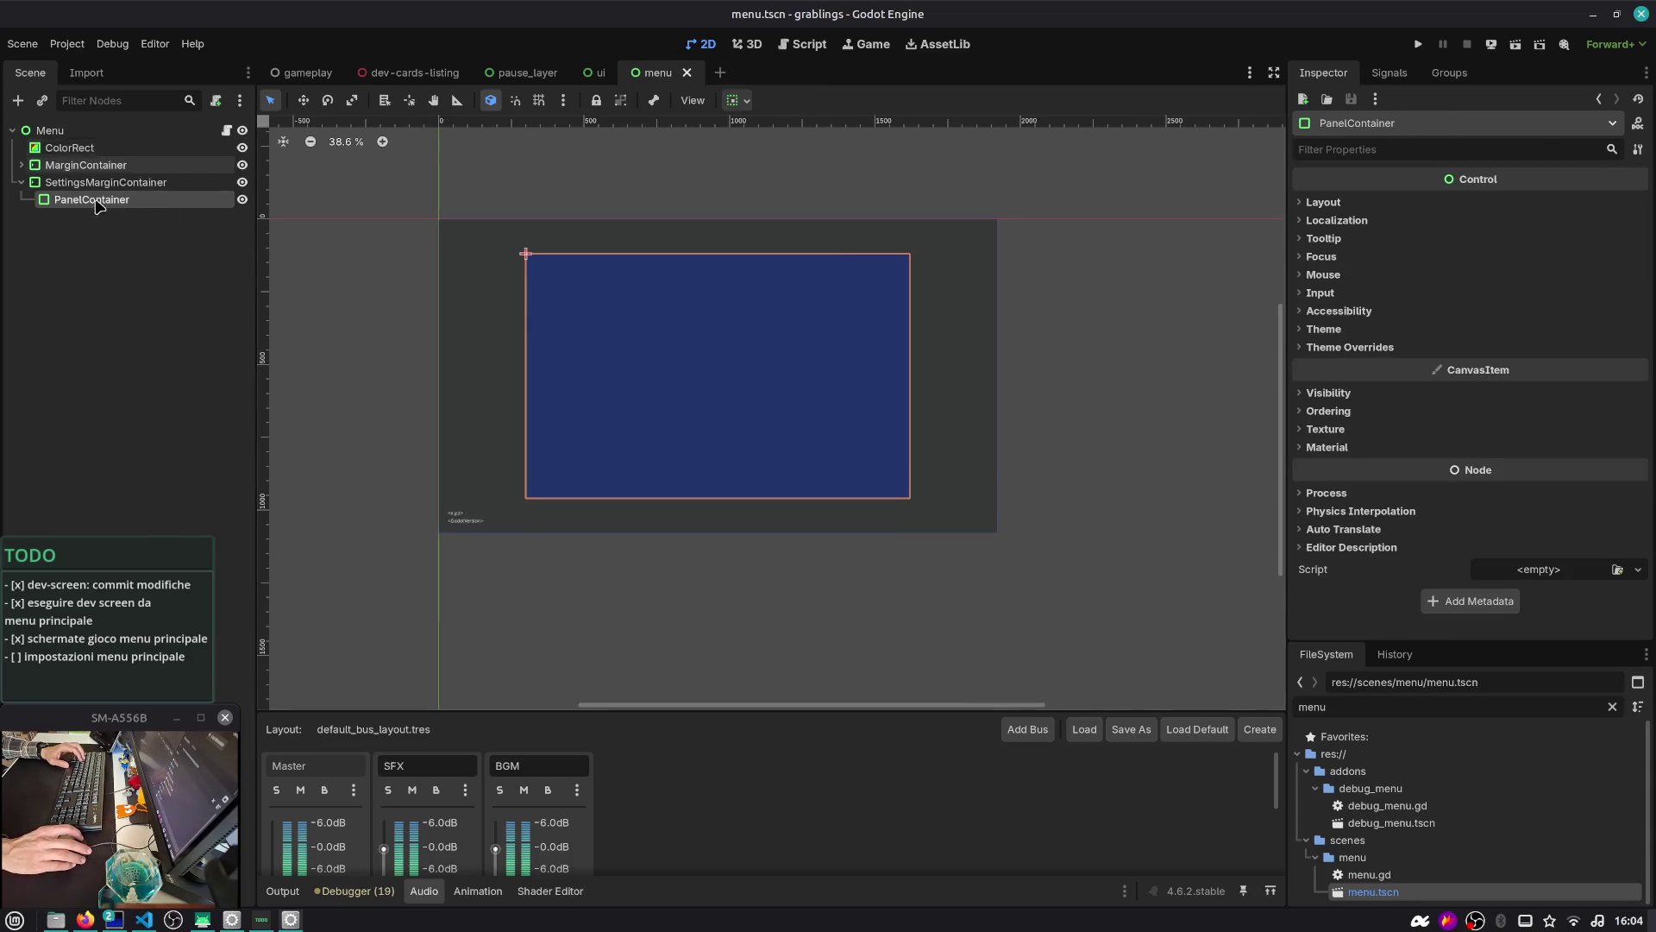
left_click(128, 138)
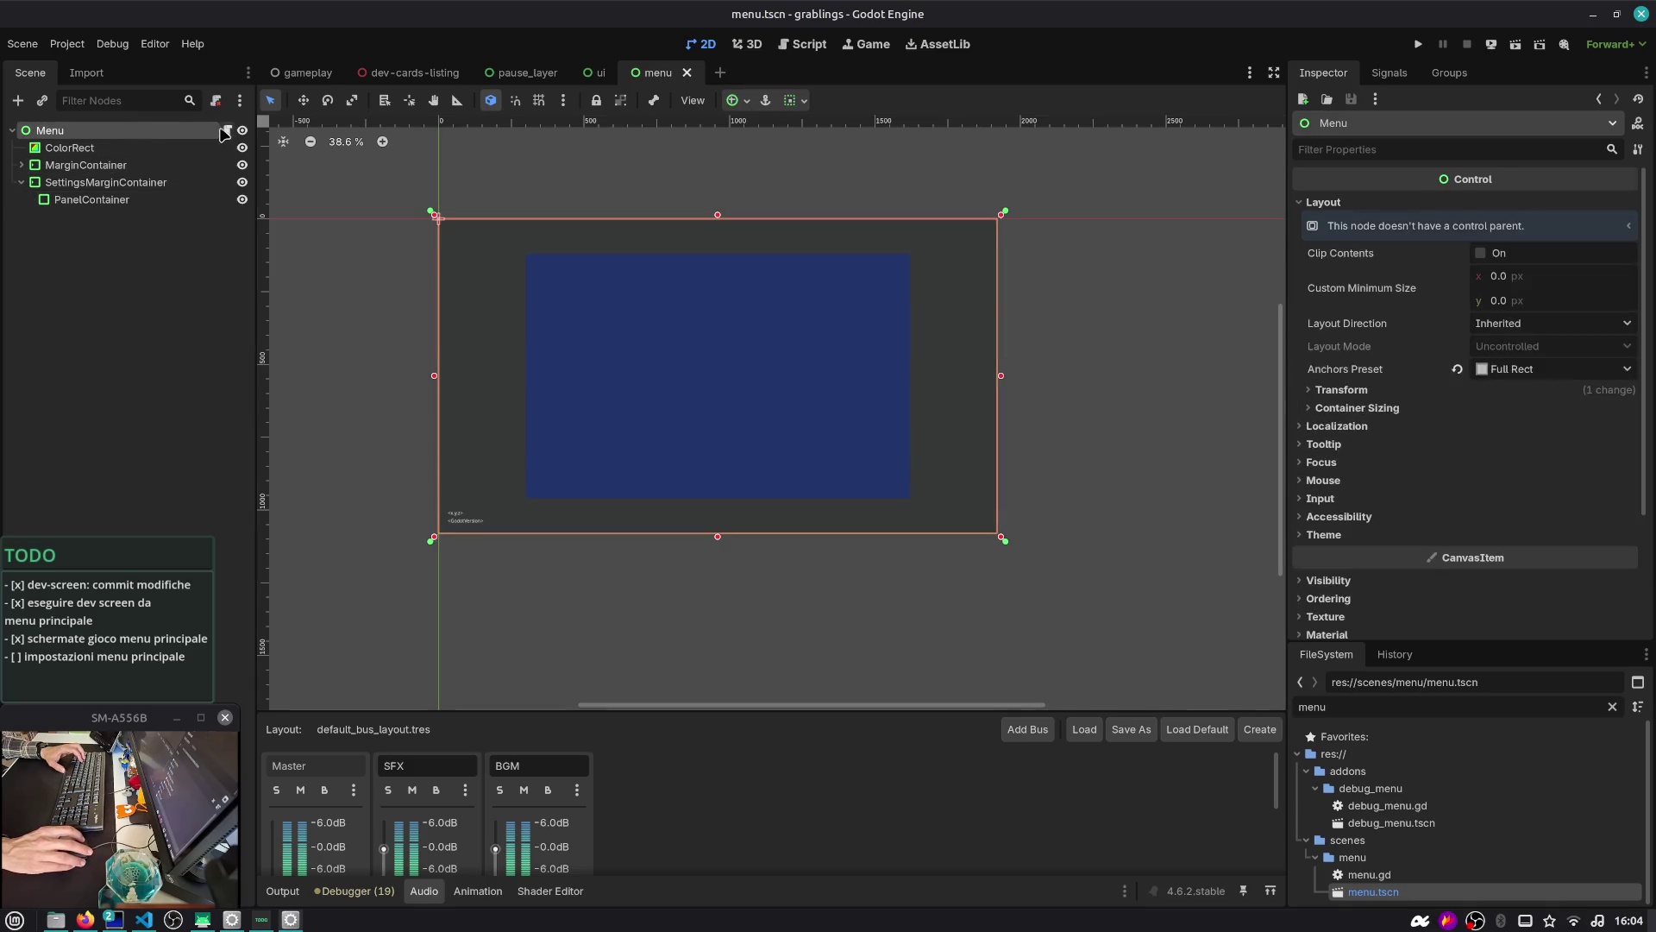
left_click(146, 204)
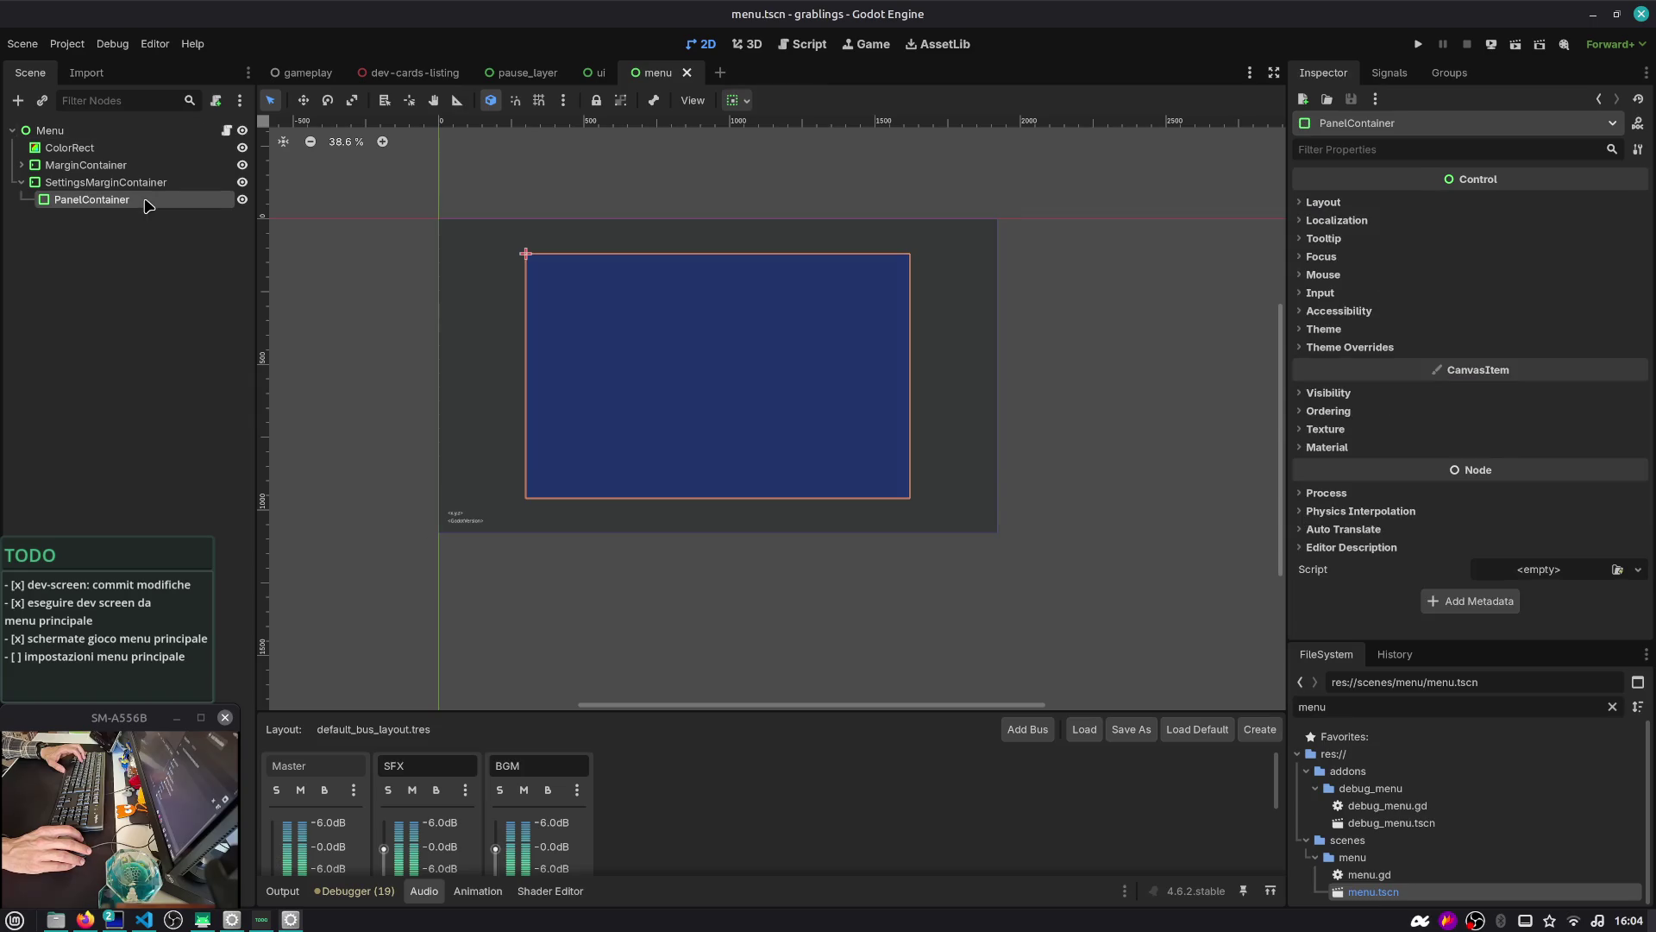
key("ctrl+a")
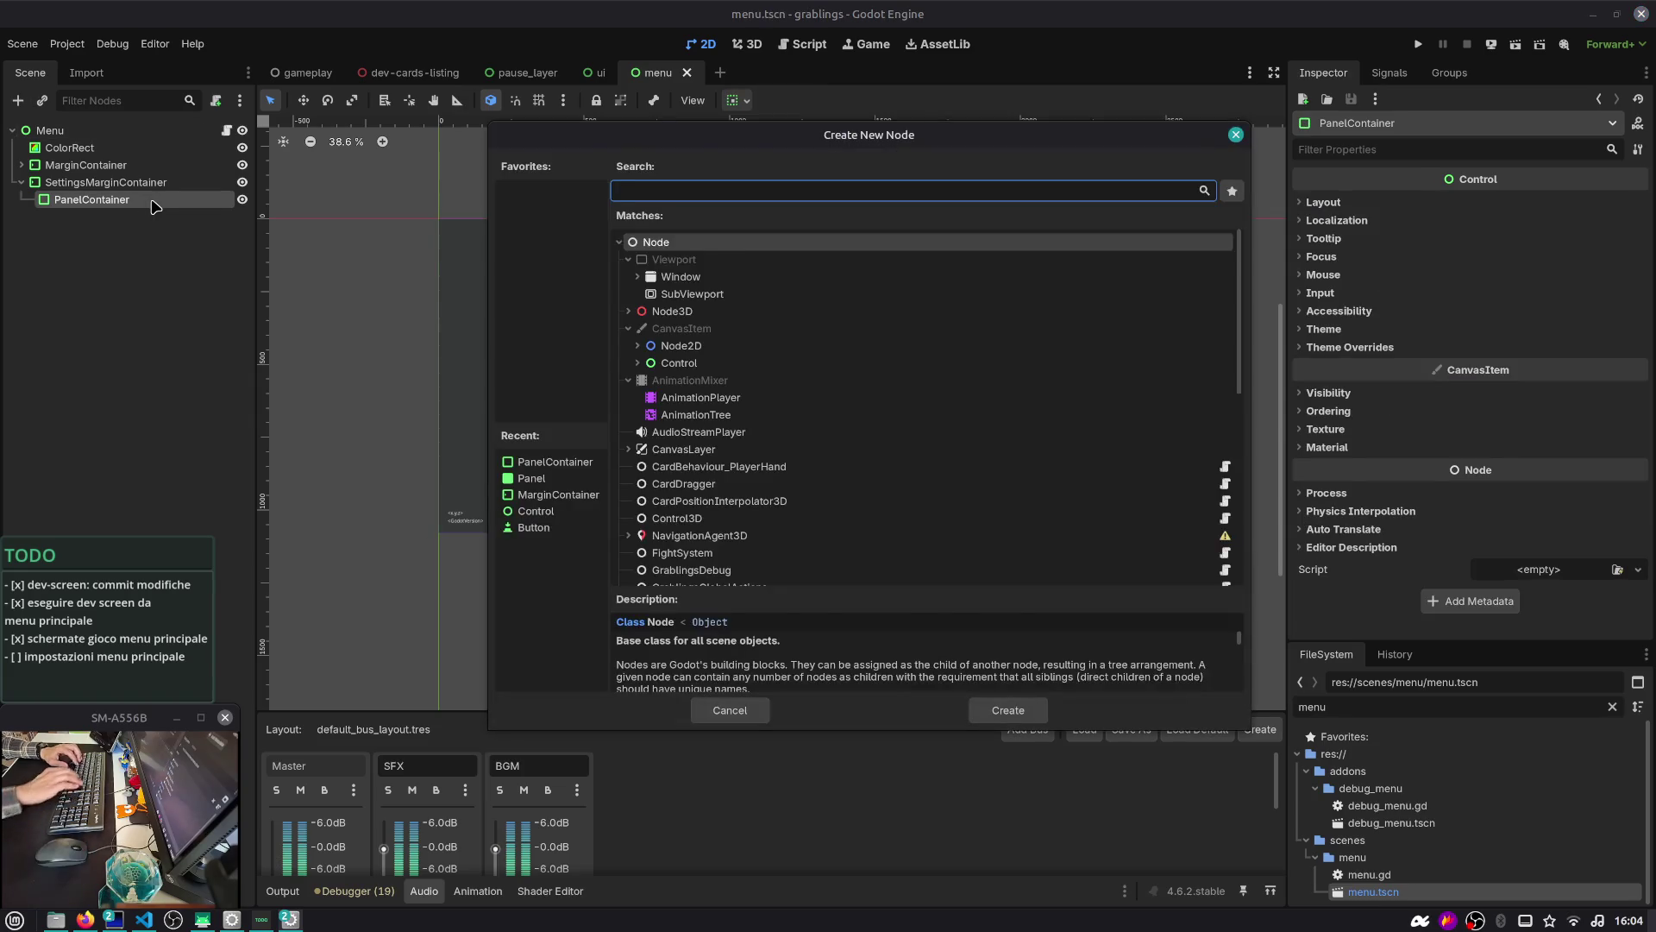
type("vbox")
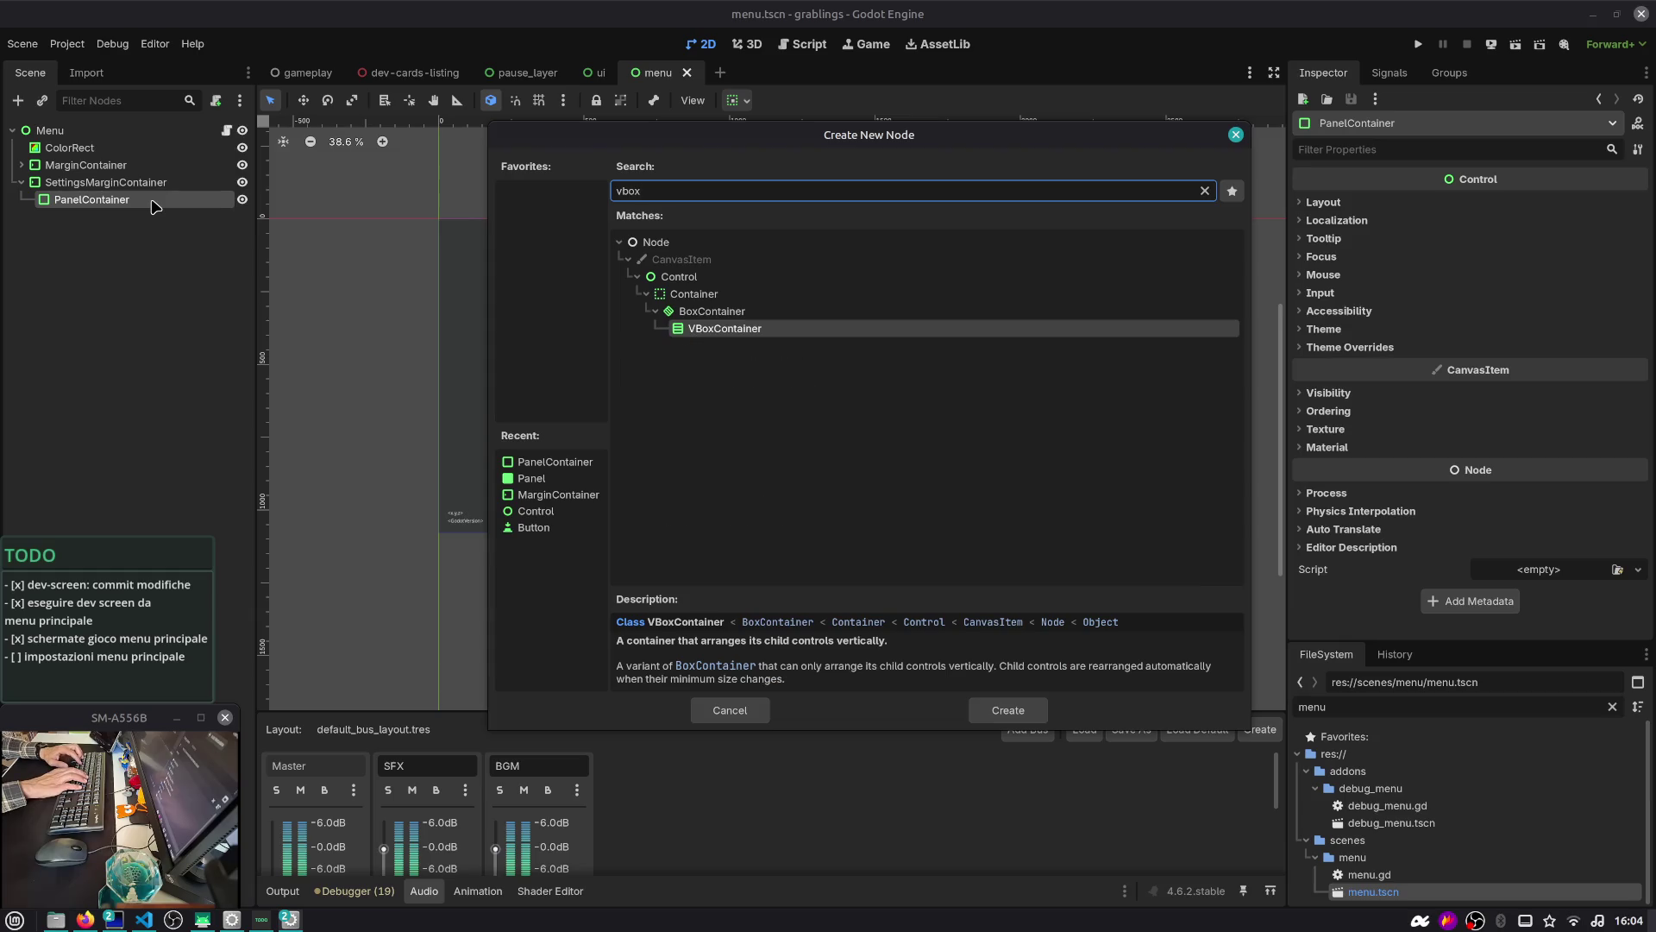
key("Return")
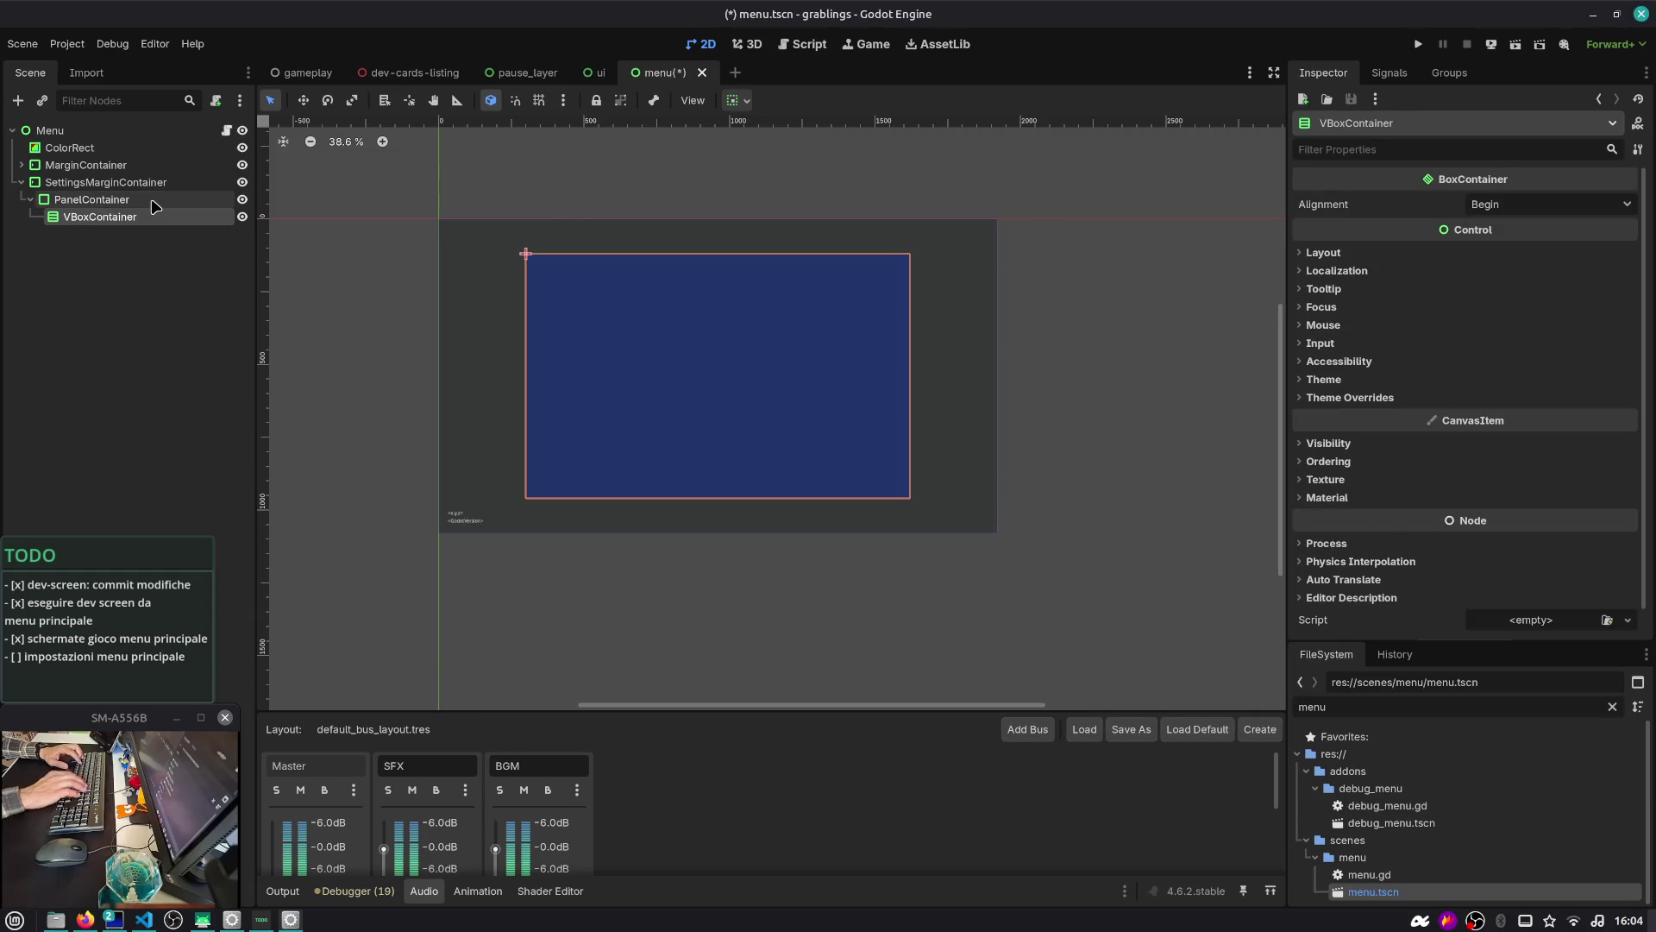
Expand PanelContainer's theme style overrides, then bring up Search Help
left_click(152, 198)
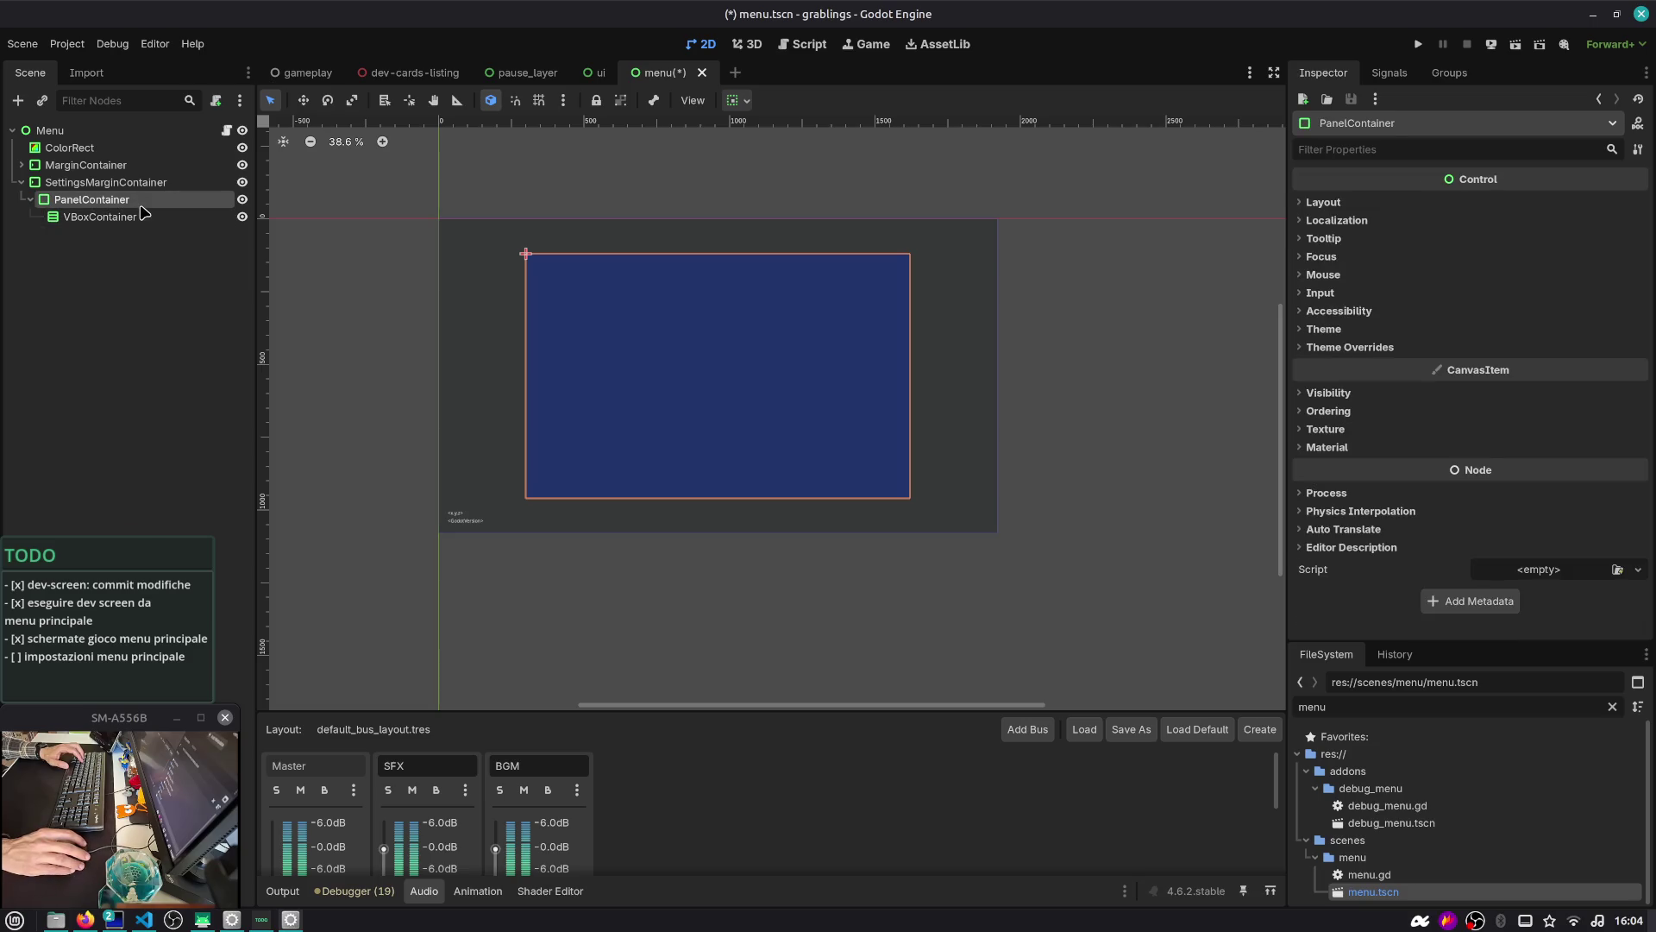
left_click(1346, 346)
left_click(1344, 364)
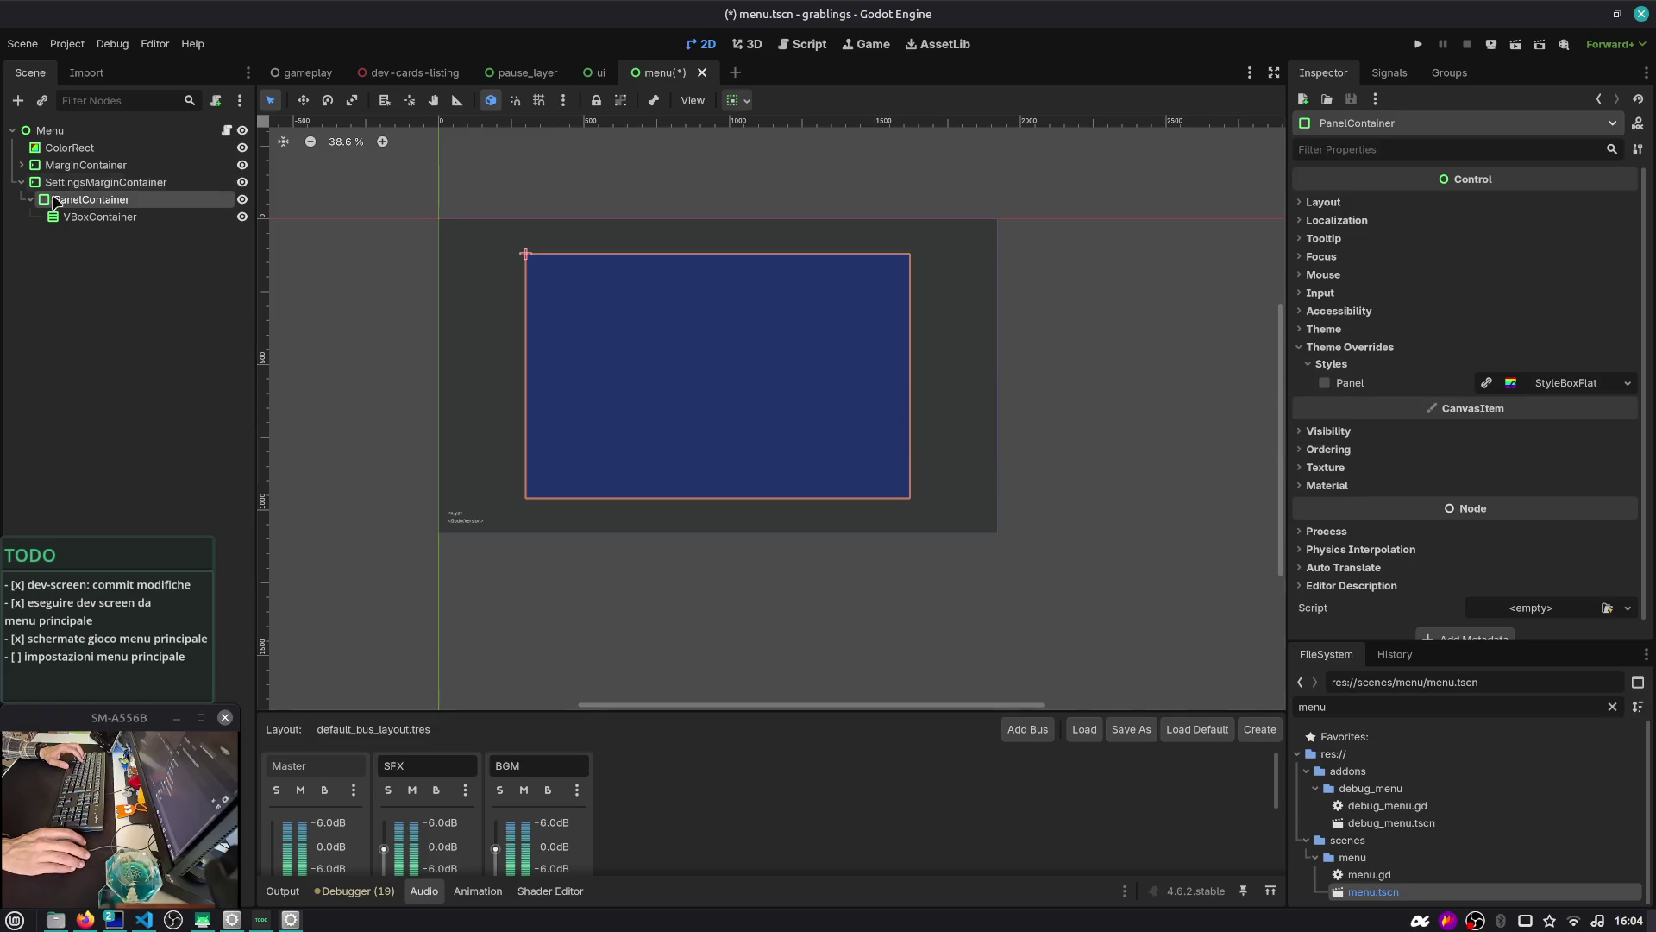
key("F1")
Read the Panel and PanelContainer class docs, then go back to the 2D scene editor
type("panel")
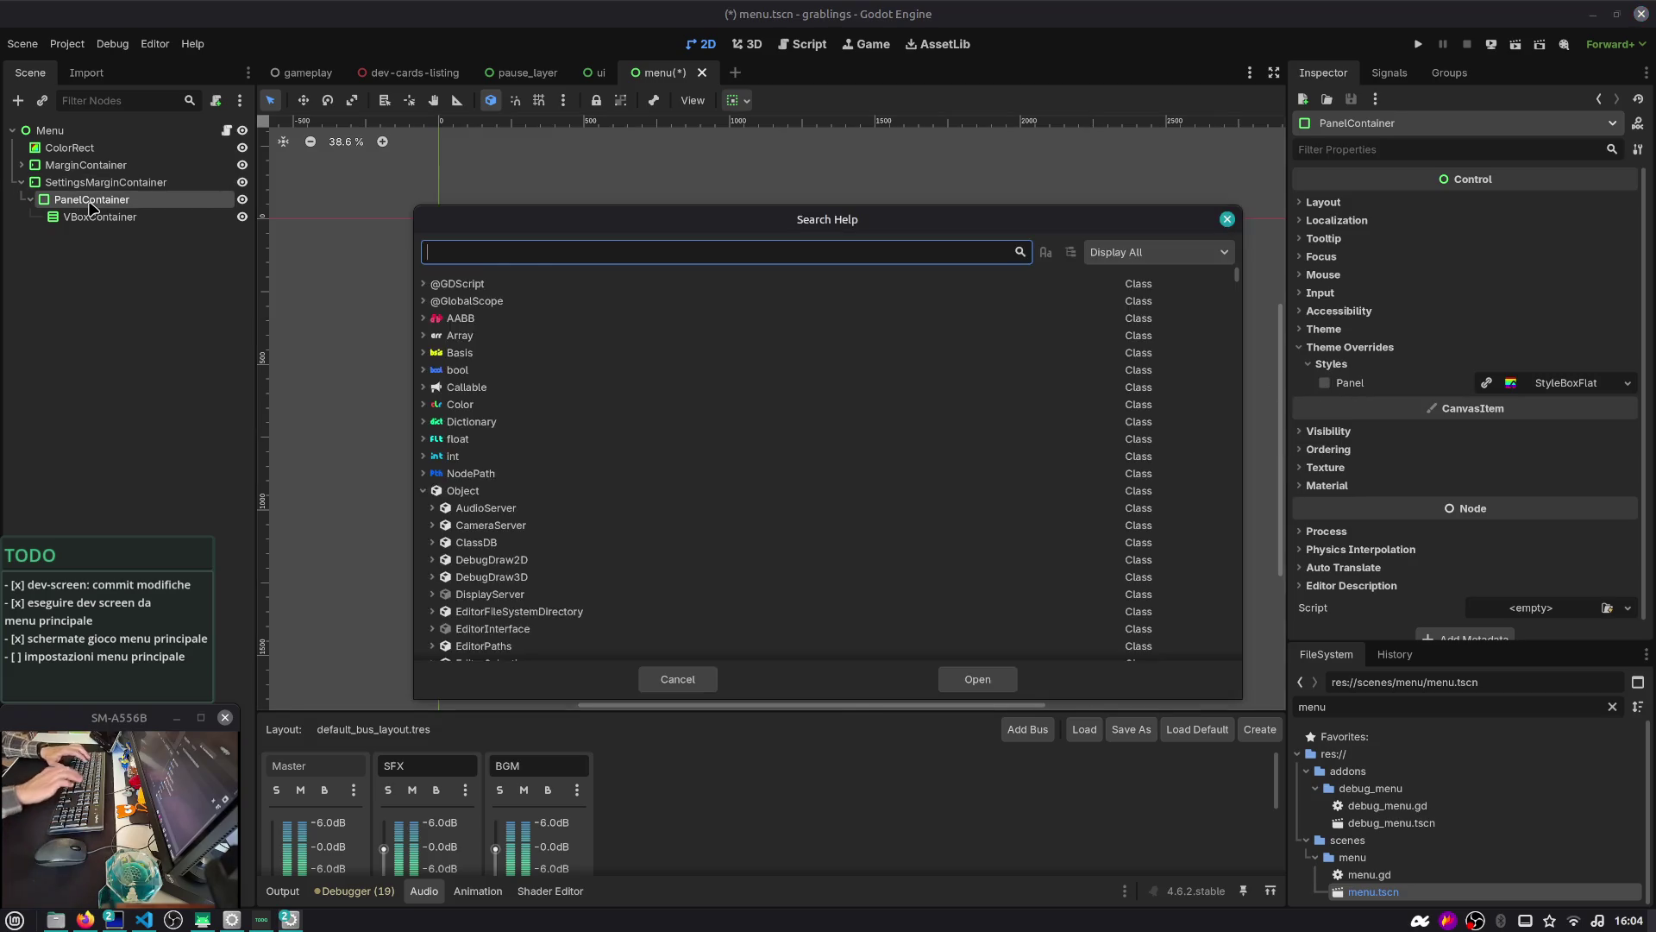
double_click(515, 295)
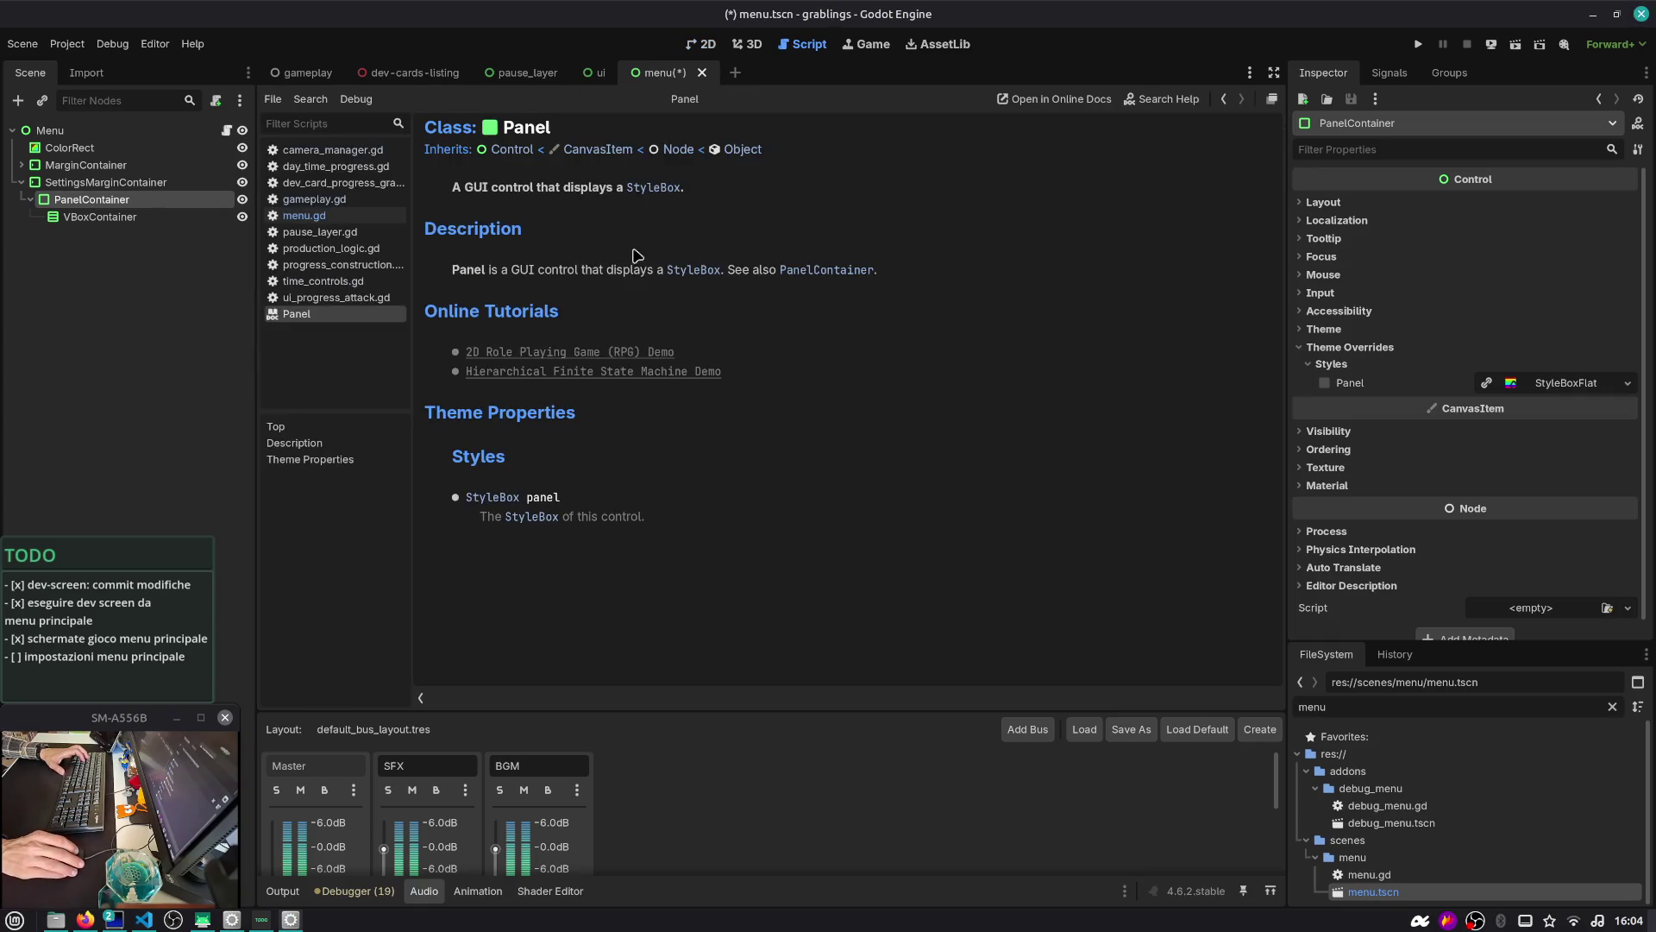
left_click(819, 270)
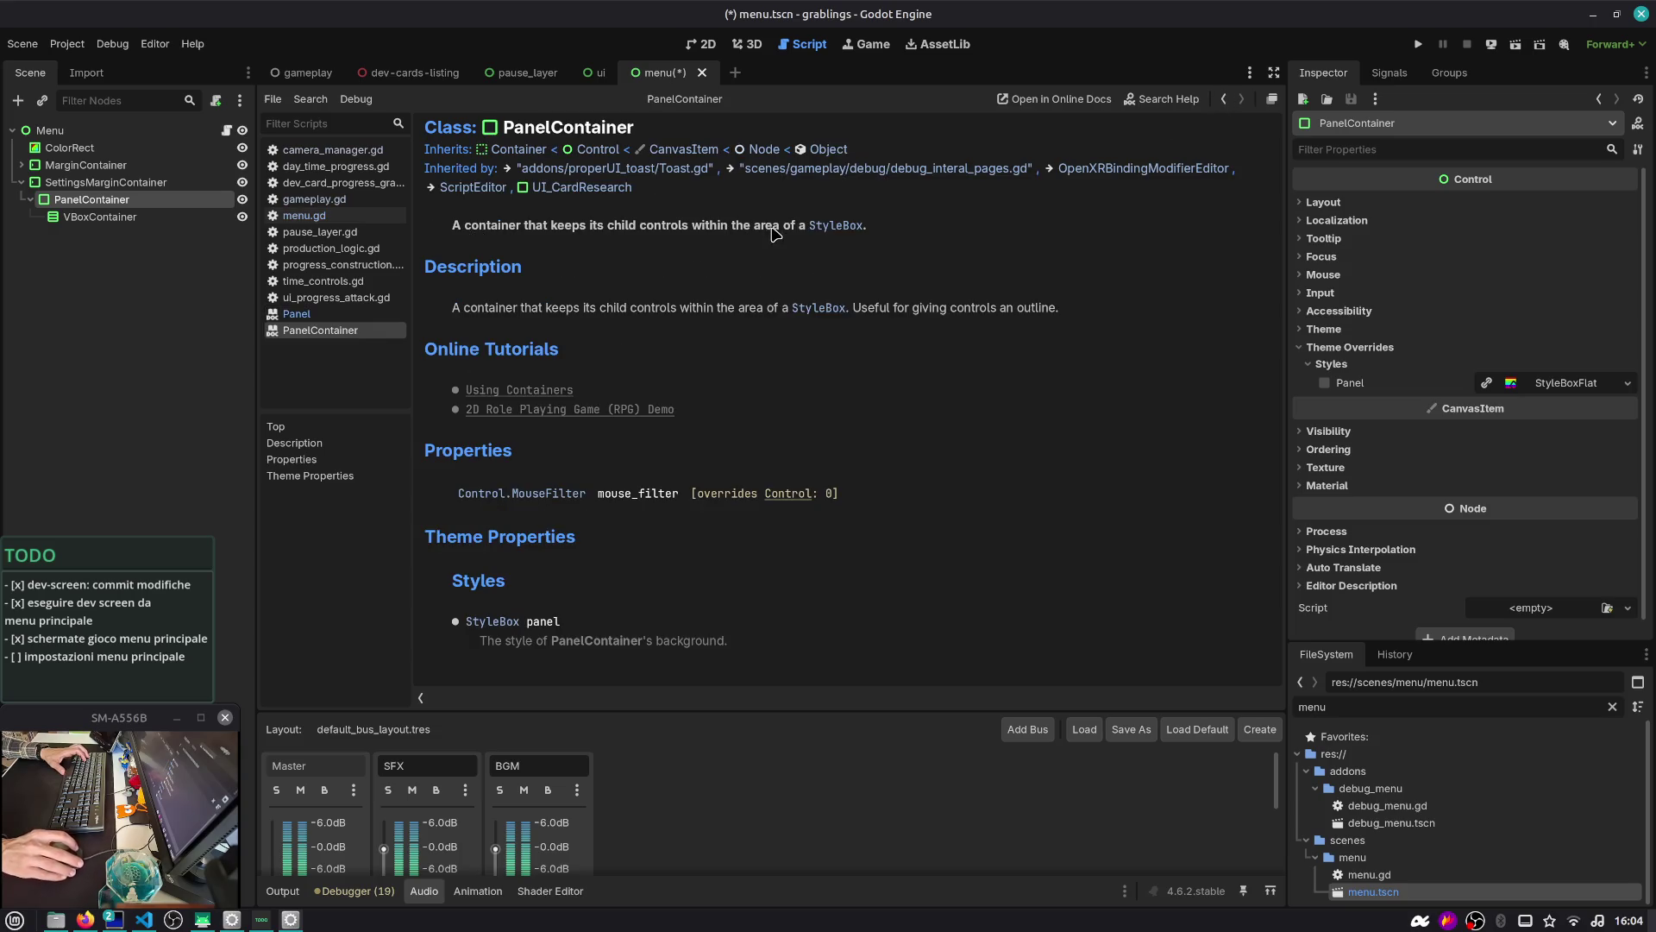
left_click(1225, 100)
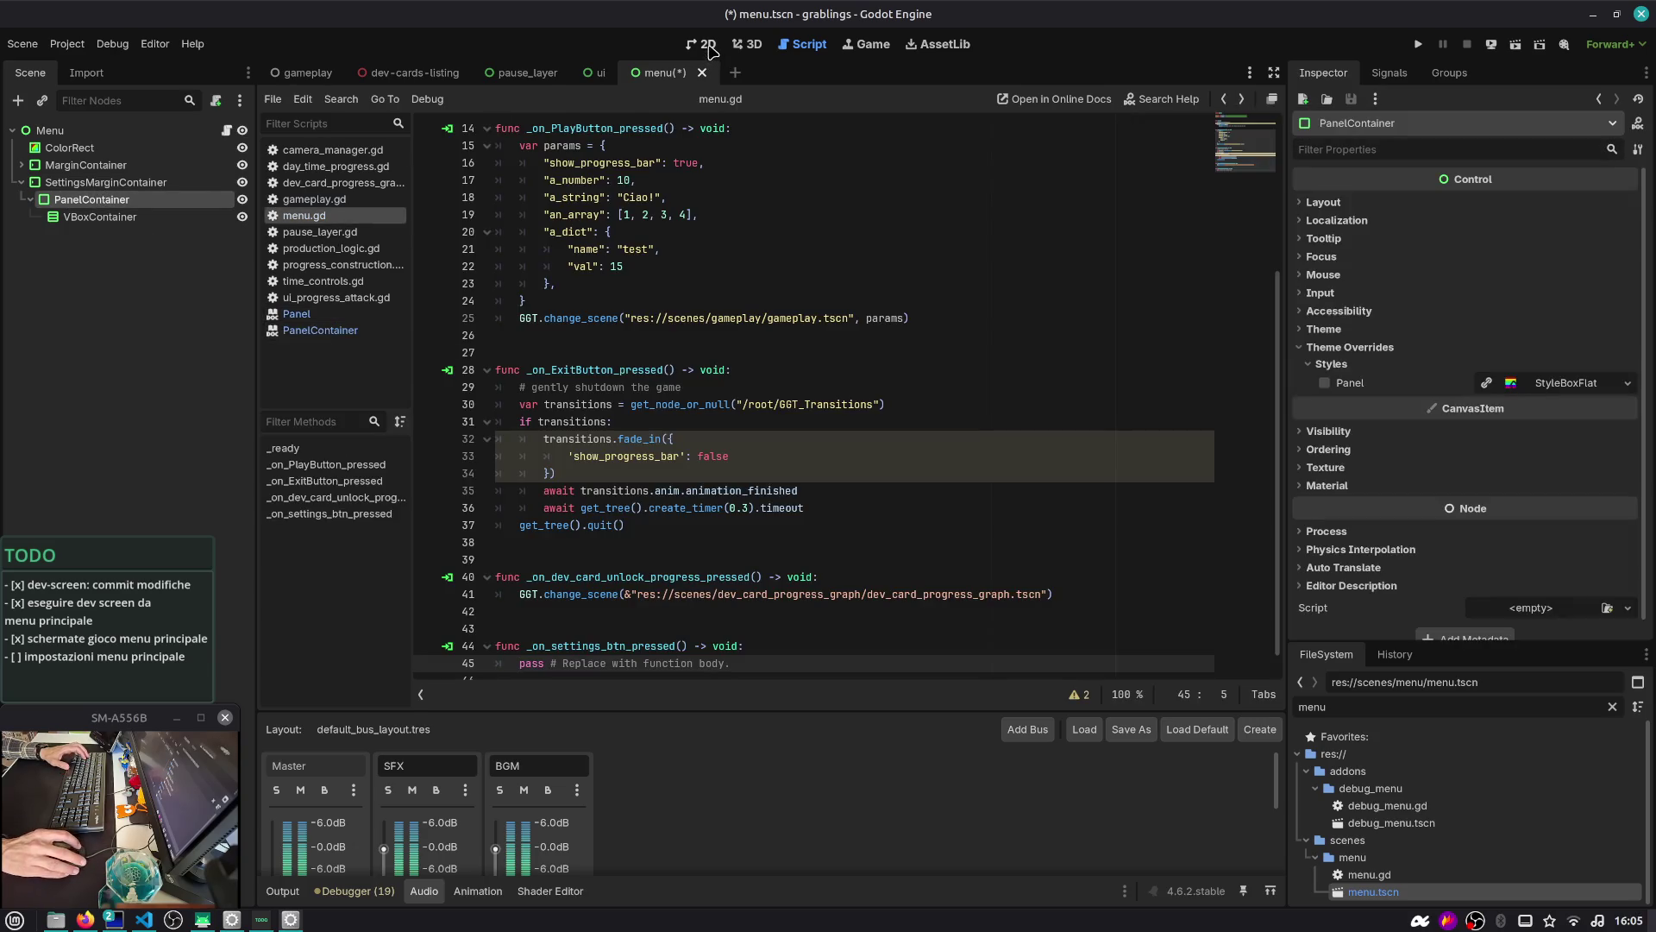
left_click(701, 44)
left_click(457, 344)
Add a MarginContainer under PanelContainer and move the VBoxContainer inside it
left_click(113, 202)
left_click(119, 218)
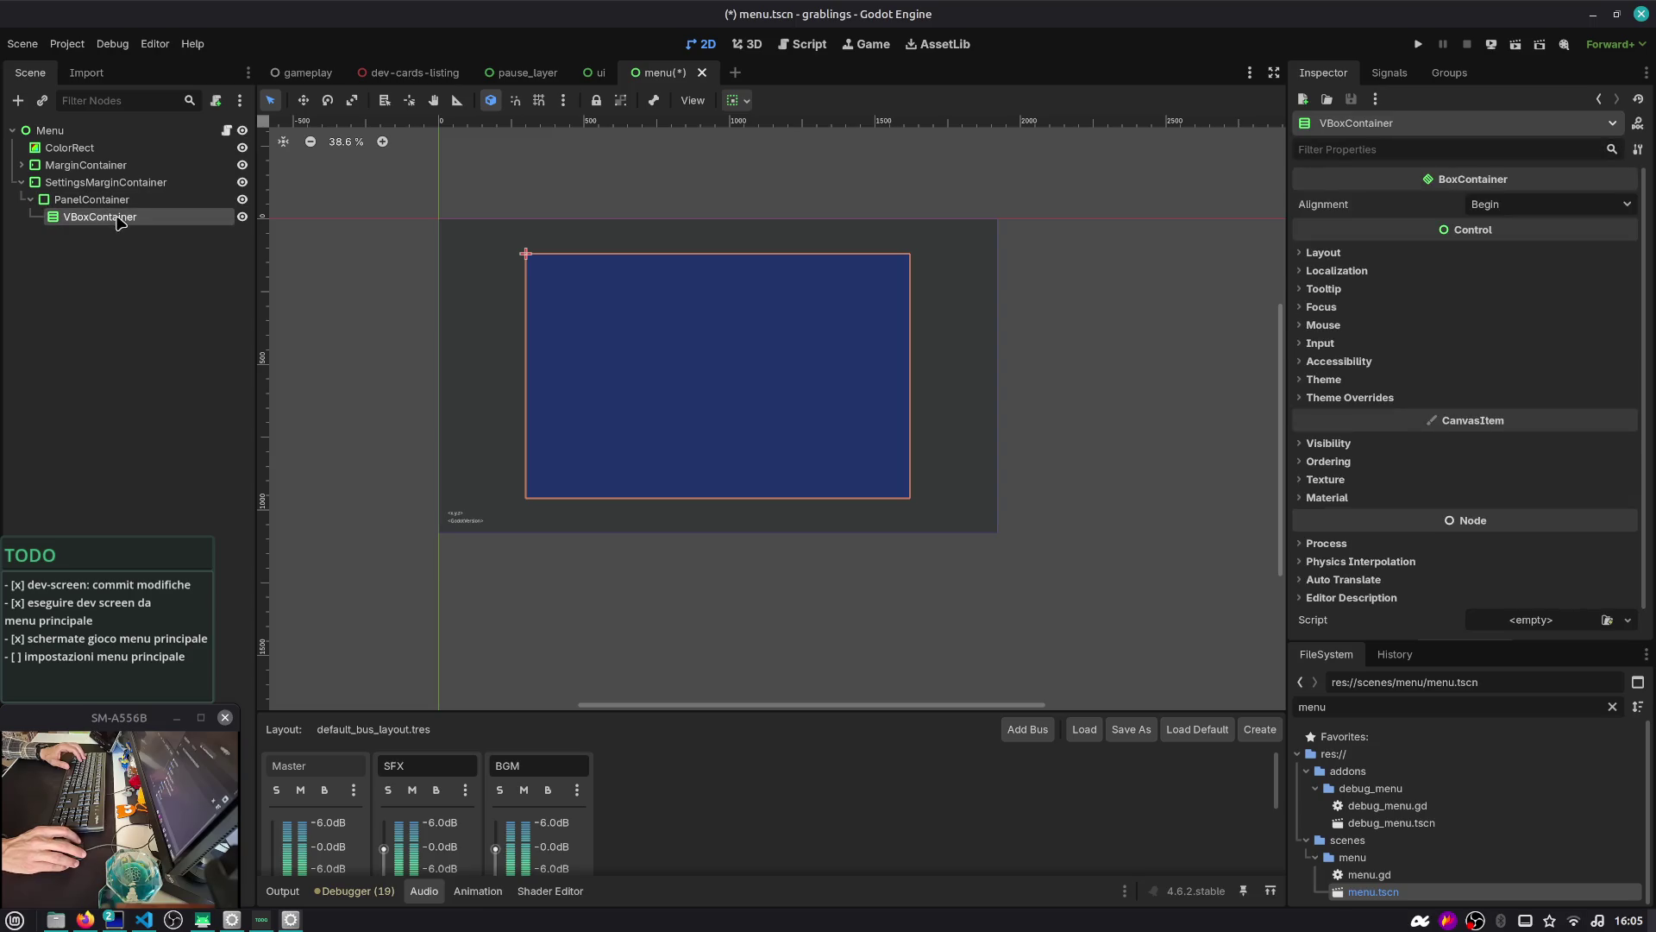
left_click(119, 202)
key("ctrl+a")
type("margin")
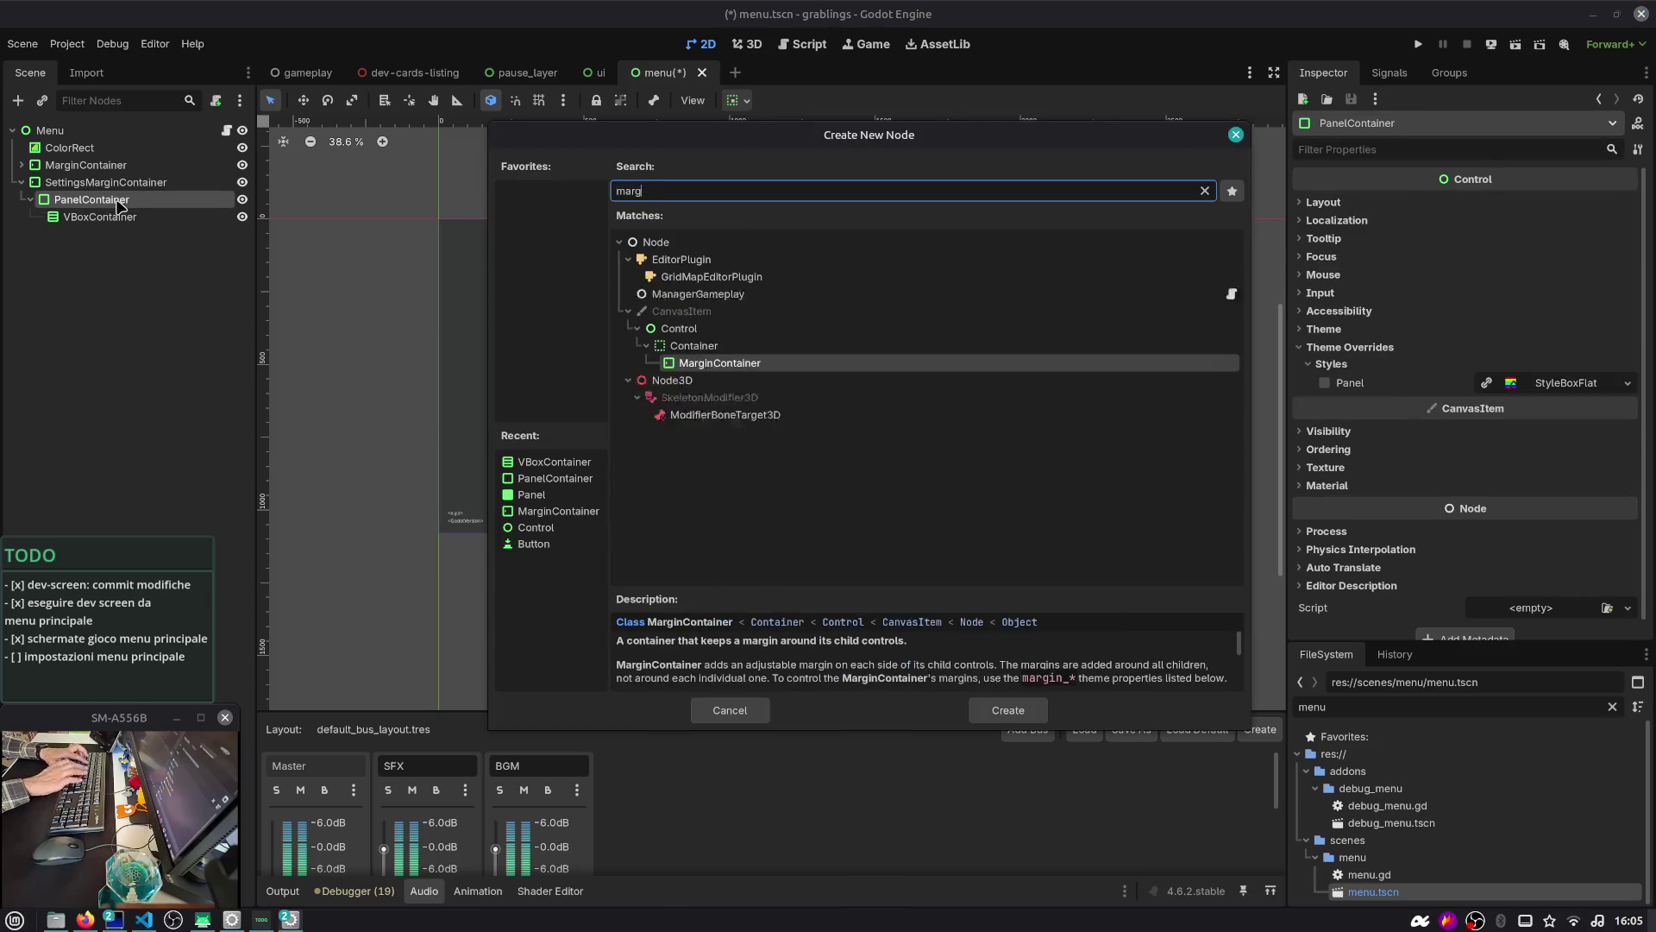
key("Return")
left_click_drag(112, 217, 121, 234)
Add a Label reading SETTINGS to the VBoxContainer and adjust its horizontal alignment
left_click(121, 217)
left_click(125, 235)
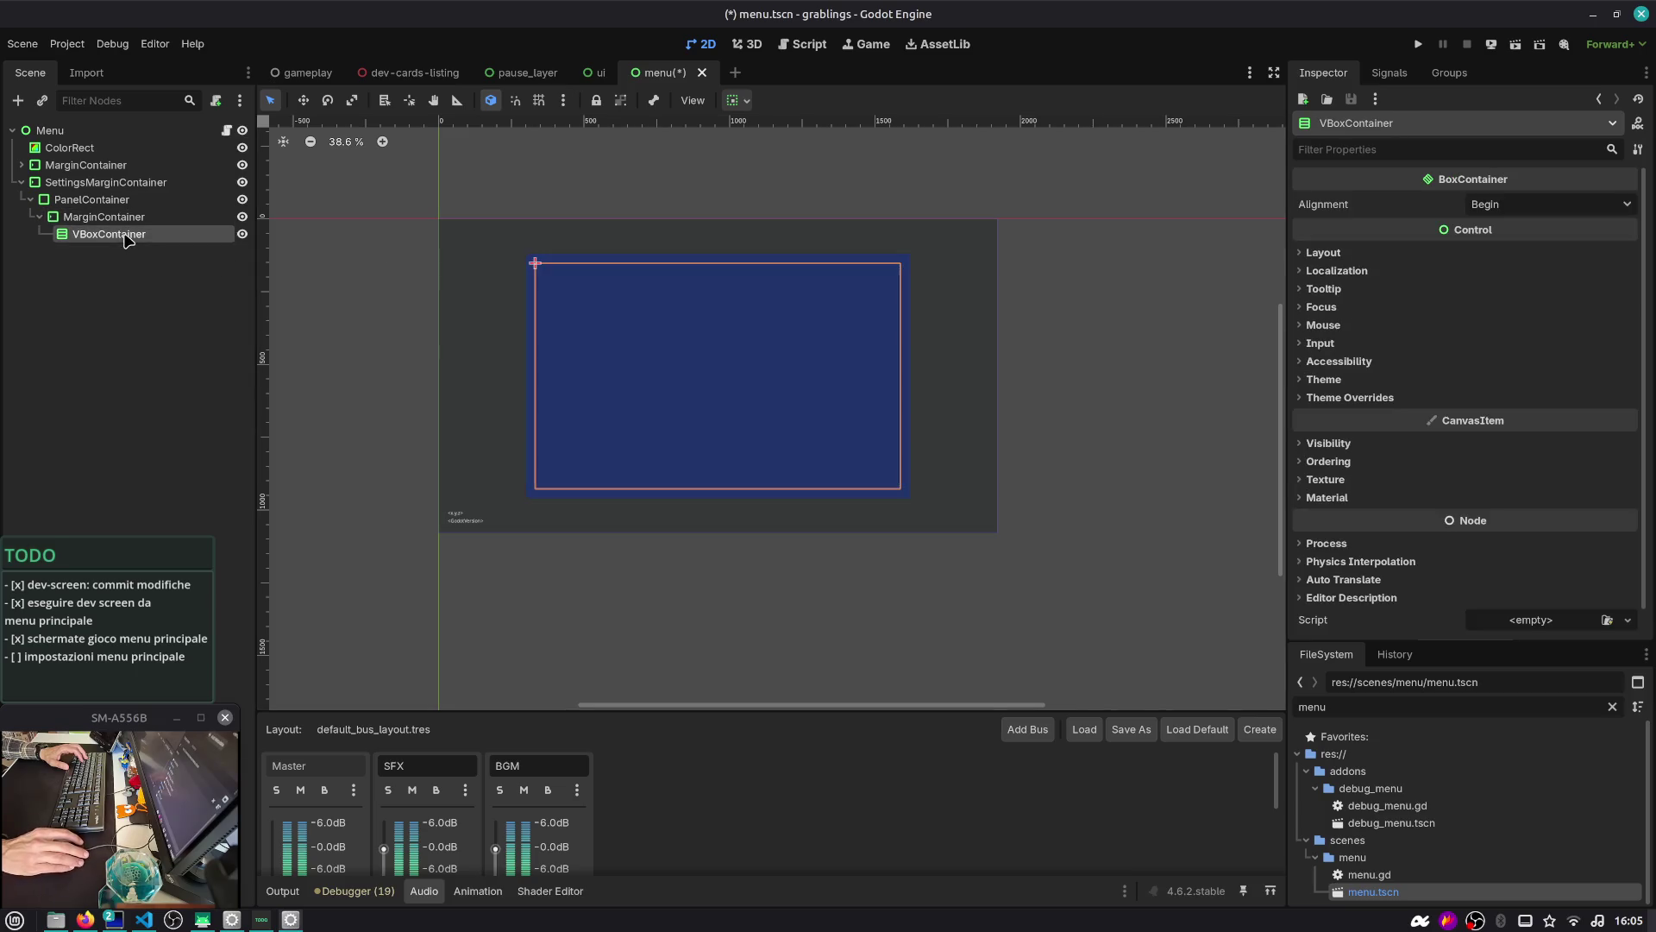
key("ctrl+a")
type("label")
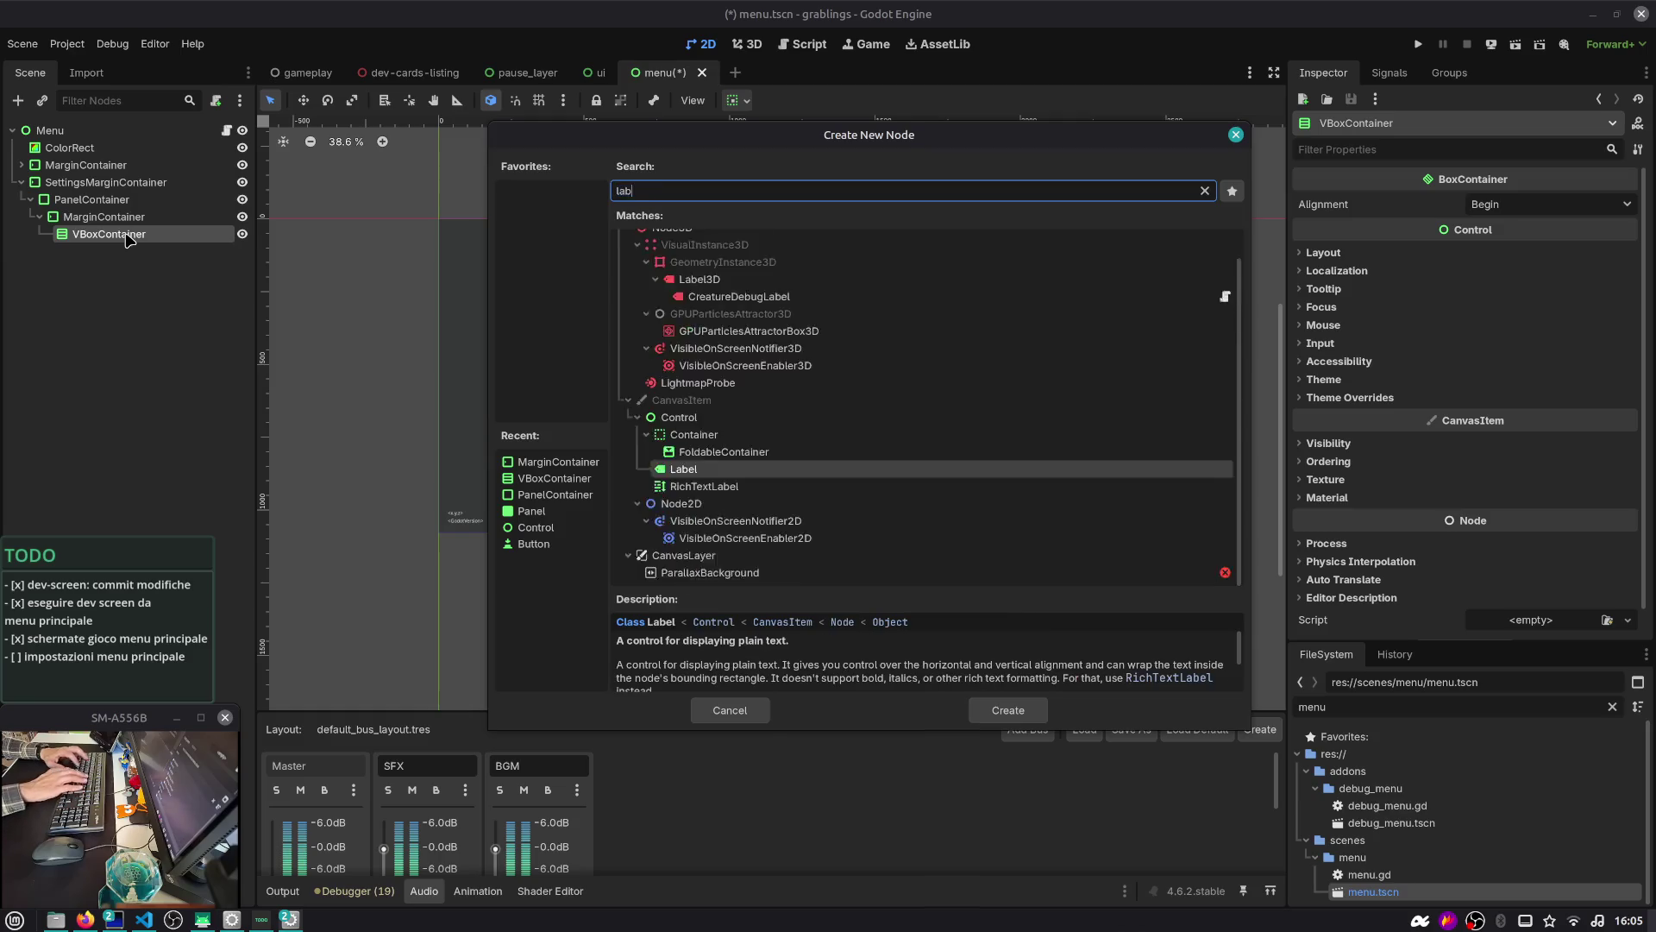
key("Return")
left_click(1432, 238)
type("SETTINGS")
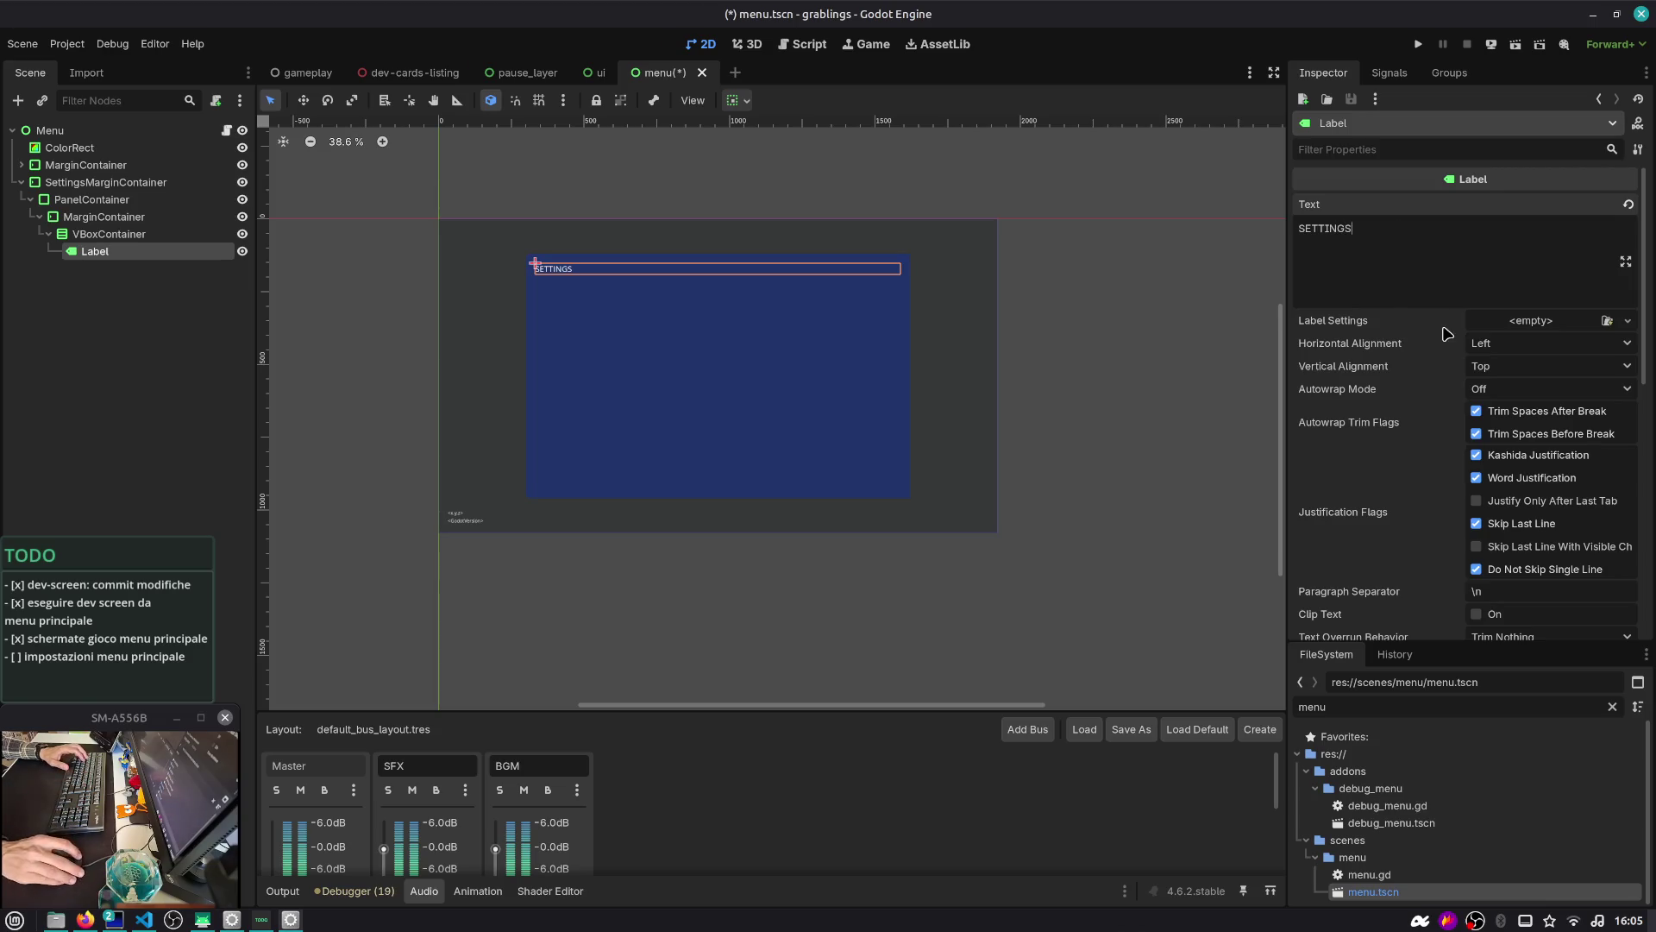
left_click(1550, 345)
Center the SETTINGS text, save, and give the Label a new LabelSettings resource
left_click(1546, 388)
left_click(173, 287)
key("ctrl+s")
left_click(103, 251)
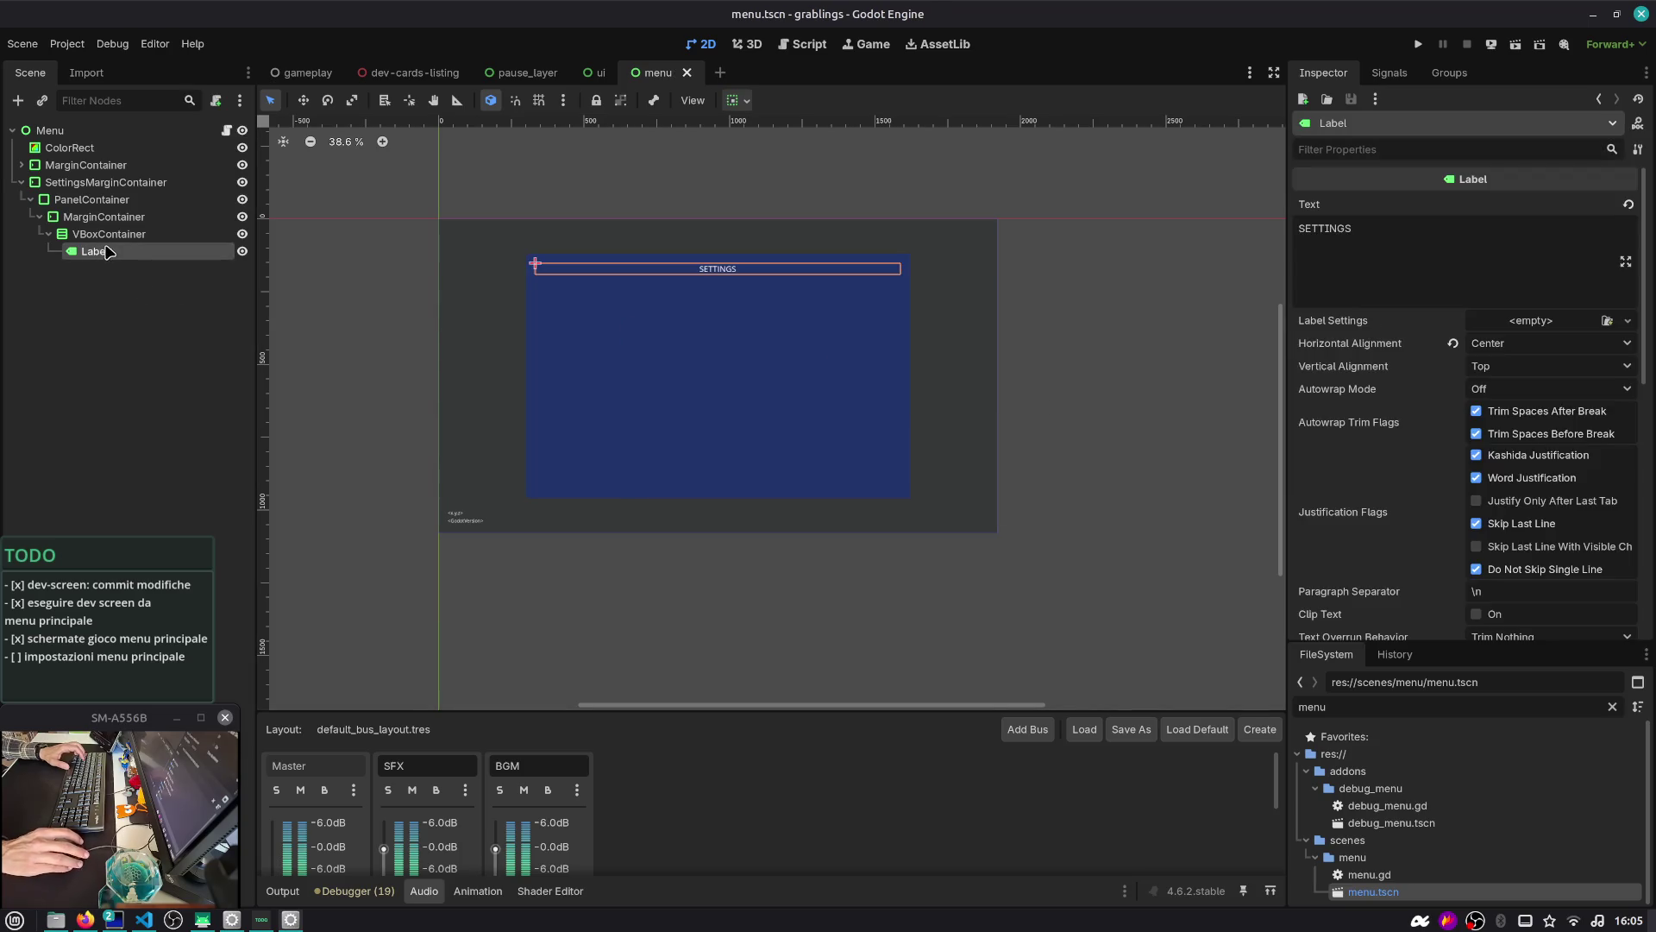
scroll(1379, 521, "down", 4)
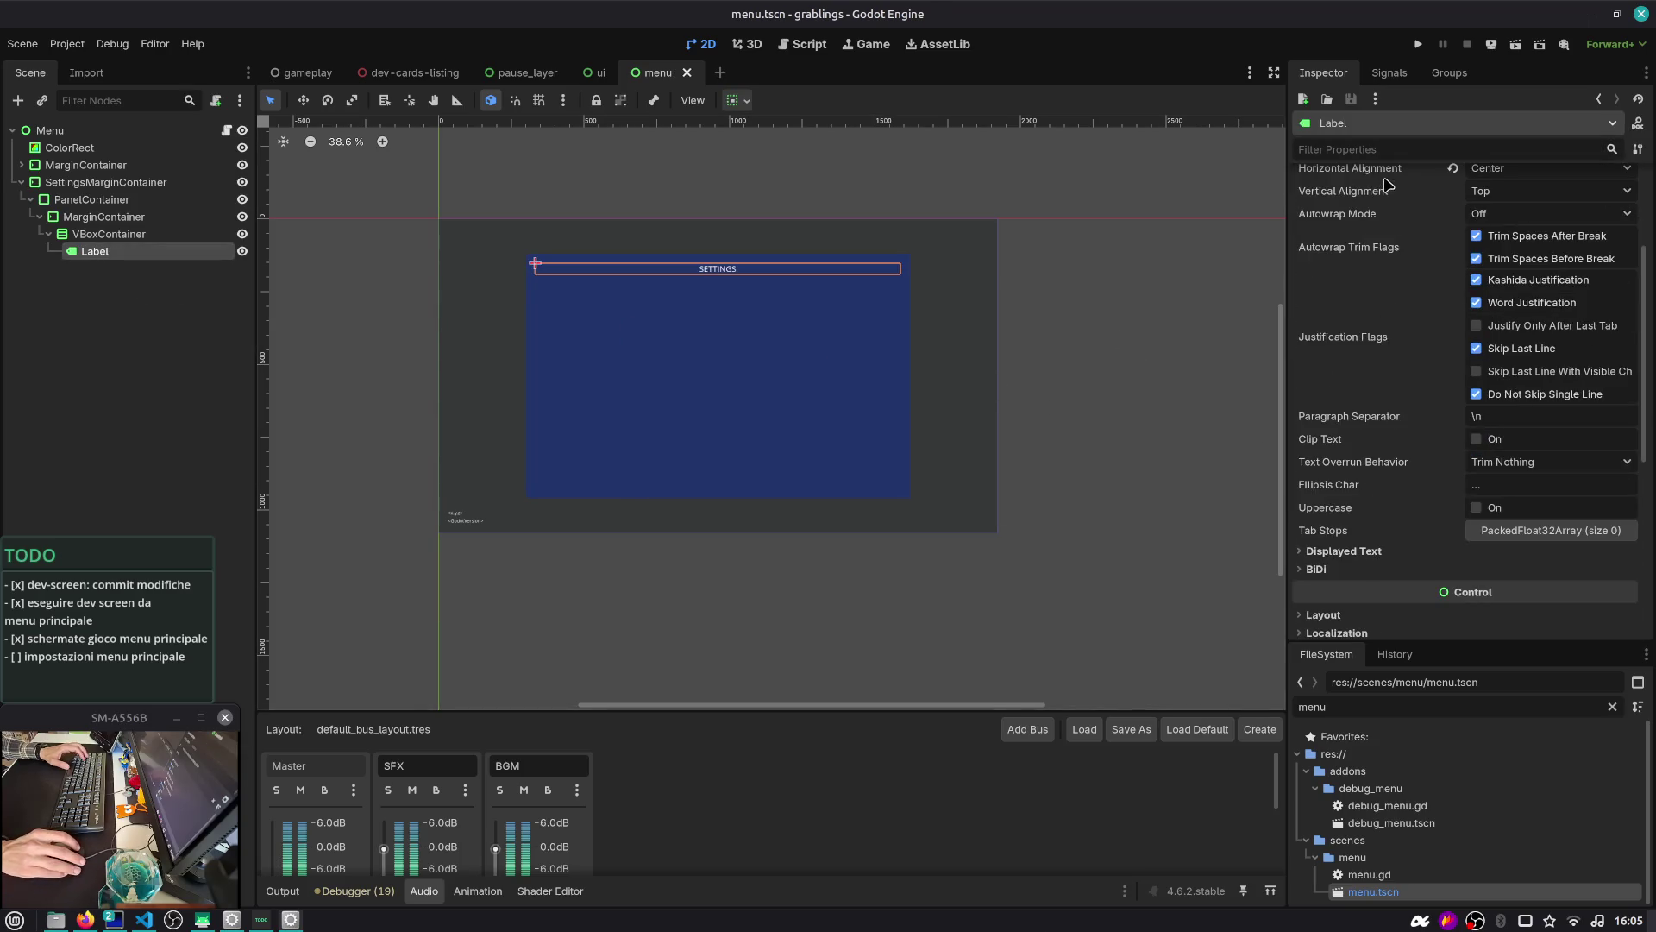
type("st")
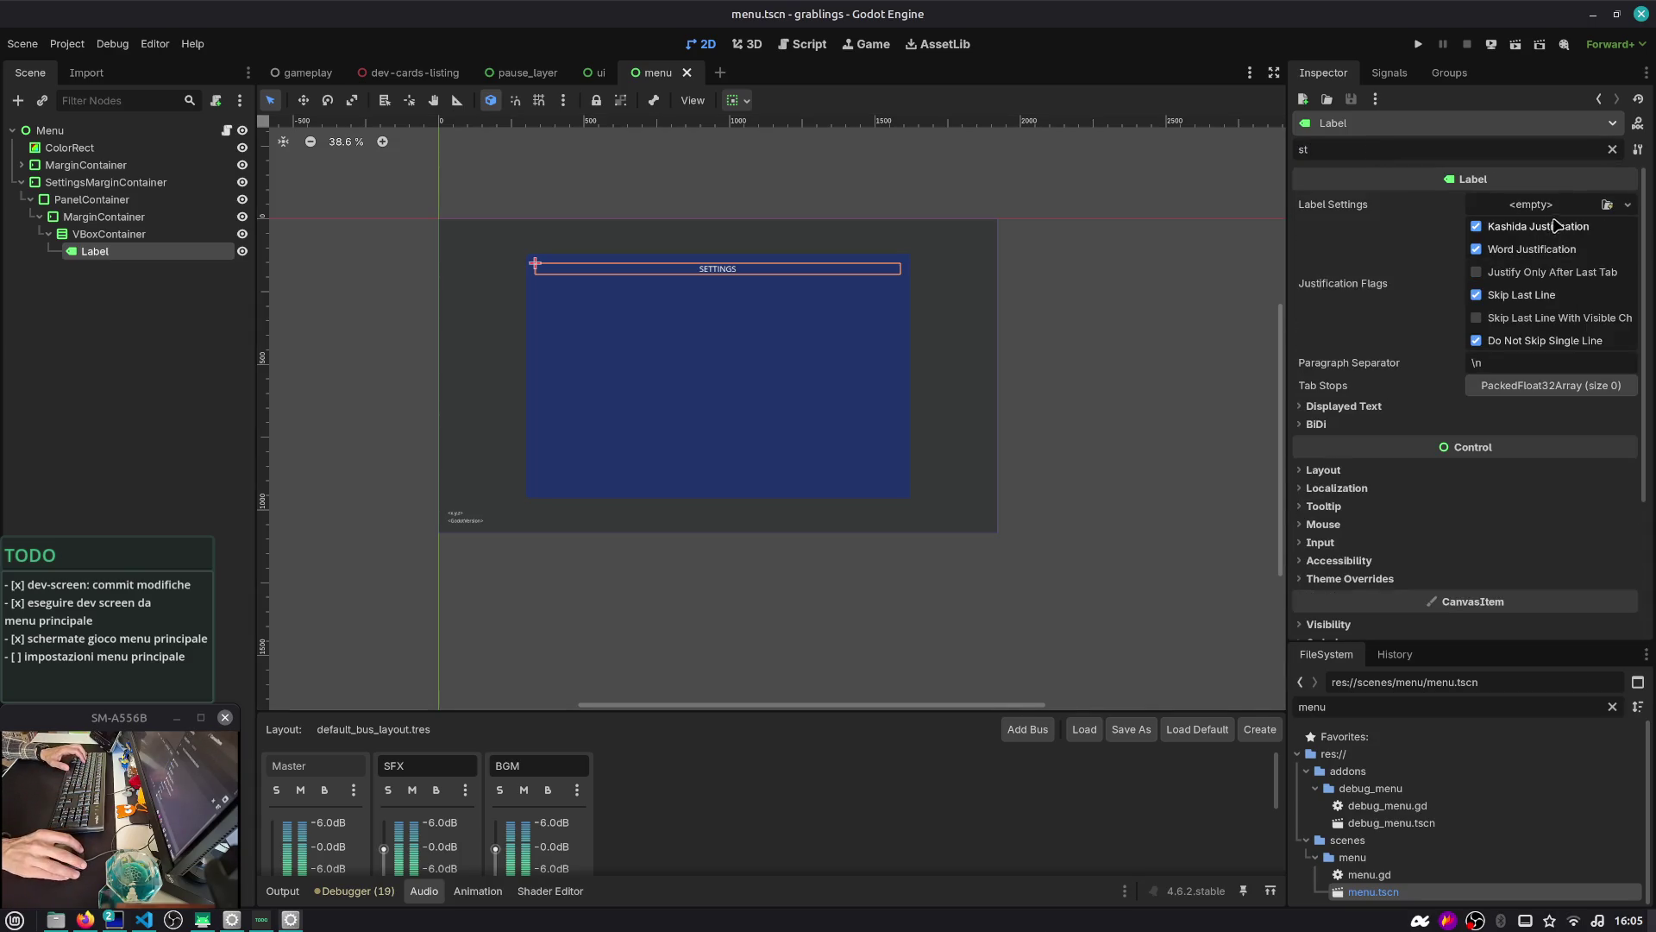
left_click(1557, 211)
left_click(1566, 246)
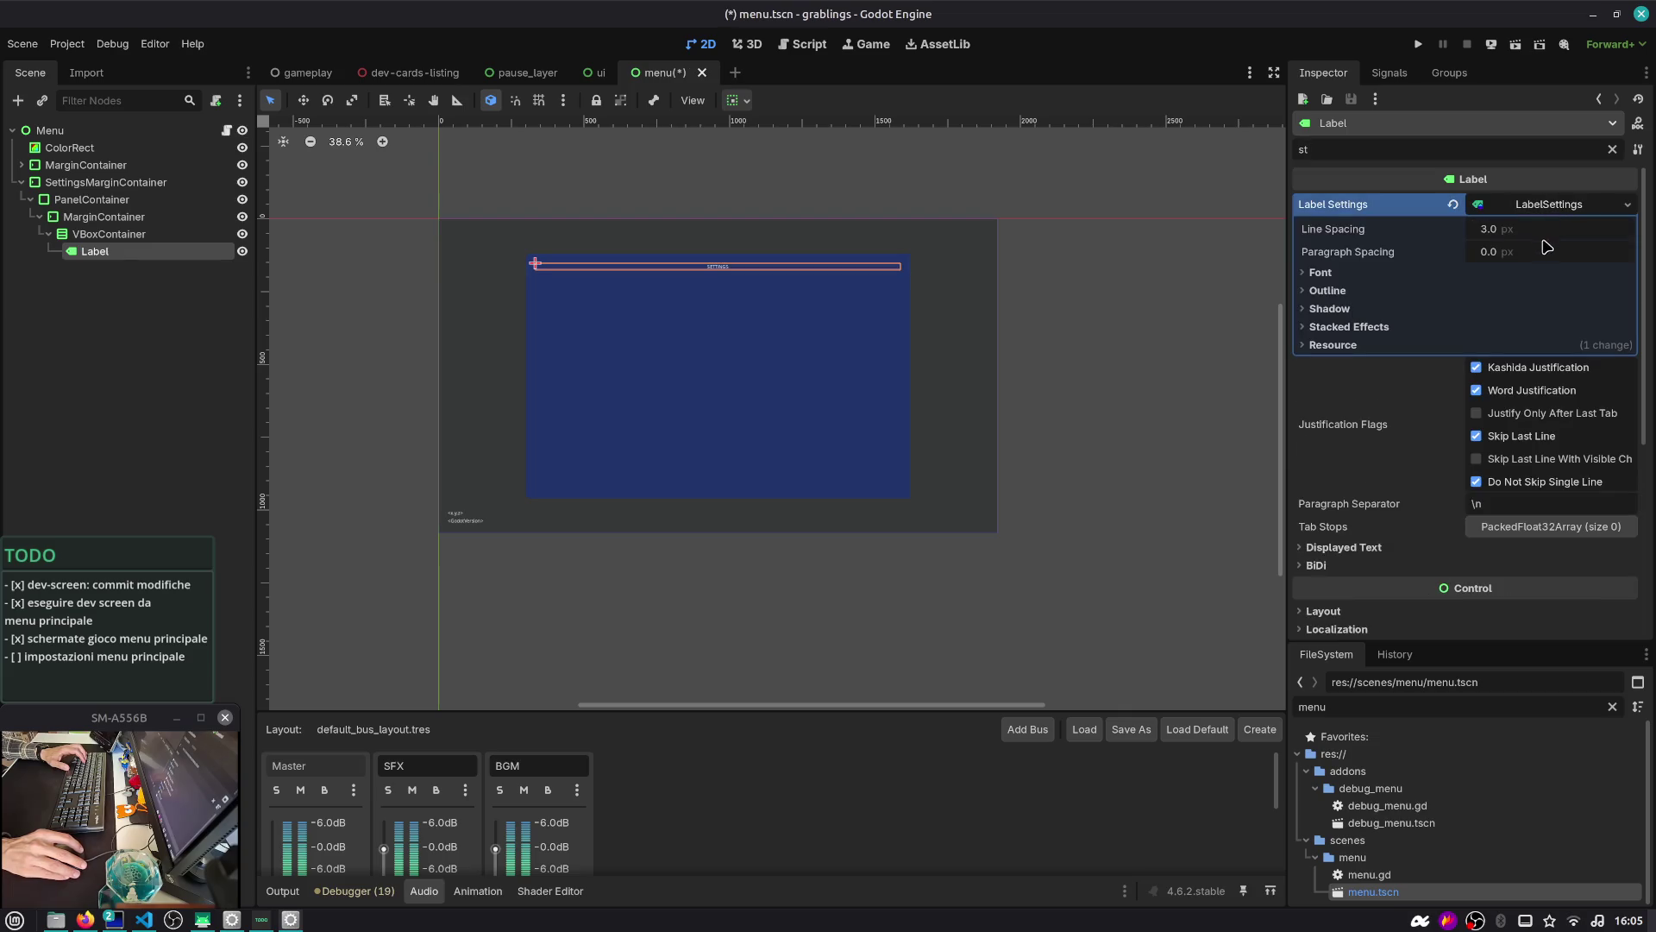
left_click(1408, 273)
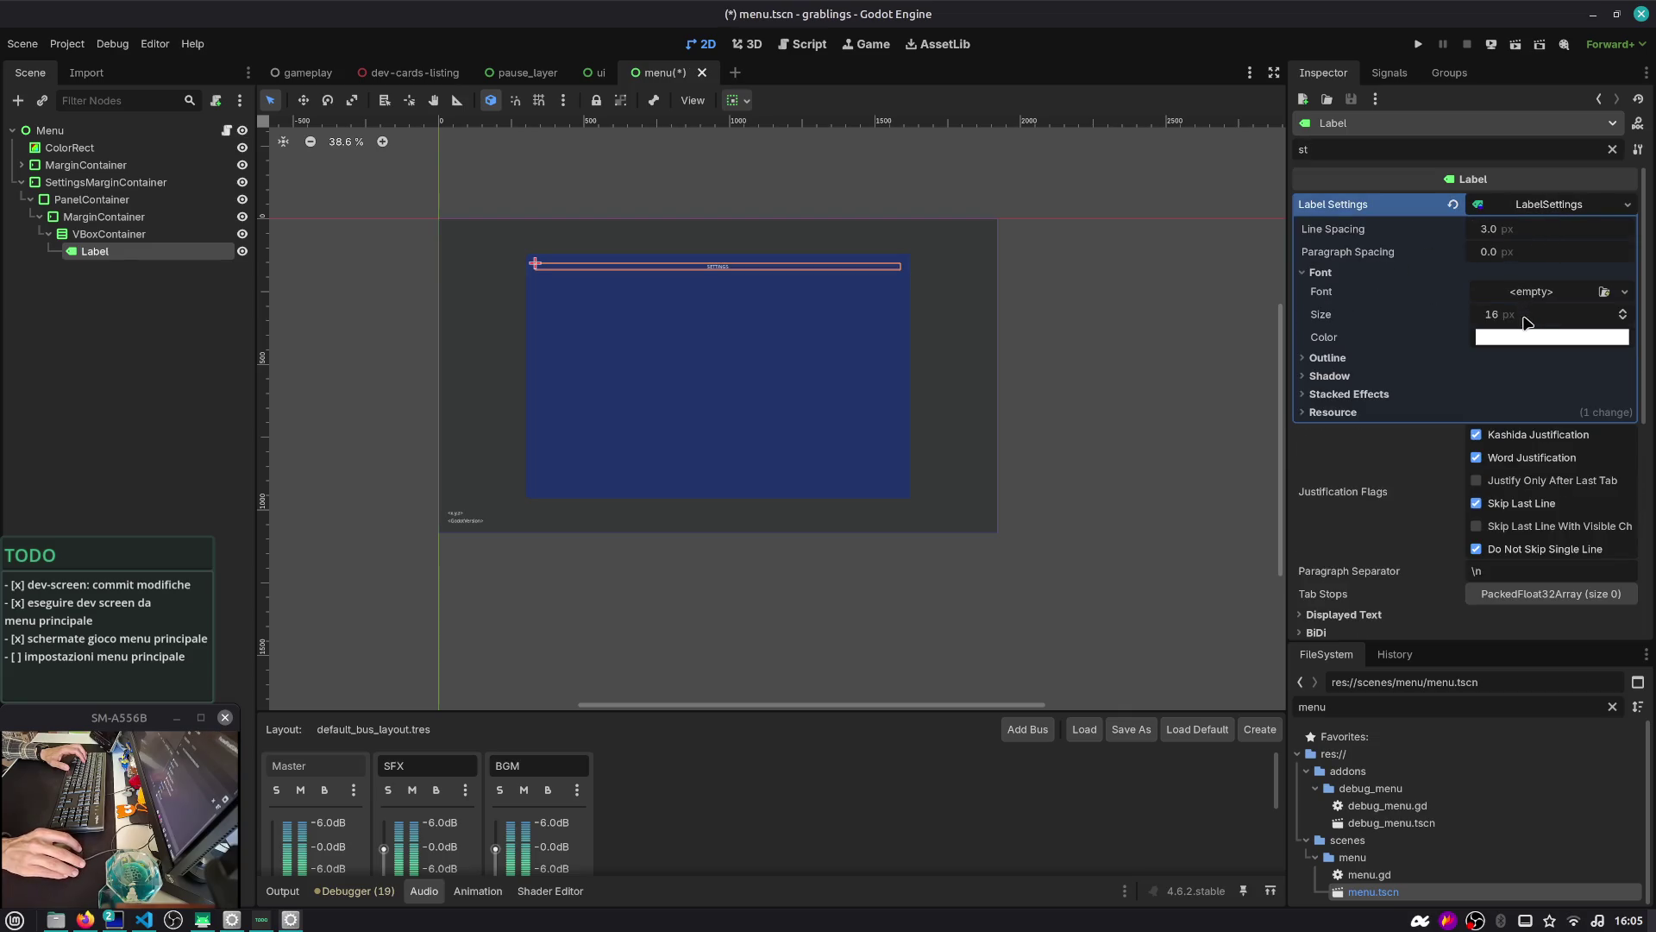
left_click(1389, 358)
left_click(1373, 420)
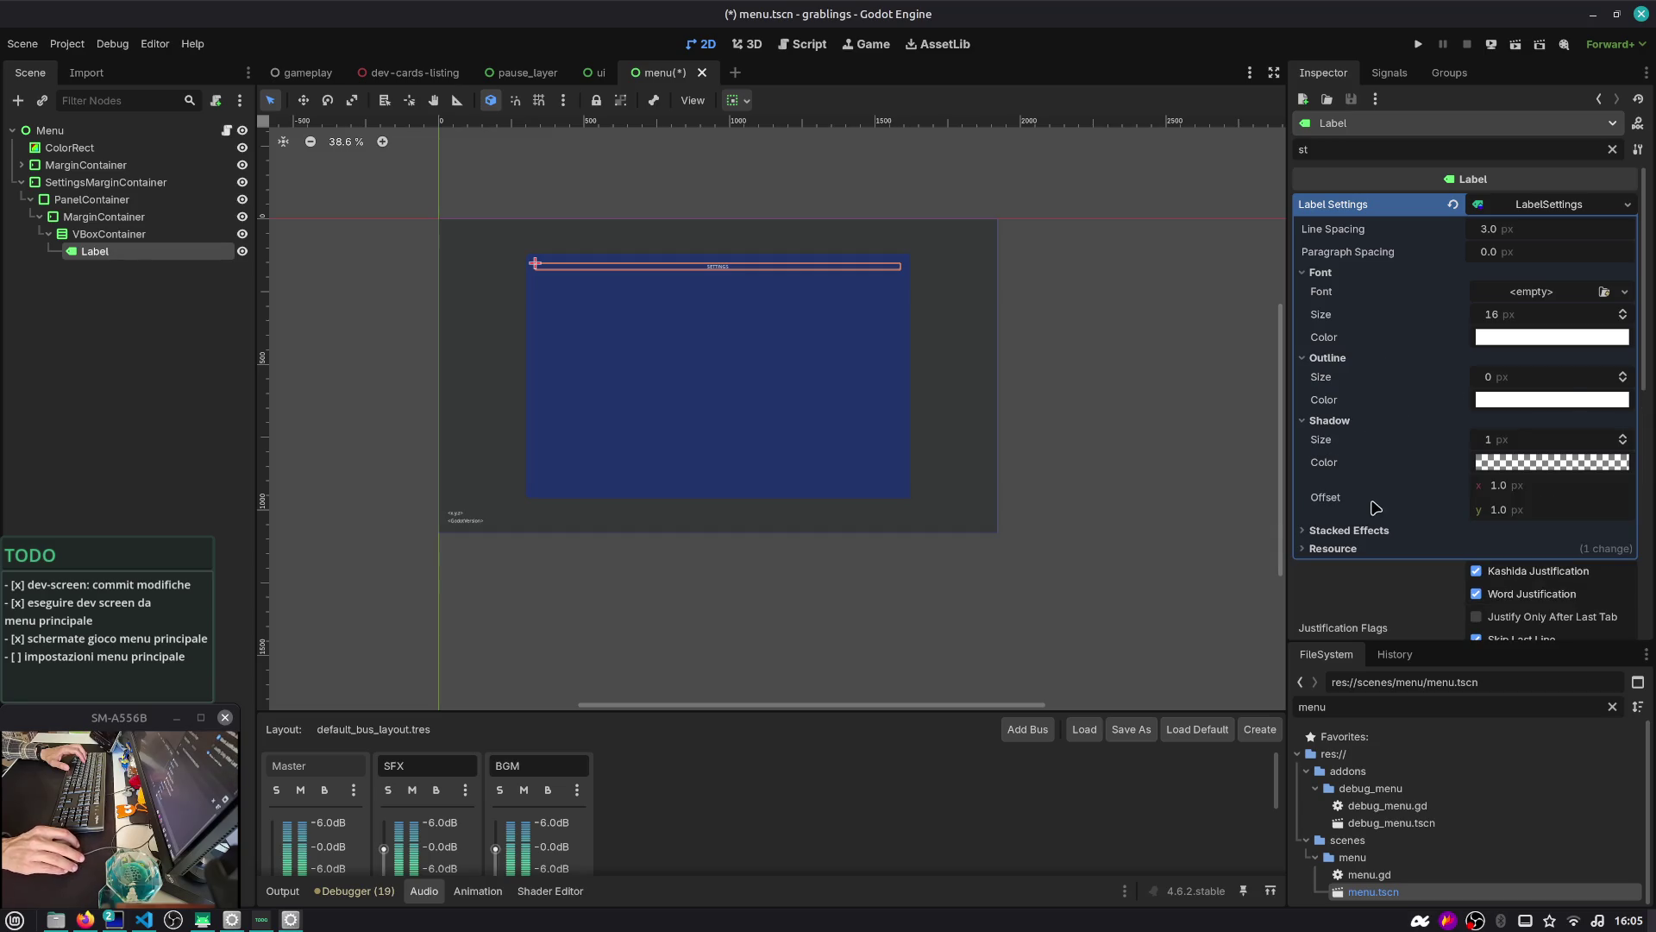
left_click(1373, 529)
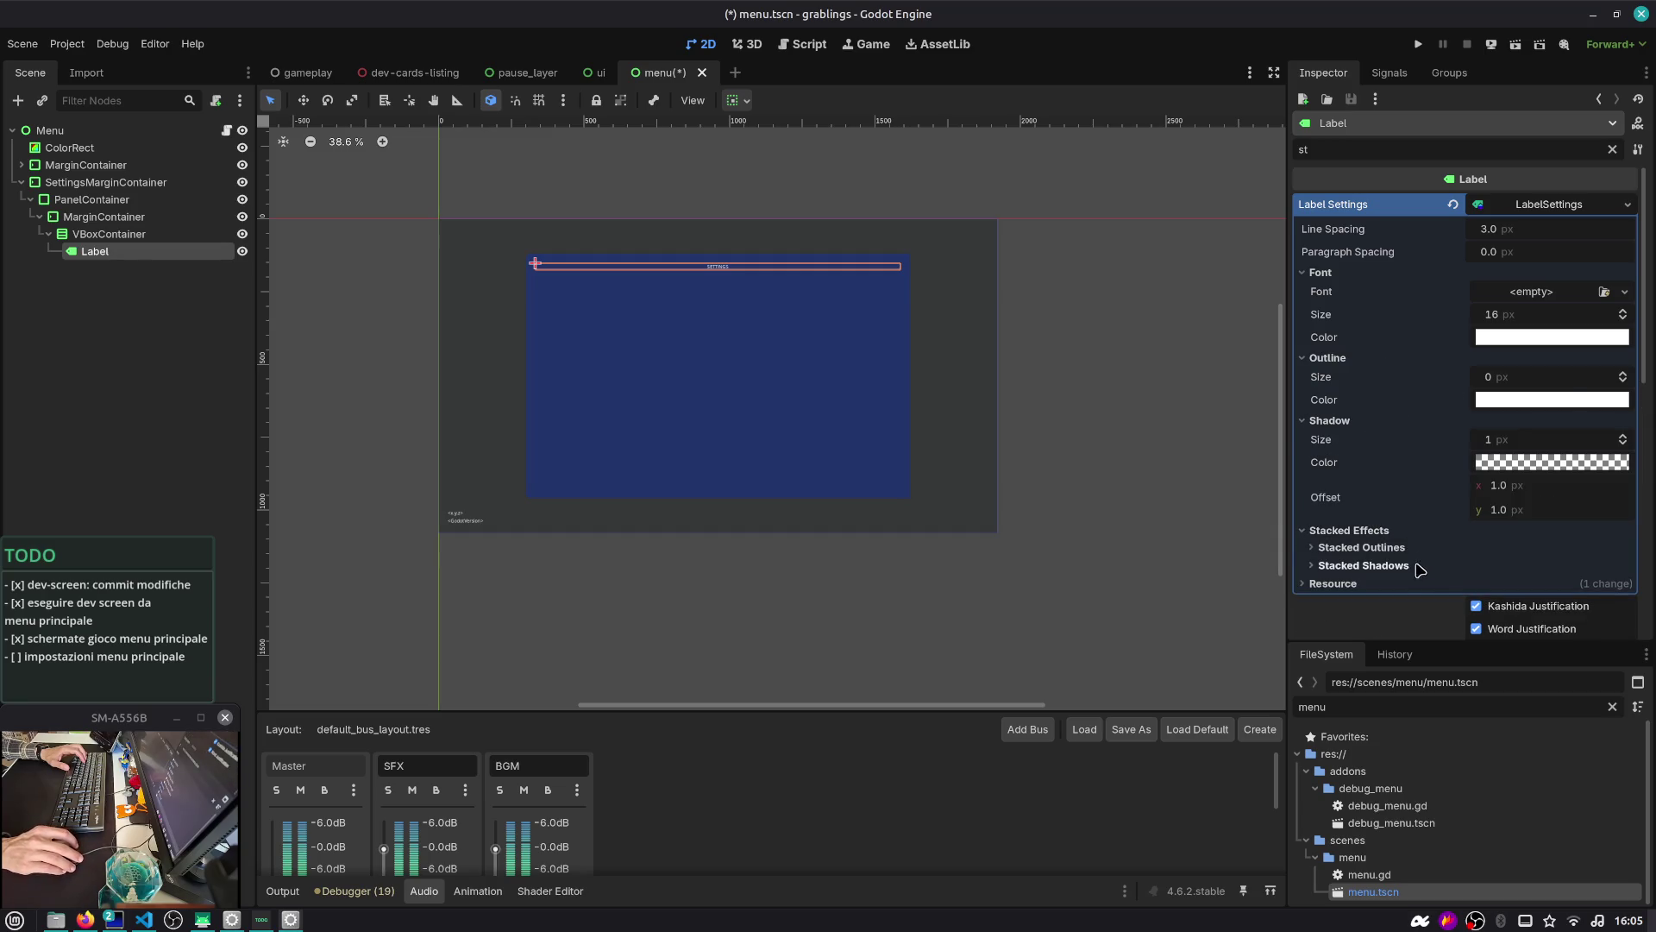
Set the LabelSettings font to Inter_28pt-Bold and save the scene
left_click(1604, 292)
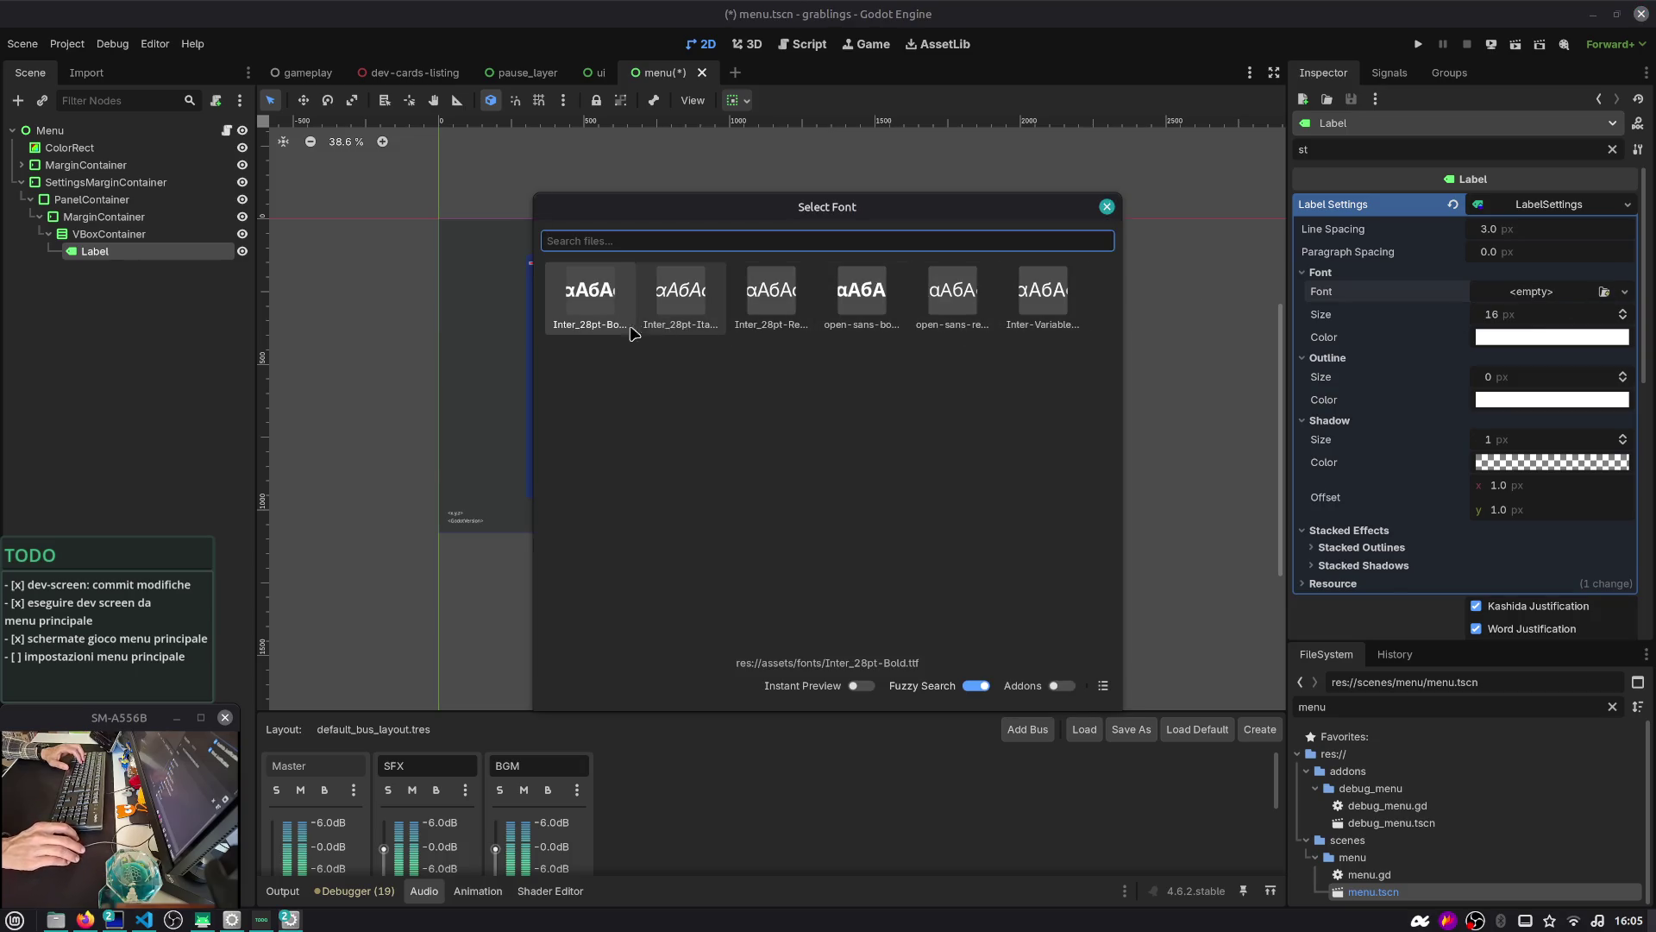
double_click(592, 310)
scroll(610, 326, "up", 3)
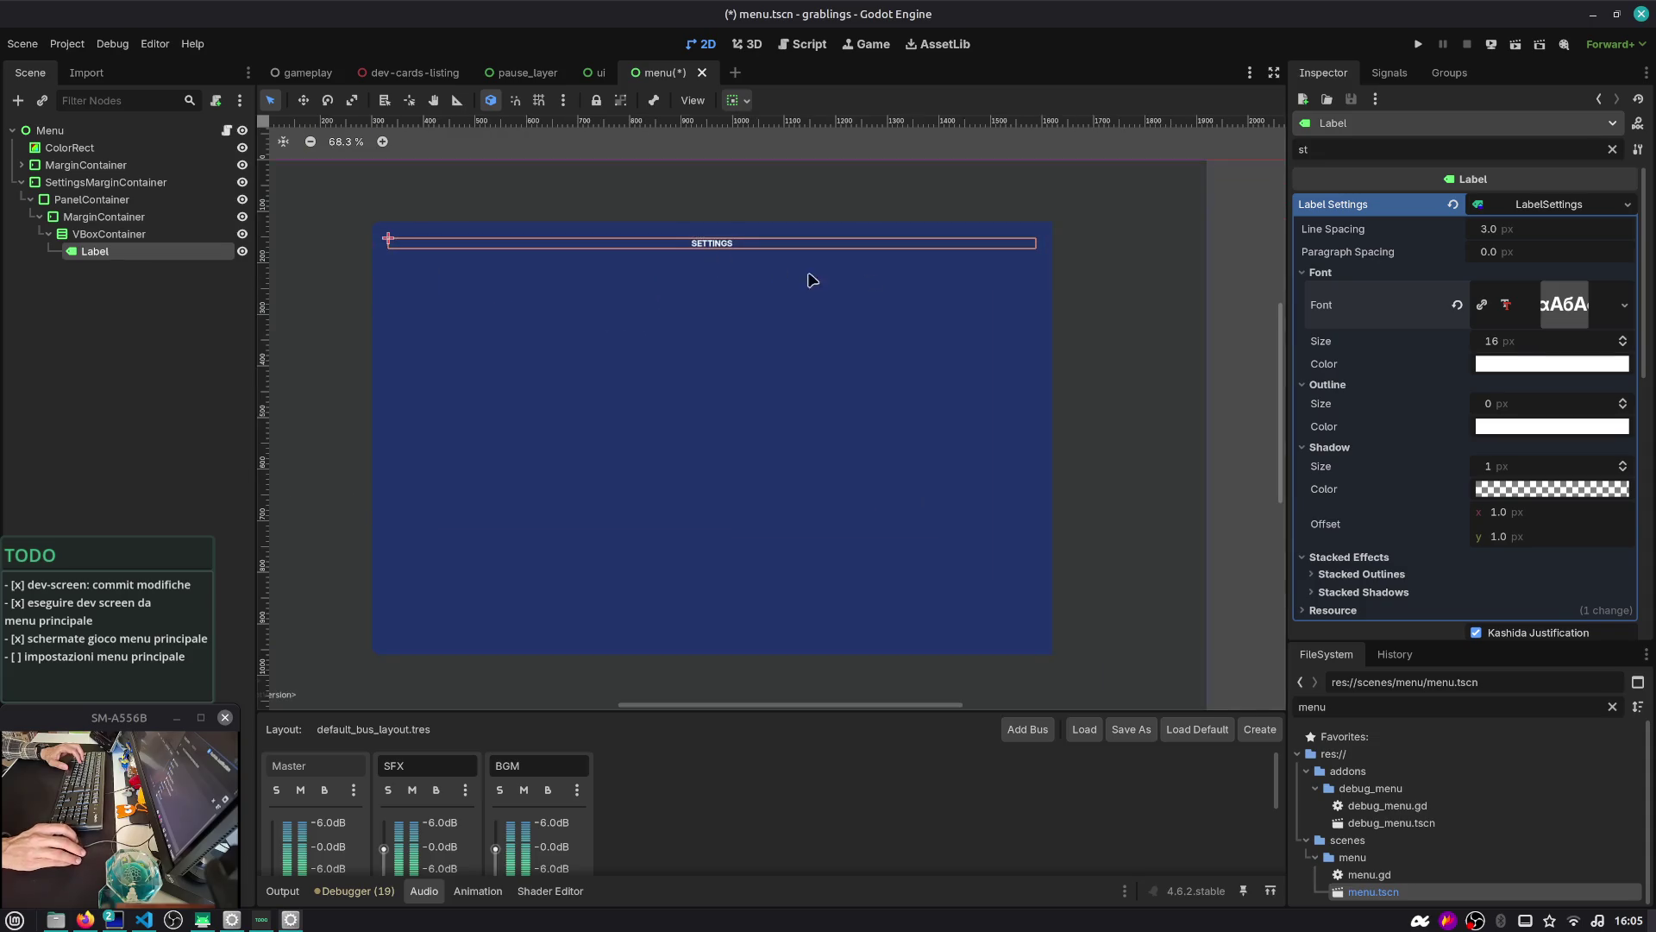
key("ctrl+s")
Set the heading's font size to 32, save, and duplicate the label as Label2
left_click(1527, 345)
type("24")
key("Return")
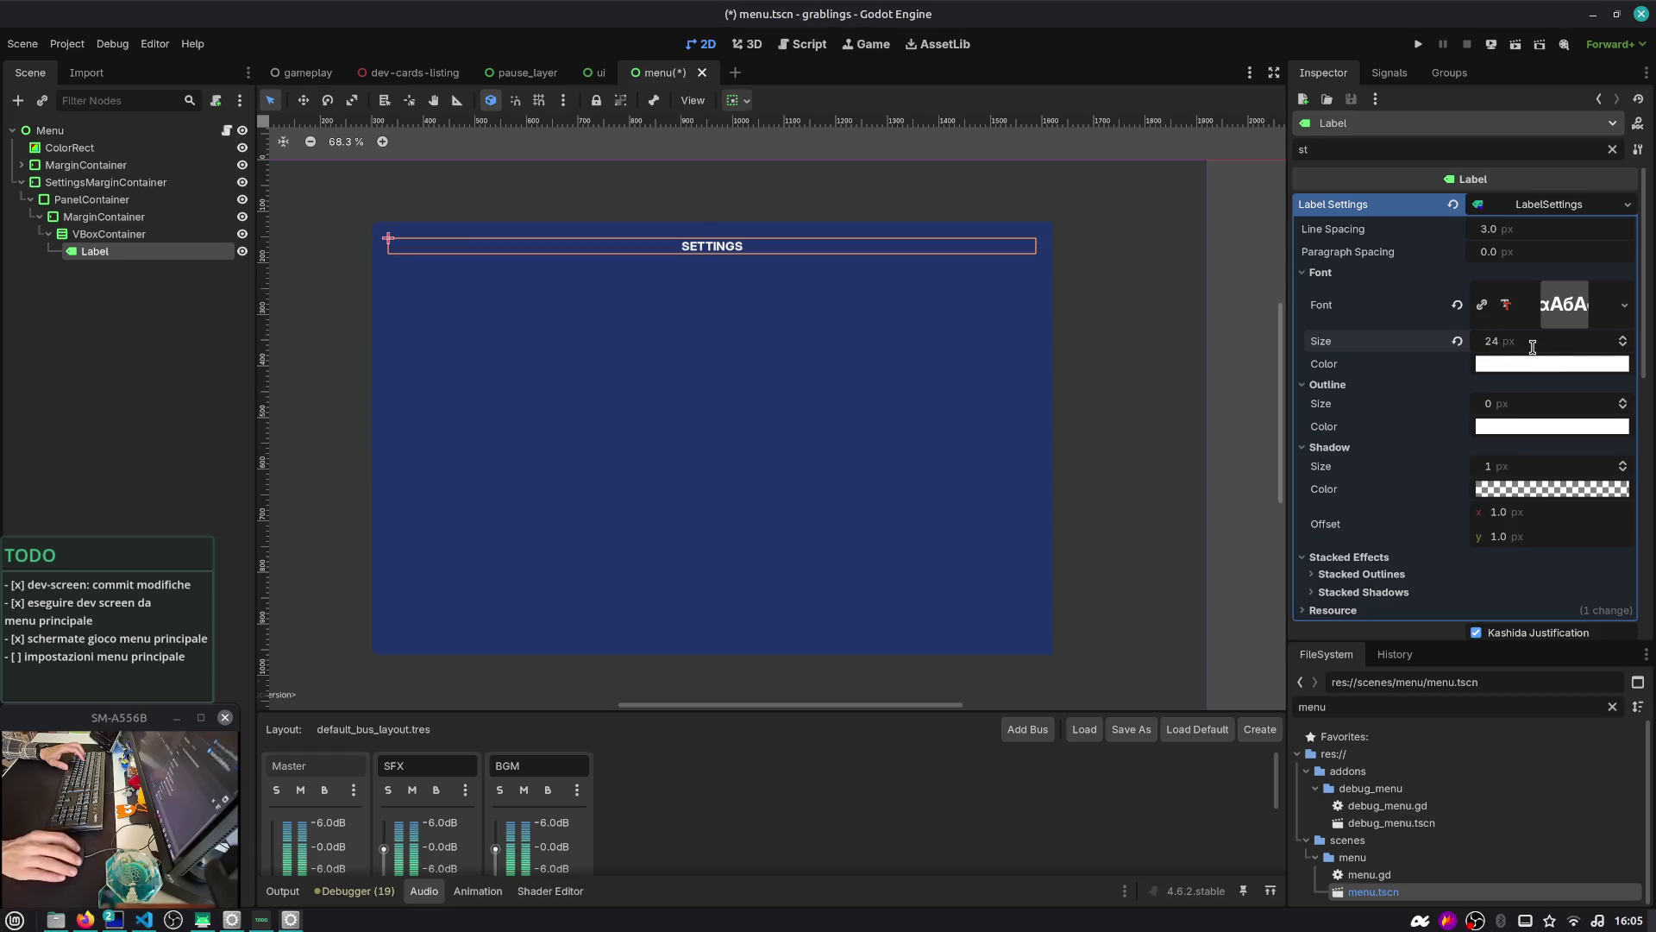
type("2")
key("Return")
key("ctrl+s")
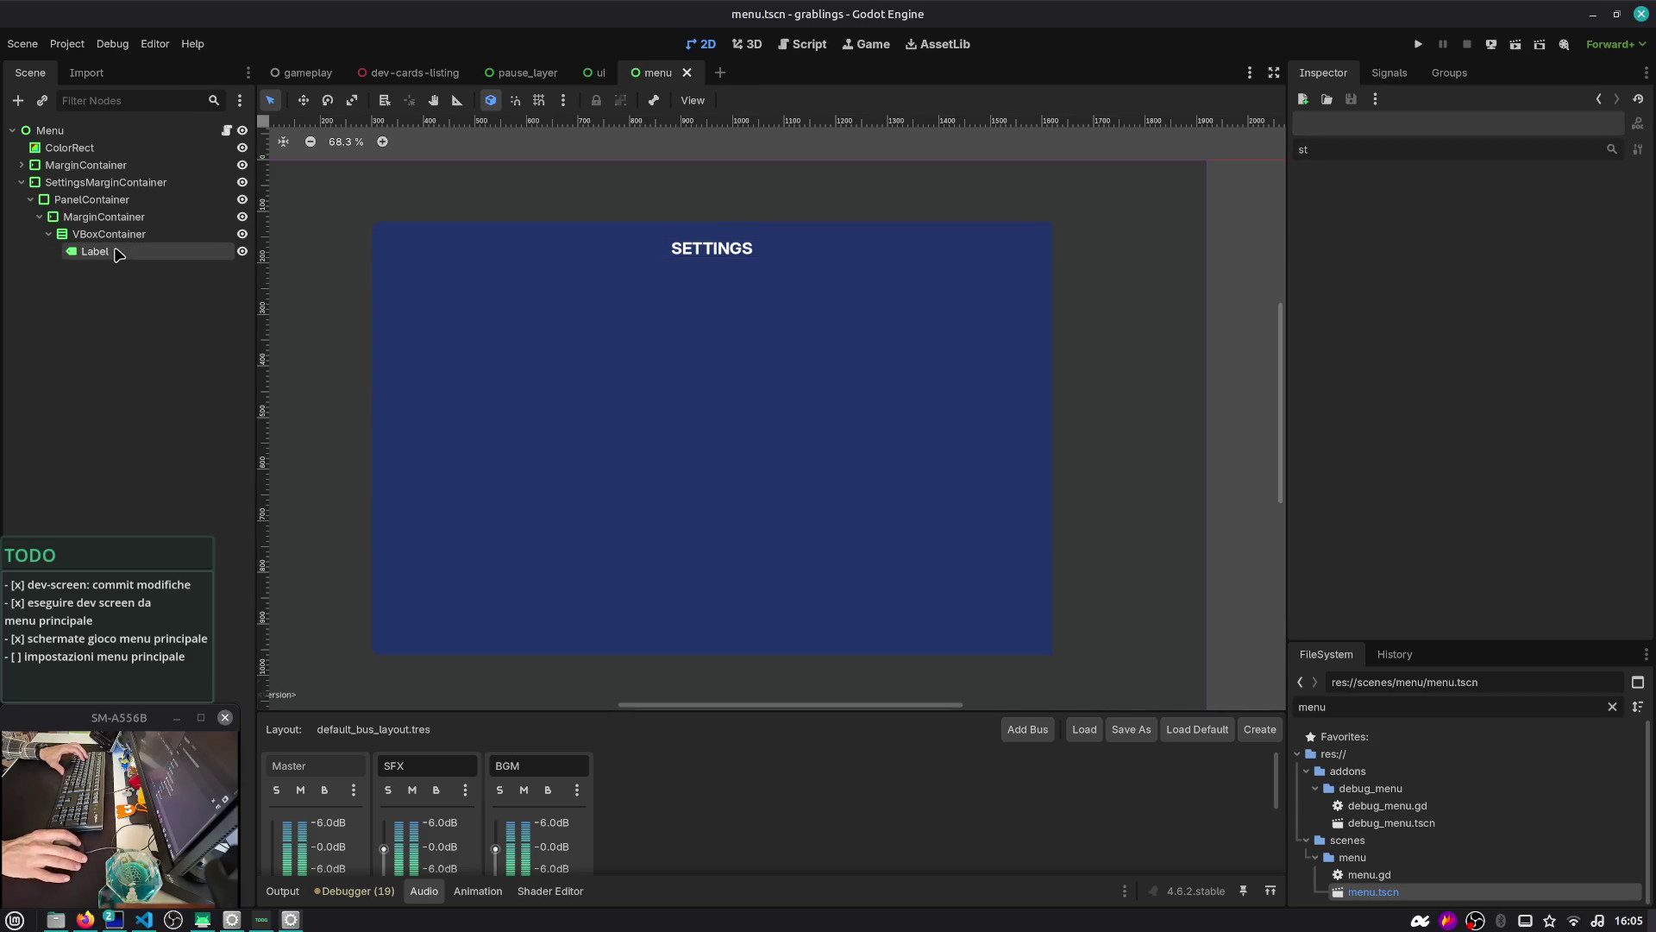
key("ctrl+d")
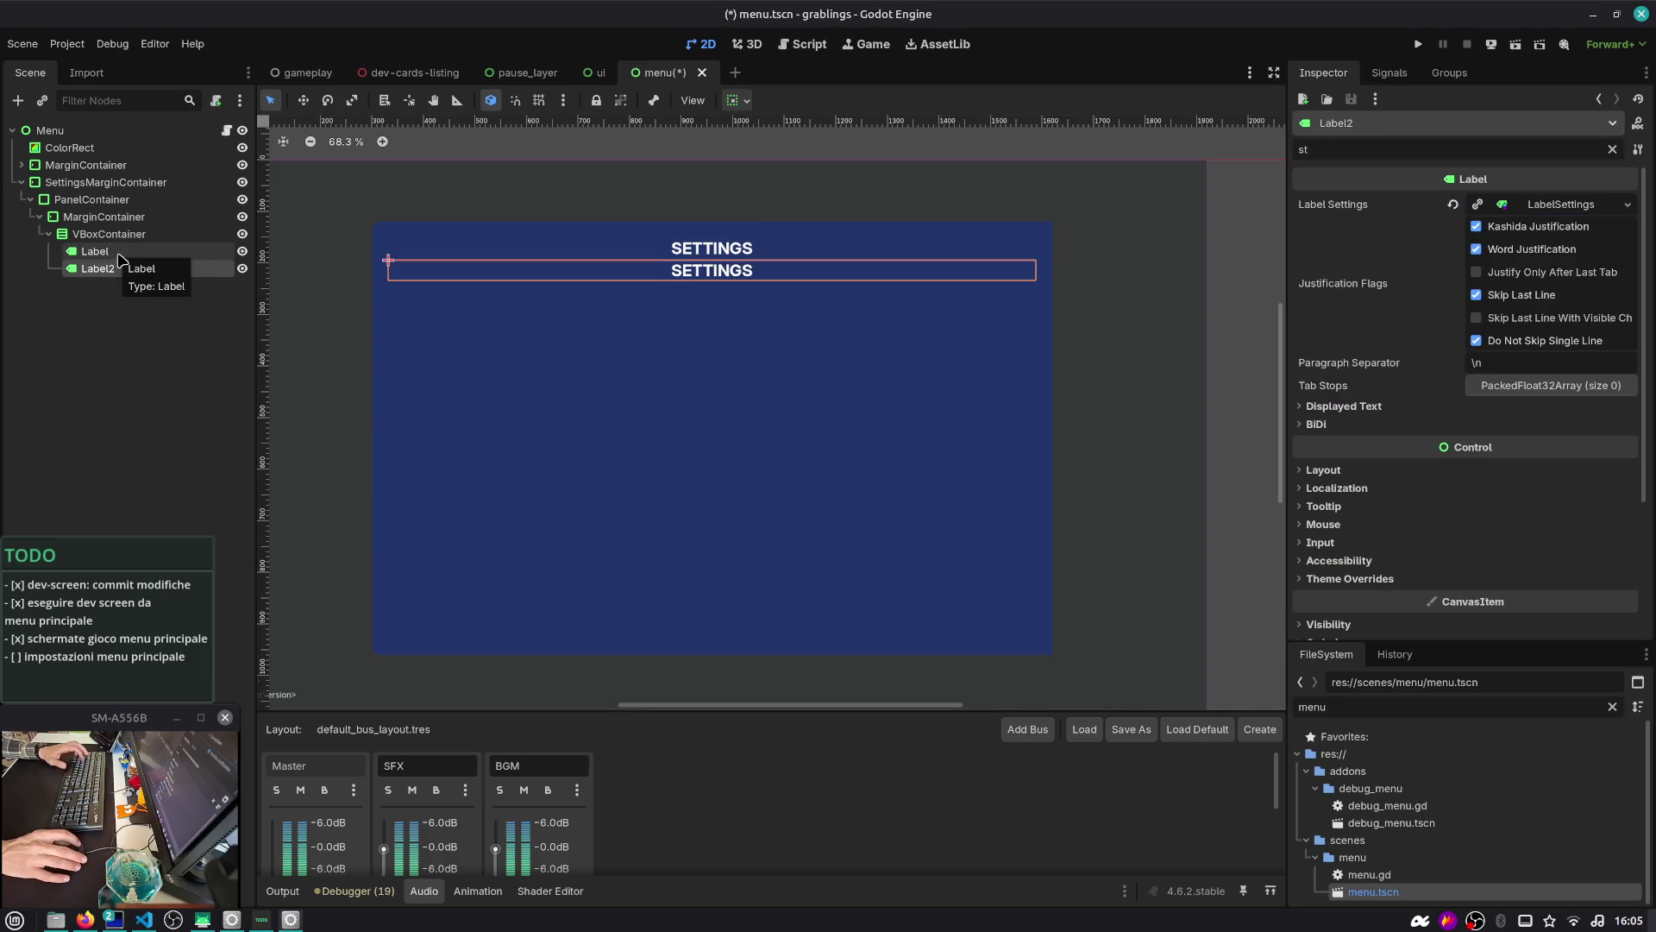
Add an HSeparator to the VBoxContainer and place it between Label and Label2
left_click(121, 238)
key("ctrl+a")
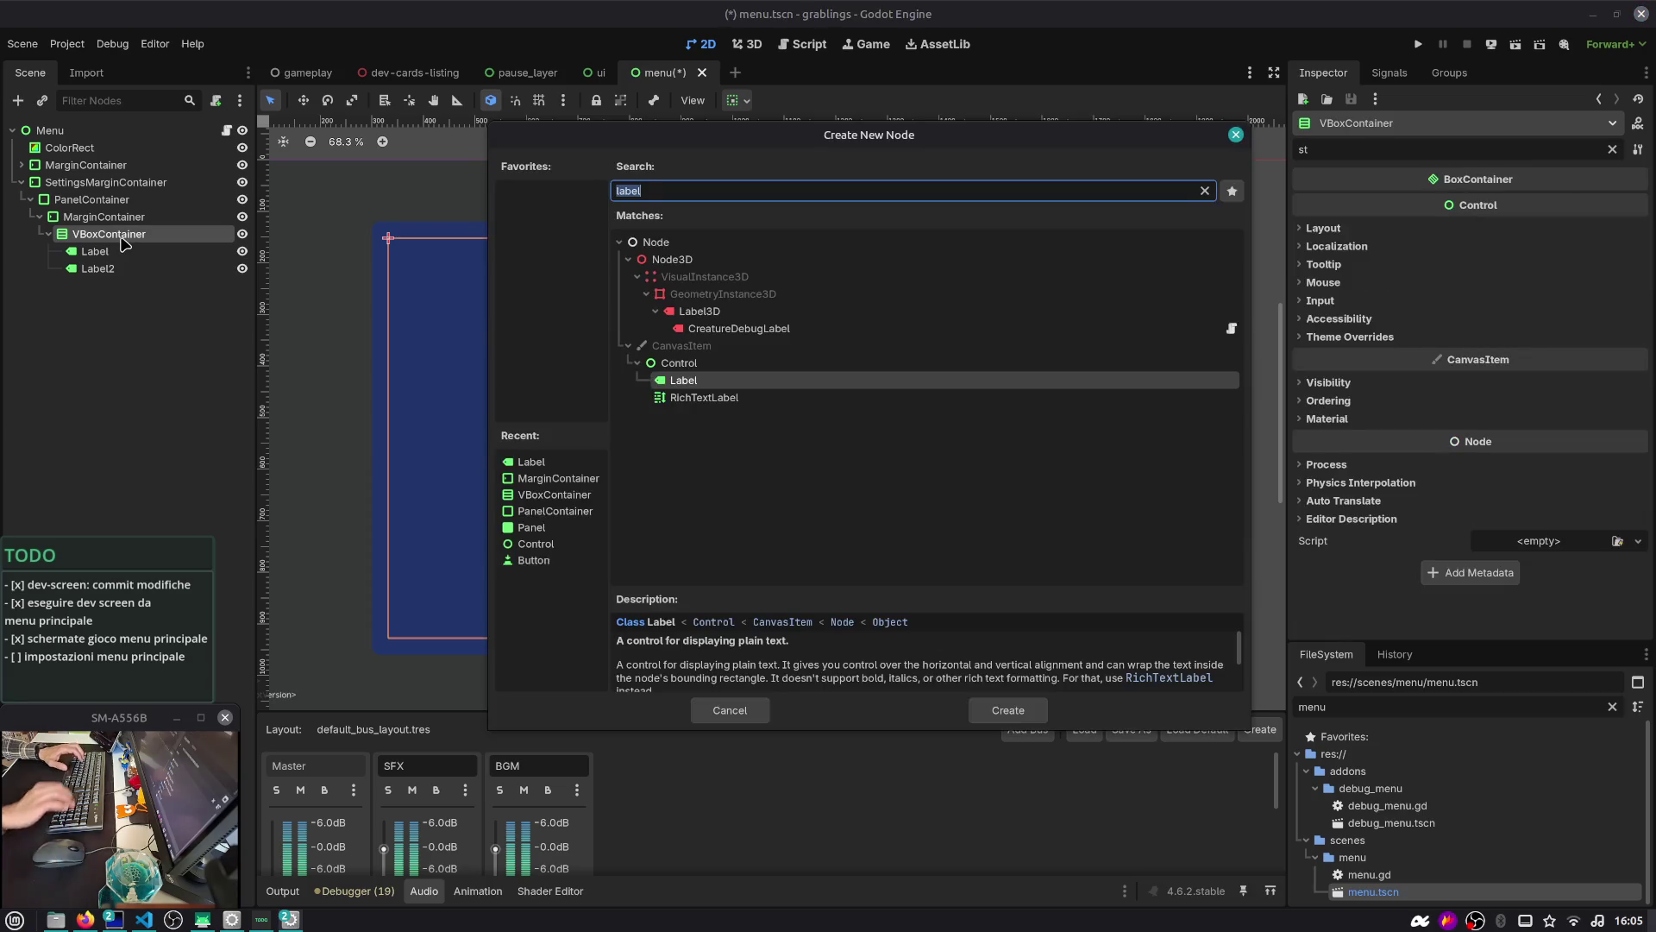
type("sepa")
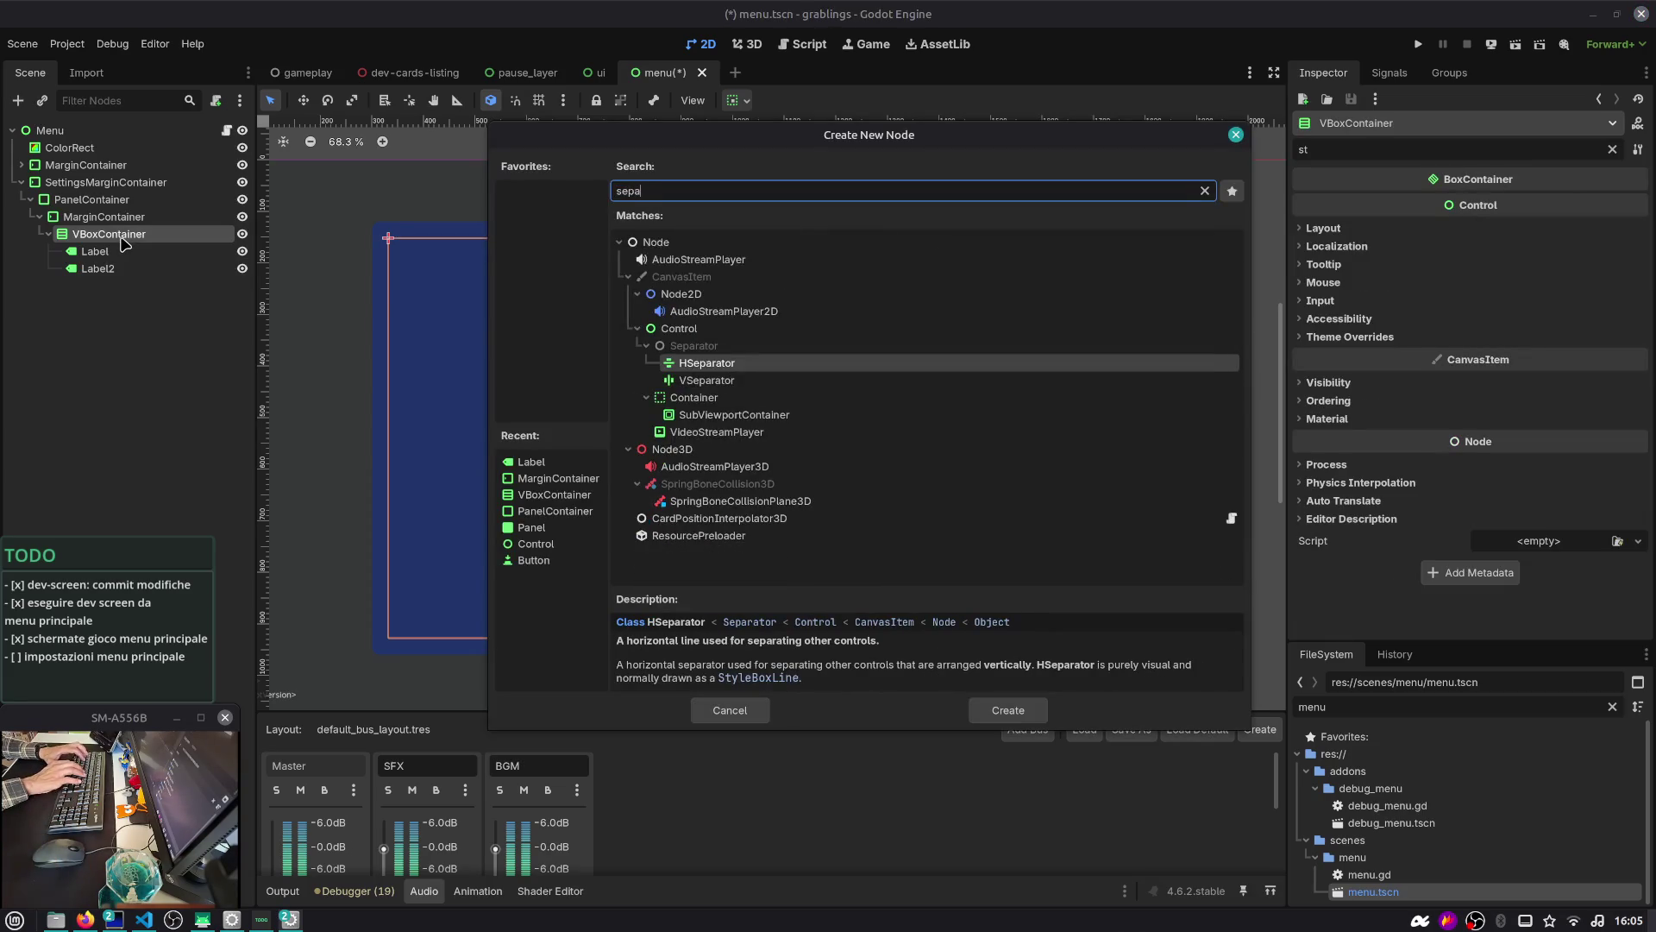
key("Return")
left_click_drag(143, 285, 155, 268)
Clear Label2's Label Settings and set its horizontal alignment to Left
left_click(137, 286)
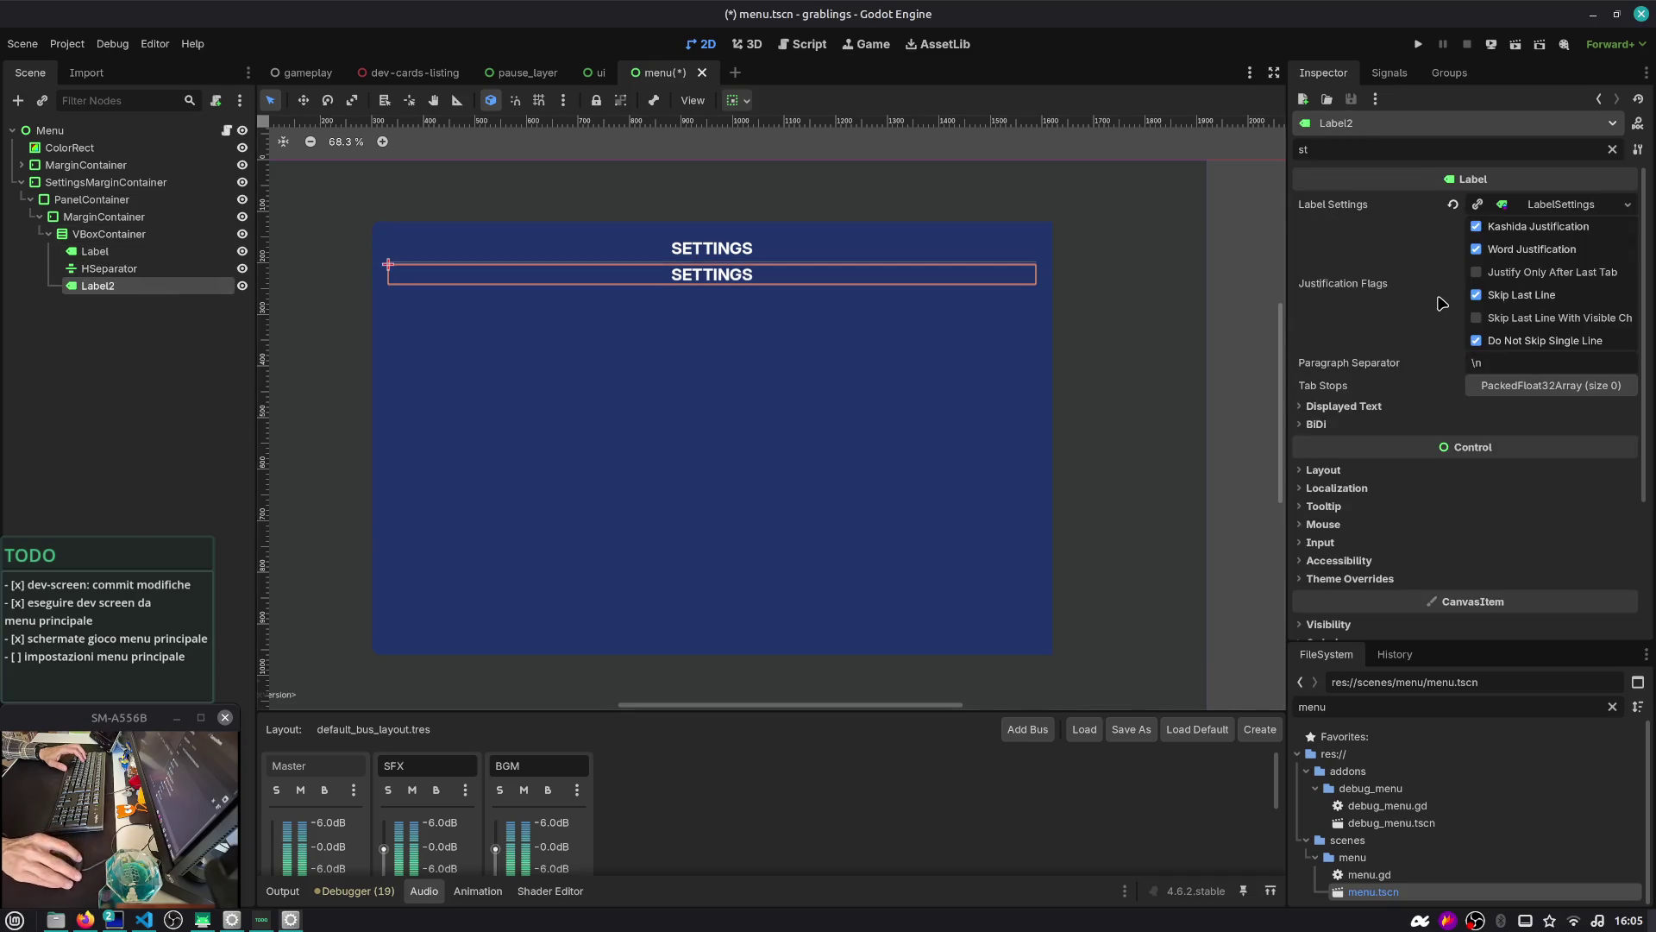
left_click(1453, 207)
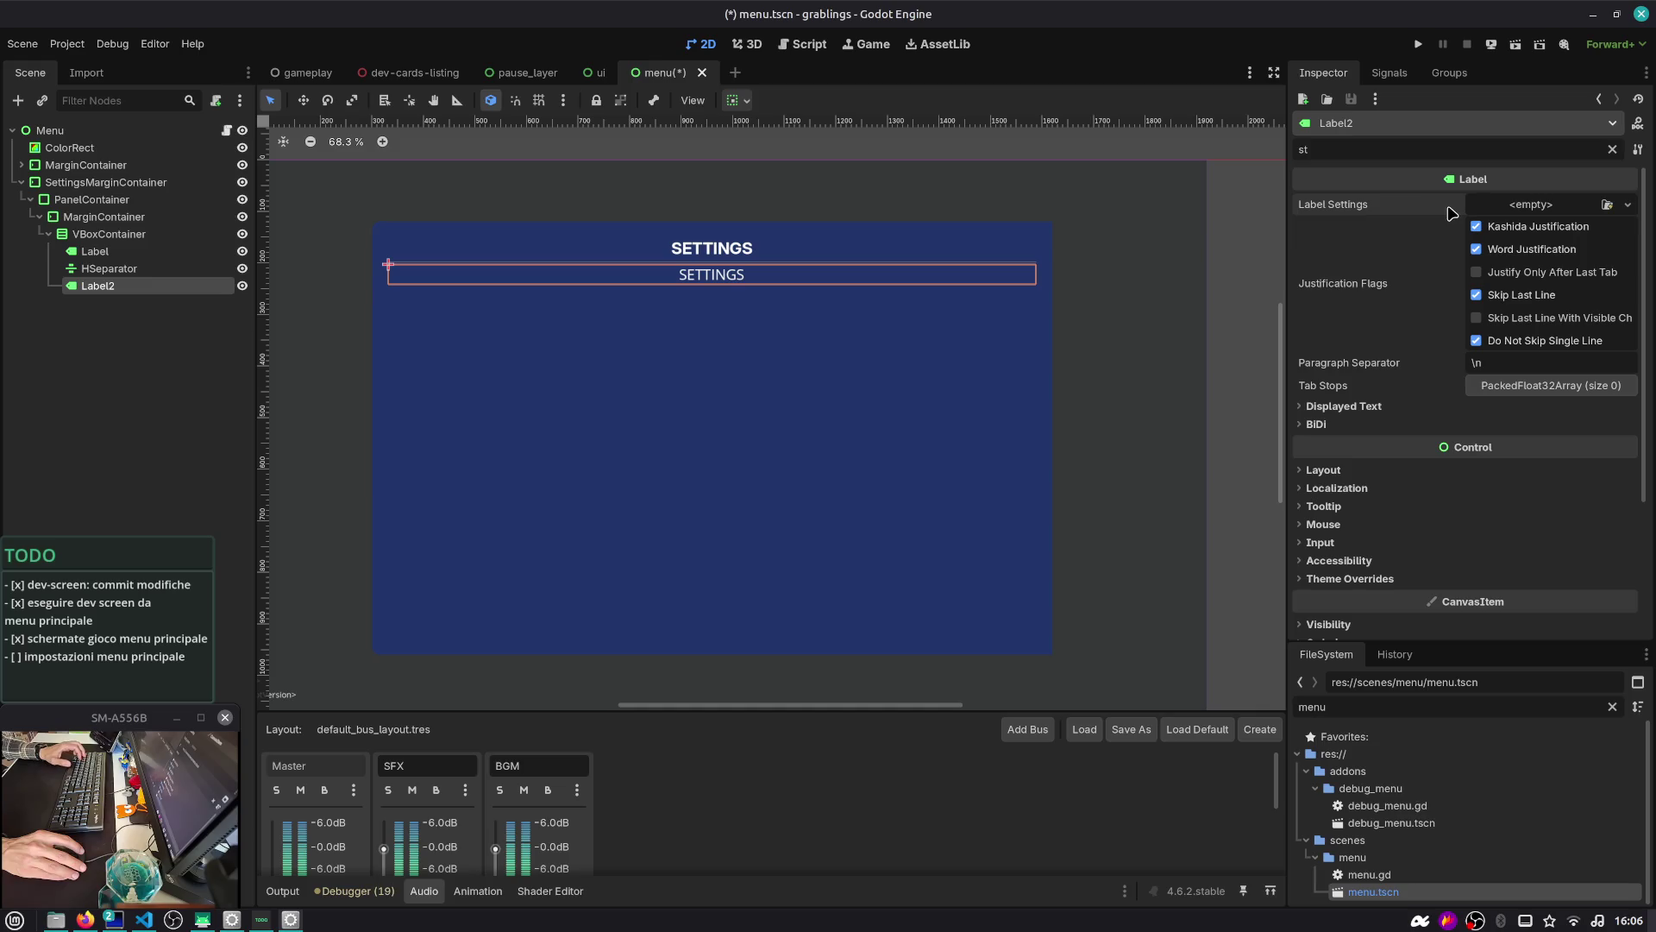
left_click(1380, 406)
left_click(1374, 406)
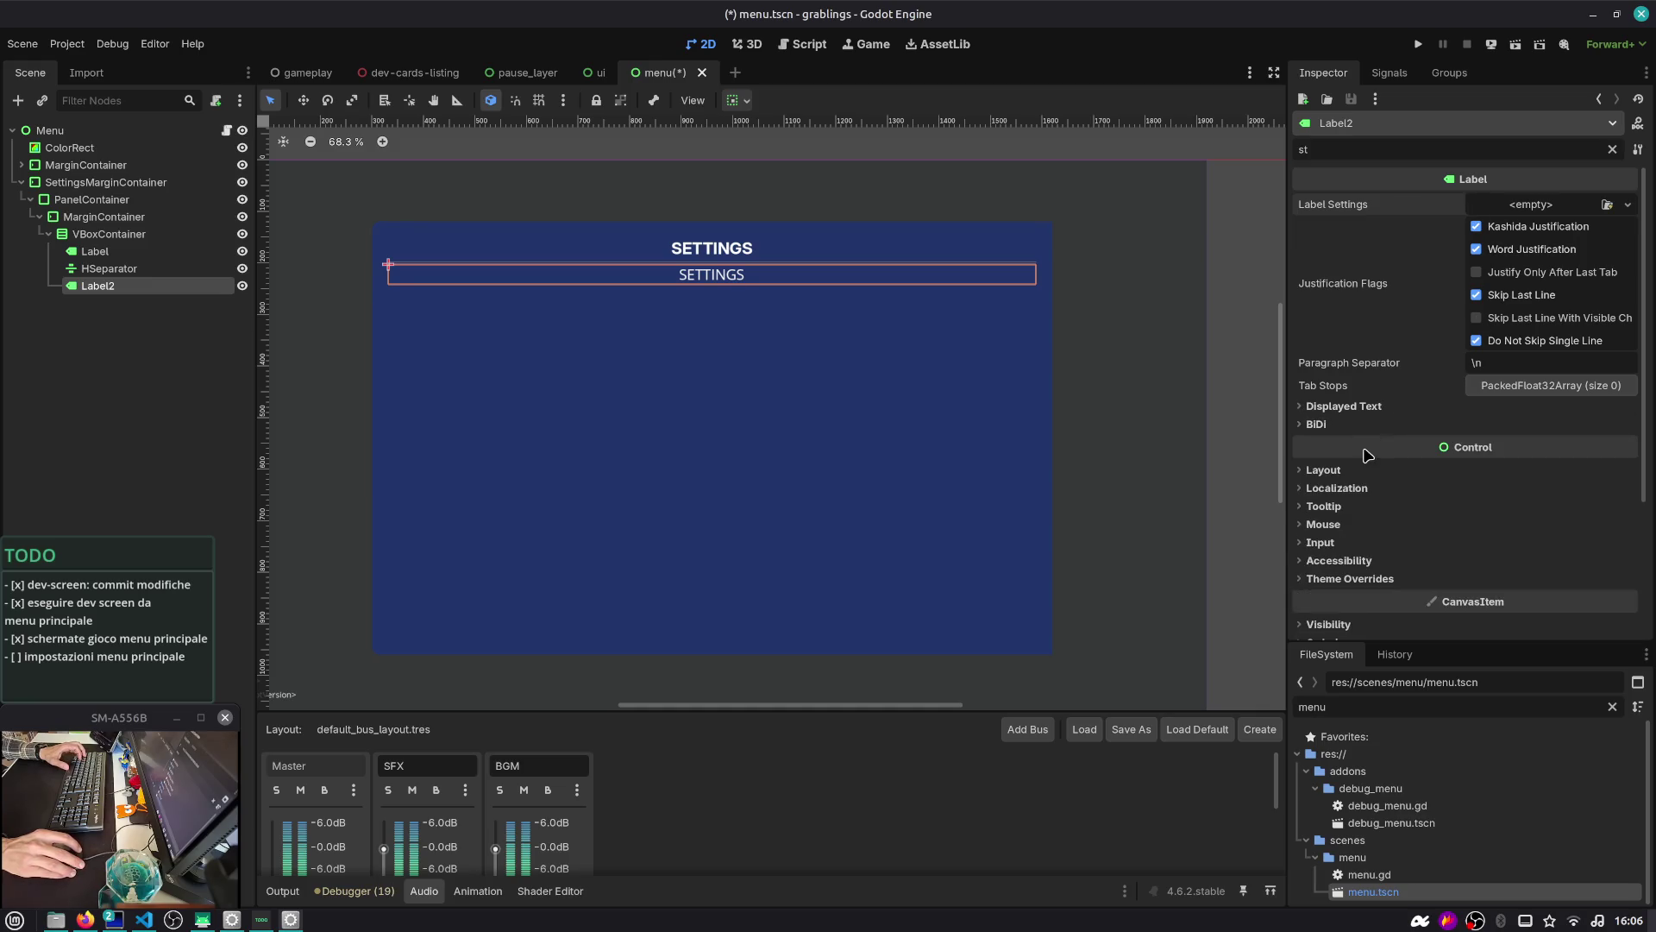
left_click(1367, 469)
scroll(1376, 418, "down", 2)
scroll(1380, 414, "up", 2)
left_click(1367, 407)
left_click(1367, 407)
key("BackSpace")
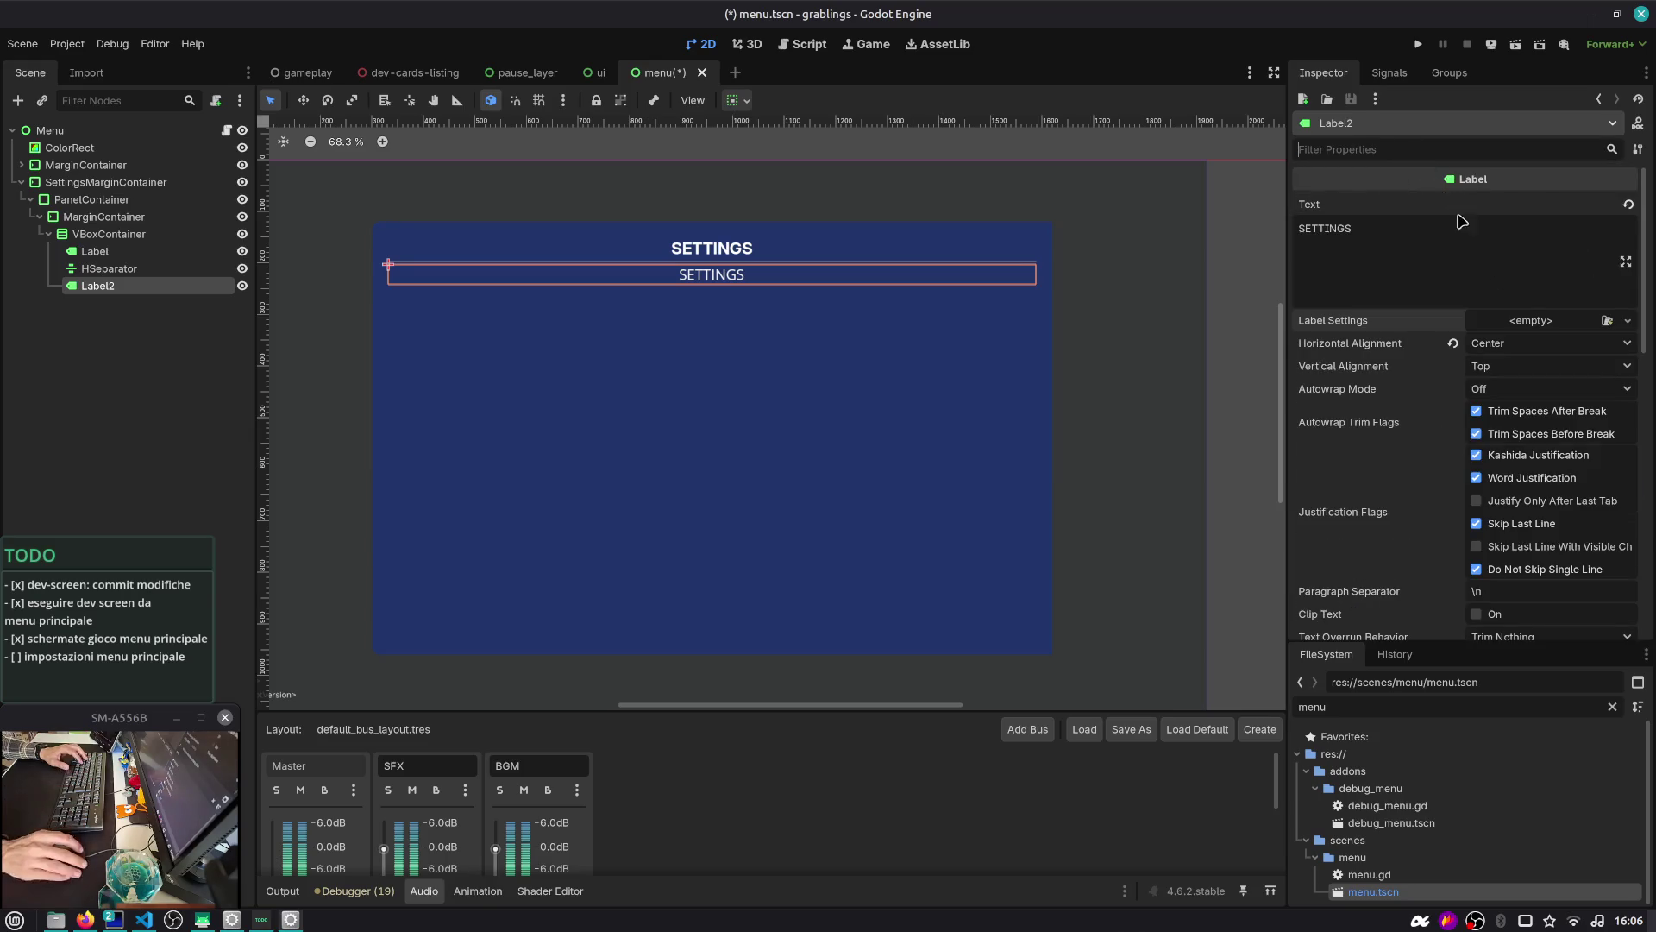
left_click(1544, 343)
left_click(1509, 361)
left_click(111, 304)
left_click(113, 291)
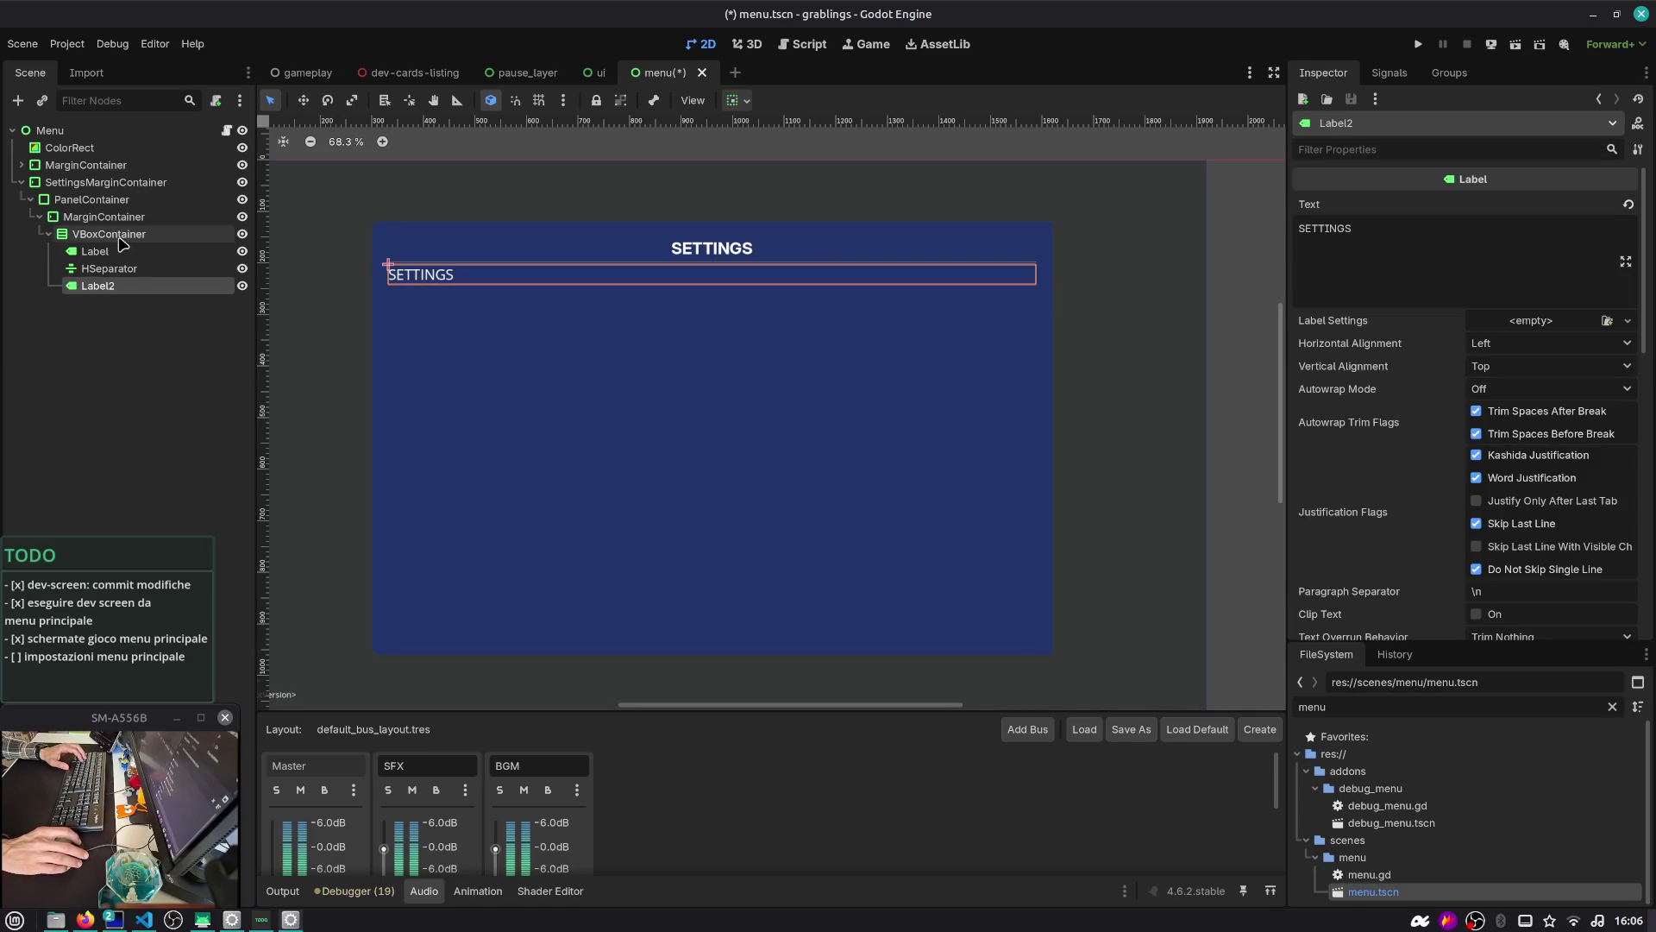
Select the VBoxContainer and prepare to add another child node to it
left_click(122, 244)
key("ctrl+a")
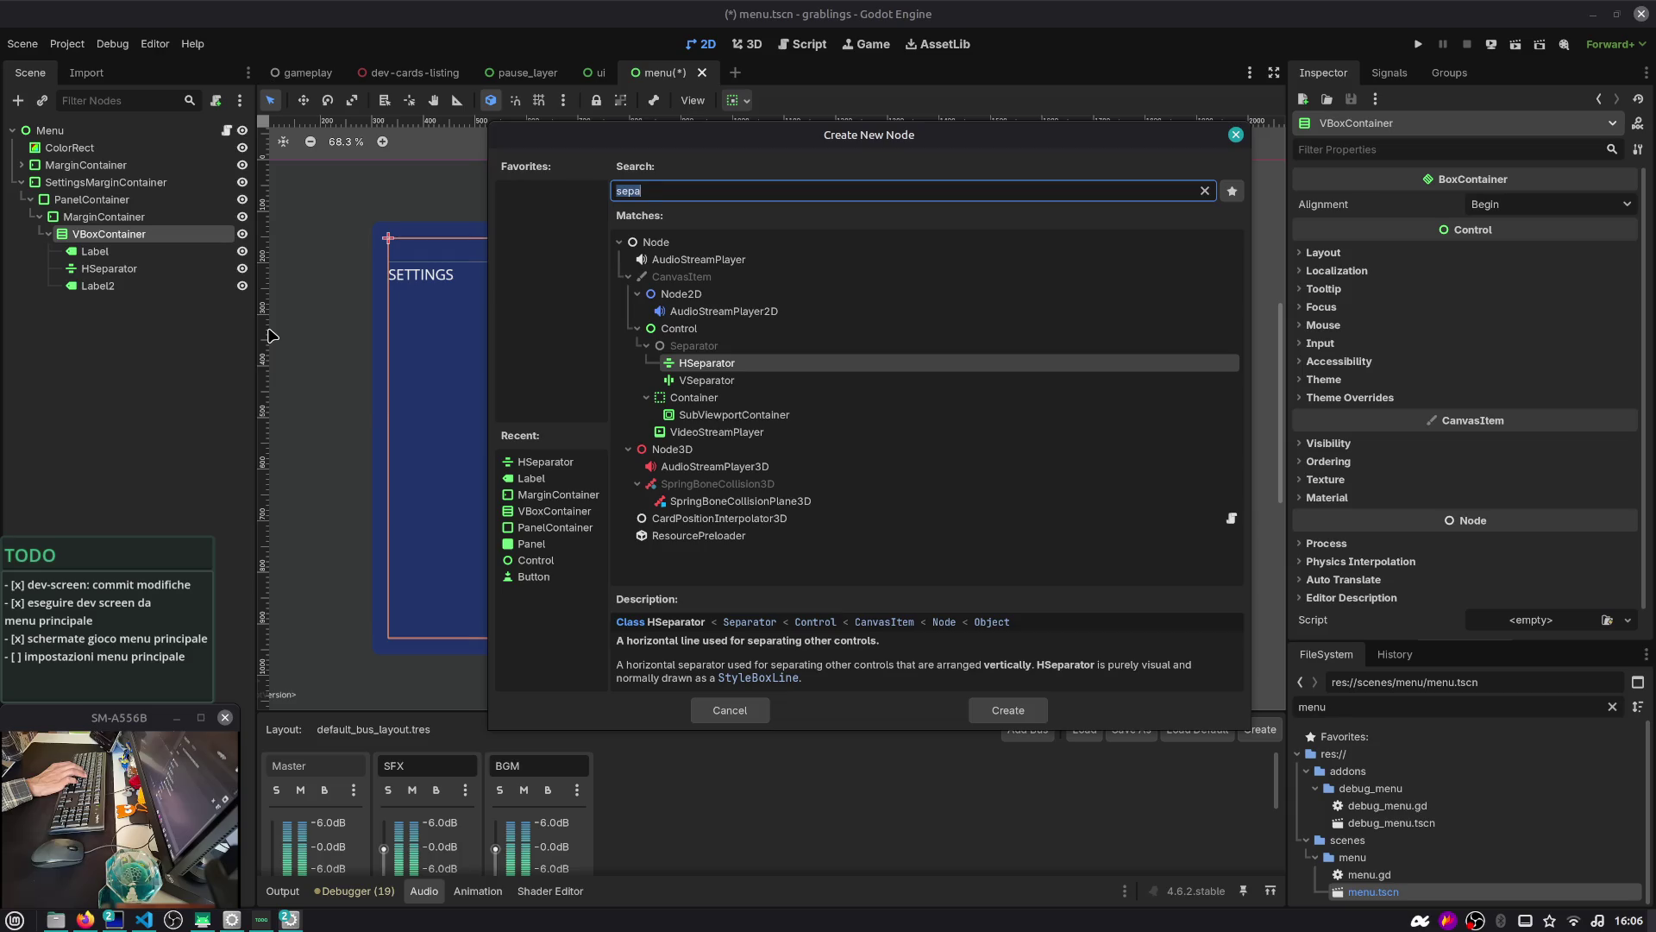
key("Escape")
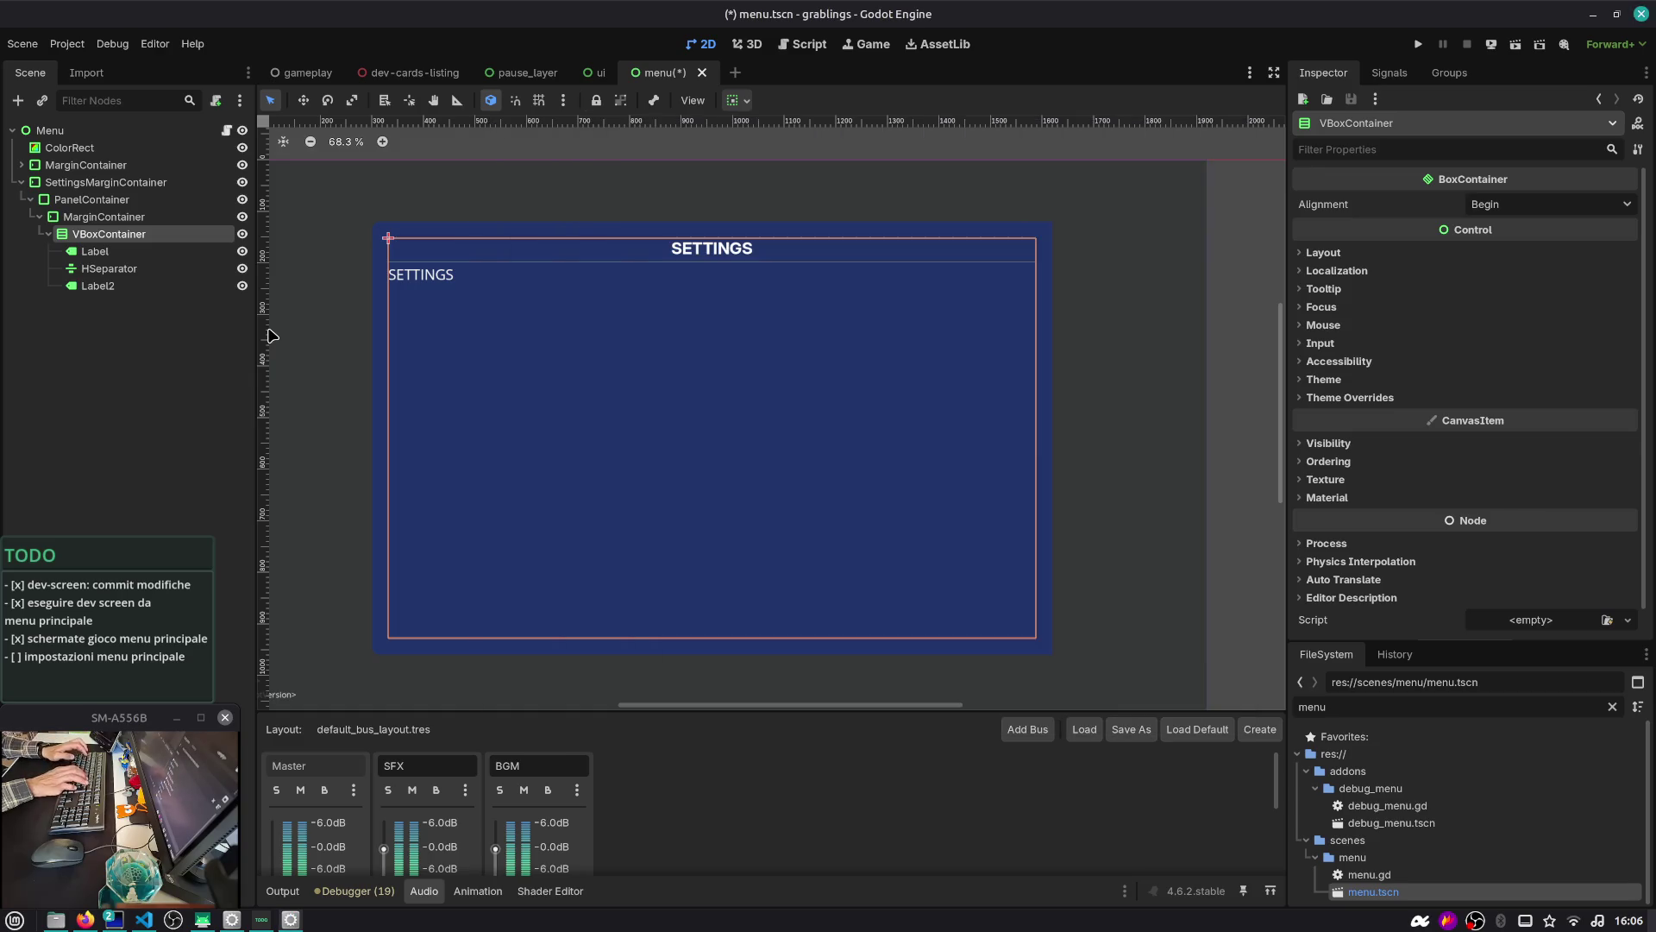
left_click(134, 288)
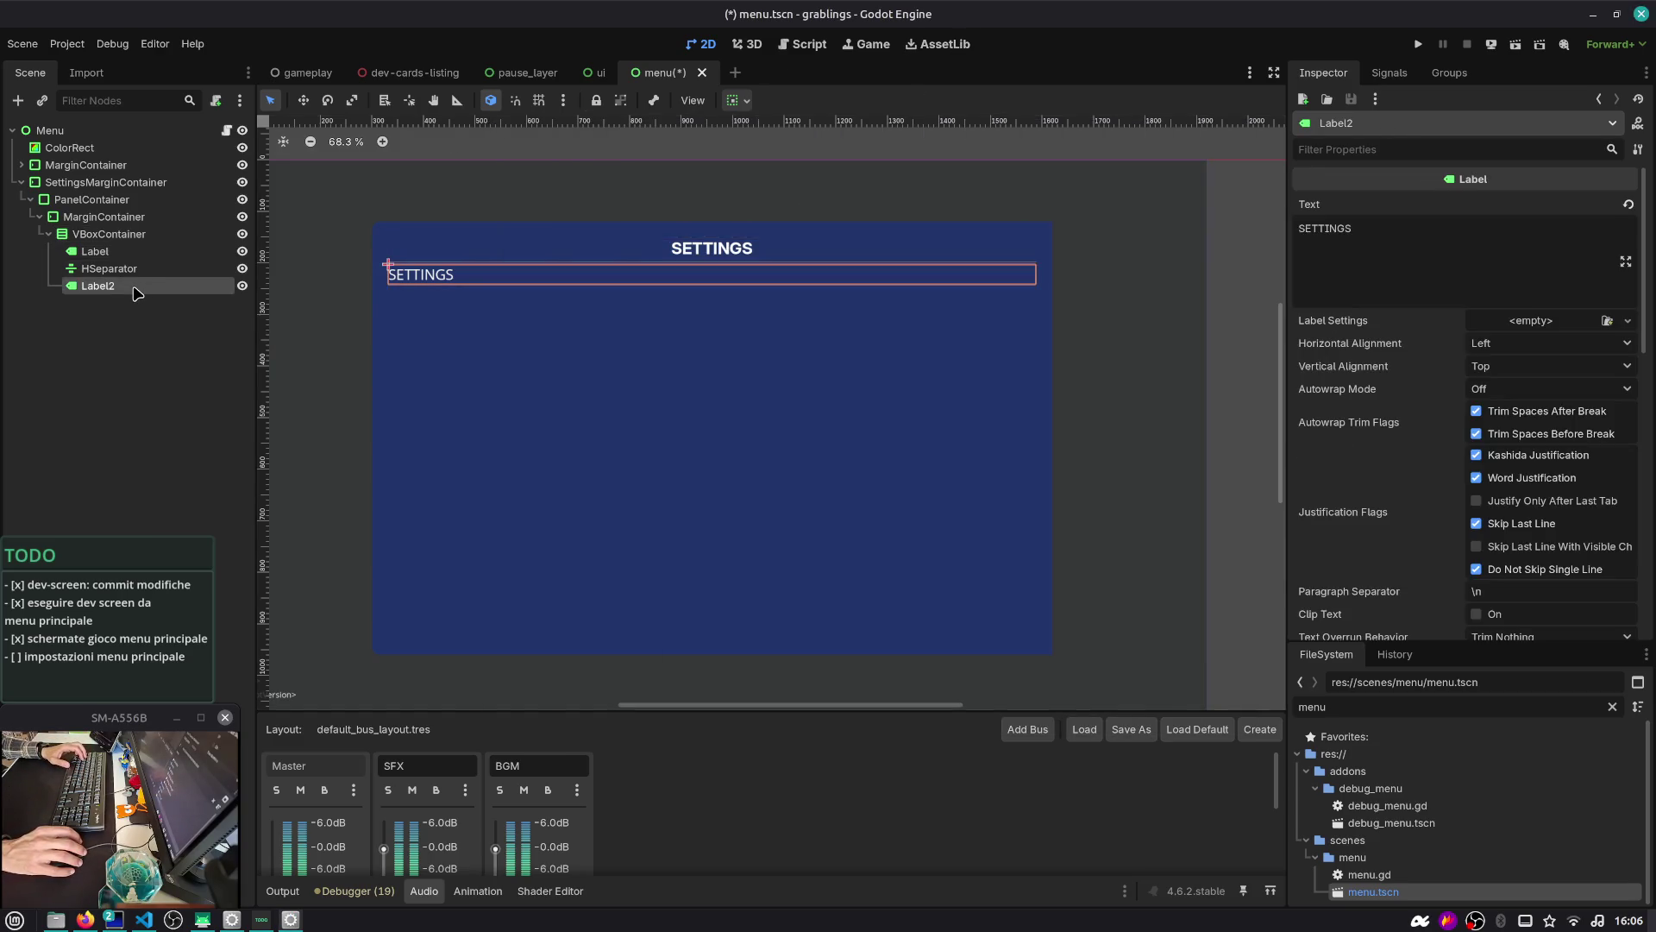
left_click(97, 234)
key("ctrl+a")
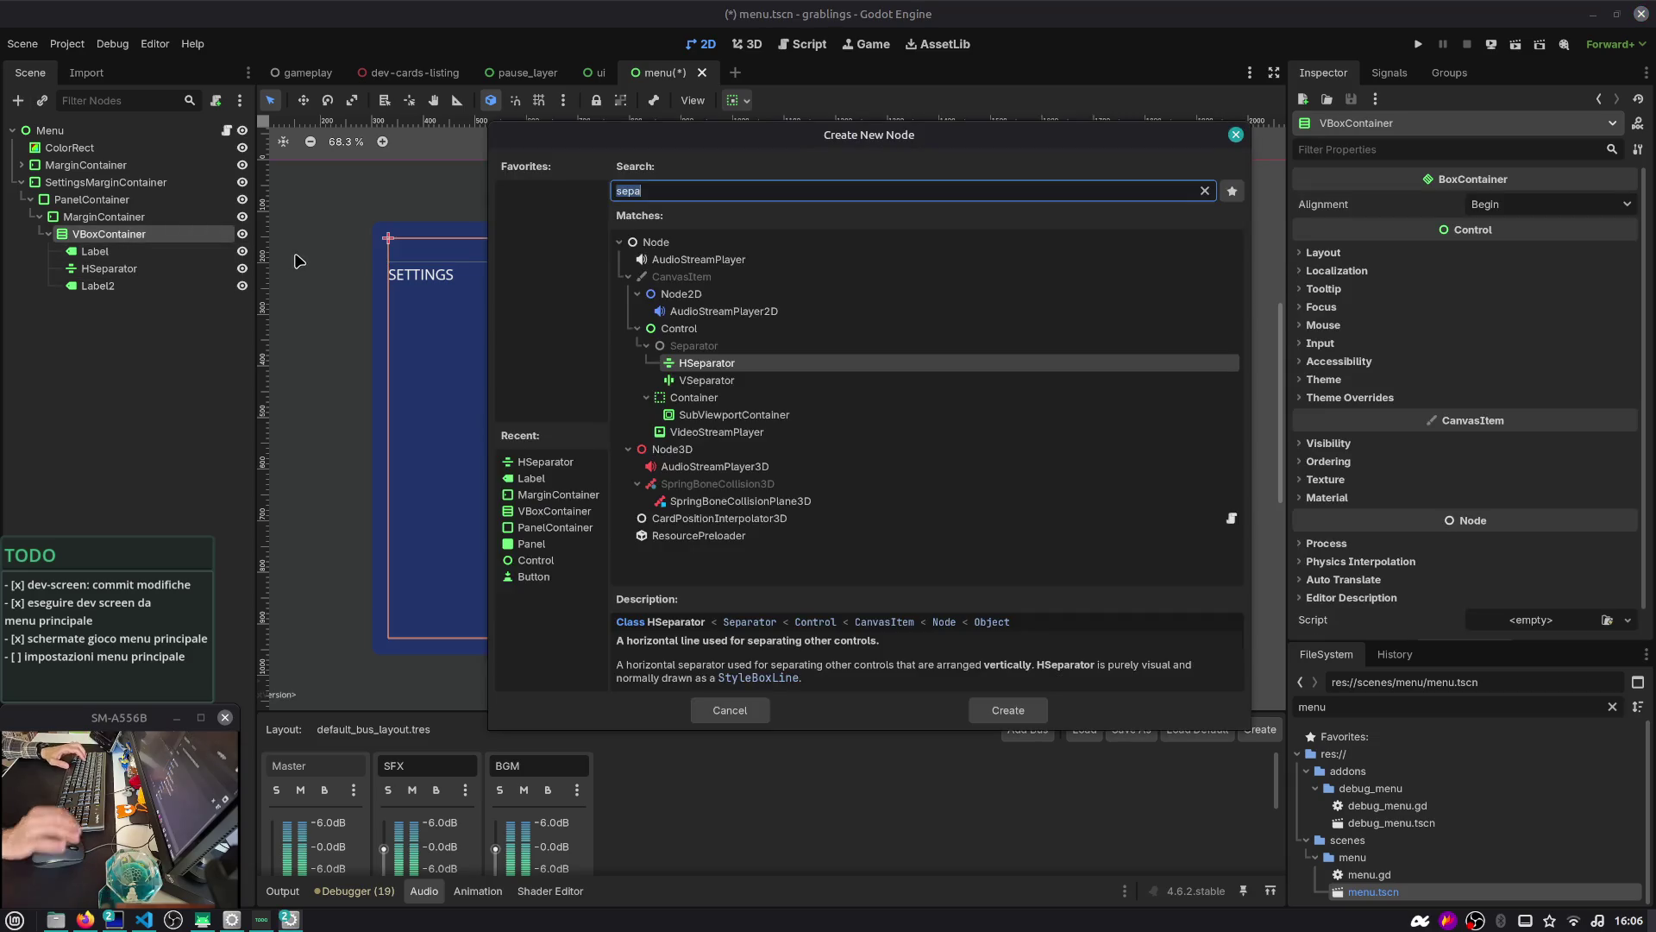
Browse the Control > Range node types such as ProgressBar, TextureProgressBar and SpinBox
type("range")
key("ctrl+a")
key("BackSpace")
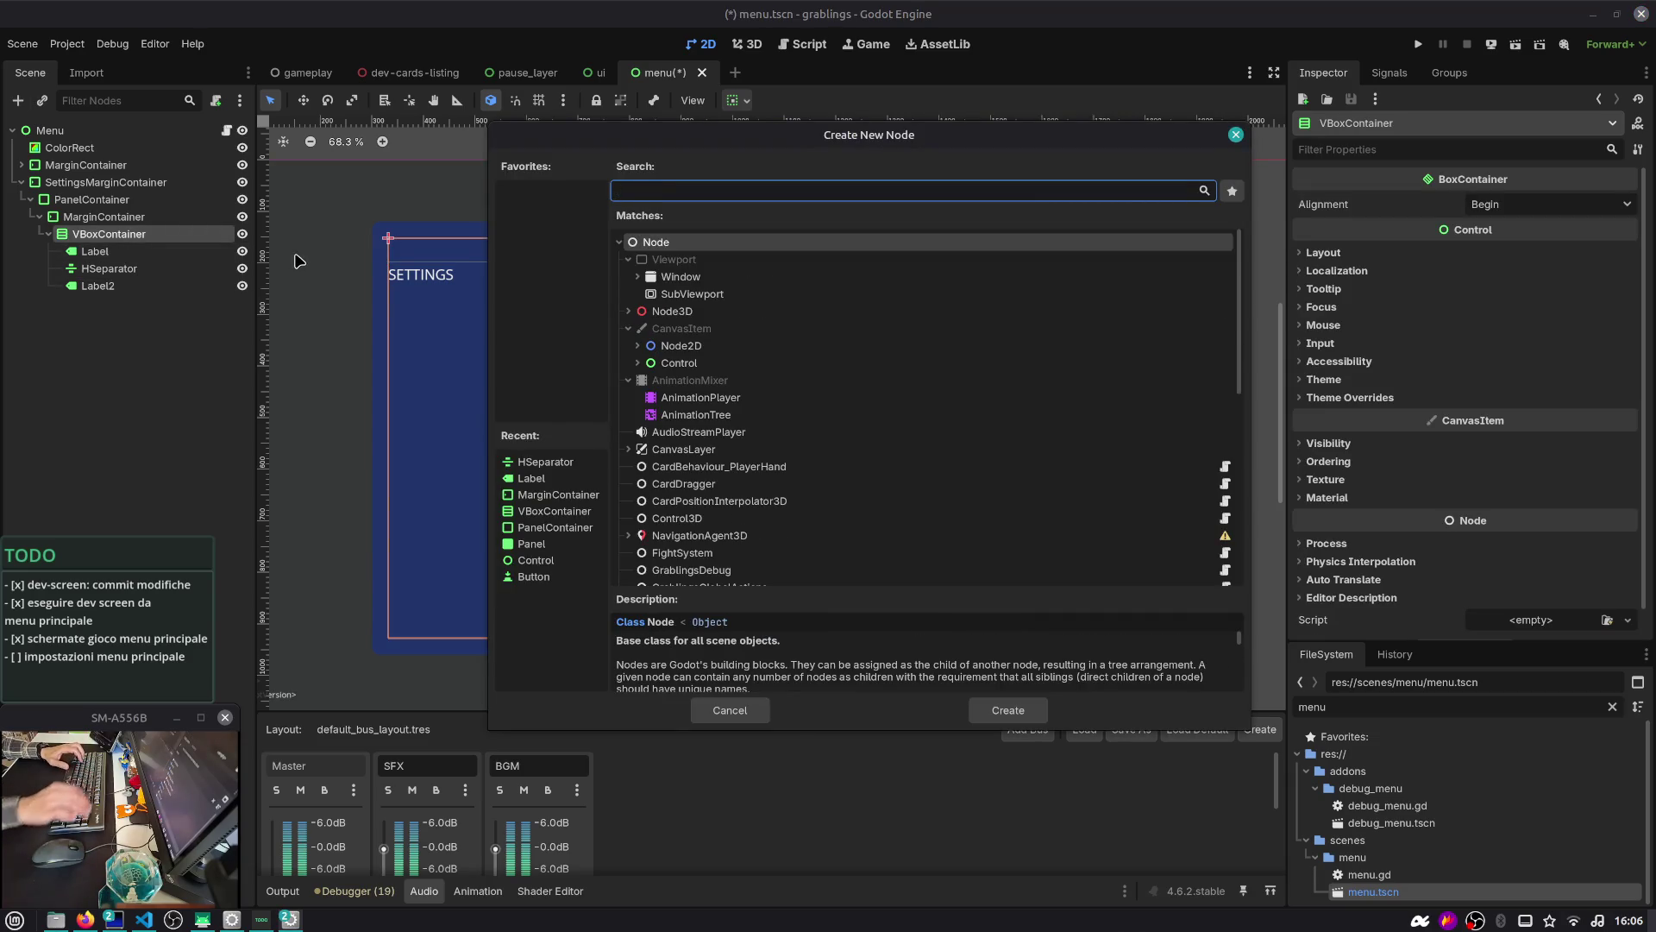
left_click(638, 363)
scroll(665, 371, "down", 5)
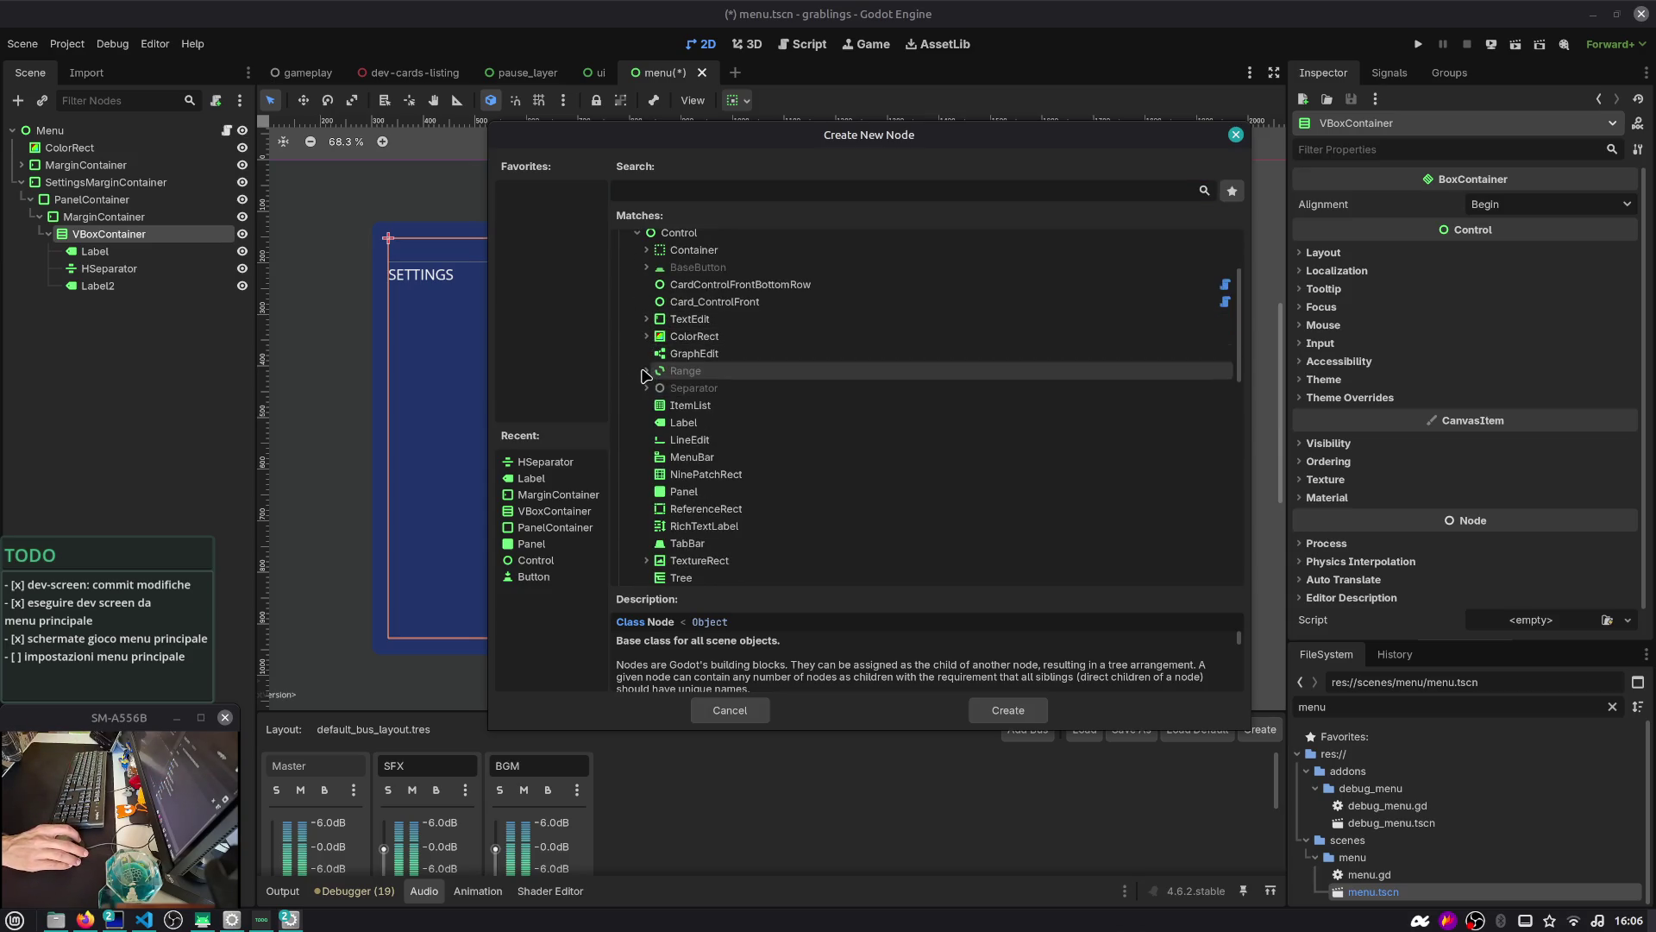
left_click(647, 371)
left_click(703, 423)
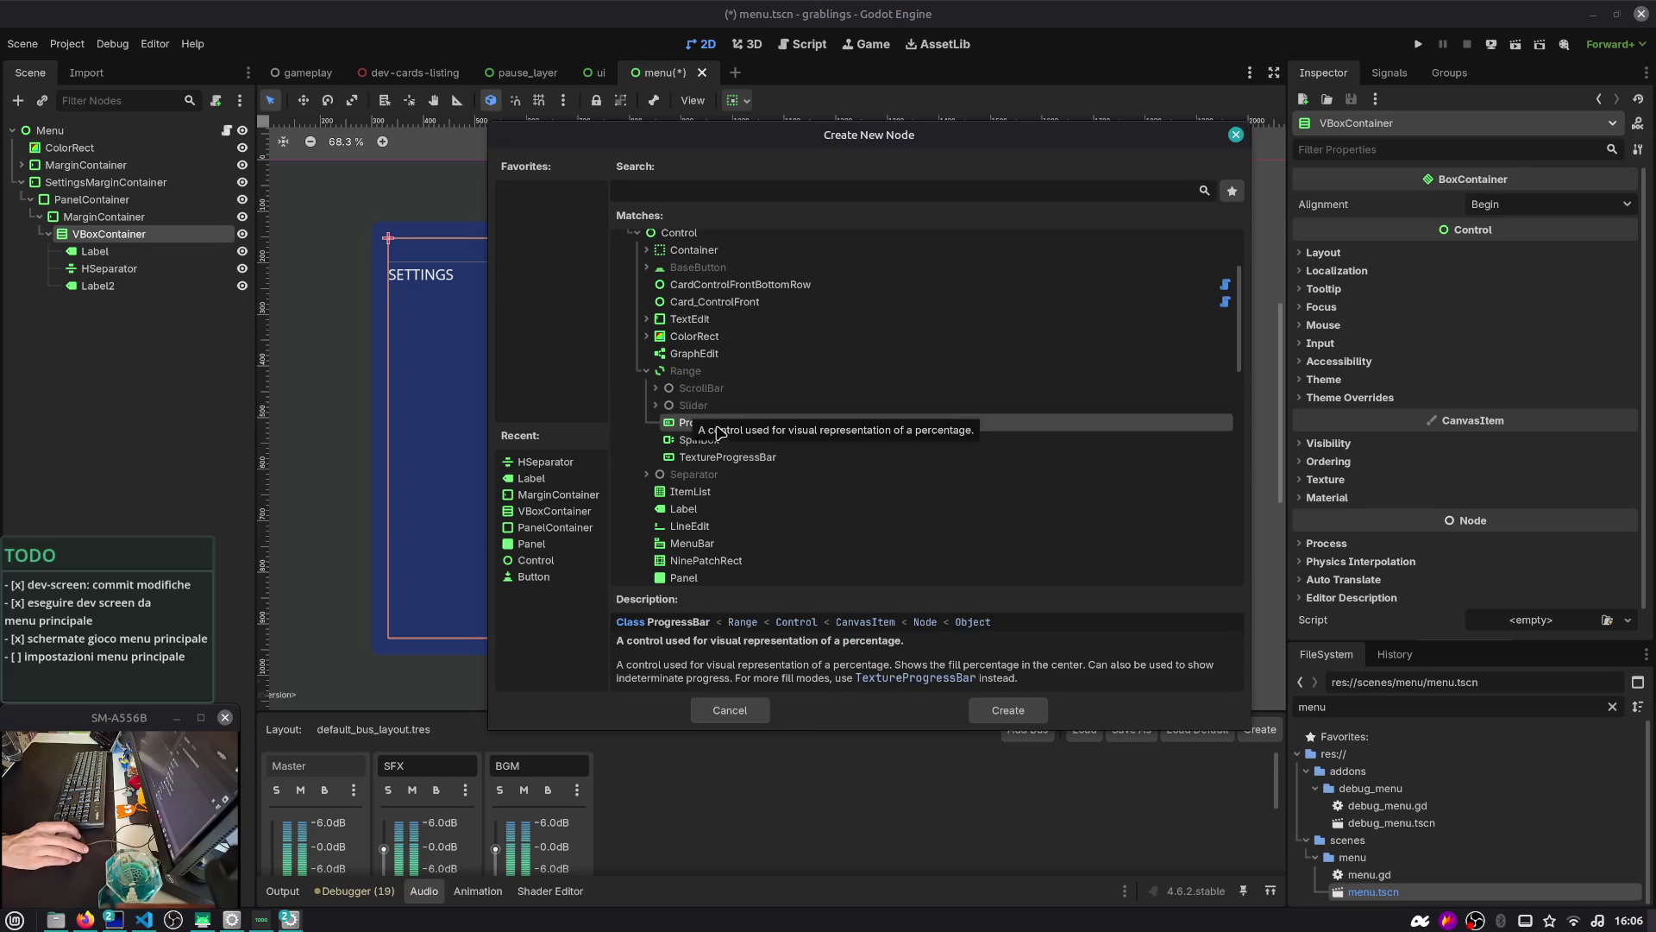
left_click(705, 376)
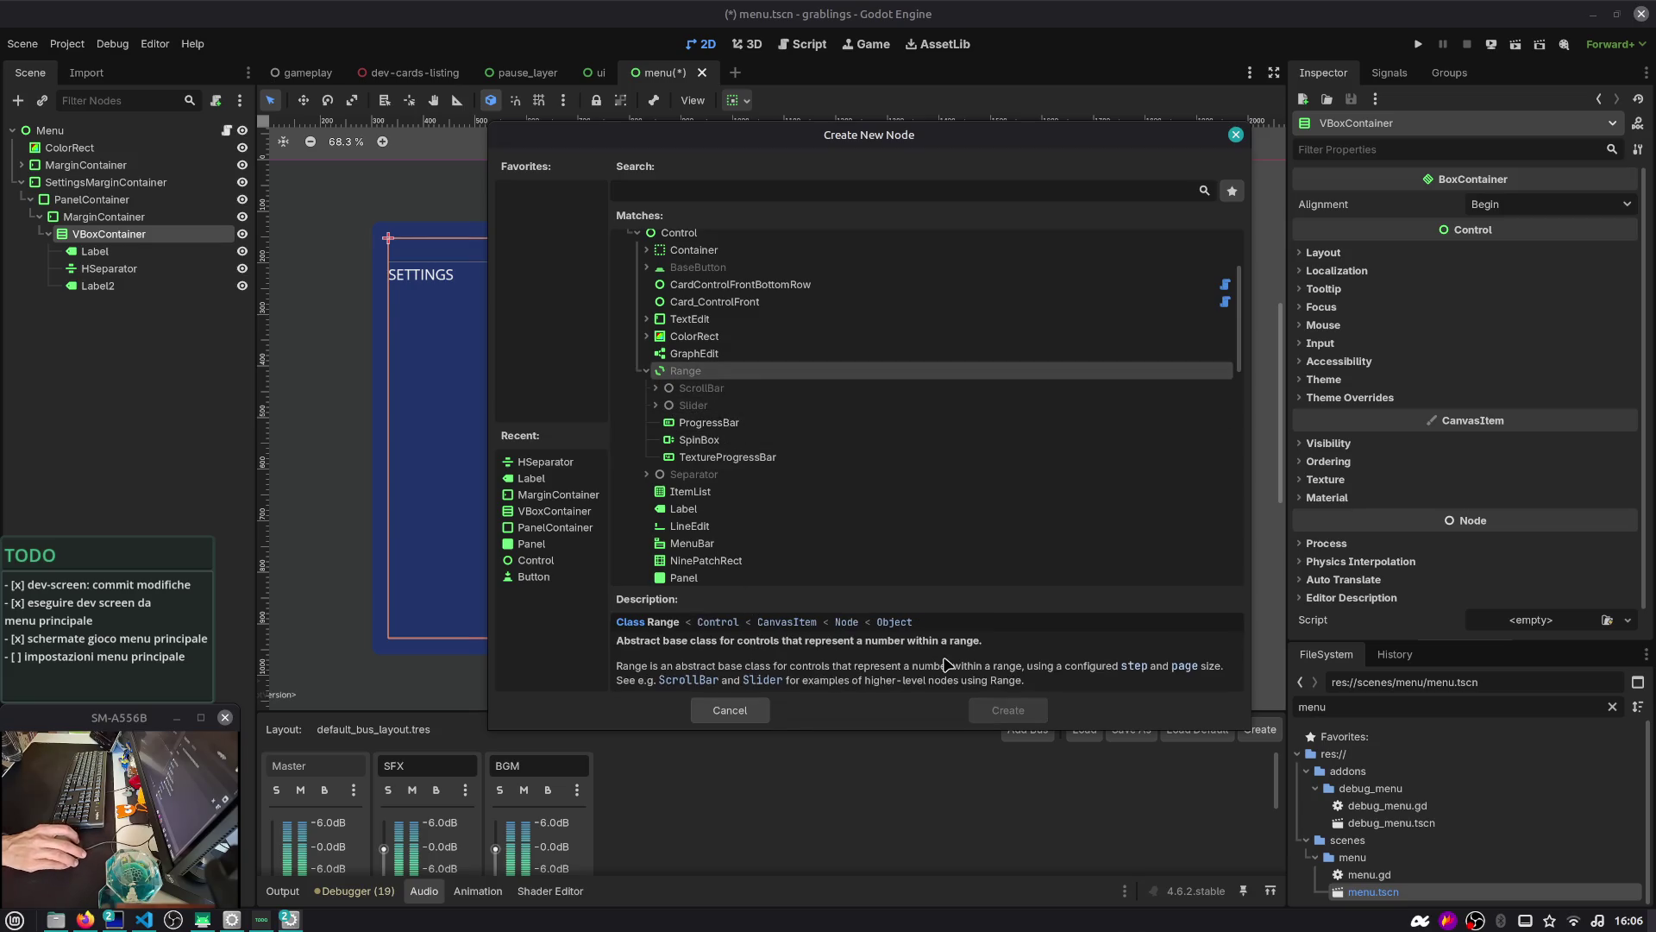
left_click(709, 424)
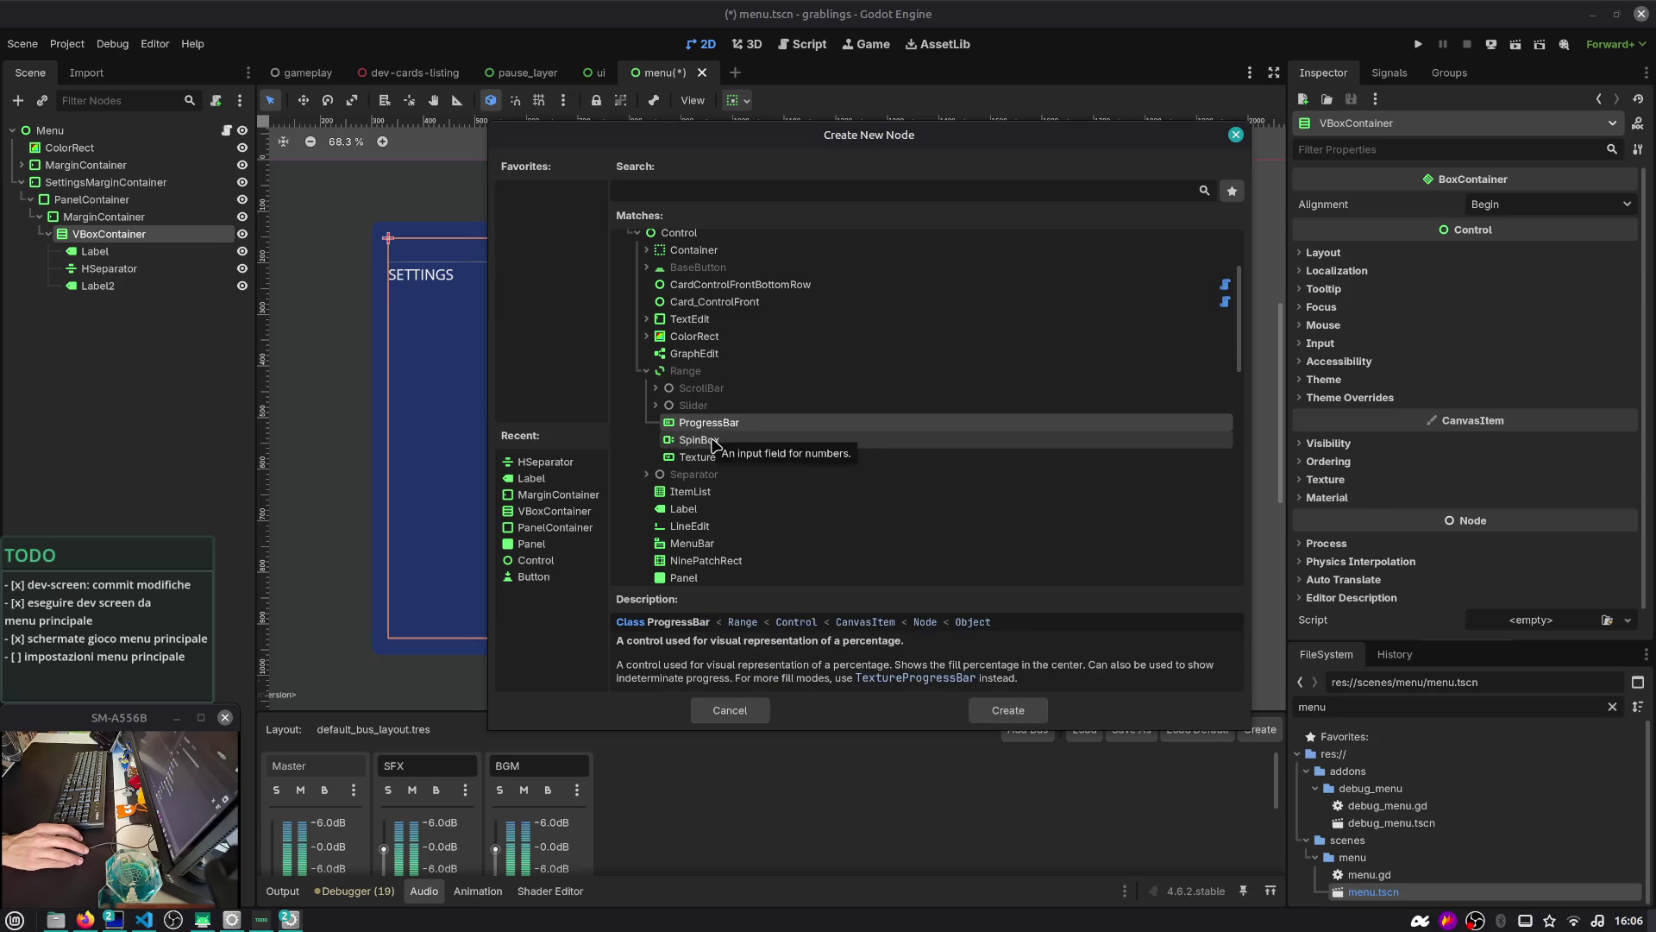
left_click(756, 459)
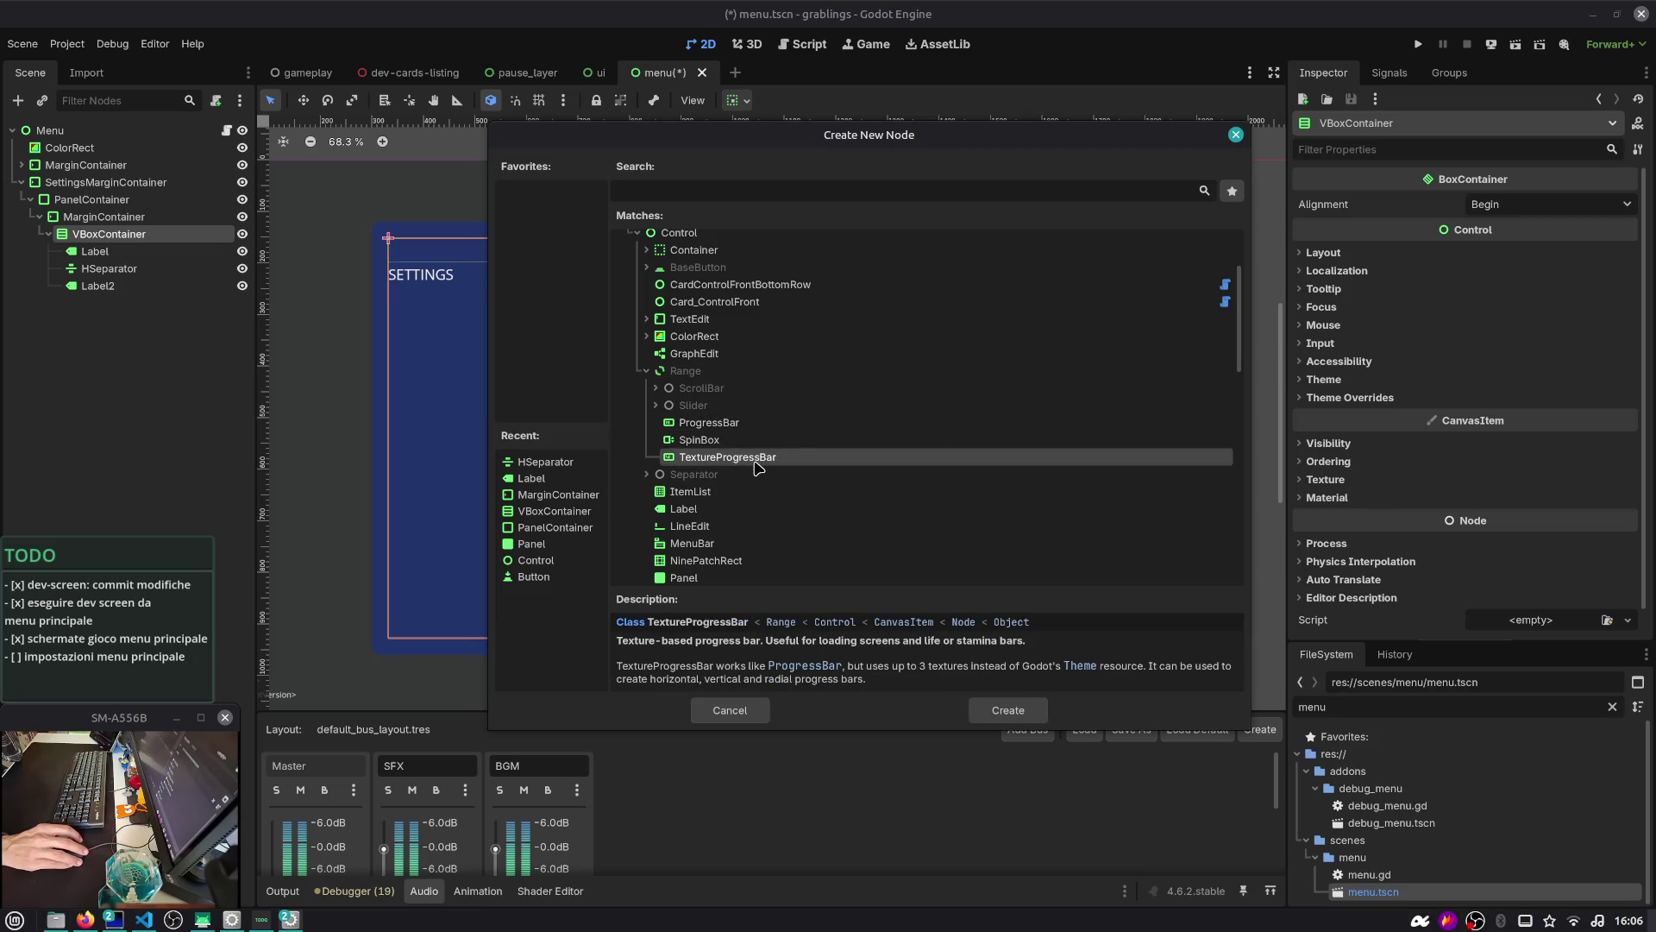
left_click(762, 442)
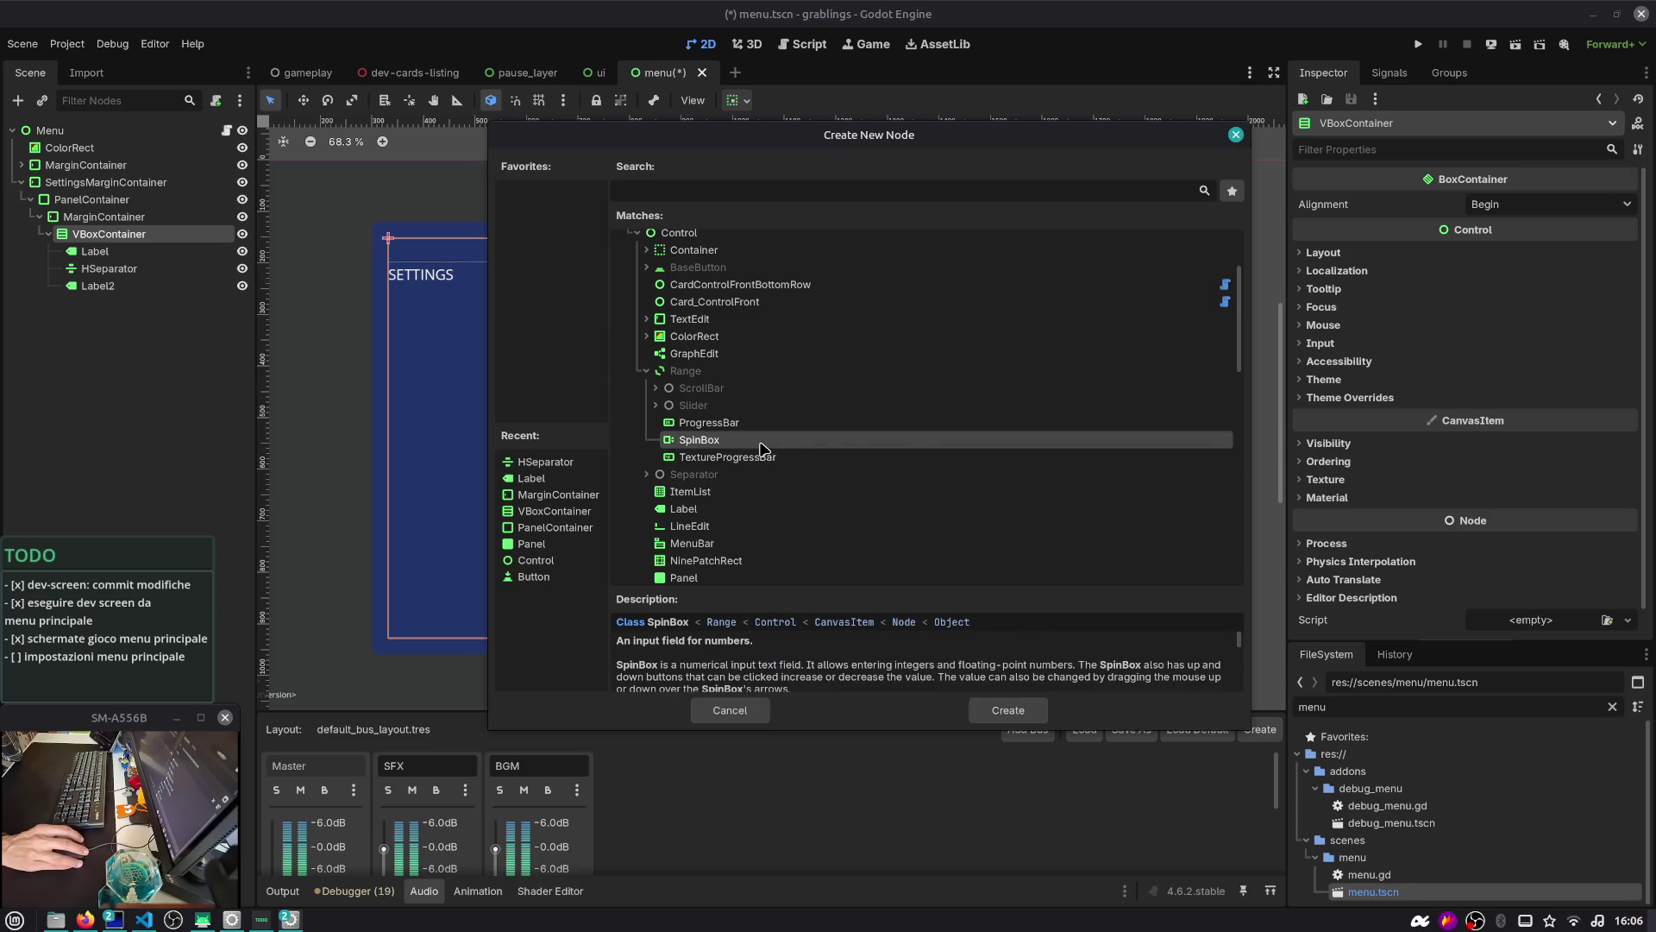
Add an HSlider from the Slider types to the VBoxContainer
double_click(695, 406)
left_click(723, 424)
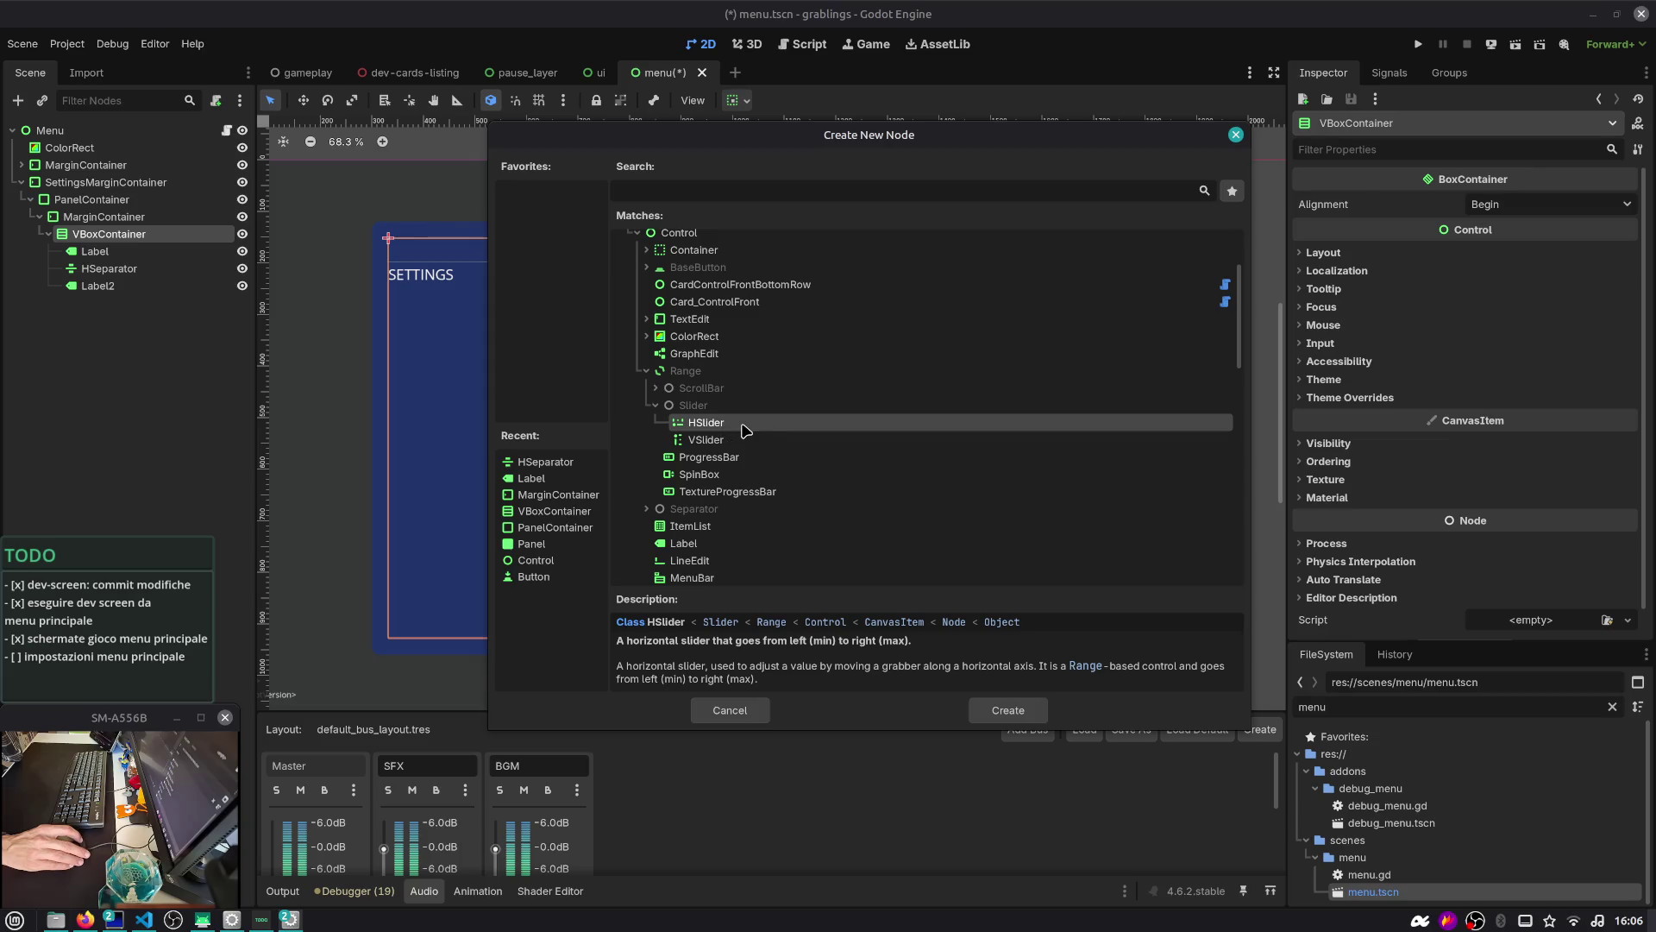
double_click(663, 390)
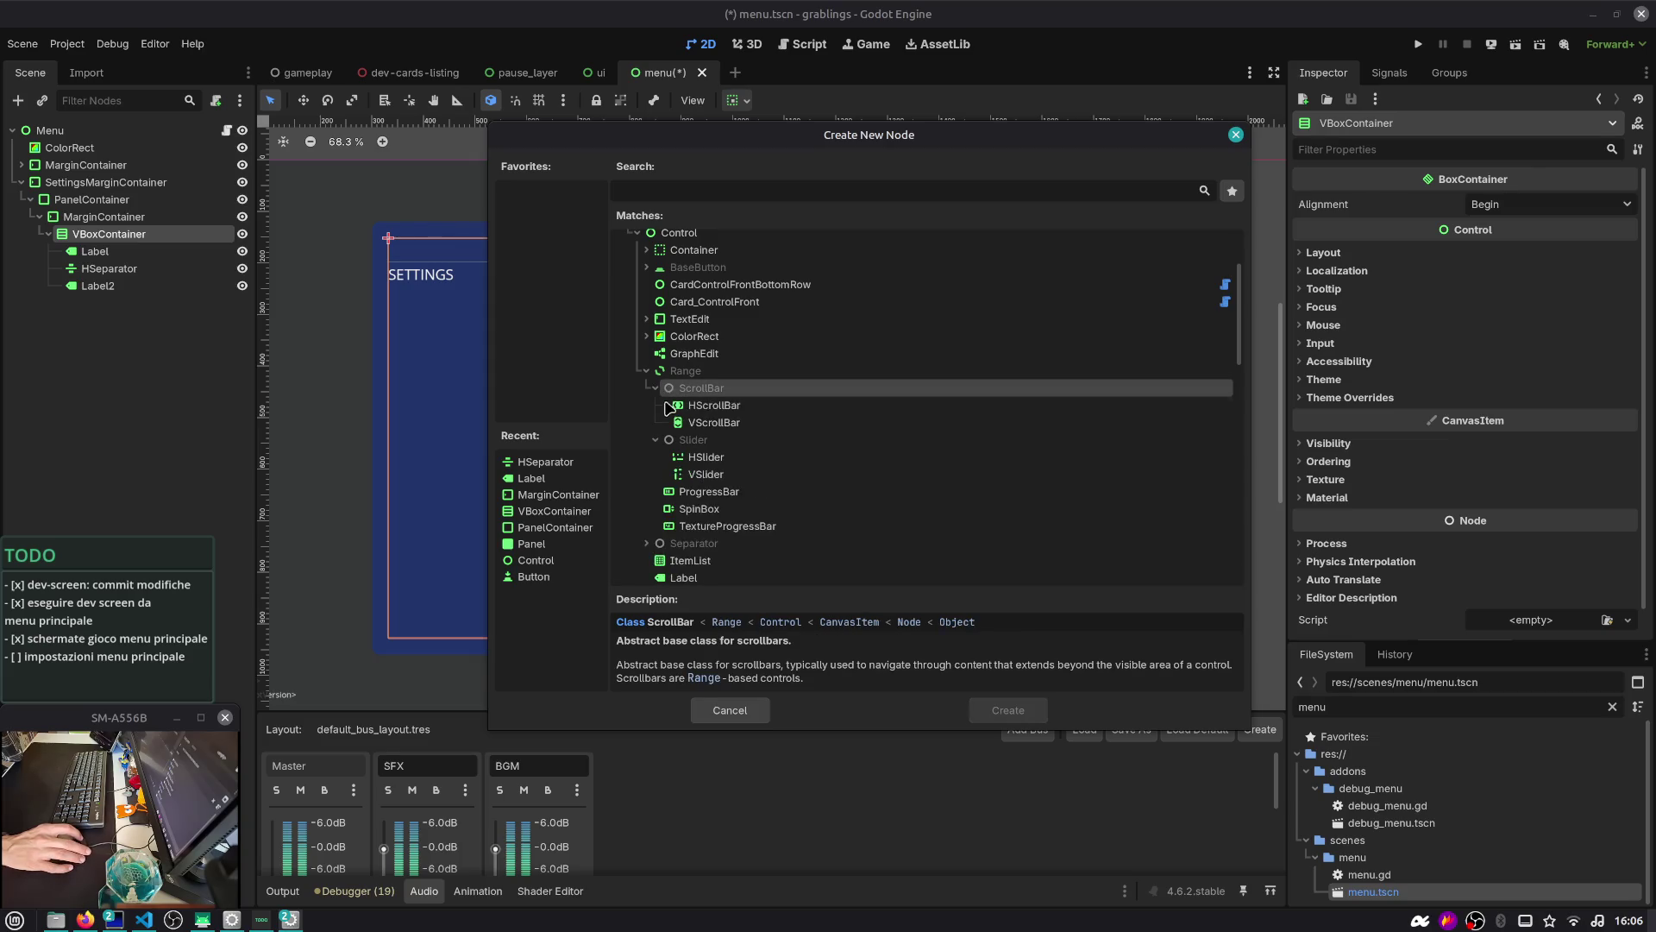
left_click(716, 456)
double_click(716, 456)
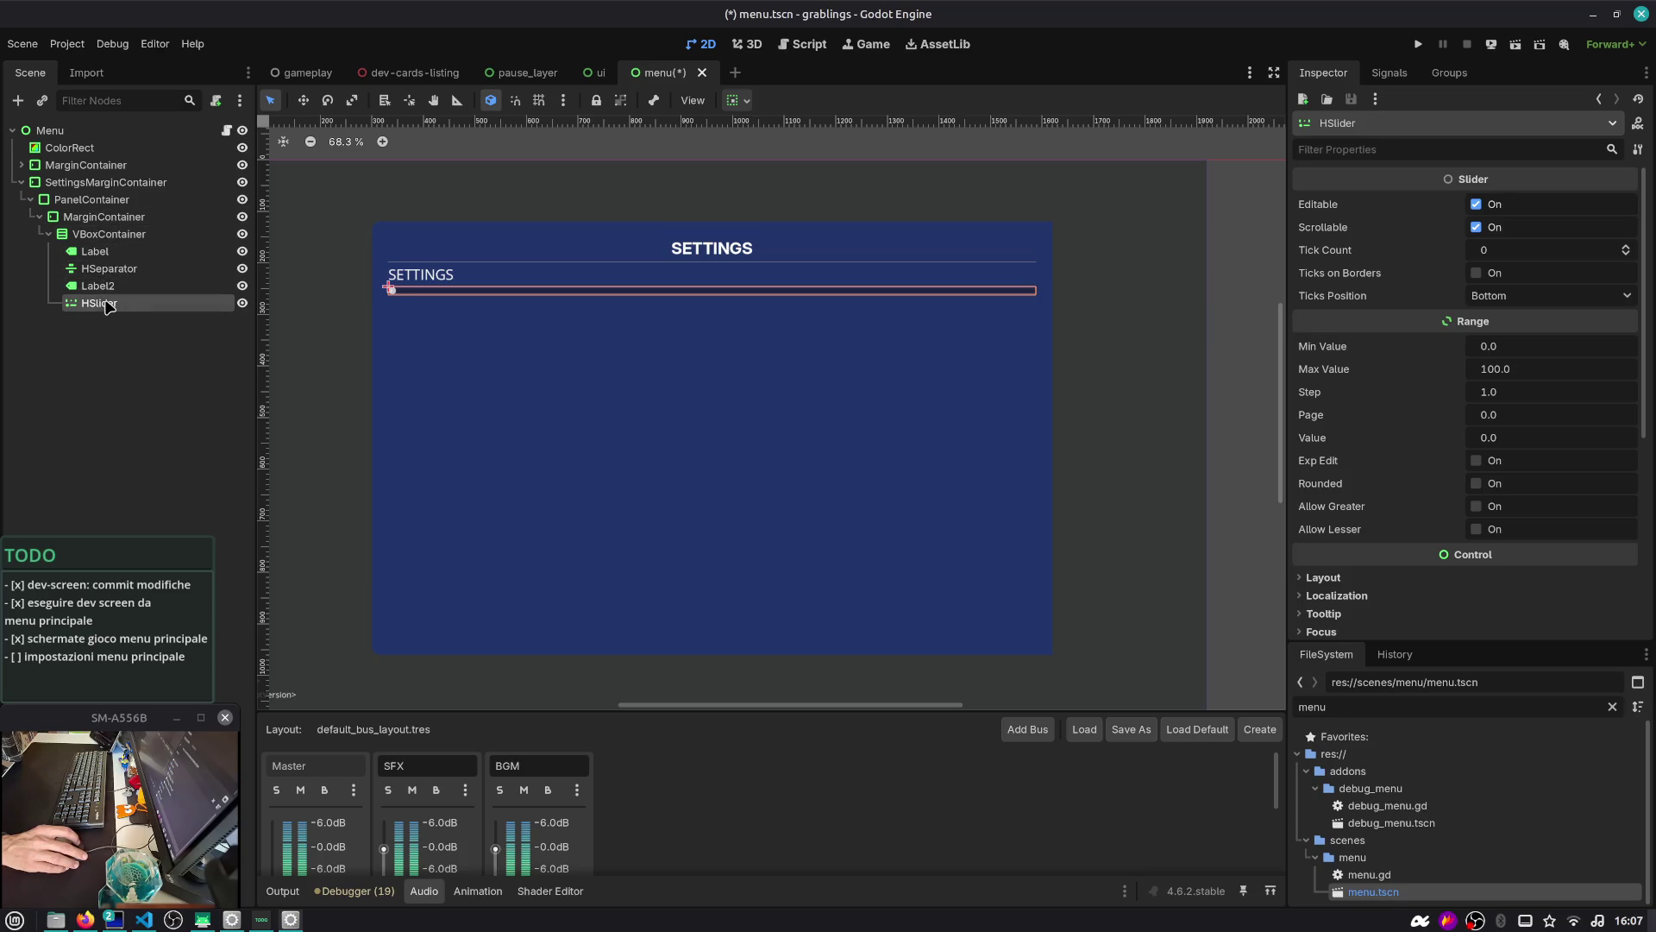
Add an HBoxContainer row to the VBoxContainer
left_click(101, 238)
key("ctrl+a")
type("vb")
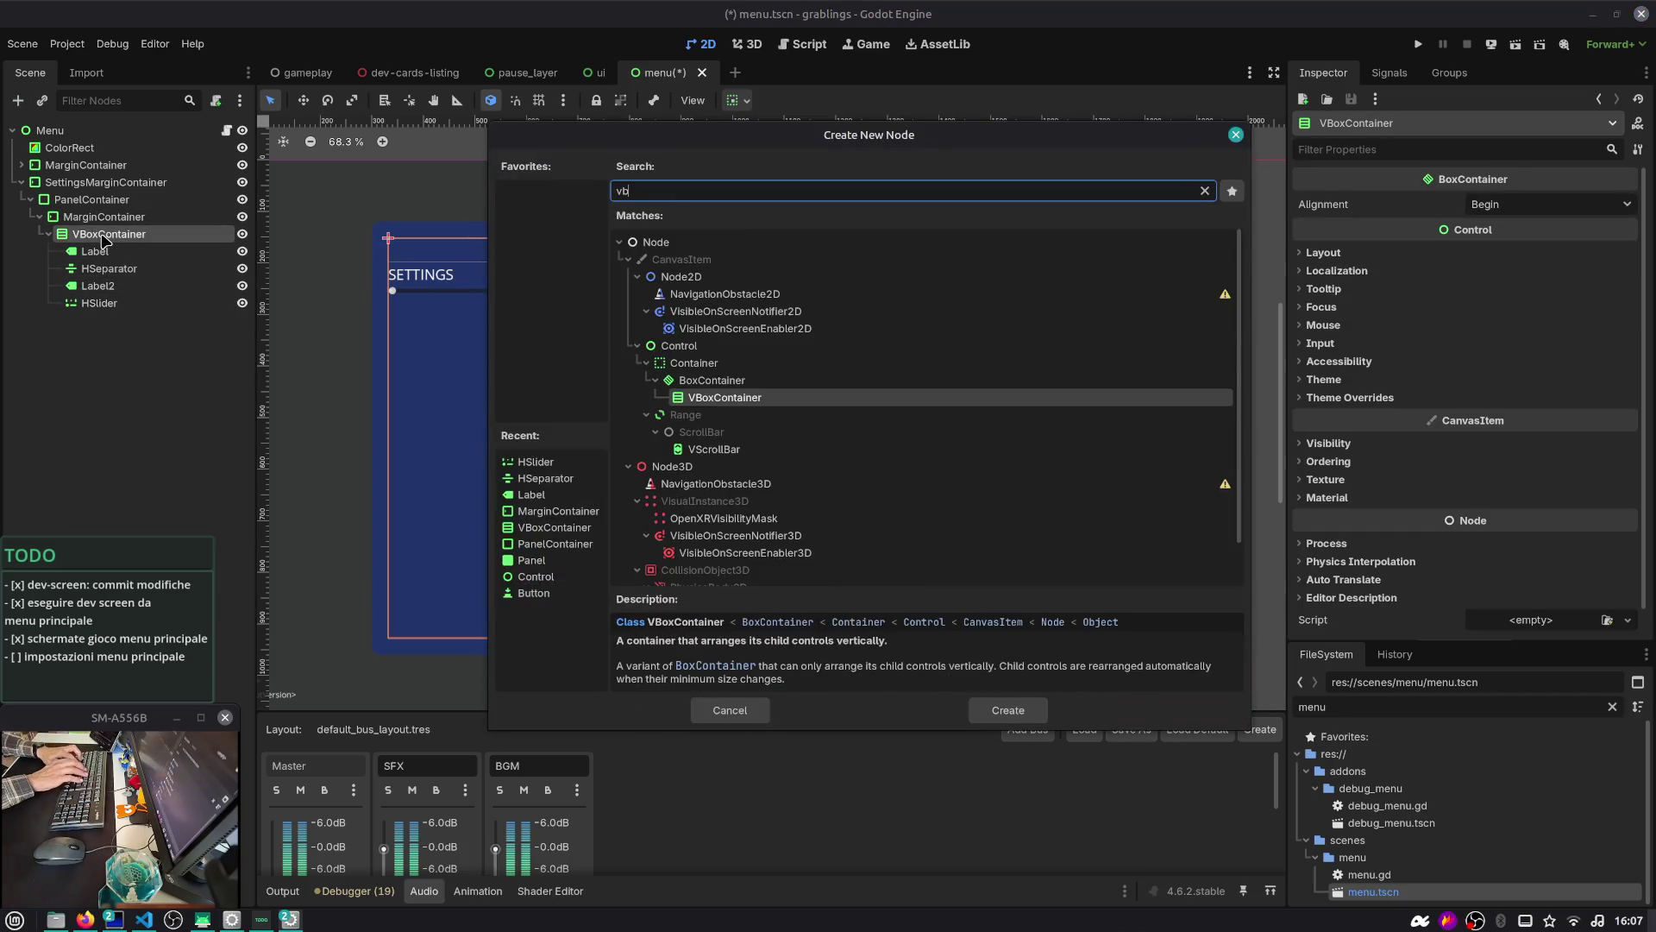
key("BackSpace")
key("BackSpace")
type("hbox")
key("Return")
Move Label2 and the HSlider into the new HBoxContainer
left_click(121, 303)
left_click(97, 251, "ctrl")
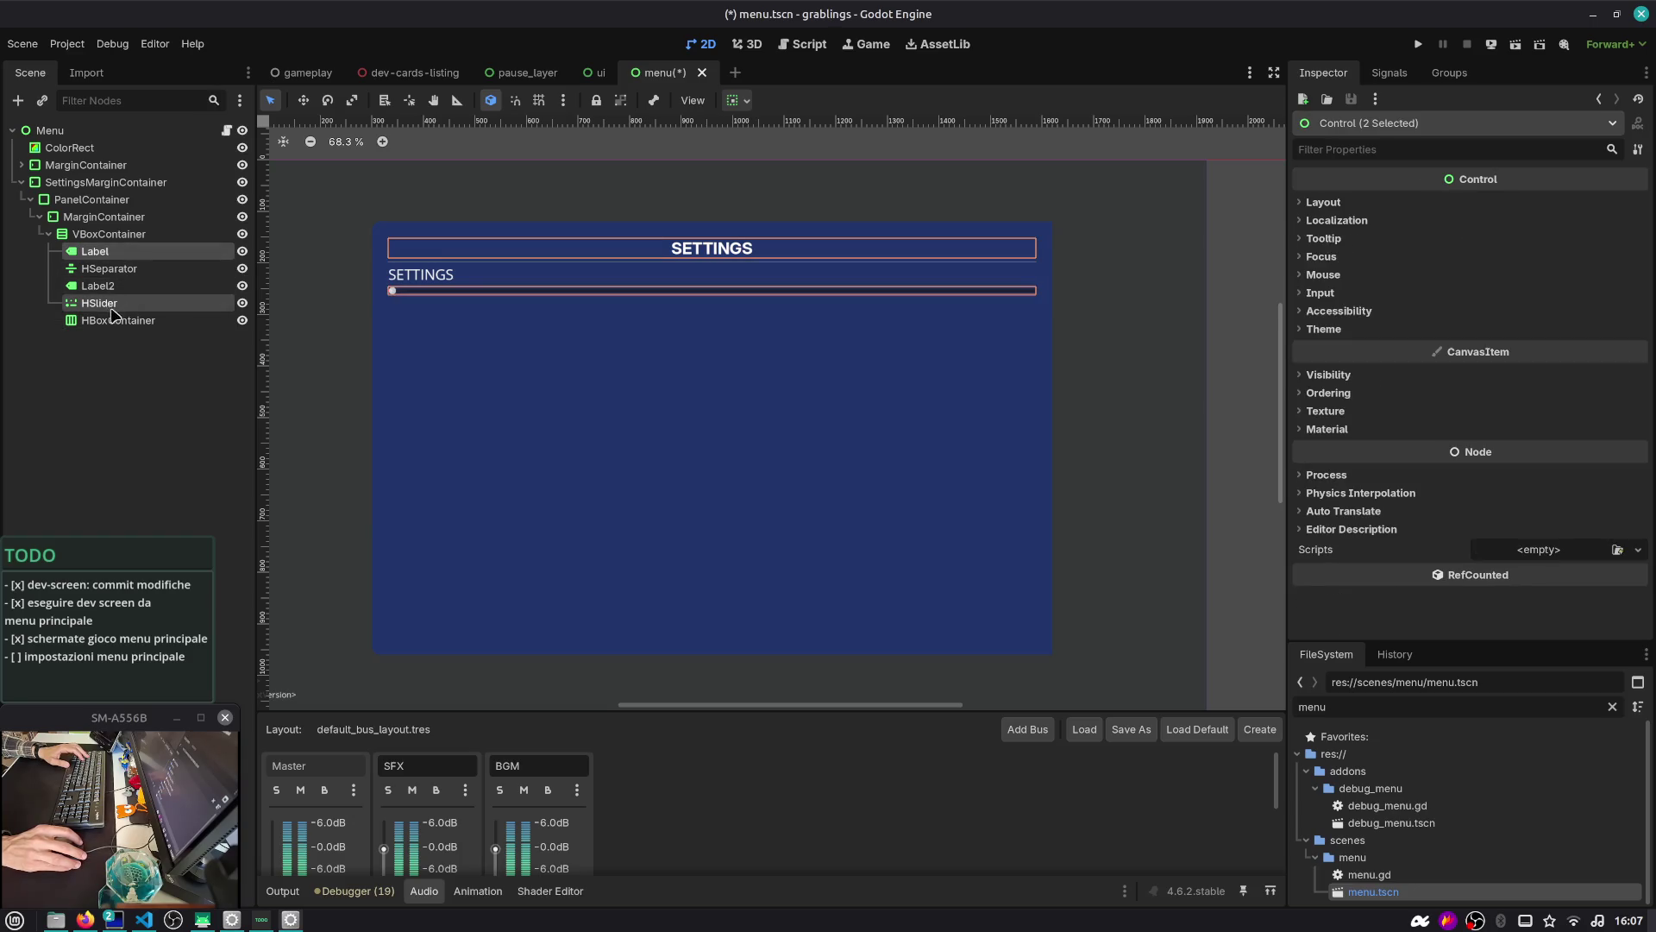
left_click_drag(112, 313, 117, 321)
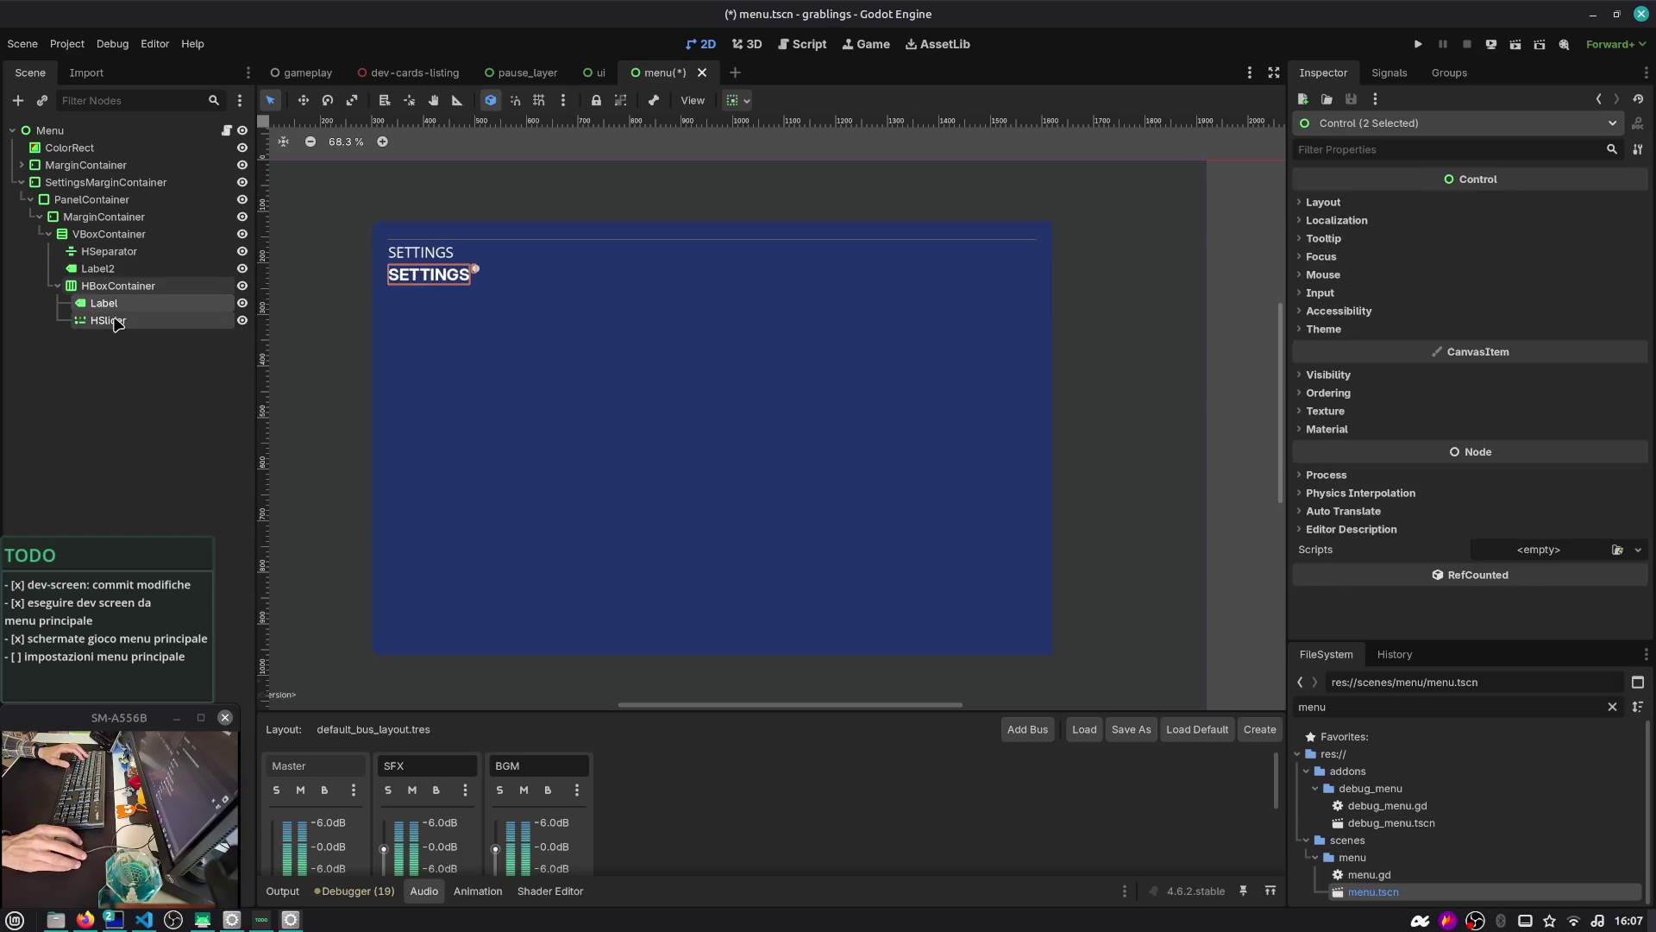
key("ctrl+z")
left_click(96, 268)
left_click(97, 285)
left_click(113, 304, "ctrl")
left_click_drag(114, 308, 121, 320)
Rename the HBoxContainer row to Volume
left_click(128, 287)
left_click(134, 294)
type("Volume")
key("Return")
Replace Label2's text SETTINGS with Volume
left_click(131, 303)
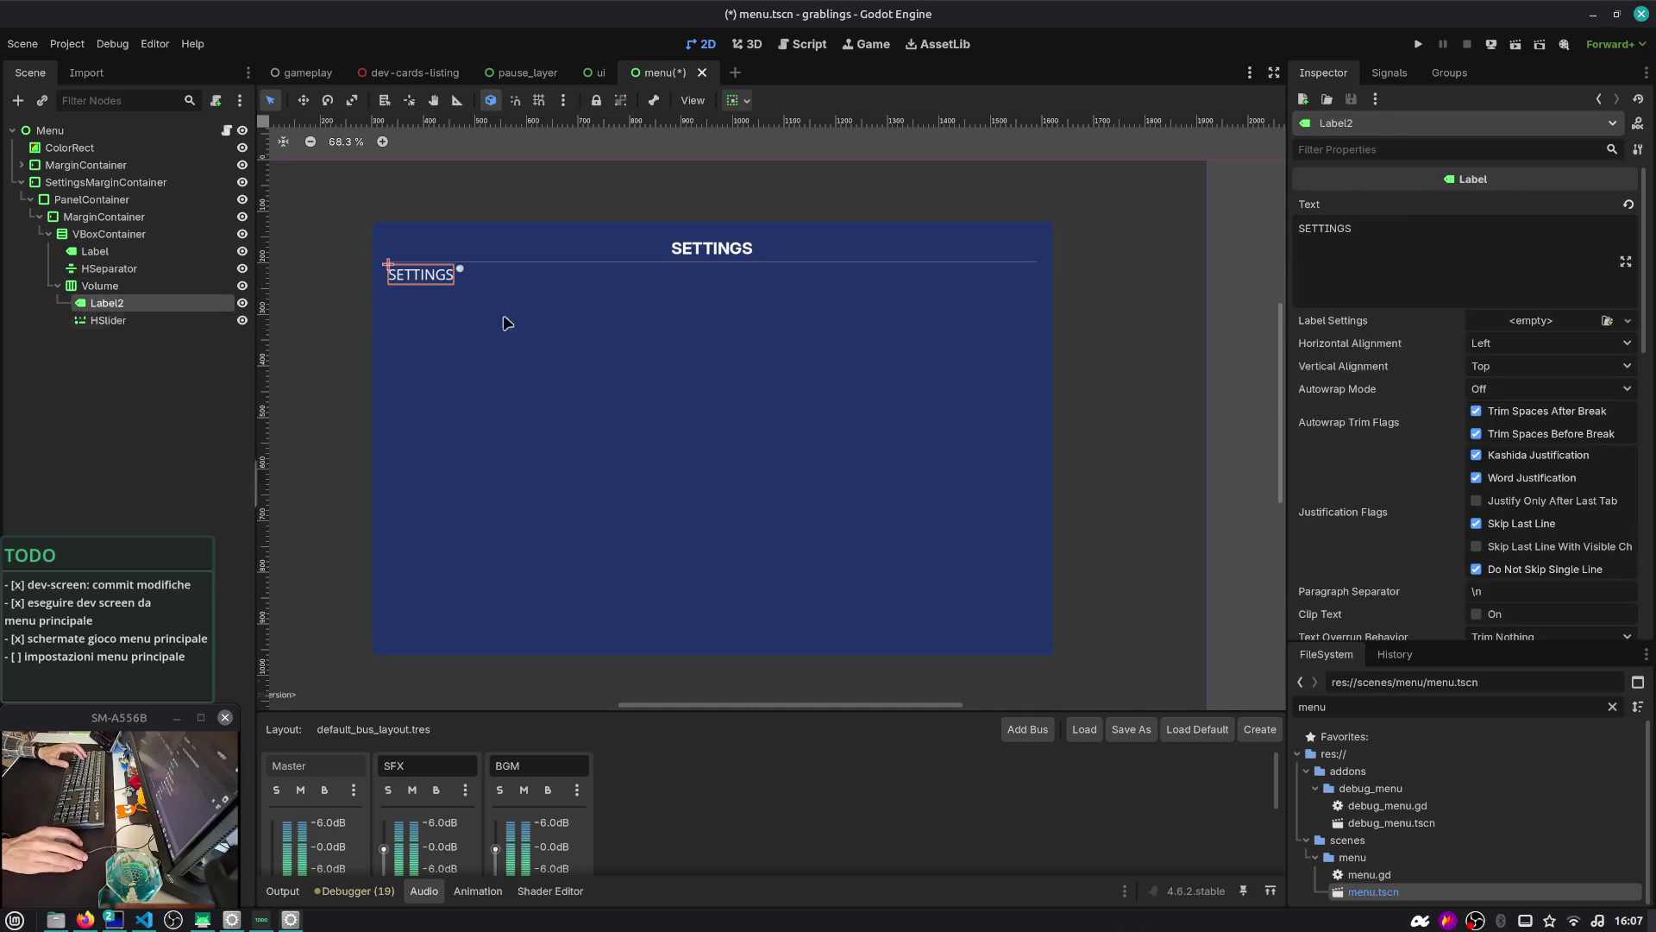
left_click(1402, 239)
key("ctrl+a")
key("BackSpace")
type("Volume")
key("Return")
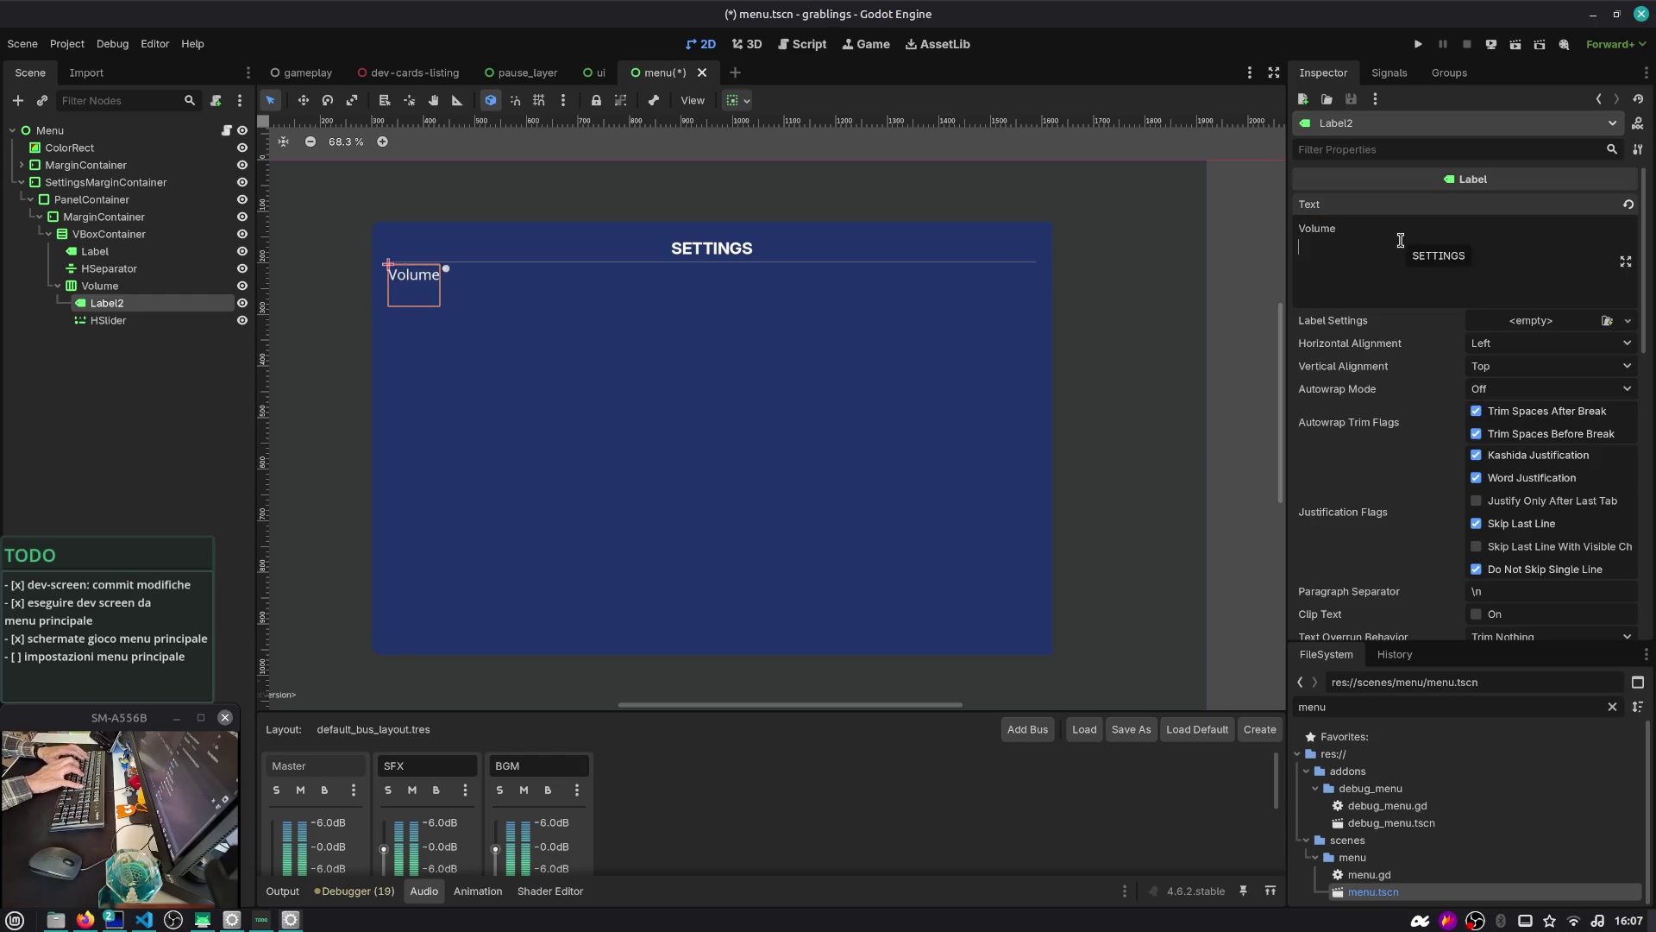
Enable Horizontal Expand container sizing on both Label2 and the HSlider, then save
left_click(108, 320, "ctrl")
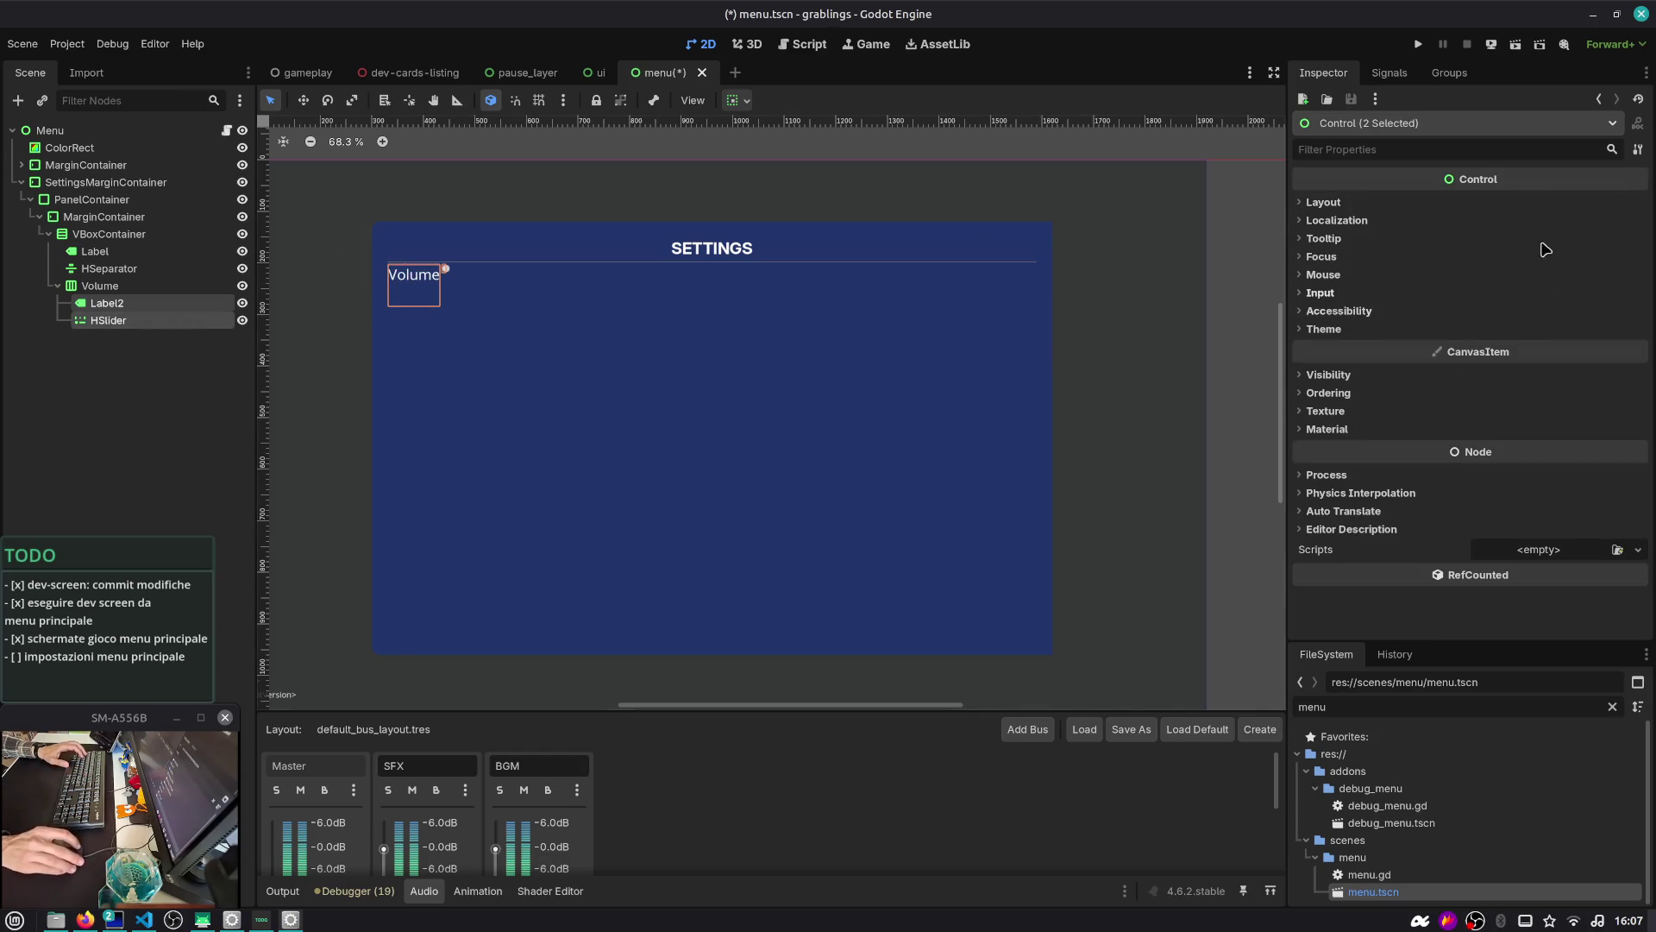
type("expan")
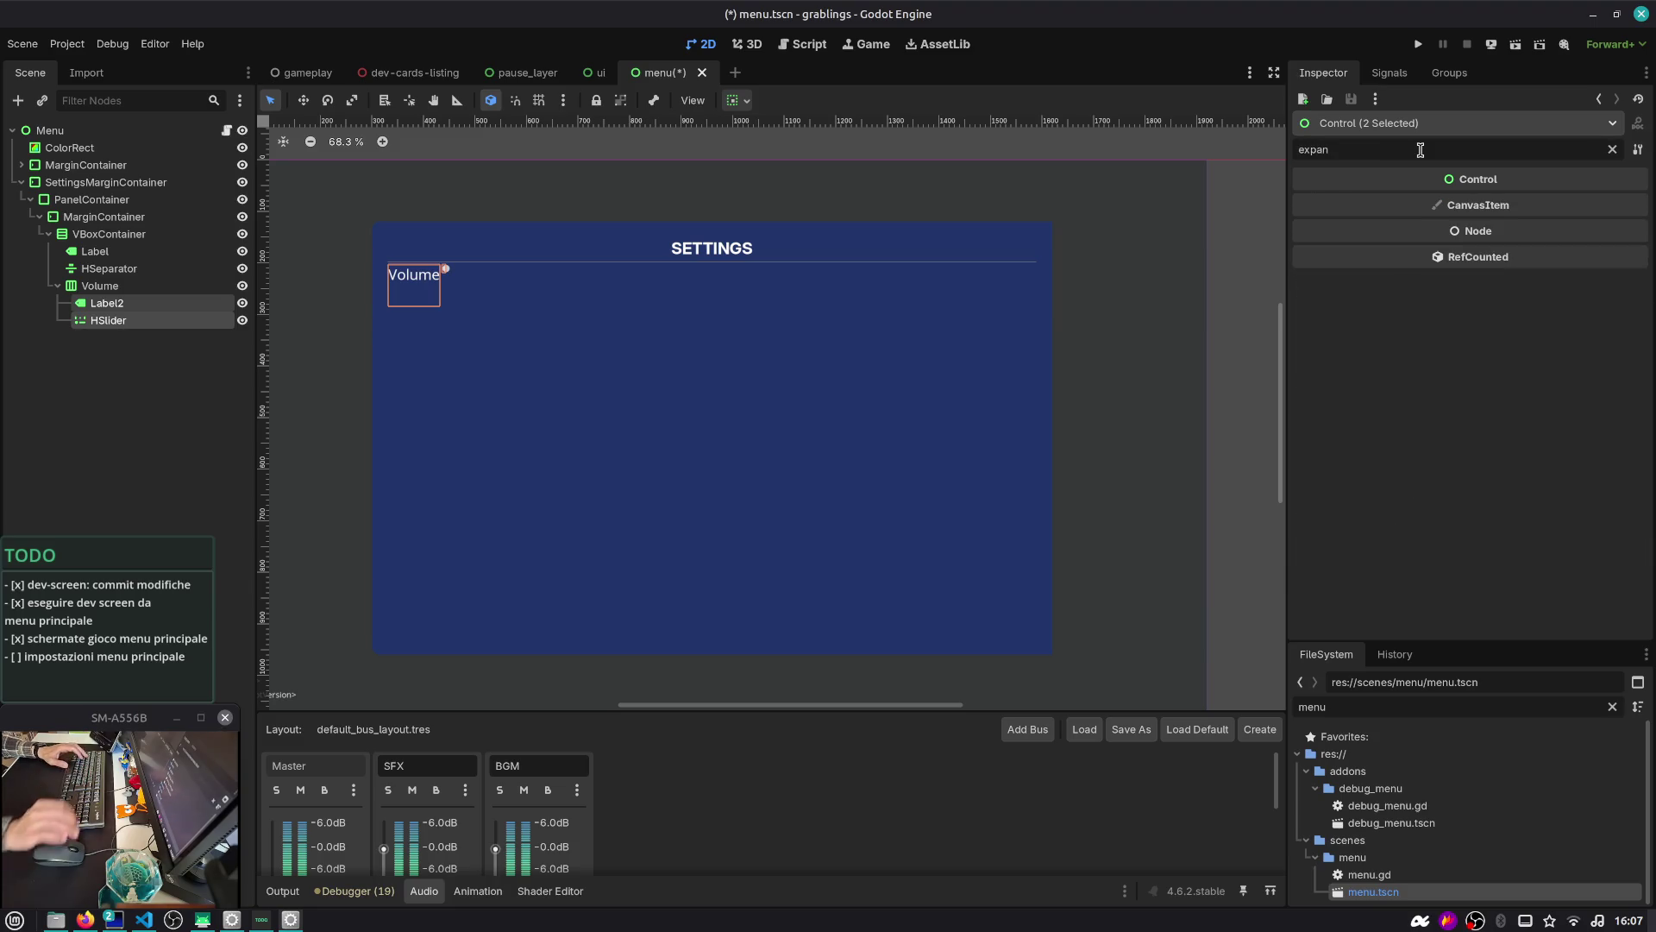
type("fill")
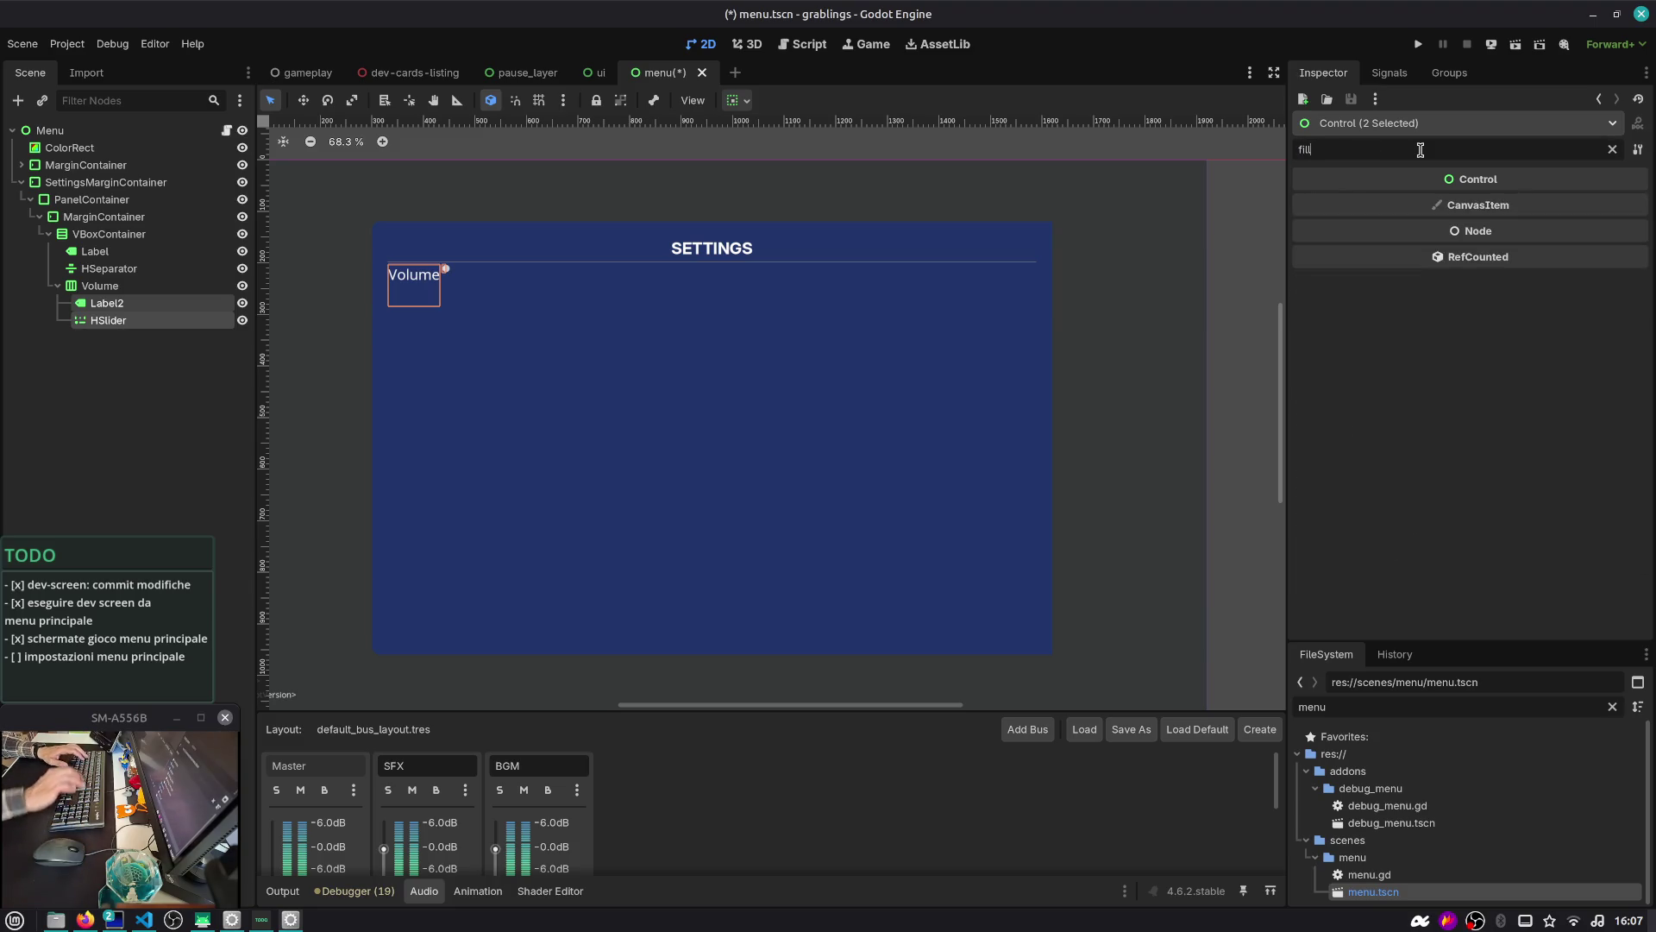
type("layou")
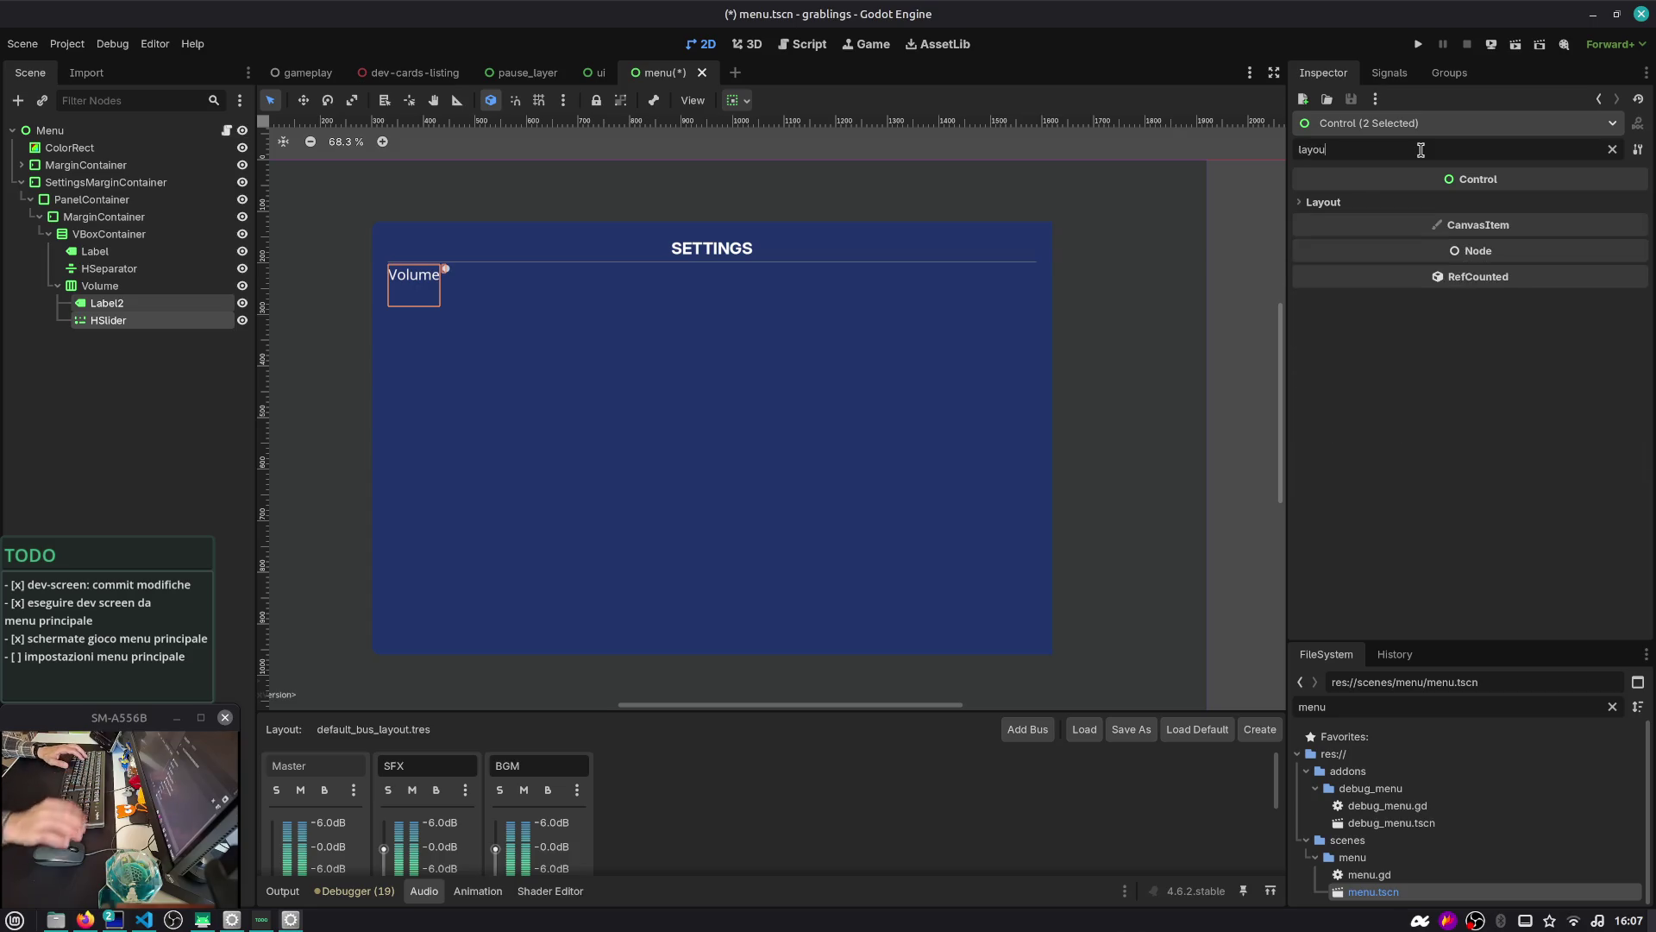
left_click(1419, 203)
left_click(1423, 334)
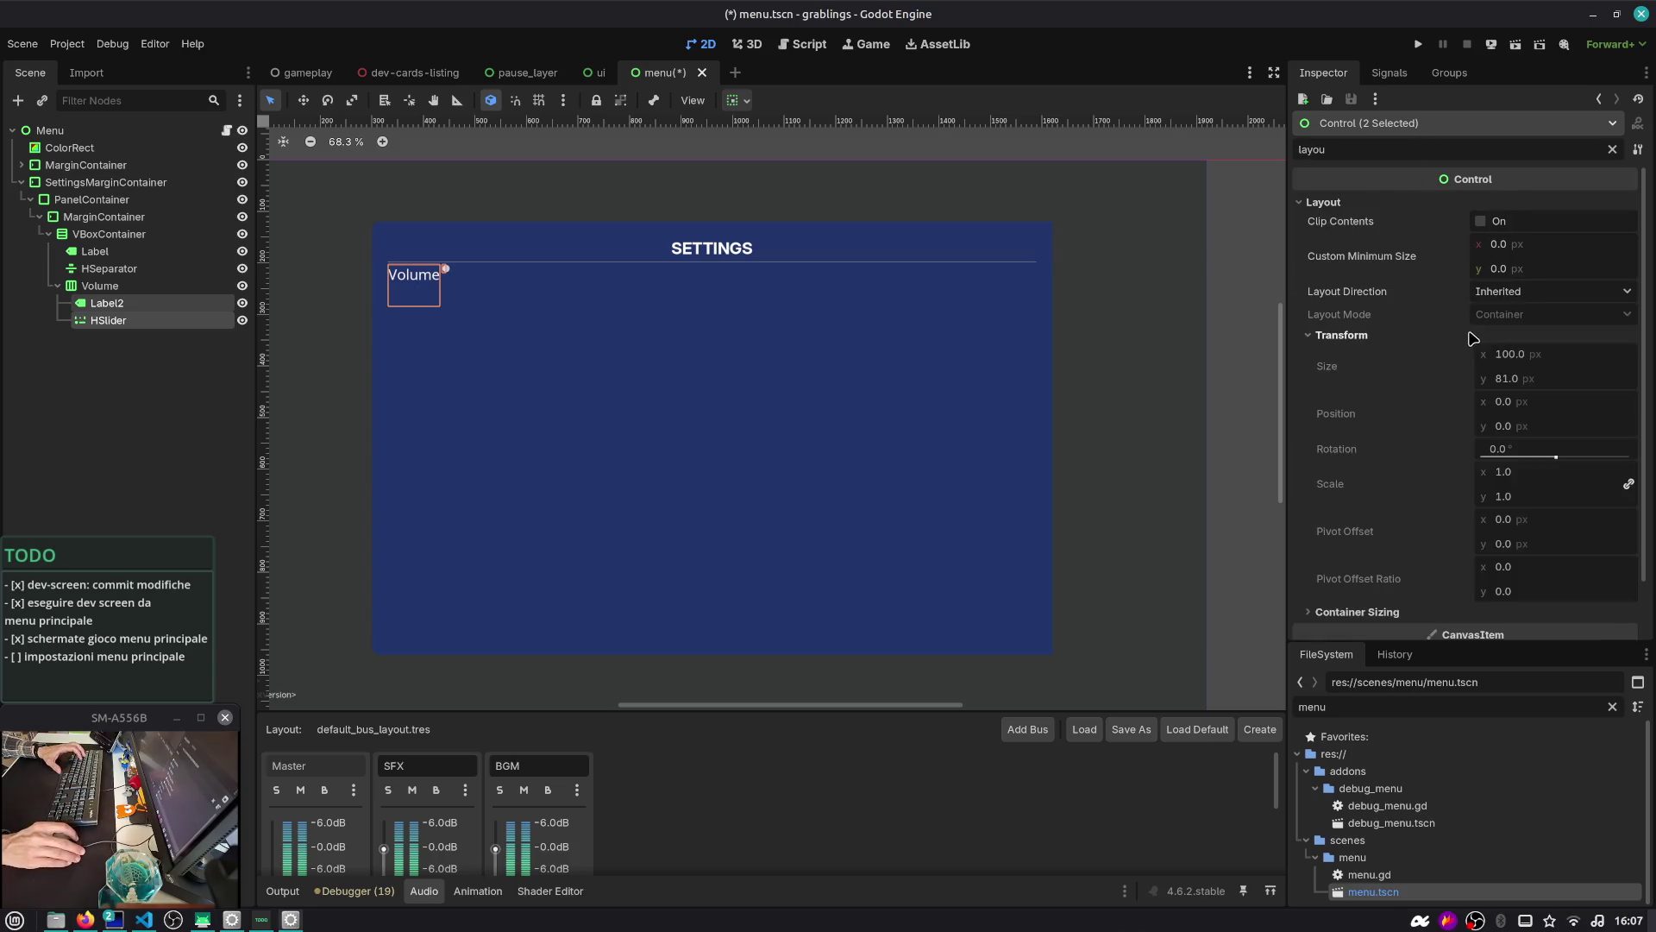
left_click(1380, 614)
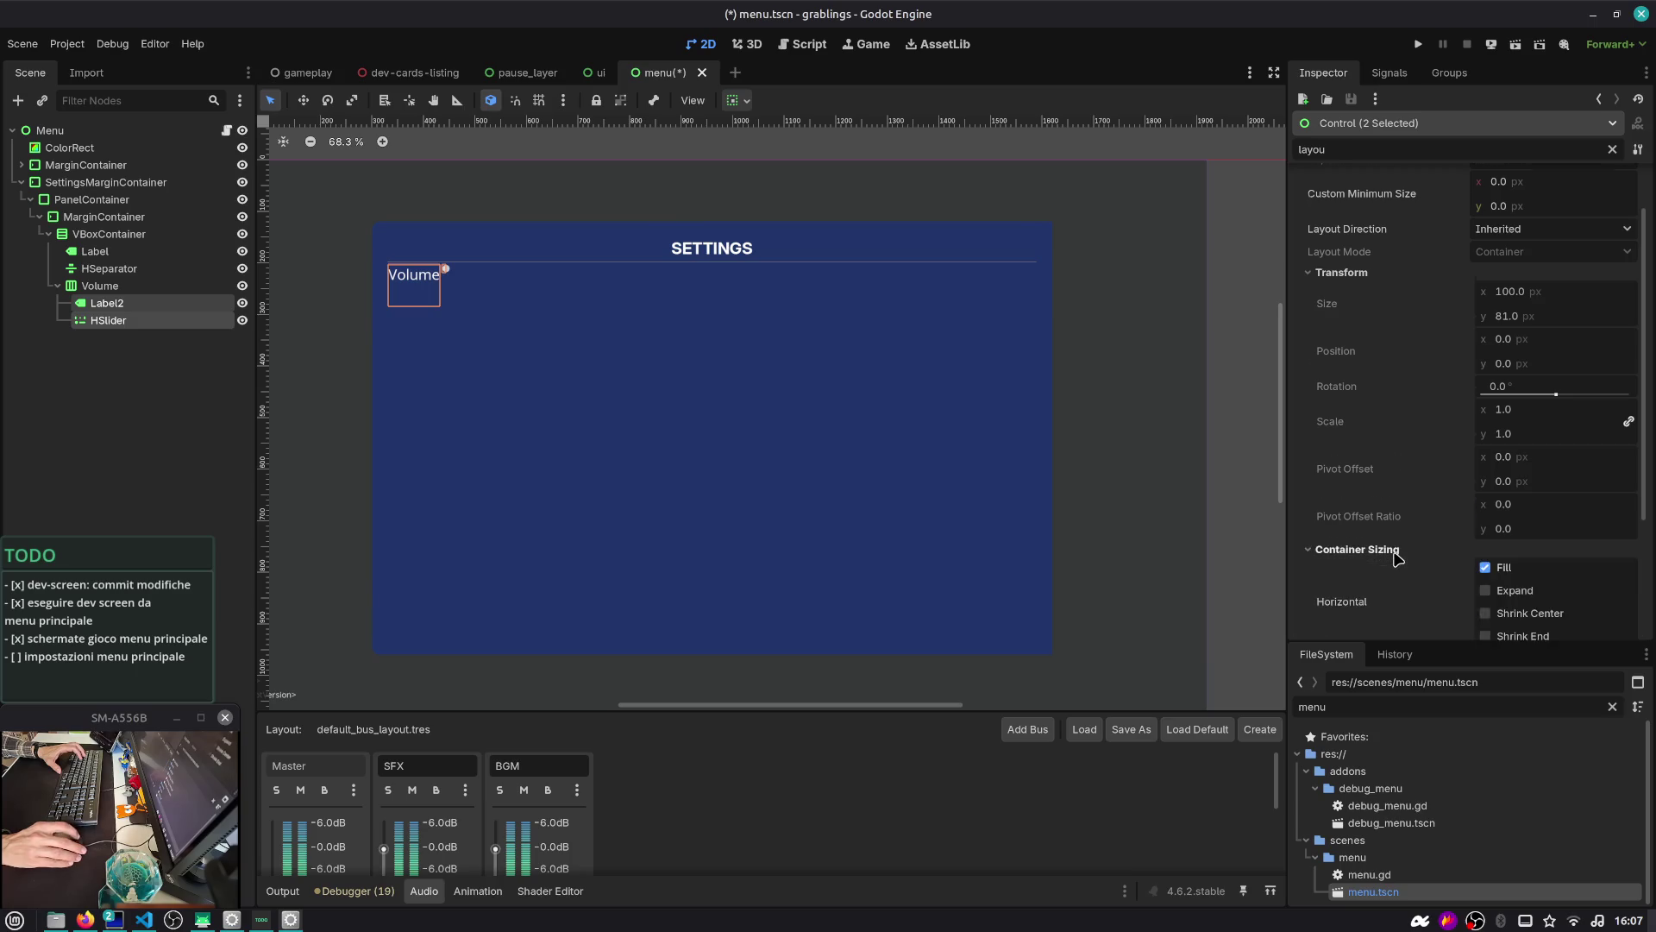
scroll(1414, 552, "down", 3)
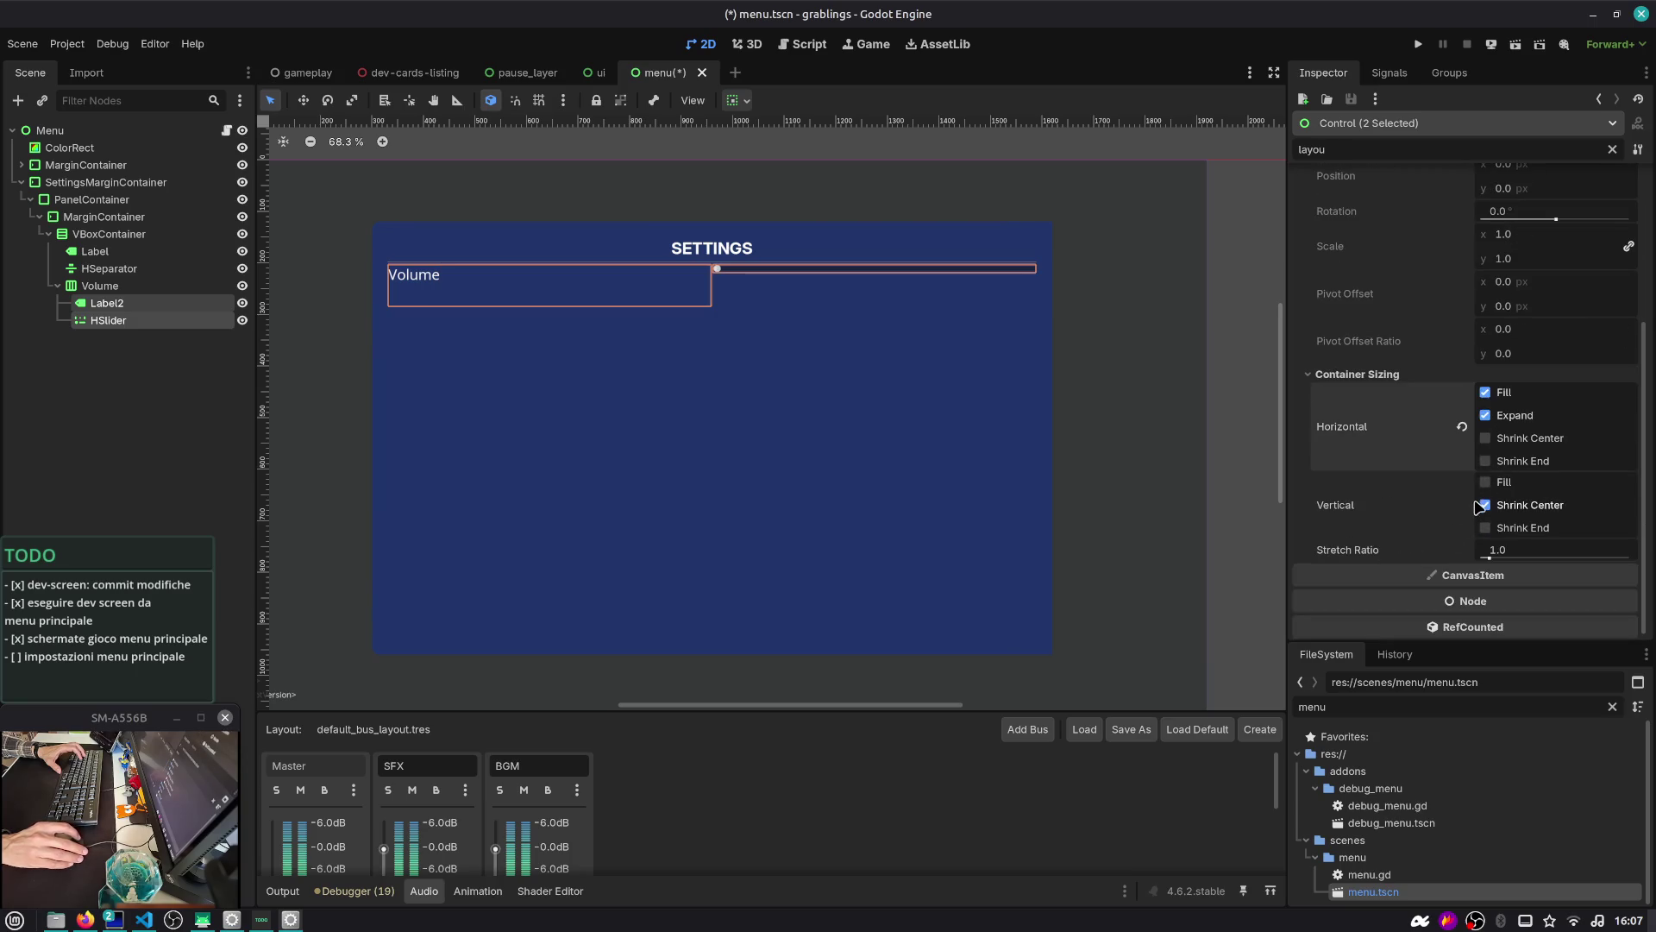
key("ctrl+s")
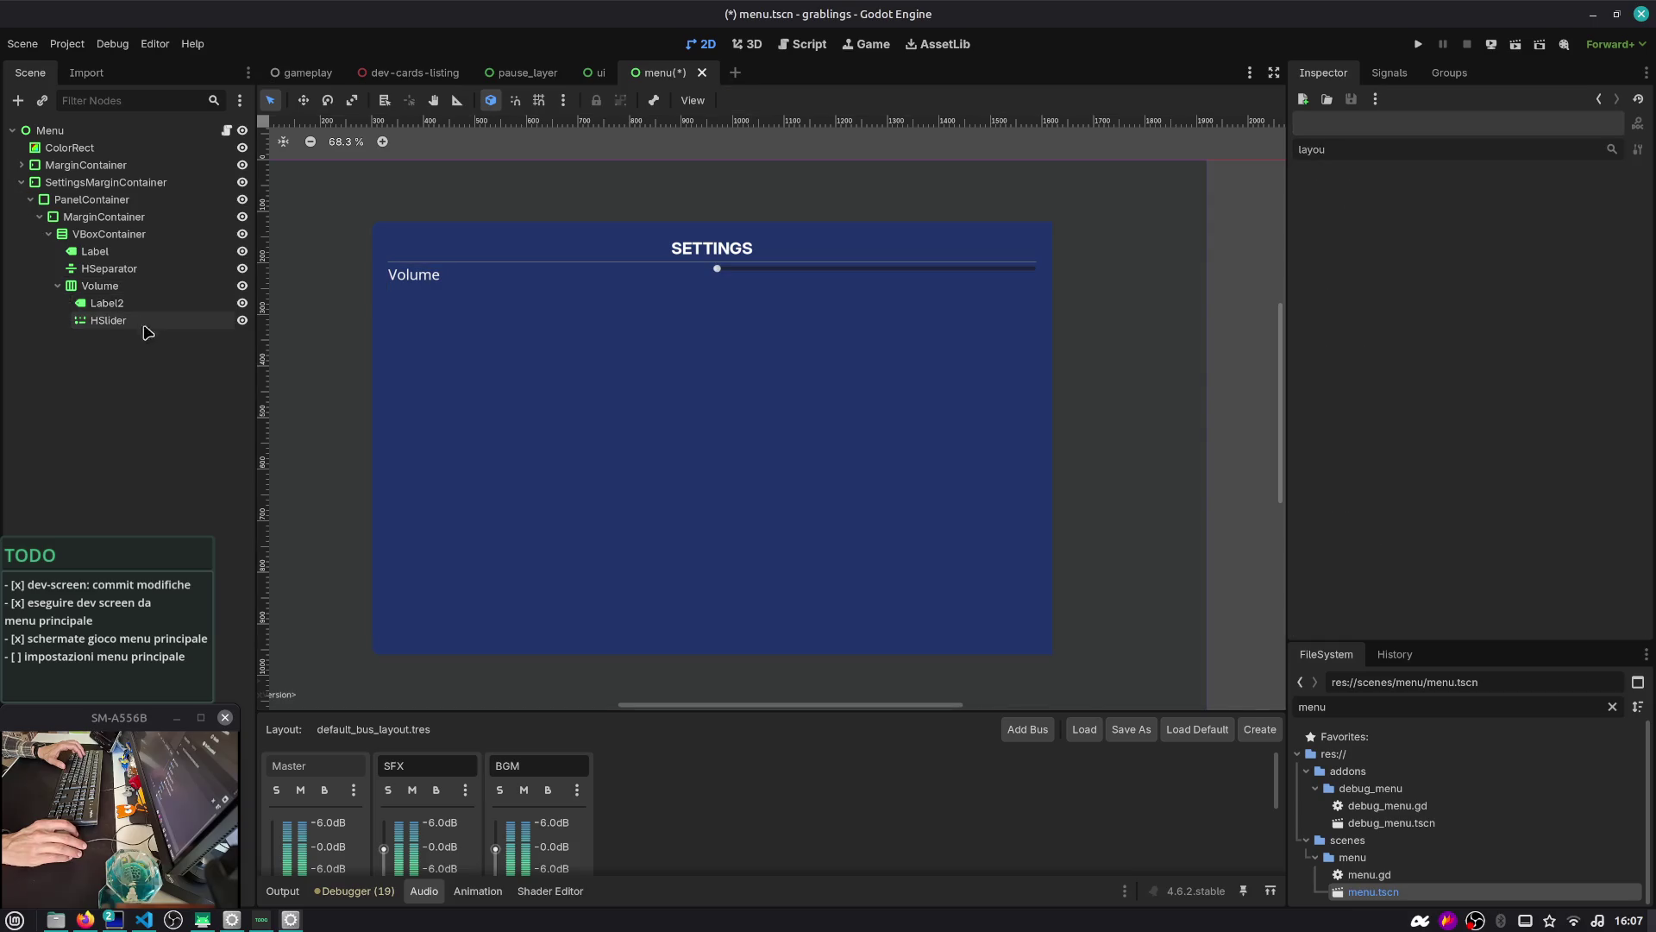
Remove the trailing newline from the Volume label's text and save the scene
left_click(134, 306)
left_click(138, 319)
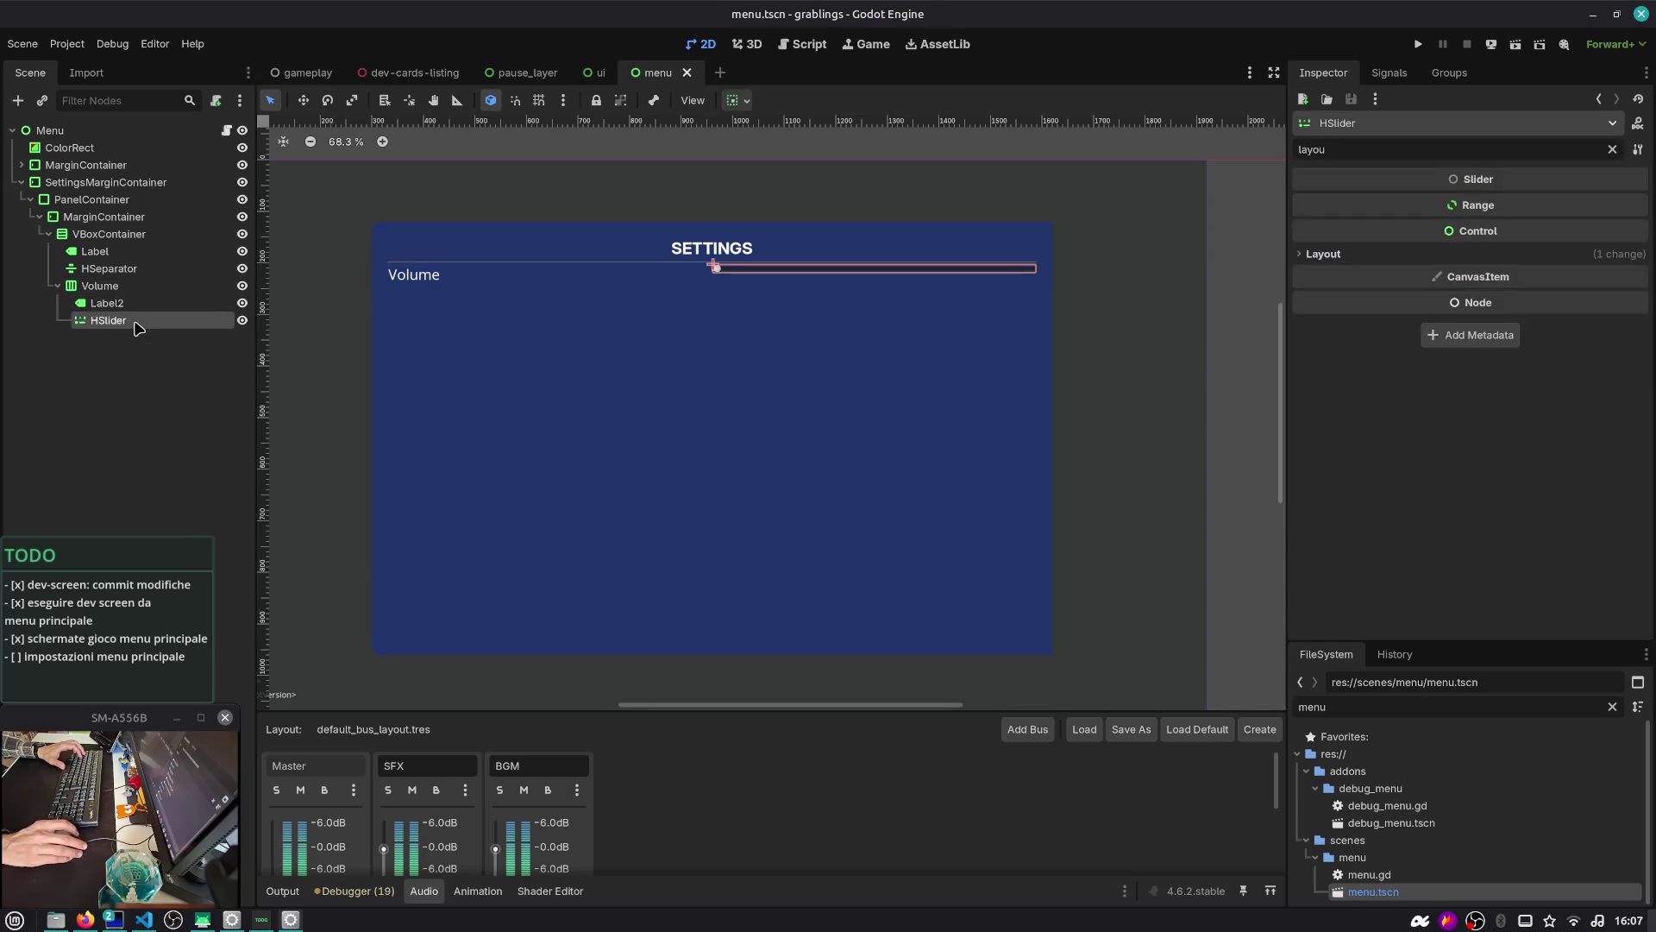
left_click(139, 310)
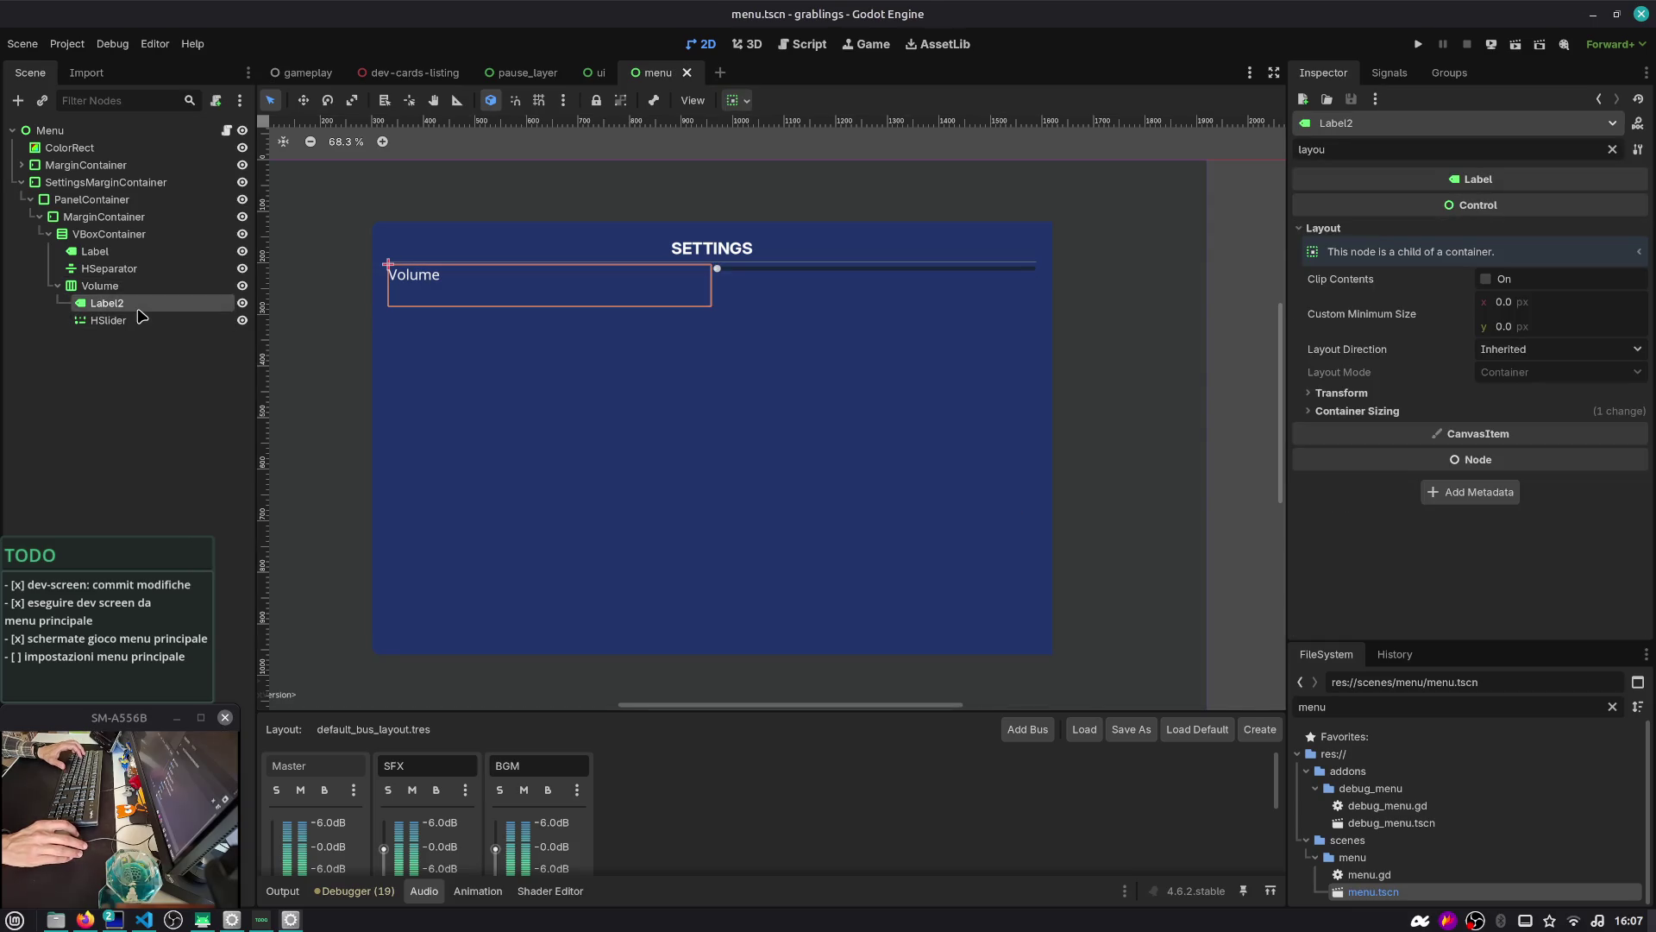
left_click(1607, 148)
left_click(1407, 226)
key("BackSpace")
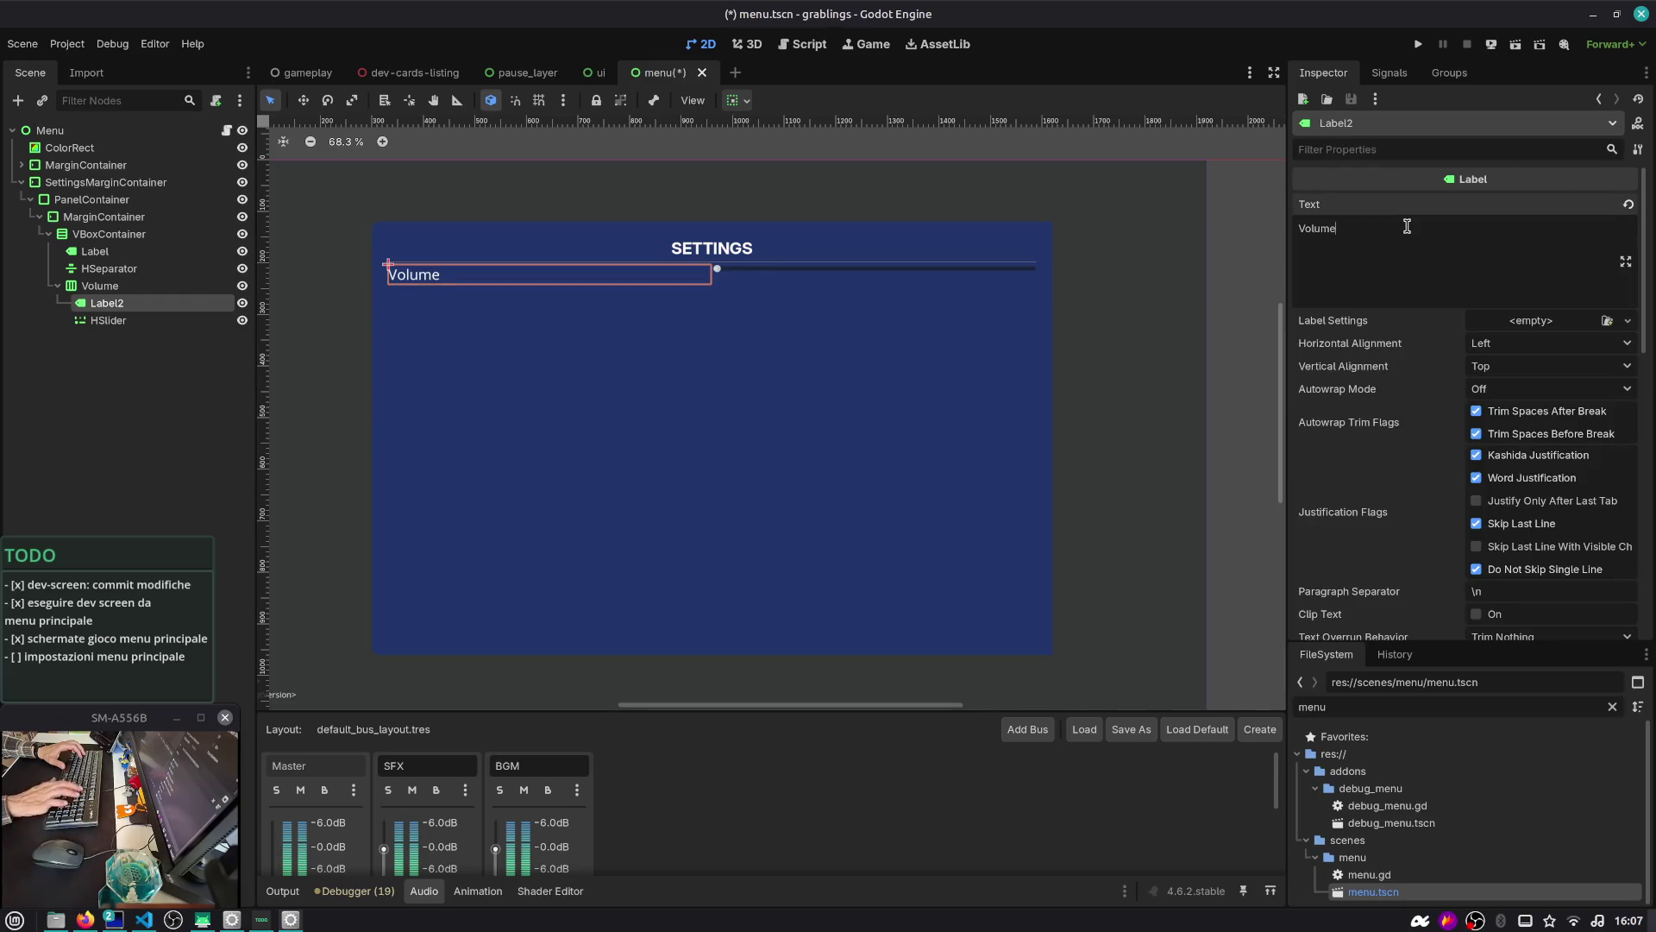
key("ctrl+s")
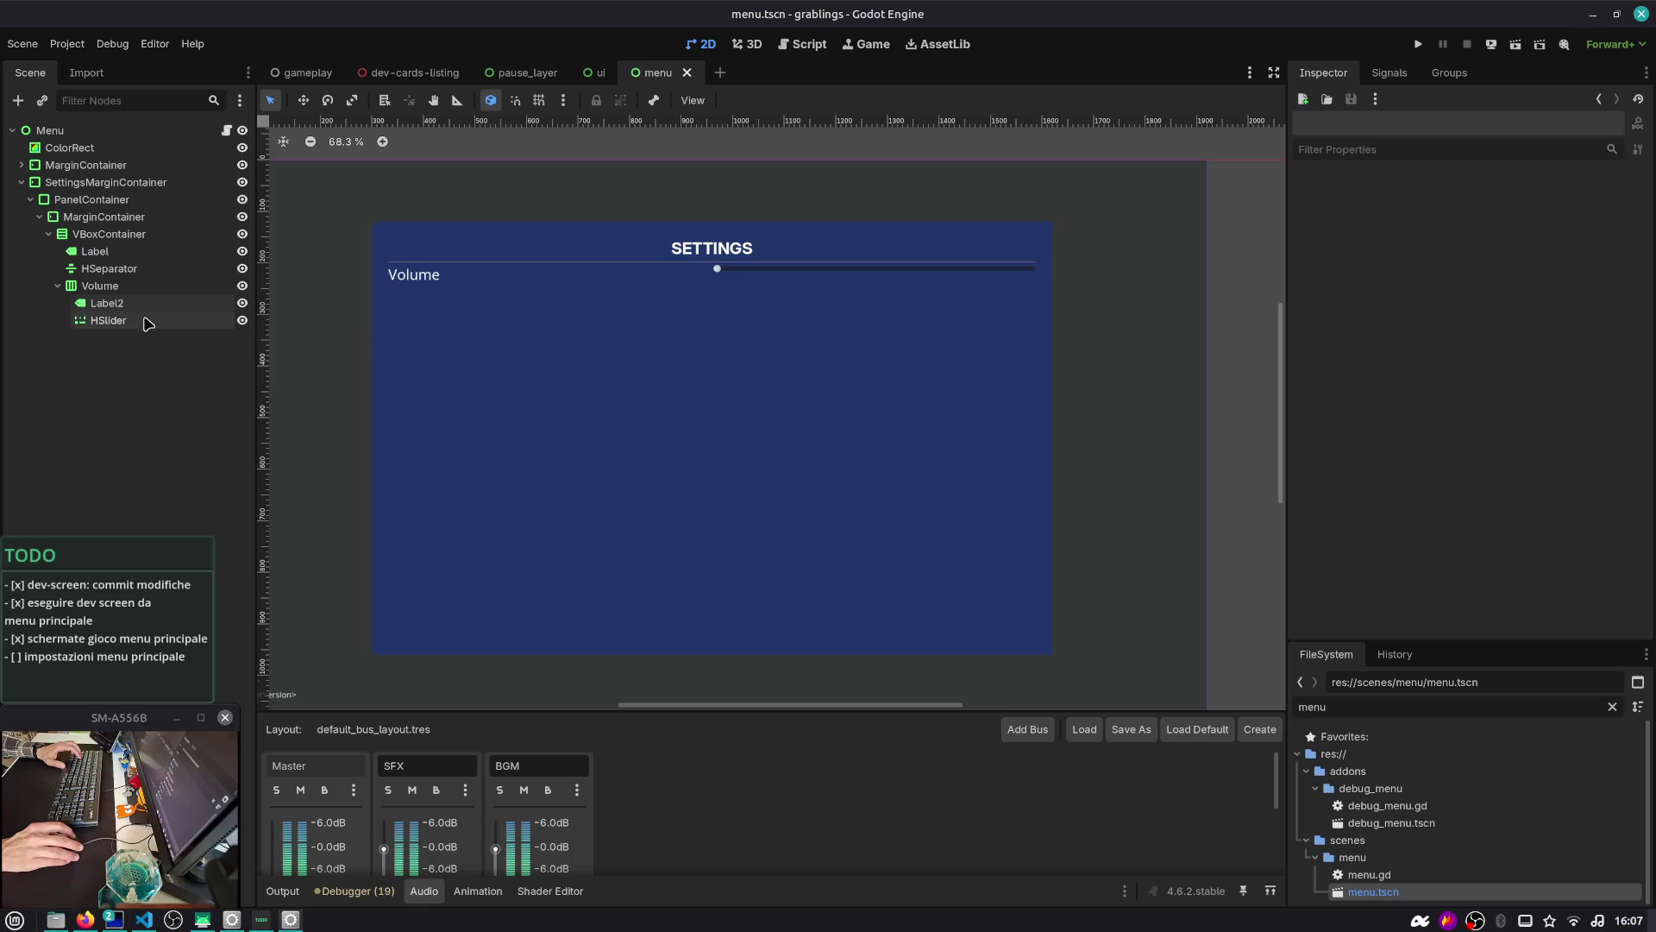
left_click(145, 303)
left_click(148, 321, "shift")
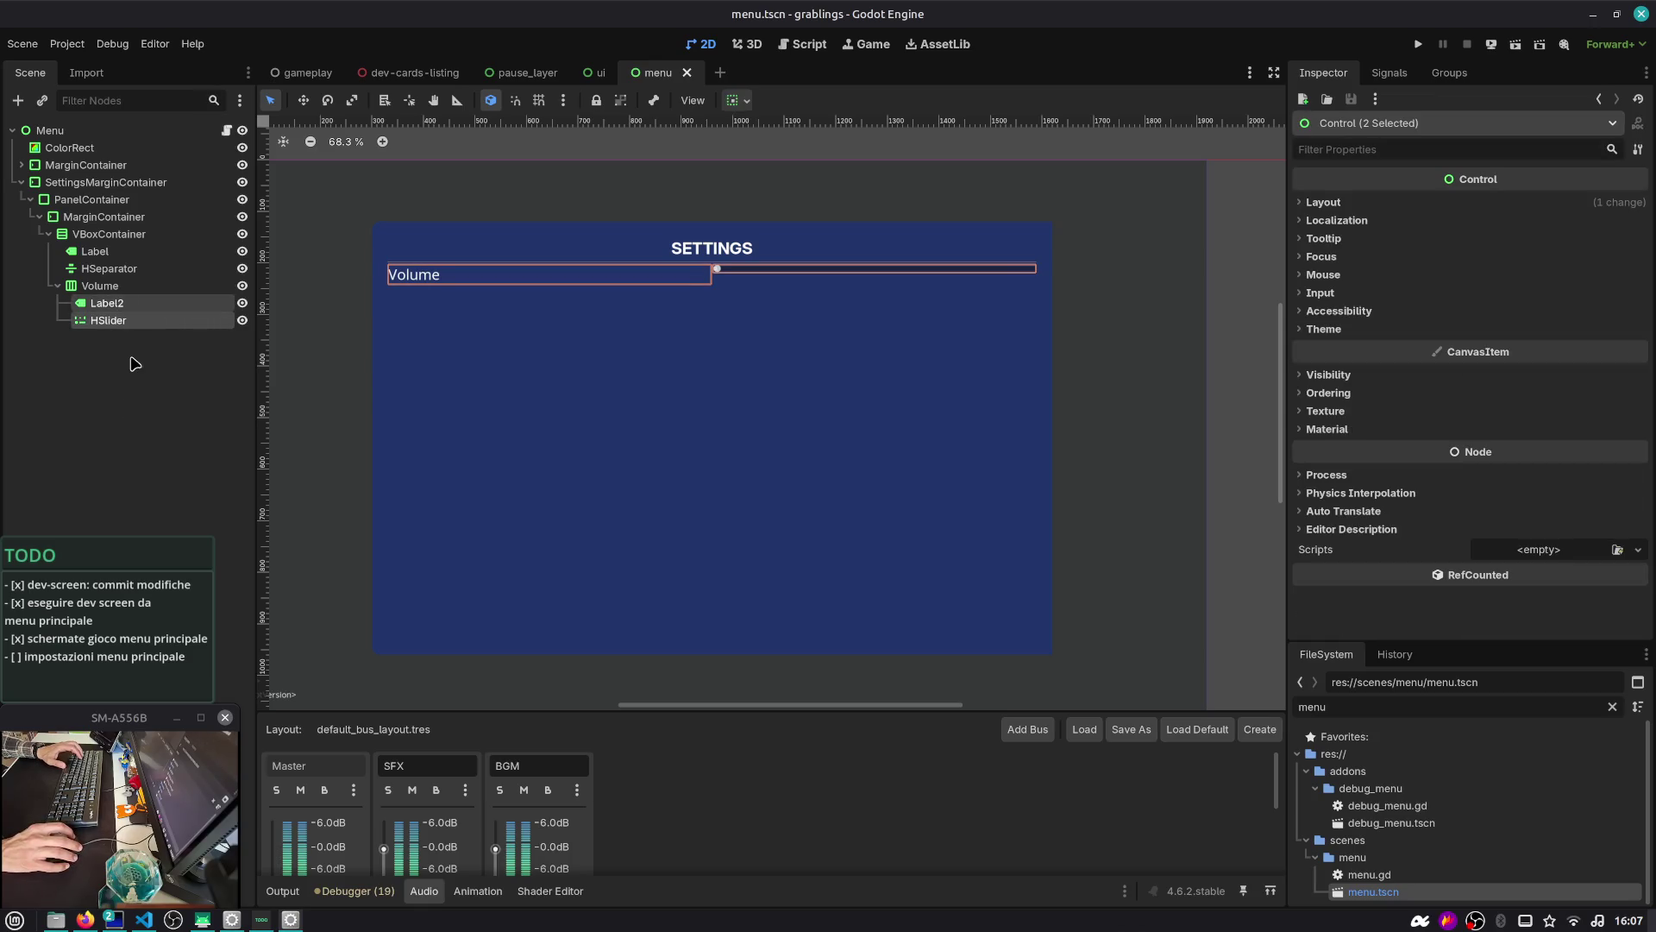
Select the Volume slider and look over its layout properties in the Inspector
left_click(130, 321)
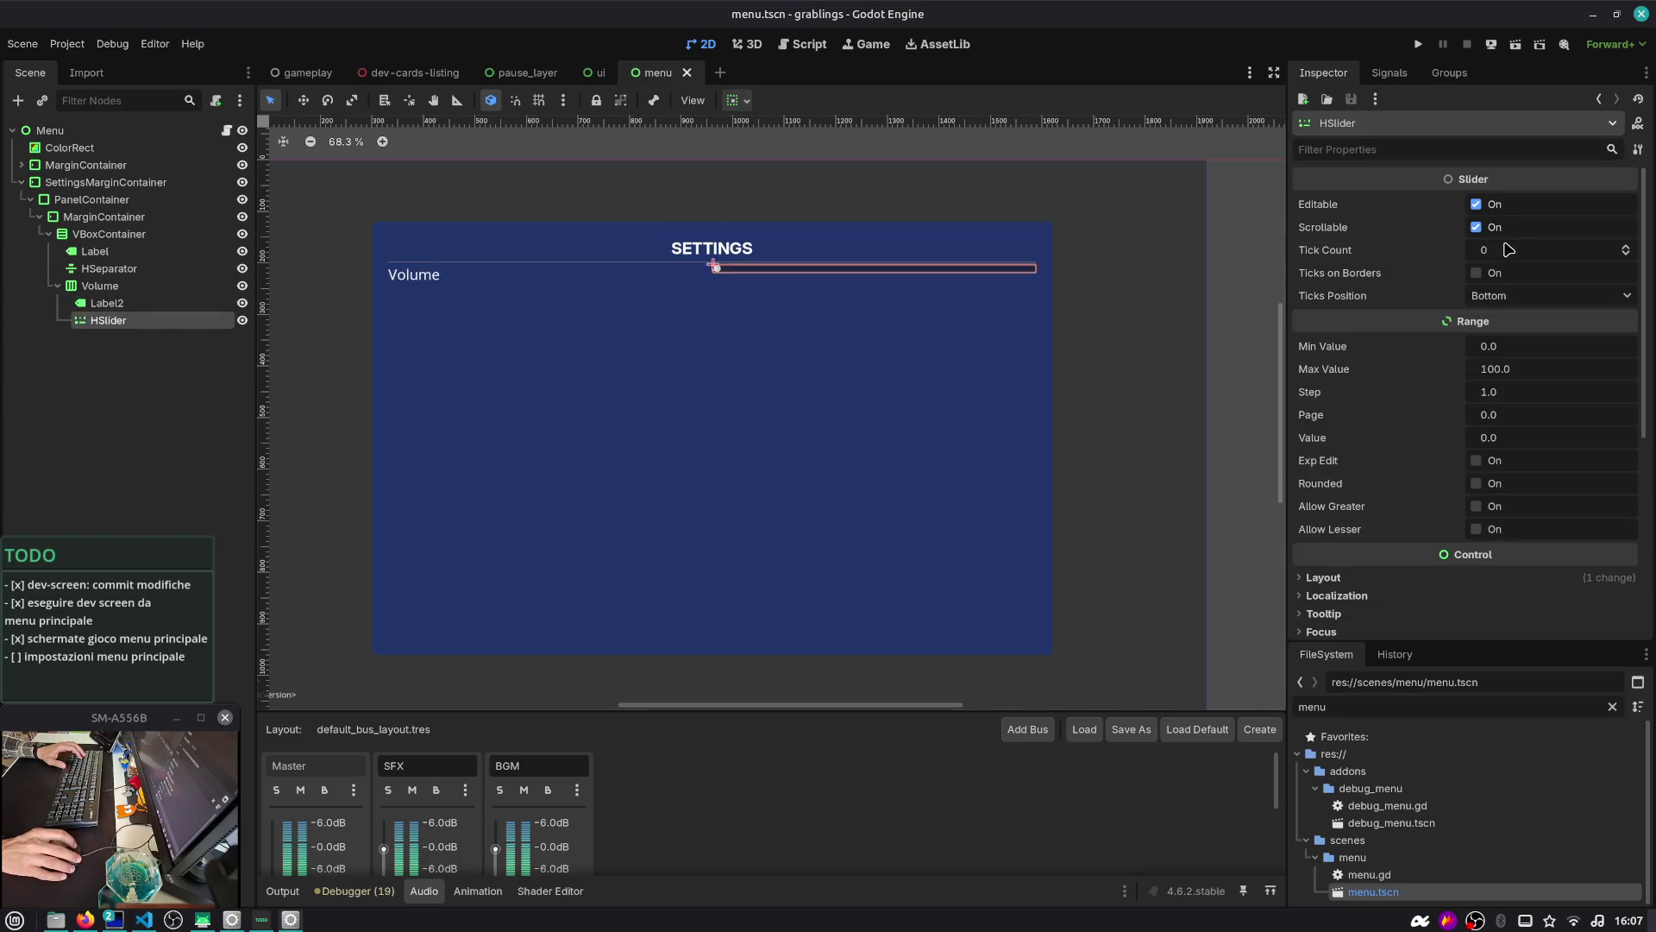
double_click(1478, 282)
scroll(1429, 328, "down", 3)
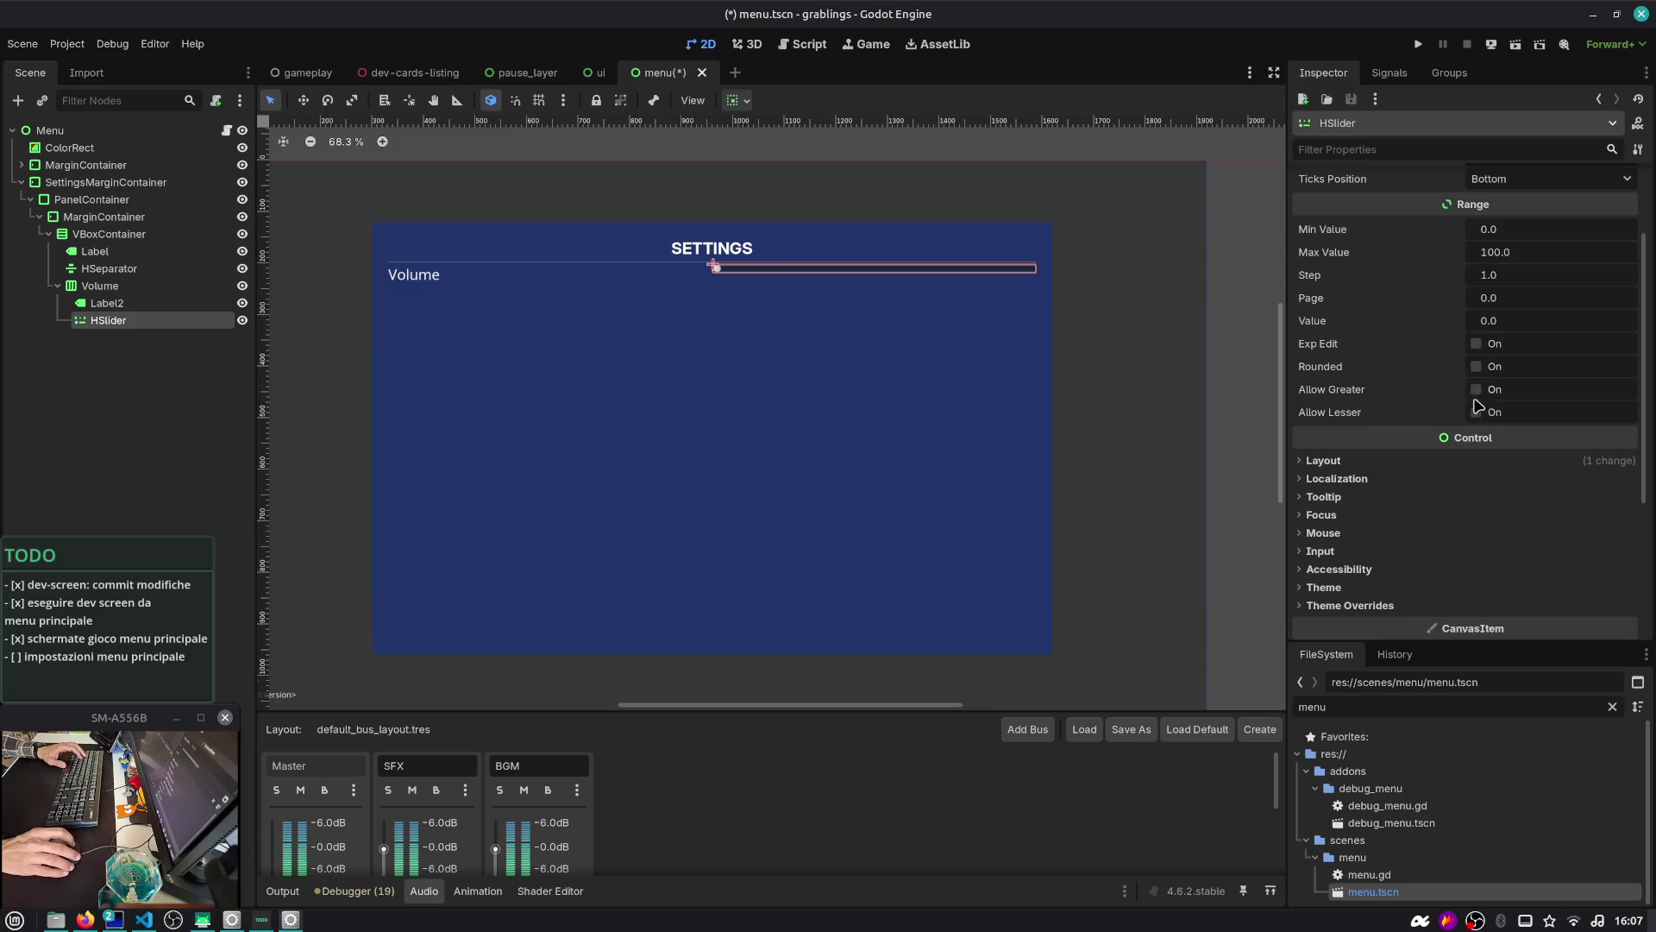
scroll(1439, 450, "down", 2)
left_click(1423, 402)
left_click(1424, 402)
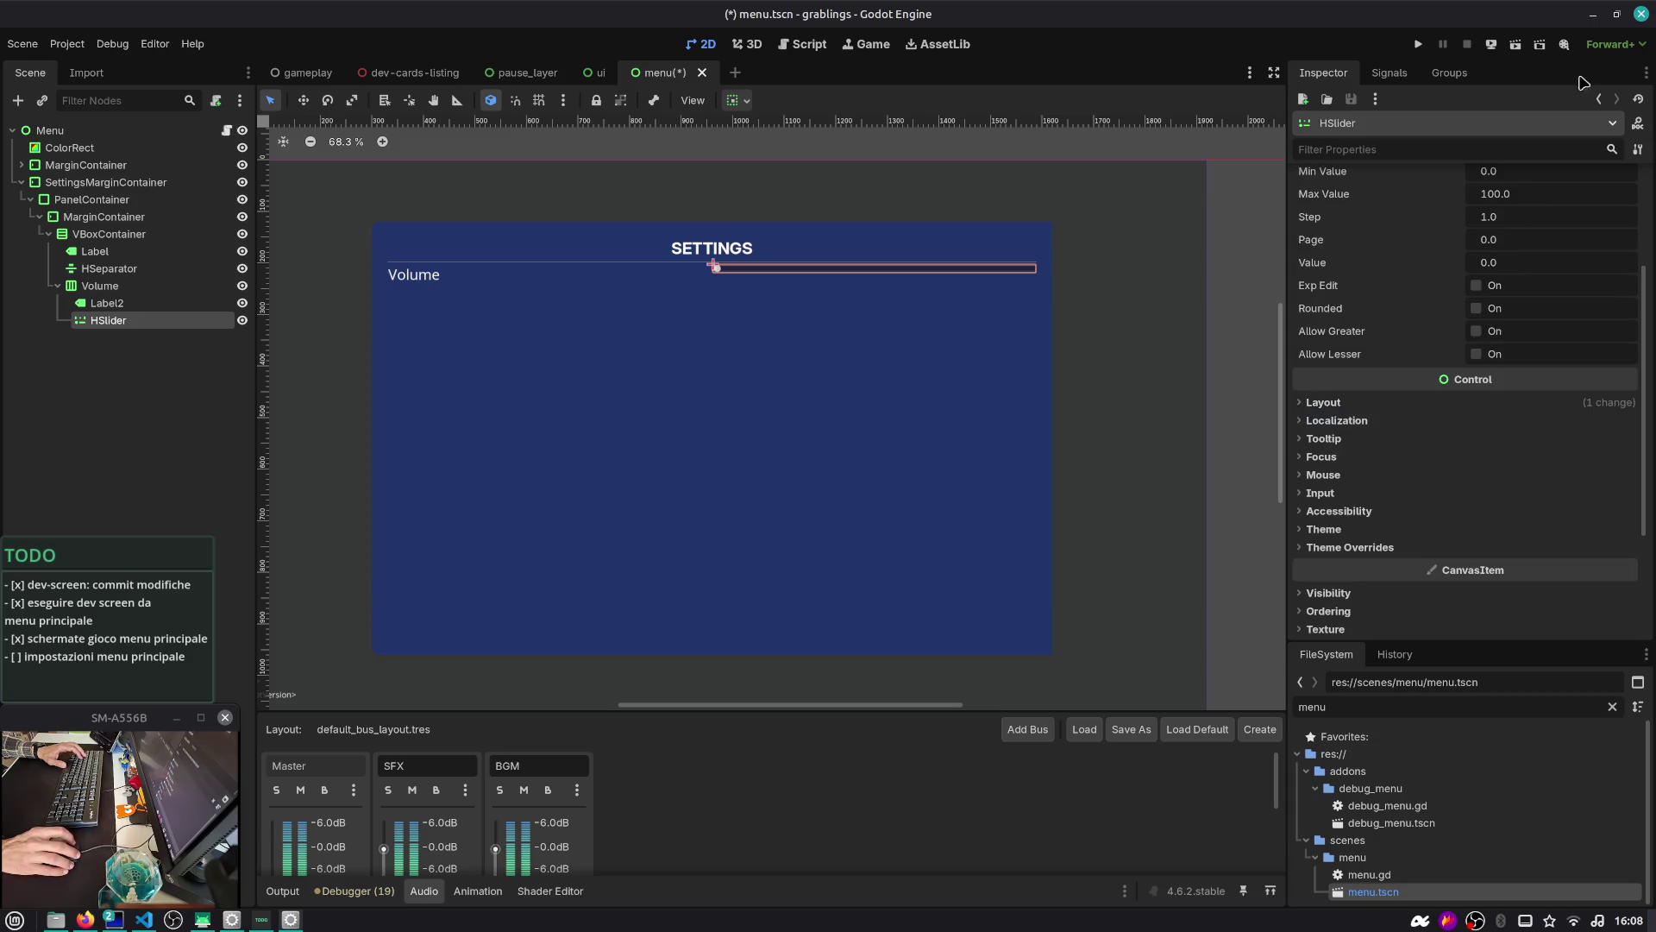
Run the menu scene, drag the Volume slider to test it, then stop the game
left_click(1520, 46)
mouse_move(787, 217)
left_mouse_down()
mouse_move(1124, 233)
mouse_move(824, 244)
mouse_move(1066, 248)
left_mouse_up()
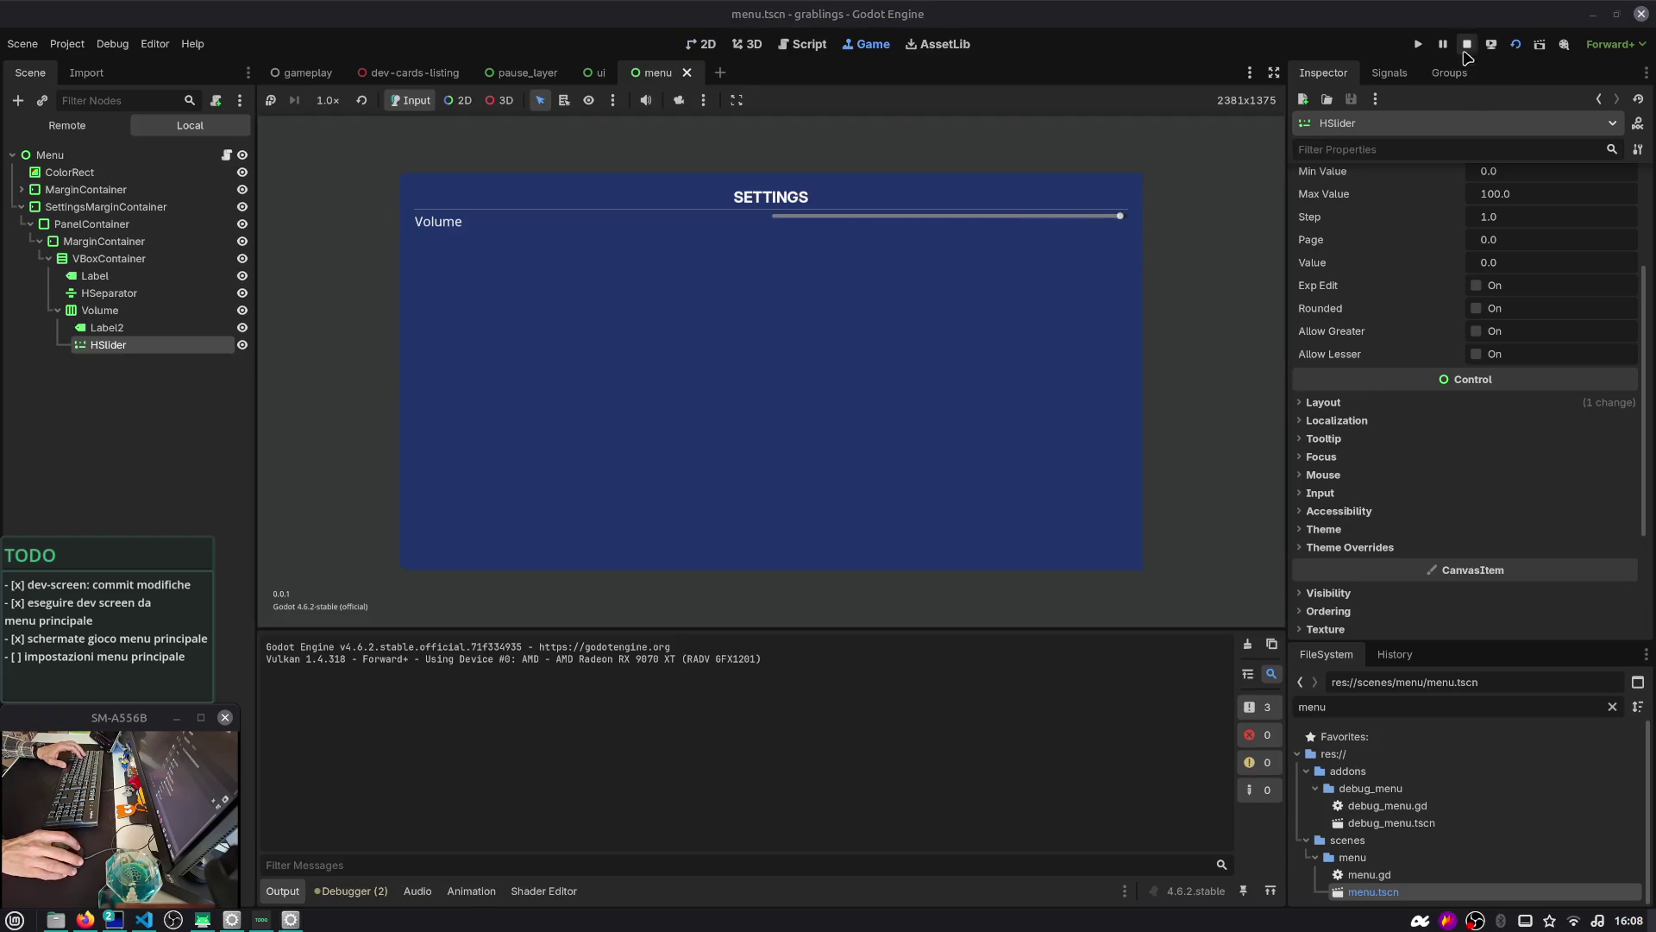
left_click(1466, 44)
left_click(142, 287)
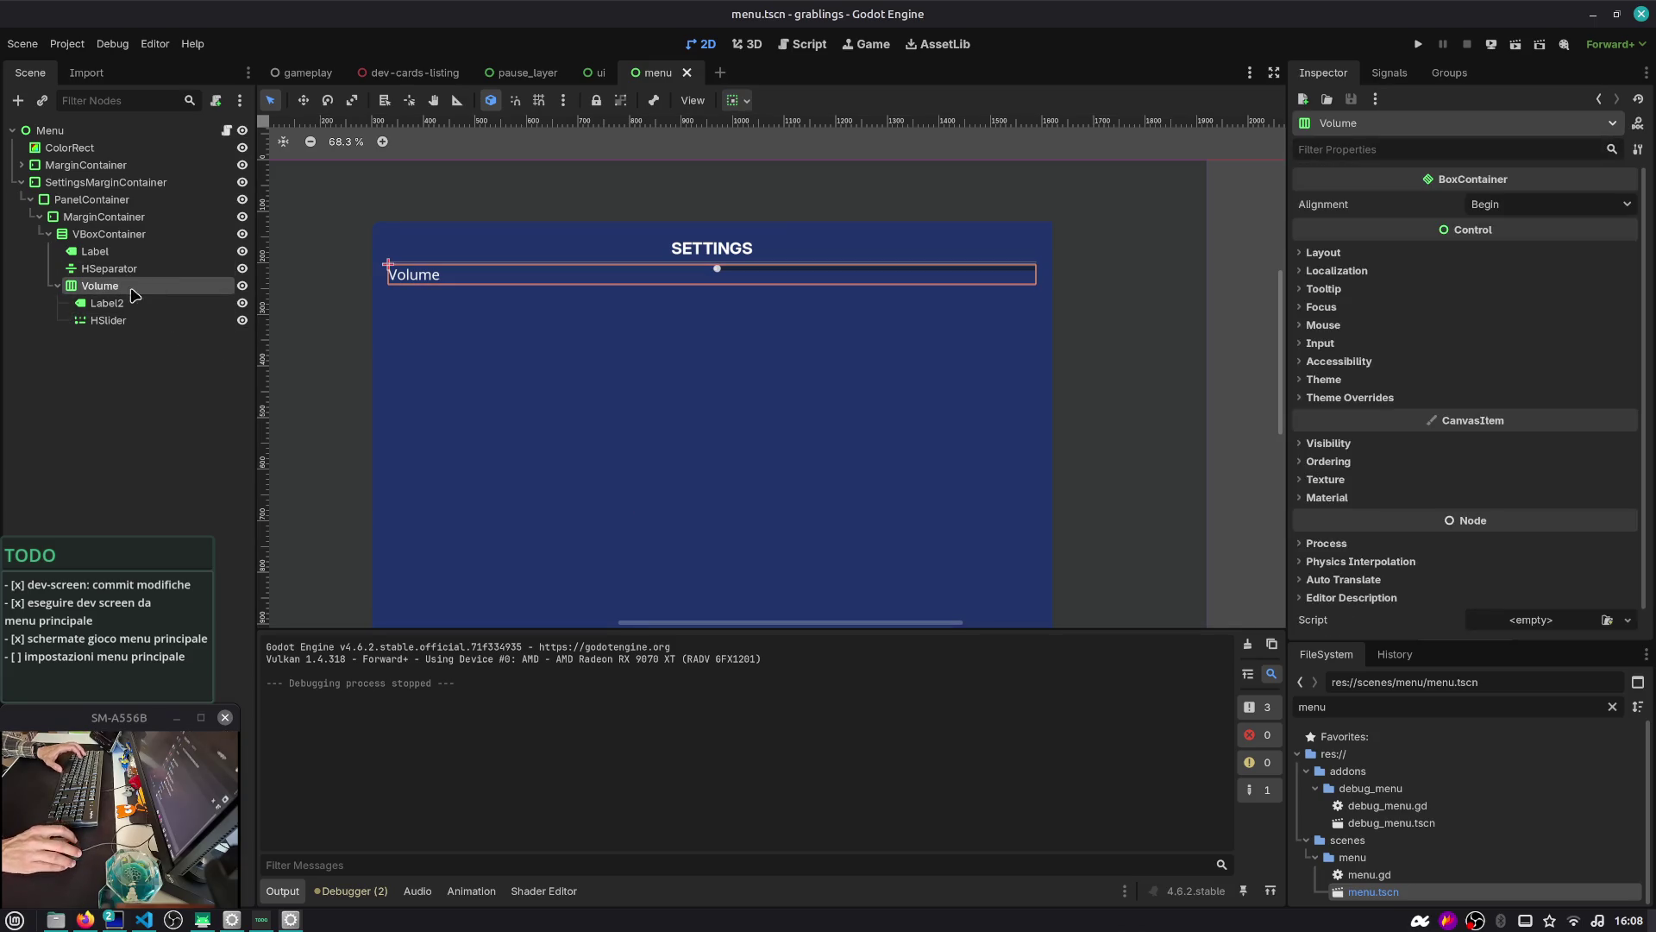
left_click(57, 286)
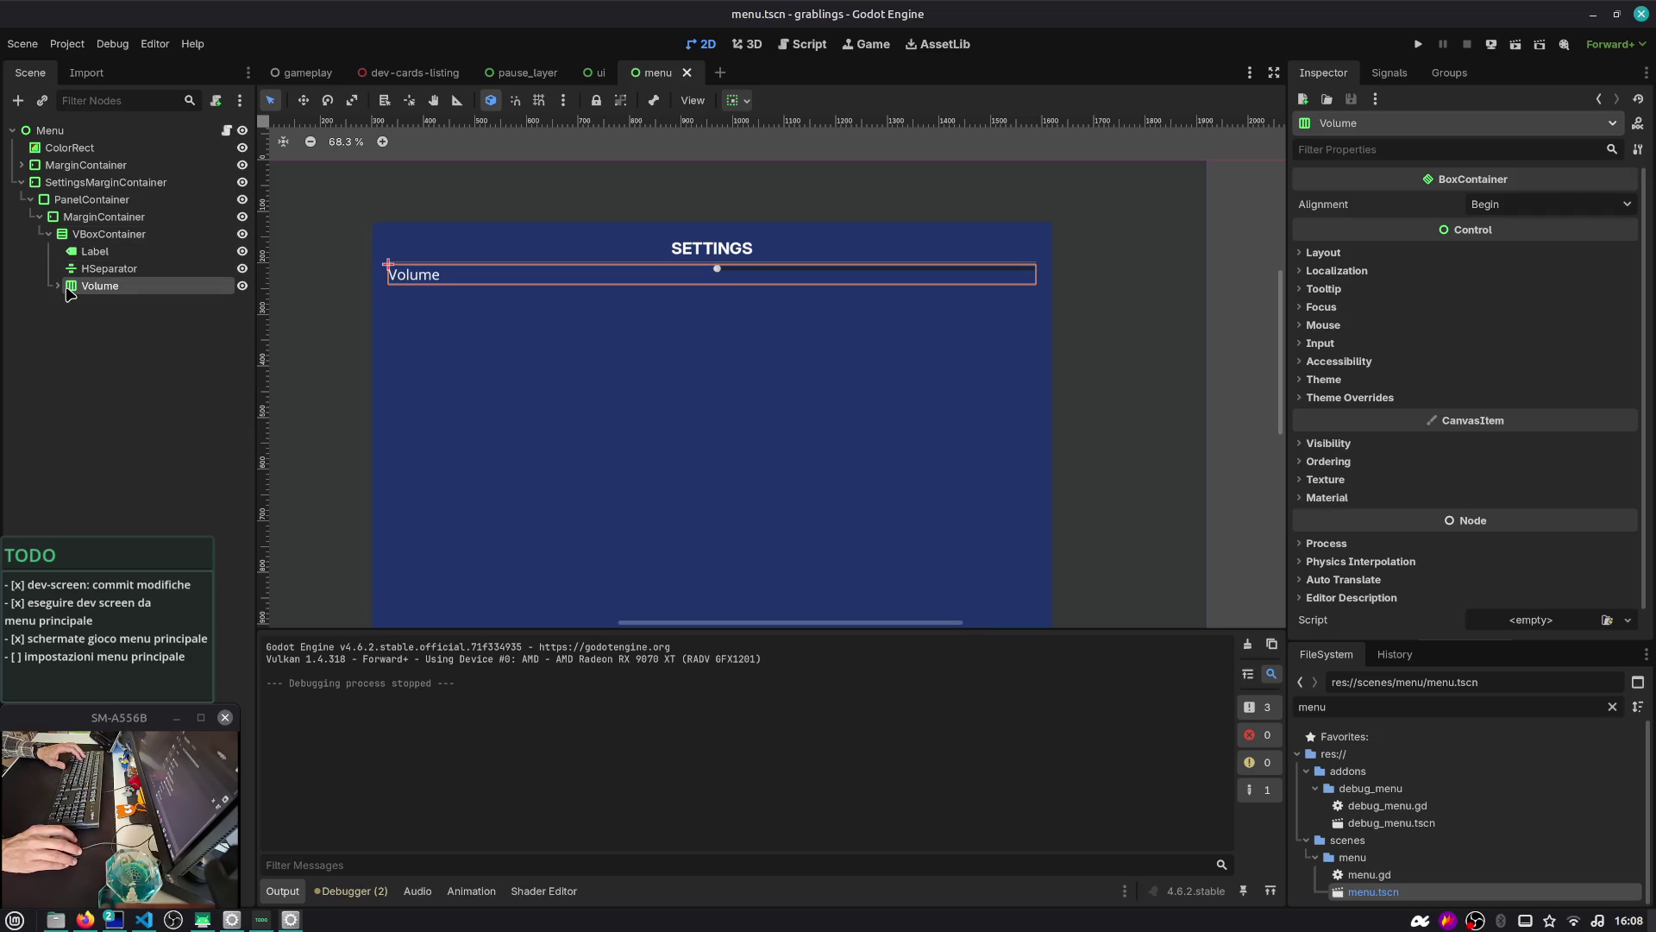
left_click(104, 252)
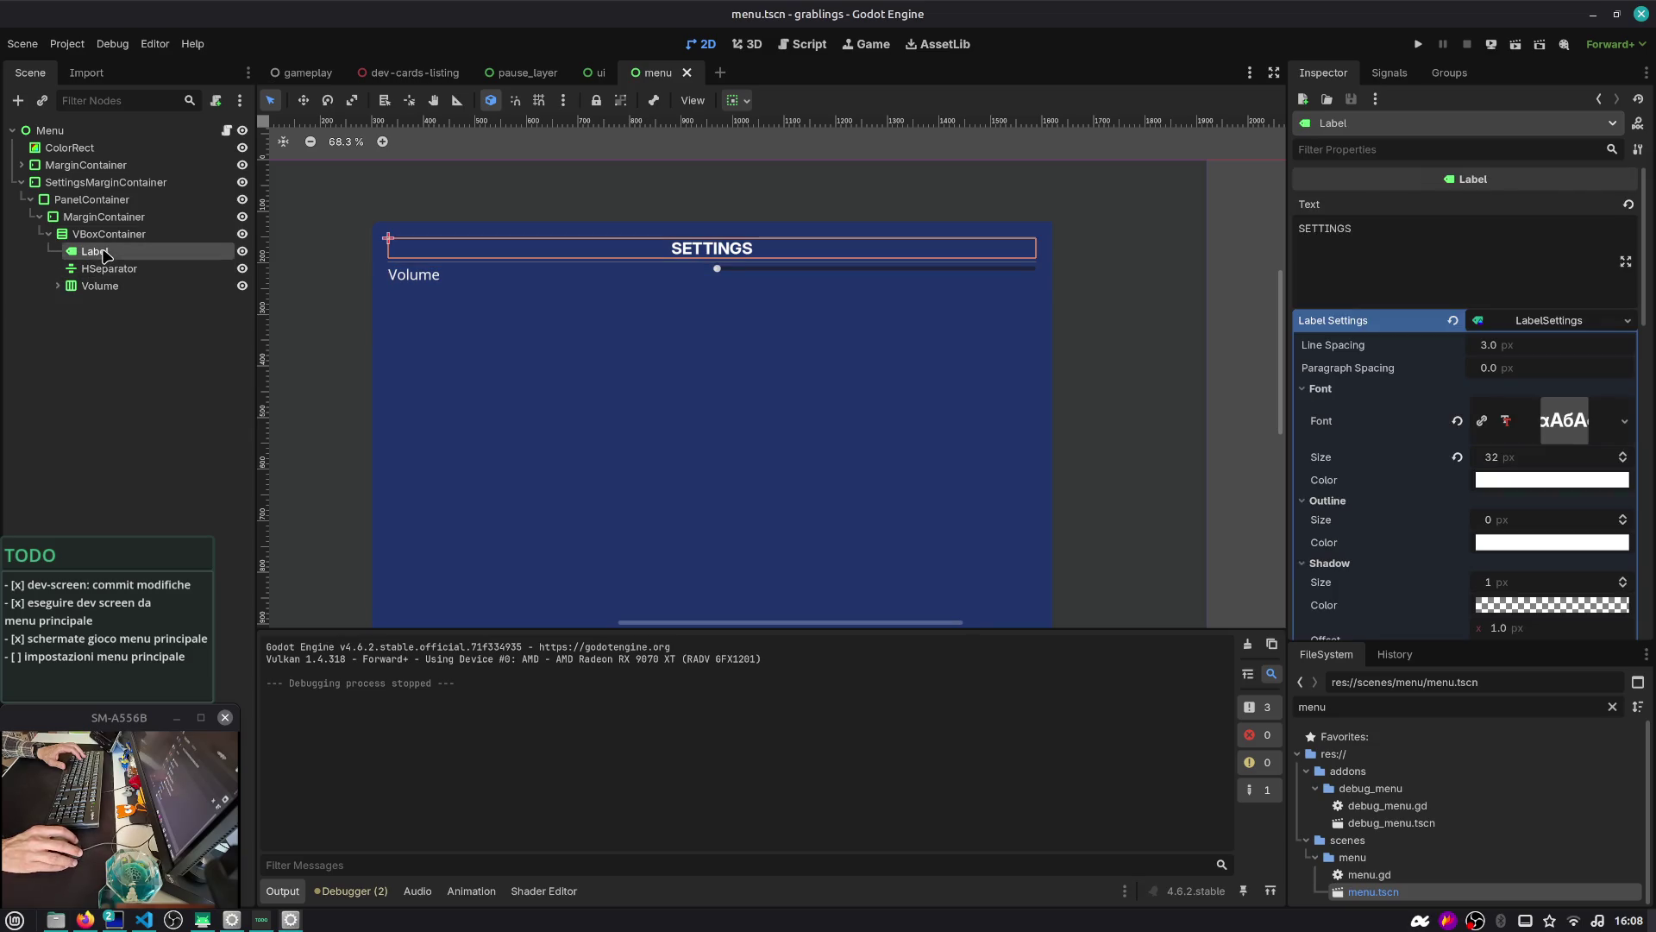
Duplicate the SETTINGS label and set the original title's font size to 64
key("ctrl+d")
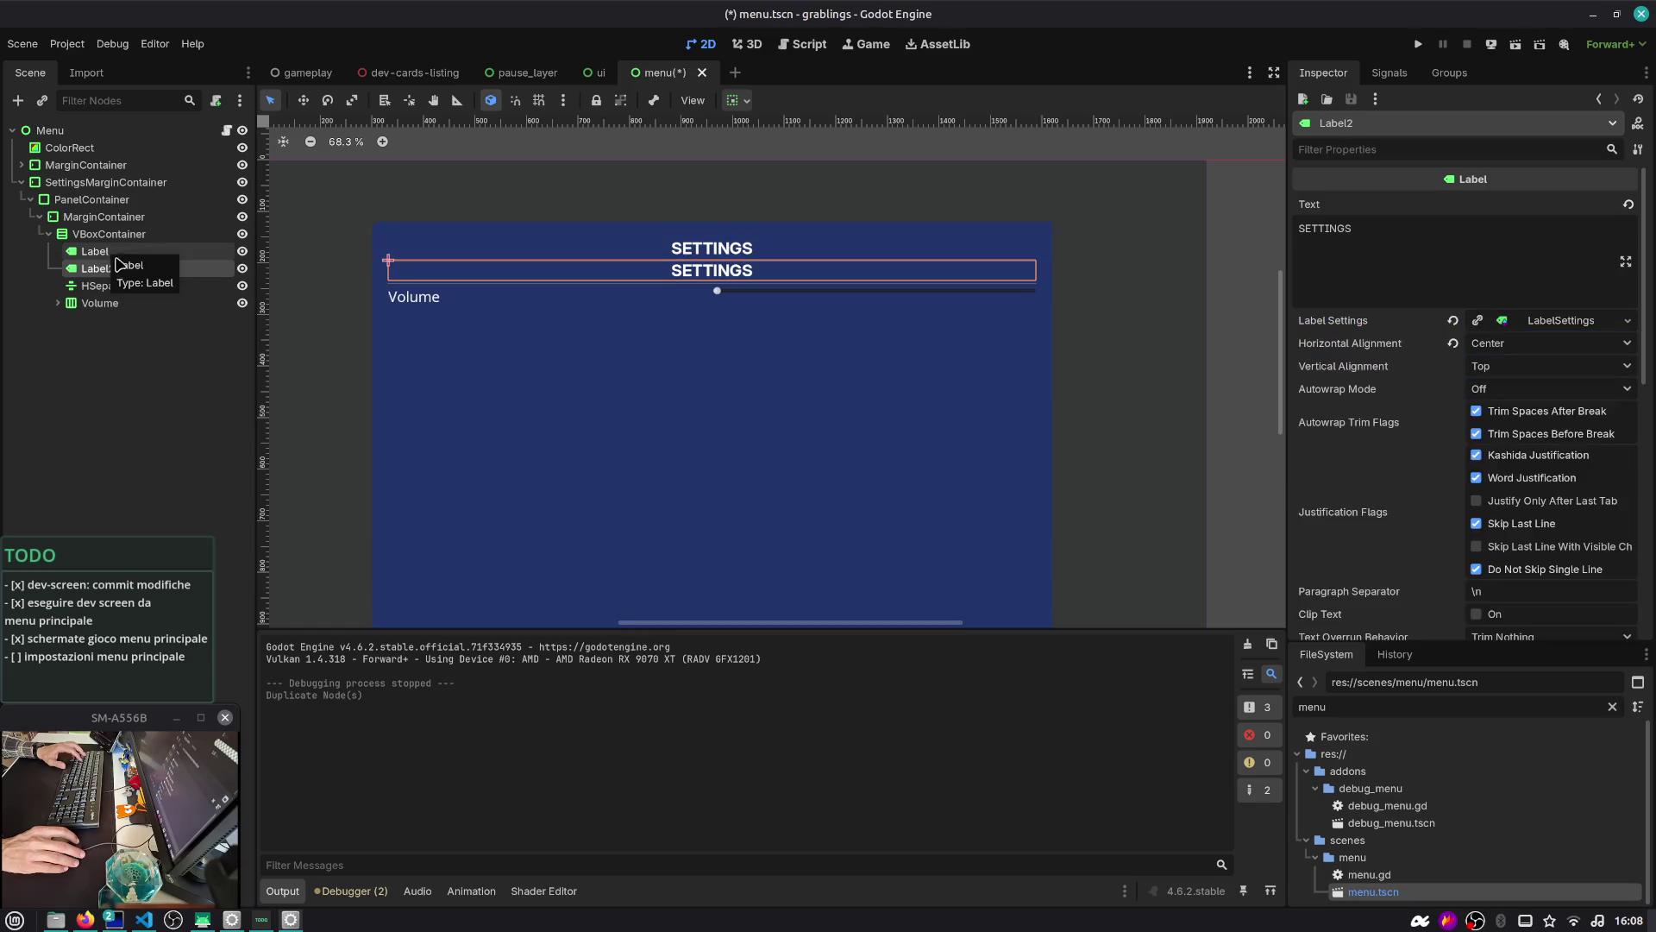
double_click(1457, 232)
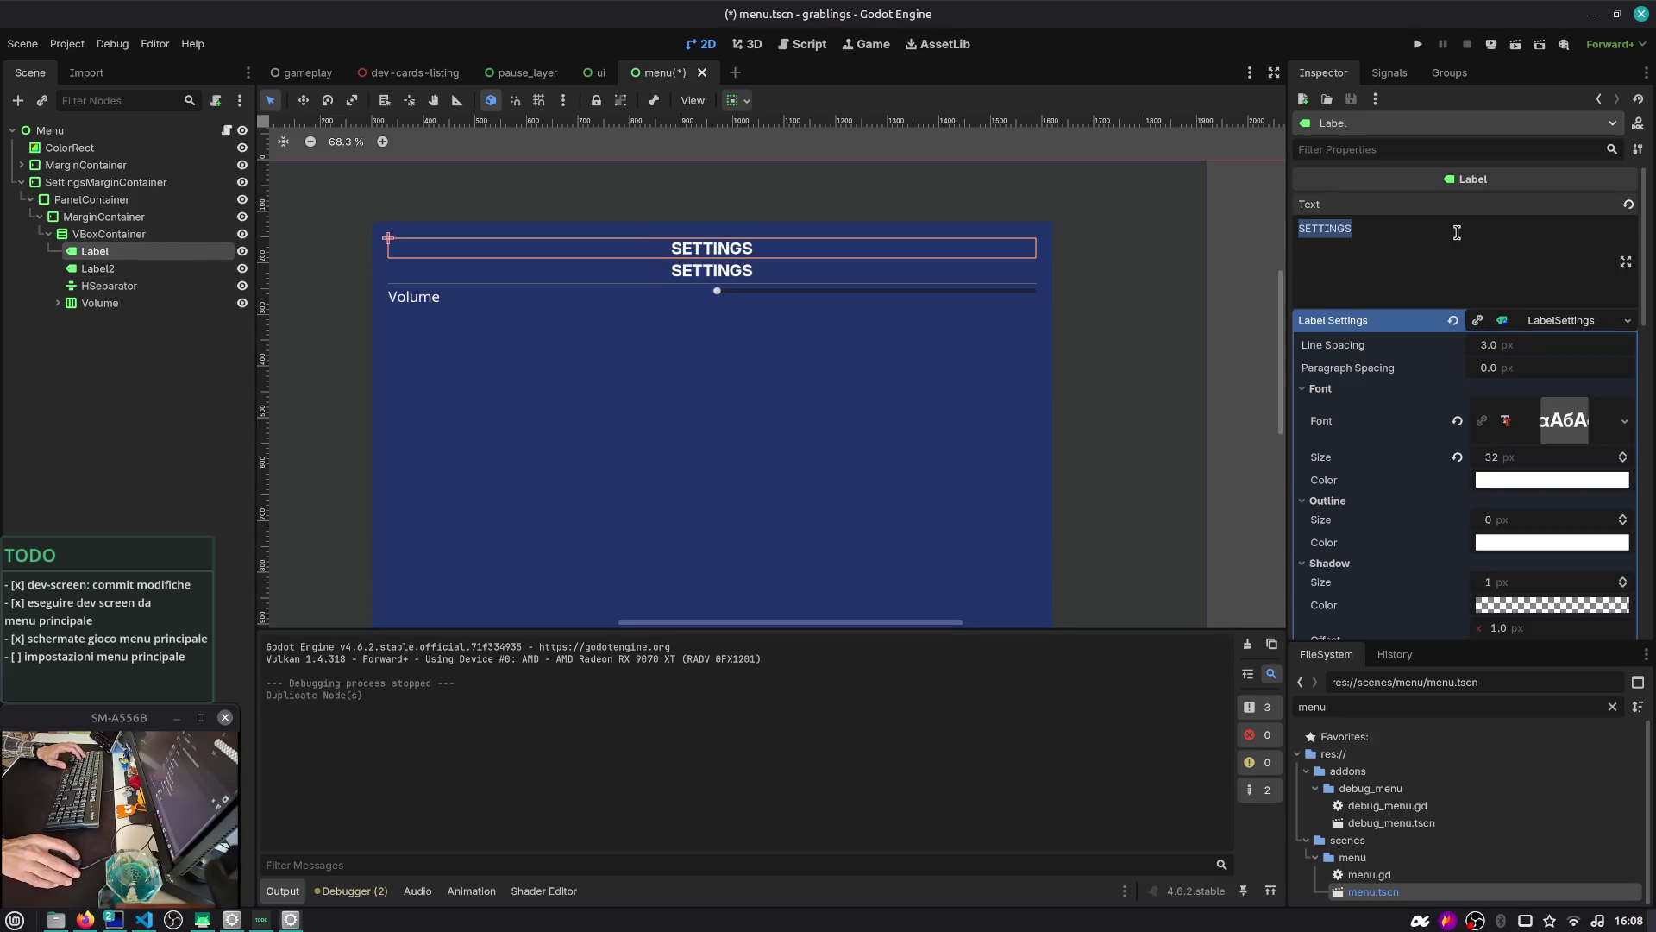
left_click(1515, 455)
type("64")
key("Return")
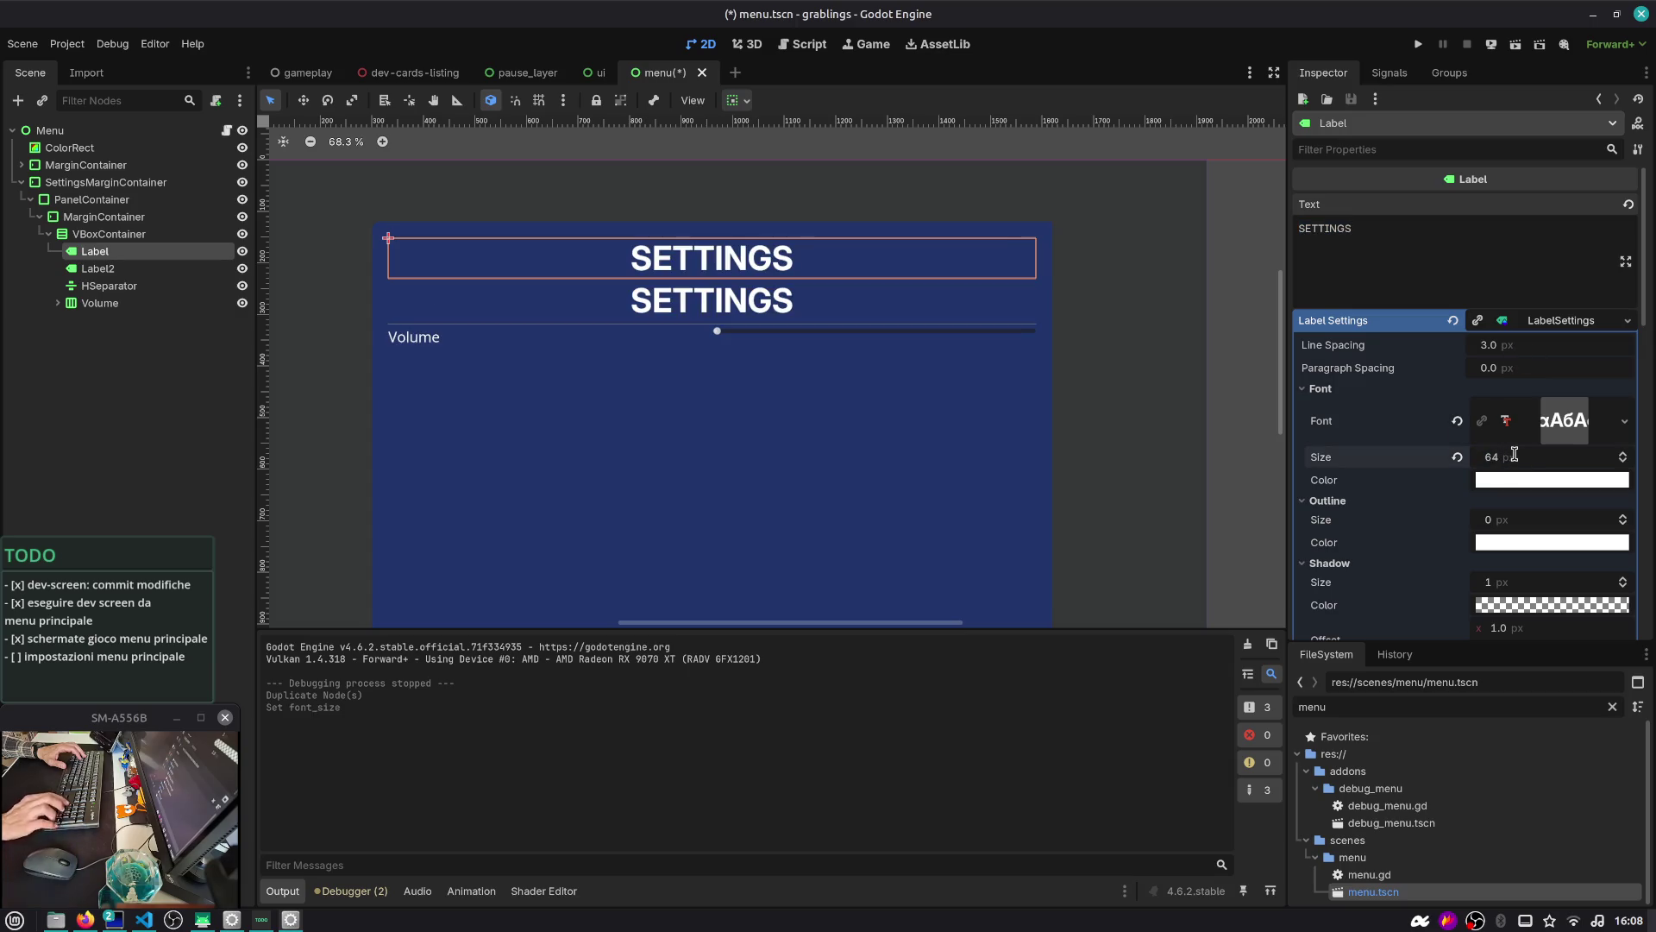
Make the copy's LabelSettings unique with font size 32, and select its text for replacement
left_click(98, 268)
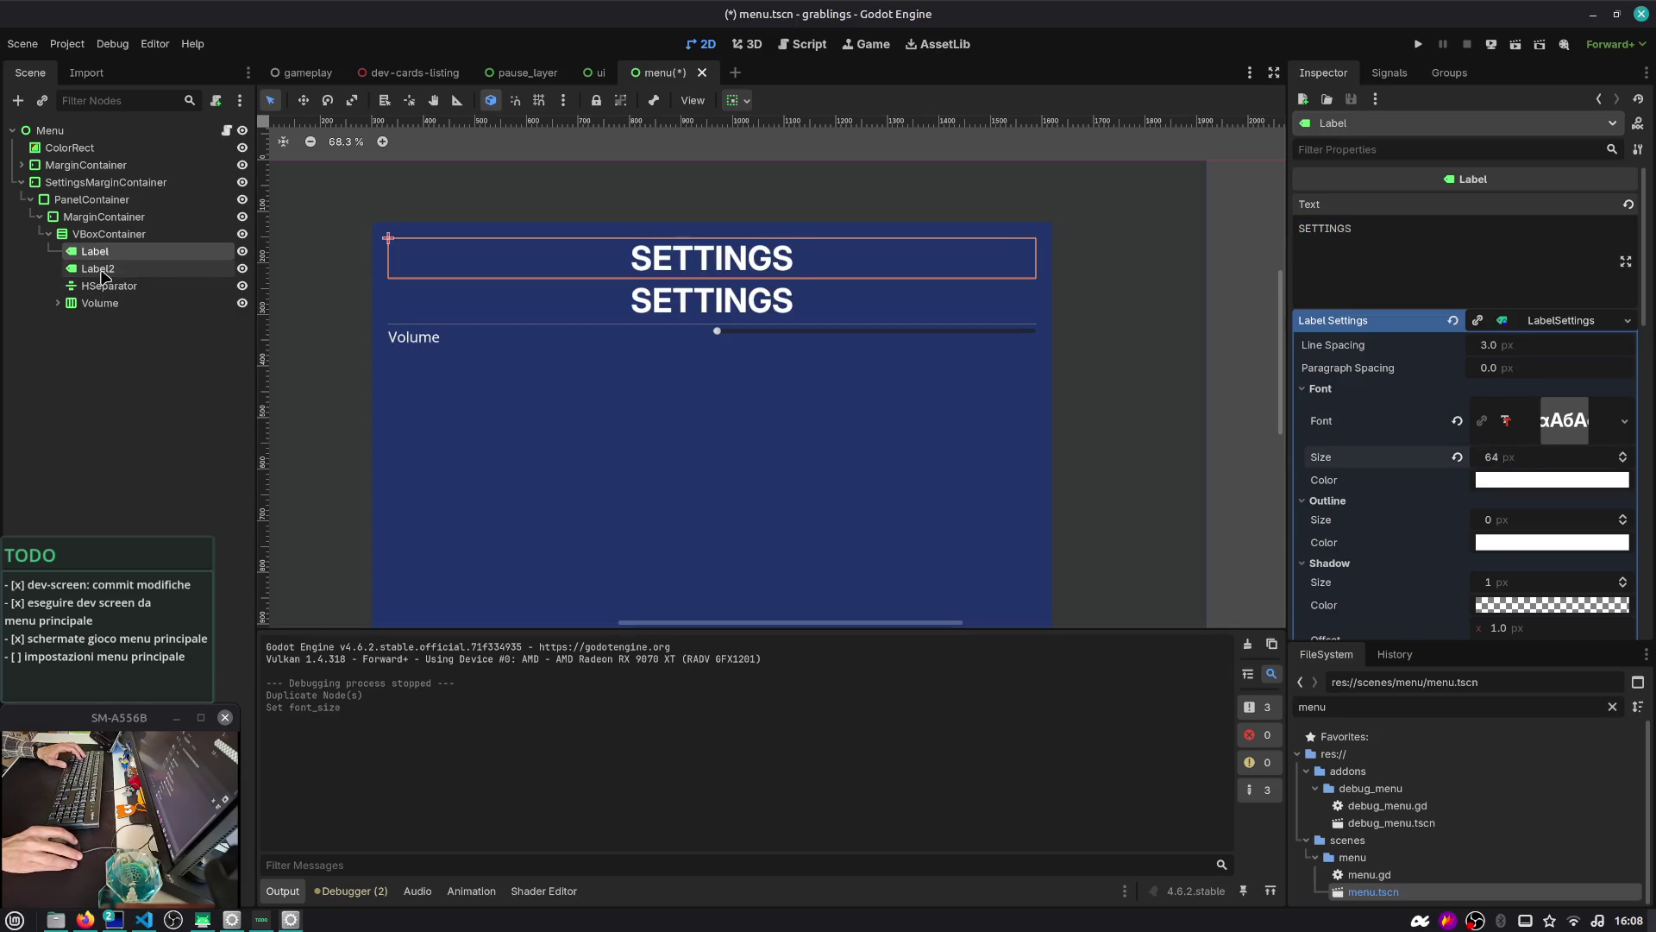
left_click(1520, 324)
right_click(1523, 325)
left_click(1553, 431)
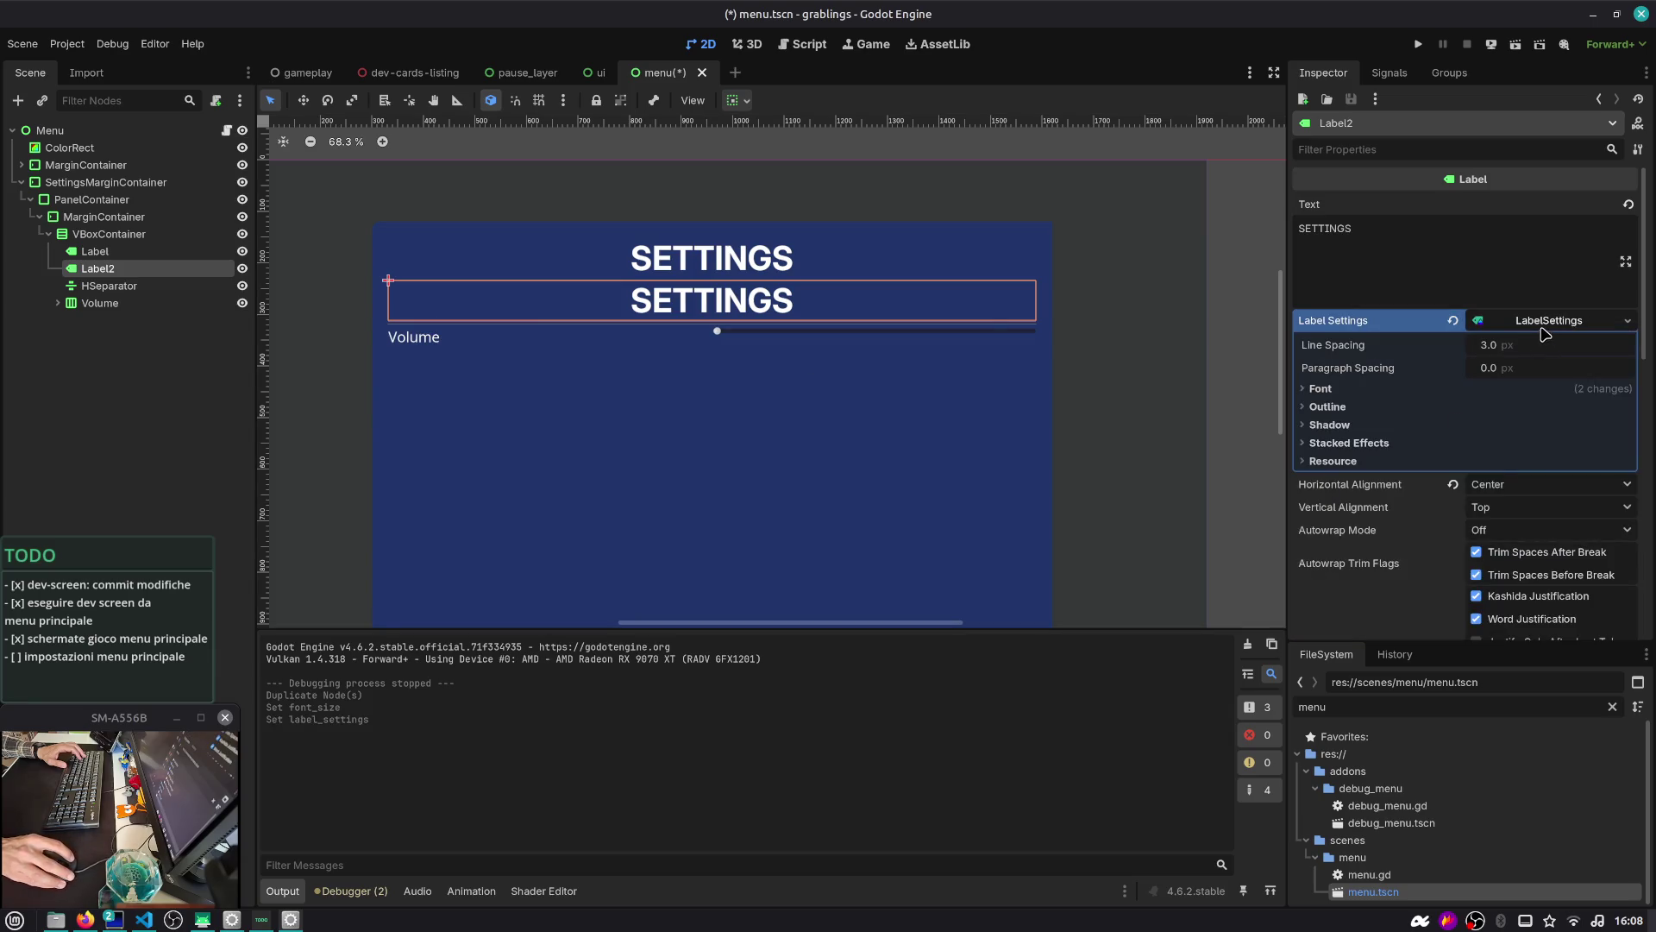
left_click(1403, 386)
left_click(1518, 457)
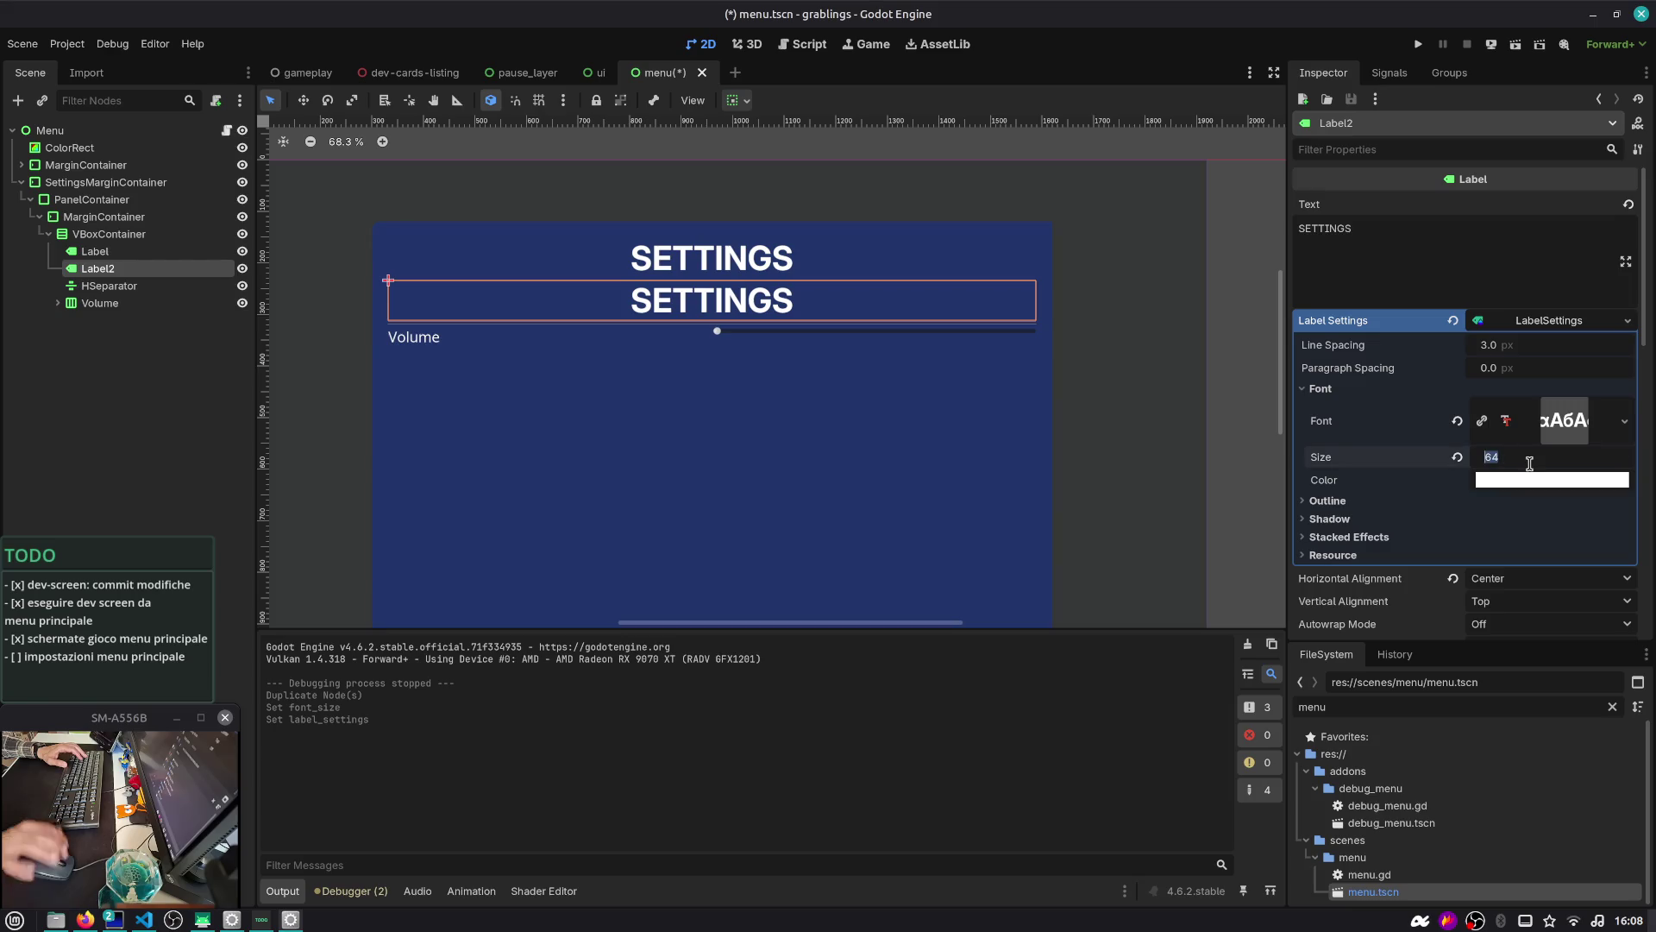
type("32")
key("Return")
triple_click(1478, 245)
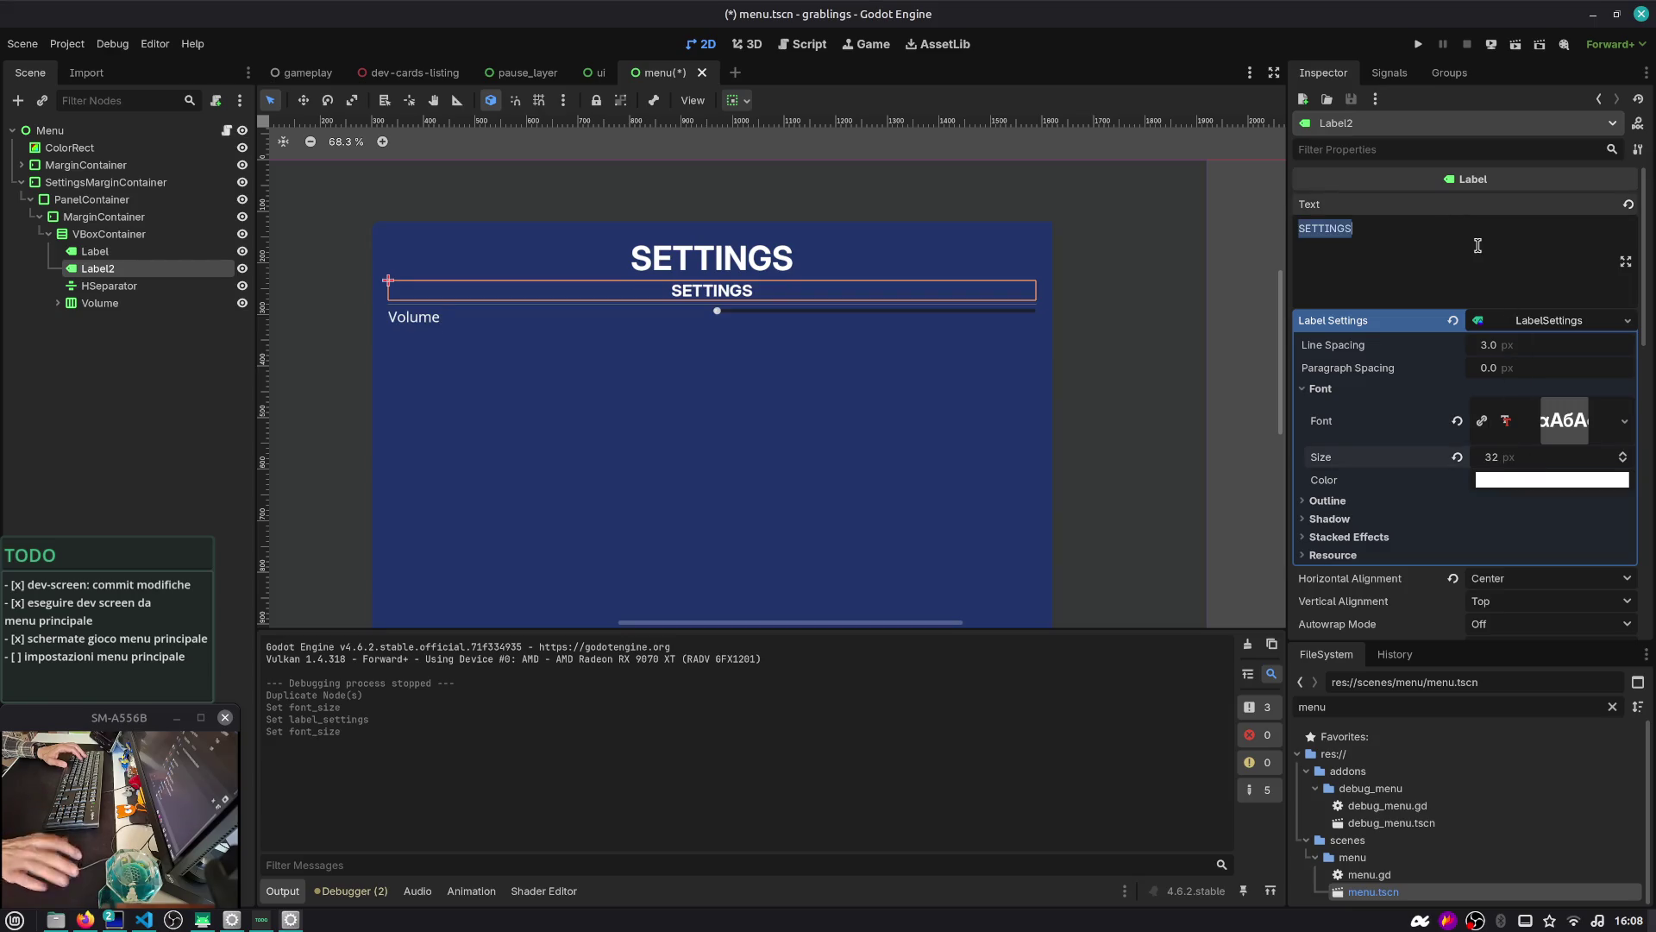
Change the copied heading to AUDIO and place a duplicate separator above it
type("AUDIO")
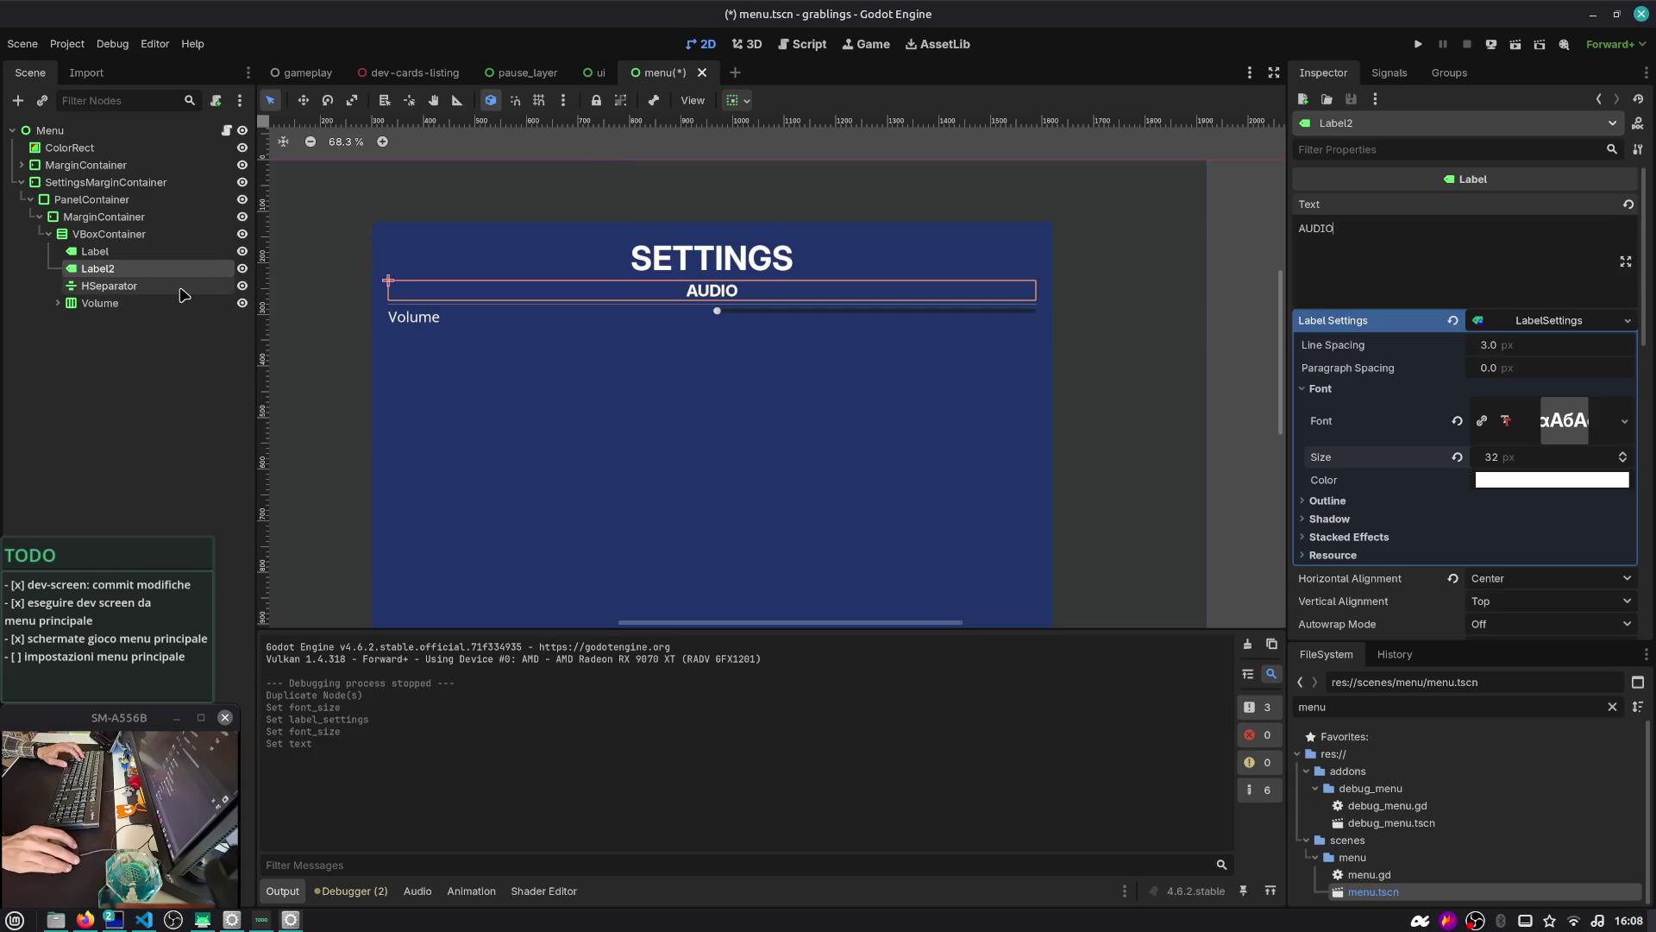
left_click(109, 285)
key("ctrl+c")
key("ctrl+v")
left_click_drag(108, 320, 117, 267)
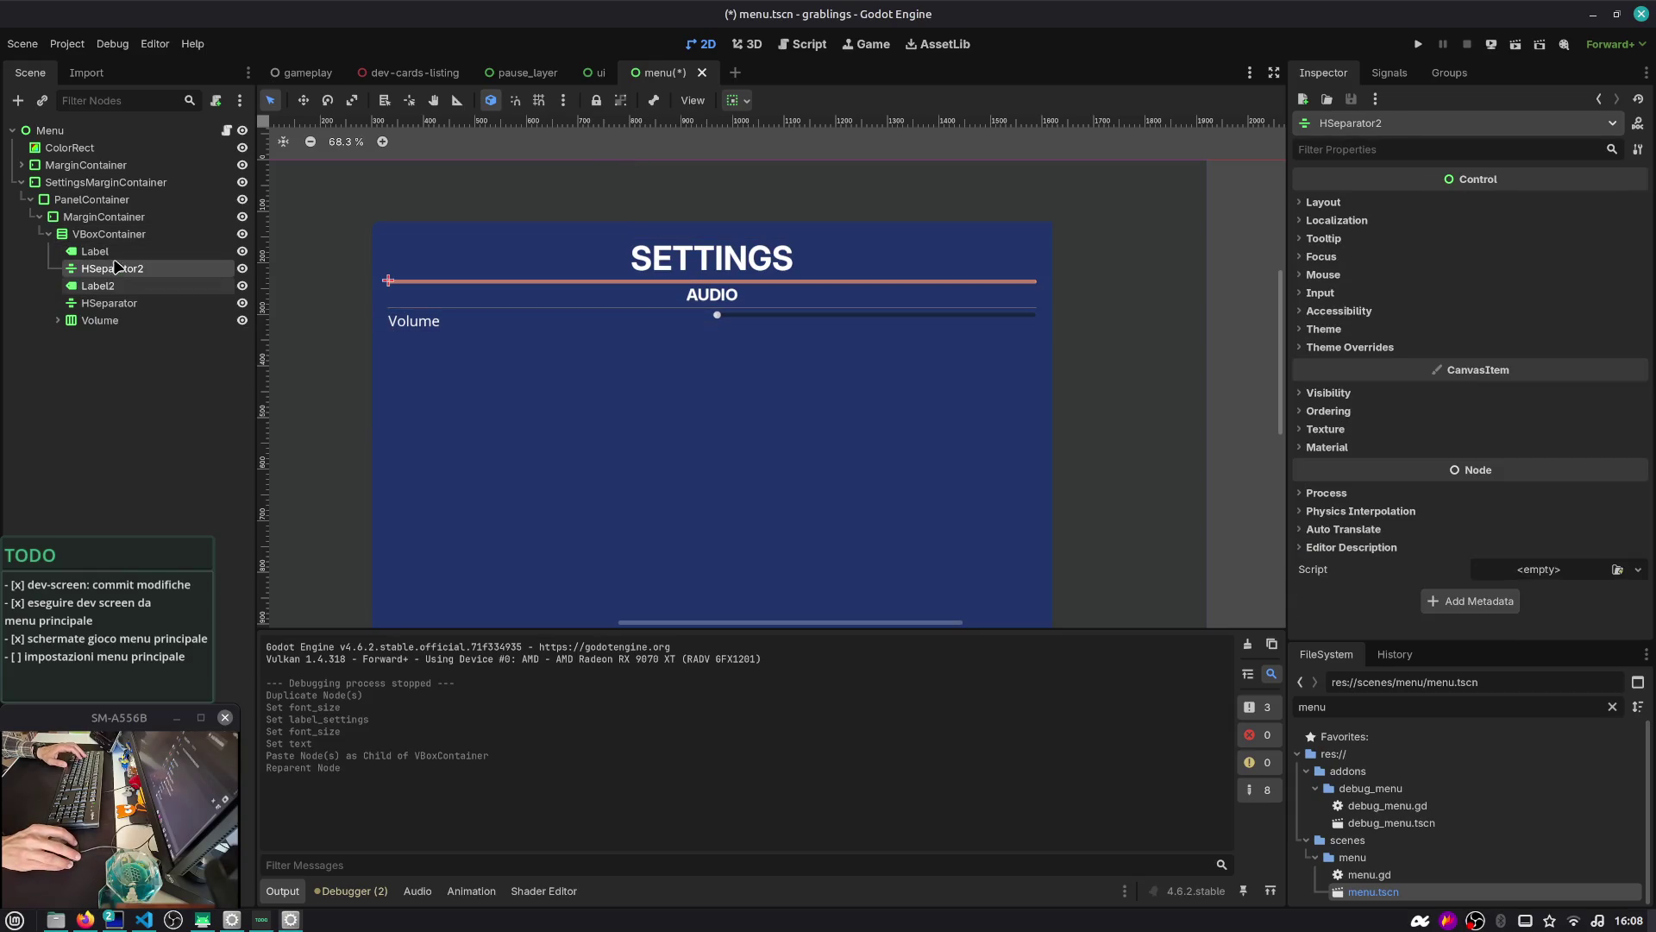
Enable the Separation theme override on the upper separator
left_click(1350, 347)
left_click(1341, 363)
left_click(1324, 382)
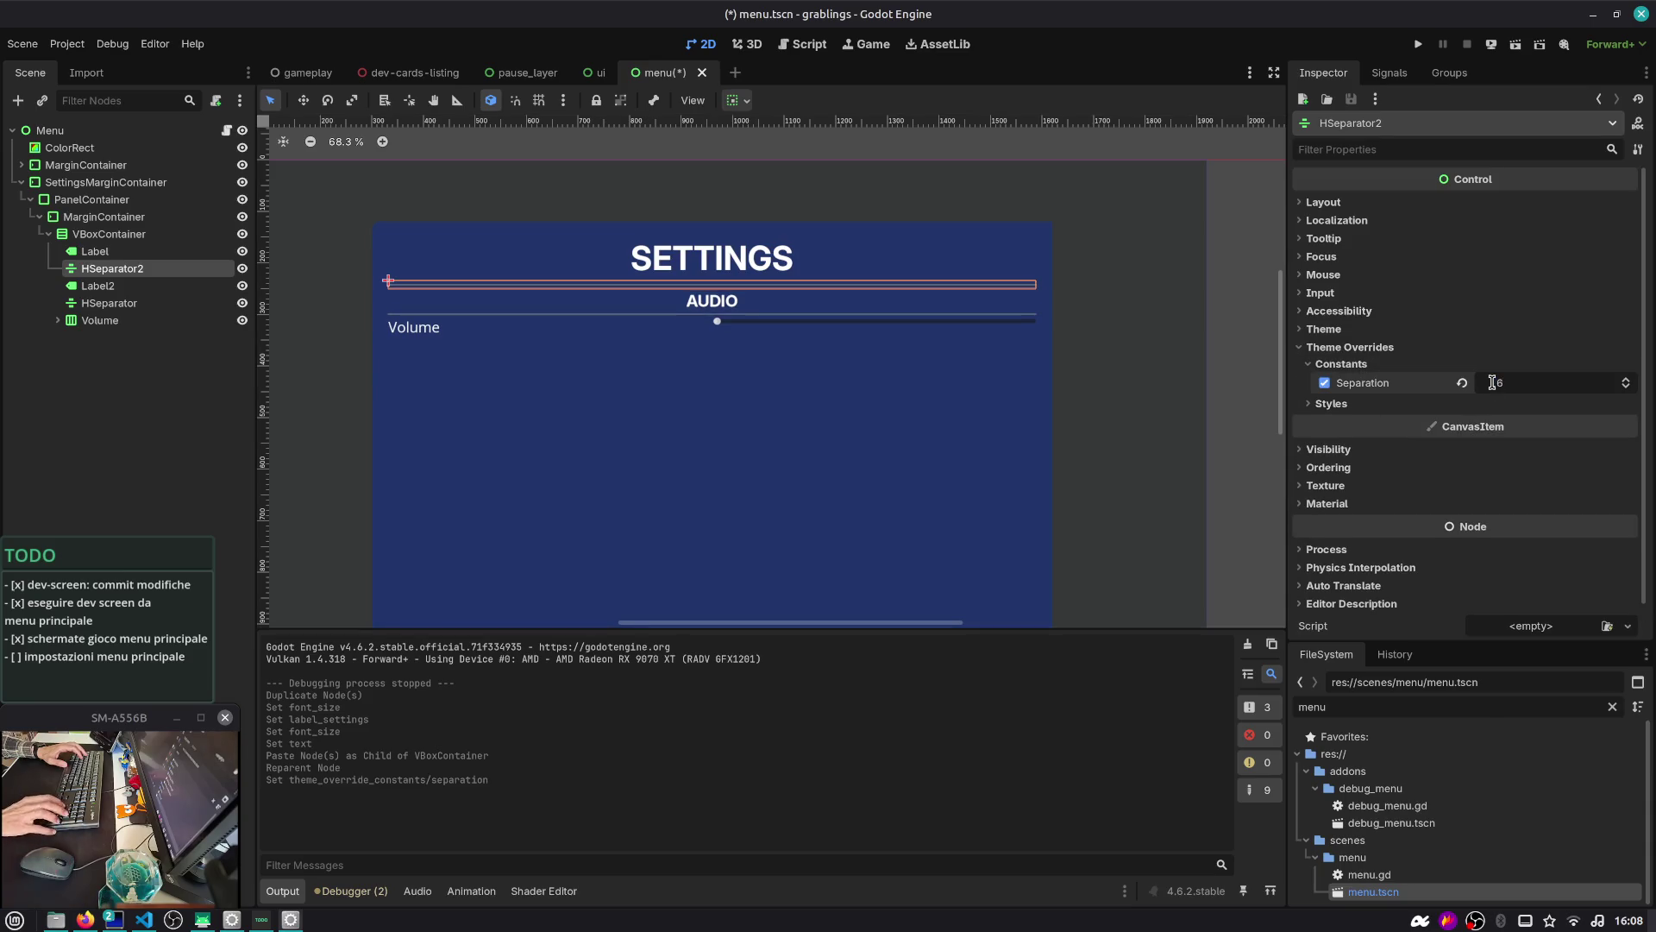
left_click(109, 303)
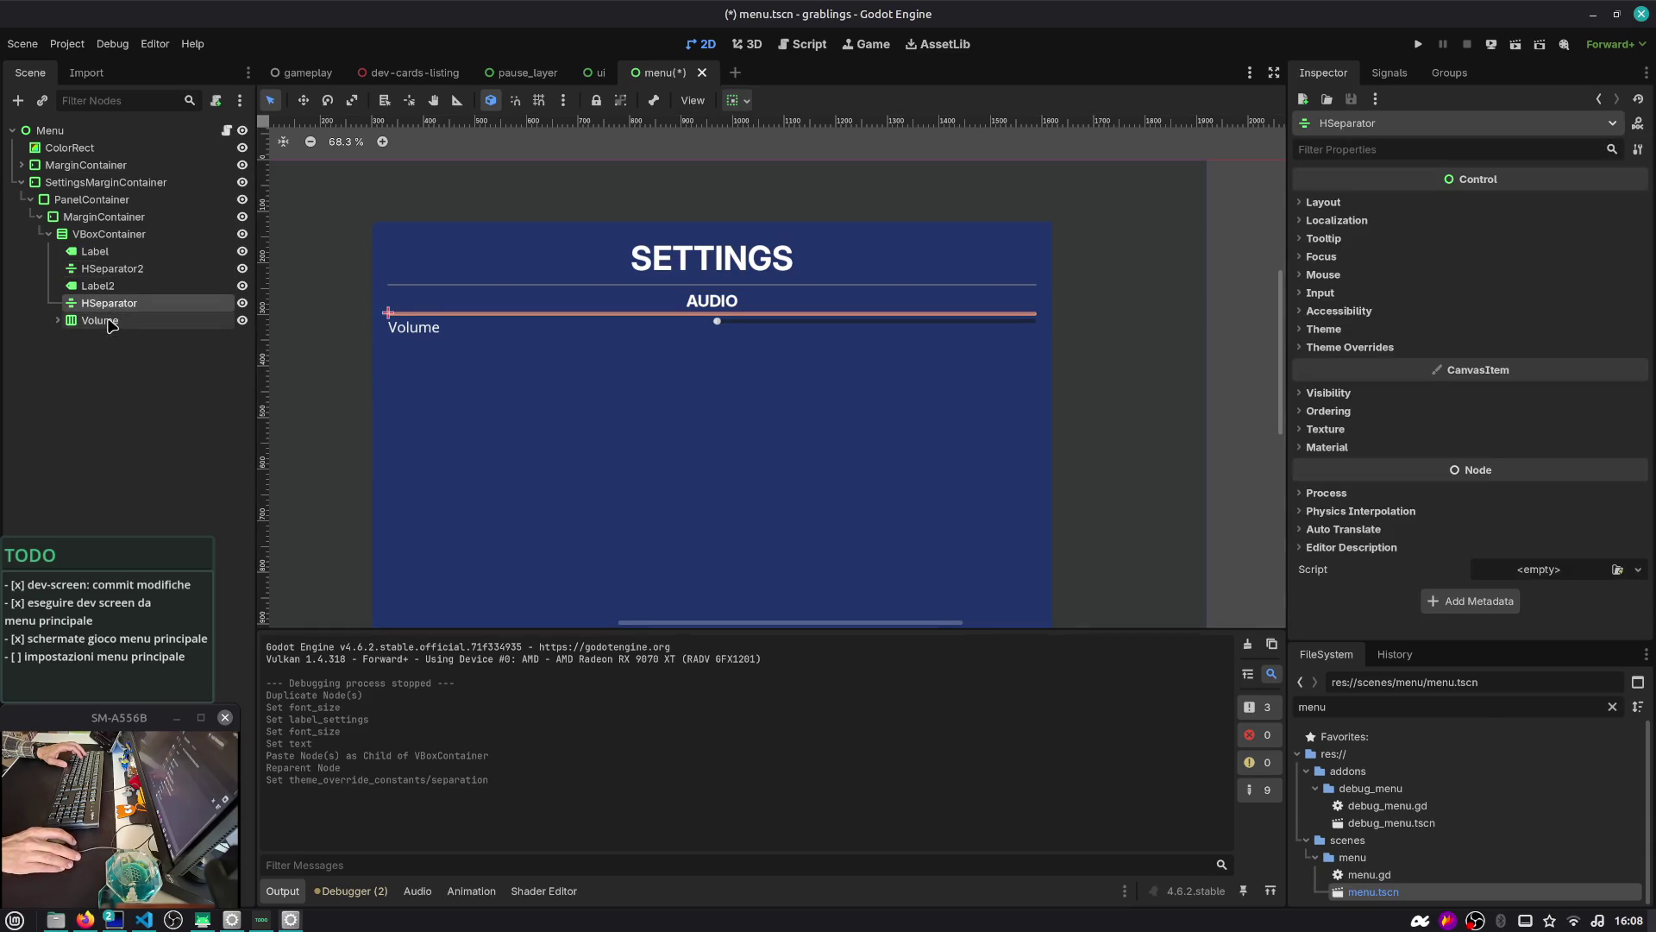
left_click(122, 271)
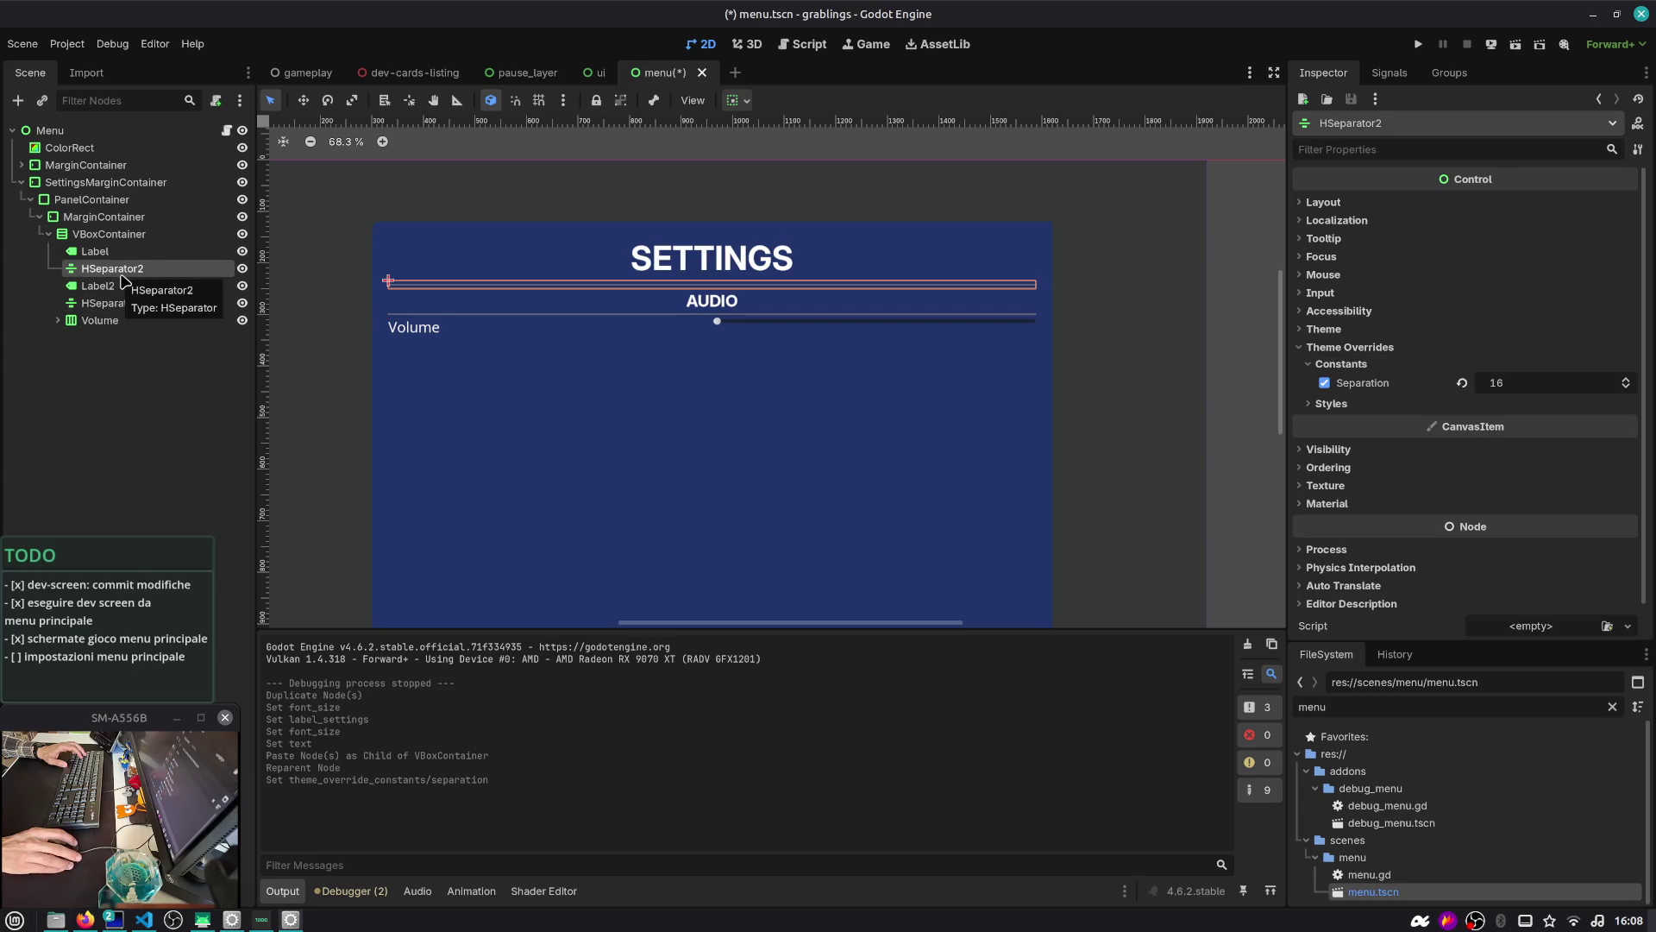
left_click(122, 302)
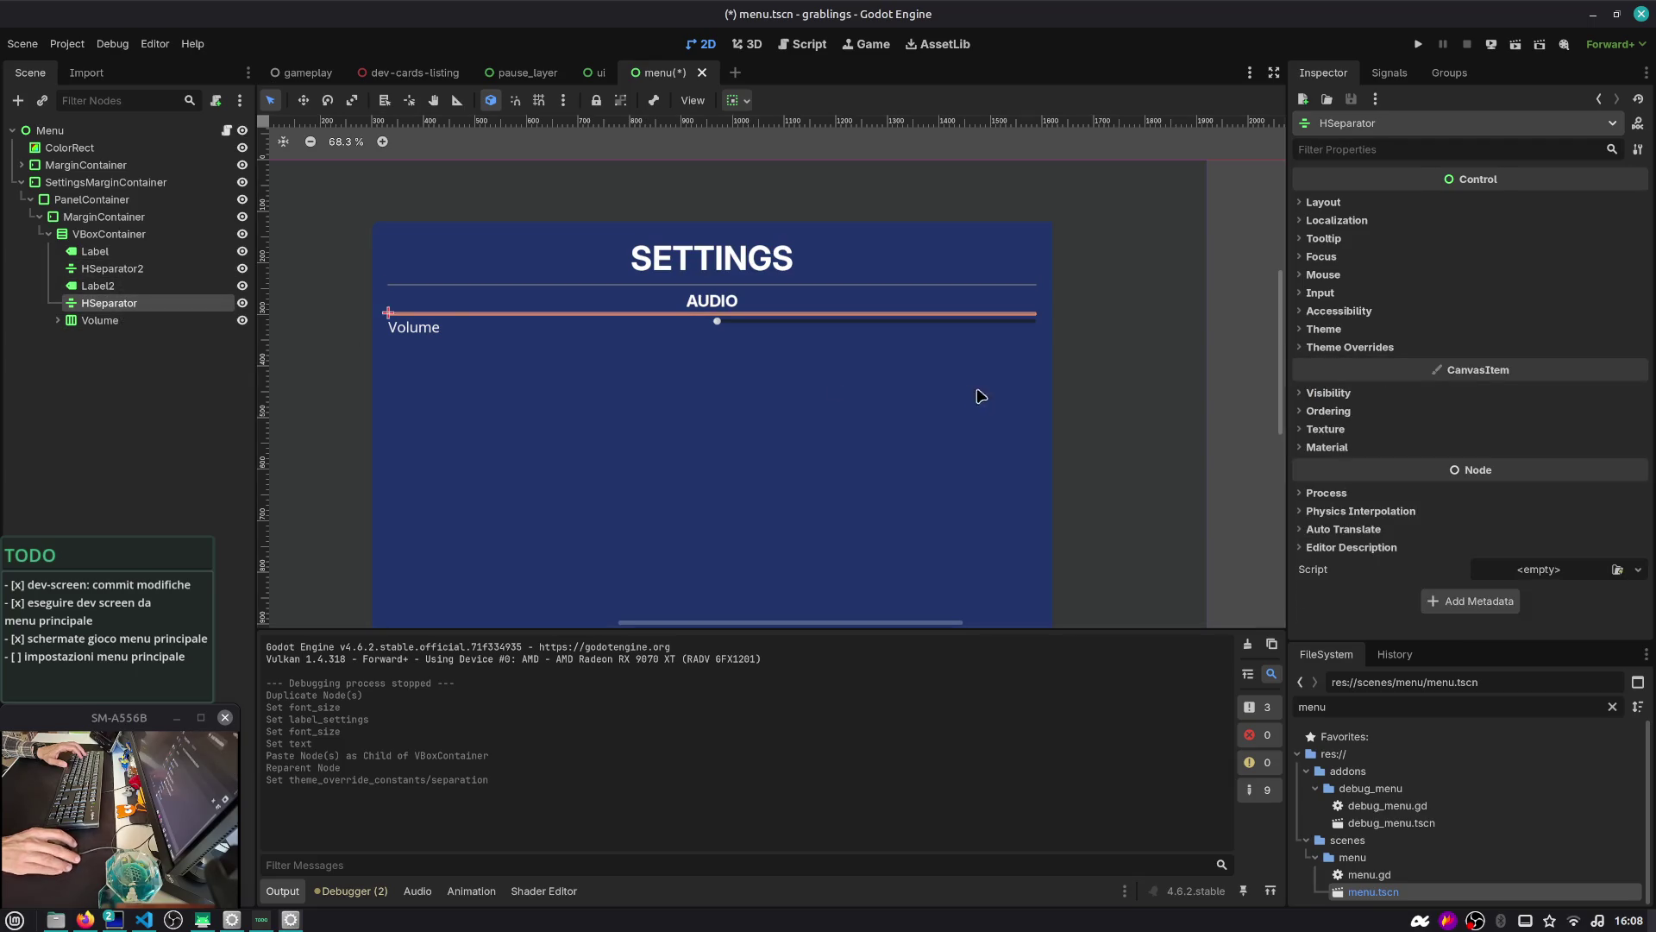
Change the lower separator's type to Control and give it a 32 px minimum height
right_click(143, 303)
left_click(215, 490)
double_click(679, 276)
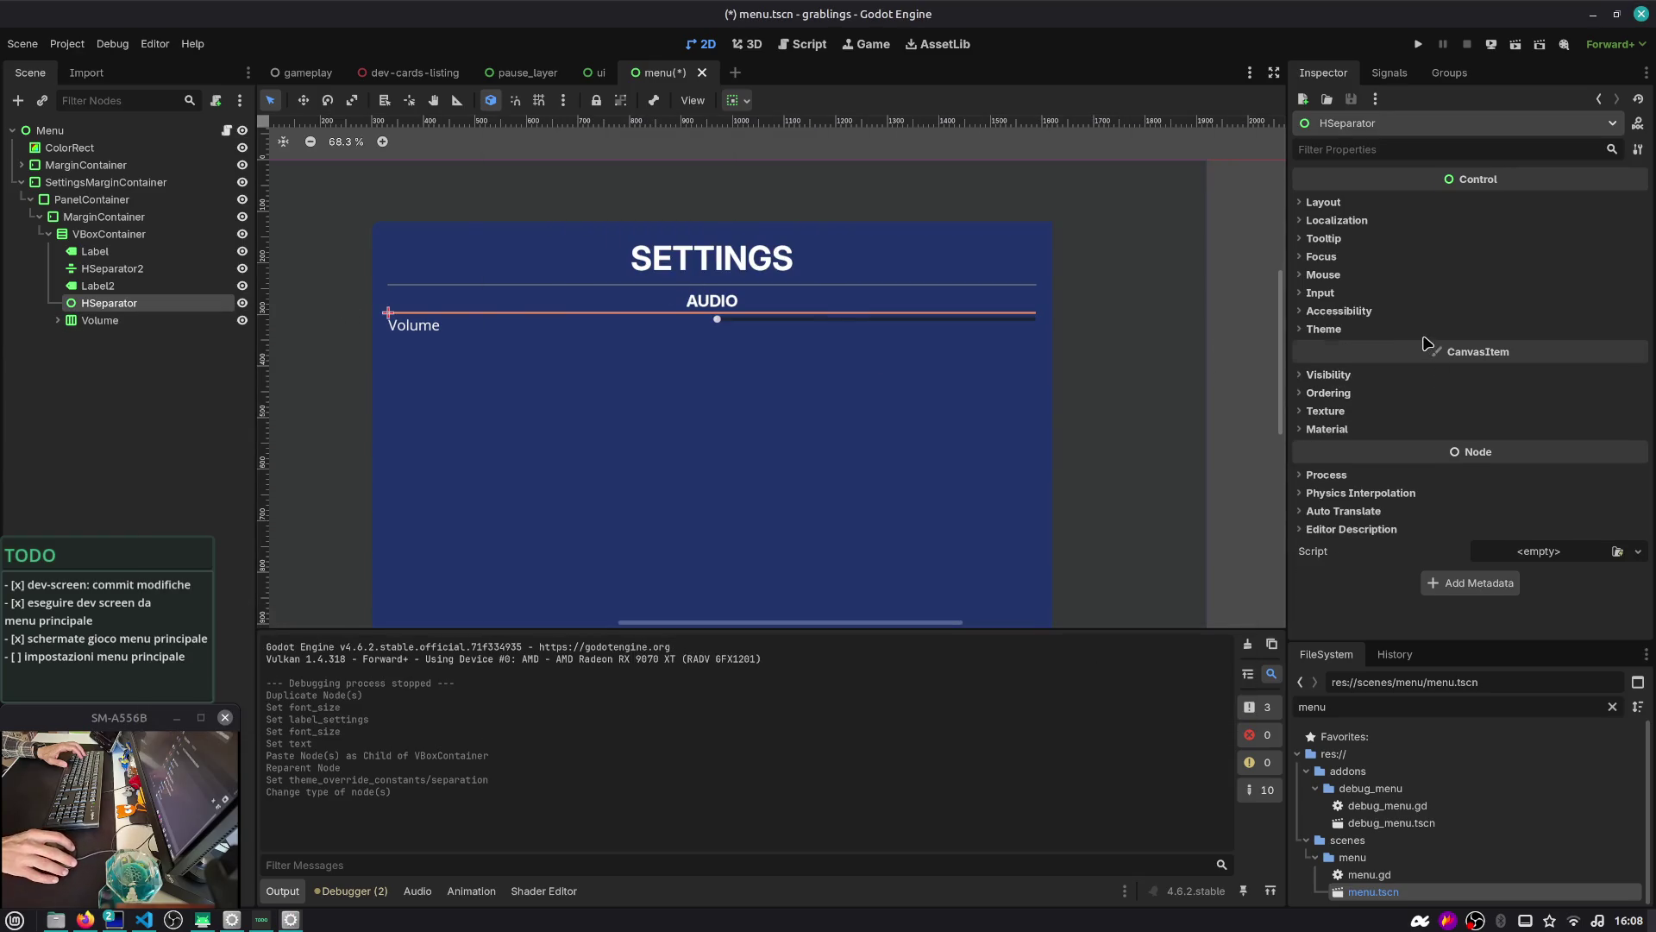
left_click(1380, 329)
left_click(1342, 329)
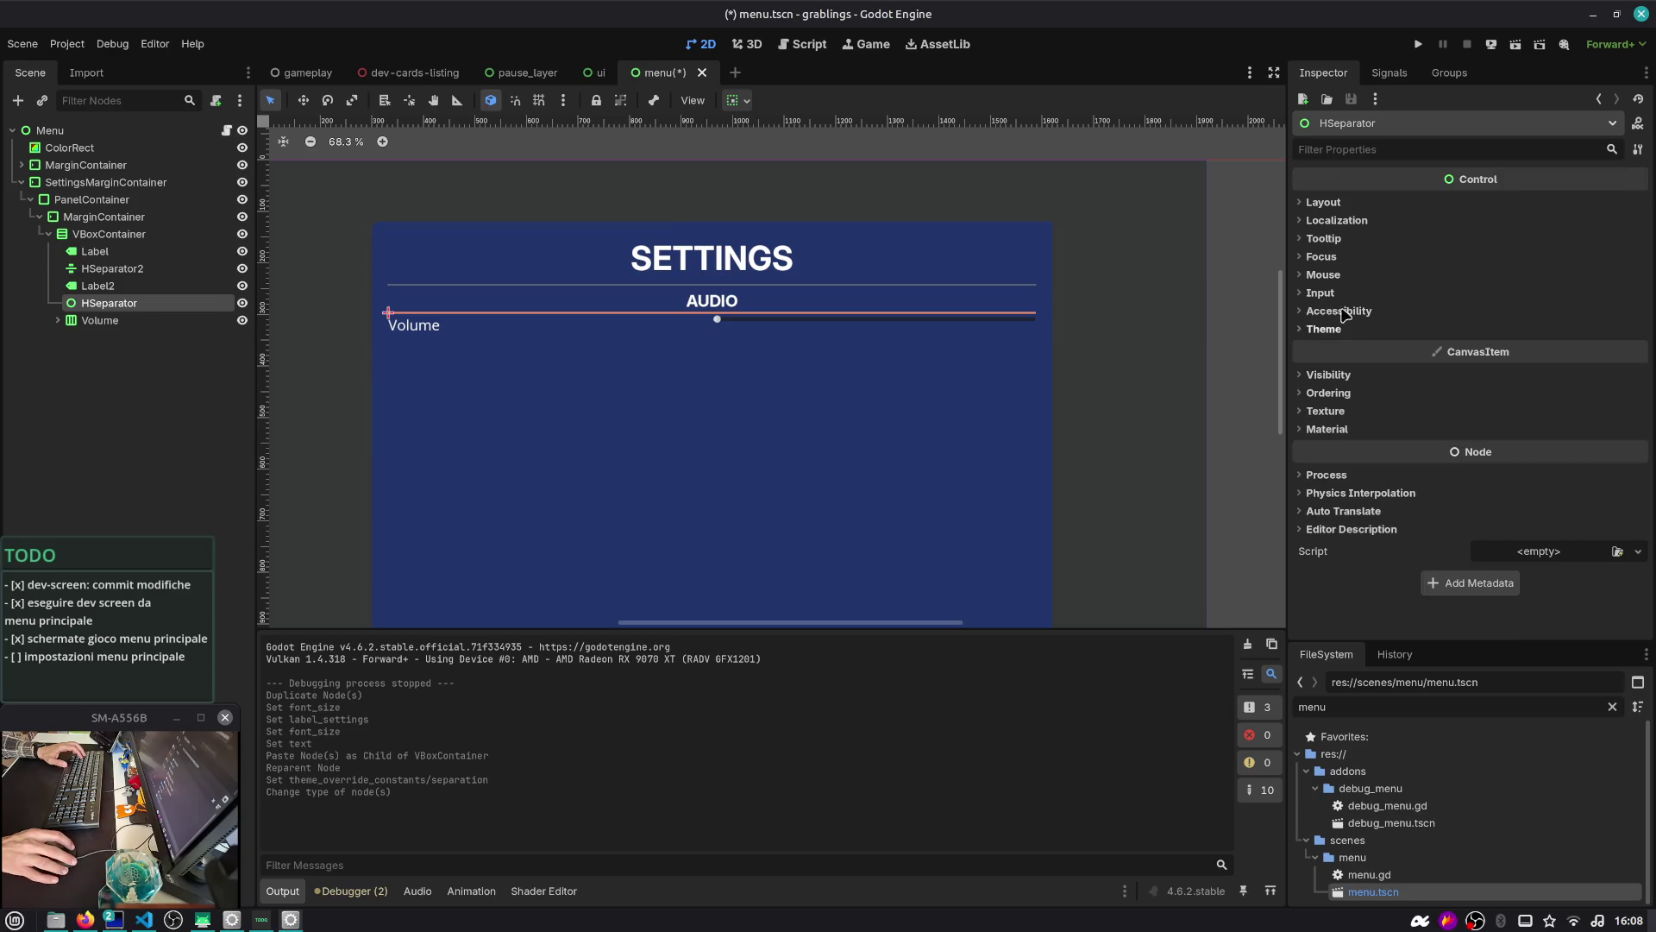
left_click(1325, 202)
left_click(1501, 301)
type("32")
key("Return")
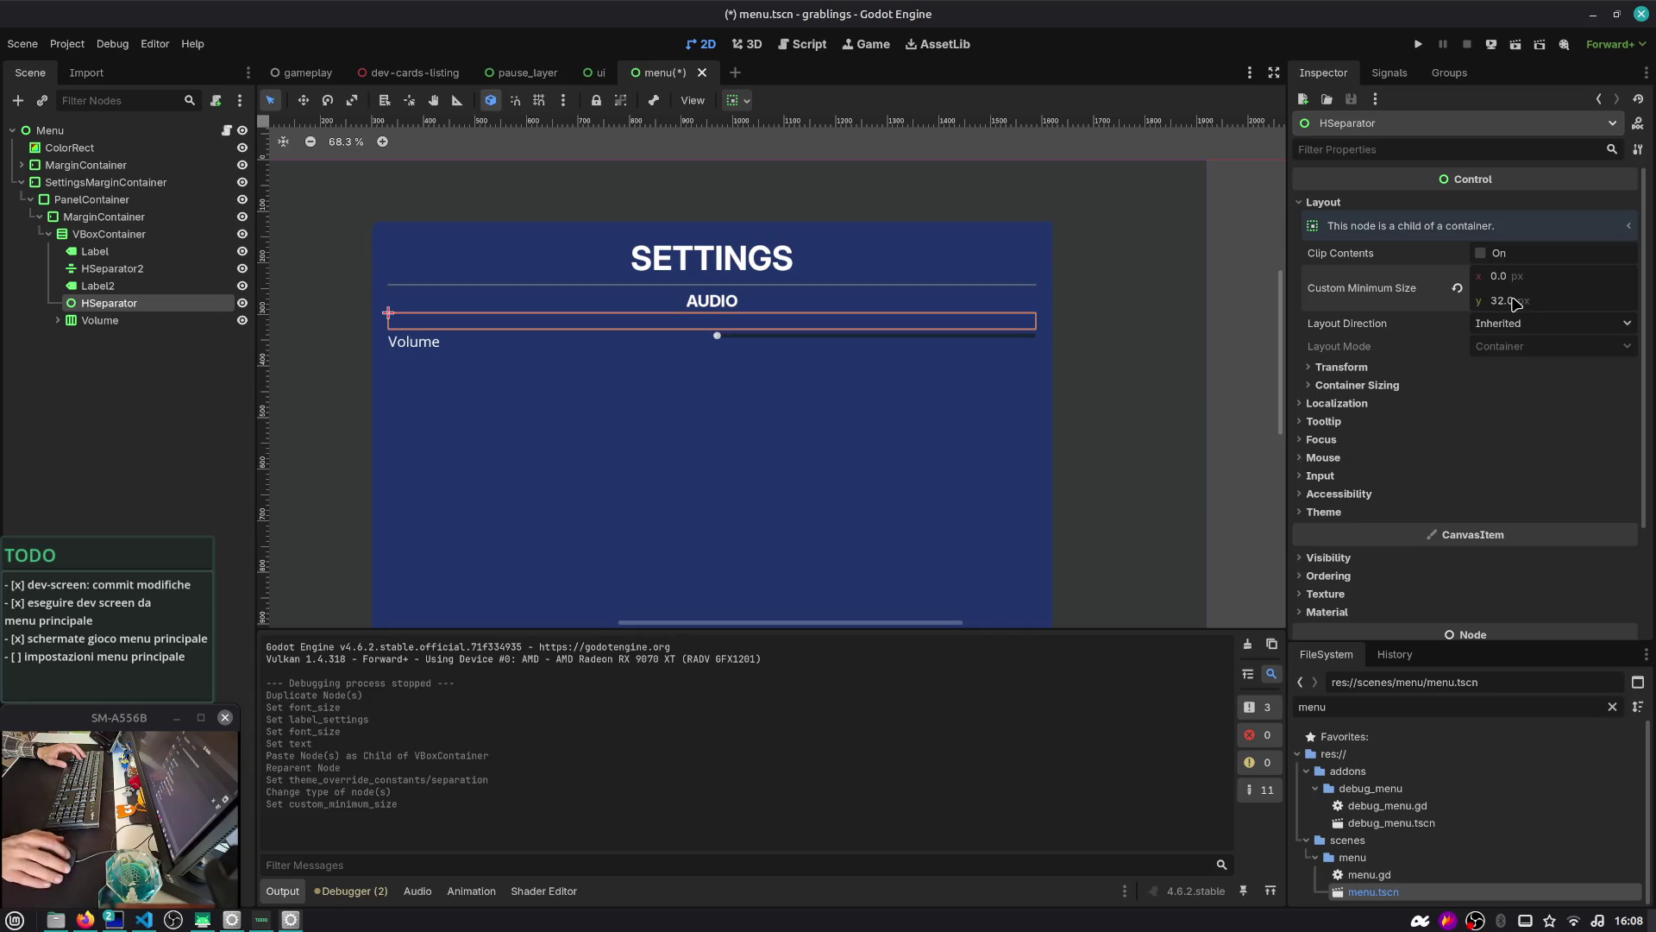
Set the upper separator's Separation override to 40
left_click(604, 283)
left_click(1531, 382)
type("40")
key("Return")
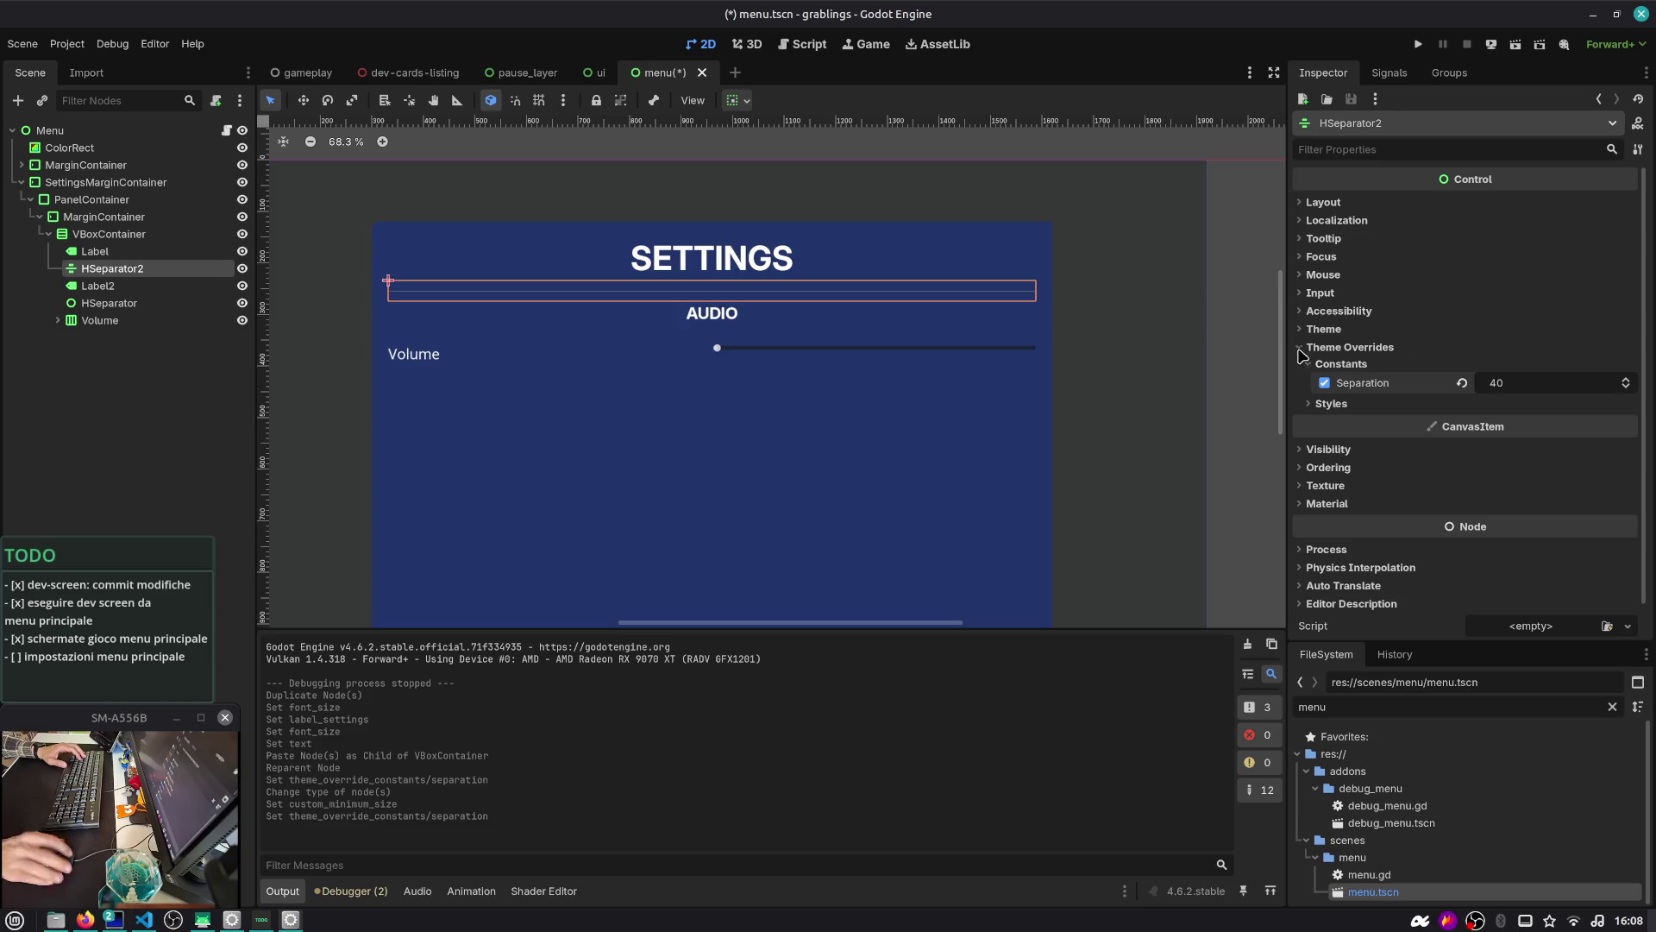
Reduce the spacer's minimum height to 20 and save menu.tscn
left_click(168, 304)
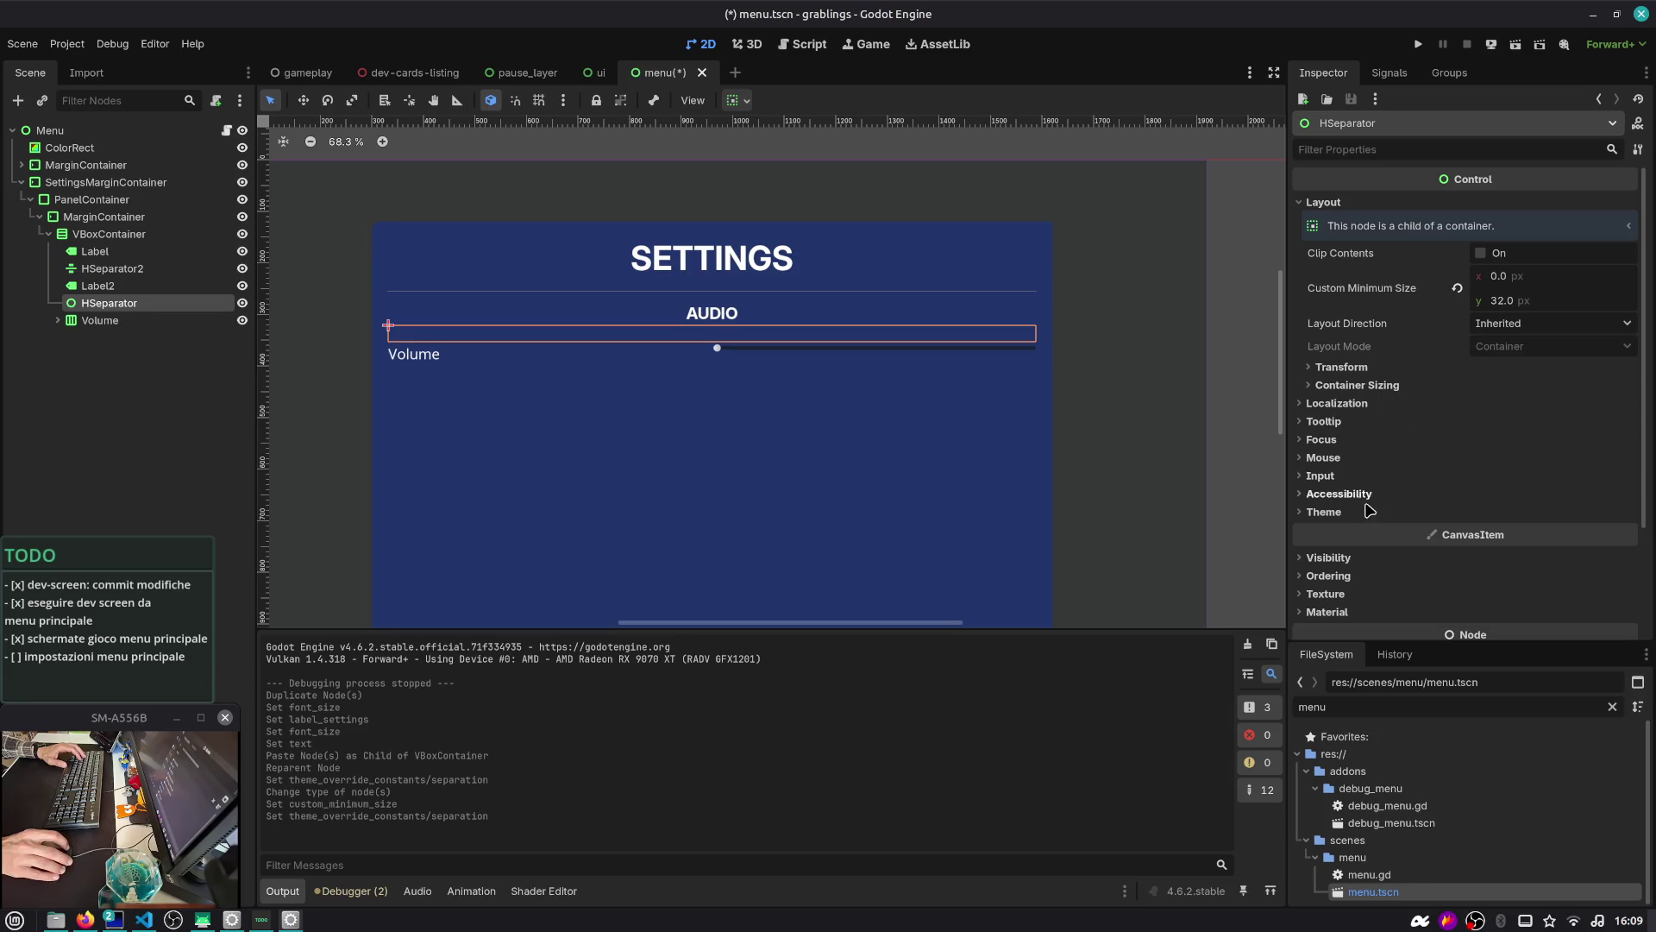
double_click(1502, 300)
type("20")
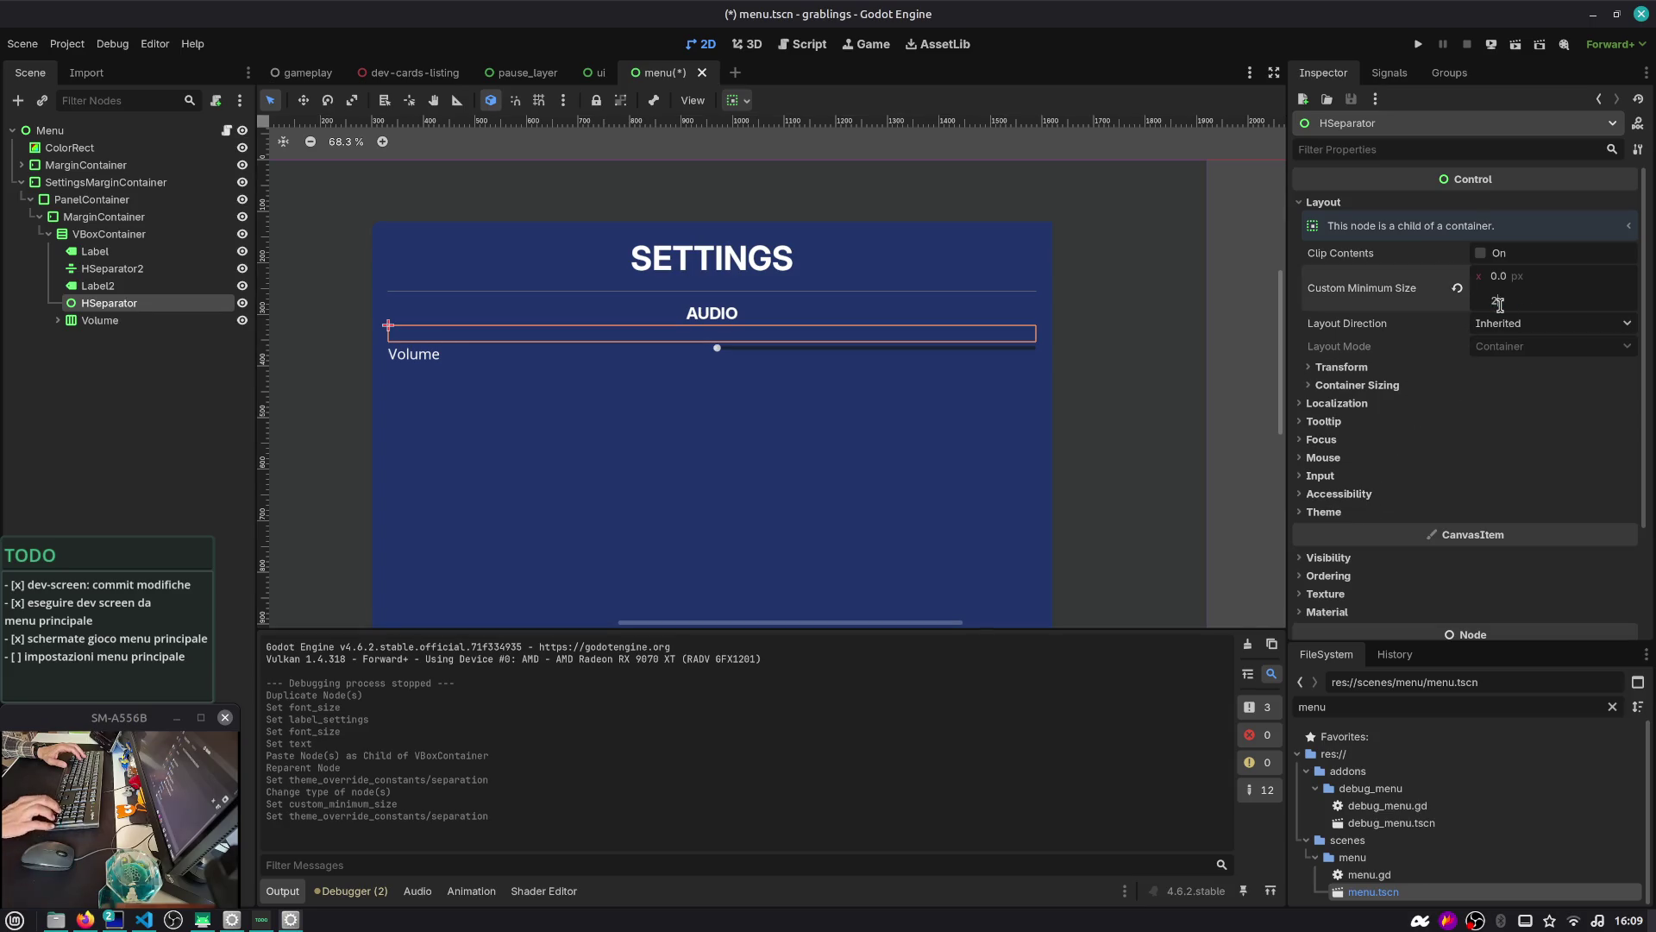
key("Return")
left_click(86, 418)
key("ctrl+s")
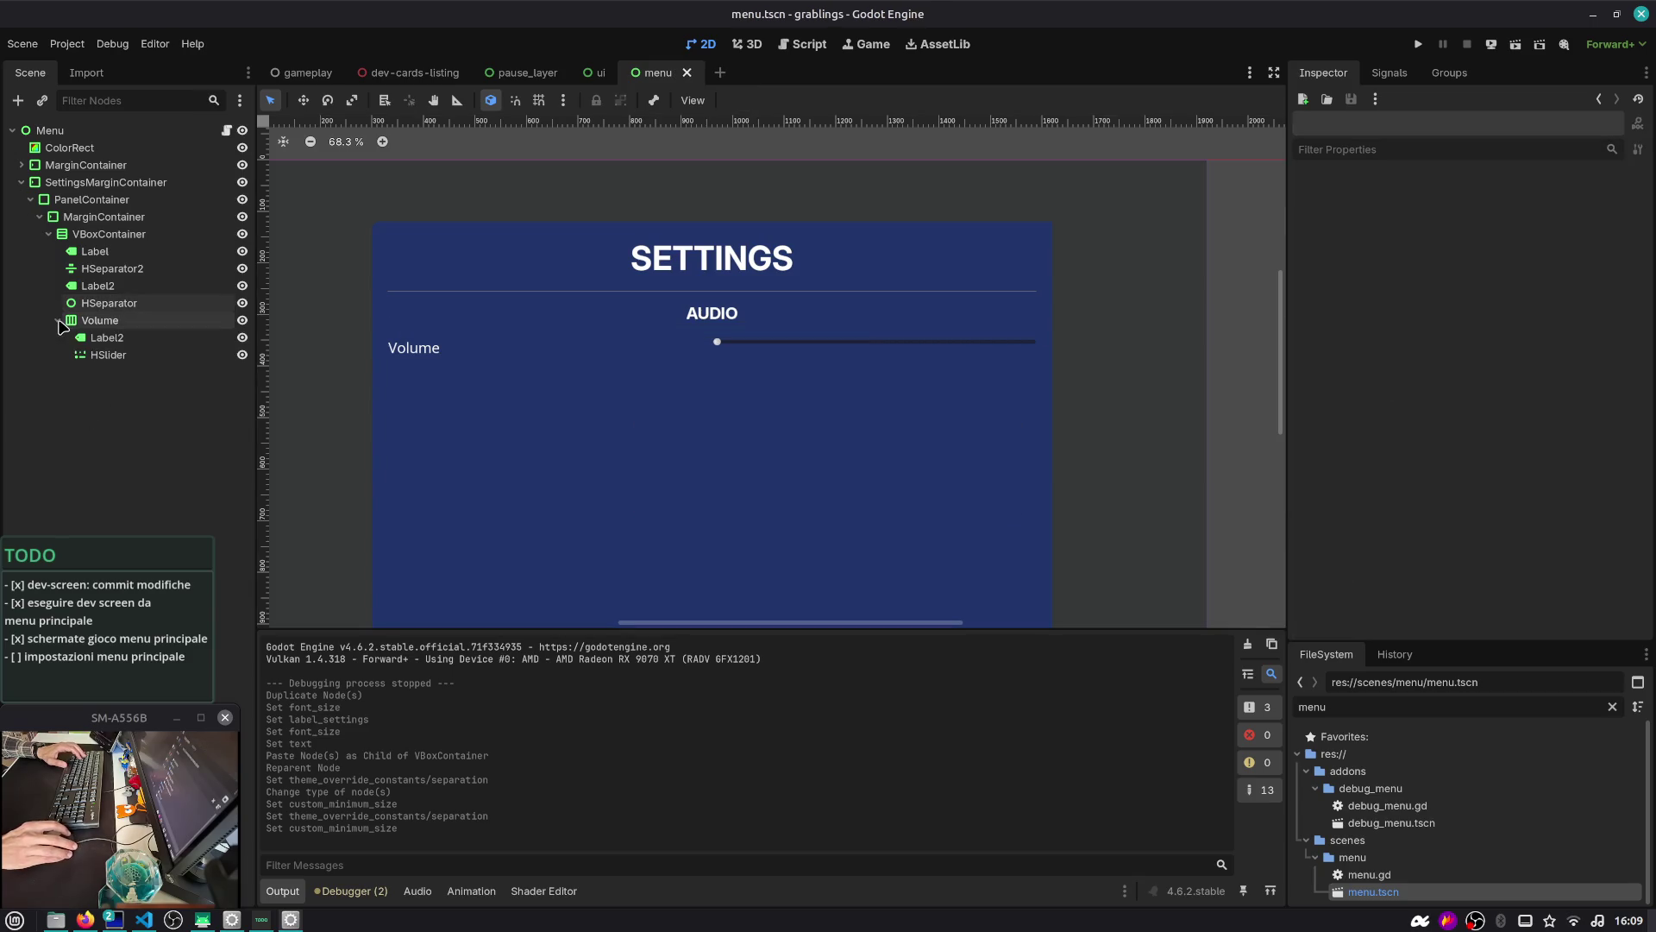
Rename the Volume row's Label2 node to Label and save the scene
double_click(159, 337)
key("BackSpace")
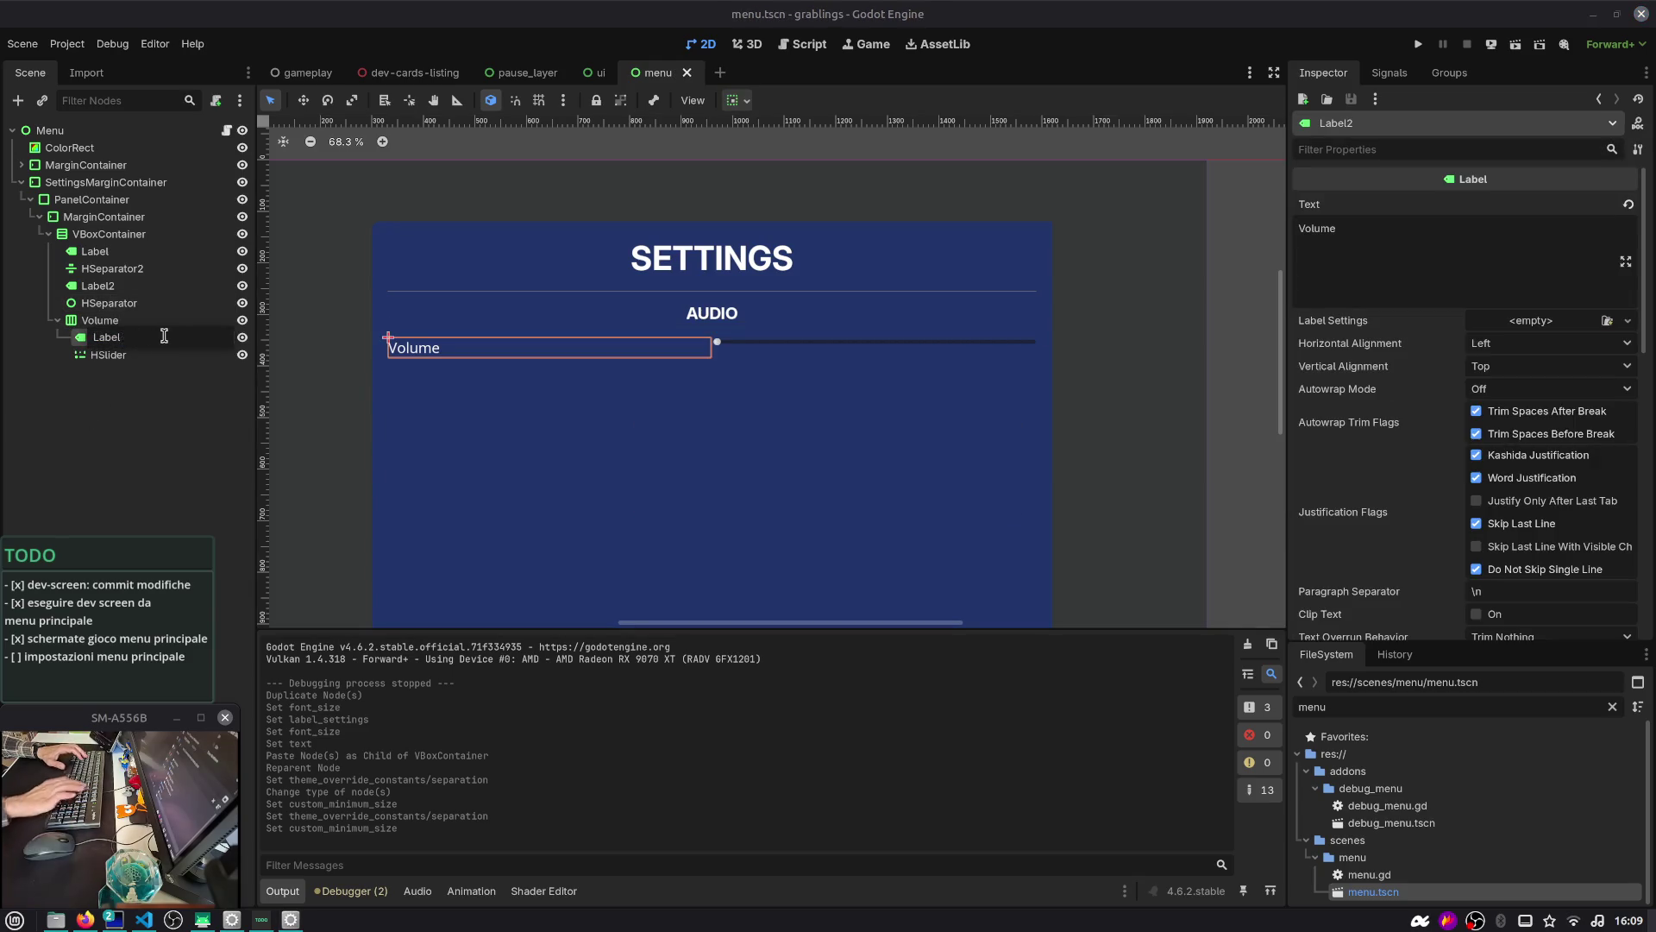
key("Return")
key("ctrl+s")
Duplicate the Volume row and change the copy's label text to Volume/SFX
left_click(156, 405)
left_click(58, 321)
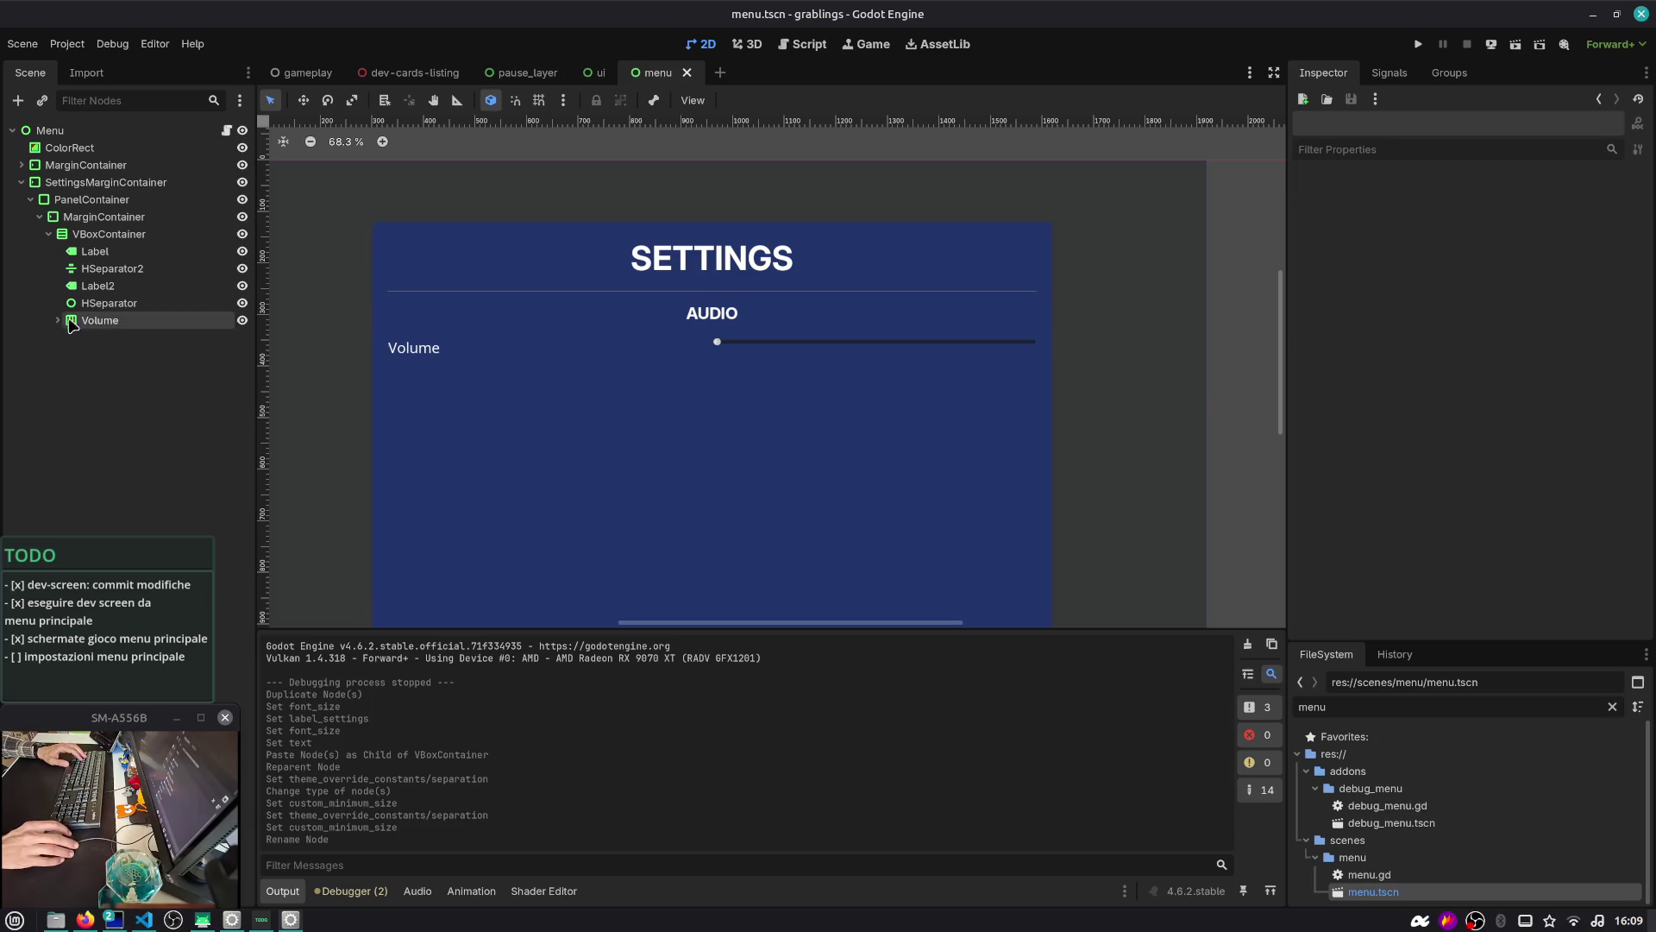
left_click(72, 323)
key("ctrl+d")
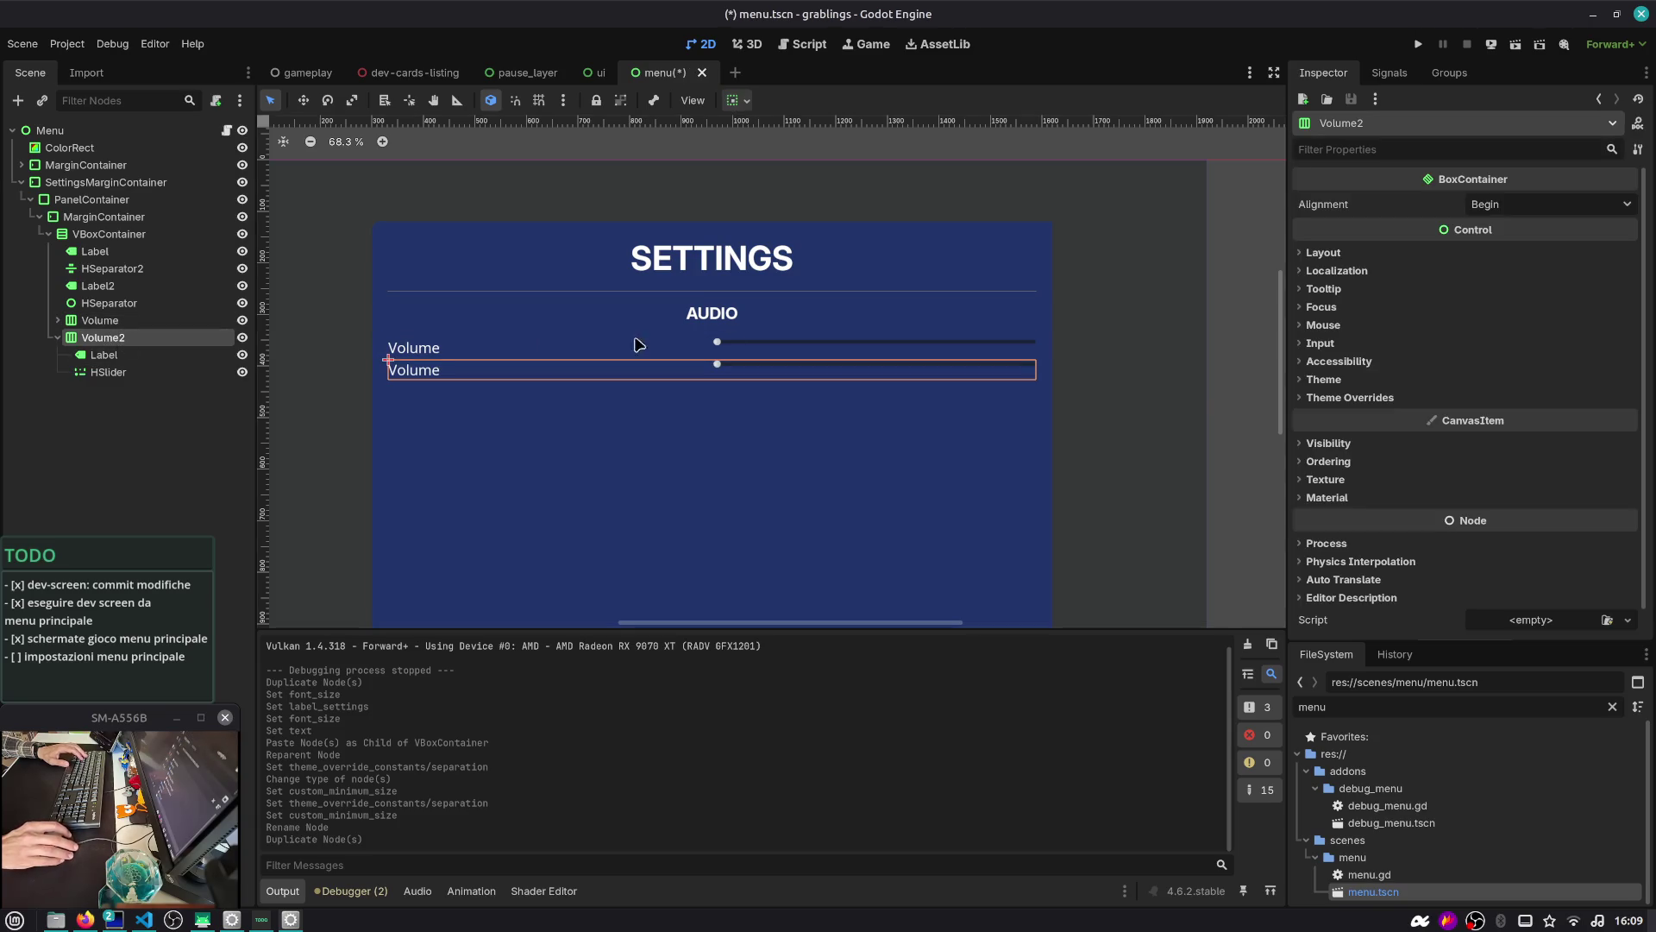
left_click(148, 354)
left_click(1485, 235)
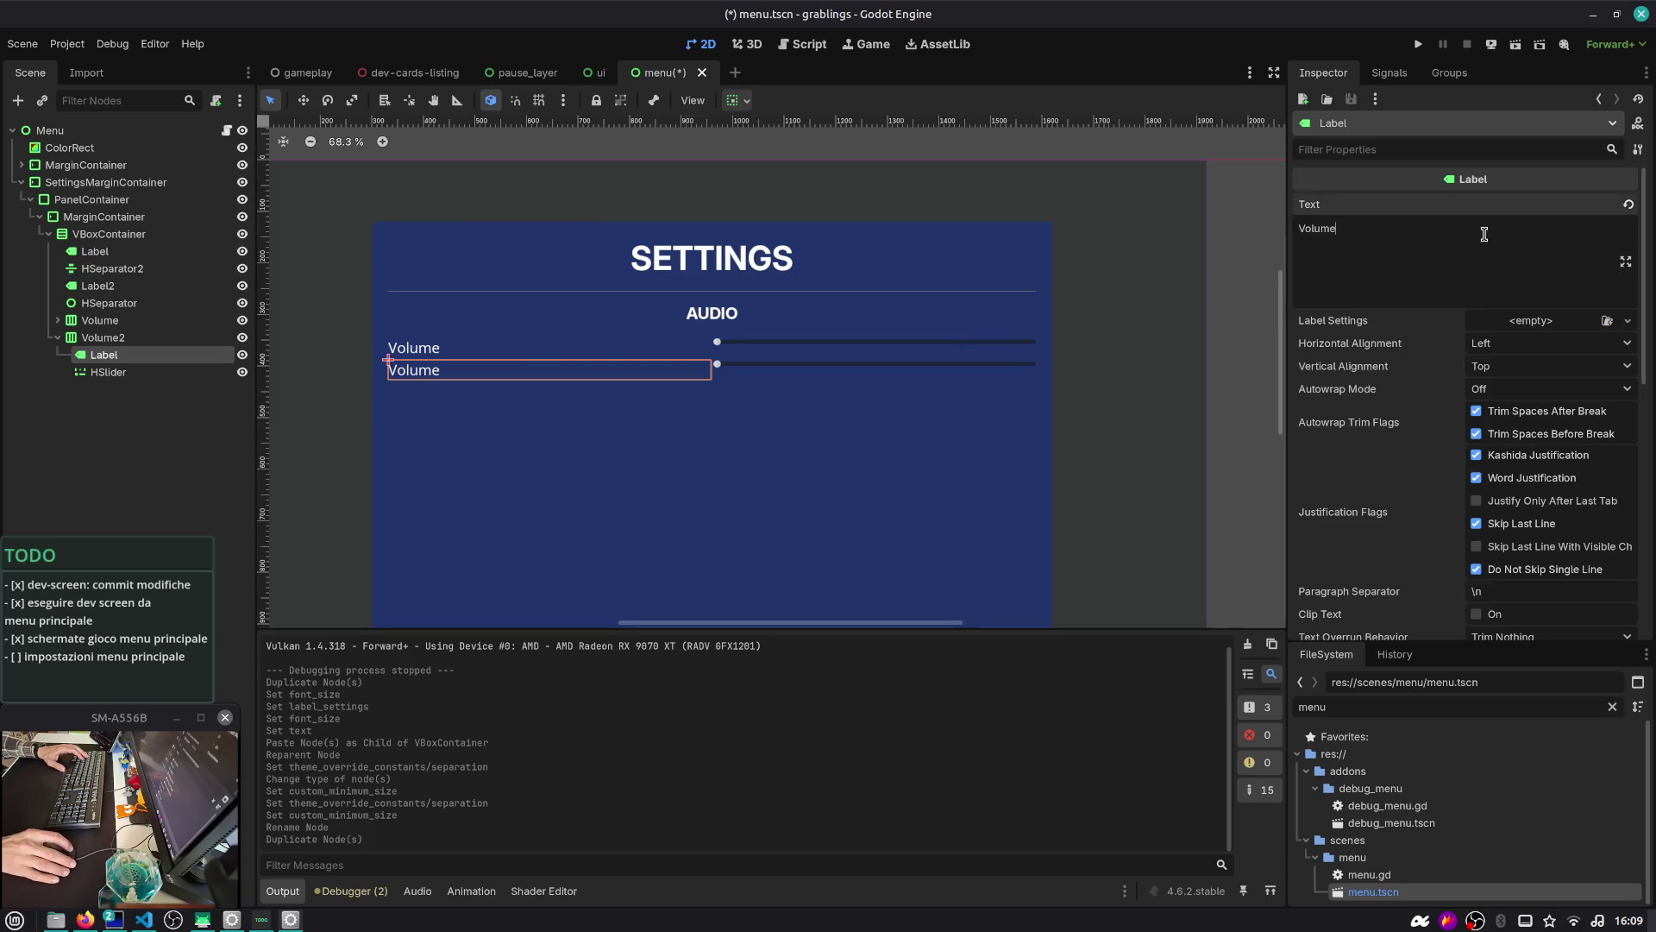
type("/")
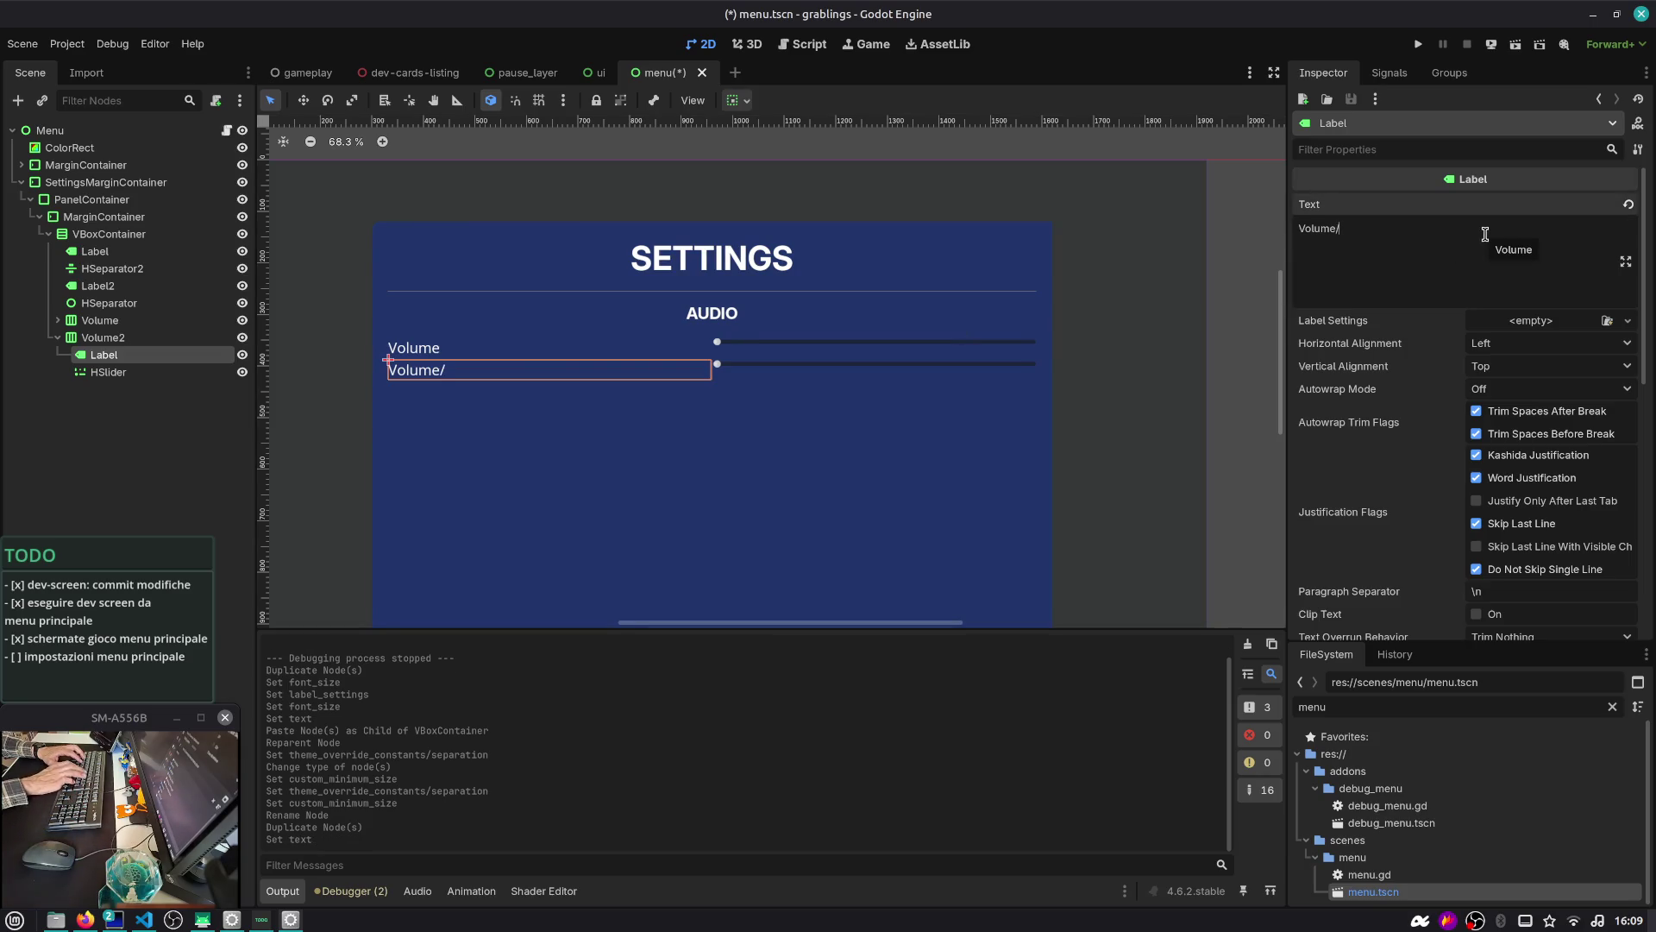
type("SFX")
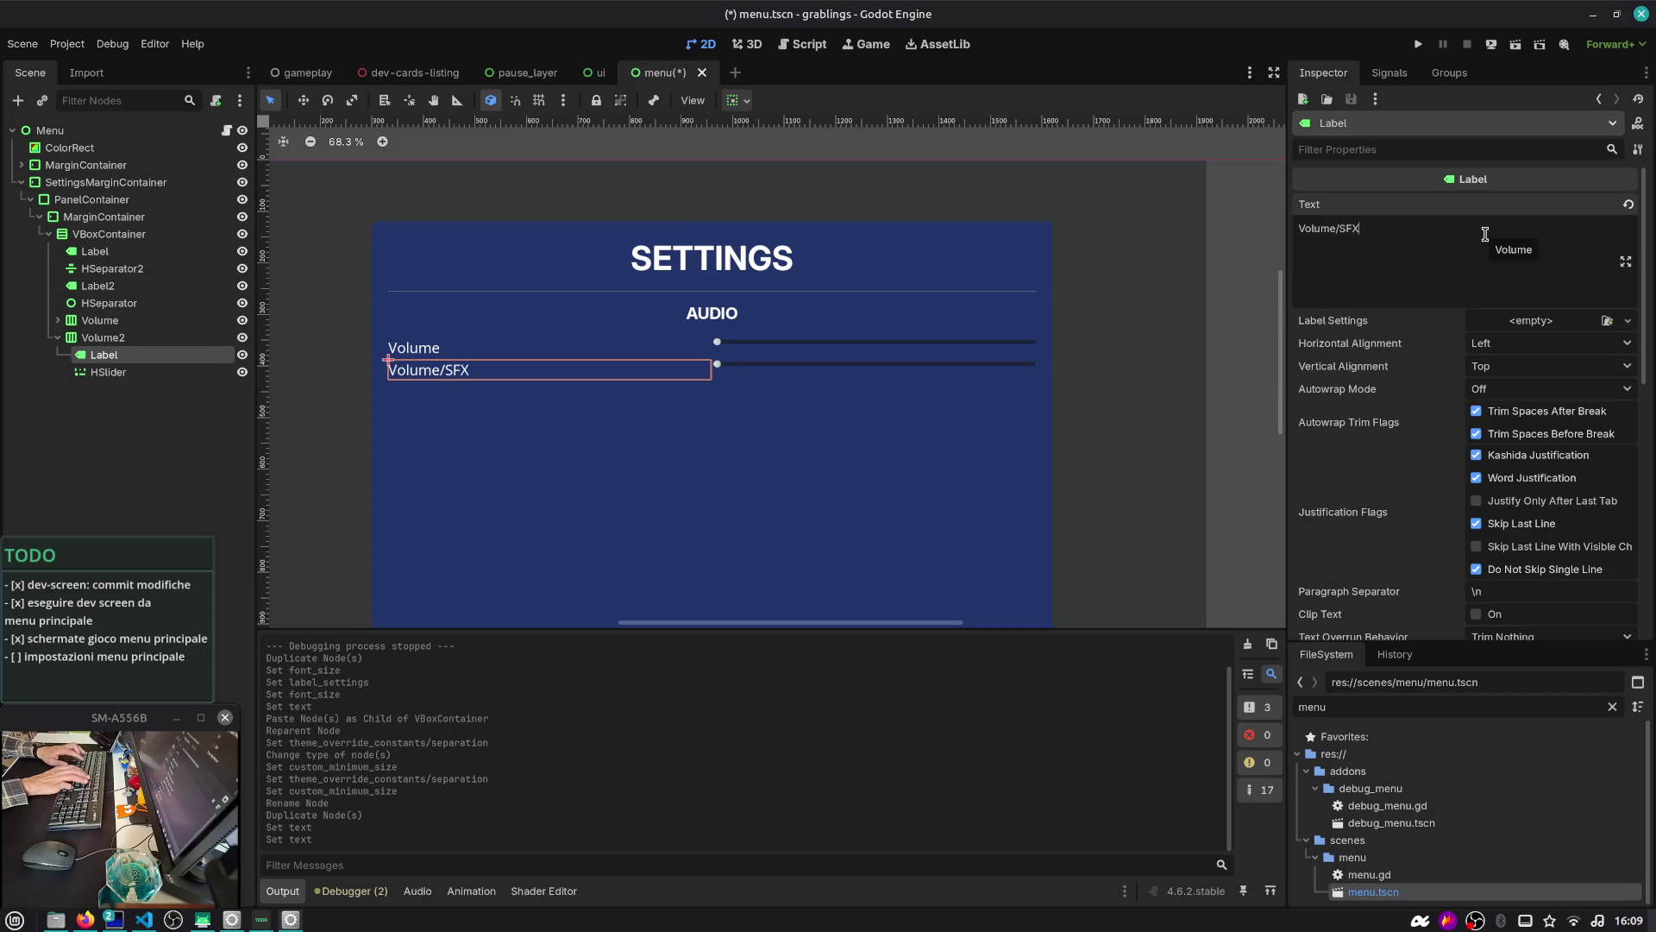
left_click(138, 360)
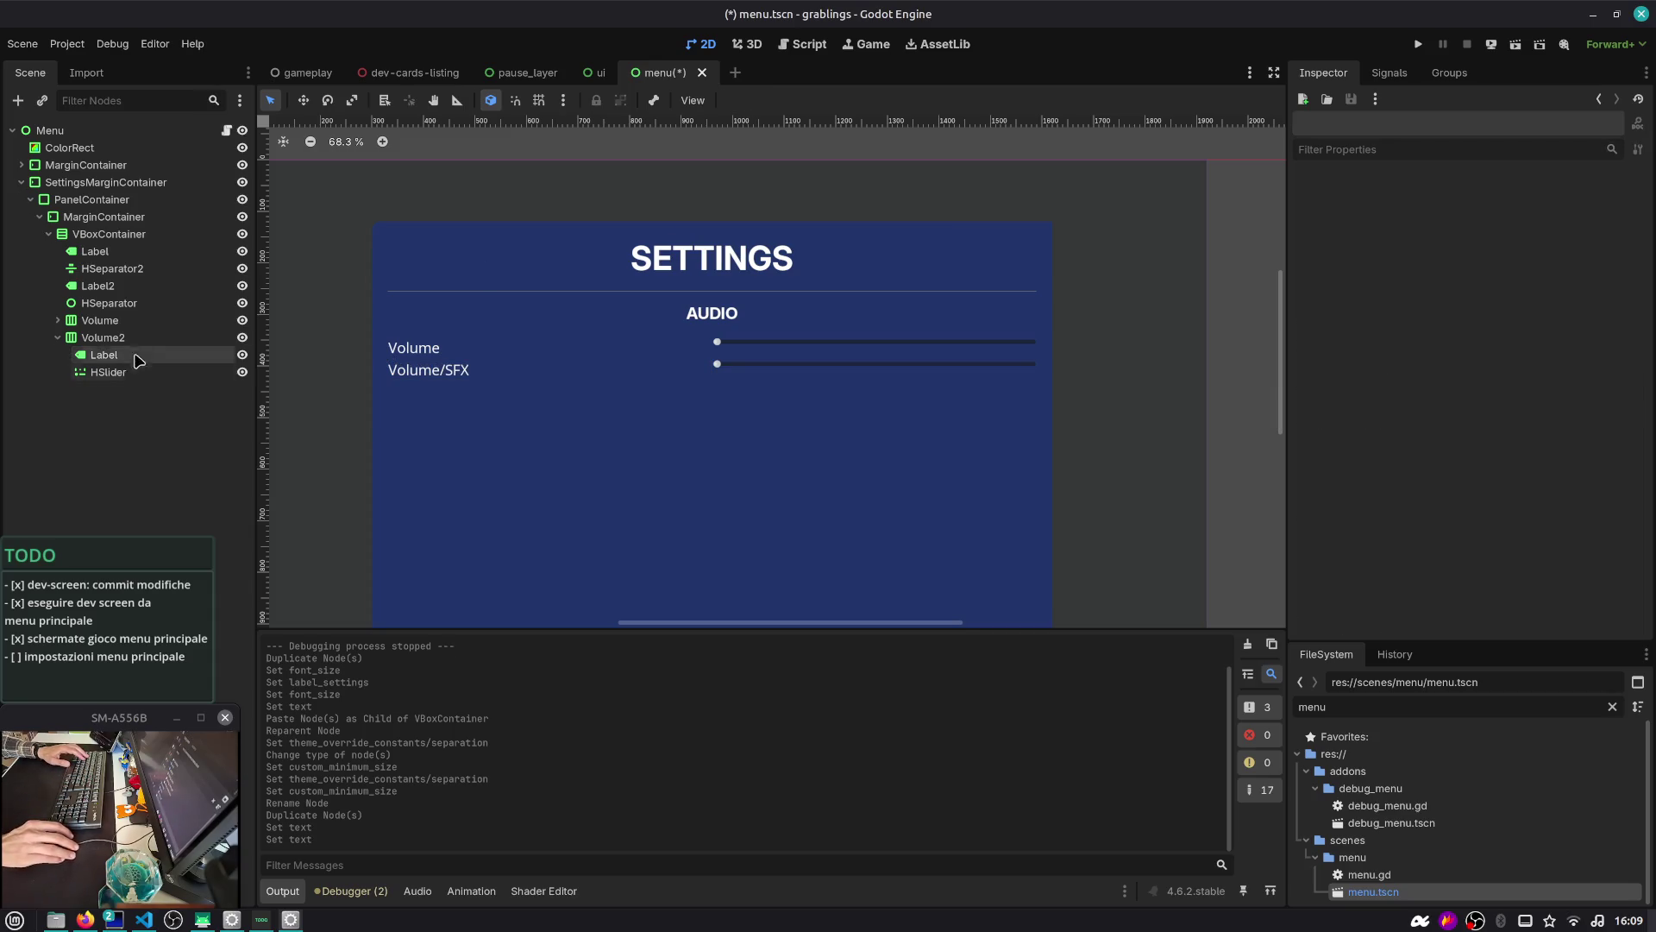
Change the original row's label text to Volume/Master
left_click(58, 320)
left_click(103, 337)
left_click(1428, 229)
type("/Master")
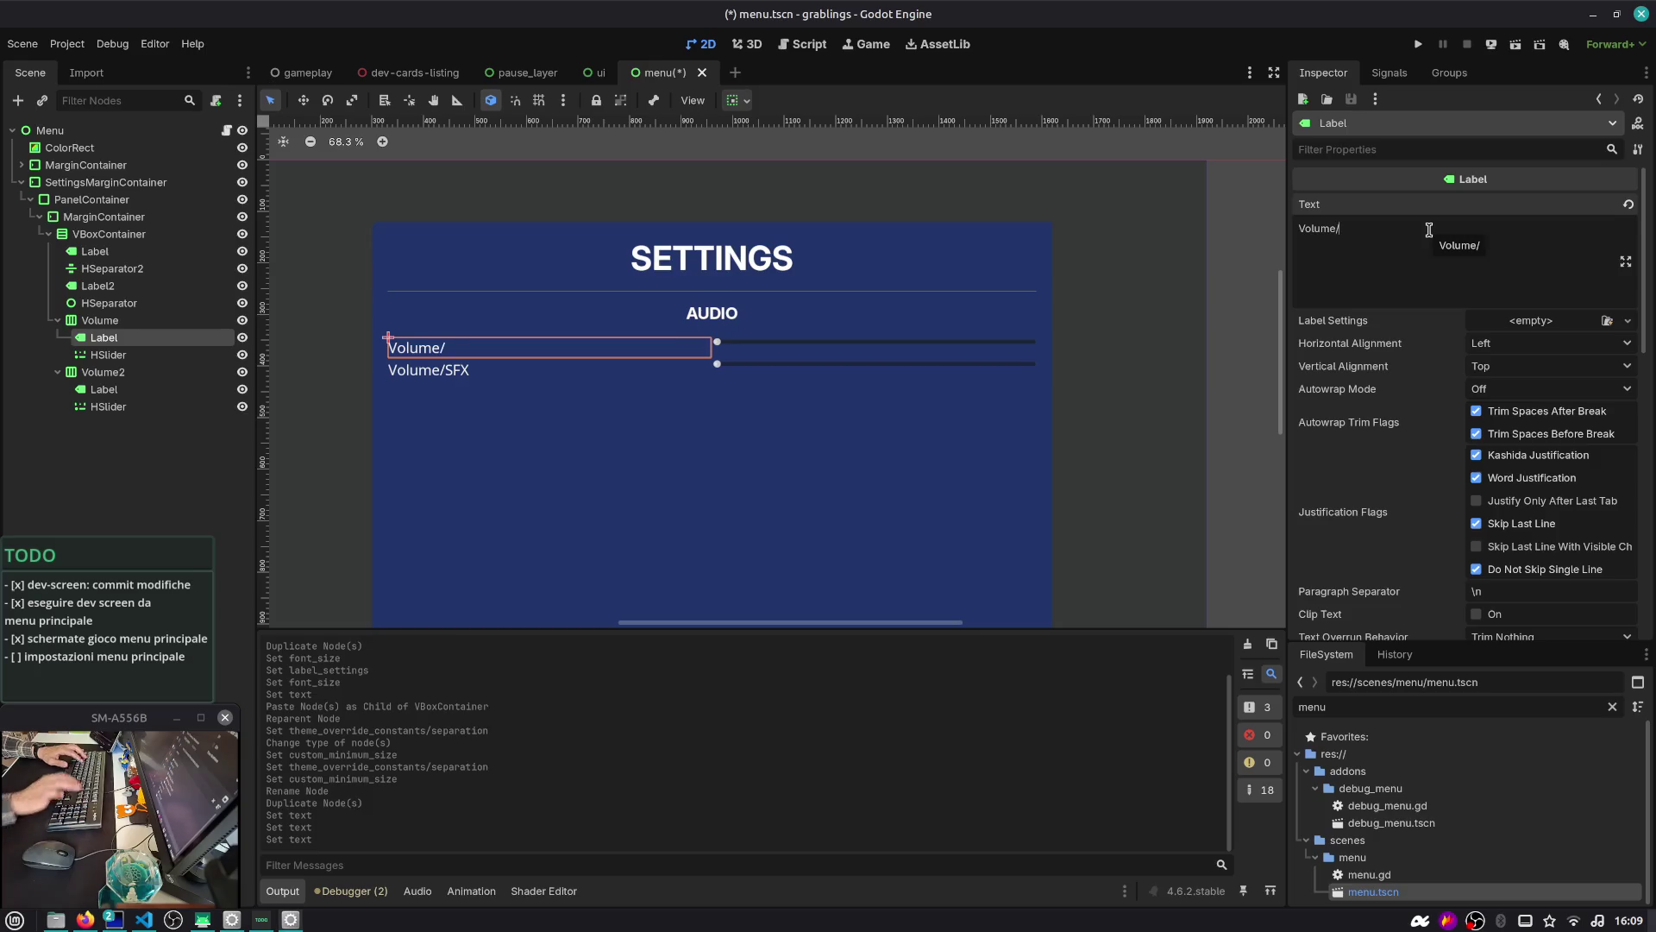
Duplicate the Volume/SFX row, relabel the copy Volume/Music, and save
left_click(136, 441)
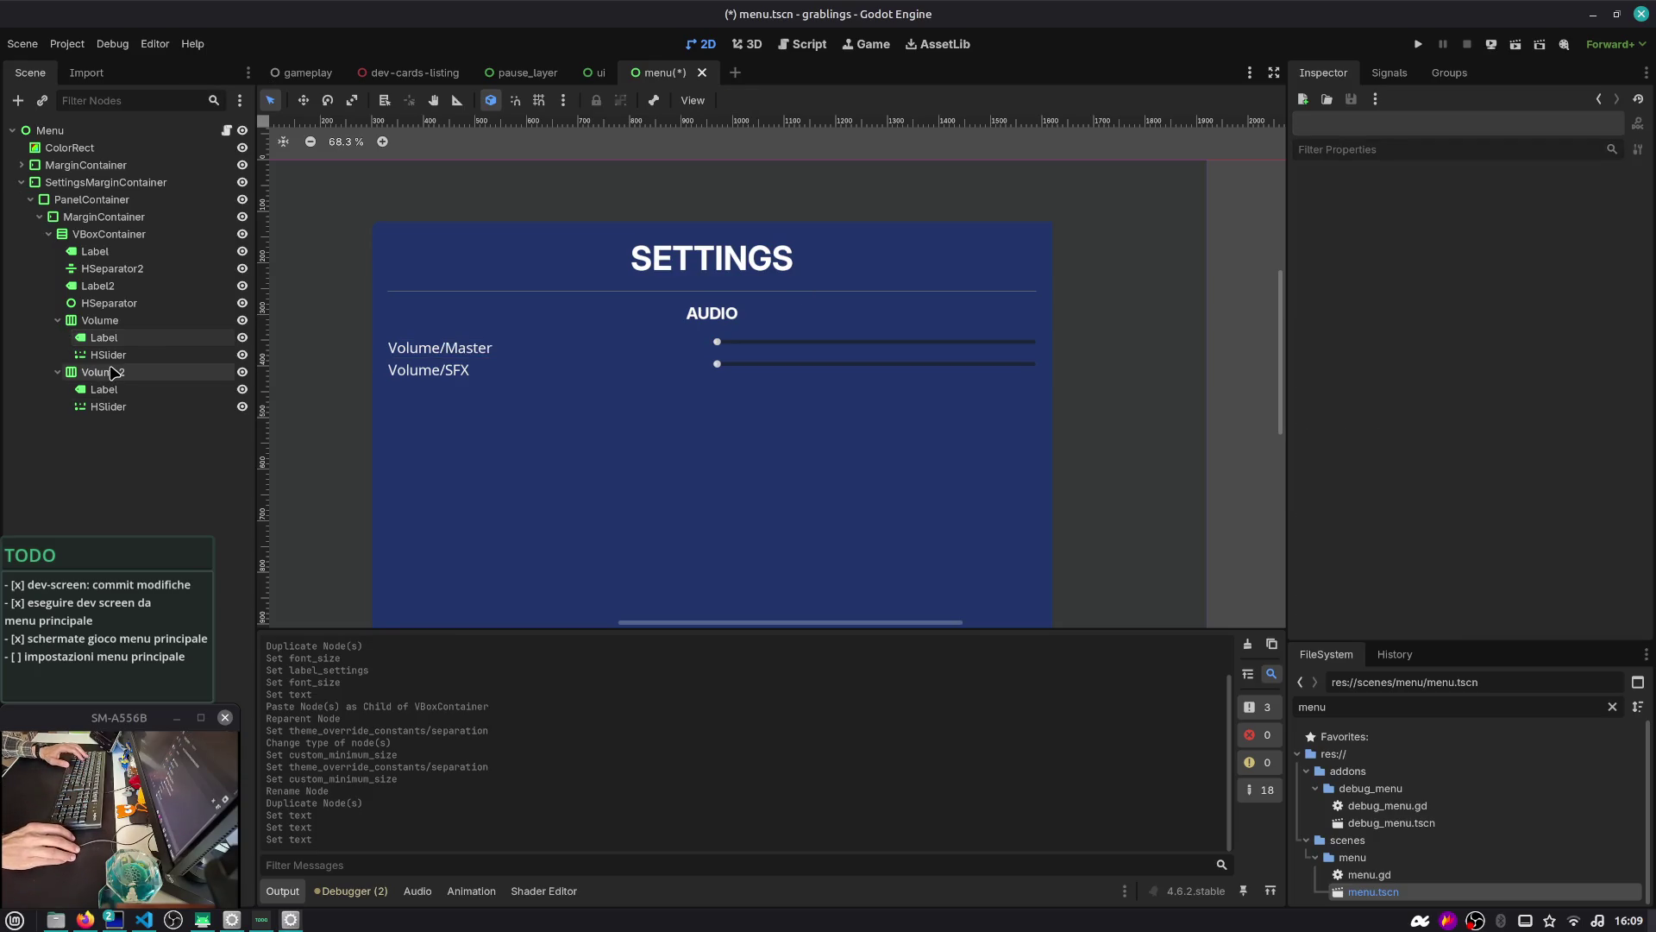
left_click(112, 371)
key("ctrl+d")
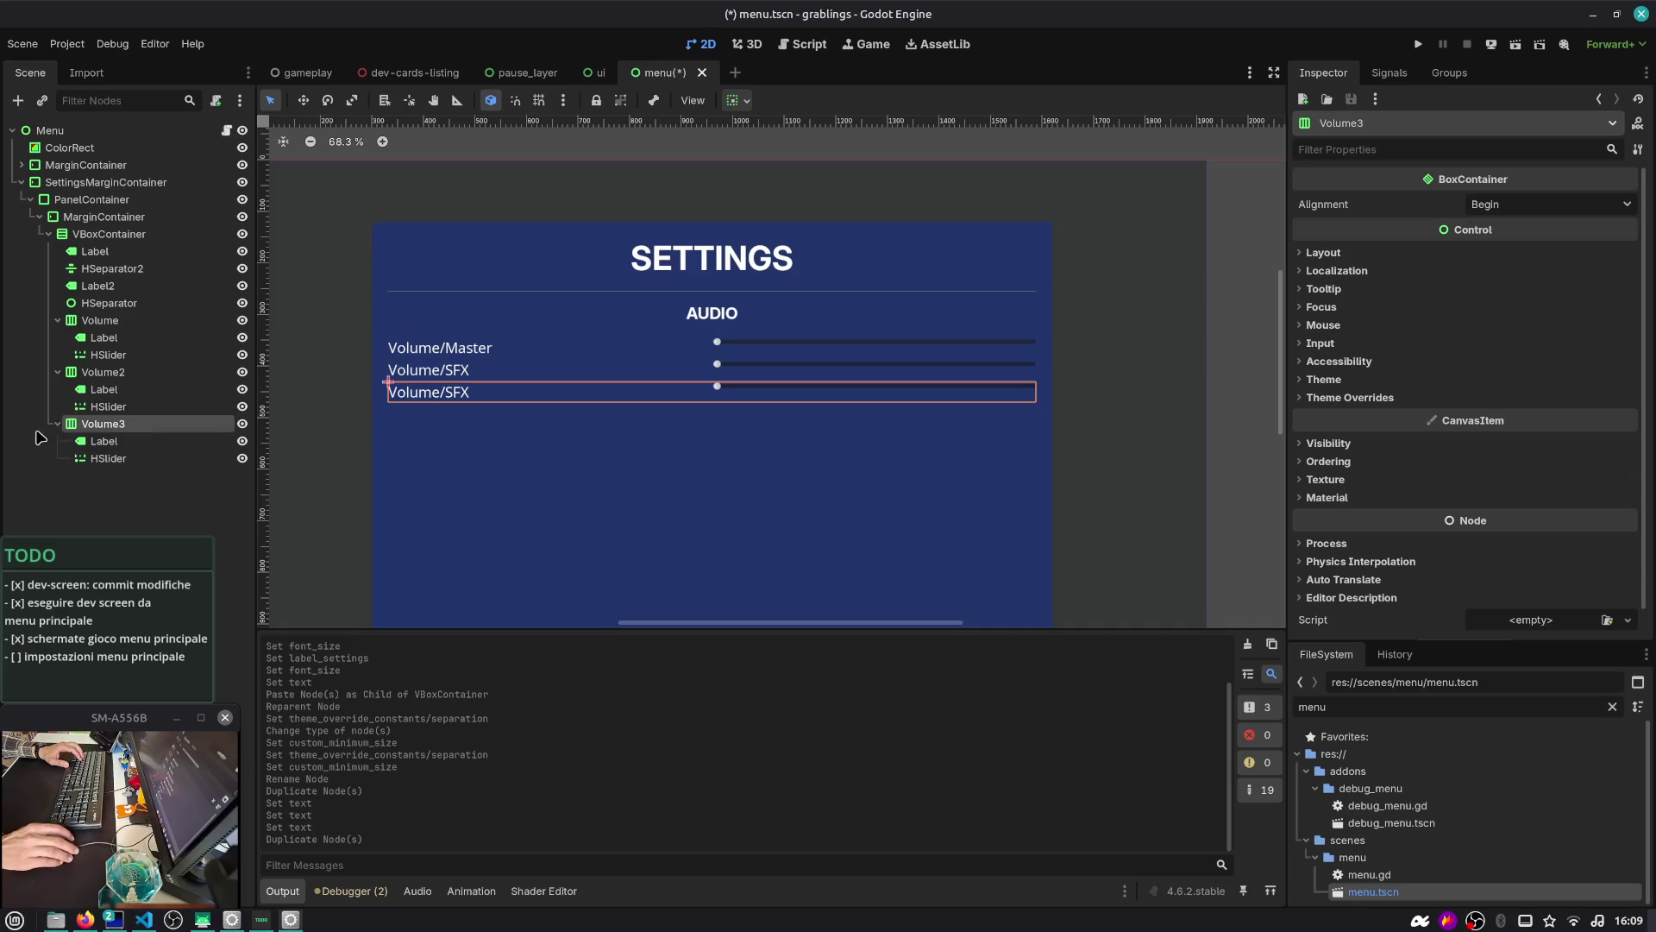
left_click(103, 441)
left_click(1376, 230)
key("BackSpace")
key("BackSpace")
key("BackSpace")
type("M")
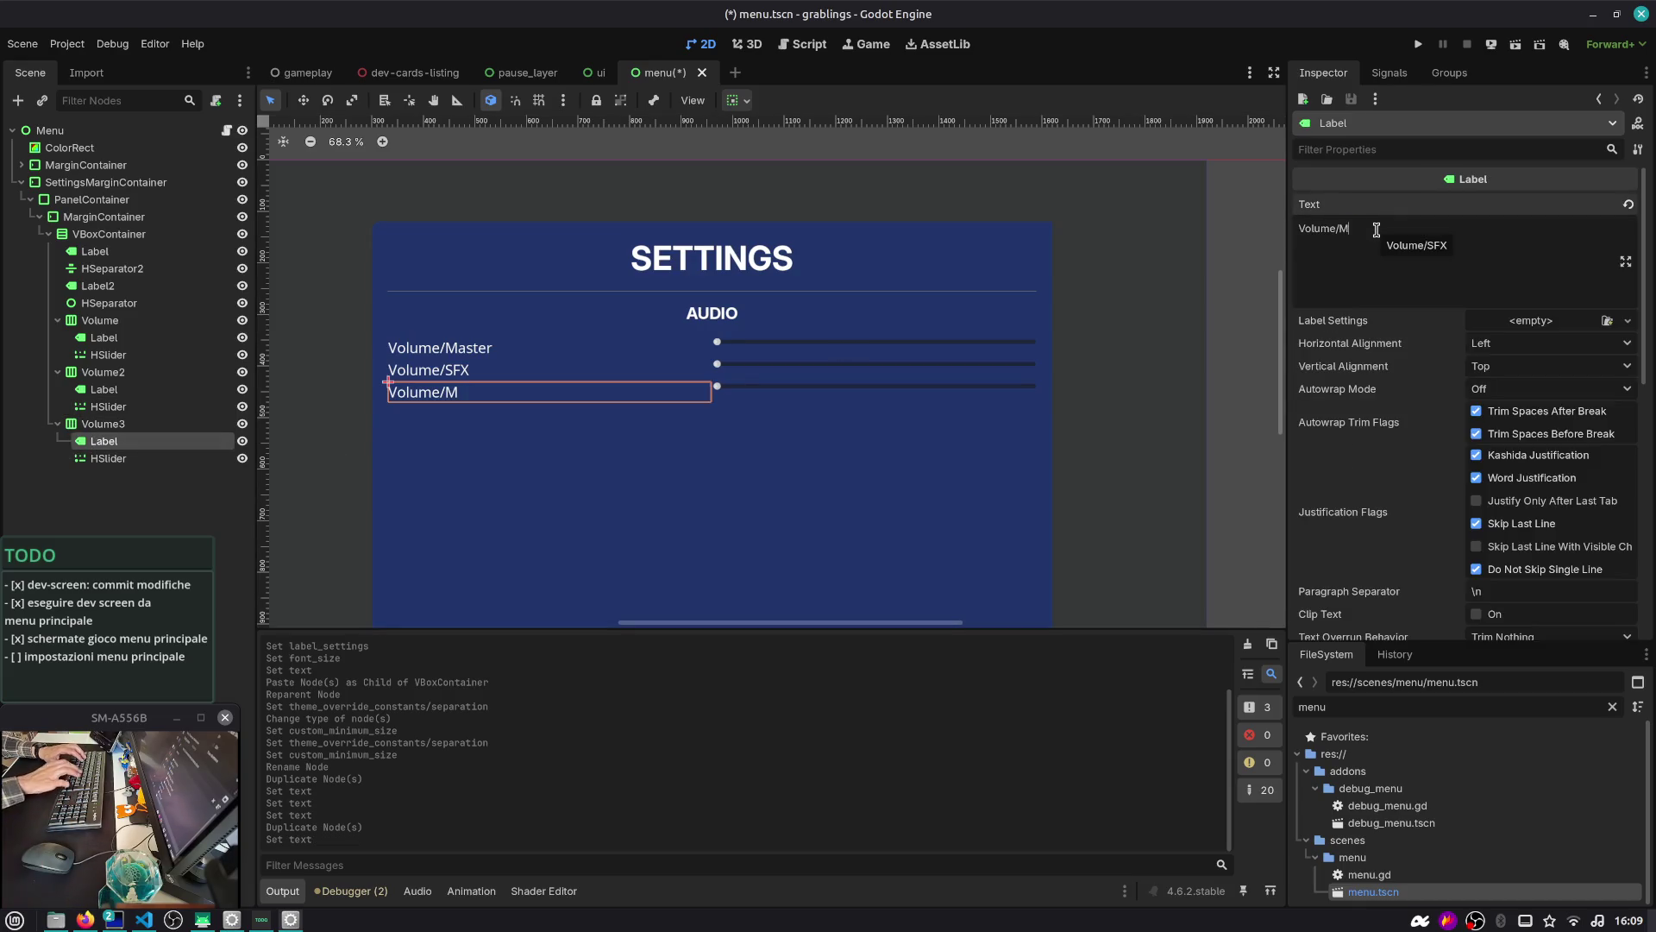
key("ctrl+s")
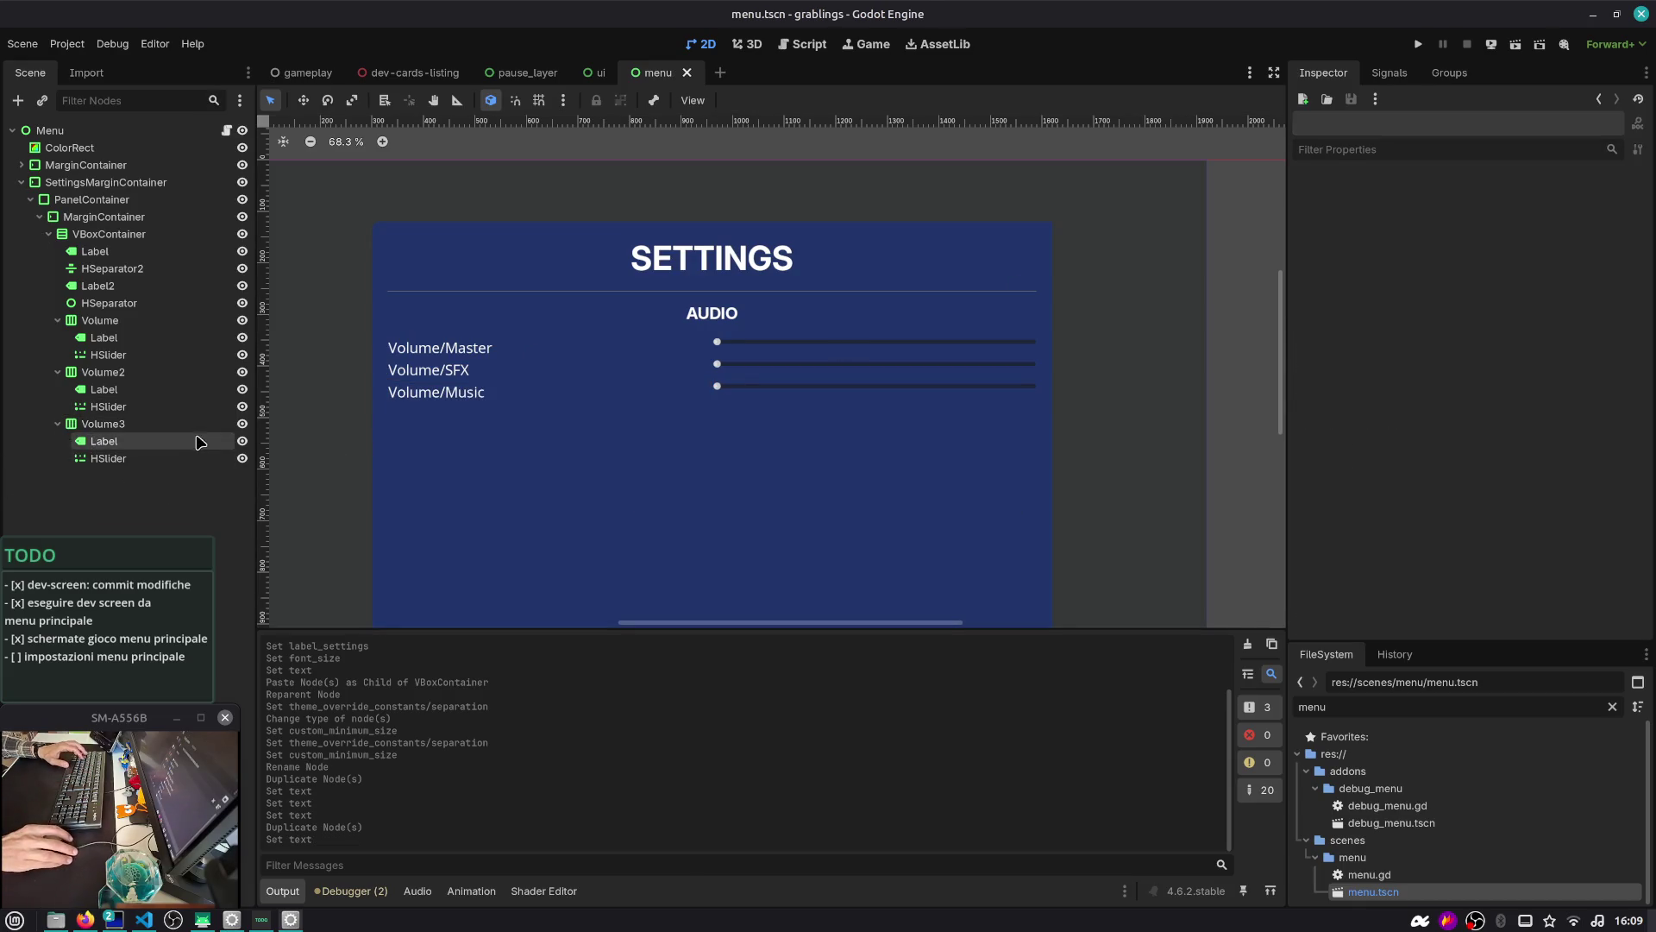
Hide the Volume3 (Volume/Music) row and collapse the volume rows in the Scene tree
left_click(172, 423)
left_click(230, 424)
left_click(243, 424)
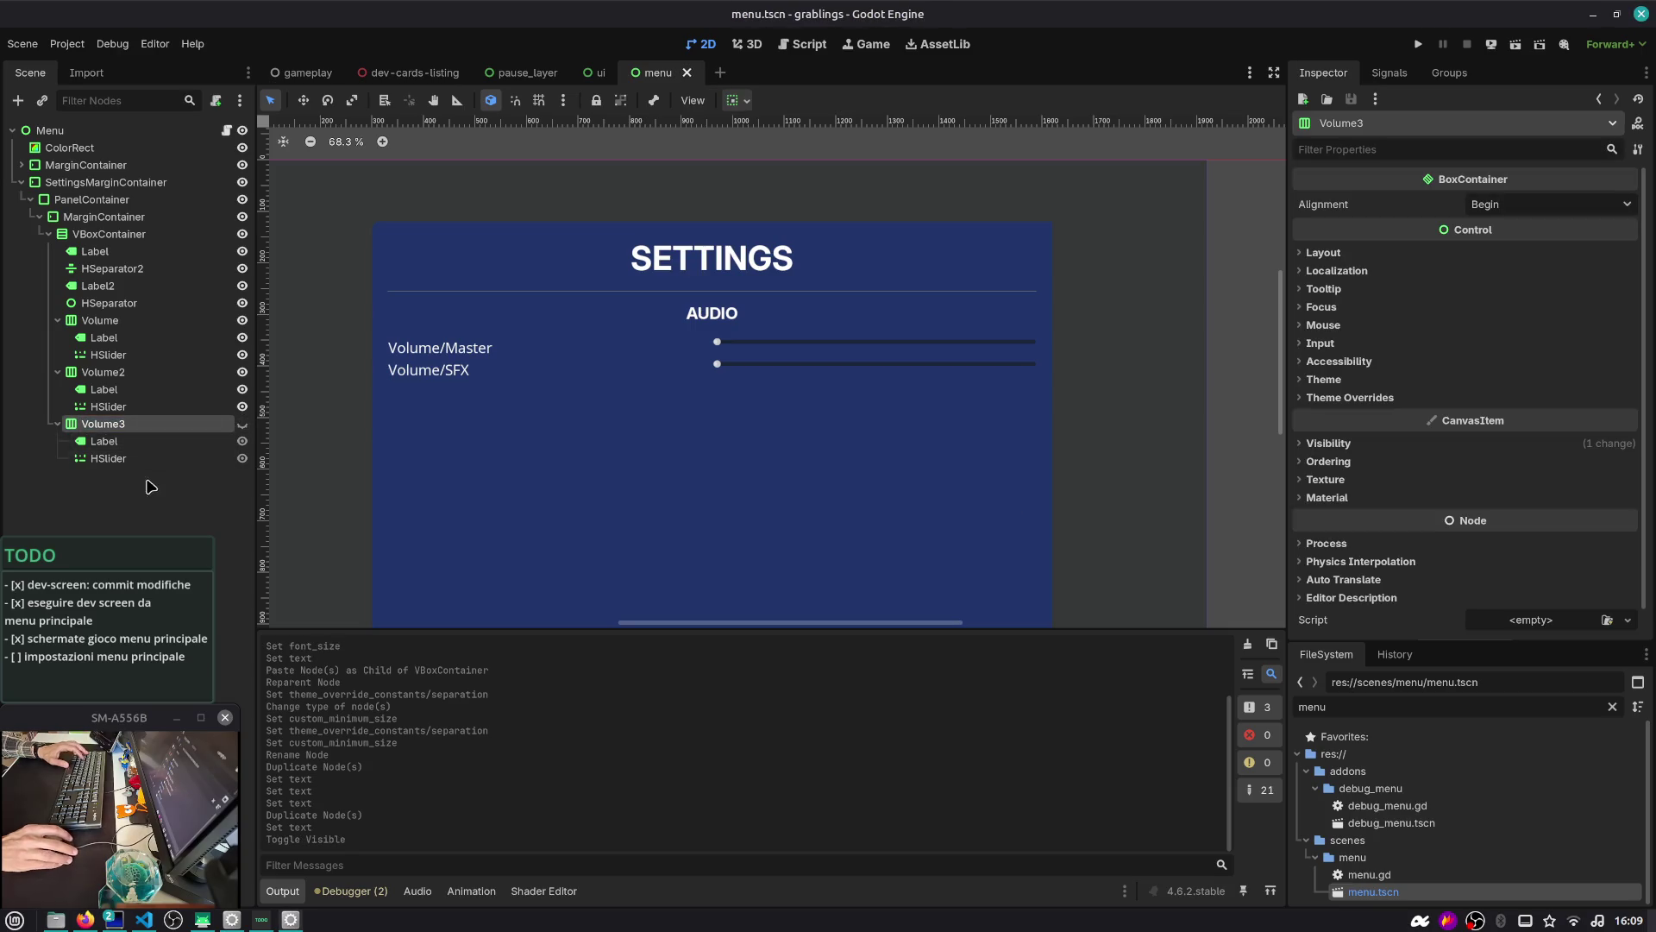
left_click(57, 424)
left_click(57, 372)
left_click(57, 320)
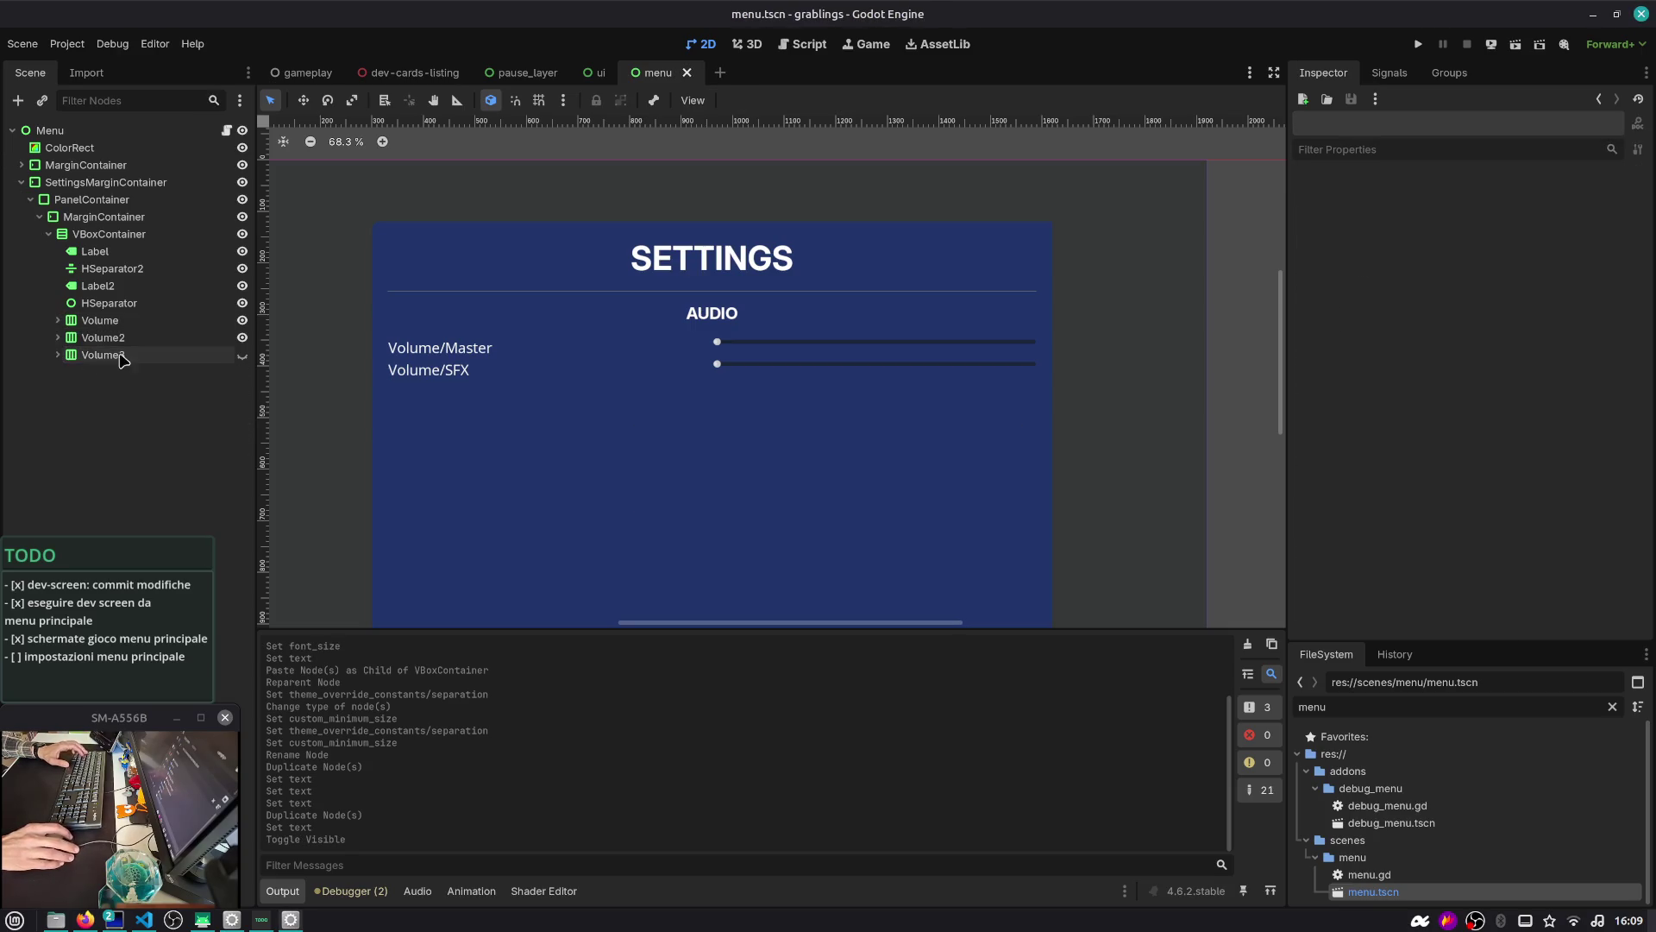
left_click(104, 338)
scroll(572, 463, "down", 2)
Rename the AUDIO heading node to LabelAudio
left_click_drag(572, 463, 638, 319)
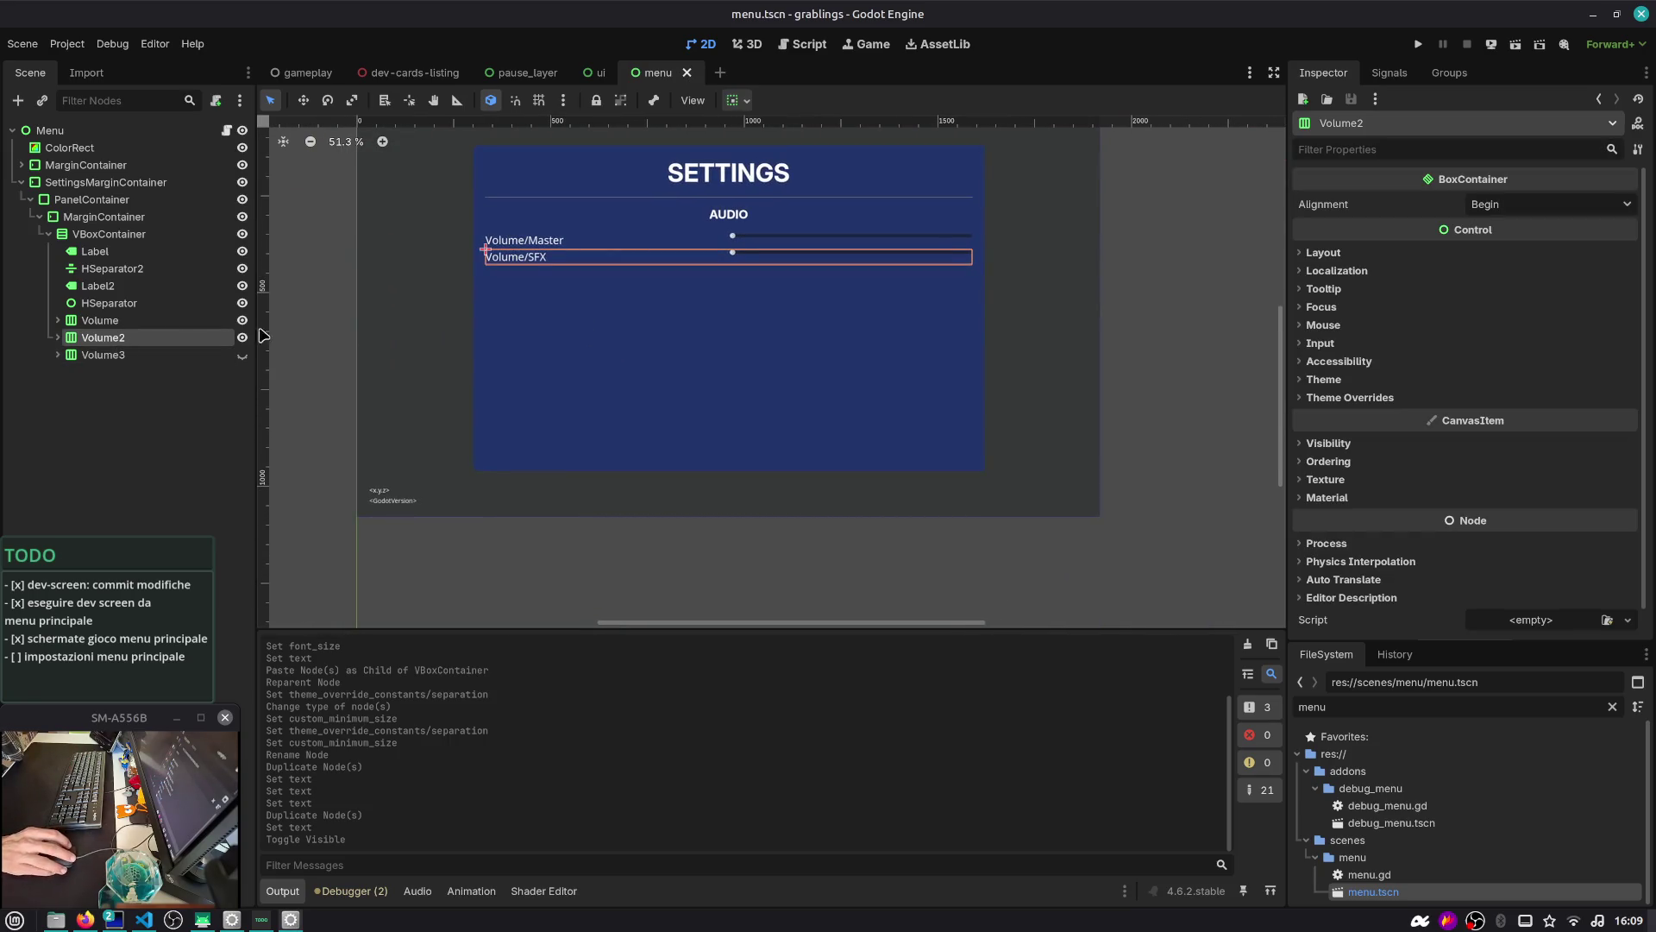
left_click(108, 289)
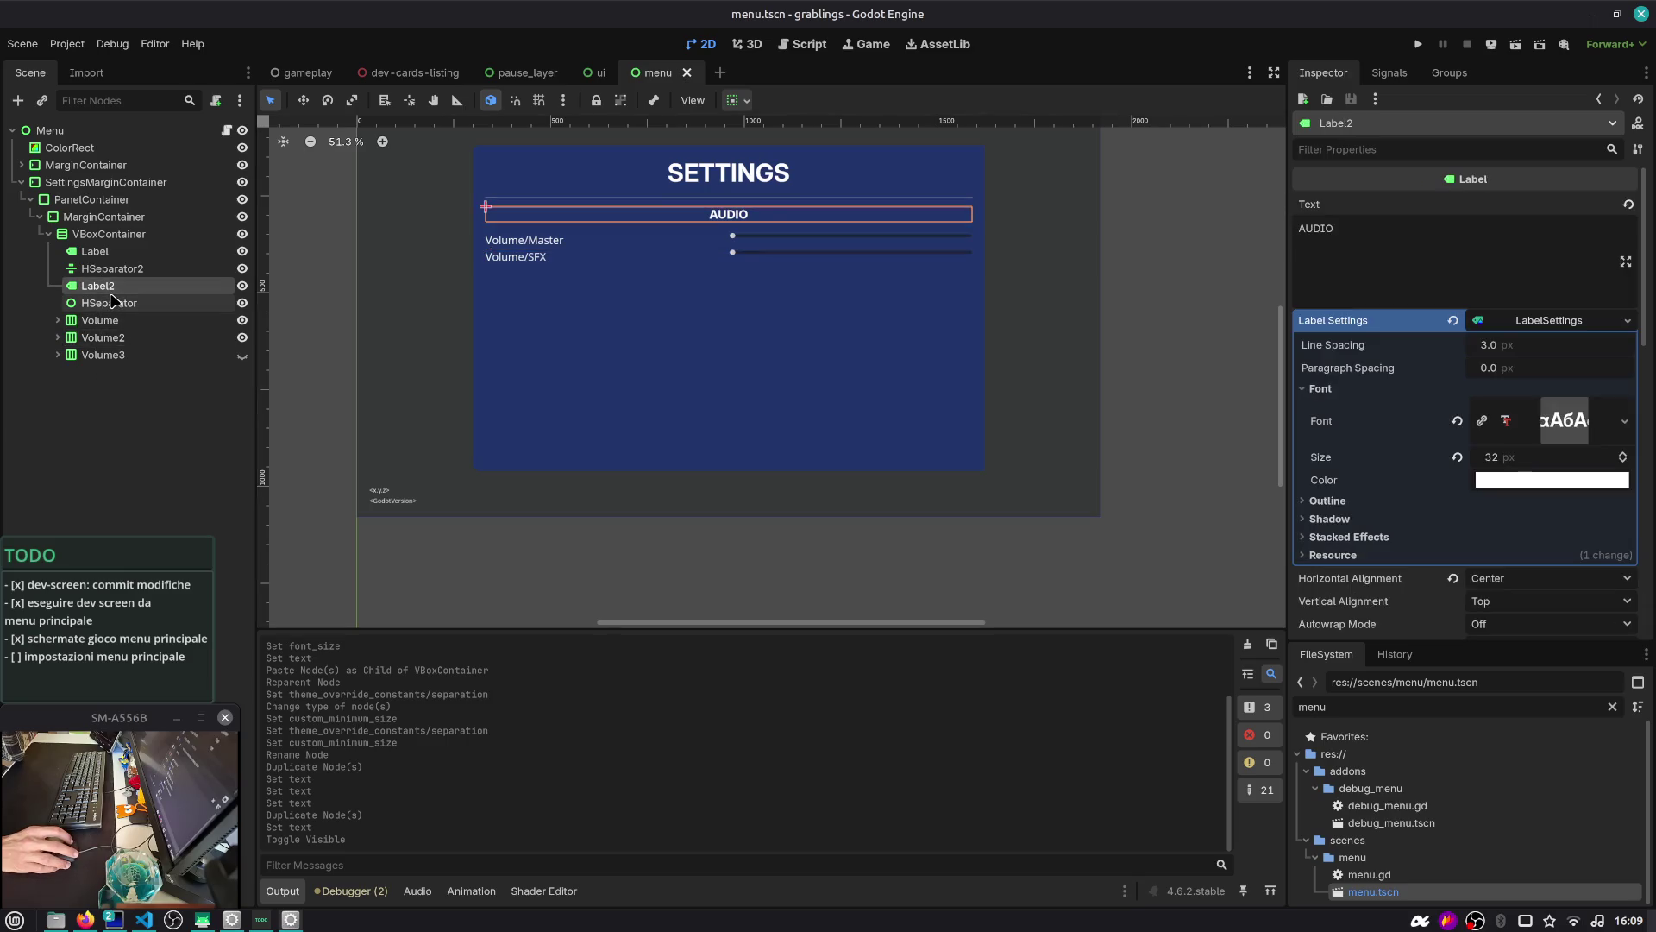
key("F2")
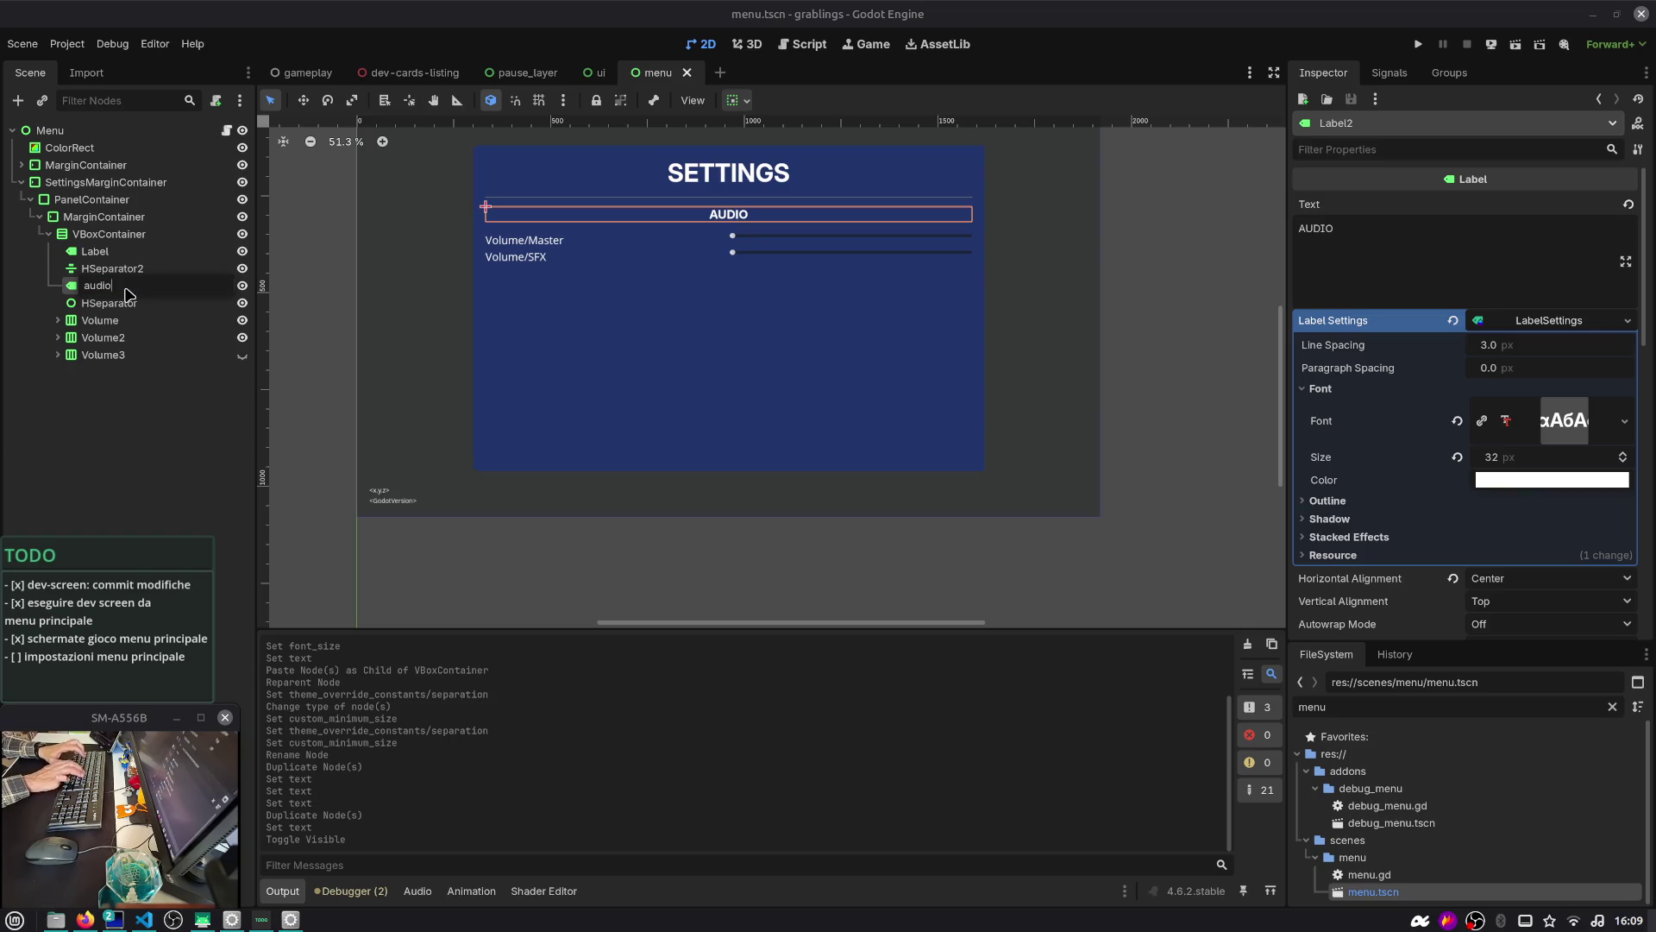
type("Label")
key("Return")
Duplicate it as LabelGraphics, move it below Volume3, and save
key("ctrl+d")
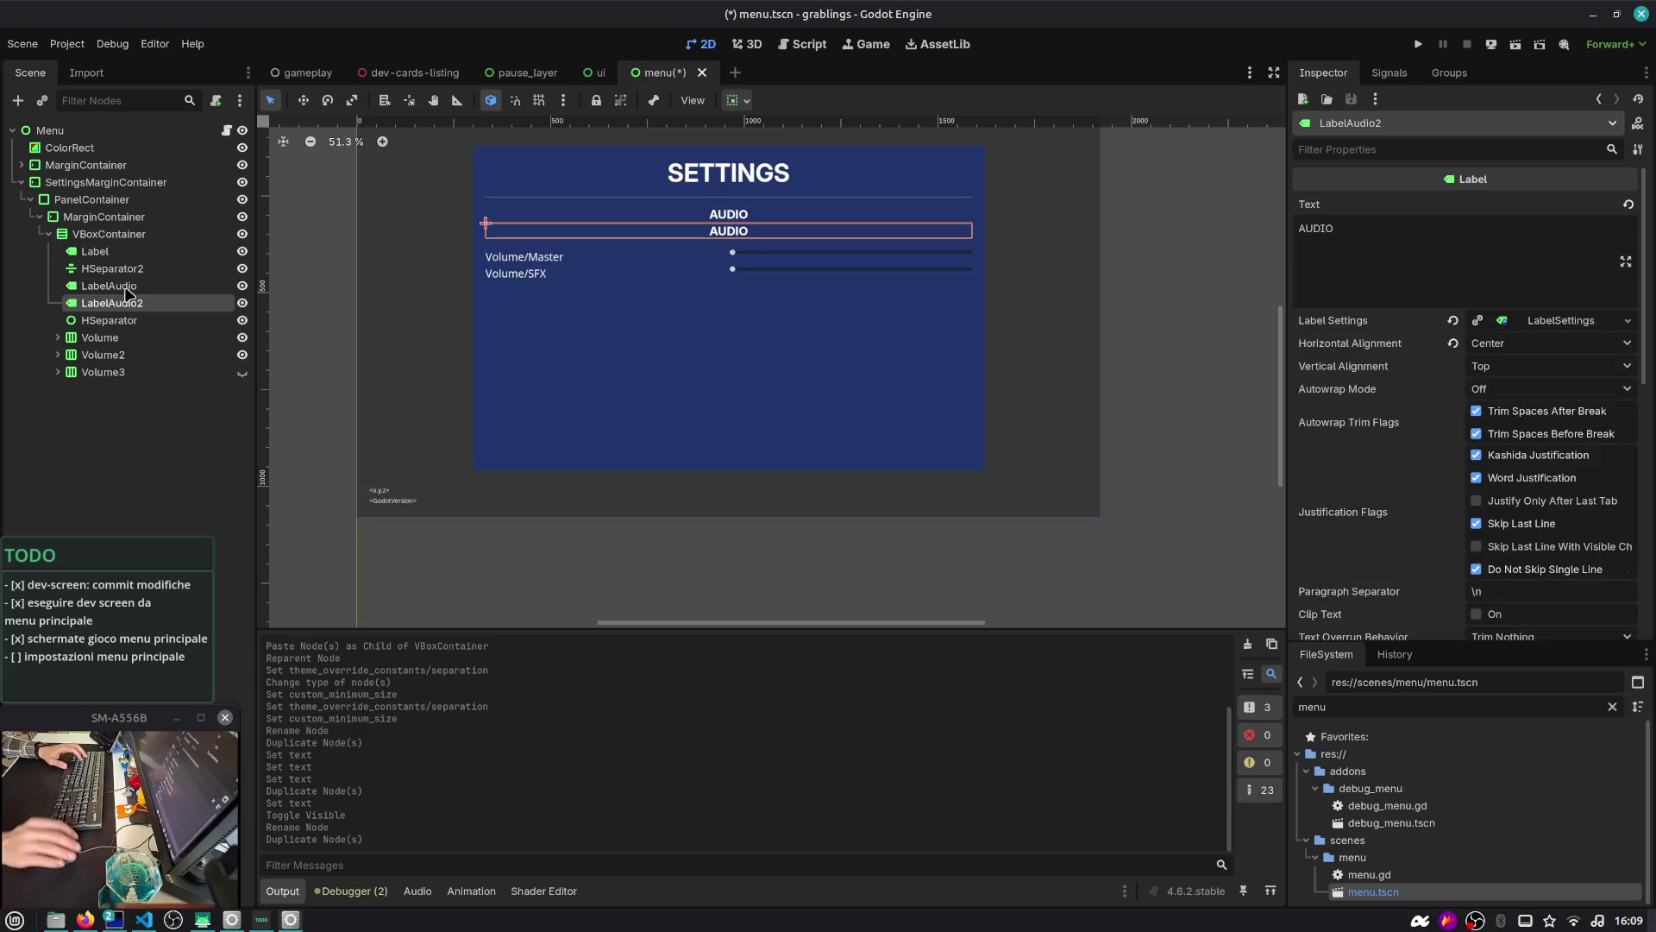
double_click(160, 301)
key("BackSpace")
key("BackSpace")
key("BackSpace")
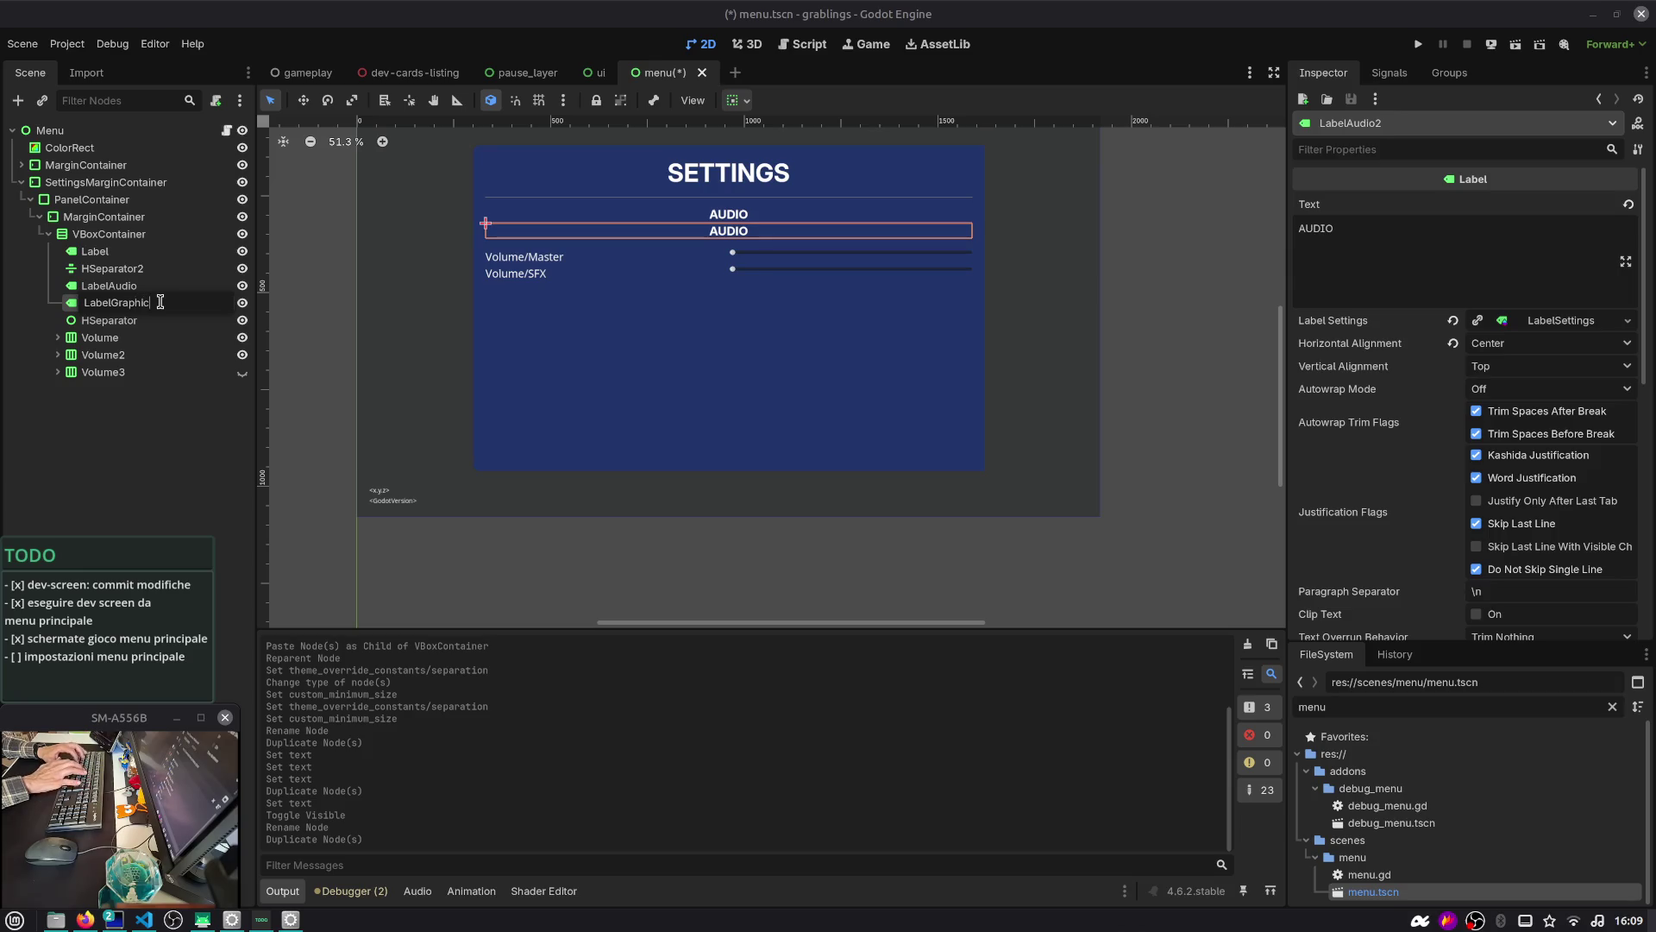
type("s")
key("Return")
left_click_drag(159, 303, 132, 380)
key("ctrl+s")
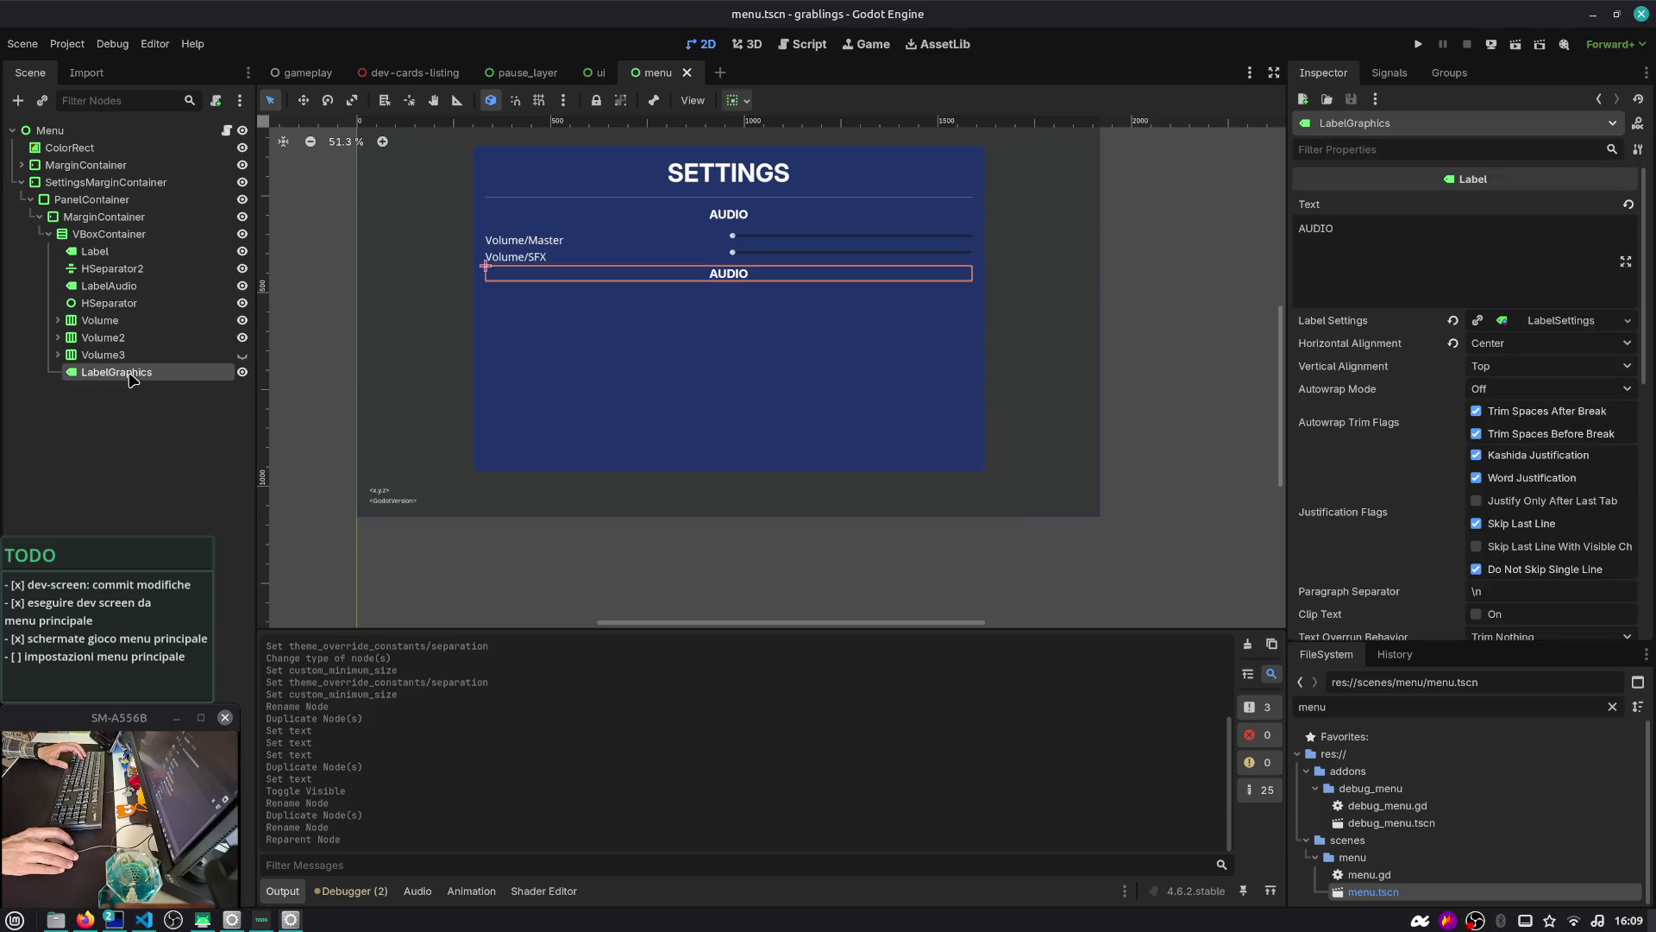
Duplicate the Volume2 row and place it under LabelGraphics, then save
left_click(121, 338)
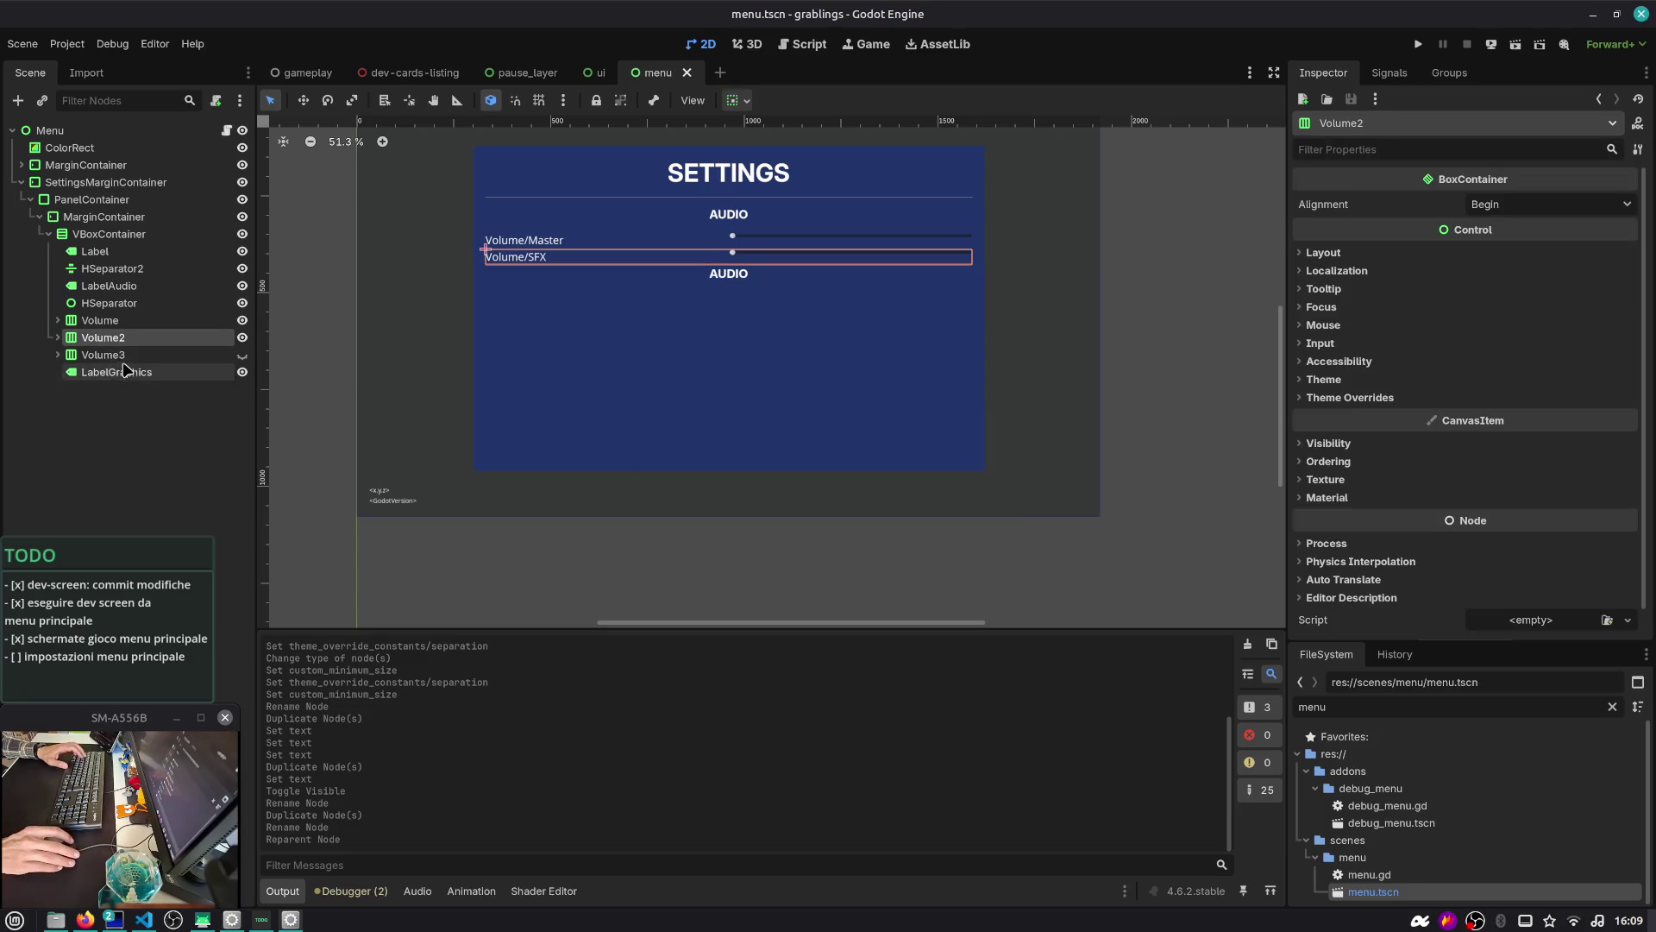
key("ctrl+d")
mouse_move(121, 355)
left_mouse_down()
mouse_move(113, 418)
mouse_move(119, 390)
mouse_move(52, 380)
mouse_move(95, 368)
left_mouse_up()
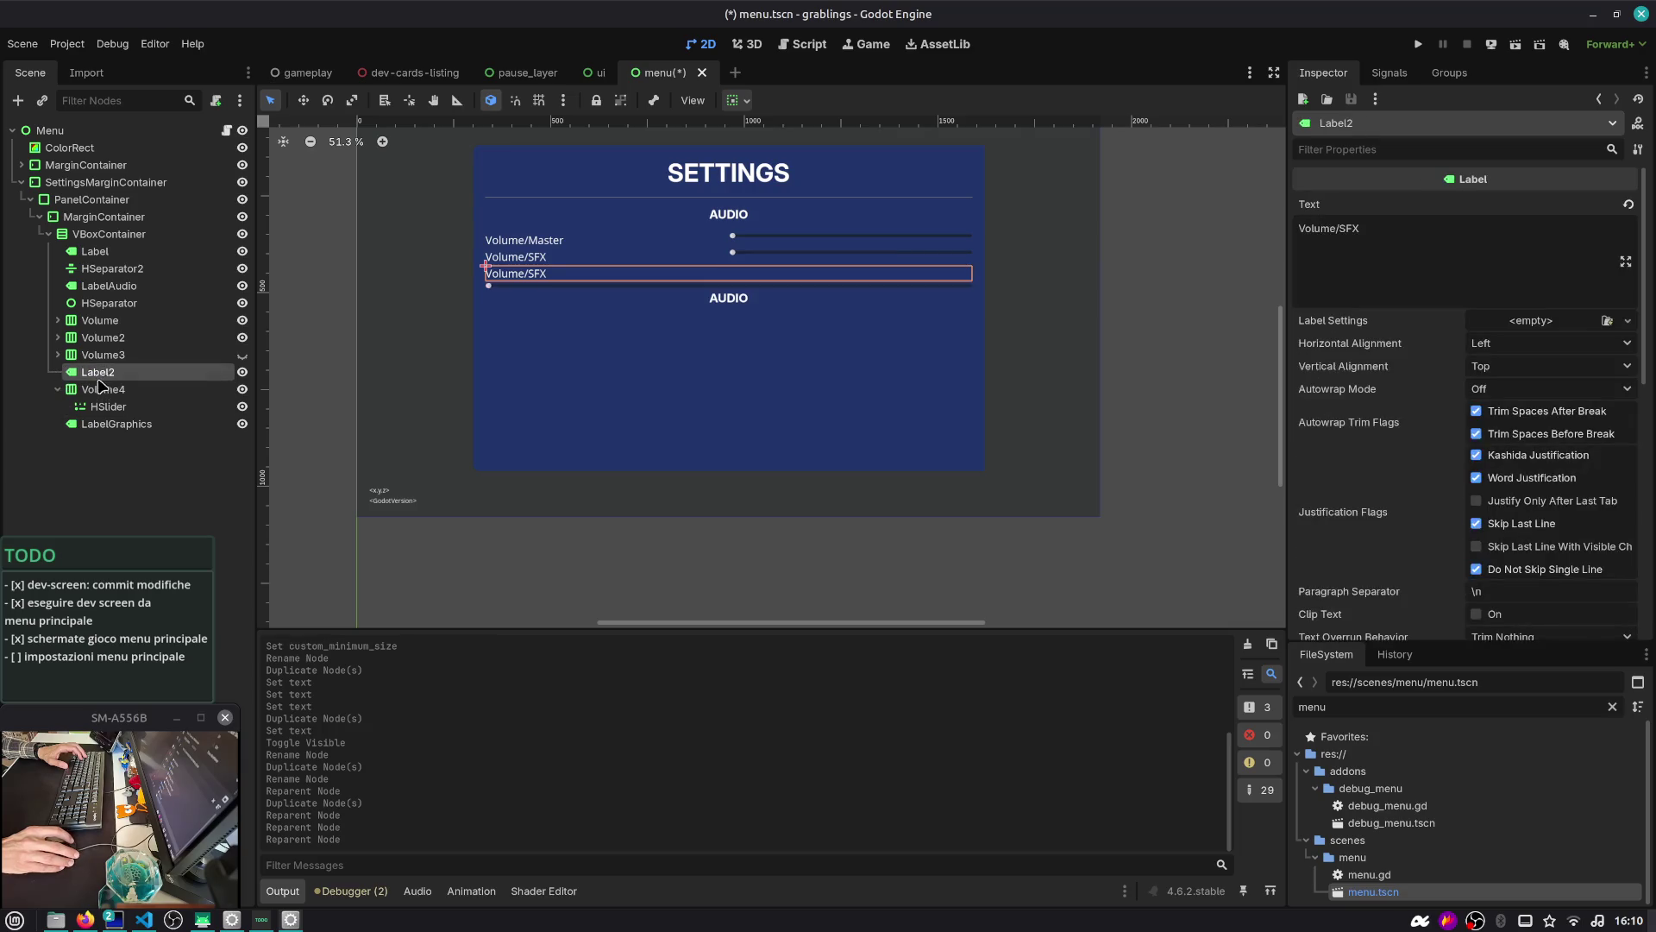
left_click(90, 427)
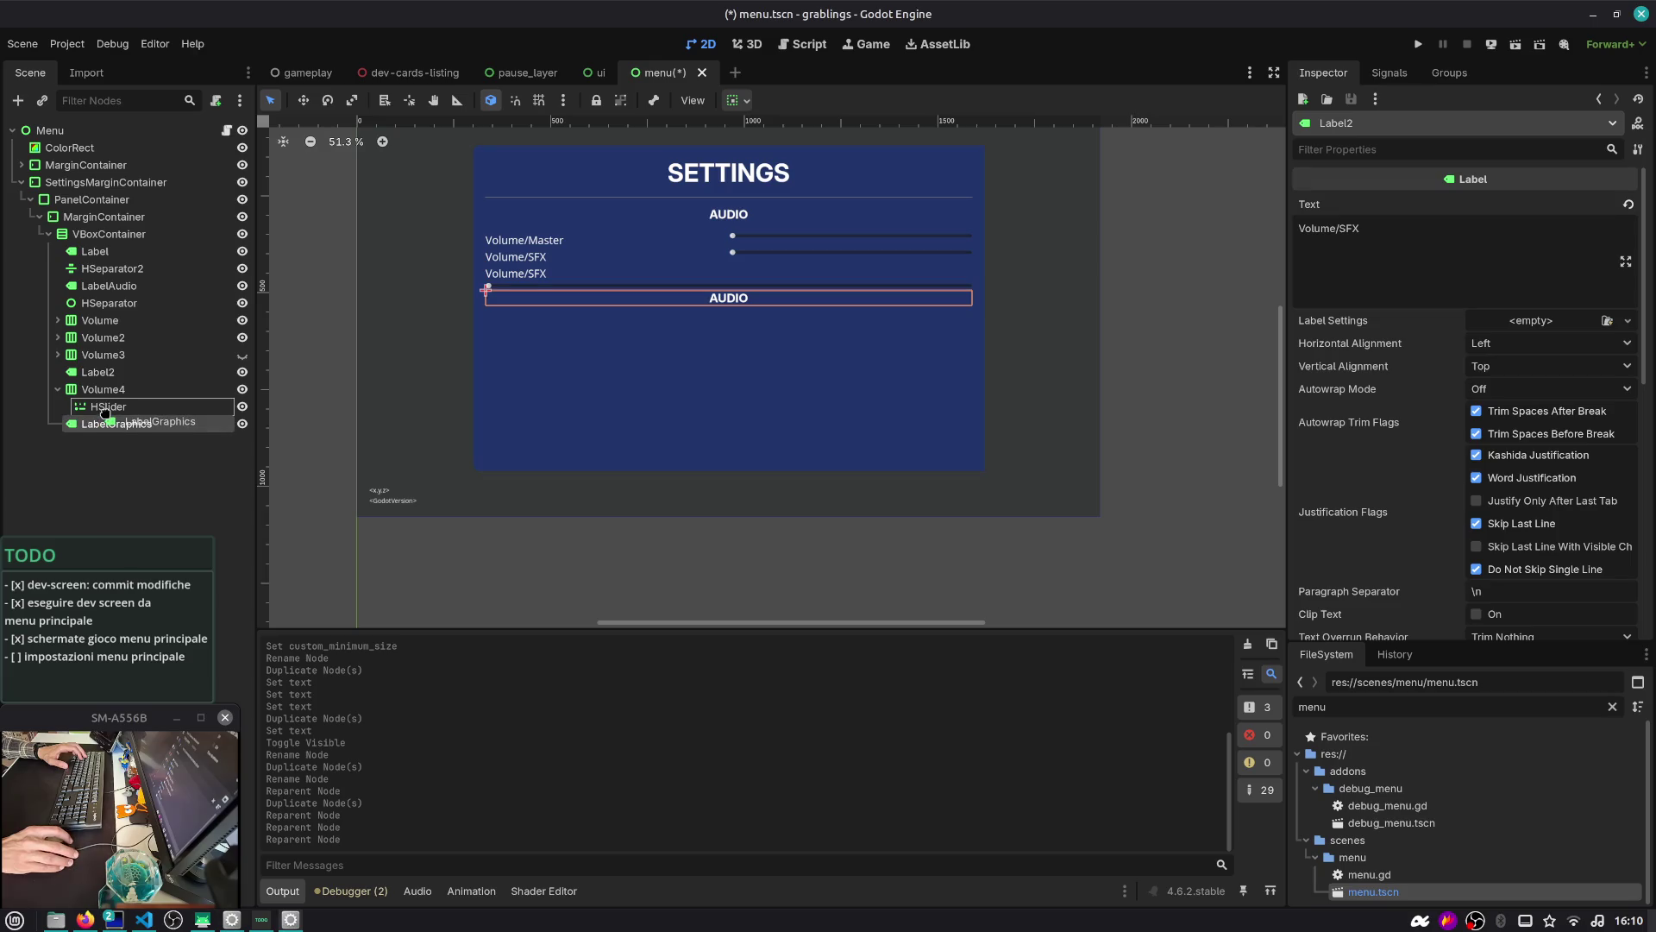
mouse_move(105, 414)
left_mouse_down()
mouse_move(95, 386)
mouse_move(108, 428)
left_mouse_up()
left_click(99, 373)
key("ctrl+s")
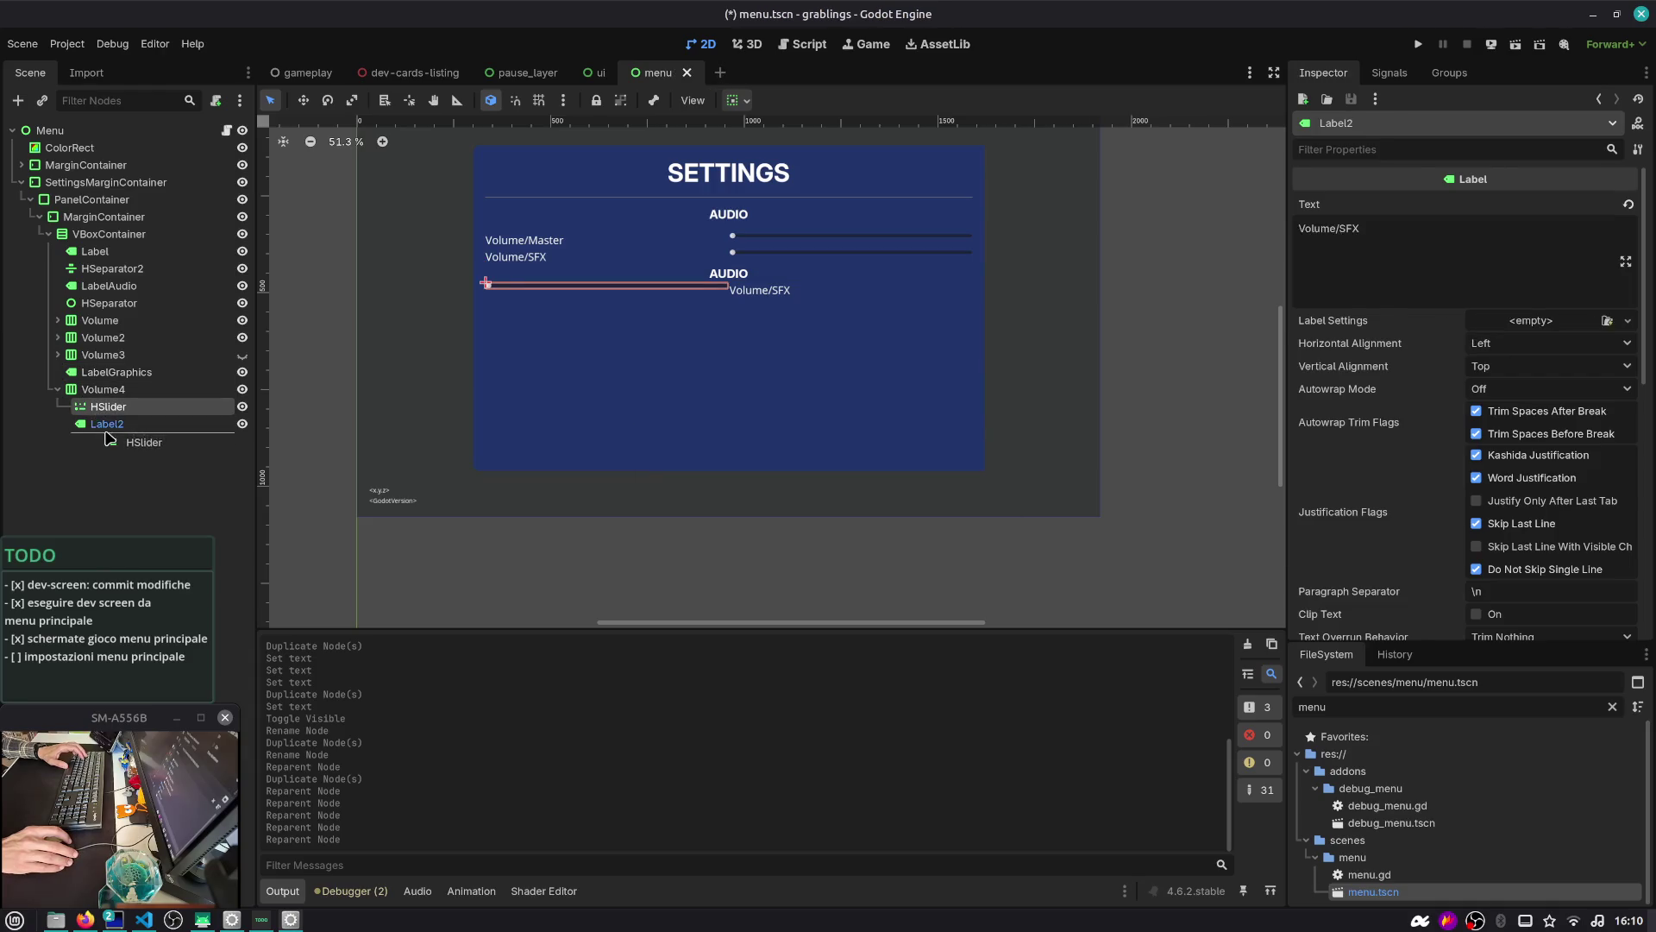
Rename the new row's label node to Label and delete its HSlider
left_click(108, 406)
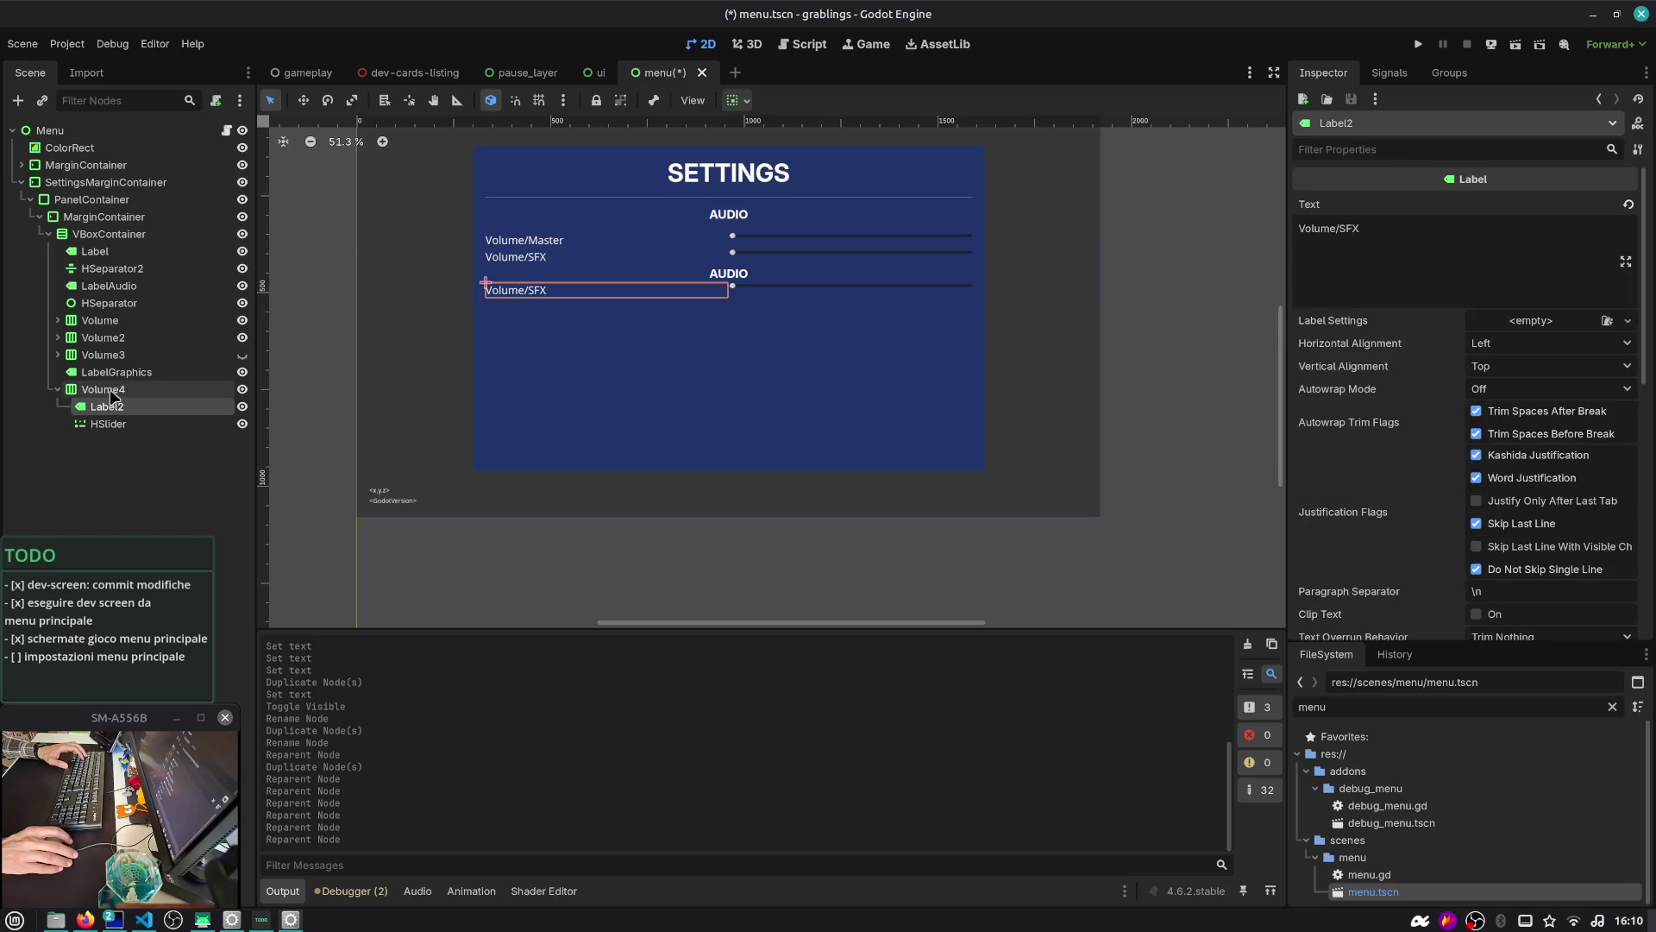
left_click(111, 407)
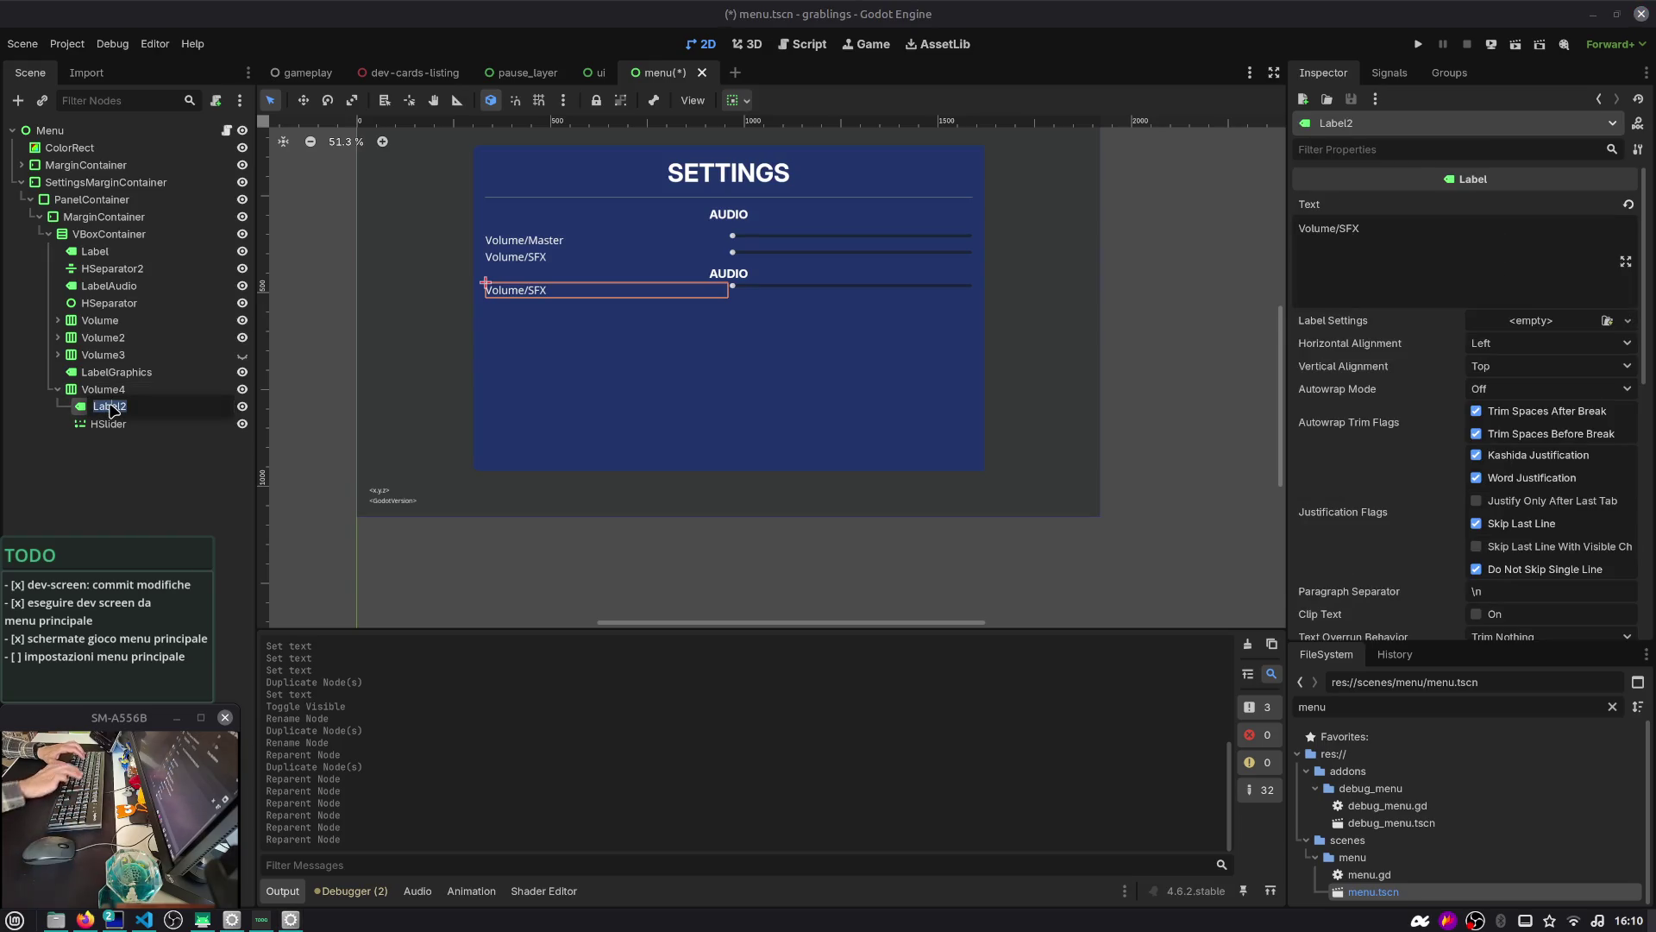
type("Label")
key("Return")
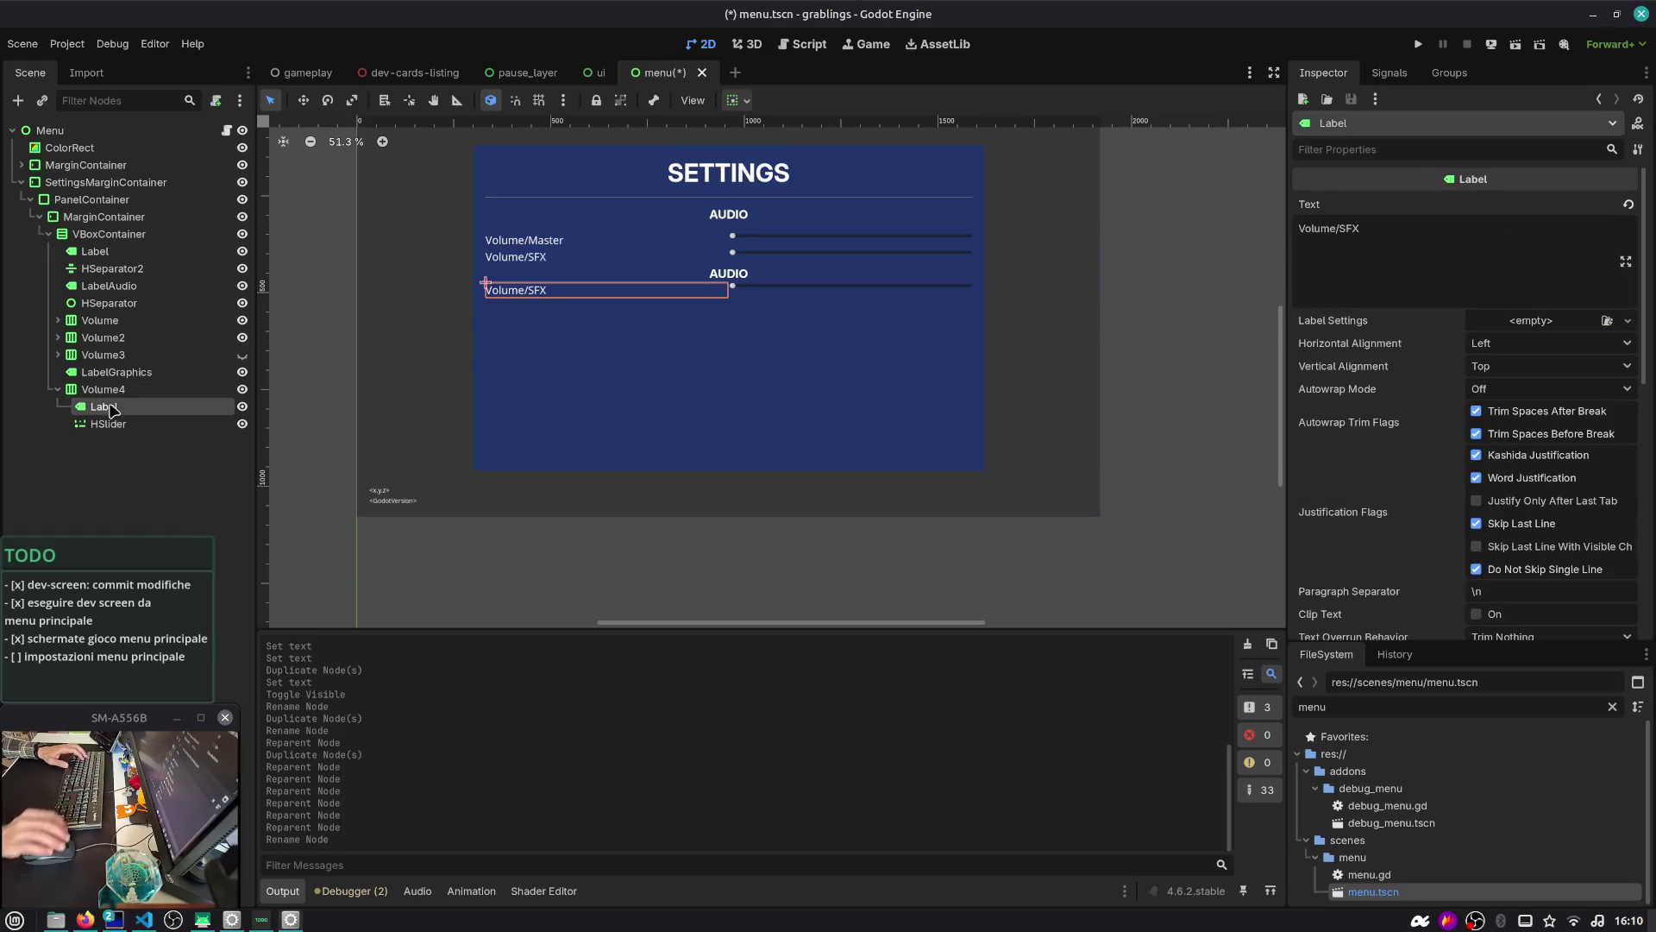
left_click(130, 425)
key("Delete")
key("Return")
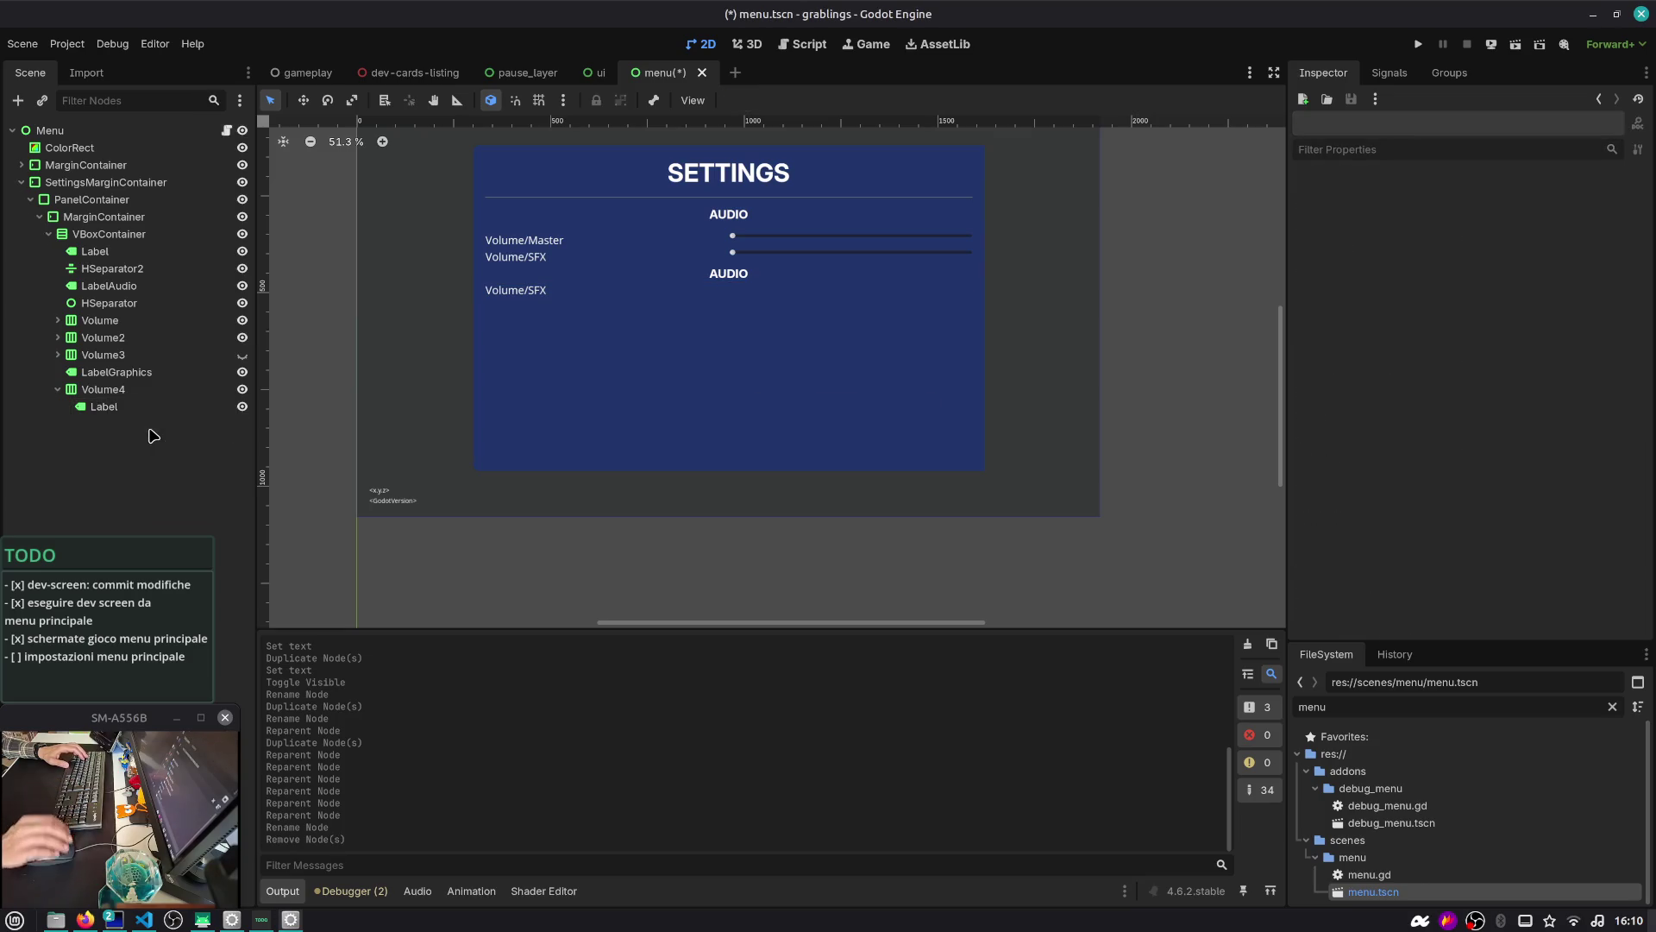
Add an OptionButton to the Volume4 row with horizontal Expand enabled, and save
left_click(149, 394)
key("ctrl+a")
type("dropd")
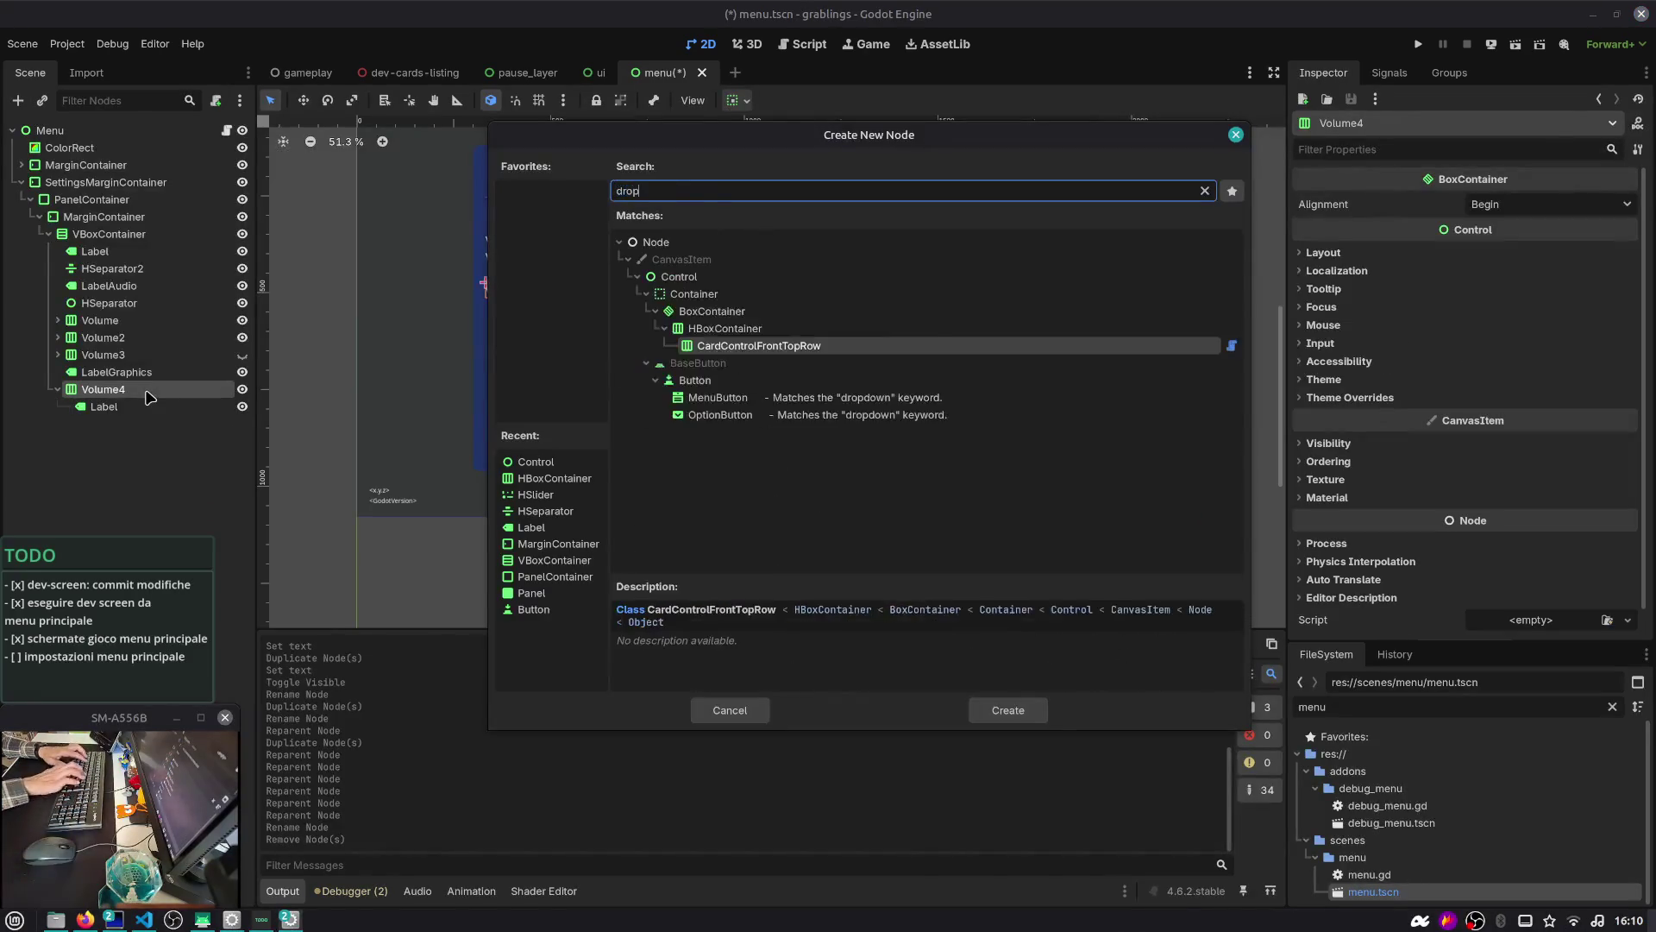
key("Down")
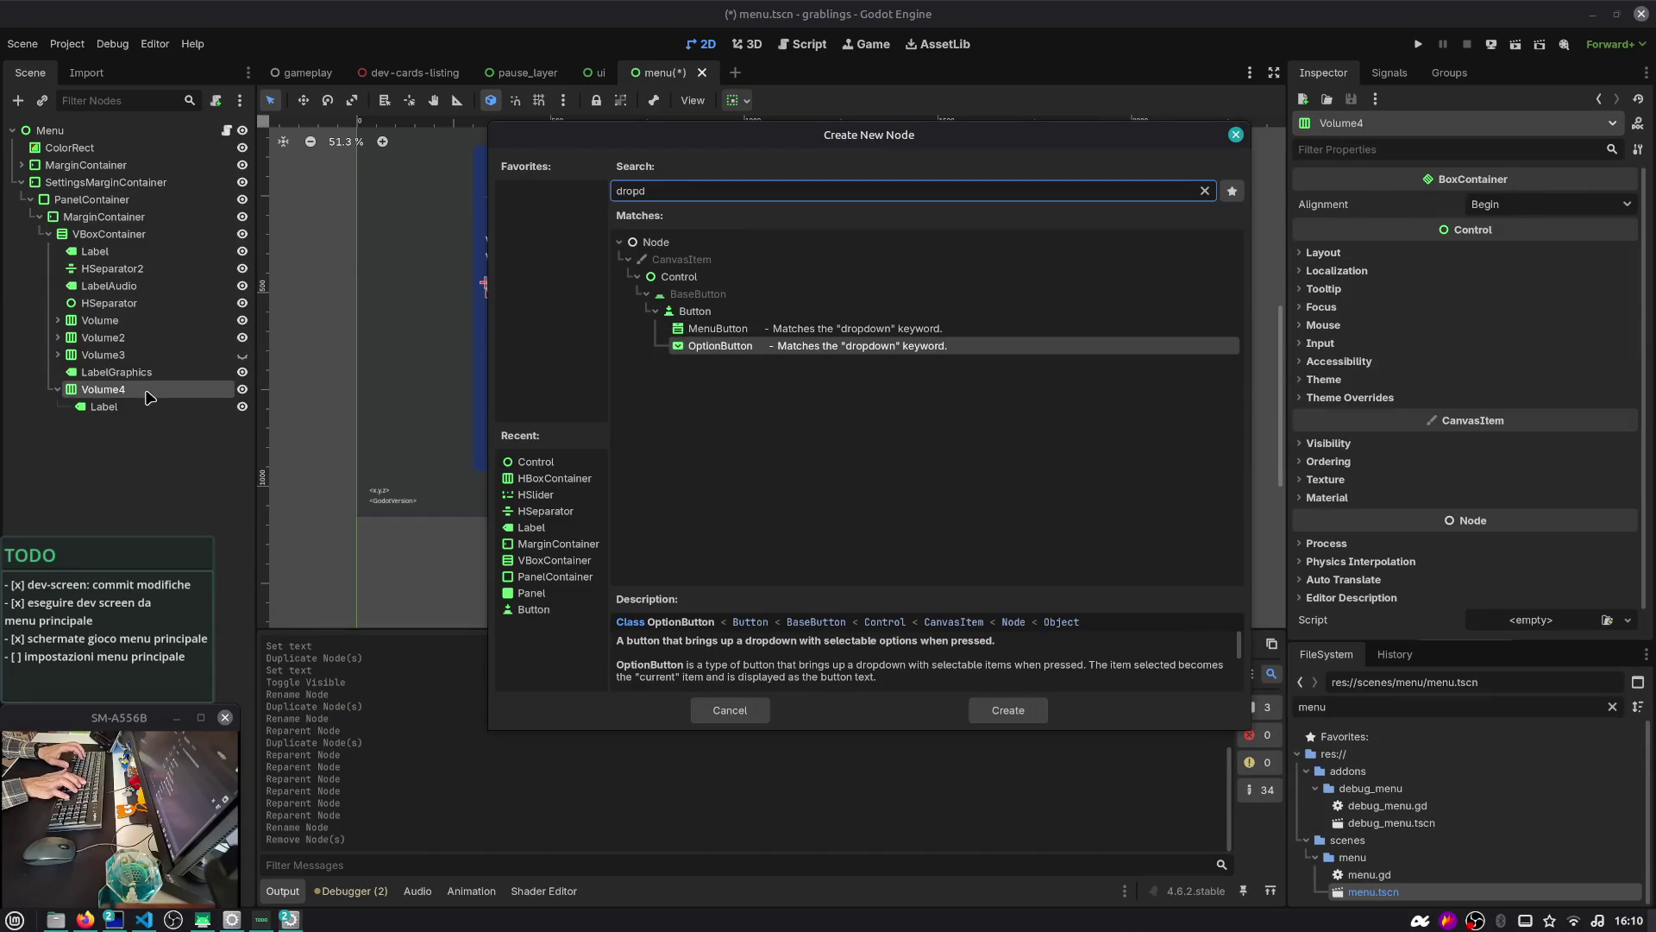
key("Return")
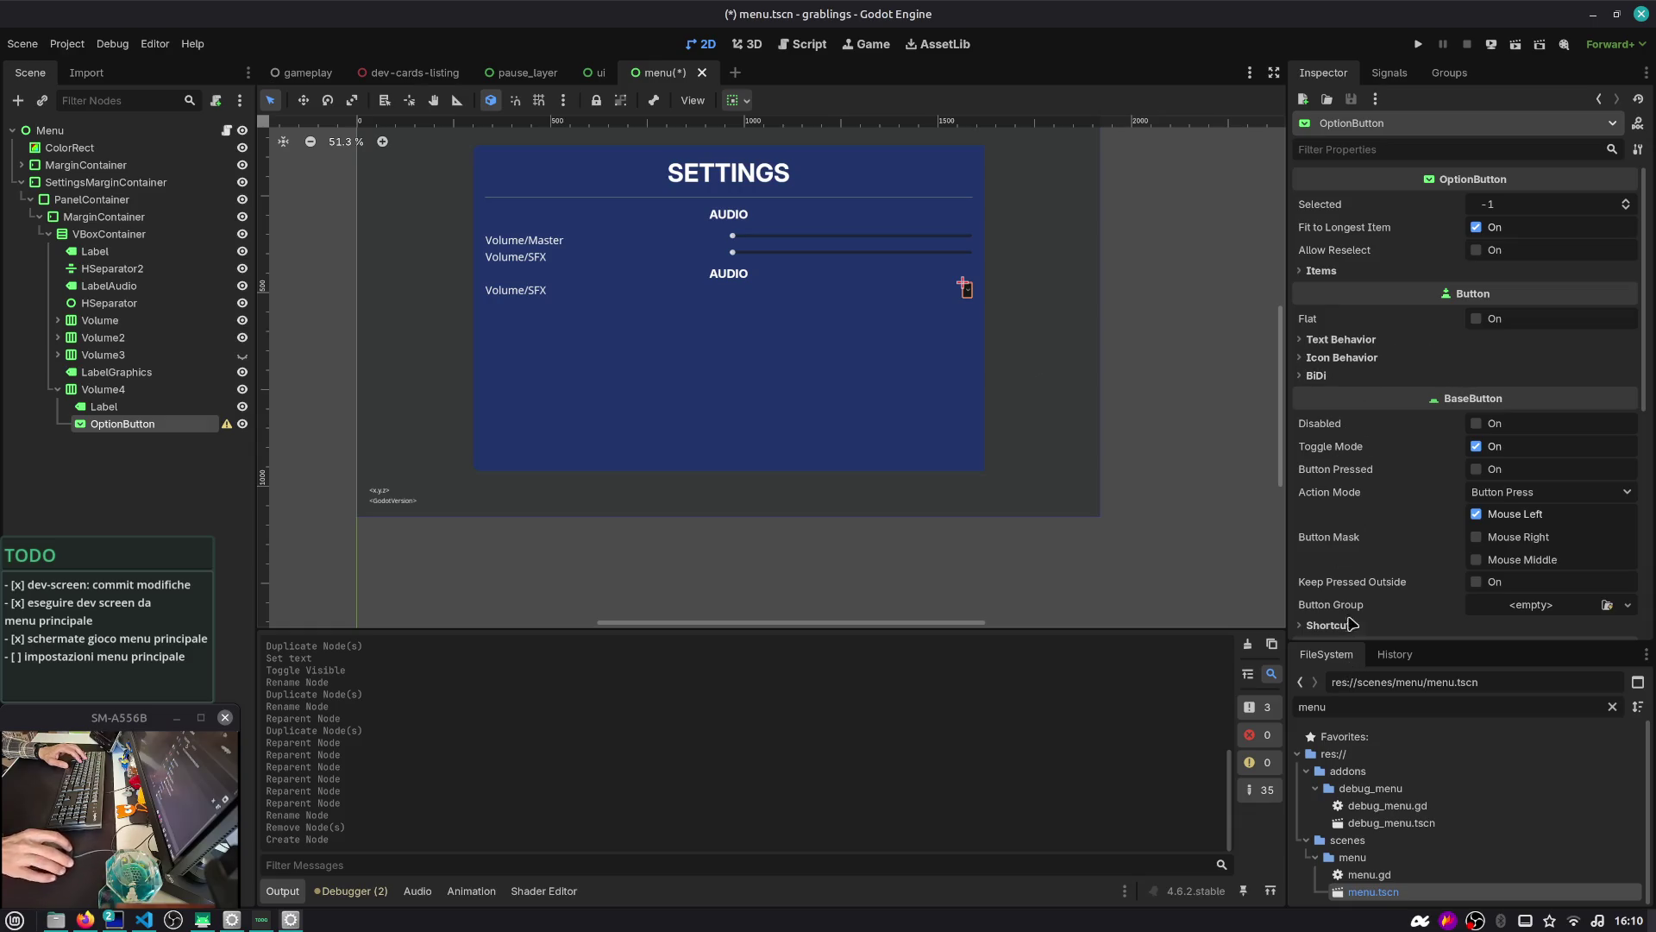
scroll(1333, 284, "down", 3)
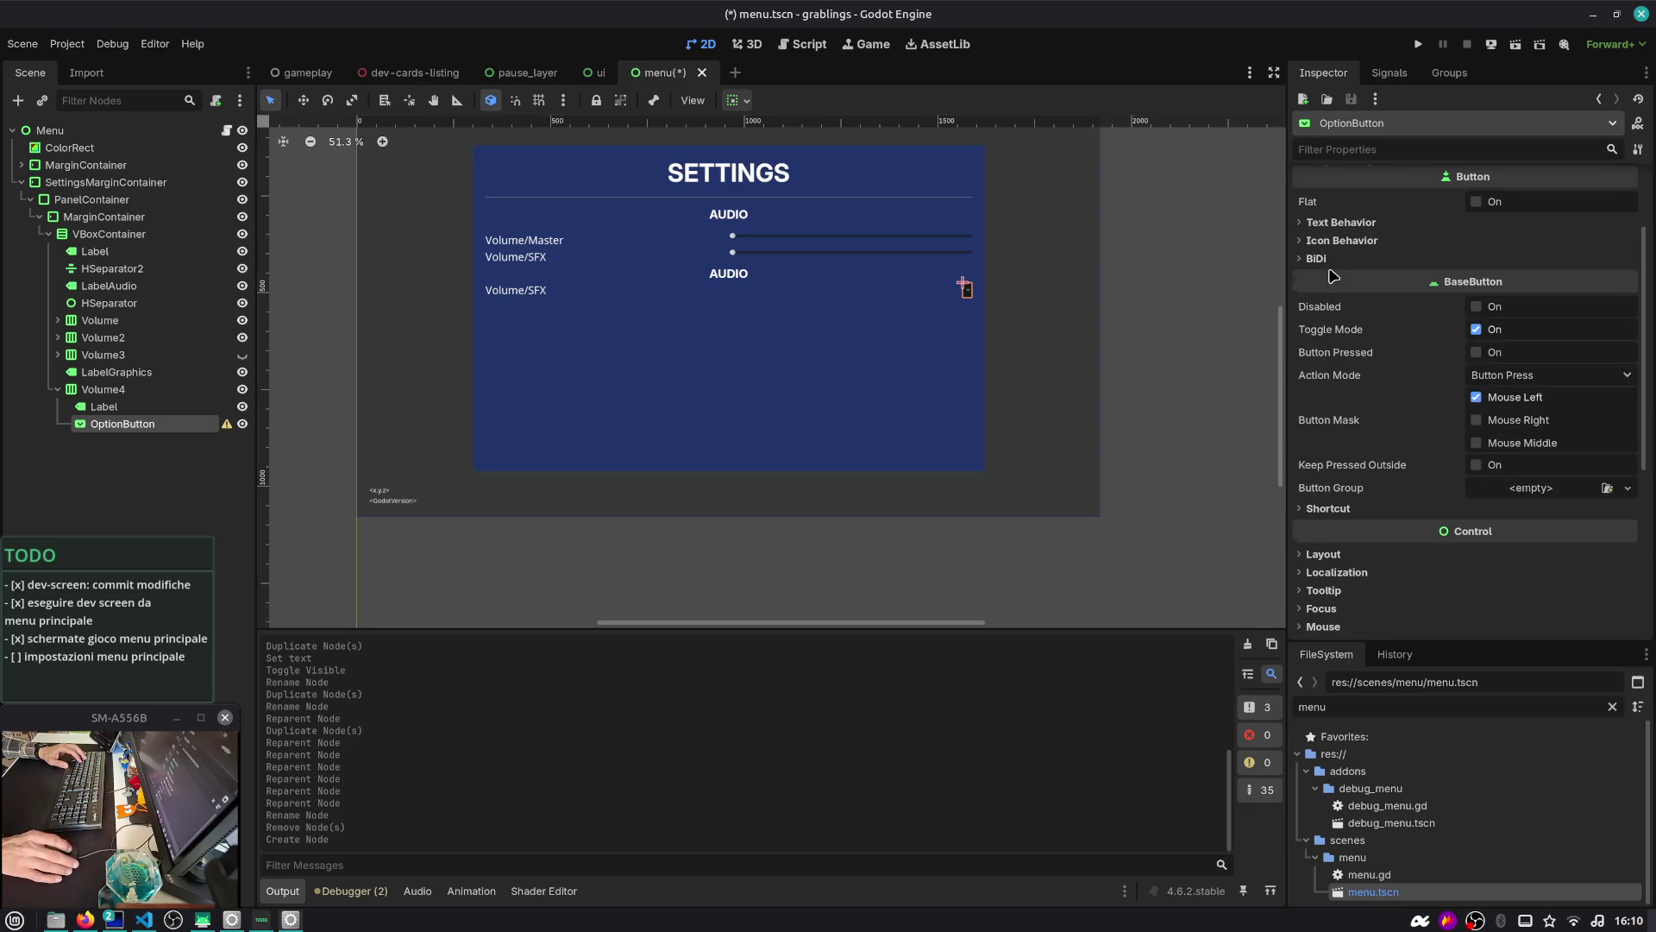
left_click(1323, 553)
scroll(1329, 549, "down", 3)
left_click(1333, 549)
scroll(1333, 549, "down", 2)
left_click(1484, 429)
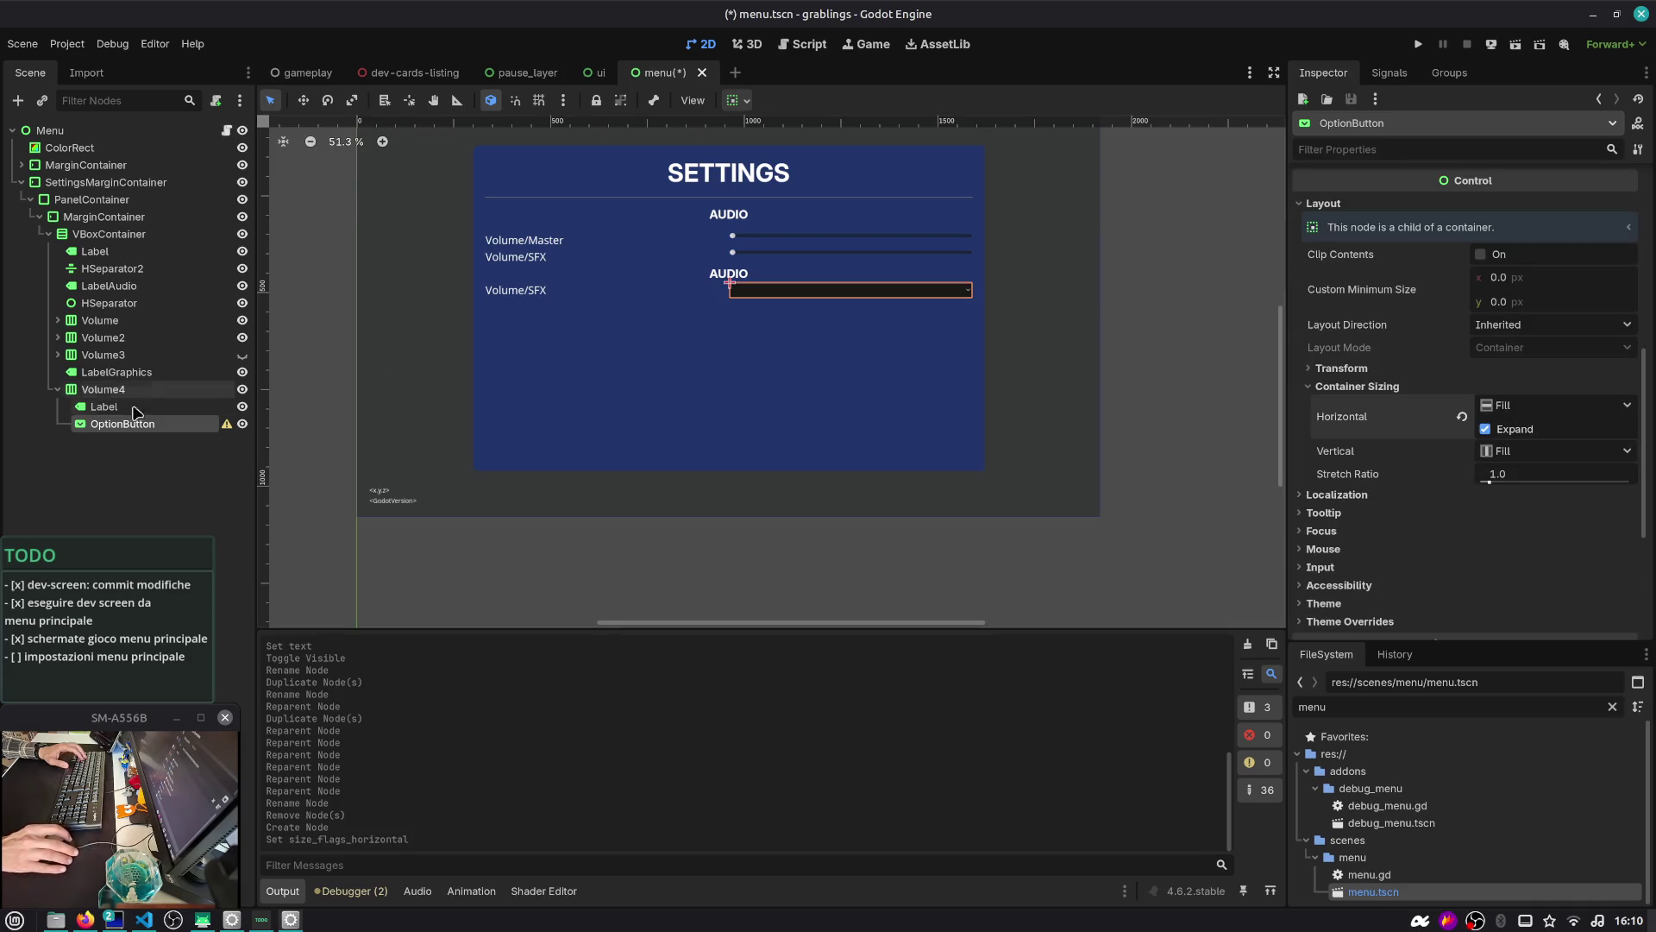
key("ctrl+s")
Set the new row's label text to Resolution and save
left_click(165, 392)
left_click(168, 405)
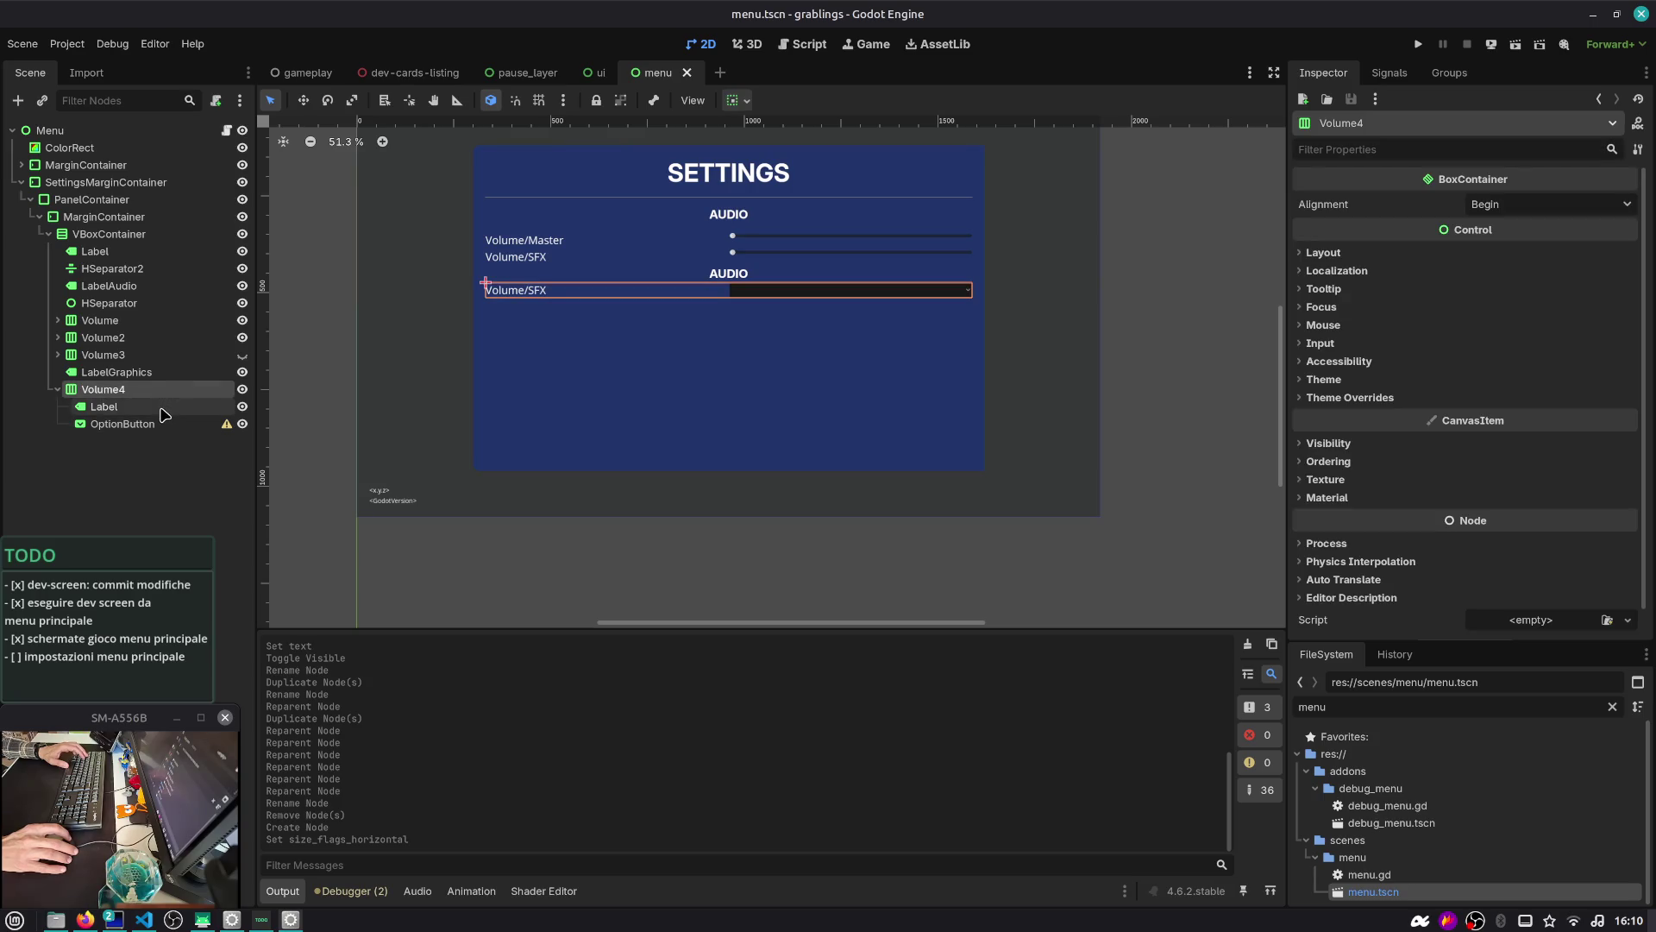
triple_click(1428, 230)
type("Resolo")
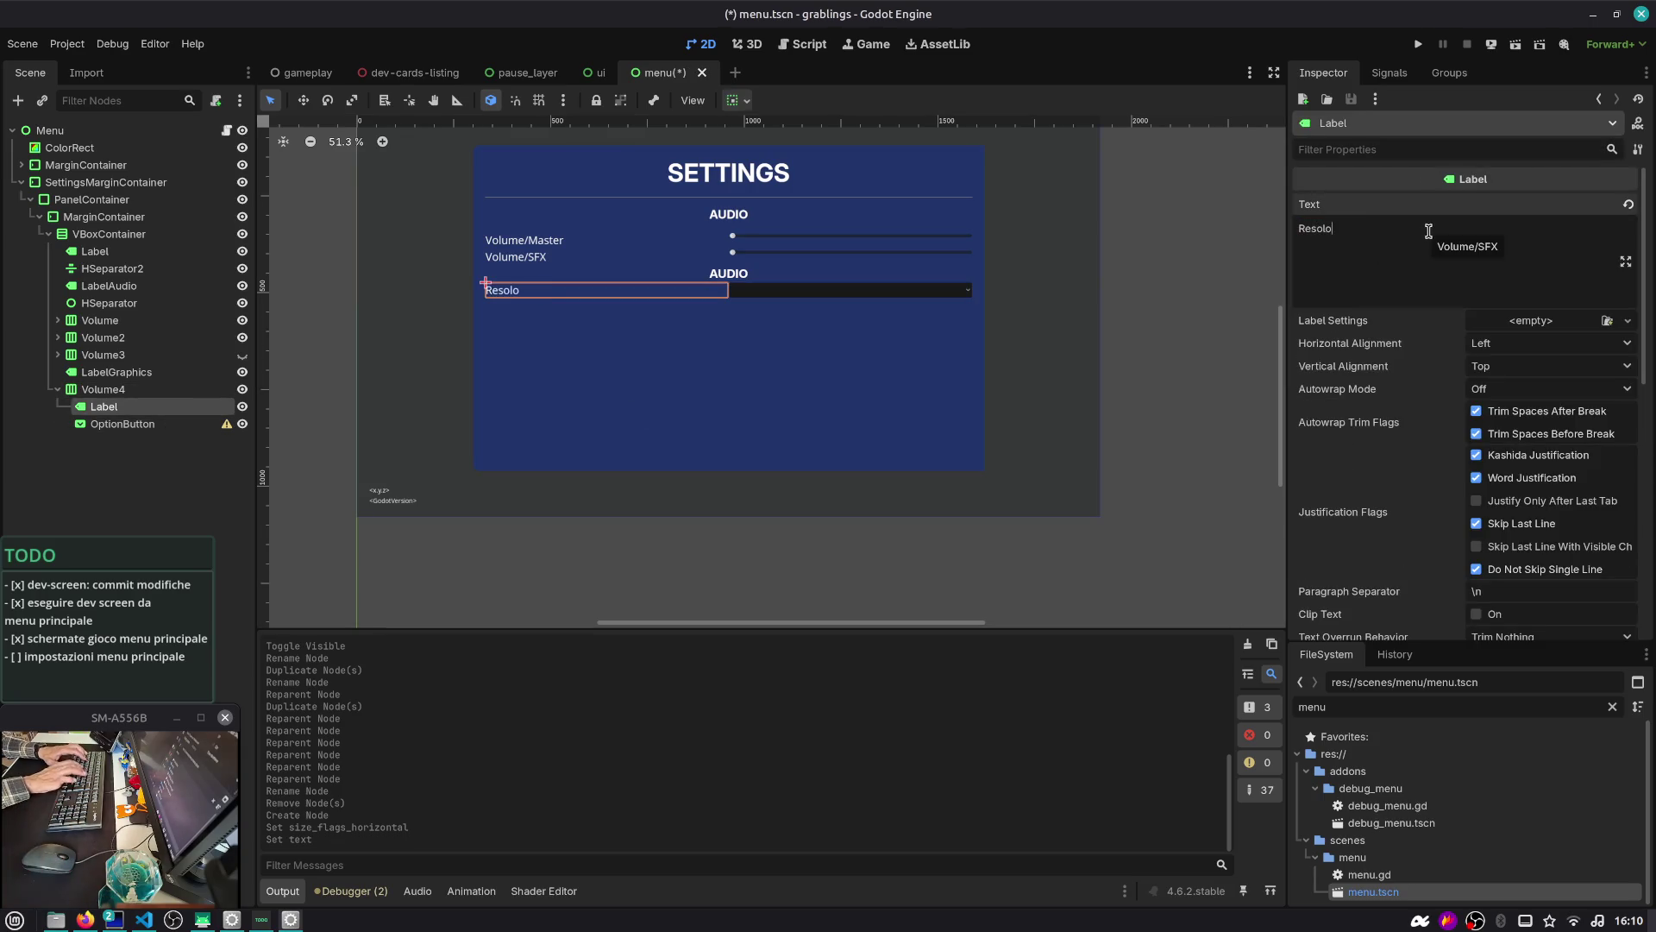
type("ution")
key("ctrl+s")
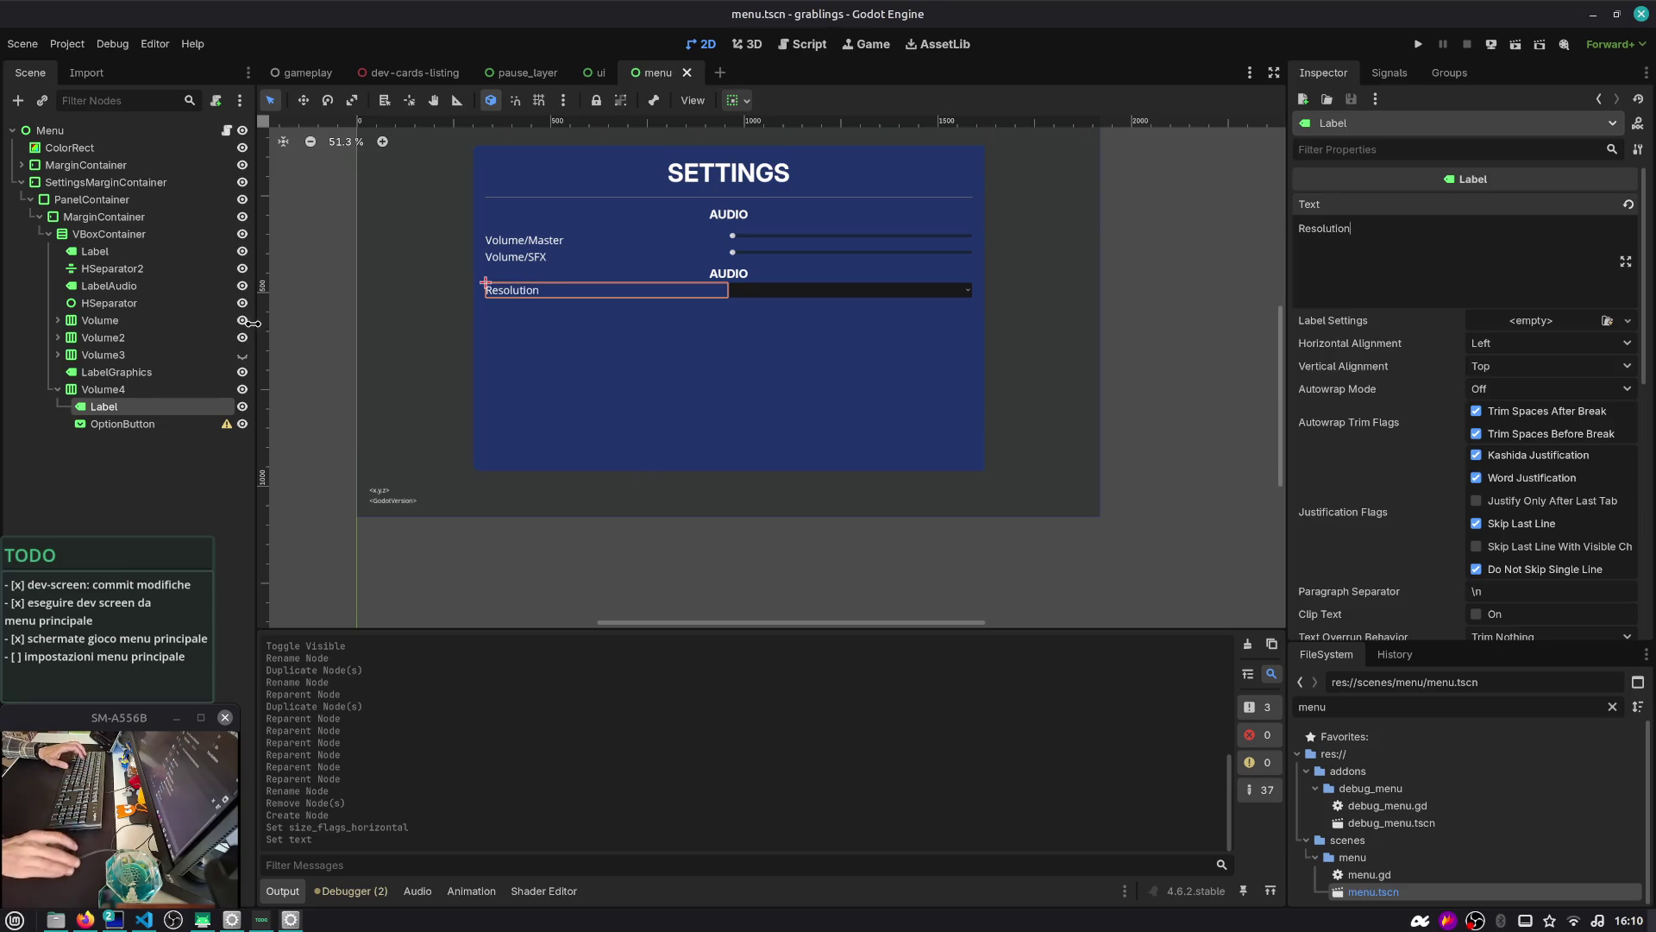
Change the LabelGraphics heading text to GRAPHICS and save menu.tscn
left_click(124, 379)
triple_click(1378, 233)
type("Gr")
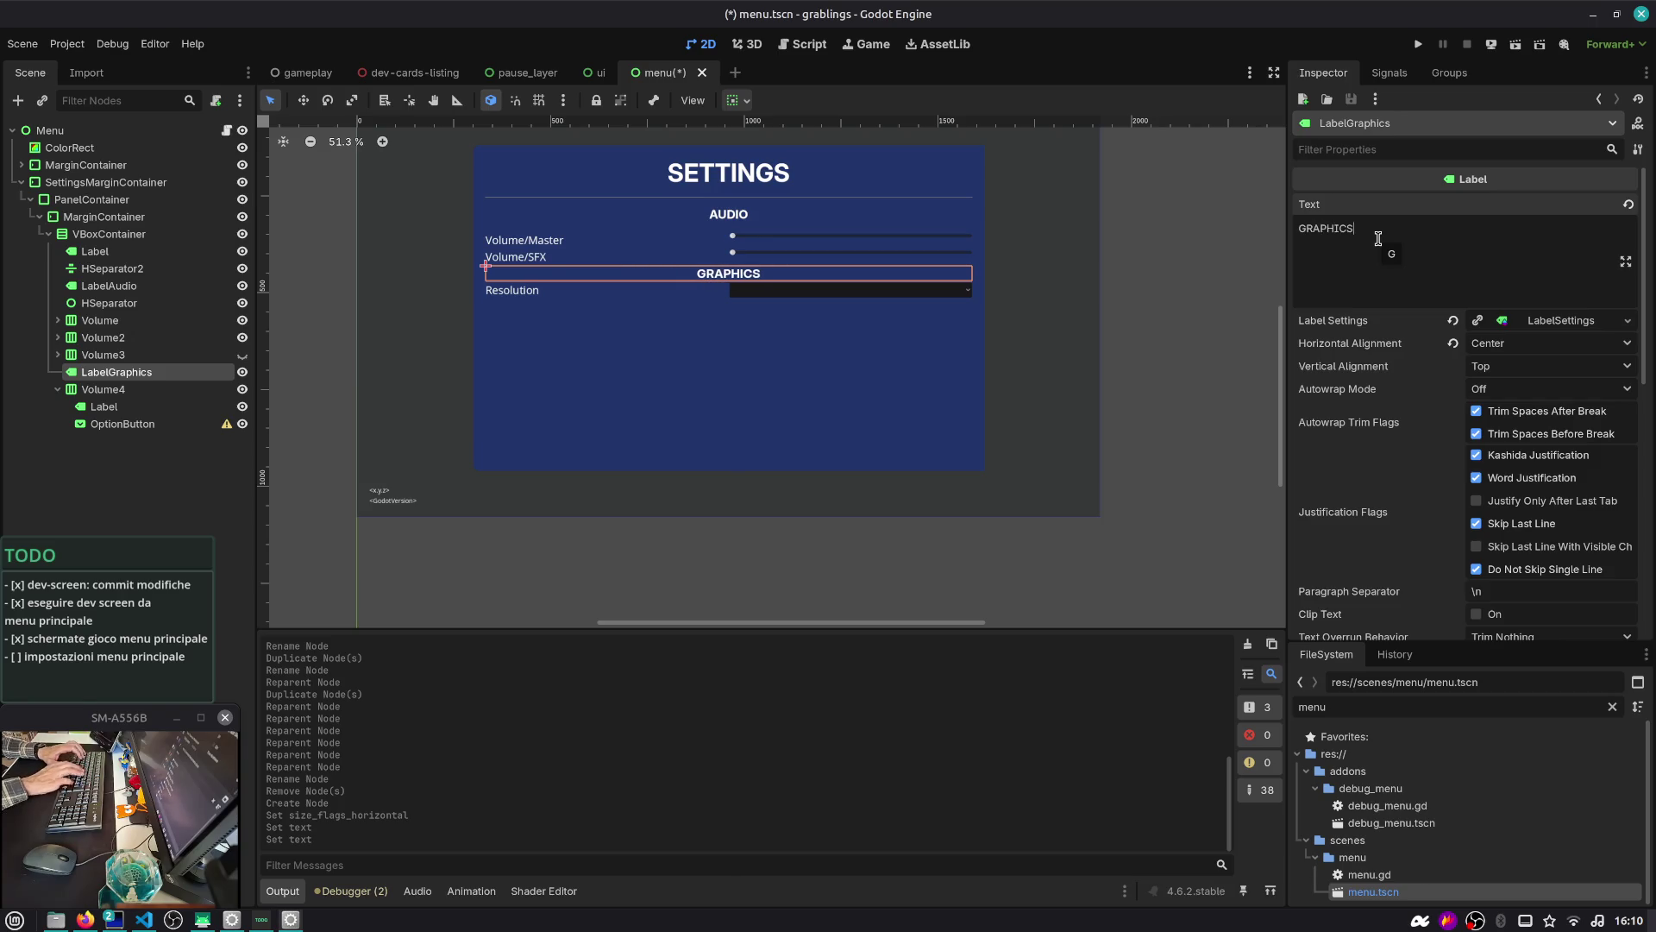
left_click(155, 466)
key("ctrl+s")
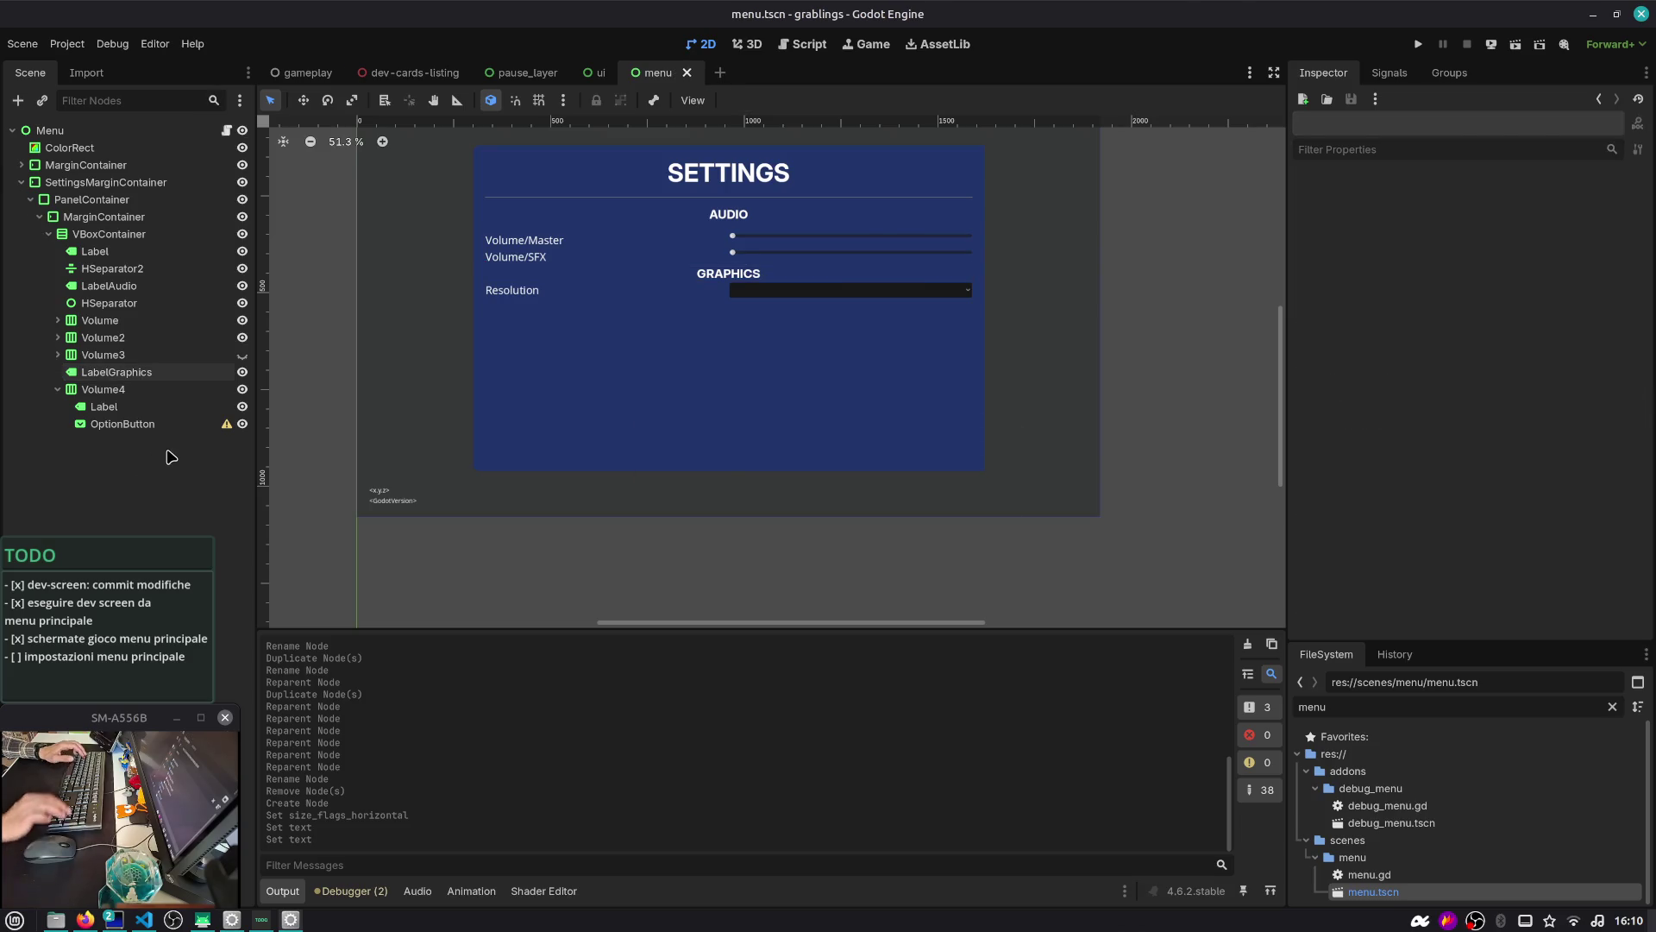
key("ctrl+alt+Right")
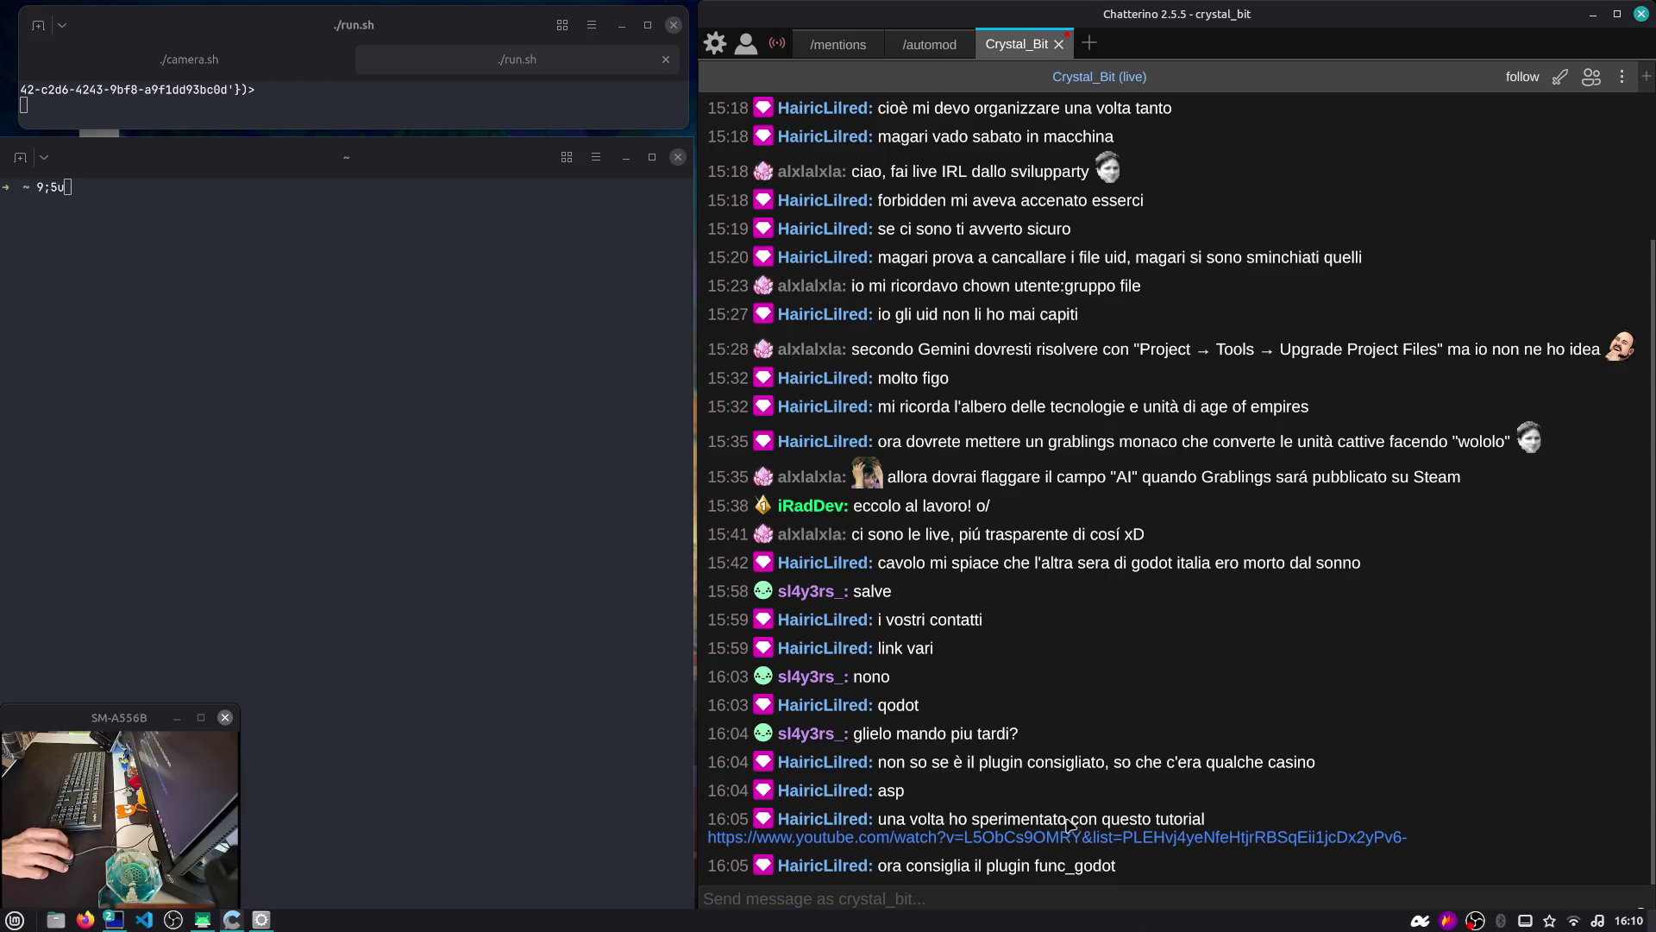
Open the 'Let's Make An FPS in the Godot Engine' YouTube link from chat and play it
left_click(1001, 848)
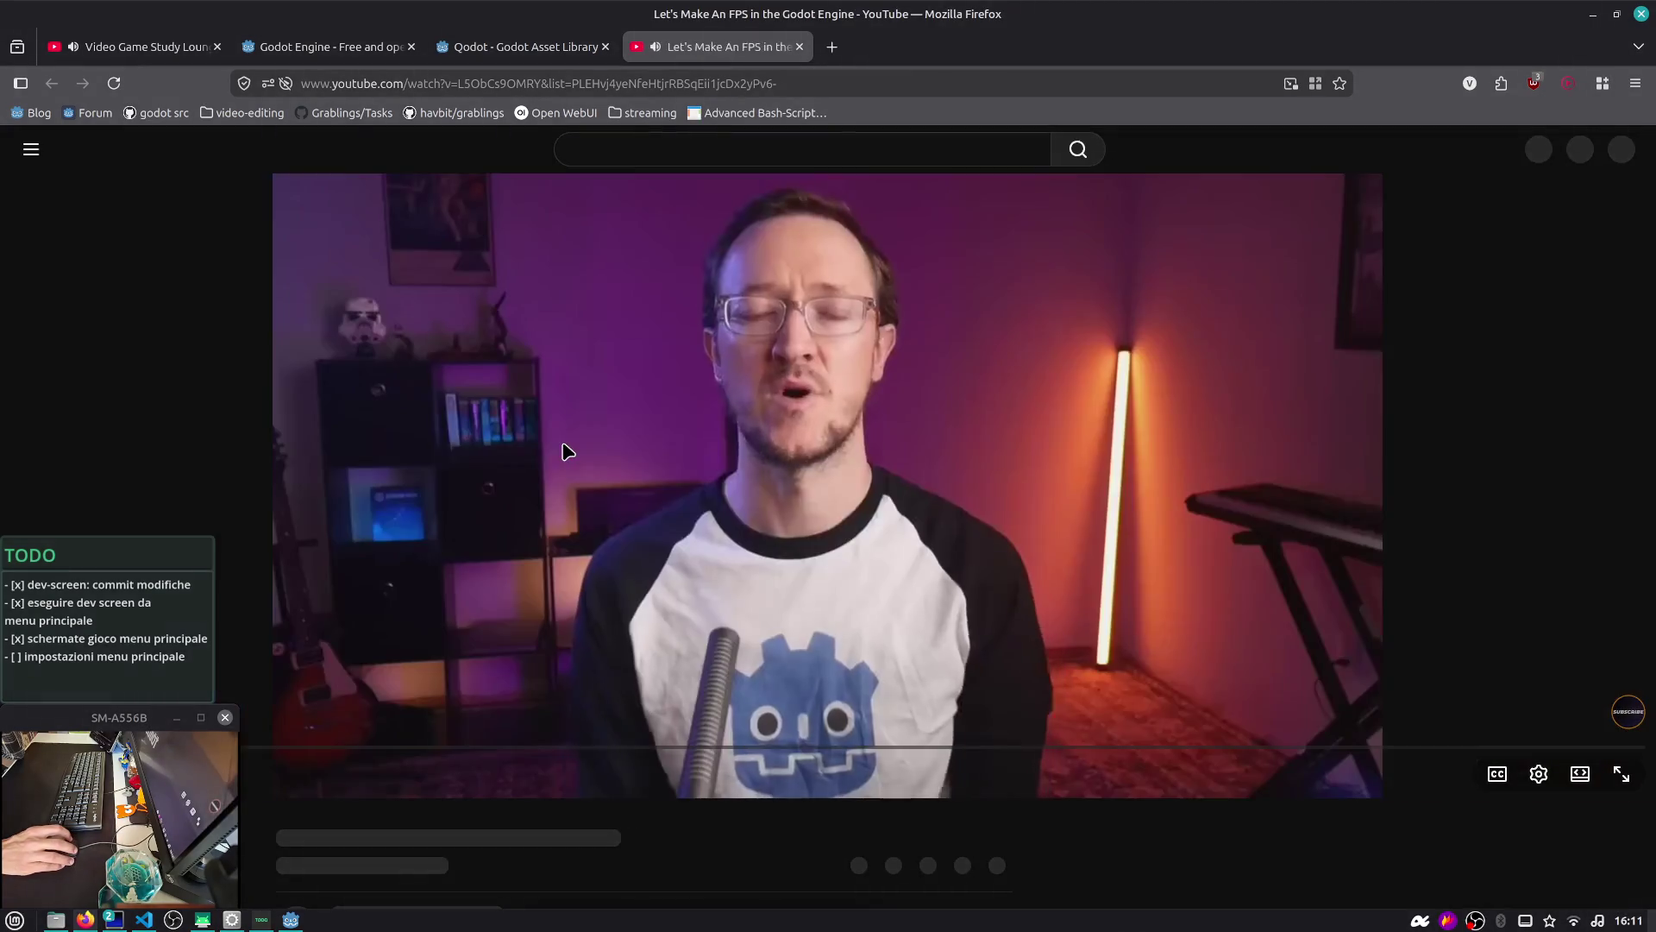
left_click(521, 558)
Toggle the tutorial video's playback and shrink the browser window over the editor
left_click(521, 559)
left_click(522, 558)
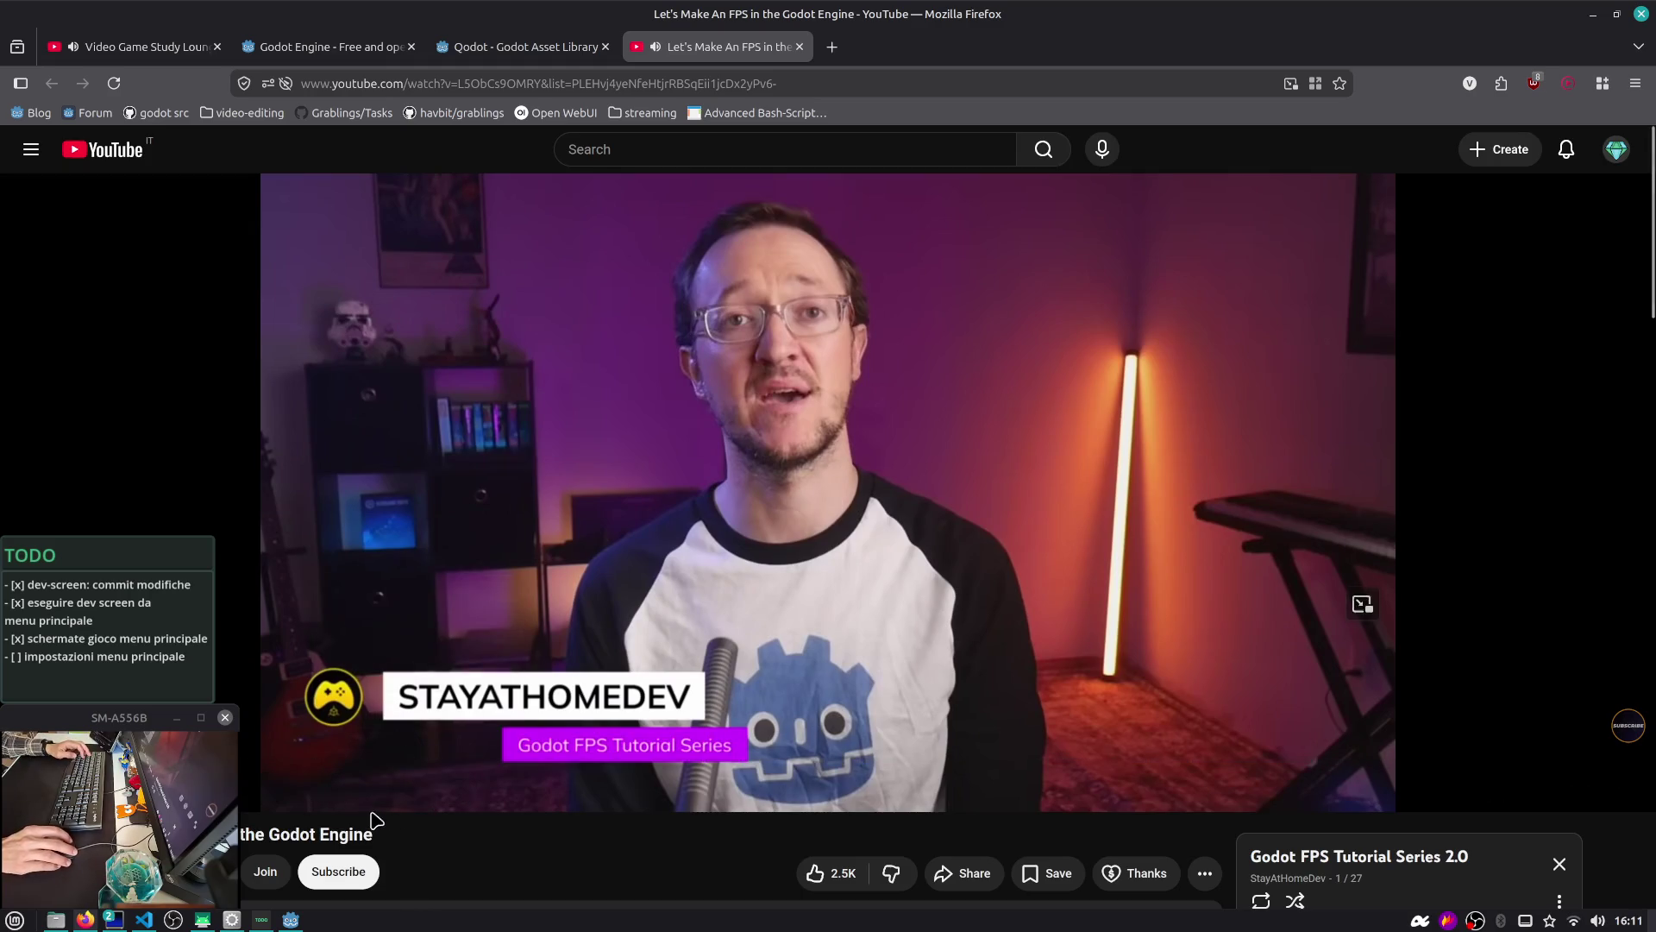
mouse_move(533, 800)
left_mouse_down()
mouse_move(655, 642)
mouse_move(681, 635)
mouse_move(428, 649)
mouse_move(455, 680)
left_mouse_up()
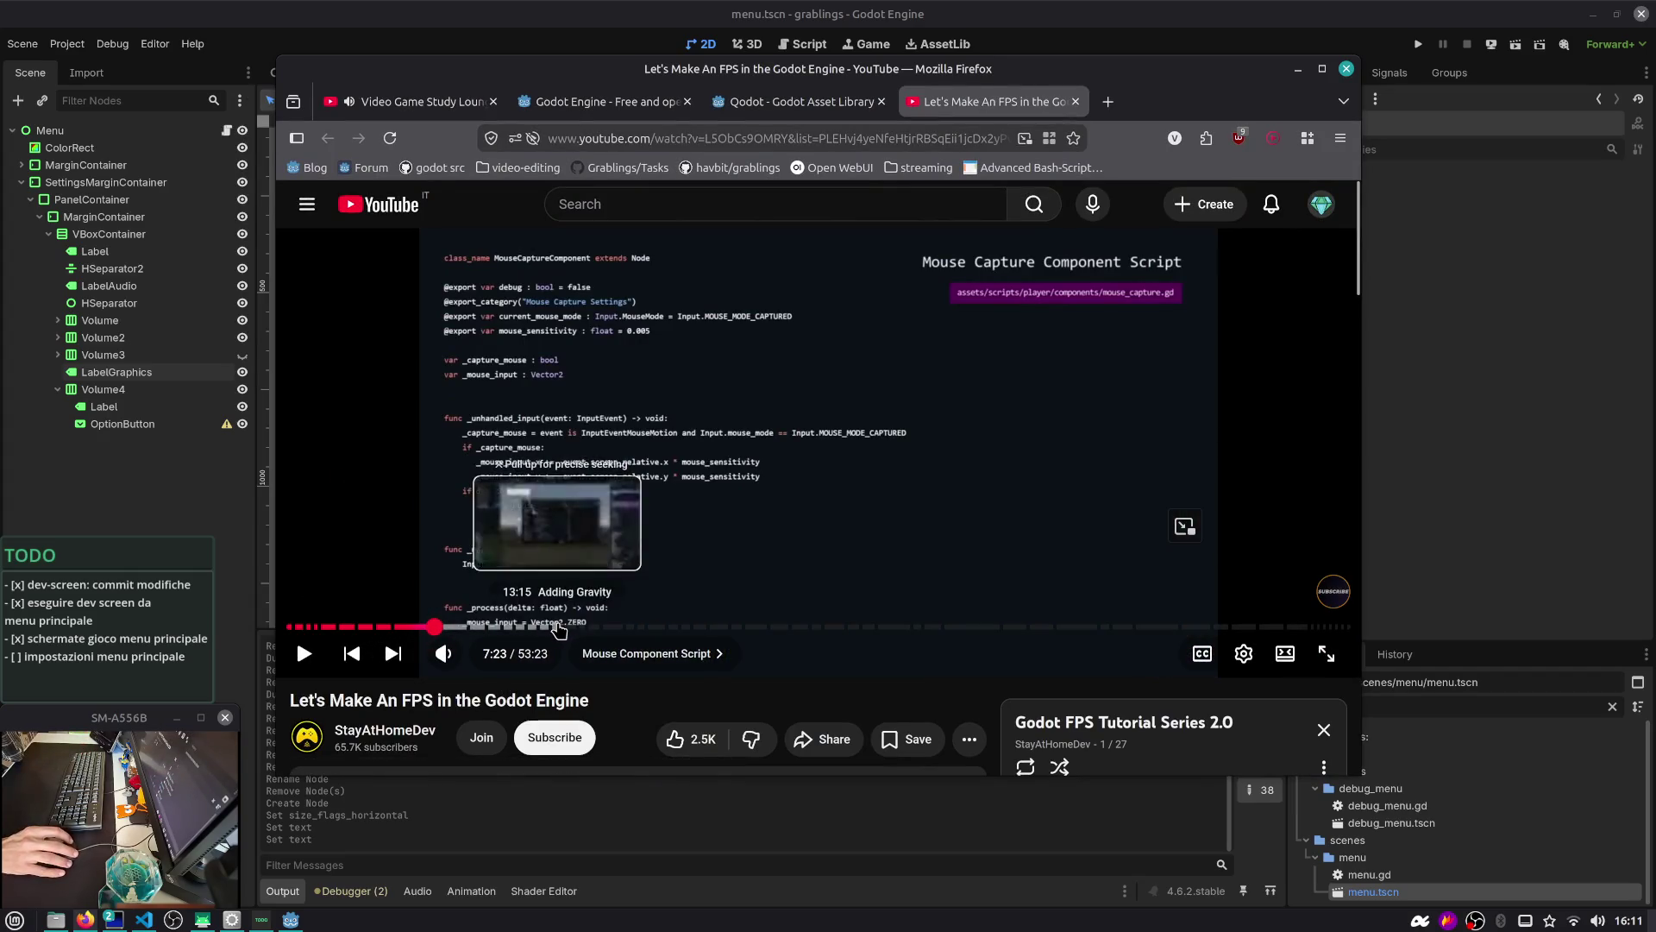
key("space")
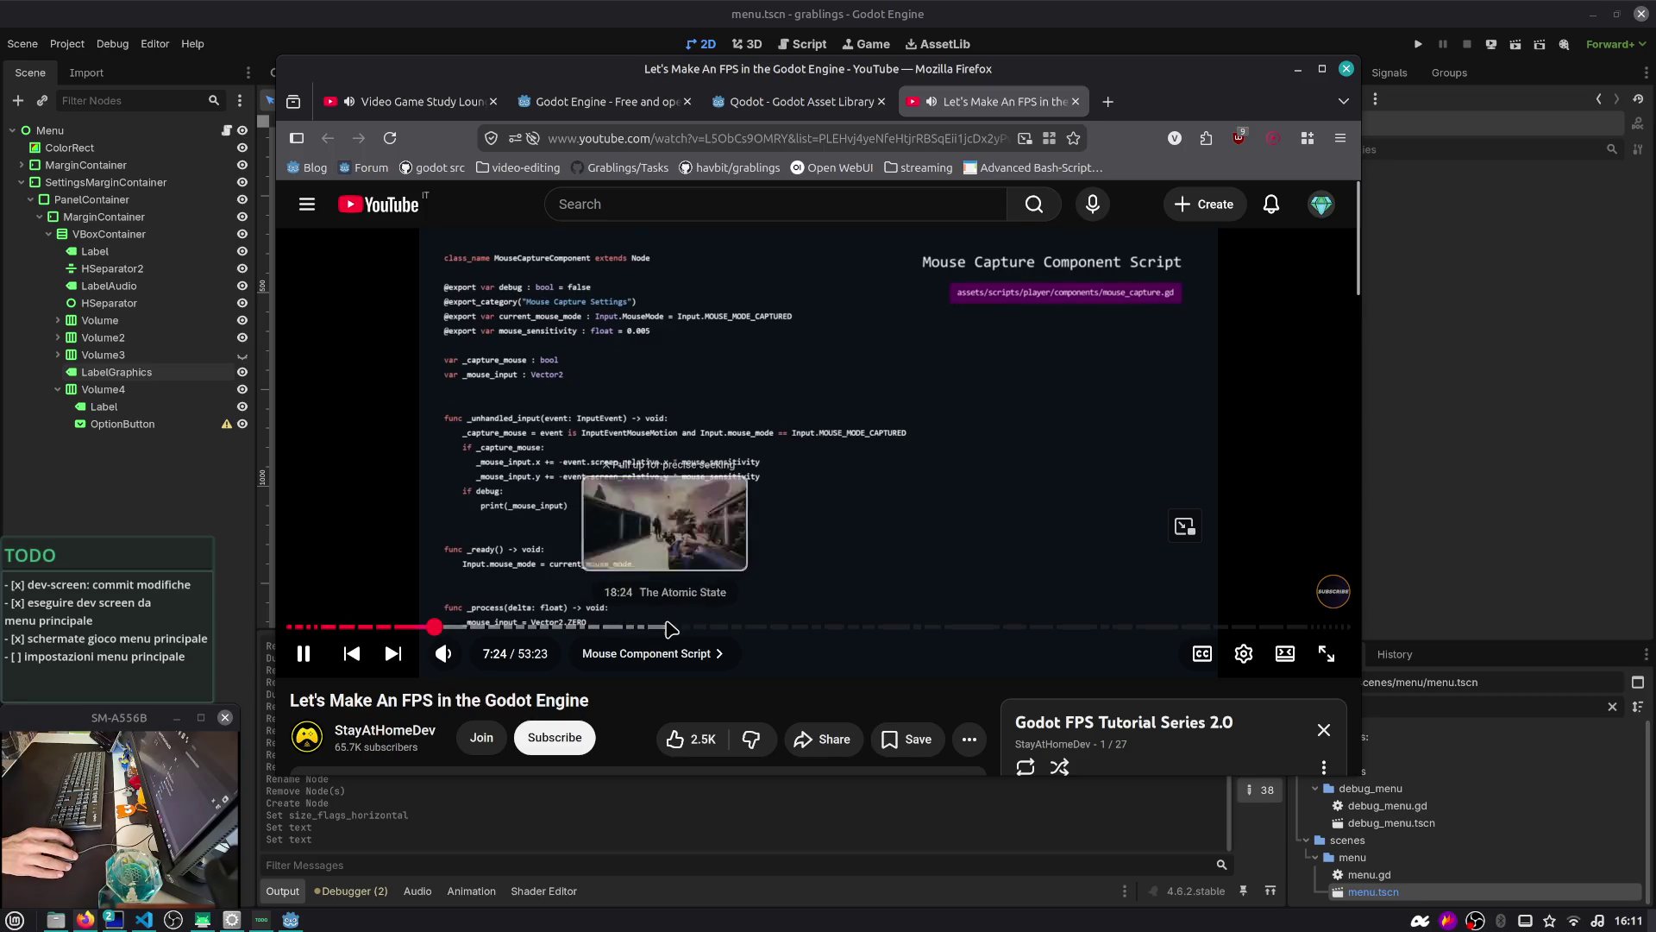
left_click(304, 653)
Skip the video ahead through 16:28, about 21:00, 27:19 and 32:44
left_click(623, 627)
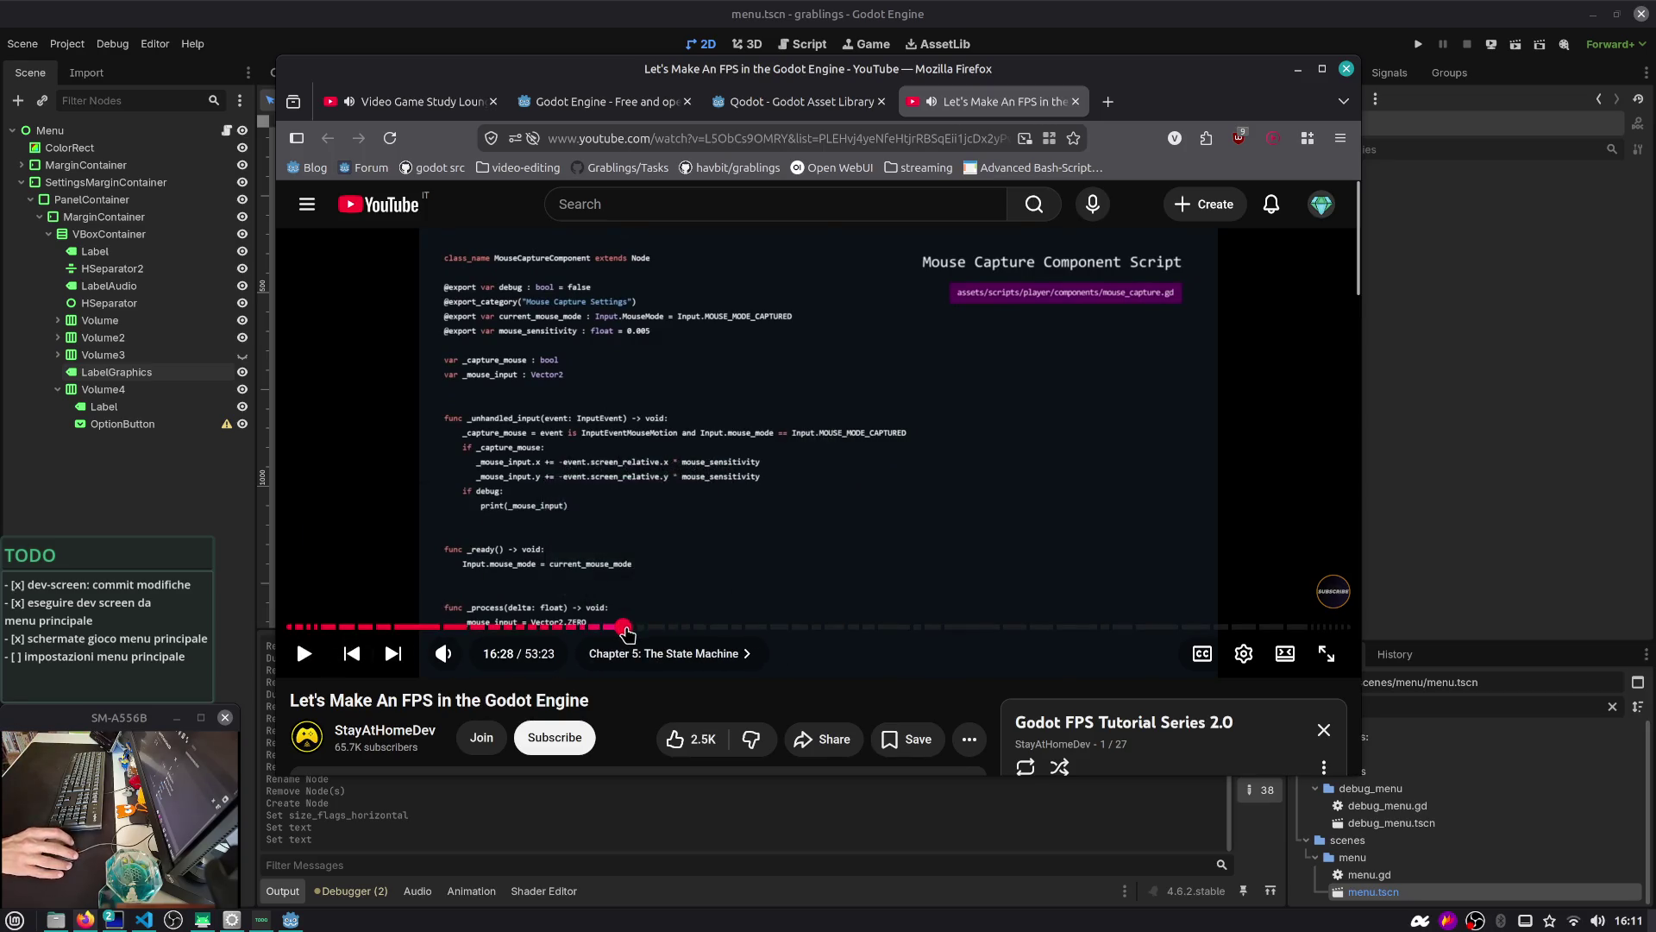
left_click(733, 634)
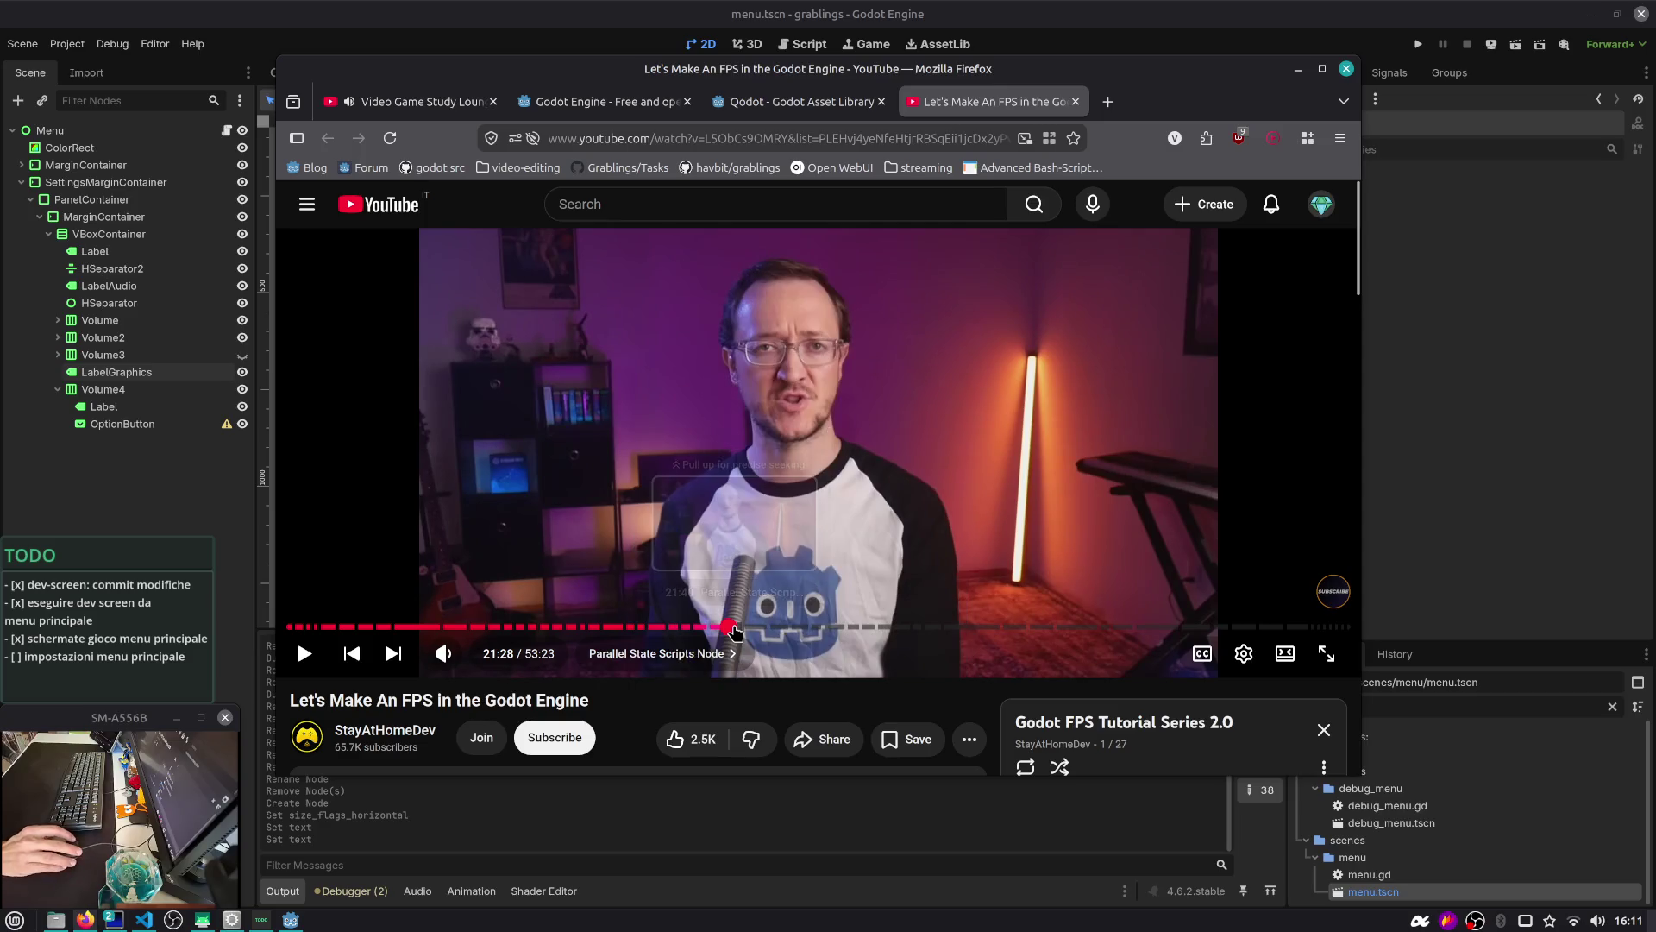
left_click_drag(842, 629, 854, 632)
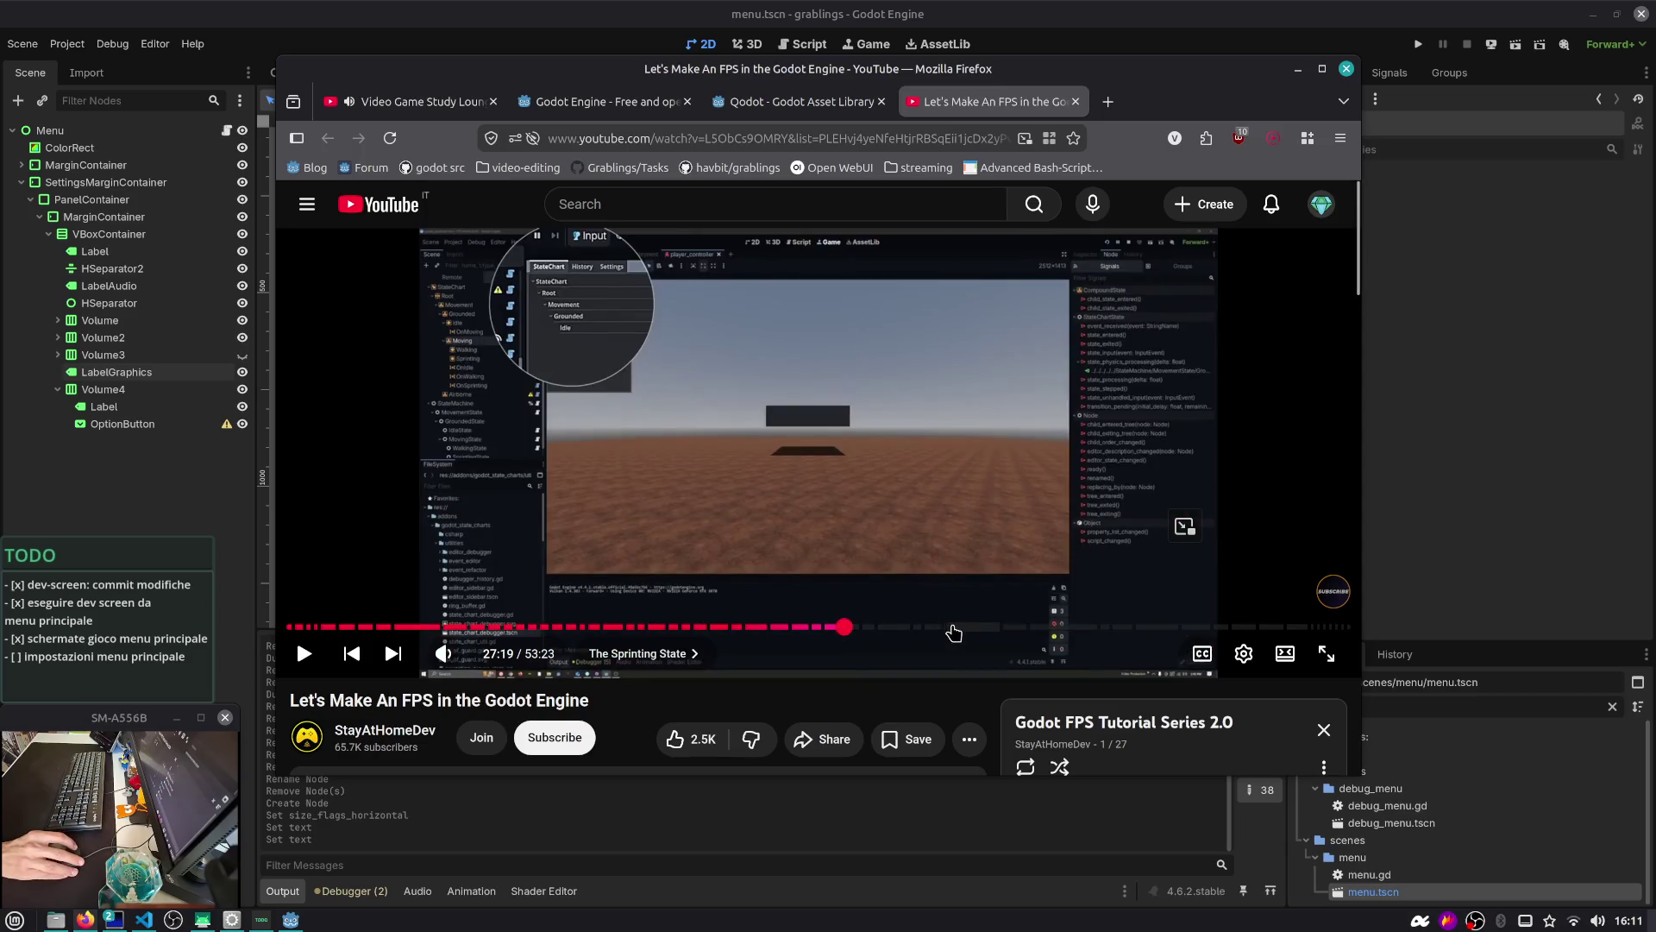
left_click(954, 629)
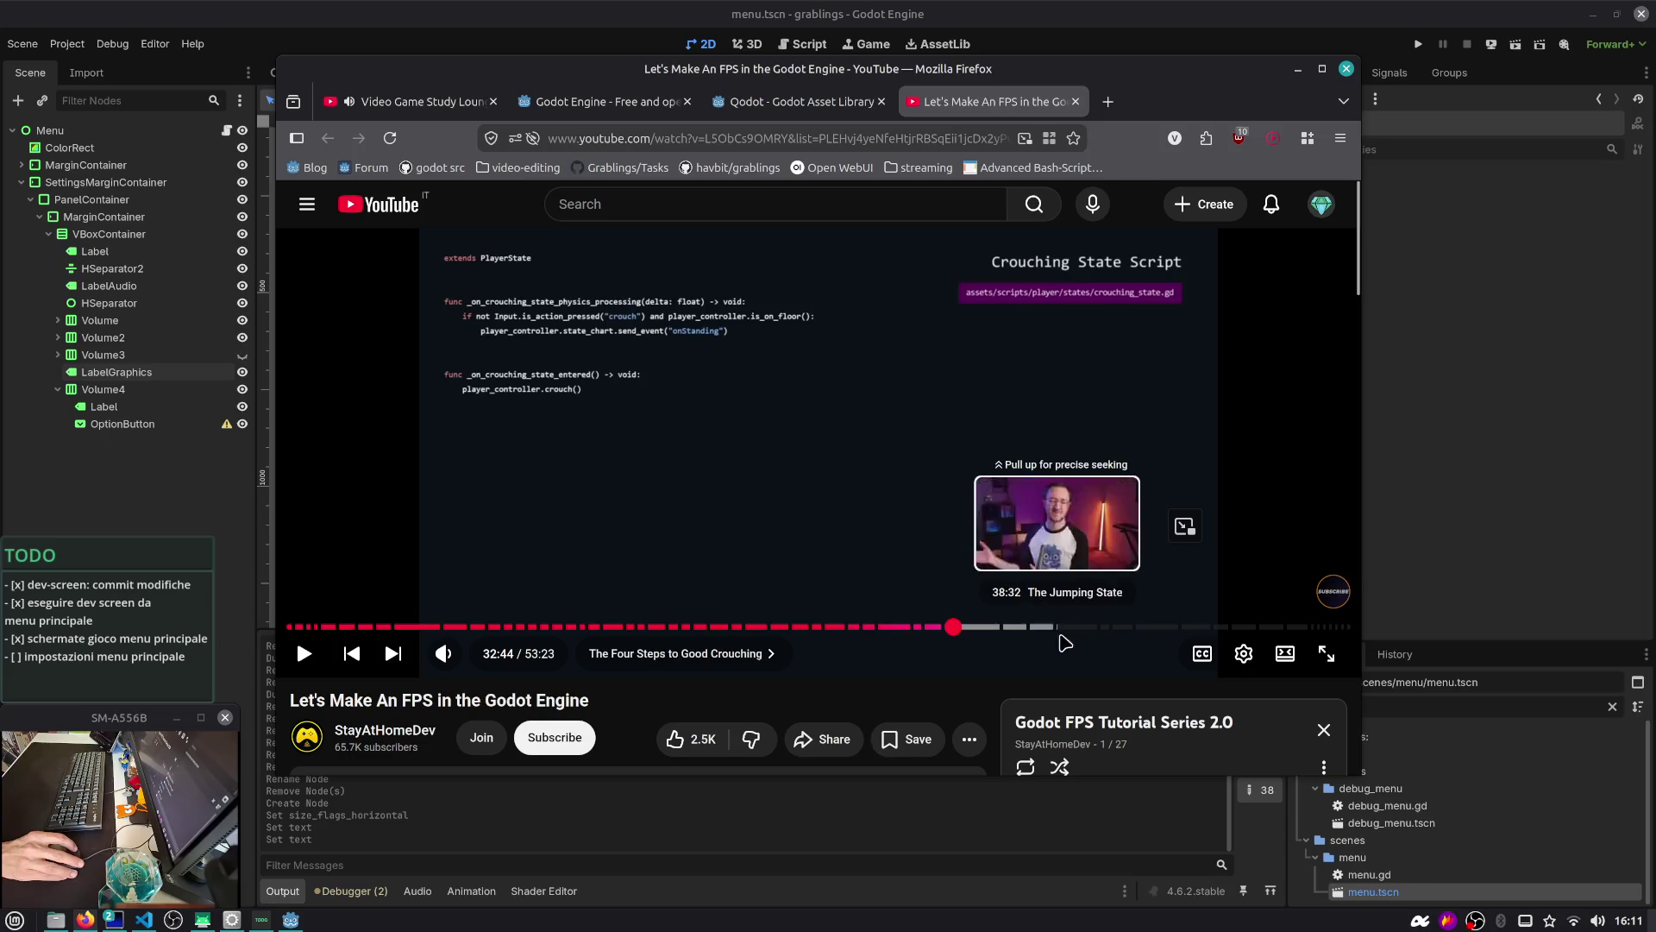
Open the 'In this video' chapter list, skim it past 53:00, then switch to the chat workspace
scroll(1128, 535, "down", 5)
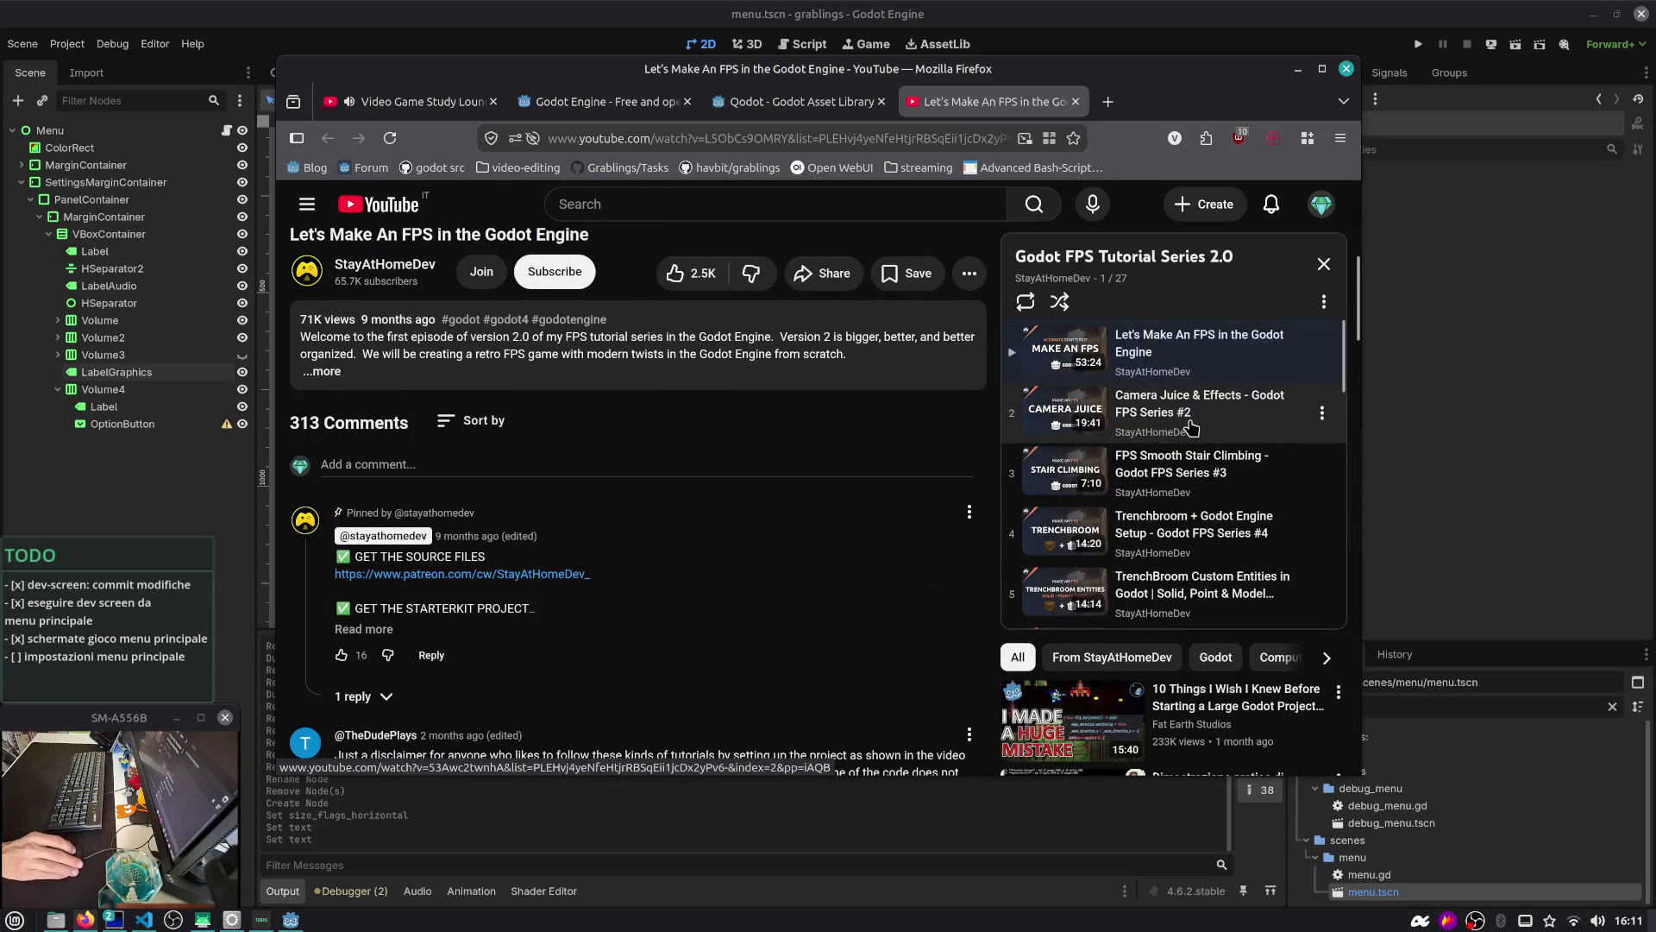
scroll(1212, 420, "down", 10)
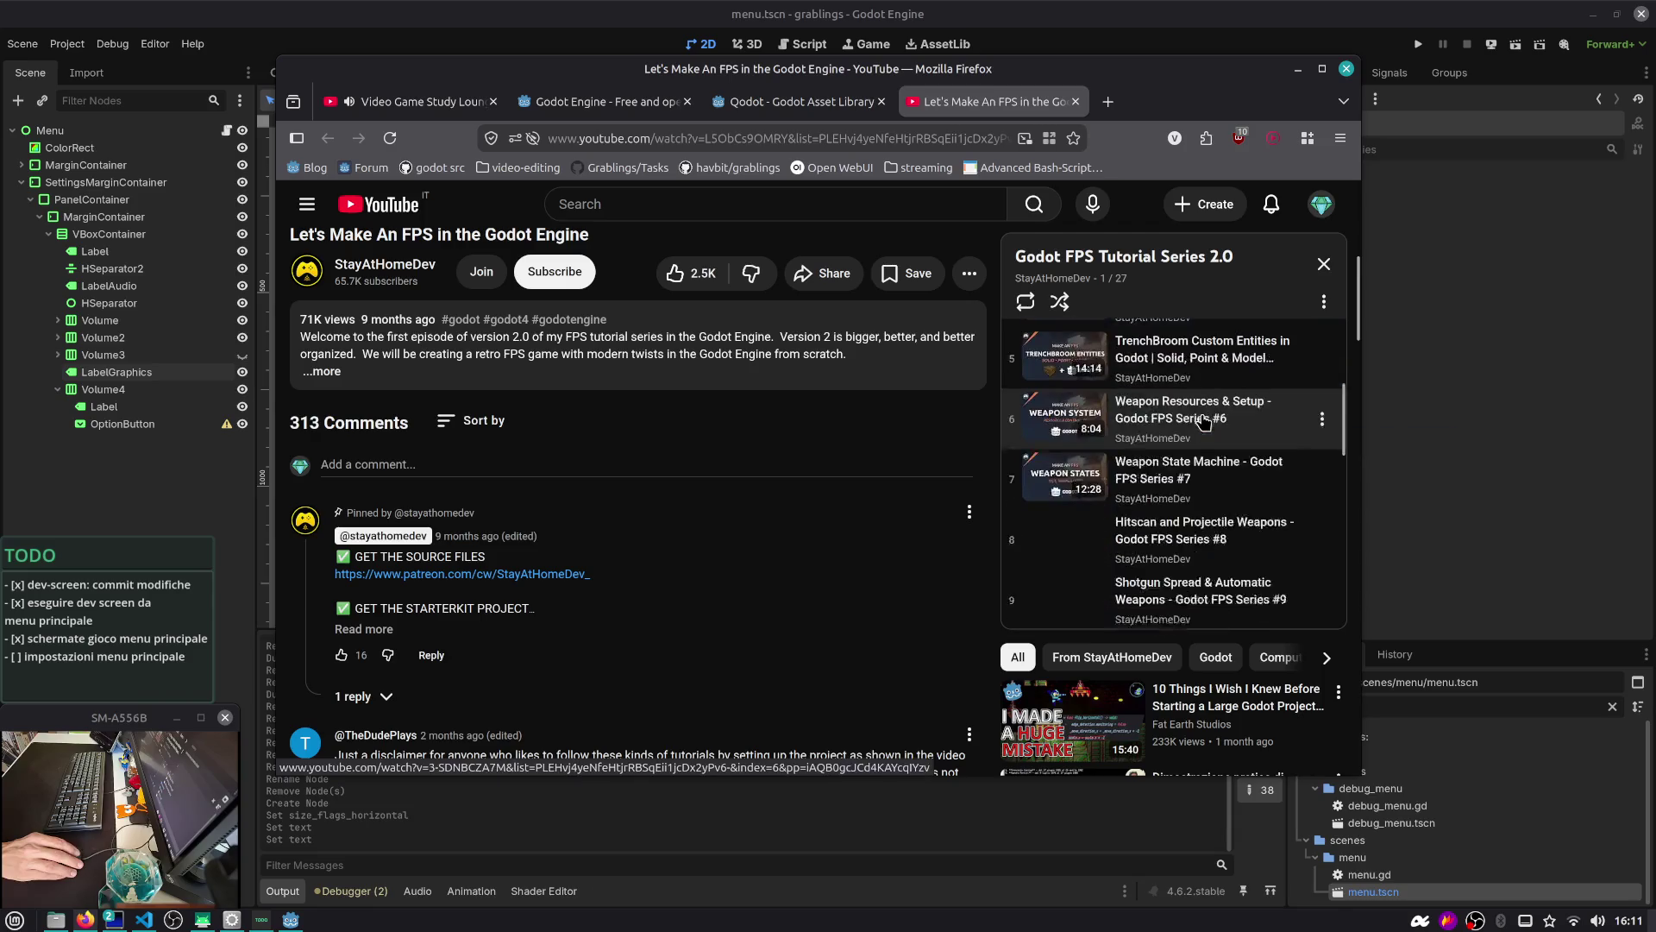
scroll(1203, 421, "down", 3)
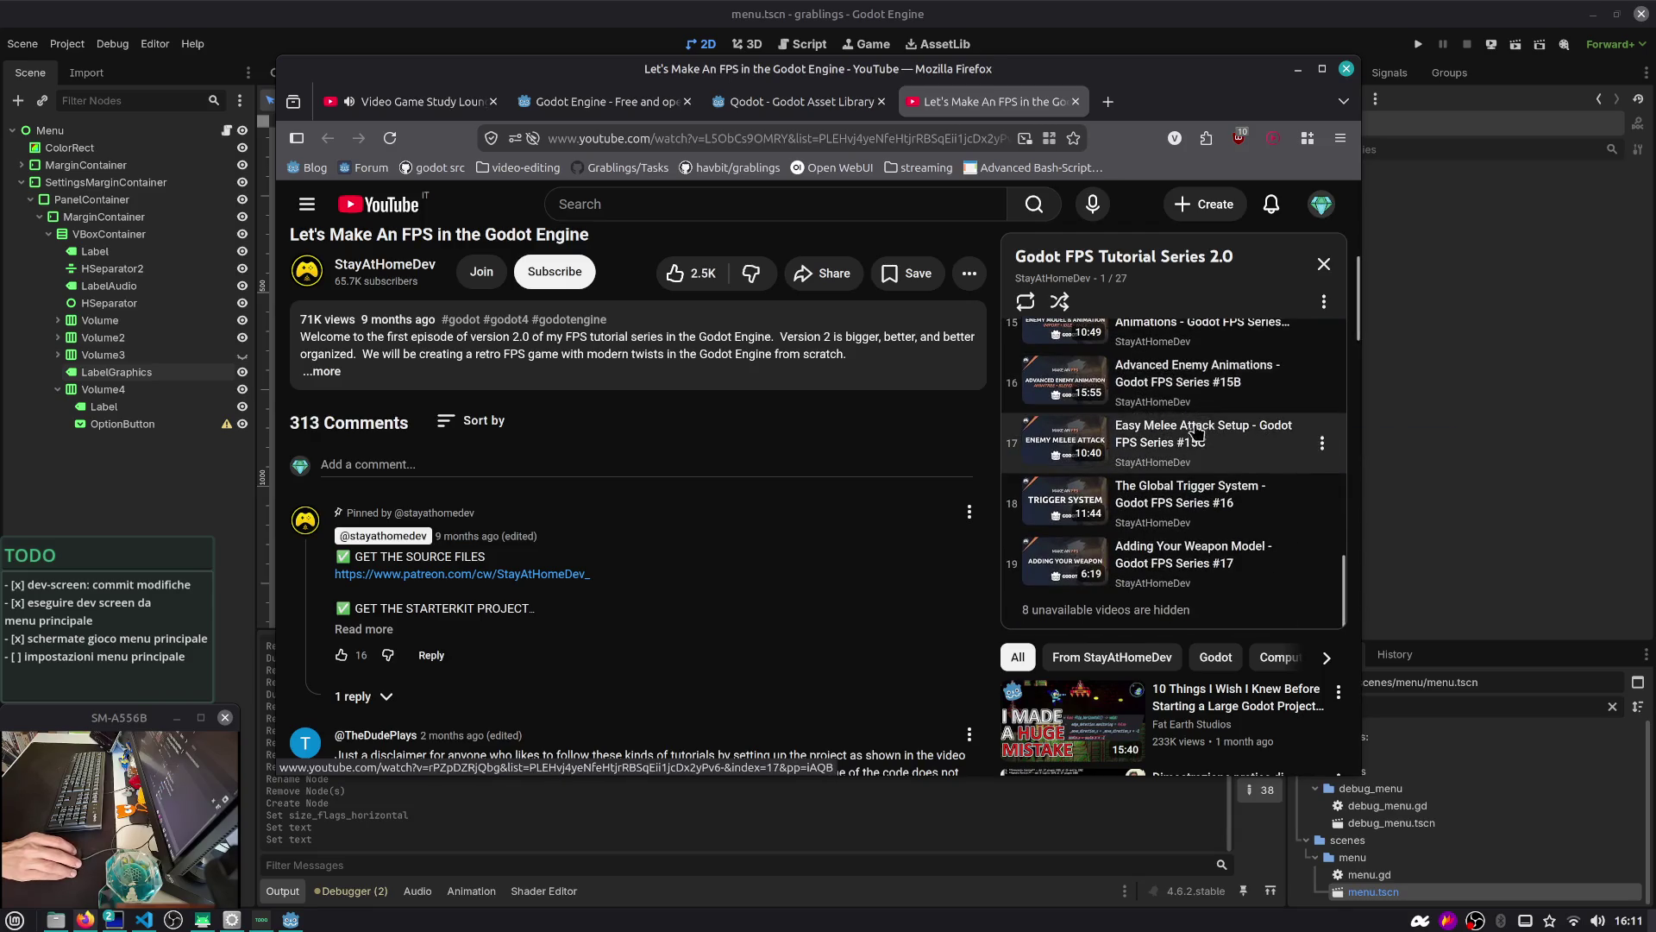
scroll(765, 566, "up", 5)
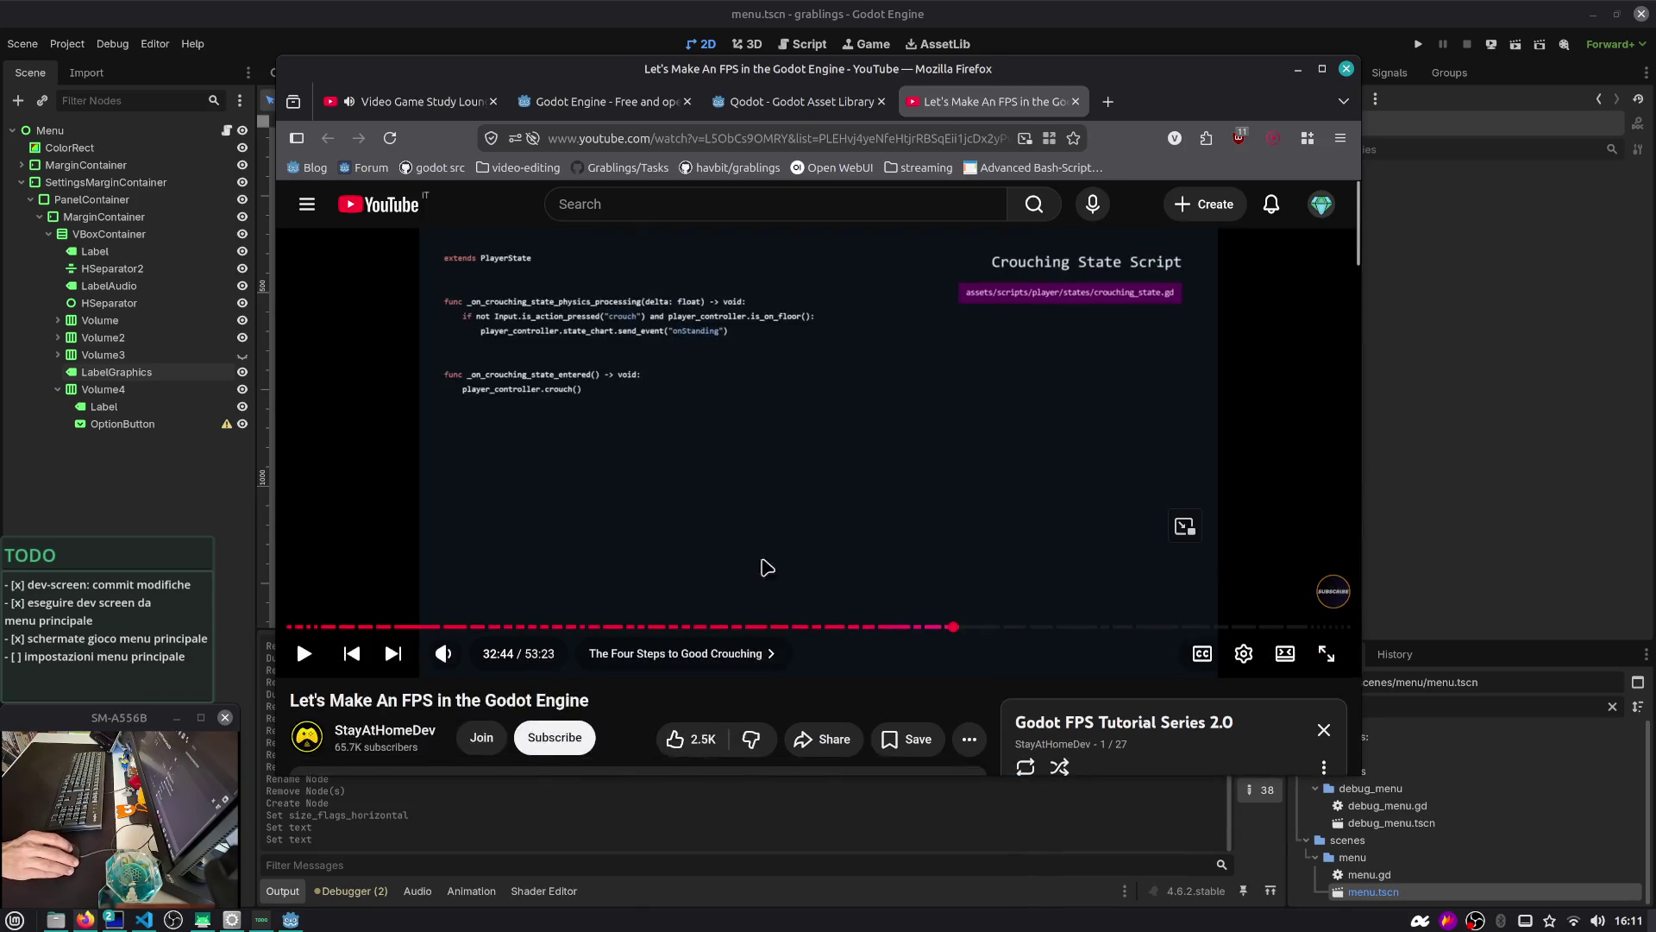
scroll(704, 587, "down", 1)
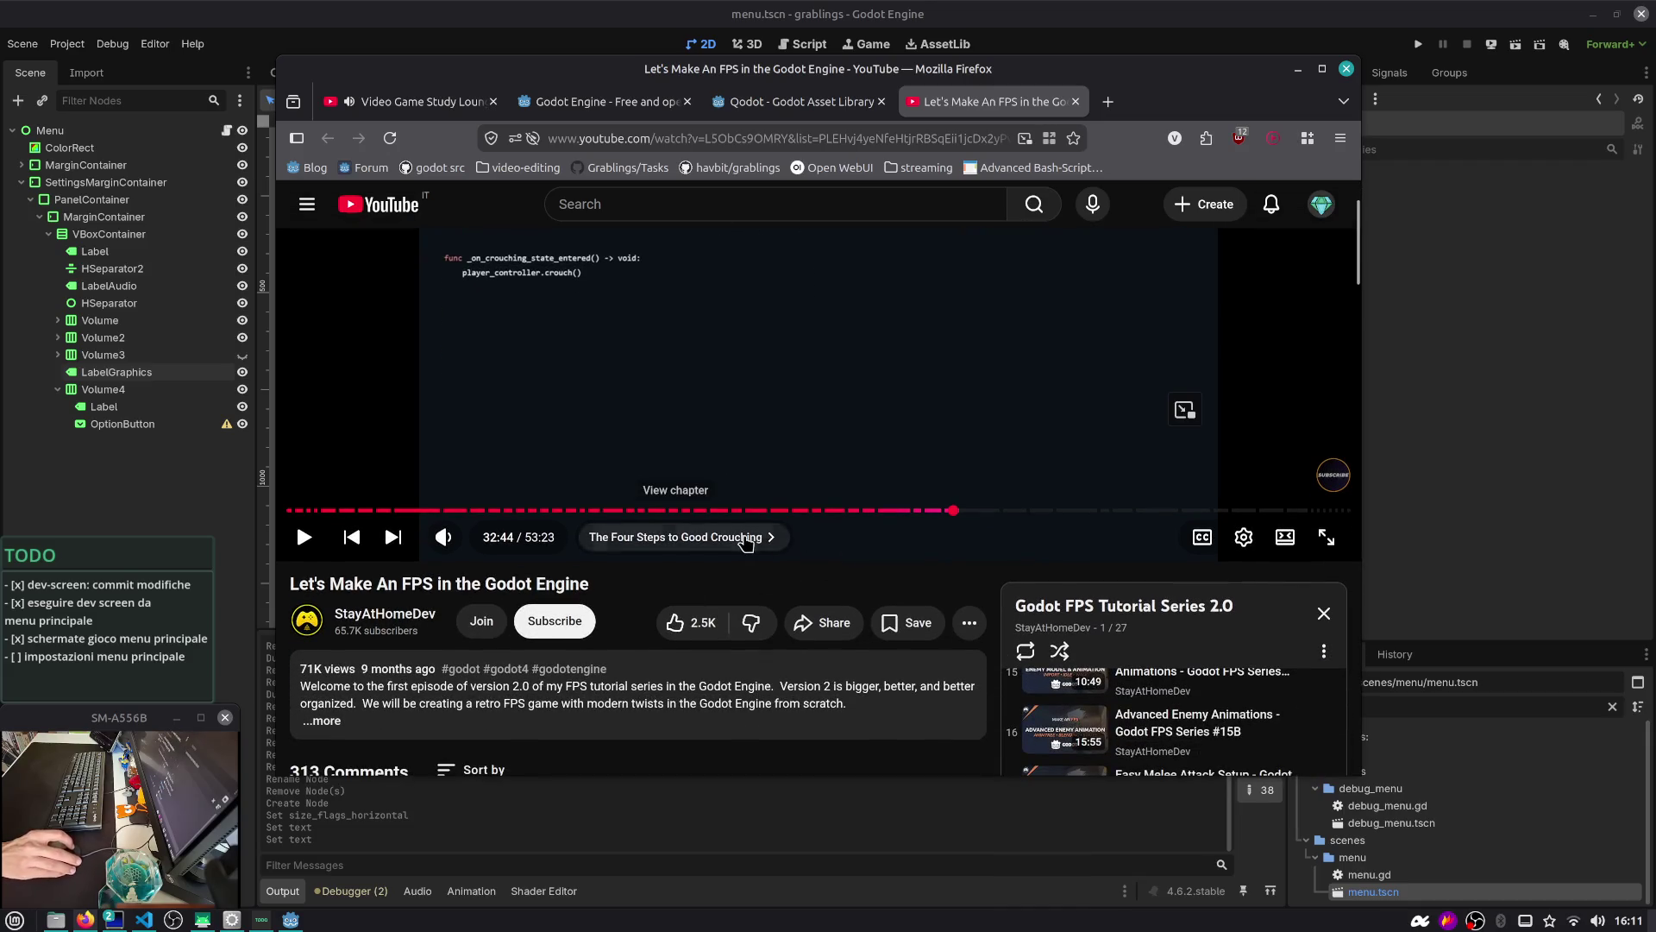
left_click(740, 537)
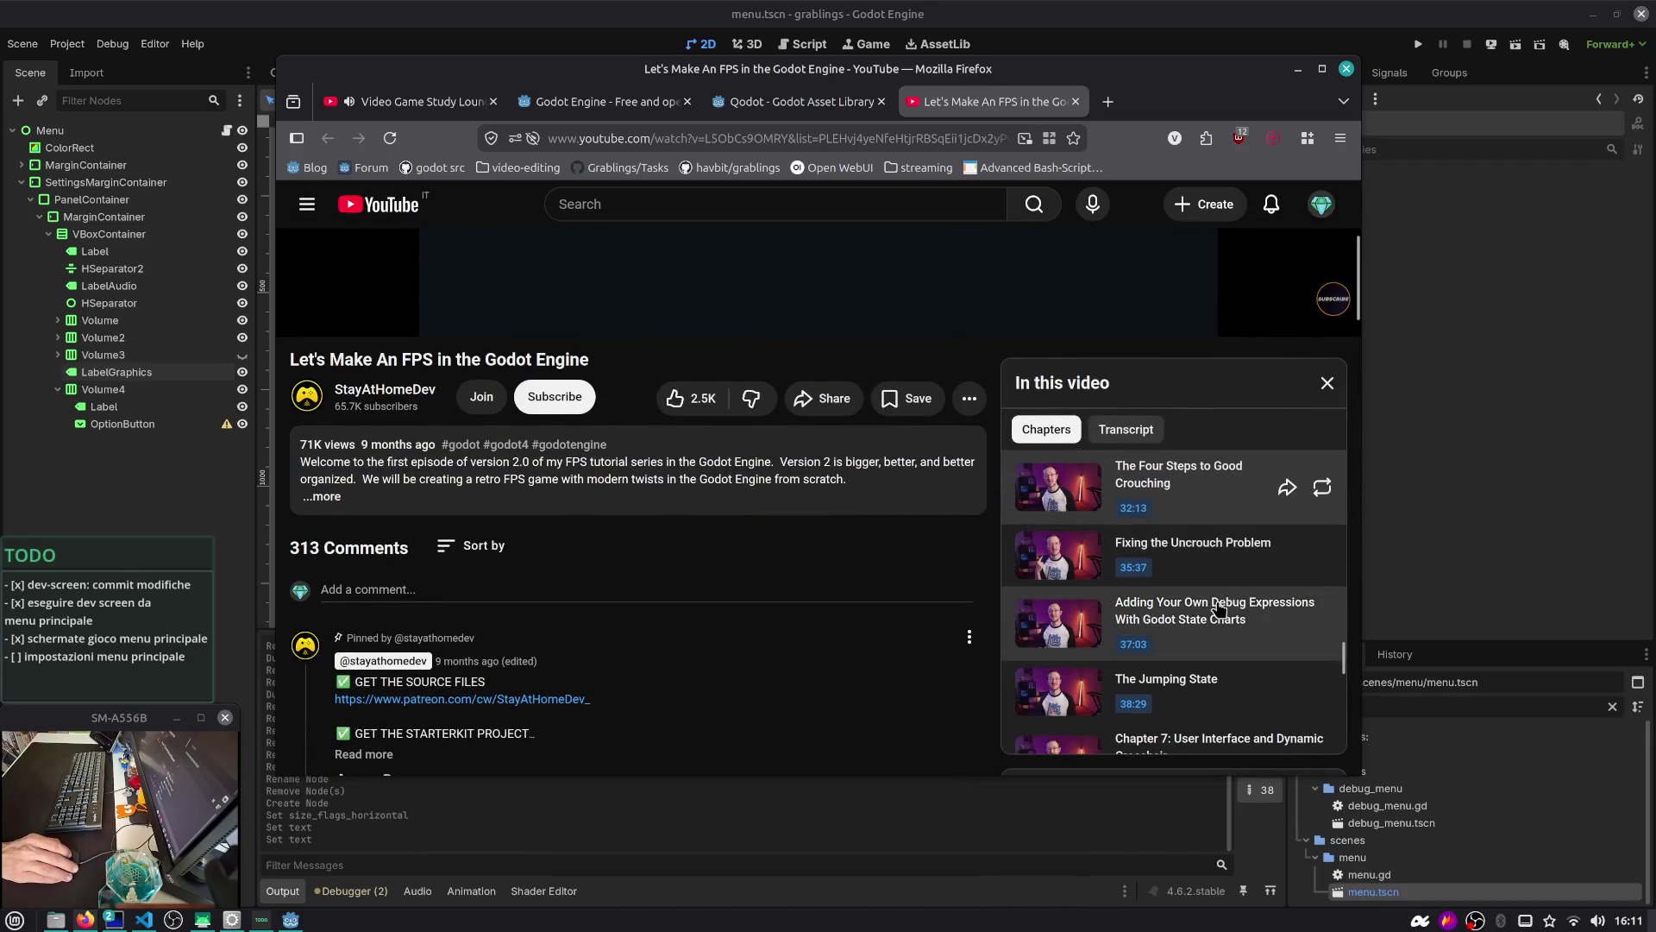
scroll(1207, 595, "up", 2)
scroll(1218, 611, "up", 15)
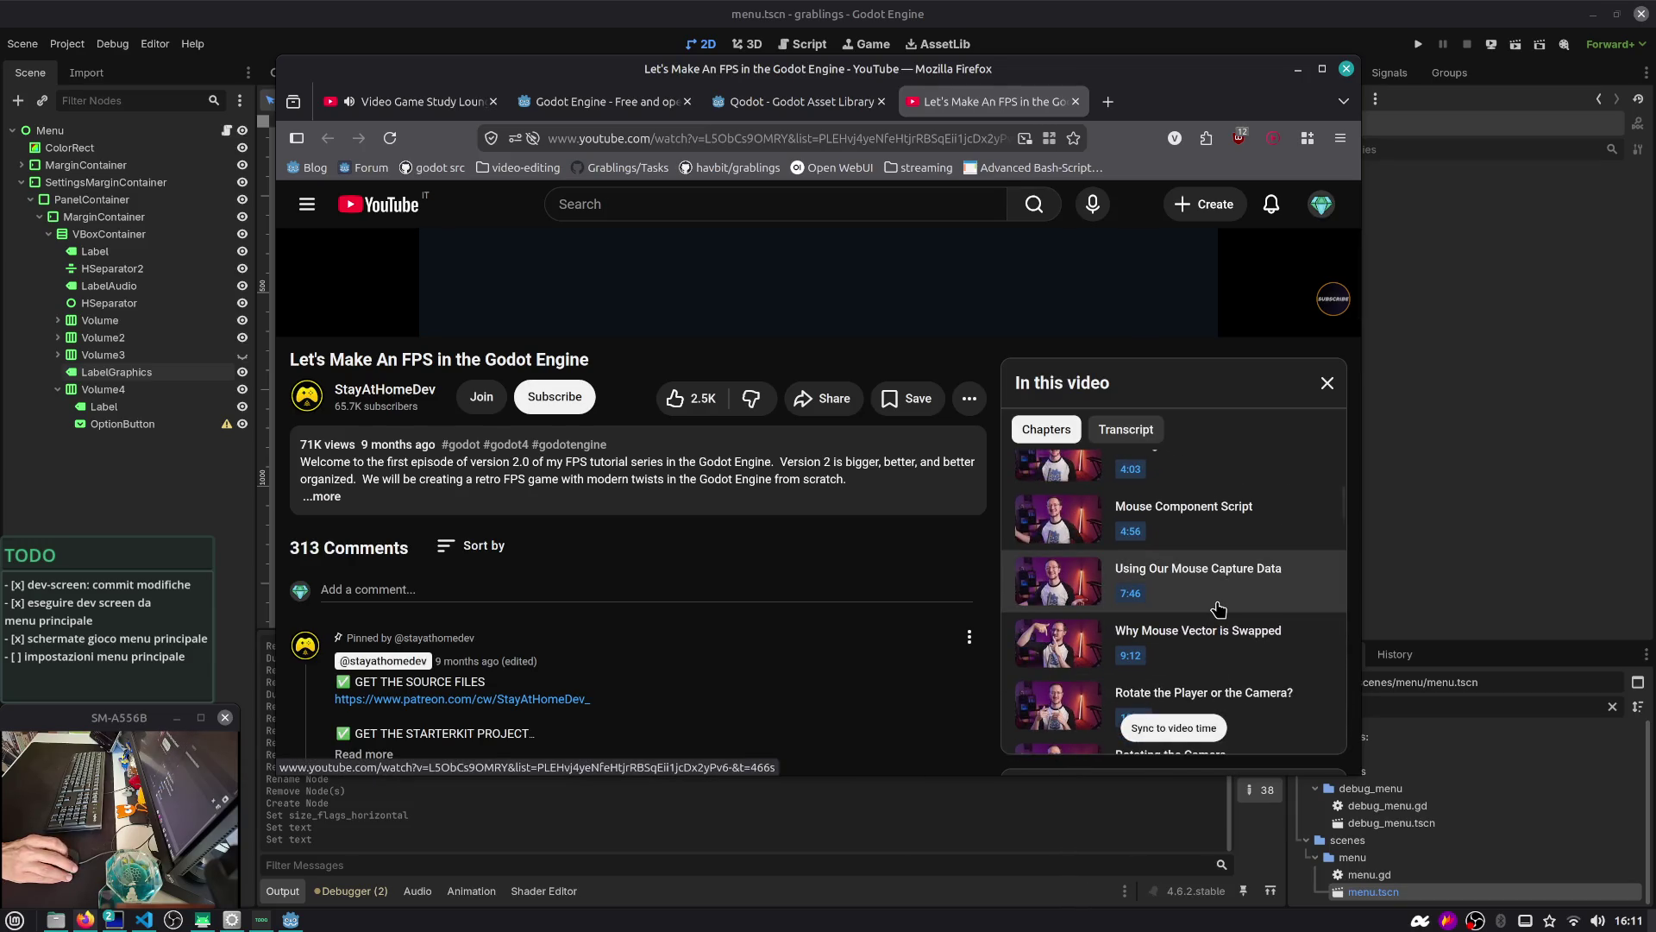
scroll(1216, 586, "down", 3)
left_click_drag(1342, 516, 1343, 729)
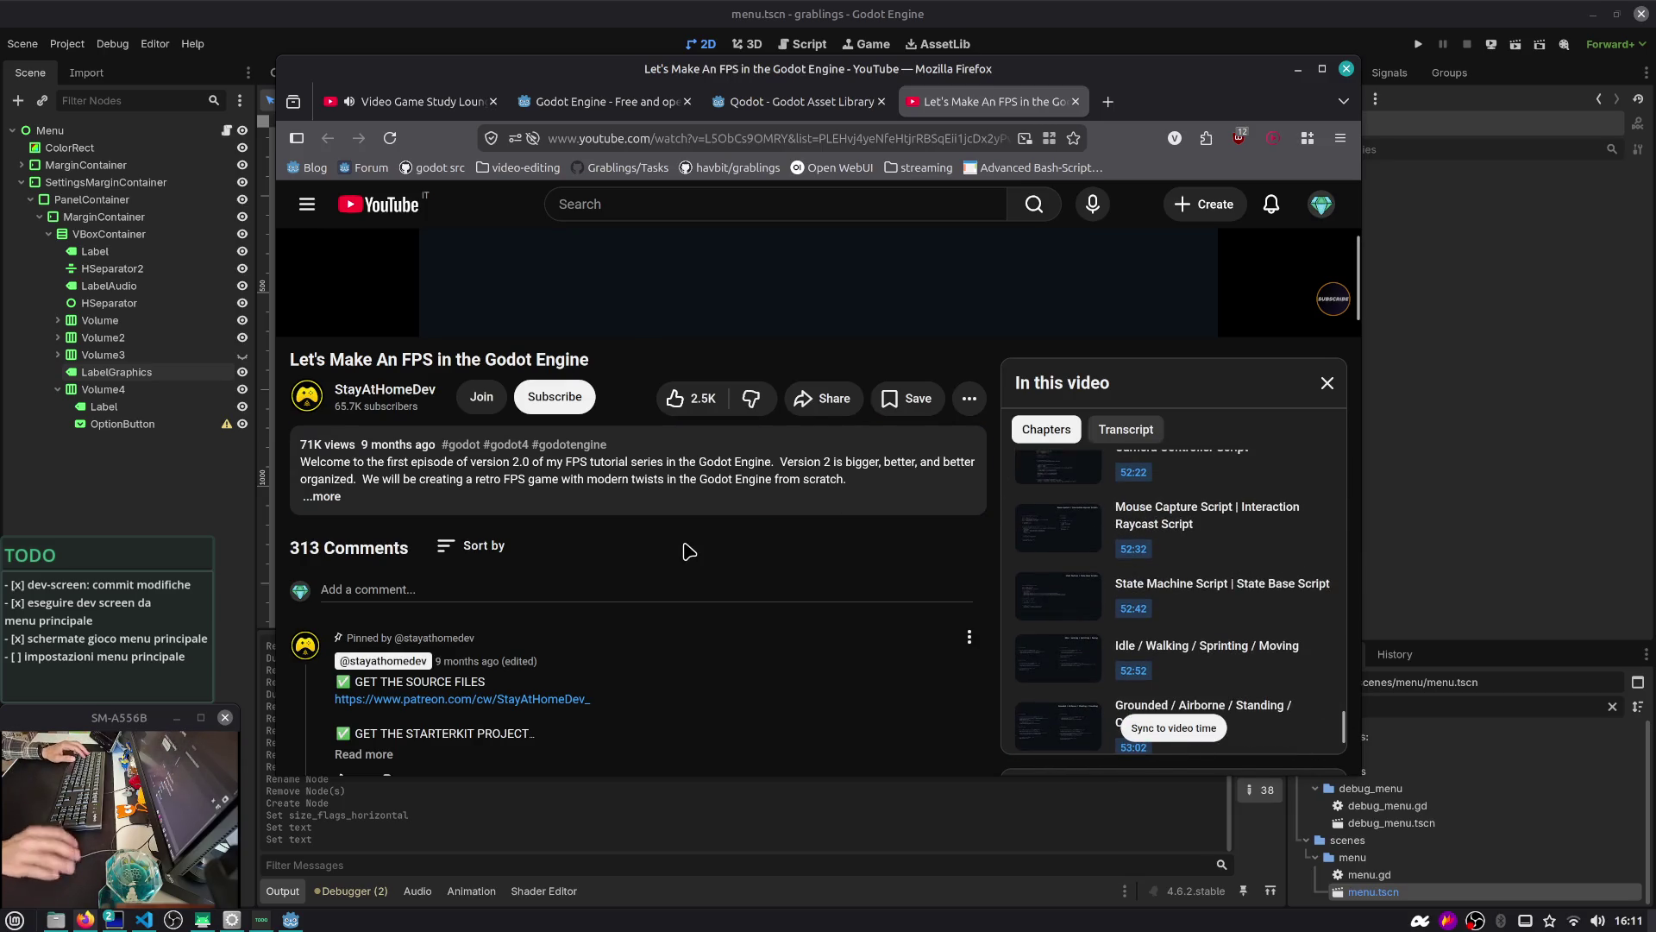
key("super+2")
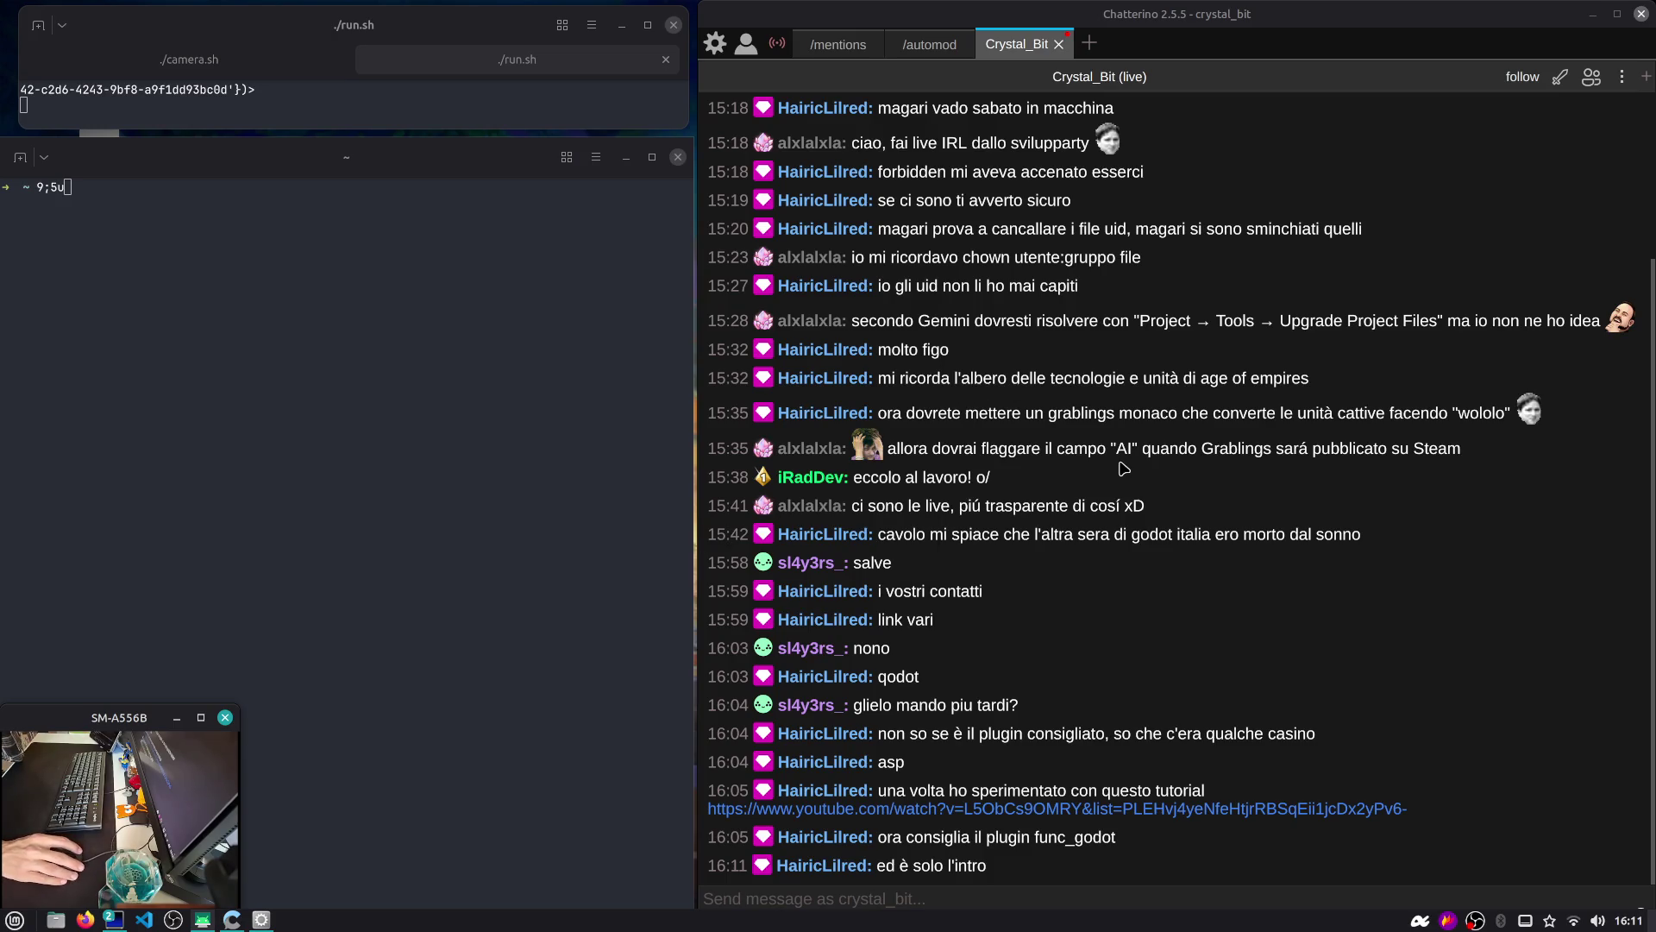
Focus the Chatterino chat window, then return to the browser and editor workspace
left_click(1099, 594)
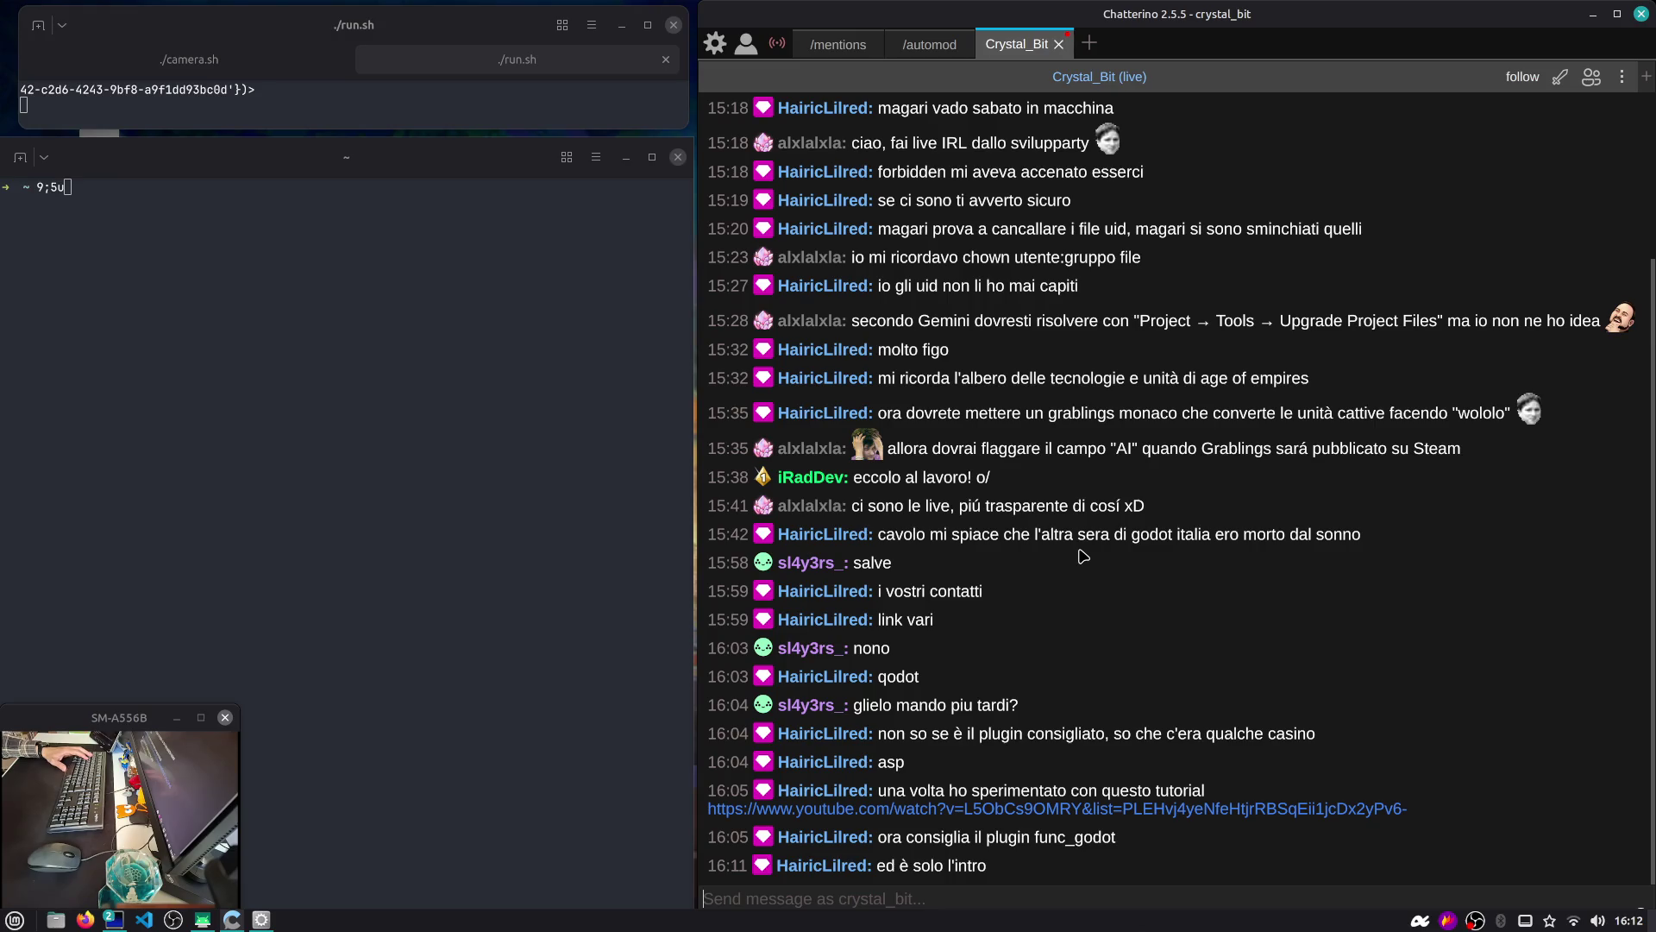
key("ctrl+alt+Left")
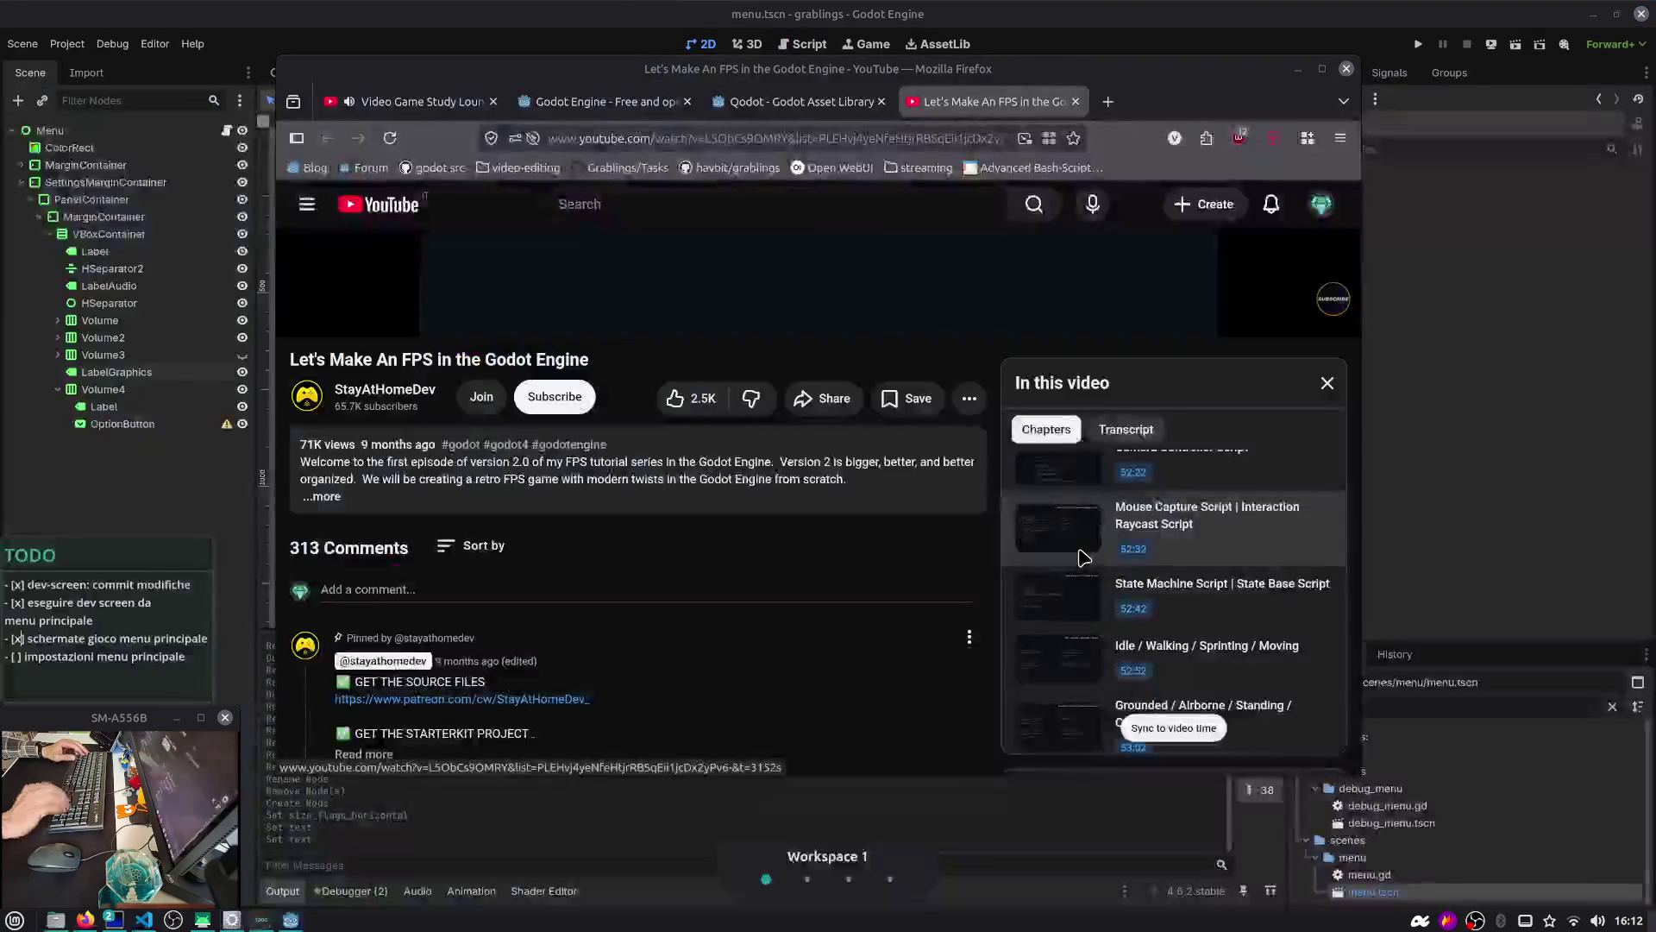
Skim the tutorial's chapter list, then minimize Firefox to reveal the Godot editor
scroll(1234, 580, "down", 1)
scroll(1234, 580, "down", 2)
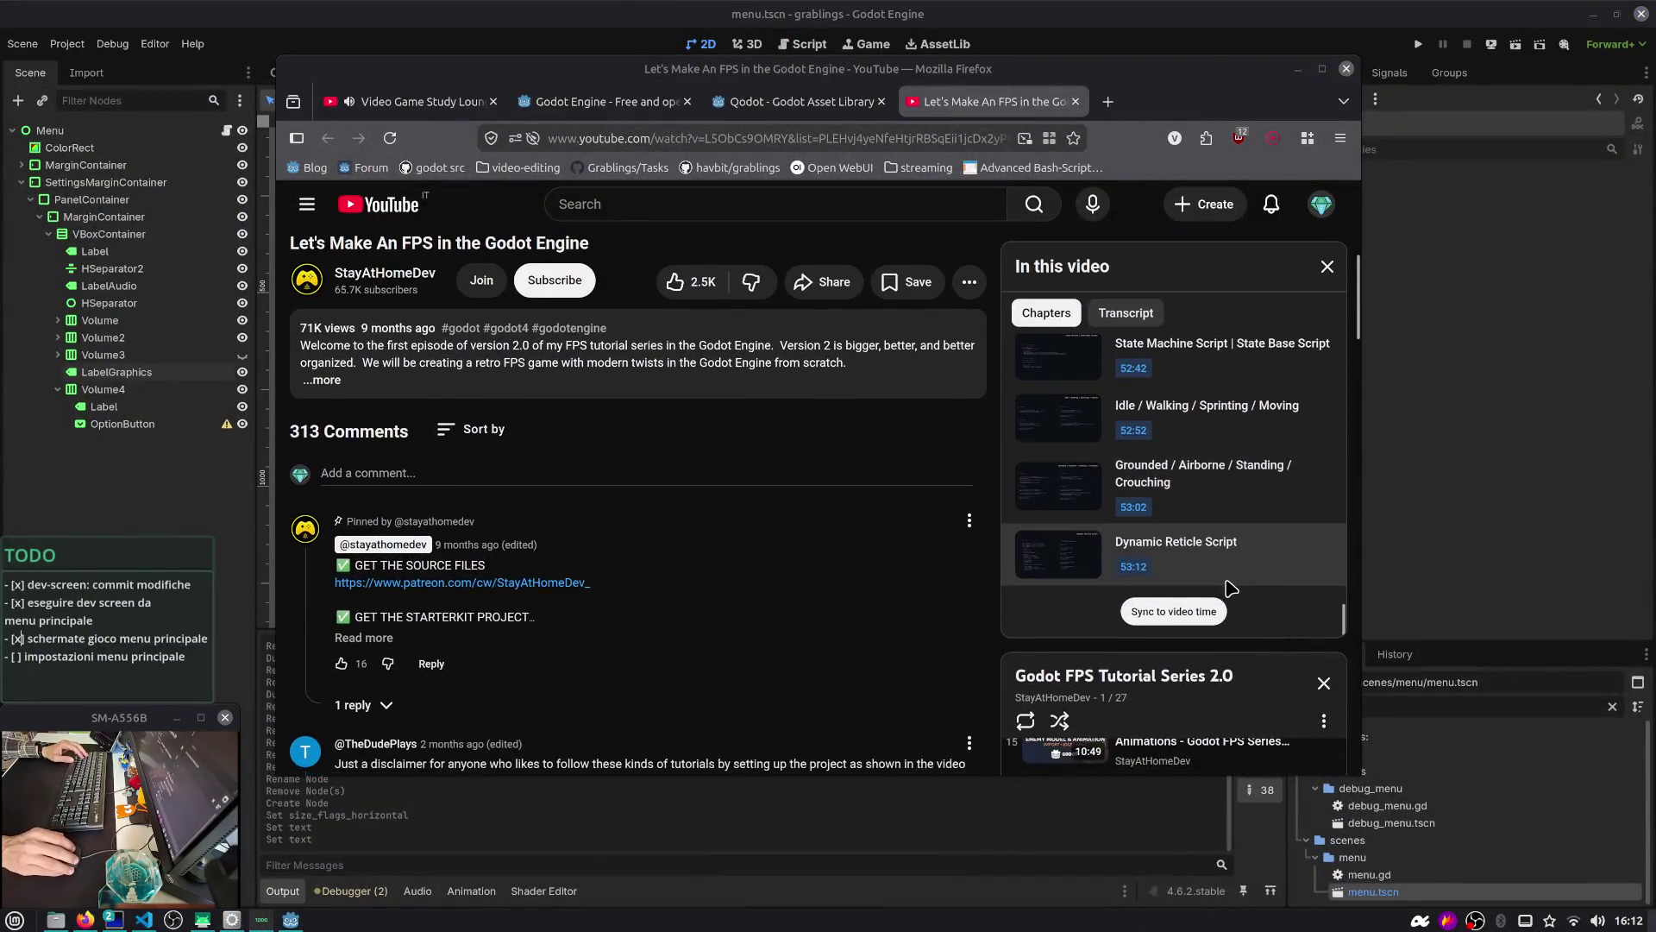
scroll(1228, 576, "up", 10)
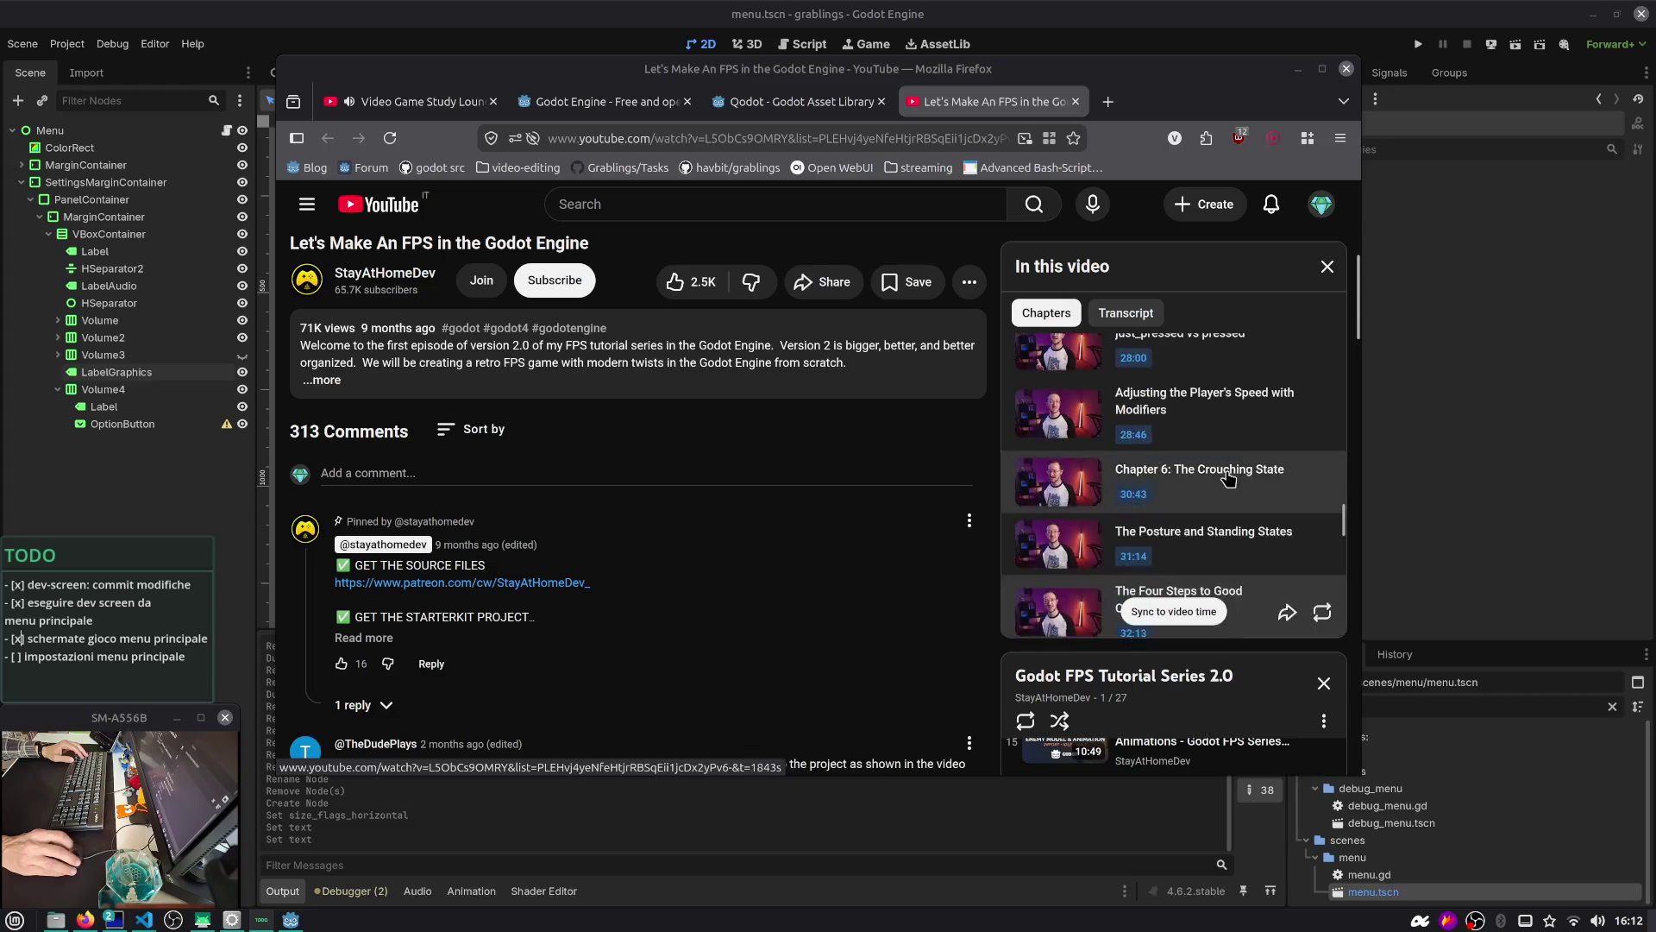
scroll(863, 552, "up", 5)
left_click_drag(1036, 99, 920, 89)
left_click(1380, 155)
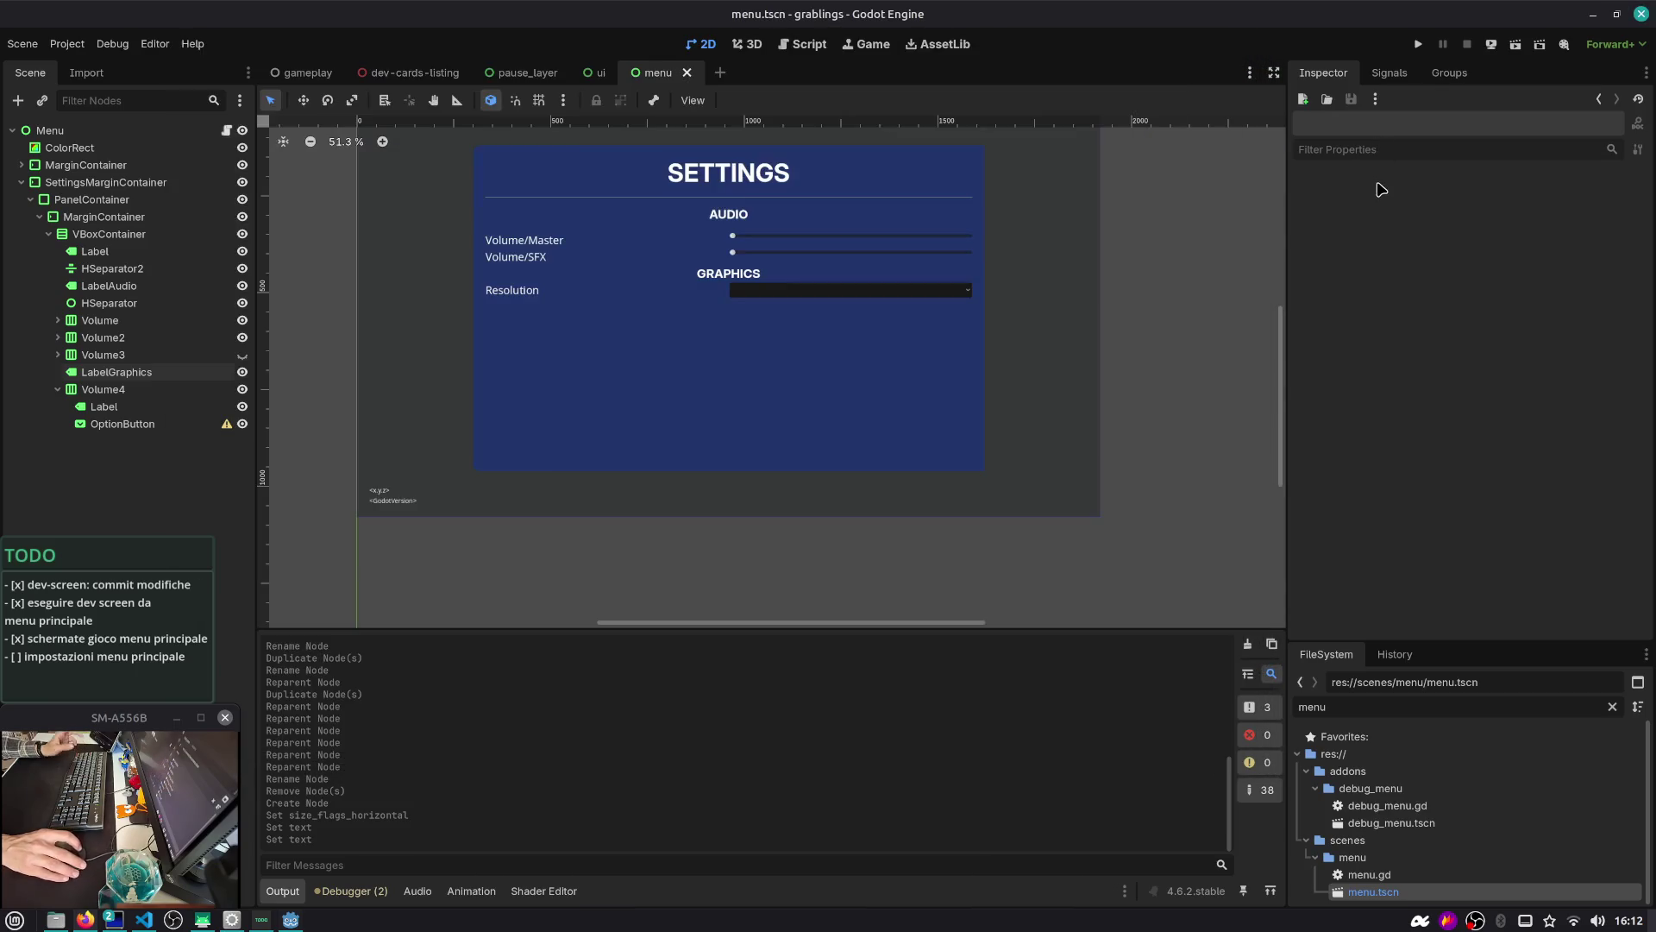
Inspect the Resolution row's OptionButton, folding and unfolding VBoxContainer and Volume4 in the Scene dock
scroll(705, 311, "up", 1)
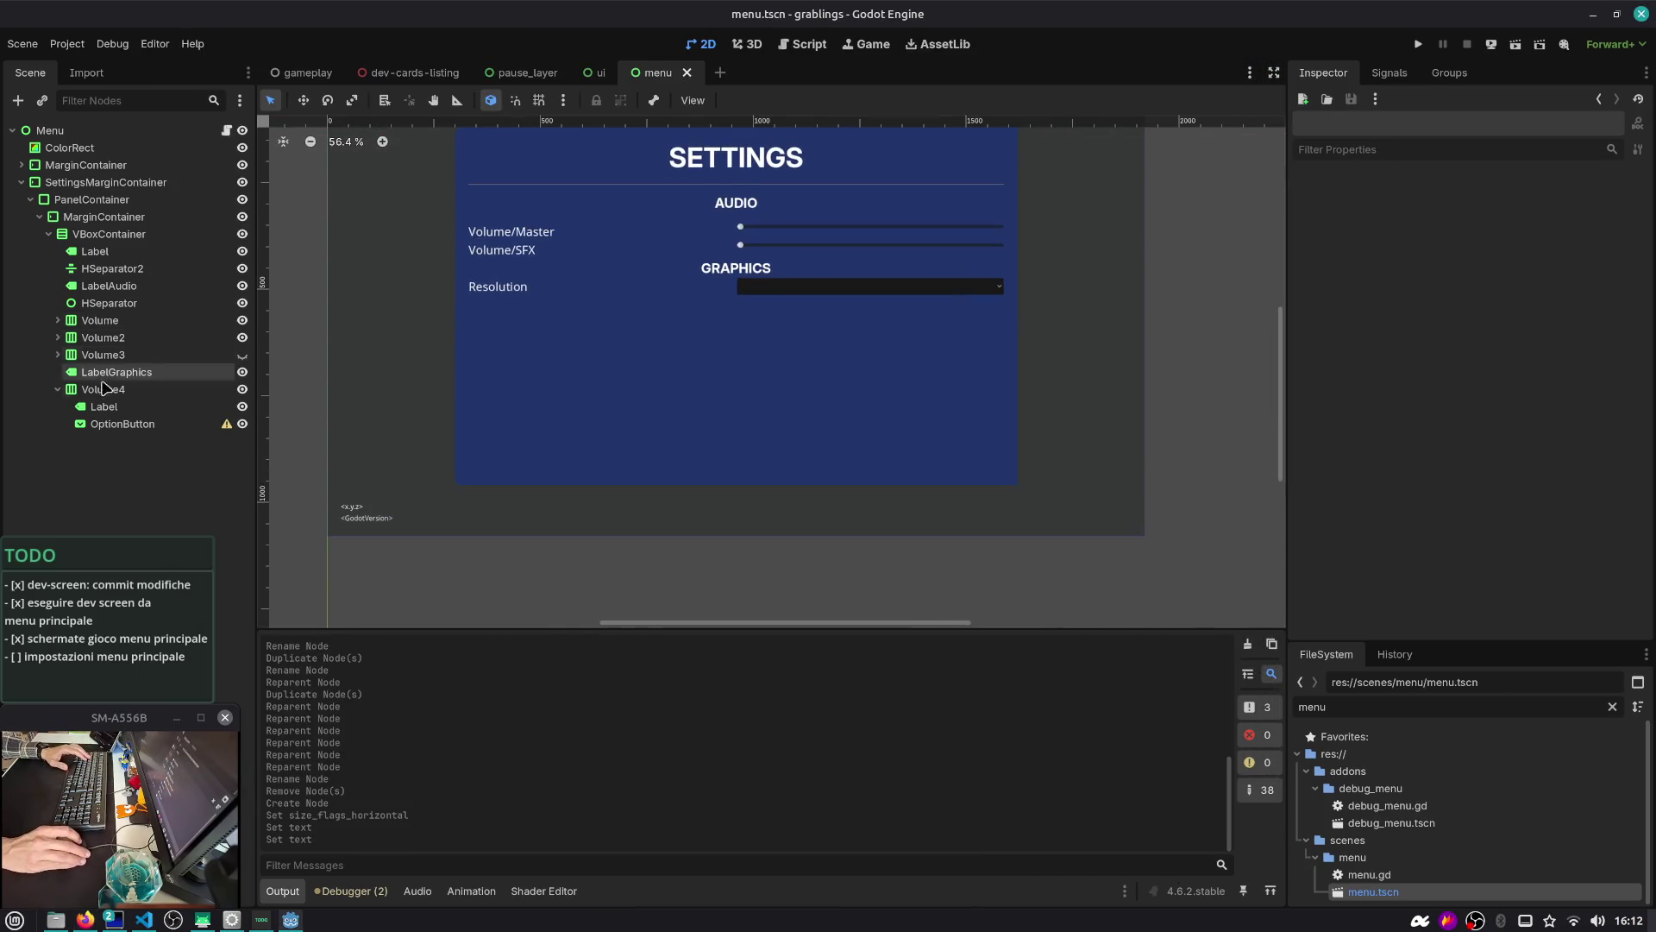
left_click(136, 425)
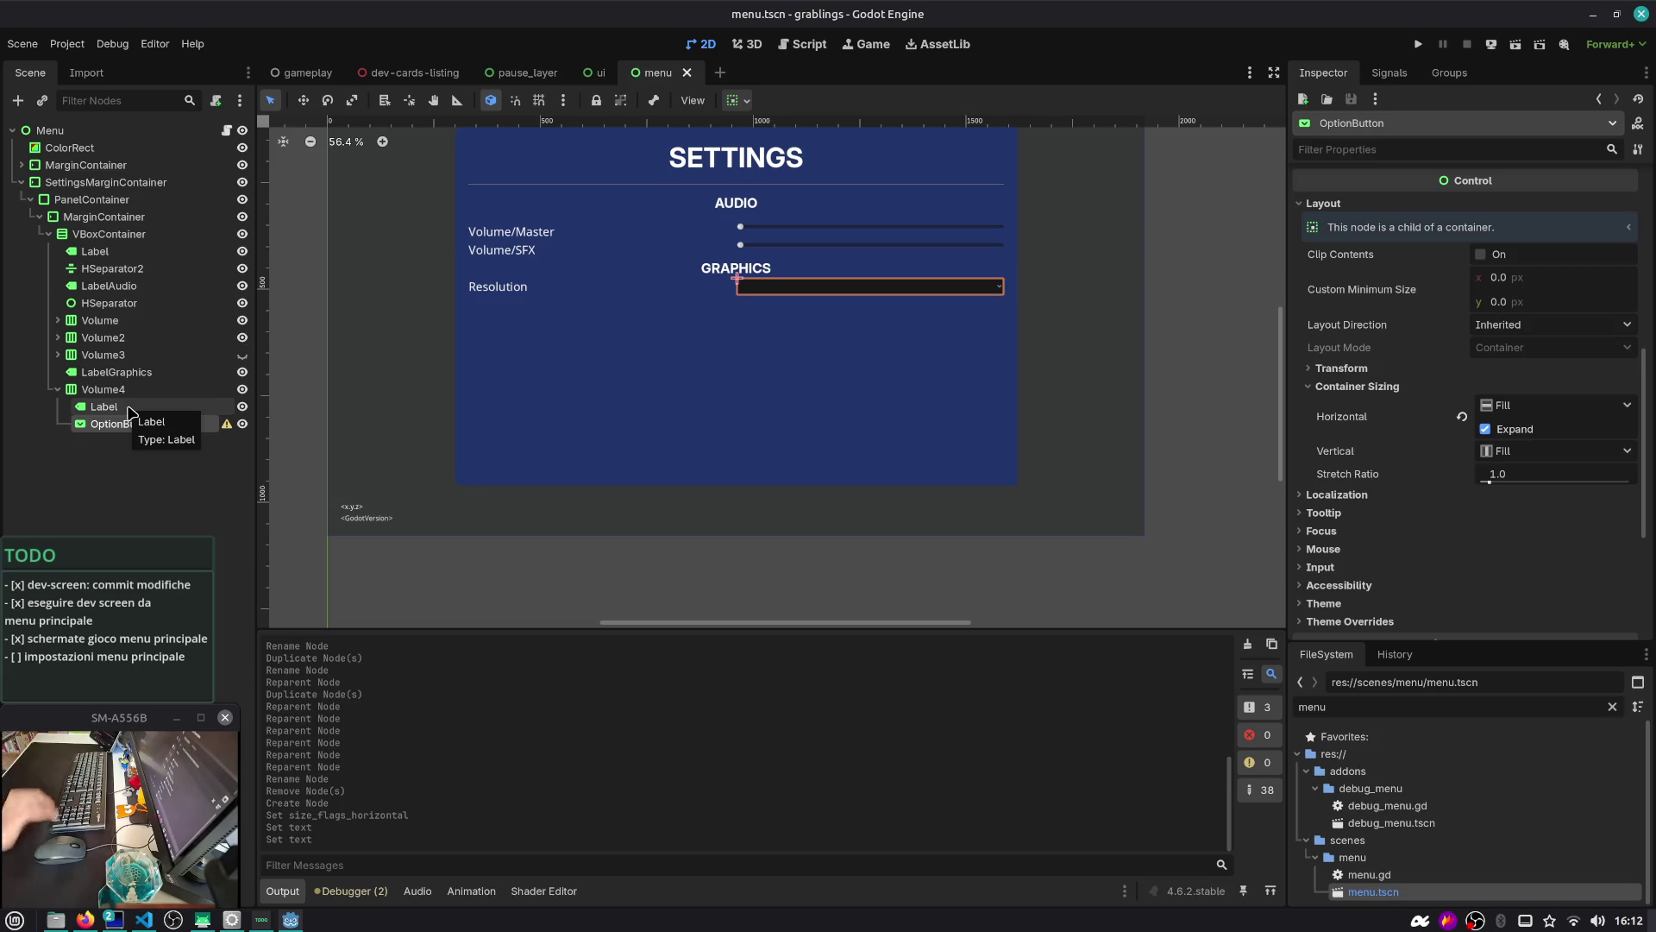
left_click(41, 391)
left_click(57, 389)
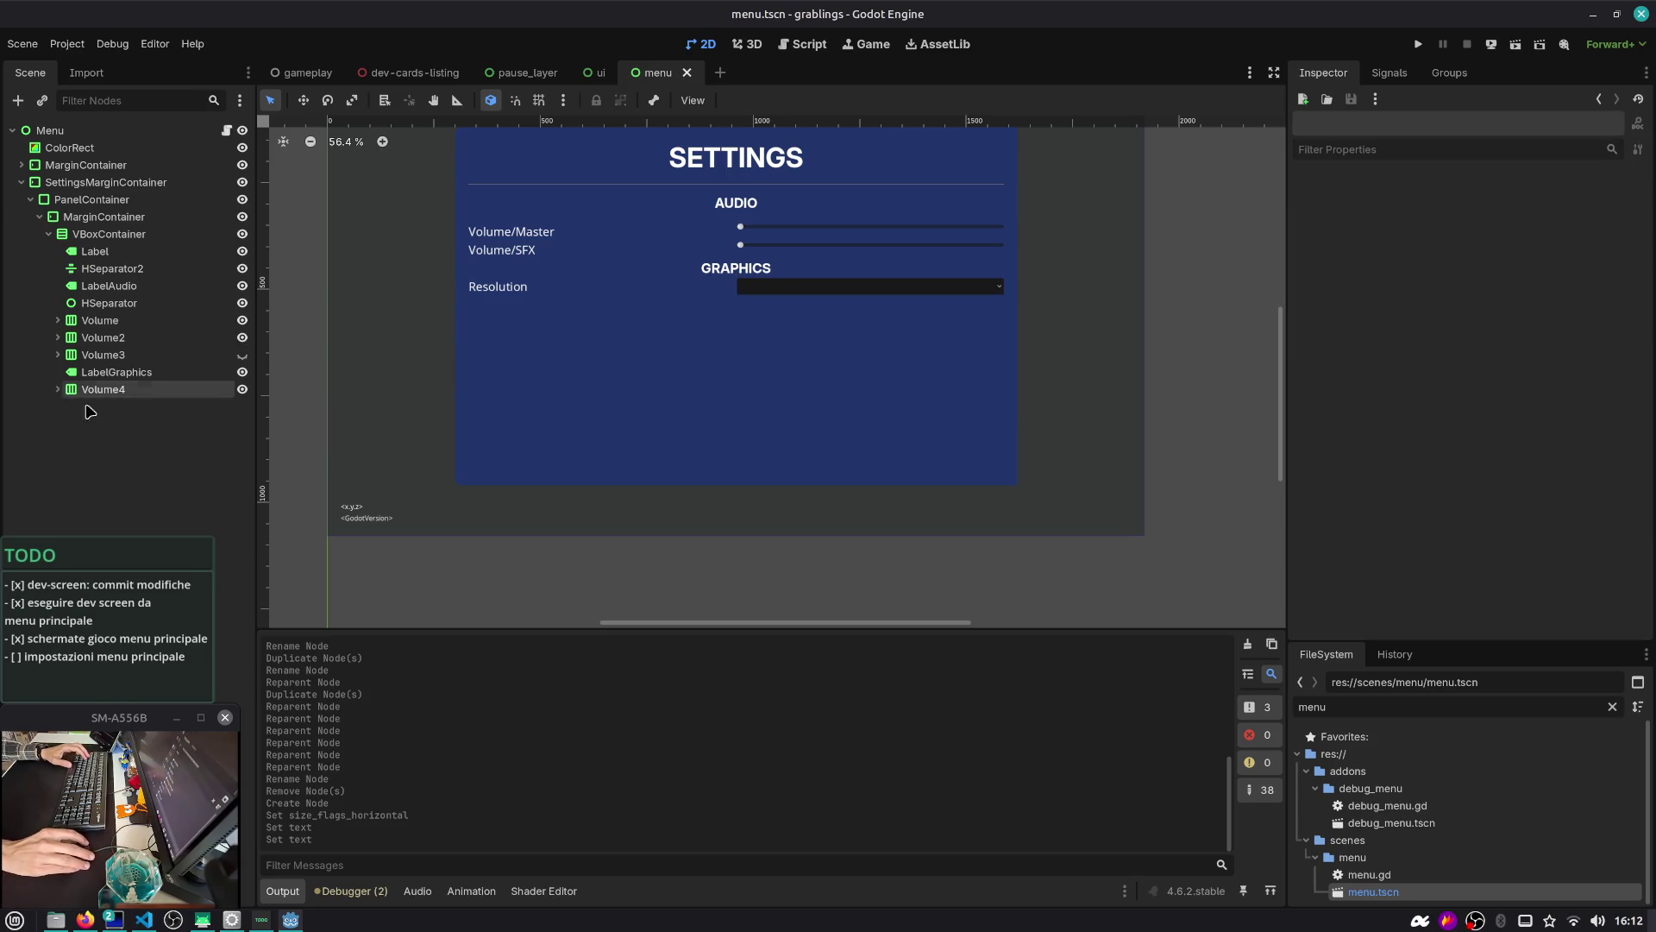
left_click(50, 235)
left_click(50, 239)
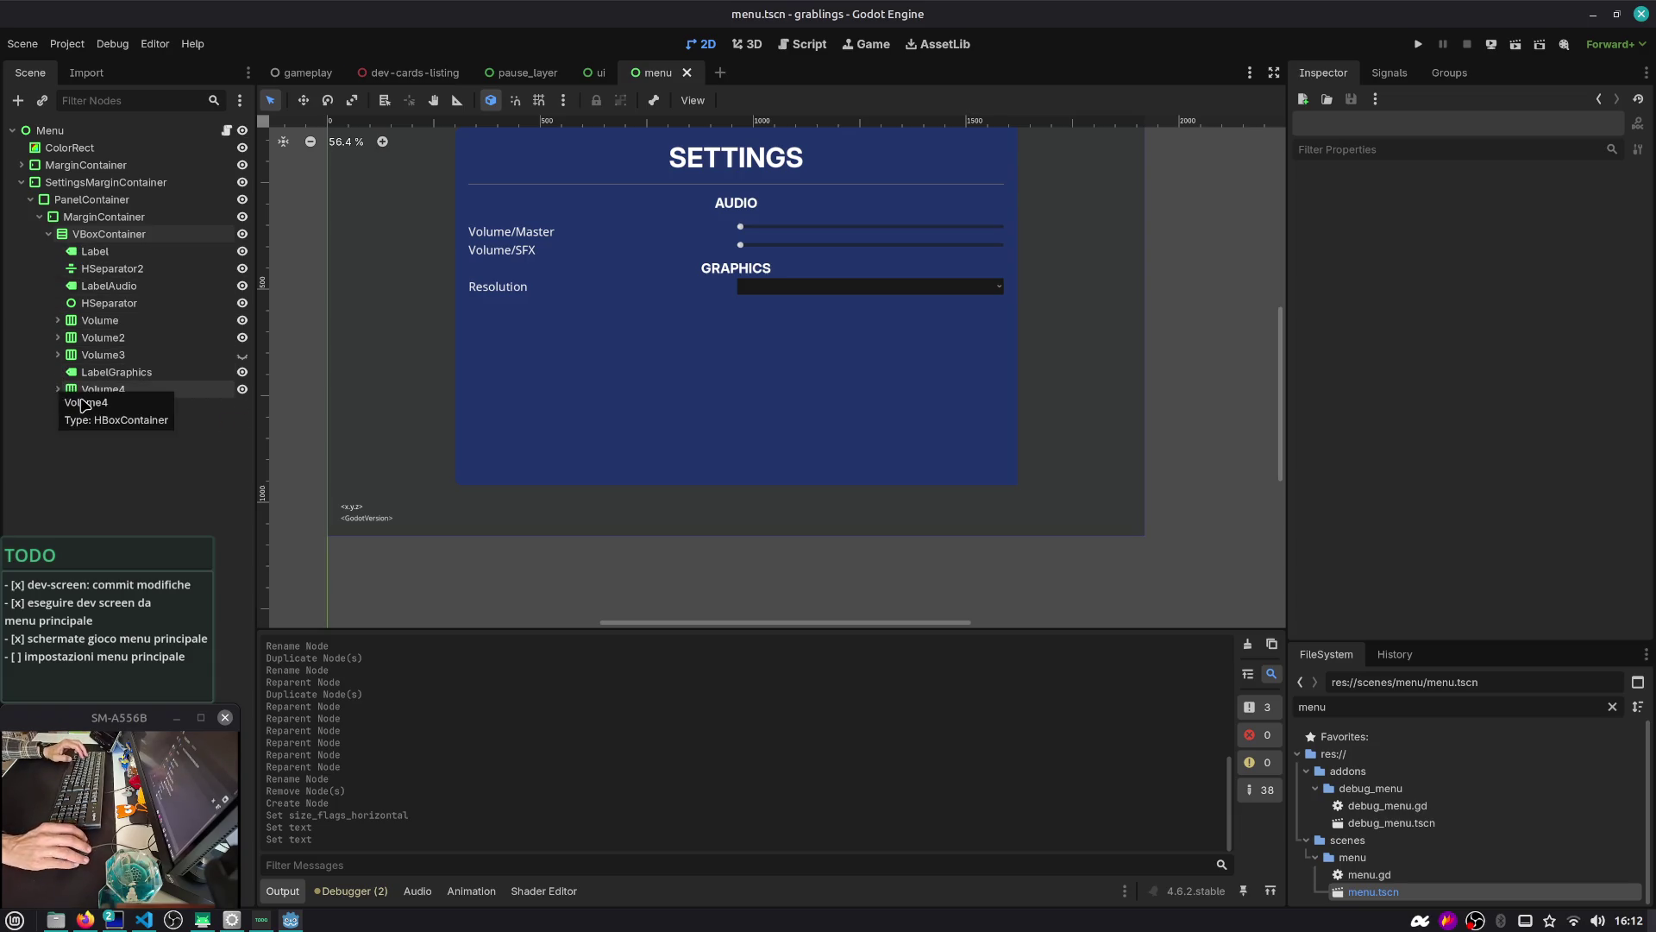
left_click(58, 390)
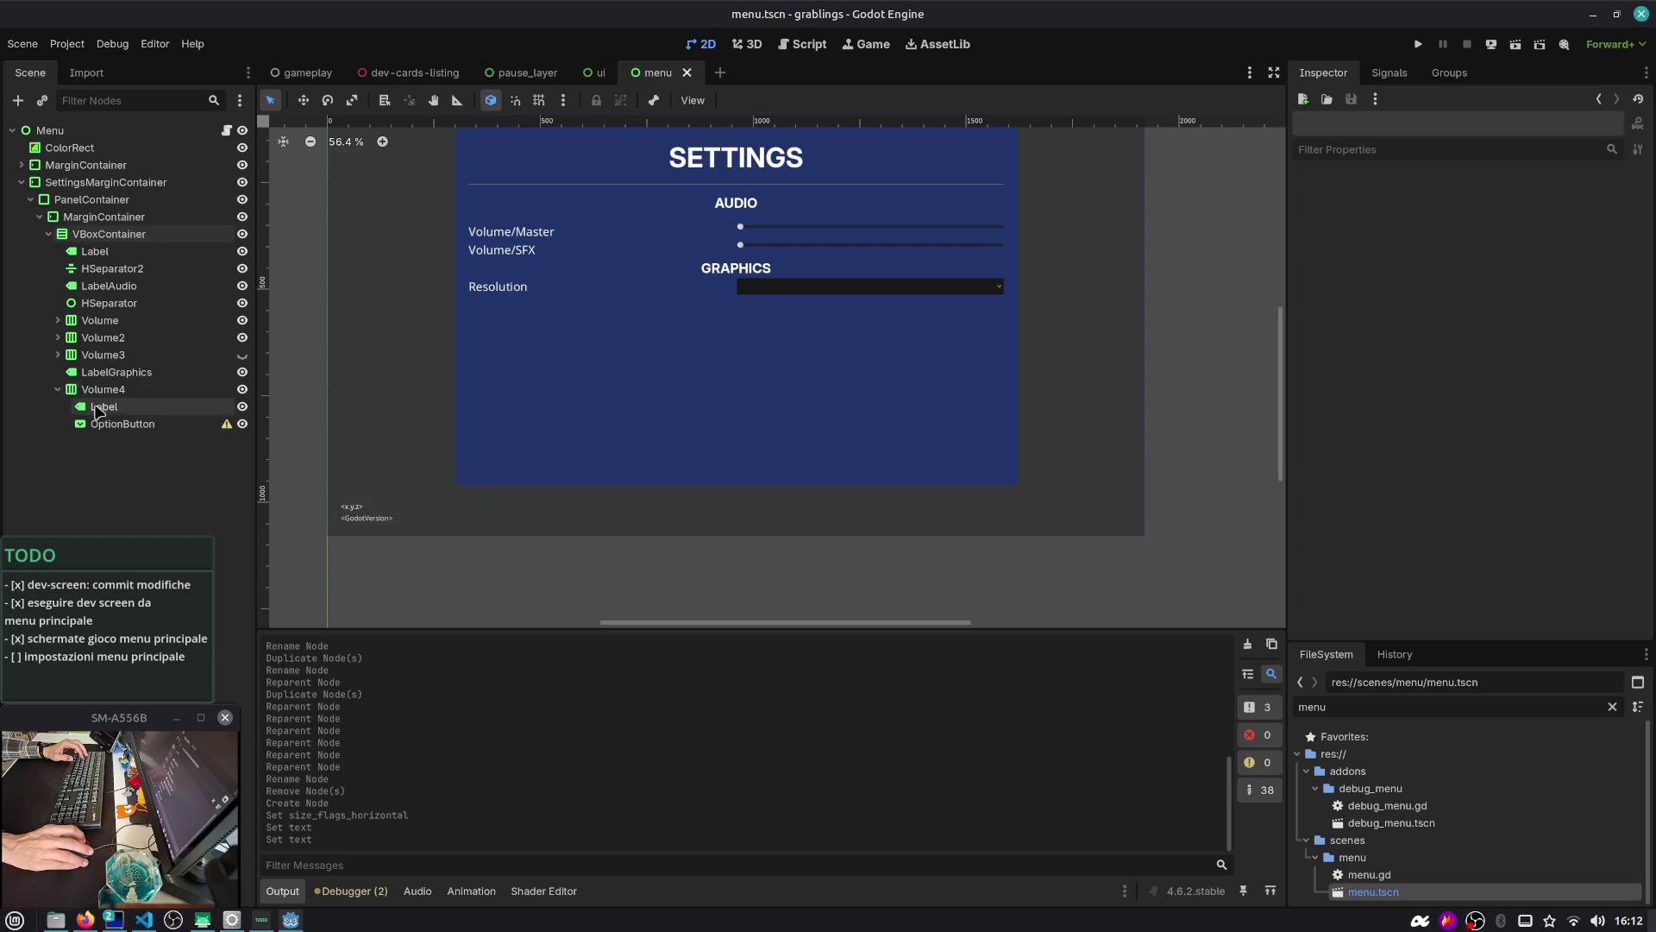
Reselect the OptionButton under Volume4, center the Settings panel, and switch to the chat workspace
left_click(119, 425)
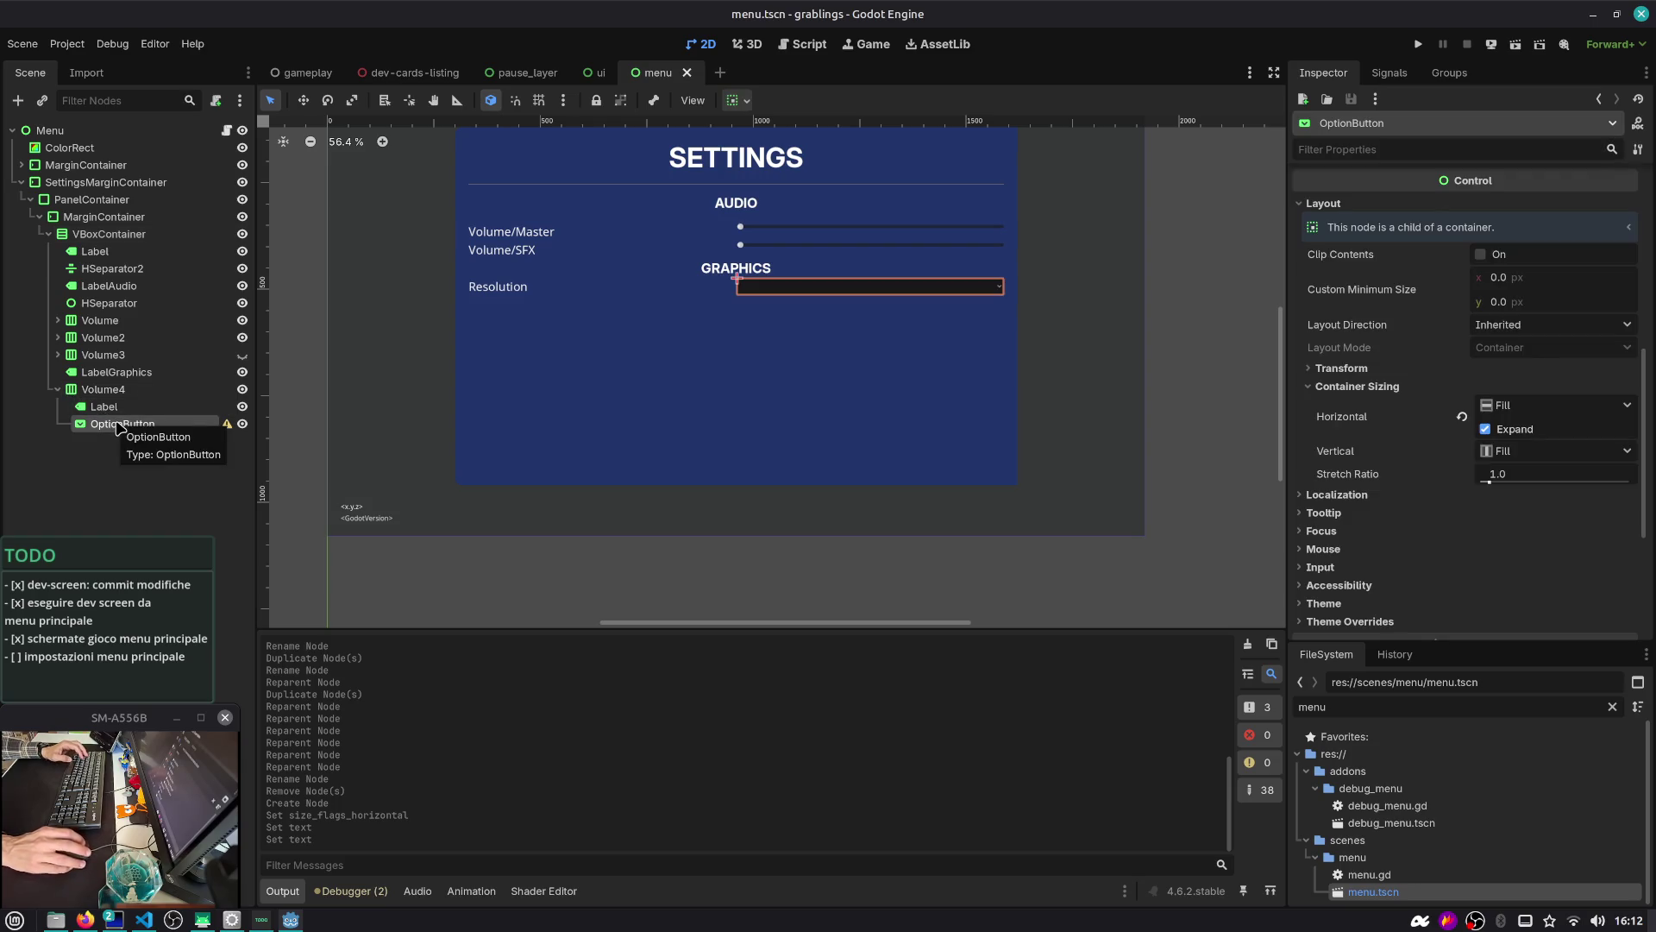
scroll(636, 288, "down", 1)
left_click_drag(636, 288, 636, 365)
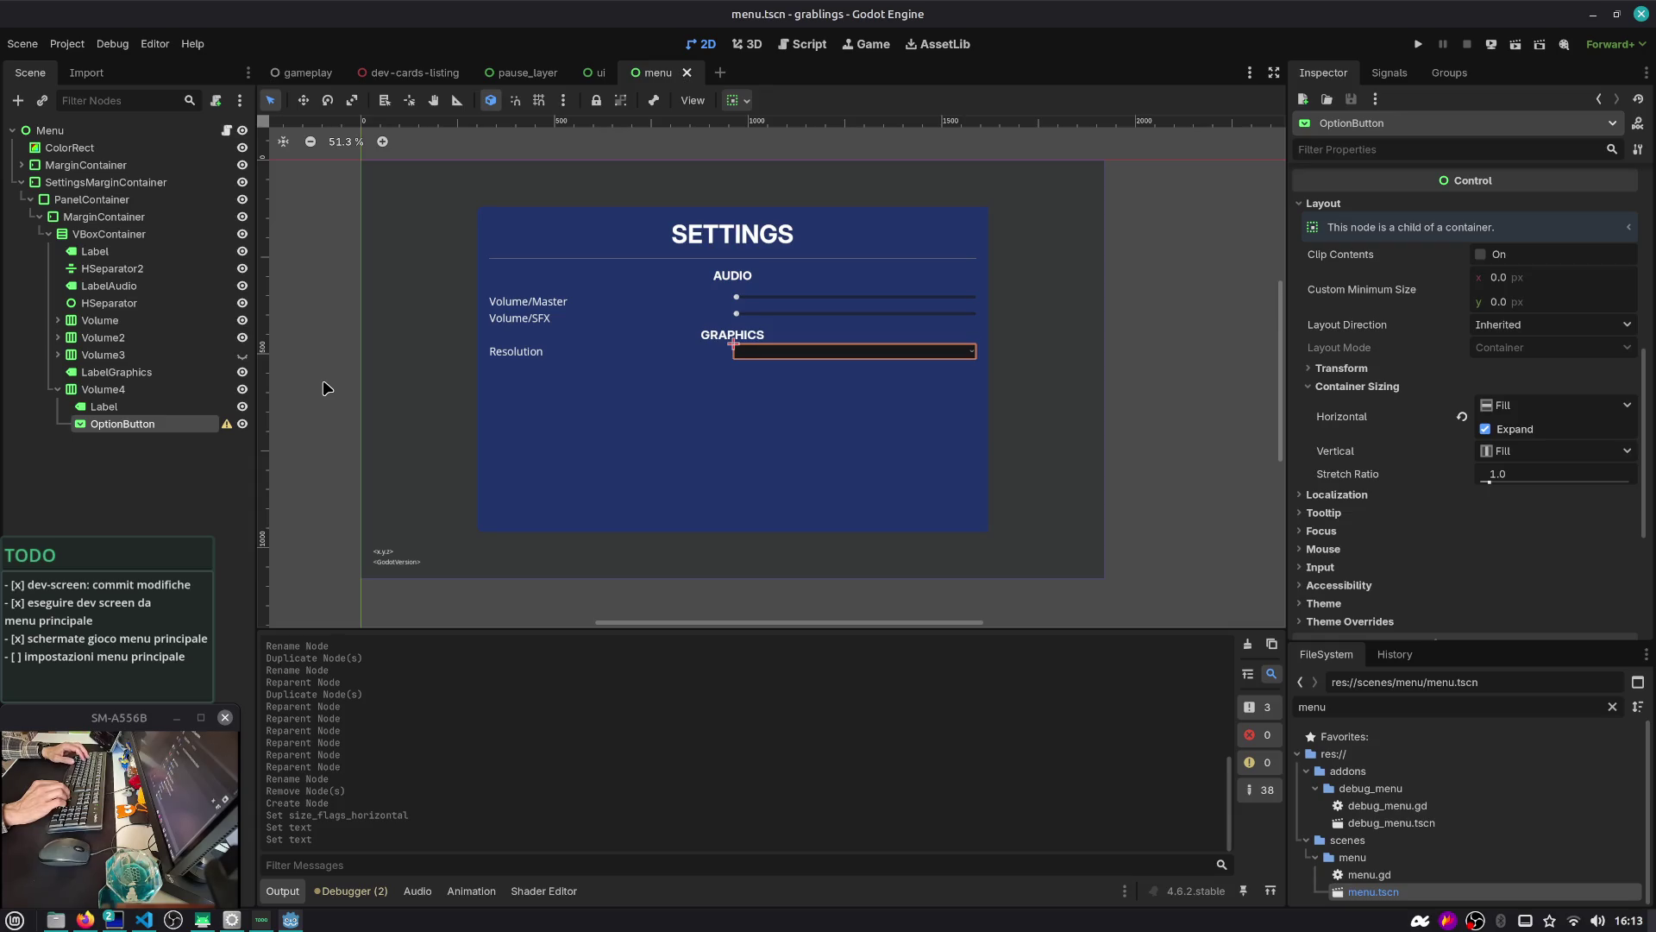
key("ctrl+alt+Right")
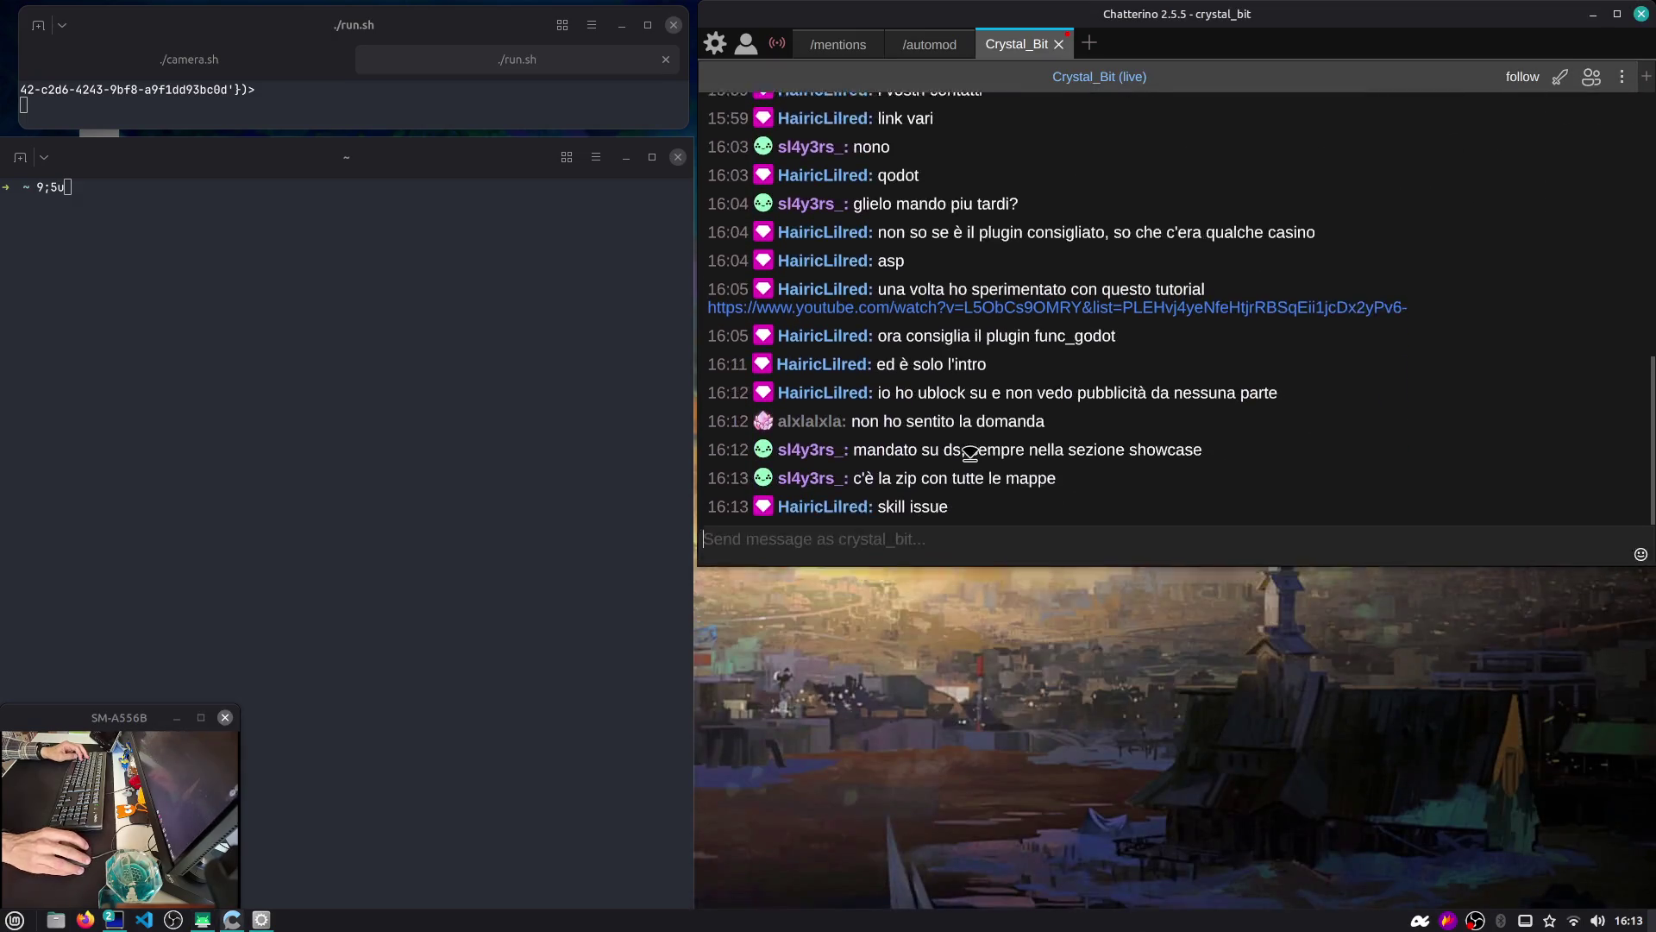
Return from the chat to the Godot editor workspace
key("ctrl+alt+Right")
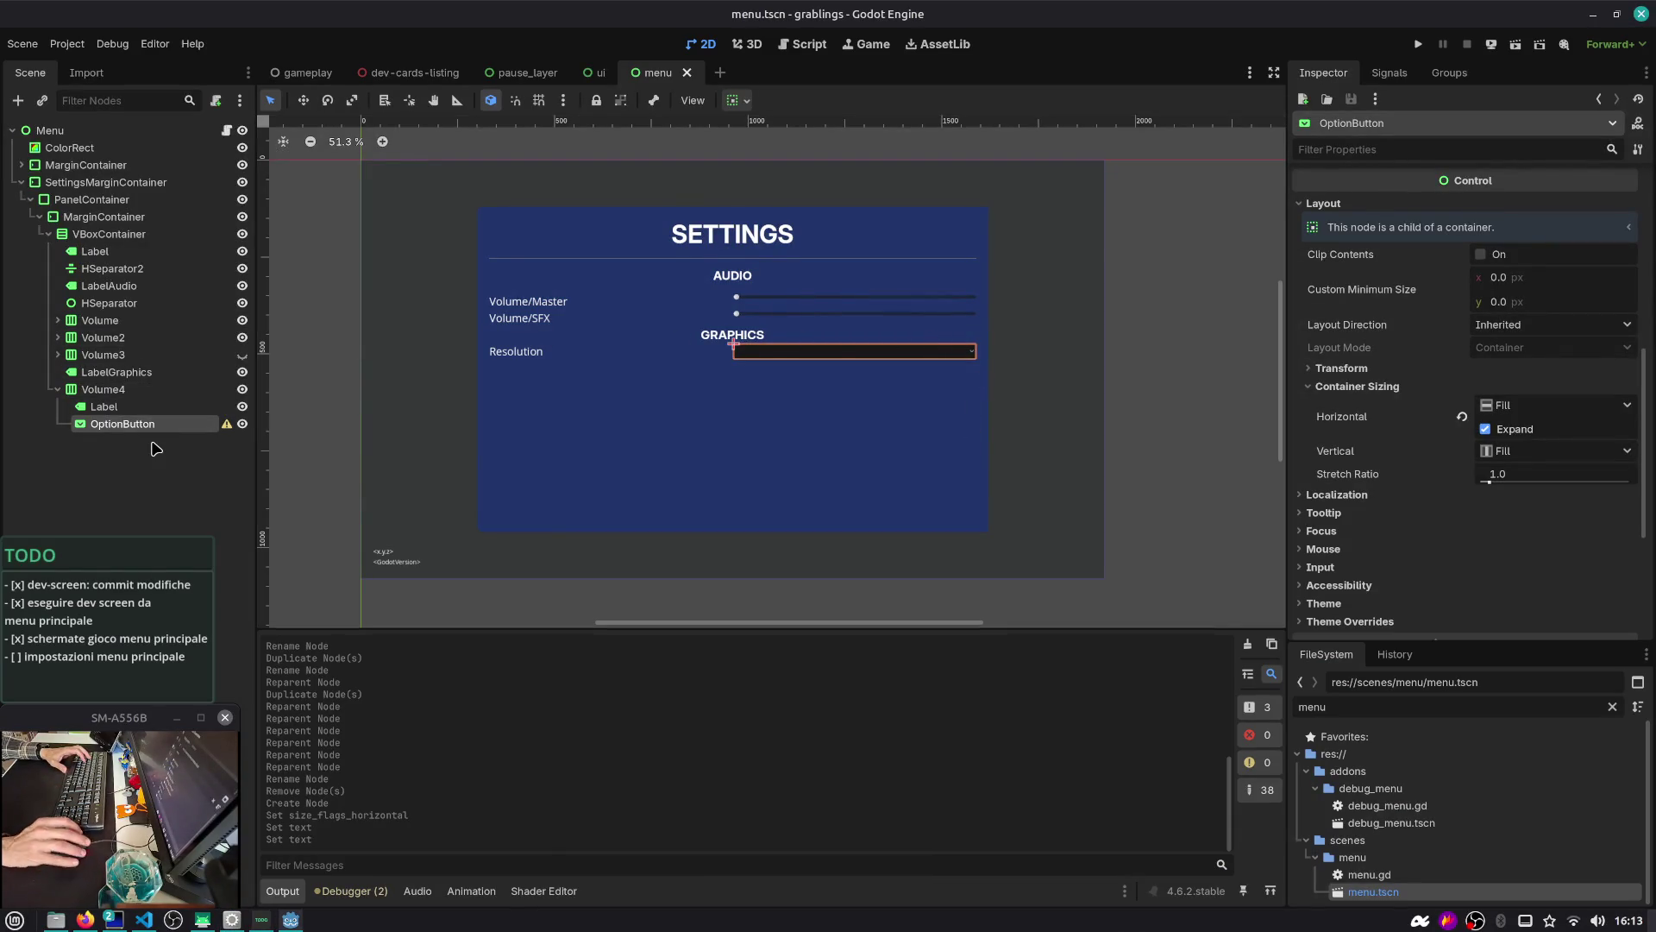
mouse_move(223, 433)
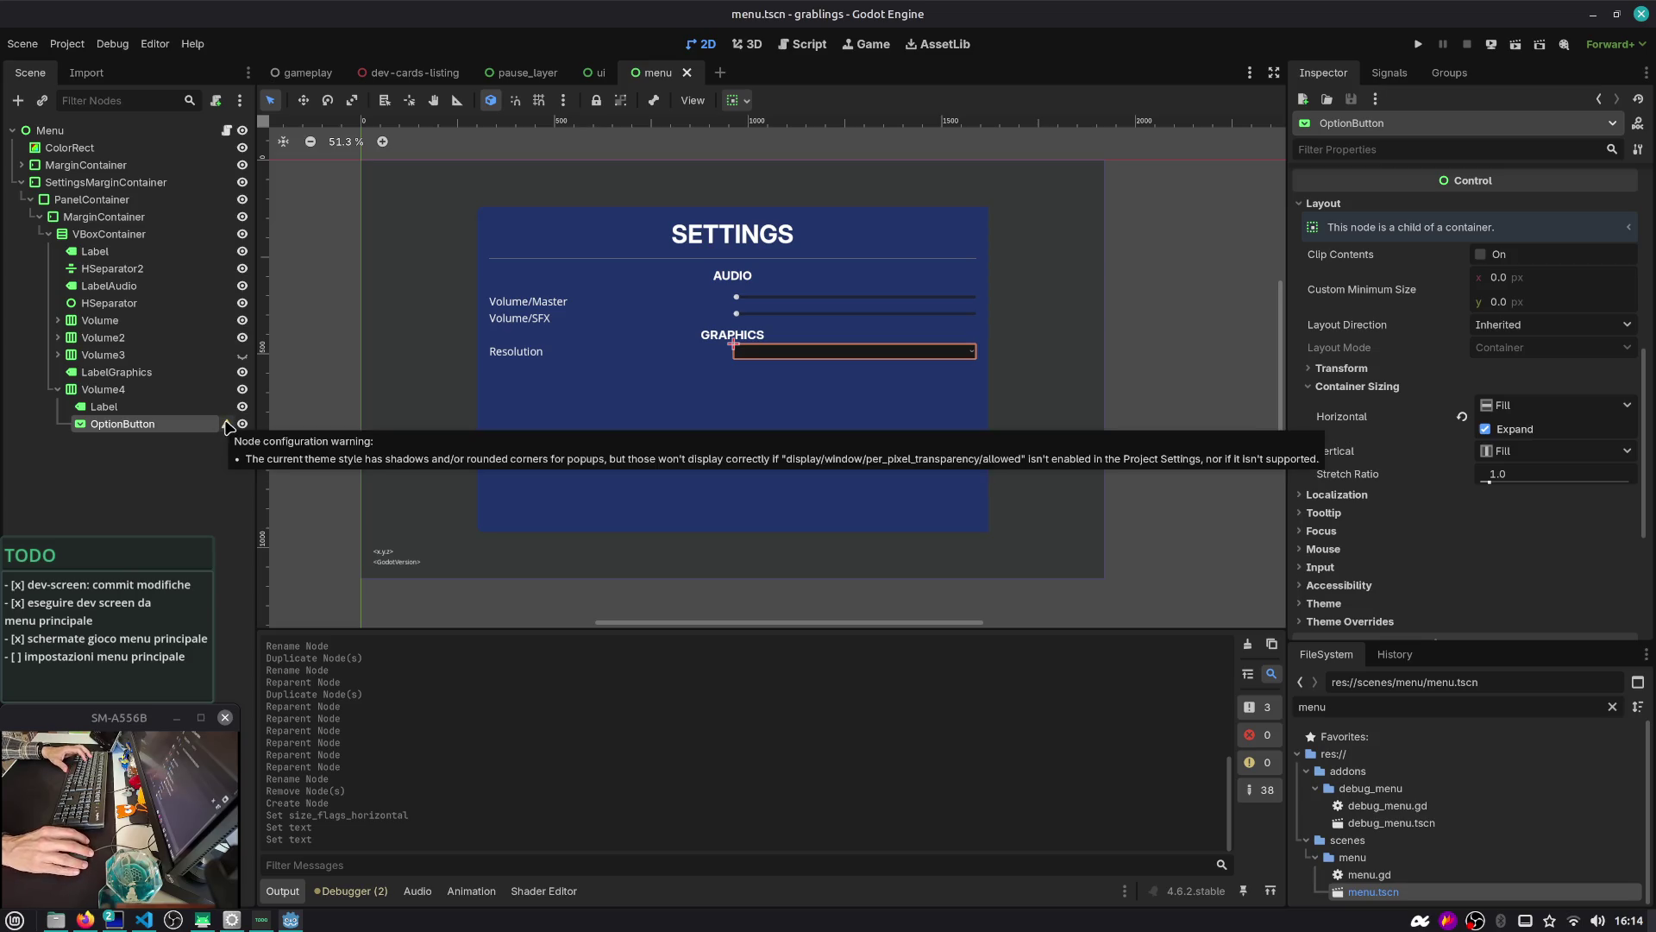
left_click(227, 426)
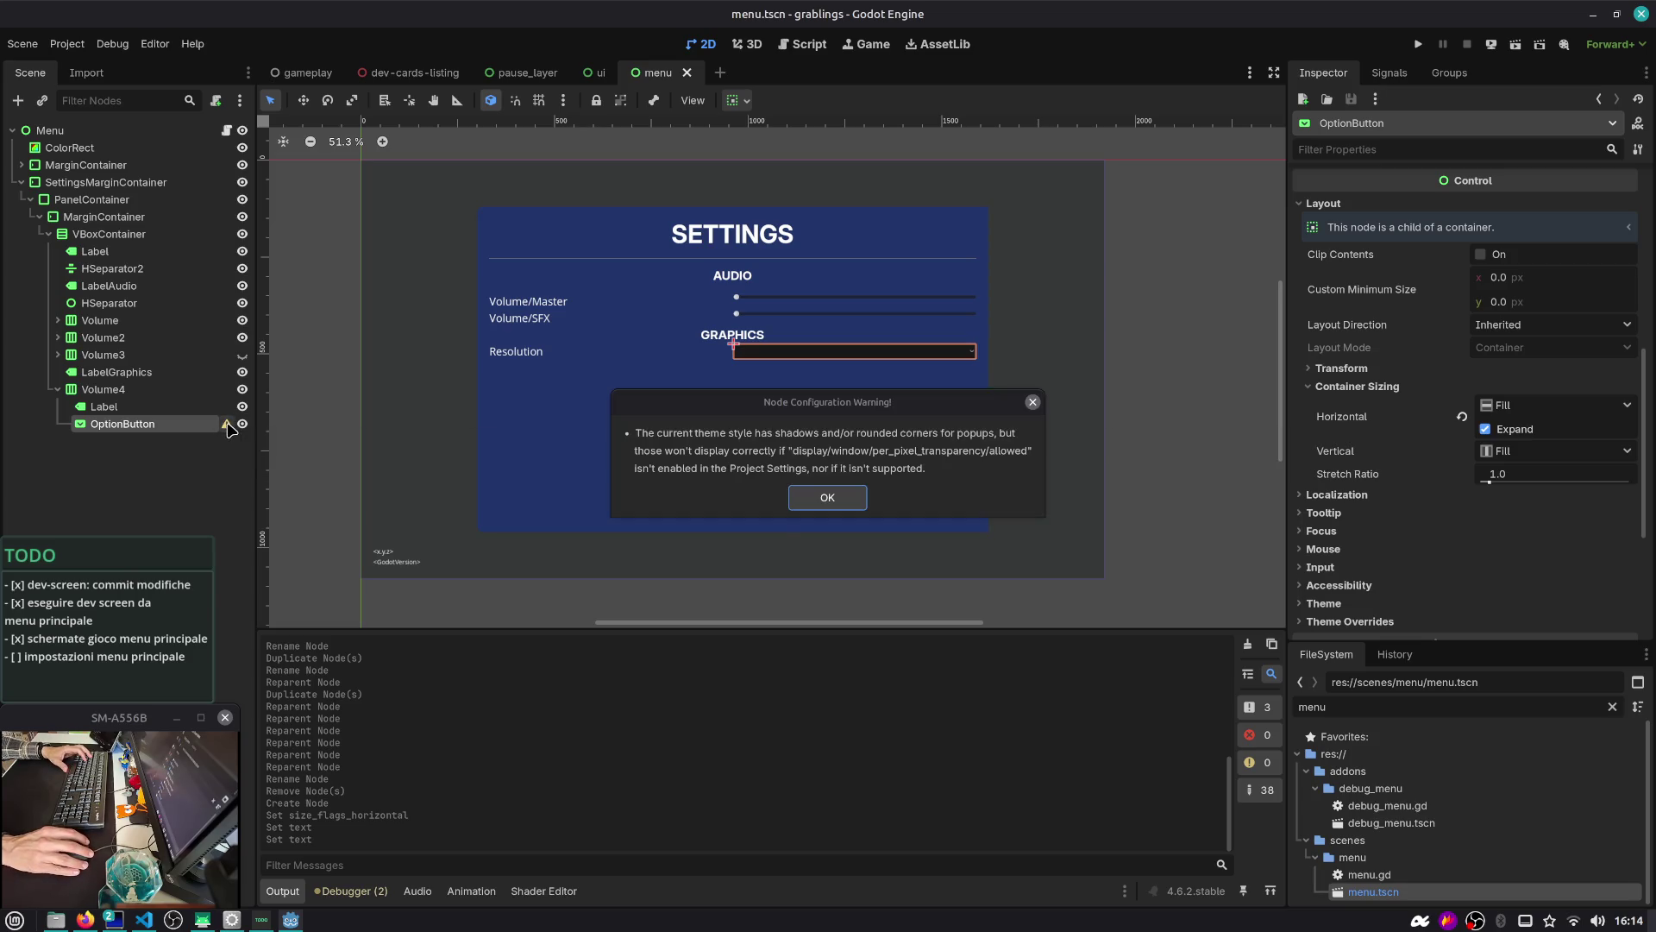
left_click(830, 499)
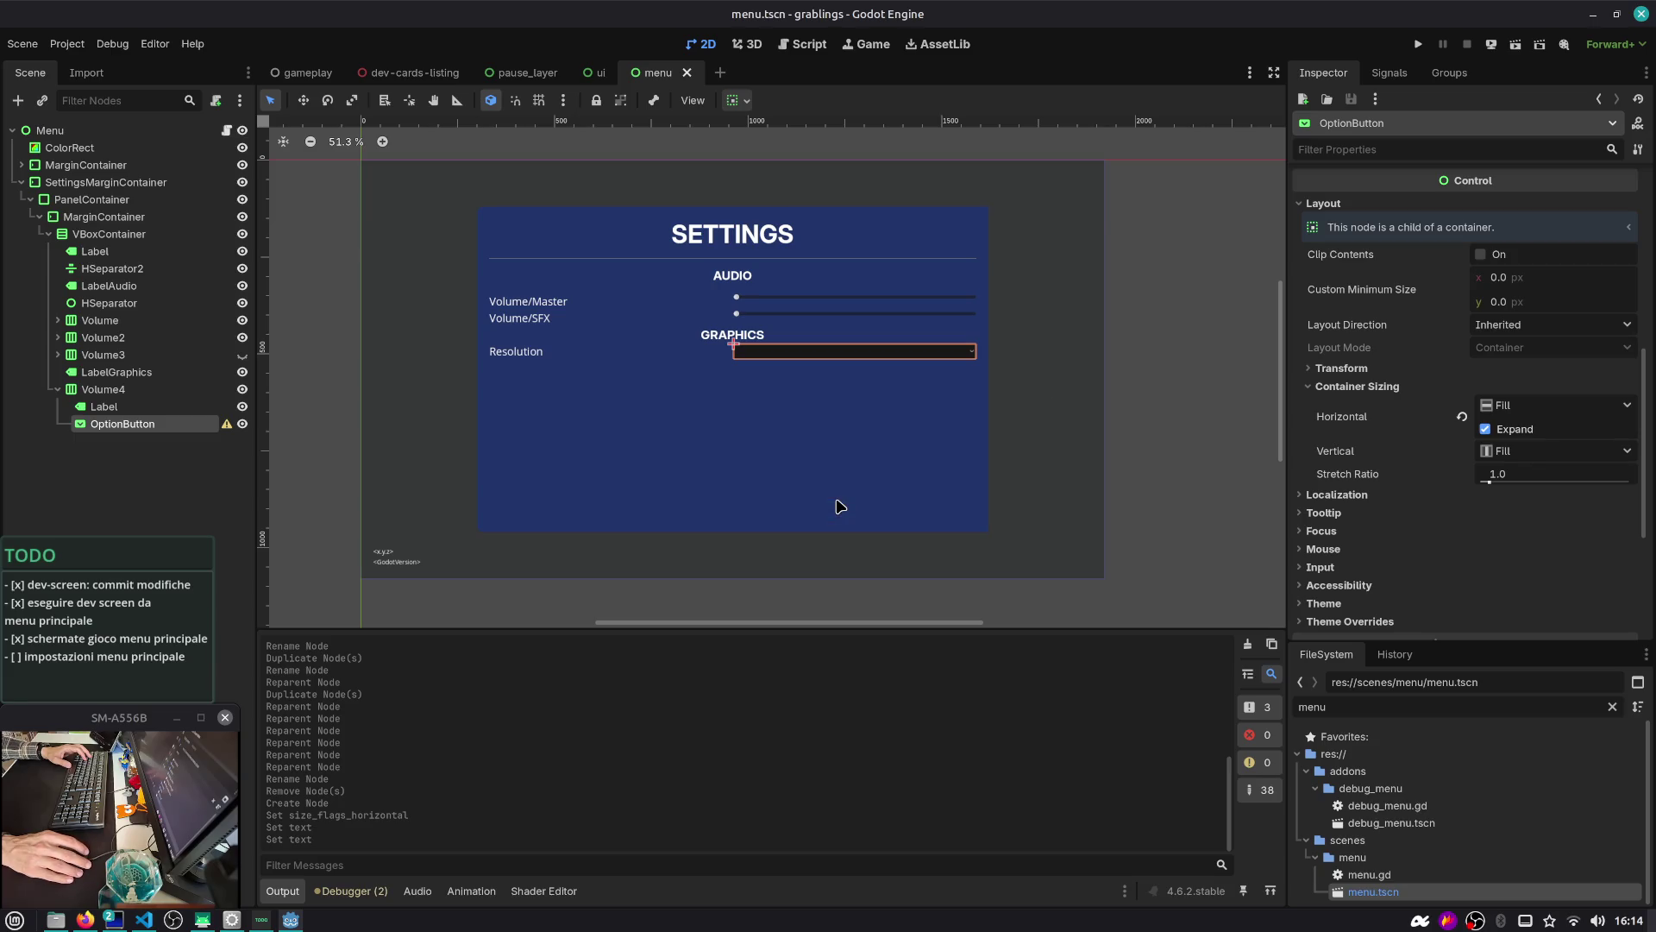
left_click(104, 390)
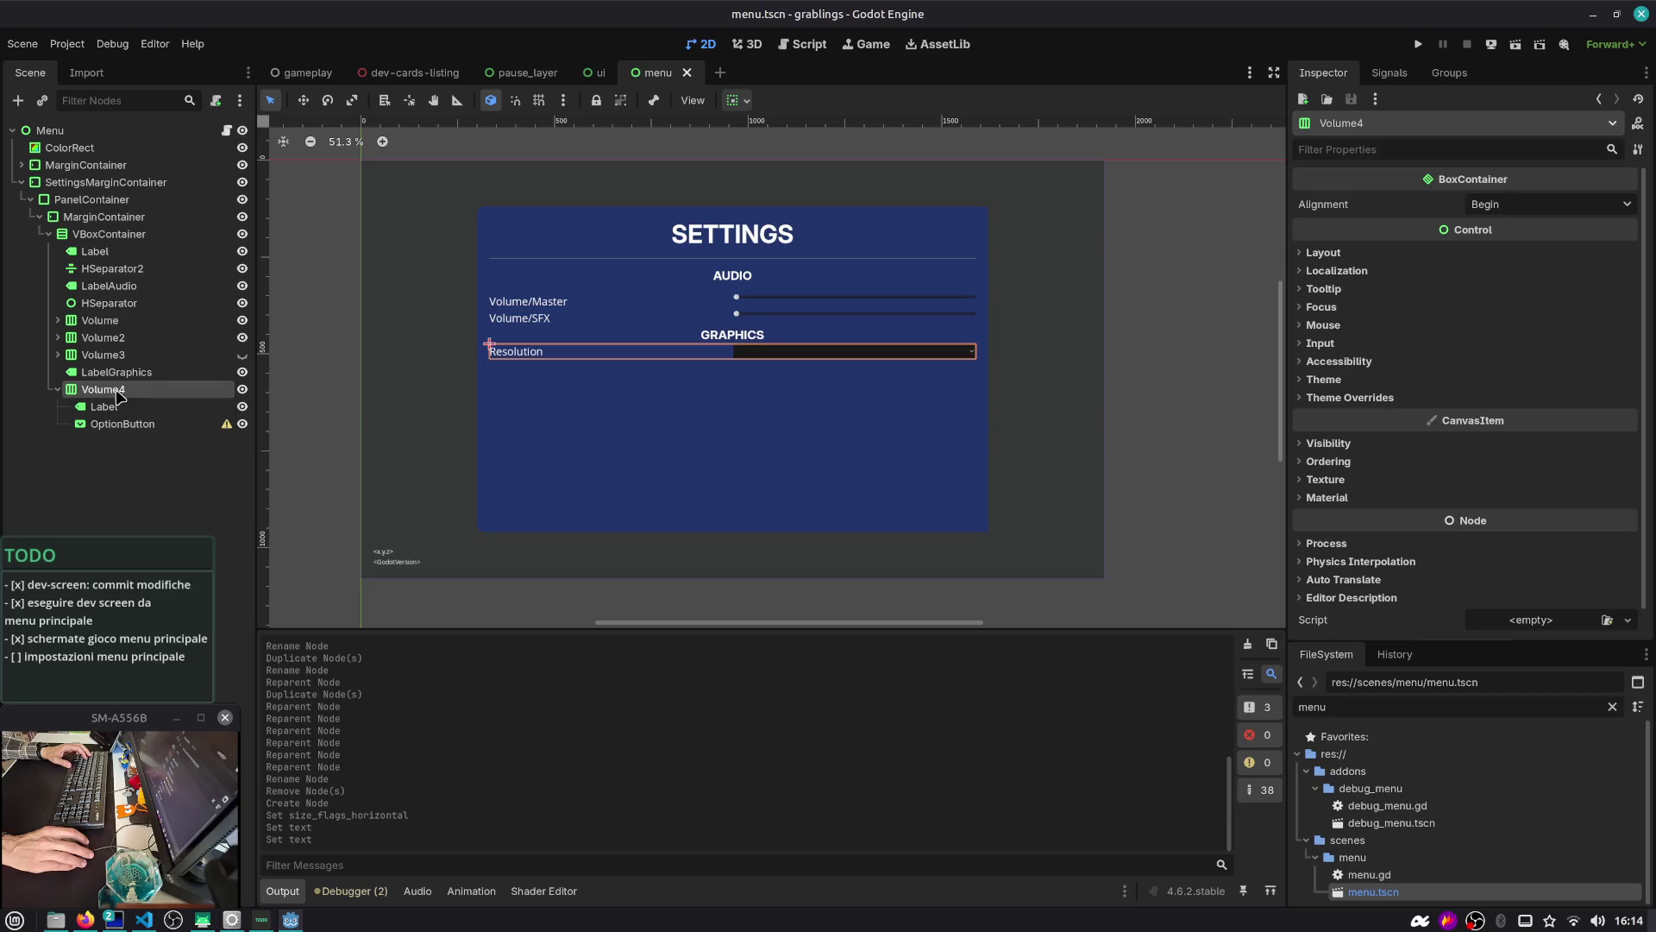
Rename the Volume4 node to GfxRes
left_click(60, 390)
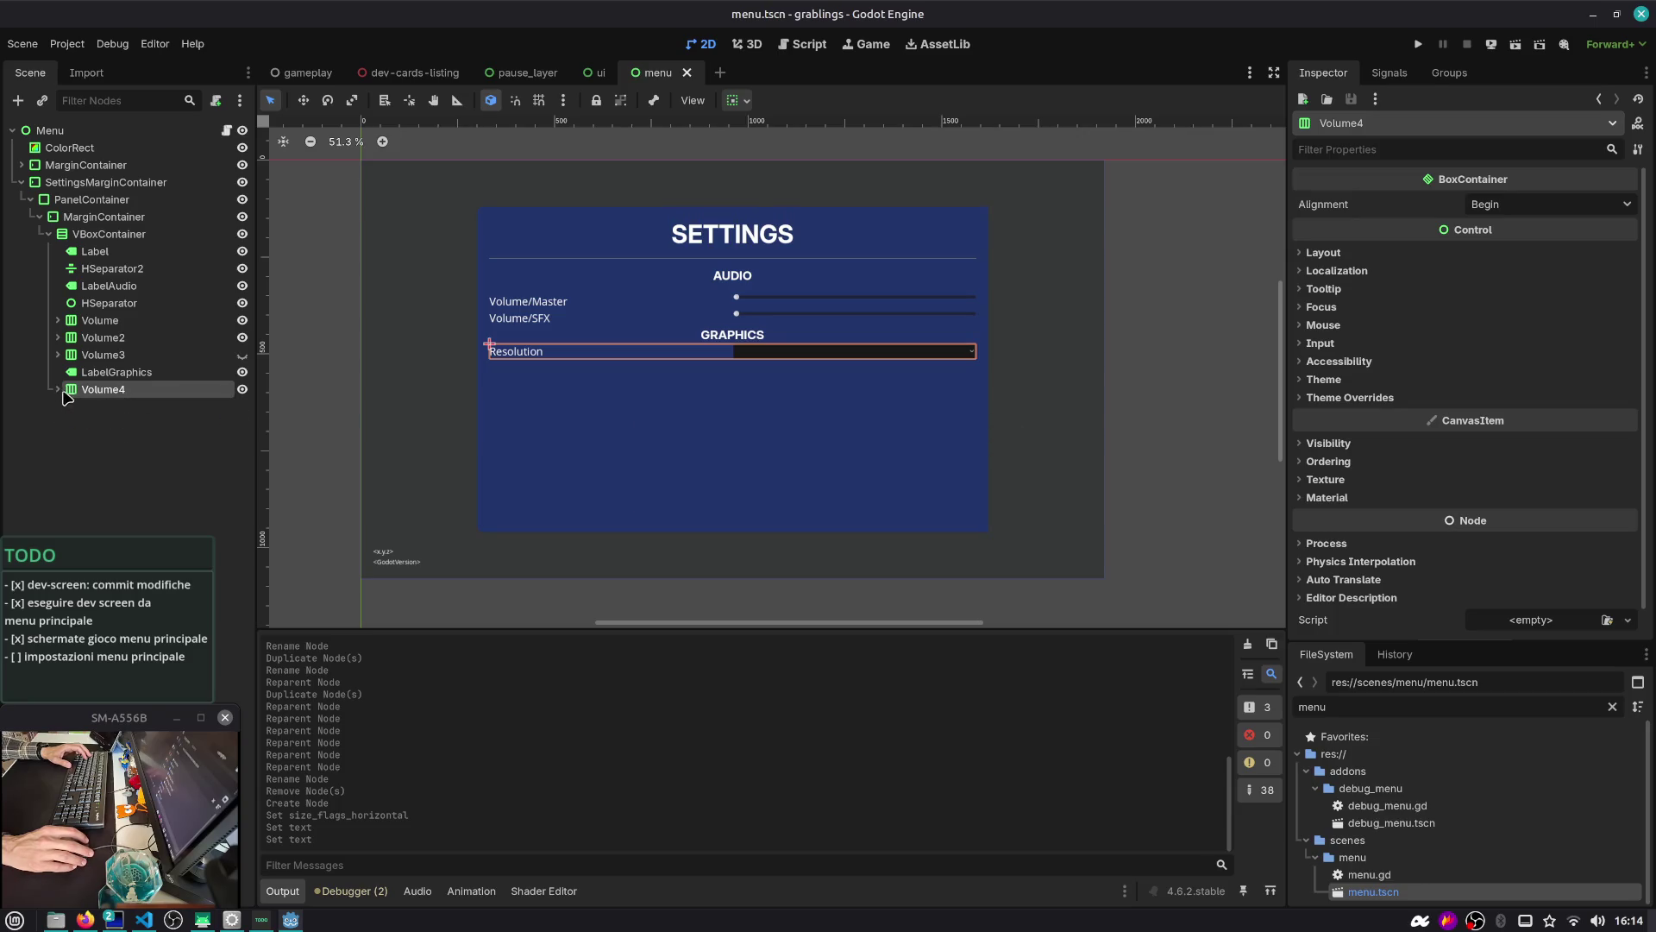
left_click(55, 390)
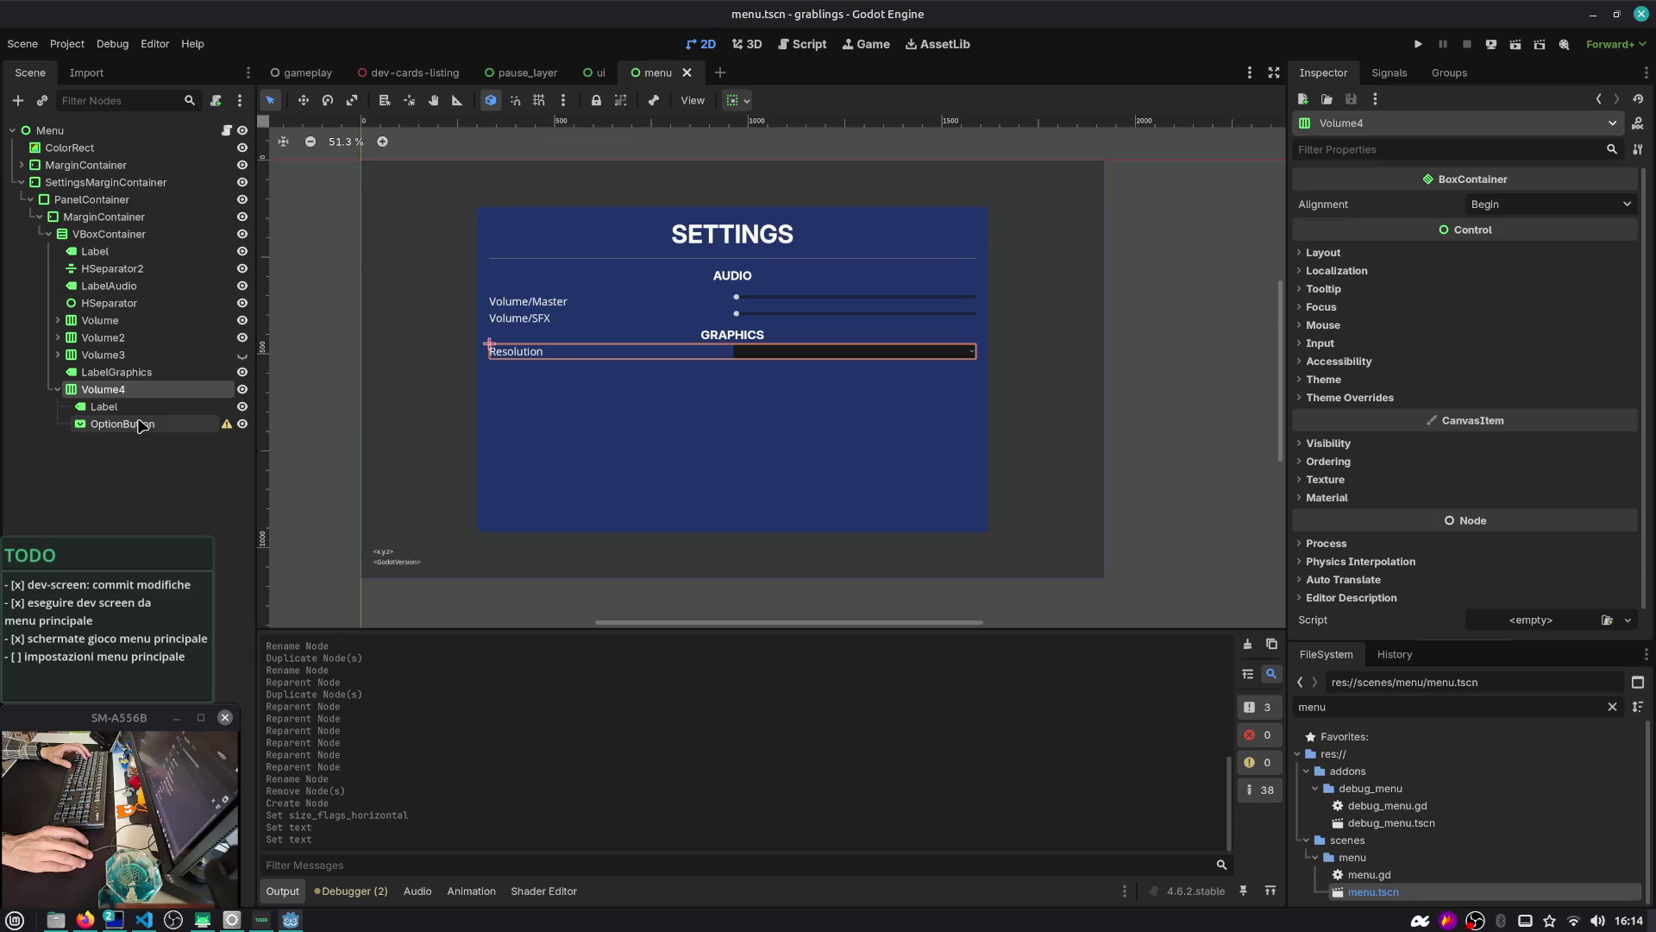
left_click(59, 390)
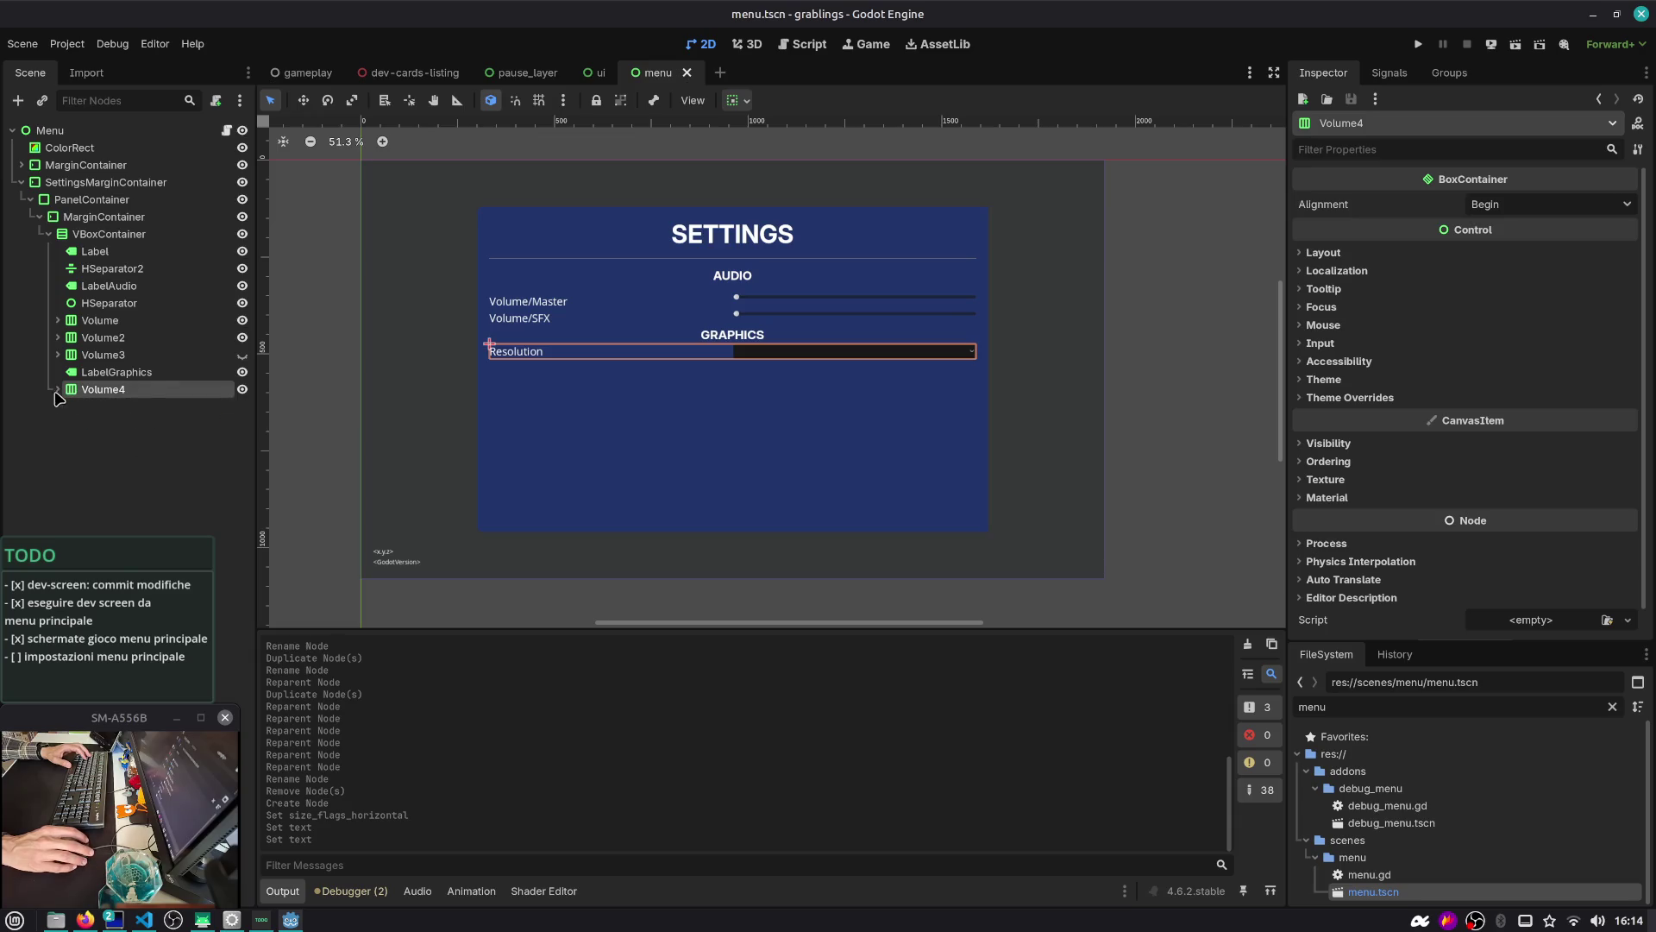
double_click(142, 389)
type("G")
type("1")
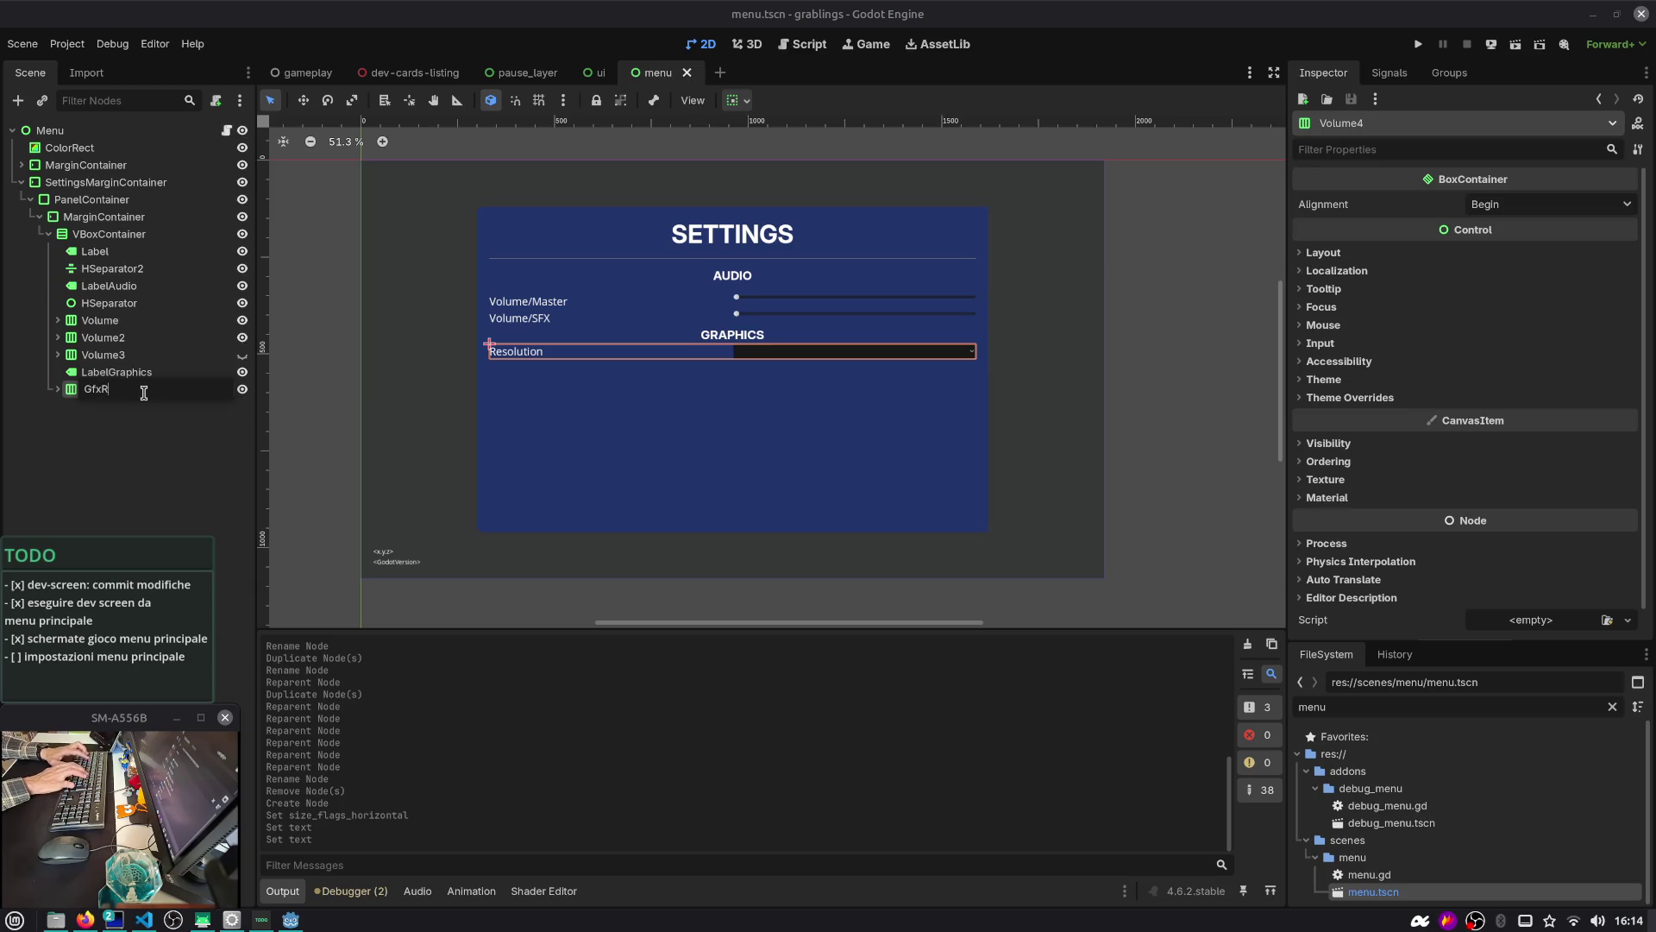
type("s")
key("Return")
Check Volume3's children, then rename Volume2 to VolumeSFX
key("Up")
key("Up")
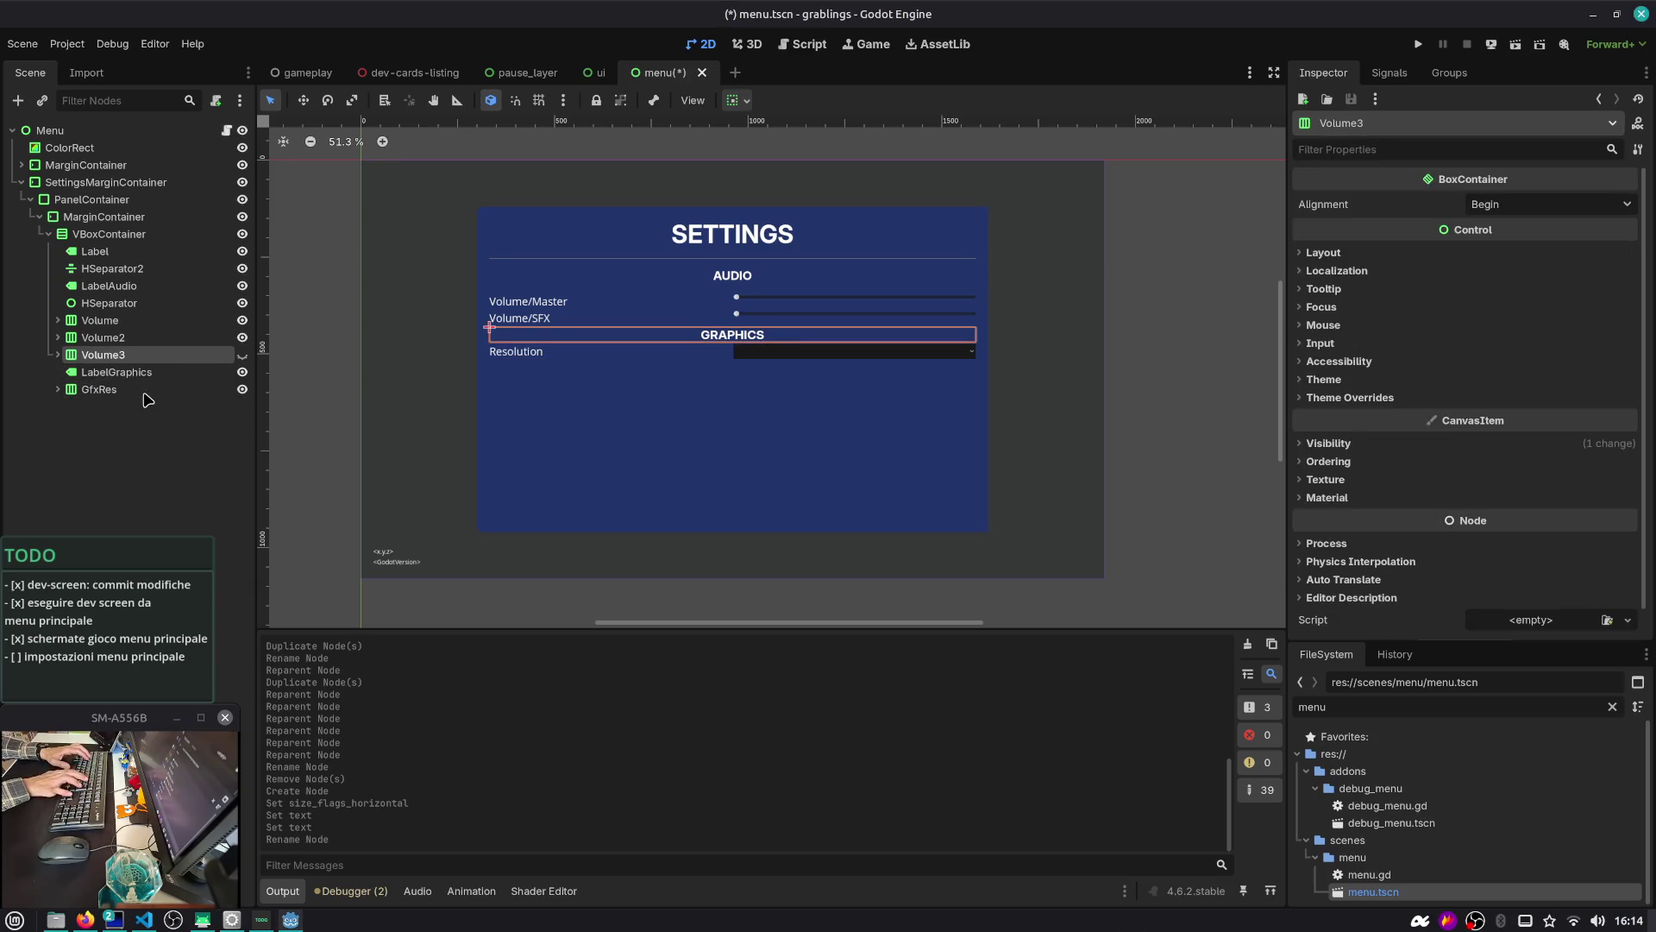
key("Right")
key("Down")
key("Down")
key("Up")
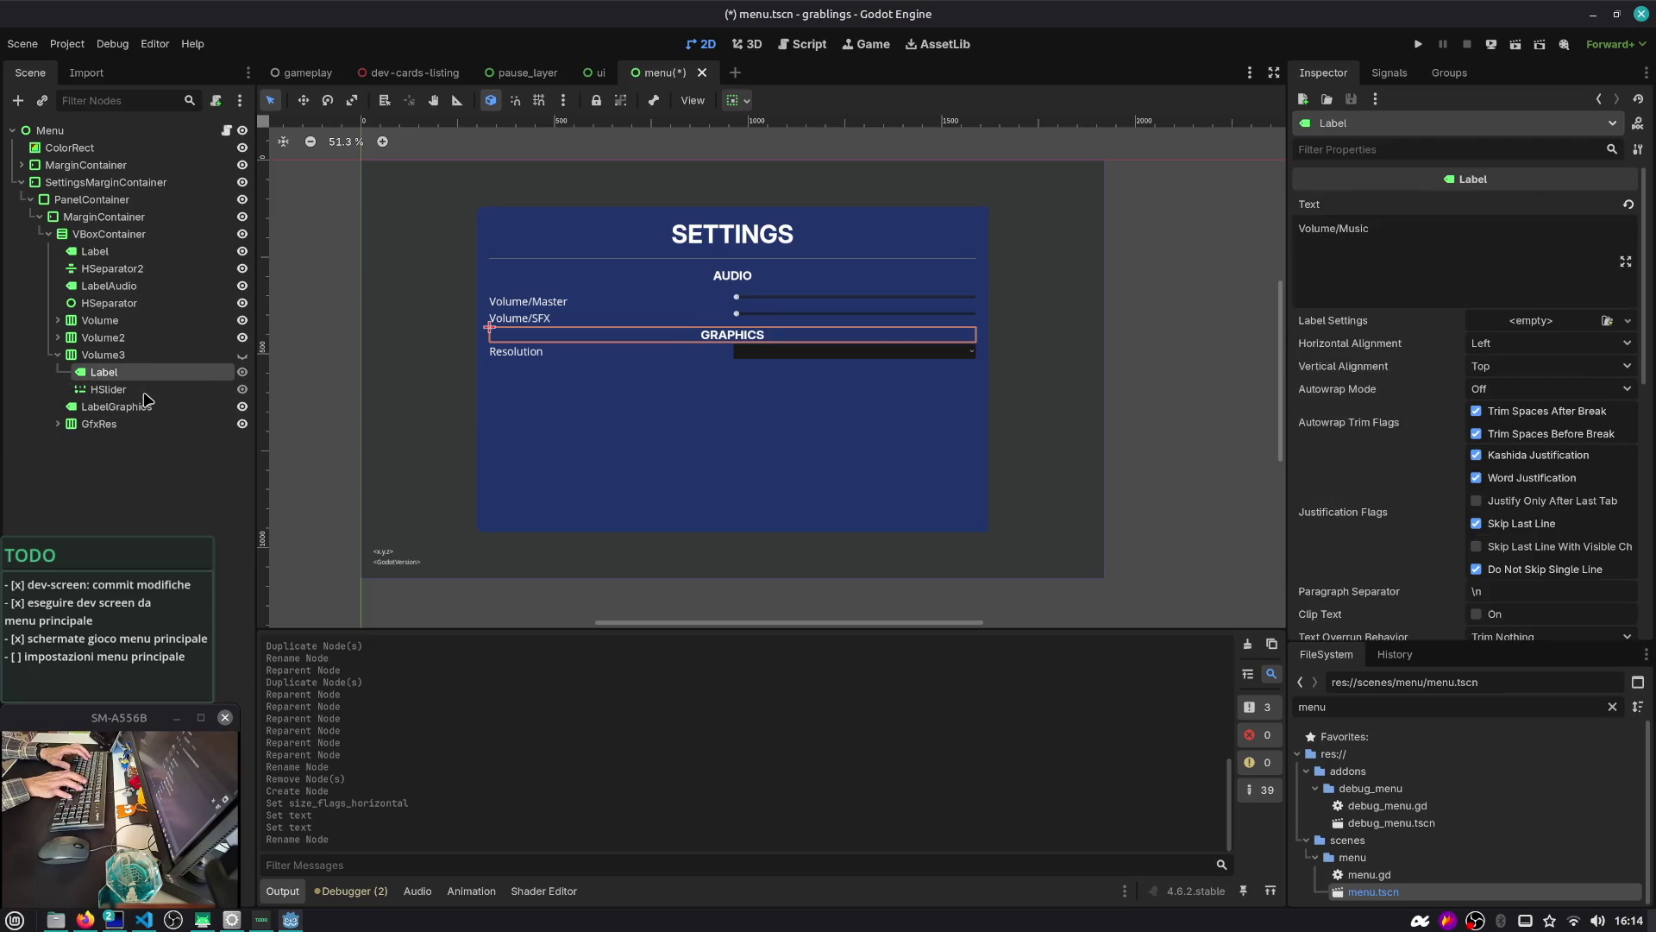
key("Up")
key("Left")
key("Up")
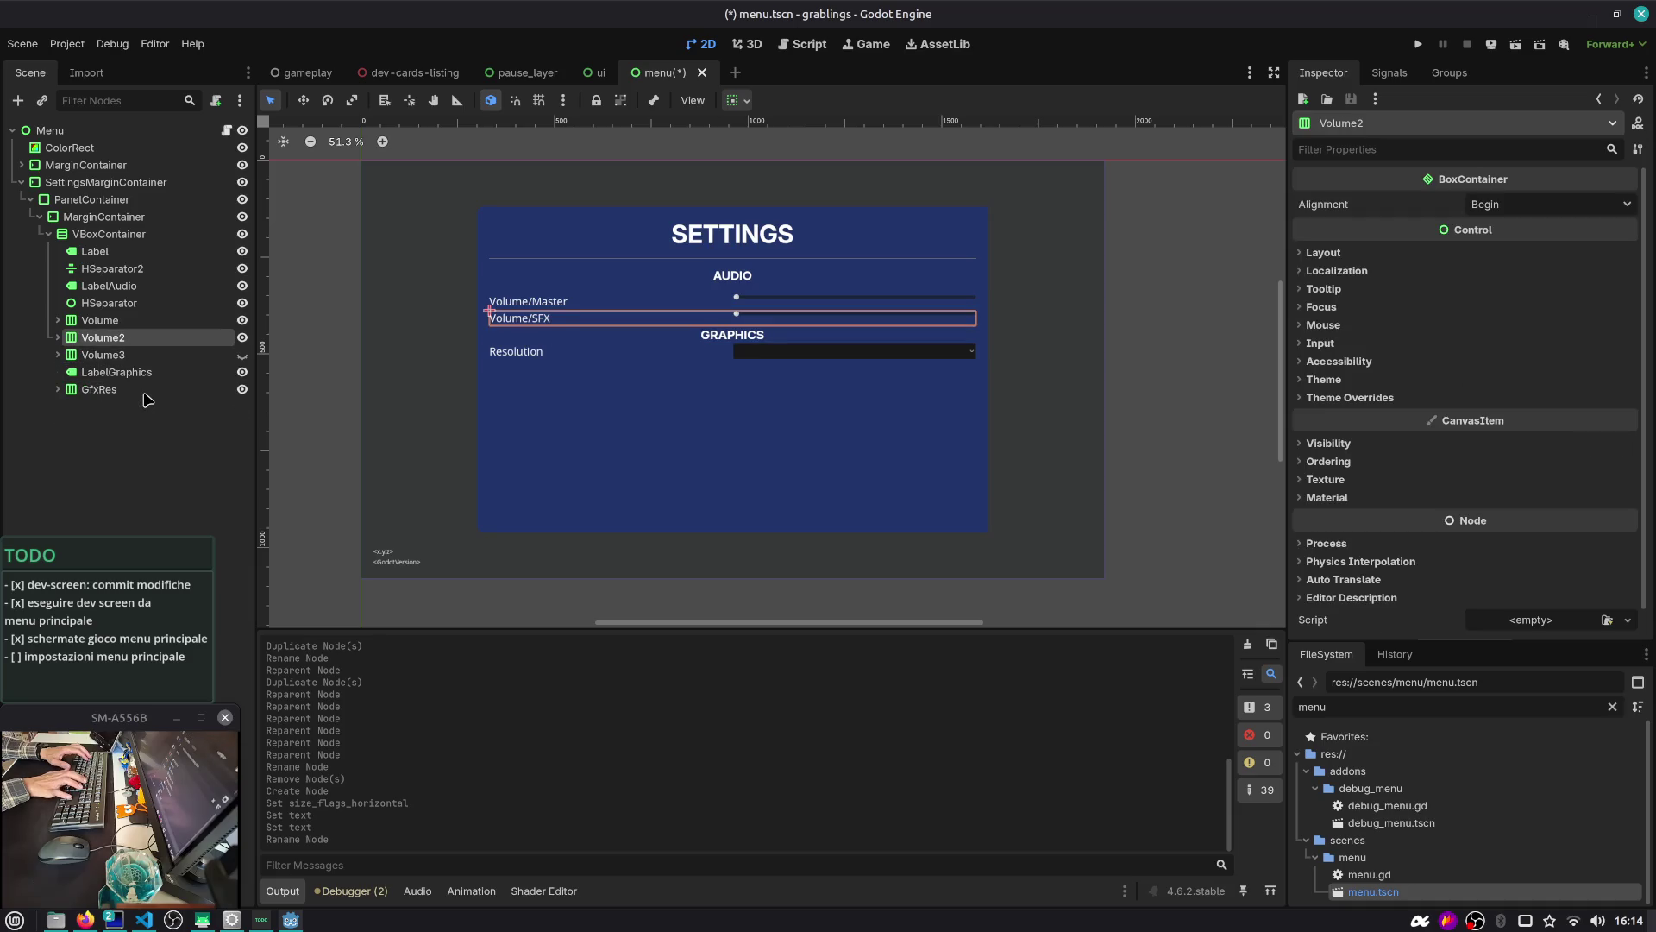
key("F2")
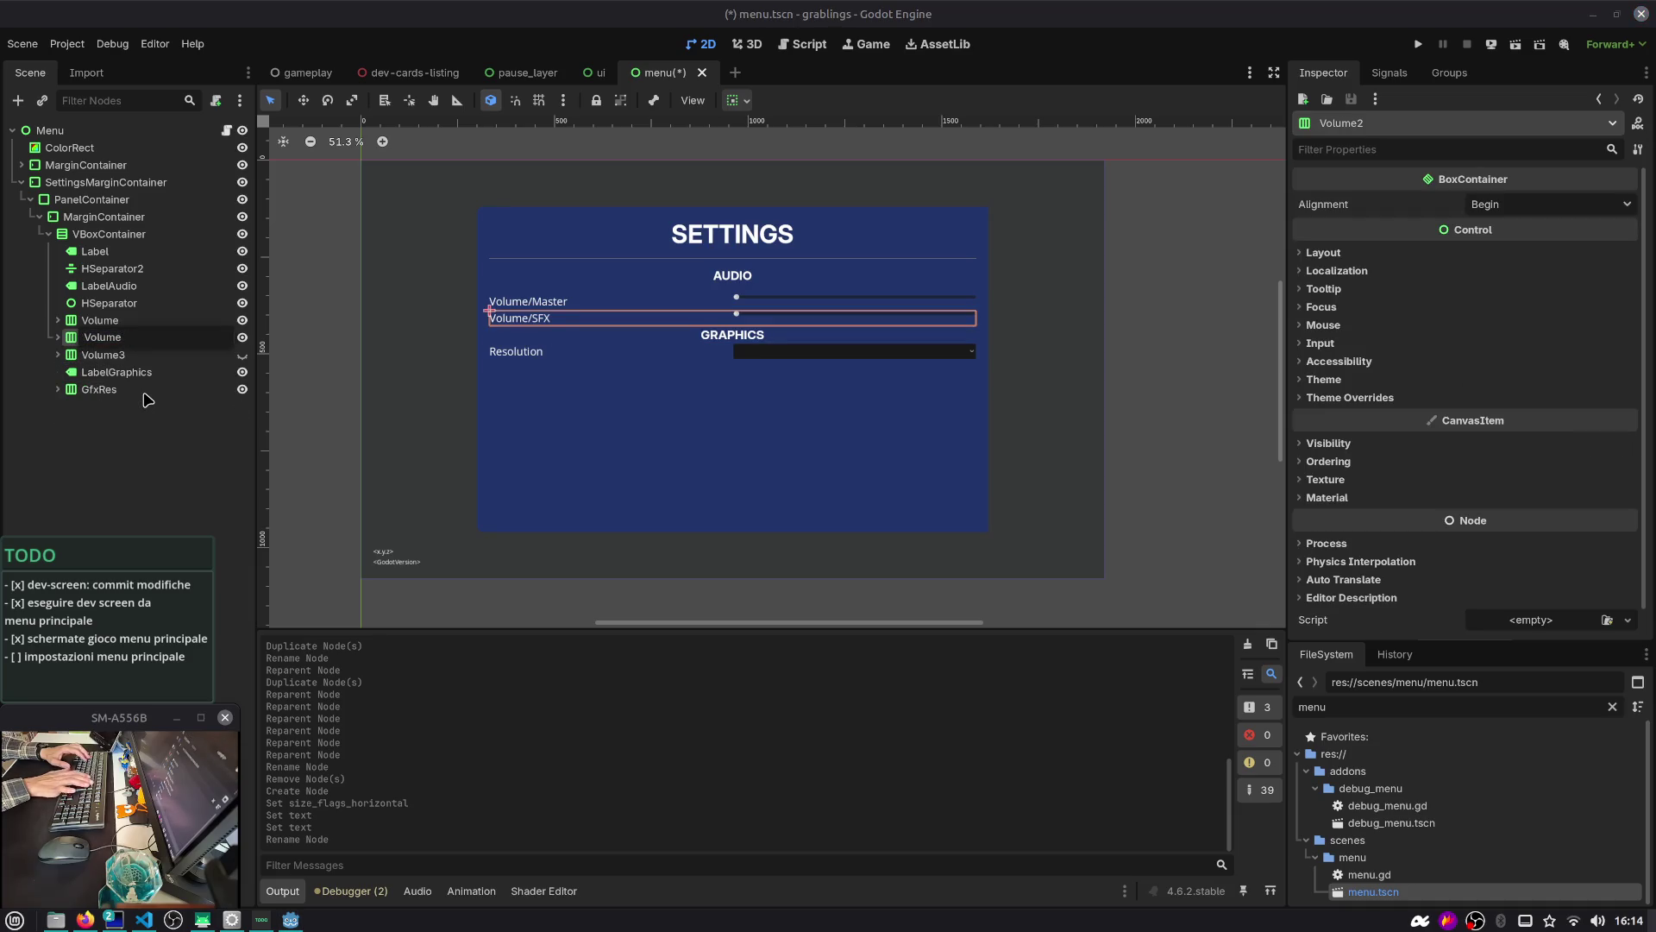
key("Return")
Rename Volume to VolumeMaster and the title Label to LabelSettings
key("Up")
key("F2")
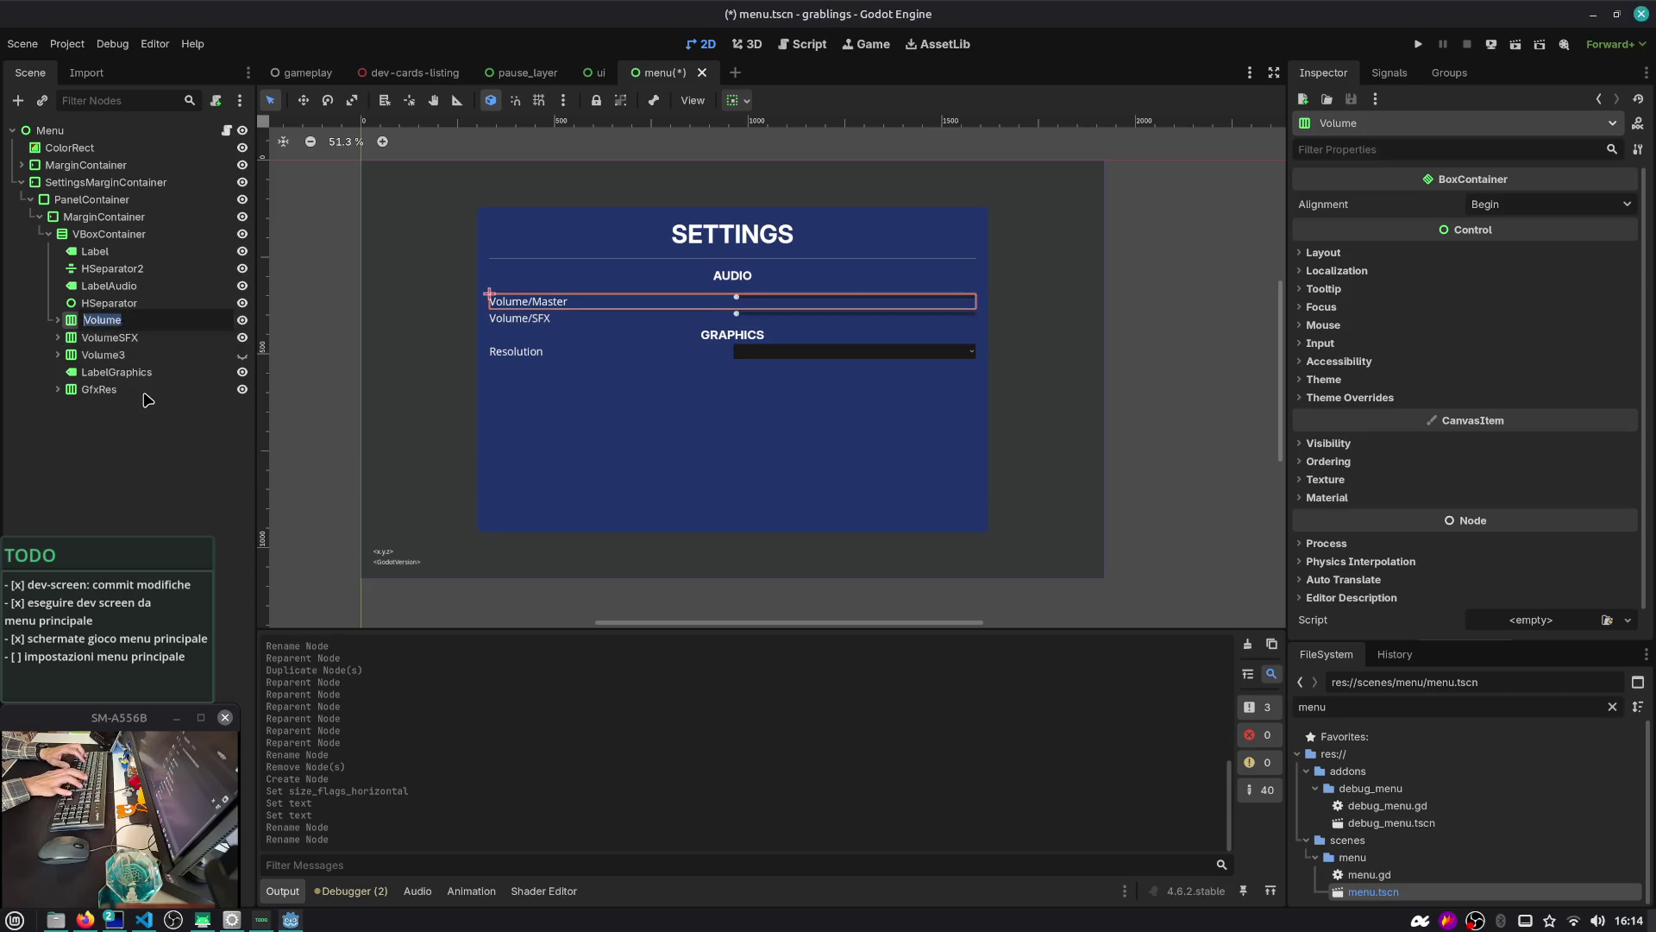
key("Return")
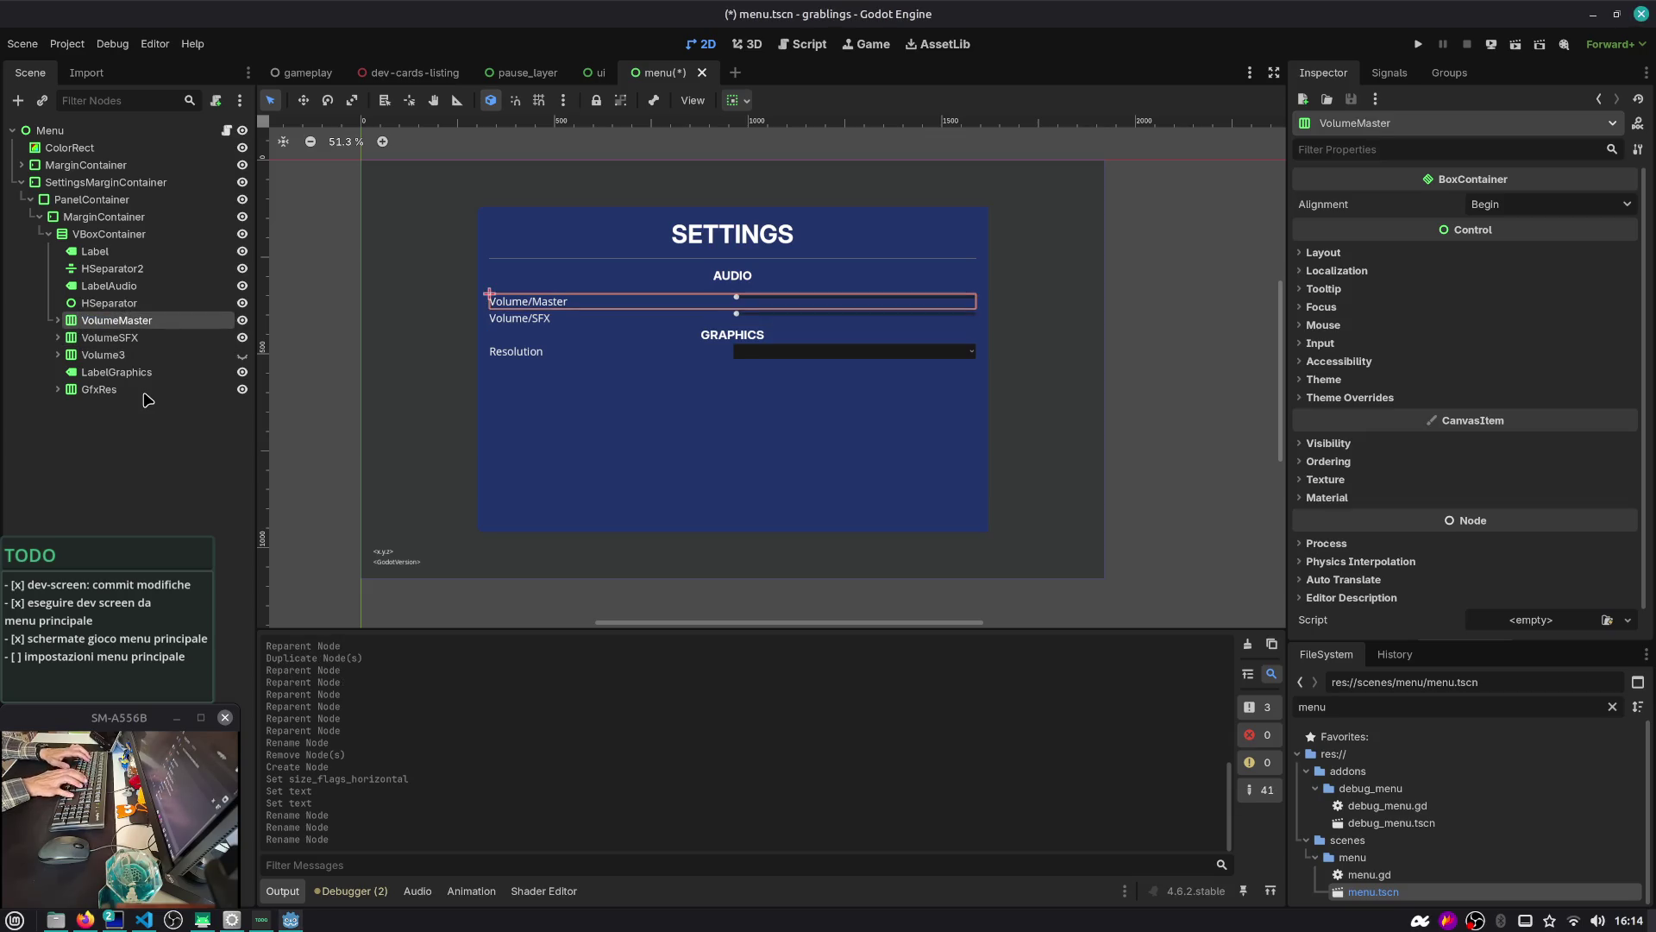
key("Up")
key("Up")
key("Up")
key("Up")
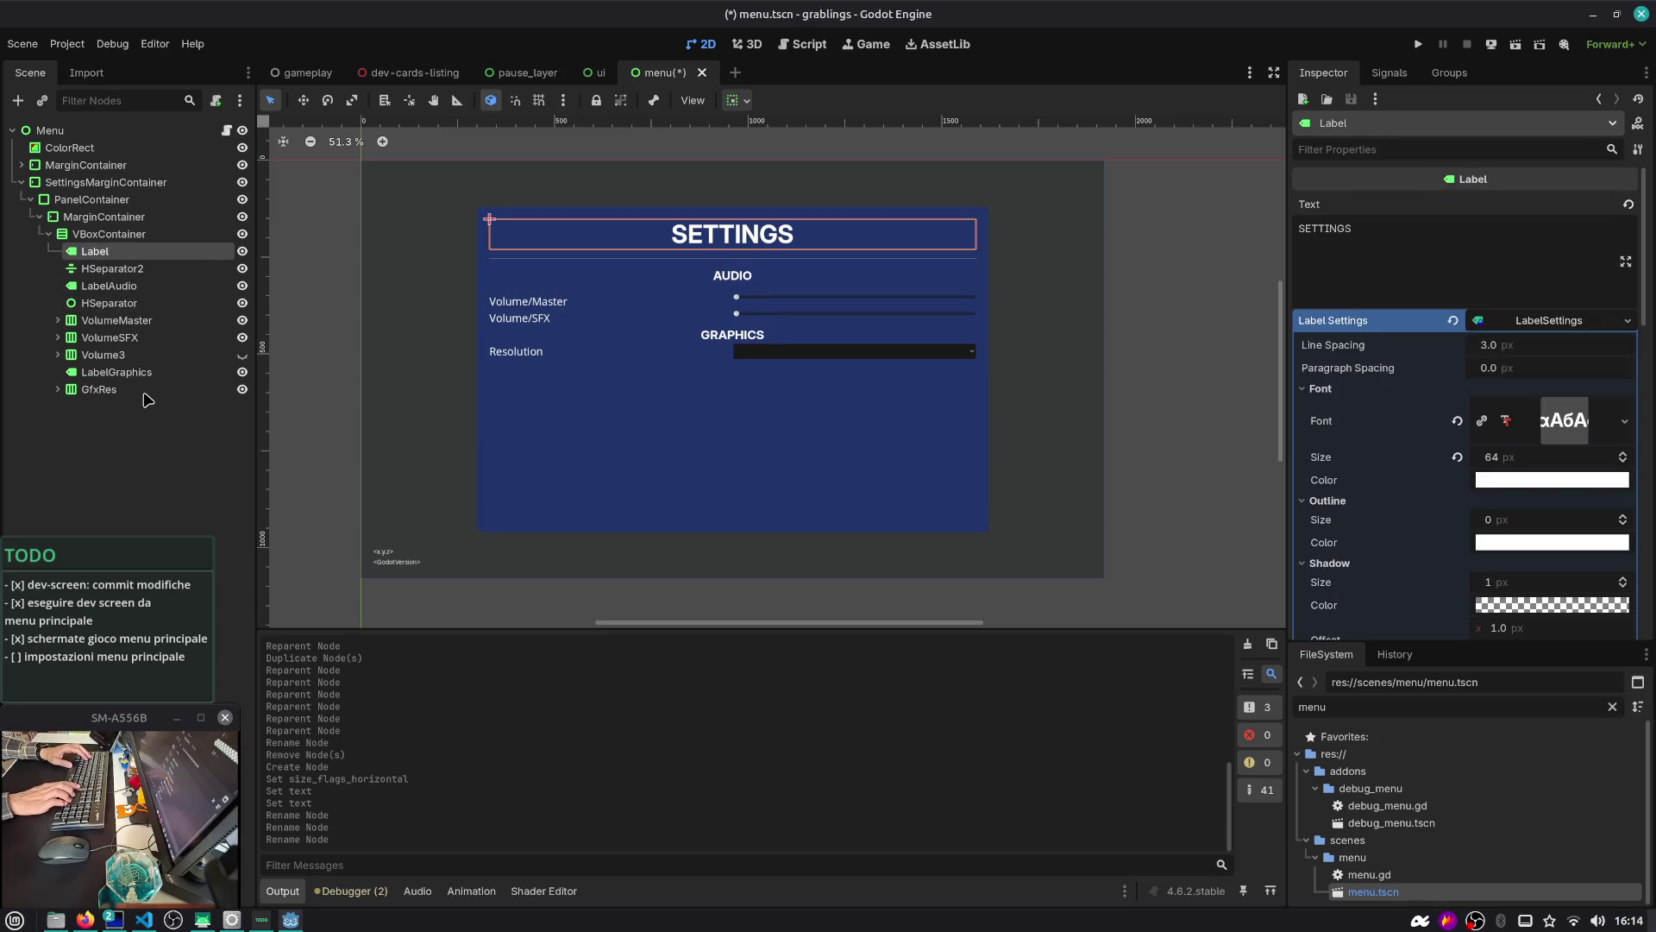
key("F2")
type("Settings")
key("Return")
left_click(145, 394)
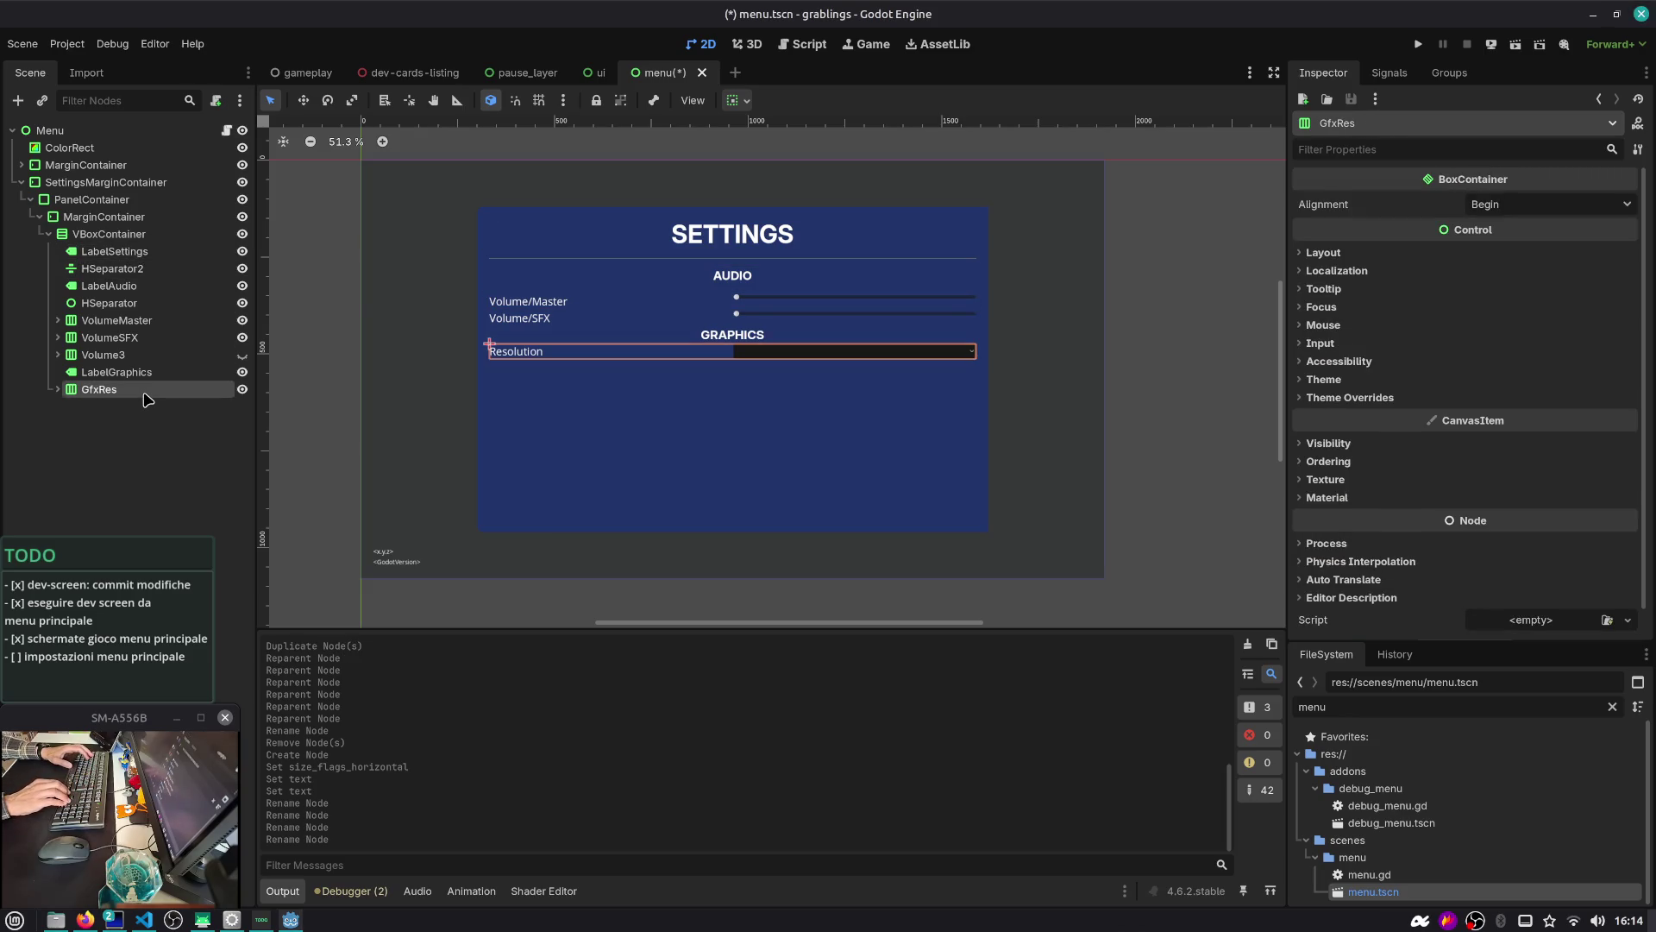
Undo a stray paste and duplicate GfxRes as a new row named GfxVSync
key("ctrl+v")
key("ctrl+z")
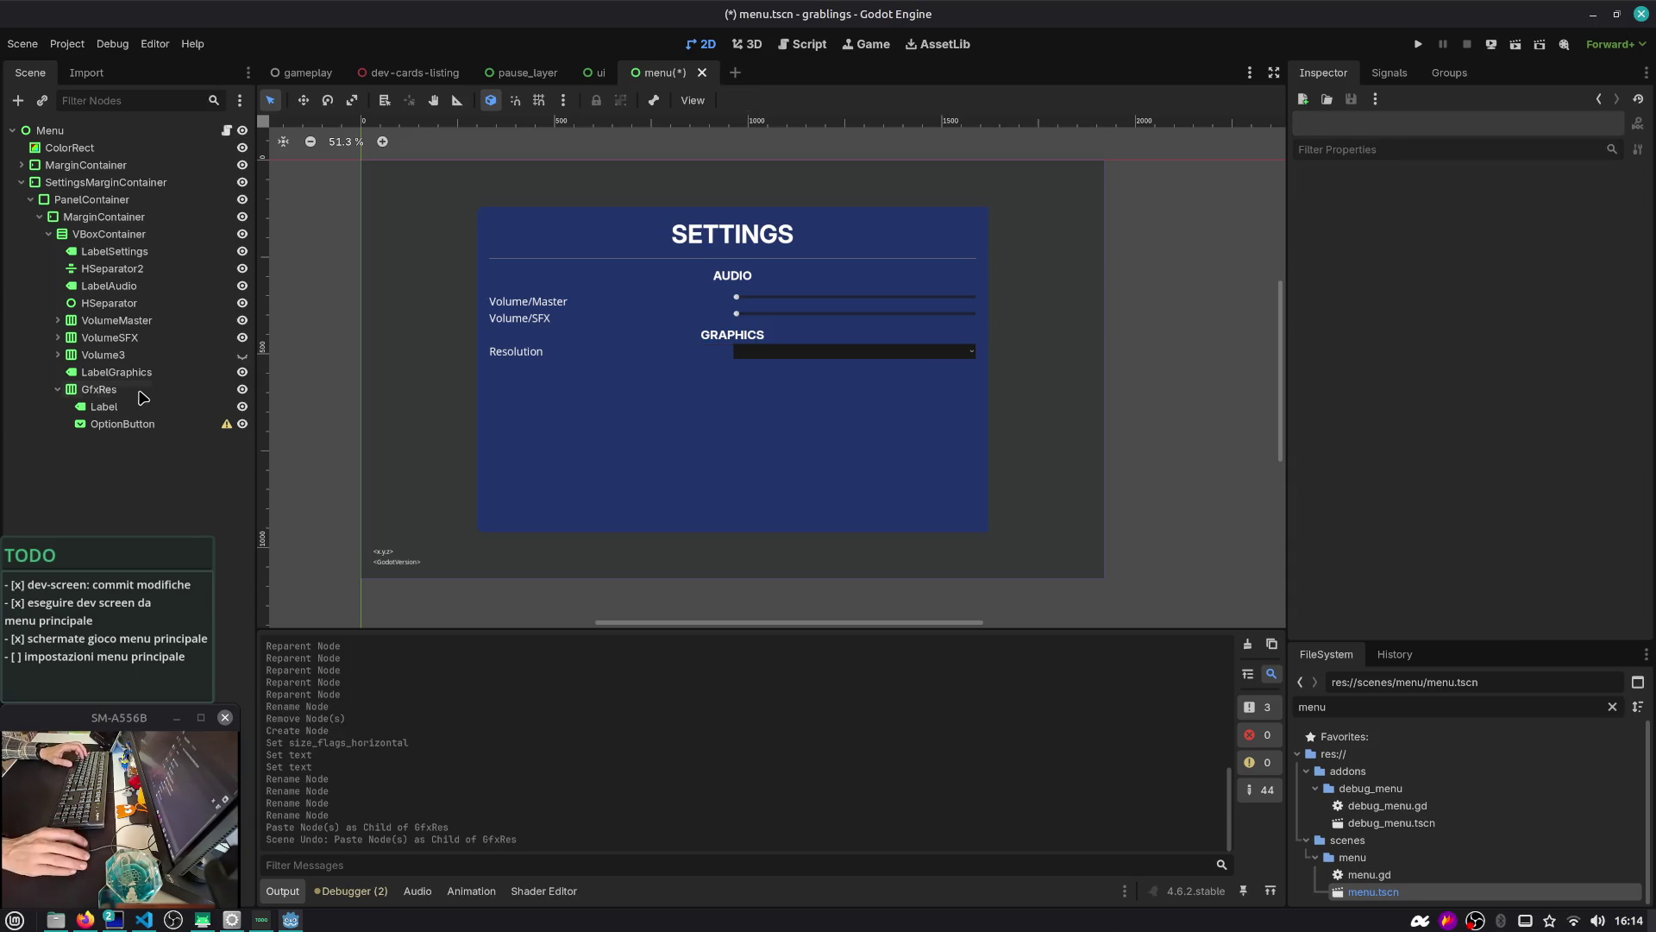
key("ctrl+d")
key("F2")
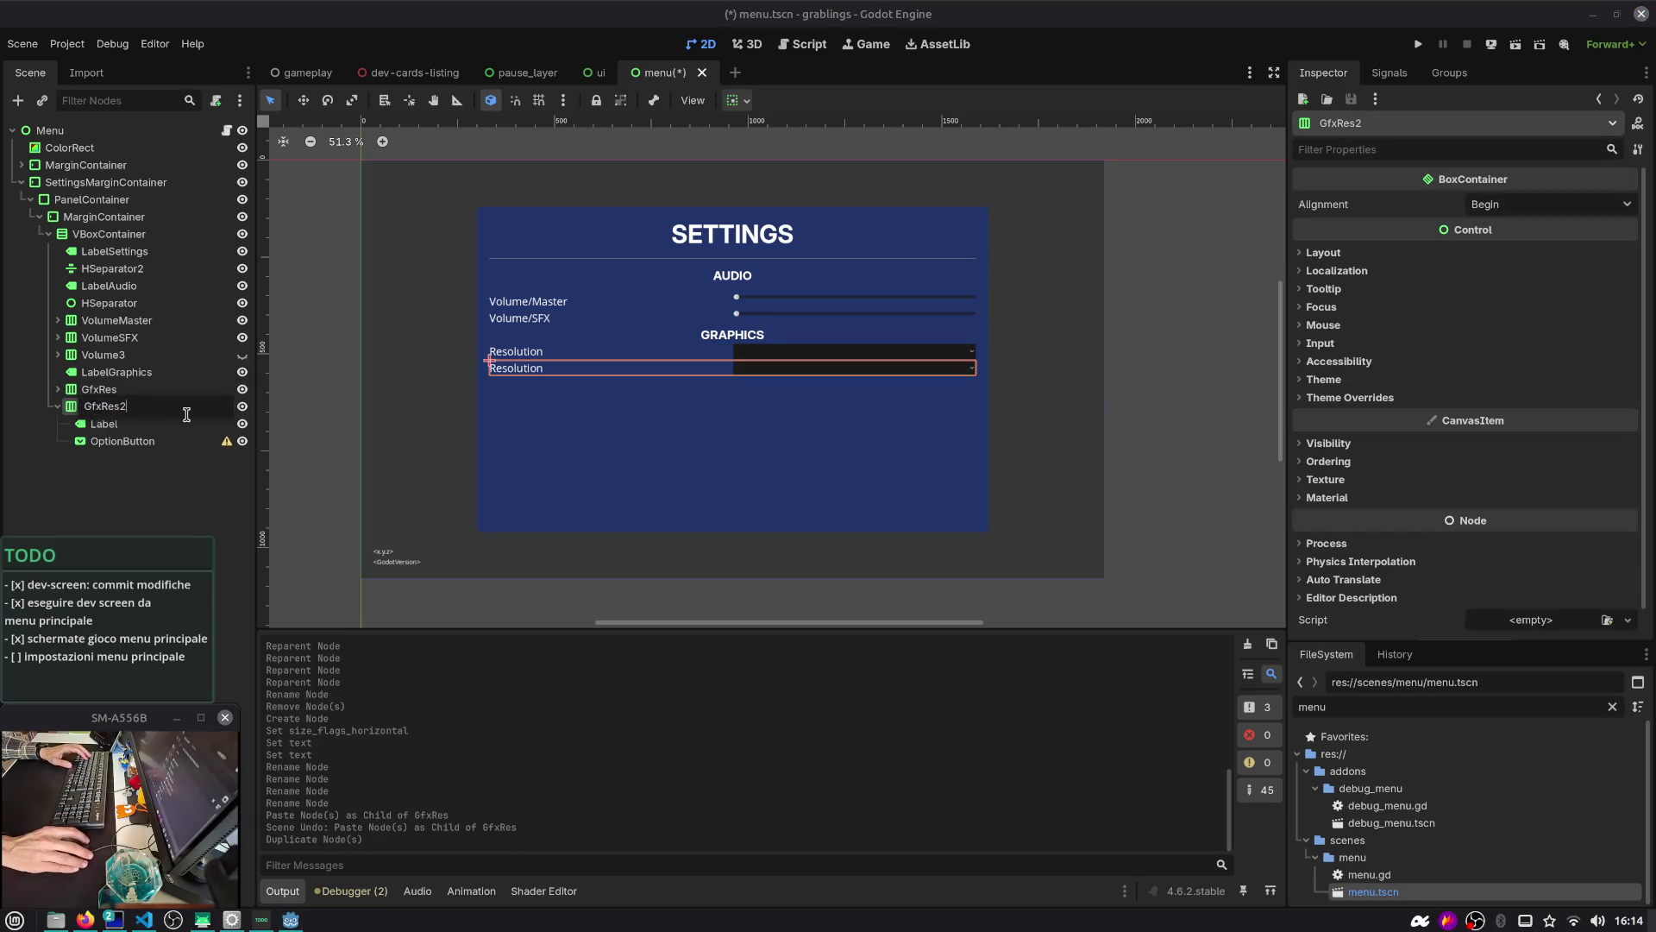
key("BackSpace")
key("BackSpace")
type("GfxVSync")
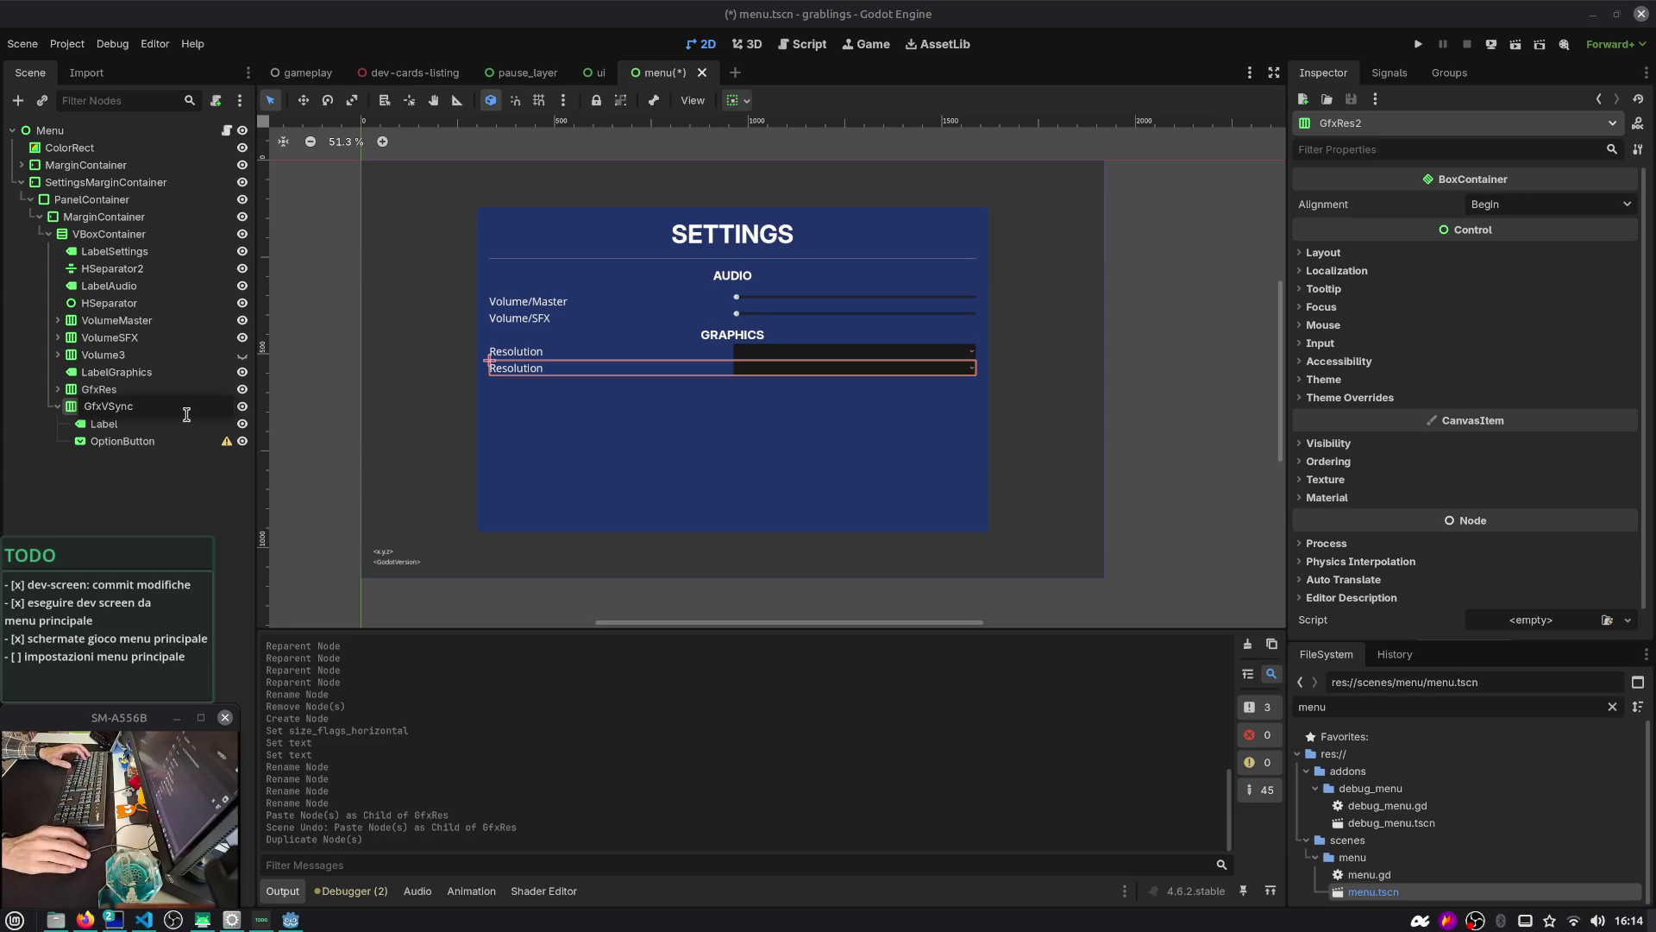
key("Return")
Replace GfxVSync's OptionButton with a new CheckBox child
left_click(108, 423)
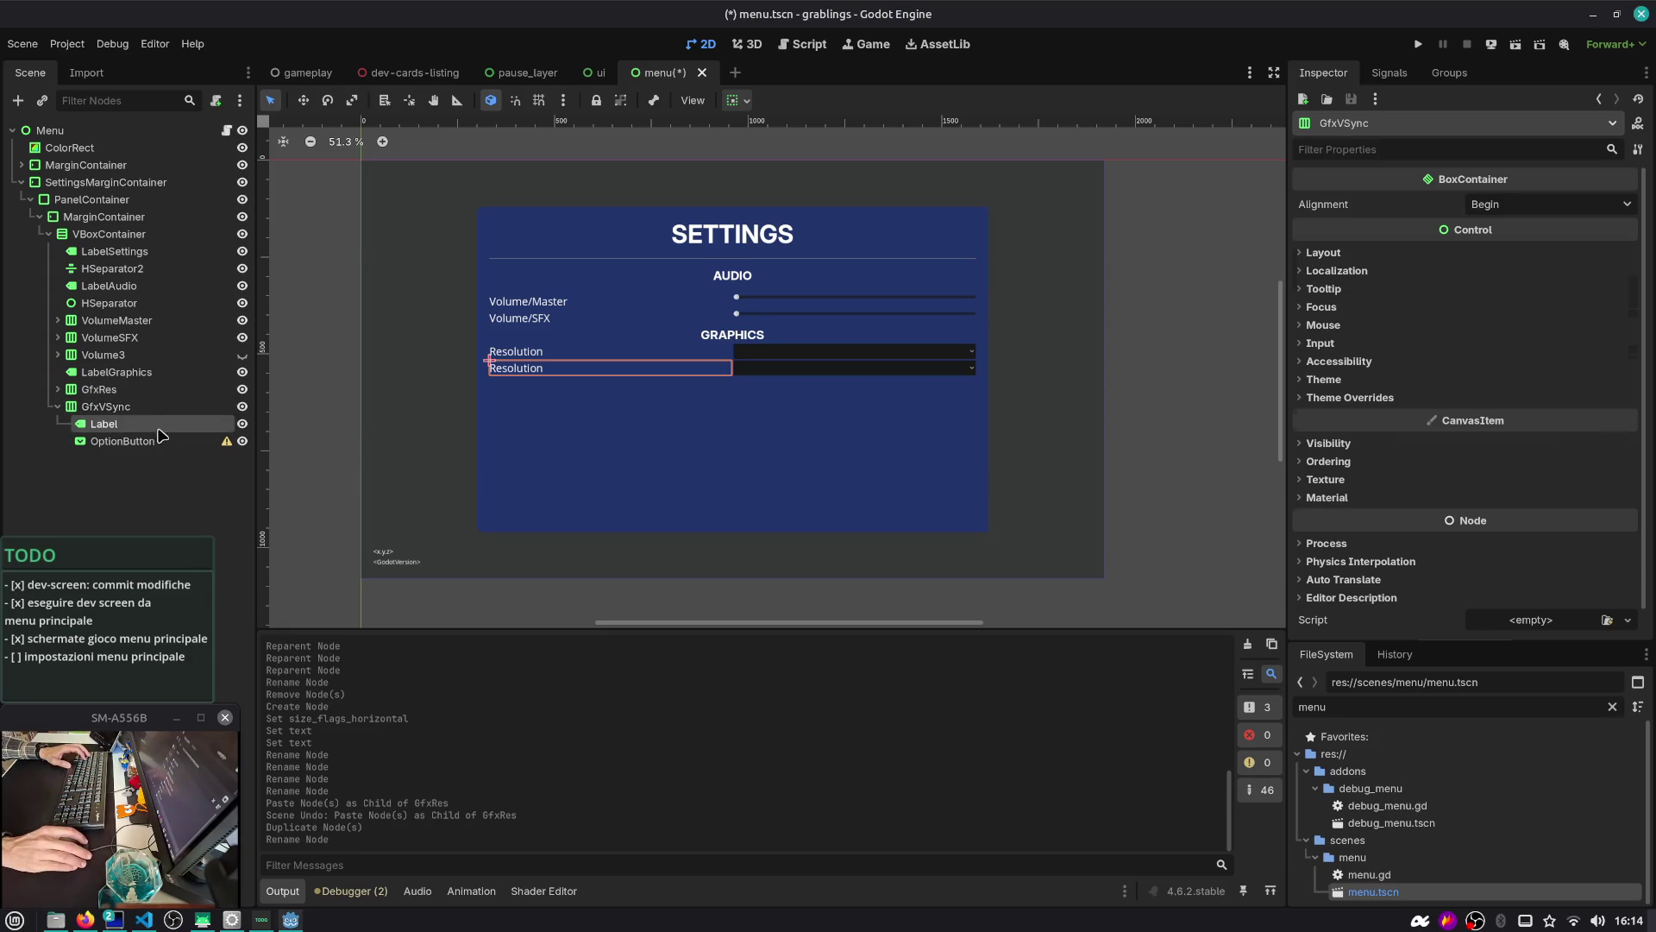
left_click(149, 441)
key("Delete")
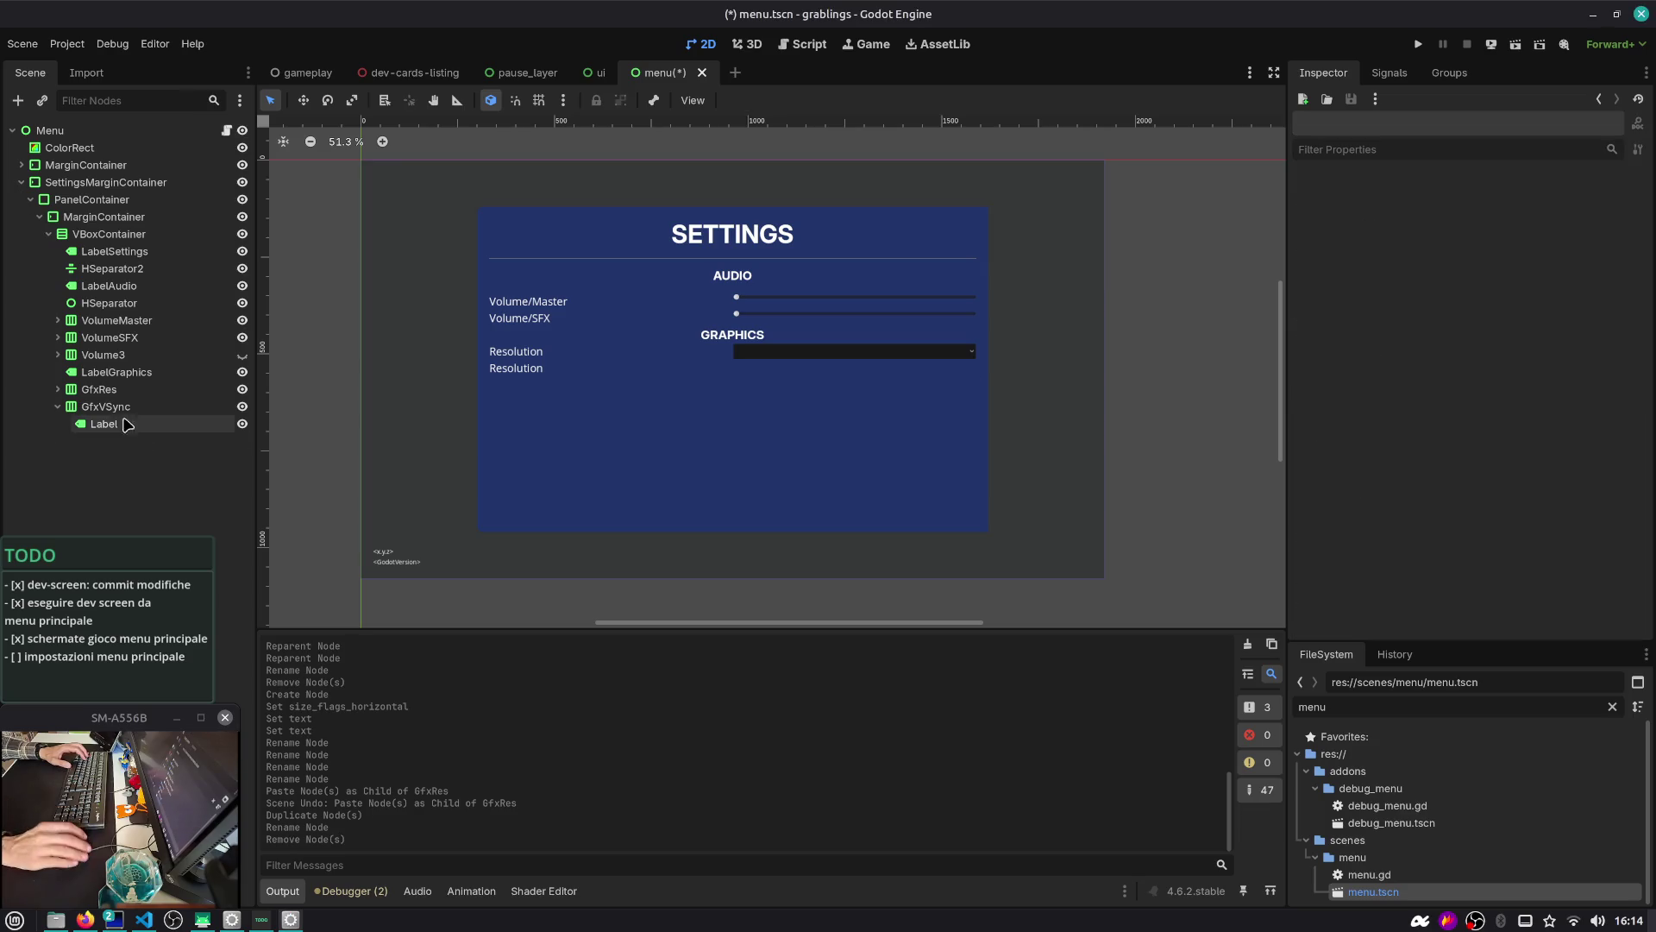
key("ctrl+a")
type("check")
key("Return")
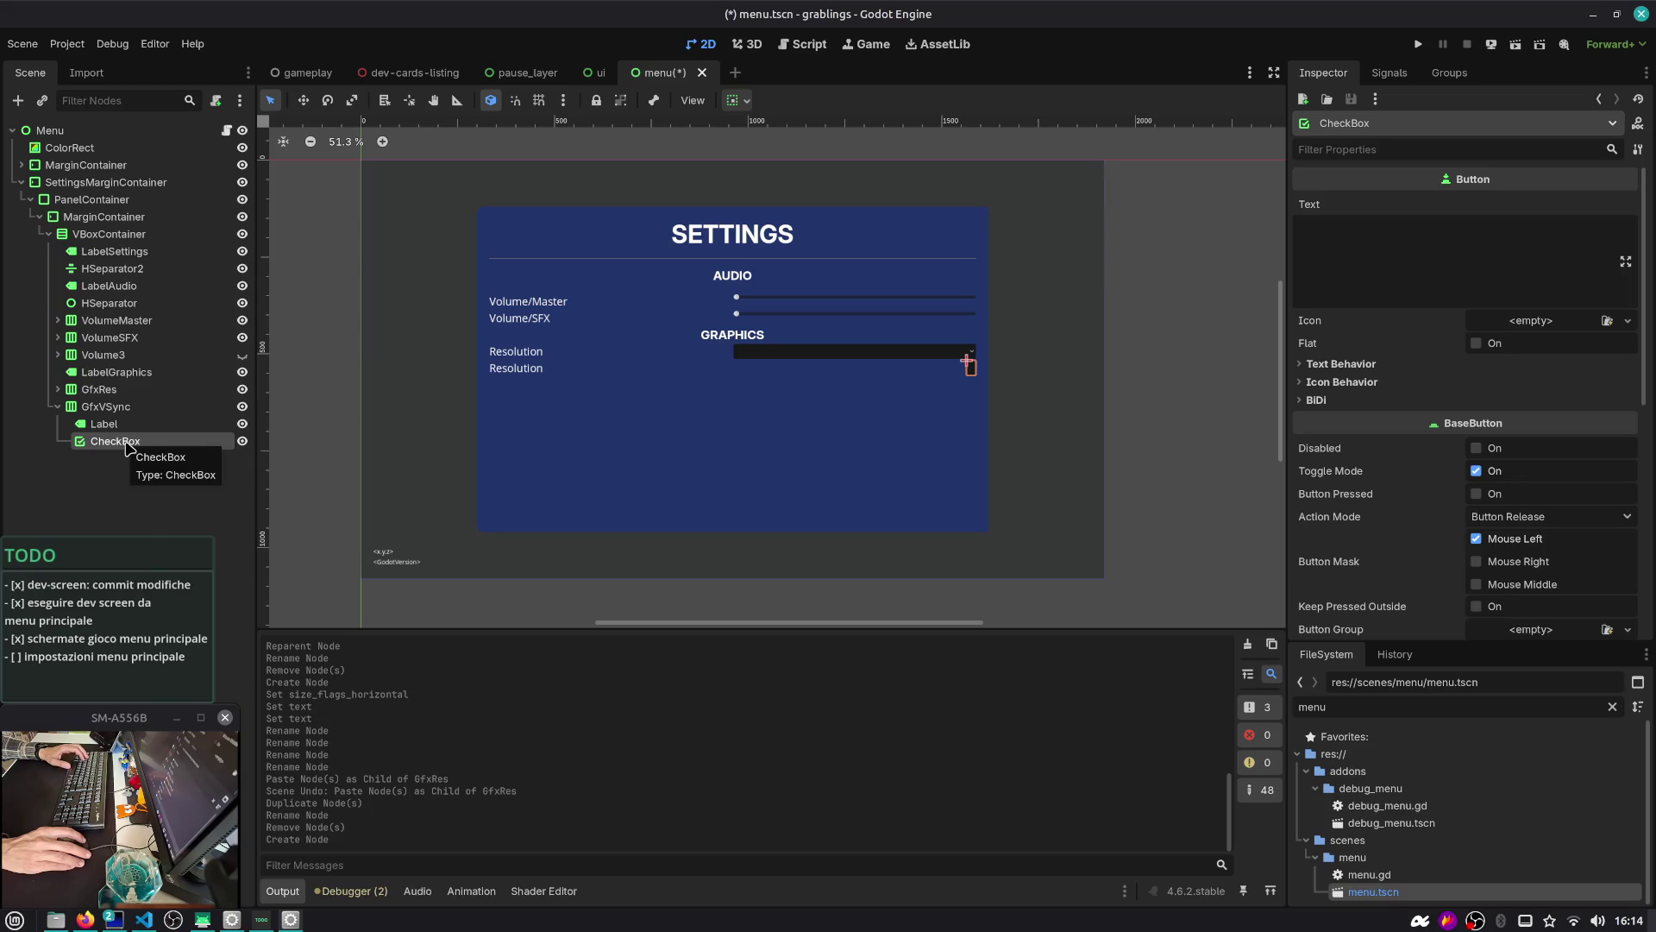
Change the CheckBox node's type to CheckButton
right_click(127, 442)
left_click(210, 633)
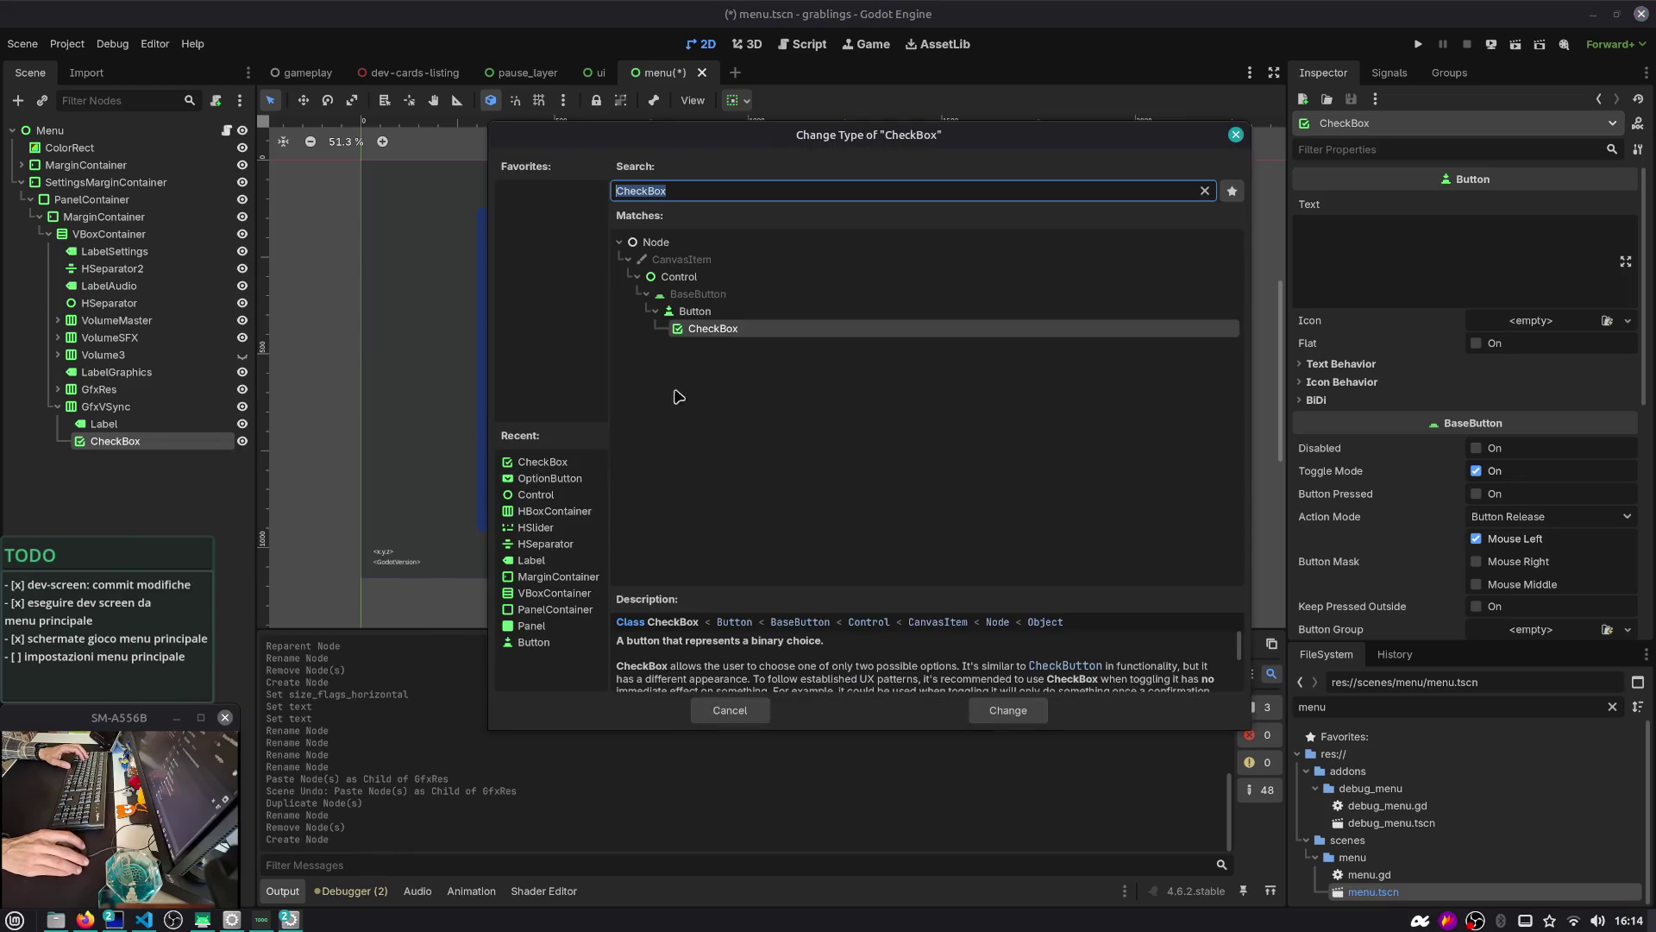
type("checkb")
key("Down")
key("Return")
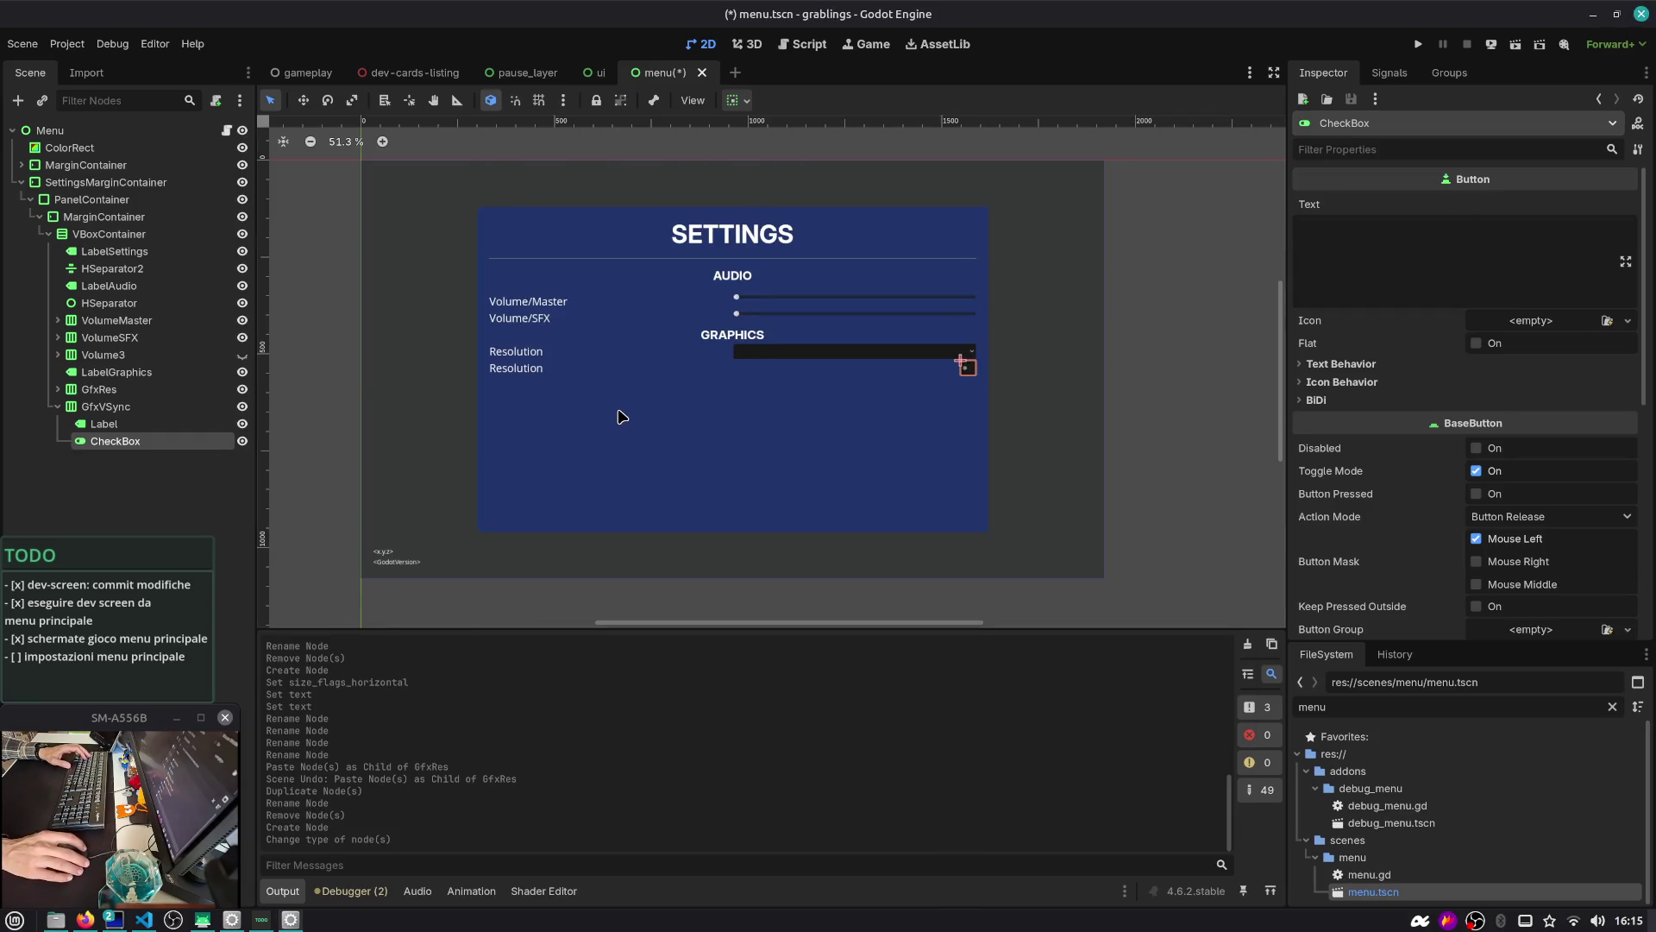
Set the row's Label text to 'VSync' and save menu.tscn
left_click(104, 423)
double_click(1402, 230)
type("VSync")
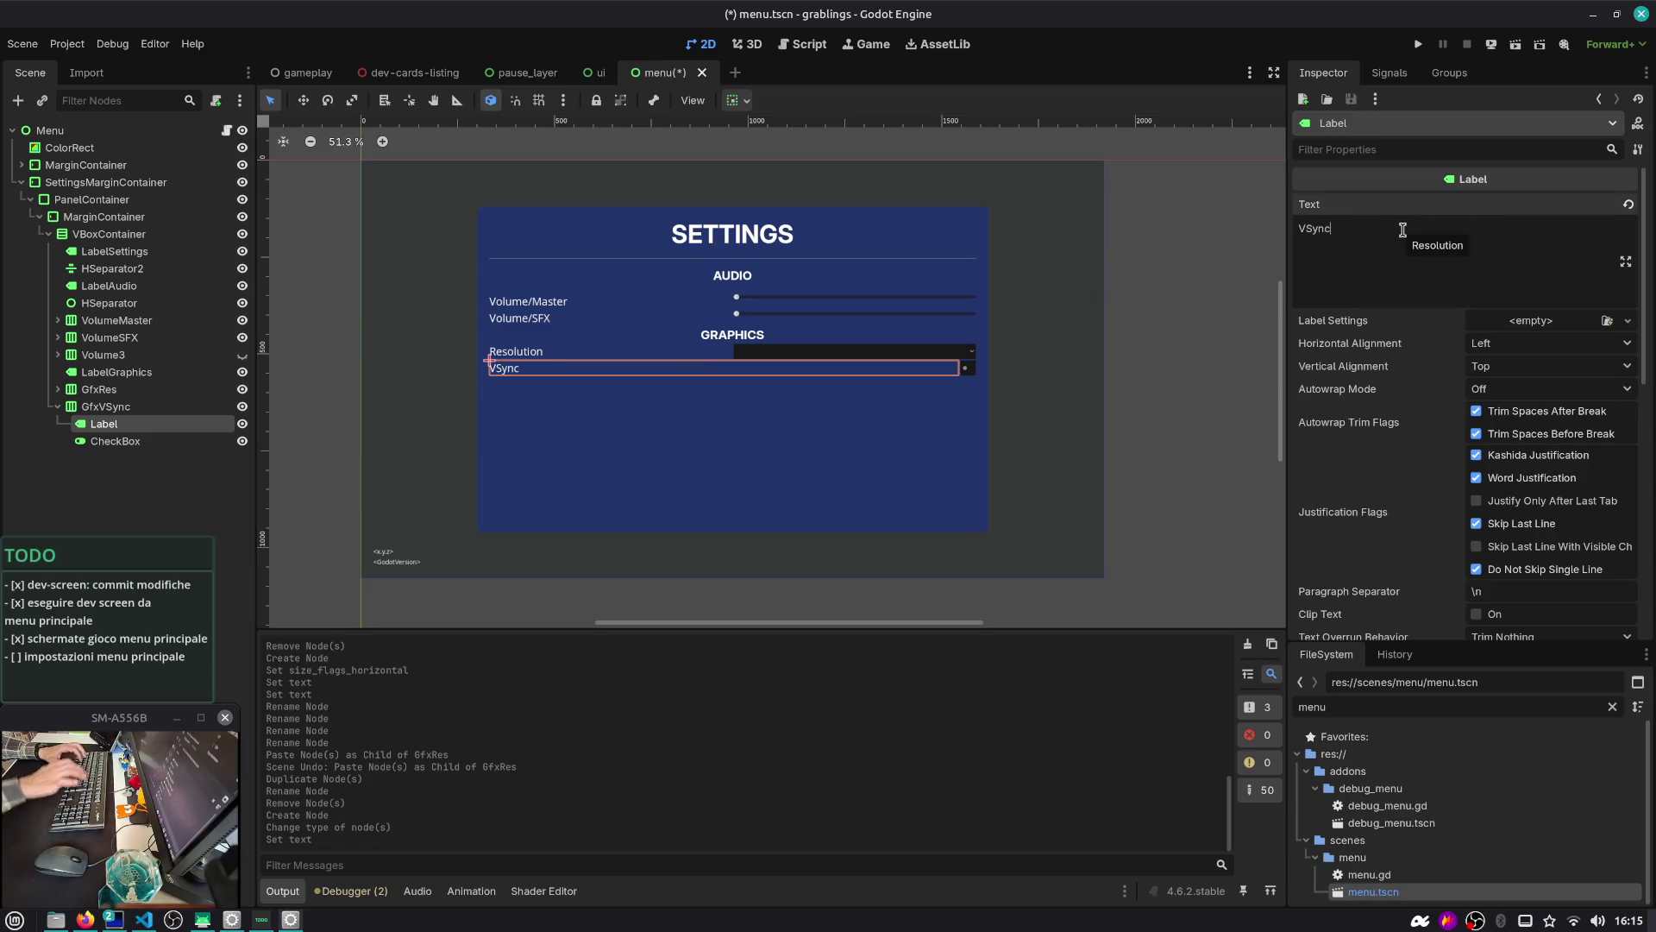
key("ctrl+s")
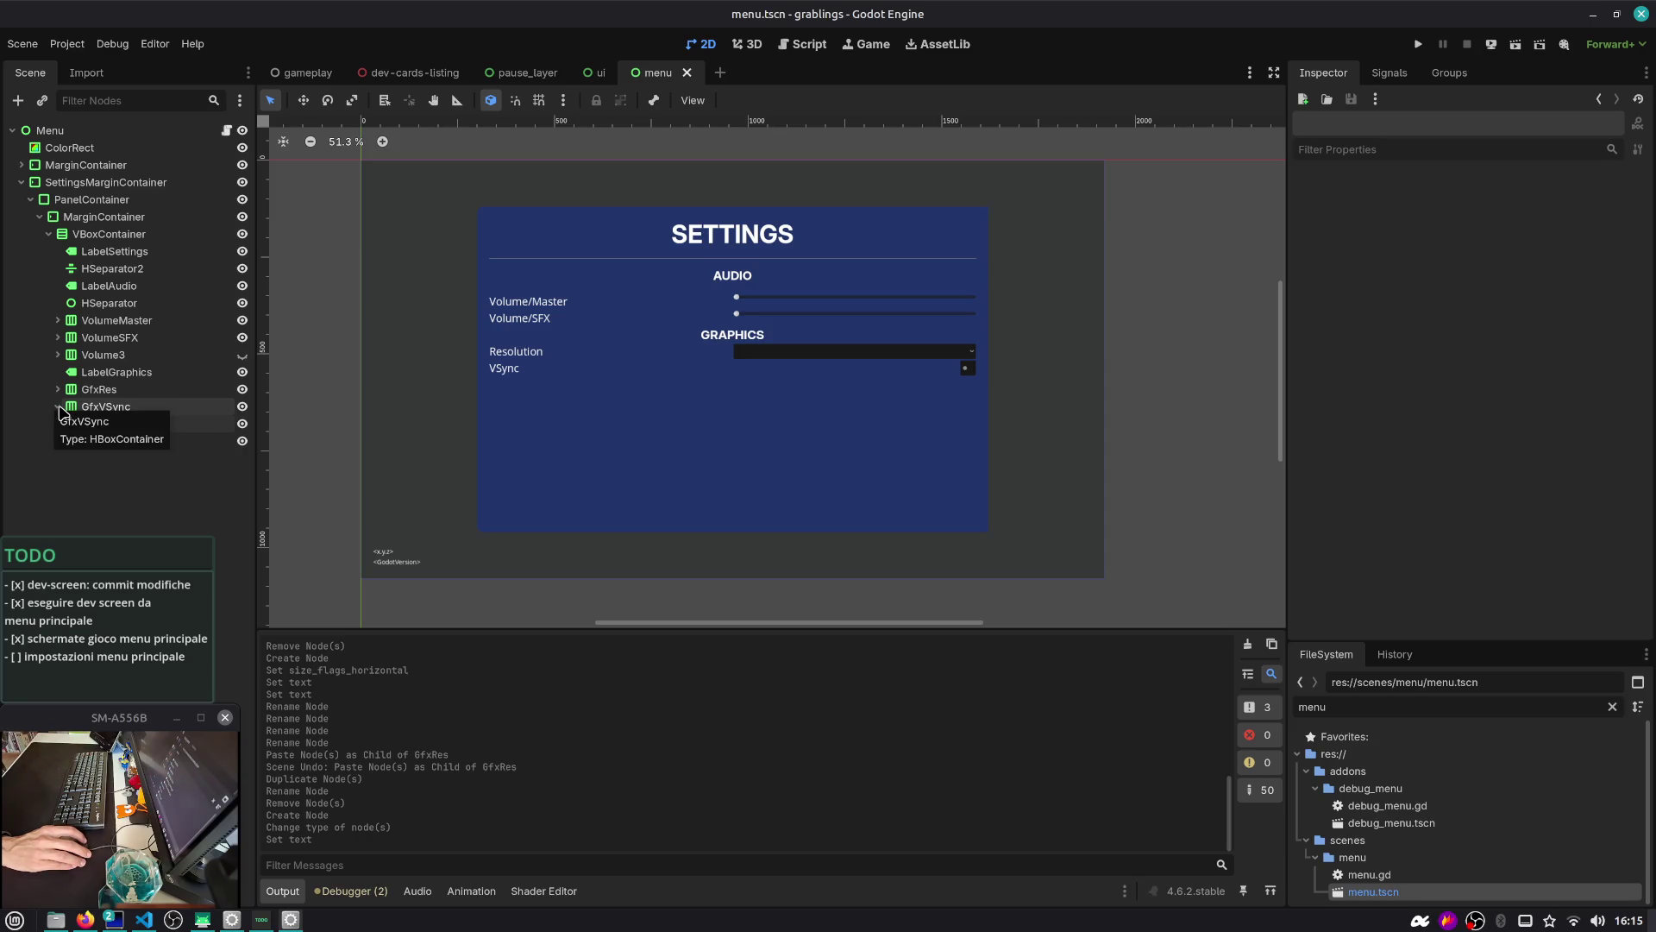
left_click(59, 407)
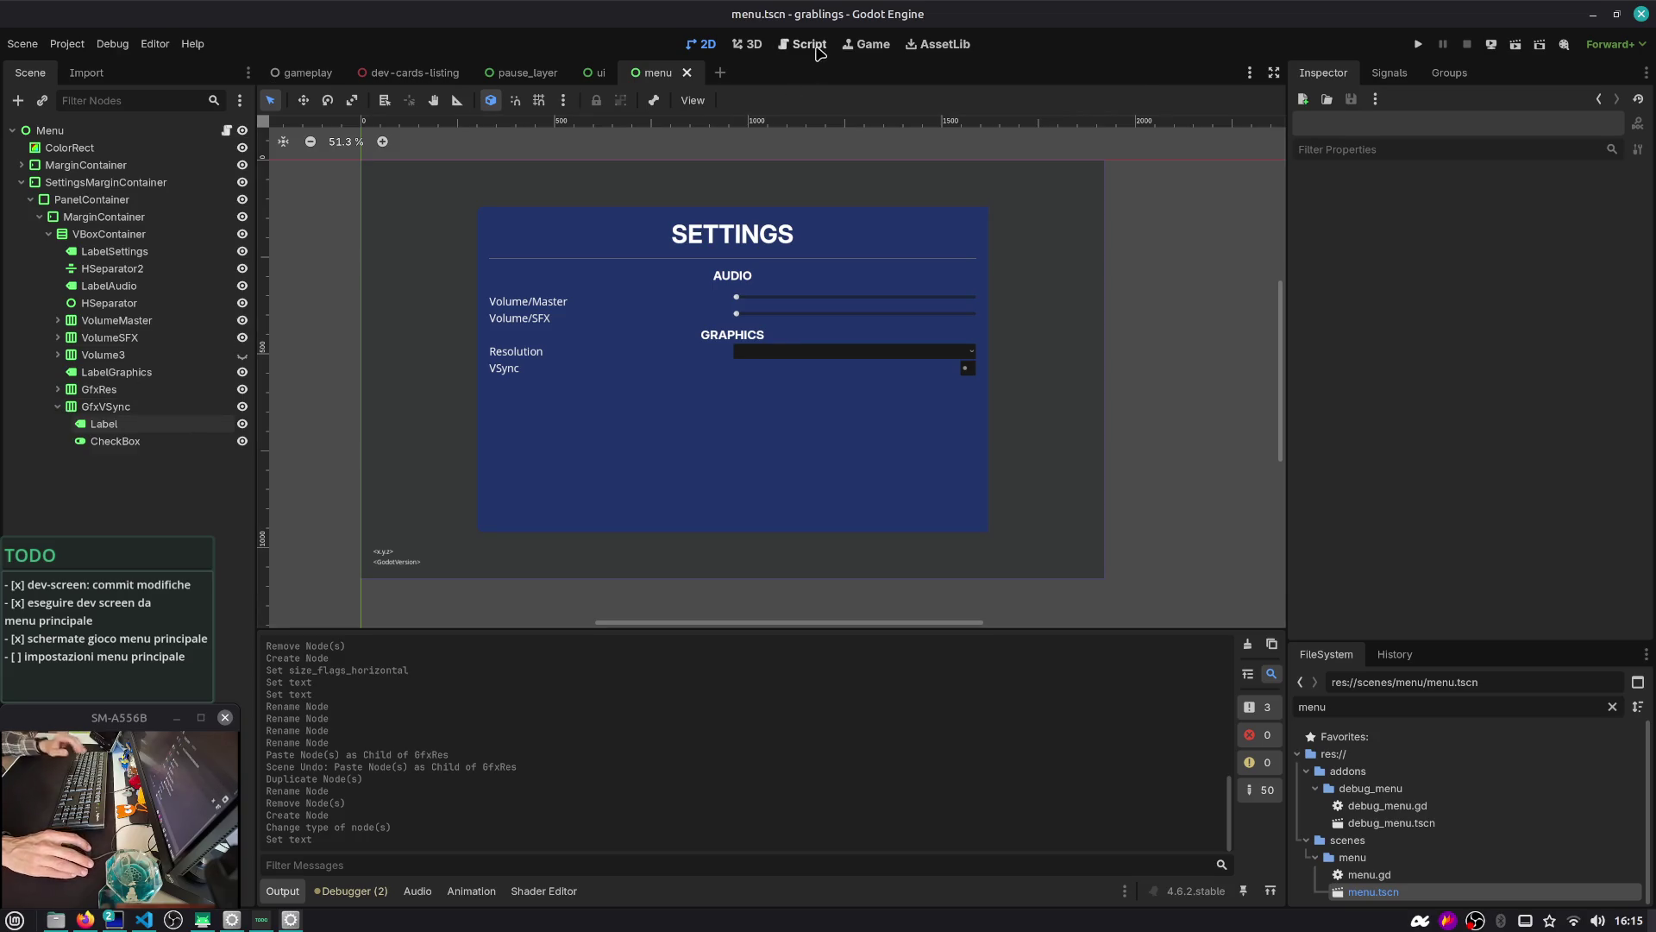
In the Script editor, browse the quick script picker for ggt, global and game
left_click(802, 44)
key("ctrl+alt+o")
type("ggt")
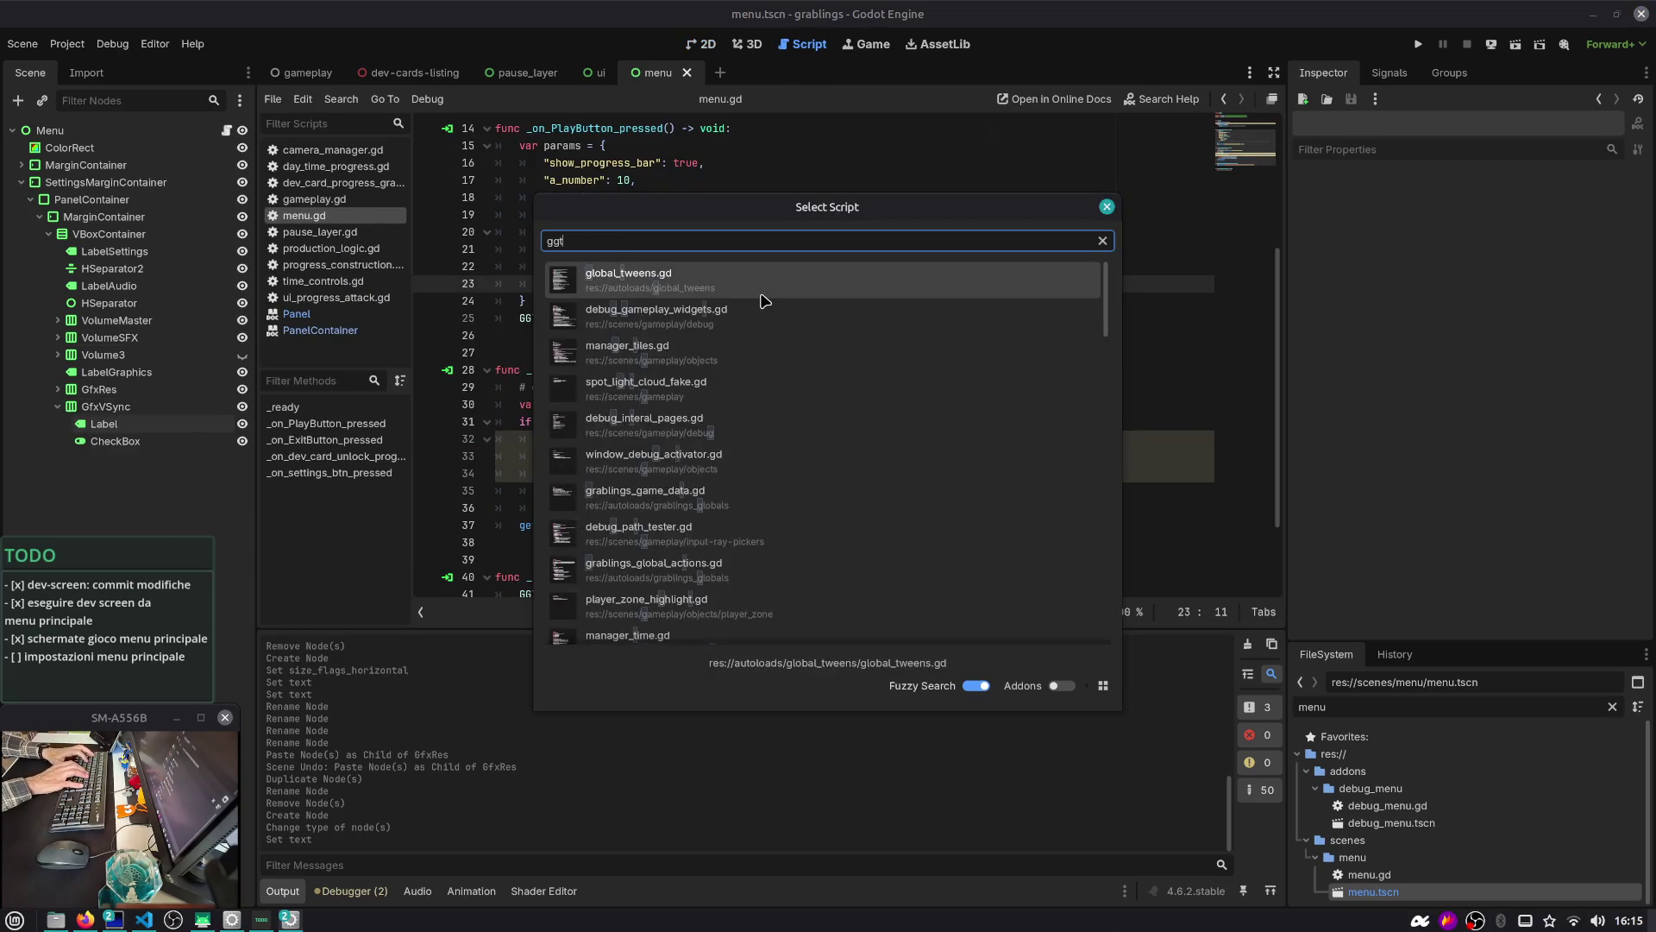
key("BackSpace")
key("BackSpace")
key("BackSpace")
type("global")
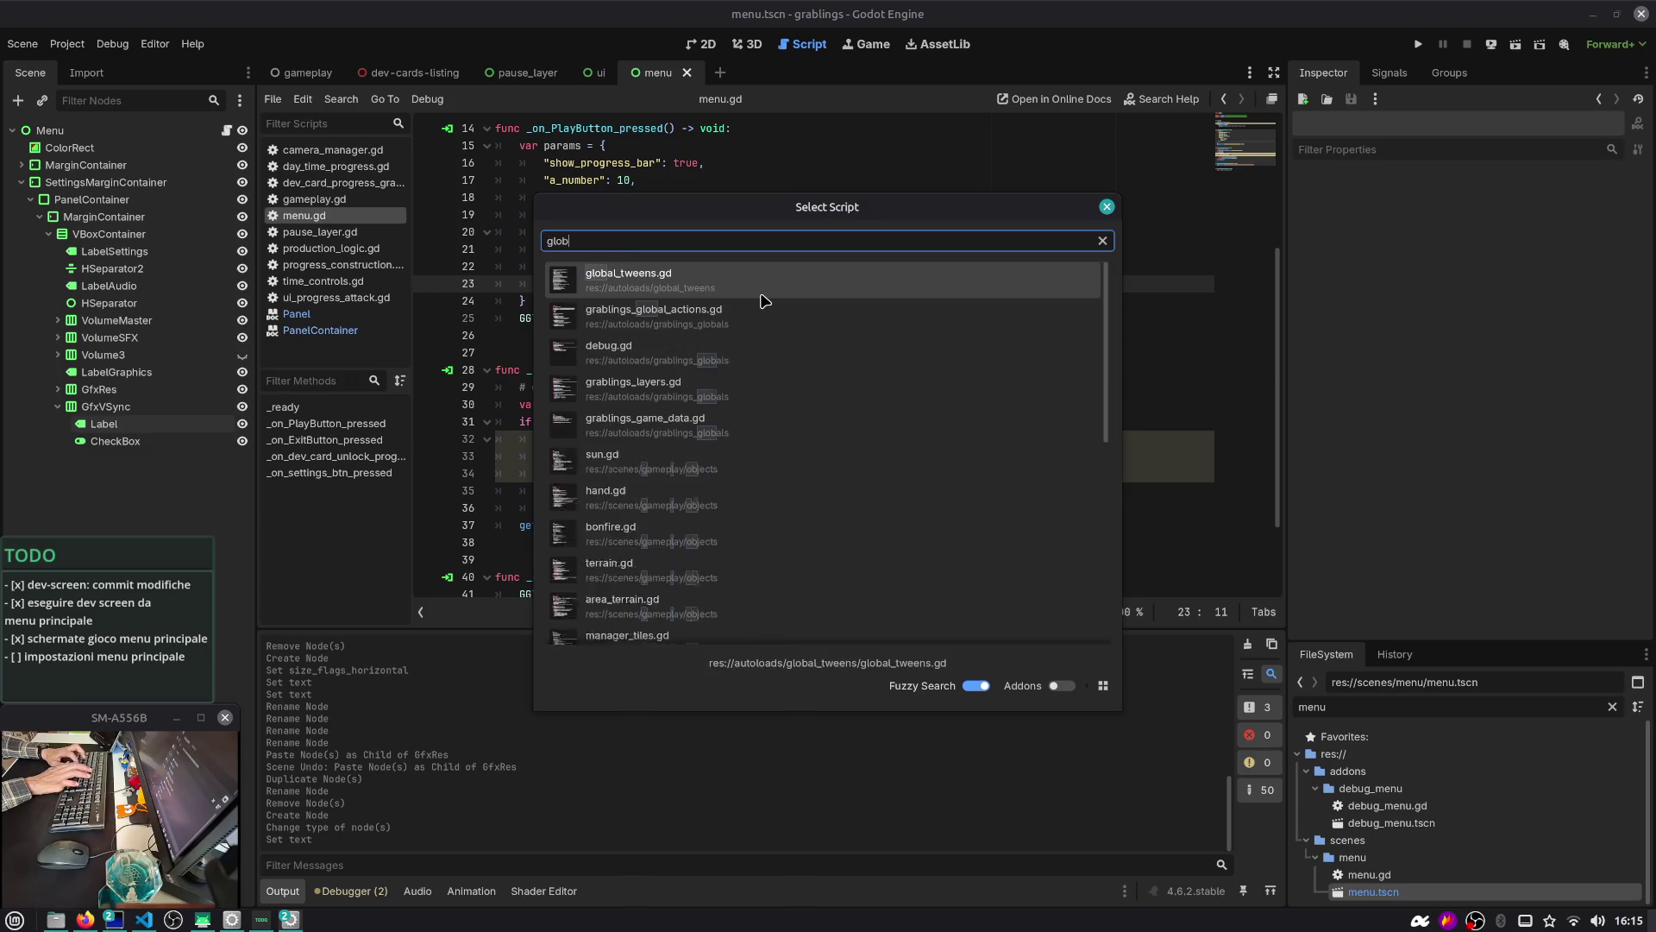
key("Down")
key("Down")
key("Down")
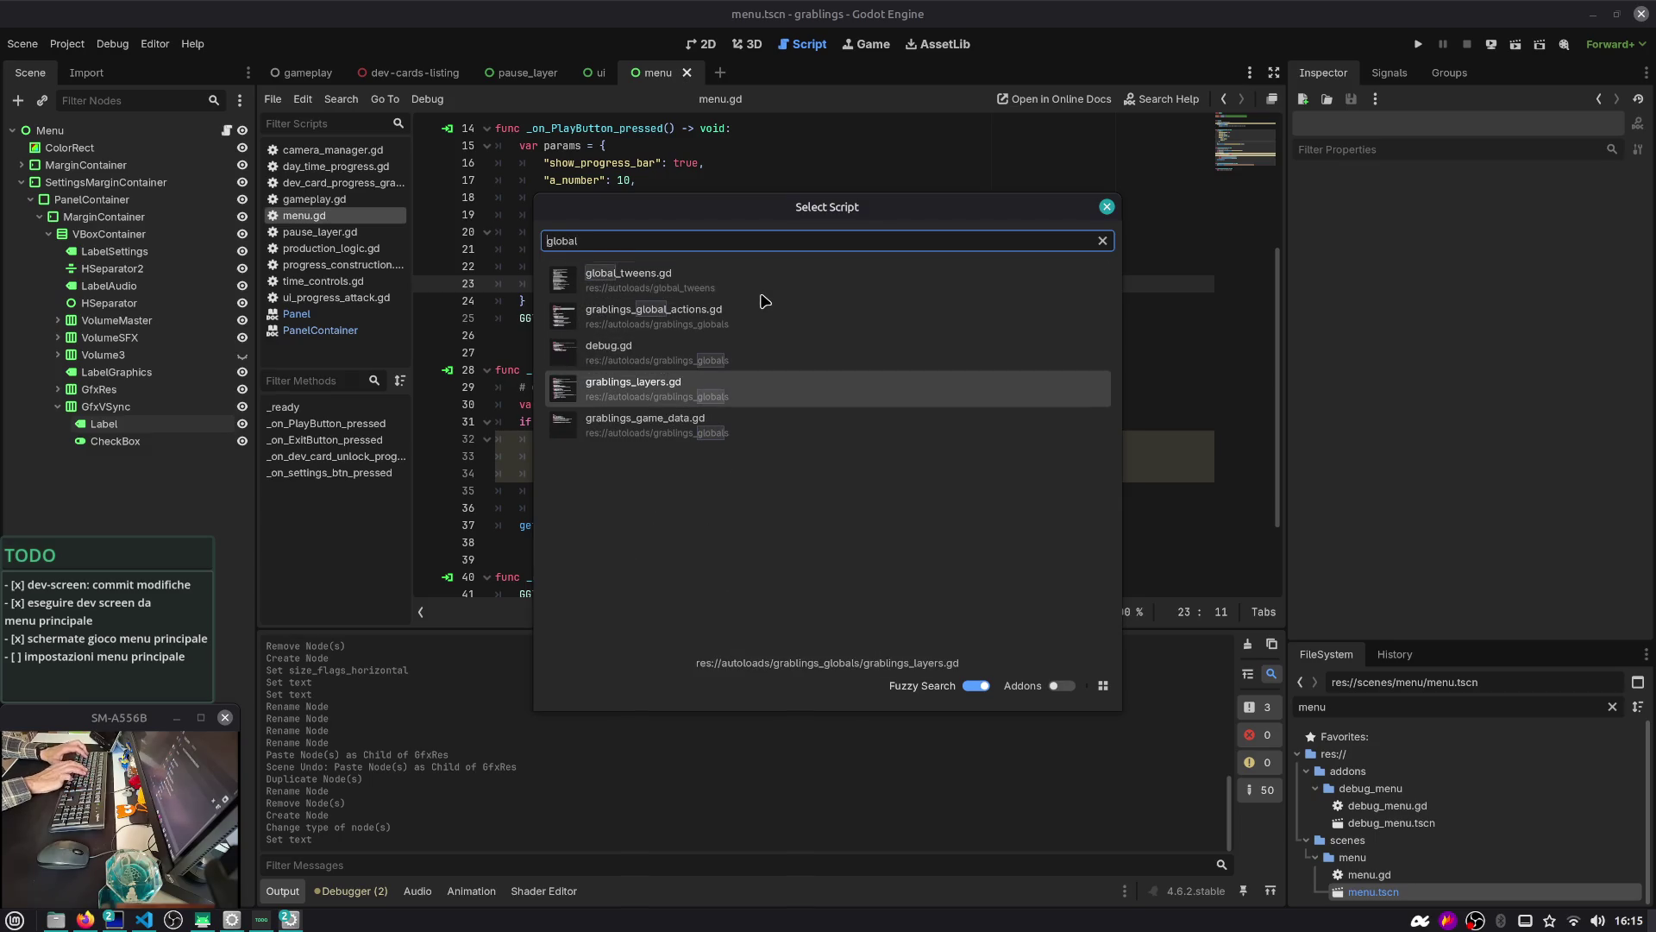
type("game")
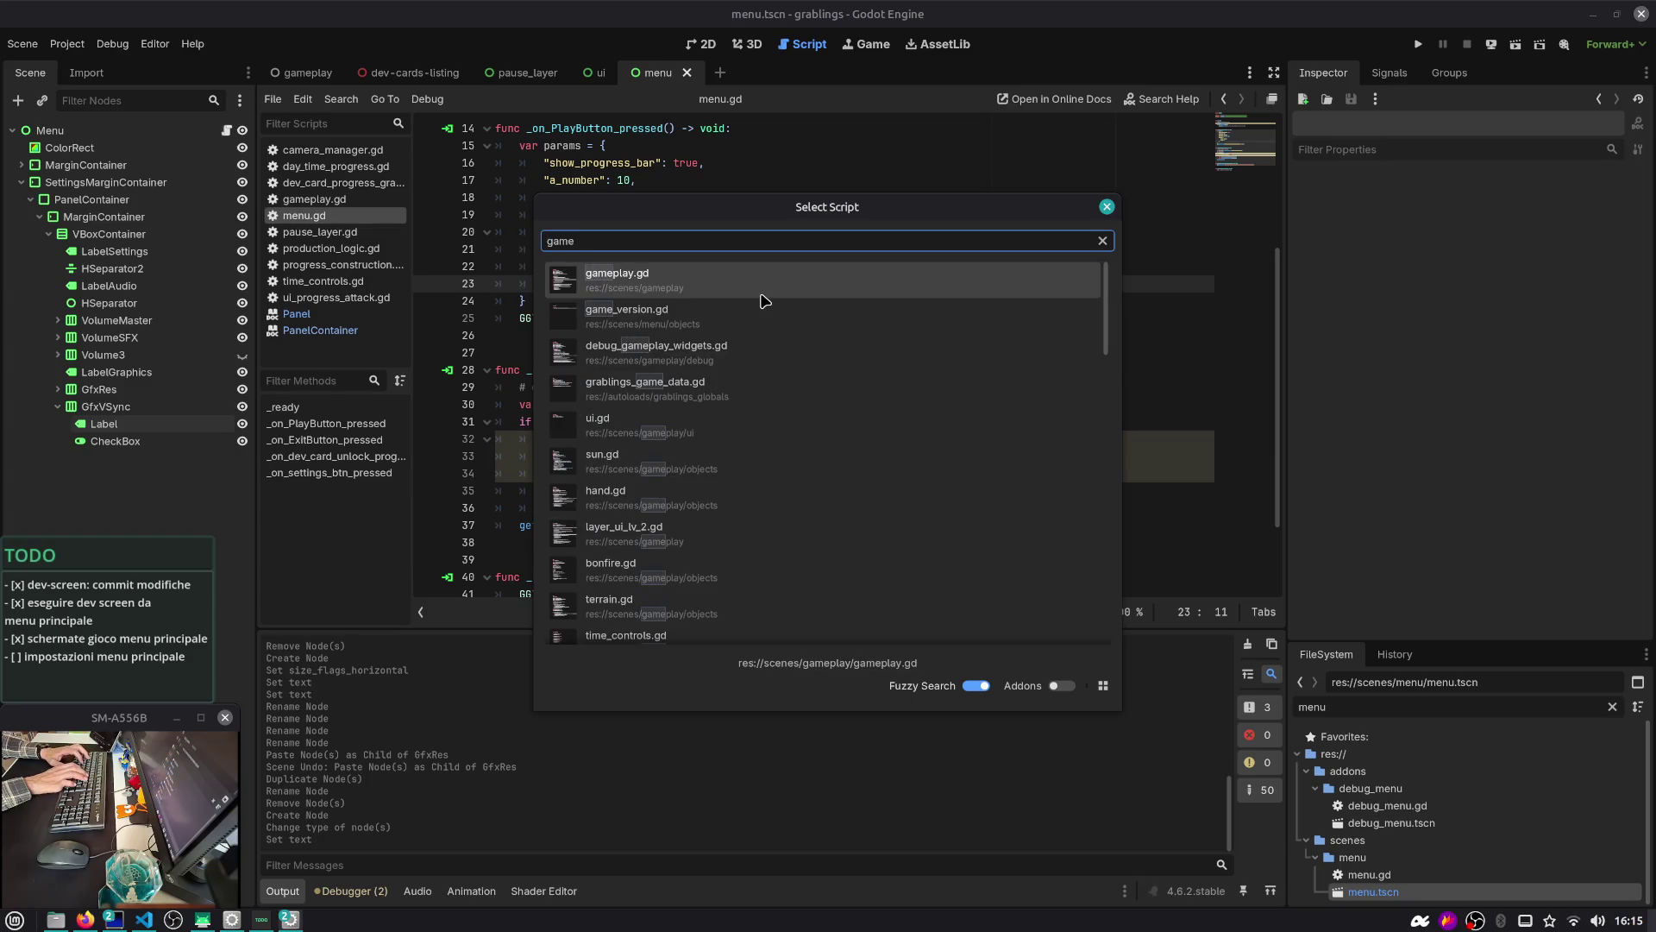
key("Escape")
Search all project files for 'sync' and select ggt.gd's fps, vsync and TODO lines
key("ctrl+shift+f")
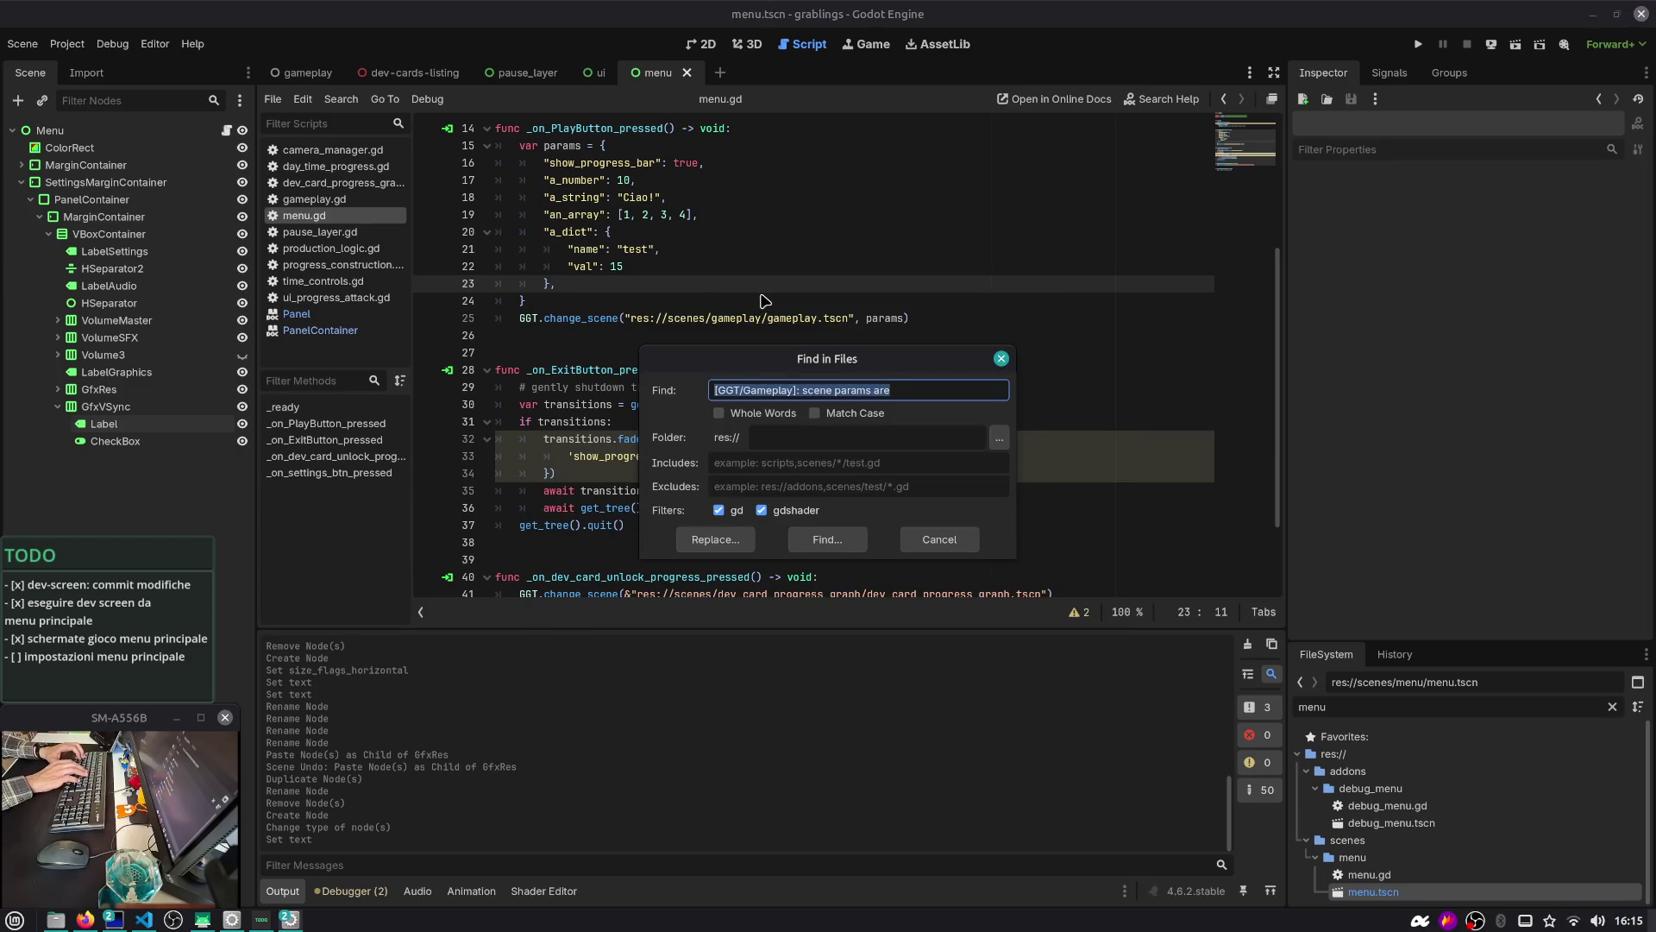
type("sync")
key("Return")
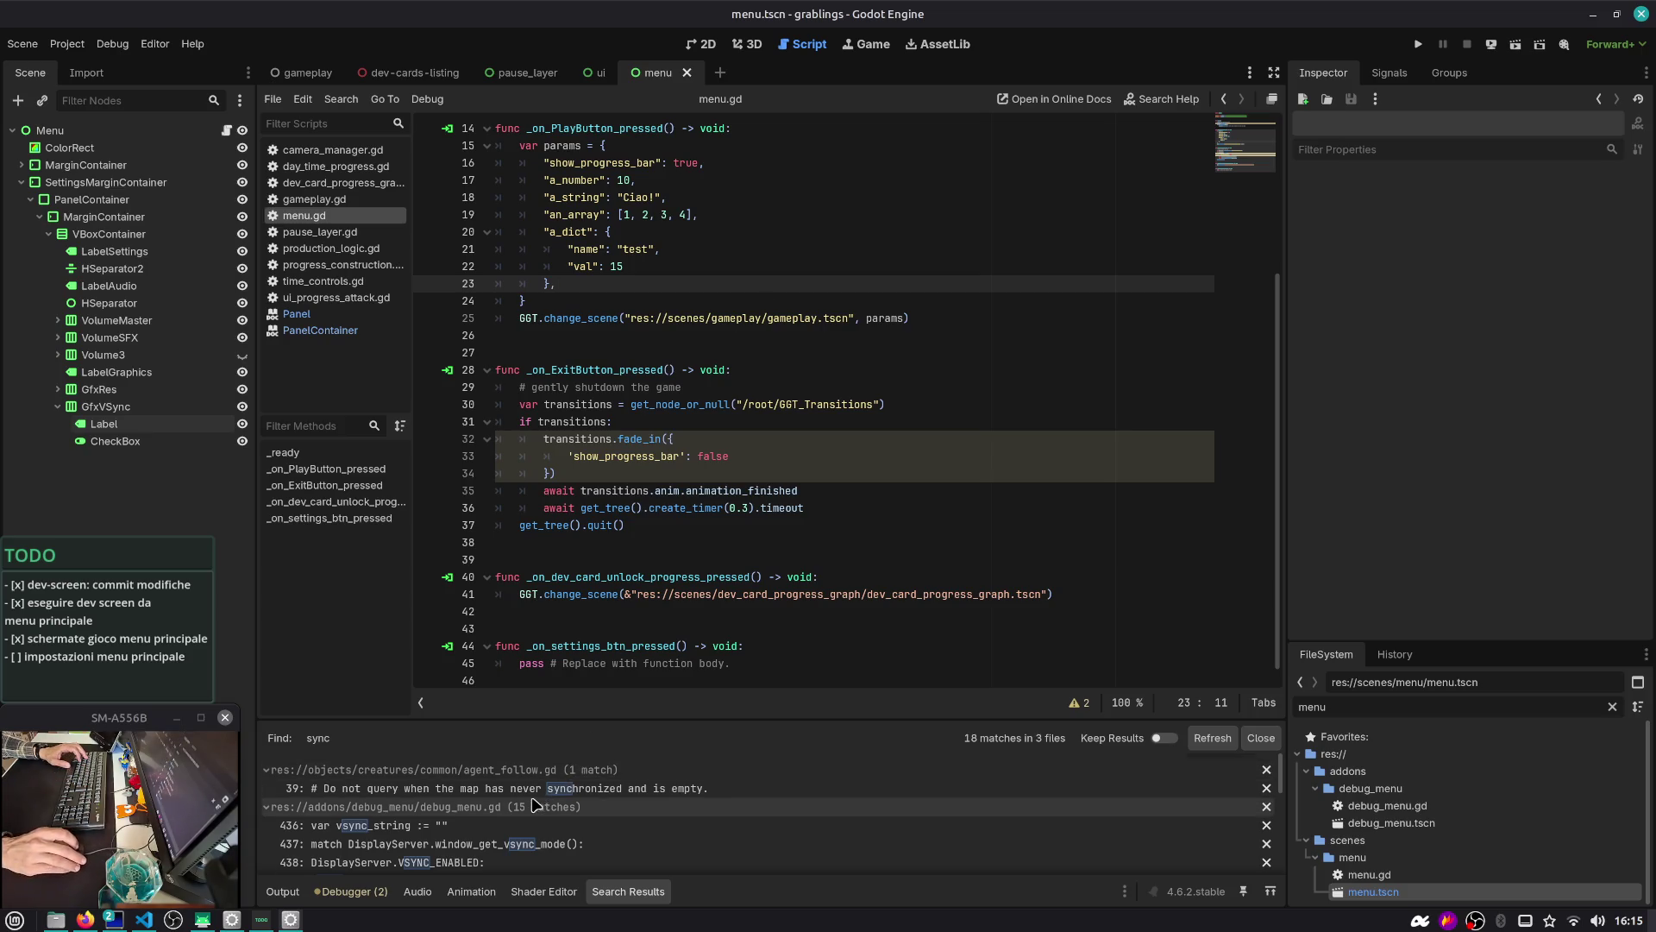
scroll(504, 826, "down", 2)
left_click(268, 781)
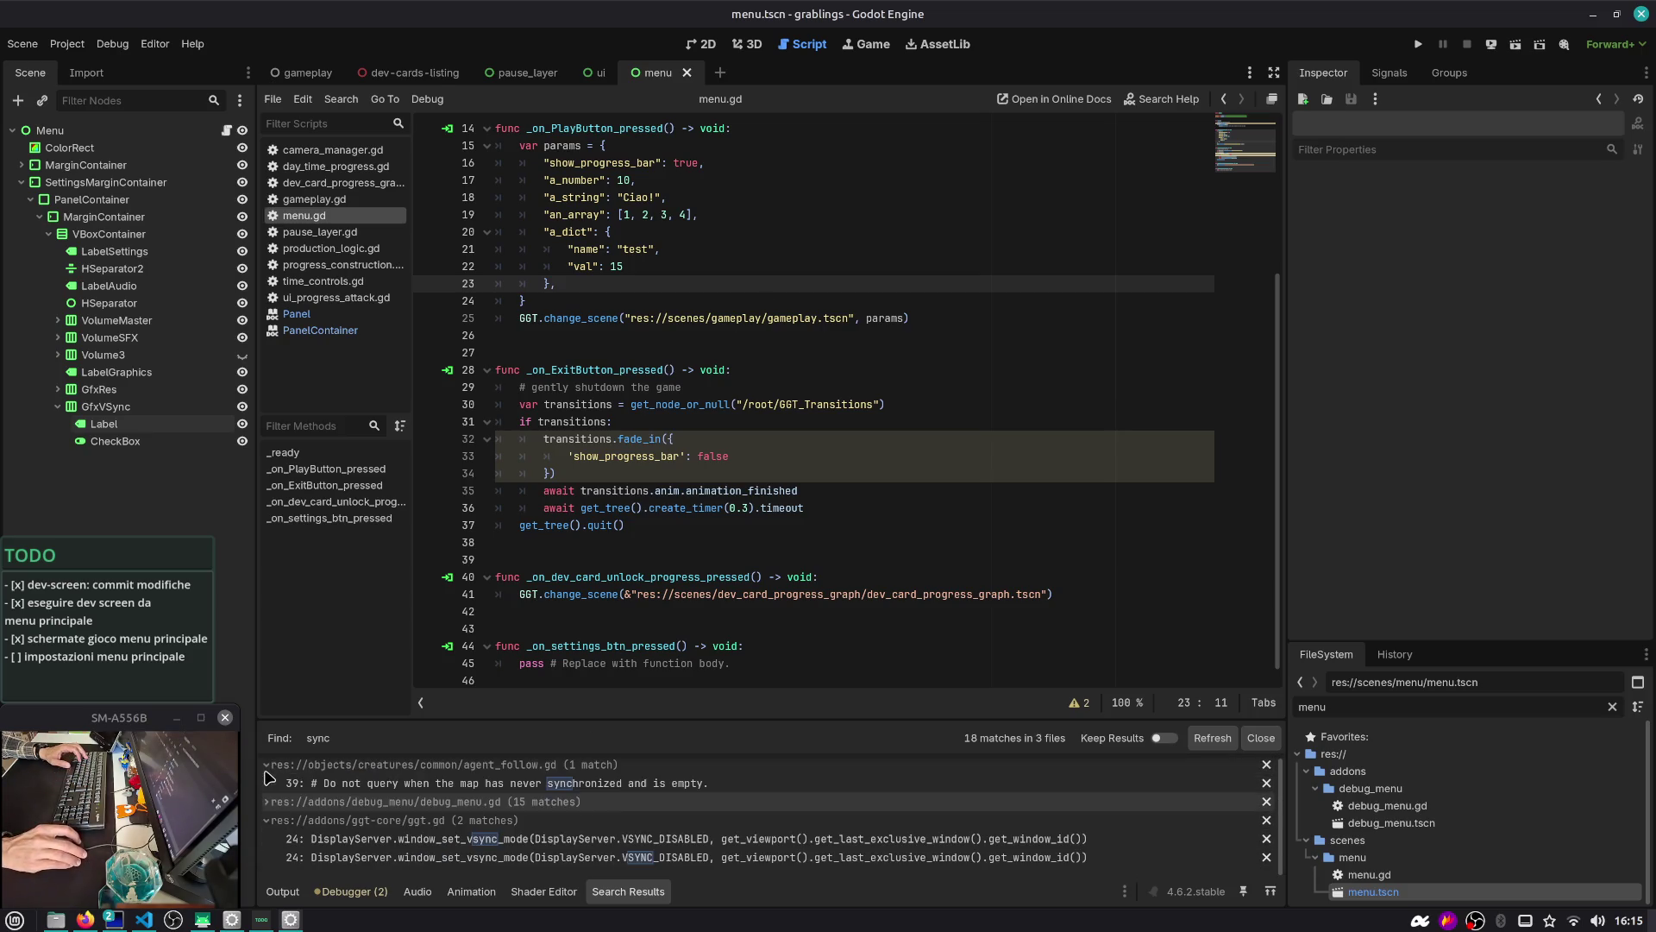
left_click(353, 839)
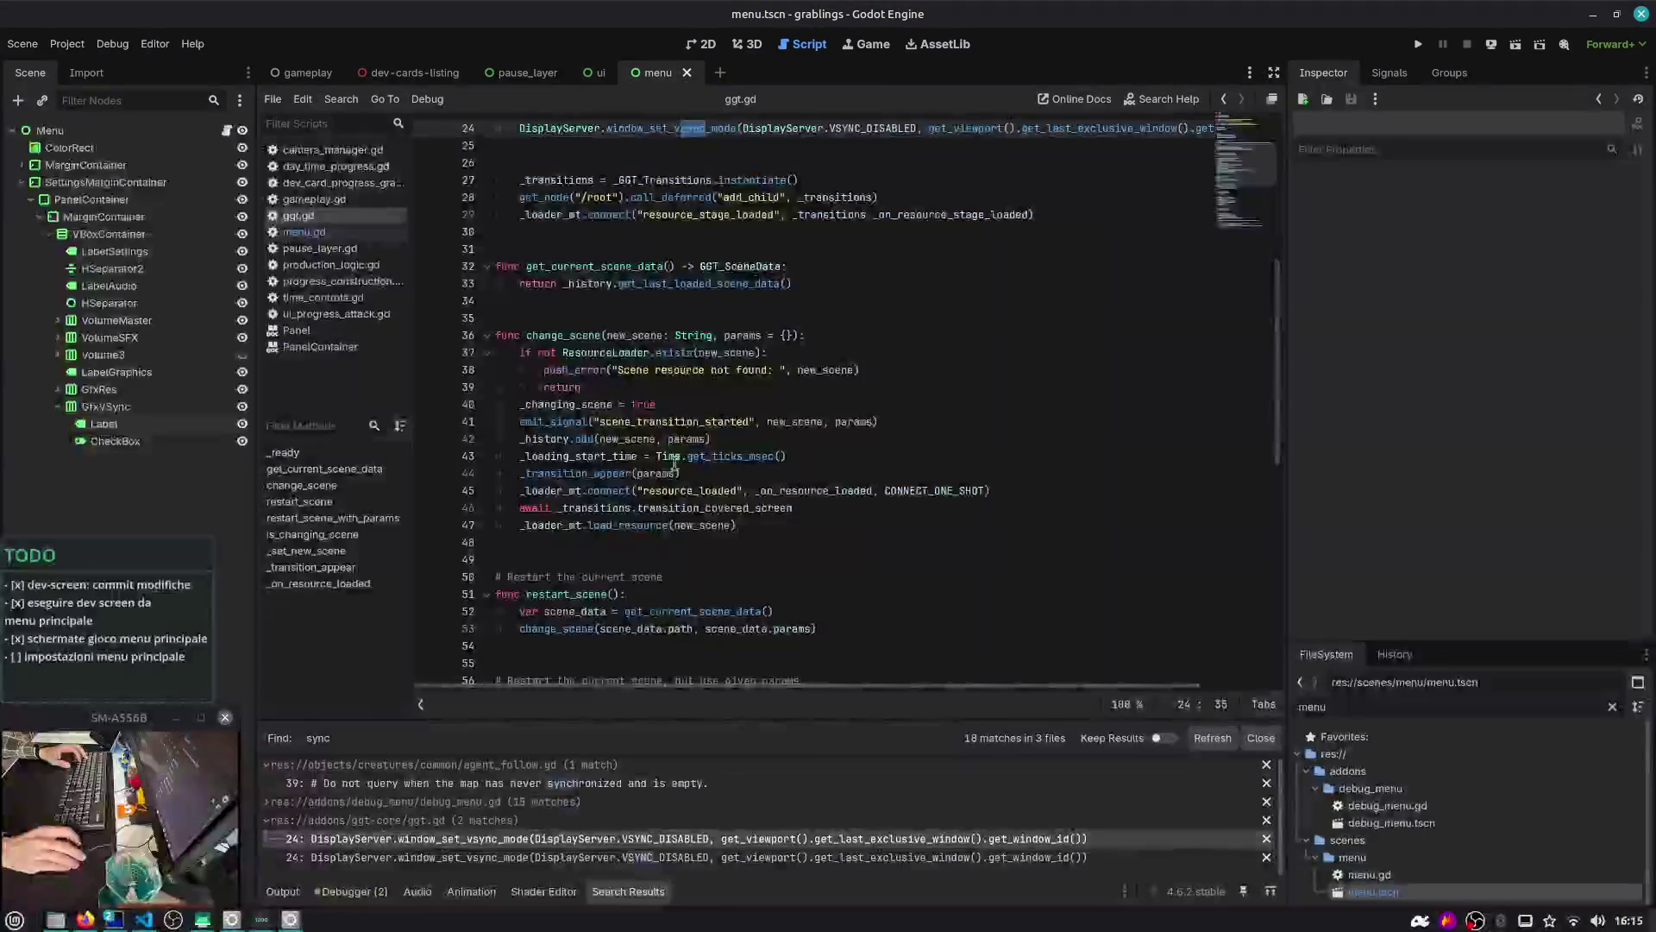
scroll(682, 338, "up", 3)
left_click_drag(515, 268, 609, 302)
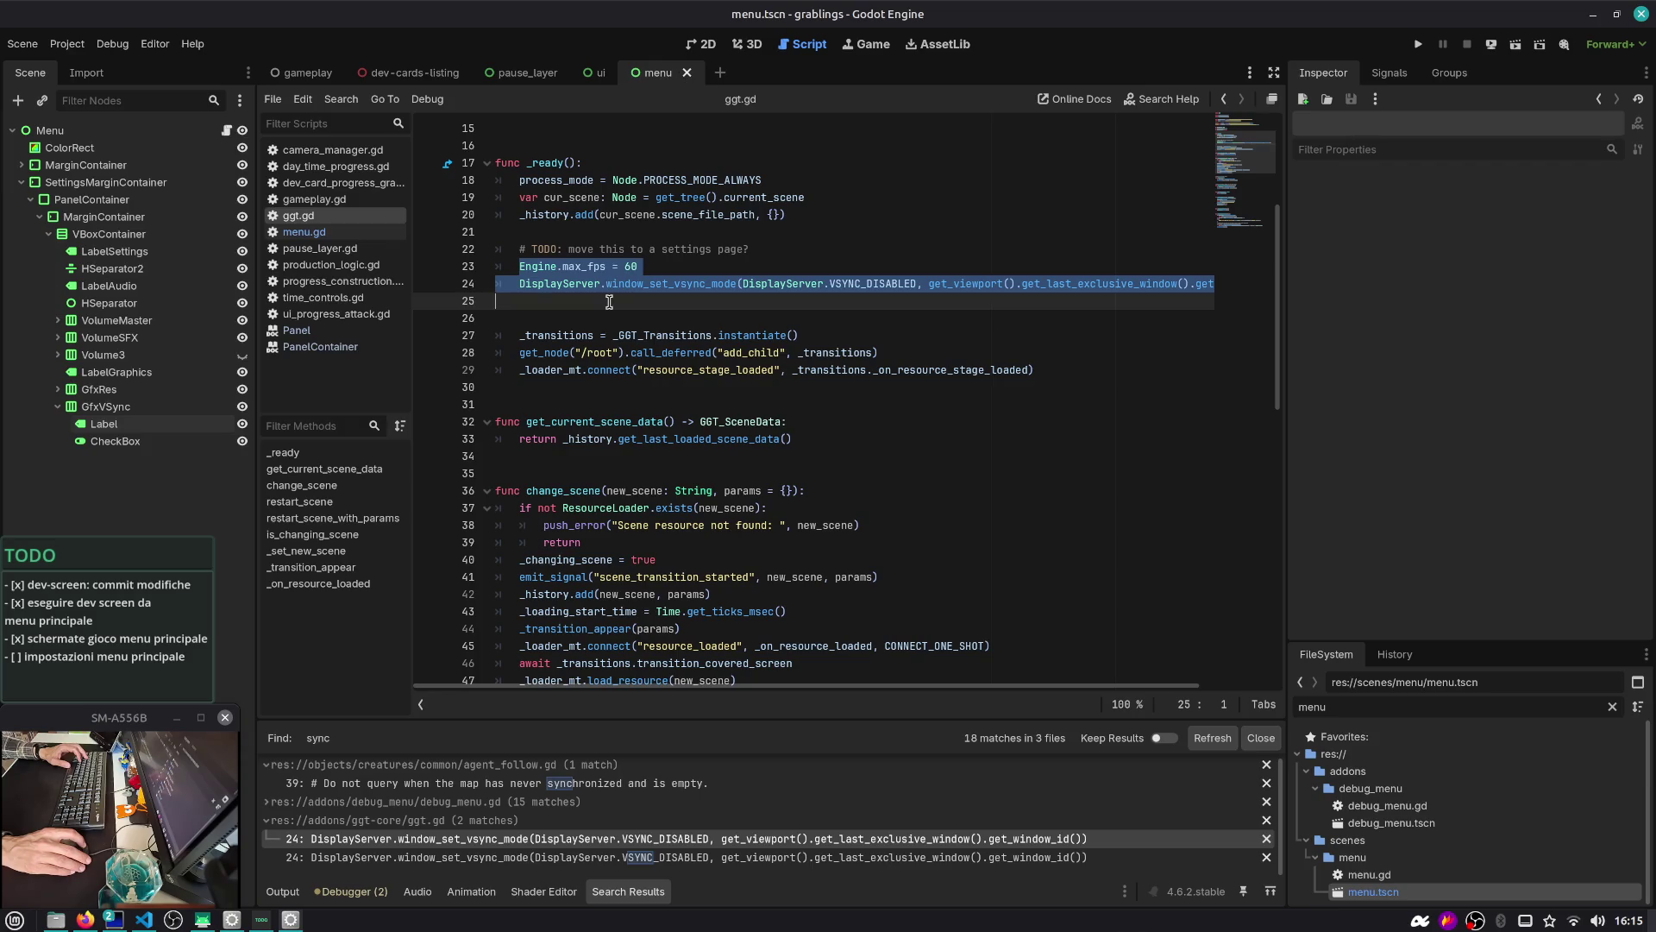
mouse_move(505, 250)
left_mouse_down()
mouse_move(526, 285)
mouse_move(509, 317)
left_mouse_up()
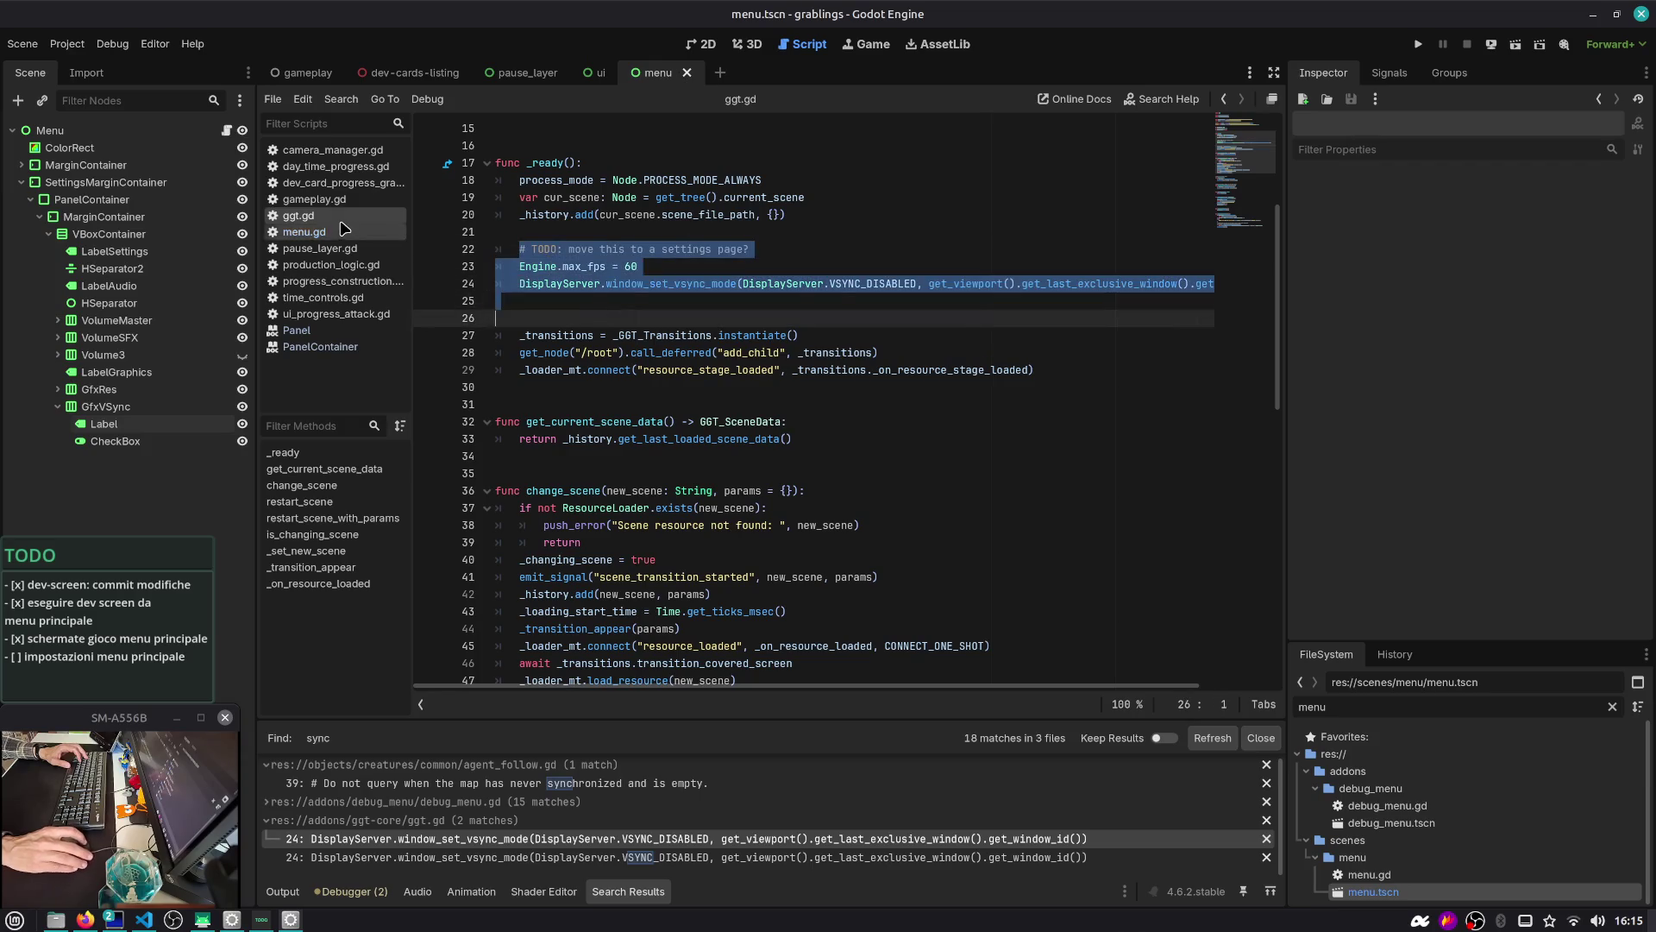
Close all scripts except ggt.gd, select GfxVSync and return to the 2D view
right_click(348, 228)
left_click(389, 289)
left_click(475, 301)
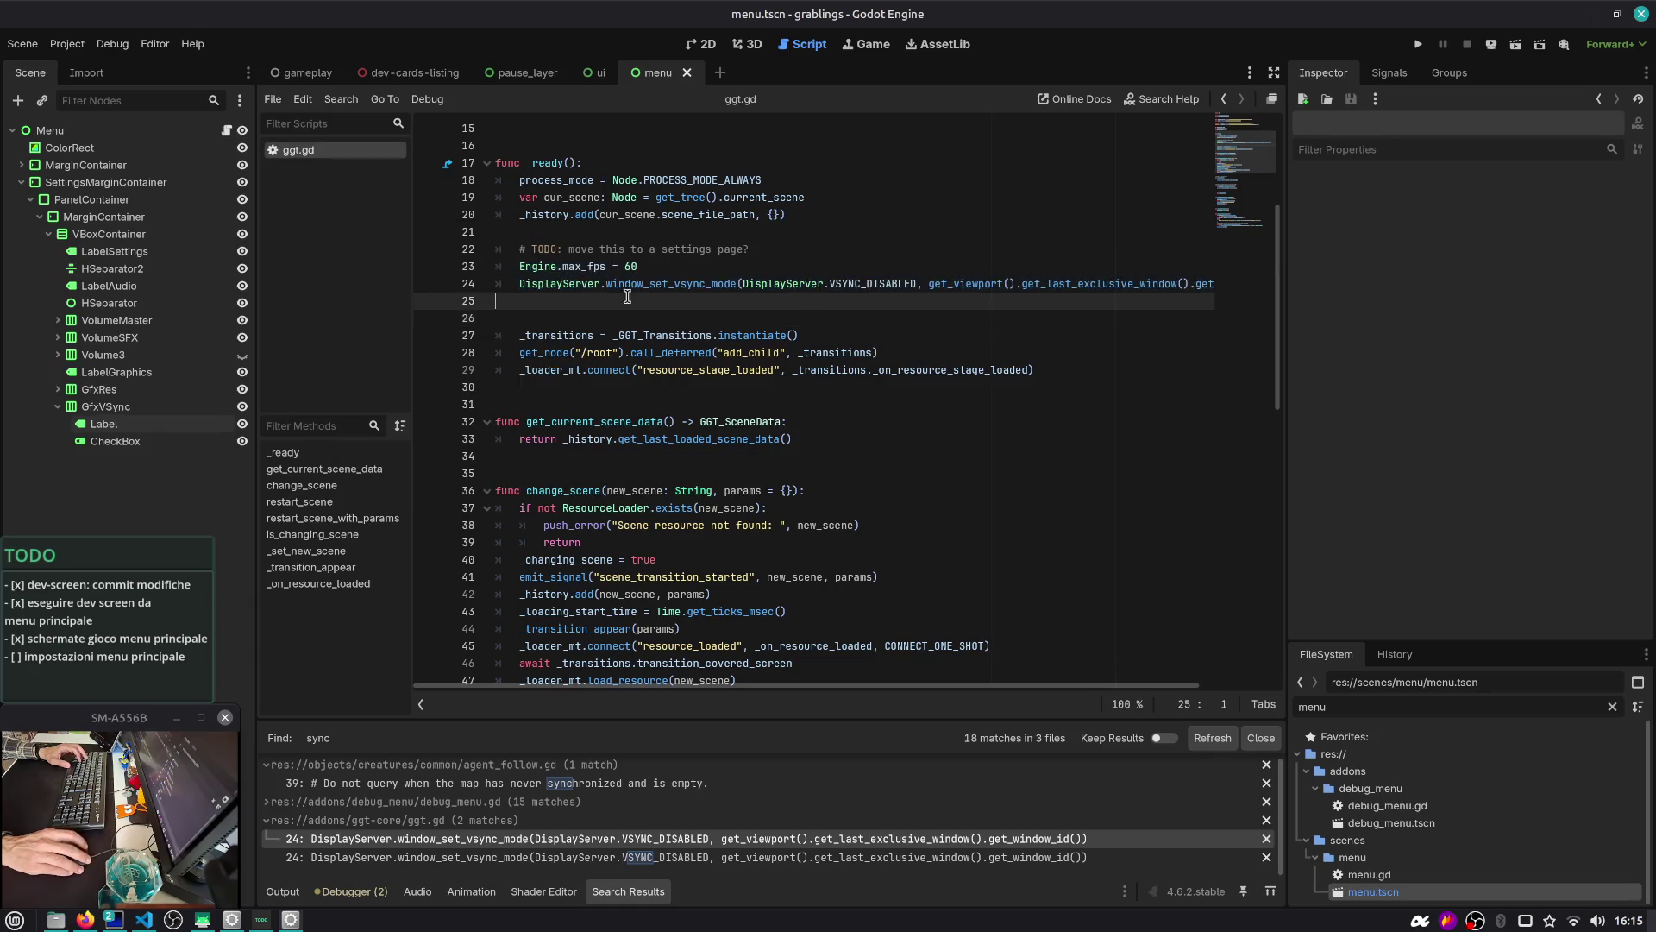
left_click(149, 414)
left_click(226, 130)
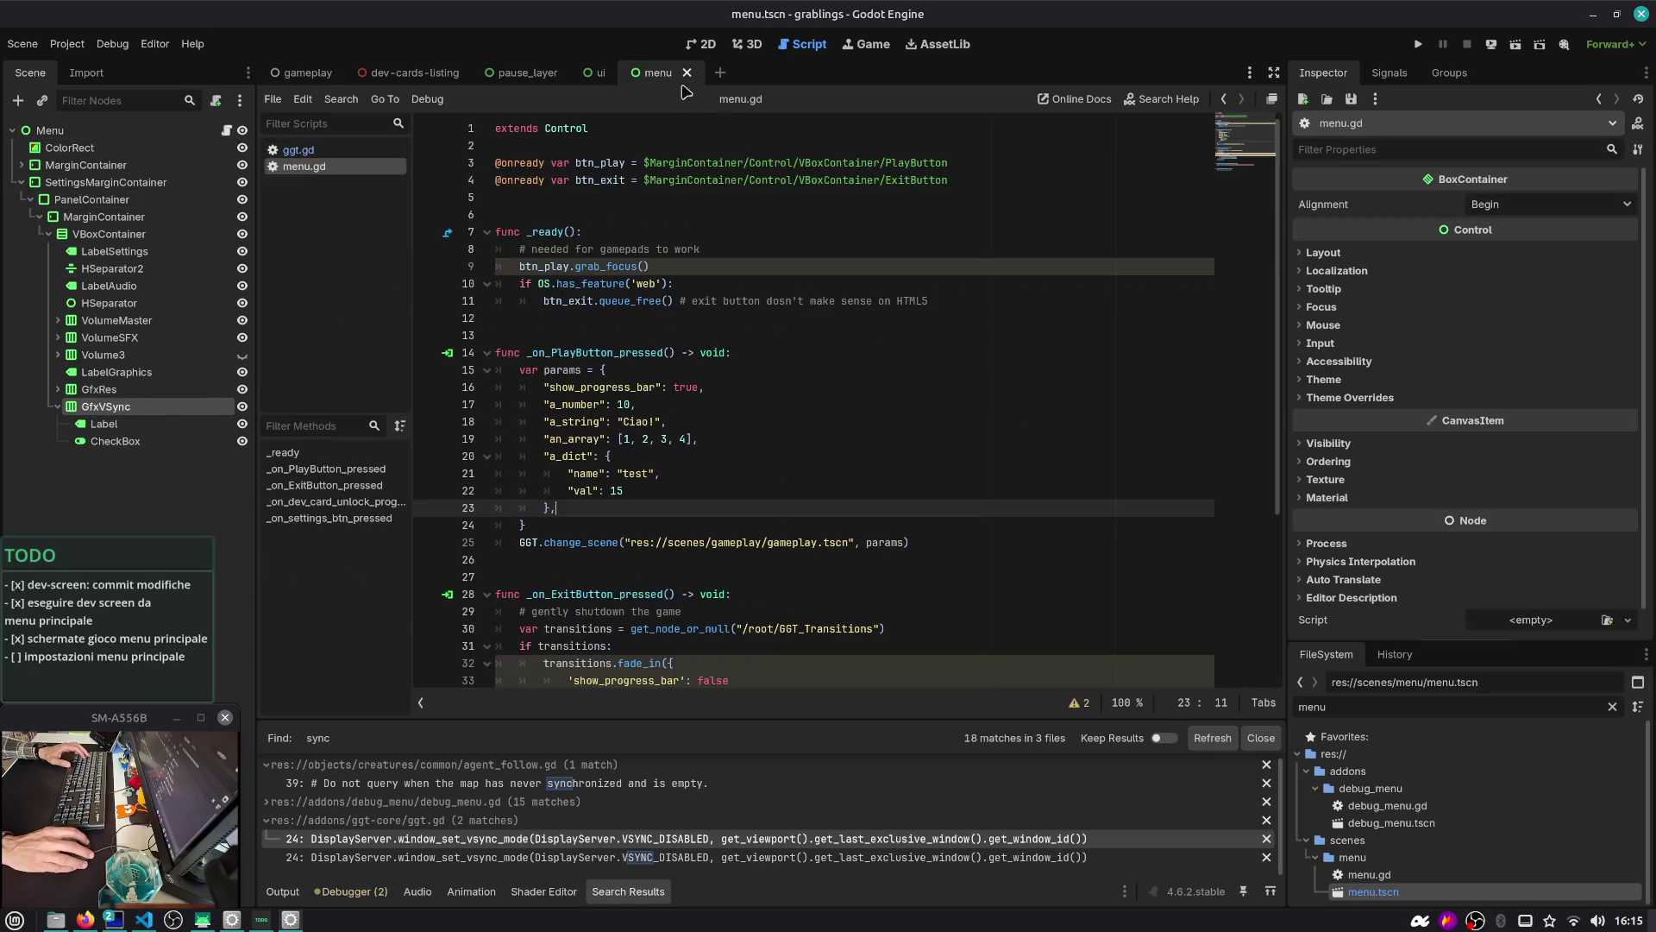
left_click(705, 43)
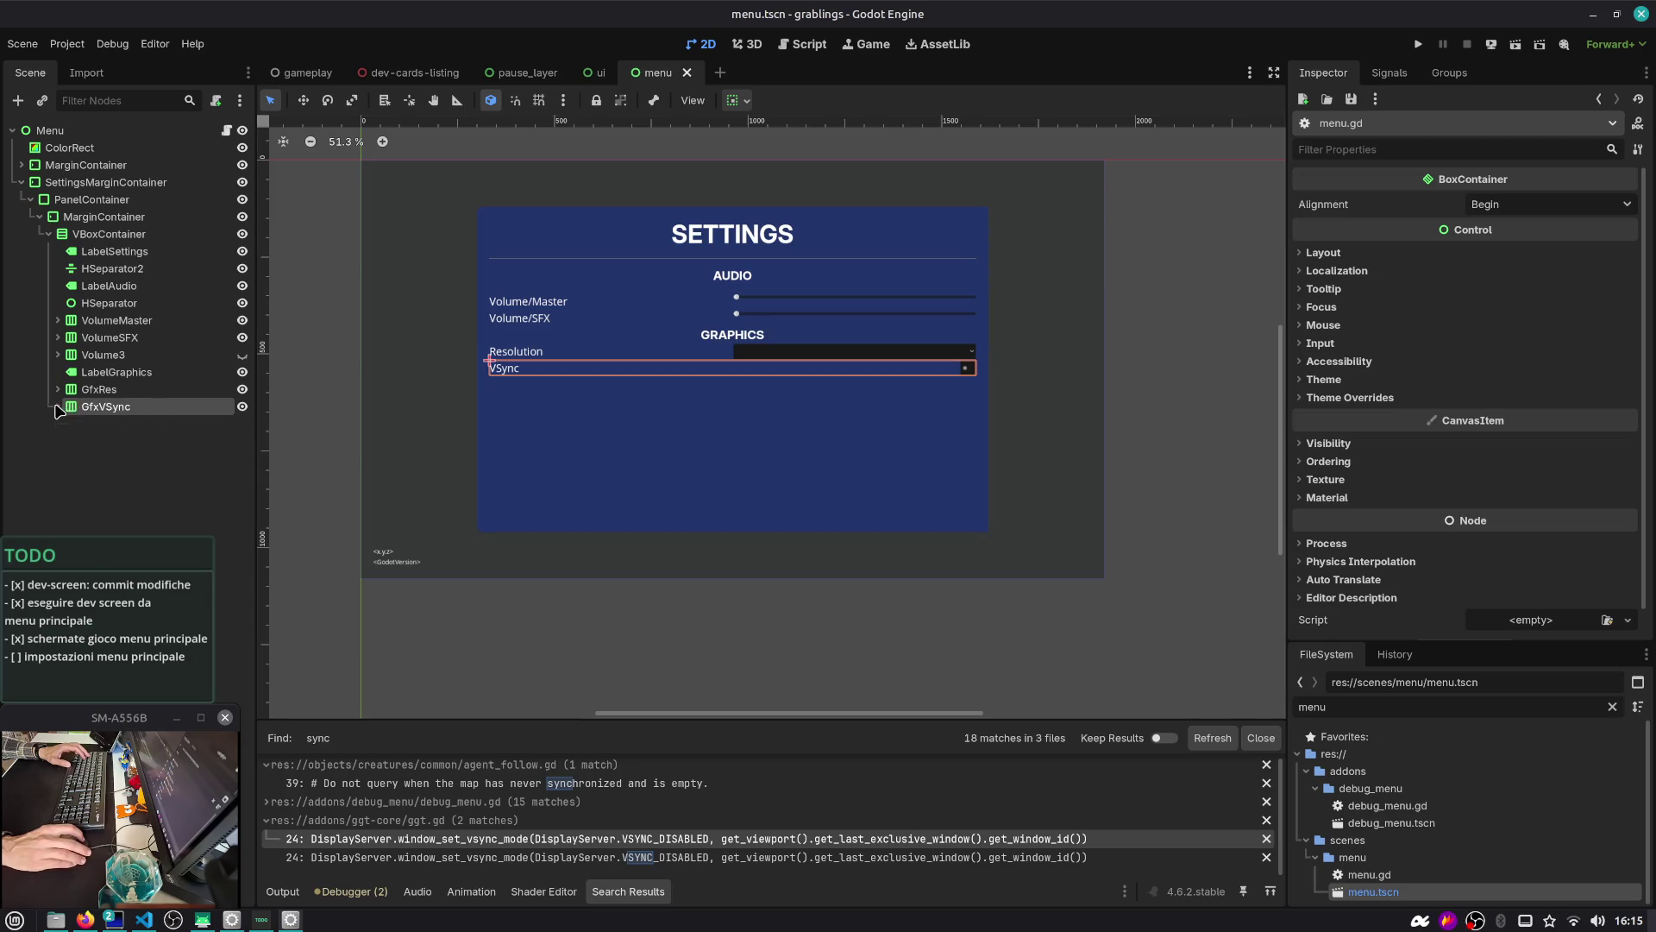
Duplicate GfxVSync as FPSLimit, label it 'FPS Limit', and save the scene
key("ctrl+d")
double_click(128, 424)
type("MaxFPS")
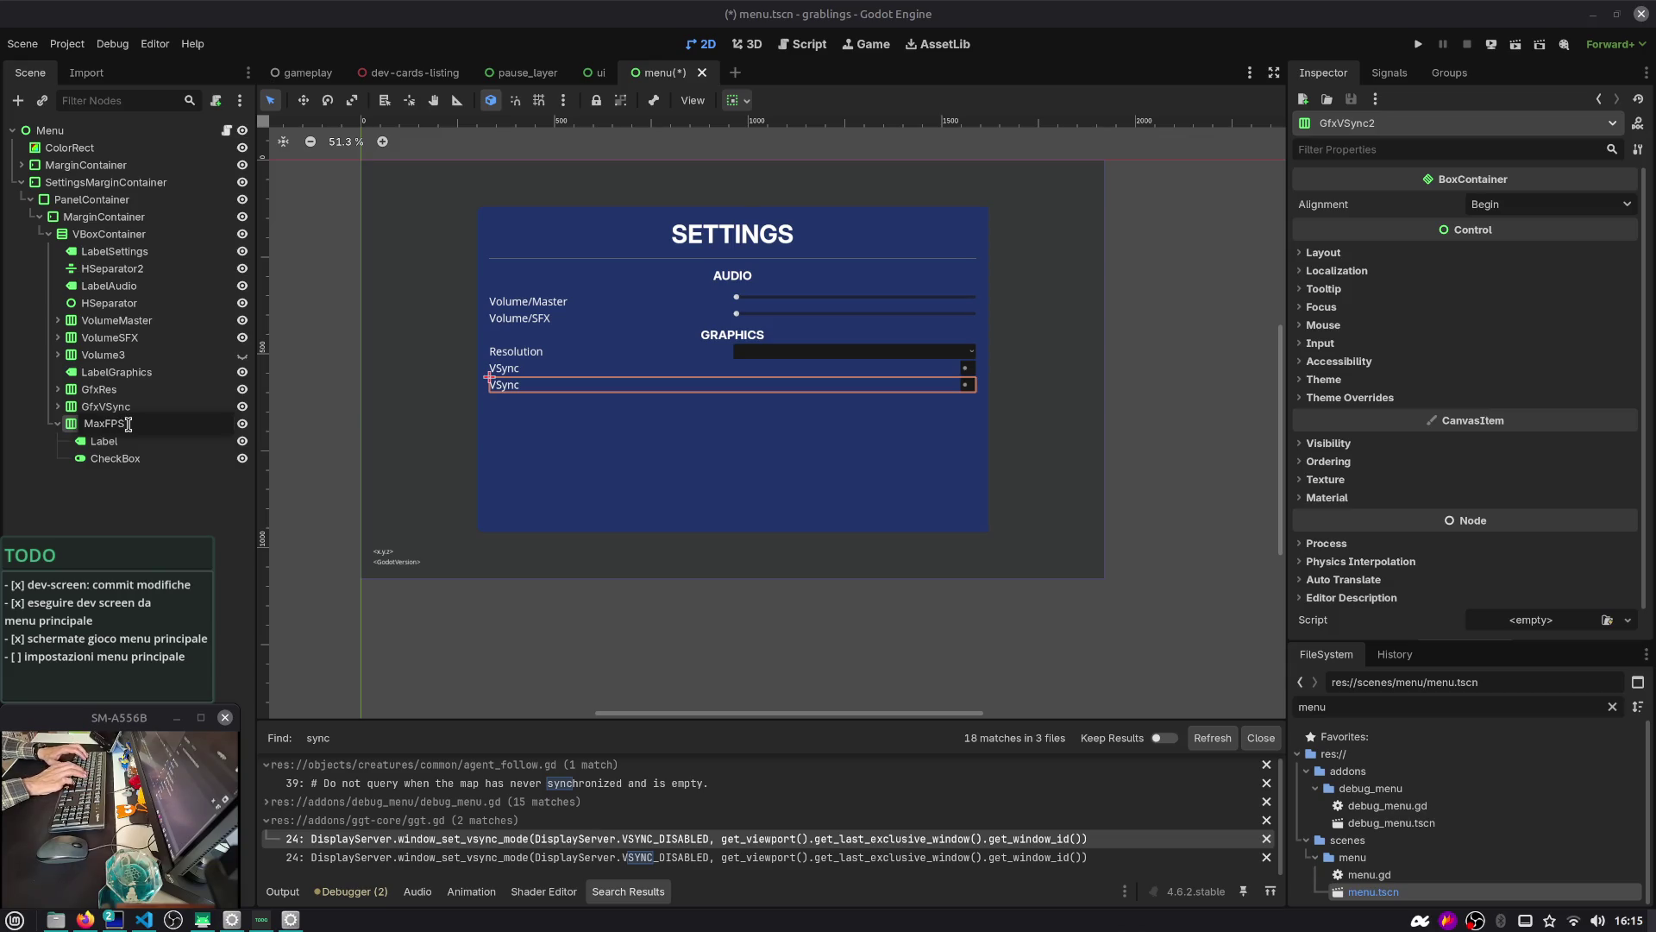
type("Limit")
key("F2")
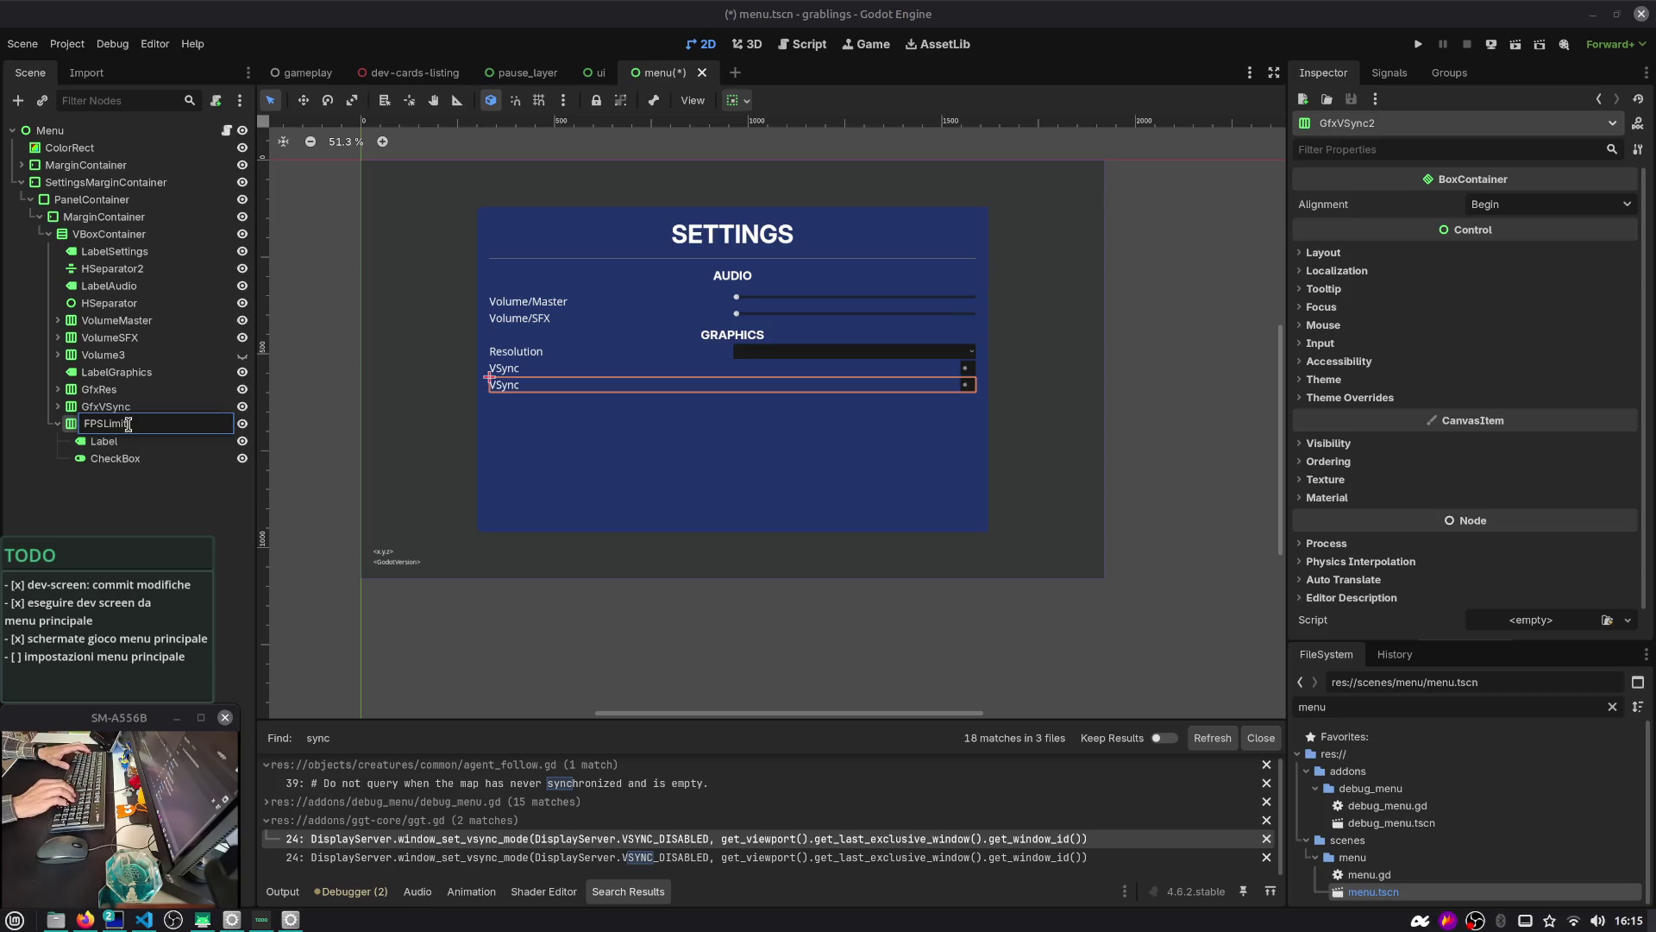
left_click(104, 441)
double_click(1428, 245)
type("FPS")
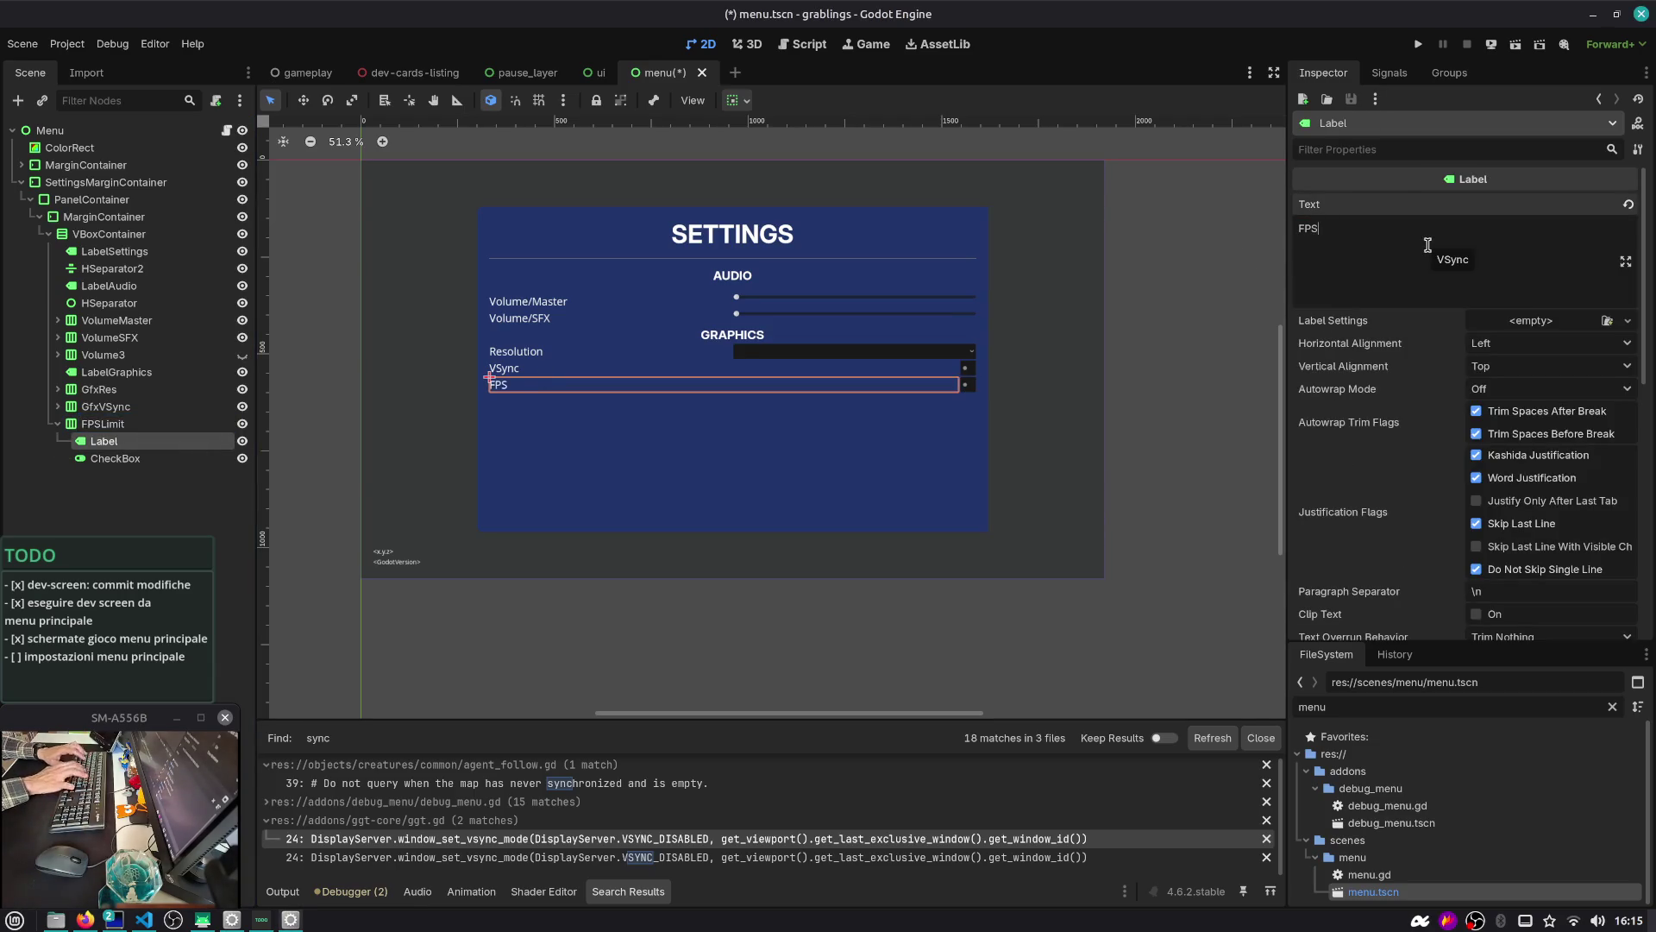
type("t")
key("ctrl+s")
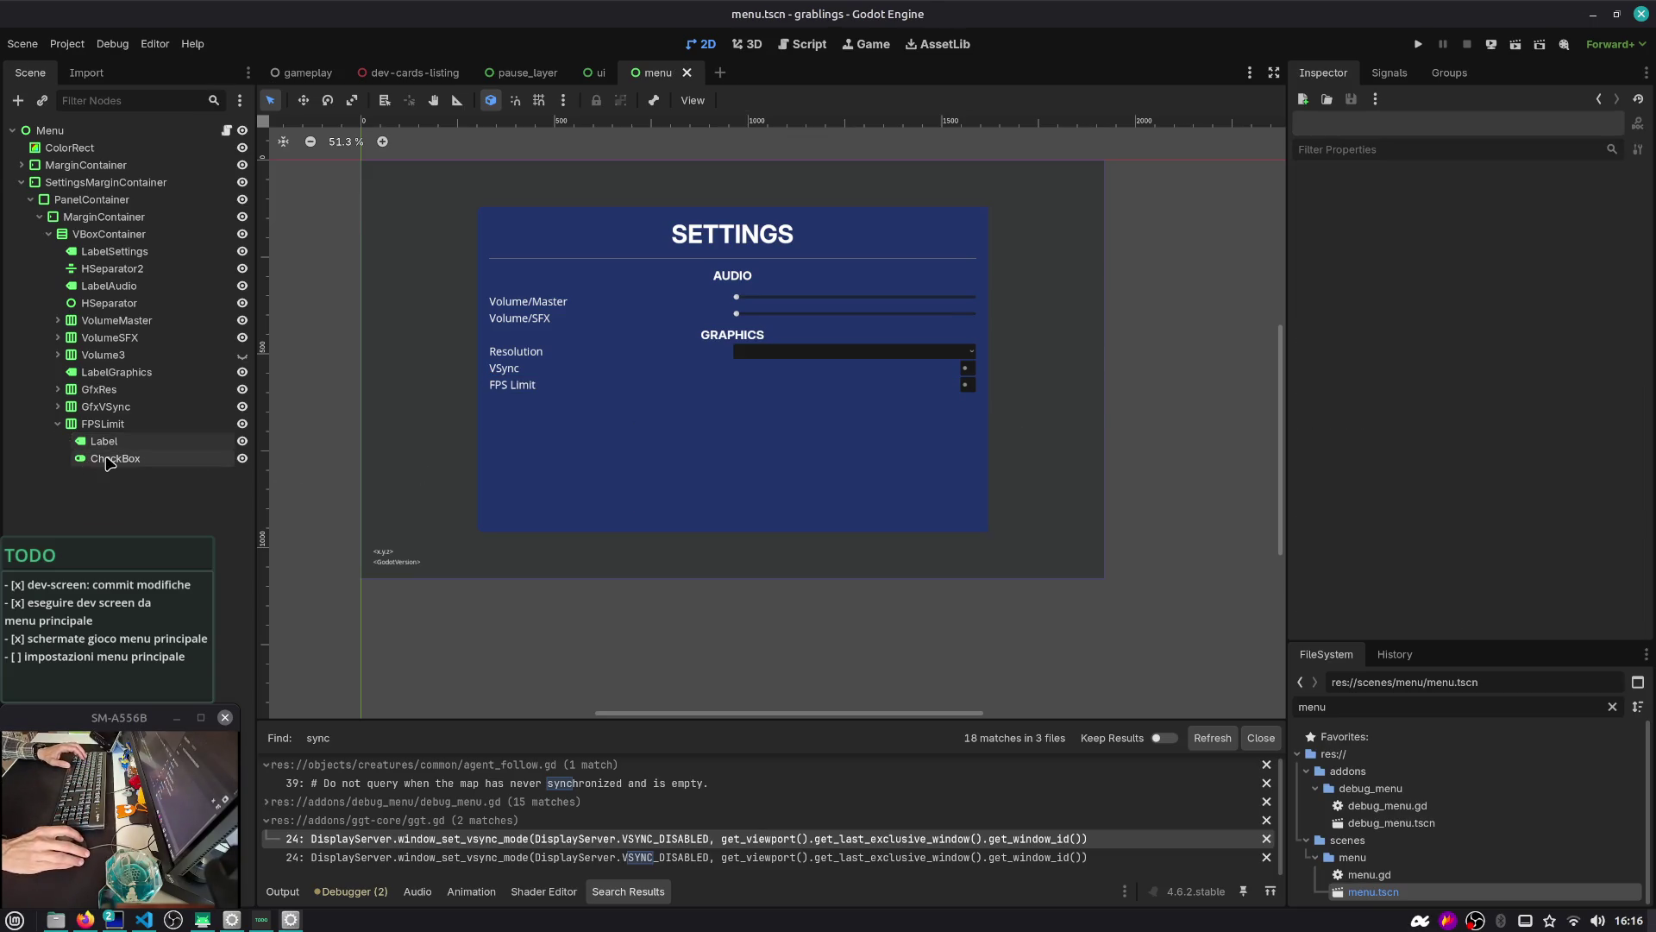
Duplicate FPSLimit into a second FPS Limit row and select its checkbox
left_click(108, 460)
left_click(129, 423)
key("ctrl+d")
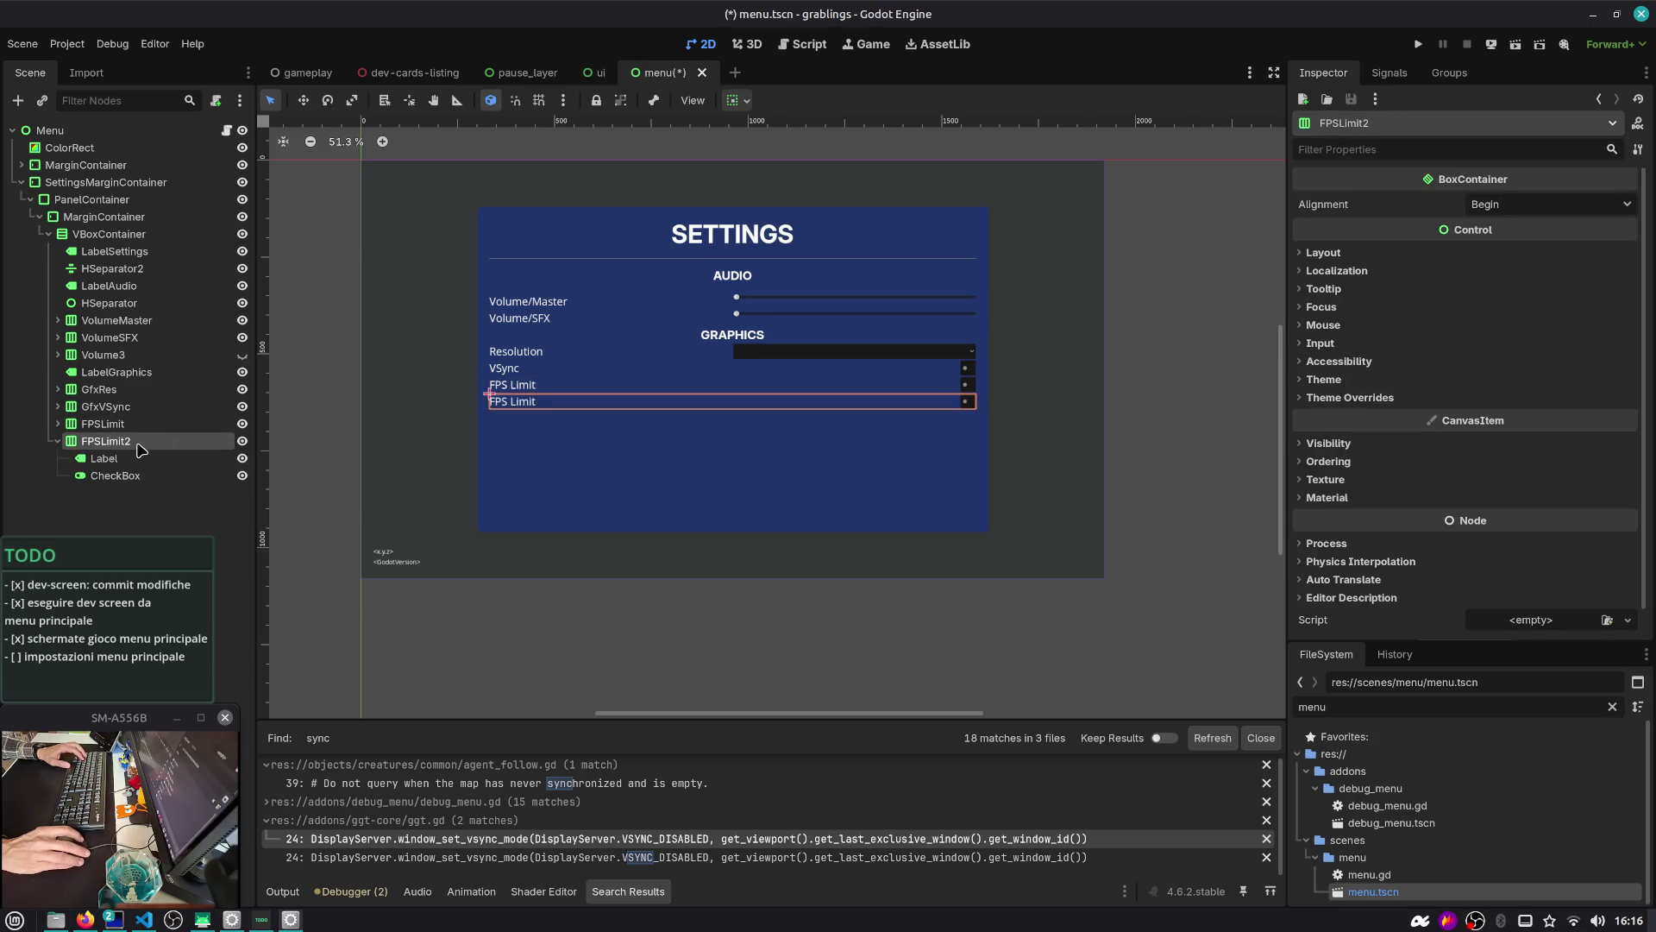
key("F2")
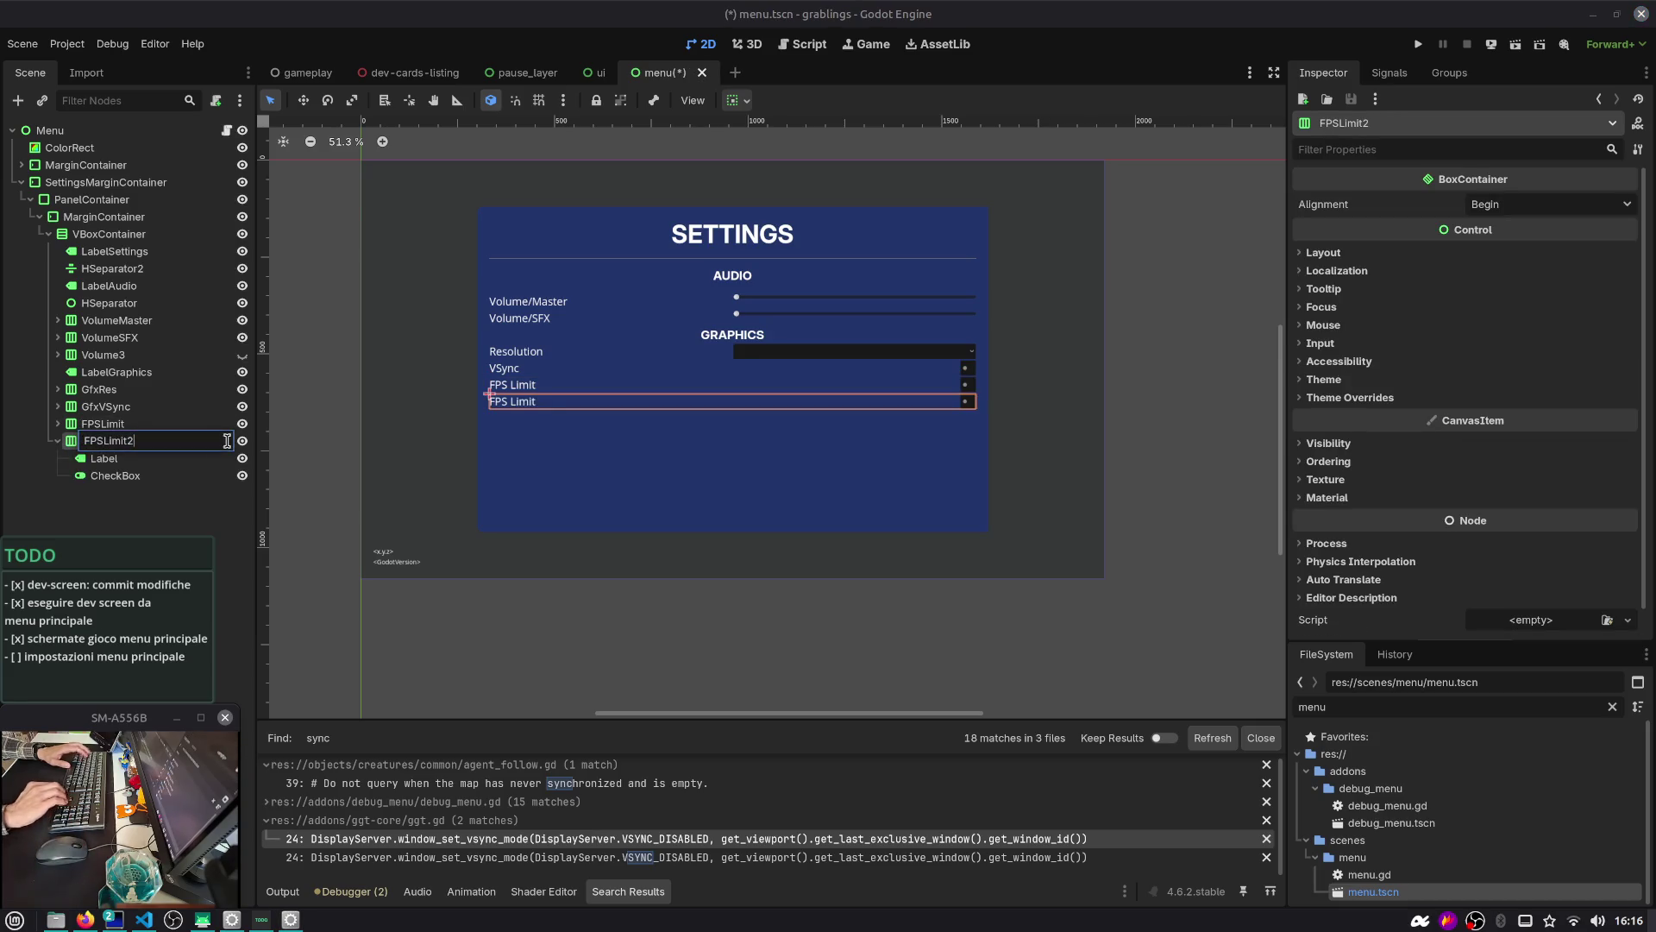
left_click(178, 475)
right_click(178, 476)
key("Escape")
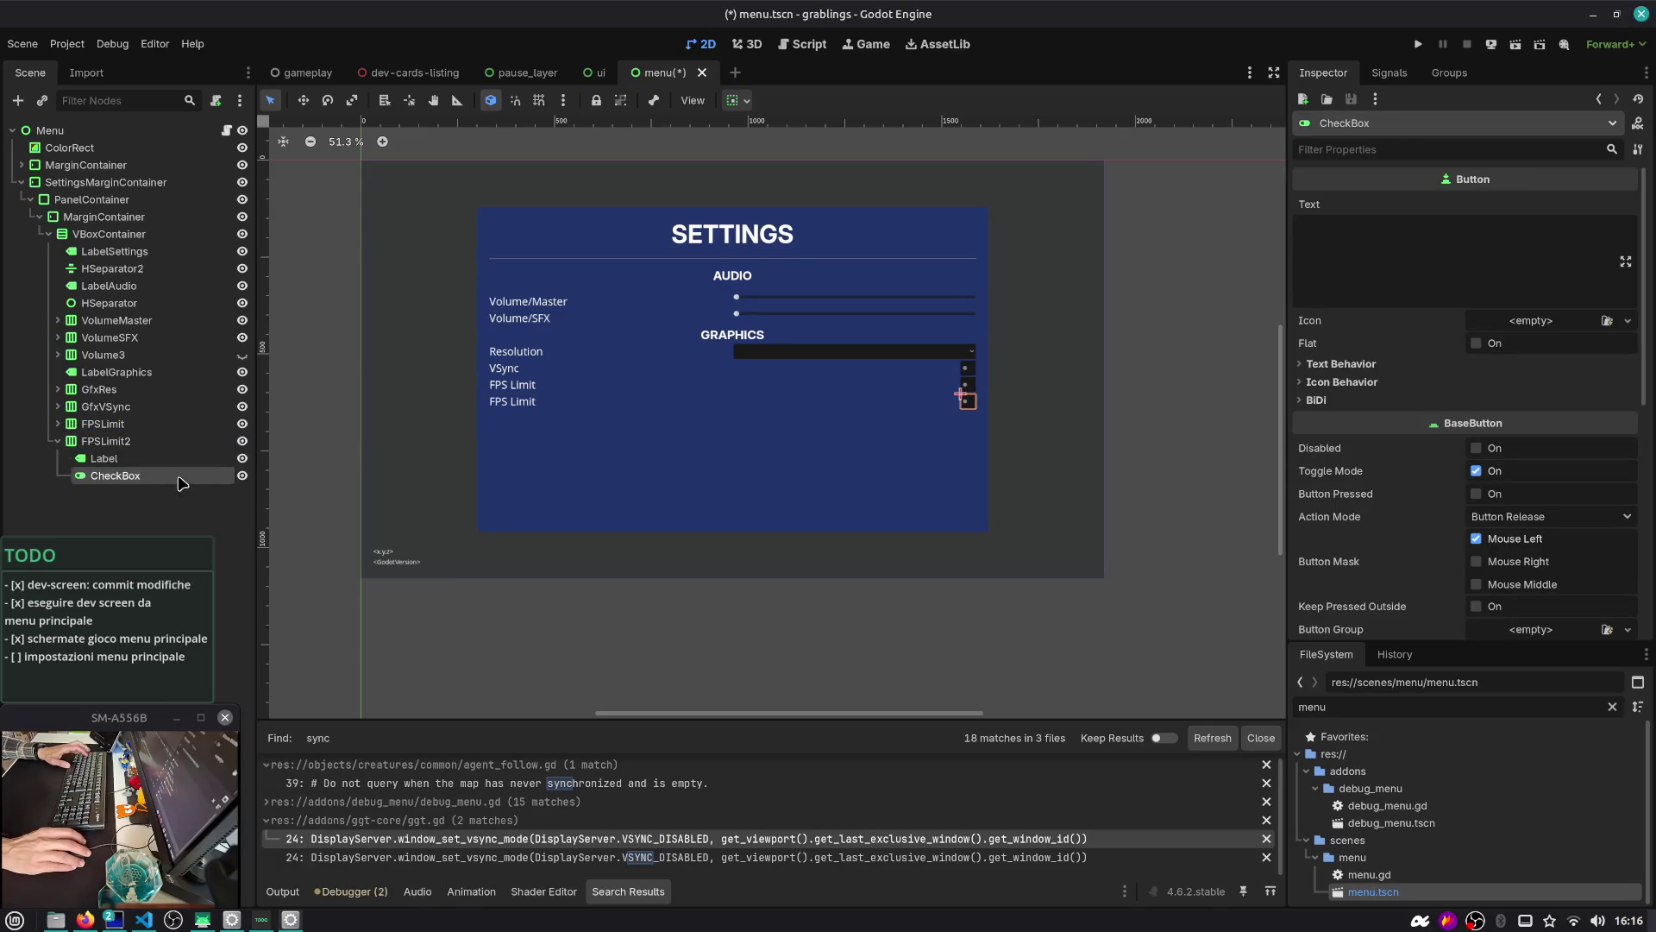
Delete FPSLimit2's checkbox and add an HSlider child in its place
key("Delete")
key("Return")
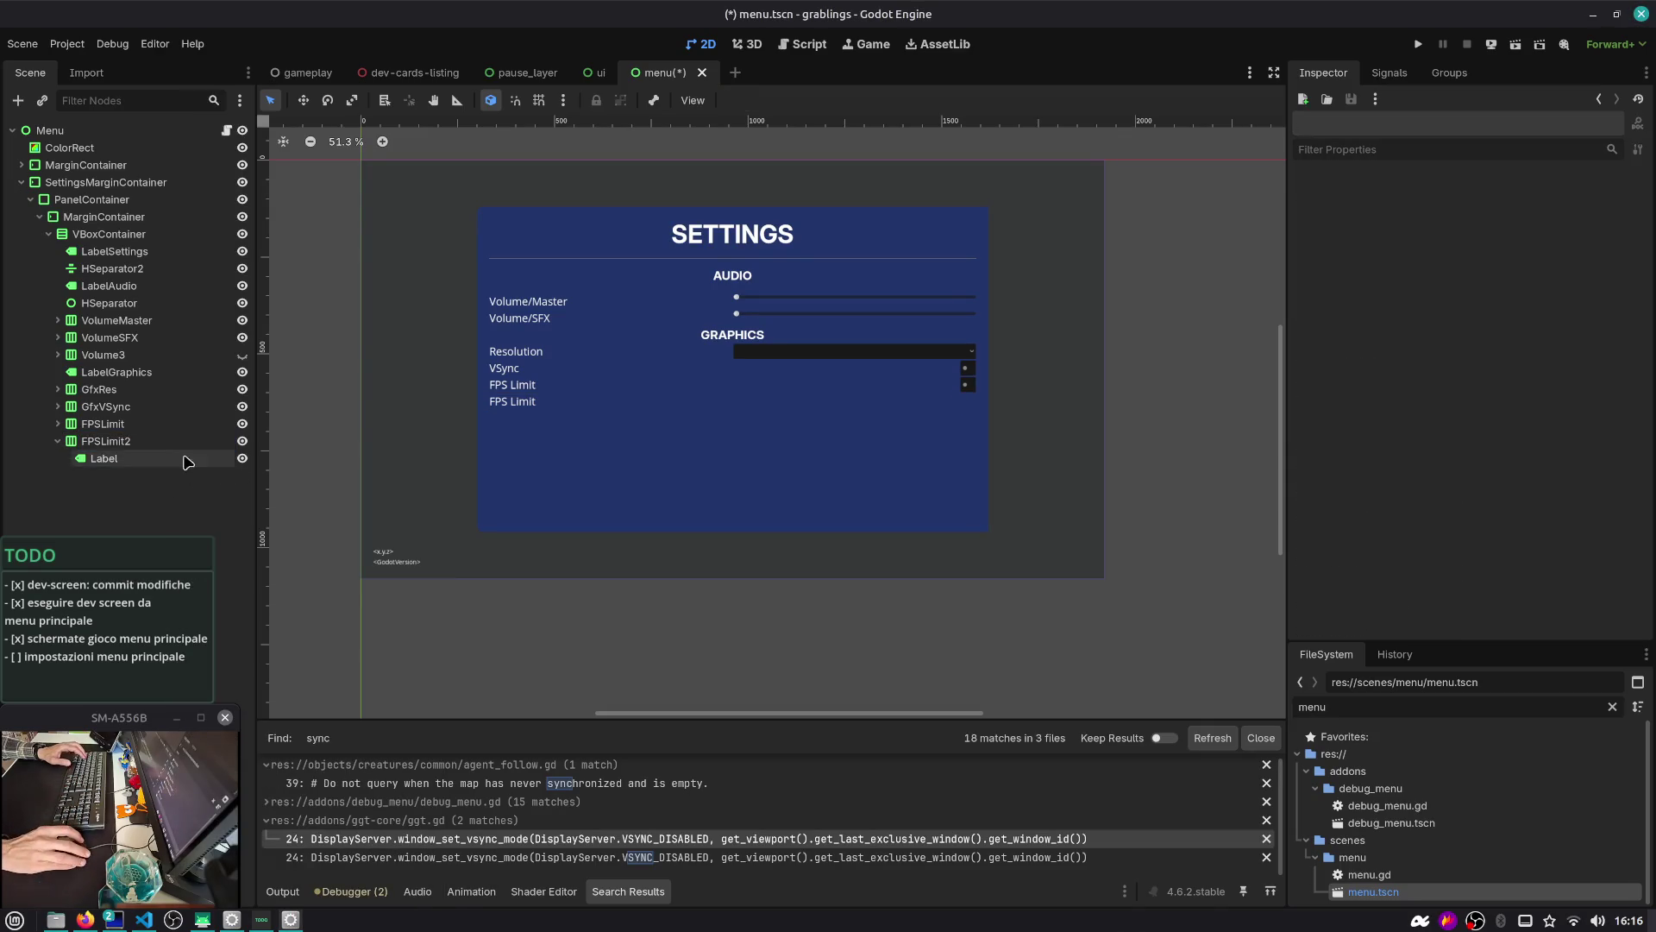
left_click(196, 443)
key("ctrl+a")
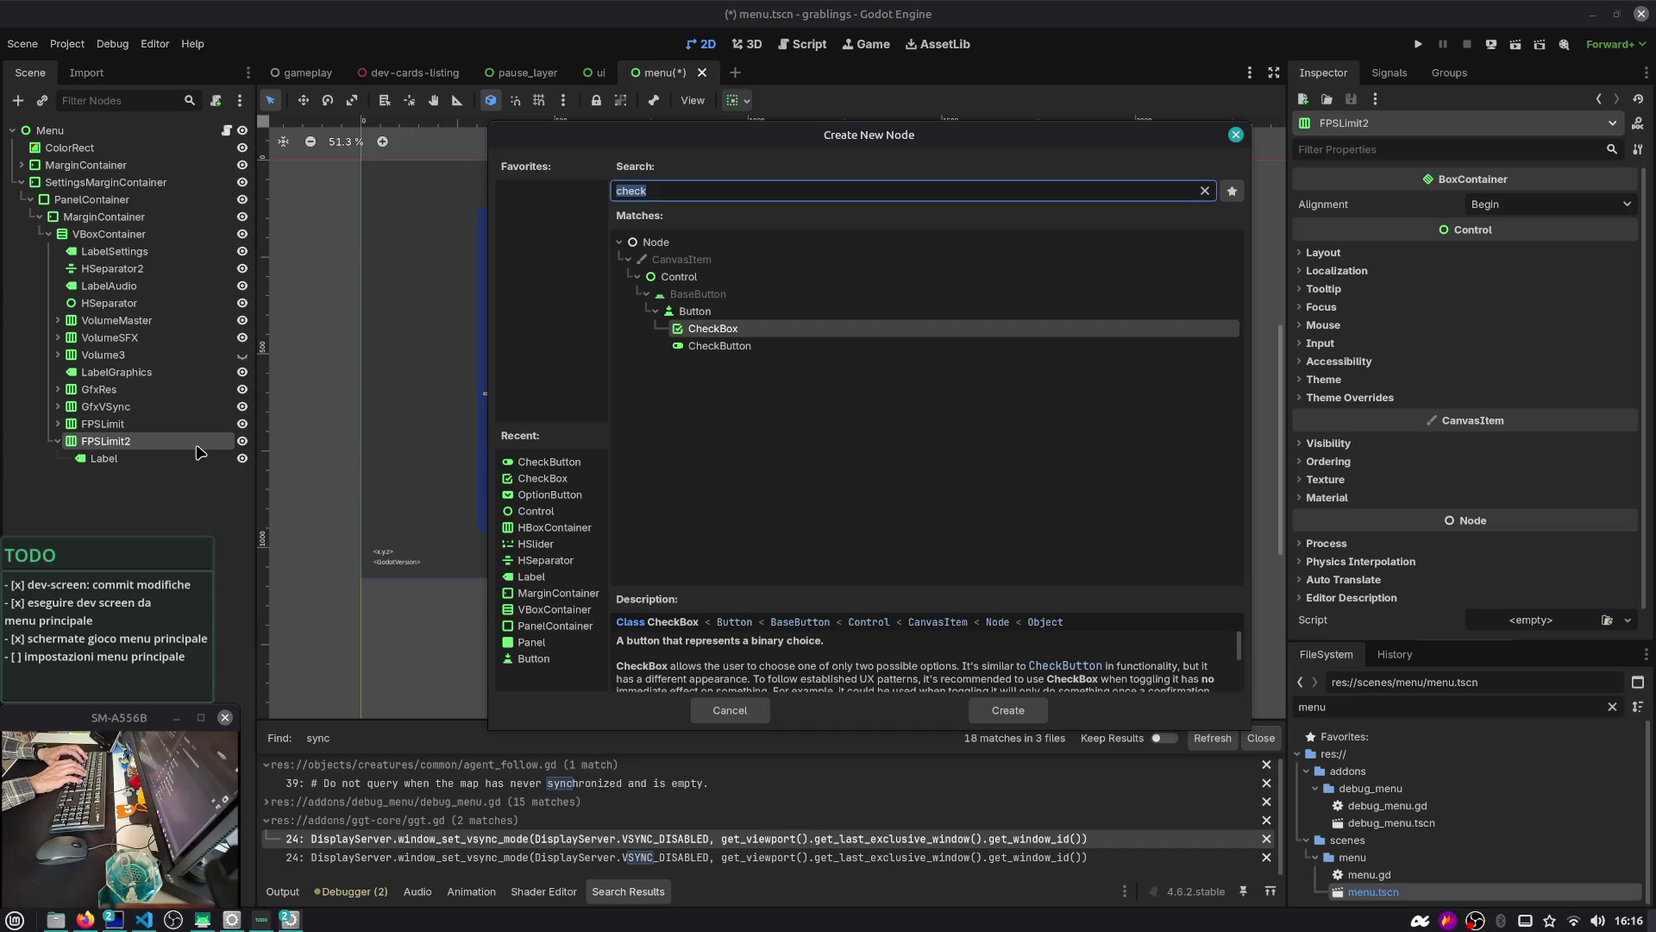
type("spin")
key("Escape")
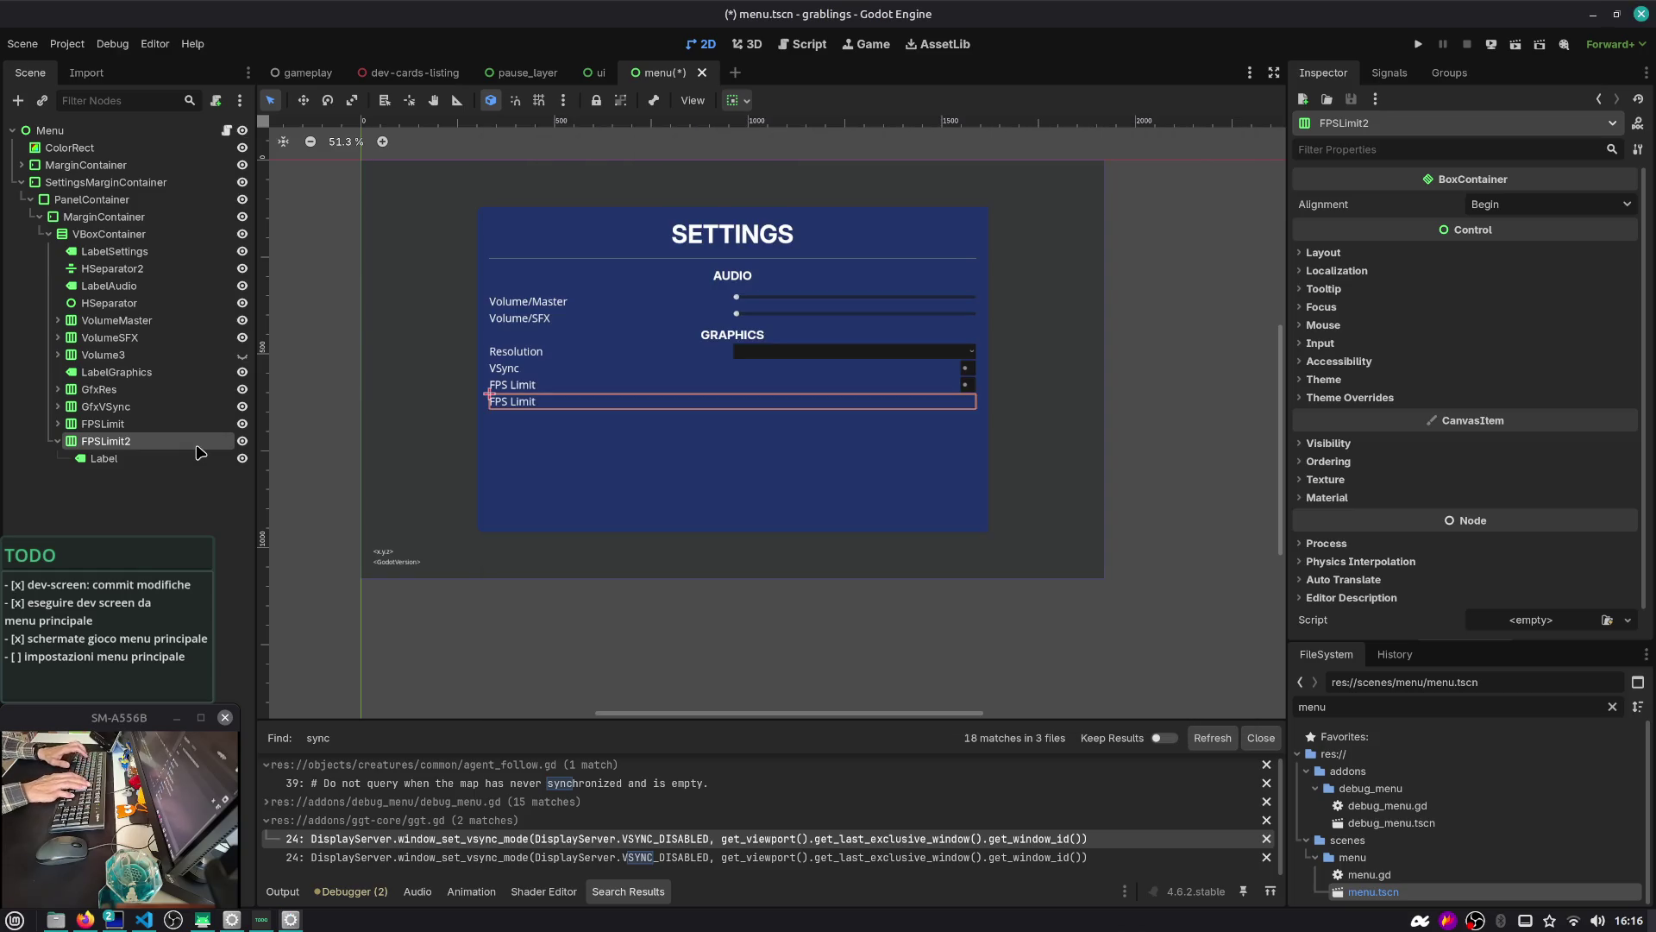
left_click(146, 442)
key("ctrl+a")
type("range")
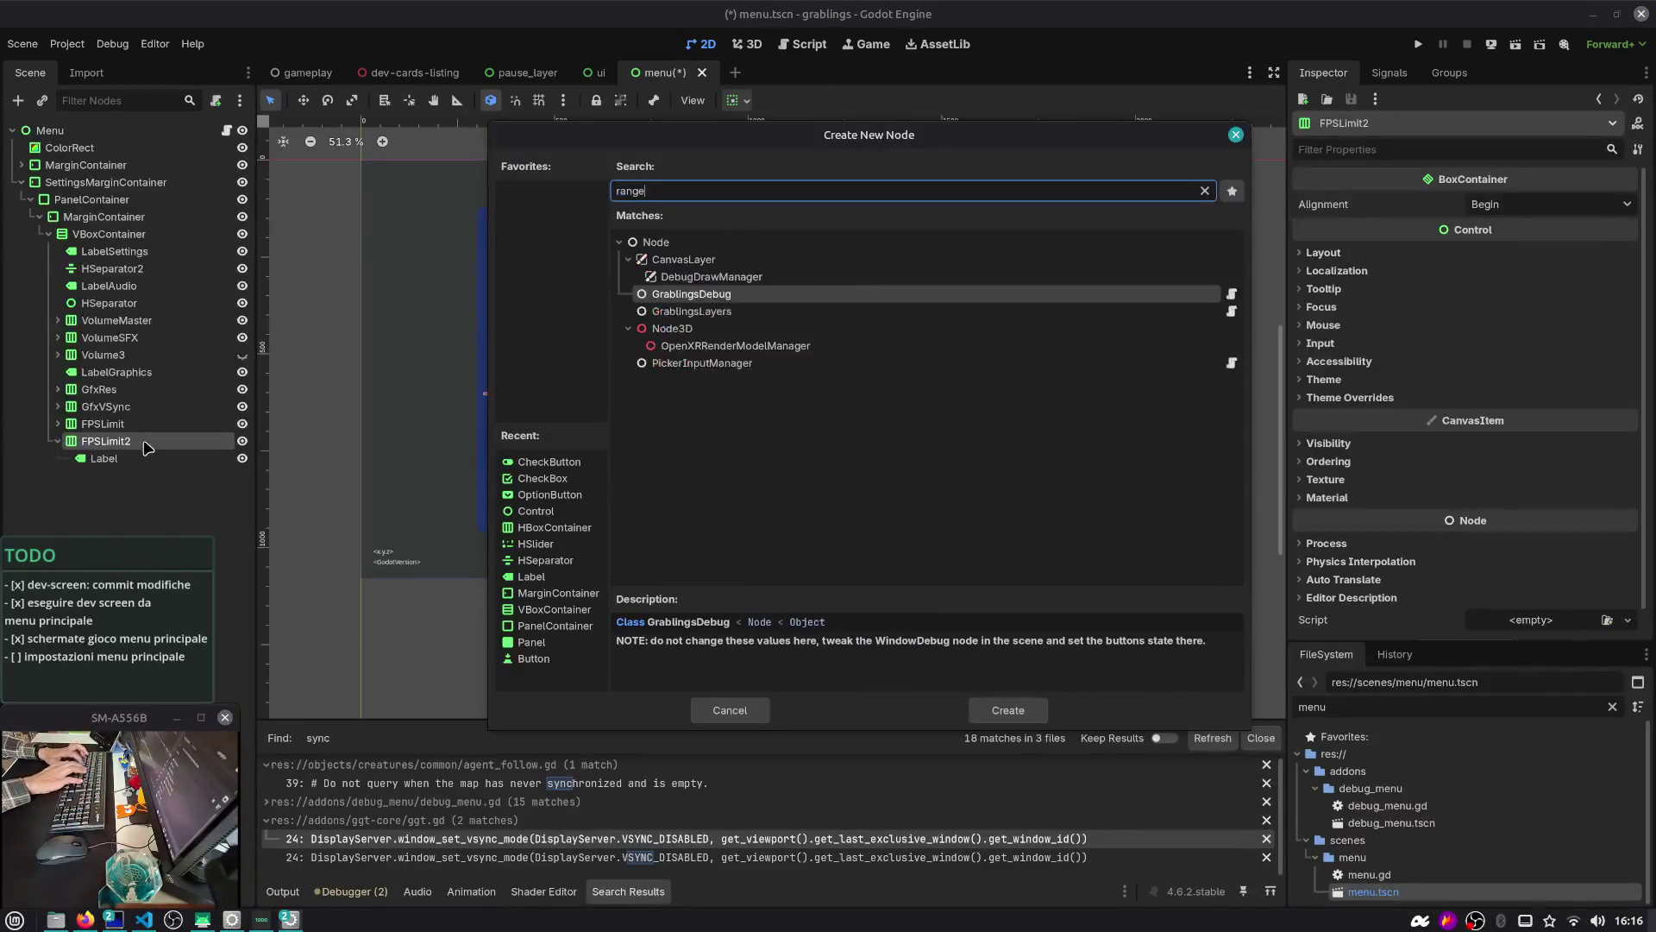
key("BackSpace")
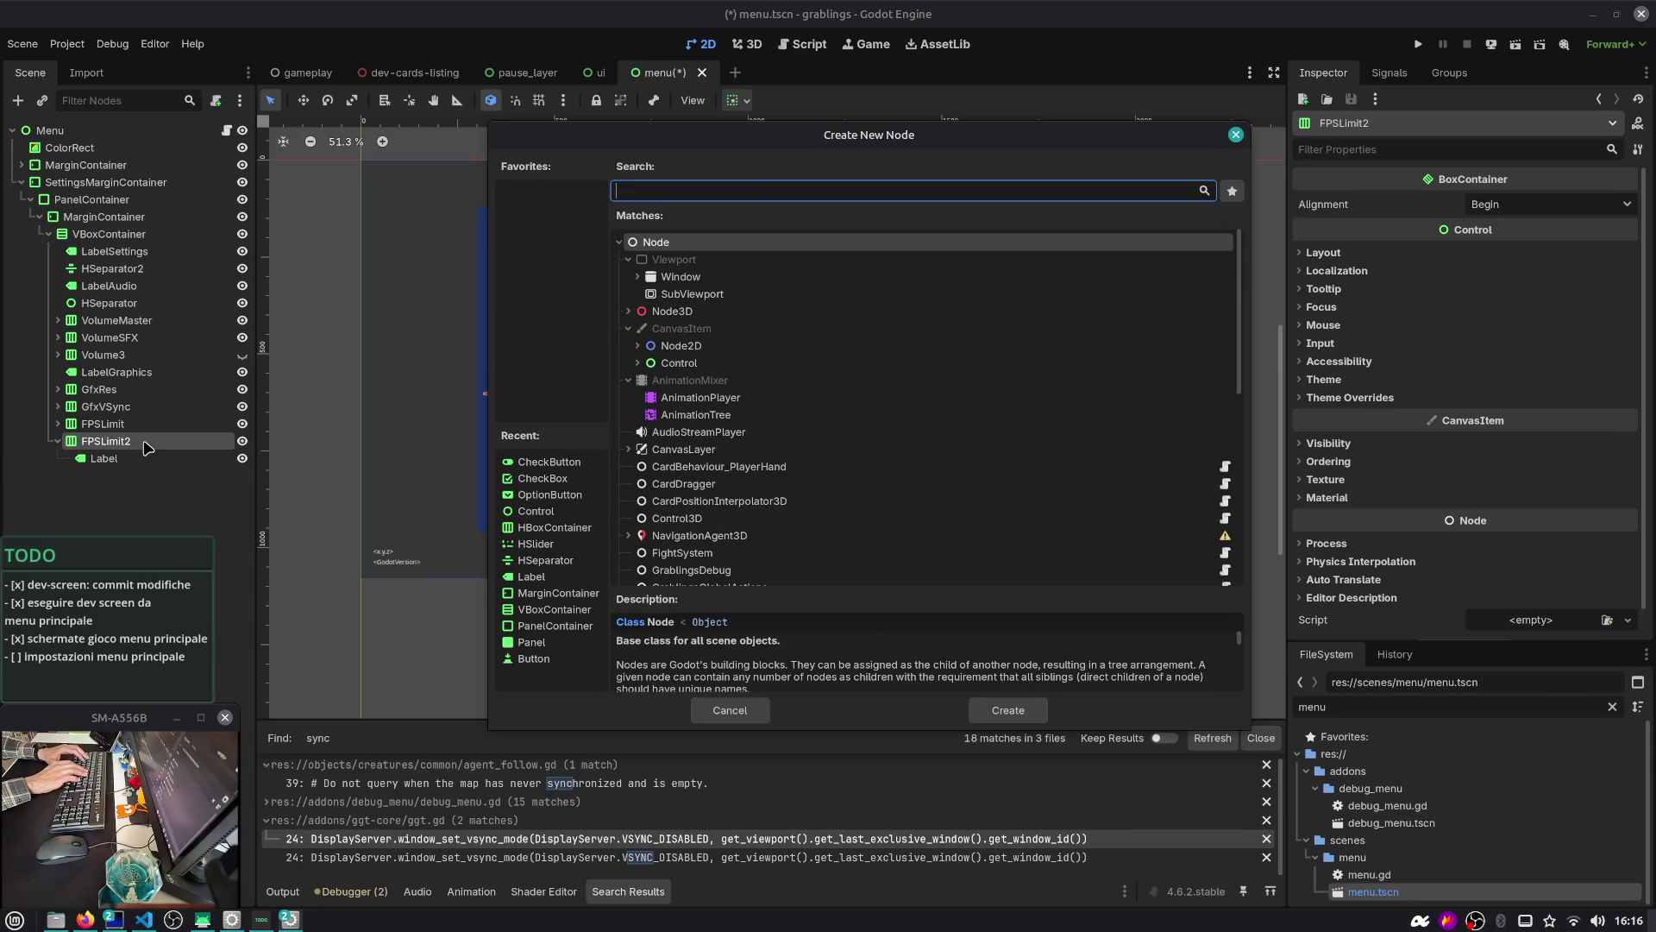
type("slider")
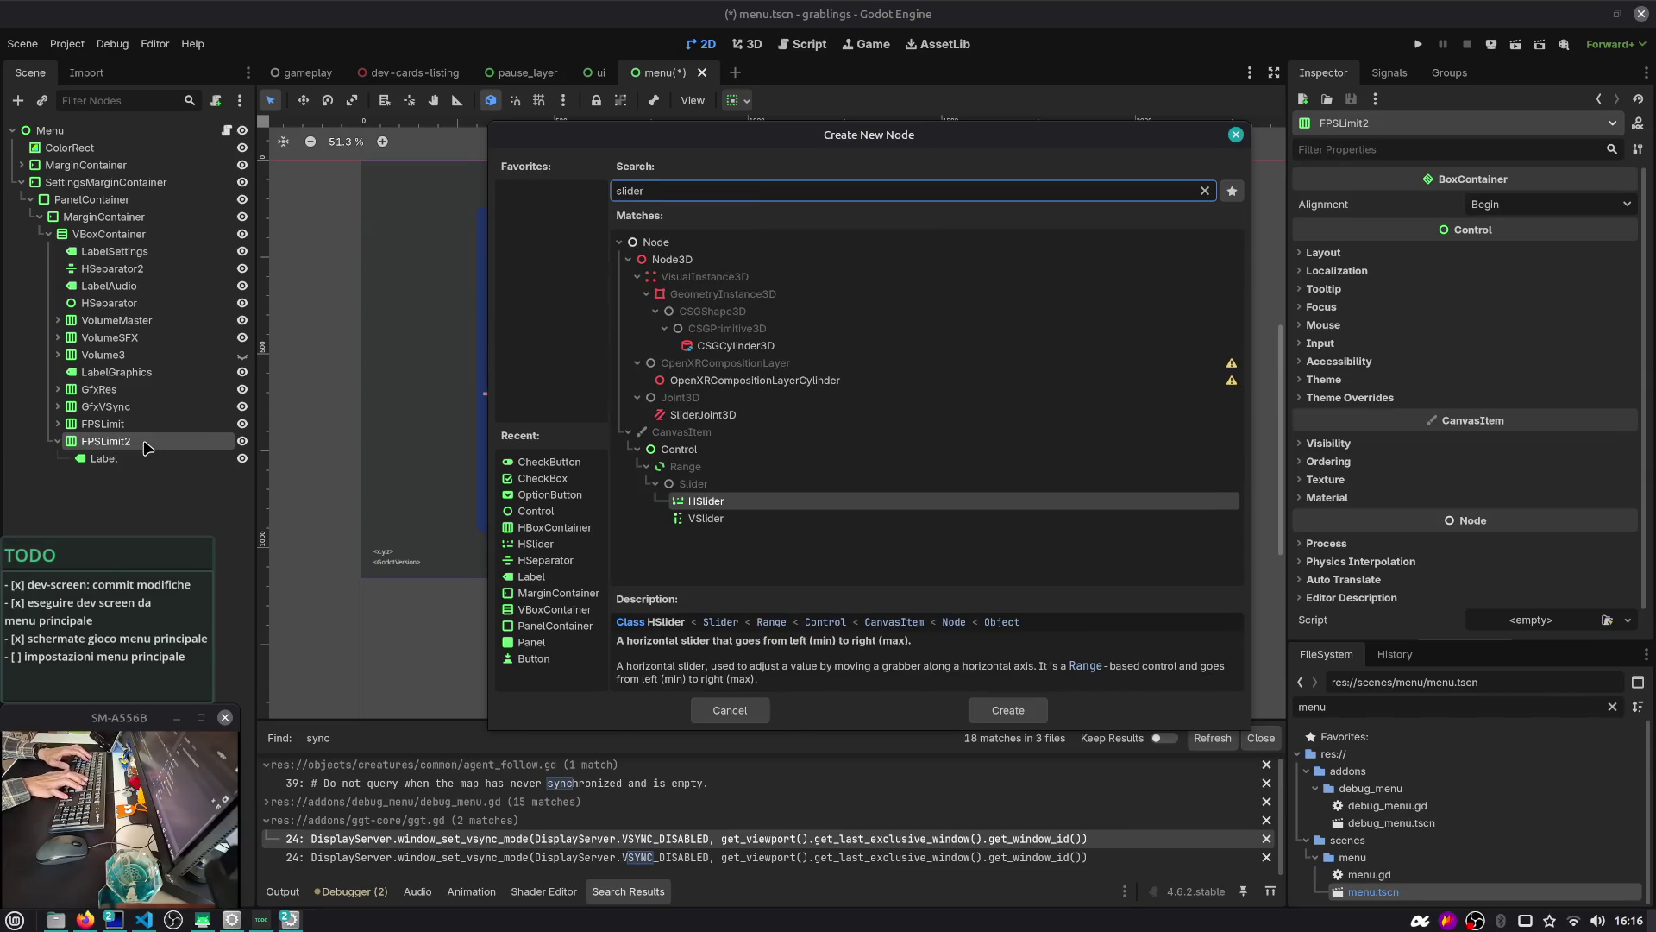
key("Return")
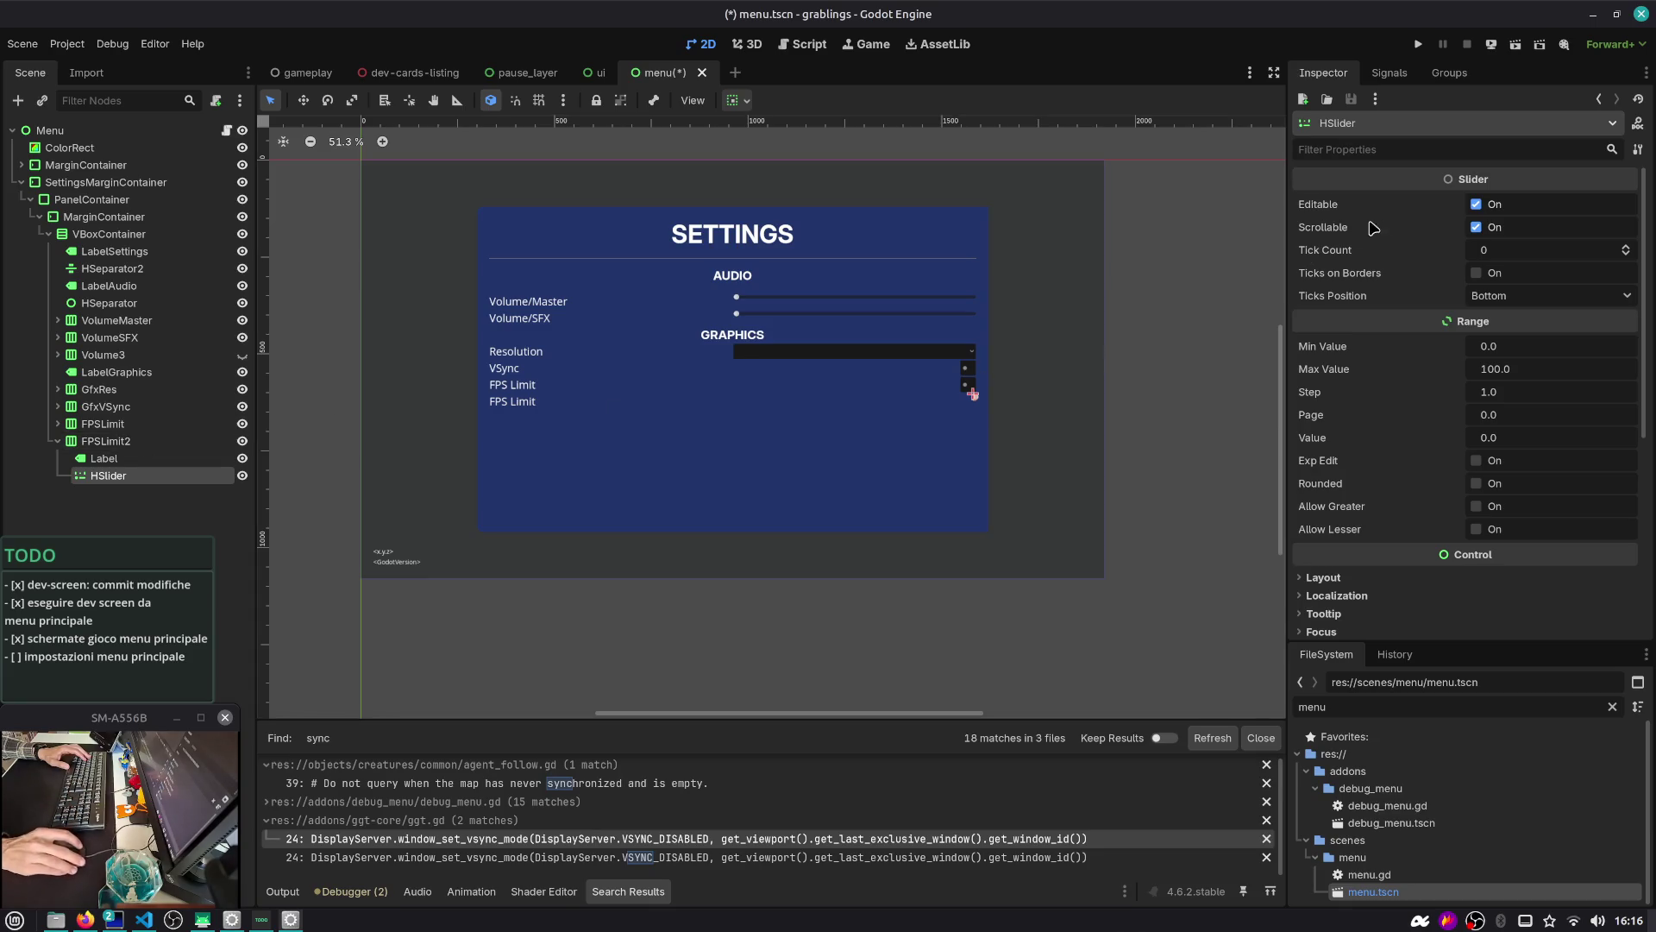
Set the FPS Limit slider's Tick Count to 10
key("Return")
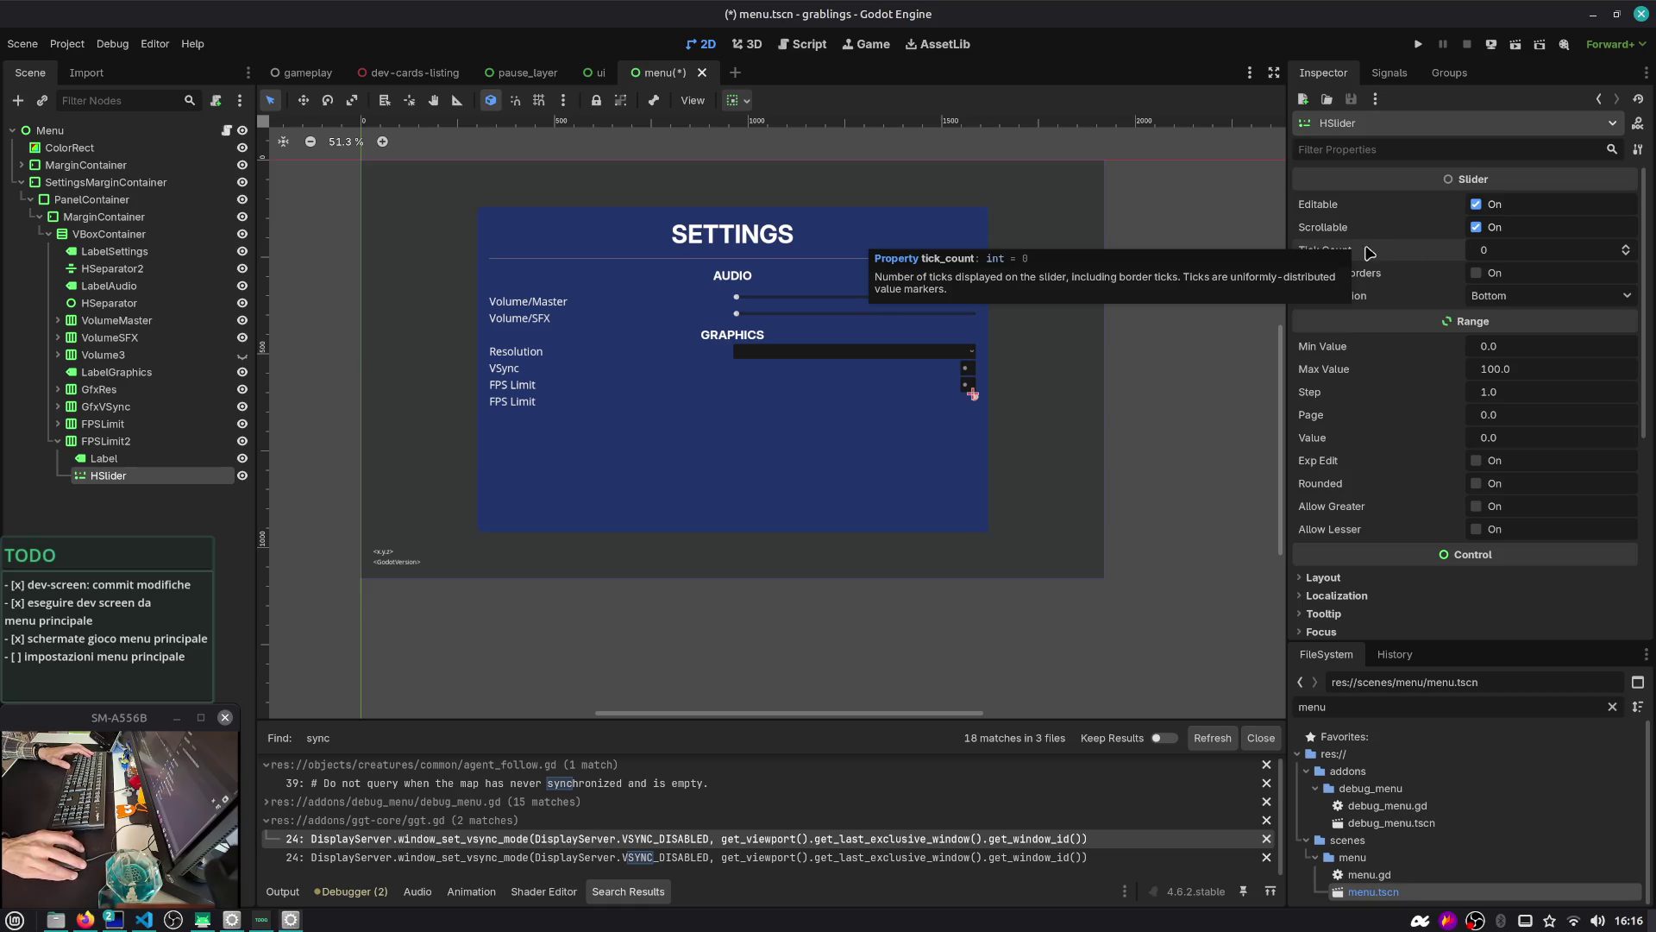
left_click(1500, 249)
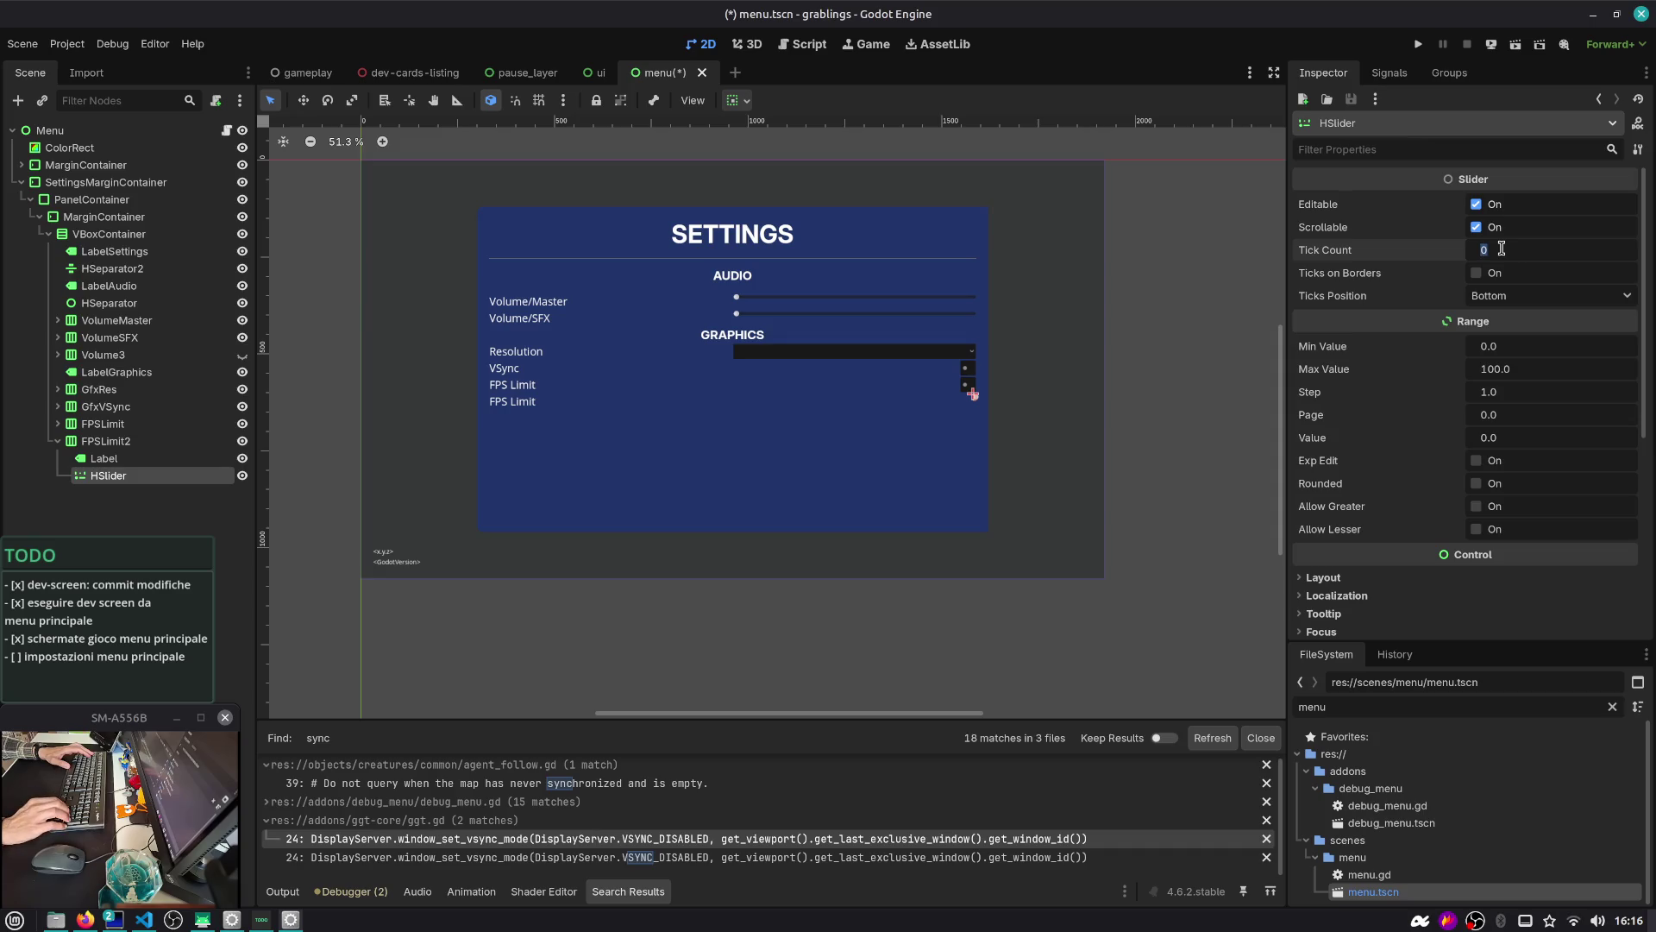
type("15")
key("BackSpace")
type("0")
key("Return")
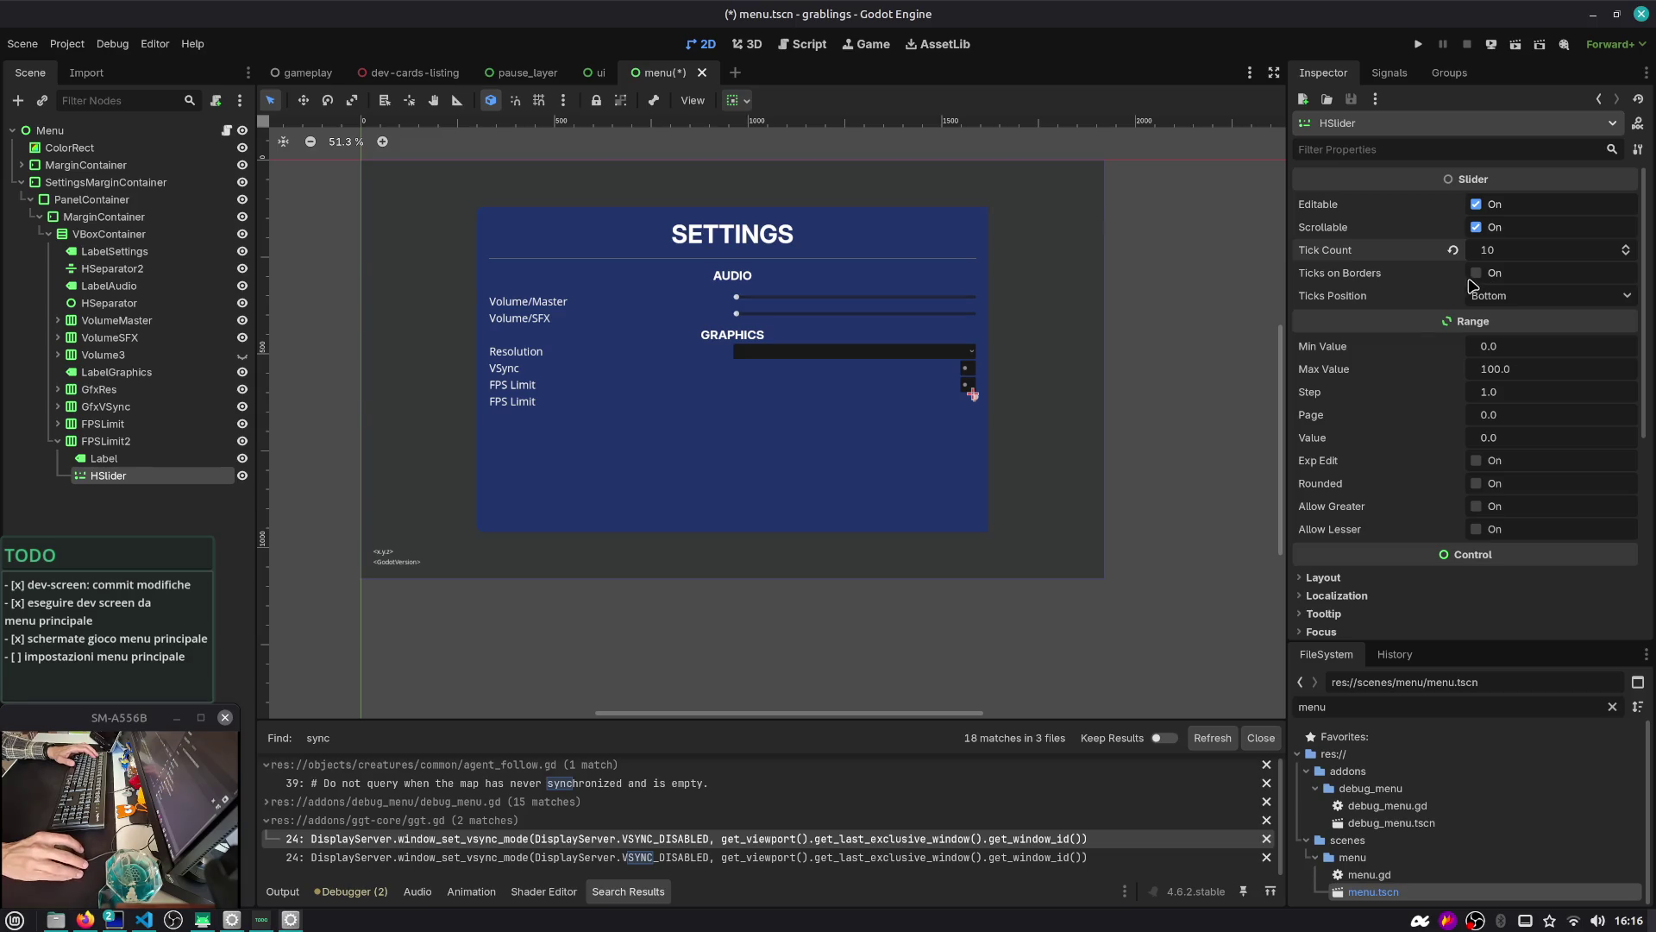
Give the slider a range of 60 to 240 and save the menu scene
left_click(1493, 354)
type("60")
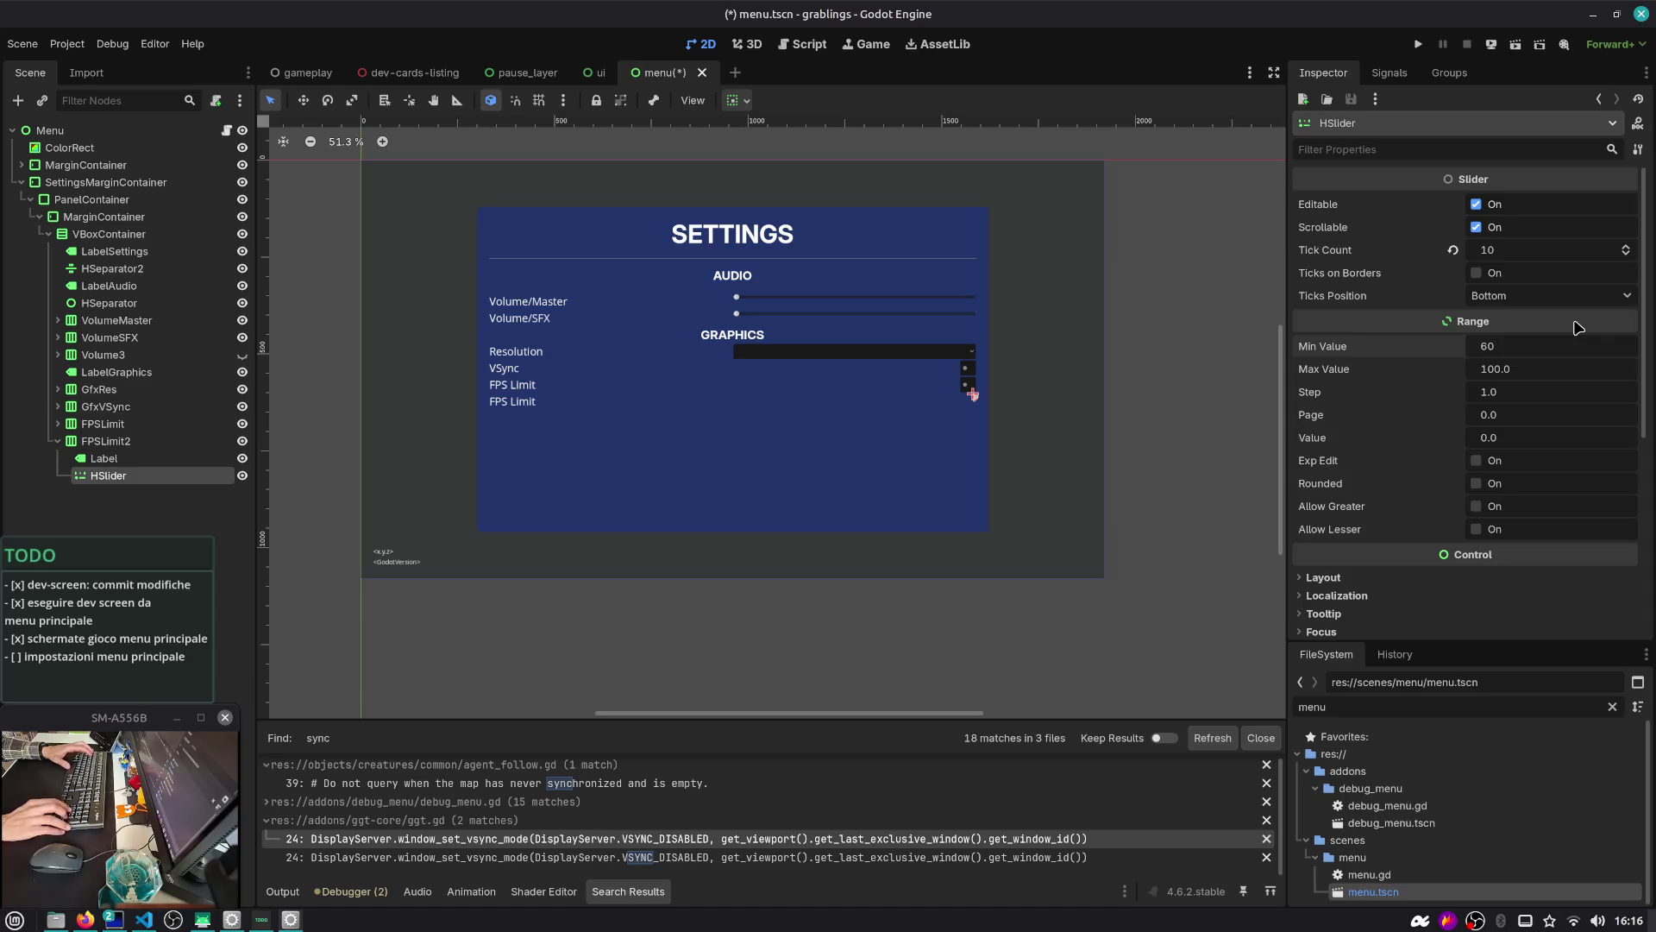
key("BackSpace")
key("BackSpace")
type("30")
key("BackSpace")
key("BackSpace")
type("60")
key("Tab")
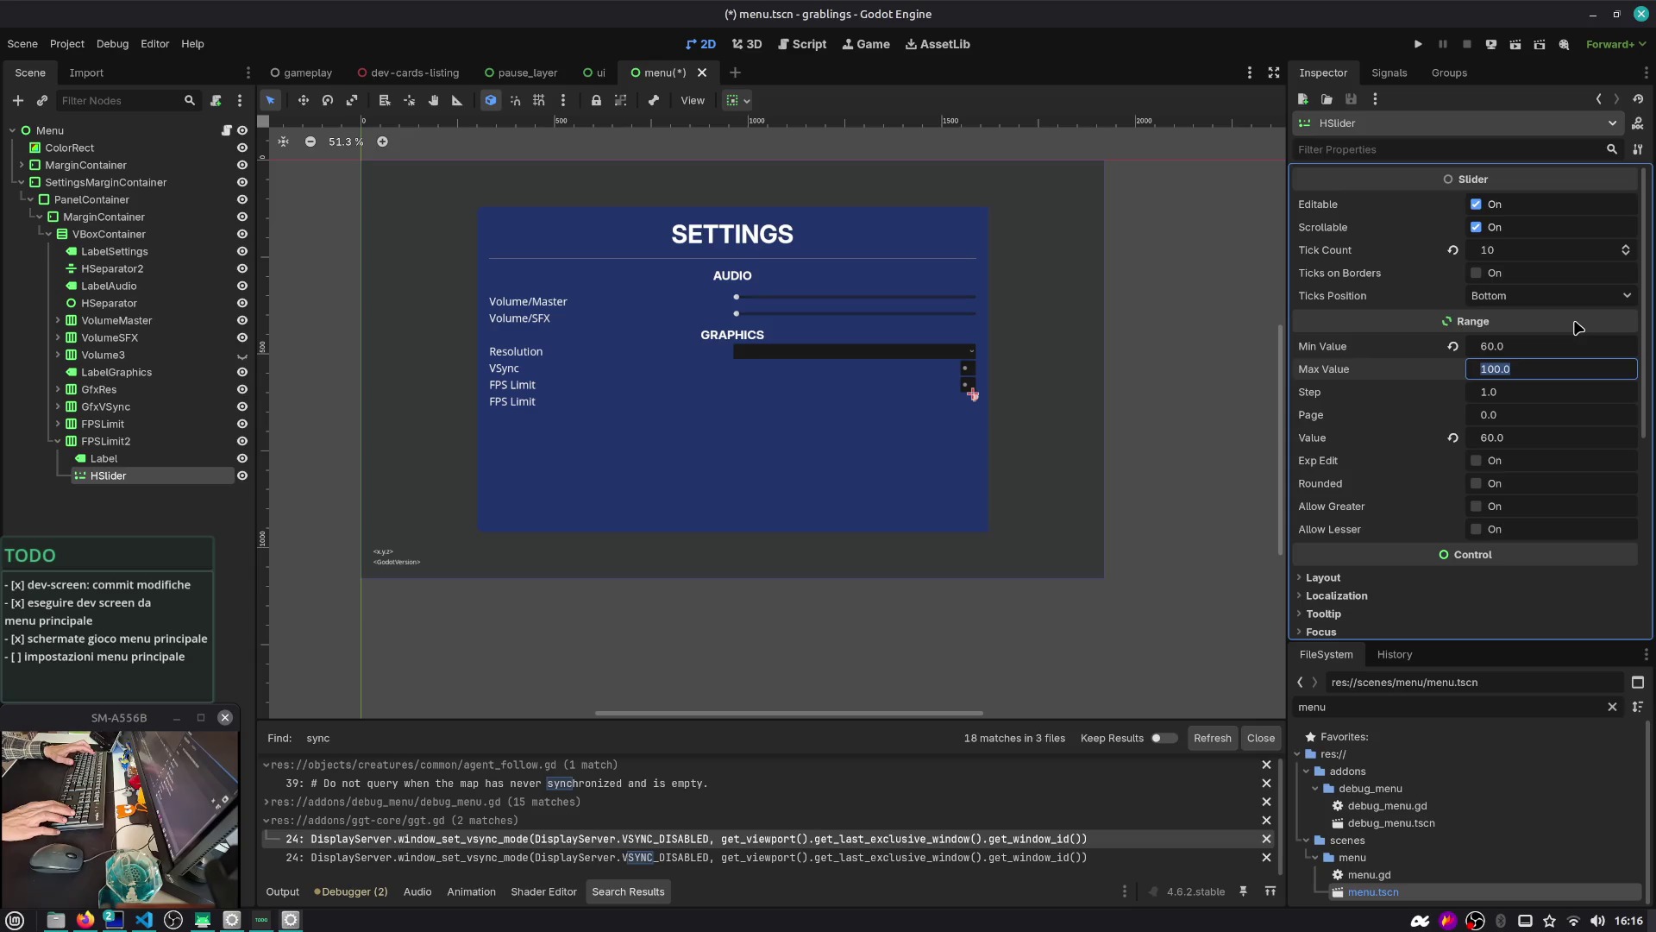
type("240")
key("Return")
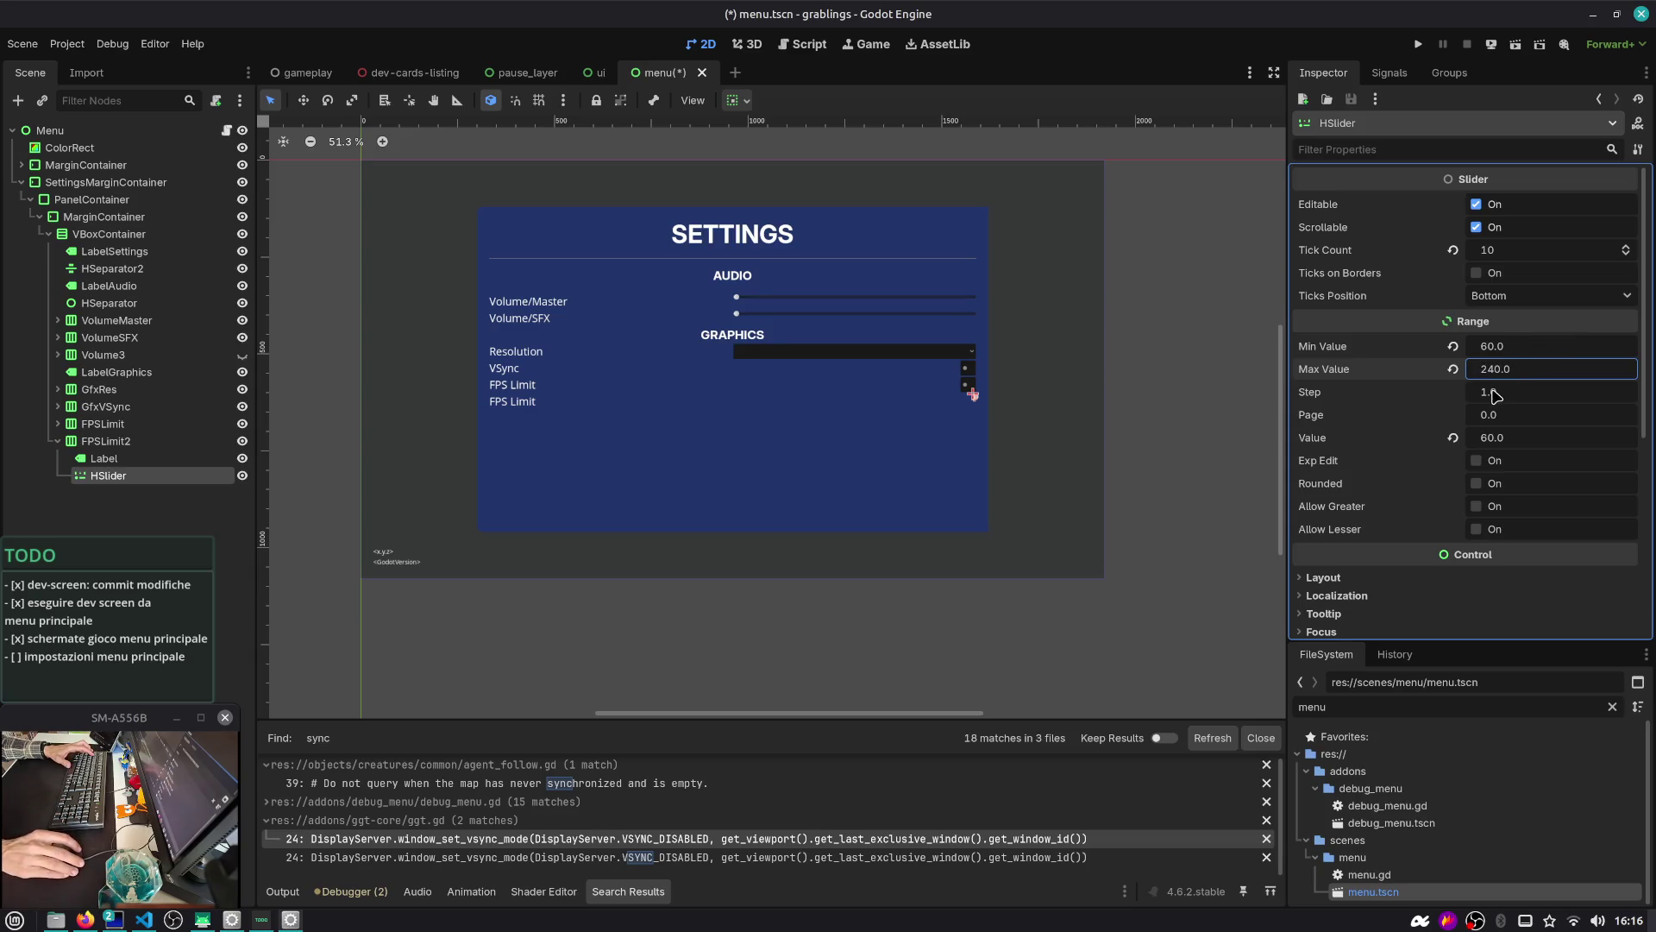
key("Escape")
key("ctrl+s")
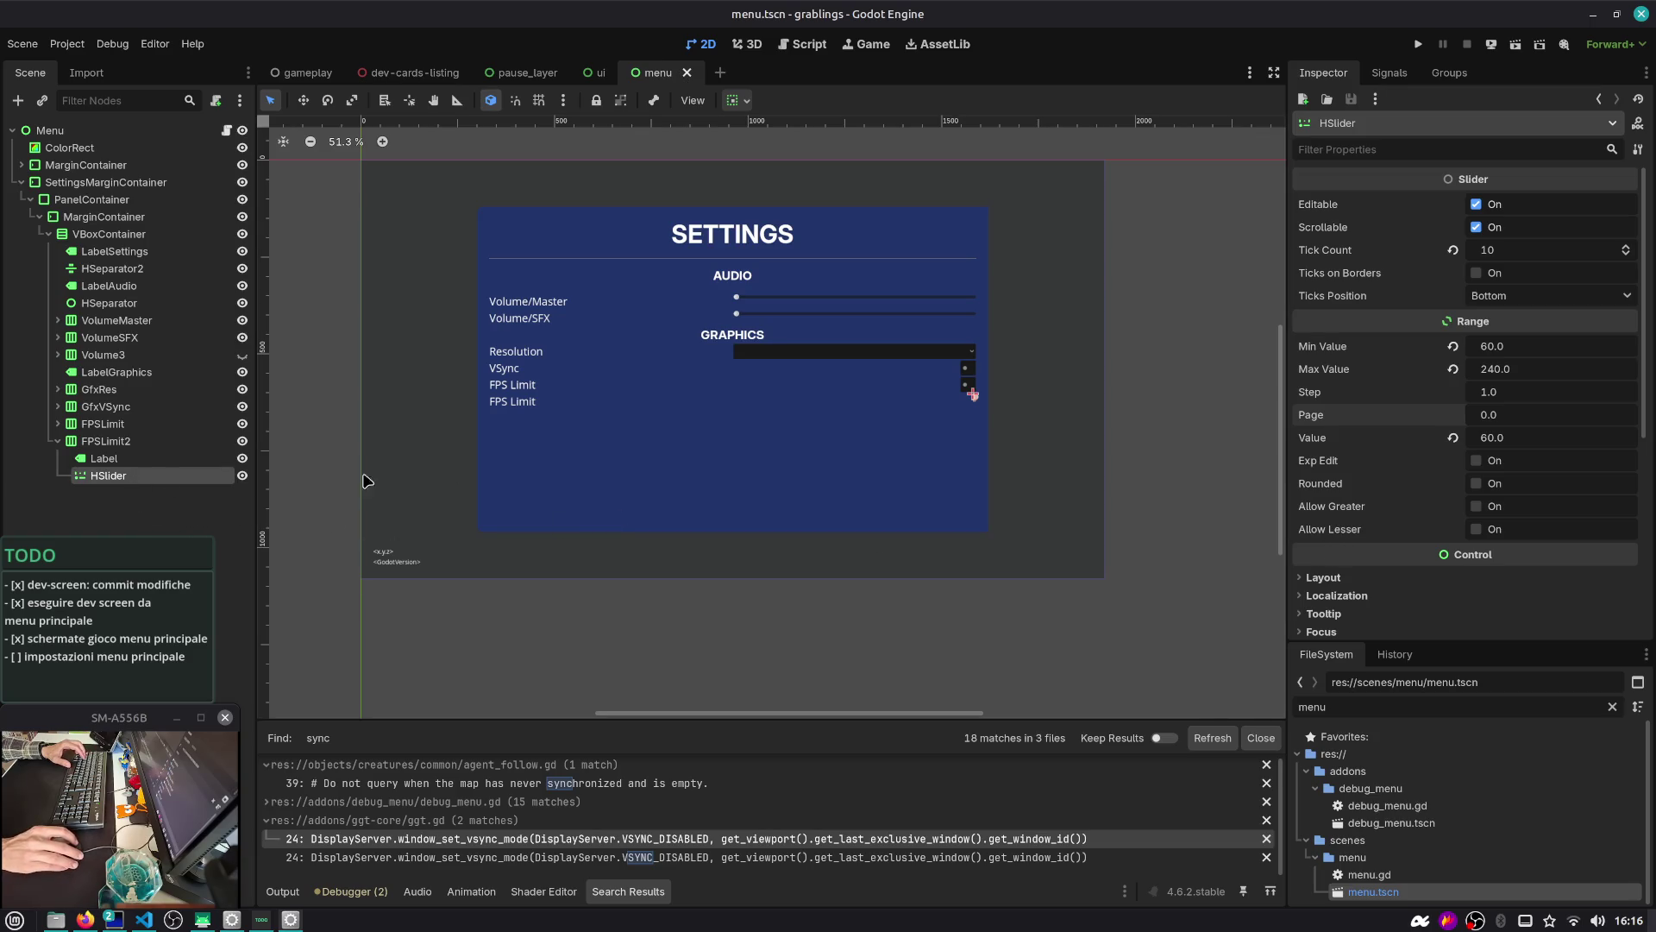
Make the slider expand to fill its row using Layout container sizing
type("layou")
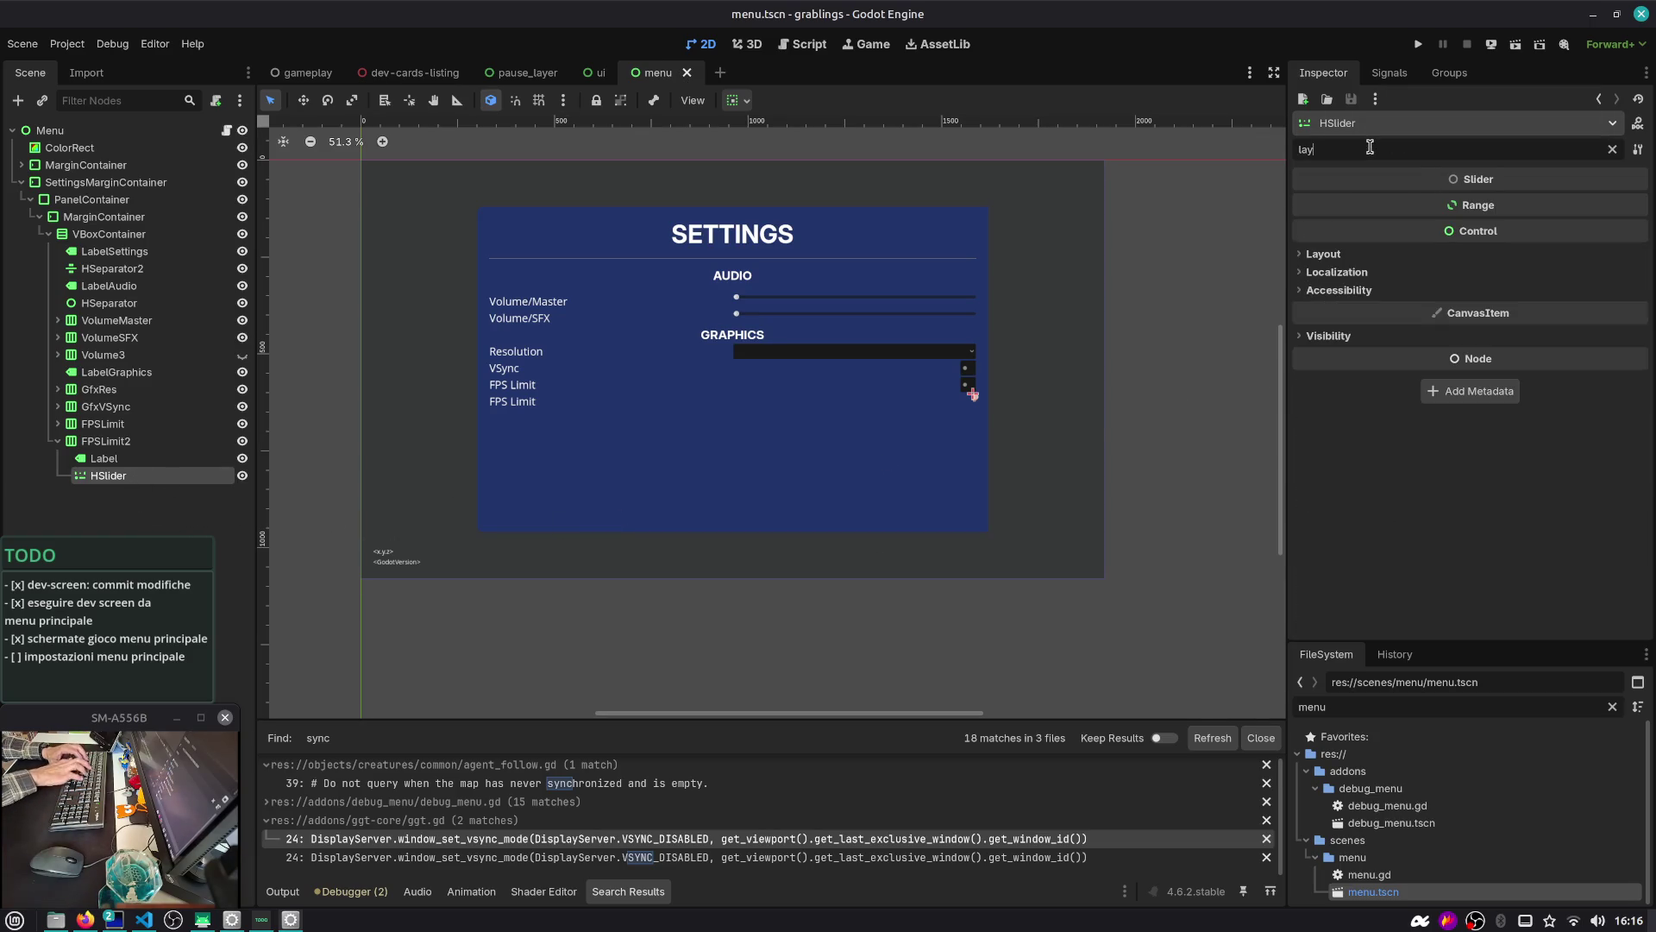
left_click(1399, 257)
left_click(1470, 419)
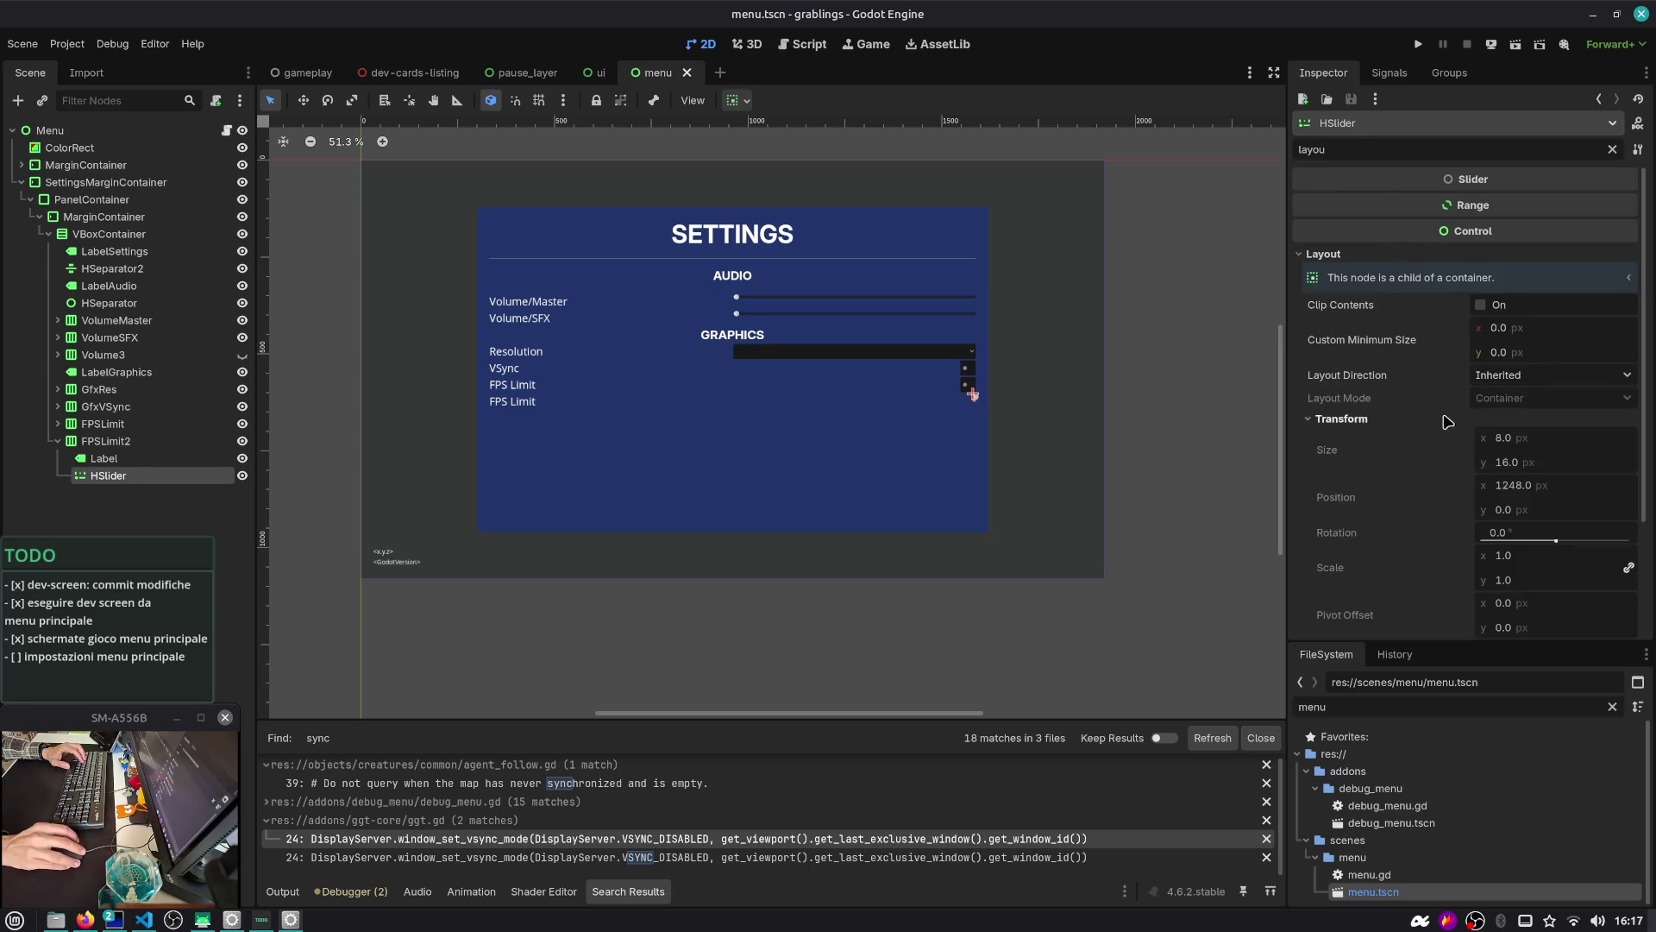
left_click(1402, 421)
left_click(1381, 437)
left_click(1490, 479)
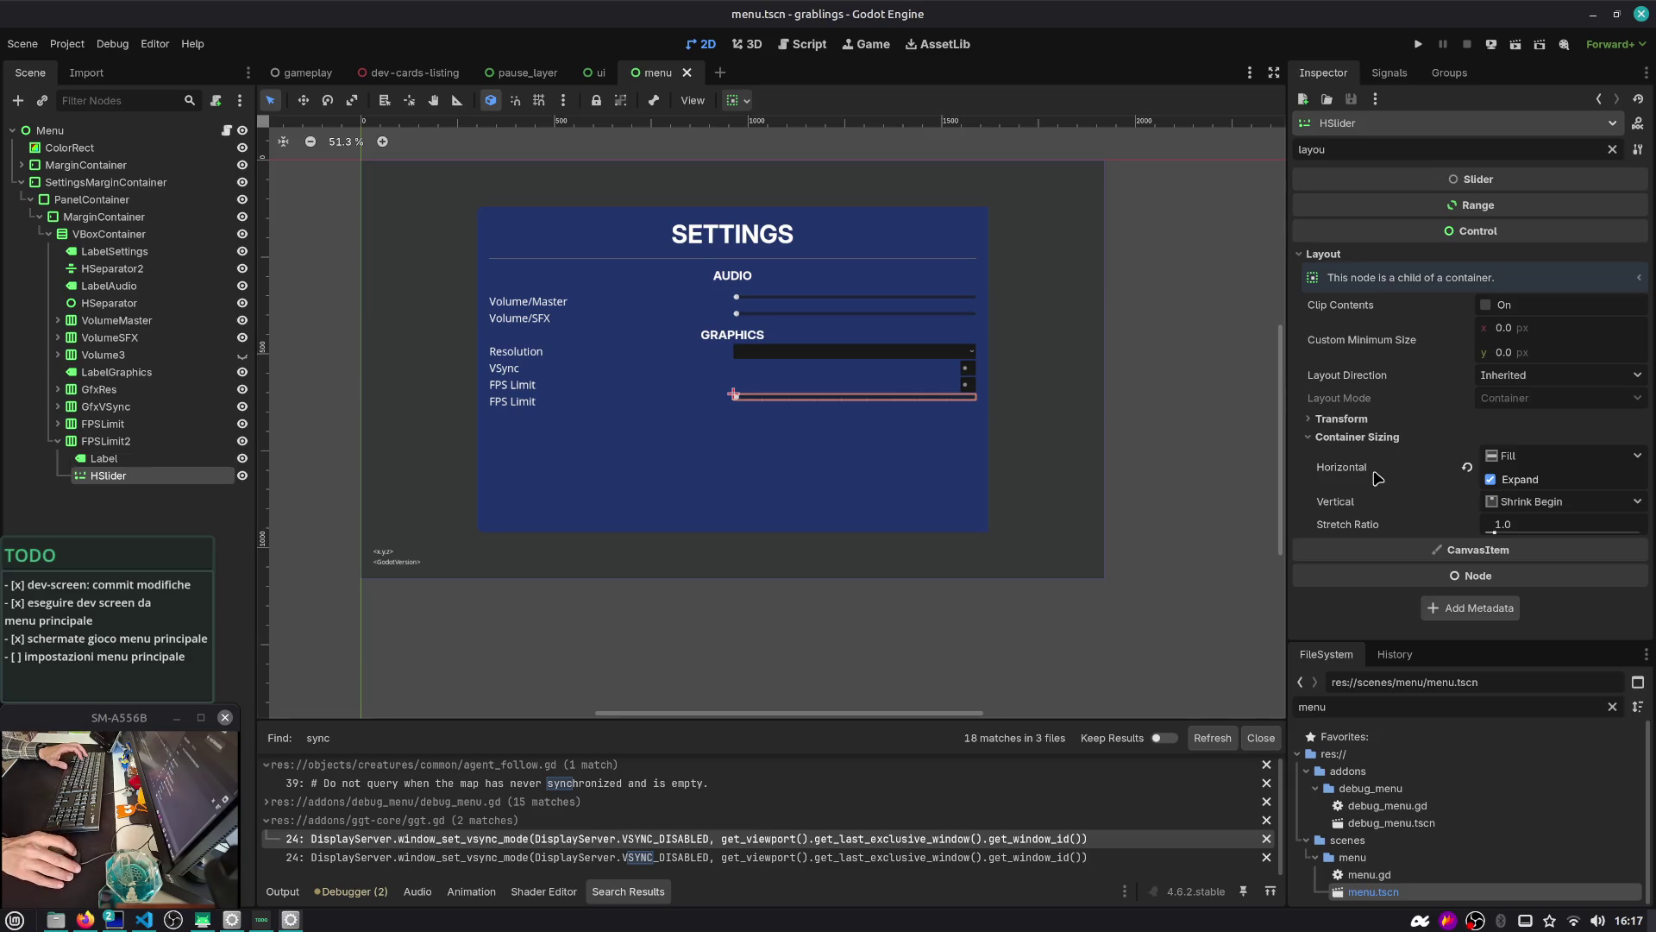
Clear the Inspector filter and select the FPS Limit HSlider in the Scene dock
left_click(1614, 150)
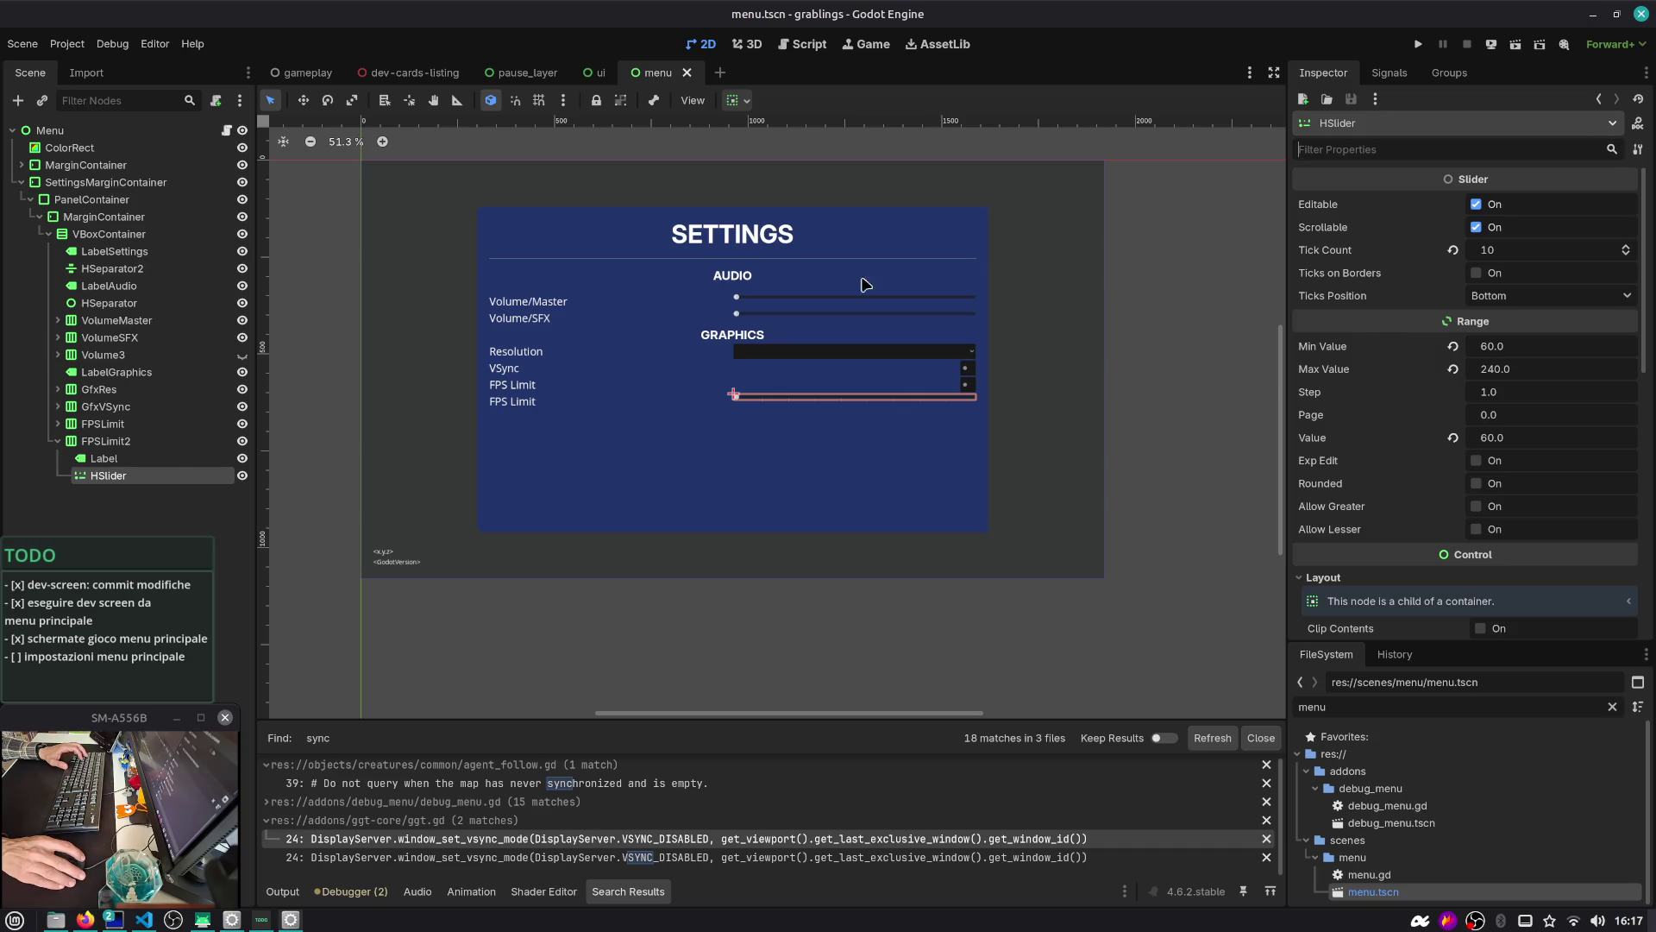
left_click(103, 458)
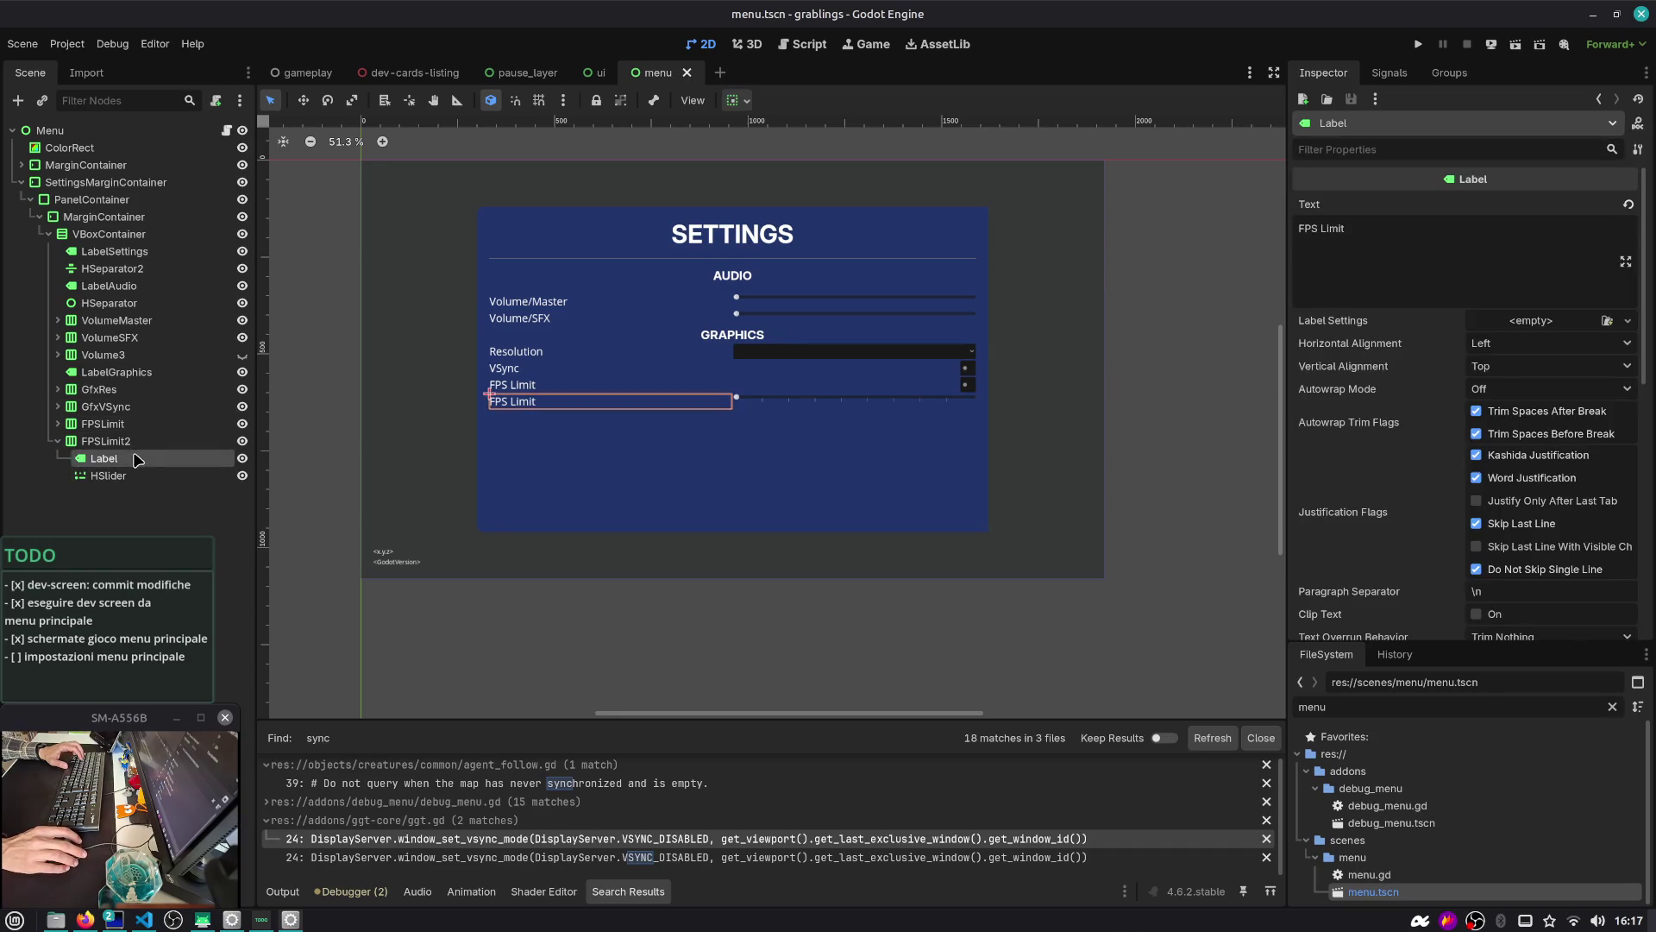
left_click(140, 477)
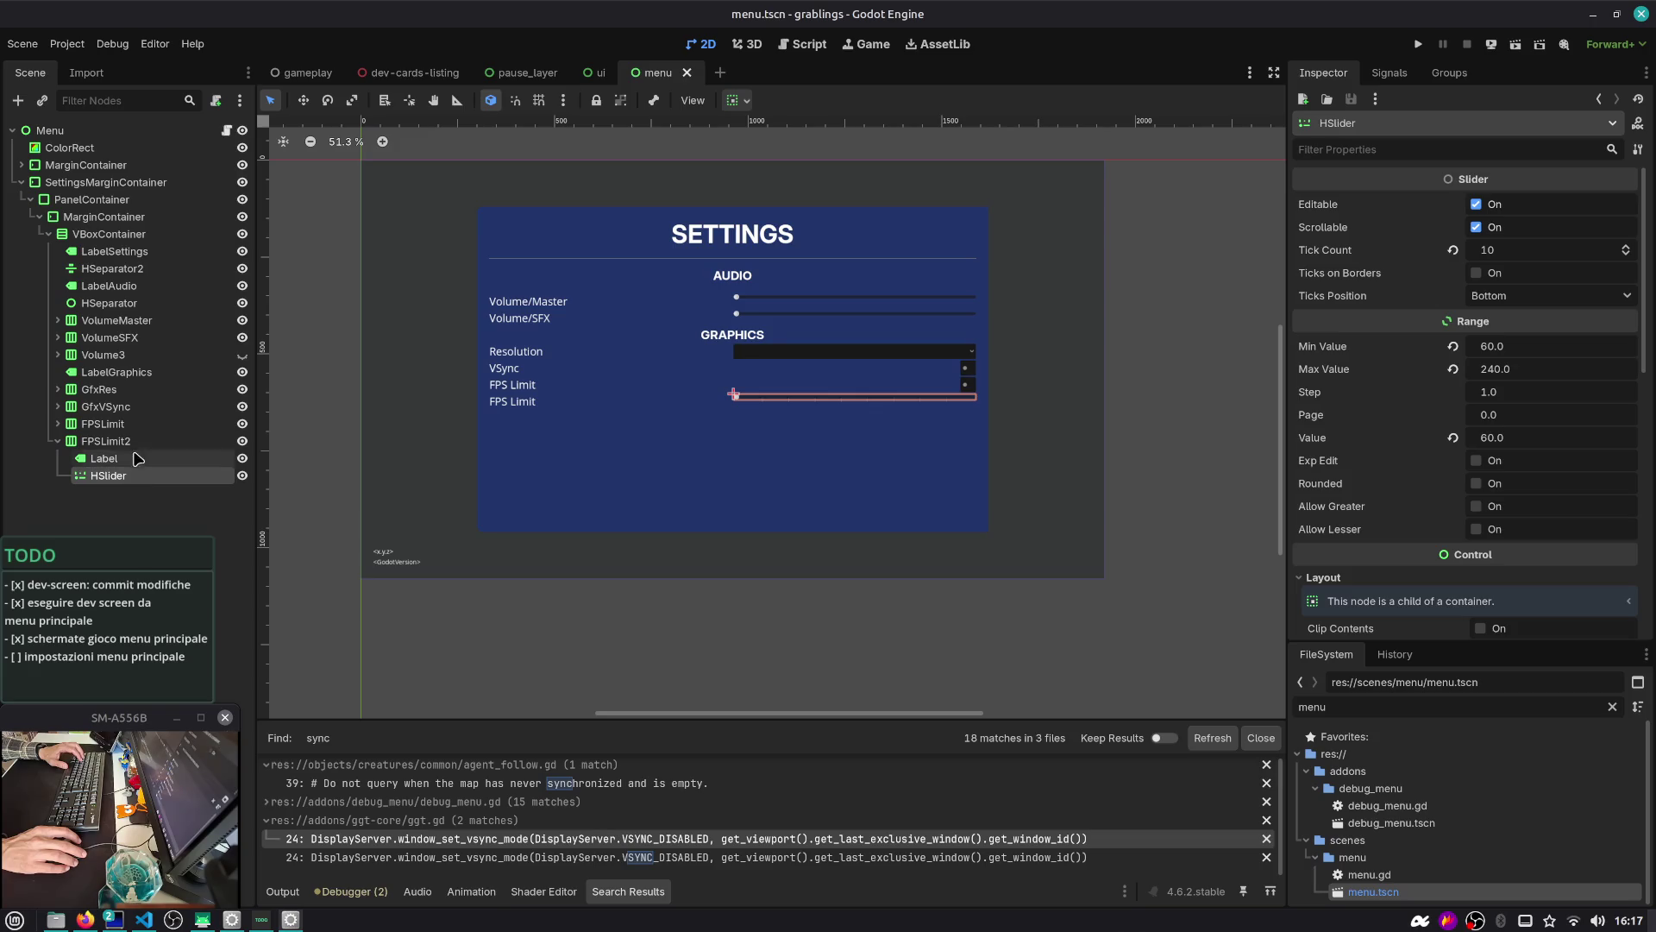
Add an HBoxContainer under FPSLimit2 and move the HSlider into it
left_click(134, 443)
key("ctrl+a")
type("hbox")
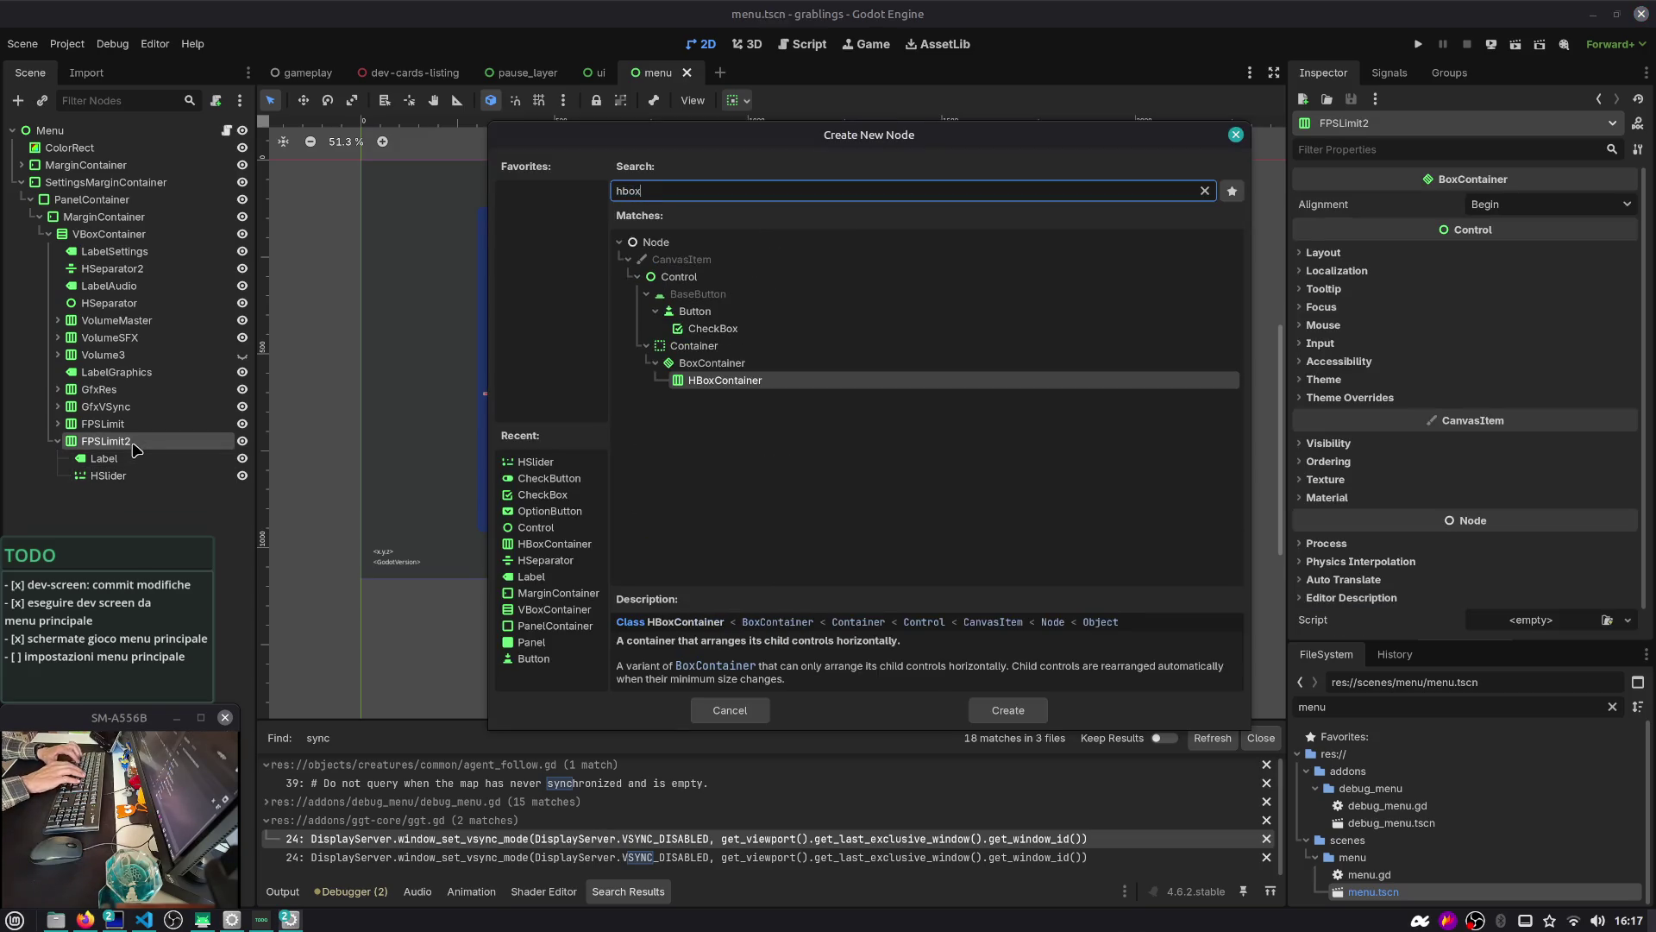
key("Return")
left_click_drag(129, 475, 140, 483)
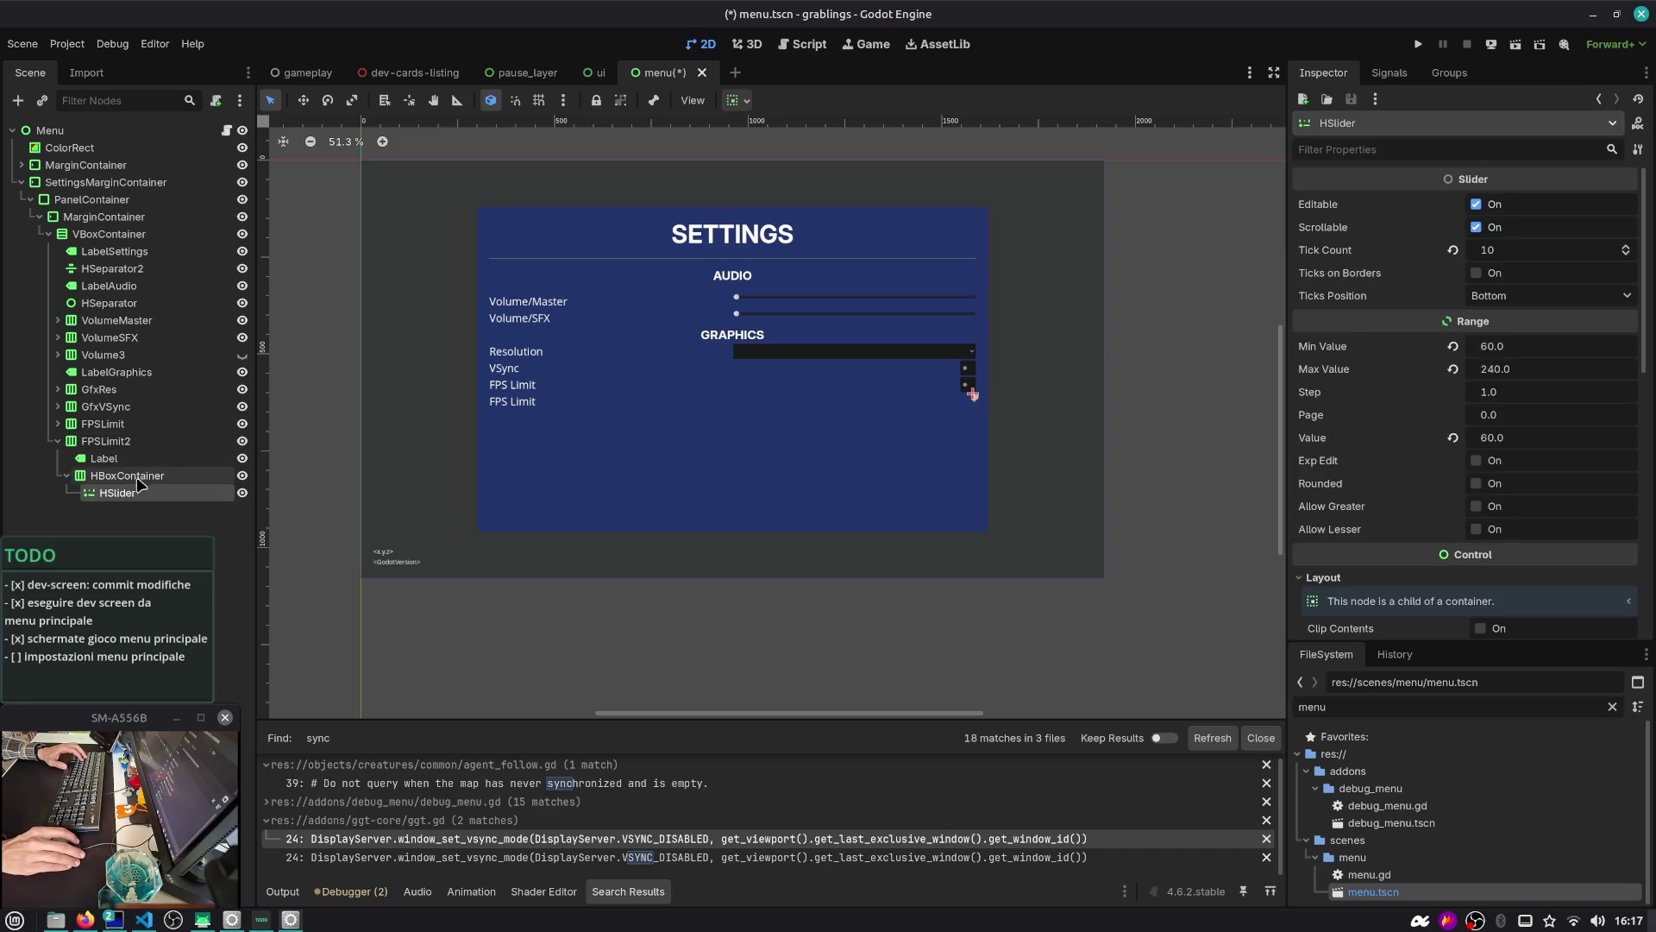
Add a Label inside the new HBoxContainer
left_click(137, 477)
key("ctrl+a")
type("label")
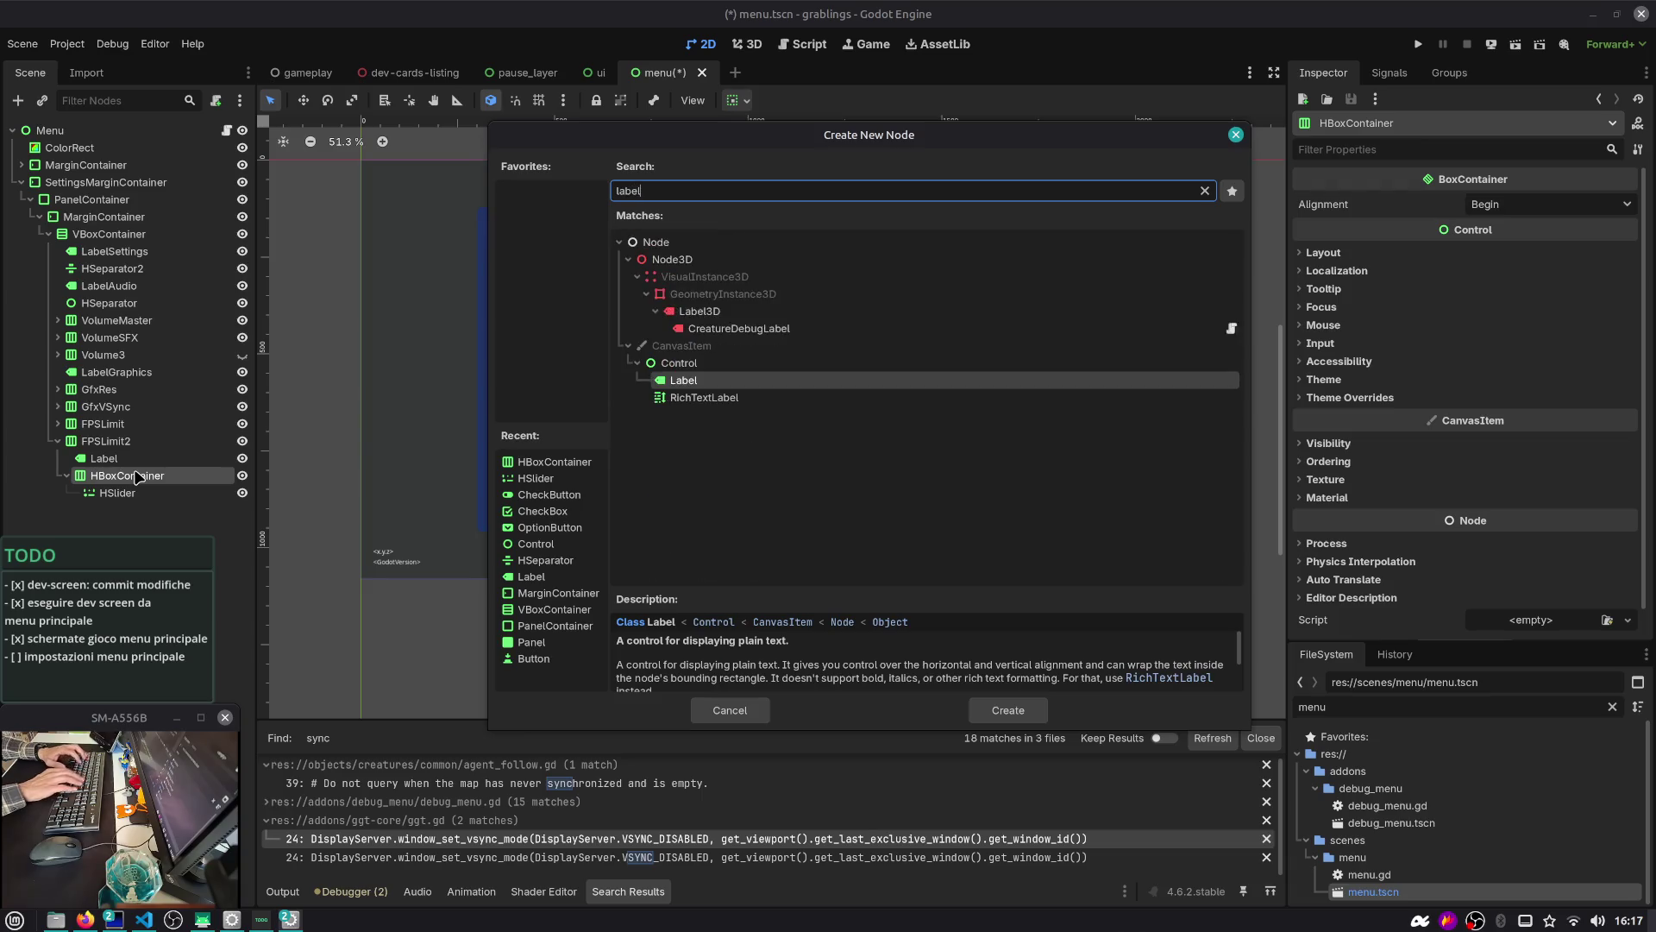
key("Return")
Turn on horizontal Expand for the HBoxContainer
left_click(137, 477)
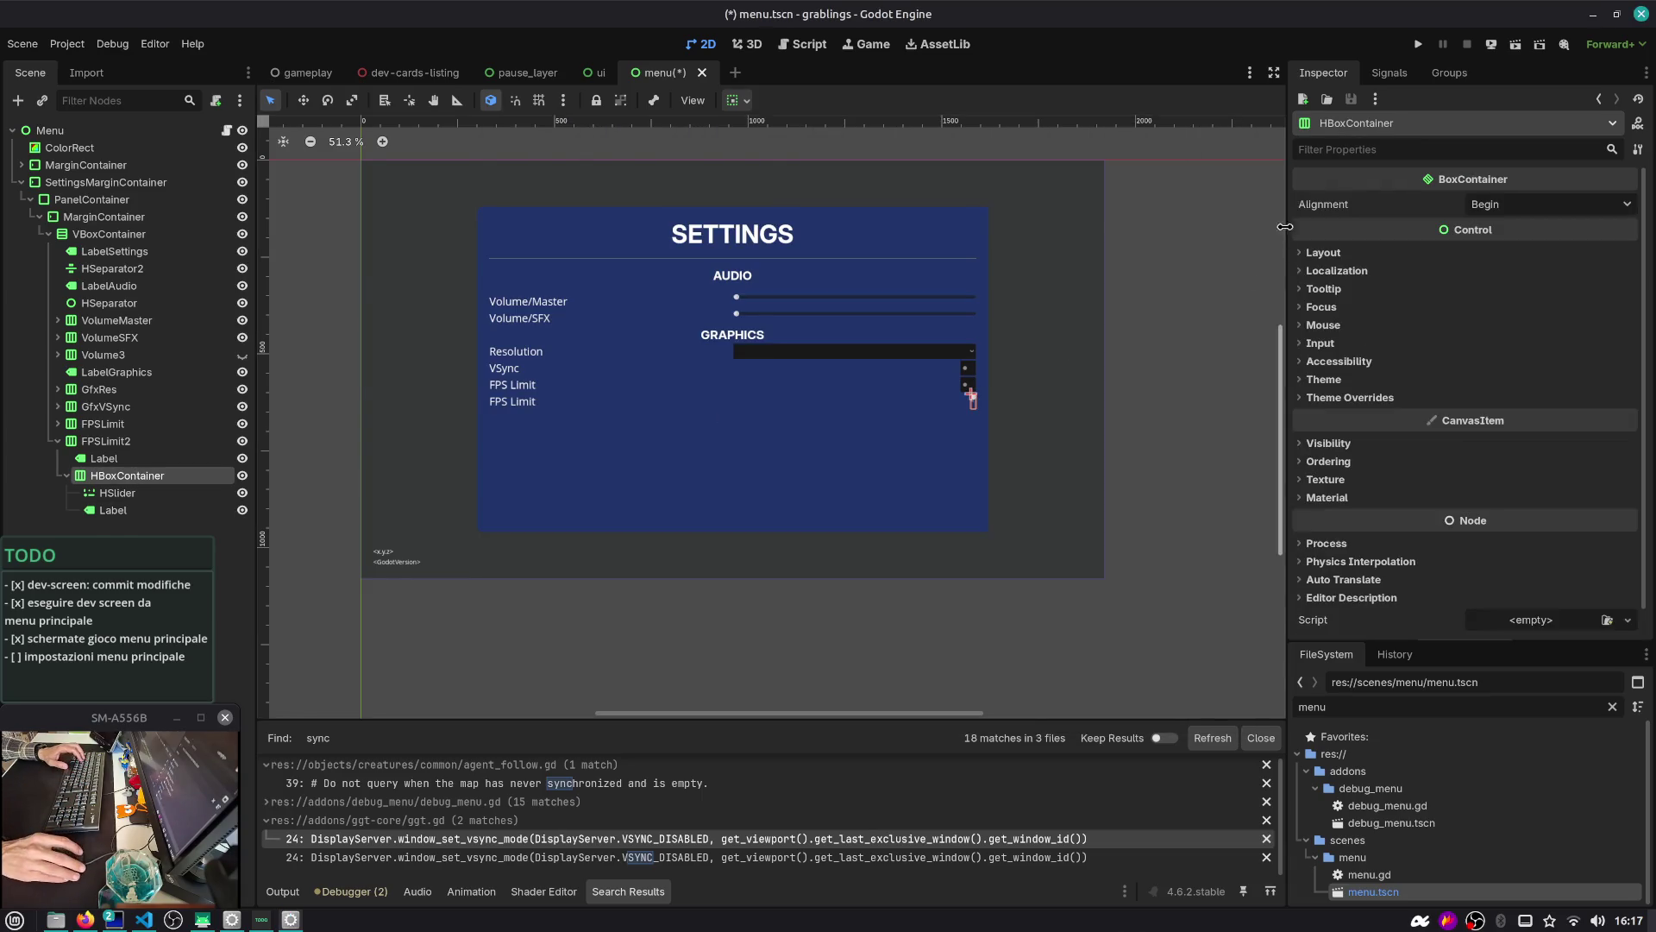
left_click(1322, 252)
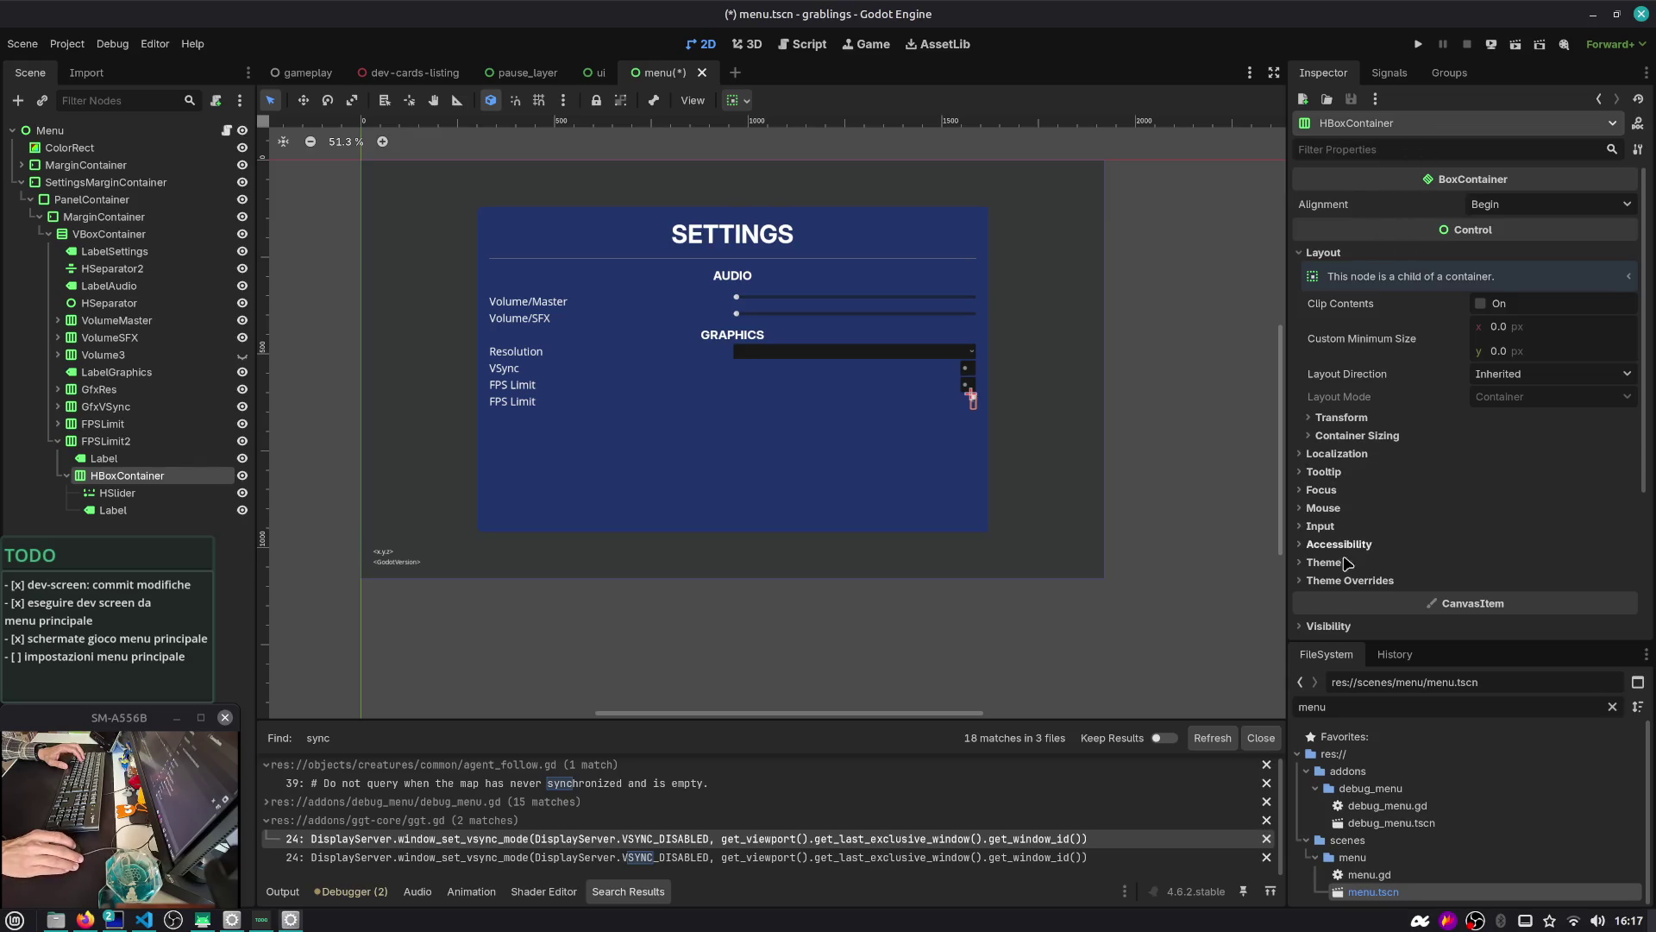
scroll(1343, 517, "down", 3)
scroll(1343, 501, "up", 3)
left_click(1358, 435)
left_click(1485, 479)
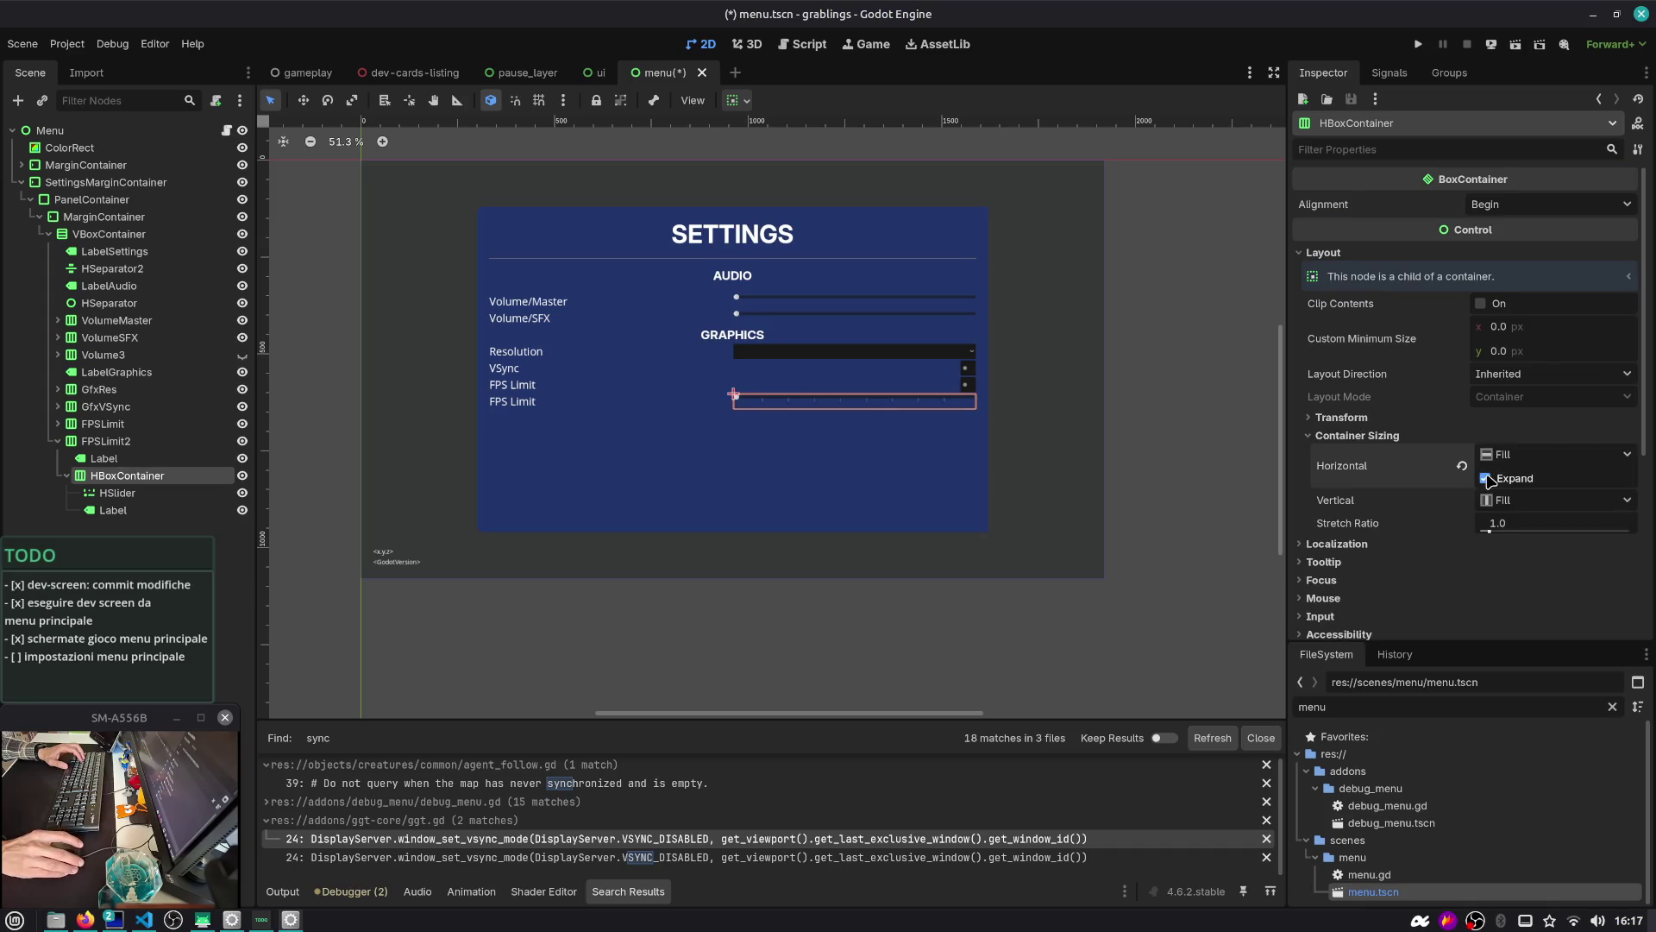
Open the Label's container sizing settings, leaving its horizontal expand off
left_click(976, 398)
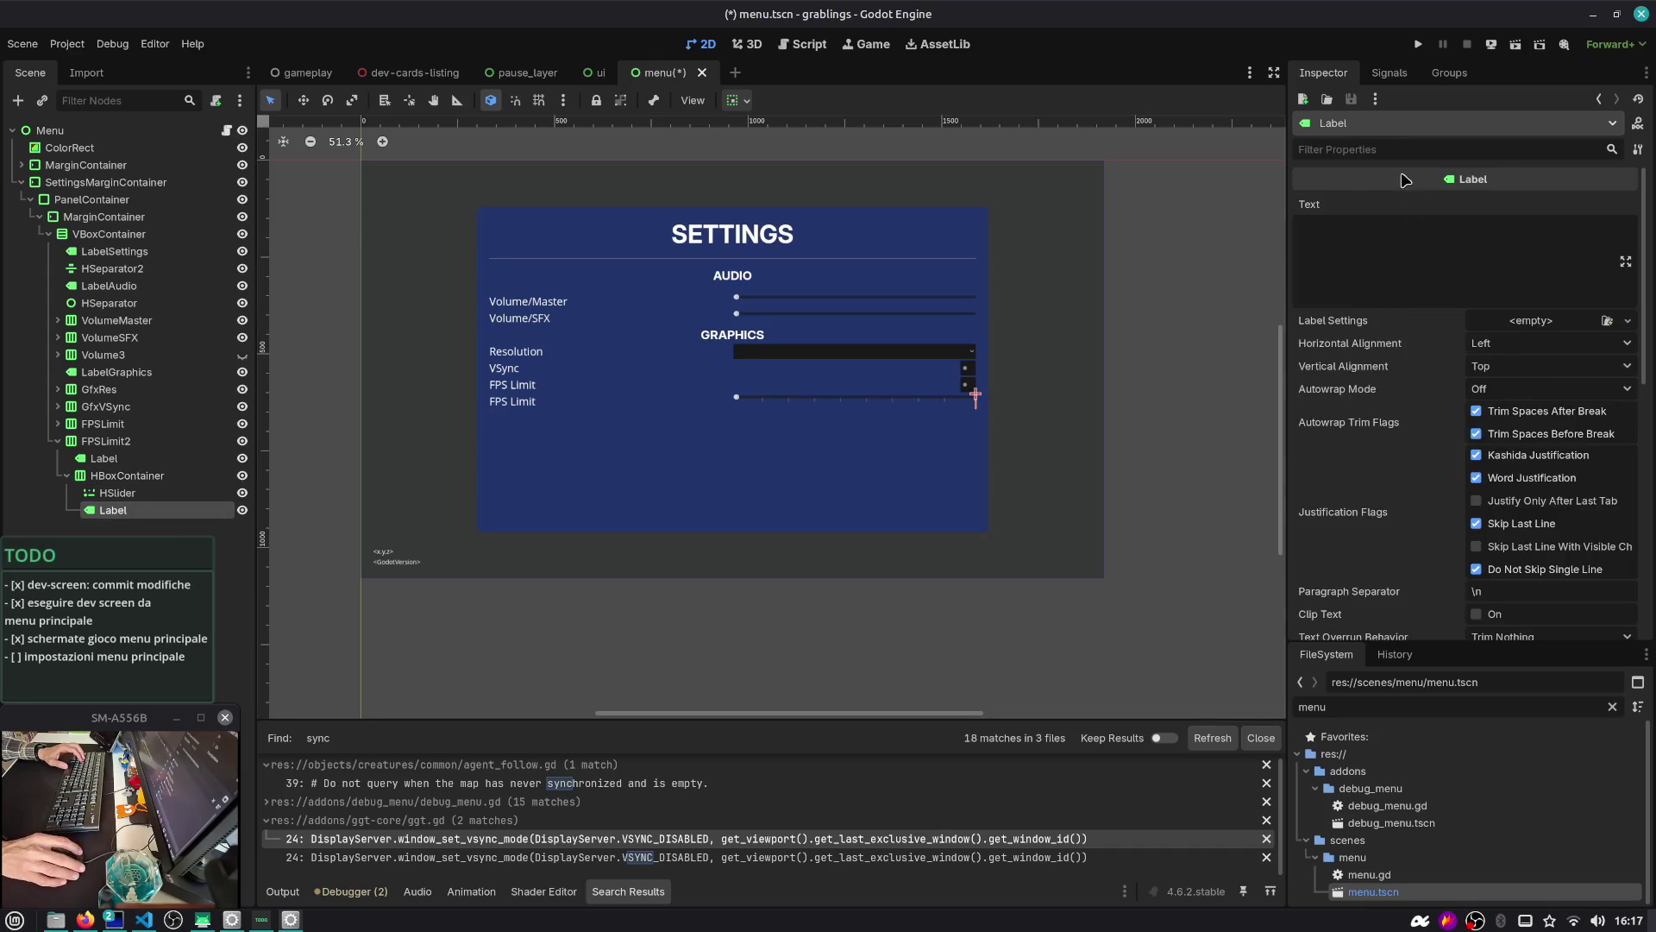
type("layout")
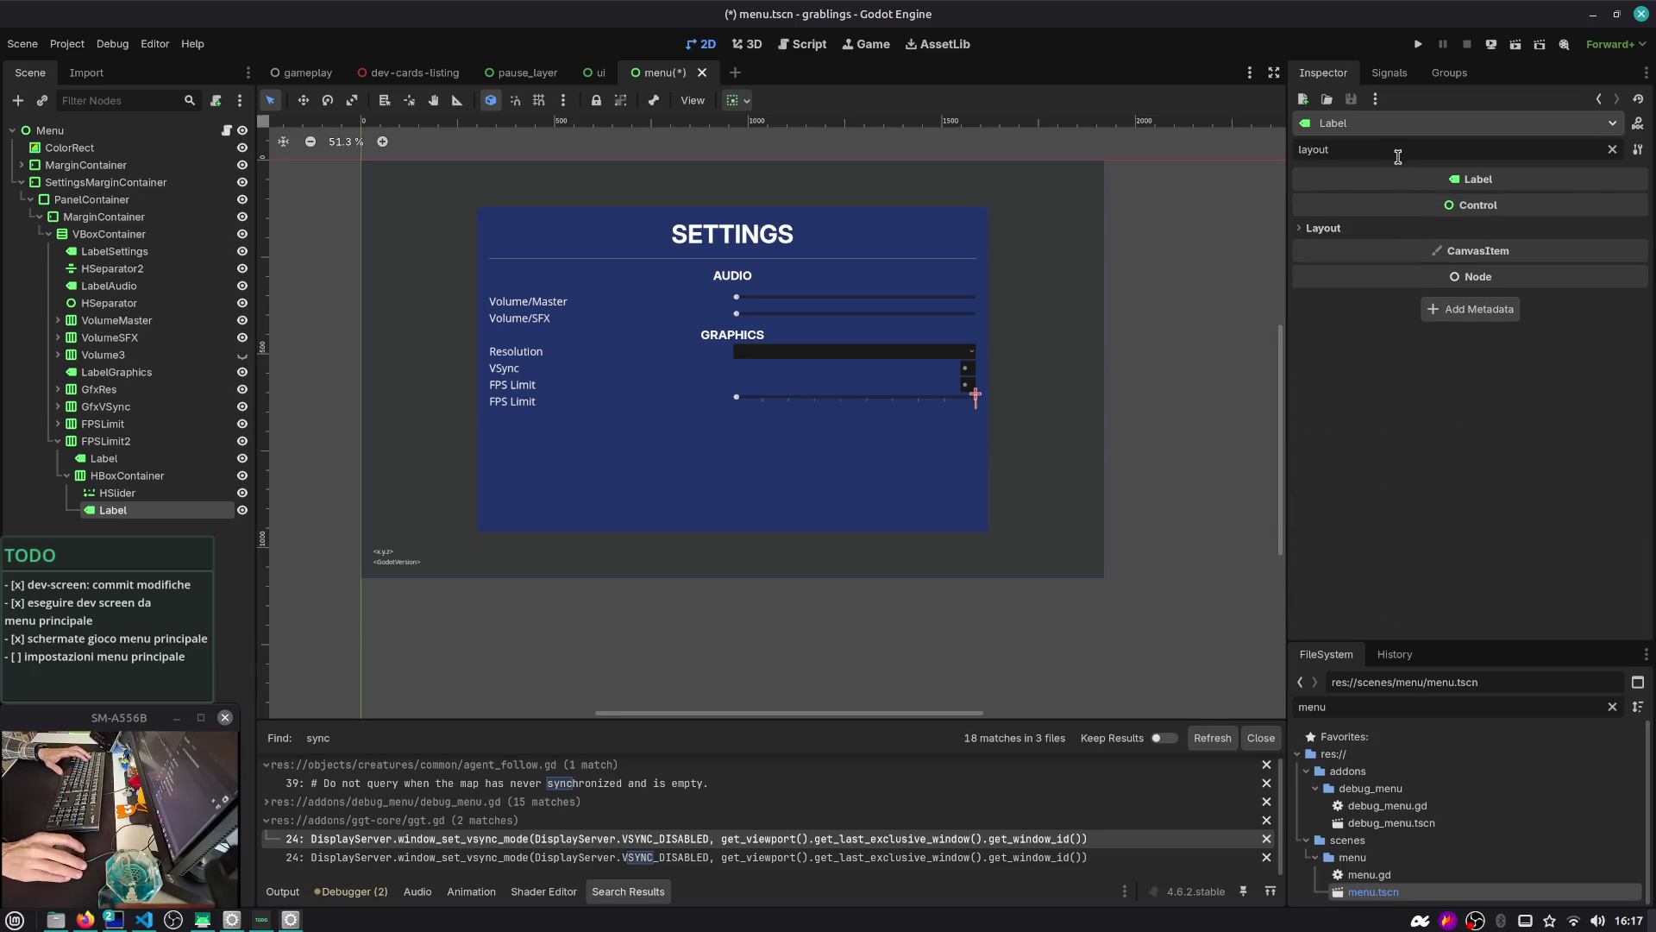
left_click(1402, 230)
left_click(1402, 395)
left_click(1402, 395)
left_click(1399, 412)
left_click(1516, 455)
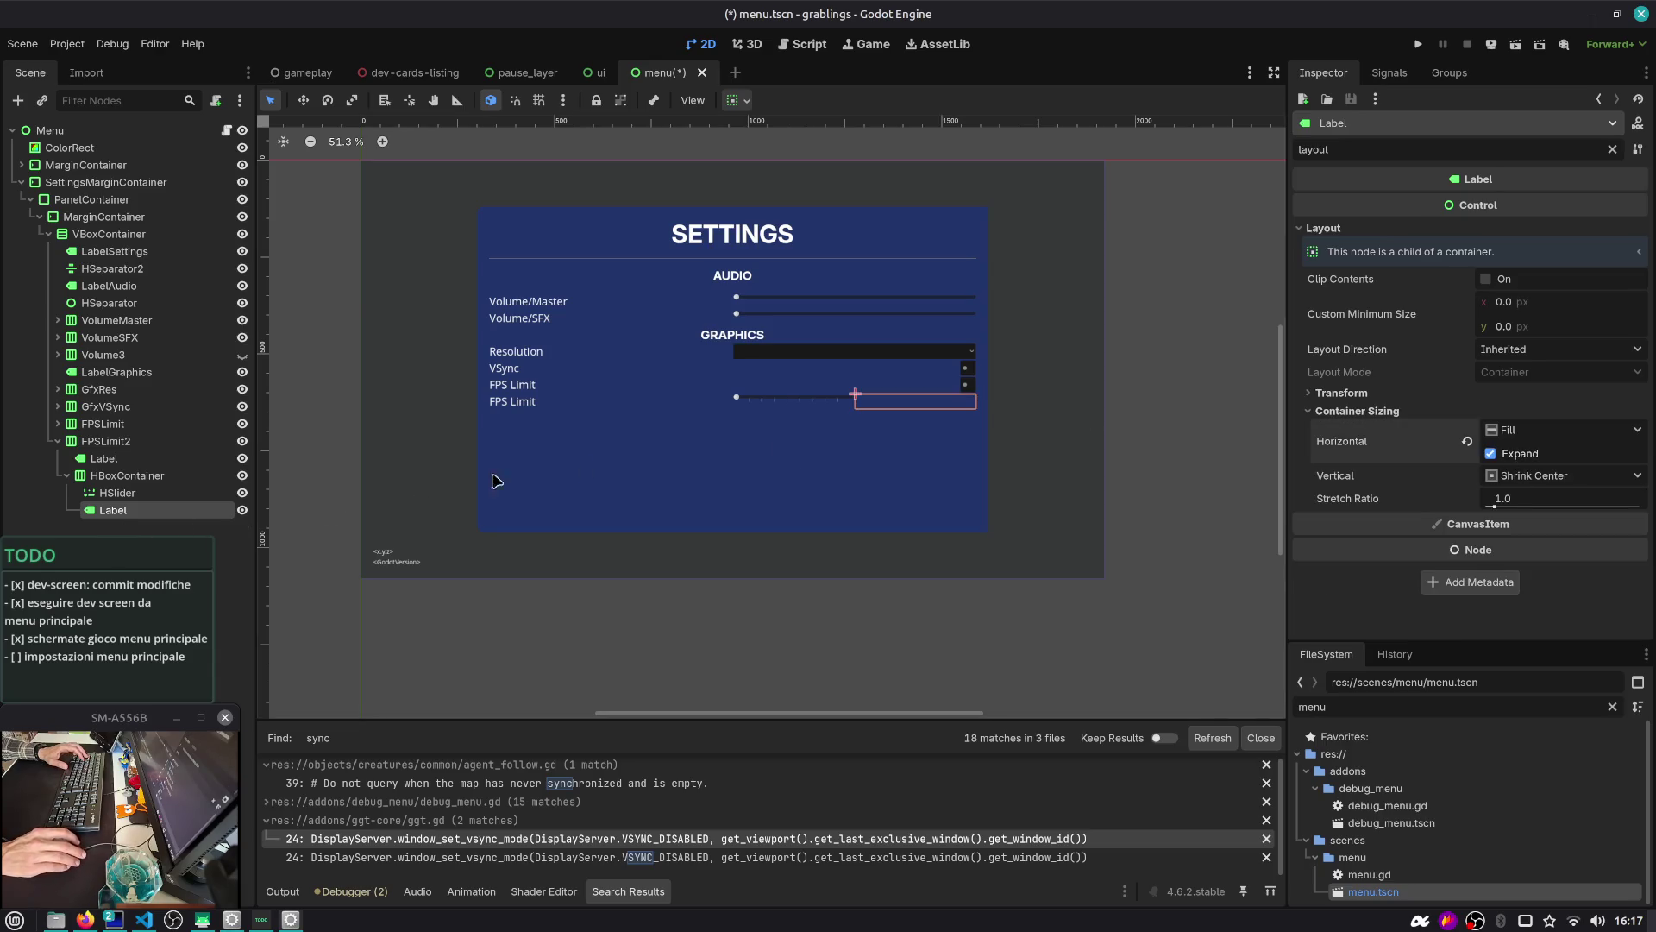
left_click(1469, 445)
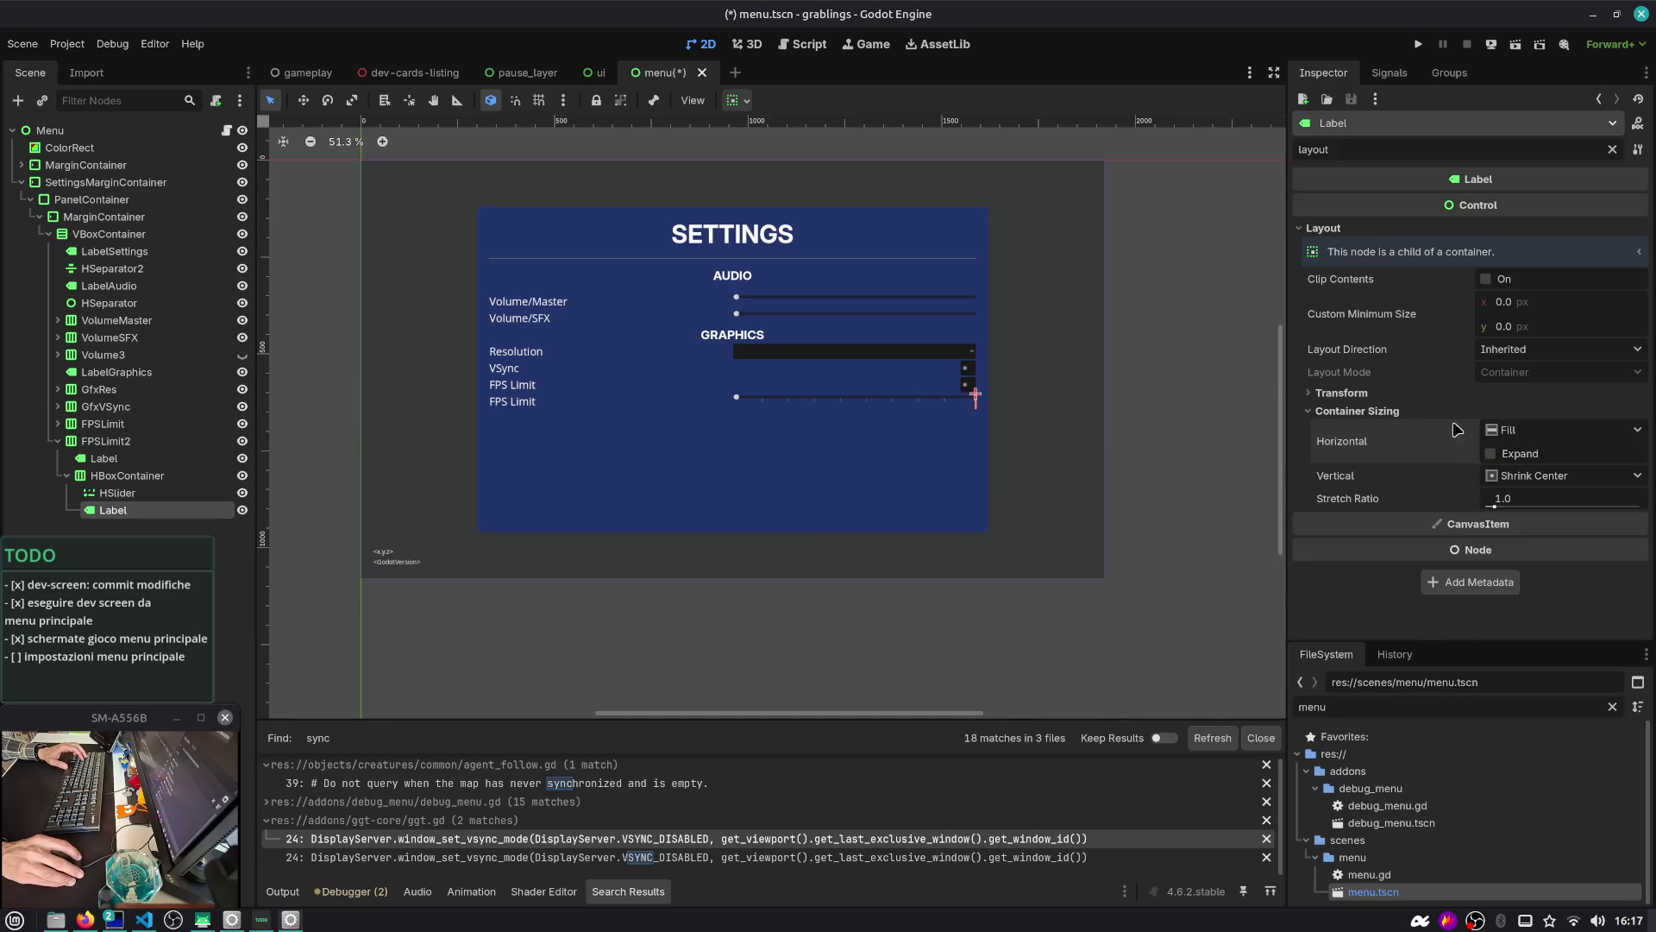
Set the Label's minimum width to 100 px
left_click(1505, 301)
type("60")
key("Return")
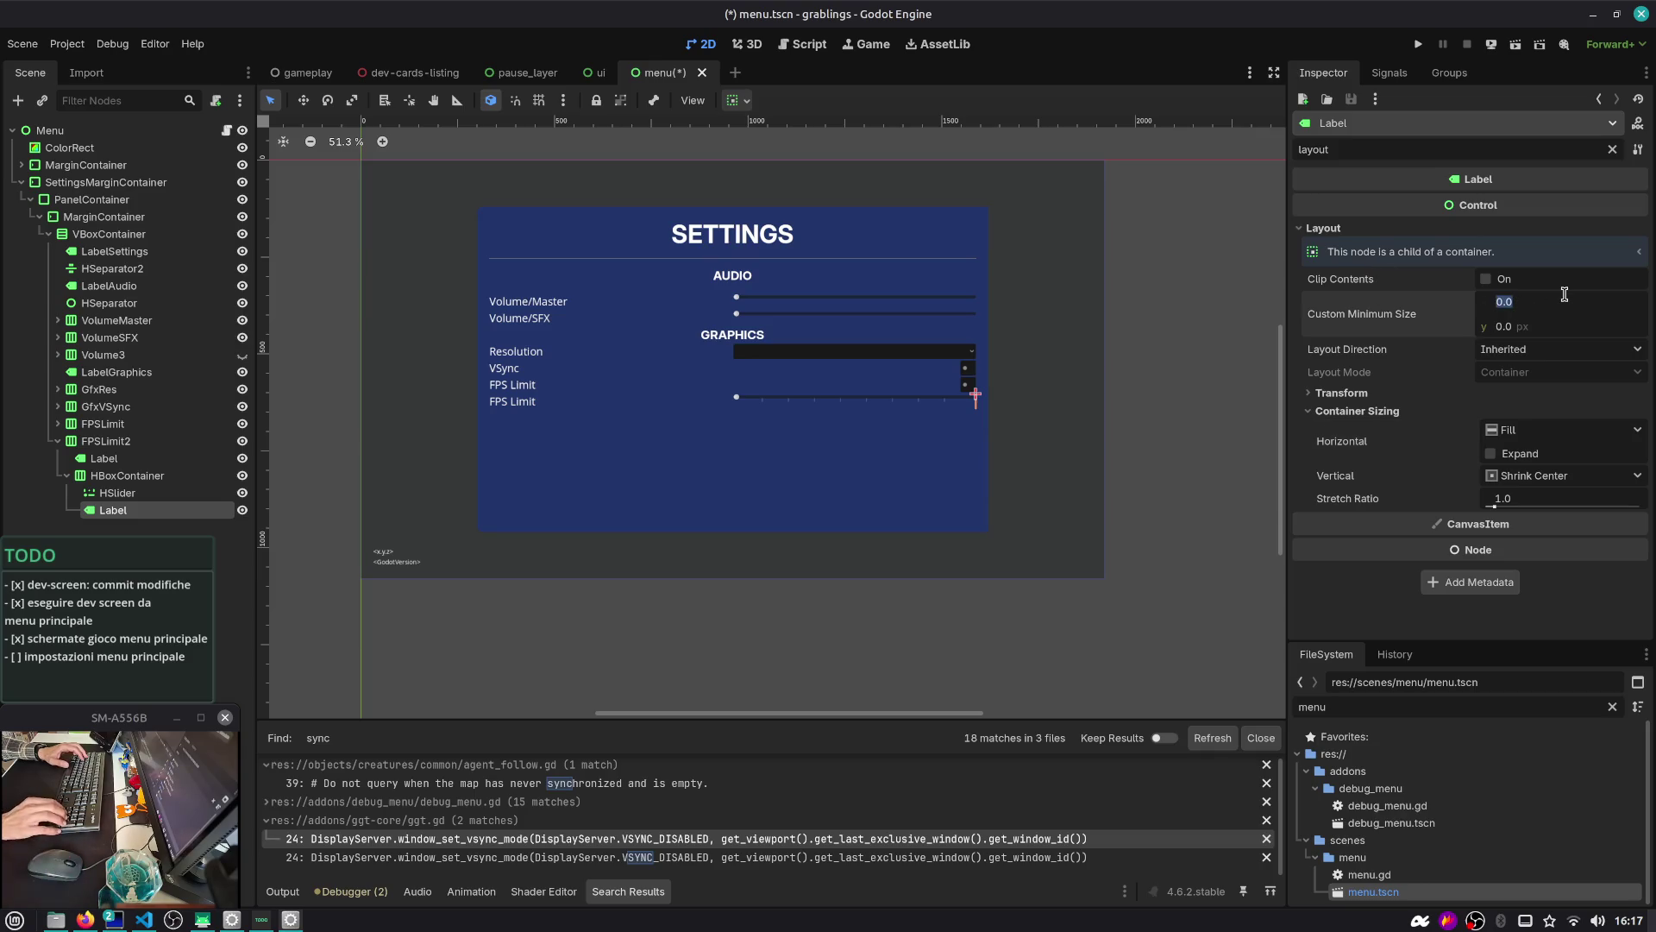
left_click(1564, 298)
type("100")
key("Return")
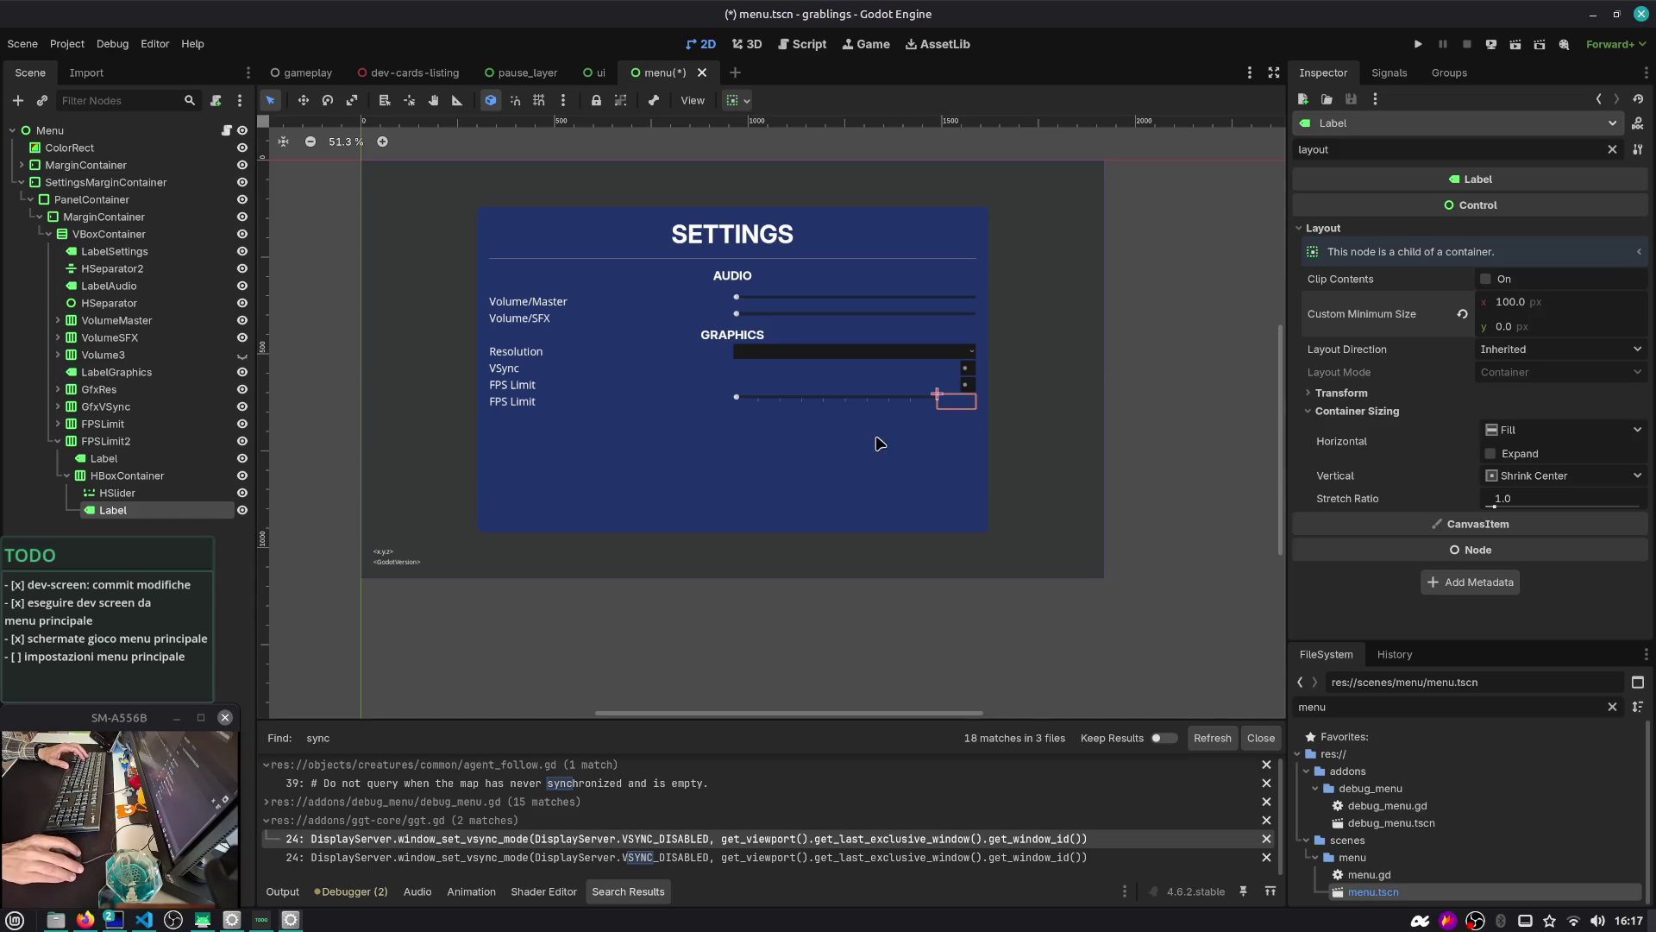
Save menu.tscn and collapse the FPSLimit2 row in the scene tree
left_click(67, 475)
key("ctrl+s")
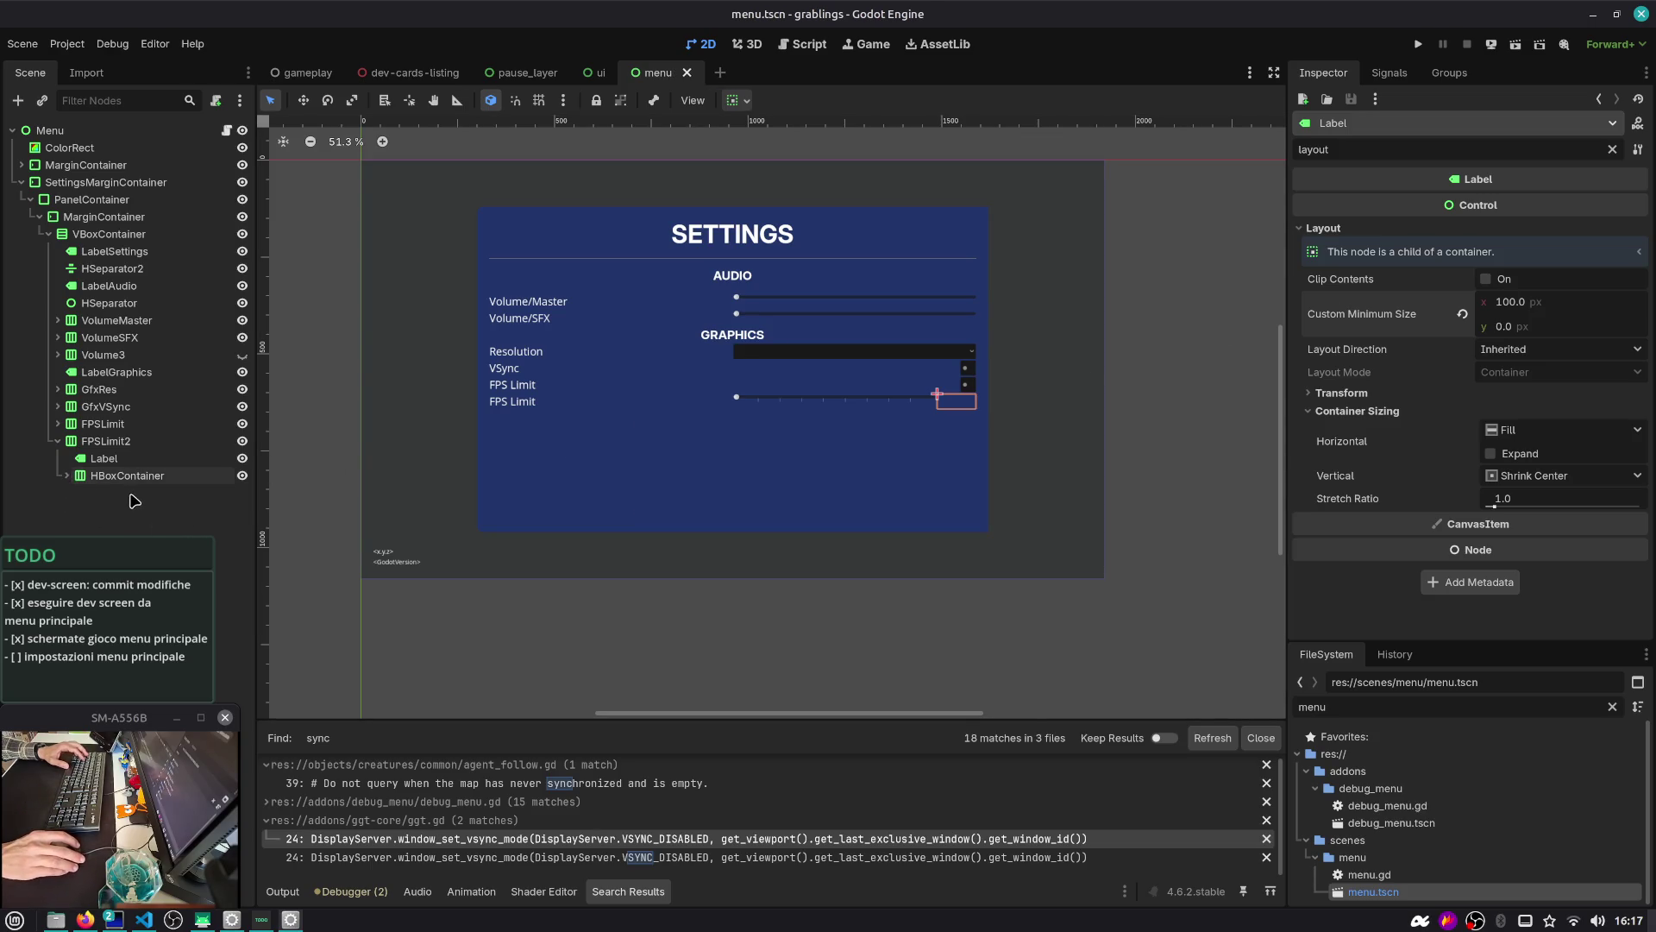
left_click(147, 477)
left_click(57, 442)
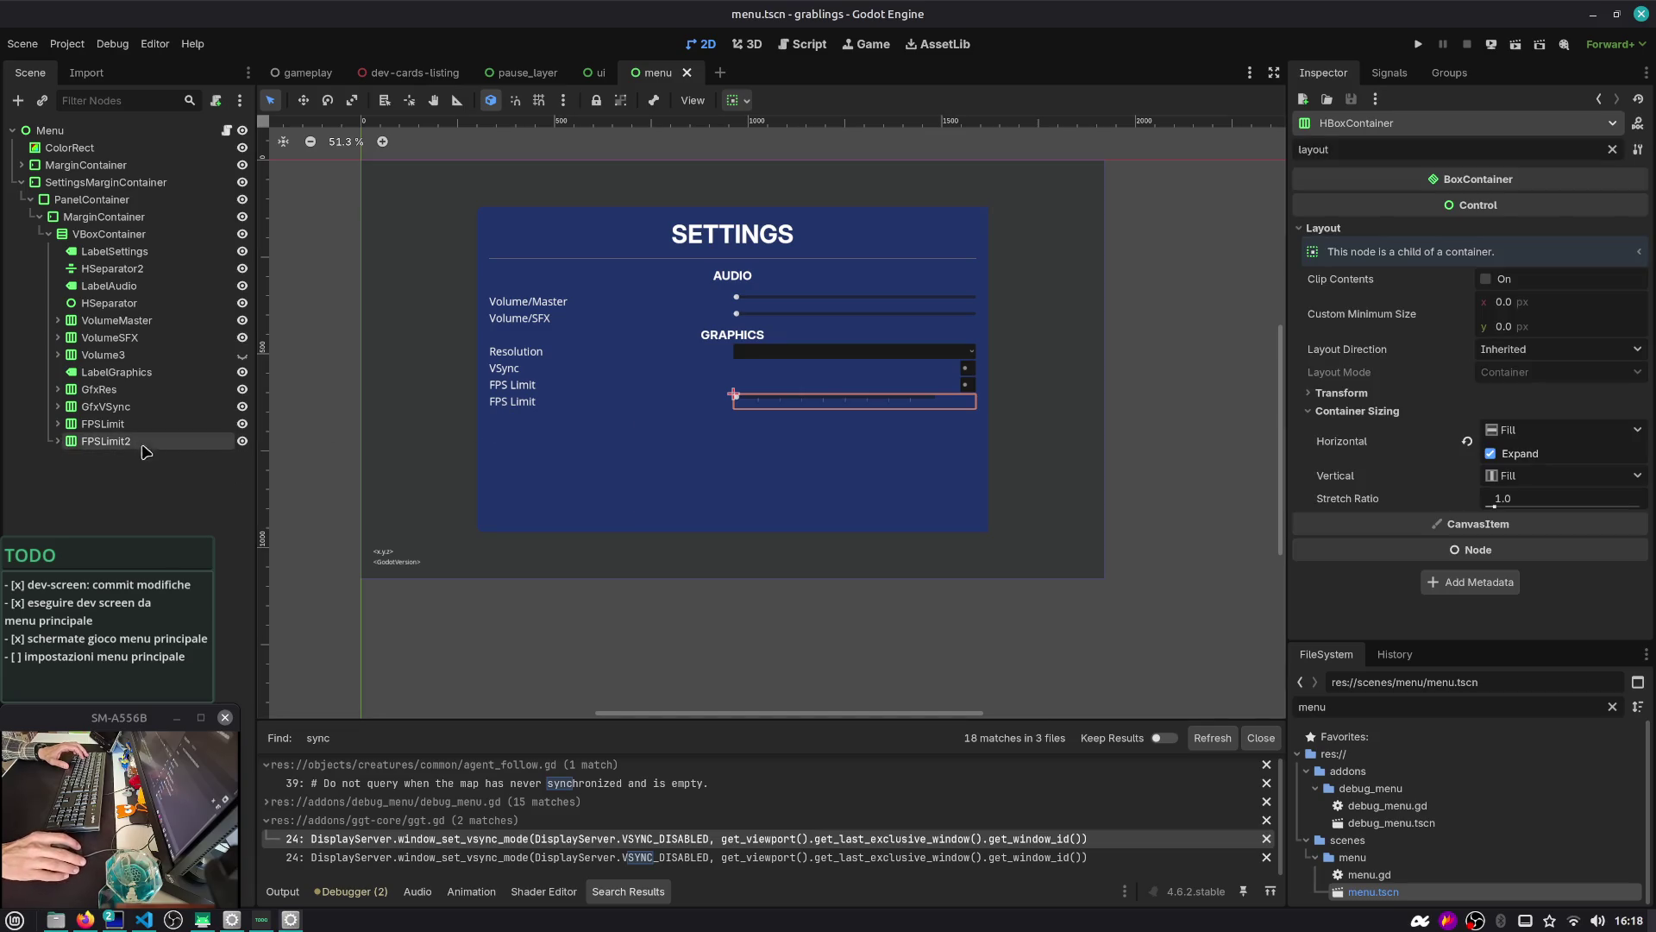
Change the FPSLimit row's label text to 'Limit FPS?' and save the scene
left_click(58, 442)
left_click(106, 458)
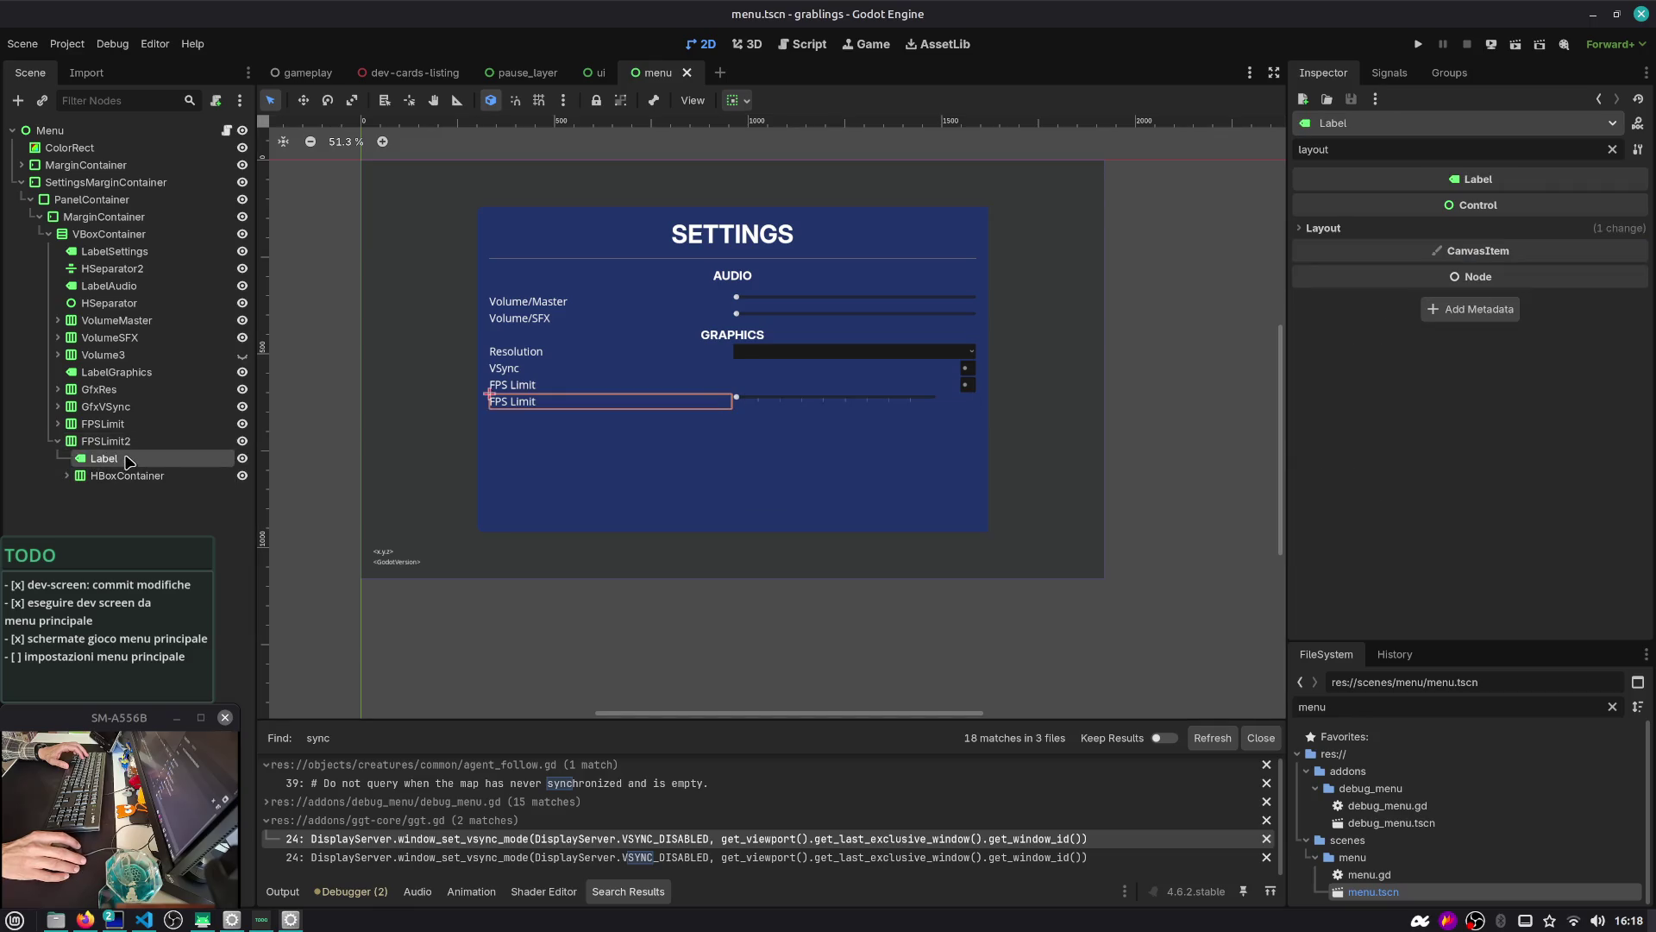
left_click(58, 423)
left_click(115, 443)
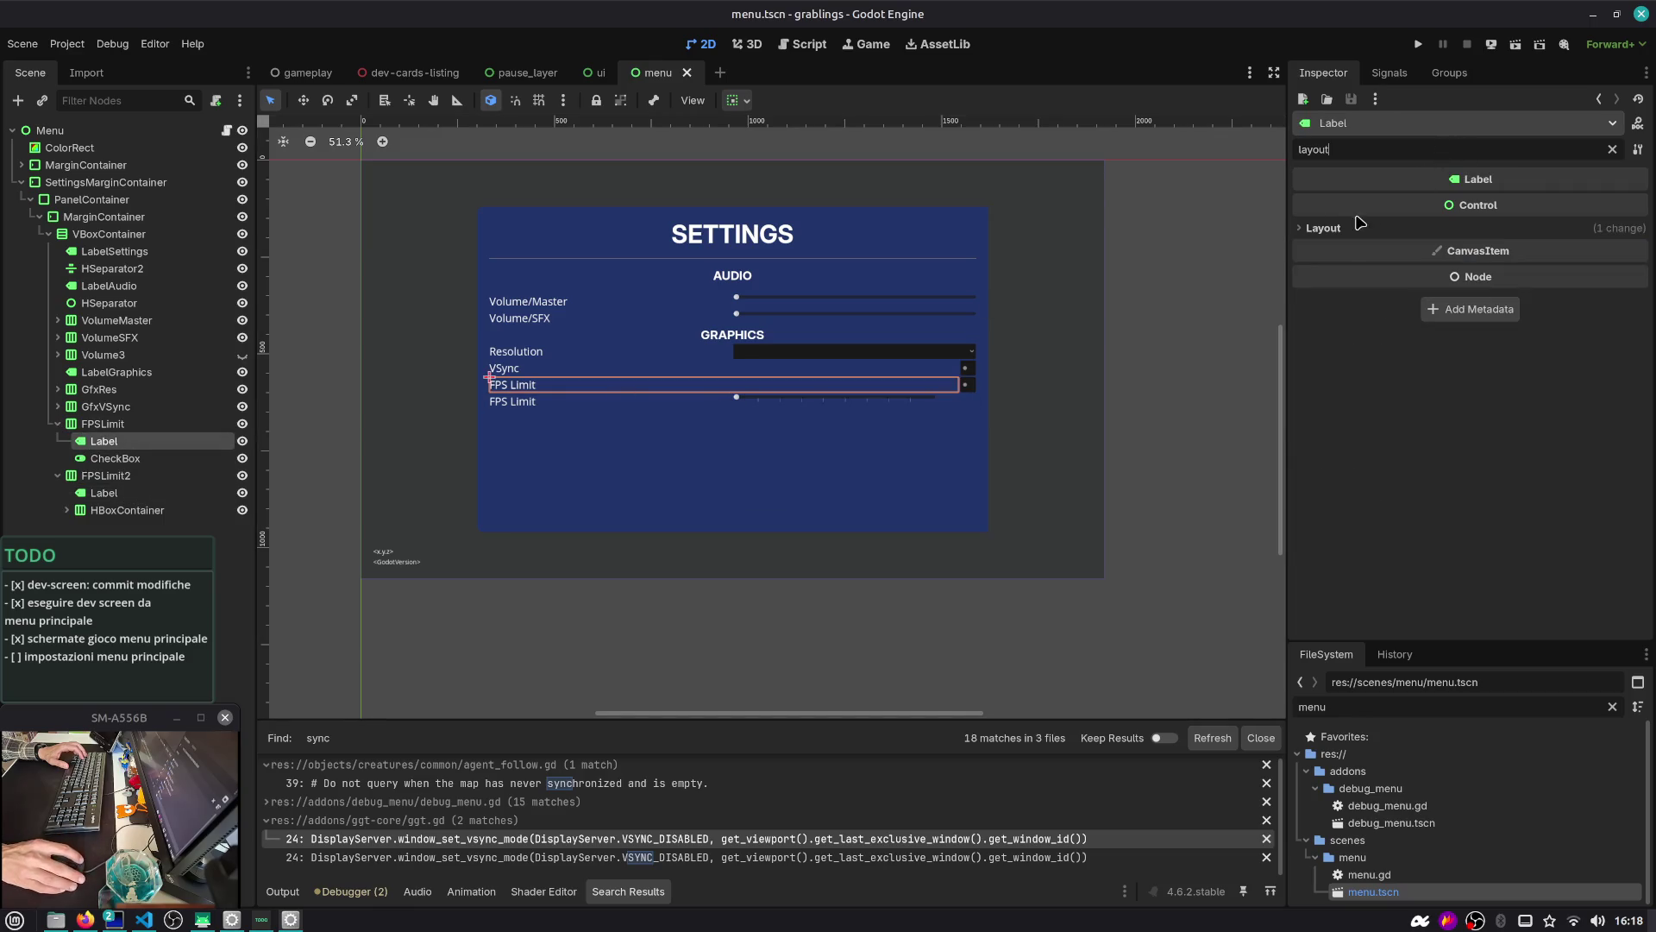
left_click(1615, 151)
left_click(1385, 232)
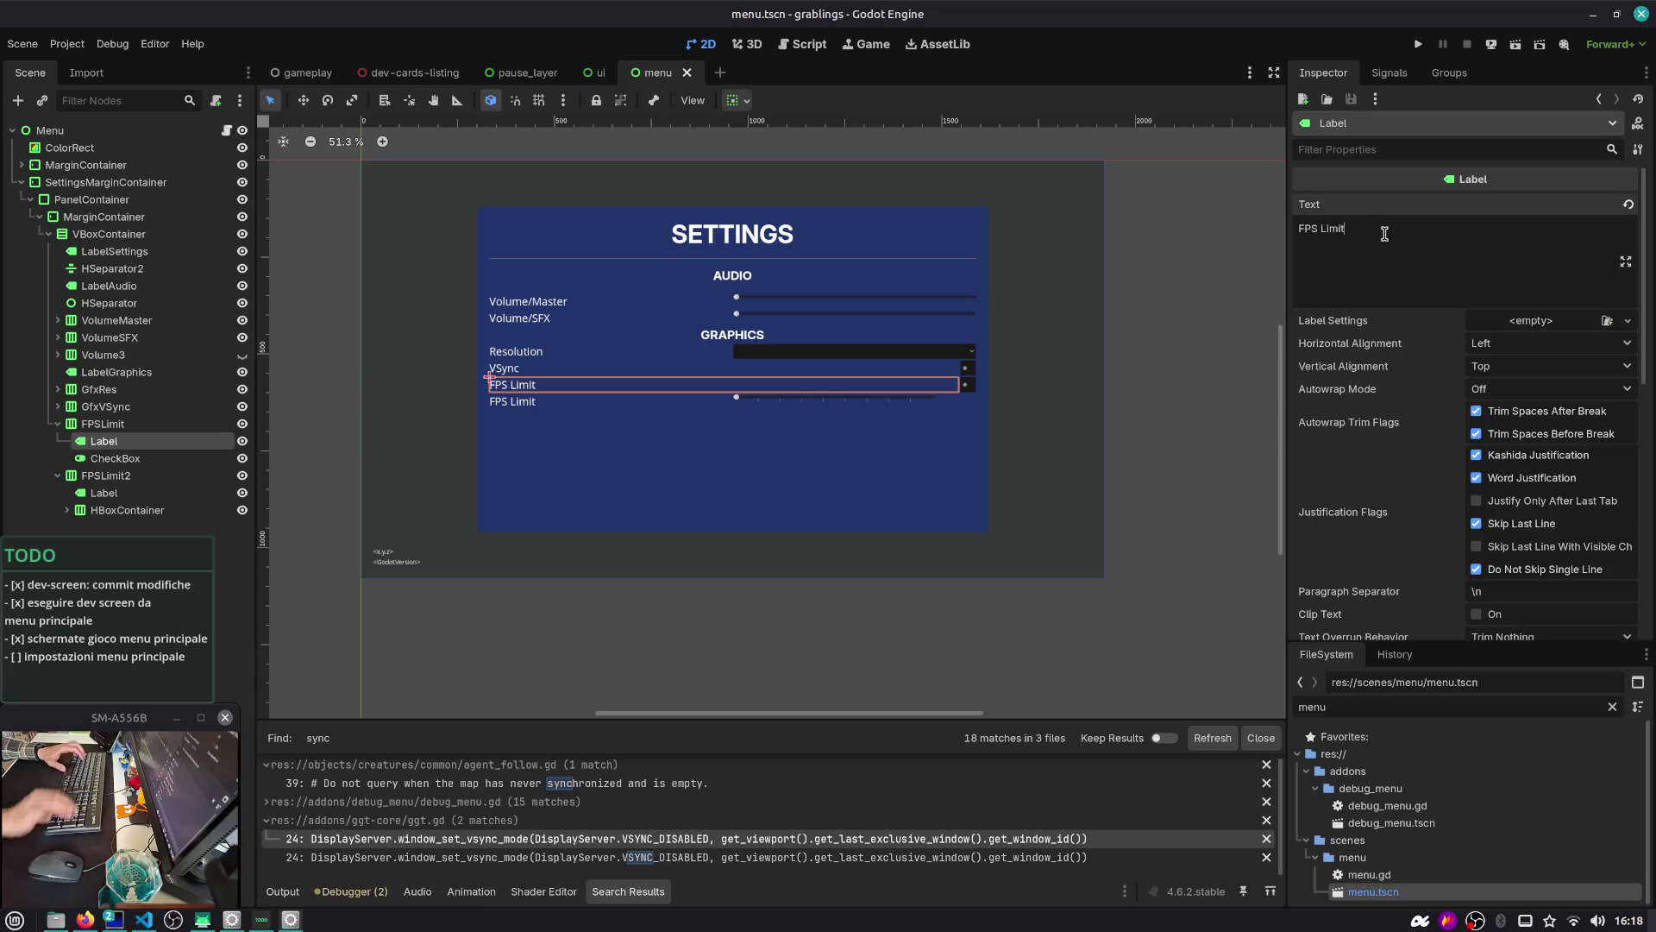
key("ctrl+a")
type("Limit FPS?")
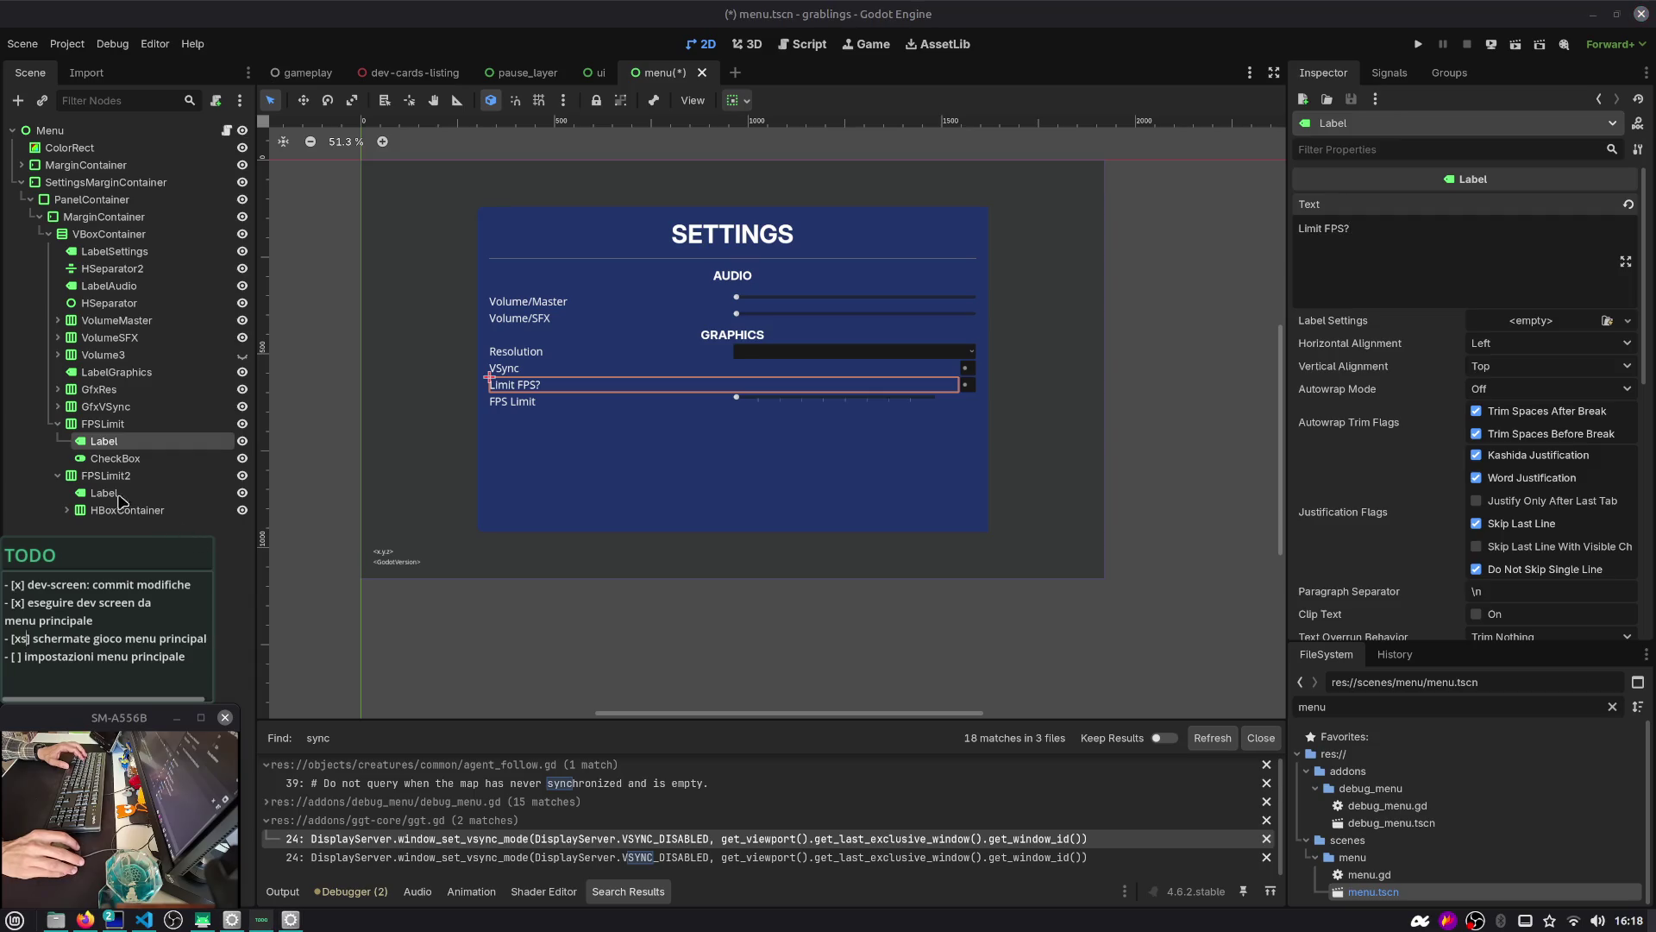
left_click(58, 425)
key("ctrl+s")
left_click(59, 441)
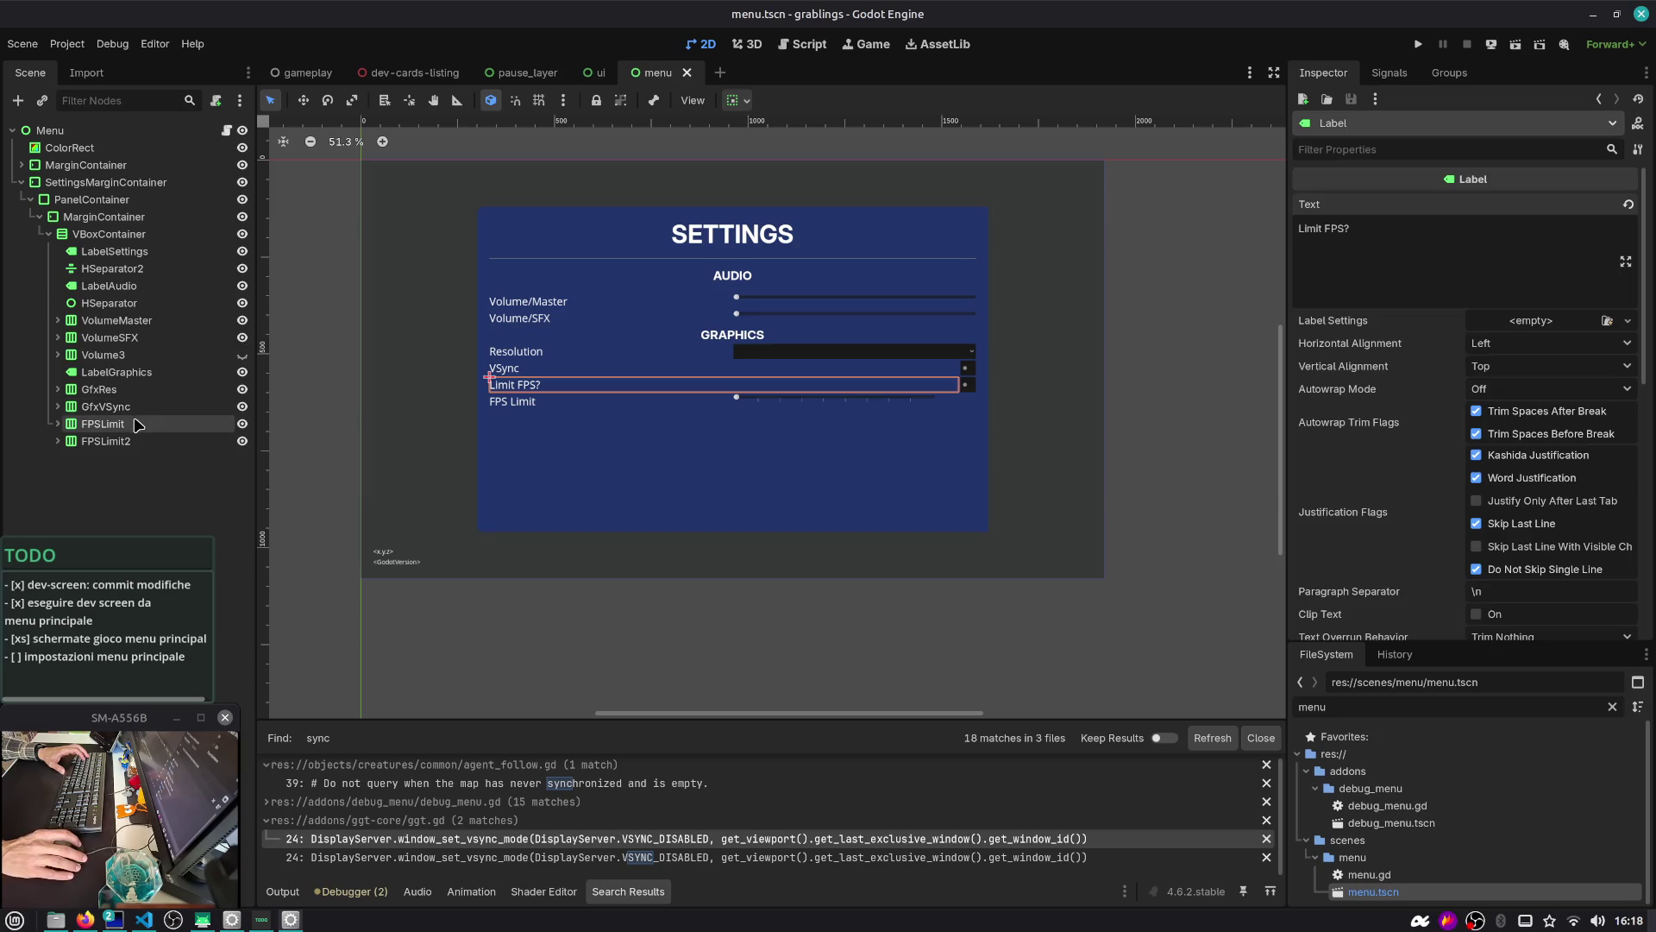
Expand FPSLimit2 and its HBoxContainer, then select the Label beside the slider
left_click(103, 440)
left_click(59, 441)
left_click(127, 475)
left_click(66, 475)
left_click(112, 510)
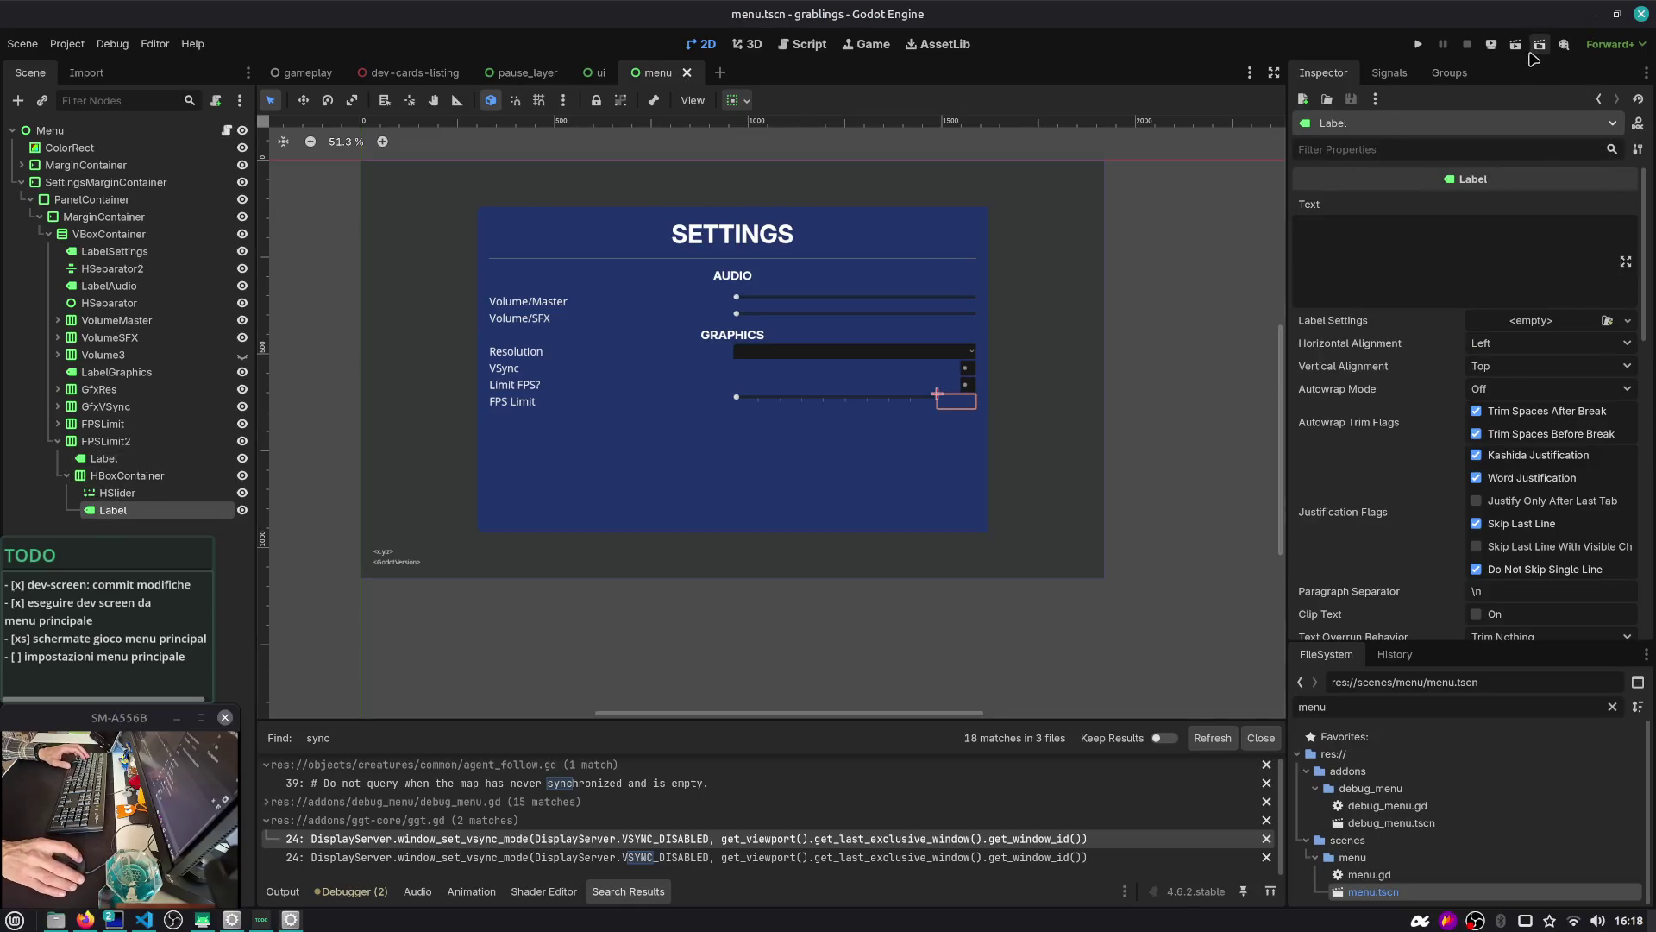
Run the menu scene, drag both volume sliders to maximum, and try the Resolution dropdown
left_click(1515, 44)
mouse_move(776, 283)
left_mouse_down()
mouse_move(1191, 284)
mouse_move(1142, 307)
left_mouse_up()
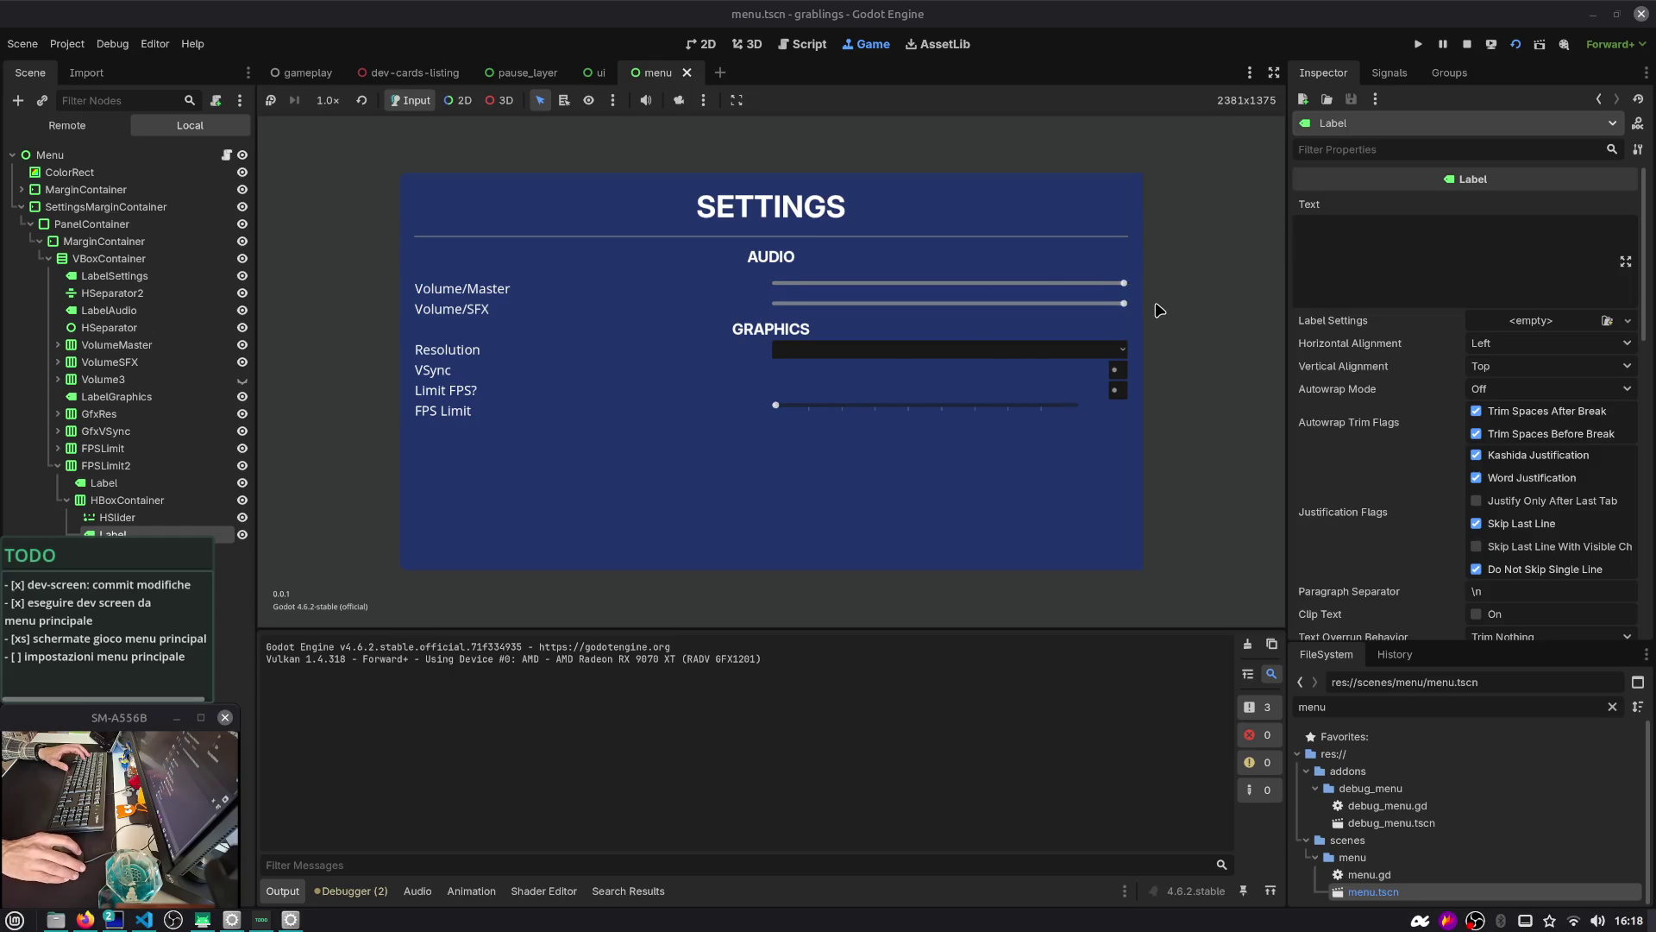
left_click(857, 355)
left_click(879, 346)
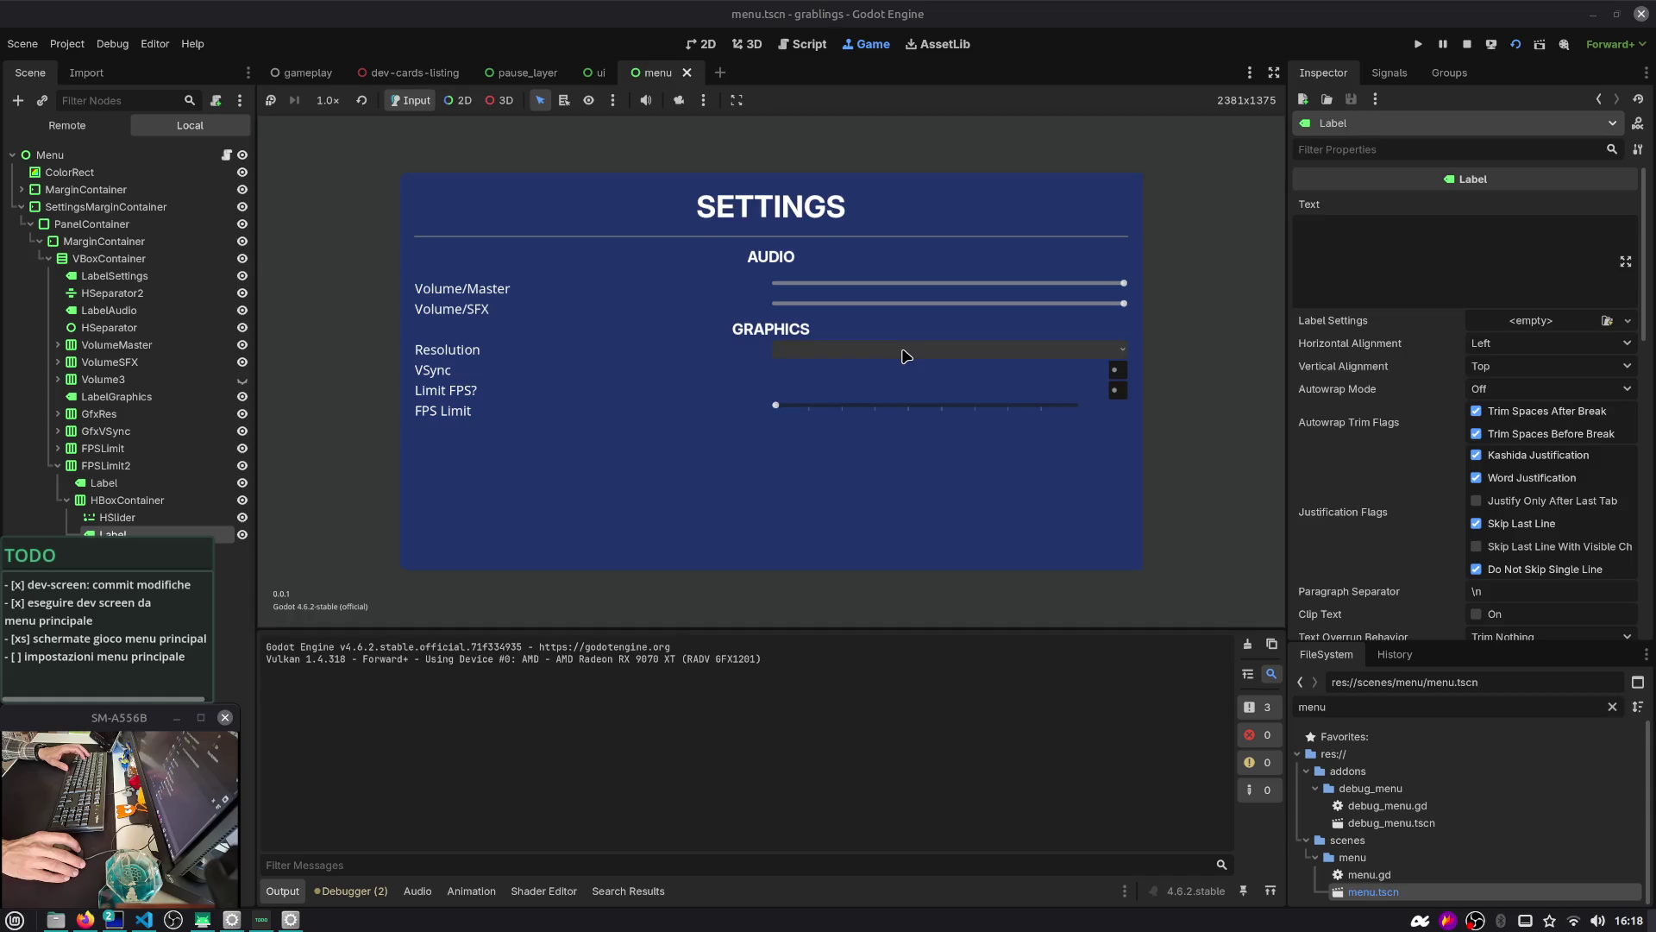
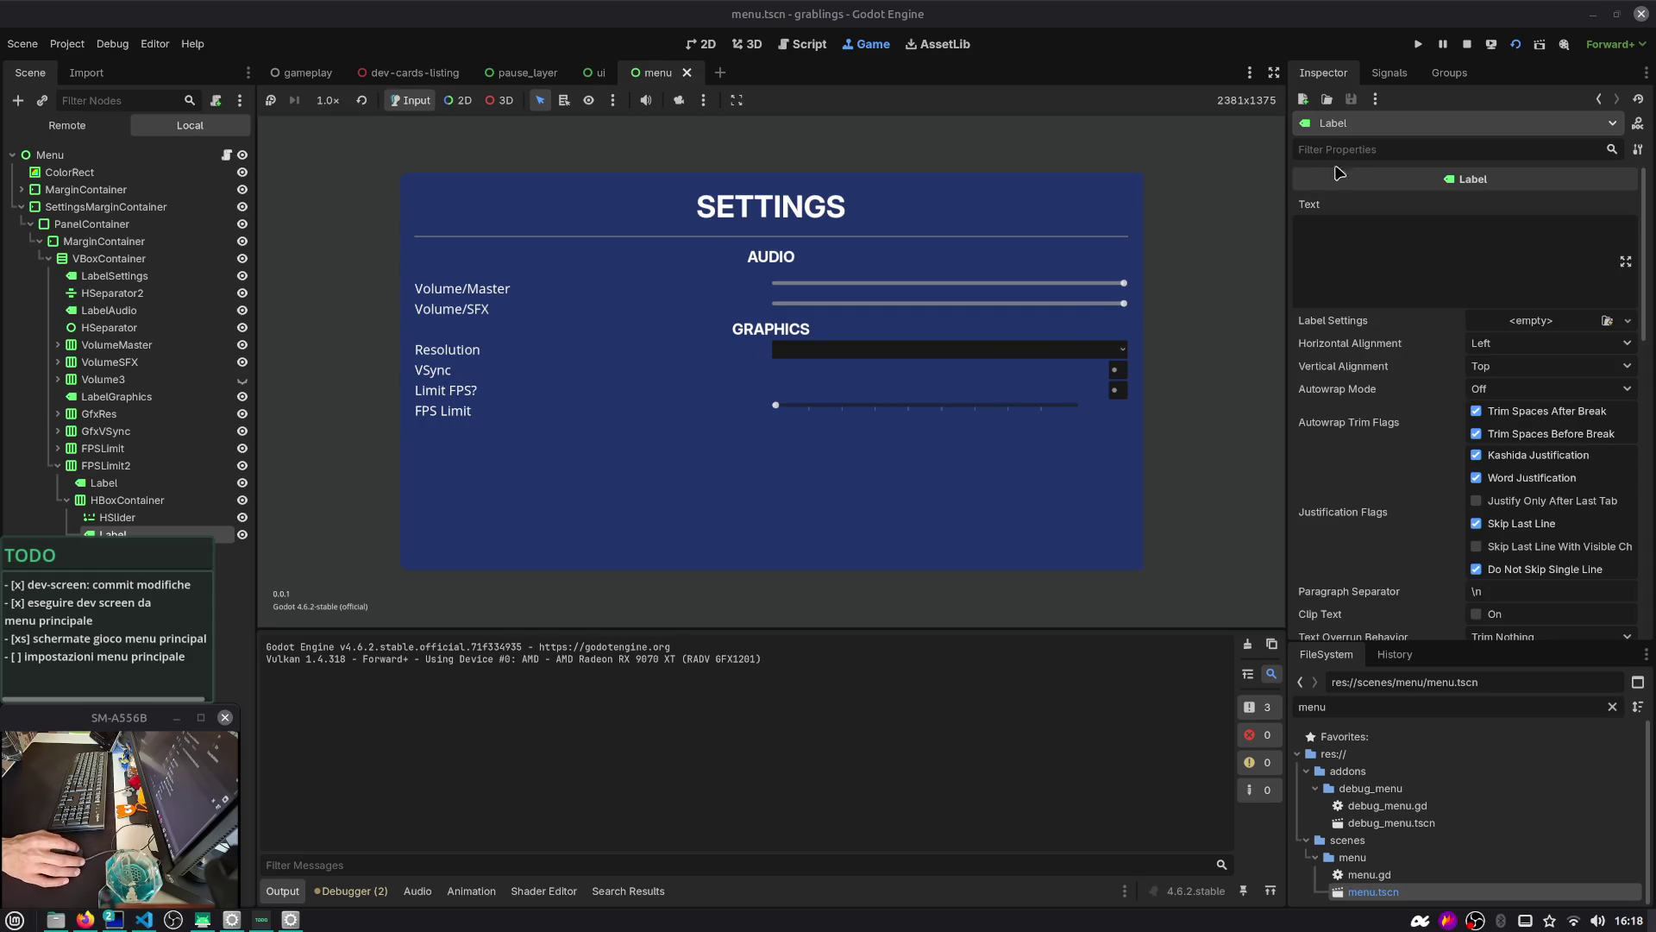
Stop the running game and select the settings VBoxContainer, expanded to show its children
left_click(1464, 45)
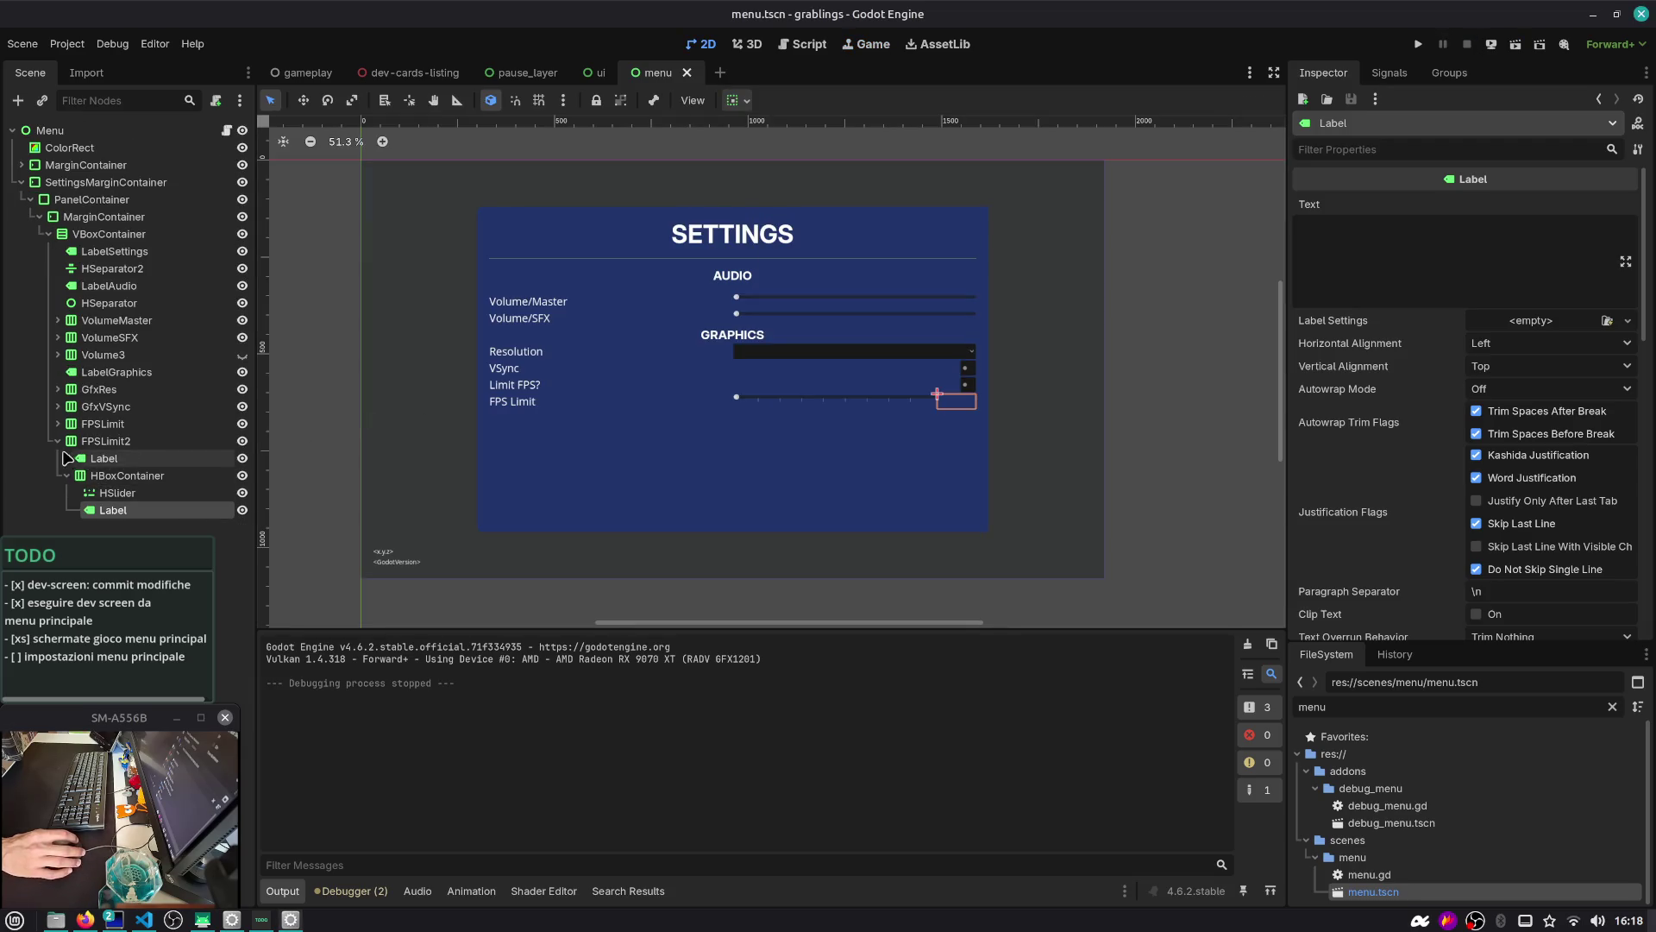
left_click(99, 441)
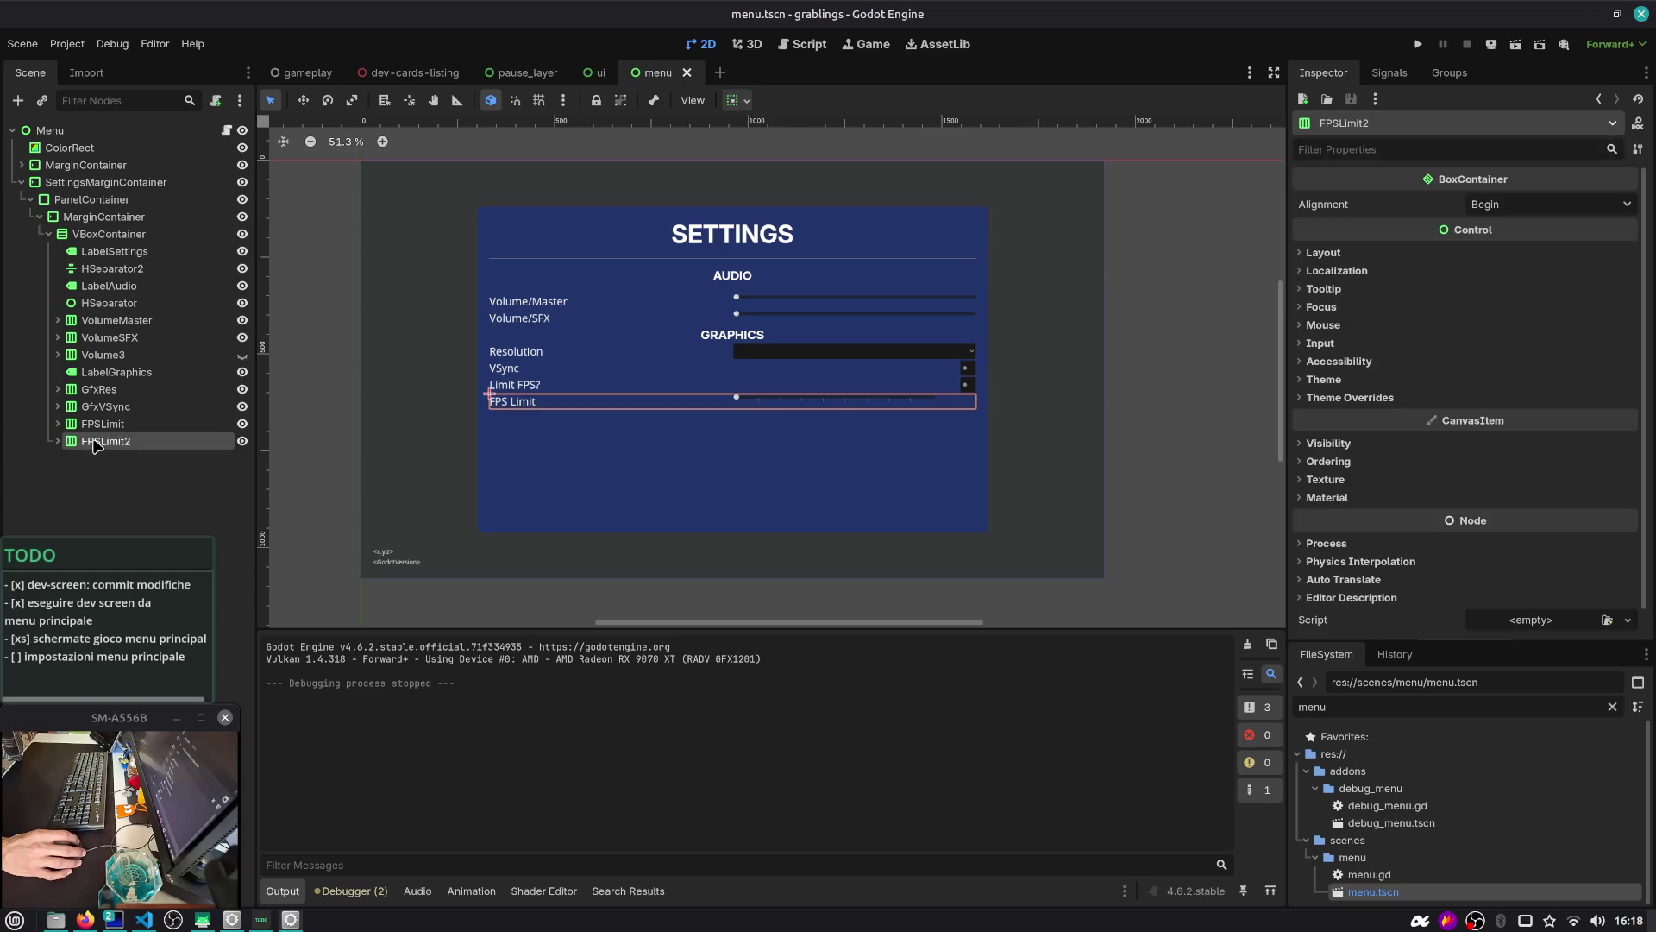
left_click(78, 235)
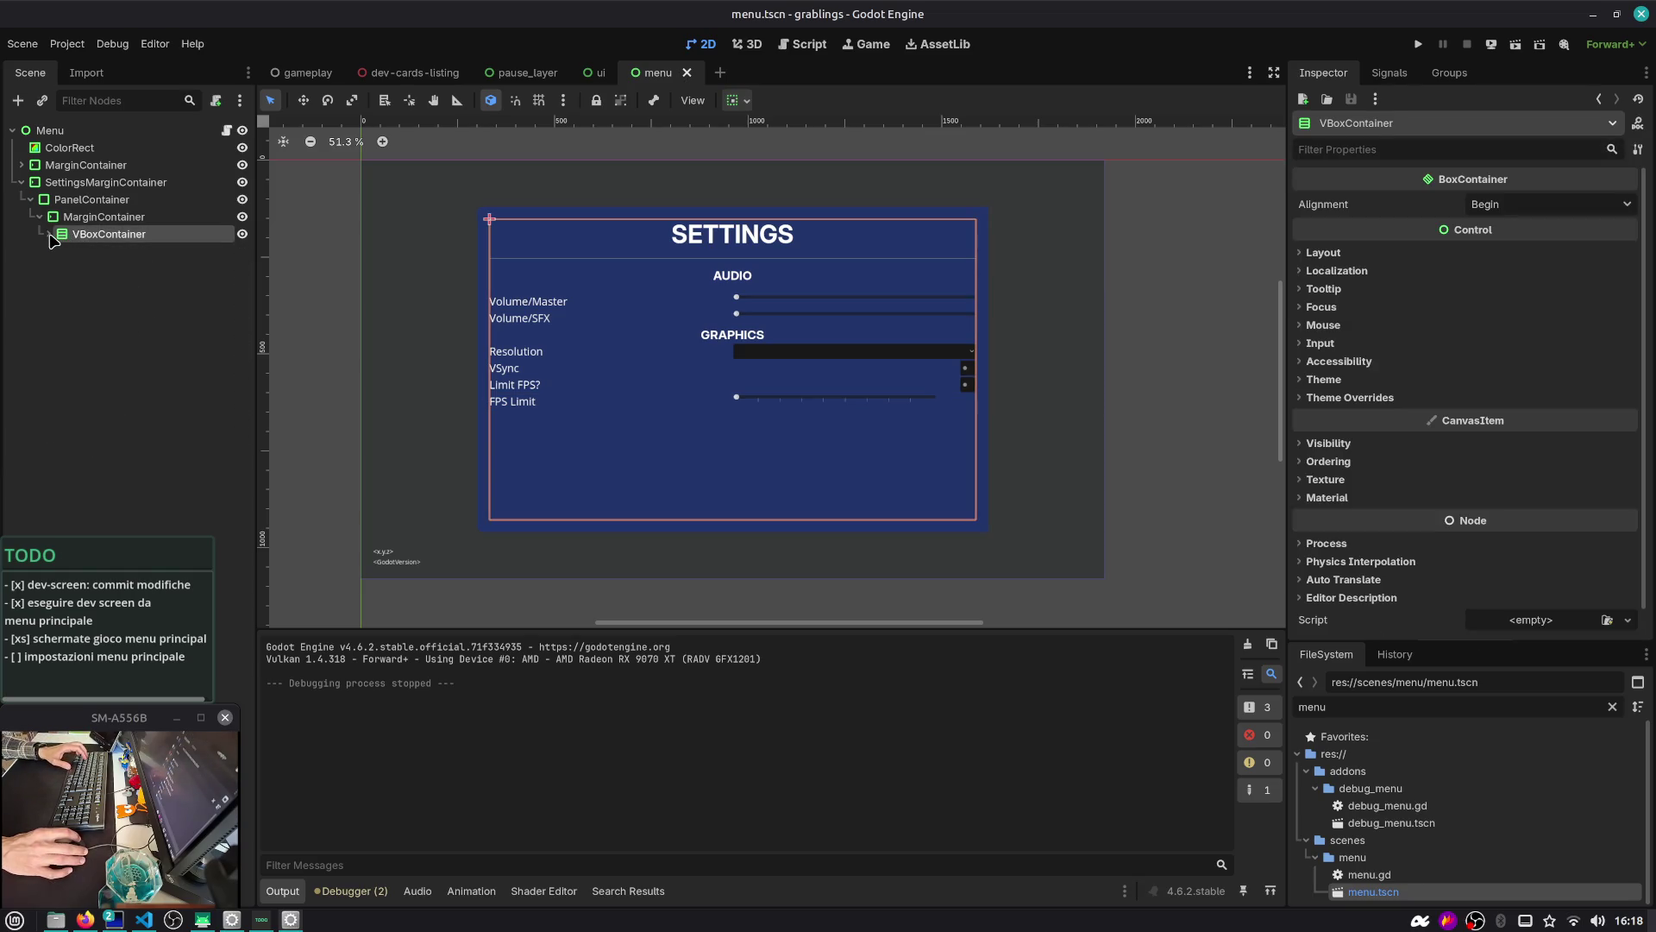
left_click(49, 235)
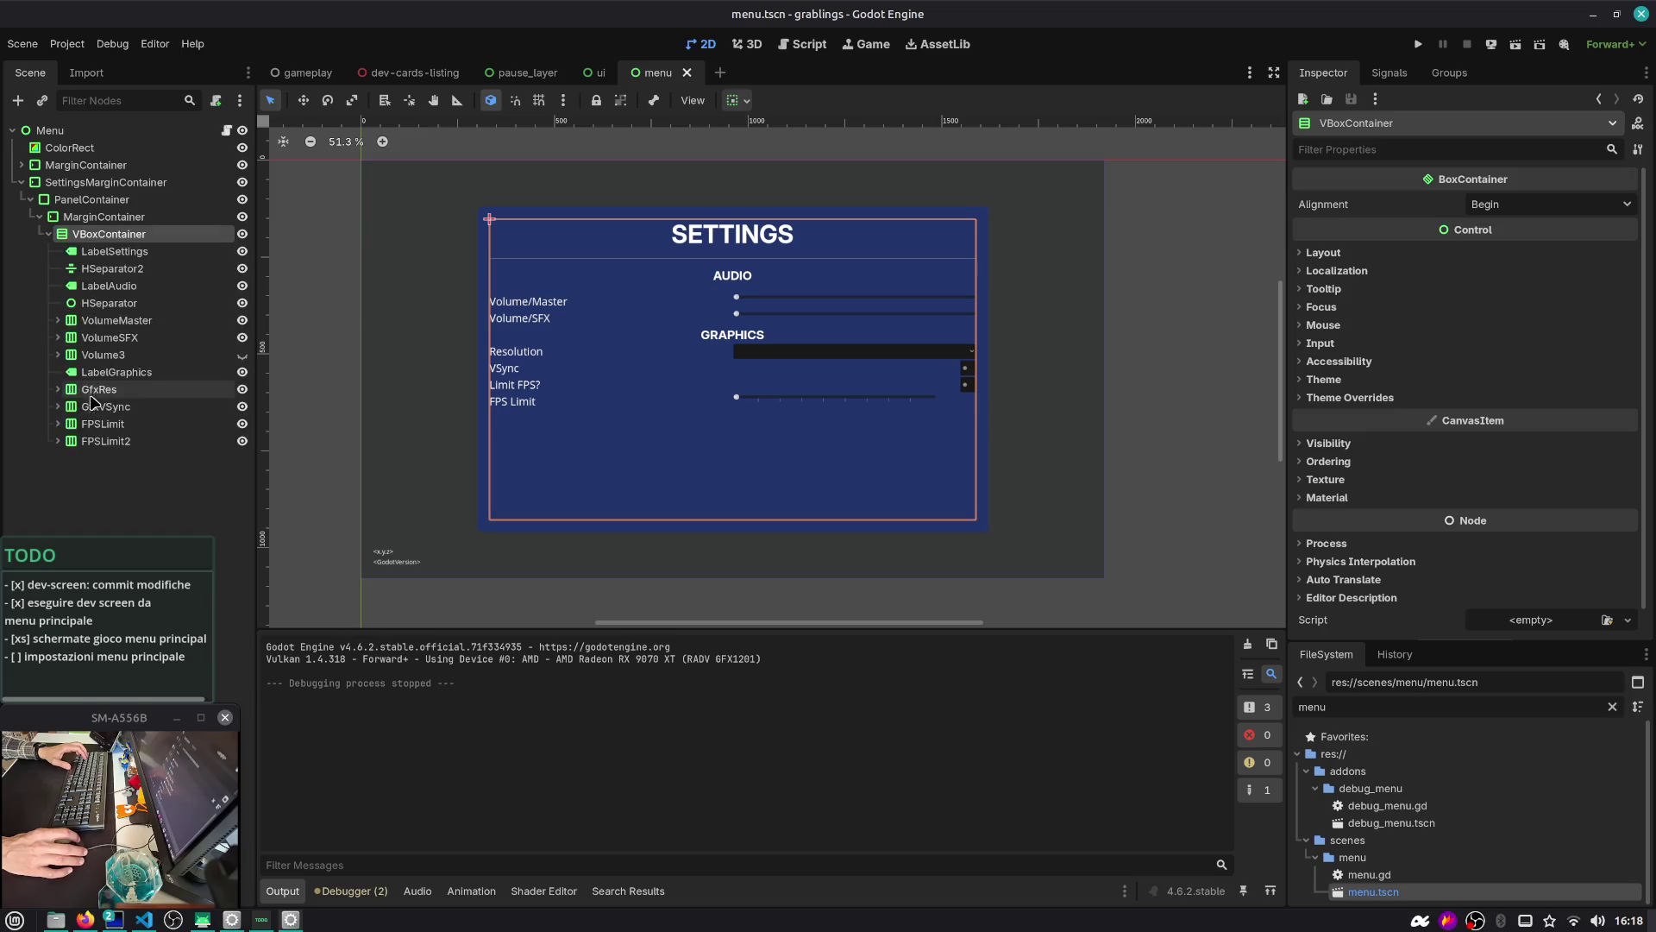
Add a new Control node as a child of the VBoxContainer
key("ctrl+a")
type("control")
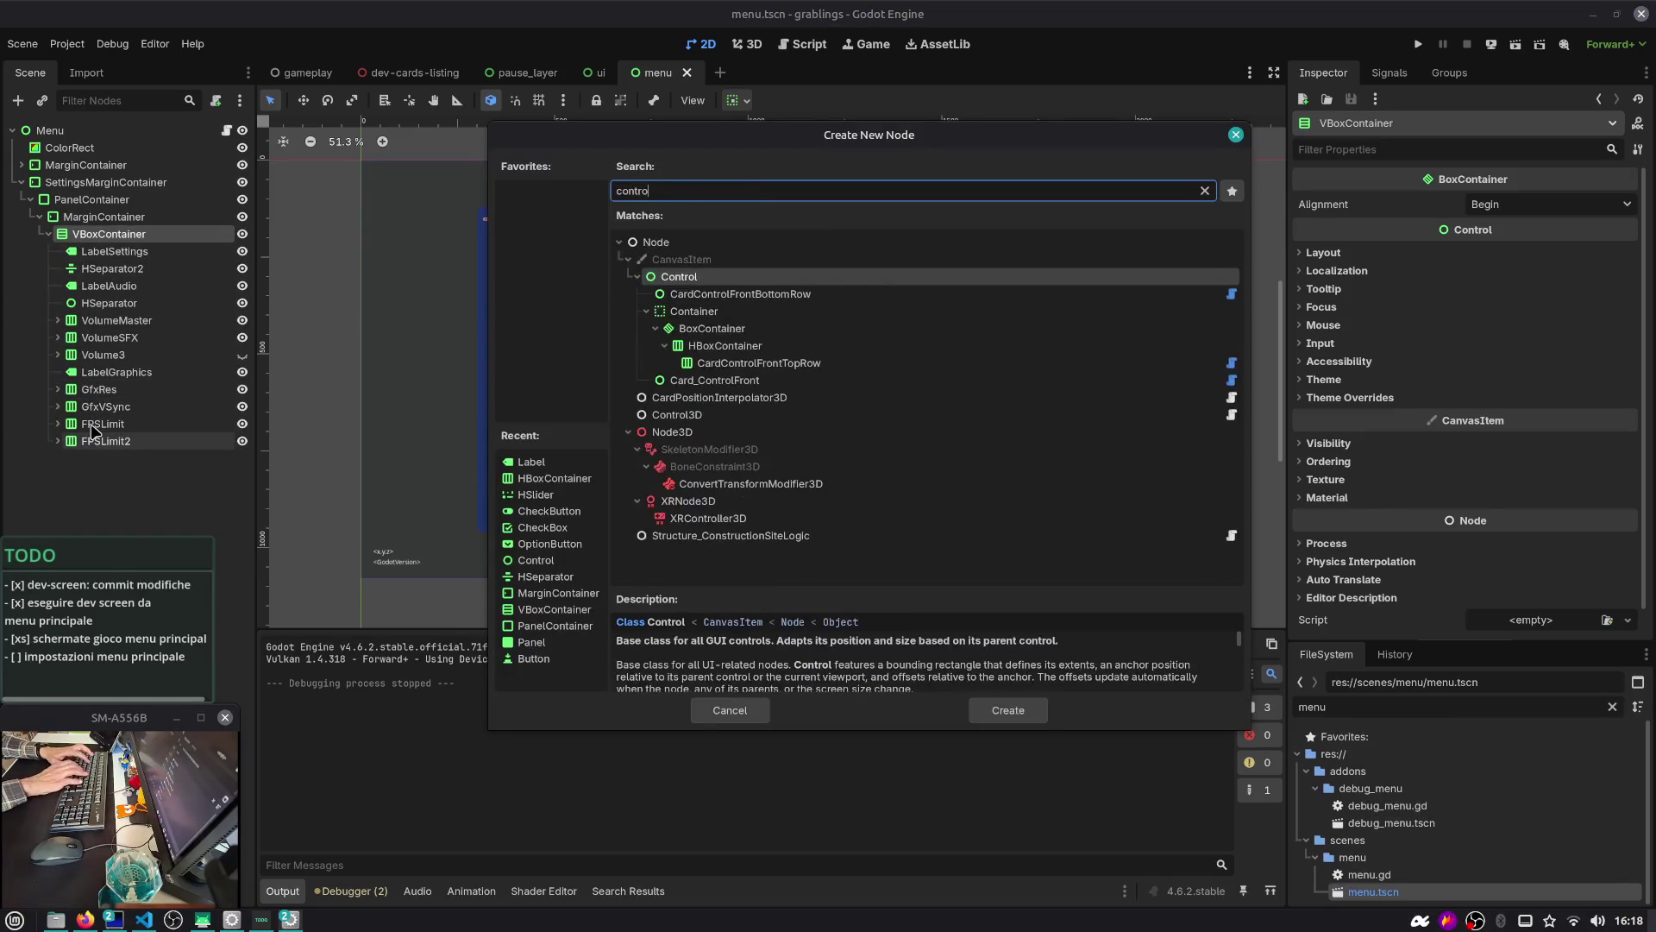
key("Return")
left_click(1405, 203)
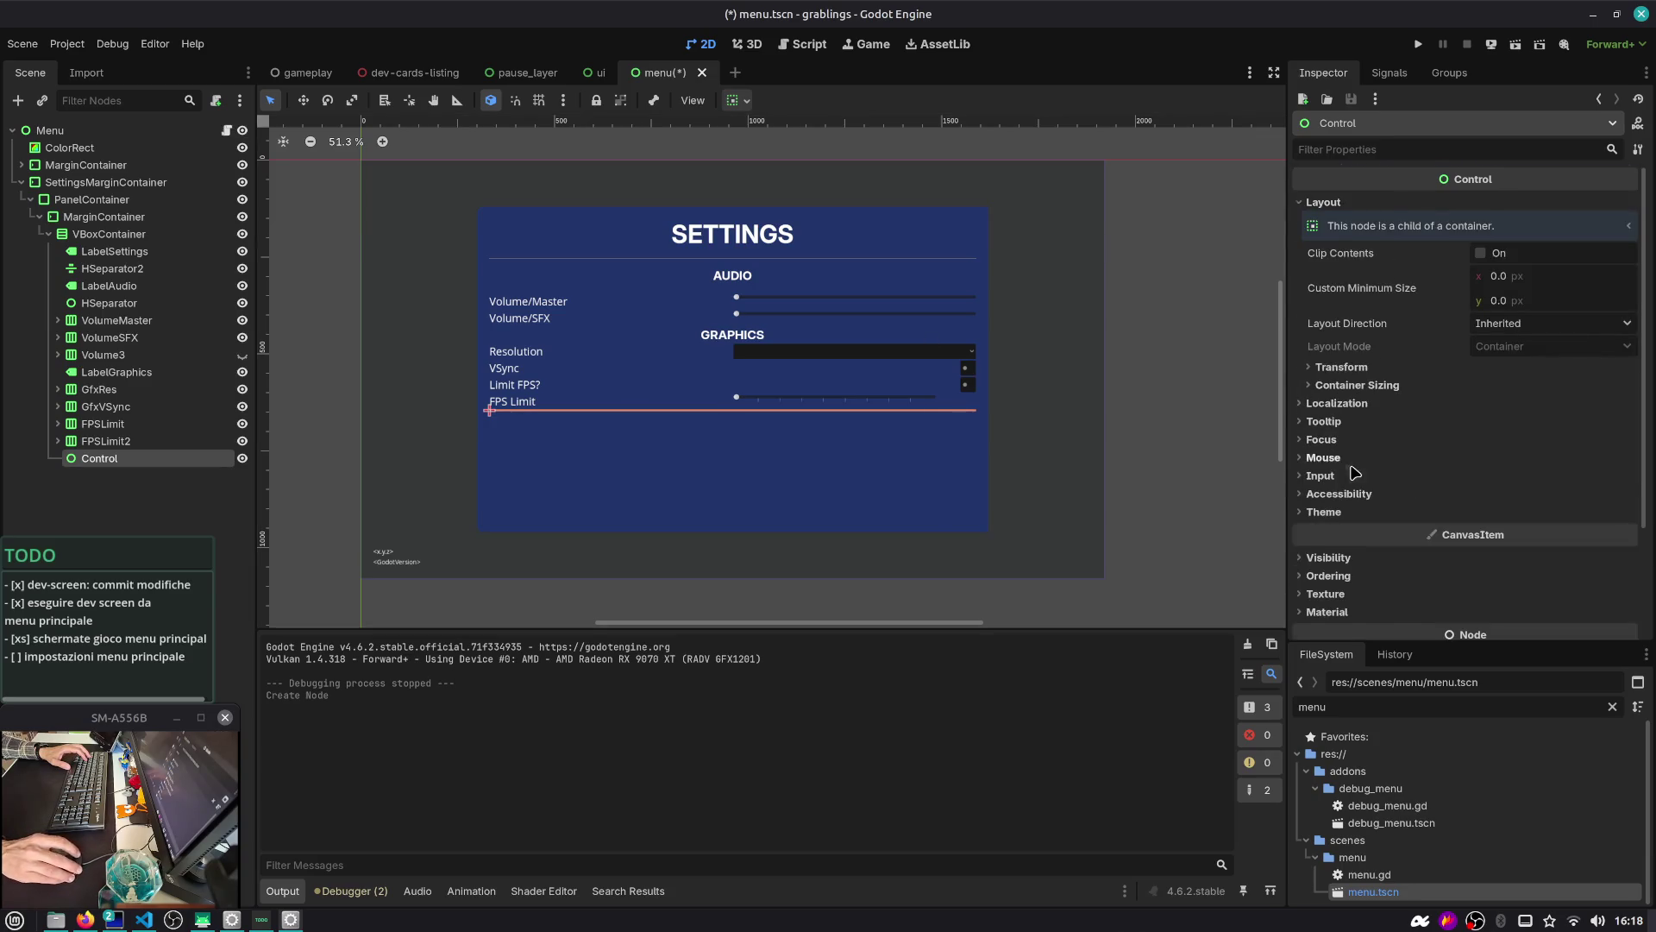
Turn on Vertical Expand under the Control's Container Sizing
scroll(1380, 345, "down", 2)
left_click(1329, 453)
left_click(1329, 453)
left_click(1341, 309)
left_click(1342, 308)
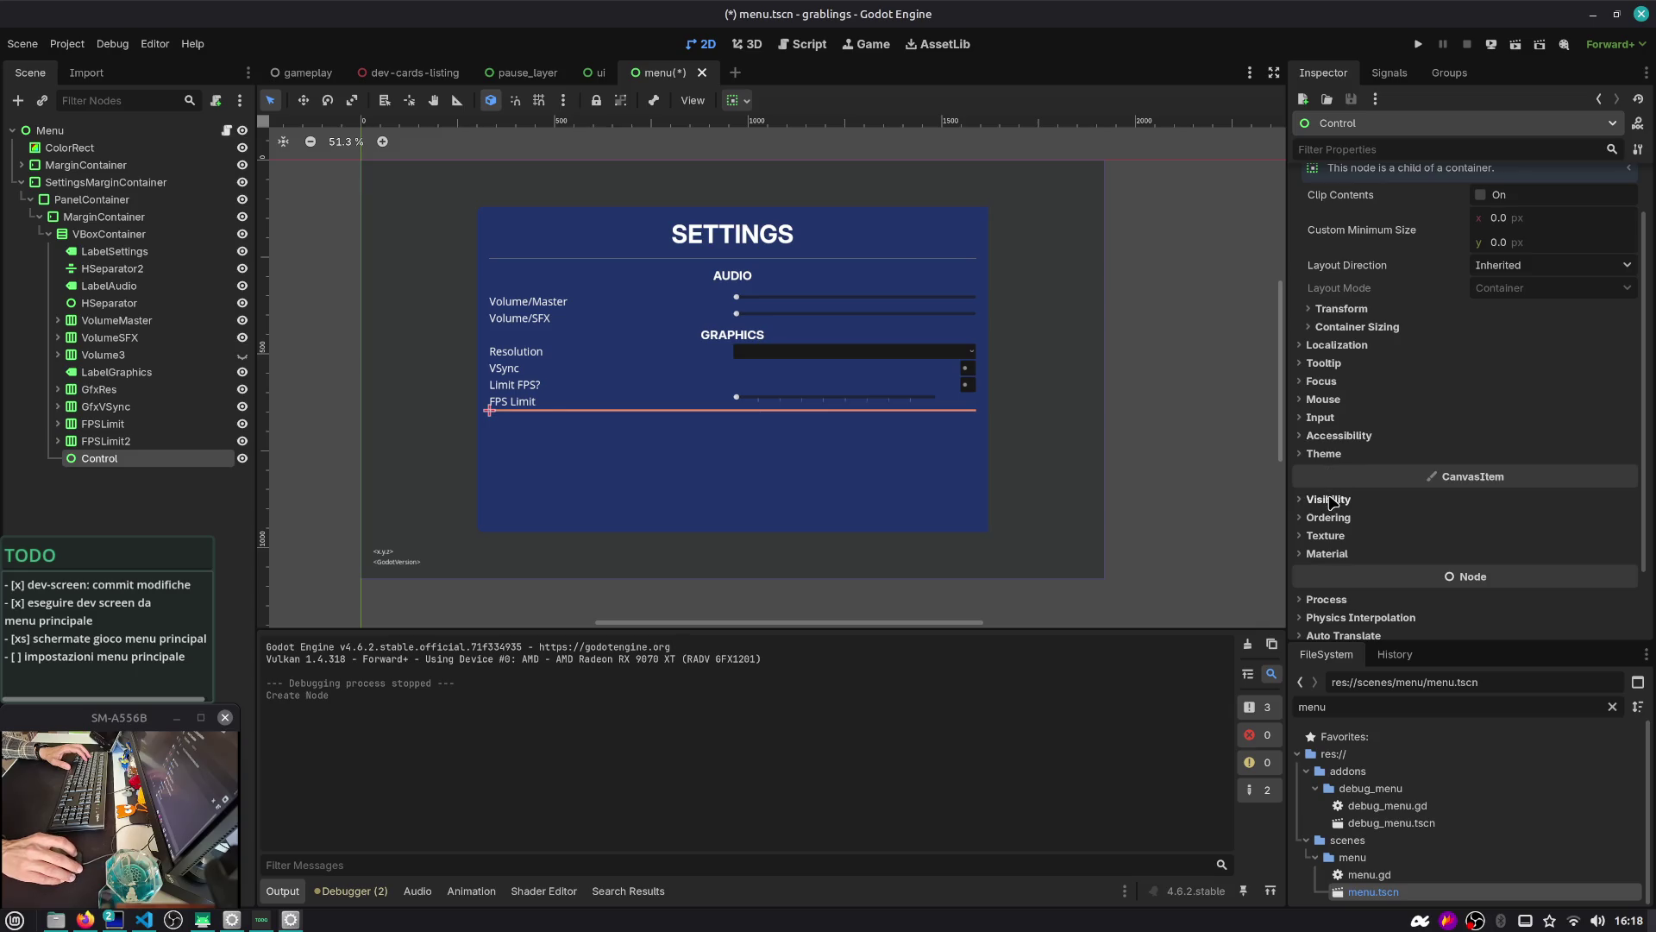
left_click(1338, 345)
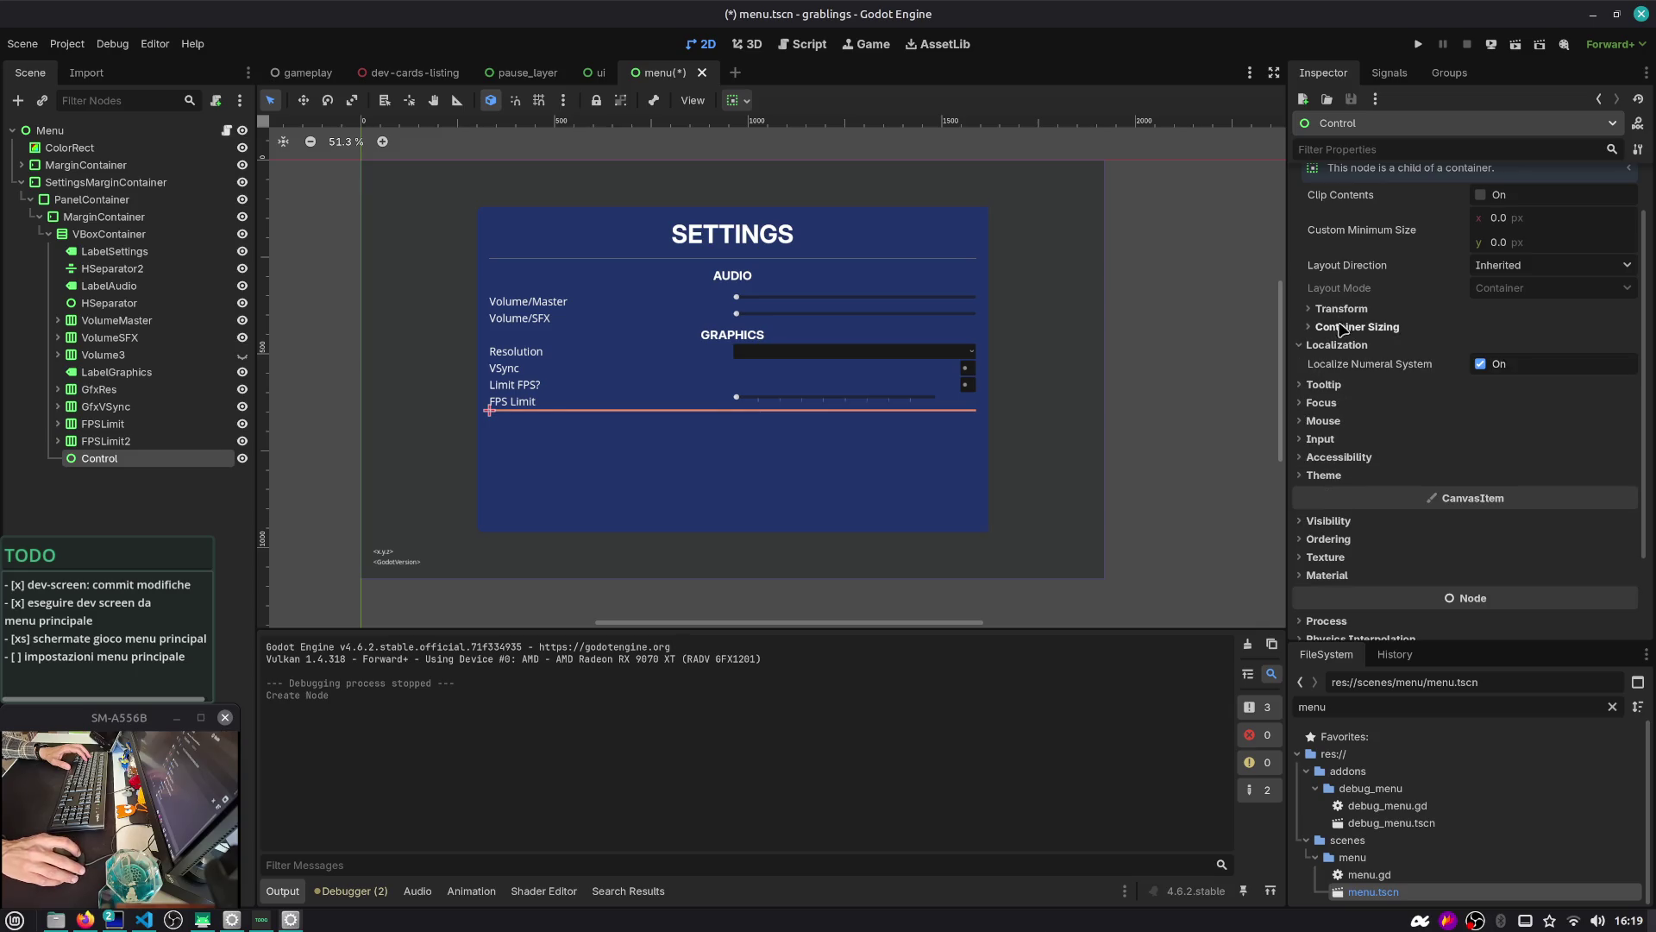
left_click(1341, 308)
left_click(1341, 309)
left_click(1357, 327)
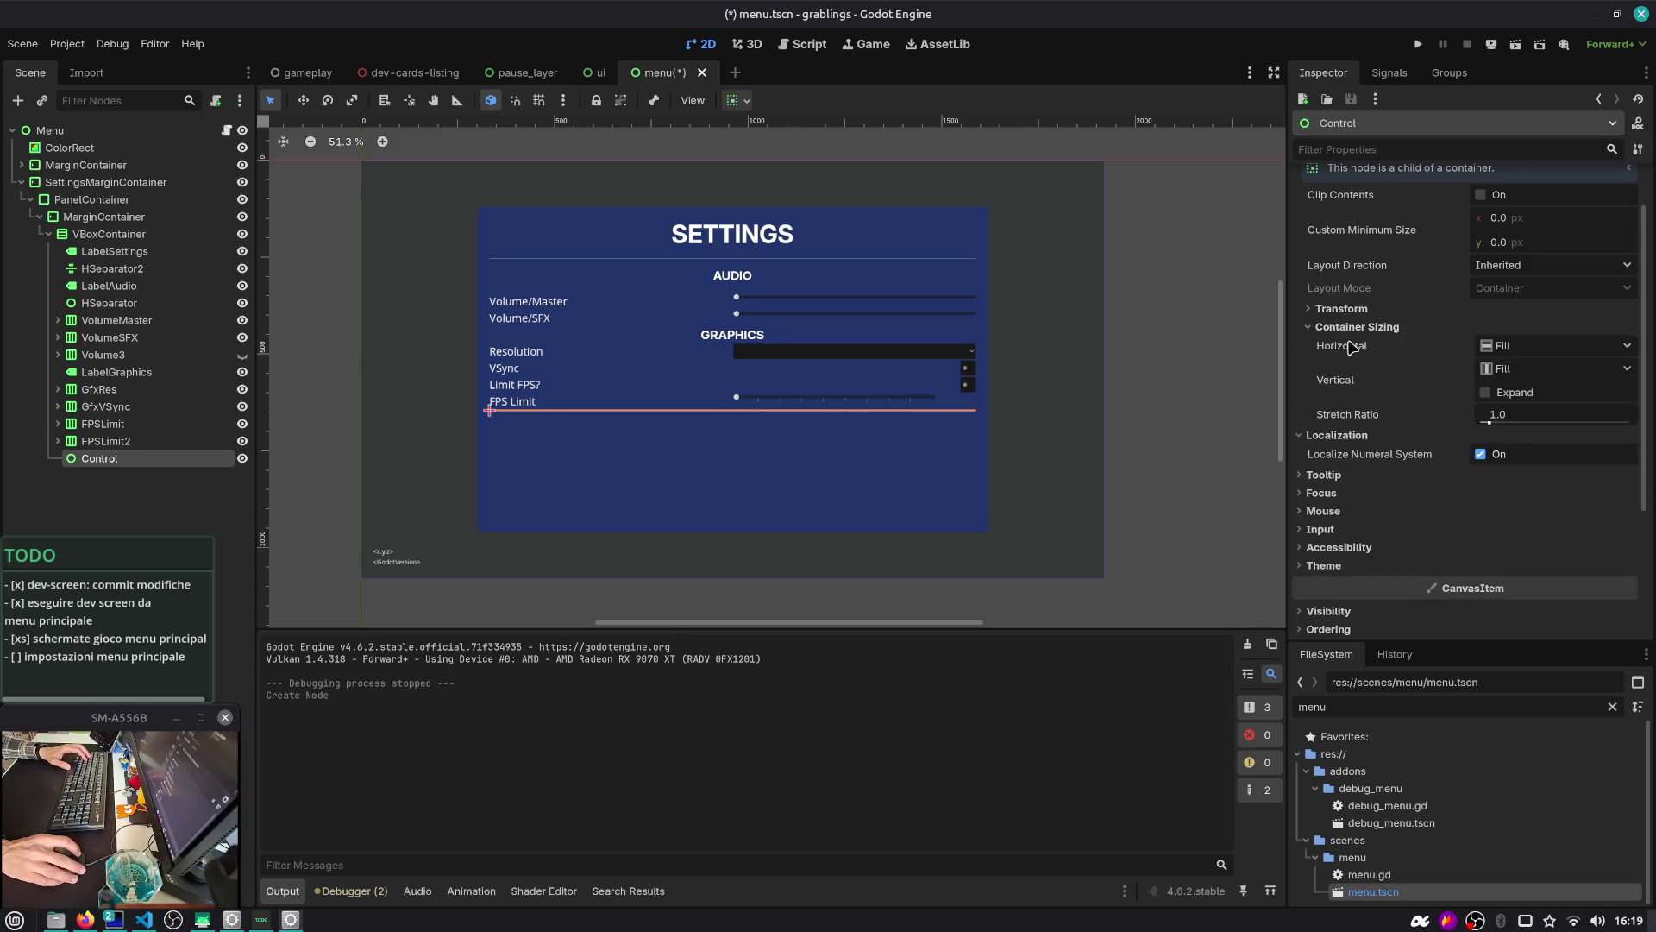
left_click(1484, 393)
Rename the new Control node to 'Expand', then reselect the VBoxContainer
left_click(94, 464)
double_click(93, 459)
type("Expan")
key("Return")
double_click(93, 459)
type("Expand")
key("Return")
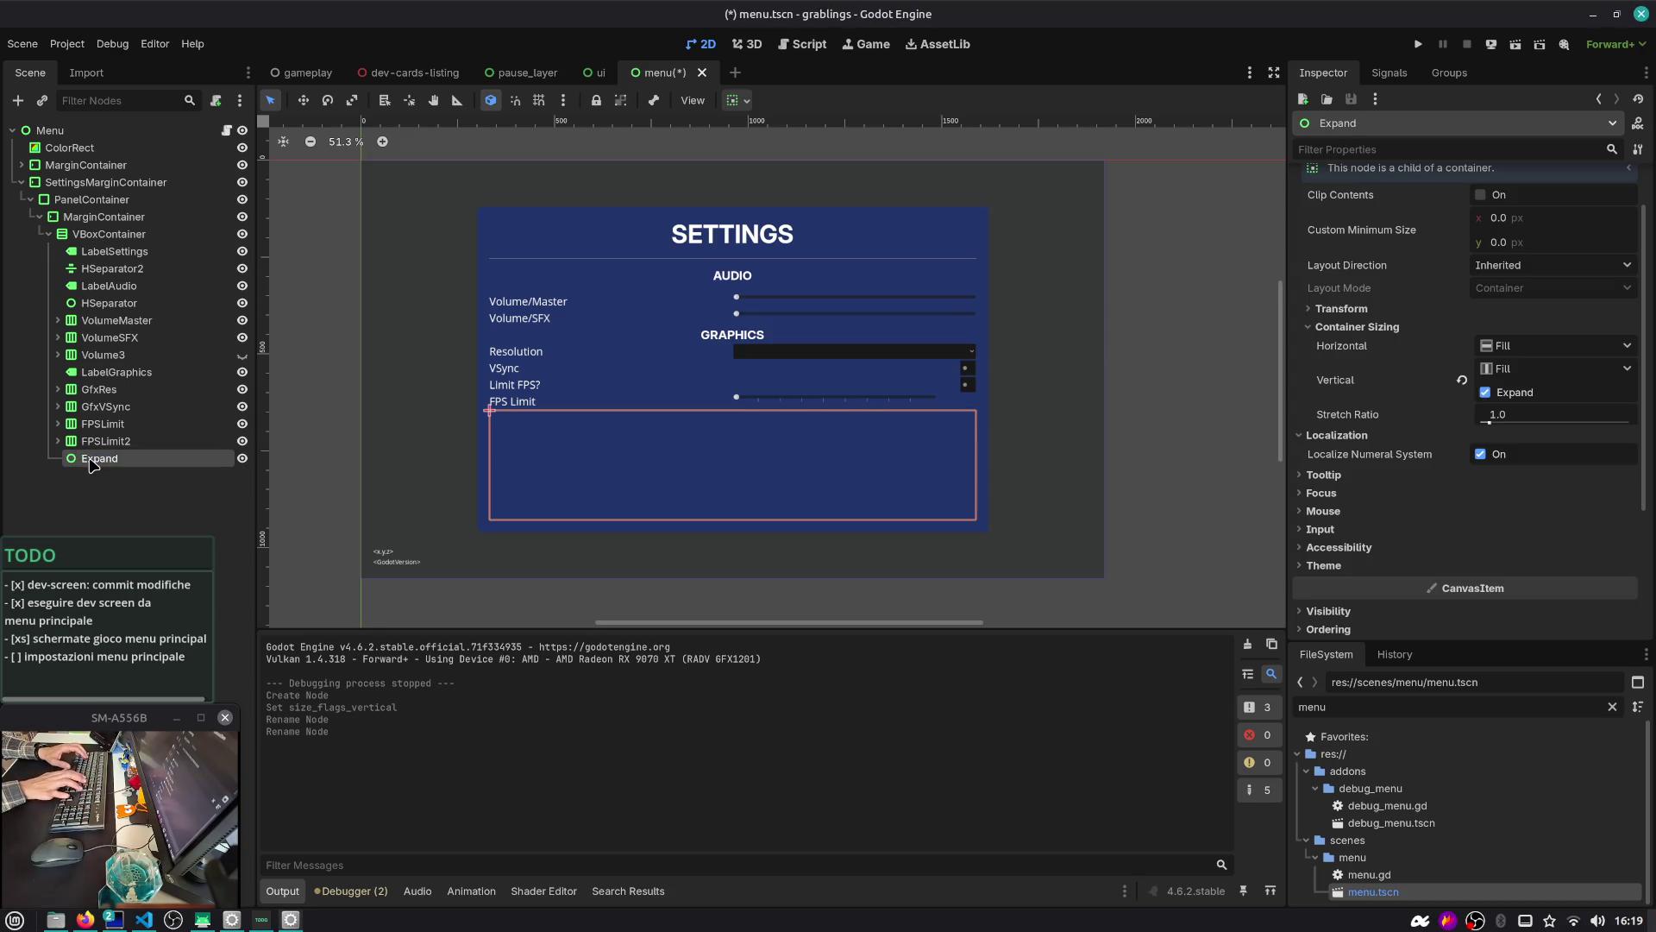
left_click(93, 235)
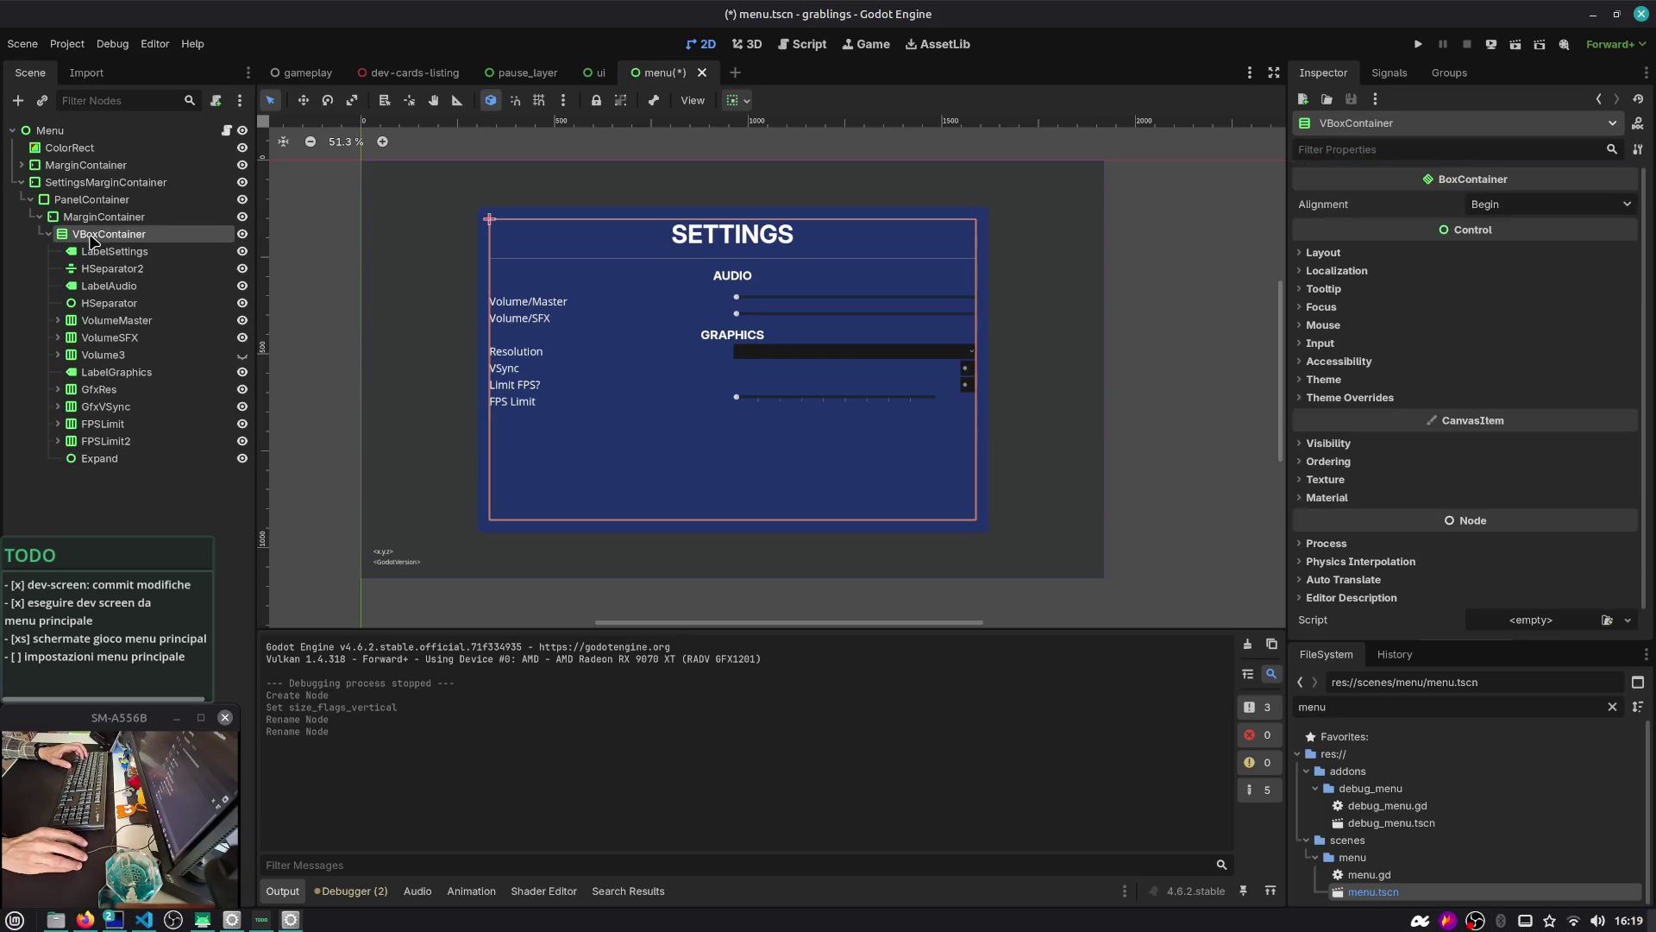
Add an HBoxContainer with a nested Control and an inner HBoxContainer
key("ctrl+a")
type("h")
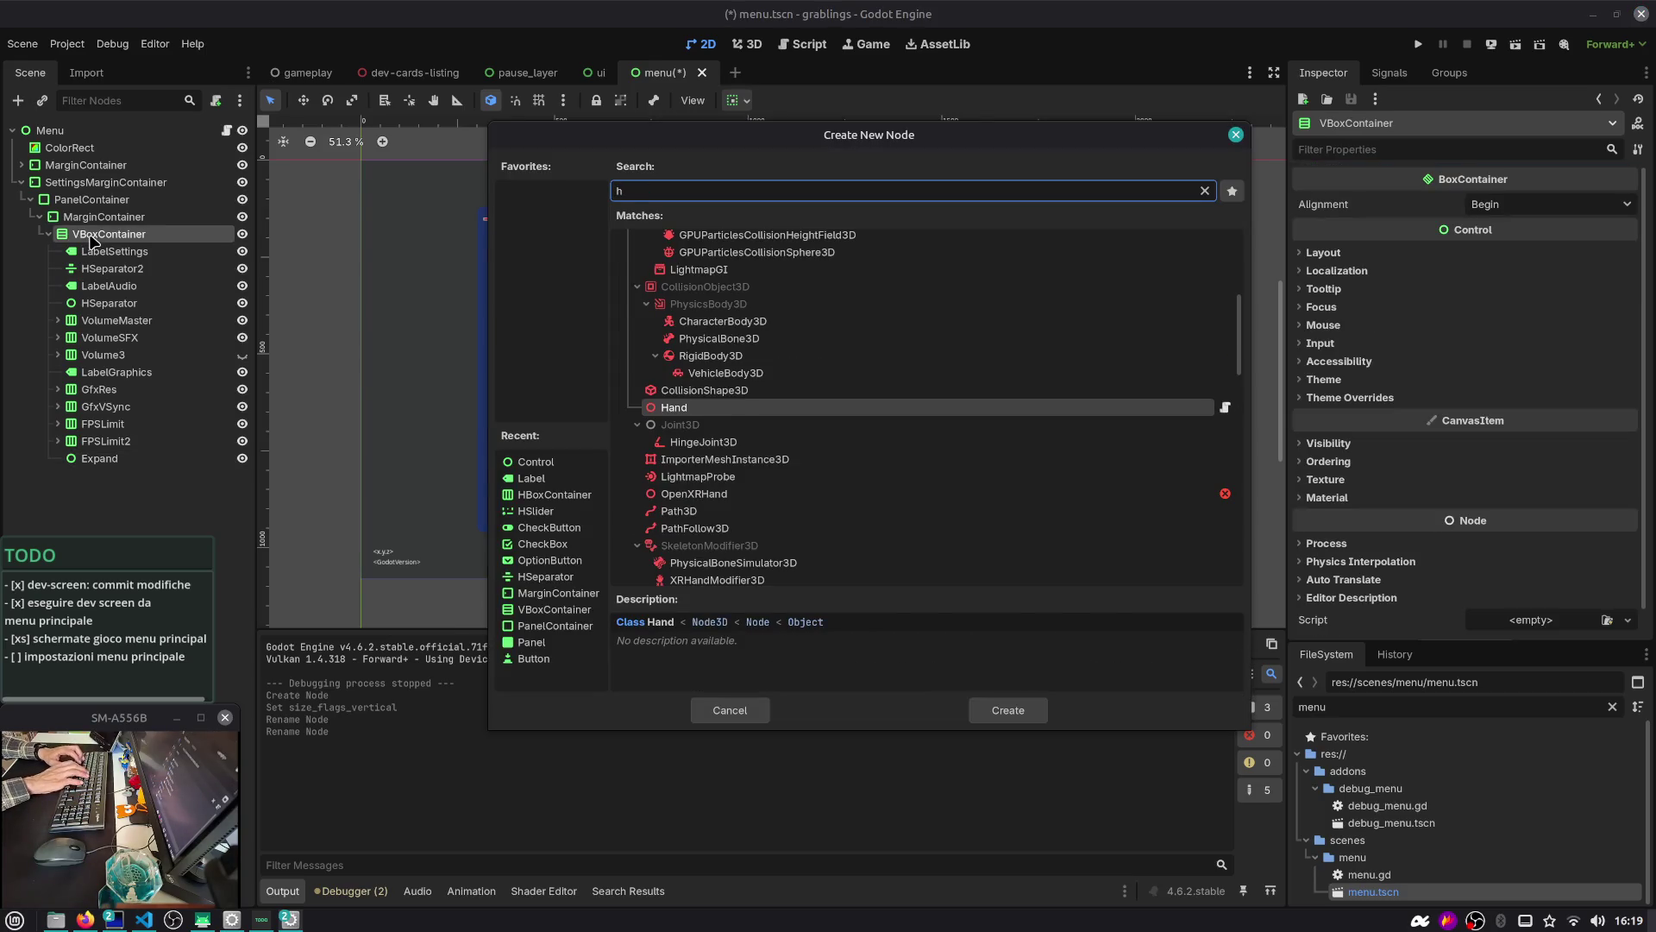
type("bo")
key("Return")
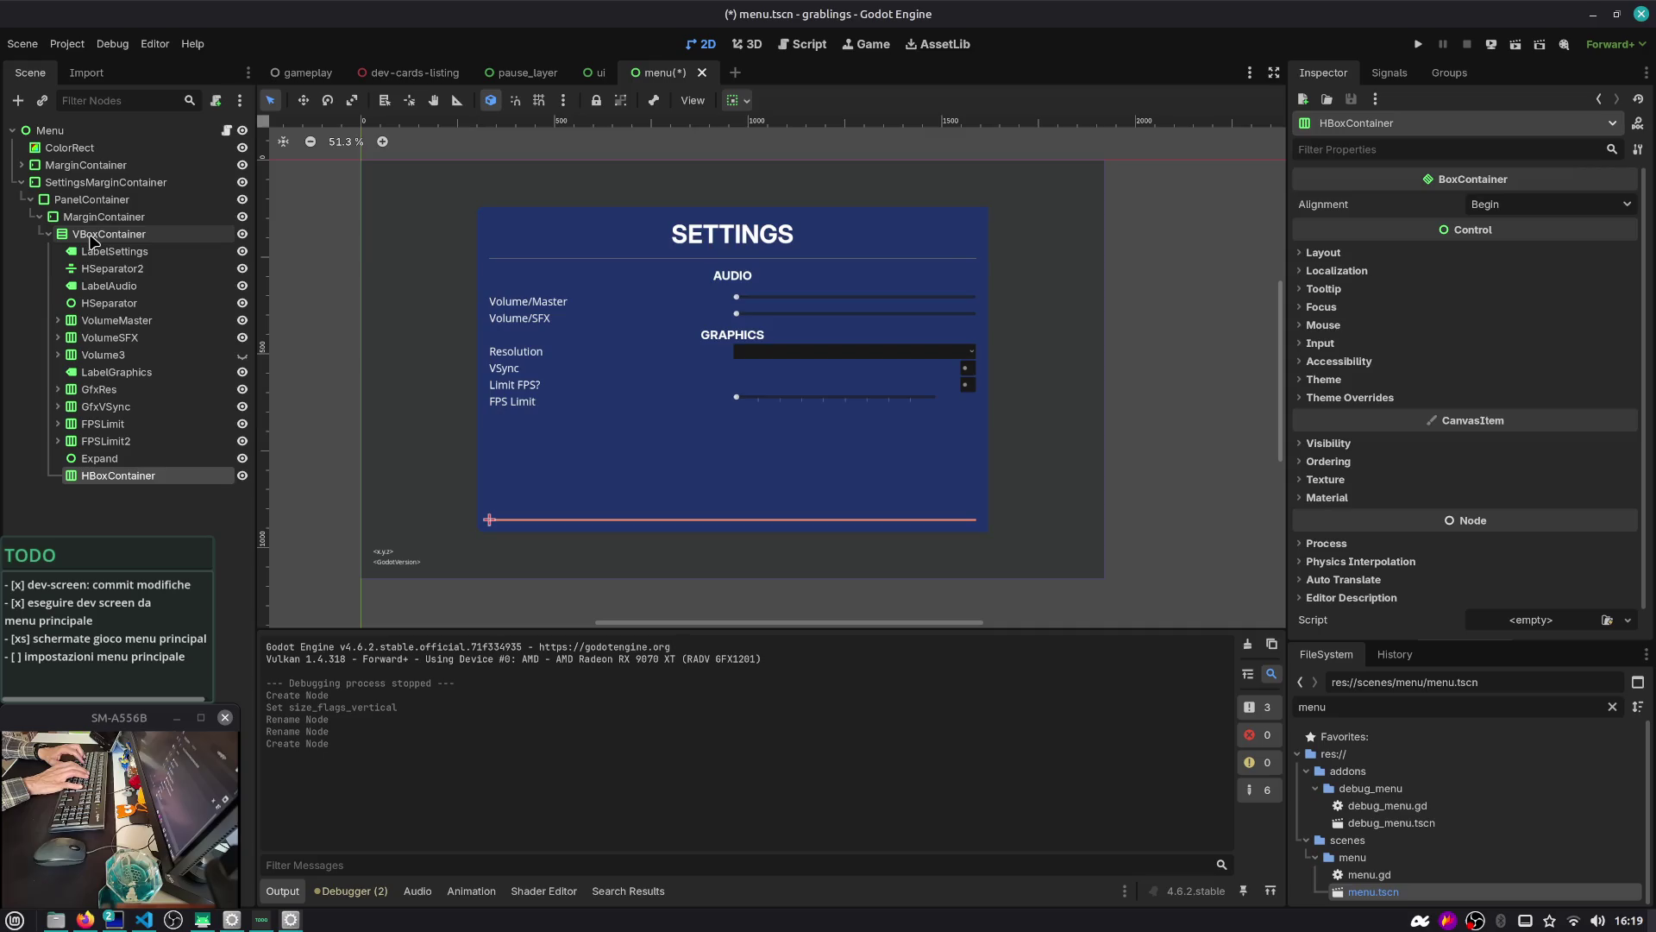
key("ctrl+a")
type("control")
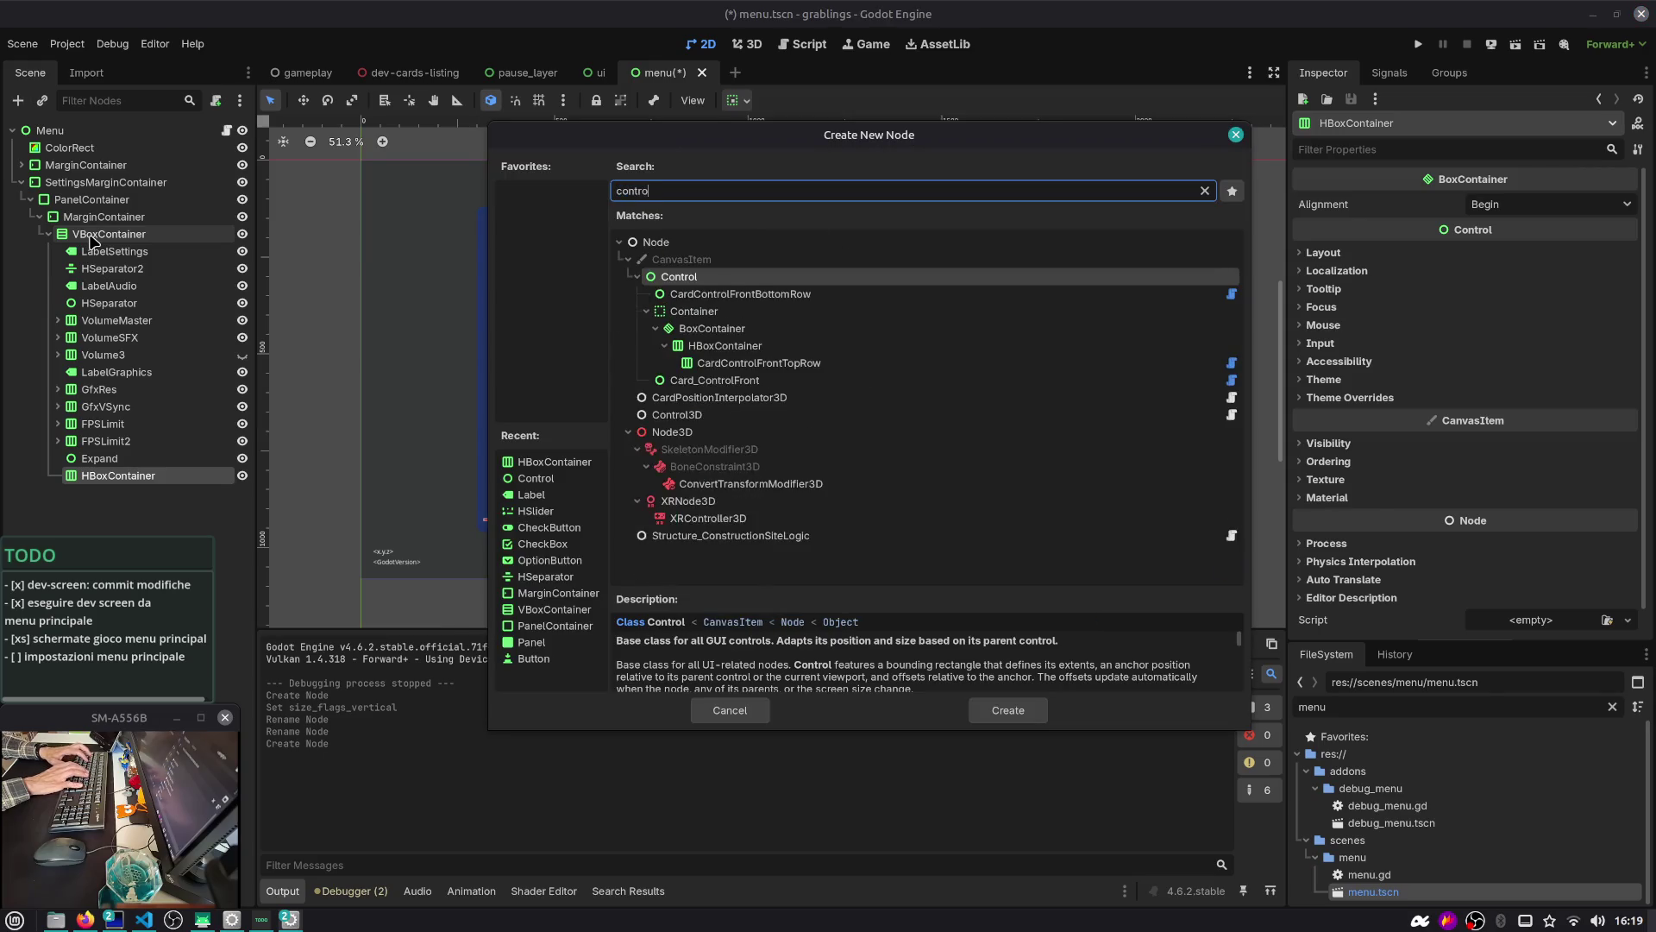
key("Return")
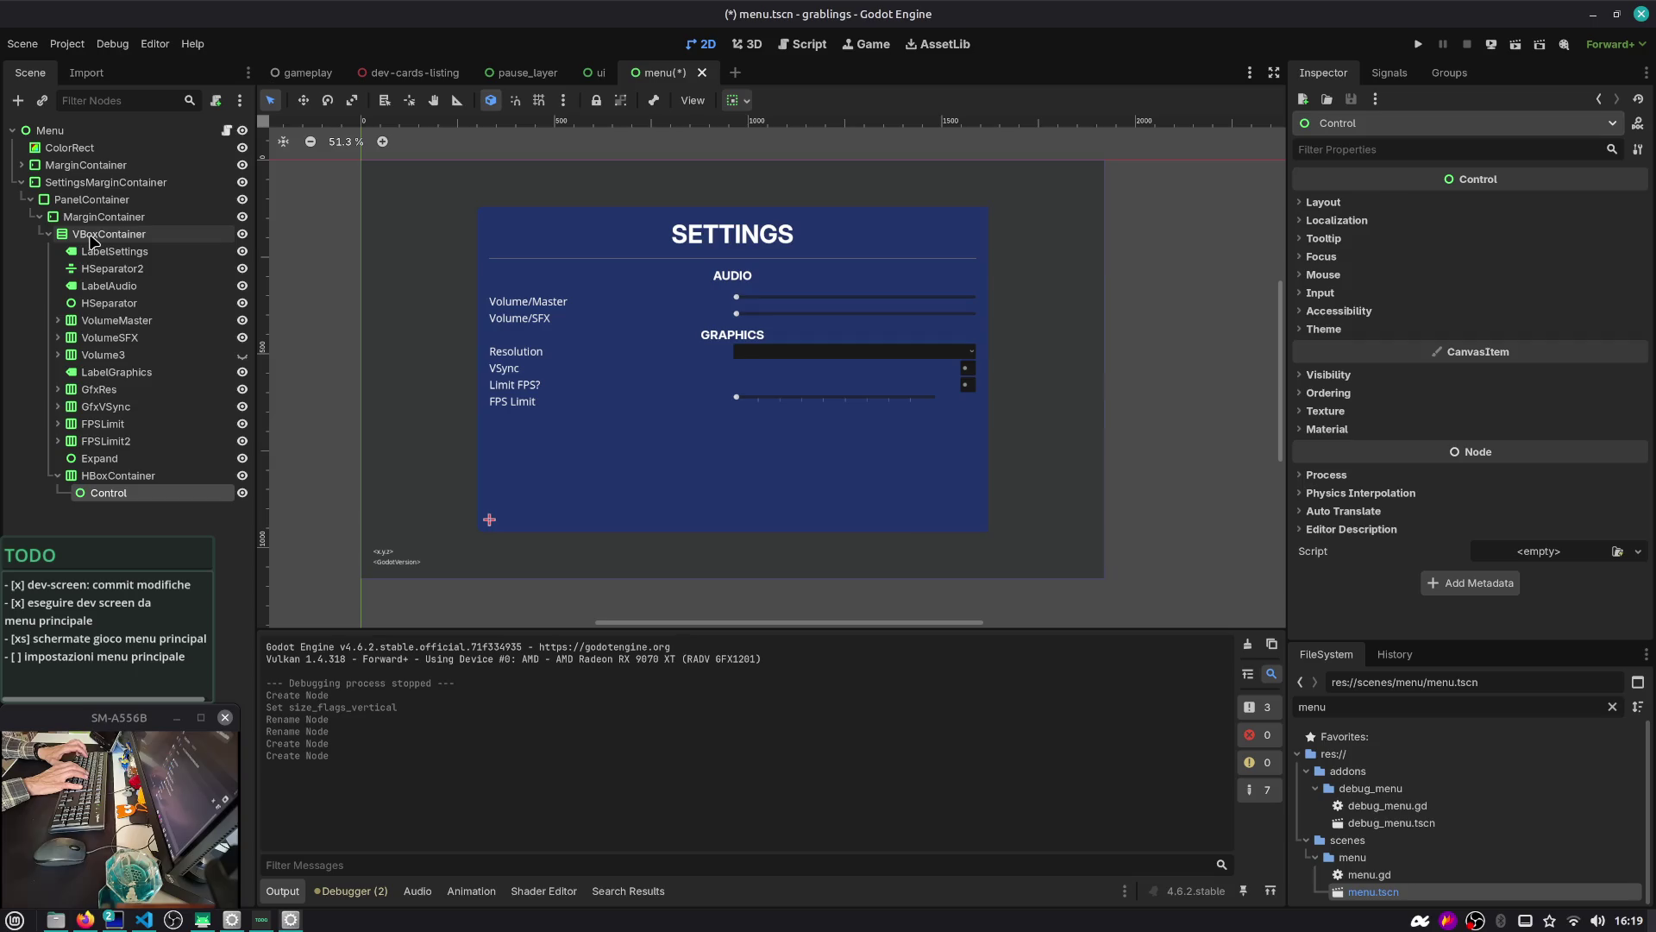
key("ctrl+a")
type("hbo")
key("Return")
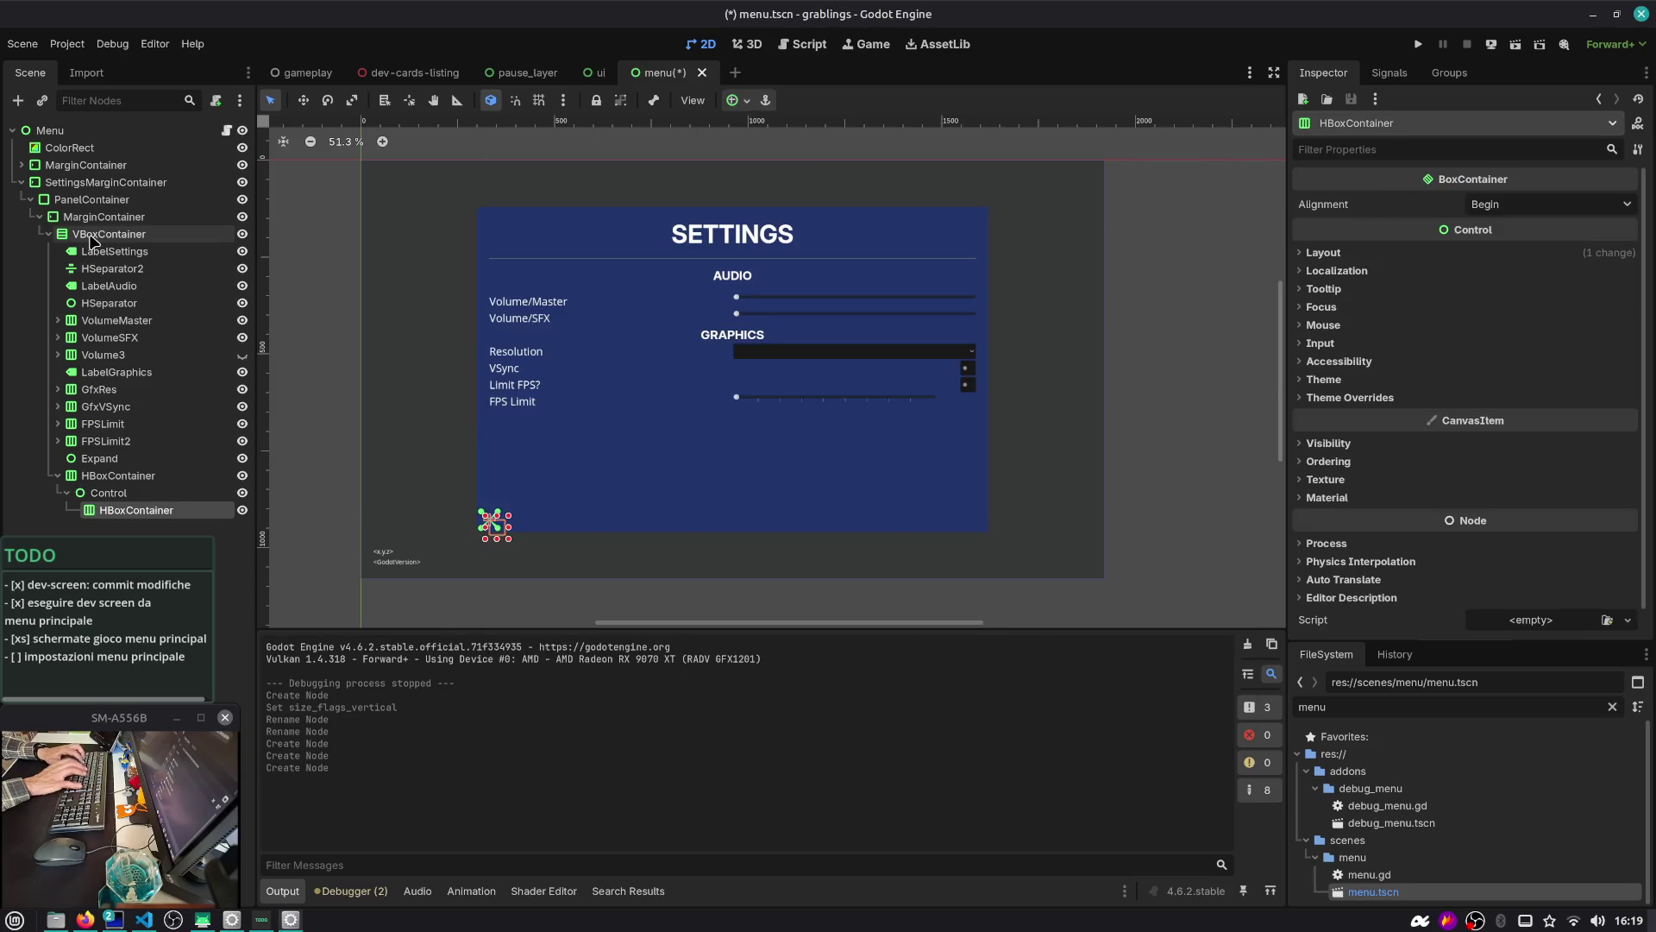
Give the Control spacer Horizontal Expand under Container Sizing
left_click(130, 492)
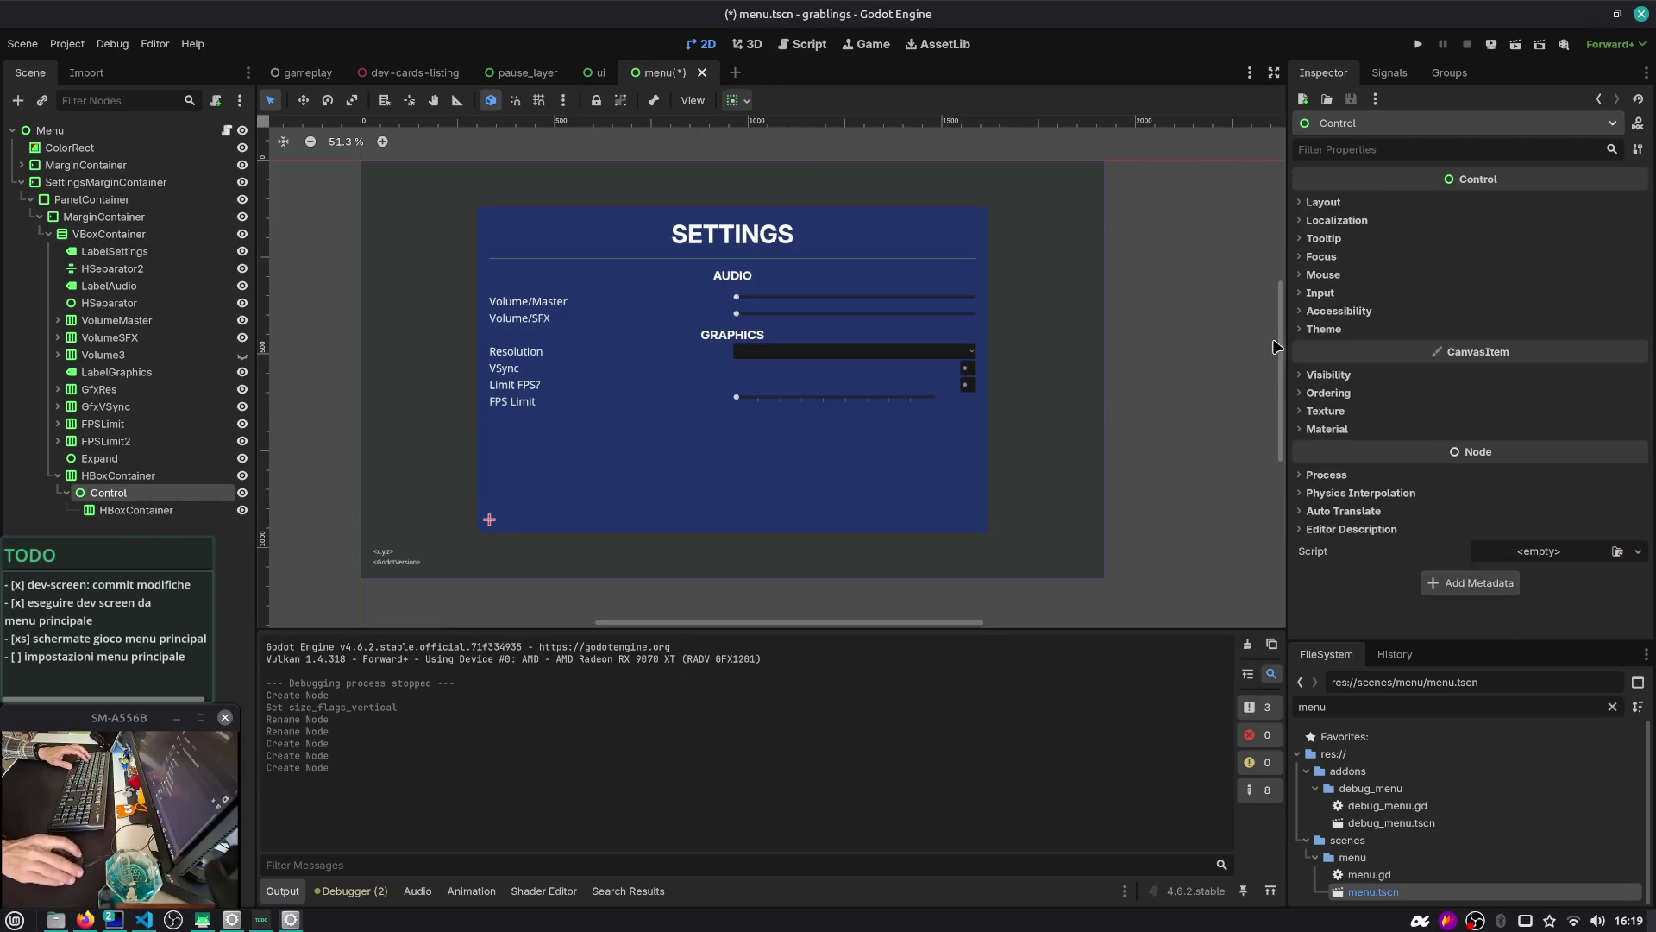
left_click(1374, 205)
left_click(1367, 384)
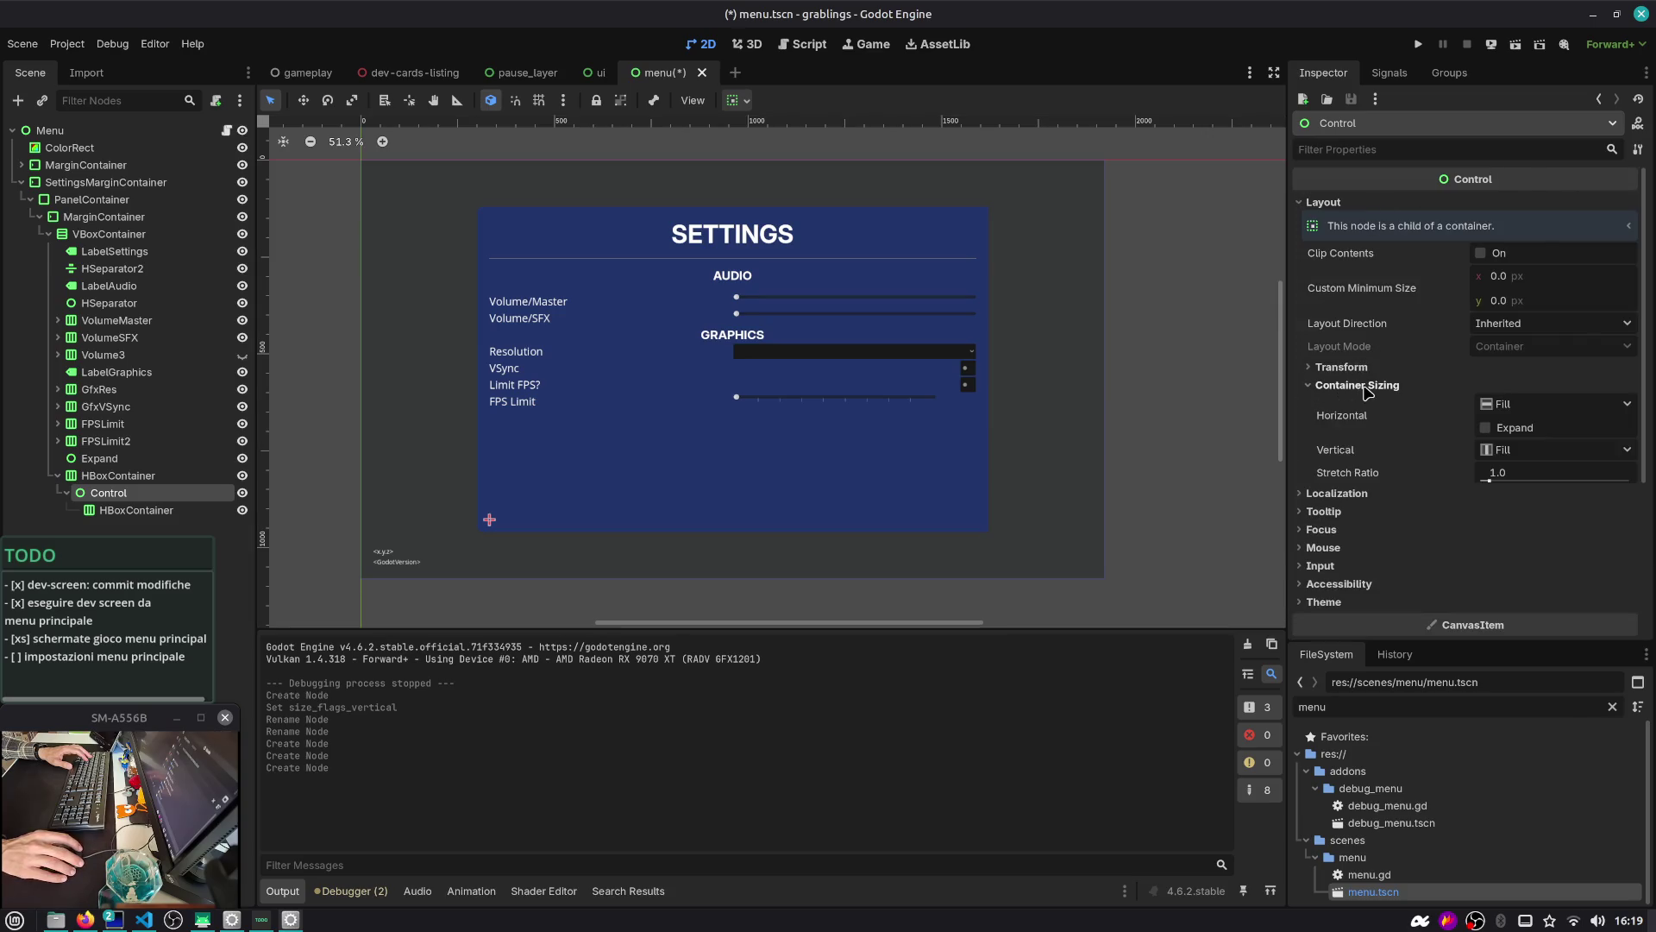
left_click(1485, 428)
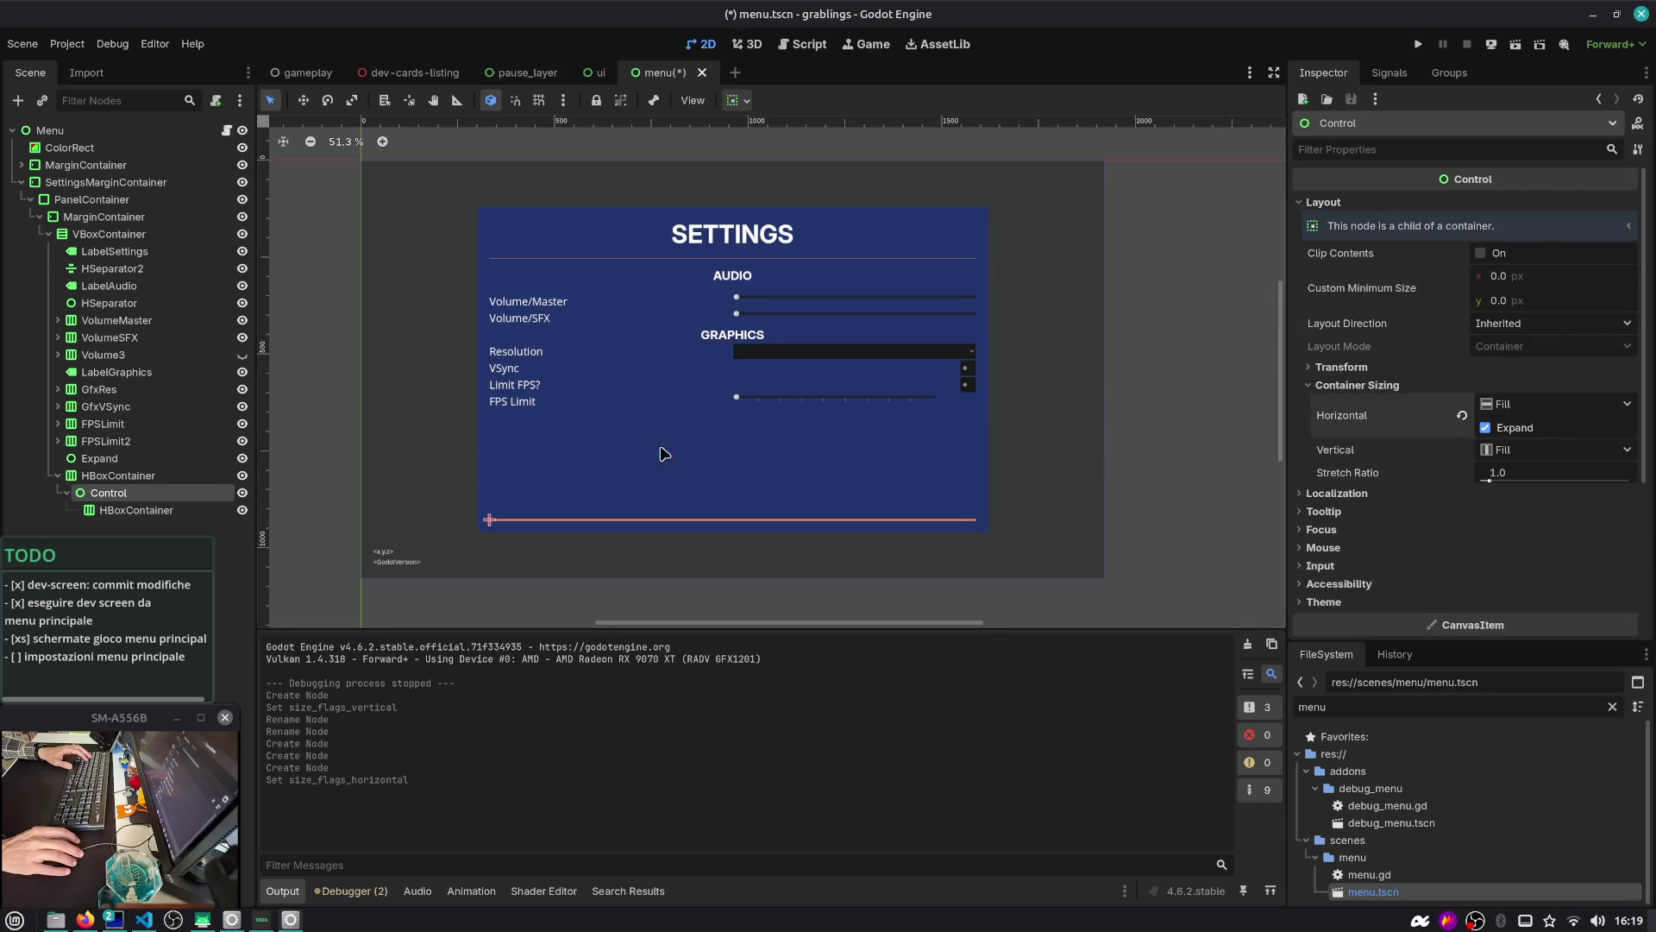
Move the inner HBoxContainer out of the Control so it sits beside it
left_click(155, 513)
left_click(104, 495)
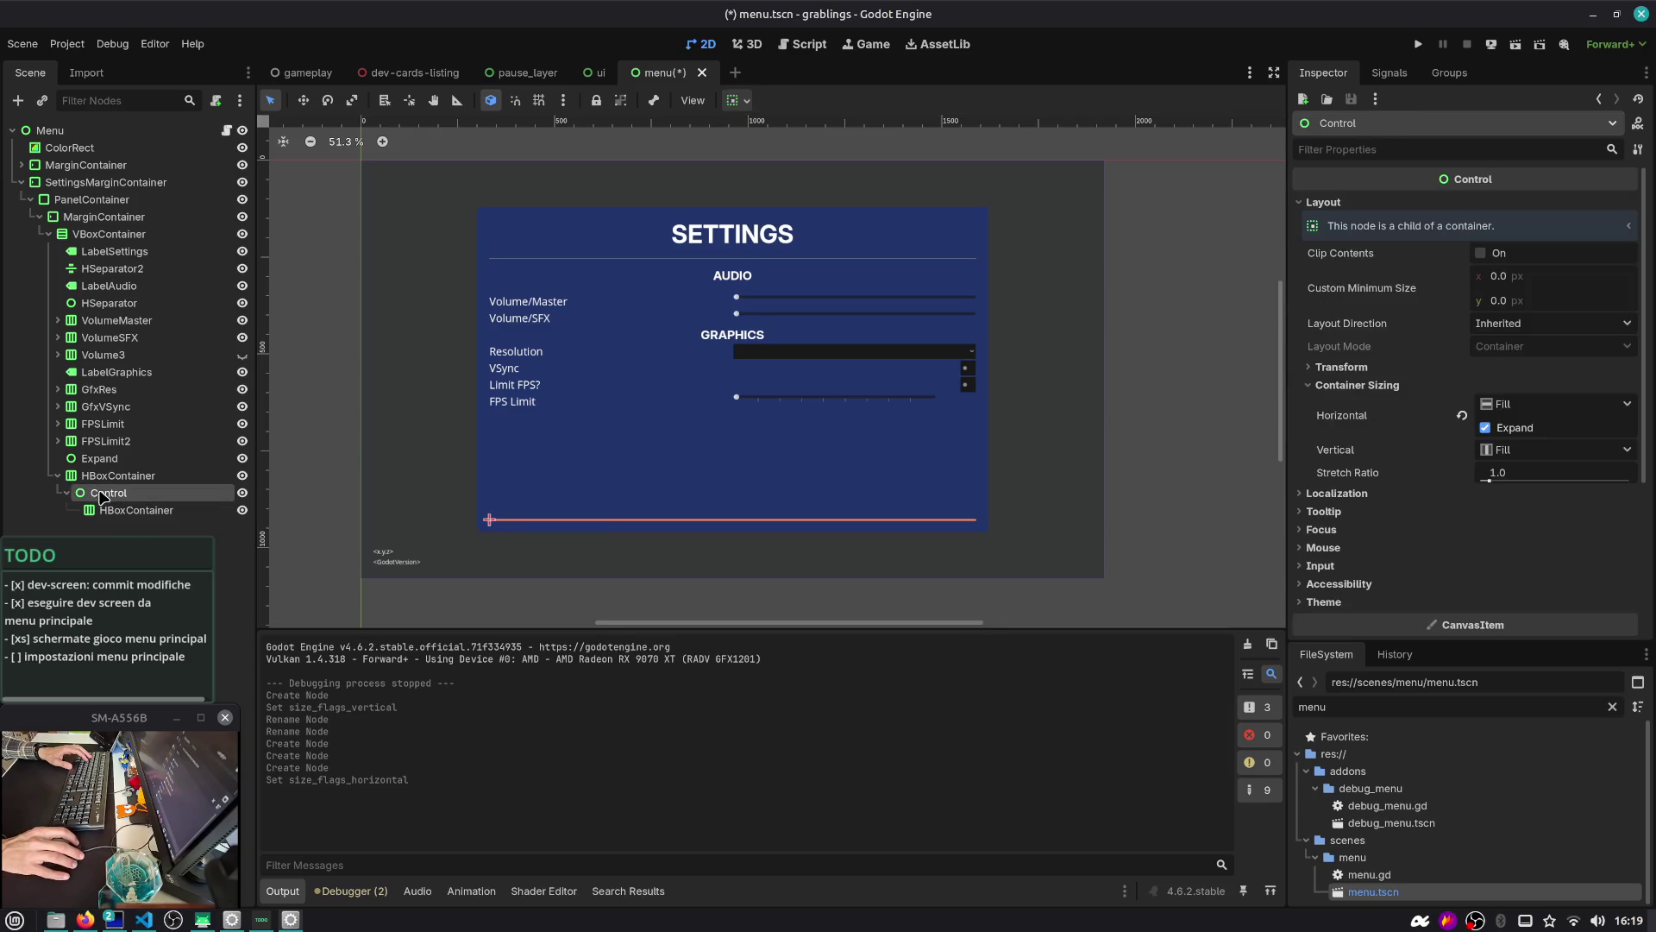
left_click(120, 511)
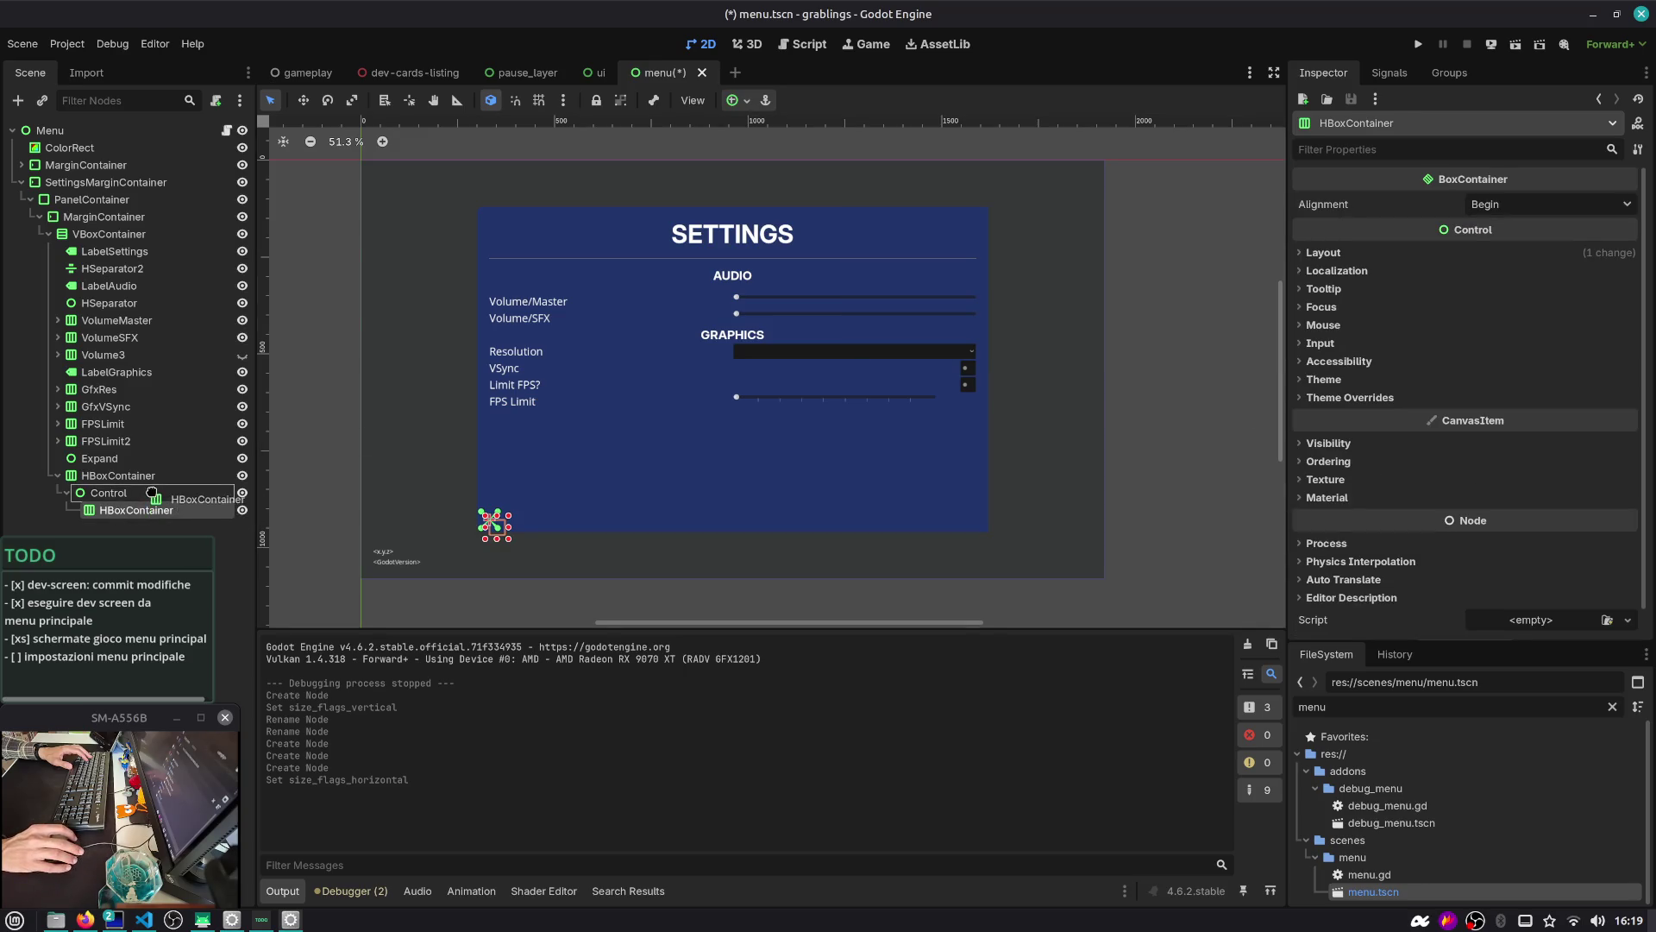
left_click_drag(108, 509, 112, 490)
left_click(115, 509)
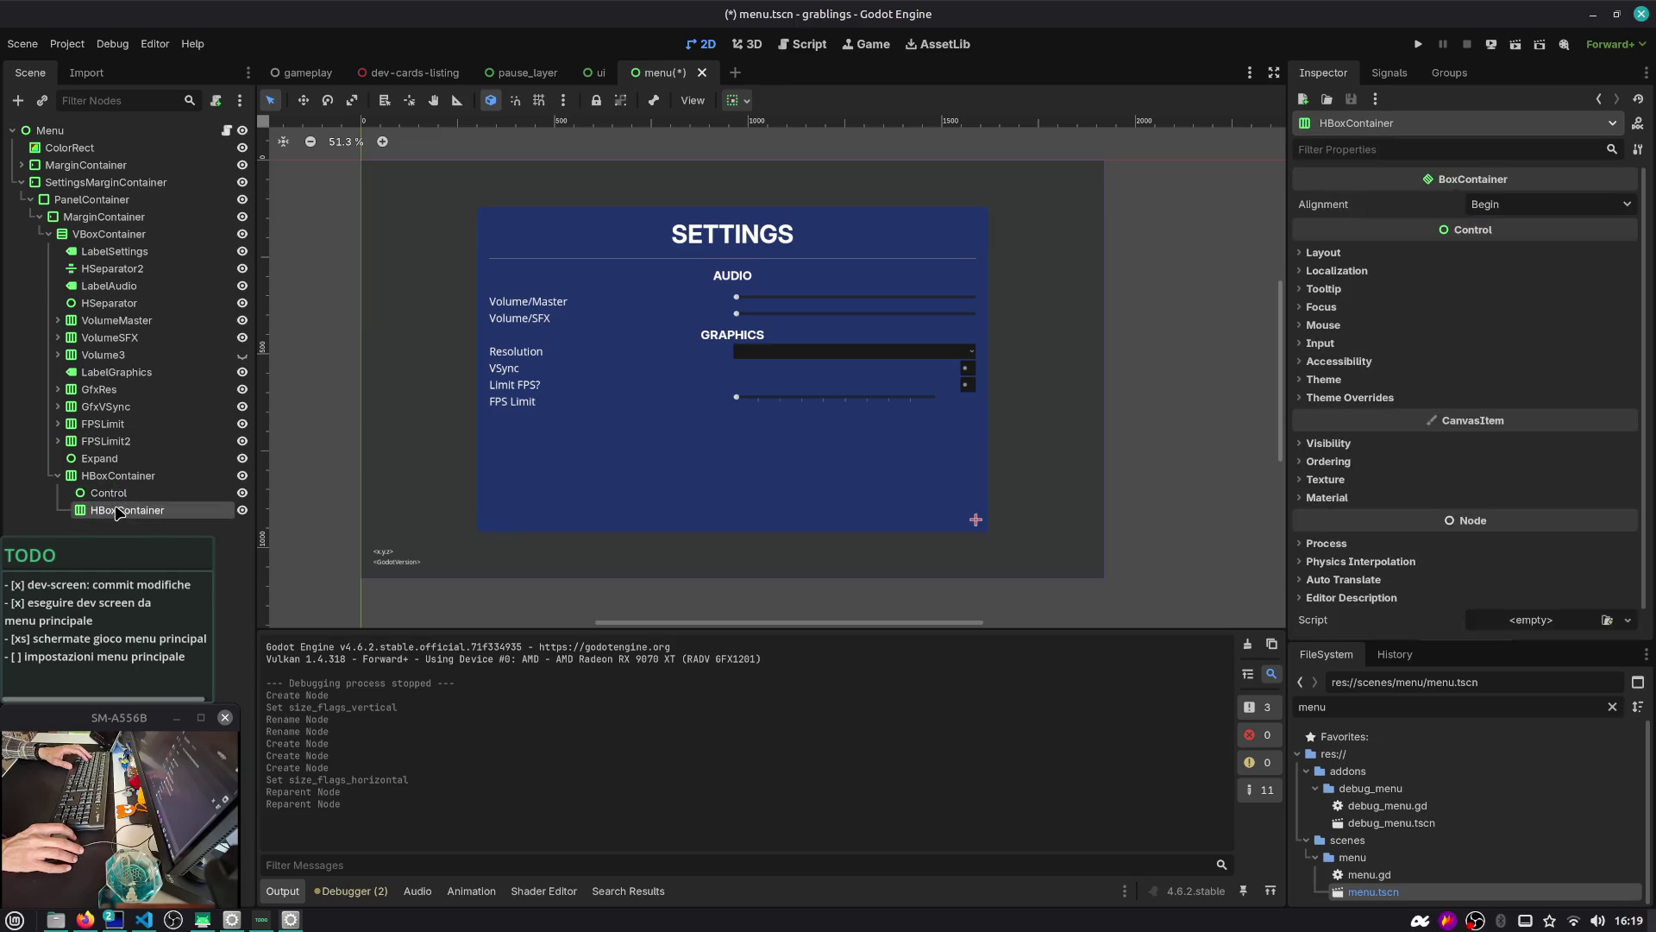
Add a Button under the inner HBoxContainer and duplicate it
key("ctrl+a")
type("button")
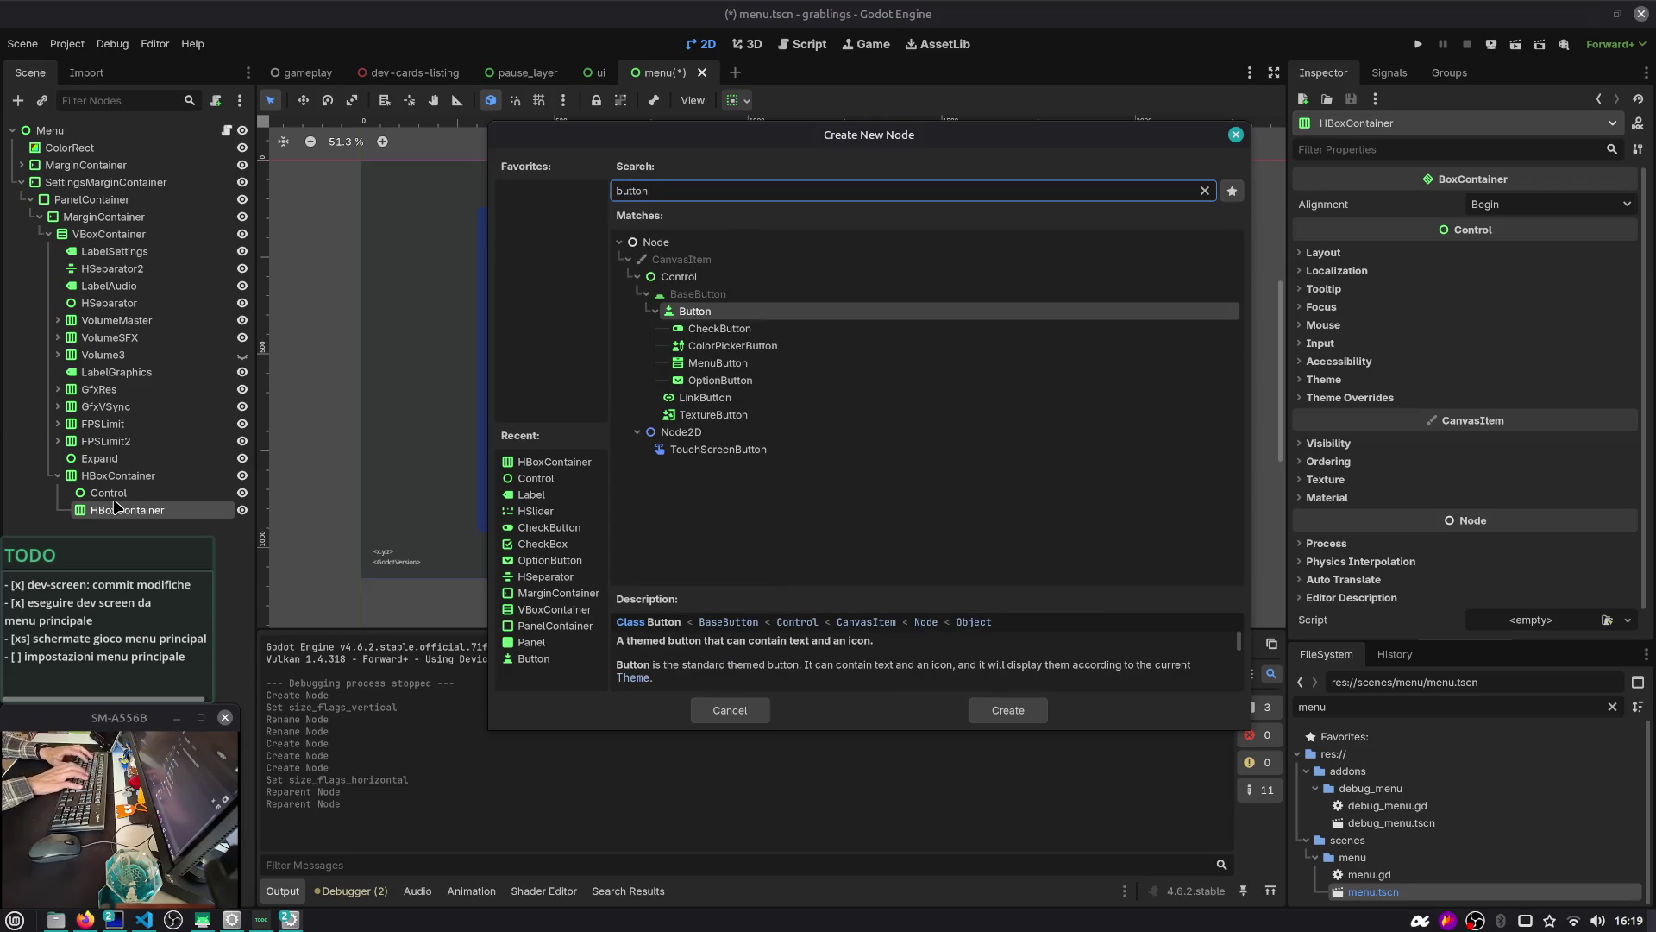
key("Return")
key("ctrl+d")
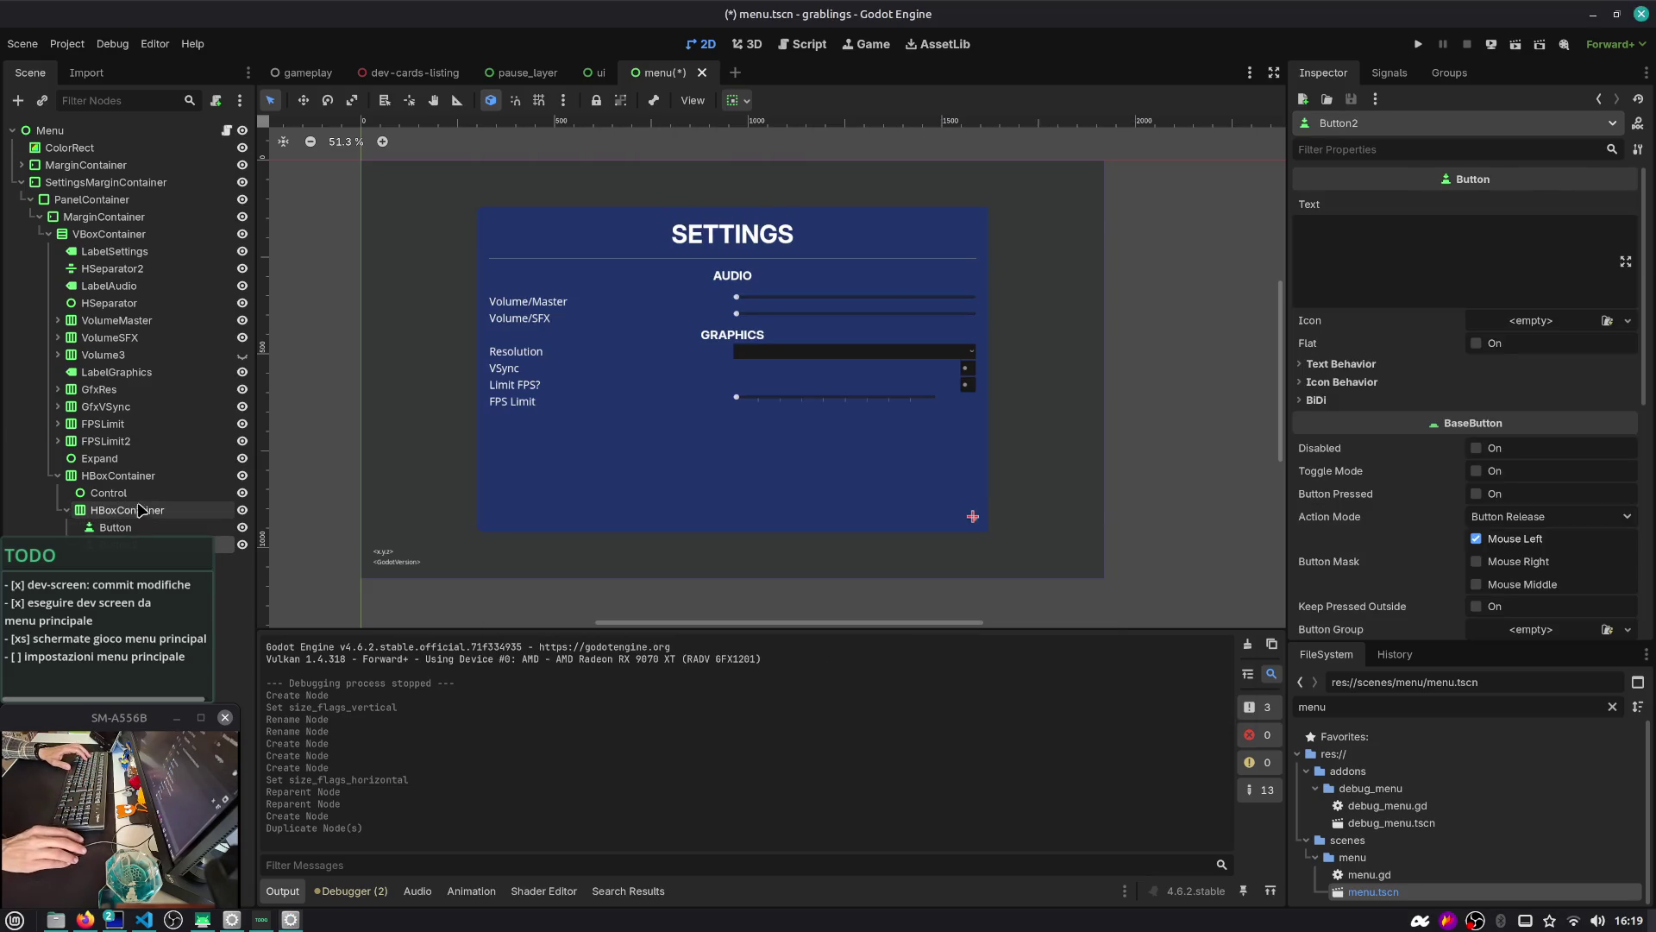
Set the two buttons' texts to 'SAVE' and 'Cancel'
left_click(115, 527)
left_click(1456, 234)
type("SAVE")
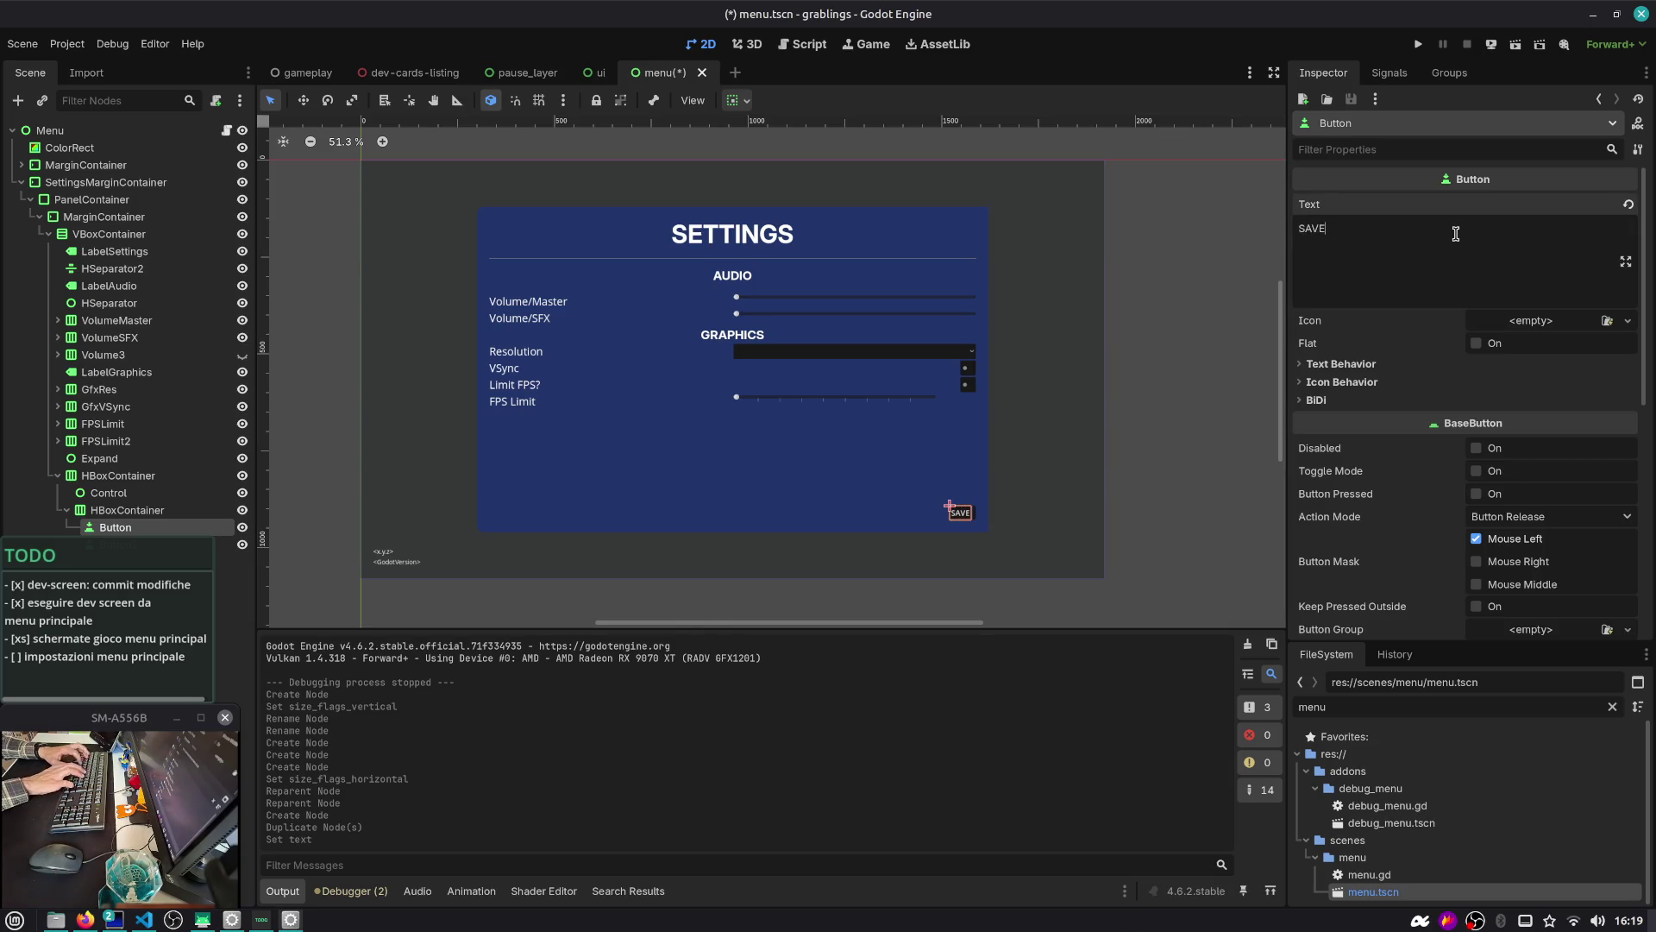
left_click(974, 511)
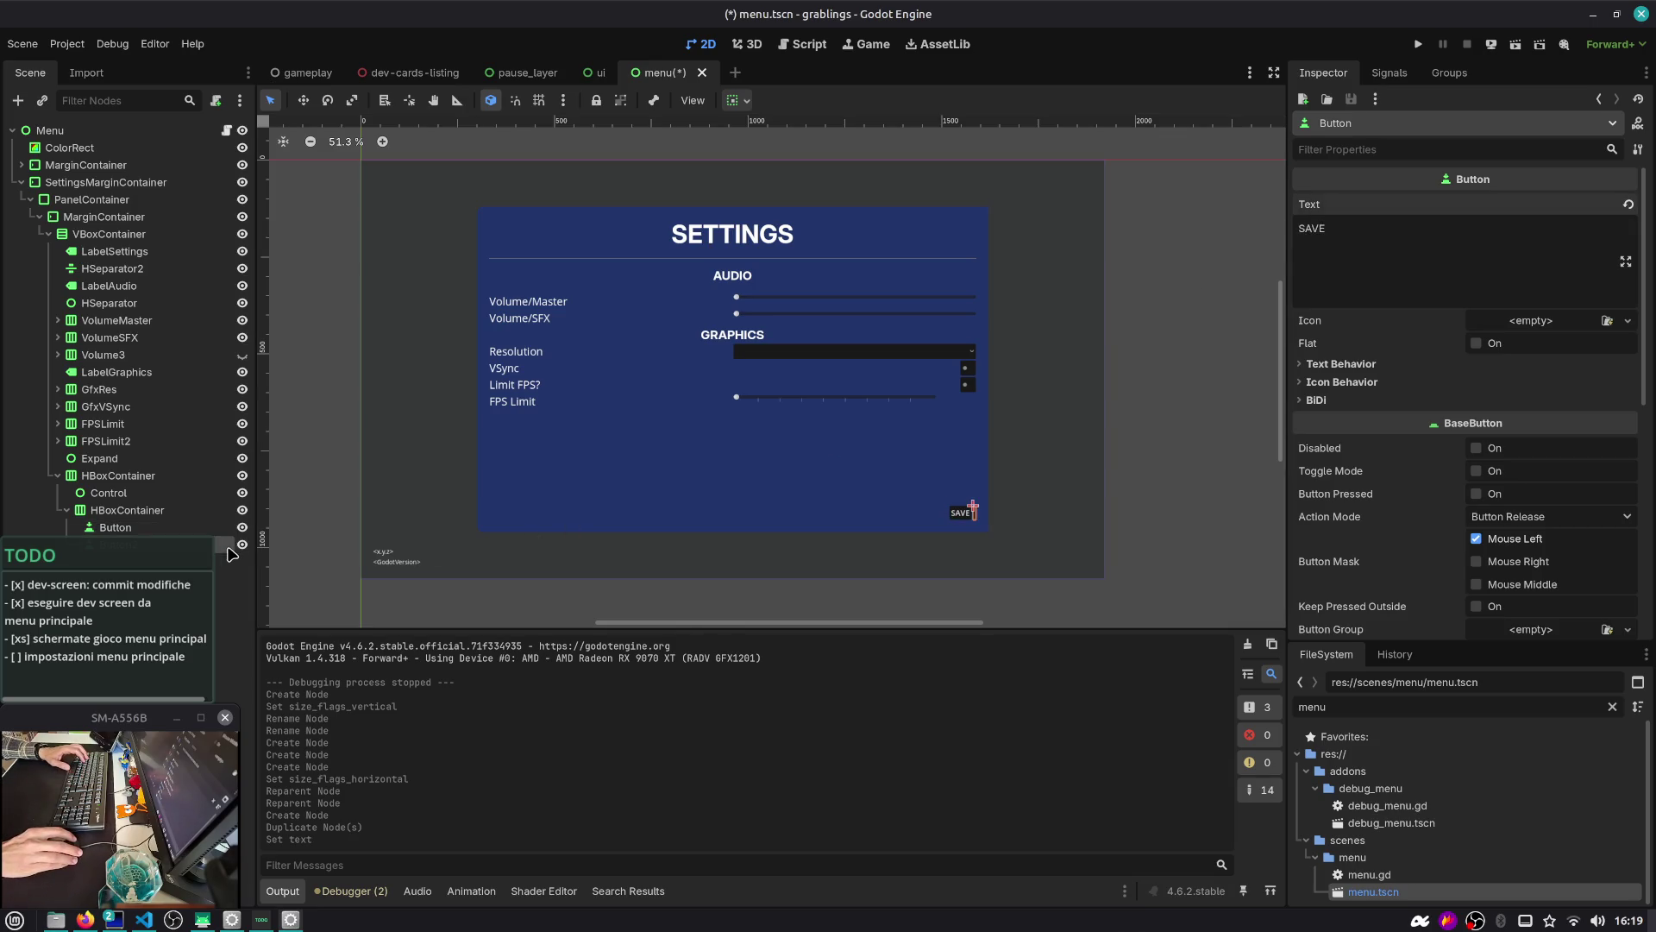
left_click(1416, 248)
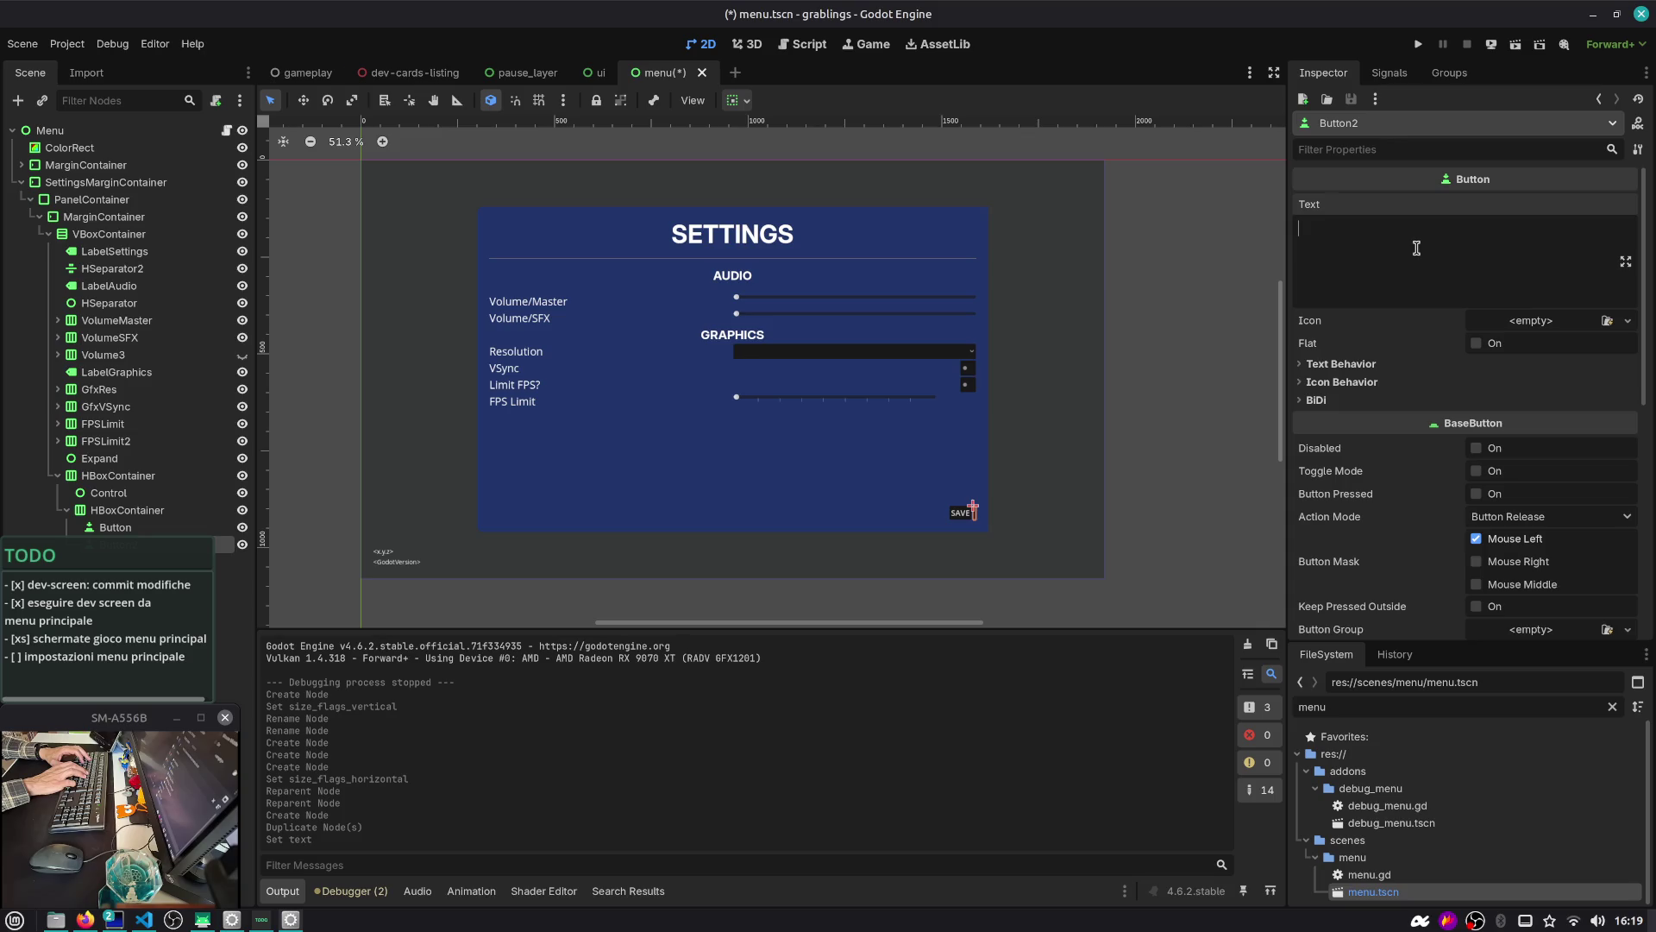
type("Ca")
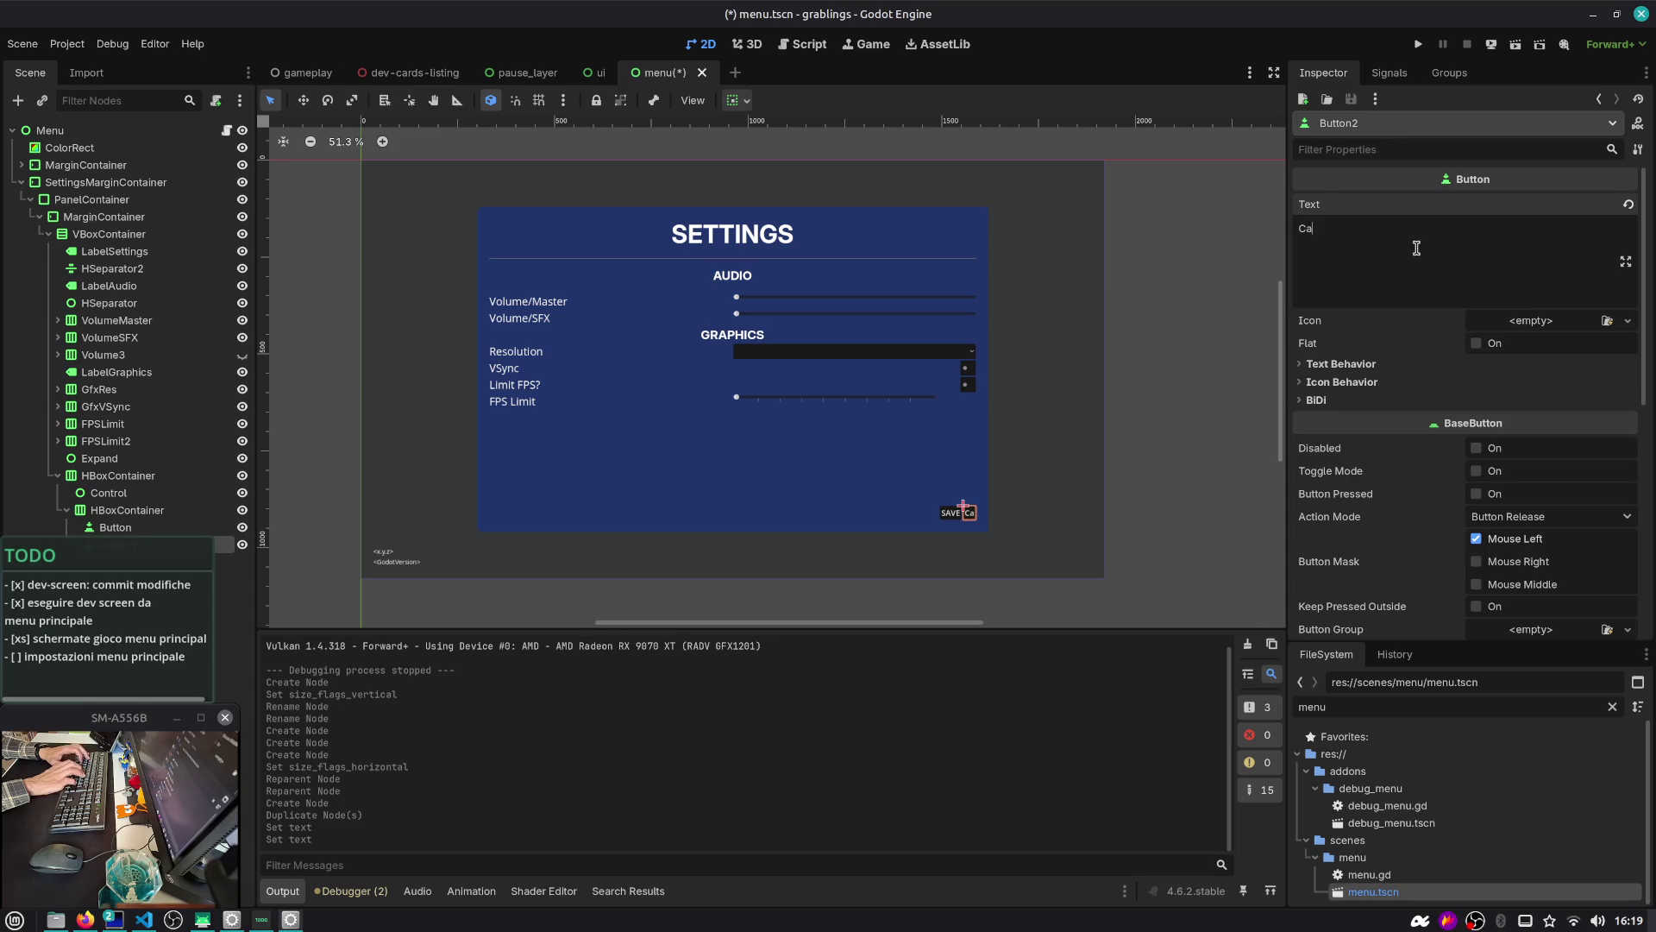
type("ncel")
Place Cancel first, change SAVE's text to 'Confirm', and save menu.tscn
mouse_move(191, 536)
left_mouse_down()
mouse_move(221, 525)
mouse_move(222, 539)
left_mouse_up()
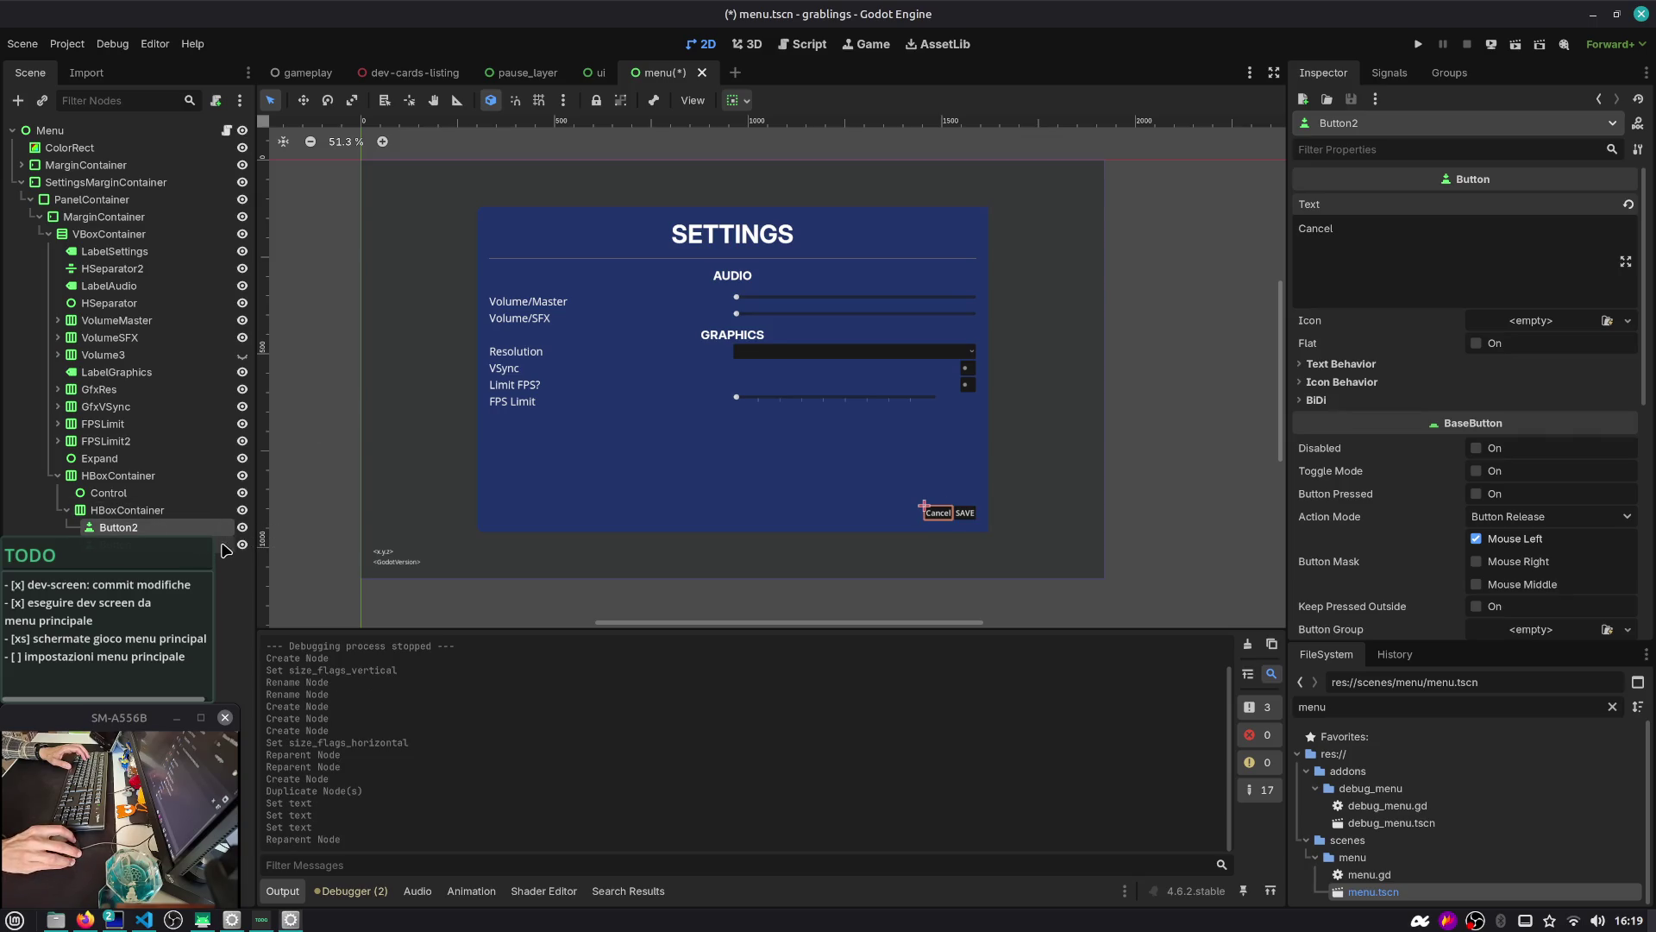
left_click(222, 546)
left_click(1359, 269)
key("ctrl+a")
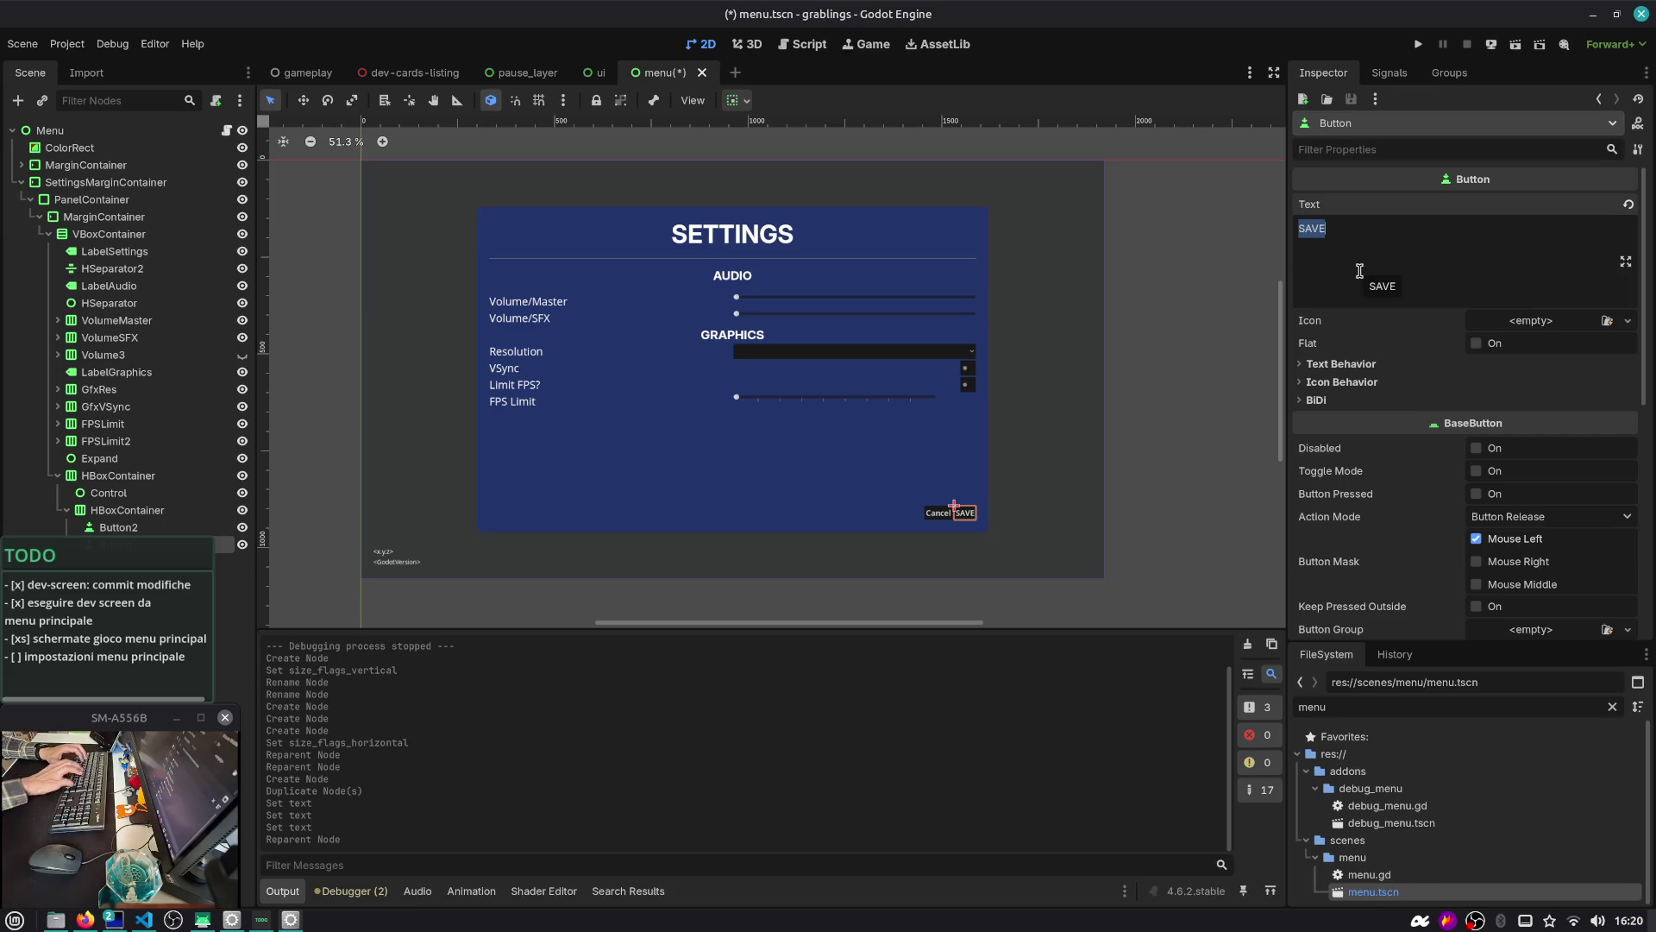
type("Confirm")
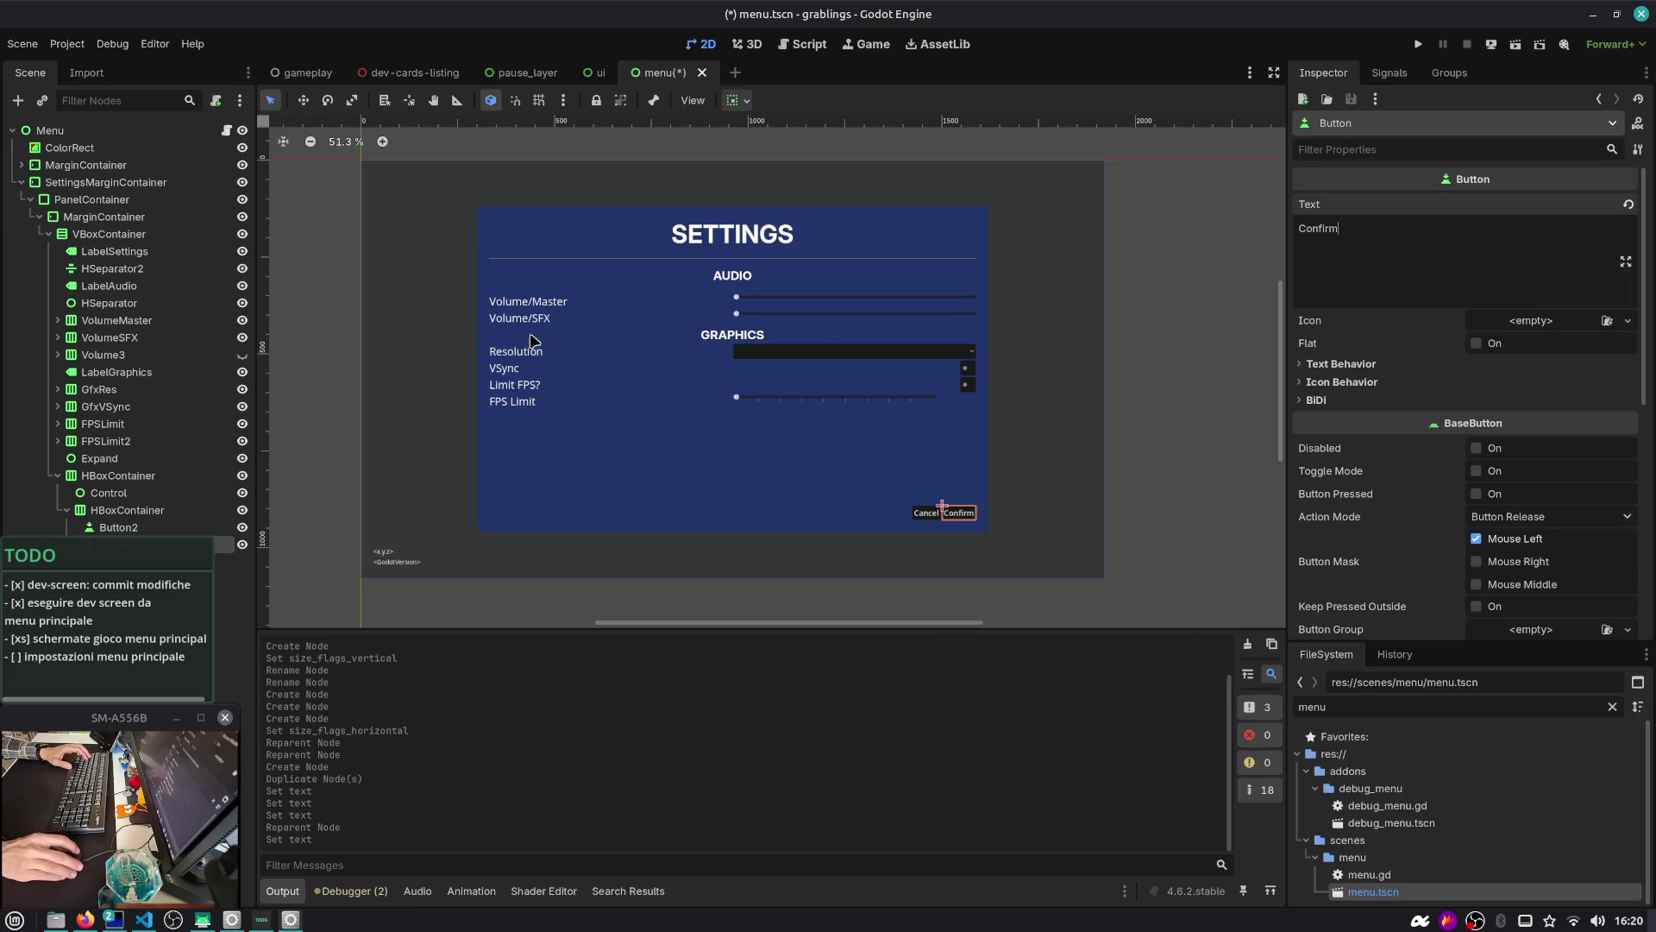
key("ctrl+s")
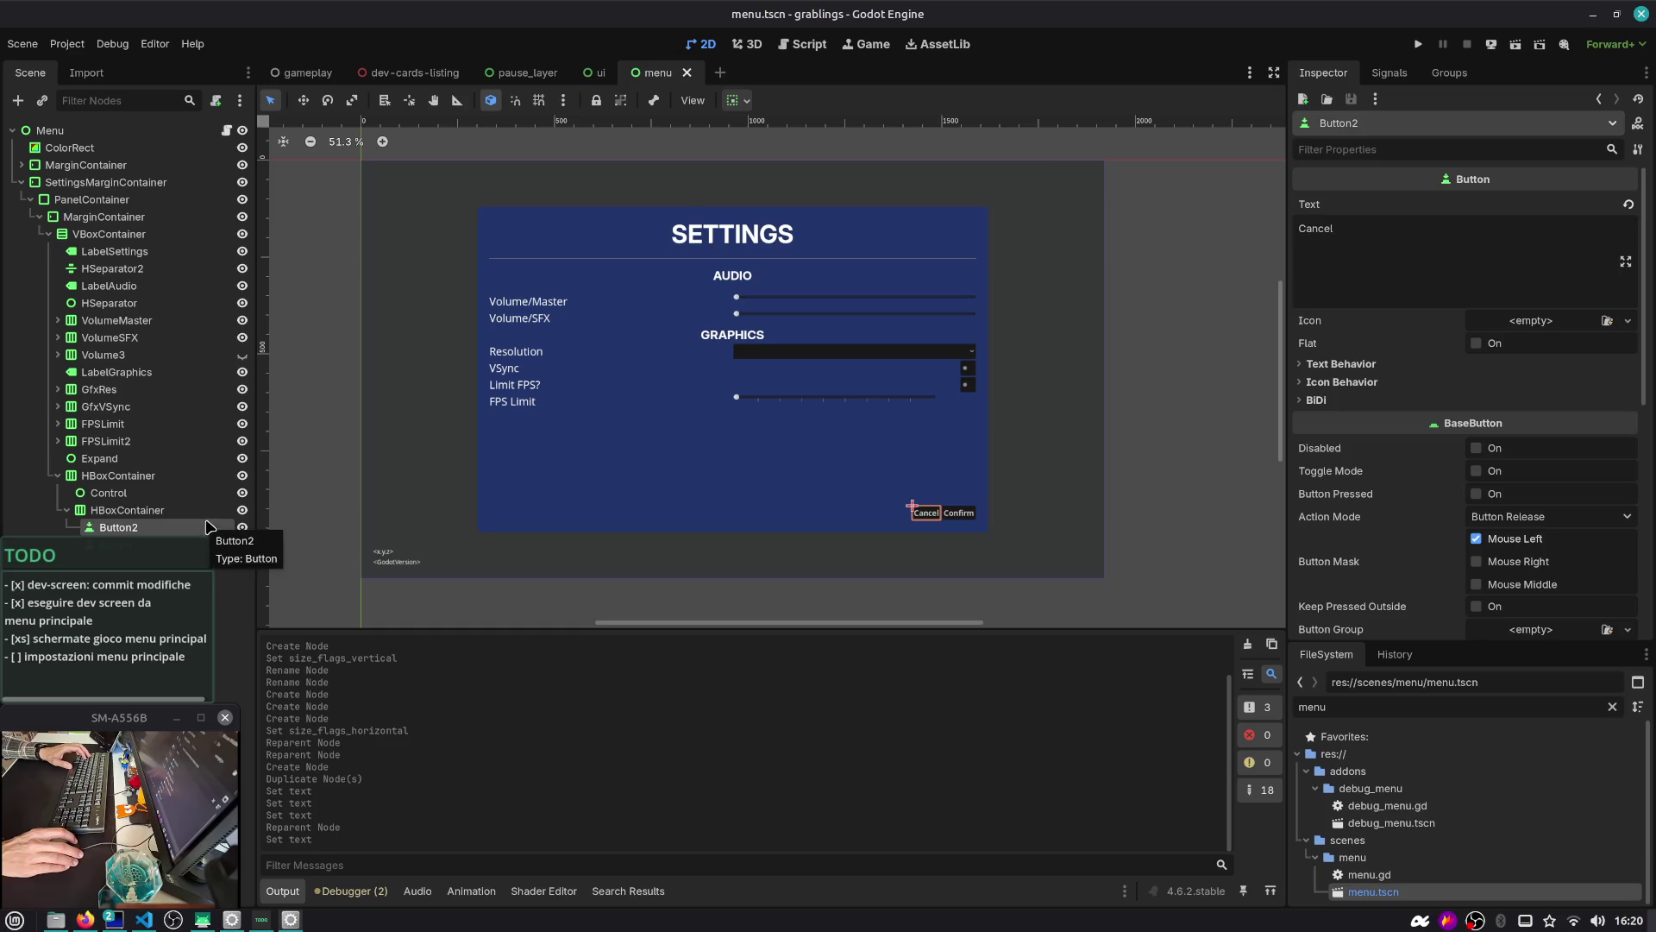
Set the button row's Theme Overrides Separation constant to 32
left_click(205, 515)
left_click(1350, 397)
left_click(1342, 414)
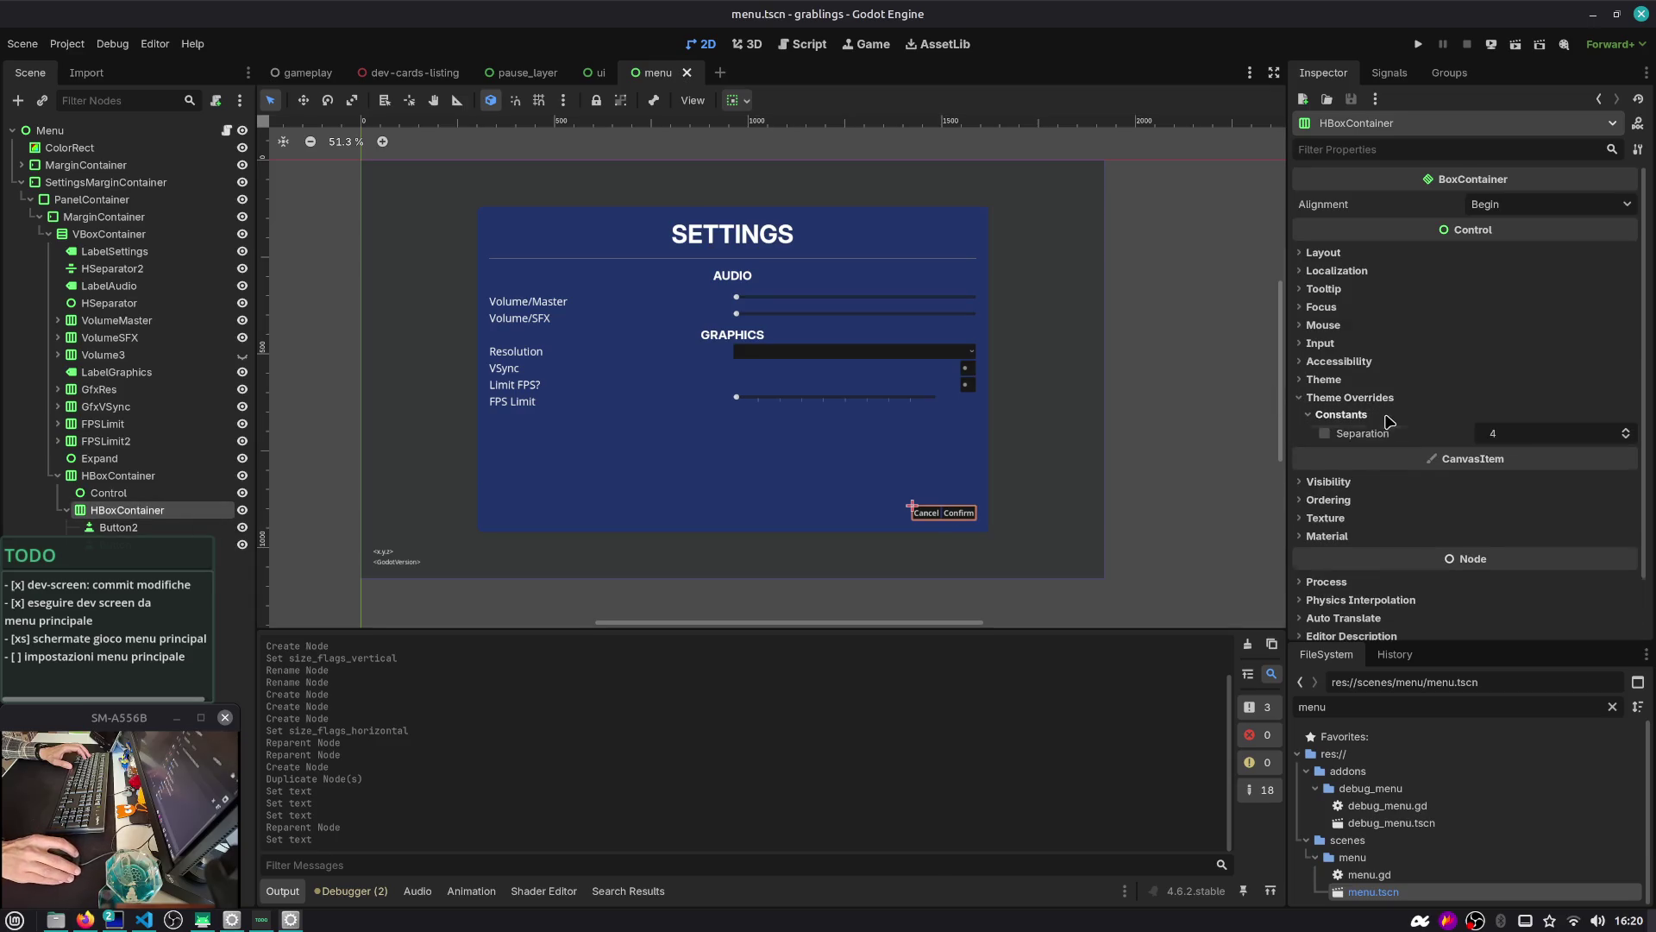
left_click(1520, 435)
type("16")
key("Return")
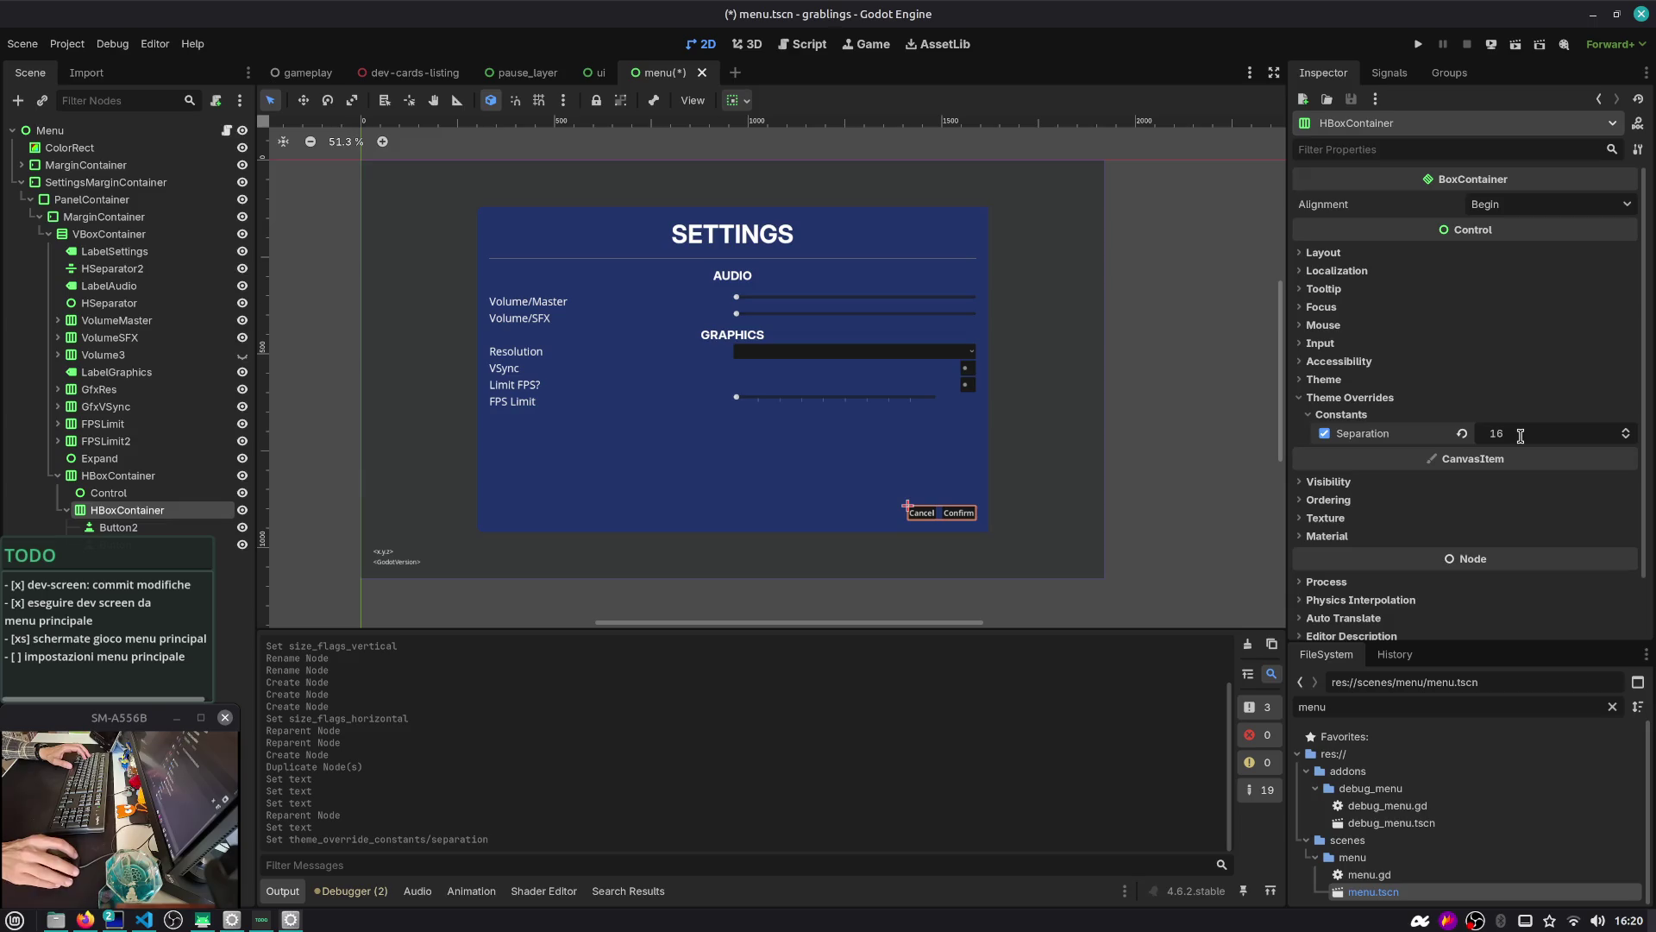
type("32")
key("Return")
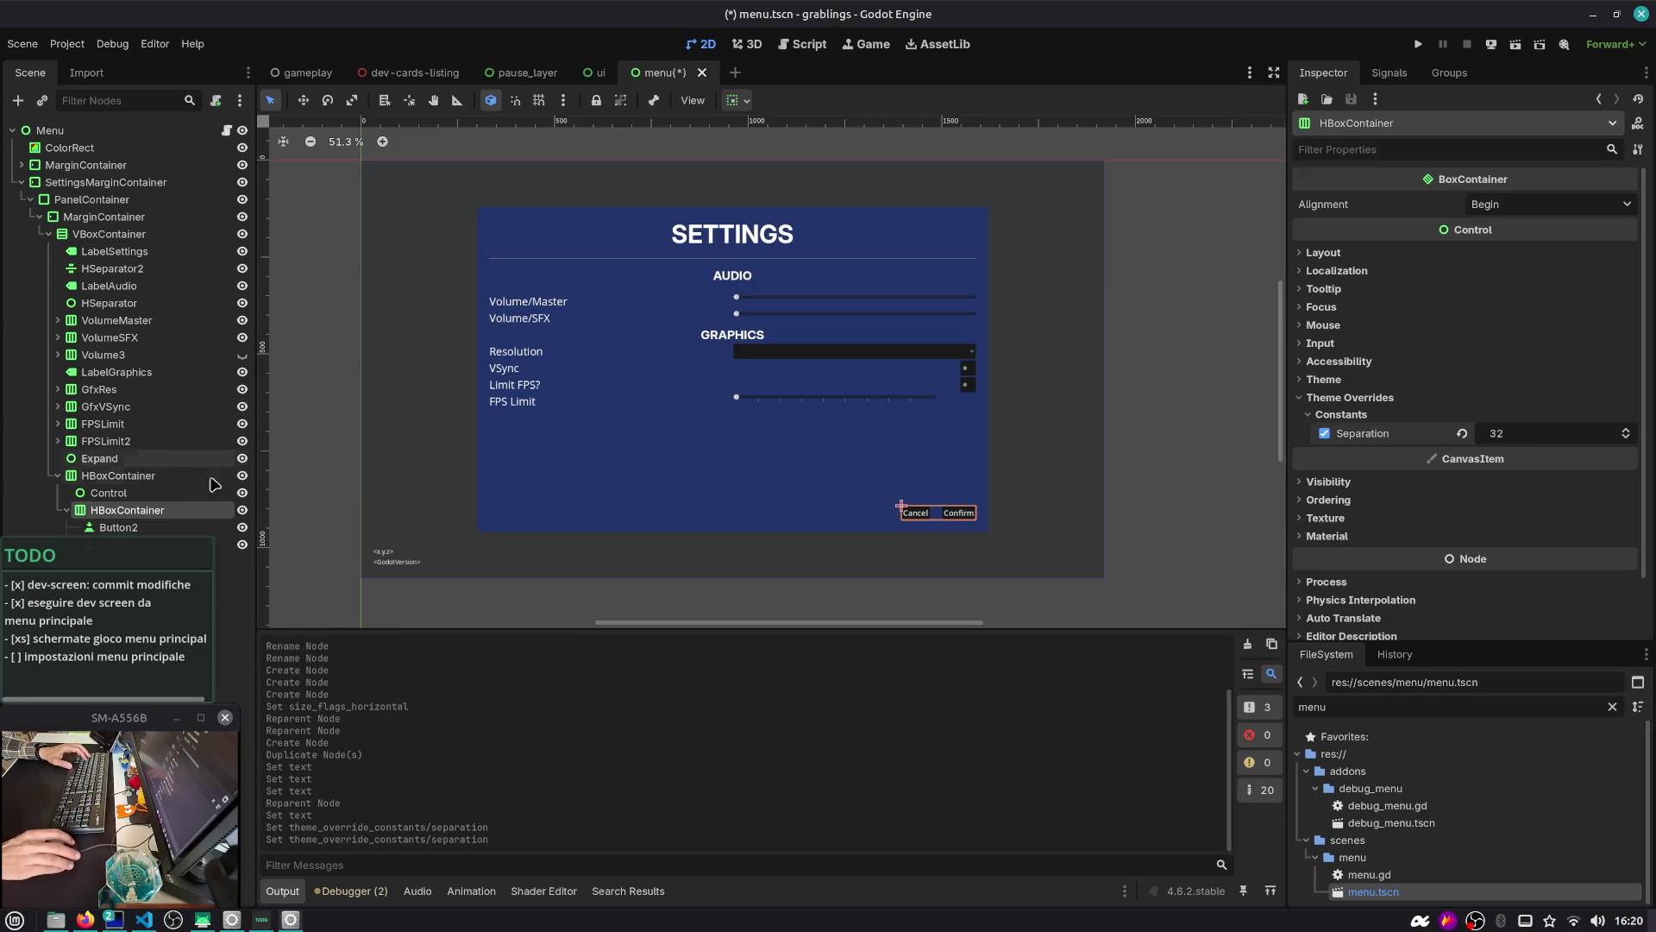
Save menu.tscn and switch to the chat workspace
left_click(204, 532, "ctrl")
scroll(849, 520, "up", 4)
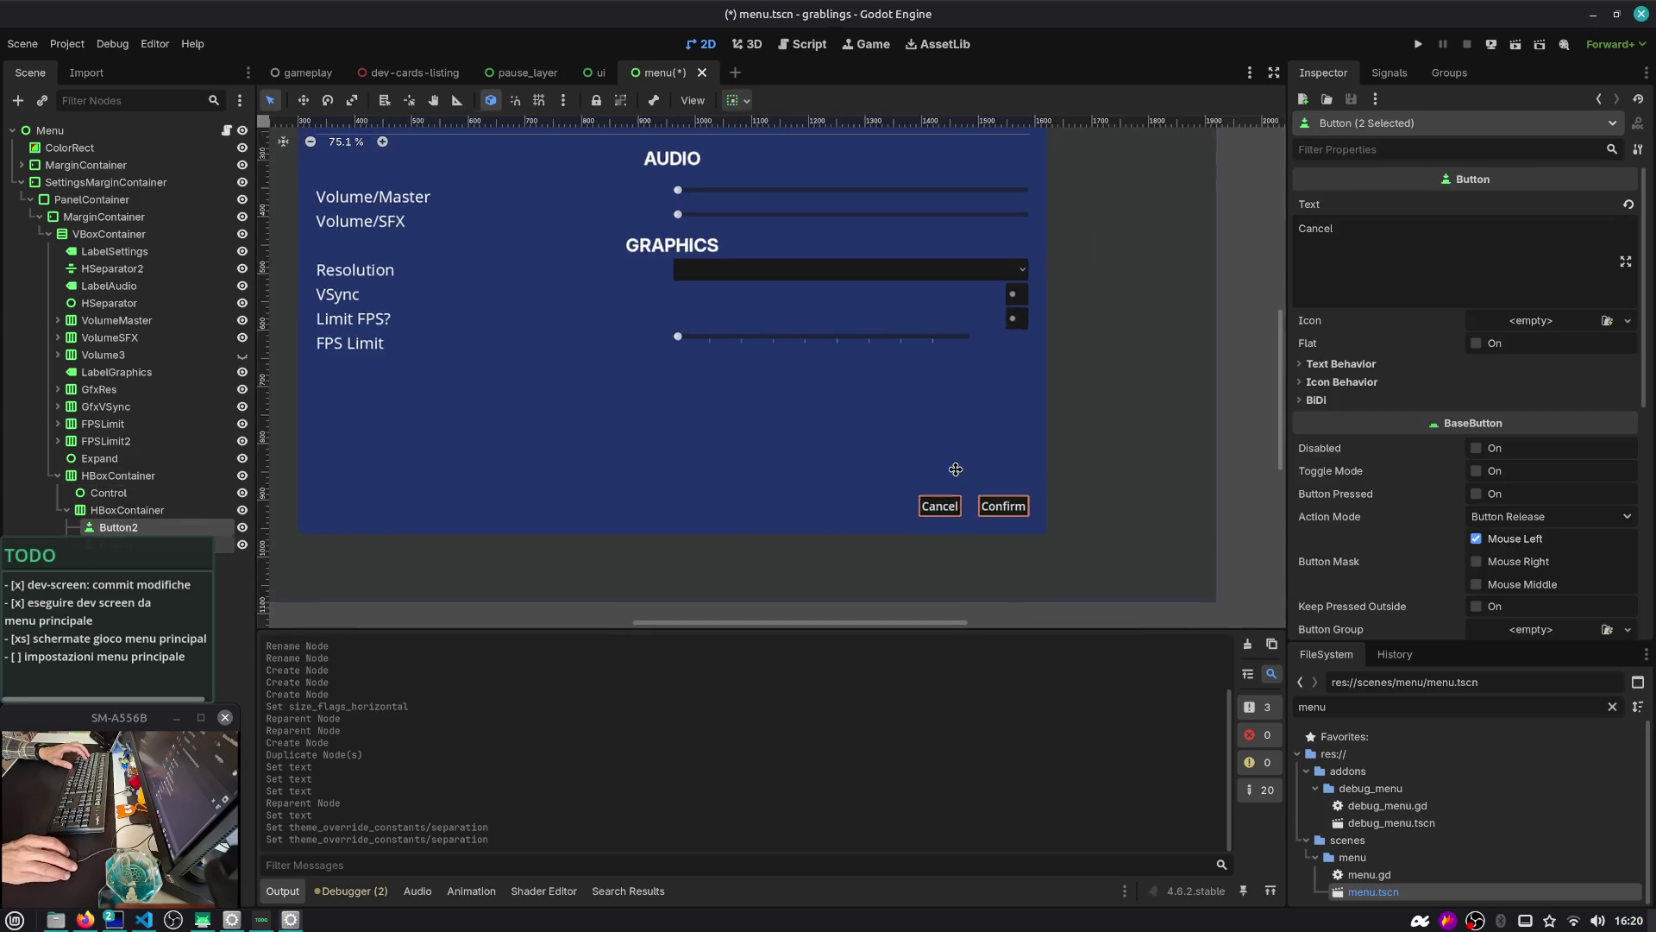
scroll(1394, 488, "down", 8)
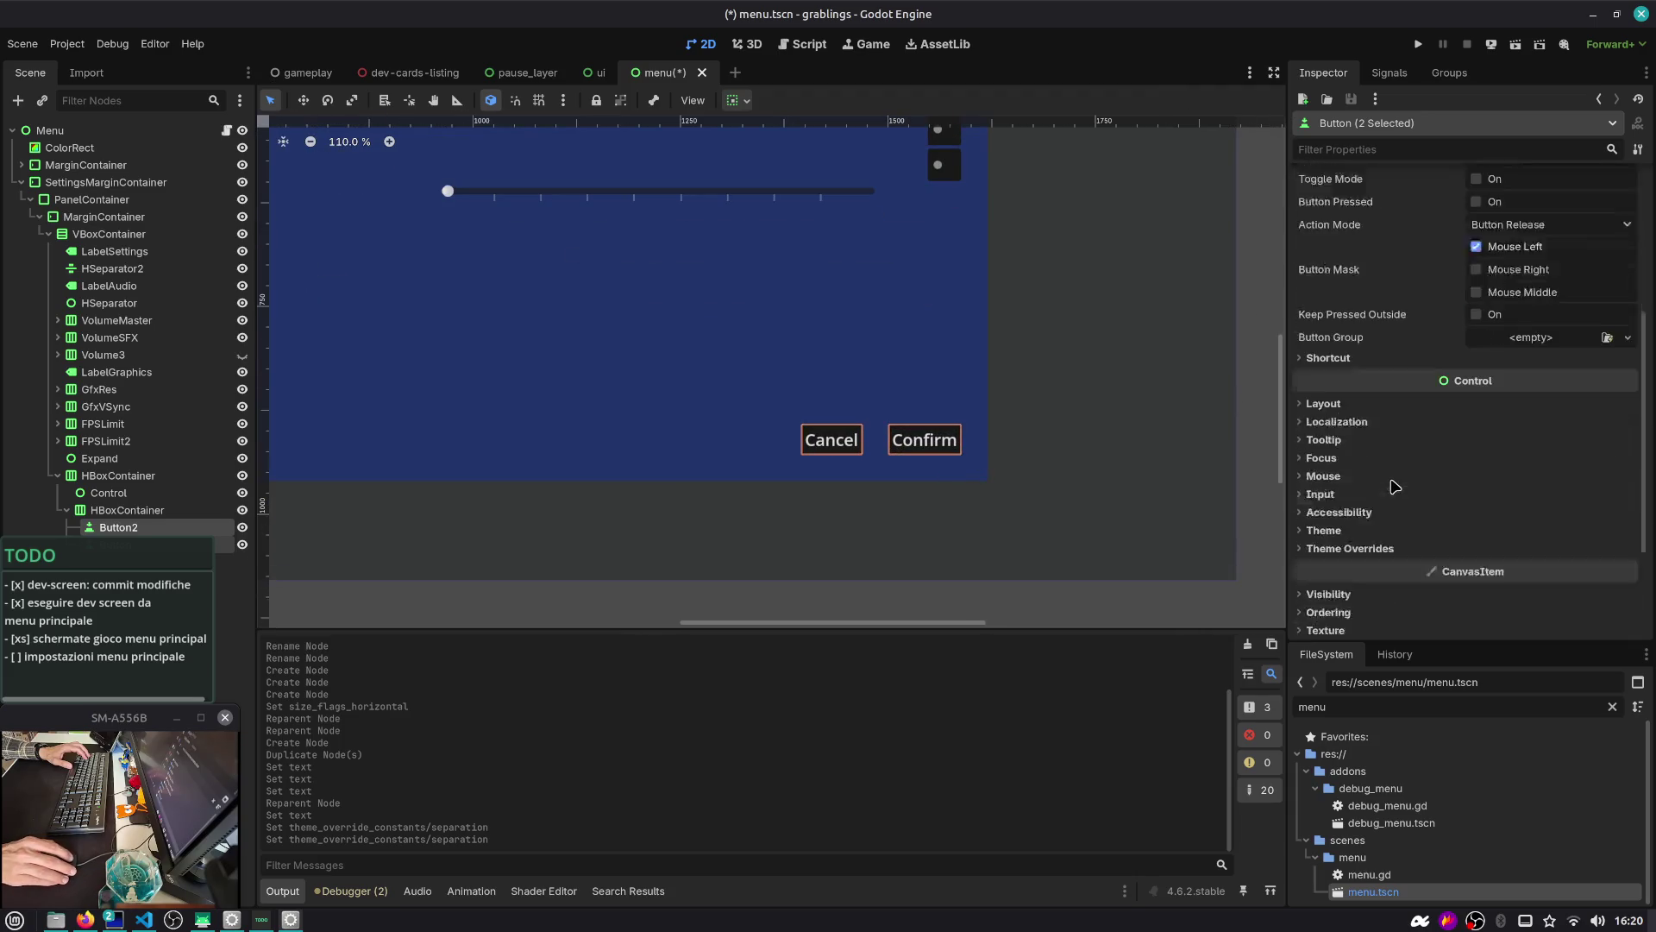
key("ctrl+s")
scroll(857, 366, "down", 3)
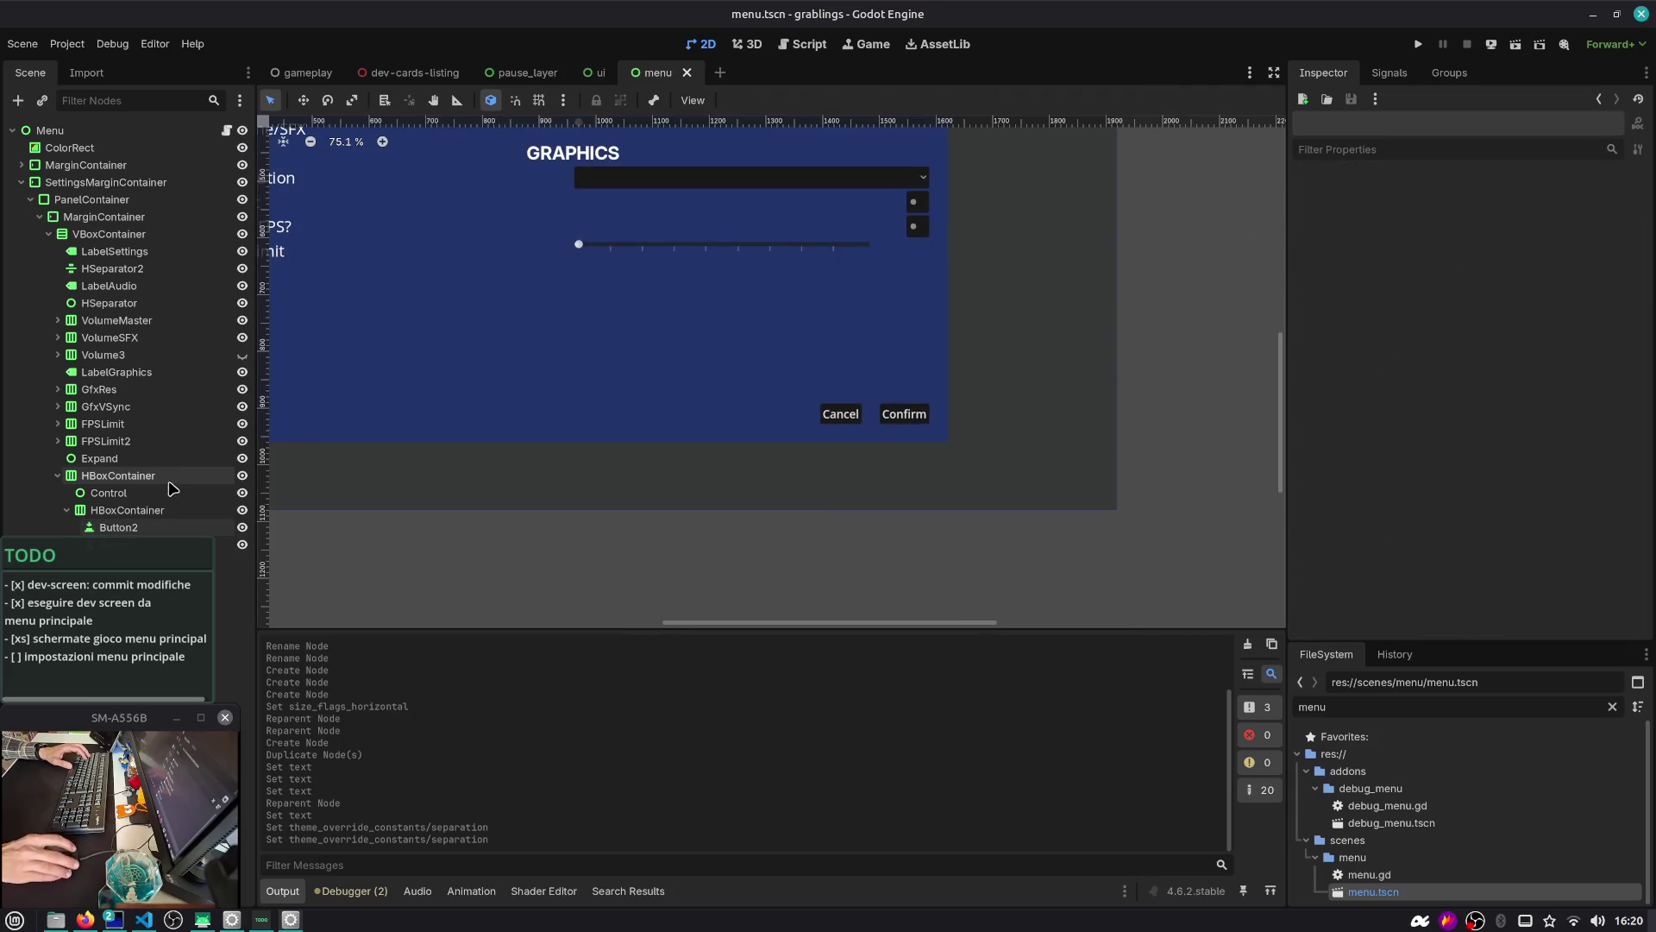
left_click(176, 515)
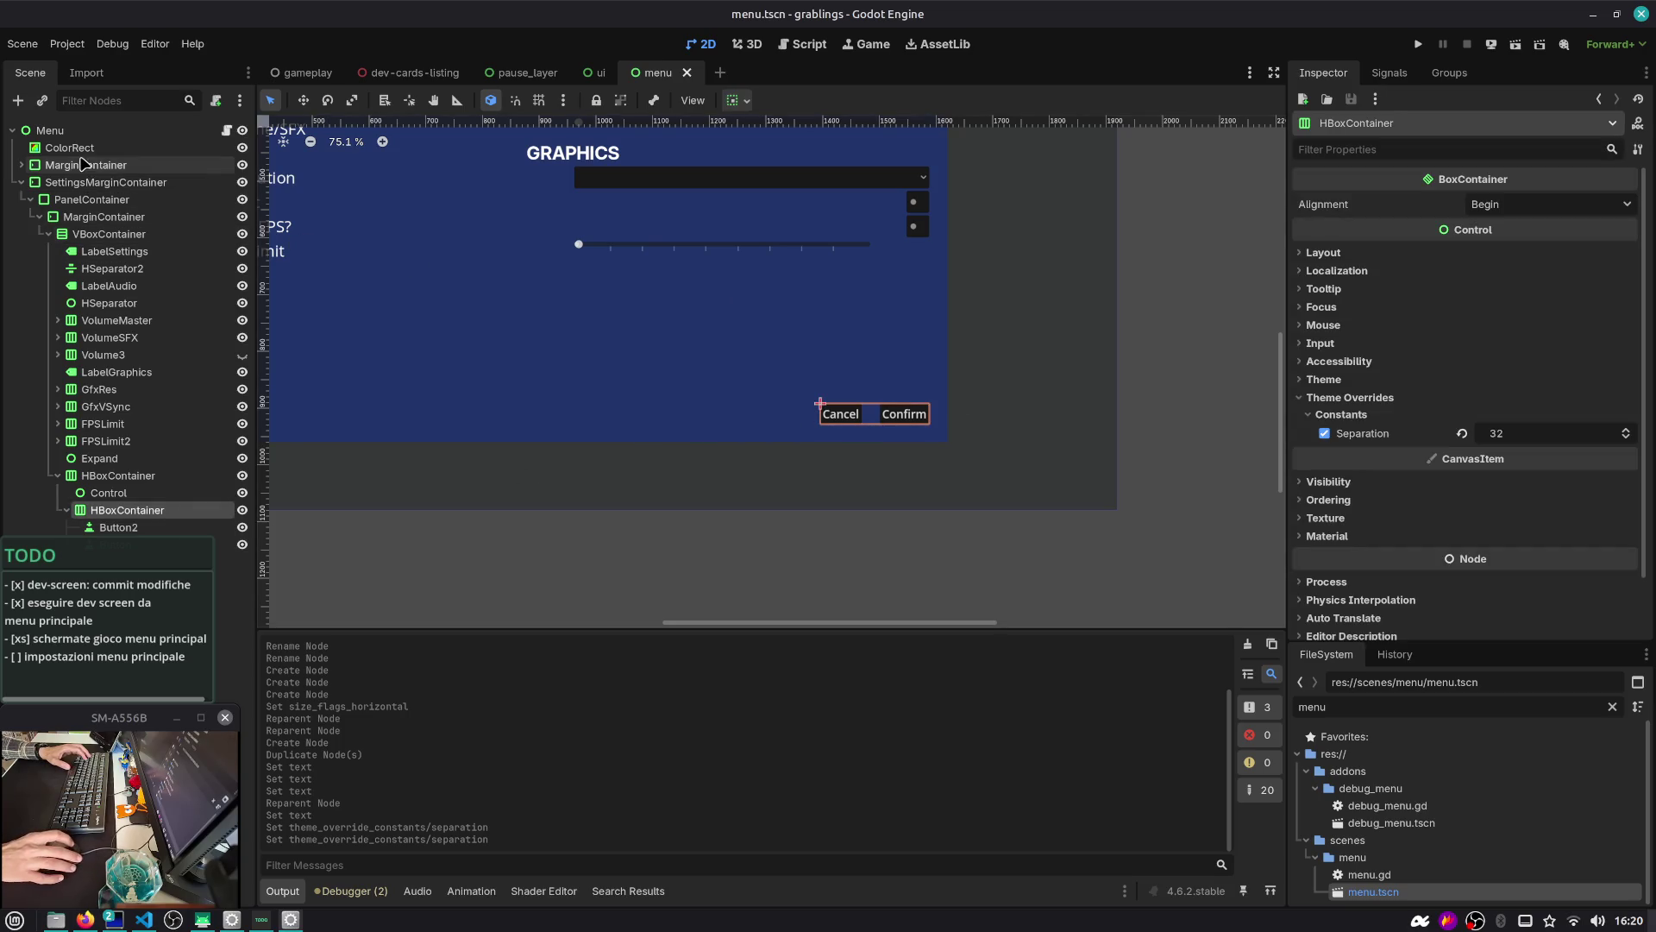
left_click(118, 152)
key("super+2")
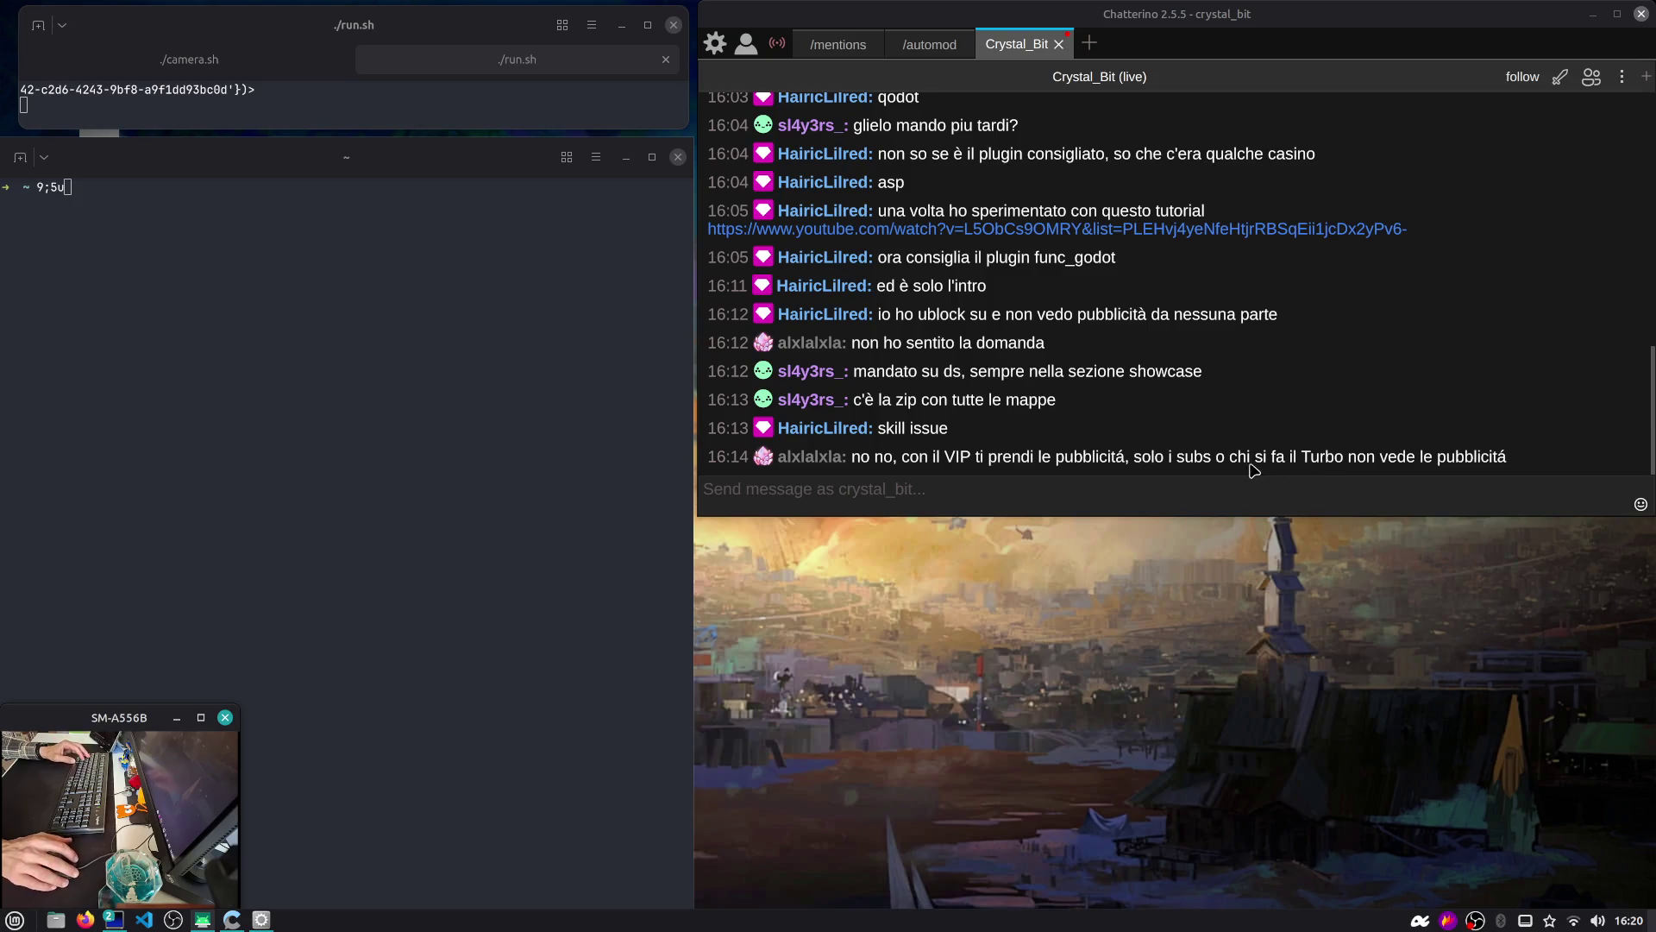
left_click_drag(1143, 464, 1490, 468)
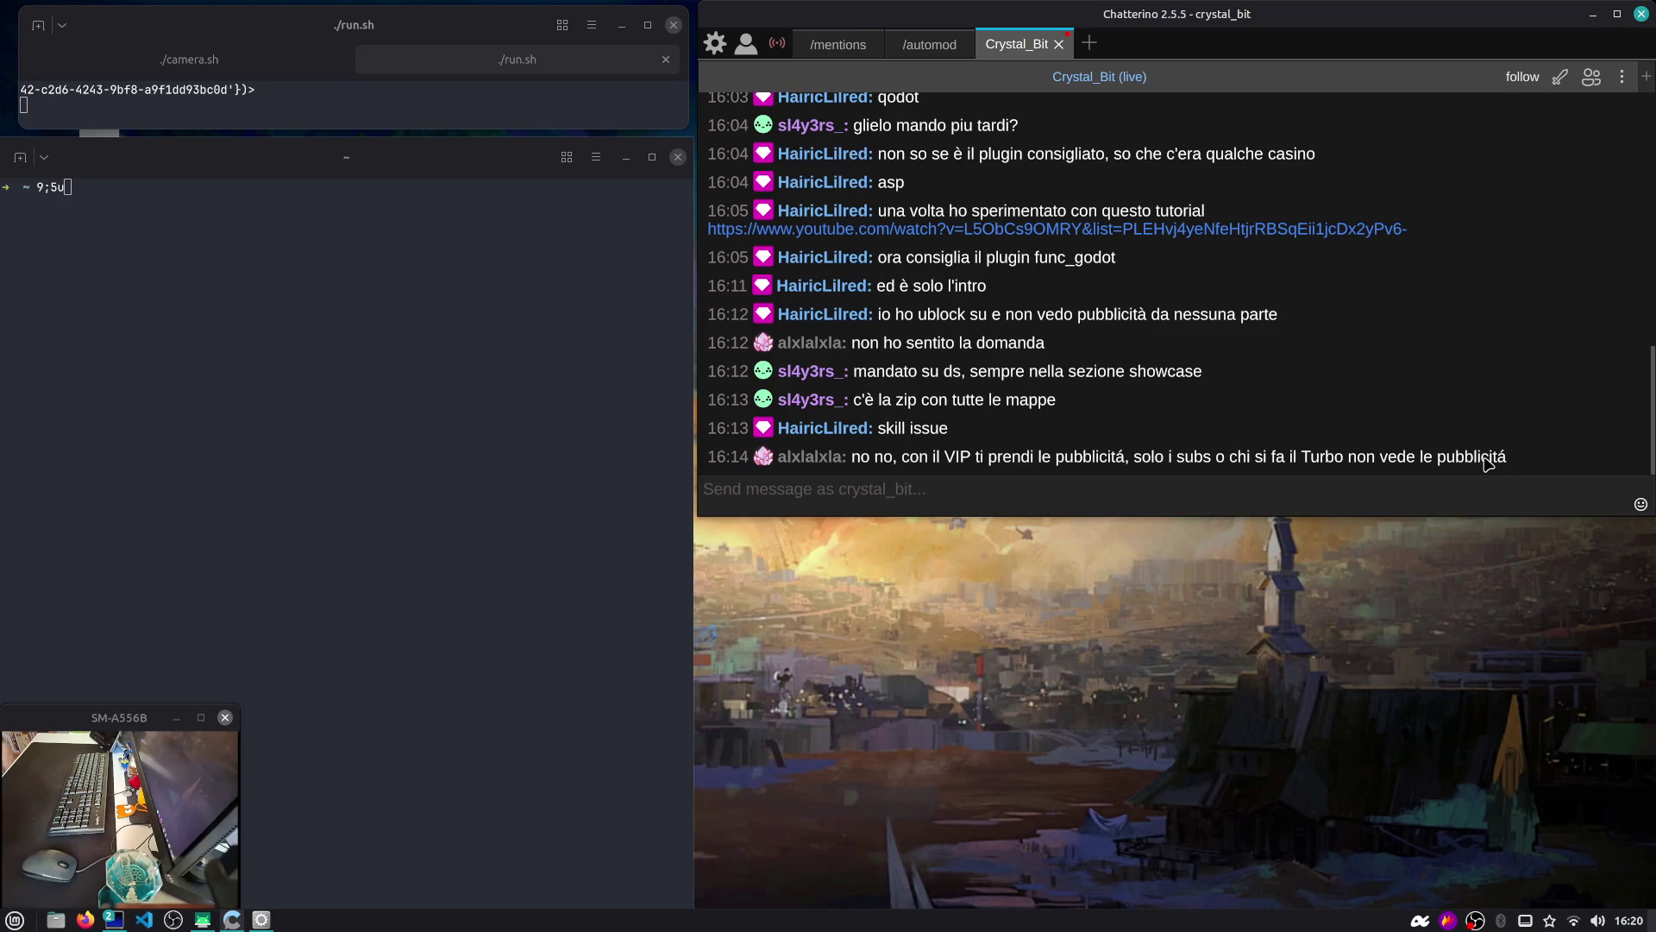
key("super+2")
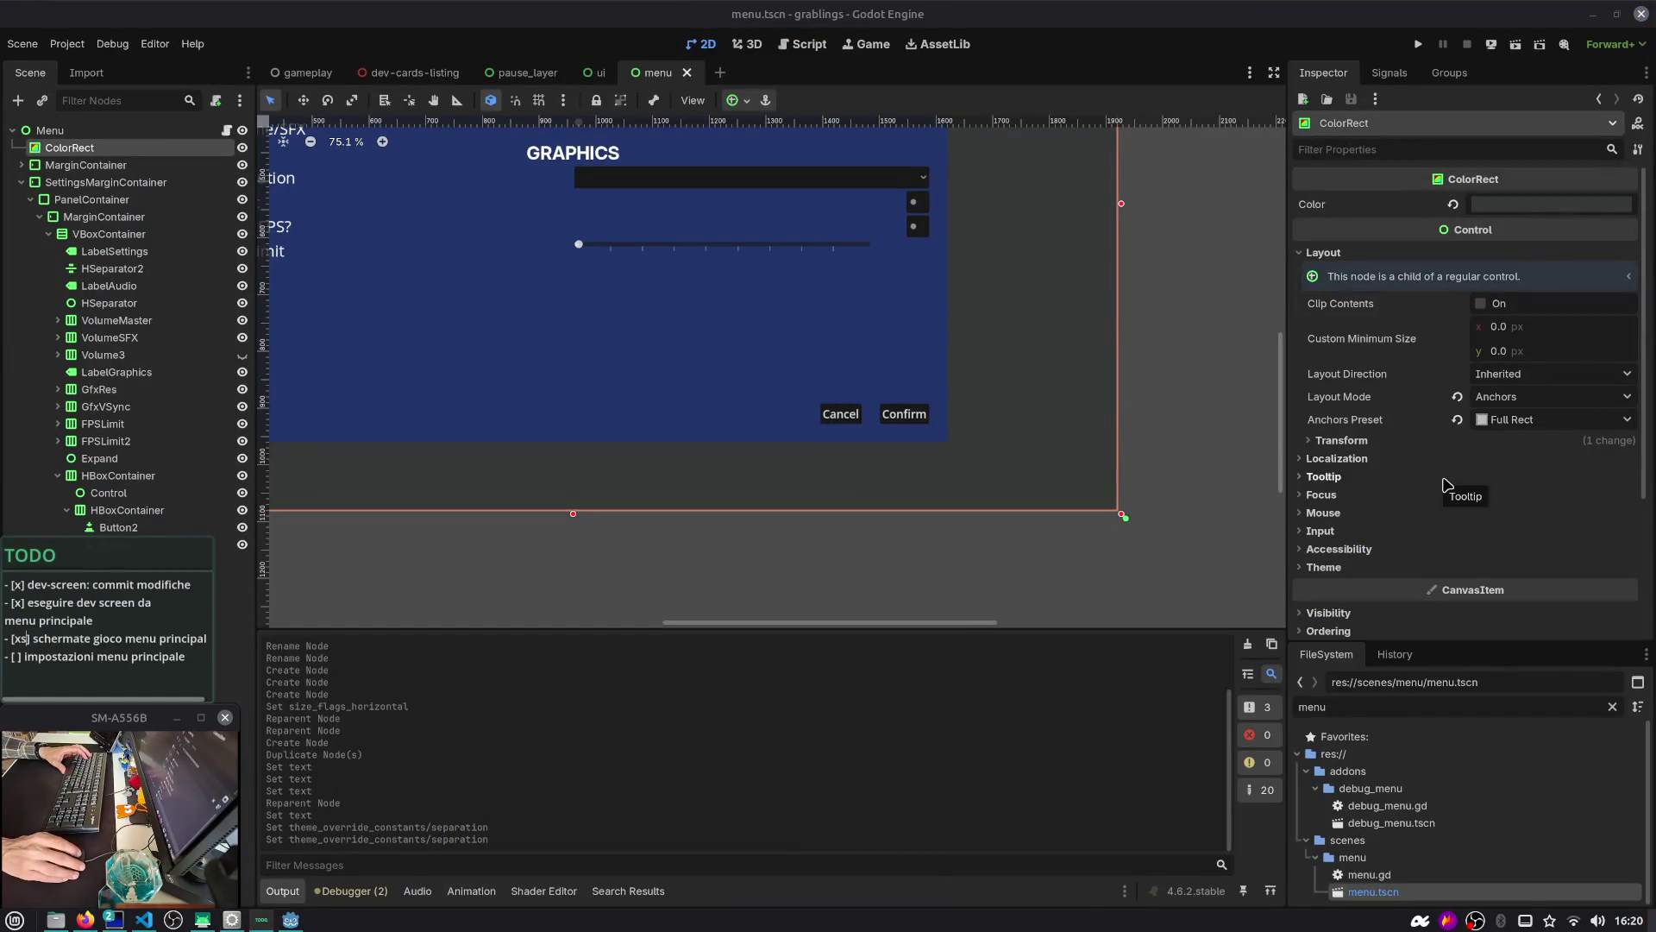
scroll(1156, 466, "down", 3)
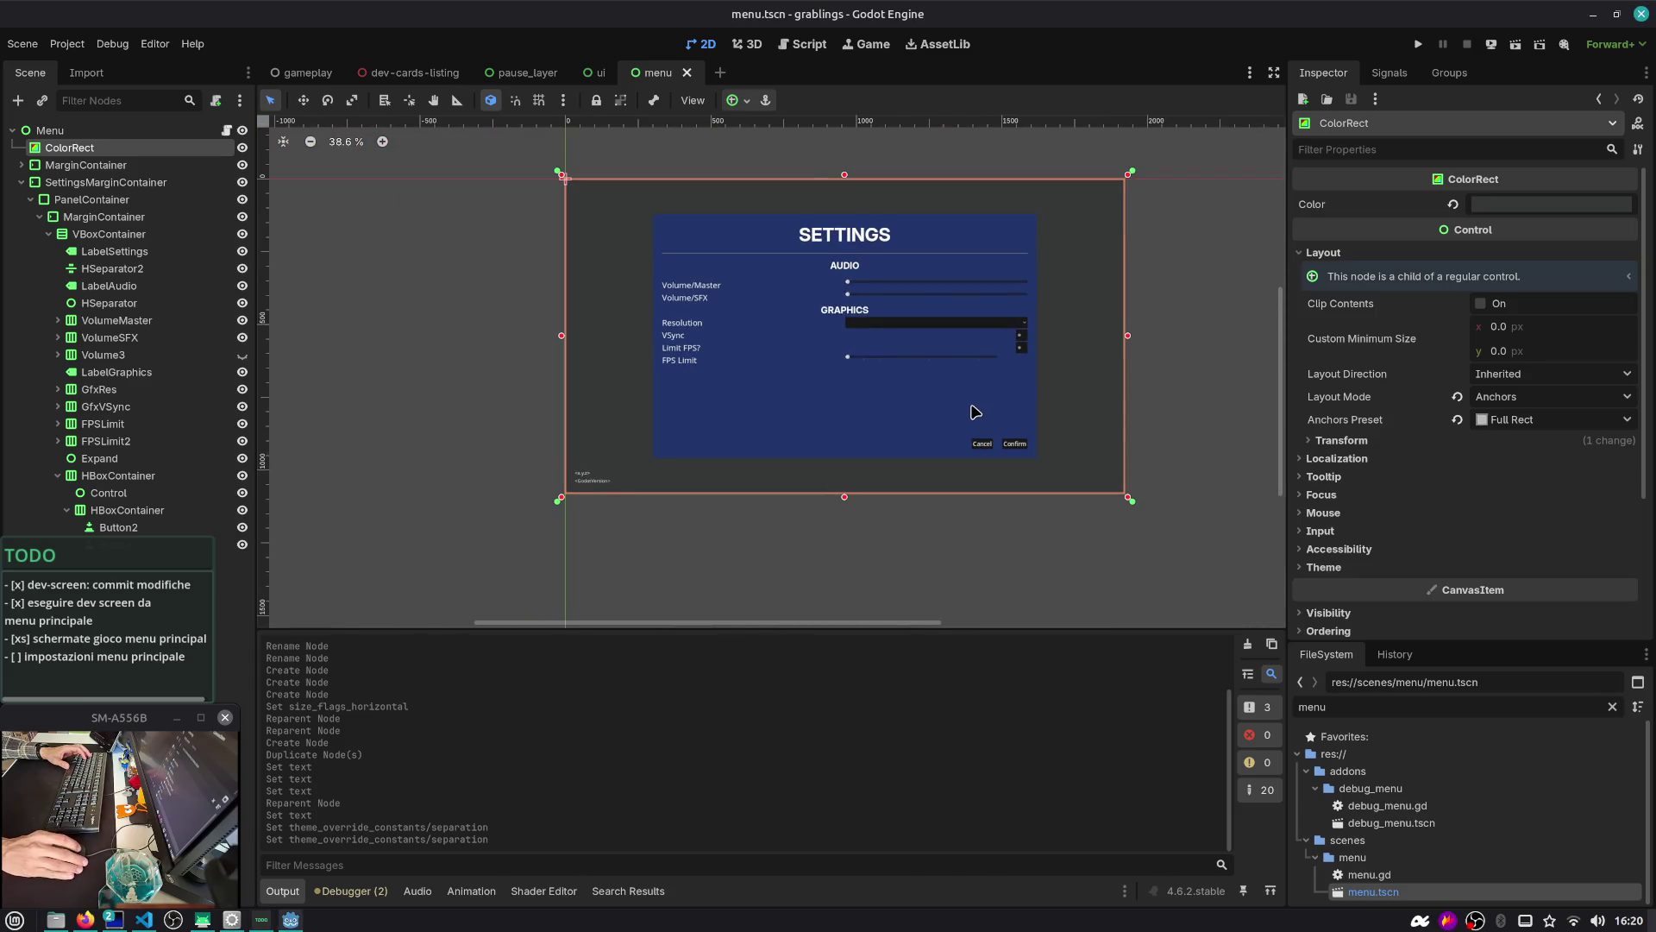
scroll(975, 411, "up", 1)
left_click(138, 372)
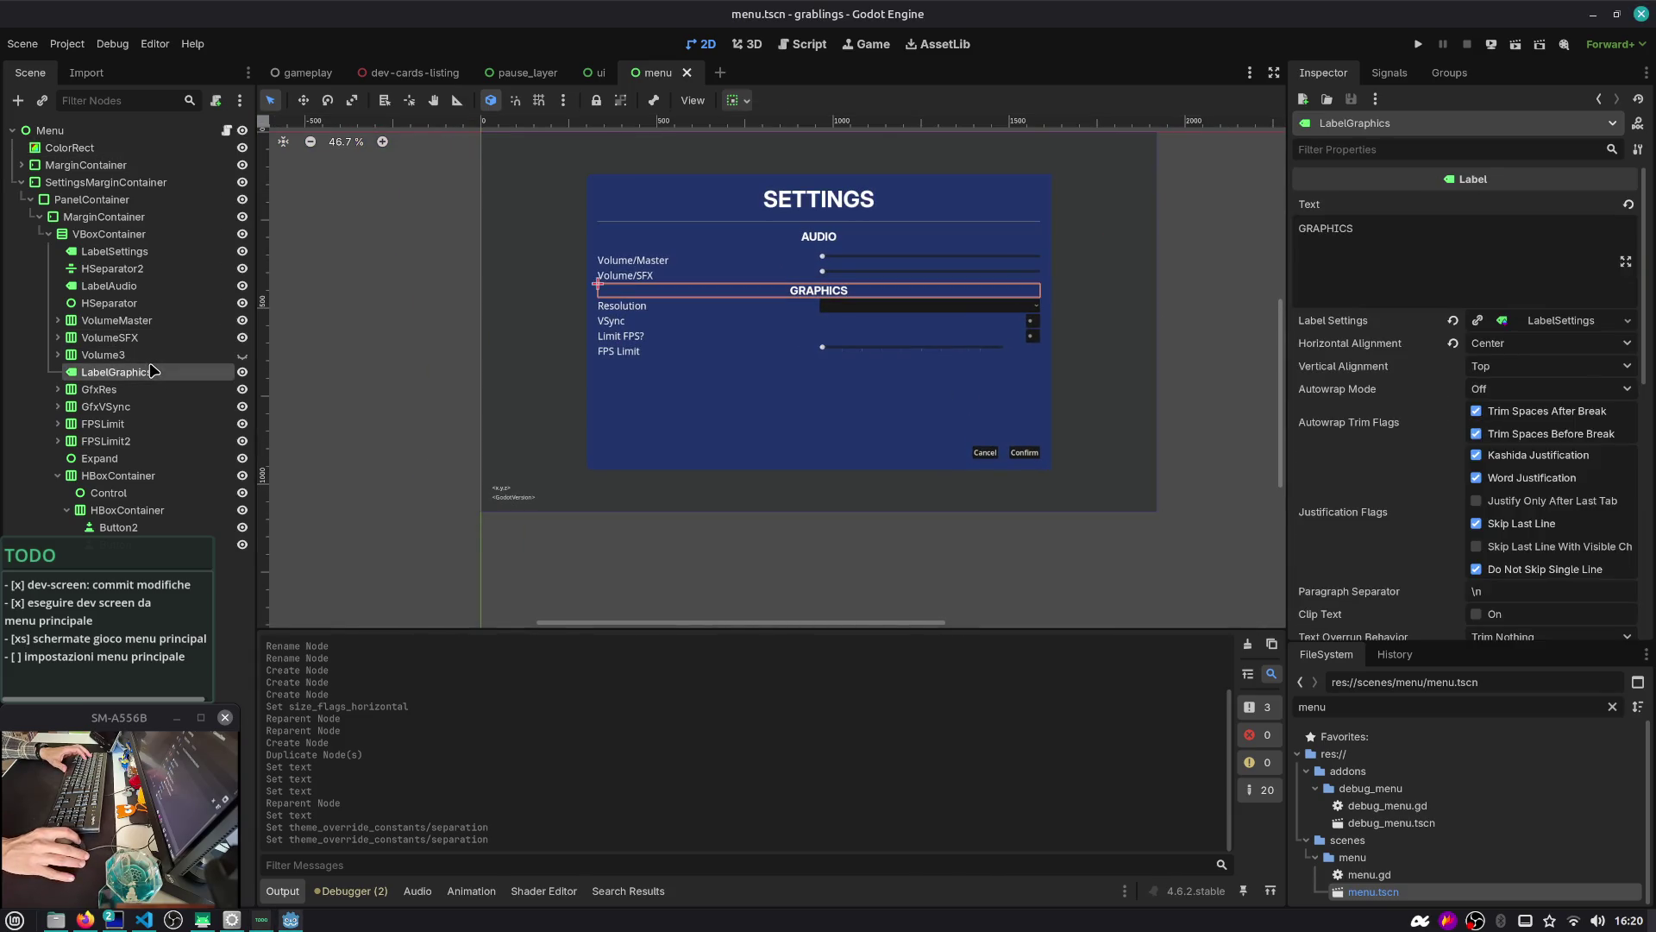
left_click(129, 302)
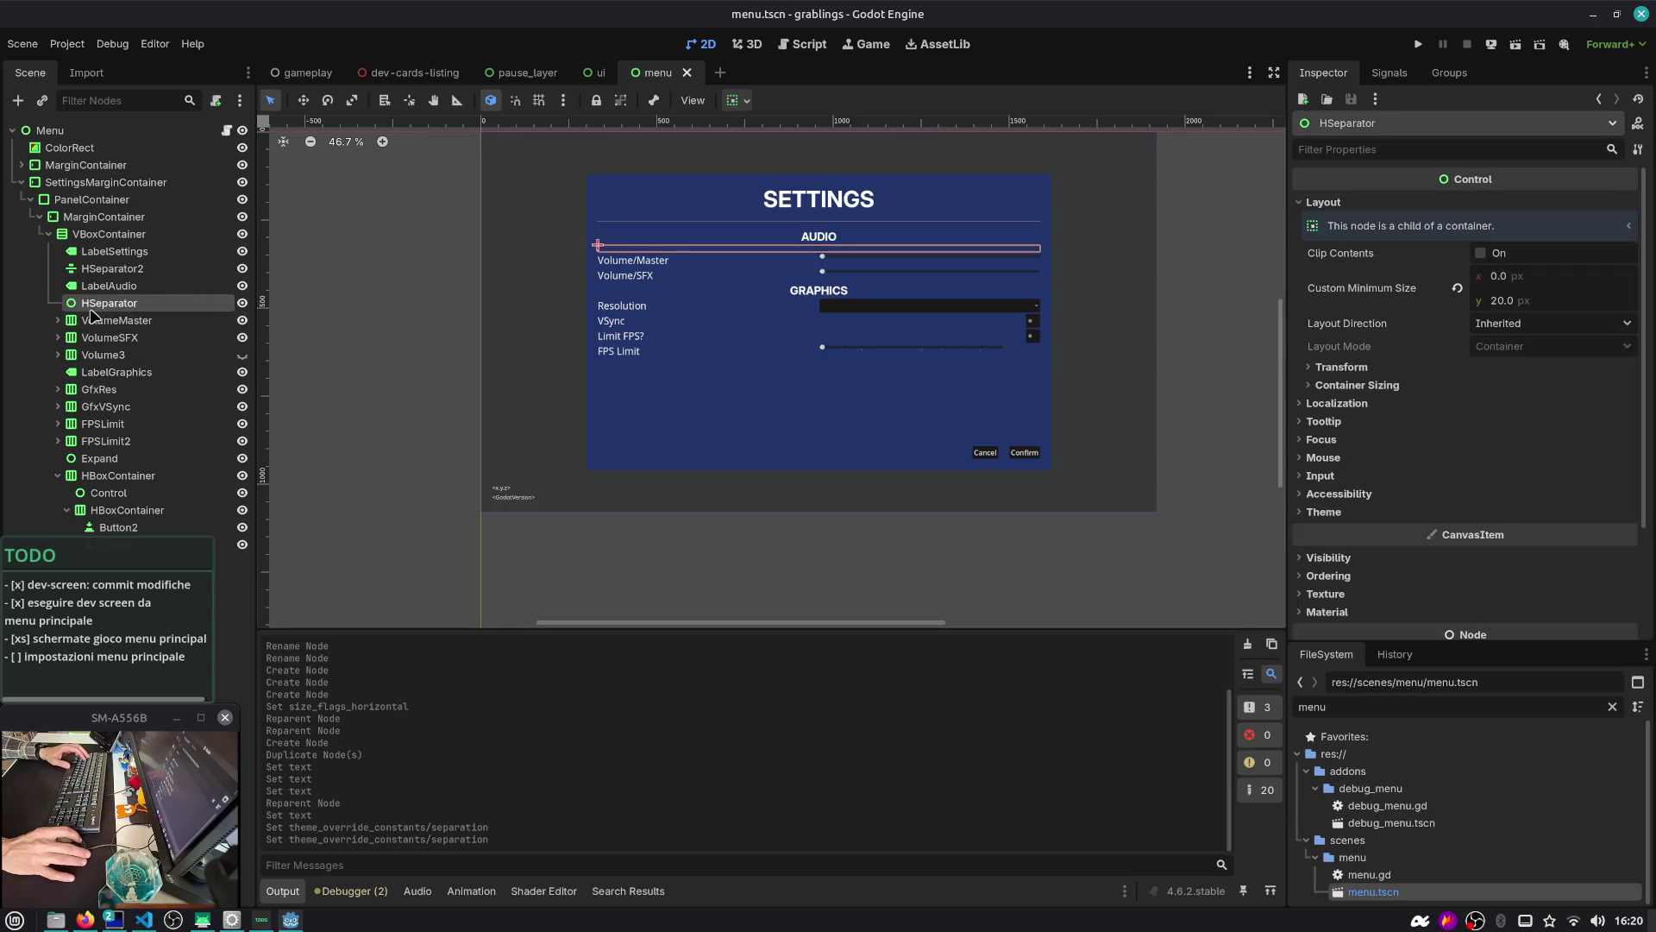
key("Up")
key("Up")
key("Up")
key("Down")
key("Down")
key("Down")
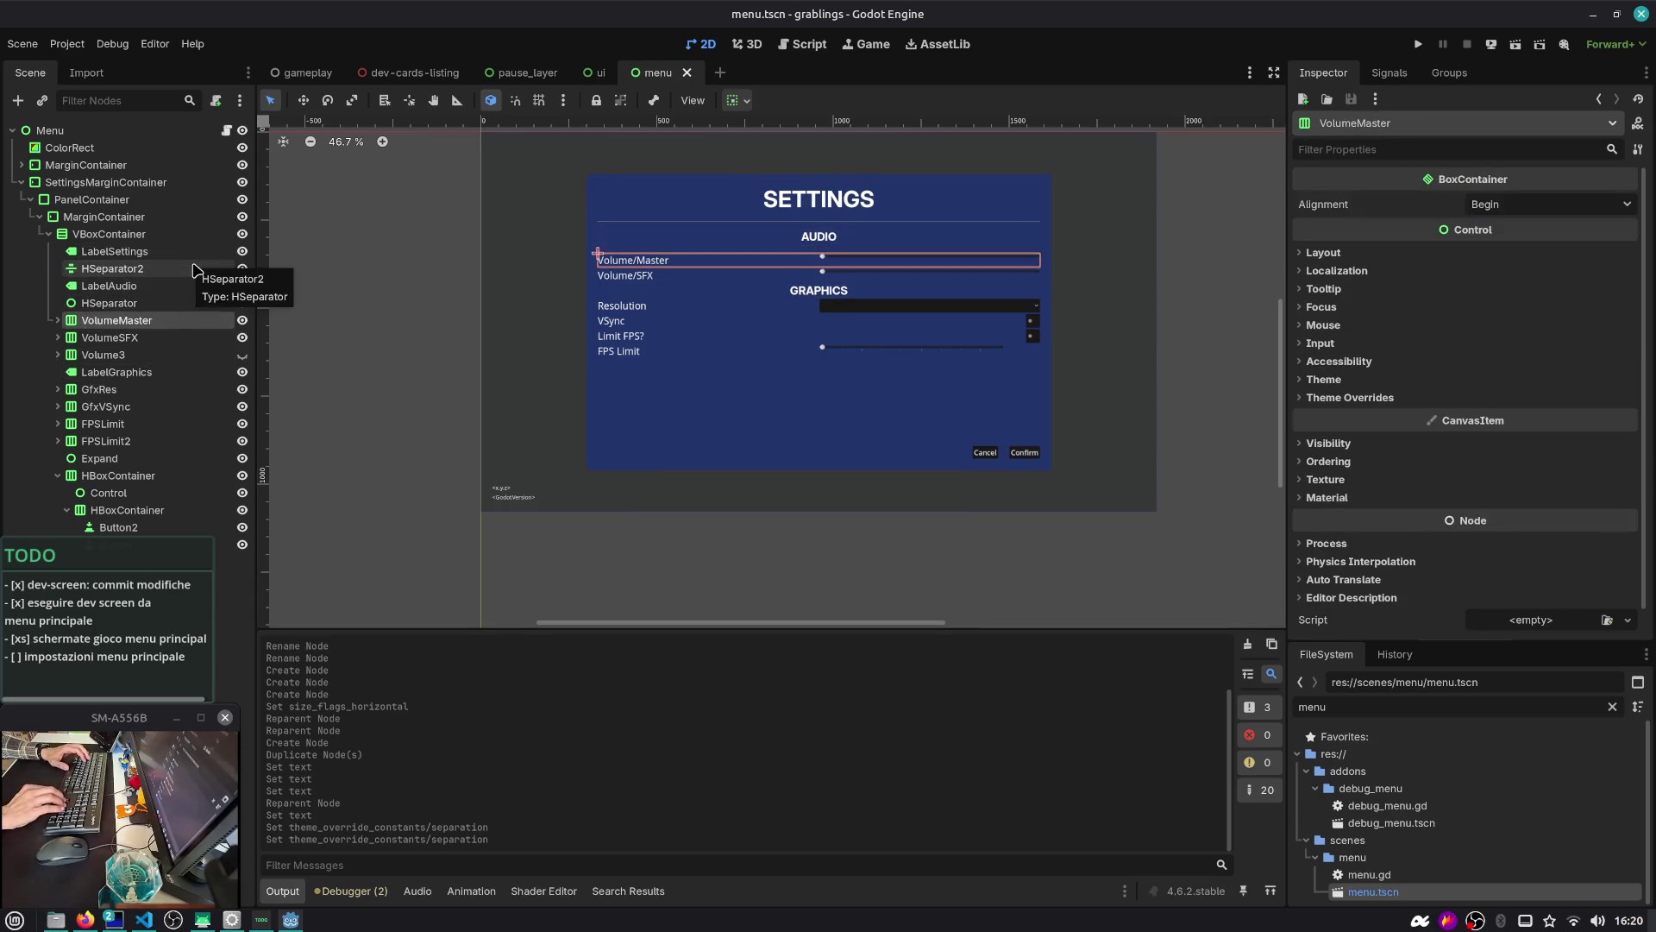
key("Down")
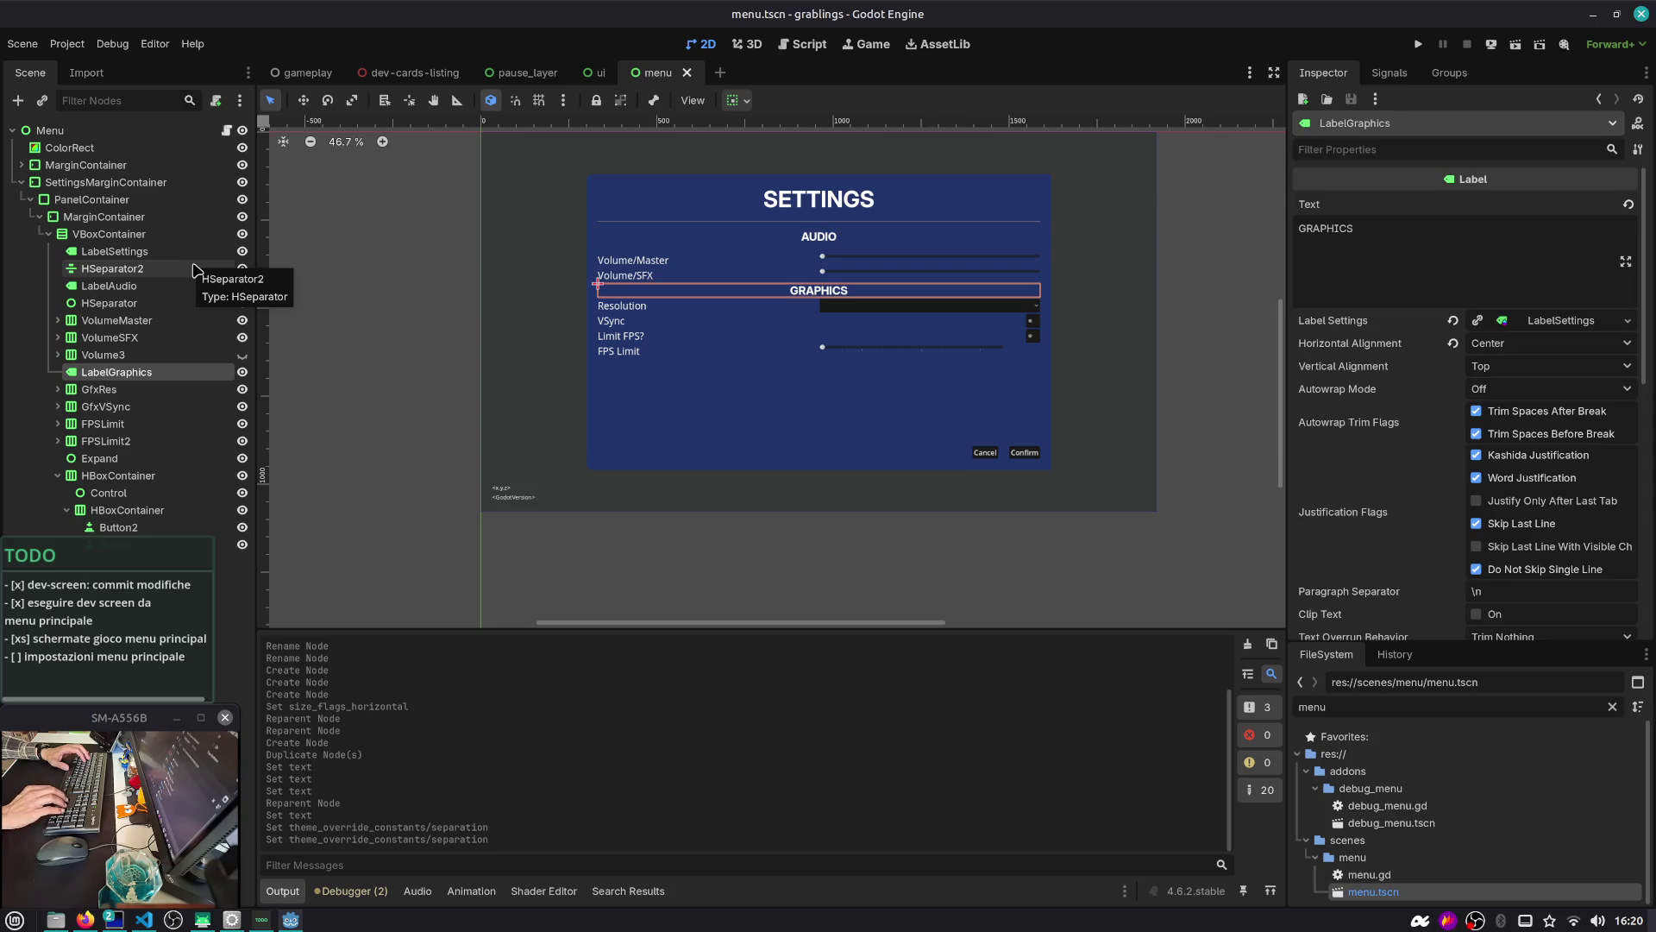
Duplicate the HSeparator, place the copy below the volume rows, and save menu.tscn
left_click(129, 303)
key("ctrl+d")
left_click_drag(130, 321, 136, 379)
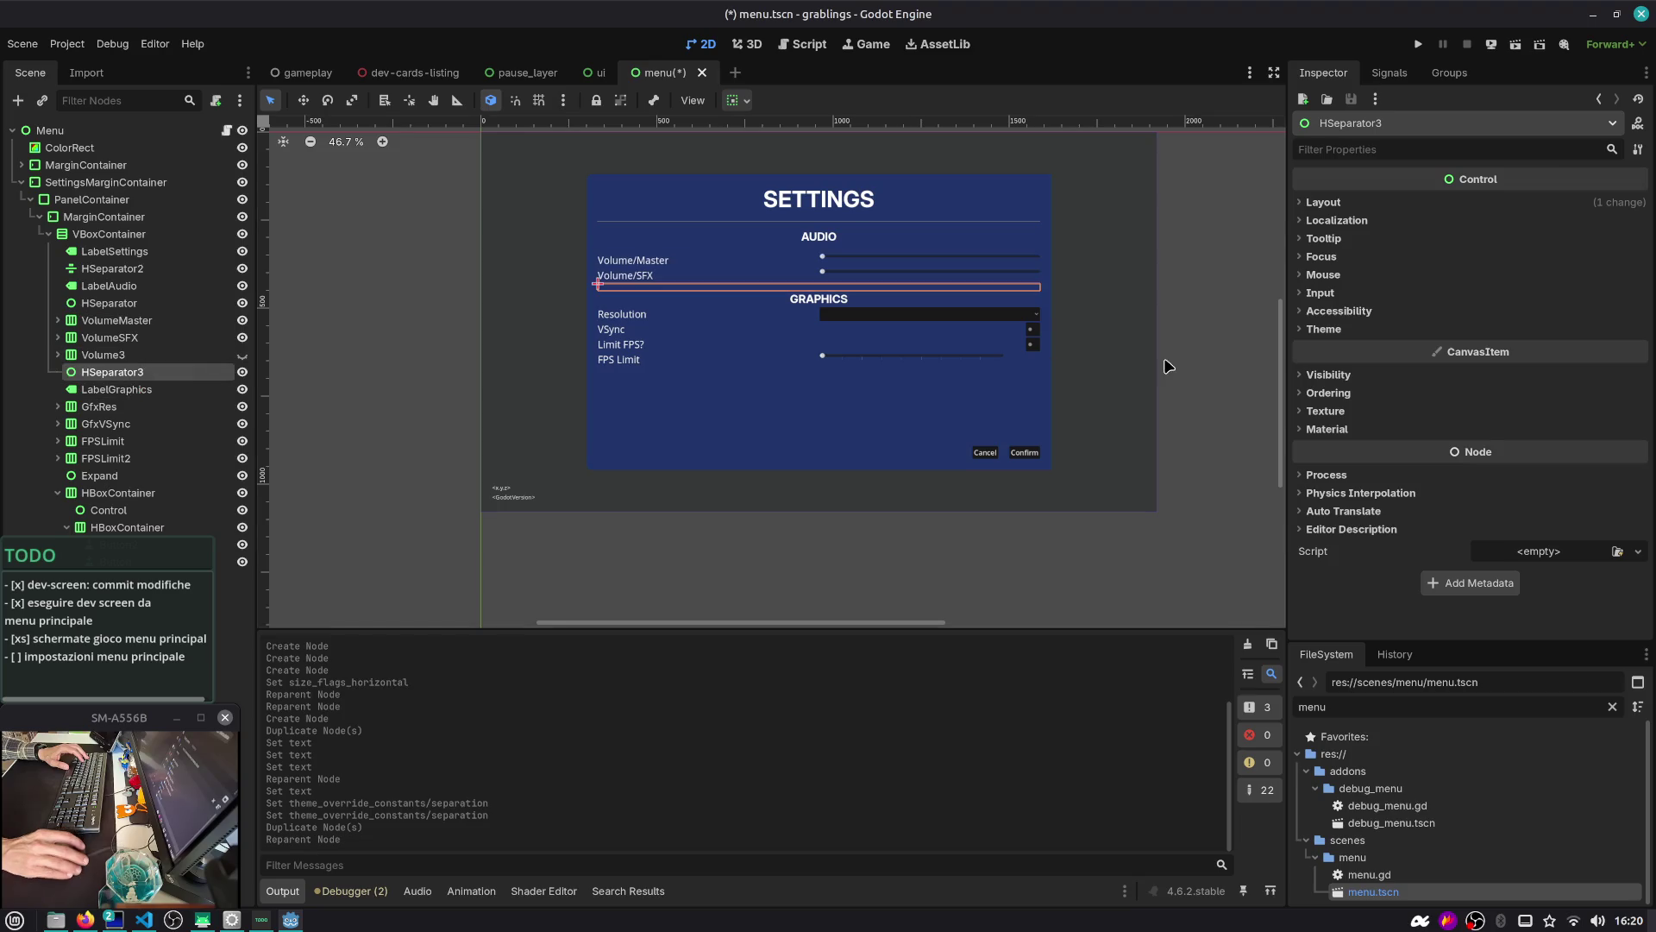
left_click(1070, 365)
key("ctrl+s")
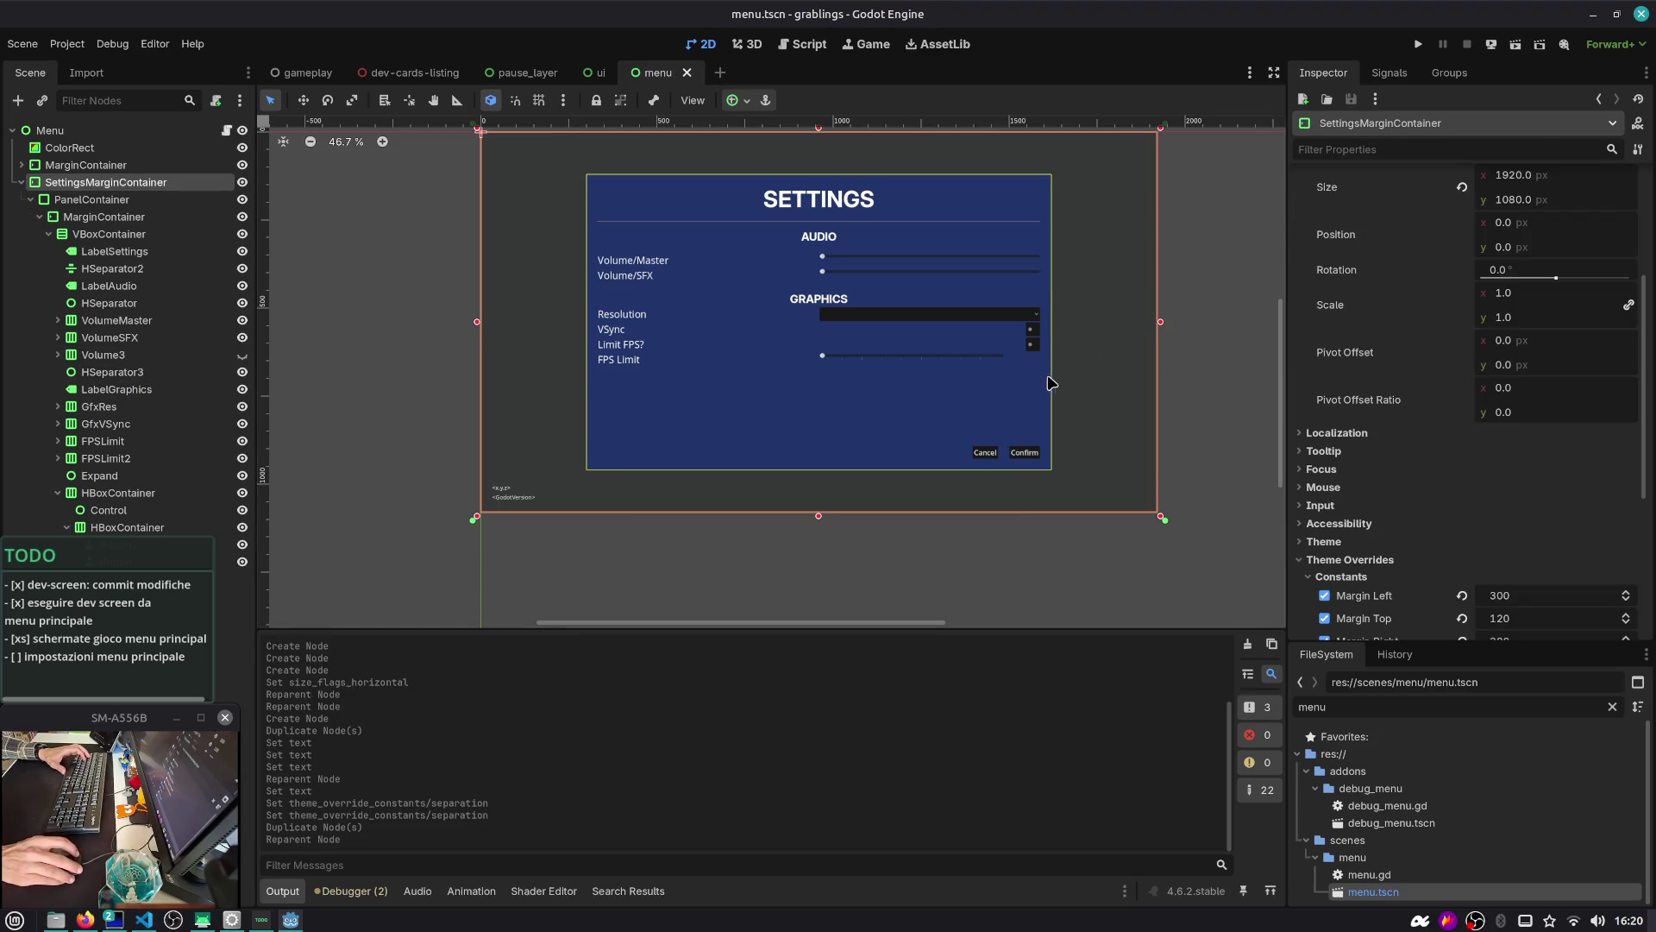
Review the title and AUDIO heading nodes and tick off the main-menu screens to-do item
left_click(115, 251)
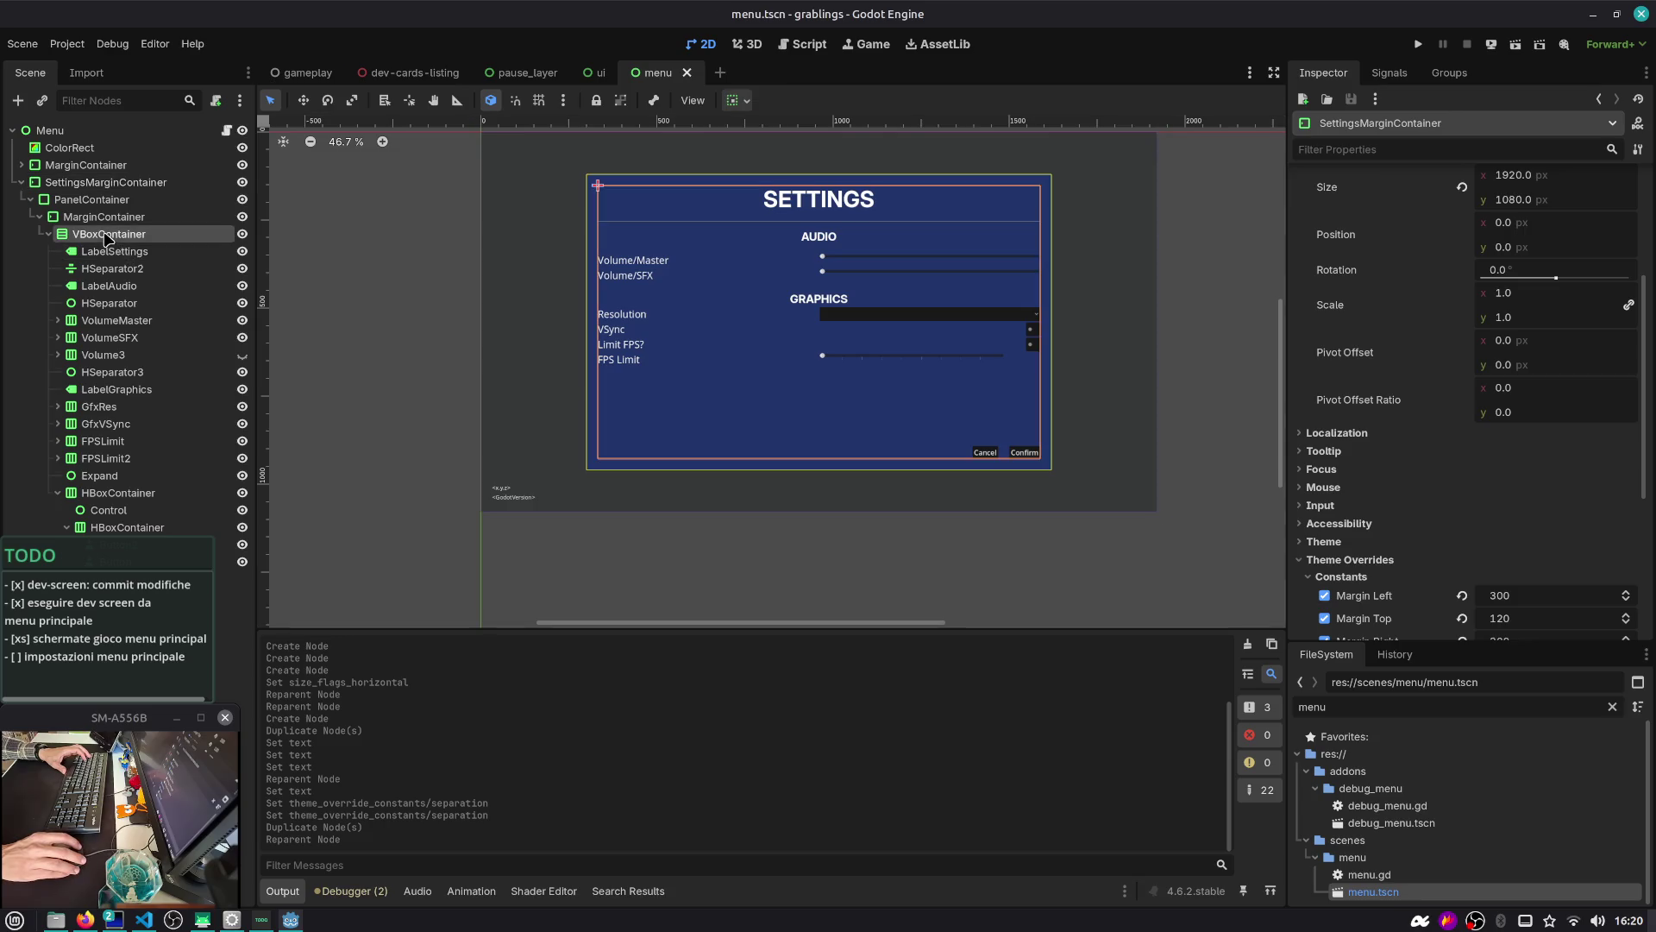
left_click(114, 270)
left_click(111, 285)
left_click(110, 303)
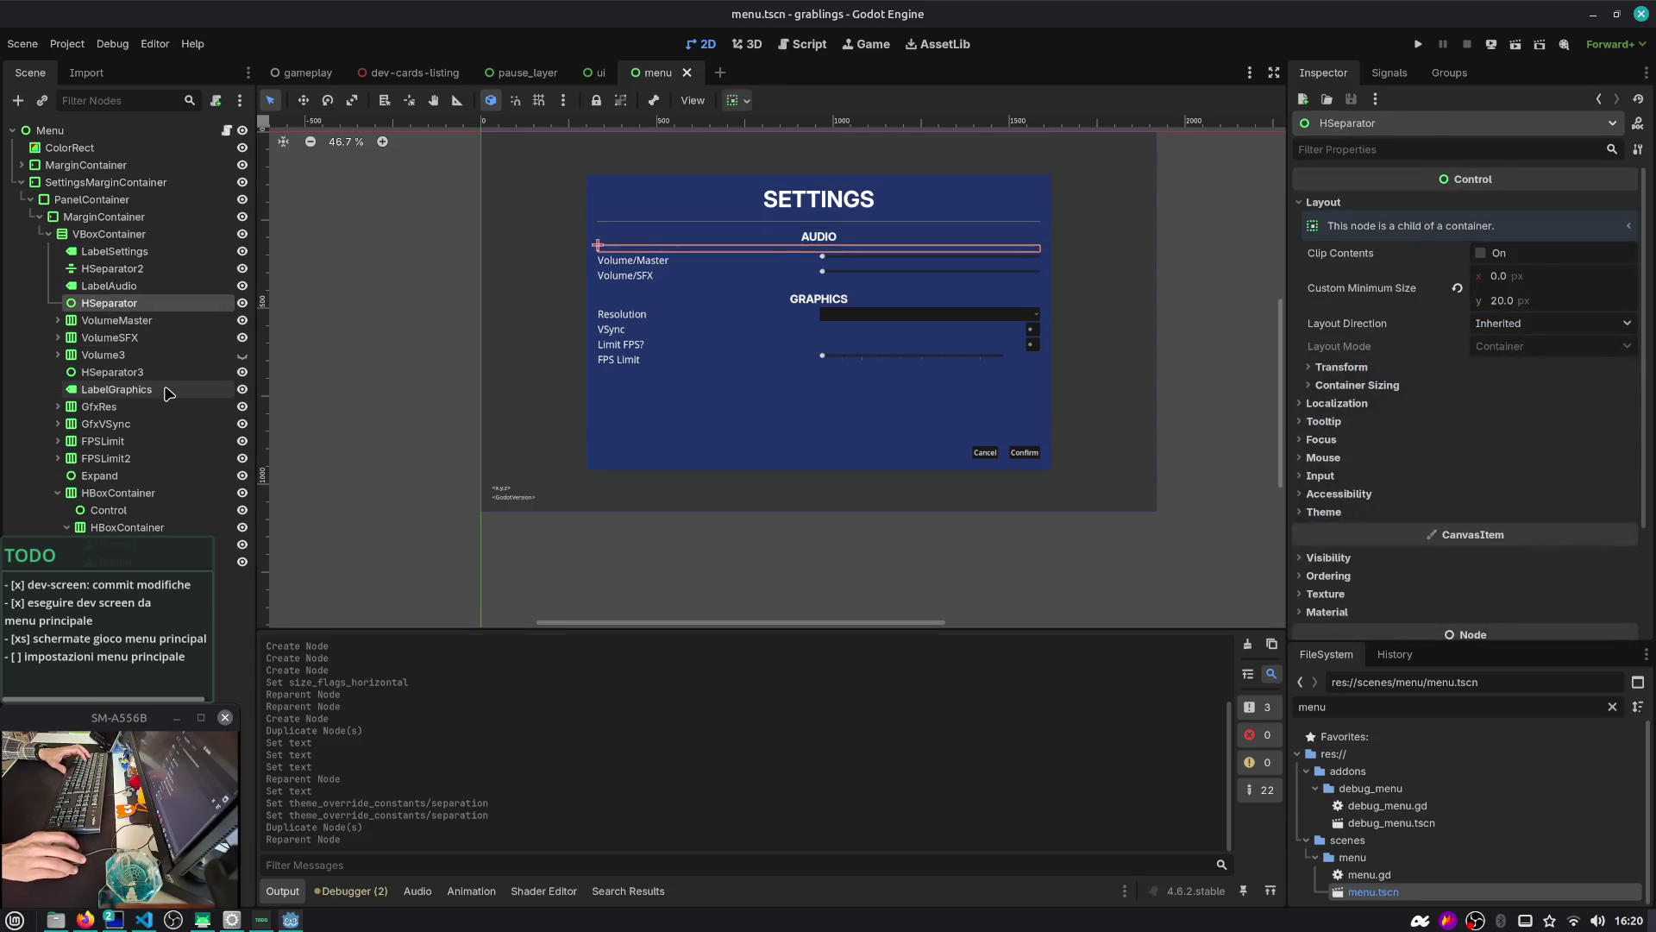
key("BackSpace")
key("End")
type("e")
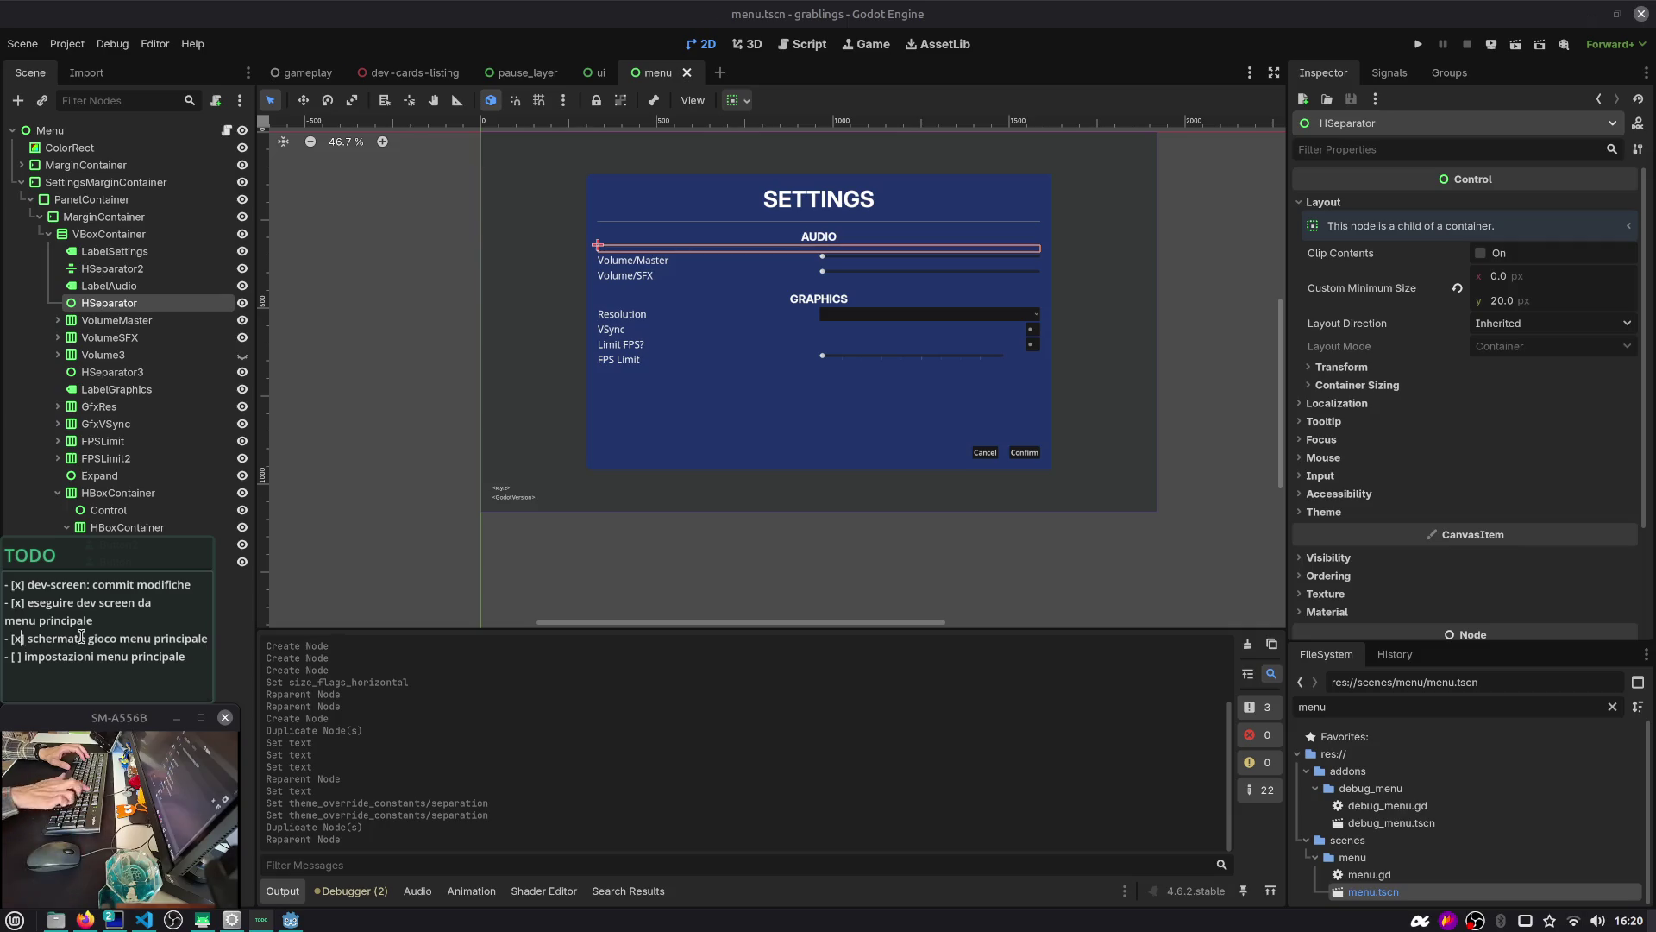
double_click(143, 303)
key("Escape")
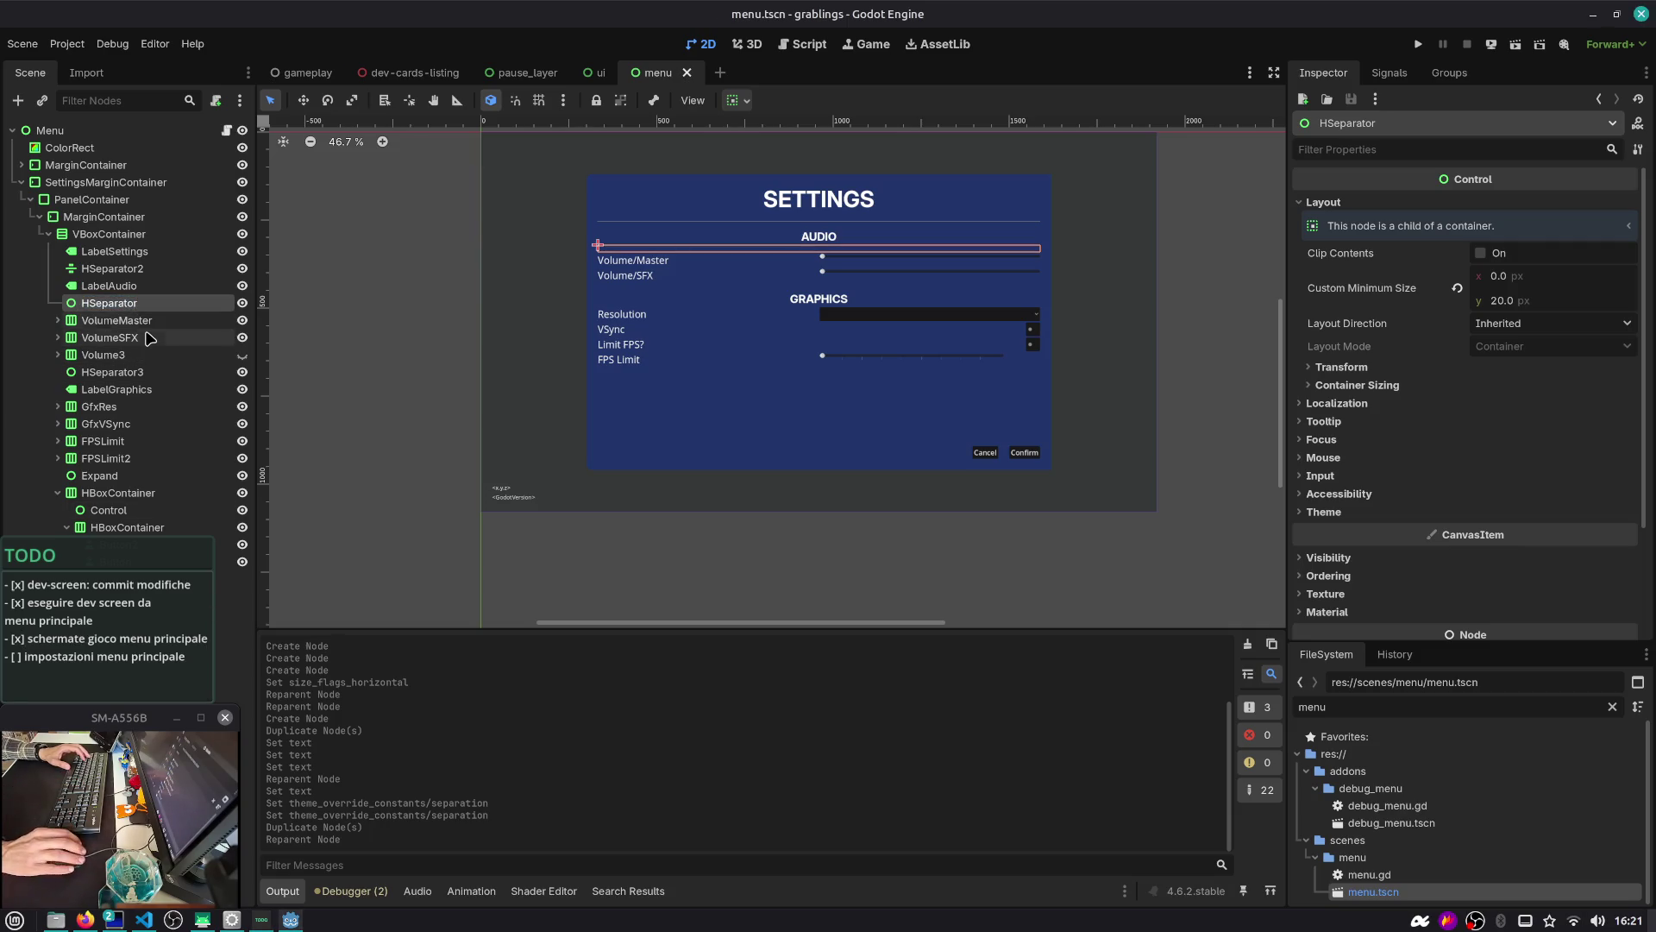
Expand the VolumeMaster row and look over the menu's script
left_click(129, 320)
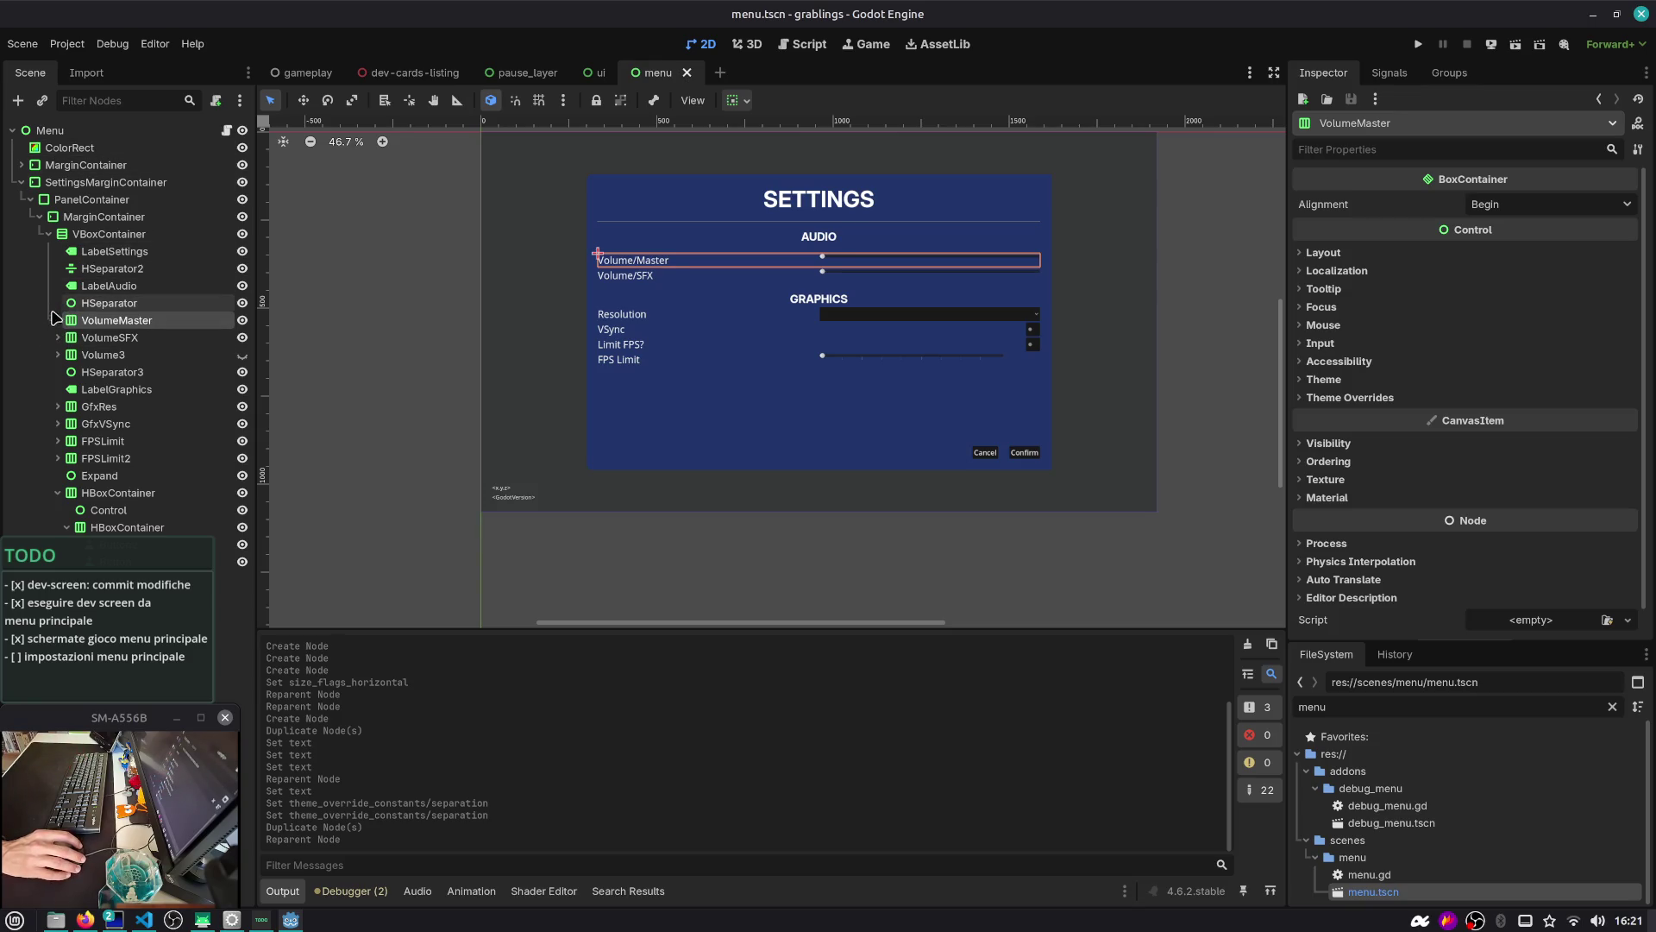
left_click(58, 320)
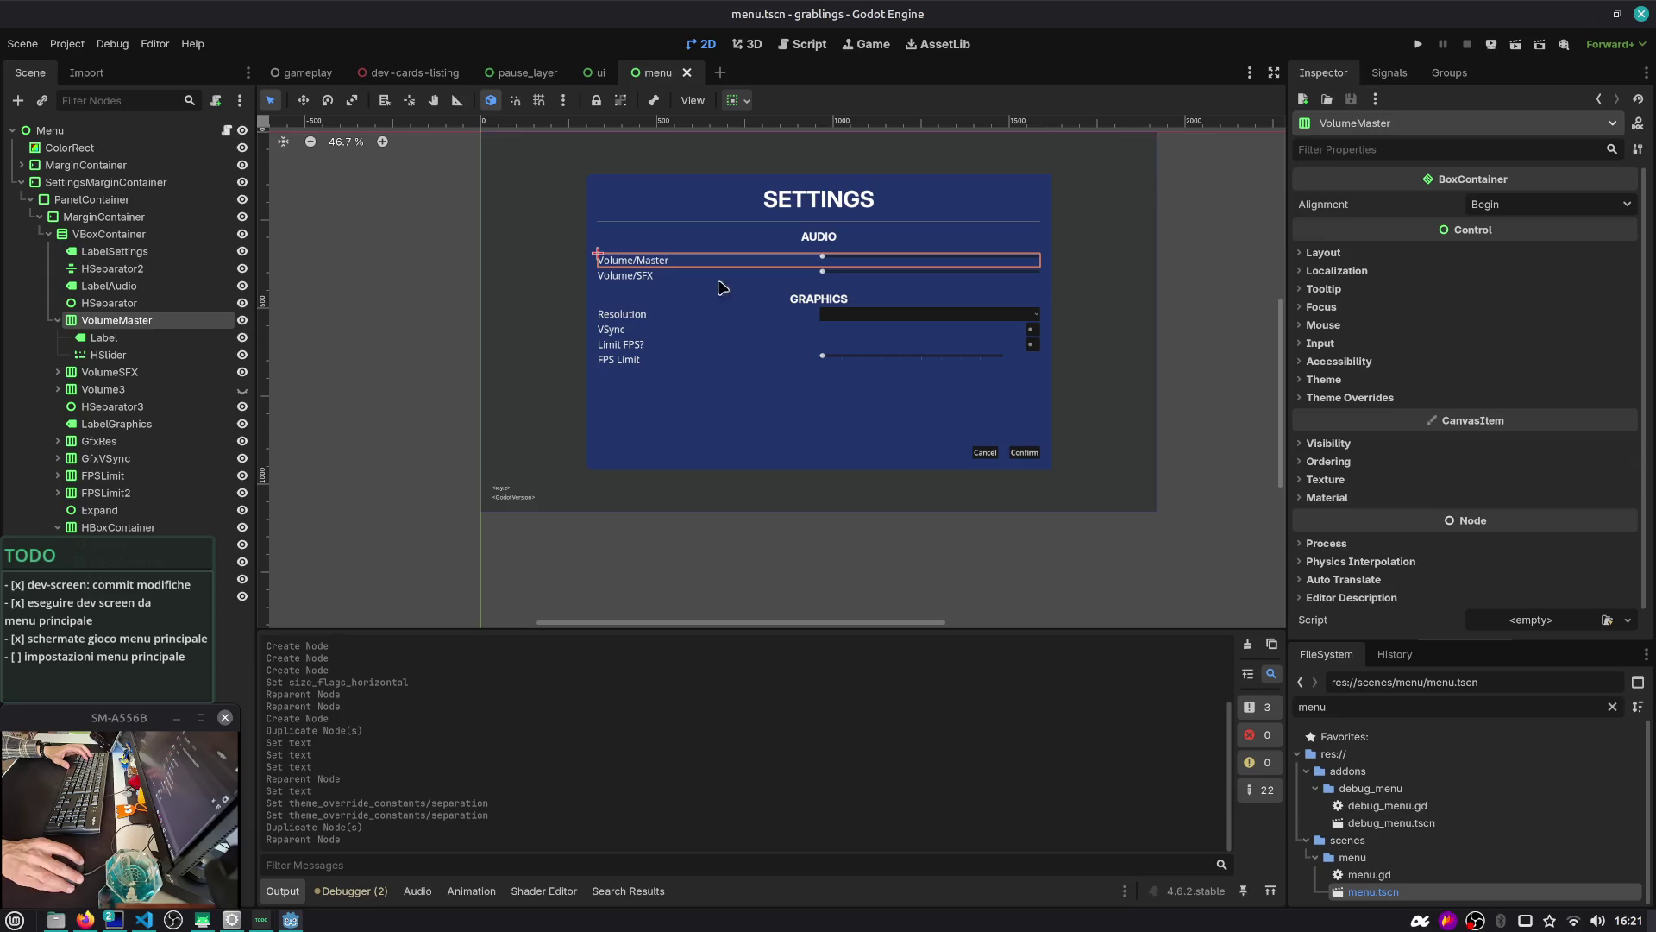
left_click(228, 130)
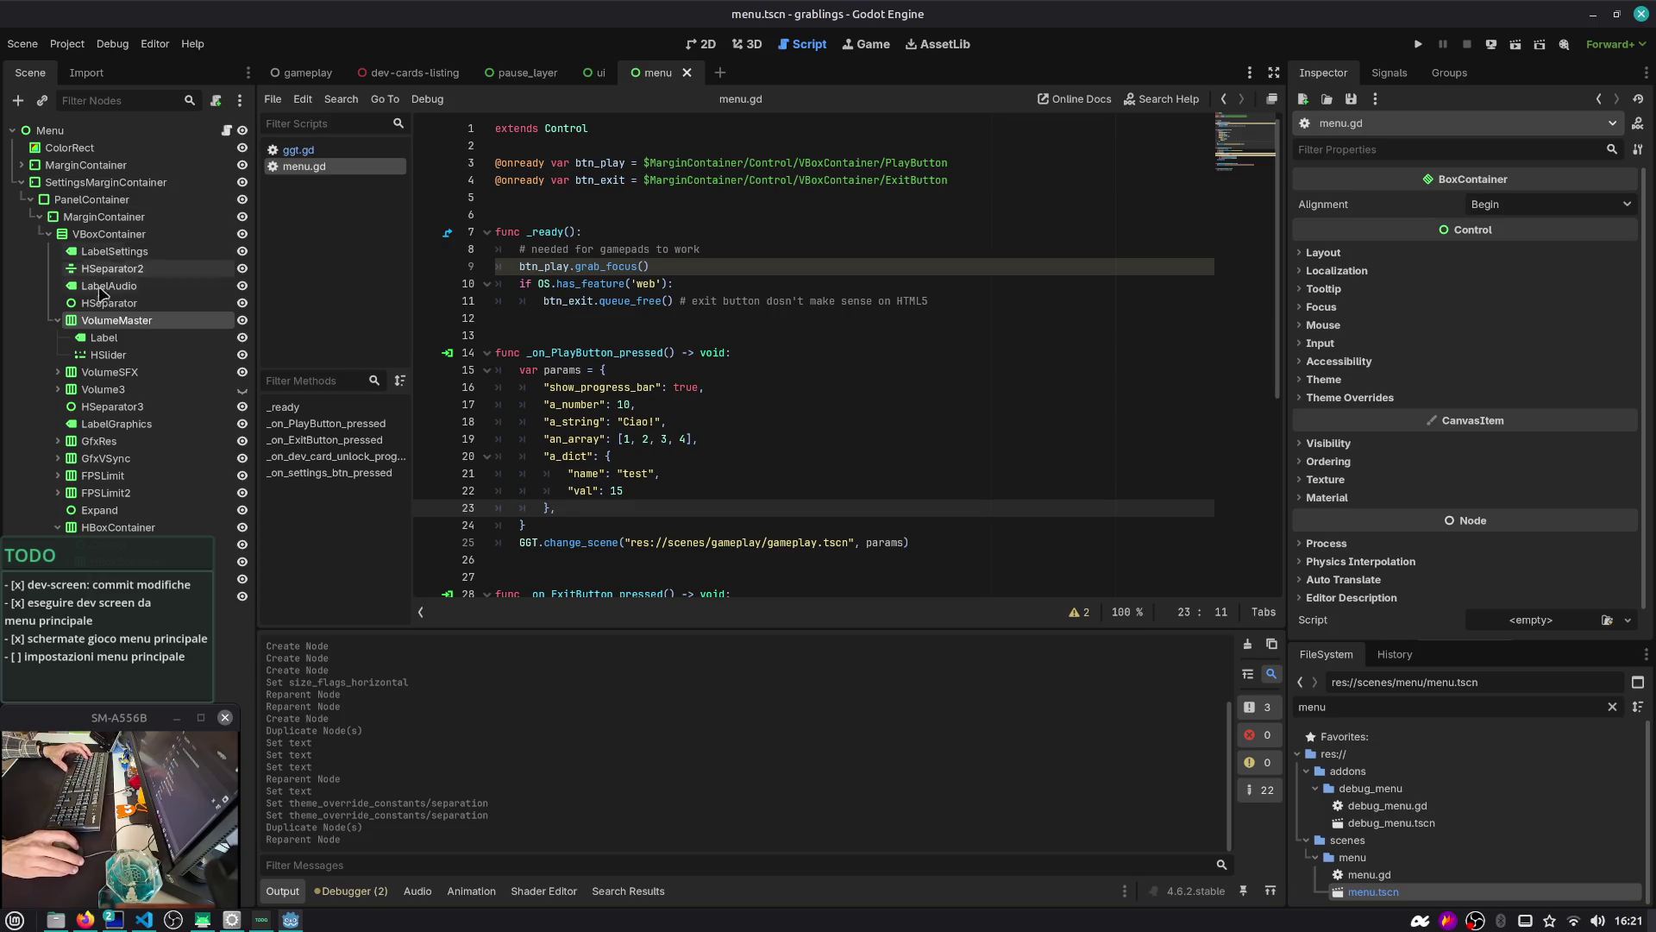
left_click(38, 219)
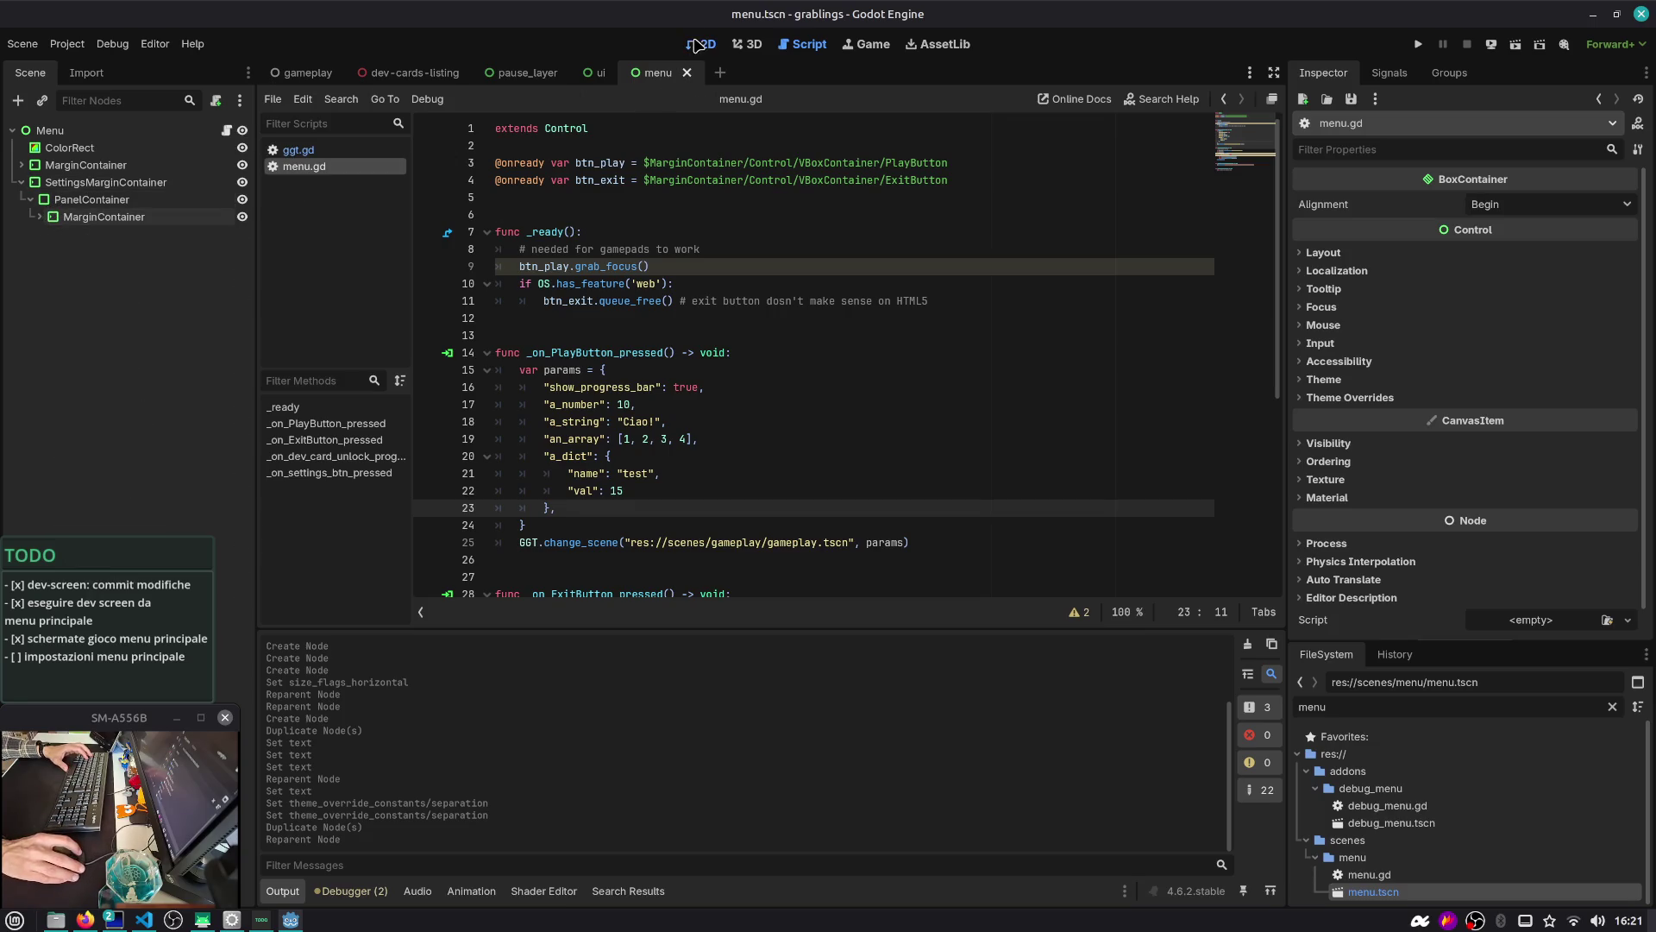
Back in the 2D view, select the settings VBoxContainer and bring up its context menu
left_click(697, 45)
left_click(93, 200)
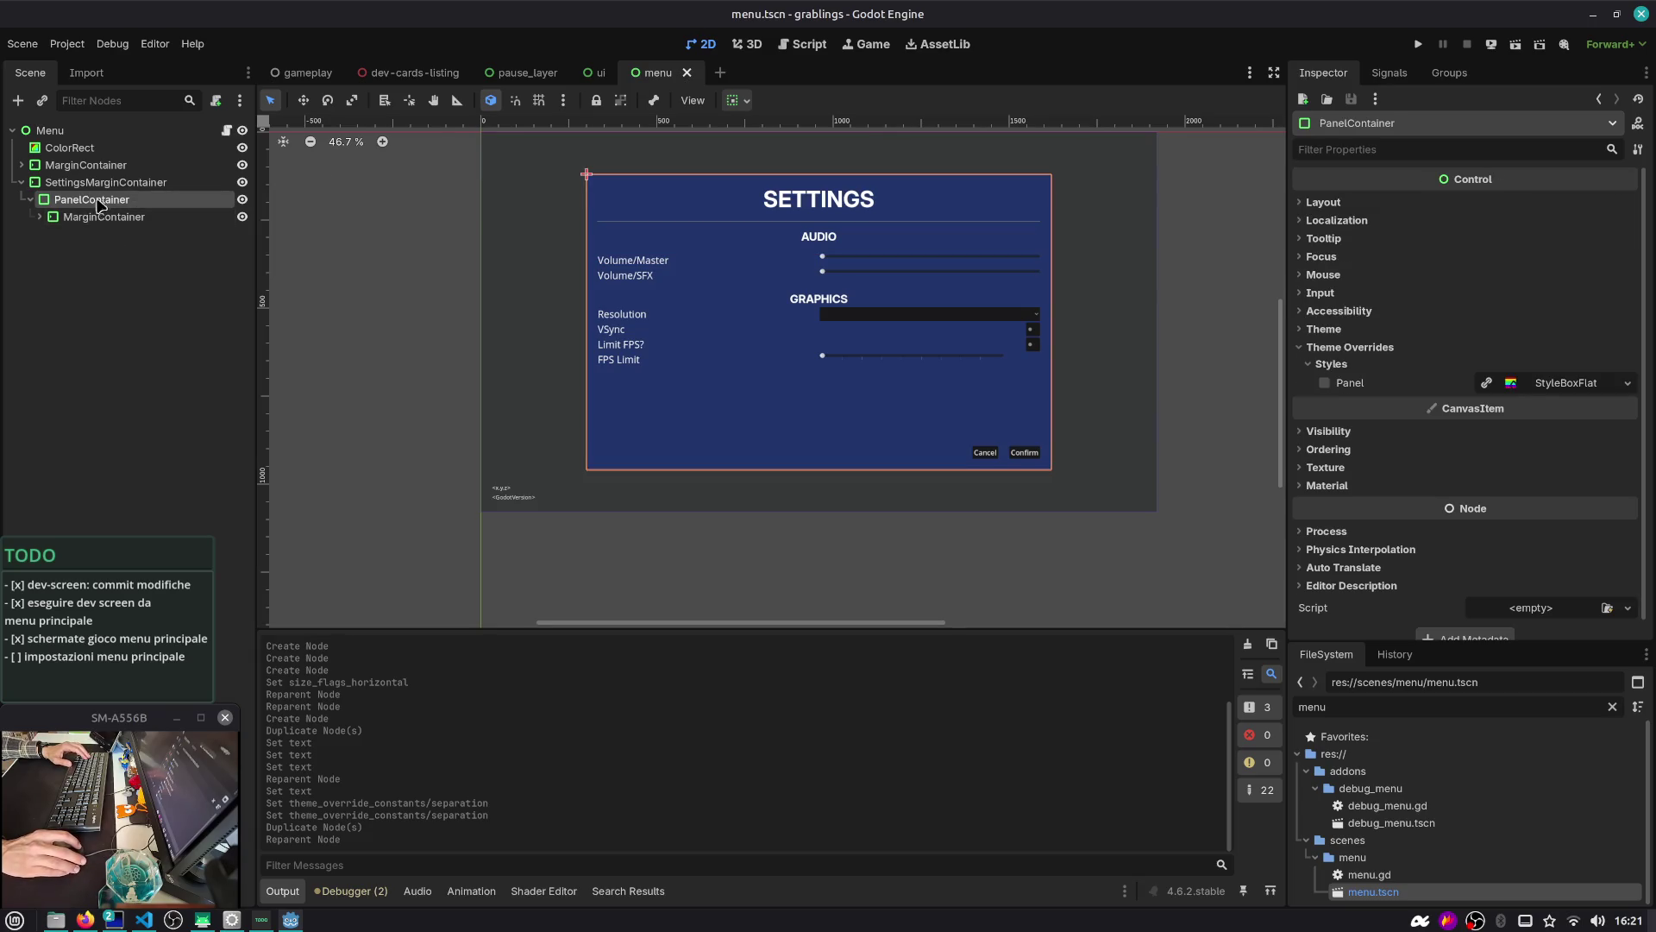
left_click(95, 183)
left_click(93, 200)
left_click(102, 218)
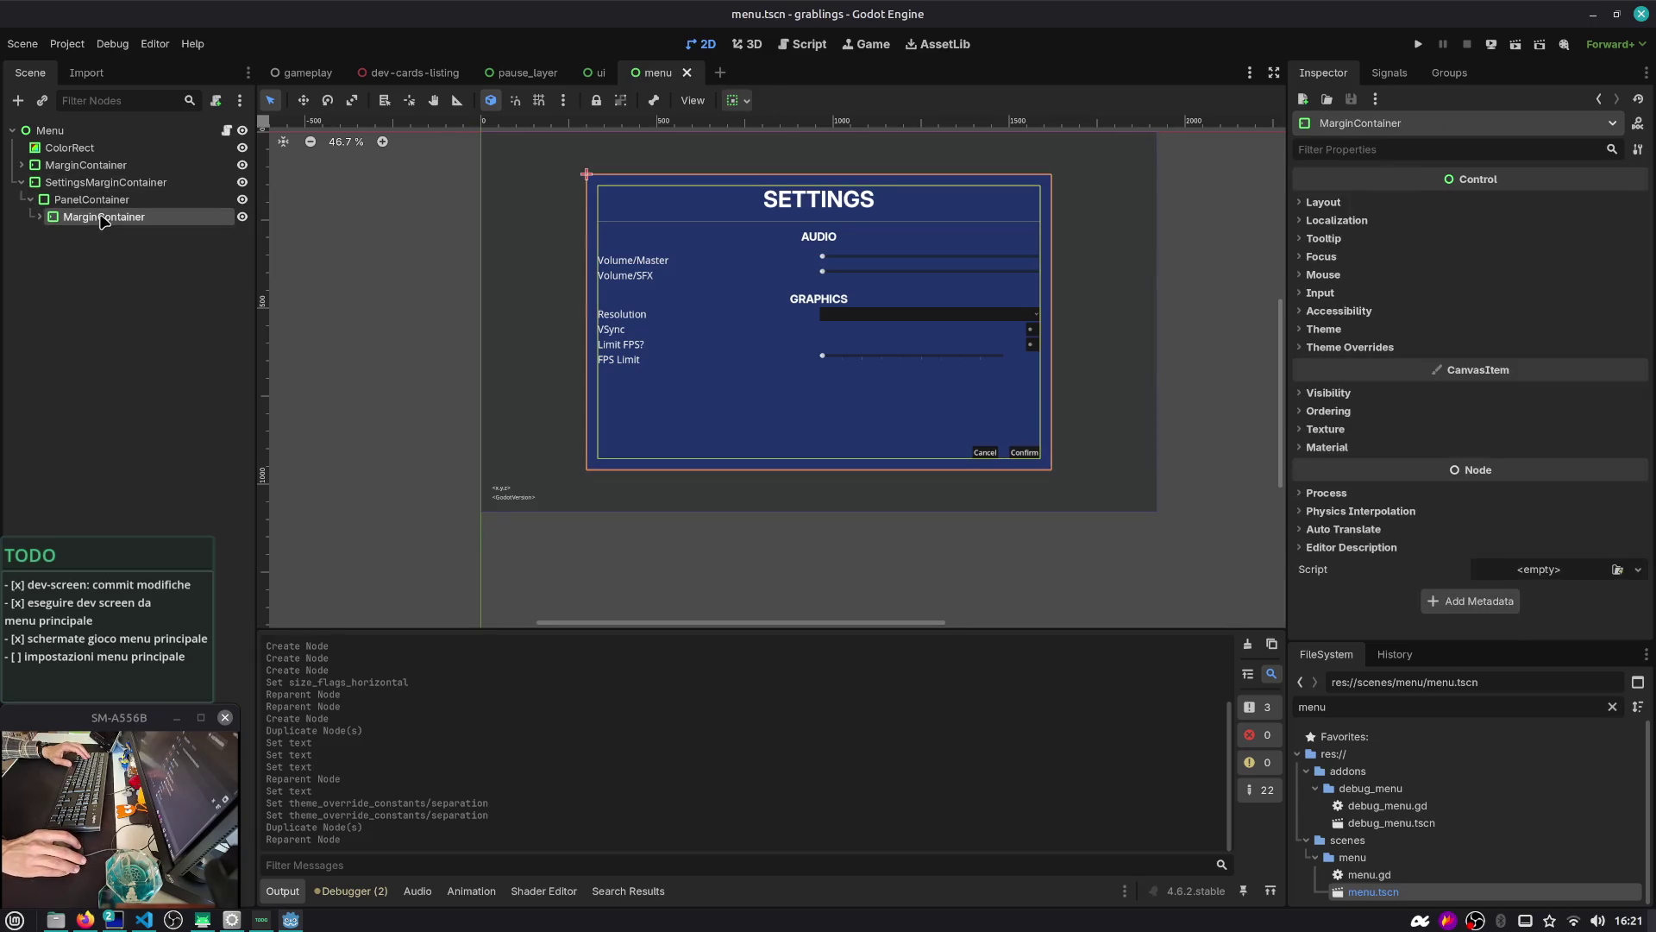
key("Right")
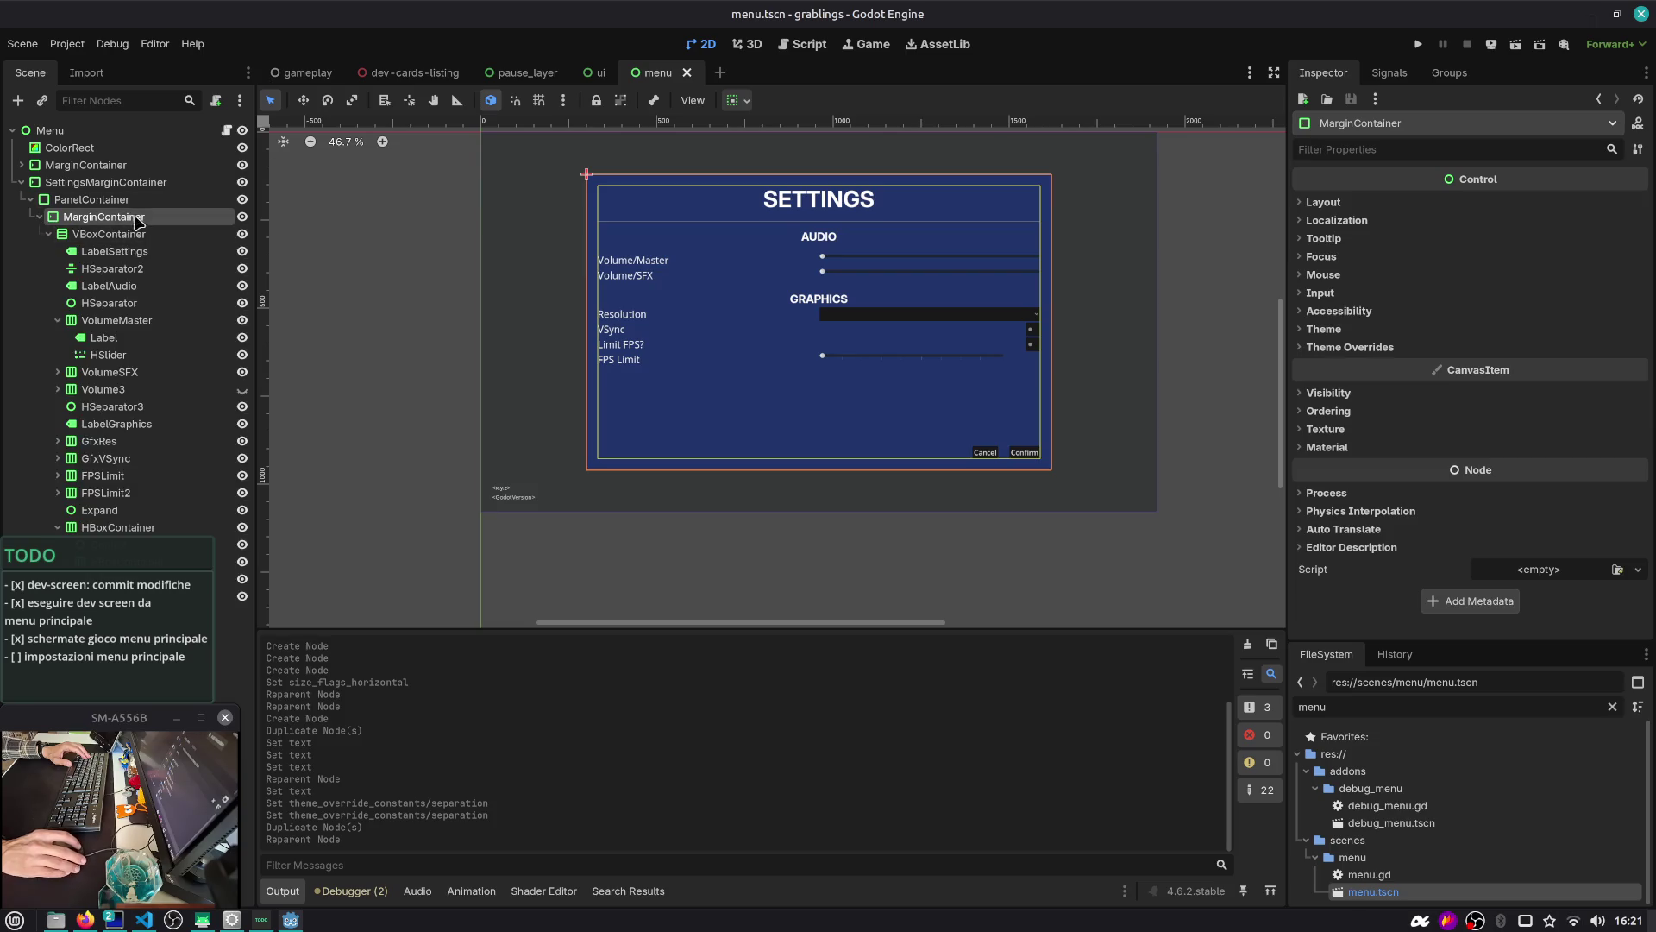
left_click(129, 234)
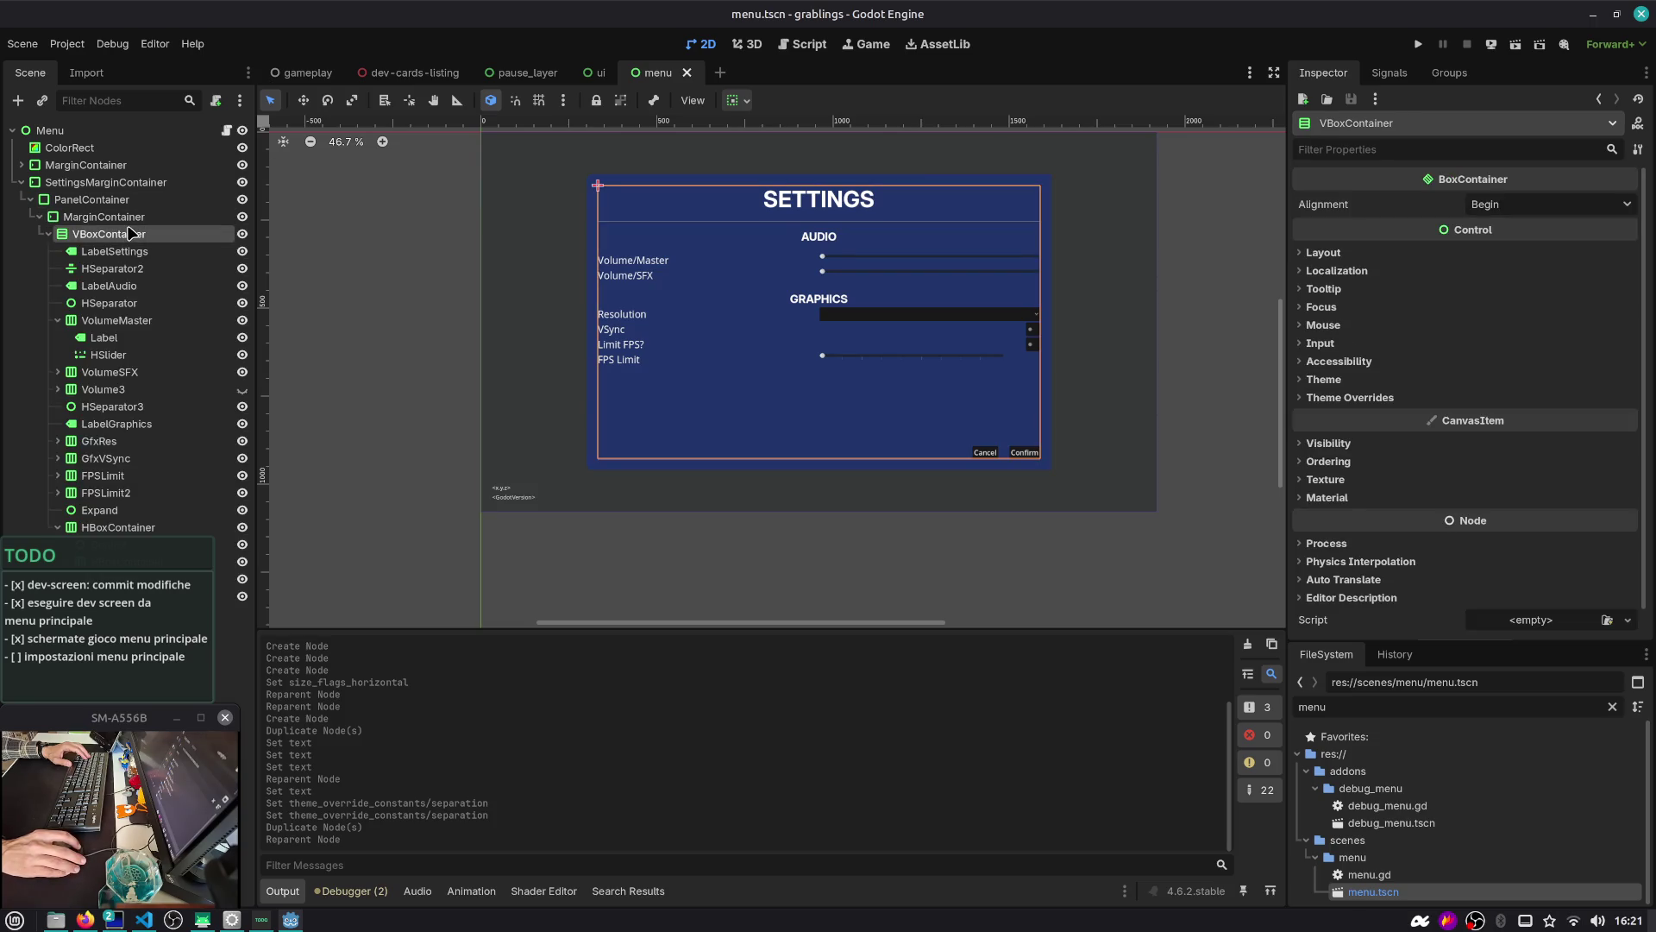
left_click(48, 234)
right_click(128, 236)
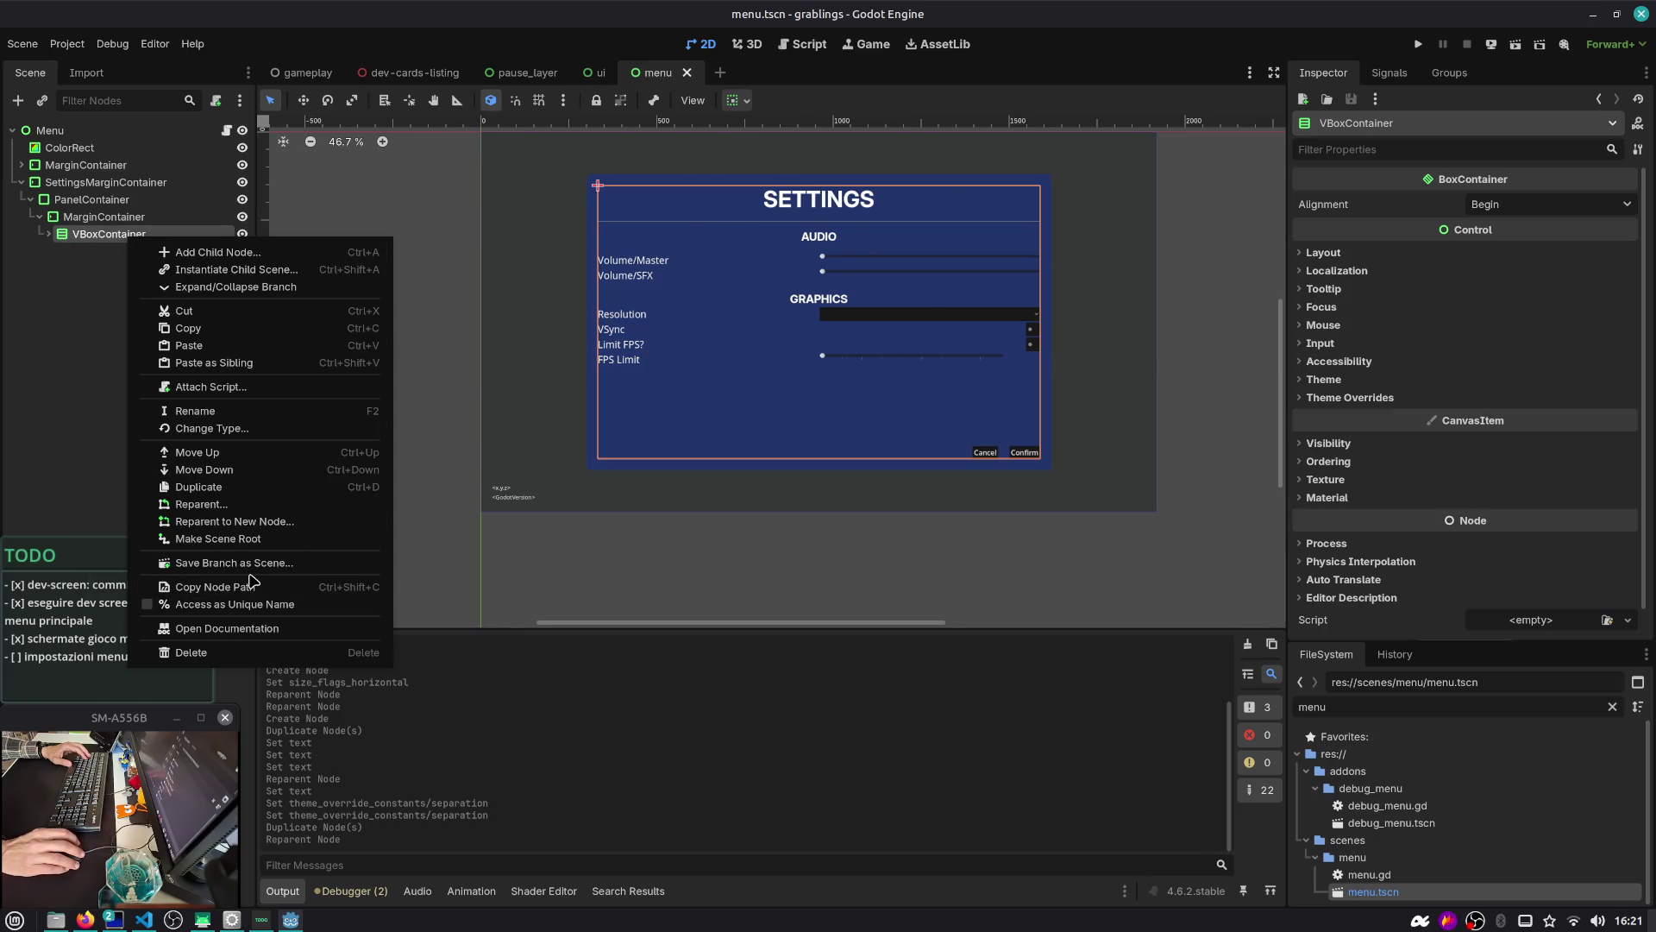
Start saving the branch as a scene and create a 'settings' folder in res://objects/ui
left_click(255, 562)
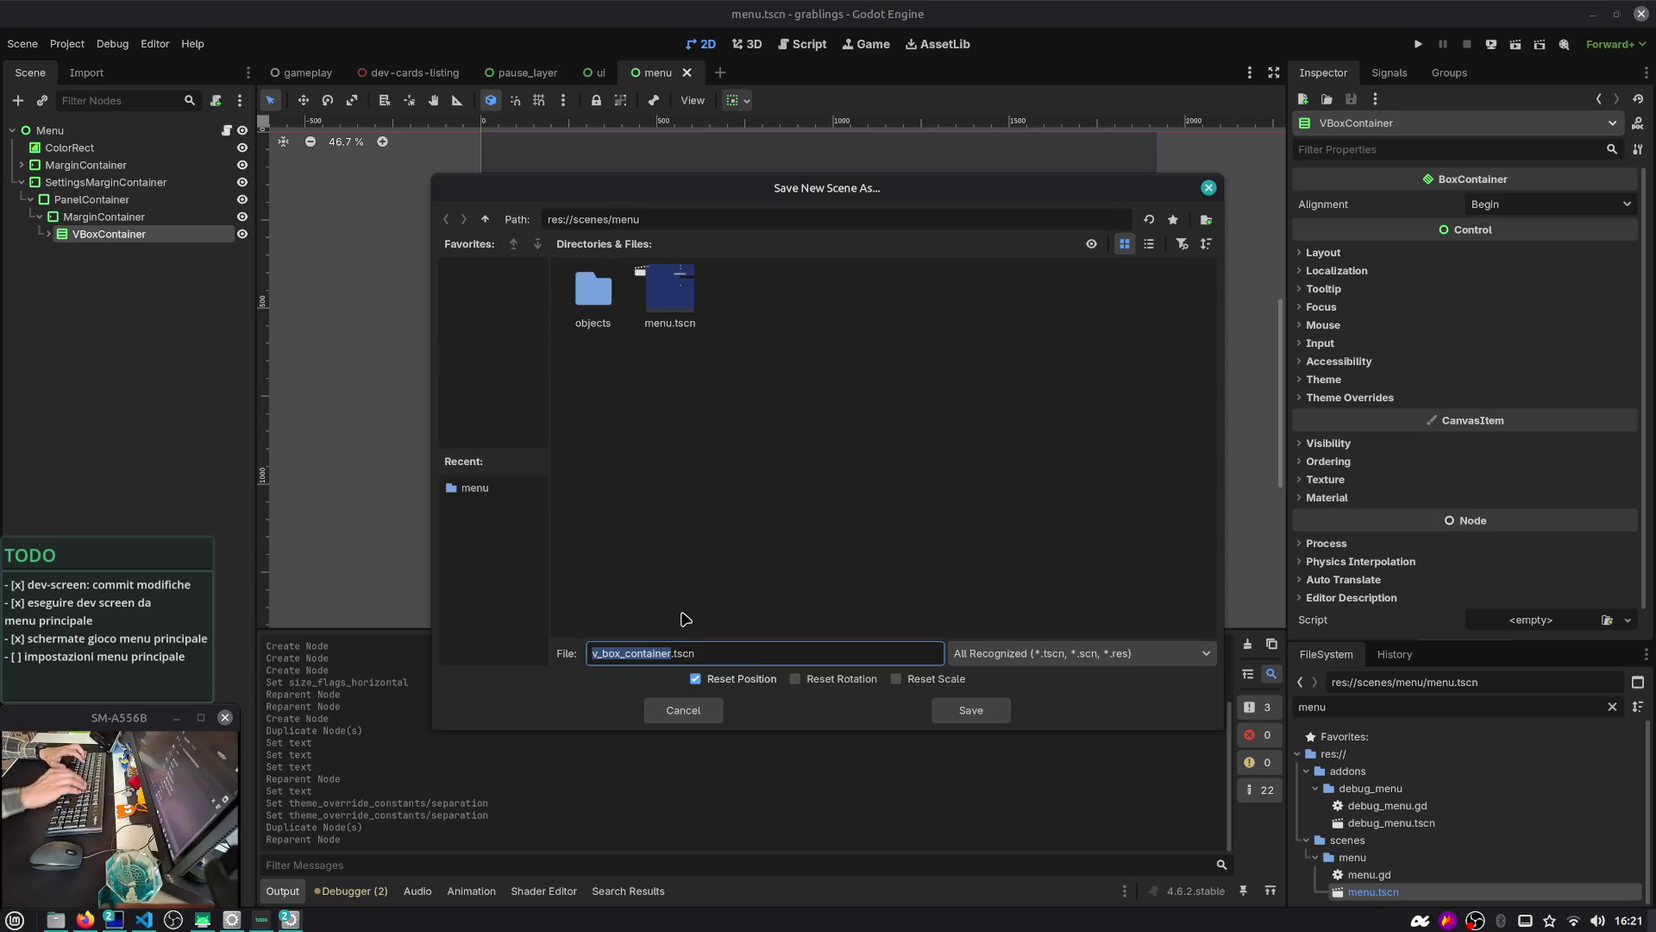
left_click(487, 224)
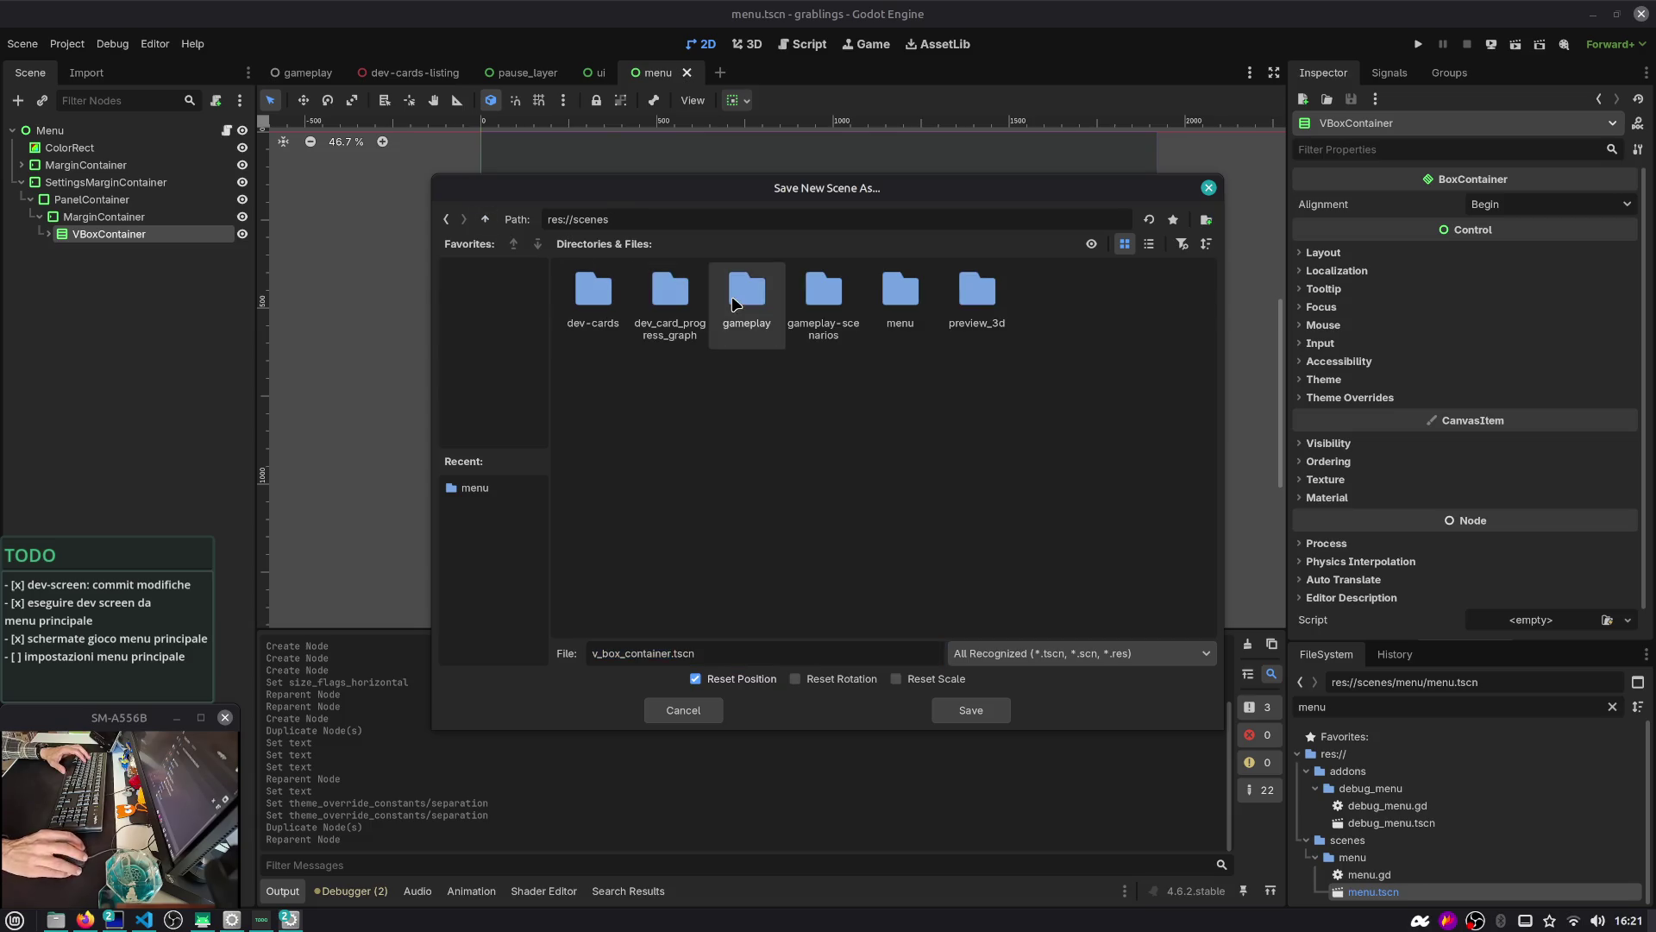
left_click(486, 221)
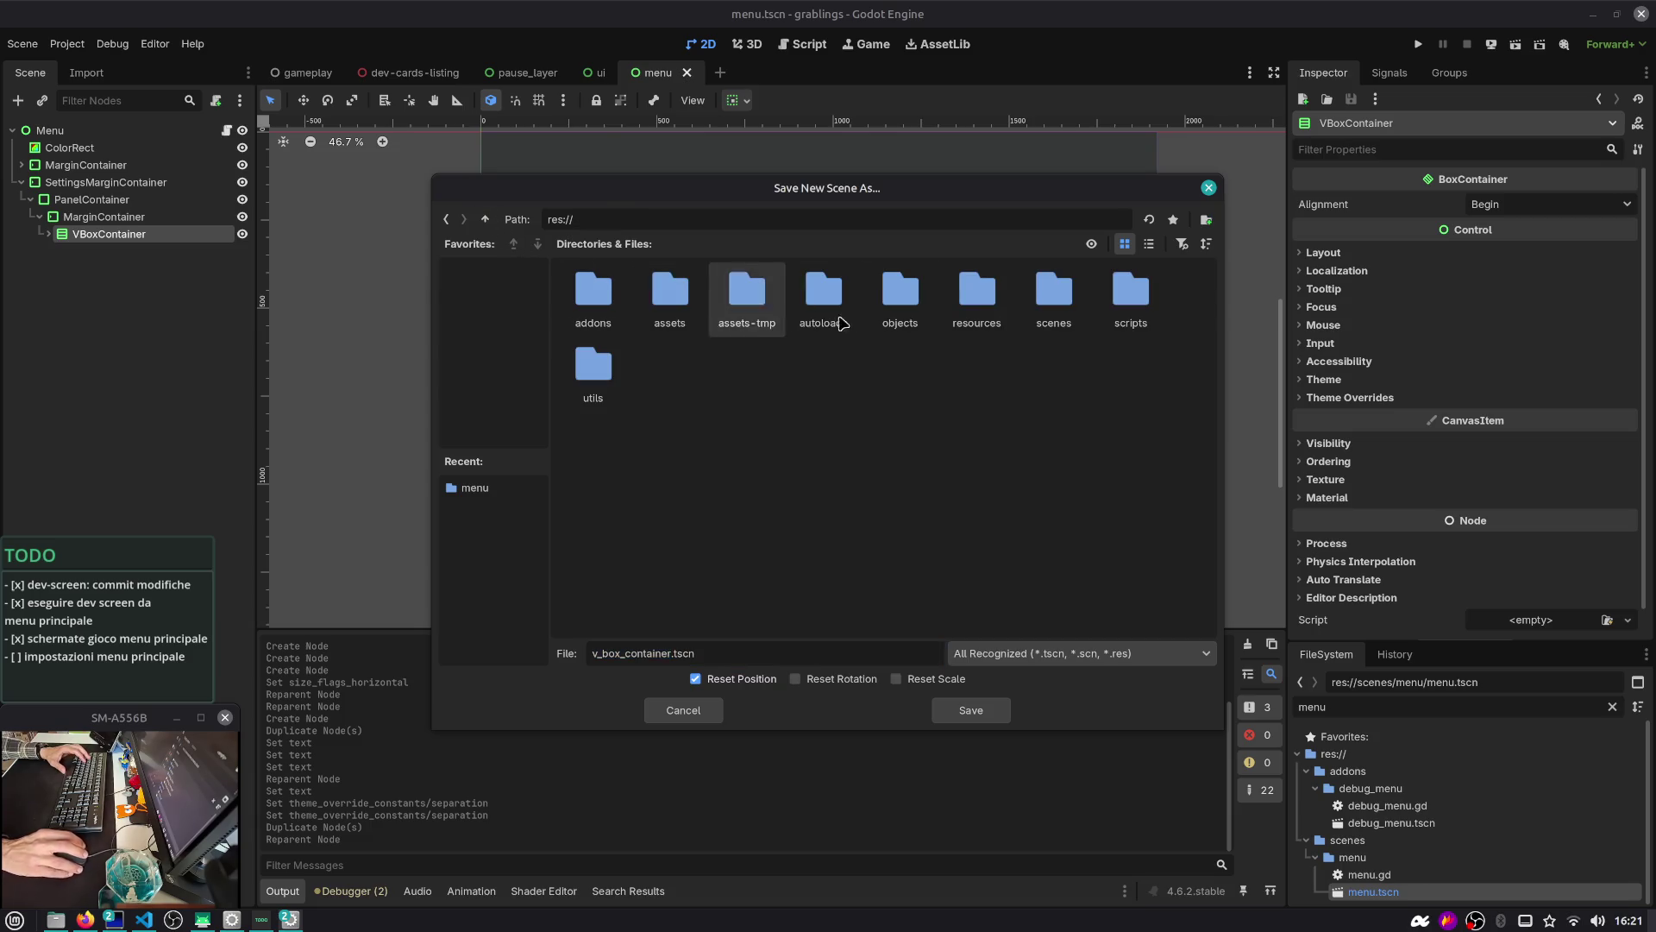
double_click(899, 304)
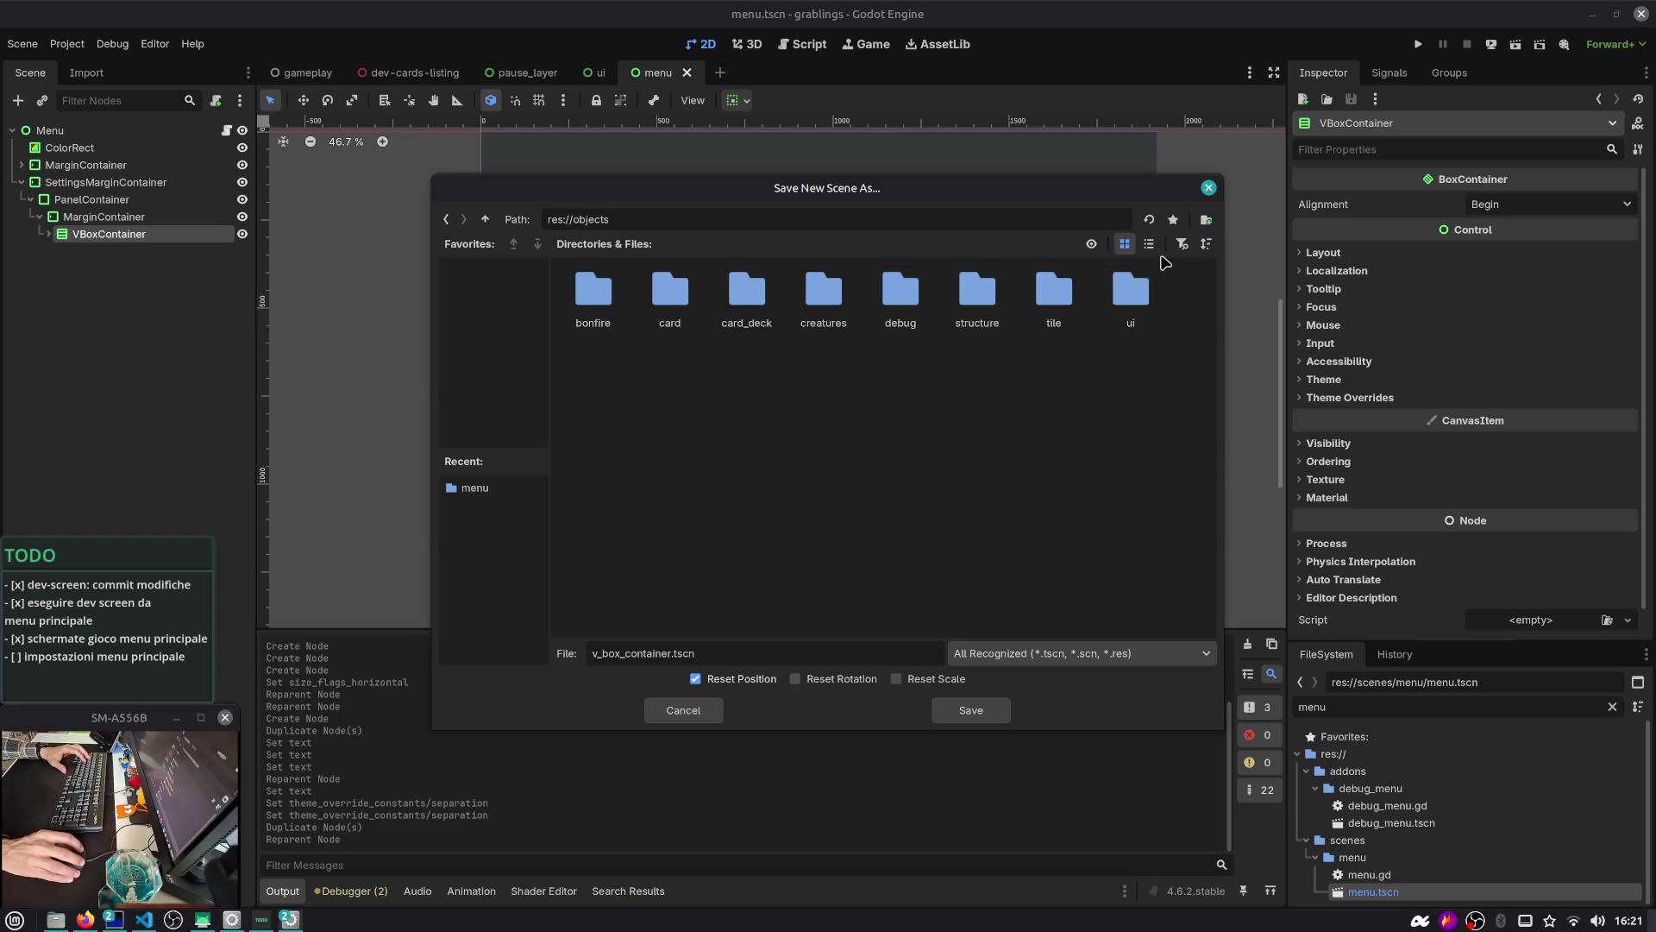
double_click(1140, 291)
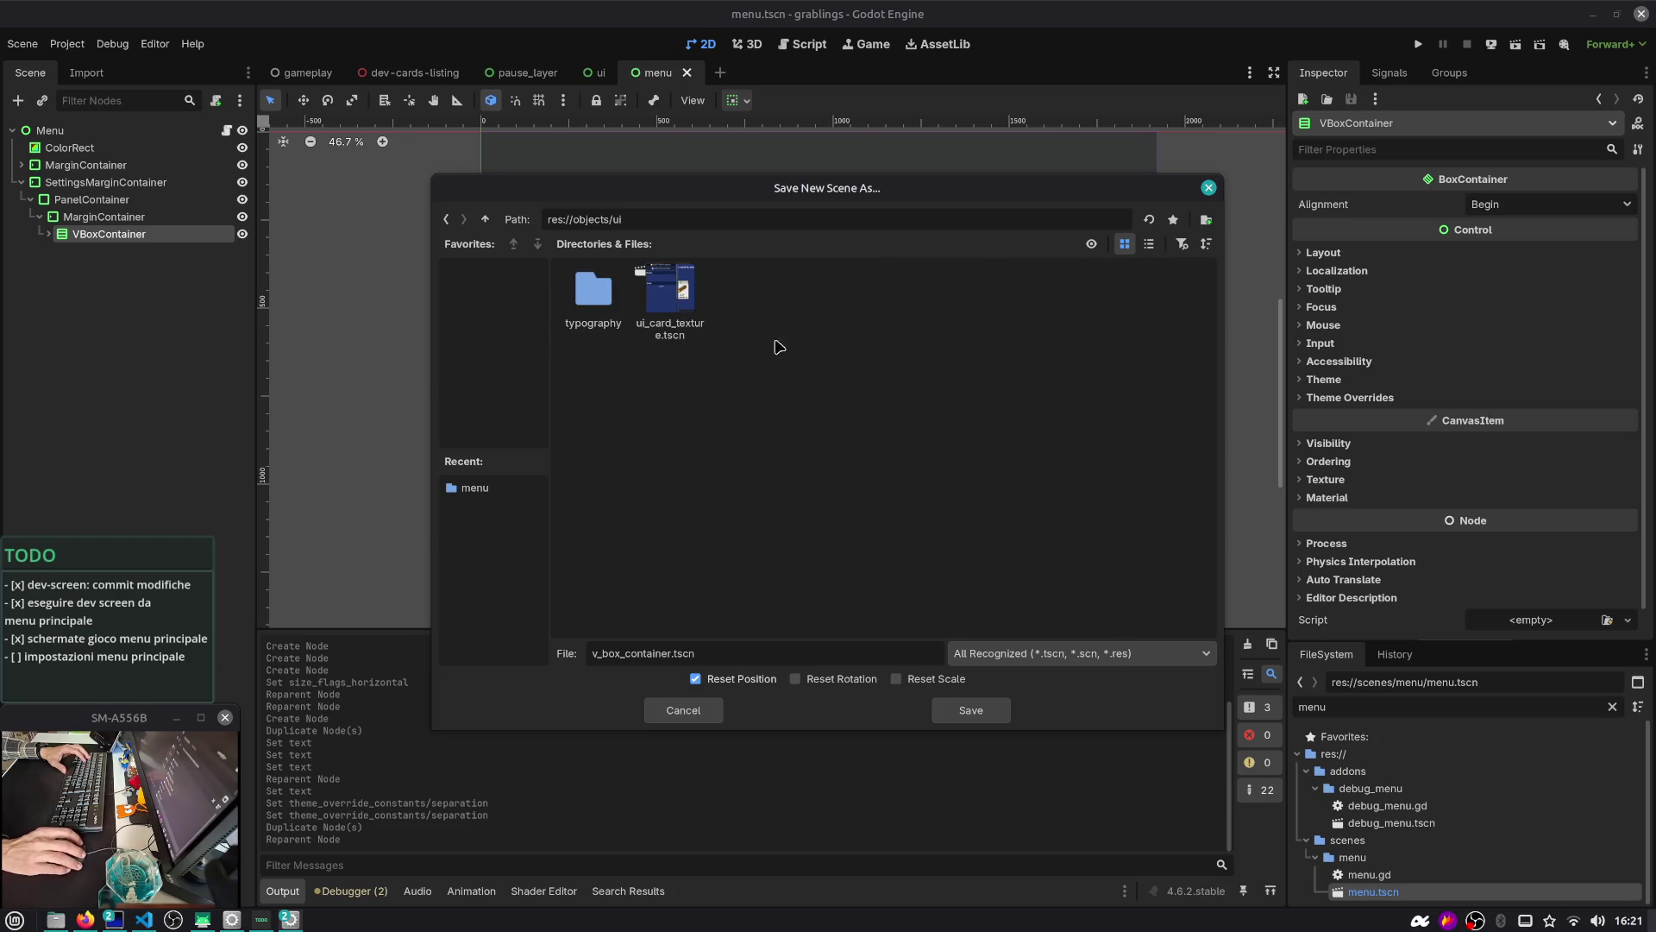
left_click(1206, 219)
type("settings")
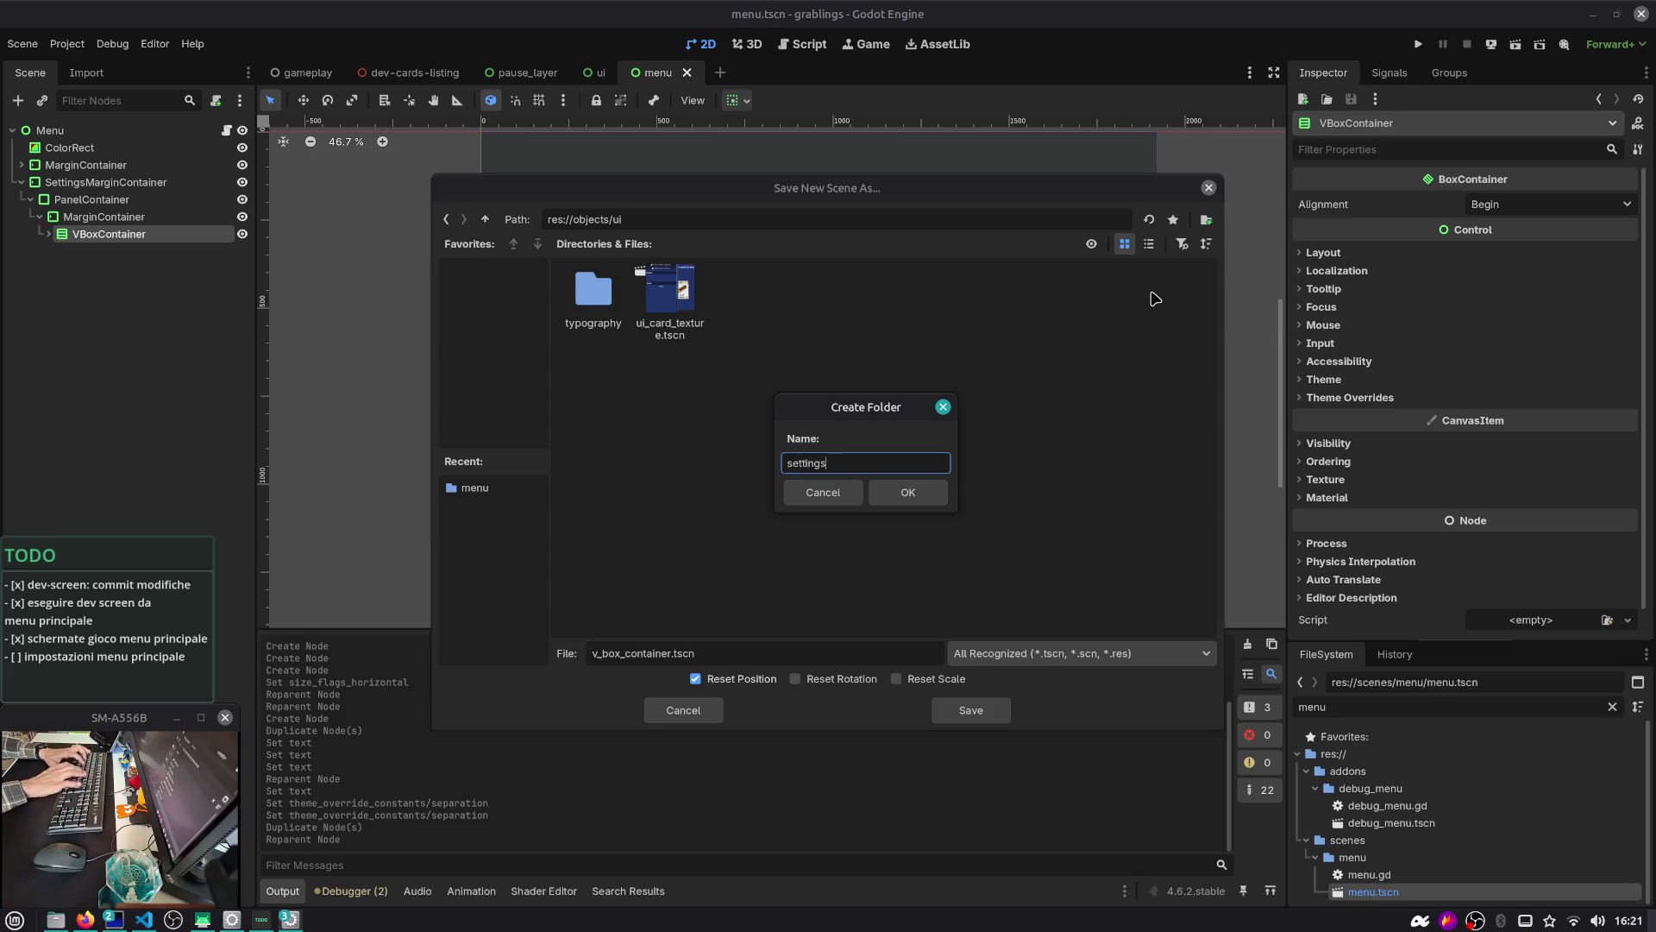
key("Return")
Name the file settings_menu.tscn and save it
double_click(647, 653)
type("settings_menu")
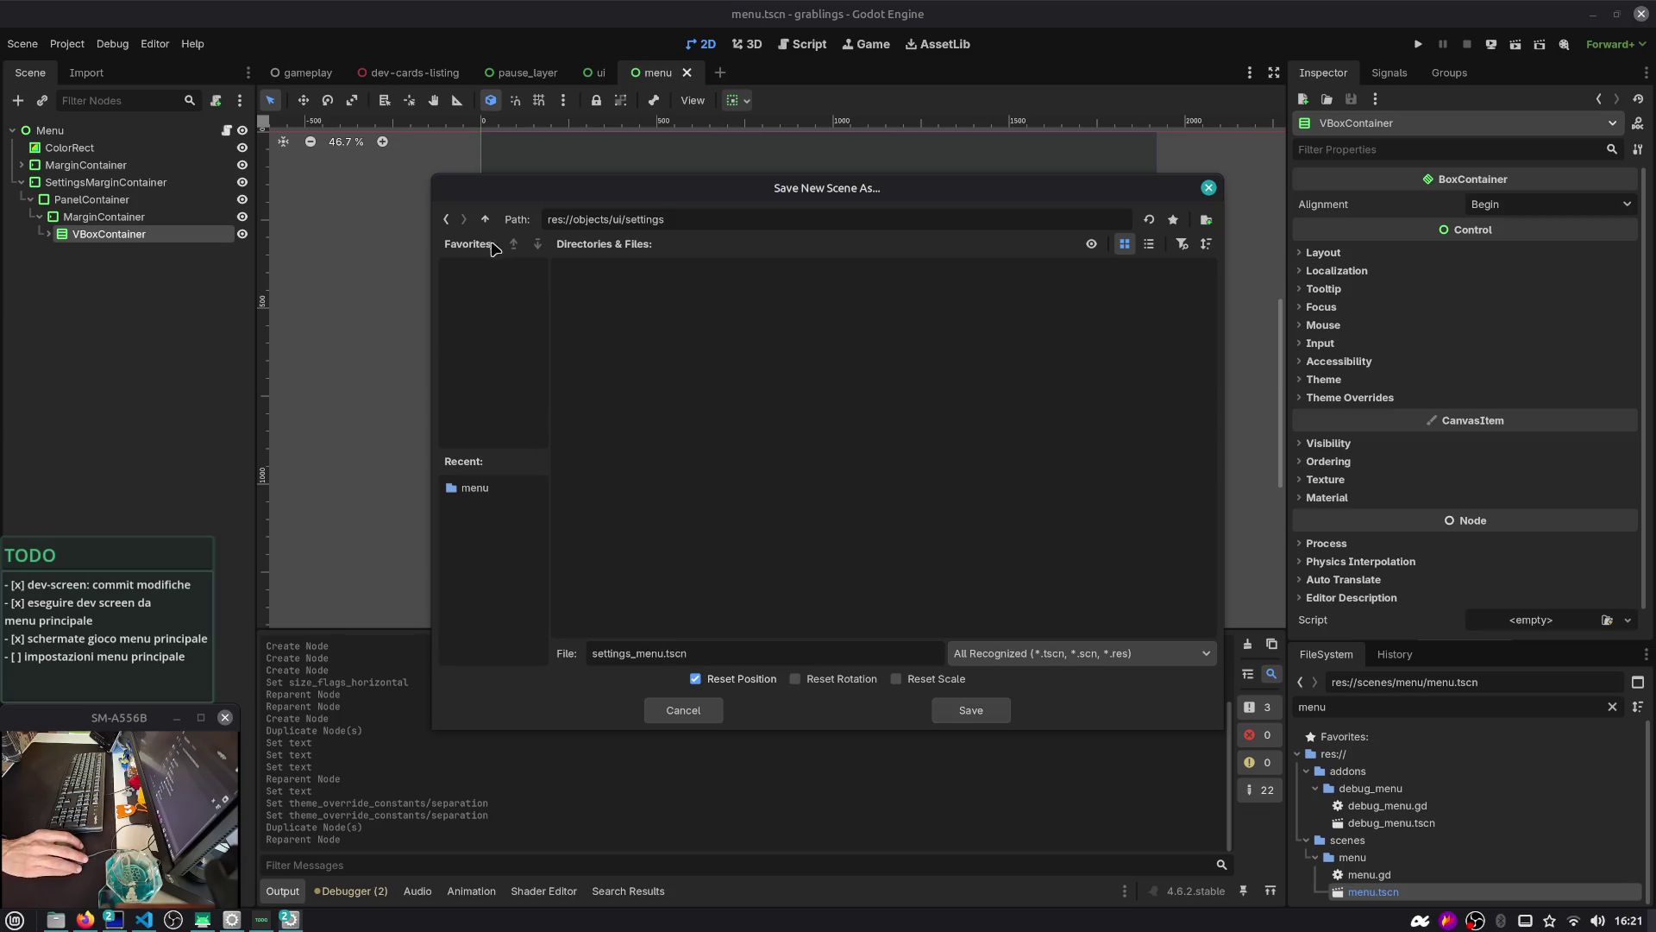
mouse_move(516, 197)
left_mouse_down()
mouse_move(696, 502)
mouse_move(685, 368)
mouse_move(868, 363)
mouse_move(740, 422)
mouse_move(882, 303)
mouse_move(940, 299)
mouse_move(818, 169)
mouse_move(763, 474)
left_mouse_up()
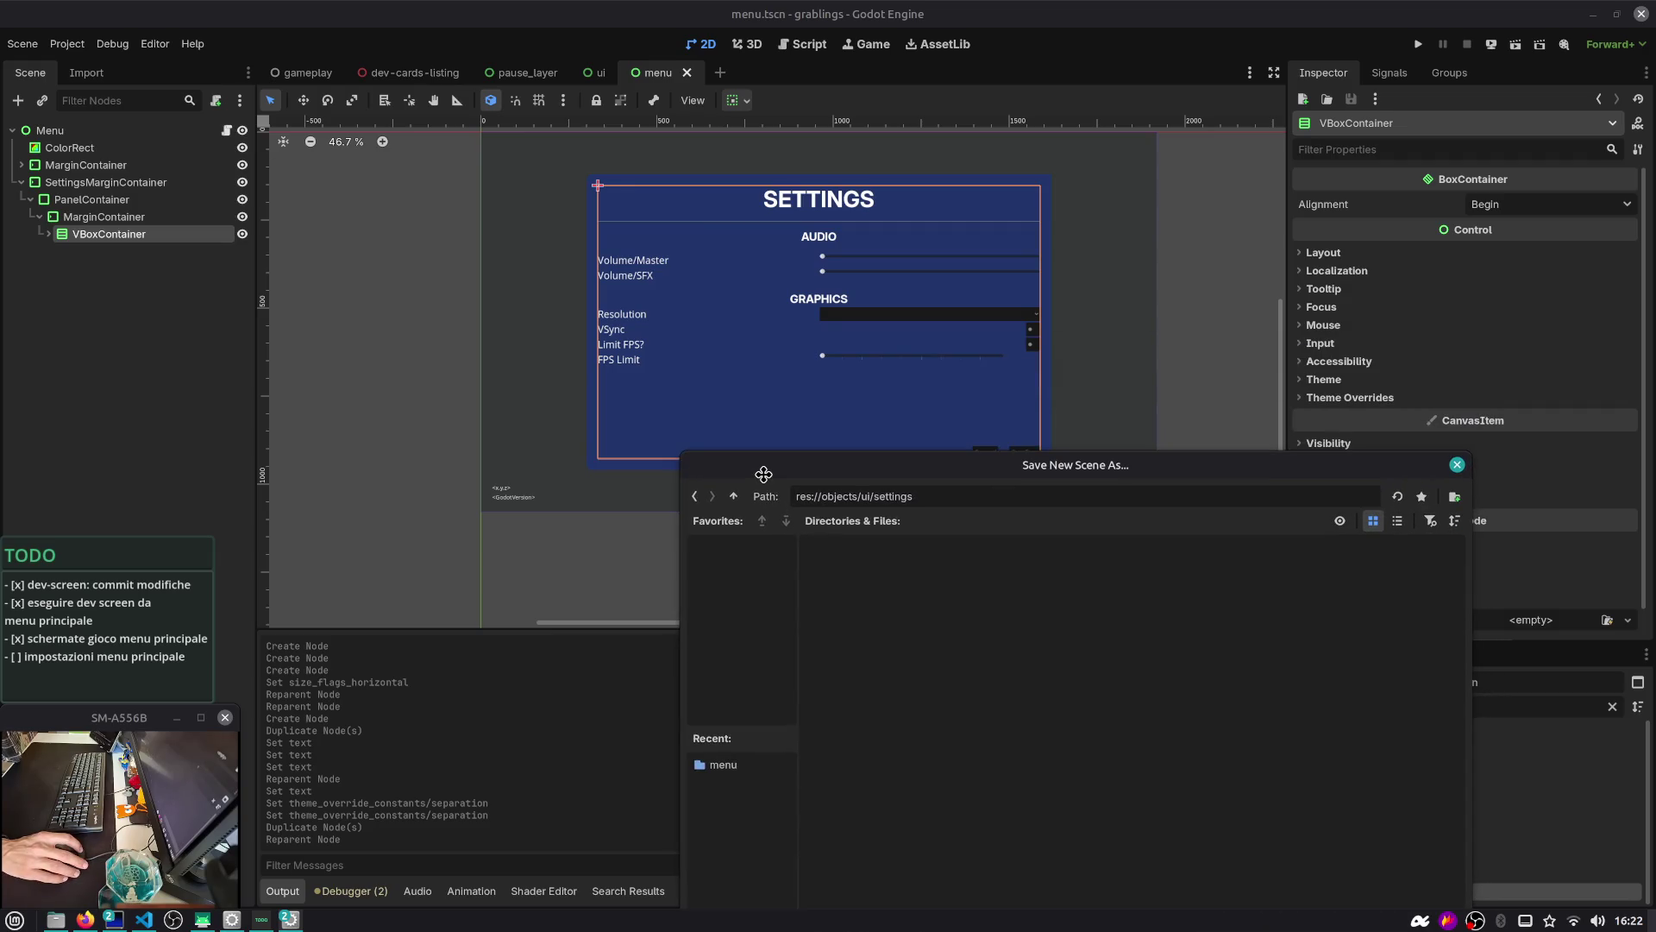
left_click_drag(763, 474, 714, 458)
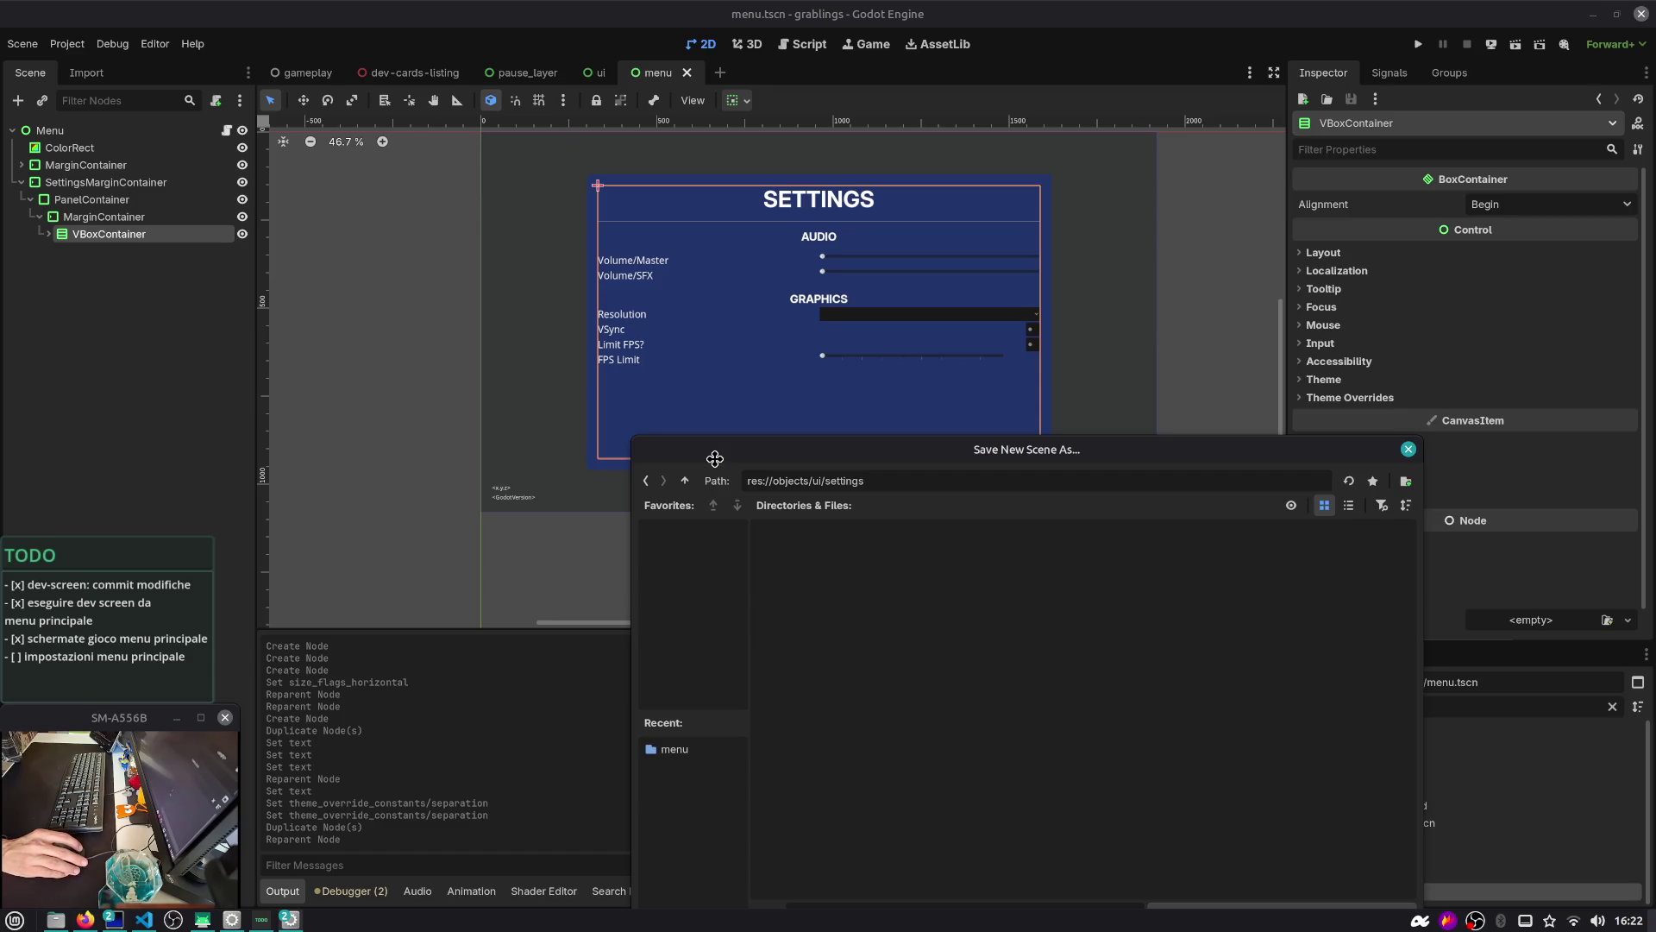
mouse_move(714, 458)
left_mouse_down()
mouse_move(817, 320)
mouse_move(998, 318)
mouse_move(579, 325)
left_mouse_up()
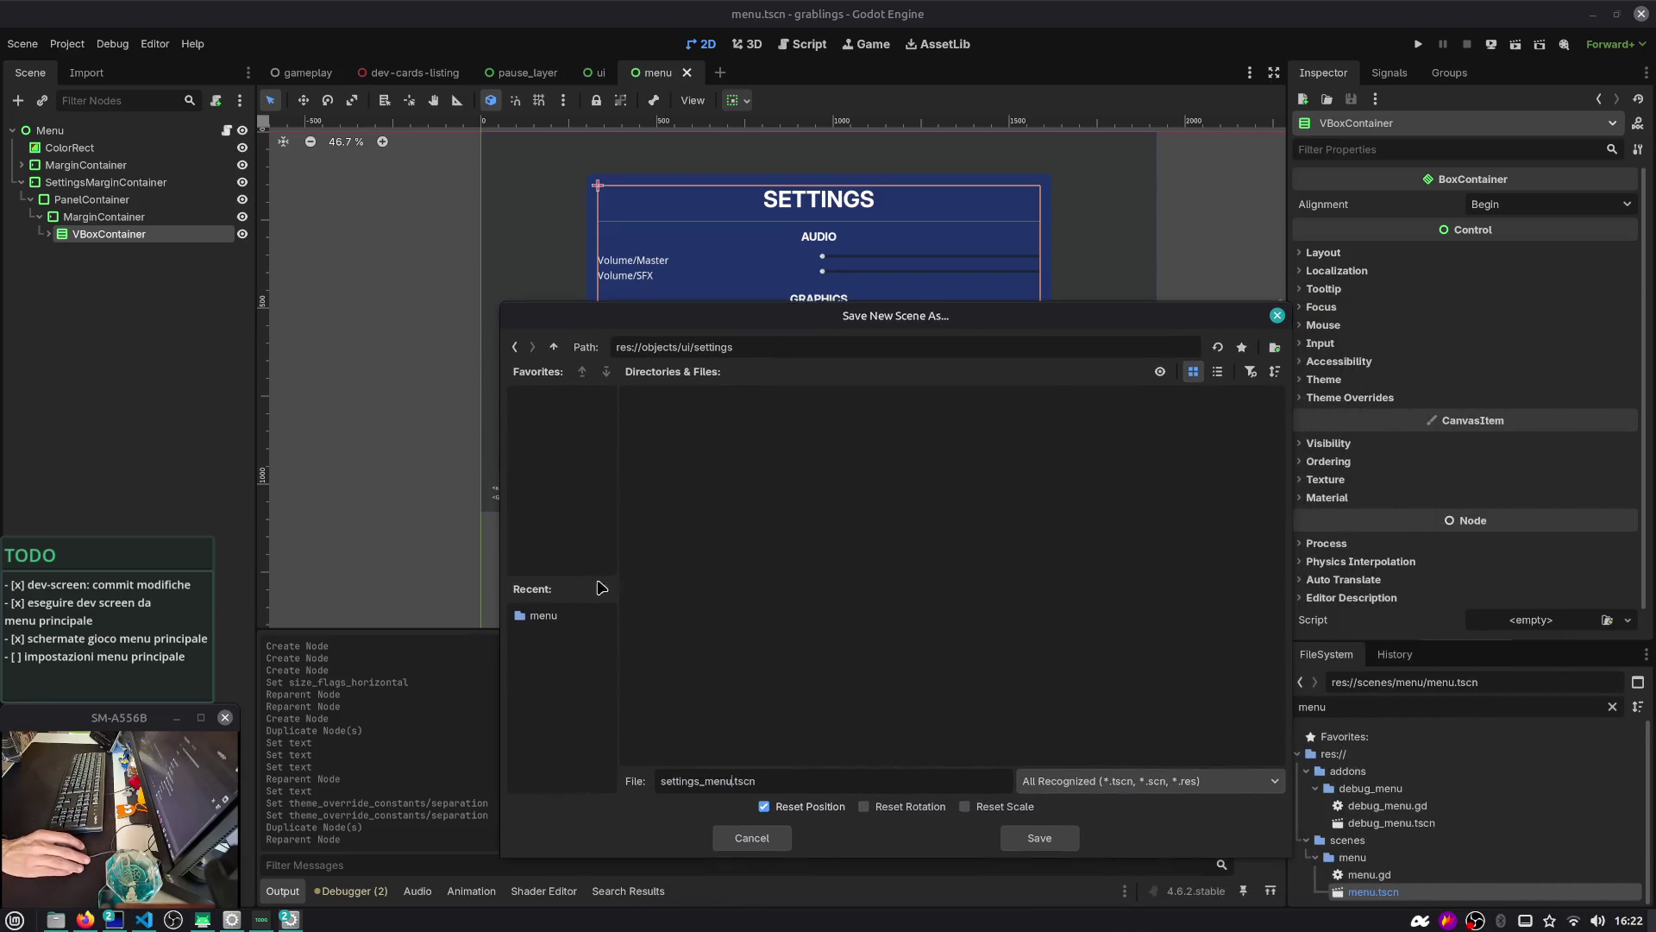
left_click(1040, 838)
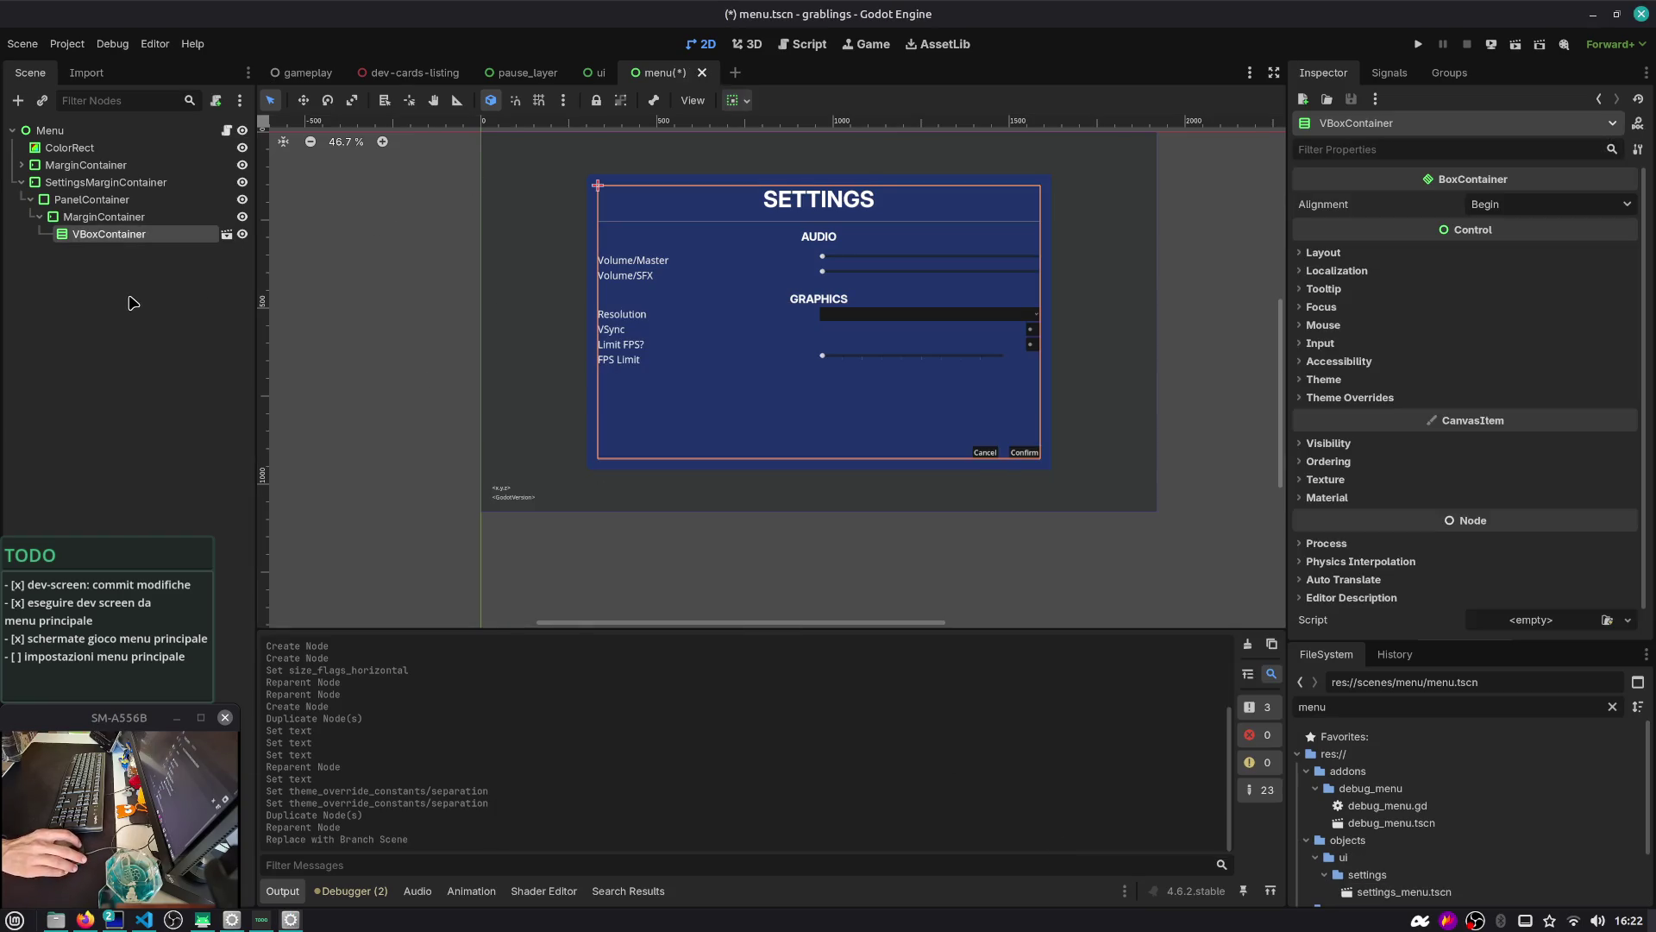
Save menu.tscn and inspect the SettingsMarginContainer, PanelContainer and MarginContainer nodes
key("ctrl+s")
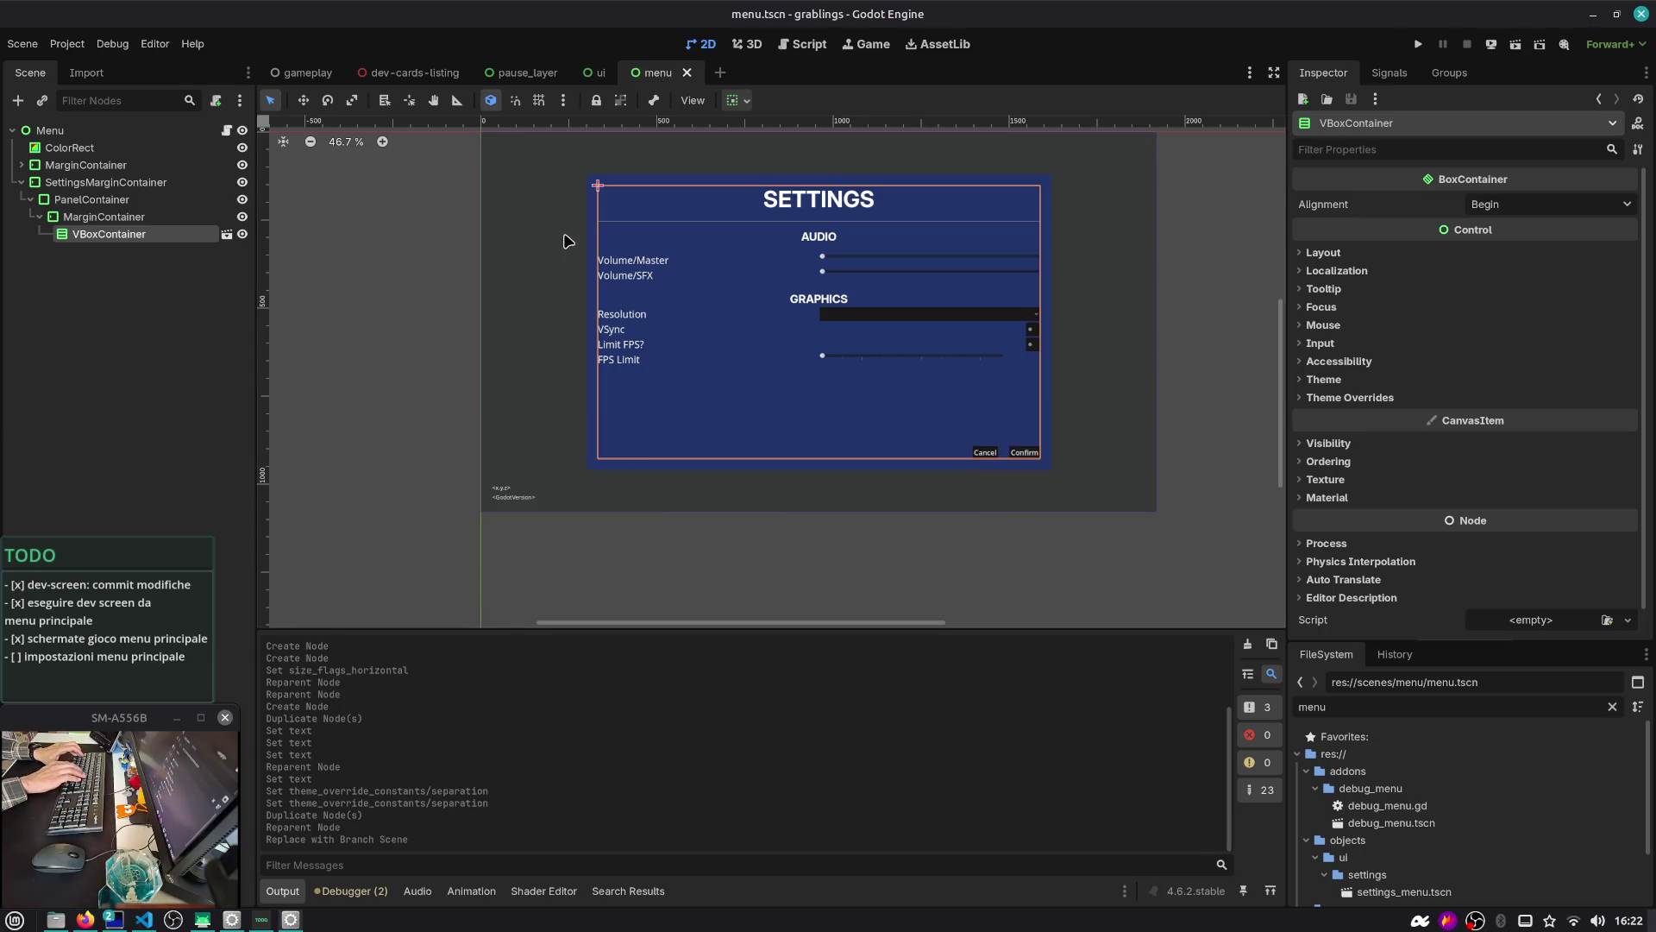
left_click(111, 200)
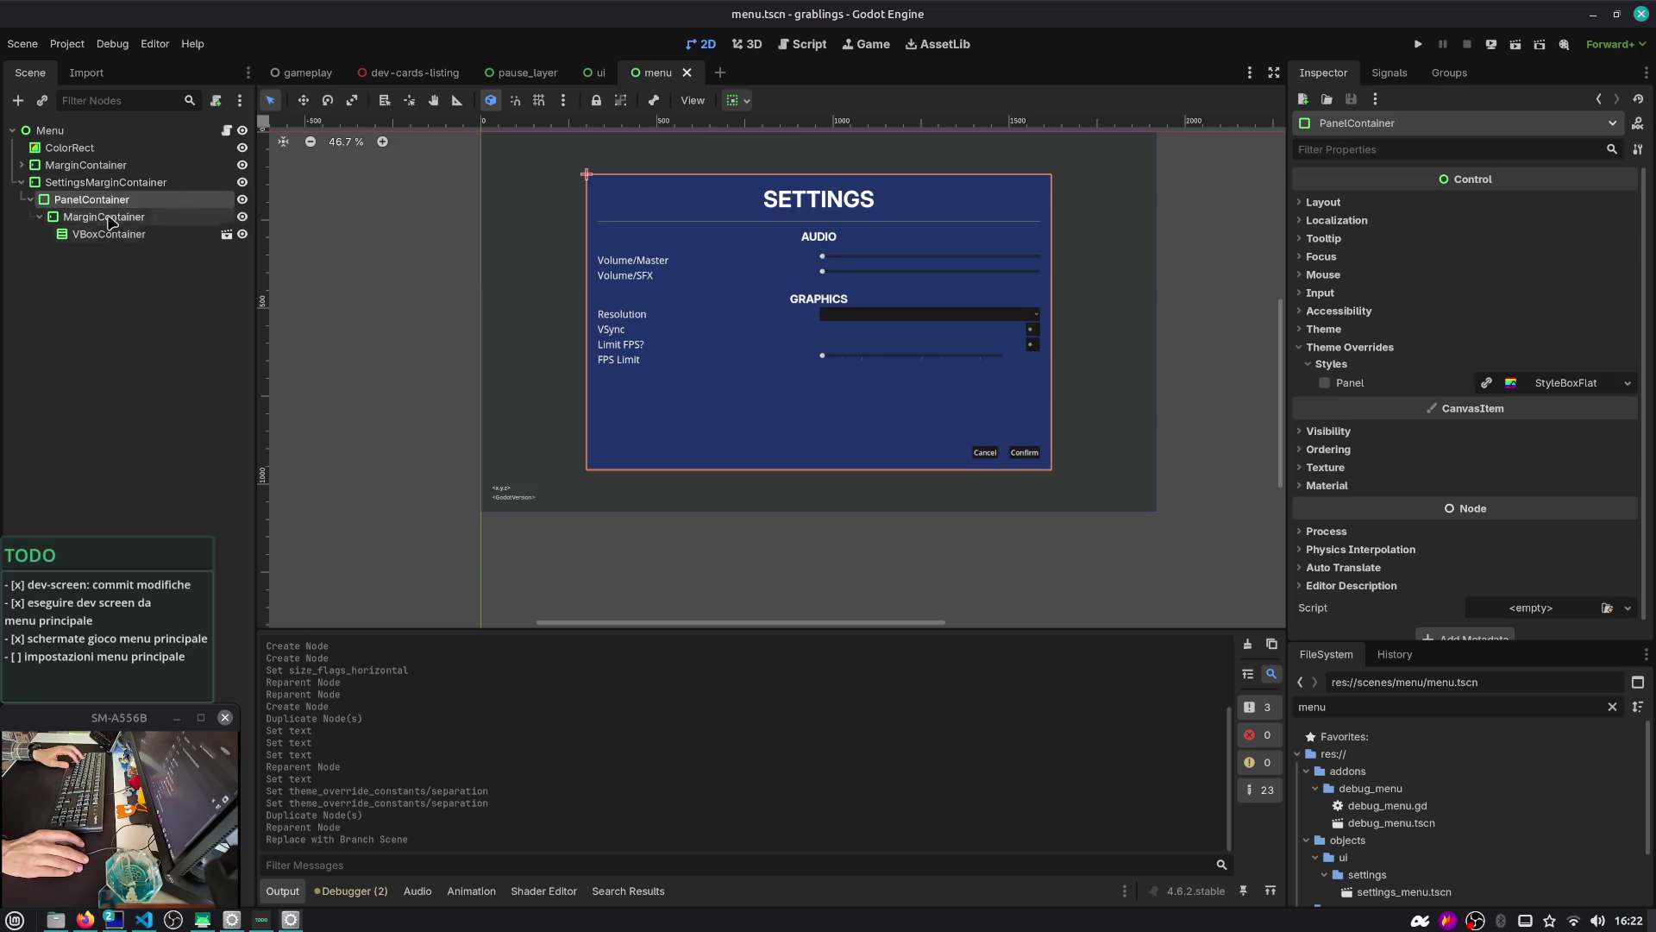
left_click(111, 183)
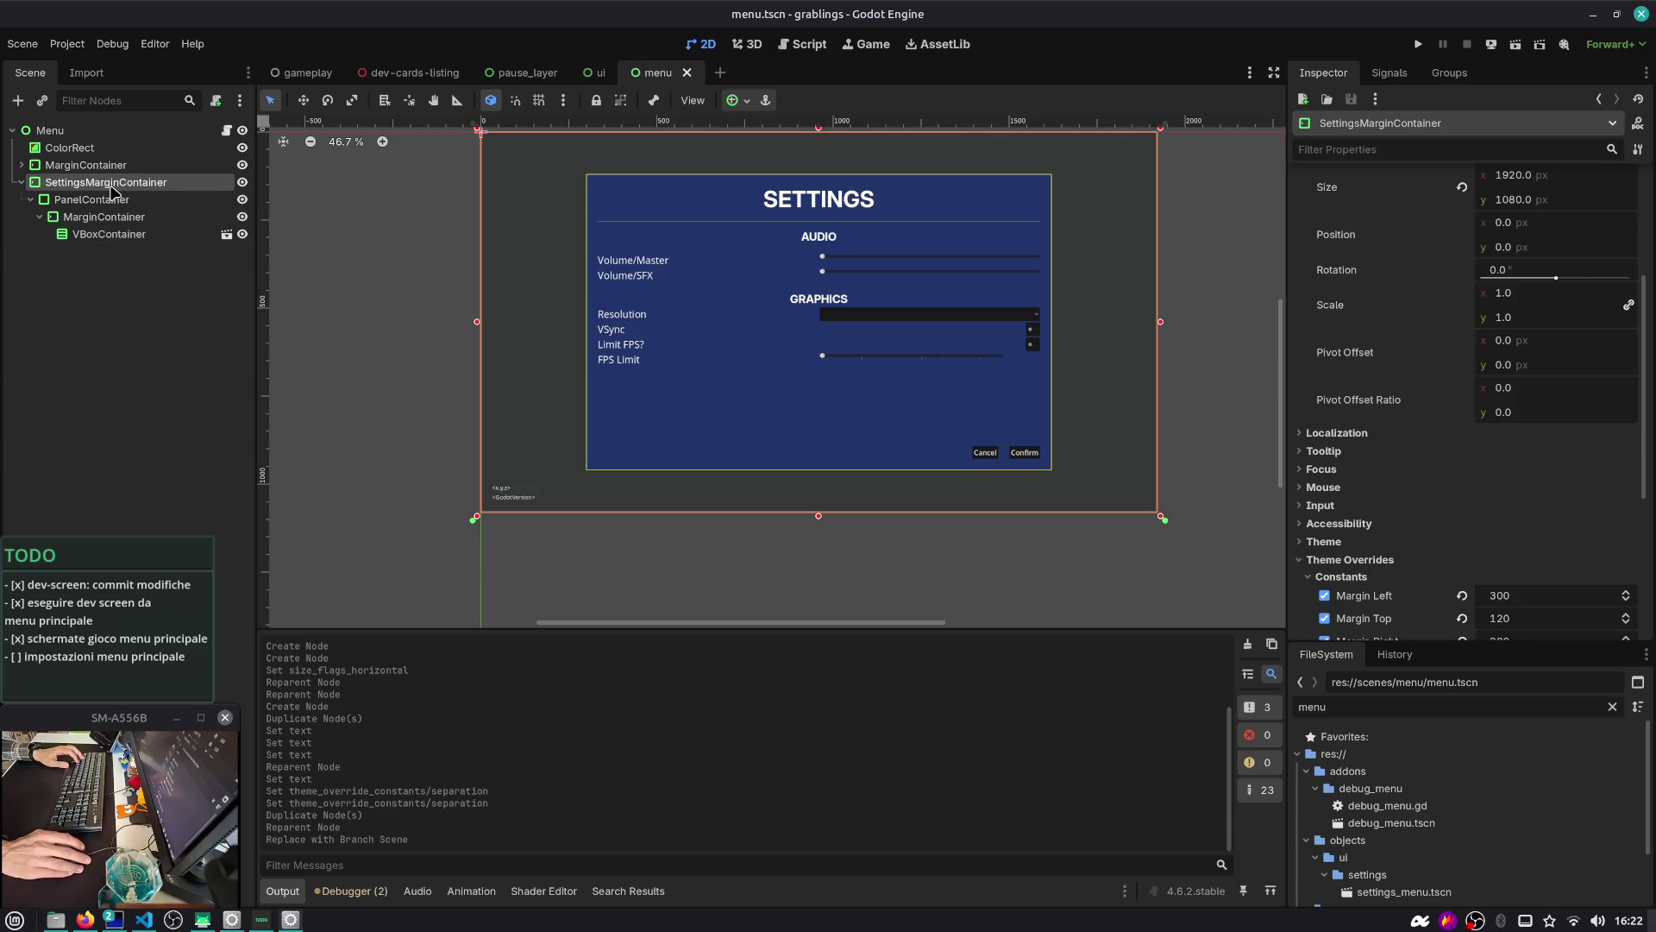
left_click(114, 200)
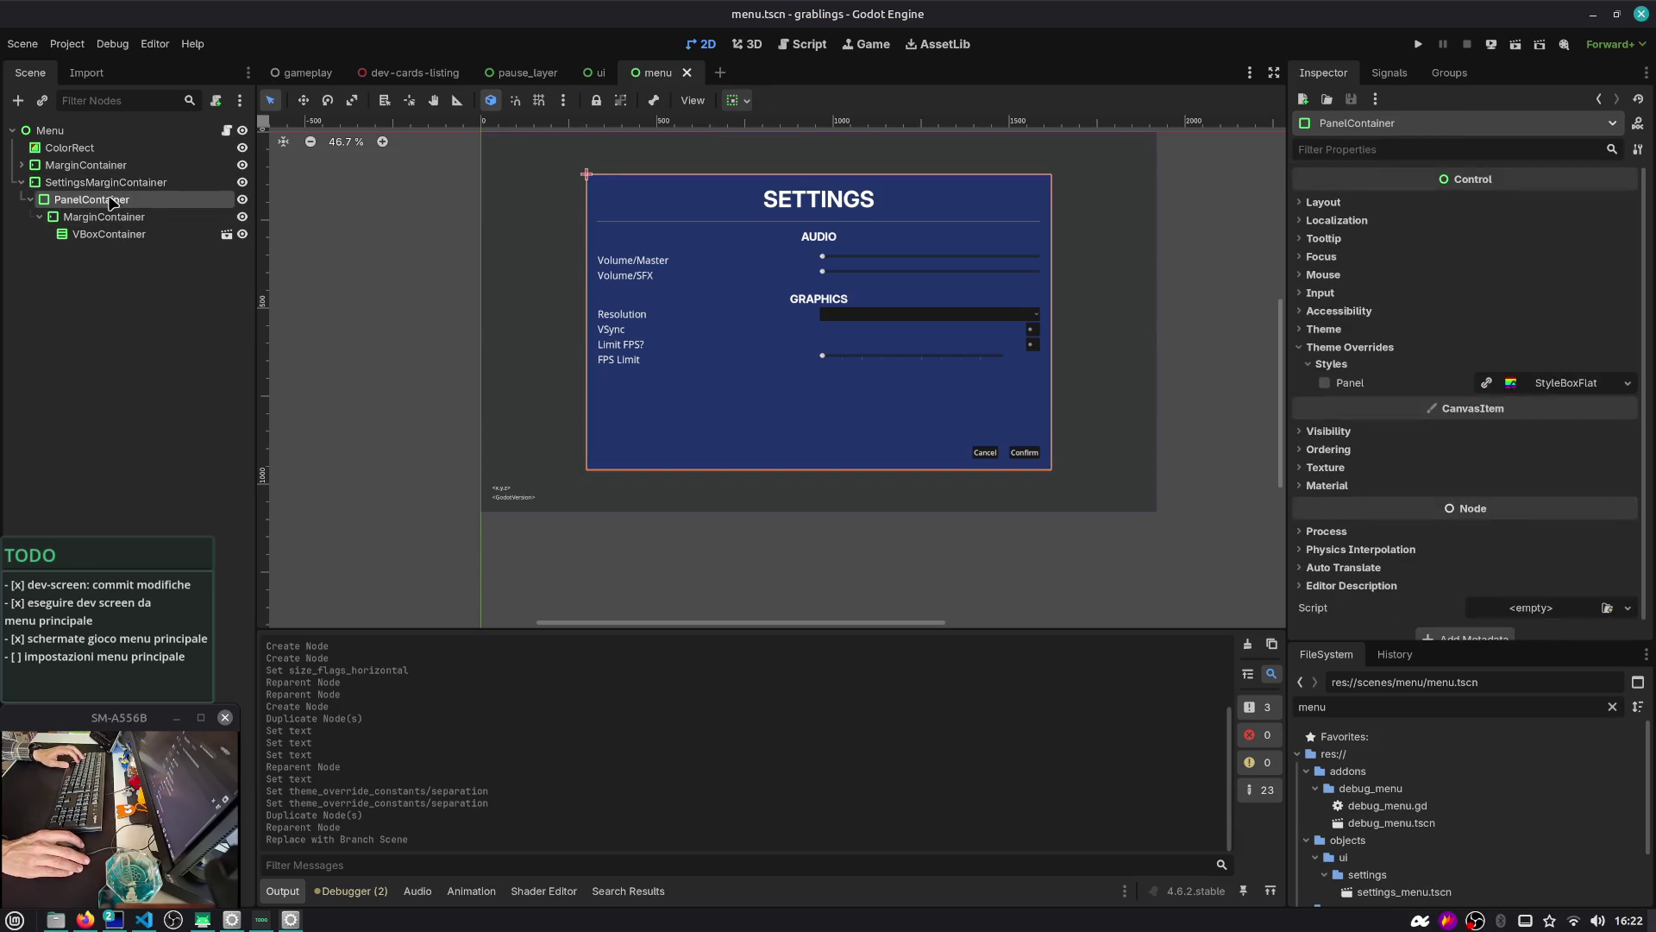
left_click(112, 234)
left_click(112, 217)
left_click(111, 201)
left_click(110, 183)
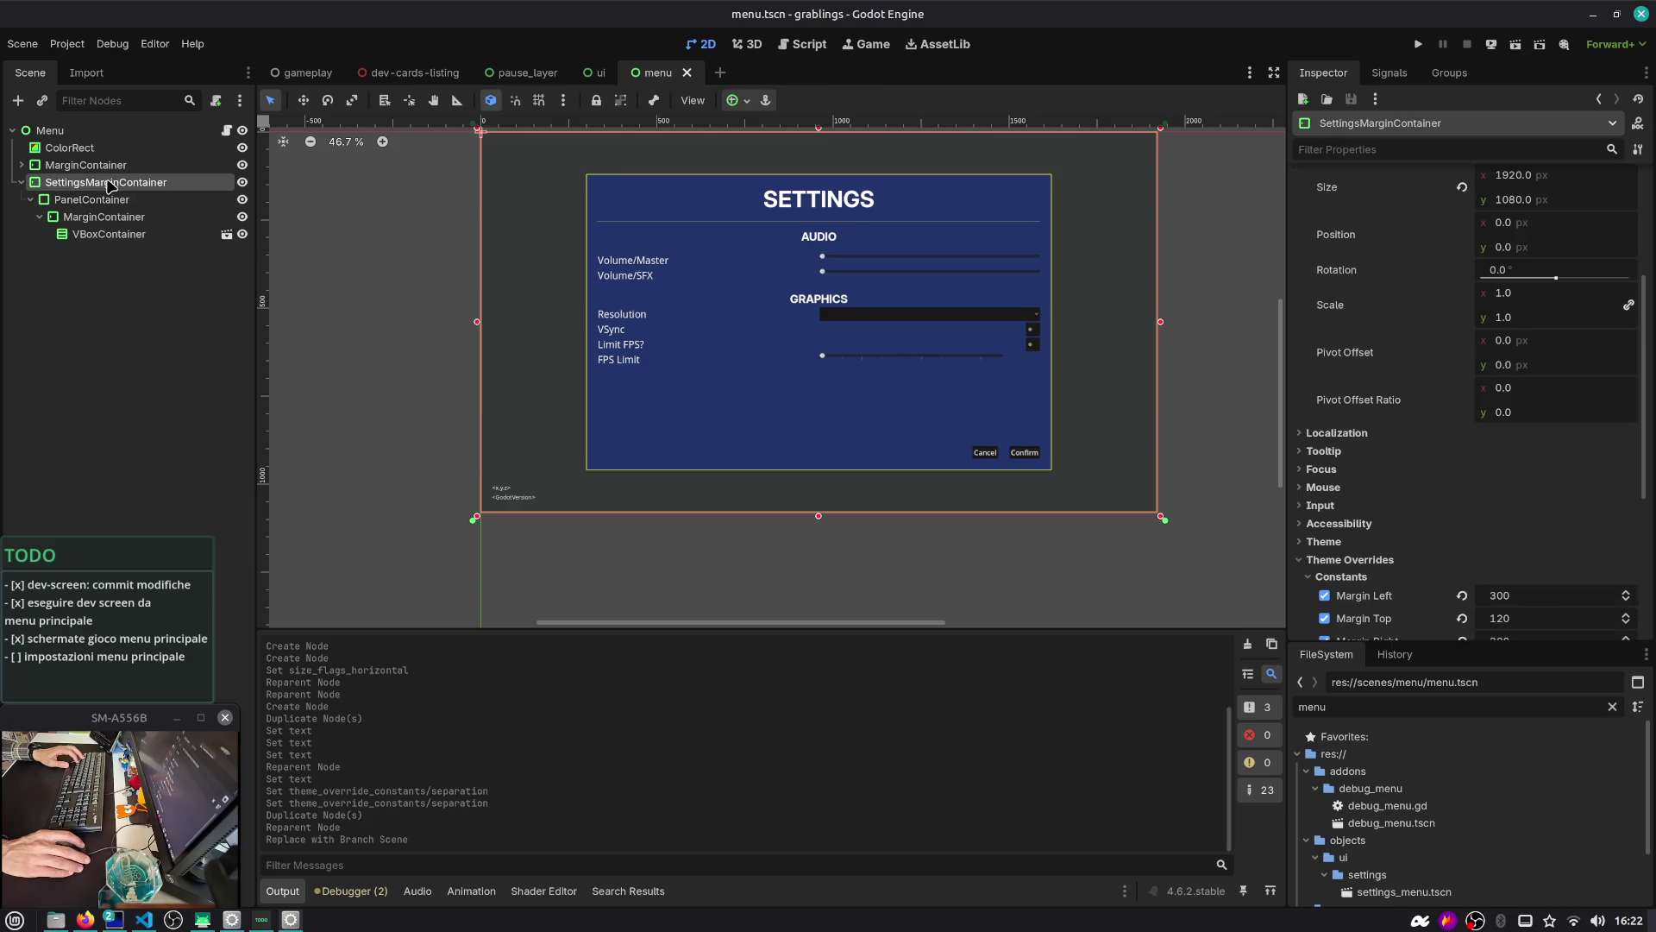
left_click(95, 200)
left_click(99, 217)
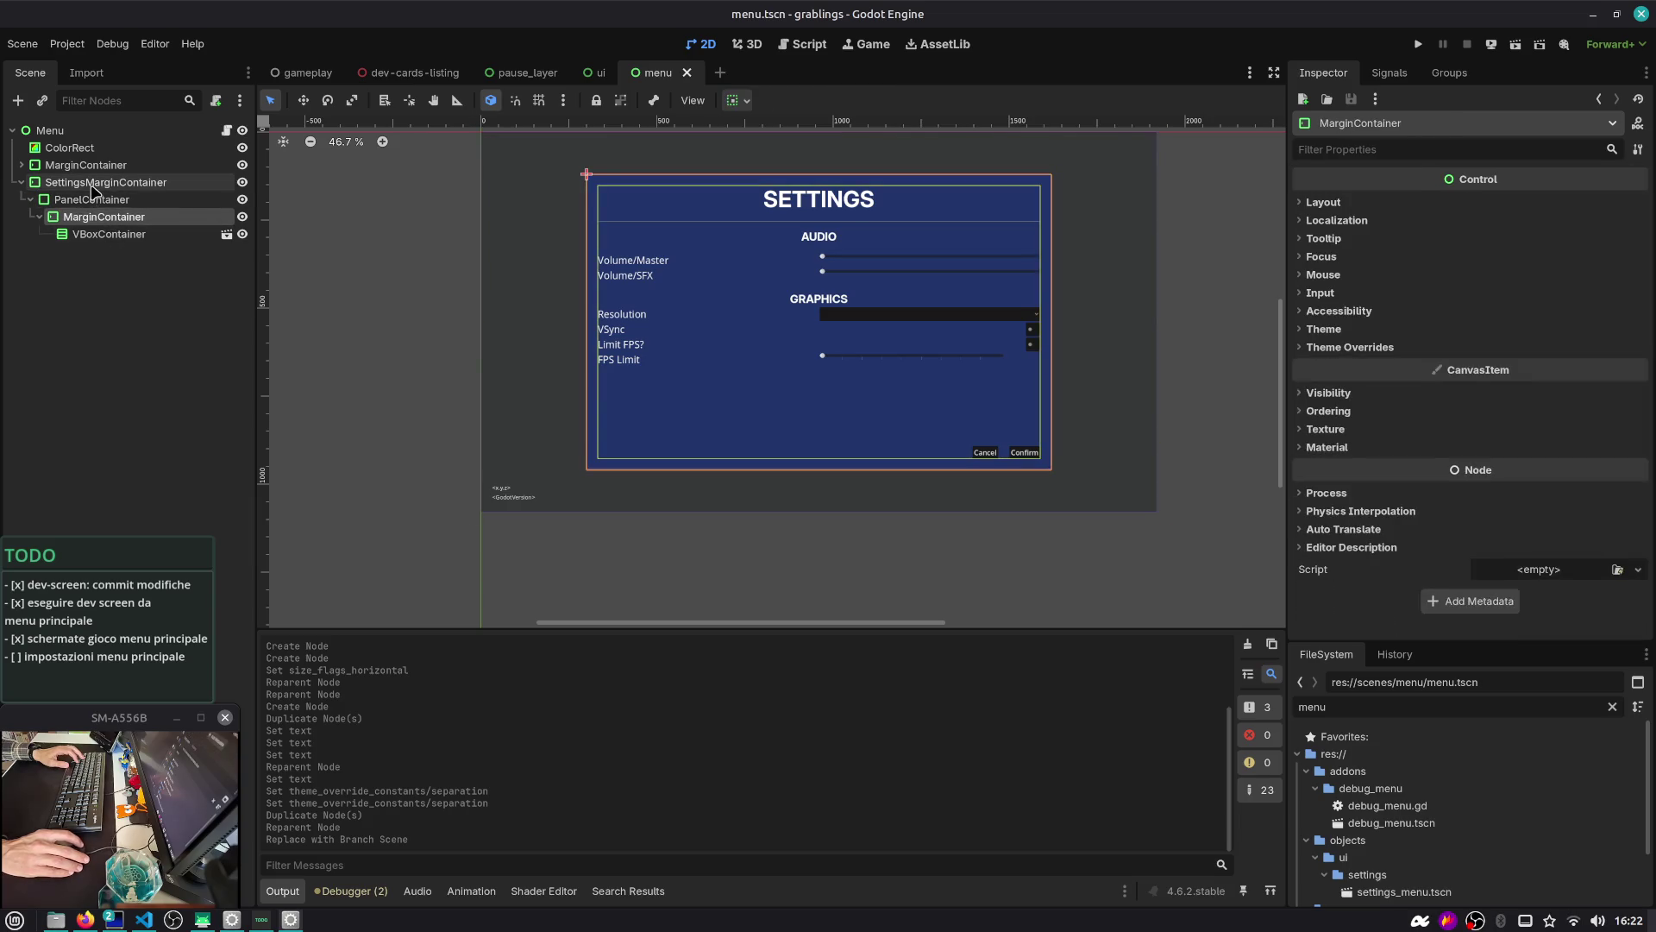
left_click(93, 185)
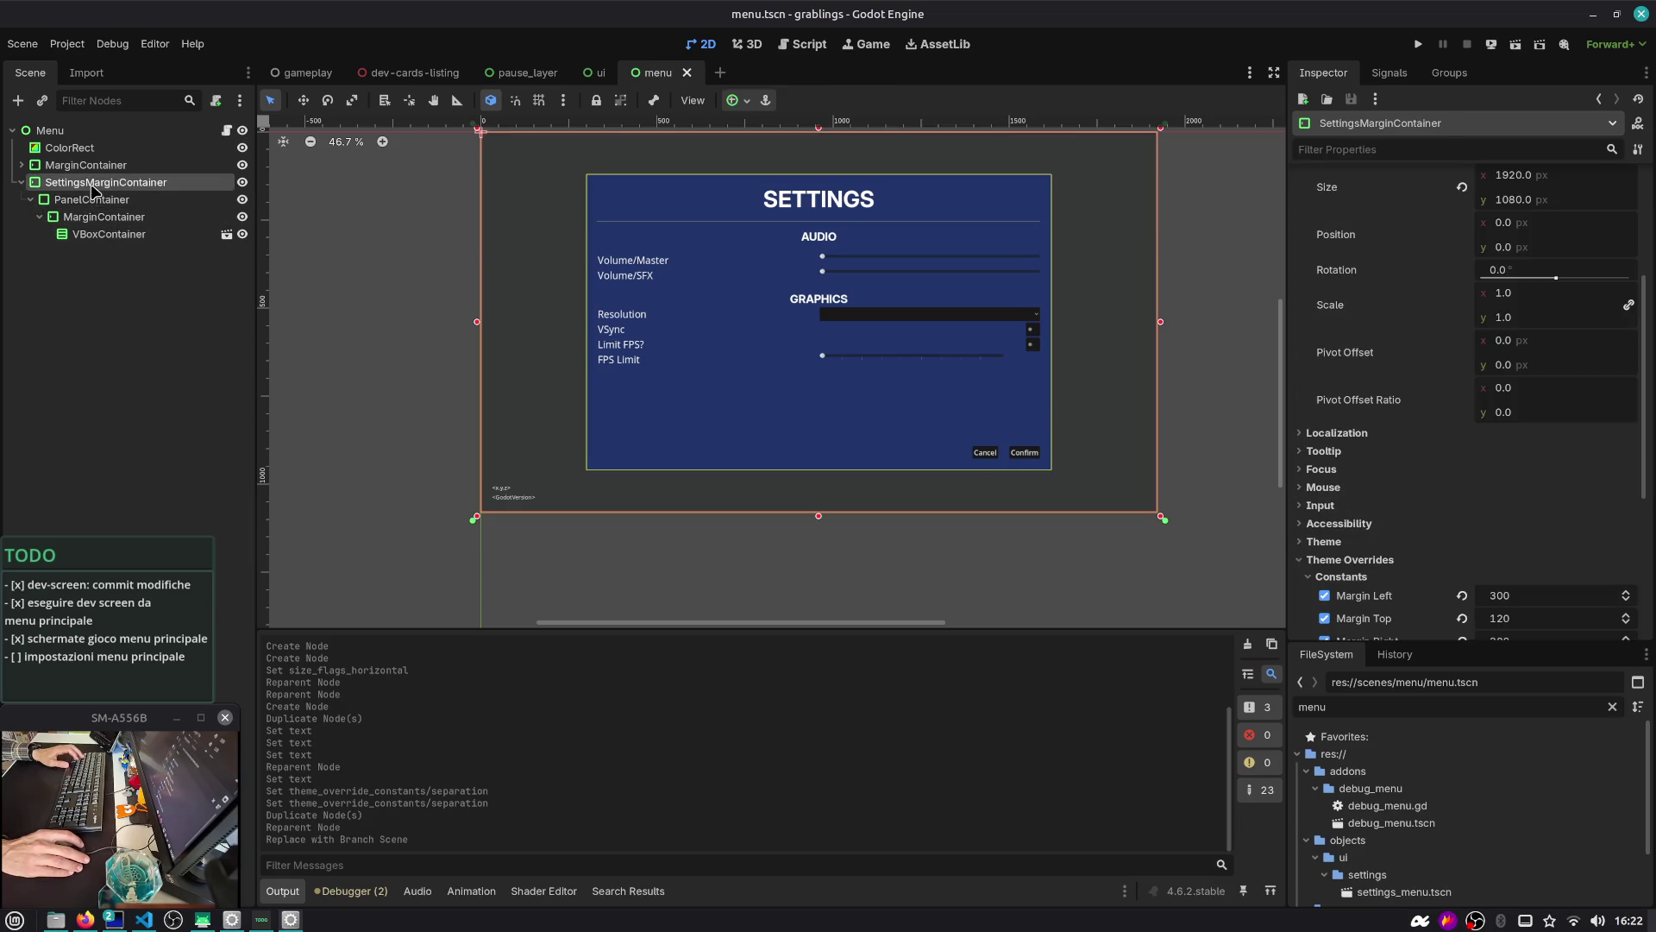
left_click(116, 275)
Open pause_layer.tscn through Quick Open Scene
key("ctrl+shift+o")
type("gamepla")
key("Escape")
key("ctrl+shift+o")
type("pause")
key("Return")
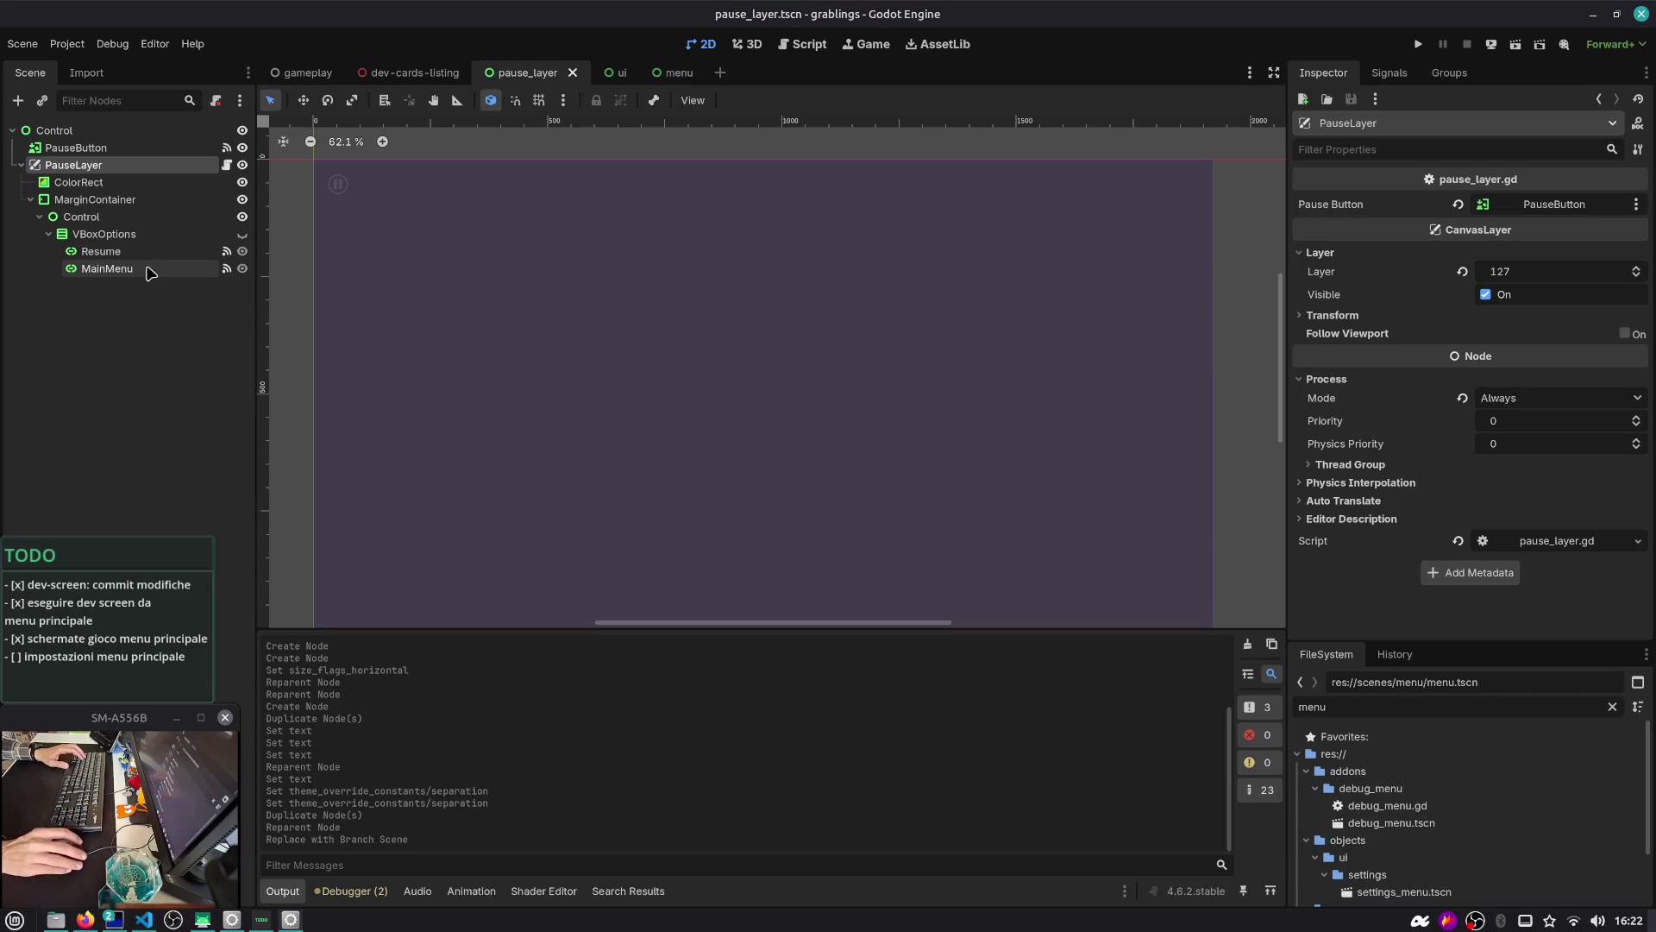
Duplicate the MainMenu option as 'Settings' and place it between Resume and MainMenu
left_click(130, 269)
scroll(615, 349, "down", 1)
scroll(616, 350, "down", 5)
scroll(739, 381, "up", 4)
left_click(242, 234)
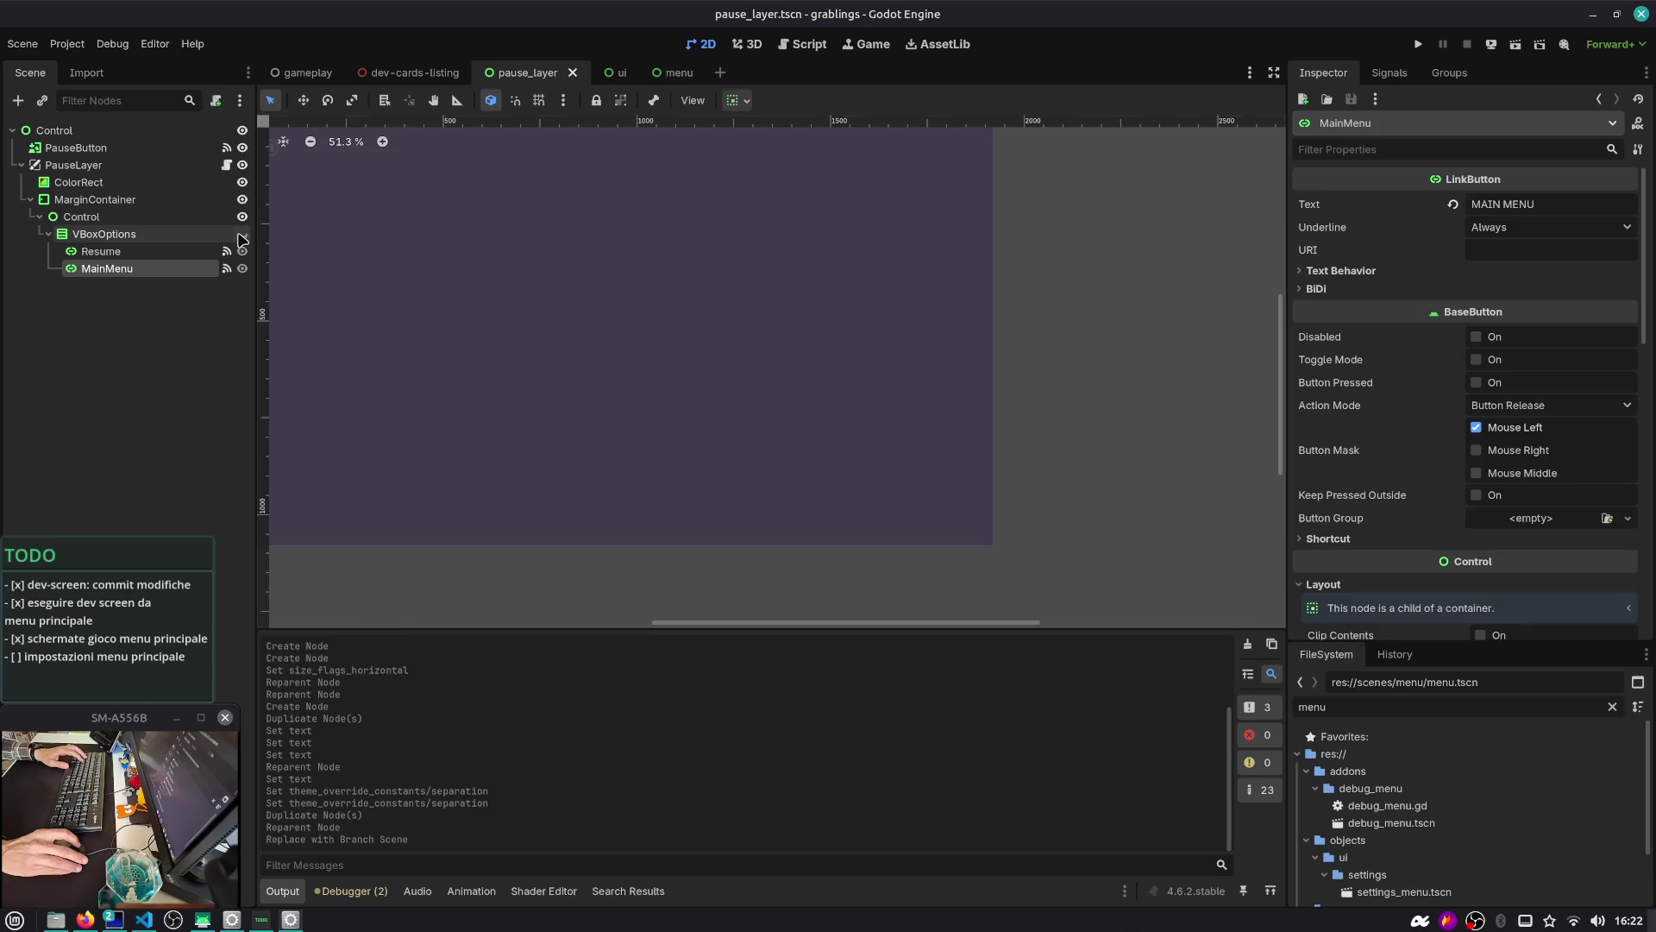
key("ctrl+d")
double_click(159, 285)
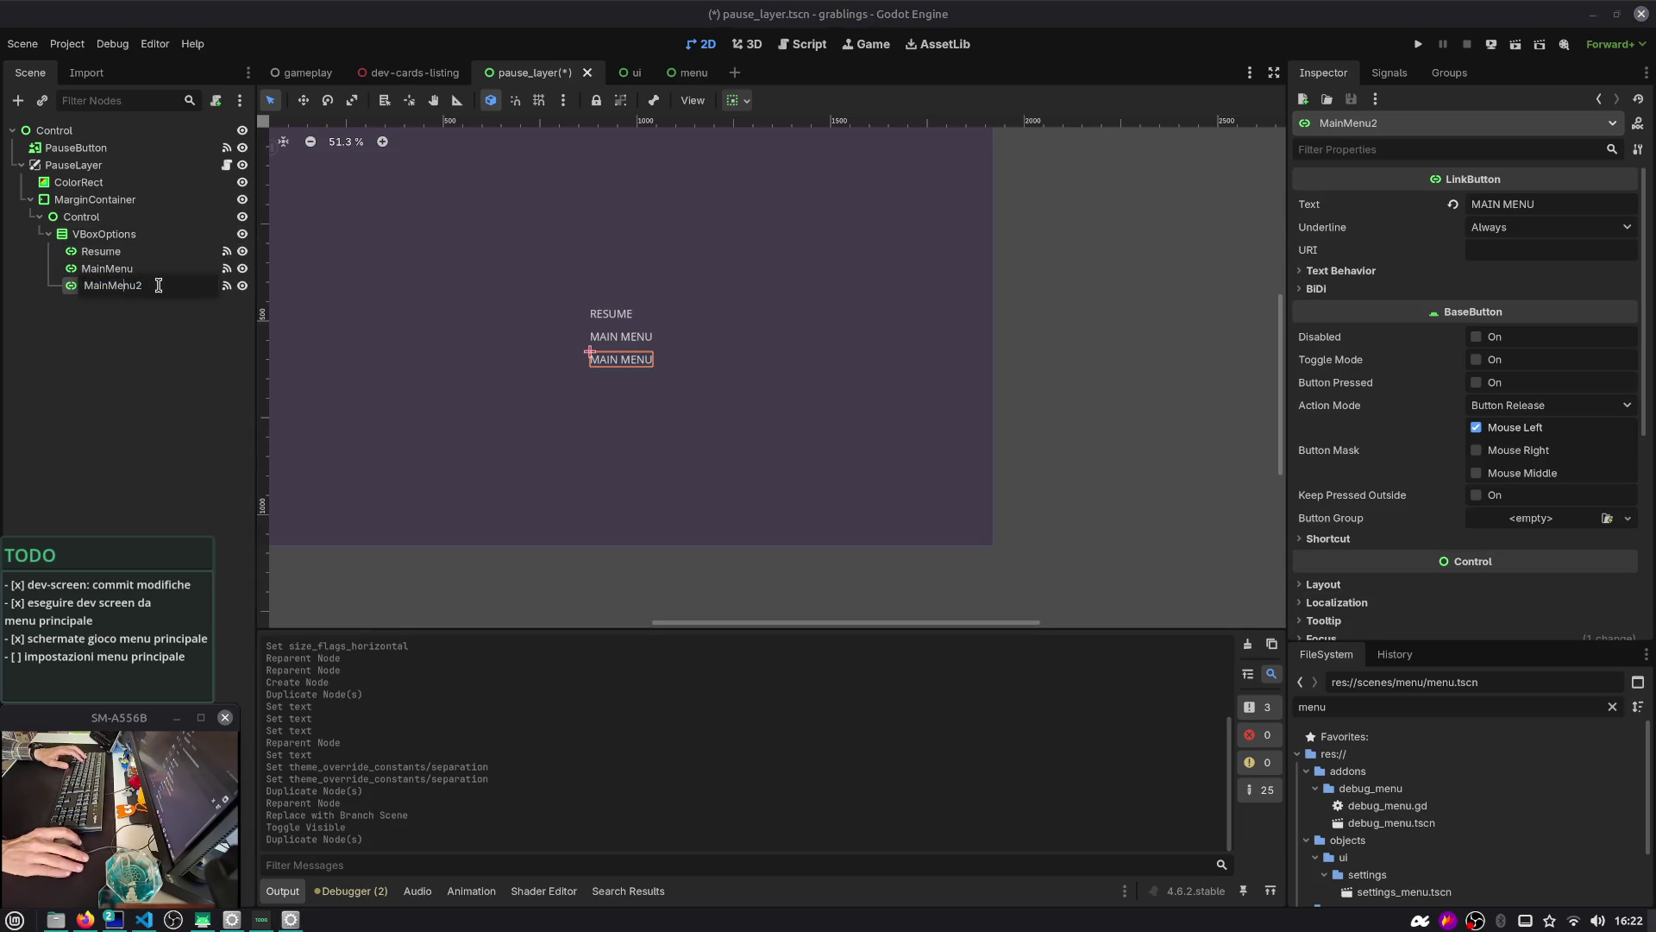
type("Settings")
key("Return")
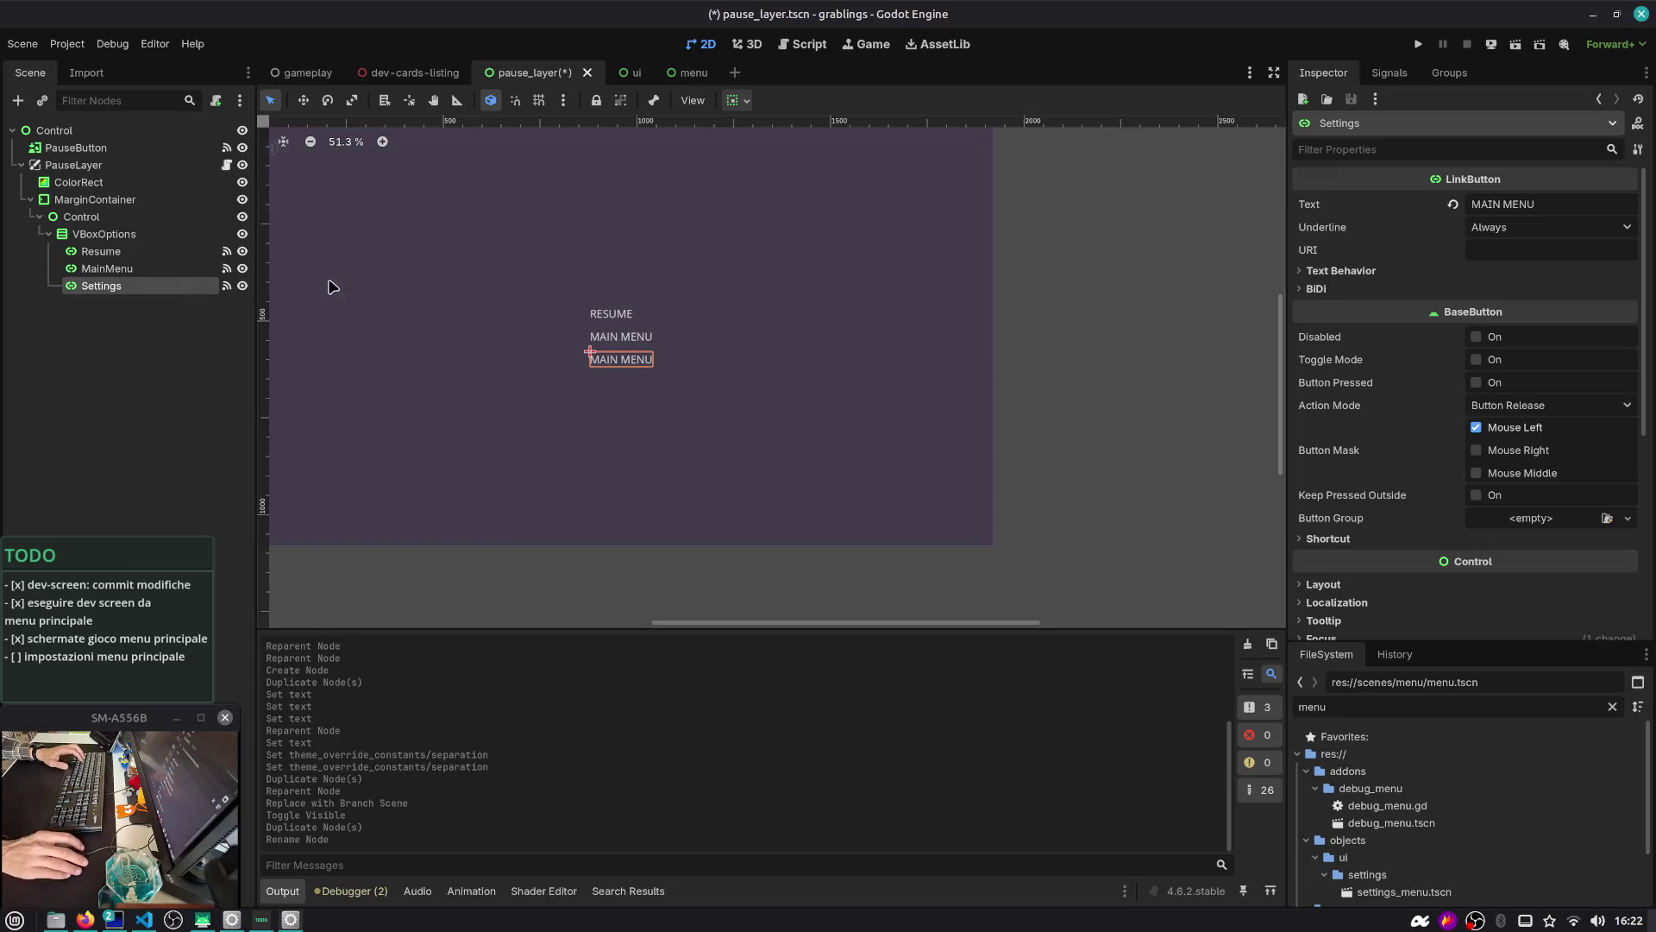
left_click_drag(136, 263, 135, 263)
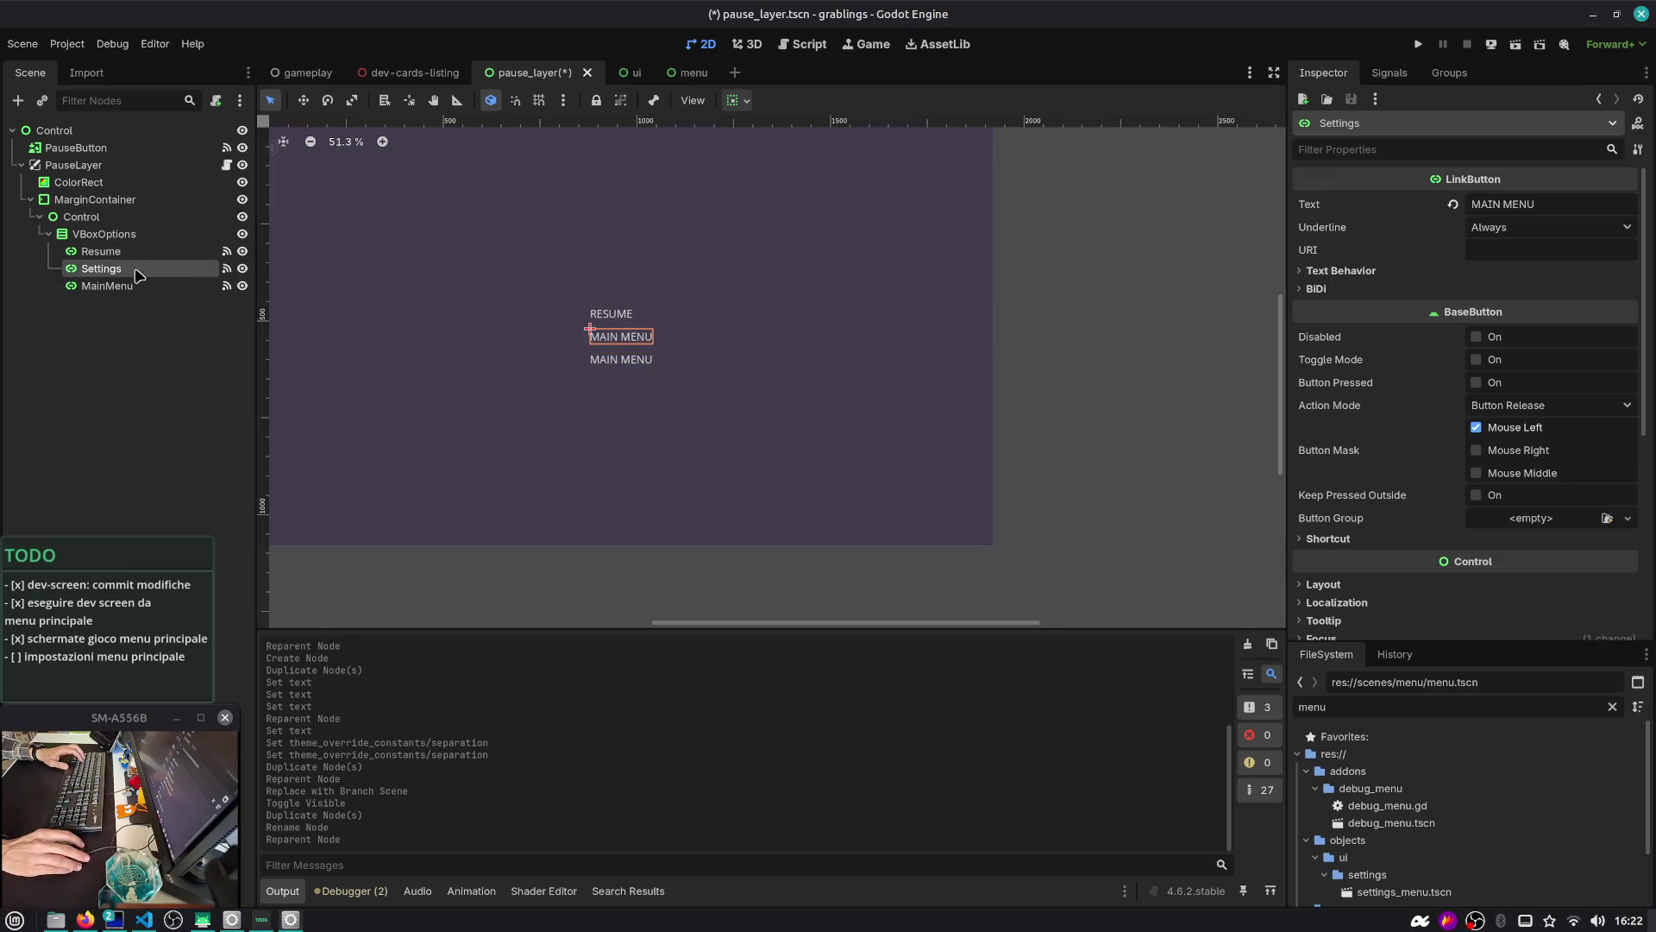
Rewire Settings' pressed signal from _on_main_menu_pressed to a new _on_settings_pressed stub containing pass
left_click(1390, 78)
left_click(1415, 199)
left_click(1610, 623)
double_click(1352, 182)
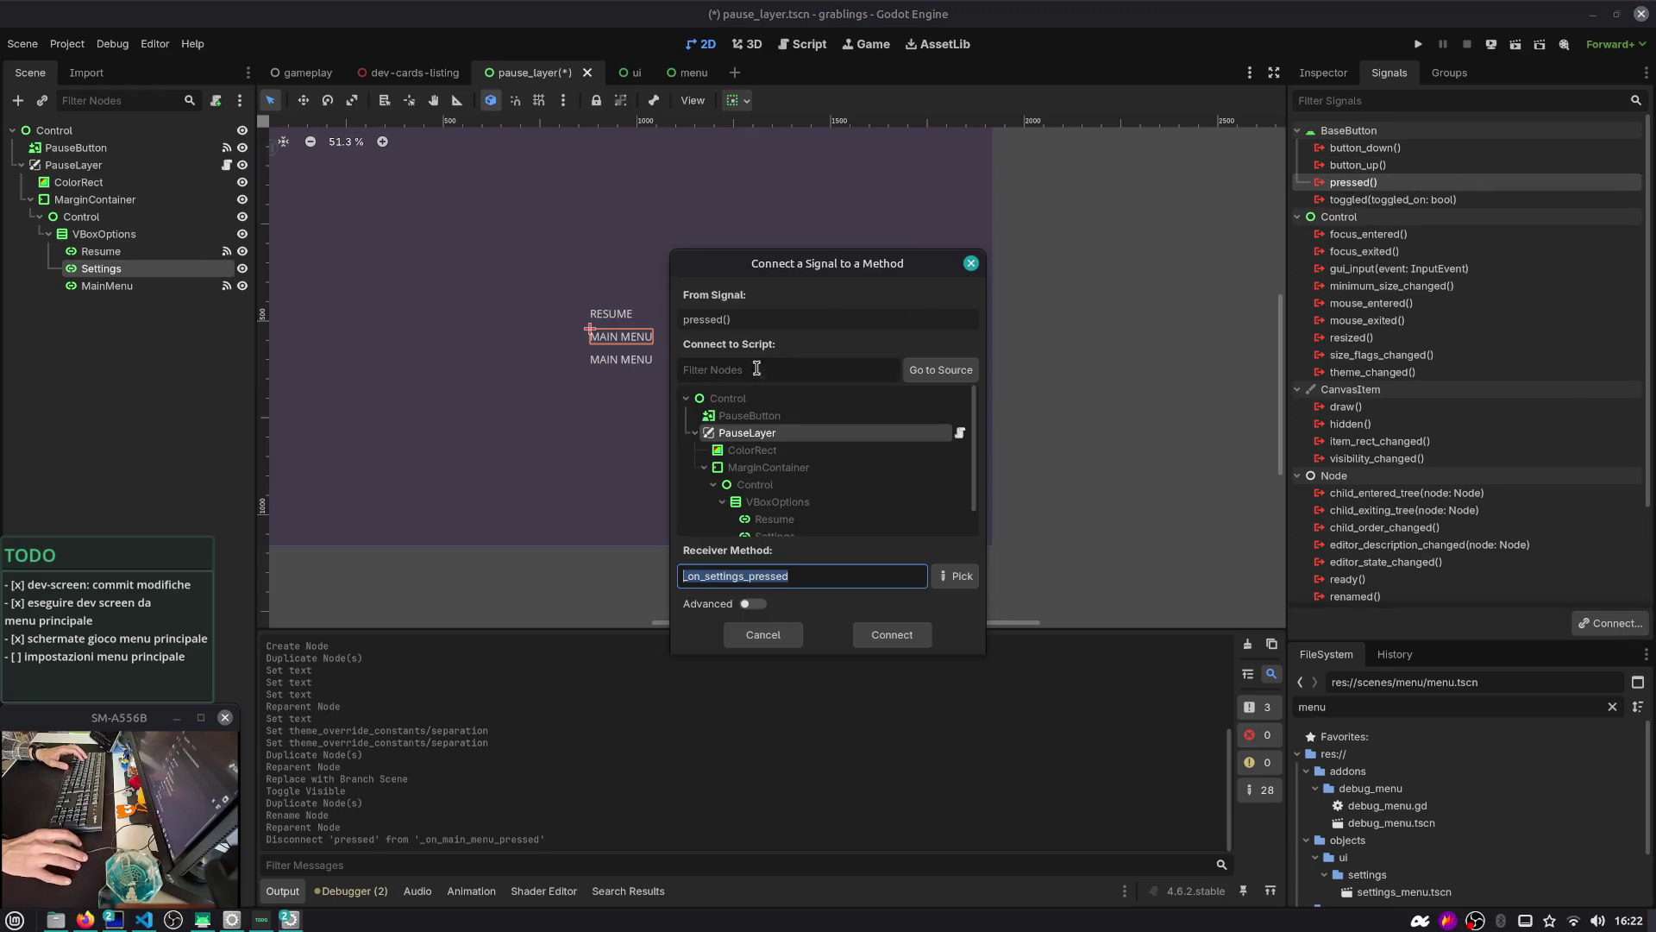
double_click(753, 438)
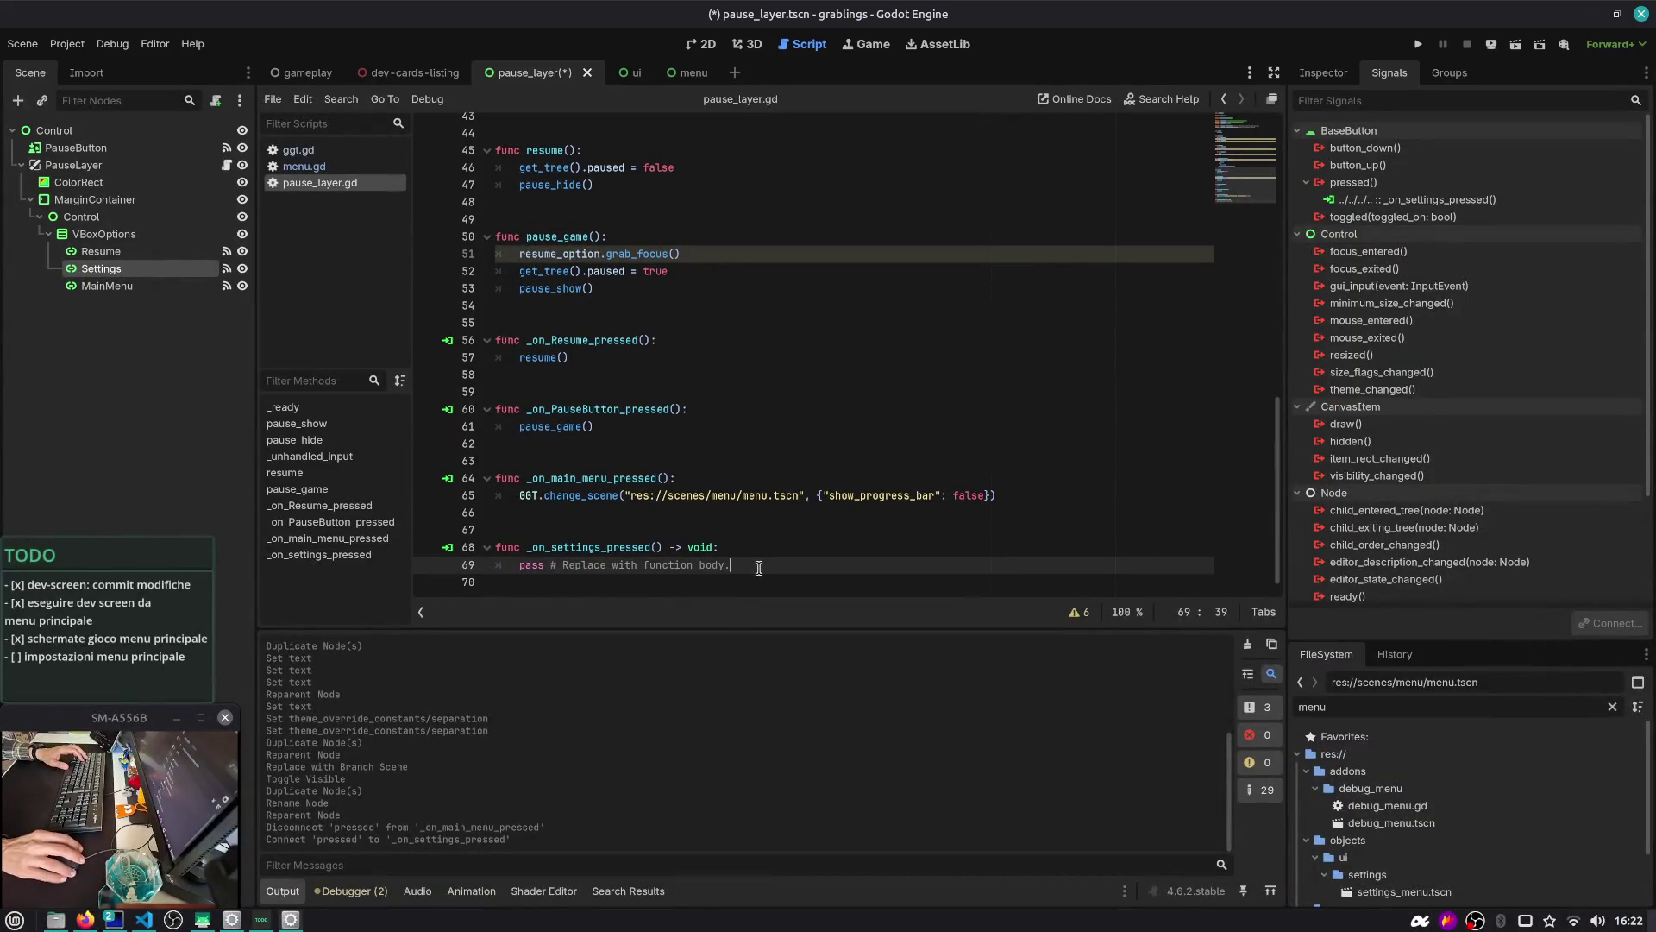
key("shift+Home")
type("pass")
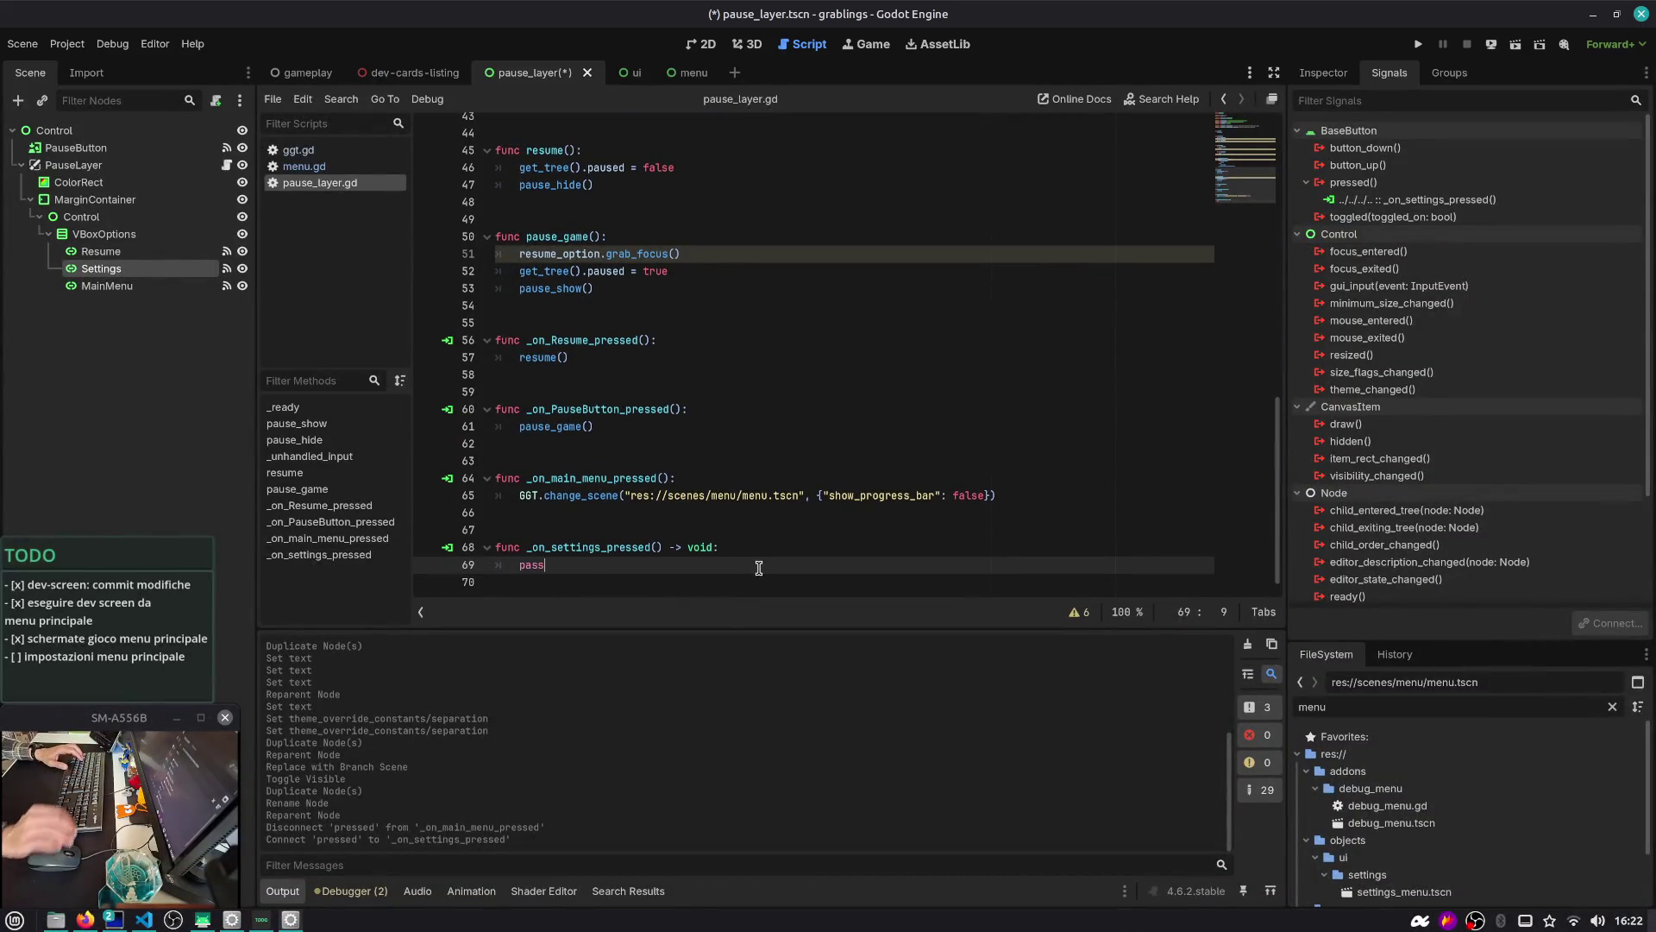
Paste the SettingsMarginContainer panel under the root Control node
left_click(31, 200)
left_click(53, 130)
key("ctrl+v")
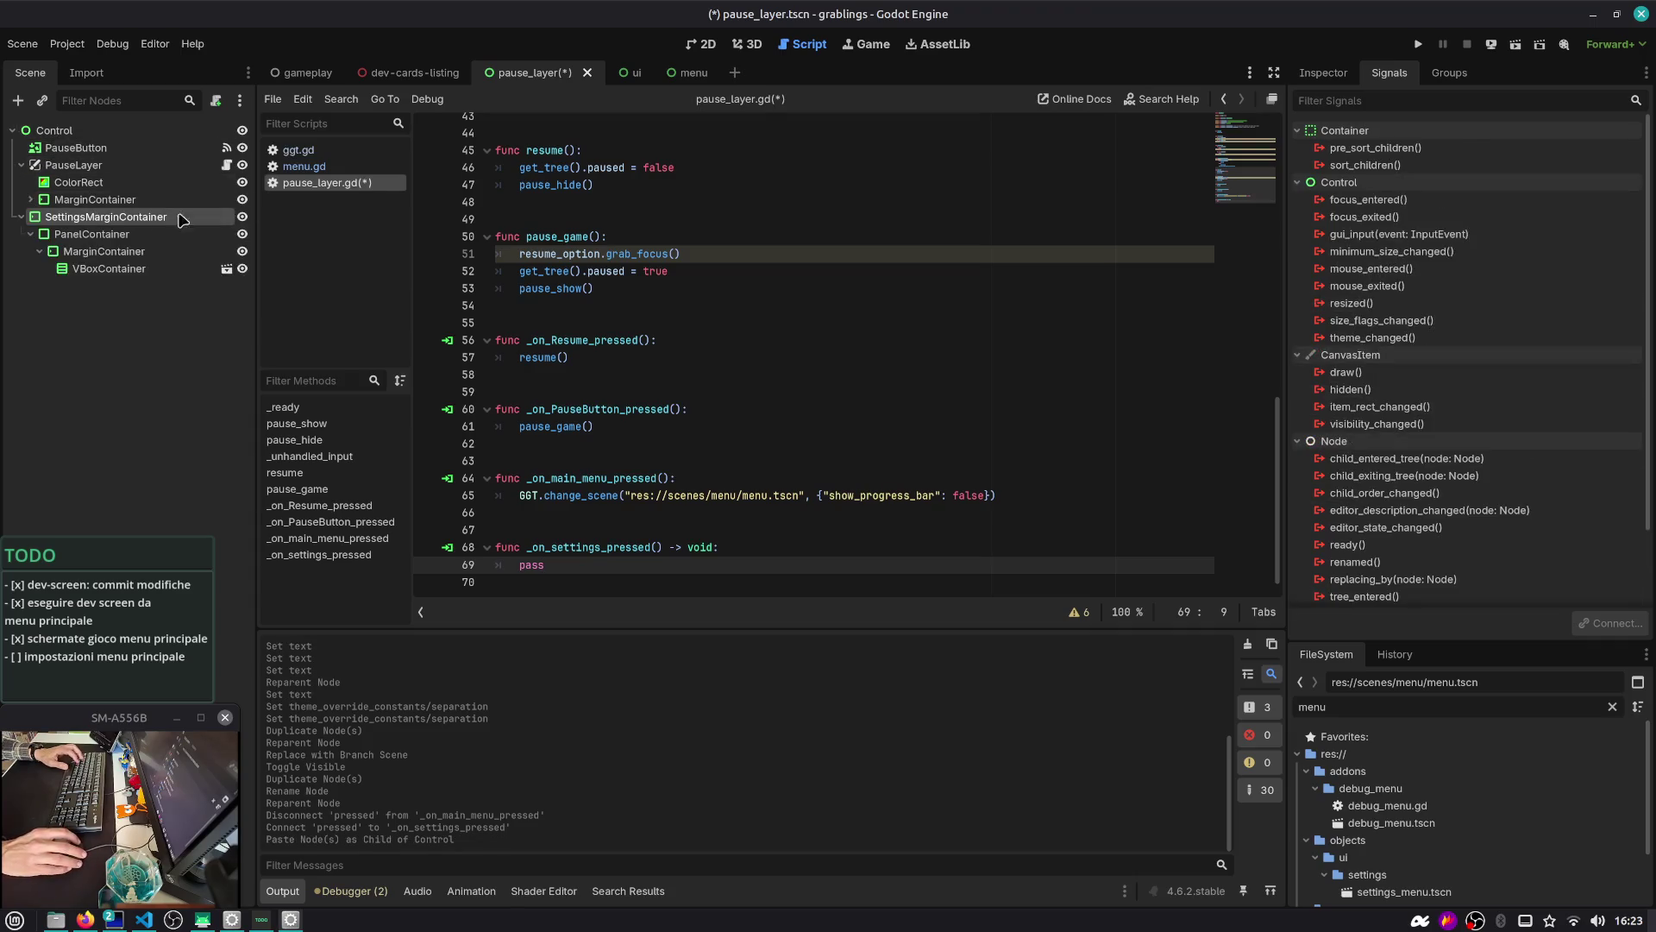
Give the pasted settings panel Full Rect anchoring in the 2D view
left_click(706, 44)
scroll(776, 375, "up", 3)
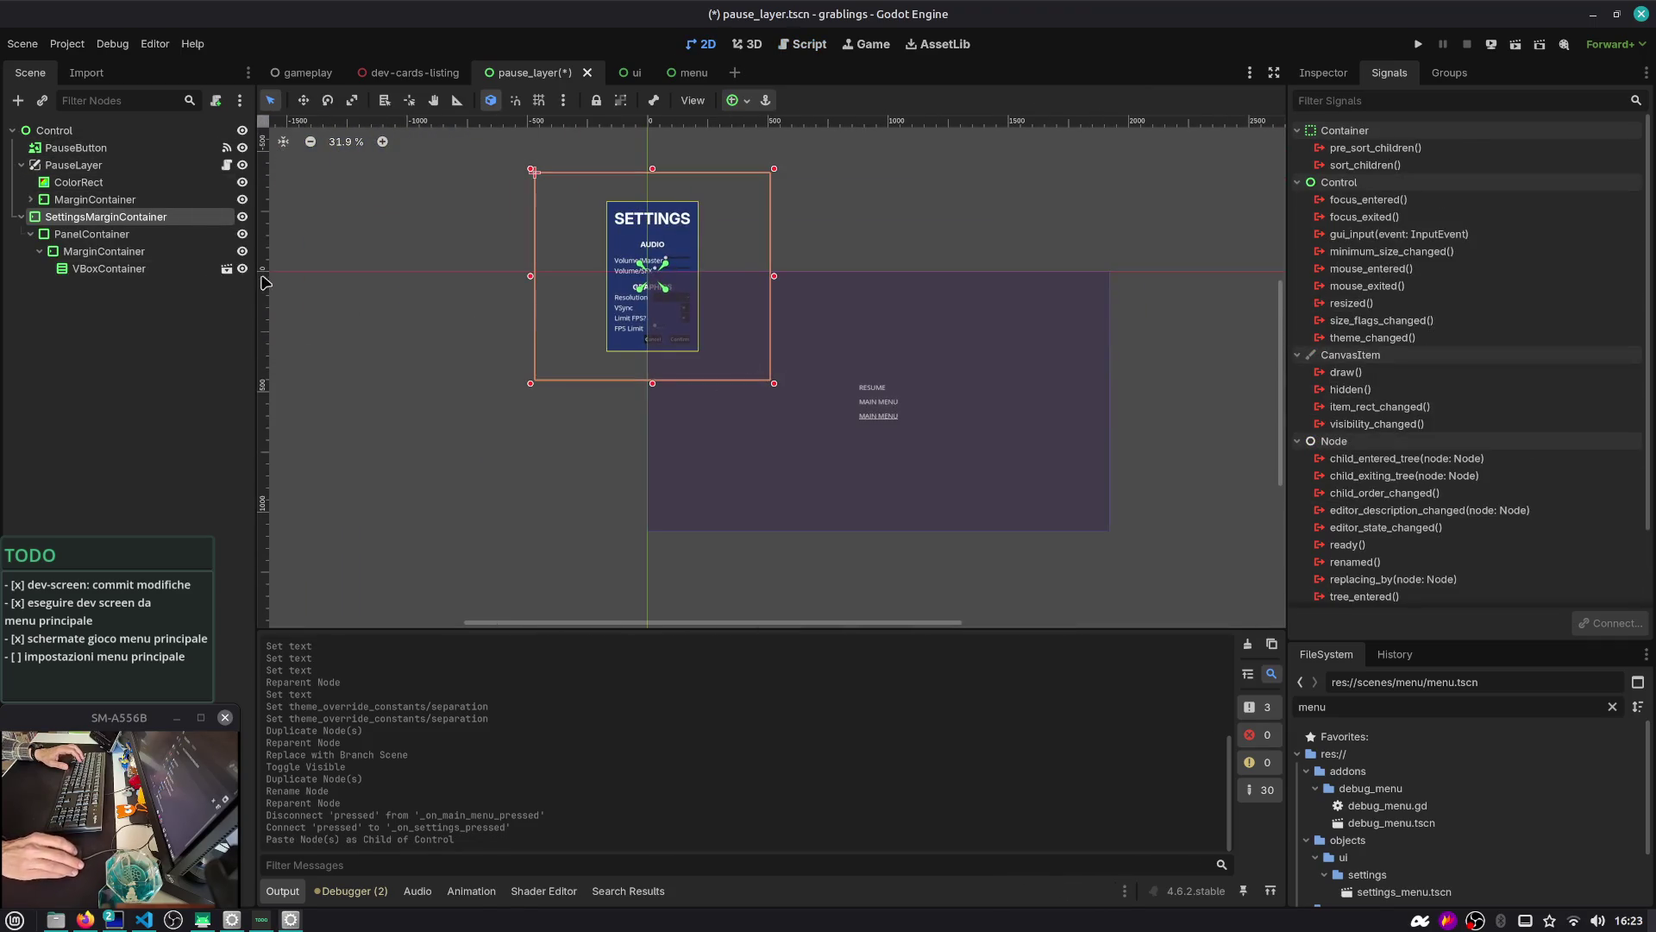
left_click(738, 100)
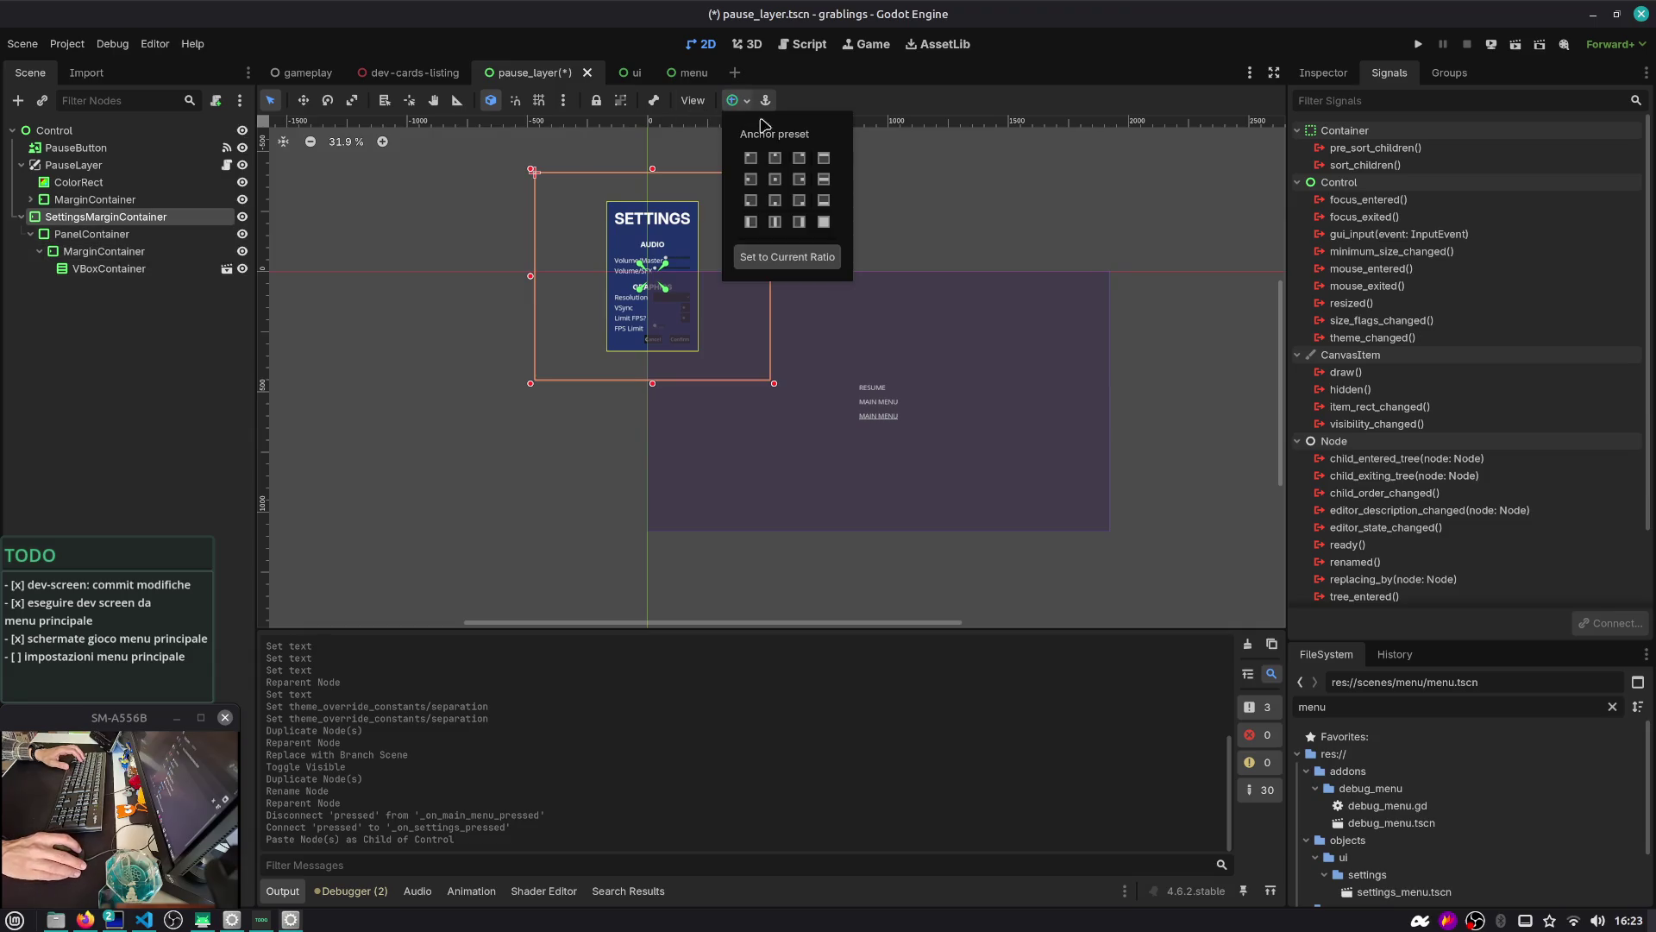
double_click(824, 226)
left_click(824, 226)
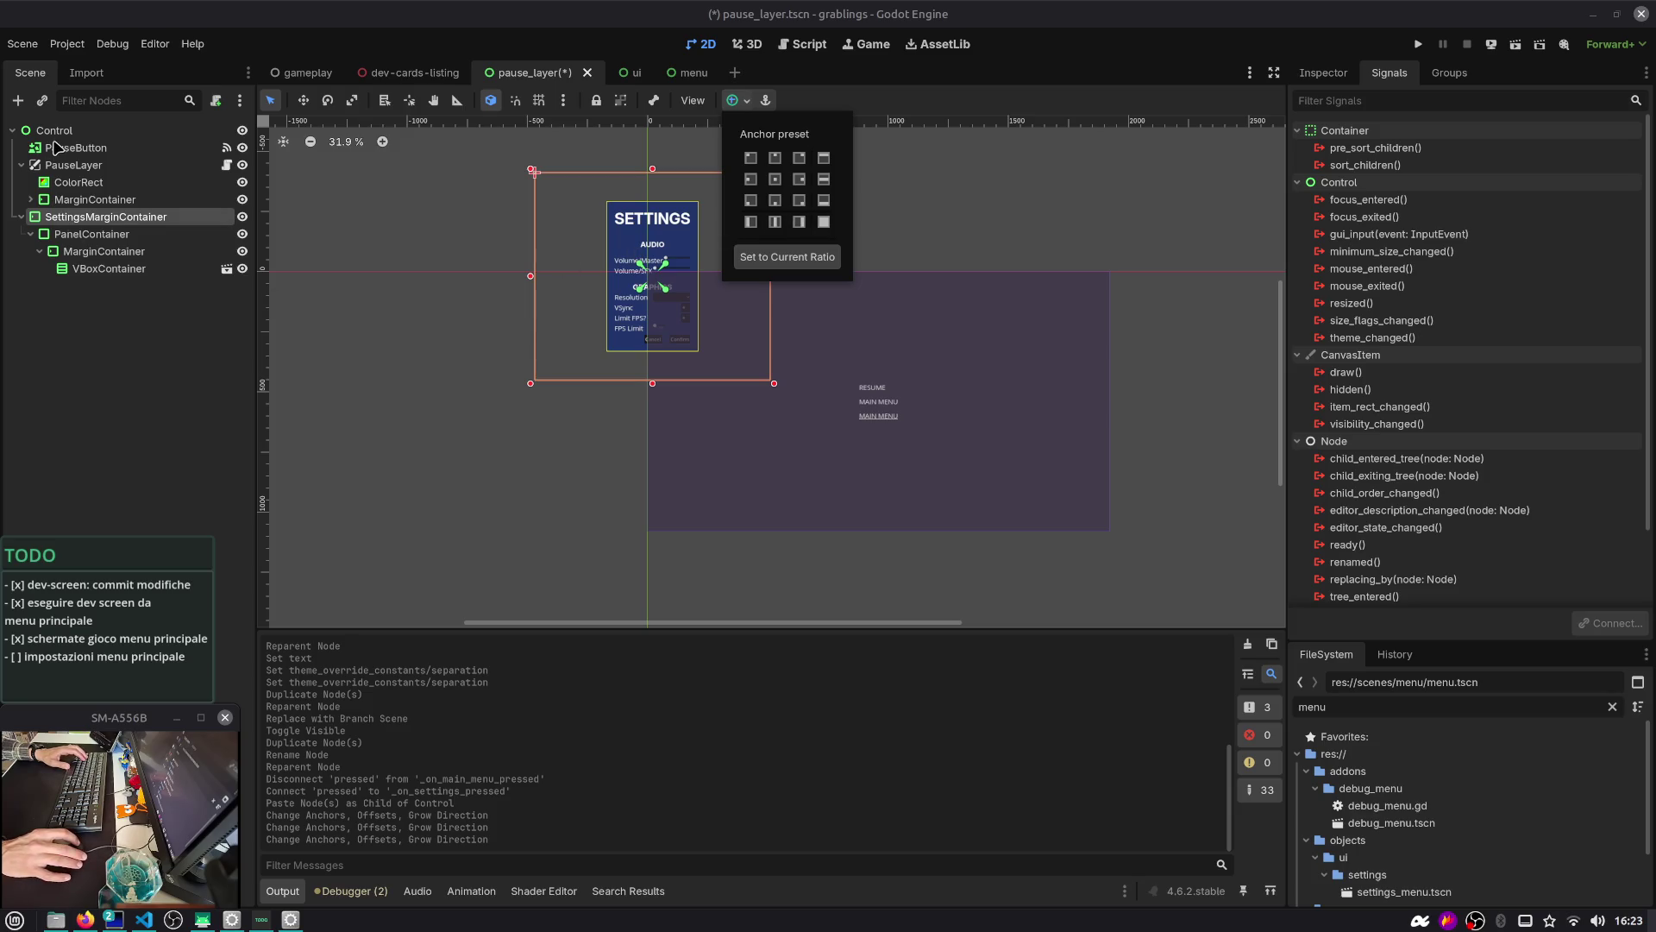
Move SettingsMarginContainer under PauseLayer at full rect, with ColorRect above it
mouse_move(83, 212)
left_mouse_down()
mouse_move(103, 184)
mouse_move(95, 210)
mouse_move(111, 204)
mouse_move(111, 179)
left_mouse_up()
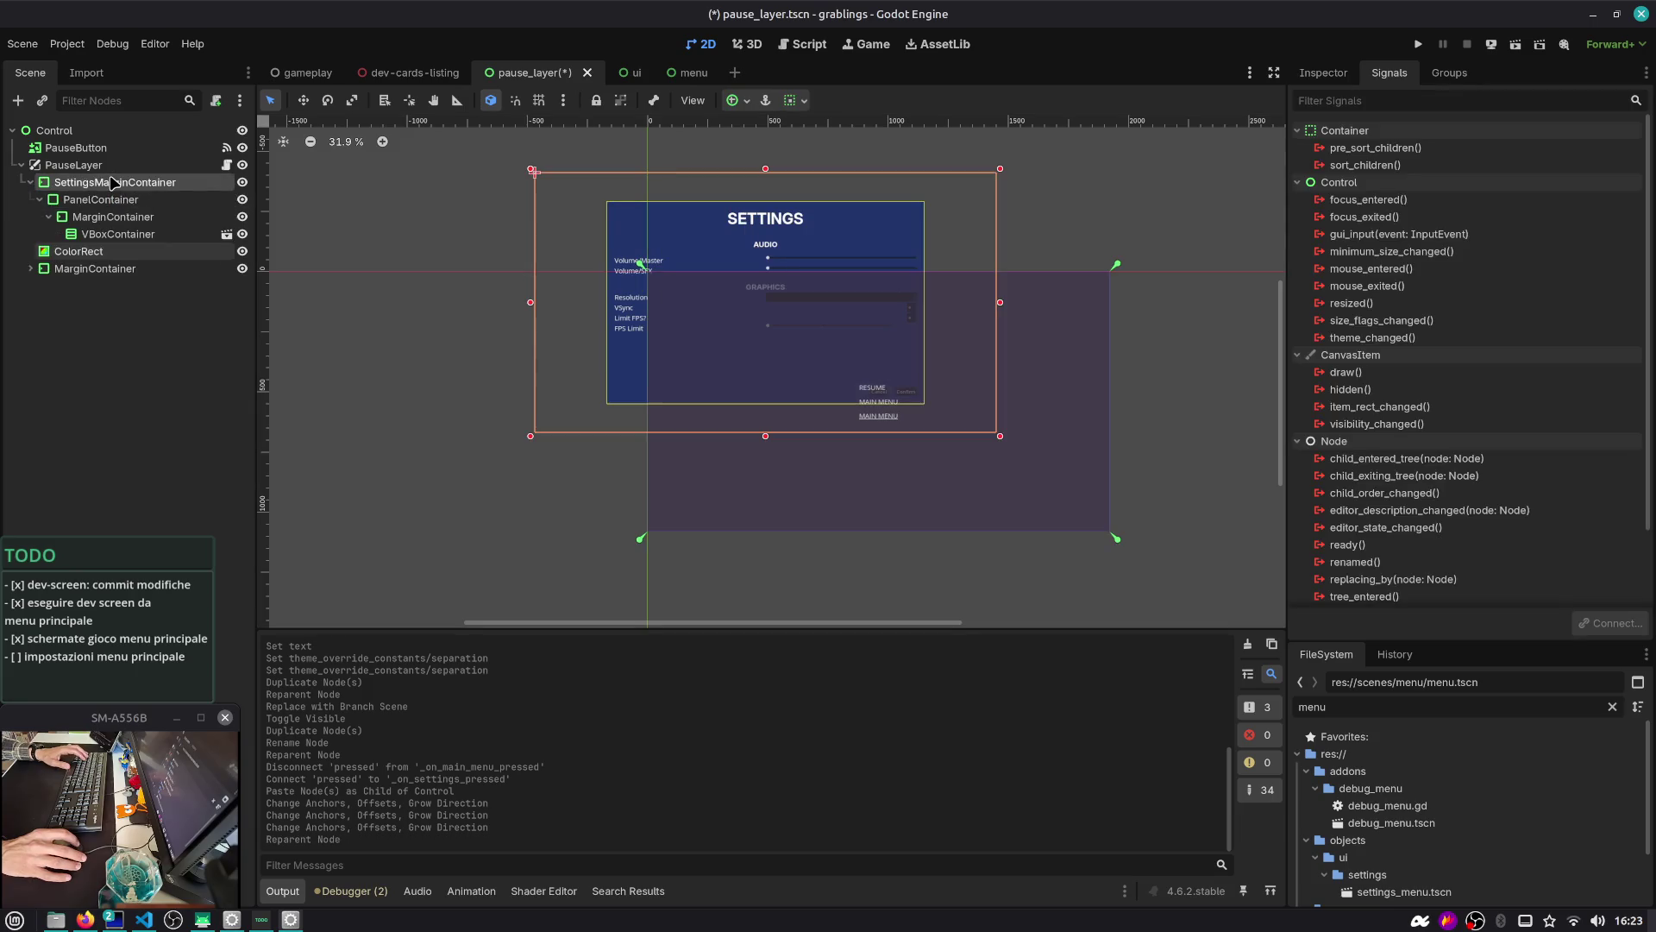
left_click(790, 101)
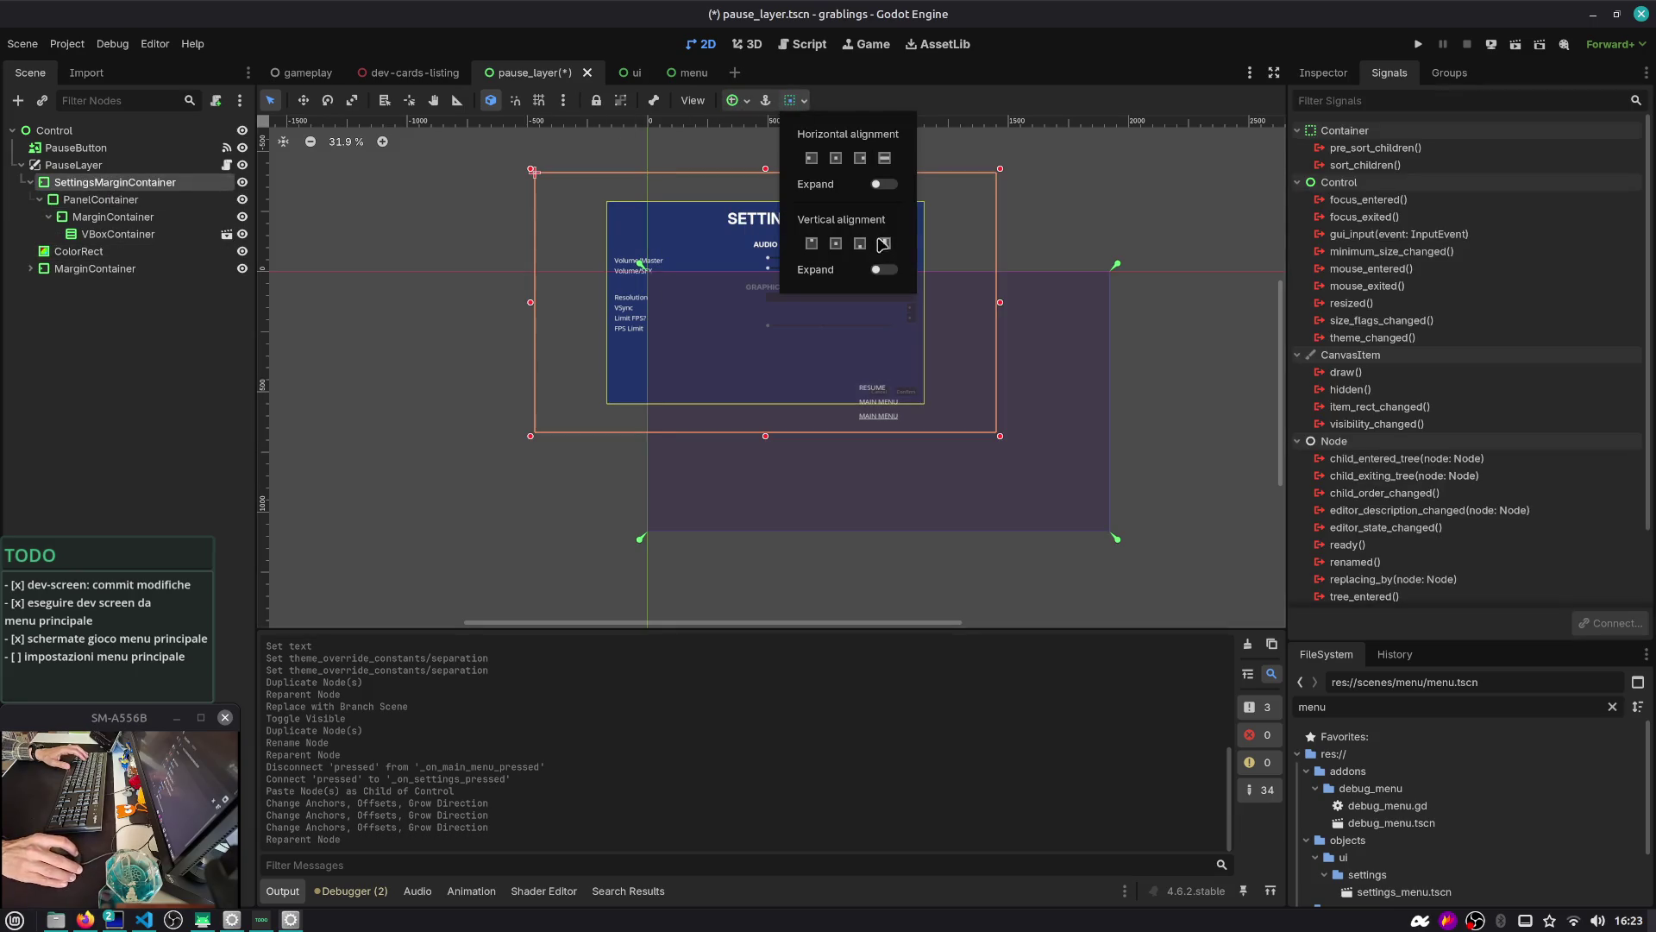
left_click(732, 100)
left_click(824, 222)
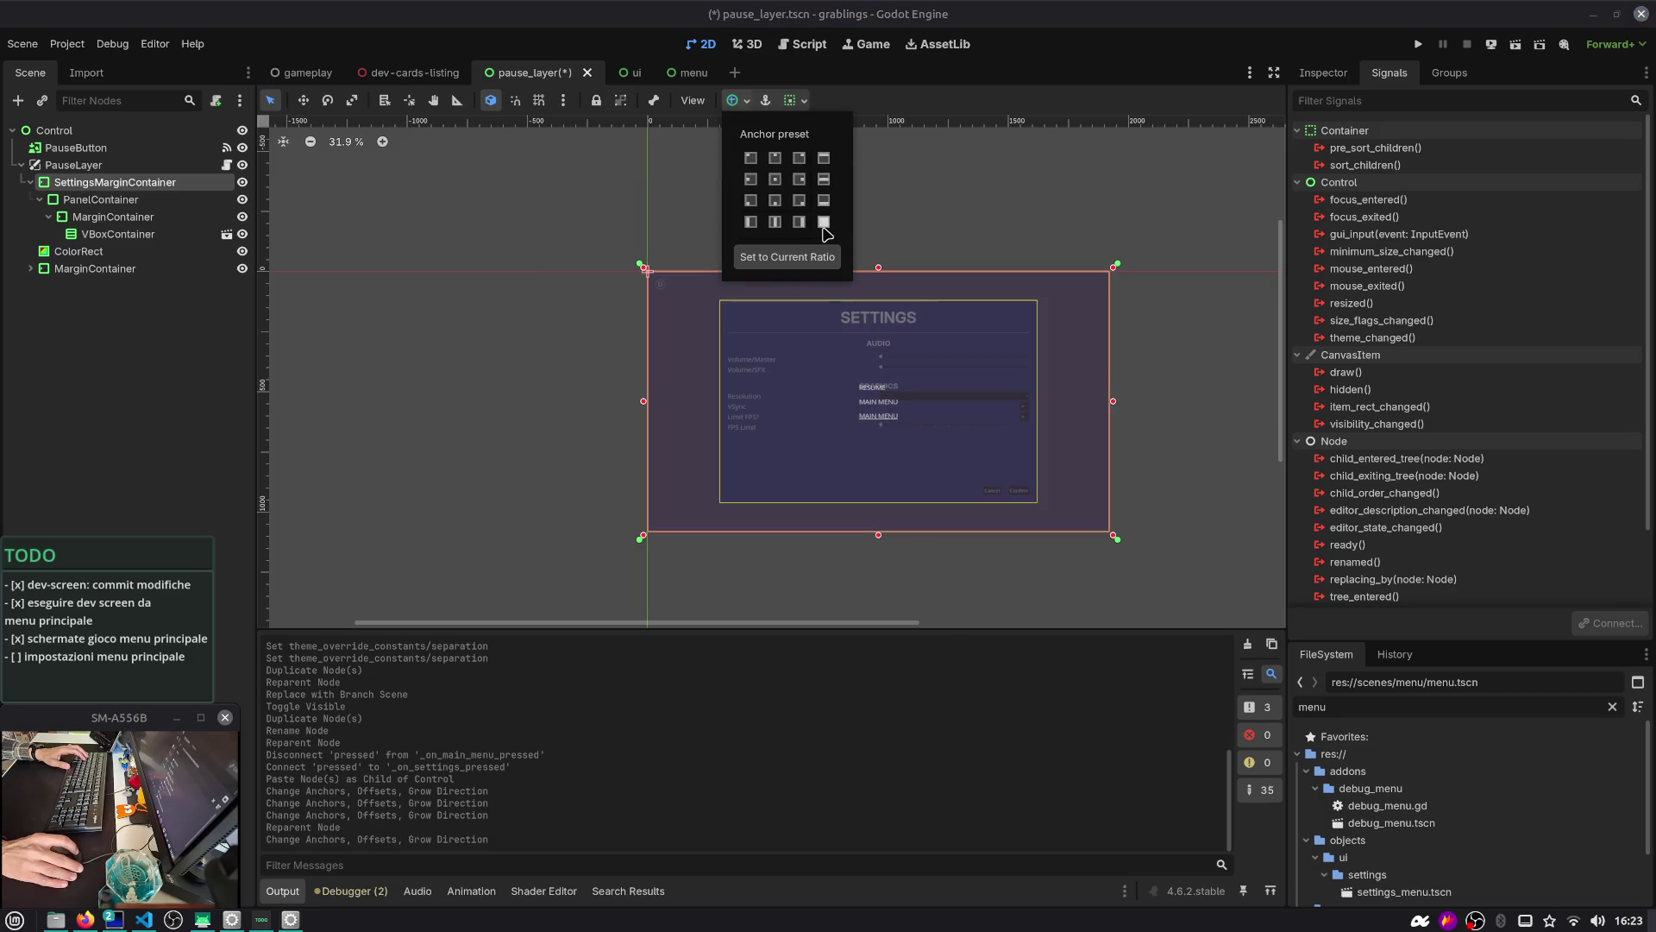
left_click(700, 264)
left_click_drag(78, 251, 78, 180)
scroll(646, 269, "up", 3)
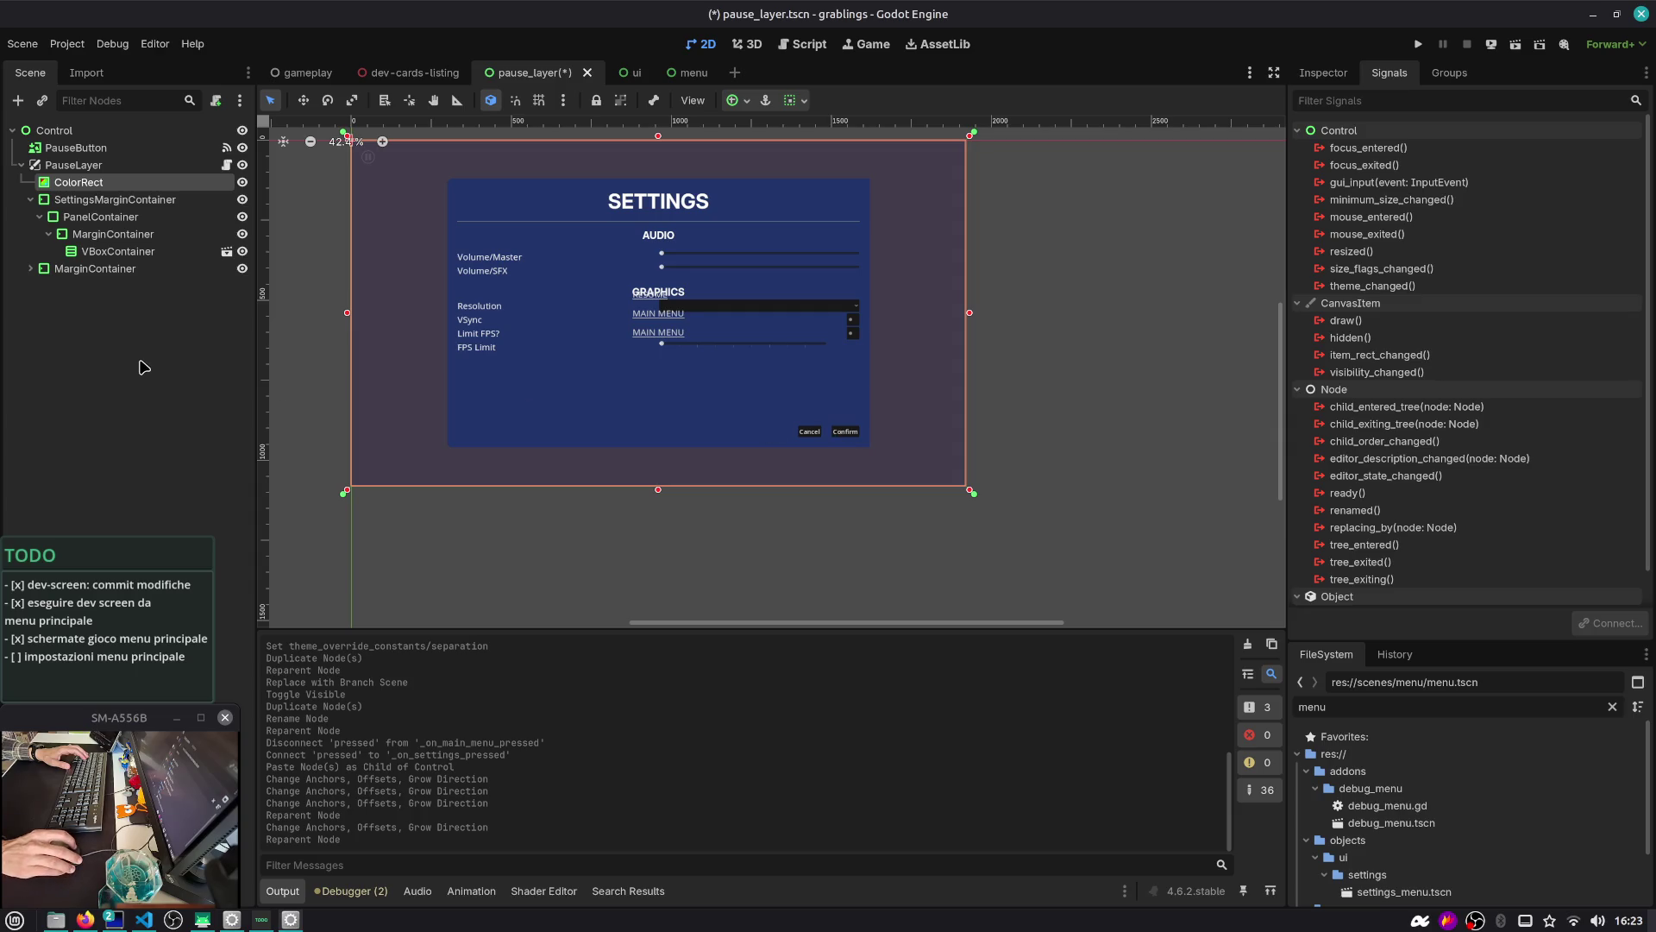
Put MarginContainer above SettingsMarginContainer, save the scene, and drop SettingsMarginContainer into pause_layer.gd
left_click(31, 199)
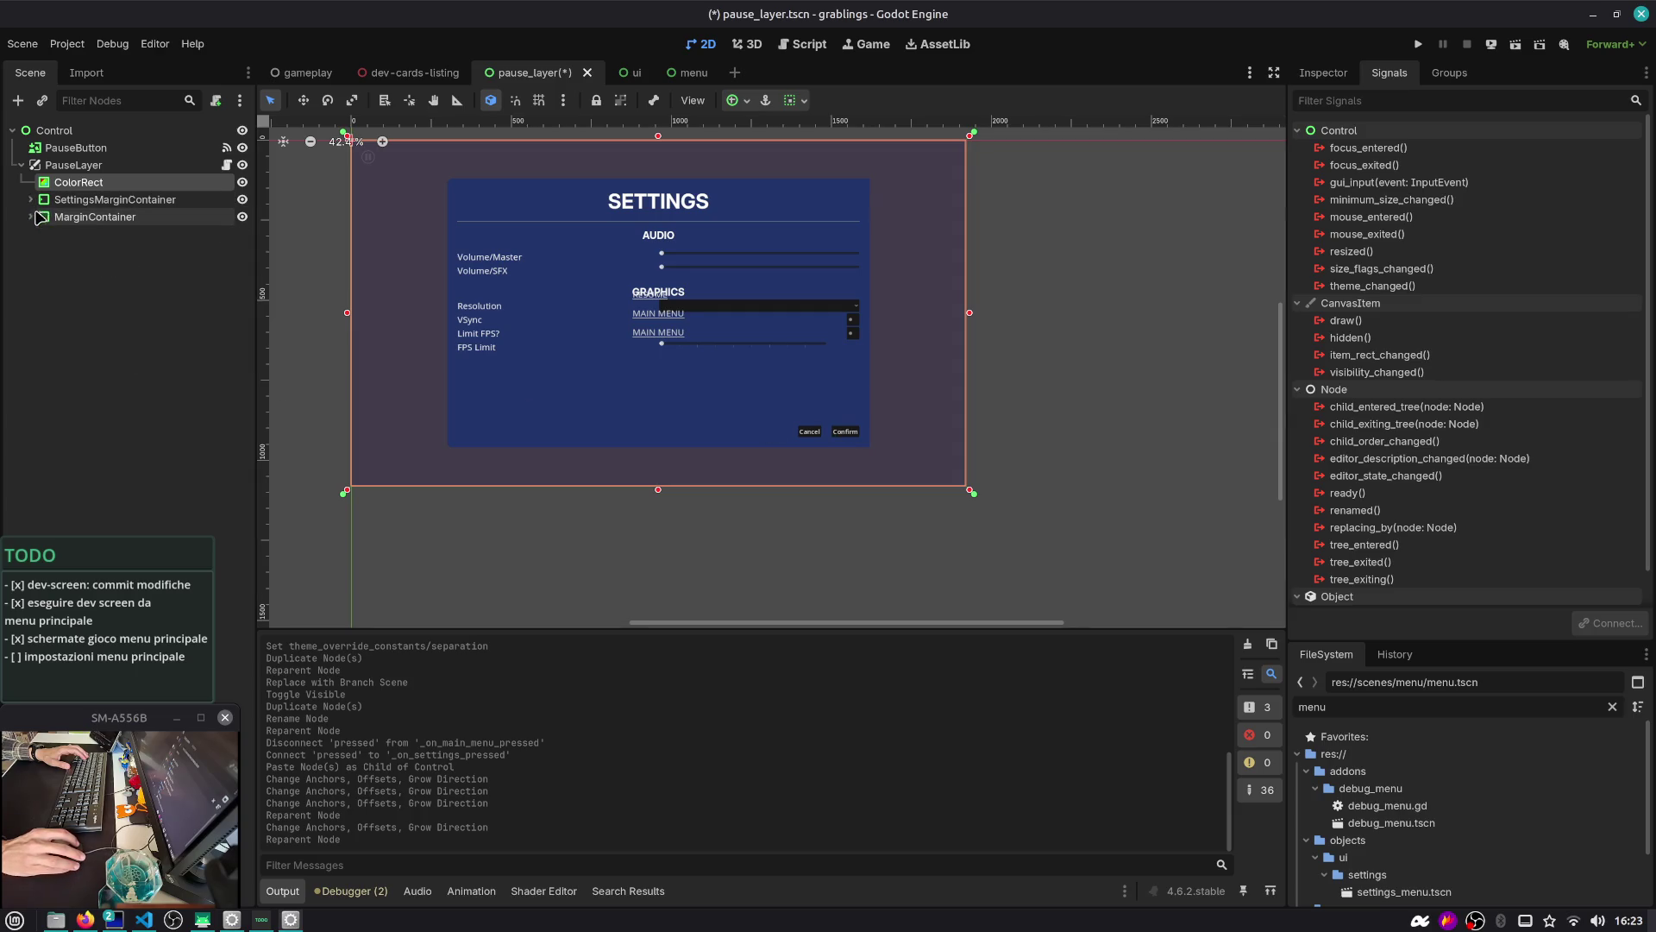
left_click(44, 219)
left_click(243, 216)
left_click(242, 216)
left_click_drag(115, 222, 117, 196)
left_click(121, 258)
key("ctrl+s")
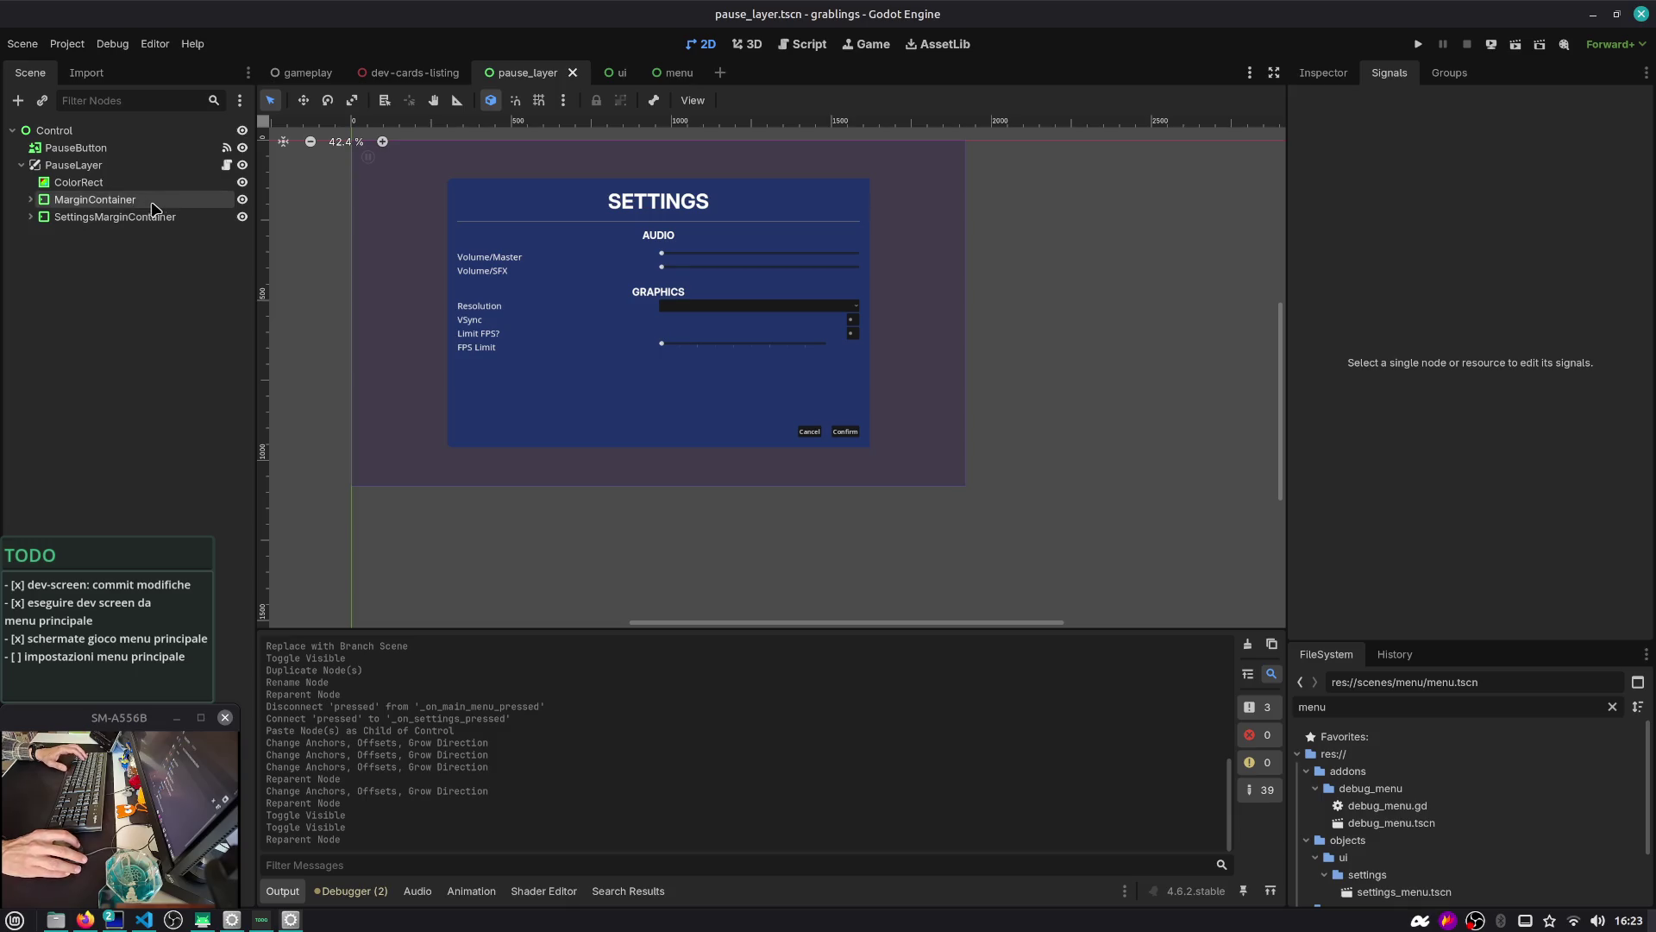
left_click(157, 219)
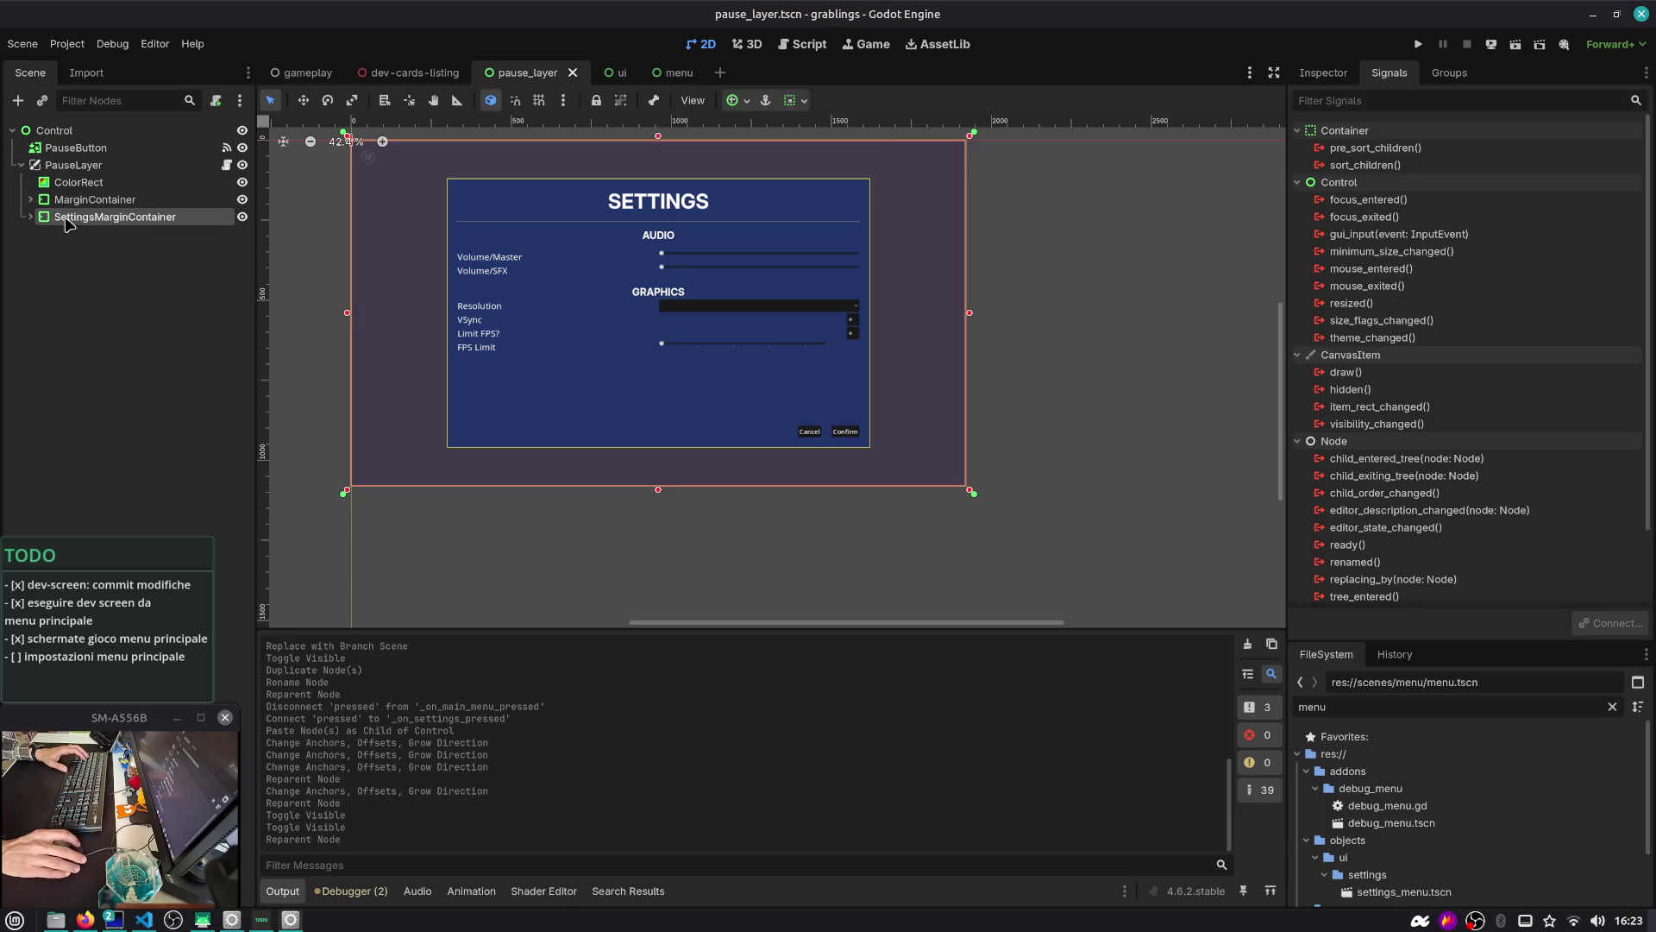
mouse_move(28, 218)
left_mouse_down()
mouse_move(173, 165)
mouse_move(235, 167)
mouse_move(219, 235)
mouse_move(583, 198)
mouse_move(539, 195)
mouse_move(526, 215)
left_mouse_up()
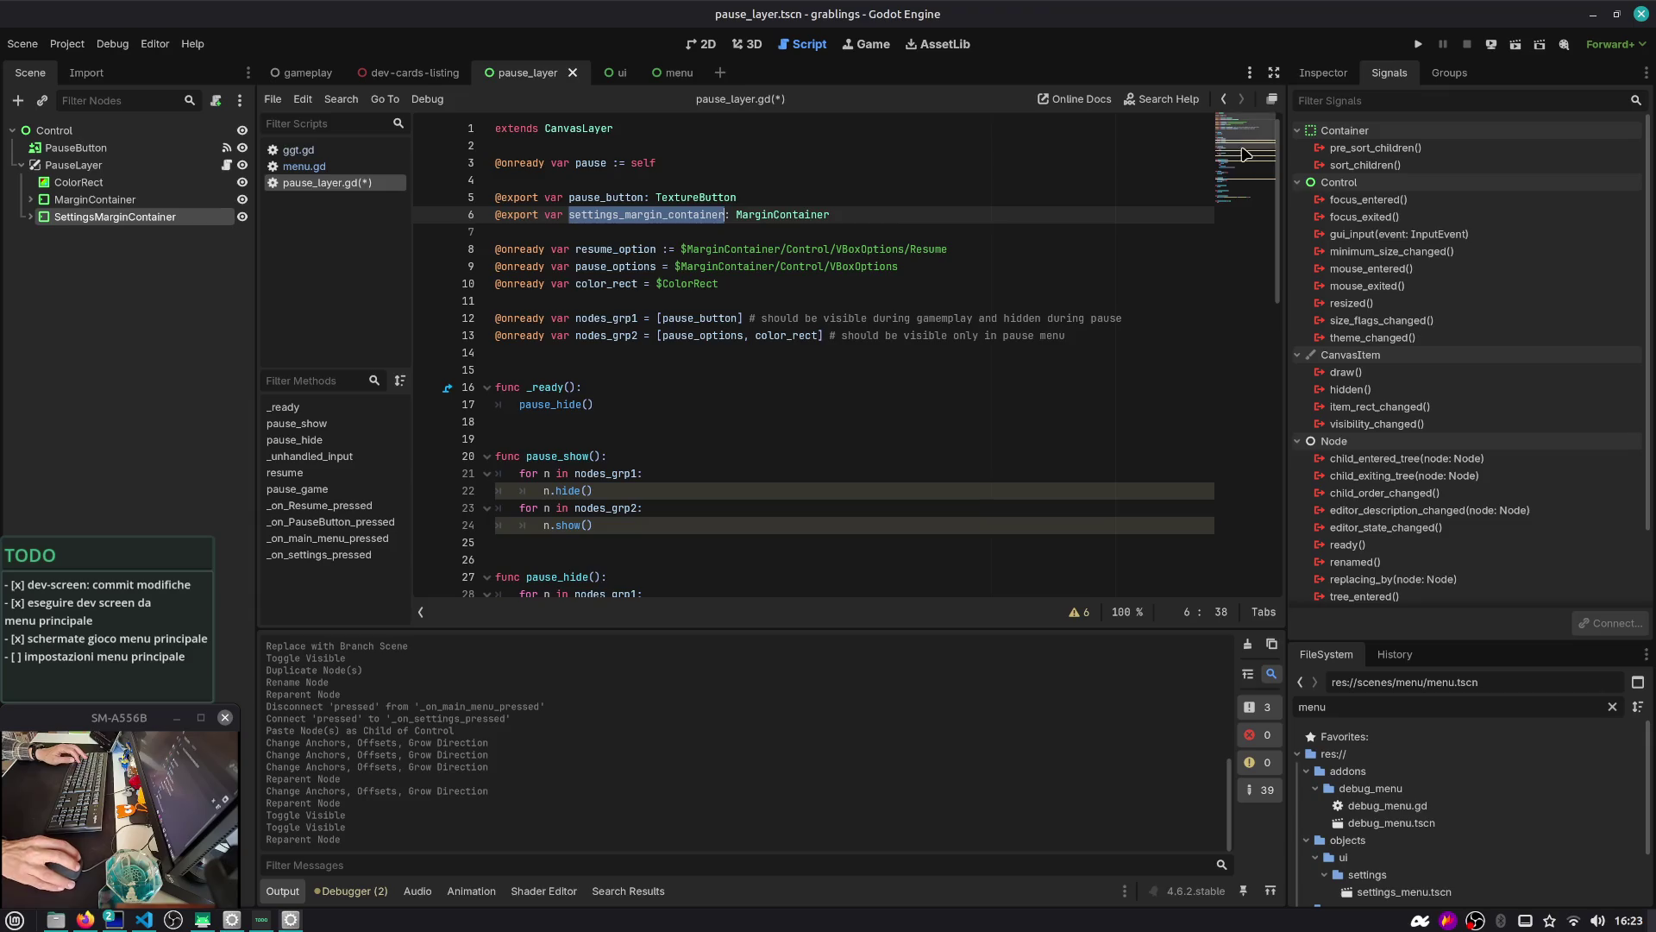
Replace pass in _on_settings_pressed with settings_margin_container.show(), save pause_layer.gd, and run the scene
scroll(1237, 172, "down", 5)
scroll(1236, 172, "down", 5)
scroll(783, 163, "up", 15)
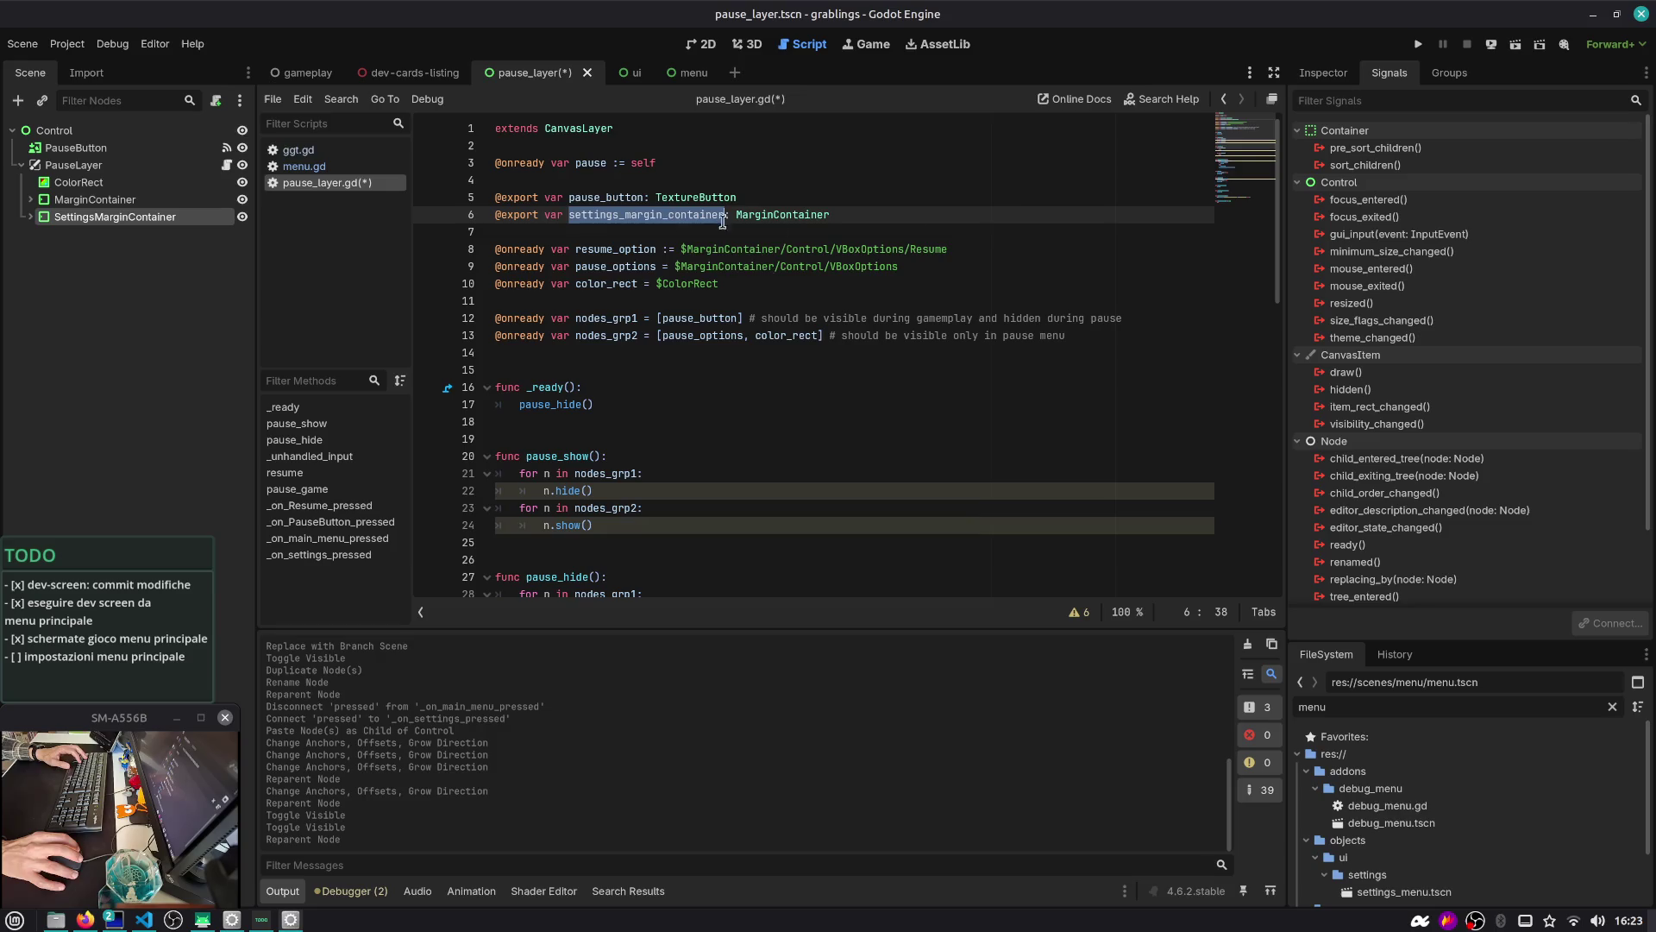
left_click(645, 215)
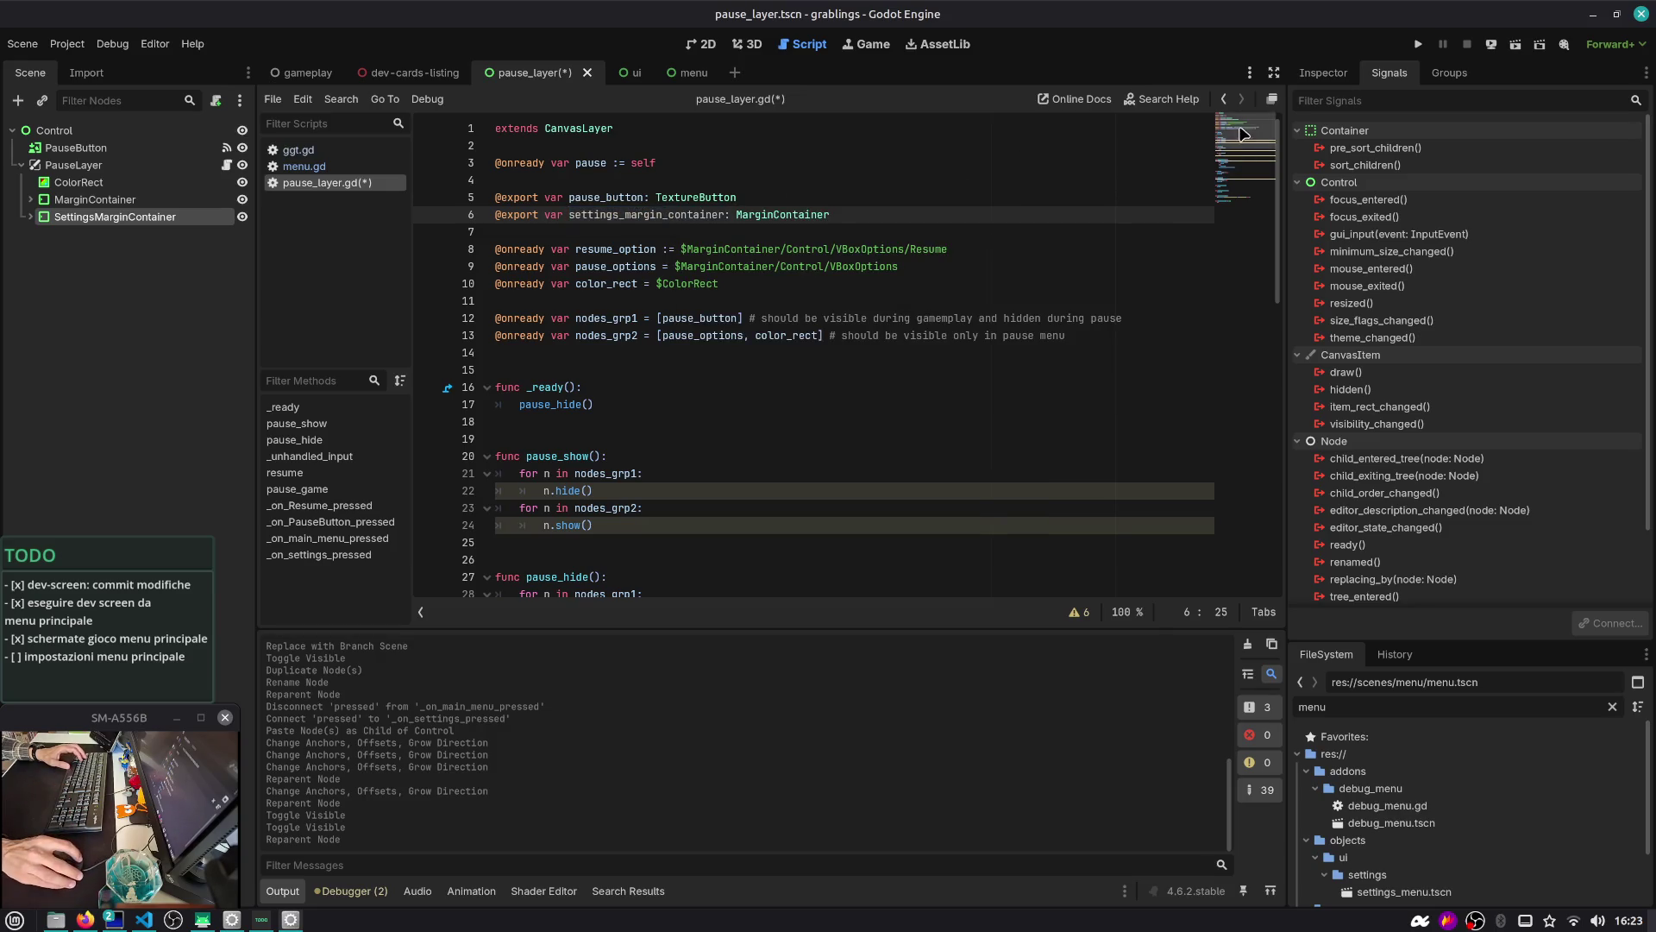
scroll(1168, 283, "down", 15)
double_click(530, 564)
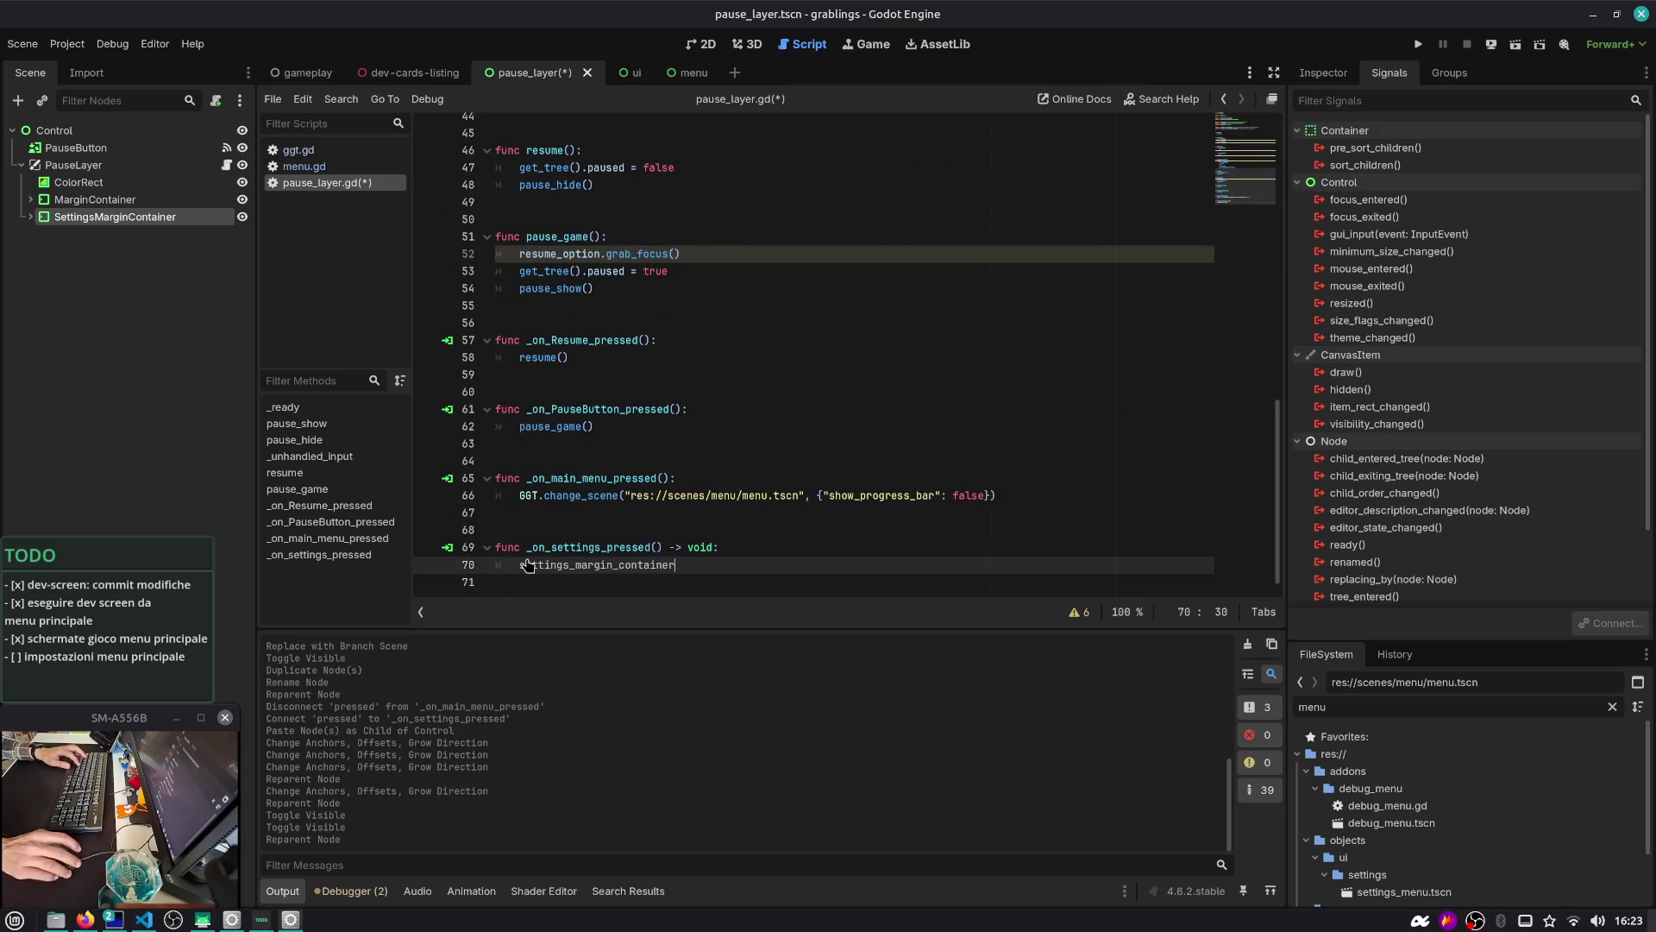
type("settings_margin_container.show(")
key("ctrl+s")
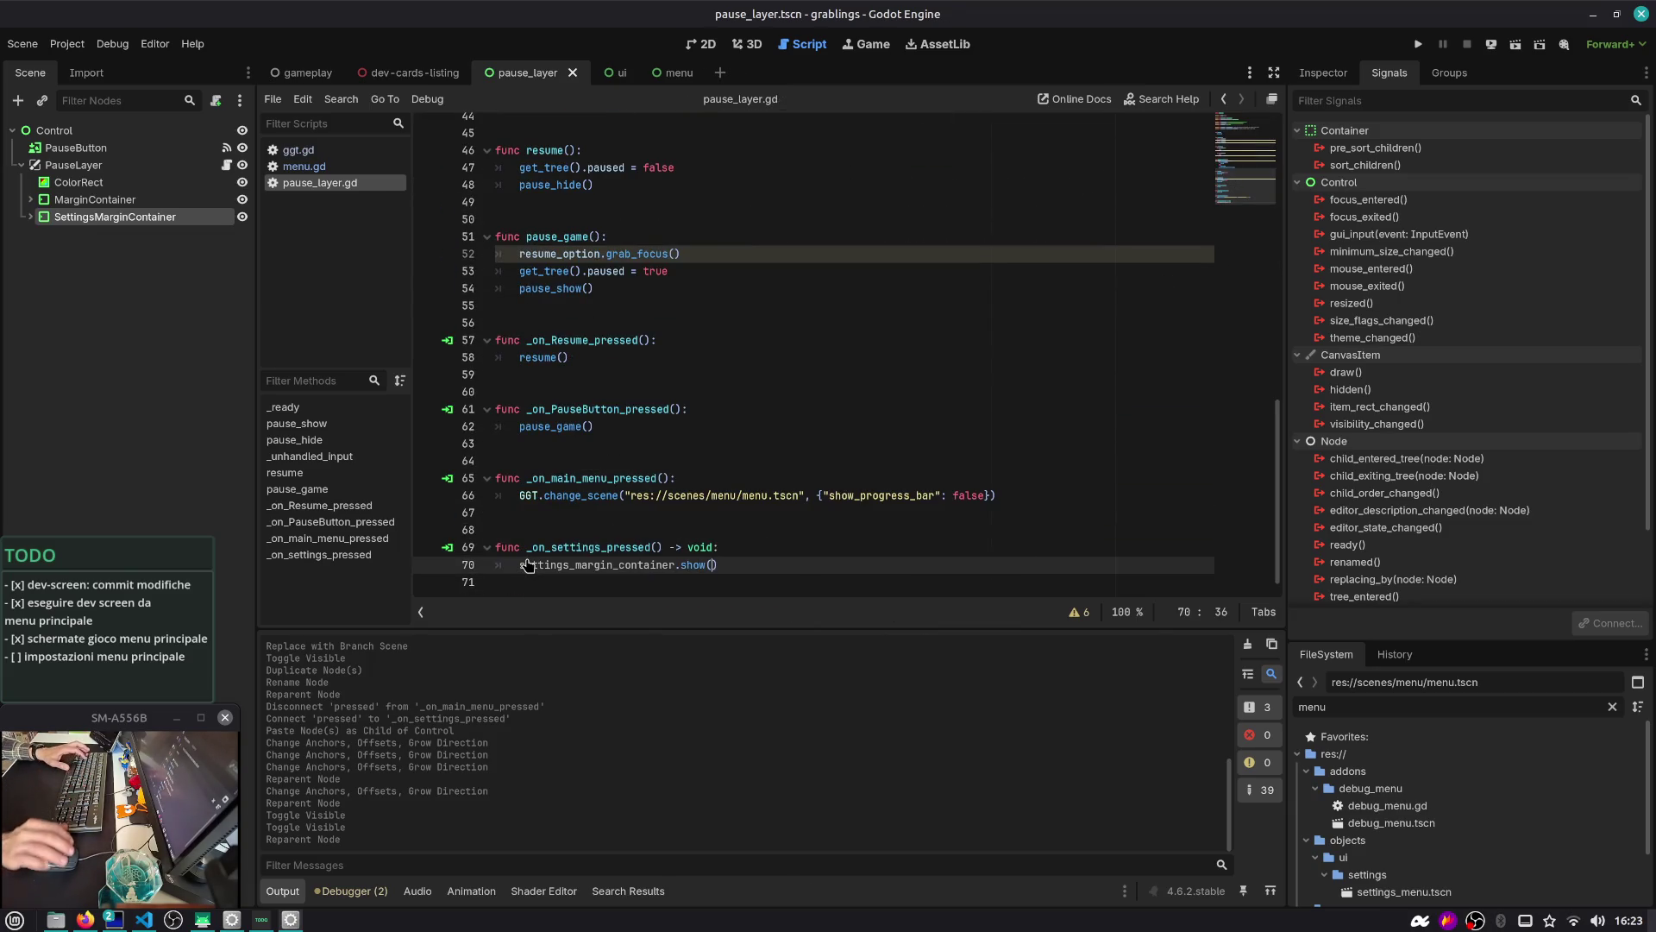
left_click(1516, 44)
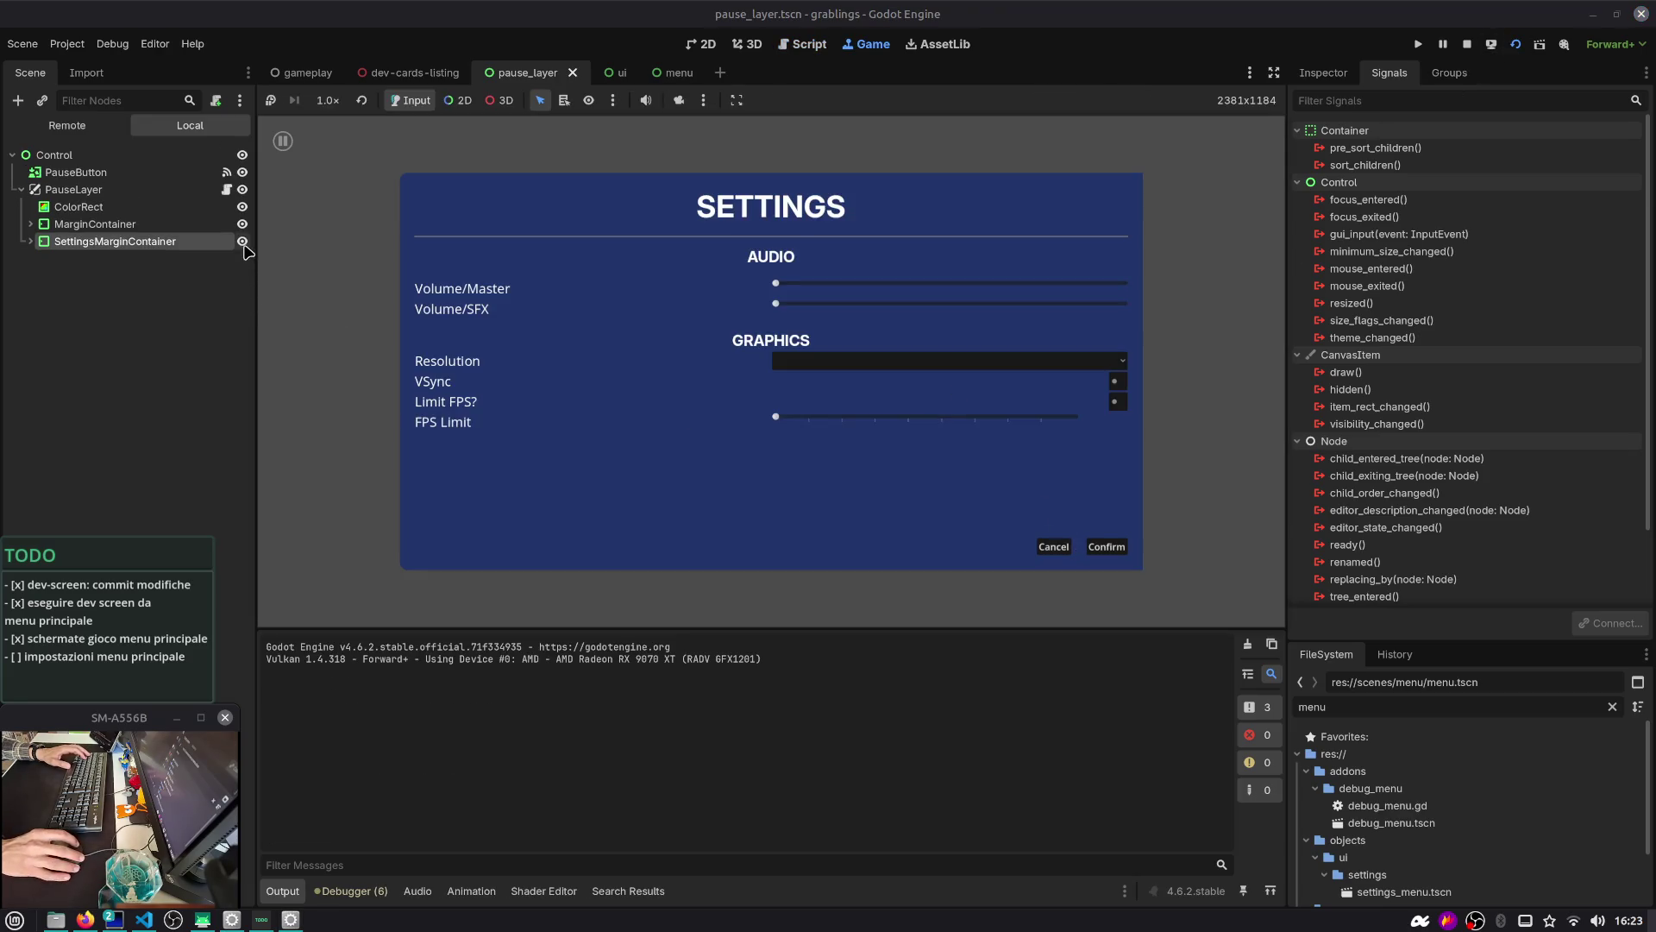
Hide SettingsMarginContainer, set the Settings button's Text to SETTINGS, and save the scene
left_click(243, 241)
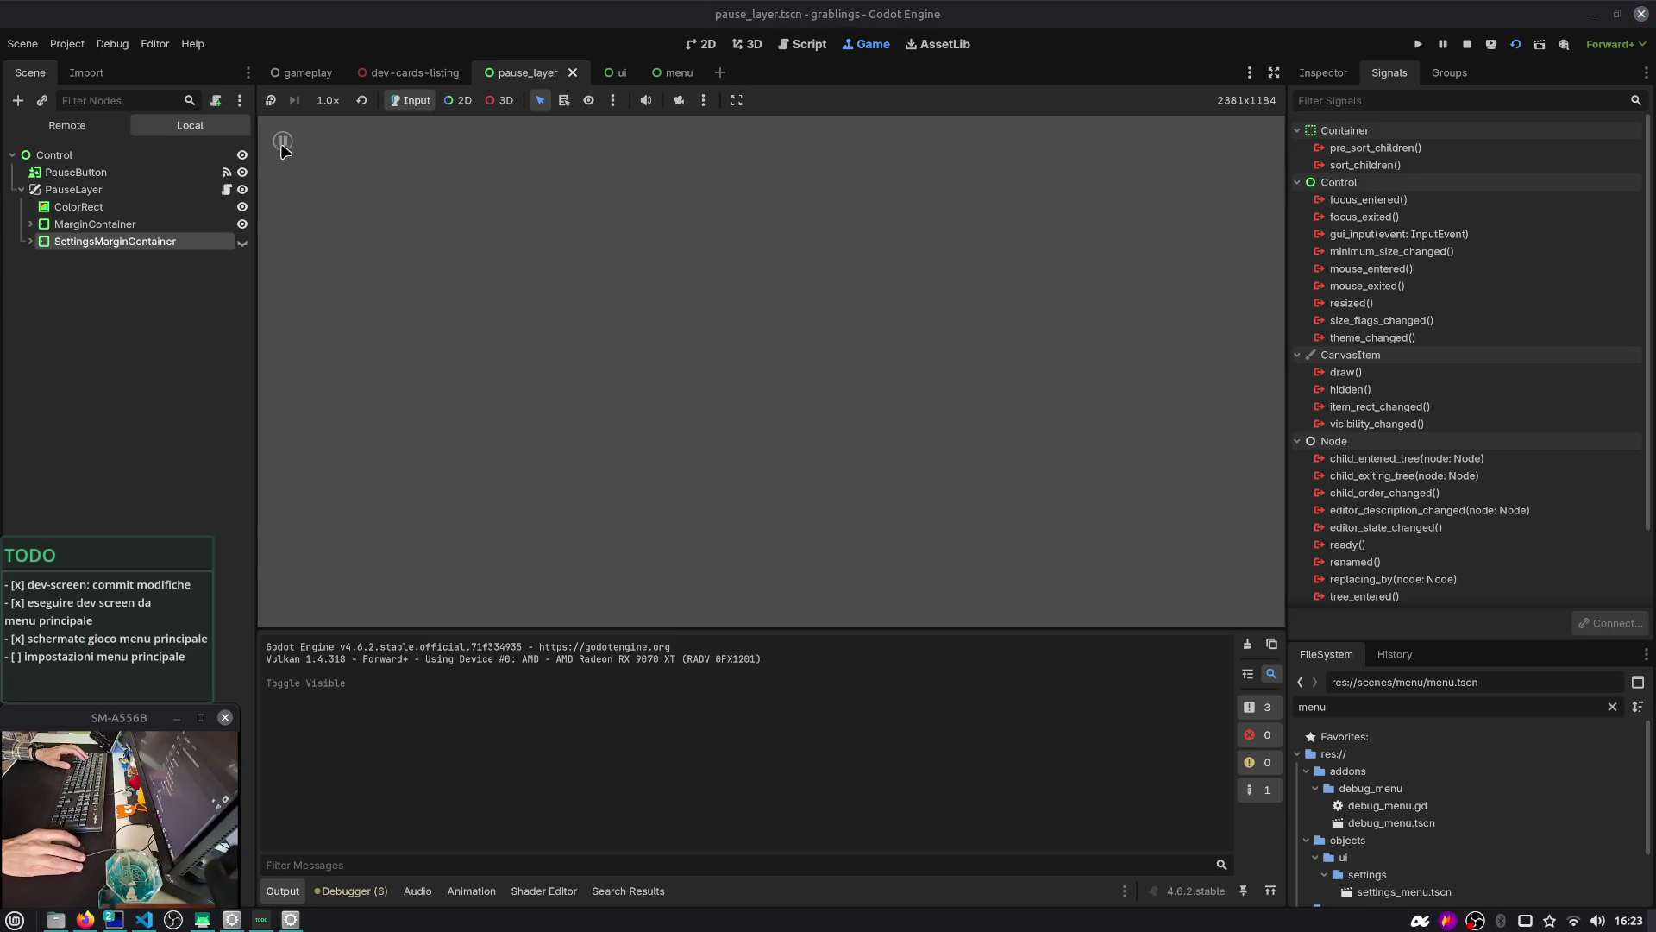
left_click(282, 145)
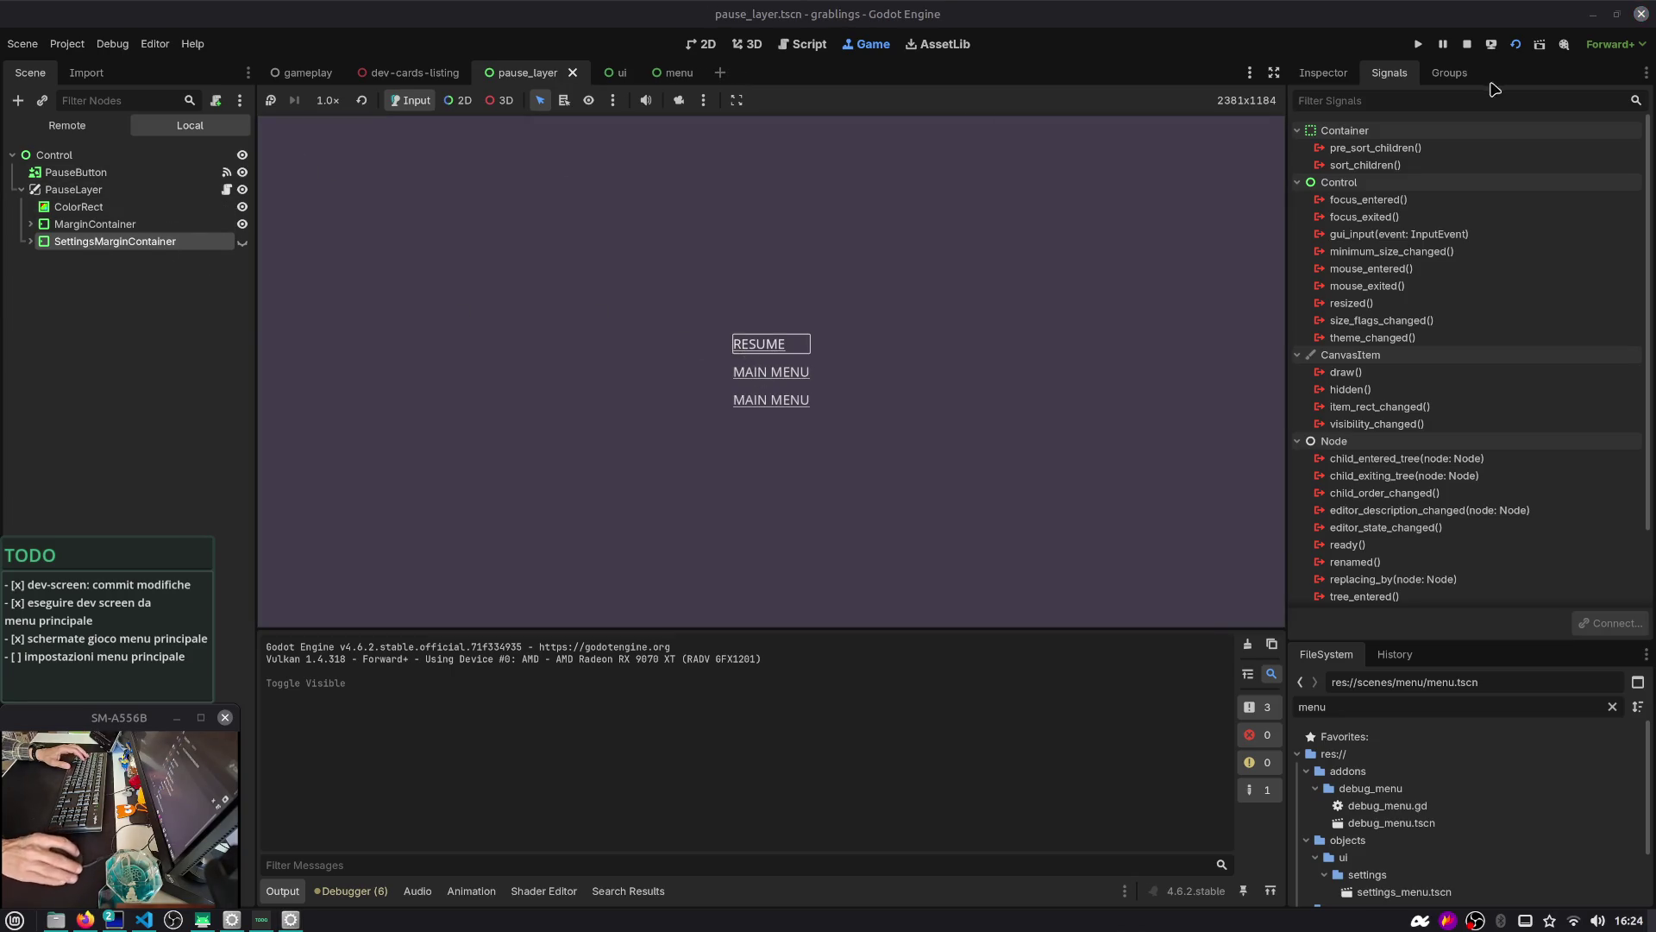
left_click(30, 224)
left_click(101, 292)
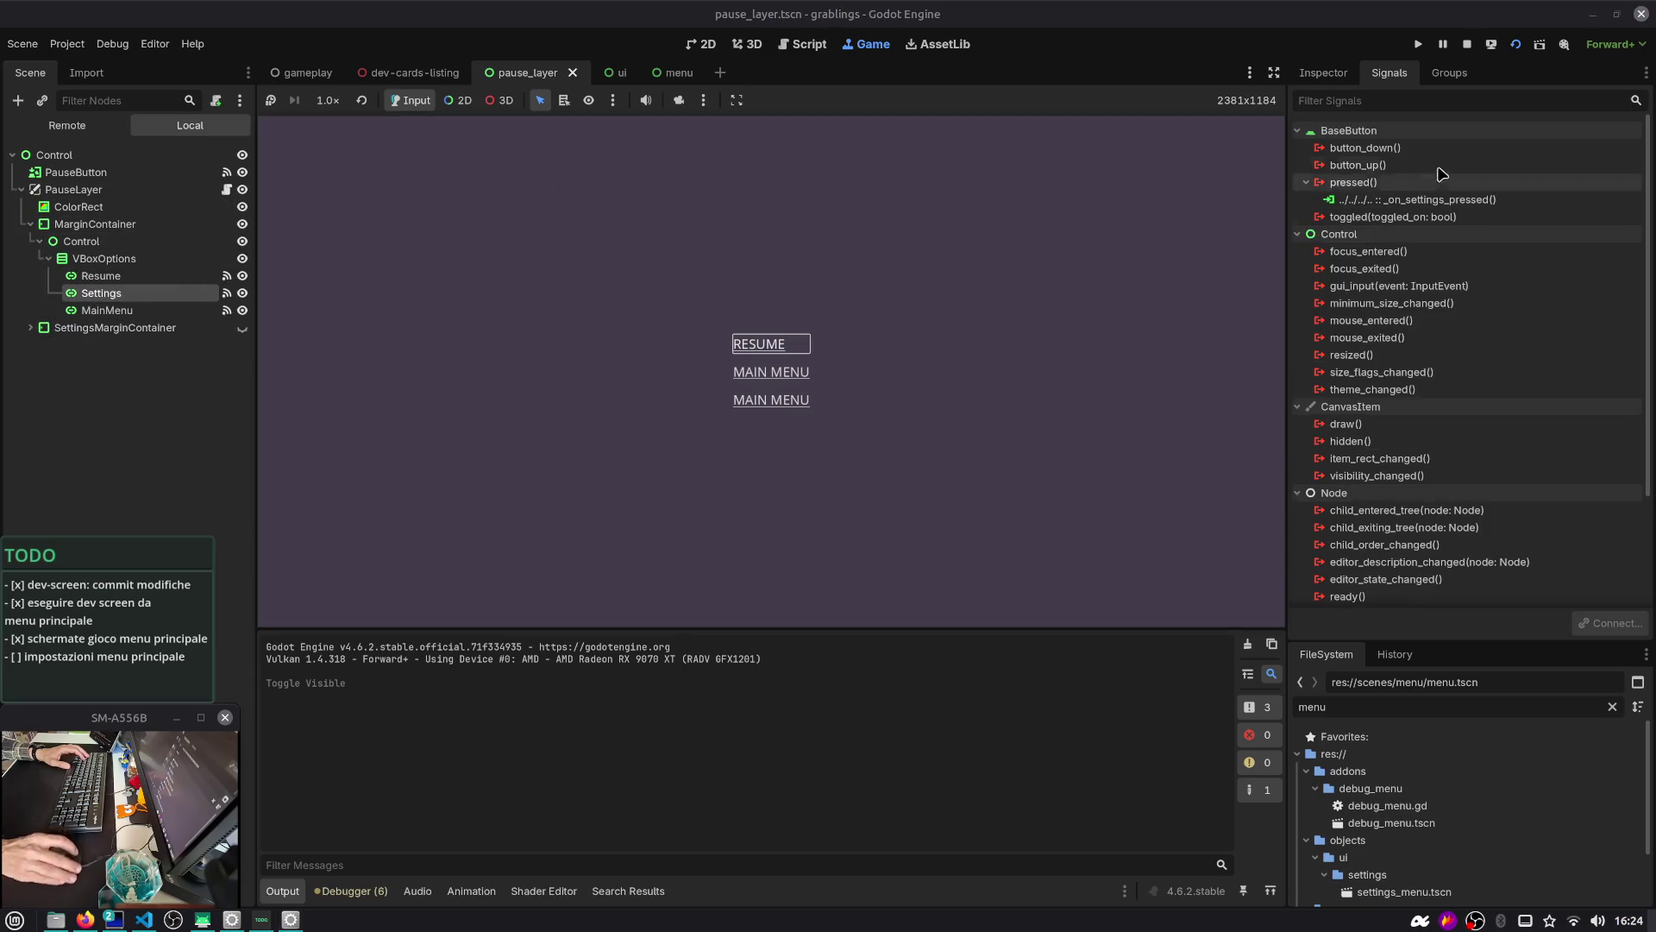
left_click(1323, 72)
left_click(1547, 199)
type("SETTIGNS")
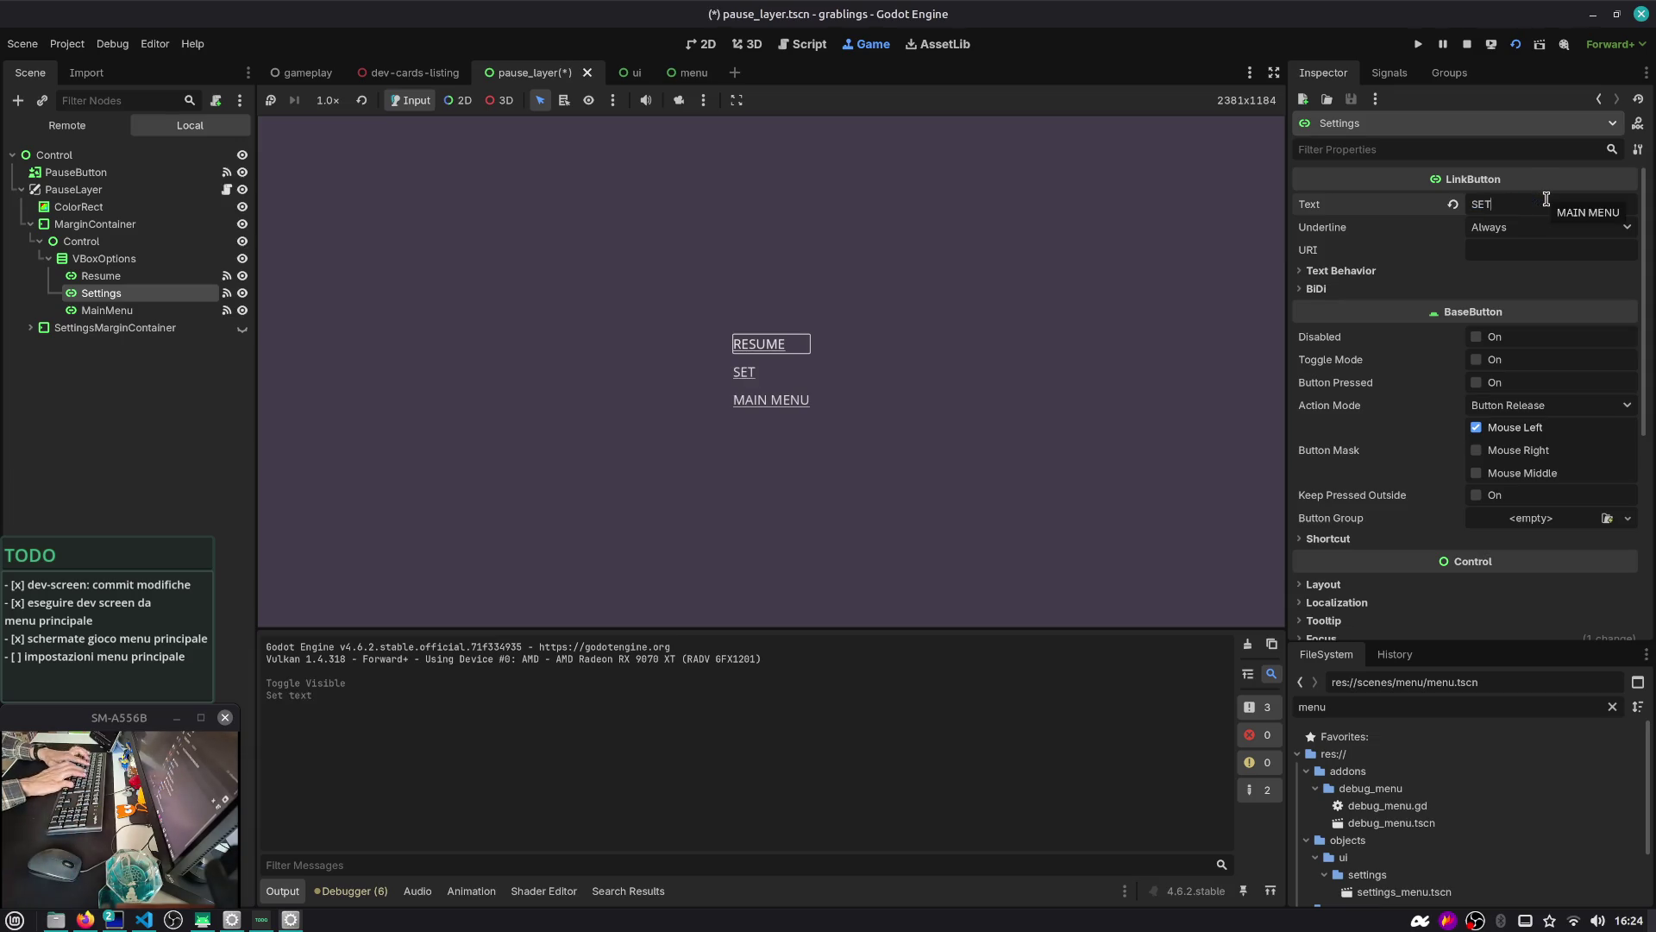
key("BackSpace")
key("BackSpace")
key("BackSpace")
type("S")
key("ctrl+s")
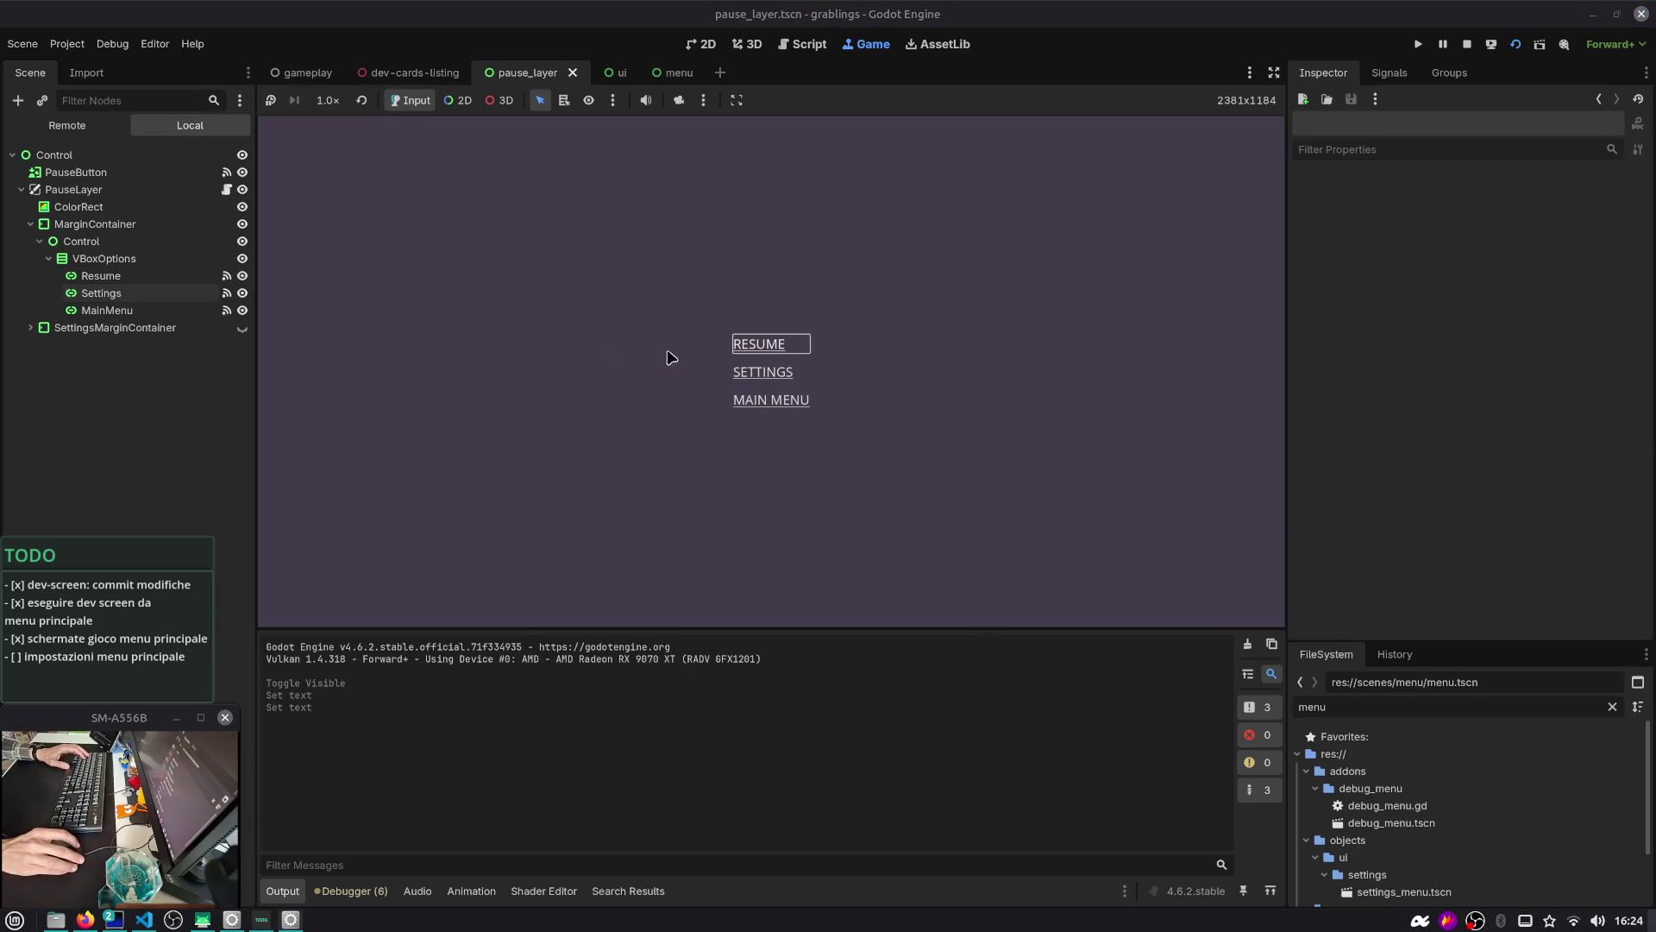
Test the SETTINGS button in the running game, then launch and stop the full project
left_click(760, 377)
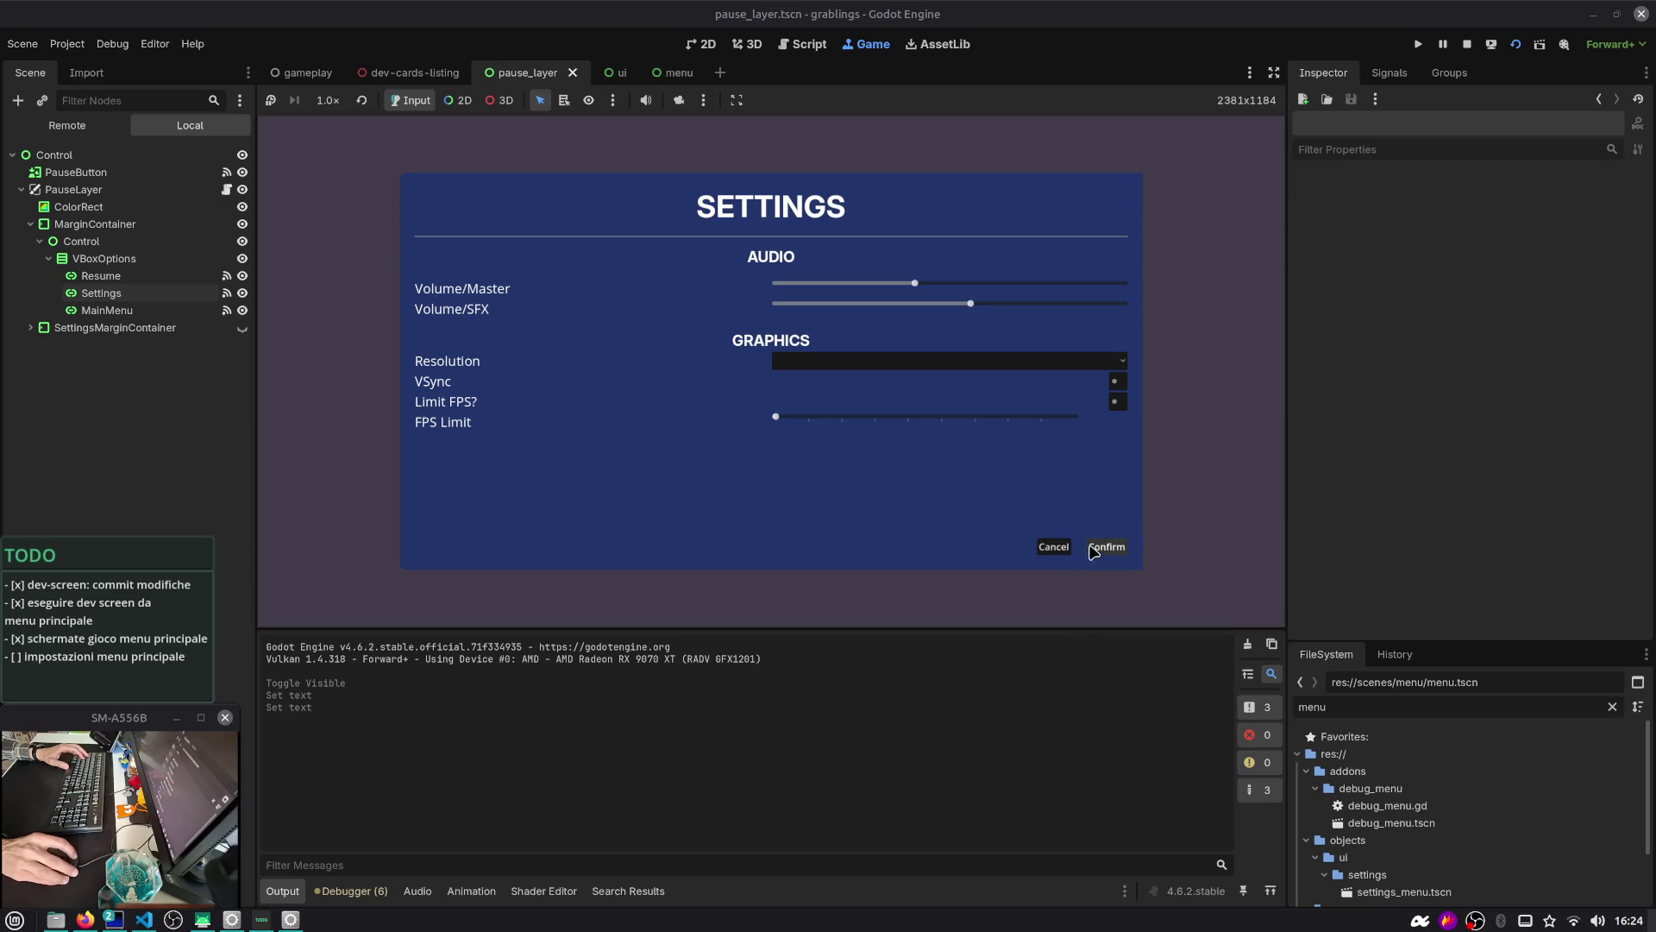
left_click(1469, 44)
key("F5")
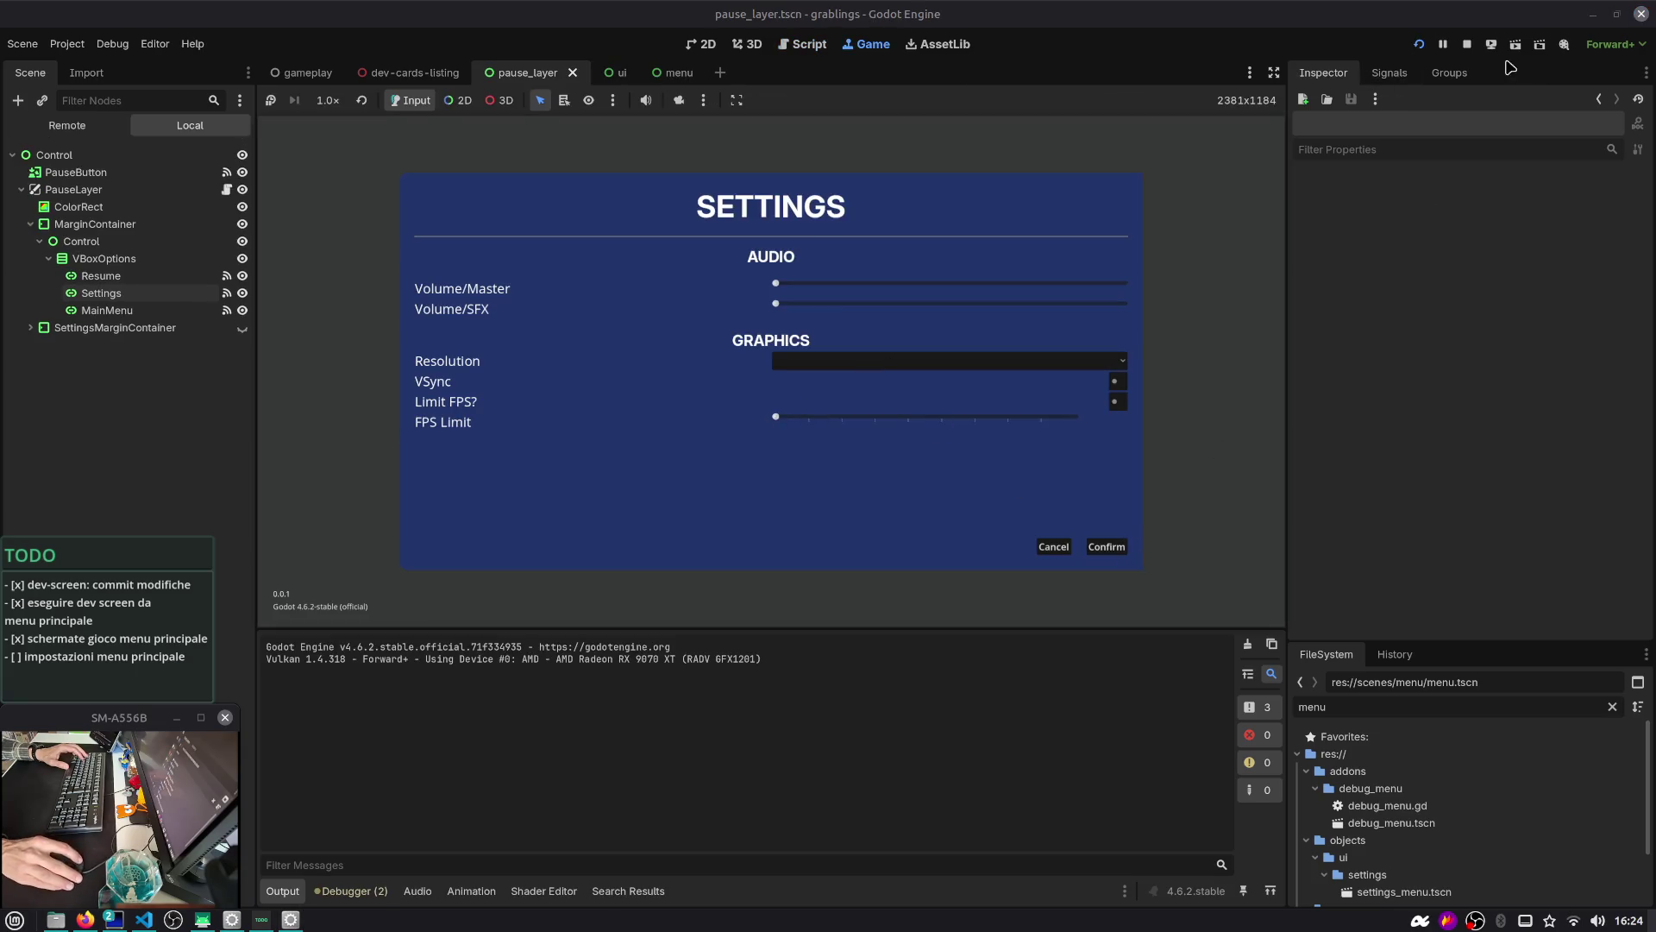
left_click(1466, 44)
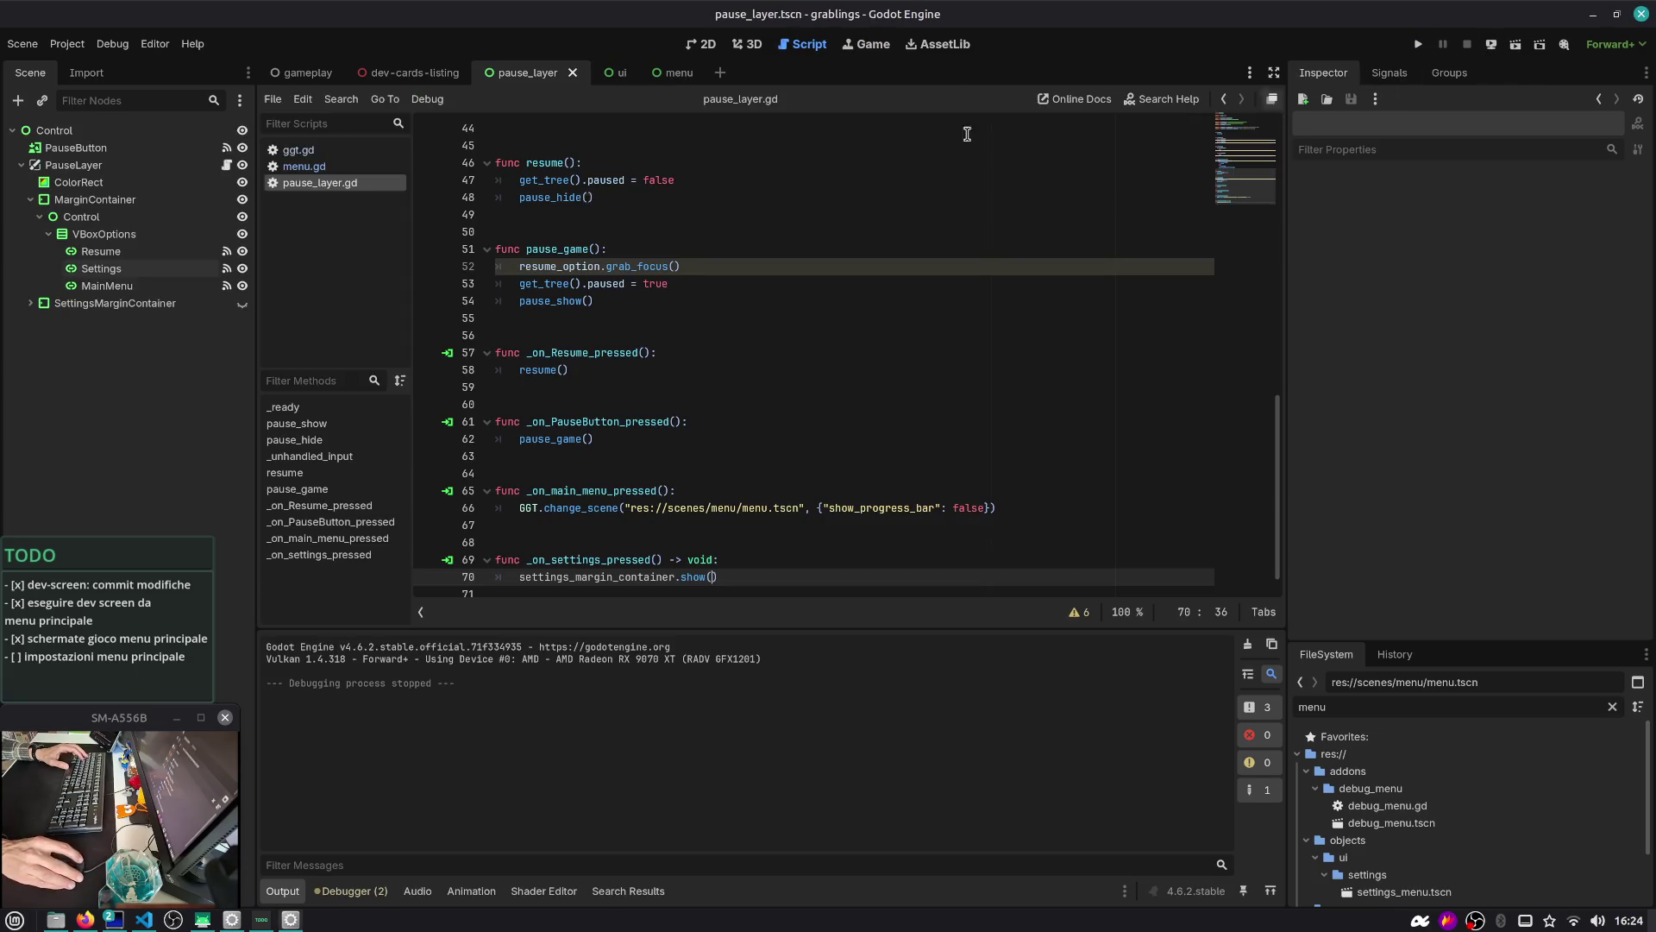
Hide SettingsMarginContainer in menu.tscn with Ctrl+H and run the project to verify the GRABLINGS menu
left_click(679, 76)
left_click(108, 182)
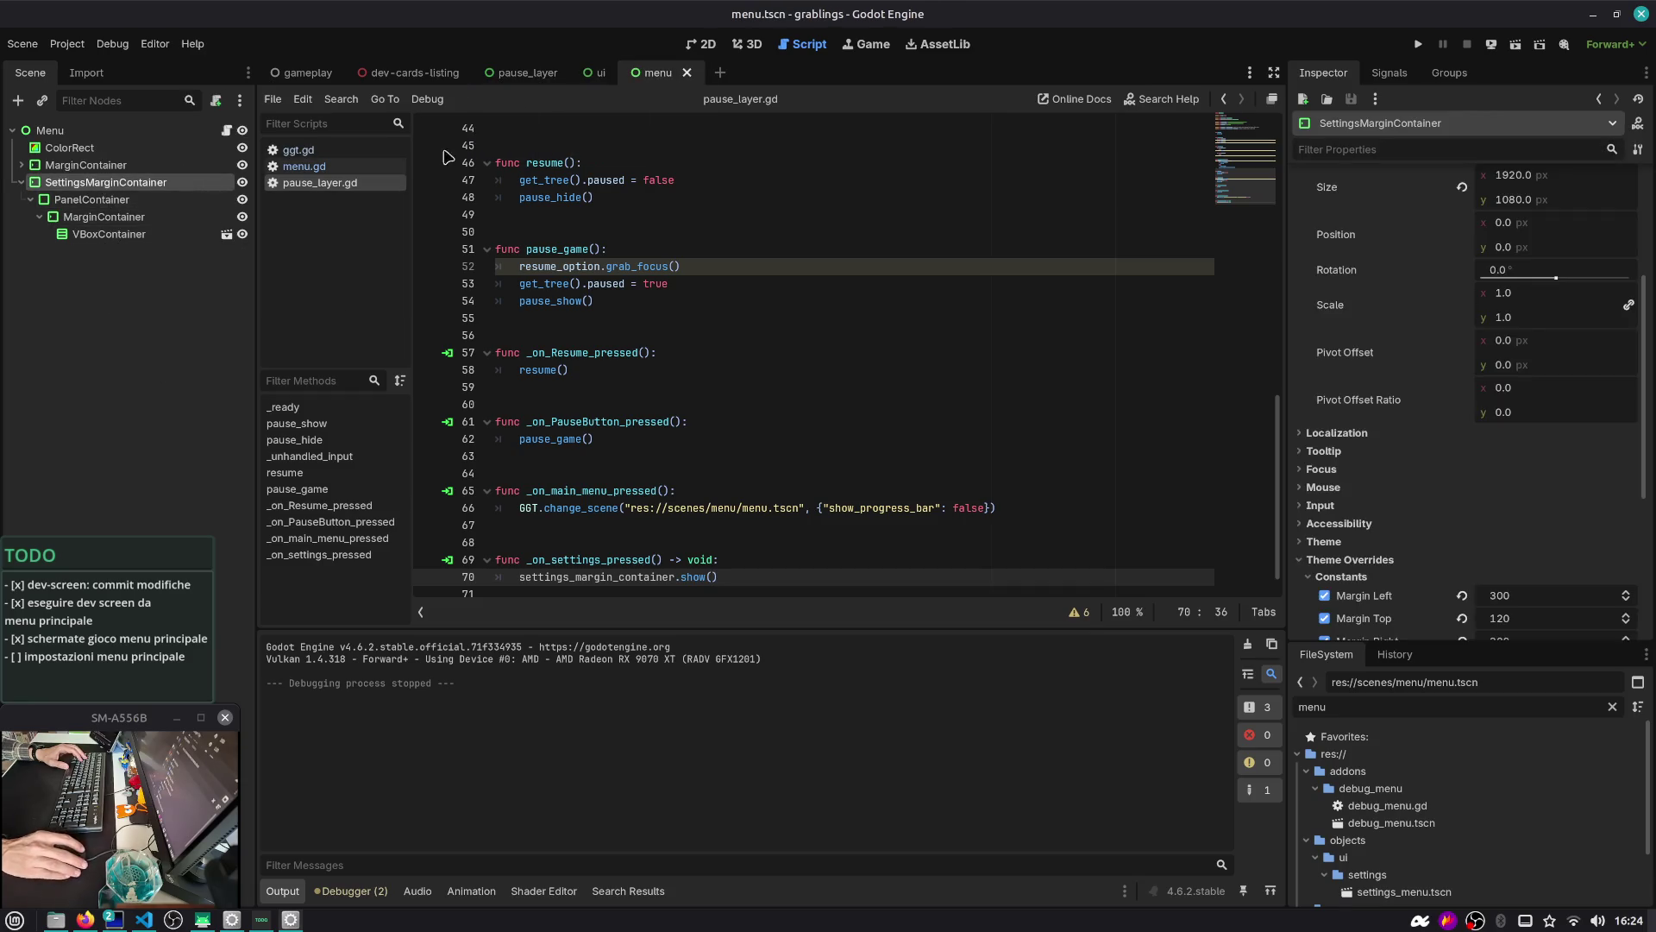
key("ctrl+h")
left_click(713, 48)
left_click(1418, 44)
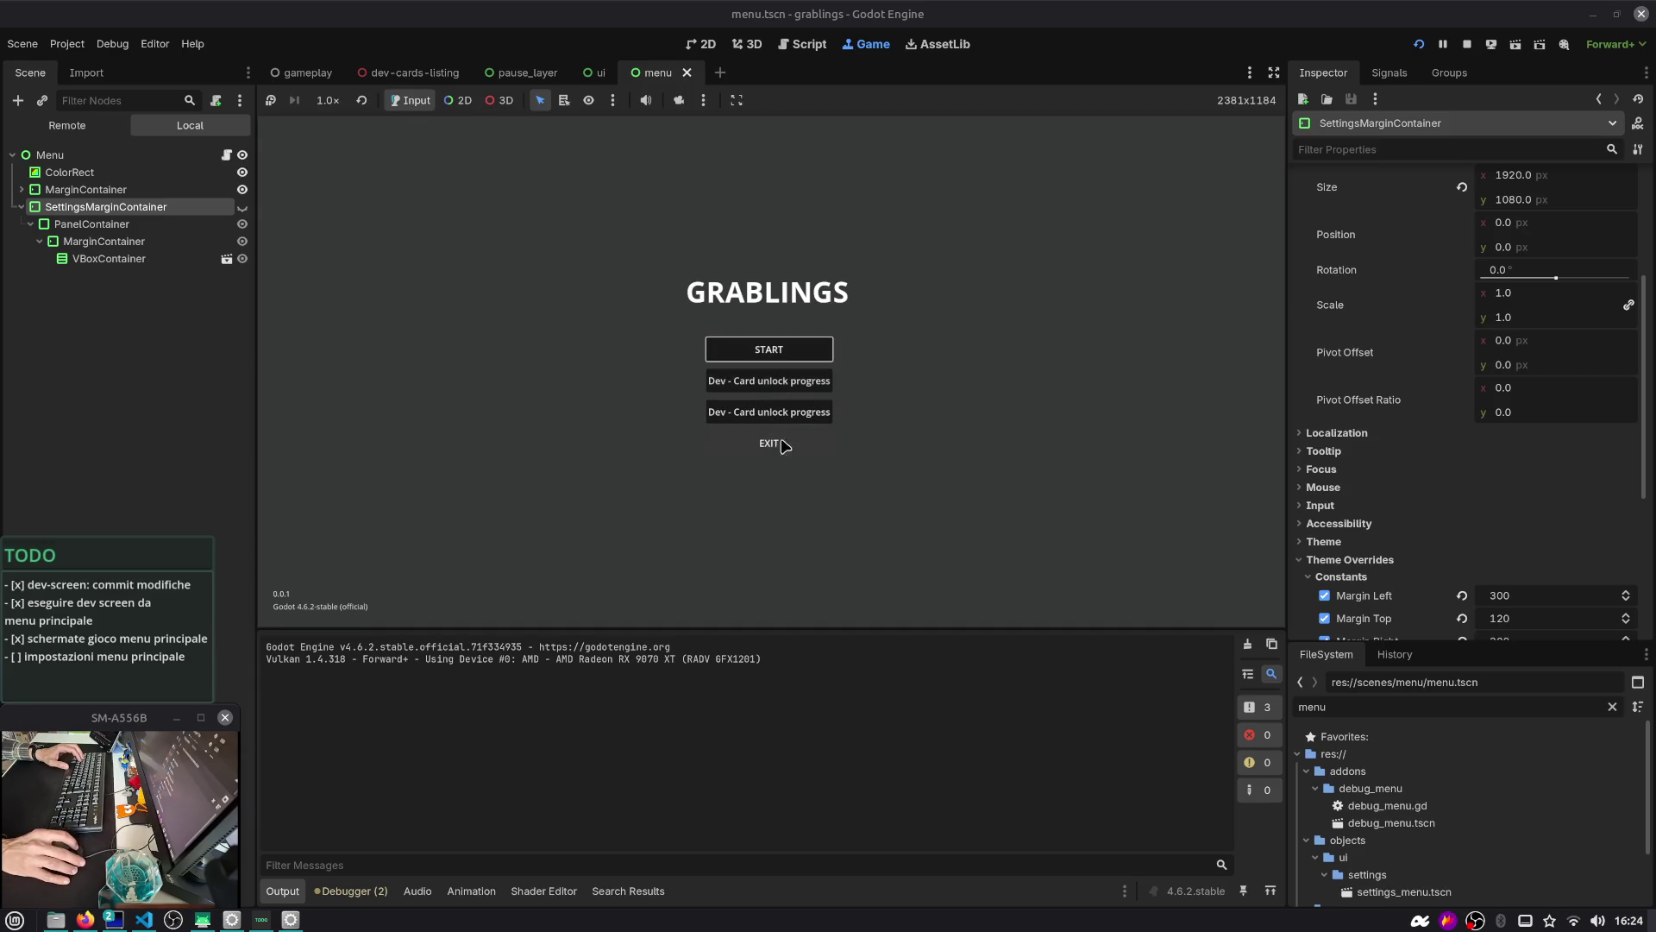
left_click(1467, 45)
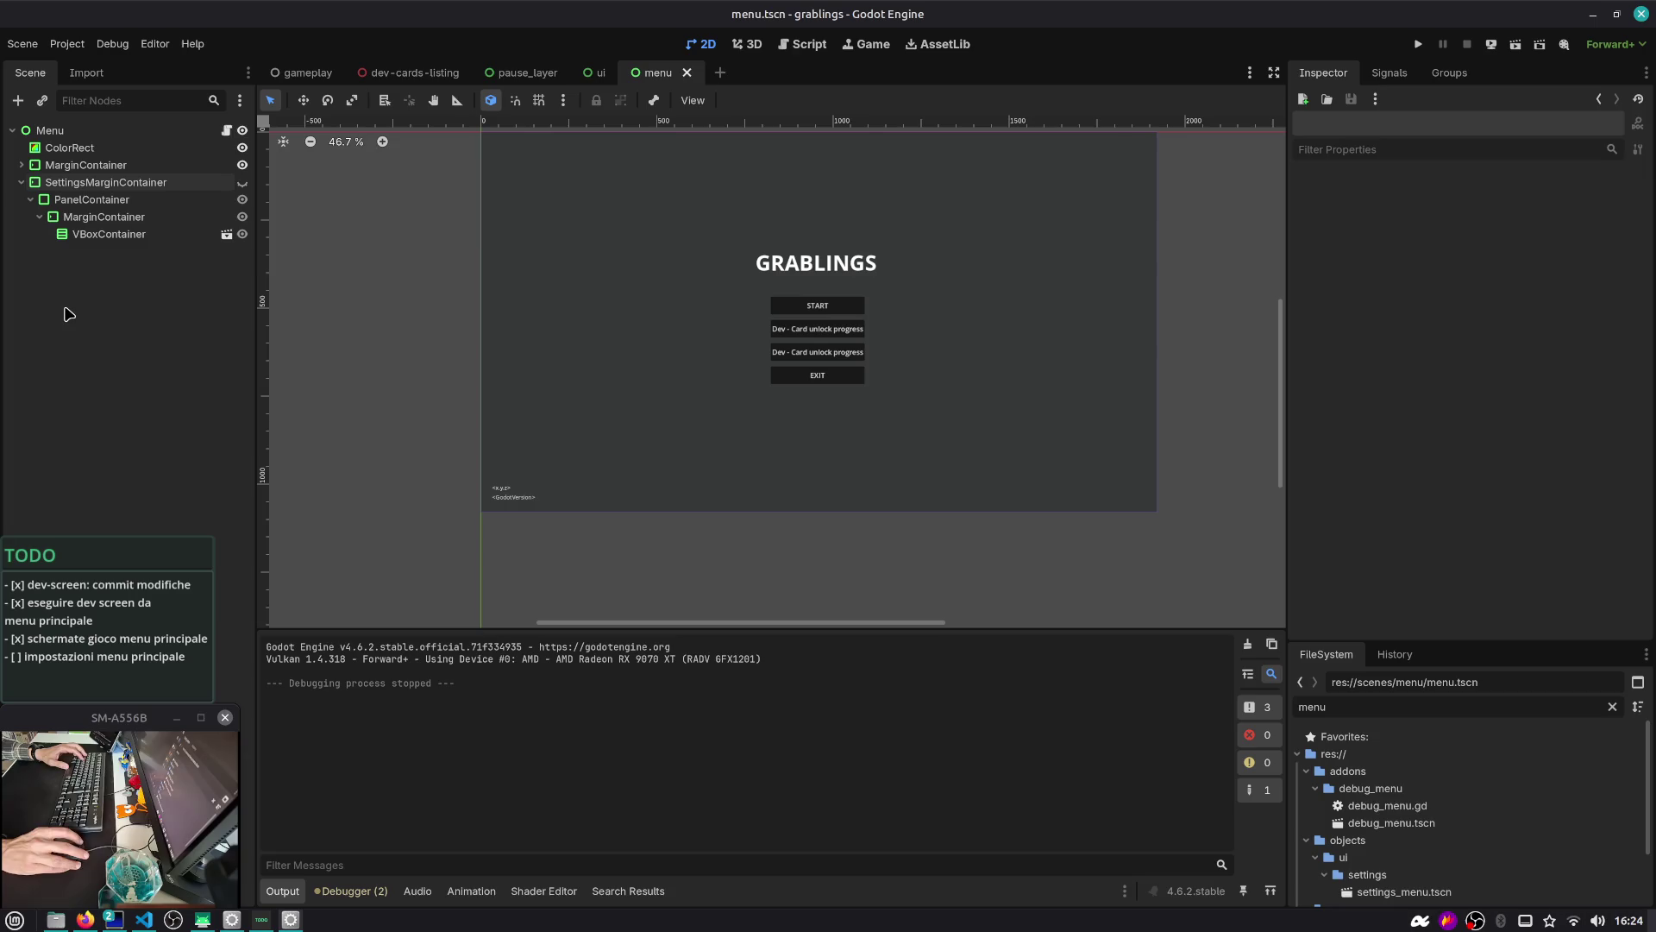
left_click(69, 239)
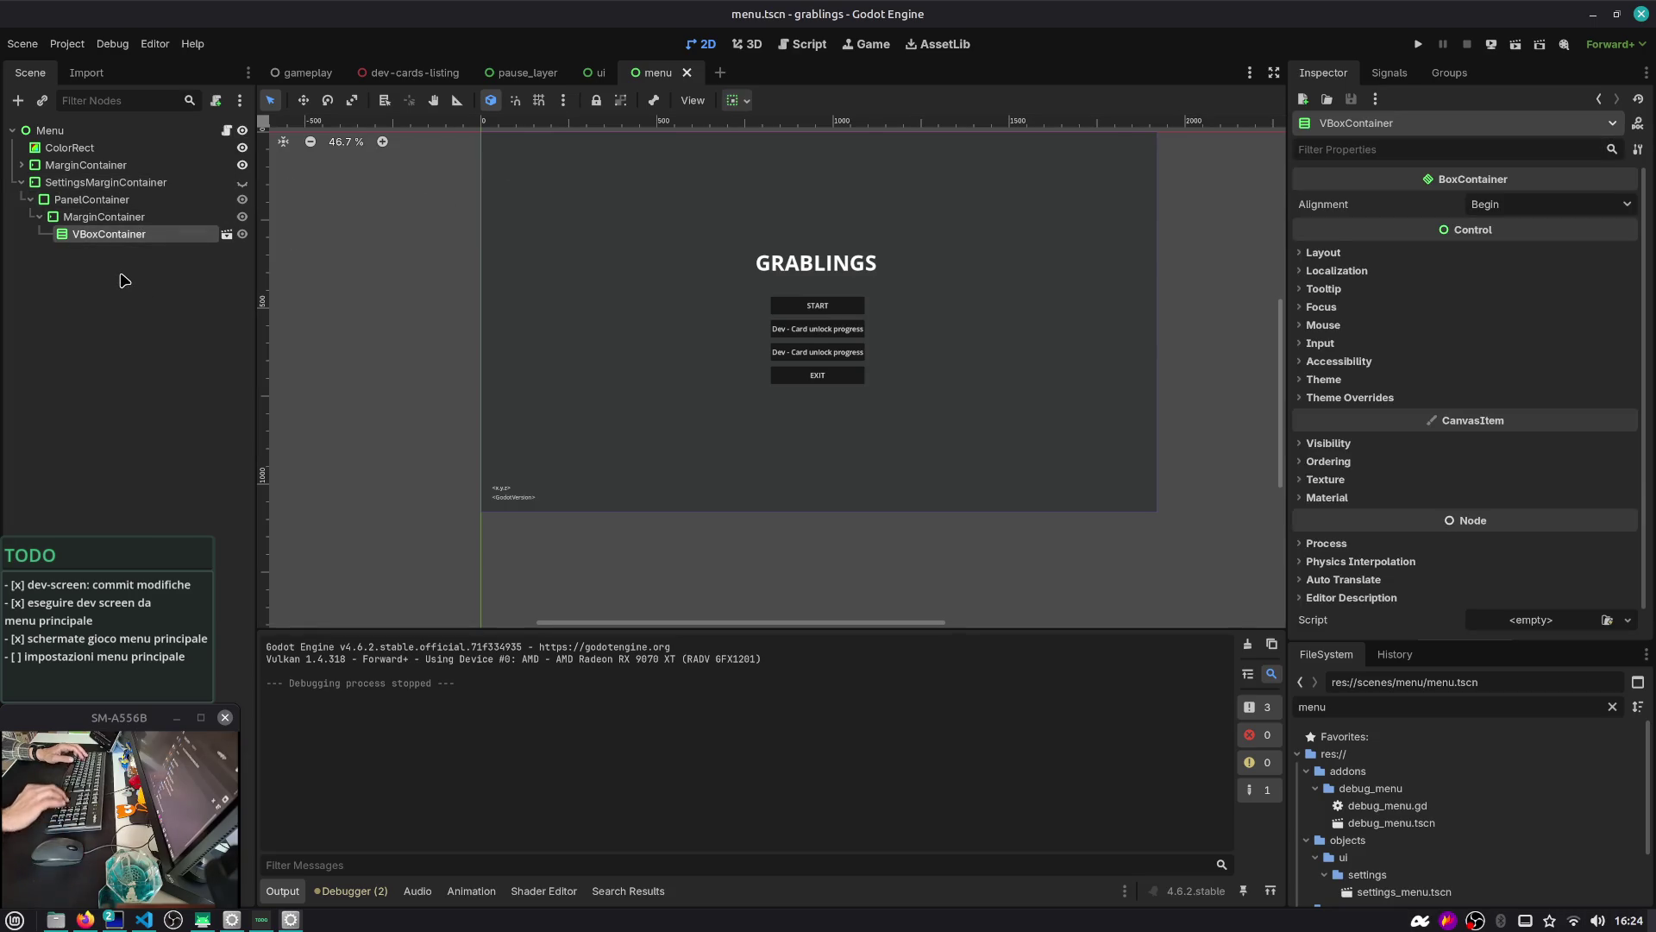
key("super+2")
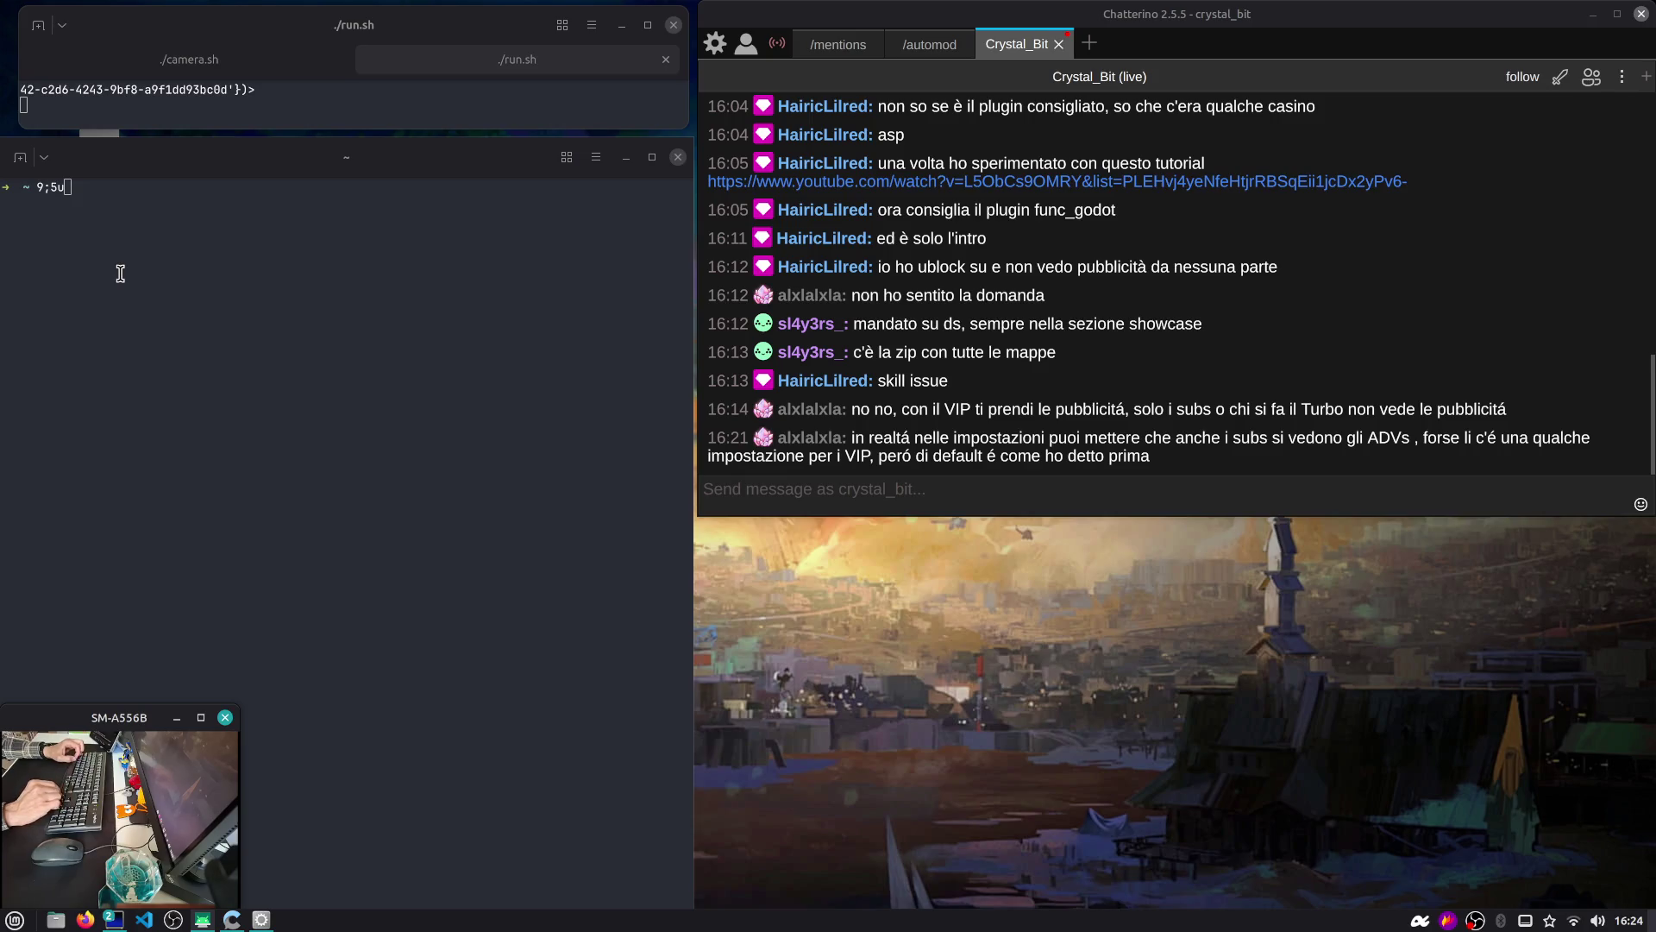
key("ctrl+alt+Left")
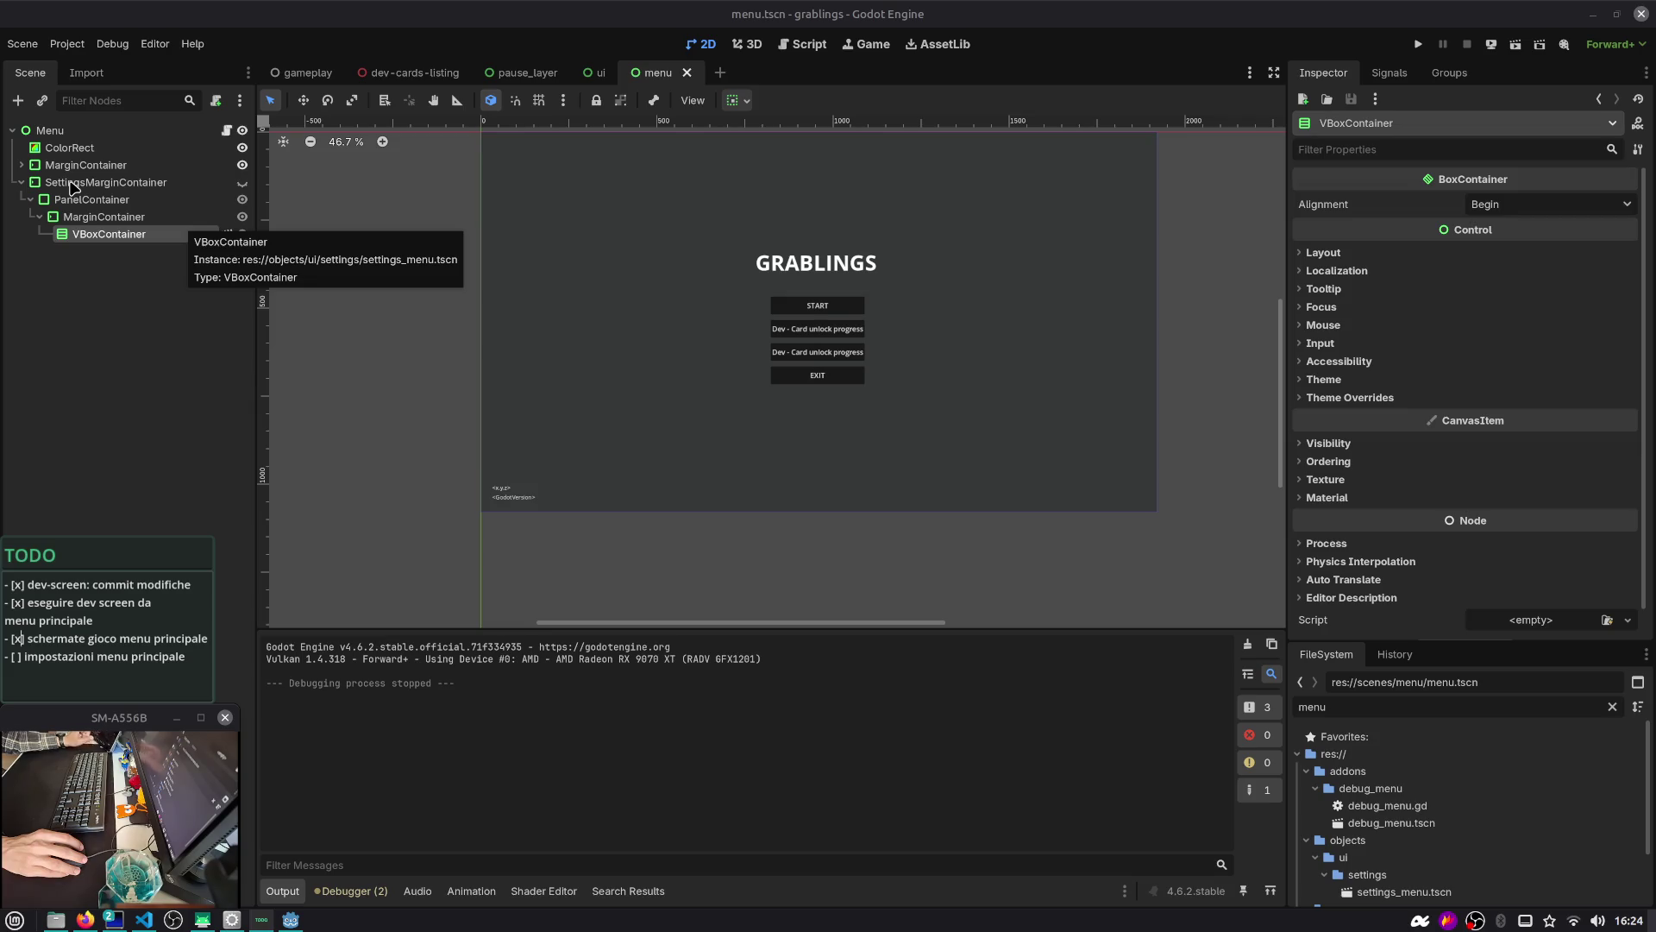
Inspect the menu scene's nodes, leave SettingsMarginContainer hidden, and open the Menu node's menu.gd script
left_click(136, 235)
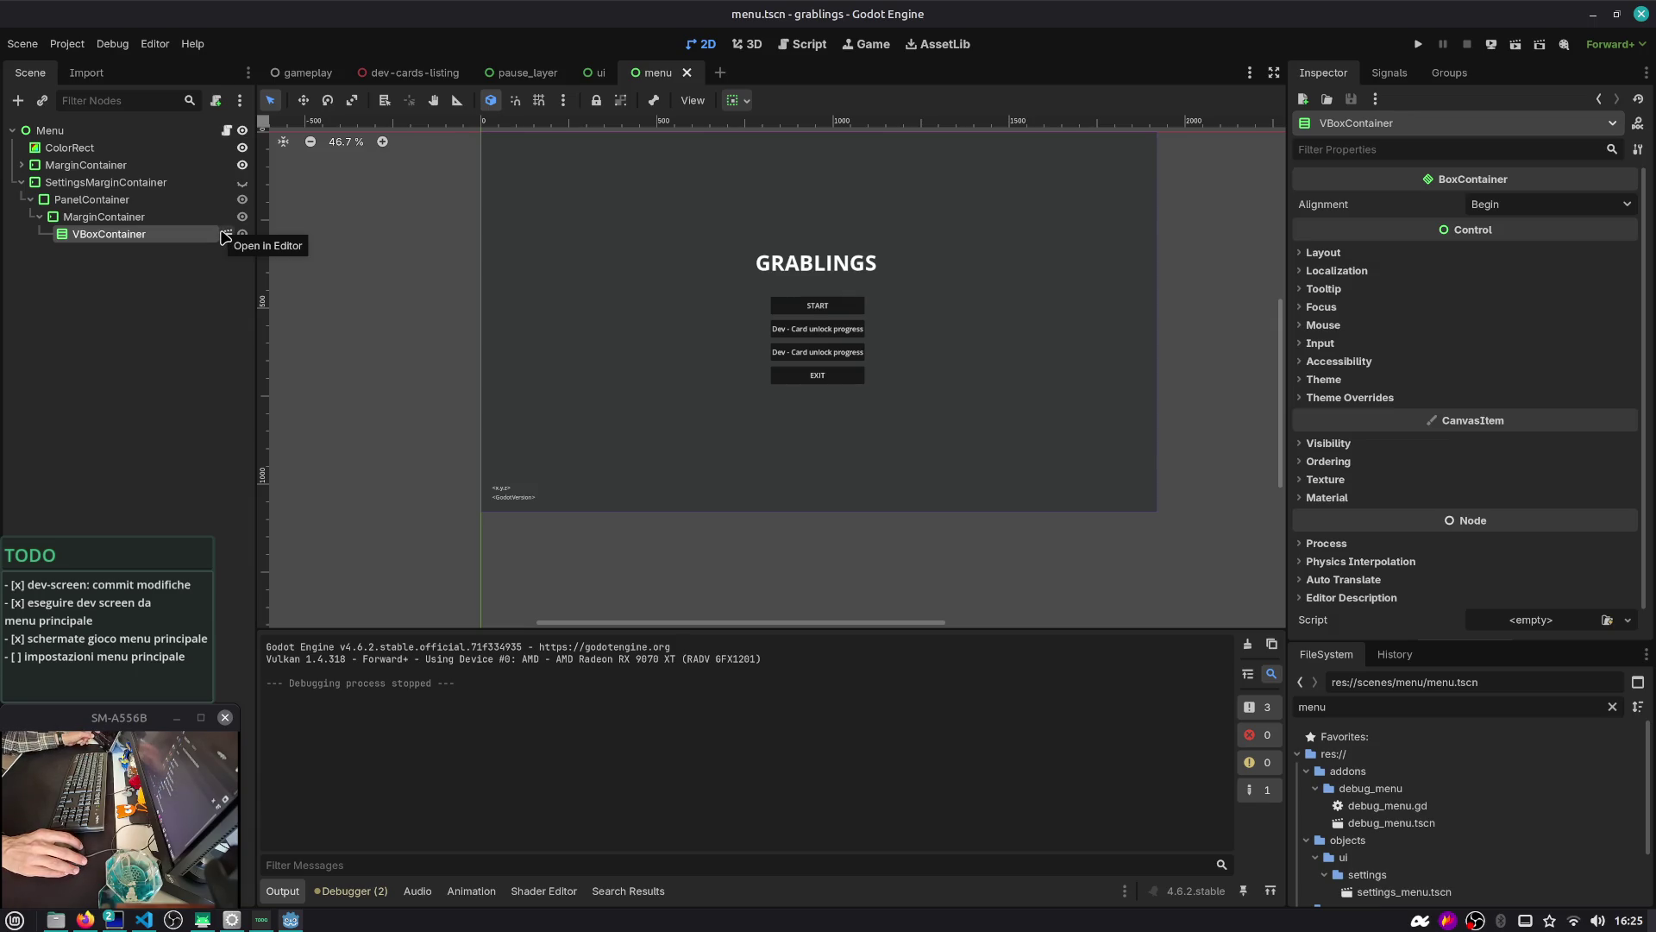
left_click(203, 264)
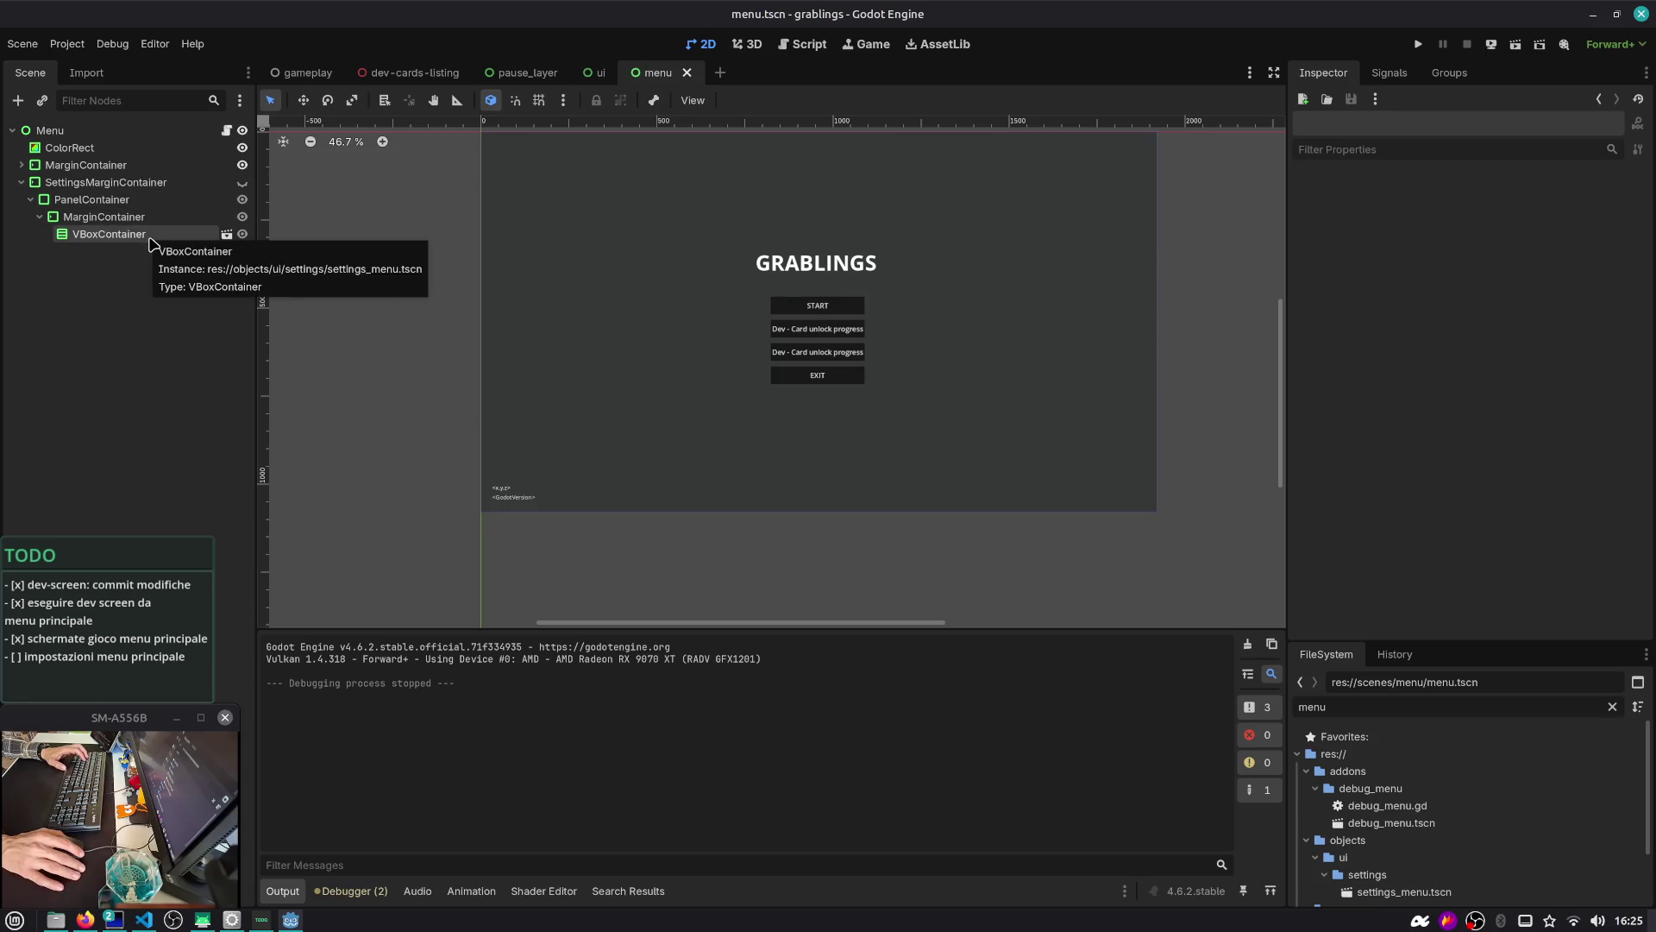
left_click(155, 182)
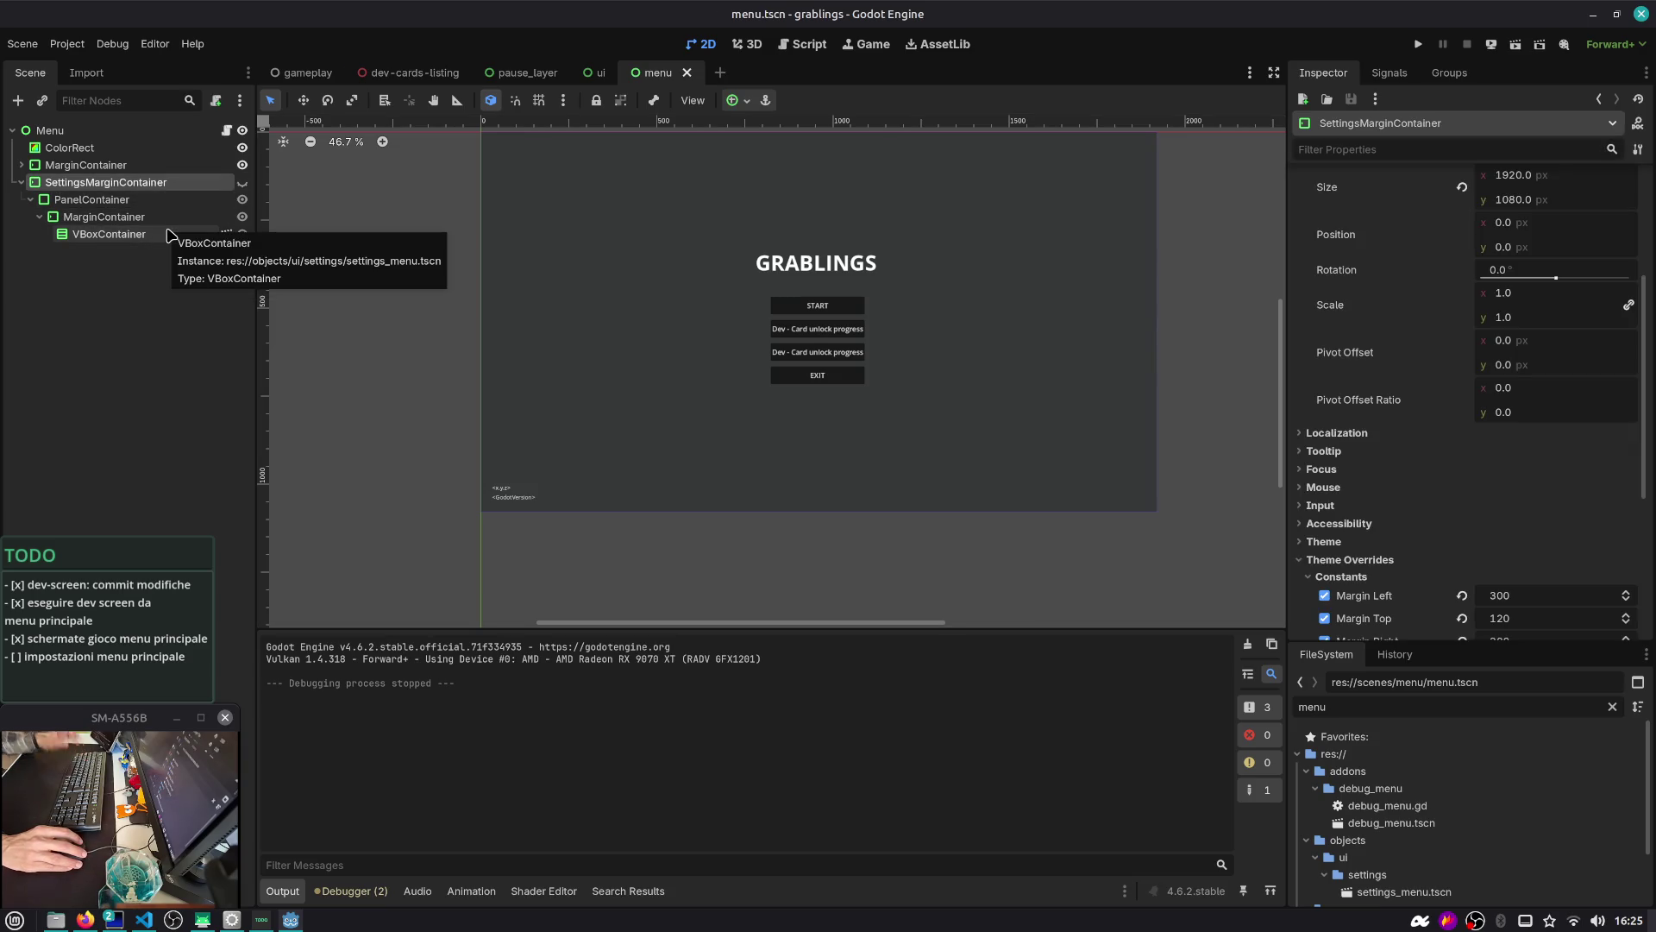
left_click(170, 235)
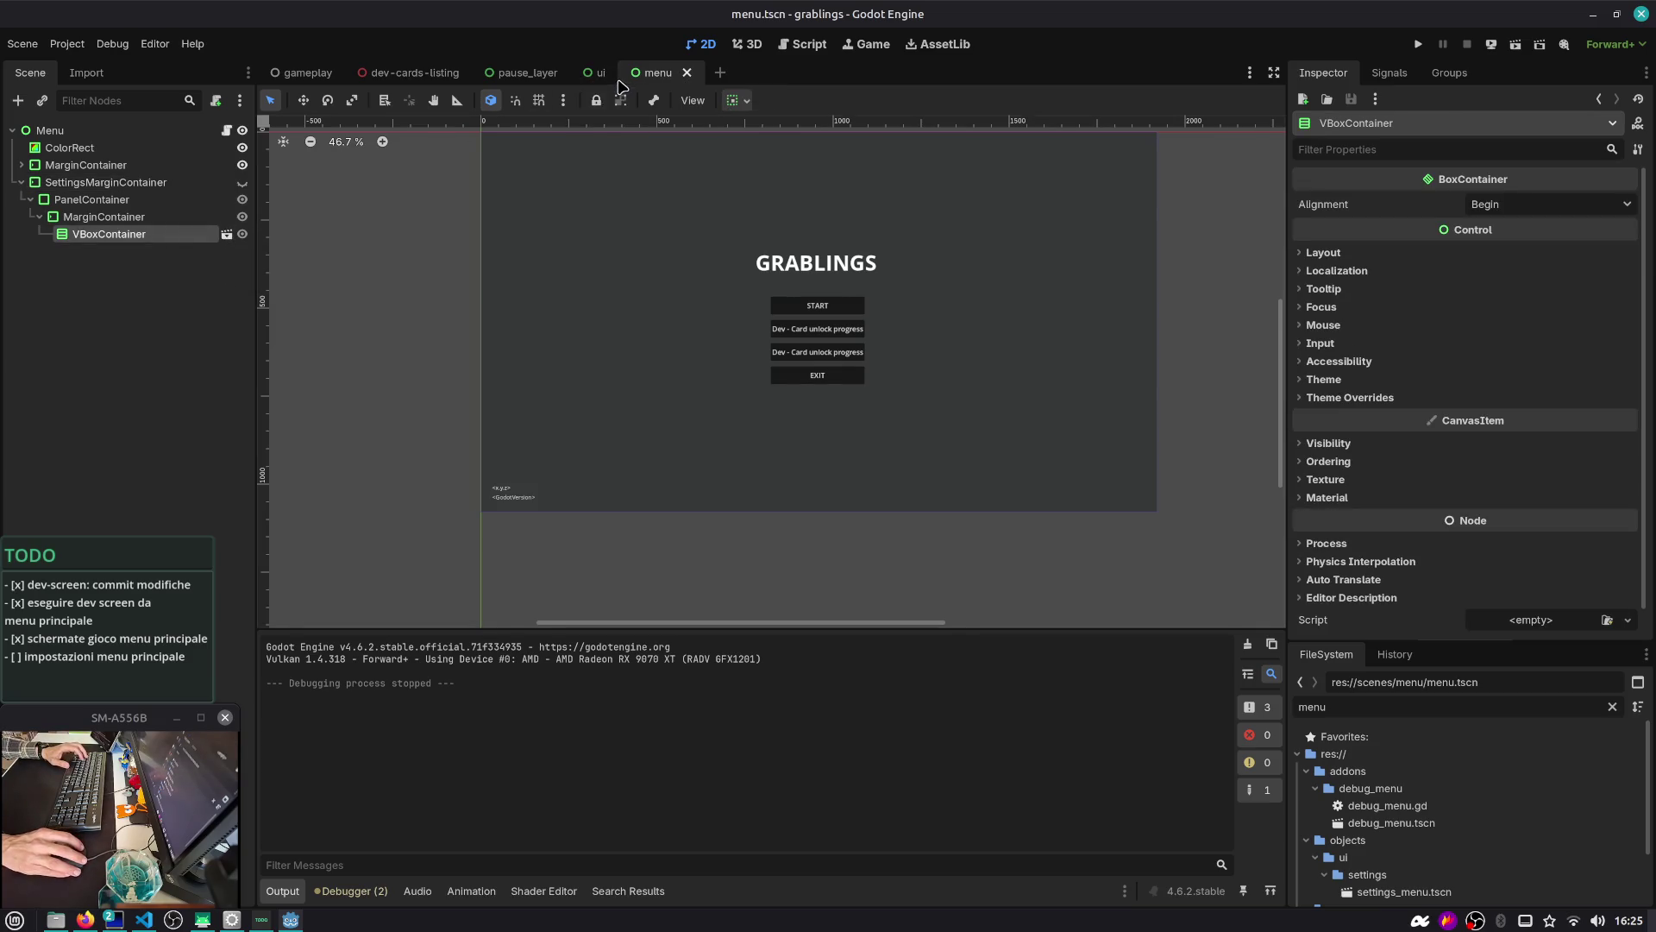
mouse_move(606, 81)
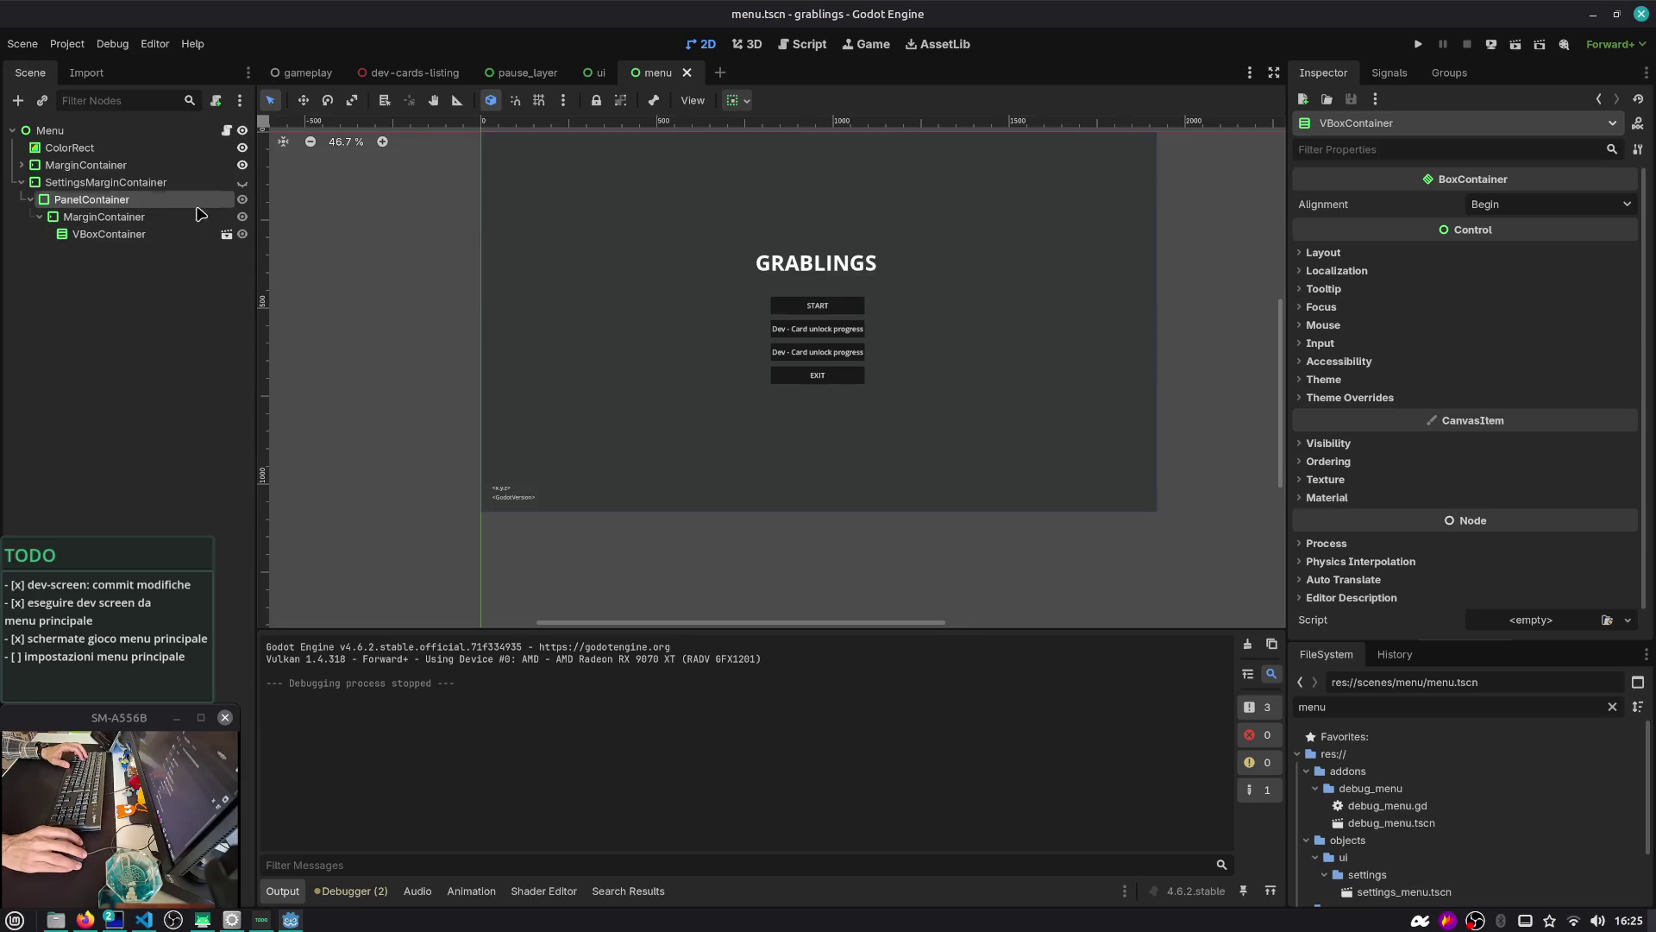
left_click(200, 201)
left_click(245, 183)
left_click(244, 184)
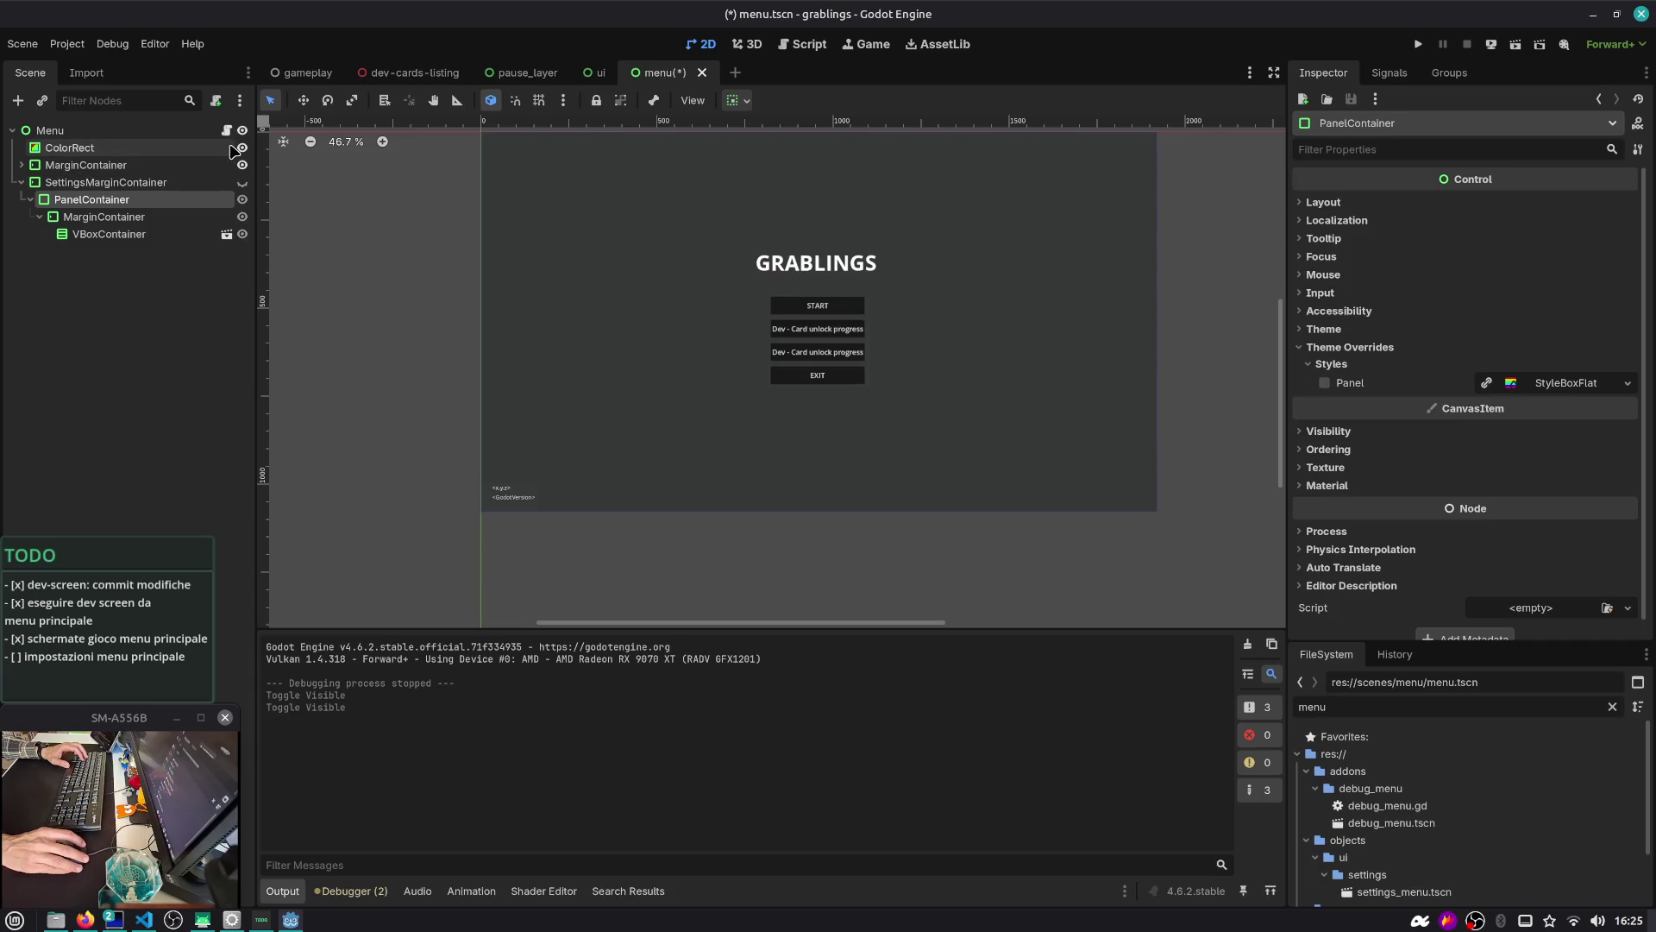
left_click(226, 130)
Drop SettingsMarginContainer into menu.gd as an exported variable with a blank line above, and save
mouse_move(121, 183)
left_mouse_down()
mouse_move(595, 212)
mouse_move(602, 197)
left_mouse_up()
left_click(602, 196)
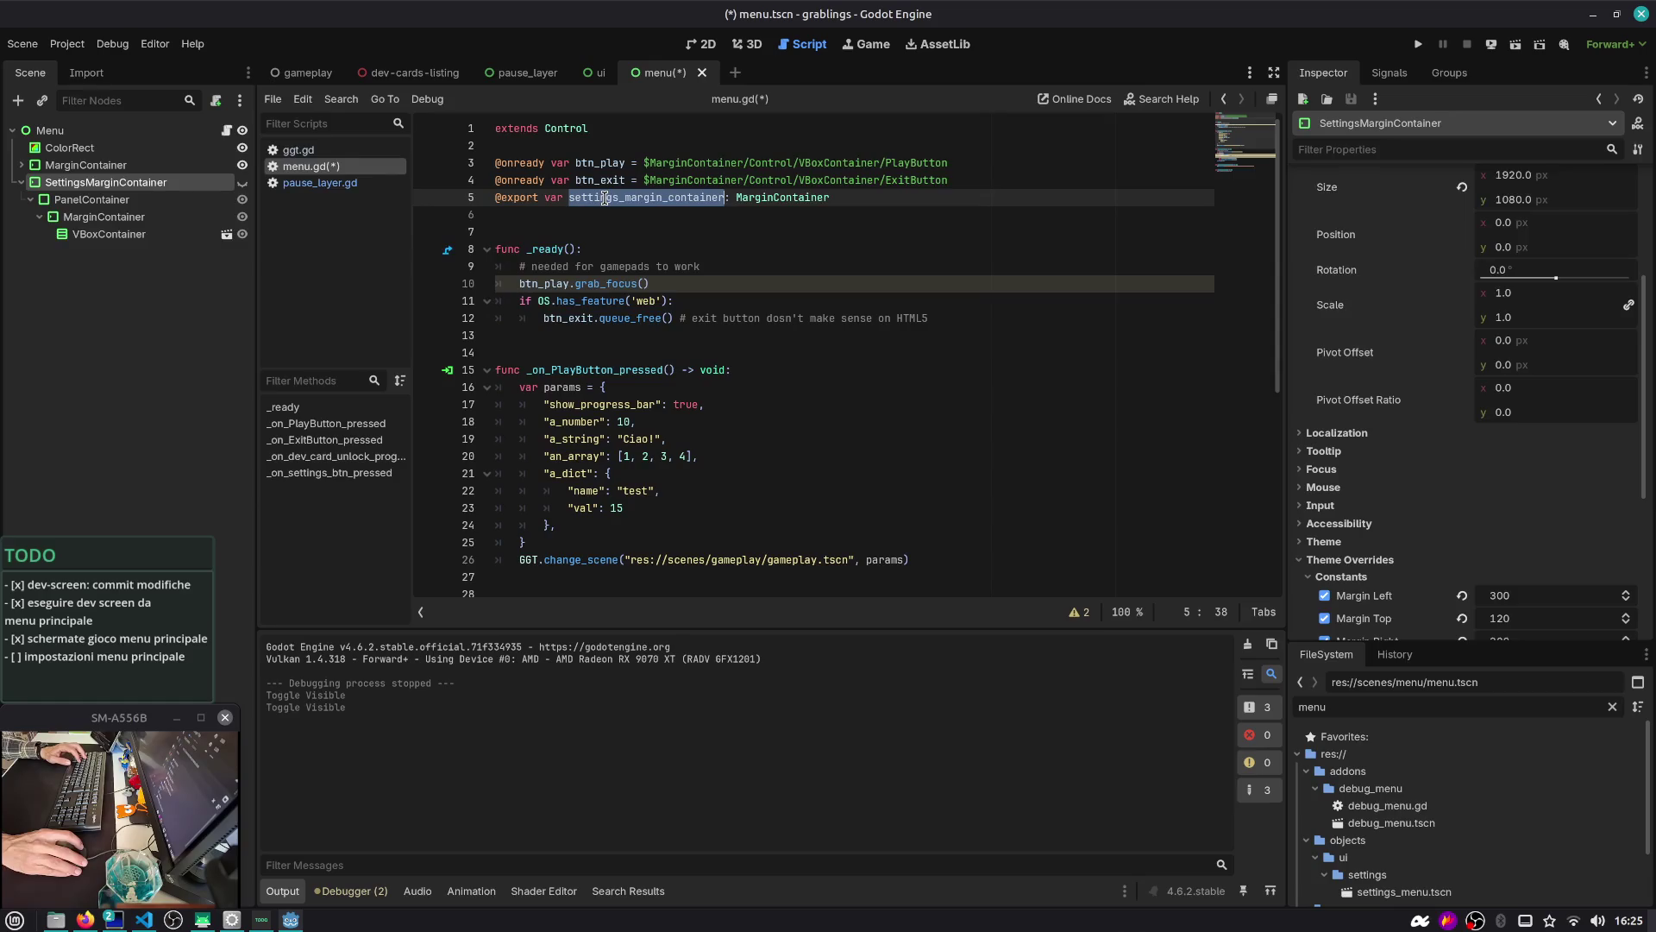
key("Home")
key("Return")
key("ctrl+s")
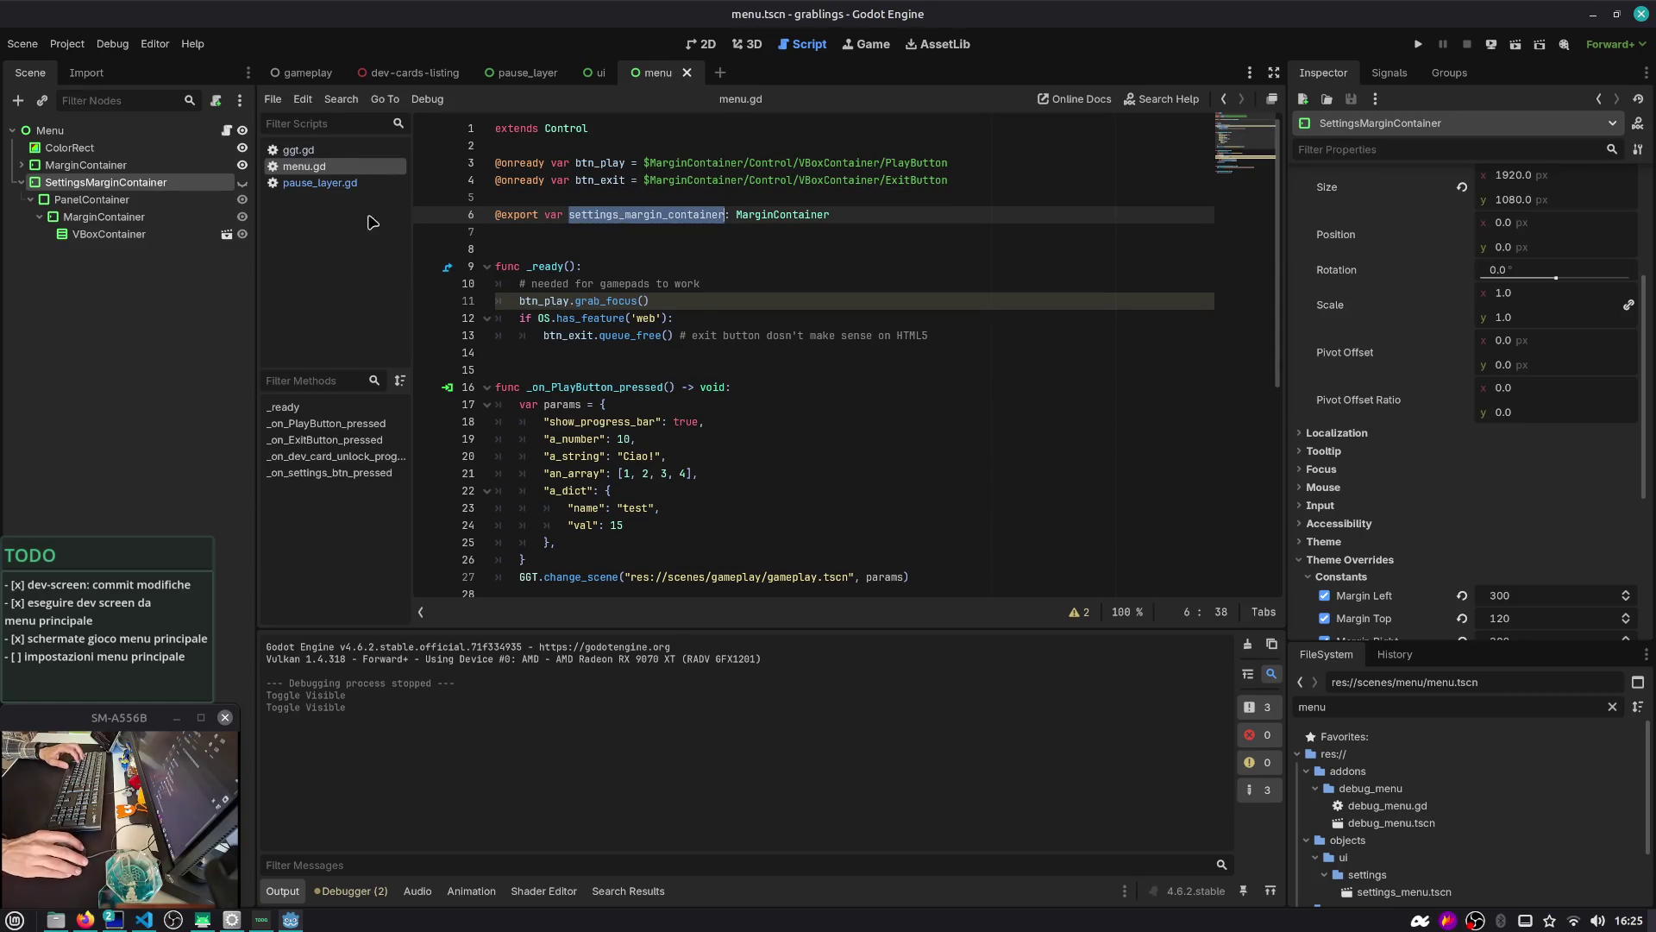
Make _on_settings_btn_pressed call settings_margin_container.show(), save, and open settings_menu.tscn
mouse_move(1203, 267)
left_mouse_down()
mouse_move(1231, 242)
mouse_move(1240, 147)
left_mouse_up()
scroll(949, 388, "down", 7)
left_click(792, 468)
left_click(808, 570)
type("settings_margin_container.show(")
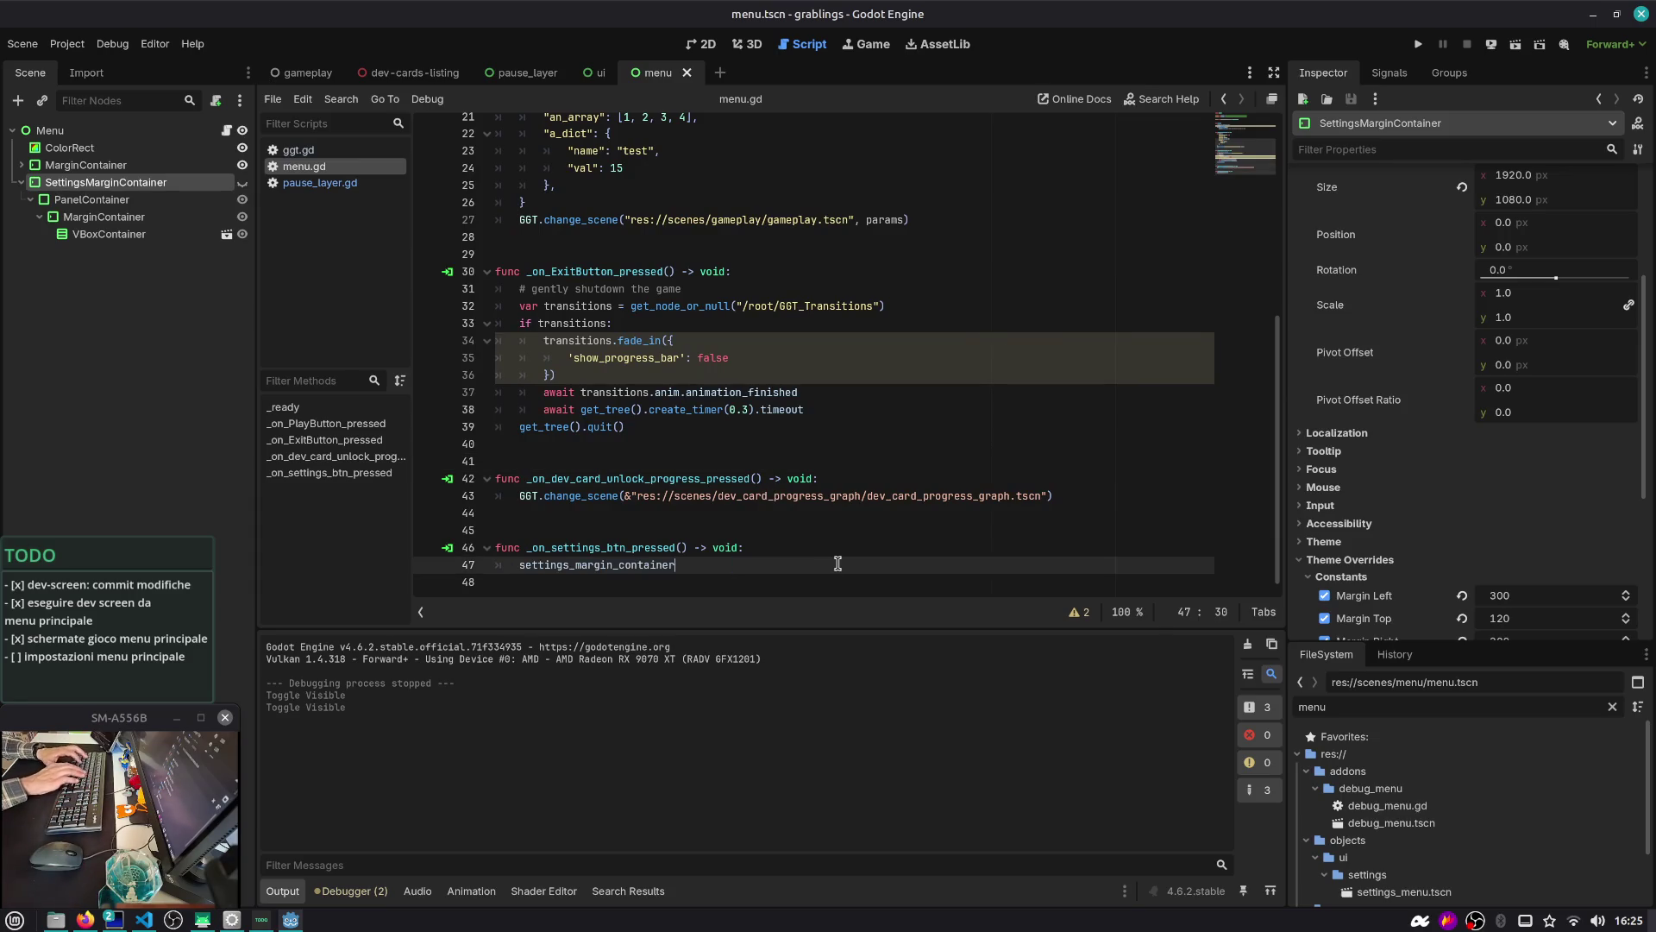
key("ctrl+s")
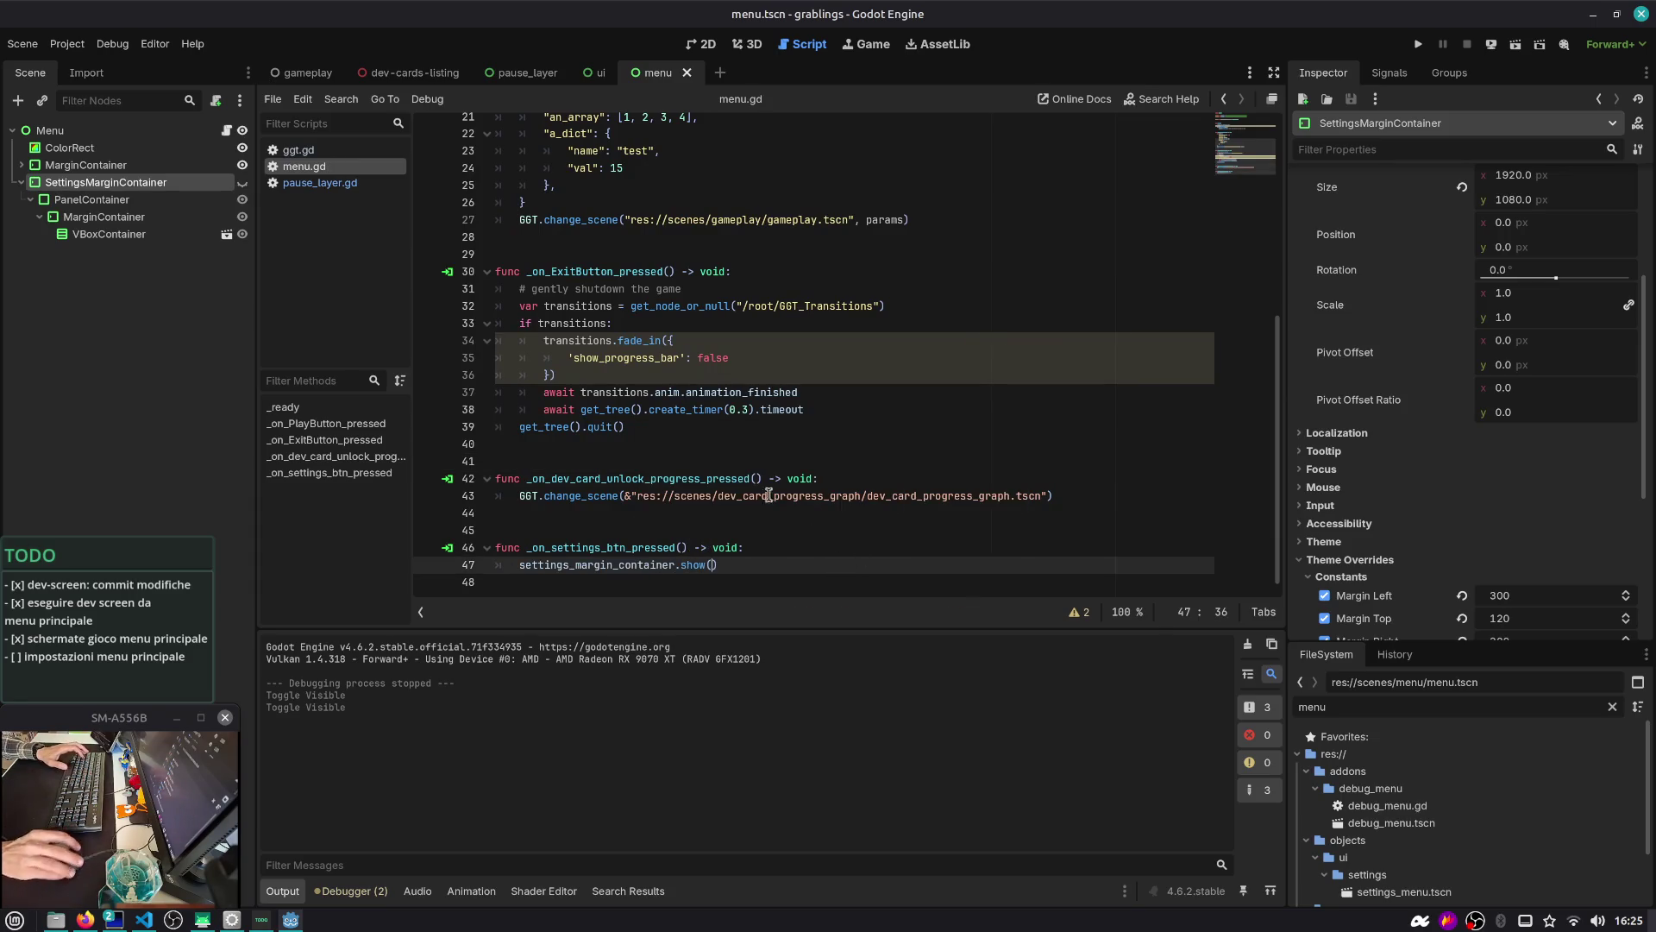
left_click(207, 238)
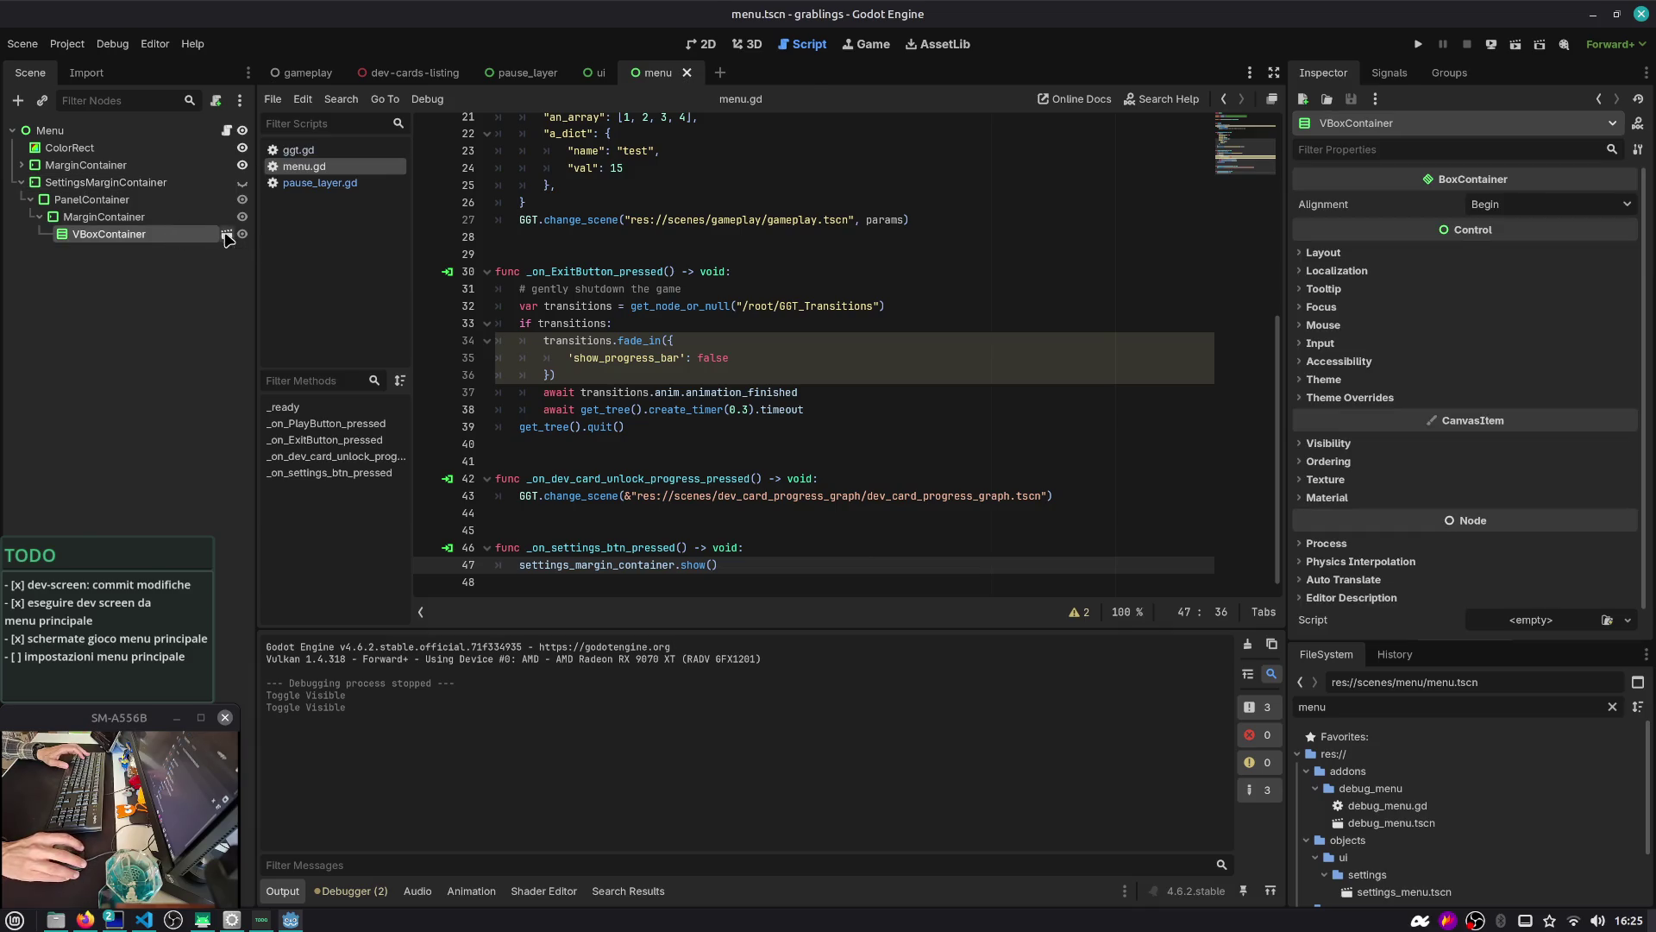
left_click(226, 236)
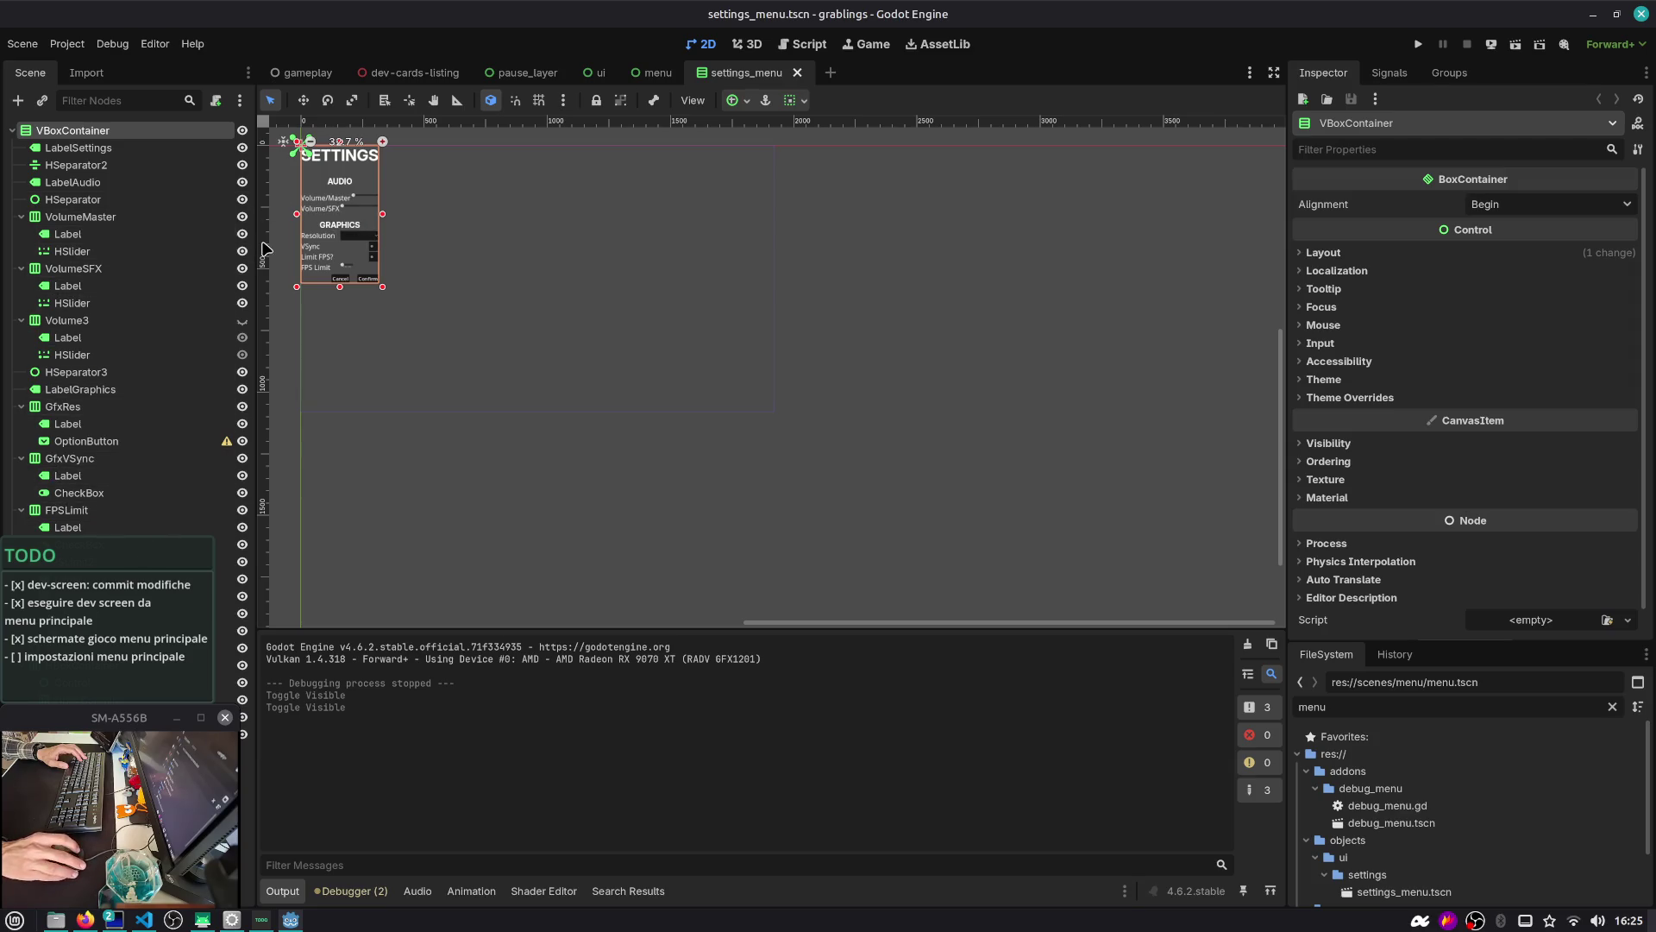
Widen the Scene dock and inspect the settings menu's Confirm and Cancel buttons and signals
left_click_drag(254, 243, 624, 245)
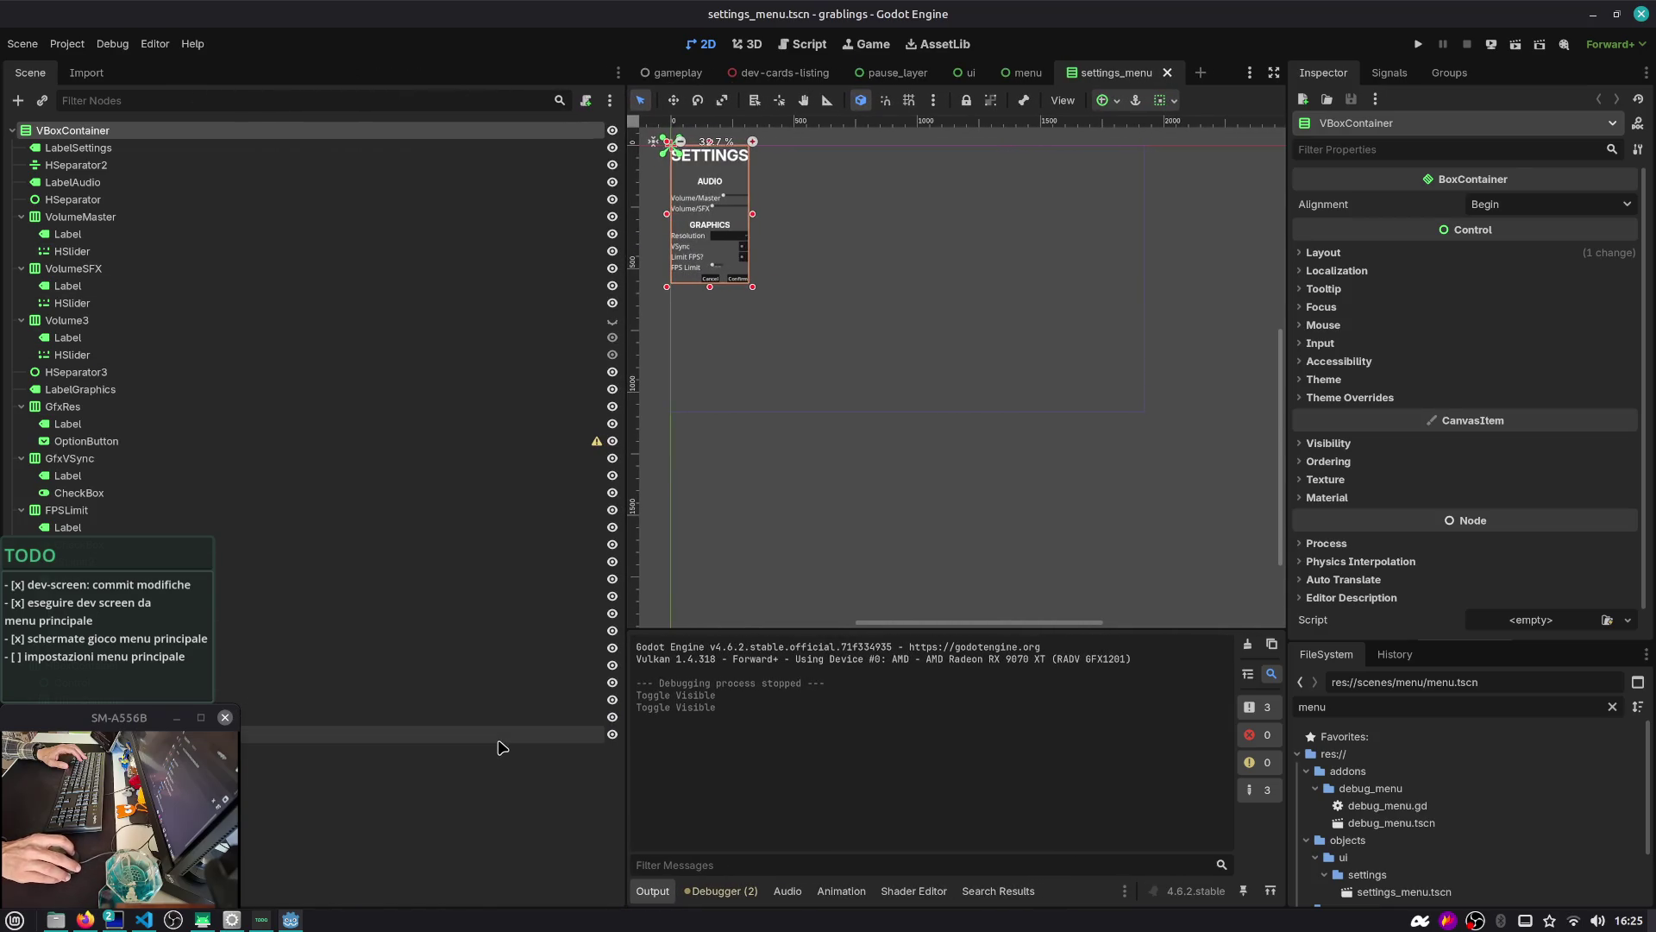
left_click(499, 734)
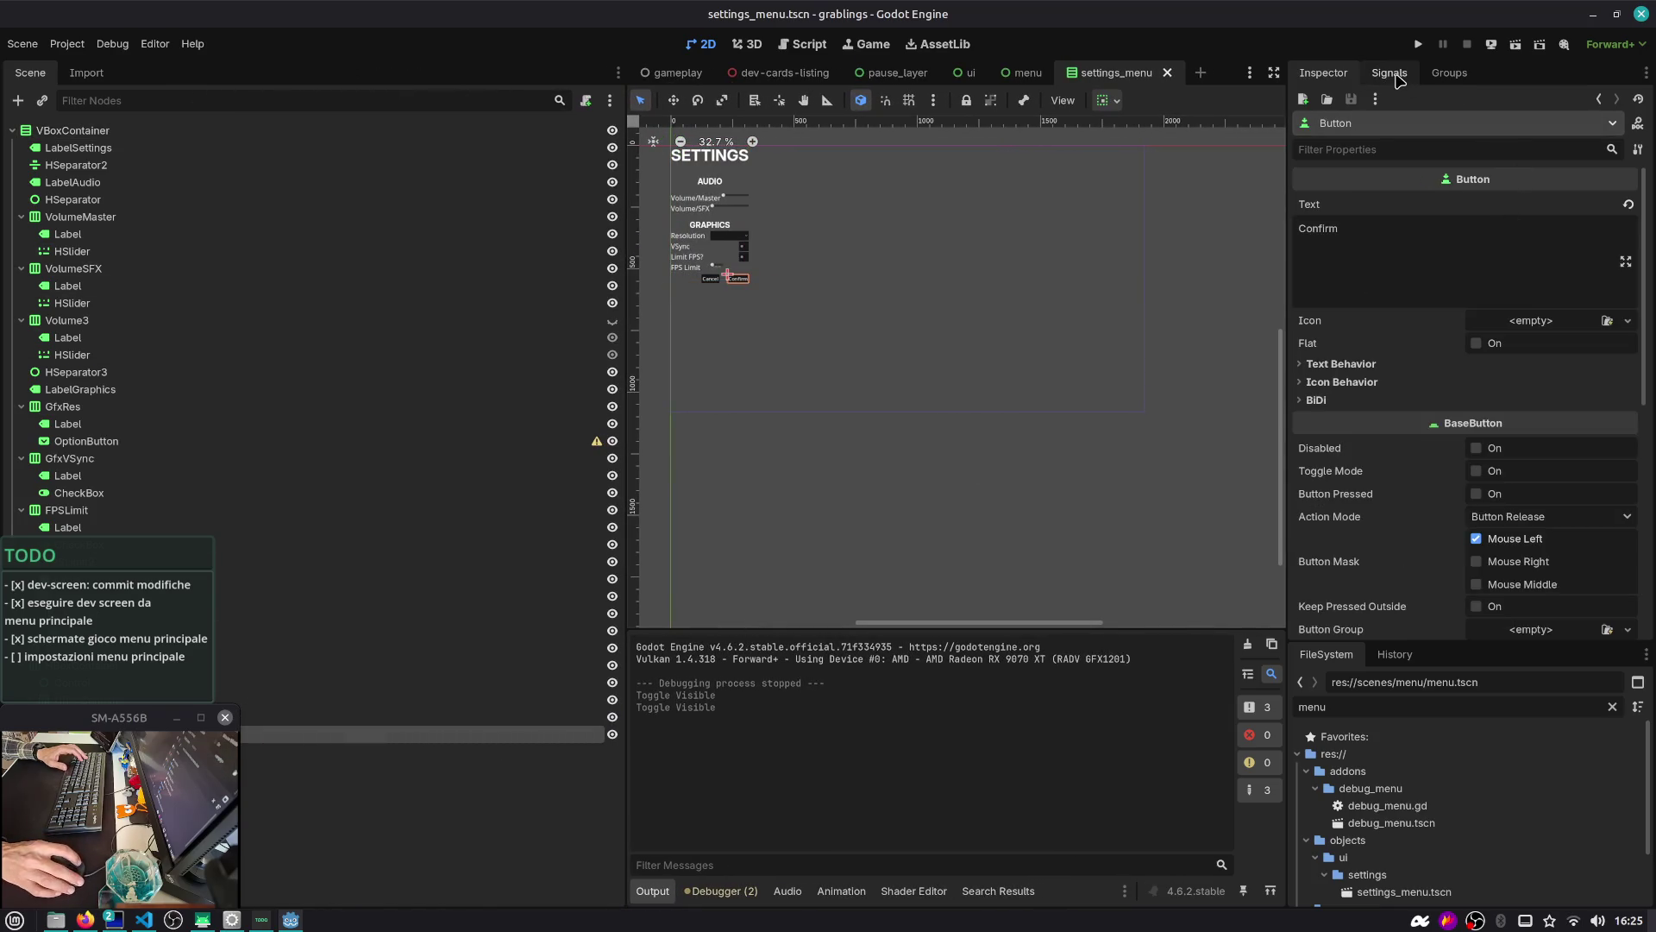
left_click(511, 718)
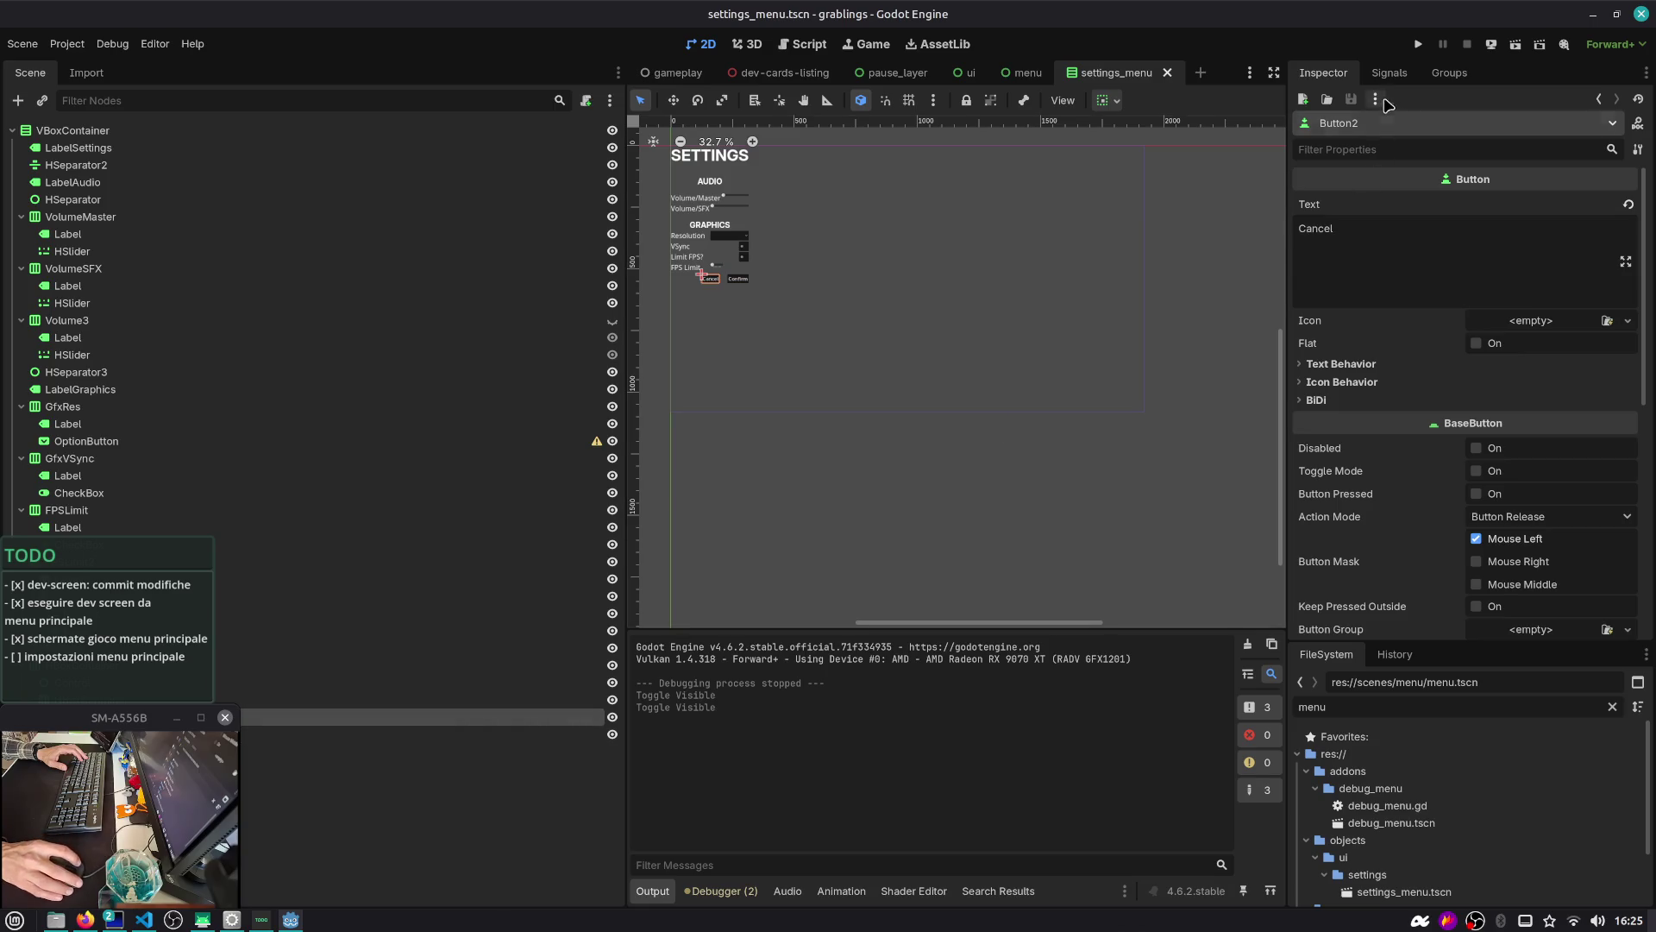
left_click(1389, 73)
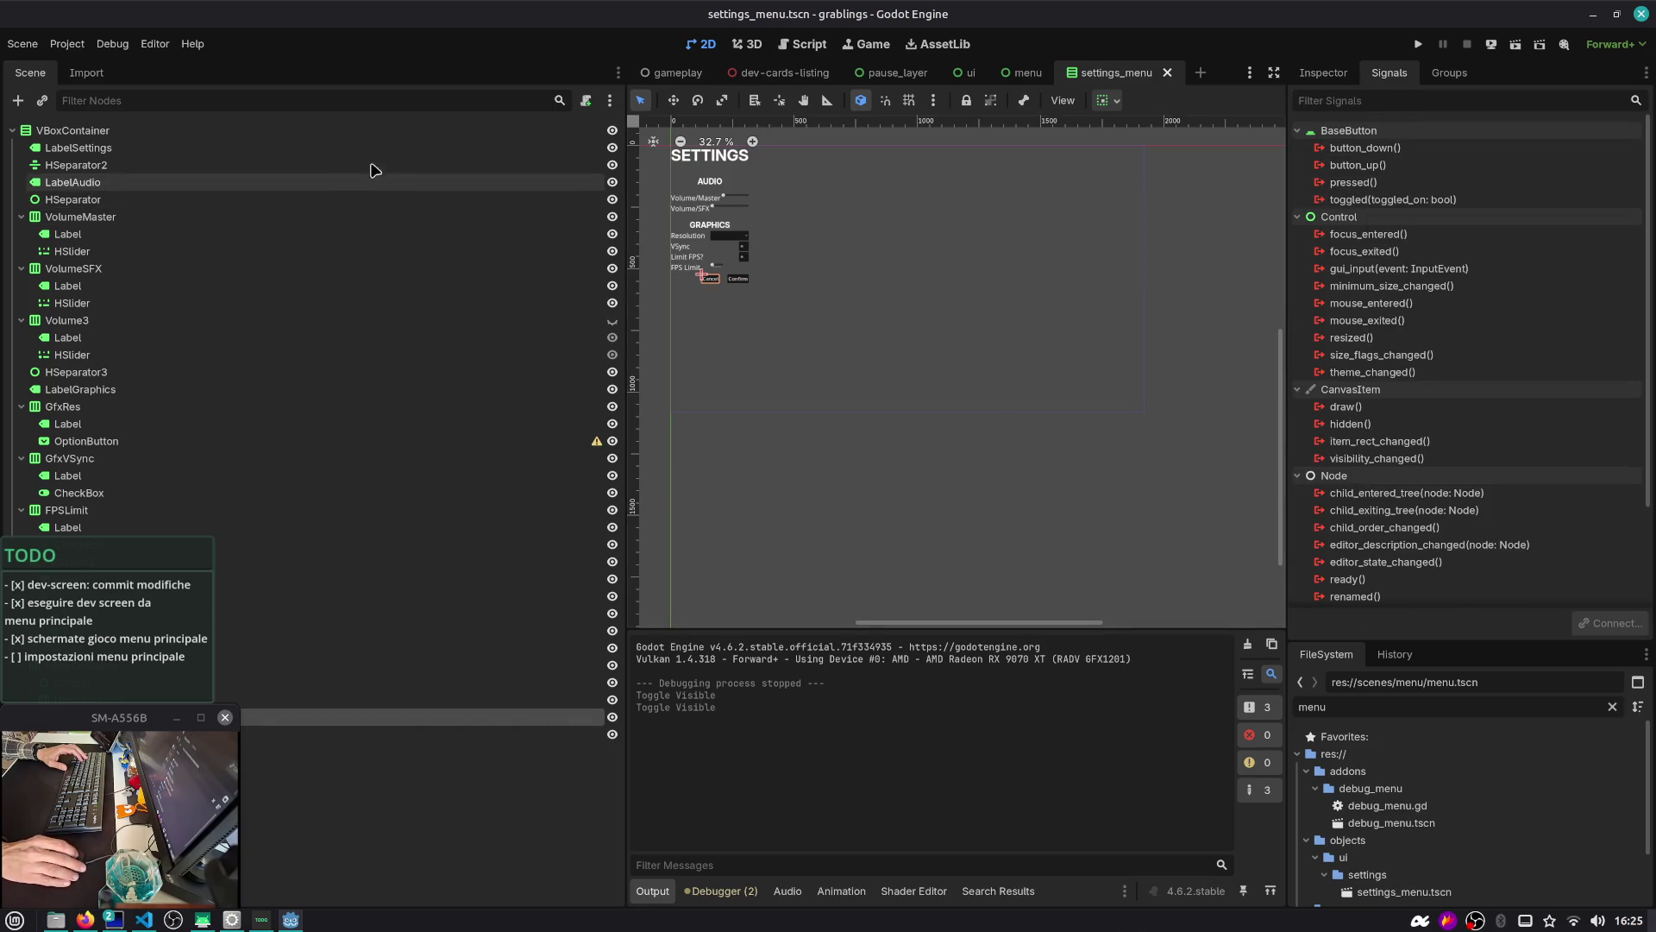
left_click(297, 131)
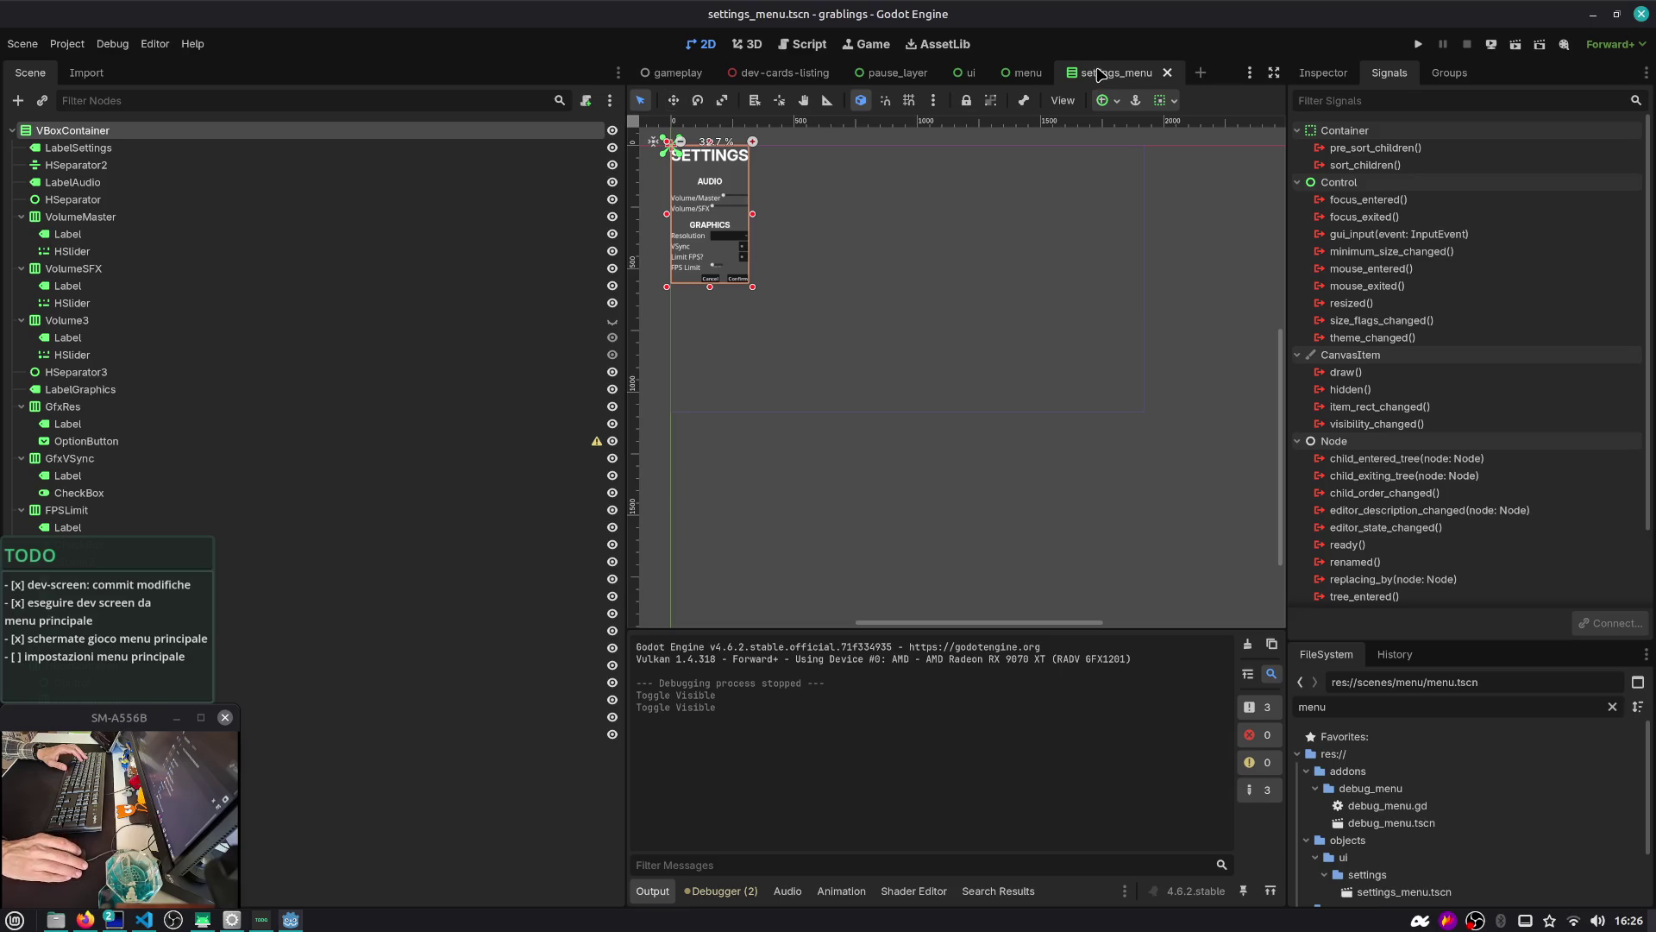
Return to menu.tscn, centre the canvas, and make SettingsMarginContainer visible over the main menu
key("ctrl+Tab")
left_click(1029, 76)
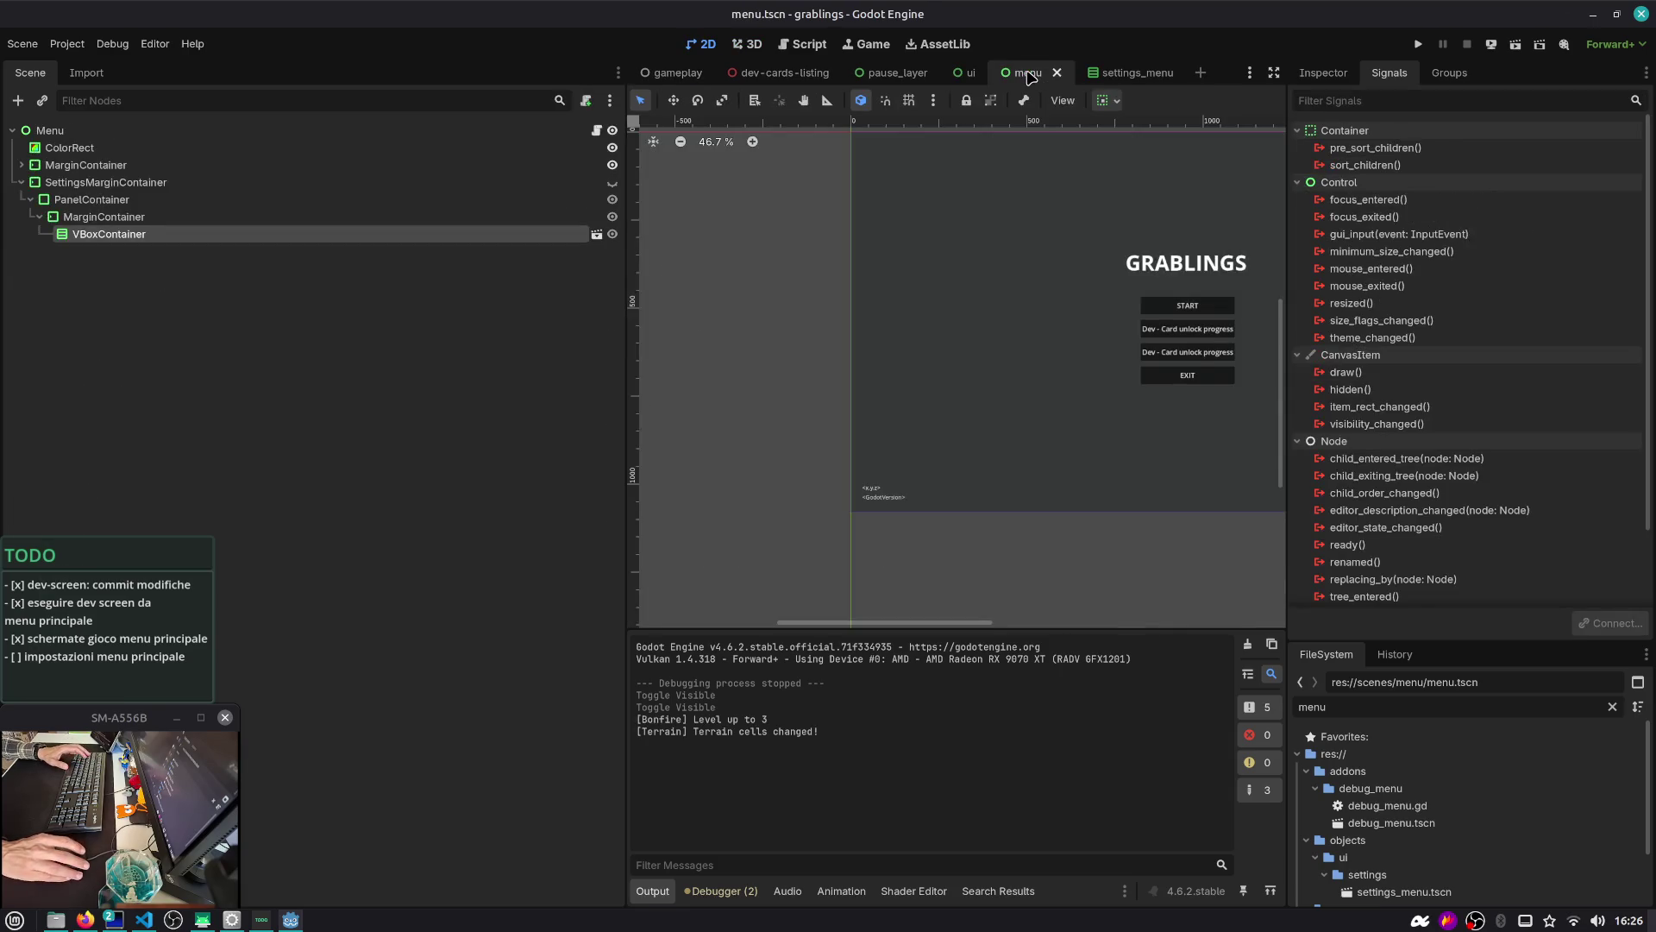
left_click(1137, 80)
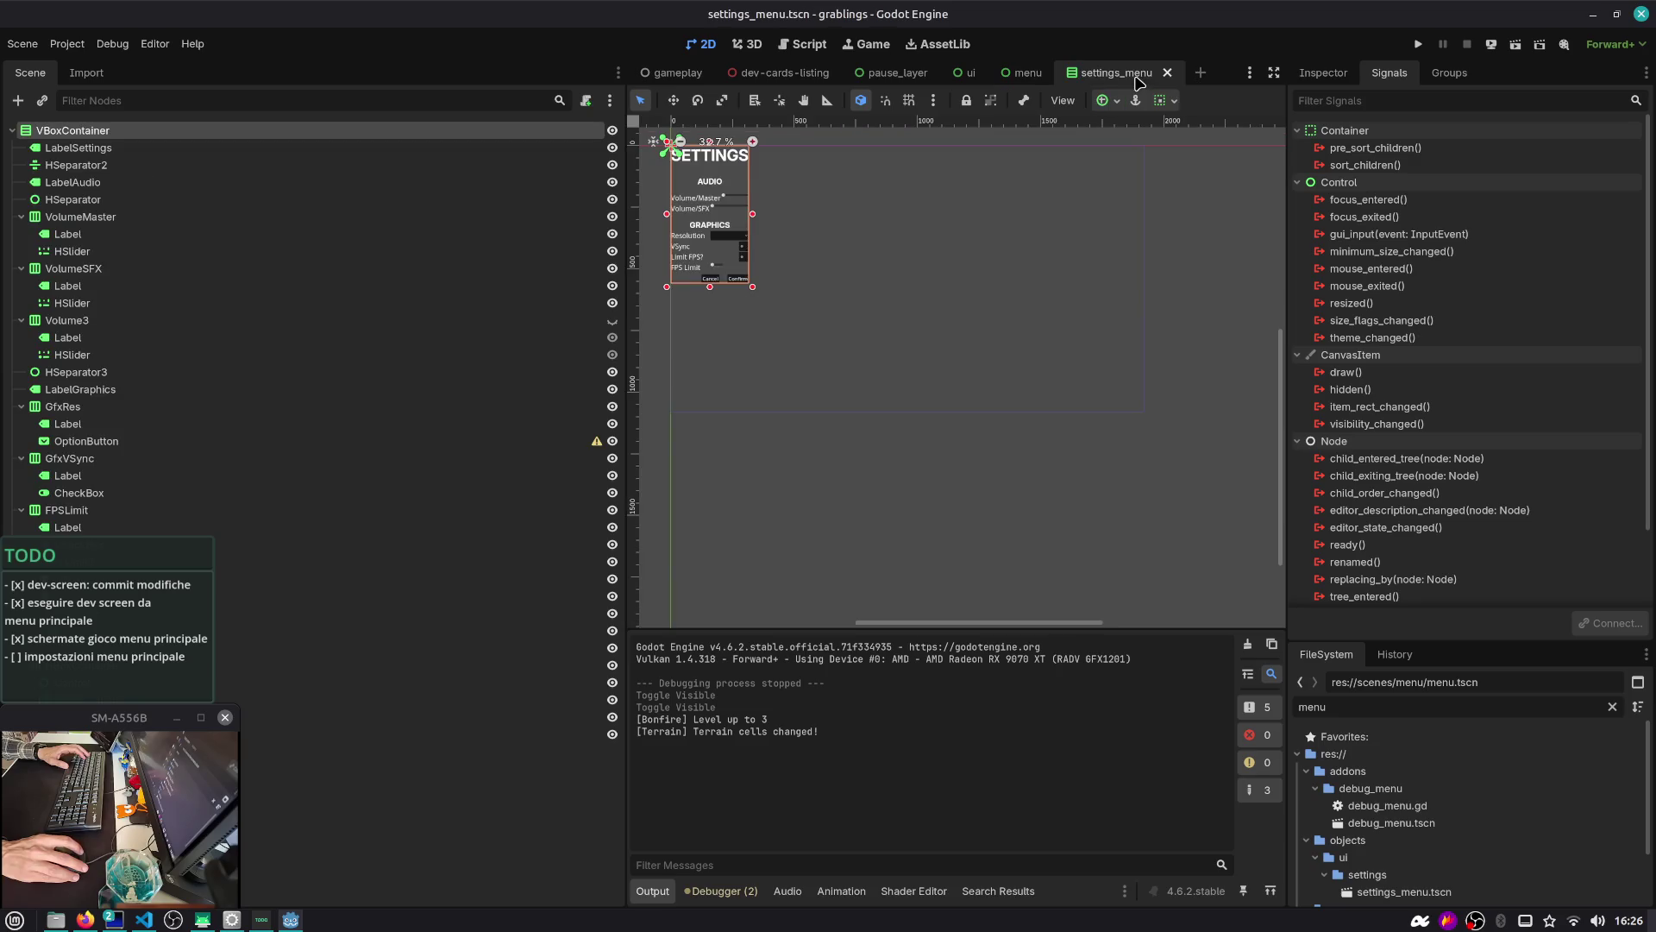
left_click(1023, 80)
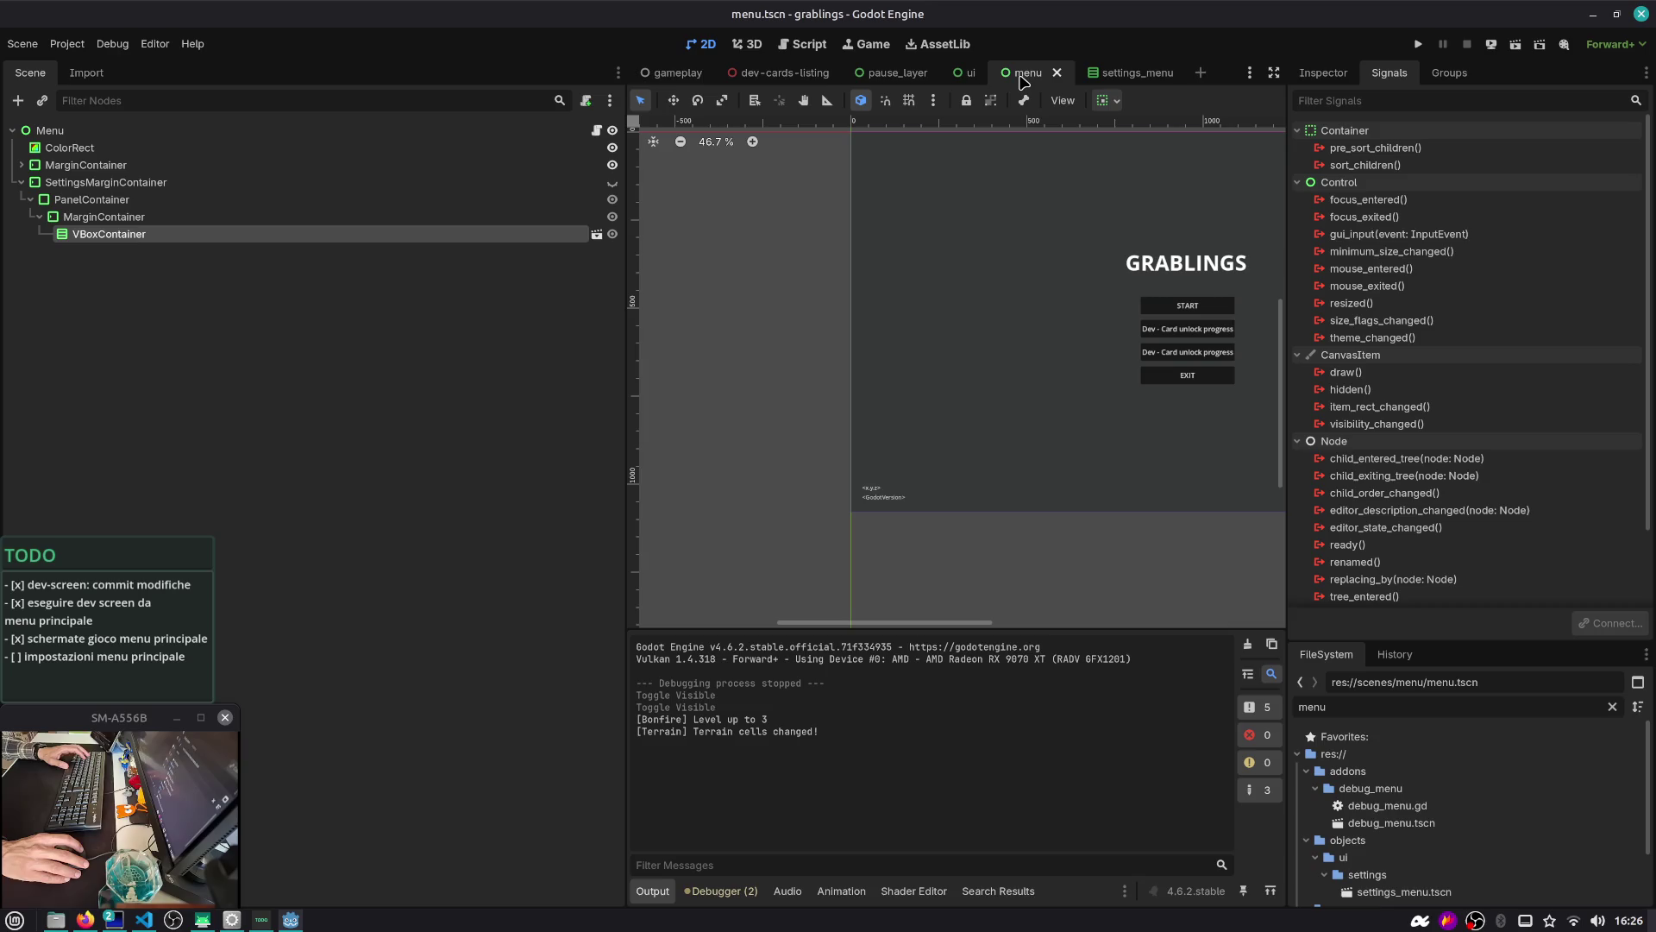
left_click_drag(910, 367, 645, 335)
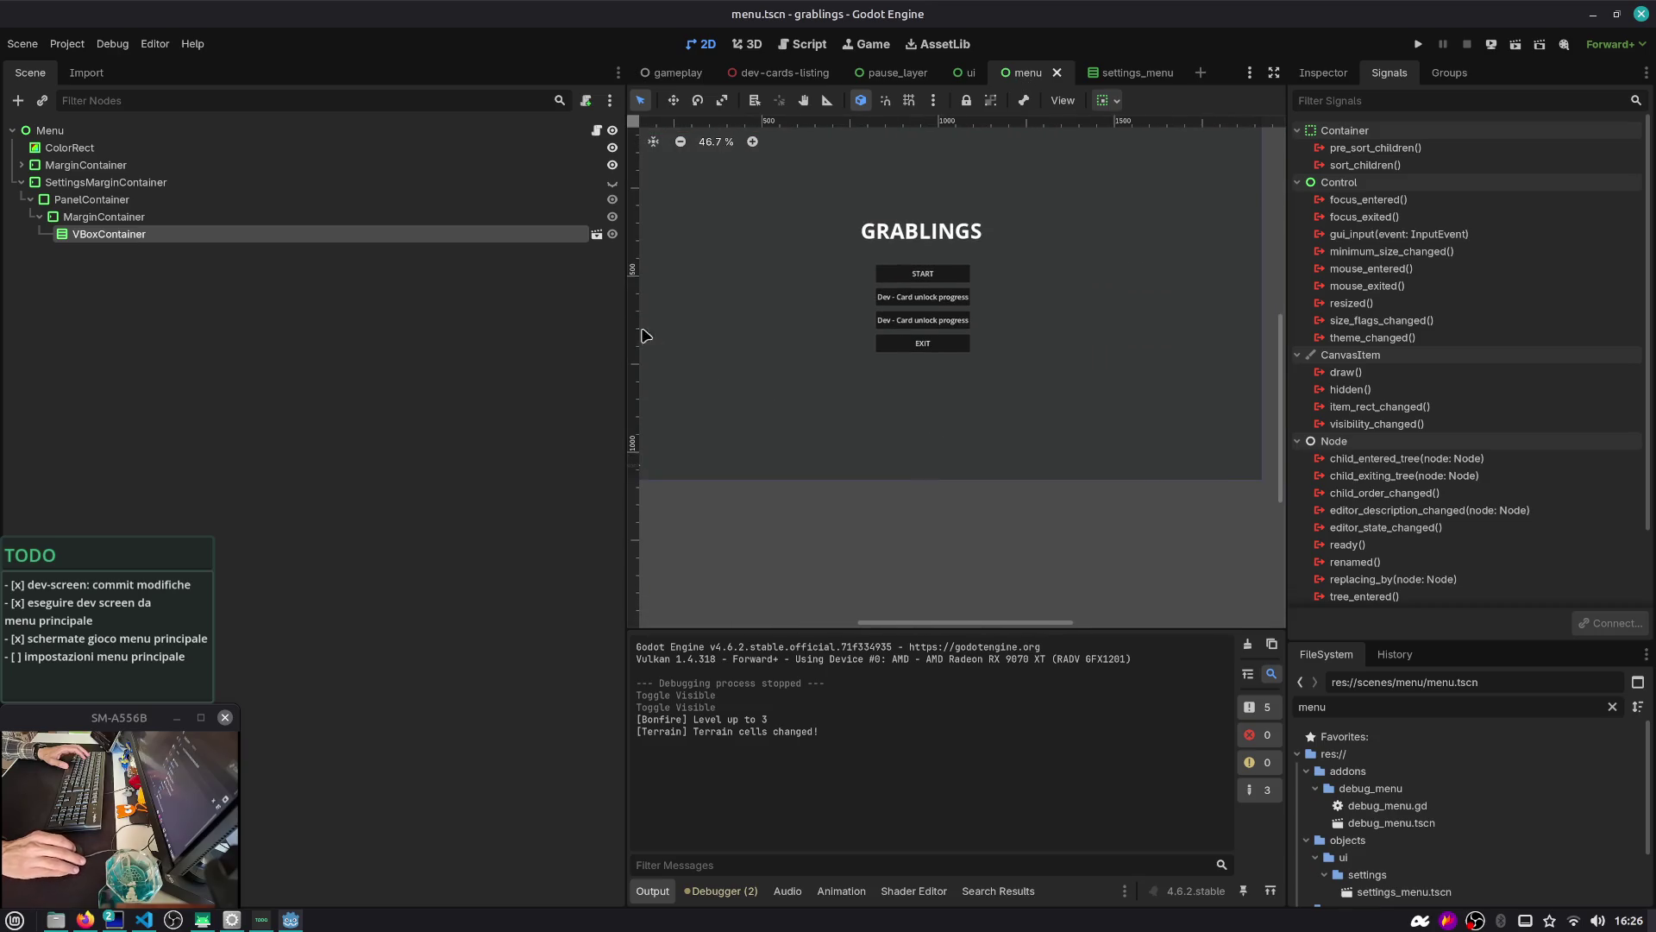
left_click(613, 182)
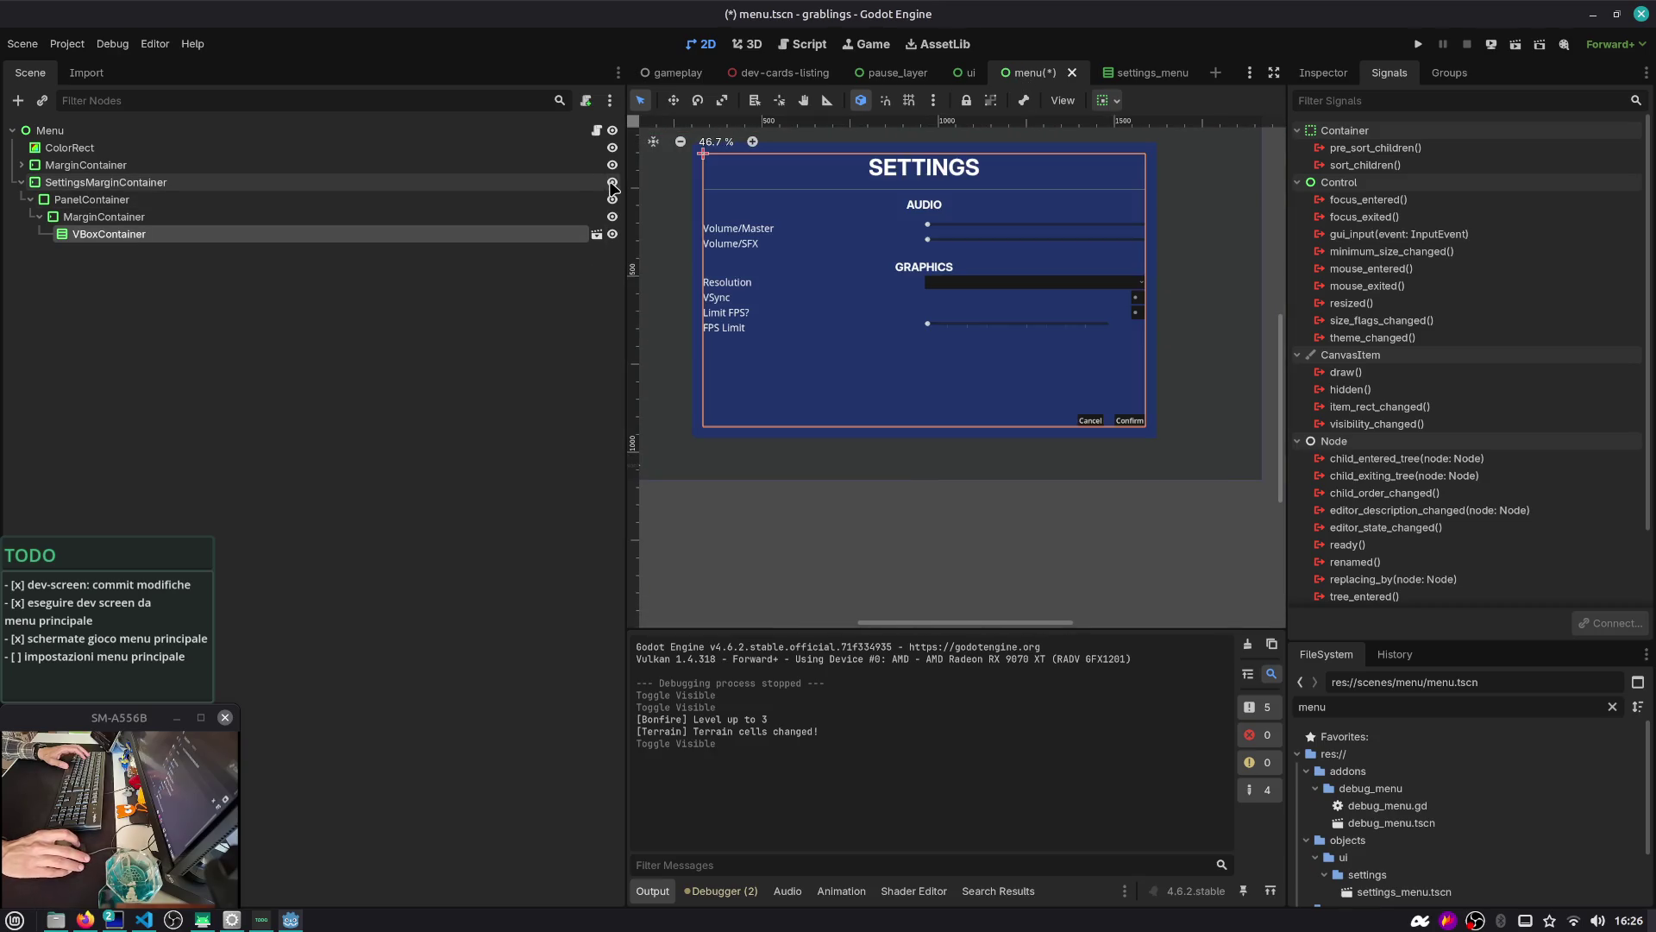
Enable Editable Children on the settings panel, then connect and disconnect Cancel's pressed to _on_button_2_pressed
right_click(107, 237)
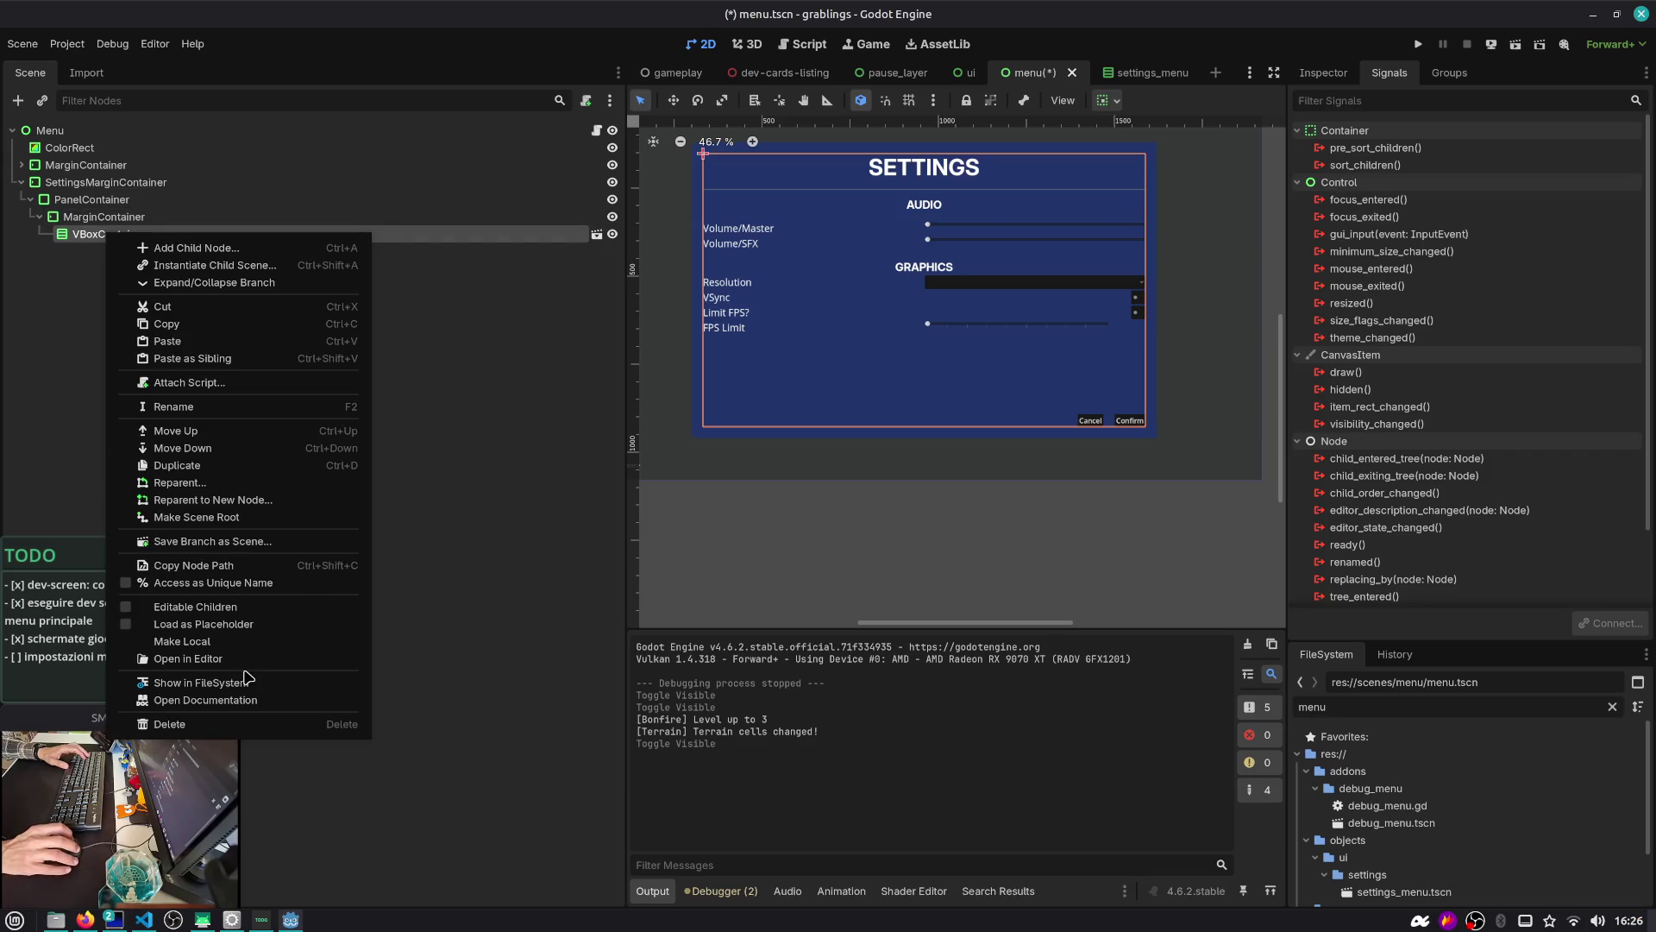
left_click(211, 608)
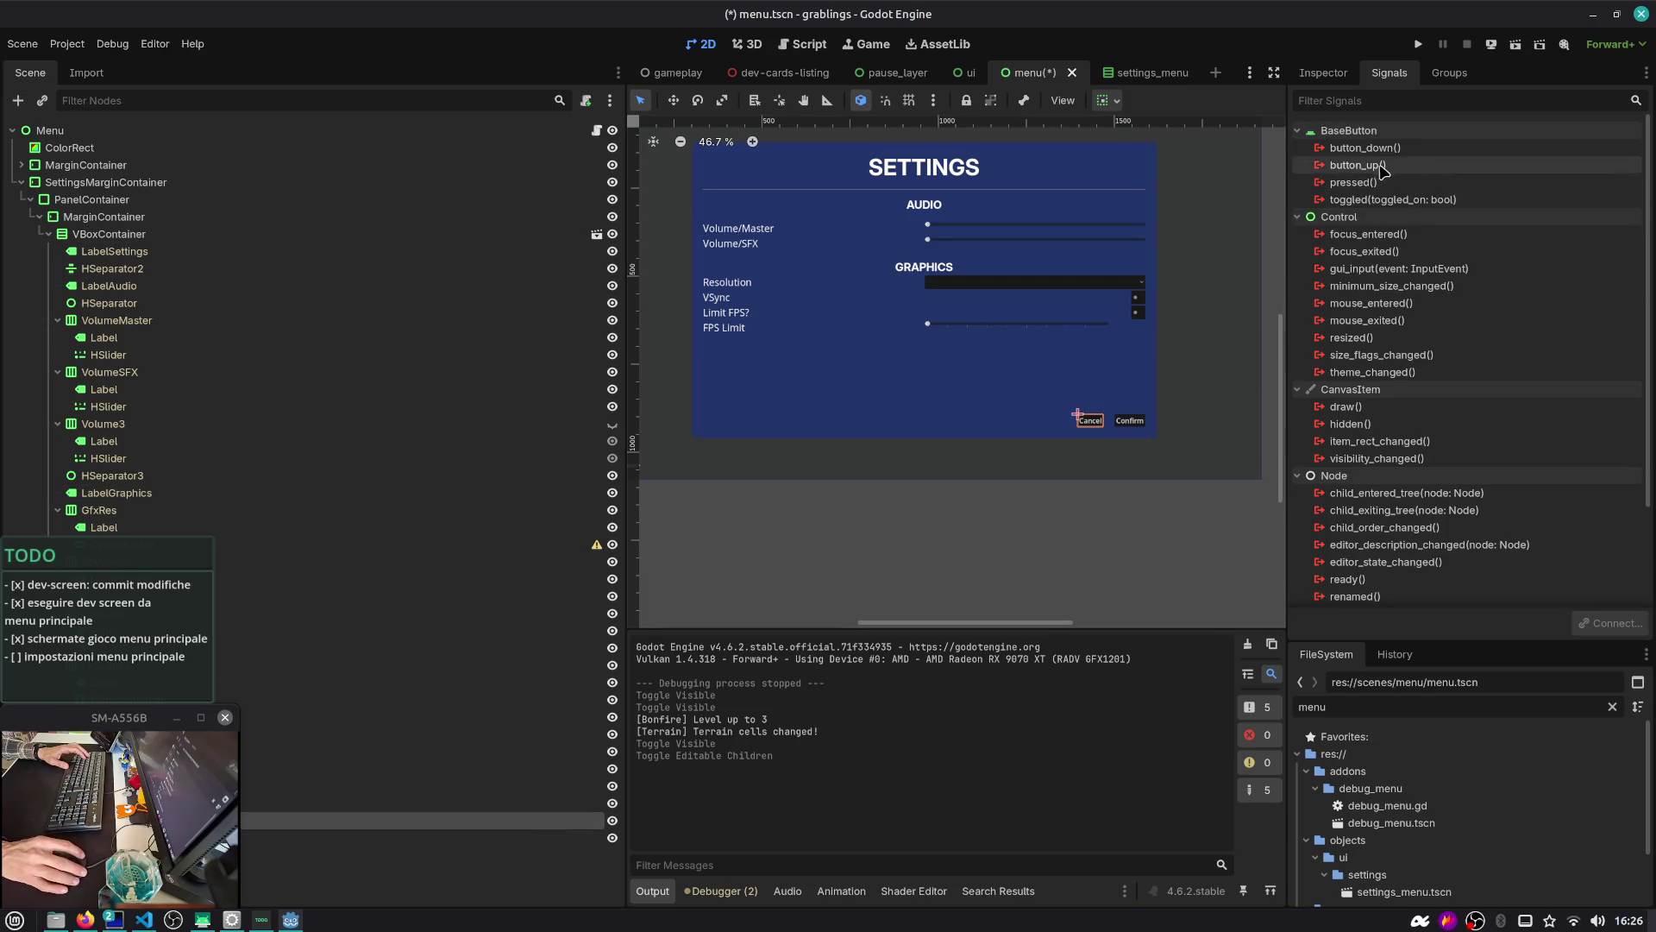
double_click(1352, 182)
key("Return")
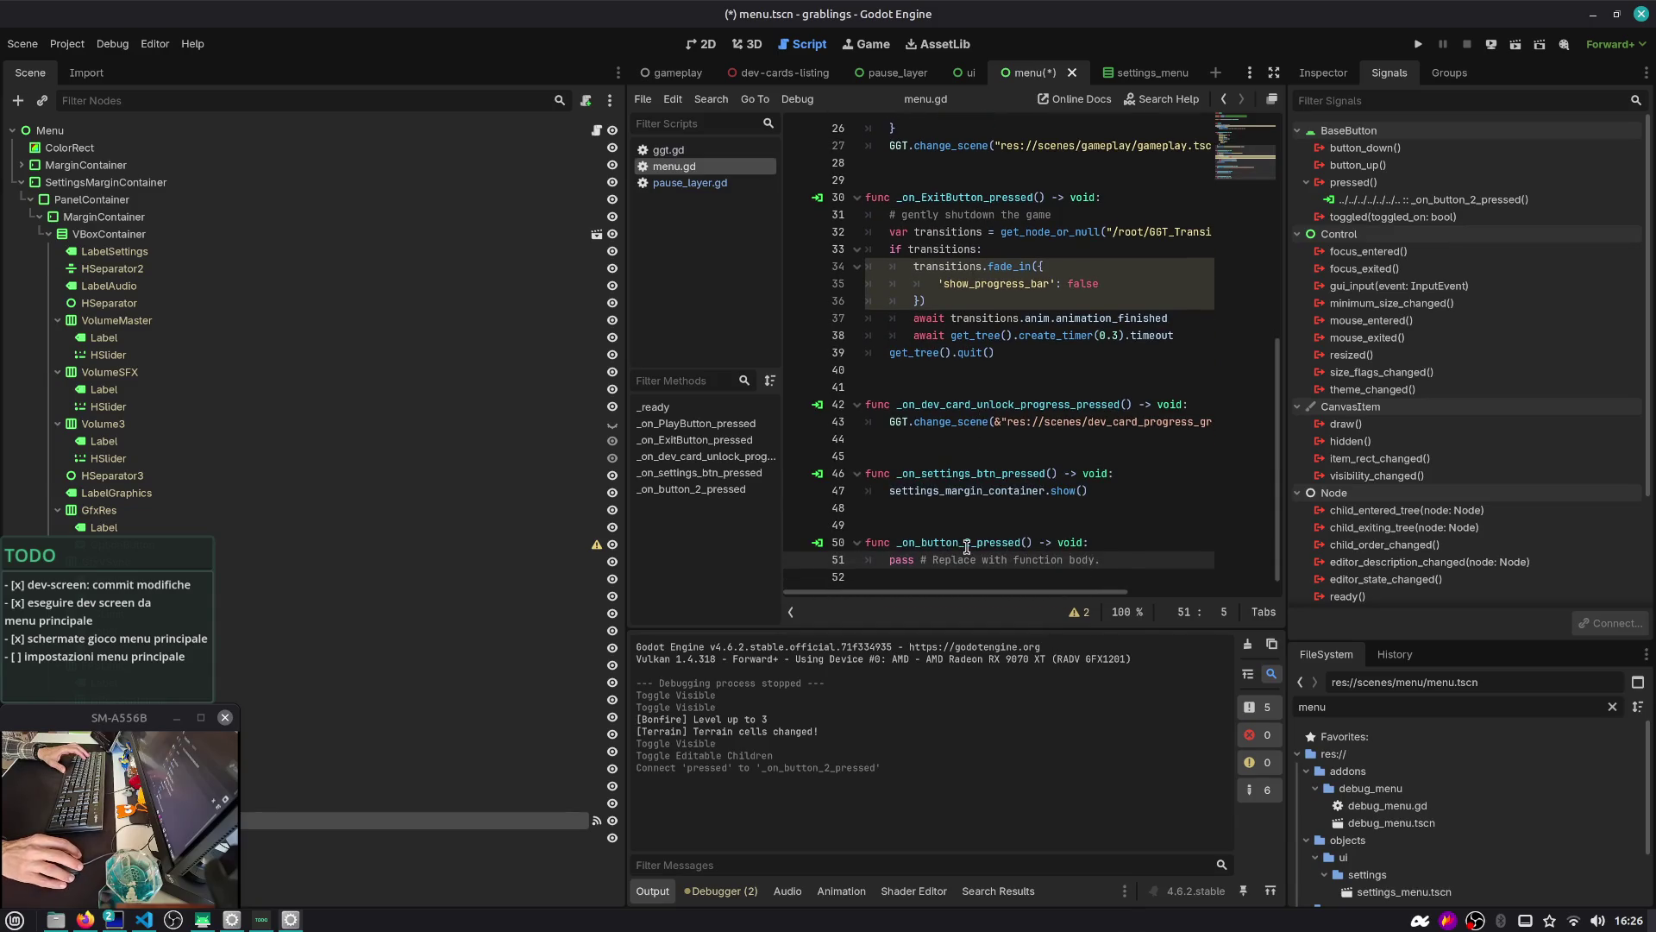
left_click(1443, 203)
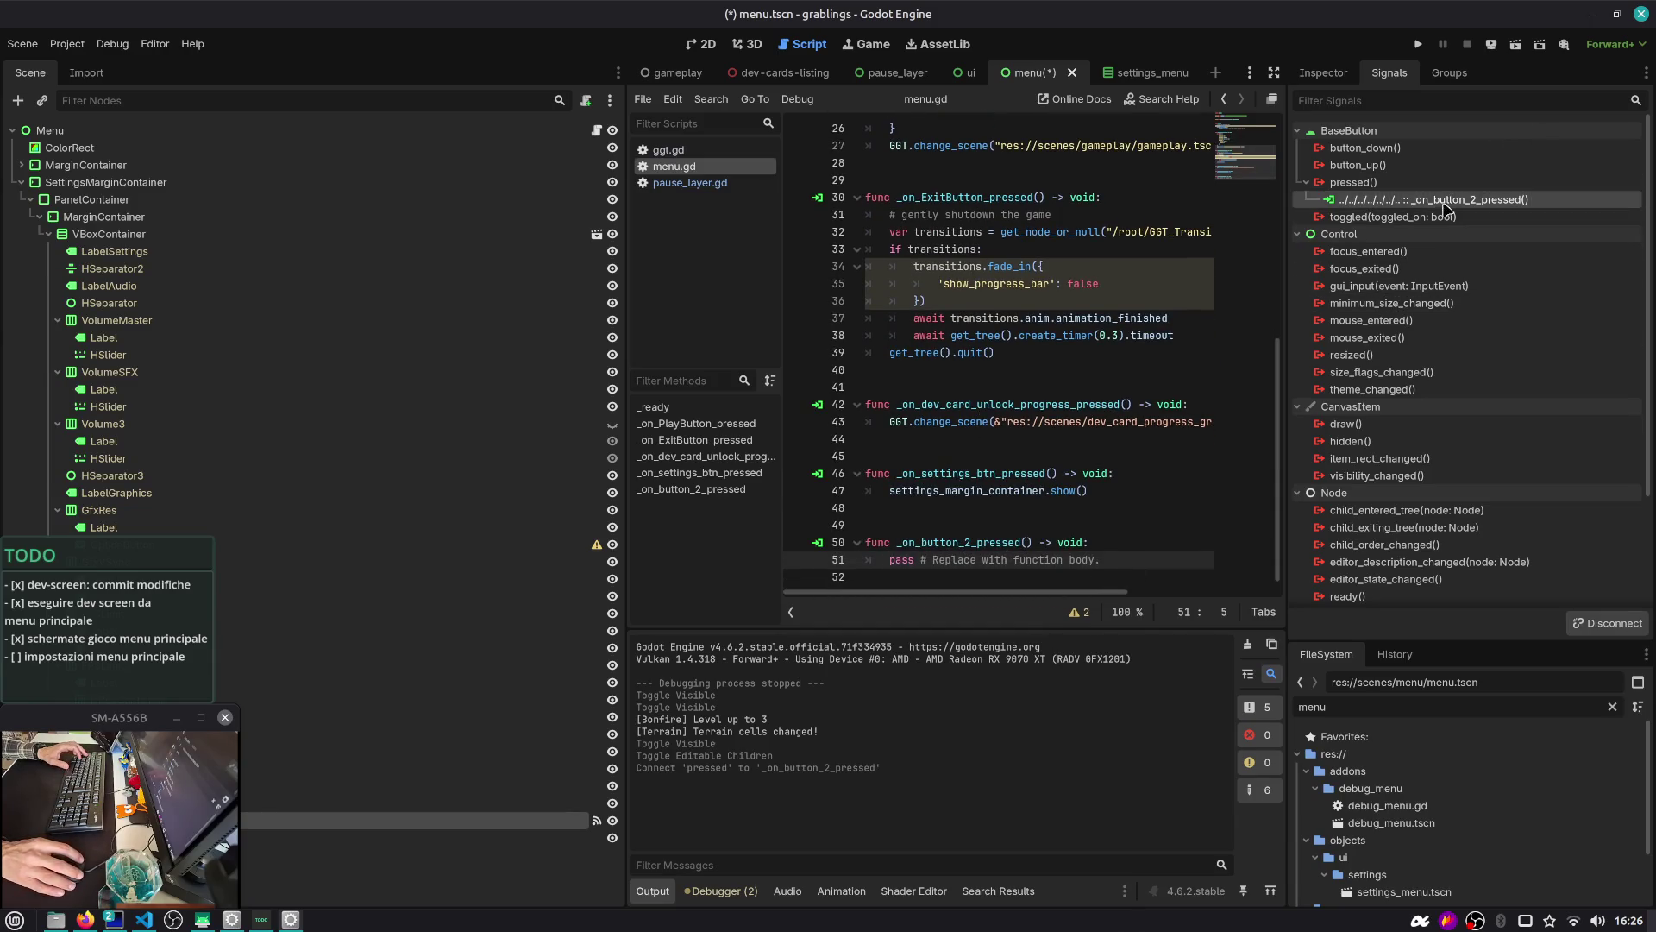
left_click(1593, 625)
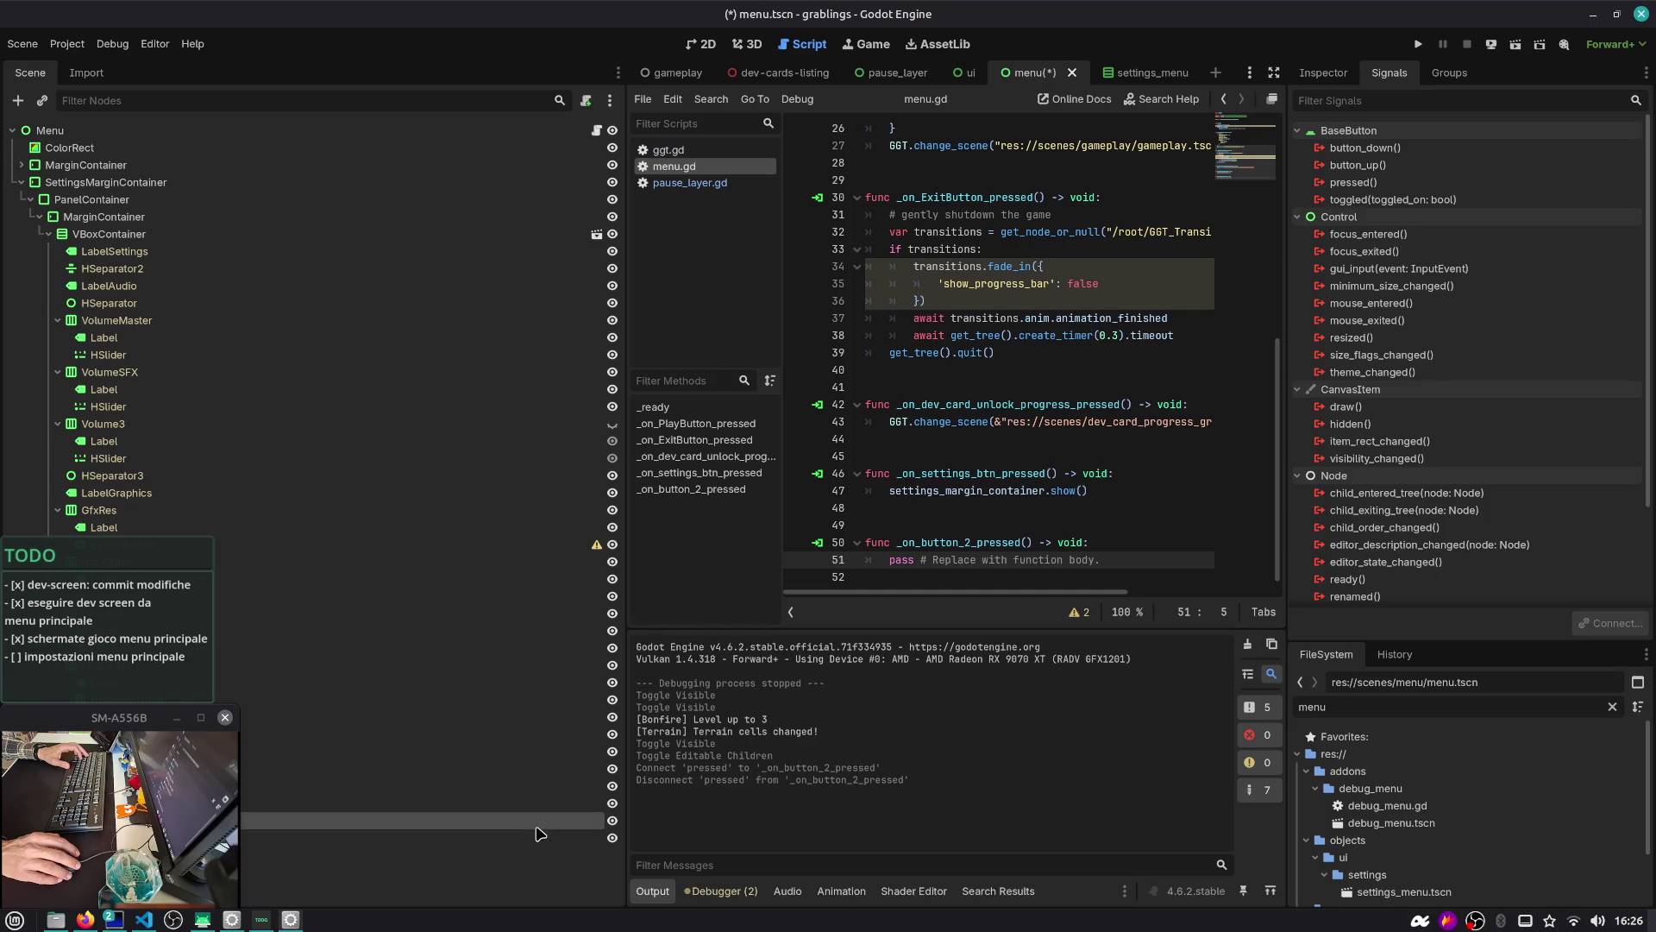
left_click(509, 820)
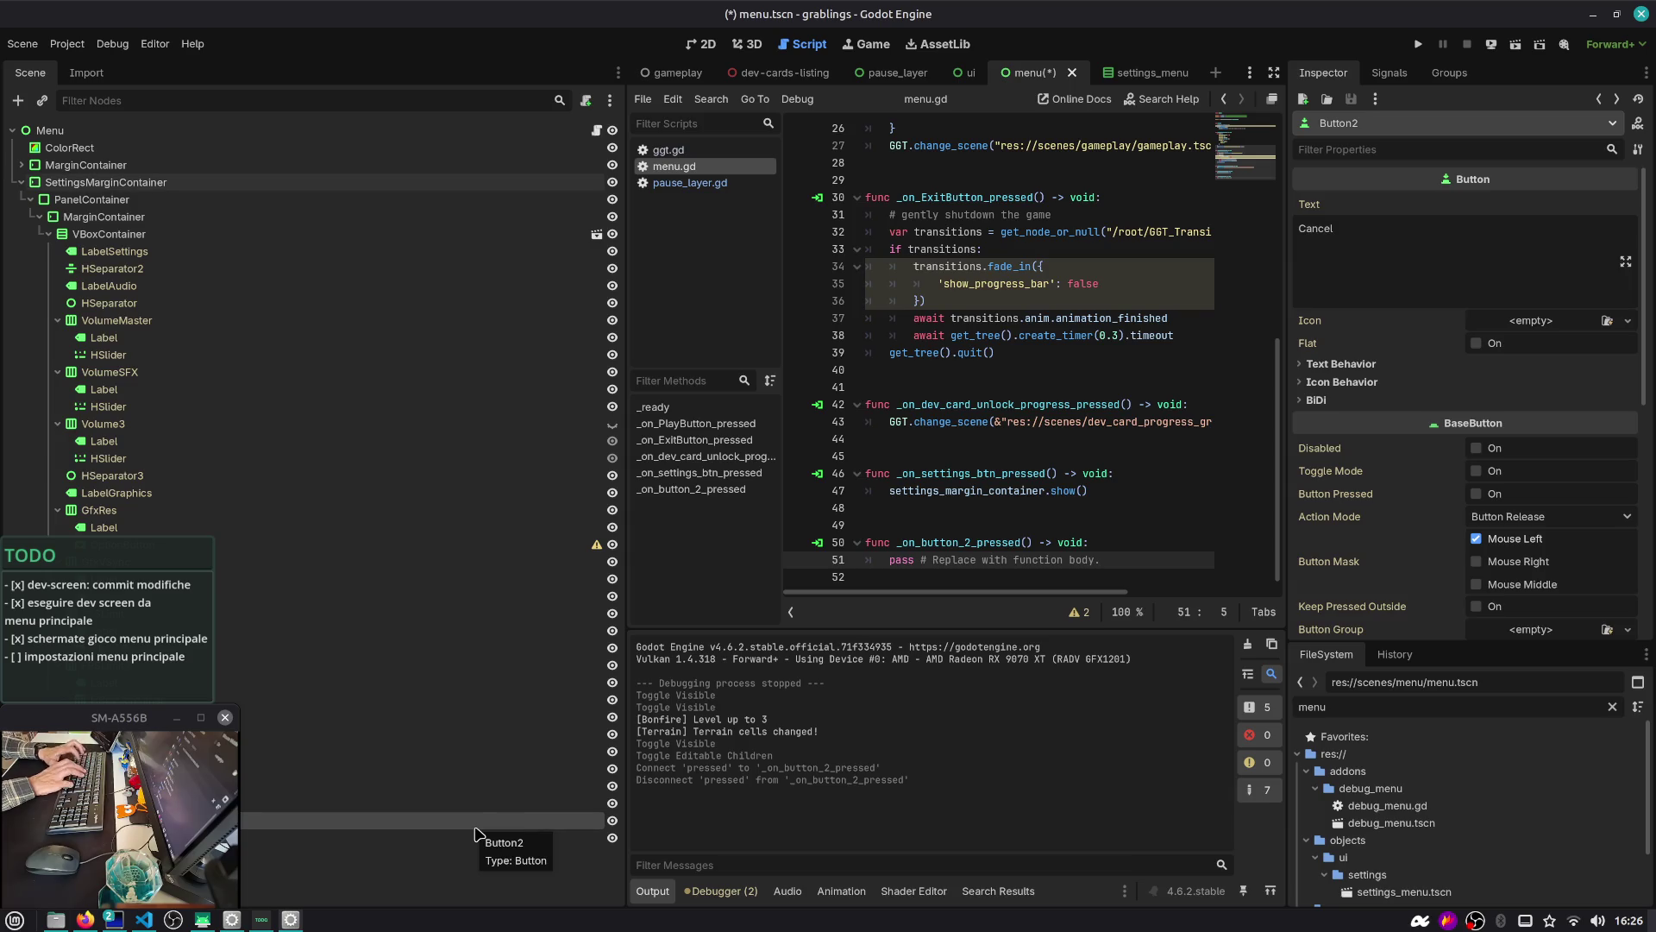
Browse the settings panel nodes in the Scene dock and select the Cancel button
key("F2")
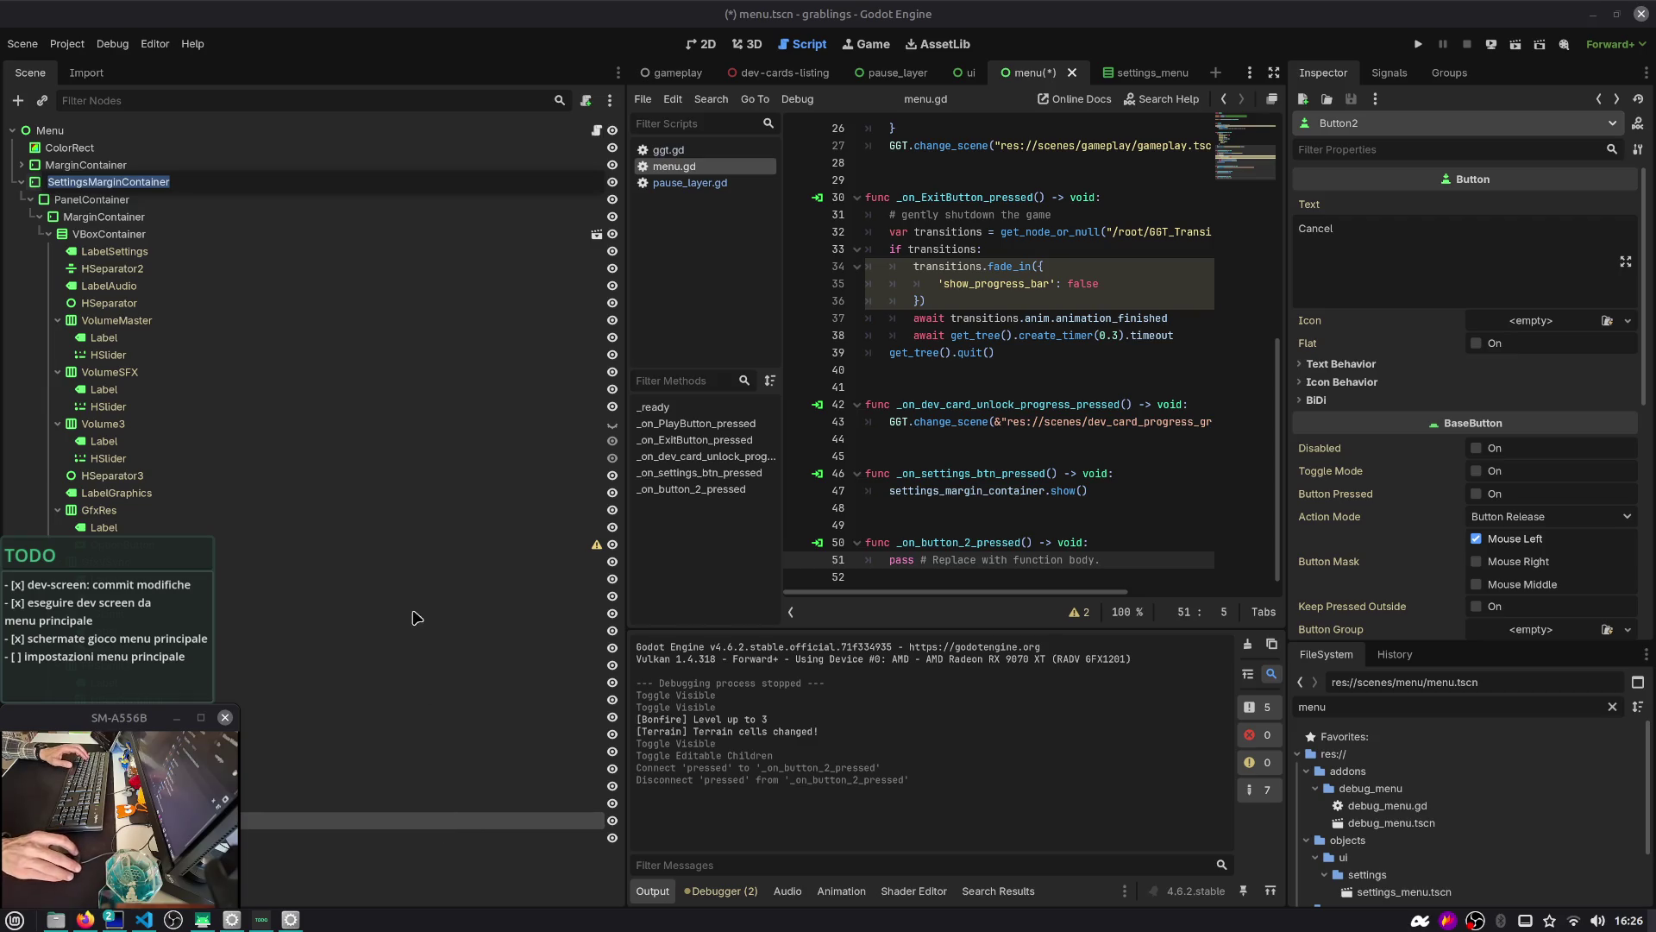
key("Escape")
key("Up")
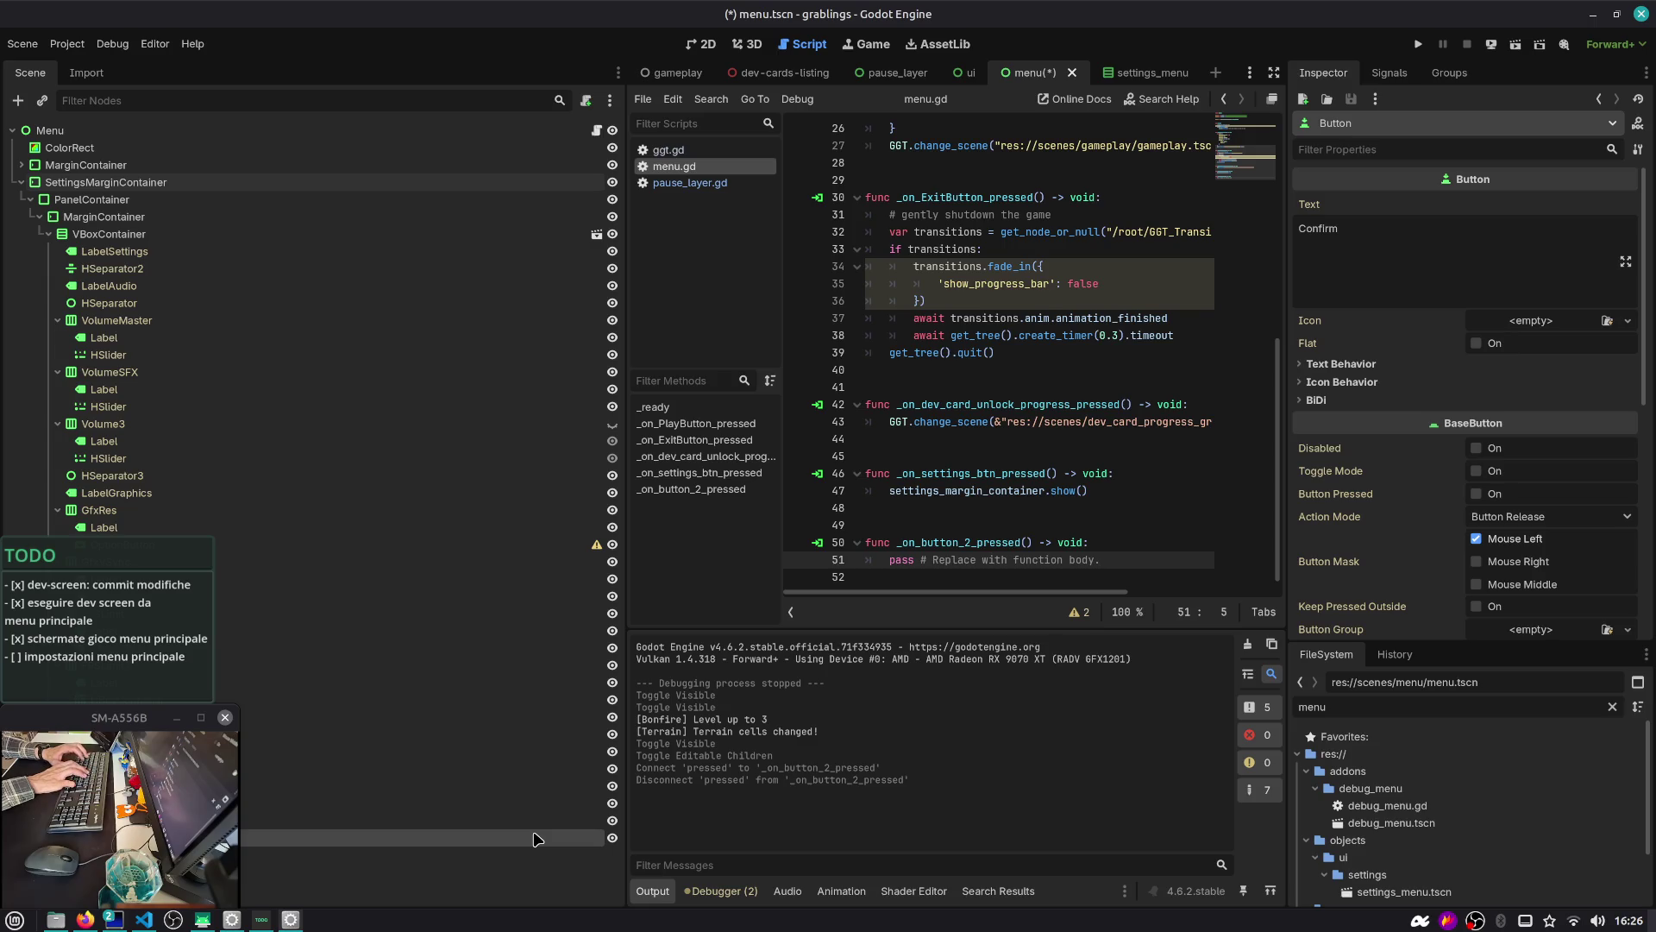
key("F2")
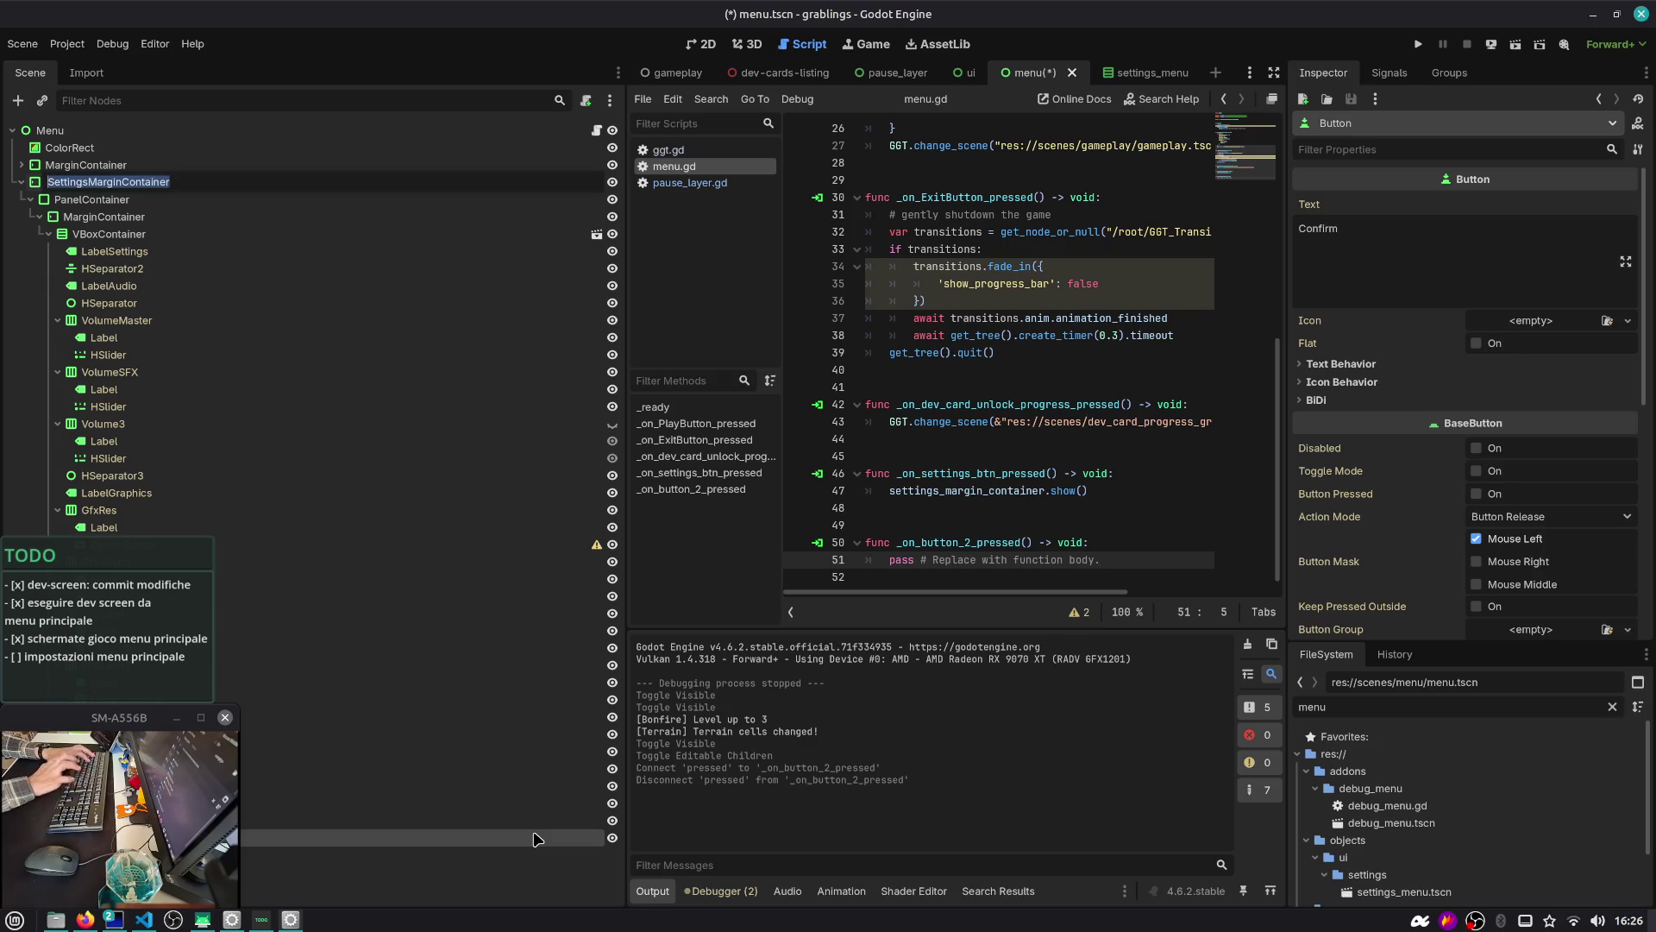
key("Escape")
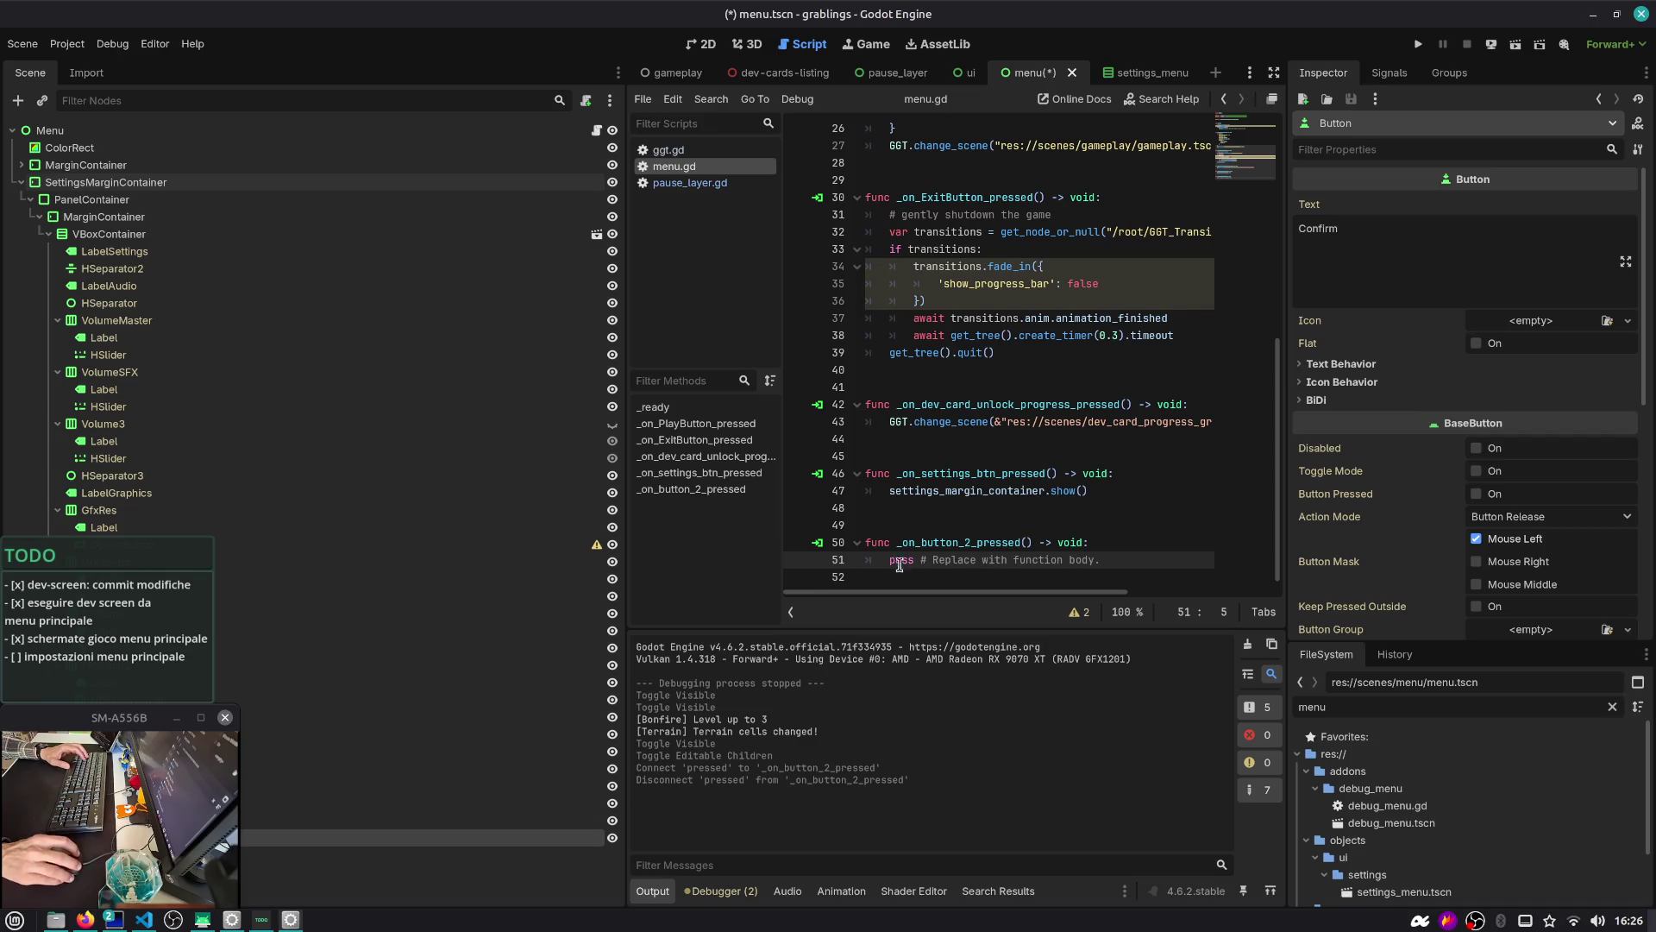
left_click(496, 820)
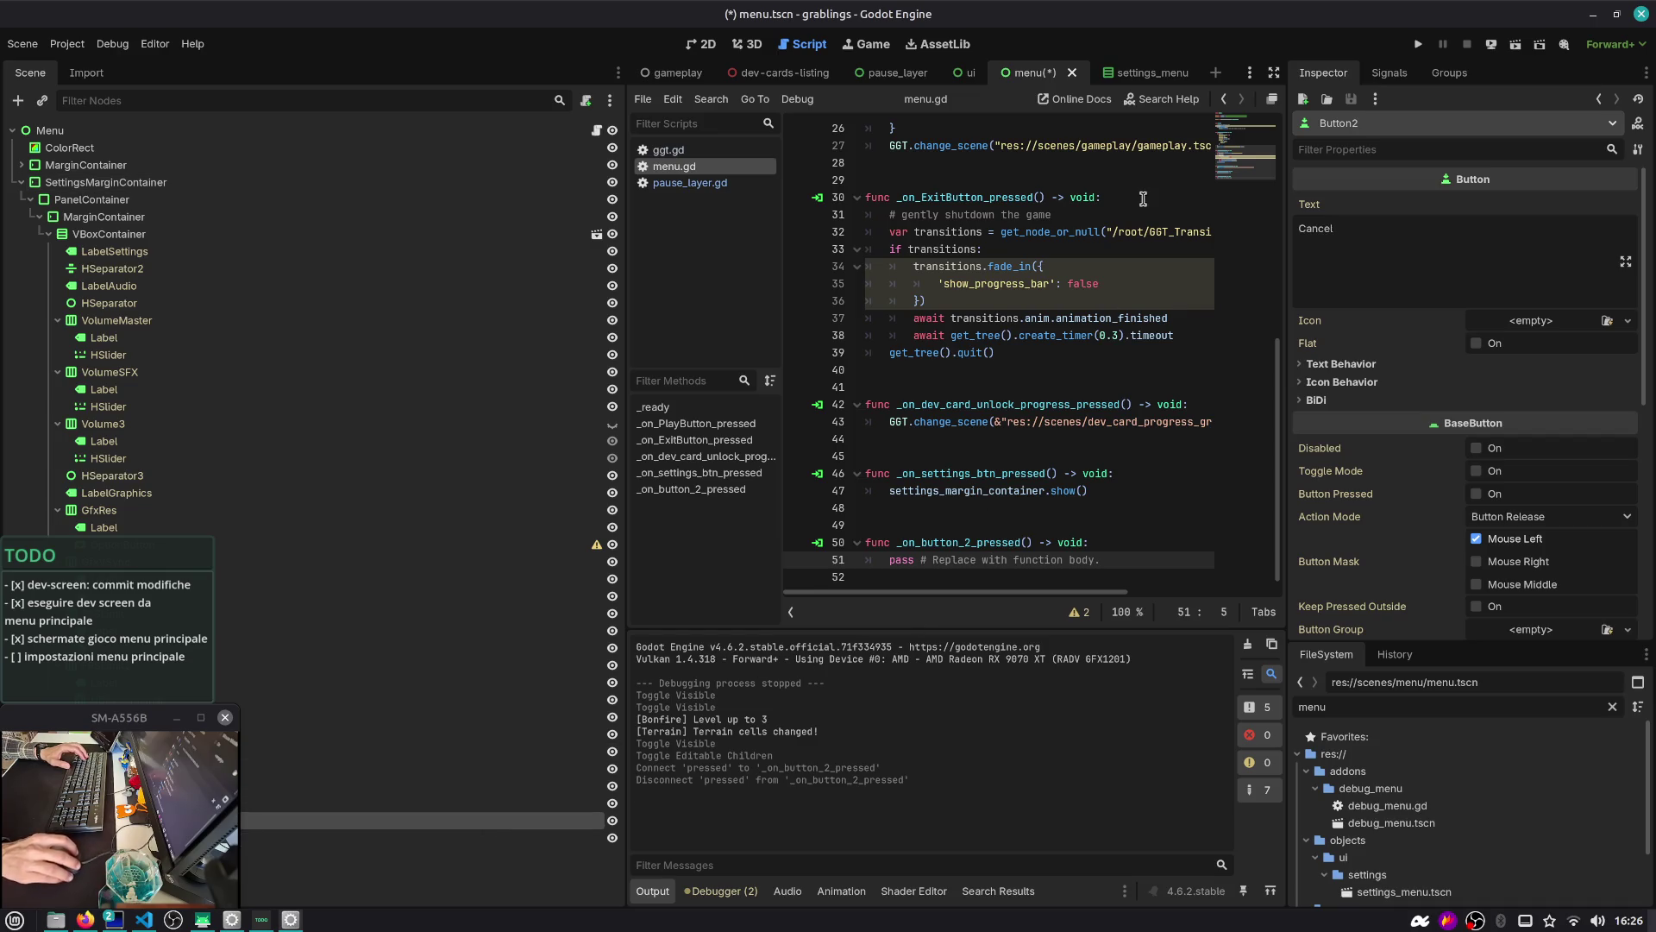
Connect Cancel's pressed signal to _on_button_2_pressed, save the menu scene, and shrink the editor window
left_click(1386, 73)
double_click(1388, 183)
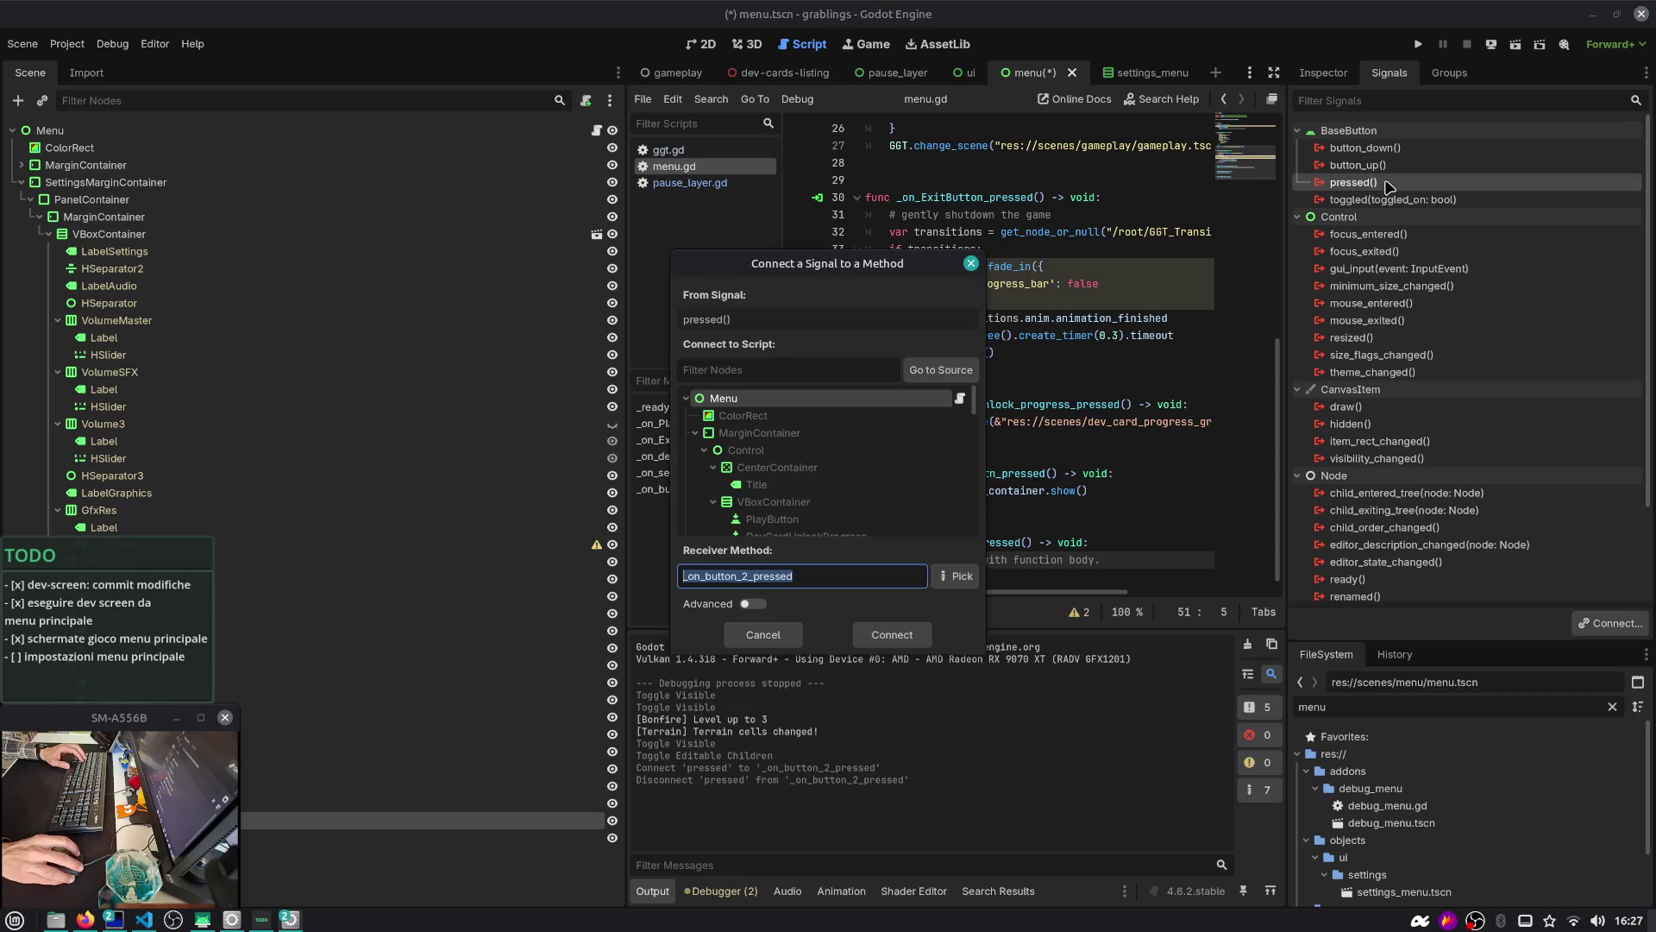
key("Return")
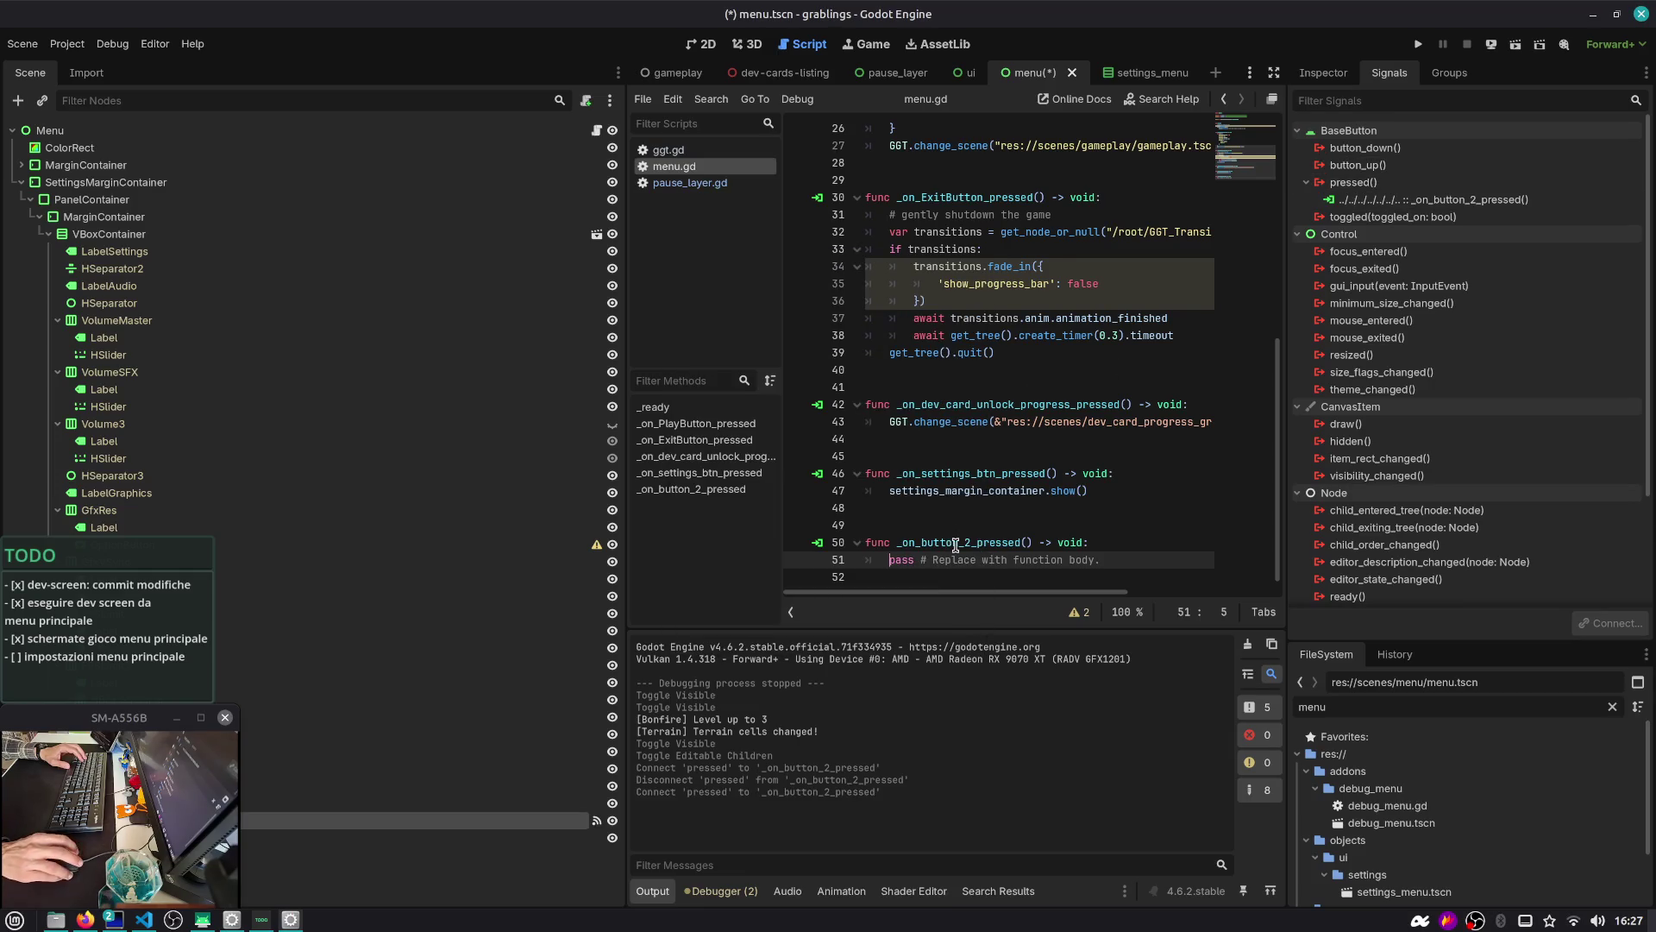
left_click(956, 543)
key("ctrl+s")
key("super+Page_Up")
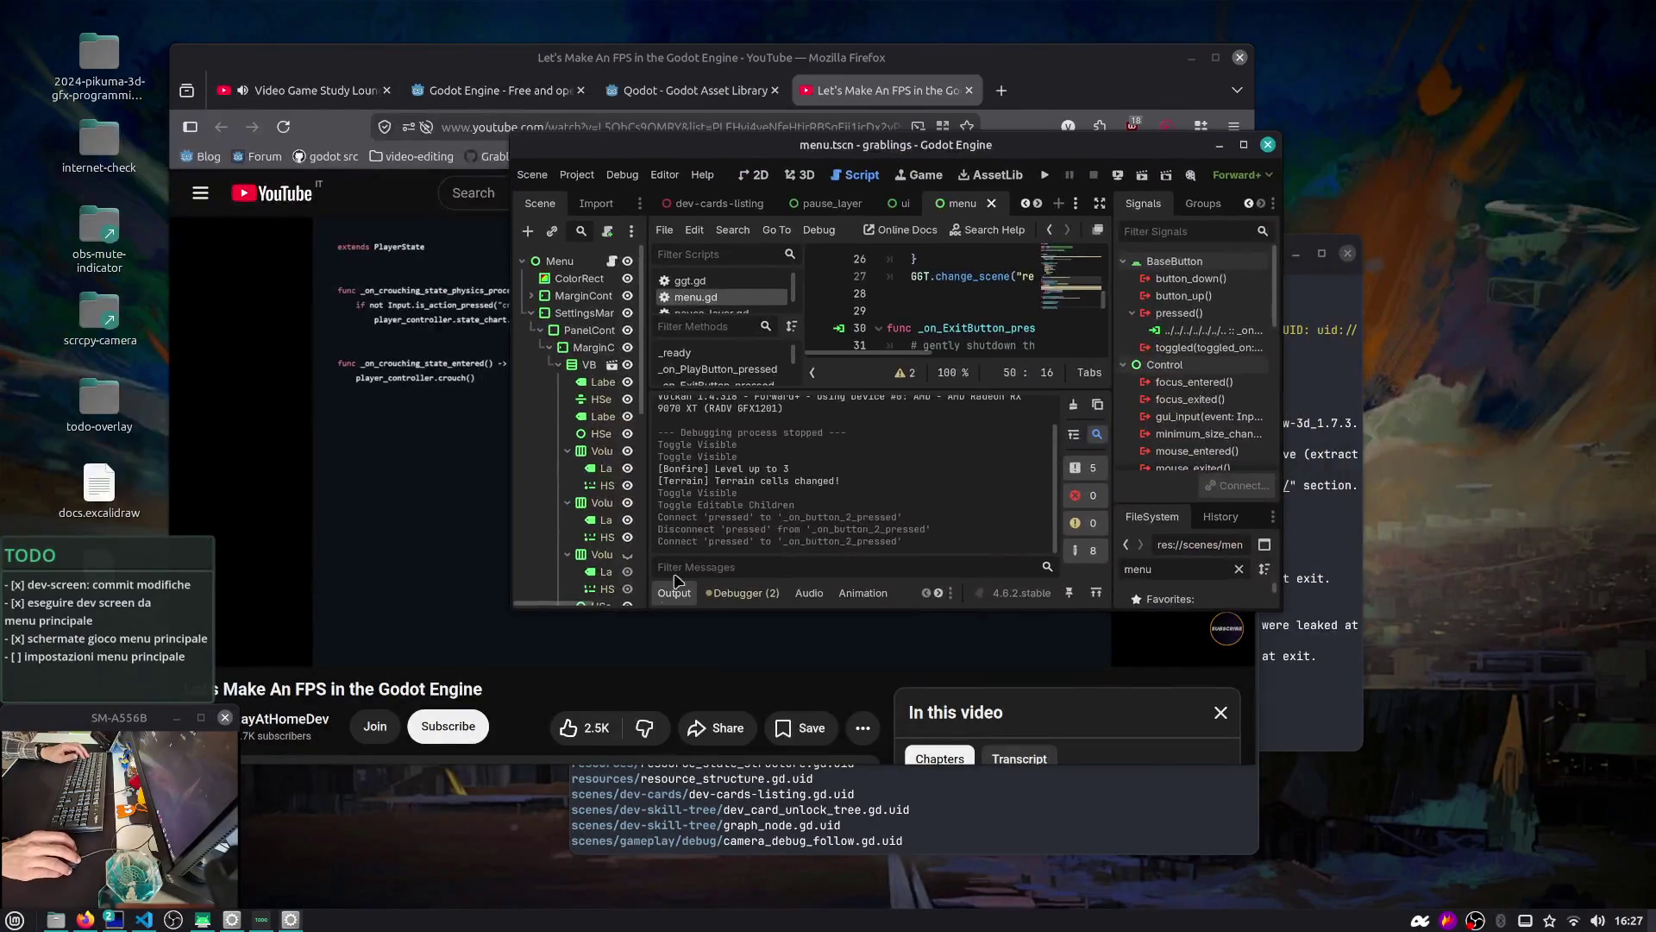
Enlarge the editor window and open the settings_menu scene
scroll(723, 590, "down", 5)
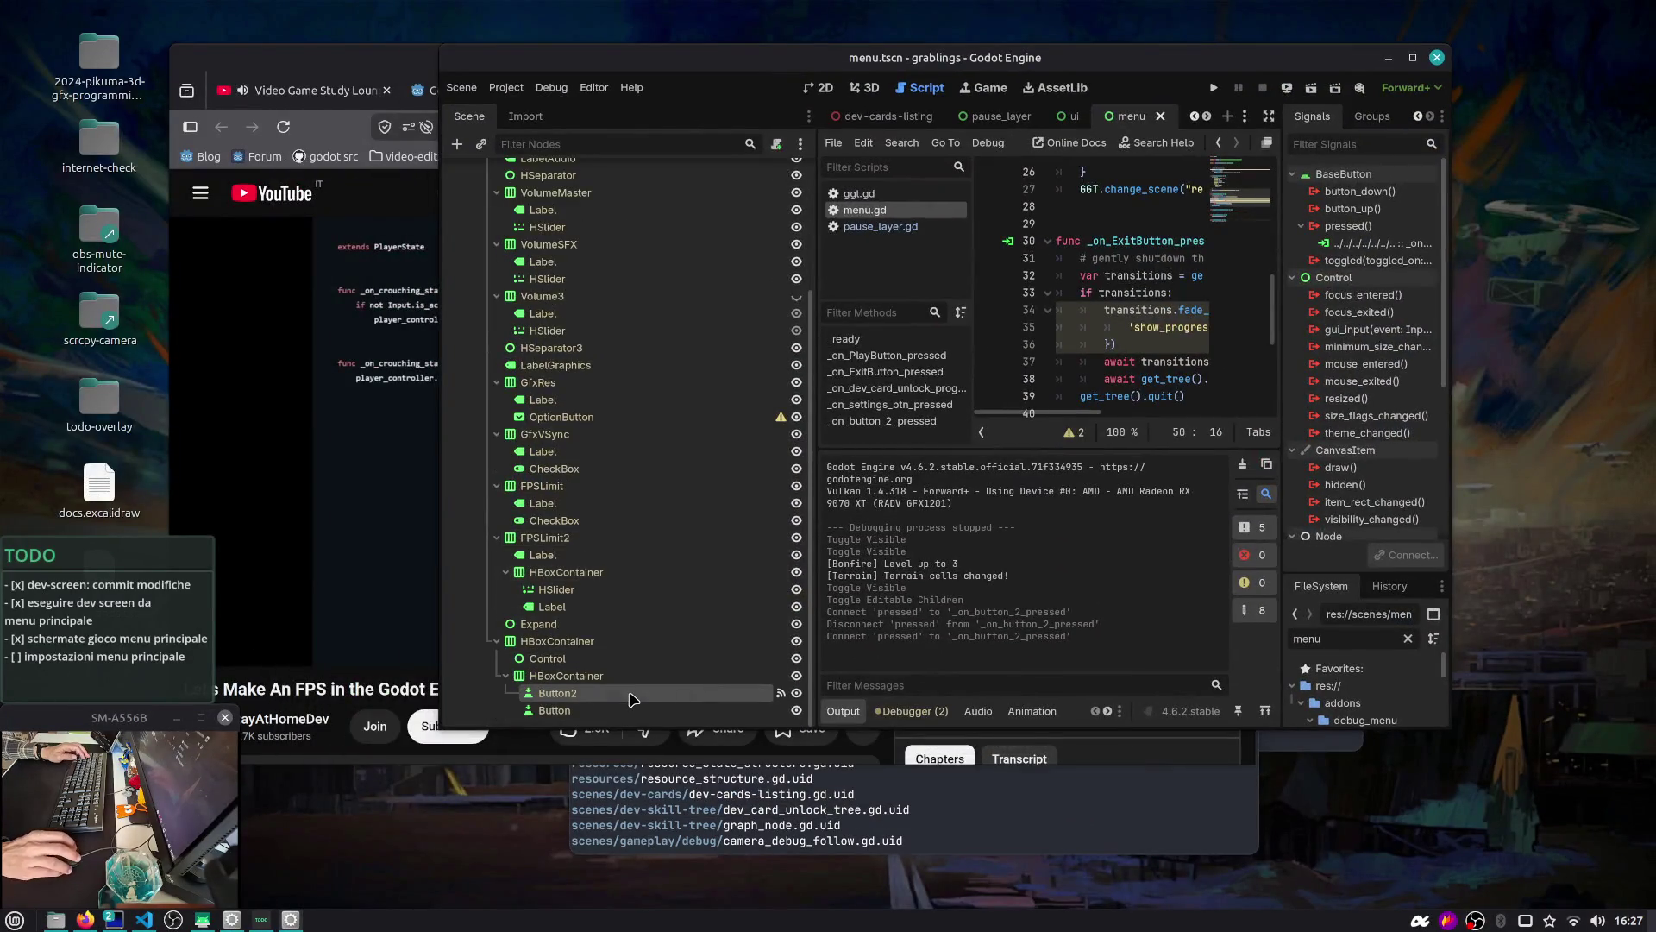
key("super+Page_Up")
scroll(608, 691, "up", 5)
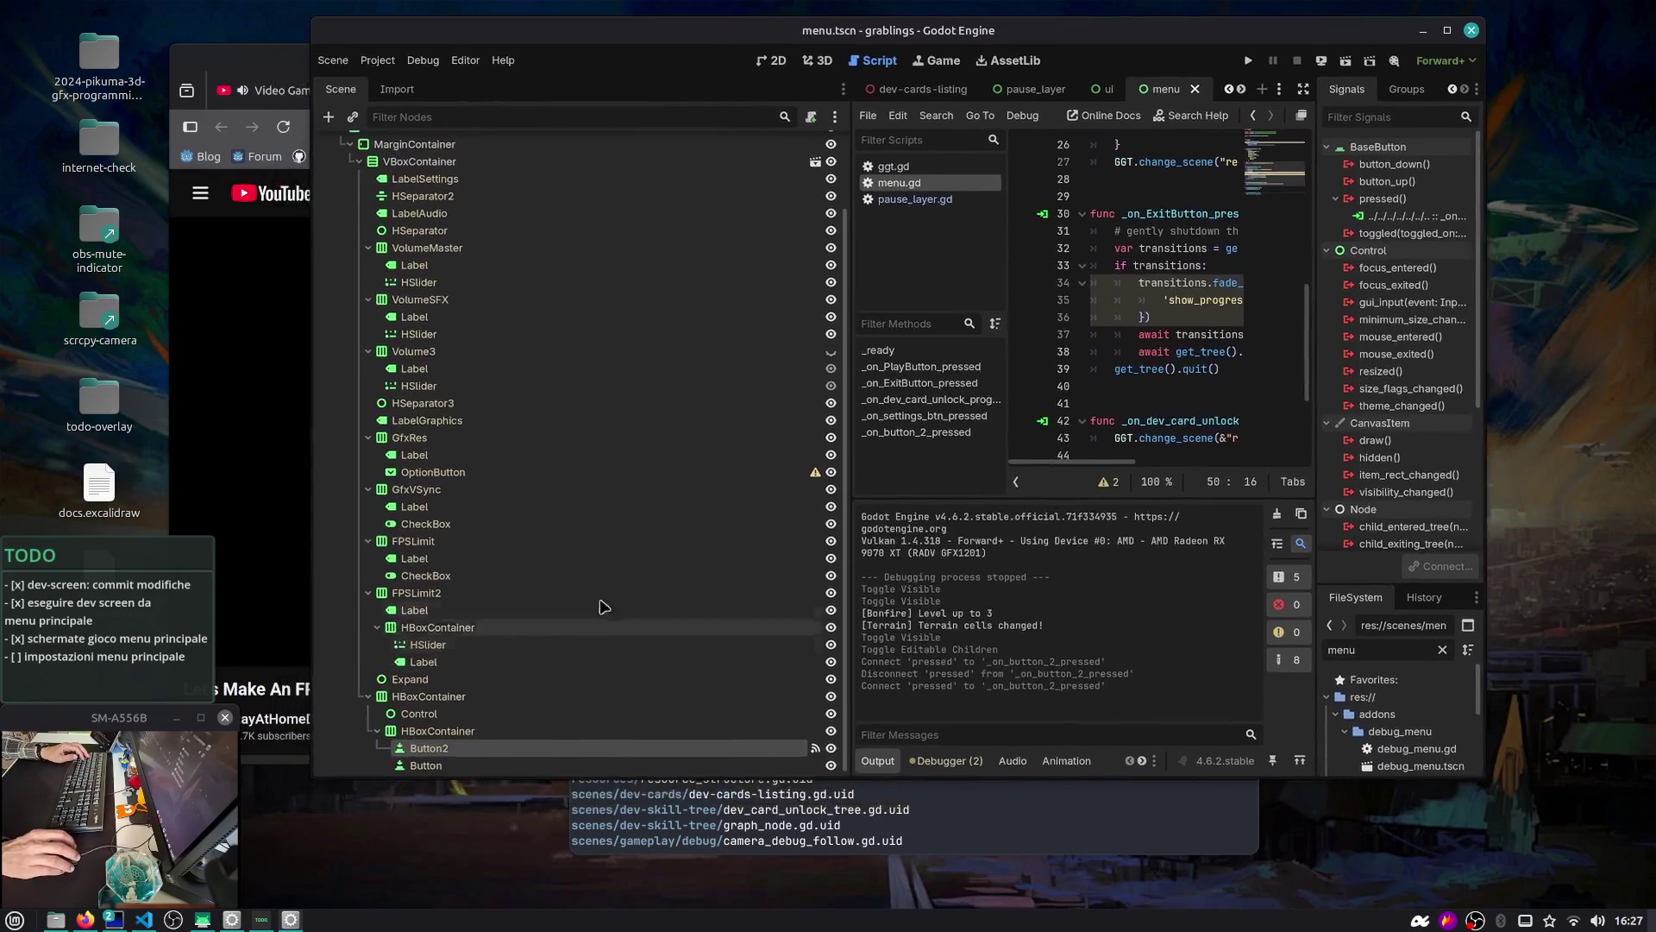
left_click(815, 251)
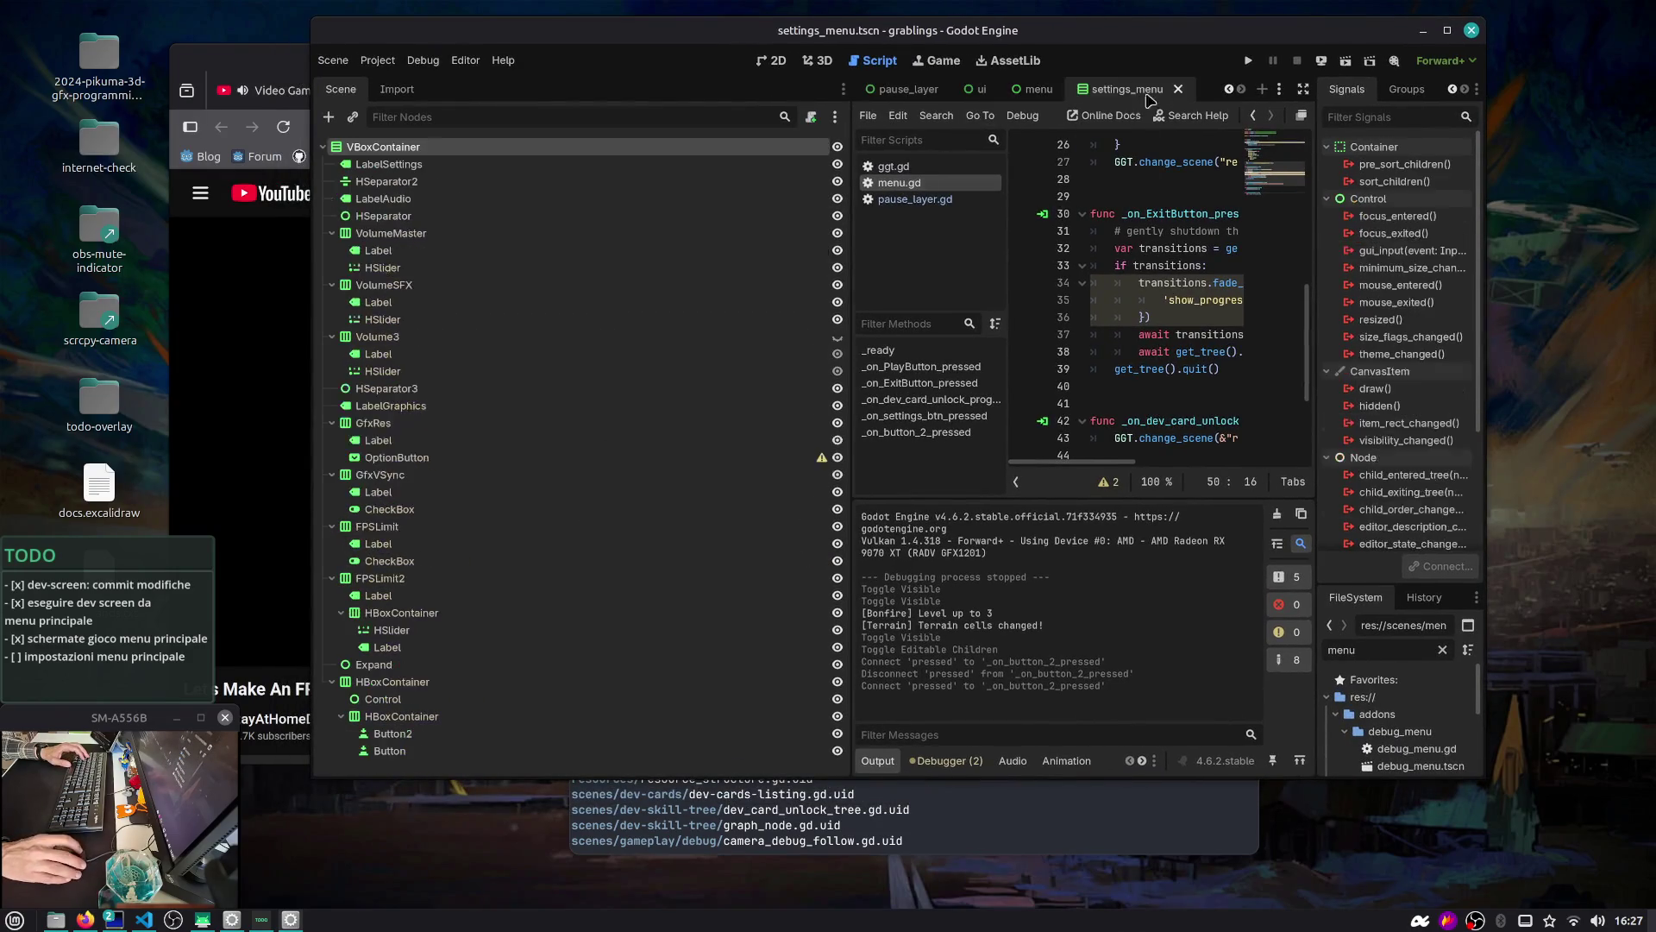
Rename the Button2 node to SettingsCancelButton
double_click(525, 732)
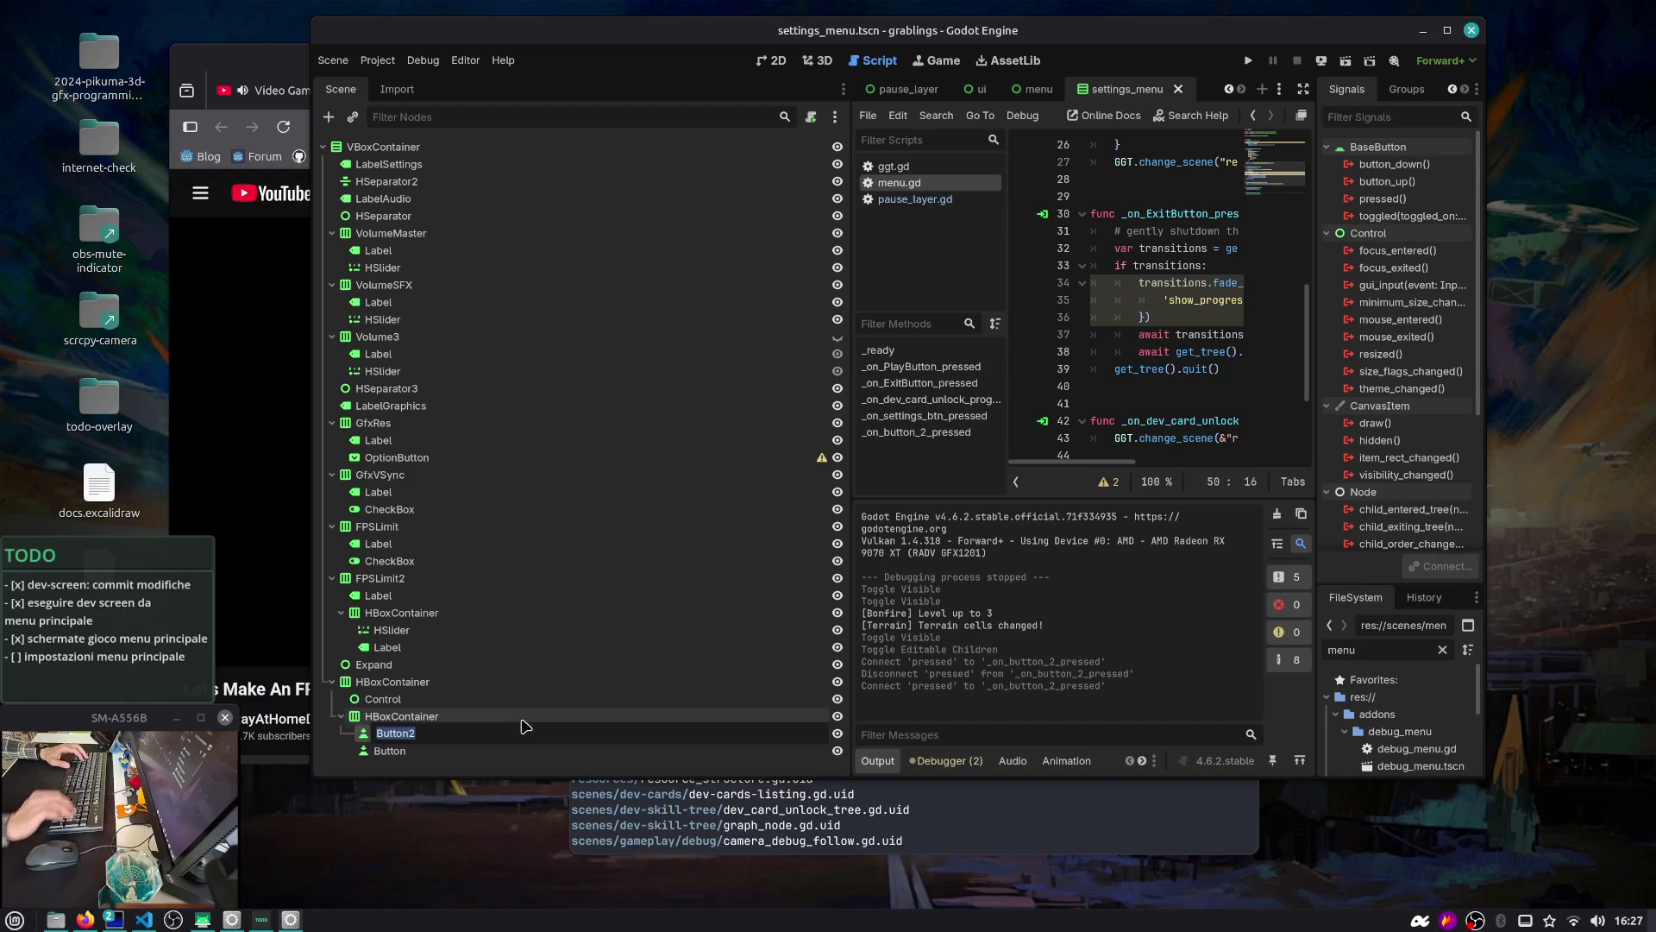
key("Return")
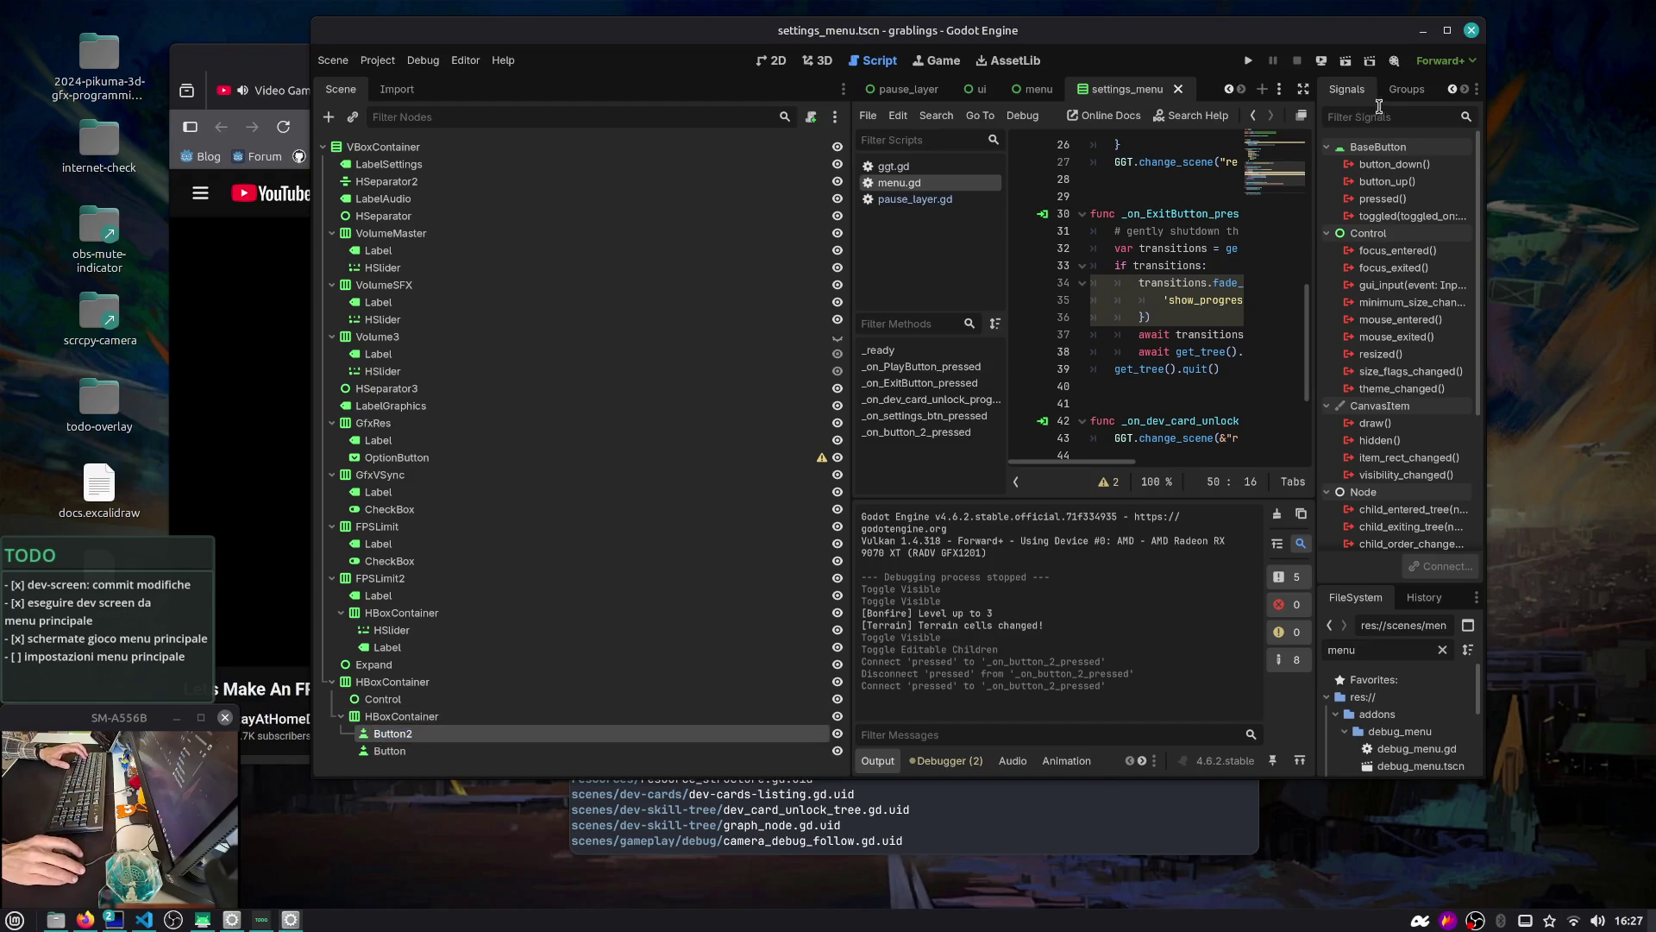
left_click_drag(1315, 156, 1129, 156)
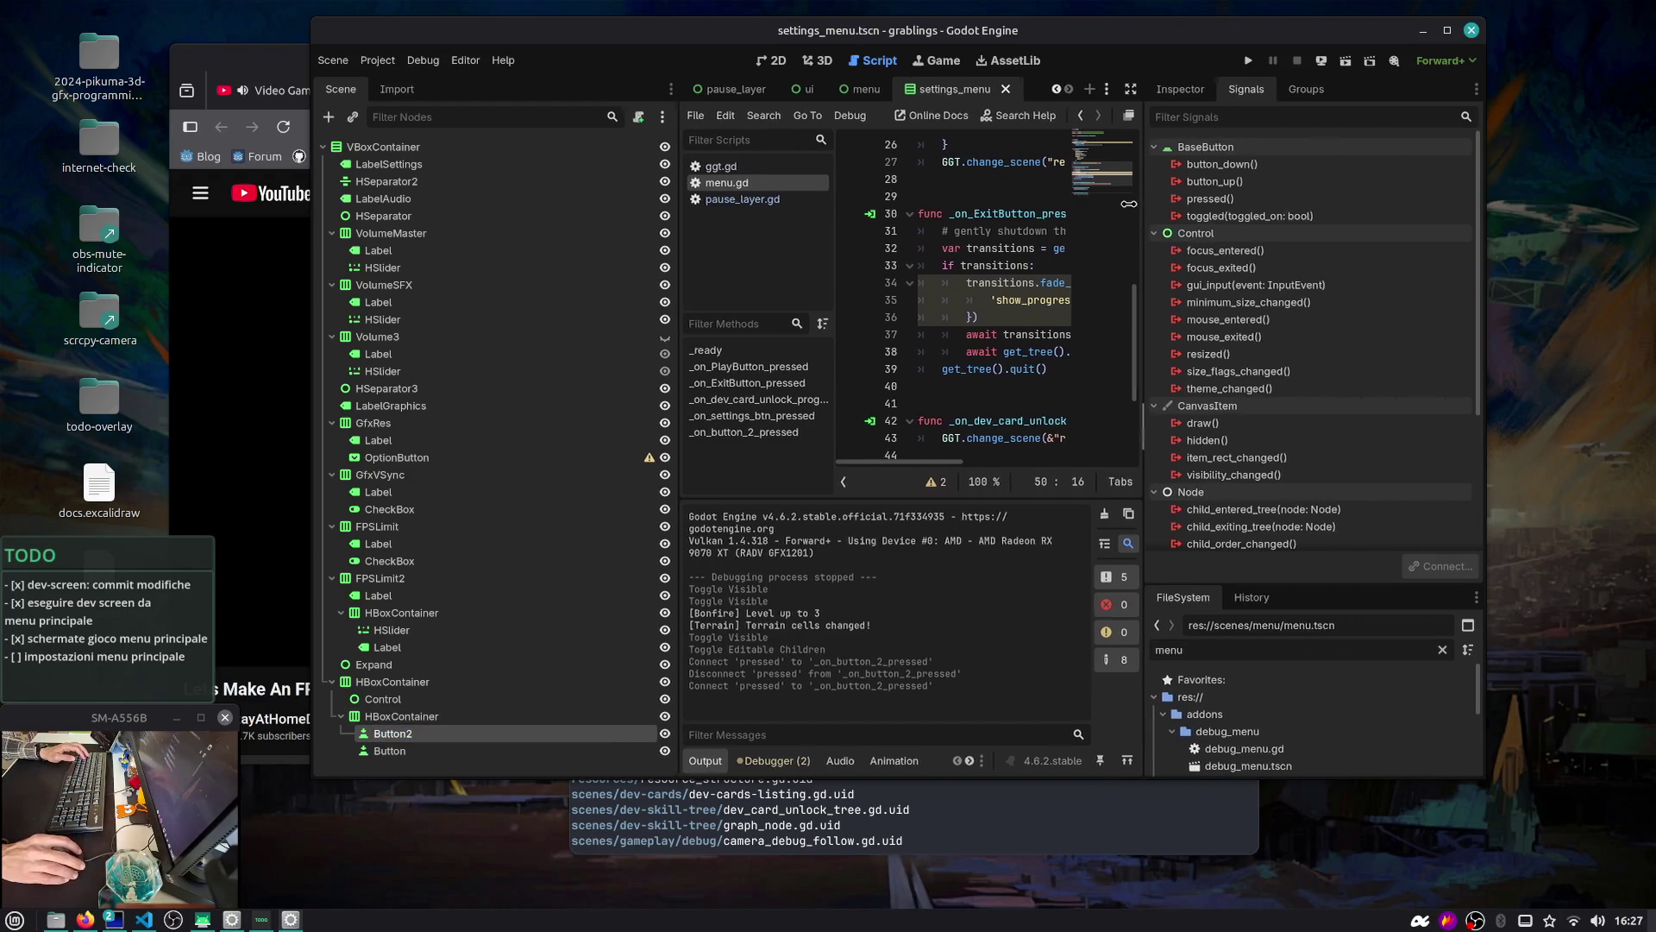
left_click(1166, 89)
double_click(484, 734)
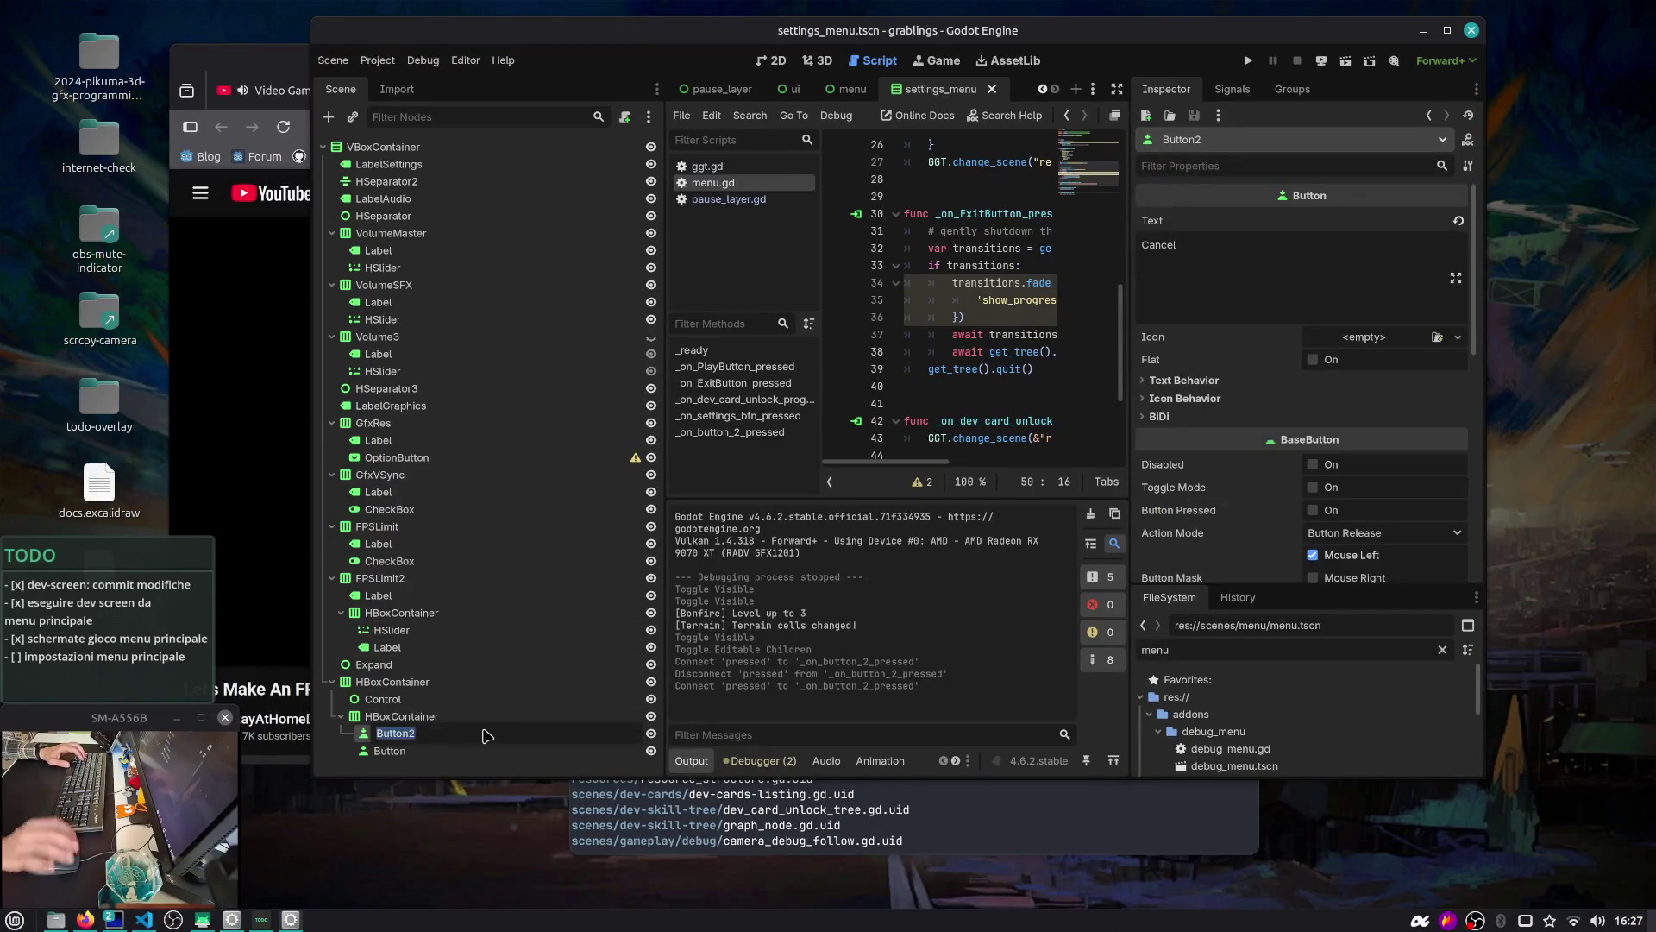
type("SettingsCancel")
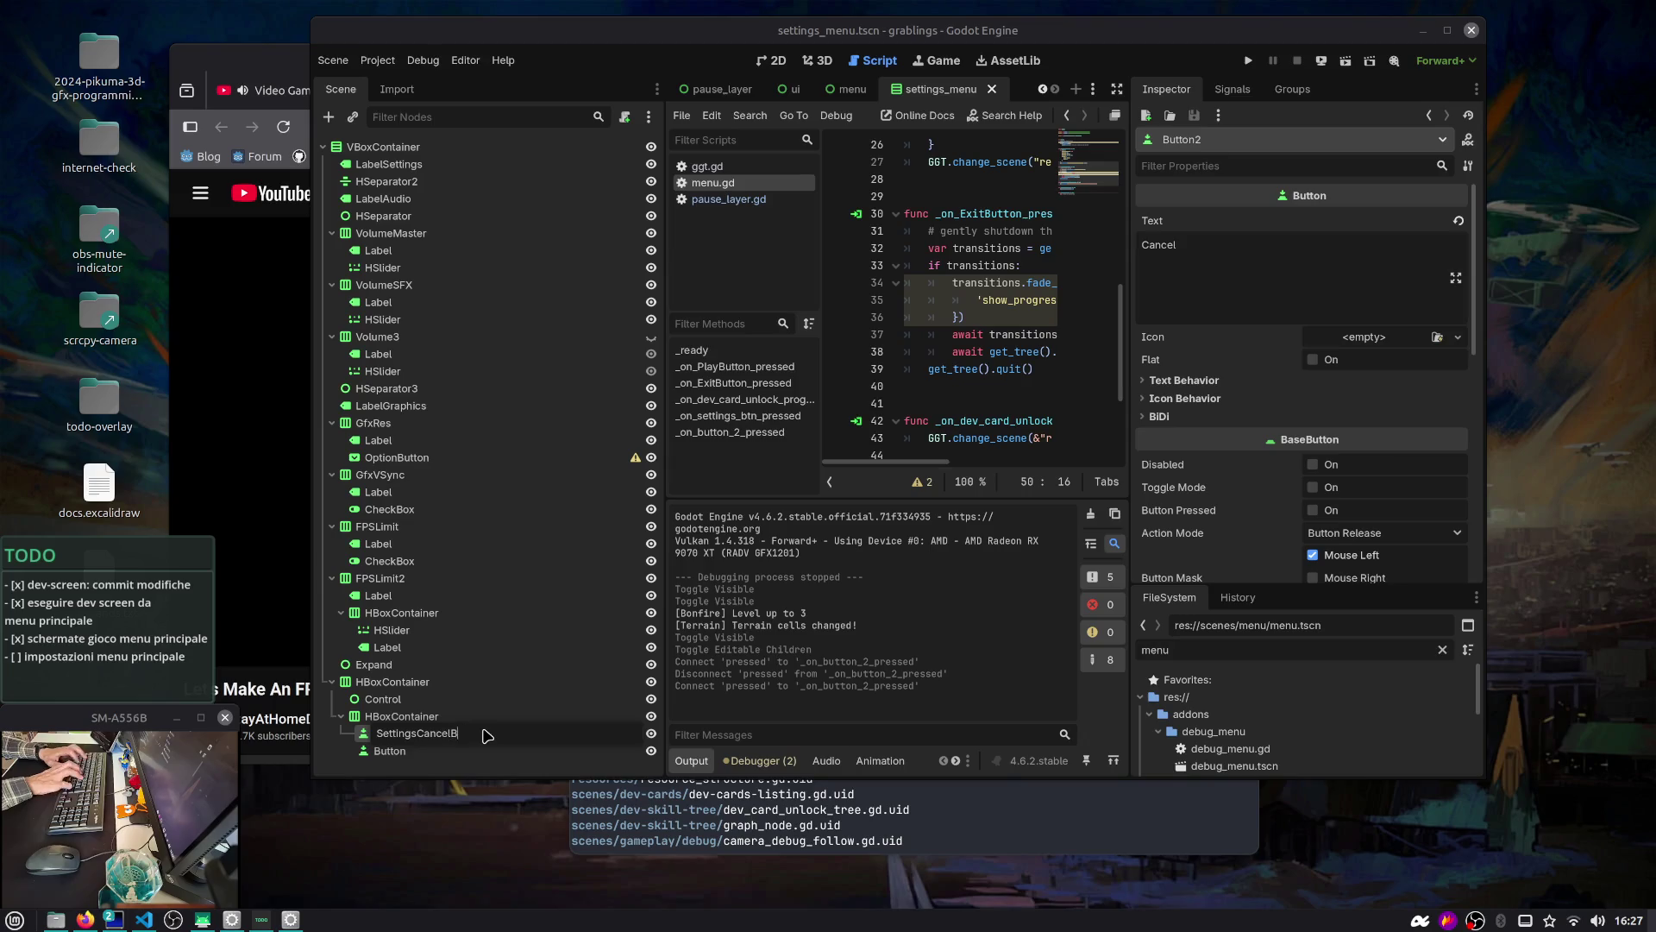
key("Return")
Rename the Button node to SettingsConfirmButton, save the scene, and maximize the editor
key("Down")
key("F2")
type("SettingsC")
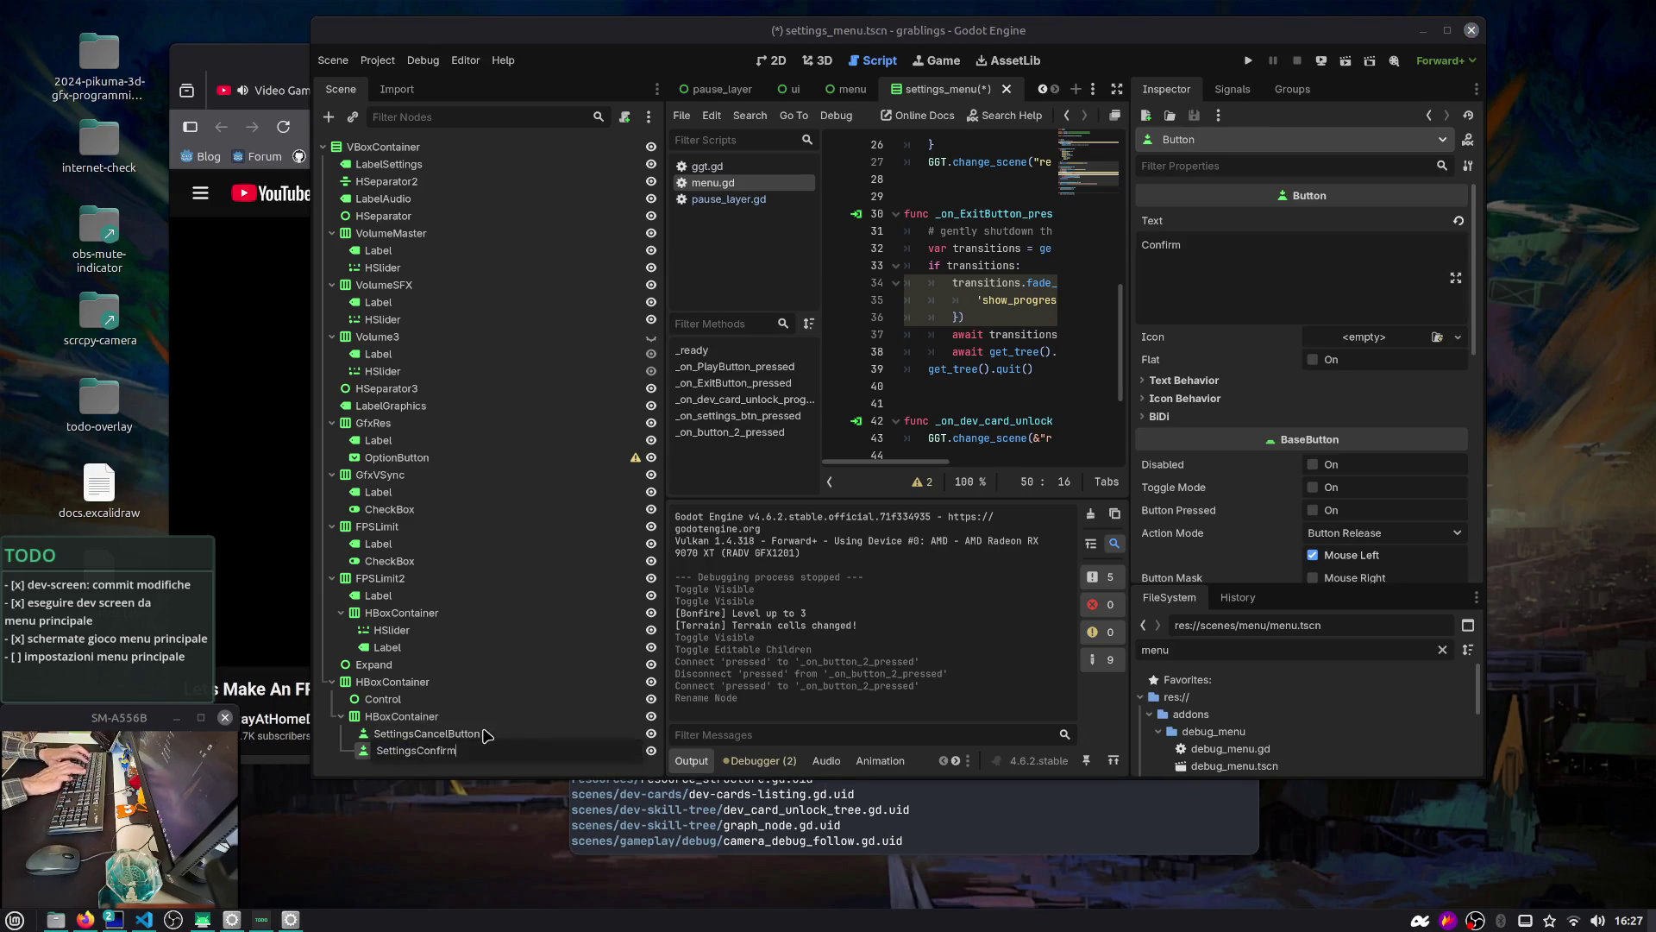
type("on")
key("Return")
key("ctrl+s")
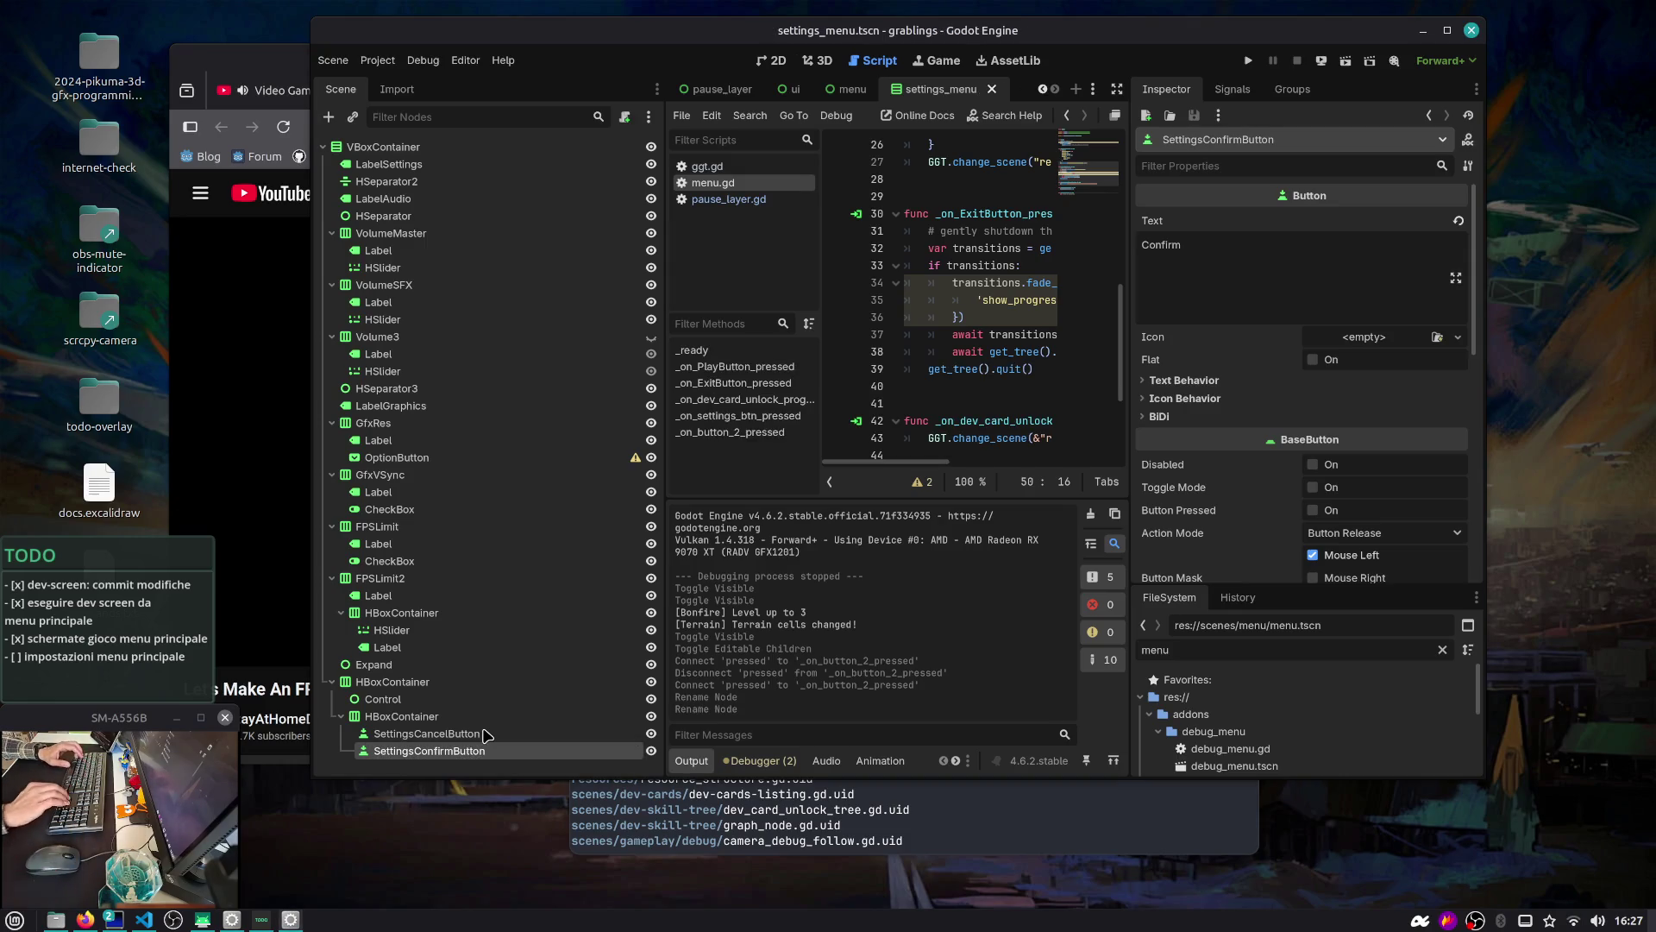
left_click(1448, 30)
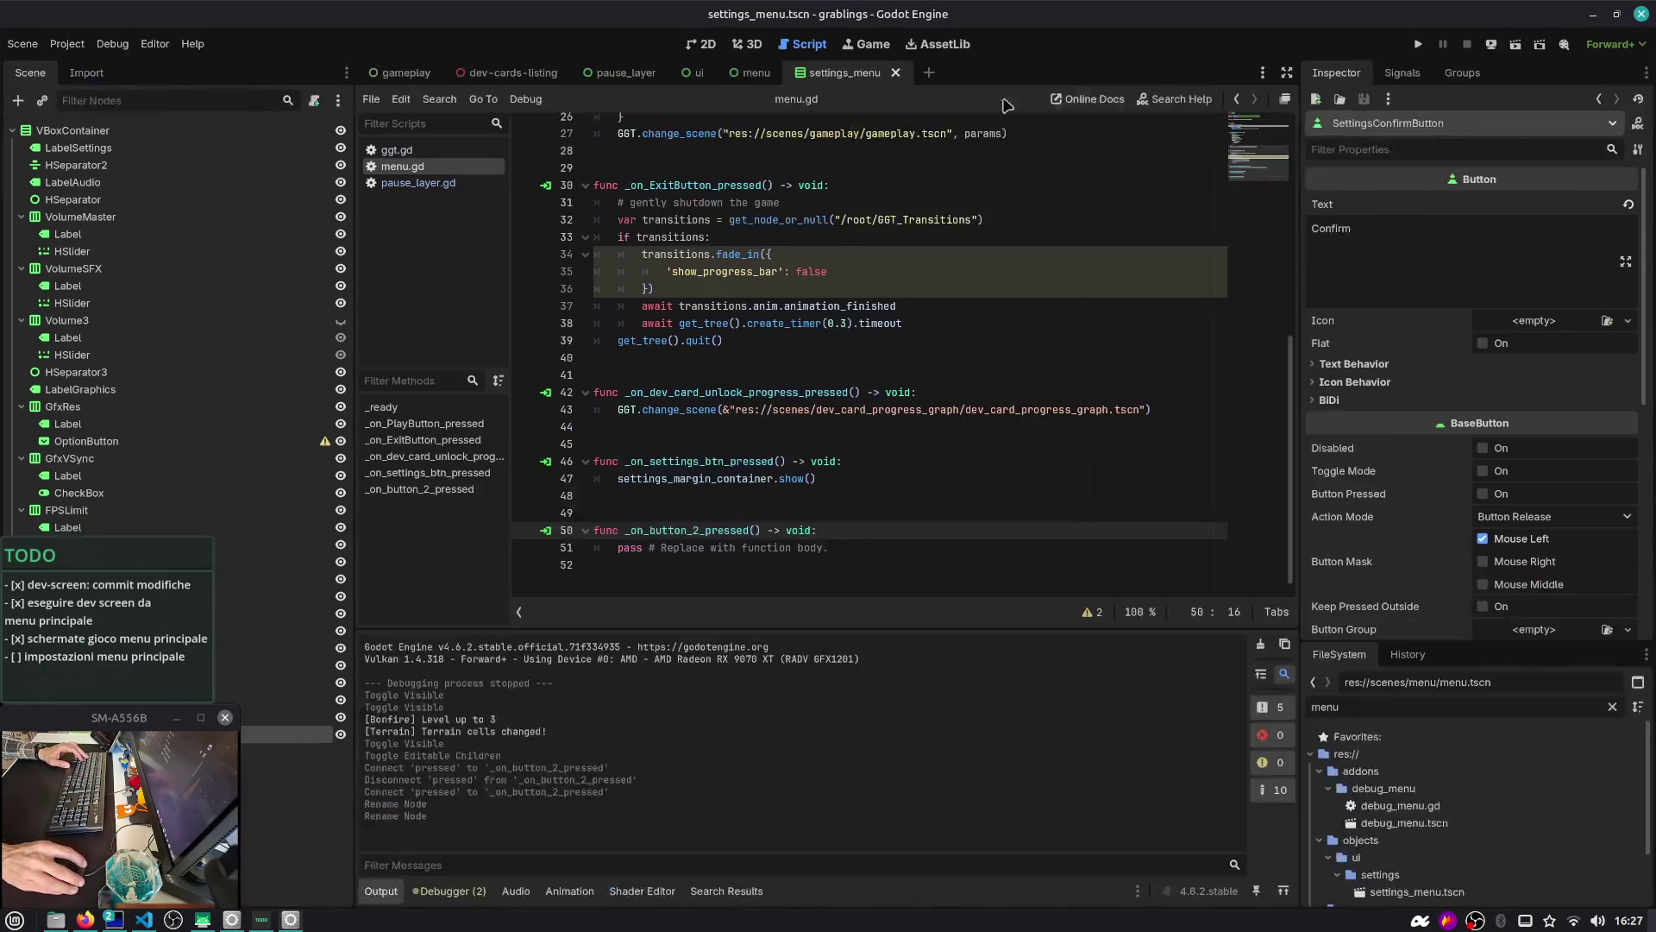
In the menu scene, reconnect SettingsCancelButton's pressed signal from _on_button_2_pressed to a new cancel handler
left_click(746, 74)
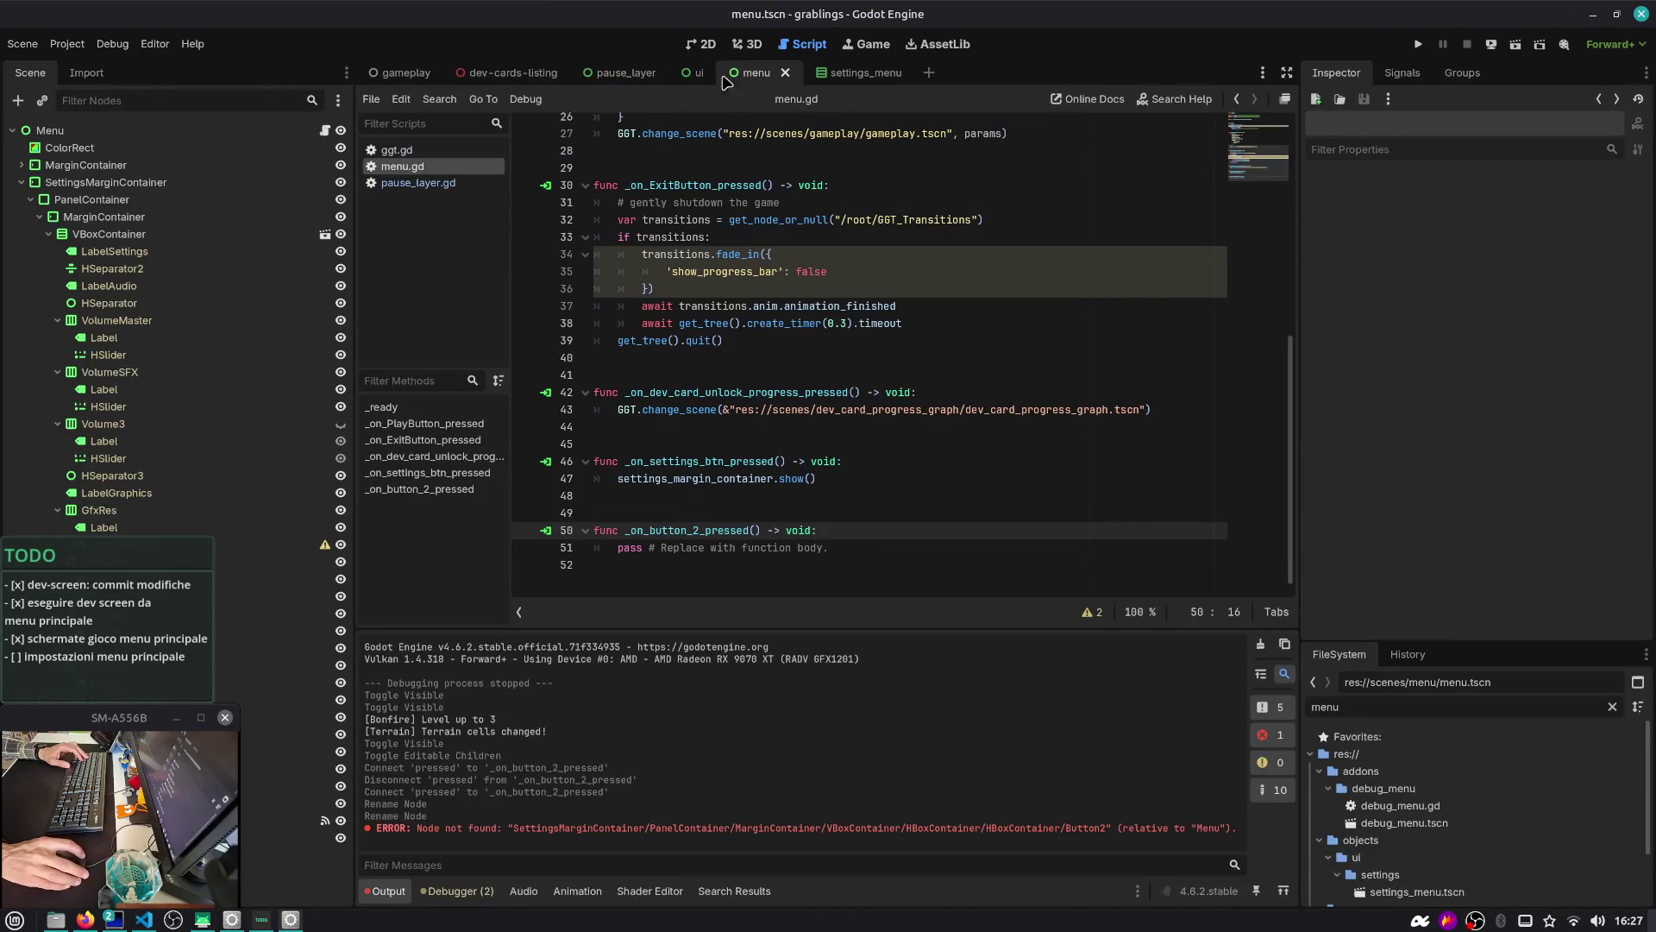
left_click(276, 820)
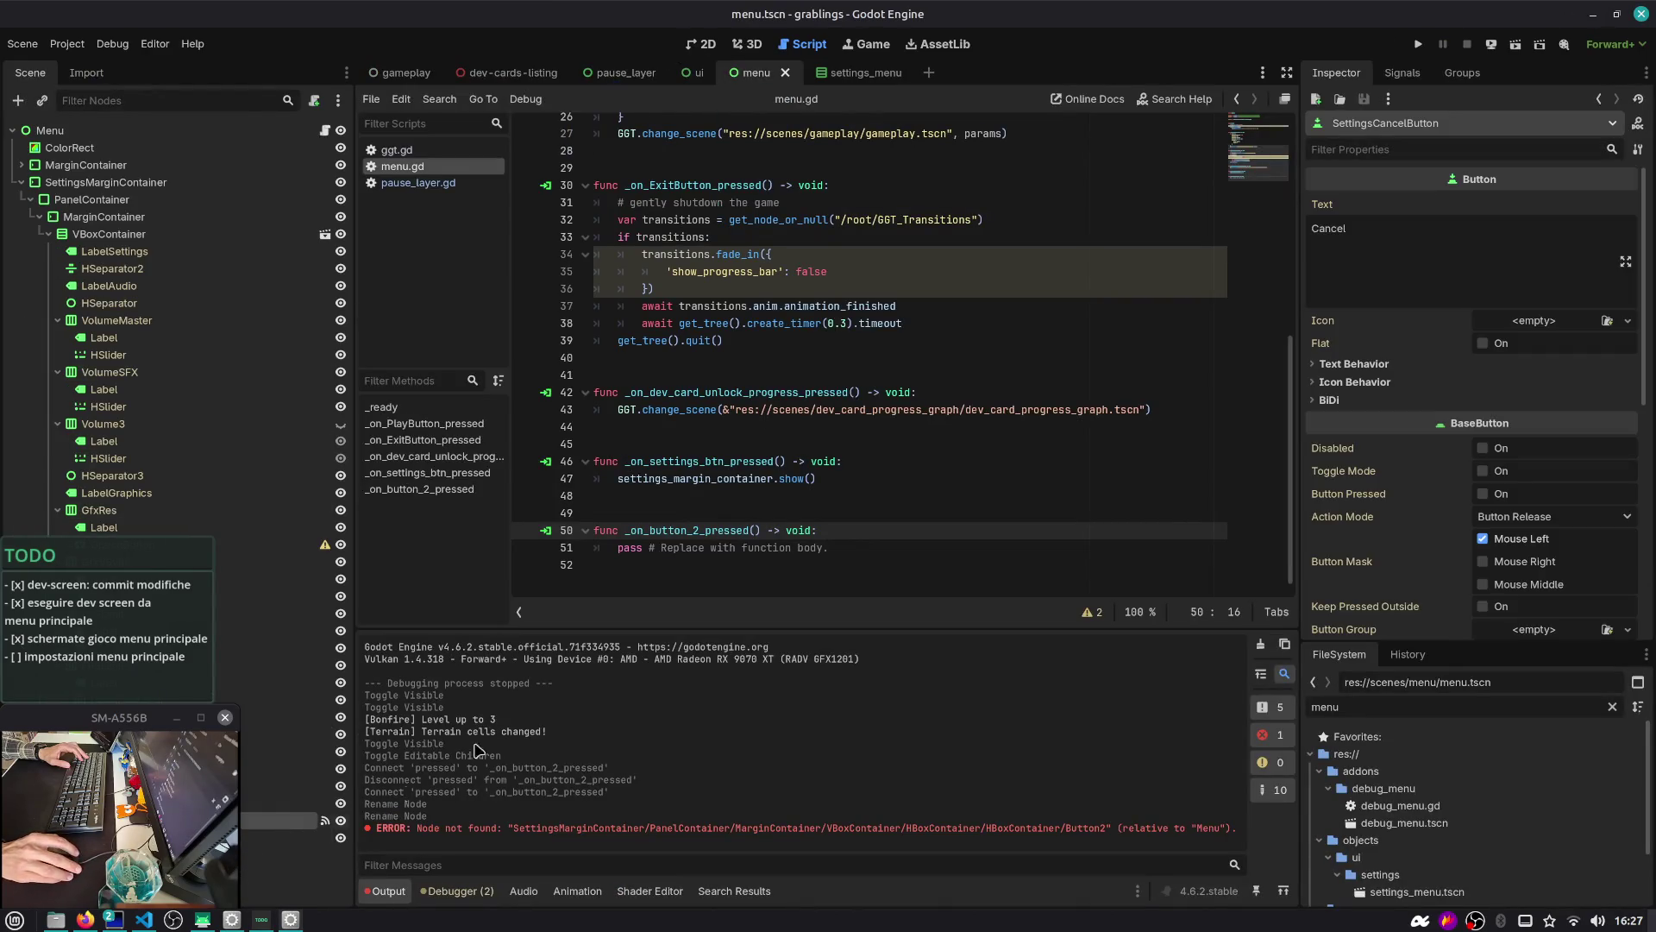
left_click(1417, 78)
left_click(1449, 200)
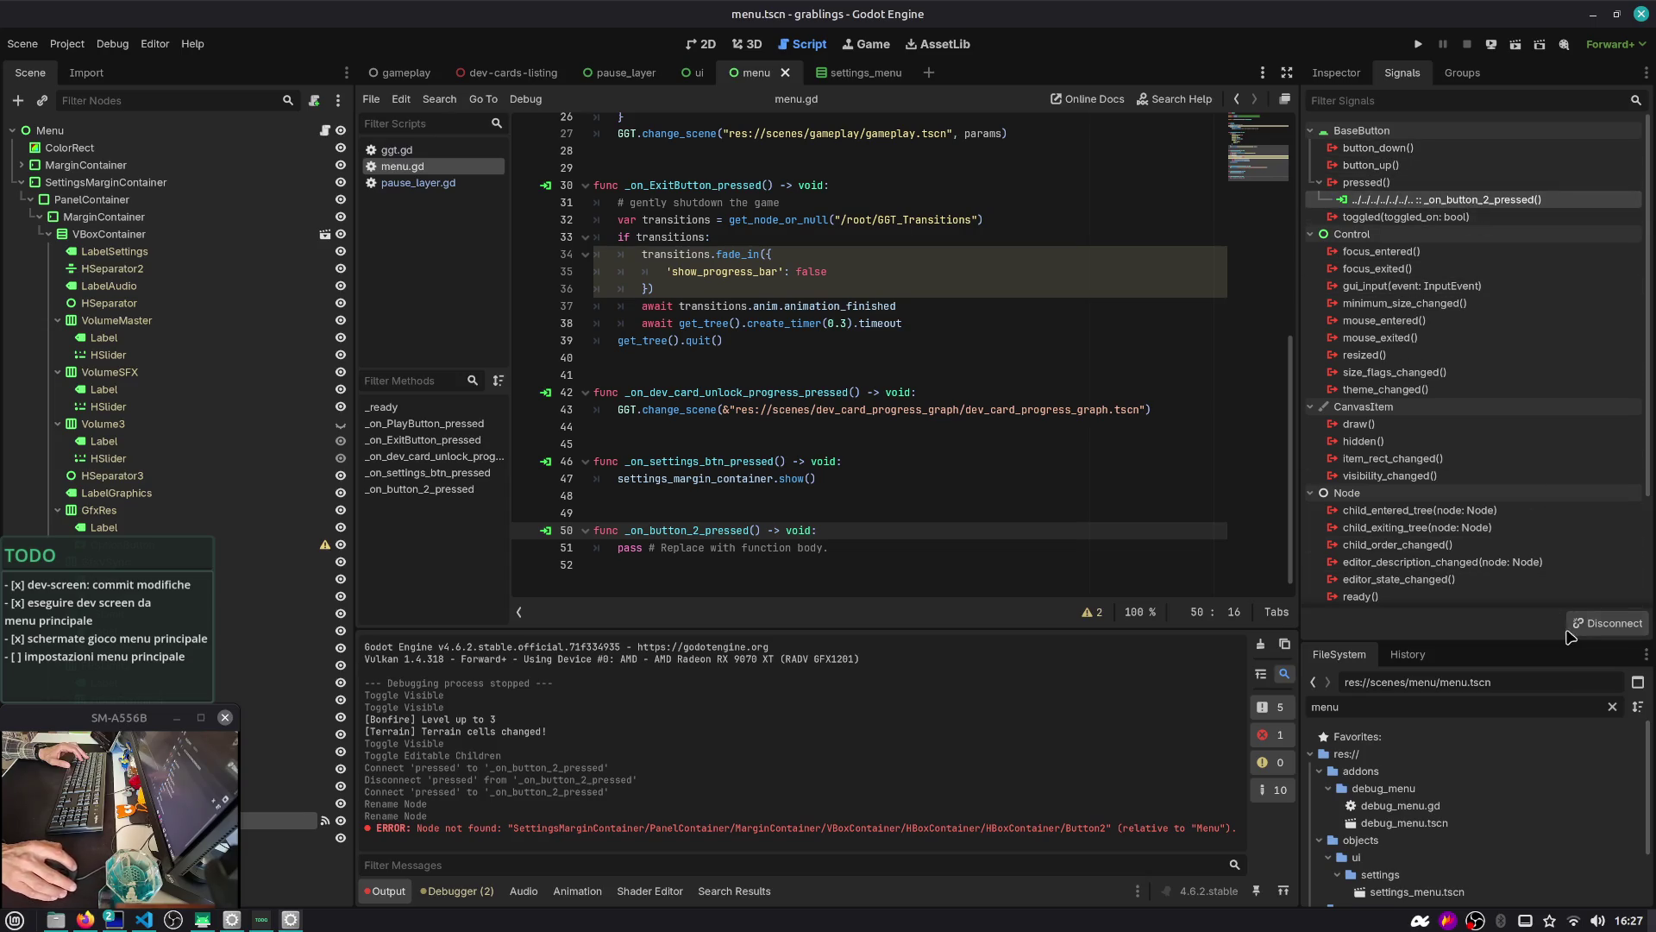
left_click(1571, 630)
double_click(1397, 184)
key("Return")
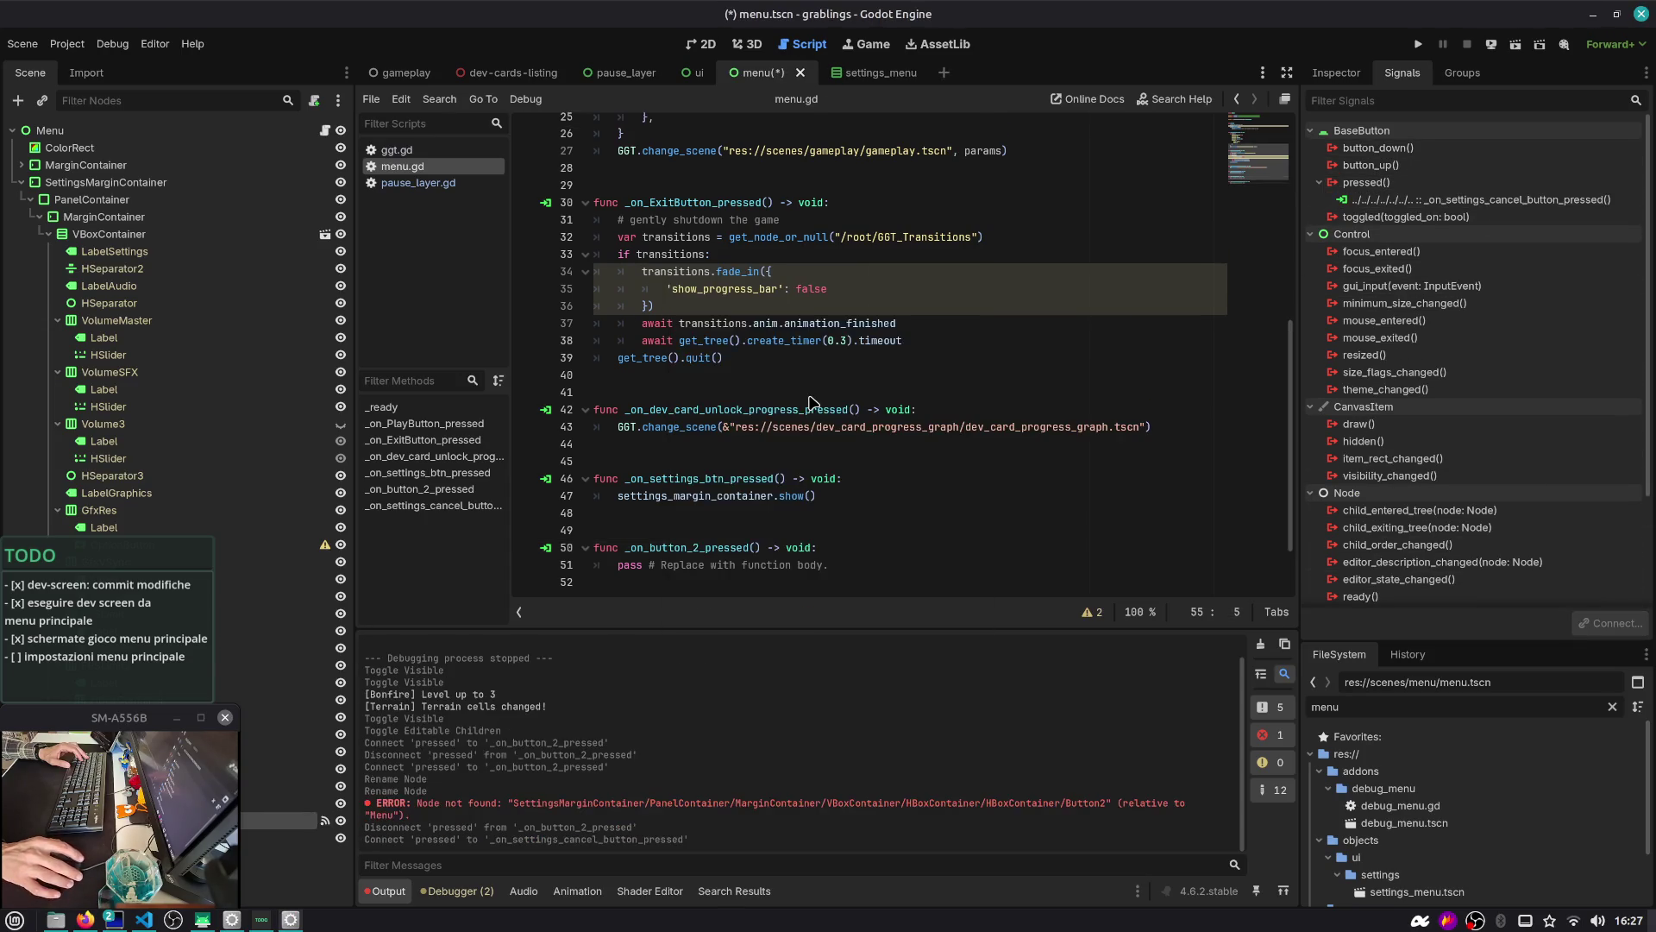
Delete the old _on_button_2_pressed function from menu.gd
left_click_drag(809, 514, 595, 478)
key("BackSpace")
double_click(695, 411)
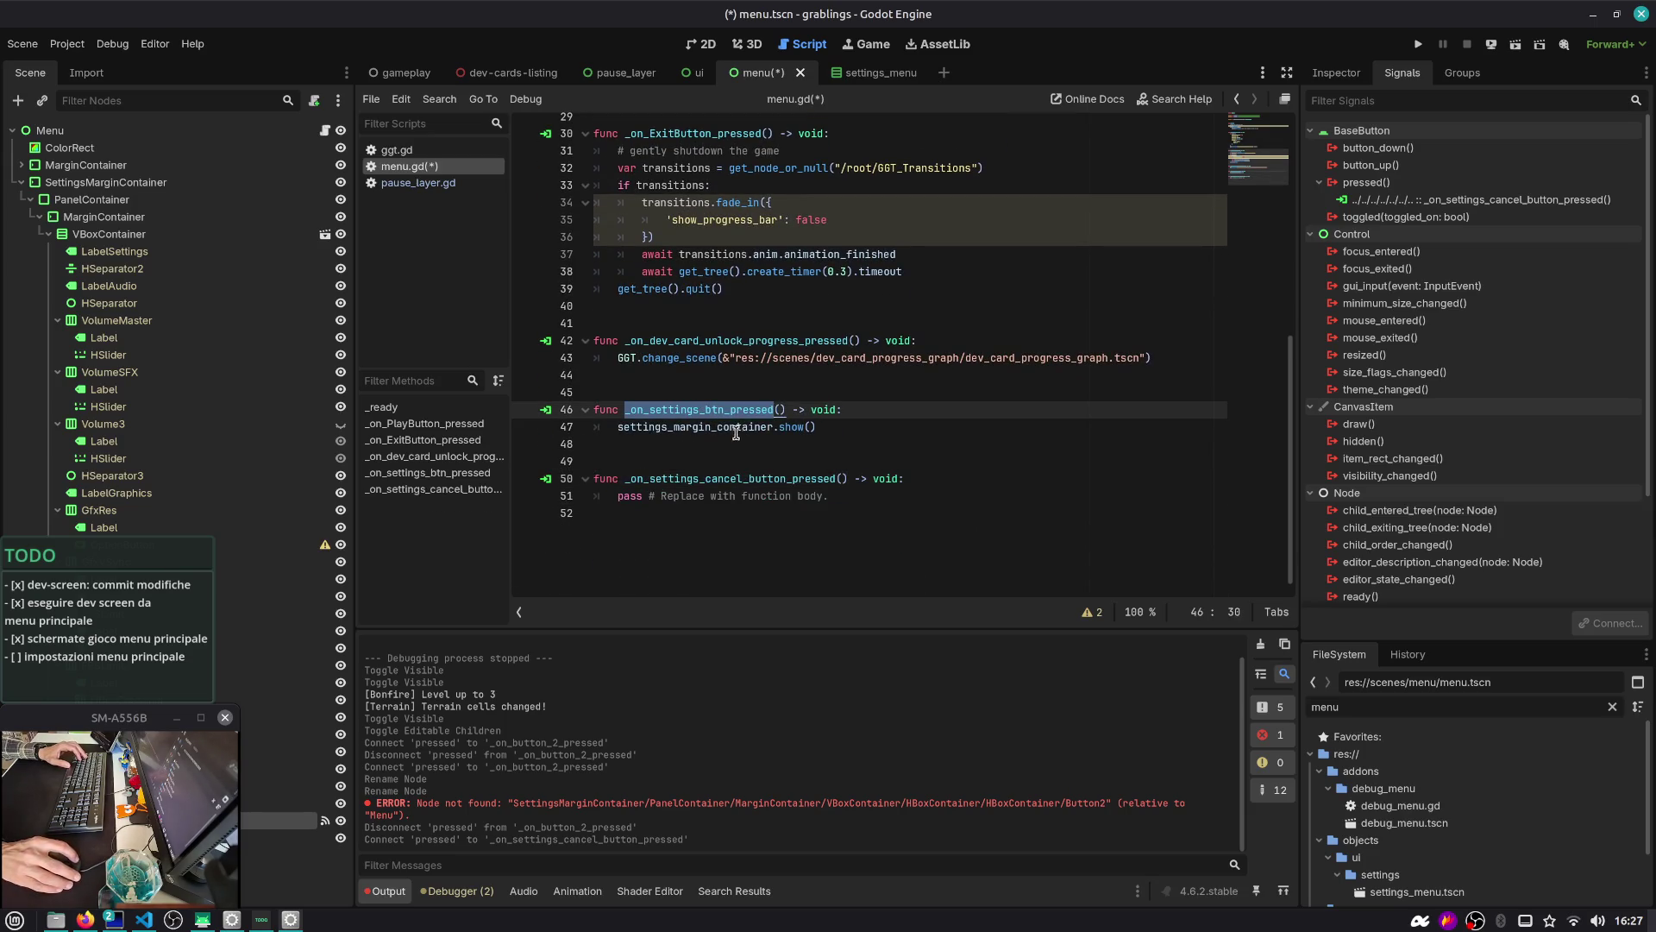
double_click(723, 427)
double_click(695, 479)
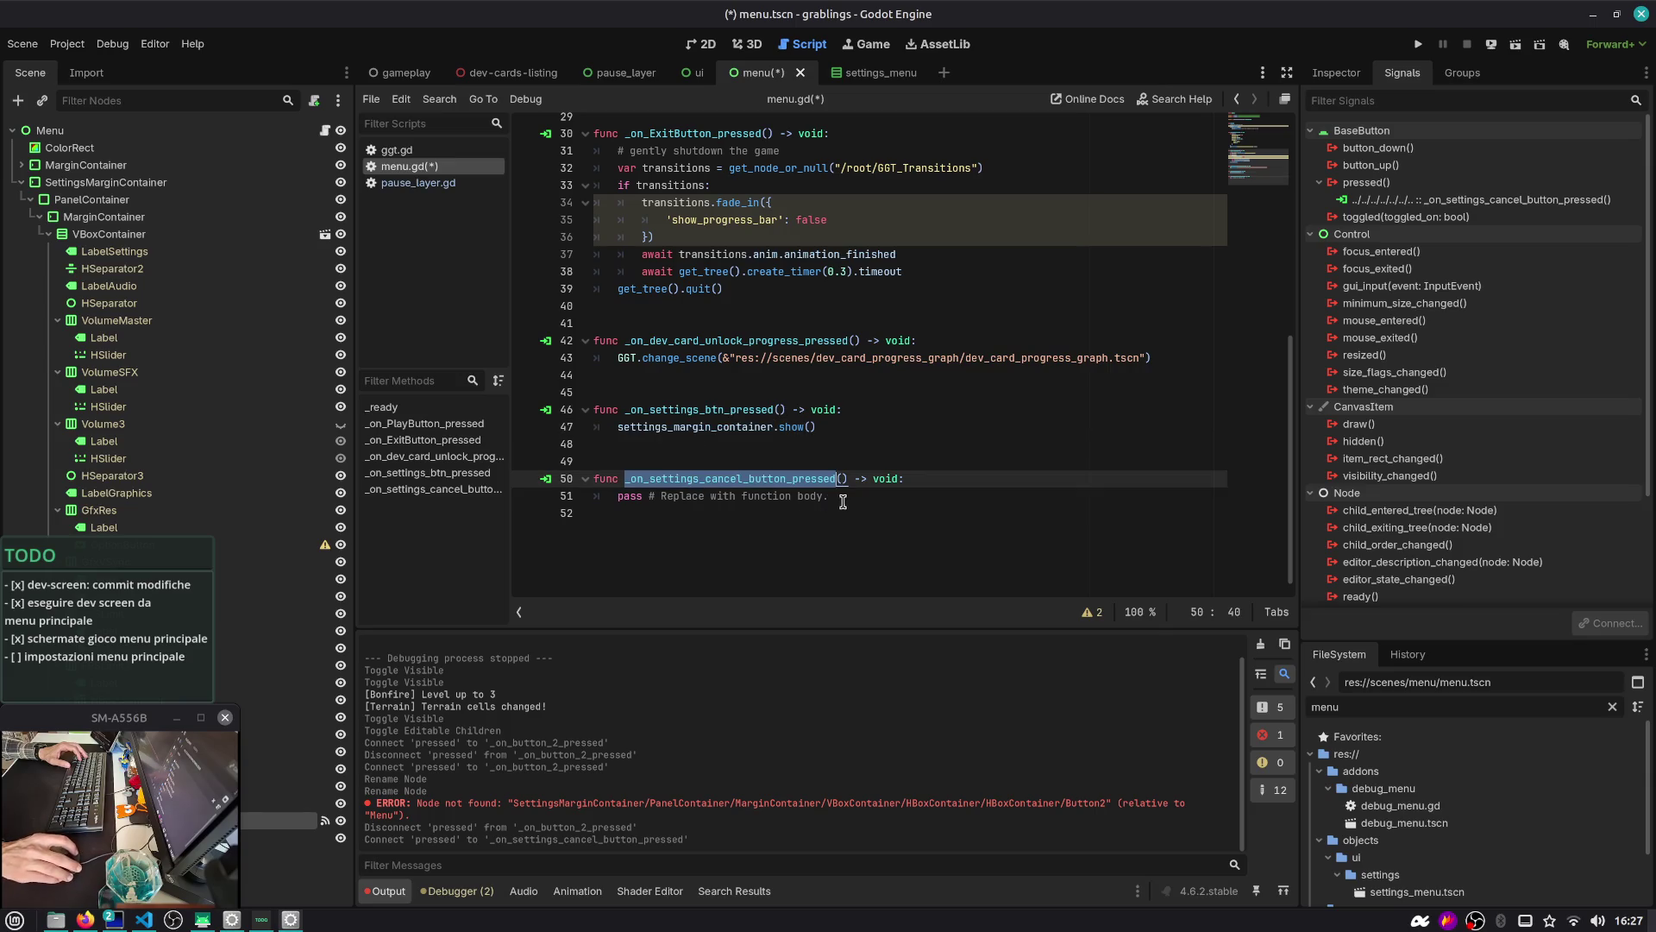
double_click(1406, 216)
key("Escape")
Connect SettingsConfirmButton's pressed signal to a new _on_settings_confirm_button_pressed handler
left_click(284, 837)
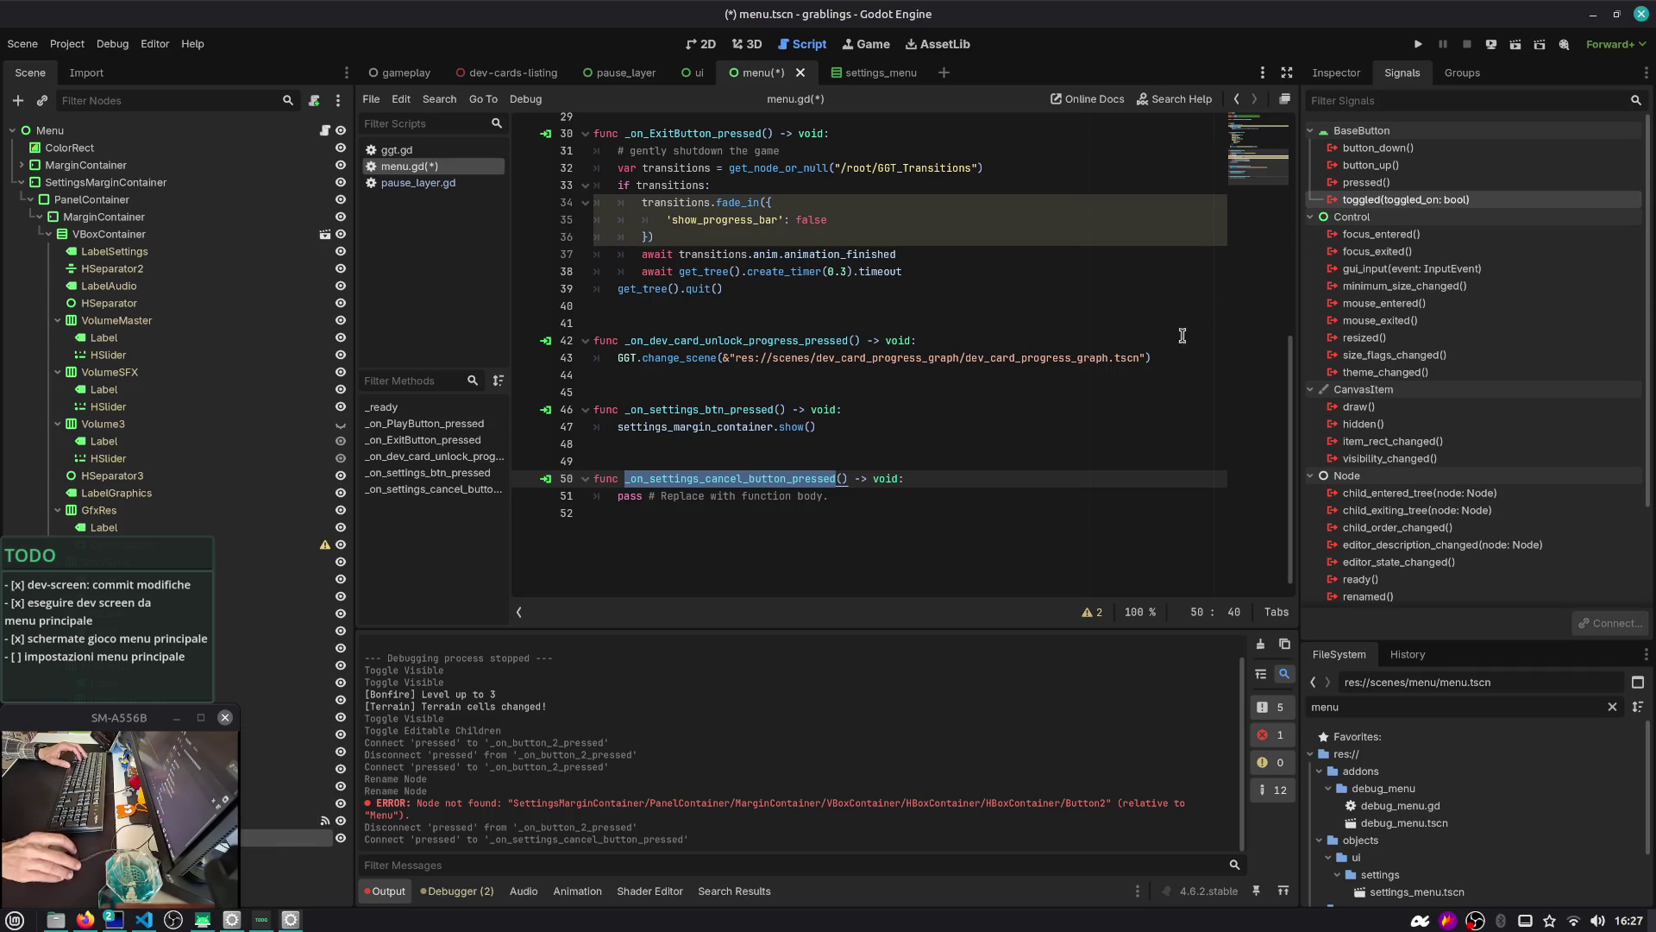
double_click(1366, 182)
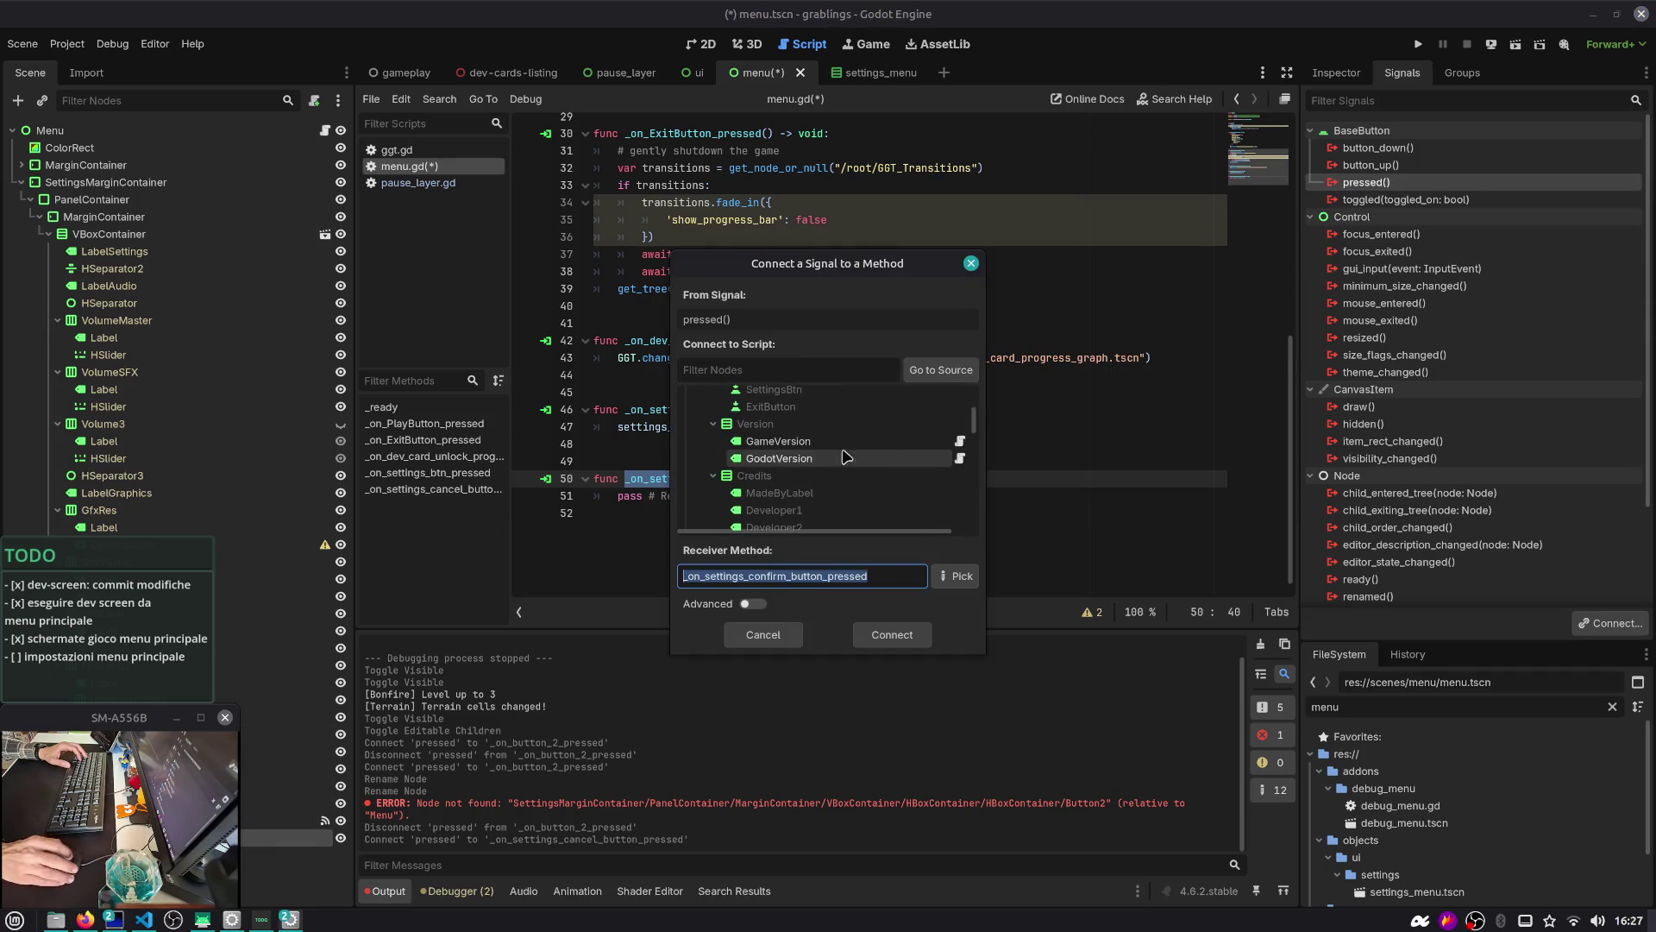
key("Return")
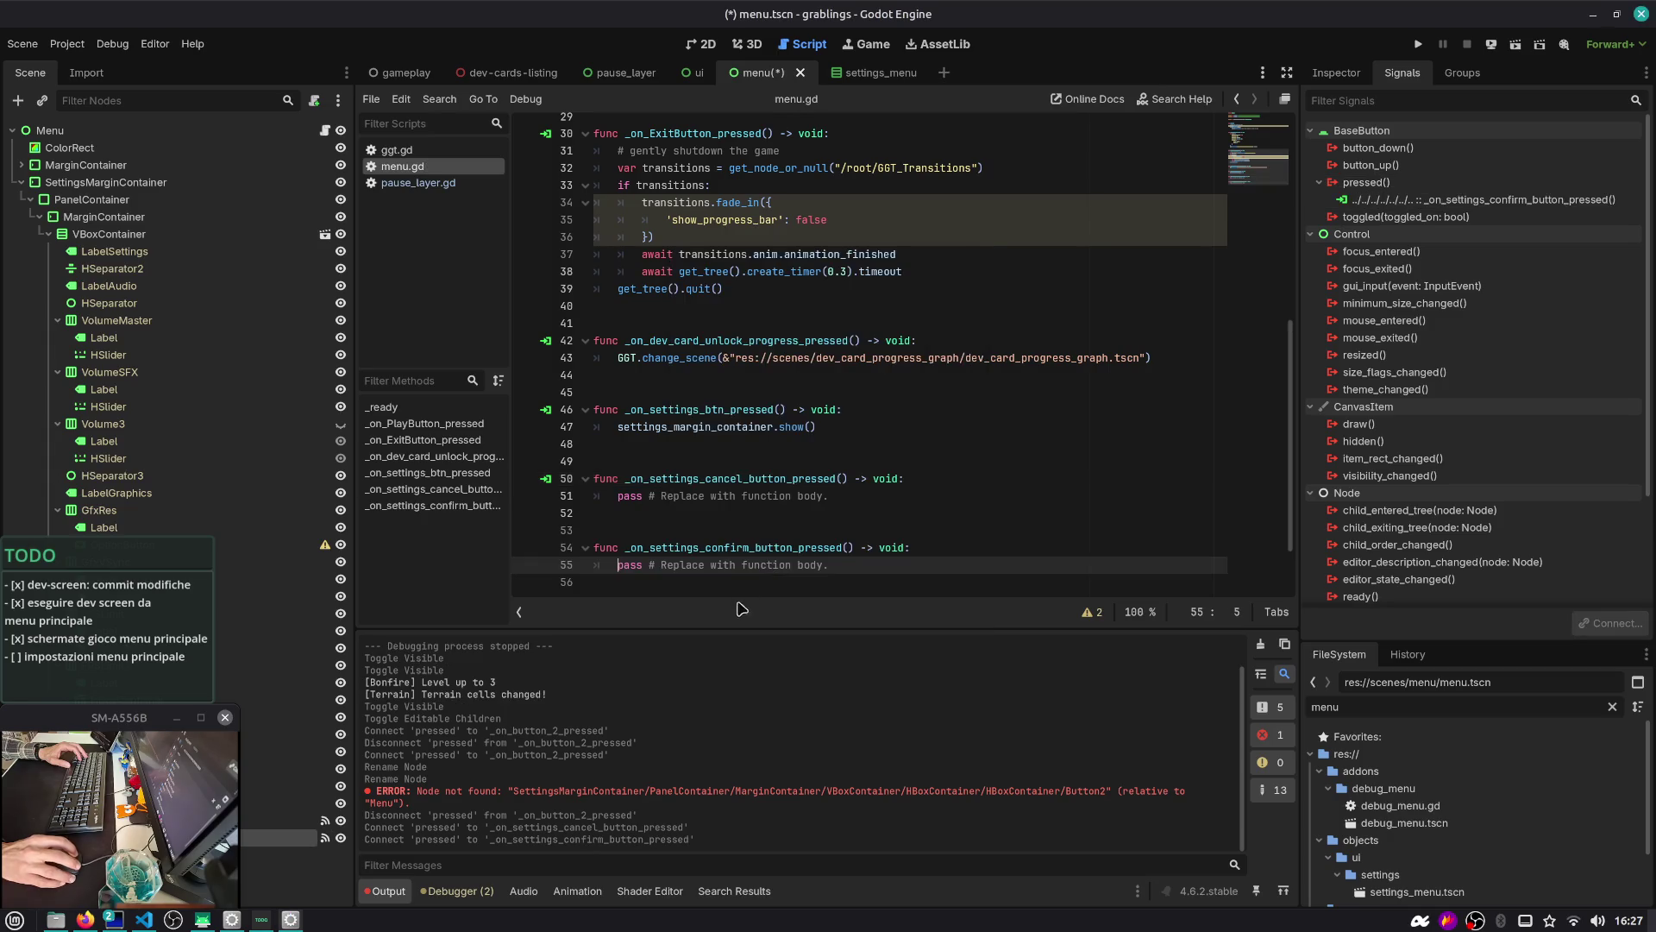
left_click(867, 498)
Replace pass in both handlers with settings_margin_container.hide() and save menu.gd
key("shift+Home")
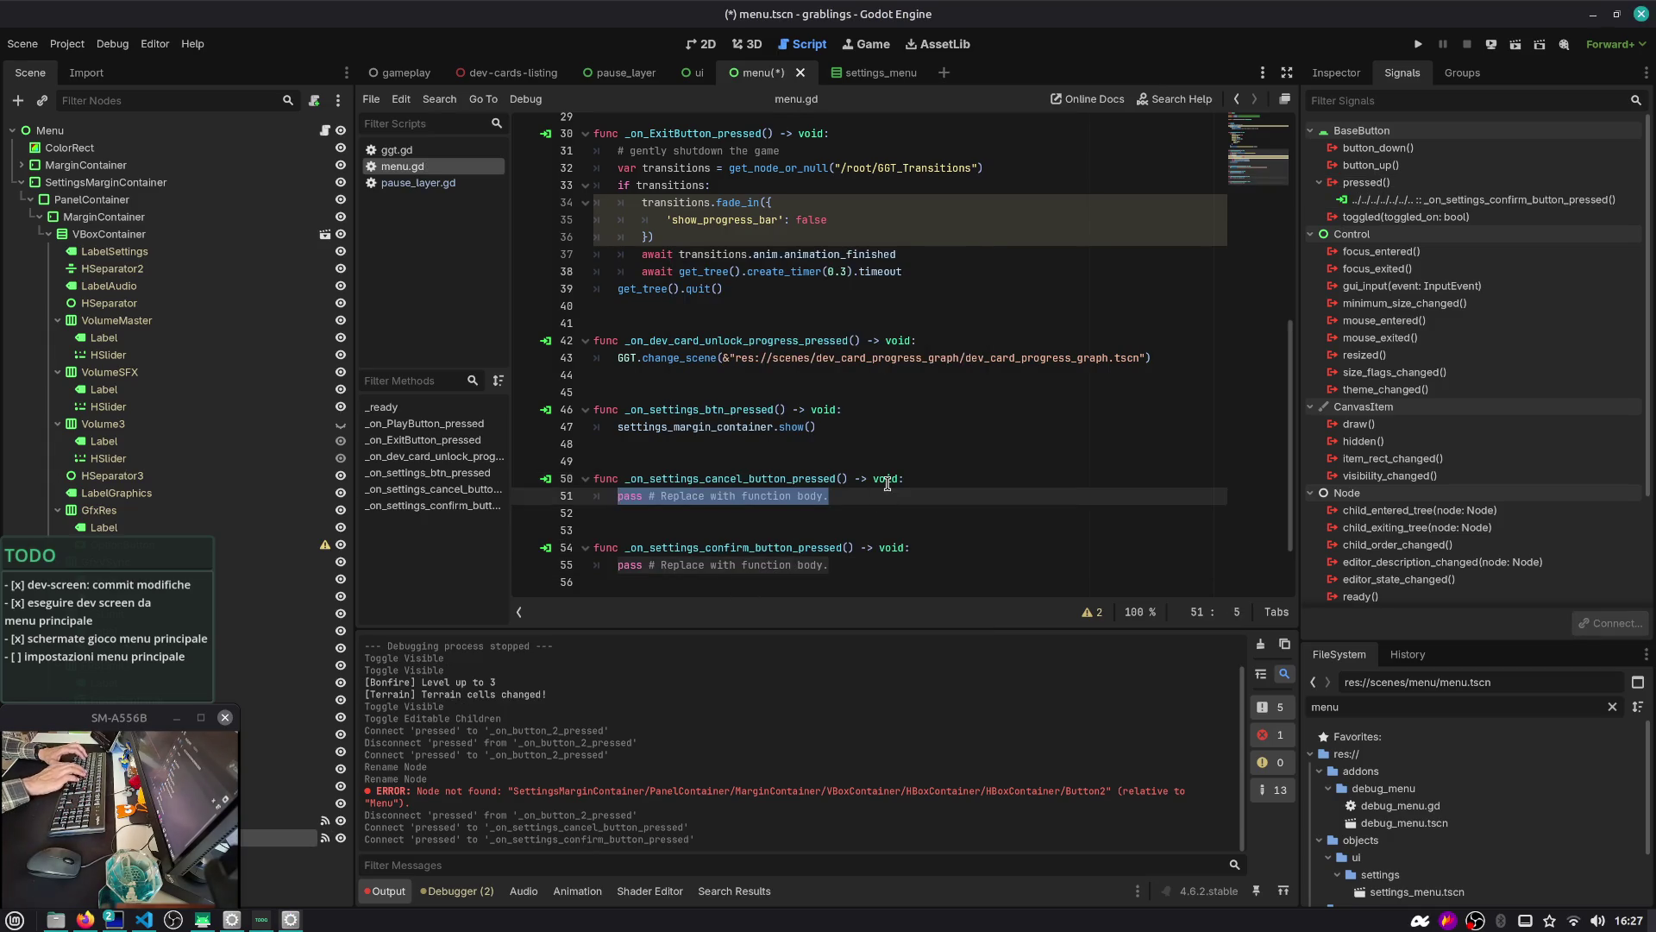
type("settings")
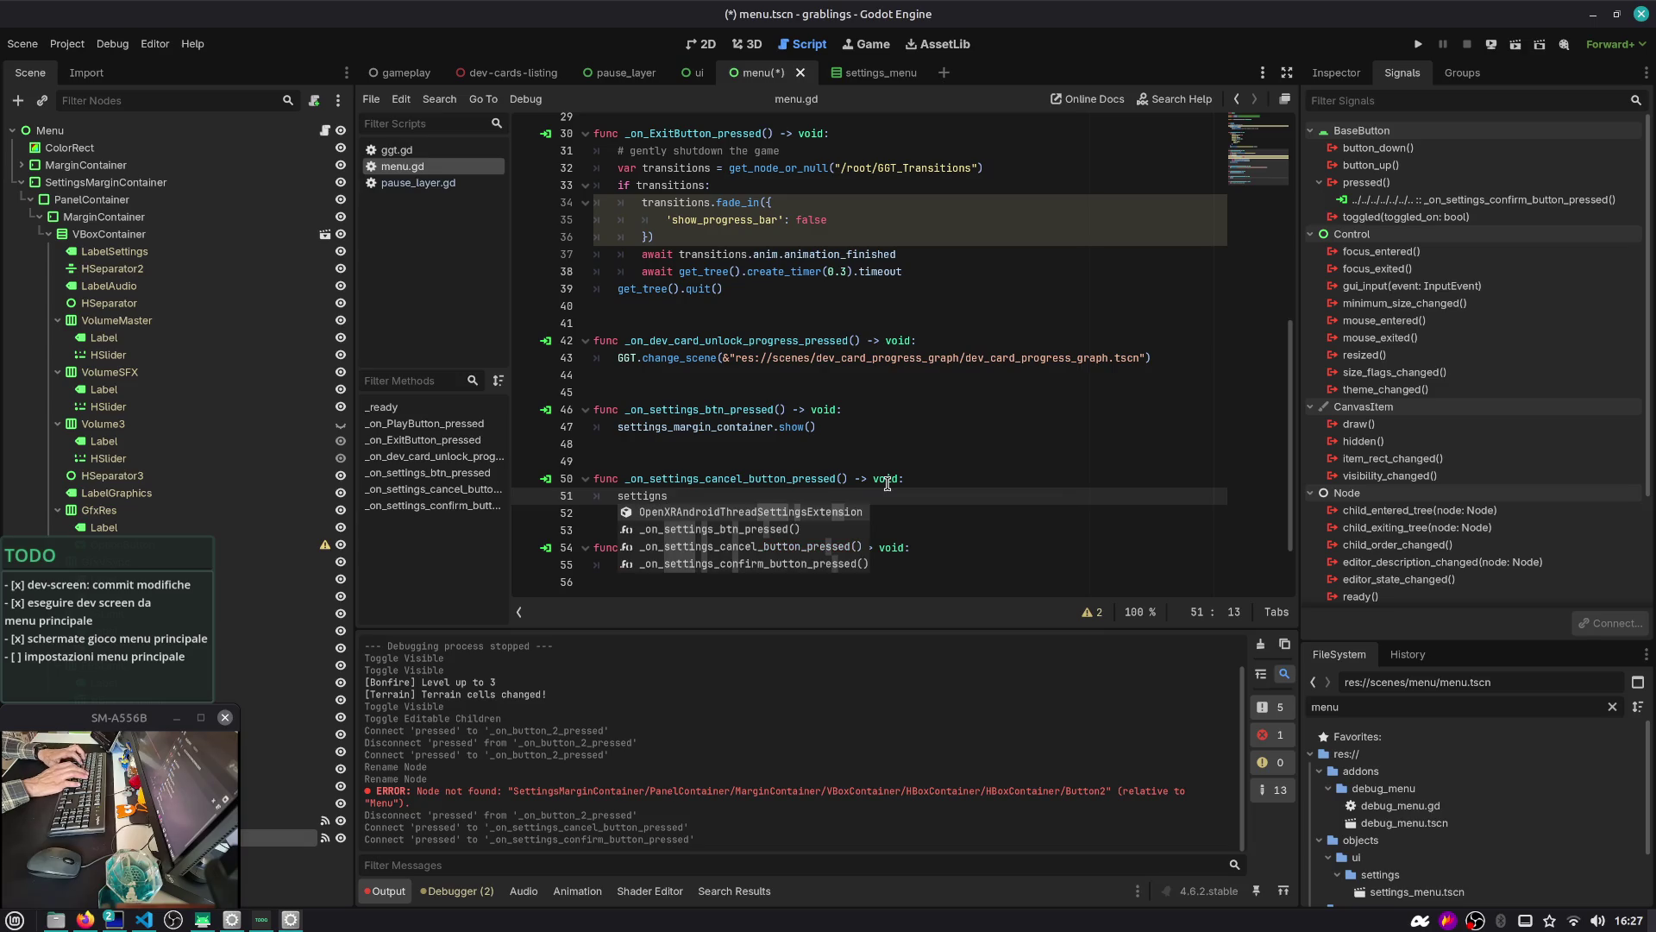
key("BackSpace")
key("BackSpace")
key("Return")
type(".")
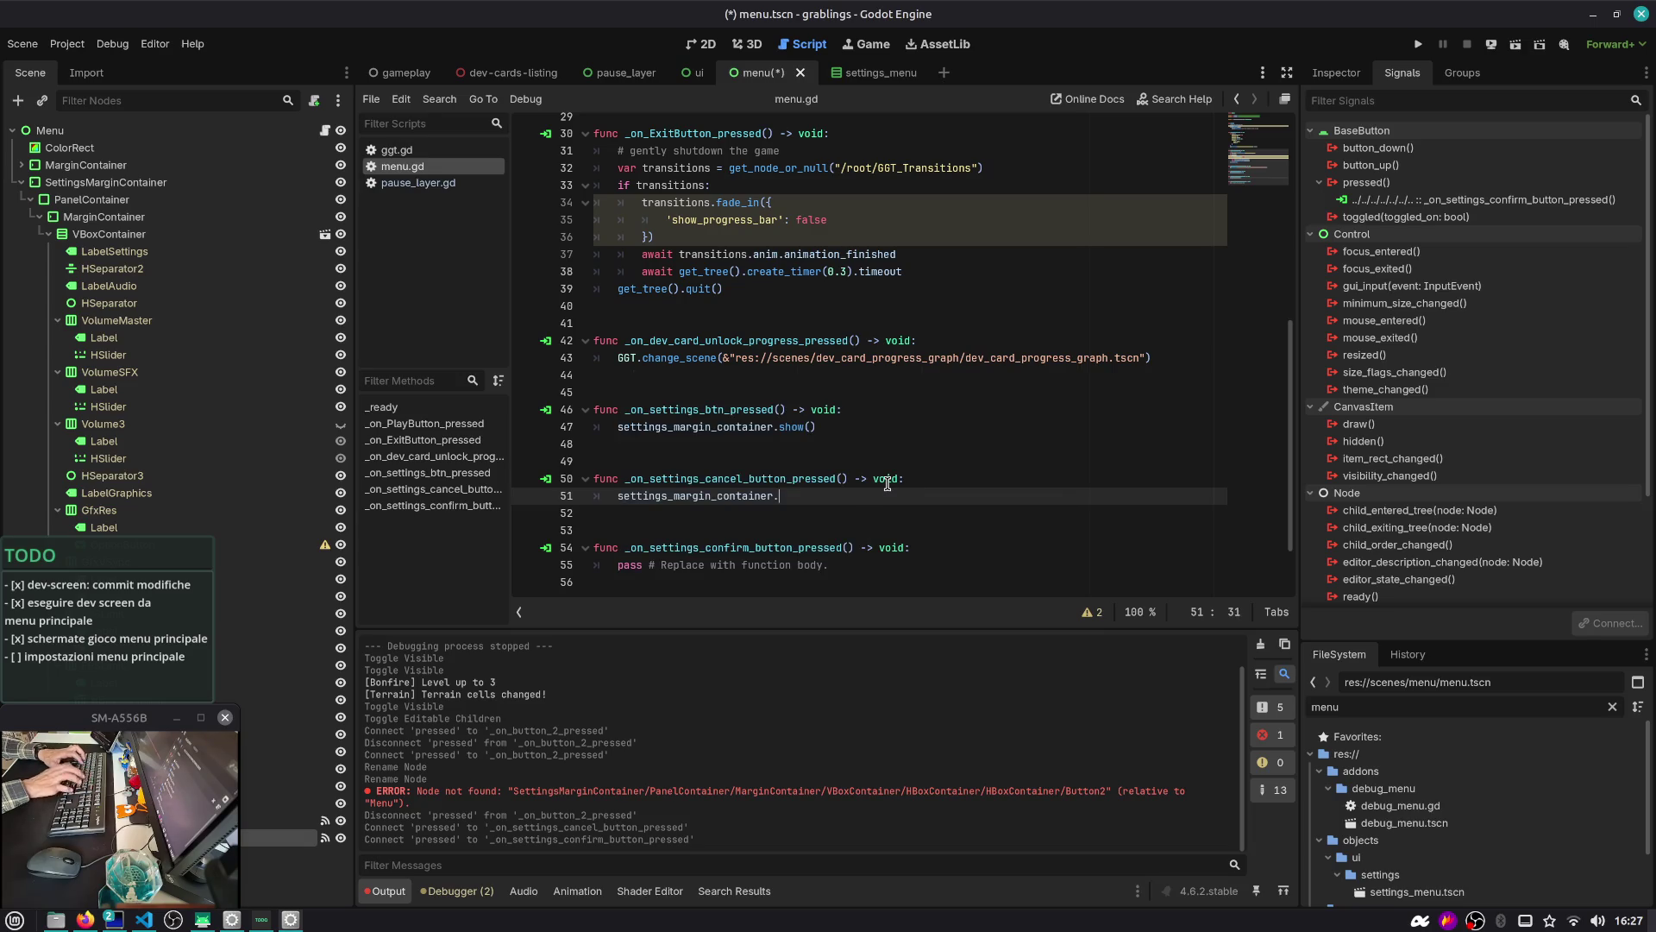
key("Down")
key("Down")
key("Down")
key("Home")
key("shift+End")
type("settings_margin_container.hide()")
key("ctrl+s")
Review both handlers and look up the settings_margin_container and hide documentation
left_click(753, 548)
double_click(747, 480)
double_click(751, 548)
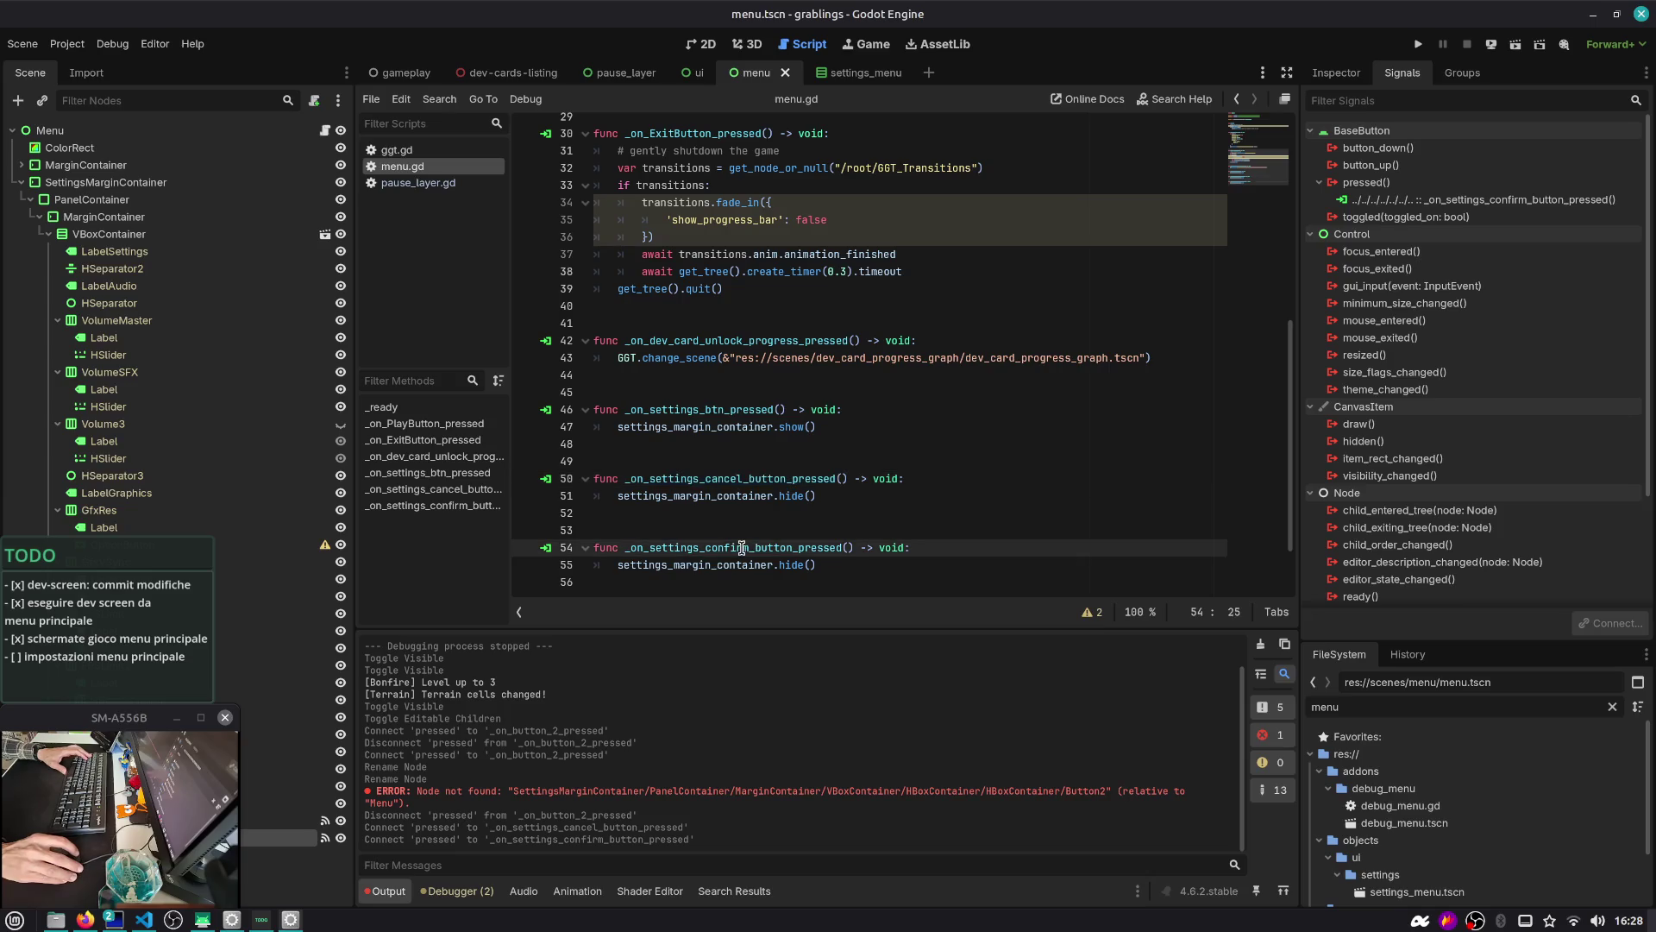
left_click(840, 569)
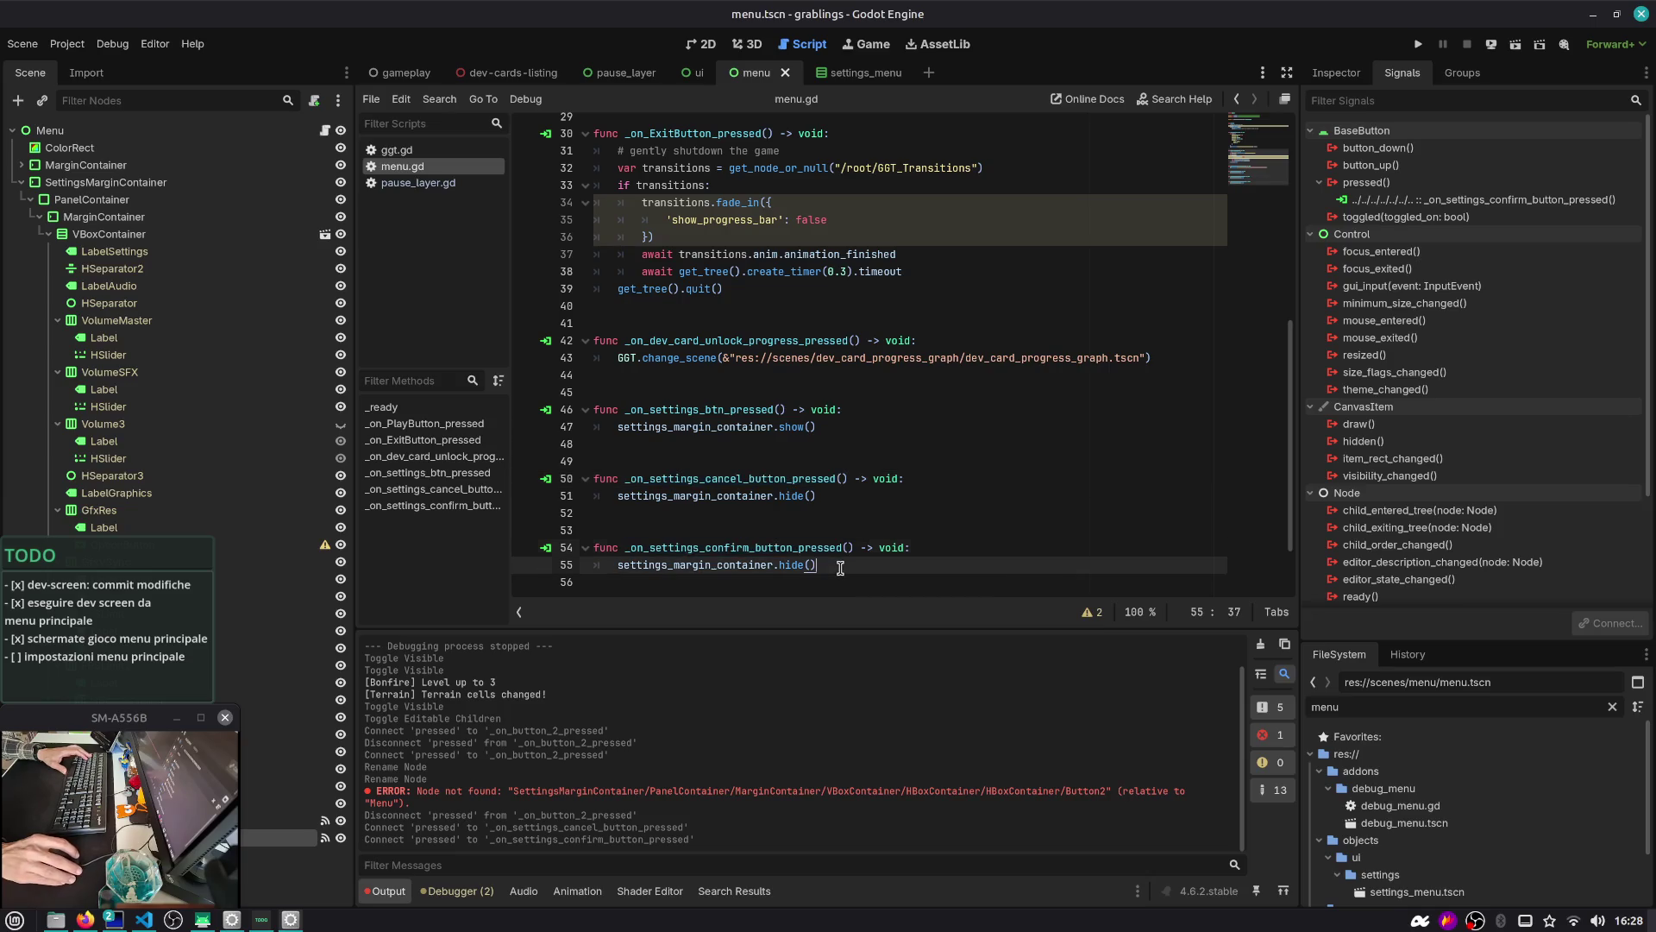
double_click(741, 565)
double_click(788, 566)
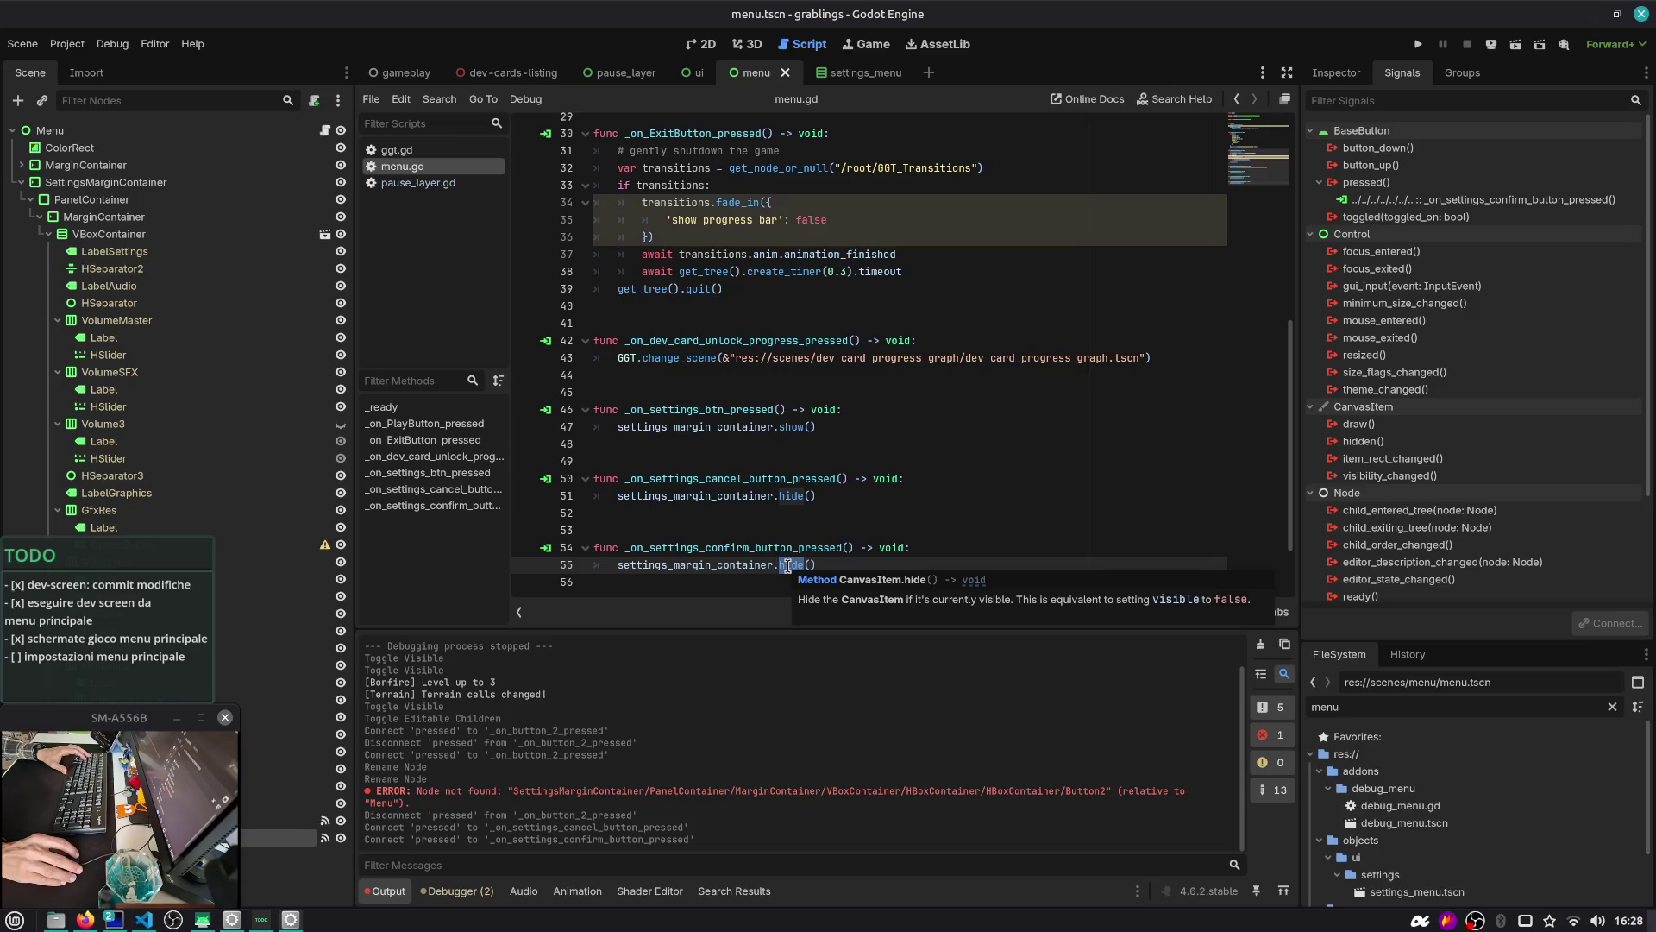
Add a '# TODO: Restore' comment under the cancel handler's hide call and save
left_click(884, 490)
key("Return")
type("# Restore")
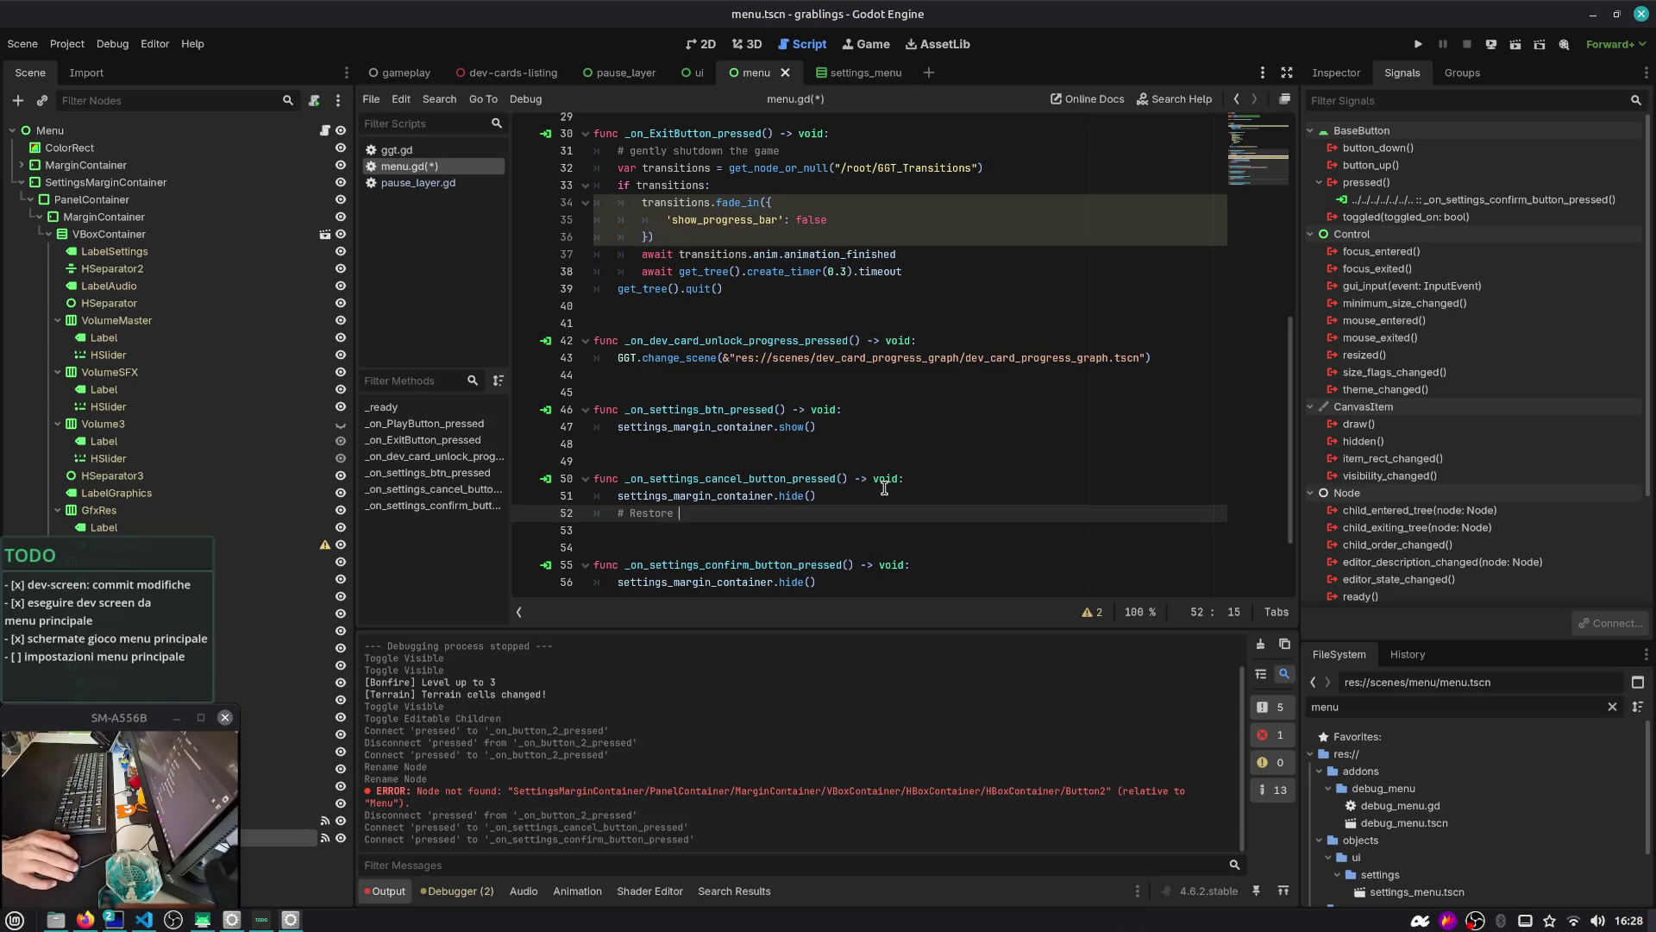
key("ctrl+Left")
type("TODO:")
key("ctrl+s")
key("Down")
key("Down")
key("Down")
key("Down")
key("End")
key("Return")
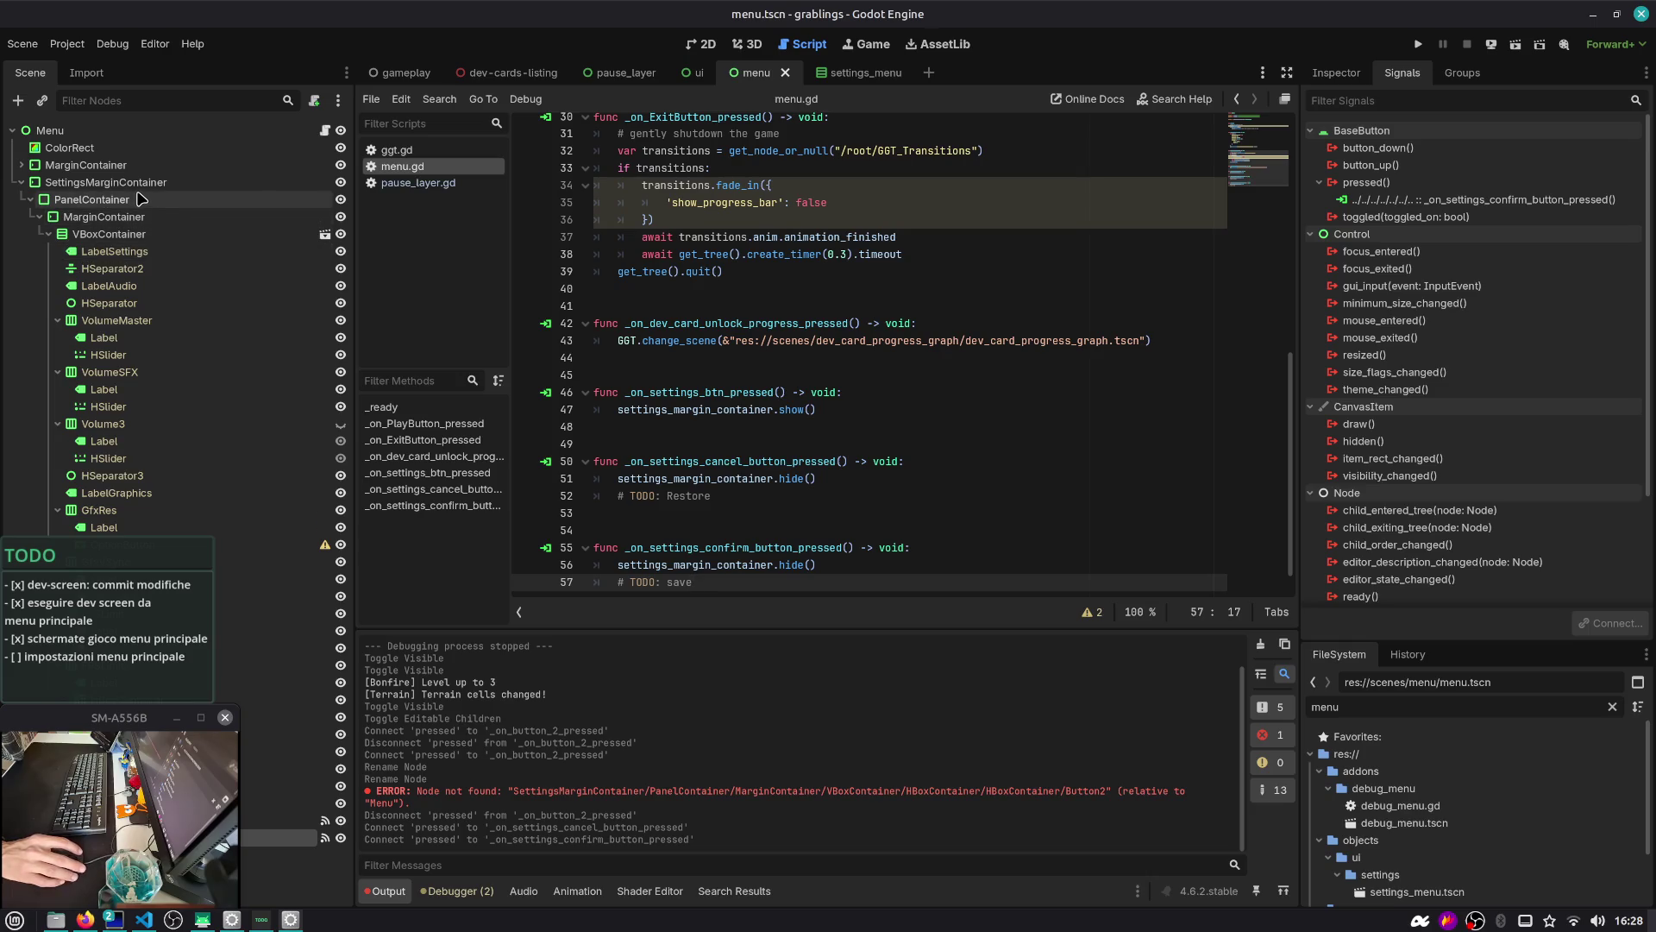
key("alt+Tab")
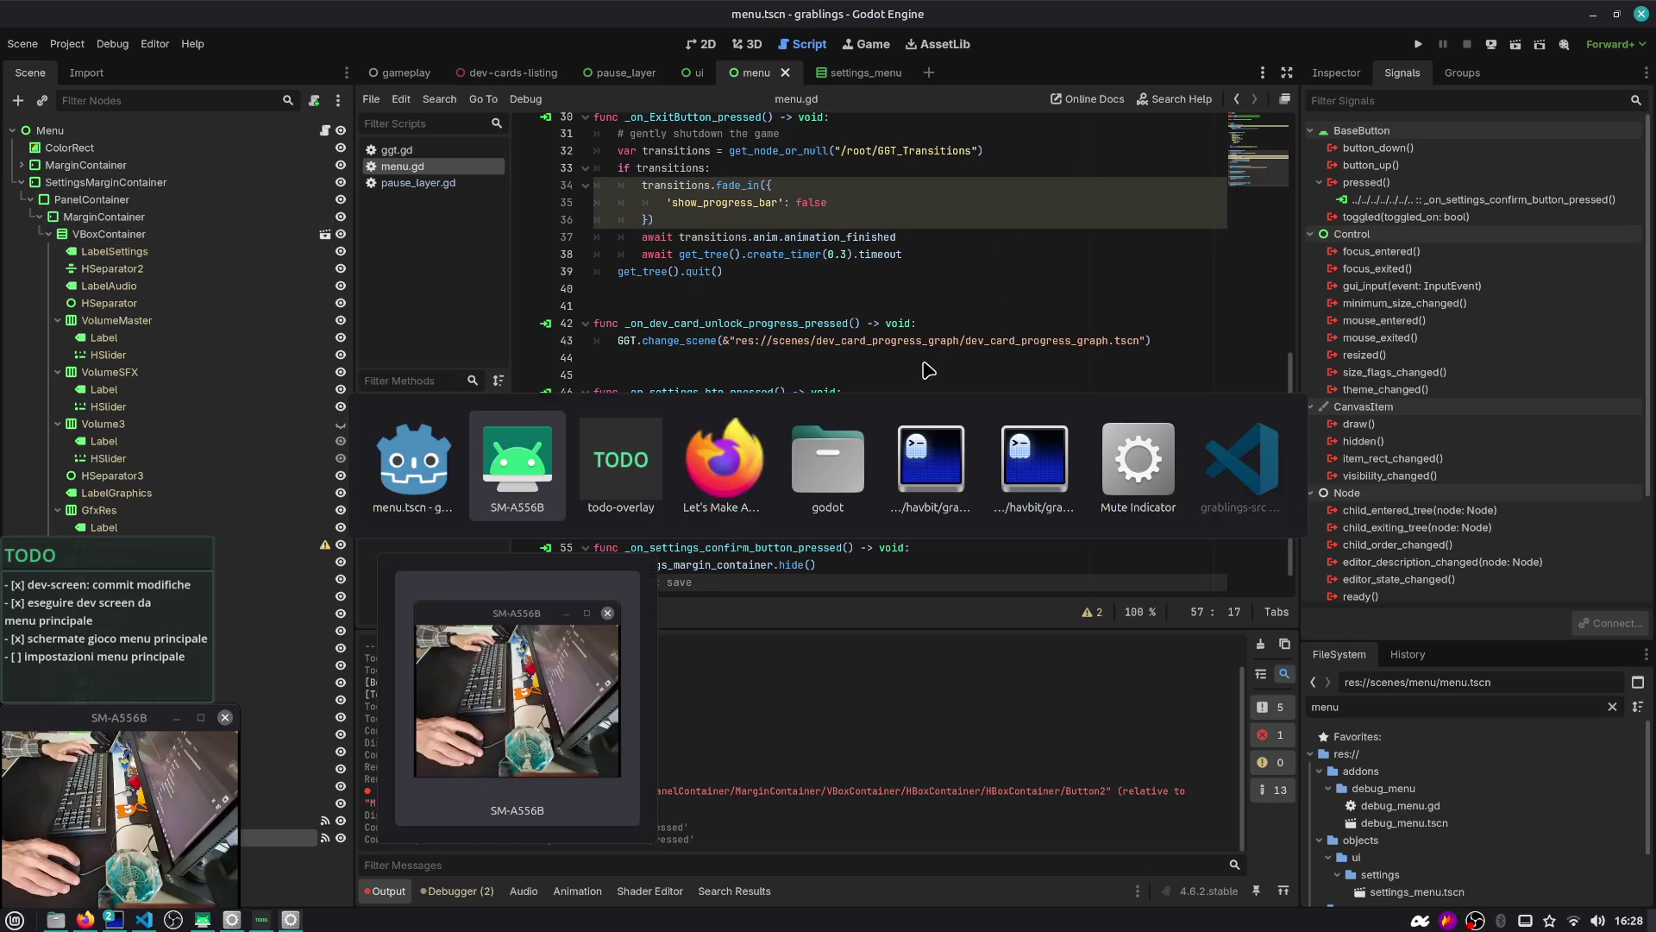
Search Firefox for 'godot engine config file' and open the ConfigFile documentation
key("alt+Tab")
key("alt+Tab")
type("godot engine config file")
key("Return")
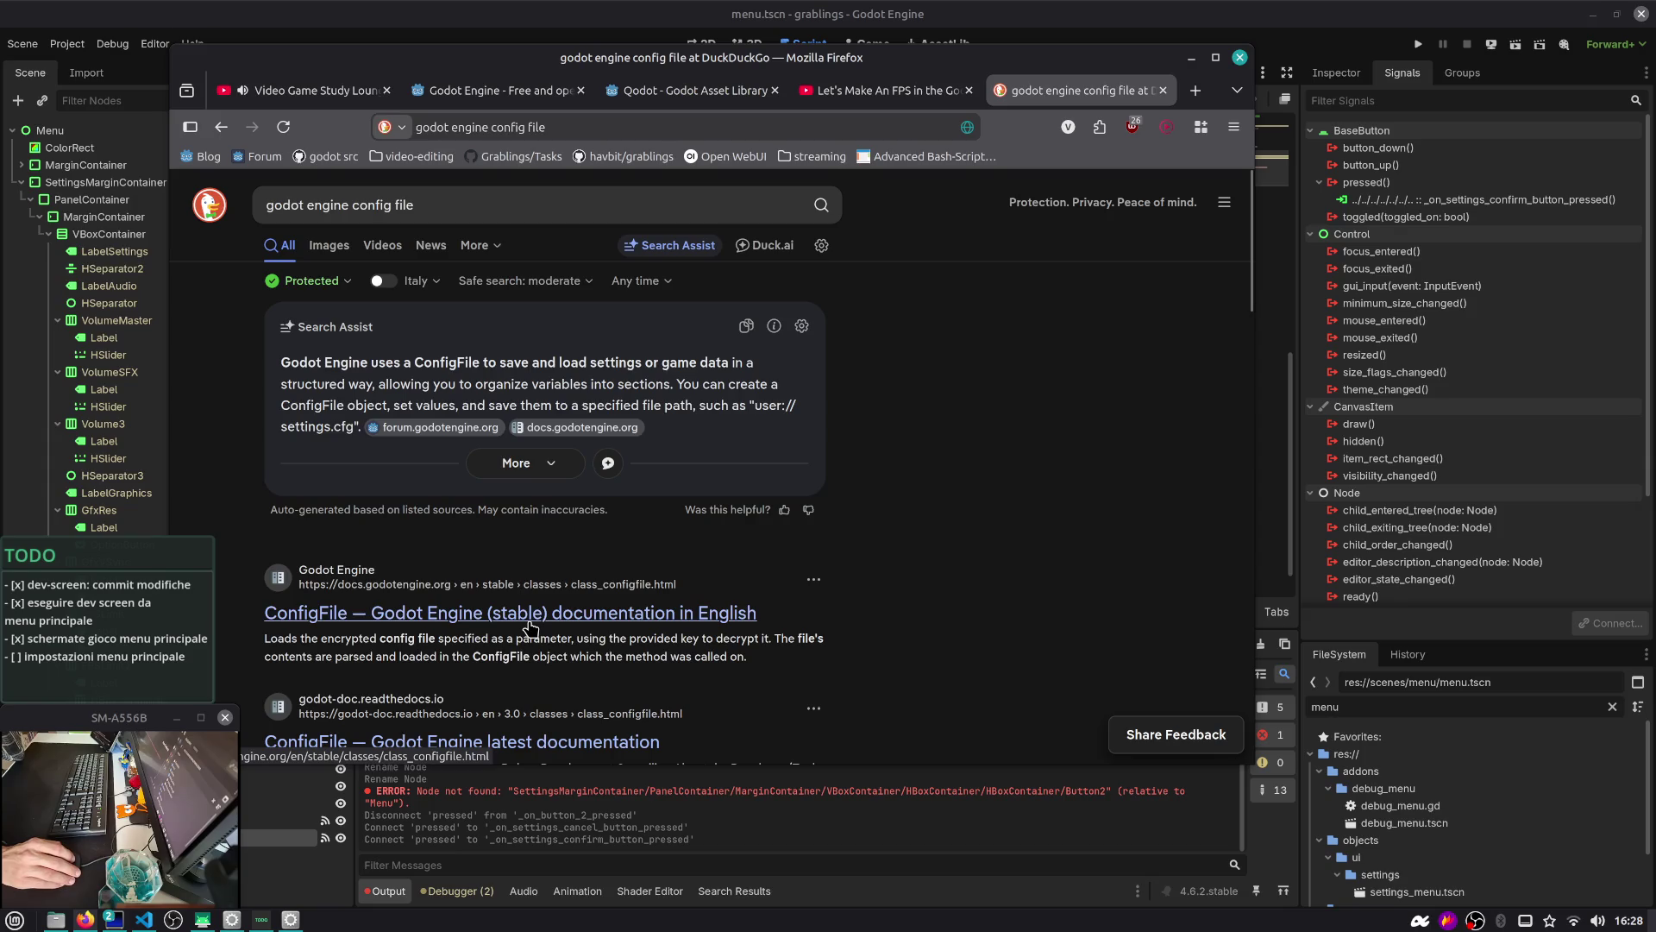
key("ctrl+m")
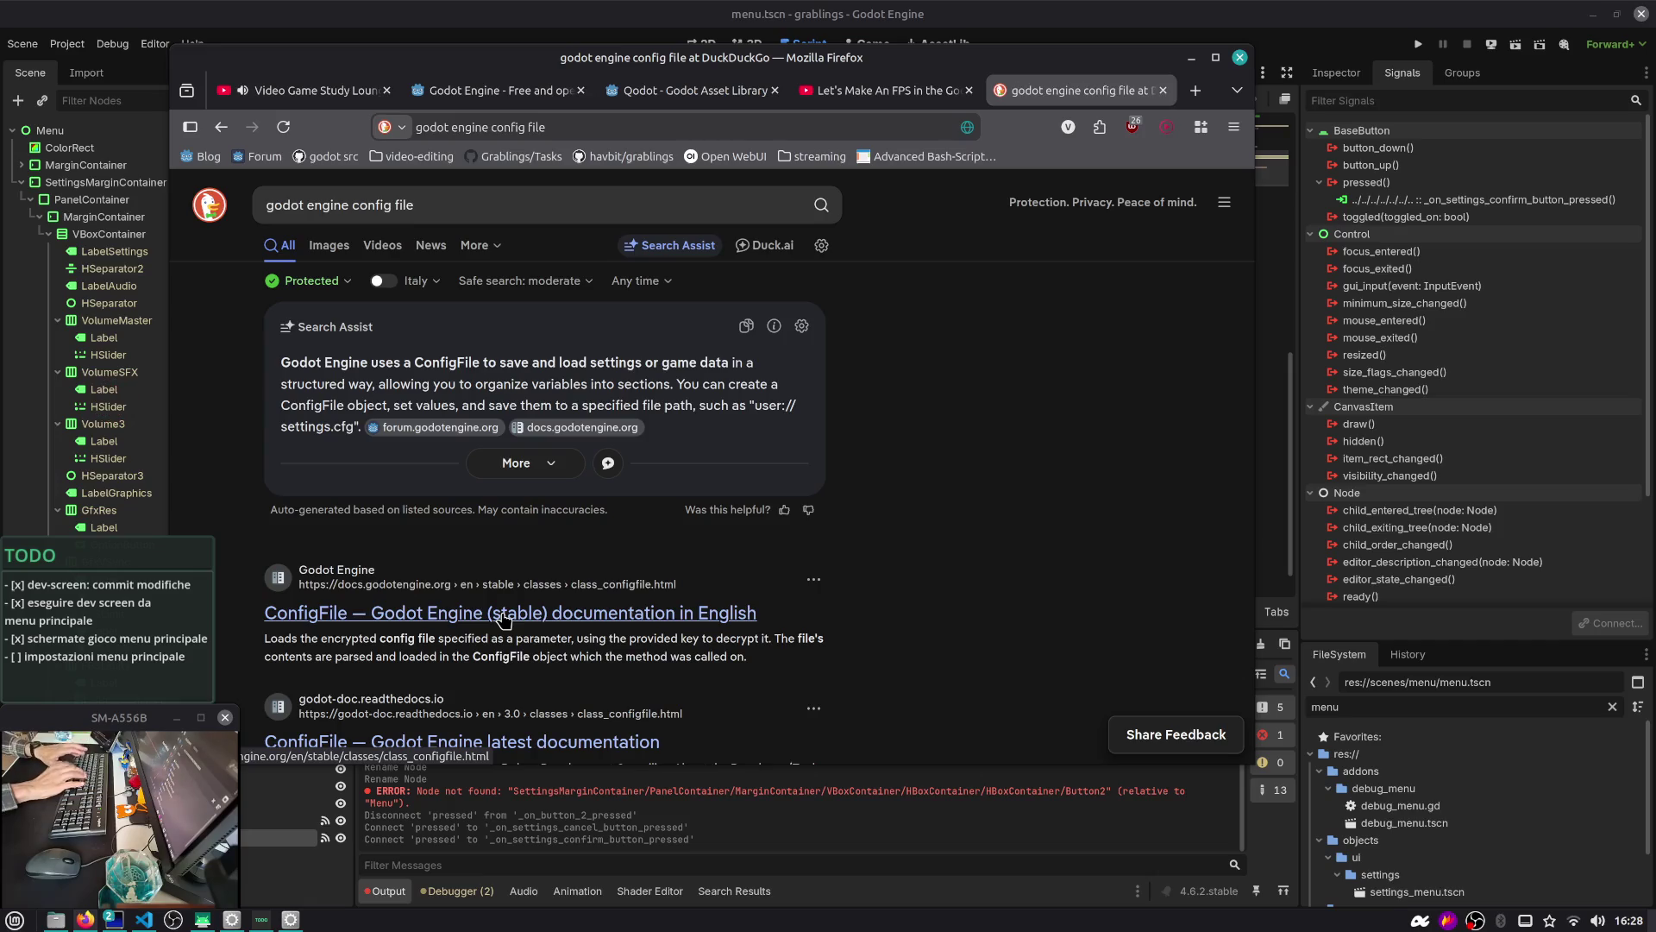
left_click(590, 613)
Read through the ConfigFile save and load examples, then return to Godot
scroll(594, 351, "down", 4)
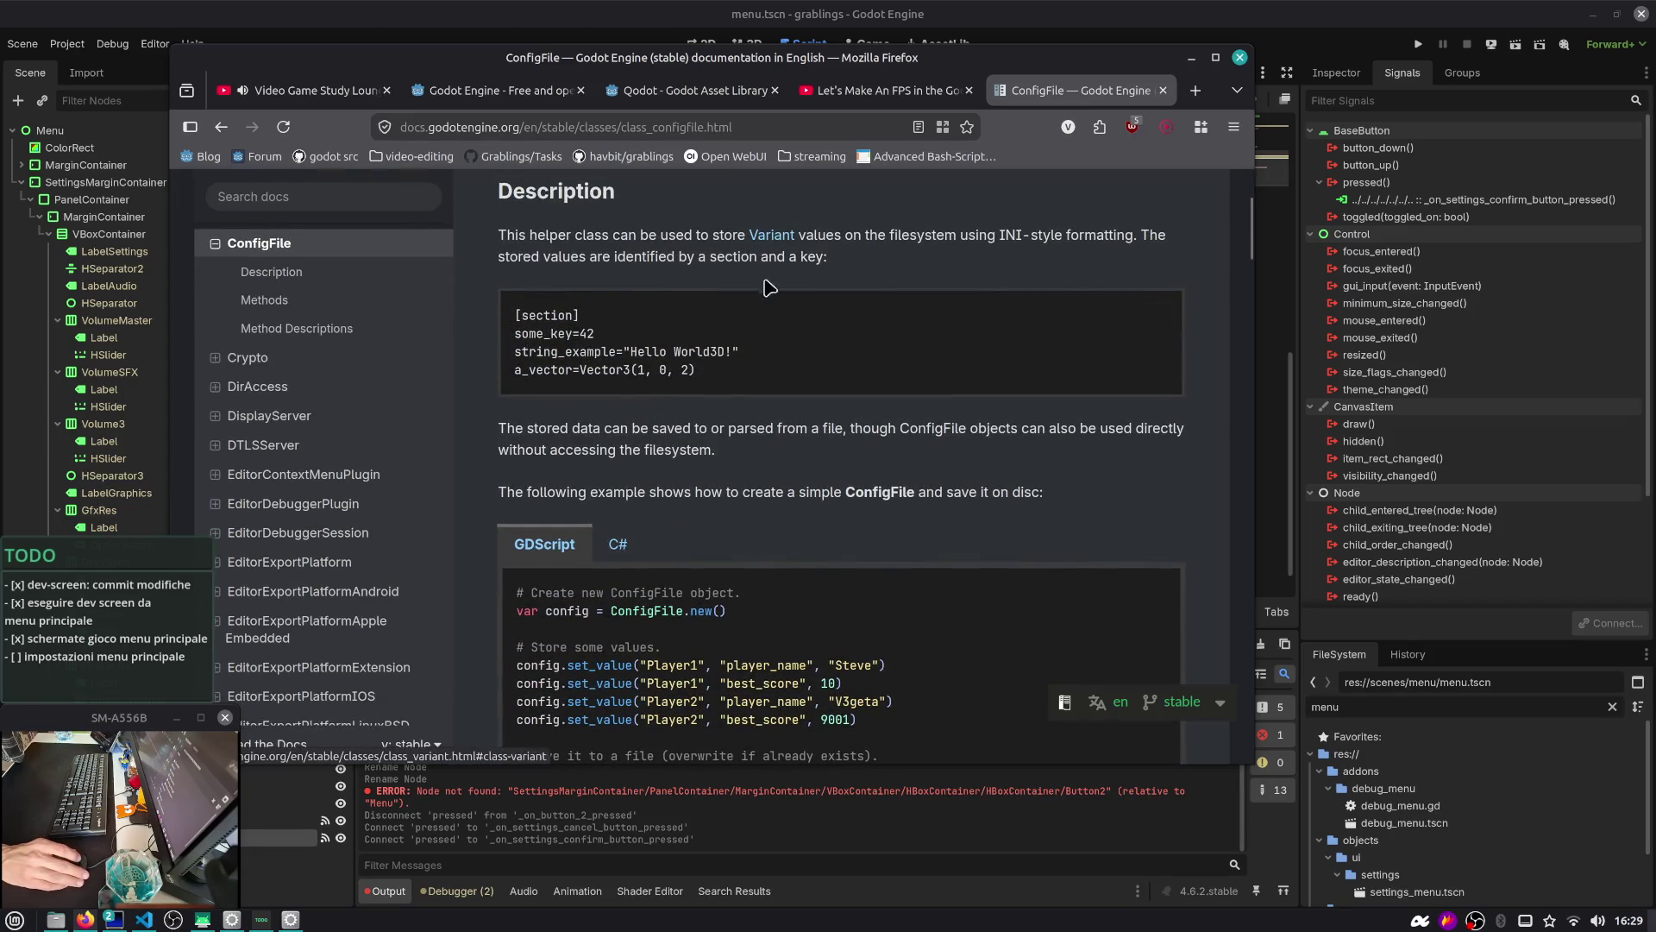
scroll(709, 493, "down", 2)
triple_click(646, 498)
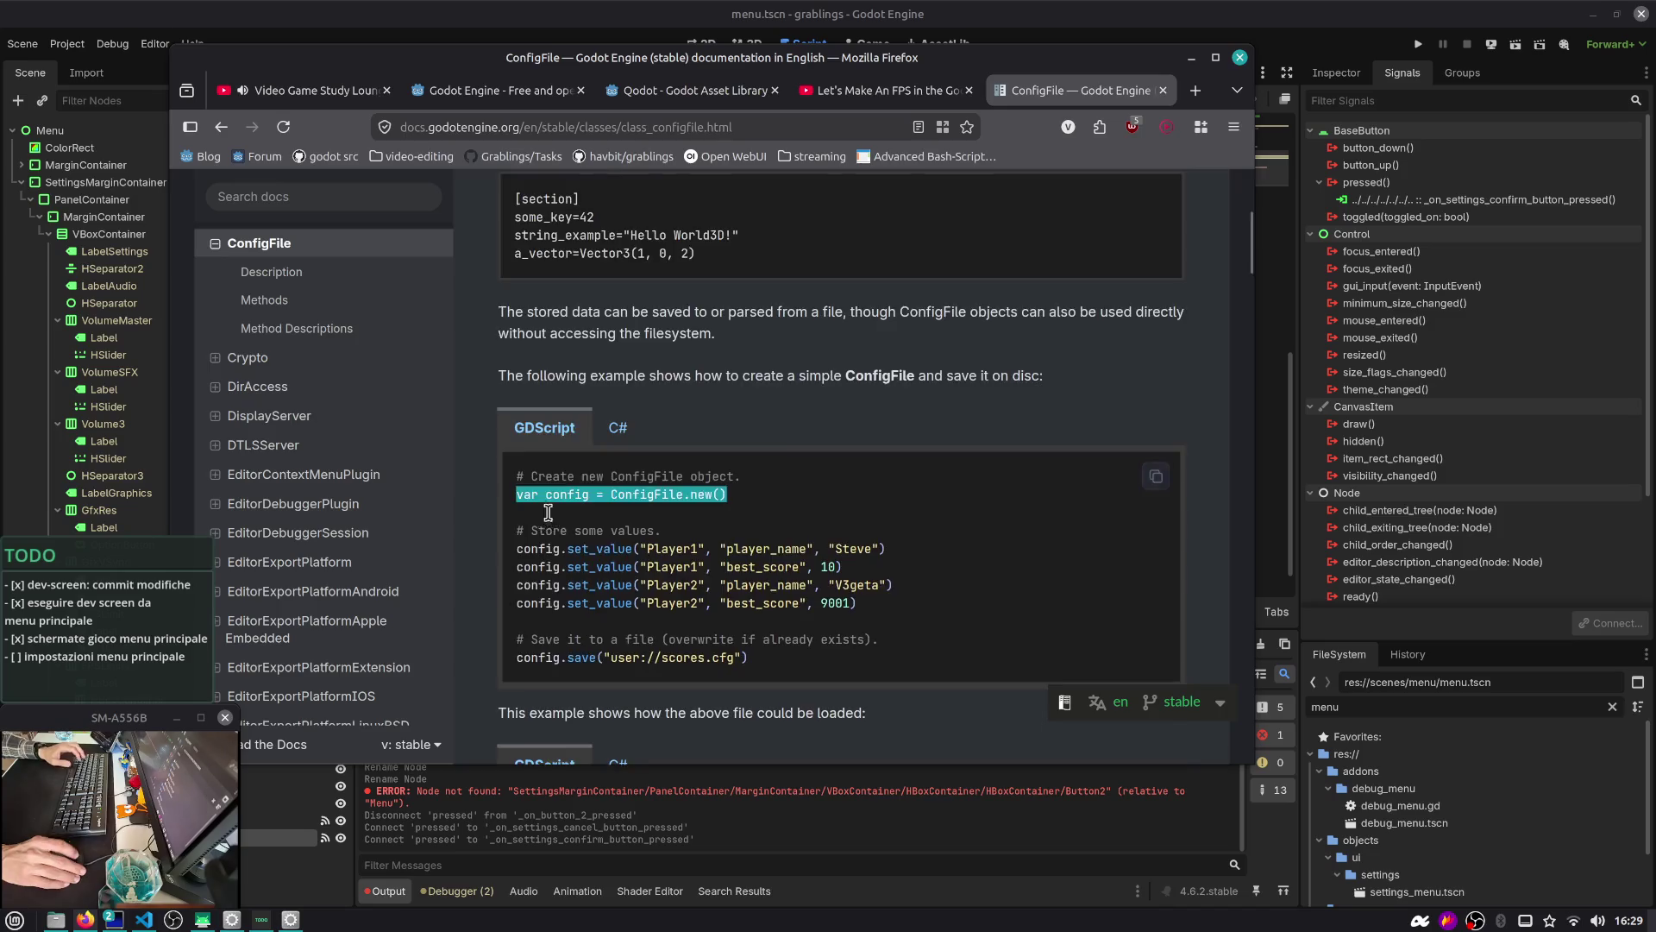
scroll(639, 500, "down", 6)
scroll(623, 501, "down", 1)
left_click_drag(595, 294, 839, 319)
left_click(840, 319)
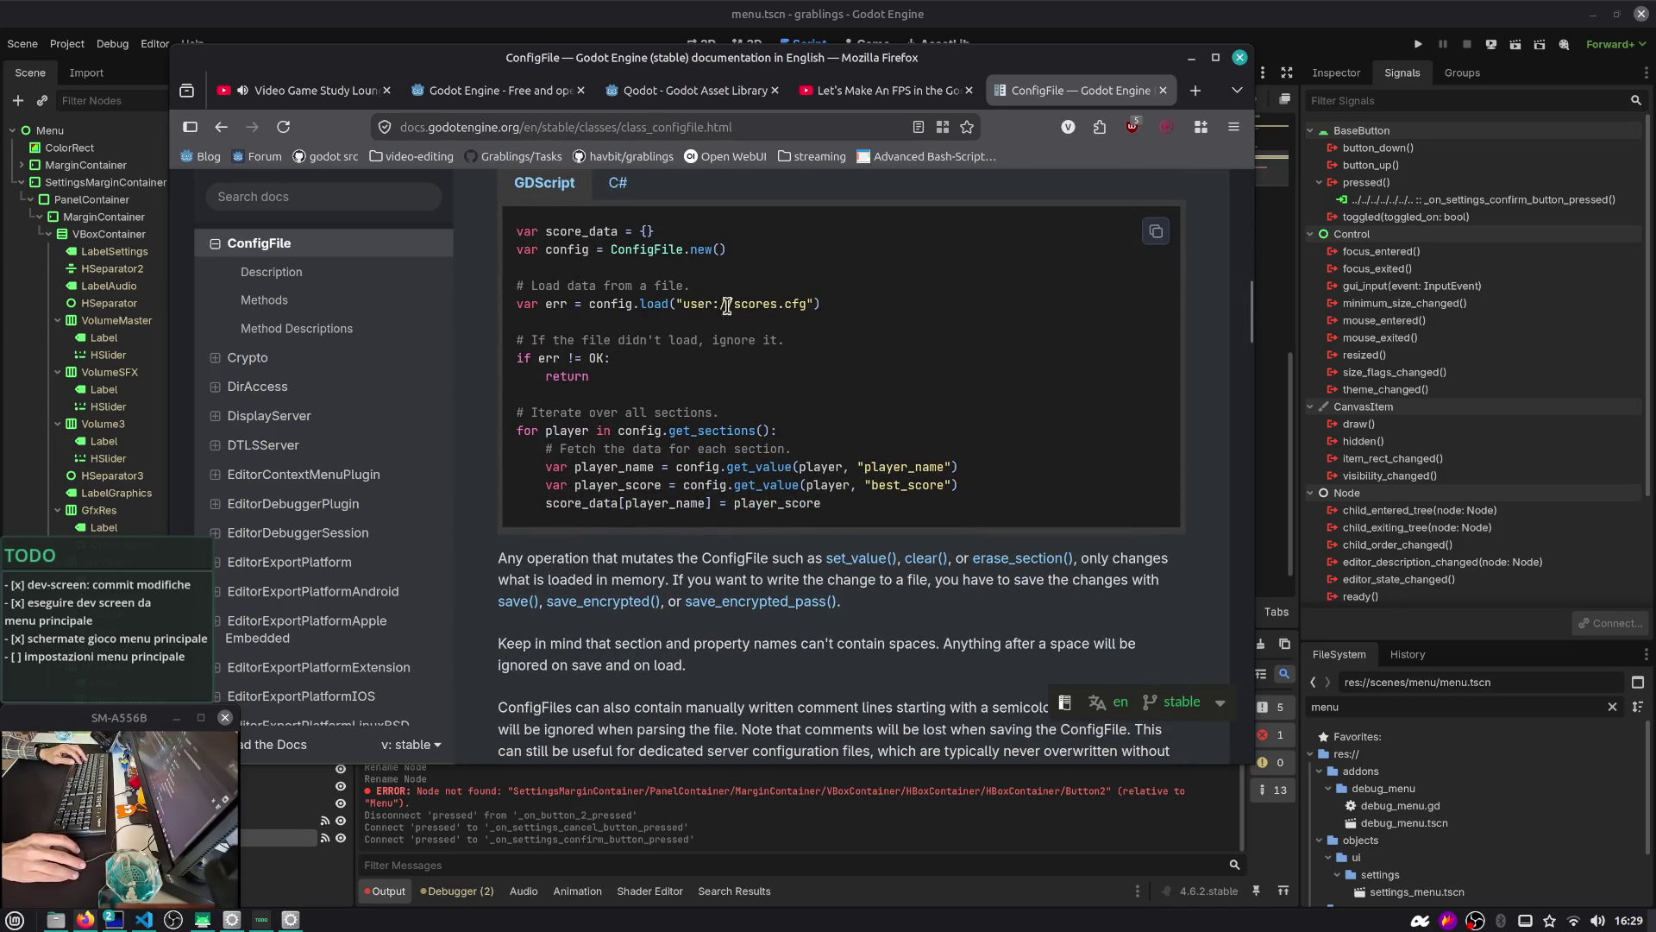
mouse_move(844, 509)
left_mouse_down()
mouse_move(522, 342)
mouse_move(488, 243)
left_mouse_up()
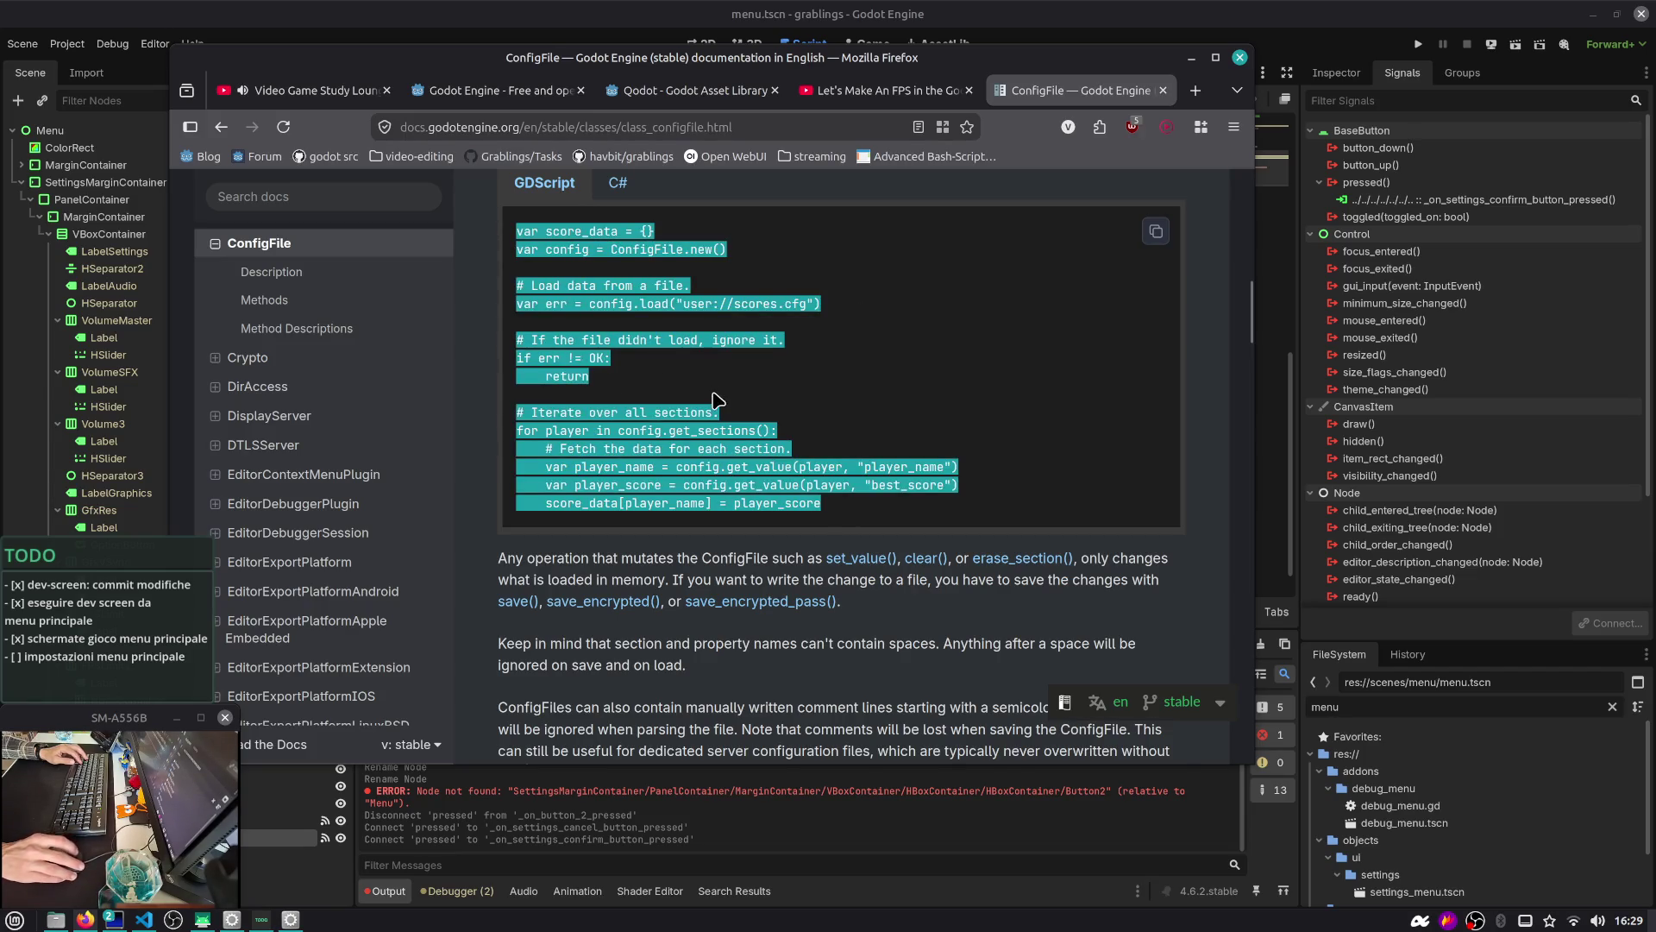
scroll(714, 400, "down", 20)
scroll(714, 399, "up", 20)
key("alt+Tab")
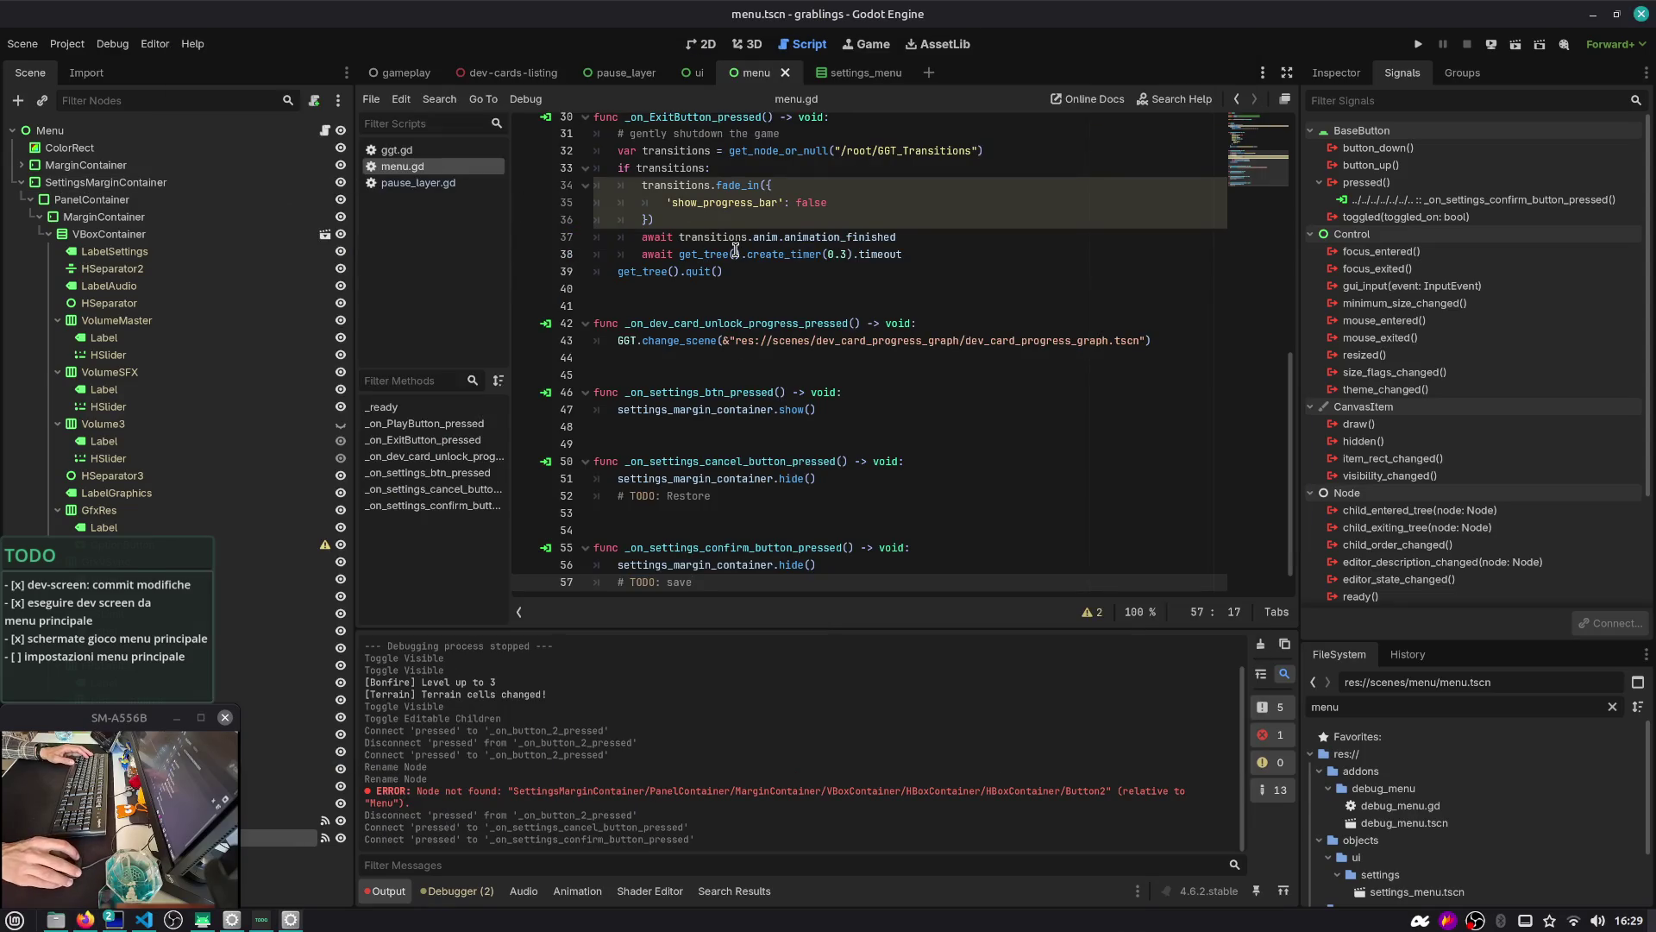
Collapse SettingsMarginContainer, widen the FileSystem dock, and collapse the objects, addons and scenes folders
left_click(735, 252)
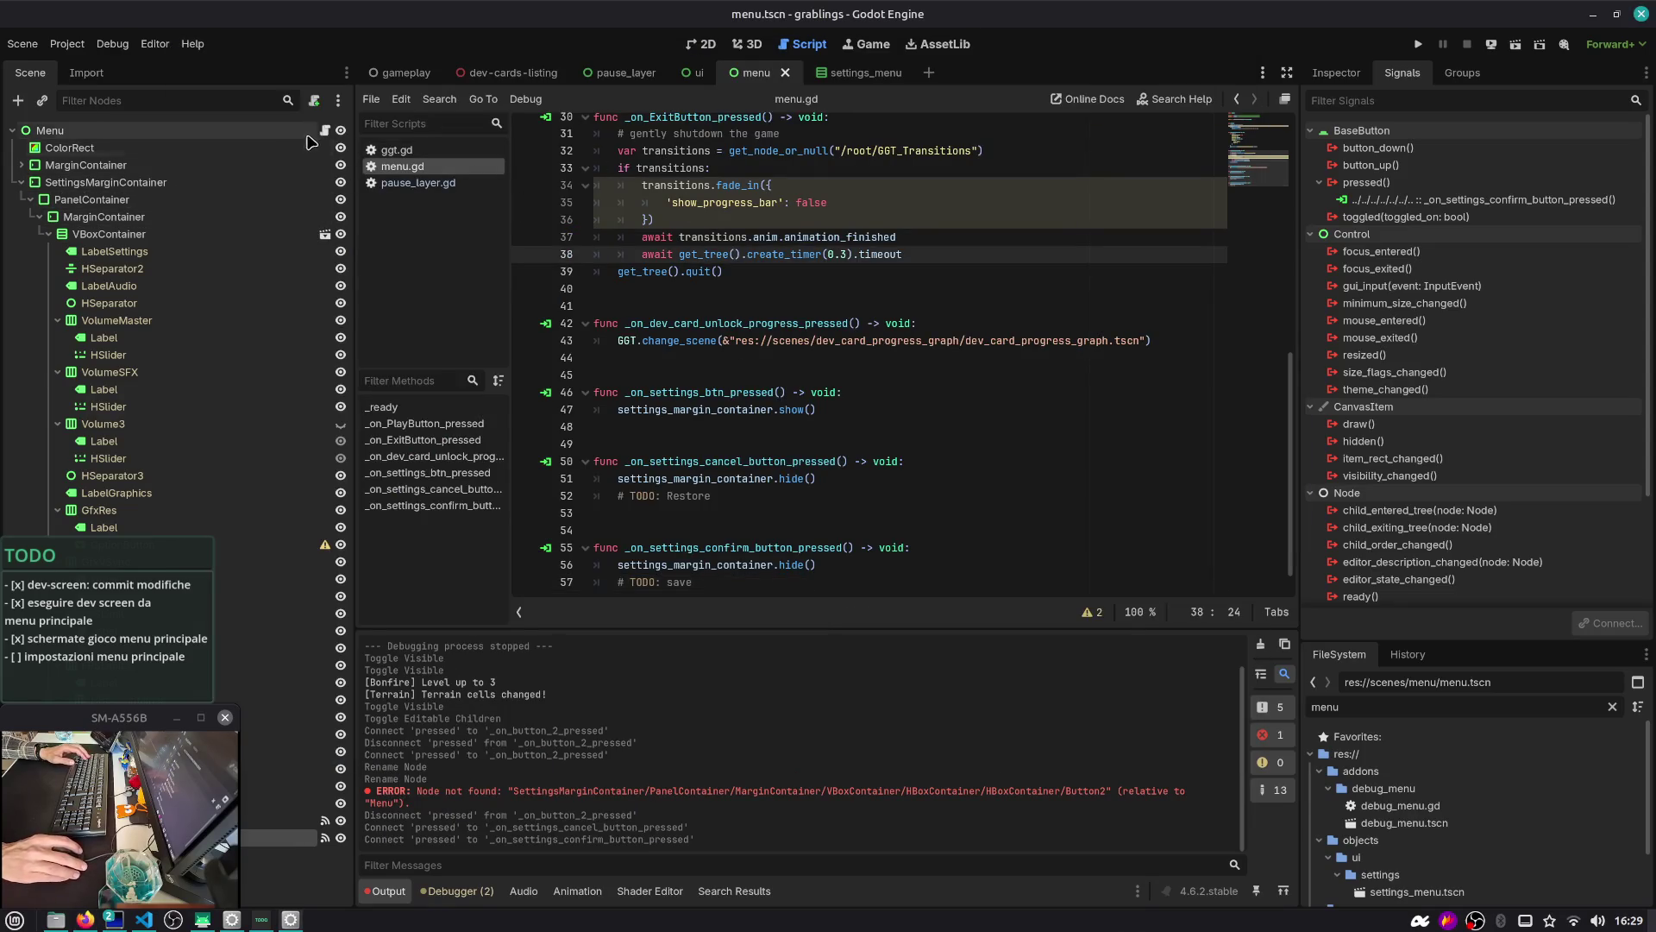
left_click(67, 43)
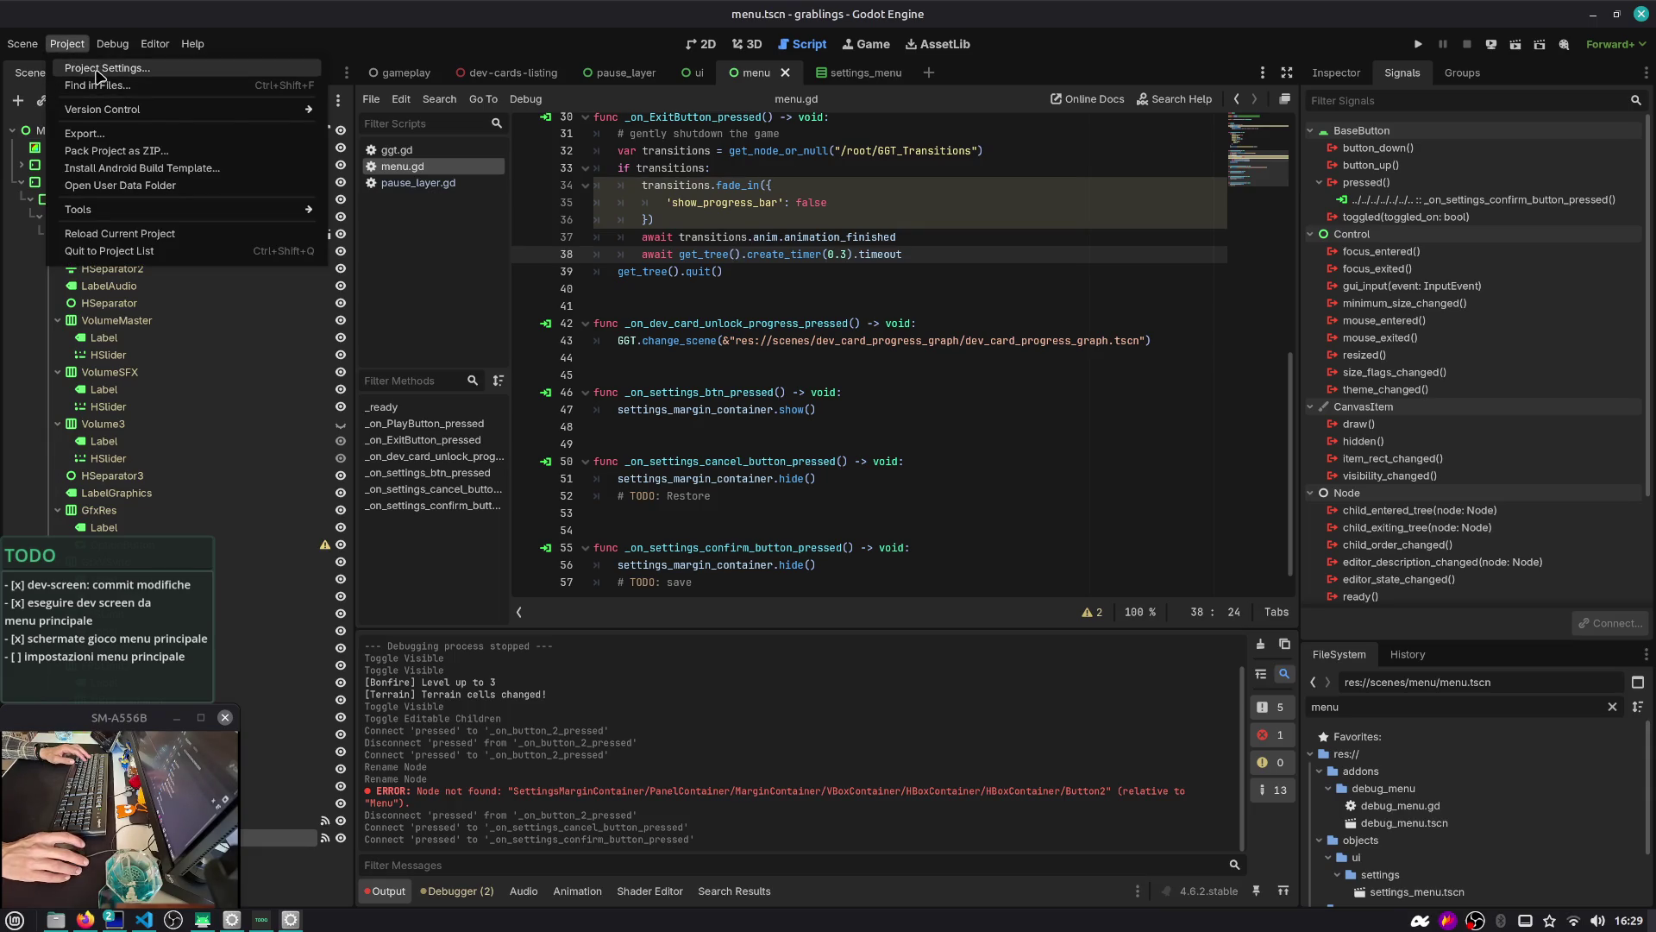
left_click(21, 182)
left_click(22, 182)
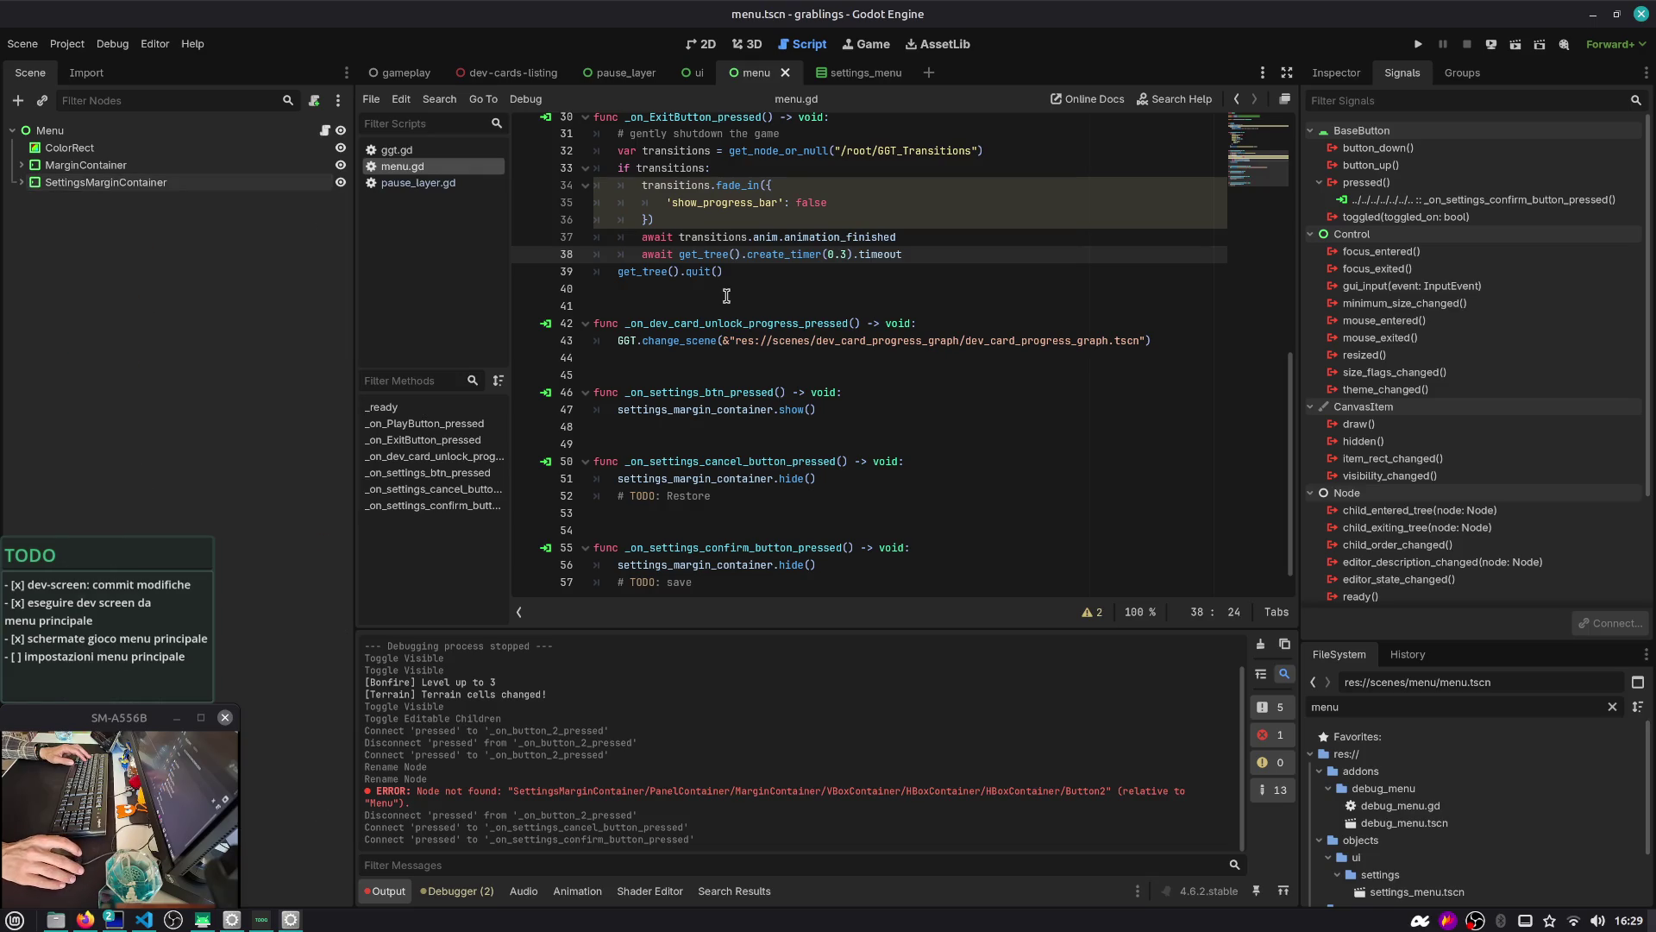
left_click(726, 296)
left_click_drag(1298, 287, 1259, 284)
left_click(1283, 839)
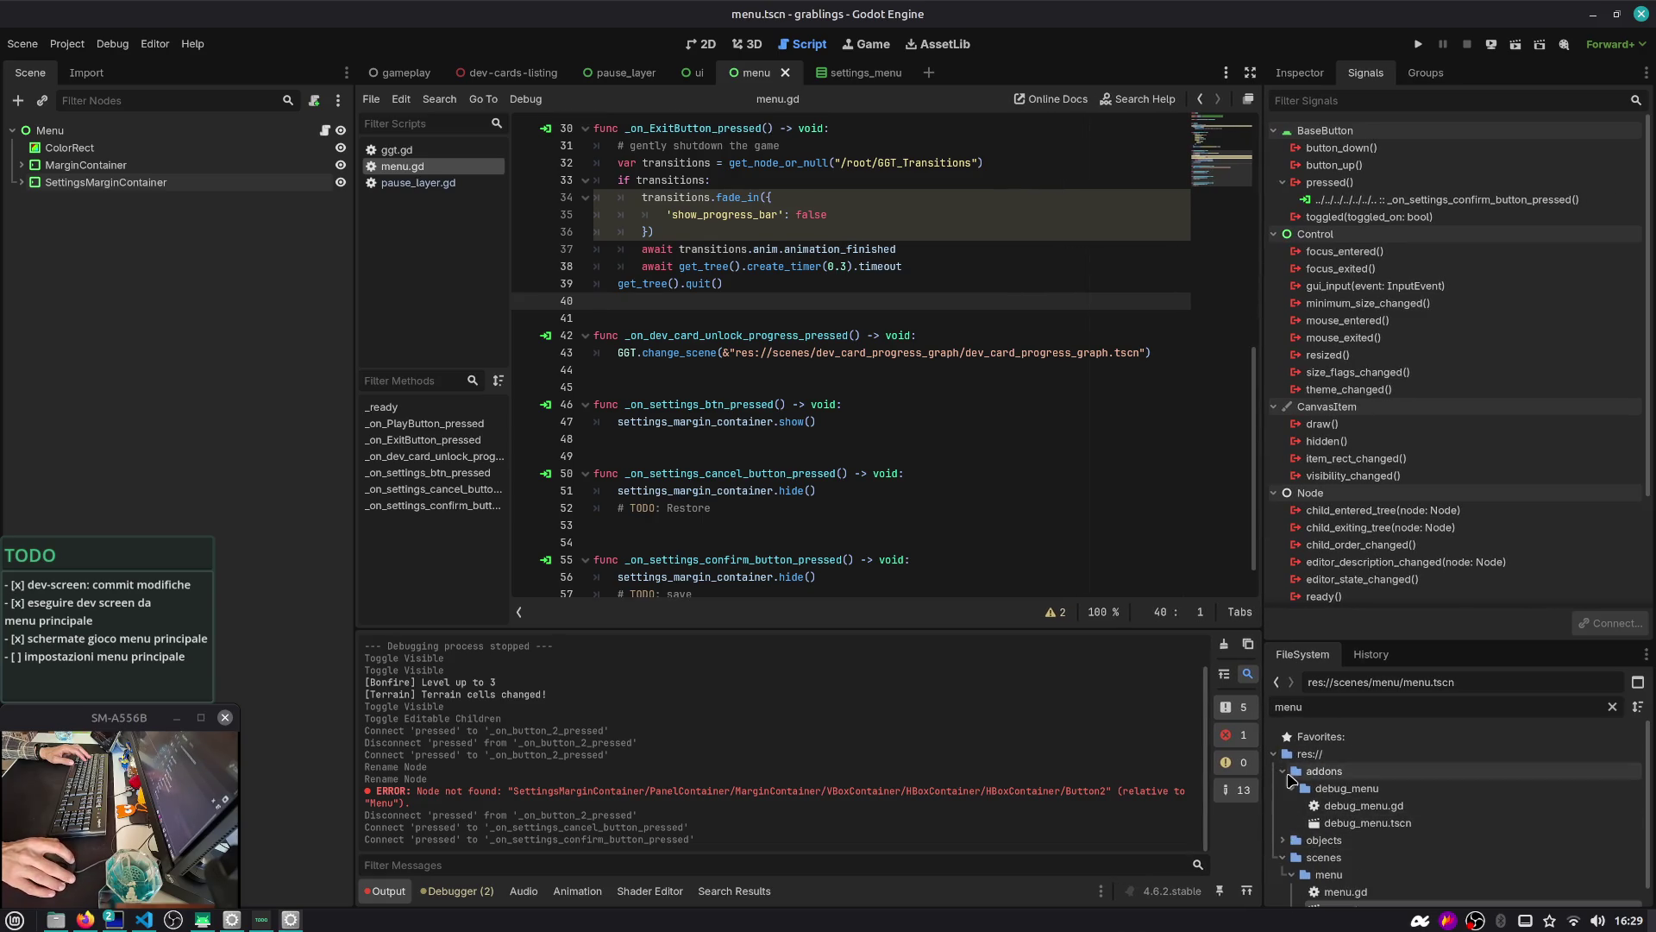
left_click(1283, 771)
left_click(1283, 808)
left_click(1283, 808)
left_click(1283, 808)
Clear the FileSystem filter and open the grablings_globals scripts, ending on grablings_global_actions.gd
left_click(1605, 708)
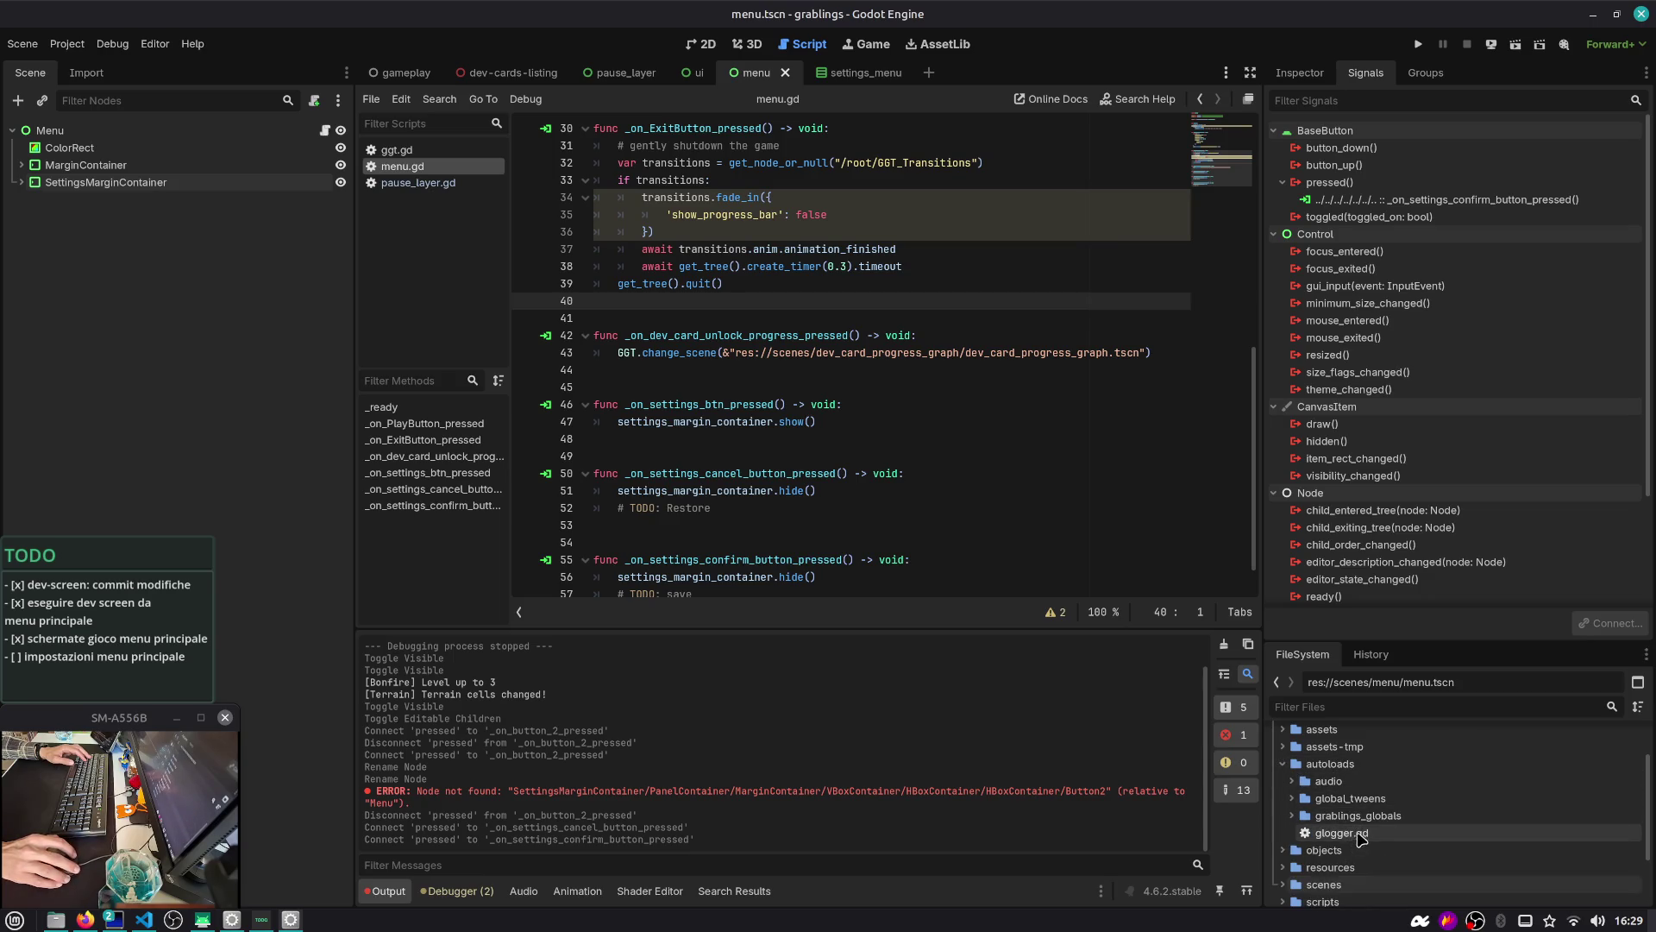
left_click(1352, 816)
left_click(1292, 816)
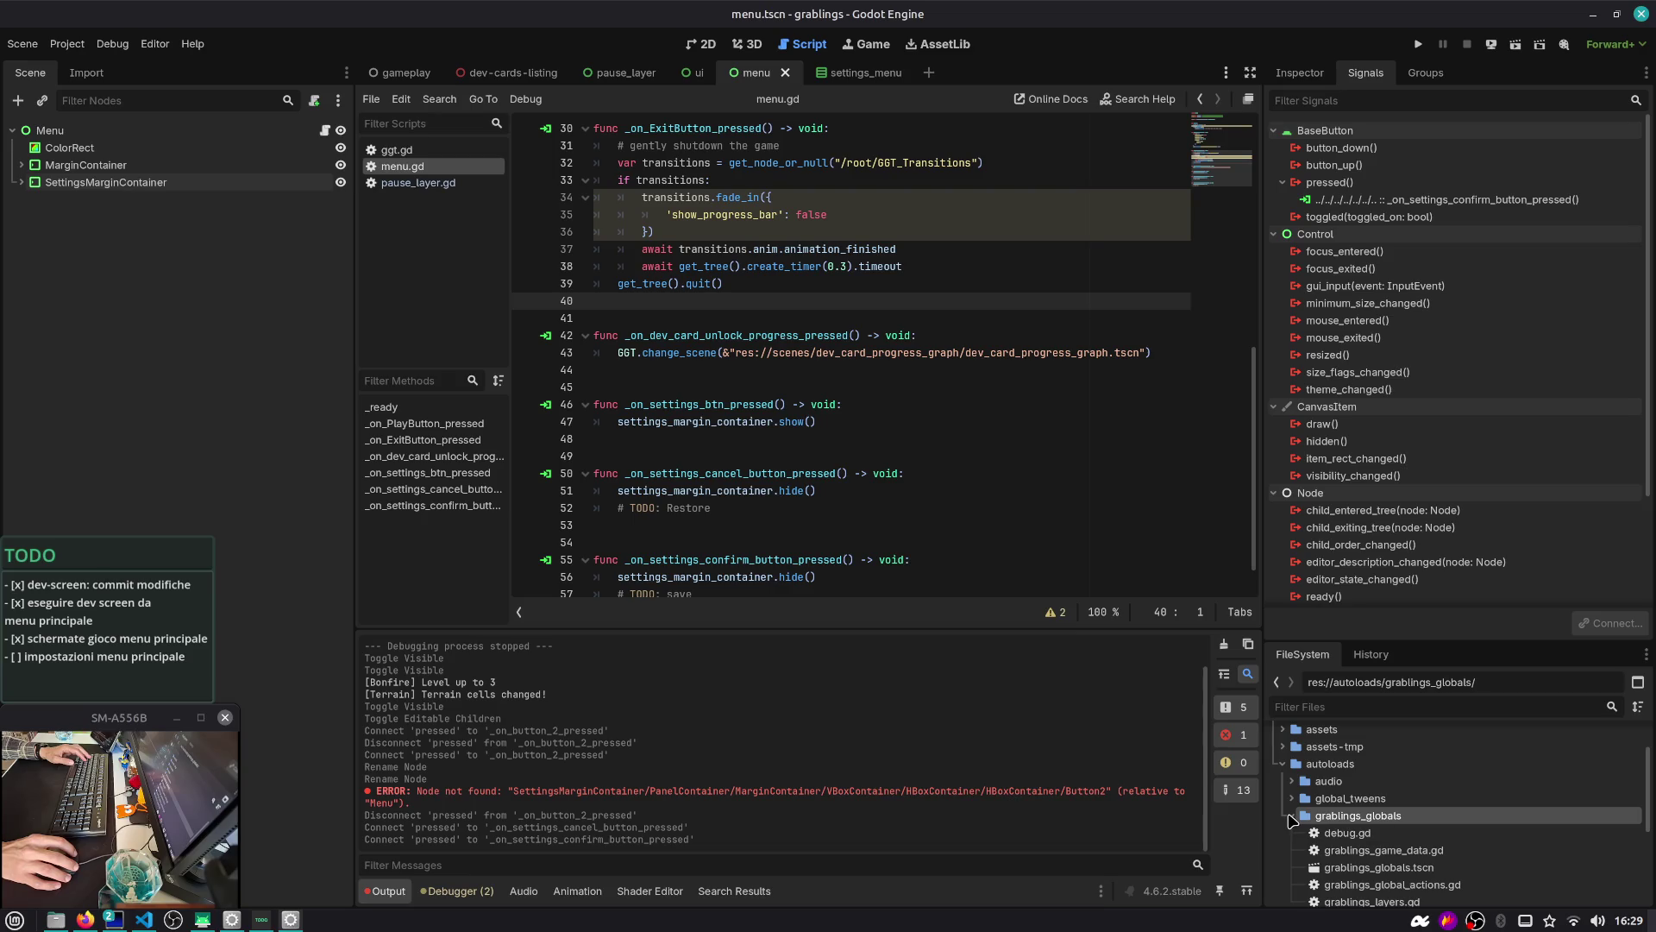
scroll(1291, 820, "down", 2)
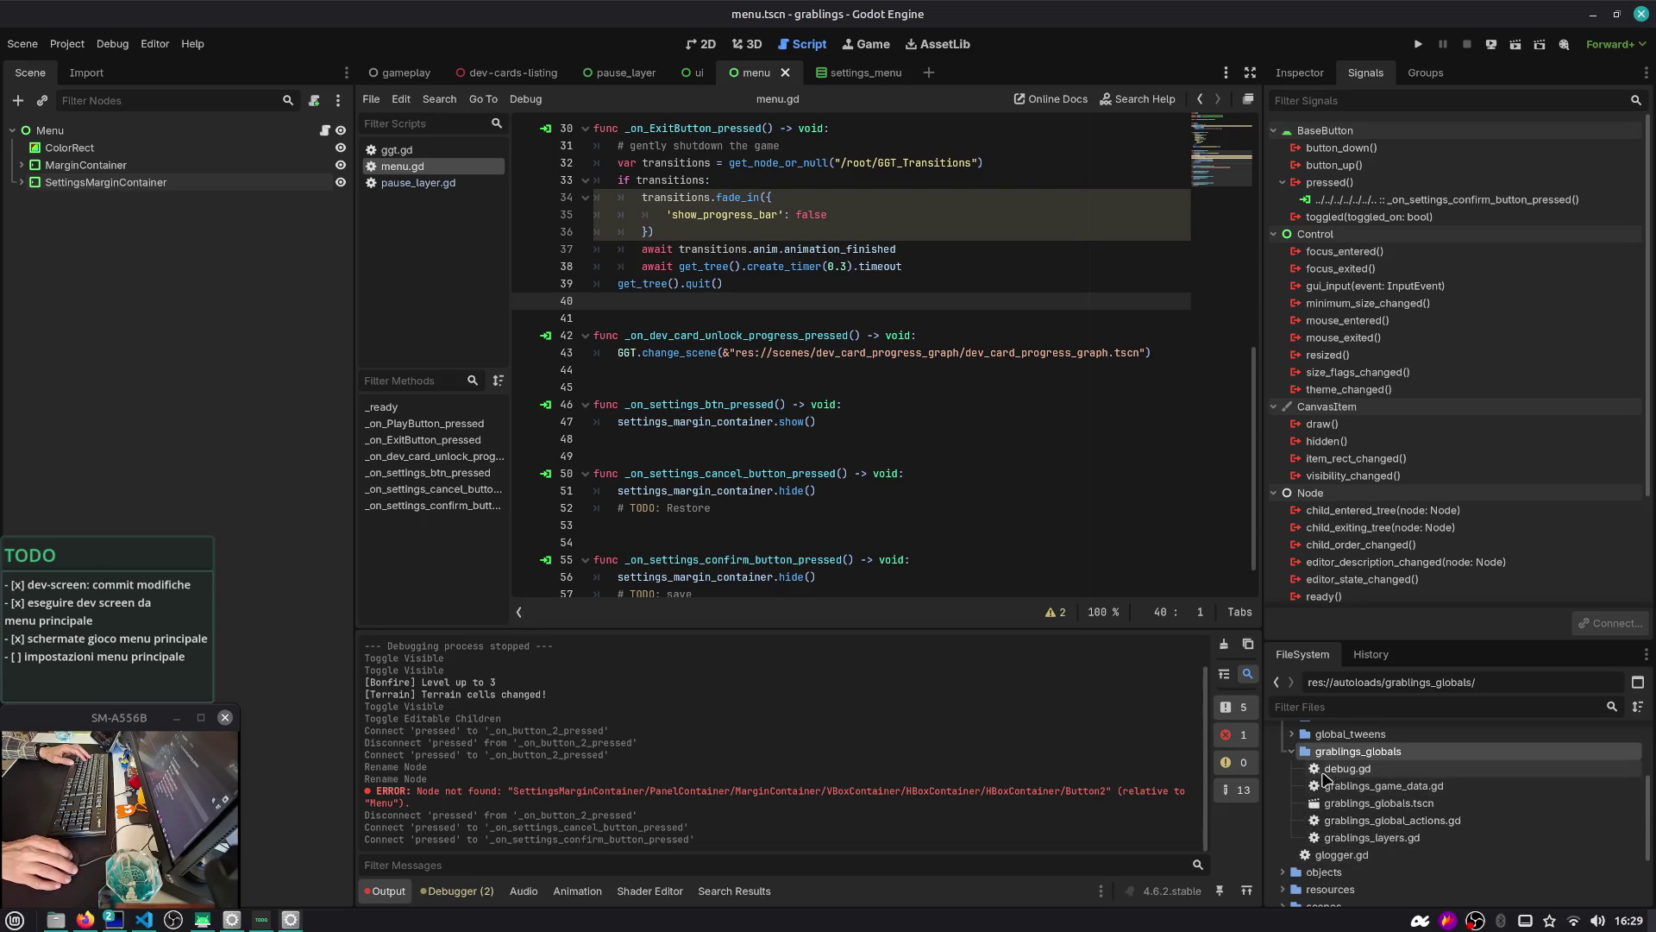
scroll(1371, 802, "up", 1)
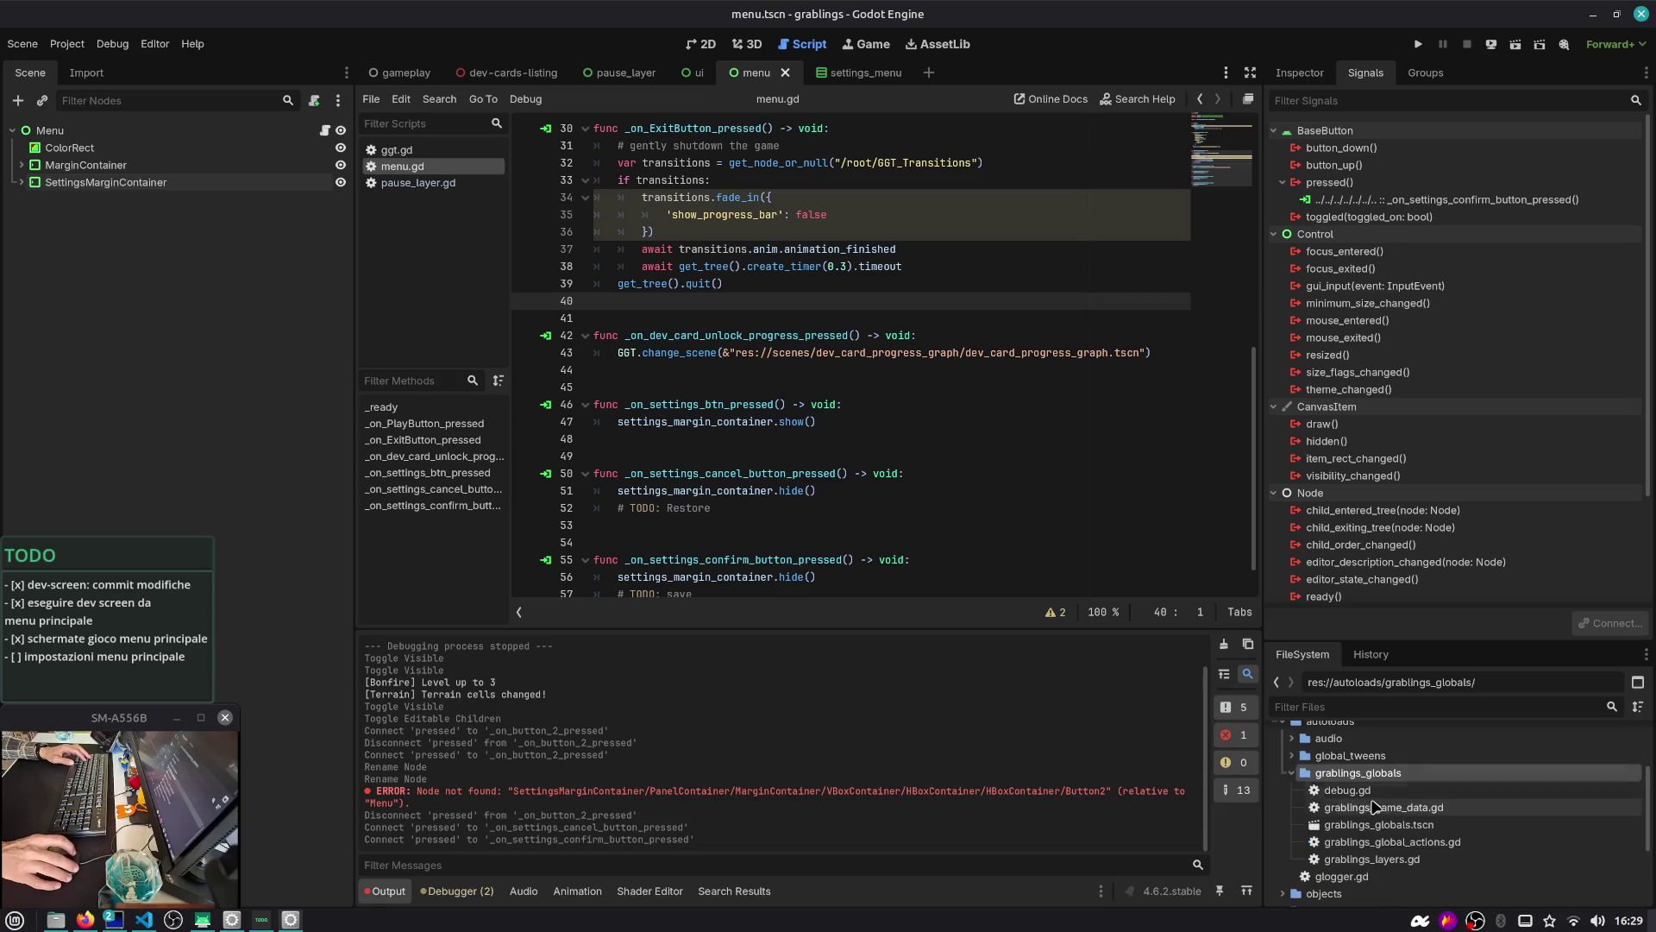
double_click(1375, 807)
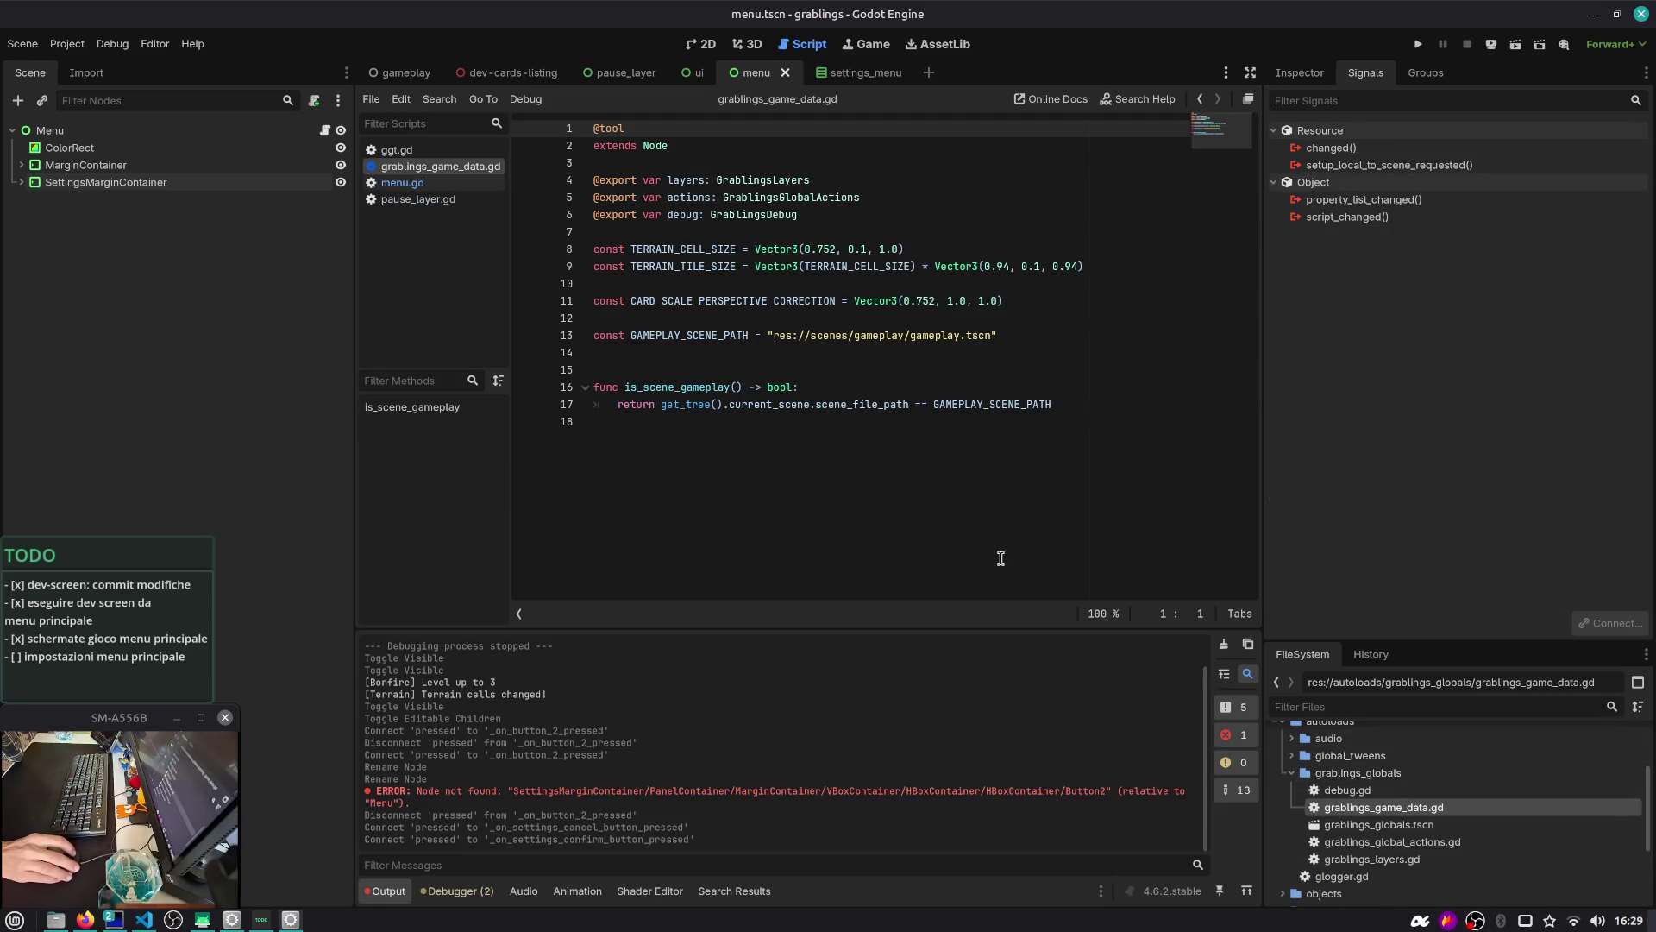
left_click(1392, 843)
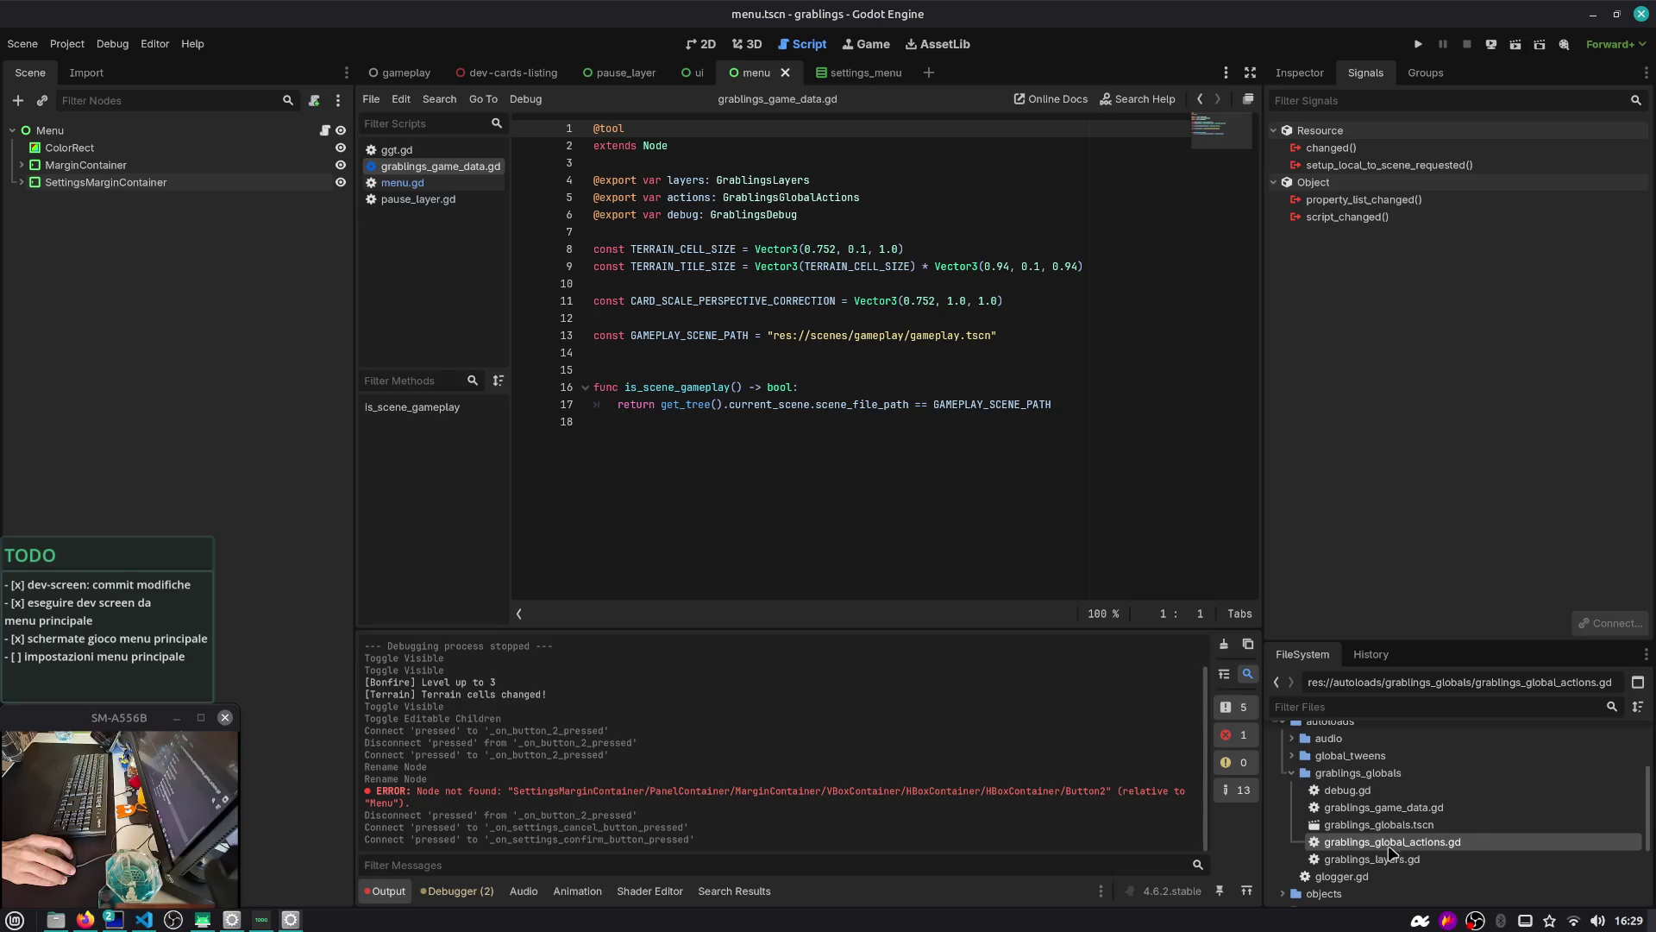
double_click(1389, 844)
double_click(1390, 859)
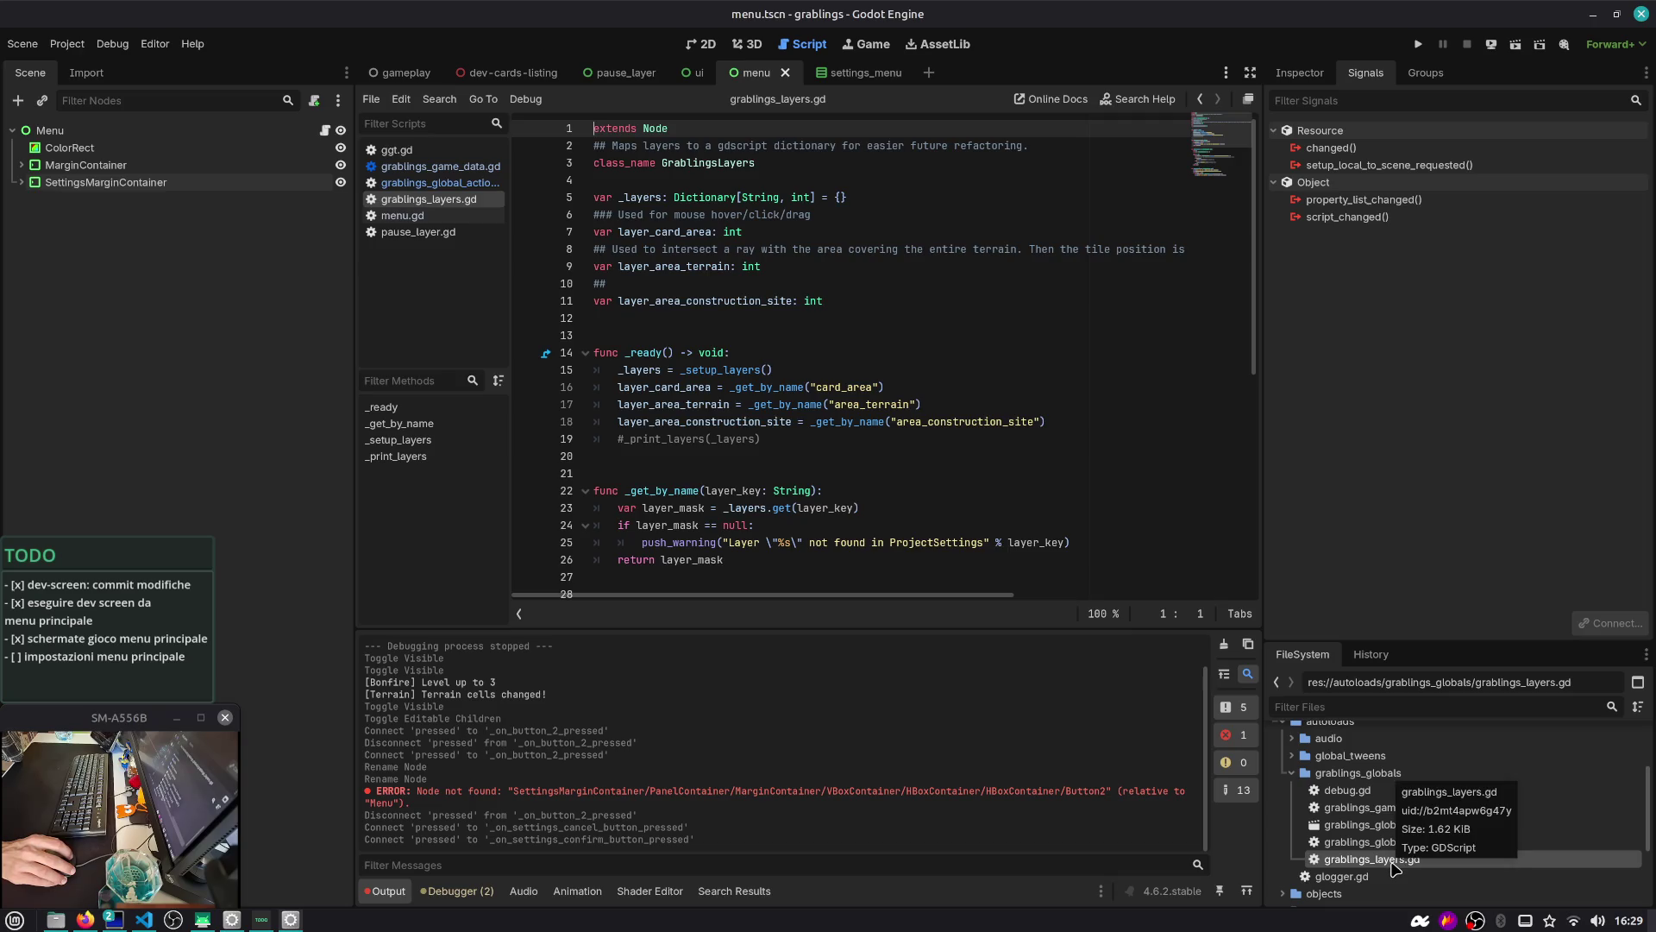
double_click(1383, 843)
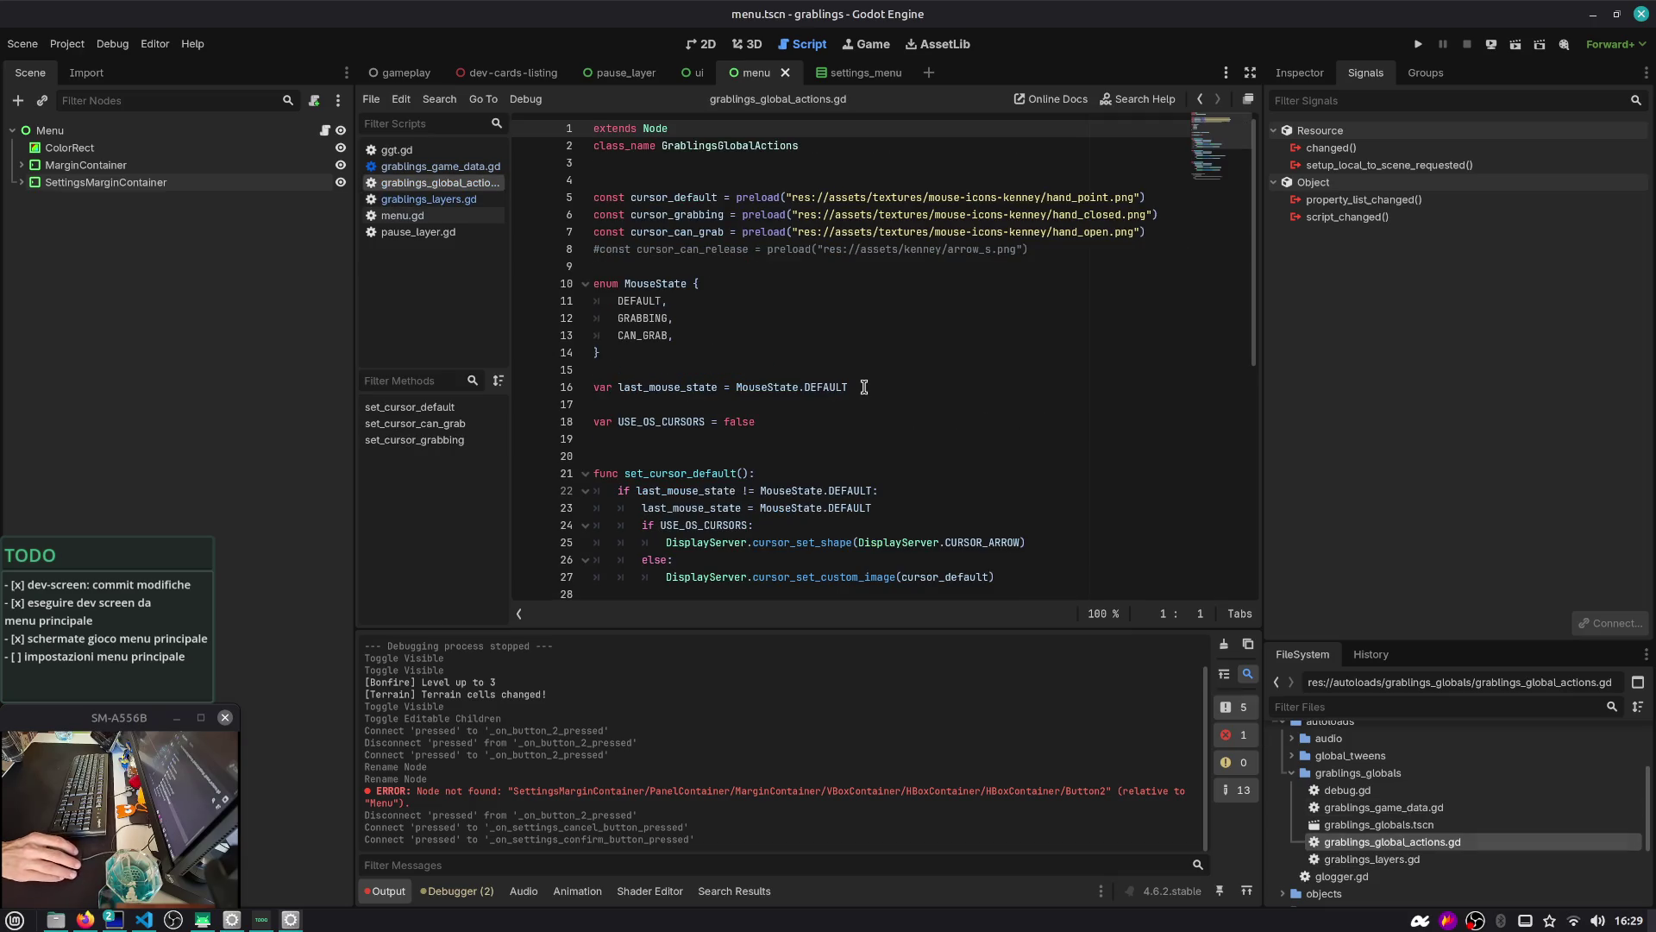
Delete the extra blank line after class_name, save, and collapse grablings_globals
left_click(709, 178)
key("BackSpace")
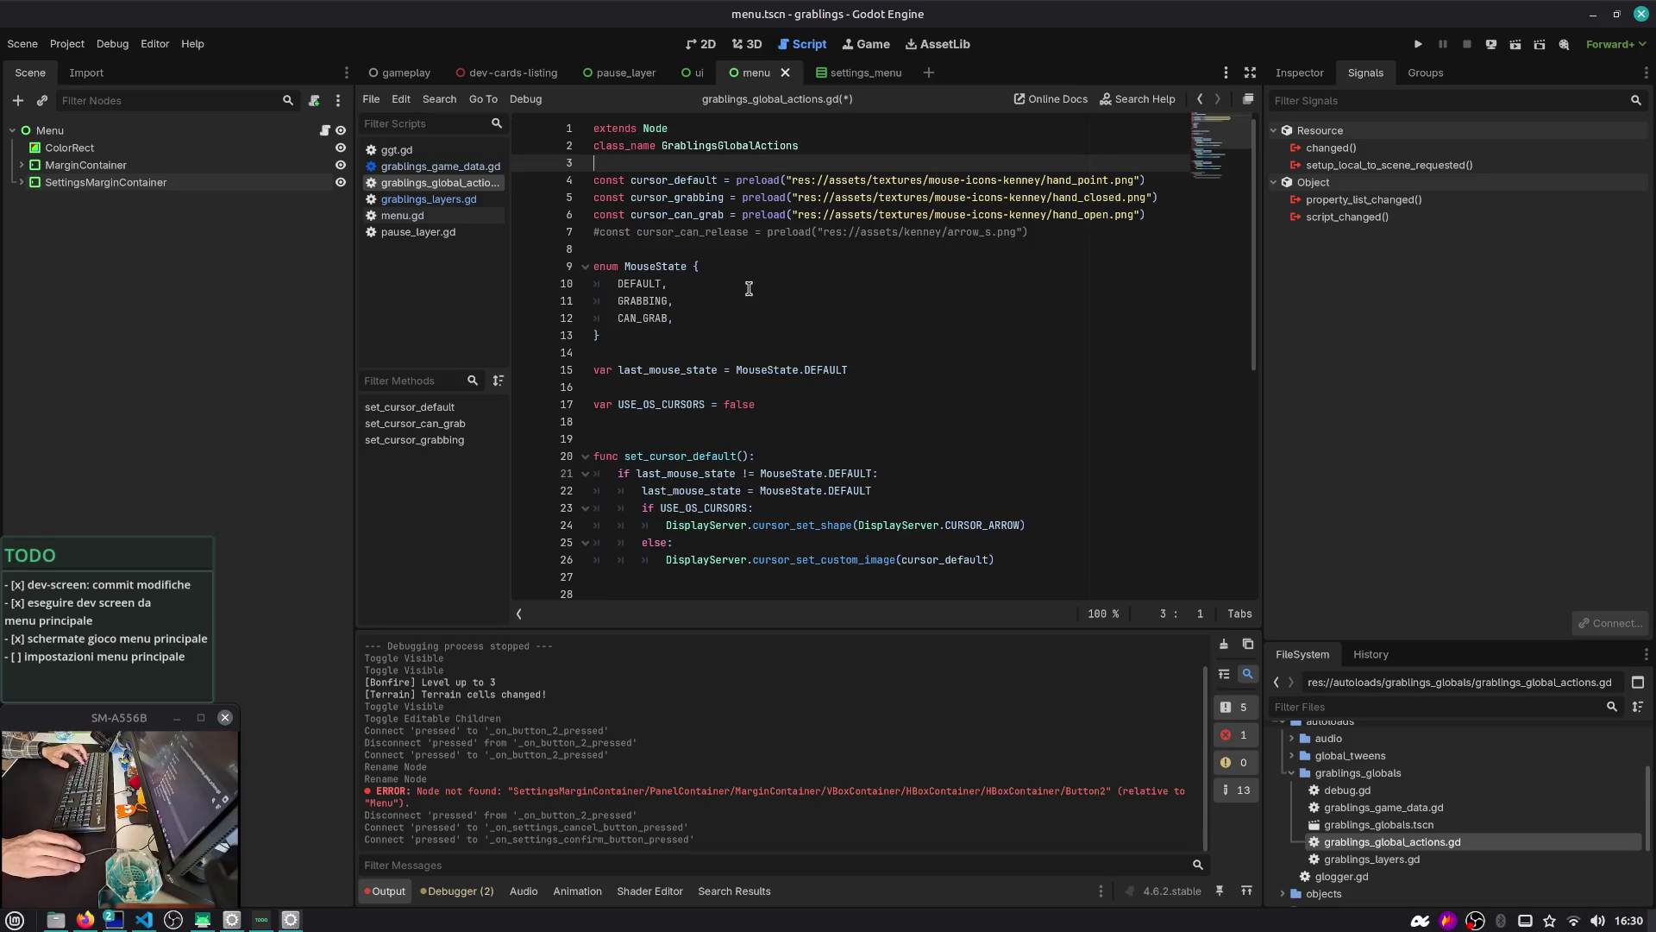
key("ctrl+s")
left_click(1299, 774)
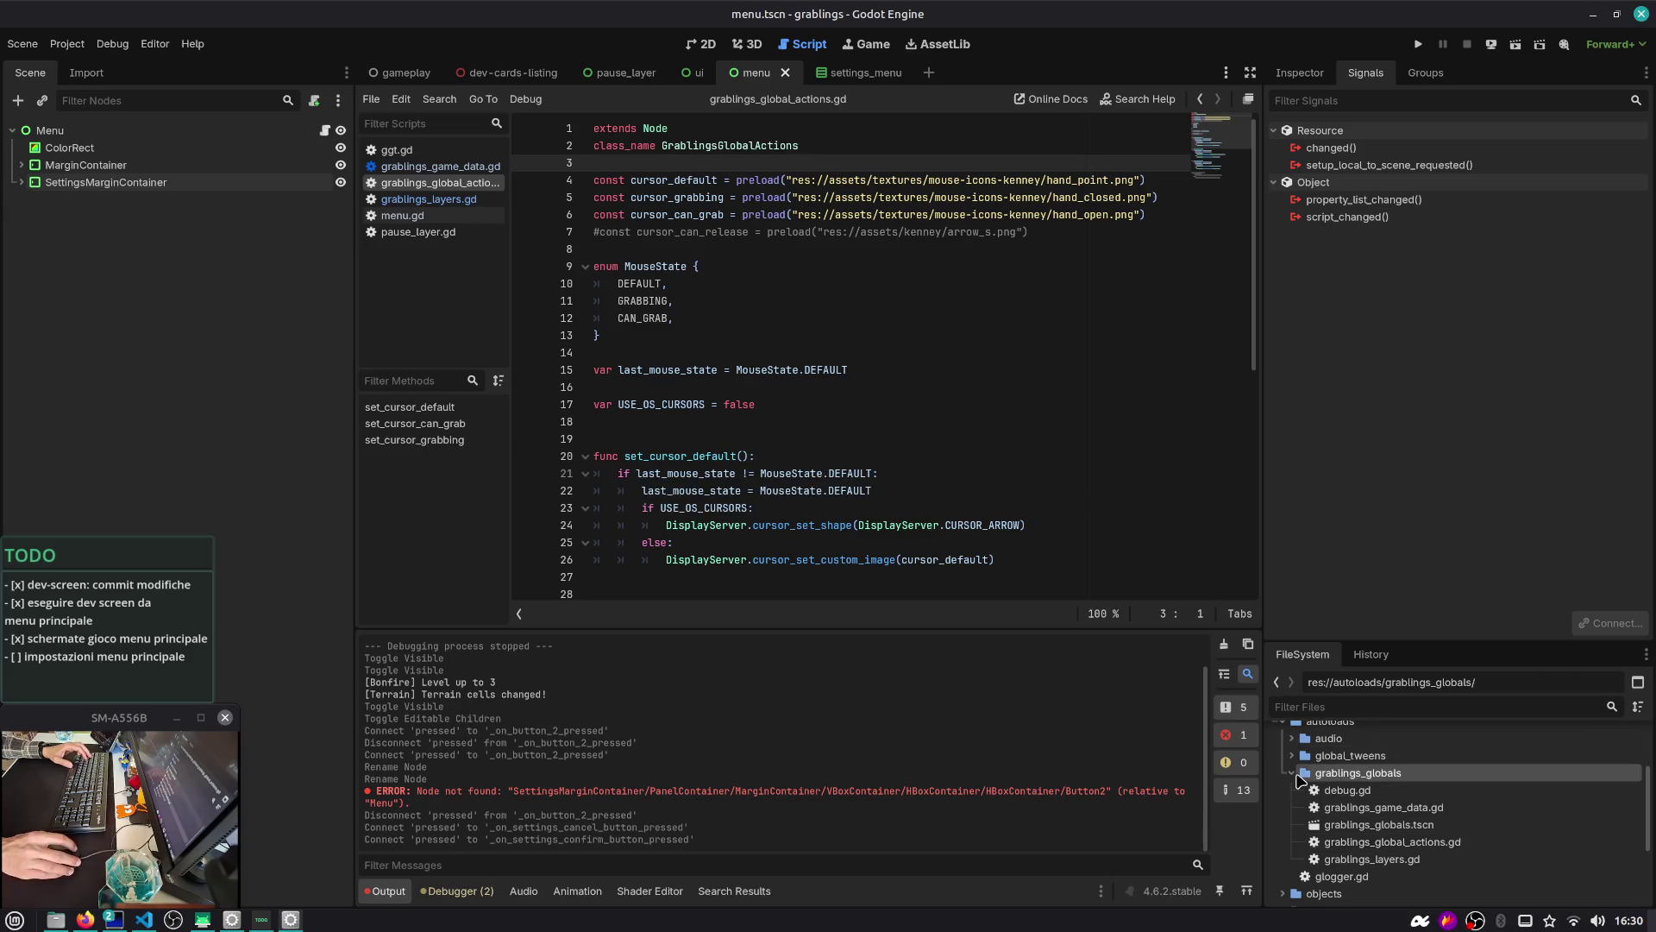
left_click(1294, 773)
Create a new Node script game-settings-config.gd in the autoloads folder
right_click(1336, 742)
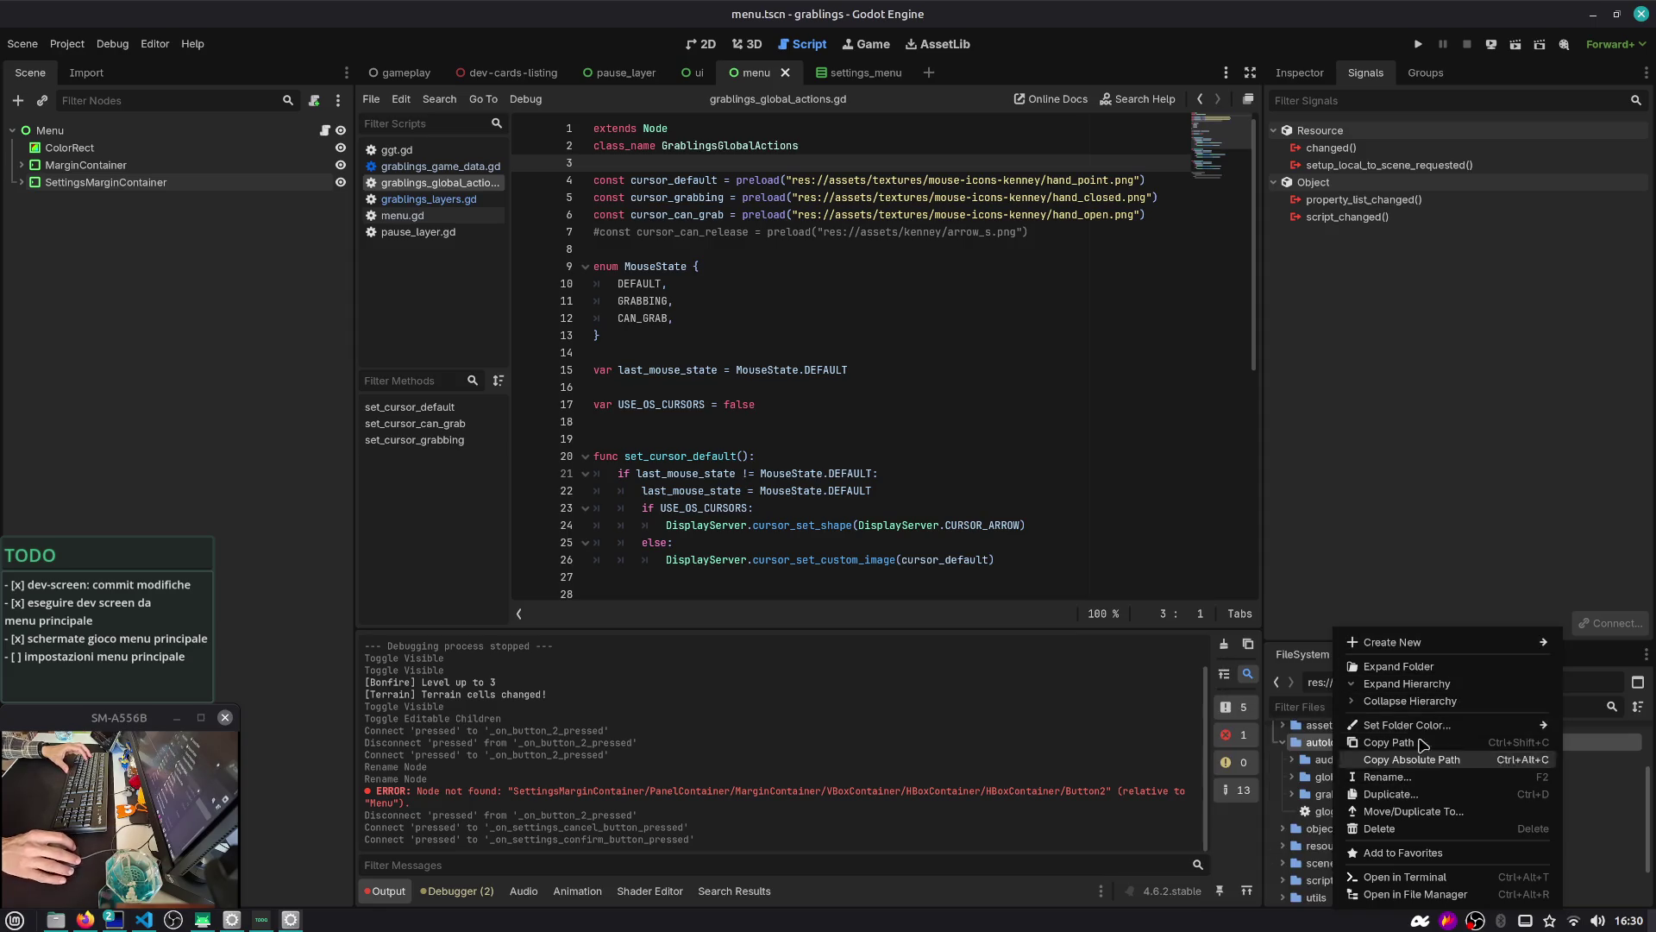
mouse_move(1426, 653)
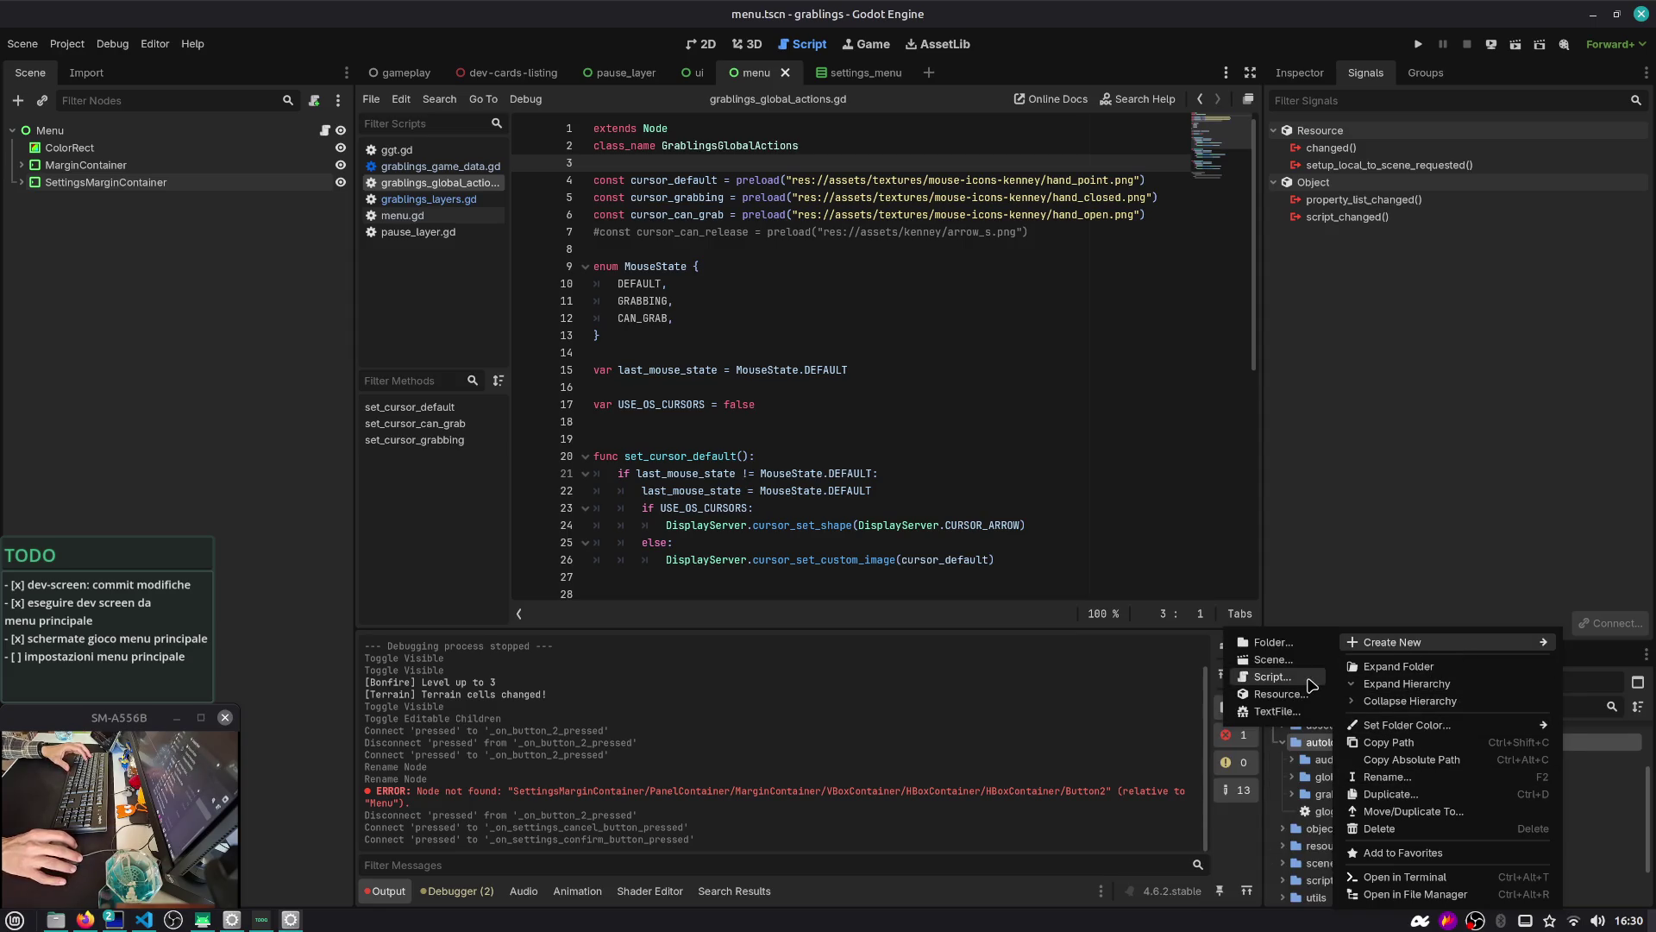
left_click(1311, 678)
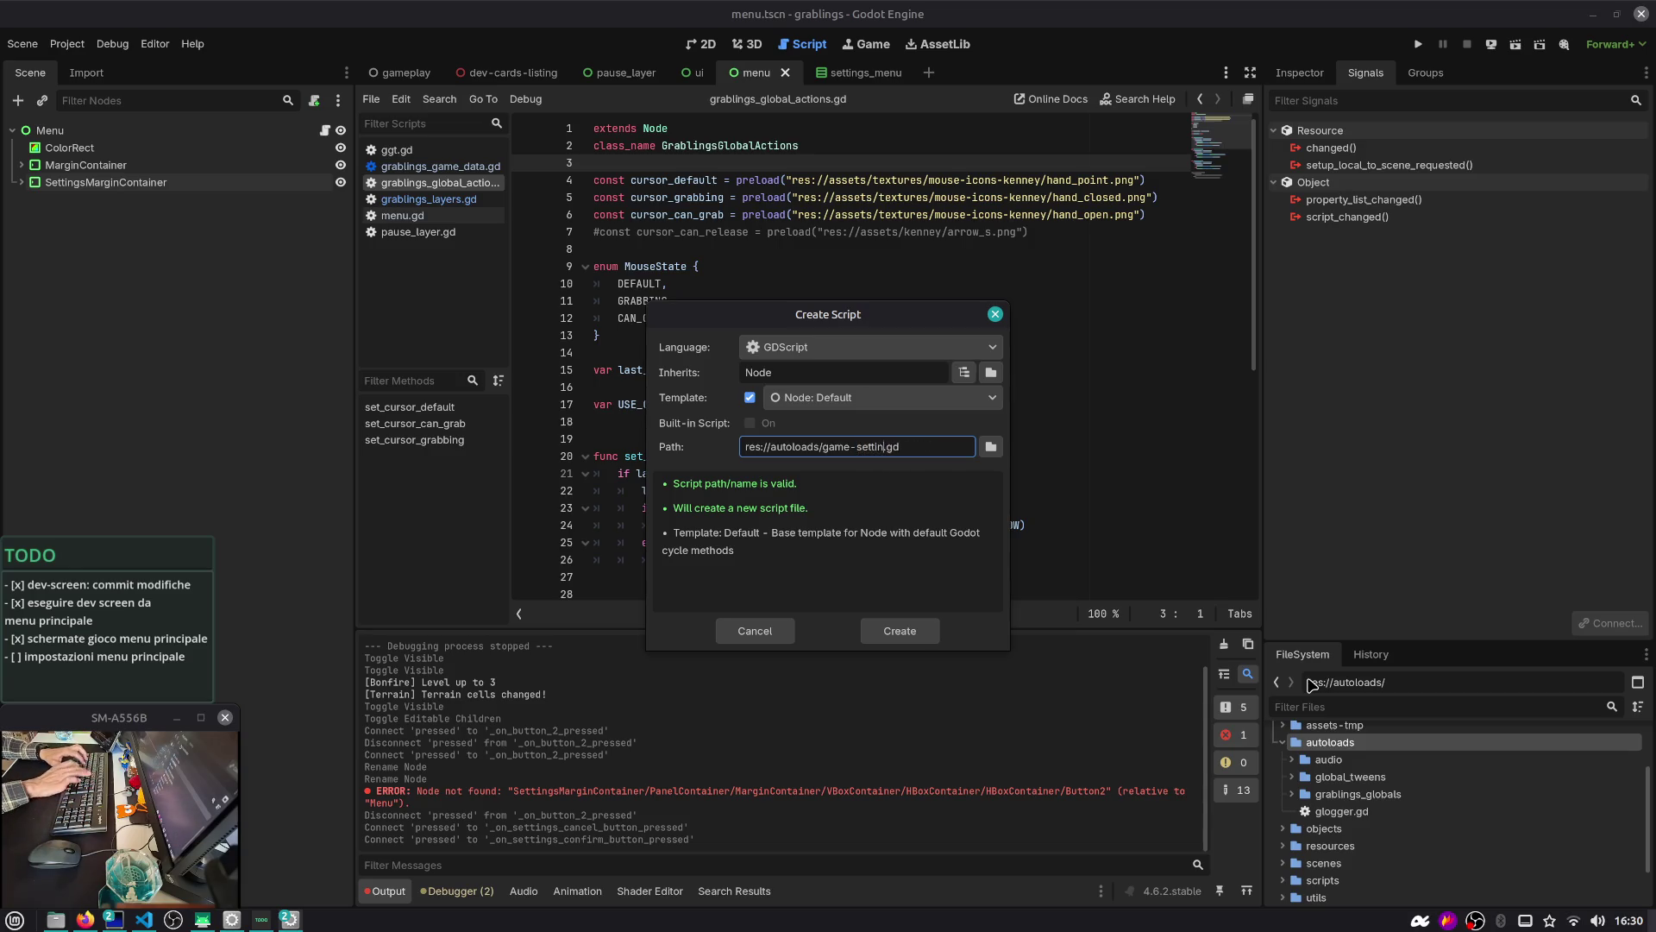
key("Return")
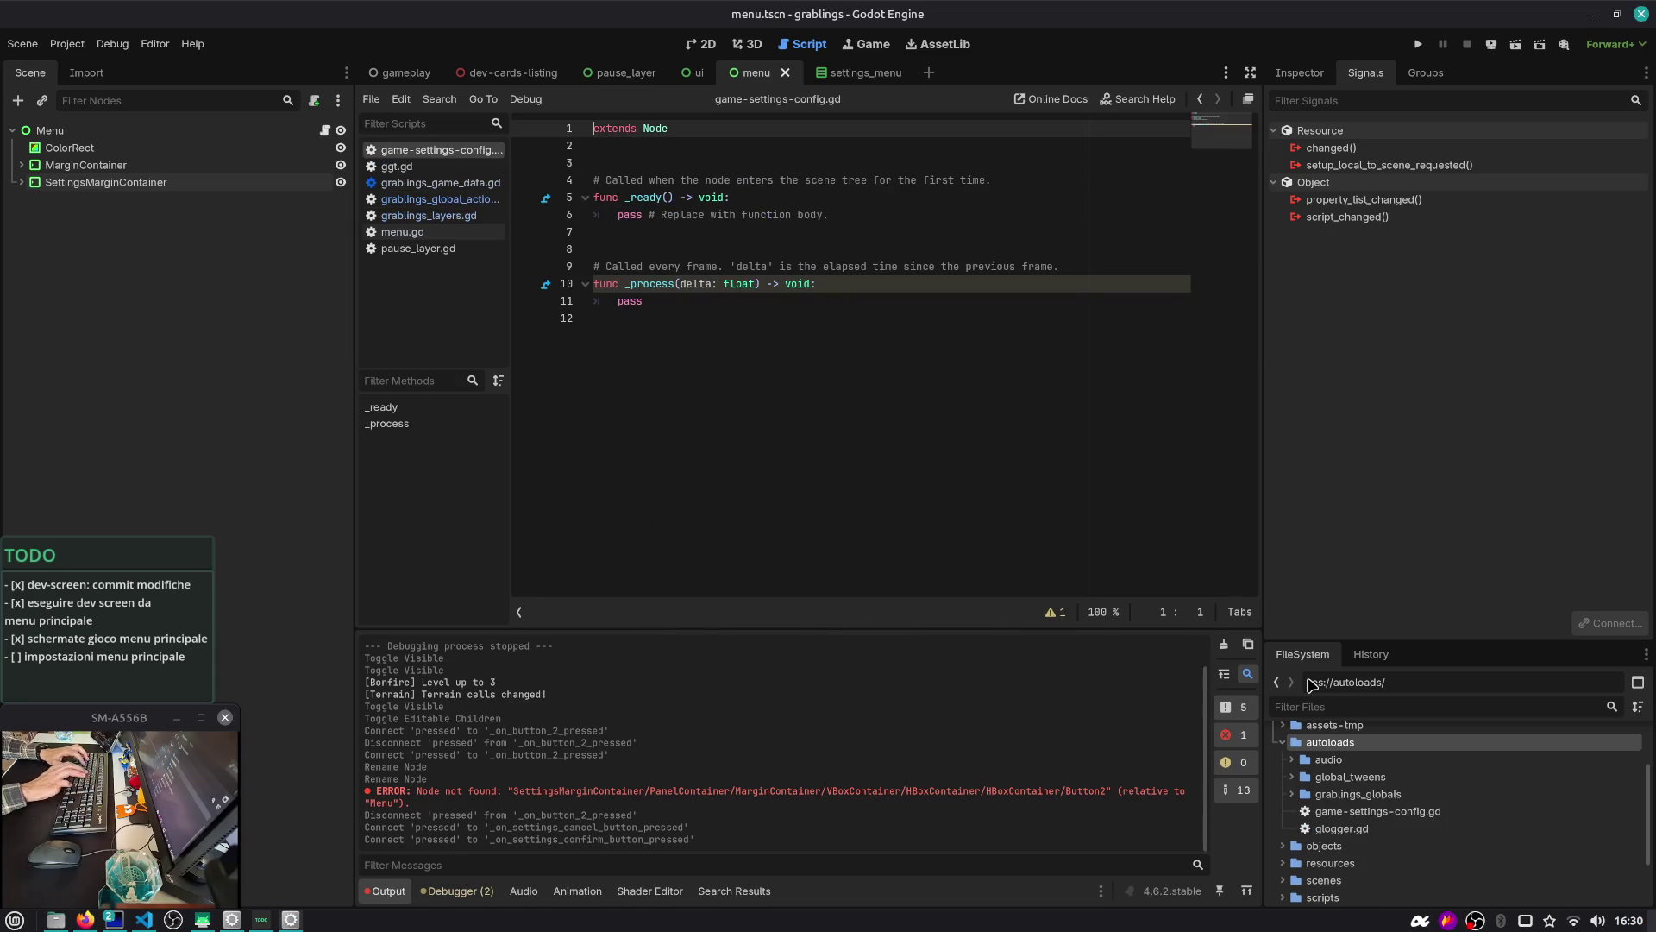
Rename the new script file to game_settings_config.gd
right_click(1380, 811)
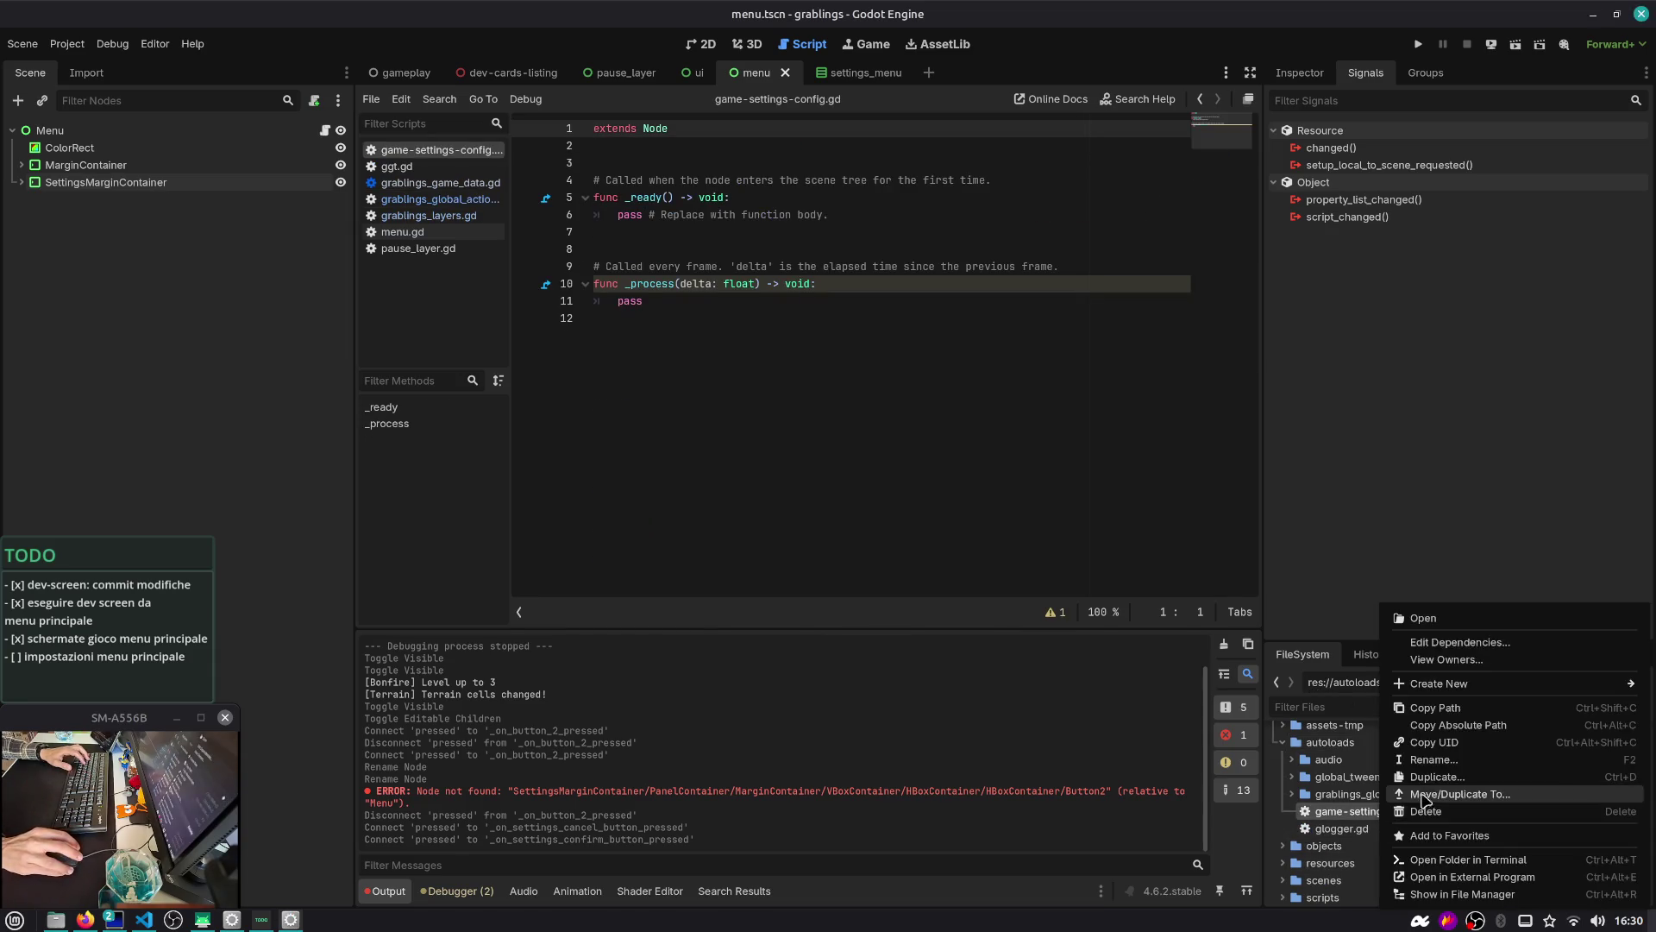
left_click(1437, 768)
key("Left")
key("Delete")
type("_")
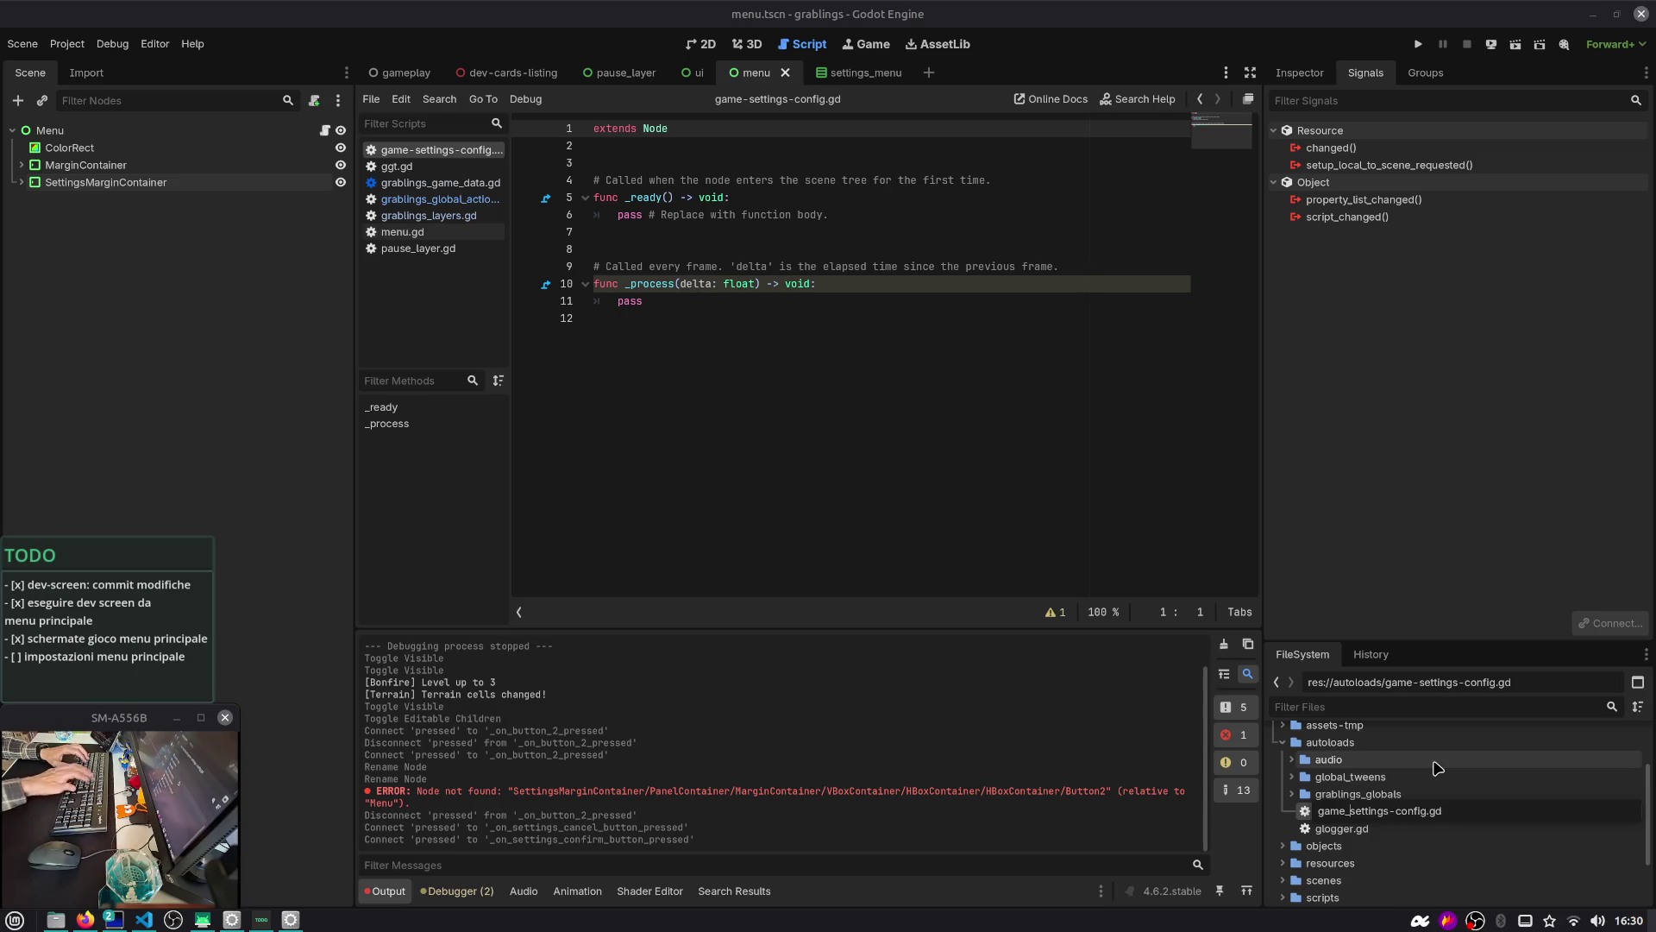
key("Return")
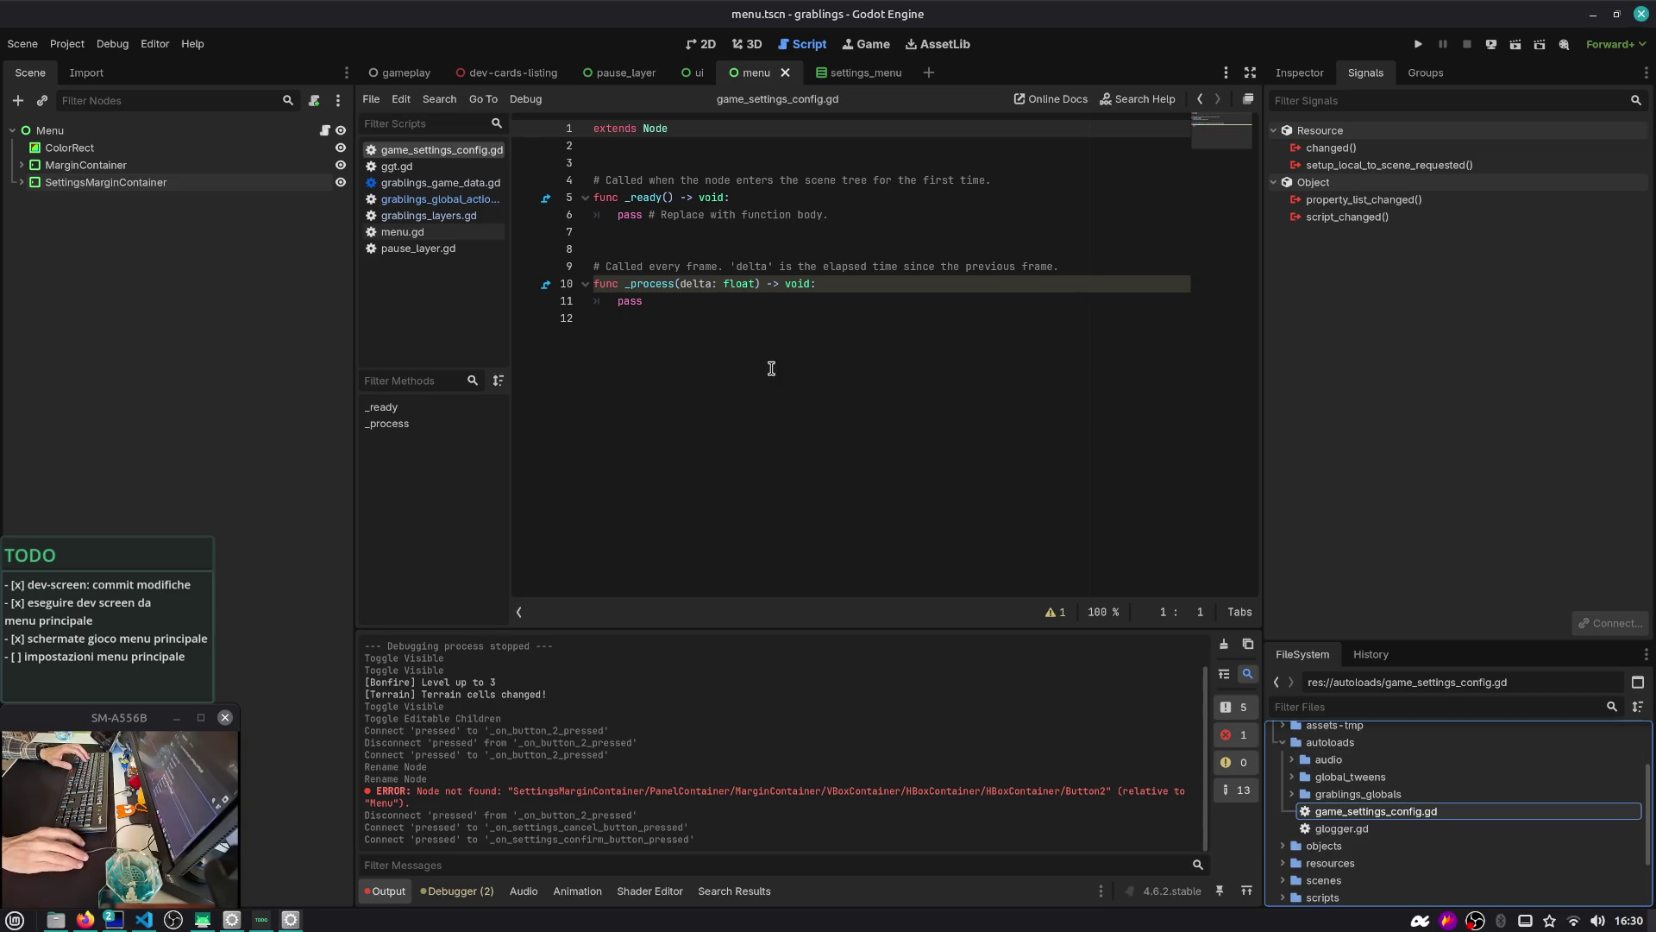
Replace the _ready template body with the pasted config-loading example code, indented into _ready
left_click_drag(651, 301, 596, 180)
left_click(726, 303)
key("shift+Up")
key("shift+Up")
key("shift+Up")
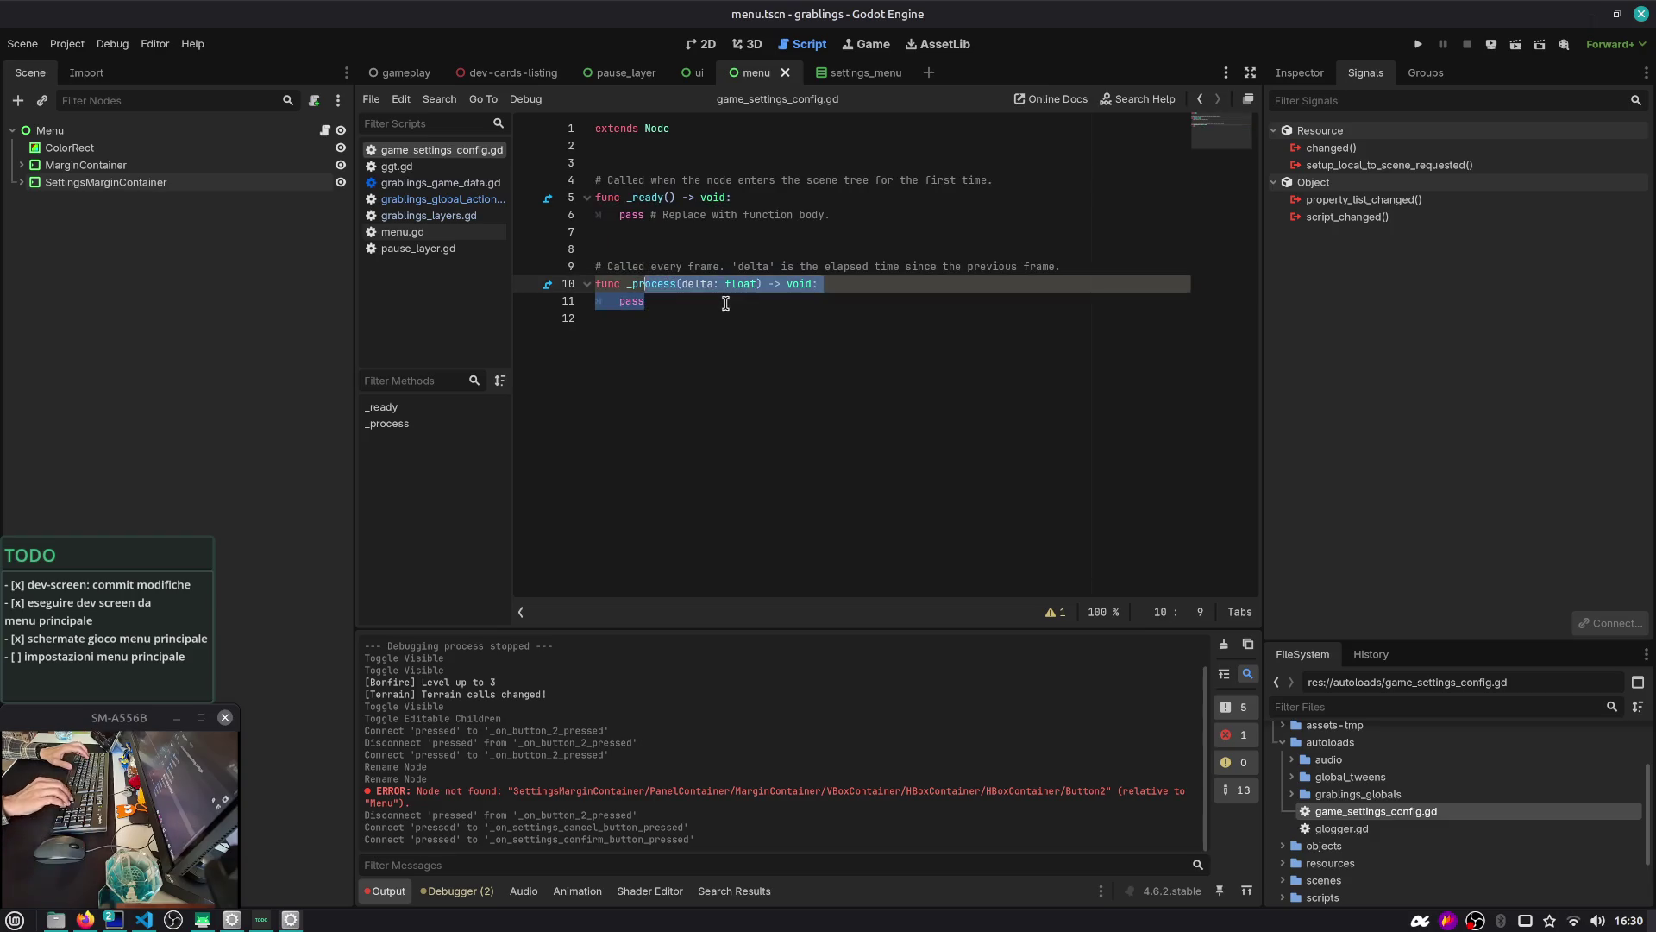
key("Home")
key("Delete")
key("ctrl+shift+End")
type("var score_data = {} var config = ConfigFile.new()  # Load data from a file. var err = config.load(\"user://scores.cfg\")  # If the file didn't load, ignore it. if err != OK: \treturn  # Iterate over all sections. for player in config.get_sections(): \t# Fetch the data for each section. \tvar player_name = config.get_value(player, \"player_name\") \tvar player_score = config.get_value(player, \"best_score\") \tscore_data[player_name] = player_score")
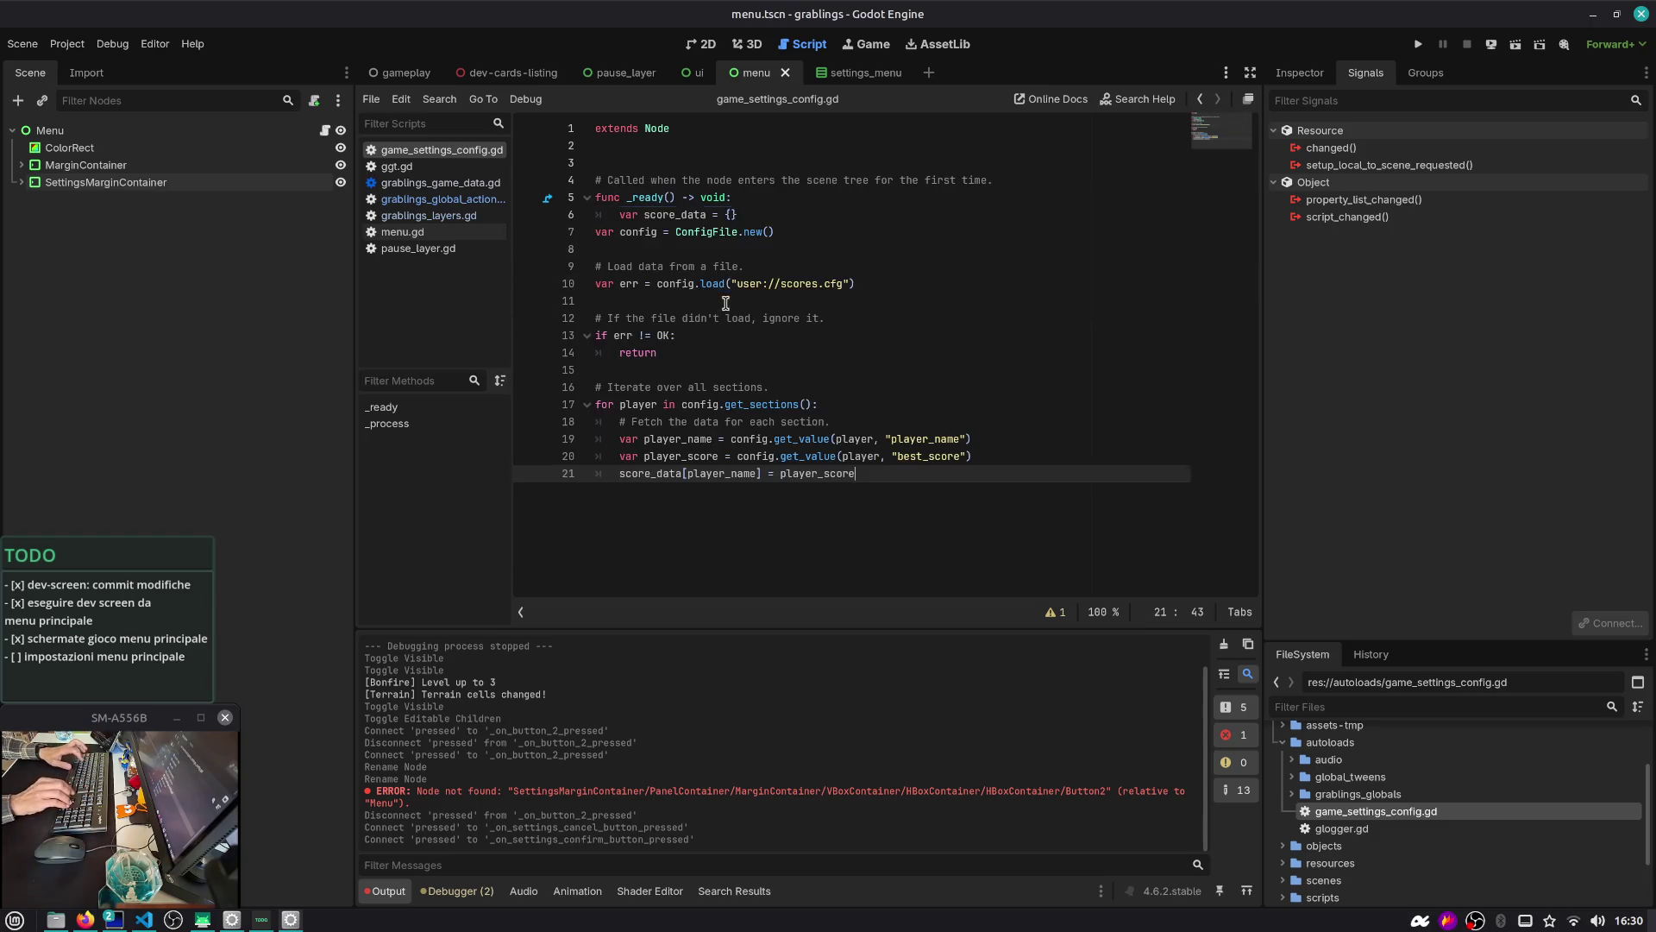
key("Up")
key("Up")
key("Up")
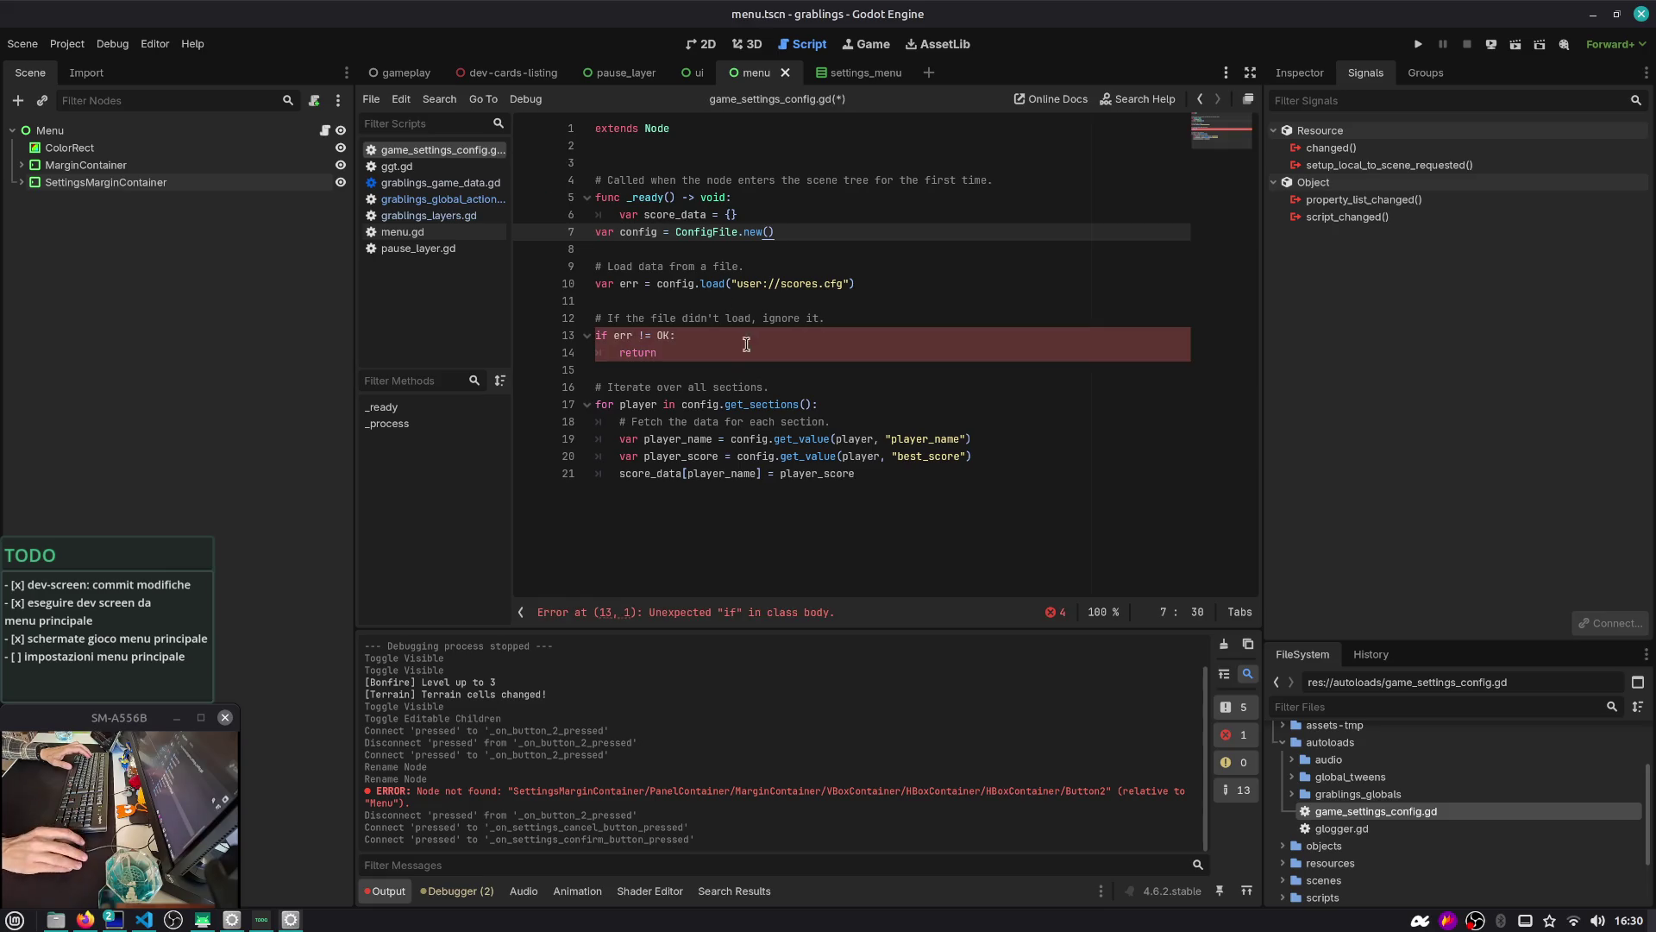
key("Home")
key("ctrl+shift+End")
key("Tab")
Delete the score_data line and change the load path from scores to settings
left_click(727, 216)
key("ctrl+shift+k")
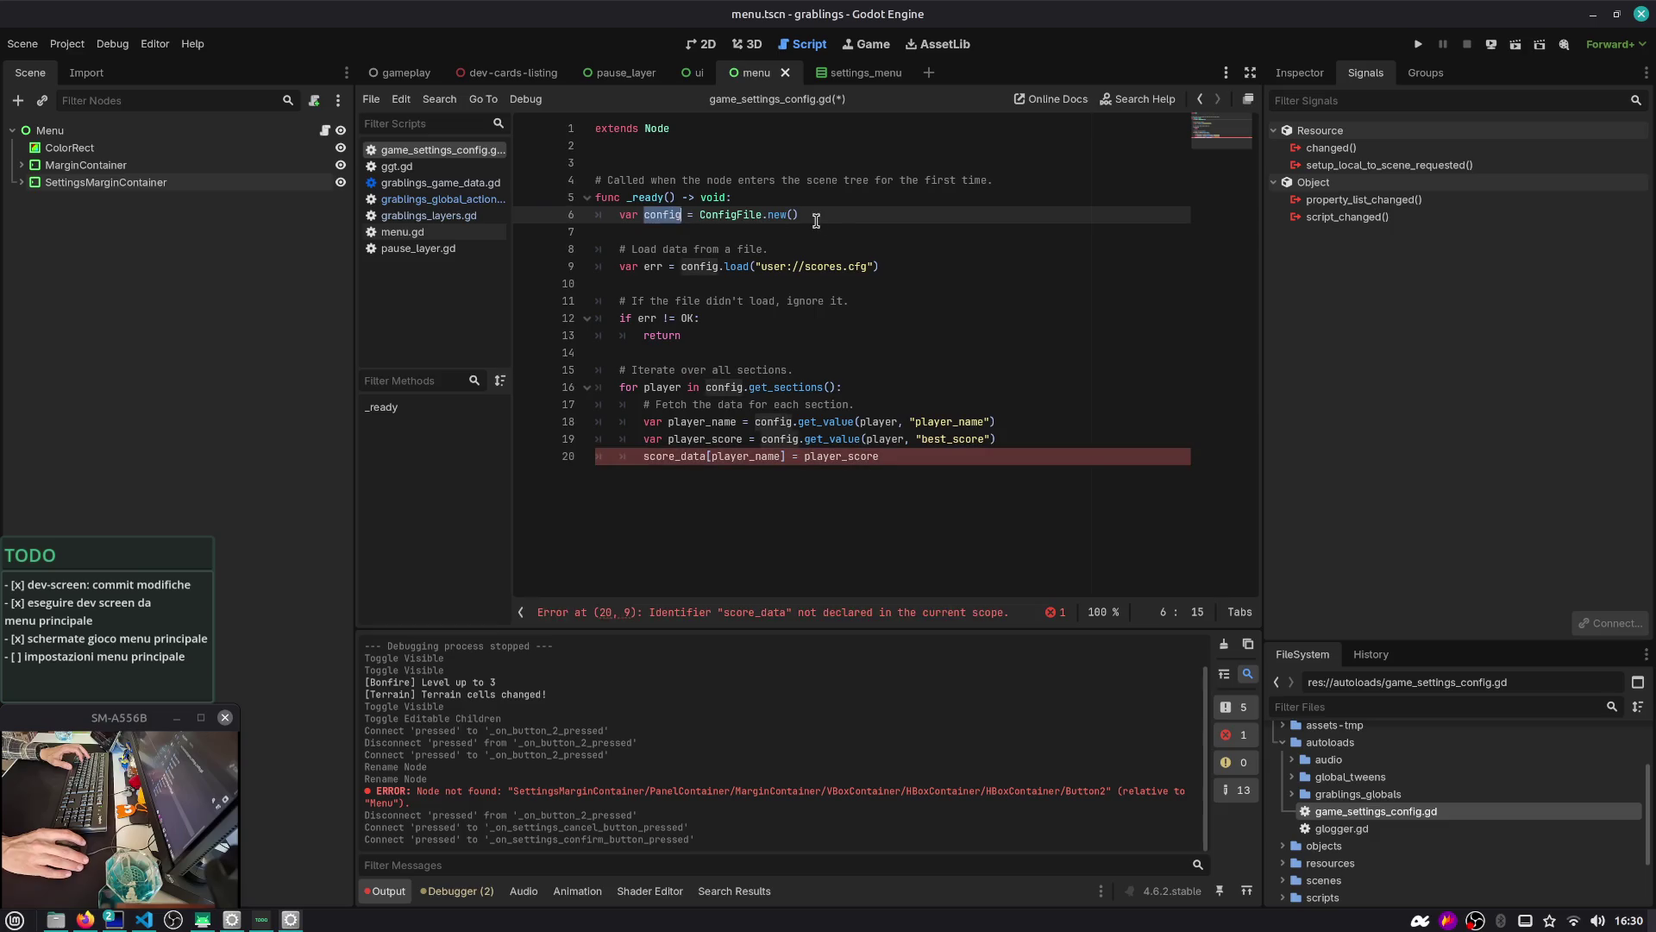
key("shift+Home")
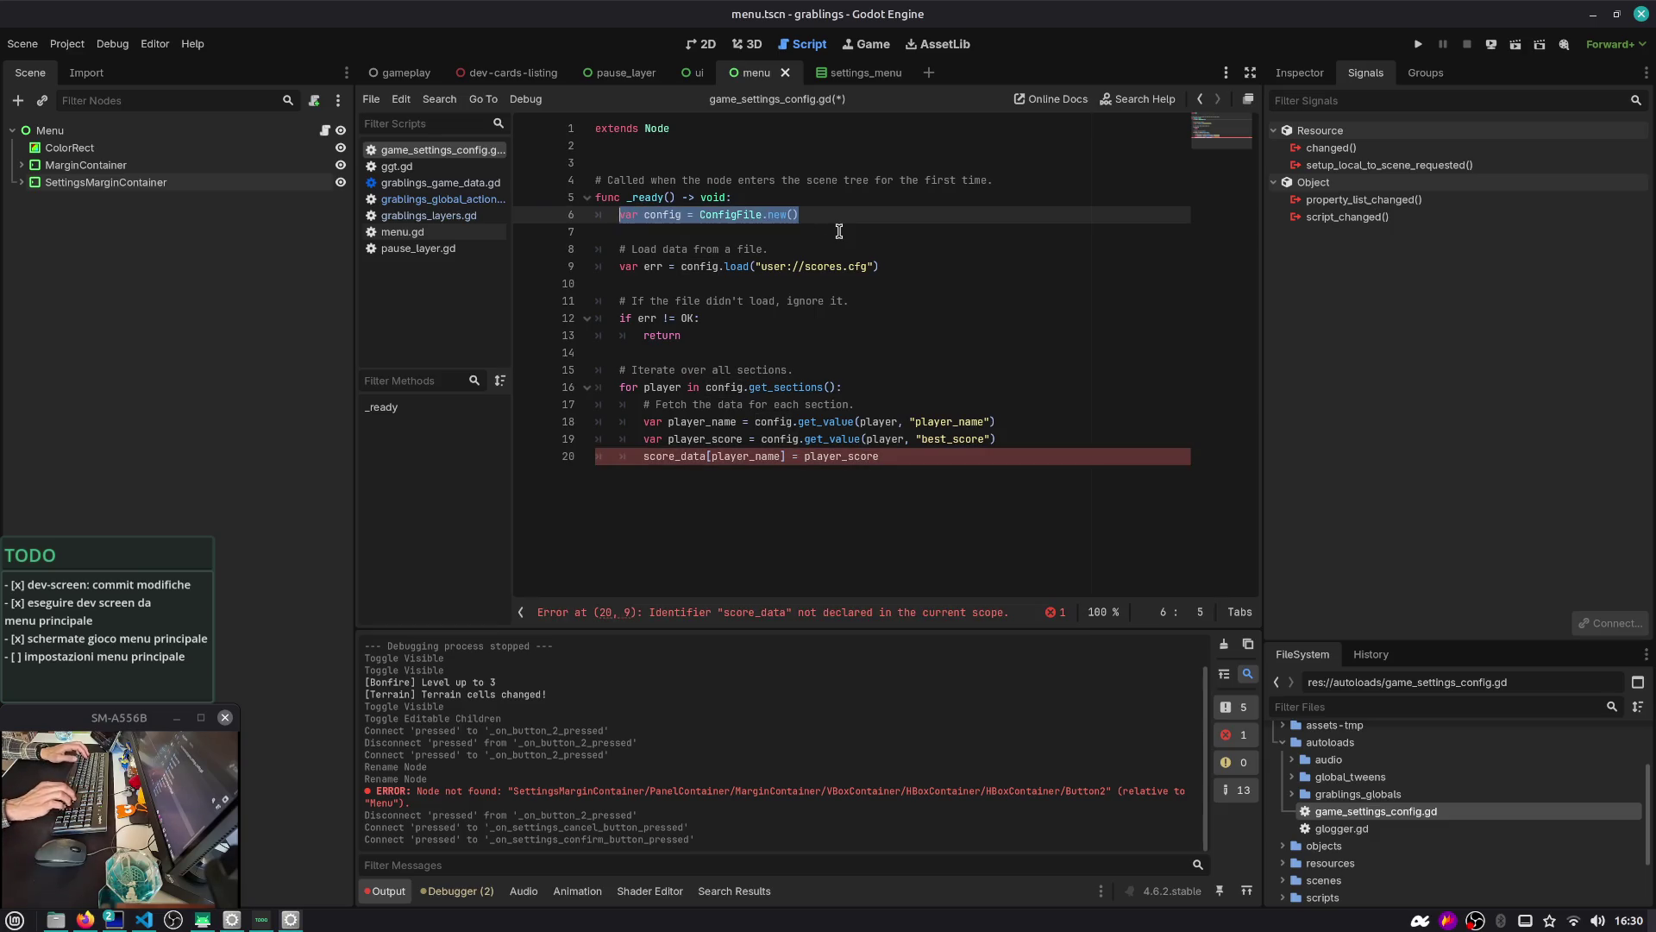
key("Down")
key("Down")
key("Down")
key("End")
key("Left")
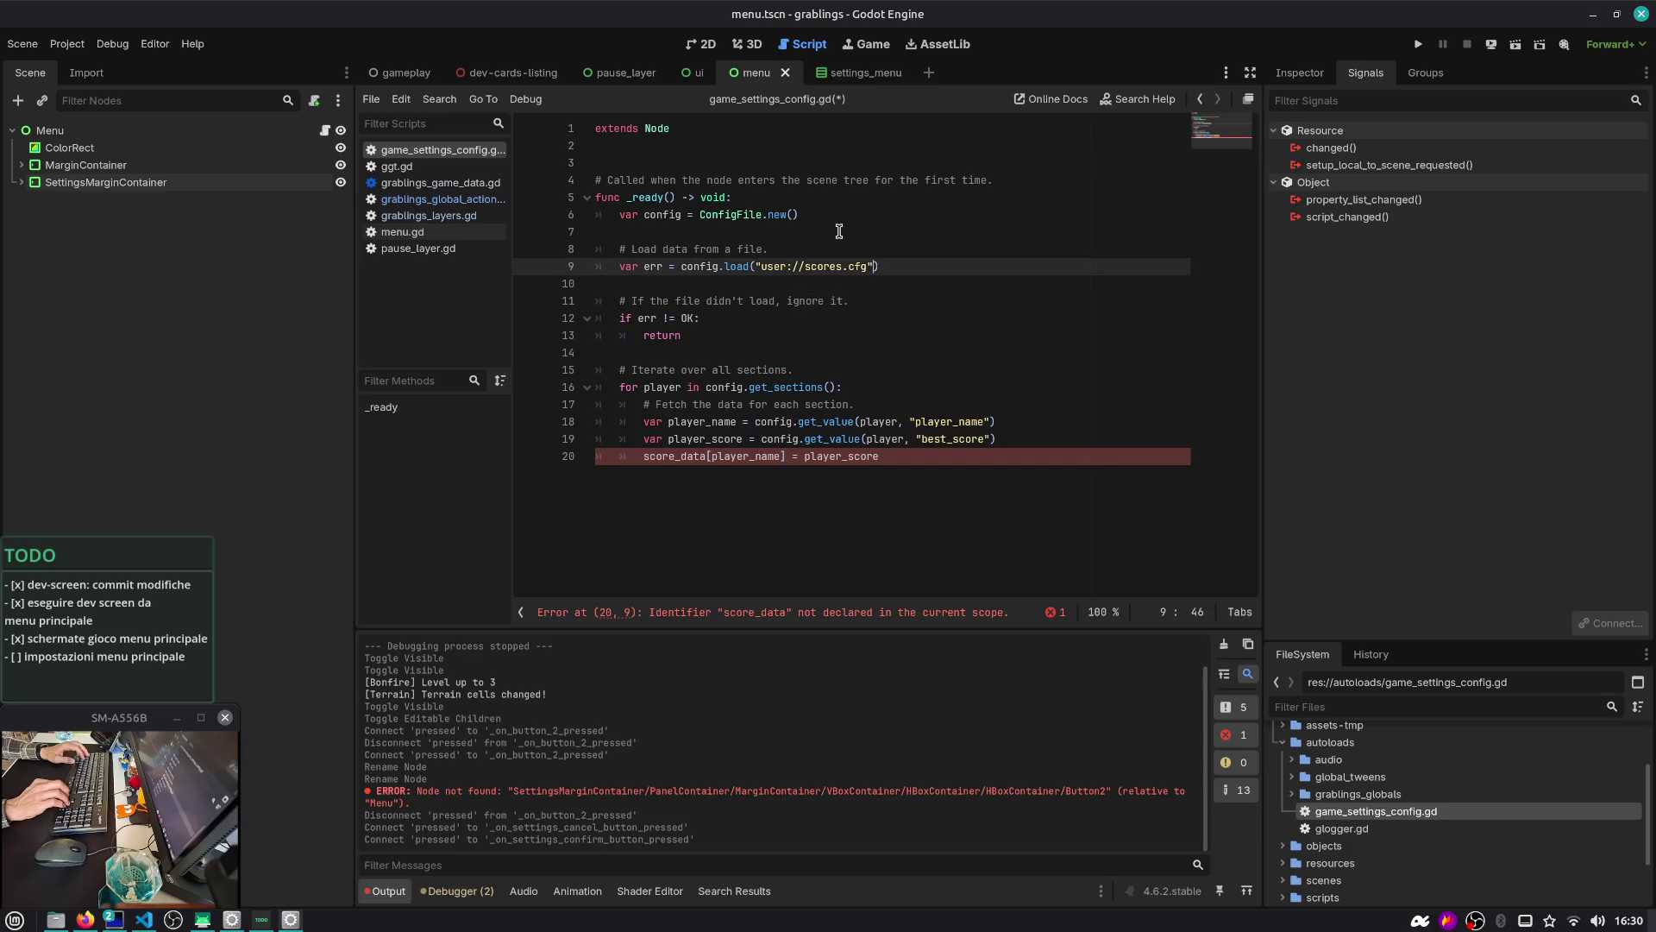
type("setting")
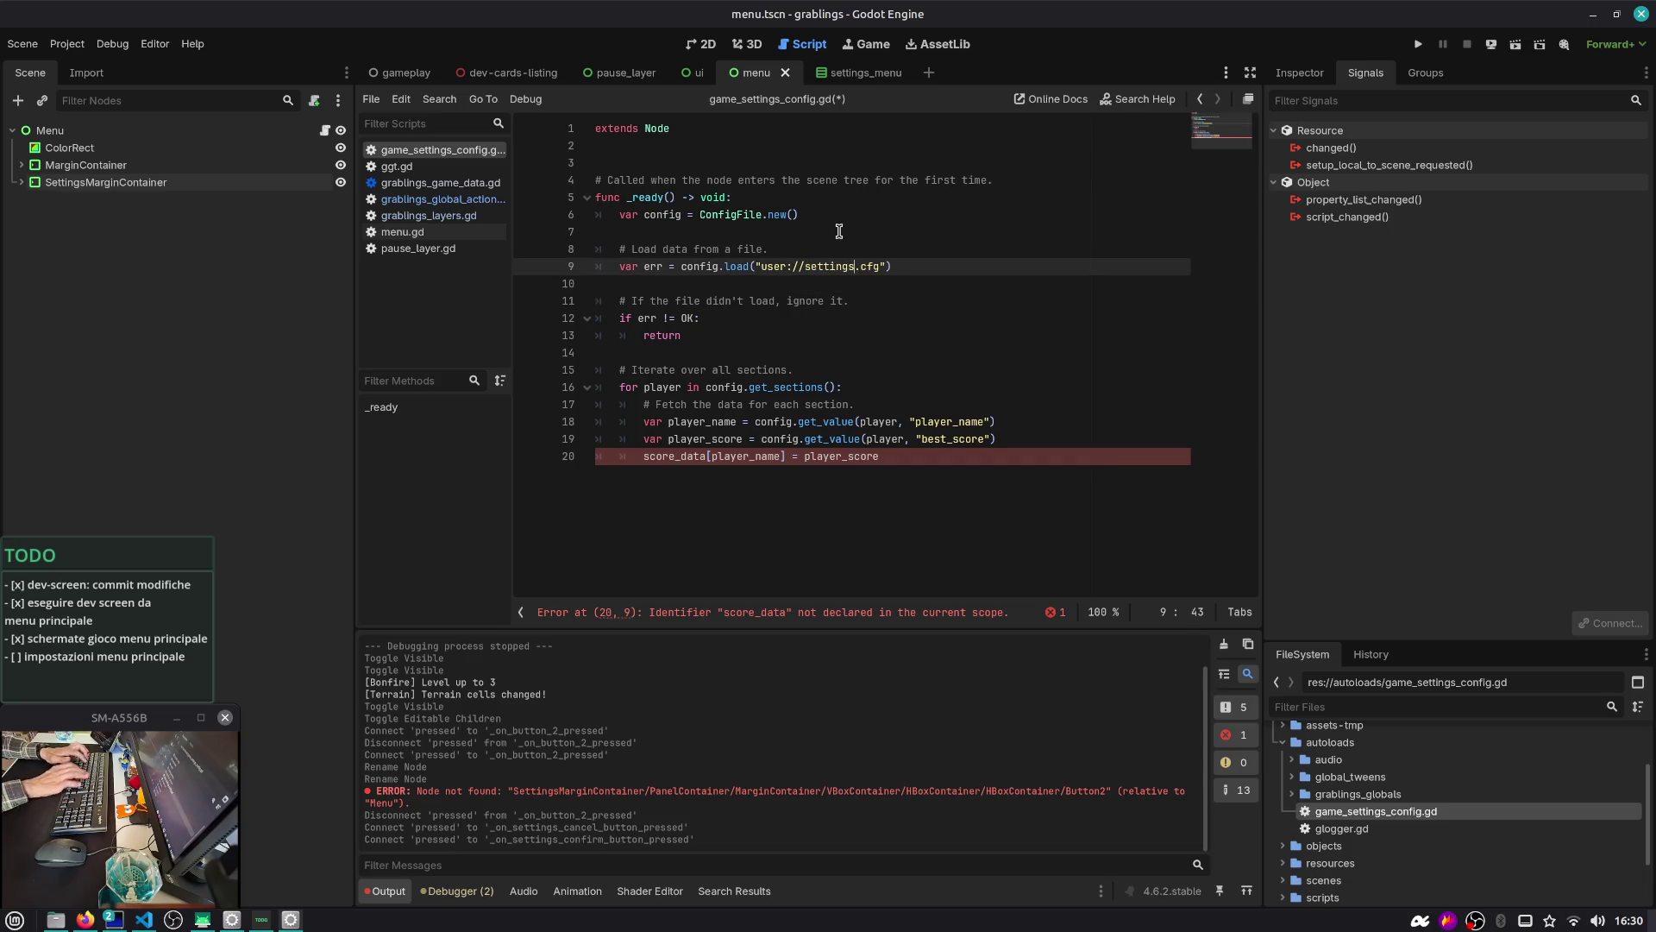
Delete the Load data, file-didn't-load and Iterate over all sections comments
key("Up")
key("ctrl+shift+k")
key("Down")
key("Down")
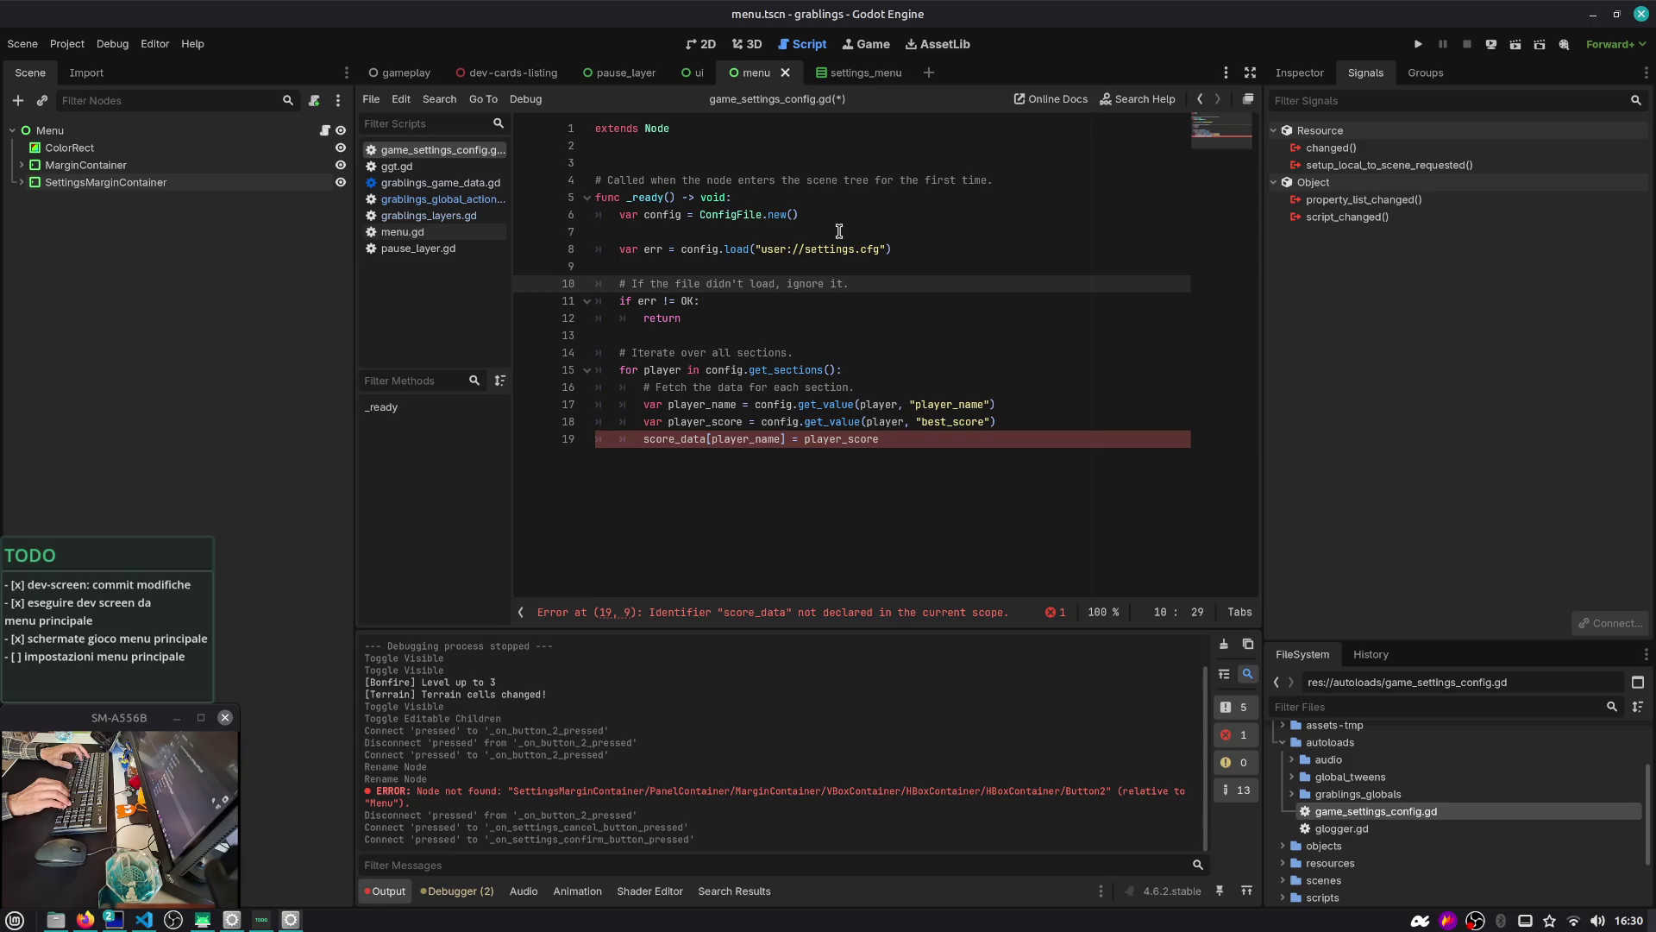
key("Up")
key("ctrl+shift+k")
key("ctrl+shift+k")
key("Down")
key("Down")
key("Down")
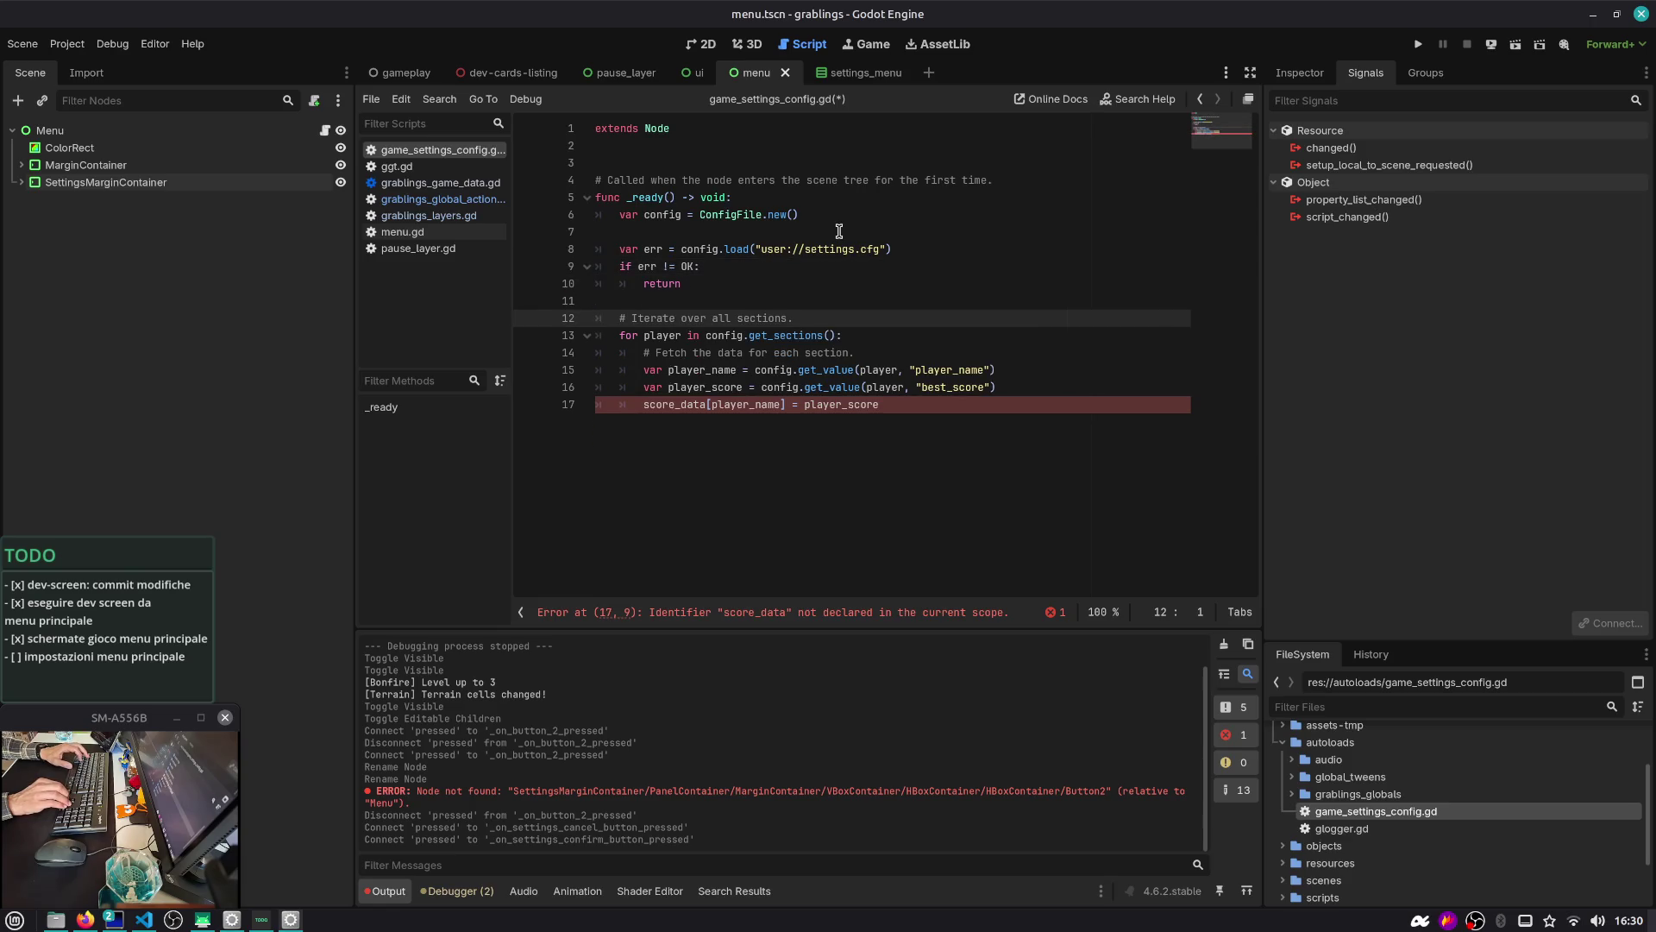
key("ctrl+shift+k")
Rename the loop variable player to setting, including inside the get_value call
key("ctrl+shift+Left")
key("Down")
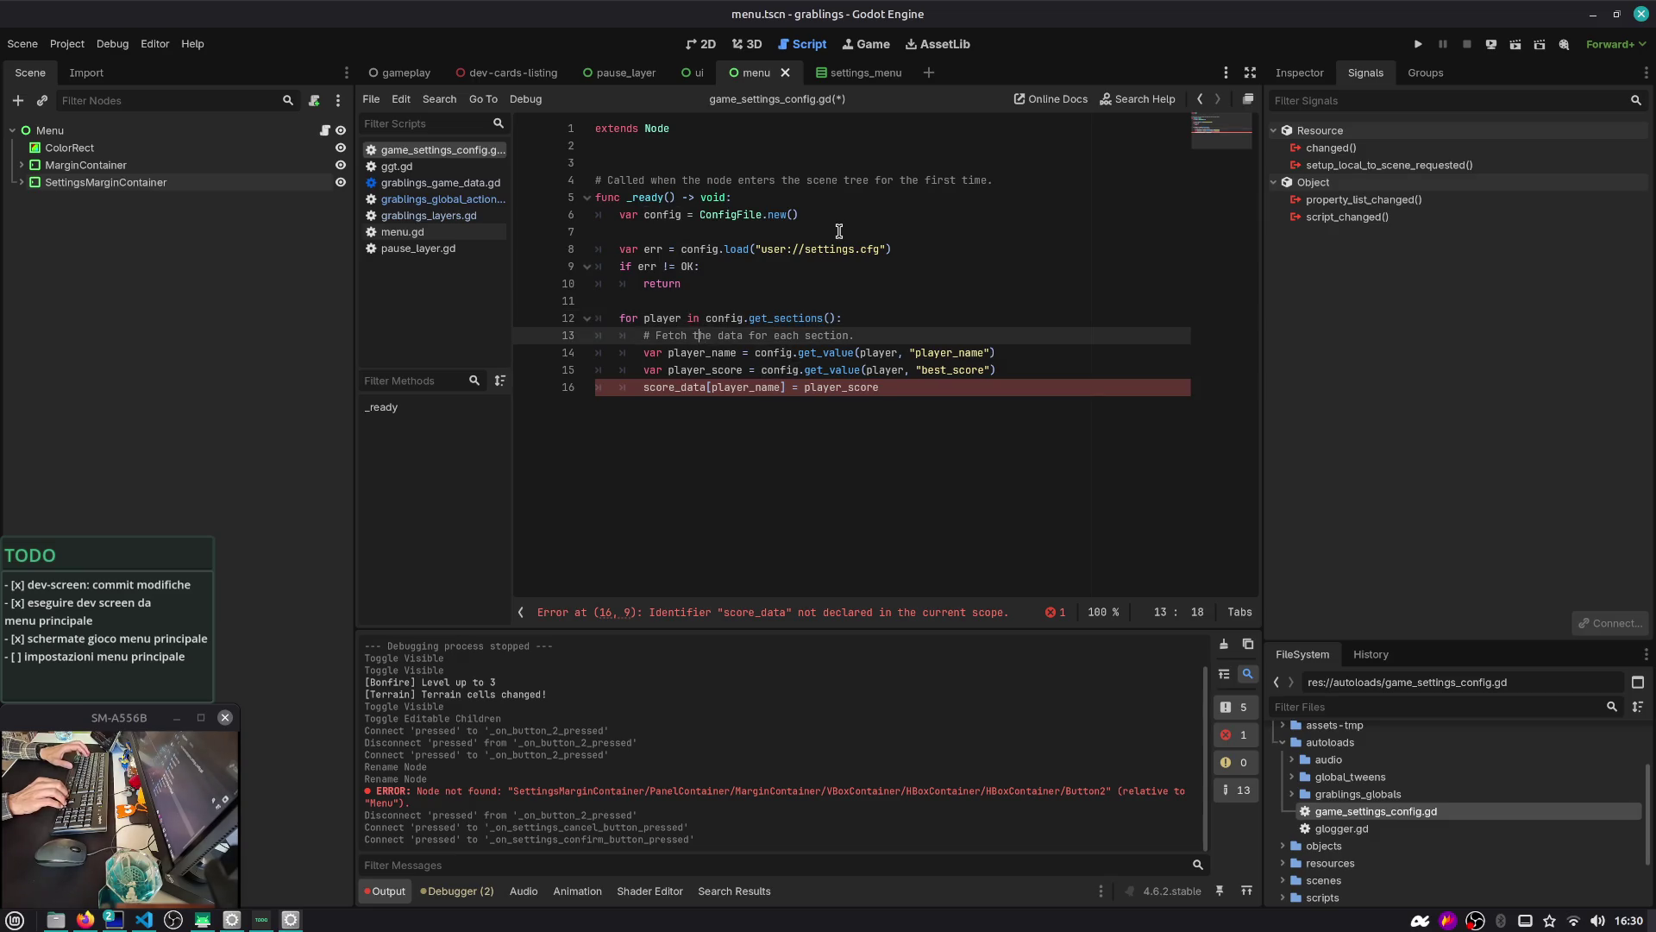
key("Up")
key("ctrl+Left")
key("ctrl+shift+Right")
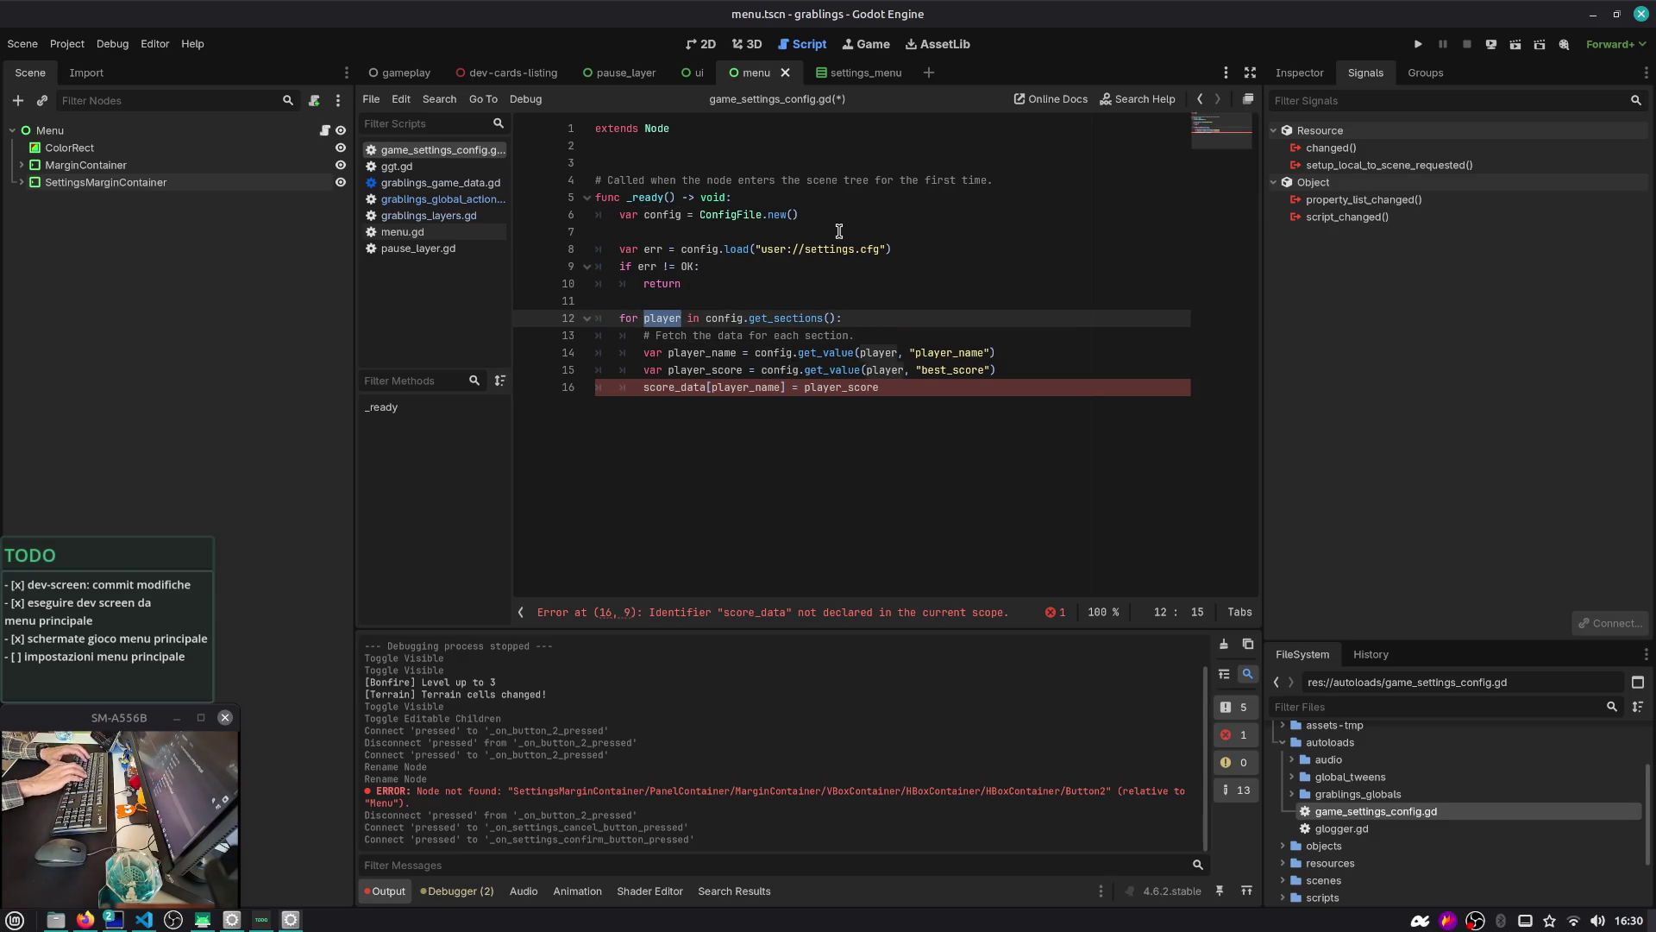
key("ctrl+d")
key("Escape")
key("ctrl+shift+Left")
type("setting")
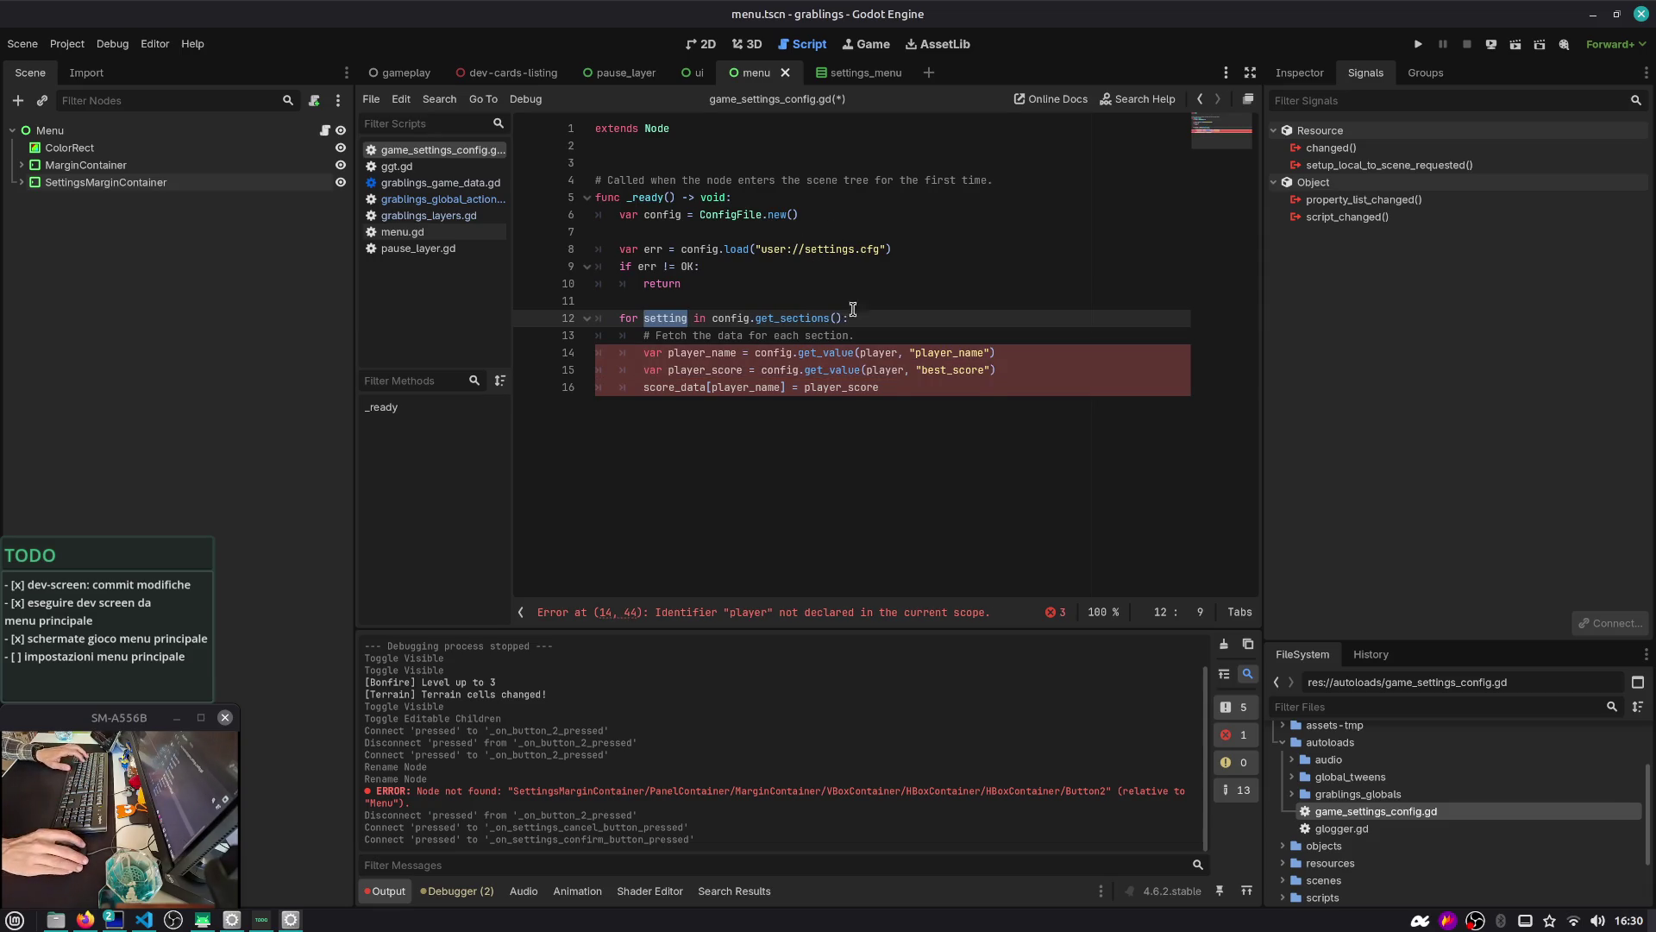
double_click(880, 353)
key("ctrl+d")
type("setting")
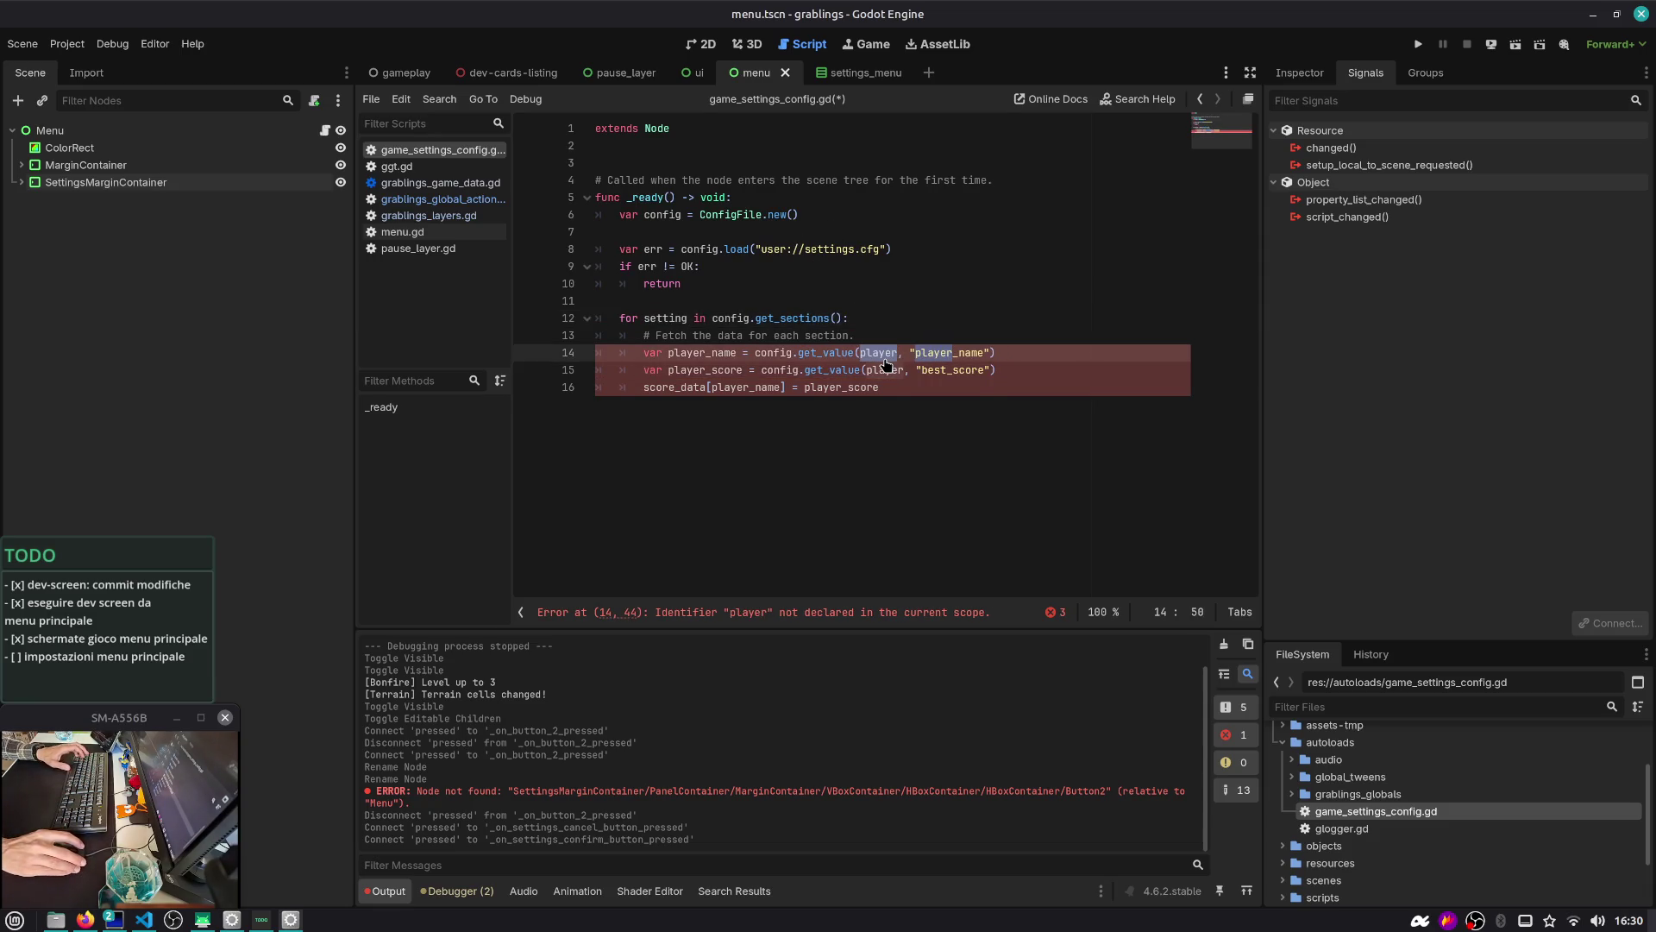
Comment out the player_score and score_data lines in the loop
key("Down")
key("ctrl+k")
key("Down")
key("ctrl+k")
key("Up")
key("Up")
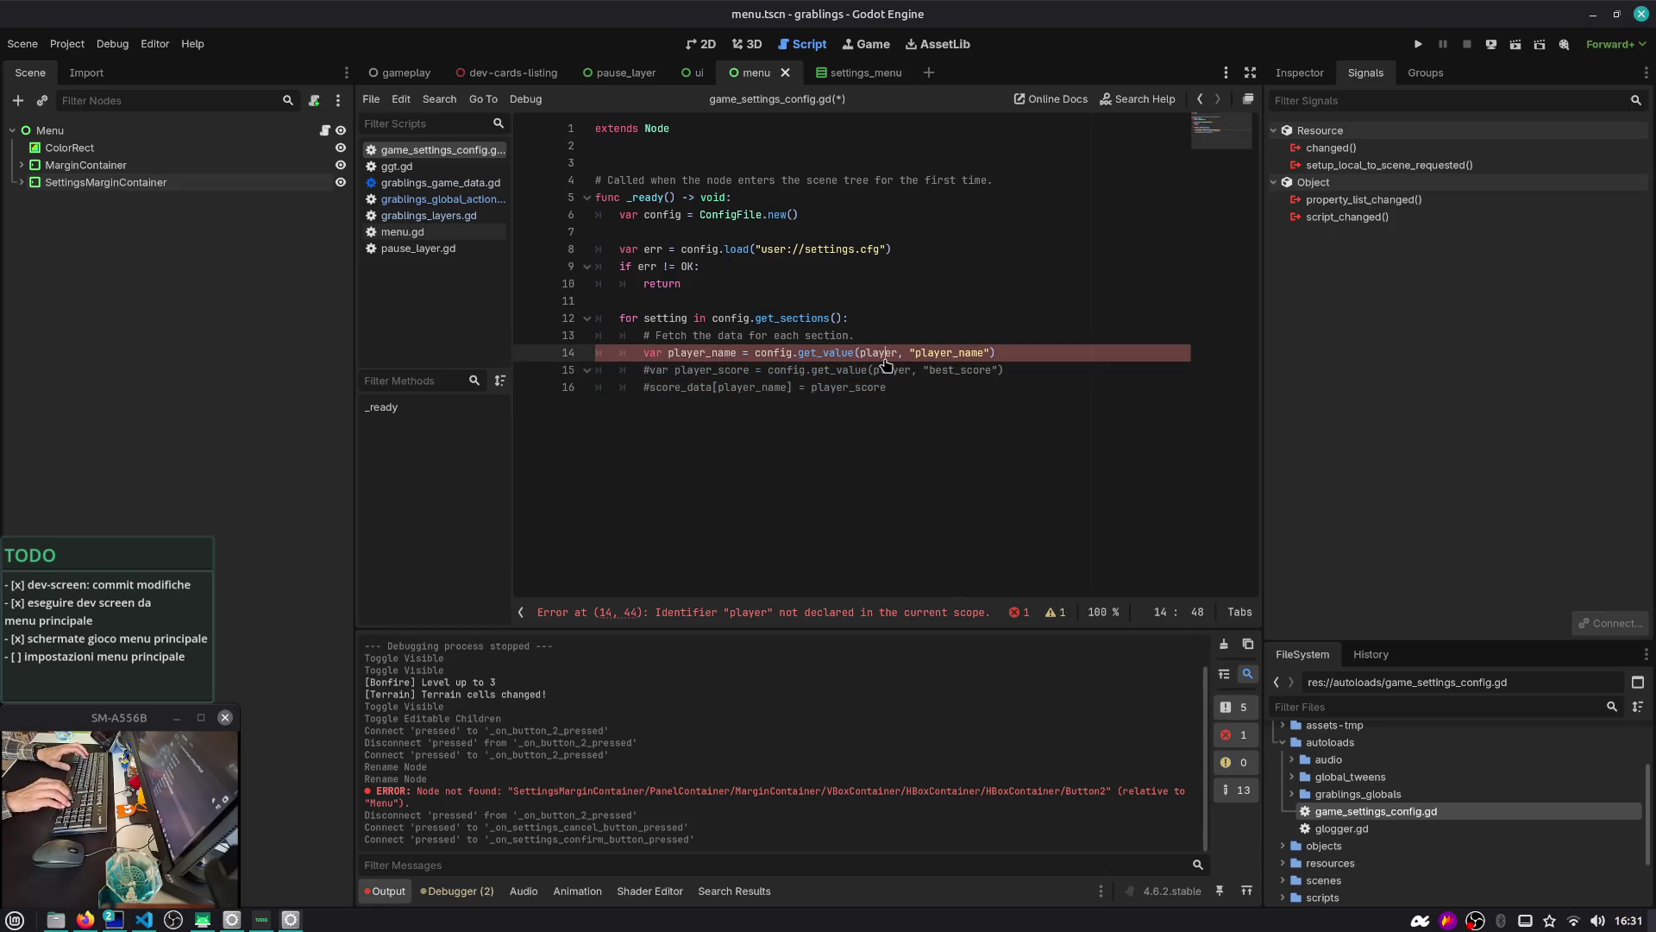
key("ctrl+shift+Right")
key("ctrl+shift+Right")
key("ctrl+shift+Right")
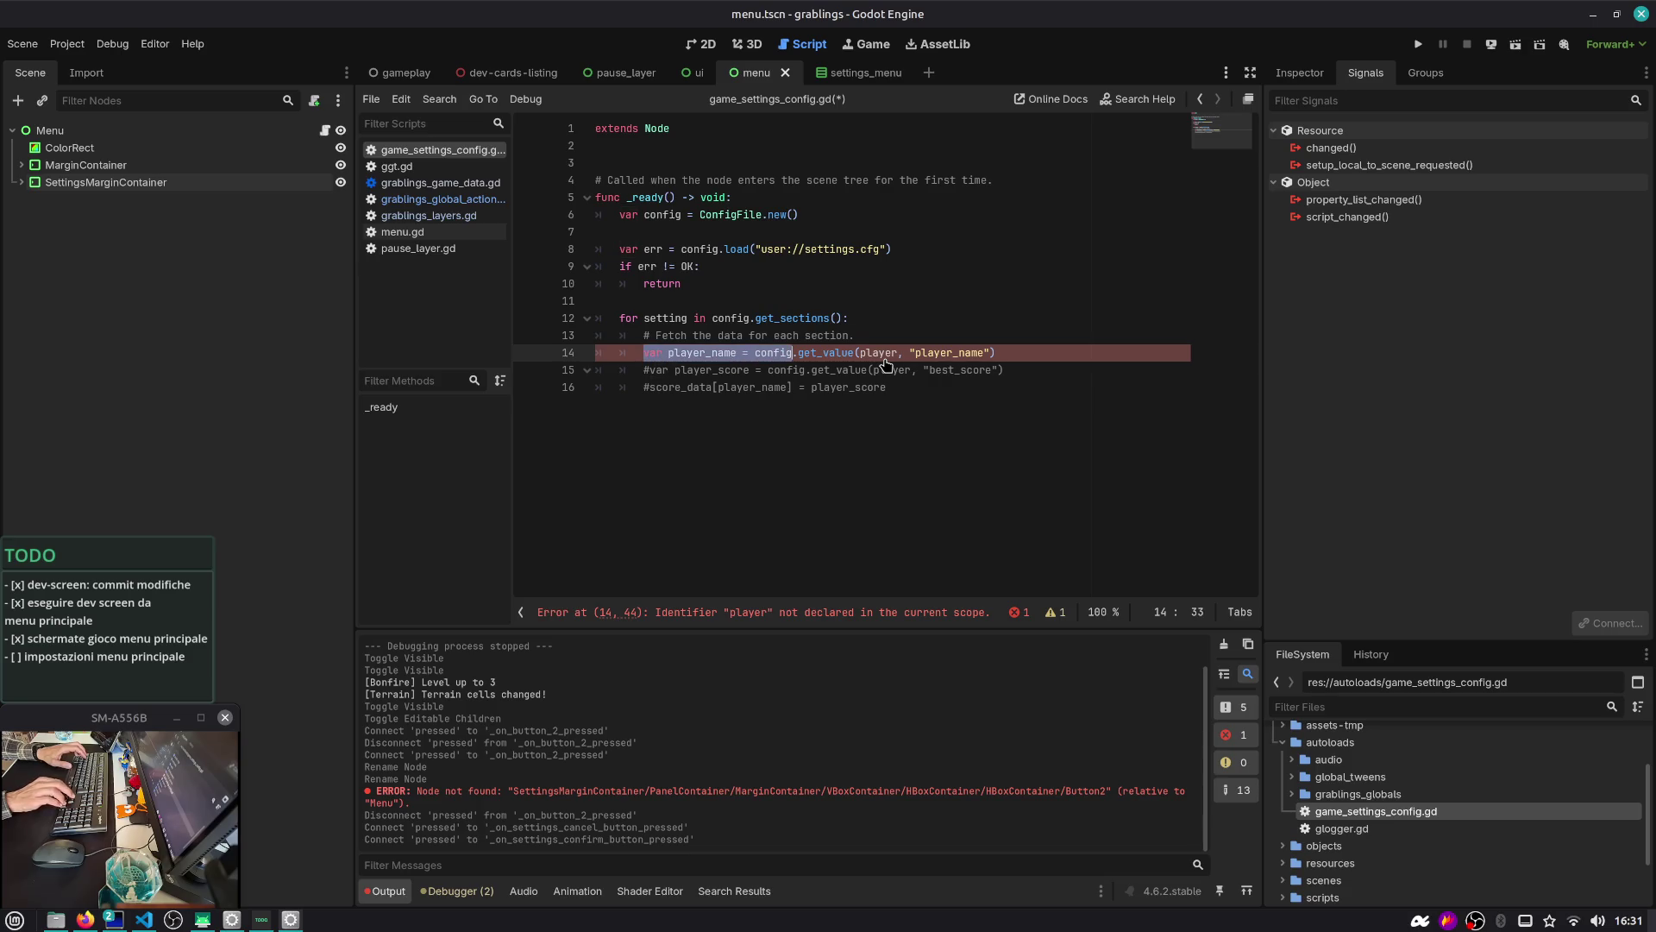
Turn the player_name line into a print of get_value, removing the player_name key
type("print(")
key("End")
type(")")
key("Left")
key("Left")
key("Left")
key("ctrl+shift+Left")
key("BackSpace")
key("Return")
key("Up")
key("Up")
Remove leftover comments, comment out the get_value print, add print(setting), and save
key("ctrl+shift+k")
key("Down")
key("Down")
key("ctrl+shift+k")
key("ctrl+shift+k")
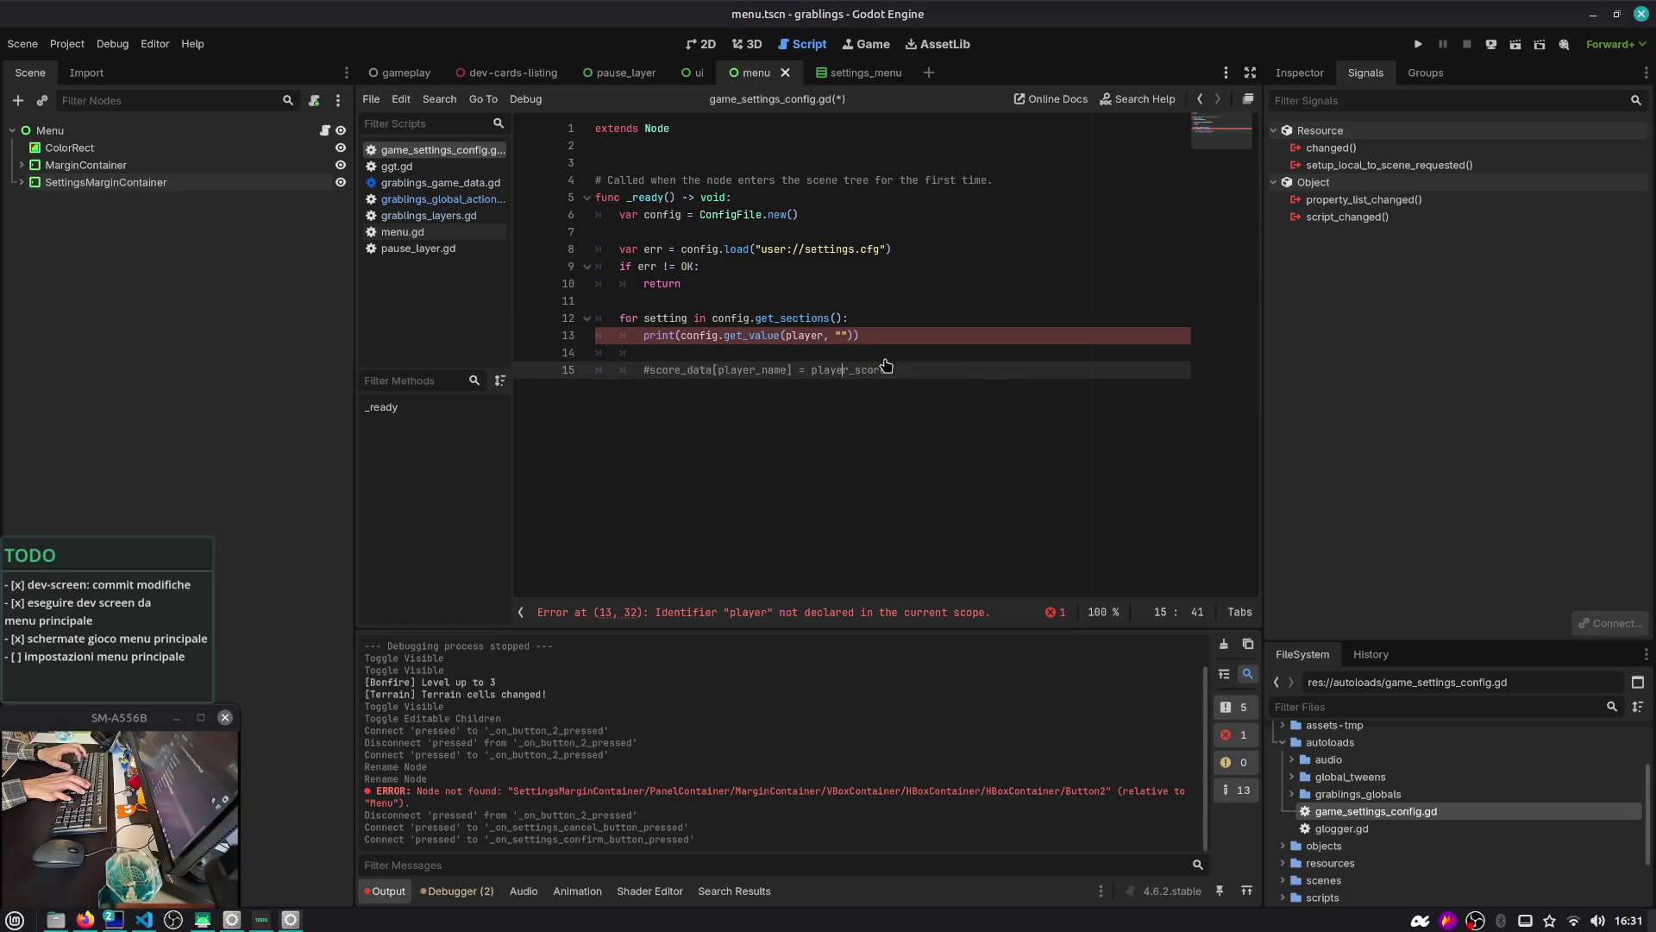
key("Up")
key("ctrl+k")
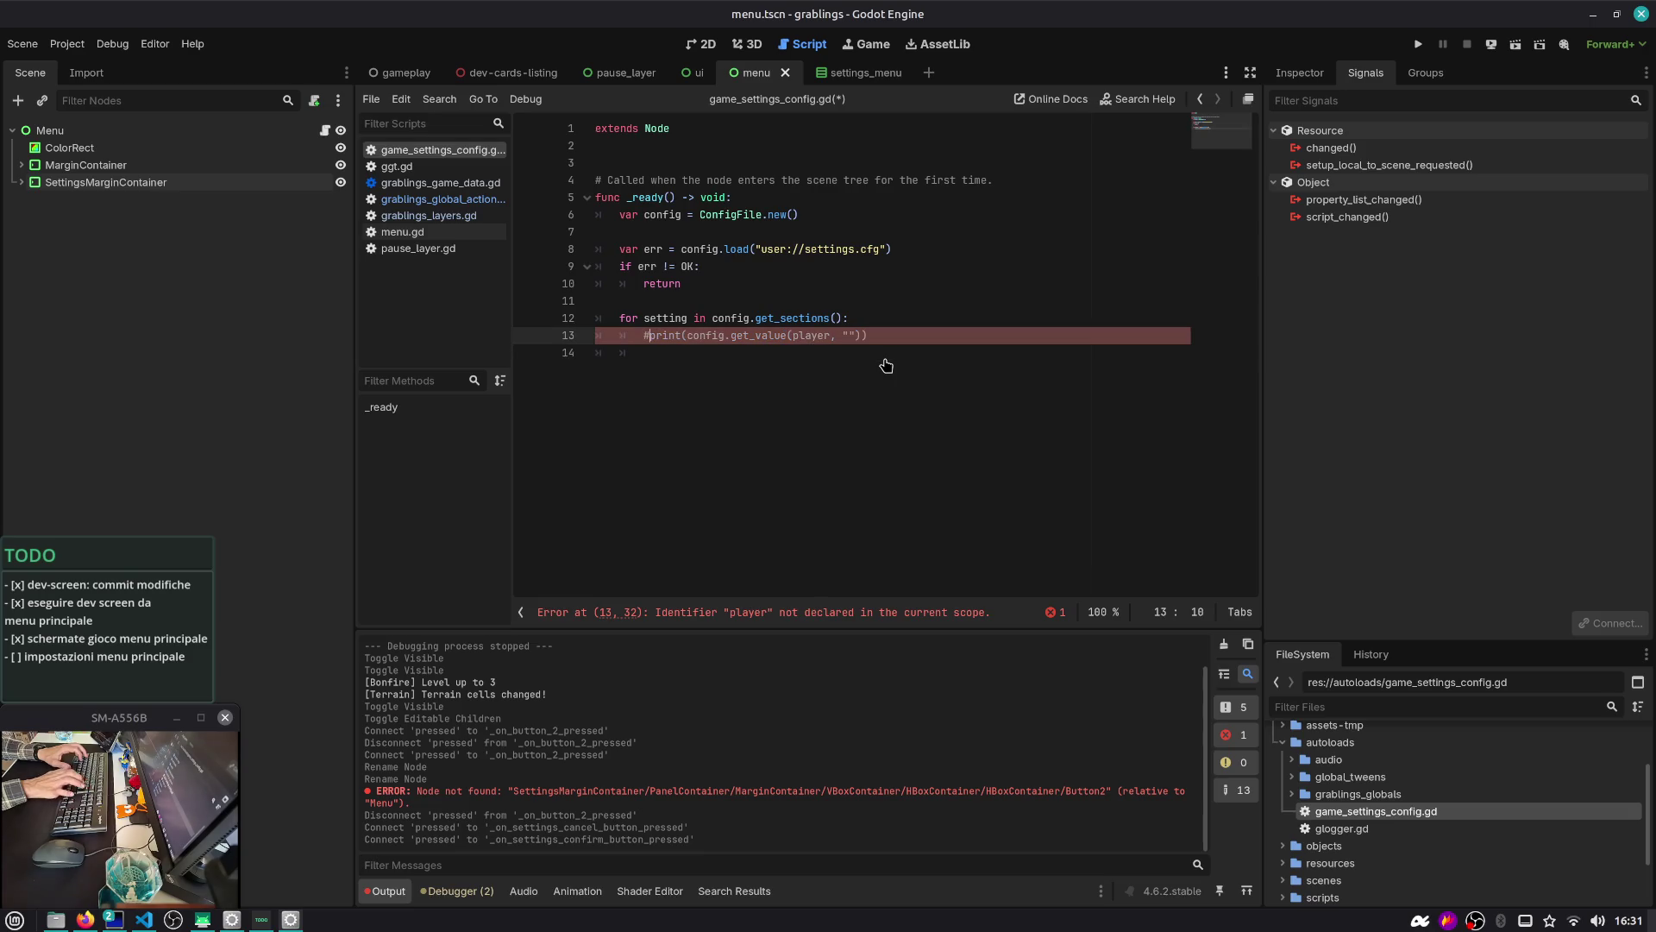
key("End")
key("Return")
type("print(s")
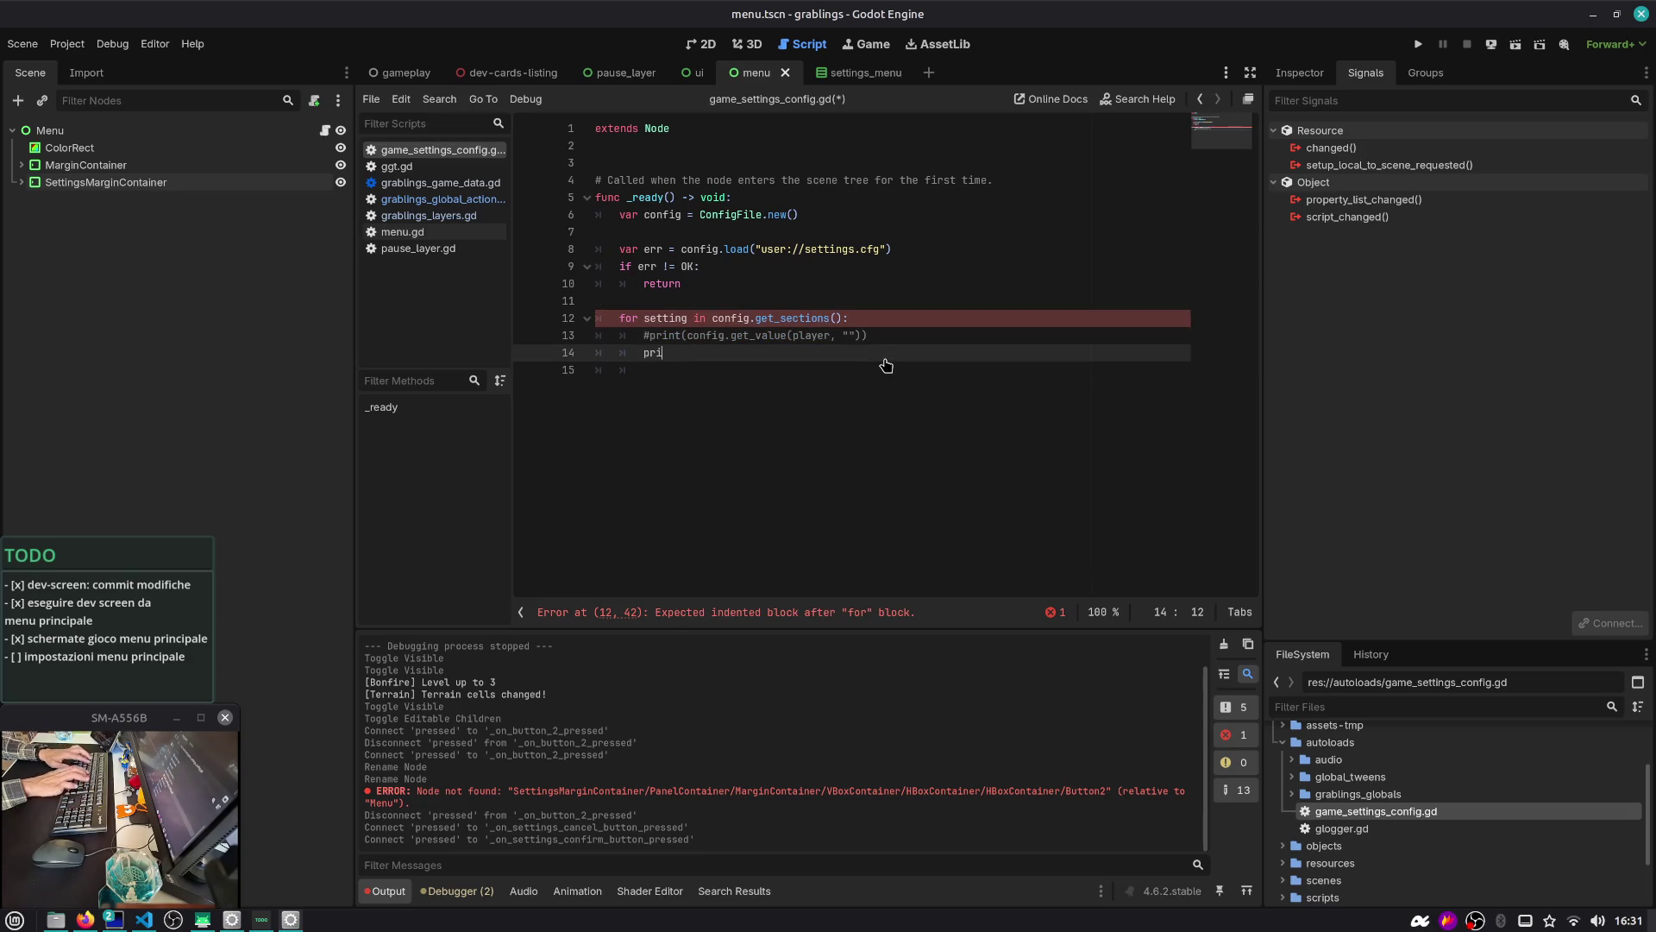
key("ctrl+s")
key("BackSpace")
key("BackSpace")
type("ng")
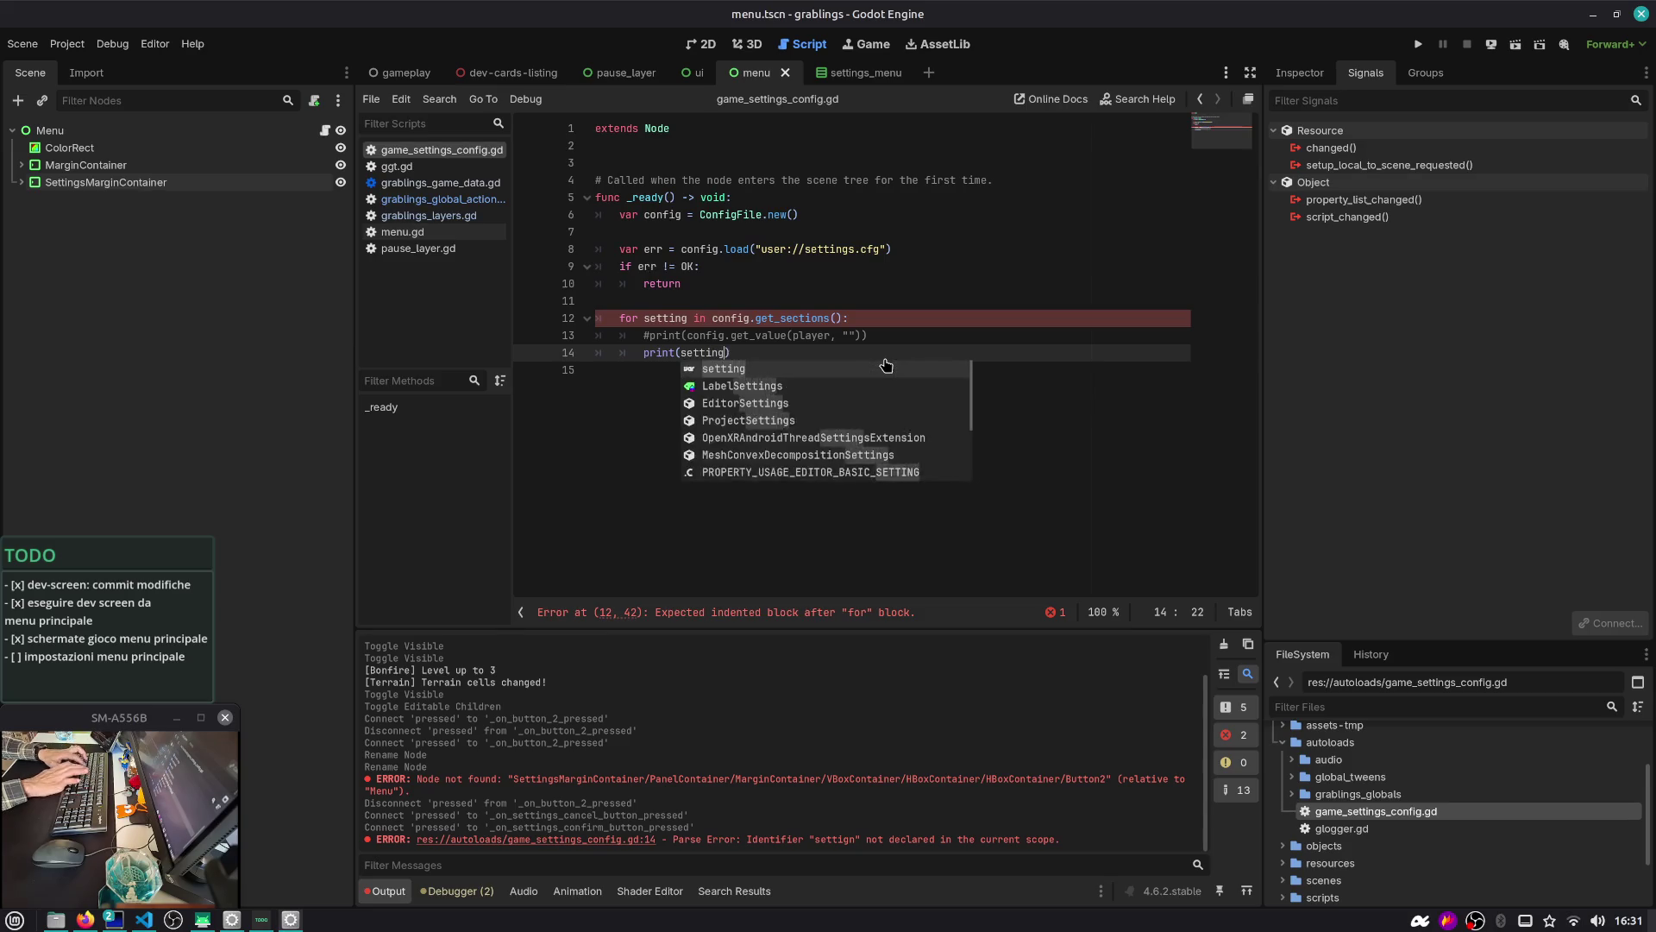
key("ctrl+s")
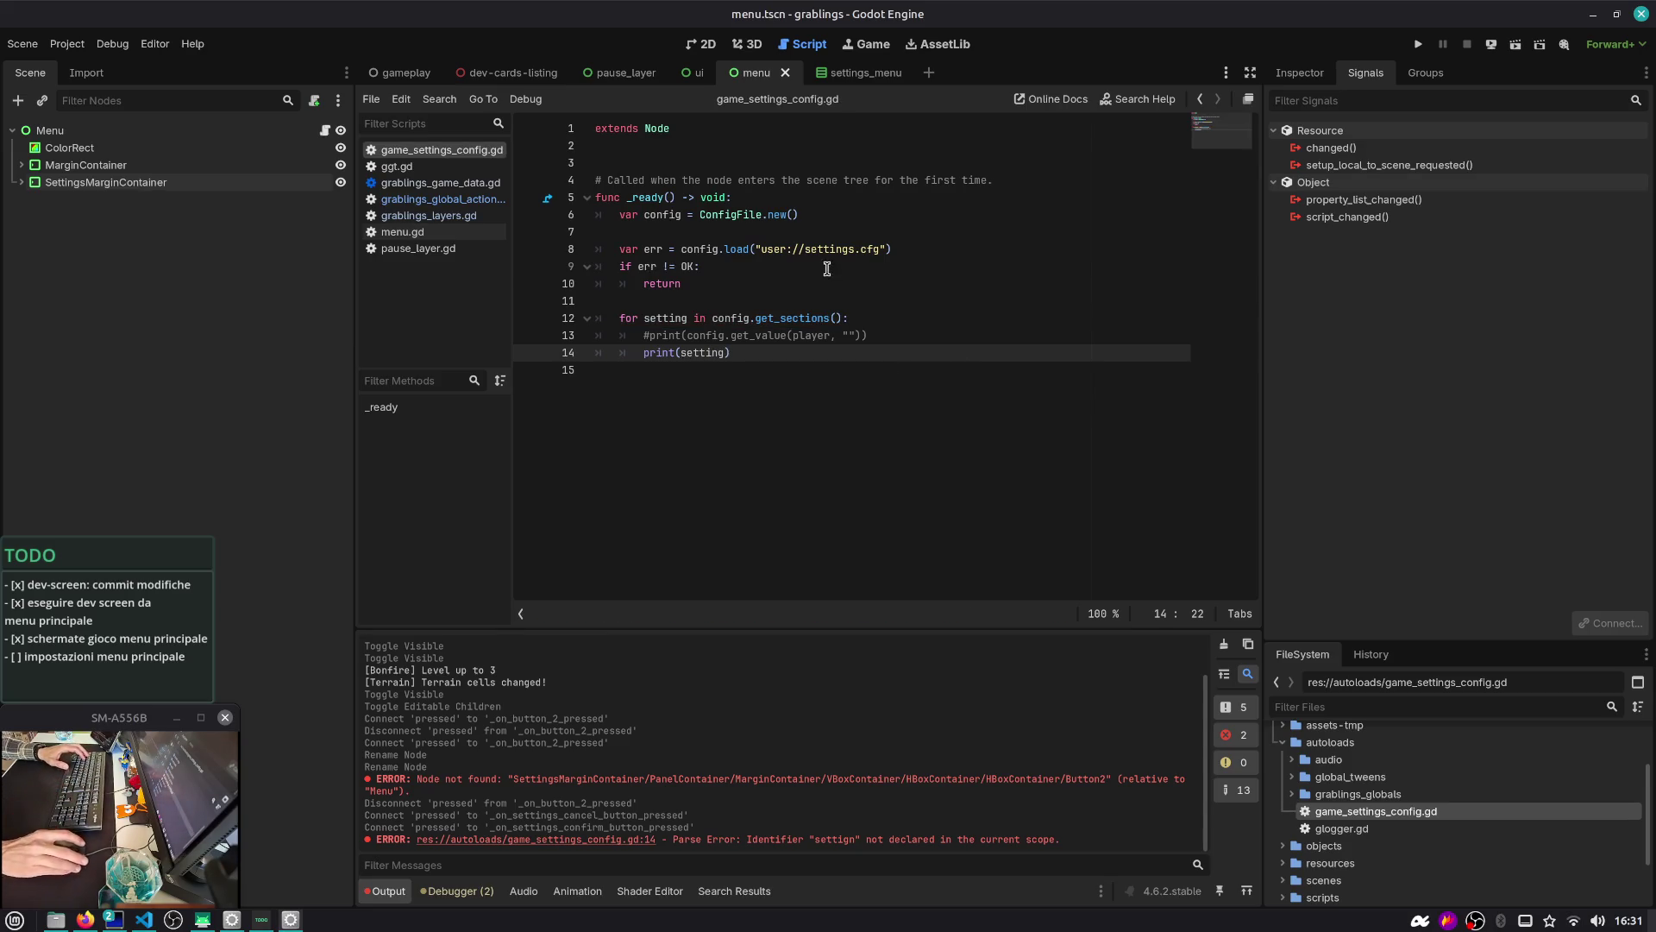
Delete the 'Called when the node' comment above _ready and save the script
left_click(786, 180)
key("ctrl+shift+k")
key("ctrl+s")
left_click(67, 43)
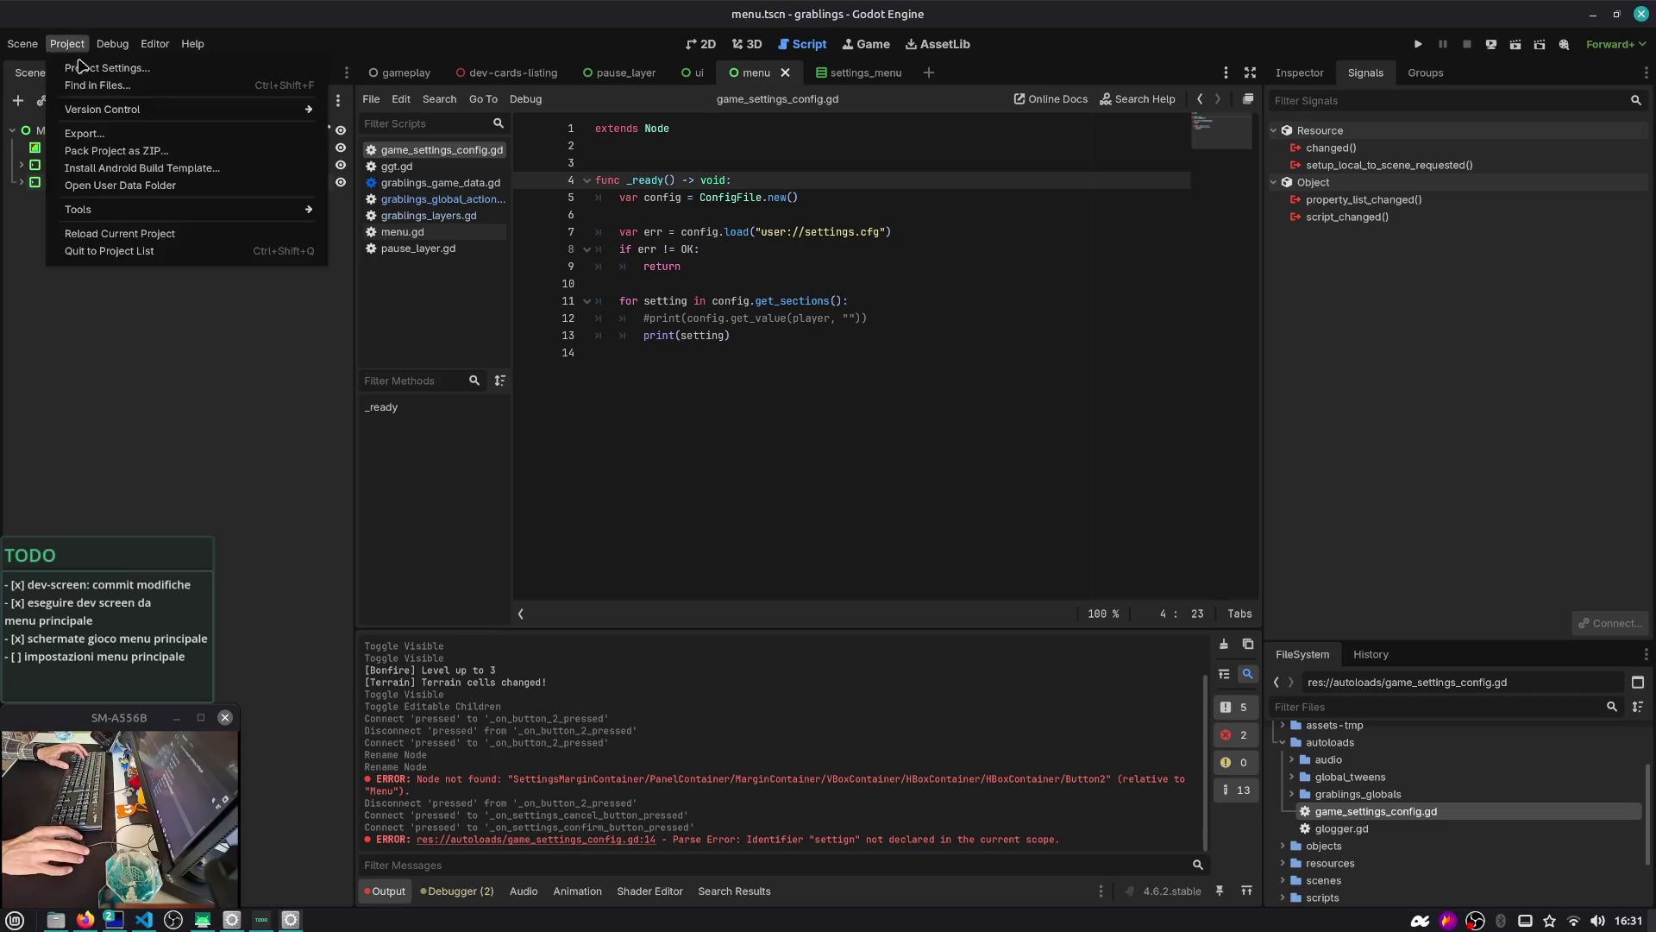
Add res://autoloads/game_settings_config.gd as the GameSettingsConfig autoload in Project Settings
left_click(95, 64)
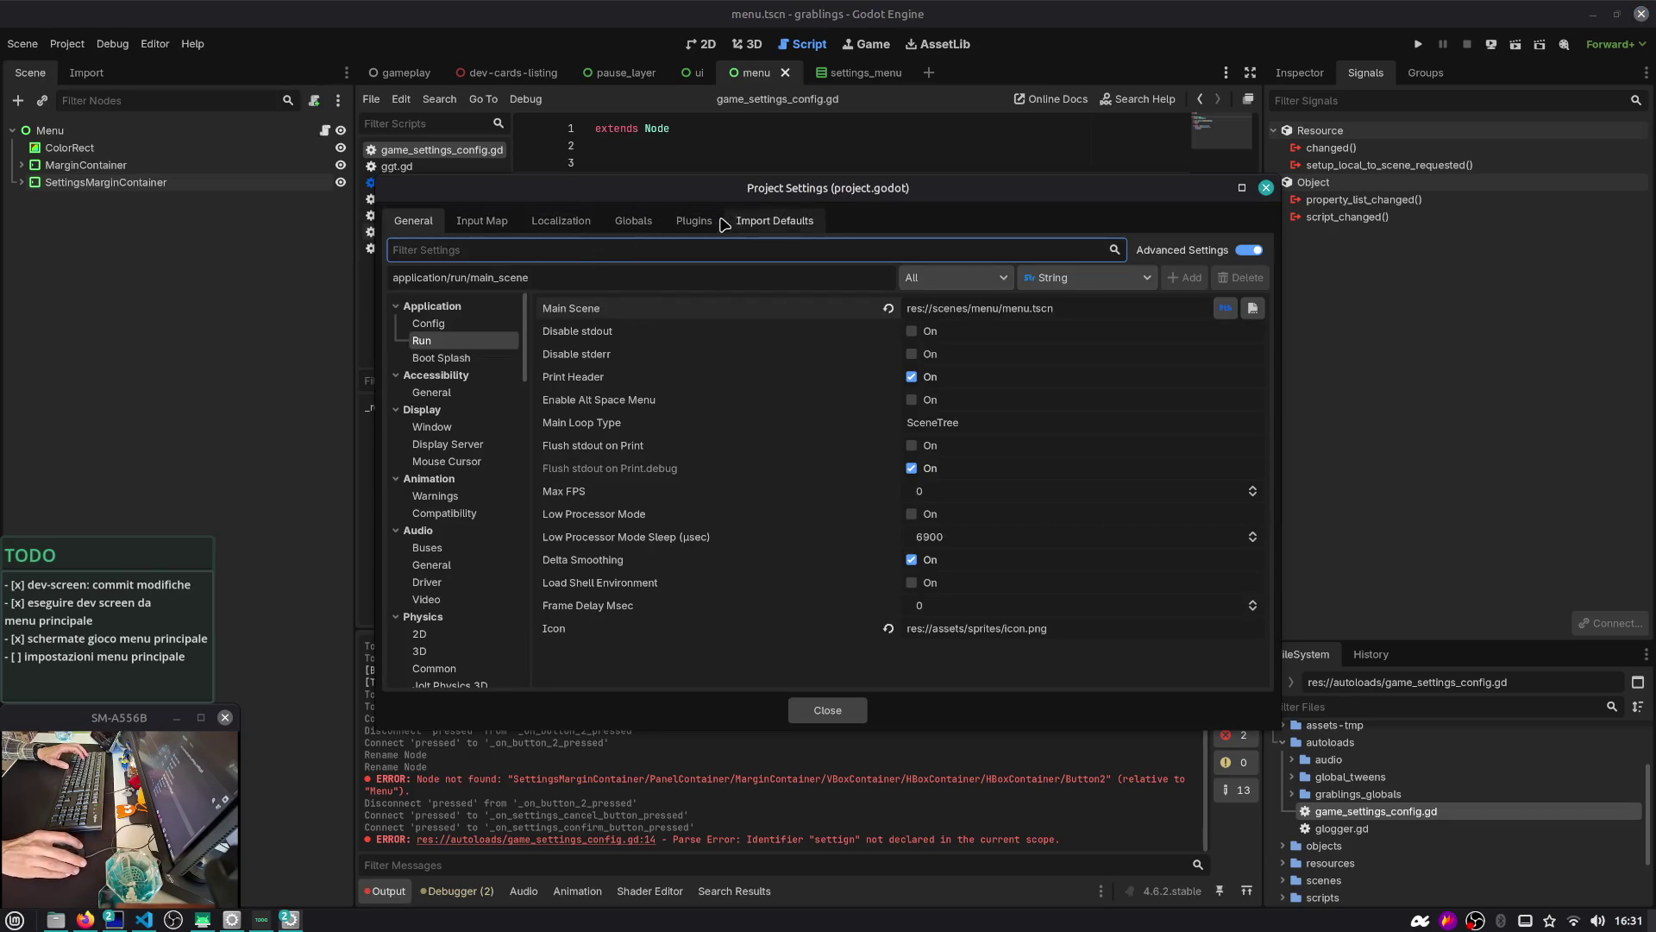
left_click(633, 221)
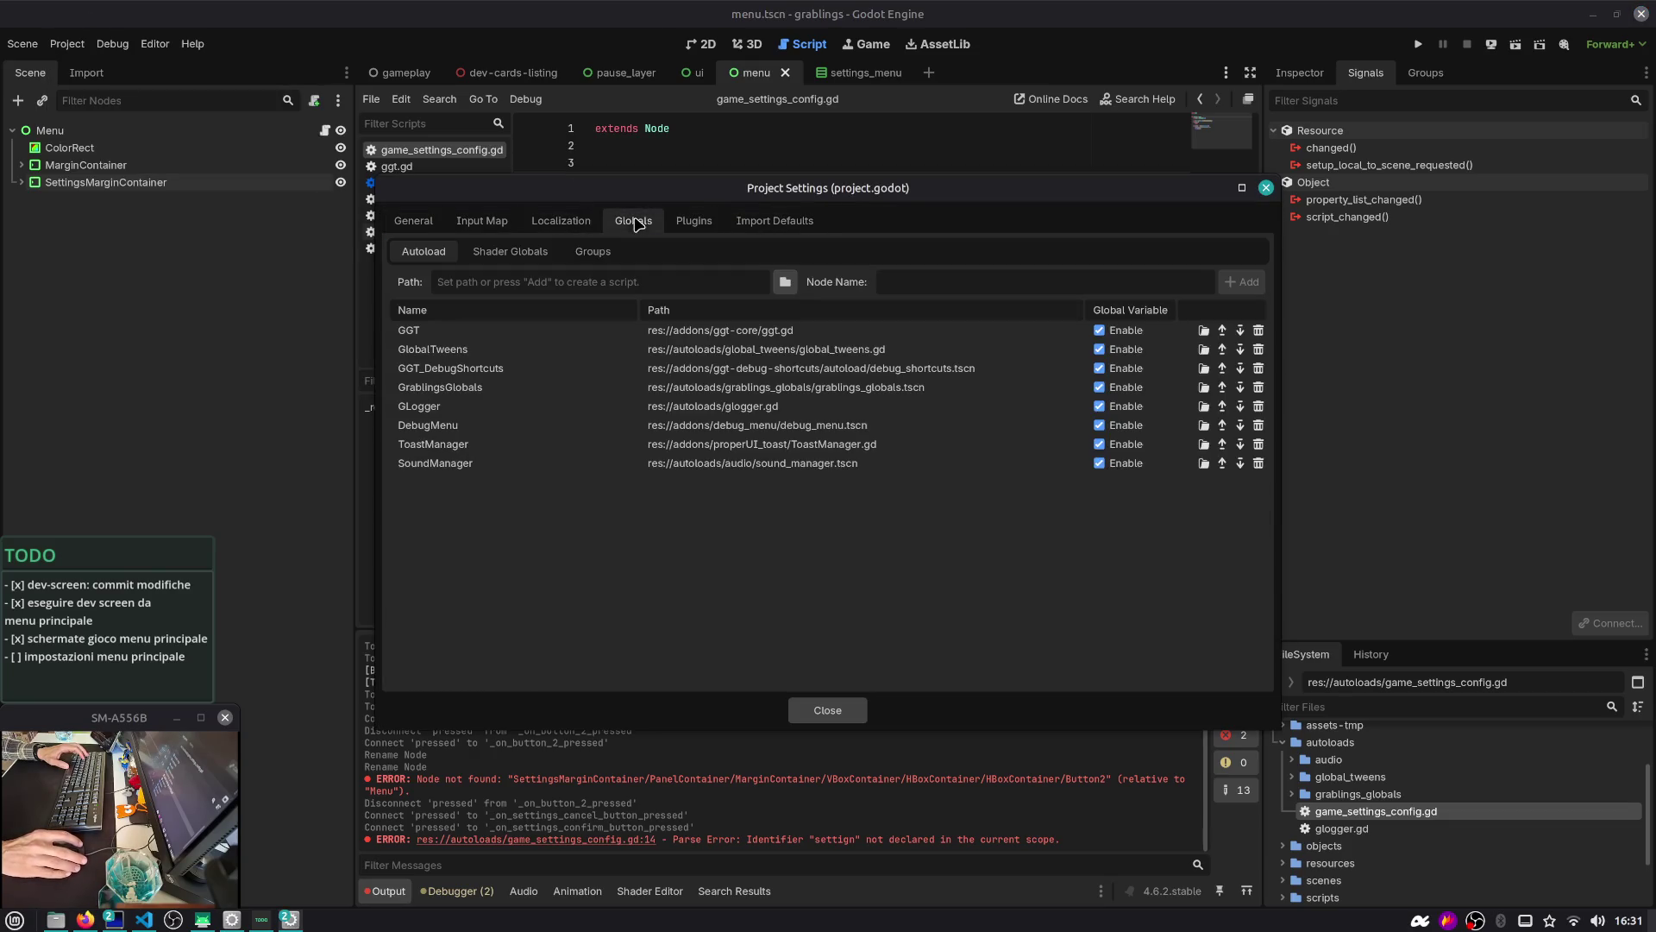
left_click(784, 283)
double_click(824, 293)
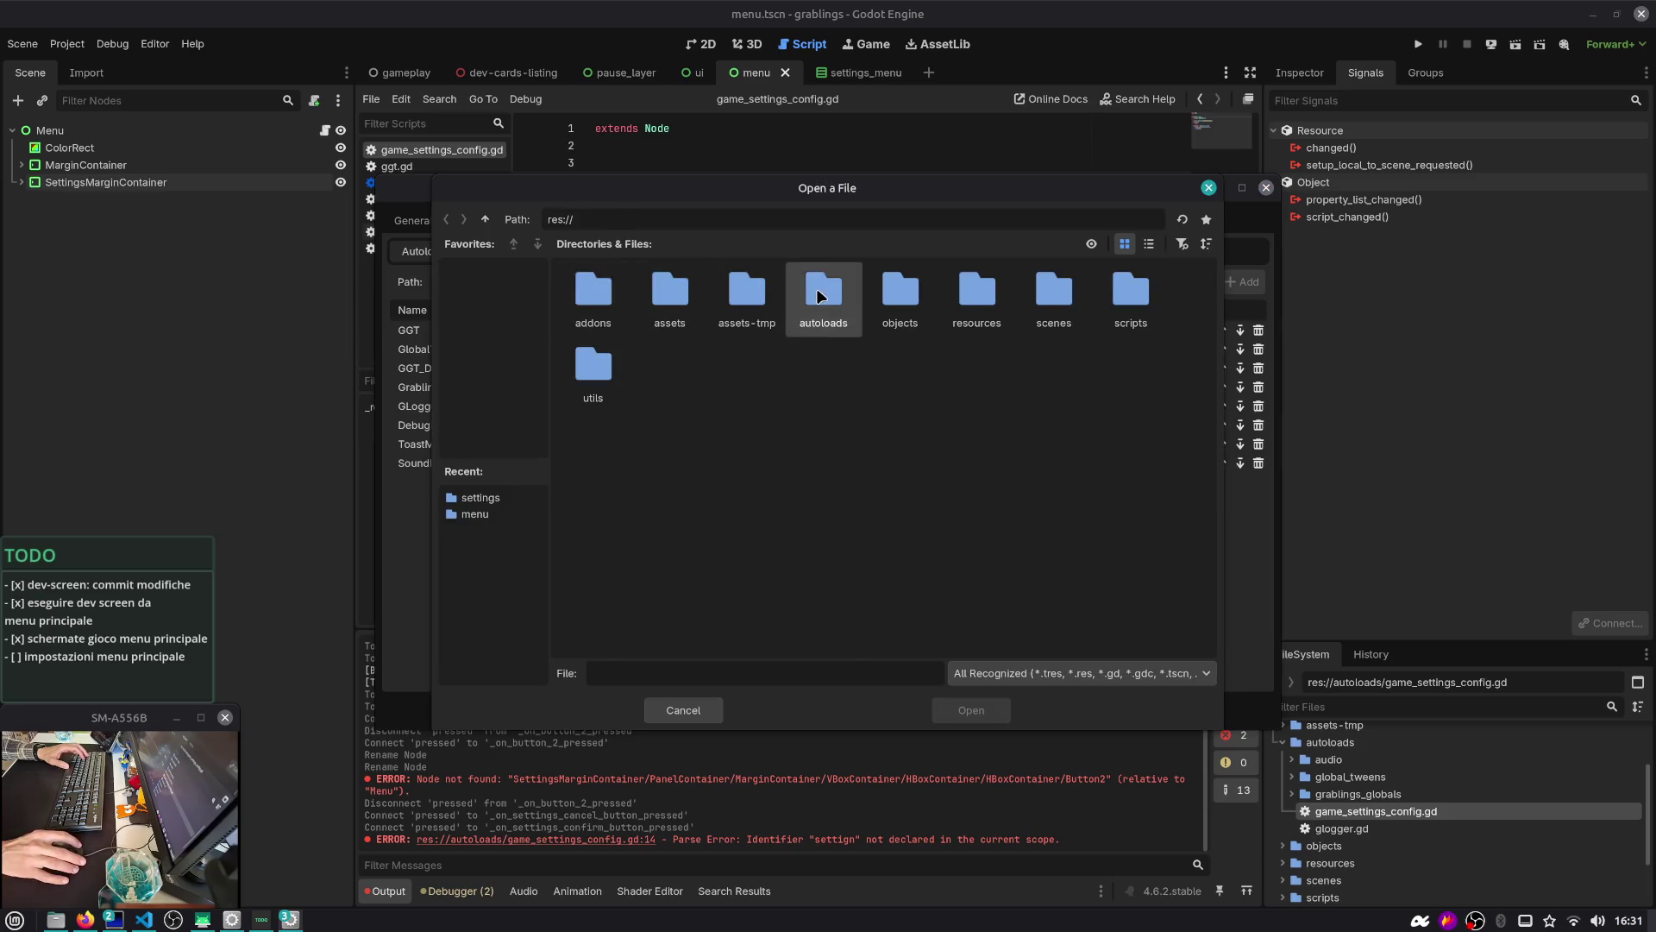
double_click(851, 340)
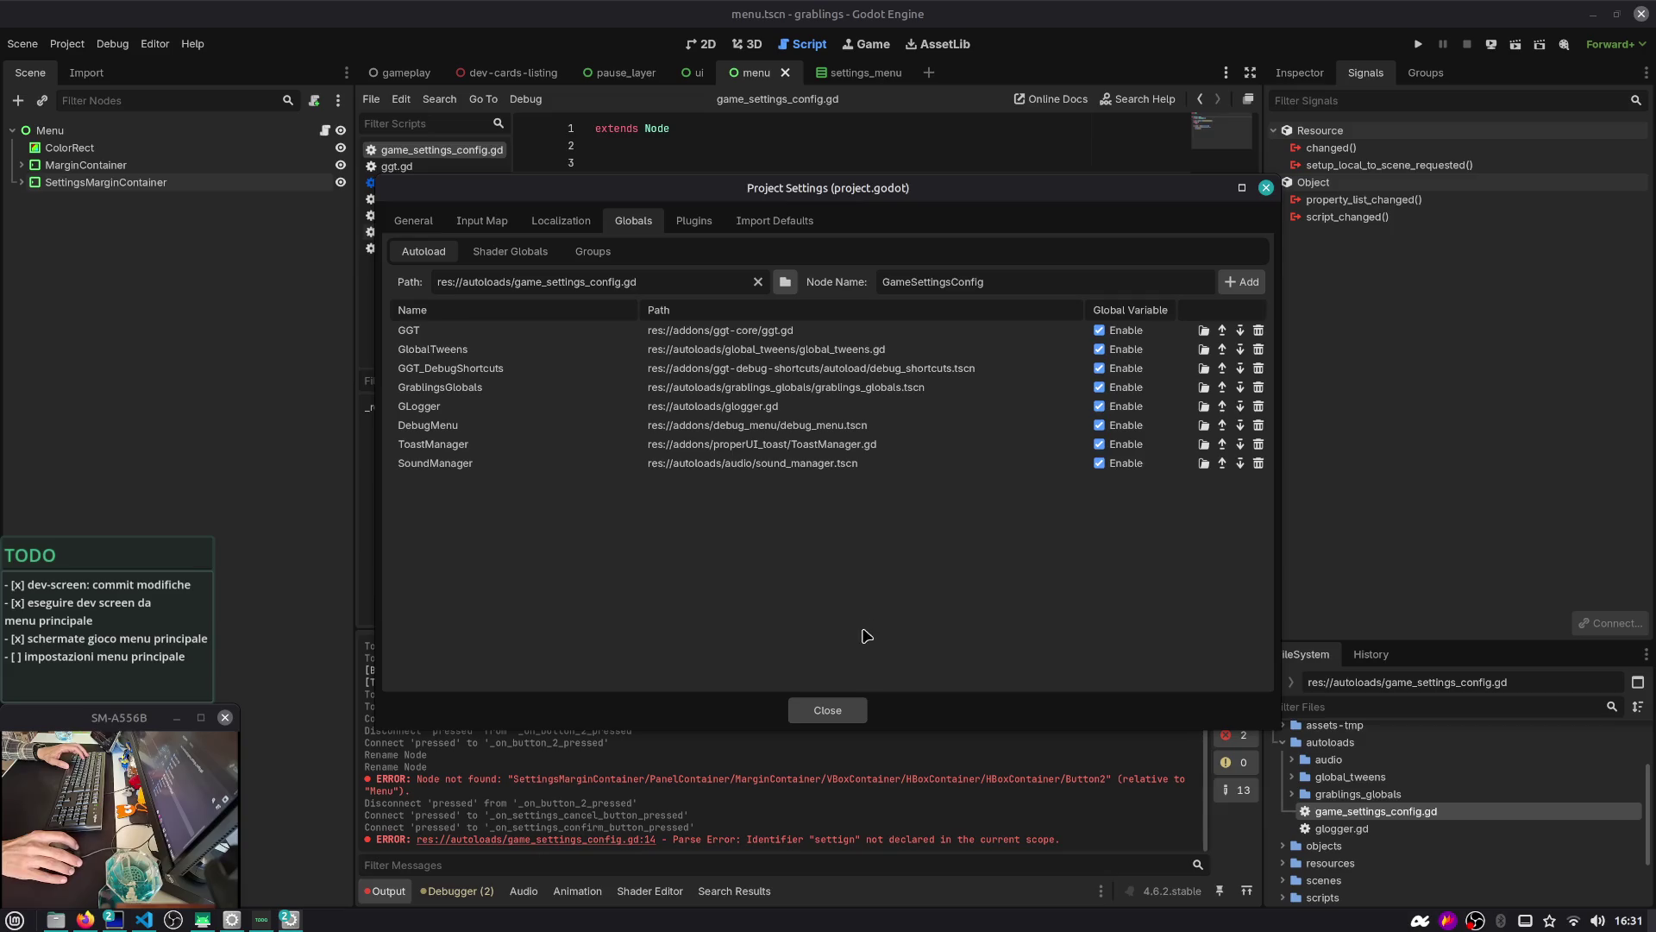
left_click(1256, 287)
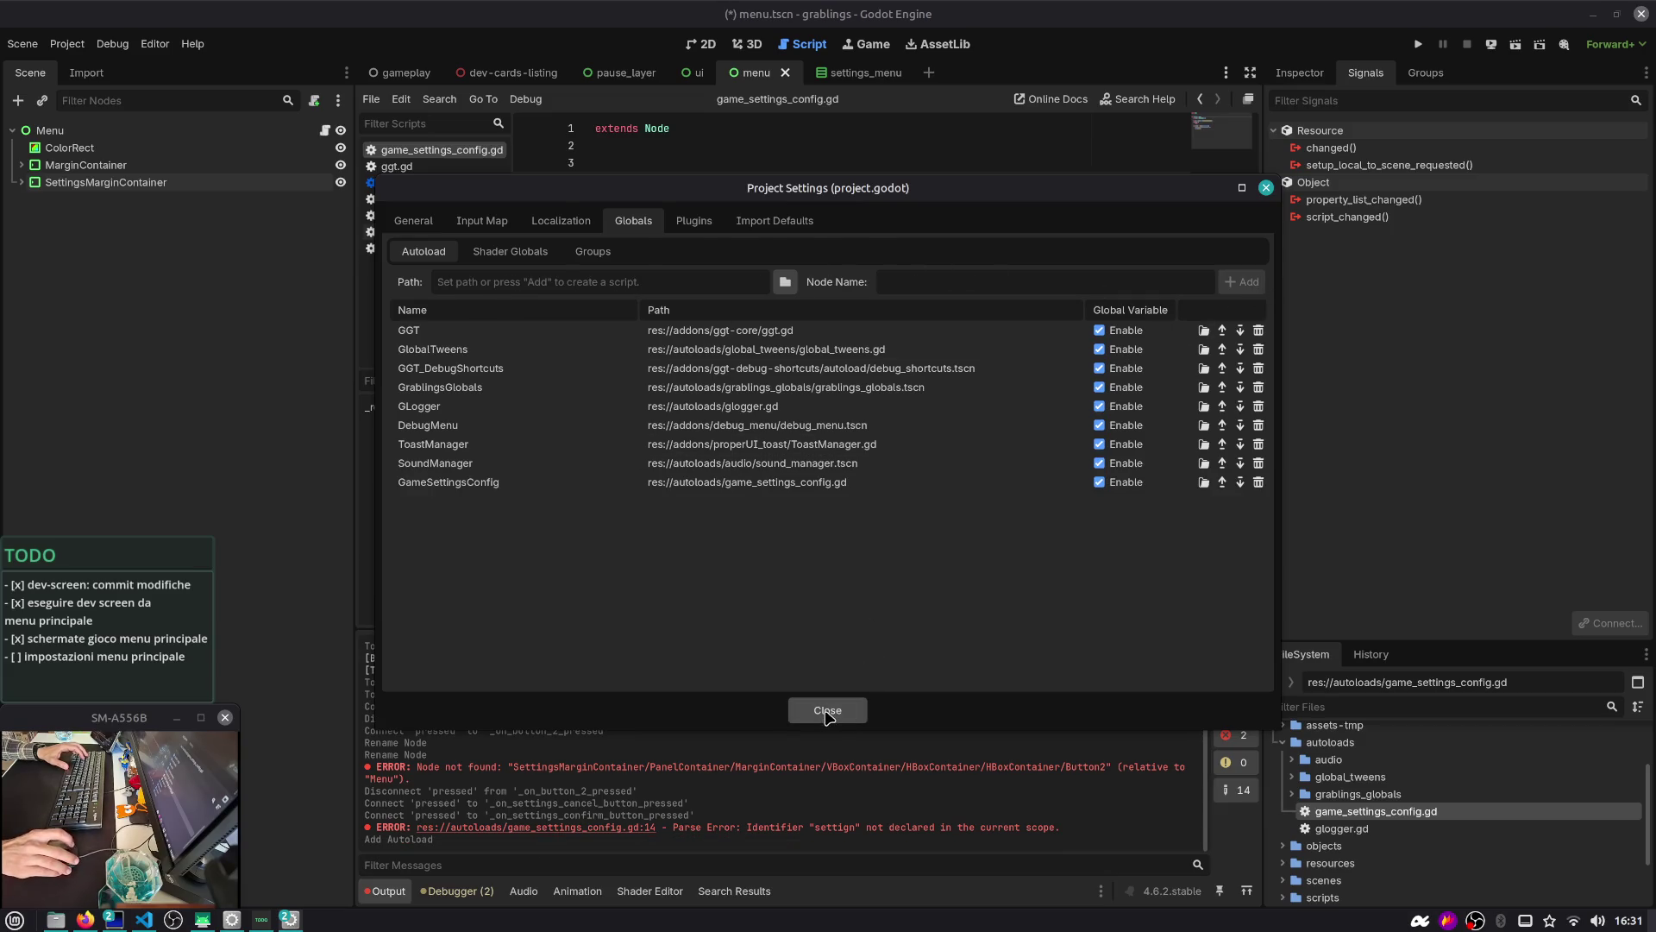
left_click(827, 711)
double_click(702, 336)
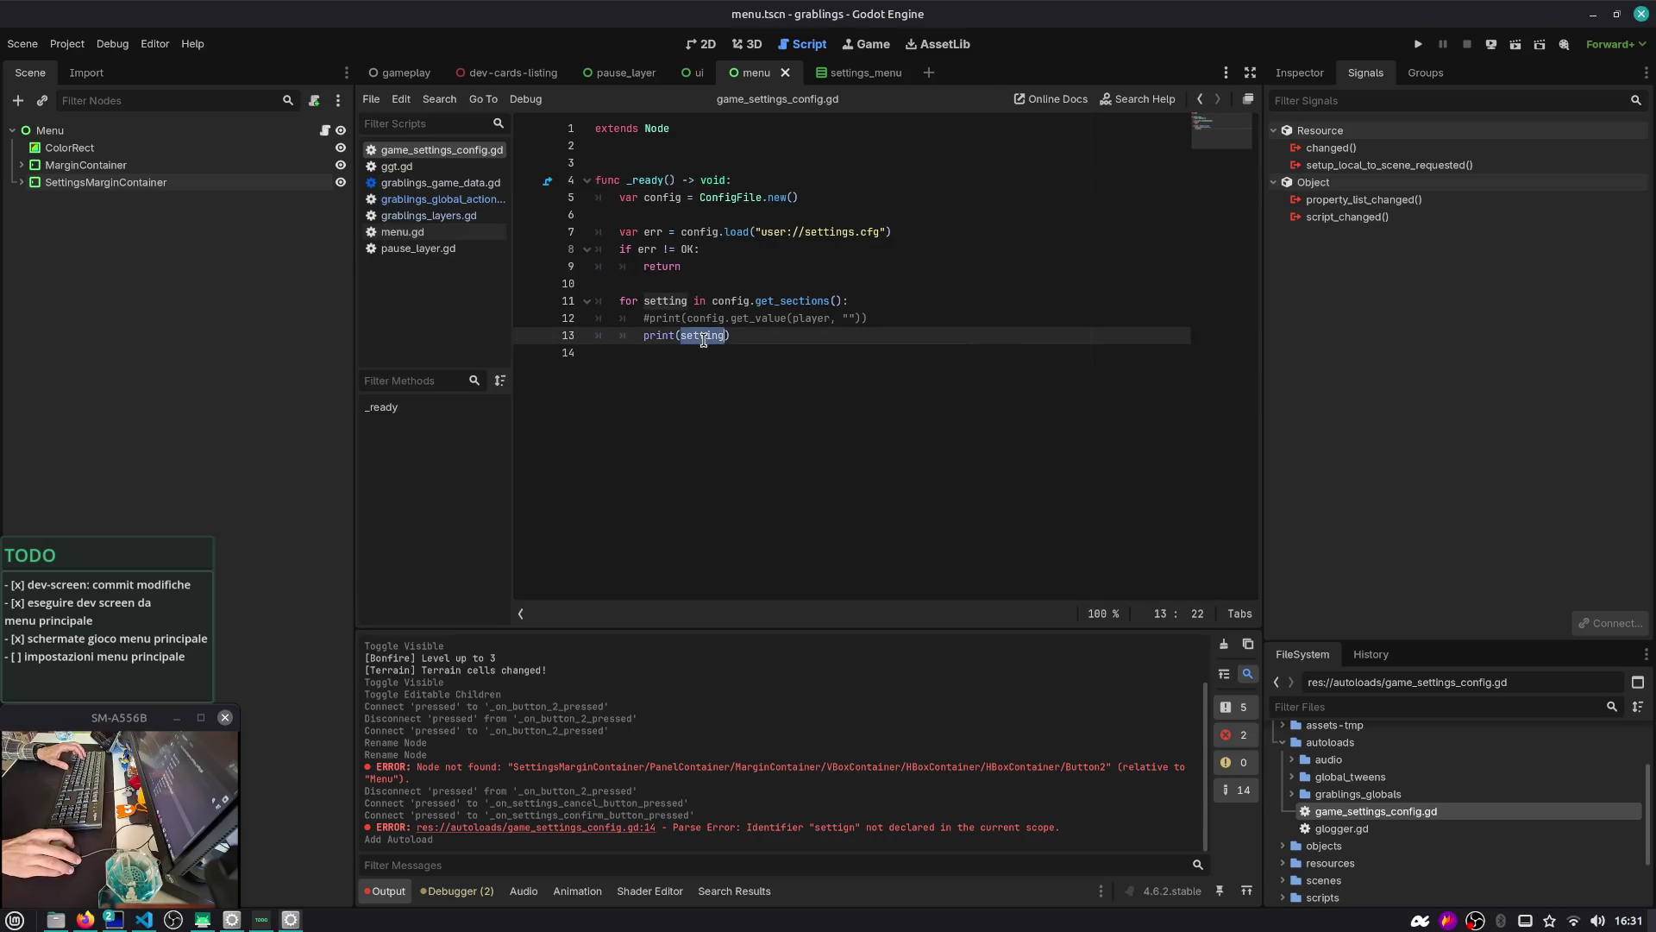
Read the ConfigFile load documentation in the editor help and the online docs
left_click(815, 245)
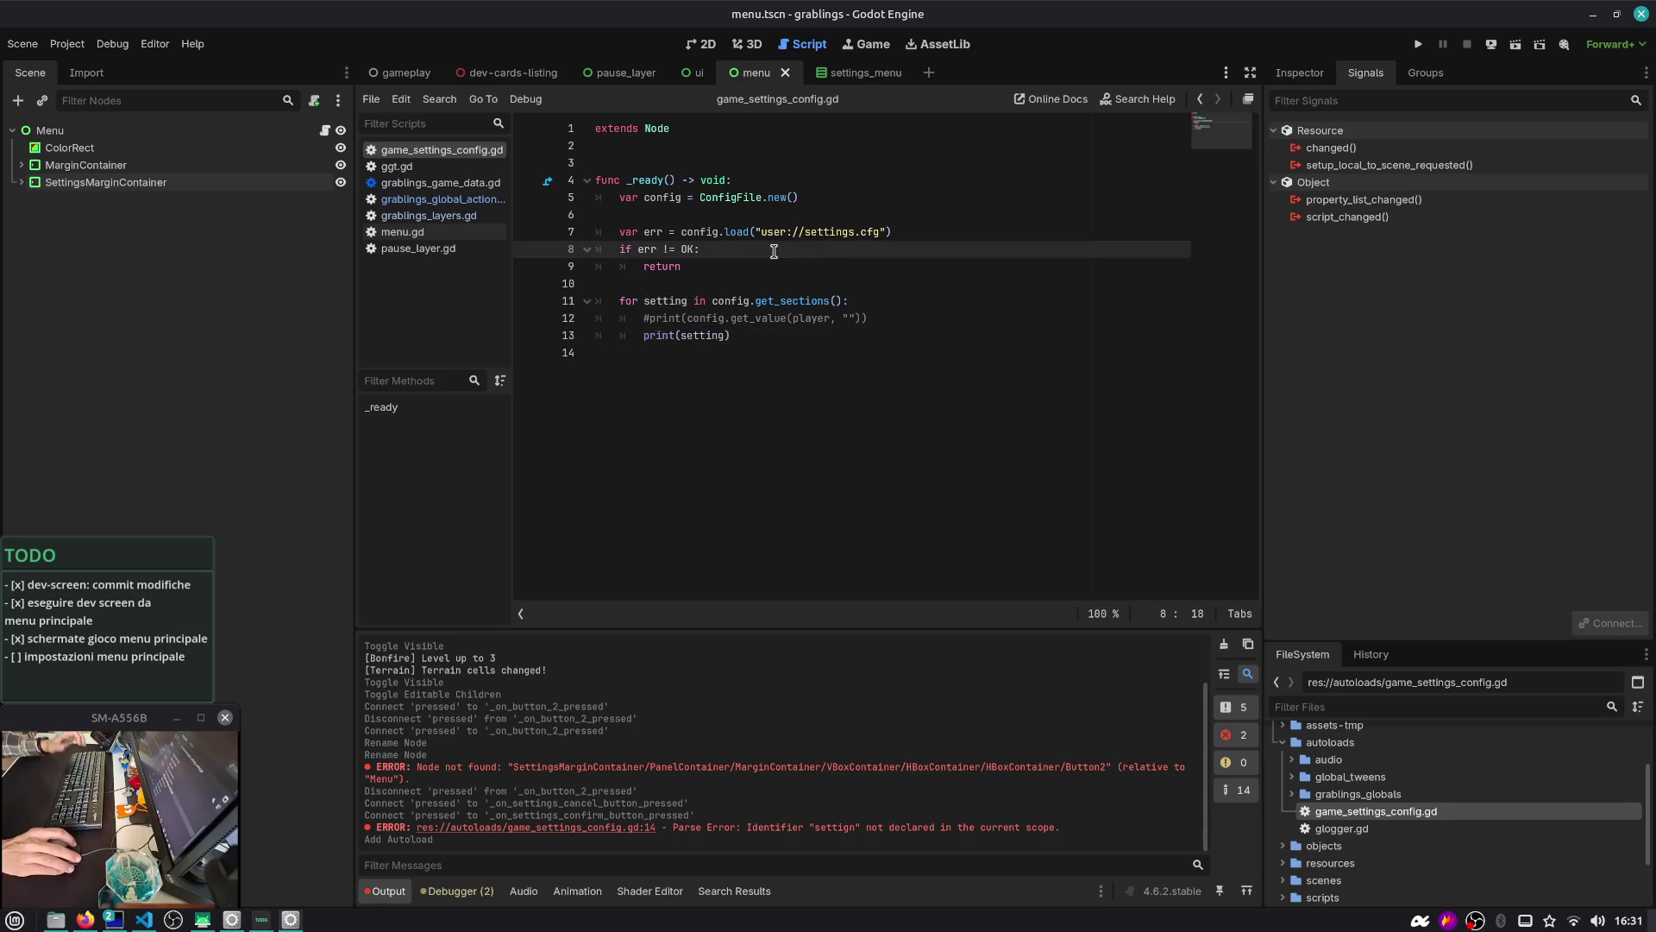
left_click(733, 232, "ctrl")
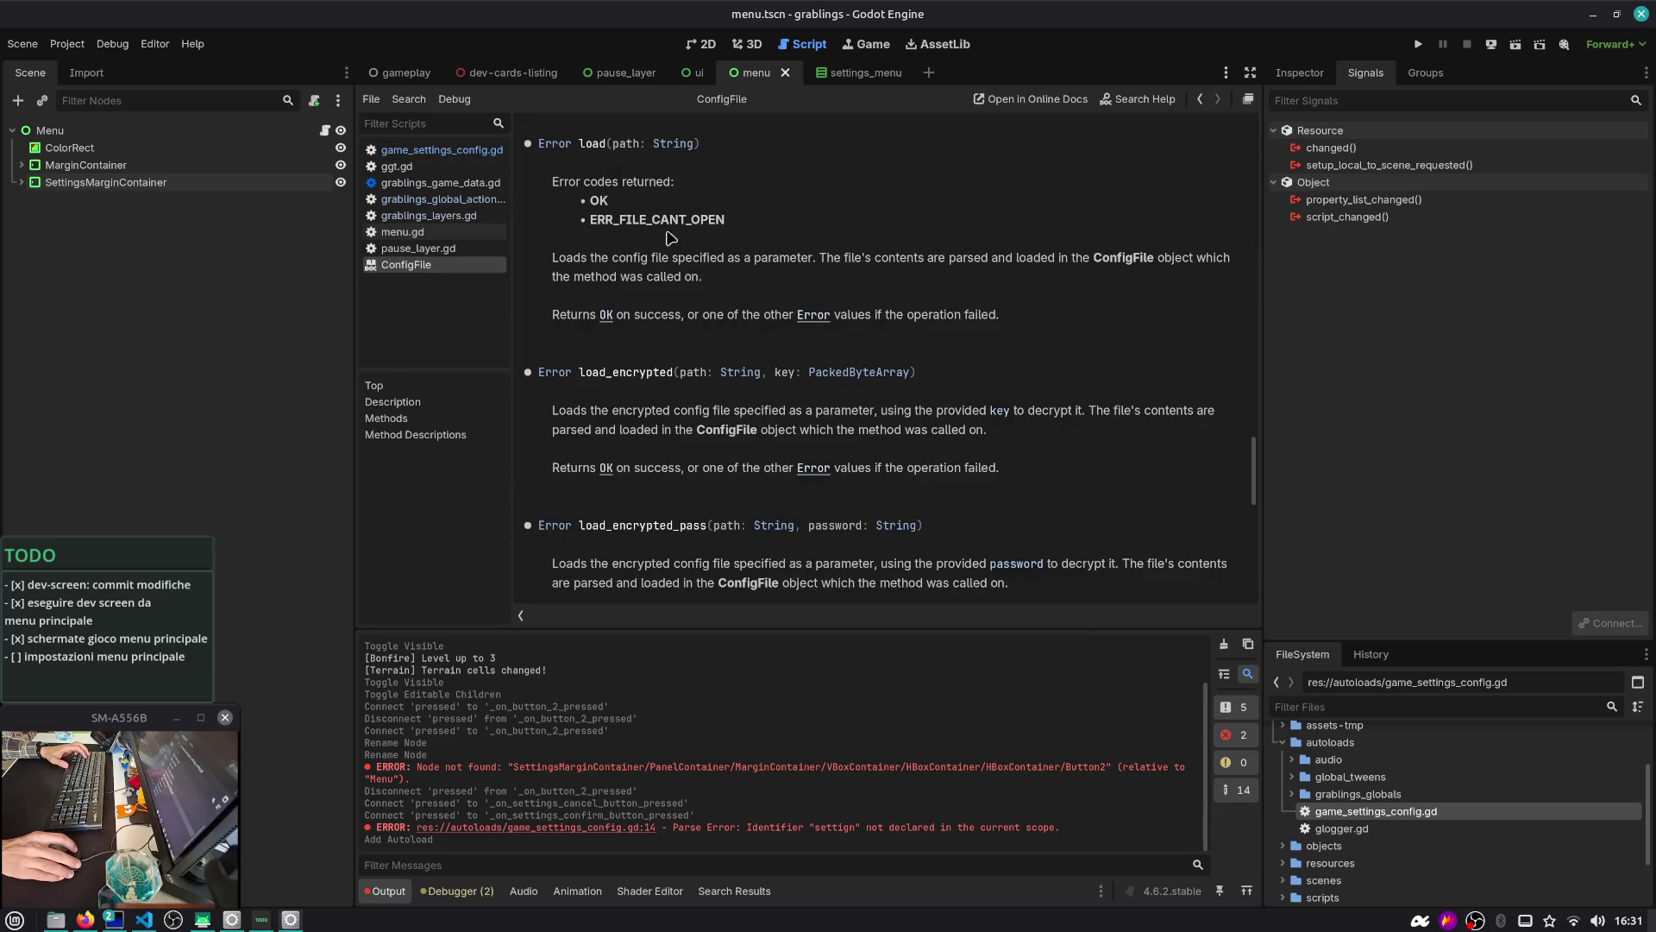
left_click_drag(712, 226, 717, 224)
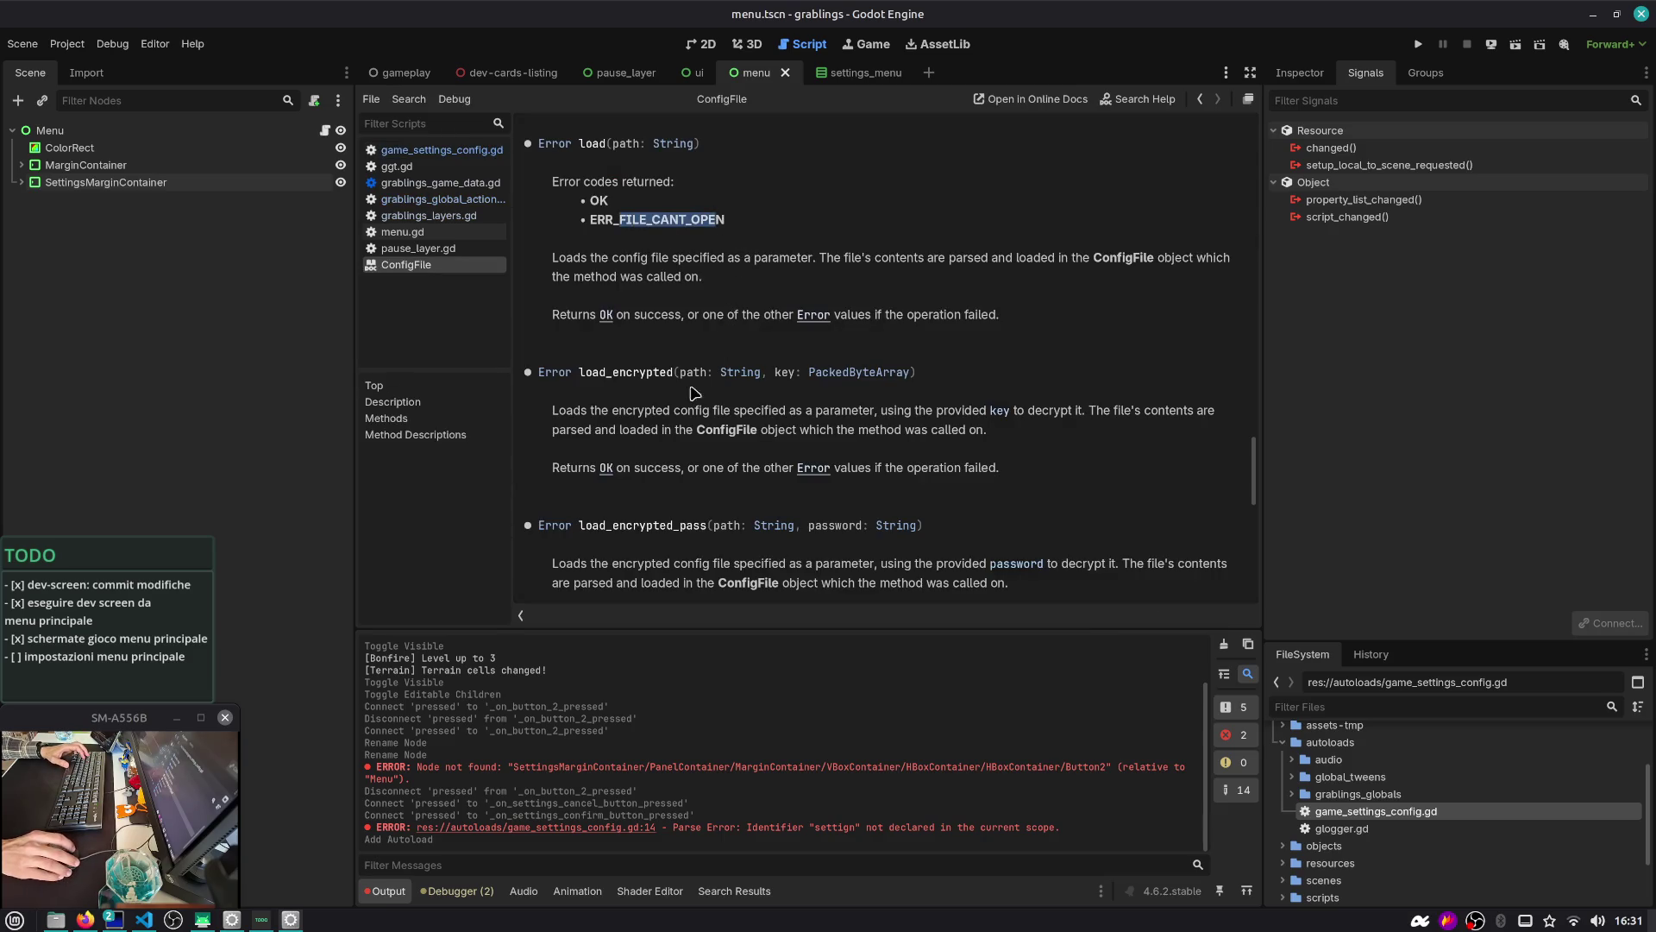
scroll(661, 419, "up", 3)
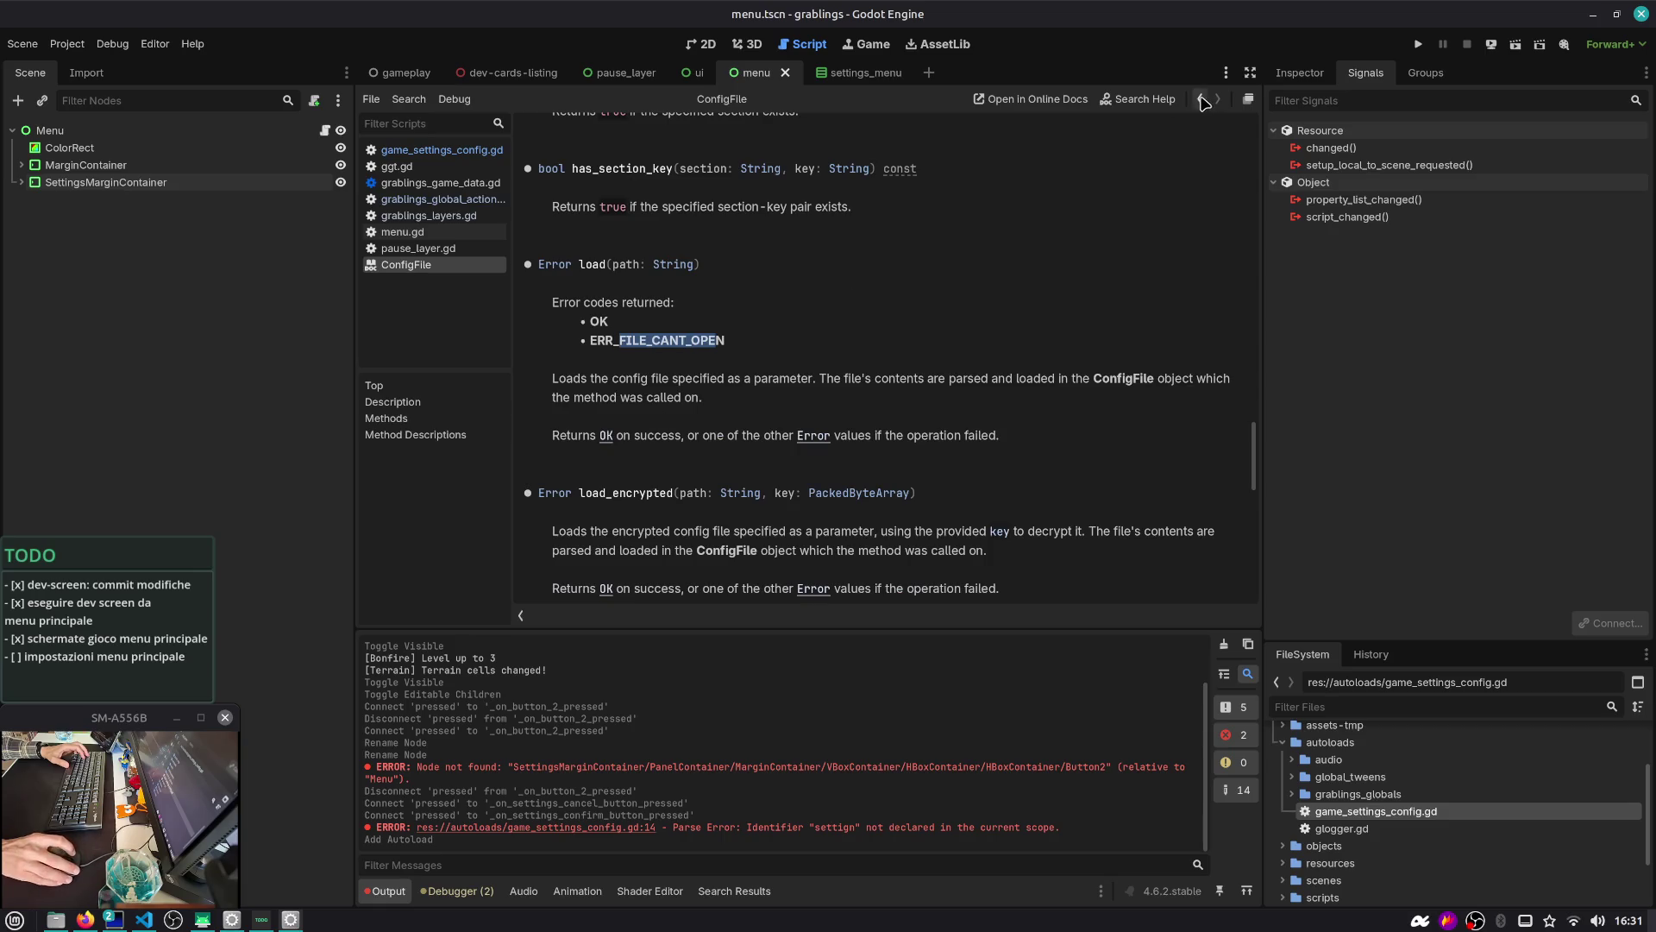
key("alt+Tab")
scroll(761, 377, "up", 5)
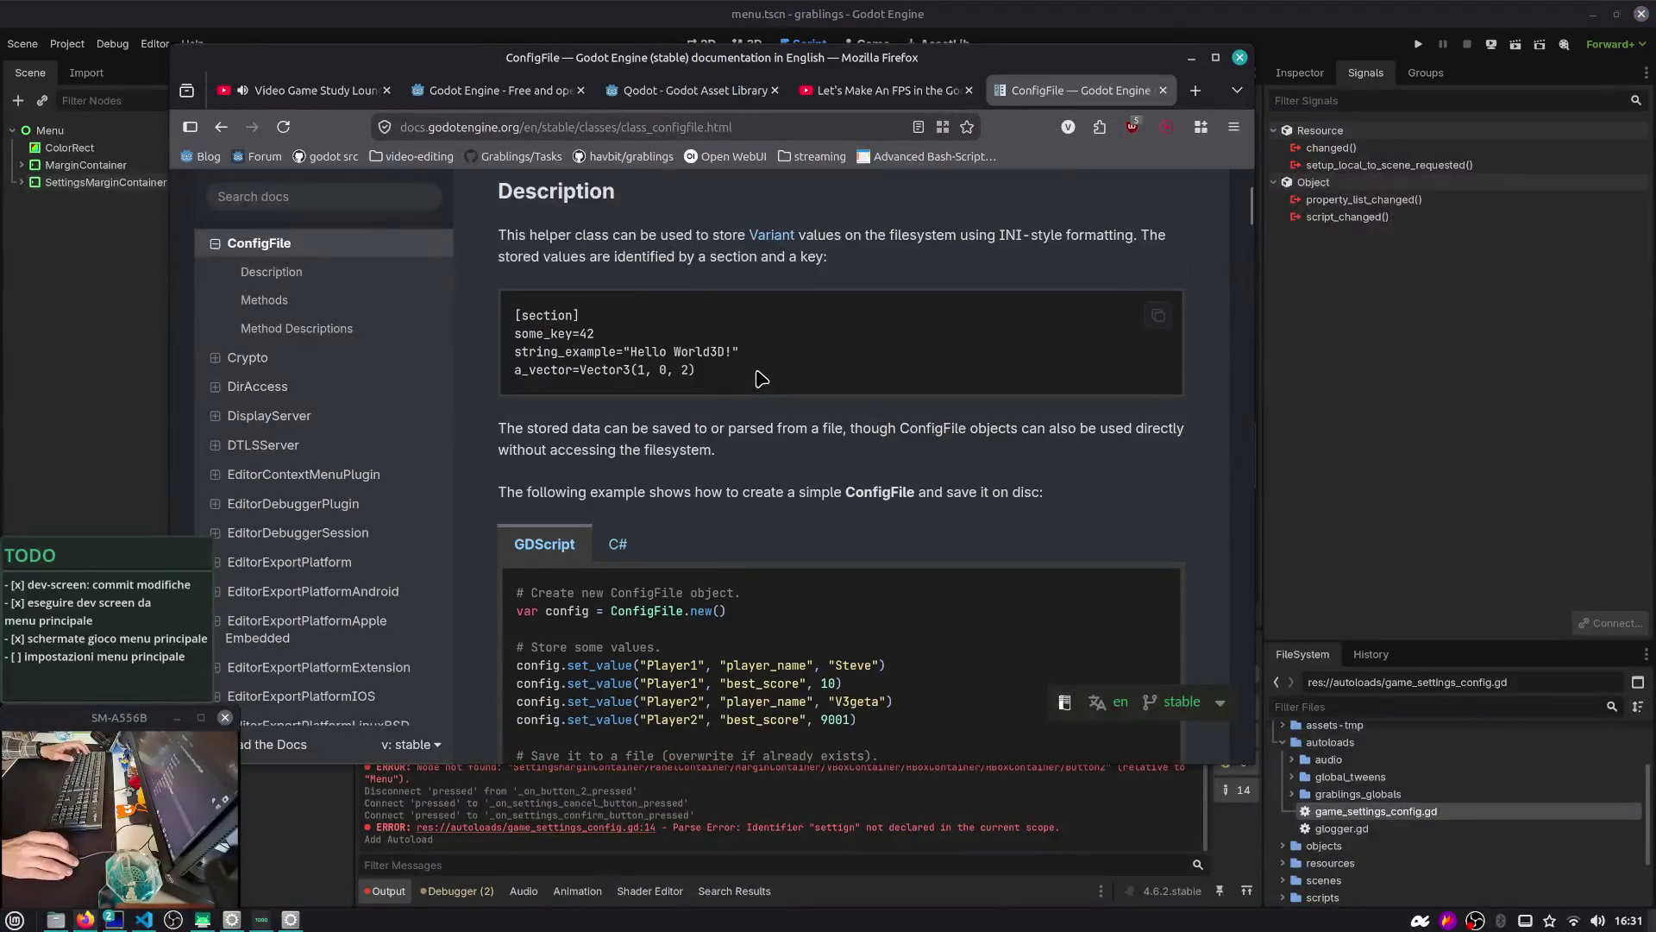
scroll(642, 576, "down", 5)
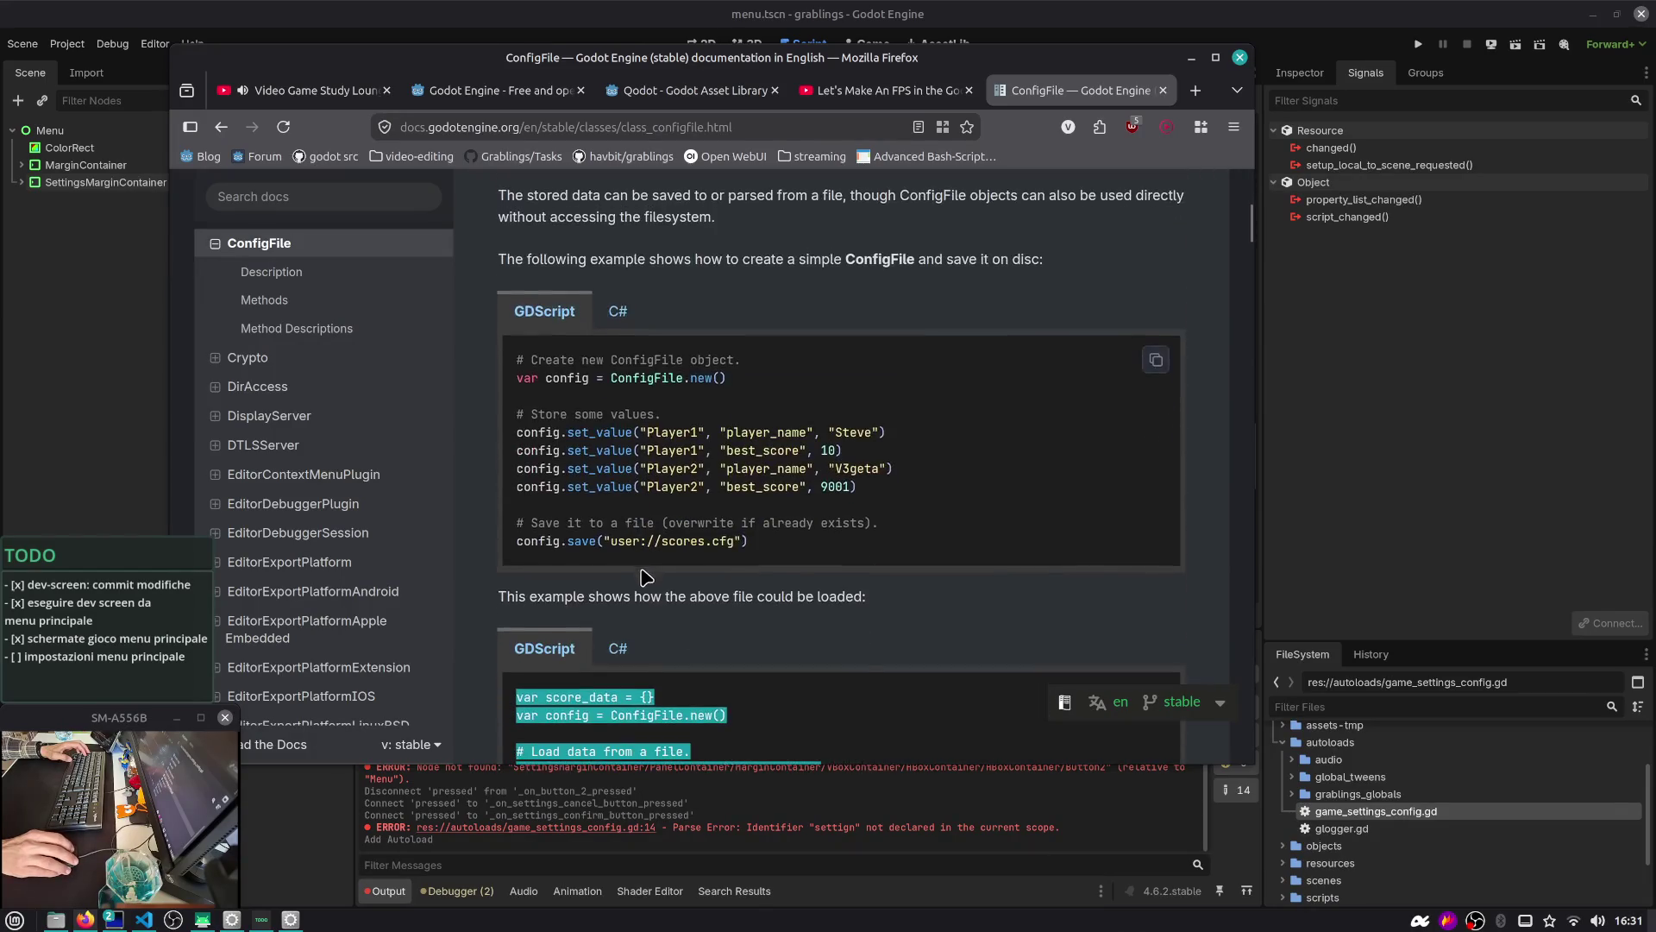
left_click_drag(755, 544, 507, 548)
key("alt+Tab")
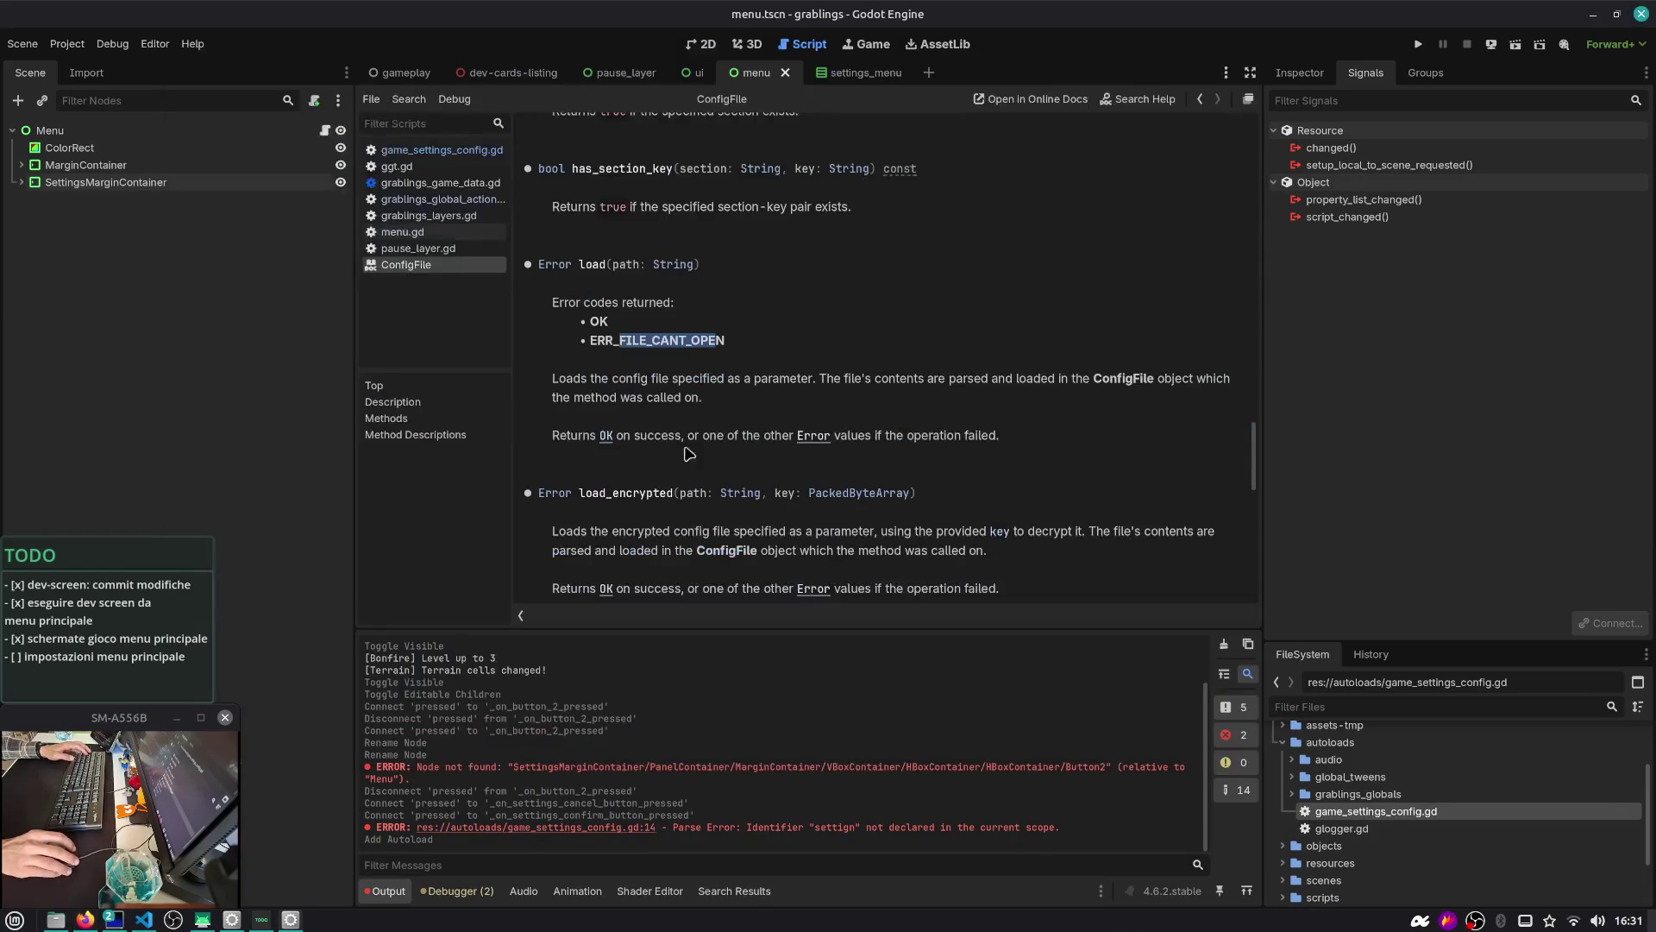
left_click(797, 315)
Search the ConfigFile help page for 'exist' and step through the matches
key("ctrl+f")
type("exist")
key("Return")
key("shift+Return")
key("Return")
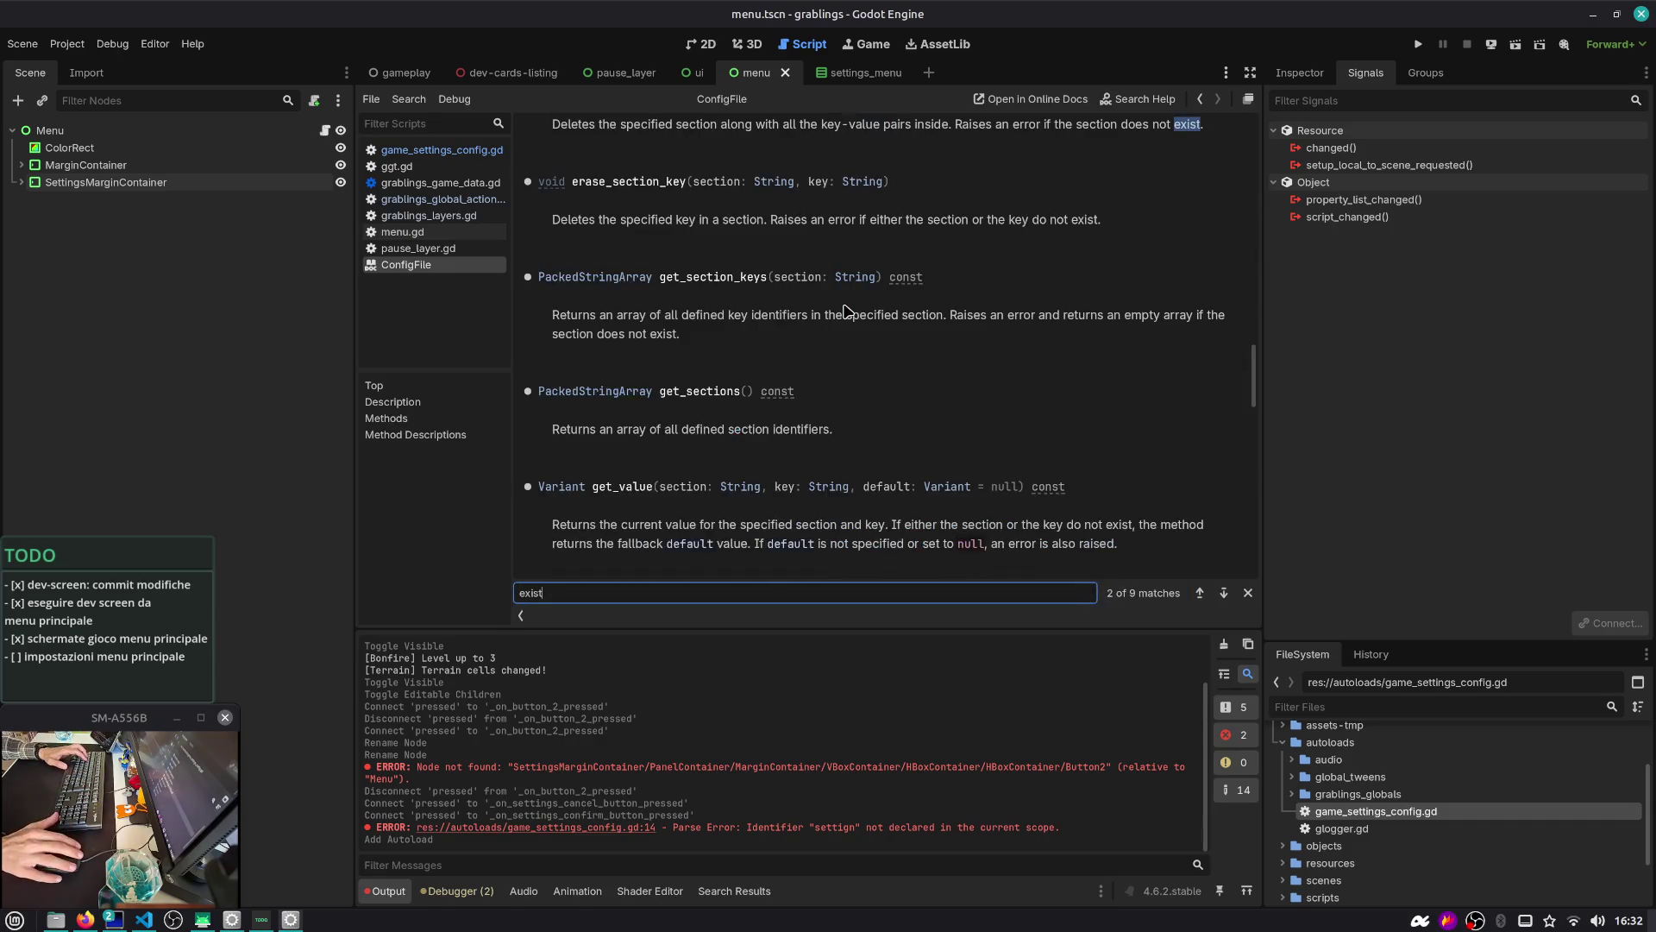
key("Return")
key("Return")
key("Return")
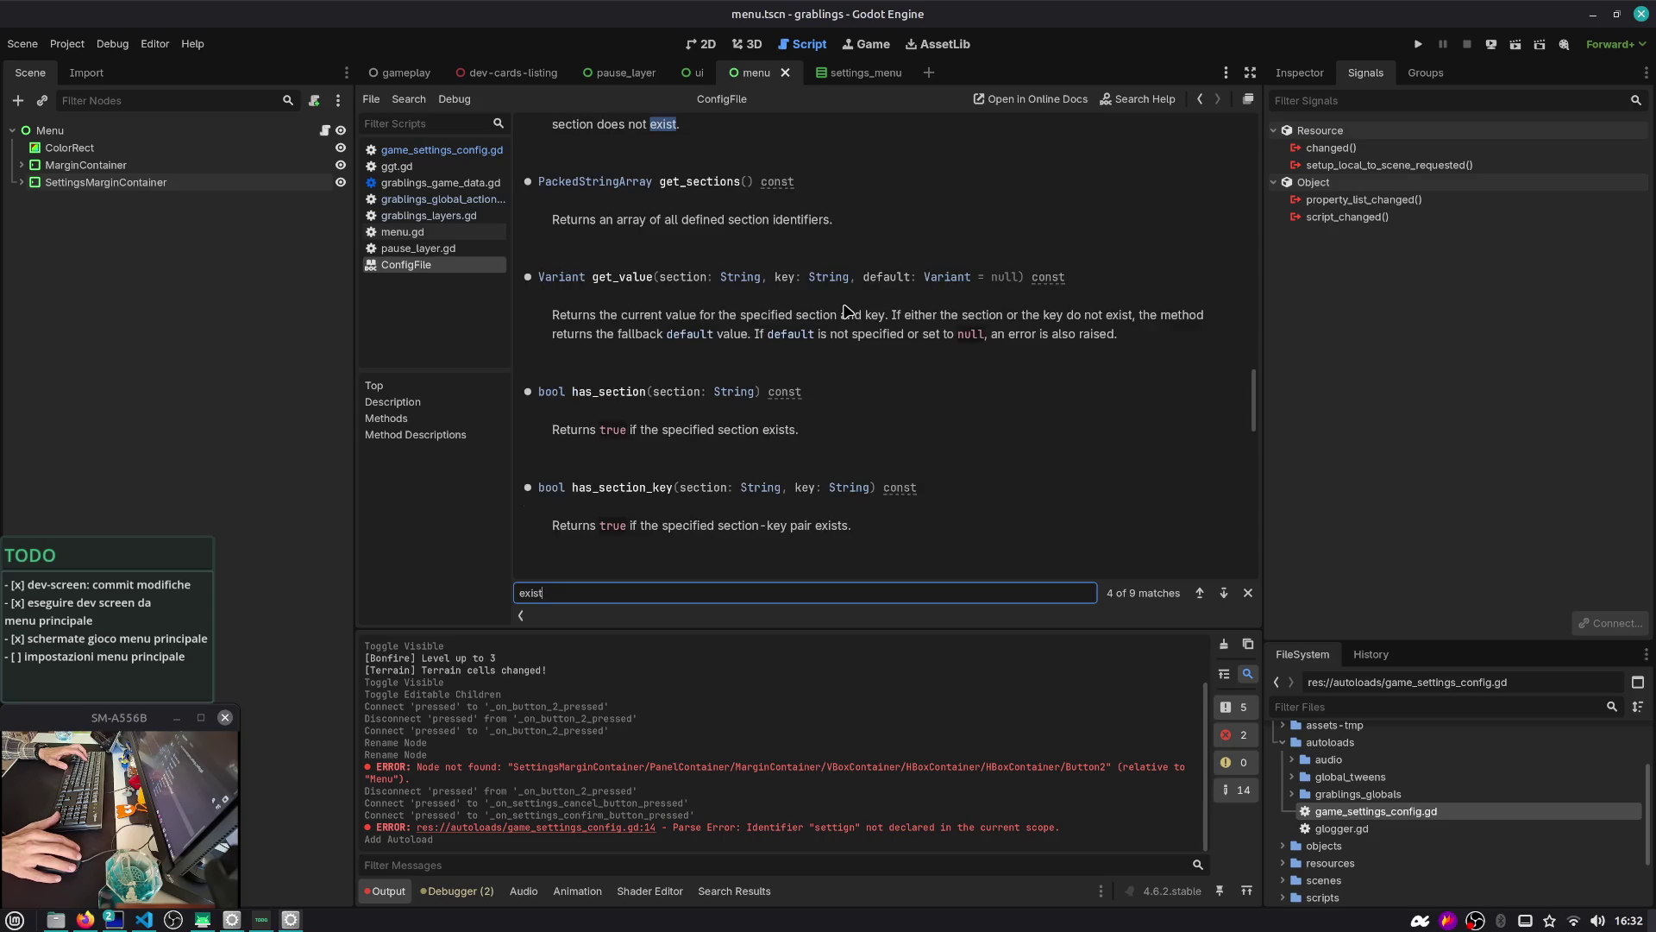
key("Return")
key("Return")
key("Return")
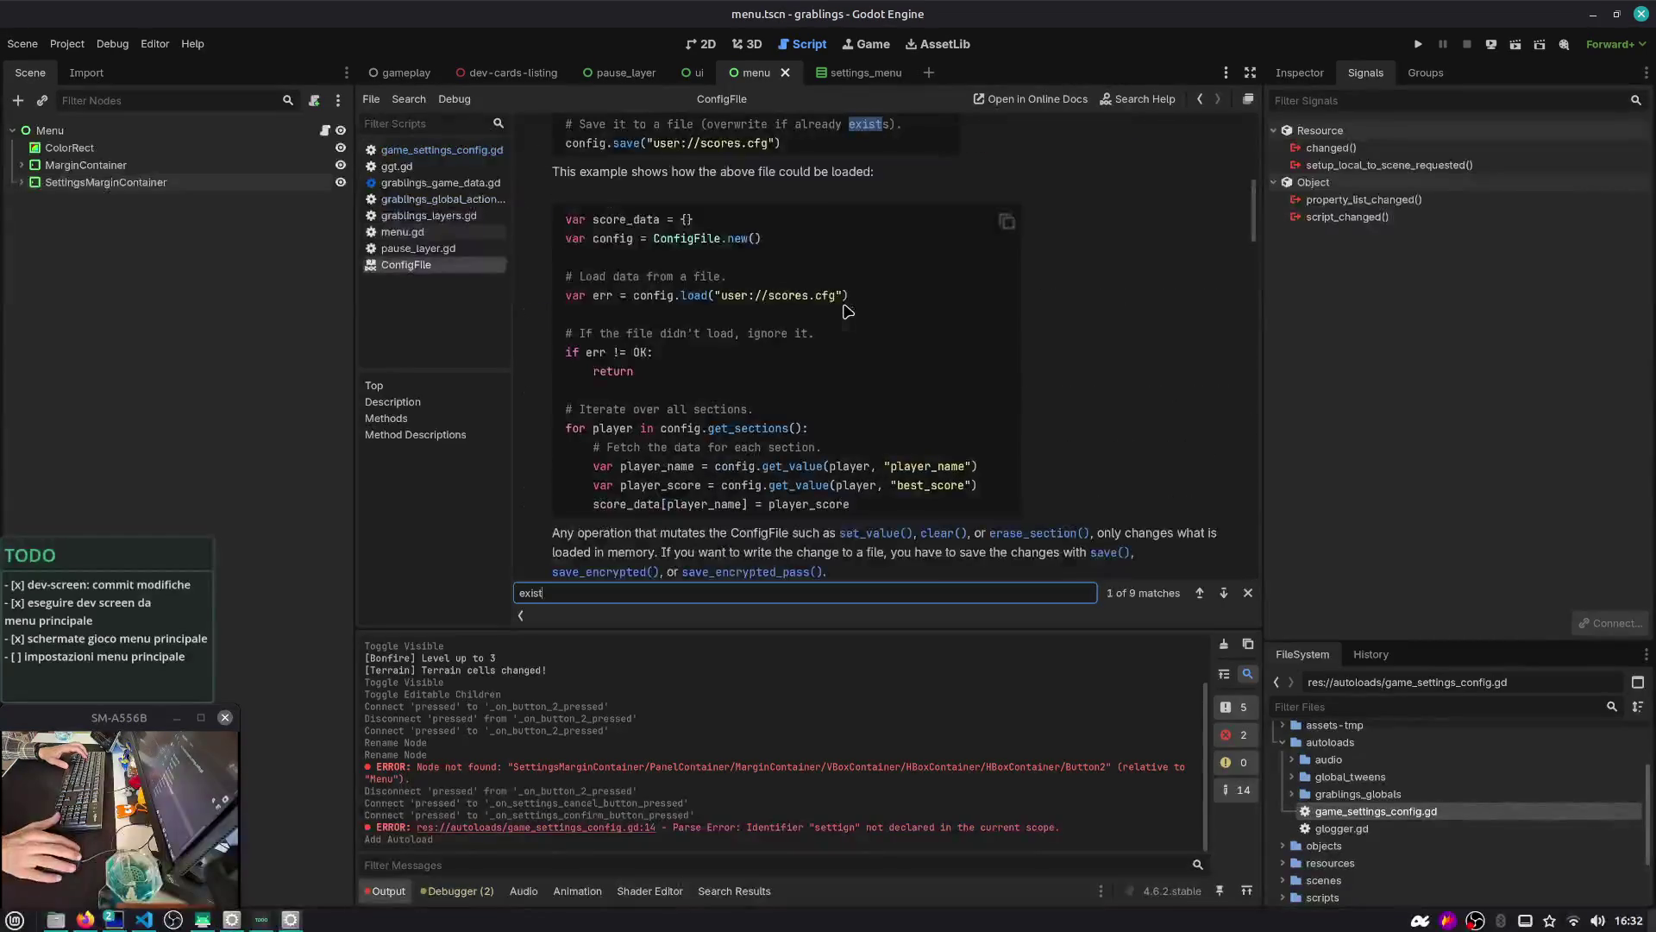
key("Escape")
Look up FileAccess file_exists in the reference, then go back to game_settings_config.gd
key("F1")
type("file")
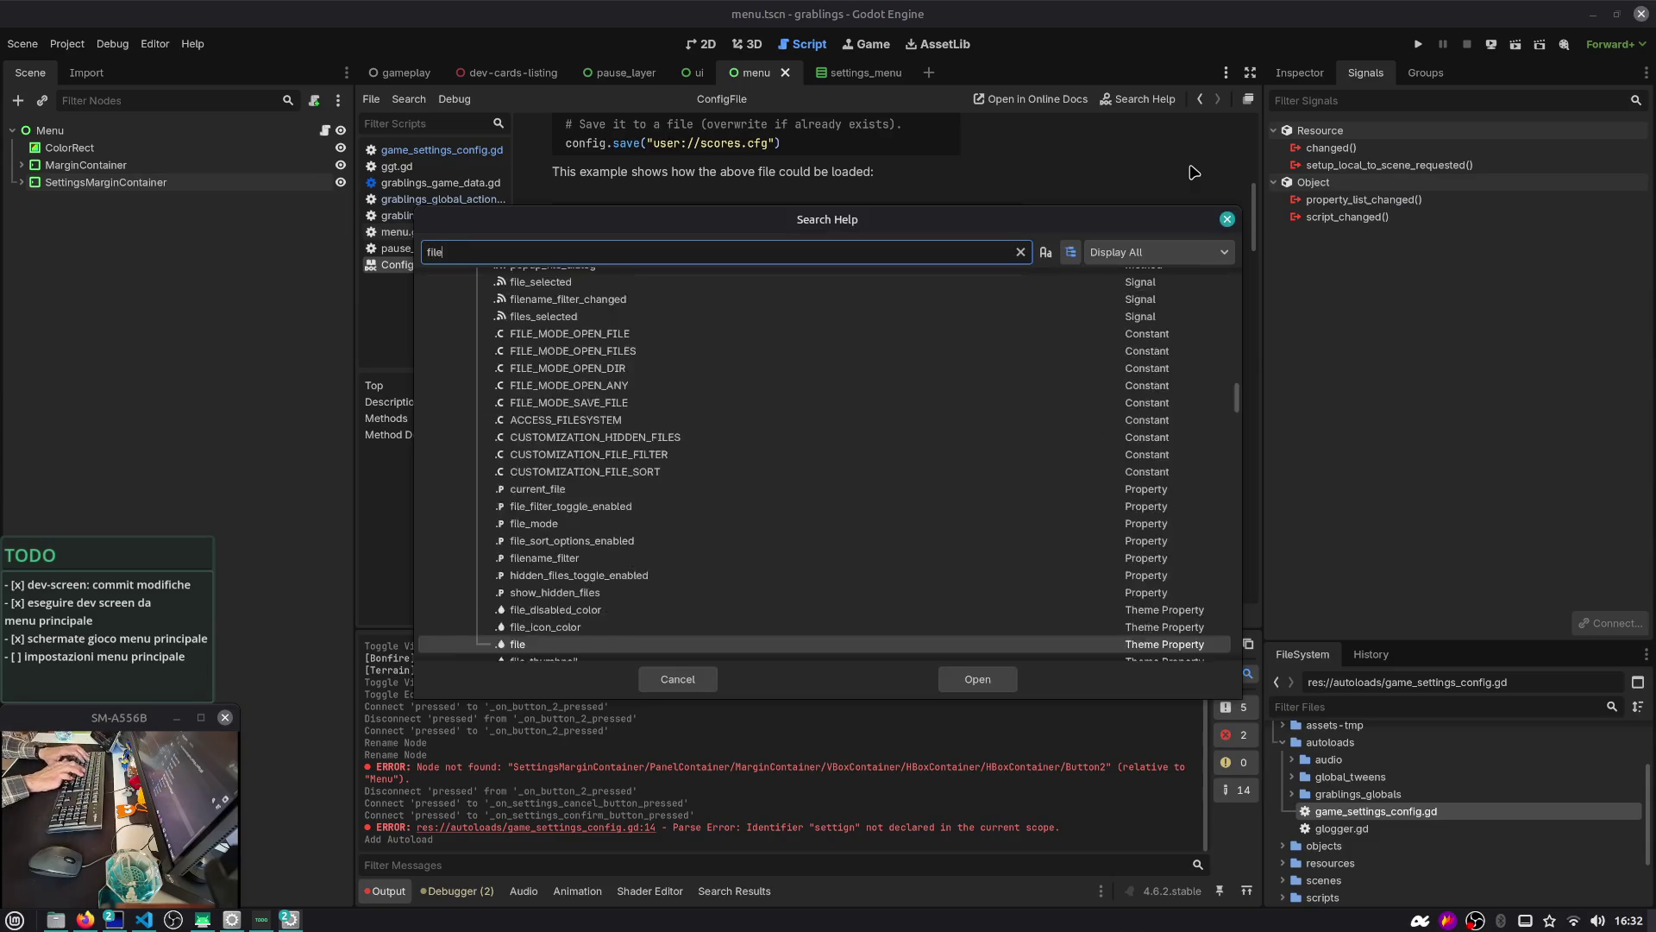
type("_exst")
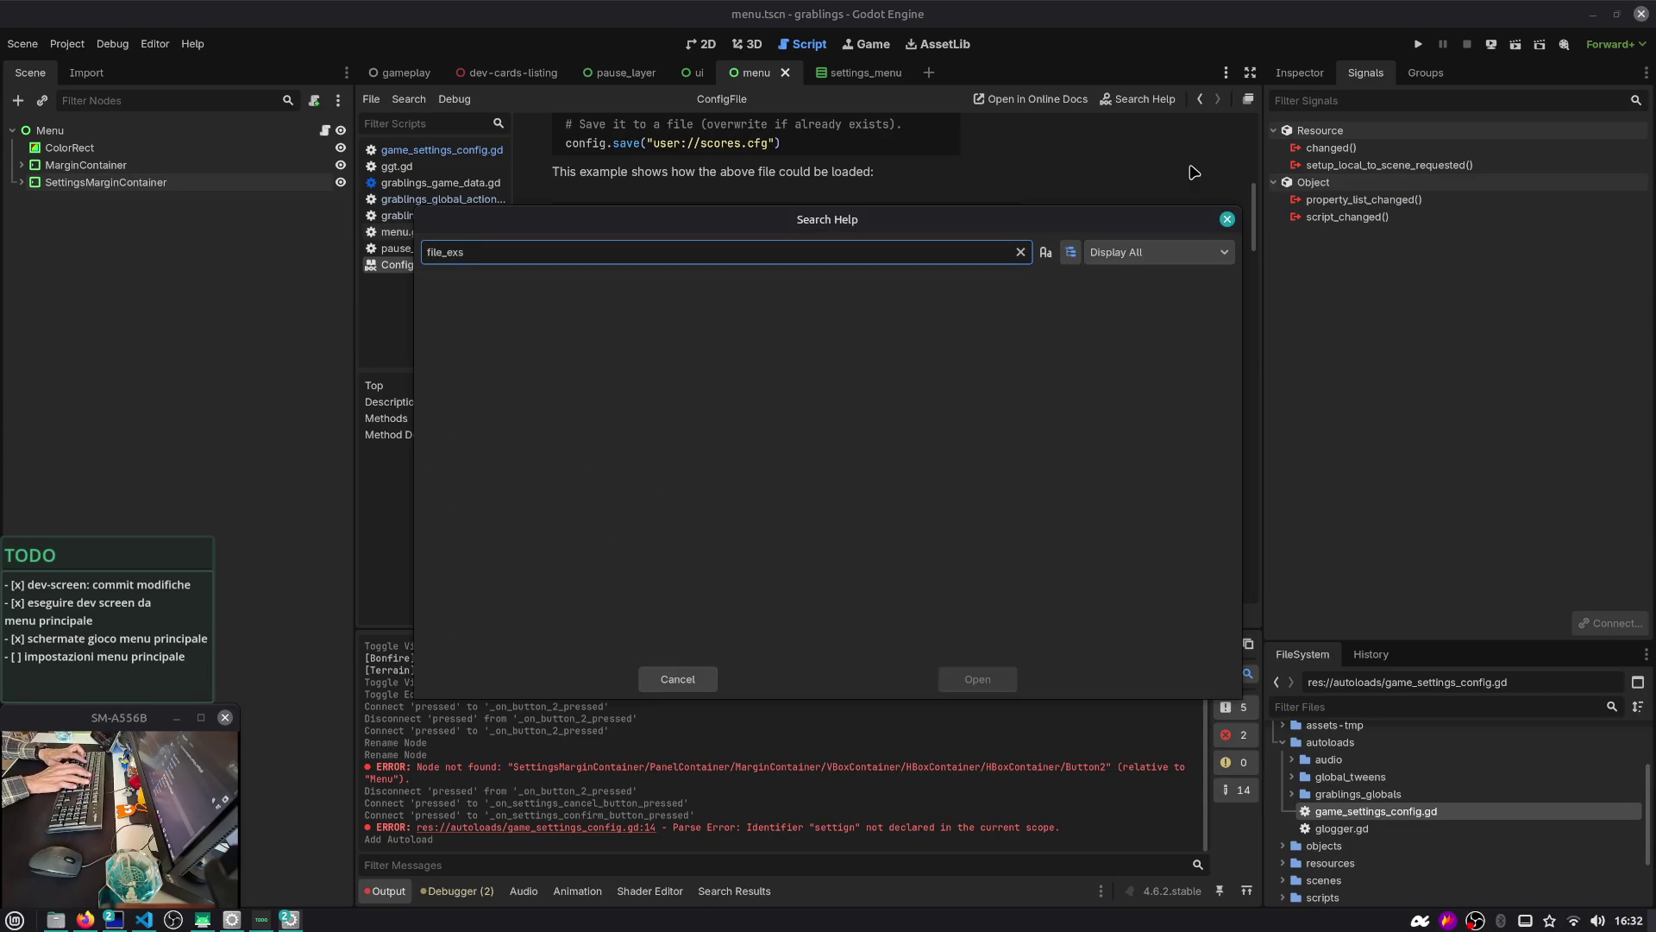
key("BackSpace")
type("ist")
key("Down")
key("Down")
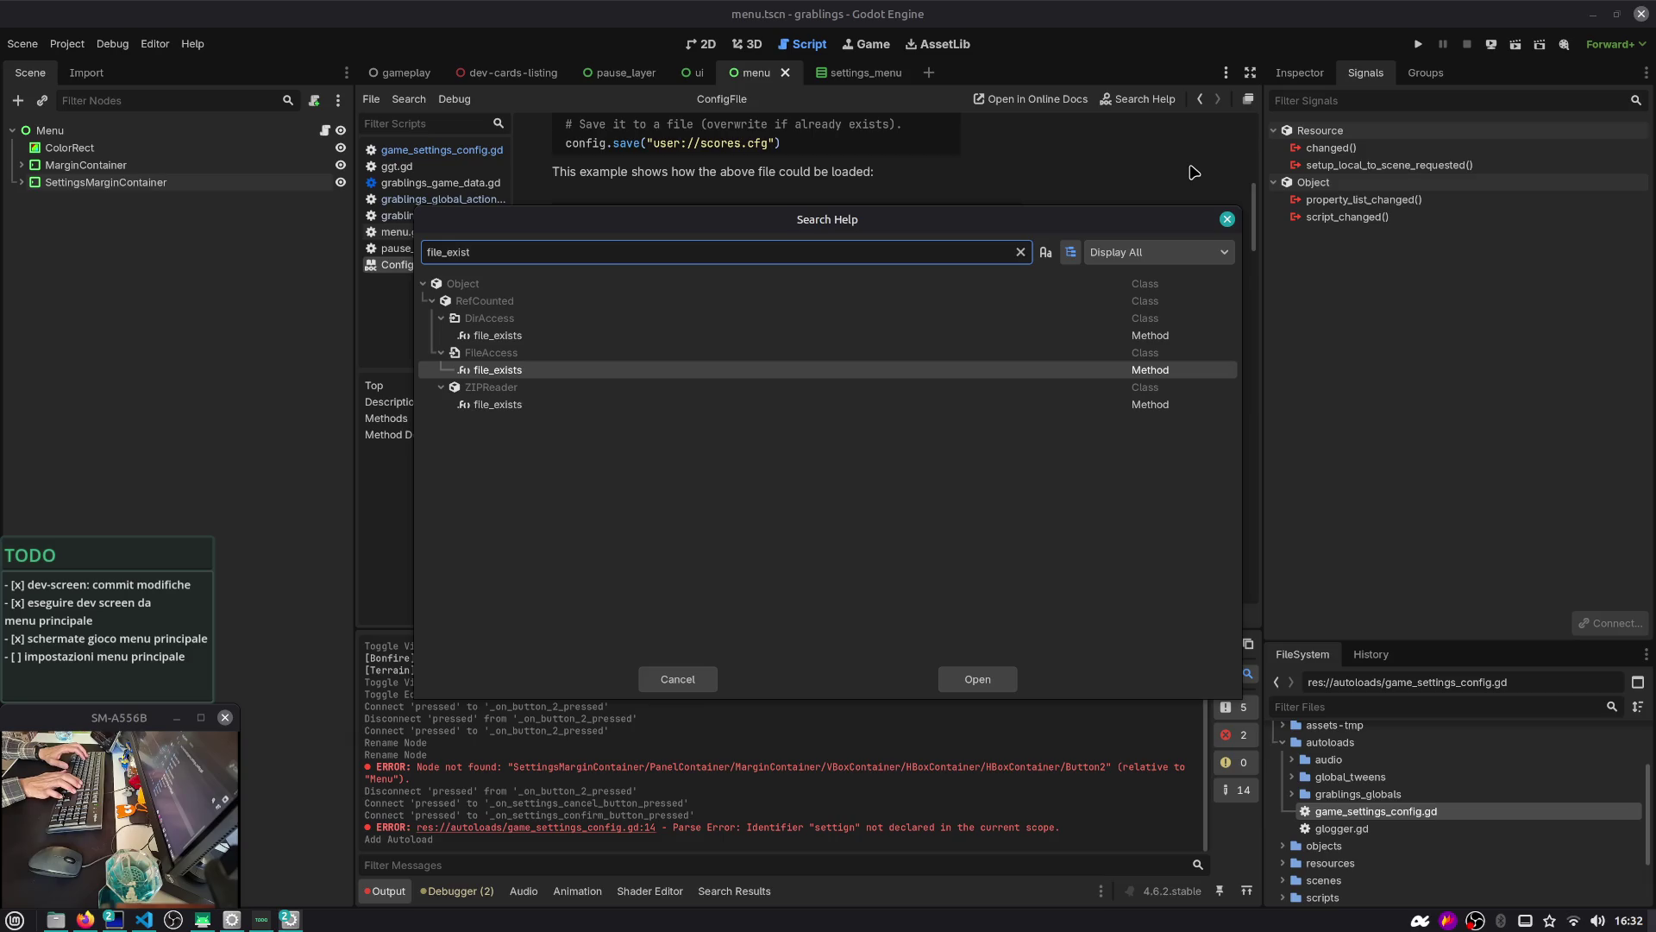
key("Return")
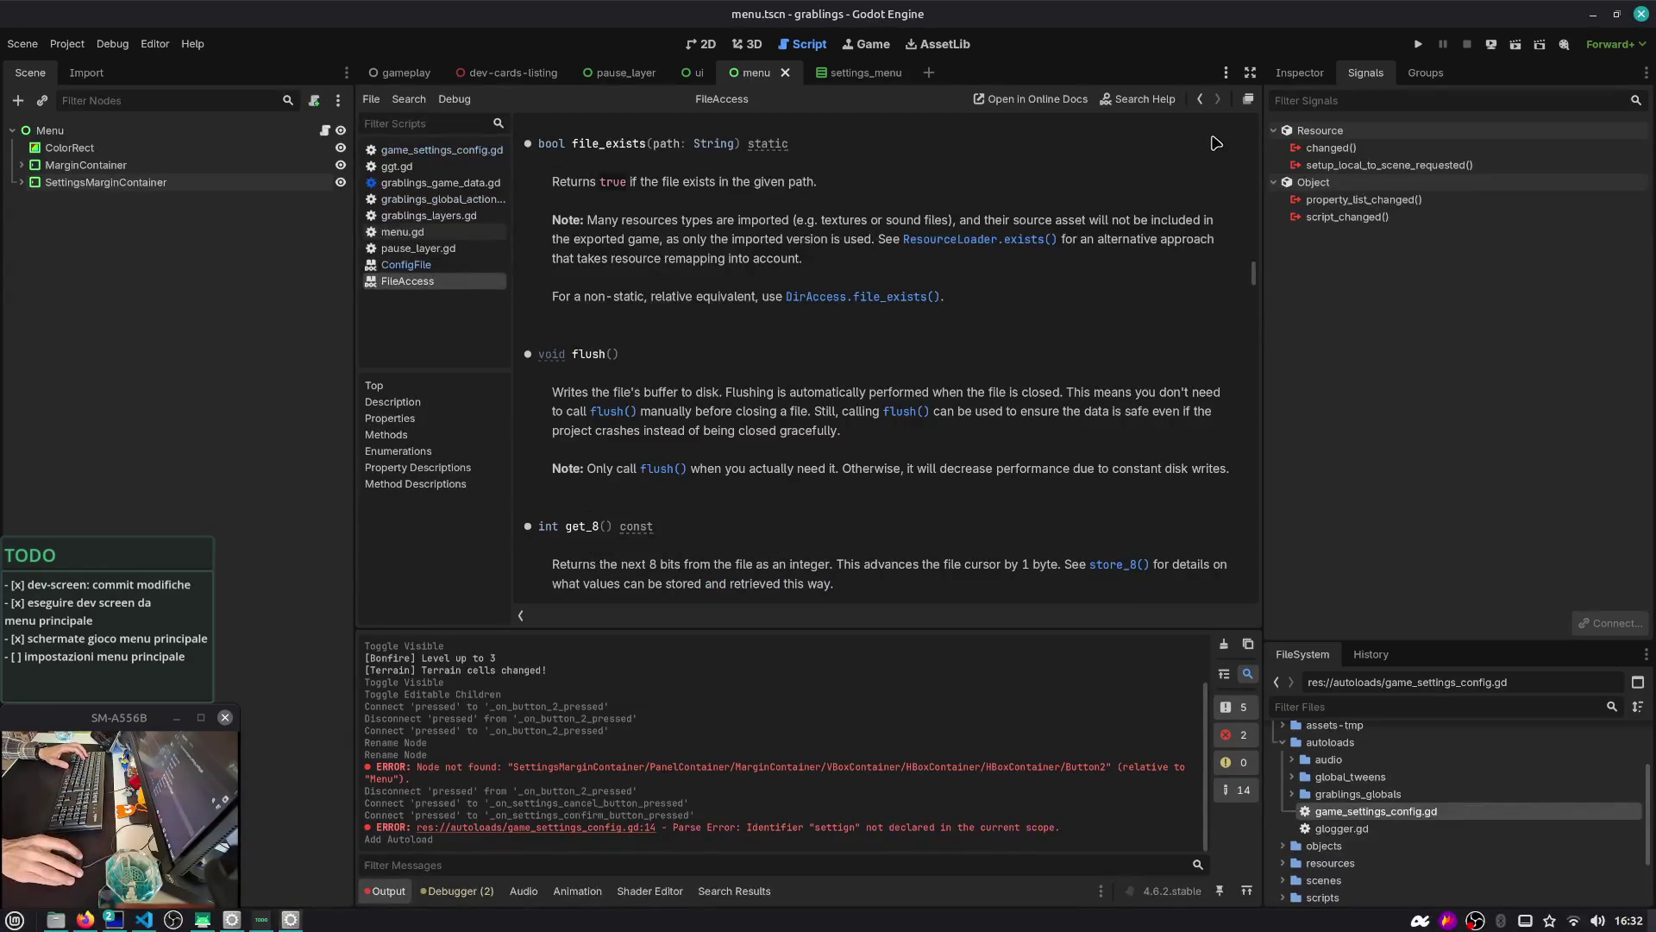
key("alt+Left")
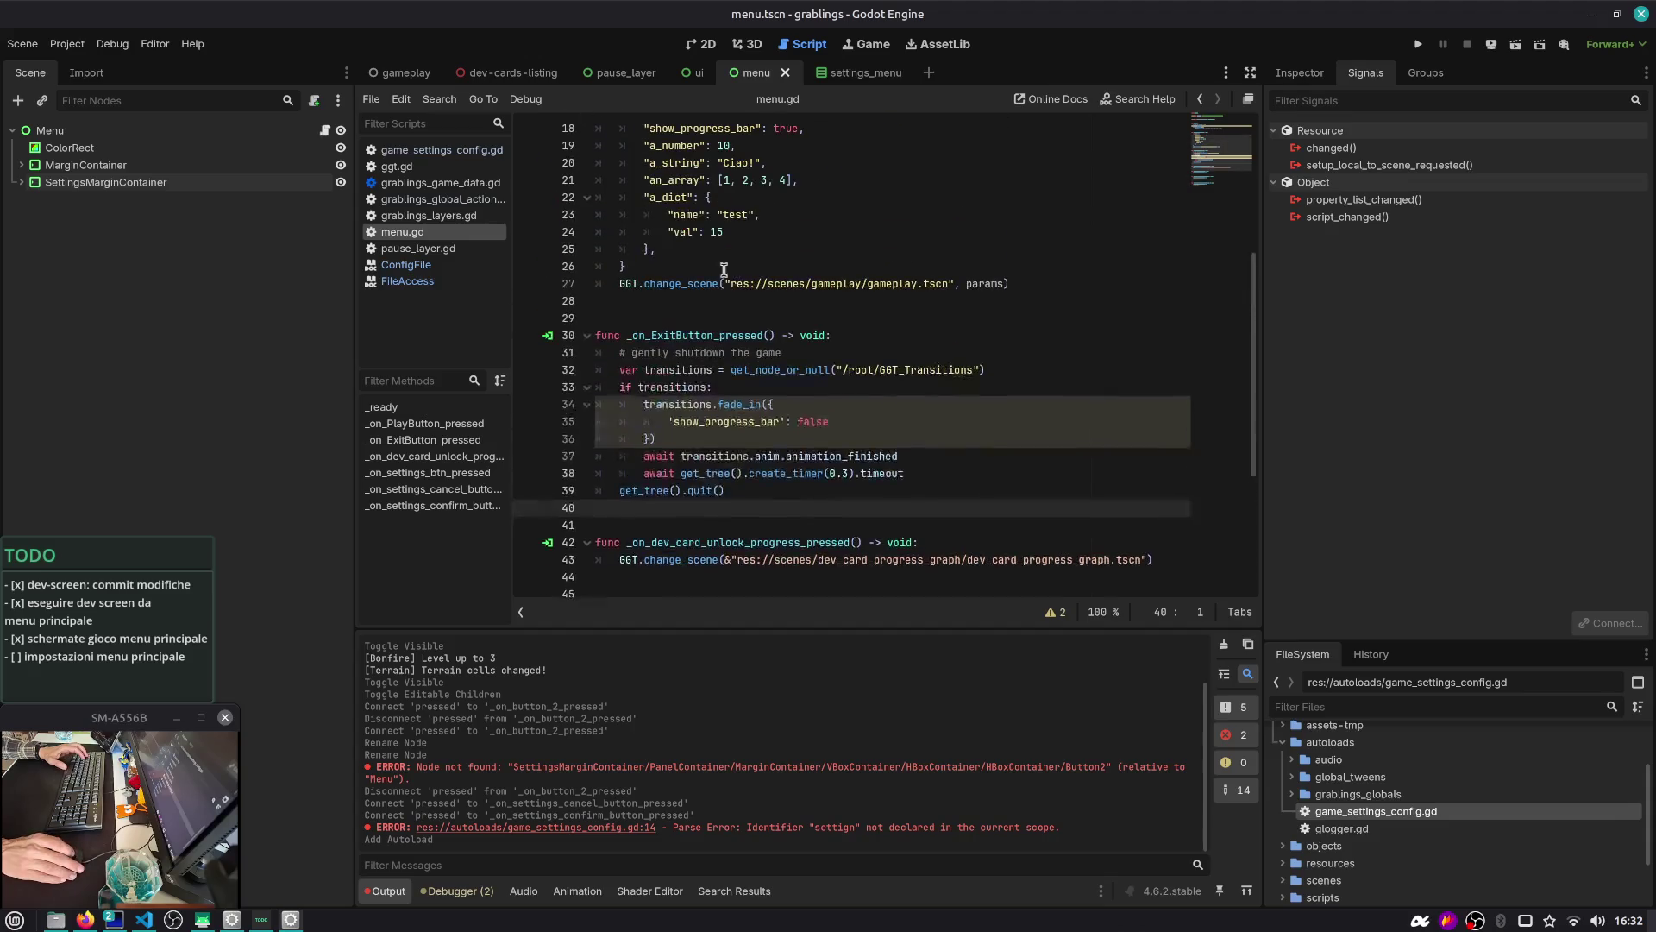
key("alt+Left")
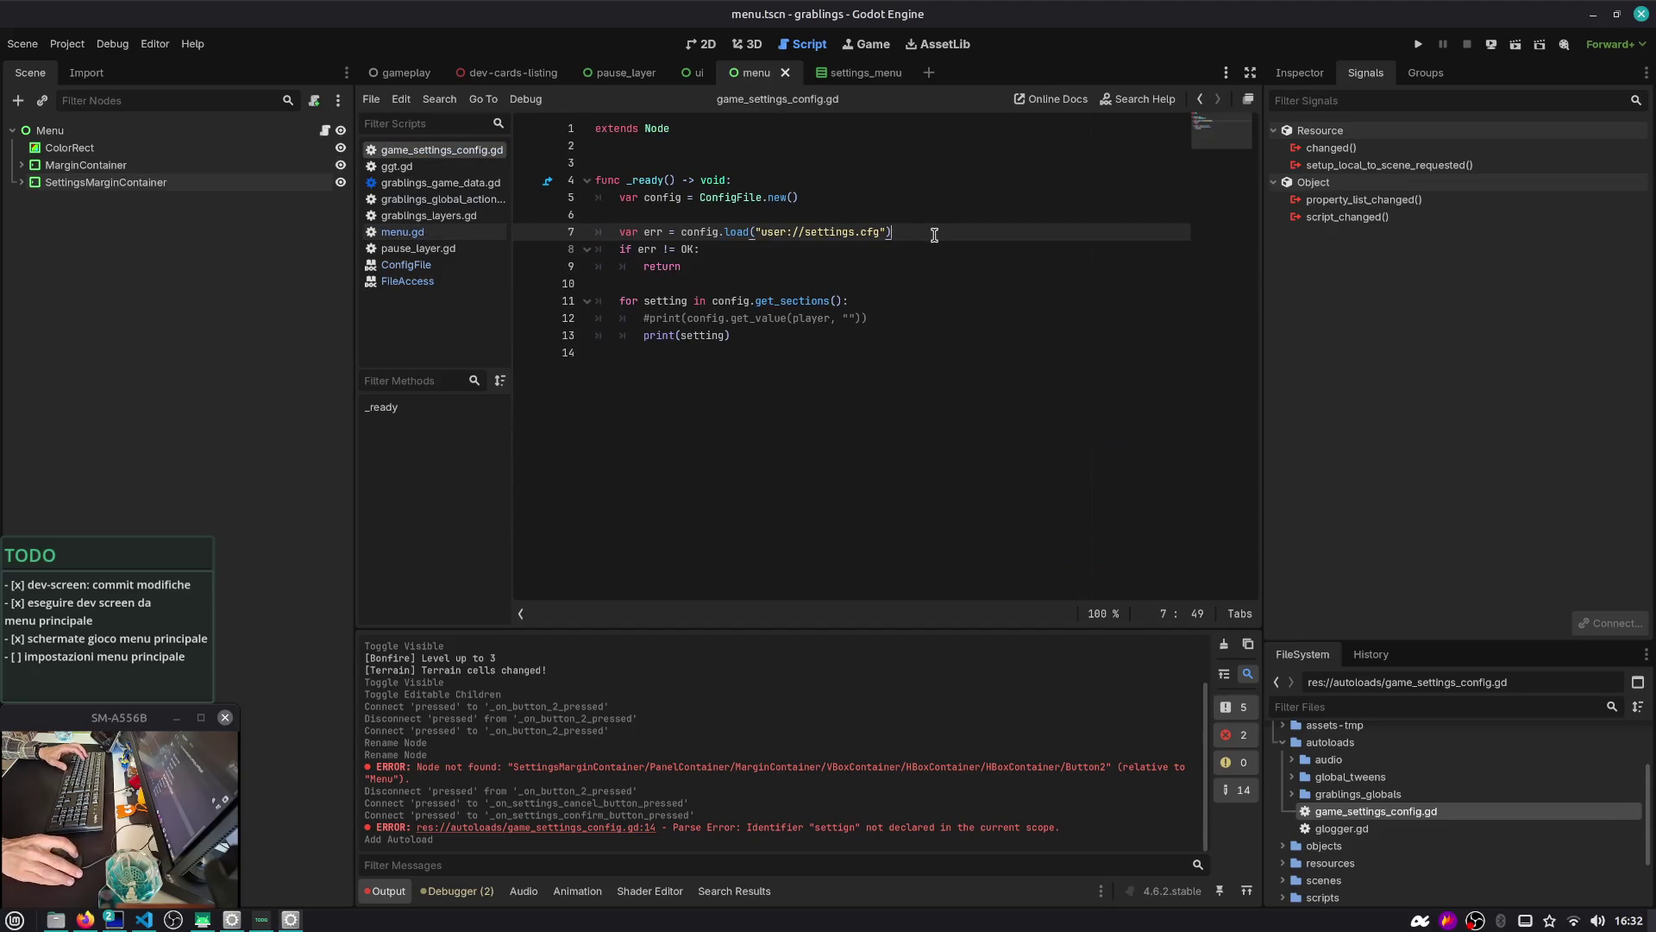
Add an if FileAccess.file_exists() check line next to the config load call
key("Return")
type("A")
key("Return")
type(".fi")
key("Return")
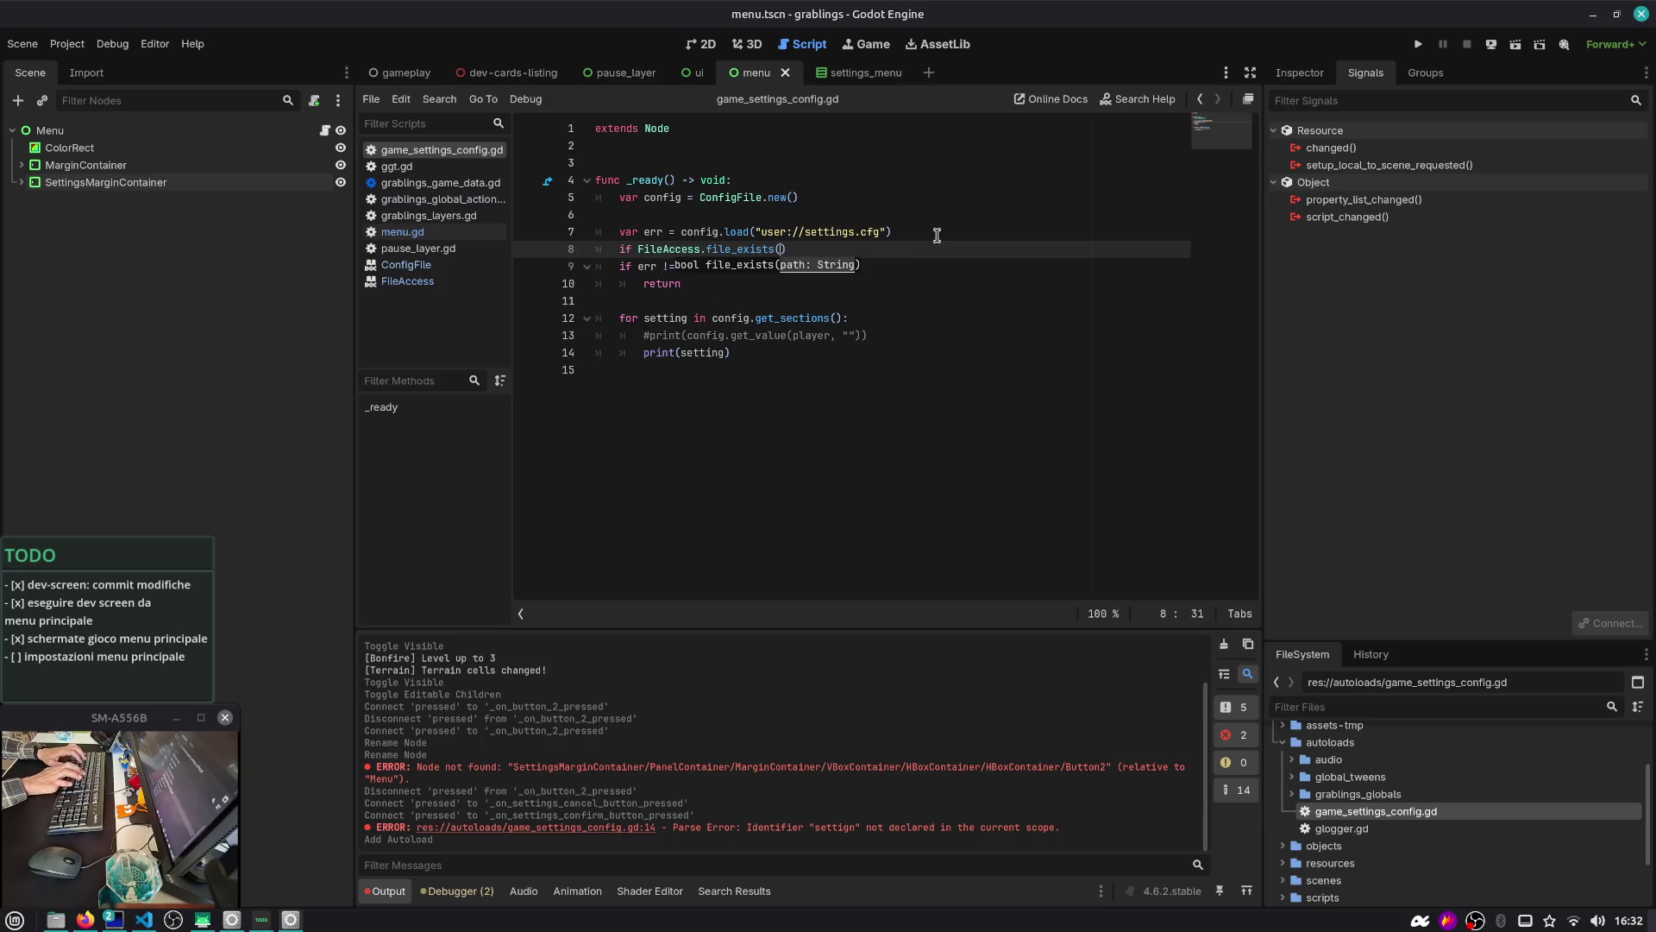
Move the settings.cfg path string into a new const FILE_PATH at the top of the script
key("Up")
key("shift+End")
key("shift+Left")
key("ctrl+x")
key("Up")
key("Up")
key("Up")
type("const ")
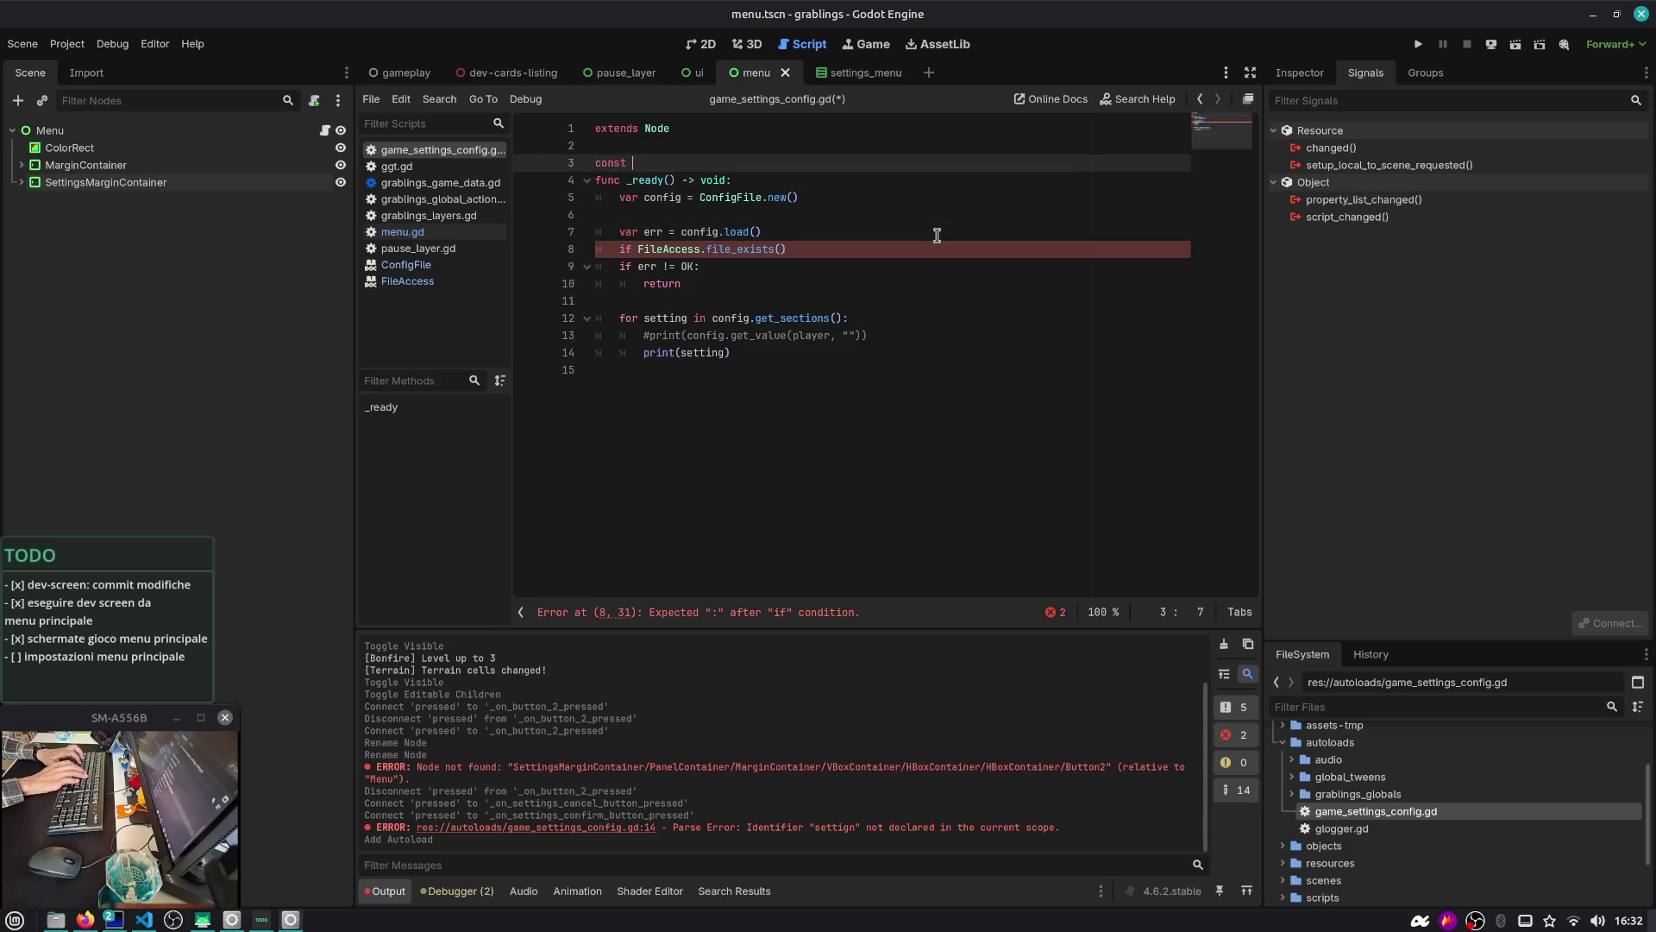
type("FILE_PATH =")
key("ctrl+v")
key("Return")
key("Up")
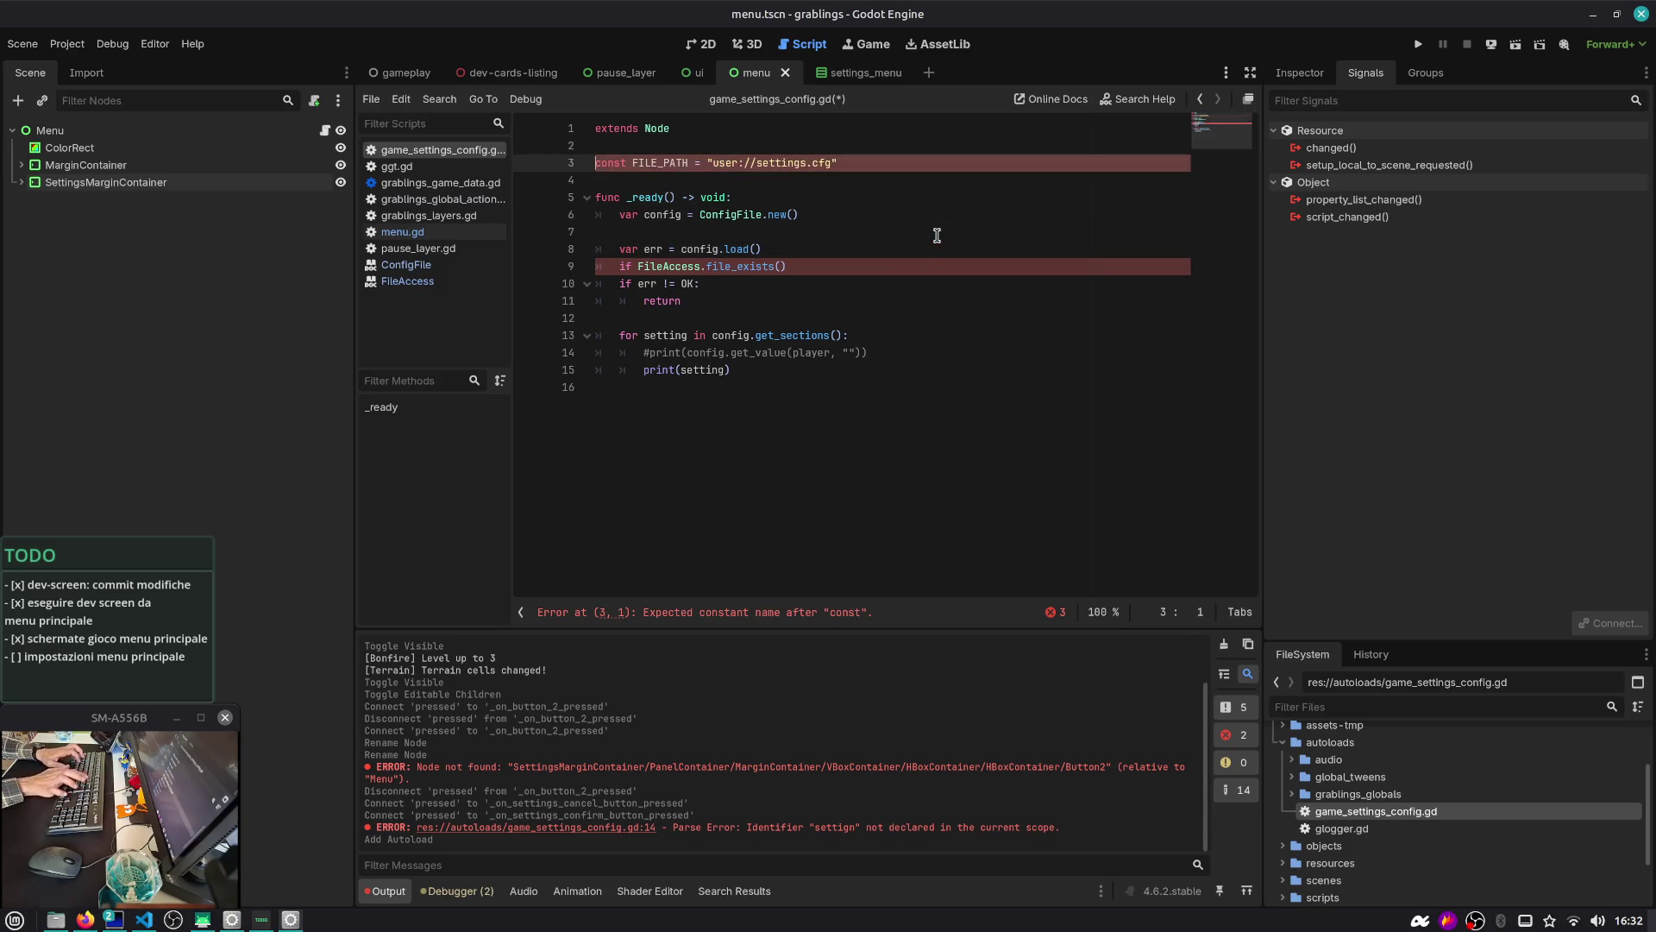
Rename the constant to CONFIG_FILE_PATH, keeping the path on its line, and copy the name
type("CONFIG_")
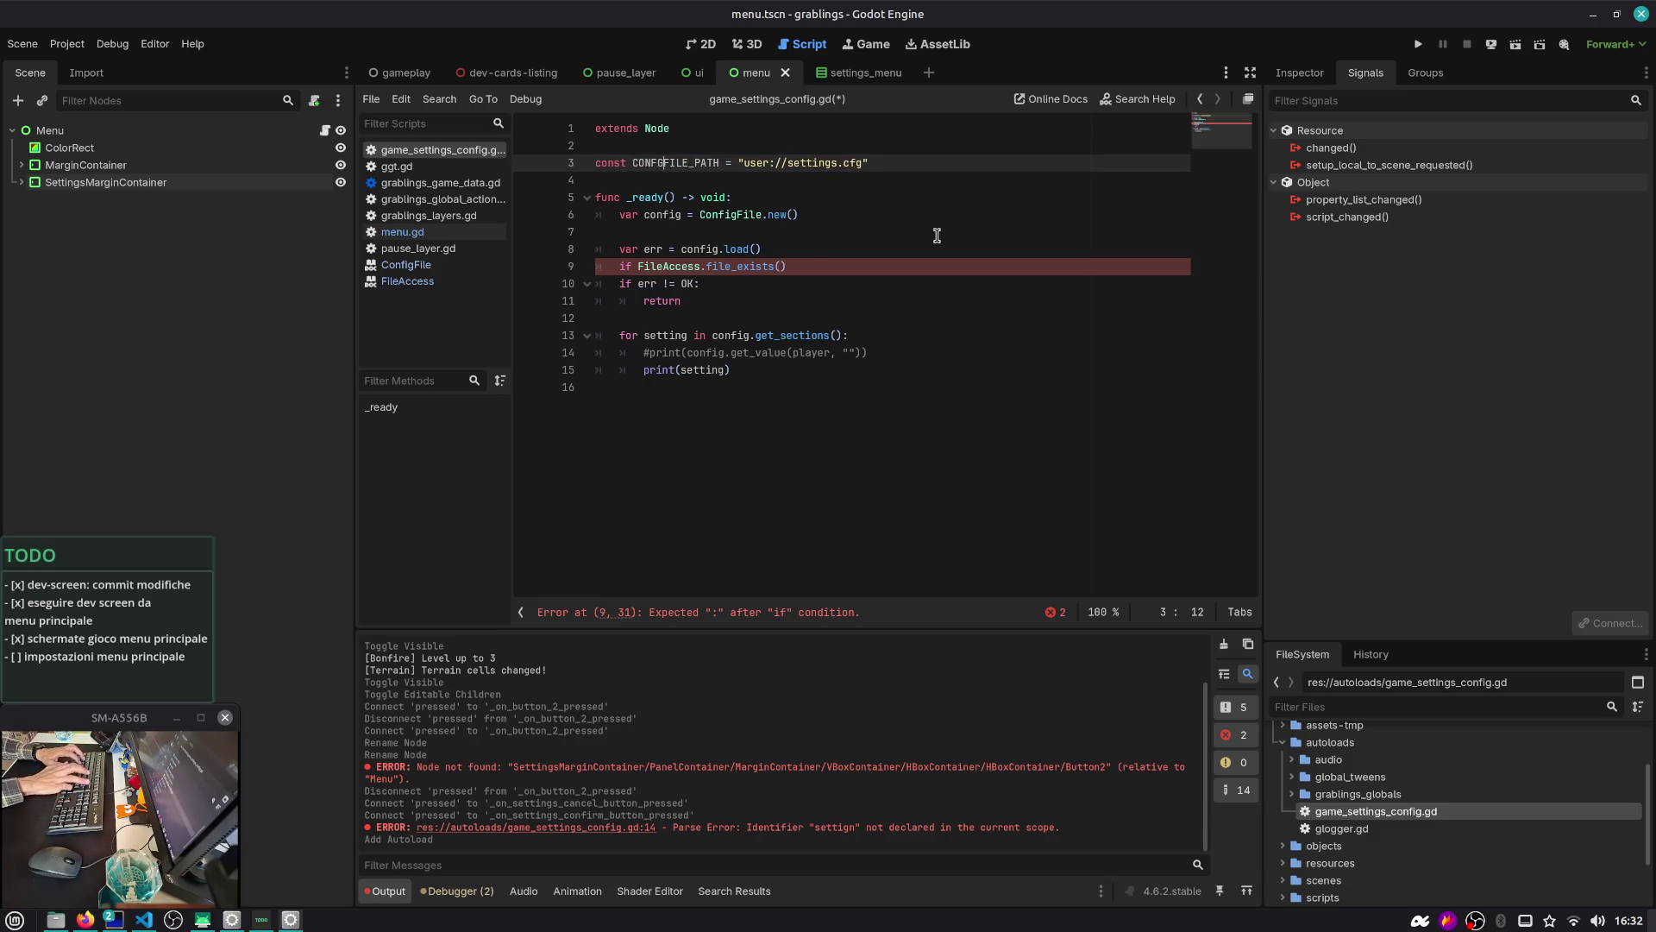
key("Left")
key("Left")
key("Left")
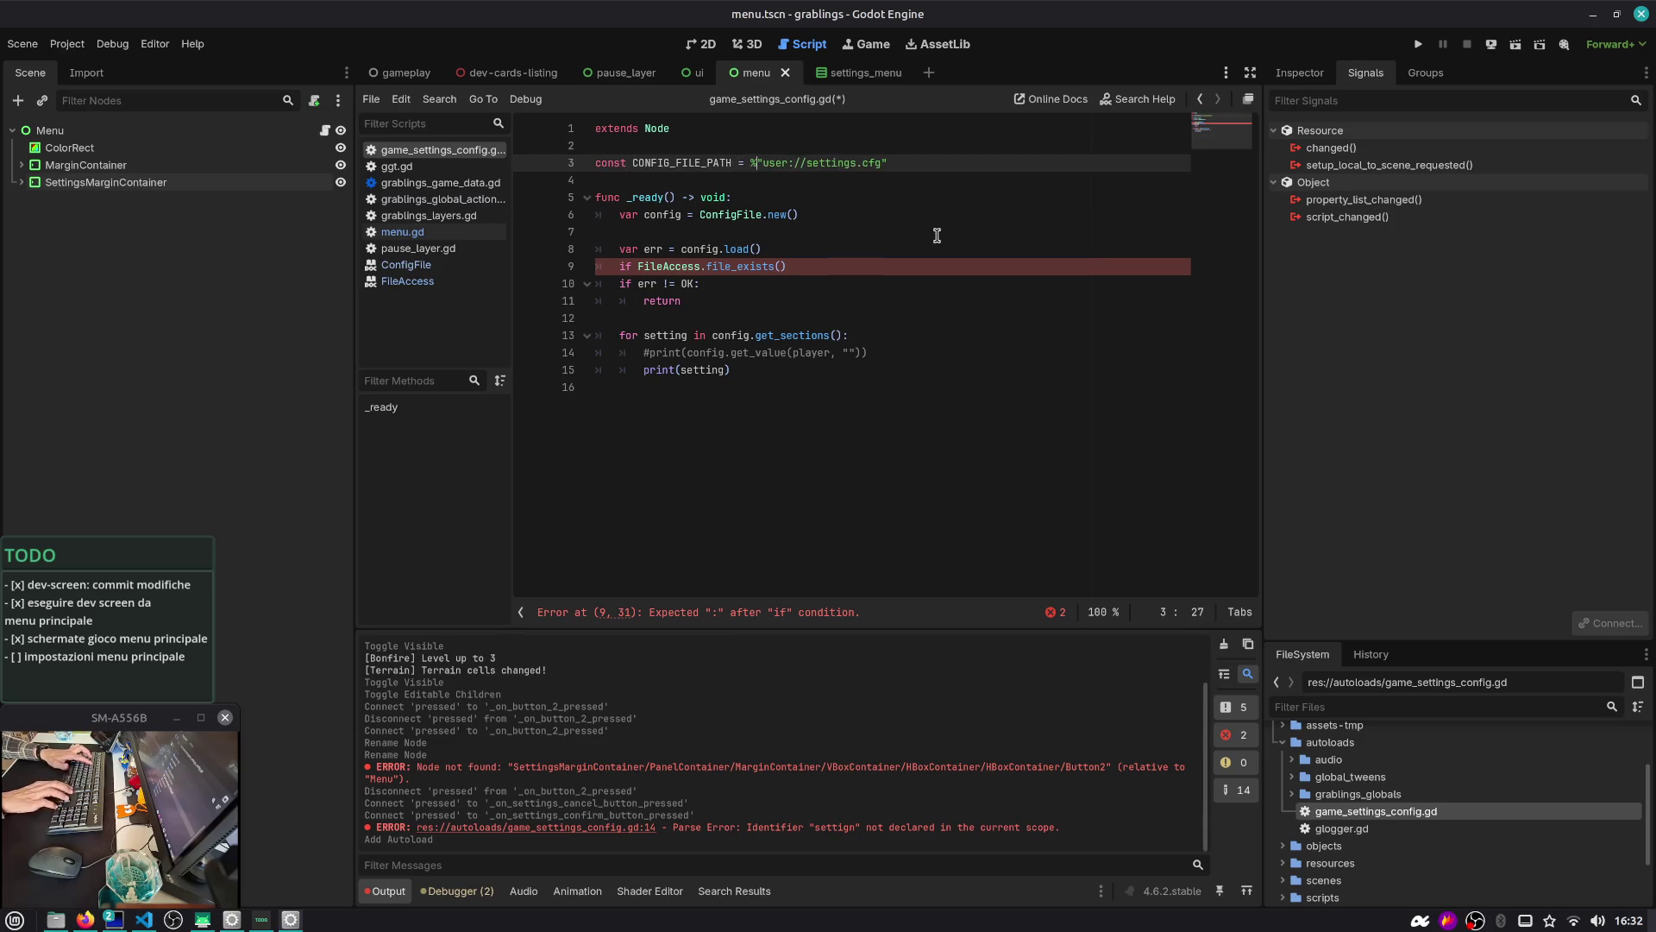
key("Return")
type("&")
key("Left")
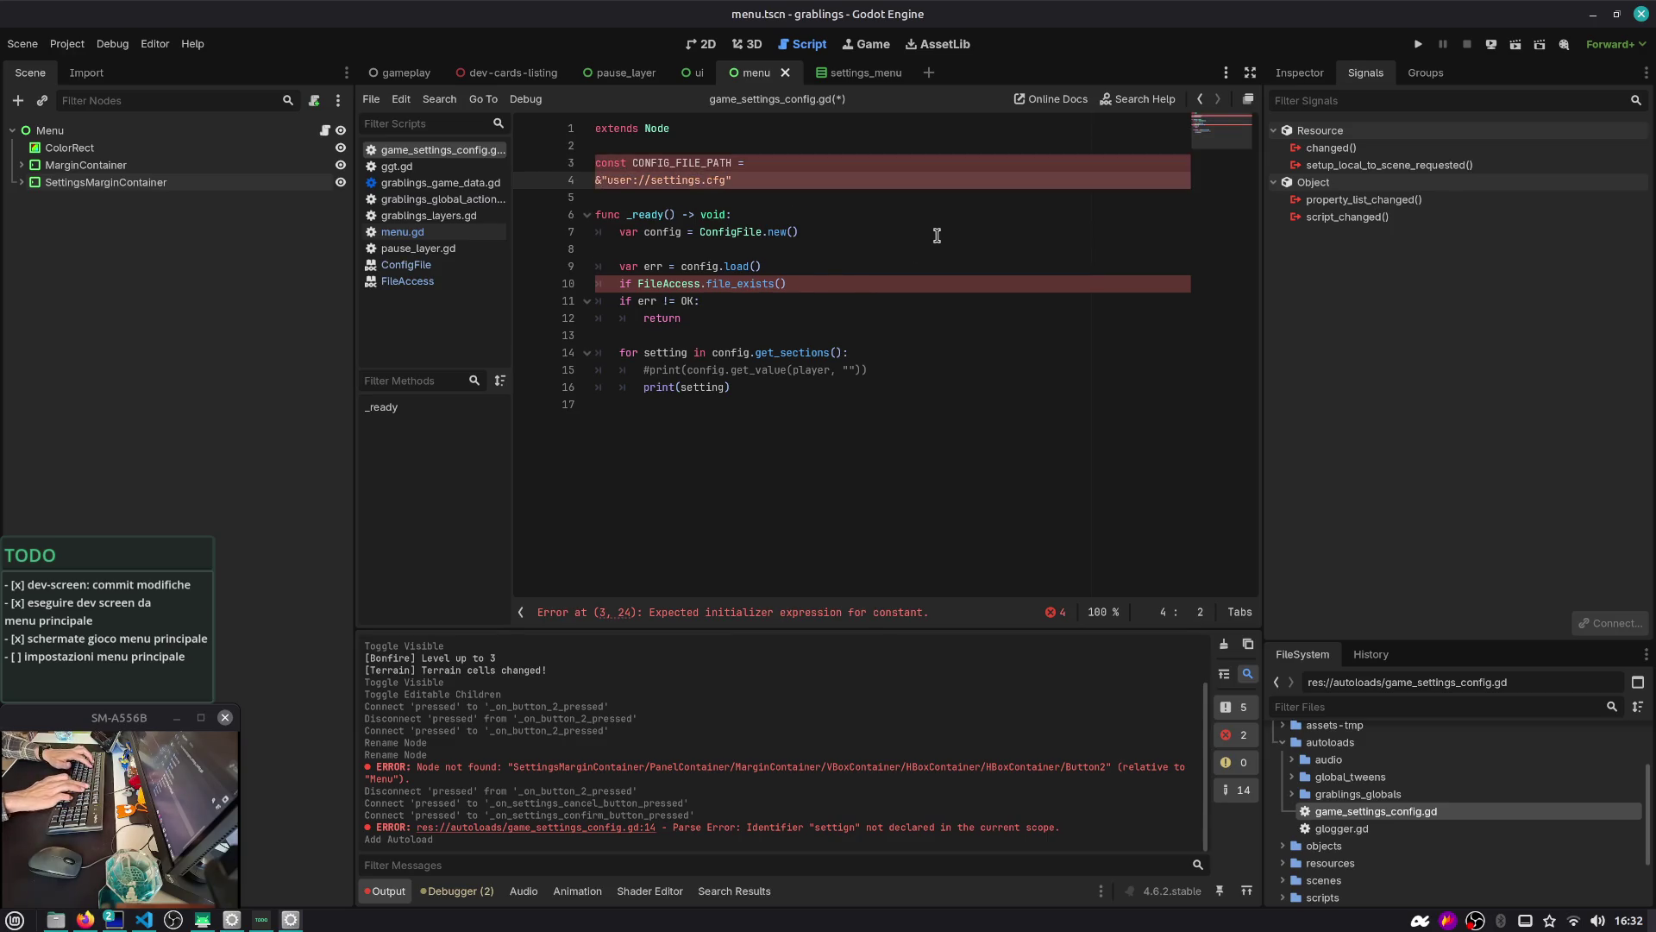
key("BackSpace")
key("ctrl+Left")
key("ctrl+Left")
key("ctrl+shift+Right")
Pass CONFIG_FILE_PATH to both config.load and FileAccess.file_exists, ending the if with a colon
key("Down")
key("Down")
key("Down")
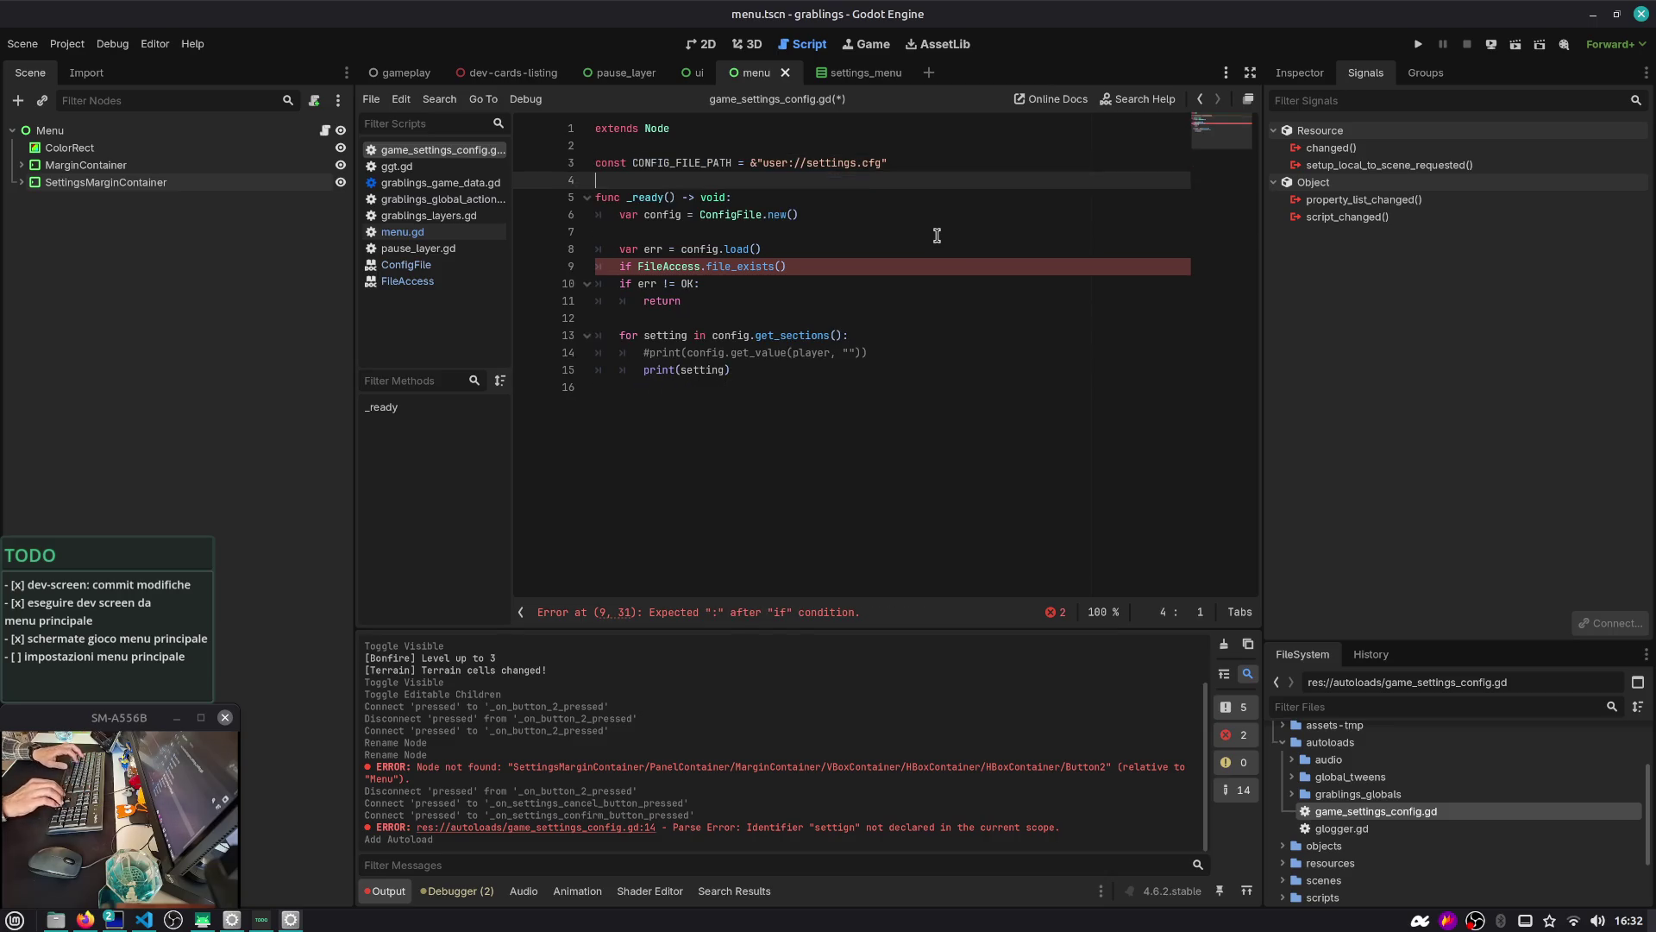
key("Down")
key("Left")
key("ctrl+v")
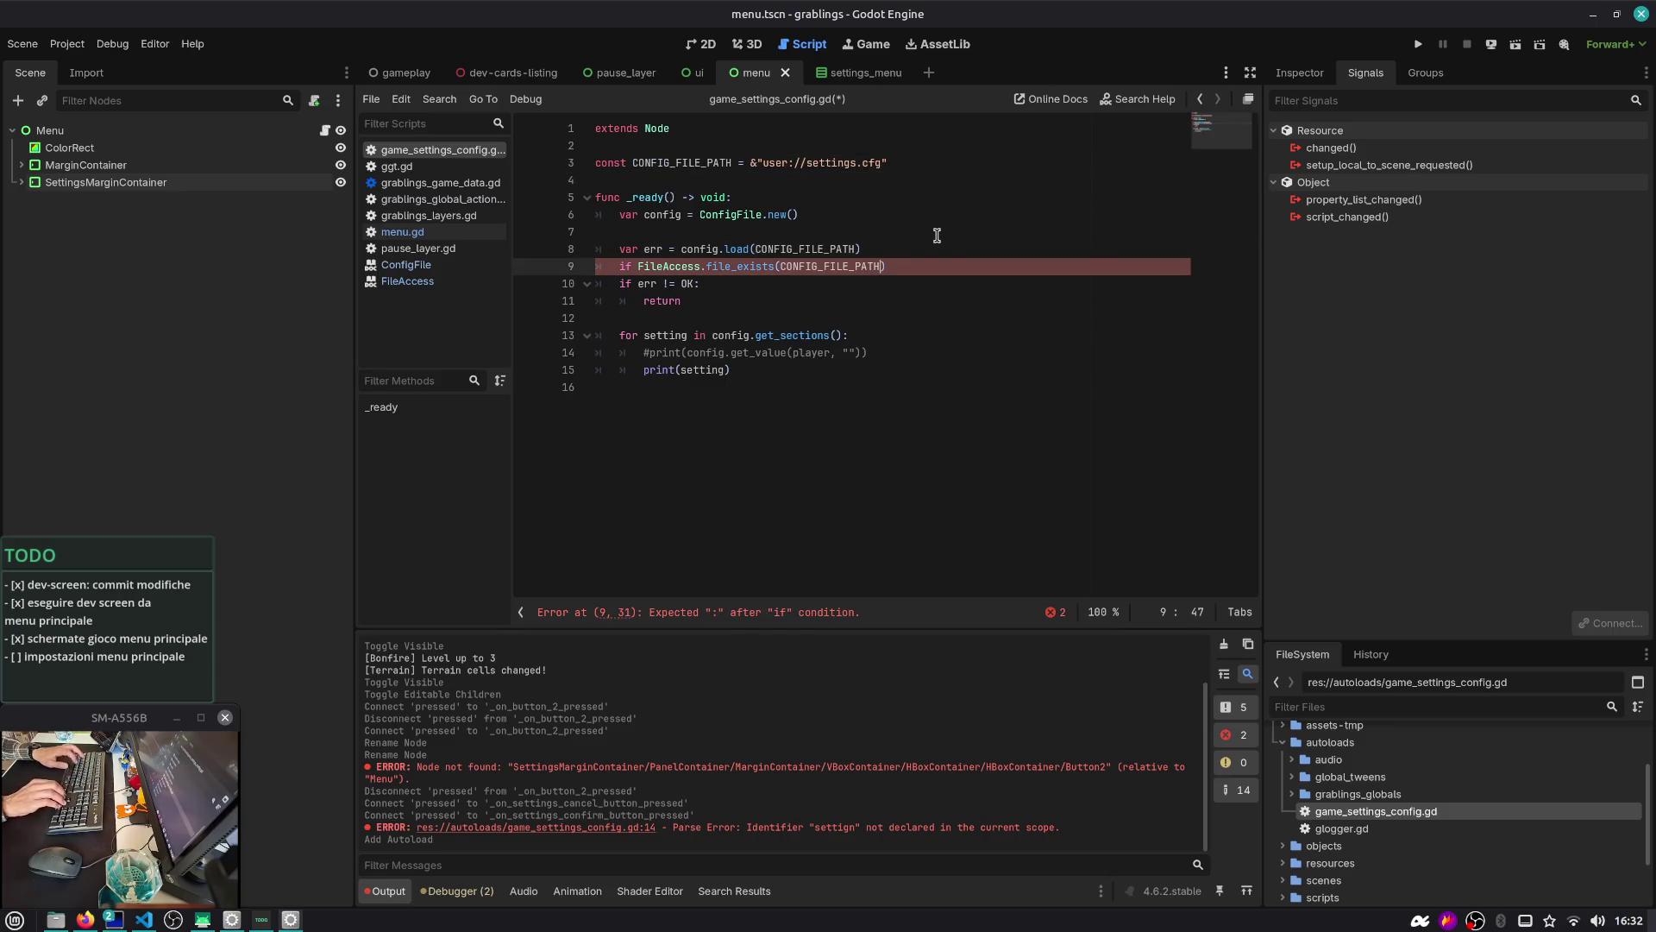
key("Down")
Indent the error check and move the config.load line under the file_exists if
key("Home")
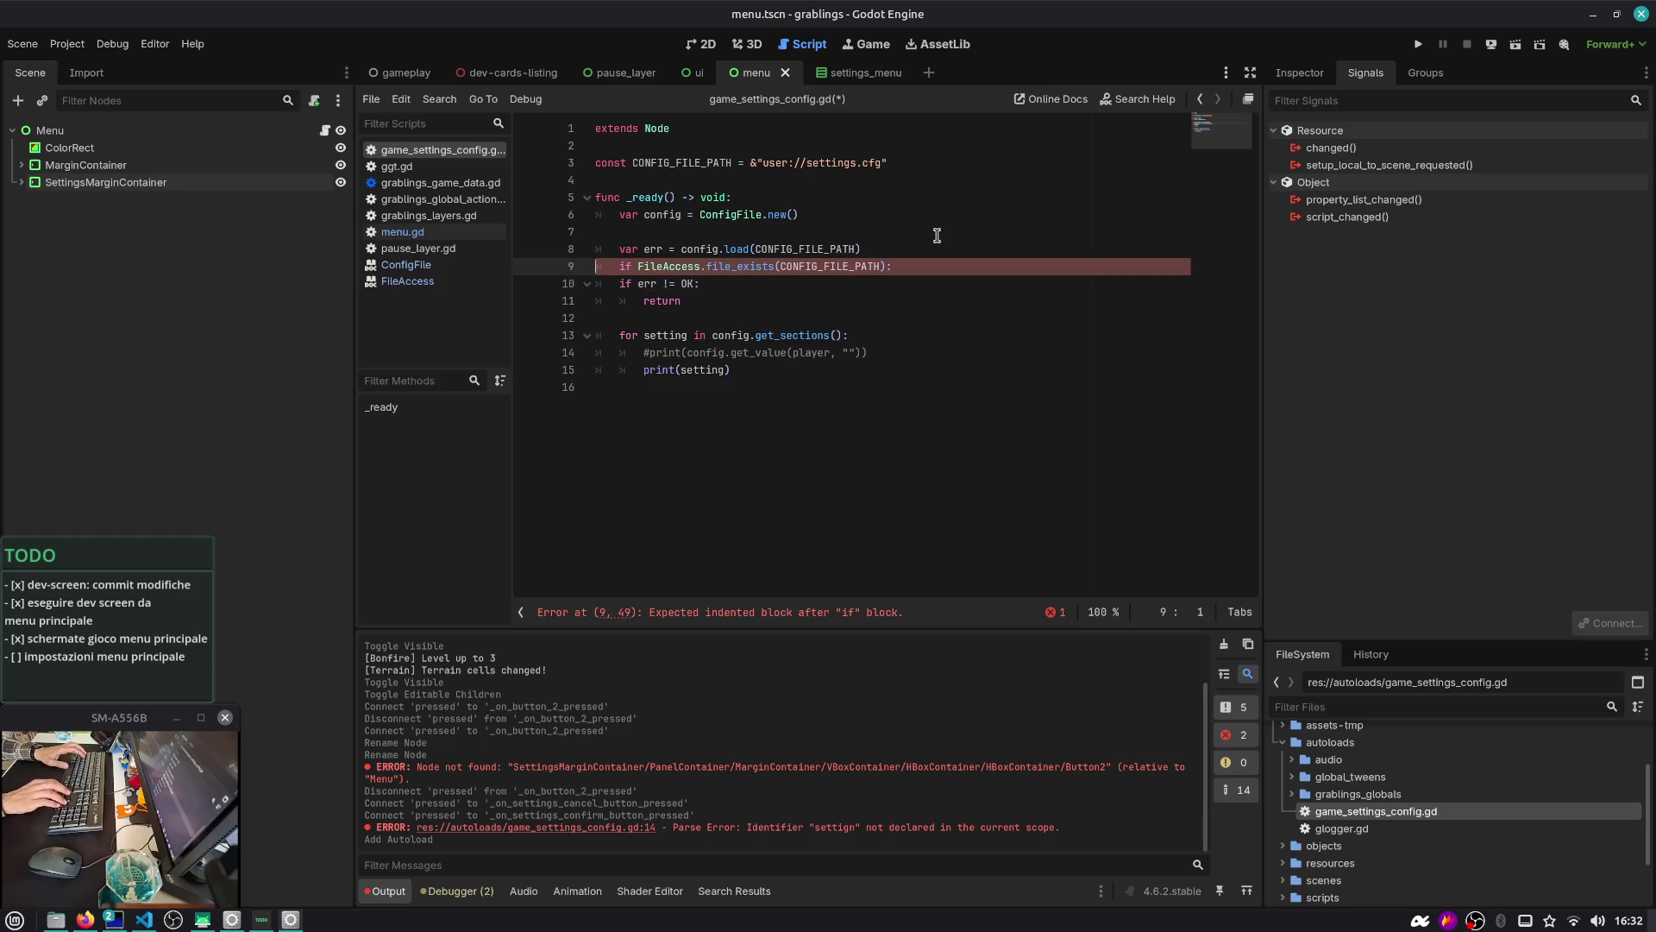
key("shift+Down")
key("shift+End")
key("Tab")
key("Up")
key("Up")
key("Up")
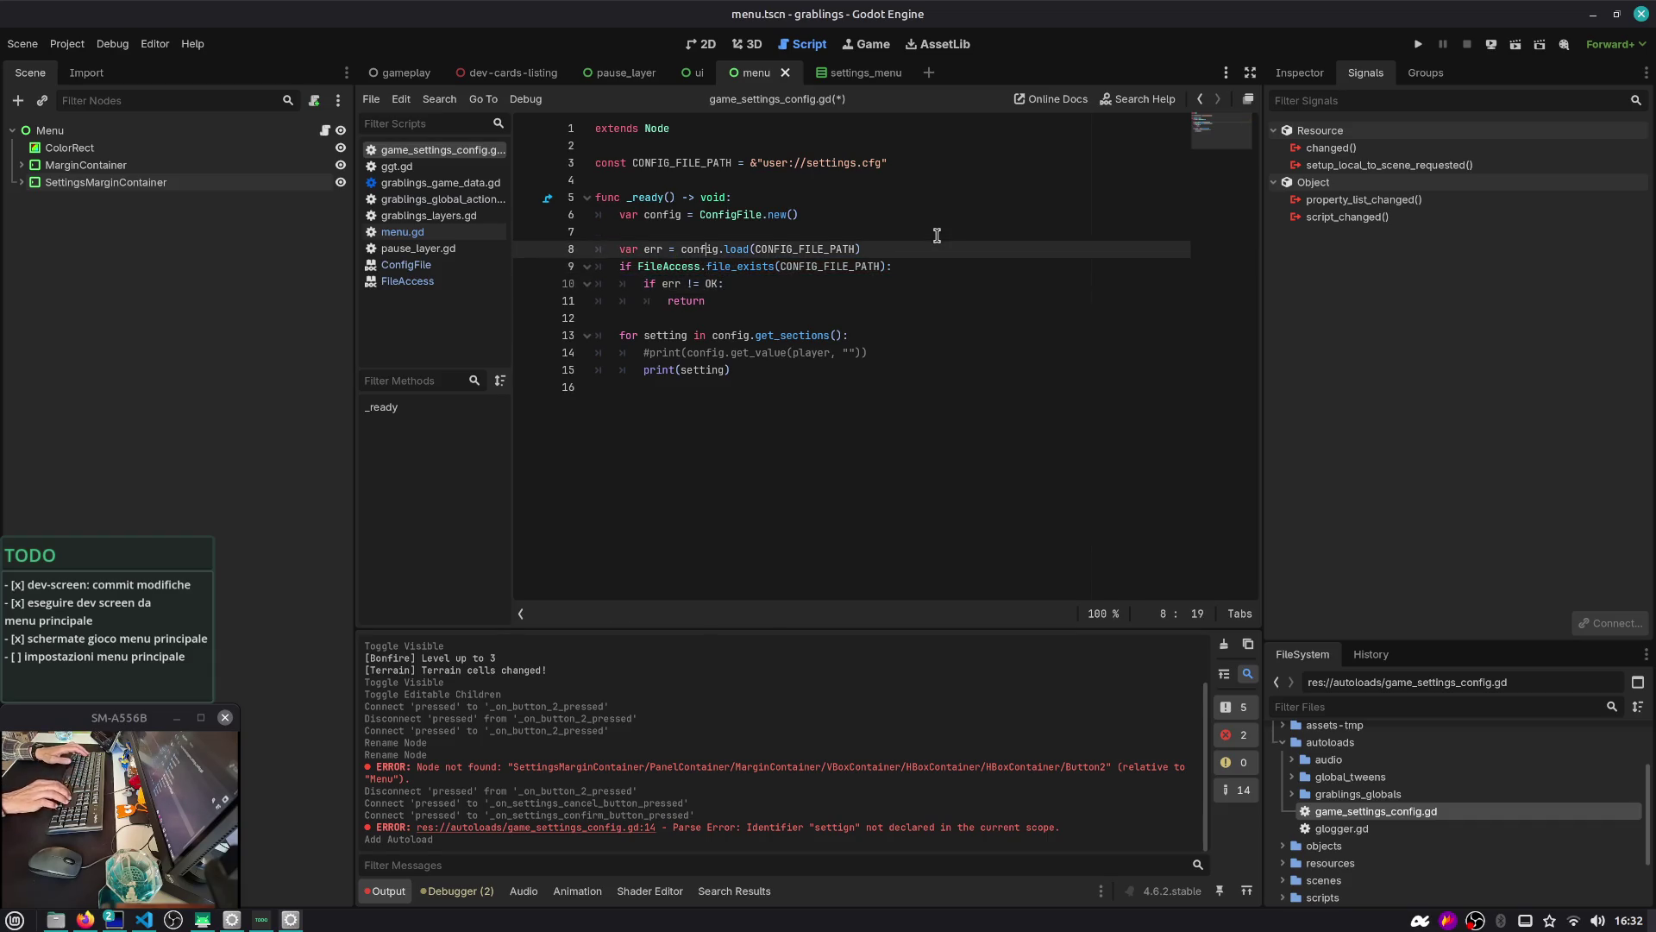
key("alt+Down")
key("Home")
key("Tab")
Add an else branch that prints CONFIG FILE CREATED and calls config.save(CONFIG_FILE_PATH), then save
key("Down")
key("Down")
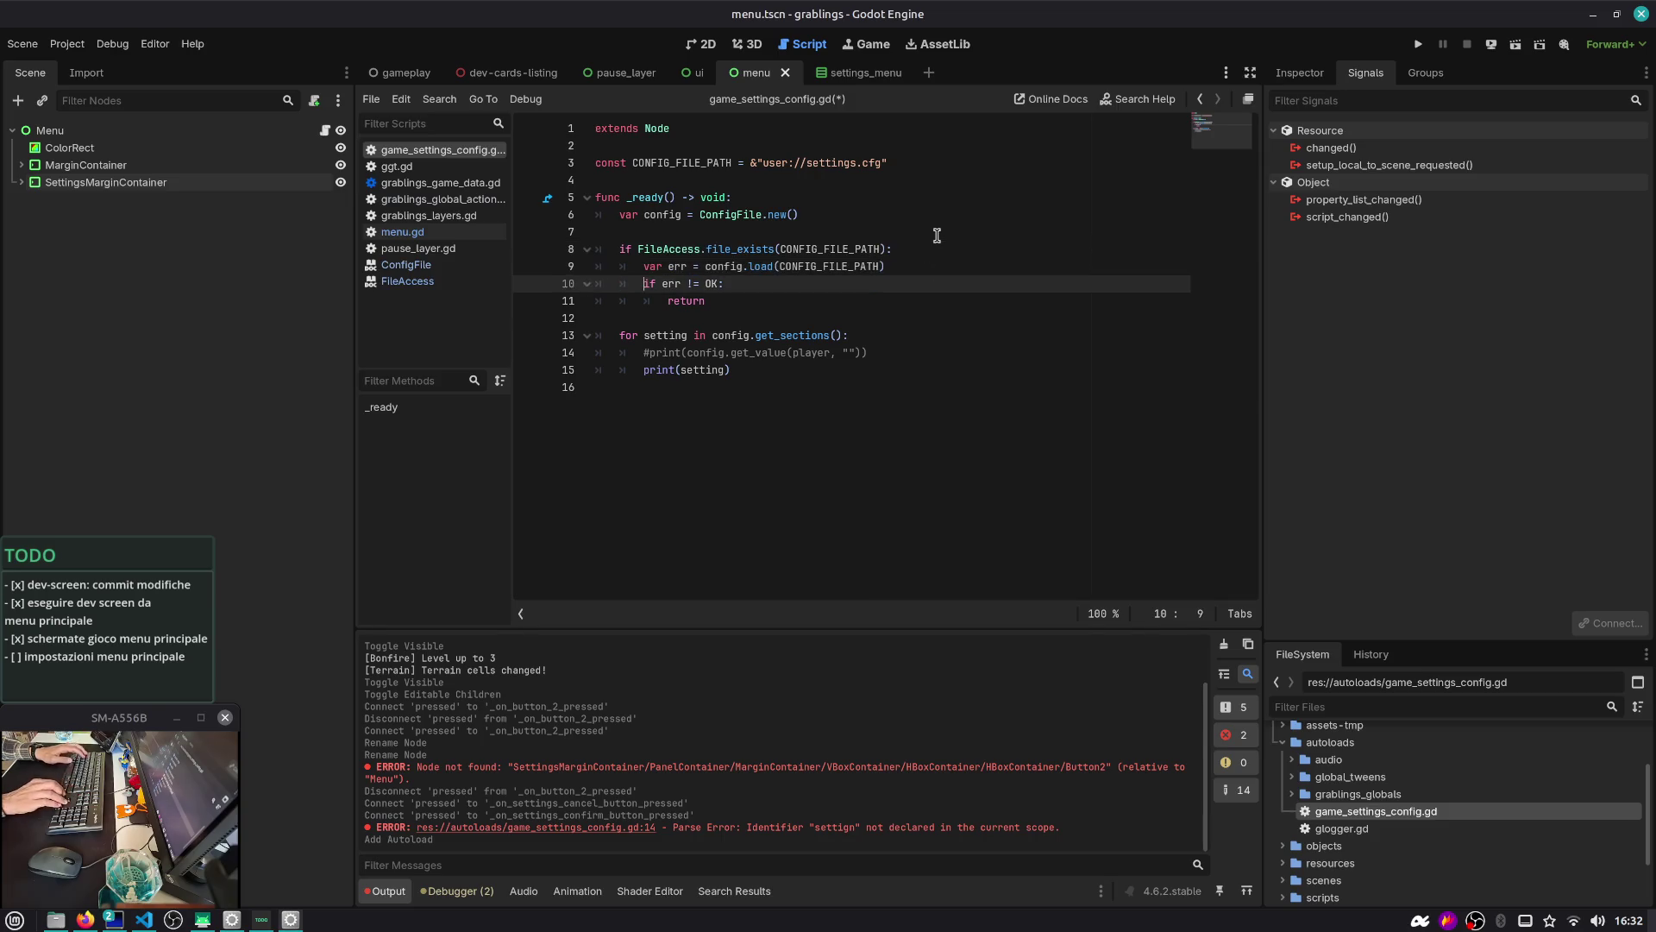
key("End")
key("Return")
type("e:")
key("Return")
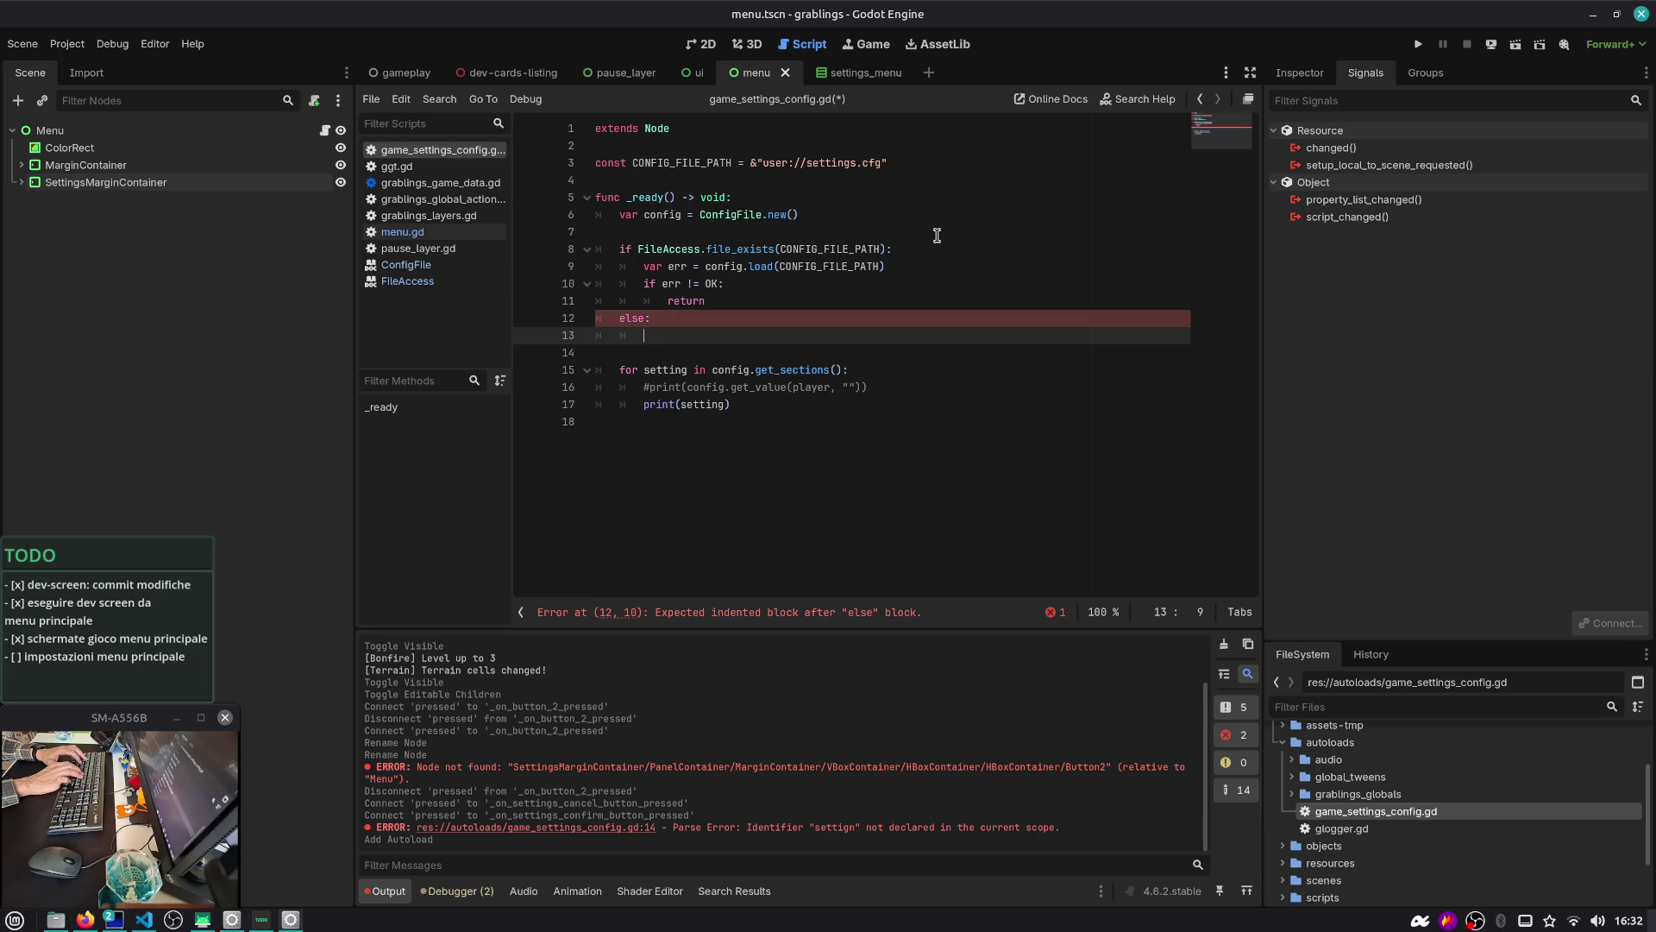
type("config.sa")
key("Return")
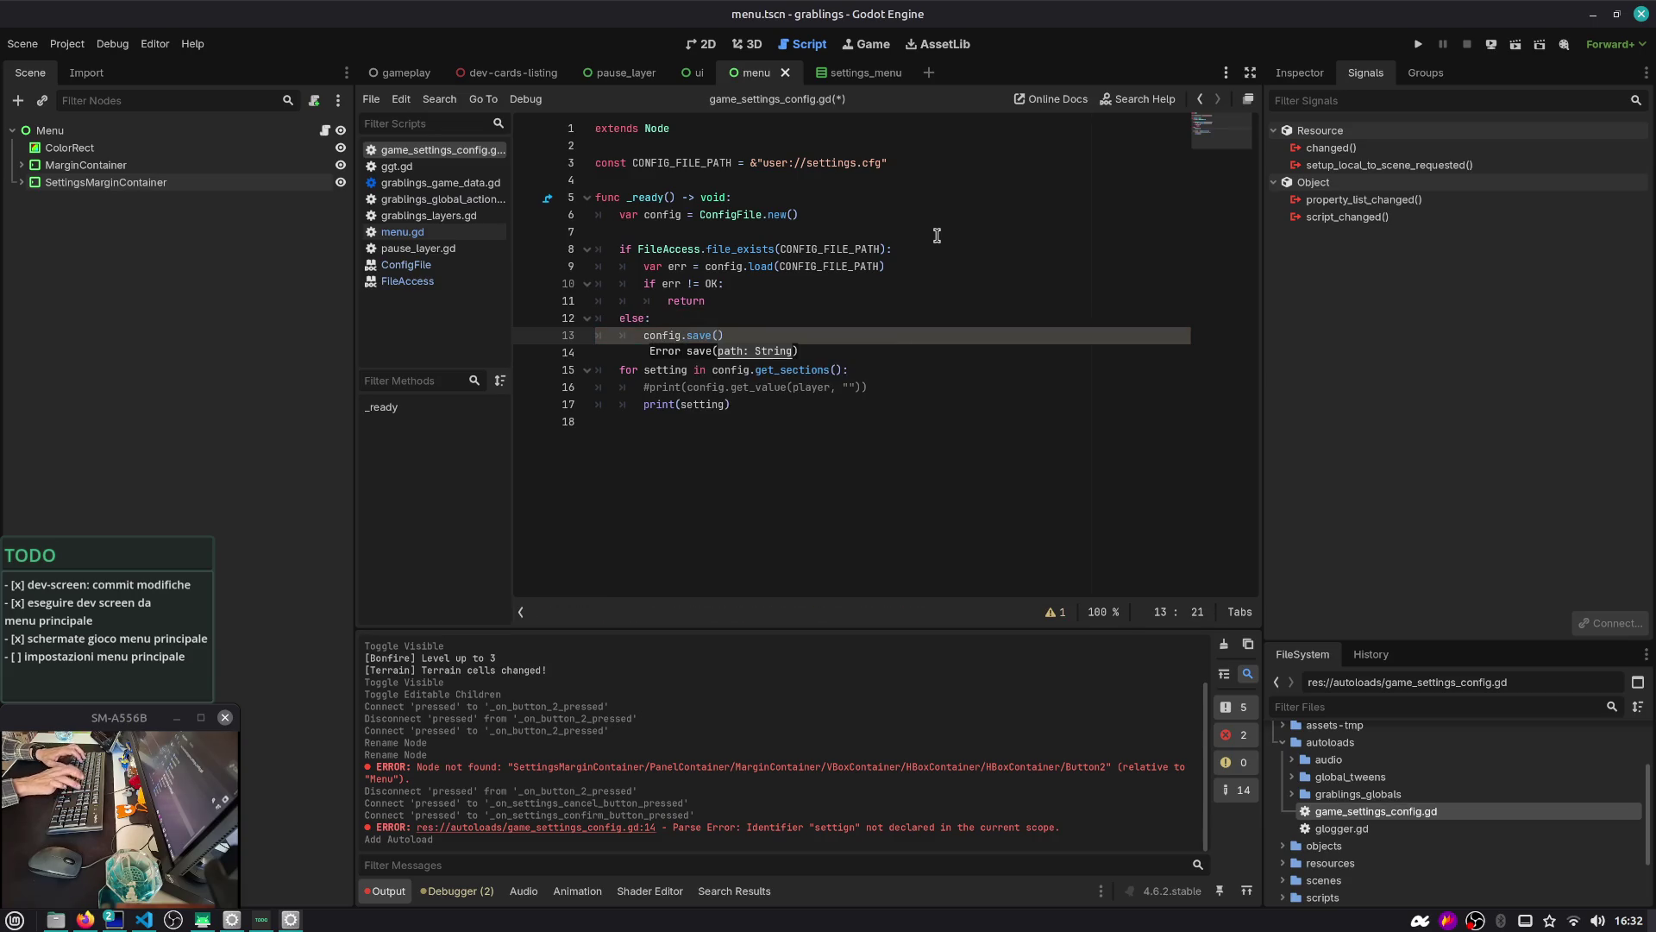
key("Return")
key("ctrl+shift+Return")
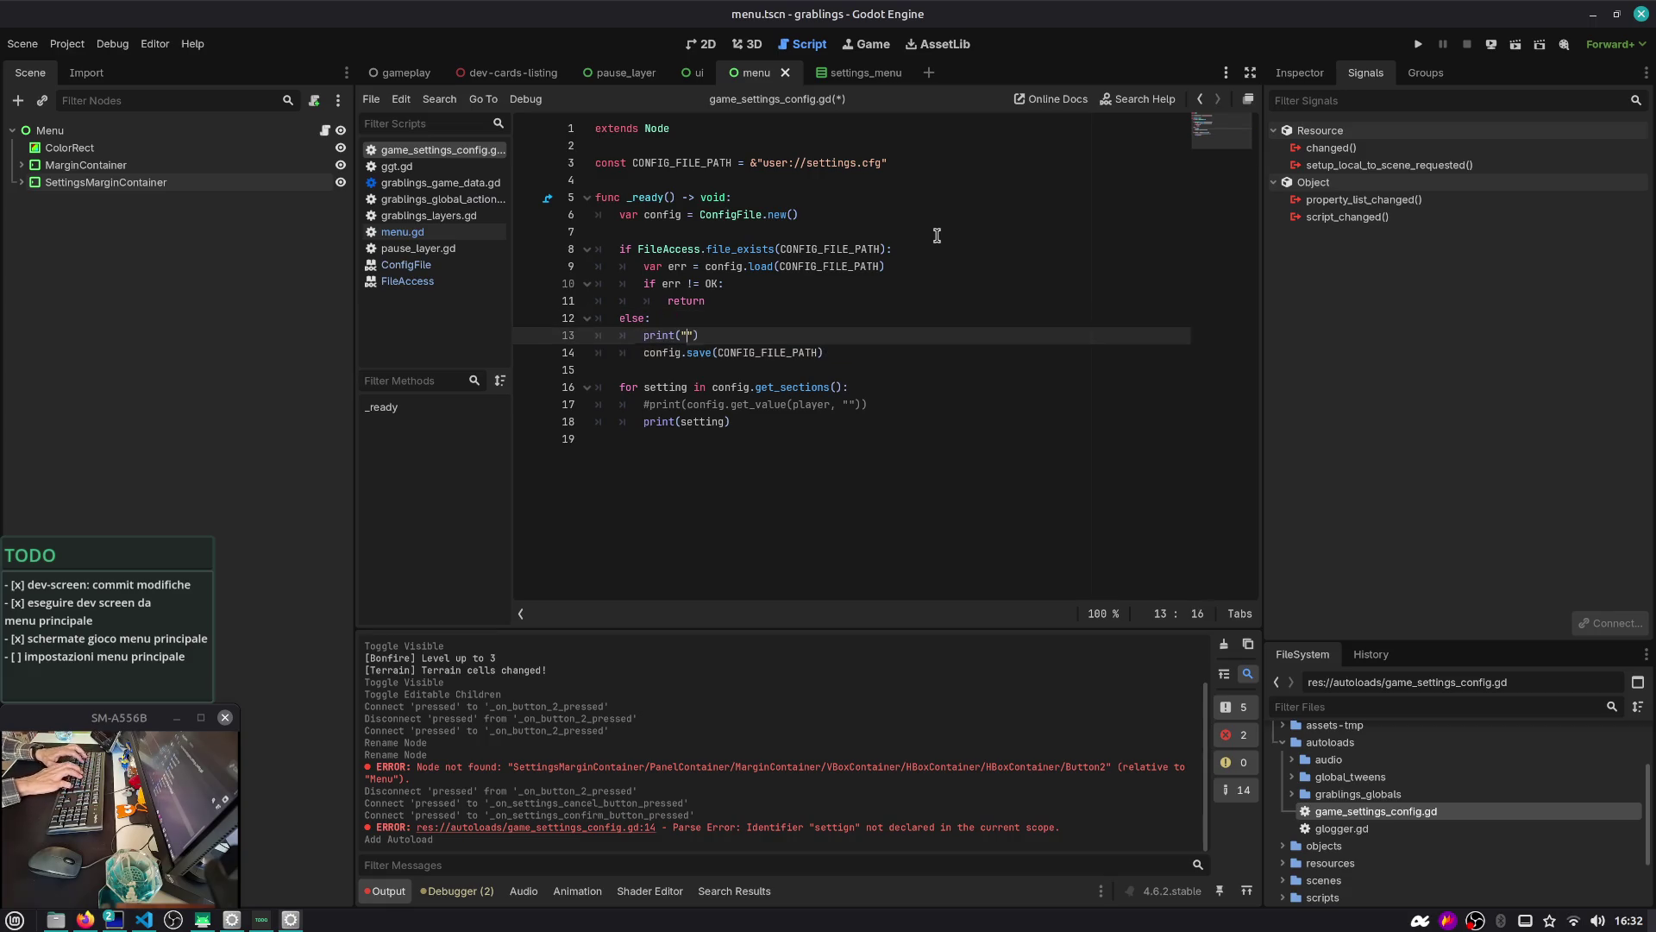
type("CON")
type("EATED")
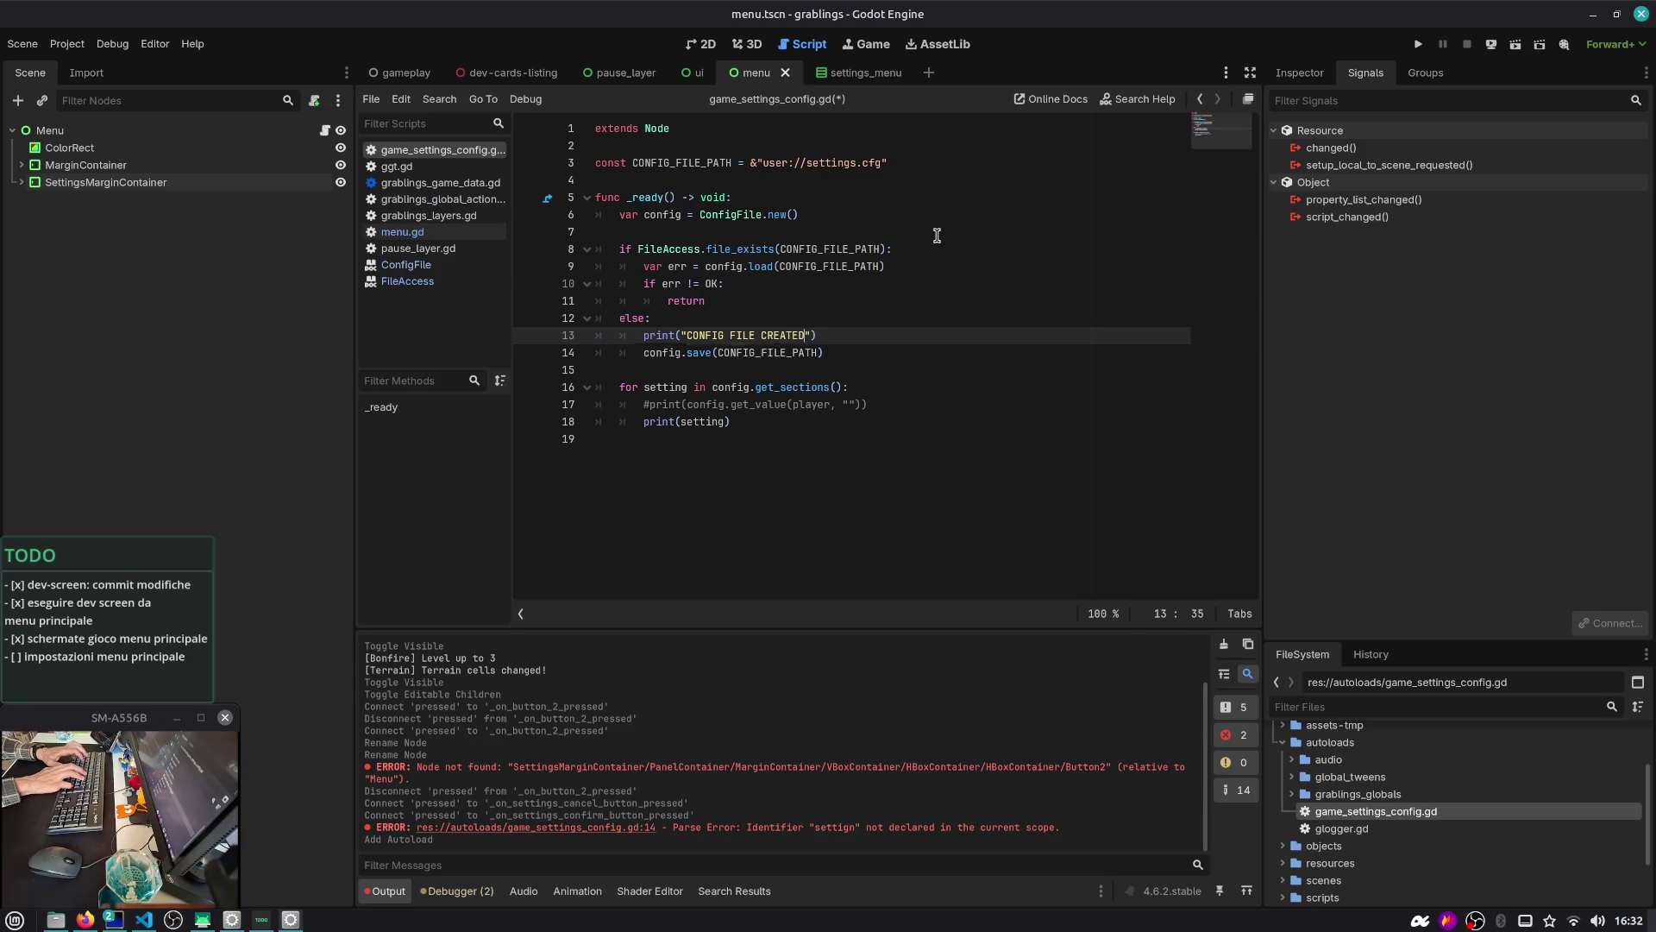
key("ctrl+s")
Add a CONFIG FILE LOADED print under the exists branch by duplicating the created message
key("ctrl+alt+Down")
key("alt+Up")
key("alt+Up")
key("alt+Up")
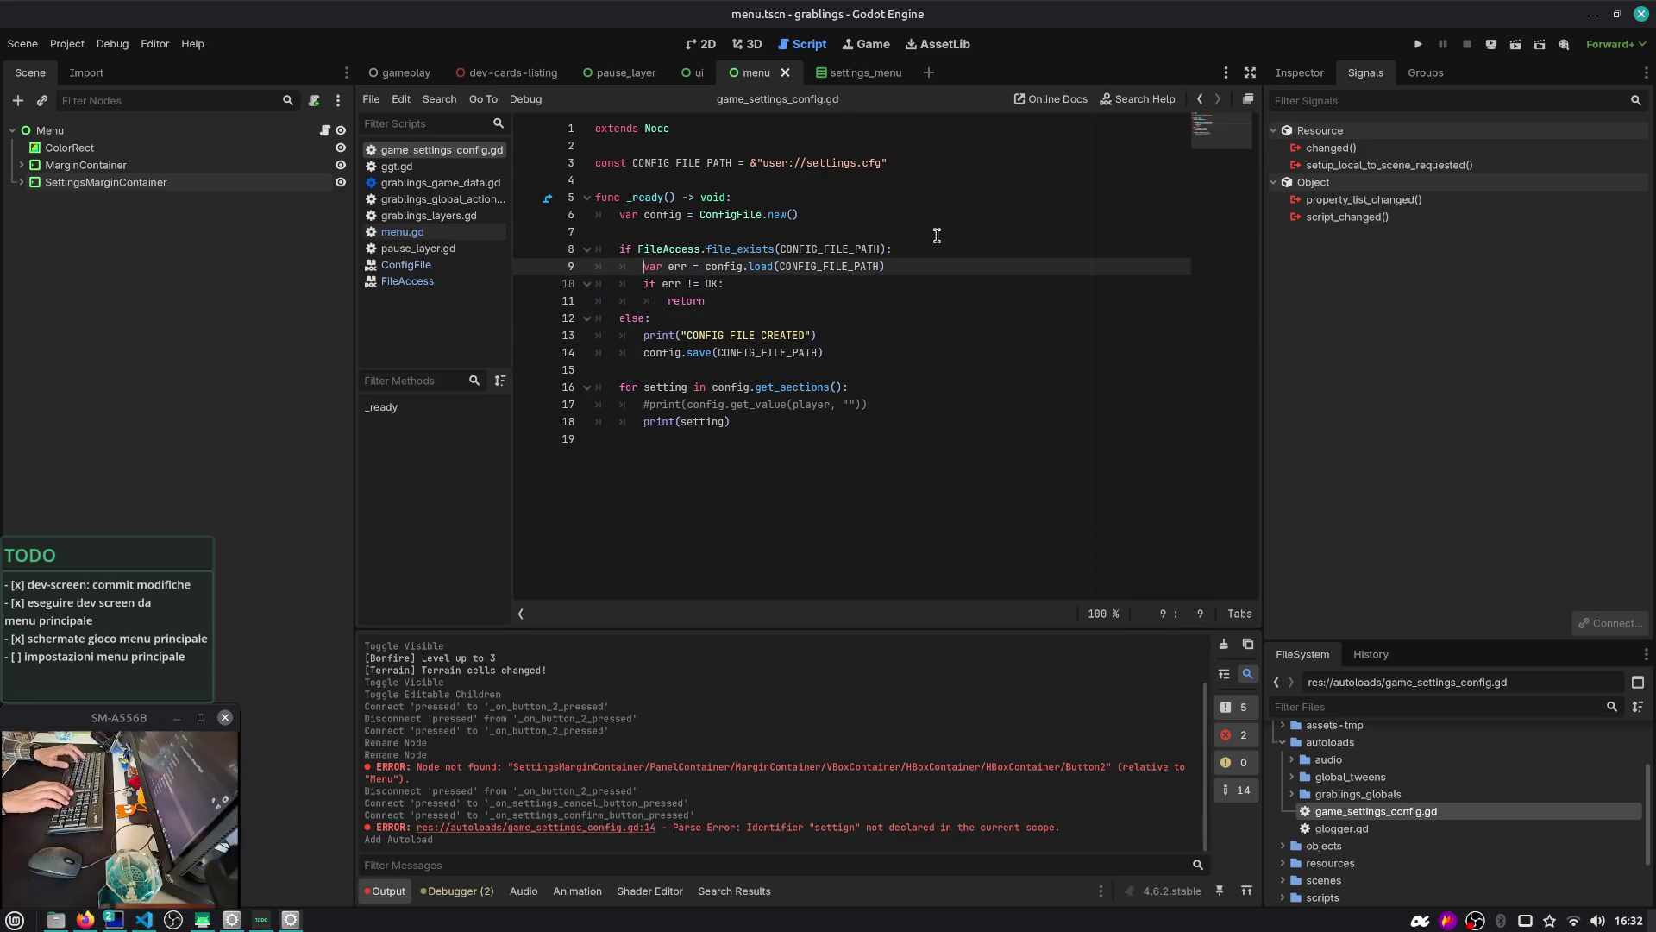
key("Left")
key("Left")
key("ctrl+shift+Left")
type("LO")
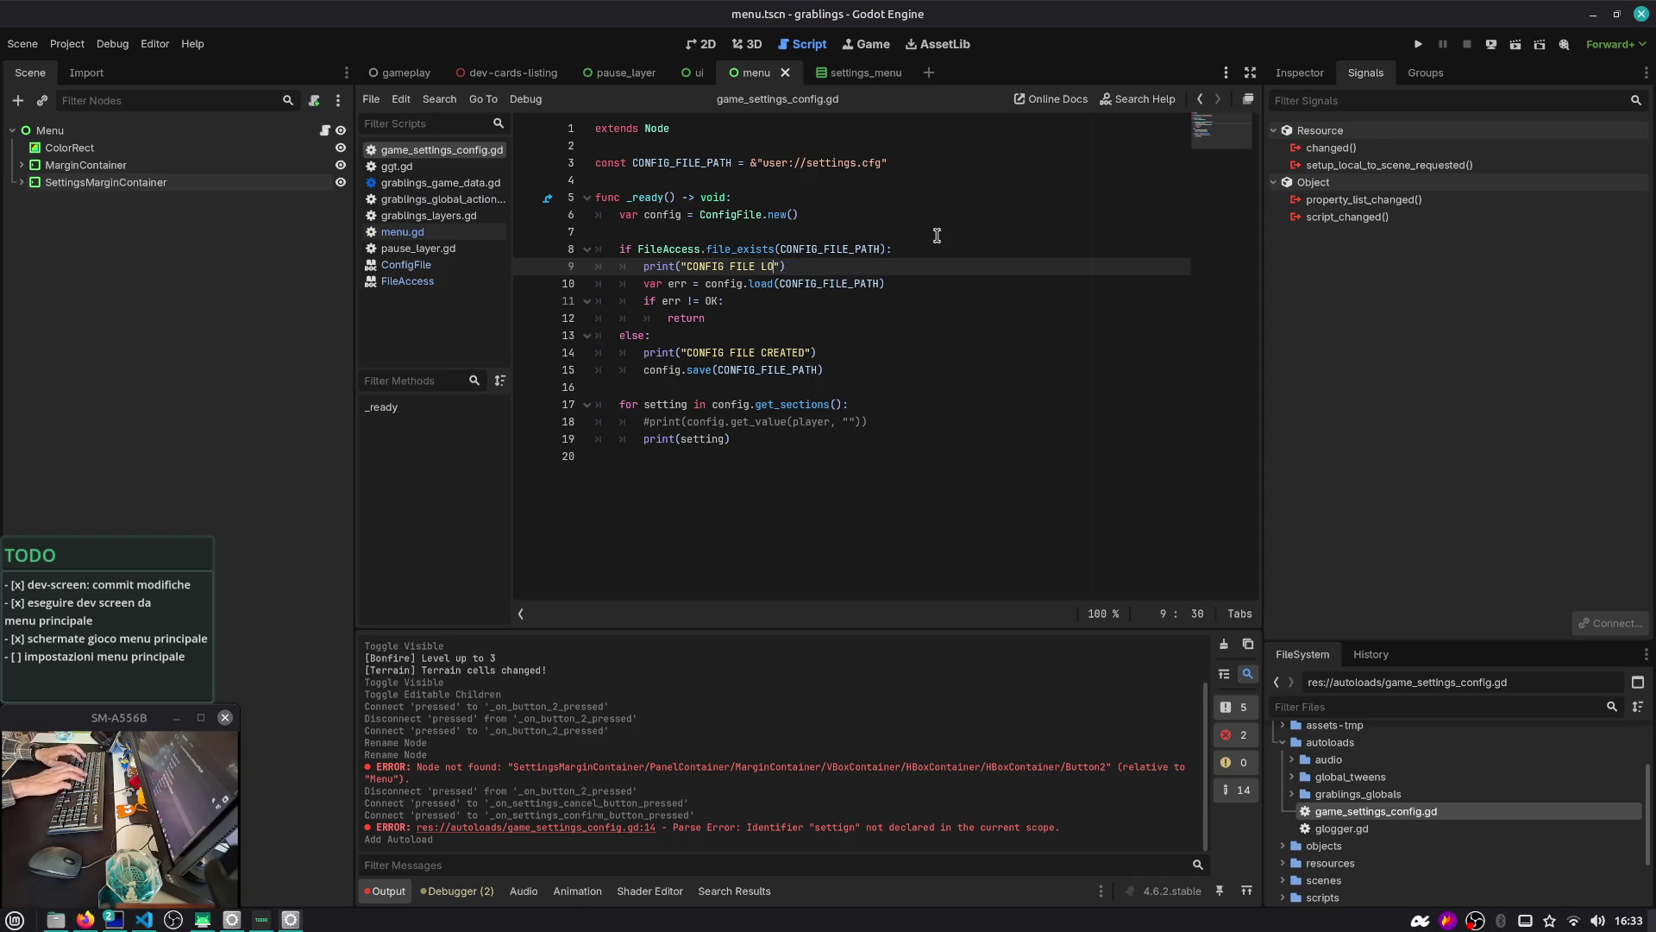
key("BackSpace")
key("BackSpace")
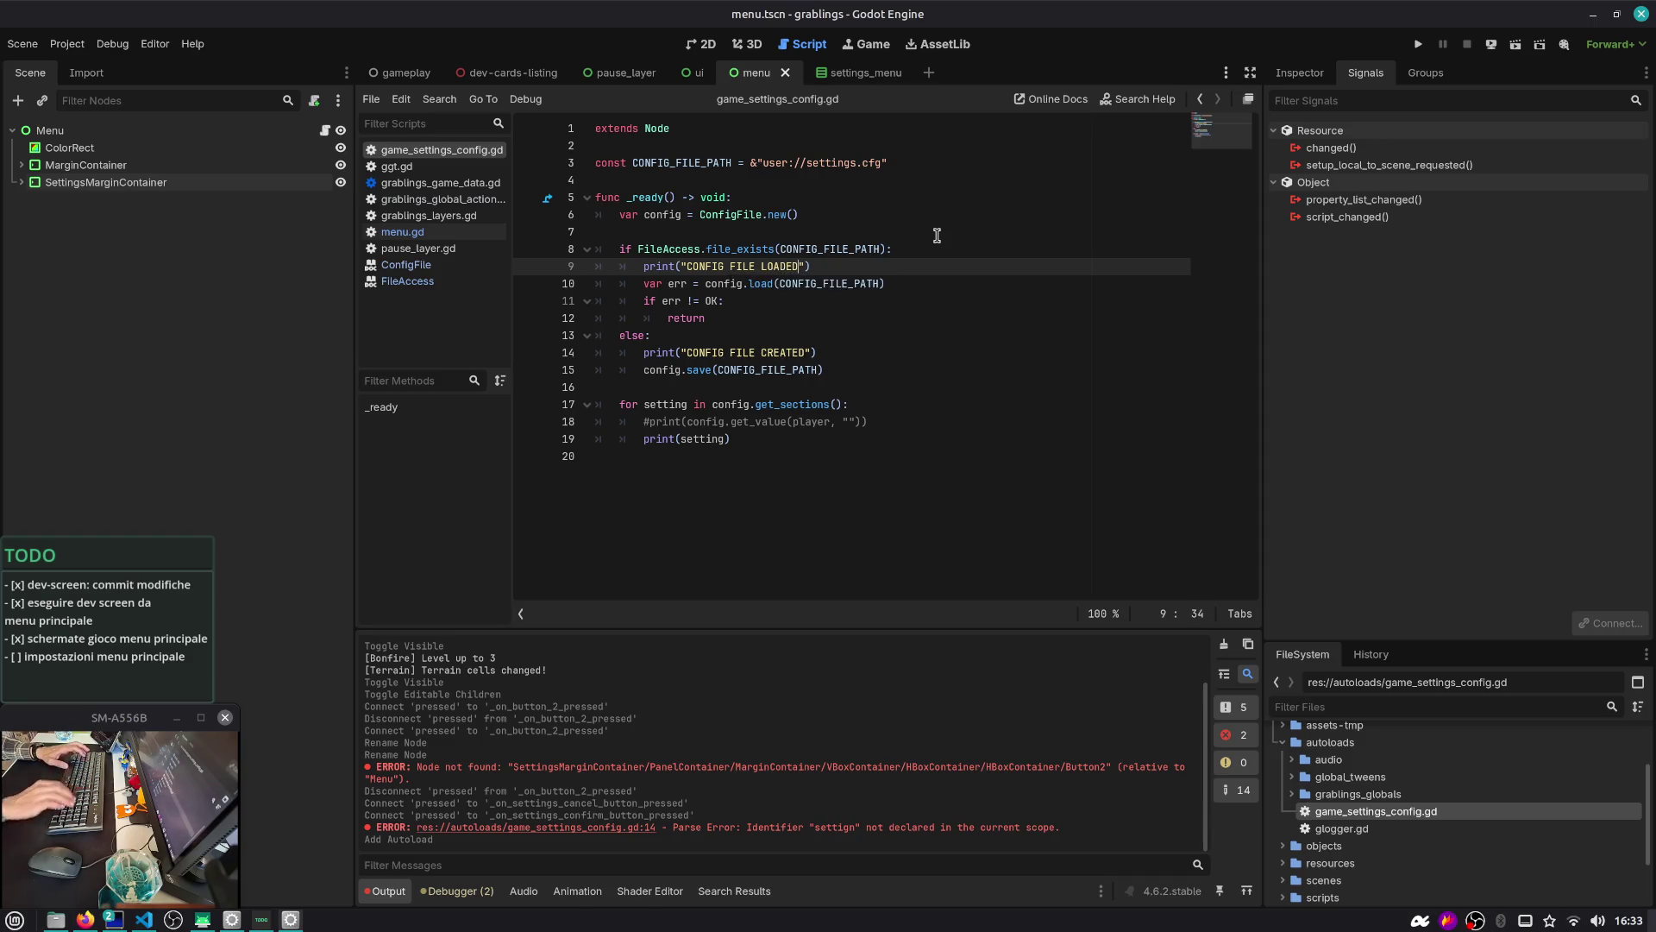
Move the settings-printing loop from the bottom to after the config load line and indent it
double_click(731, 287)
mouse_move(731, 286)
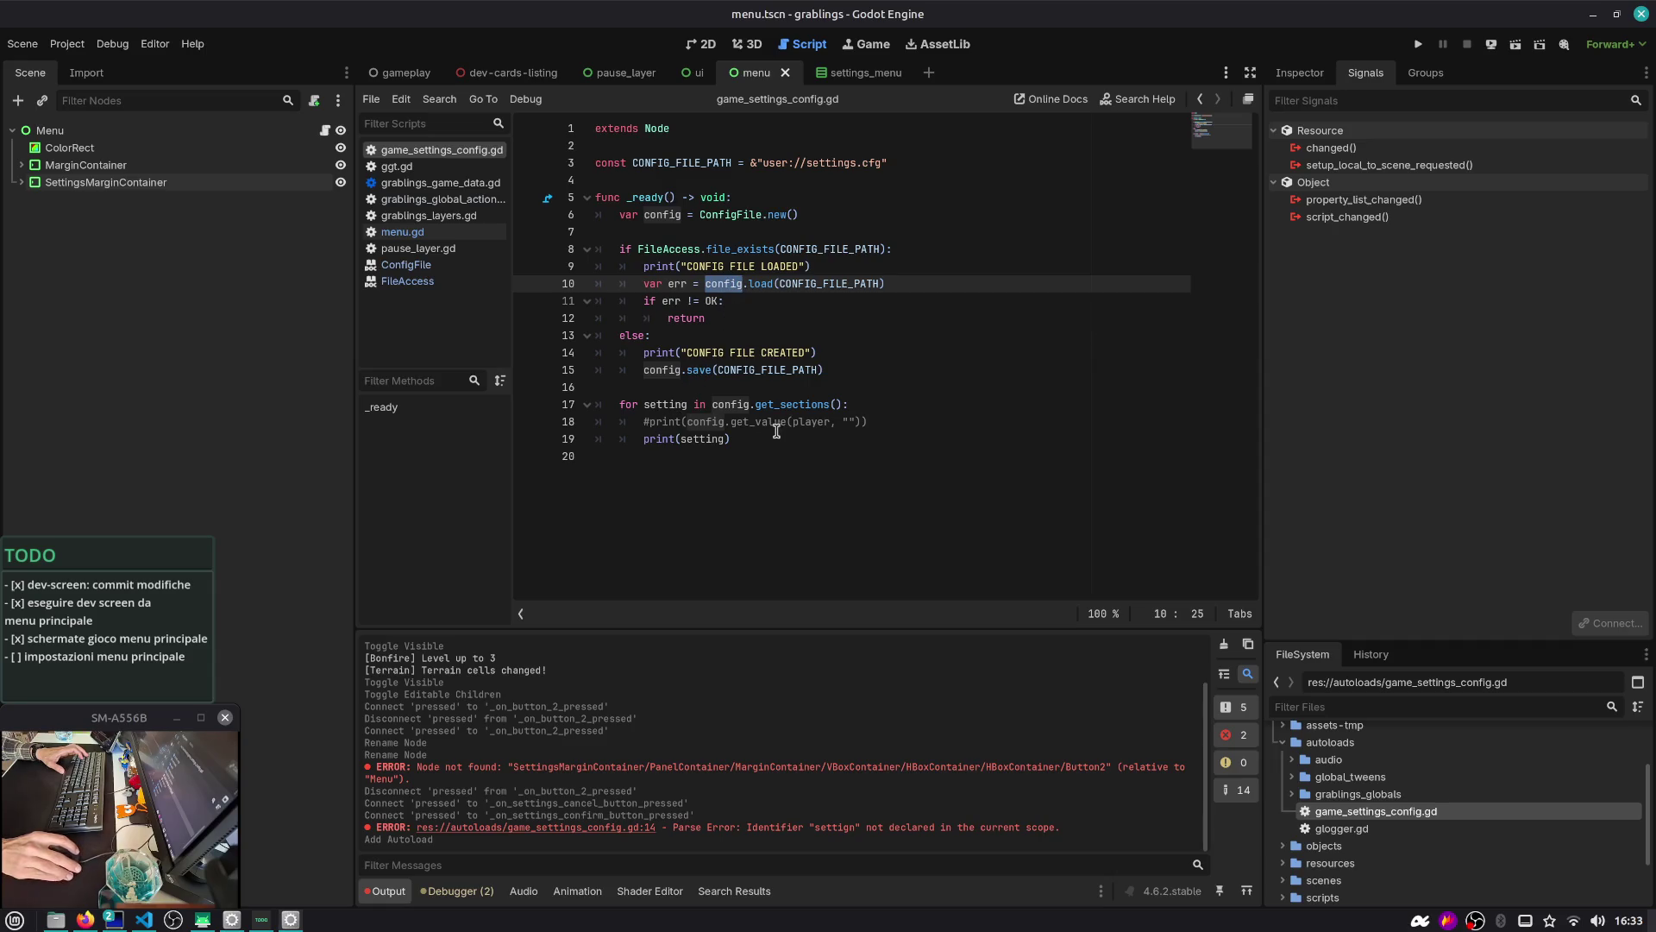
left_click_drag(757, 439, 596, 404)
key("ctrl+c")
key("BackSpace")
left_click(919, 284)
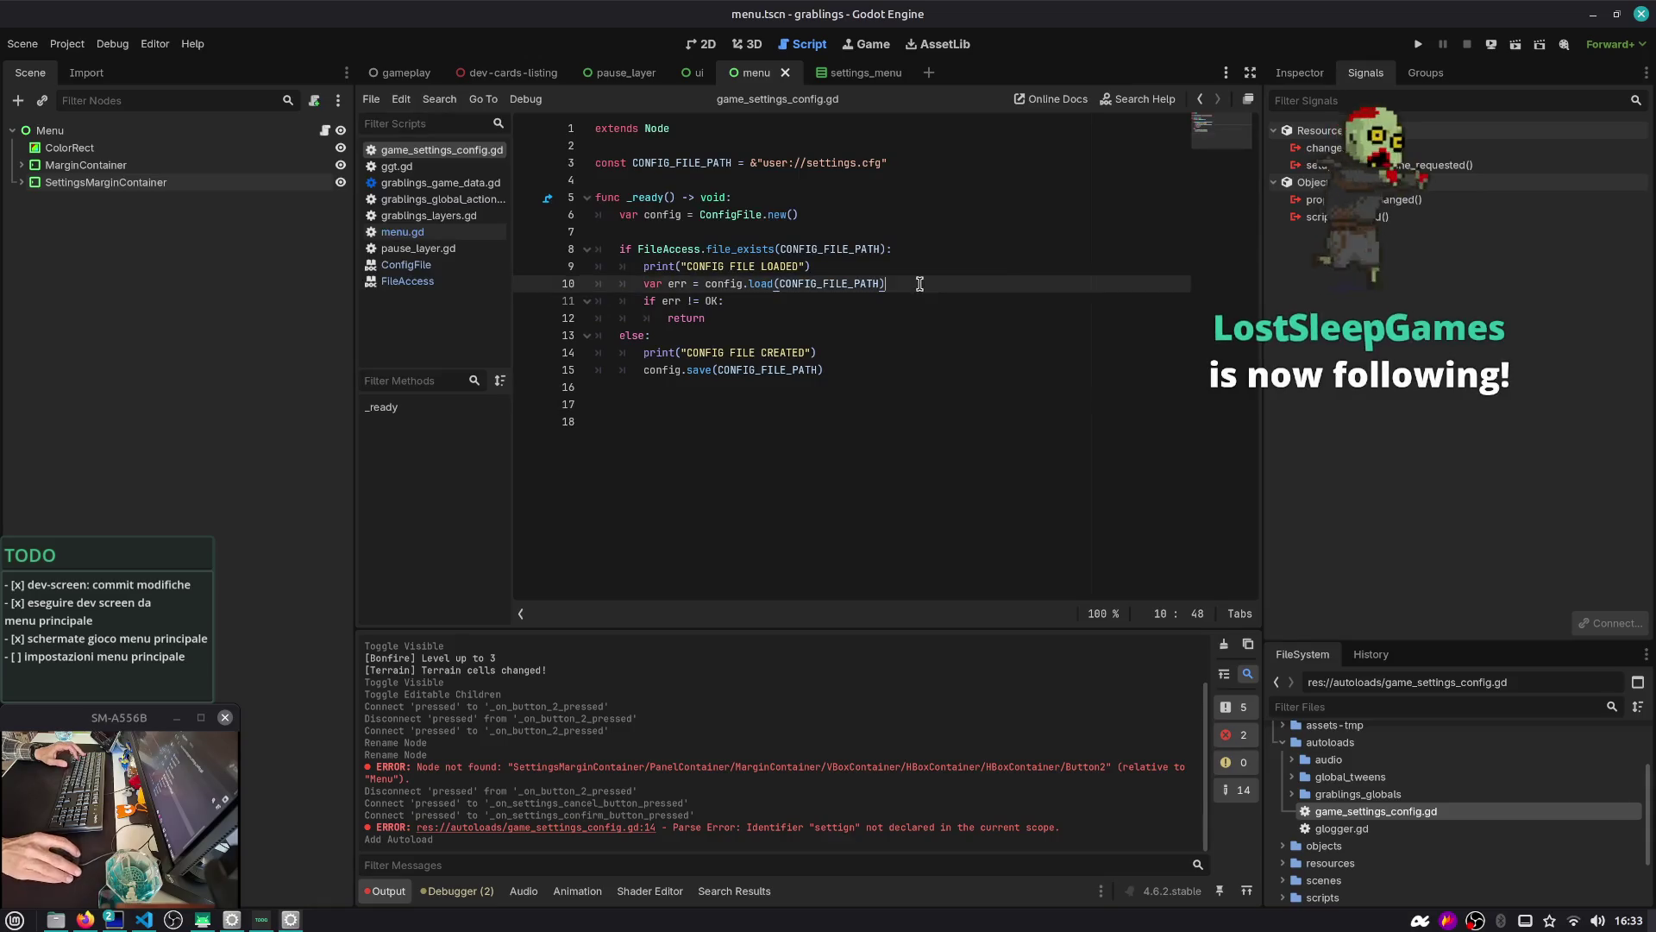
key("Return")
key("ctrl+v")
key("shift+Up")
key("Tab")
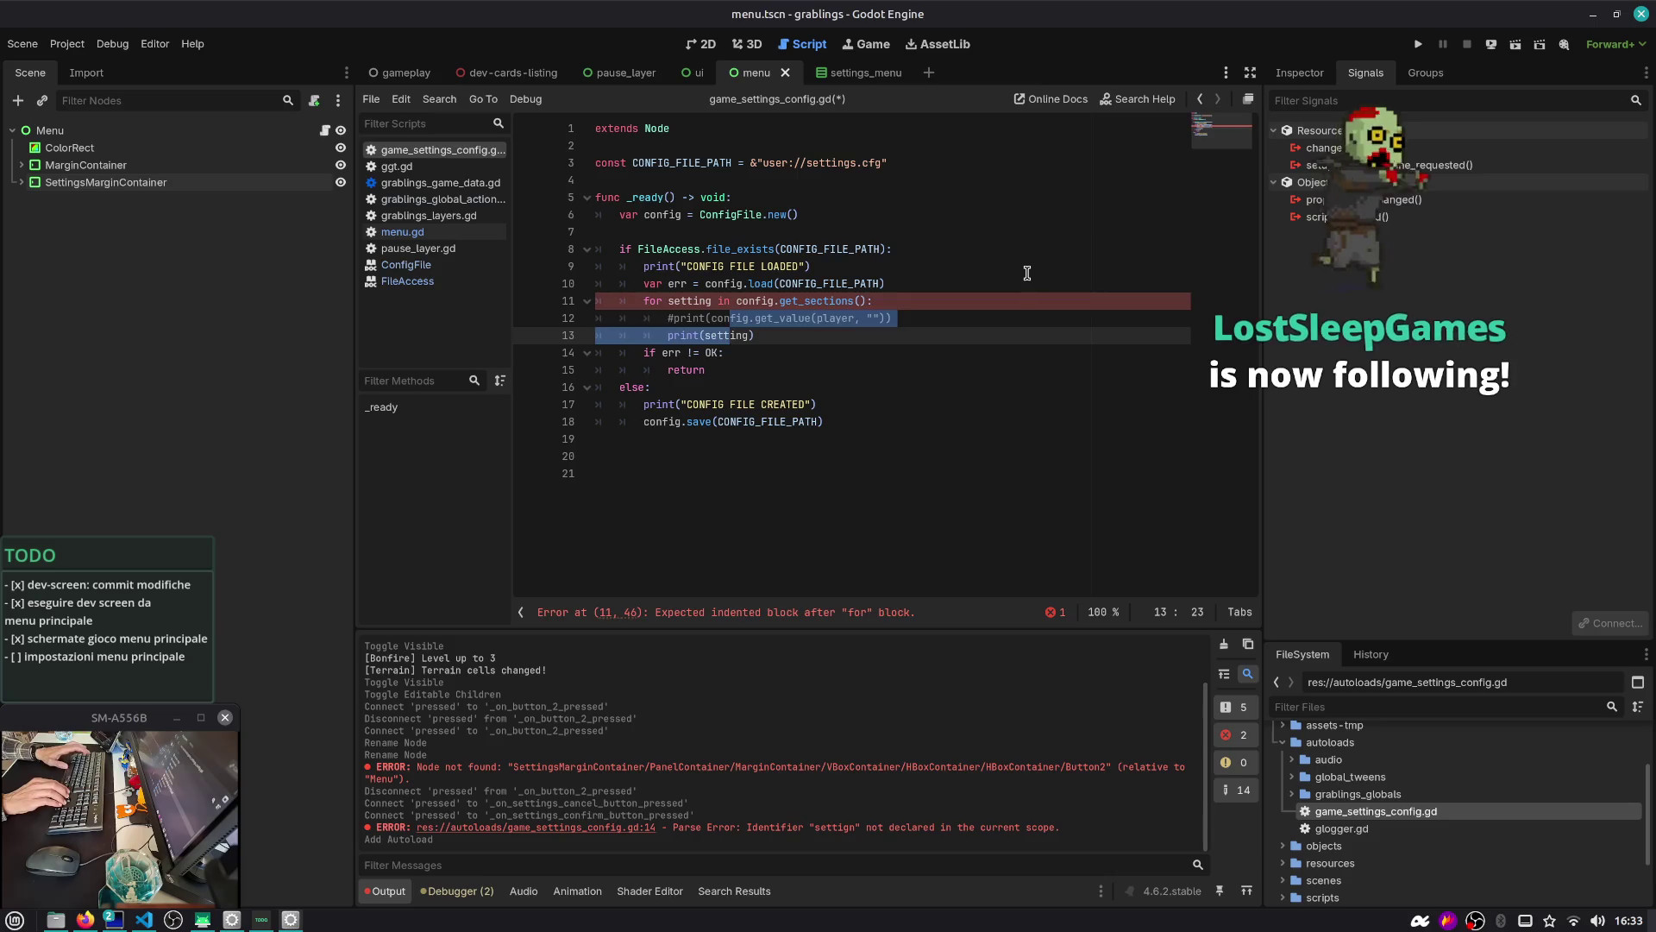
Relocate the settings-printing loop to just after the error check's return
key("End")
key("shift+Up")
key("shift+Up")
key("shift+Home")
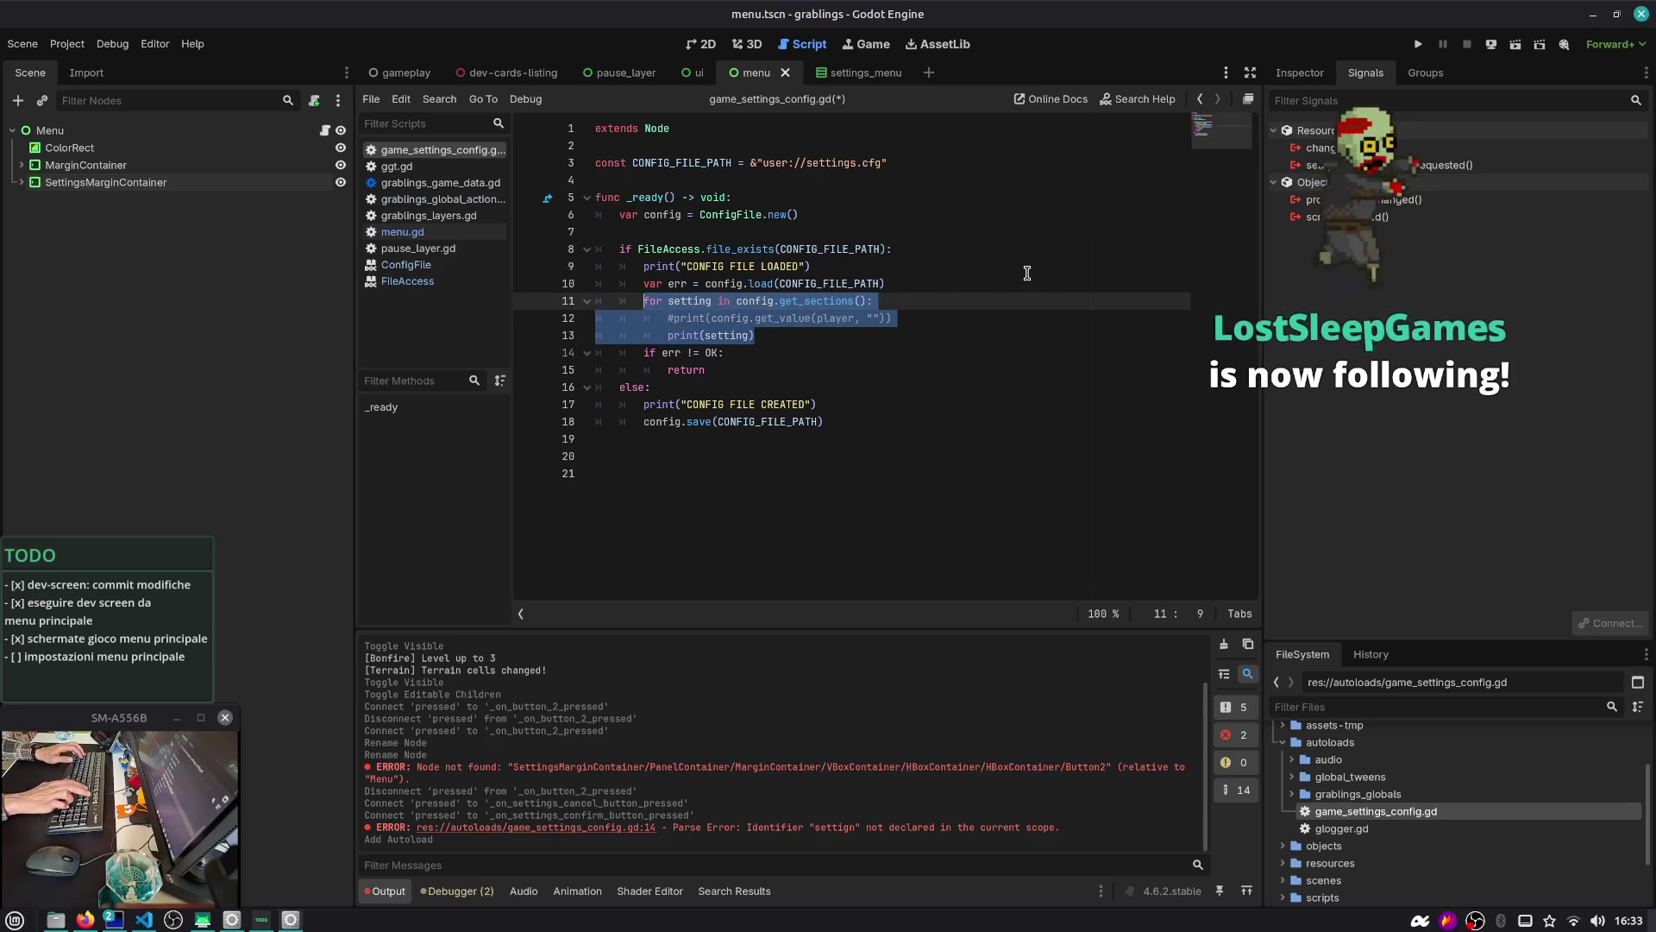
key("BackSpace")
key("Down")
key("Down")
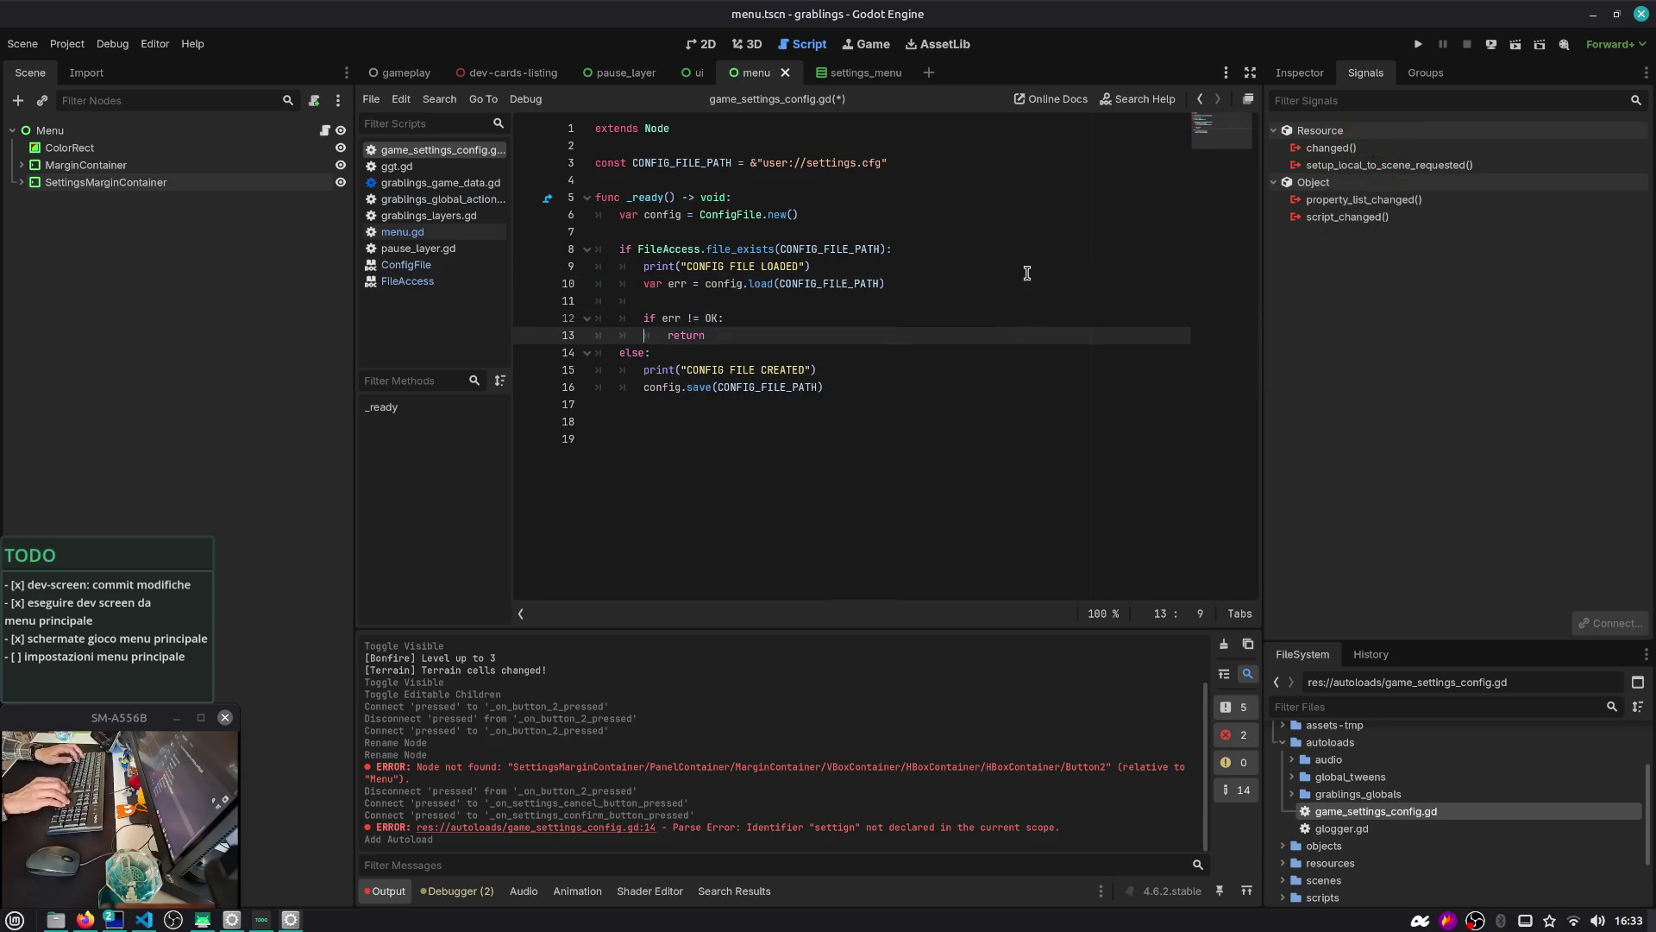
key("End")
key("Return")
key("ctrl+v")
Delete the leftover blank line, save the script, and go to the Chatterino chat workspace
key("Up")
key("Up")
key("Up")
key("ctrl+shift+k")
key("ctrl+s")
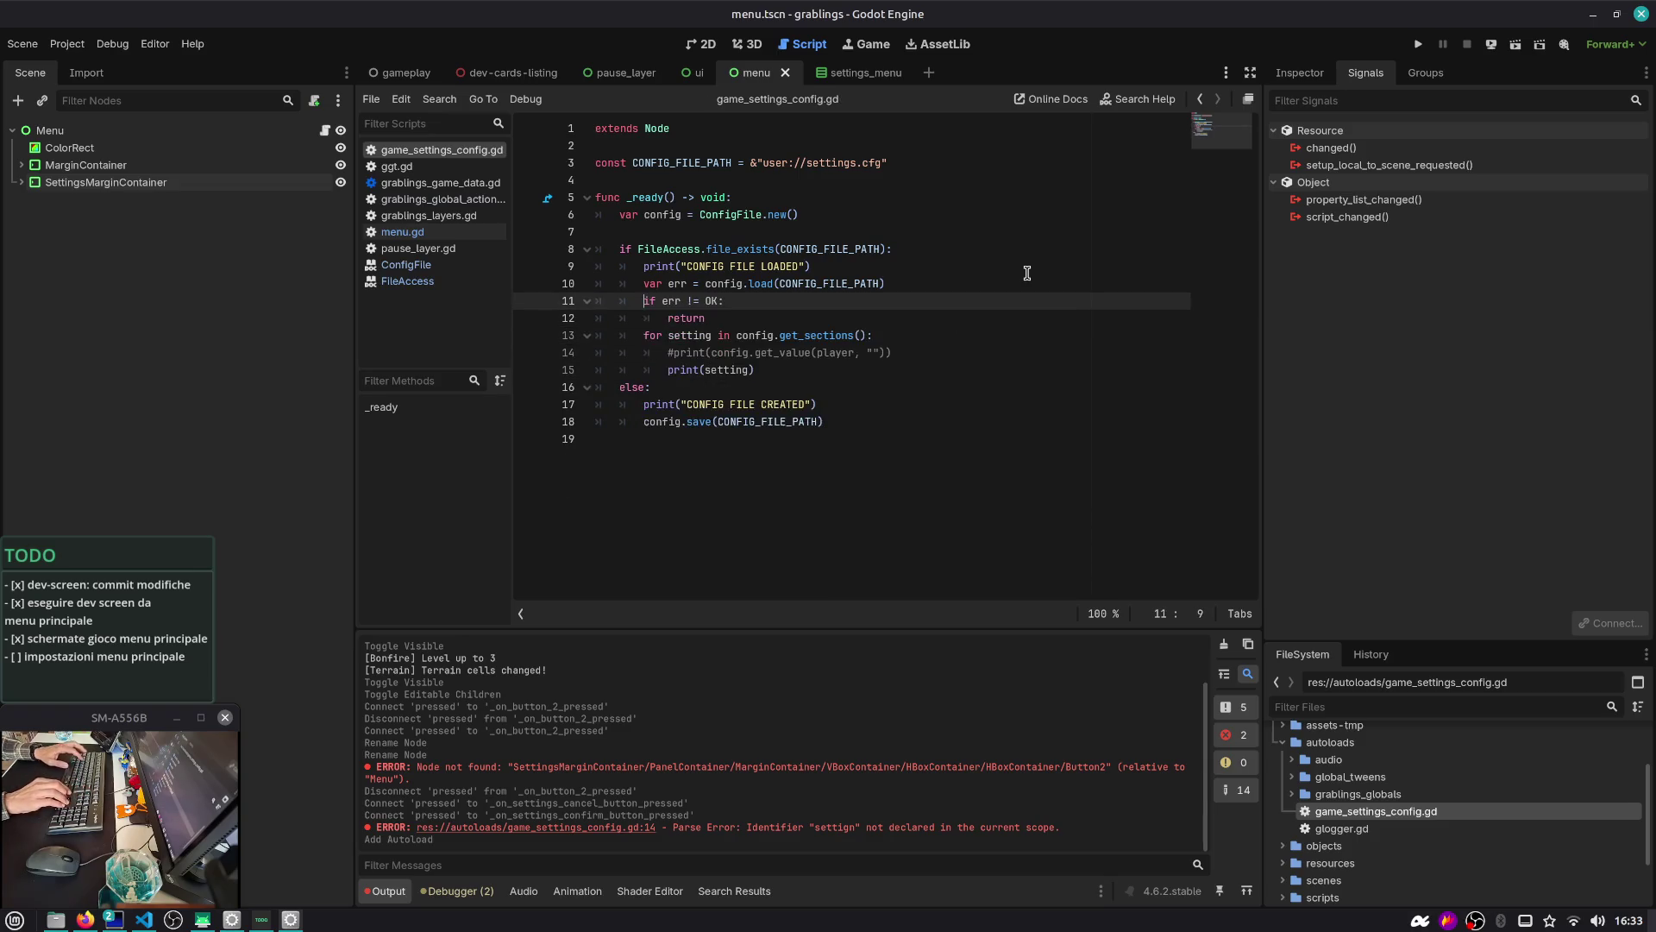
key("ctrl+alt+Right")
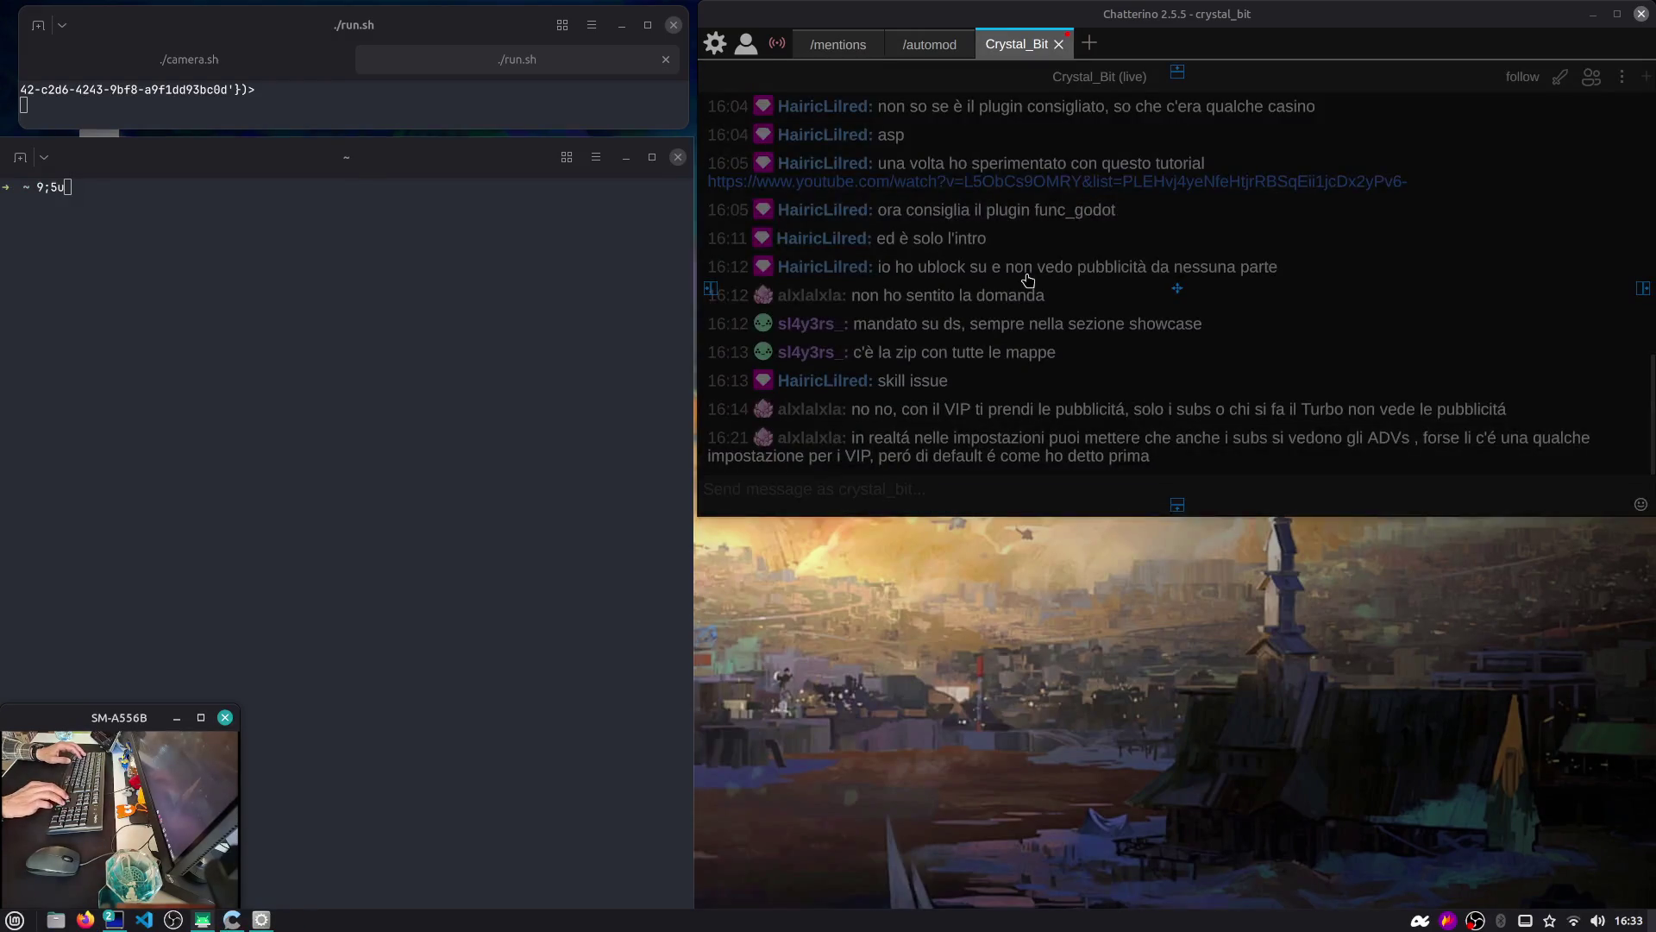
left_click(1060, 285)
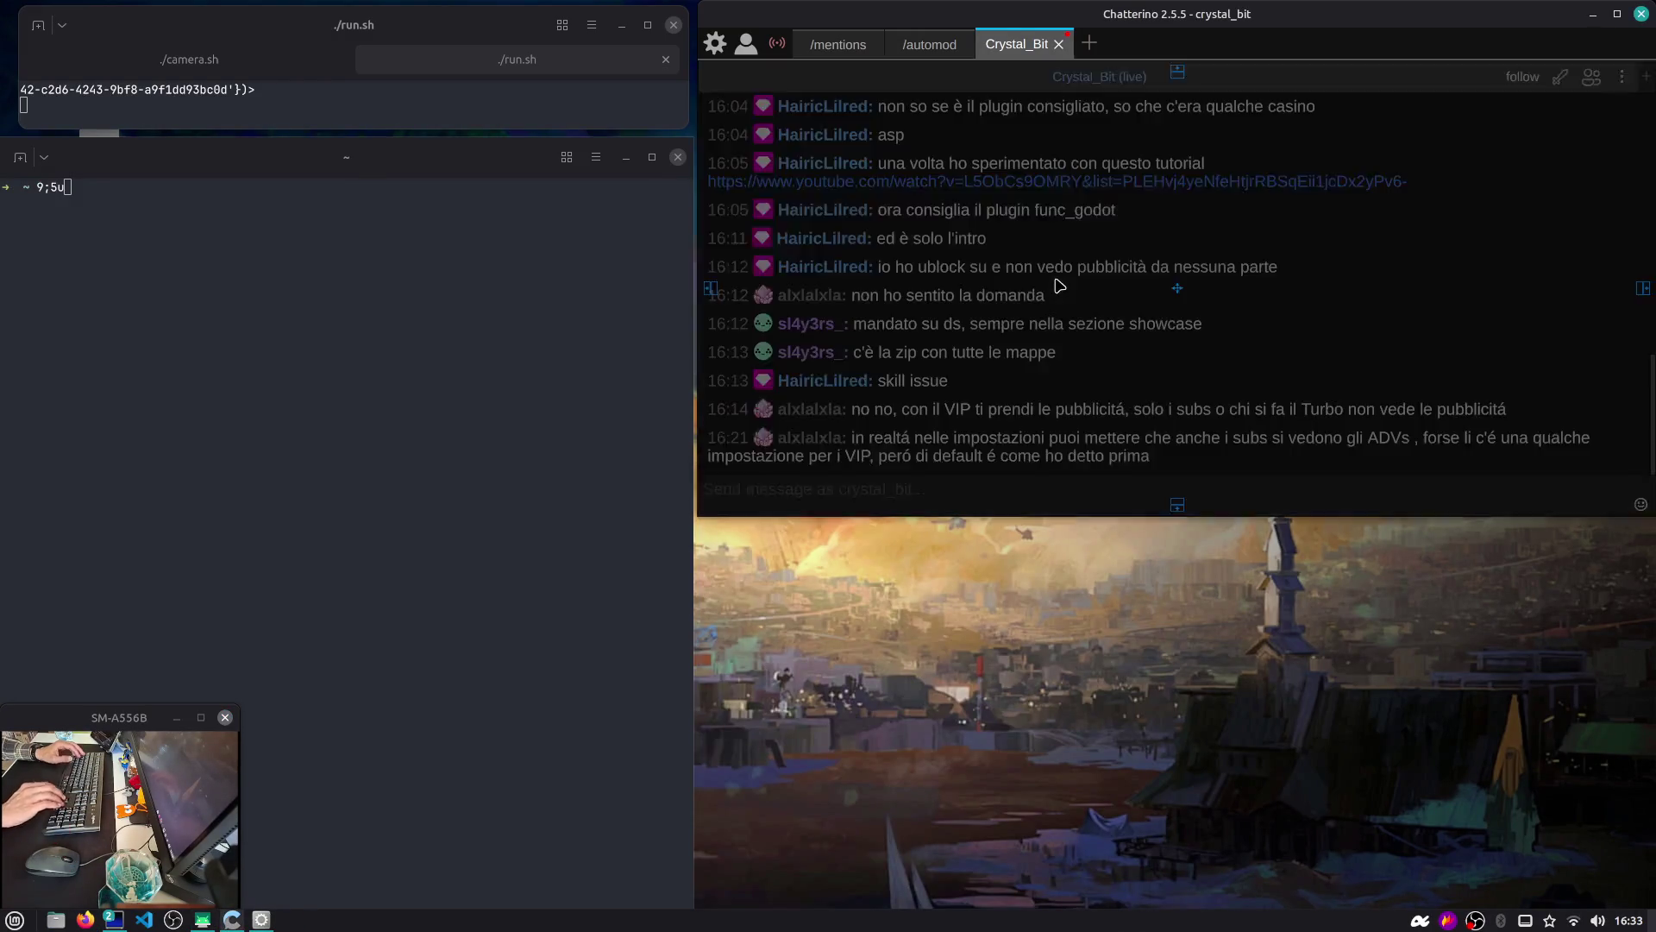
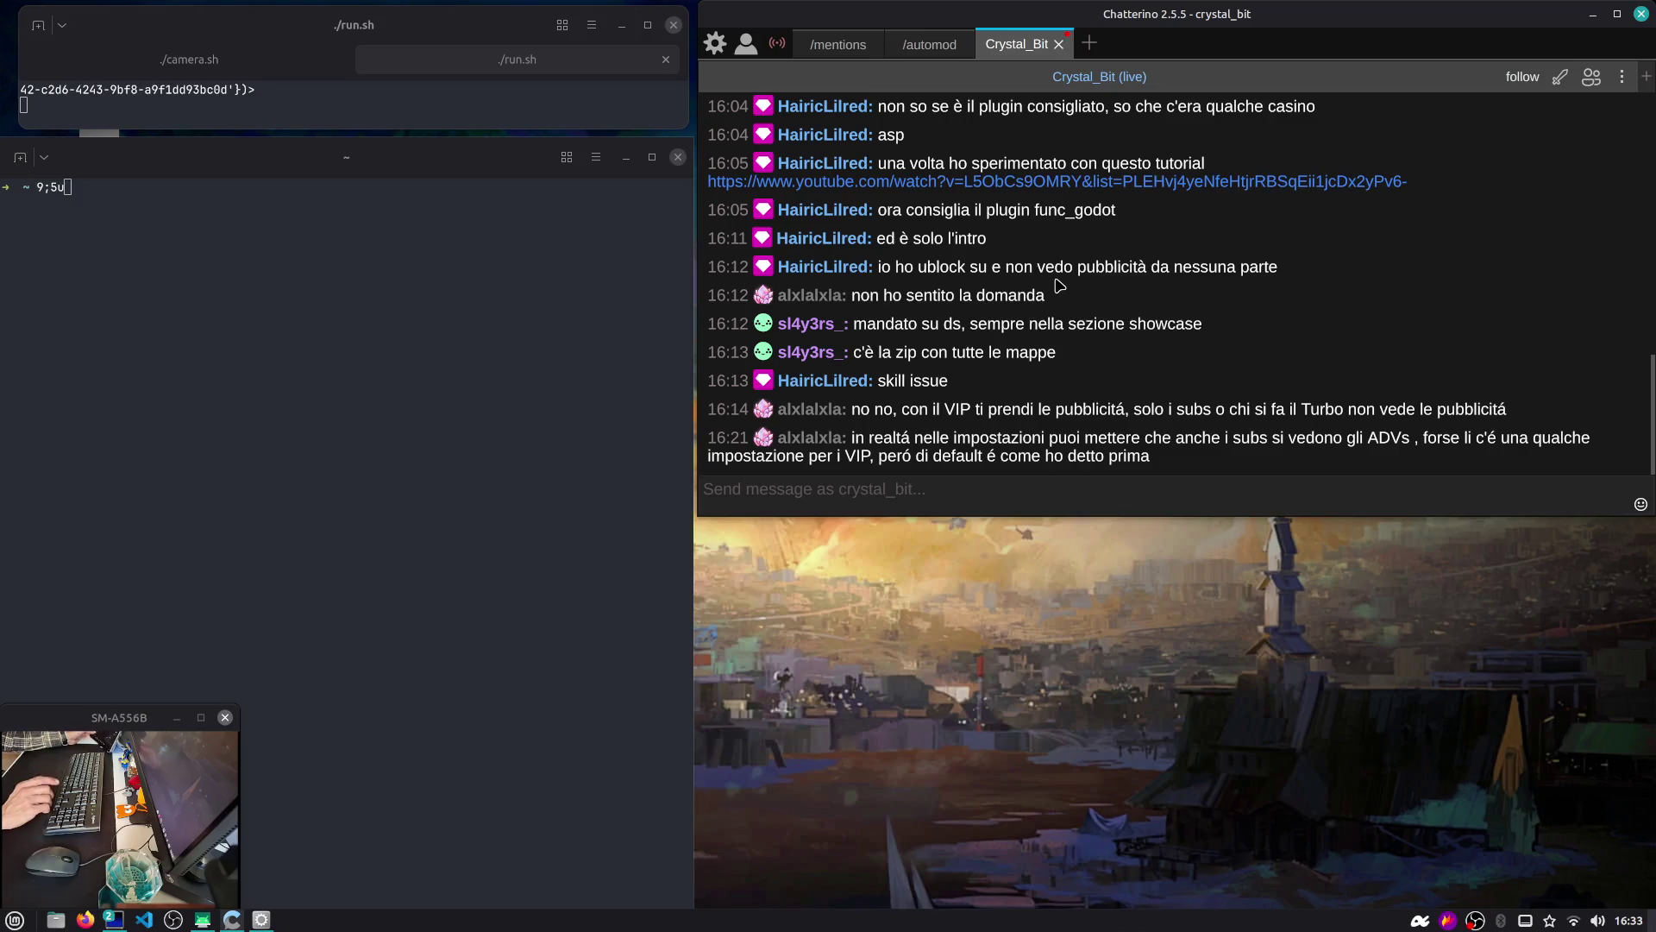
Switch from the Chatterino workspace to the Godot editor showing game_settings_config.gd
key("ctrl+alt+Right")
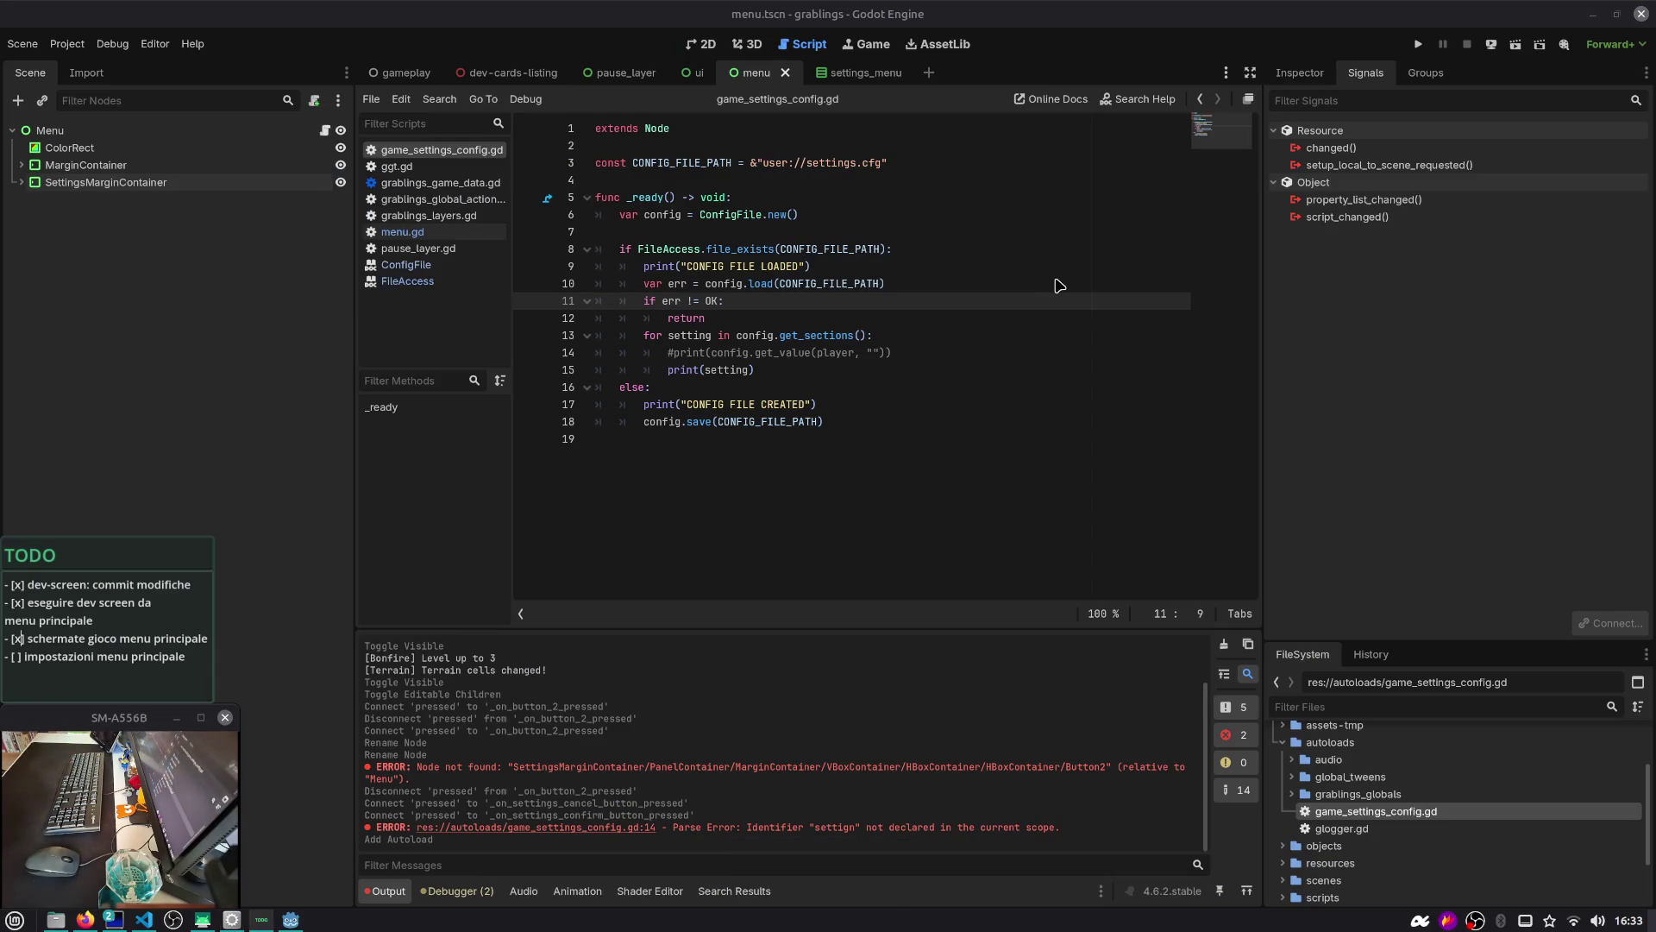
Review the script's file_exists check and CONFIG FILE CREATED print line
left_click(1059, 285)
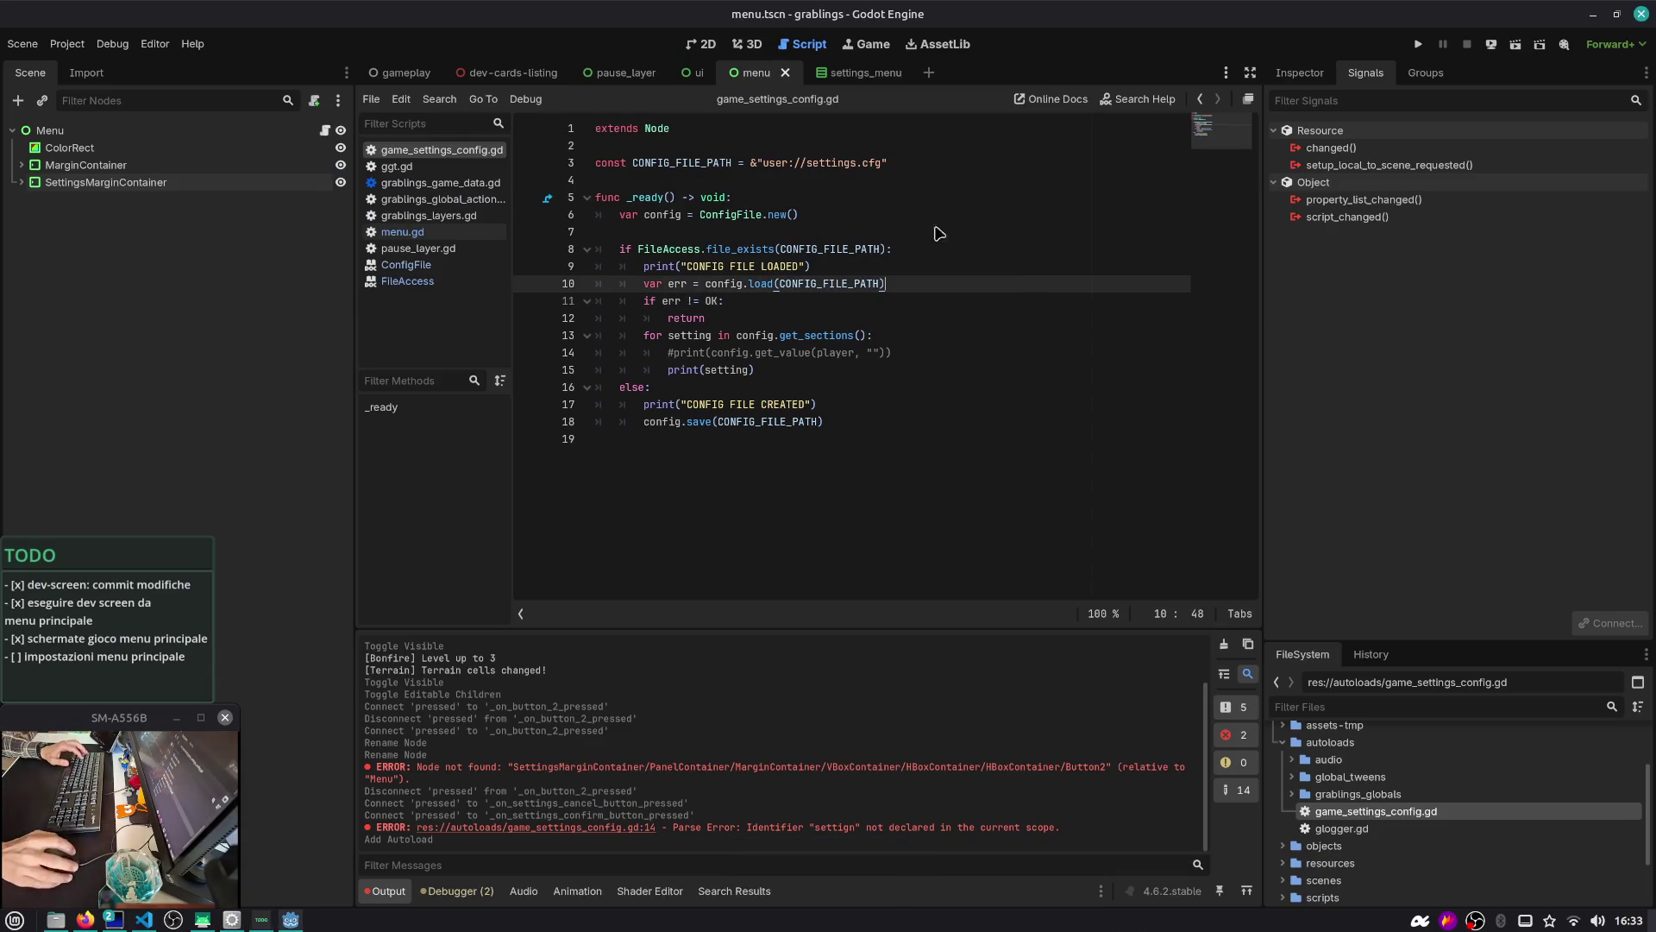
left_click(827, 194)
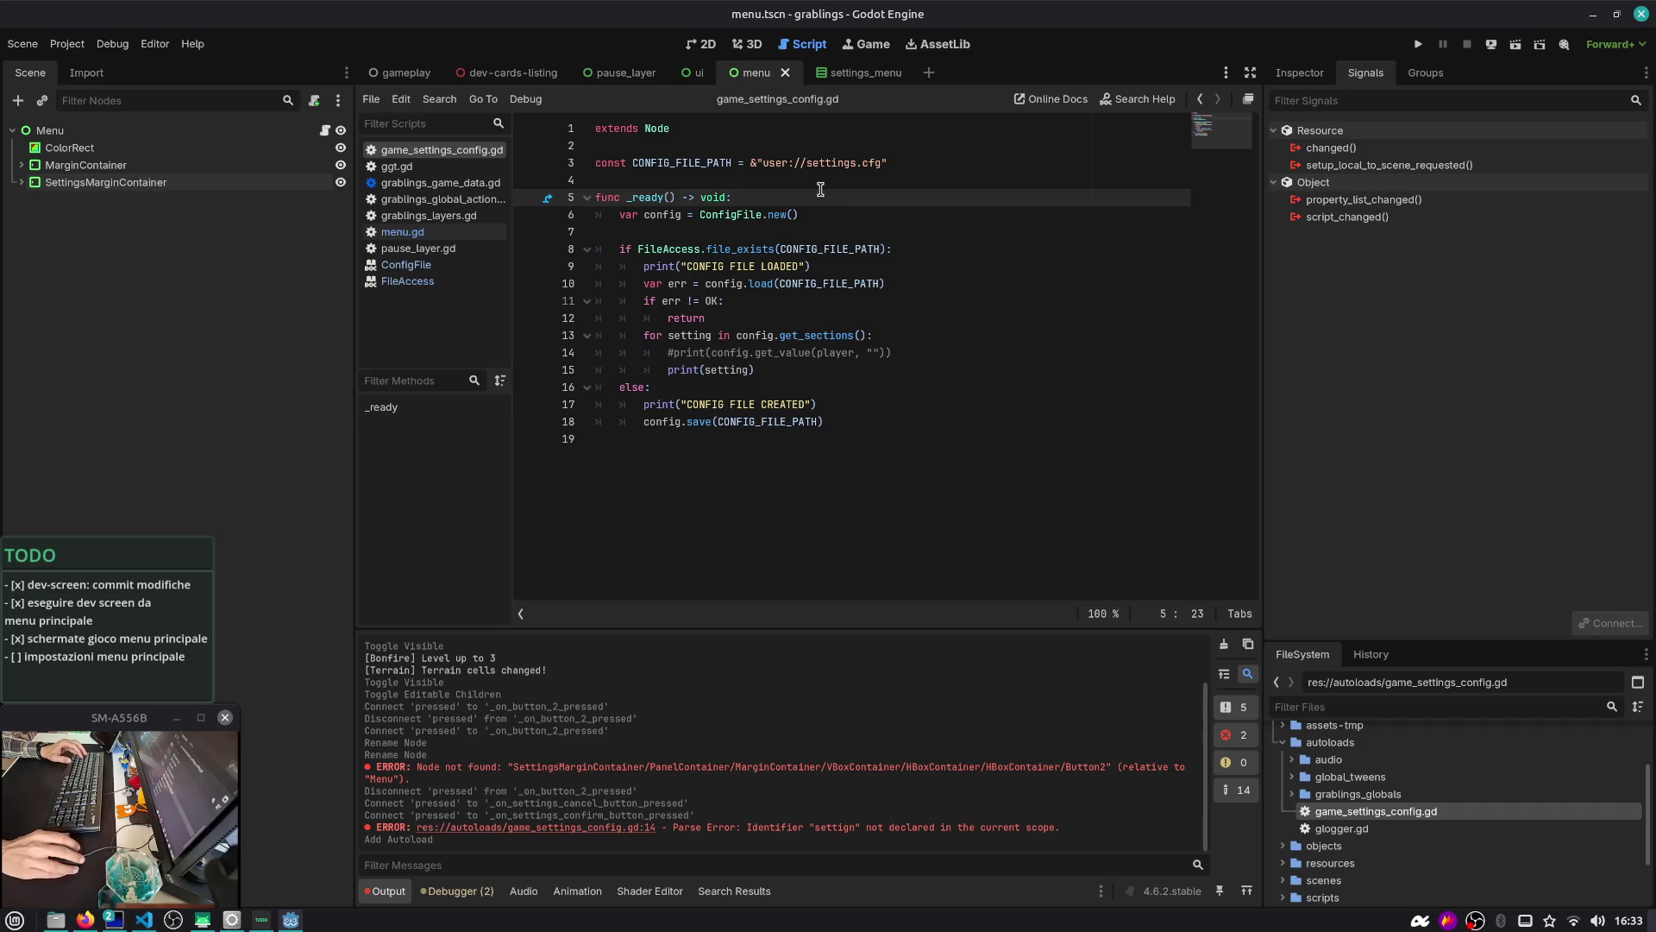
left_click(867, 250)
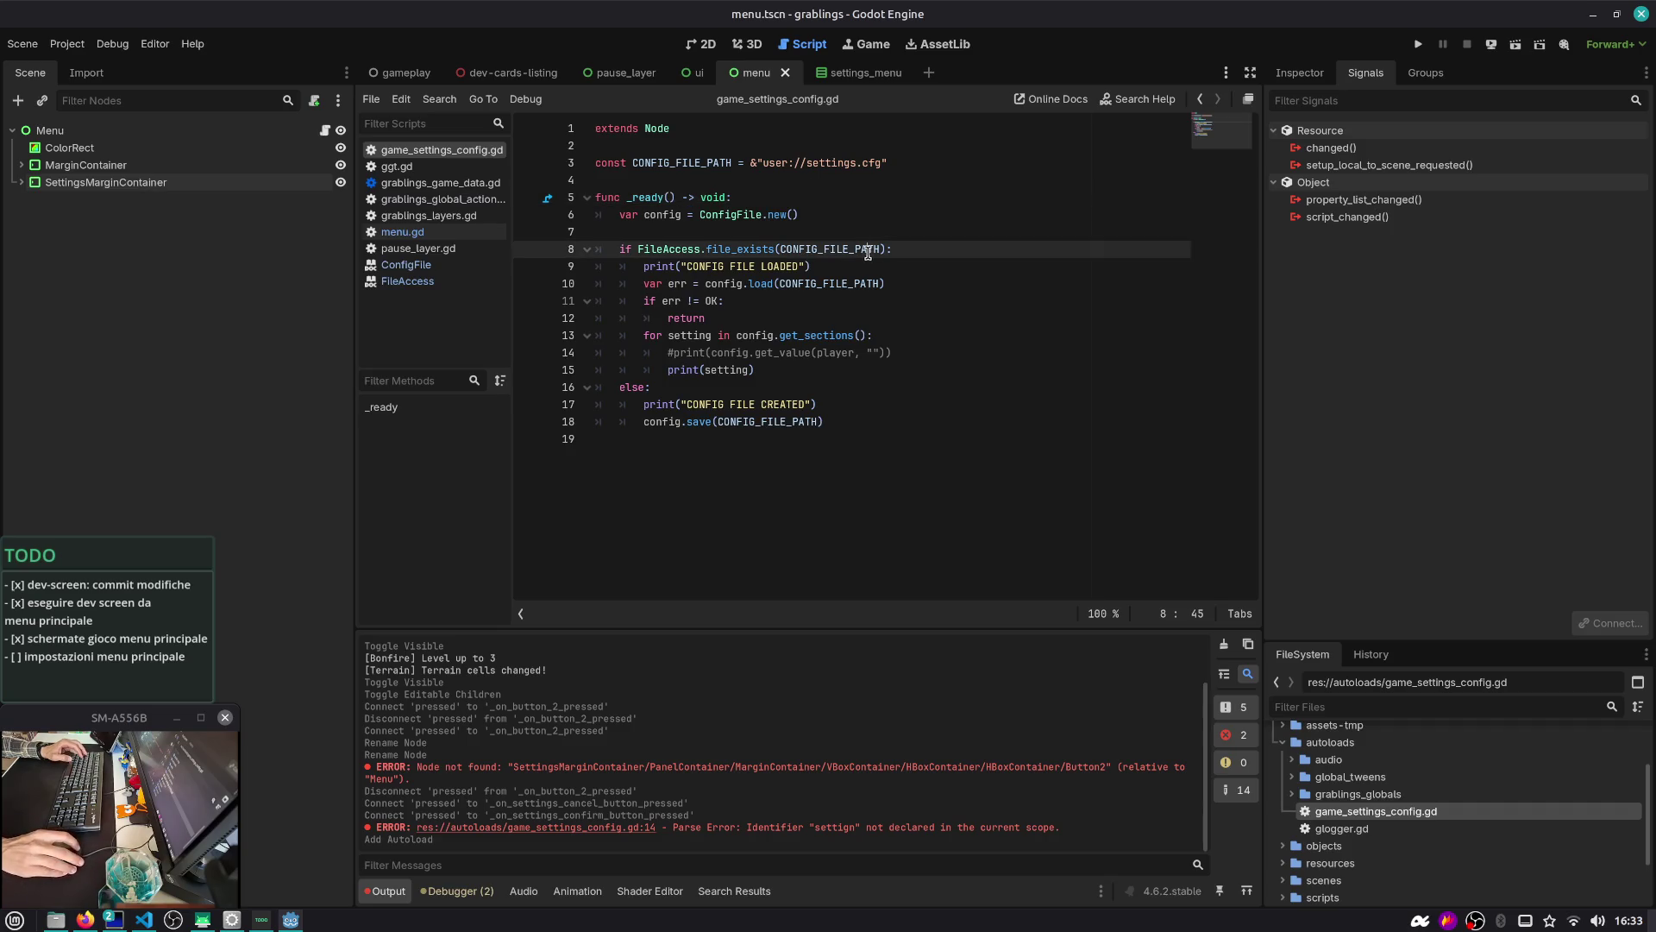
left_click(723, 403)
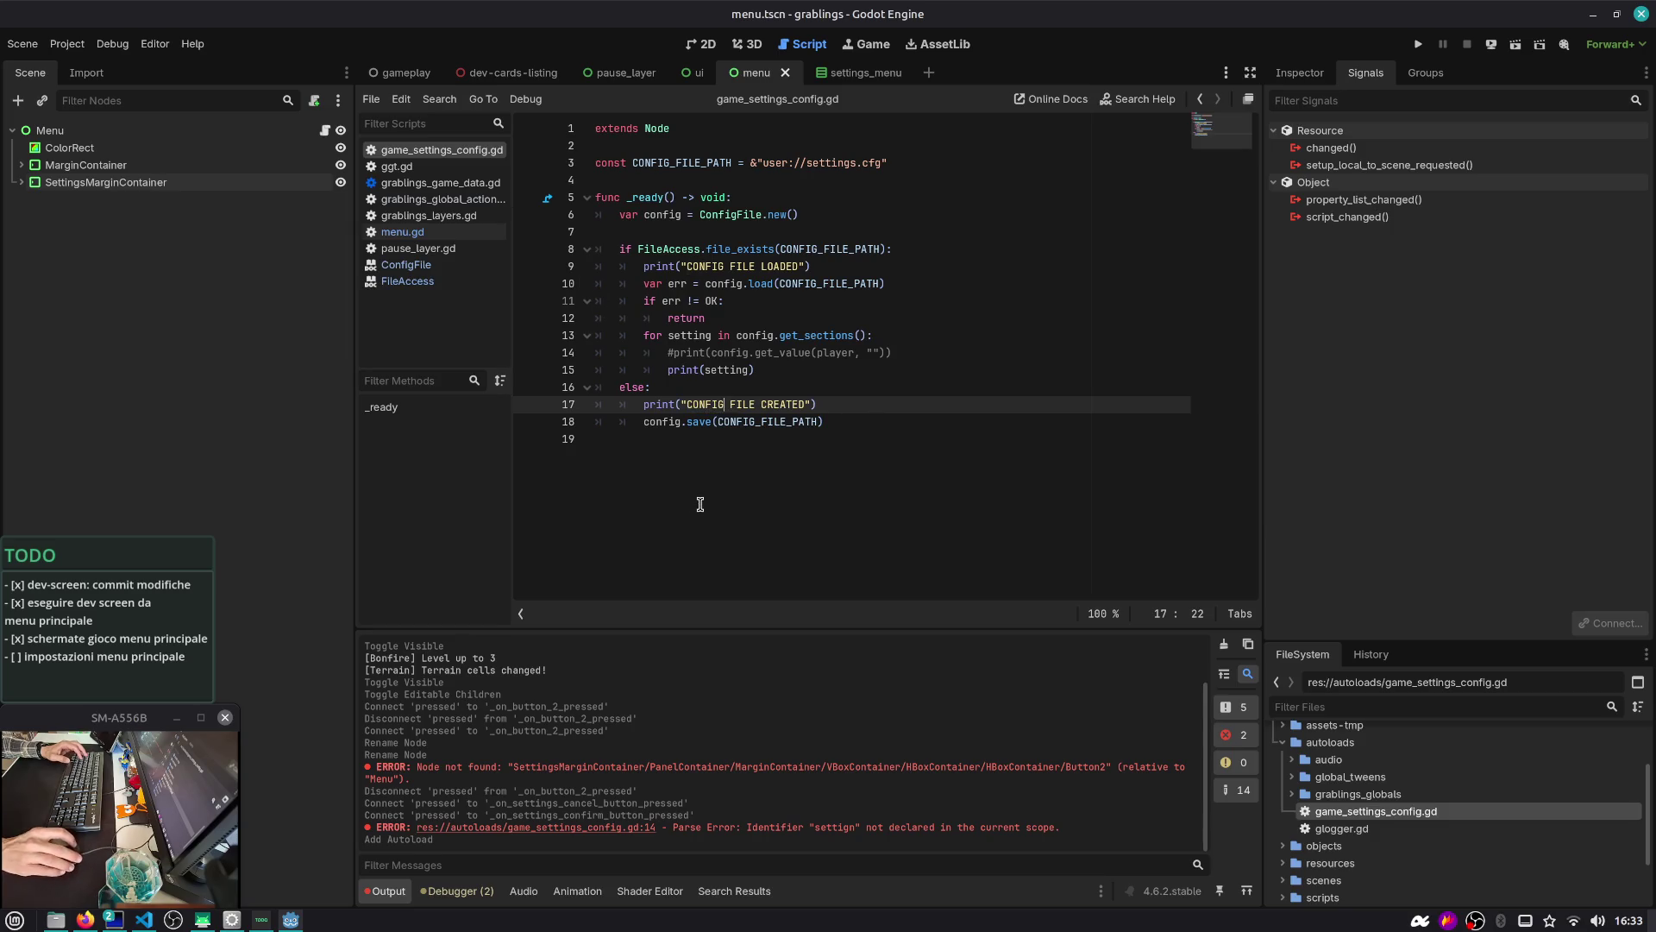
Clear the Output log and run the project to confirm CONFIG FILE CREATED is printed
left_click(1224, 646)
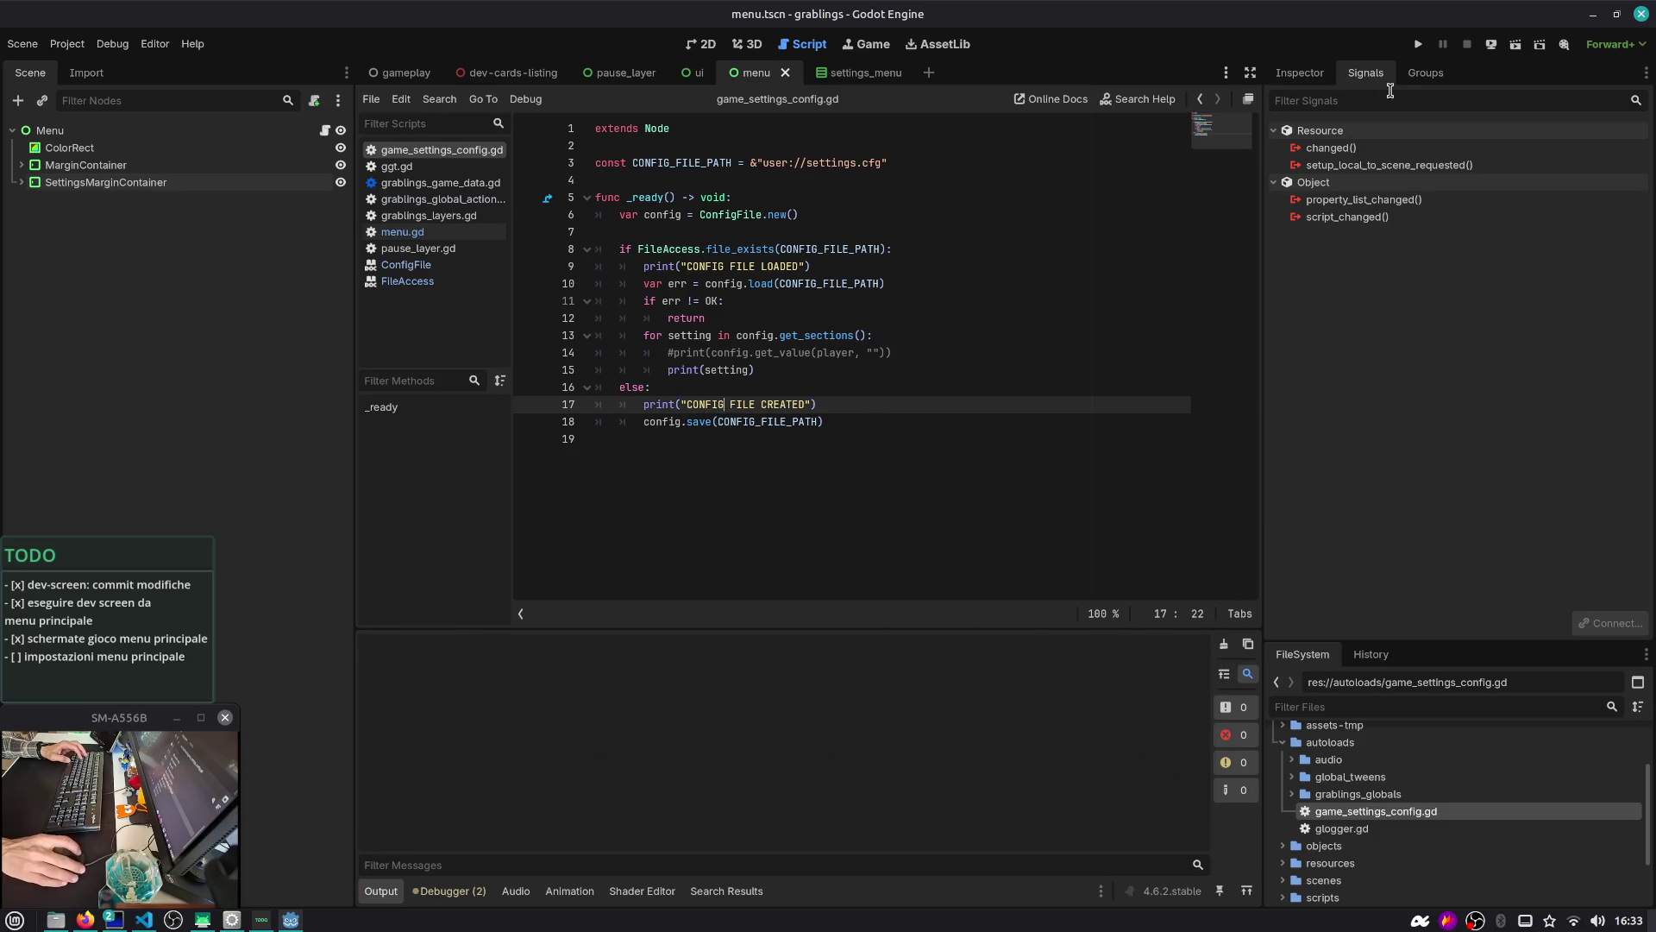
left_click(1419, 45)
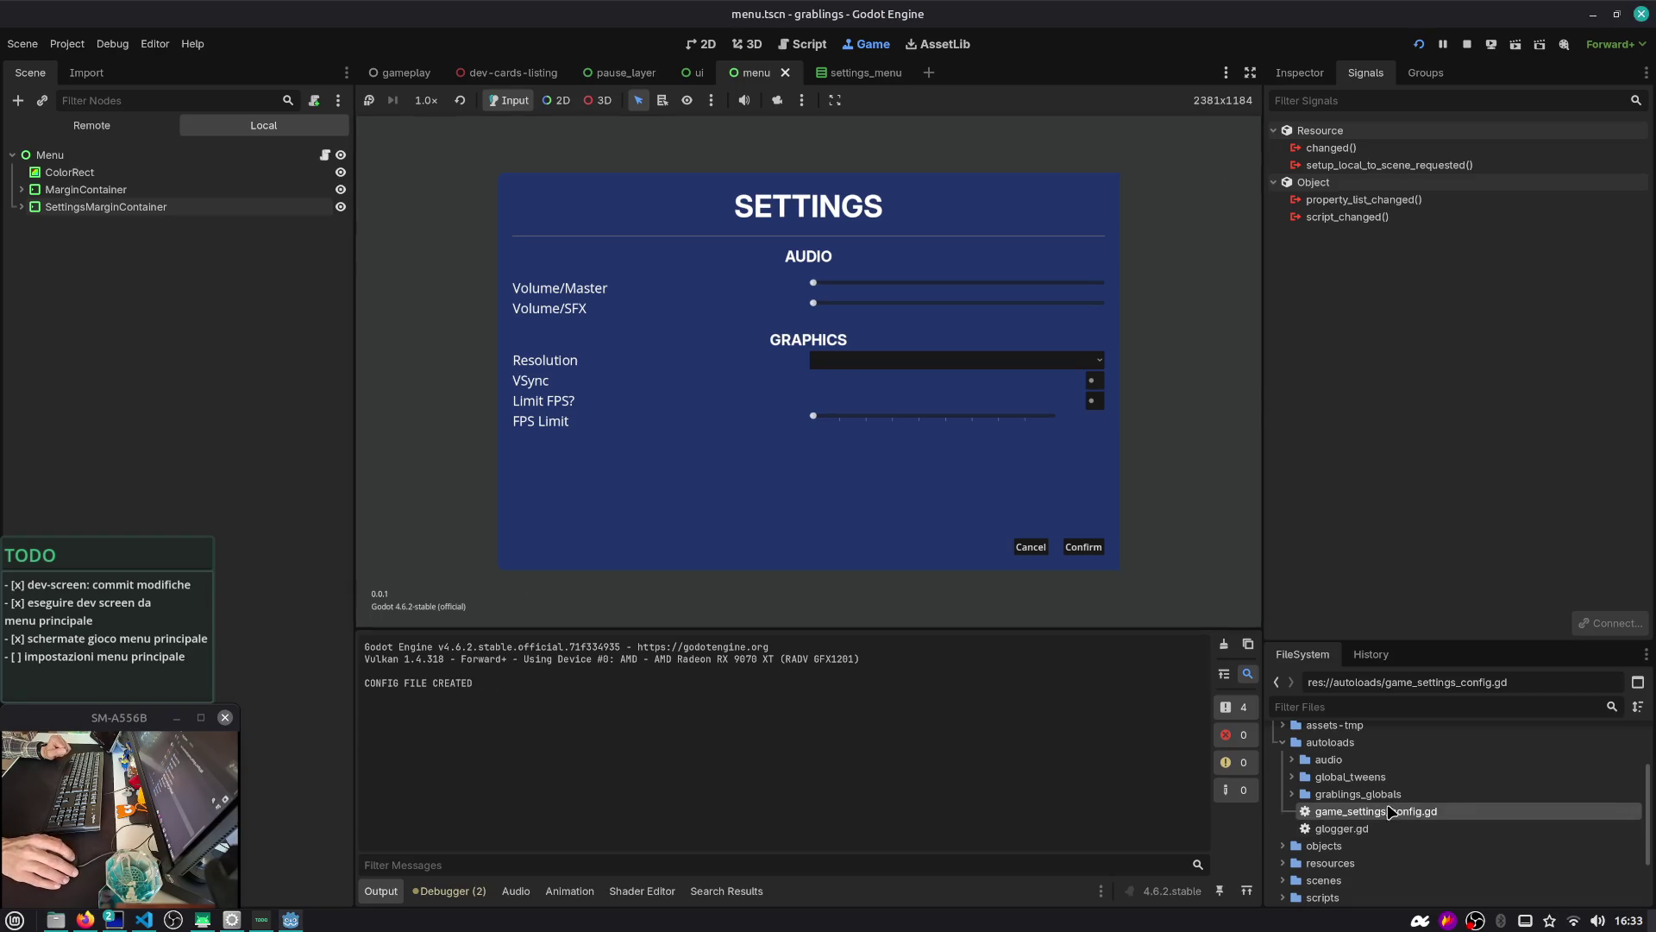
scroll(1272, 731, "up", 2)
left_click(1283, 823)
scroll(1335, 859, "down", 2)
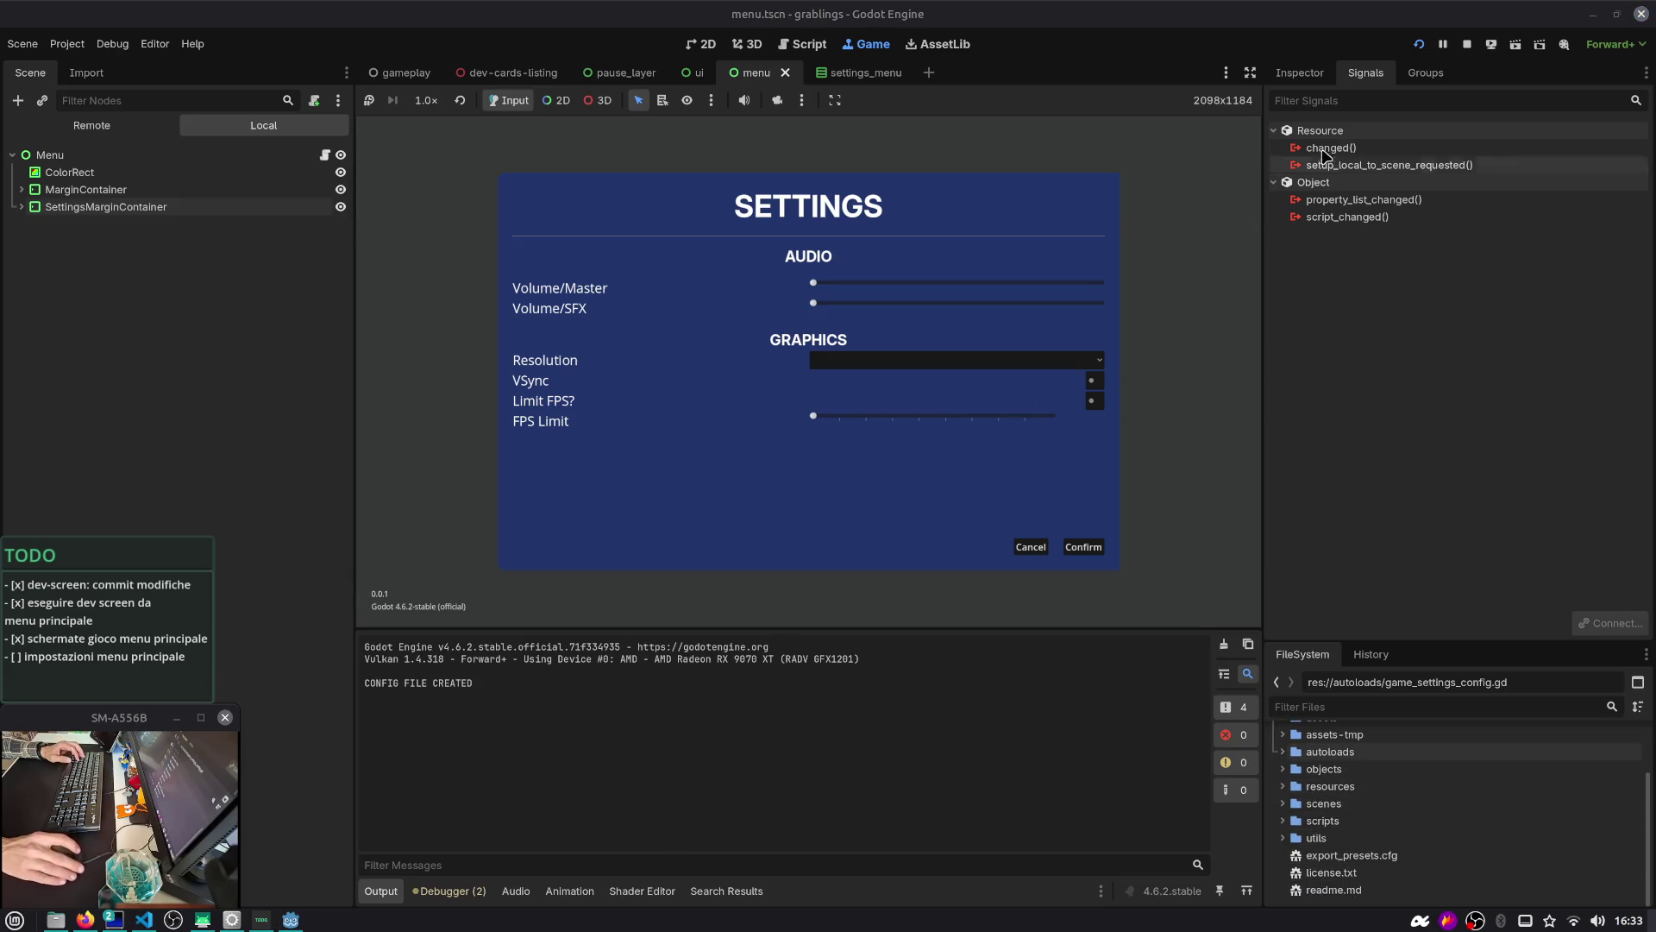
key("alt+Tab")
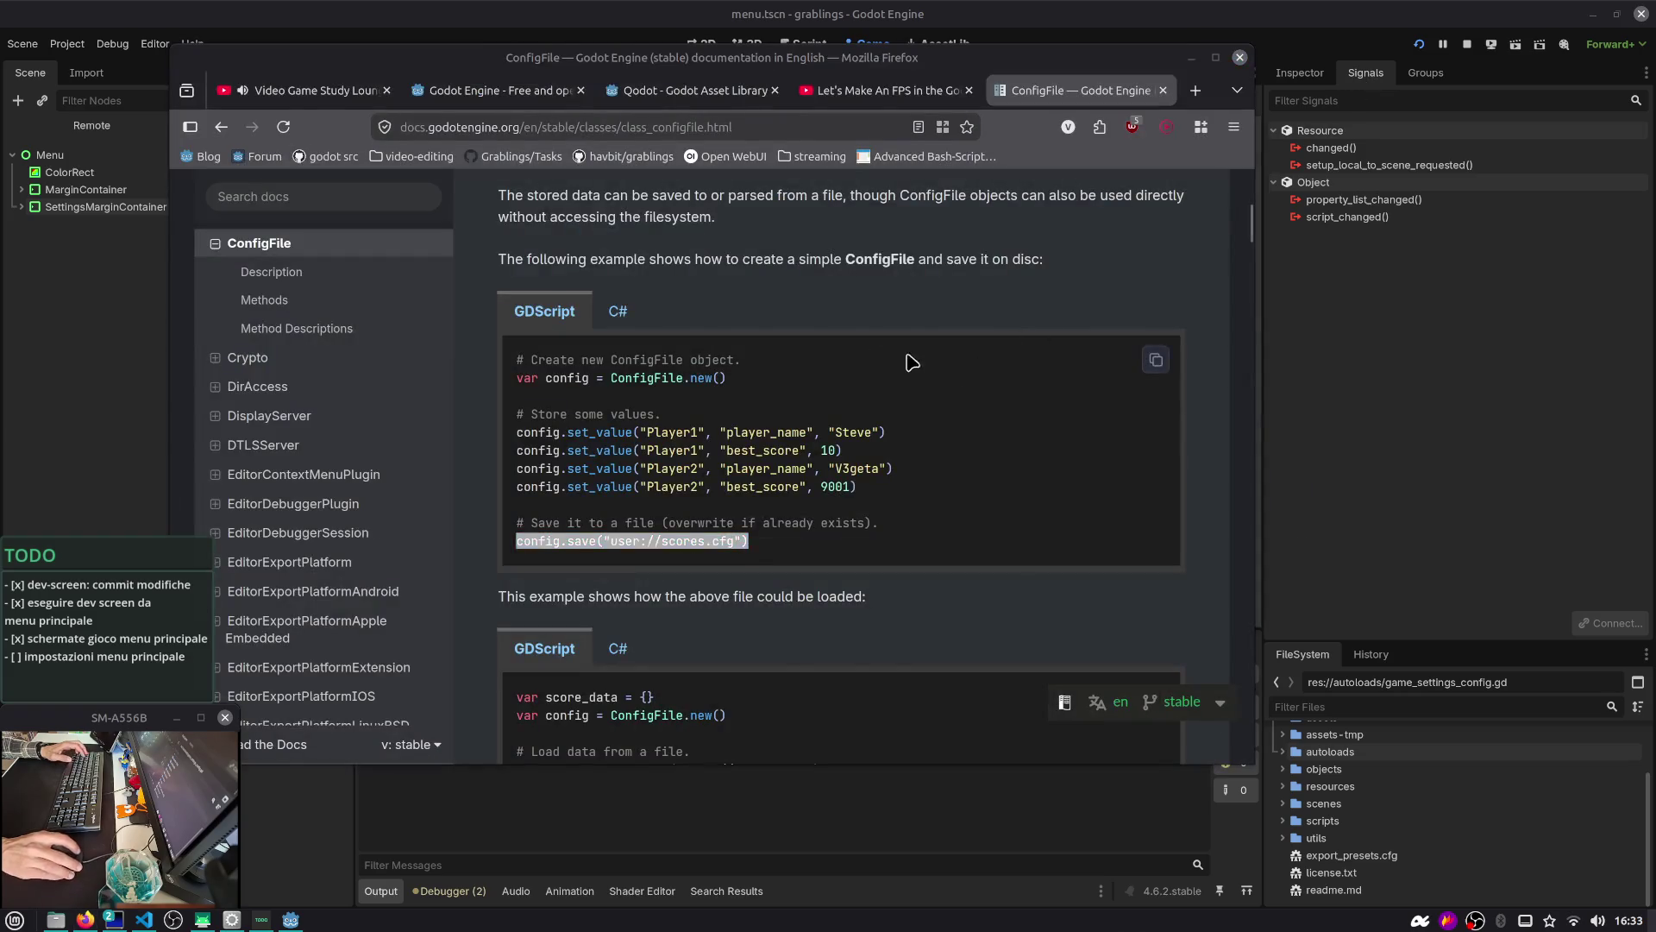
Read through the ConfigFile class description in Firefox
scroll(811, 352, "up", 6)
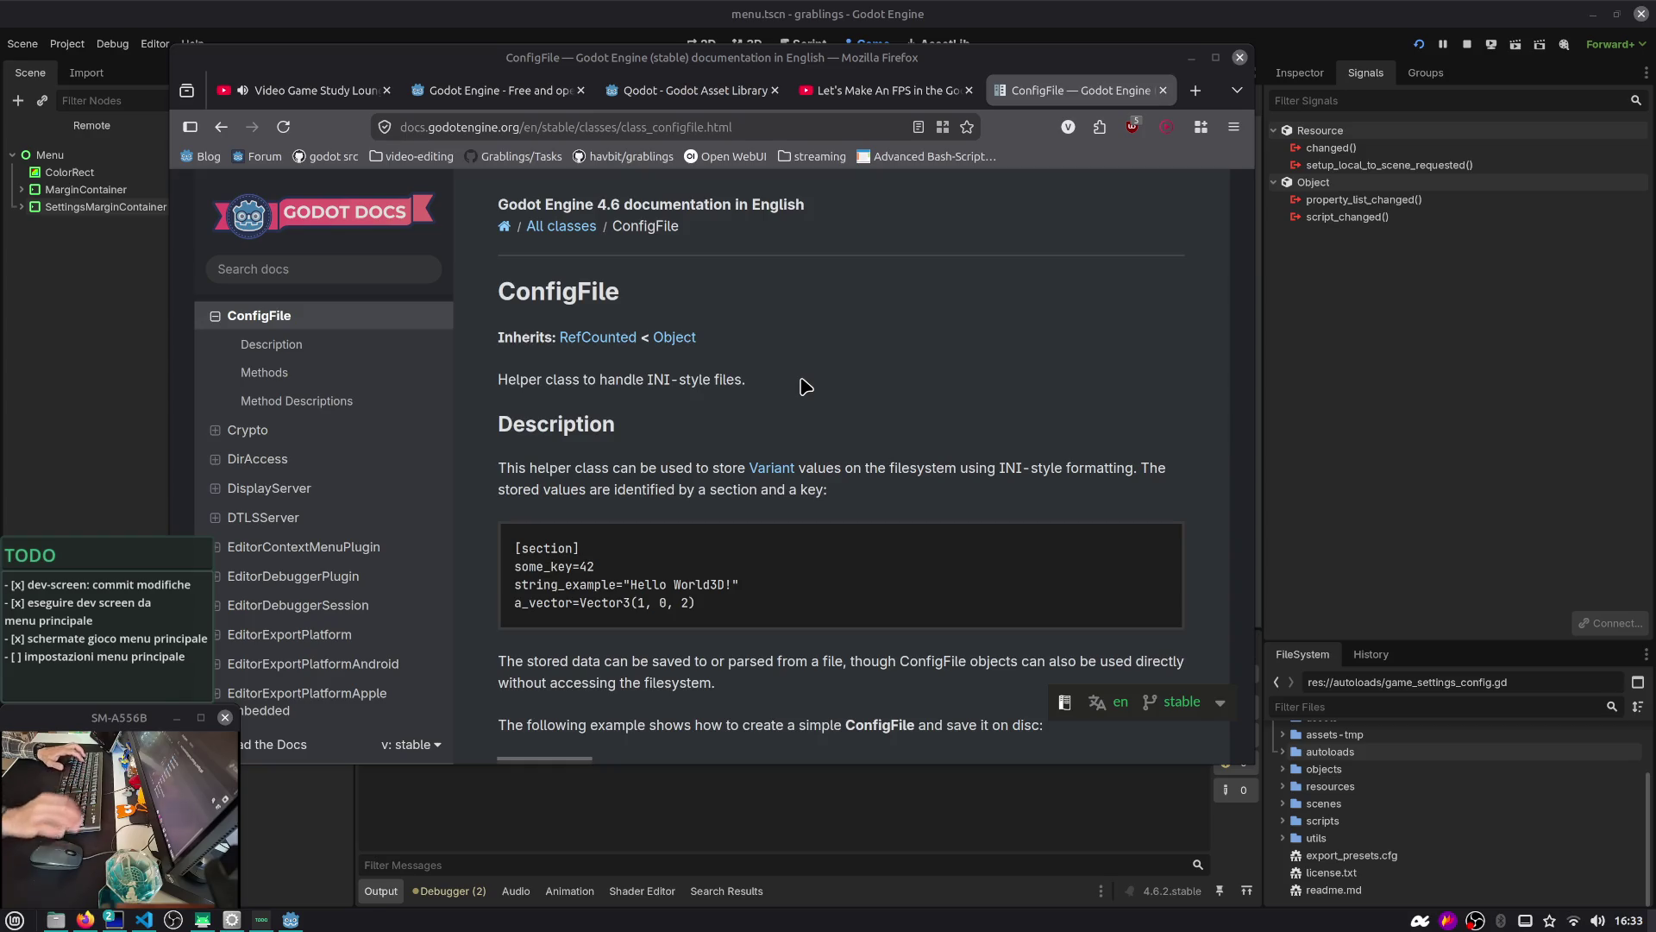
scroll(805, 386, "down", 3)
double_click(803, 378)
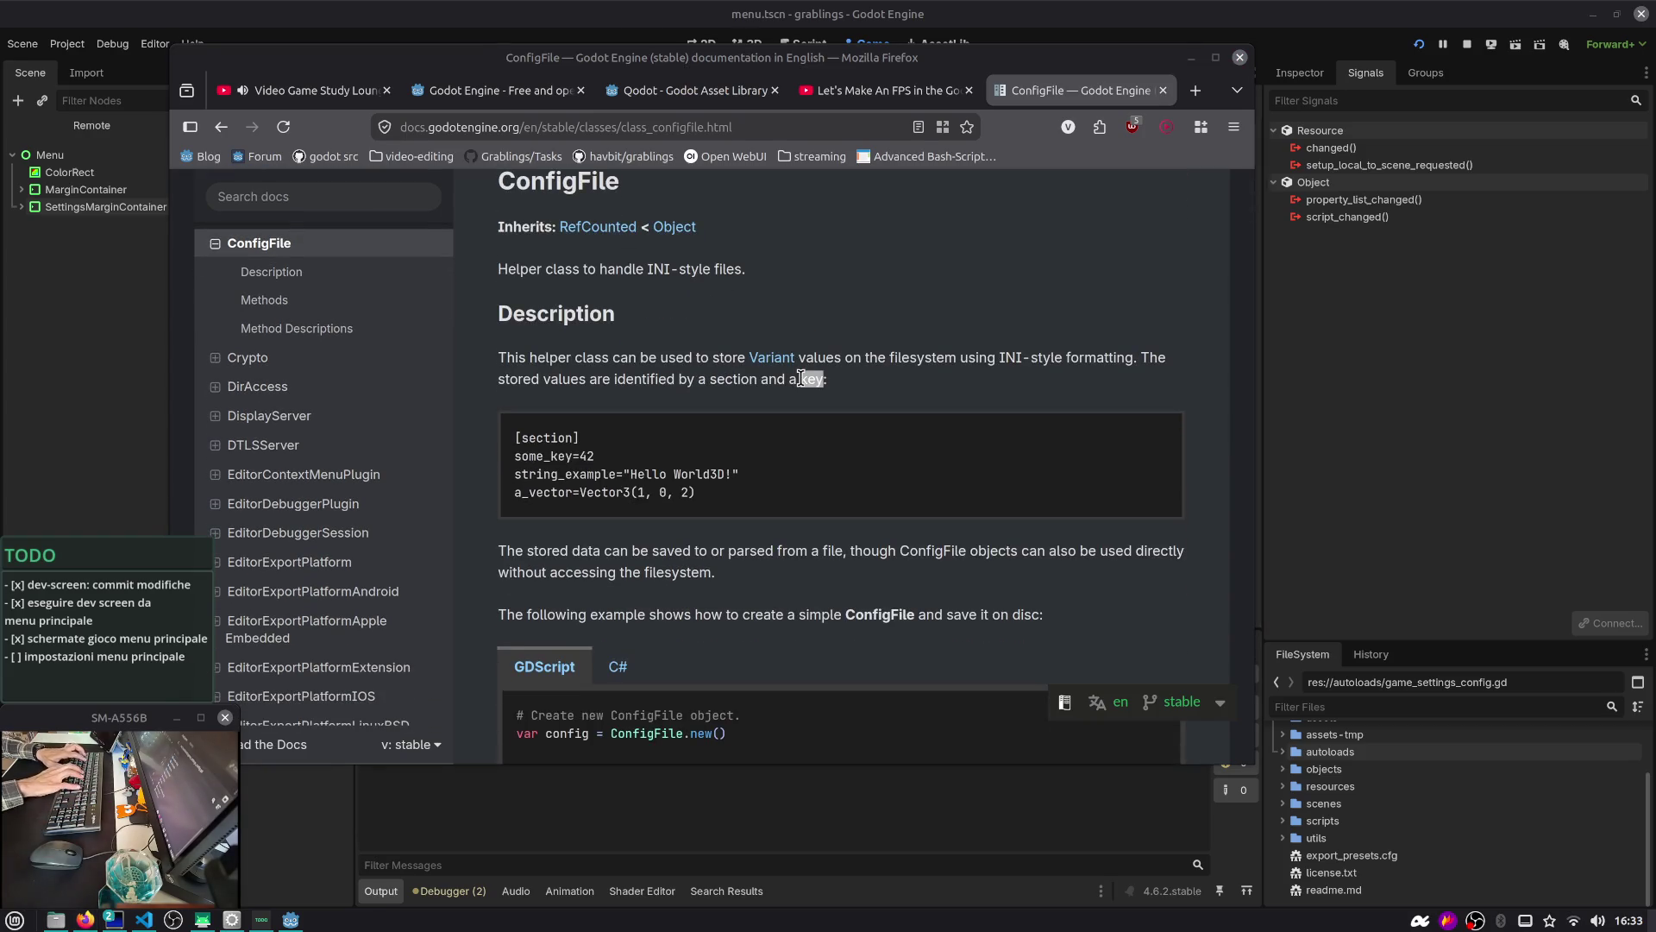
left_click_drag(689, 524, 848, 521)
left_click(849, 520)
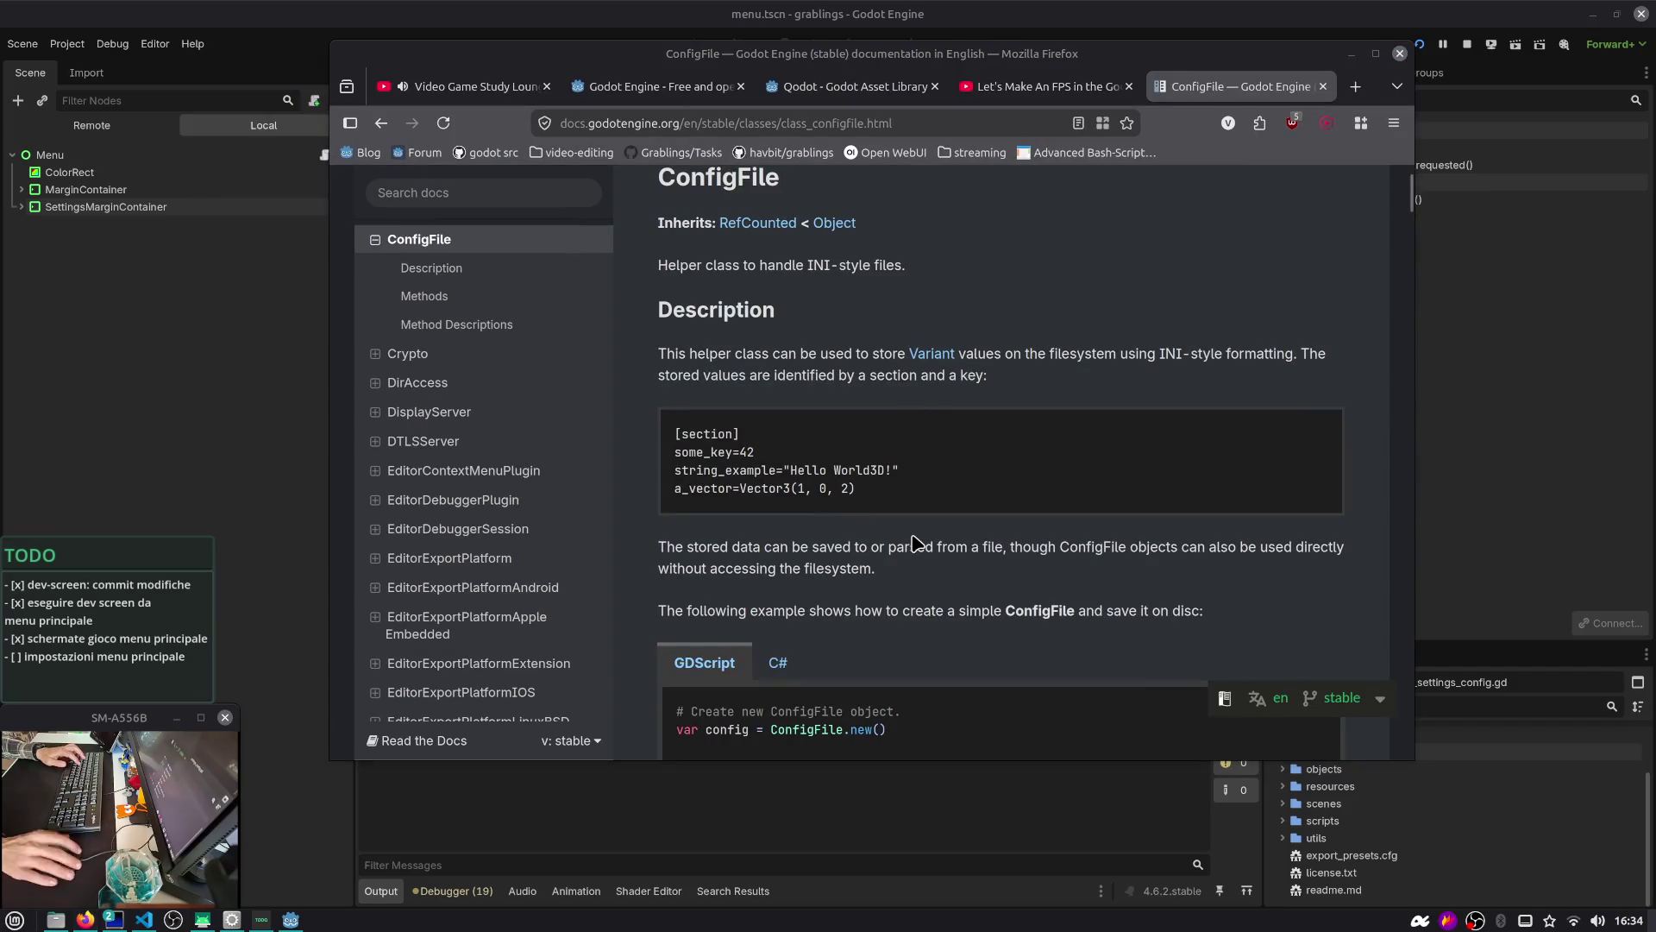
Search the ConfigFile page for 'path' and step through matches to the code example
key("ctrl+f")
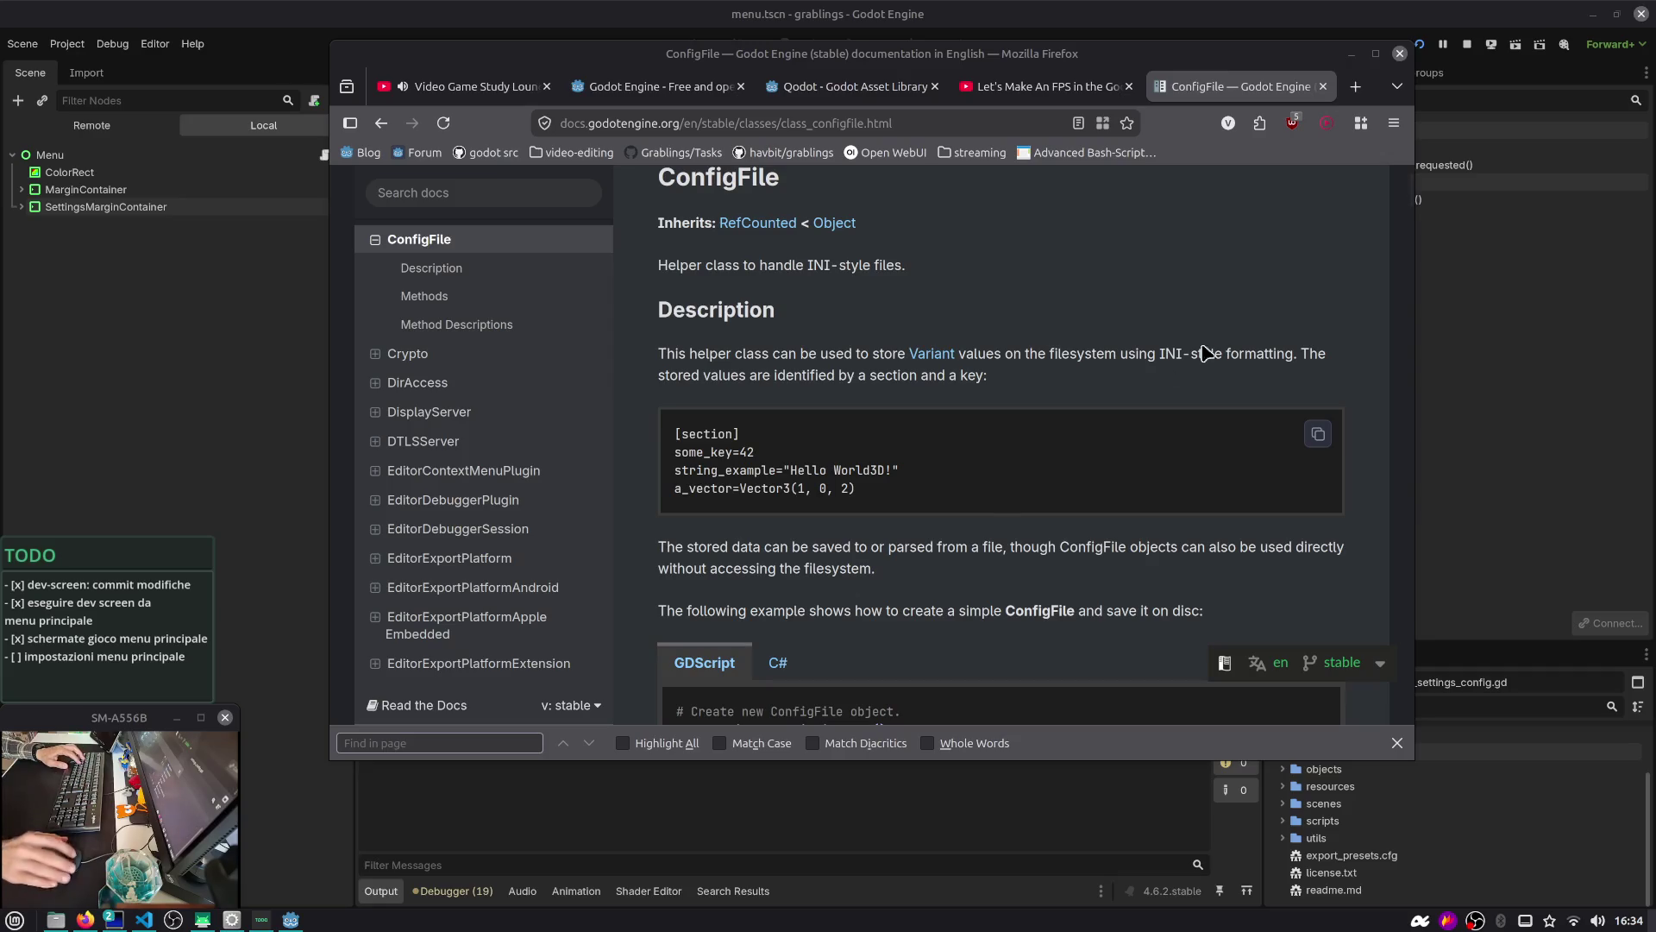
key("alt+Tab")
key("Tab")
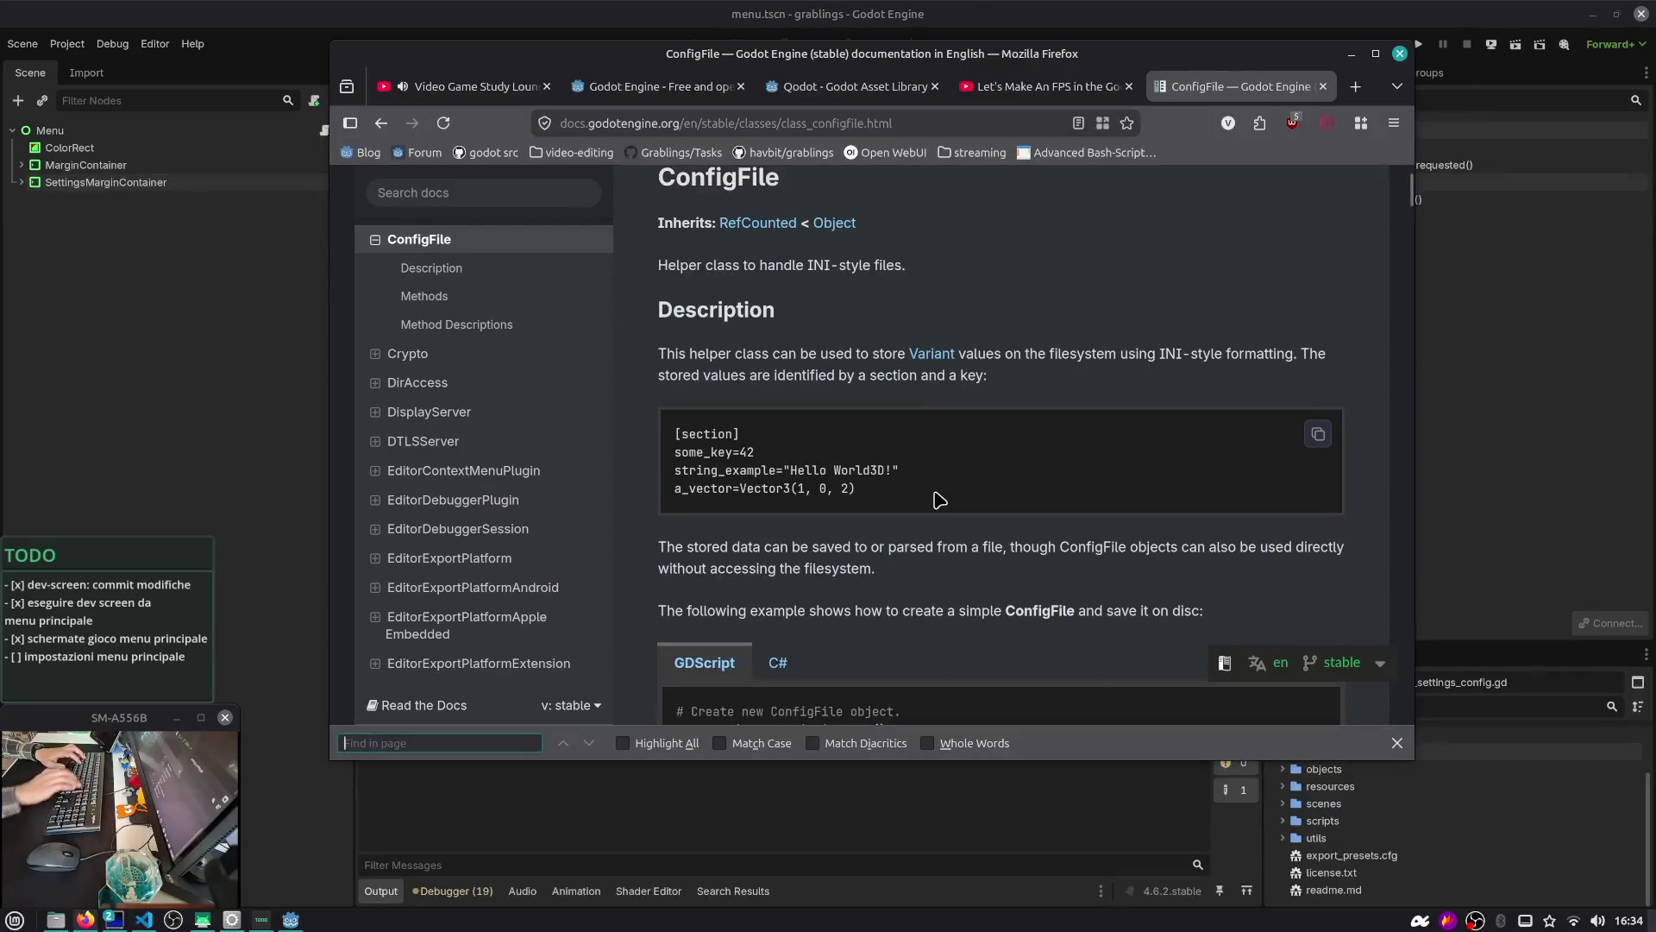
type("path")
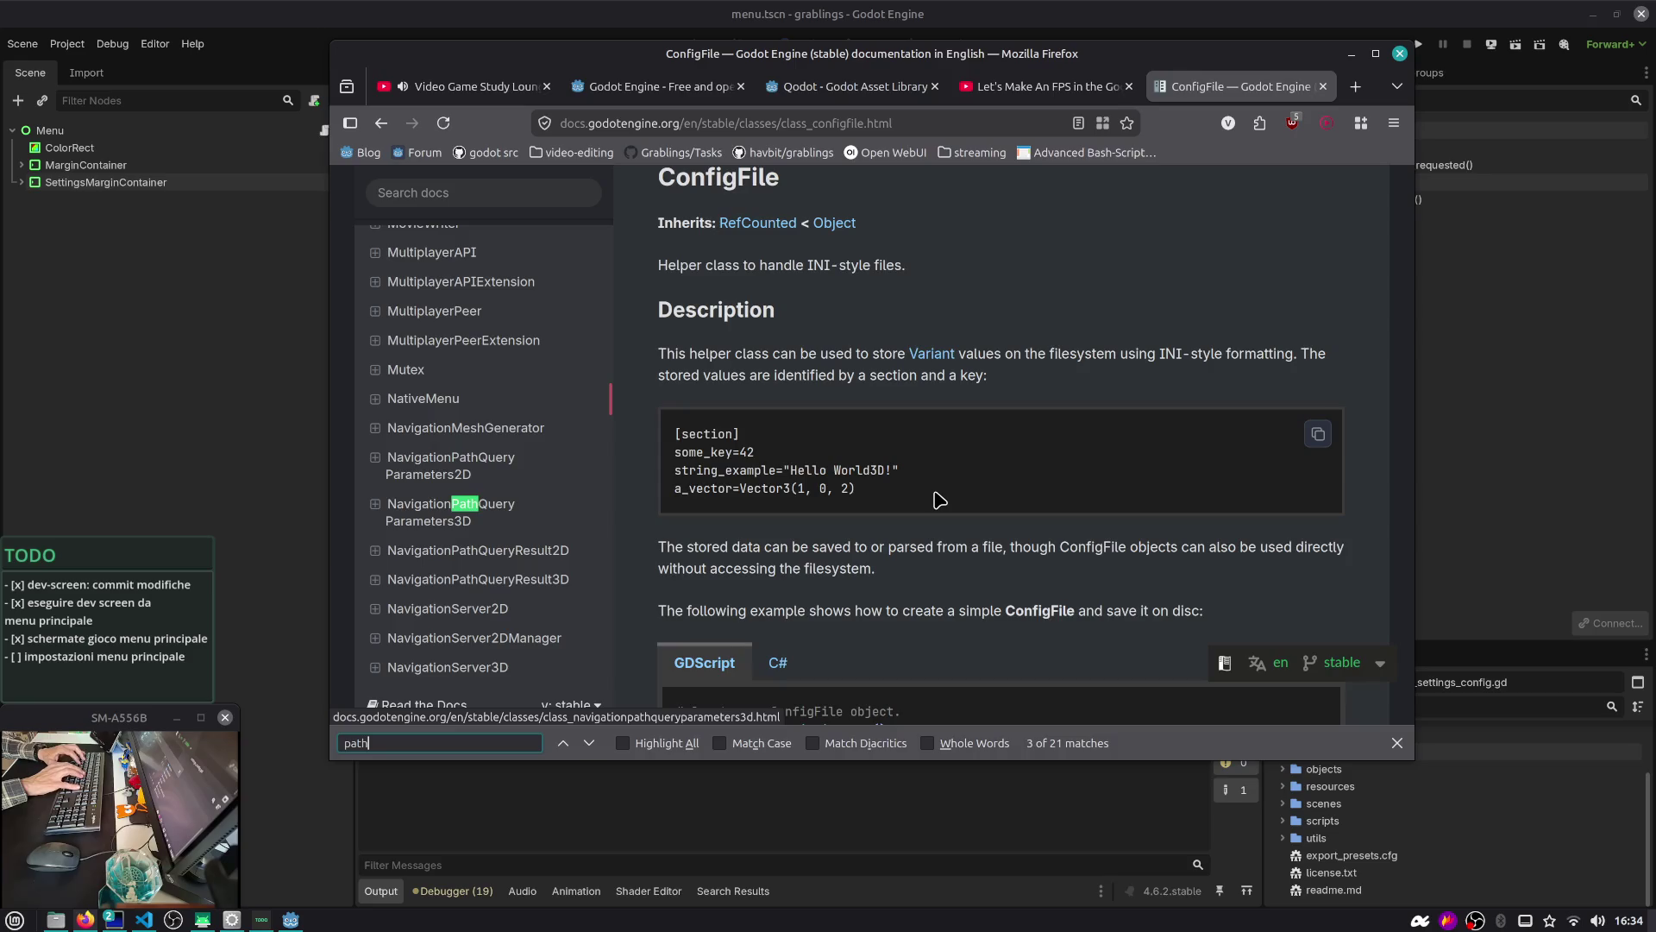
key("Return")
key("Return")
key("Return")
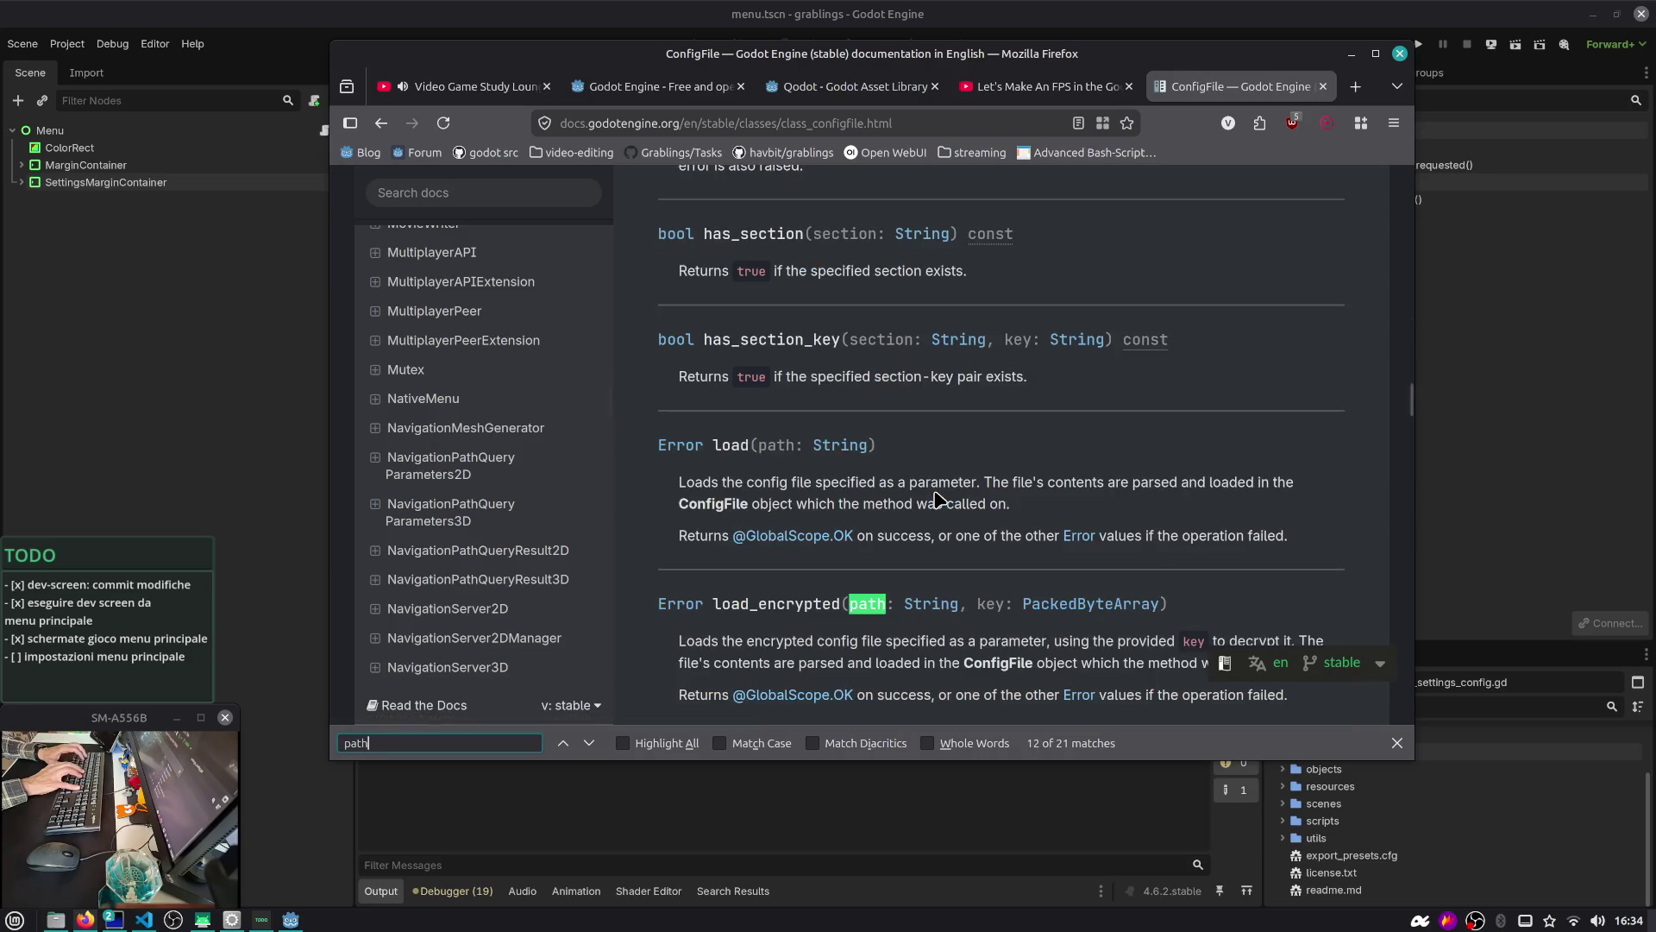
key("Return")
key("Return")
key("Return")
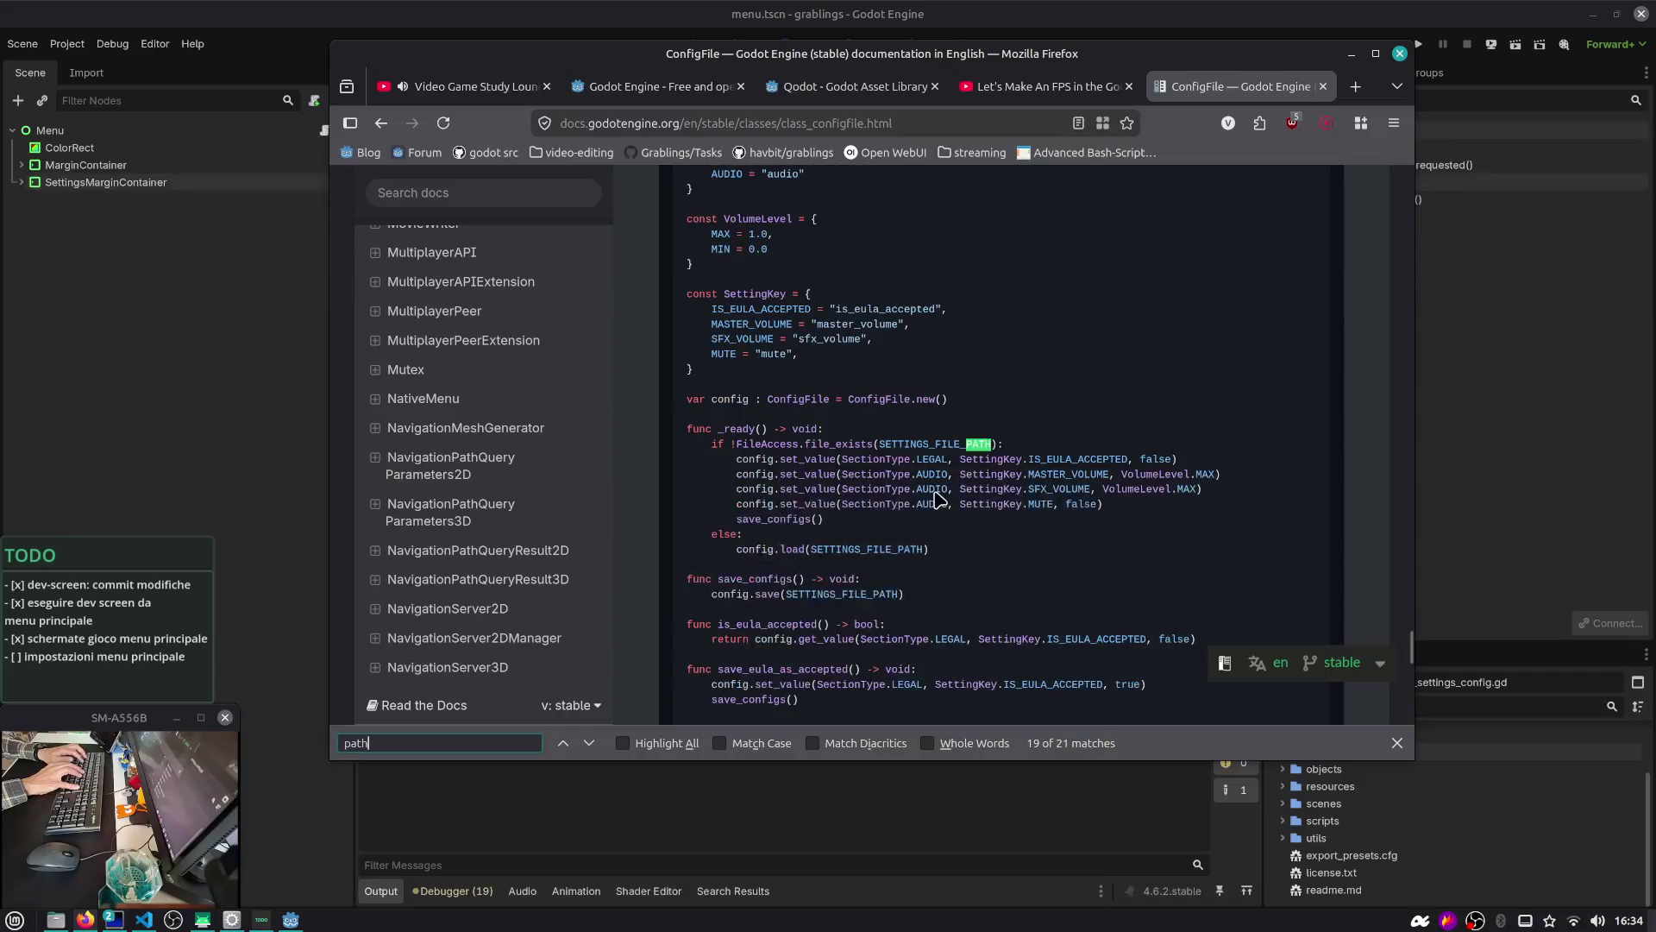
key("shift+Return")
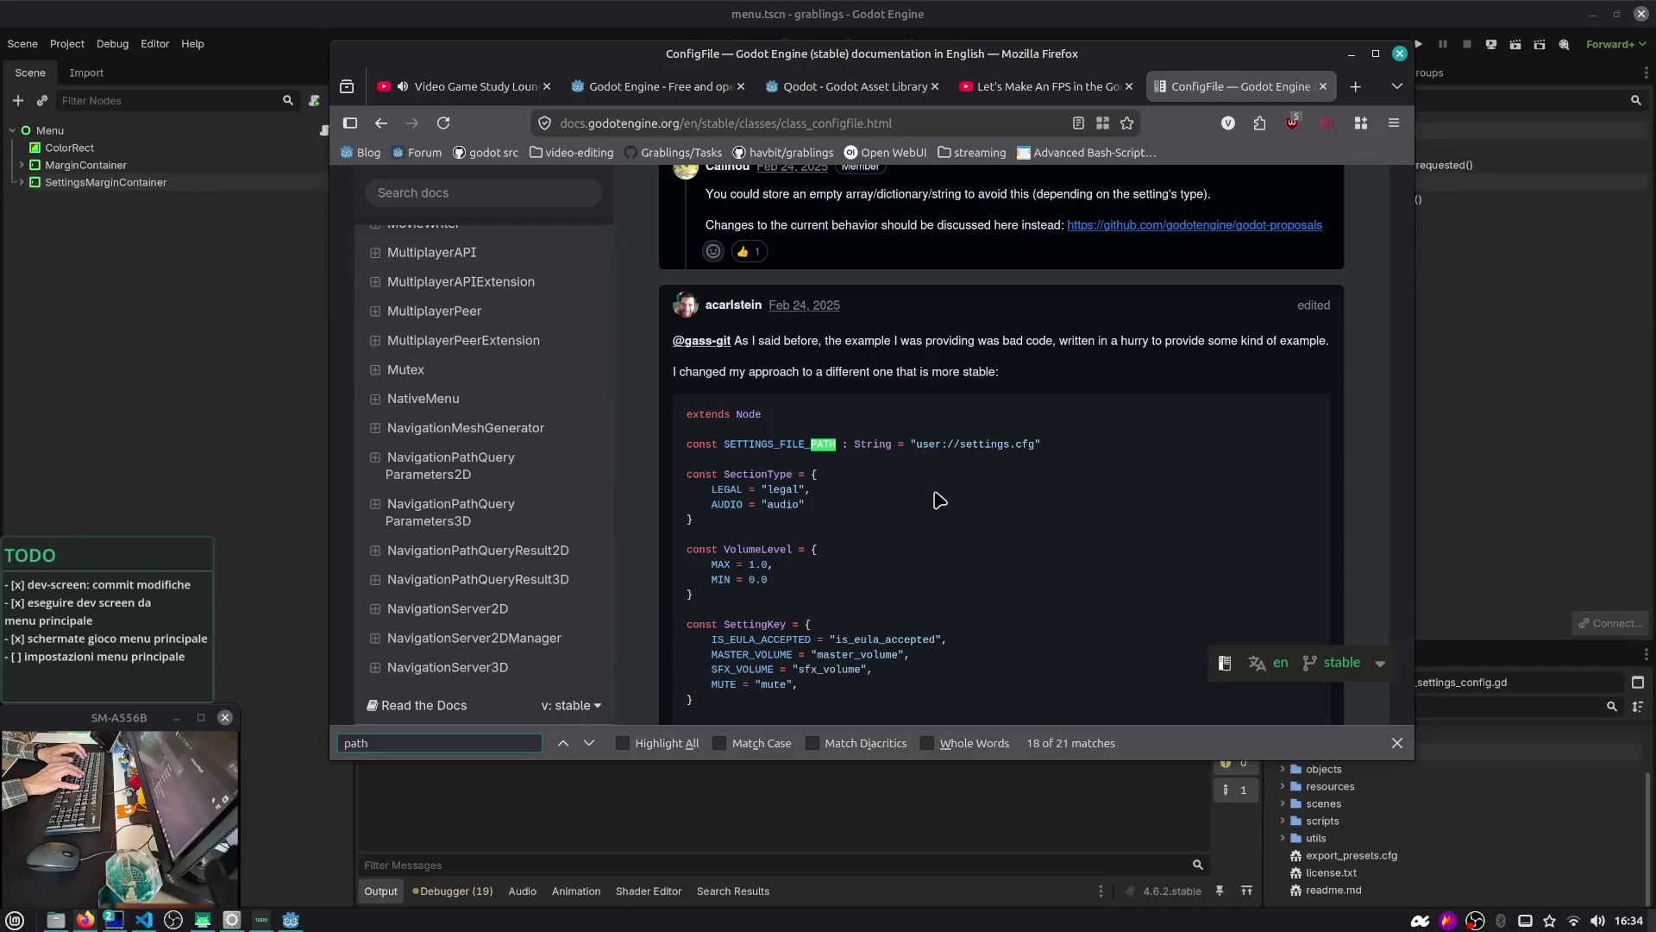
Open a terminal window and a new blank Firefox tab
key("ctrl+alt+t")
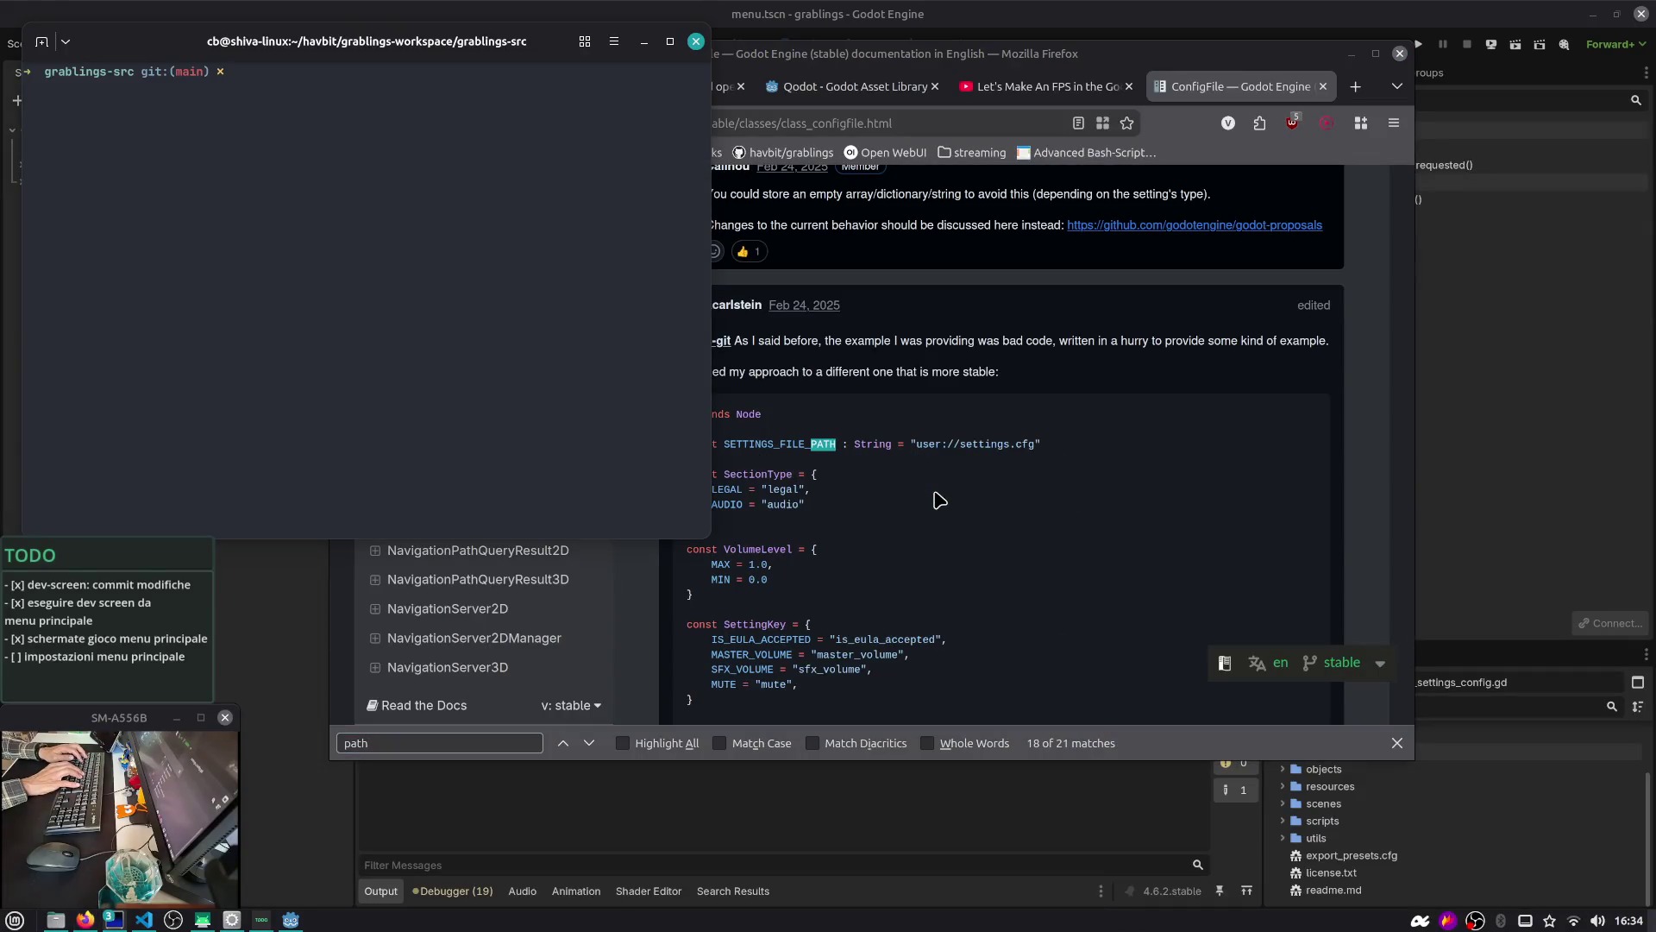
left_click(858, 313)
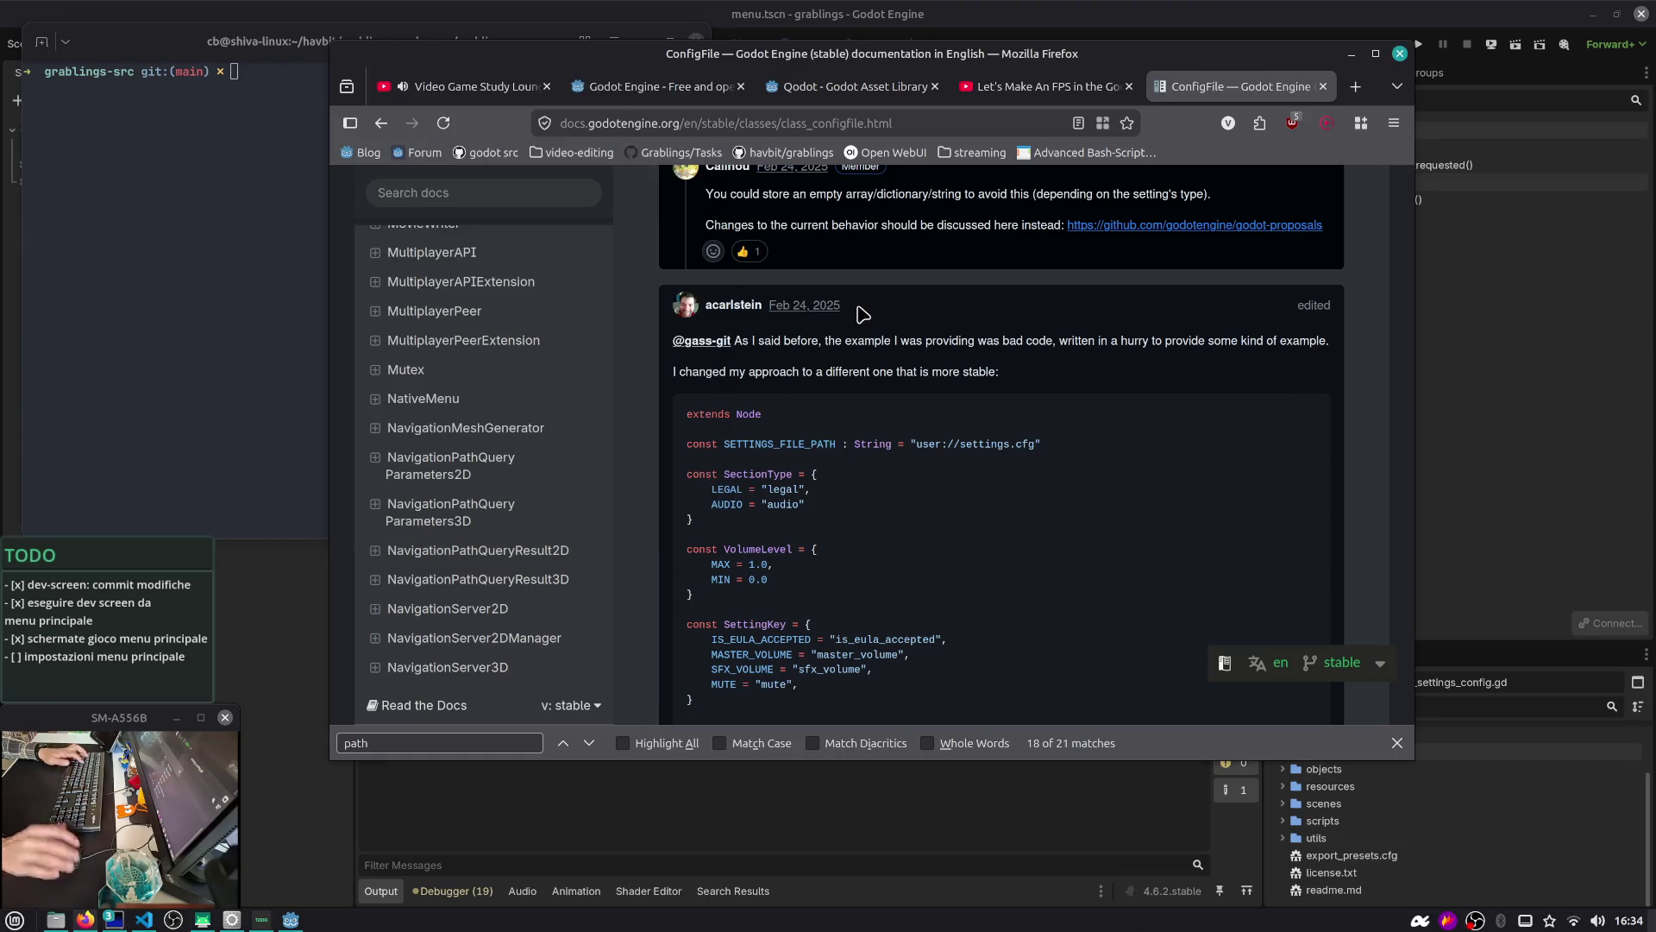
key("ctrl+t")
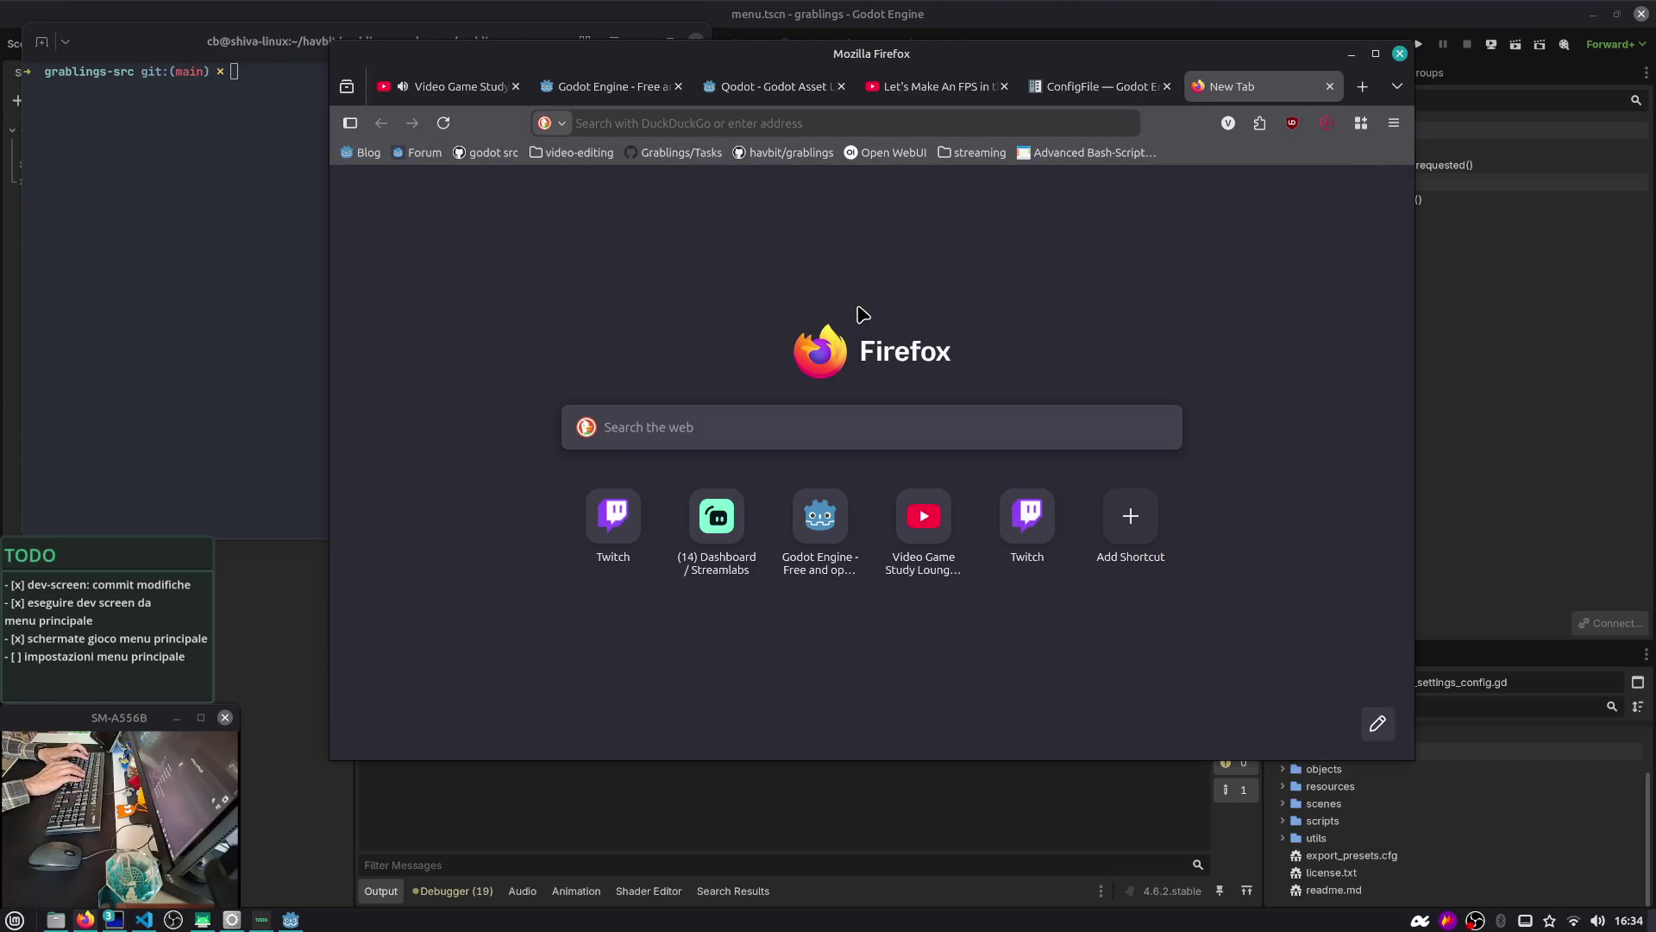
Search 'godot engine user data path' and open the File paths in Godot projects result
left_click(876, 120)
type("godot engine user data pa")
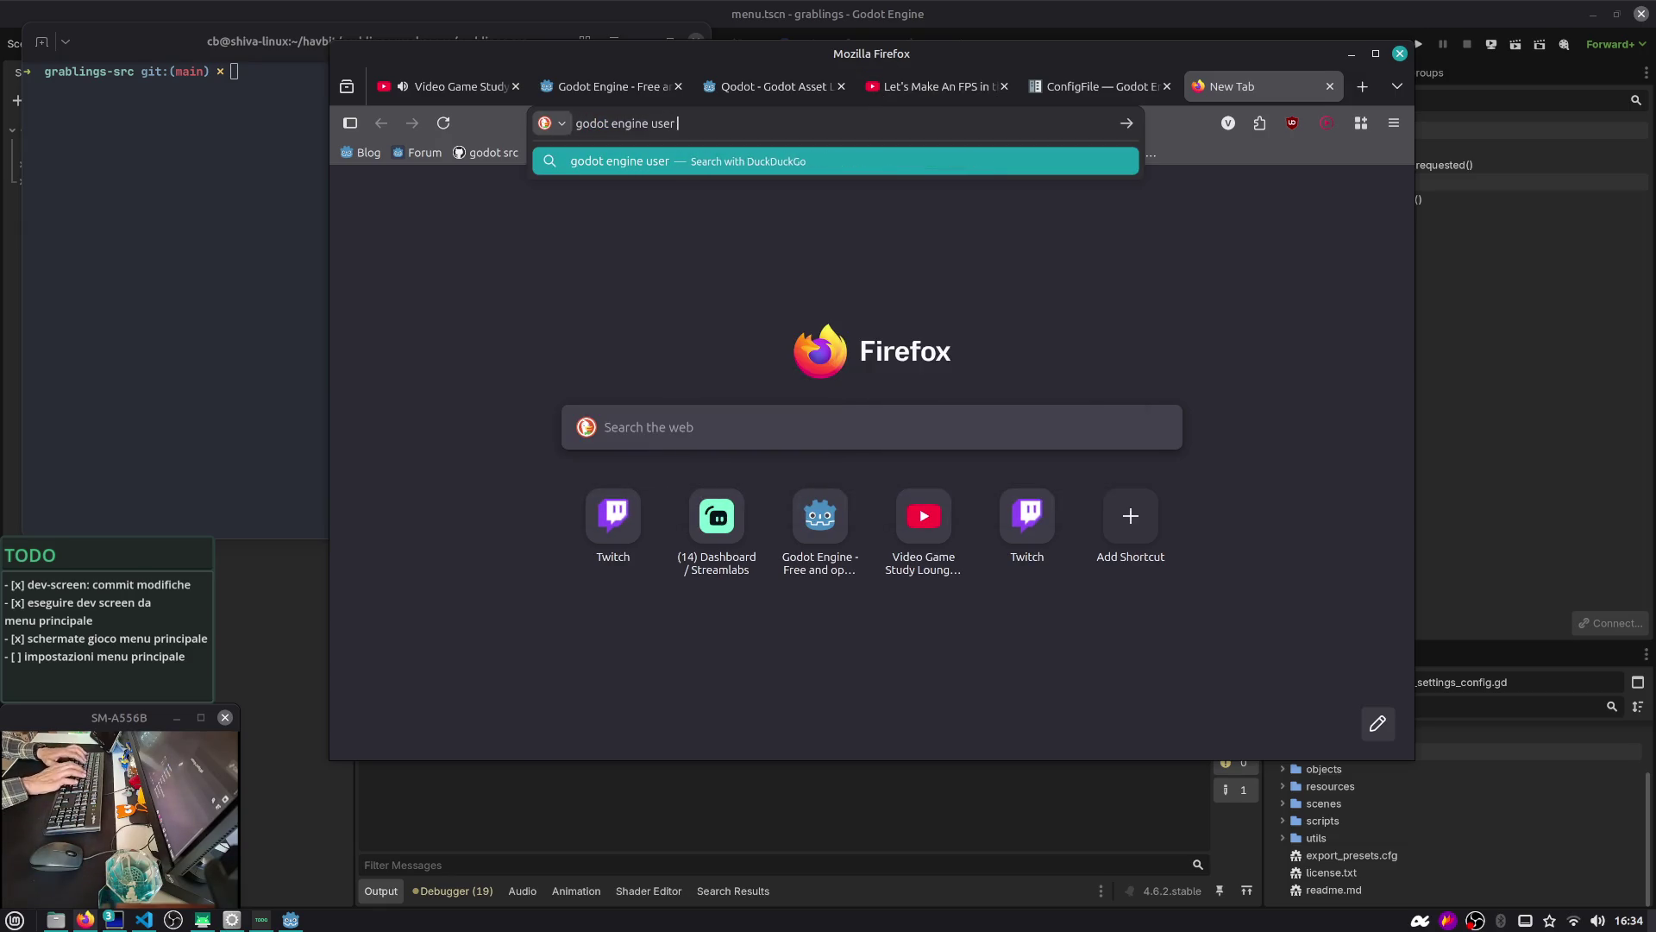
type("th")
key("Return")
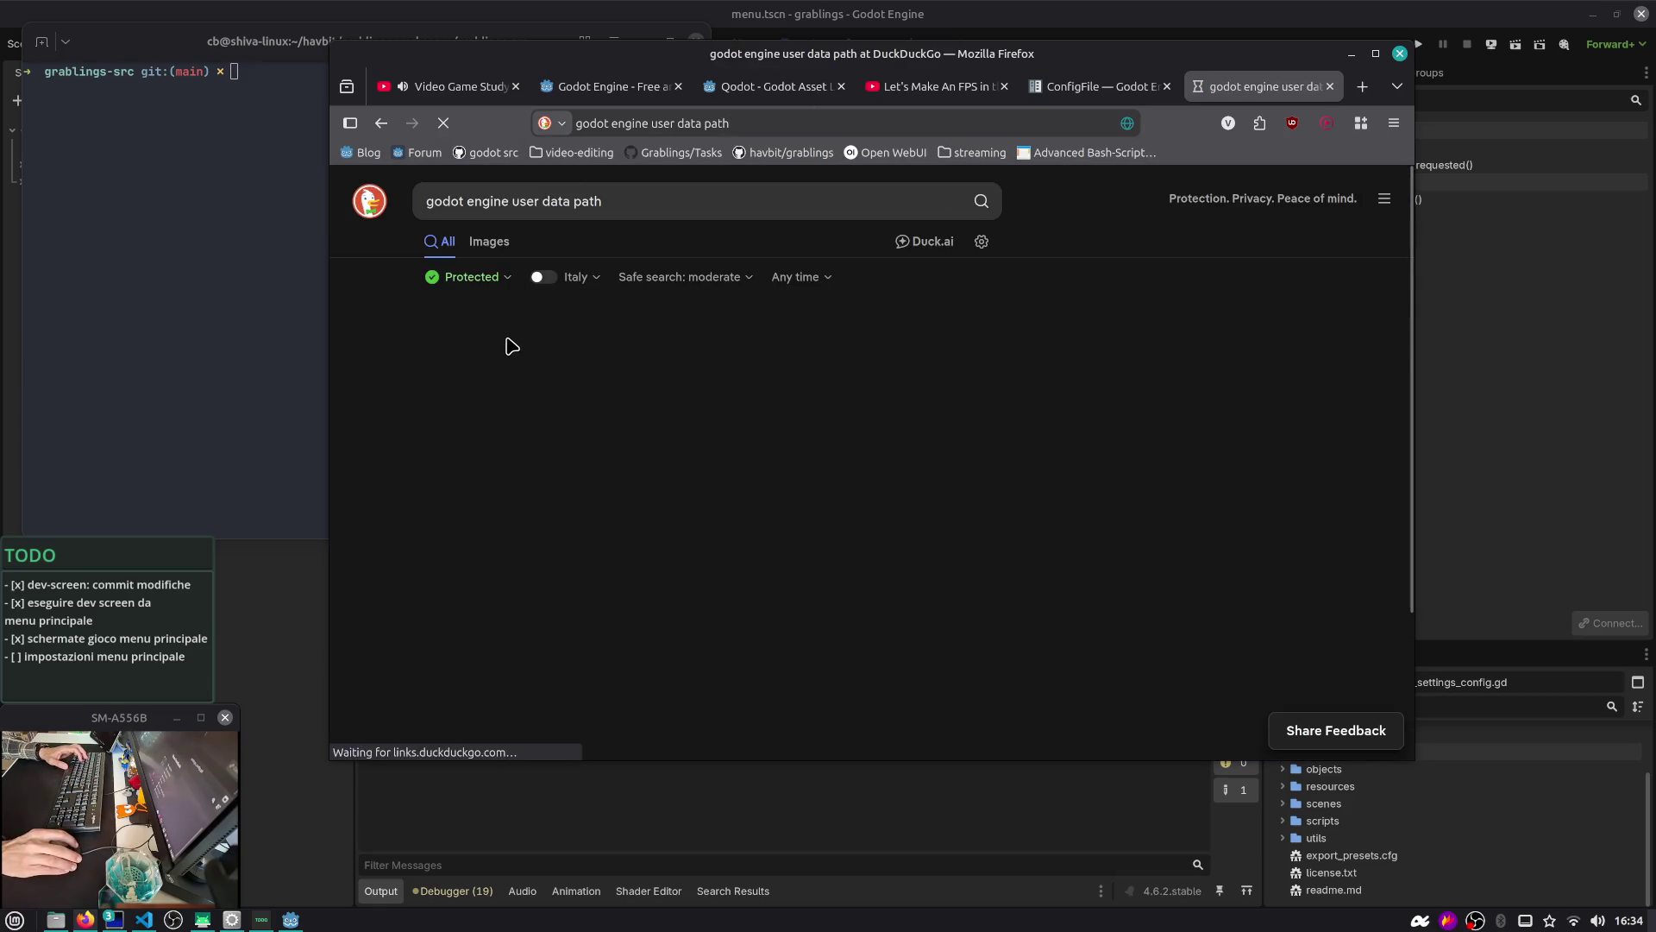
left_click_drag(520, 358, 704, 344)
left_click(763, 596)
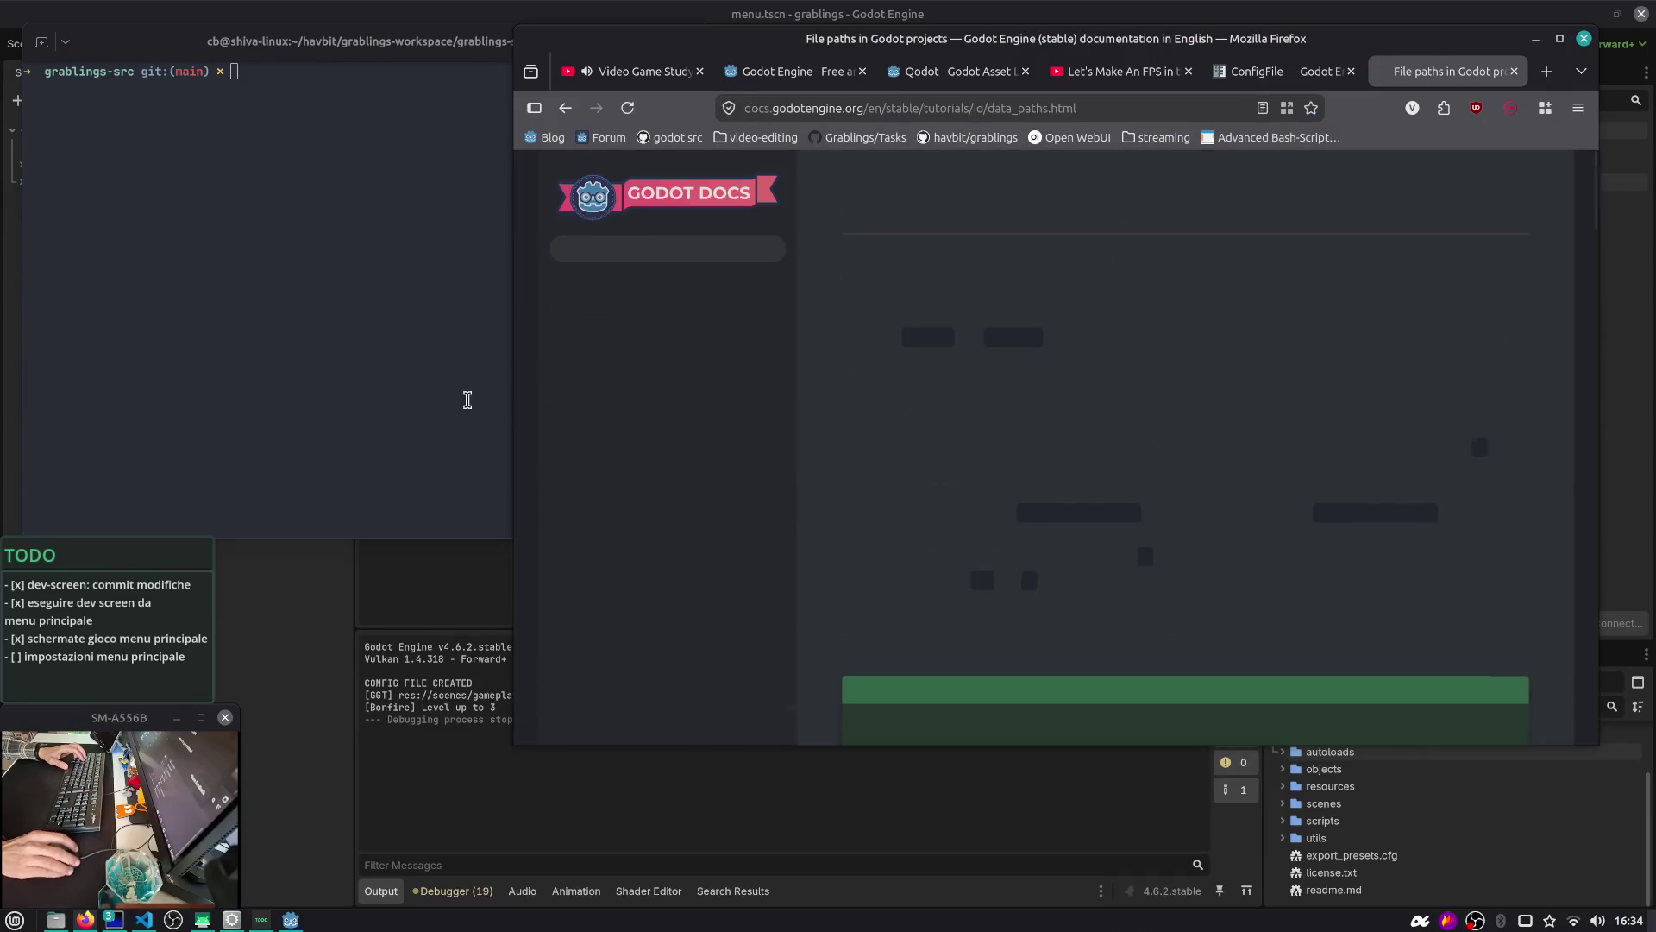
Scroll to the user:// locations table and type cd share/godot/ in the terminal
left_click(428, 359)
left_click_drag(428, 359, 566, 391)
scroll(1082, 522, "down", 5)
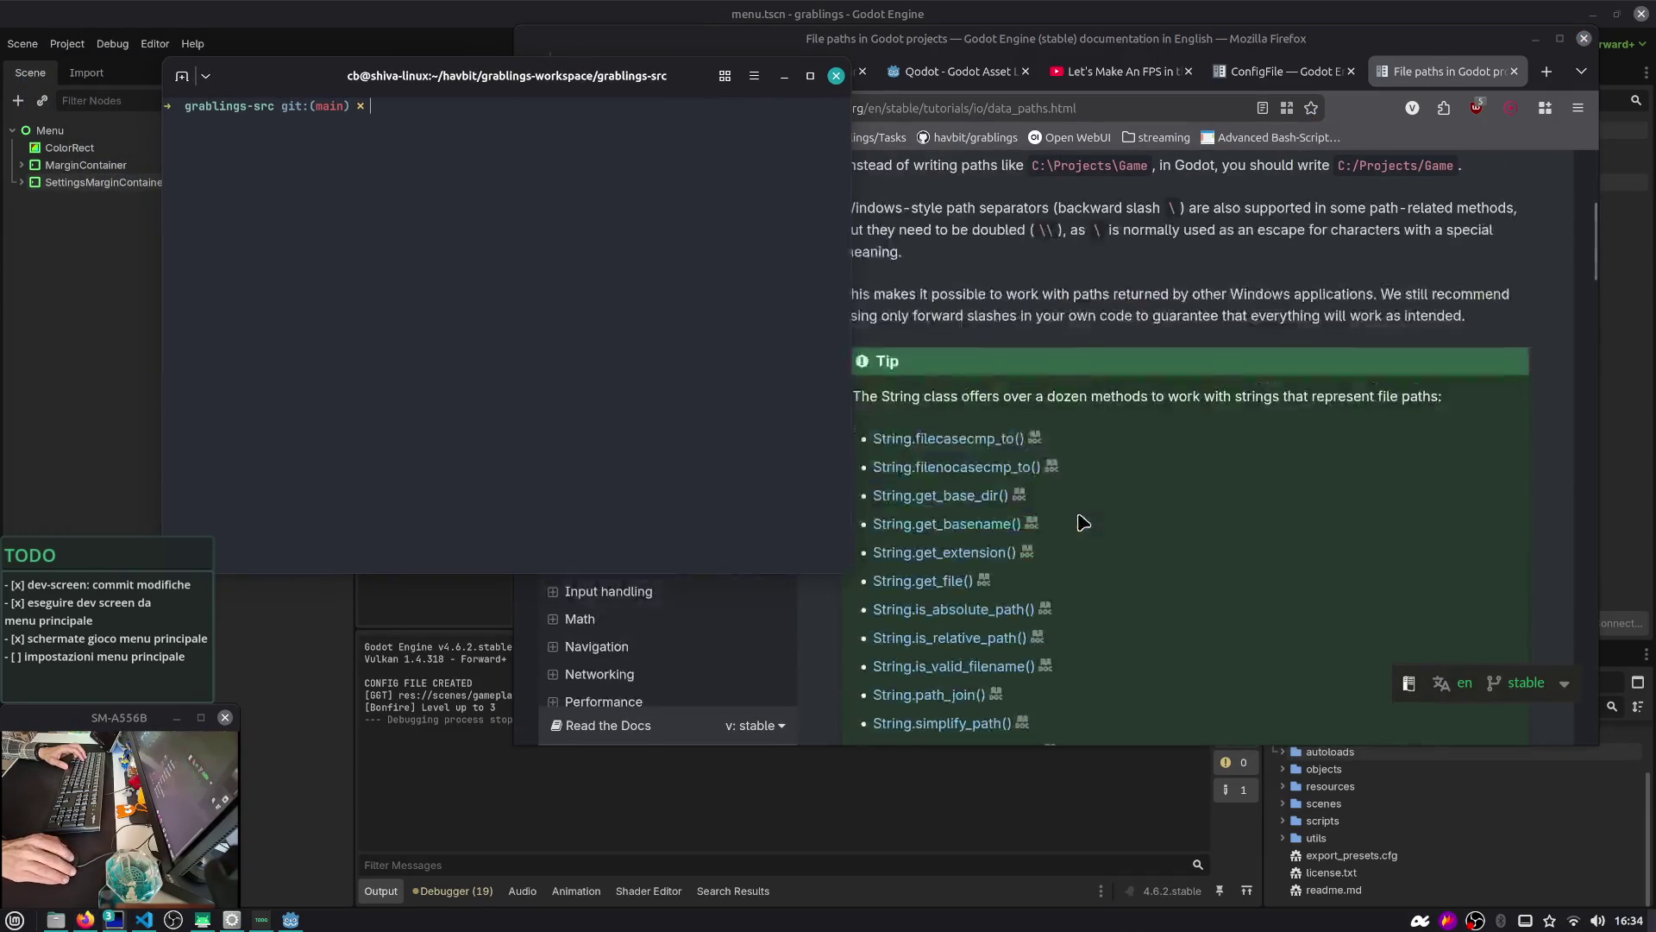
scroll(1070, 483, "up", 4)
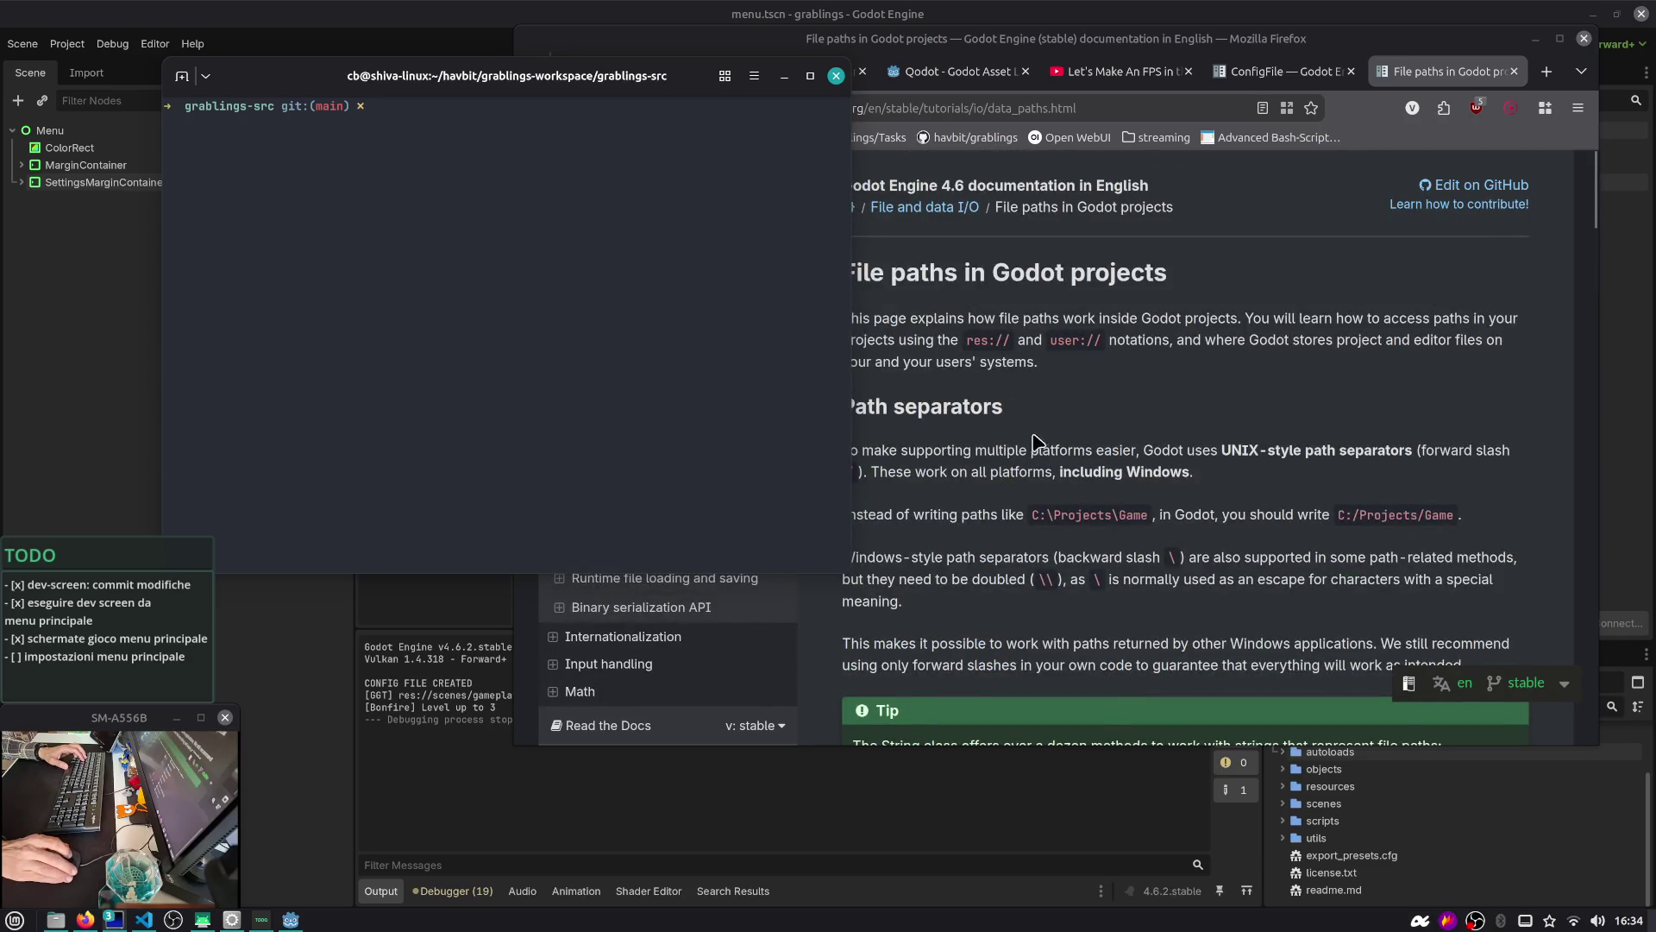
scroll(1005, 473, "down", 6)
scroll(998, 475, "down", 5)
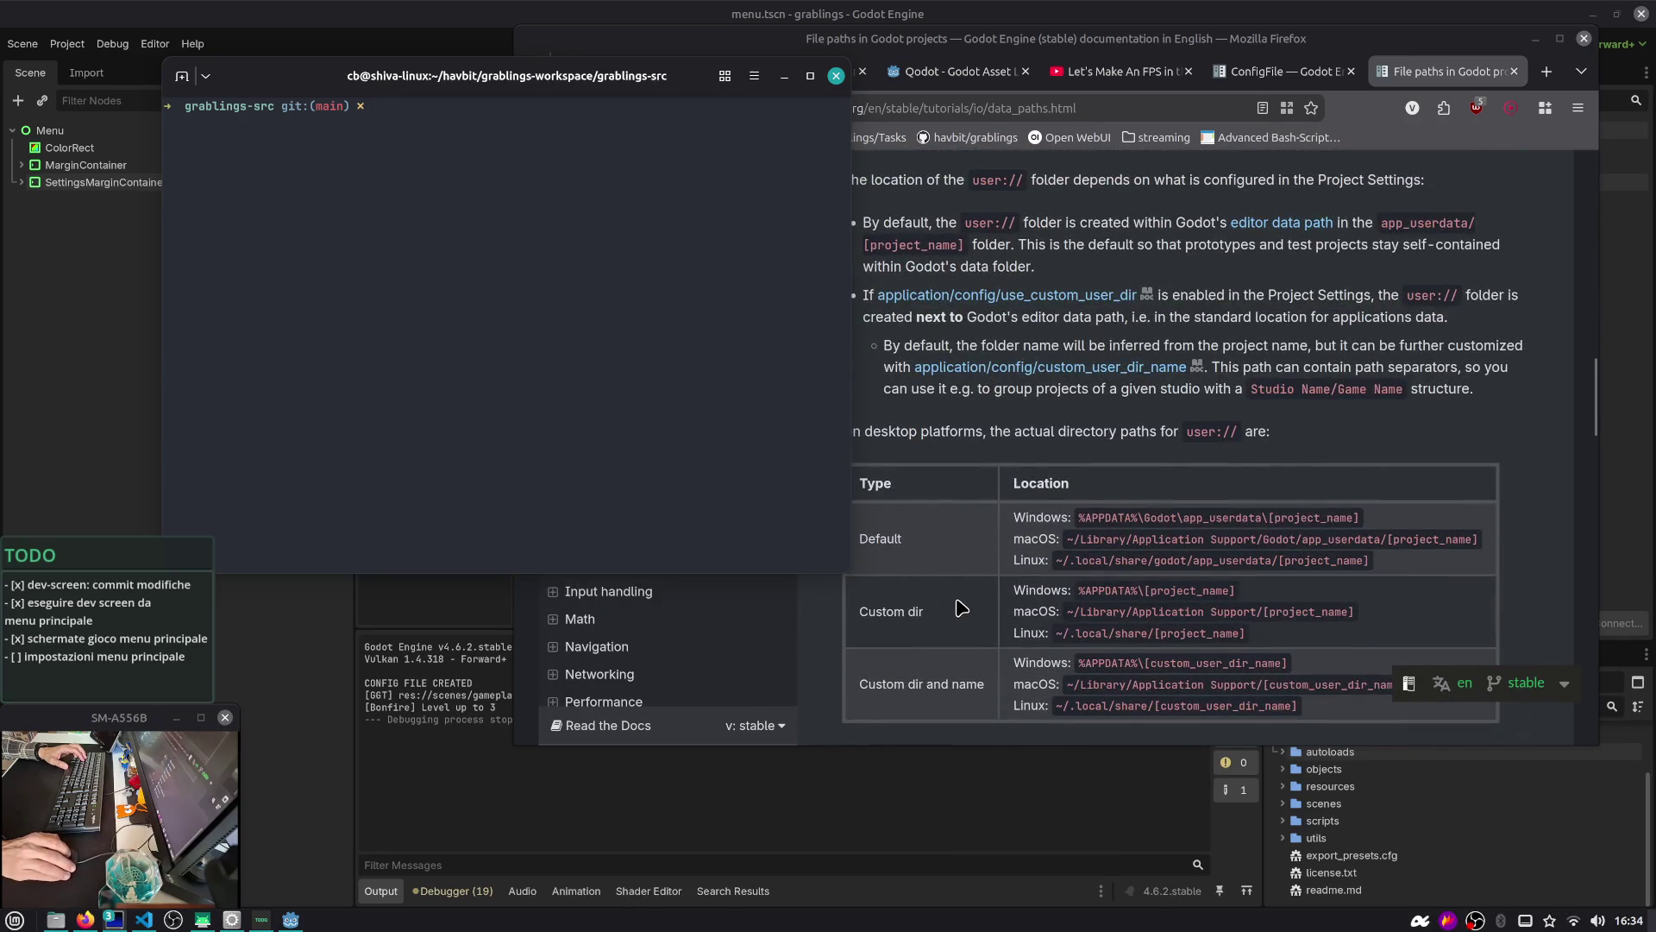
type("cd ")
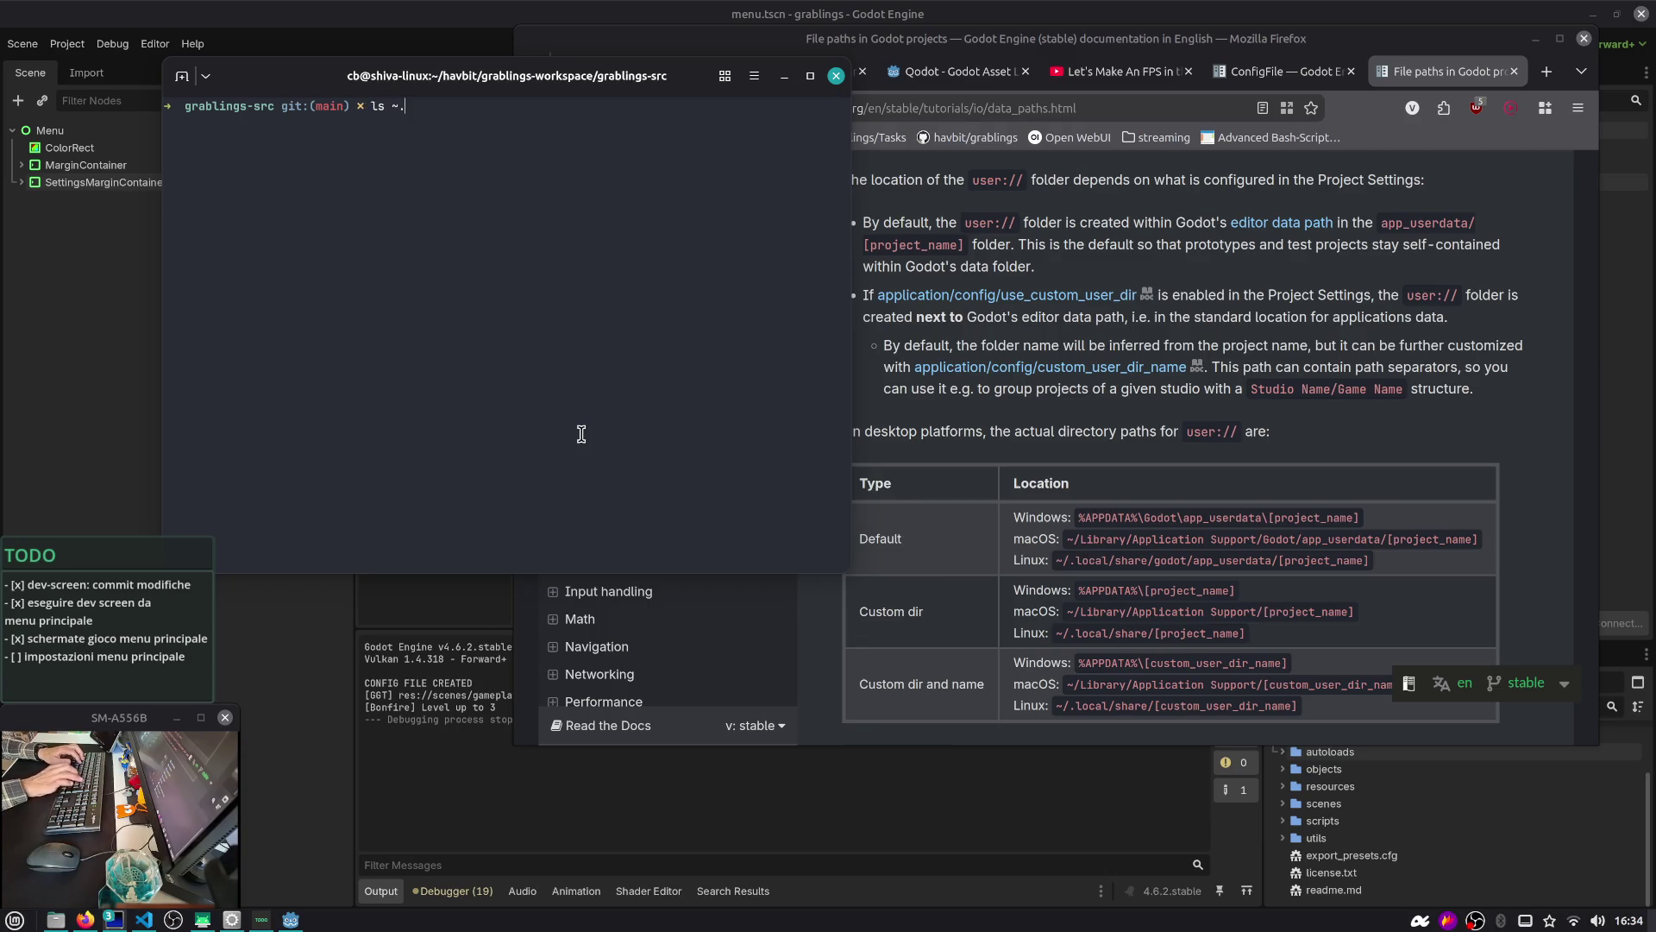
type("share/godot/ap")
Cat ~/.local/share/godot/app_userdata/grablings/settings.cfg, revealing the file is empty
key("Tab")
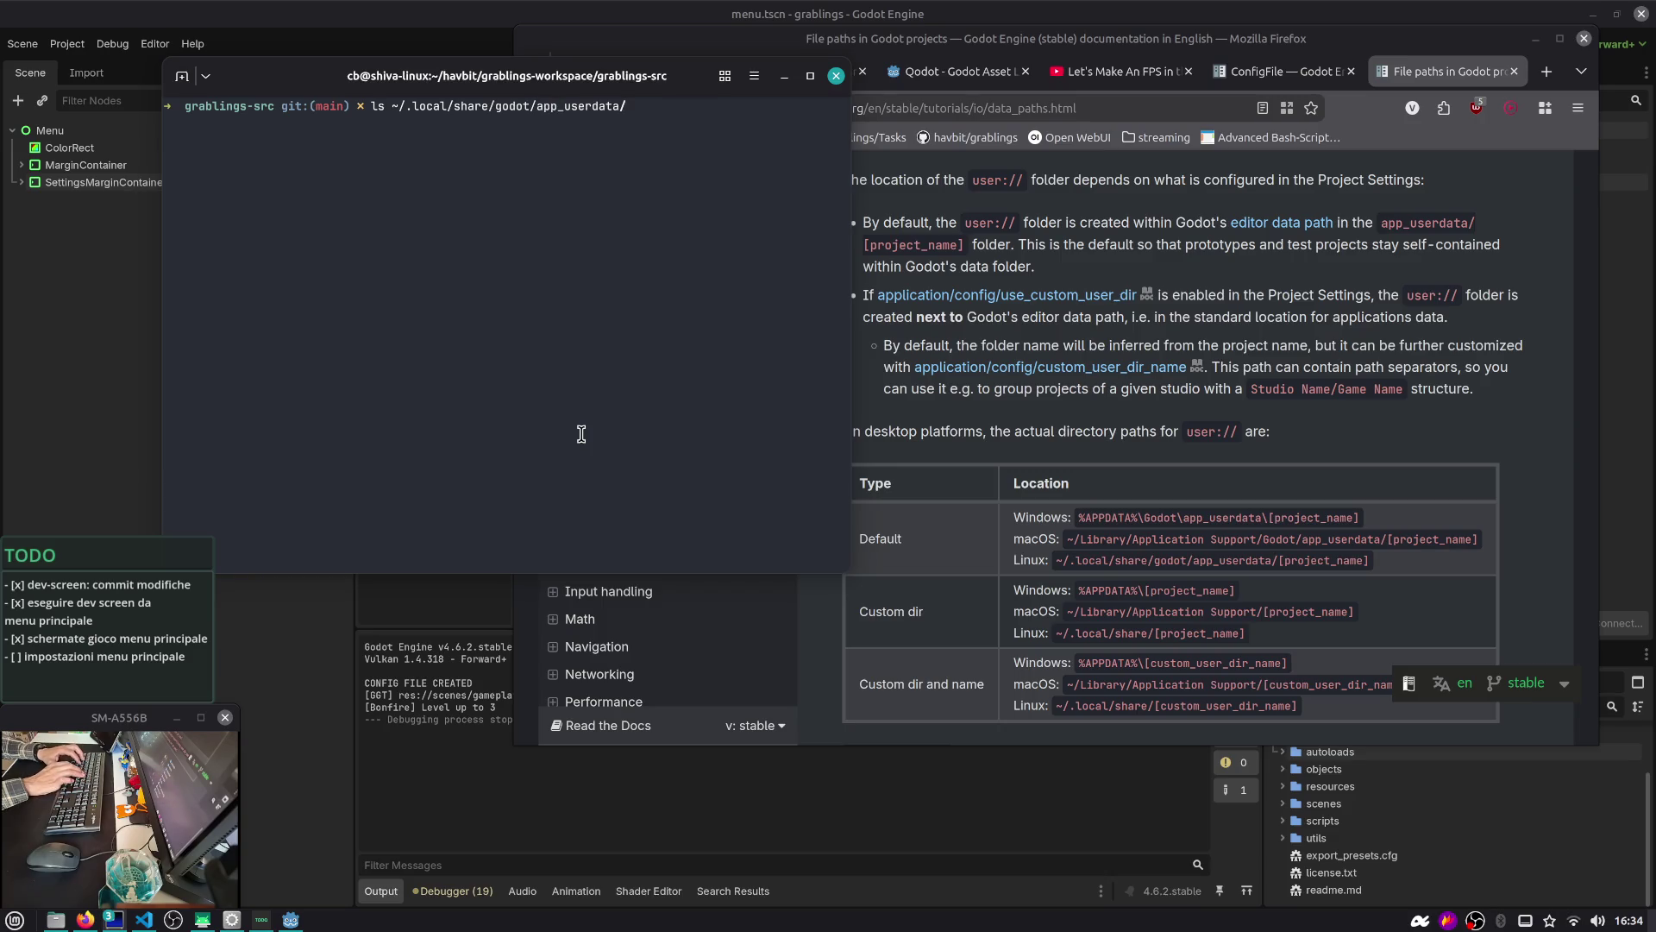
key("Tab")
key("Tab")
key("Tab")
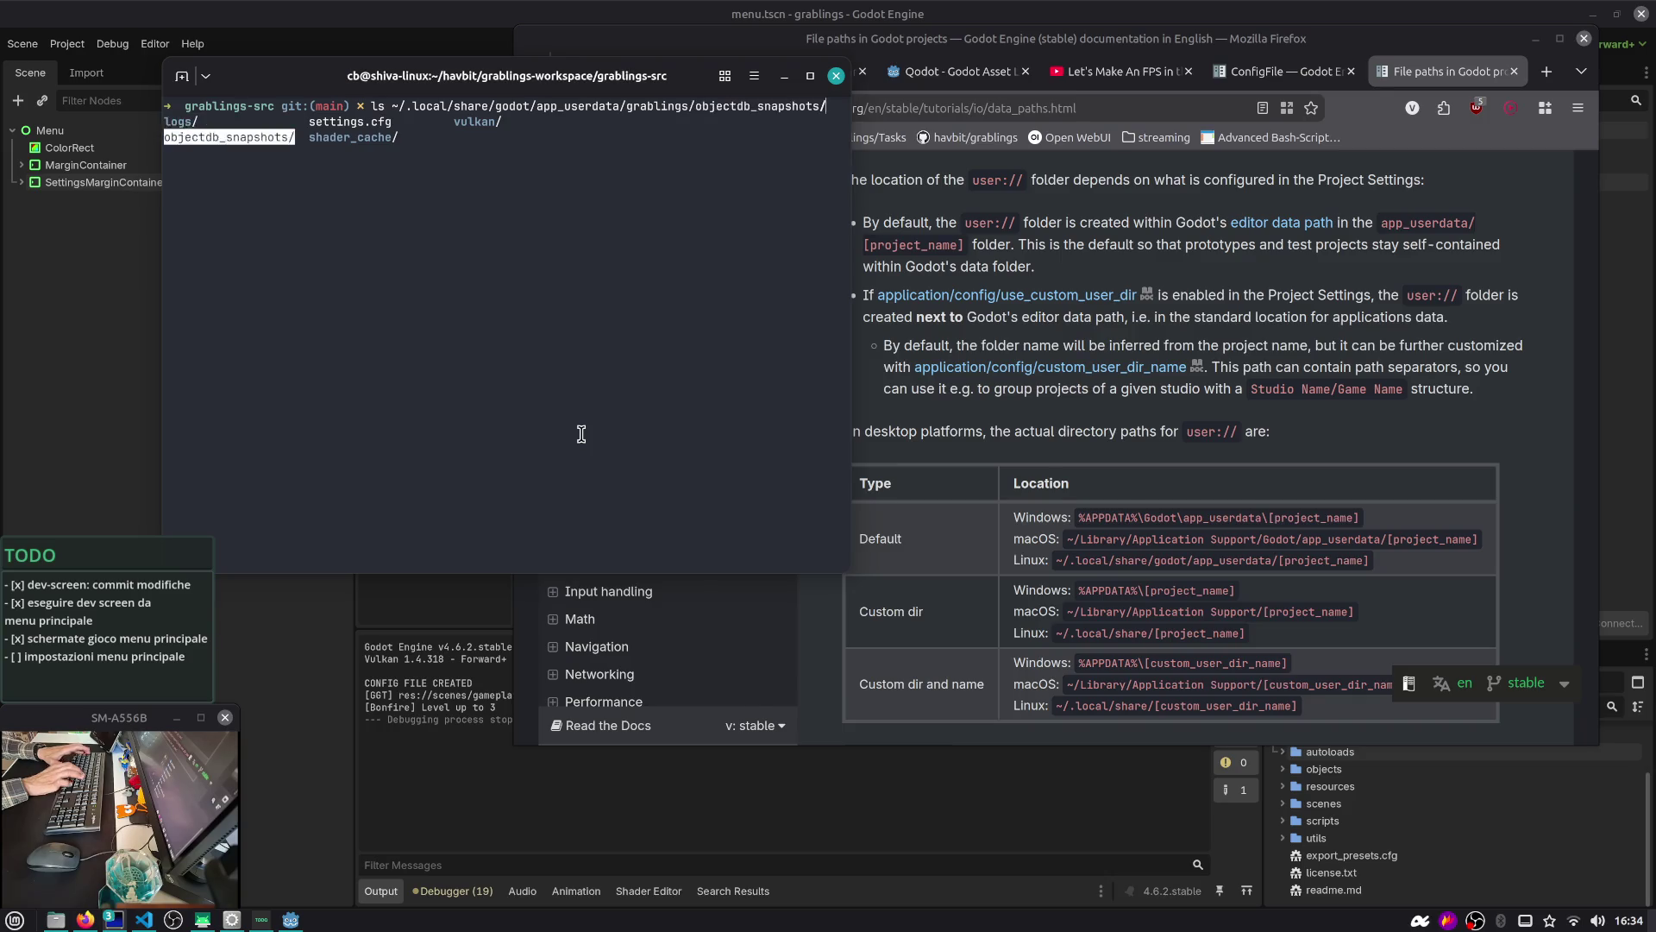
key("shift+Tab")
key("Return")
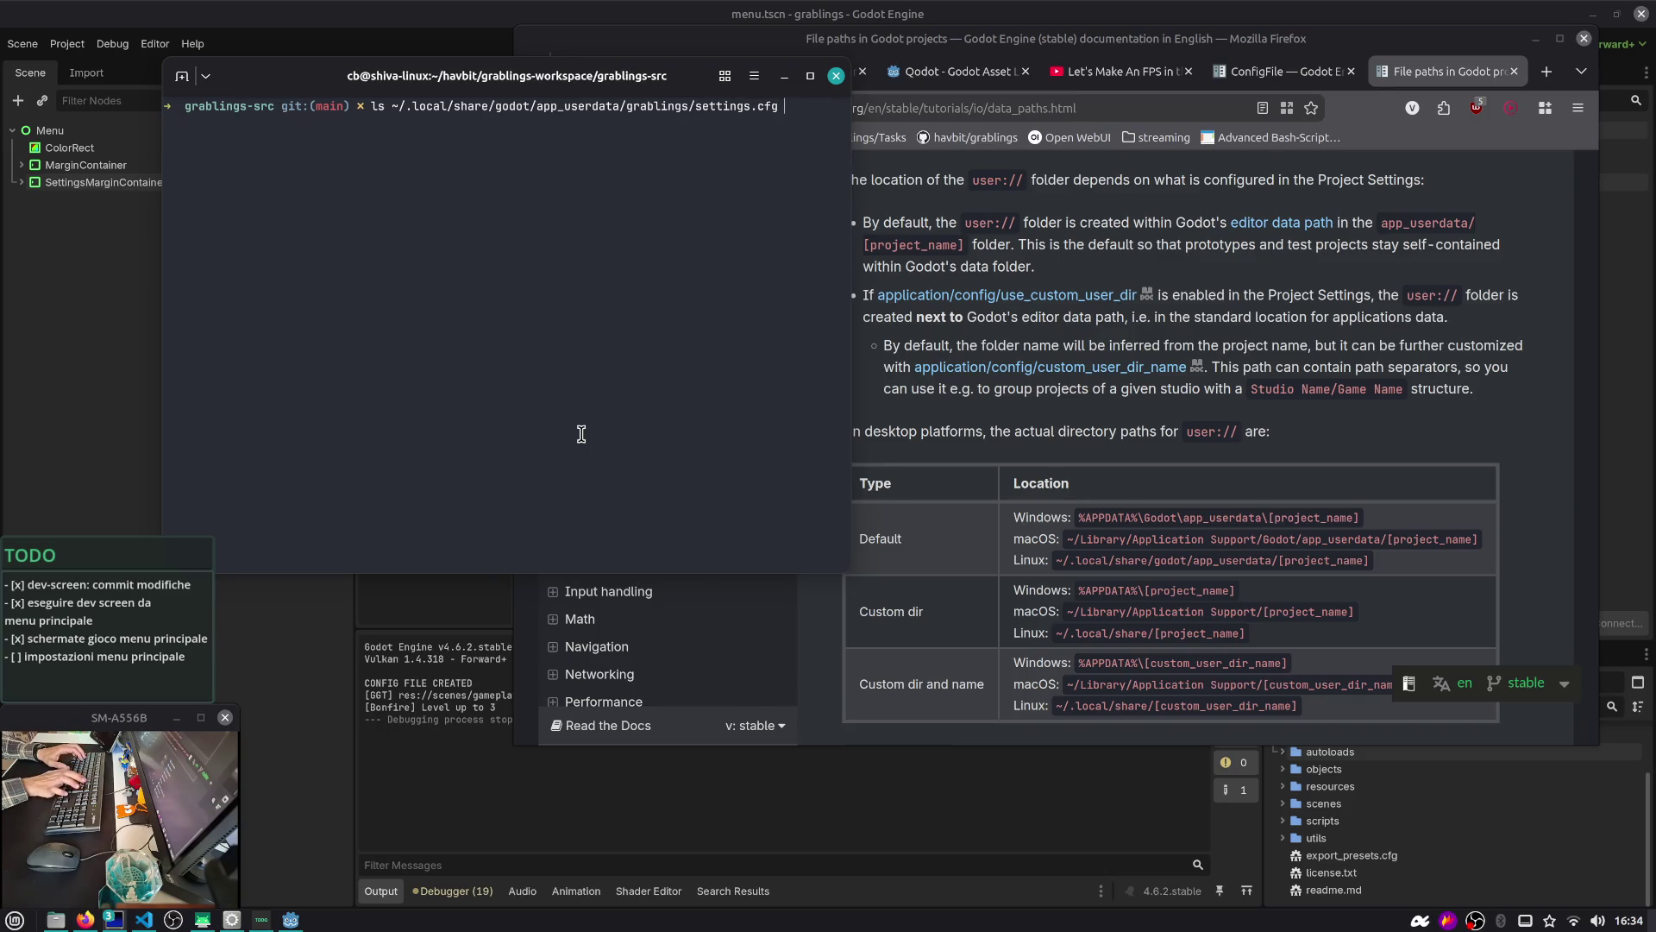
key("Home")
key("Delete")
key("Delete")
type("cat")
key("Return")
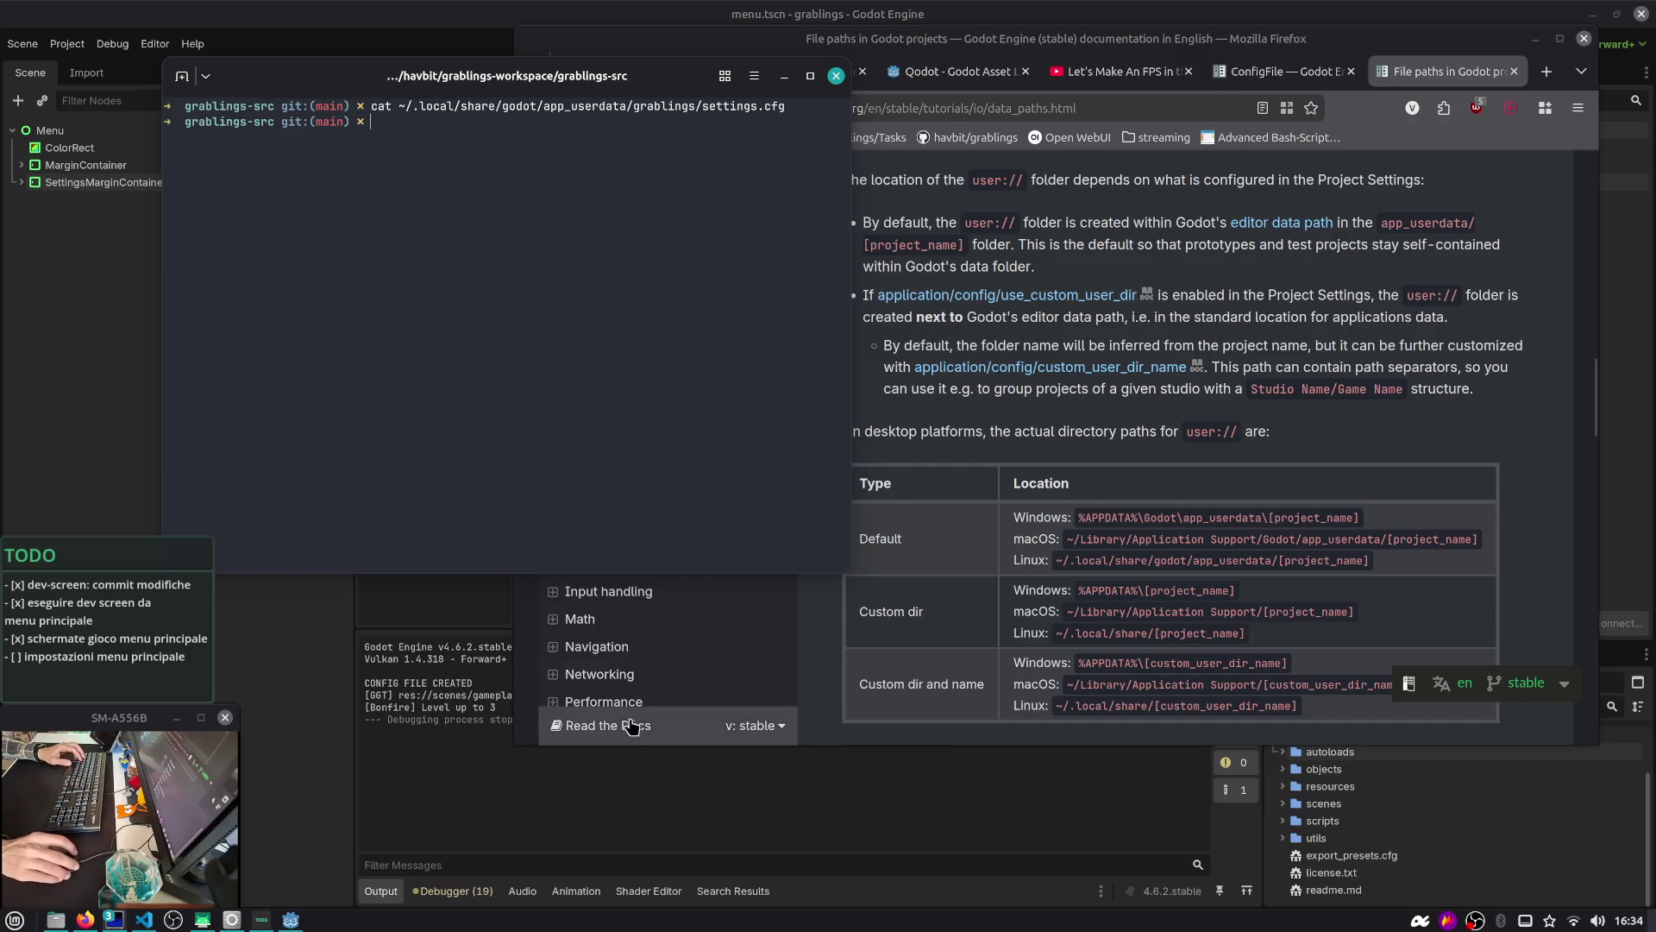
left_click(653, 748)
Below config.save() on line 19, begin typing config.set_value("version", Game.vers
left_click(825, 404)
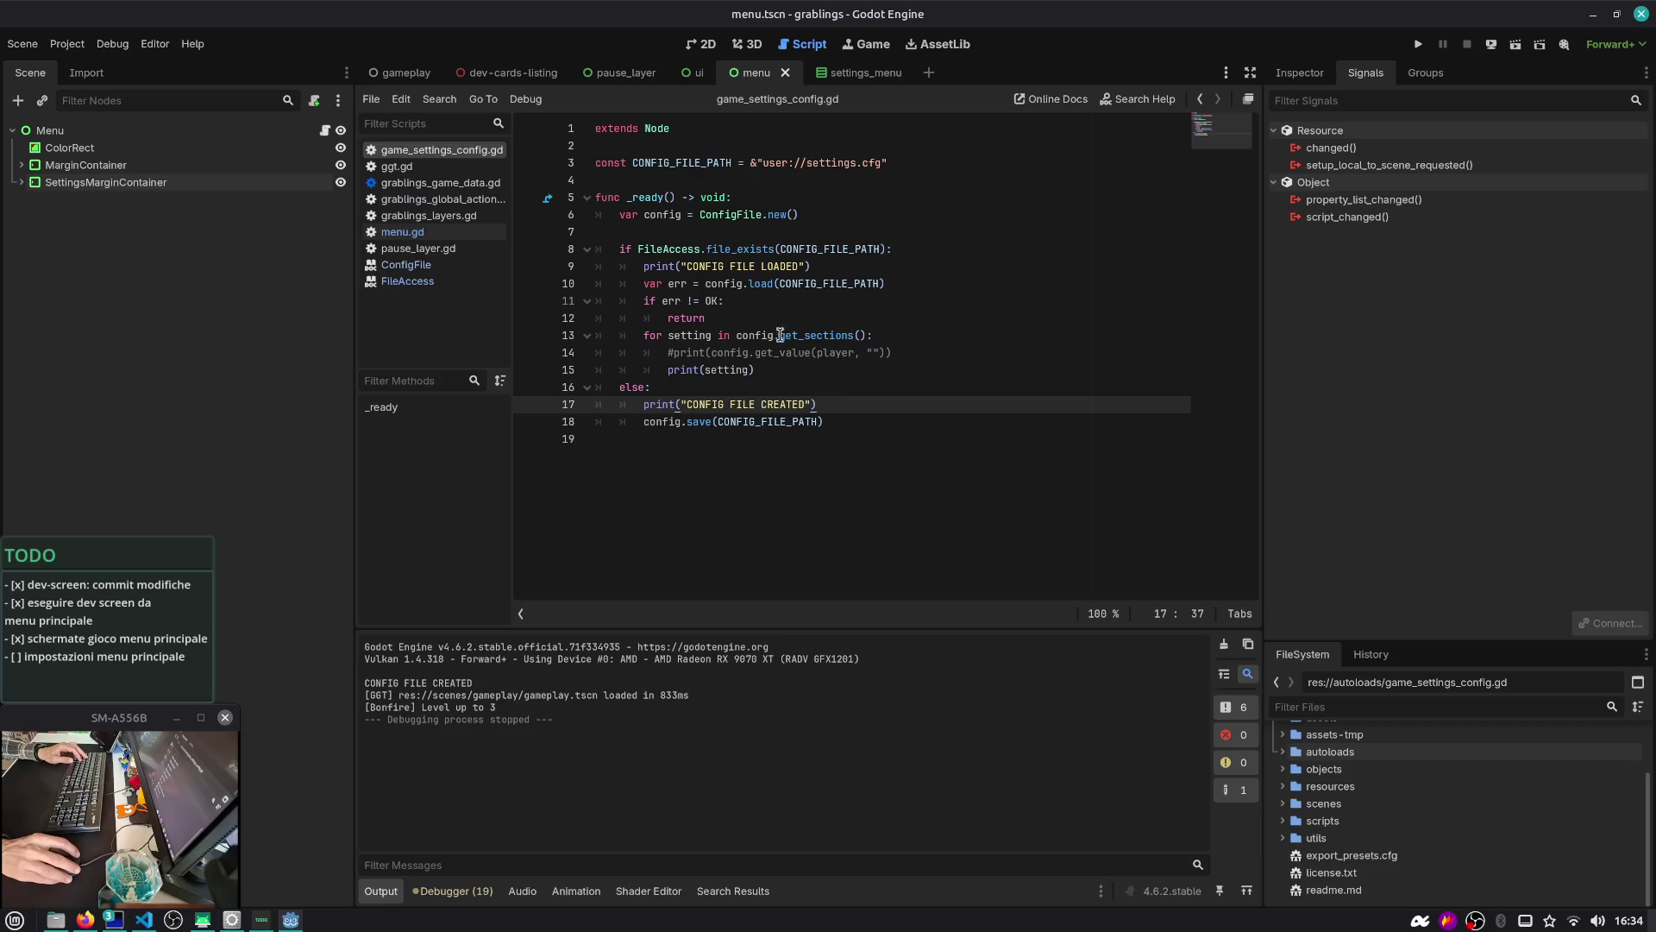
left_click(677, 421)
left_click(897, 418)
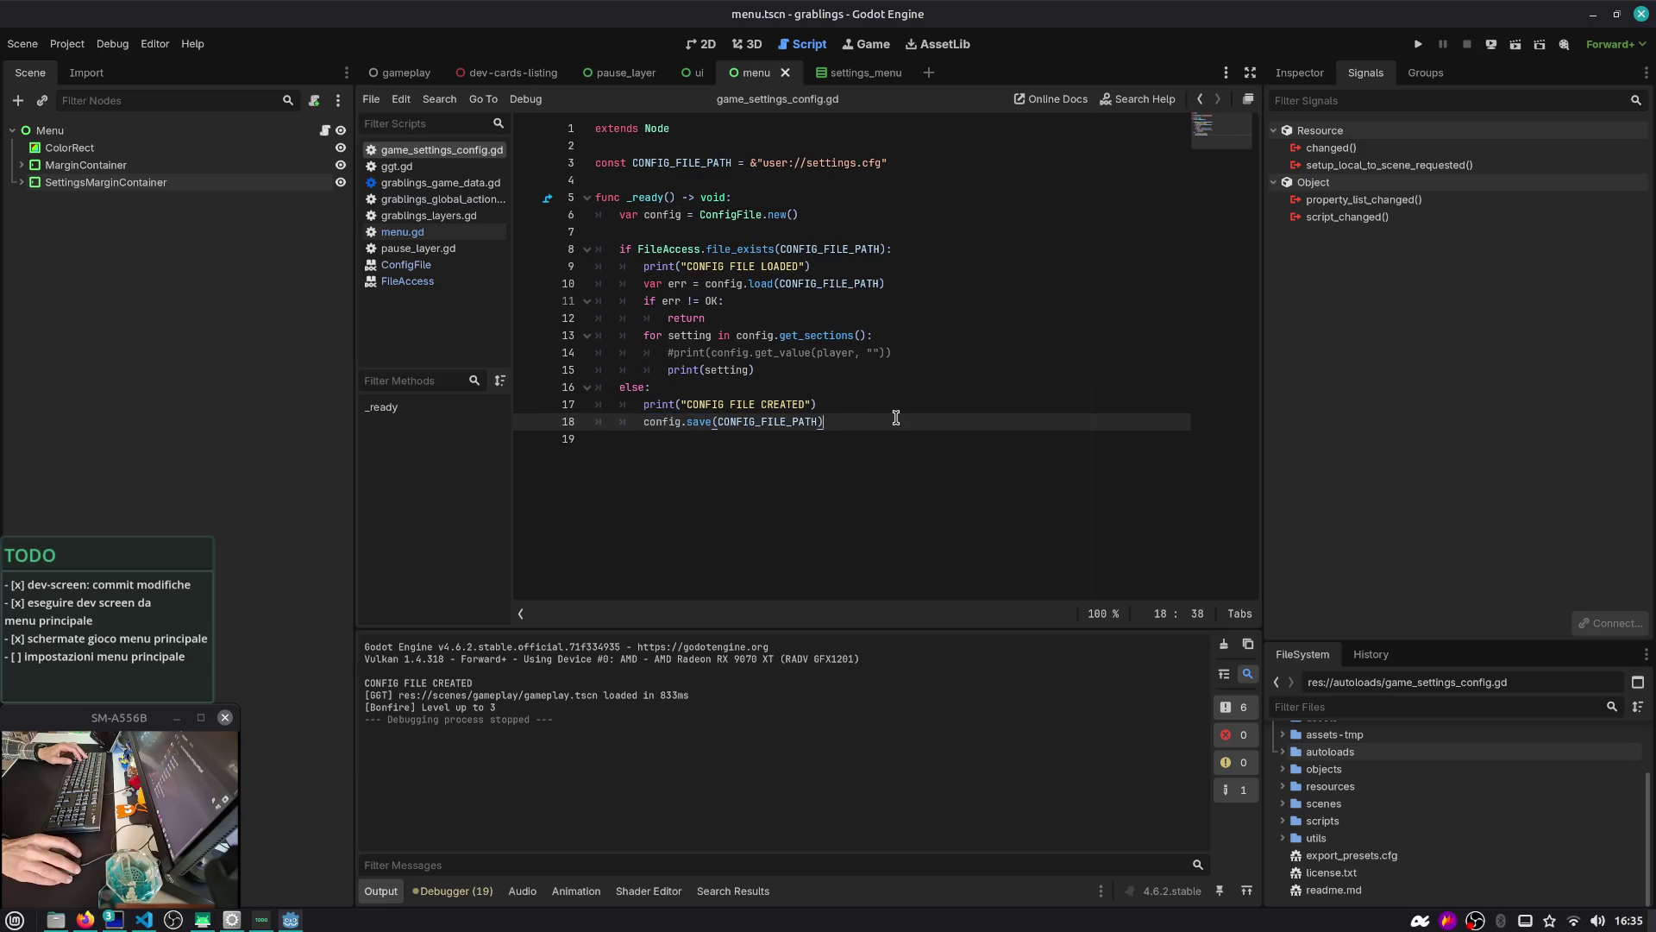
left_click_drag(645, 421, 867, 428)
left_click(866, 428)
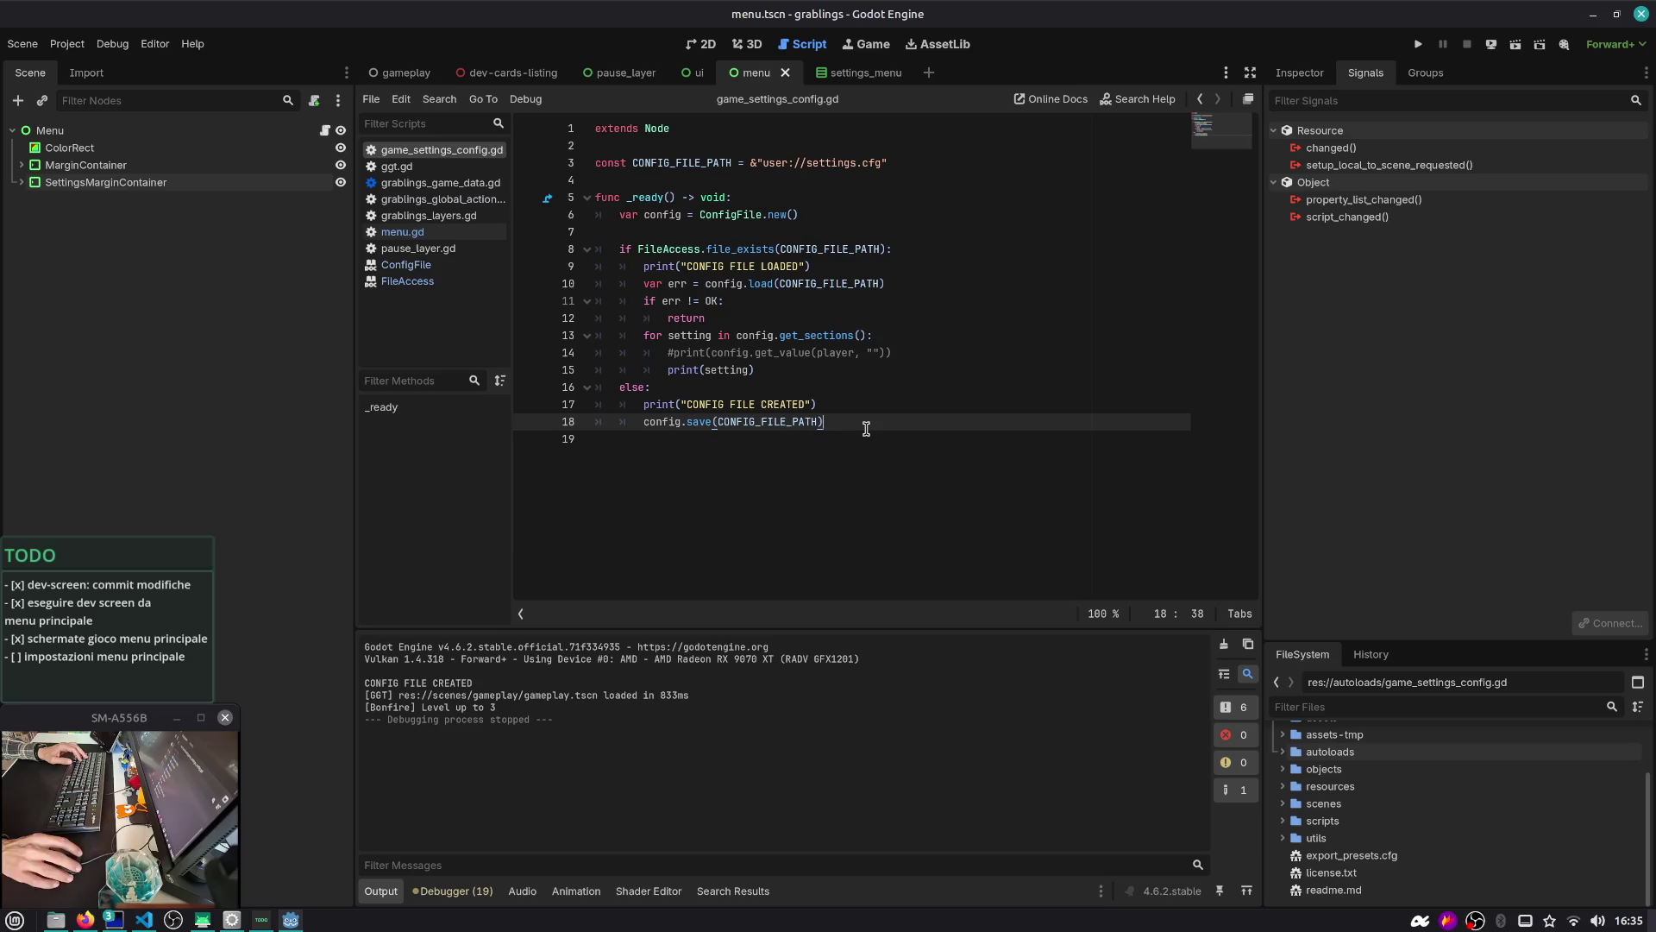
key("Return")
type("config.set")
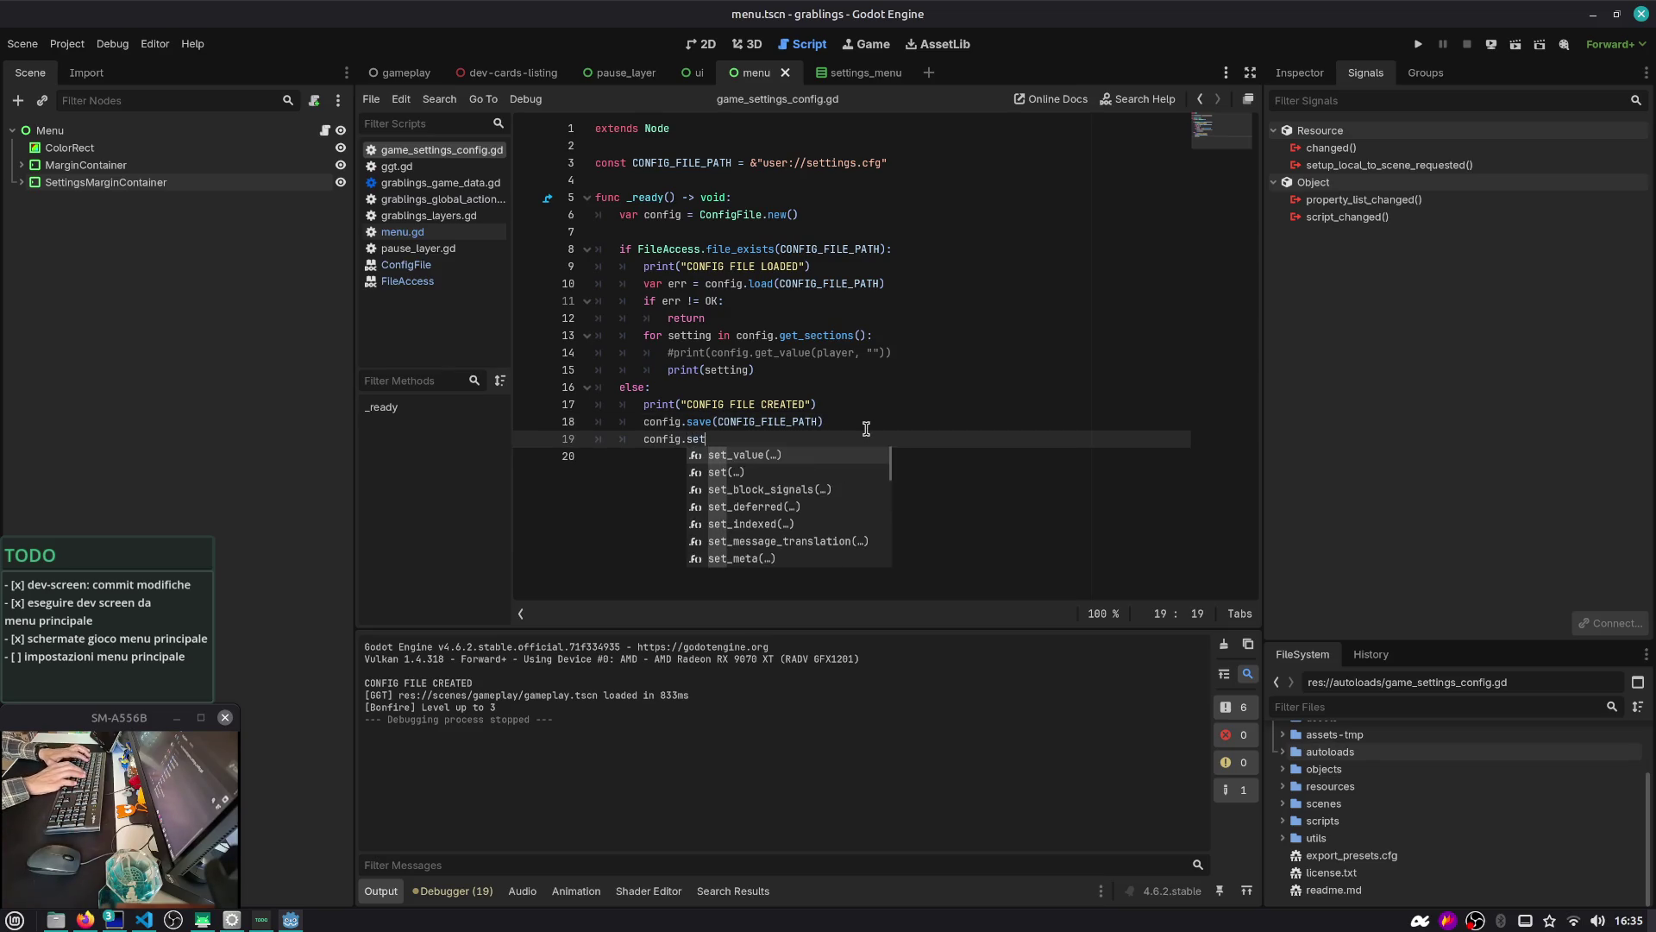
key("Return")
type("version\", \"")
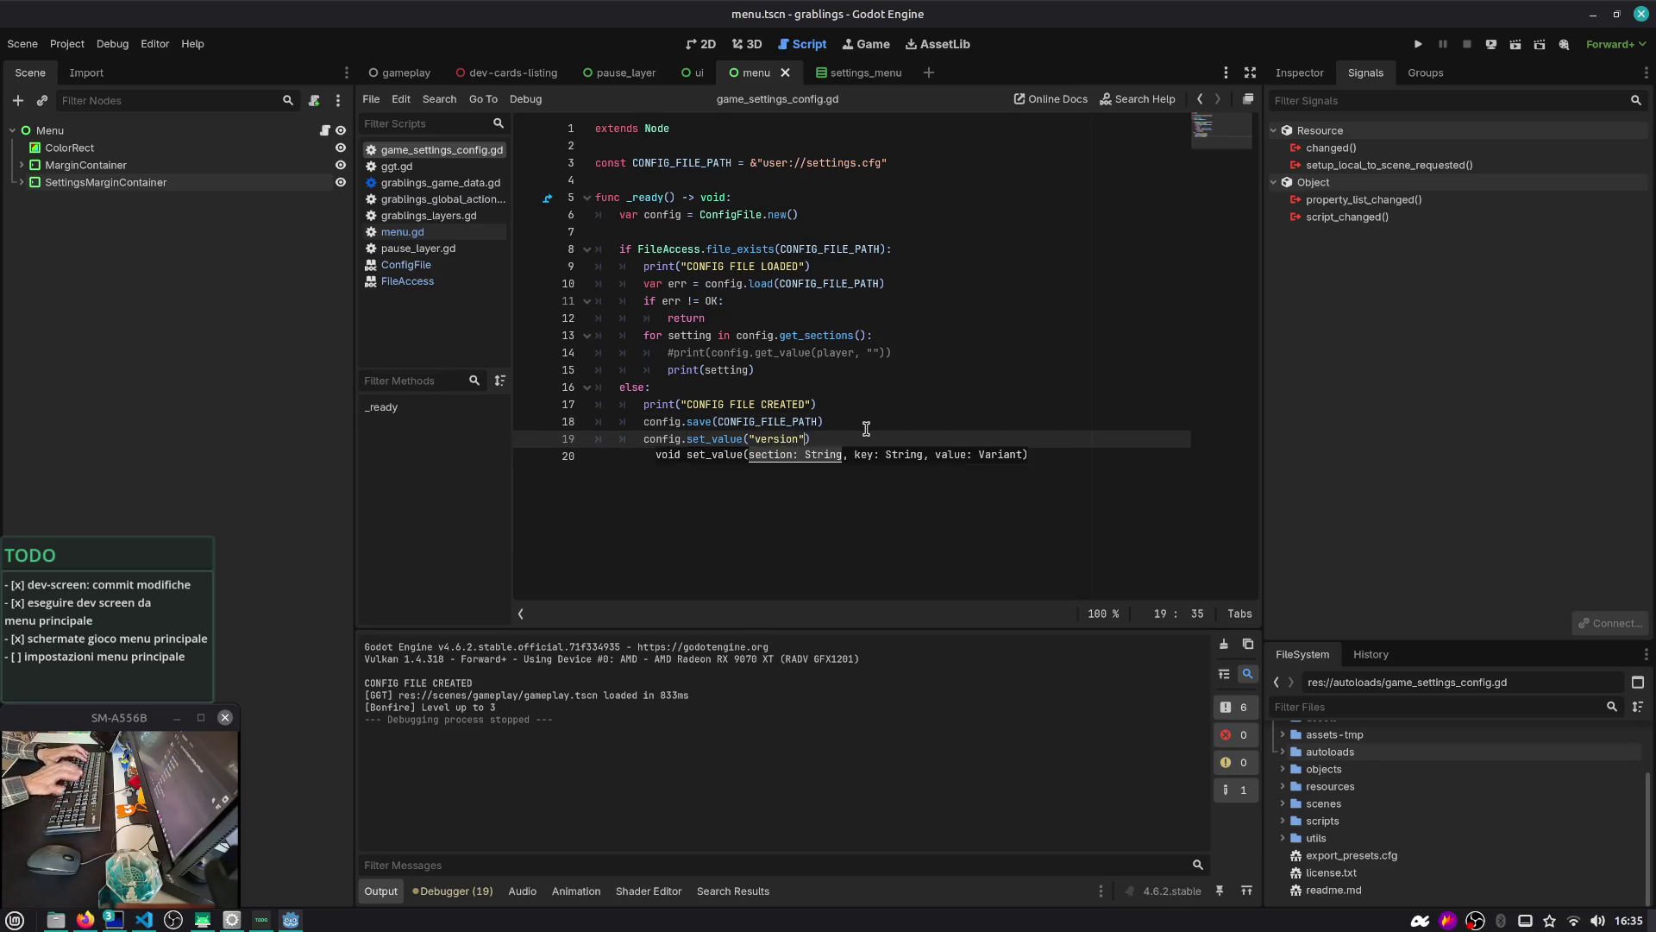
key("BackSpace")
type("Game.vers")
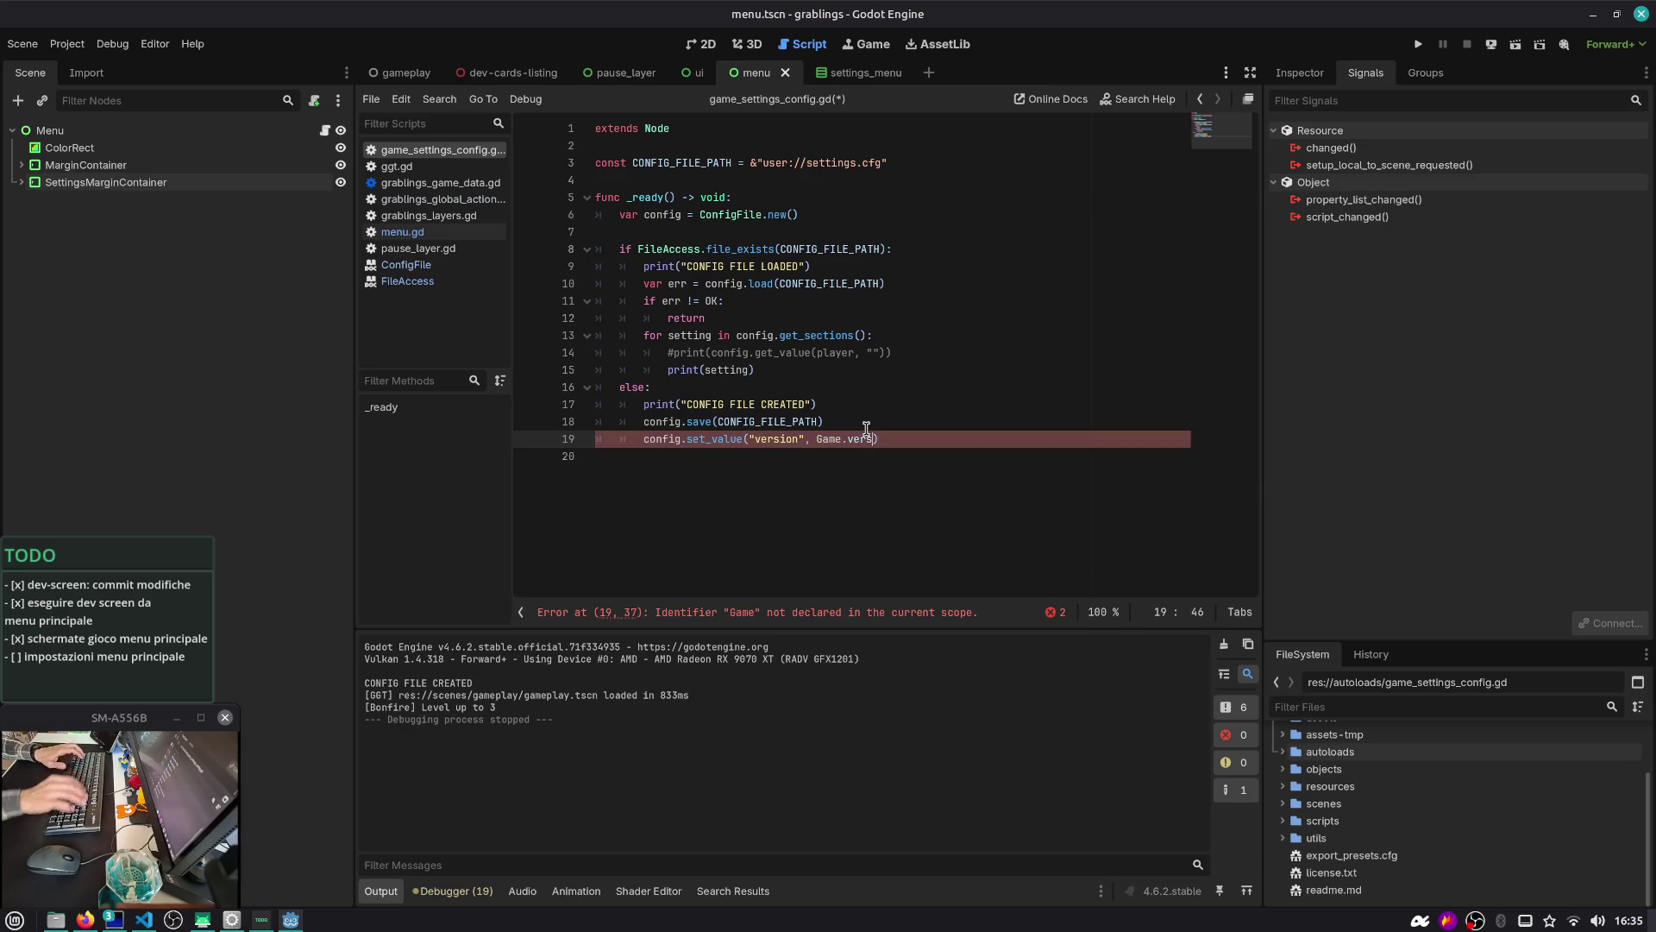
left_click(399, 73)
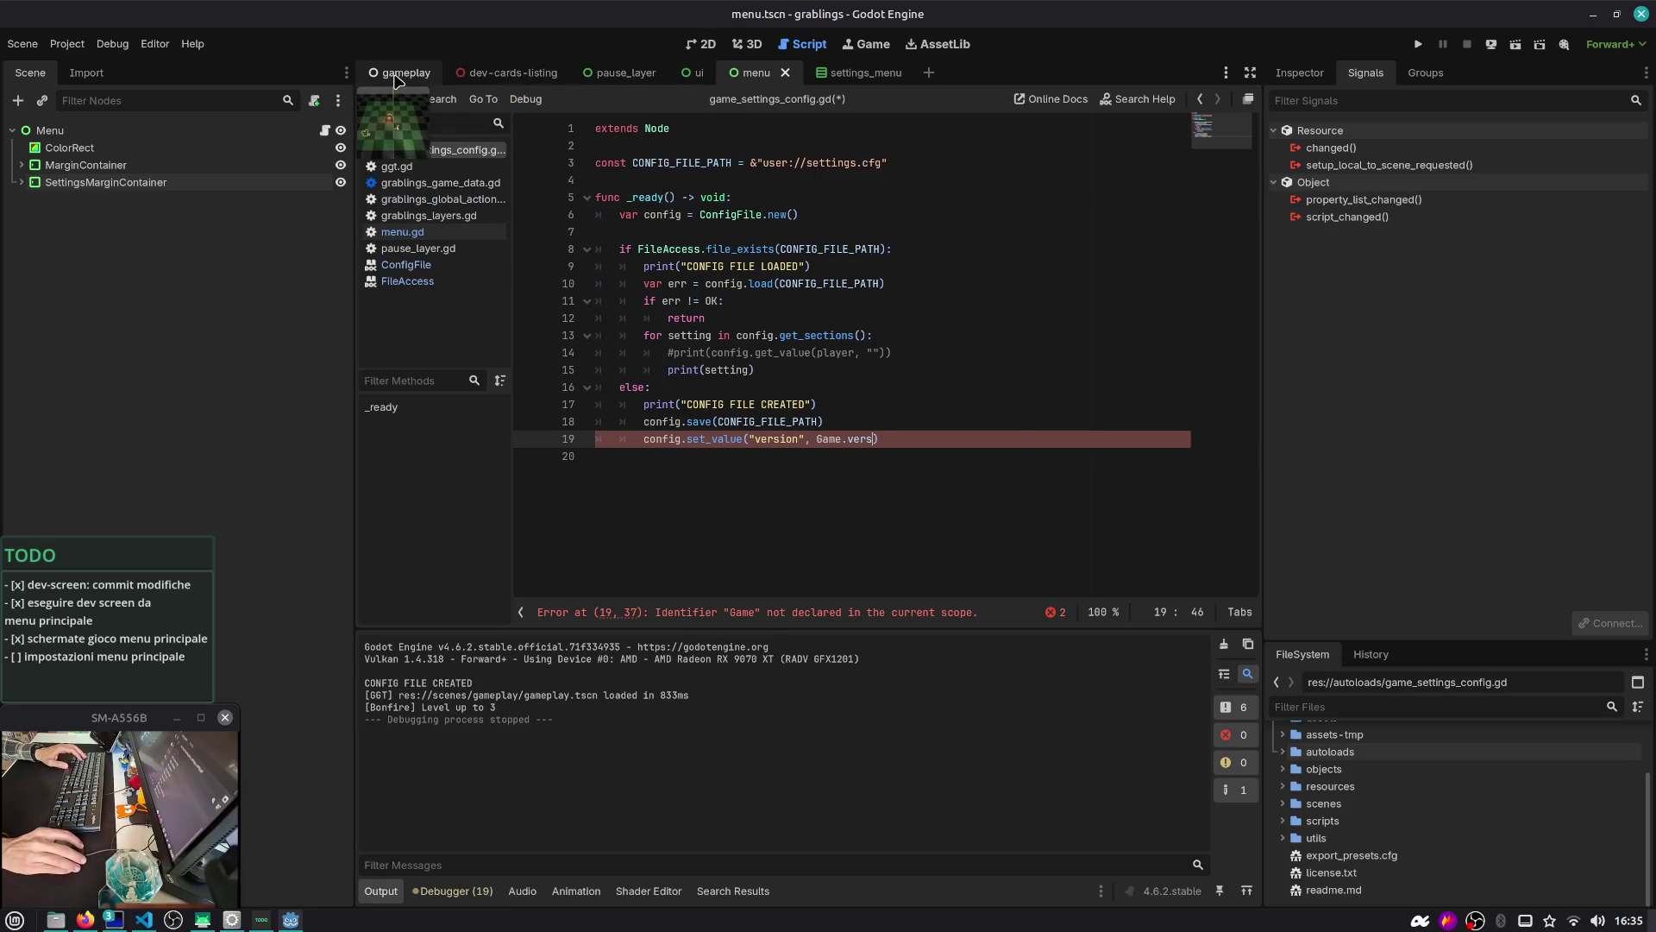
Close the gameplay scene and open godot_version.gd from MarginContainer > Version > GodotVersion
left_click(707, 45)
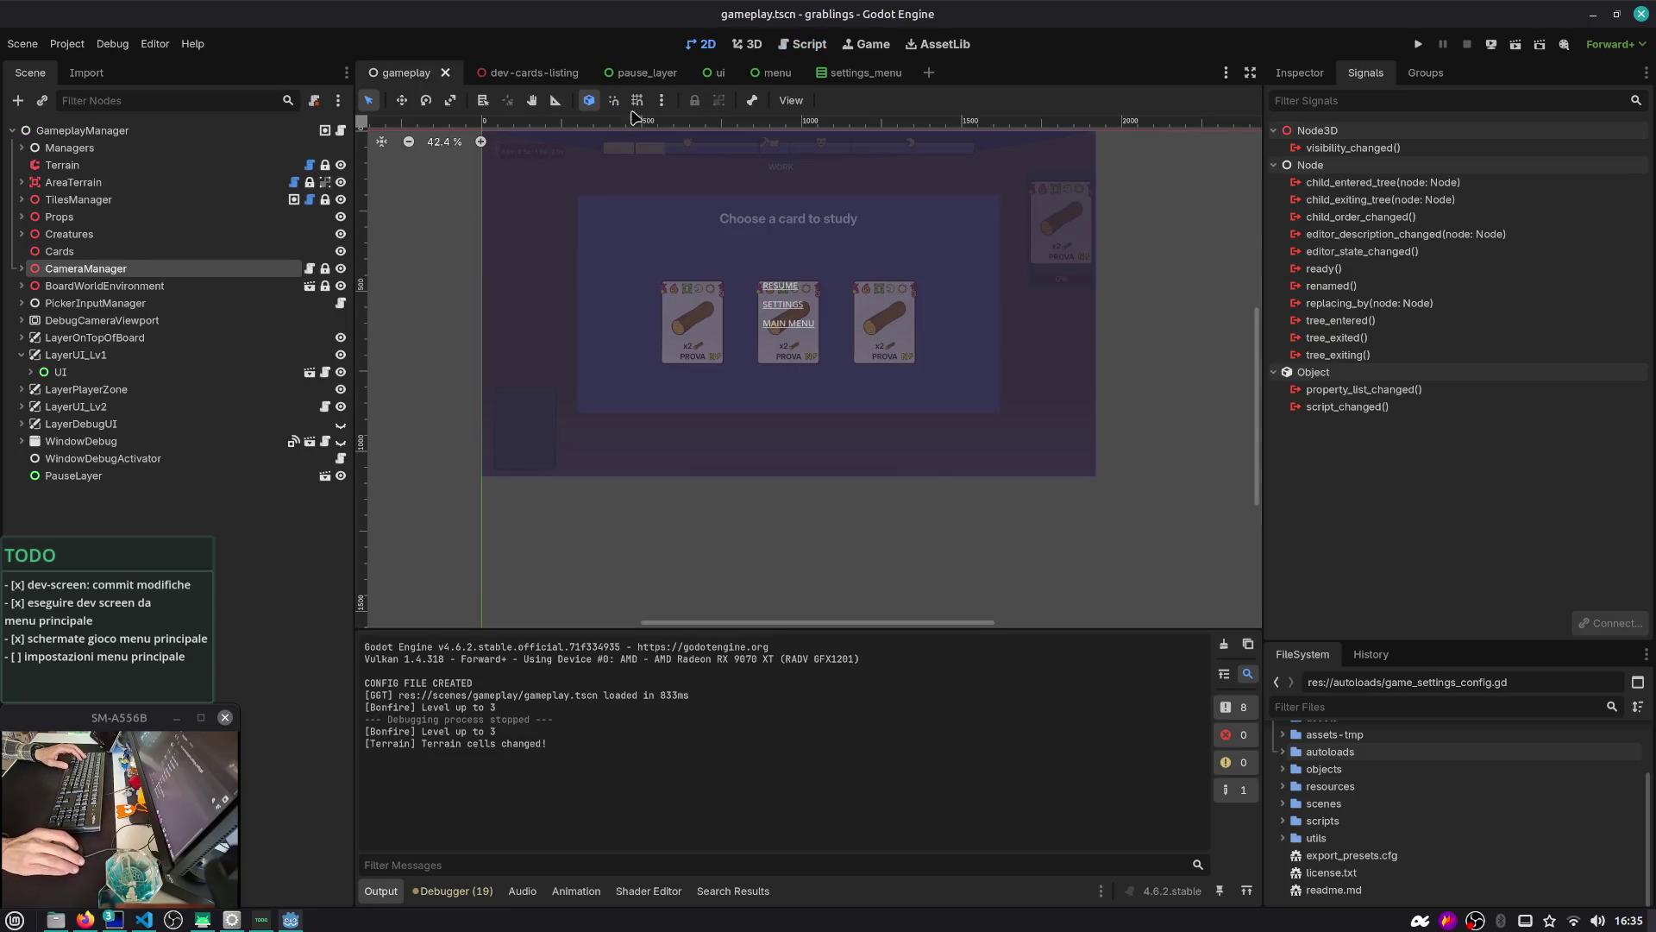
left_click(773, 73)
left_click(445, 72)
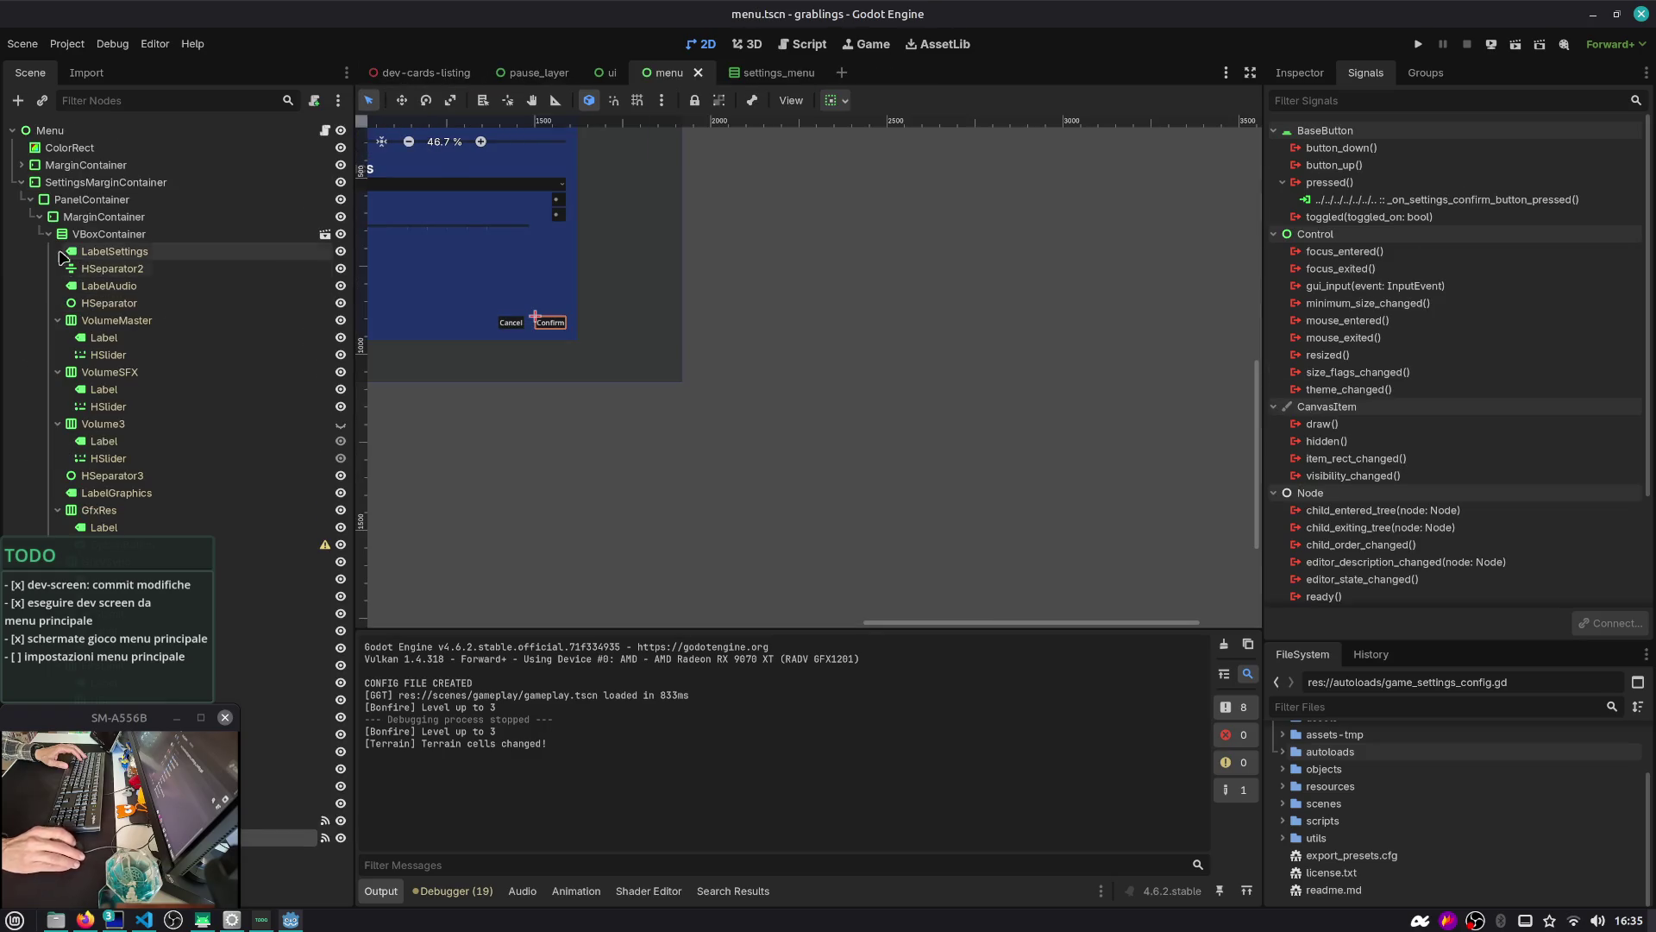
left_click(22, 182)
left_click(22, 165)
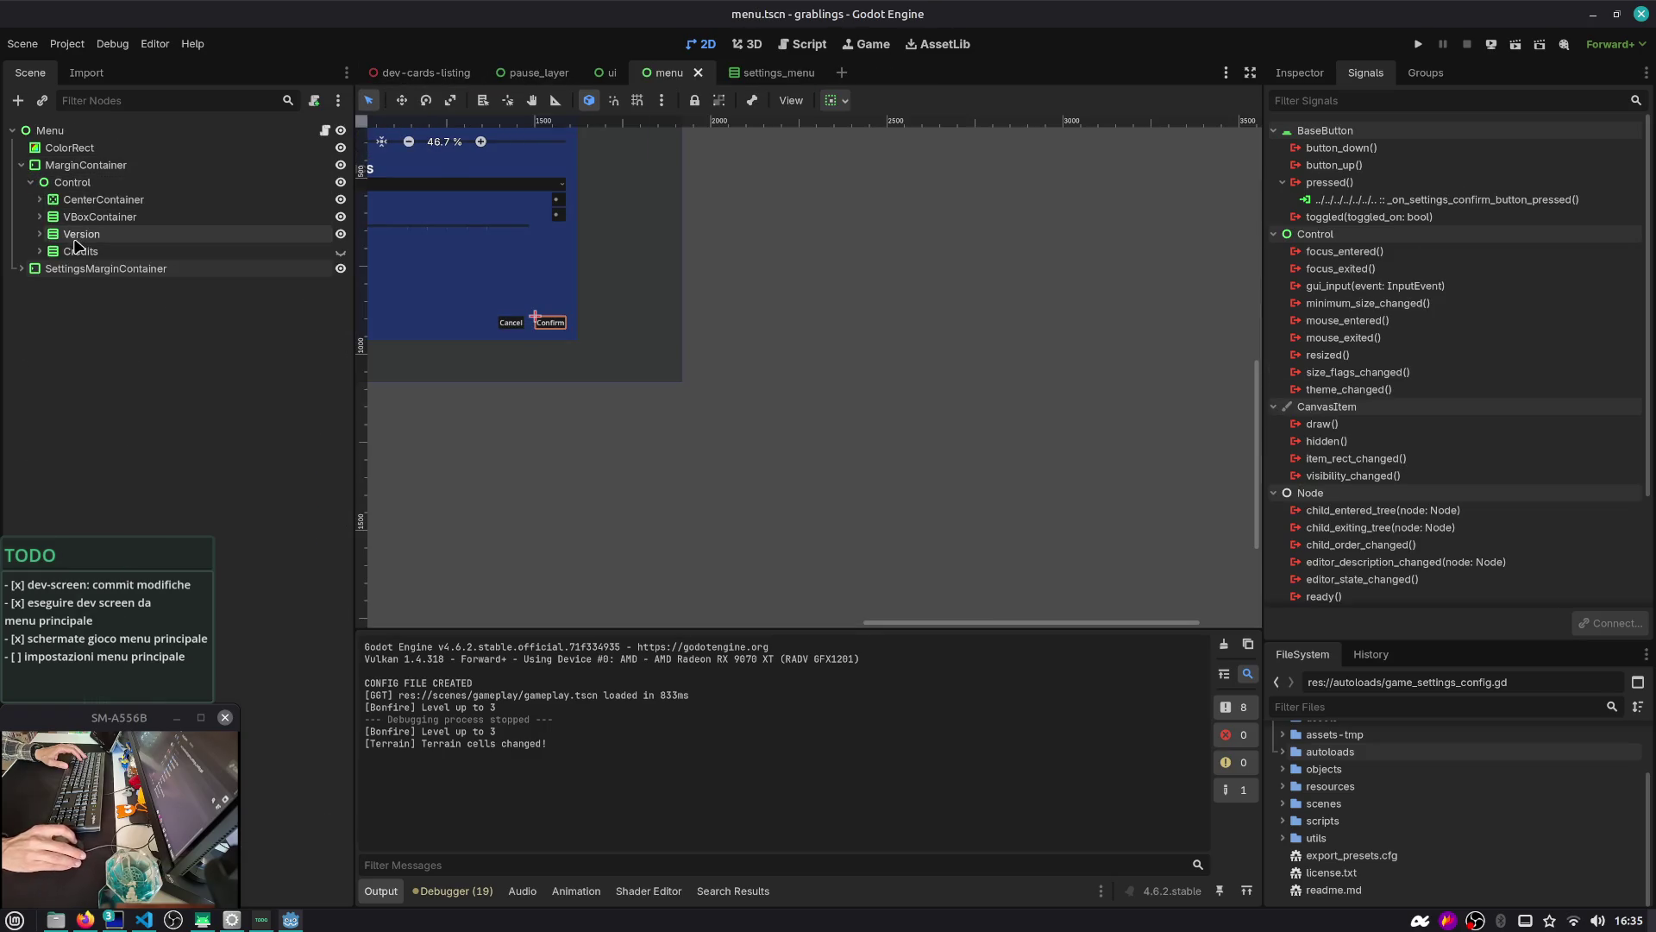
left_click(40, 234)
left_click(155, 251)
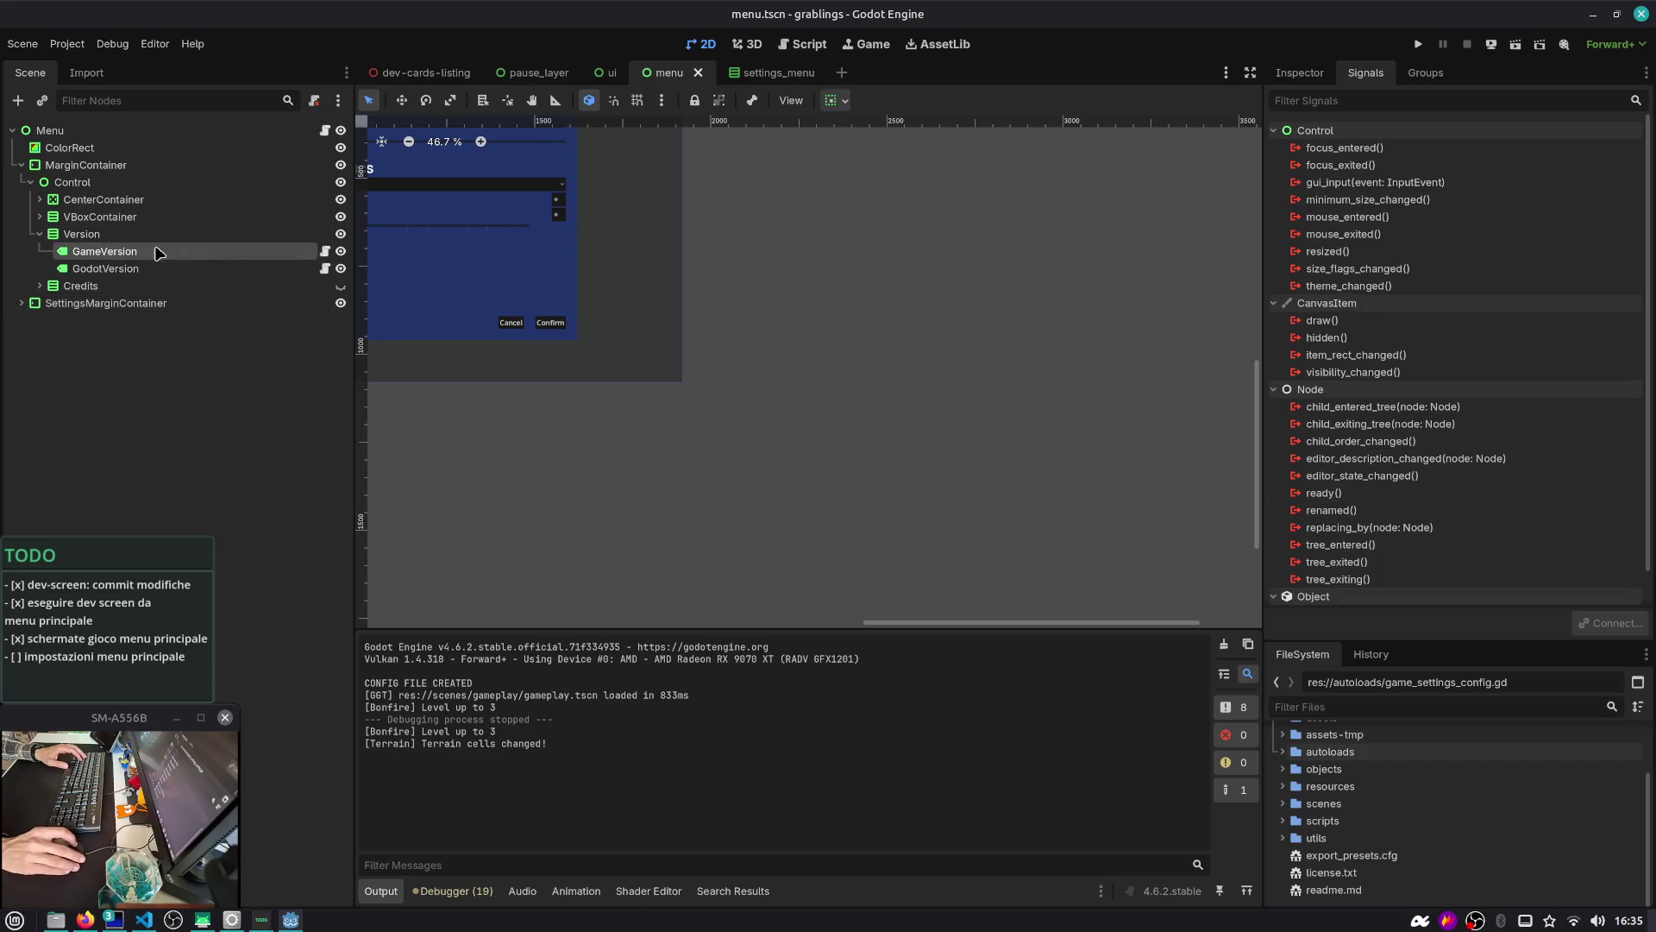
left_click(129, 268)
left_click(327, 270)
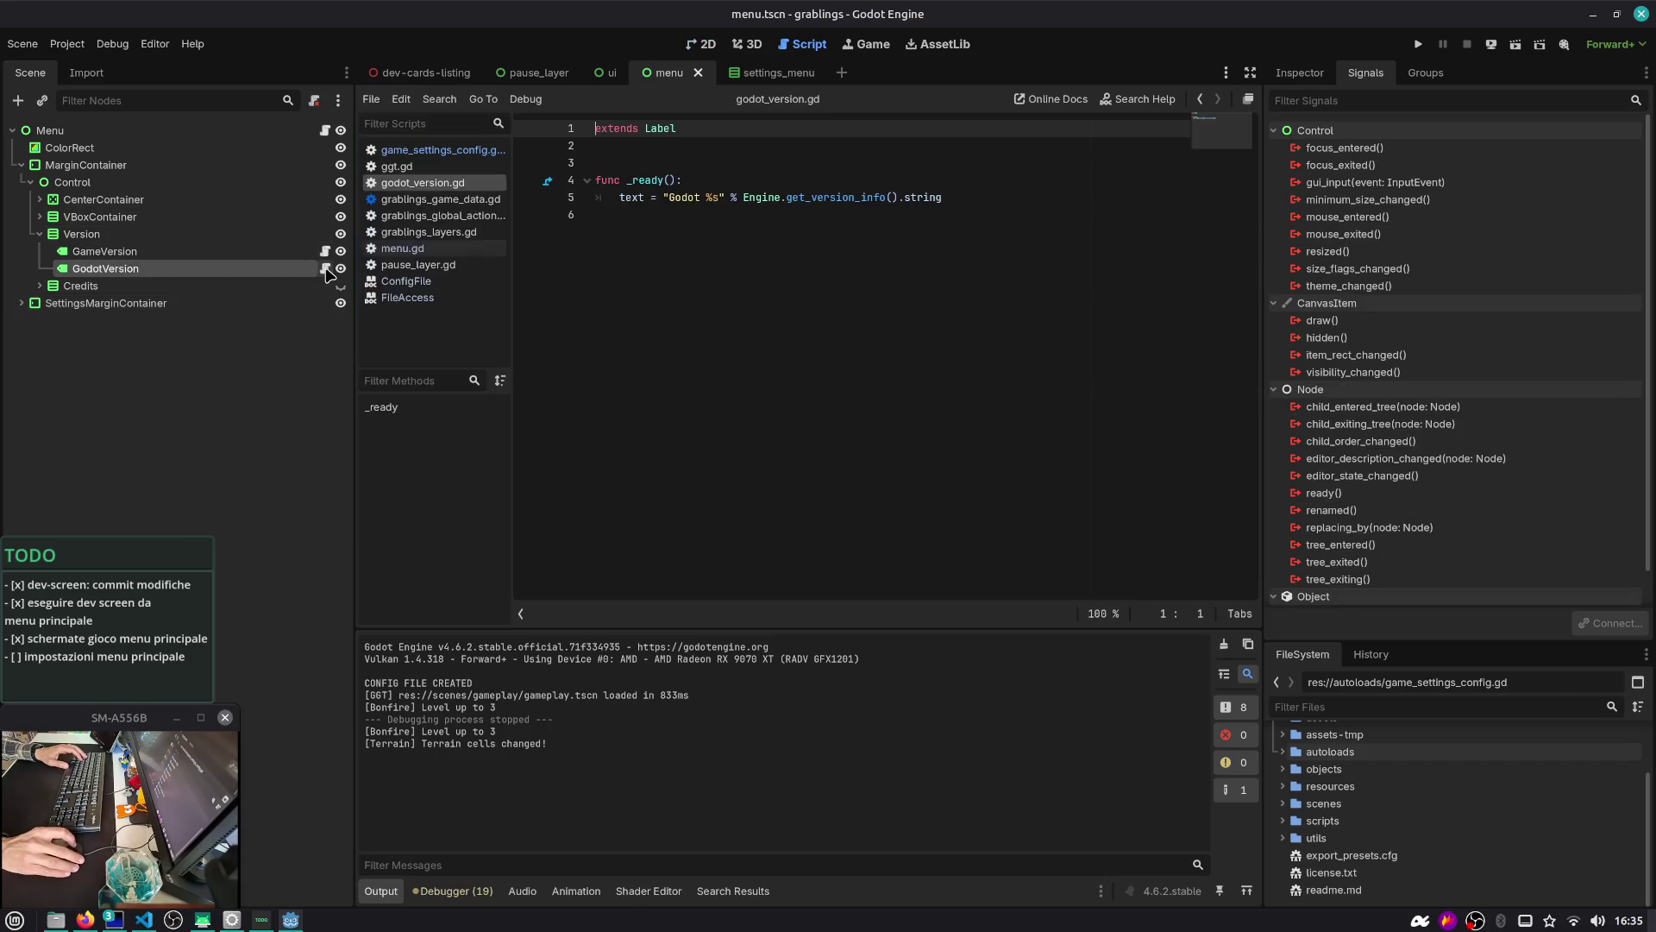
Examine godot_version.gd's _ready function and locate the version labels on the menu canvas
left_click_drag(947, 197, 541, 187)
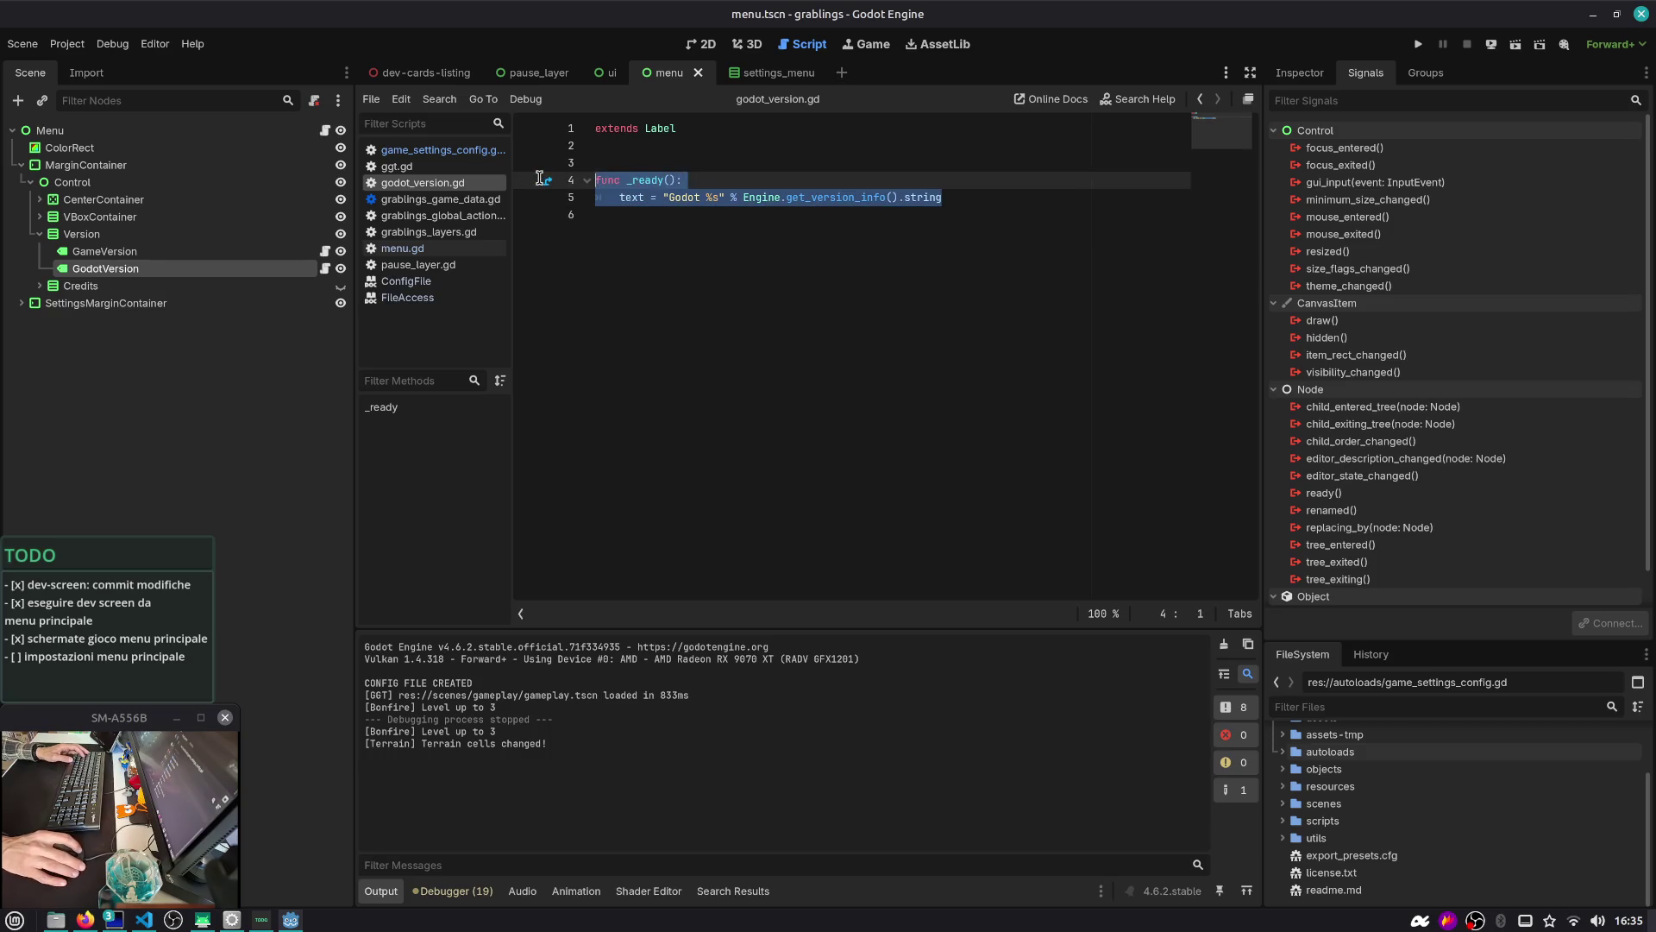
left_click(949, 198)
left_click(186, 233)
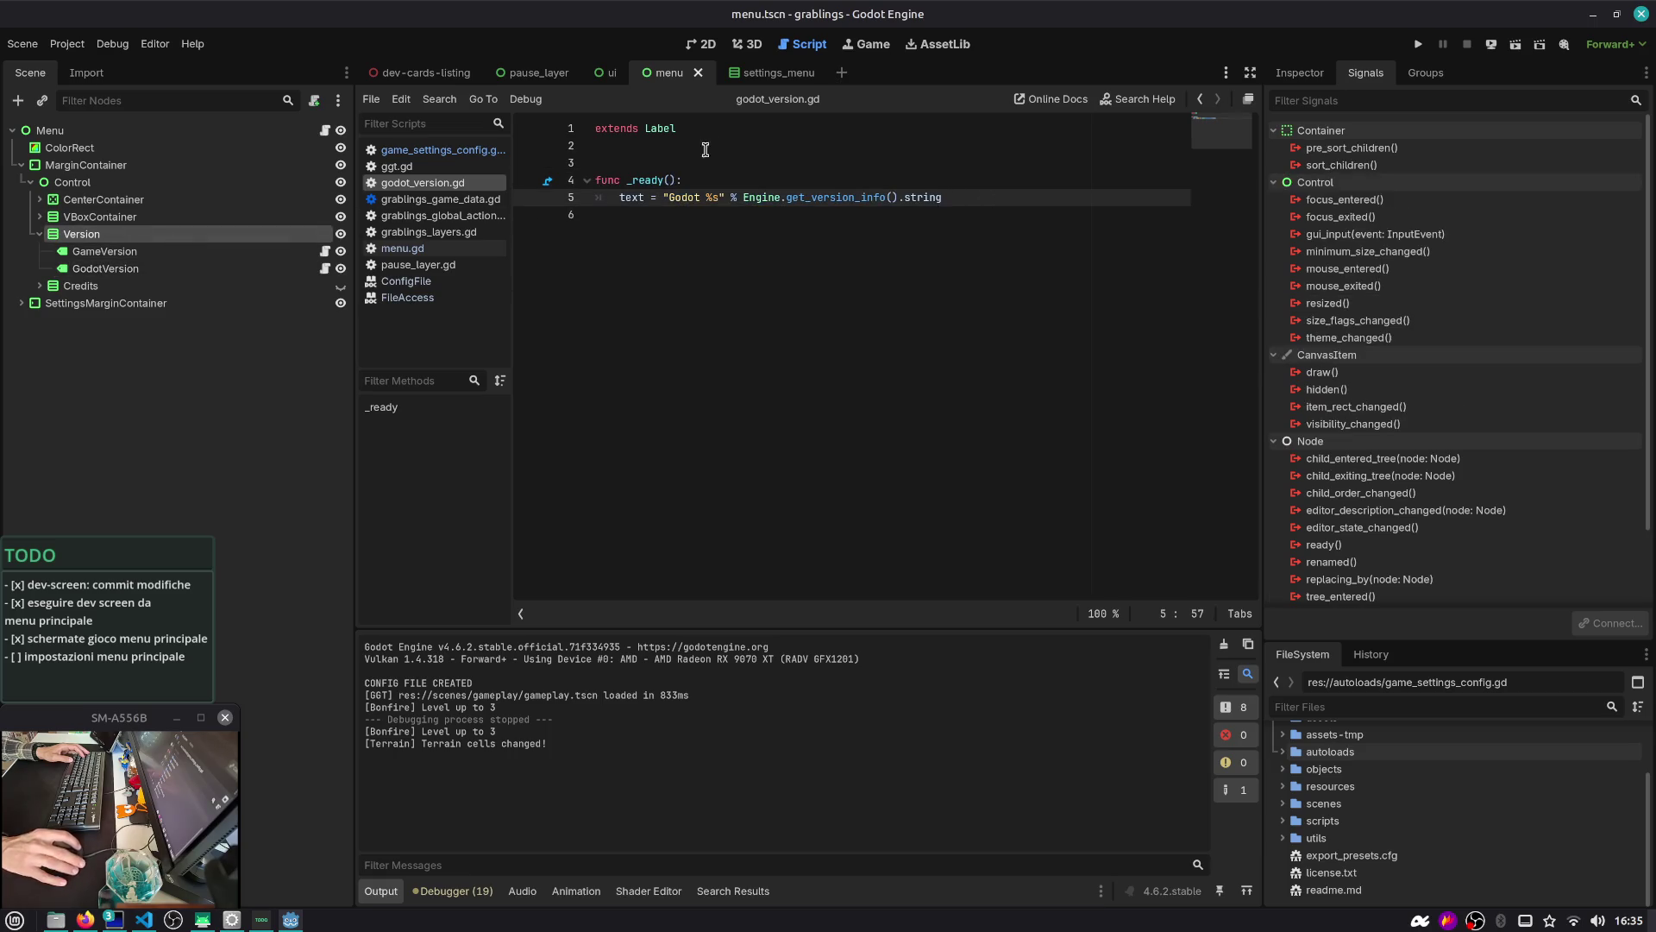
left_click(706, 49)
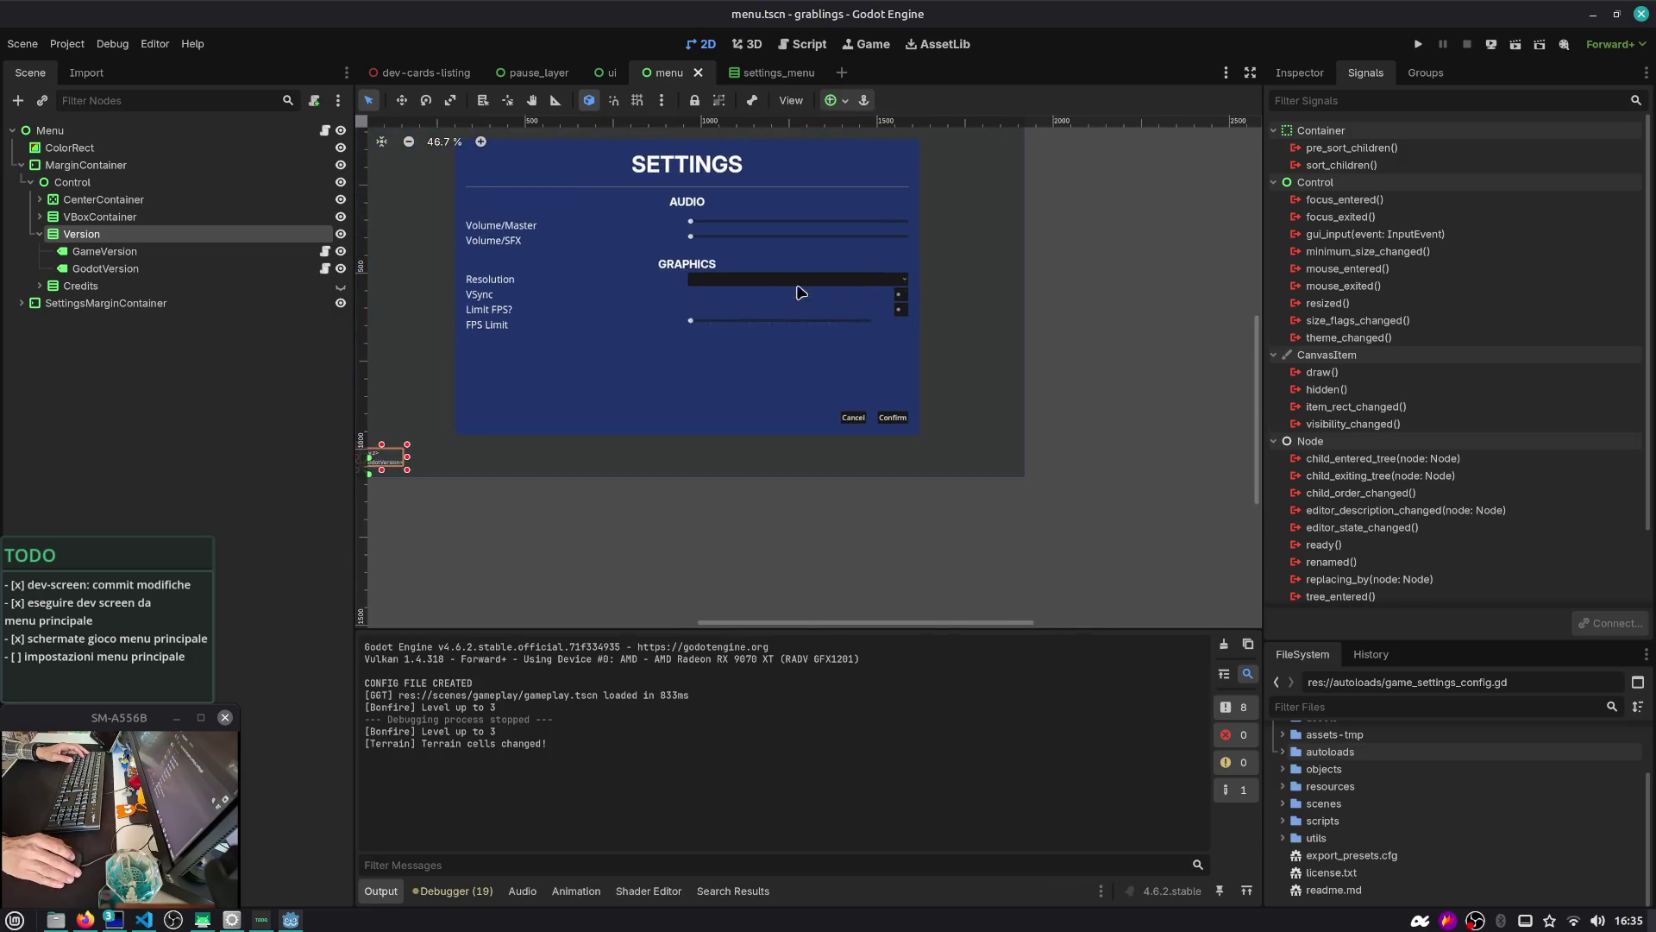
left_click_drag(607, 260, 677, 285)
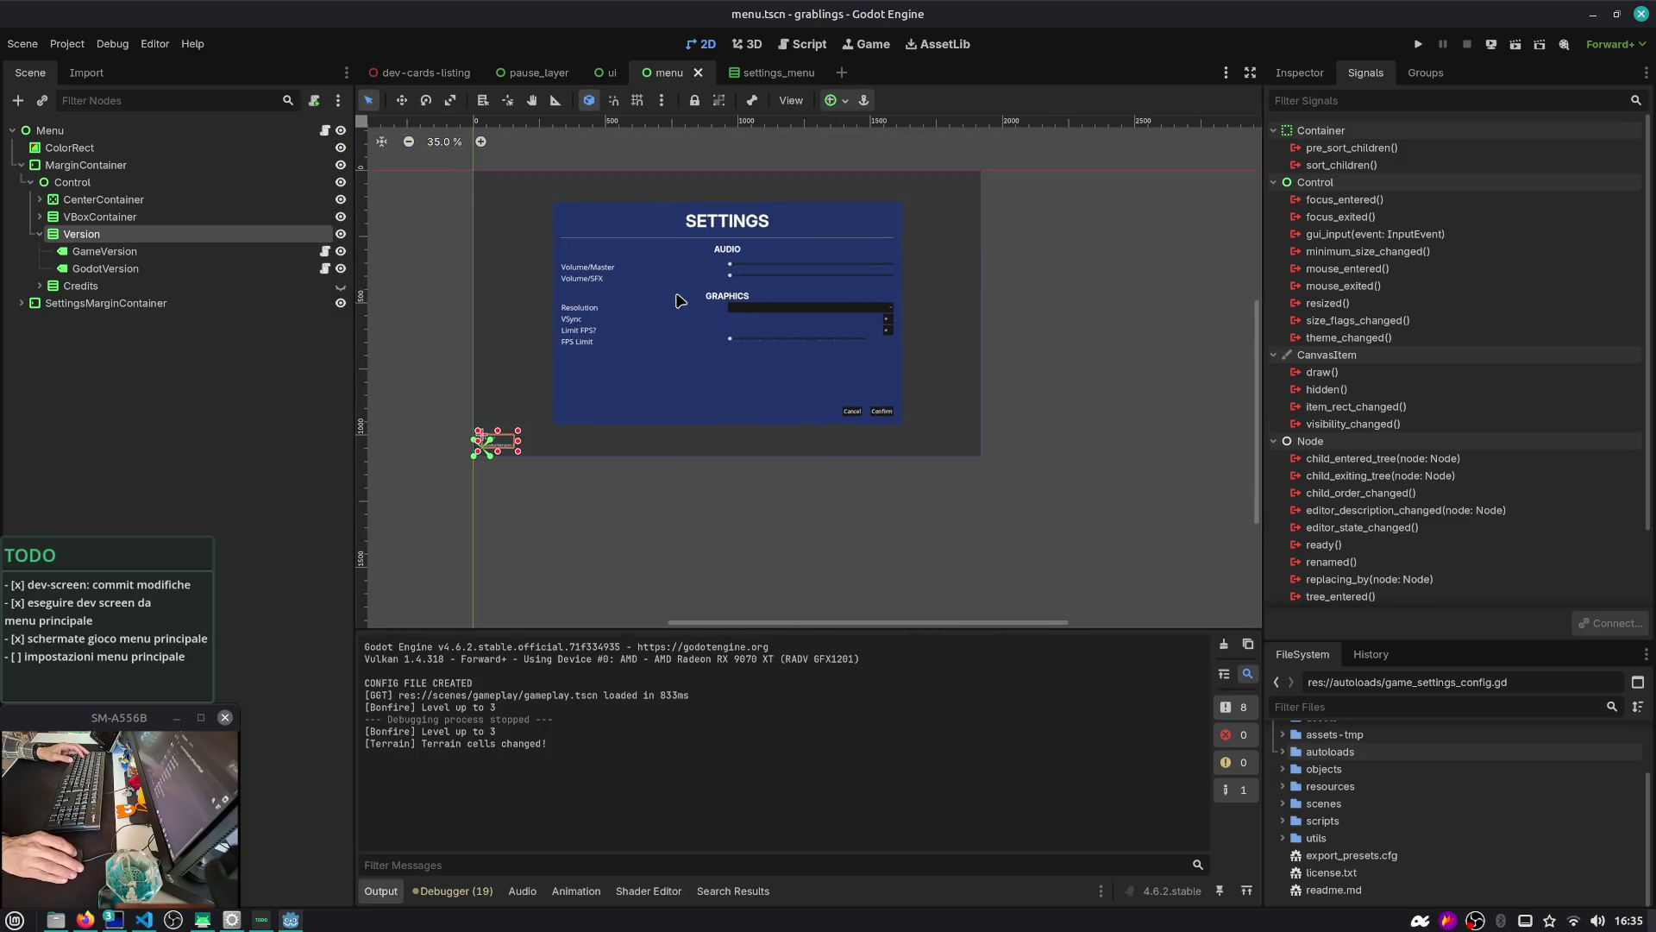
scroll(522, 470, "up", 10)
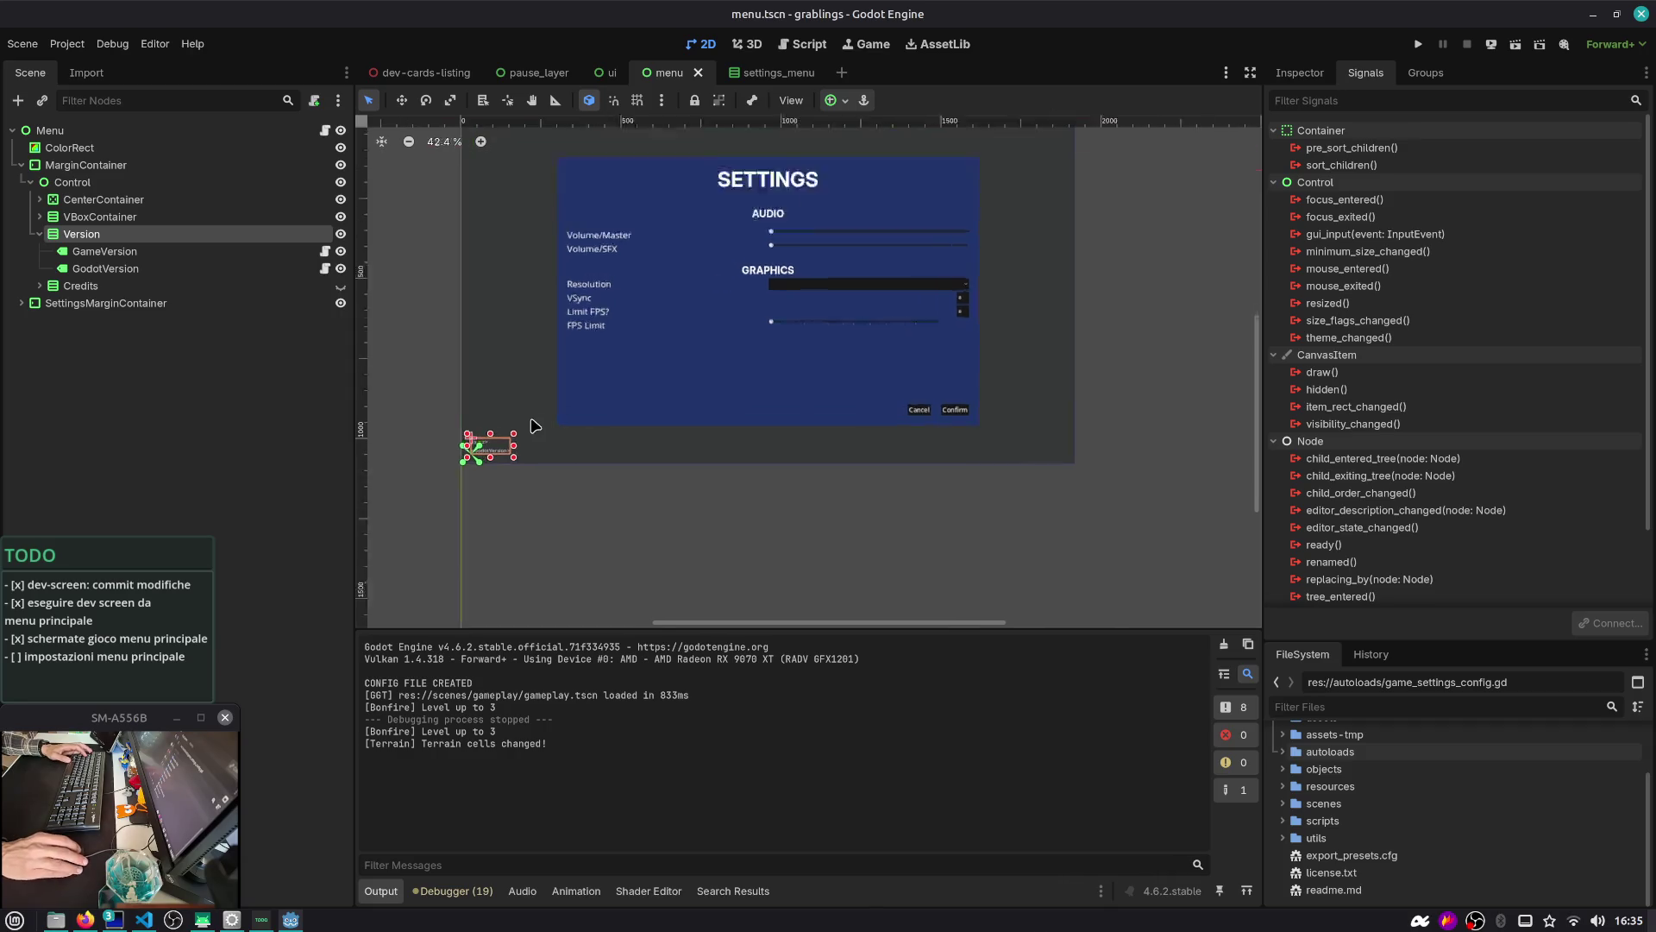
scroll(442, 414, "up", 1)
left_click(448, 409)
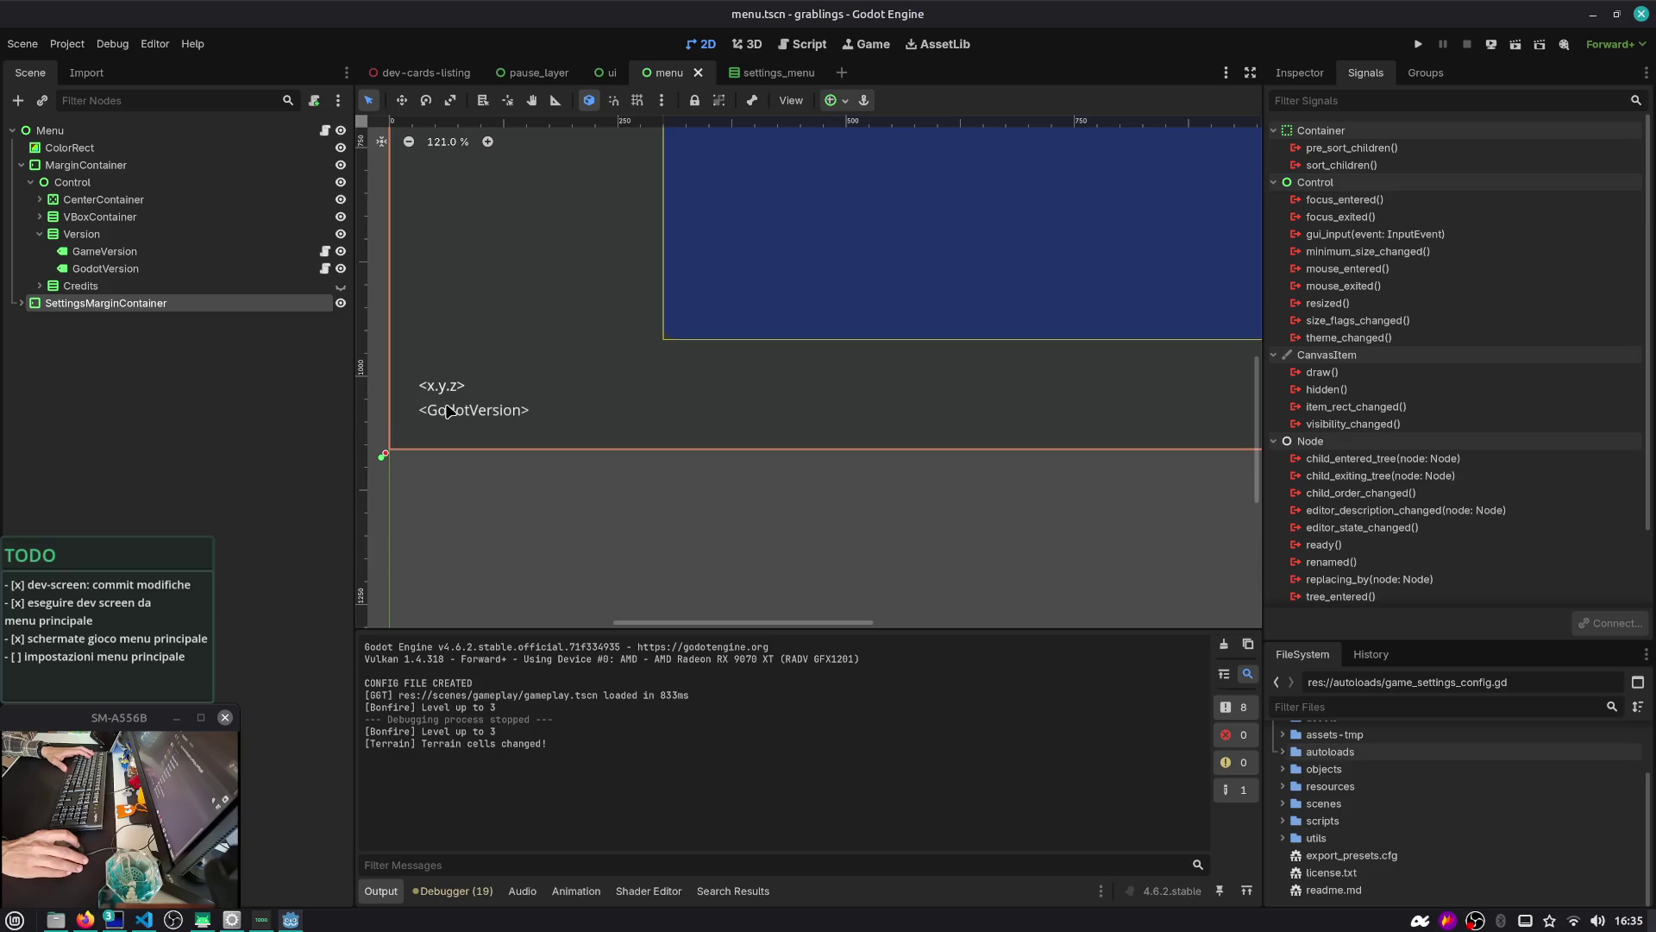
left_click(121, 234)
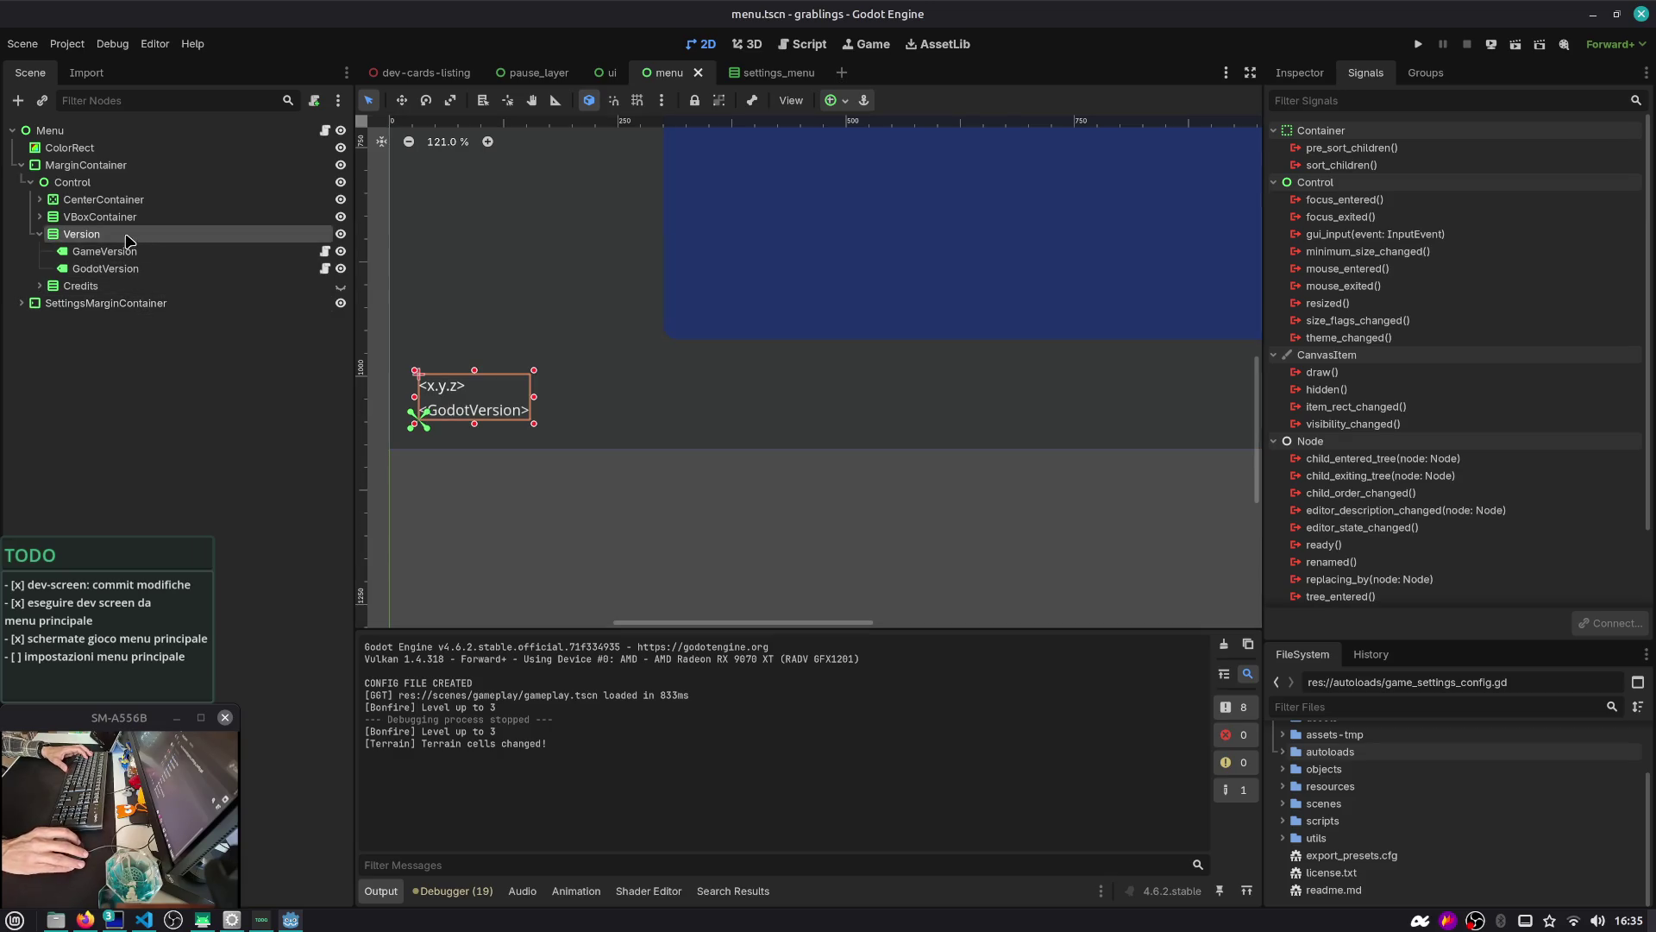
left_click(151, 270)
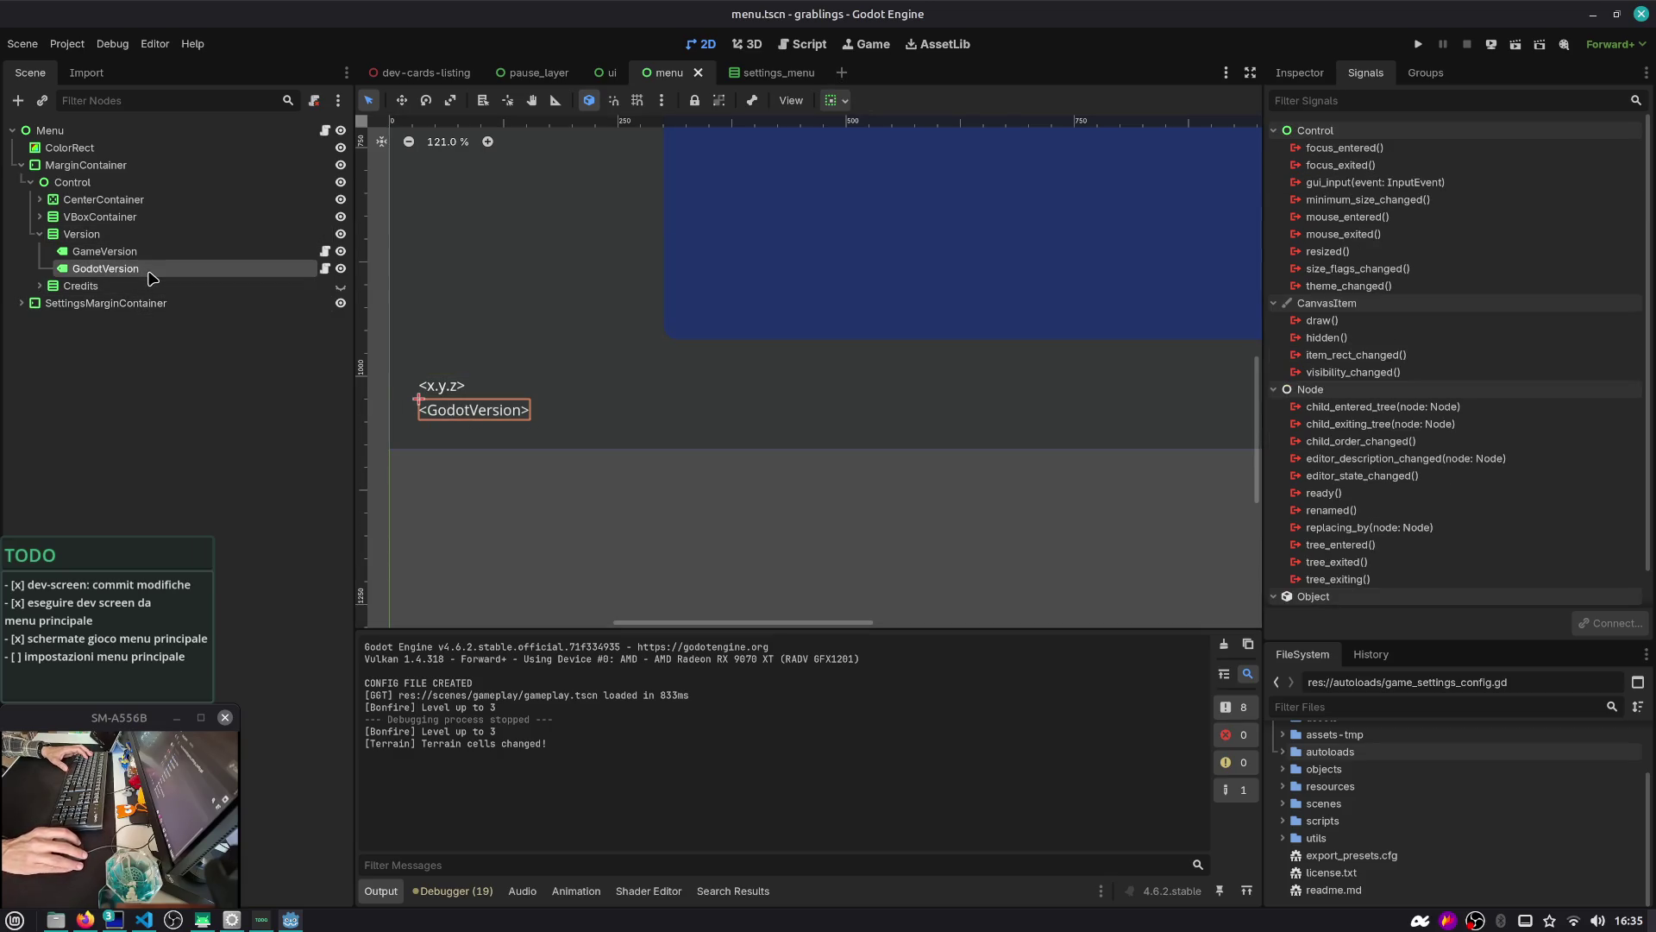
left_click(326, 268)
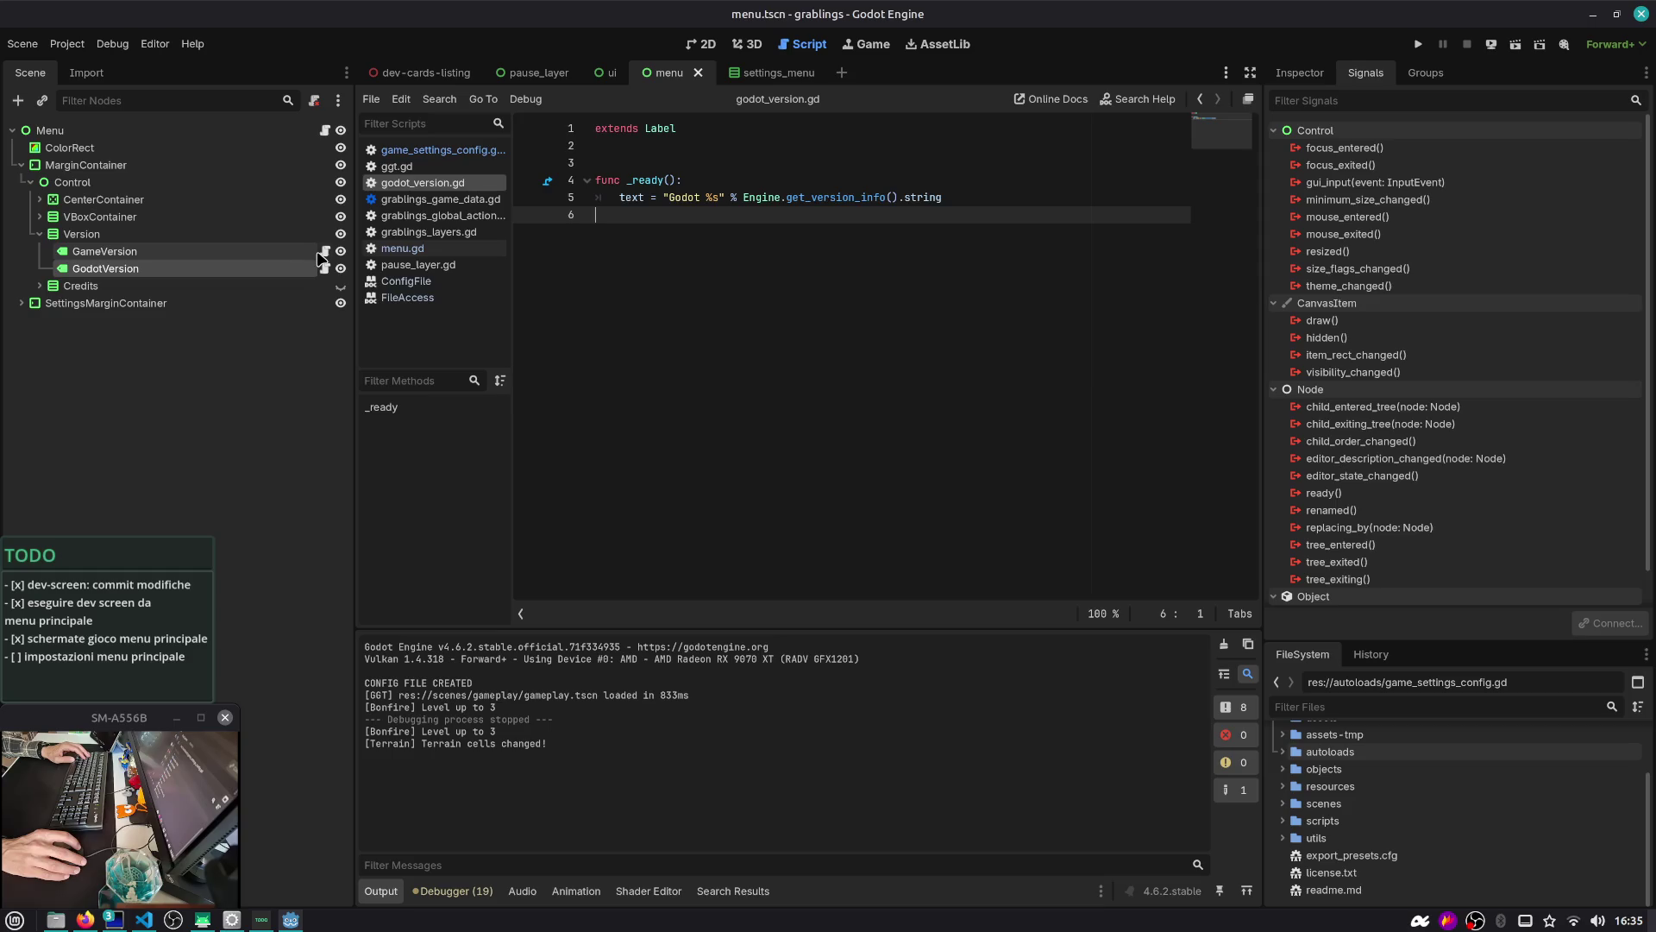
left_click(292, 237)
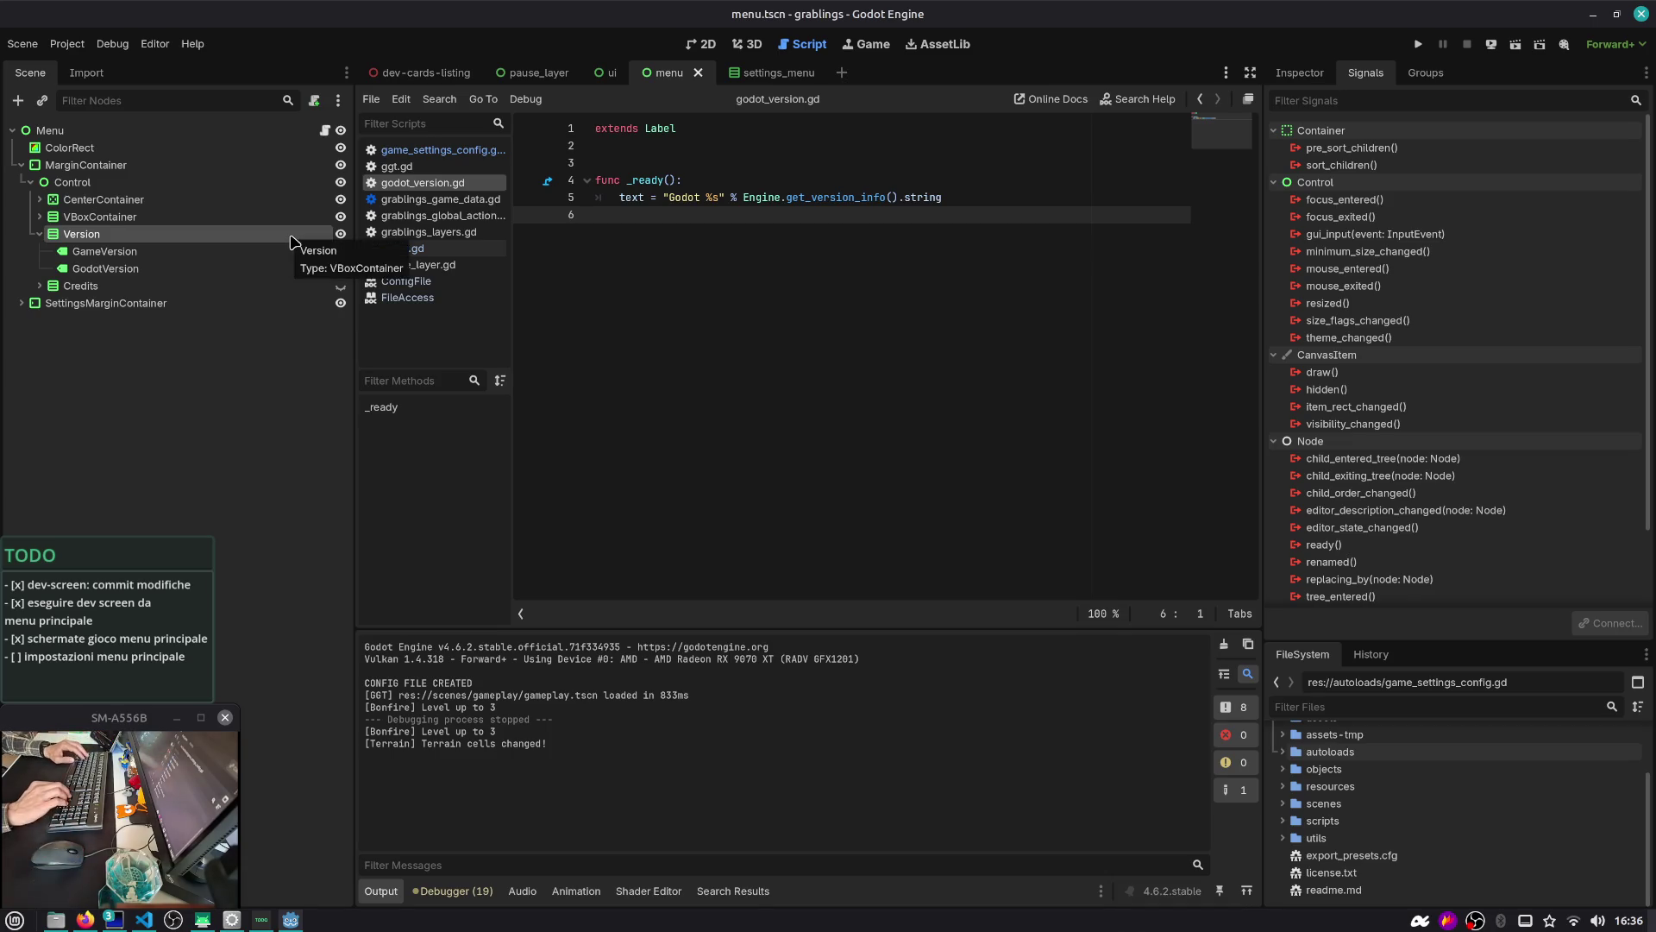
Highlight the Engine.get_version_info().string call and open the GameVersion label's game_version.gd
key("ctrl+alt+Right")
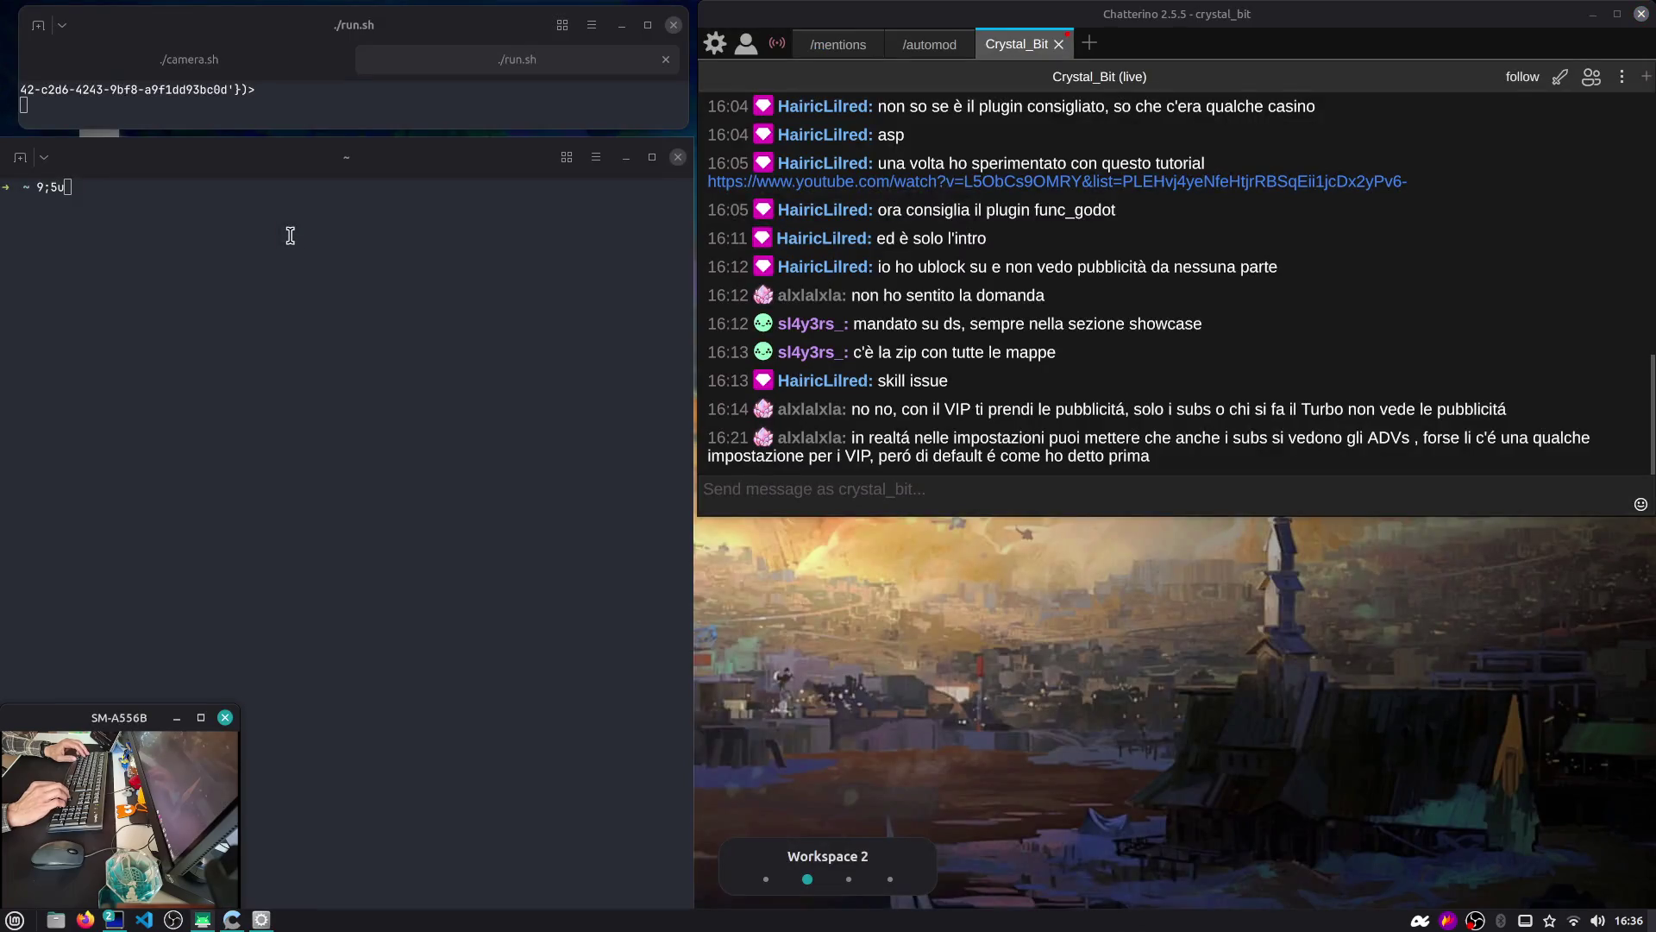
key("ctrl+alt+Left")
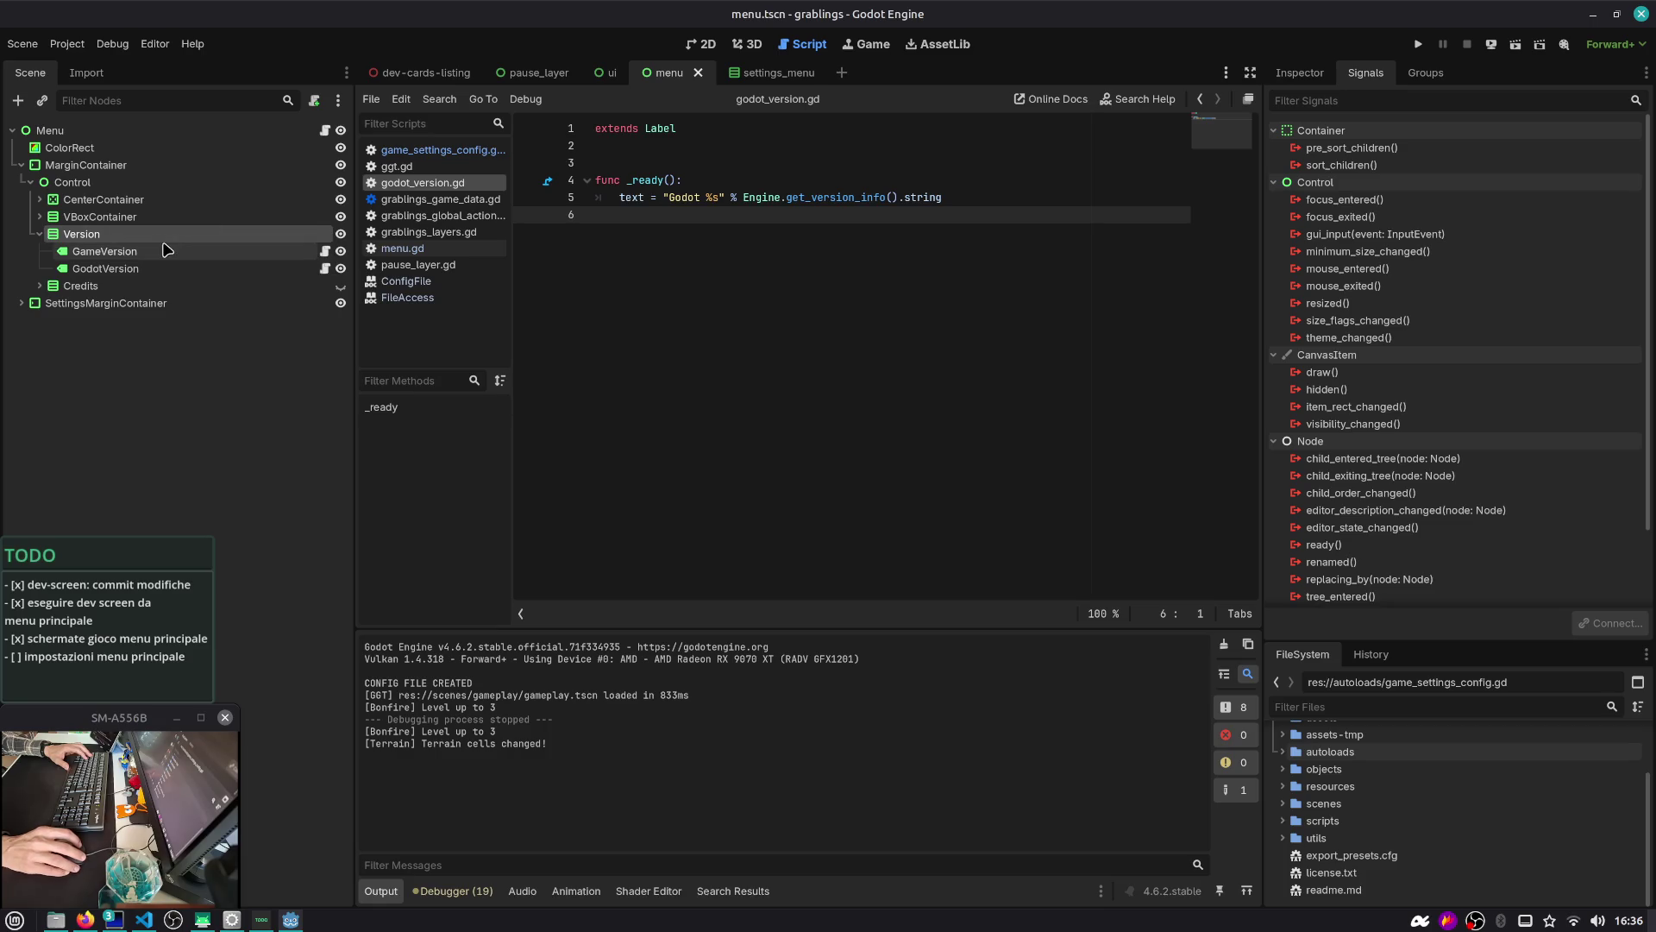
left_click(762, 201)
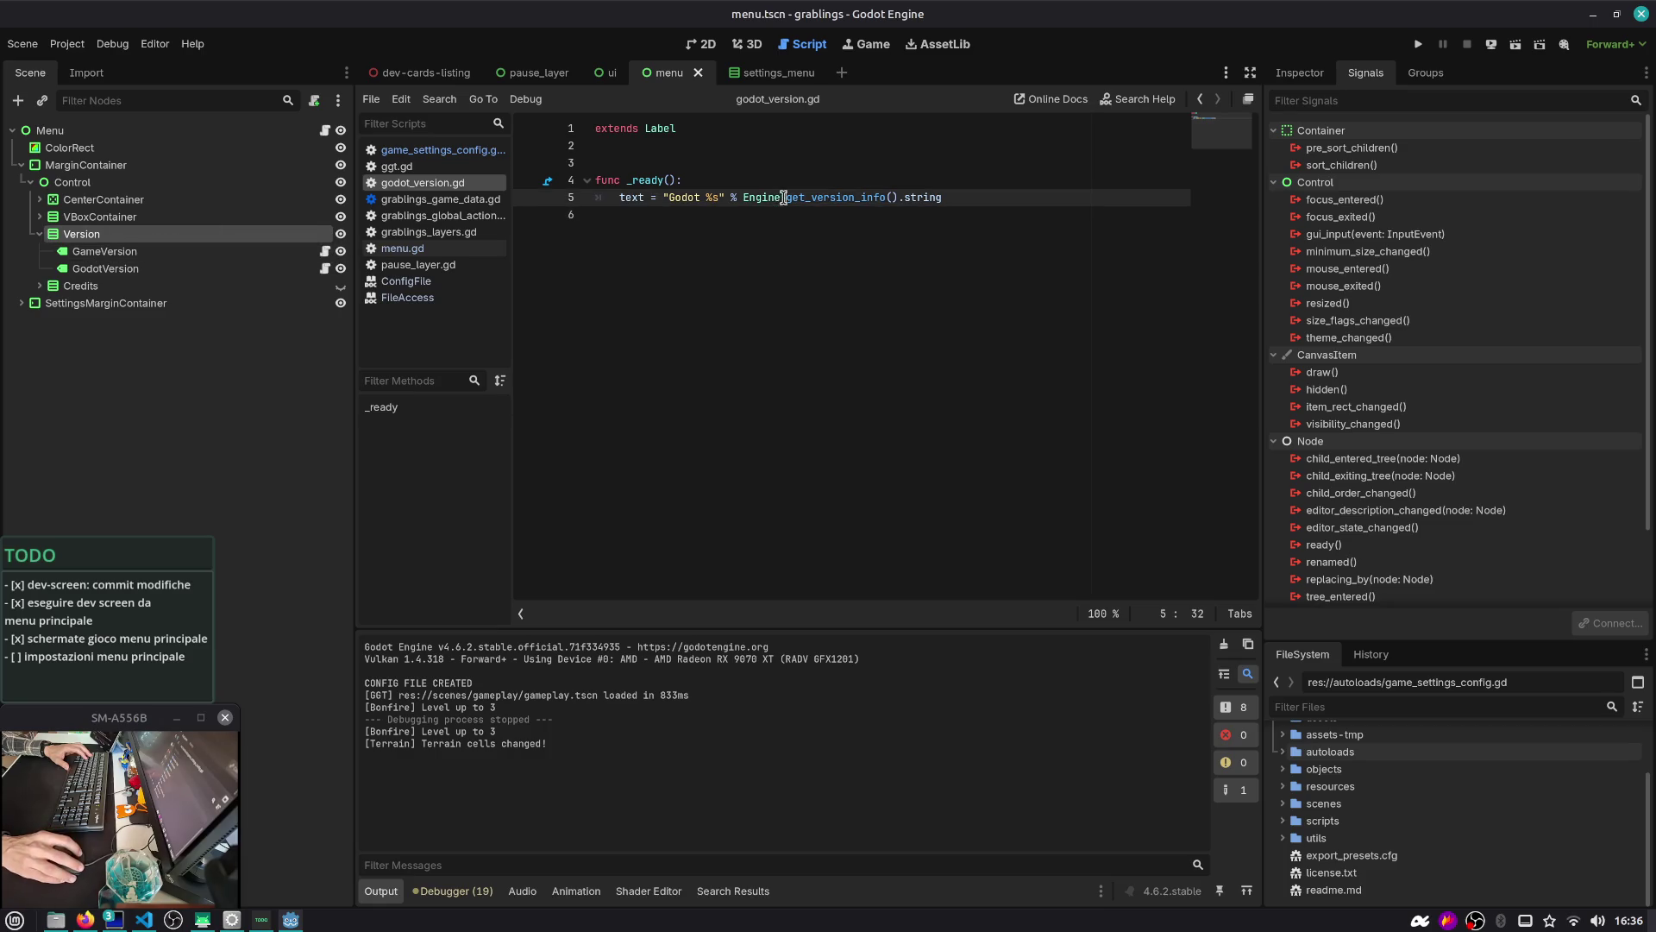
key("shift+End")
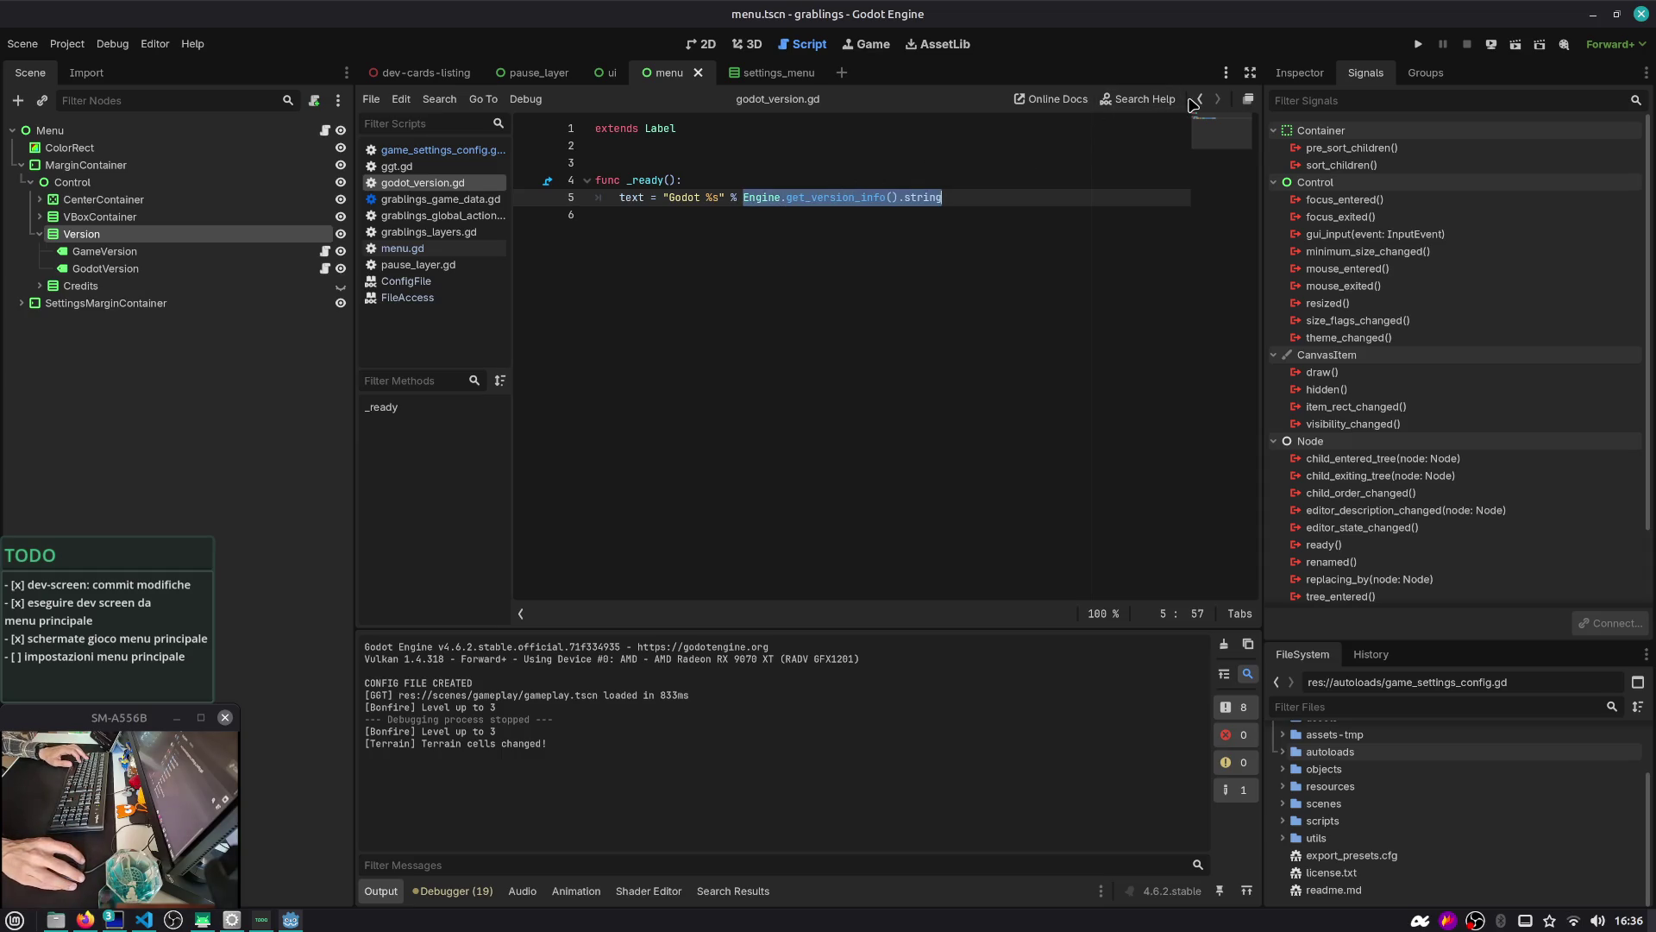
left_click(324, 251)
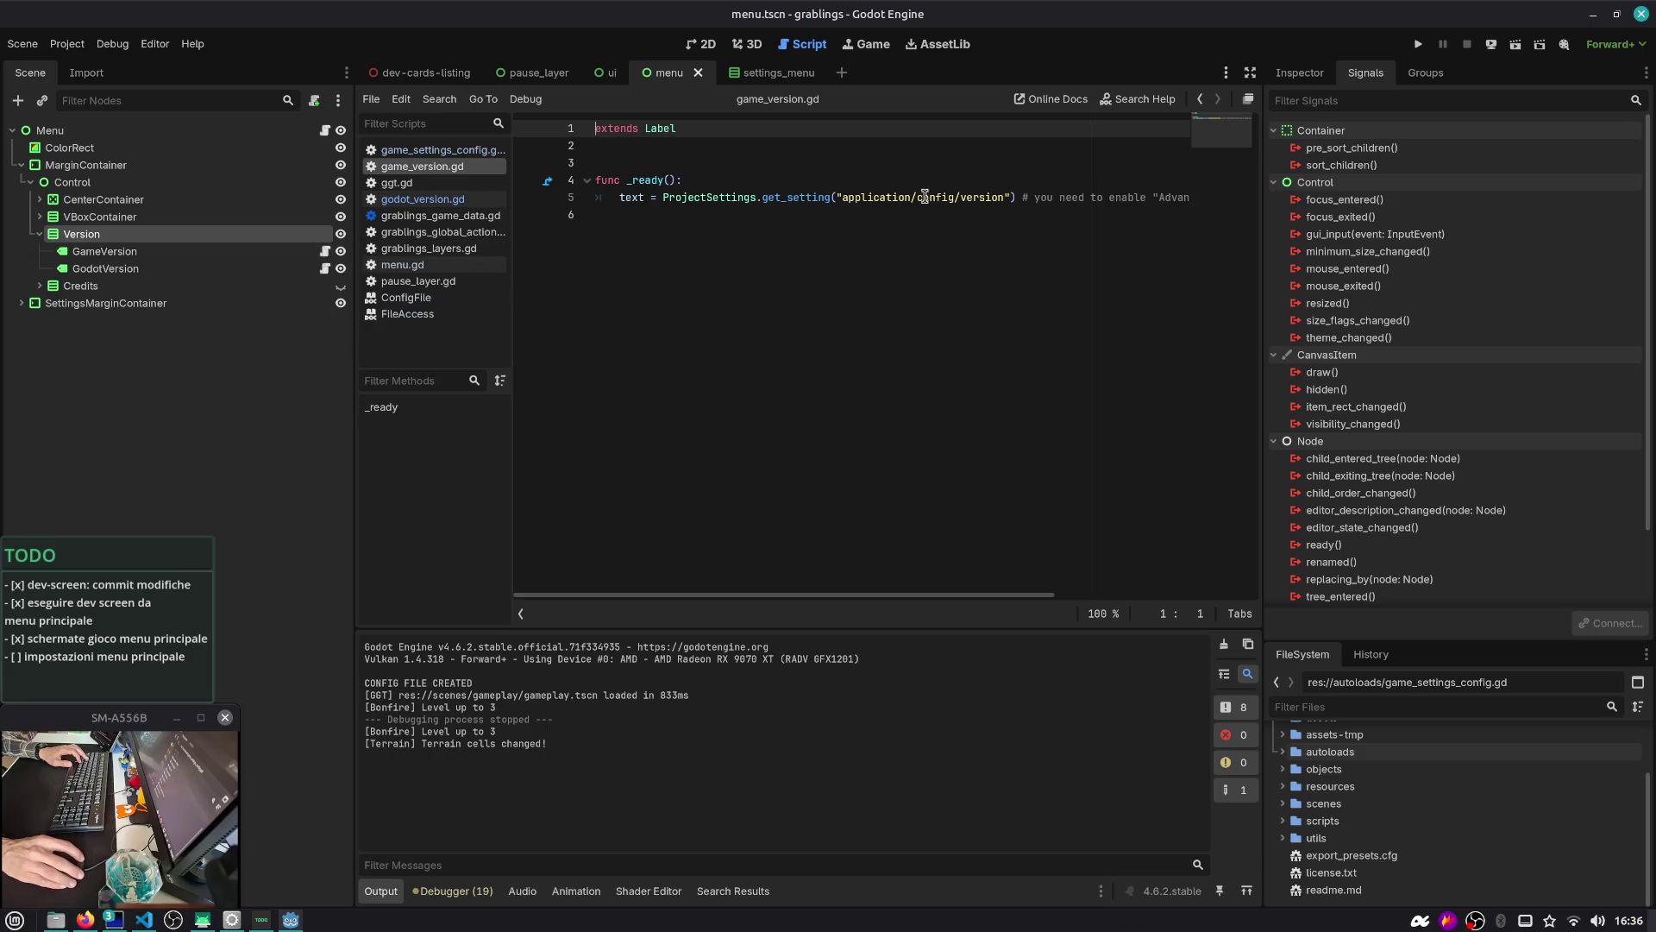
Replace Game.vers with the copied ProjectSettings "application/config/version" lookup and save
double_click(867, 196)
left_click_drag(664, 198, 1011, 199)
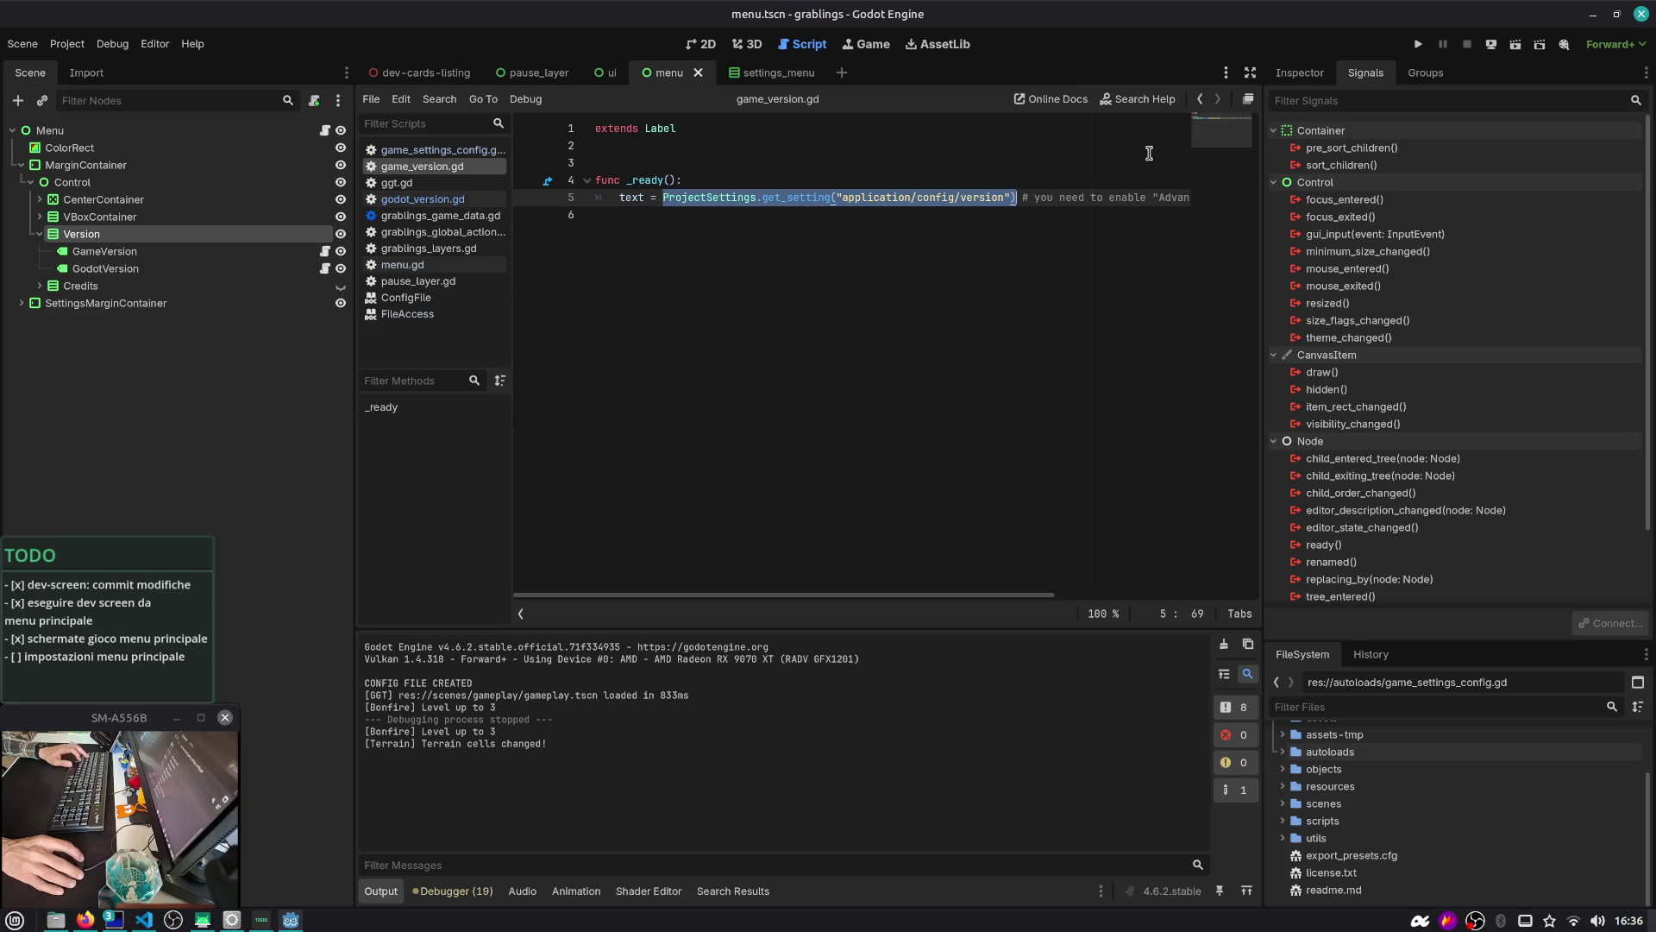
left_click(831, 313)
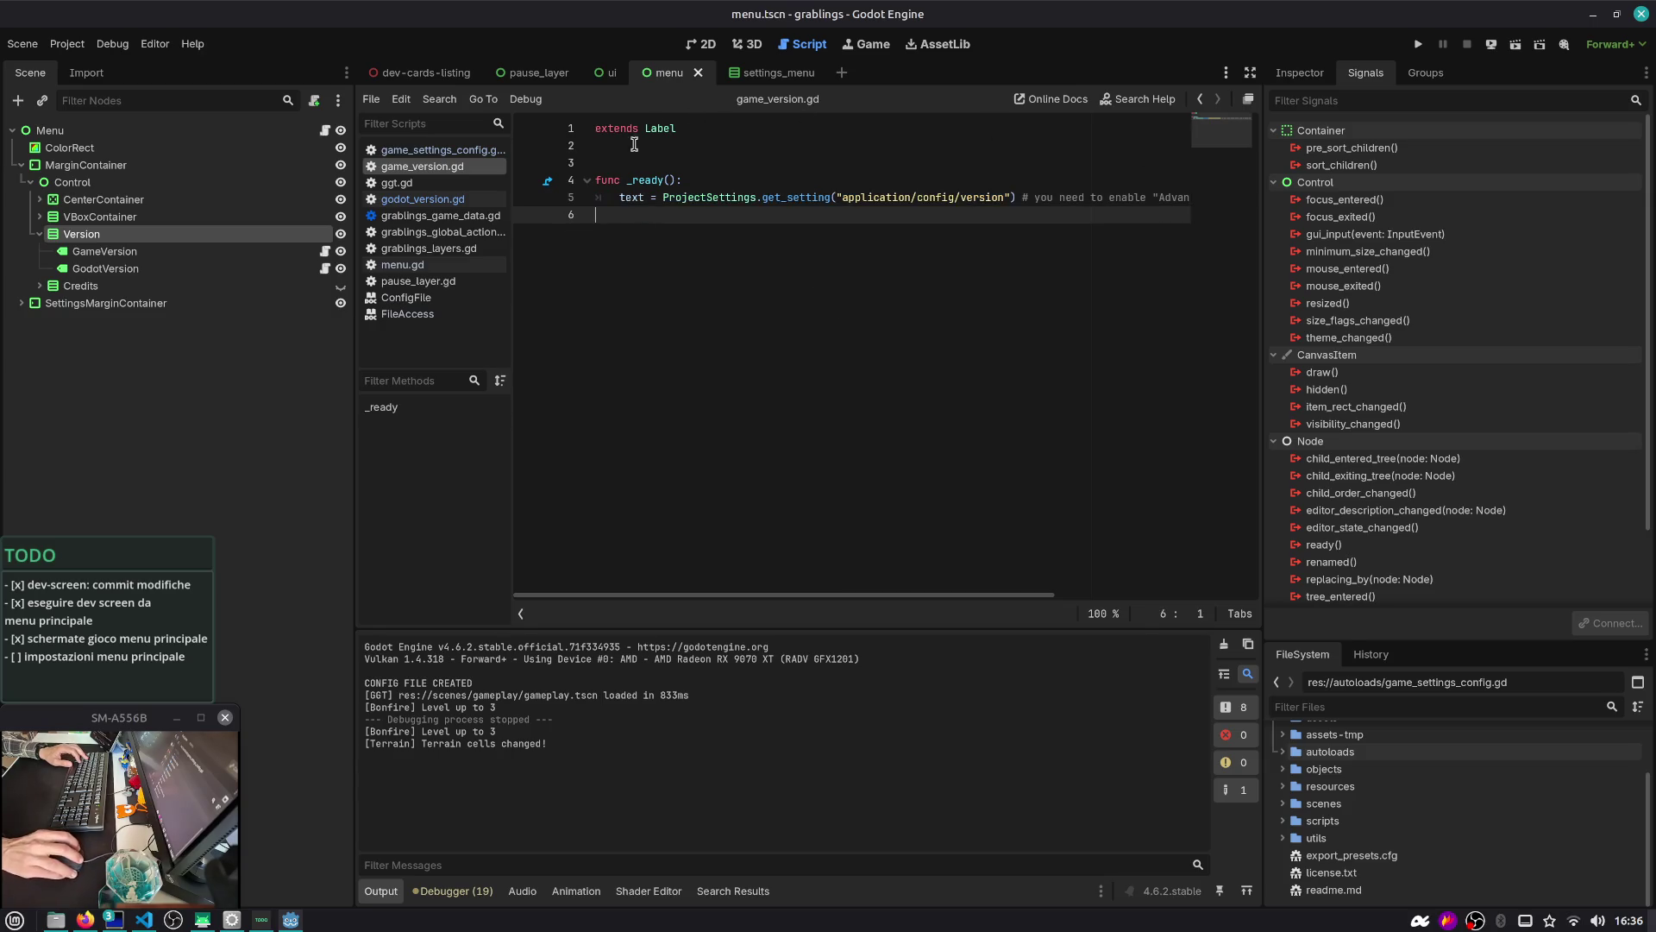
left_click(435, 150)
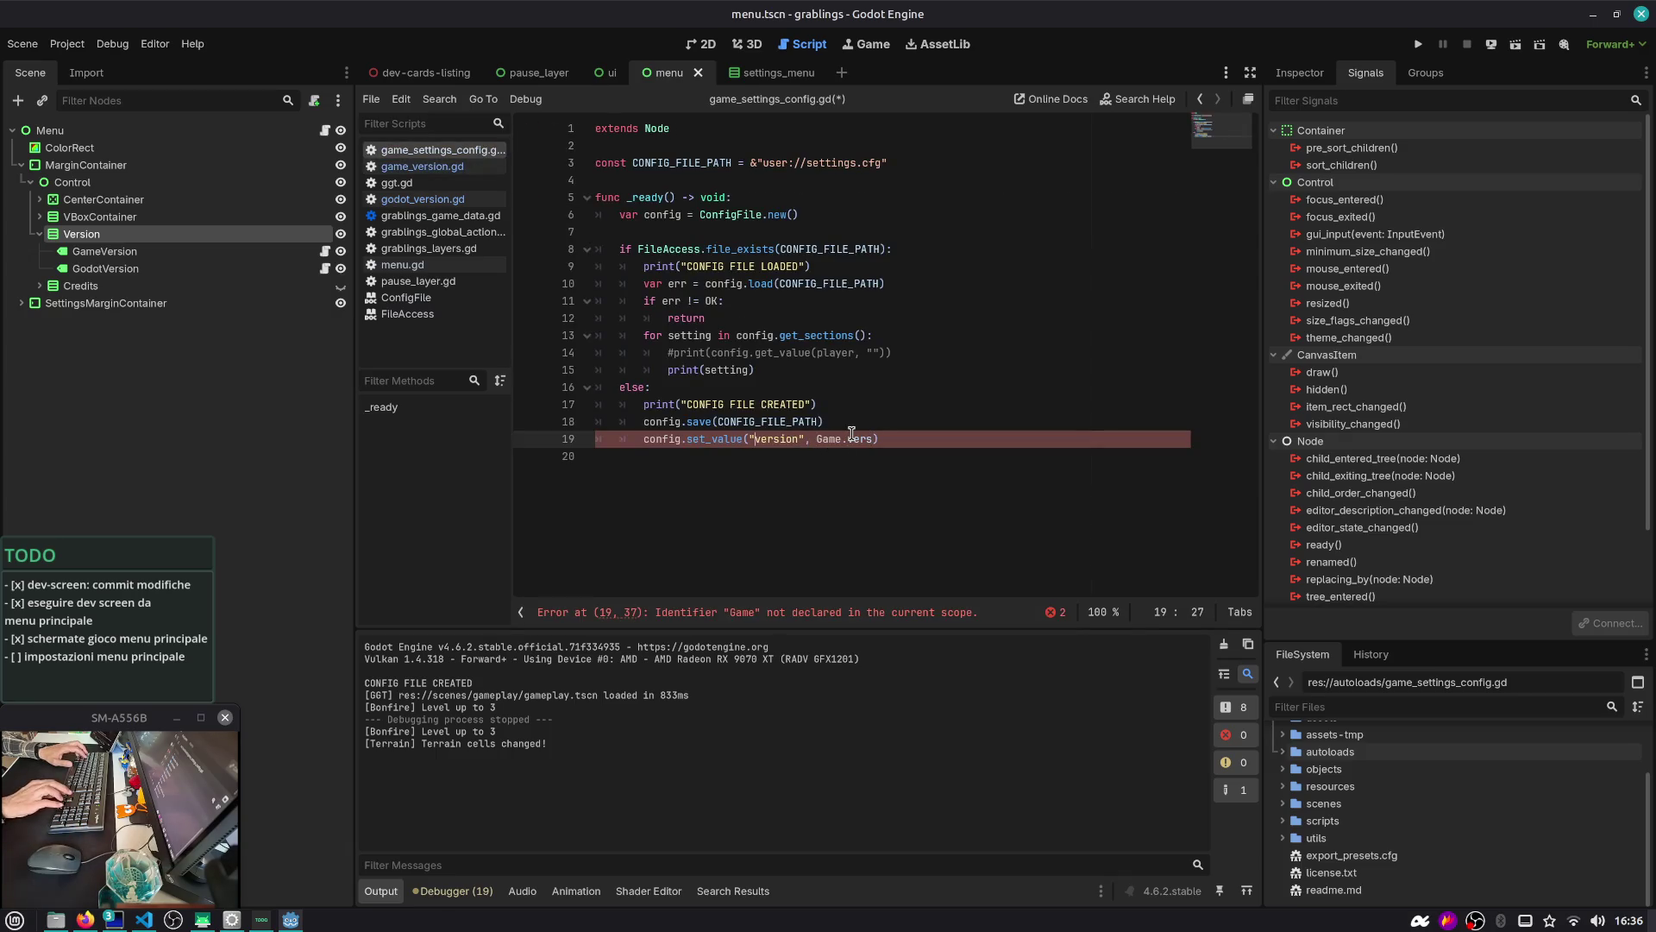
double_click(852, 436)
type("ProjectSettings.get_setting(\"application/config/version\")")
key("ctrl+s")
Add "game" as the set_value section argument, per the ConfigFile docs, and save
left_click(714, 440, "ctrl")
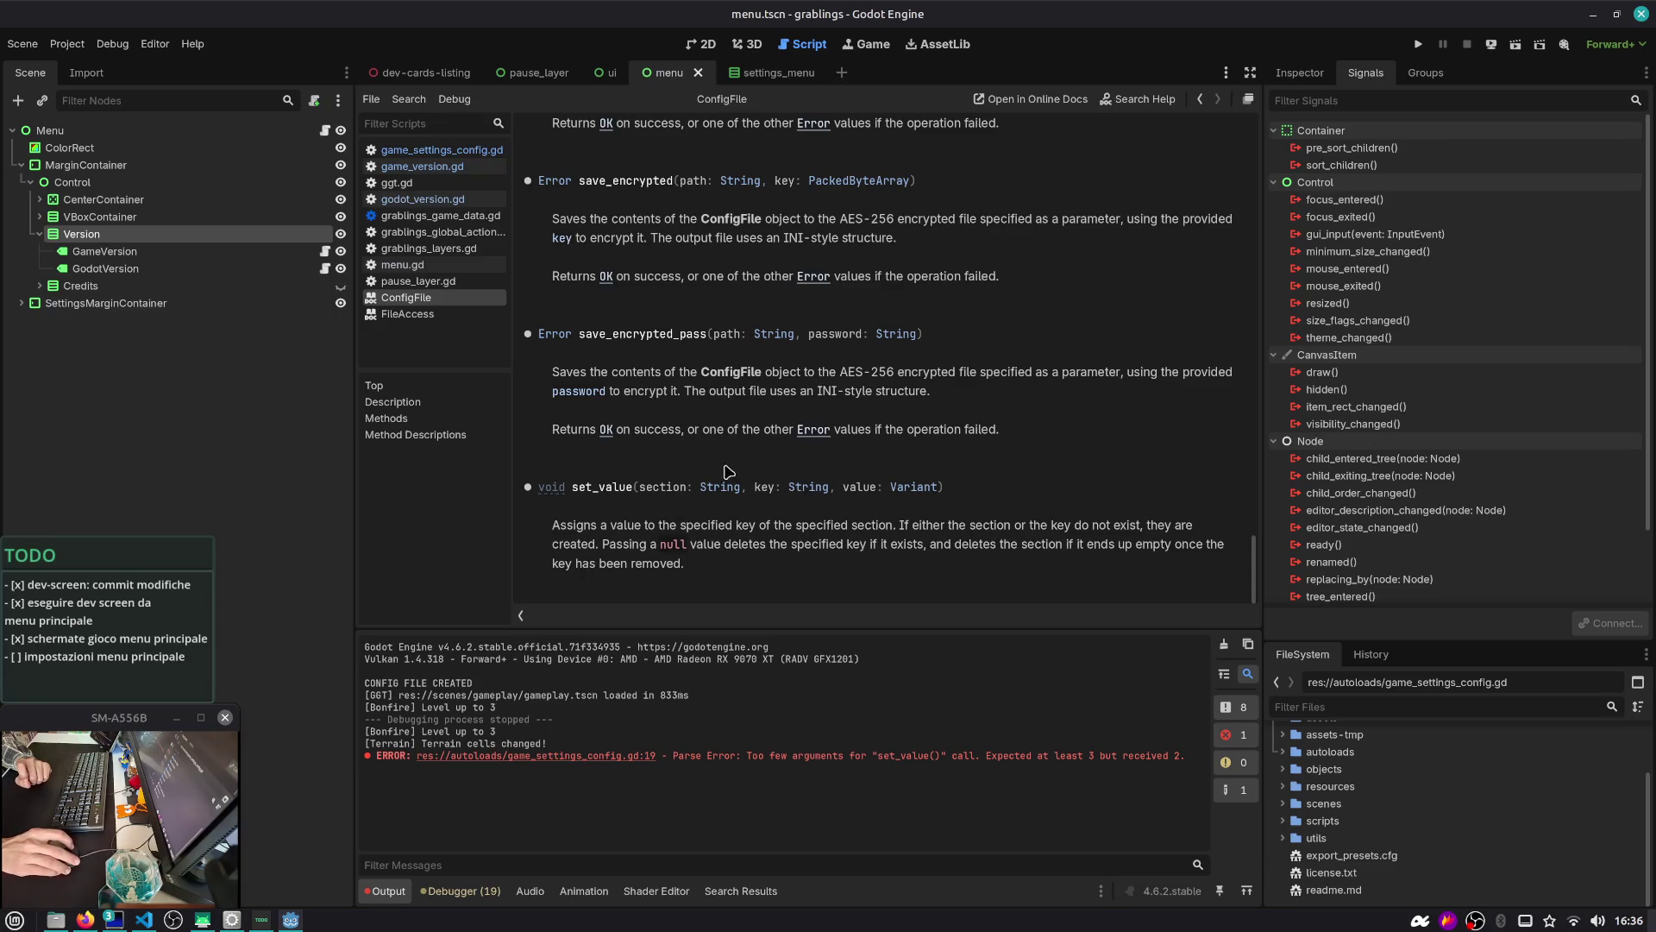
left_click(1199, 100)
left_click(748, 440)
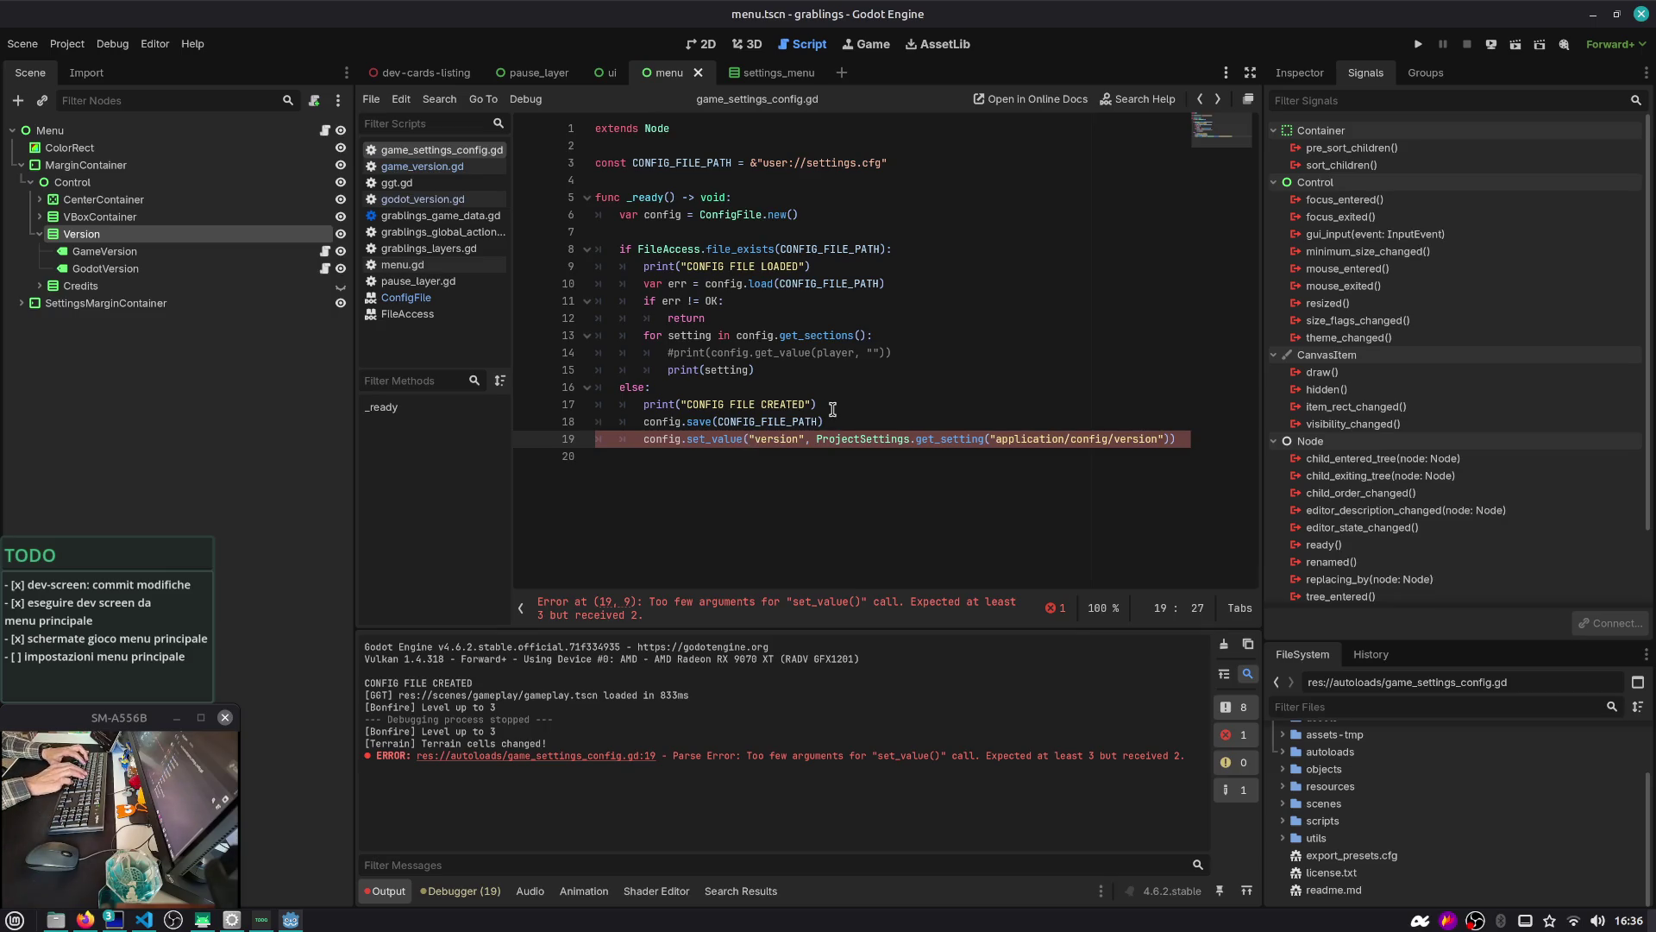
type("\" ,\"")
key("Left")
key("Left")
key("Left")
type("G")
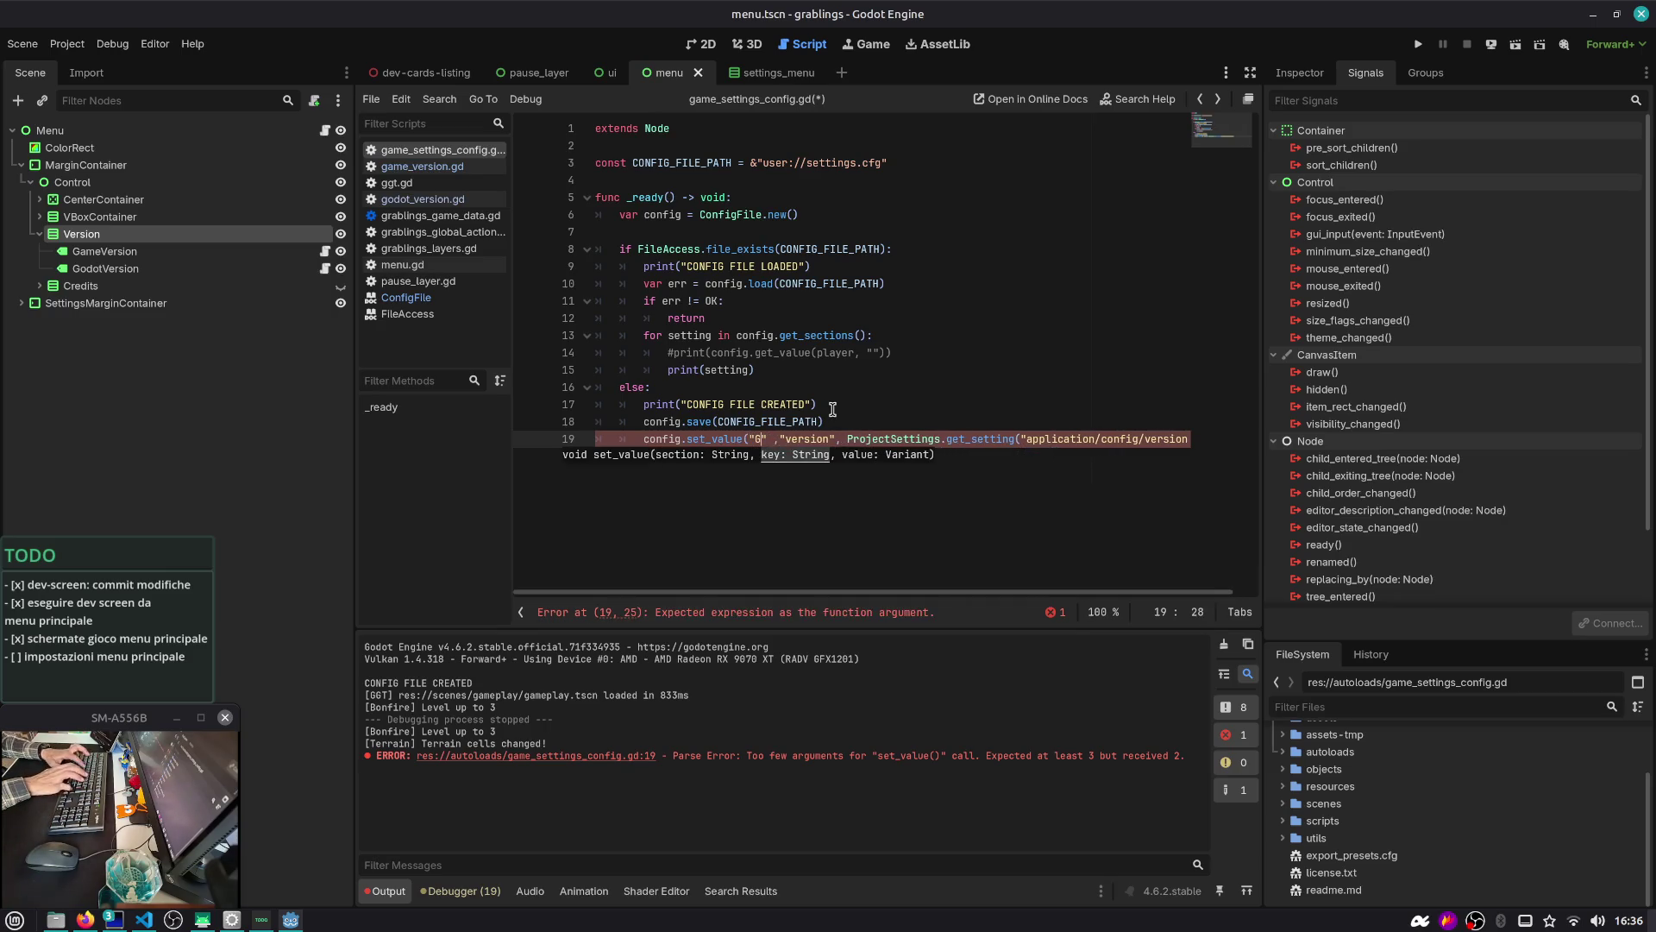
key("BackSpace")
type("game")
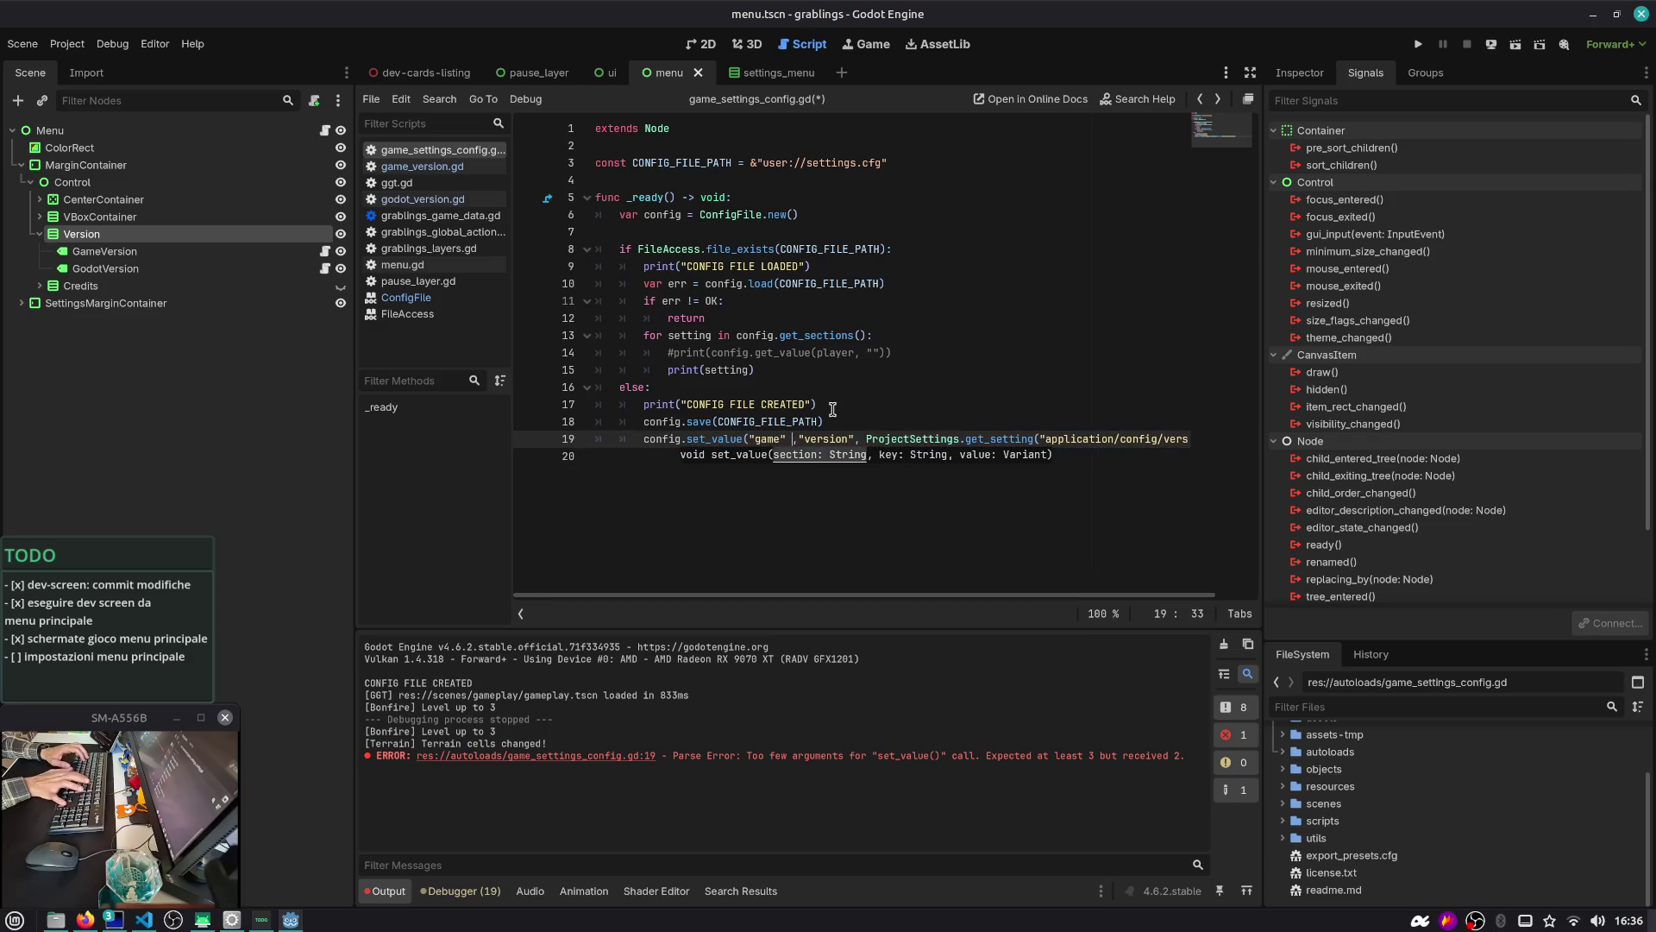
key("Left")
key("Left")
key("BackSpace")
key("Right")
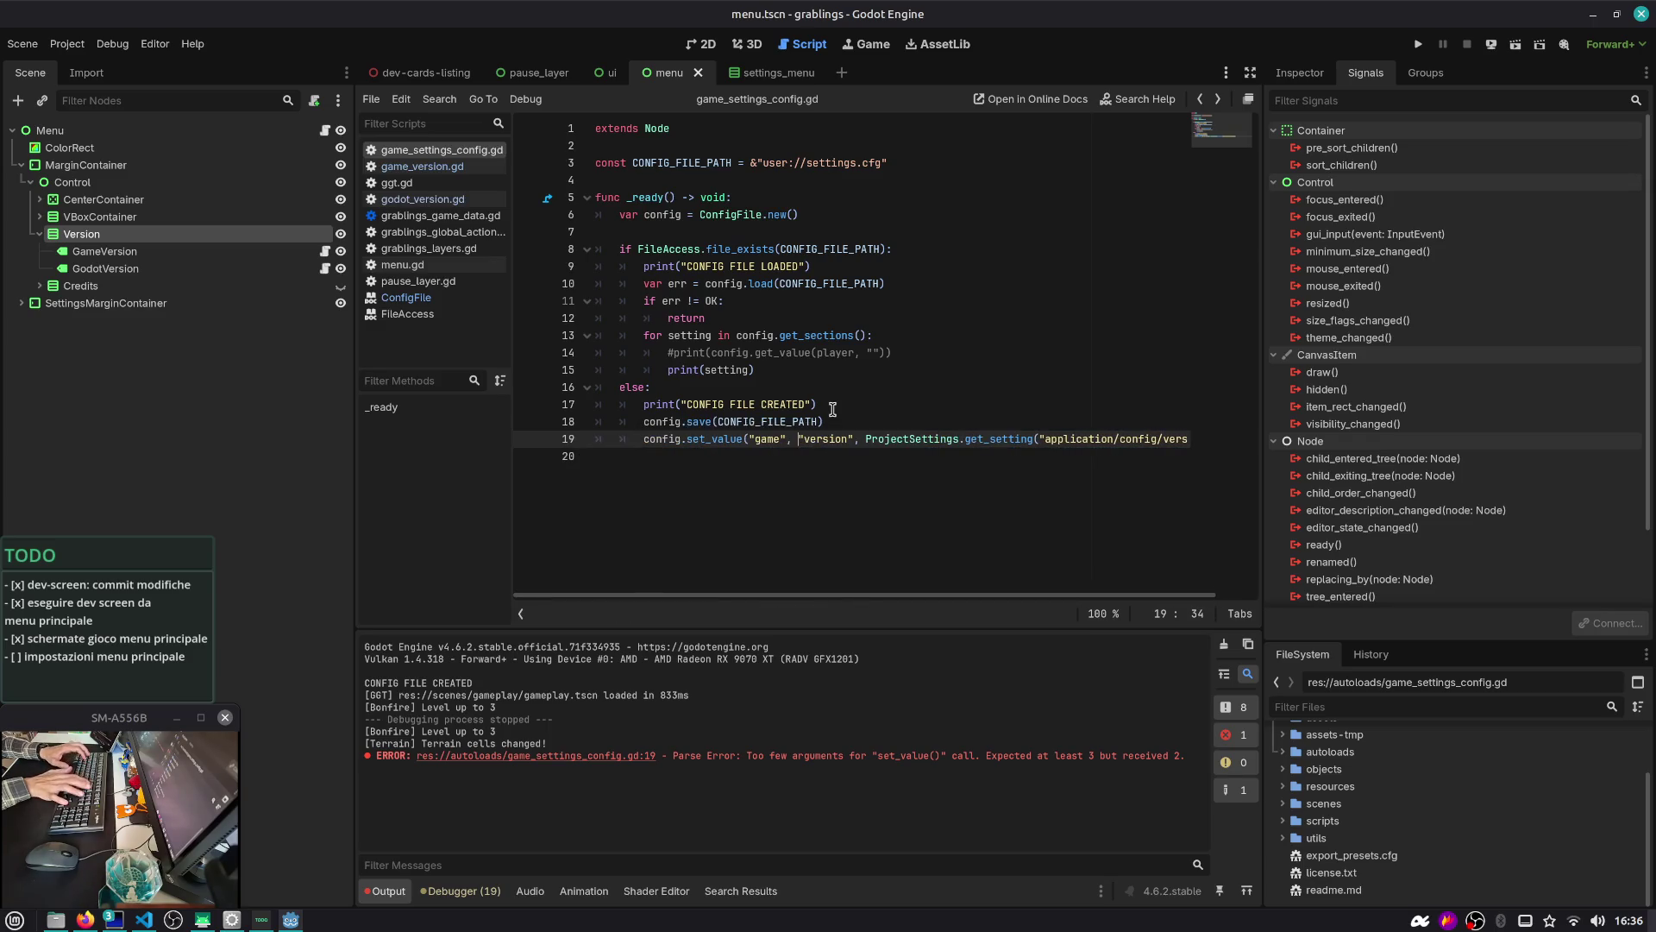
key("End")
key("ctrl+s")
Delete the CONFIG FILE CREATED and CONFIG FILE LOADED prints and run the project
key("Up")
key("Up")
key("ctrl+shift+k")
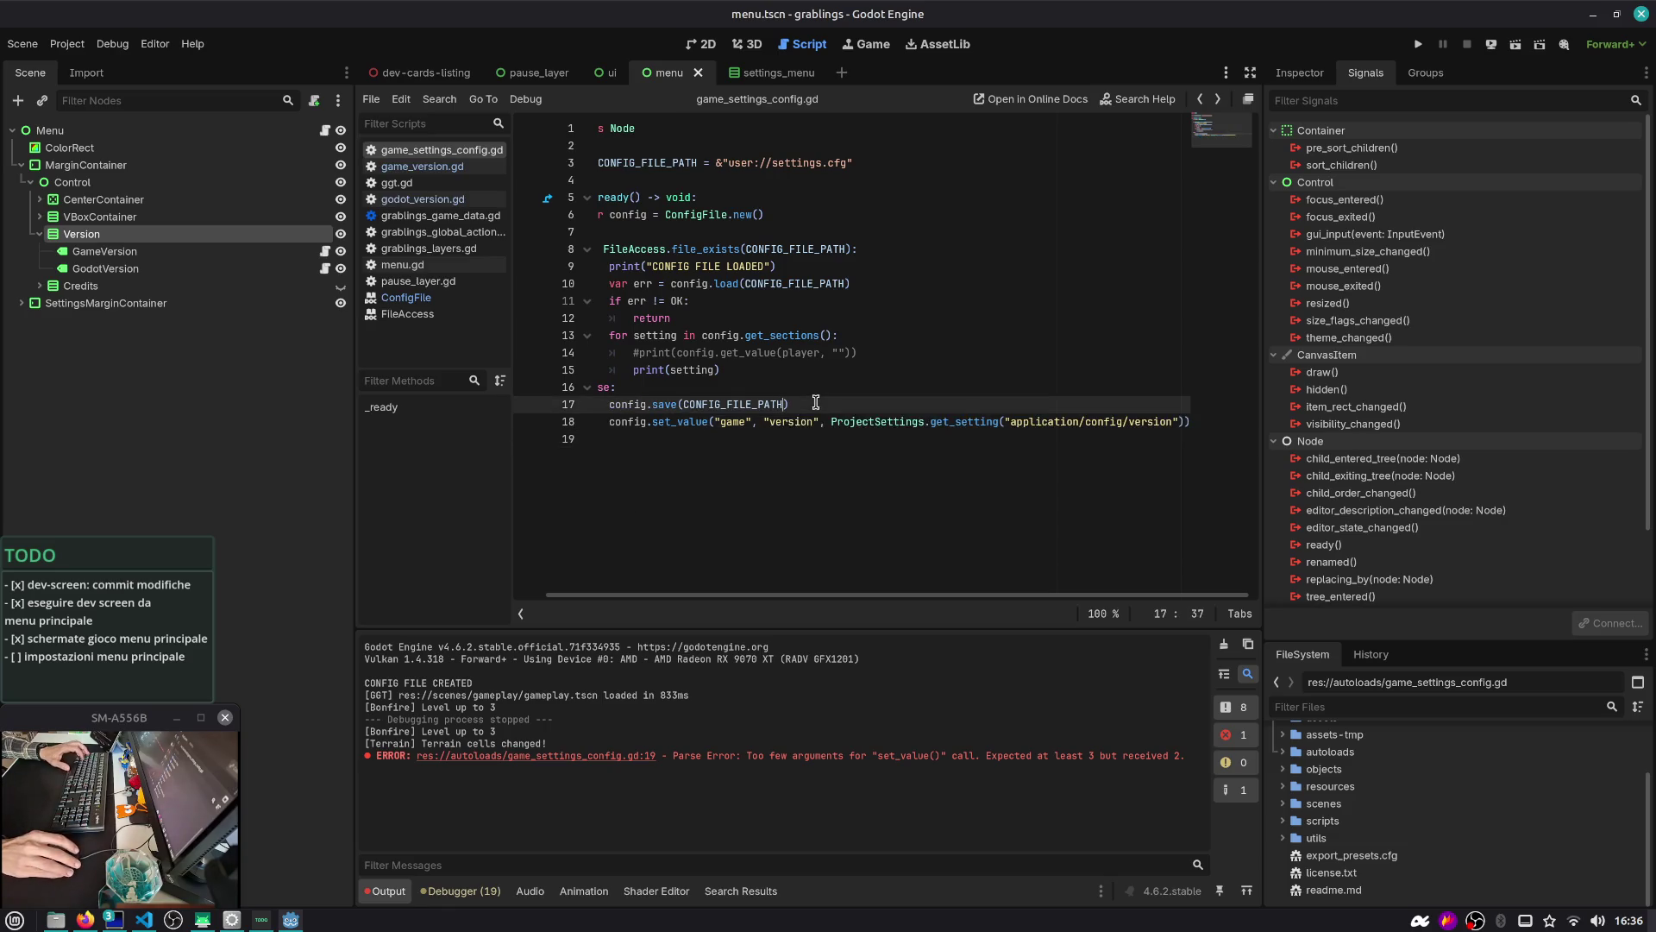
left_click(797, 263)
key("ctrl+shift+k")
key("alt+Tab")
left_click(1419, 44)
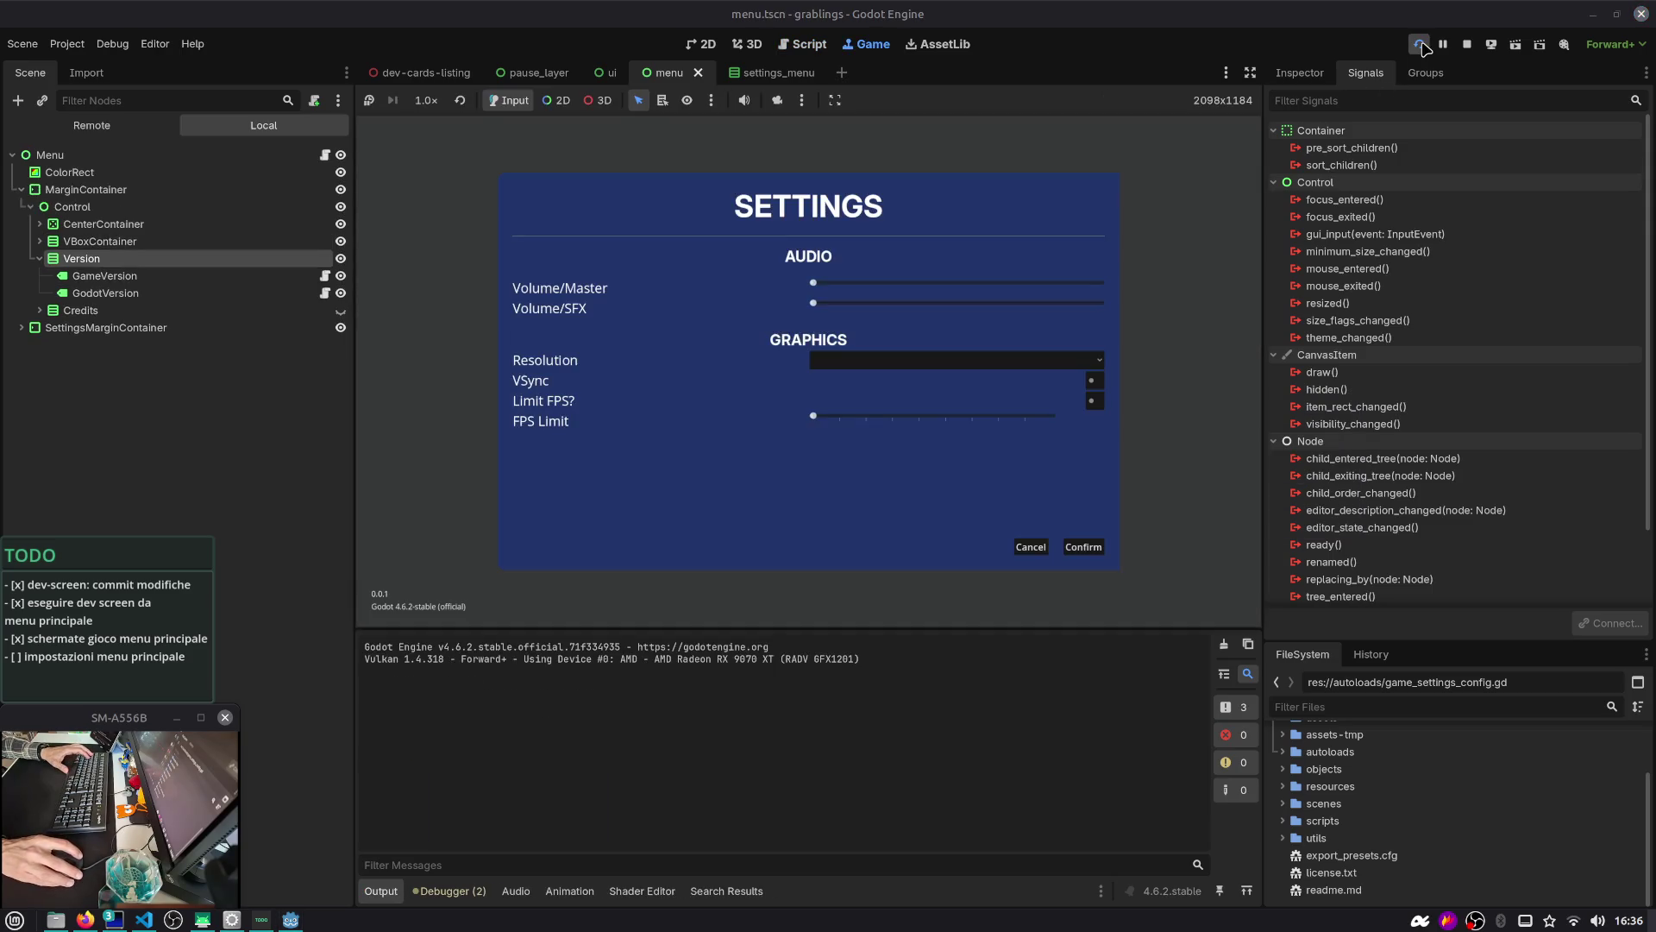
Stop the game, delete settings.cfg with rm, rerun the project and print the regenerated file
key("F8")
key("alt+Tab")
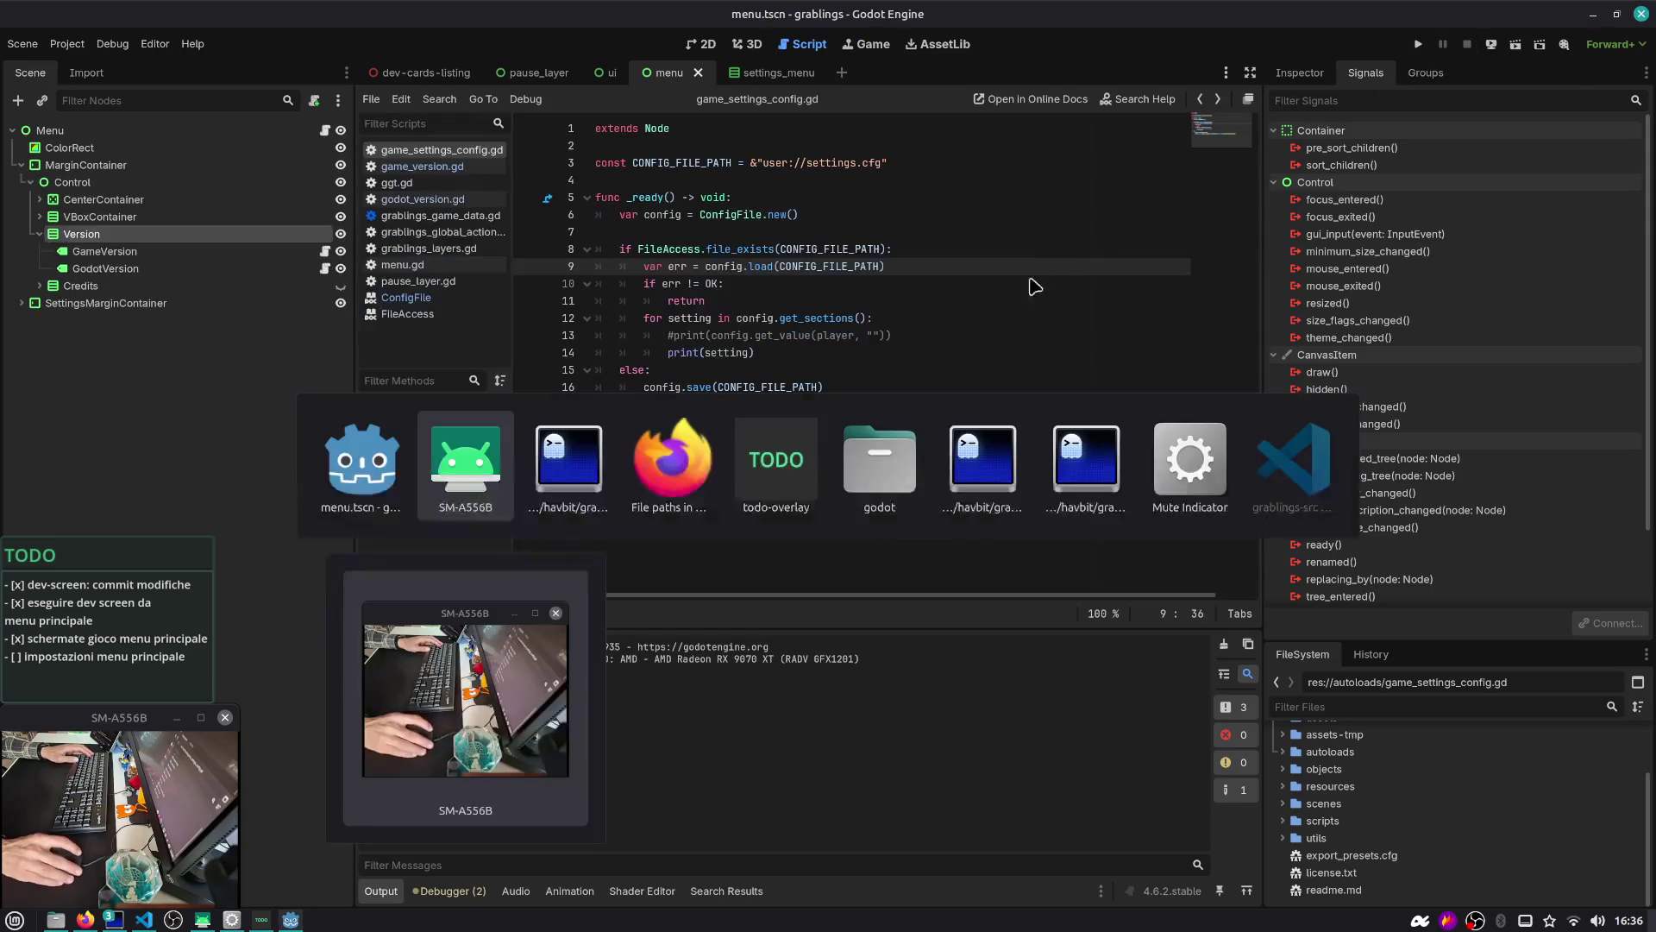
key("Up")
key("Home")
key("Delete")
key("Delete")
key("Delete")
type("rm")
key("Return")
key("Up")
key("Up")
key("Return")
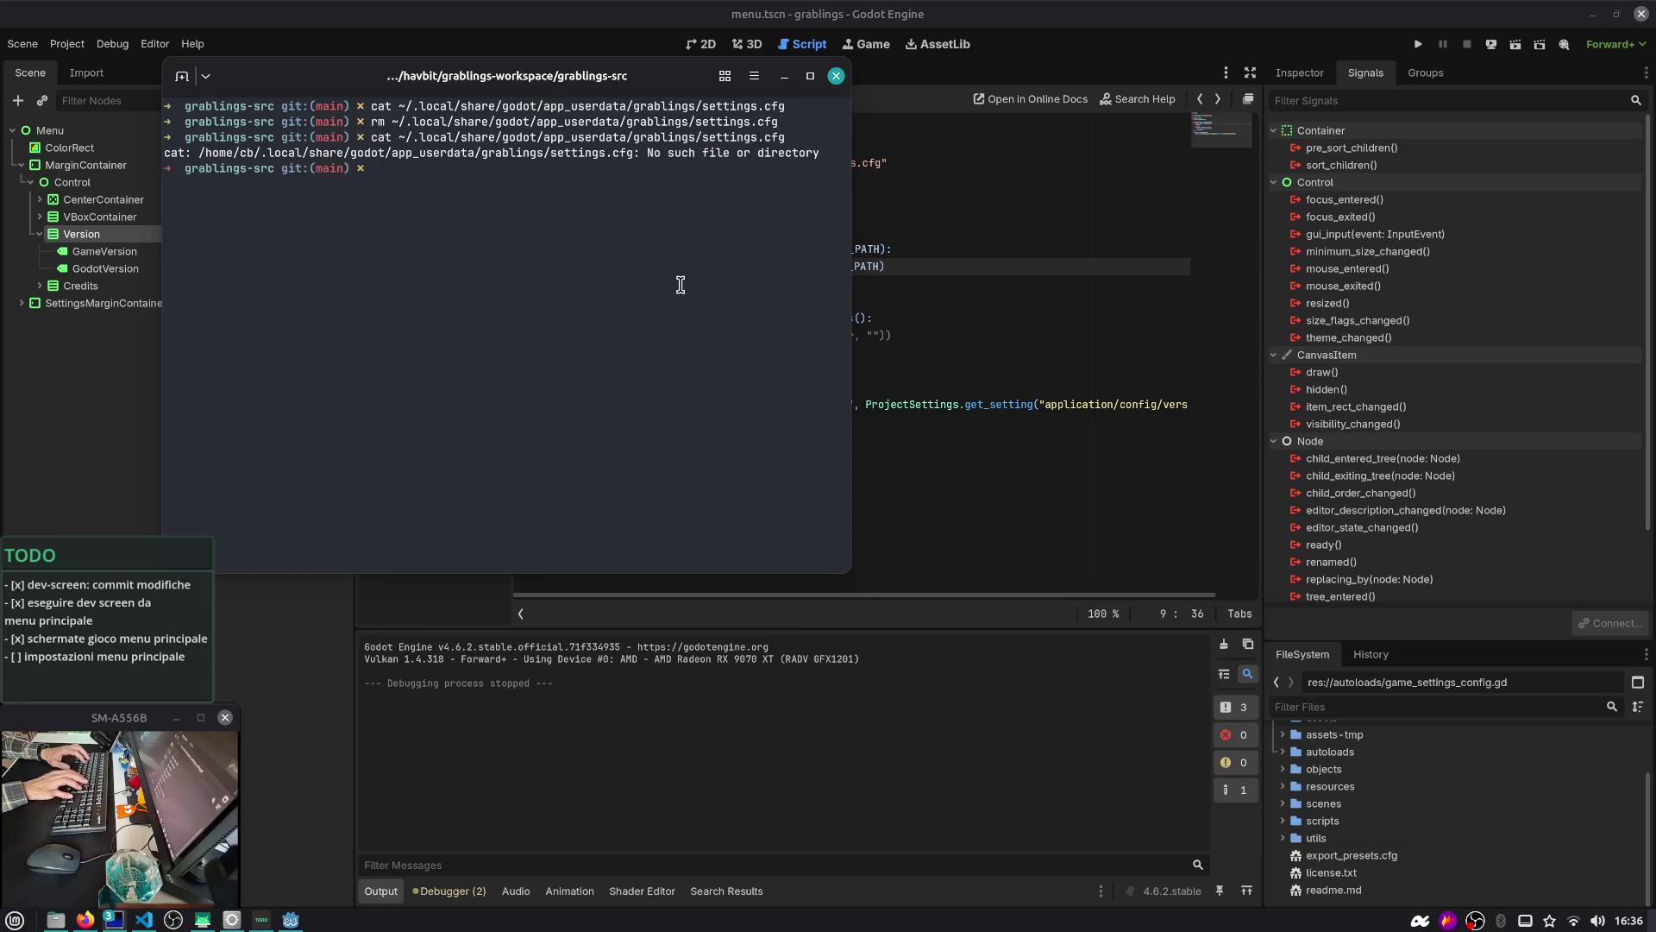
key("alt+Tab")
key("F5")
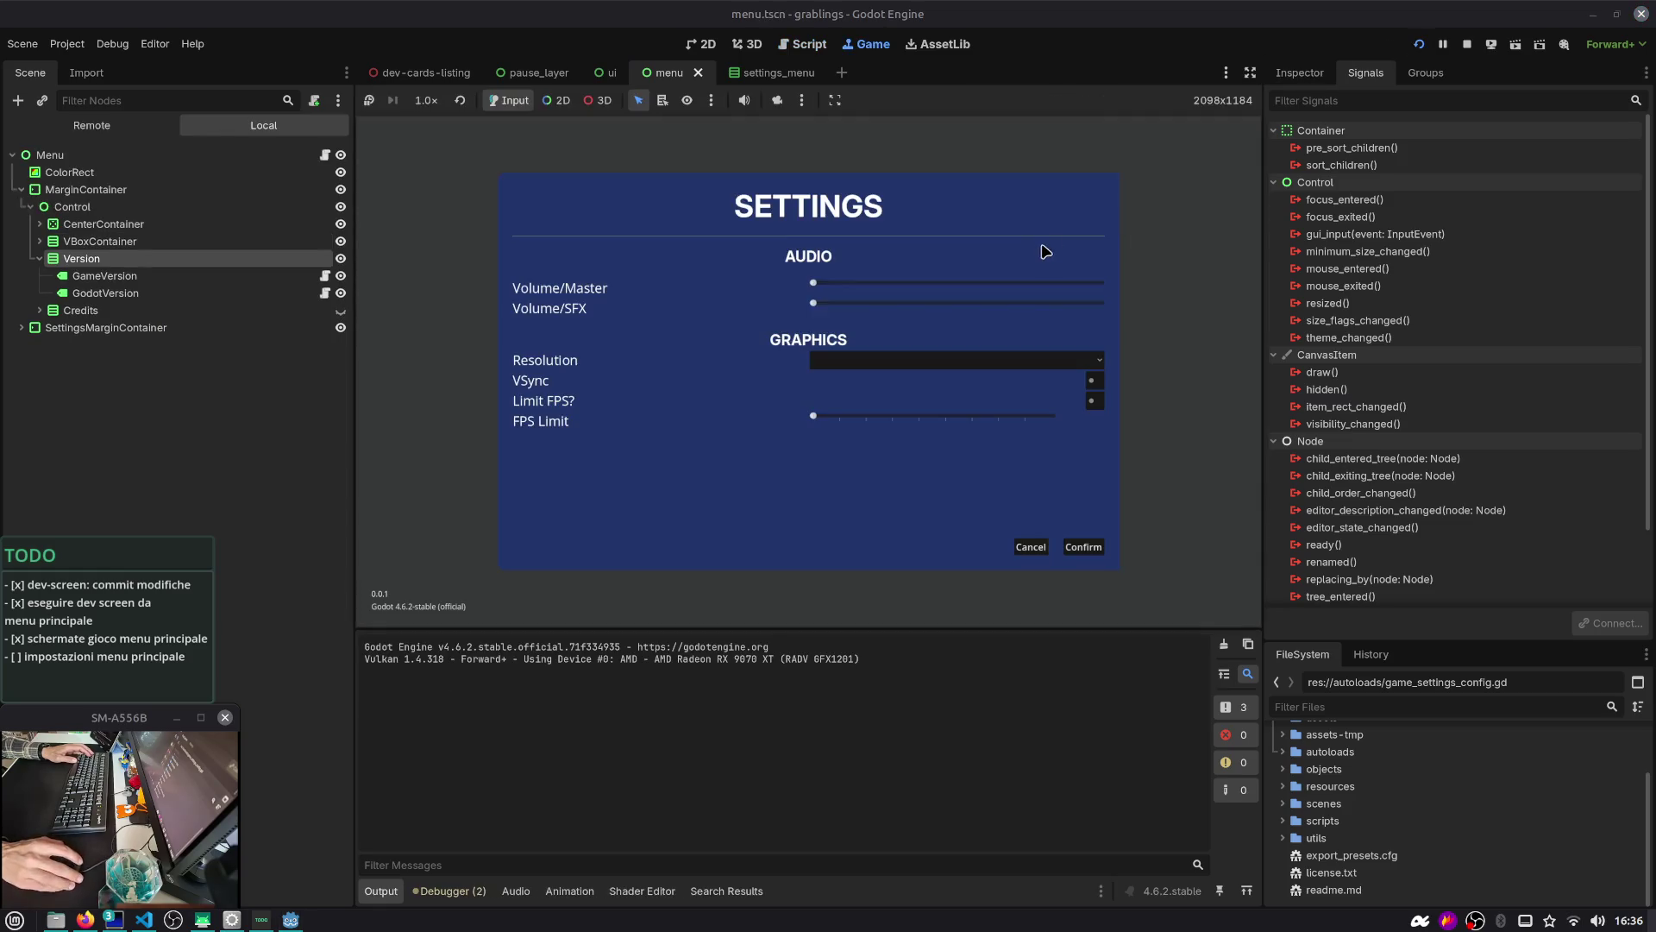
key("alt+Tab")
key("Up")
key("Return")
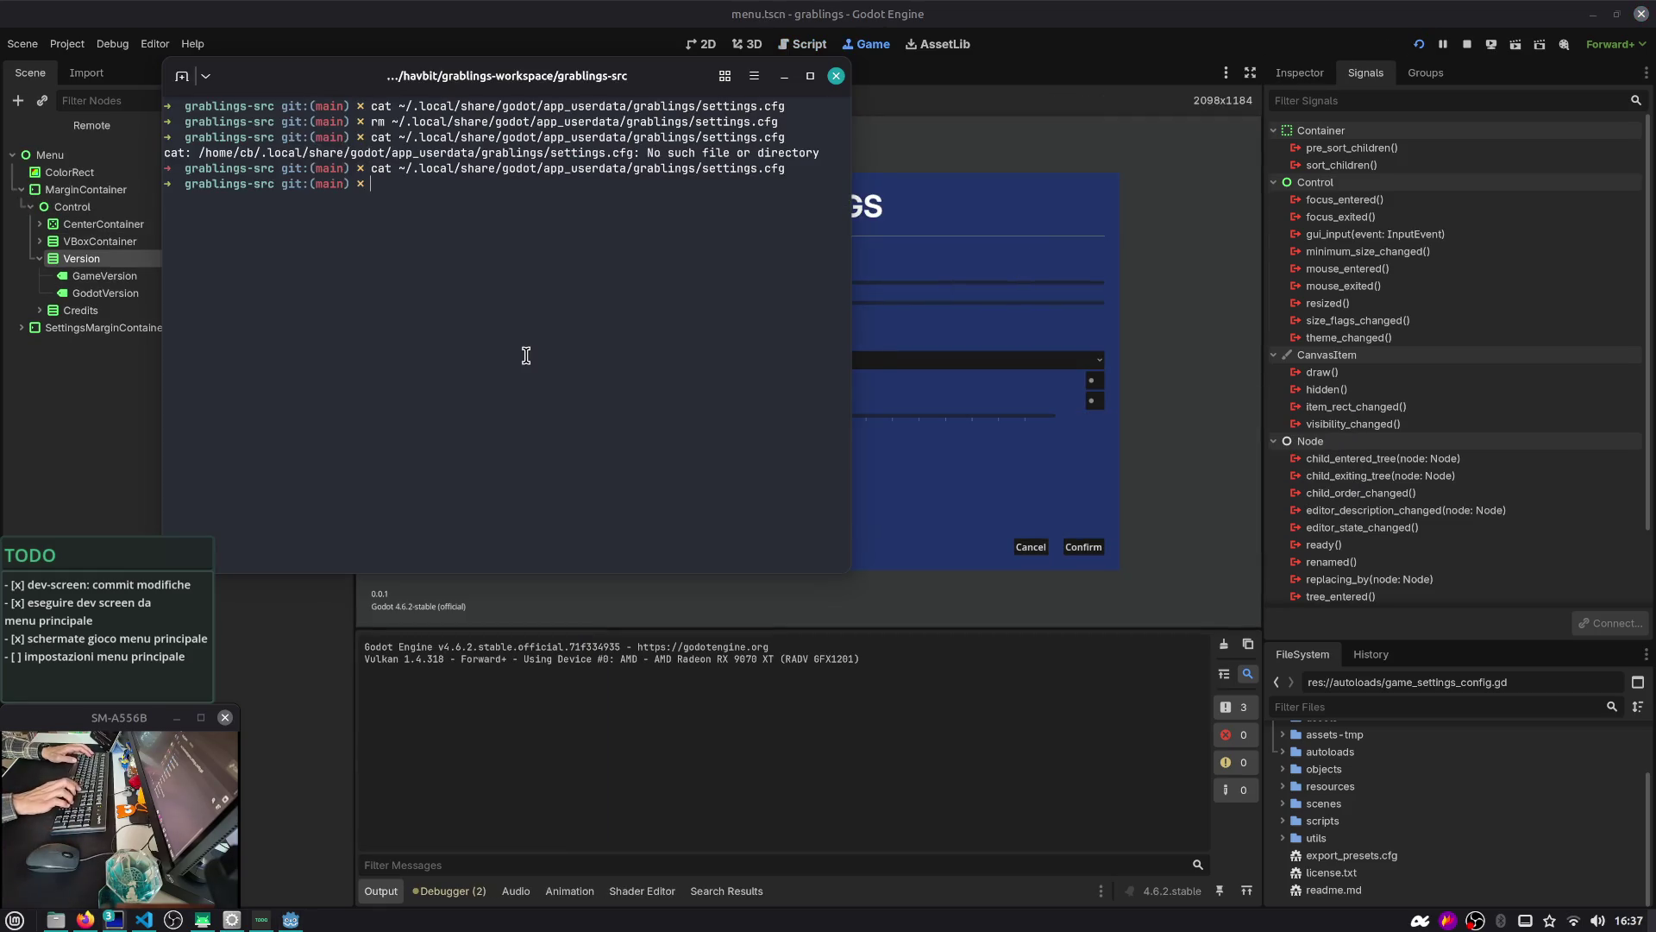
key("alt+Tab")
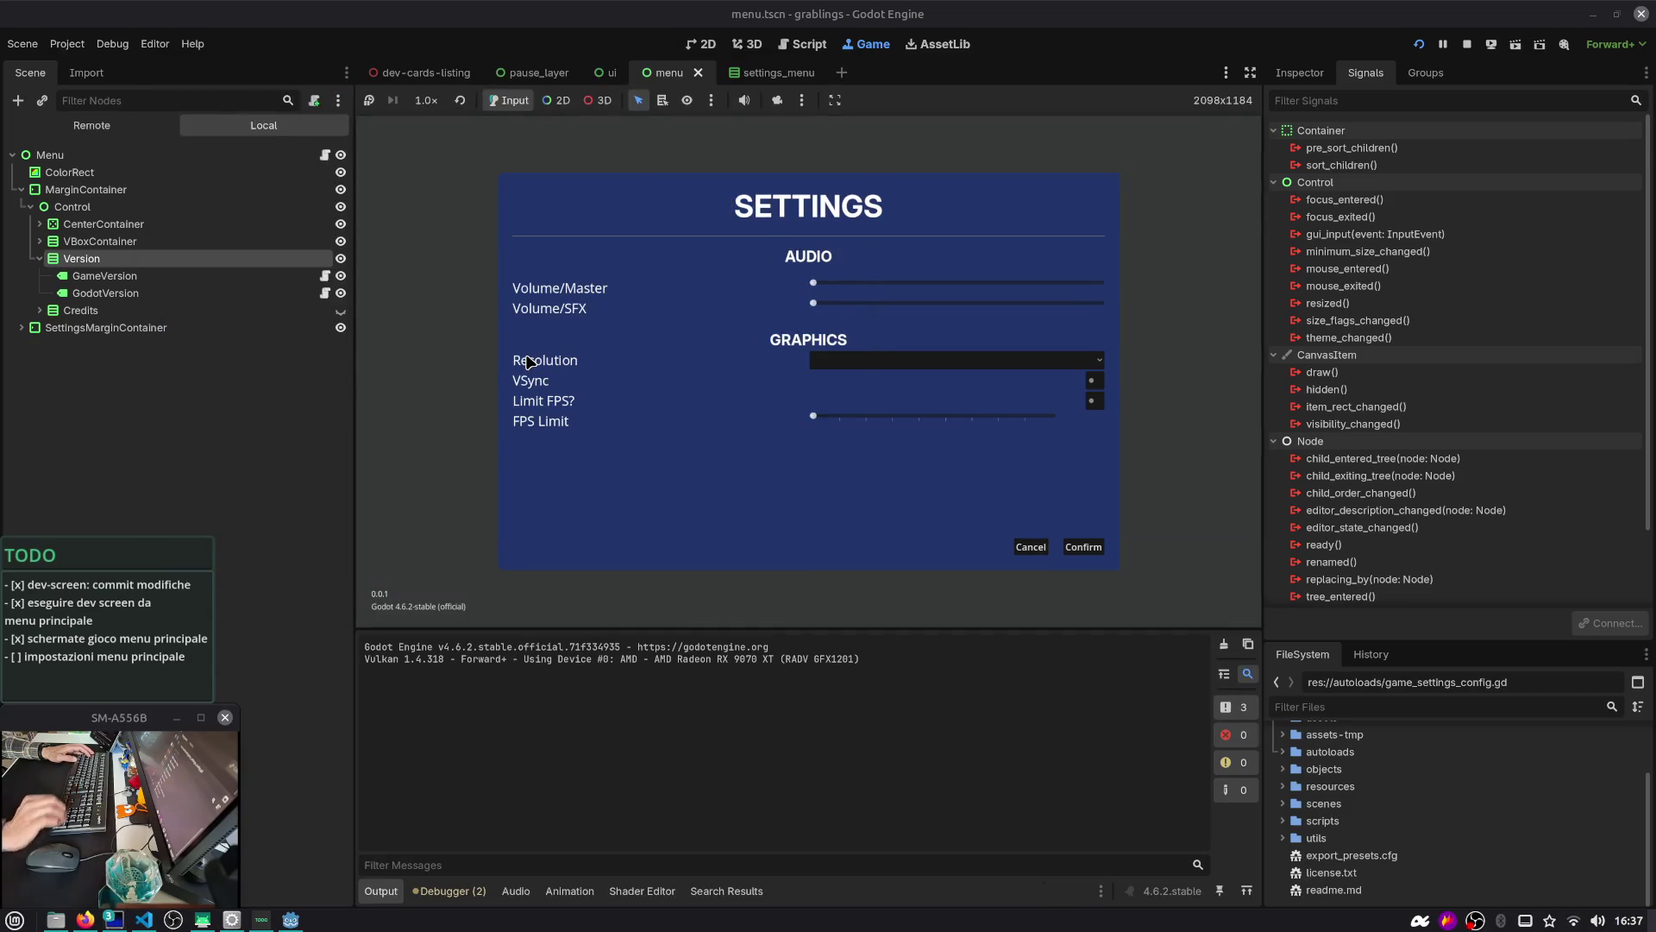
Move the set_value version line above the config.save call in the script
left_click(807, 44)
left_click(700, 404)
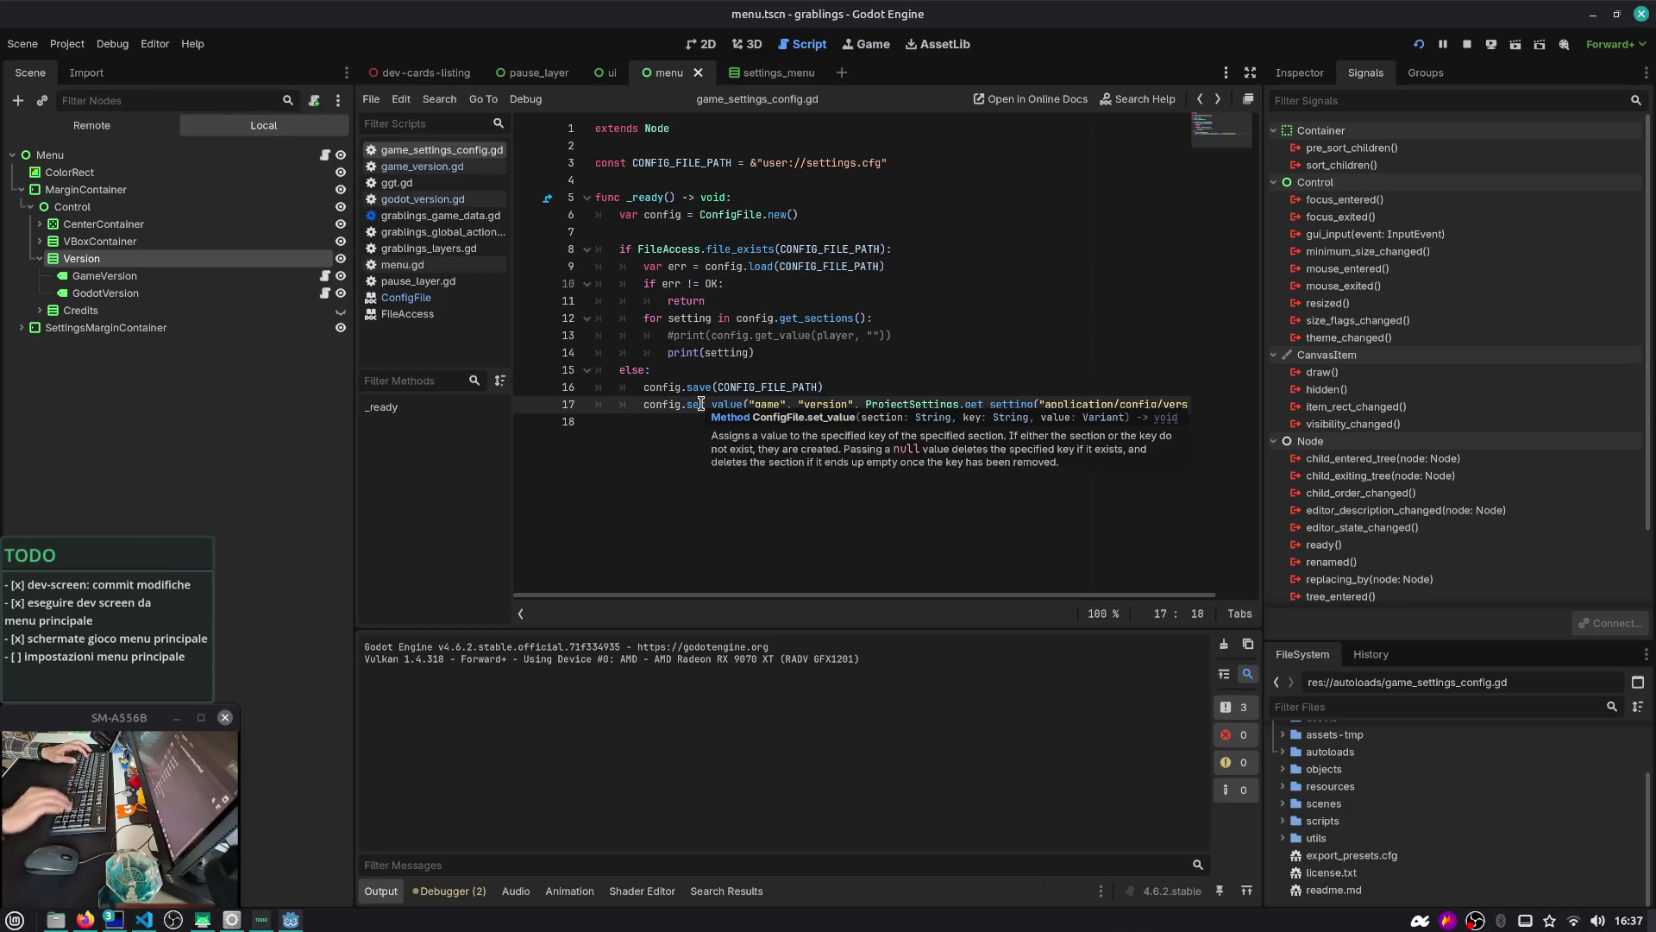
key("Up")
key("alt+Down")
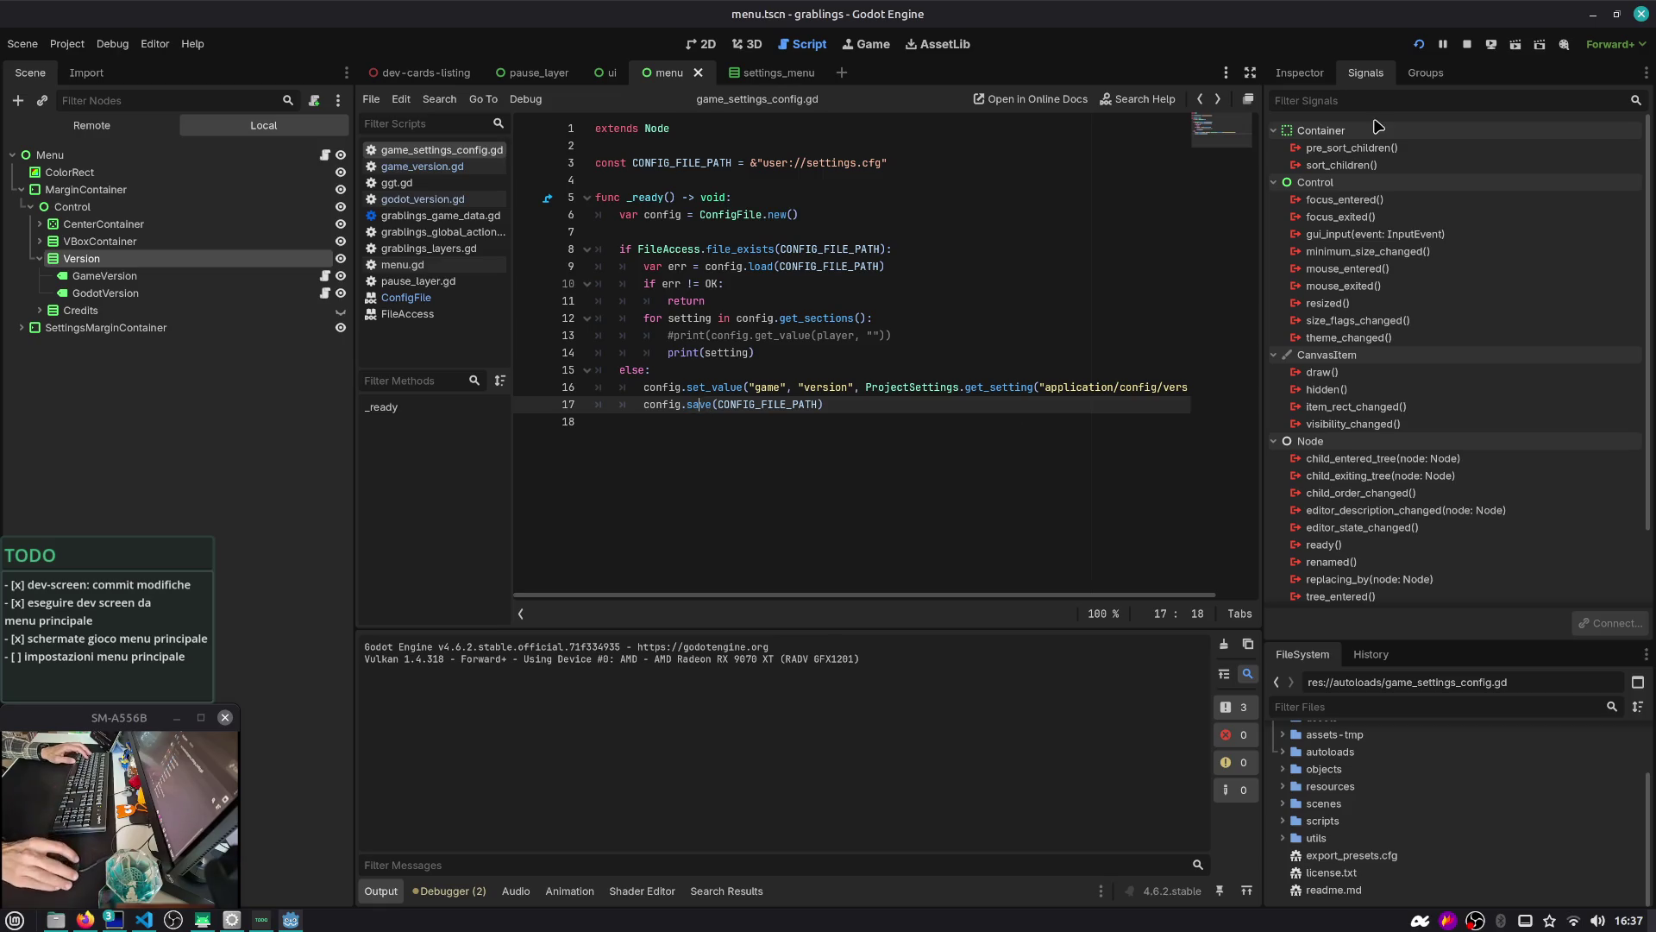
Delete settings.cfg again, rerun, and confirm it now contains version="0.0.1" before stopping the game
key("alt+Tab")
key("Up")
key("Up")
key("Return")
key("Up")
key("Up")
key("alt+Tab")
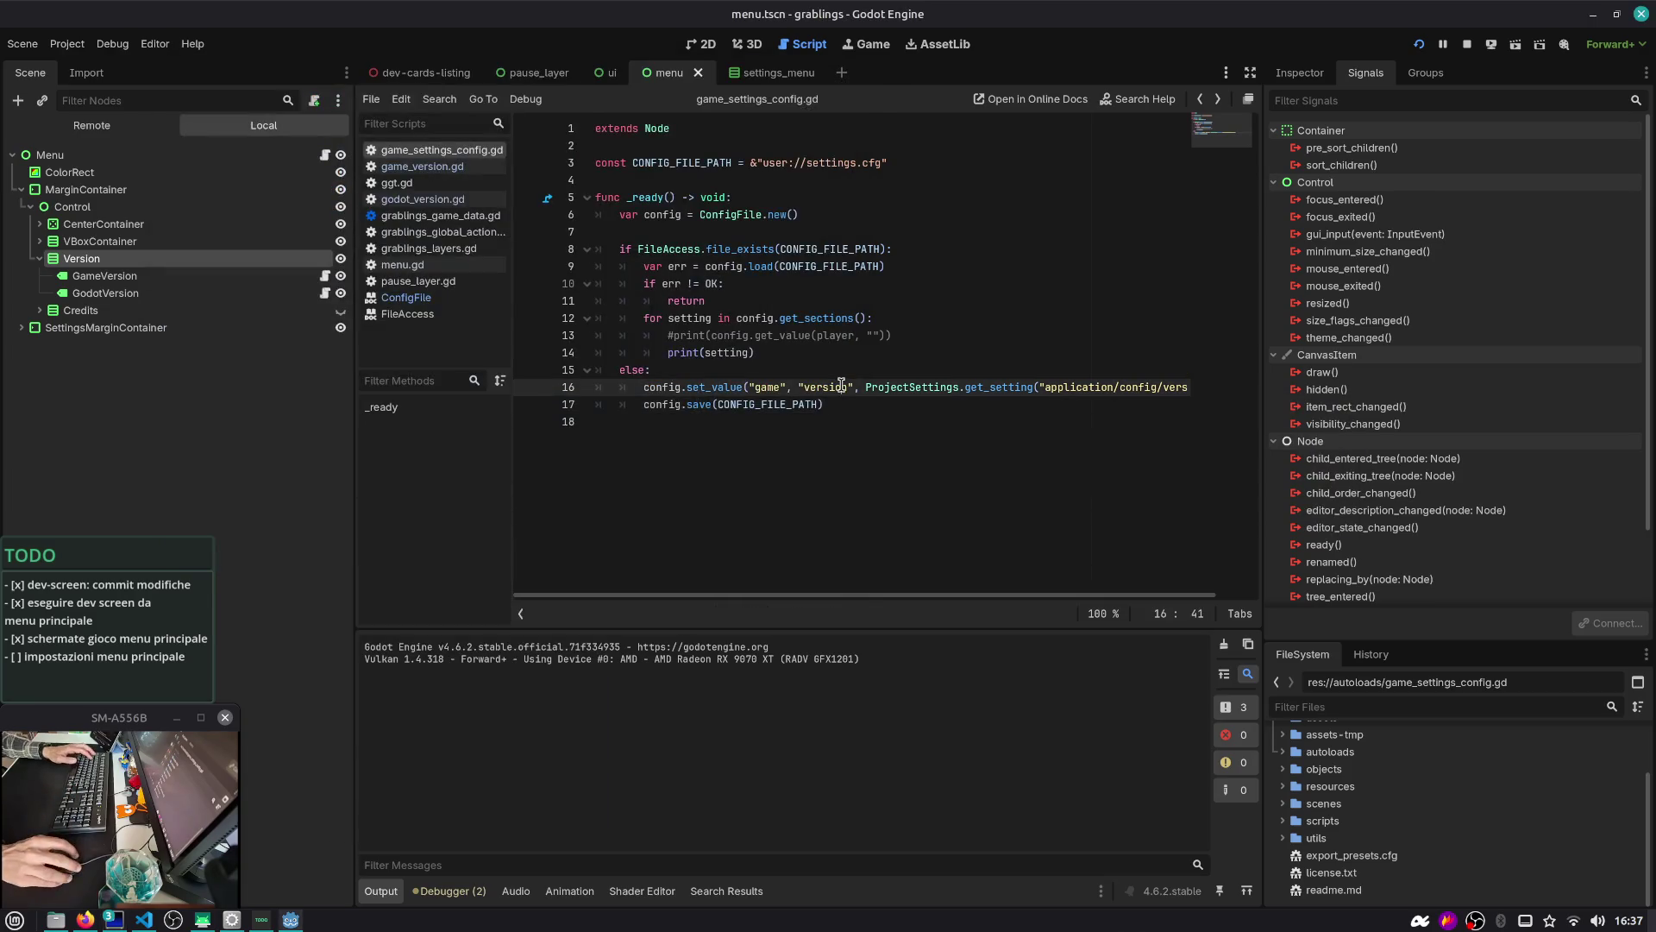
key("F5")
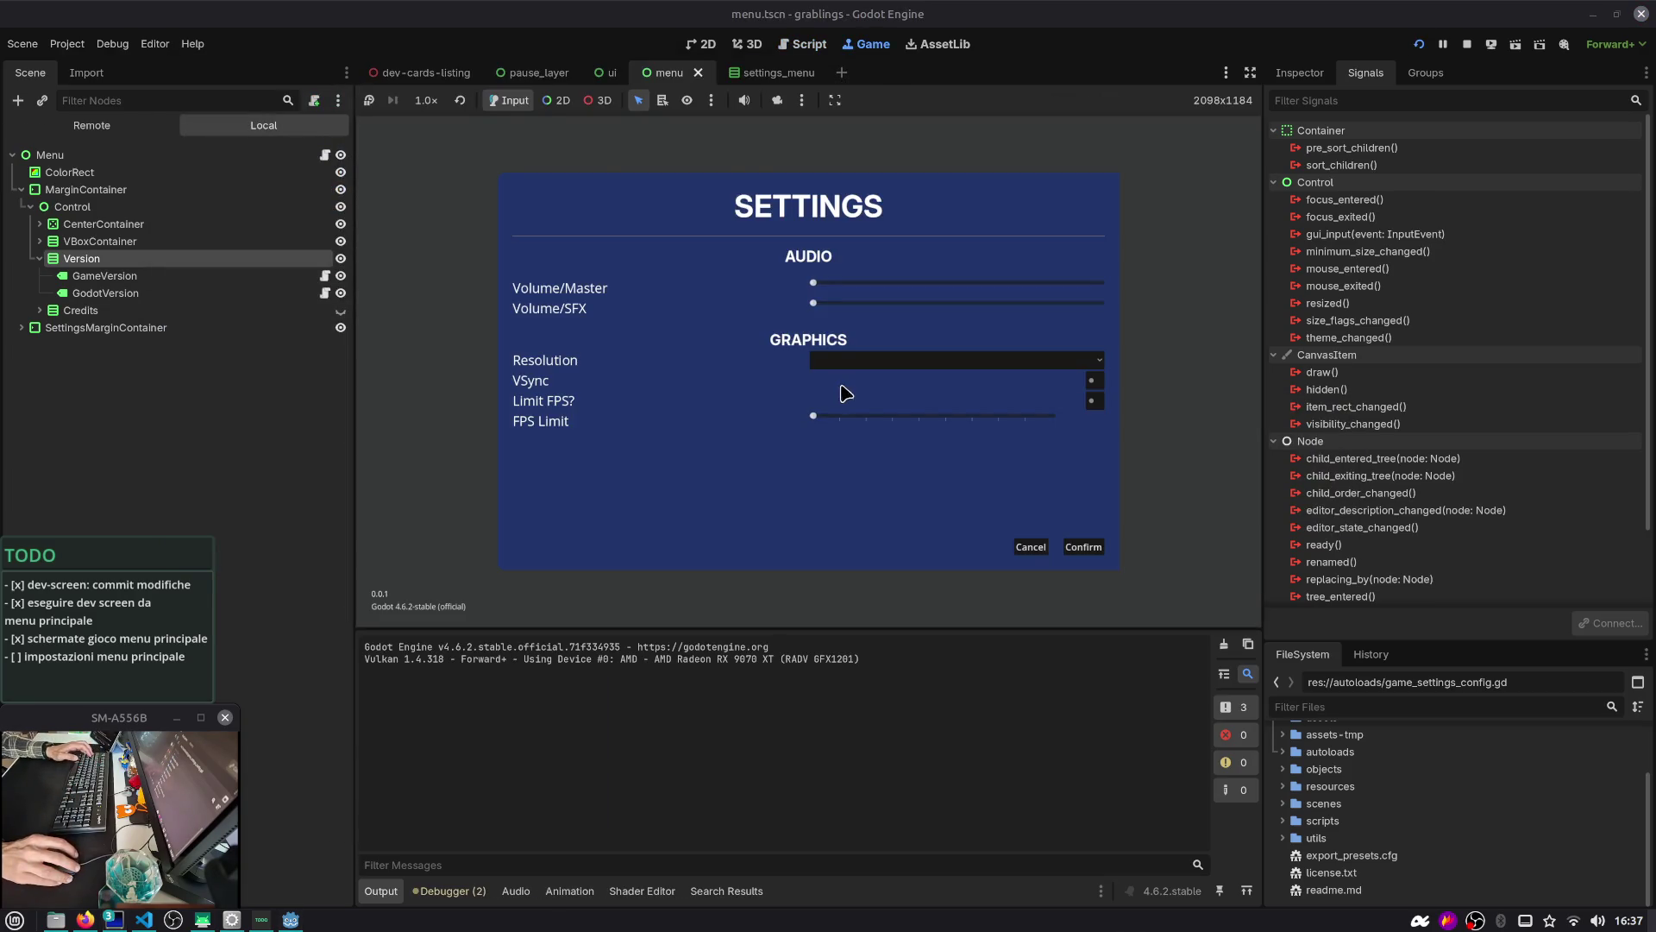
key("alt+Tab")
key("Return")
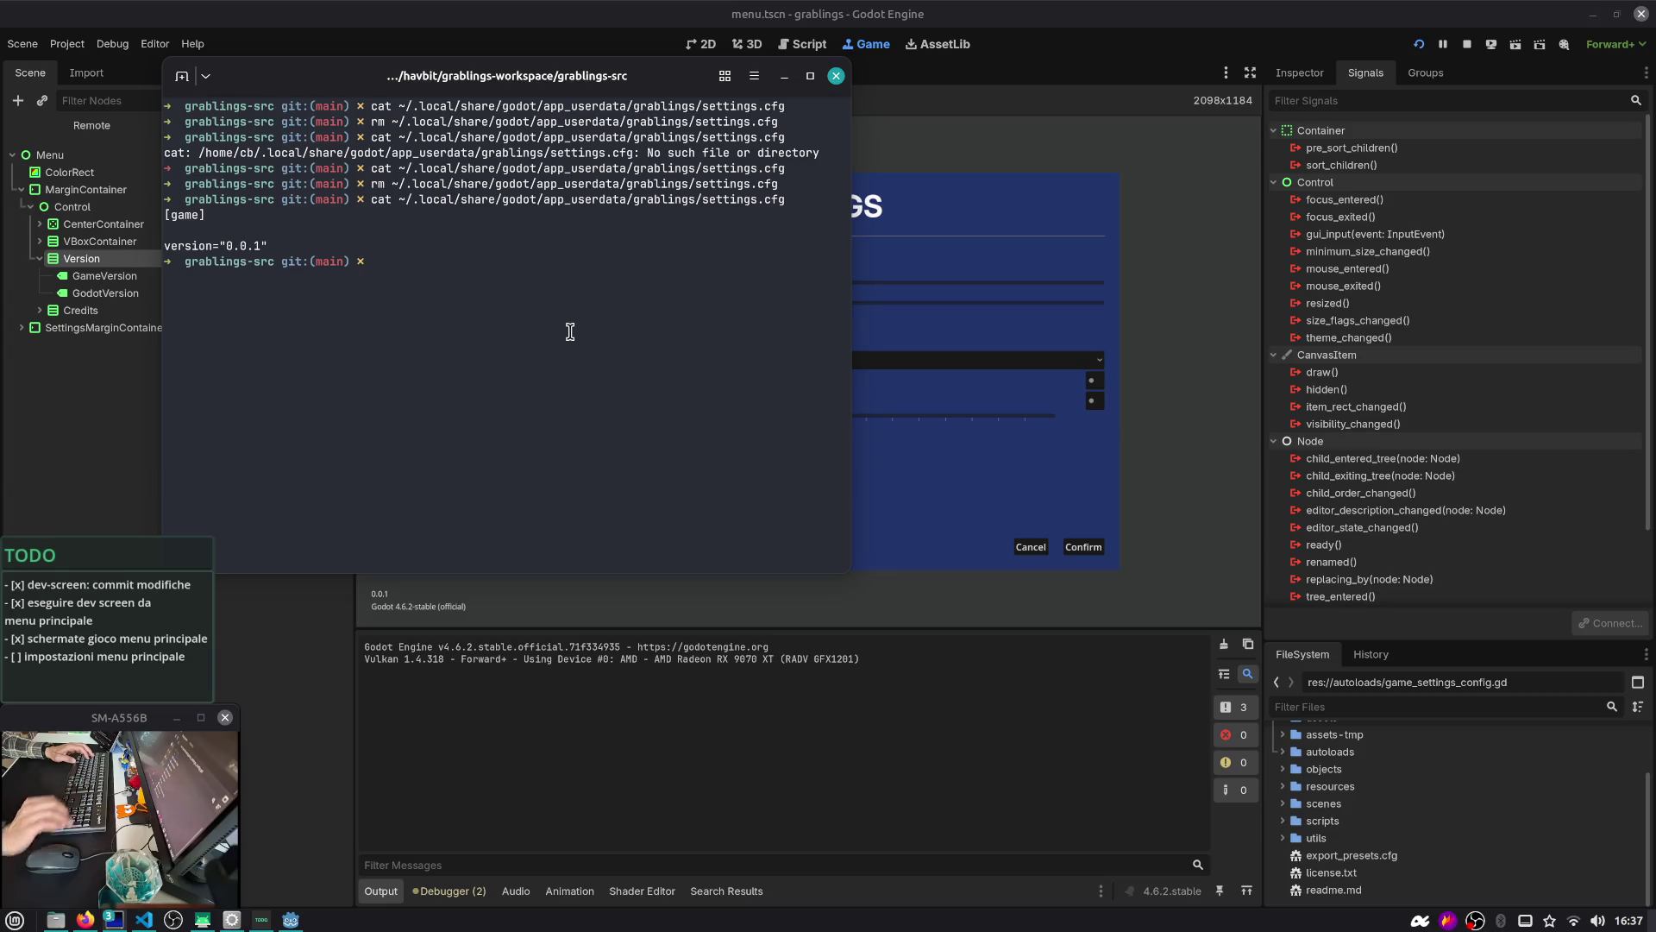
left_click_drag(283, 246, 118, 222)
left_click(373, 212)
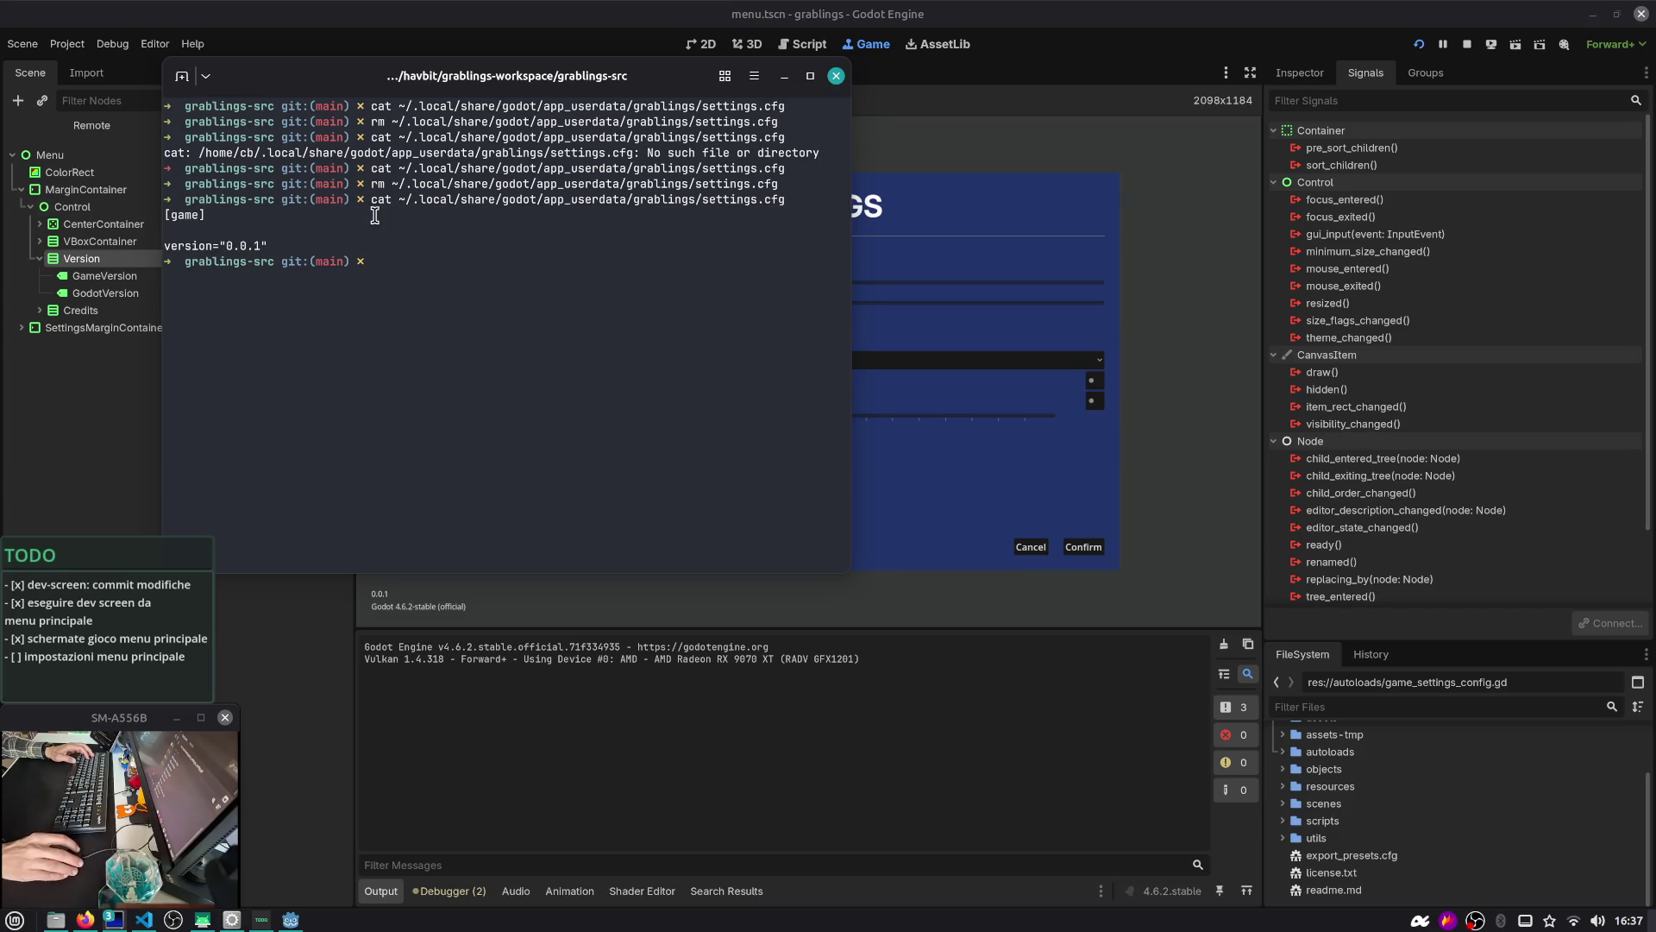
left_click(1468, 44)
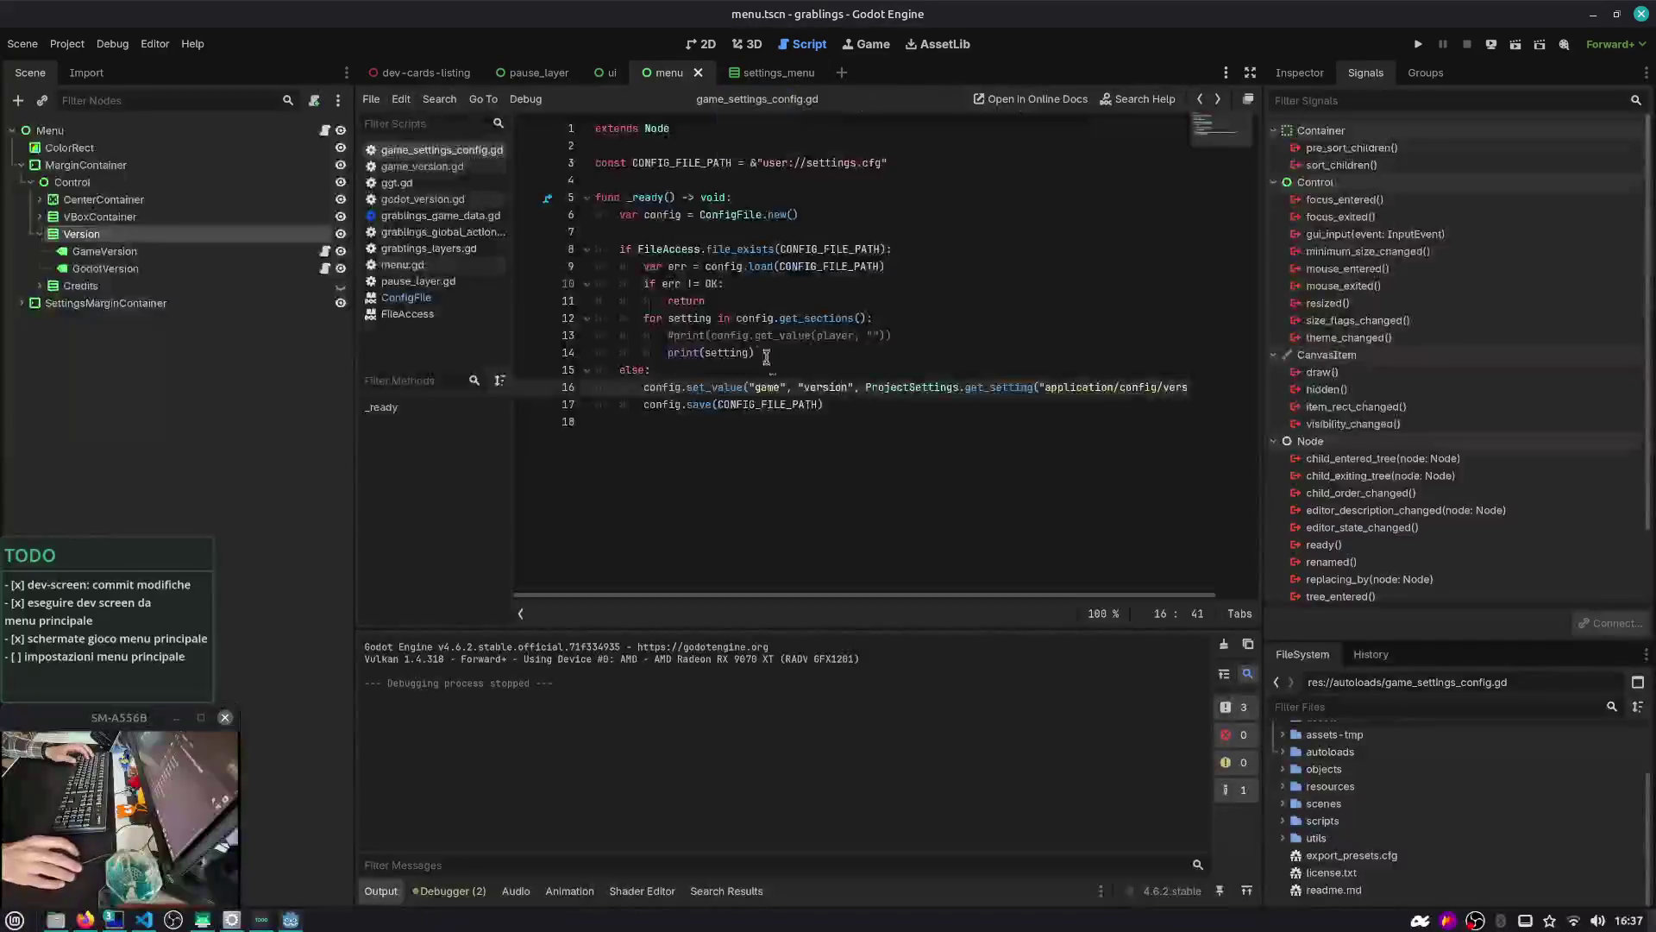
Close the ConfigFile and FileAccess help pages from the script list
double_click(848, 386)
triple_click(848, 386)
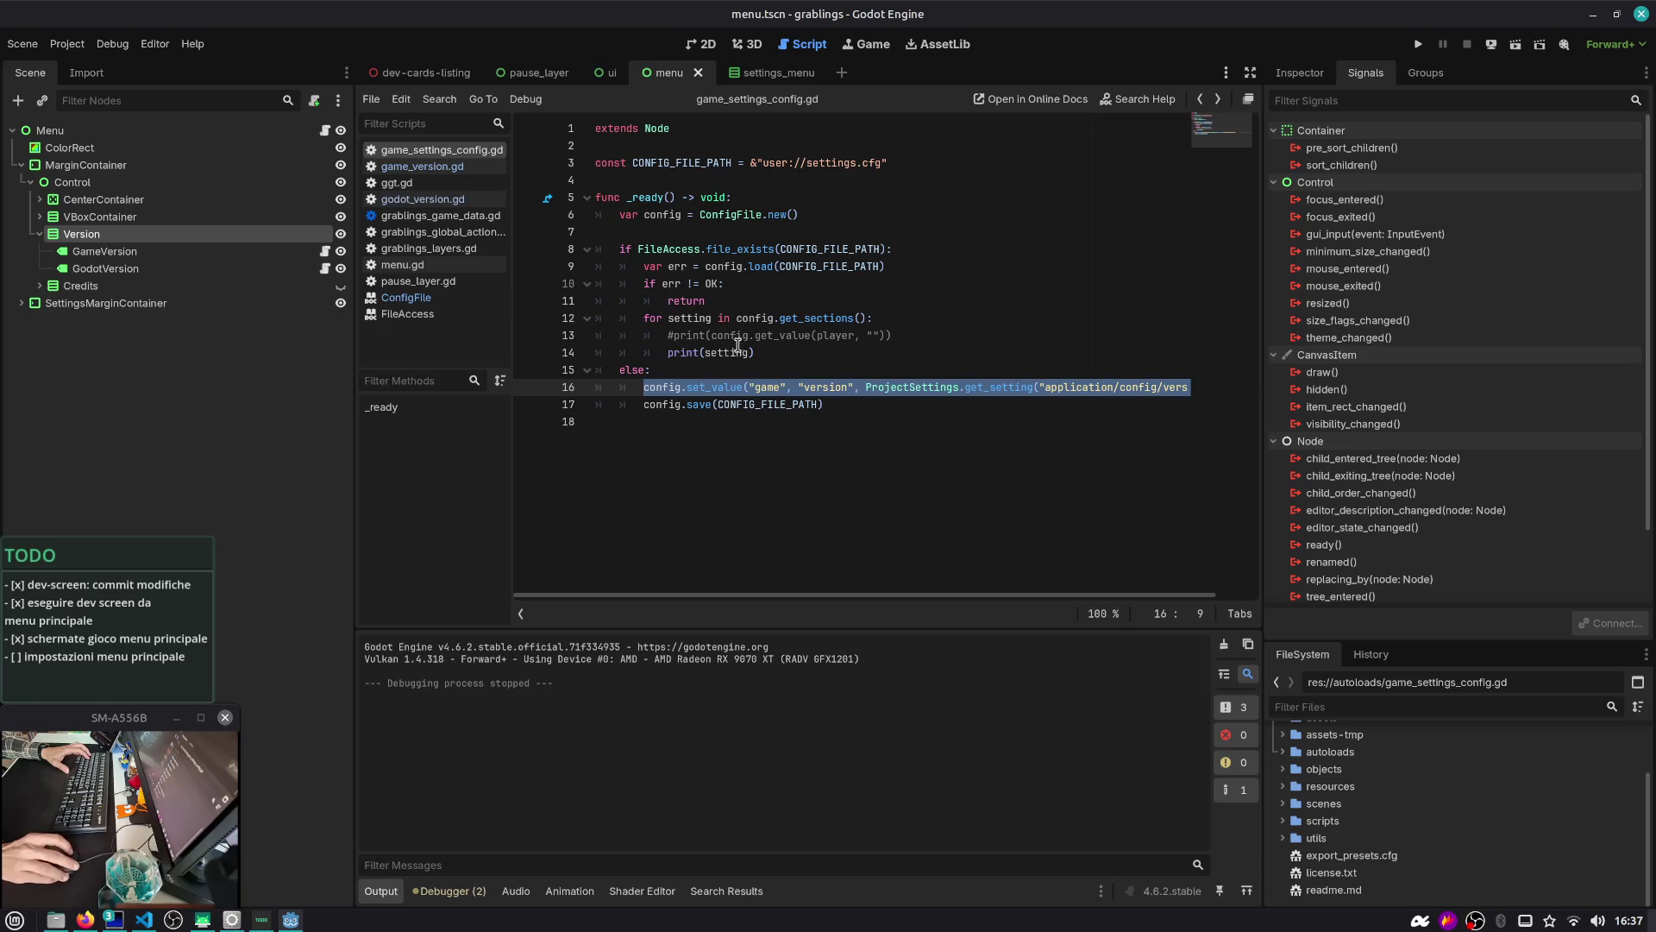
left_click(942, 165)
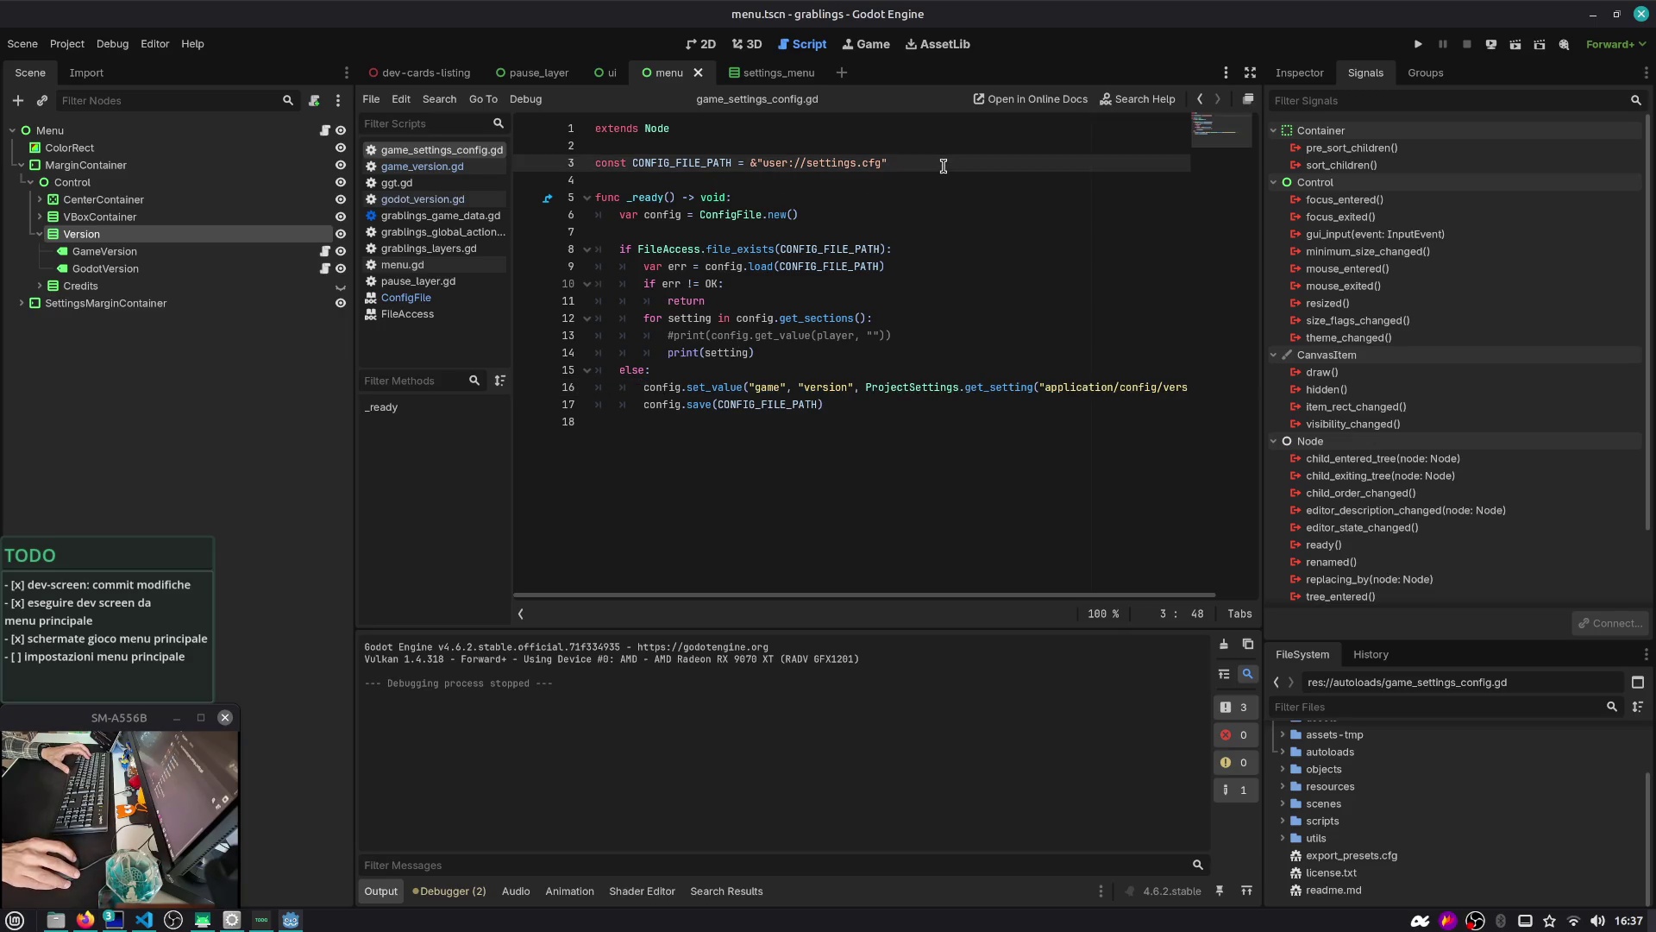
middle_click(423, 299)
middle_click(422, 299)
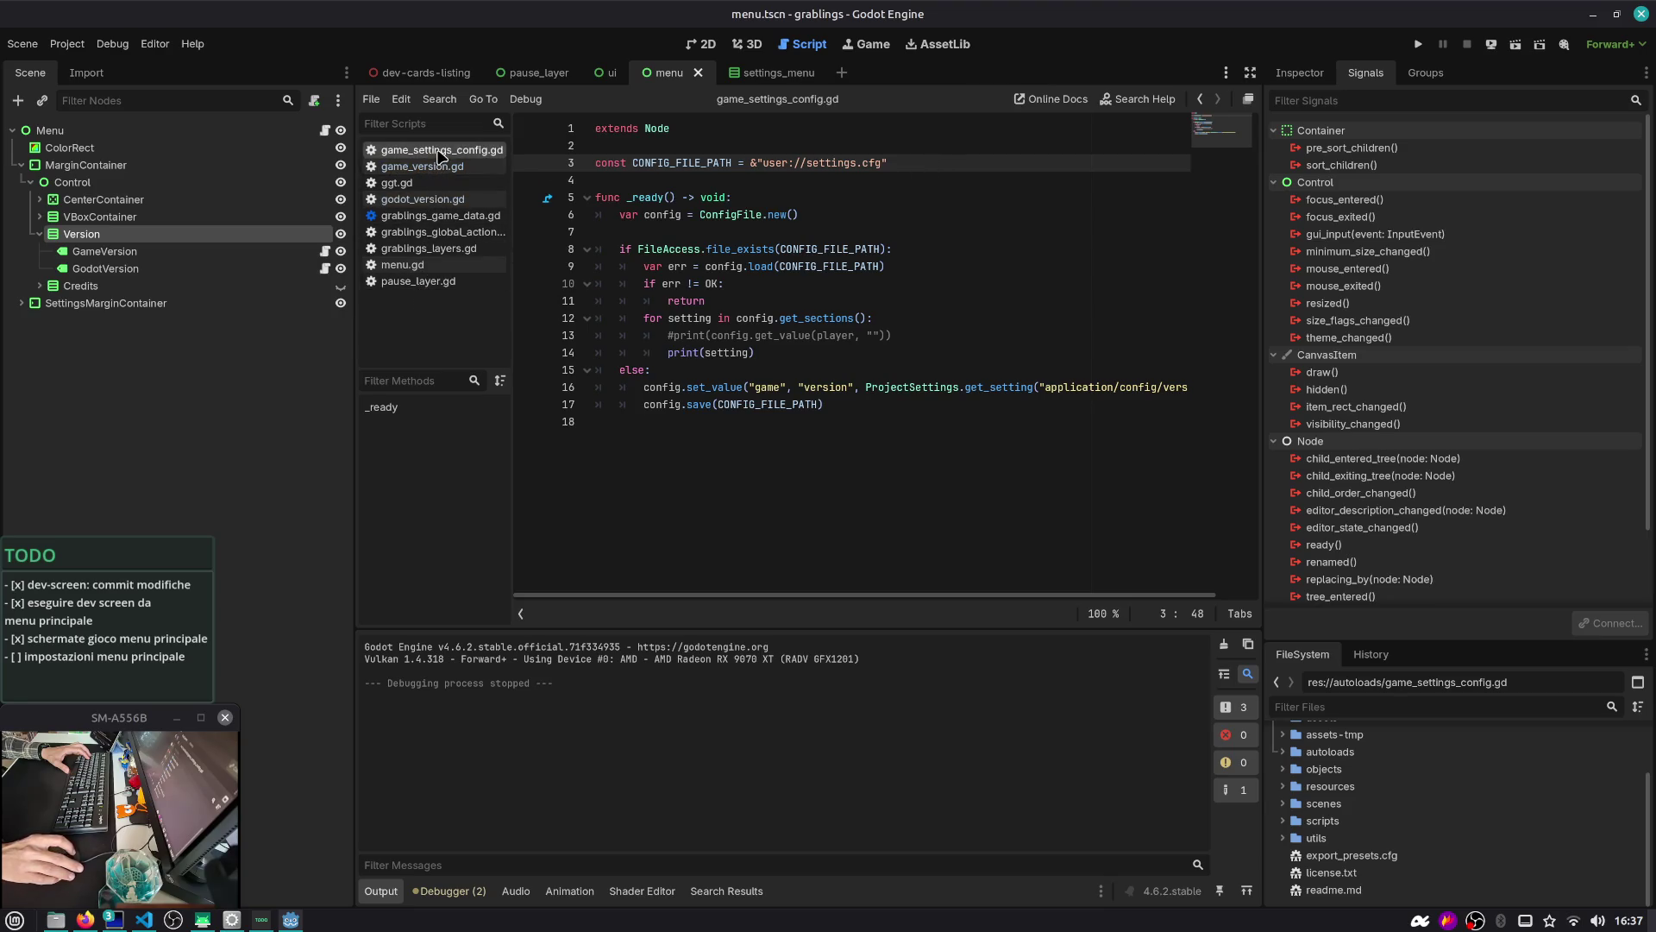
Open game_version.gd from the GameVersion node, leaving line 5 unchanged
left_click(324, 251)
left_click(703, 43)
scroll(499, 423, "down", 2)
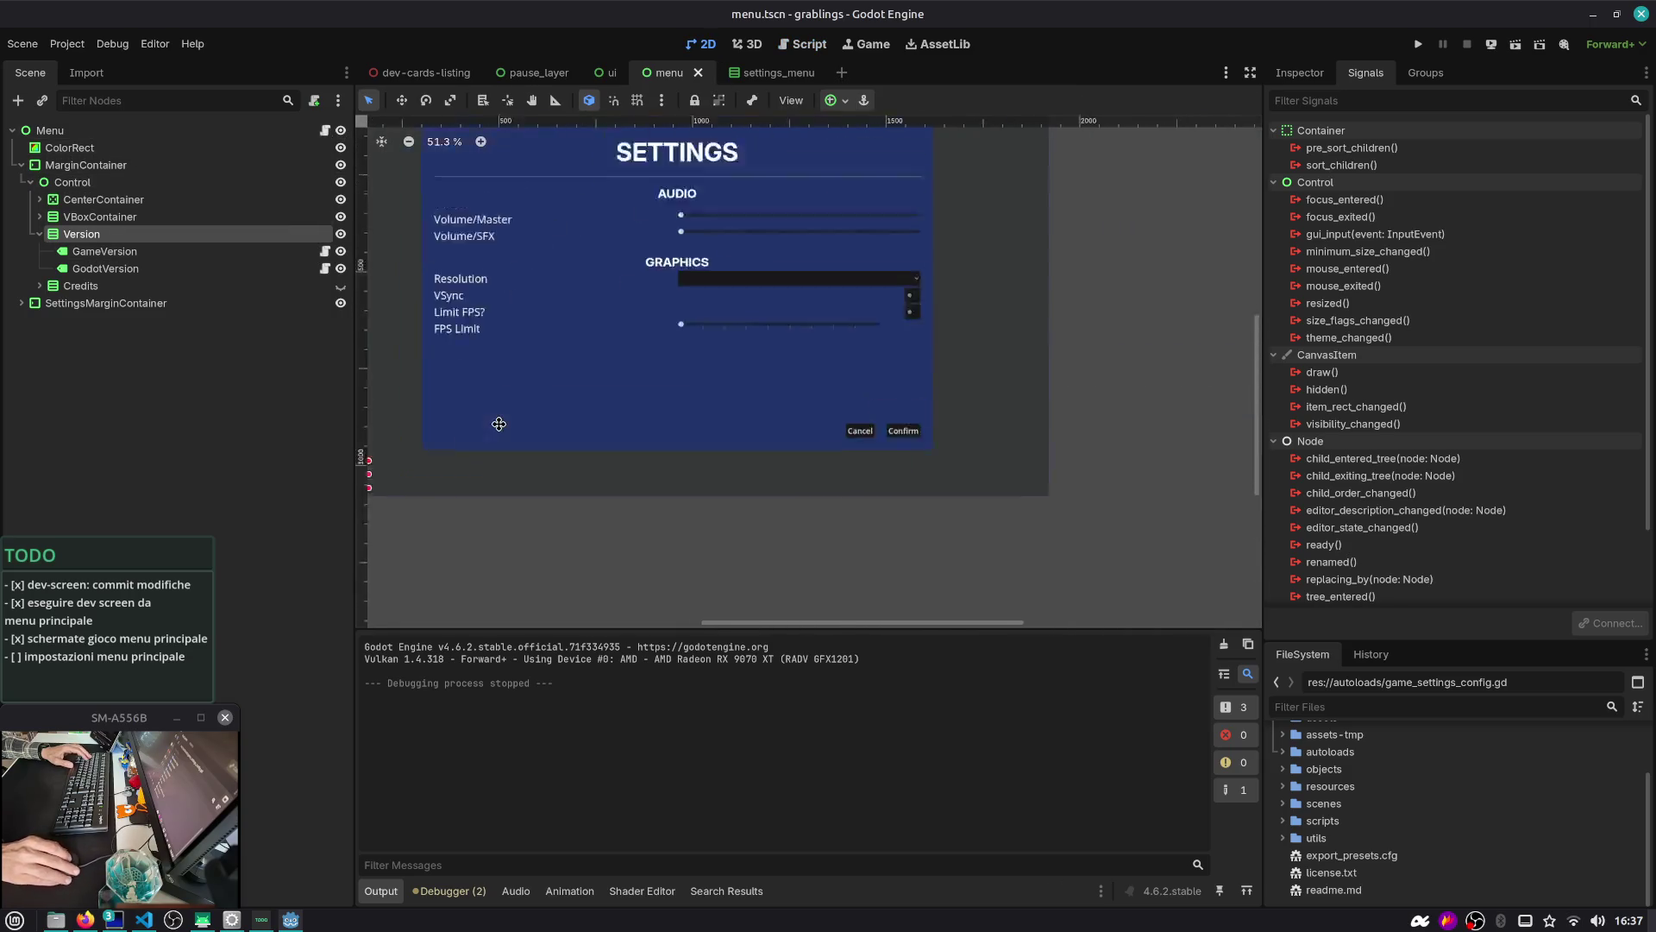
scroll(499, 423, "down", 3)
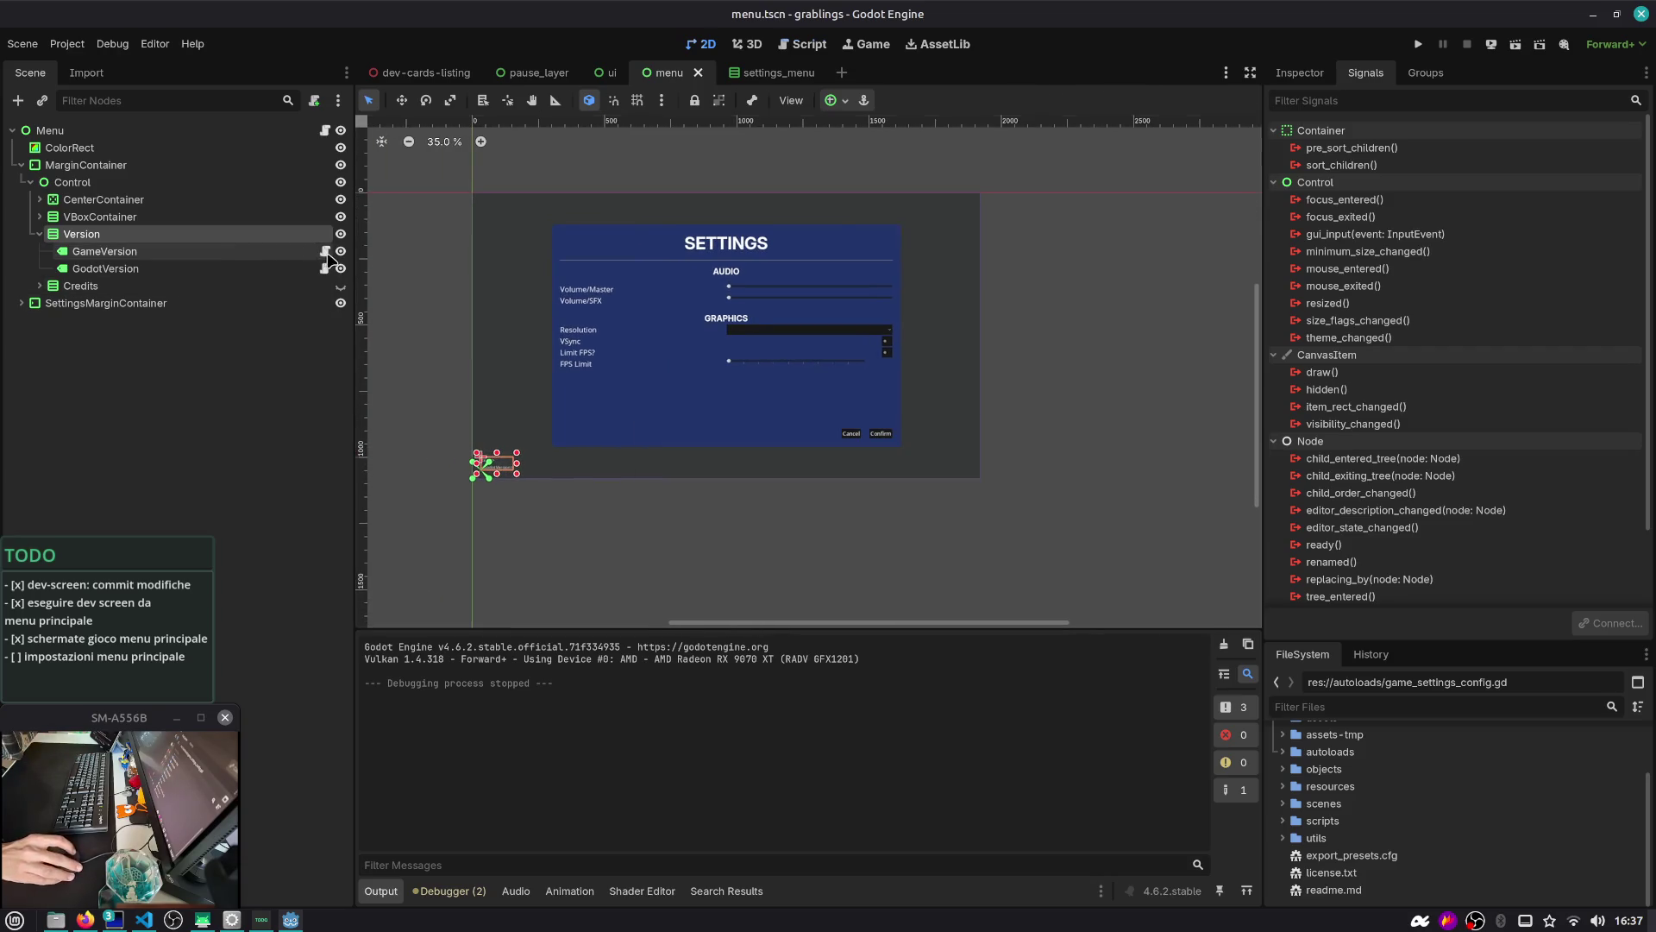
left_click(326, 252)
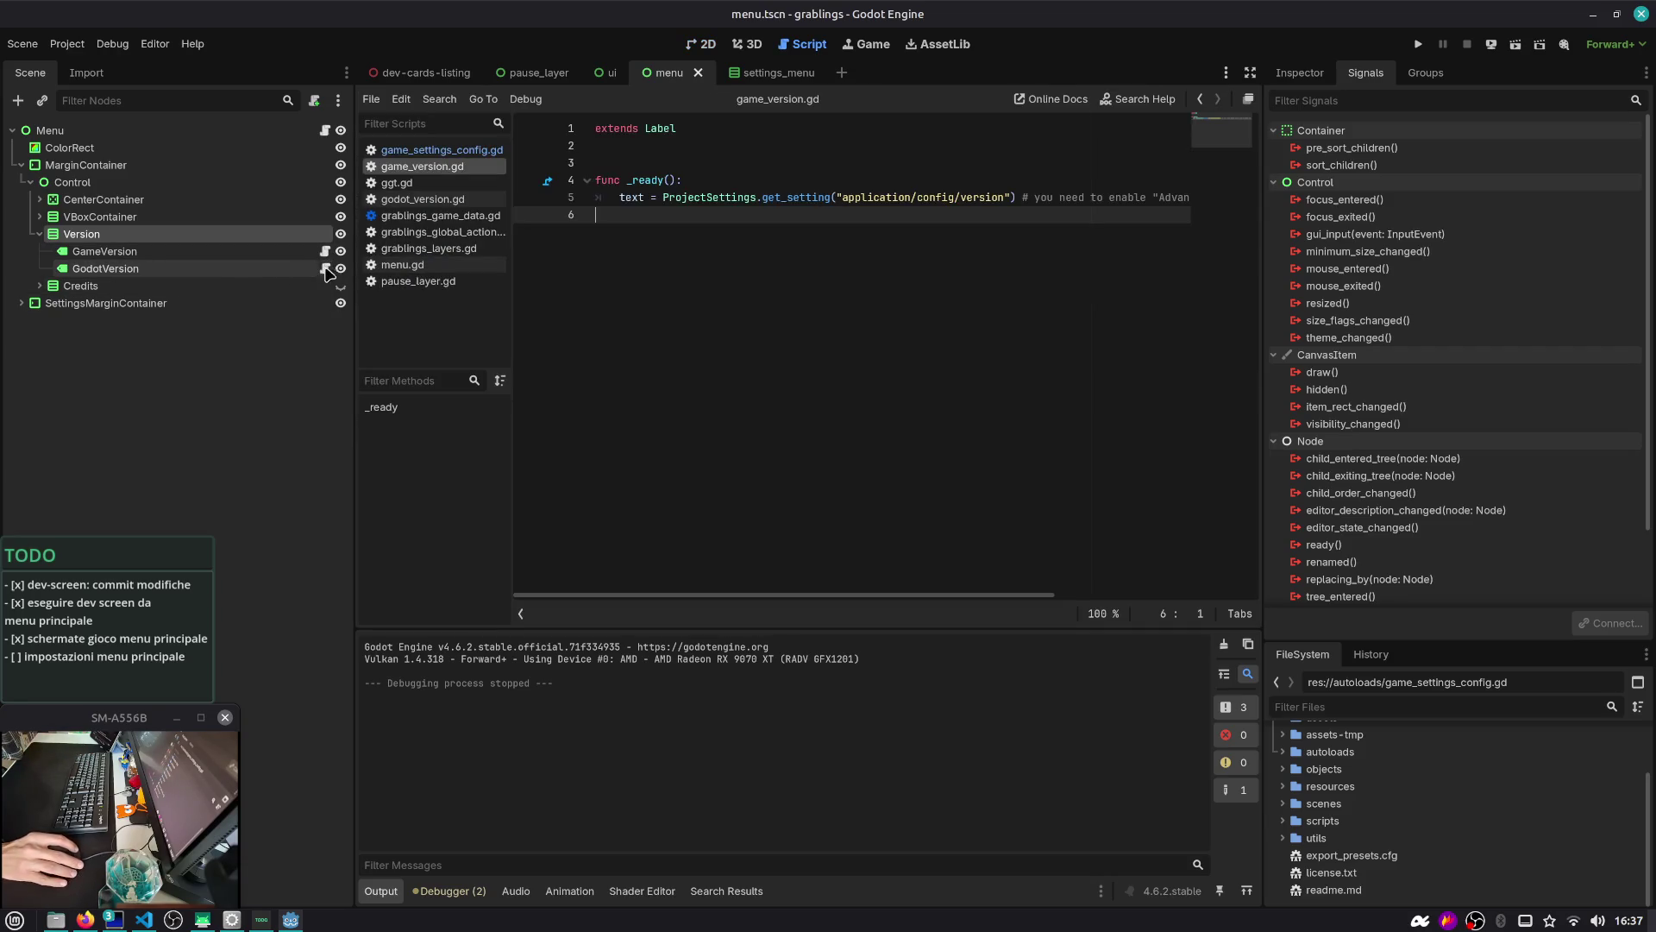
key("ctrl+z")
key("ctrl+shift+z")
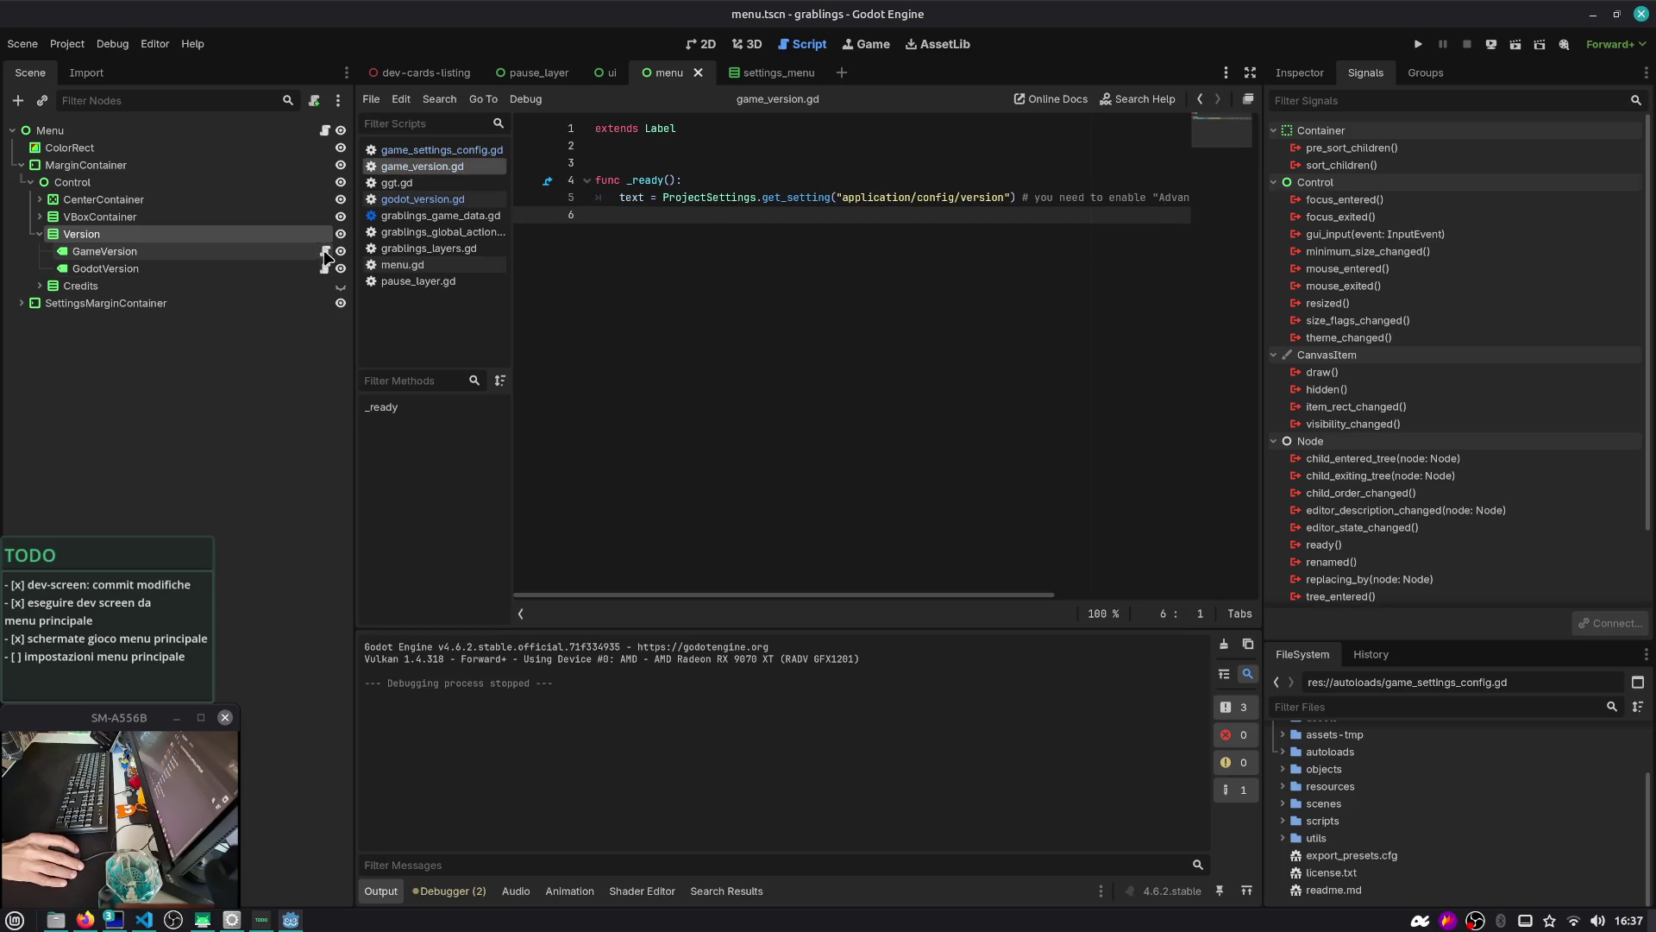
Open the settings menu scene from SettingsMarginContainer and select its VBoxContainer root
left_click(39, 235)
left_click(35, 269)
left_click(22, 269)
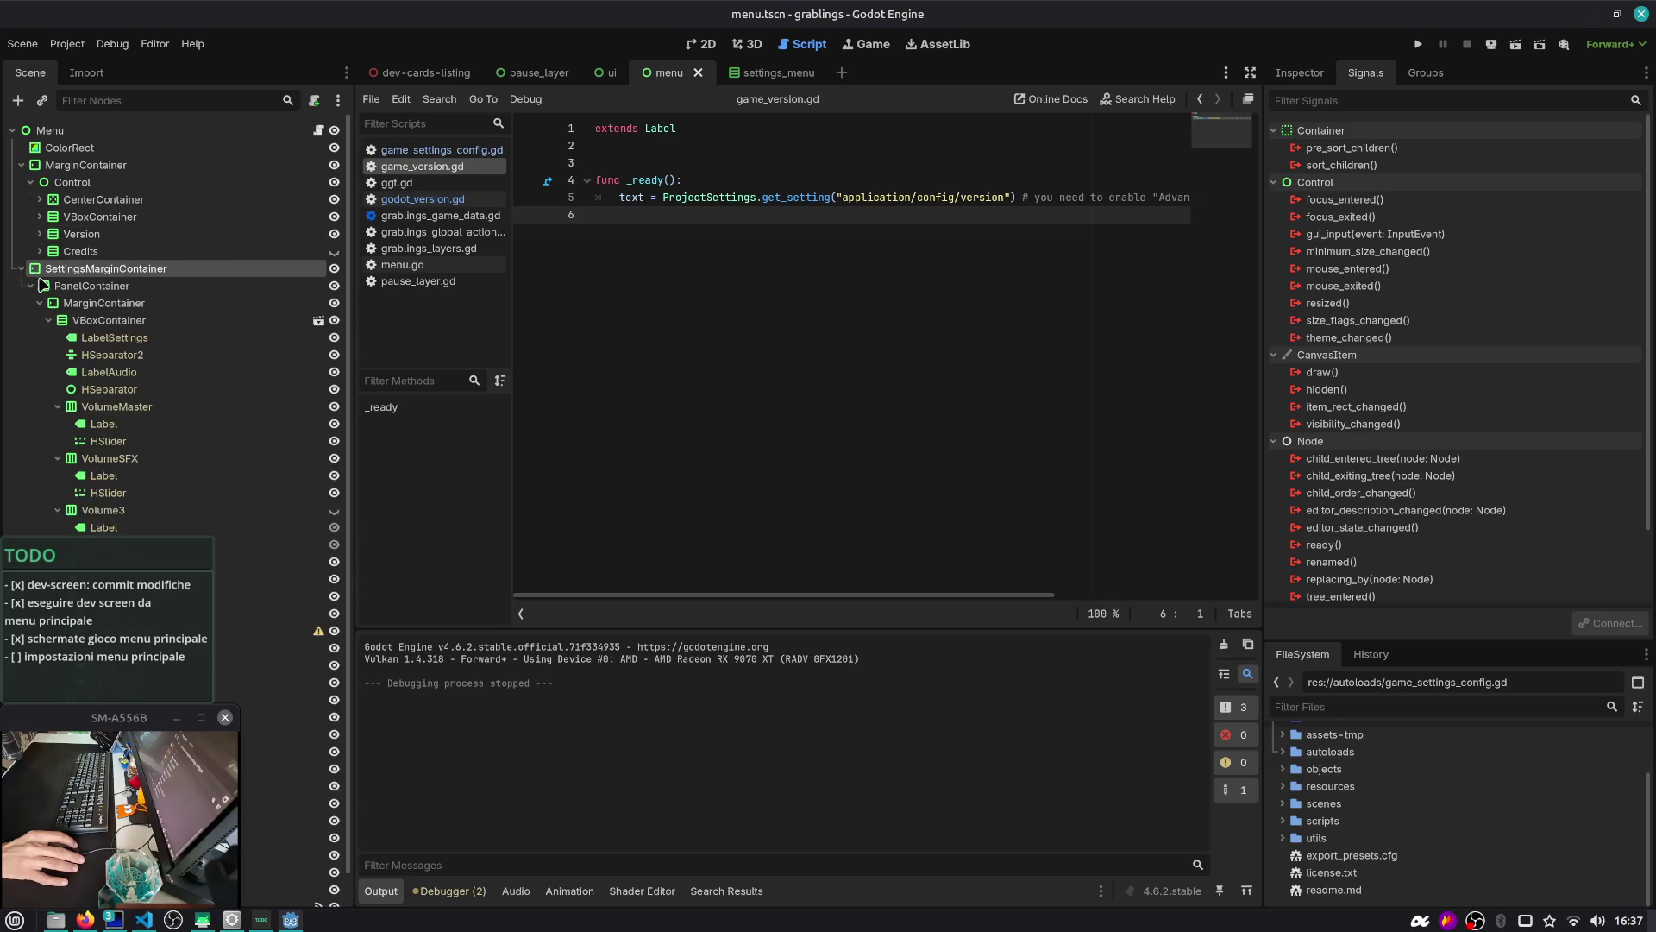
scroll(172, 276, "down", 1)
left_click_drag(349, 277, 489, 286)
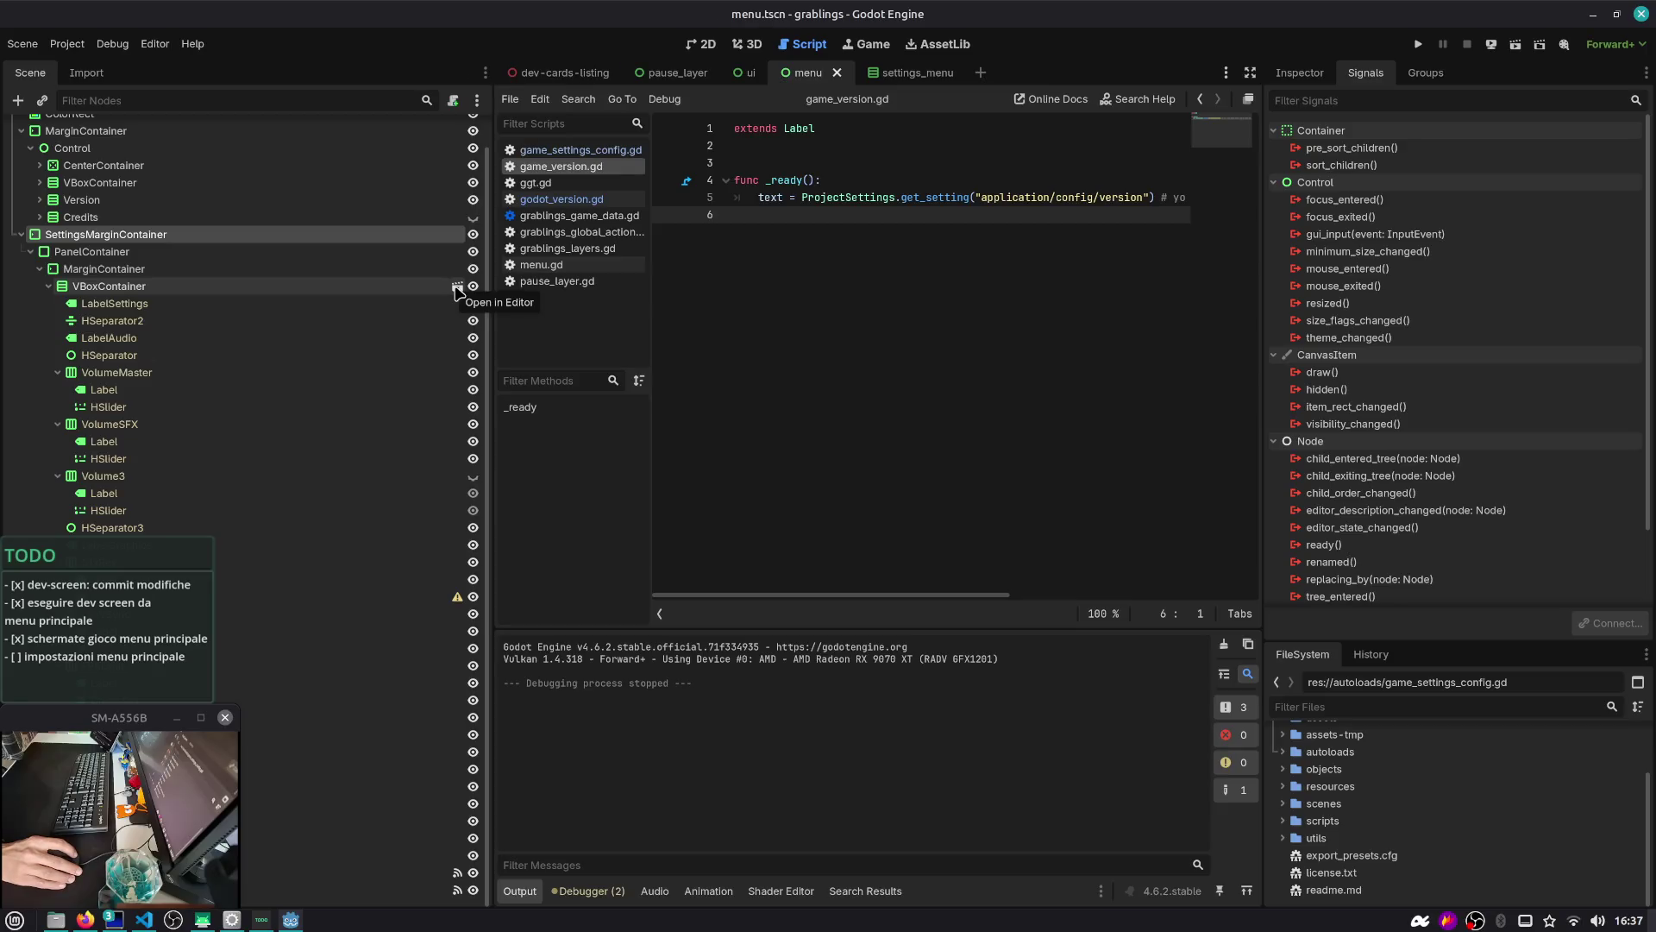
left_click(463, 287)
left_click(356, 131)
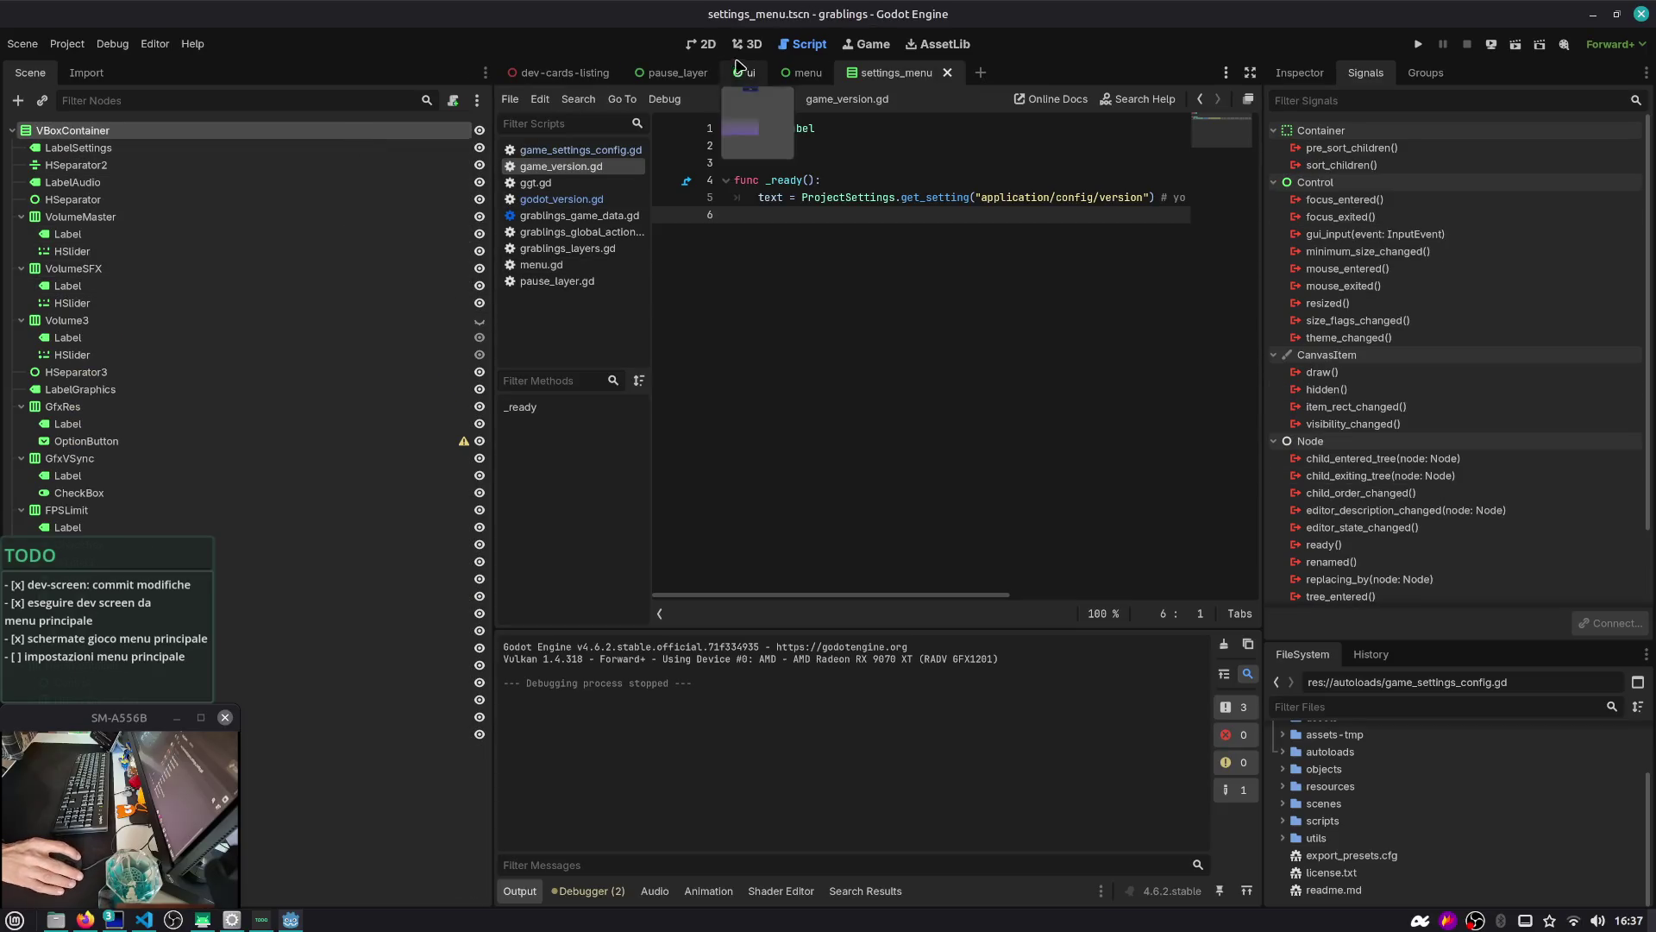
left_click(703, 44)
Attach a new settings_menu.gd script, replacing the template with the pasted config line
left_click(453, 102)
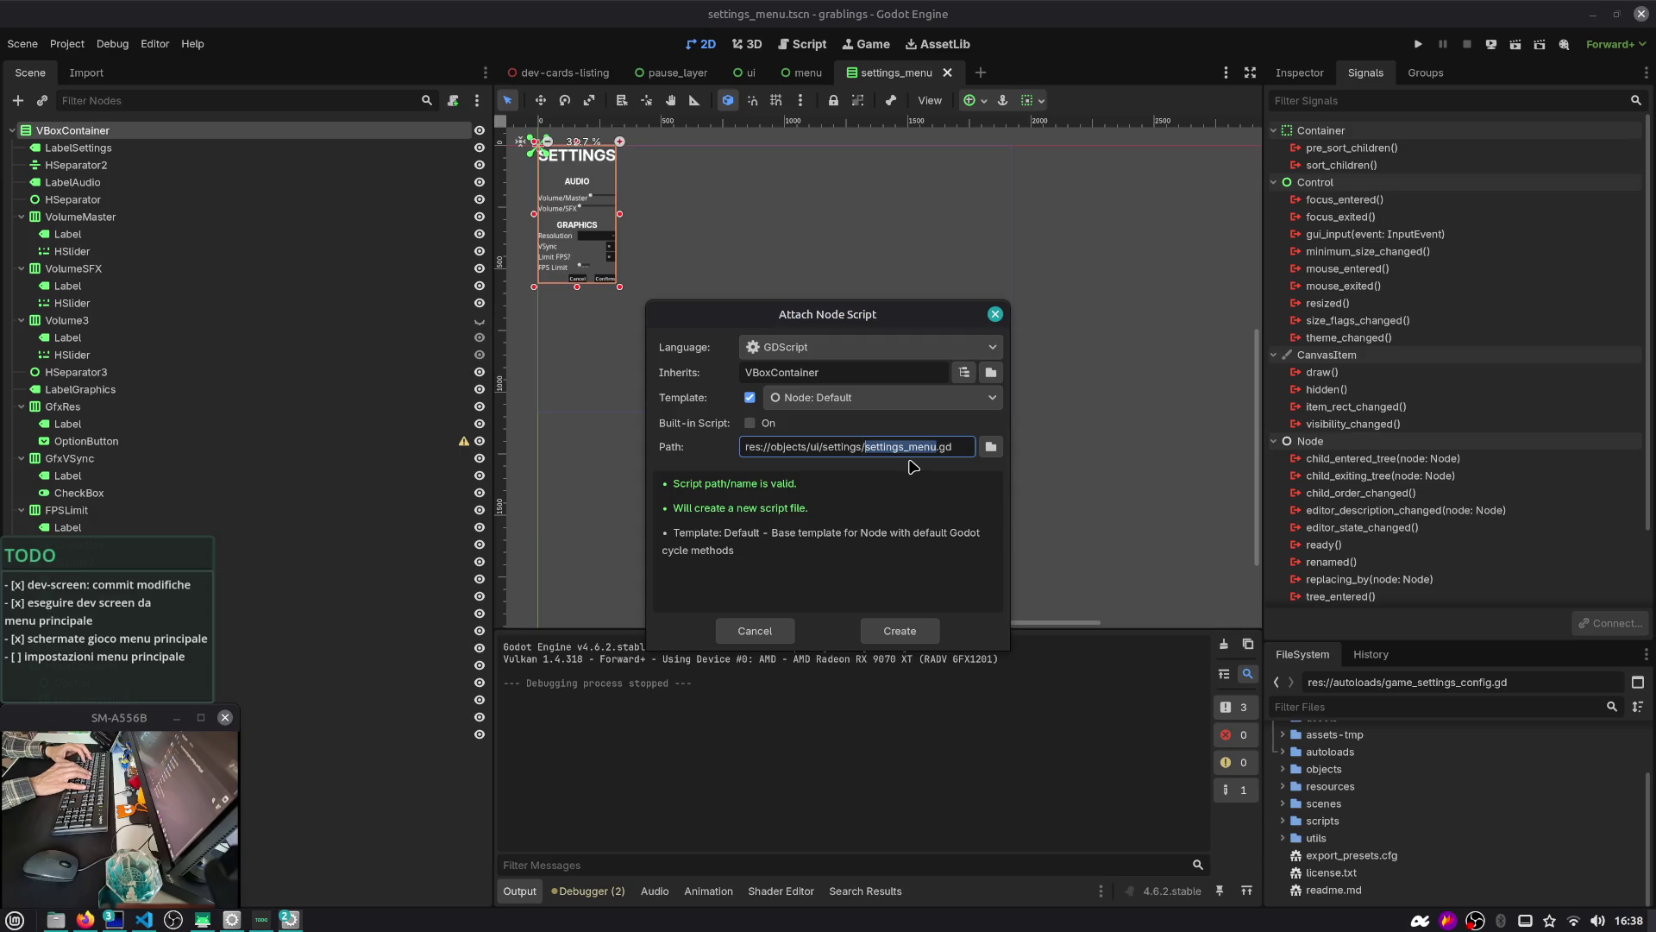
key("Return")
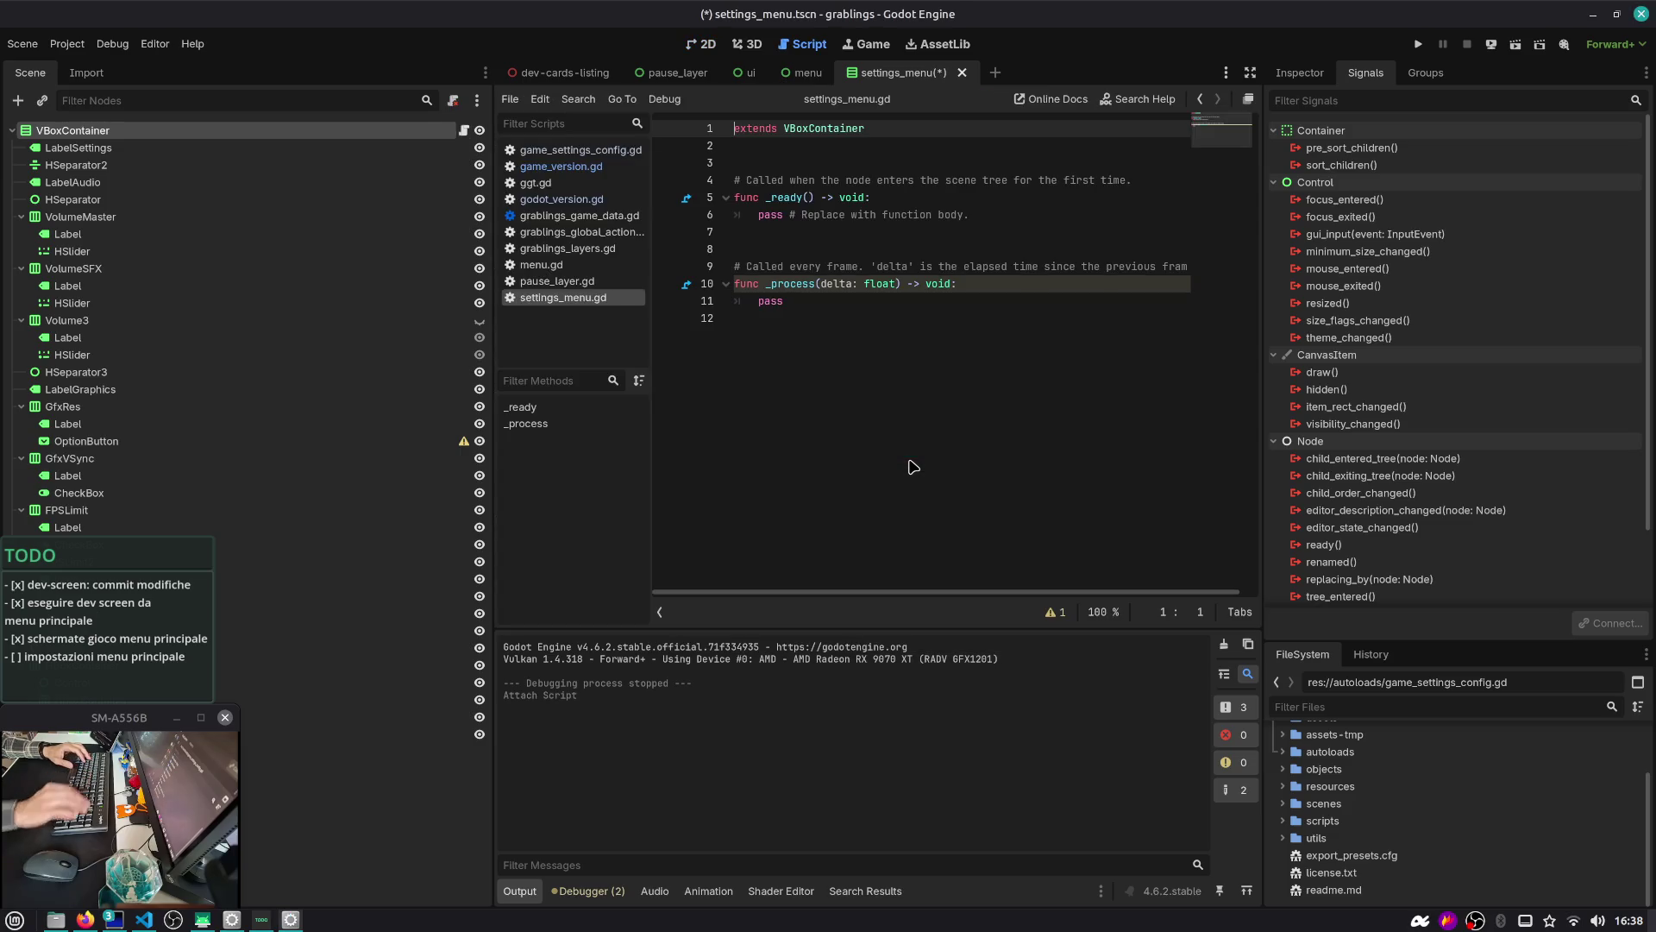
mouse_move(820, 317)
left_mouse_down()
mouse_move(716, 267)
mouse_move(696, 219)
left_mouse_up()
key("ctrl+v")
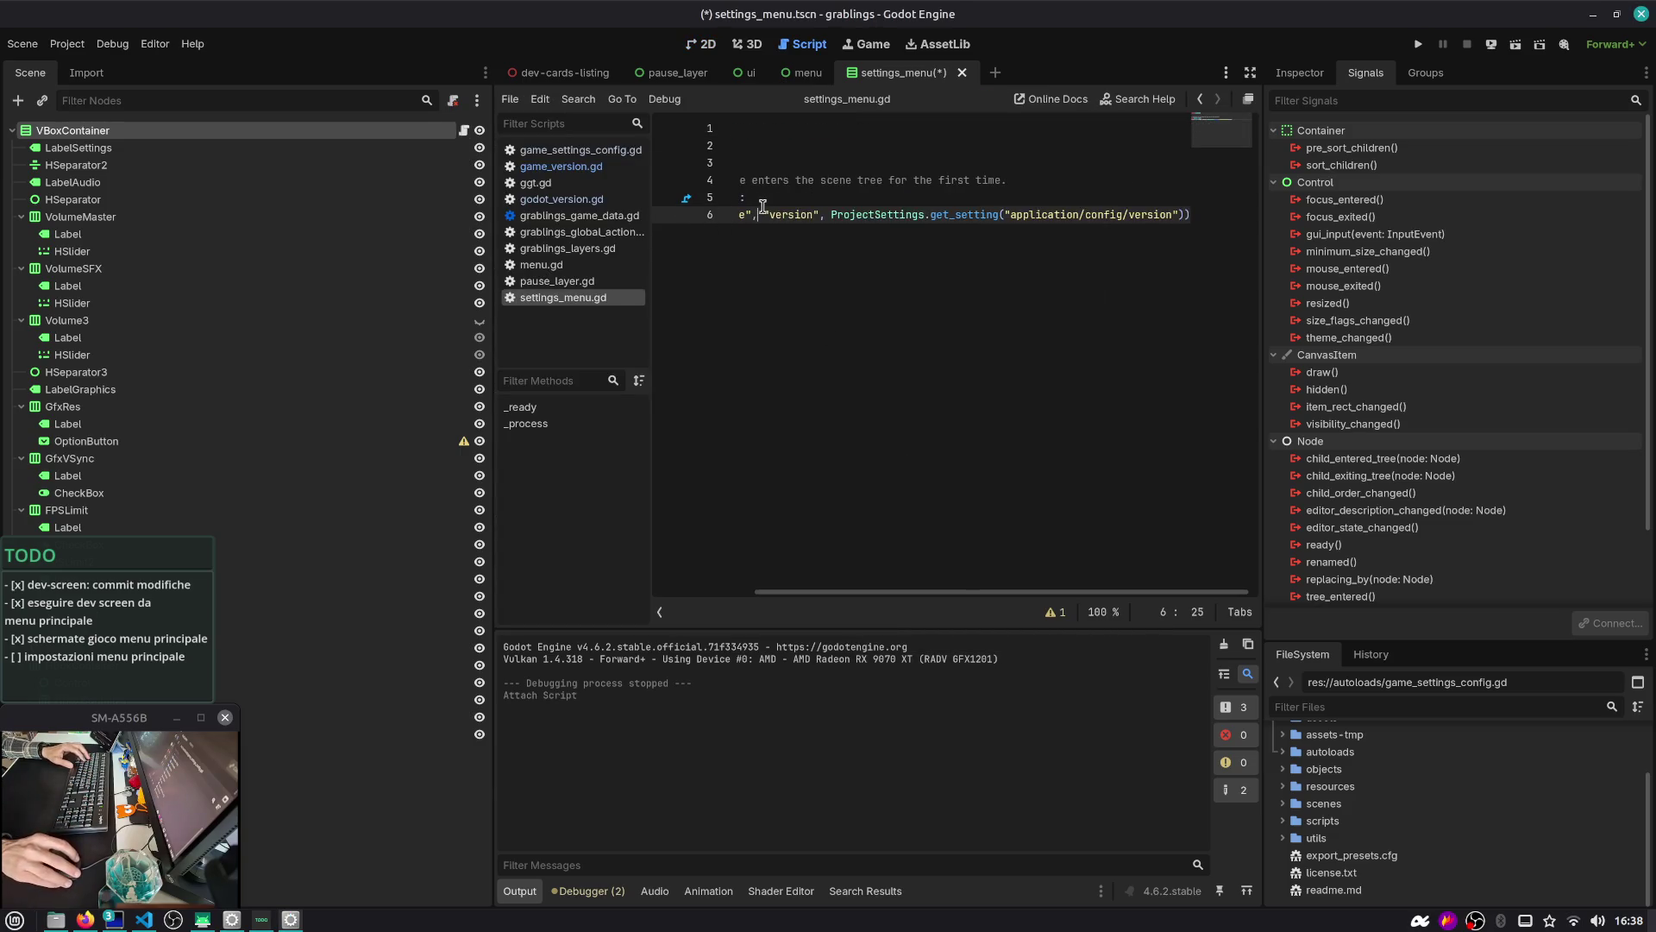
triple_click(763, 179)
key("BackSpace")
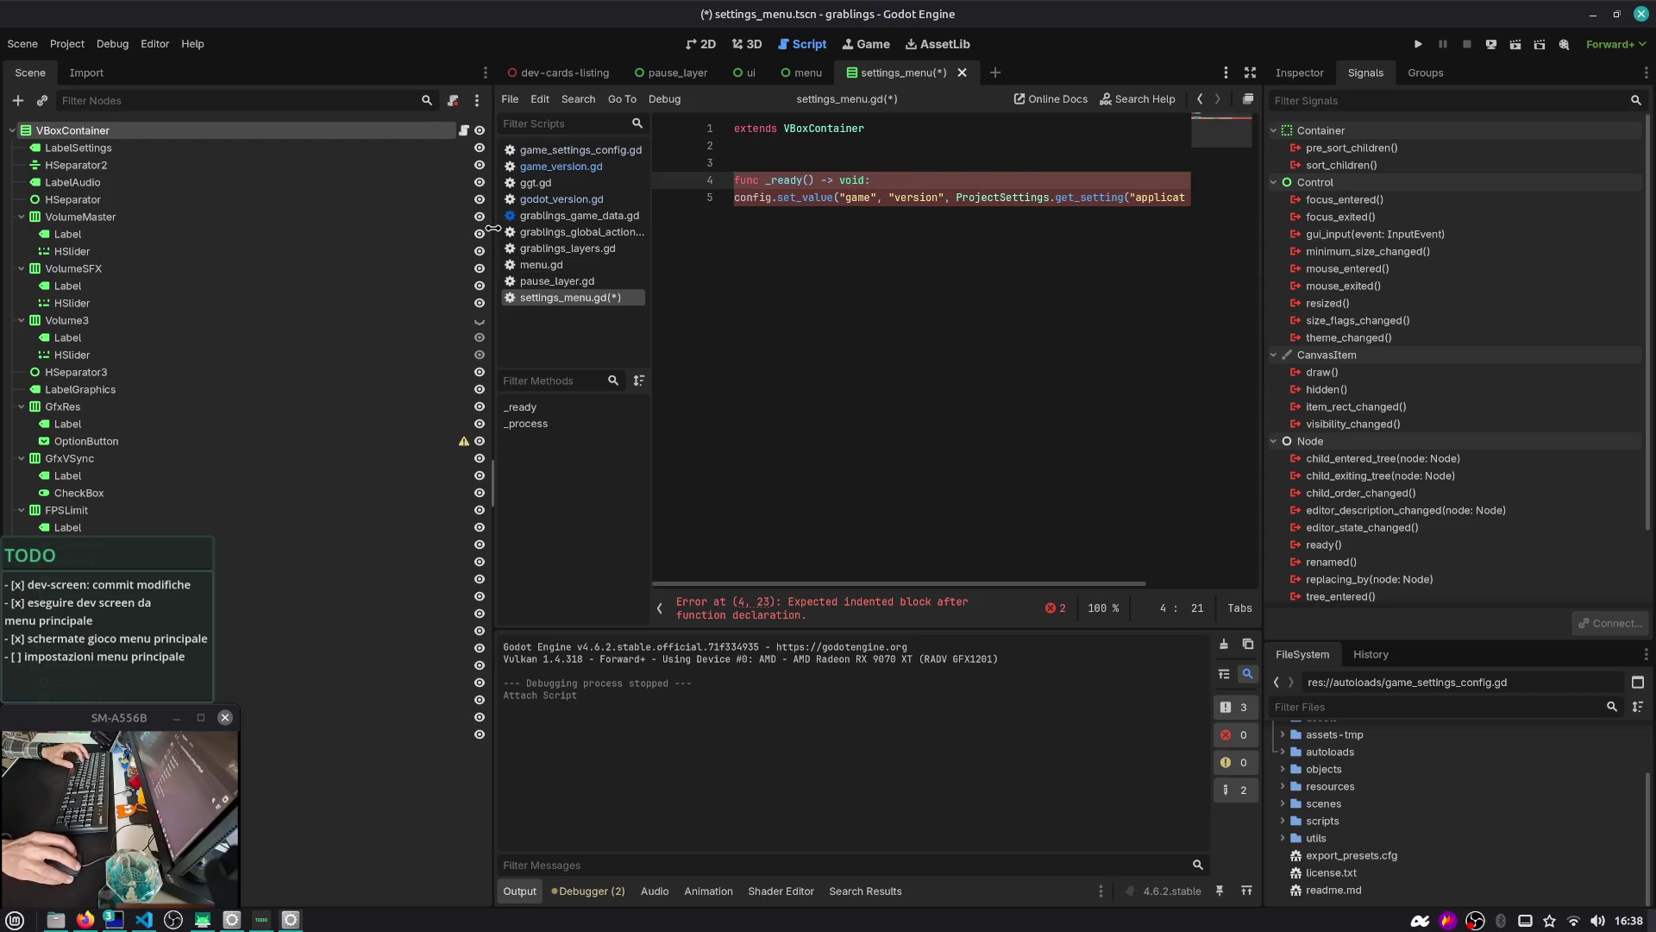
Indent and comment out the config line, add pass to _ready, and save
left_click_drag(492, 227, 263, 228)
left_click(507, 198)
key("Tab")
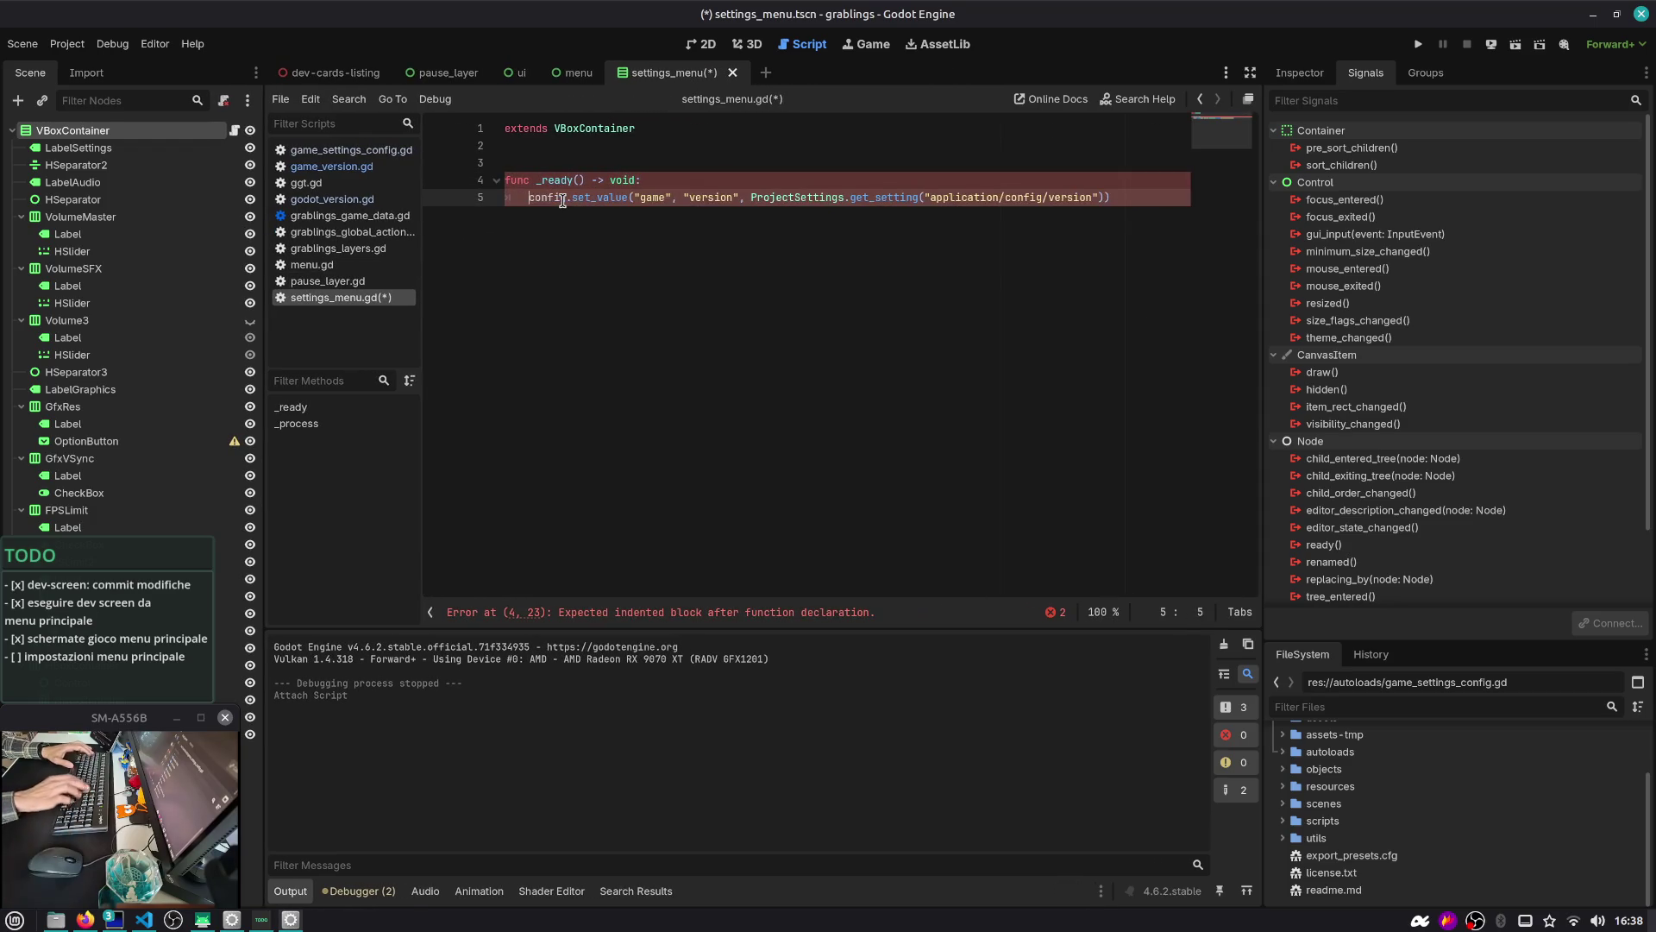
key("ctrl+k")
key("Up")
key("End")
key("Return")
type("pass")
key("ctrl+s")
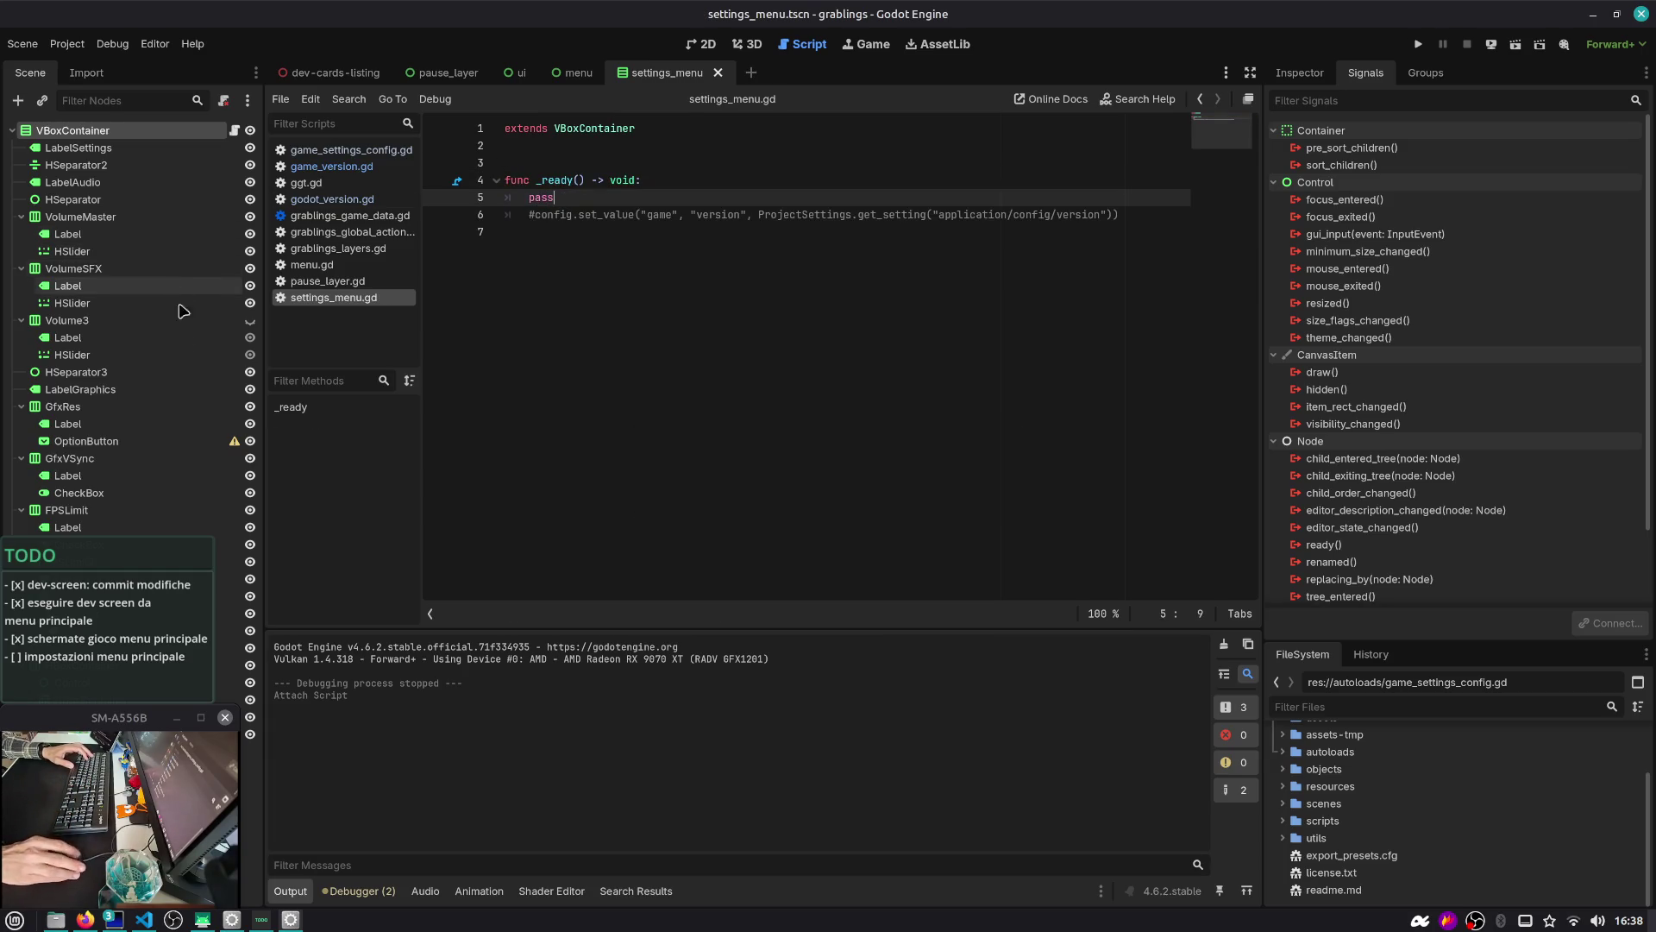
key("super+Down")
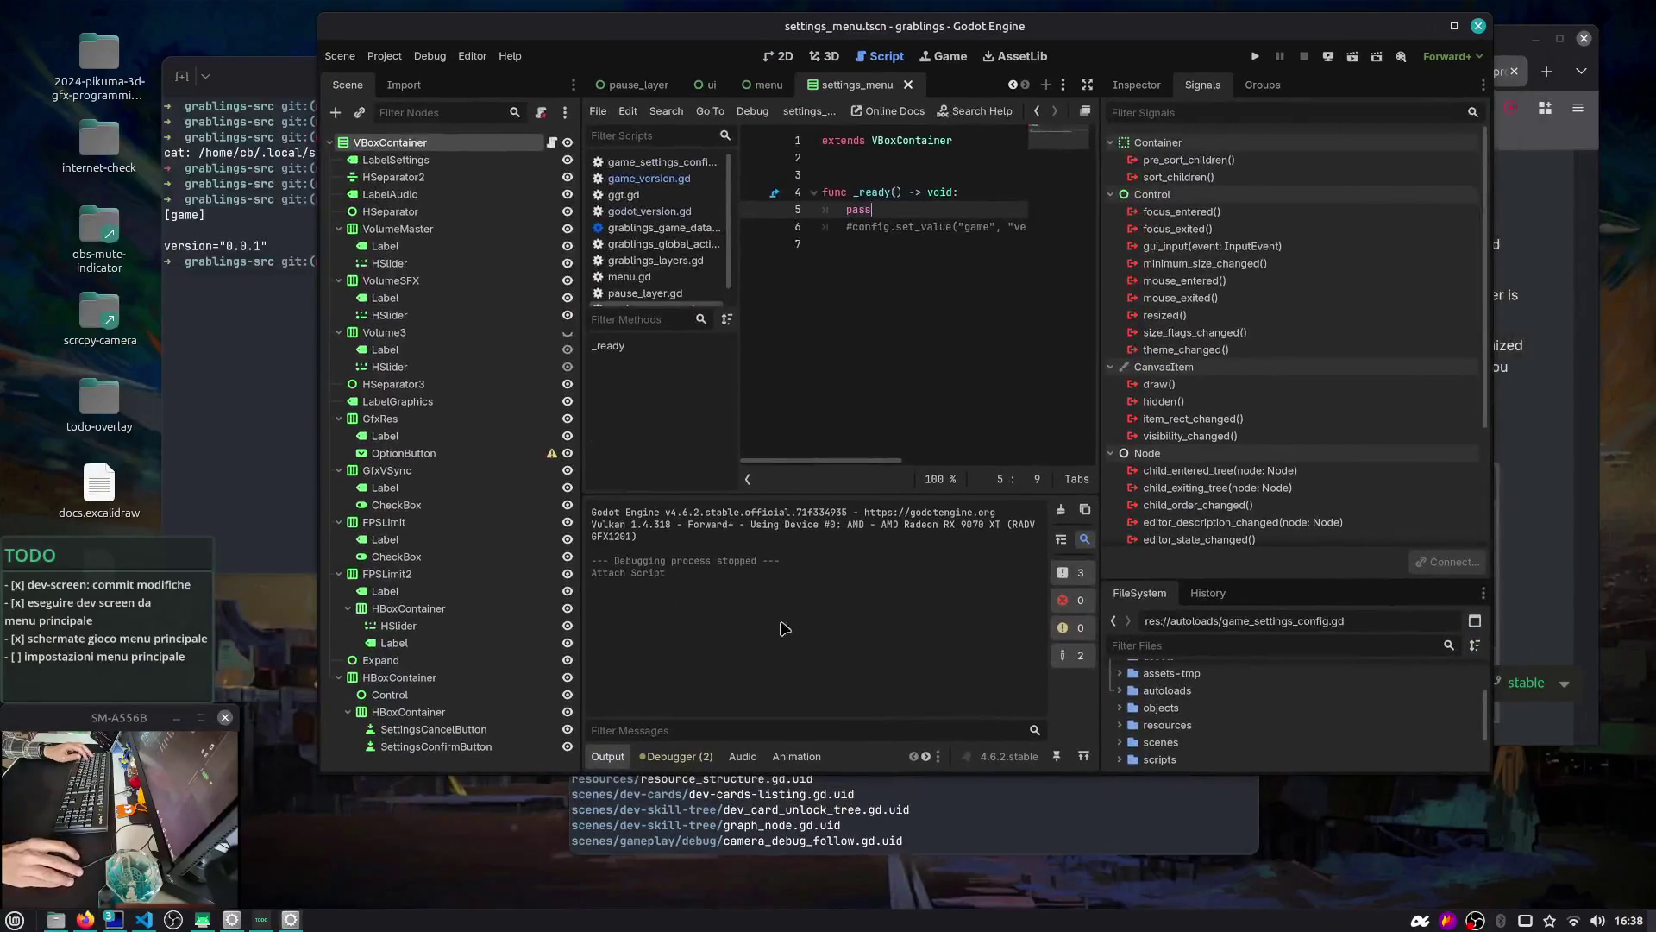
left_click_drag(572, 747, 278, 777)
Connect SettingsCancelButton and SettingsConfirmButton pressed() signals to new settings_menu.gd handlers
left_click(355, 721)
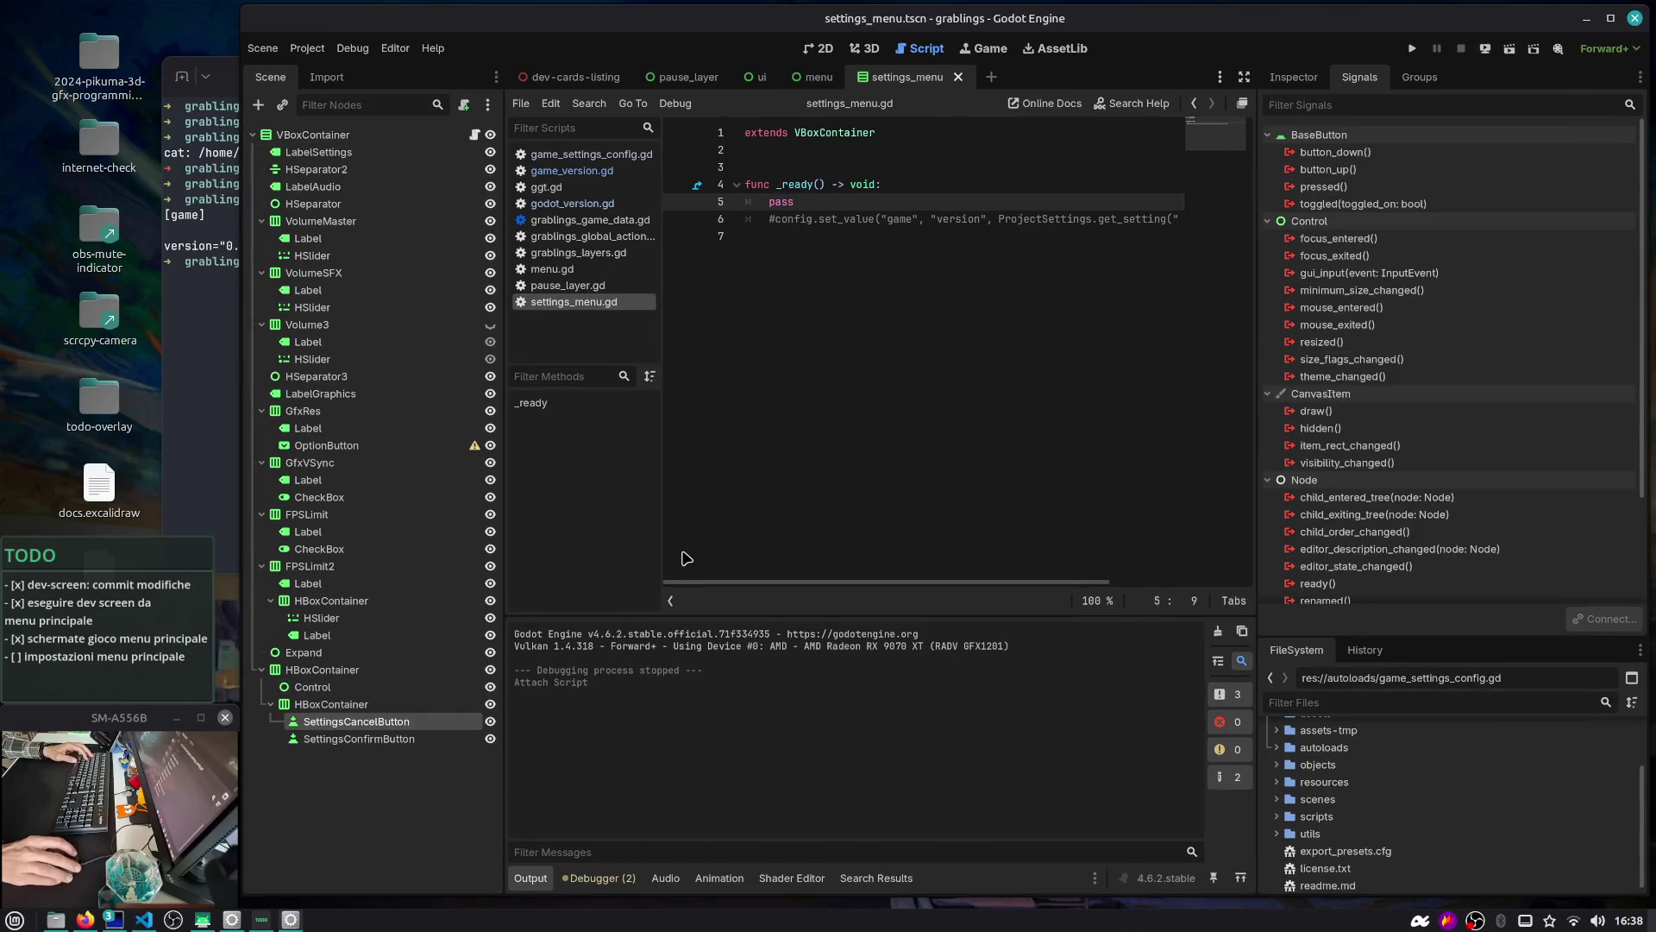
double_click(1323, 186)
left_click(892, 634)
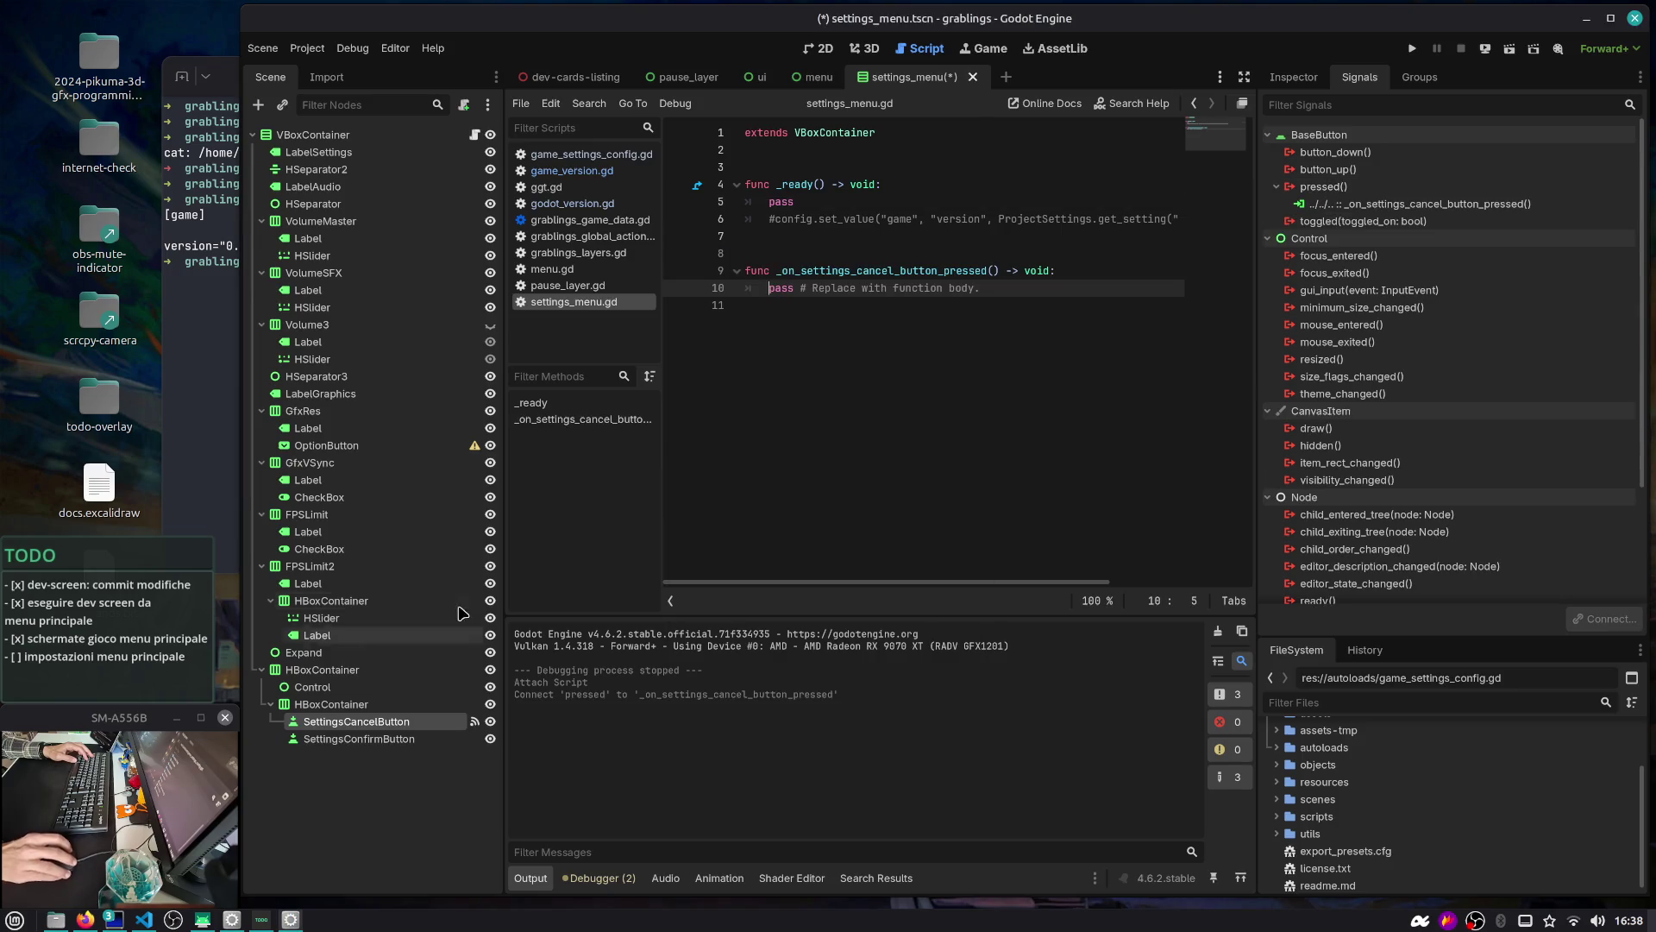
left_click(359, 739)
double_click(1323, 187)
key("Return")
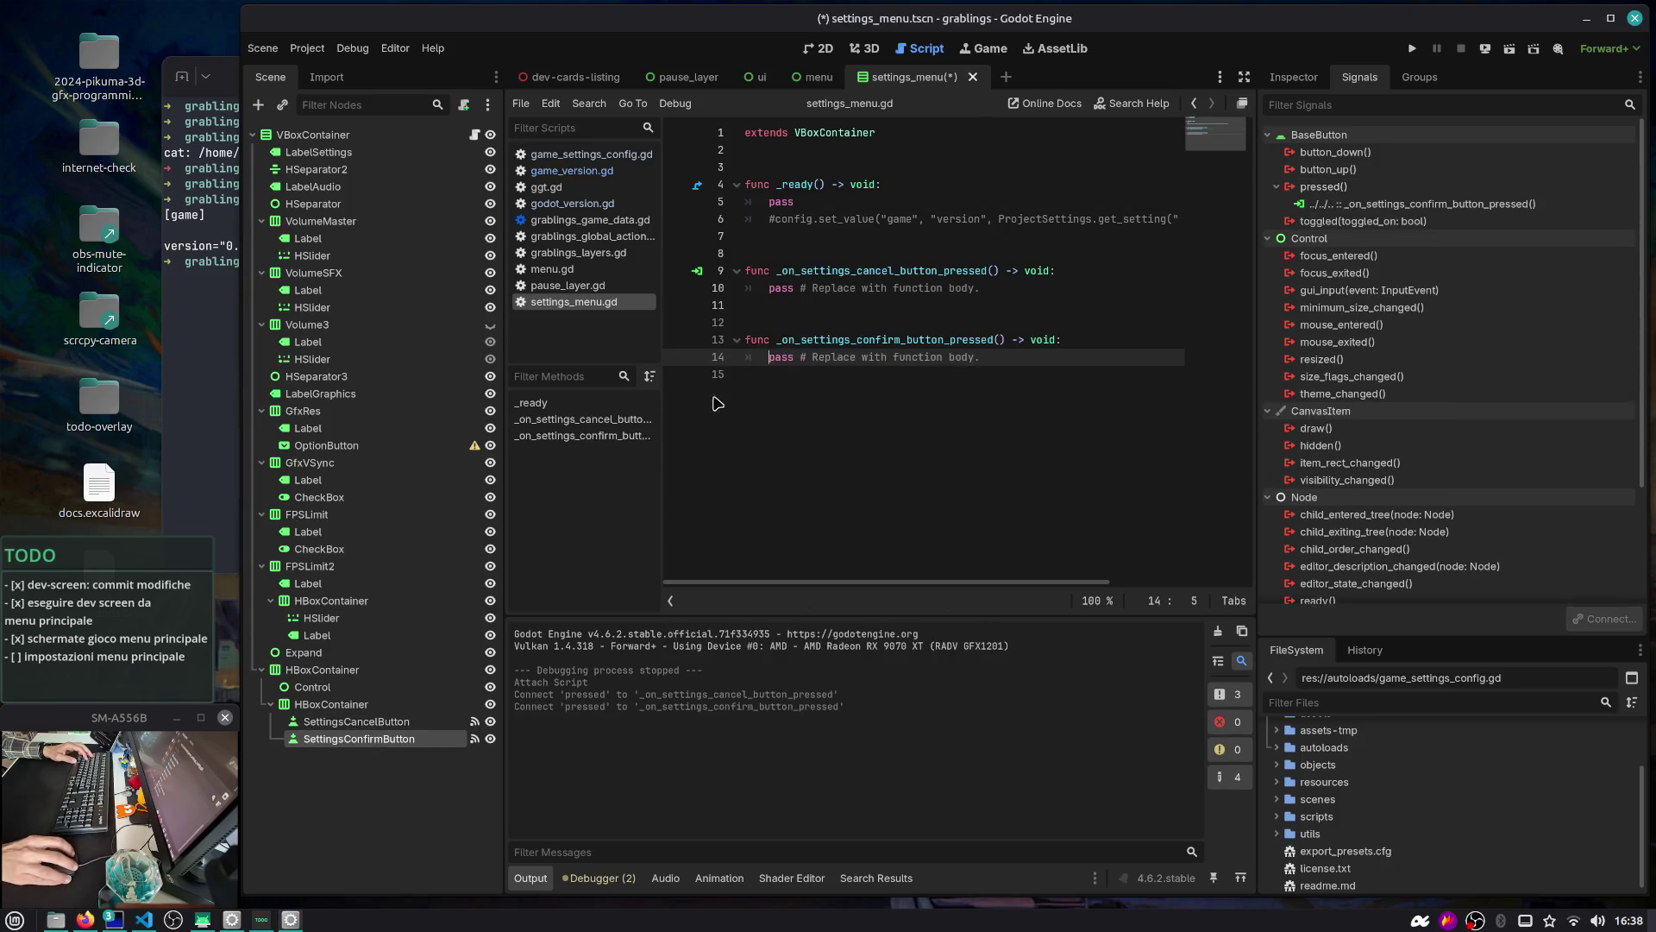
Rename the settings menu root VBoxContainer to SettingsMenu and save the scene
left_click(434, 138)
key("F2")
type("SettingsMenu")
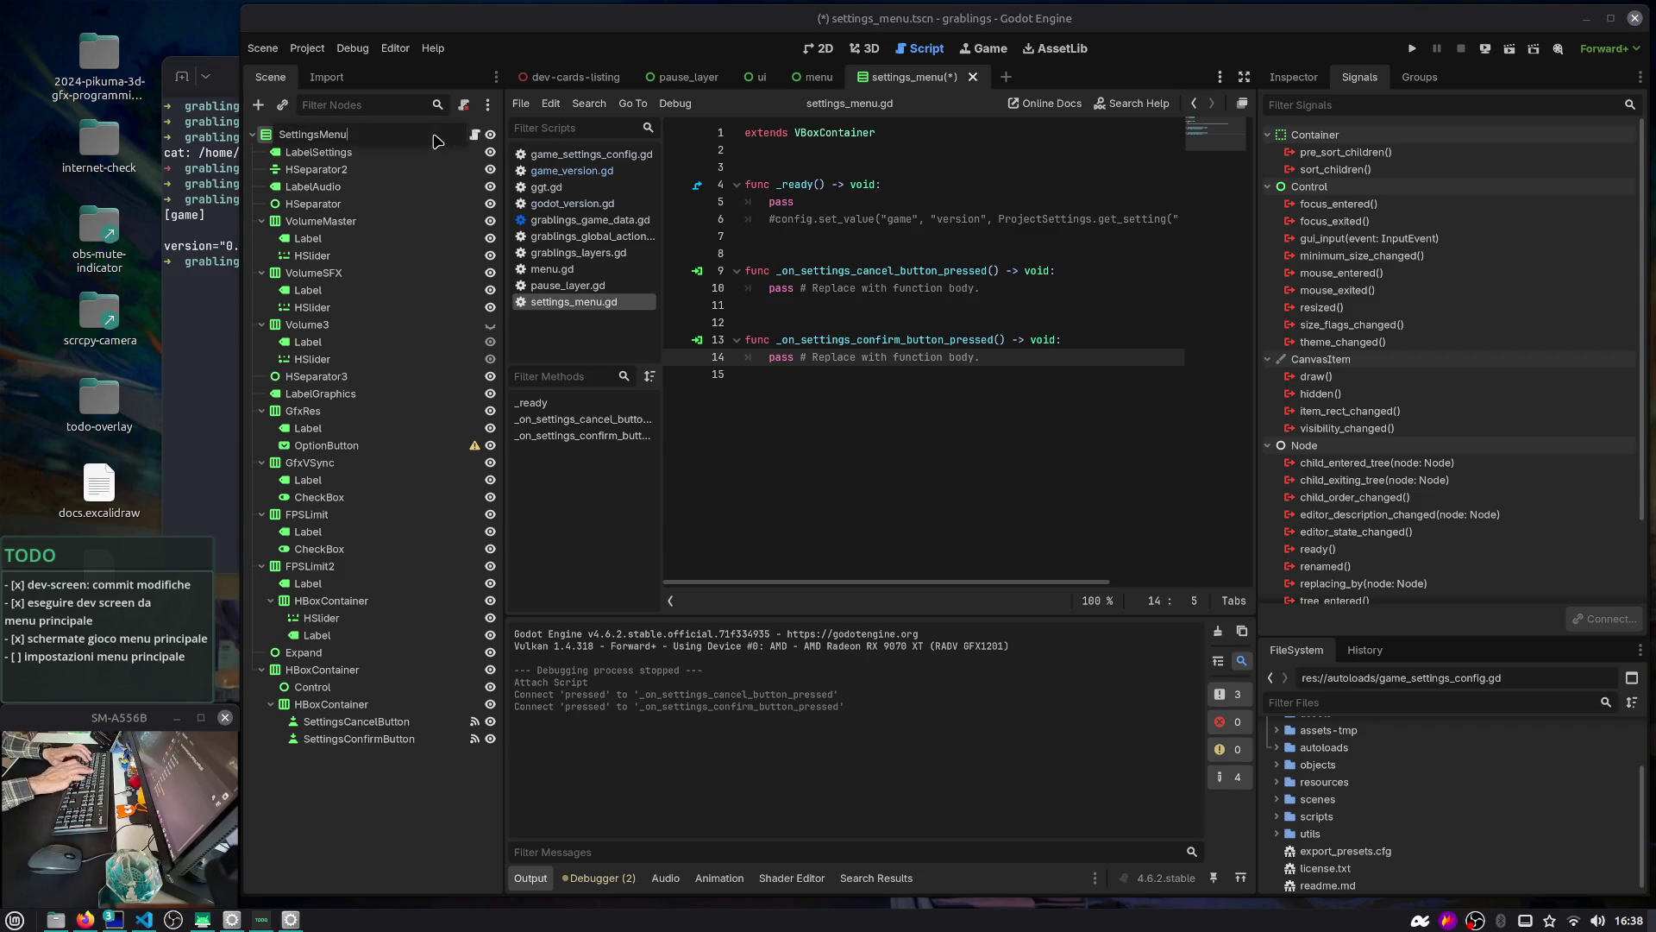
key("Return")
key("ctrl+s")
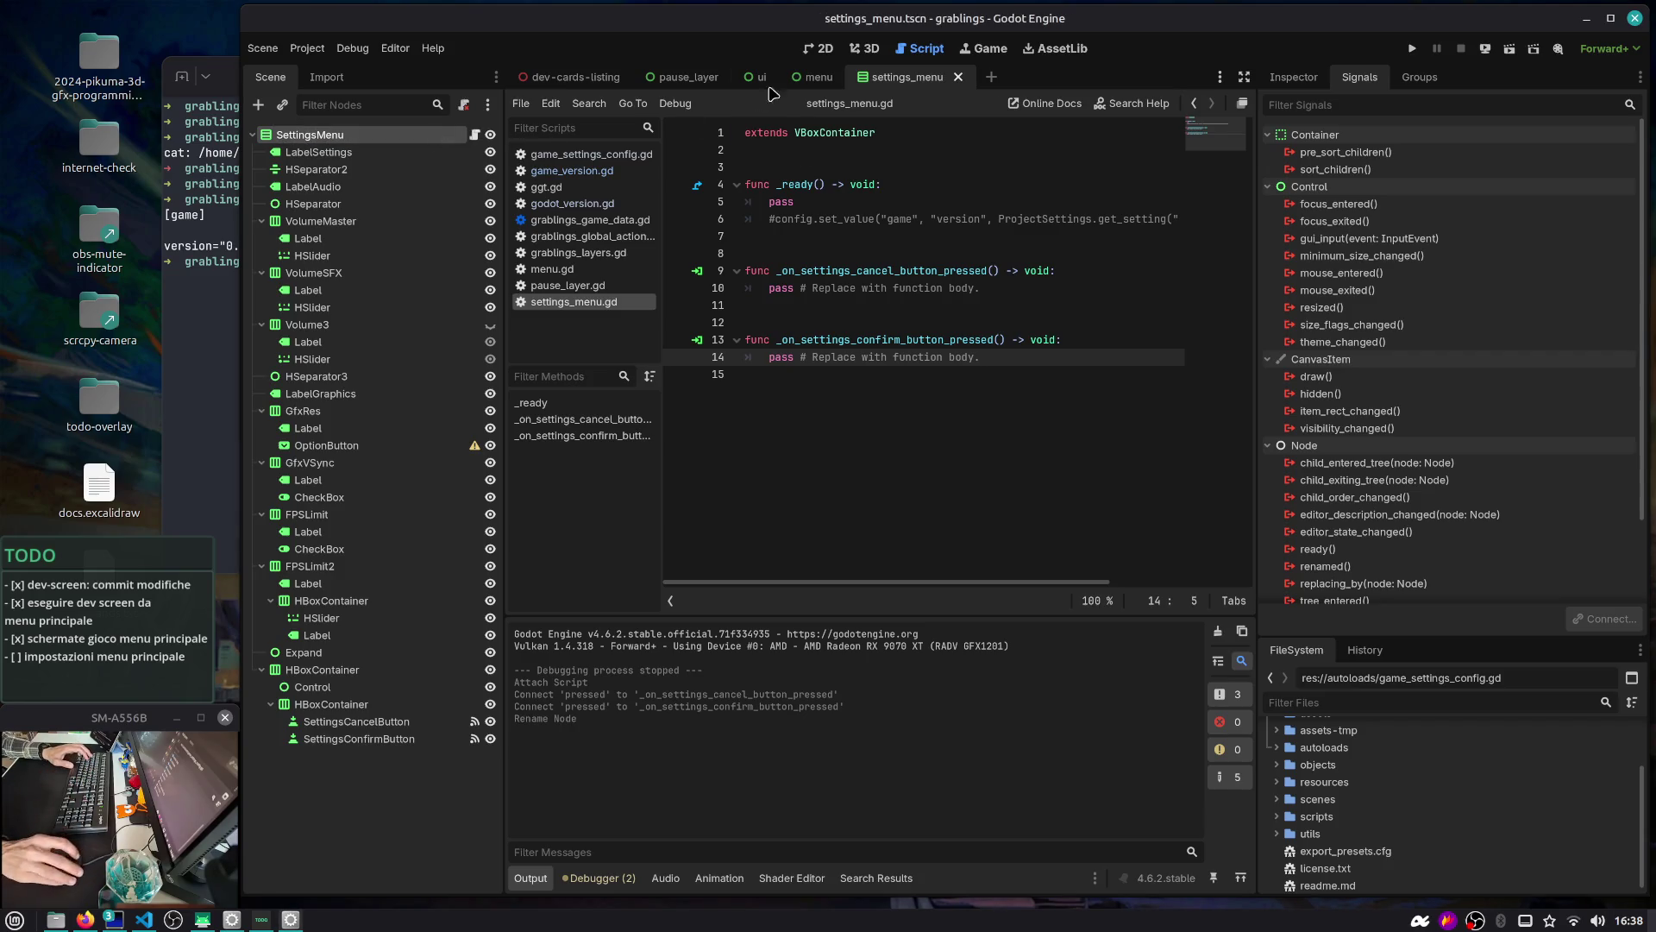
Rename the instanced VBoxContainer in the menu scene to SettingsMenu and save
left_click(796, 82)
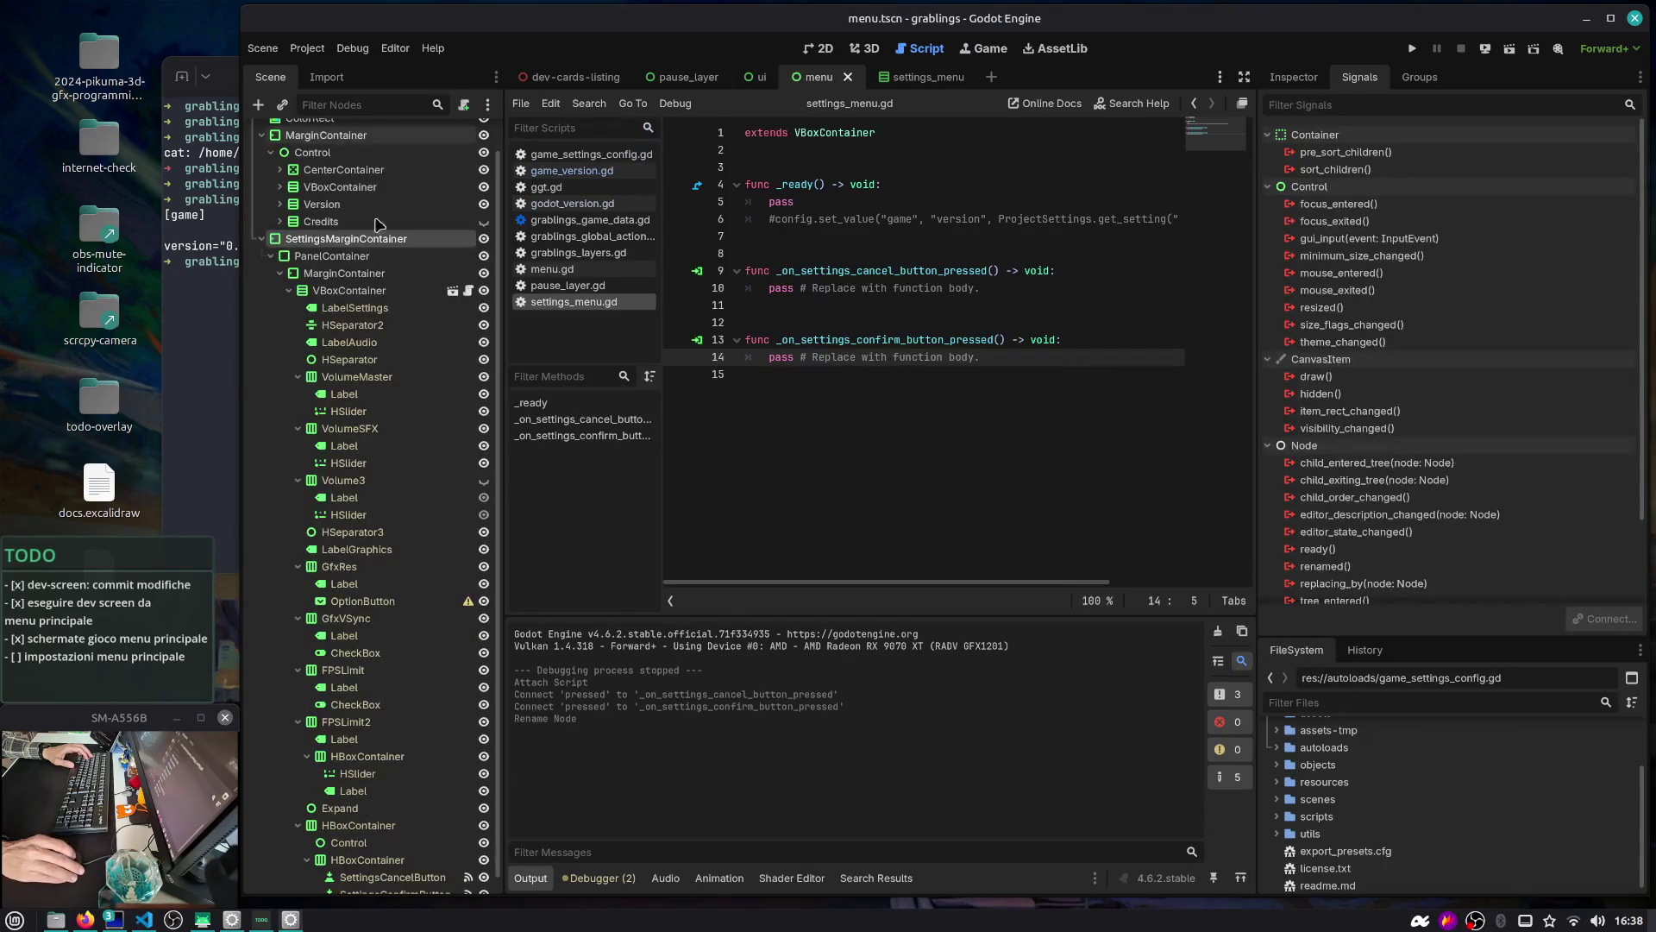
left_click(354, 291)
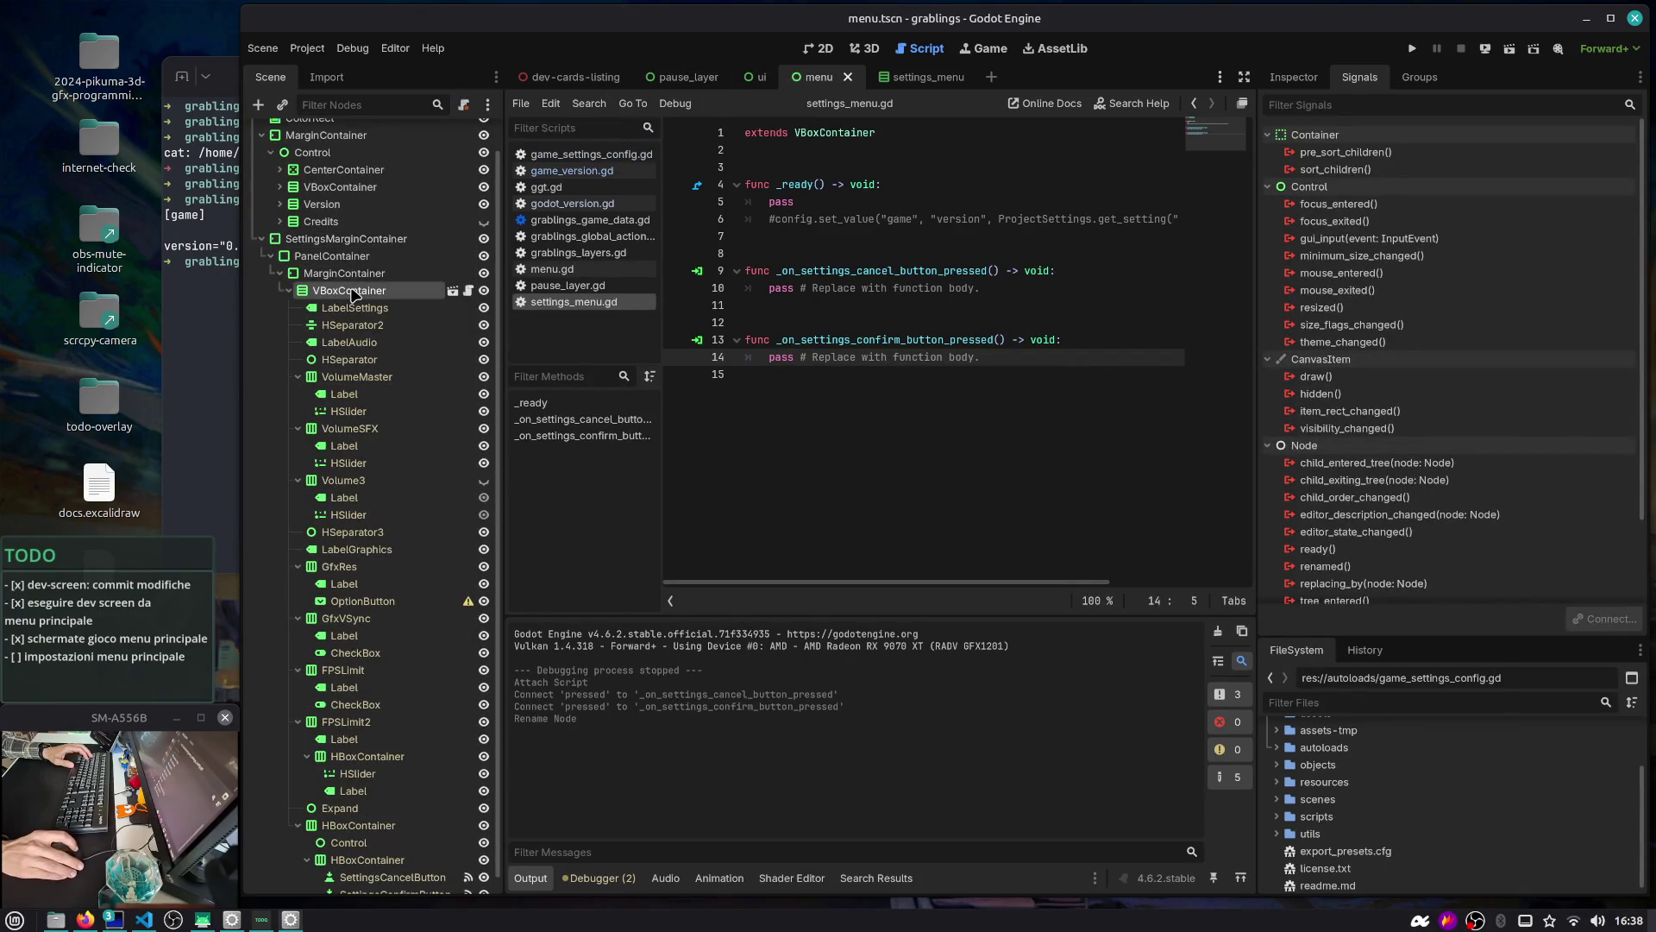
key("F2")
type("SettingsMenu")
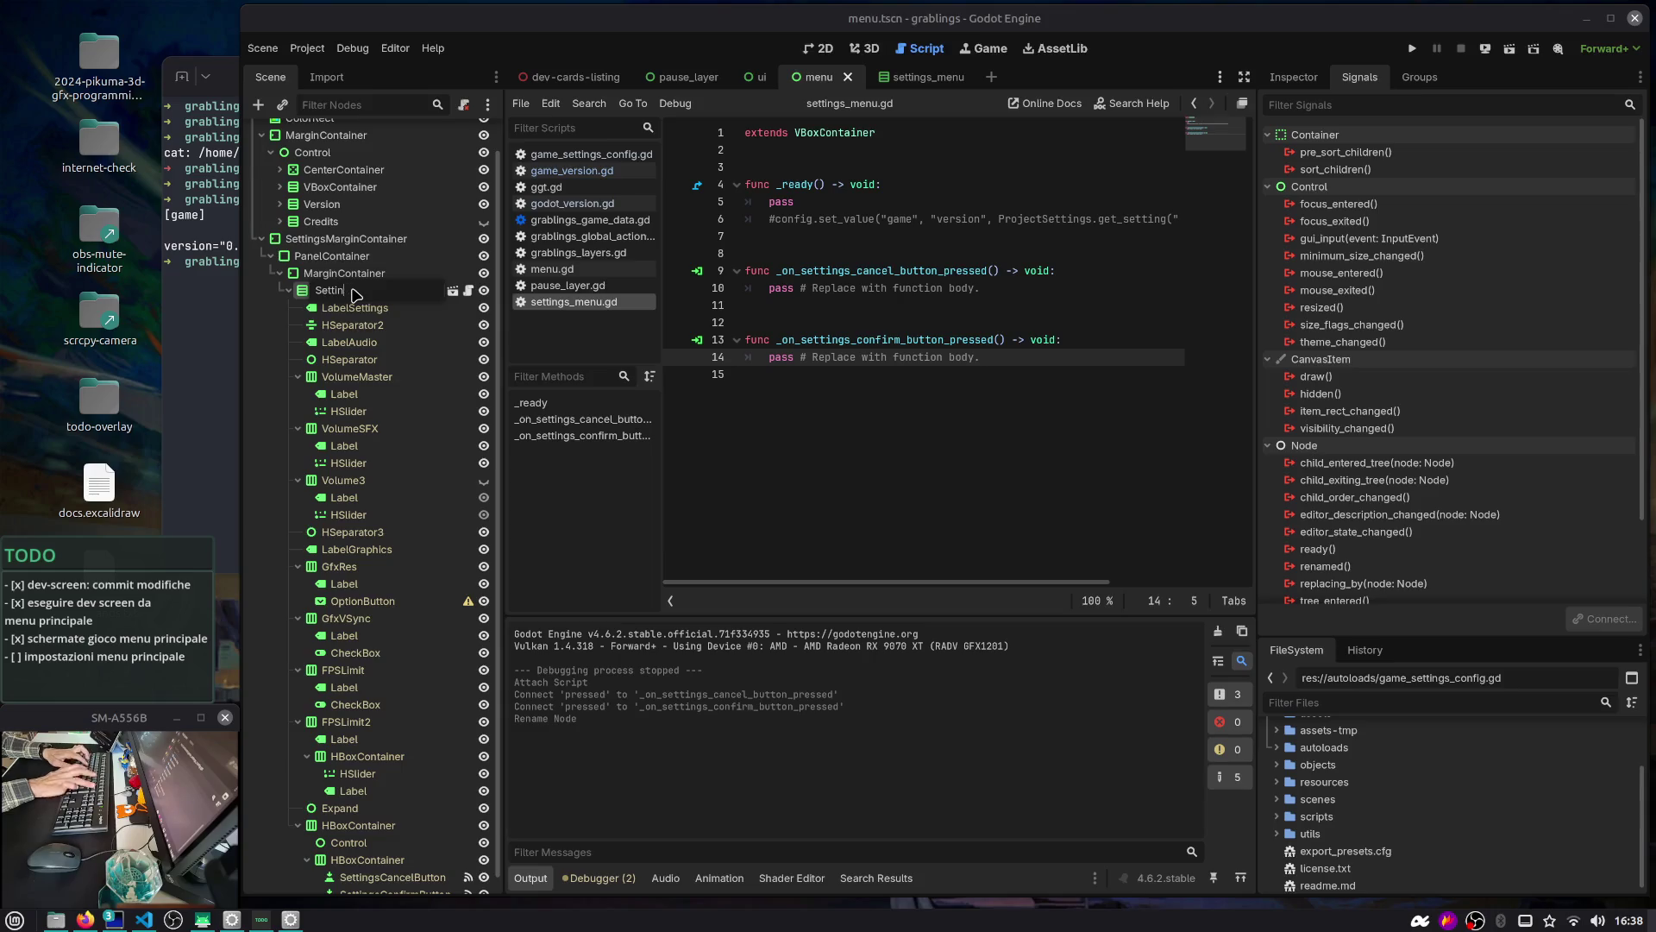
key("Return")
key("ctrl+s")
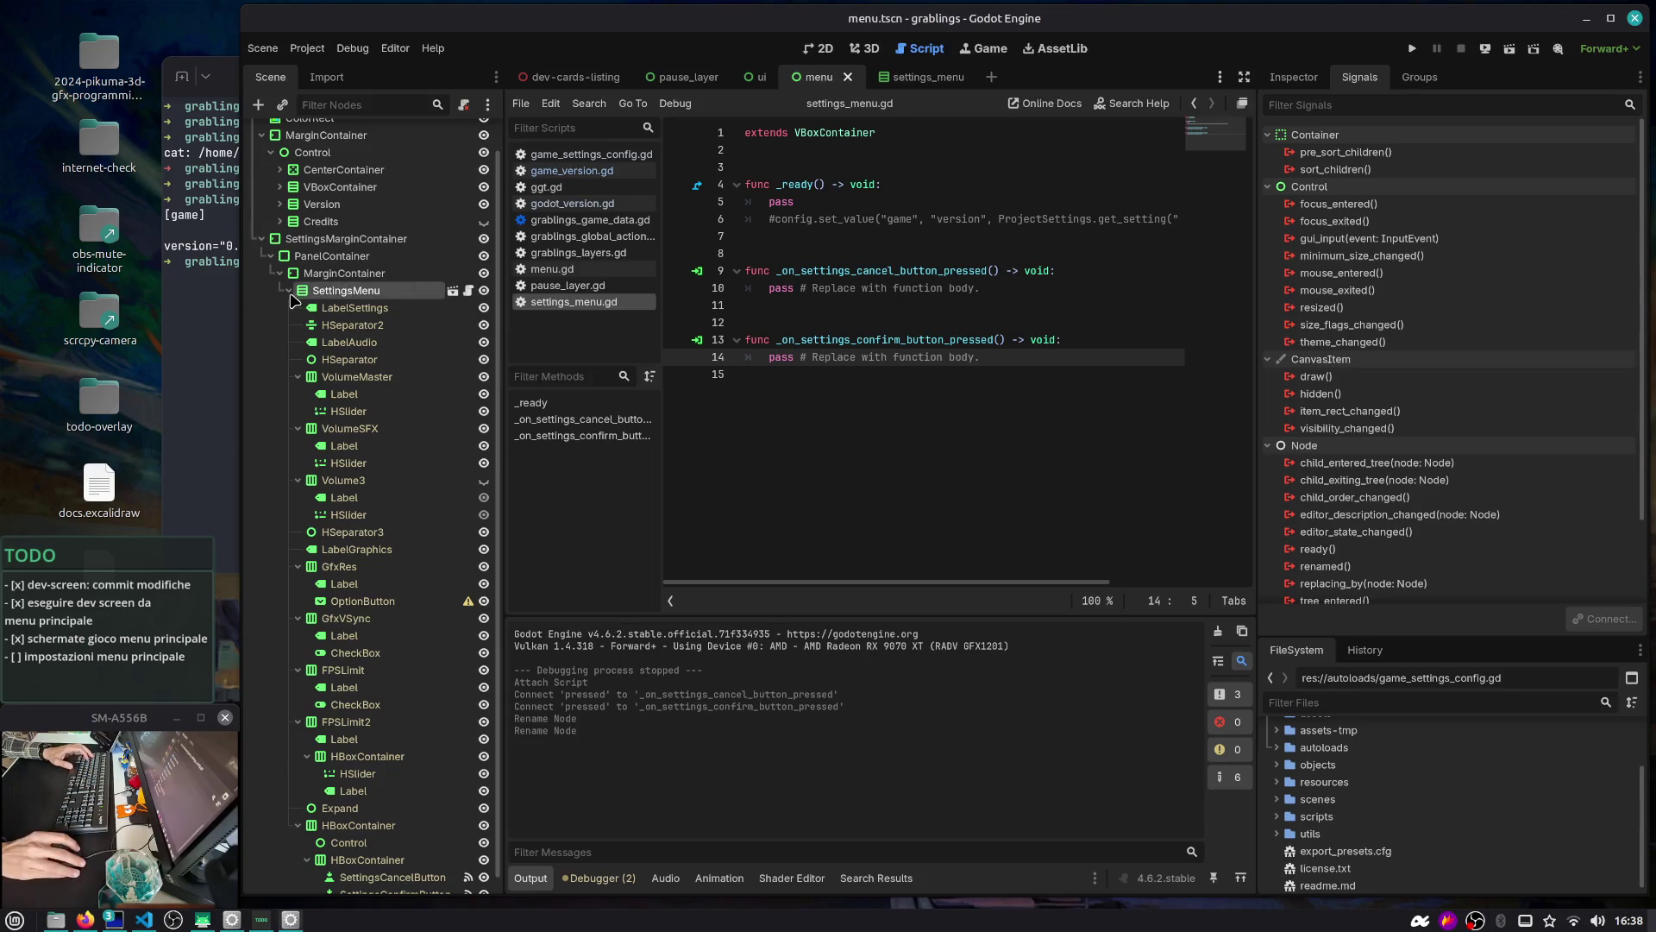
left_click(288, 291)
left_click(287, 326)
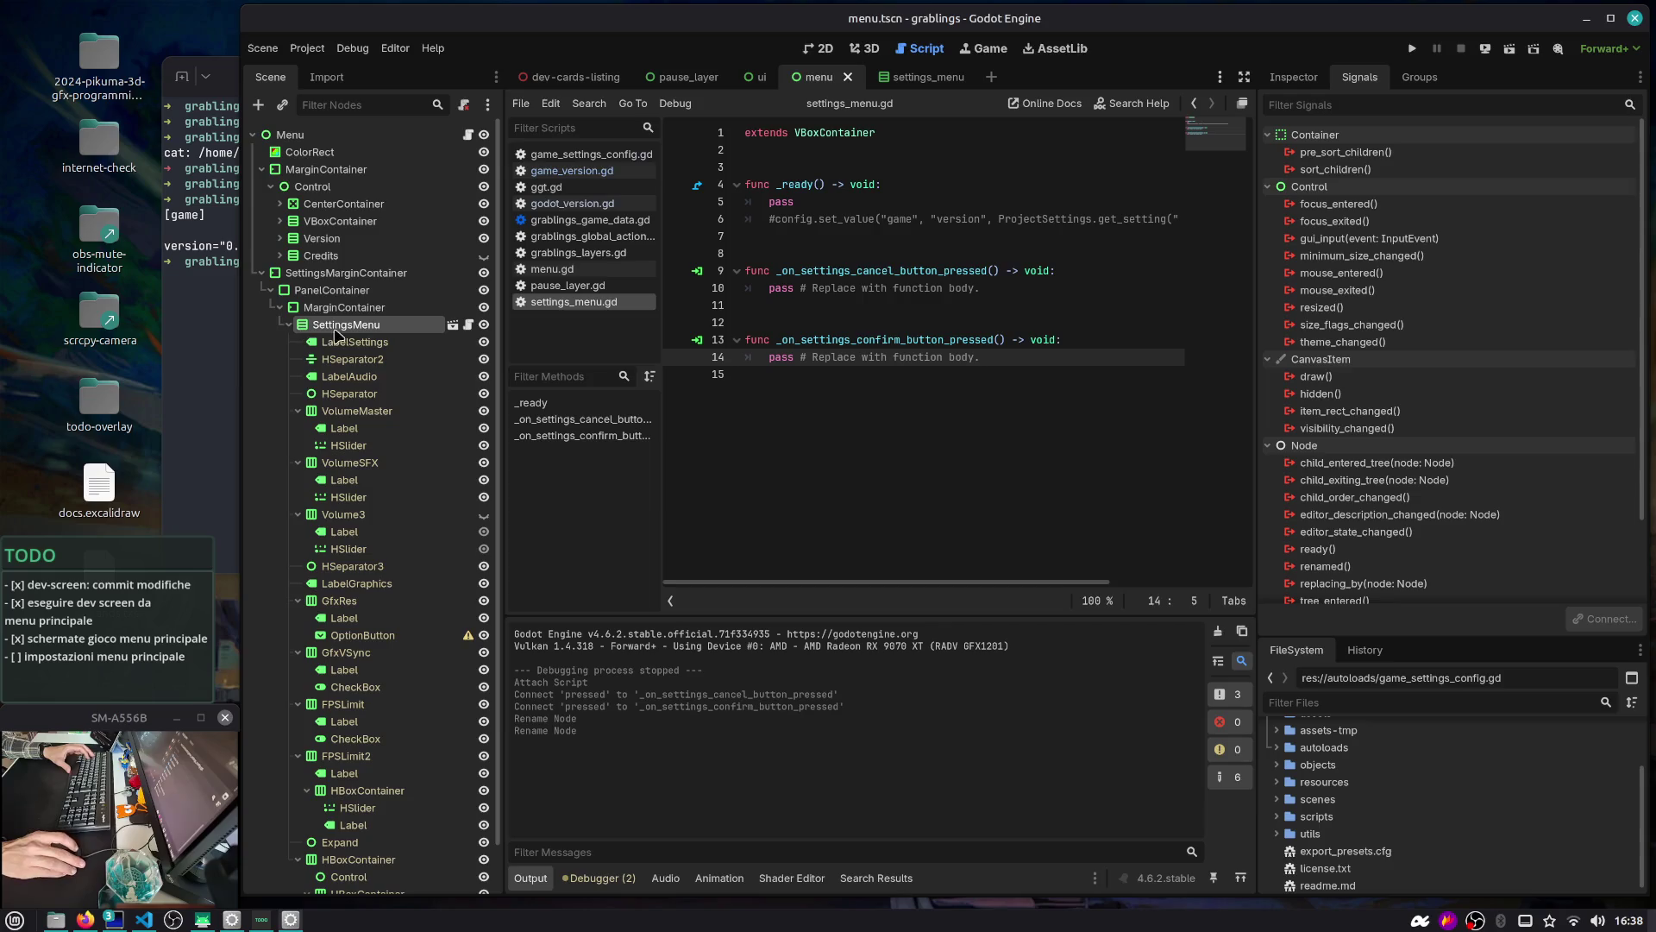
Disconnect the old cancel and confirm pressed() connections in the menu scene and save
scroll(362, 518, "down", 1)
left_click(407, 863)
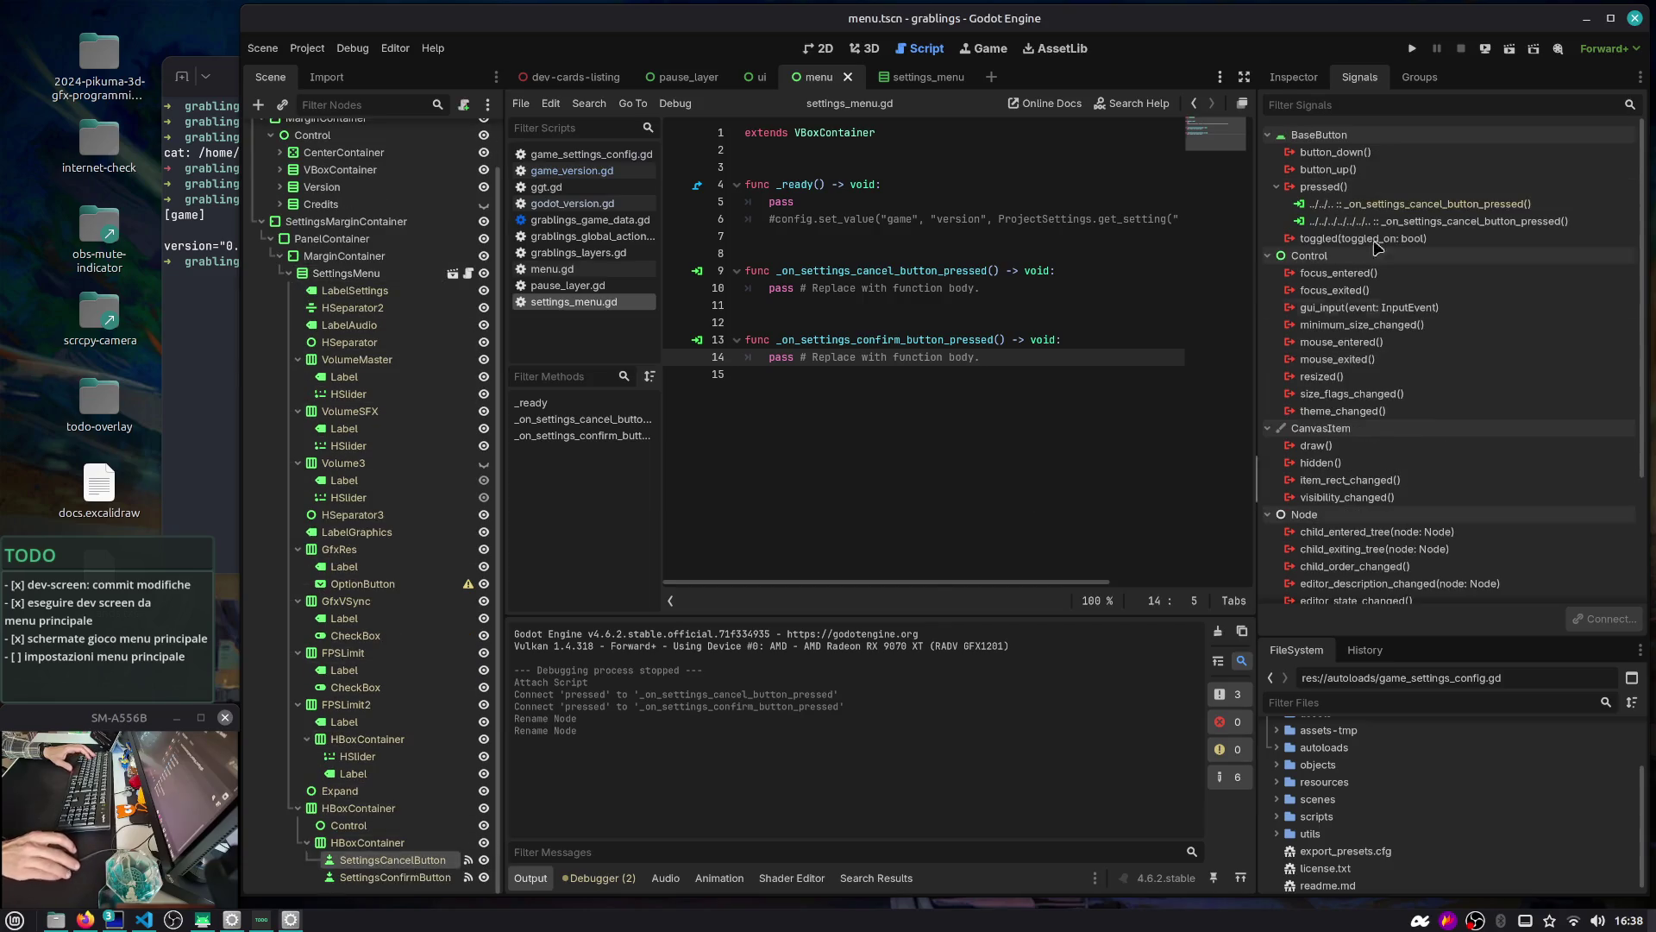
left_click(1378, 222)
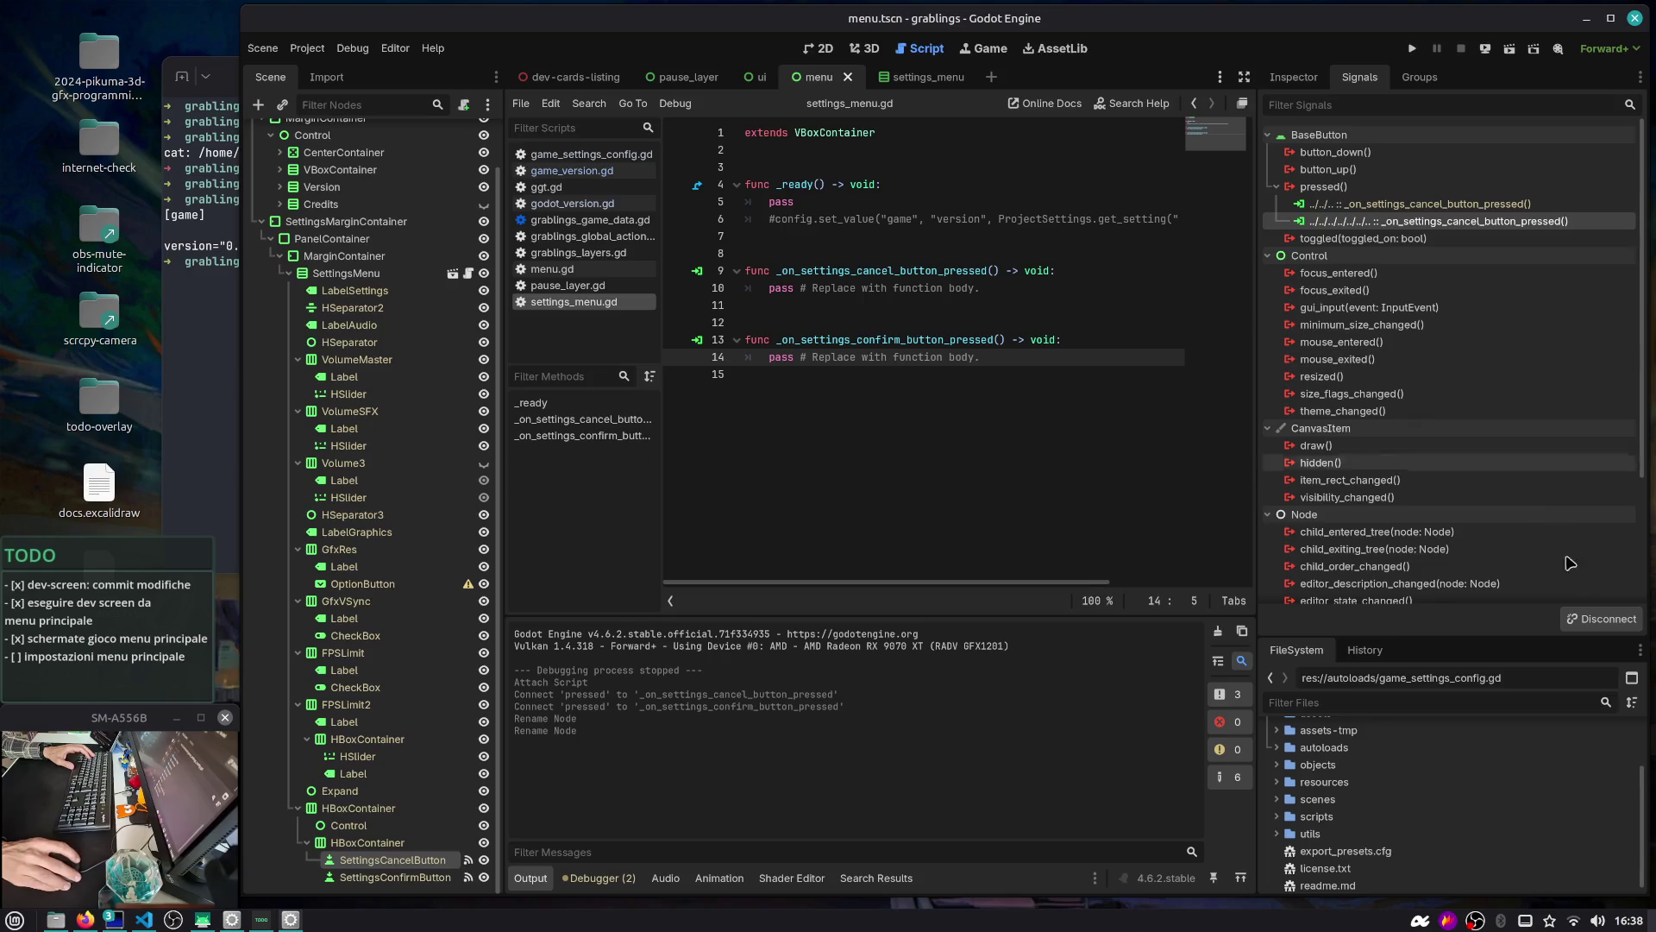
left_click(1605, 619)
left_click(1423, 222)
left_click(1604, 619)
left_click(937, 413)
key("ctrl+s")
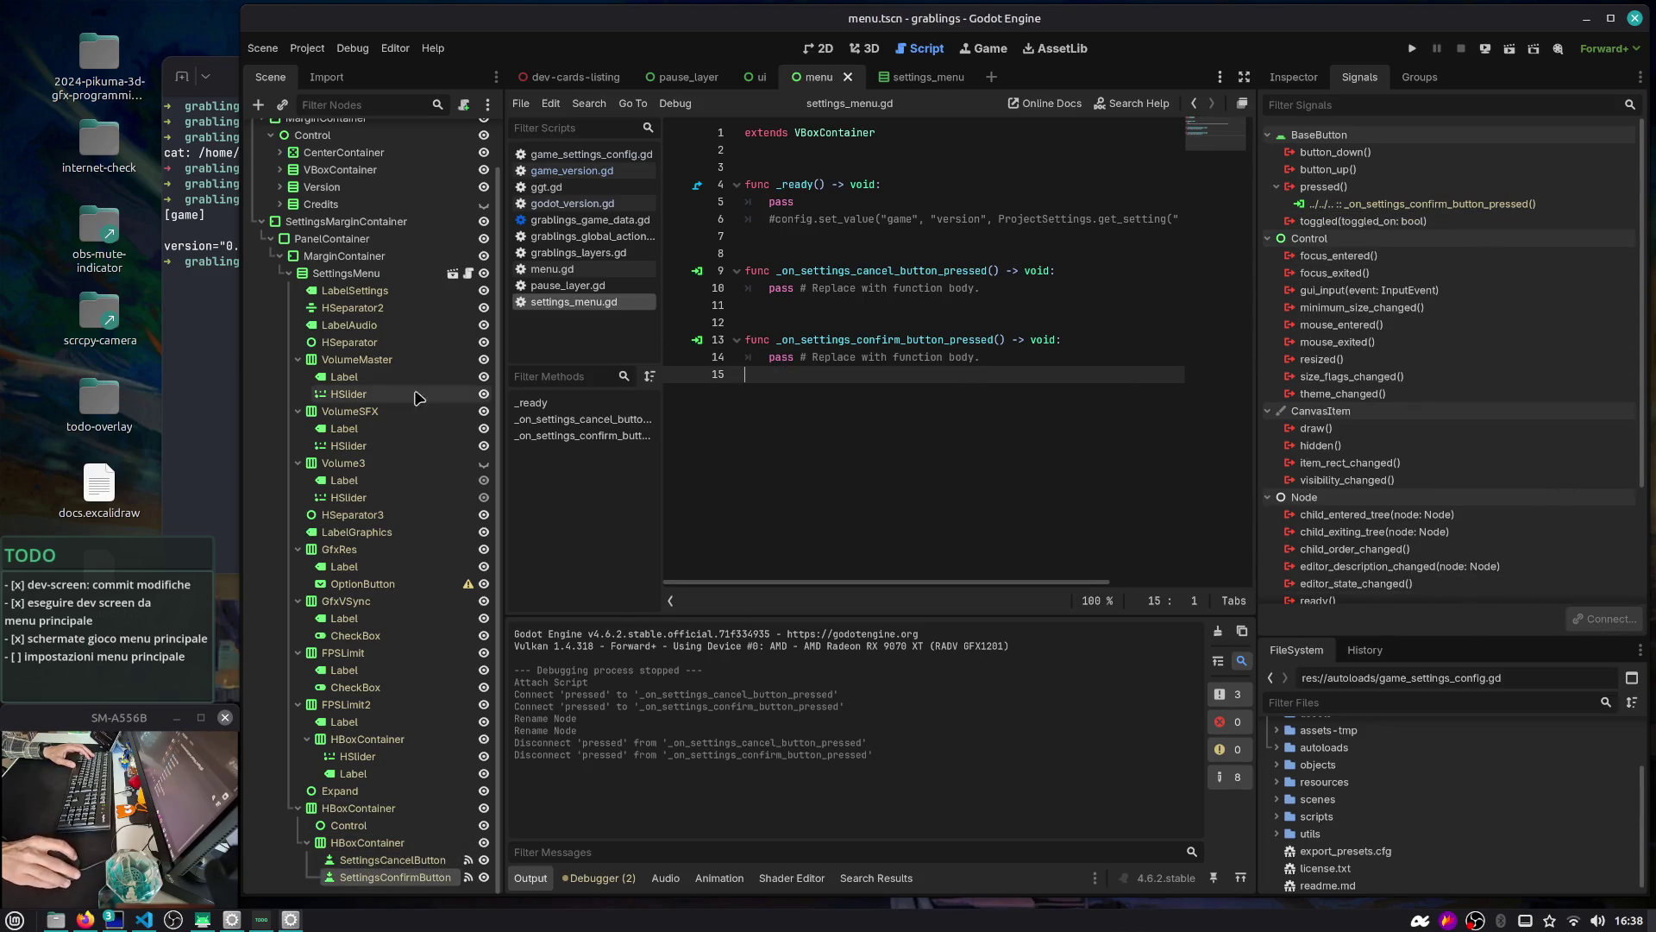
Comment out the old handlers on lines 50–57 of menu.gd, then return to settings_menu.gd
scroll(431, 263, "up", 2)
left_click(467, 135)
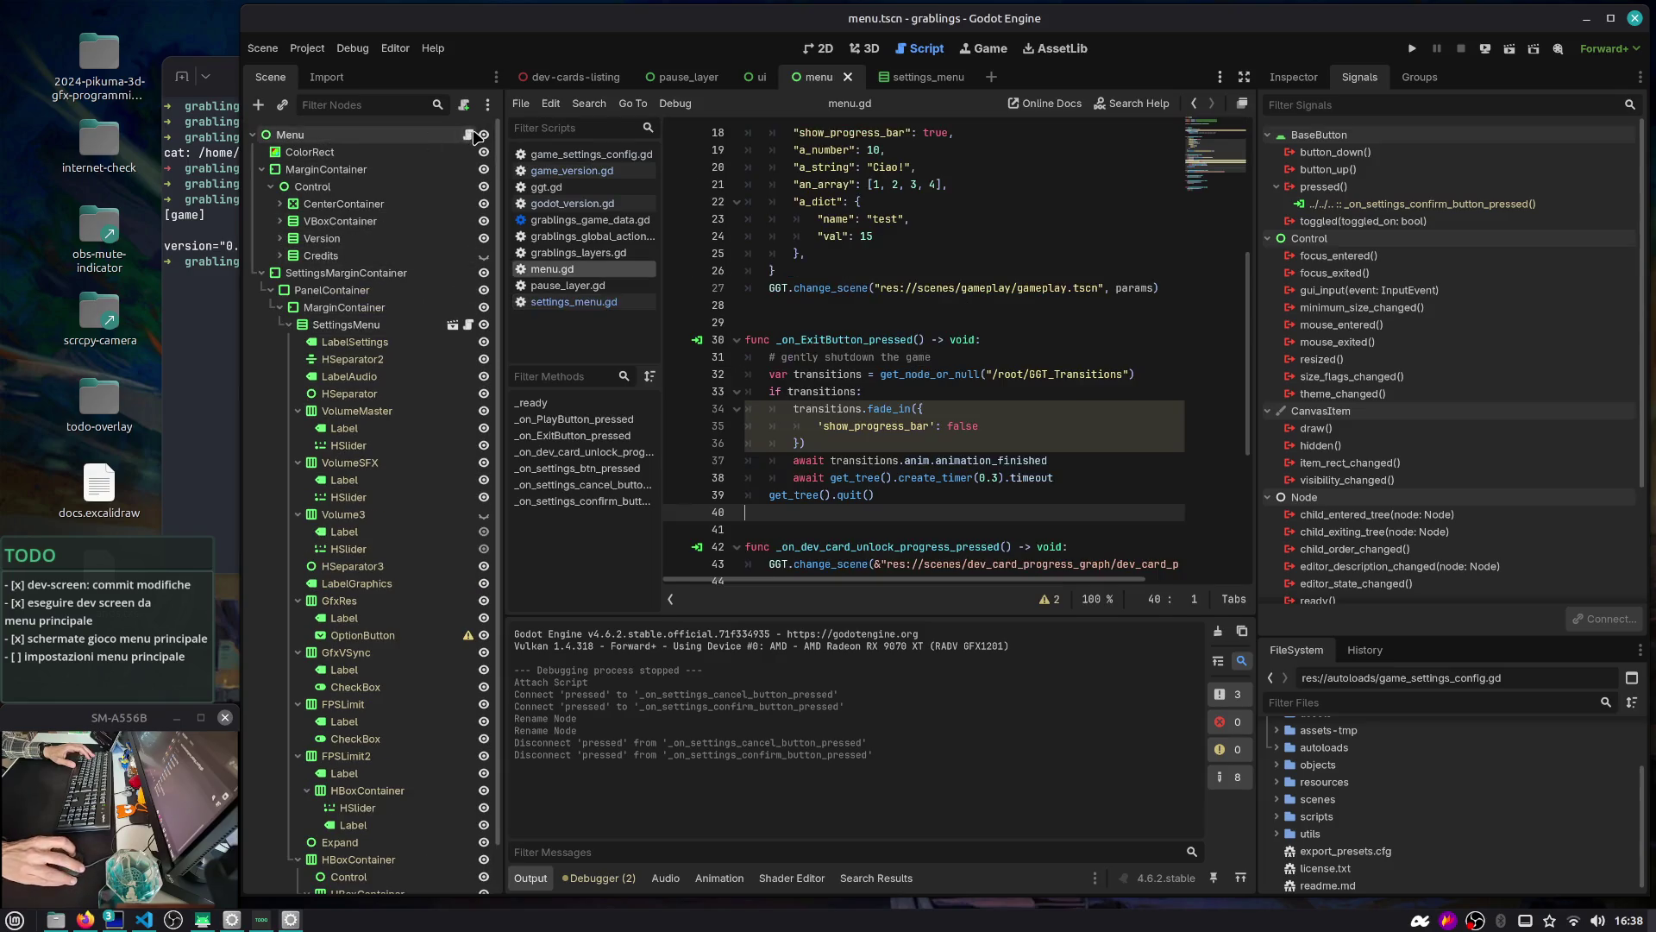
scroll(854, 535, "down", 5)
left_click_drag(877, 550, 684, 425)
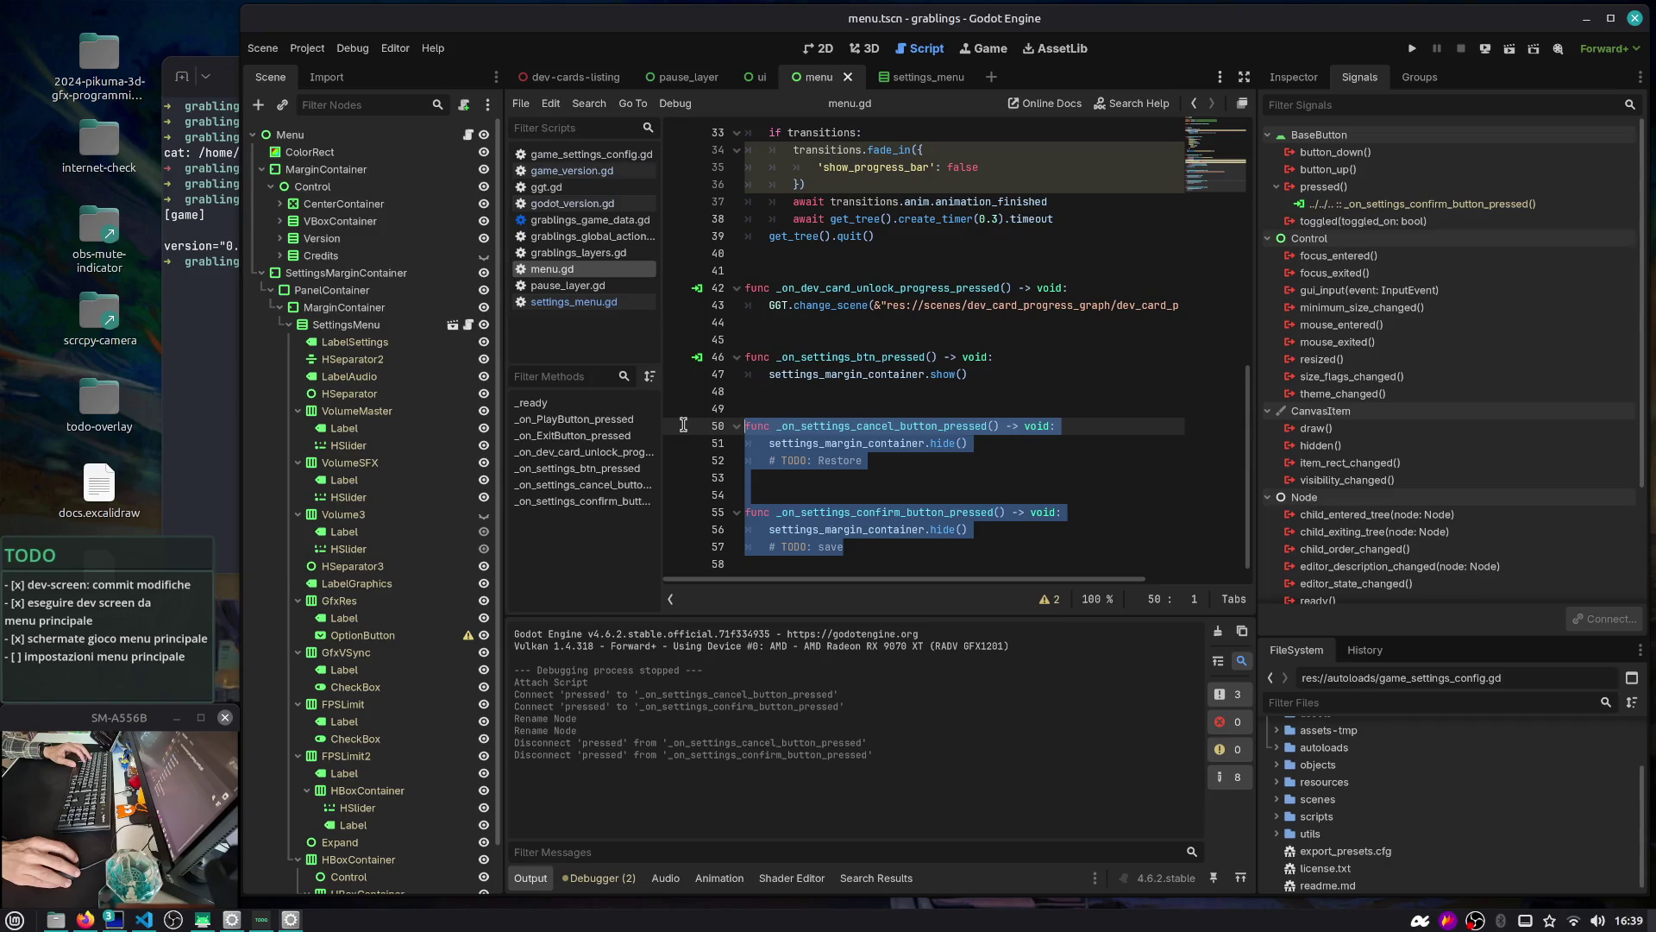
left_click(985, 443)
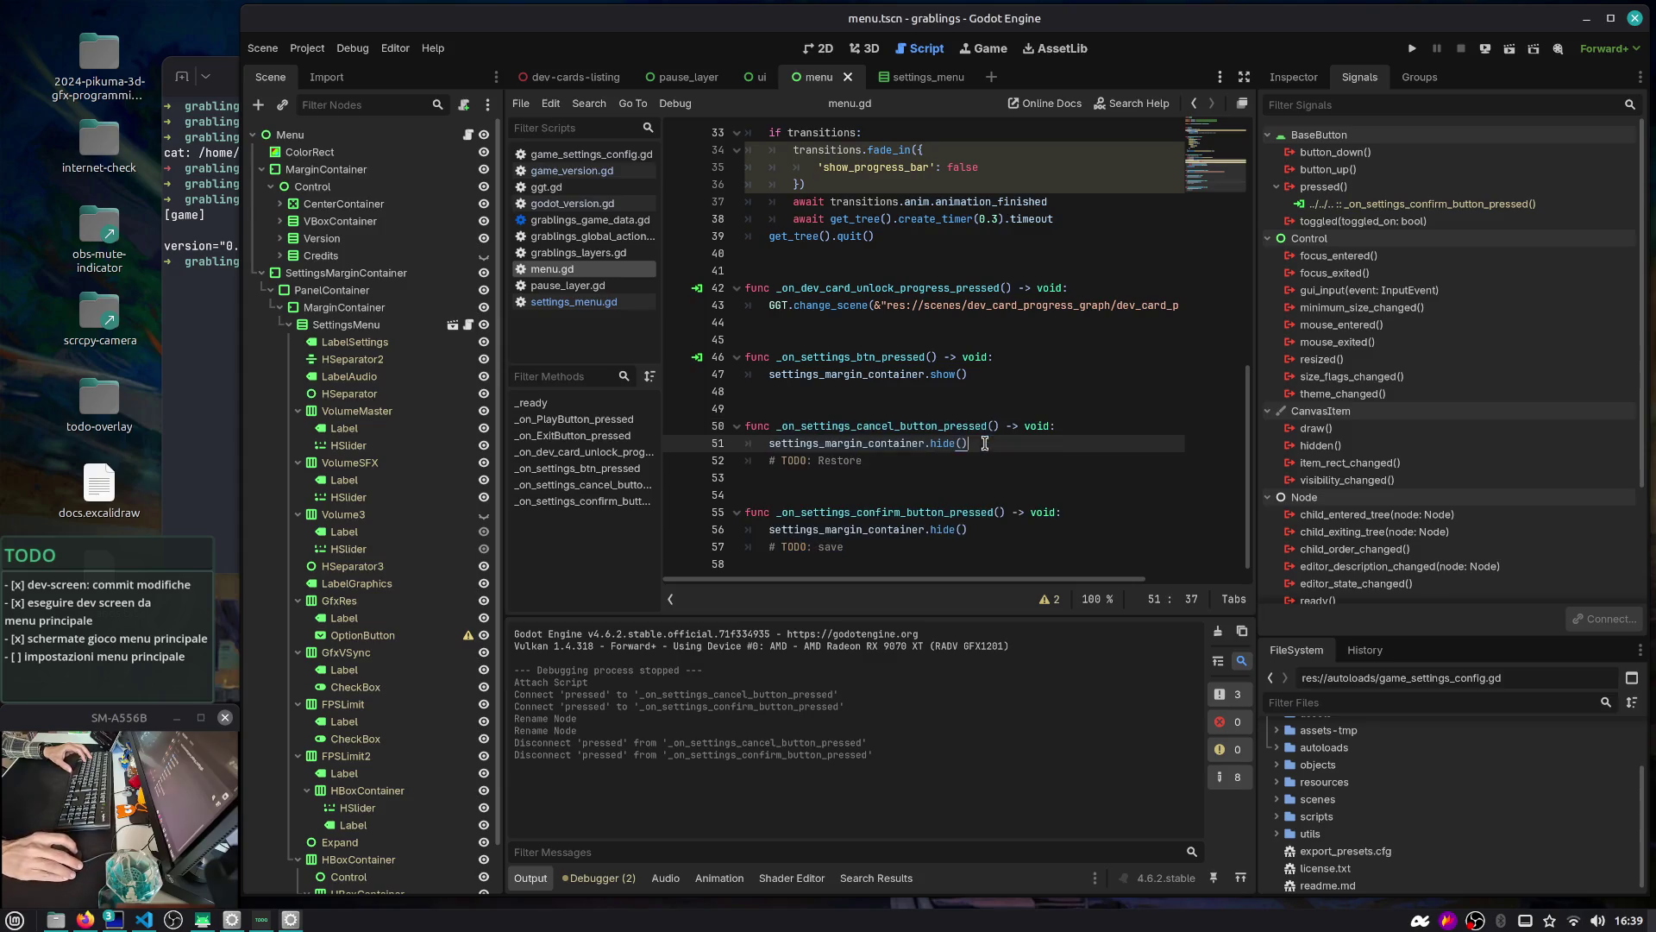
left_click_drag(939, 550, 682, 421)
key("ctrl+k")
key("Escape")
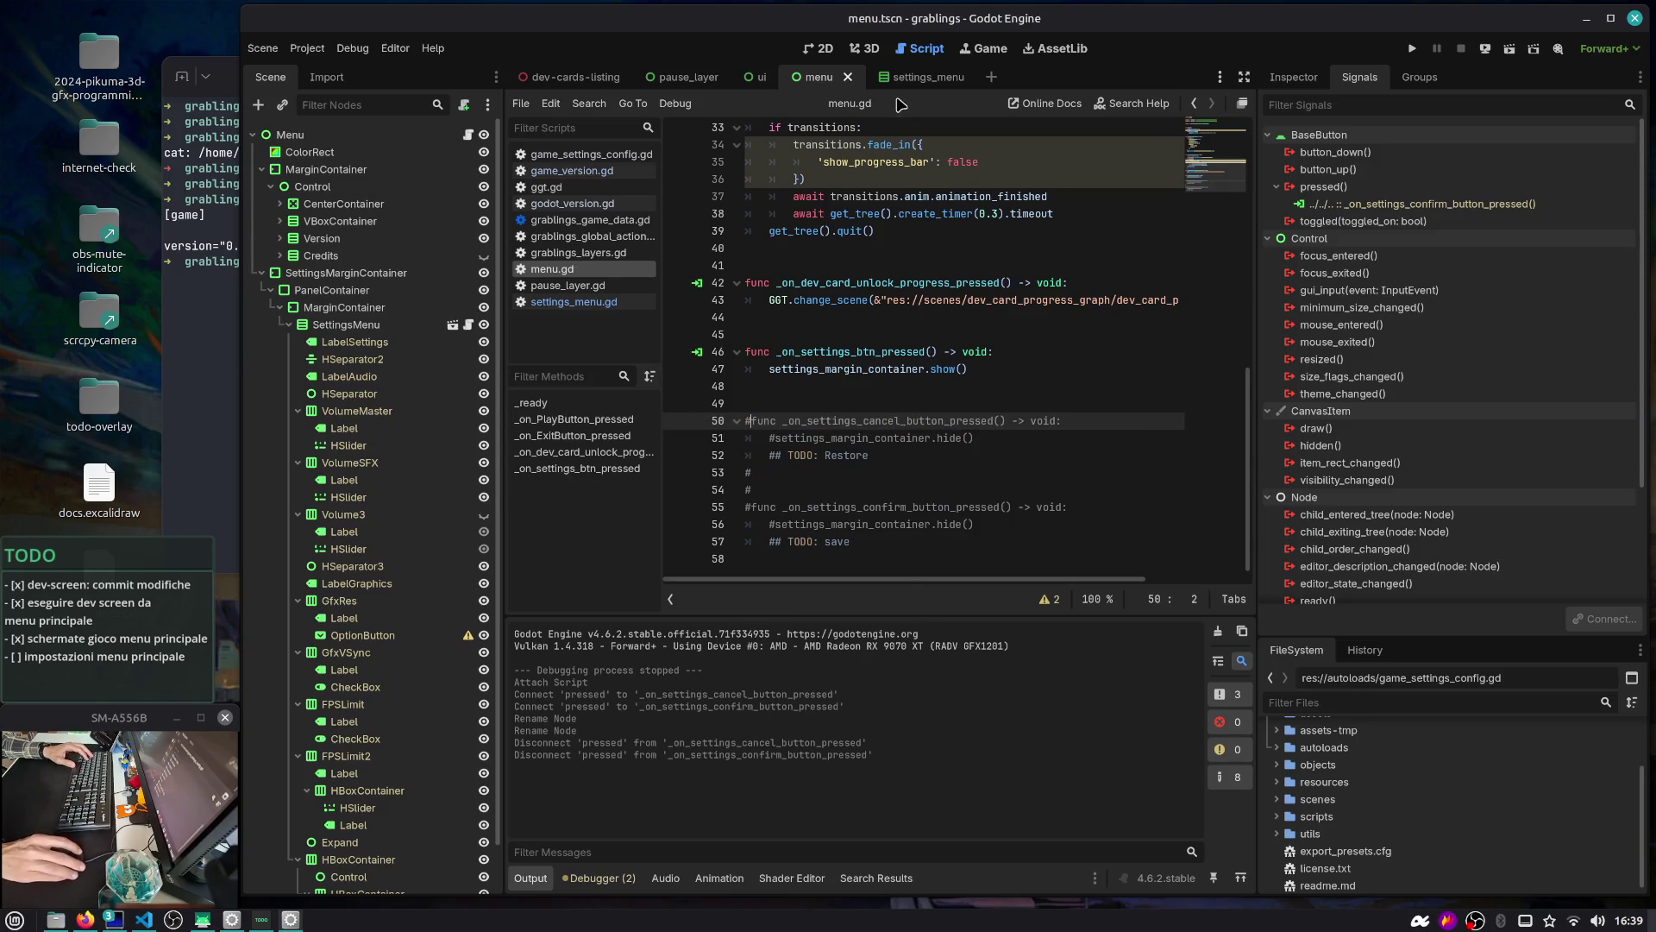
left_click(927, 77)
left_click(475, 135)
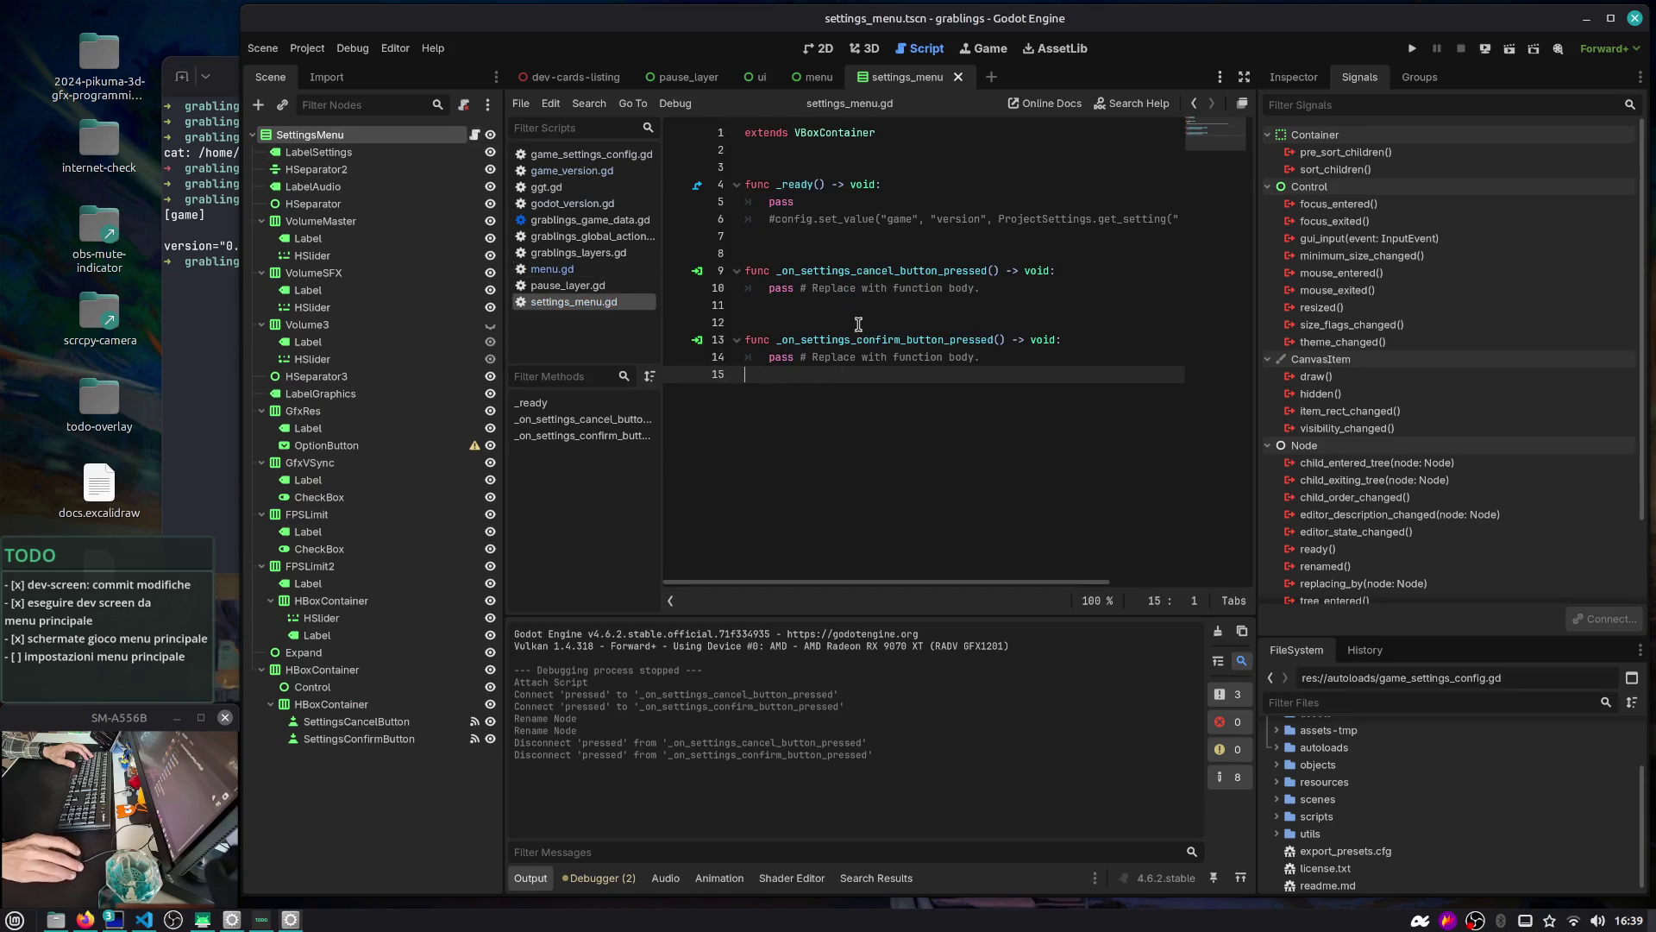
Replace the cancel and confirm handlers' placeholder bodies with hide()
left_click(813, 290)
key("shift+End")
type("hide()")
key("Down")
key("Down")
key("Down")
key("shift+End")
type("hide(")
Add an empty line after pass in _ready, above the commented config line
double_click(915, 270)
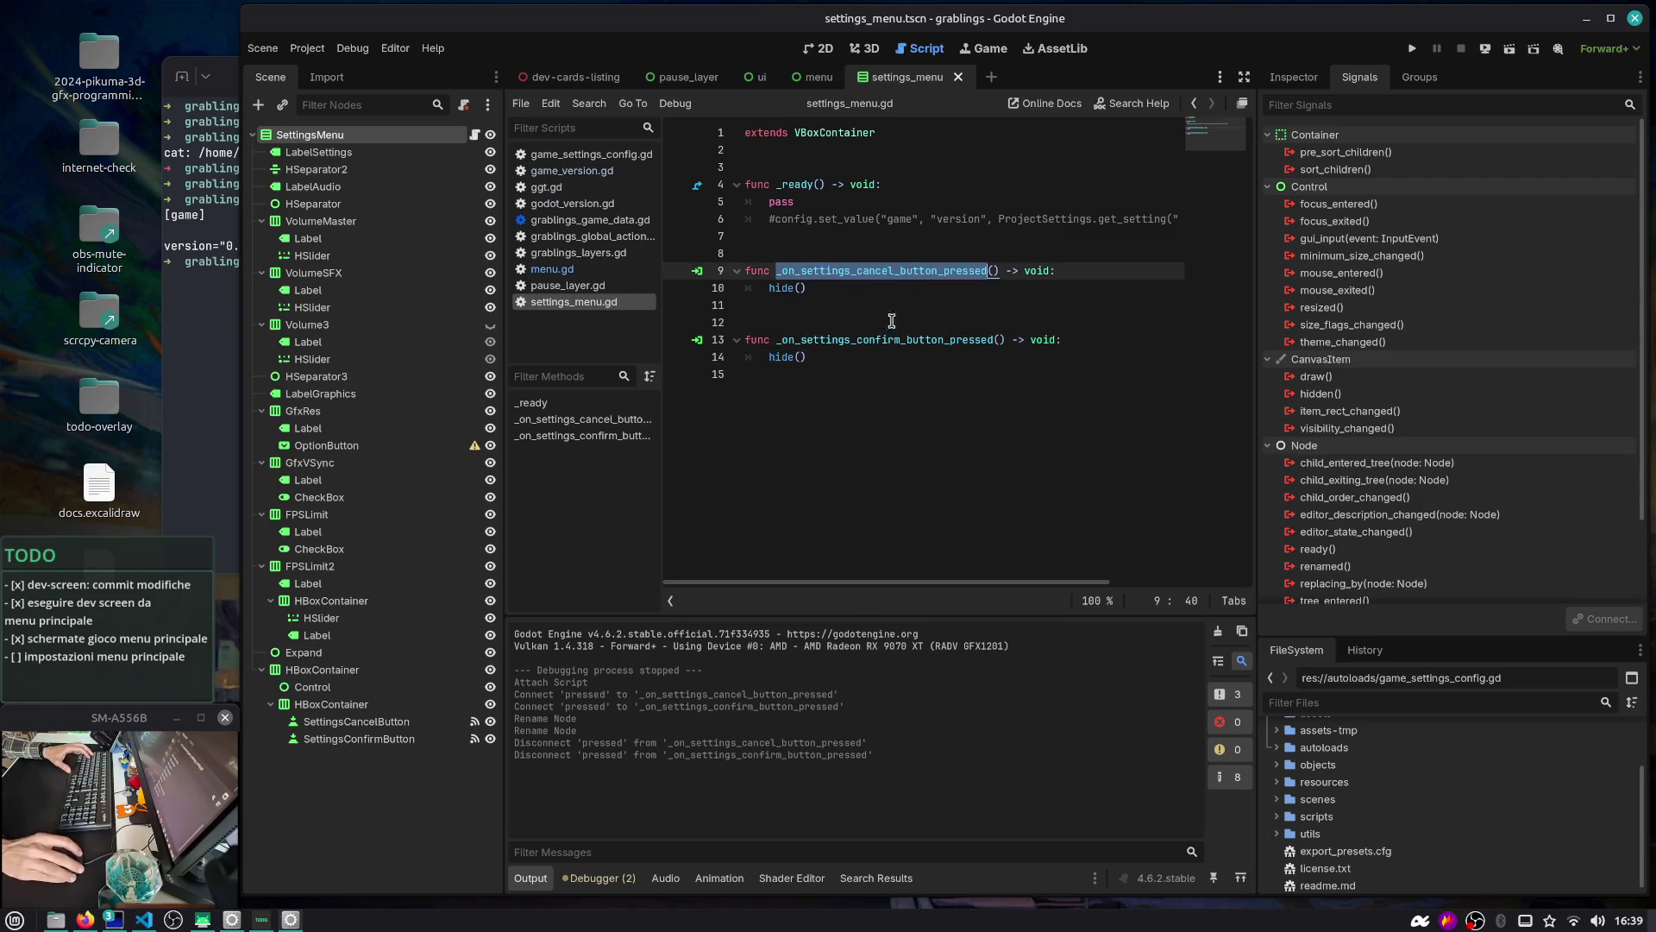
double_click(780, 202)
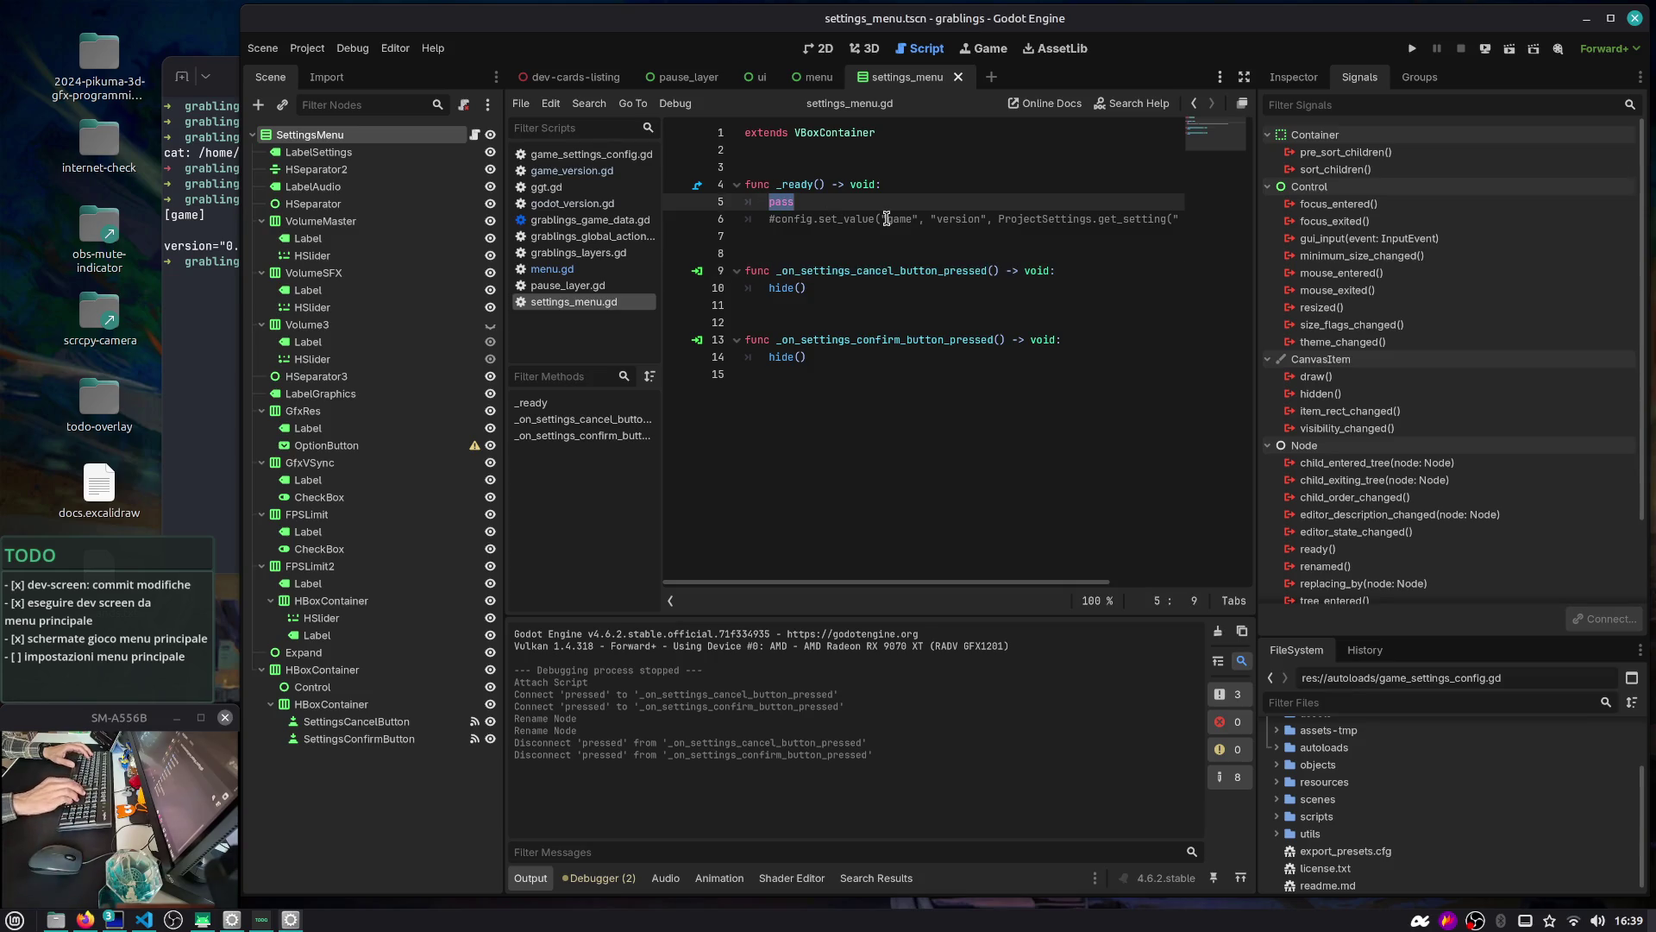
left_click(818, 48)
scroll(567, 256, "up", 4)
left_click(927, 49)
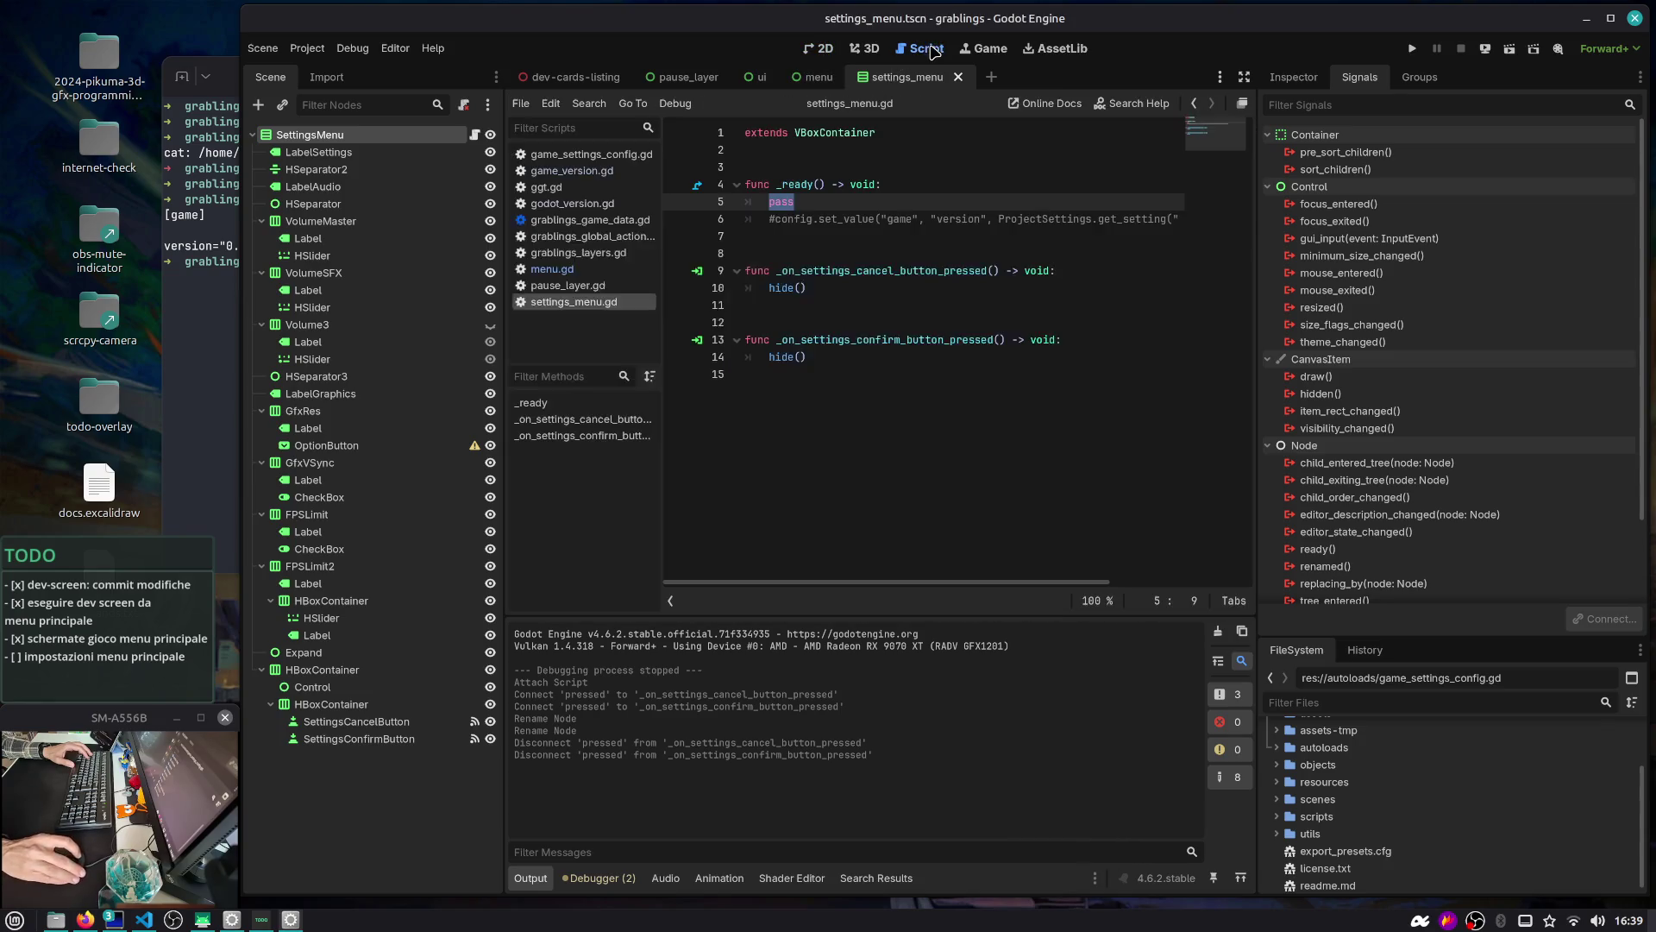
key("End")
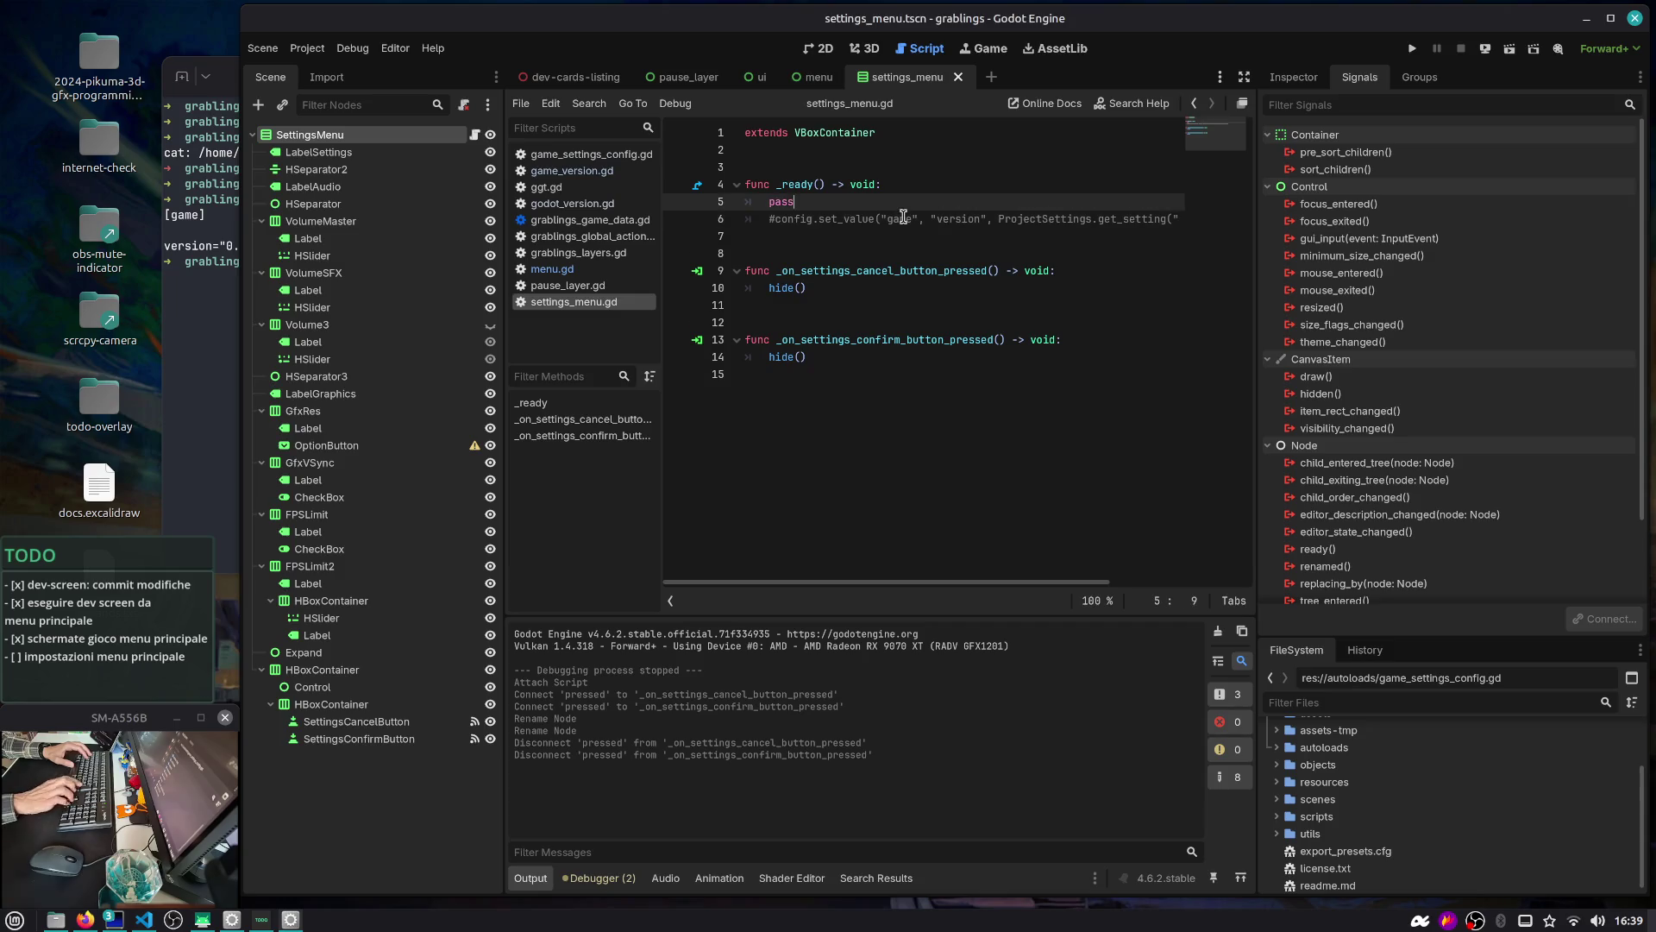
key("Return")
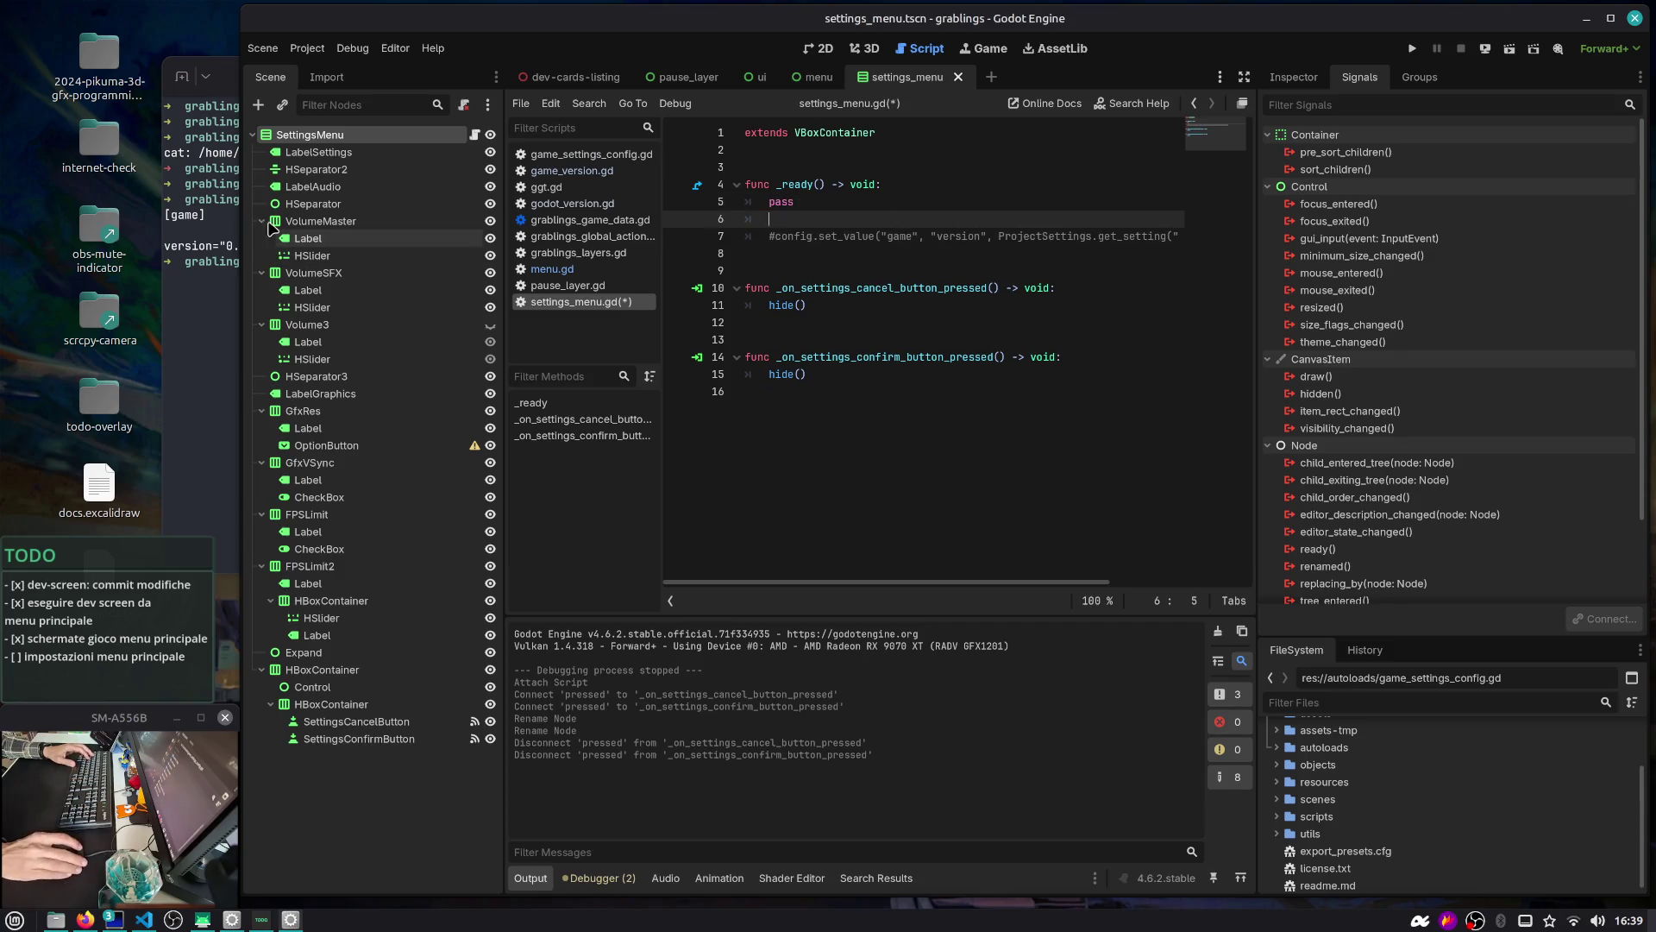
Ctrl-drag the VolumeMaster and VolumeSFX HSlider nodes into the script as exported variables
left_click(817, 49)
left_click(326, 272)
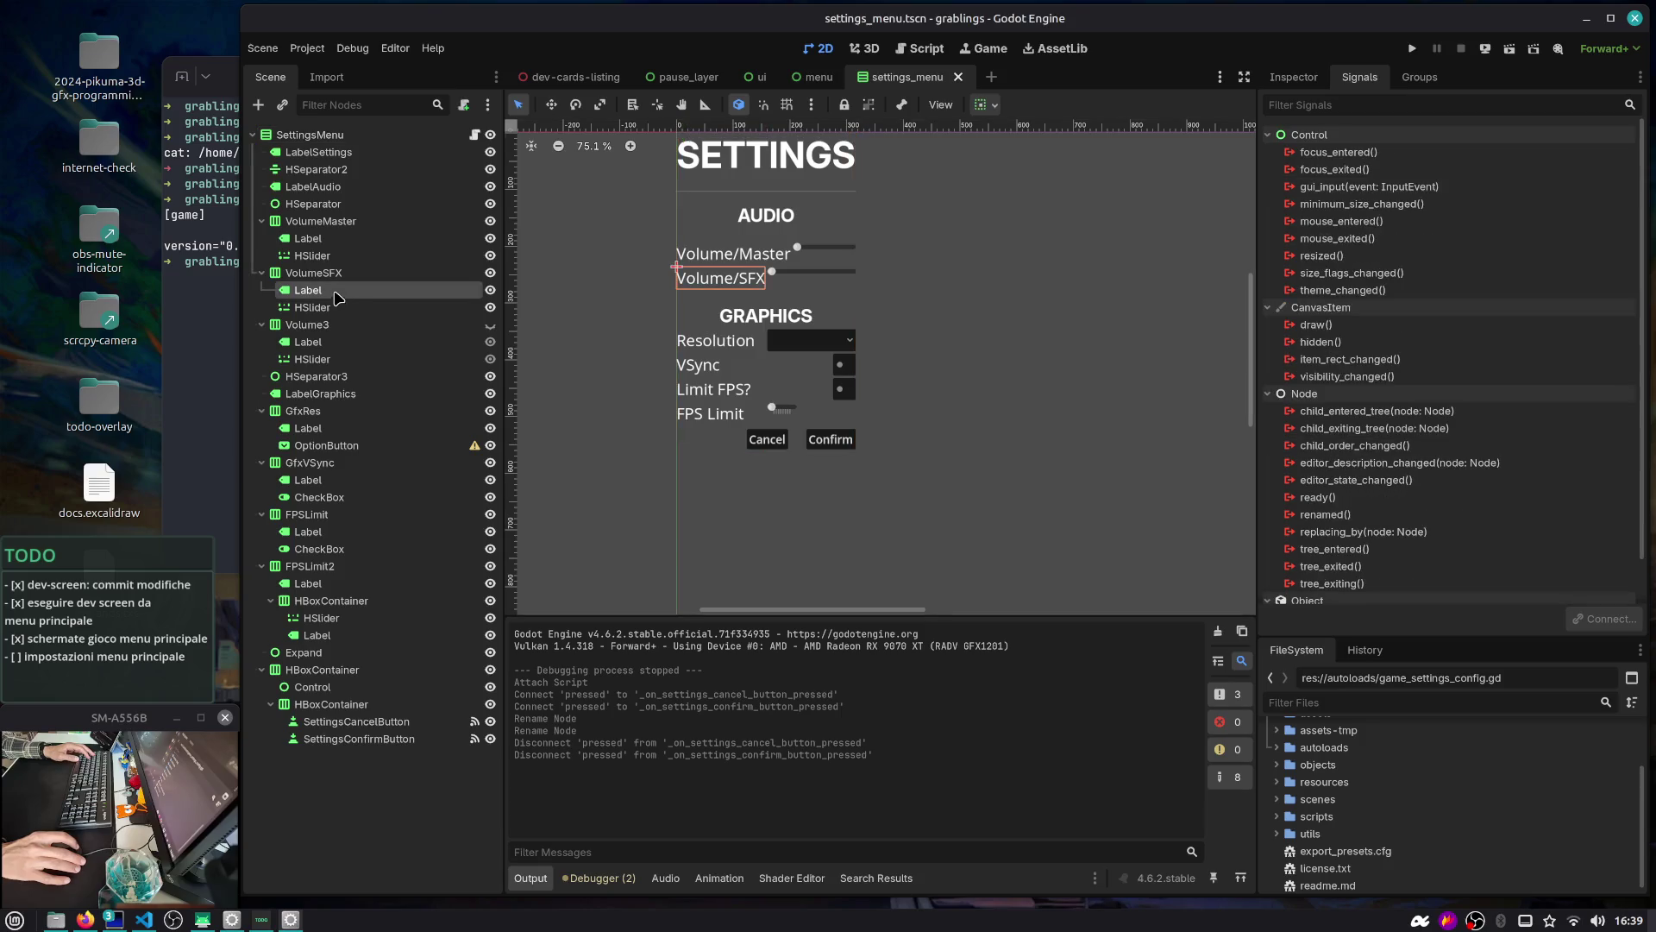
left_click(332, 256)
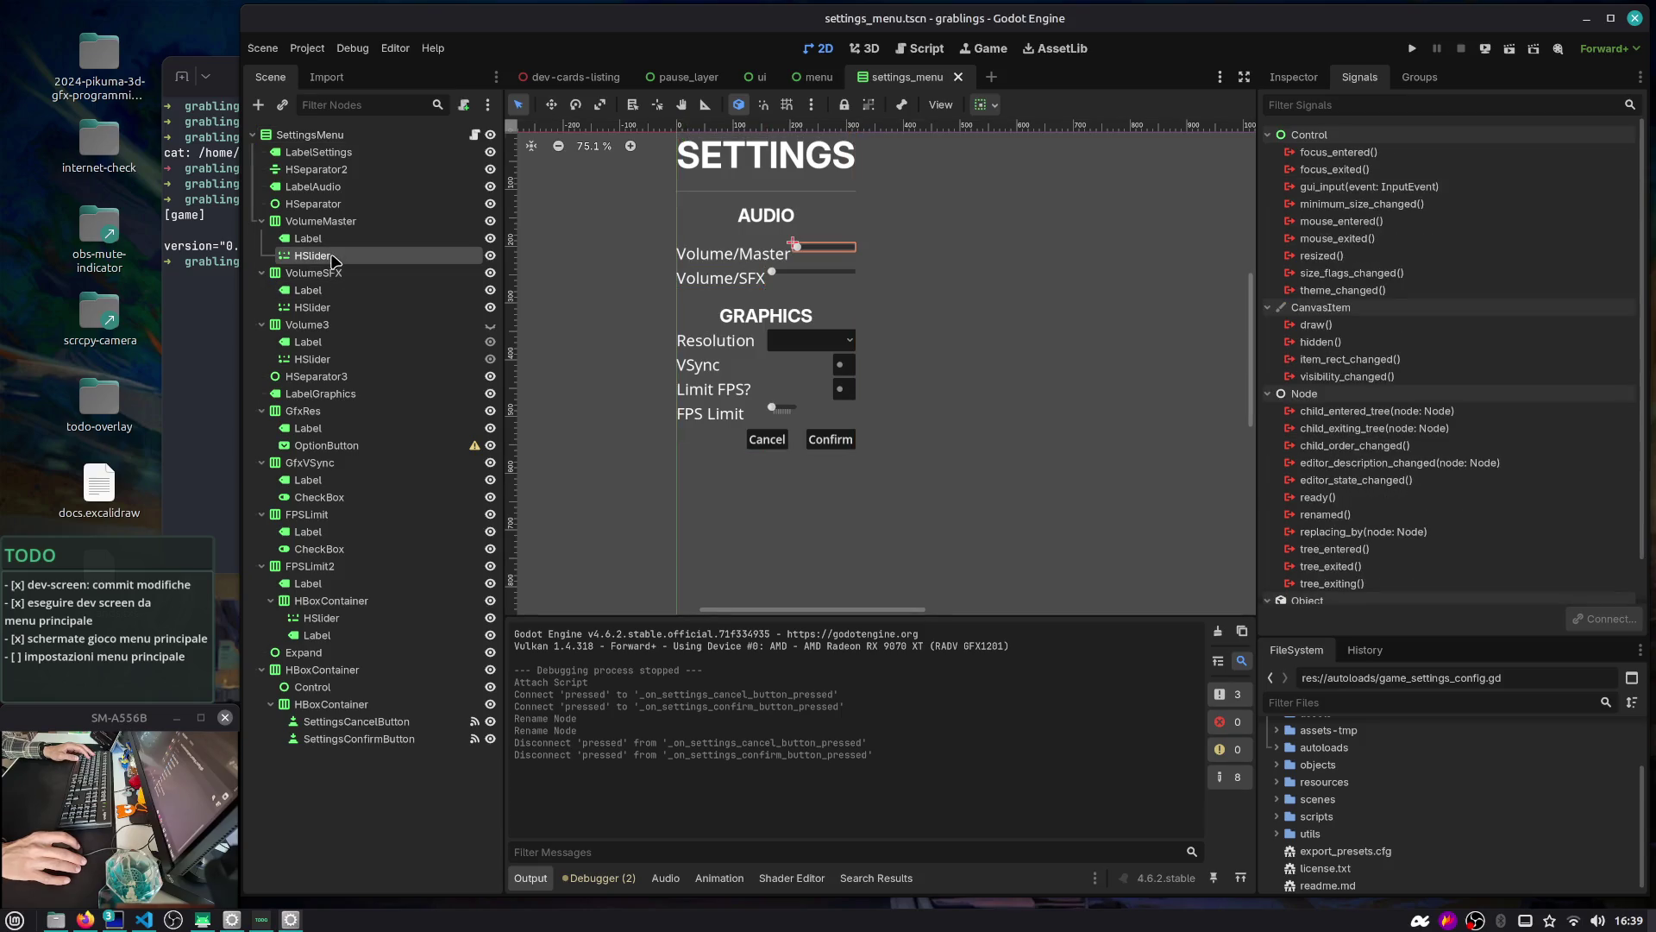
left_click(397, 136)
left_click(916, 48)
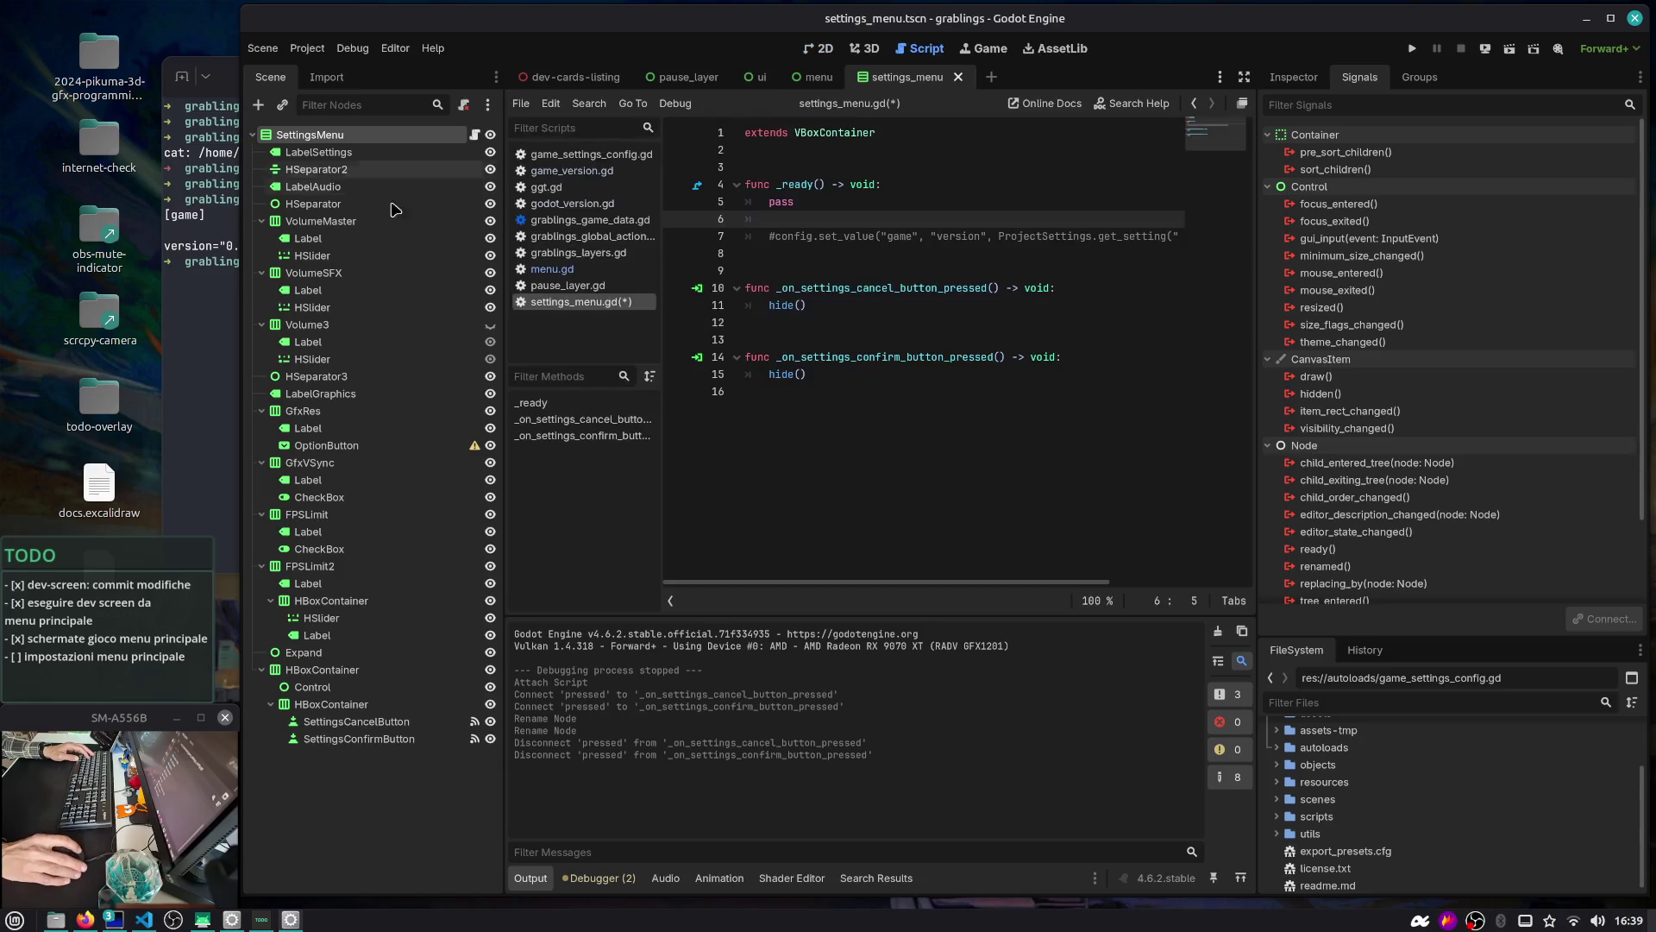
mouse_move(312, 255)
left_mouse_down()
mouse_move(761, 181)
mouse_move(755, 152)
left_mouse_up()
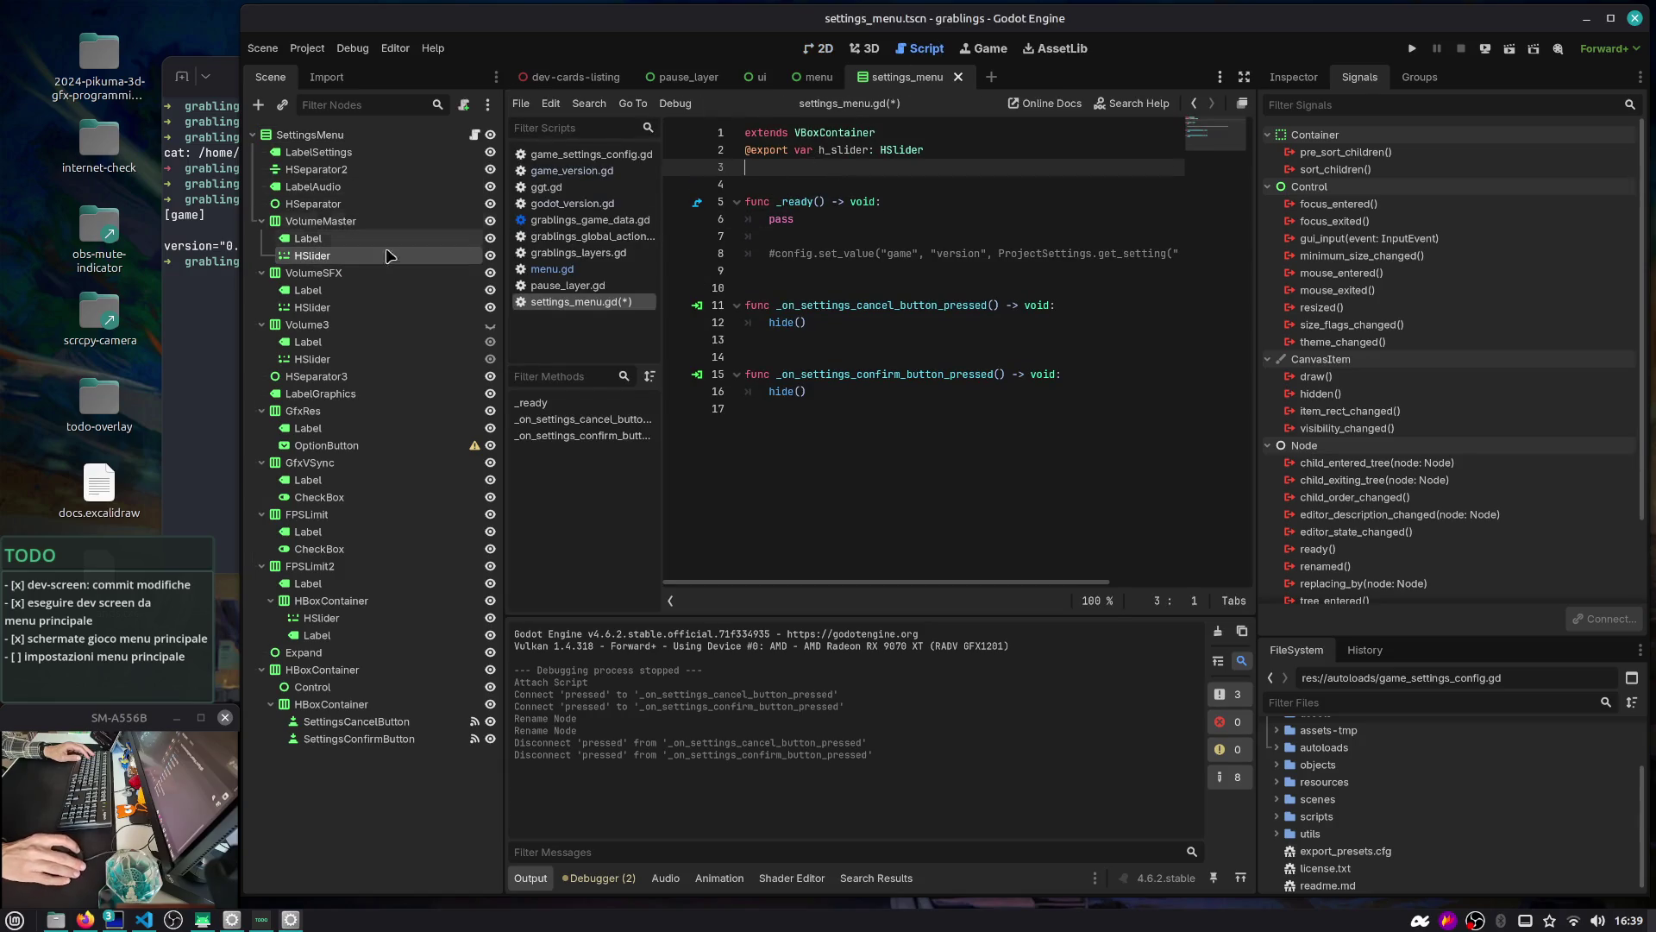
left_click(314, 272)
mouse_move(312, 307)
left_mouse_down()
mouse_move(759, 173)
mouse_move(753, 152)
left_mouse_up()
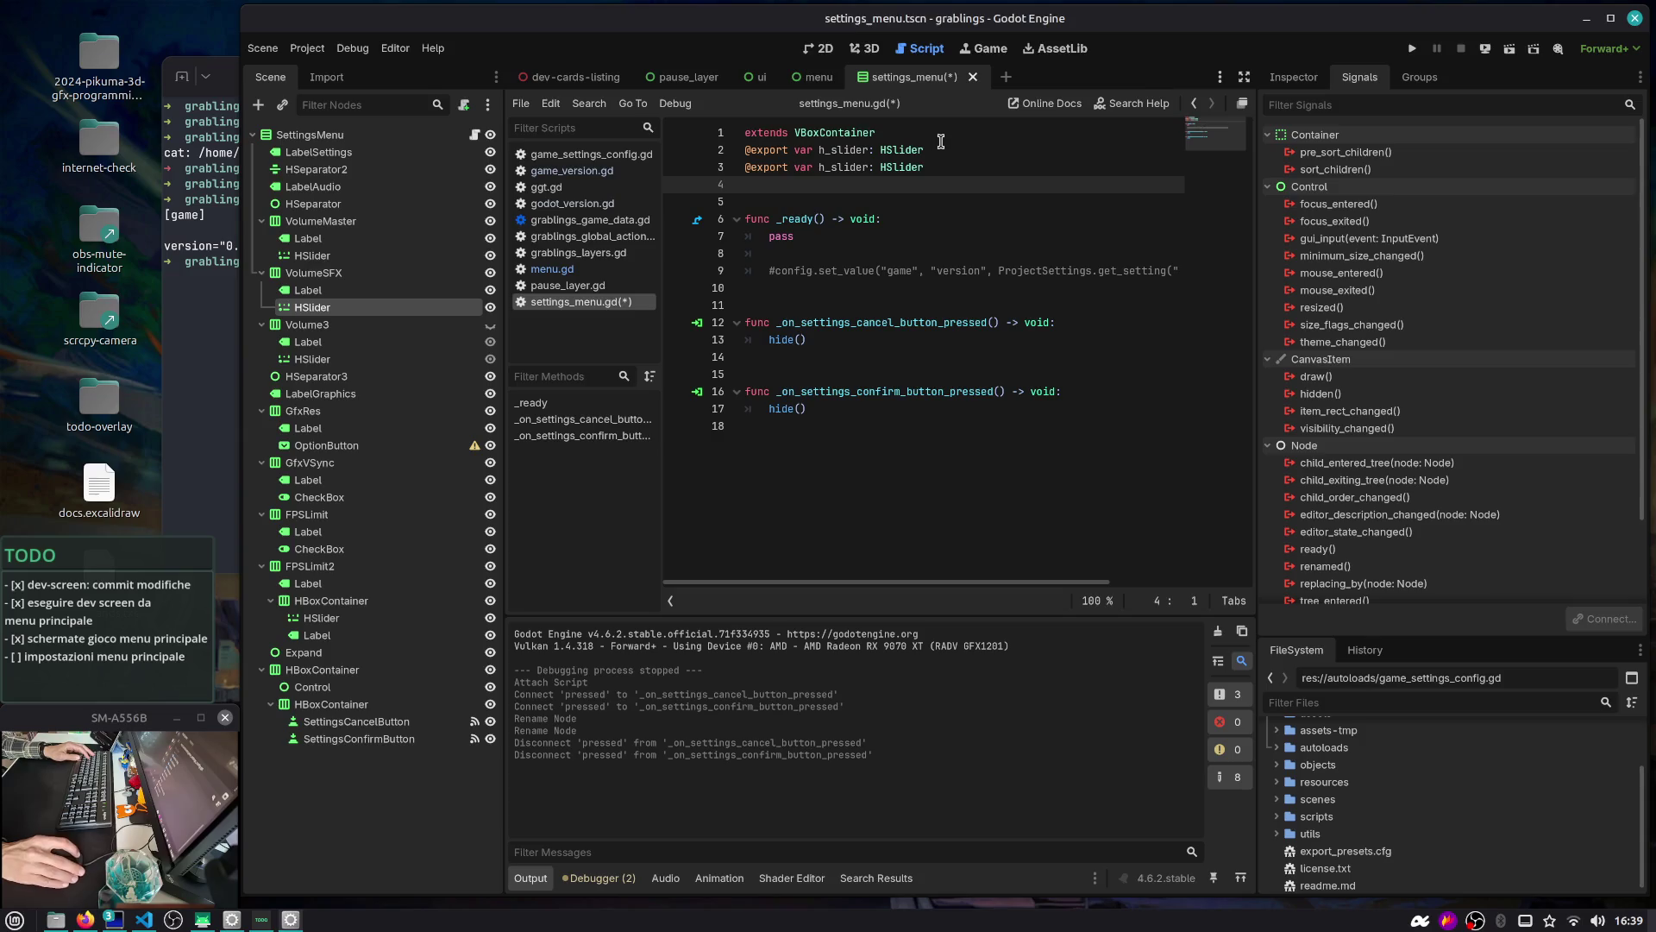
Rename the exports to sound_master_slider and sound_sfx_slider, save, and start assigning Sound Master Slider
left_click(927, 137)
key("Return")
key("ctrl+s")
double_click(844, 184)
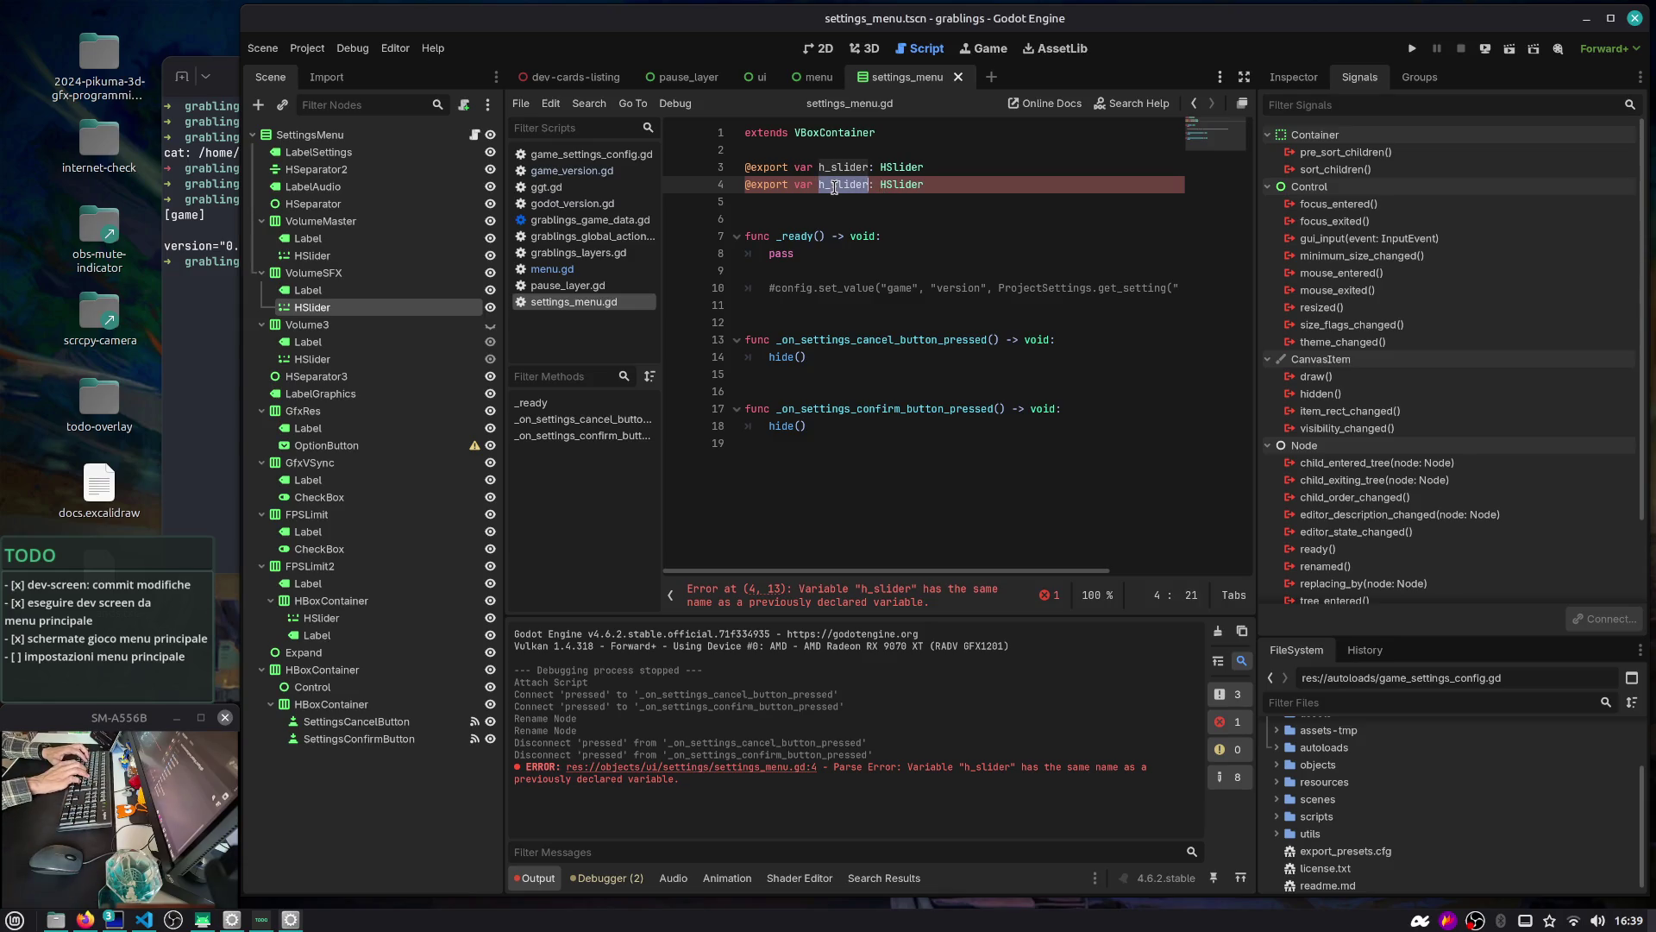
type("sound_")
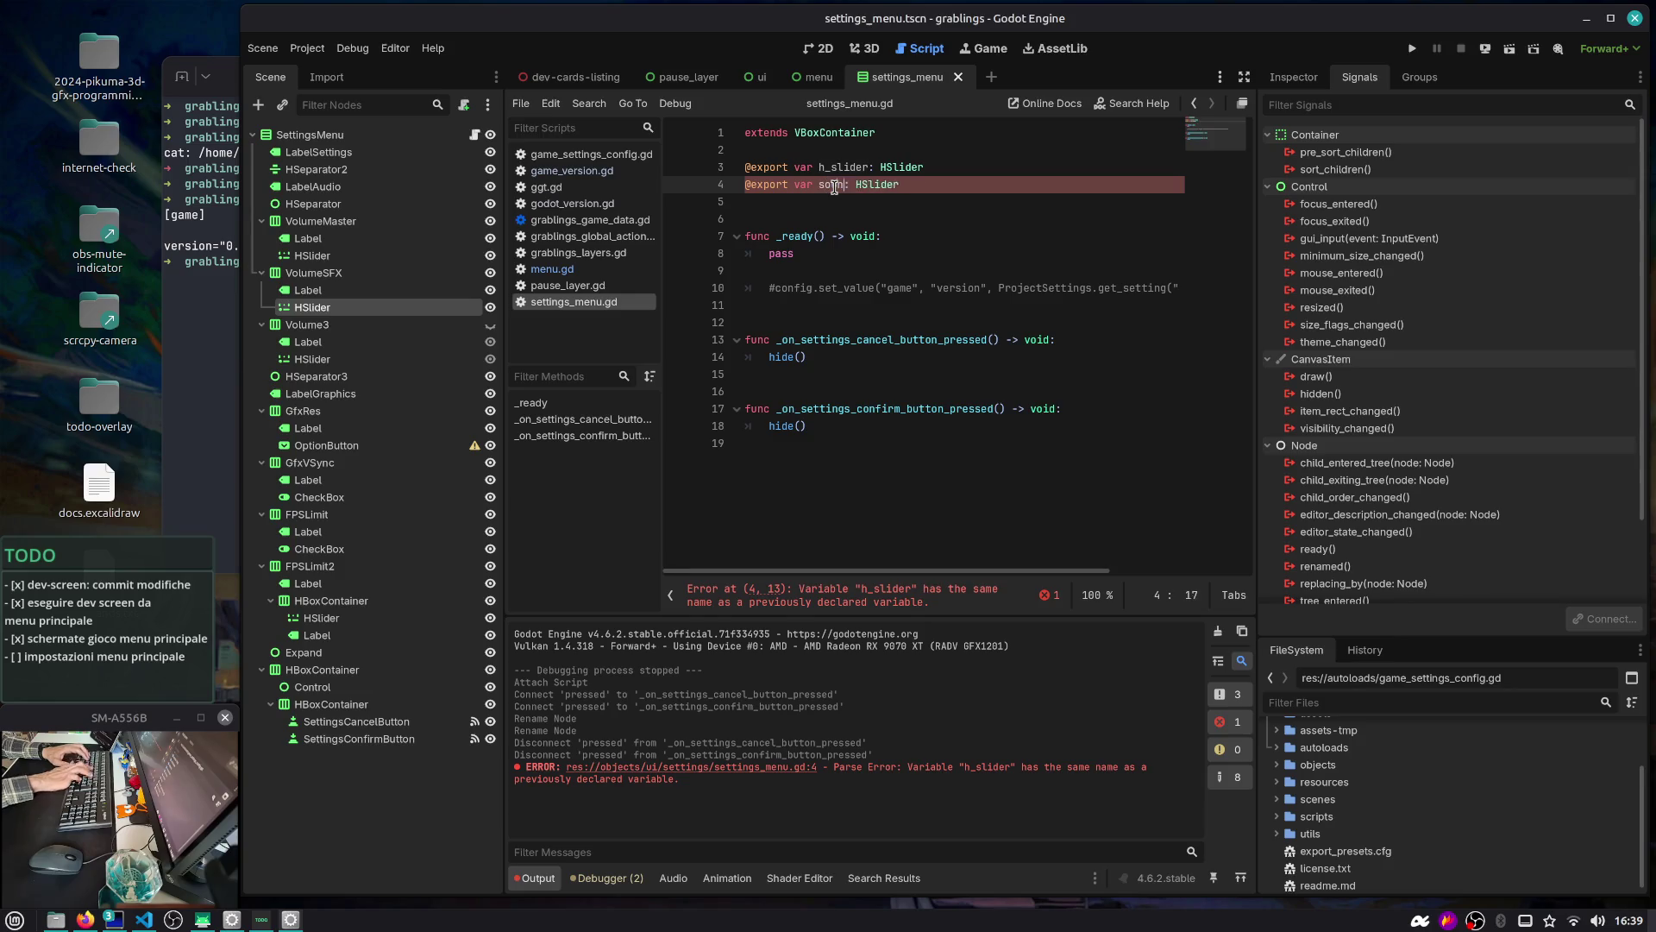
type("sfx_slide")
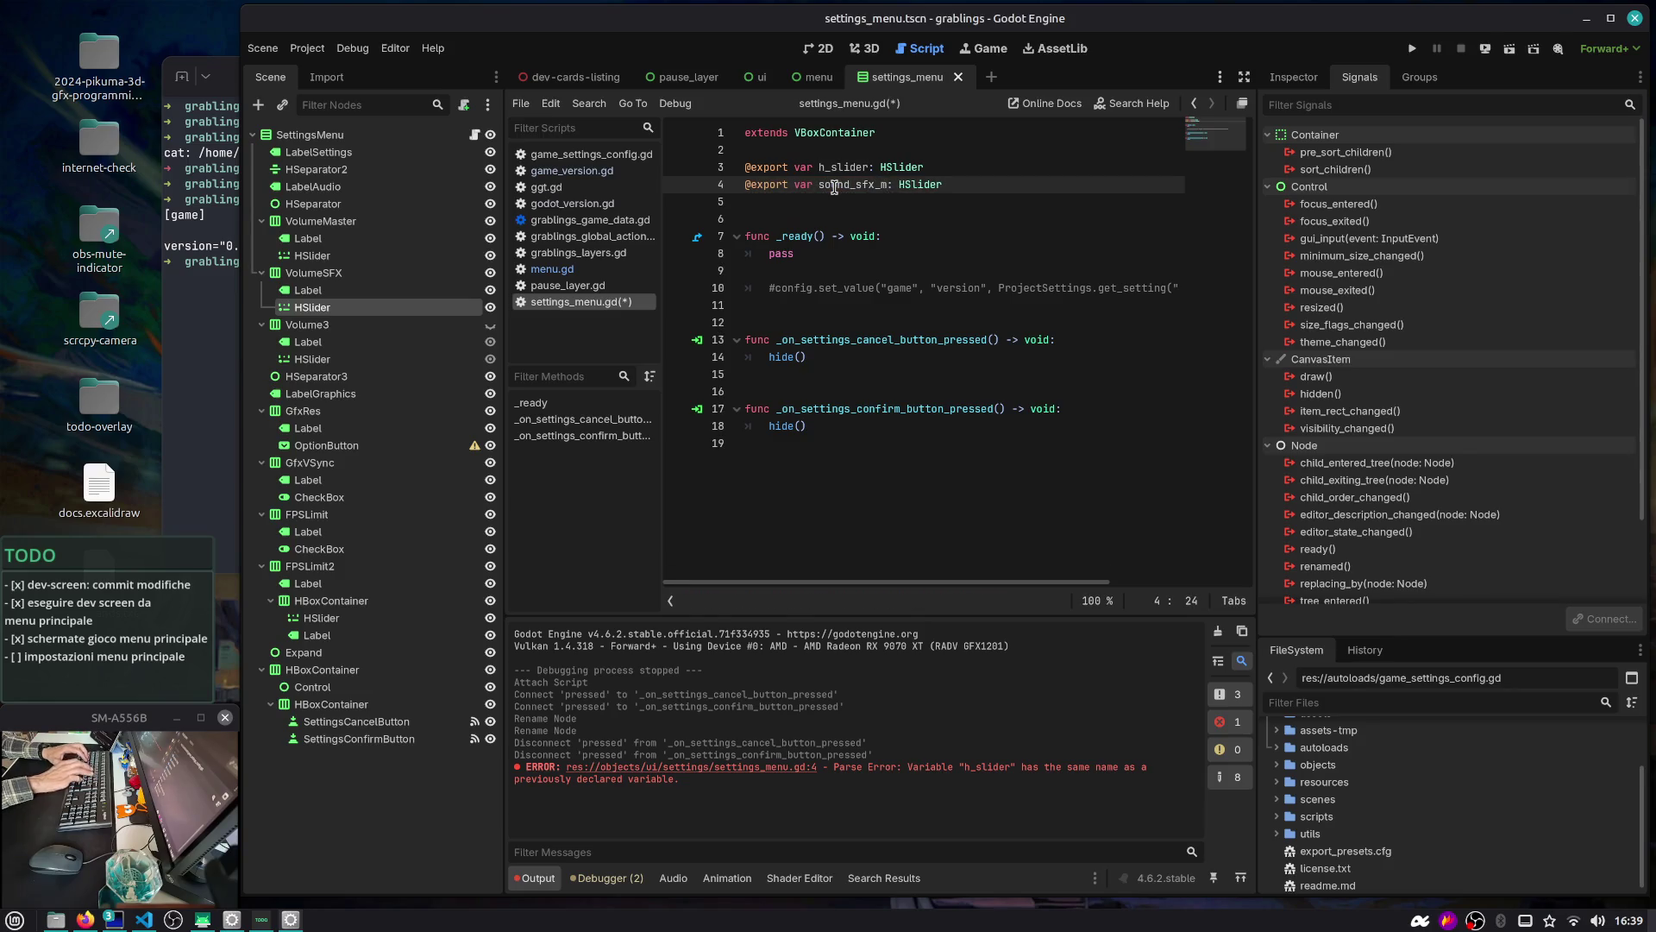
type("r")
key("Up")
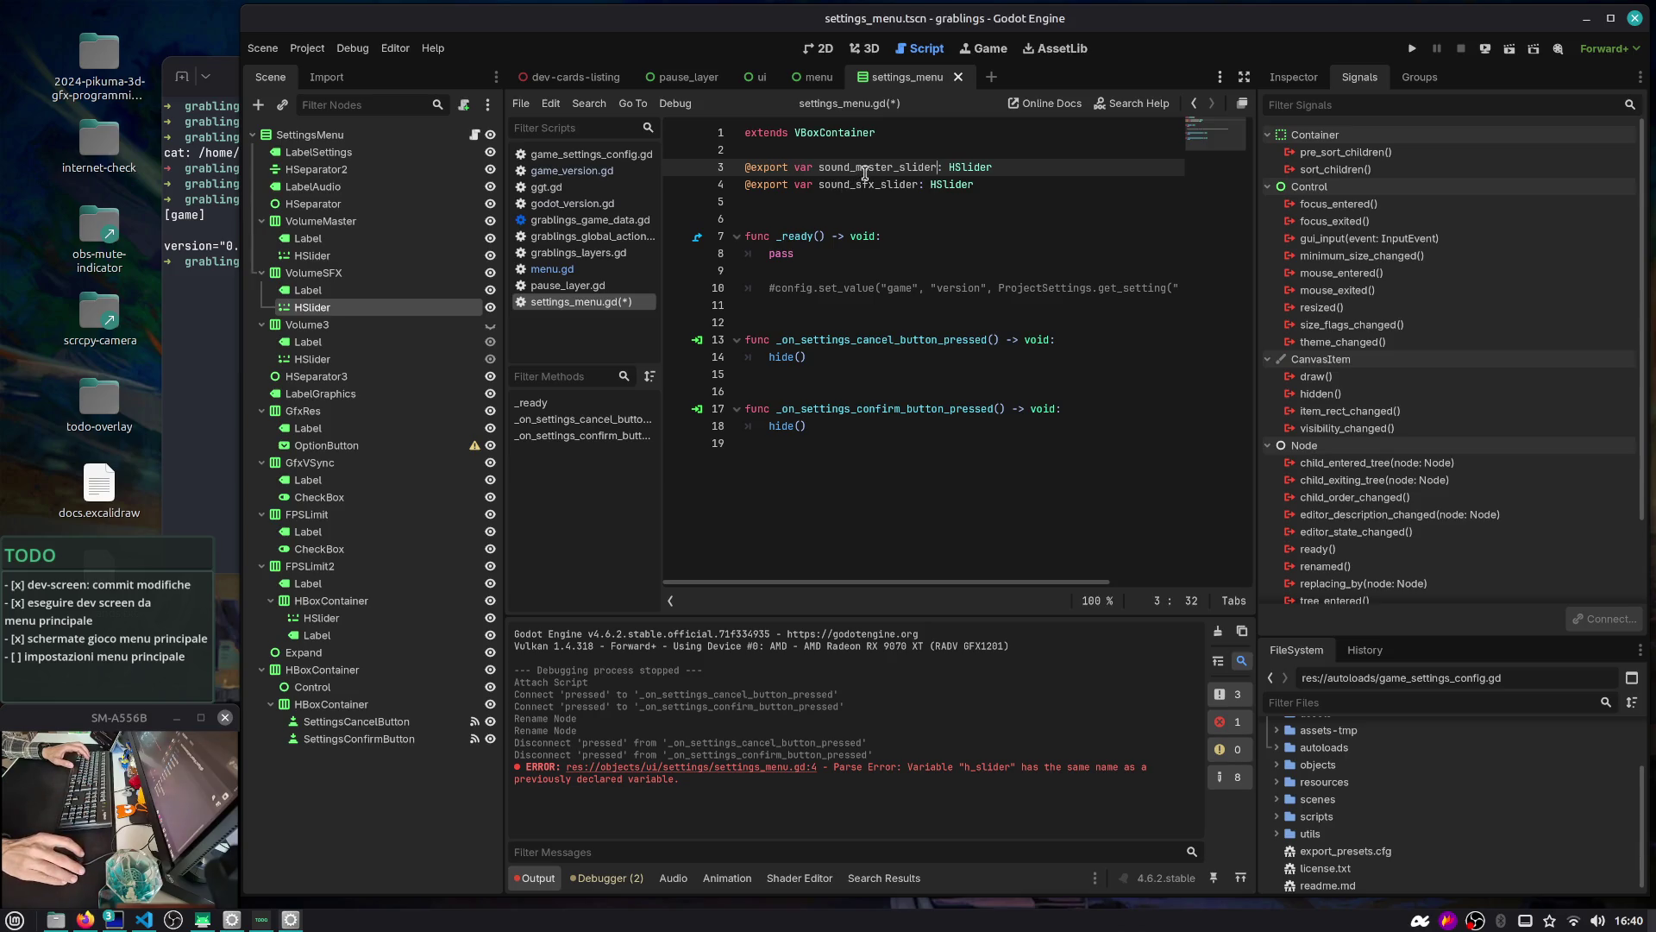
key("ctrl+s")
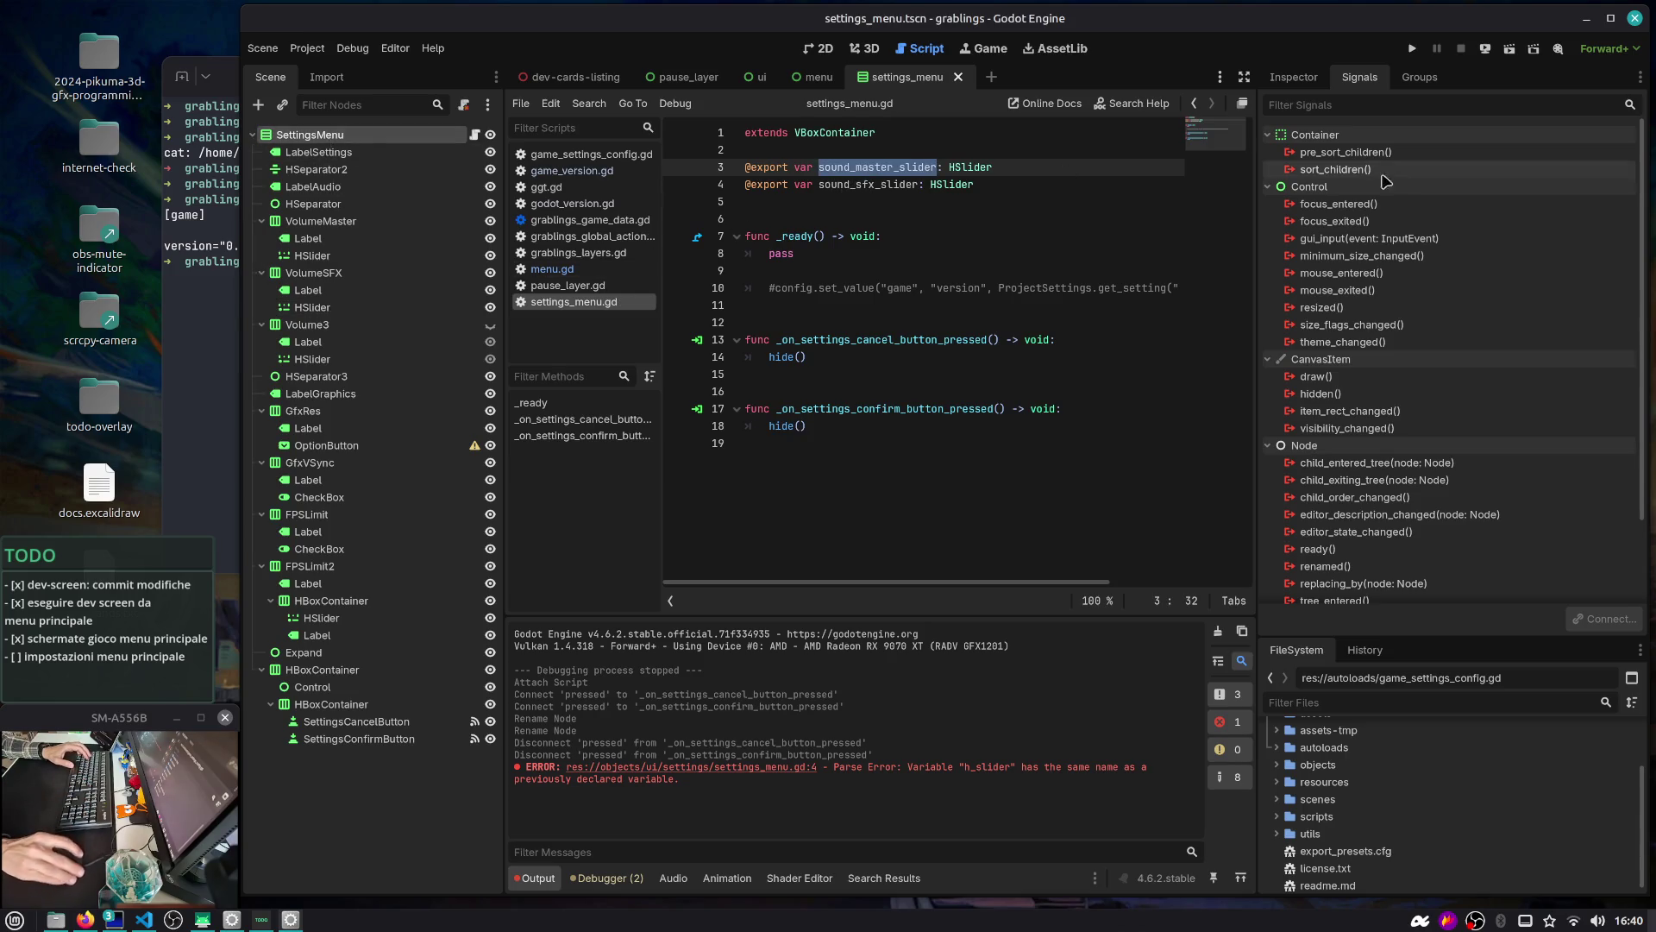
left_click(1294, 76)
left_click(1527, 208)
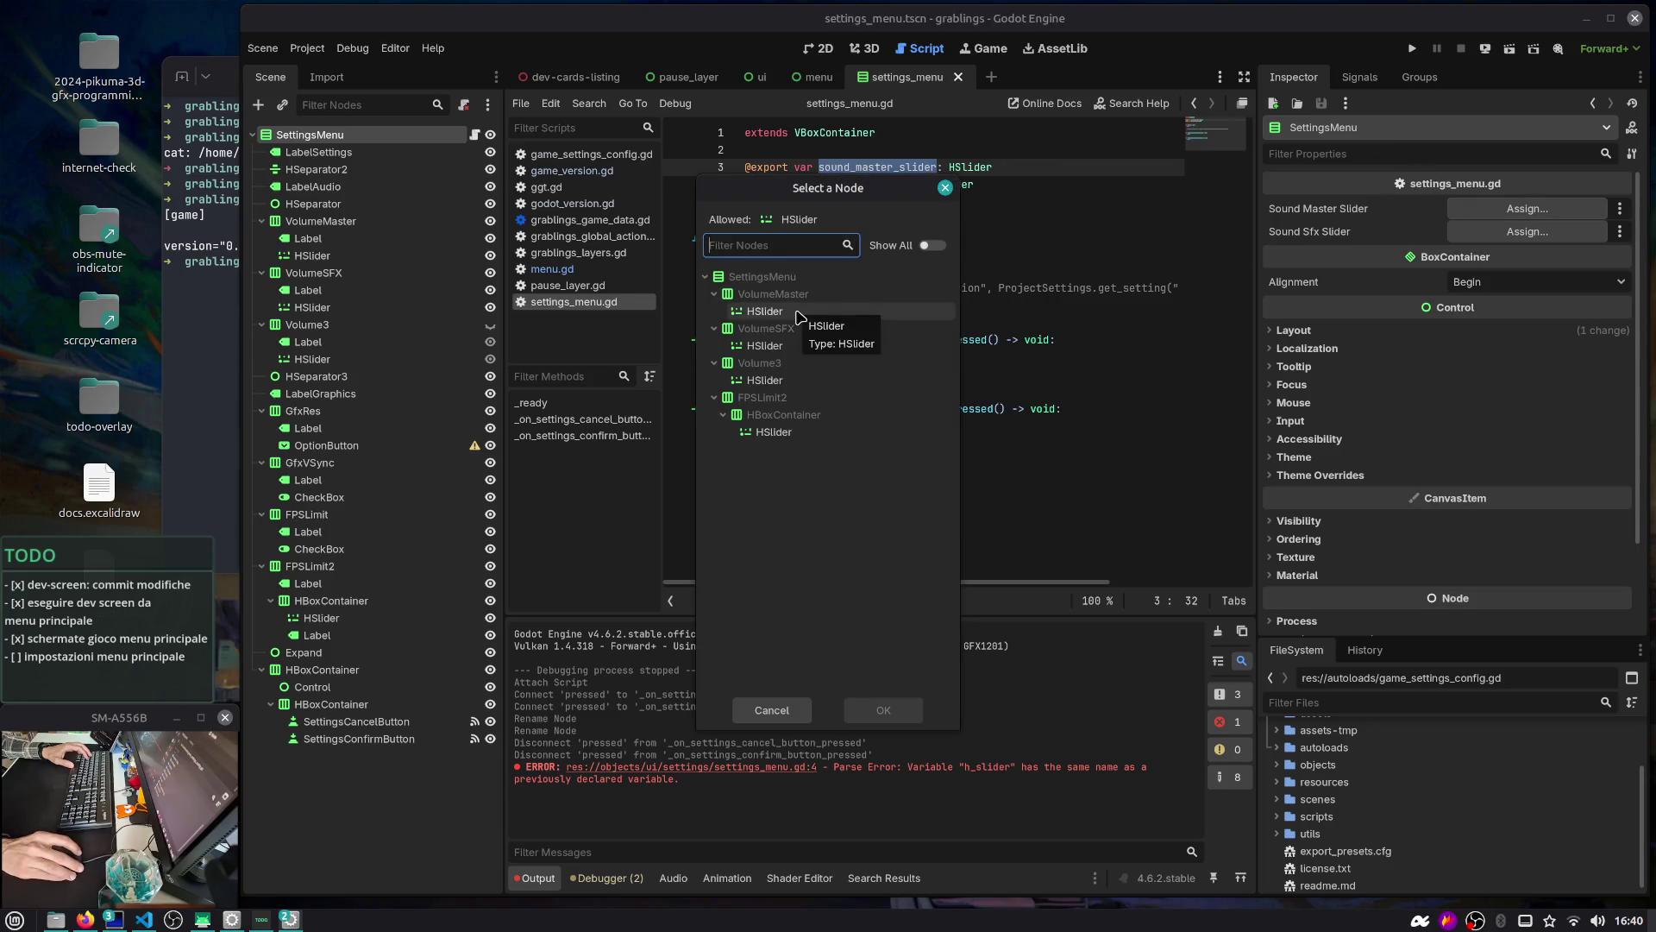
Assign the master and SFX volume HSliders to their exported slider properties and save the script
double_click(764, 311)
left_click(1527, 231)
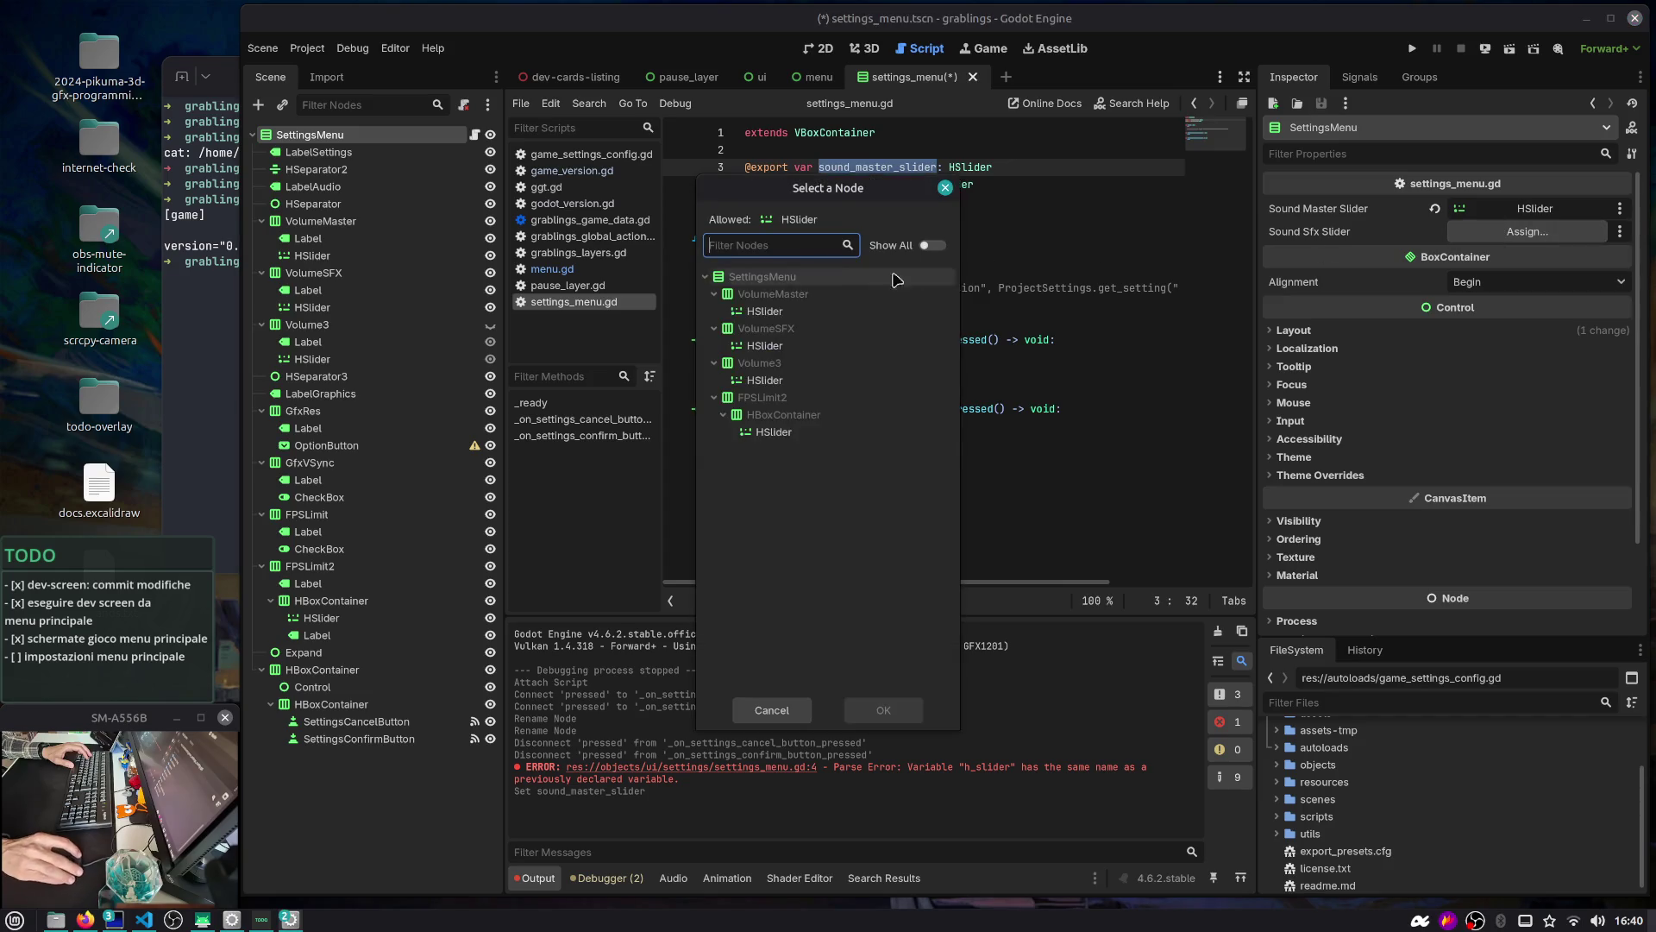
double_click(764, 345)
left_click(892, 287)
key("ctrl+s")
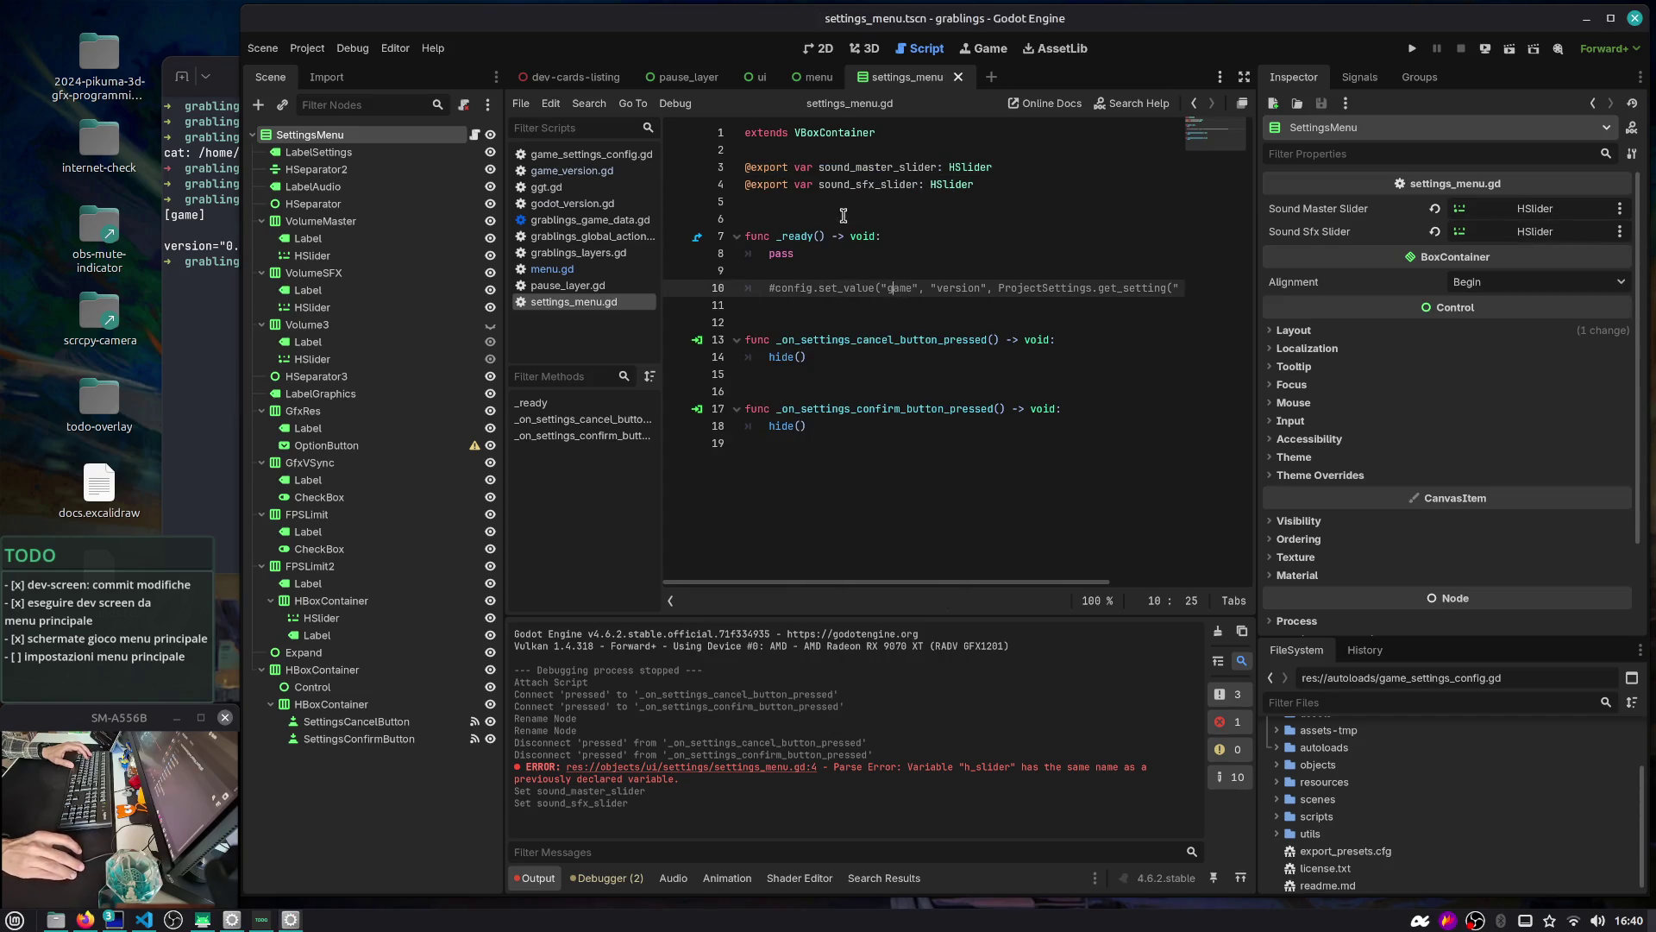
Start a sound_master_slider.set_value_no_signal() call under pass in _ready()
key("Up")
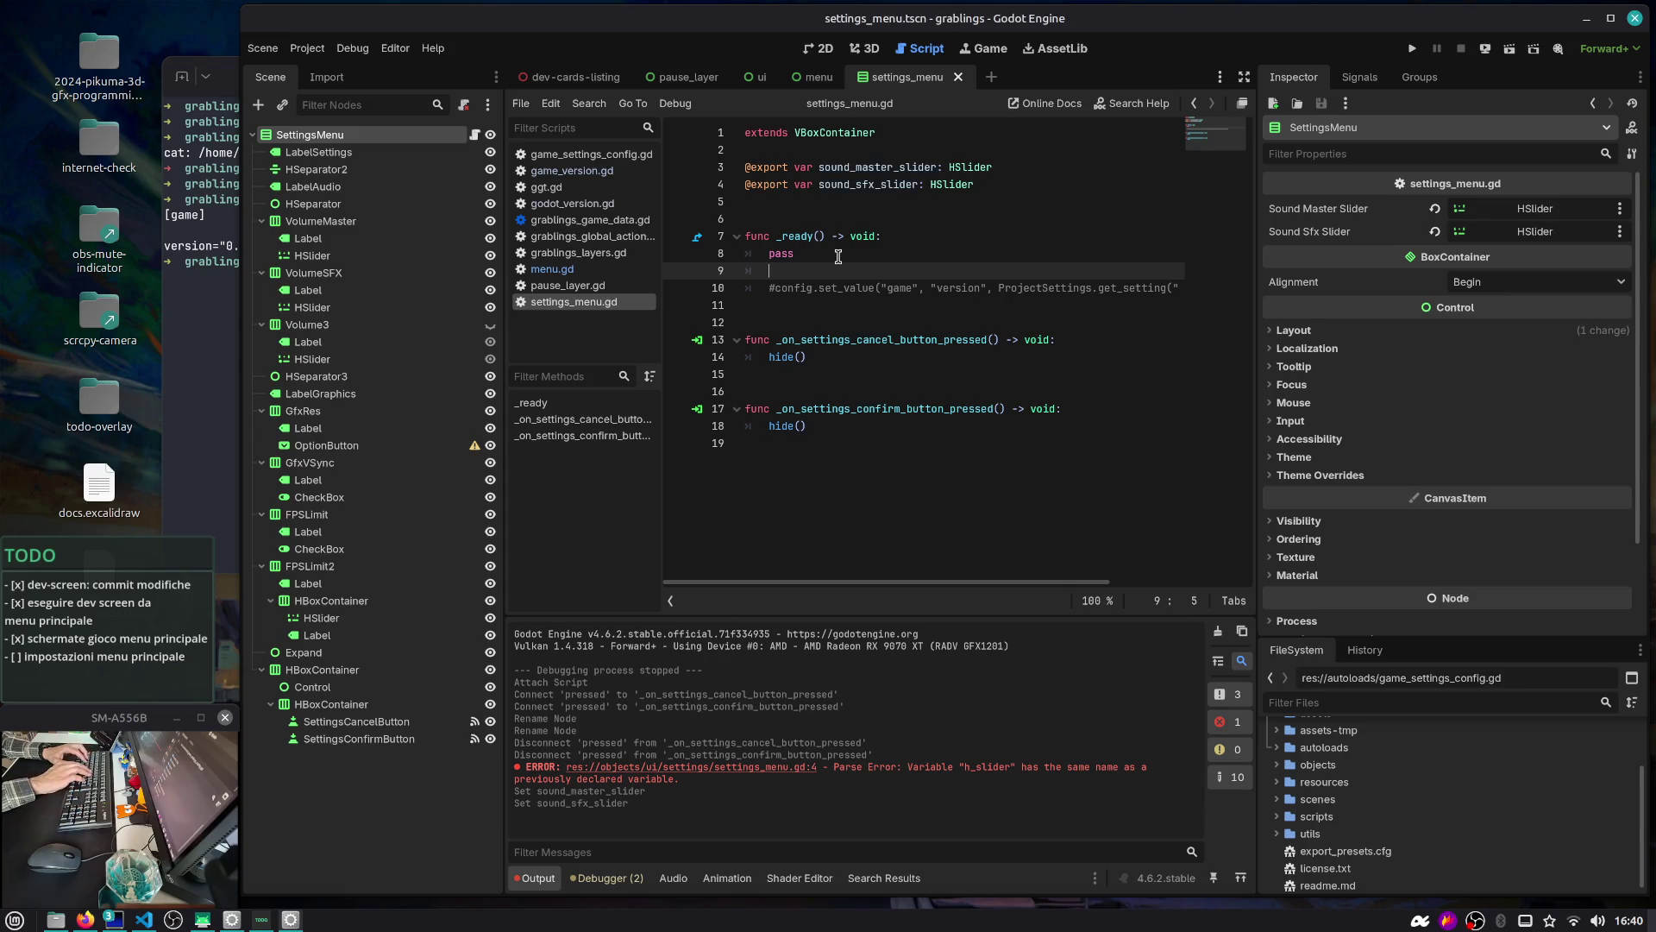
type("sound_master_slider.")
key("Return")
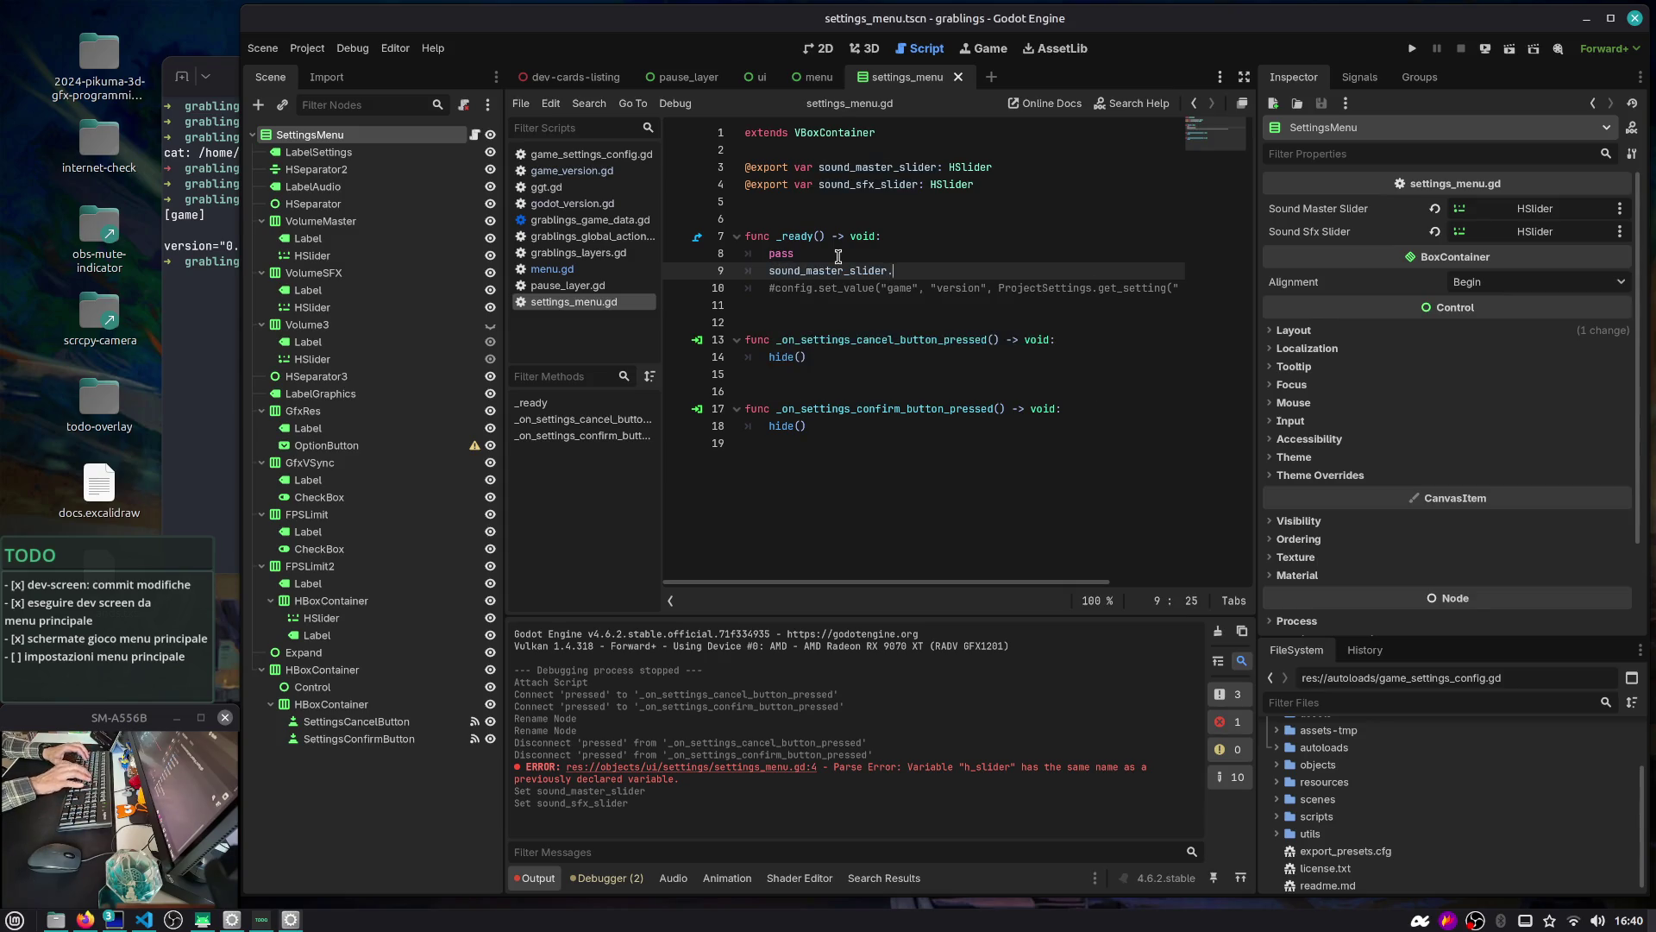
type("set")
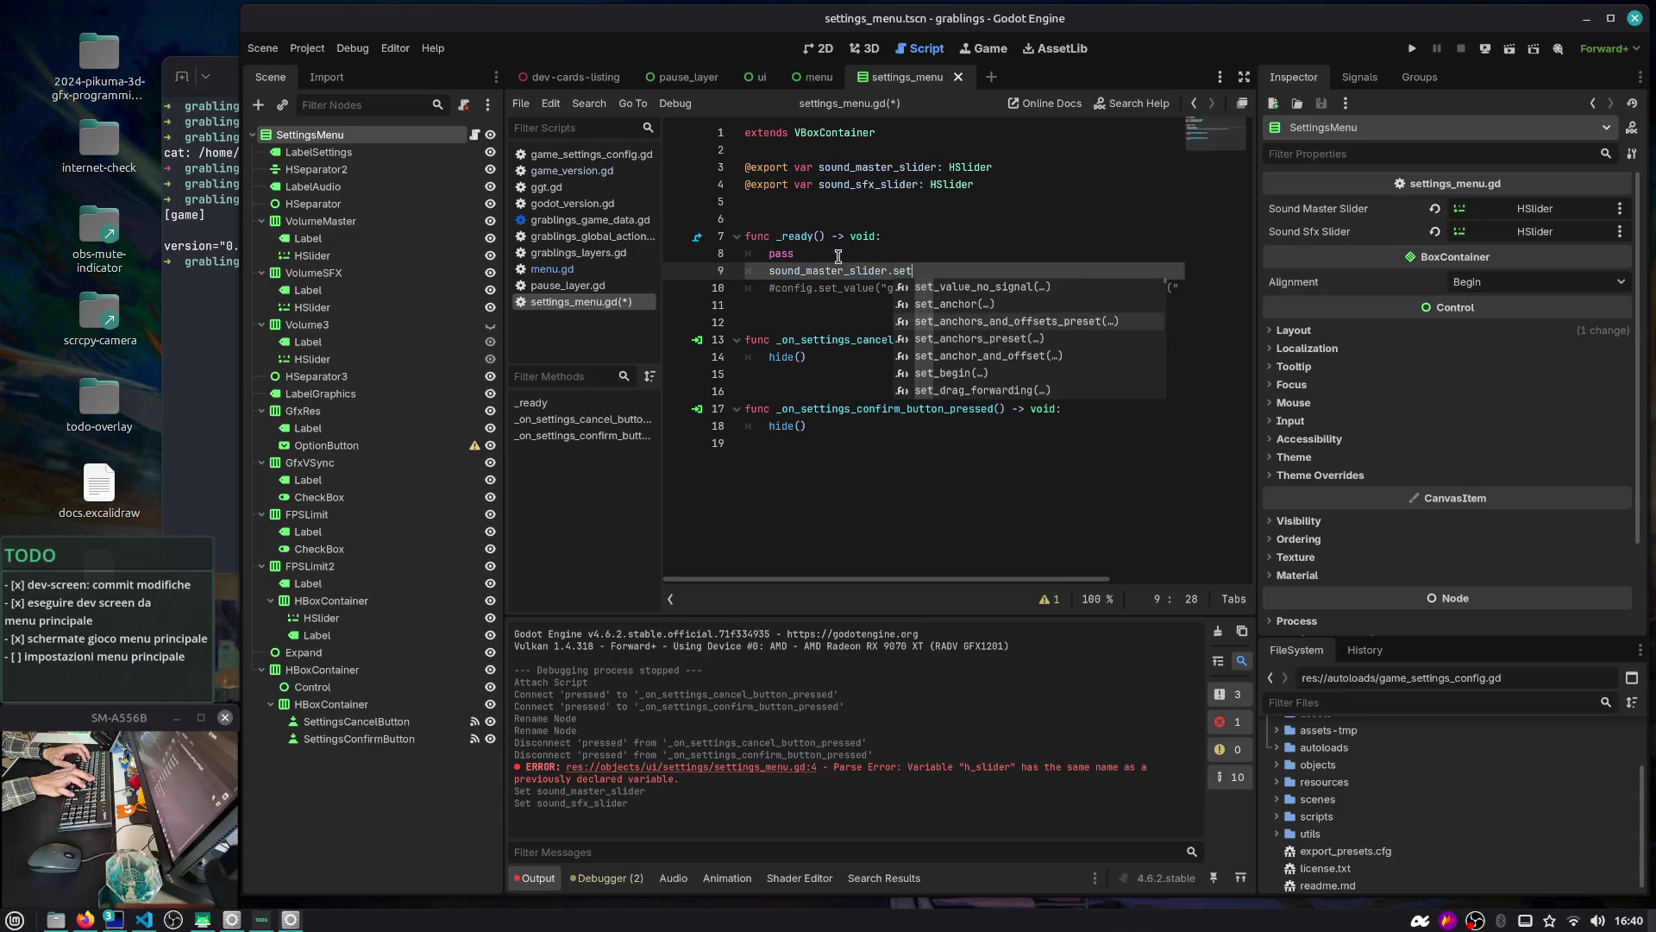
key("Return")
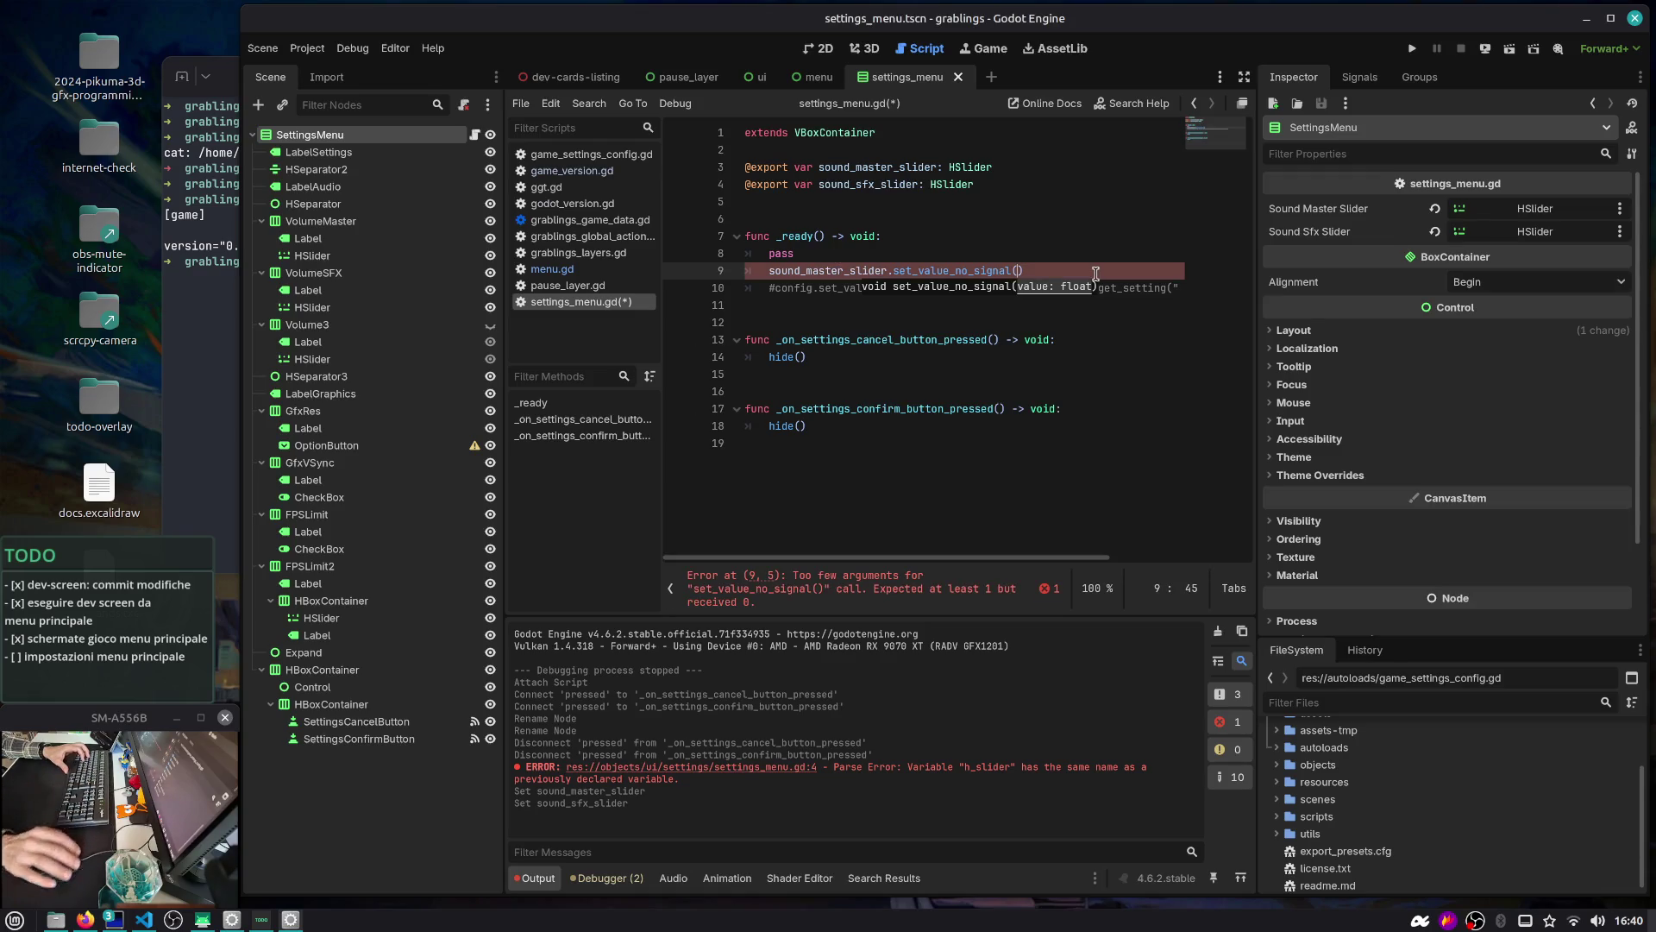
left_click(1023, 262)
key("Return")
type("if c")
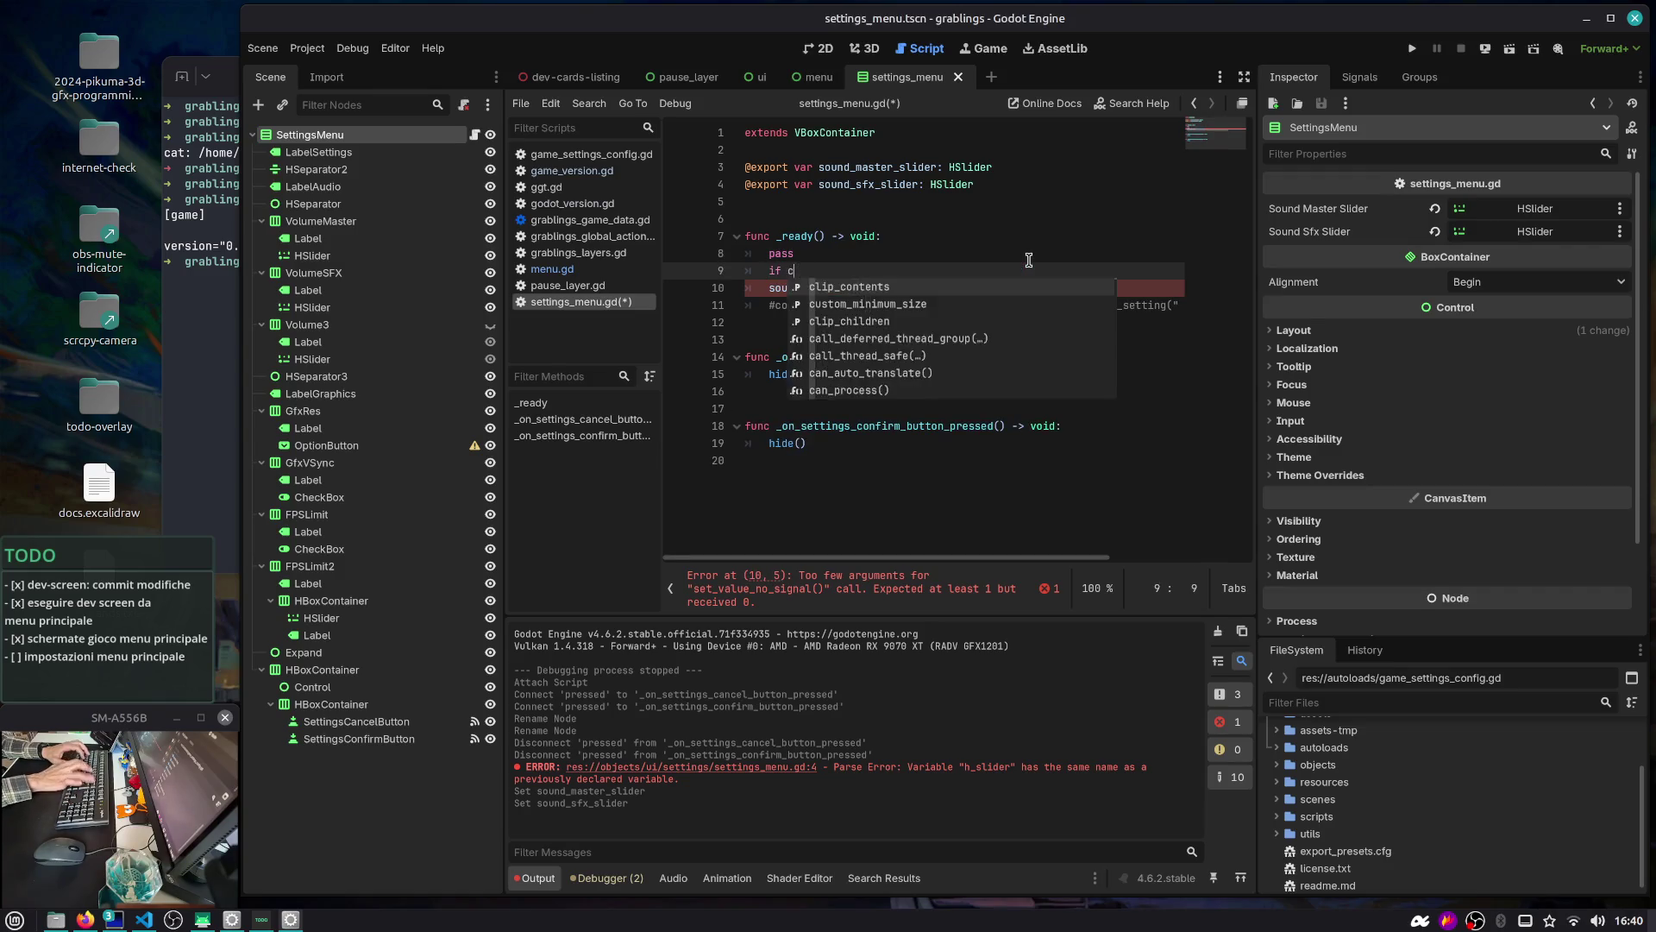
Drop the unfinished if condition and move the uncommented config.set_value version line into _ready()
key("ctrl+o")
key("Escape")
type("onfi")
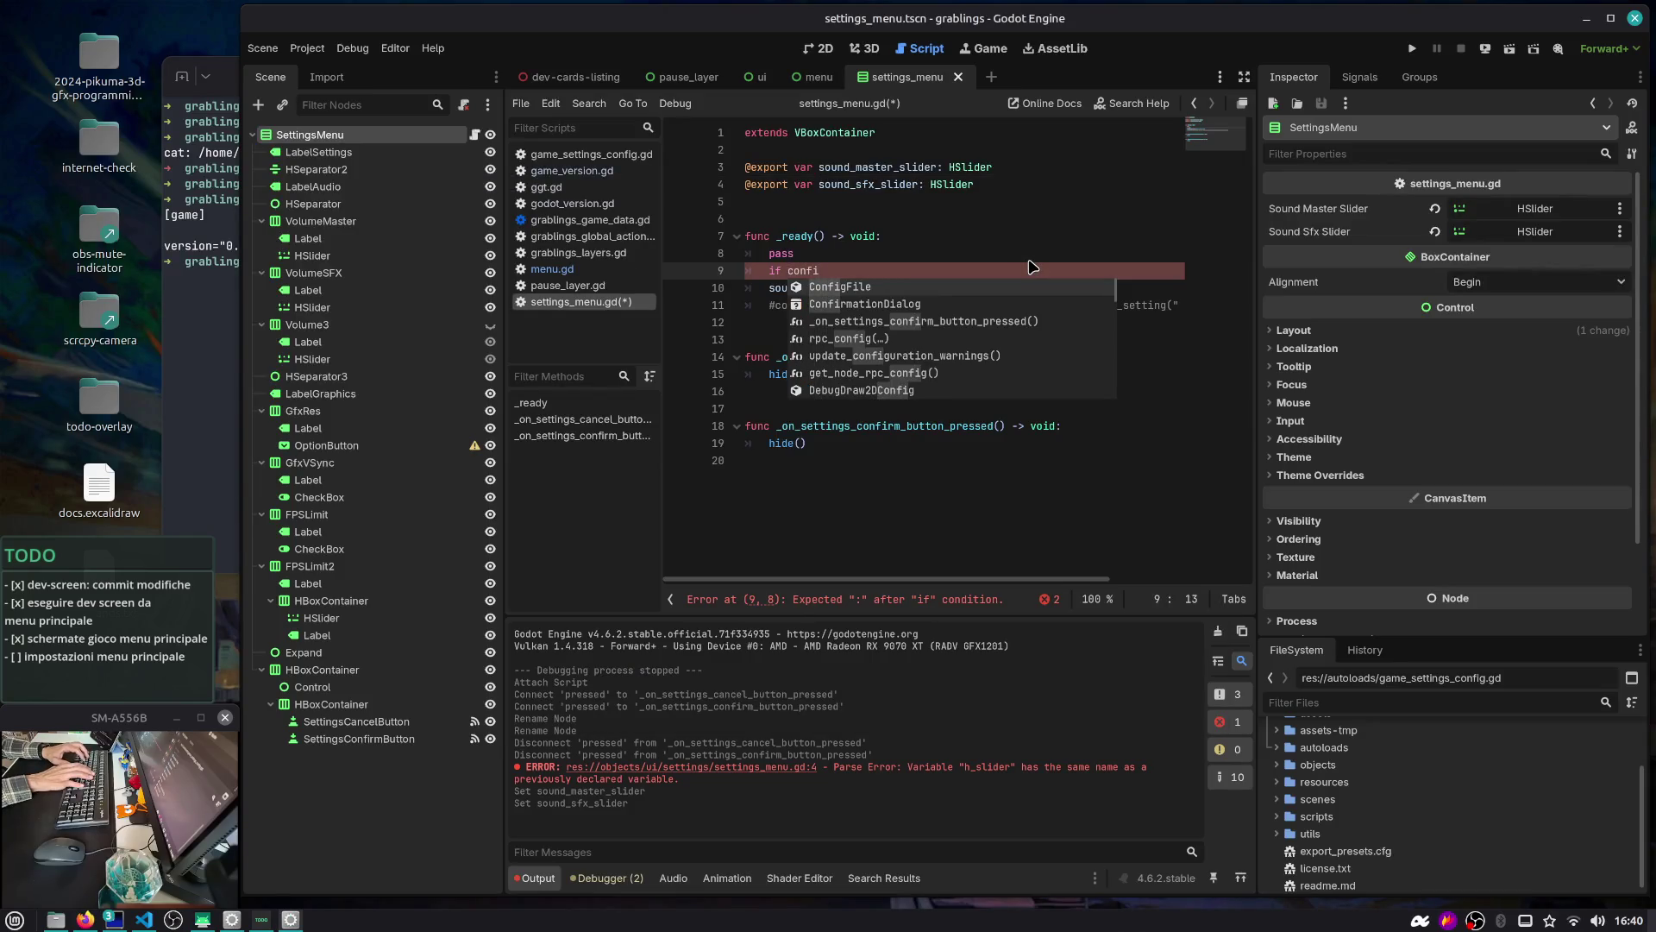
key("ctrl+BackSpace")
key("ctrl+BackSpace")
key("Down")
key("Down")
key("ctrl+k")
key("alt+Up")
key("alt+Up")
key("alt+Up")
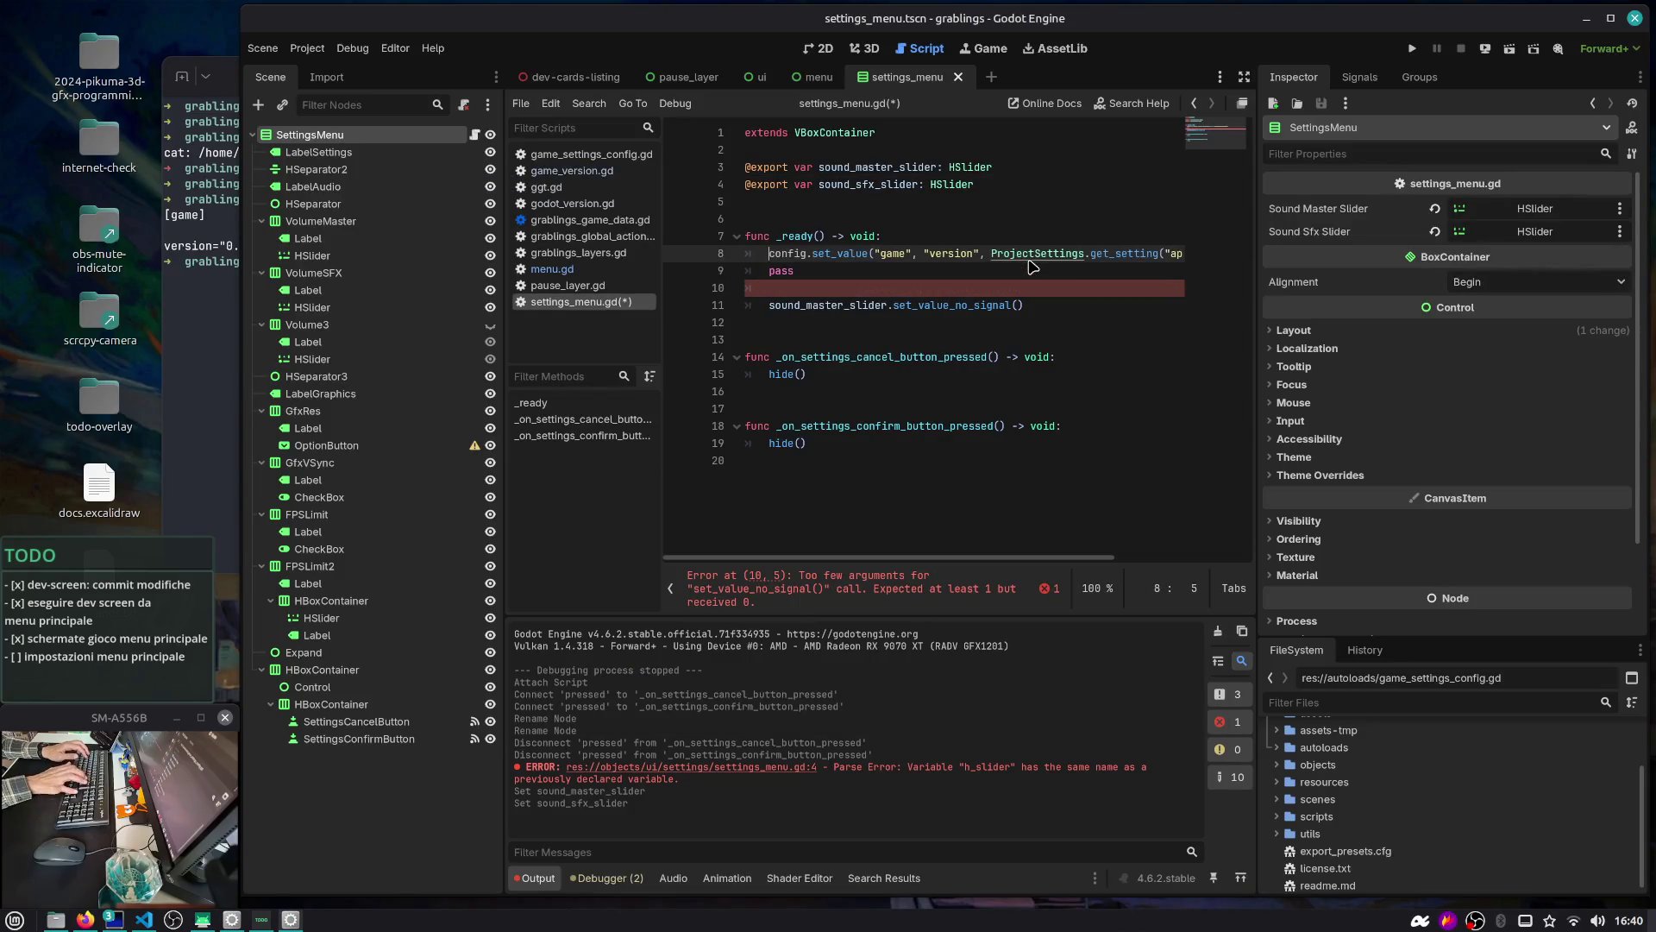
Replace the pass placeholder with config = ConfigFile.new() above the config call
key("alt+Down")
key("Up")
key("ctrl+Delete")
type("config = ")
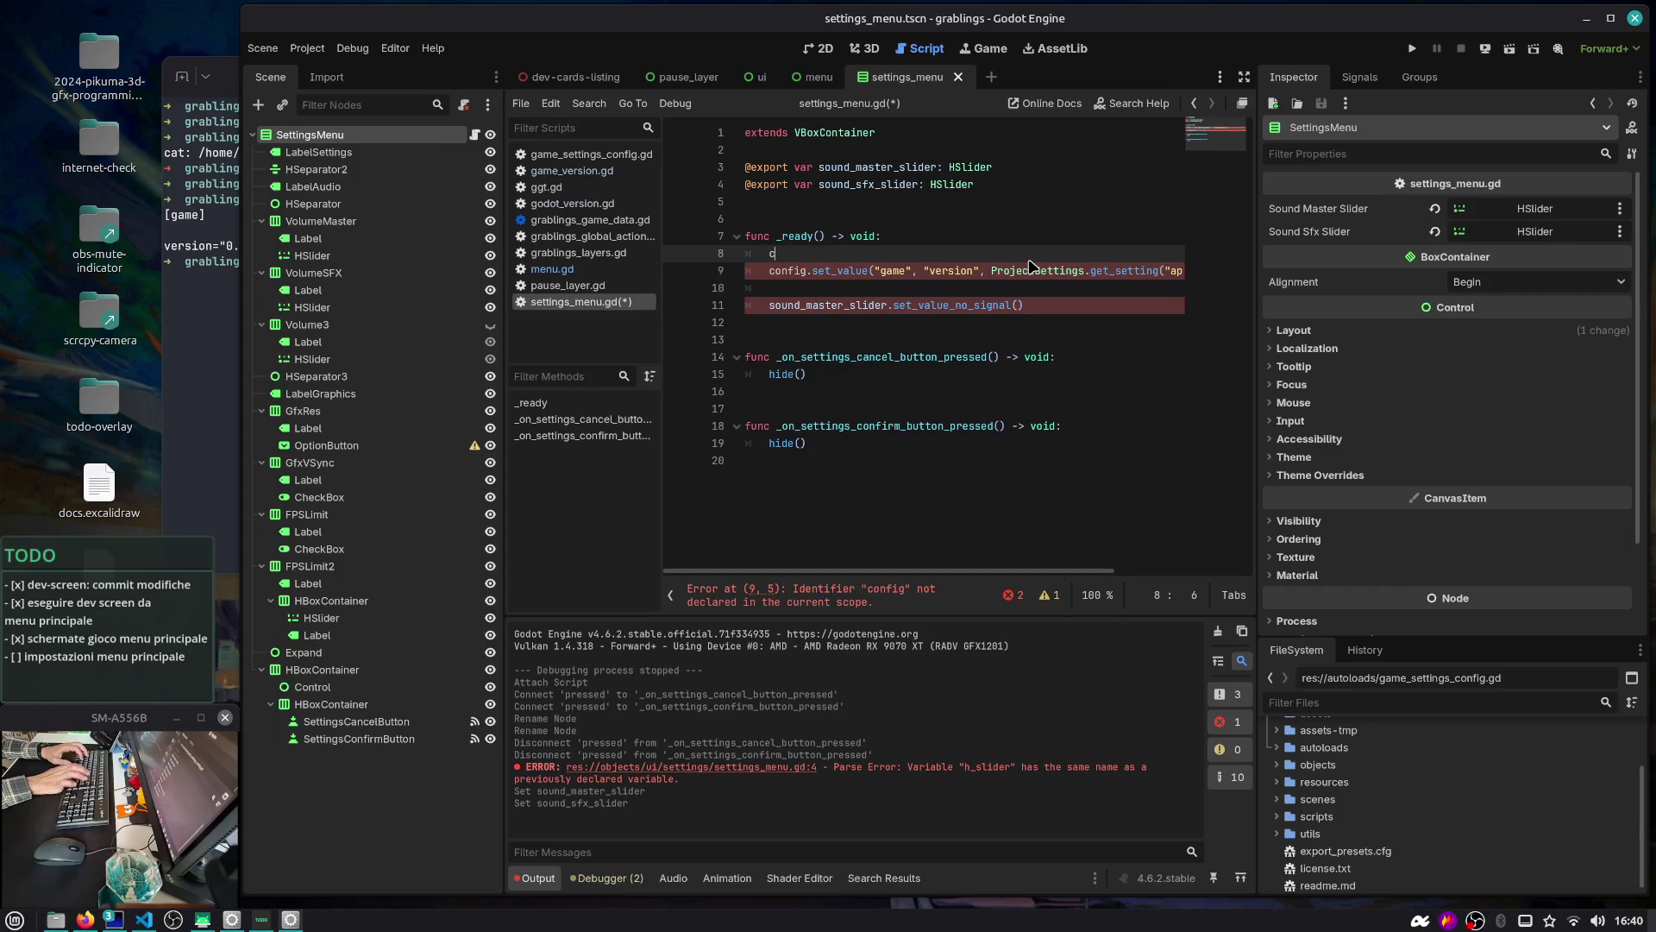
type("Conf")
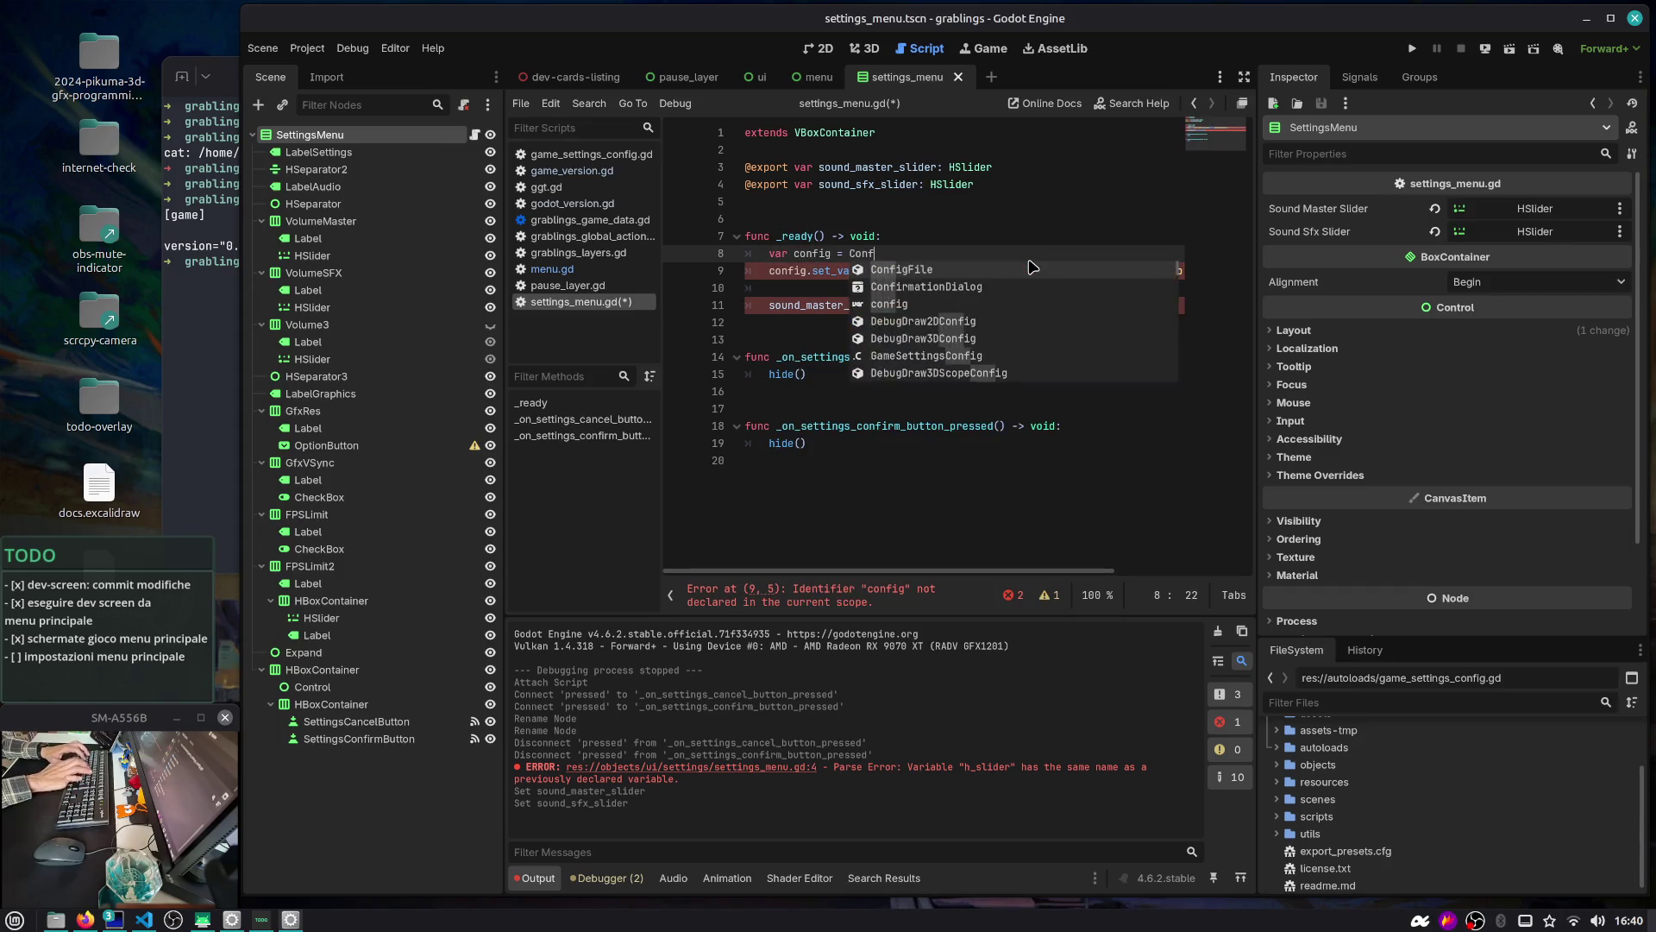
type("igFile.new()")
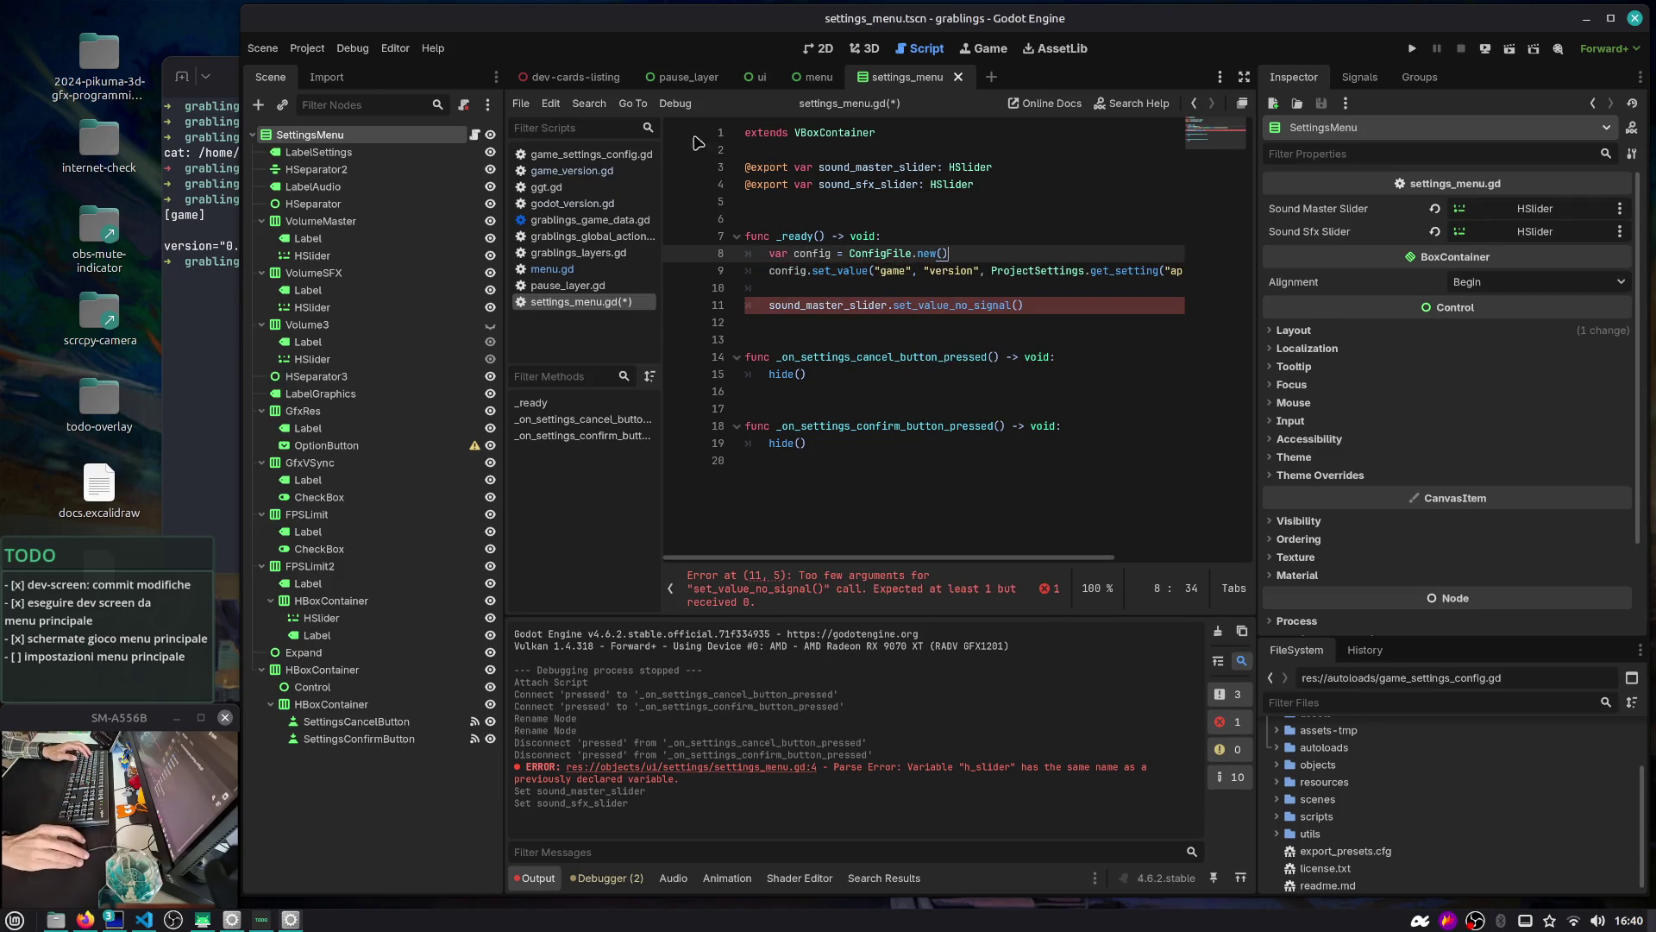
left_click(592, 154)
Add a new init function below the file-loading block in game_settings_config.gd
double_click(814, 219)
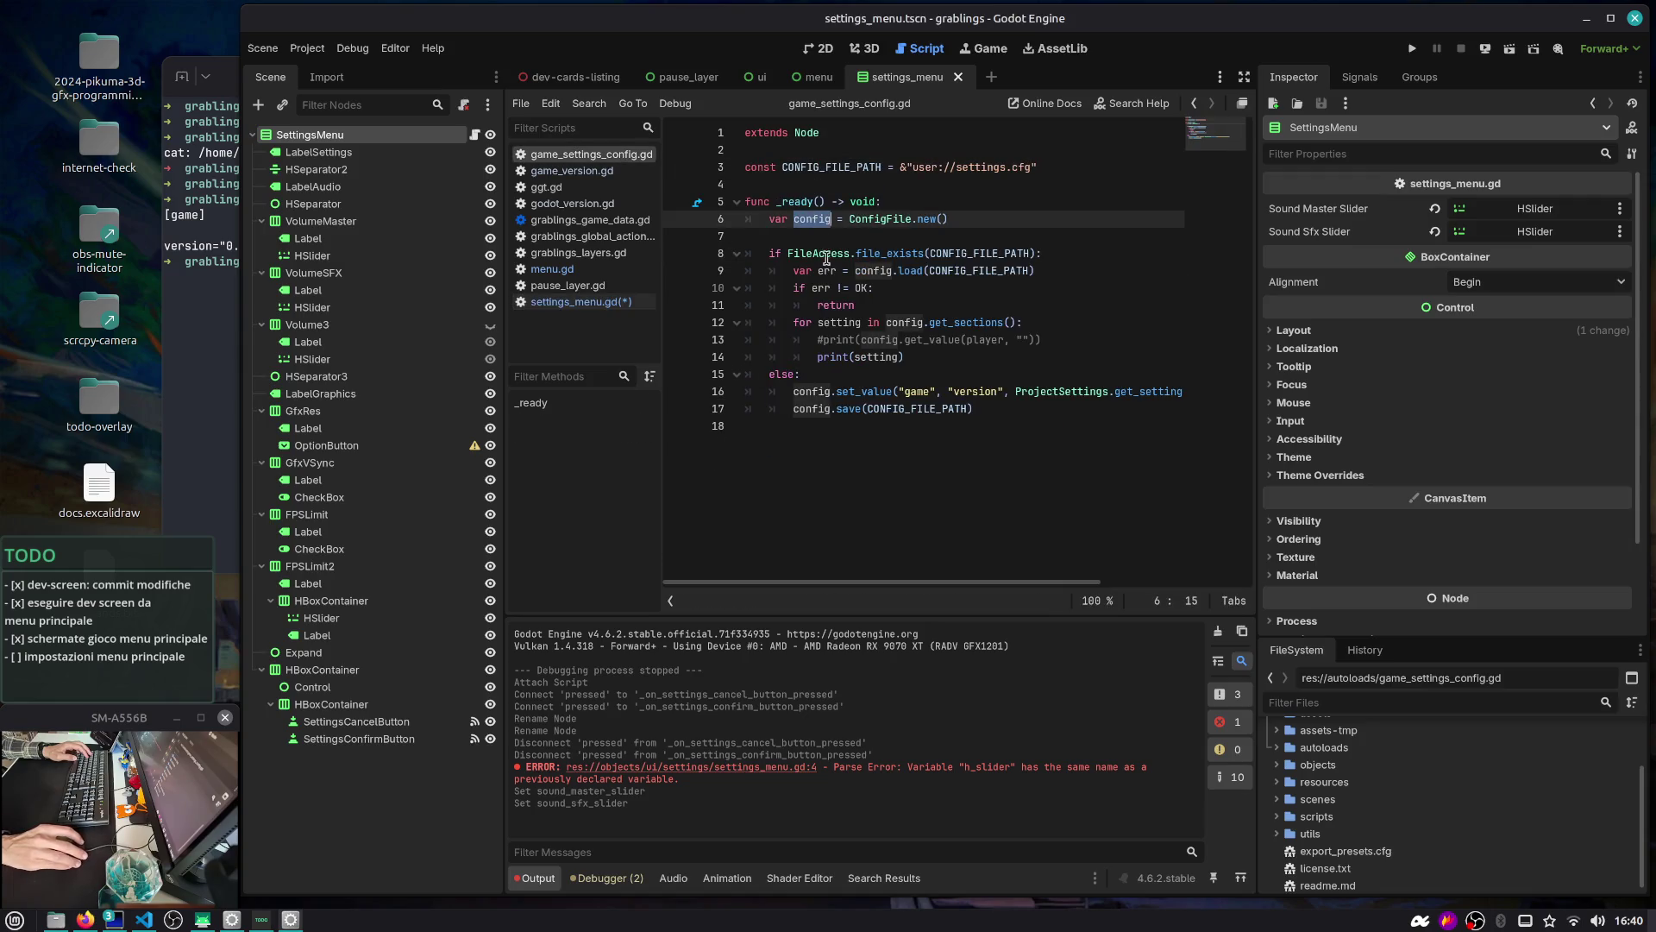
left_click_drag(906, 357, 747, 253)
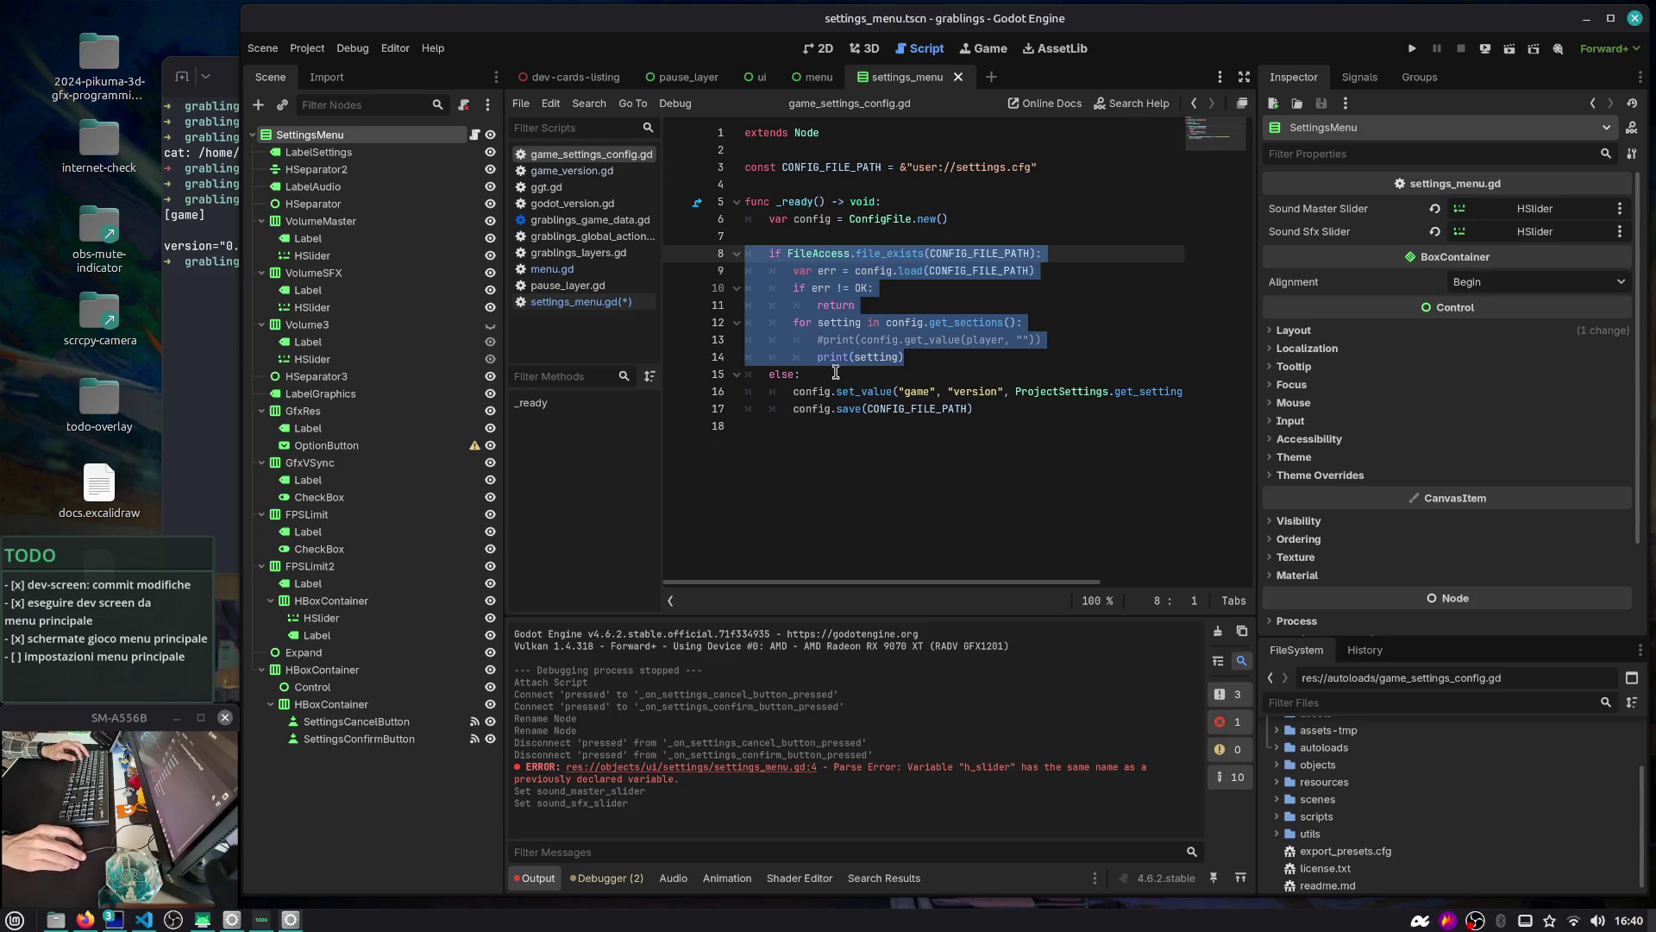
left_click(795, 433)
key("Return")
key("Return")
type("func init(0")
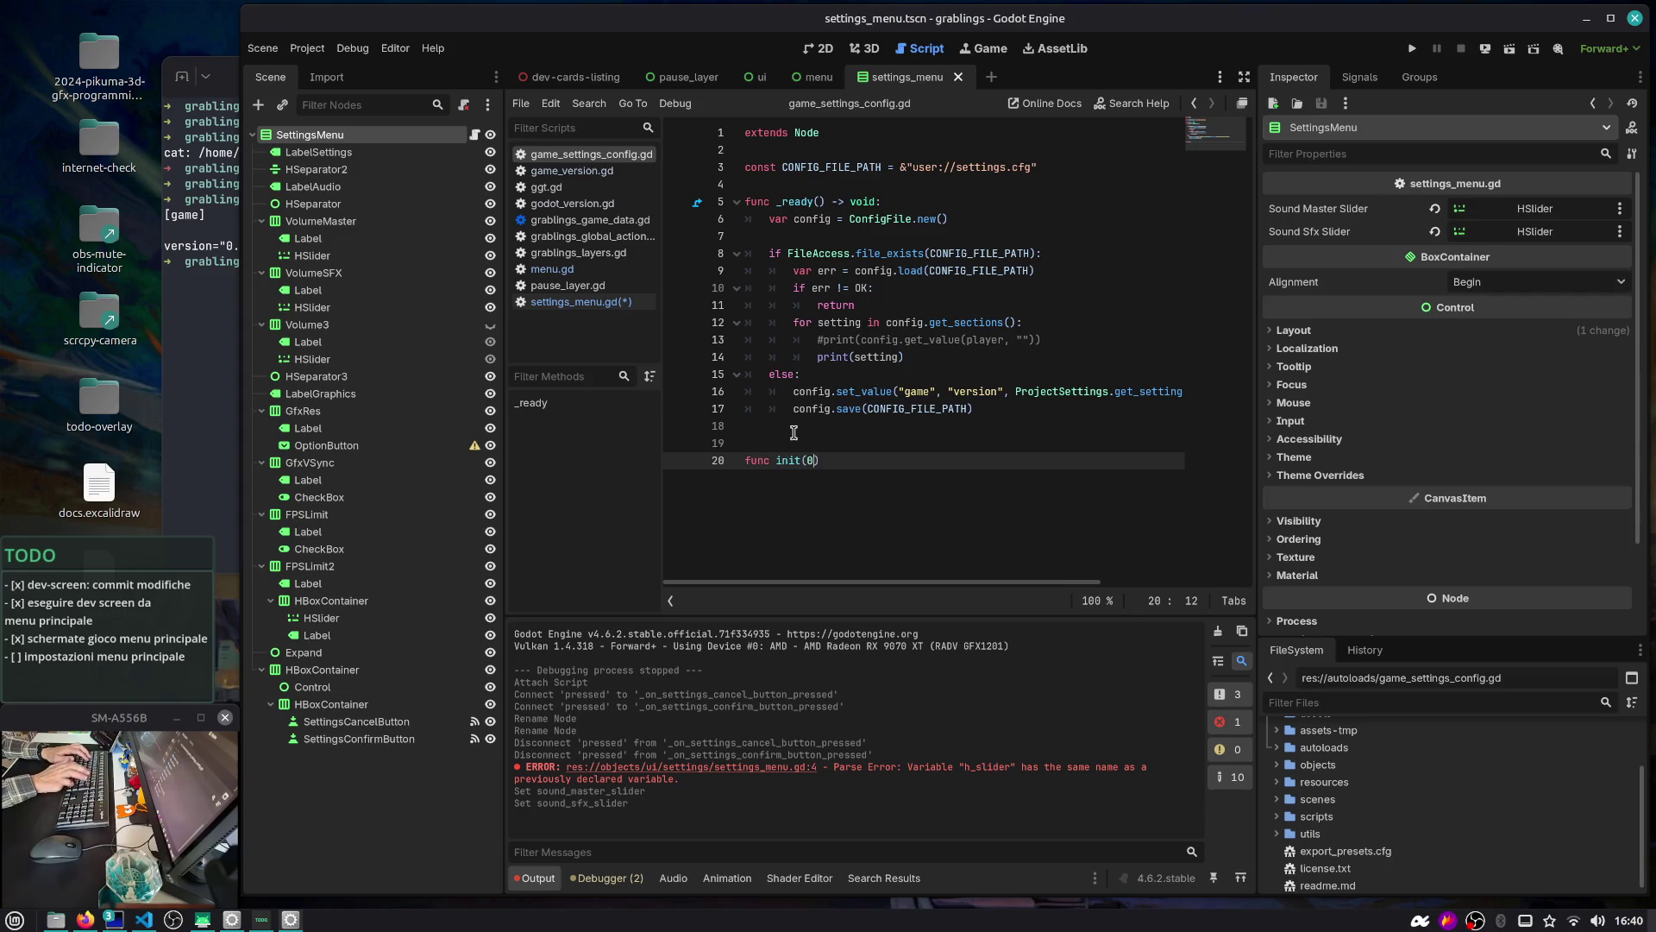
key("Return")
Cut only the settings-section for loop out of the loading branch
key("Up")
key("Up")
key("Up")
key("Down")
key("Down")
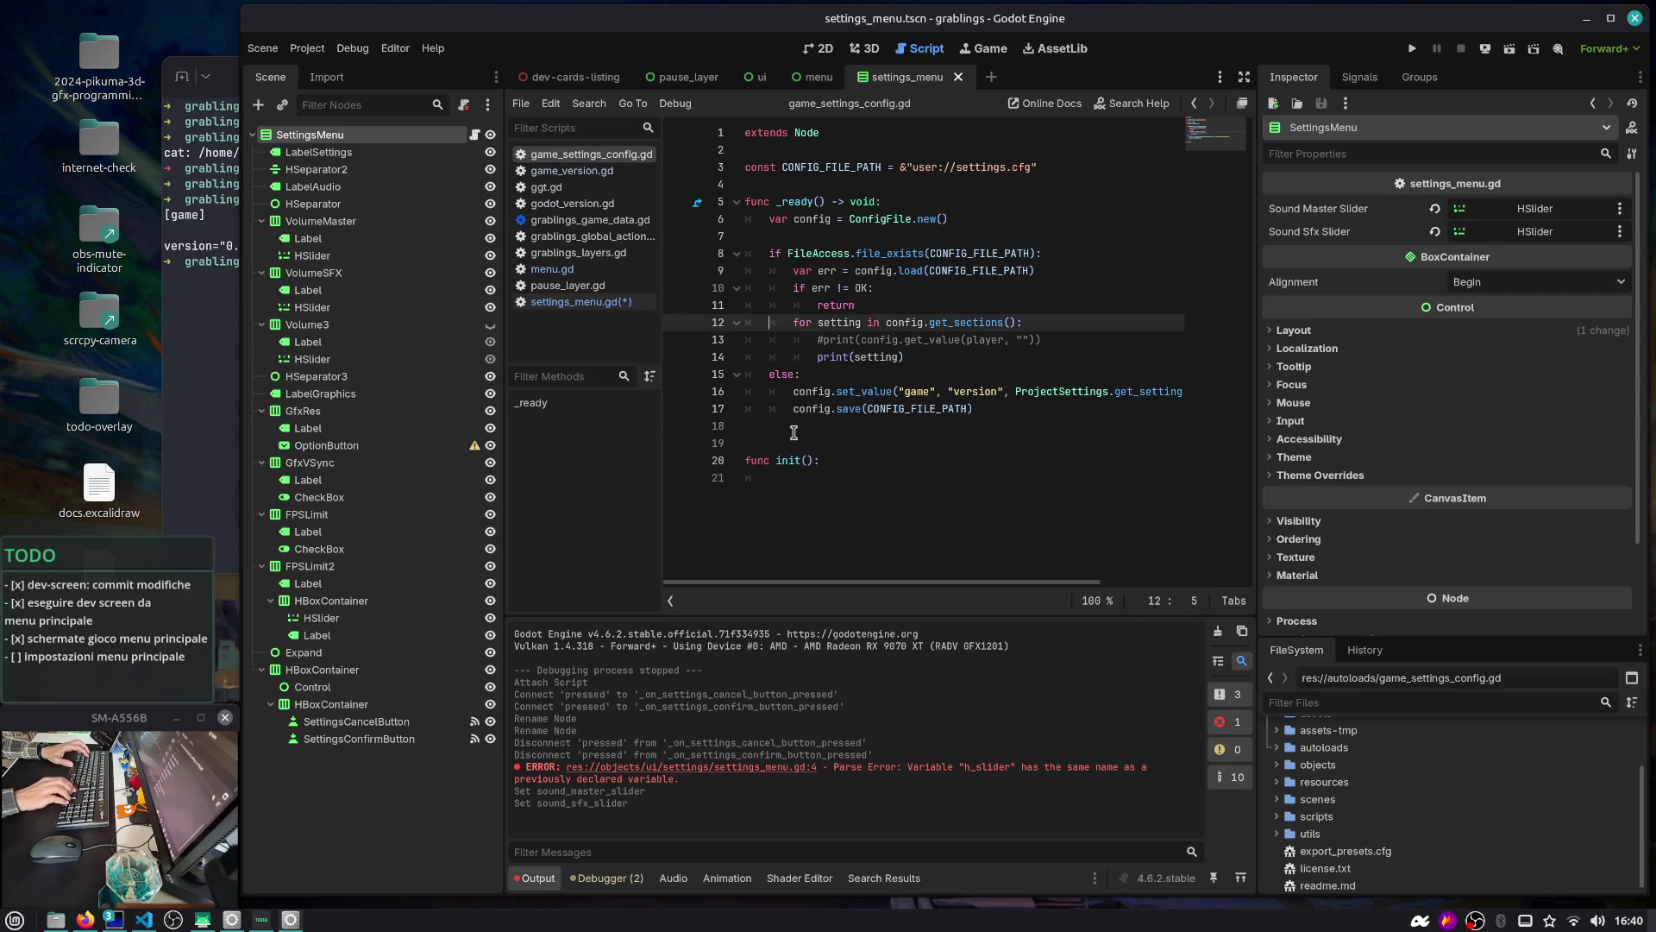
key("Down")
key("Down")
key("Down")
key("End")
key("shift+Up")
key("shift+Up")
key("shift+Up")
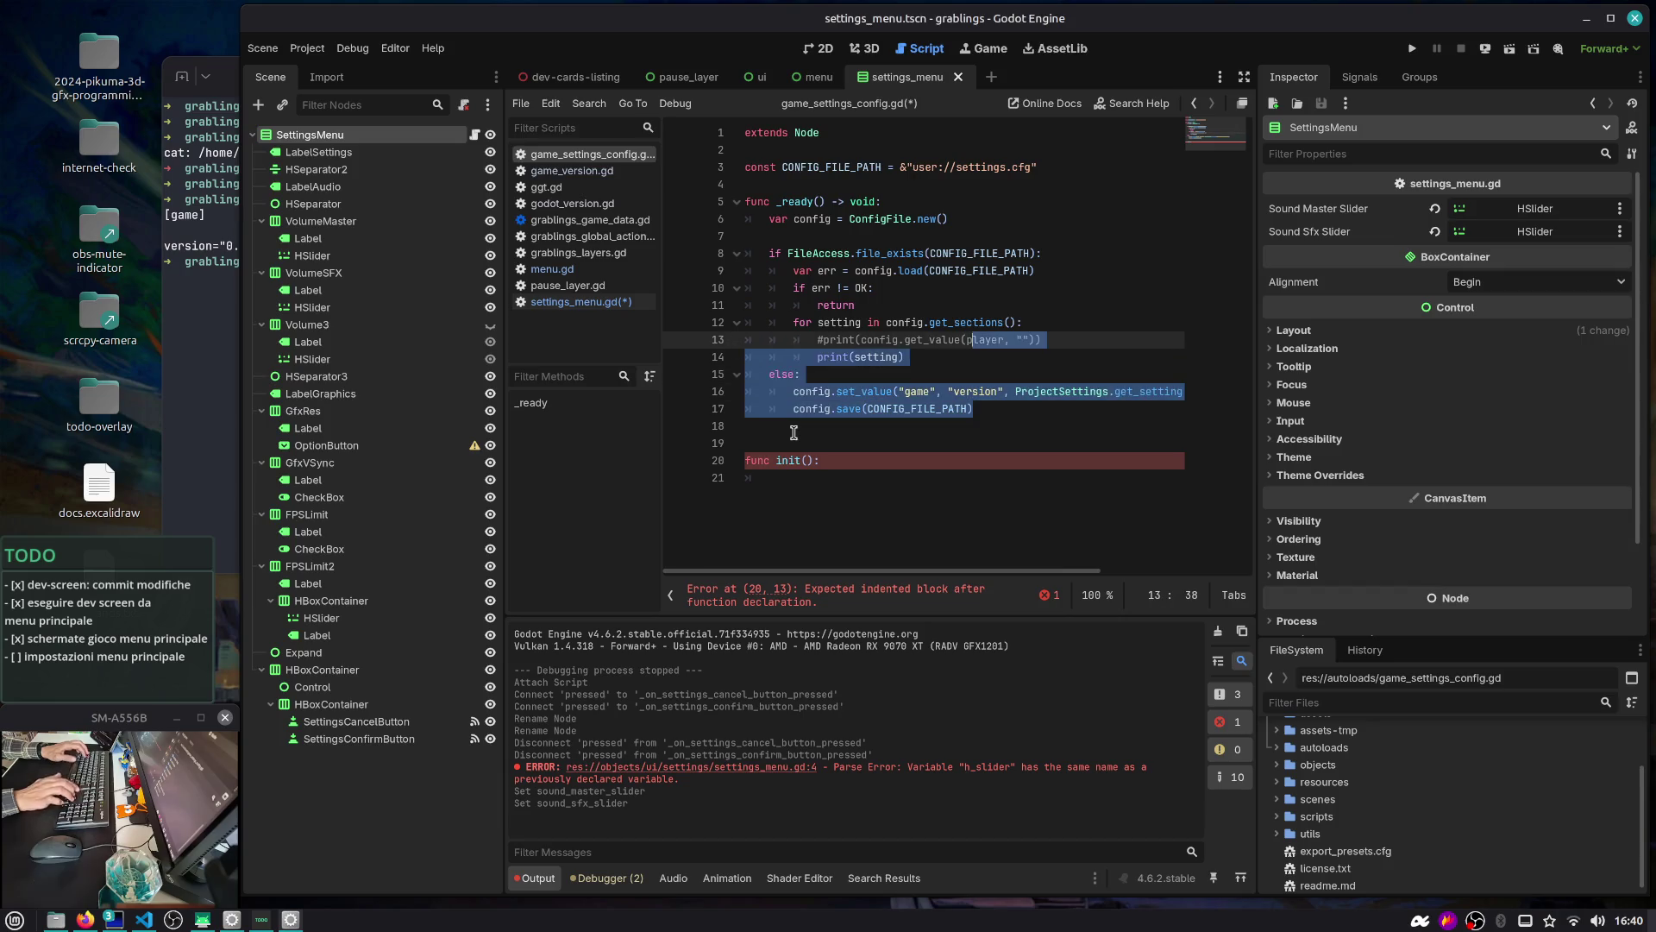
key("shift+Home")
key("BackSpace")
key("ctrl+z")
key("Down")
key("Down")
key("End")
key("shift+Up")
key("shift+Up")
key("shift+Home")
key("BackSpace")
Paste the for loop into the init function body and fix its signature spacing
key("Down")
key("Down")
key("Down")
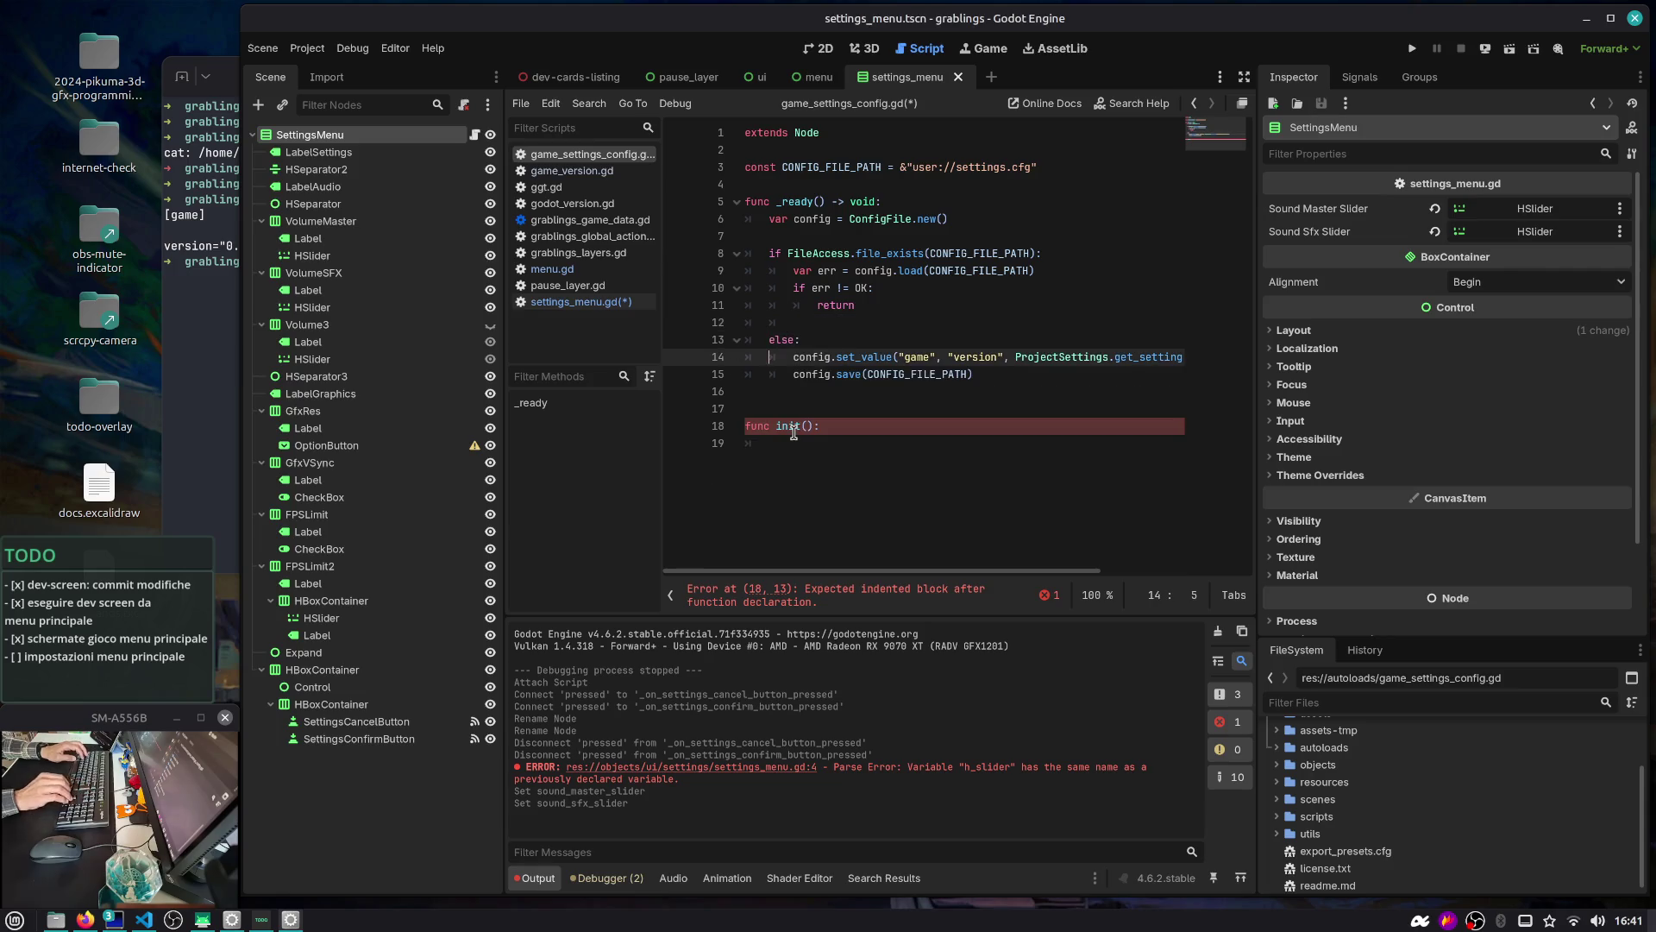
key("Down")
key("End")
key("Return")
key("ctrl+v")
key("shift+Up")
key("Up")
key("Up")
key("Left")
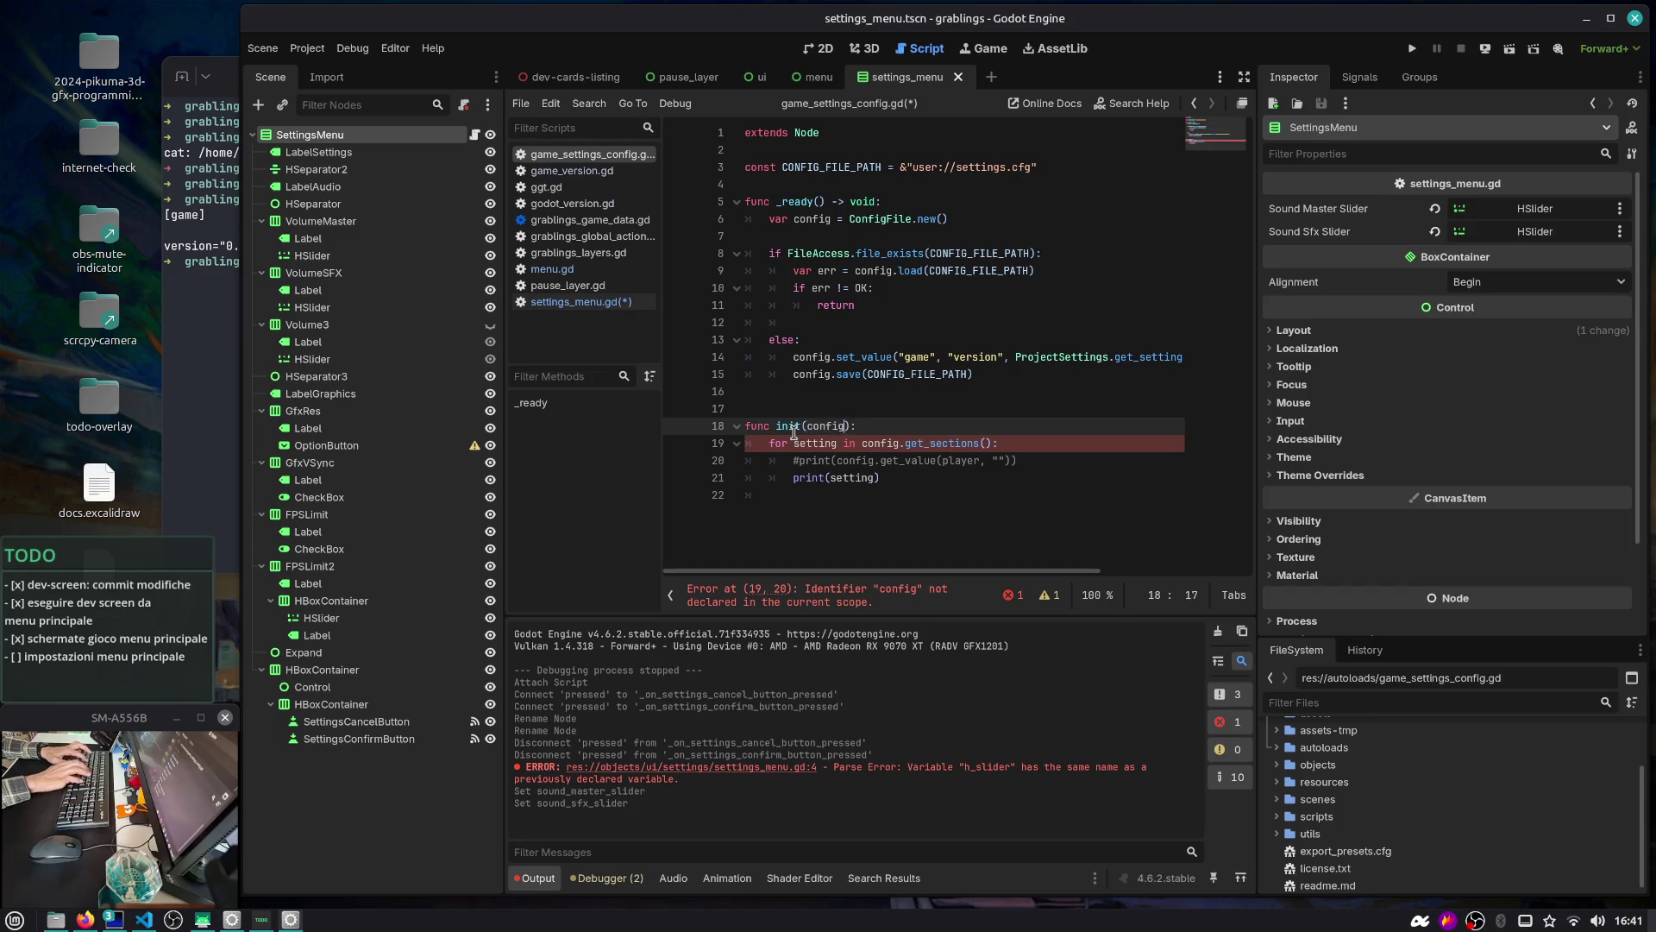
key("BackSpace")
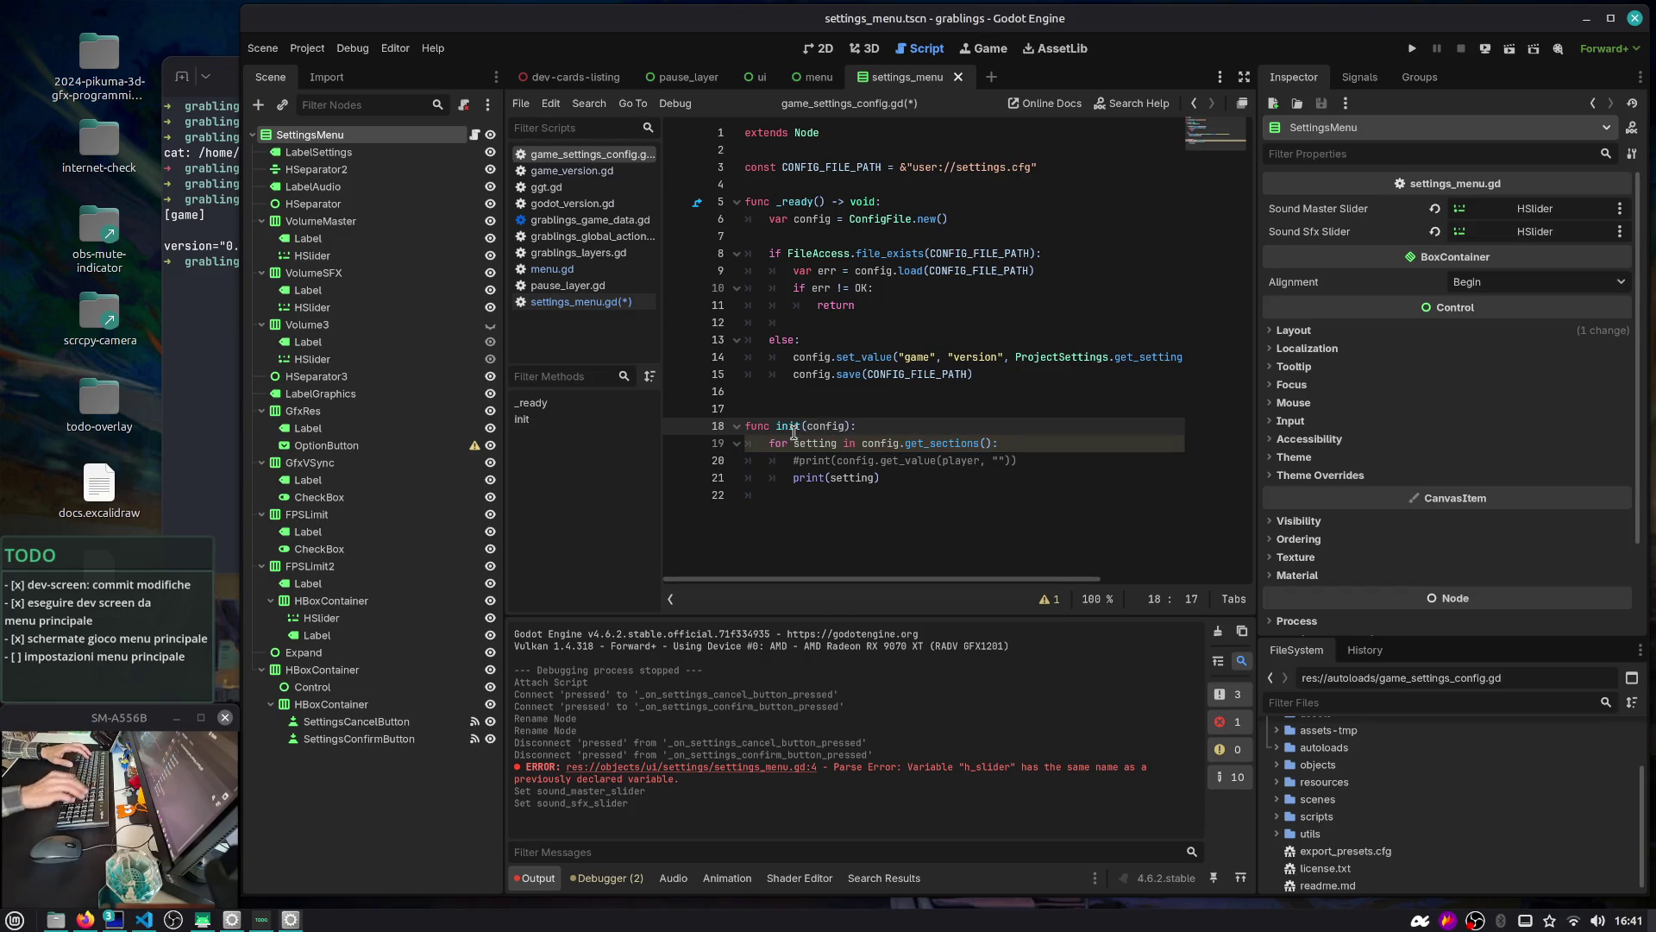
Type the init parameter as config: ConfigFile and save the scripts
left_click(833, 252)
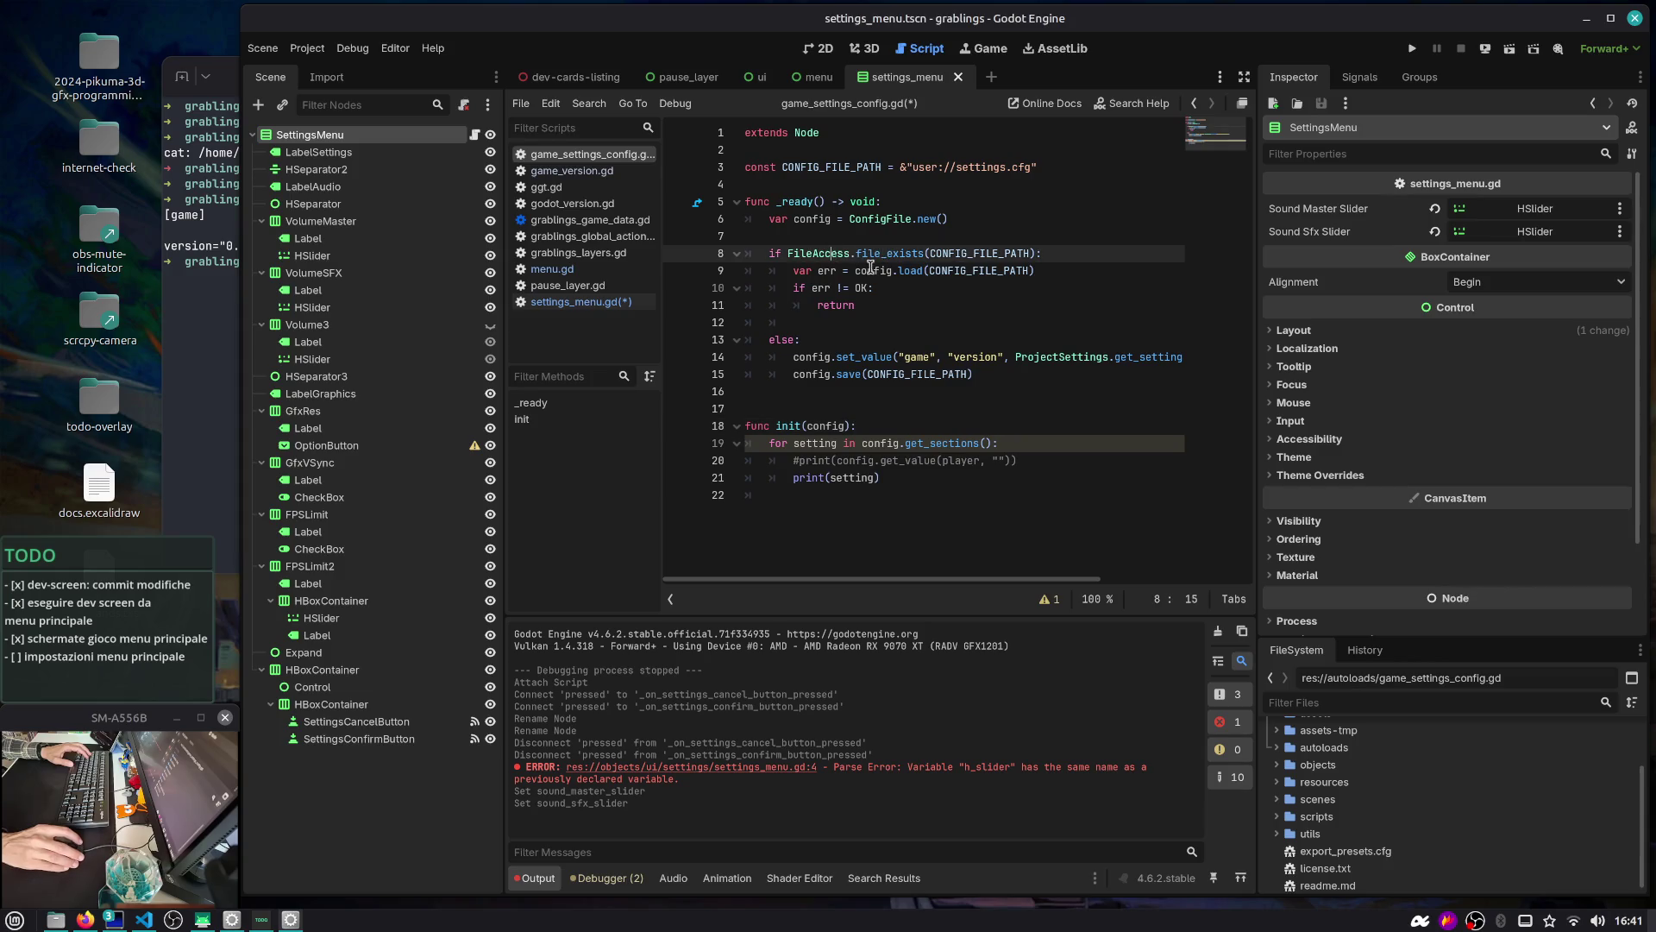
double_click(871, 267)
left_click(846, 425)
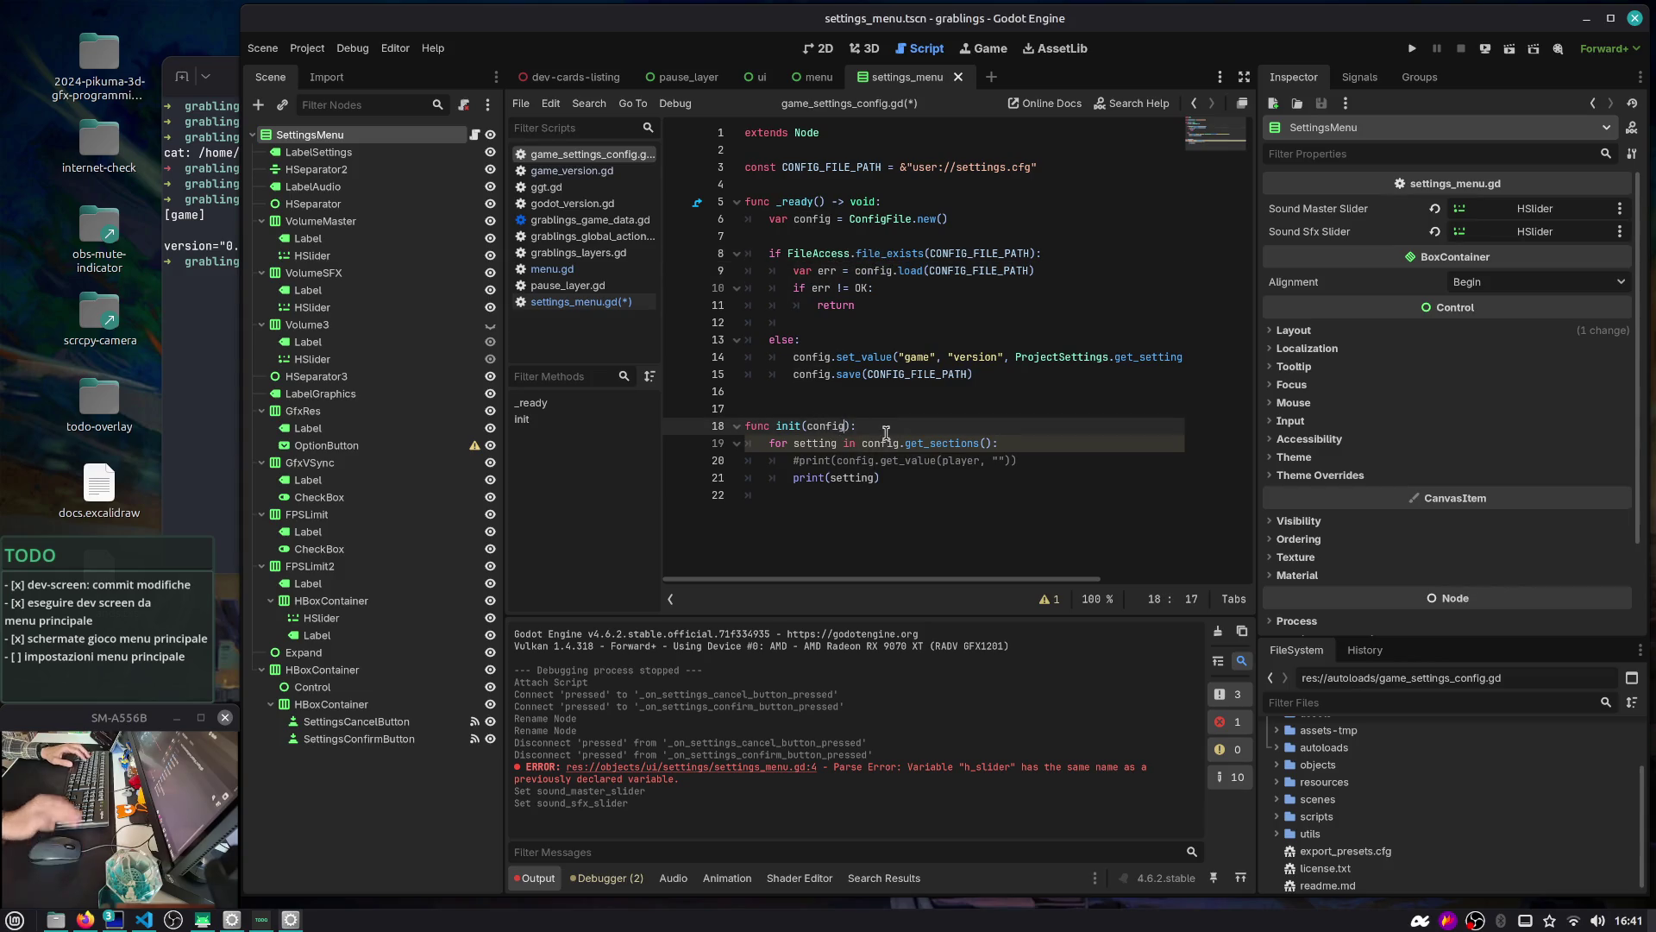
type(": ")
type("Config")
key("Return")
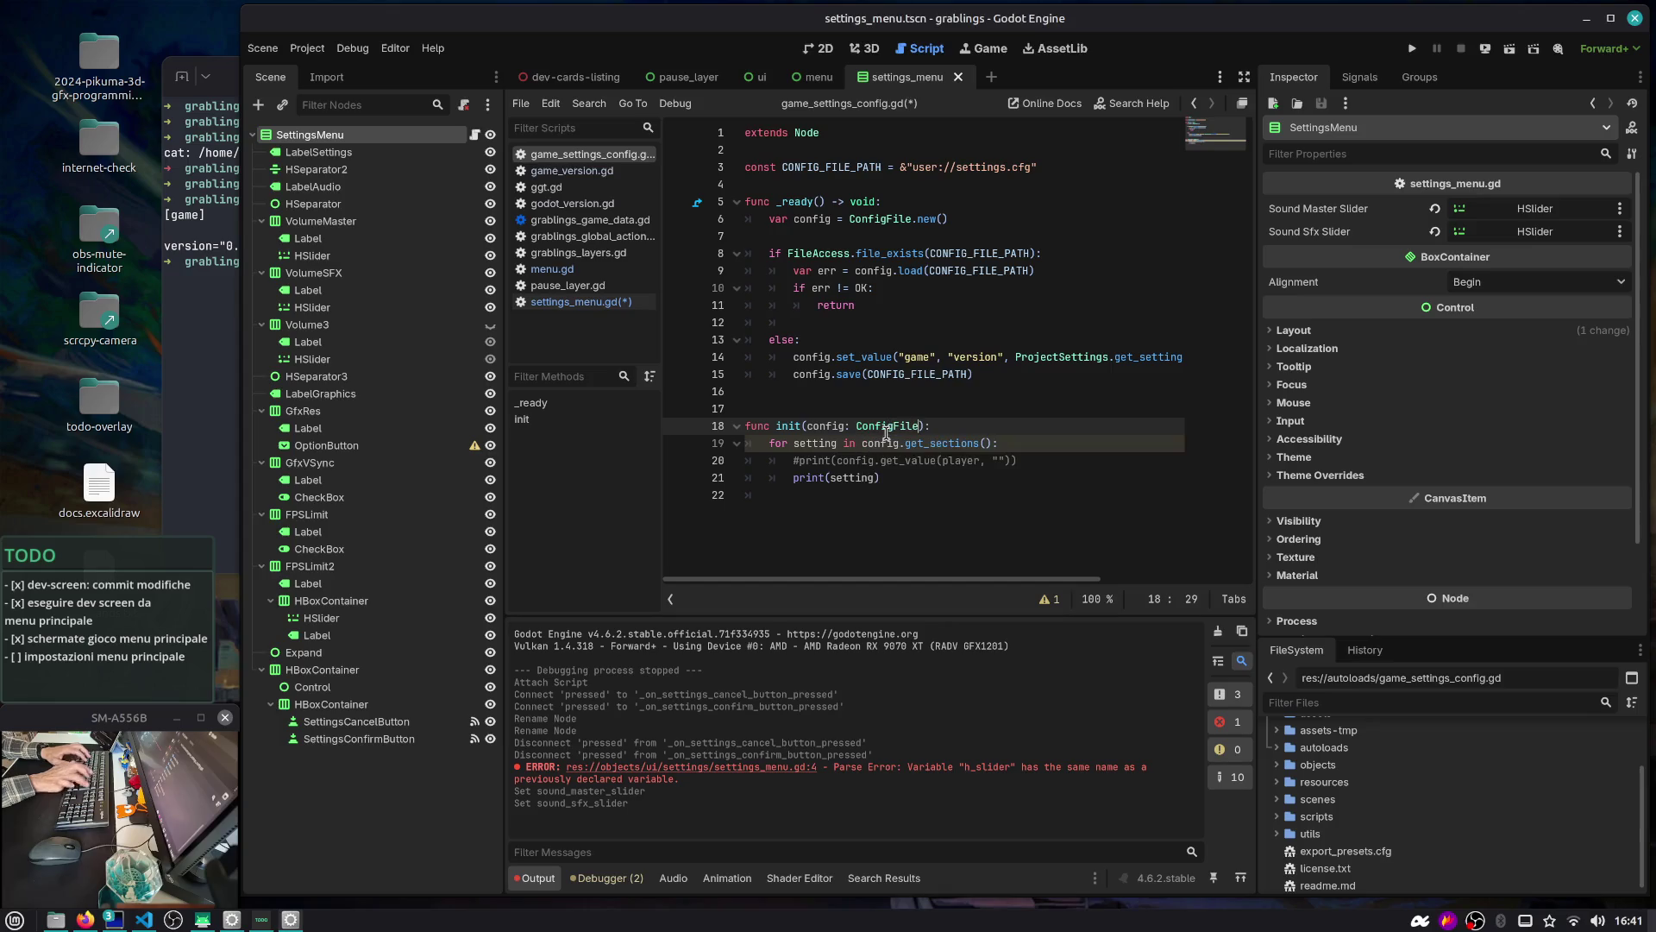
key("Down")
key("Down")
key("Down")
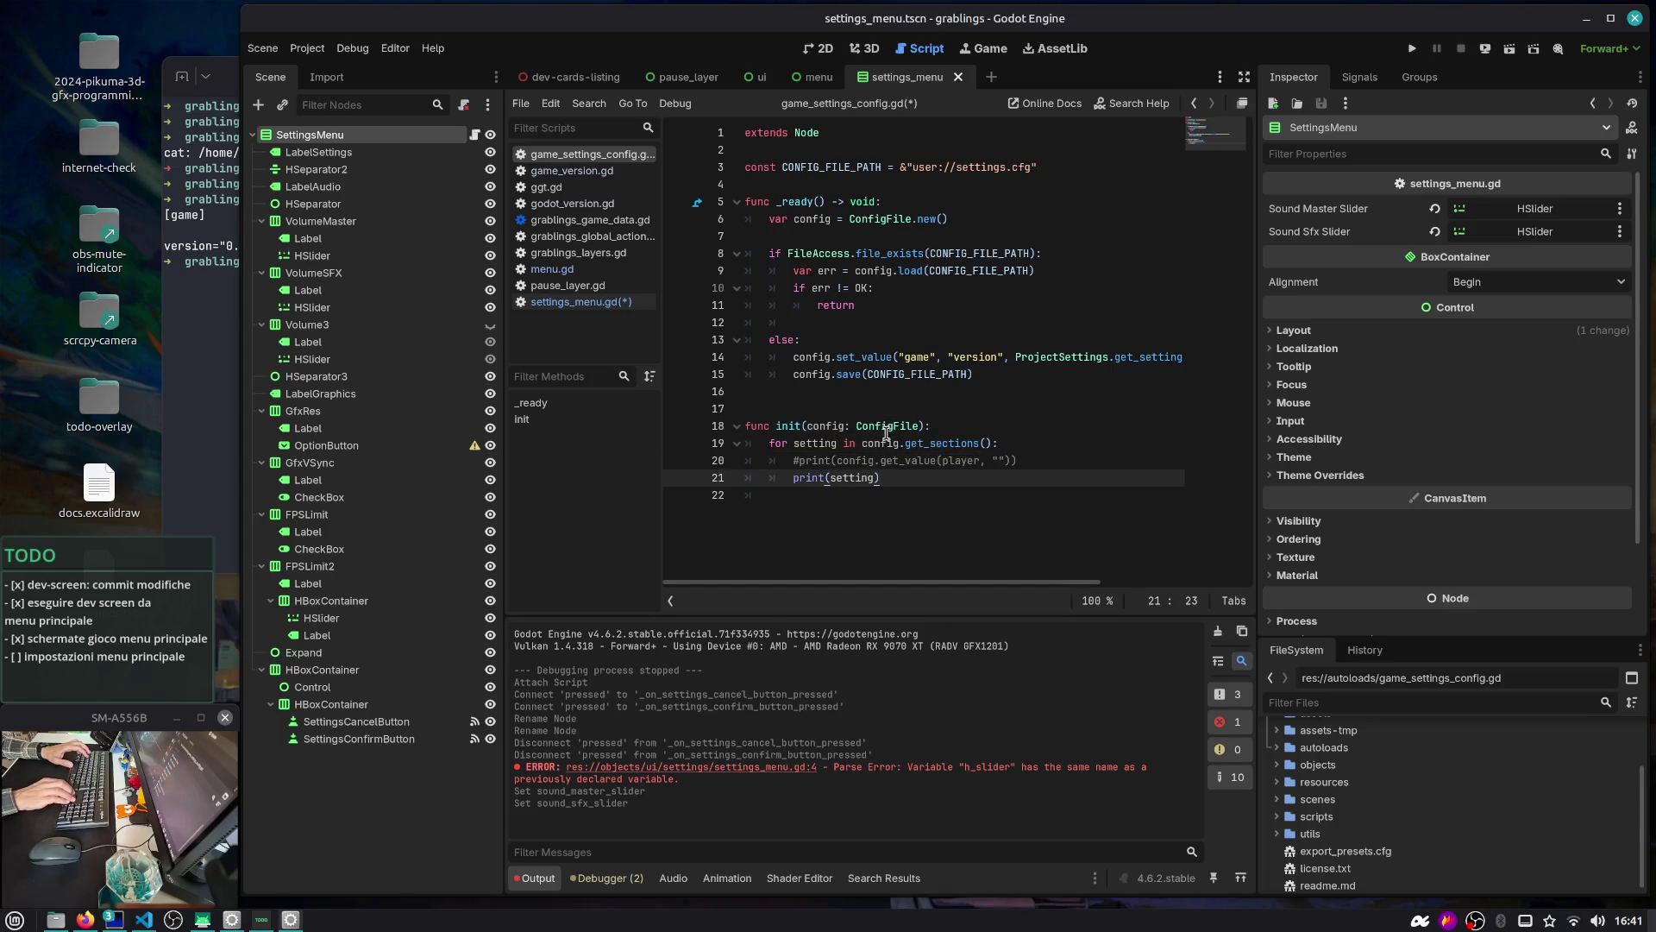
key("Up")
key("Up")
key("Up")
key("Down")
key("Up")
key("Down")
key("Home")
key("Right")
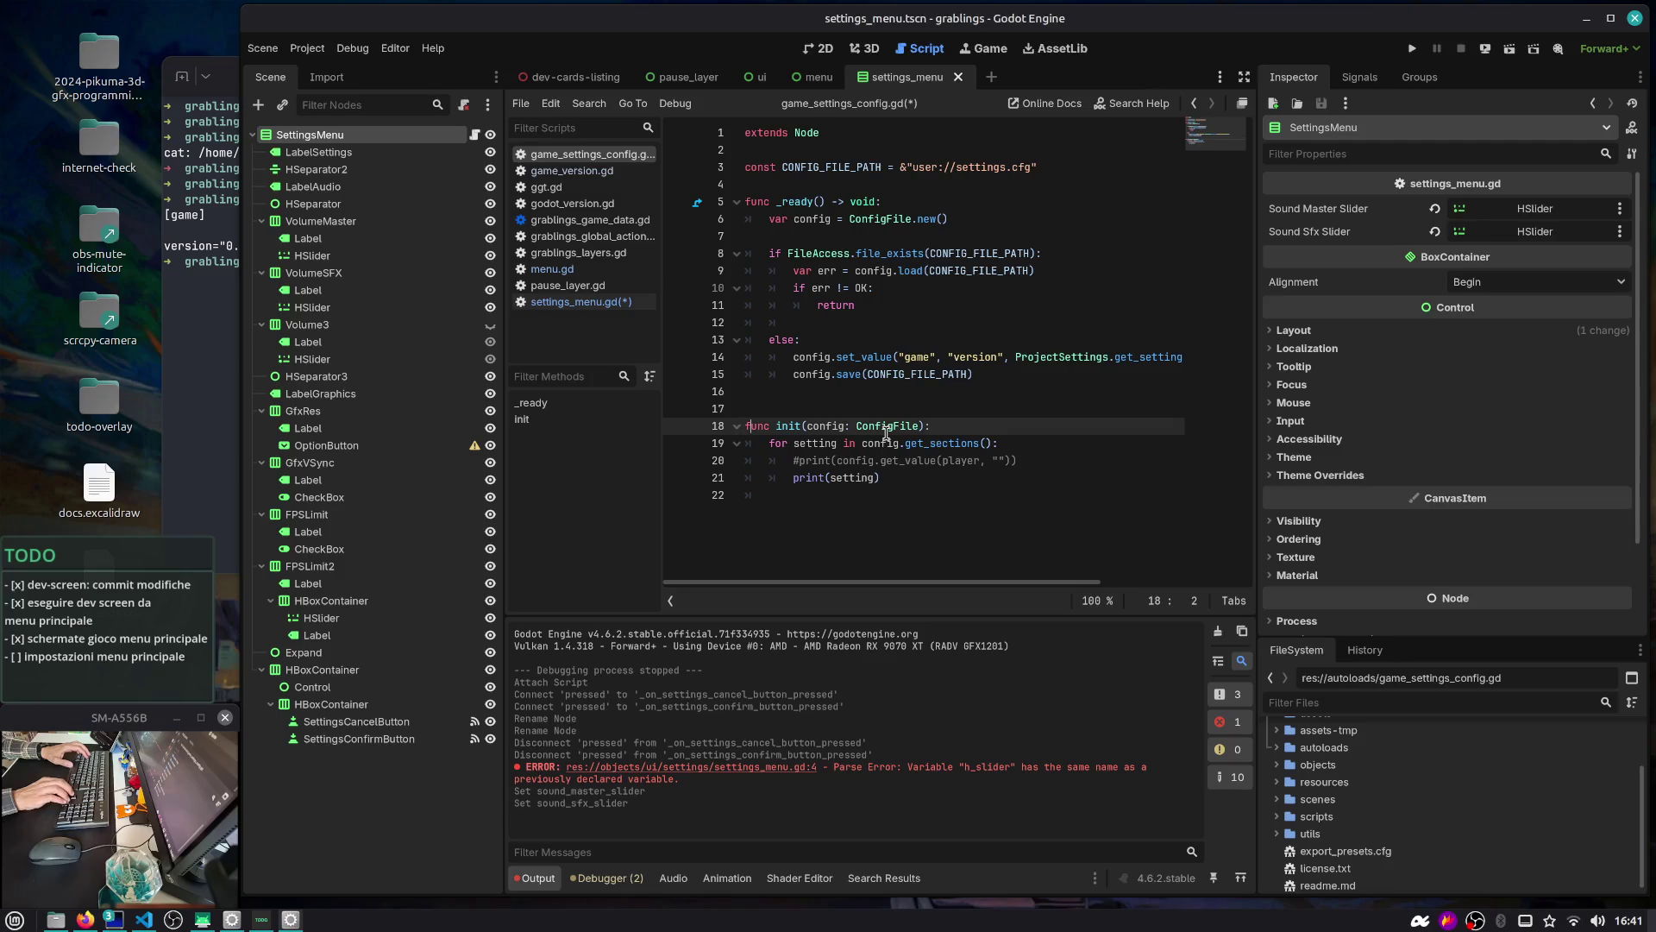
key("ctrl+s")
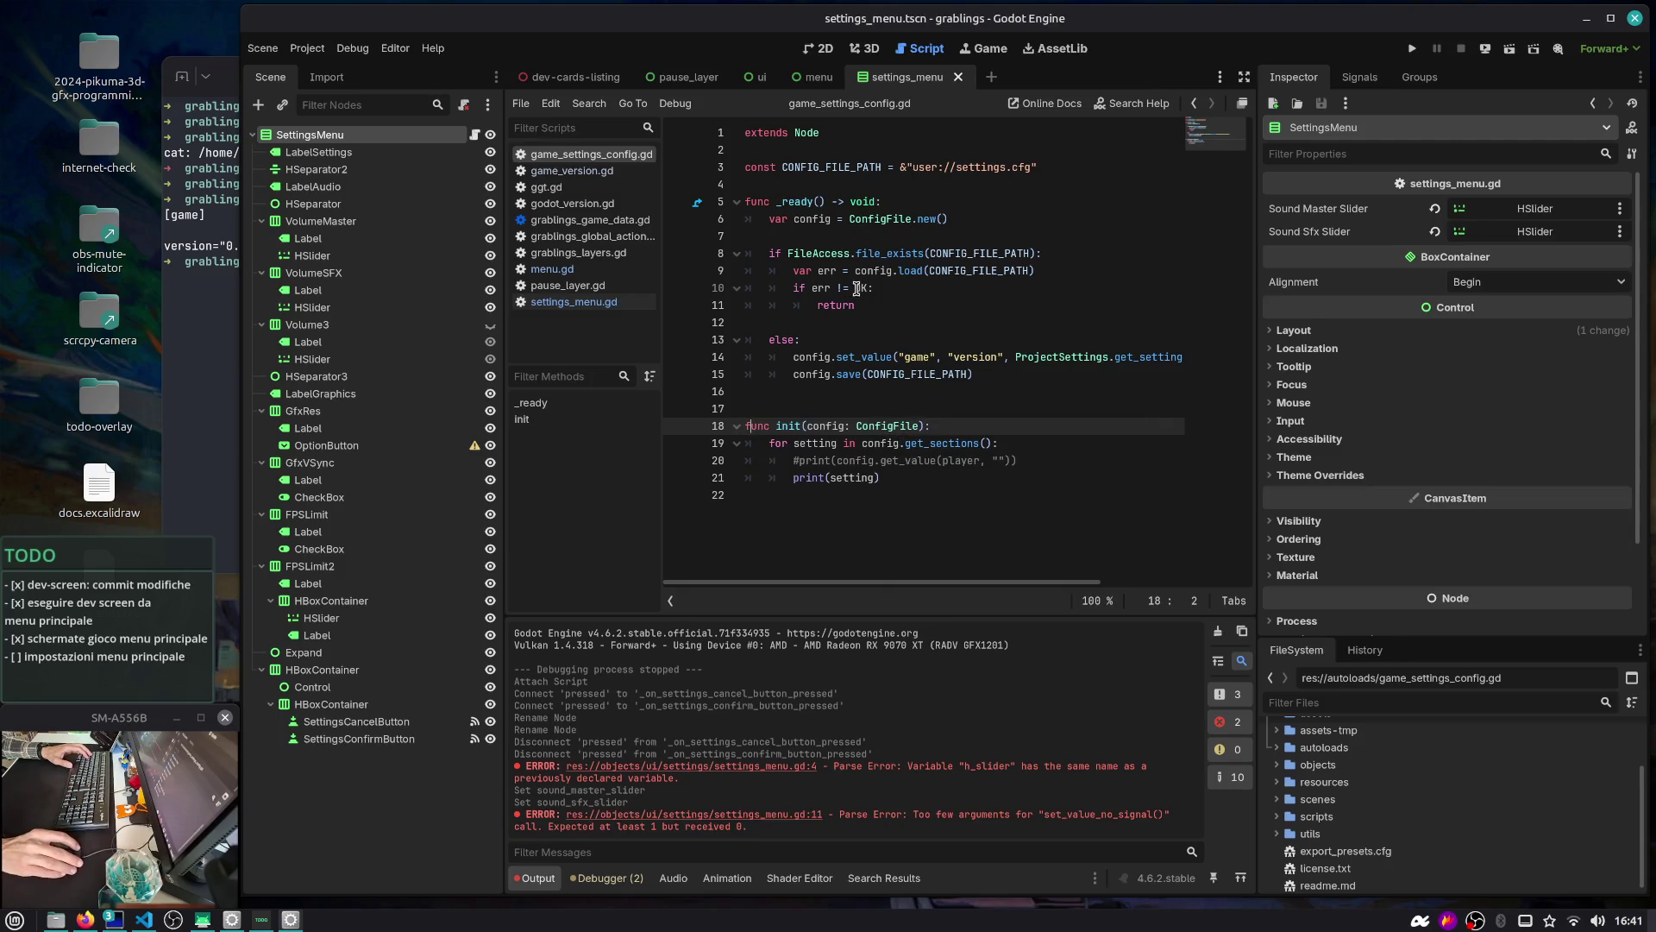
Call init(config) on line 12 after the settings file loads
left_click(843, 323)
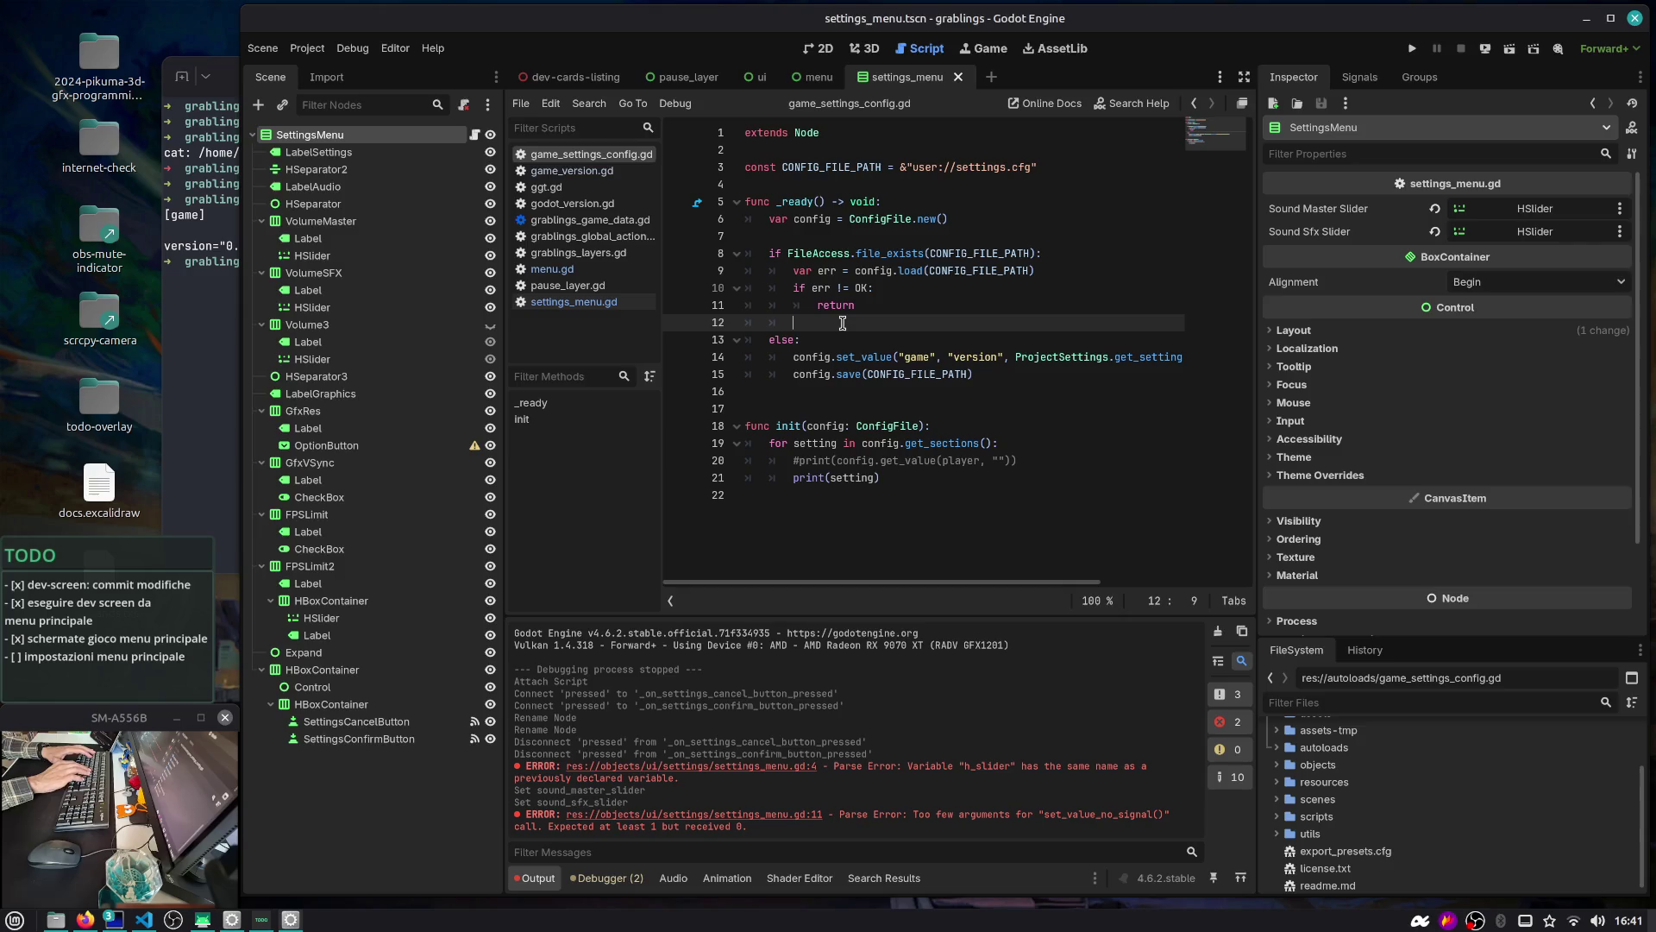
type("init()")
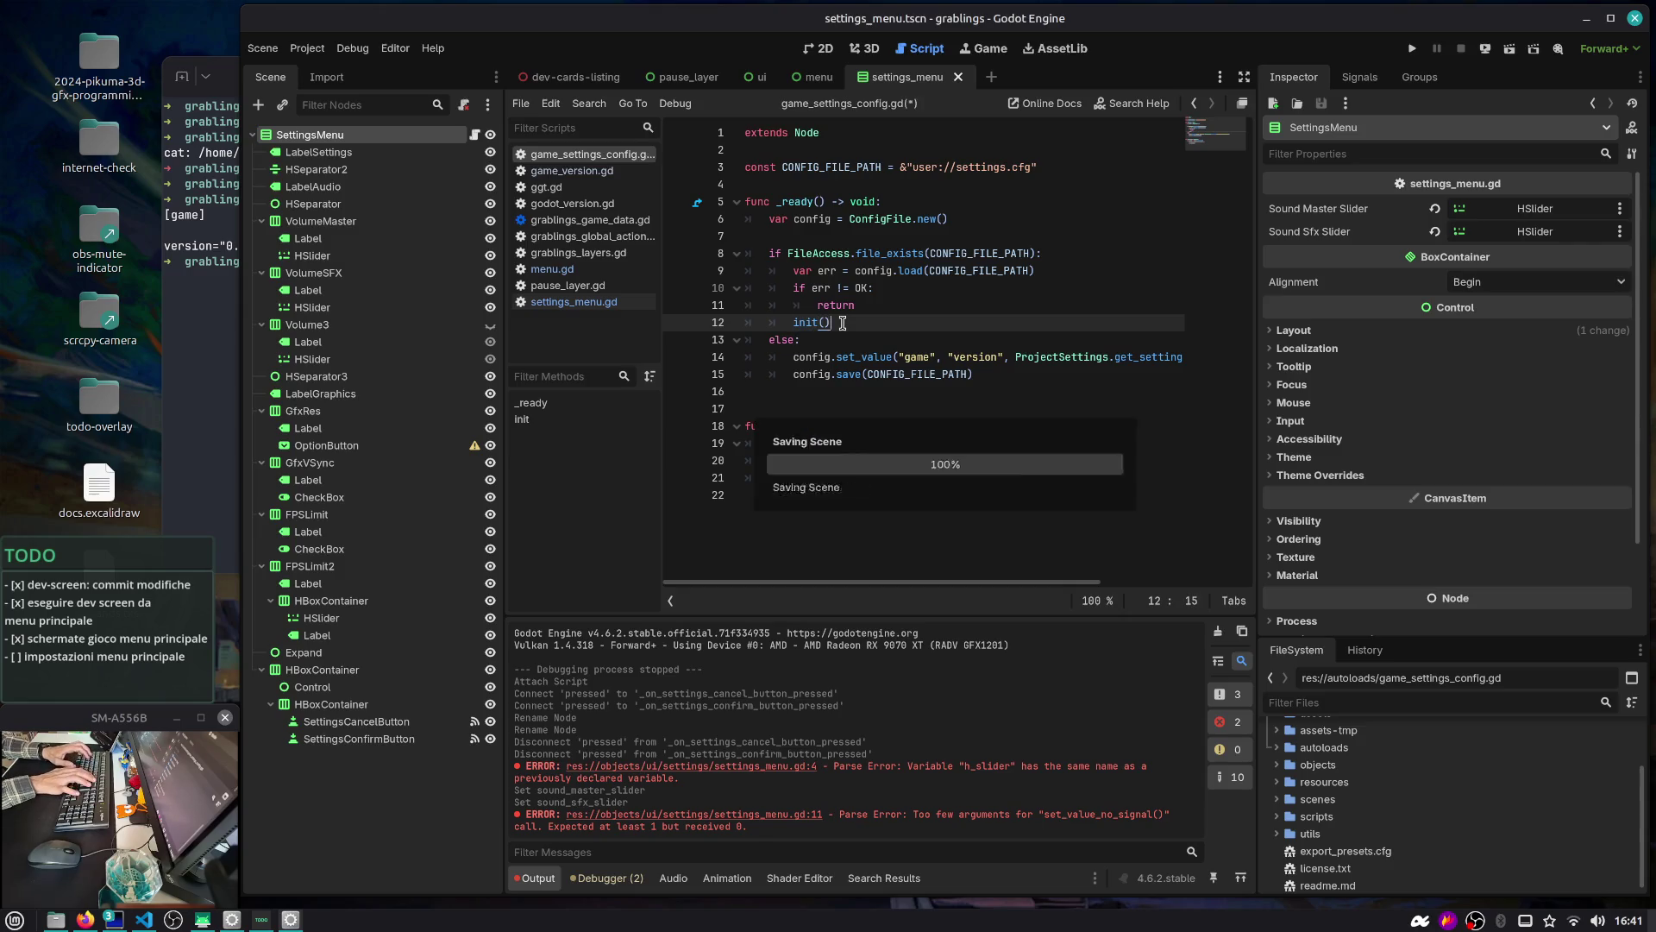
key("Left")
type("config")
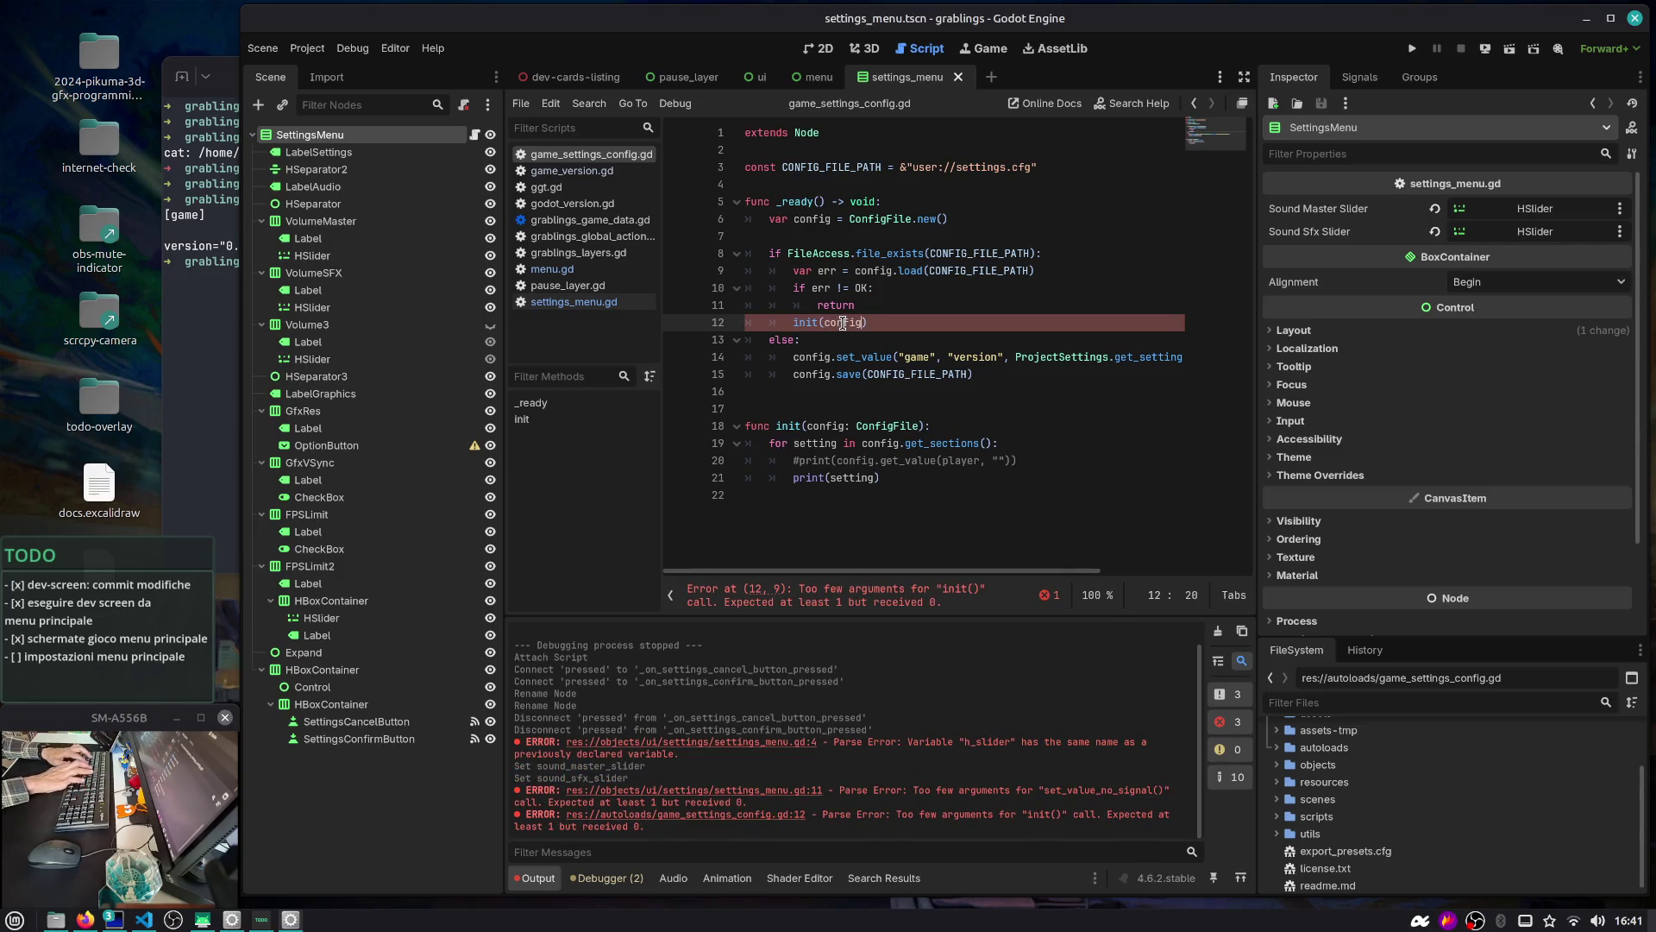
key("Escape")
Select the whole CONFIG_FILE_PATH constant line on line 3
mouse_move(1000, 376)
left_mouse_down()
mouse_move(690, 355)
mouse_move(665, 221)
left_mouse_up()
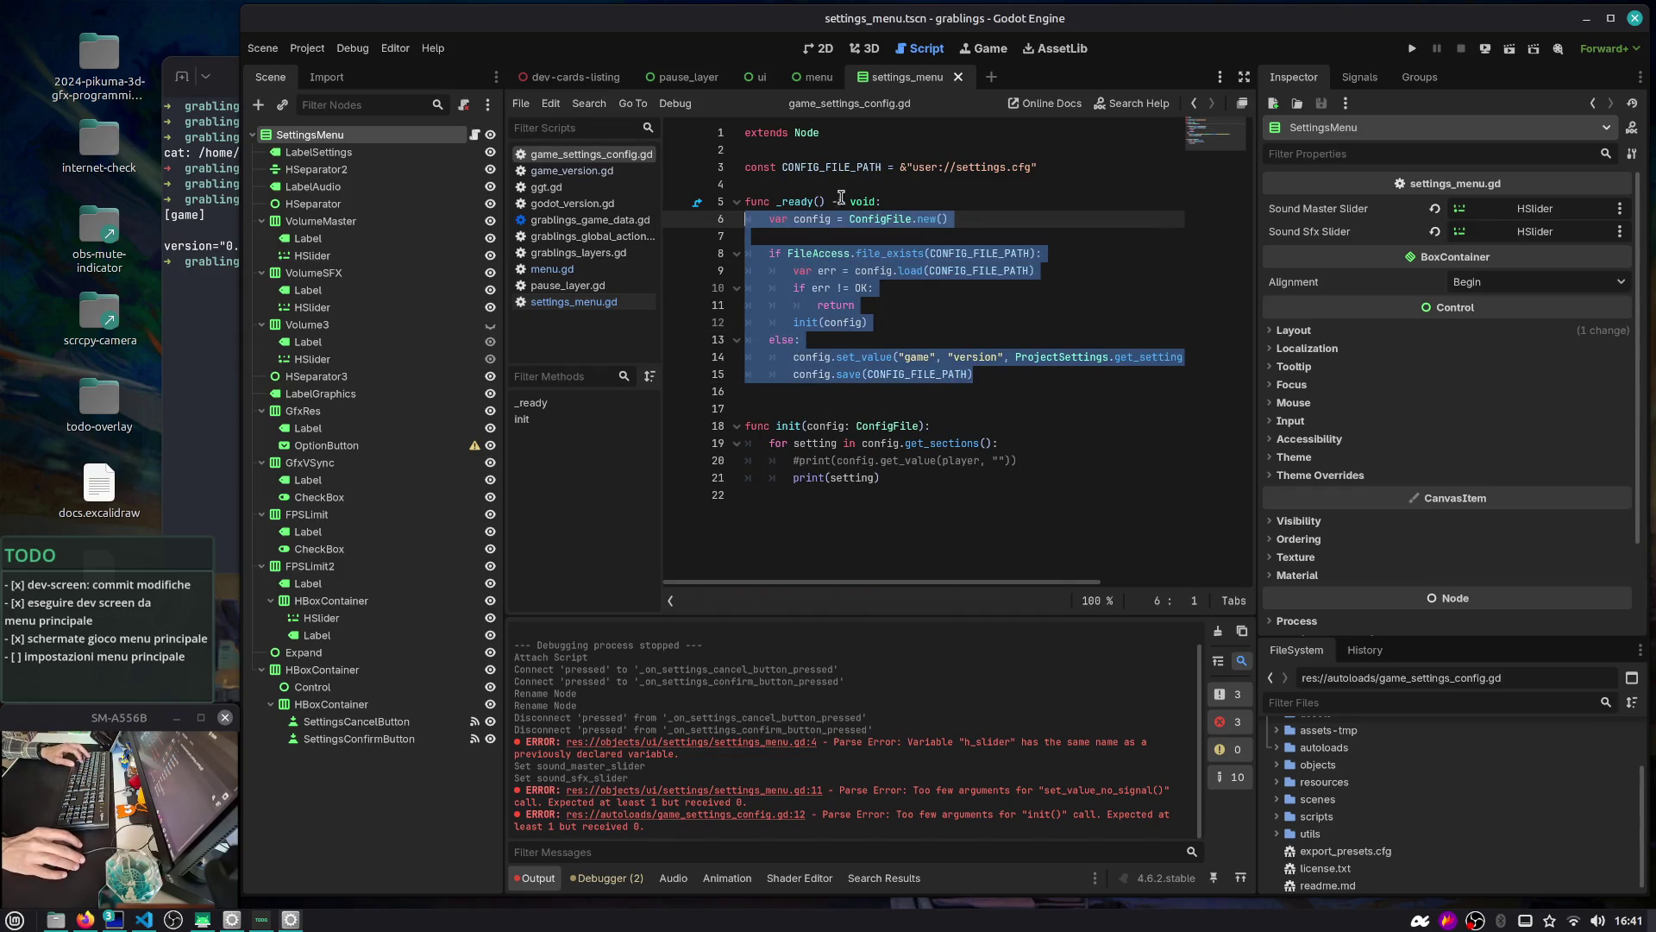
left_click(1022, 373)
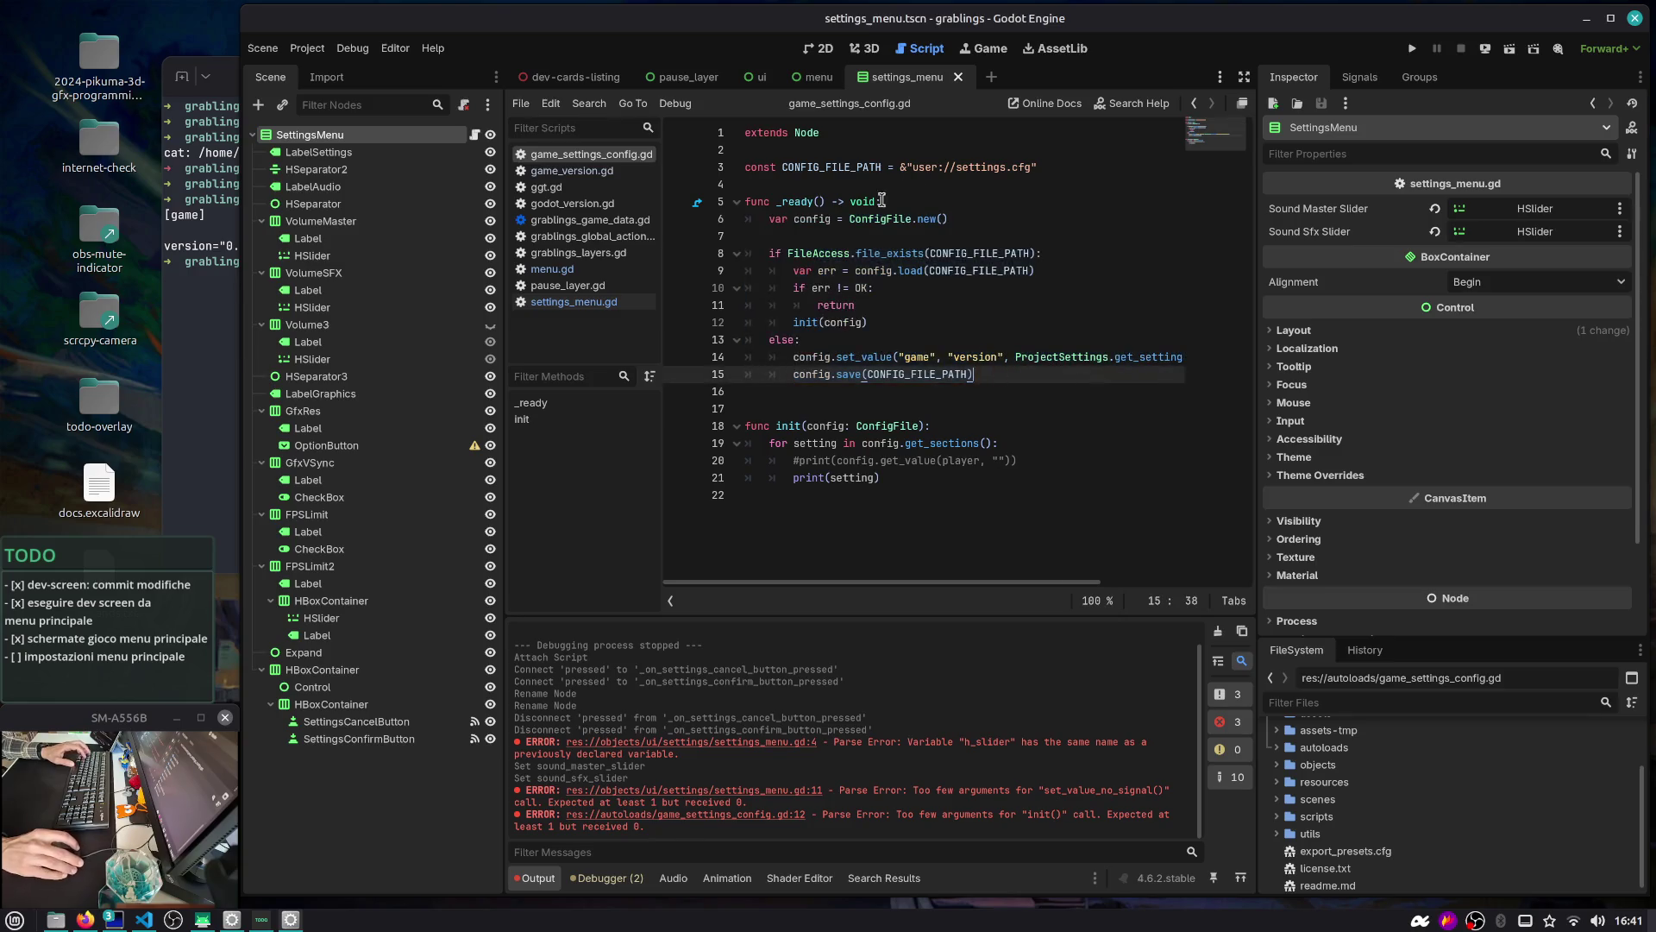
double_click(841, 168)
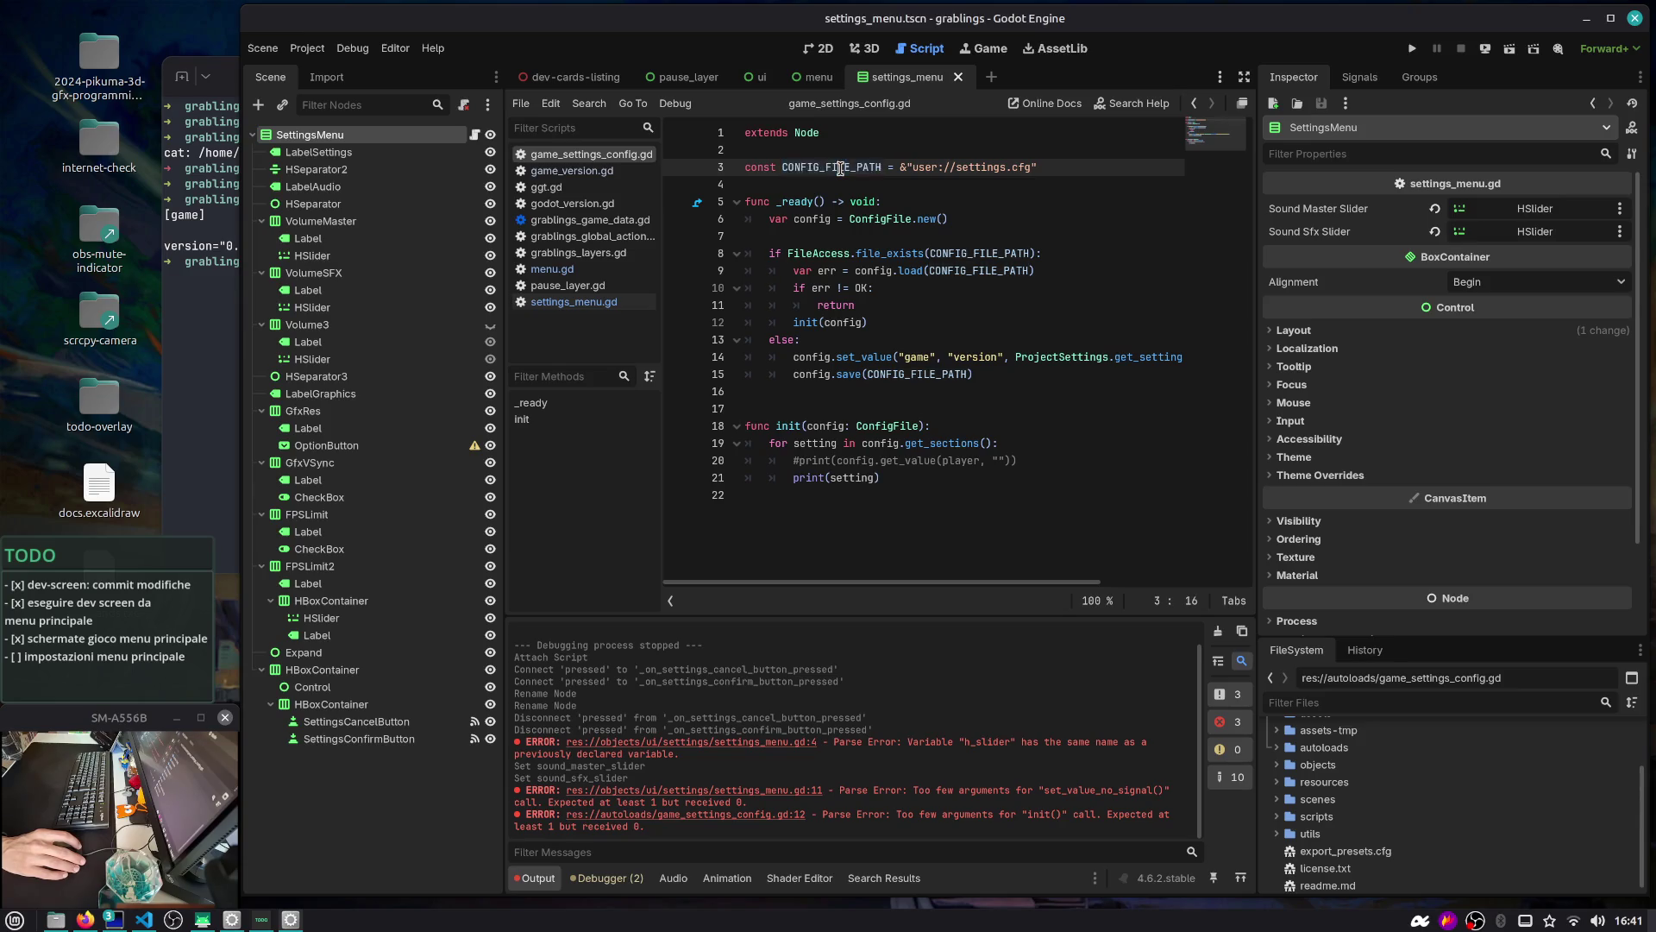
key("End")
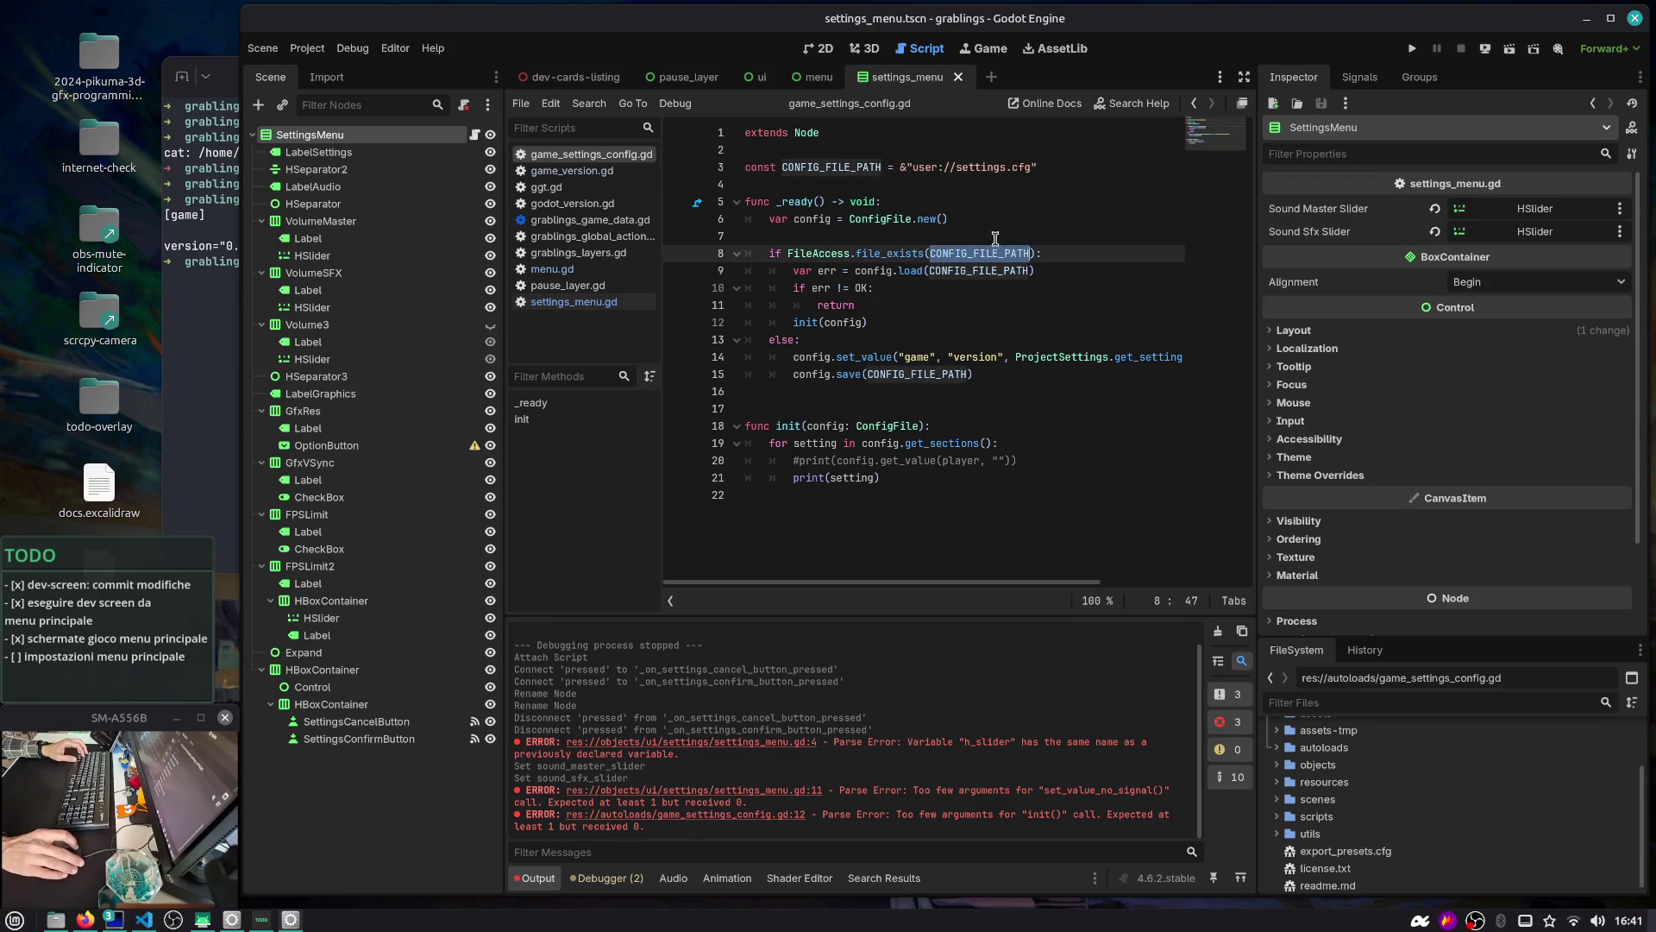
key("shift+Home")
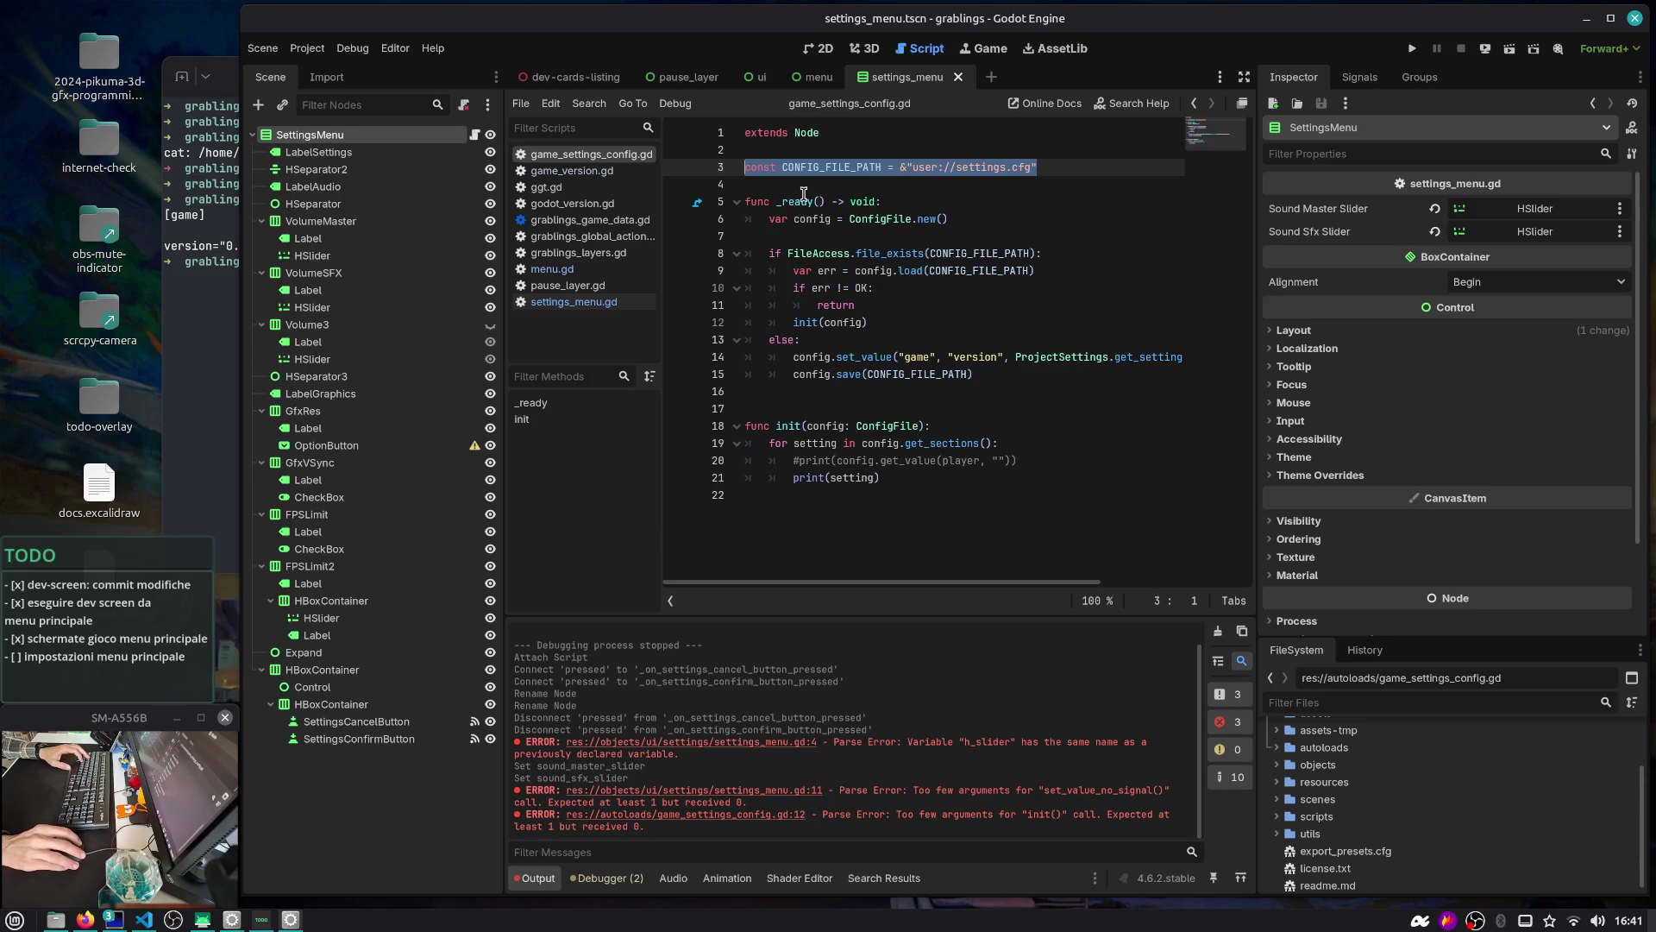
mouse_move(804, 195)
left_click(890, 185)
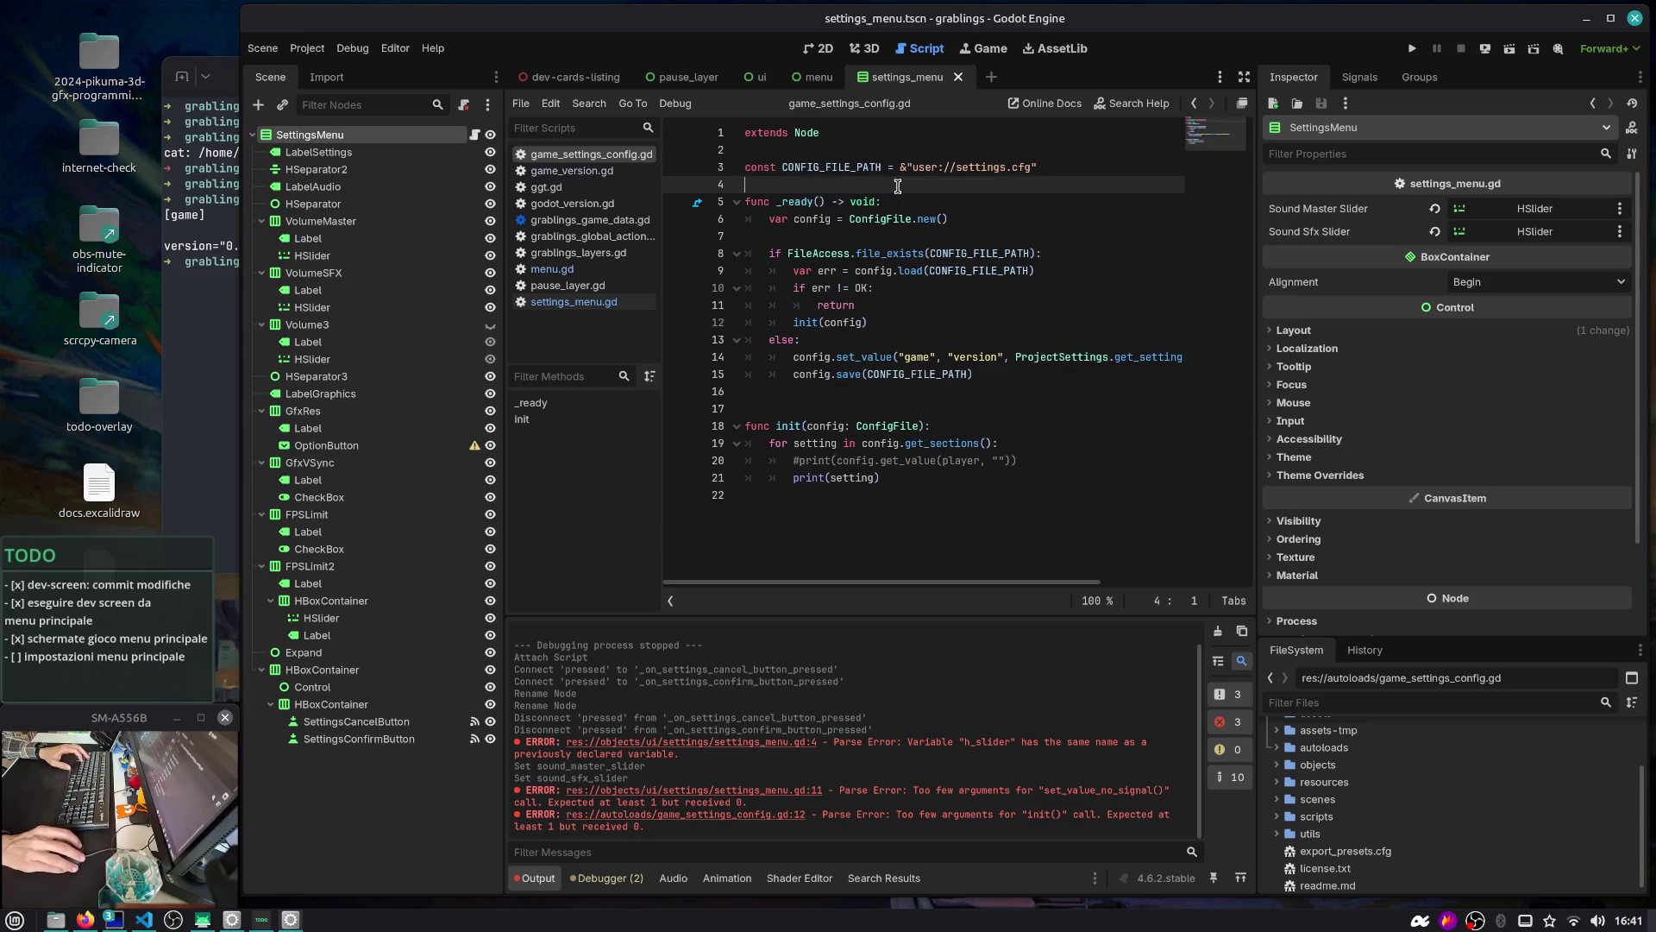
key("ctrl+alt+o")
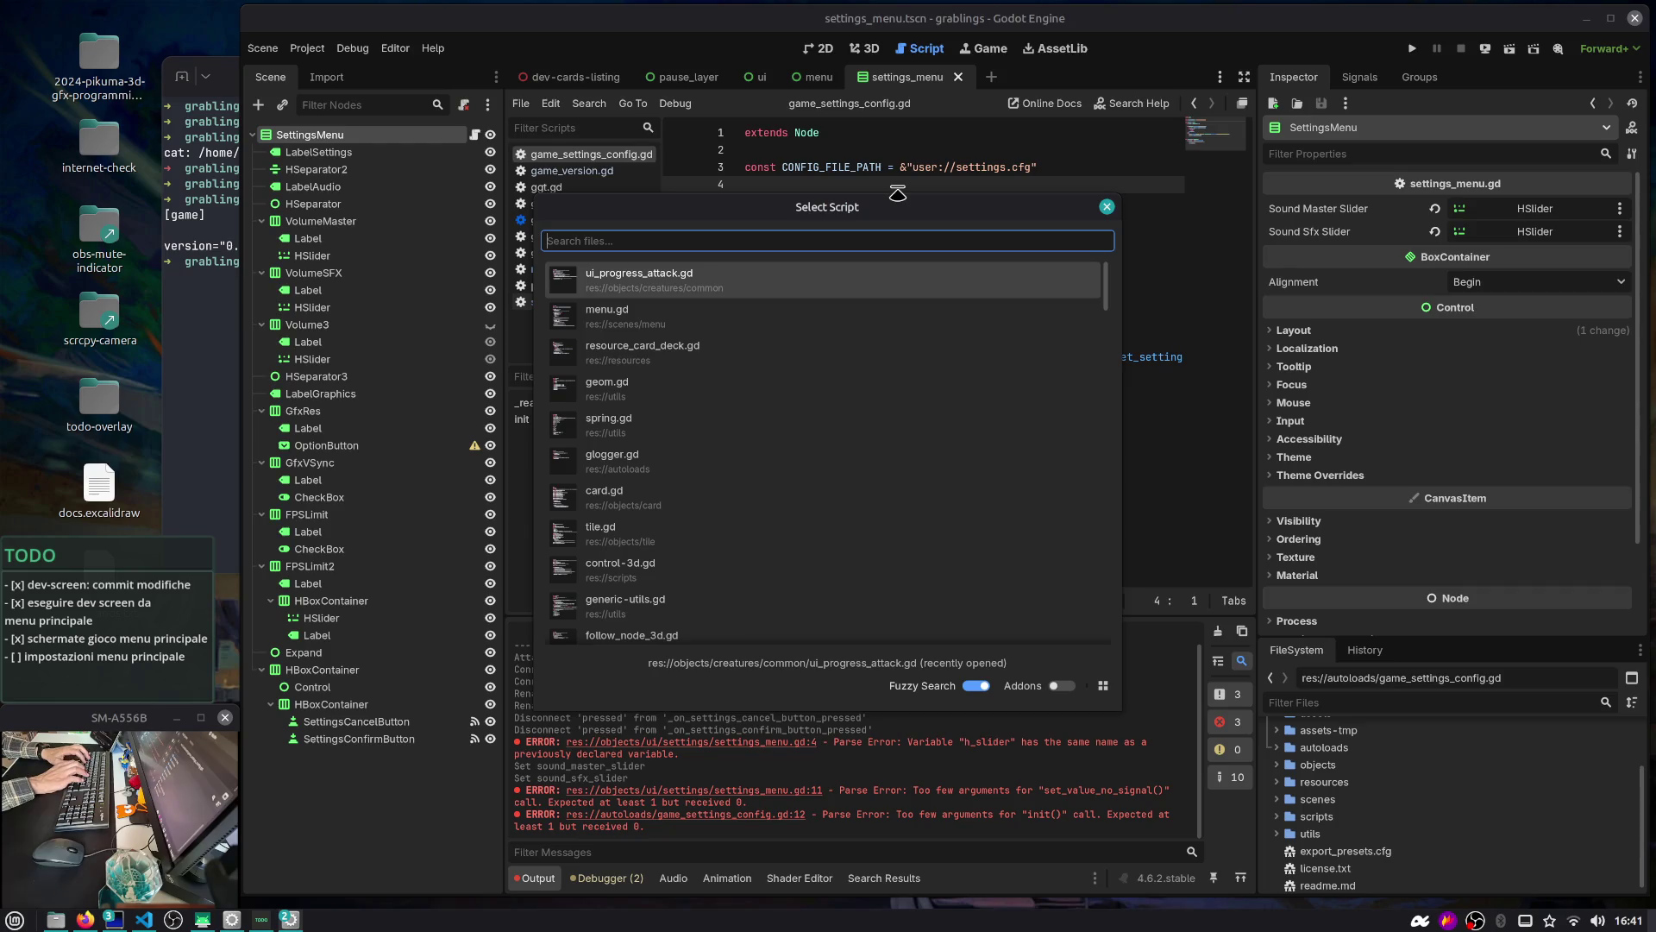
Open grablings_game_data.gd and insert an empty line above TERRAIN_CELL_SIZE
type("global")
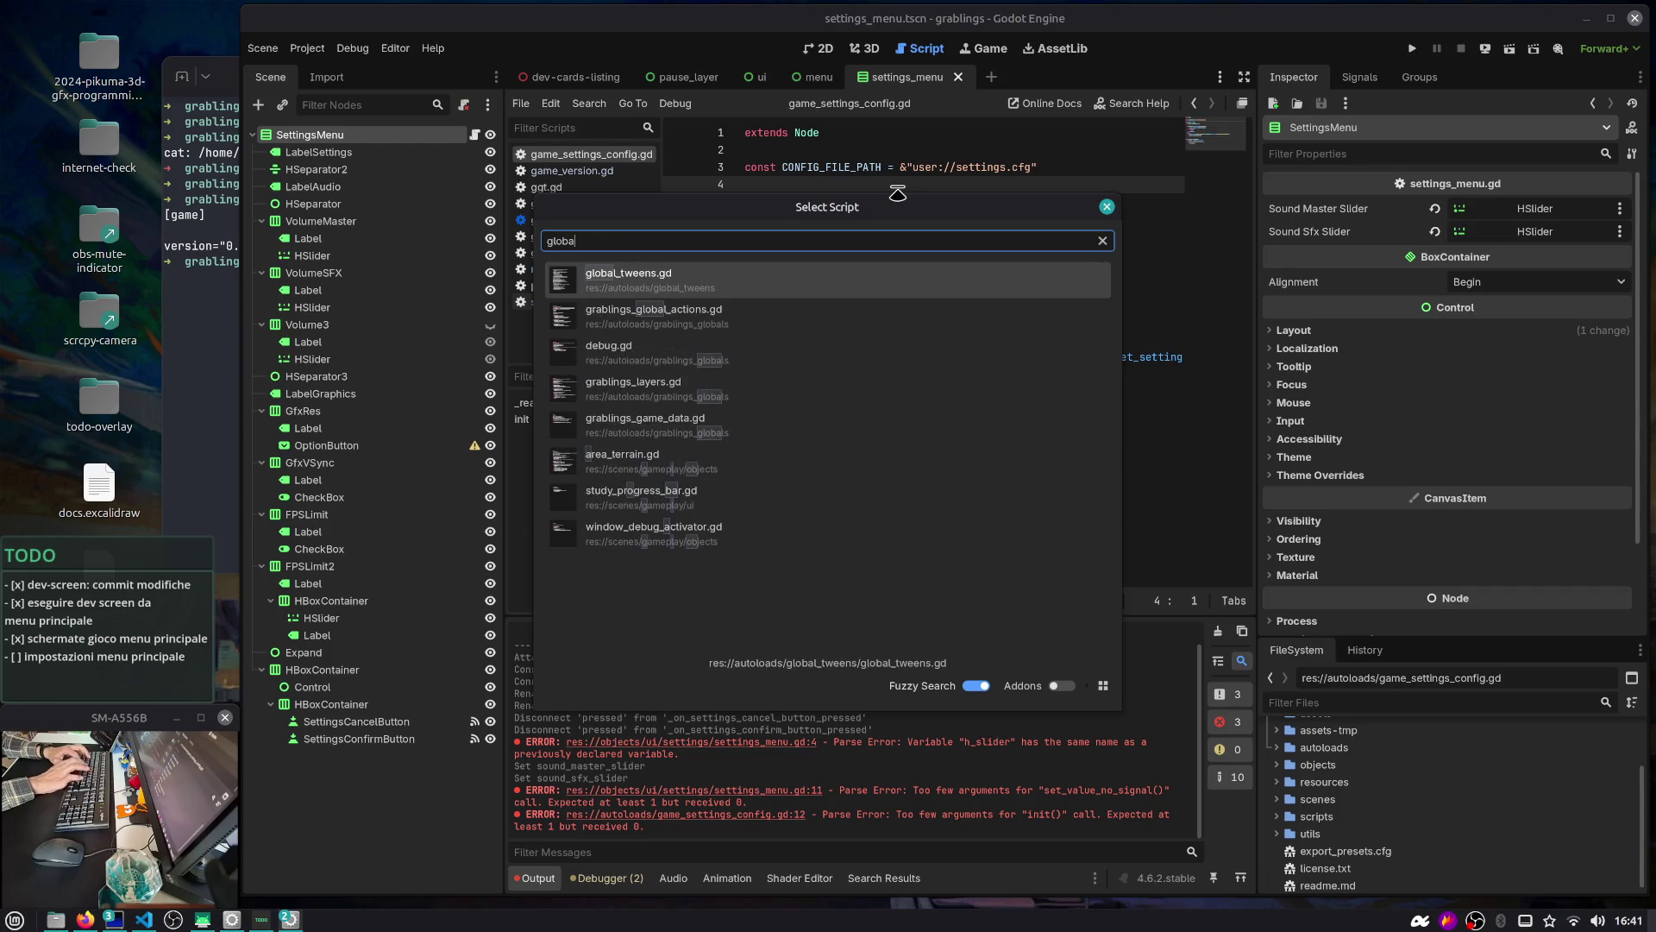
key("Down")
key("Down")
key("Down")
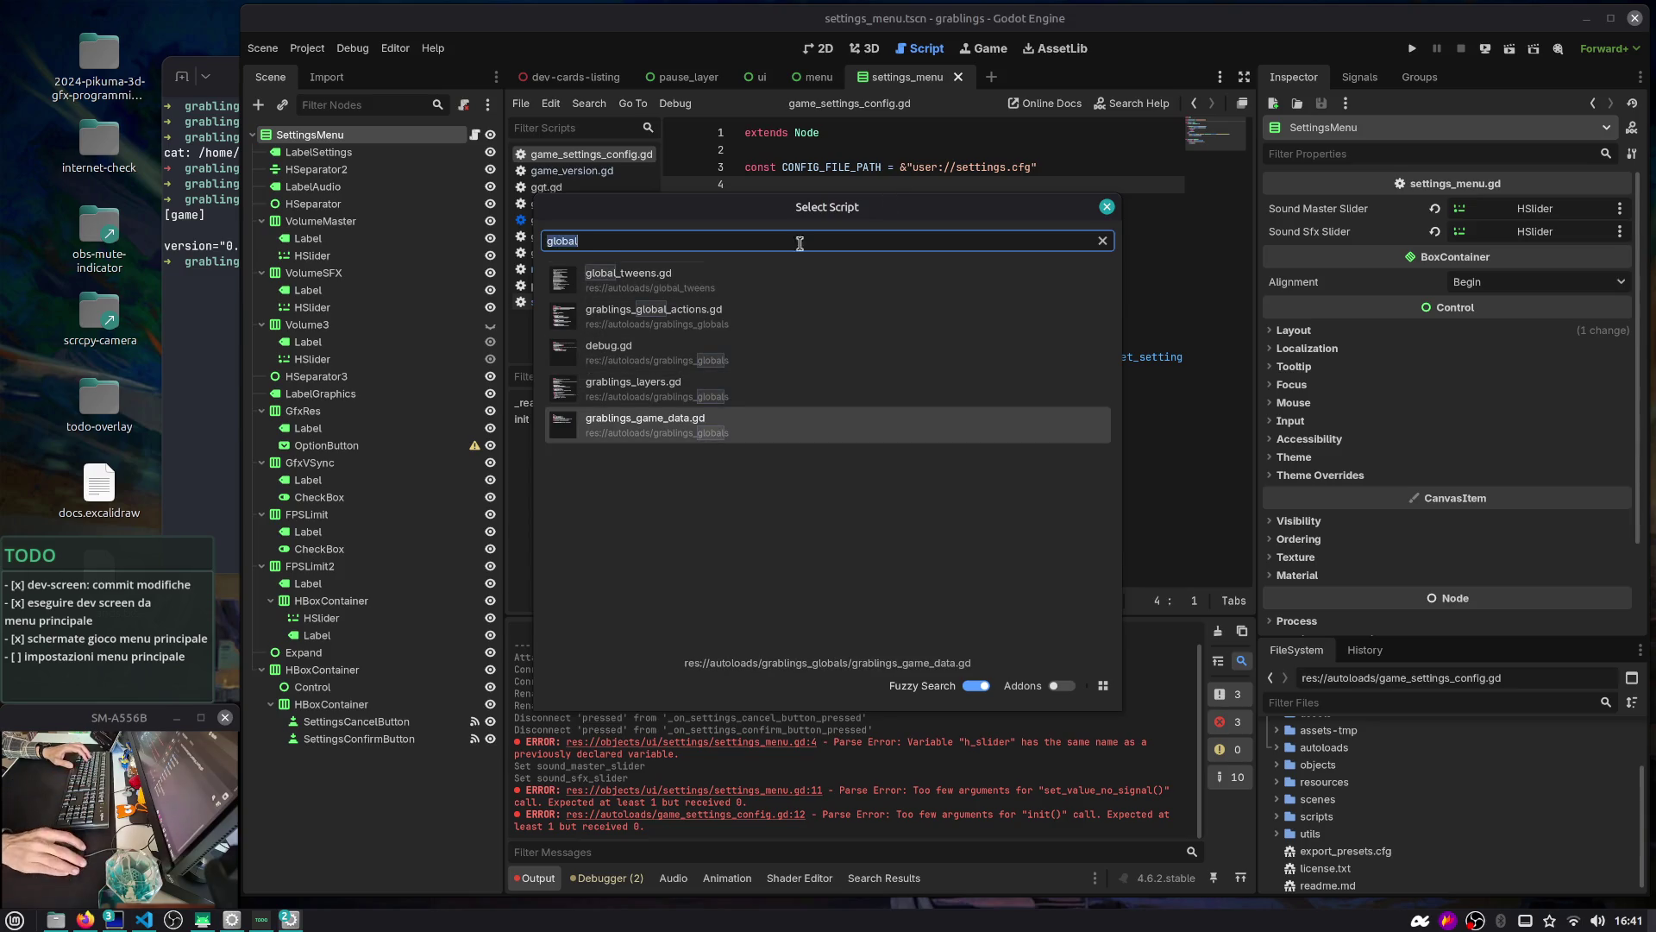
left_click(1006, 431)
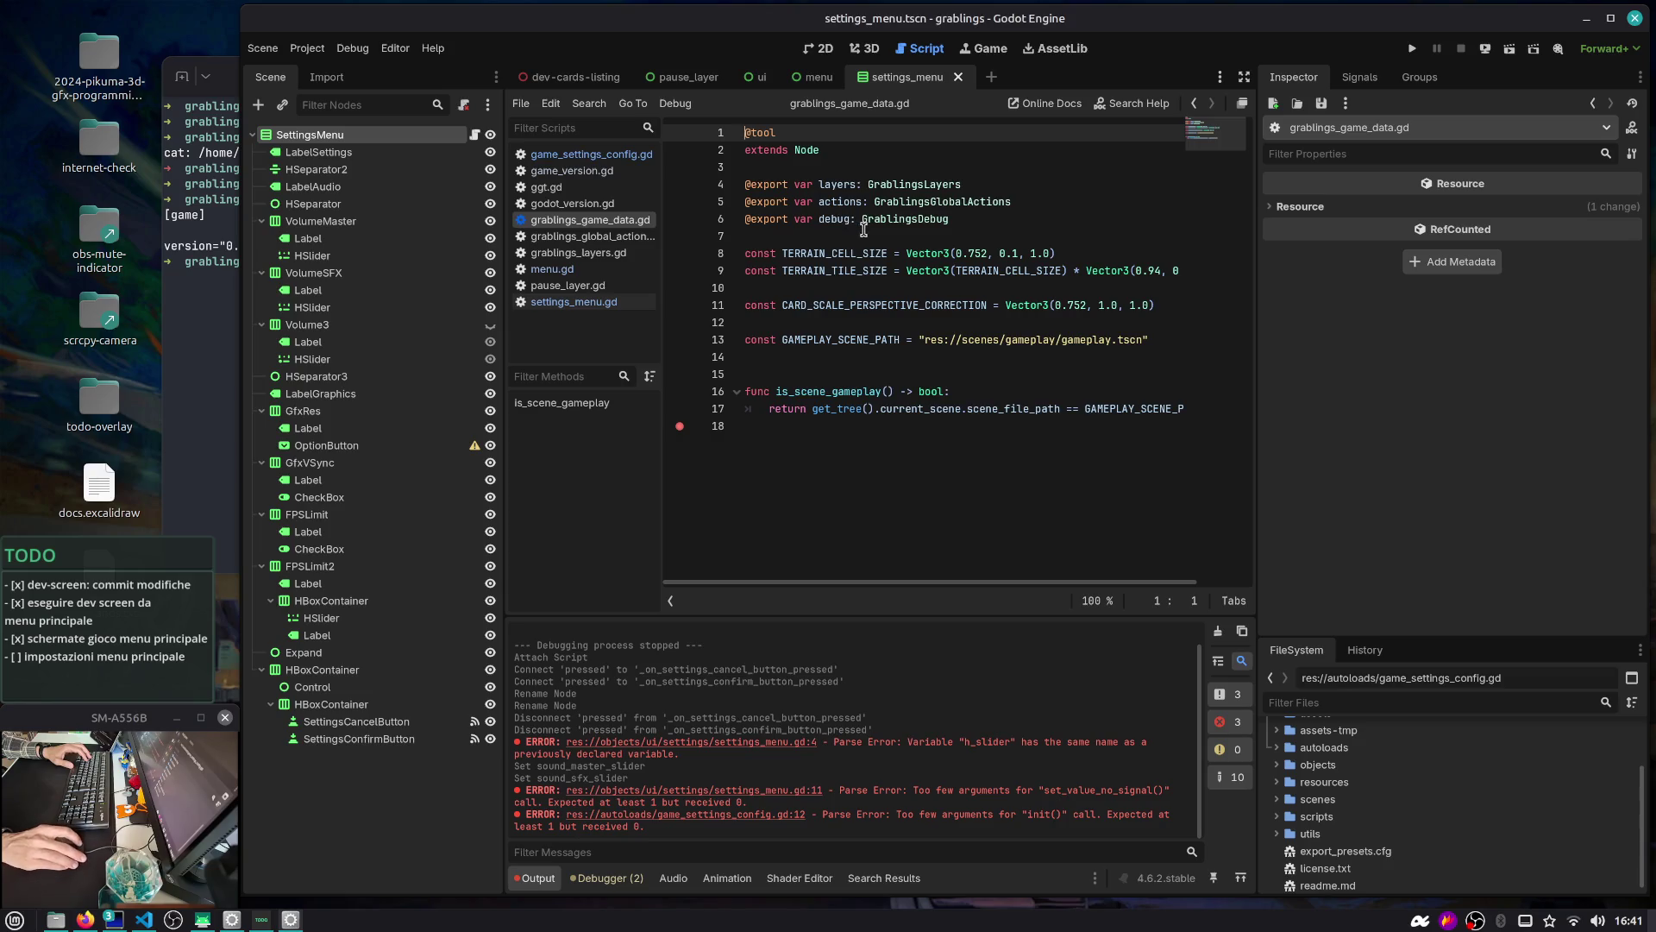
double_click(839, 257)
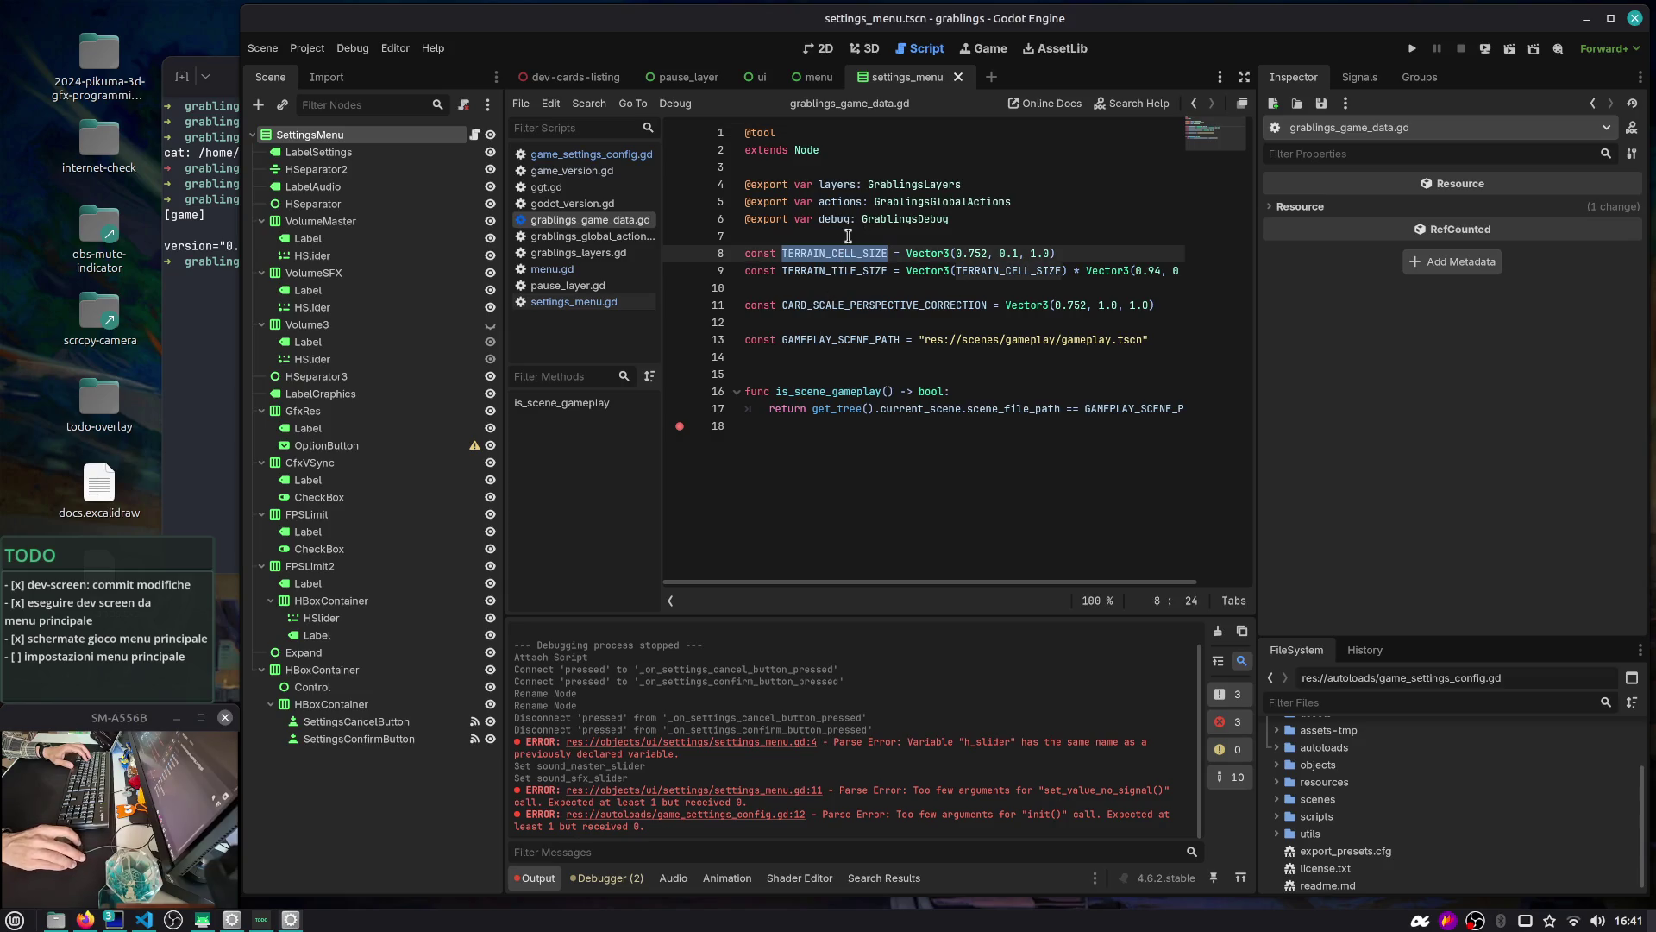
key("ctrl+shift+Return")
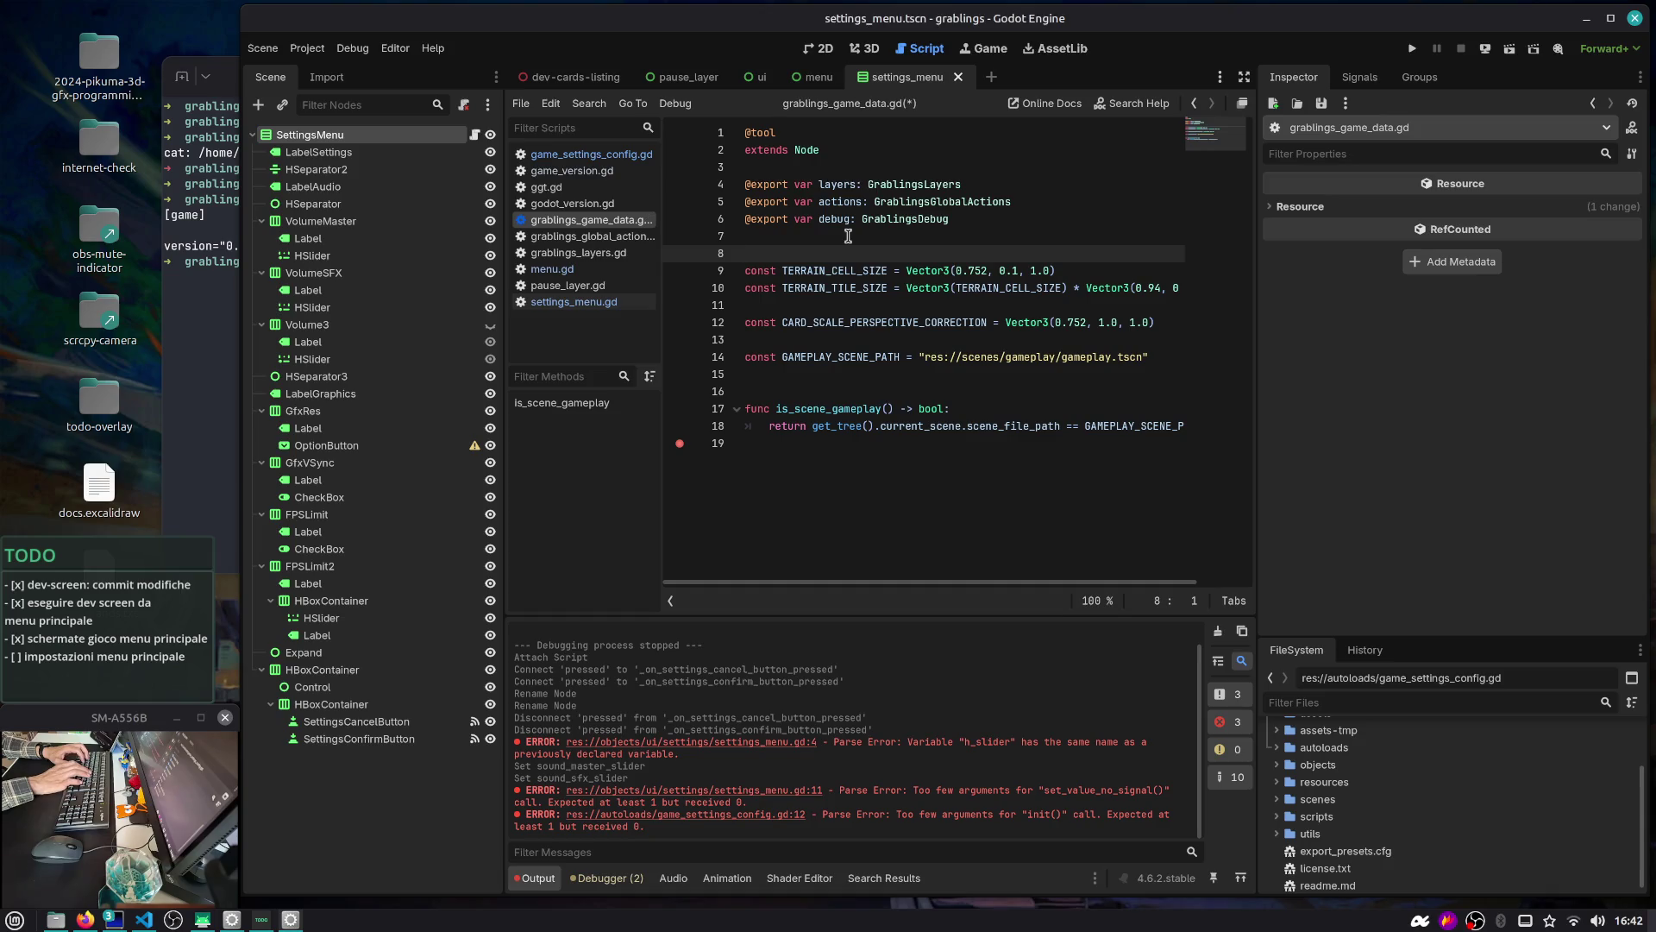
Make GAMEPLAY_SCENE_PATH a StringName literal and save grablings_game_data.gd
key("Down")
key("Down")
key("Down")
key("ctrl+Right")
key("ctrl+Right")
key("Right")
type("^")
key("ctrl+s")
Paste the CONFIG_FILE_PATH = &"user://settings.cfg" constant on line 8
key("Up")
key("Up")
key("Up")
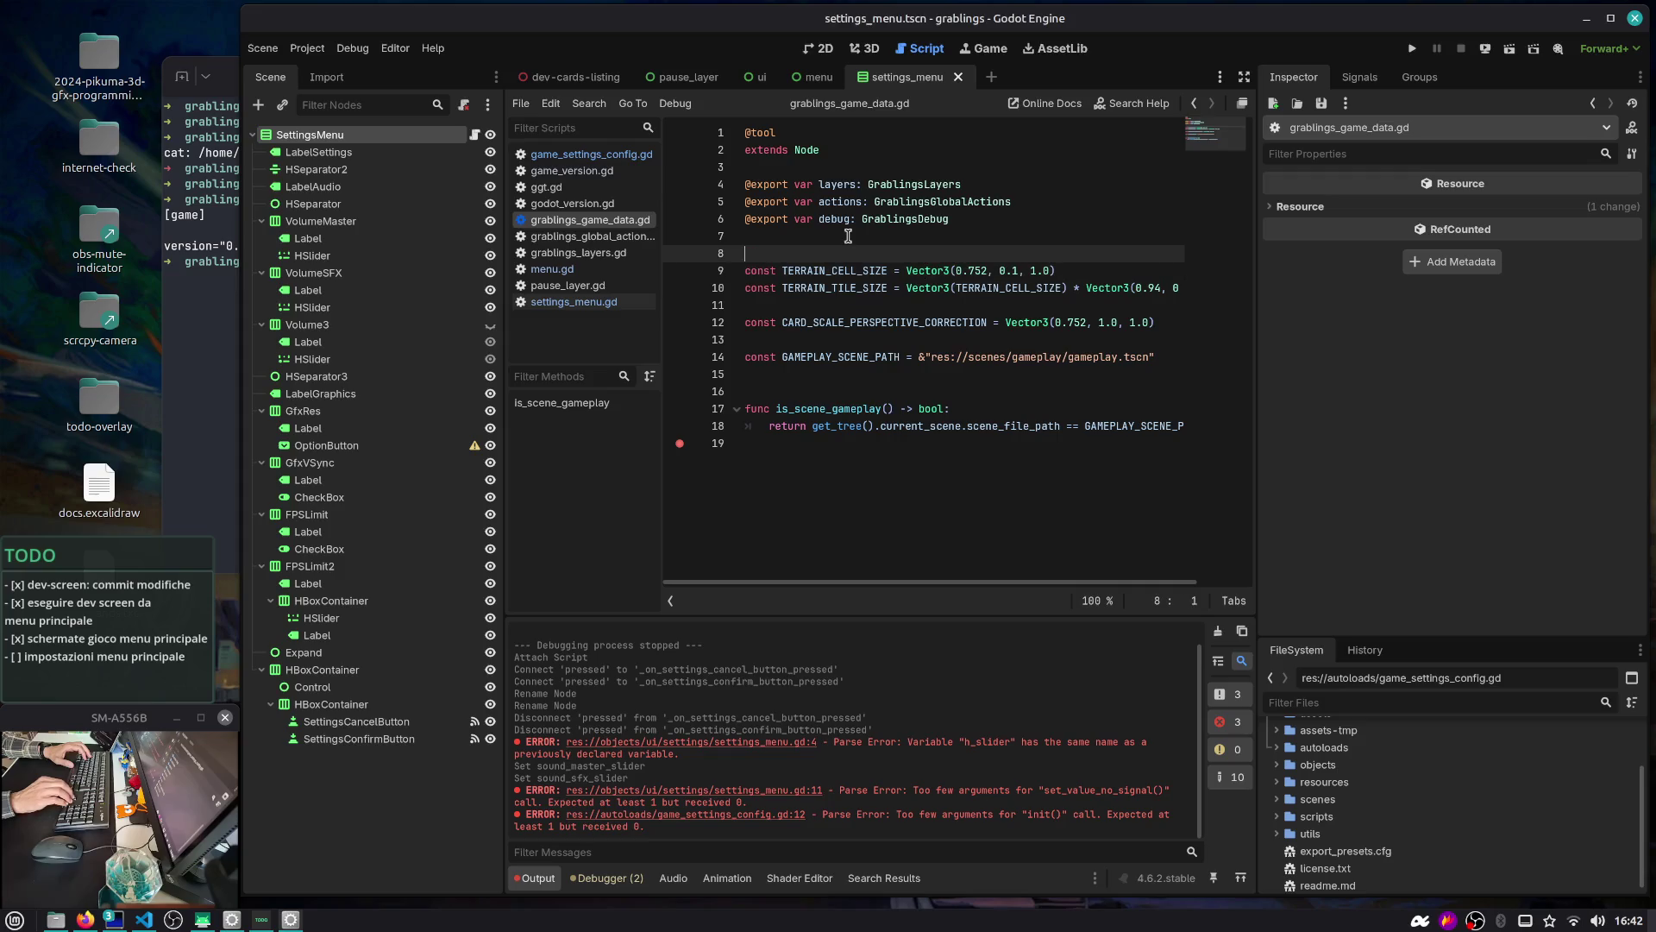
type("const")
type("const CONFIG_FILE_PATH = &\"user://settings.cfg\"")
key("ctrl+z")
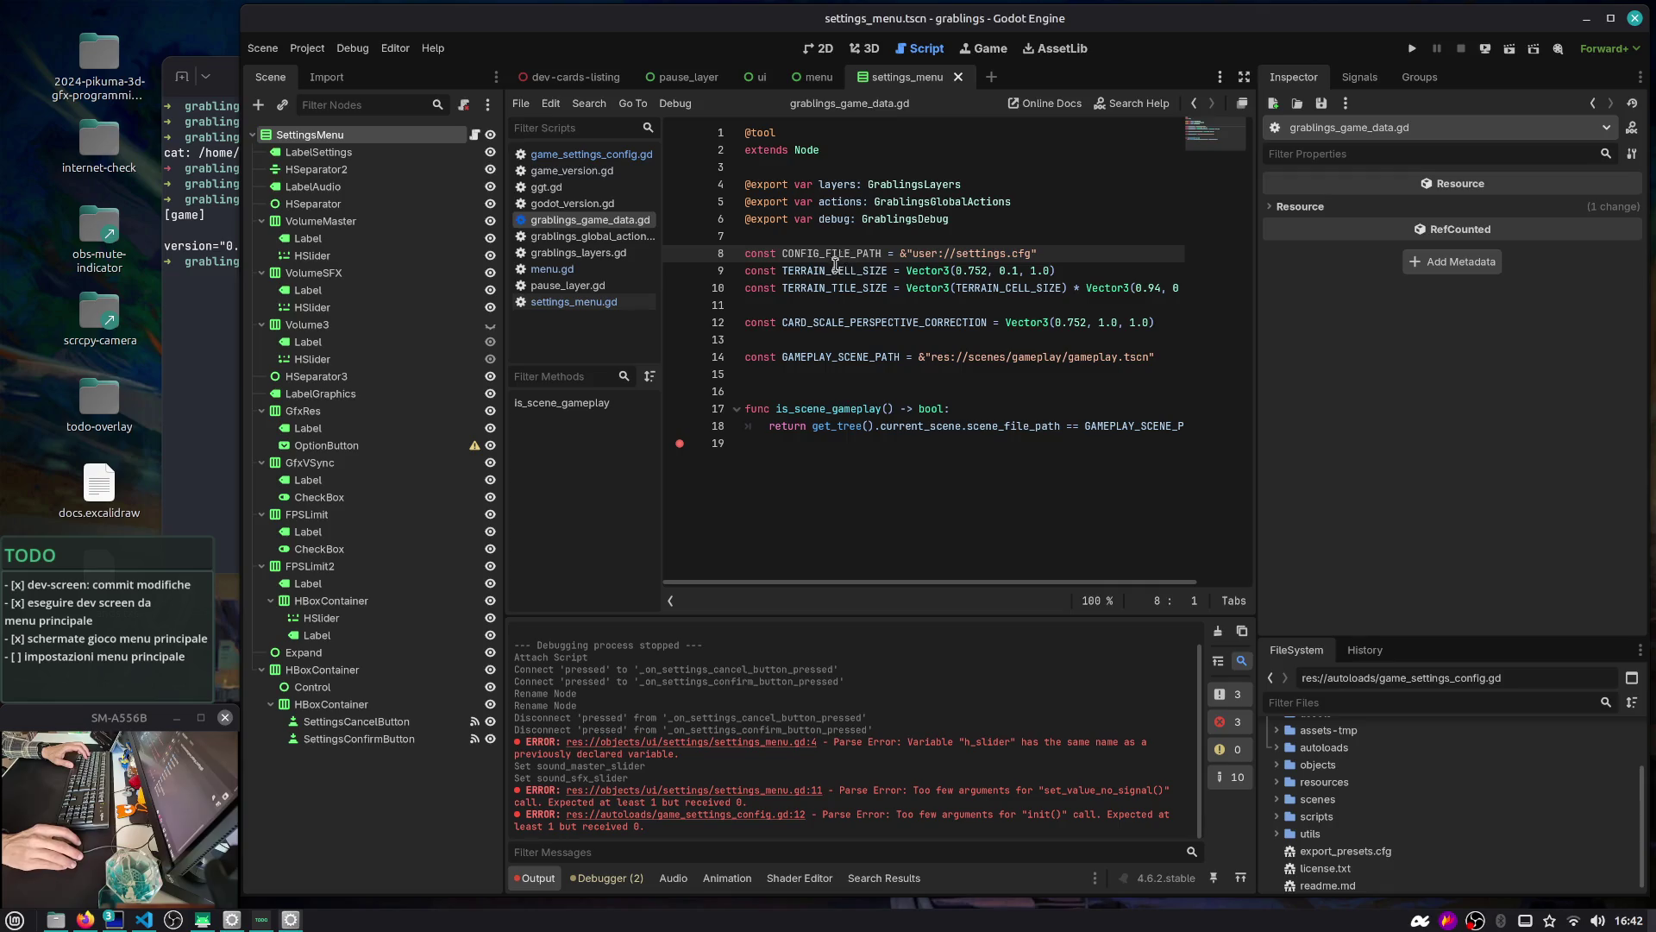
left_click(1191, 104)
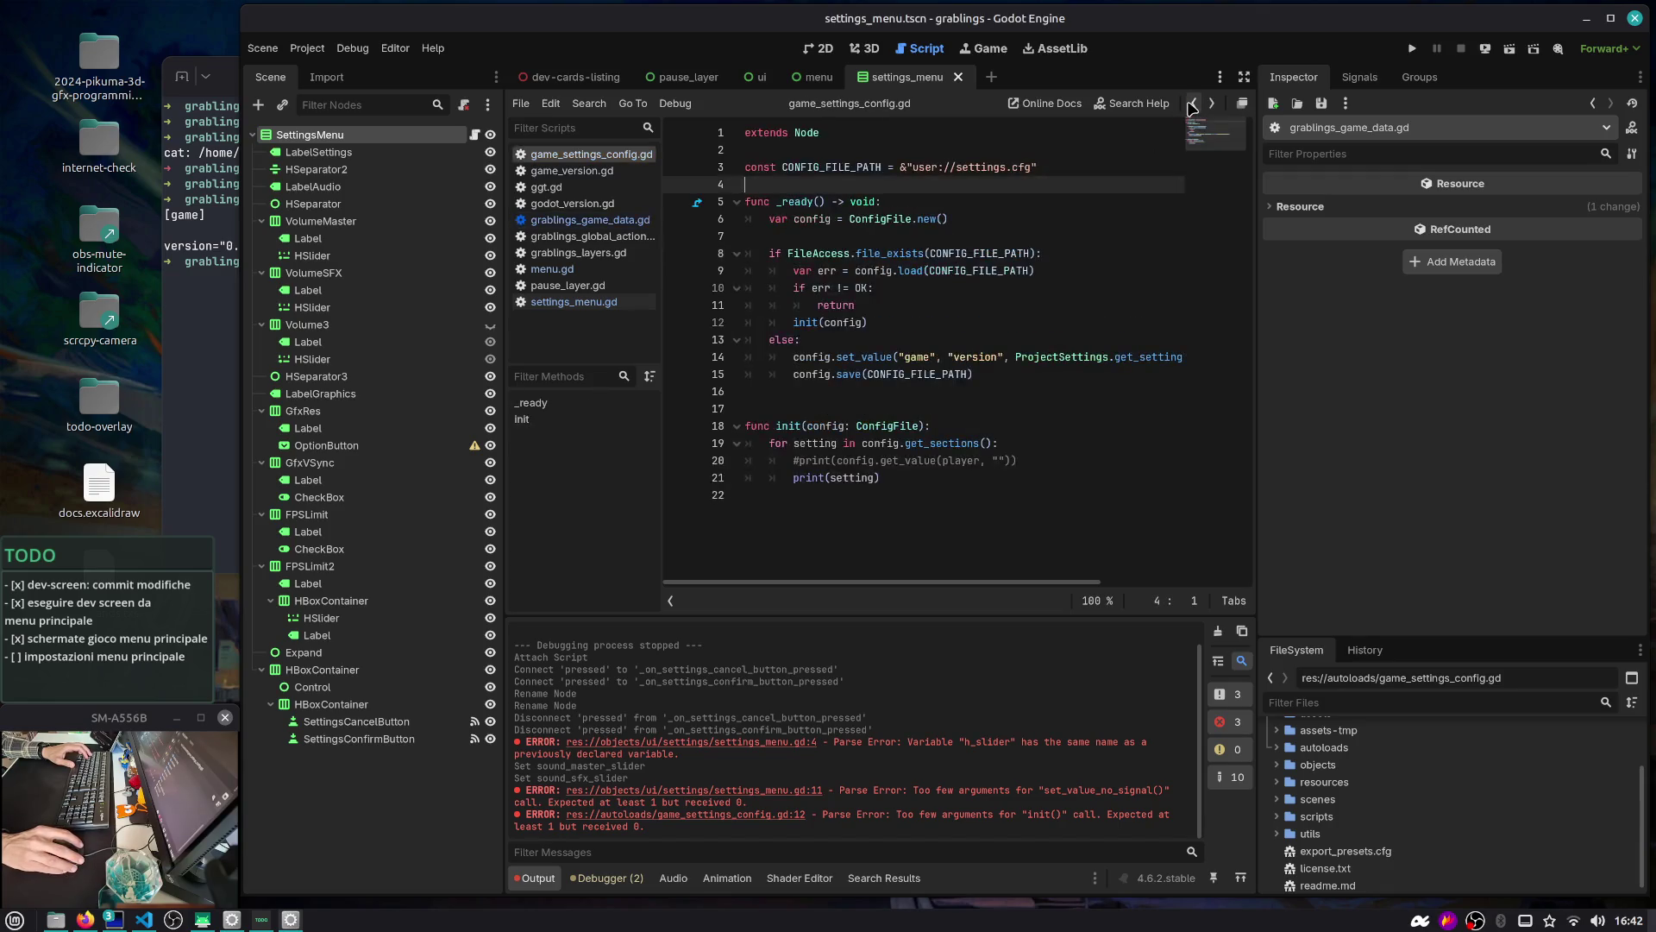
Select the whole CONFIG_FILE_PATH line in game_settings_config.gd
left_click(900, 167)
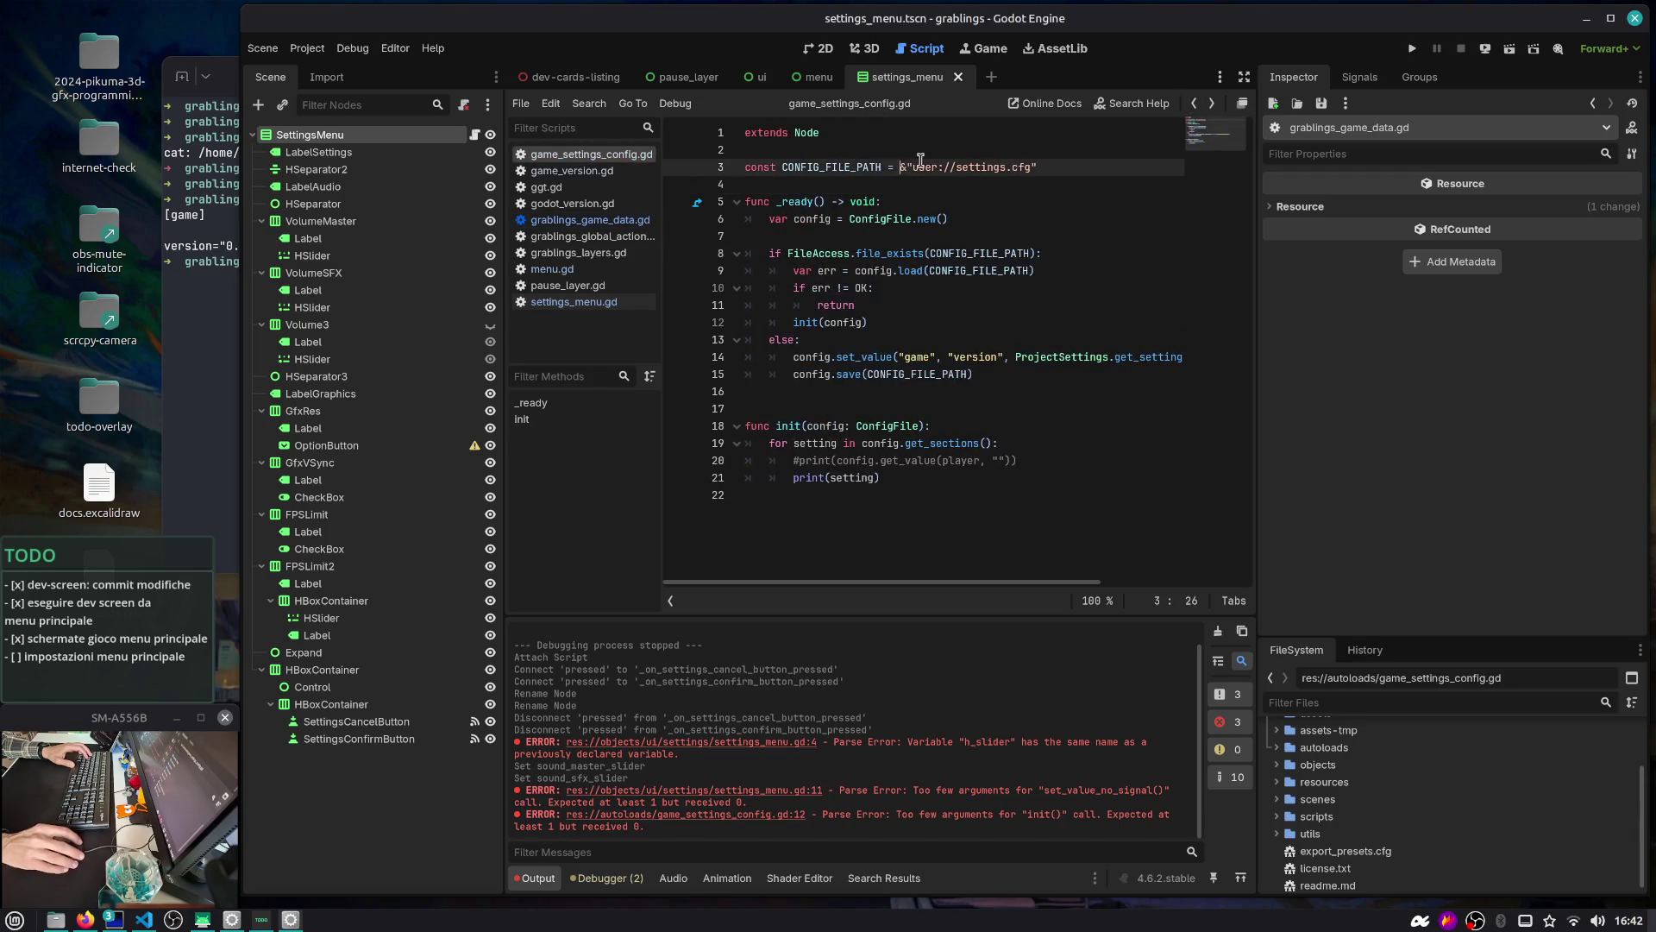
key("shift+End")
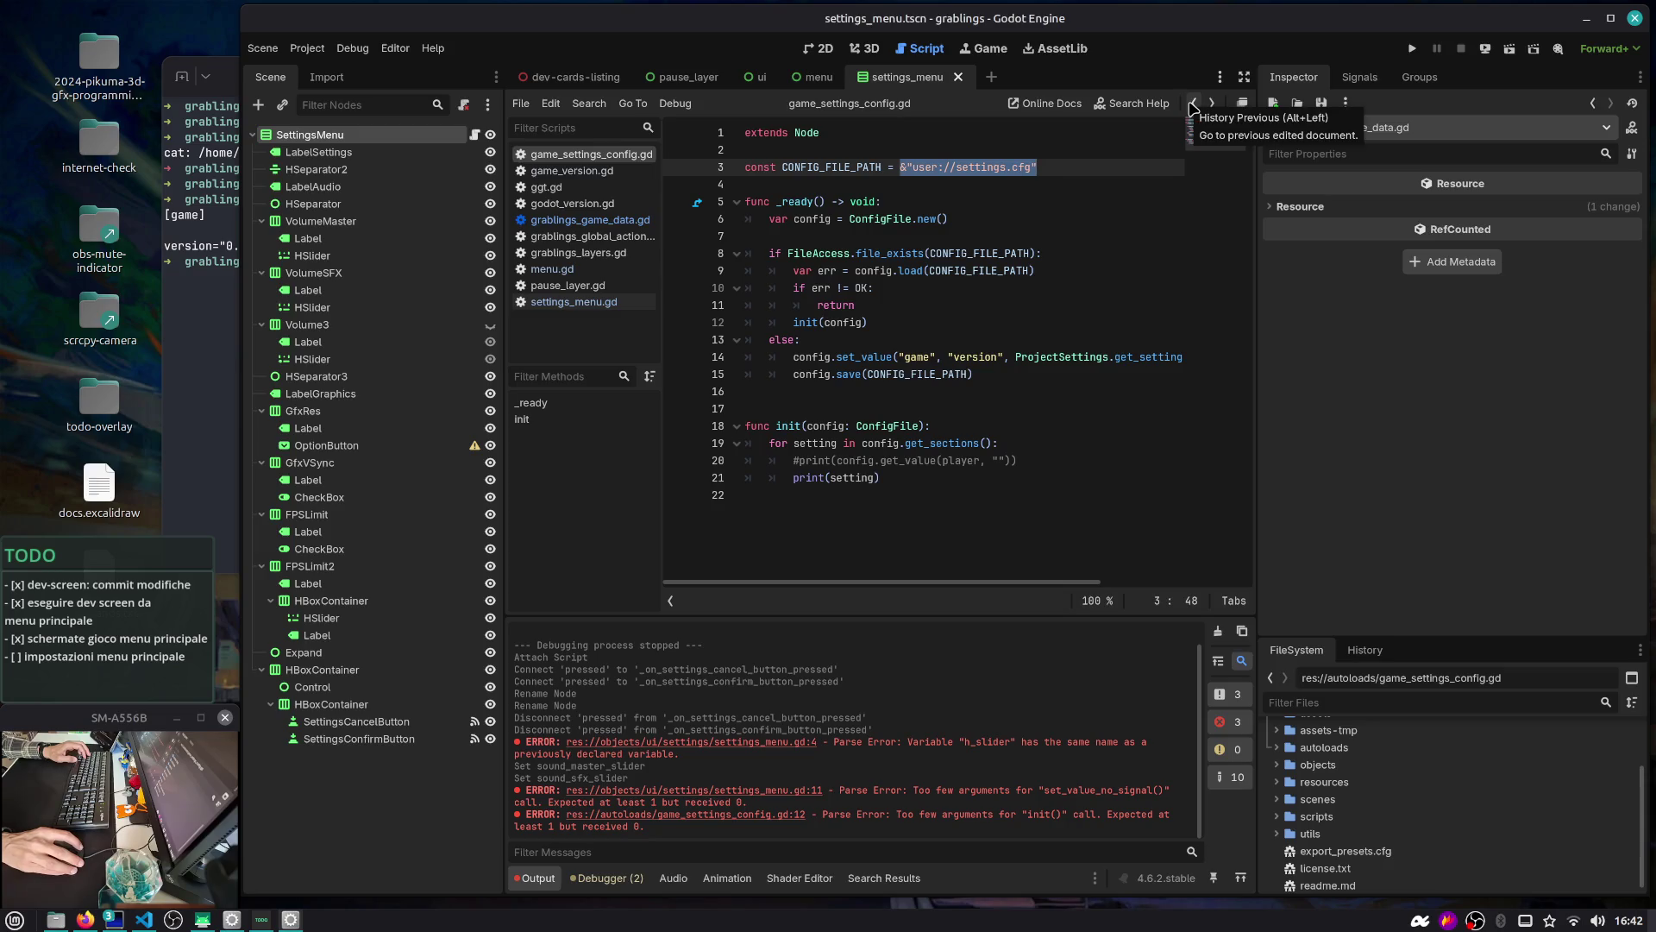
key("End")
key("shift+Home")
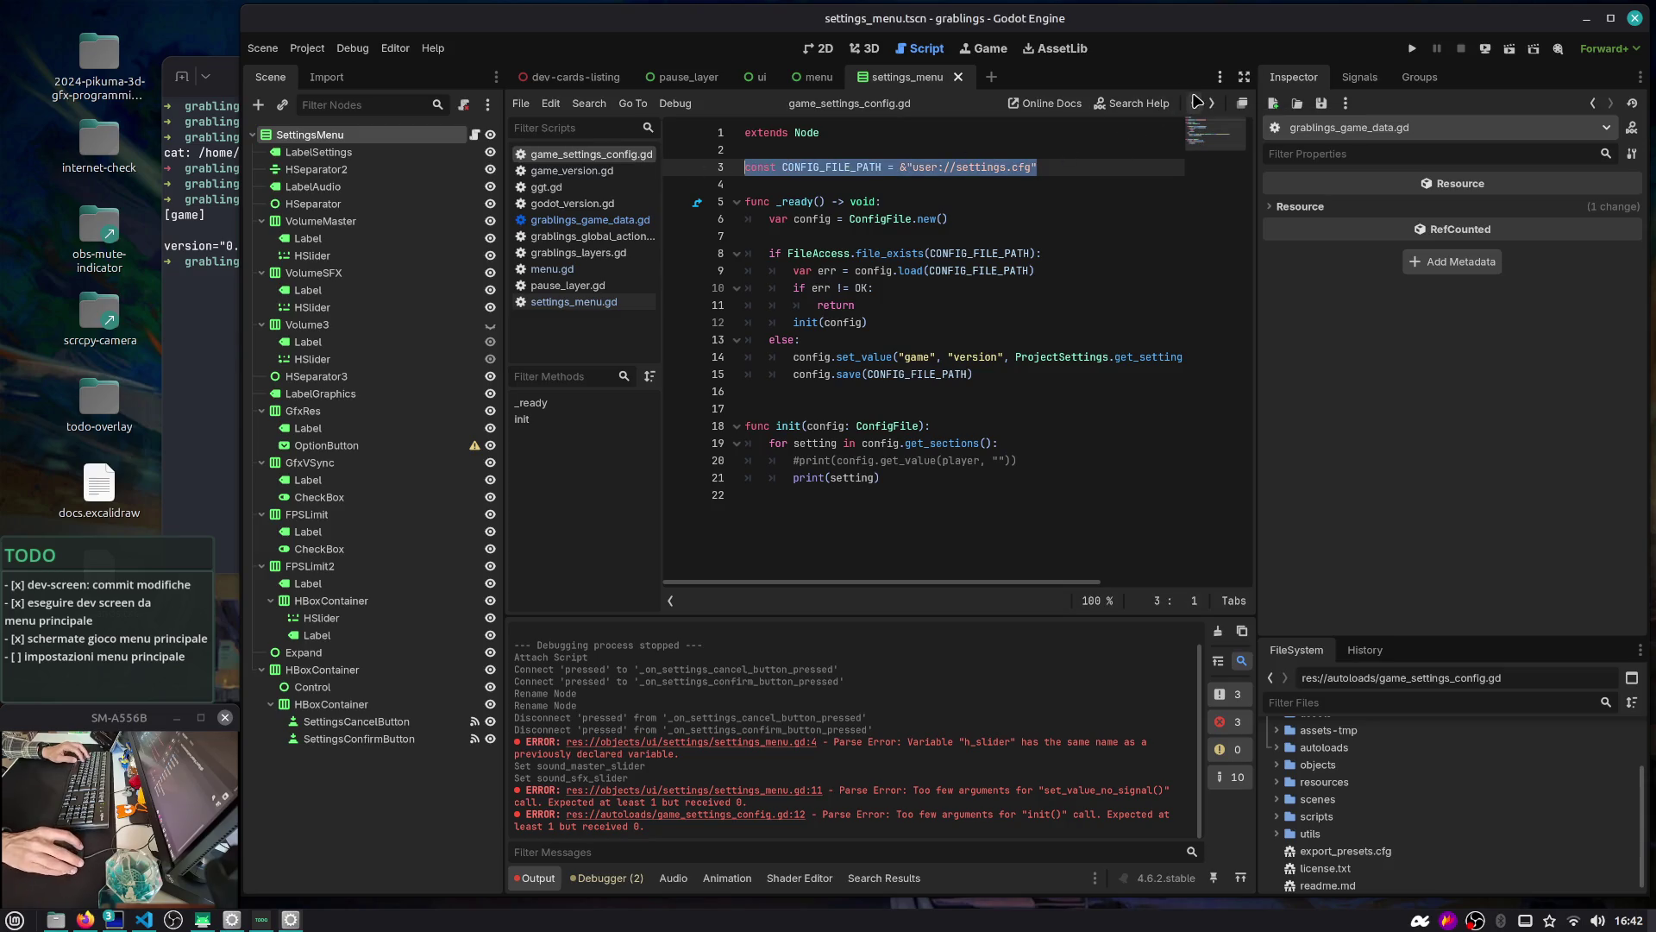
Browse back through recent scripts and reopen game_settings_config.gd
left_click(1196, 102)
left_click(1196, 103)
left_click(1195, 103)
left_click(1195, 103)
left_click(1196, 103)
left_click(1194, 104)
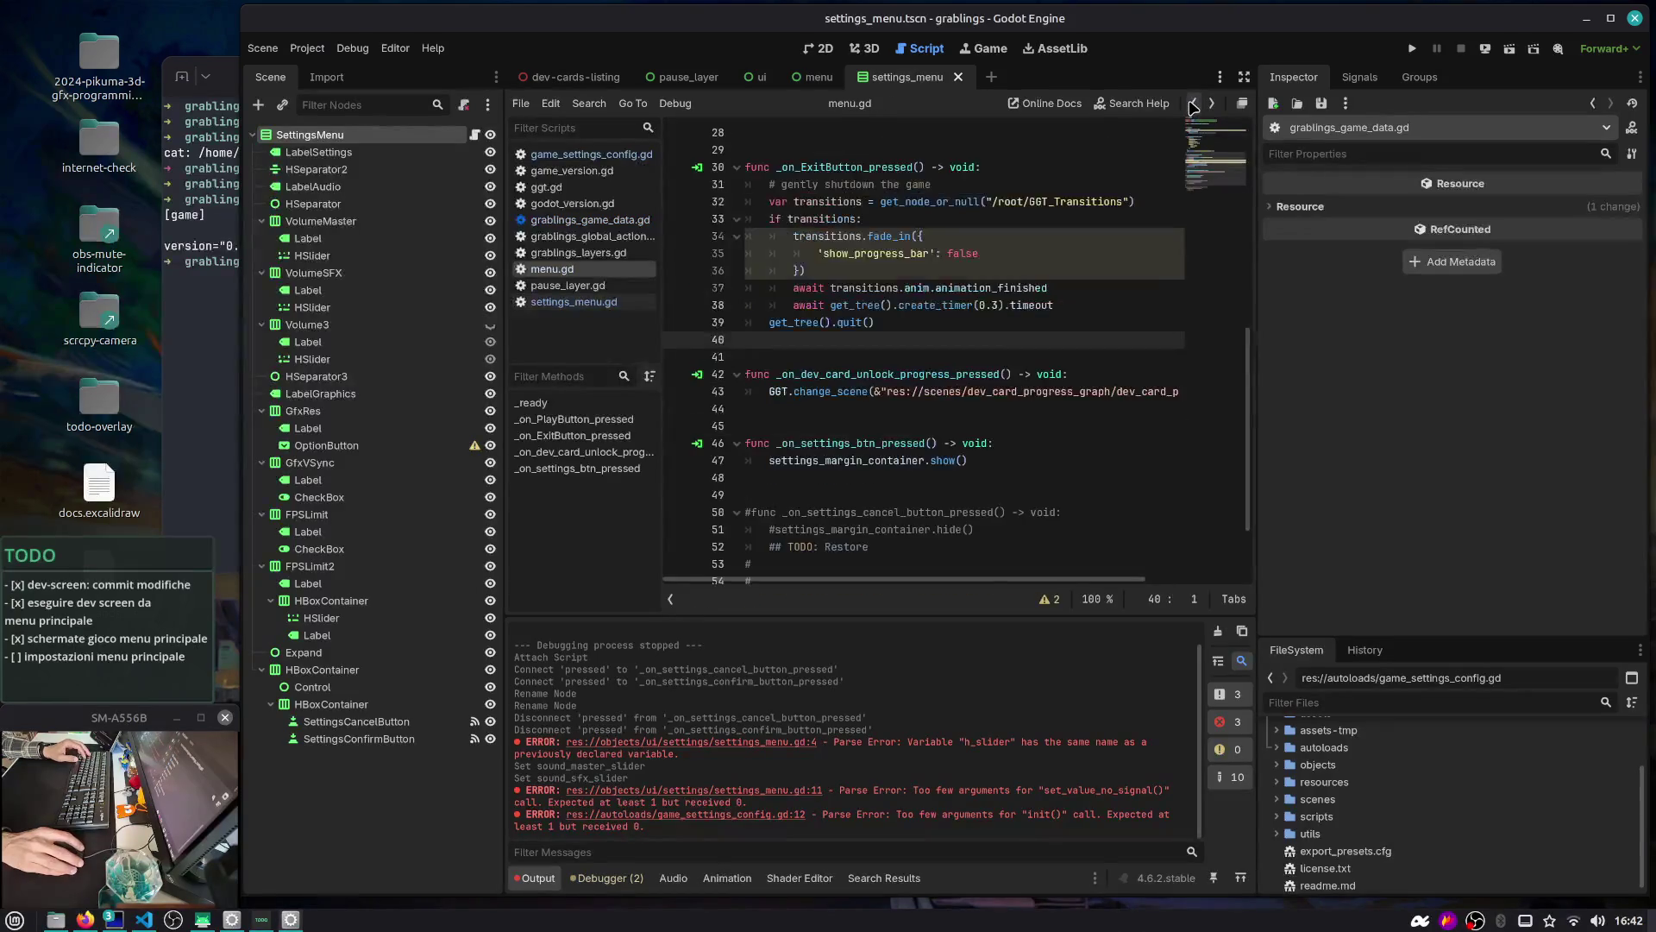
left_click(1194, 105)
left_click(1193, 105)
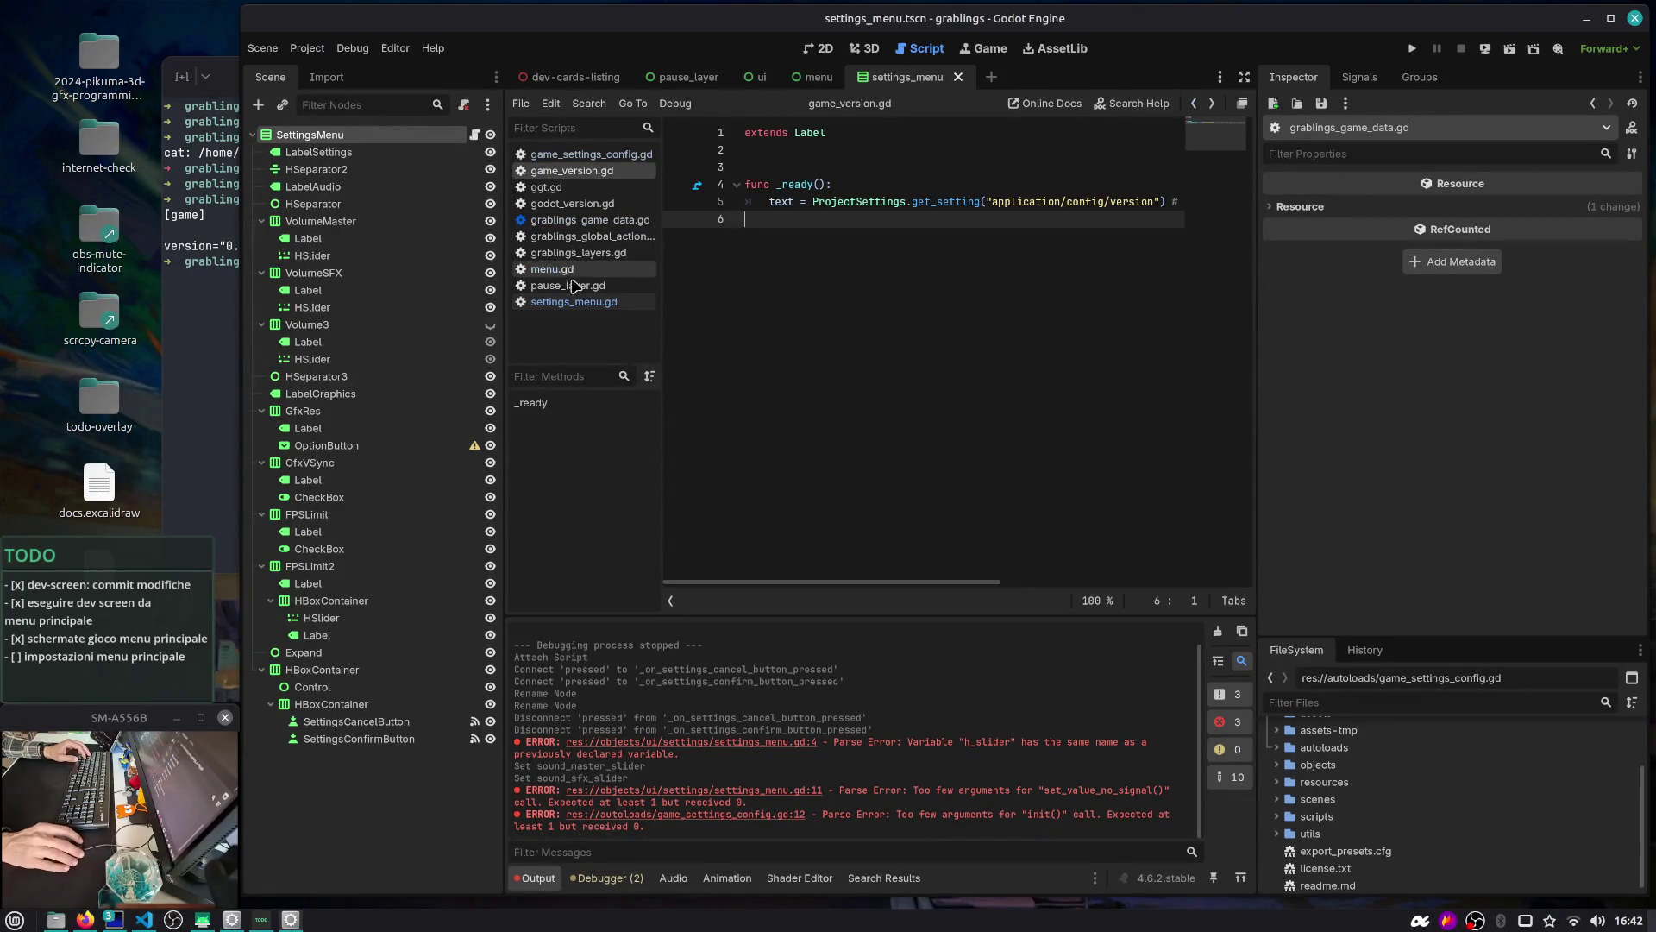
left_click(580, 221)
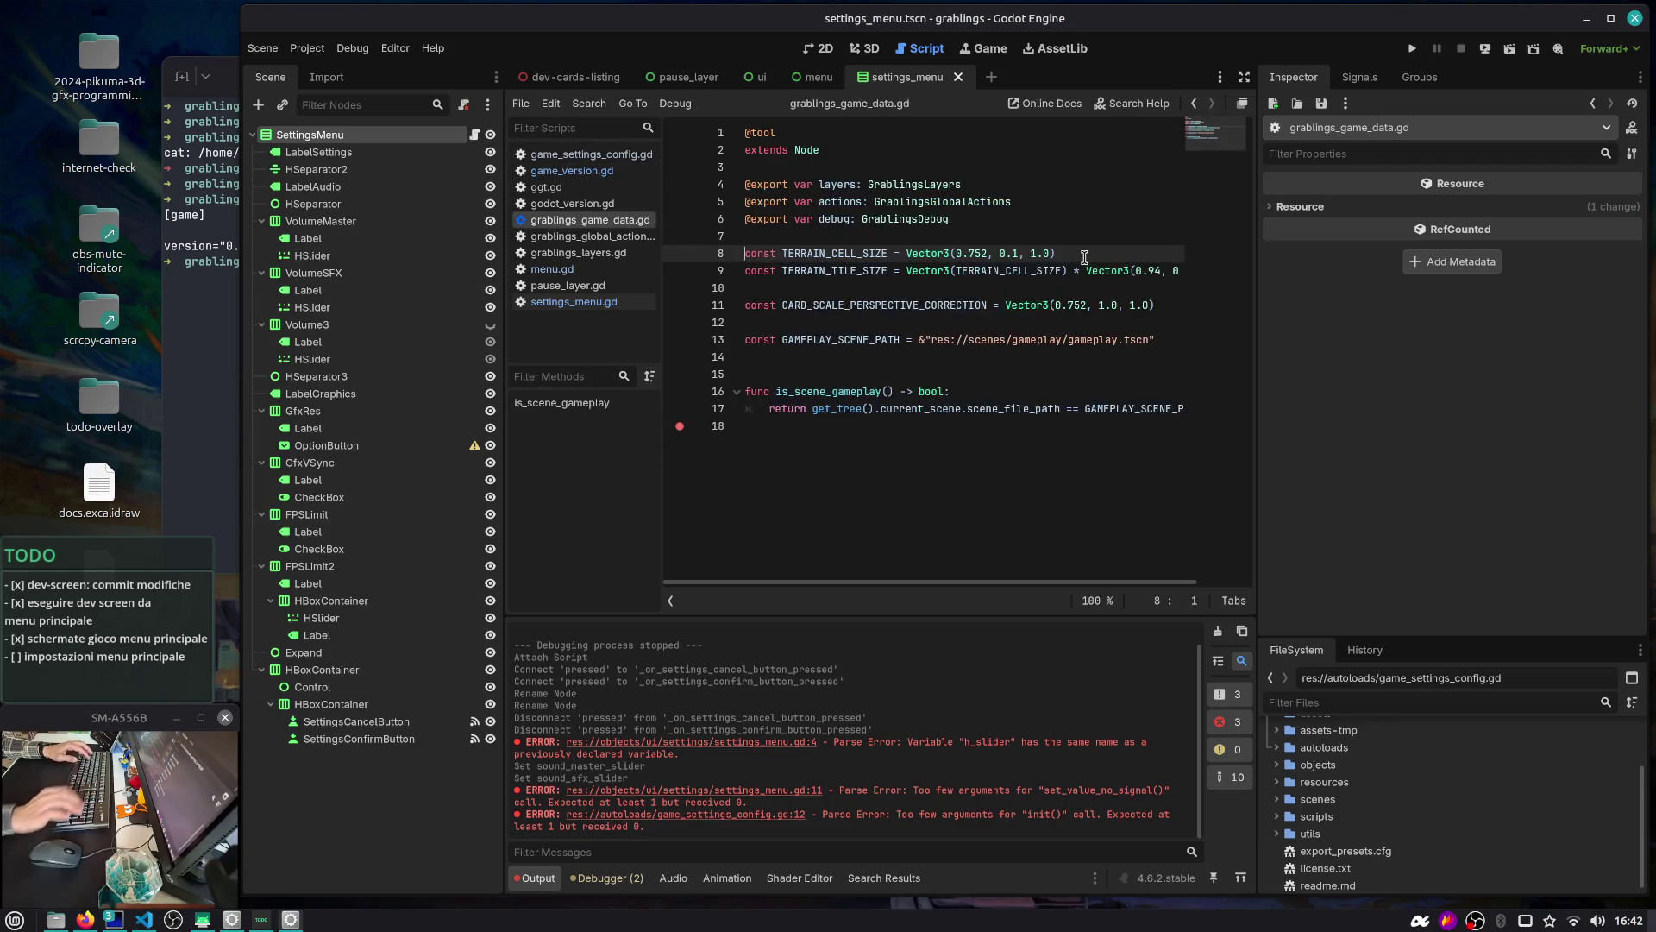
left_click(1194, 104)
left_click(1194, 104)
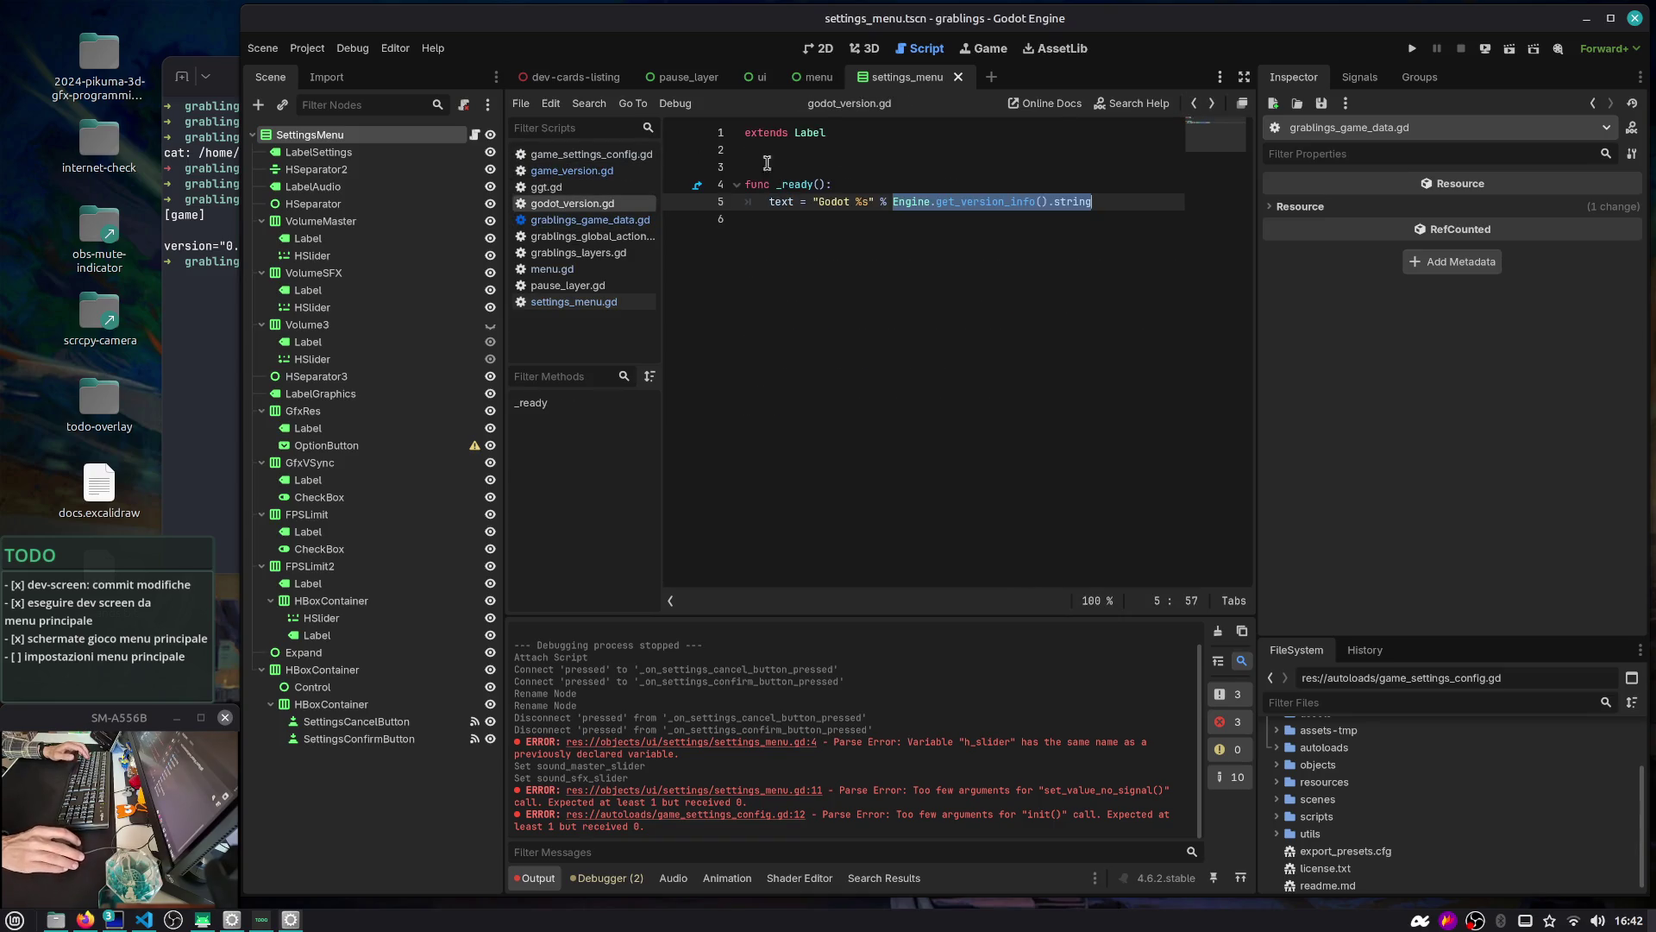
left_click(583, 222)
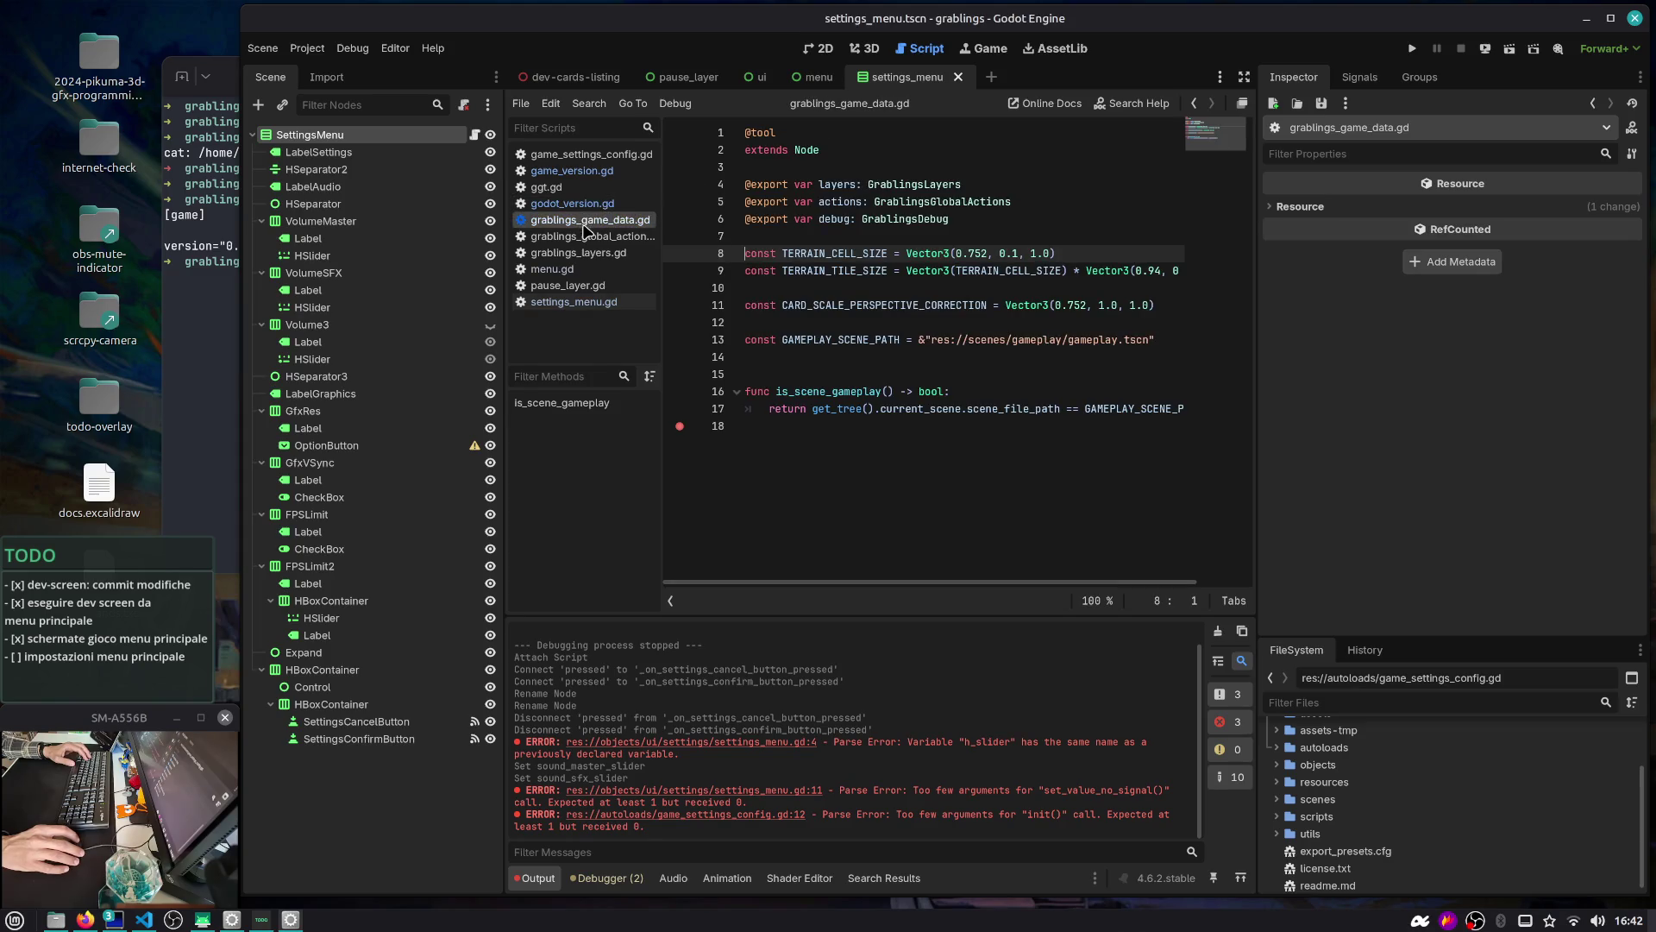
left_click(585, 236)
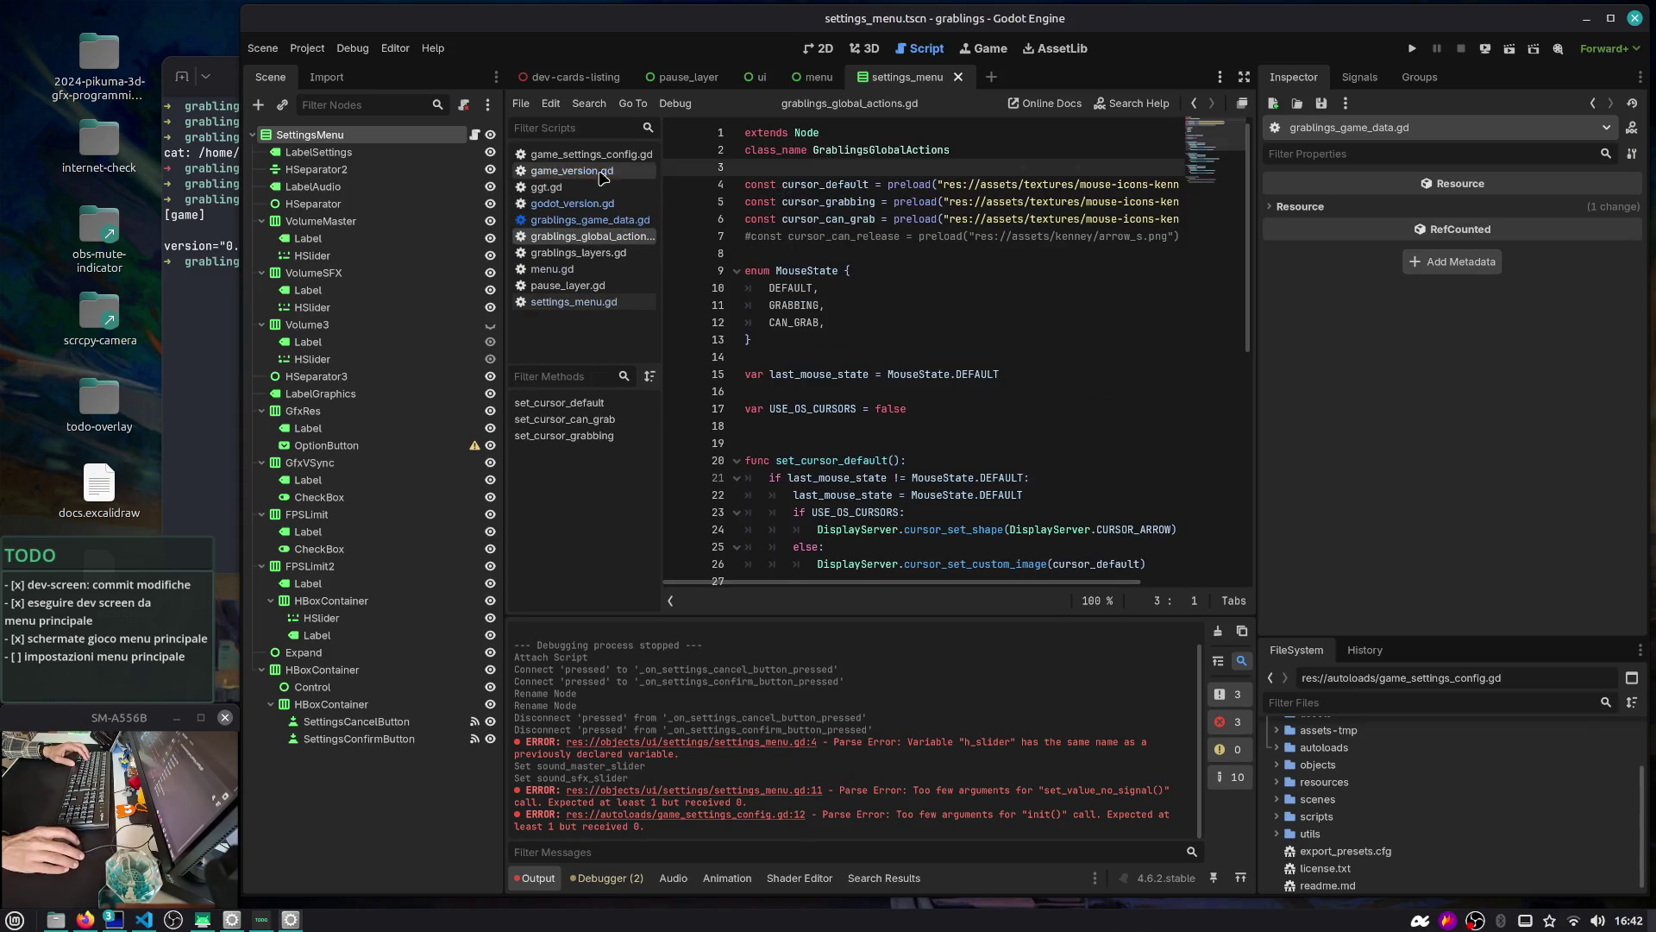
left_click(592, 155)
Copy the full CONFIG_FILE_PATH constant line, then switch to settings_menu.gd
double_click(815, 167)
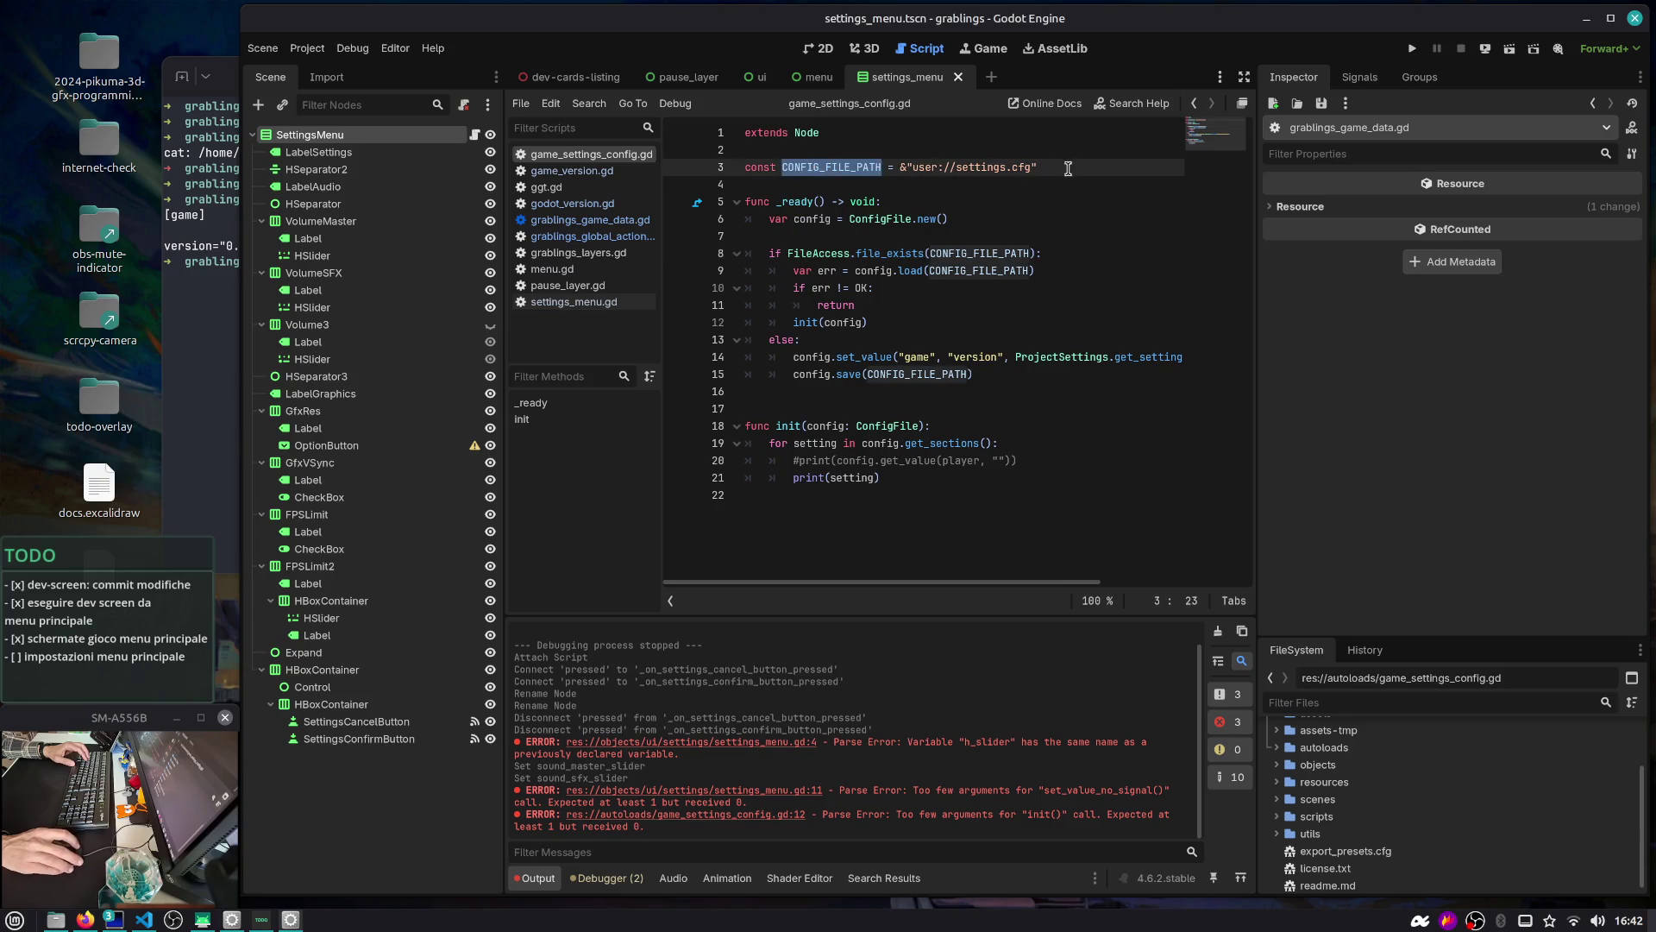
left_click_drag(1068, 169, 705, 165)
key("ctrl+c")
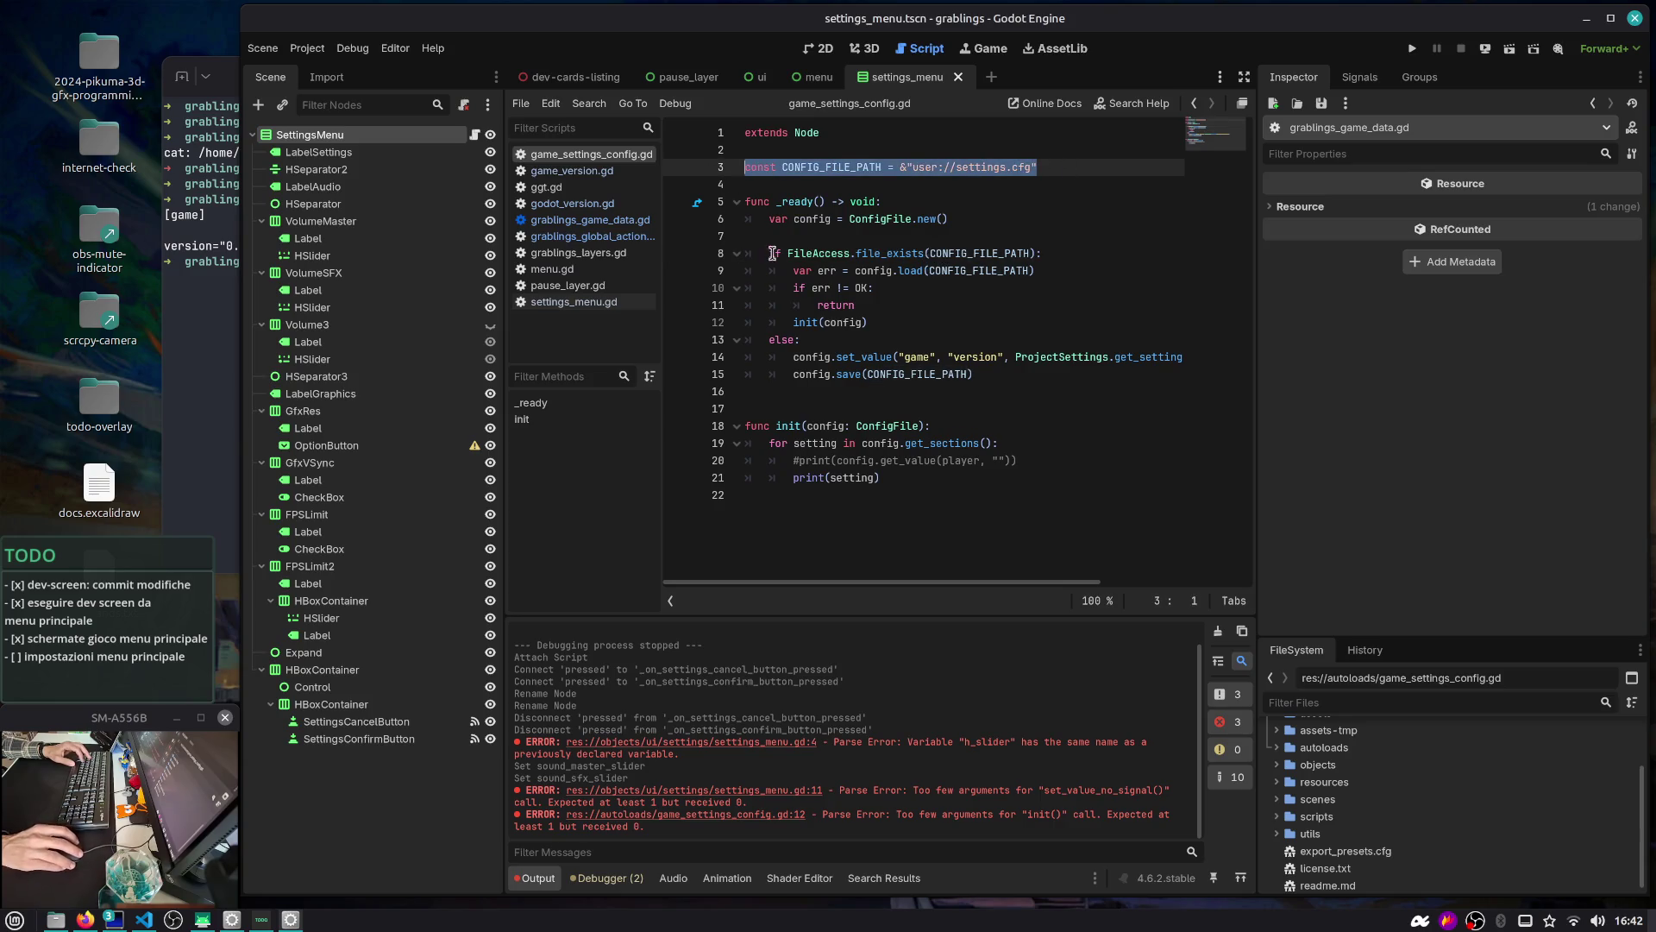
left_click(474, 135)
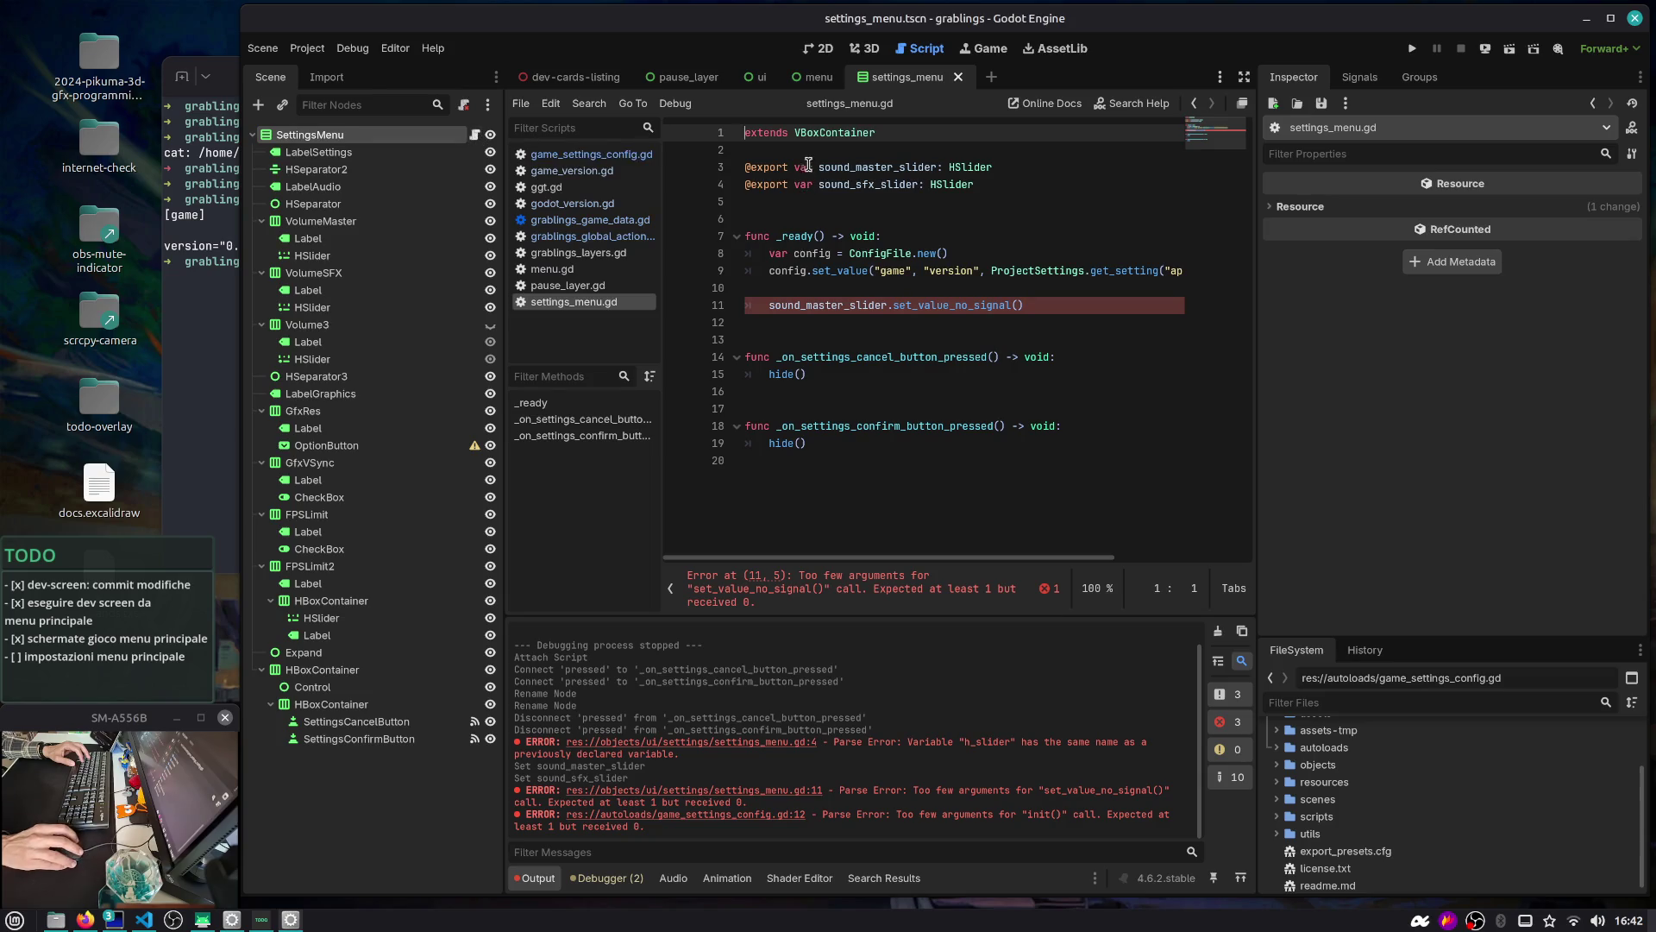
Paste the CONFIG_FILE_PATH constant at line 3 of settings_menu.gd and save
left_click(808, 150)
key("ctrl+v")
key("Return")
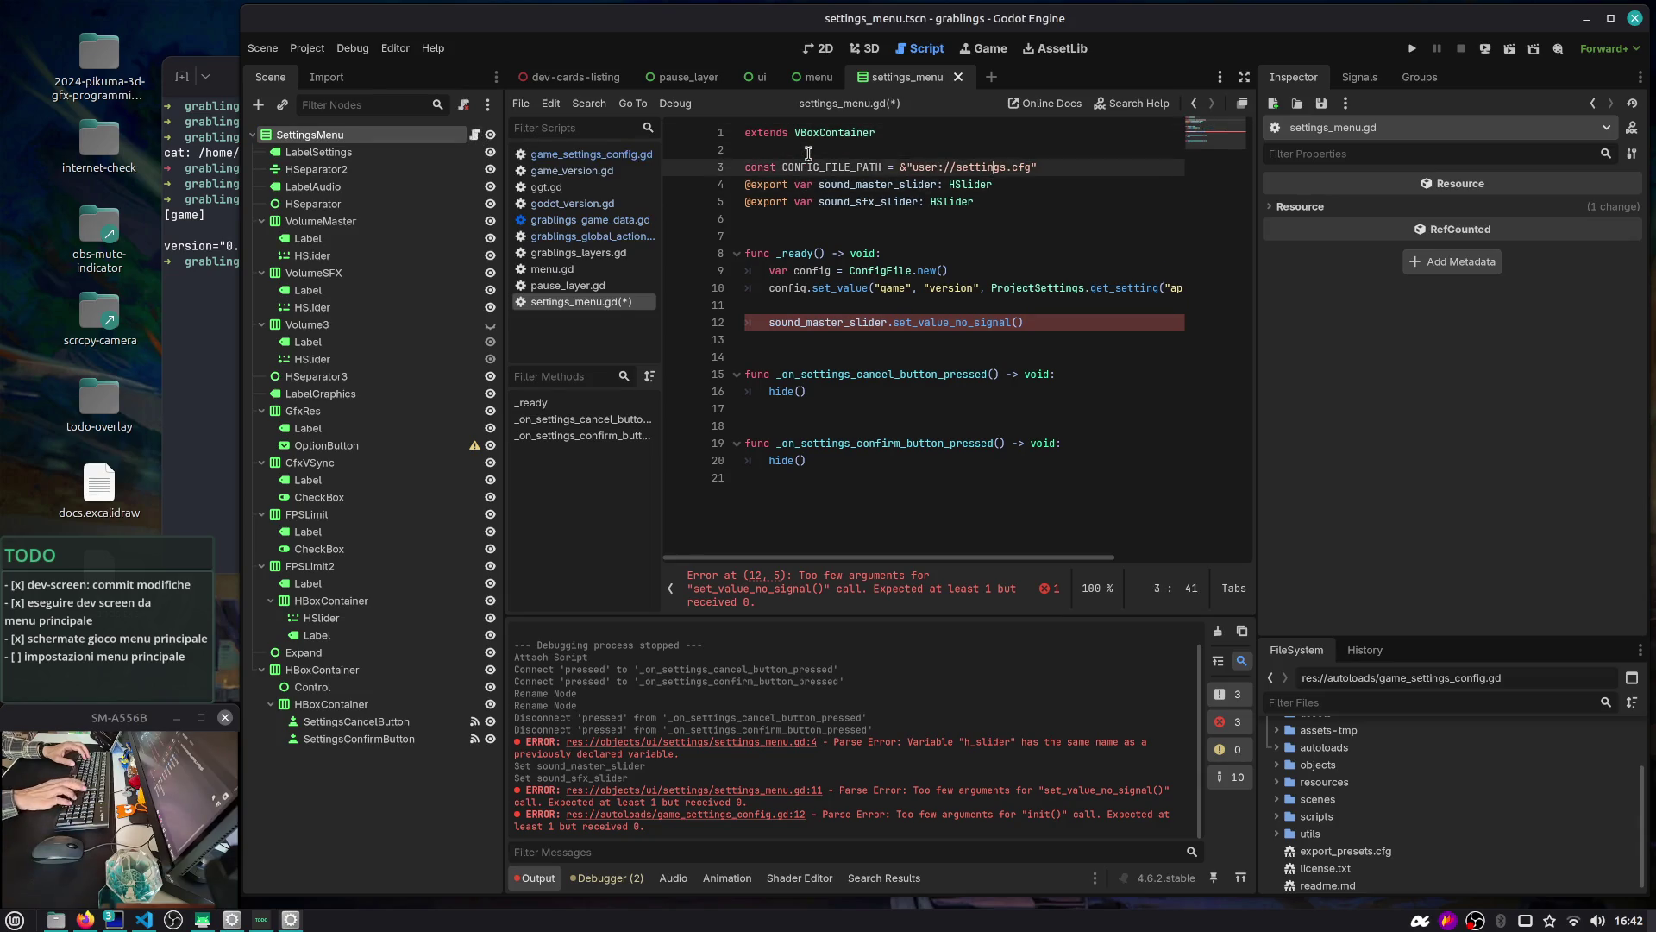
key("ctrl+Return")
key("ctrl+s")
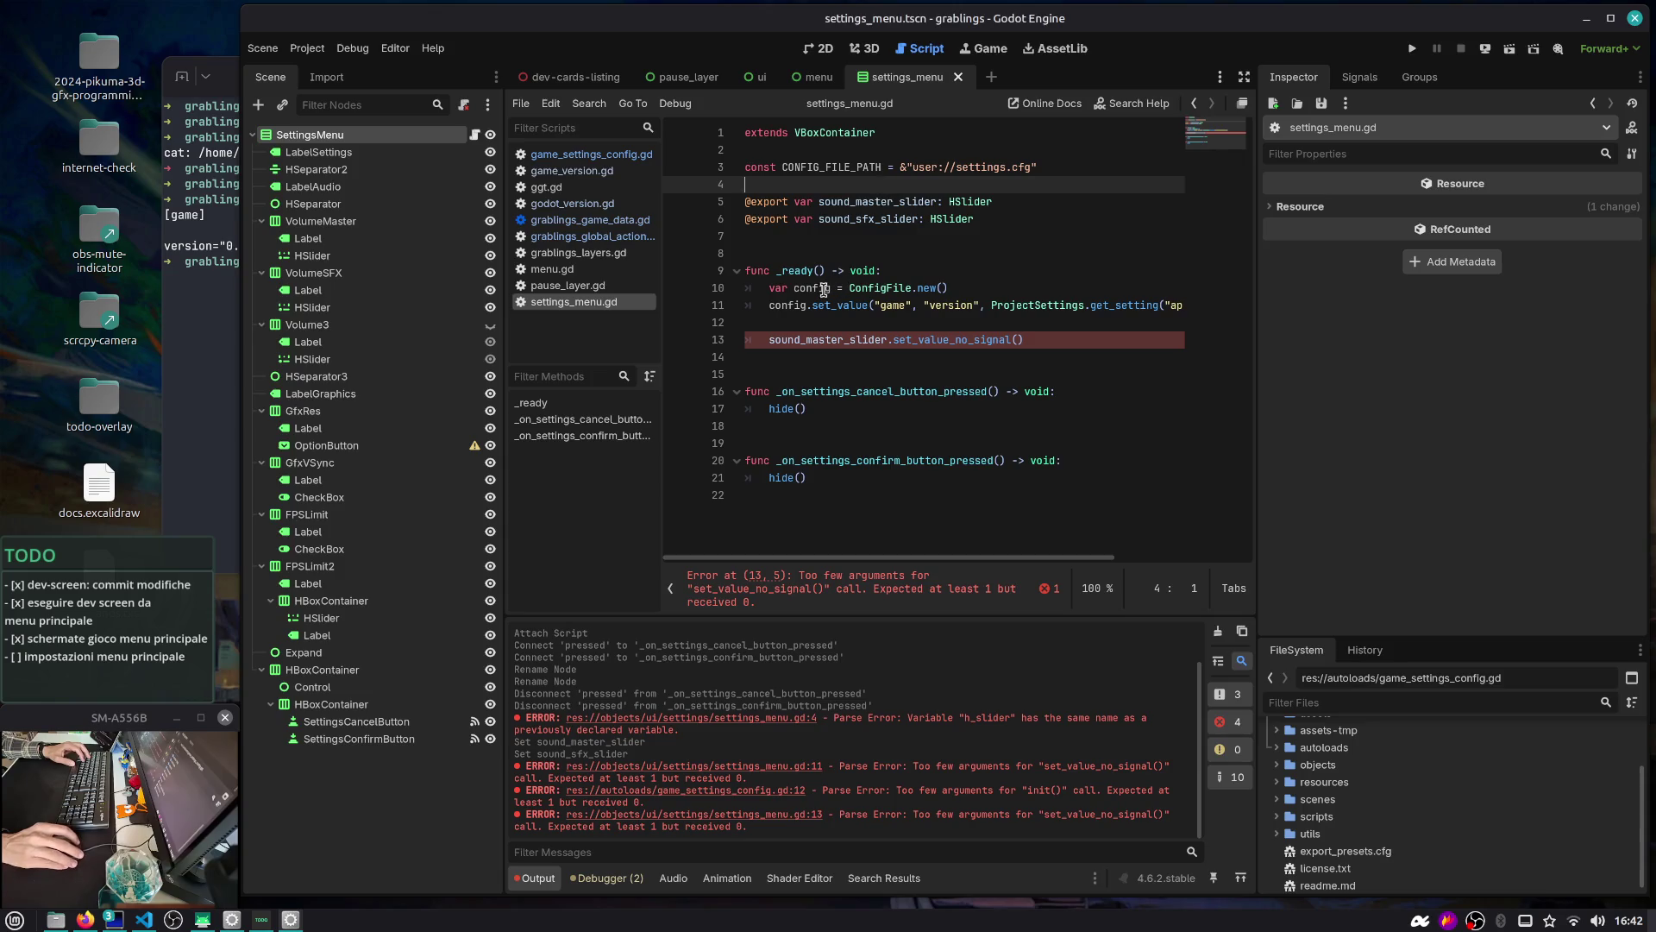
Widen the code area, maximize the Godot window, and add a blank line after line 10
double_click(787, 306)
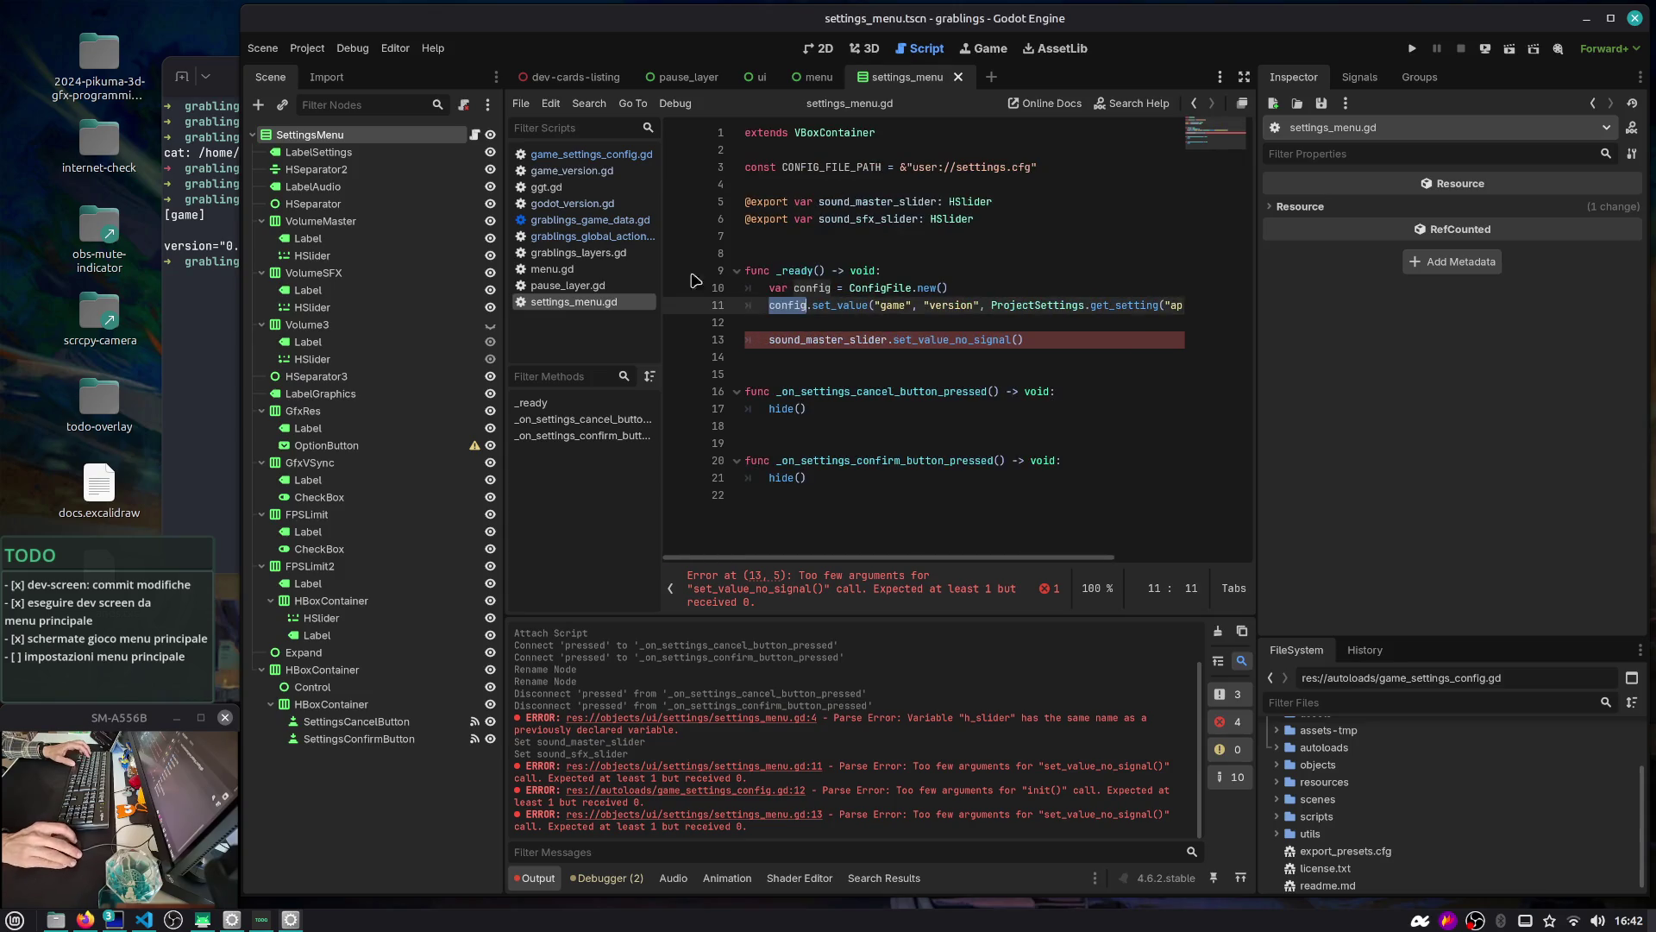
left_click(862, 271)
key("ctrl+backslash")
left_click_drag(500, 299, 474, 300)
double_click(764, 39)
left_click(480, 301)
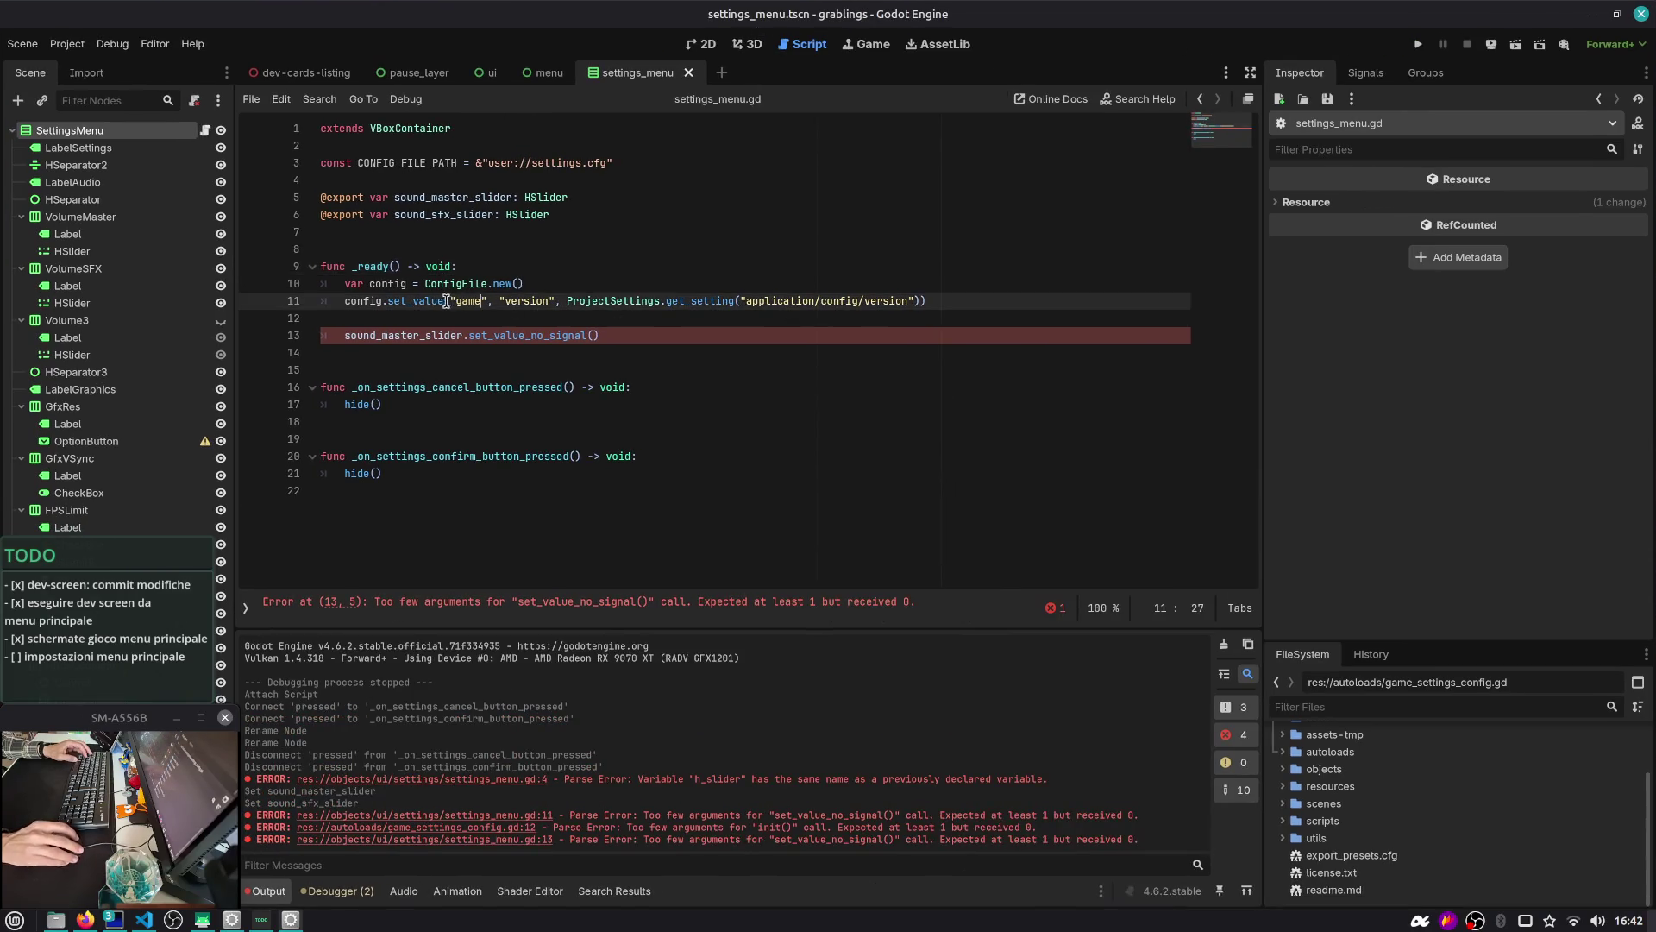
left_click(518, 283)
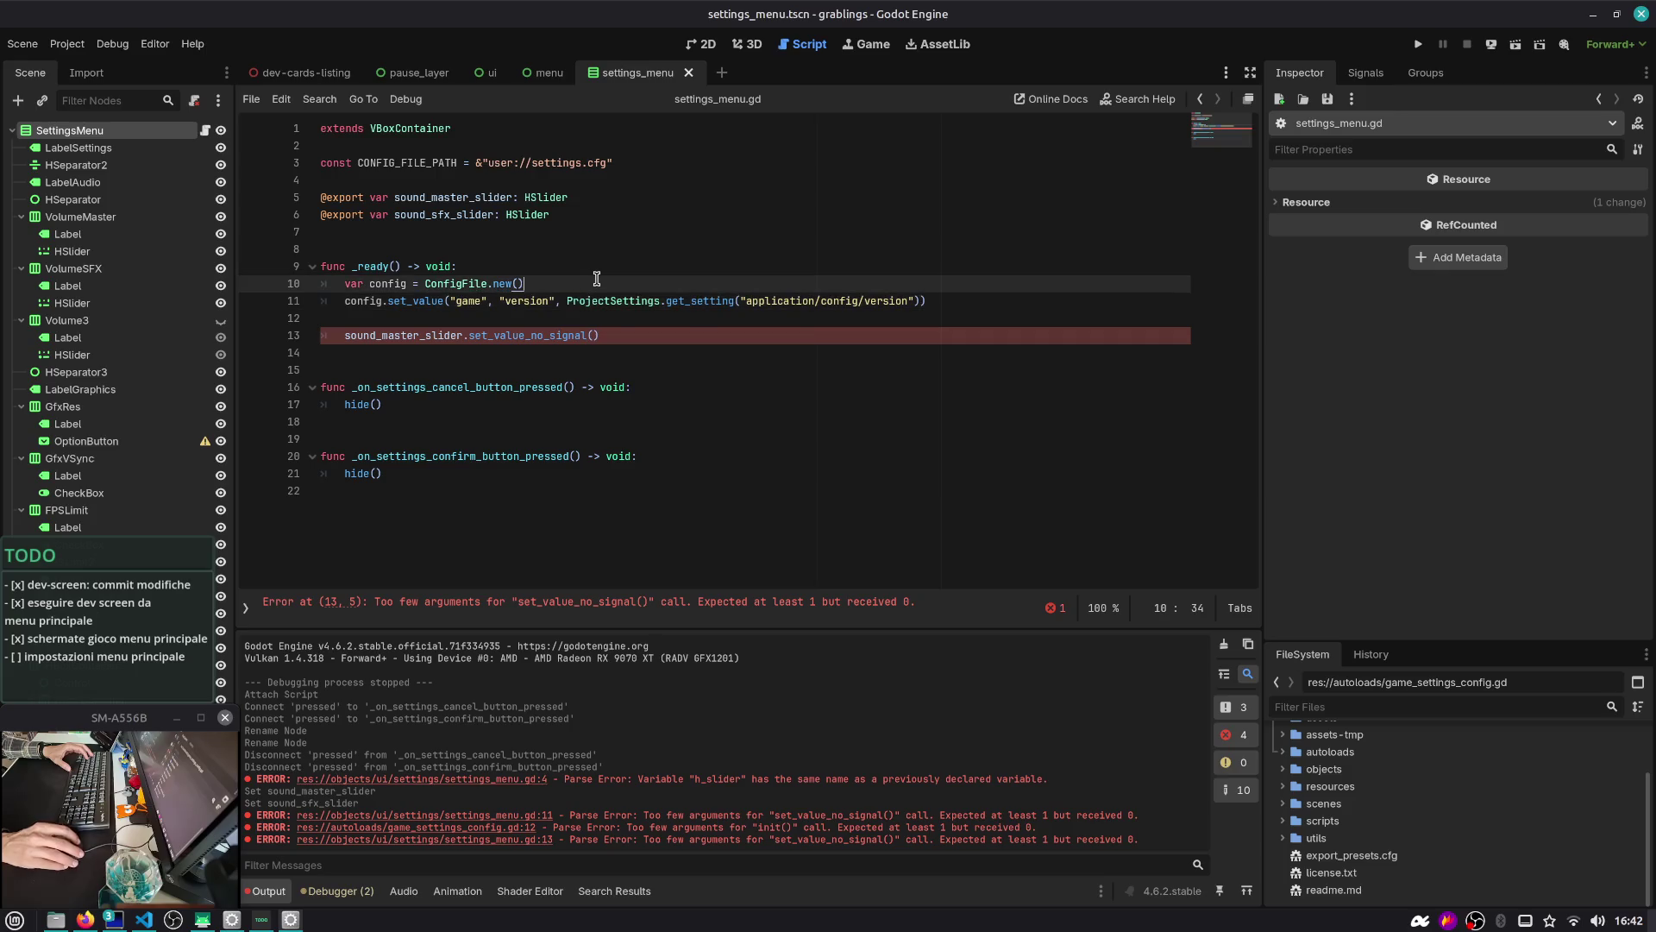
key("Return")
Copy the file_exists block from game_settings_config.gd into _ready of settings_menu.gd
key("alt+Left")
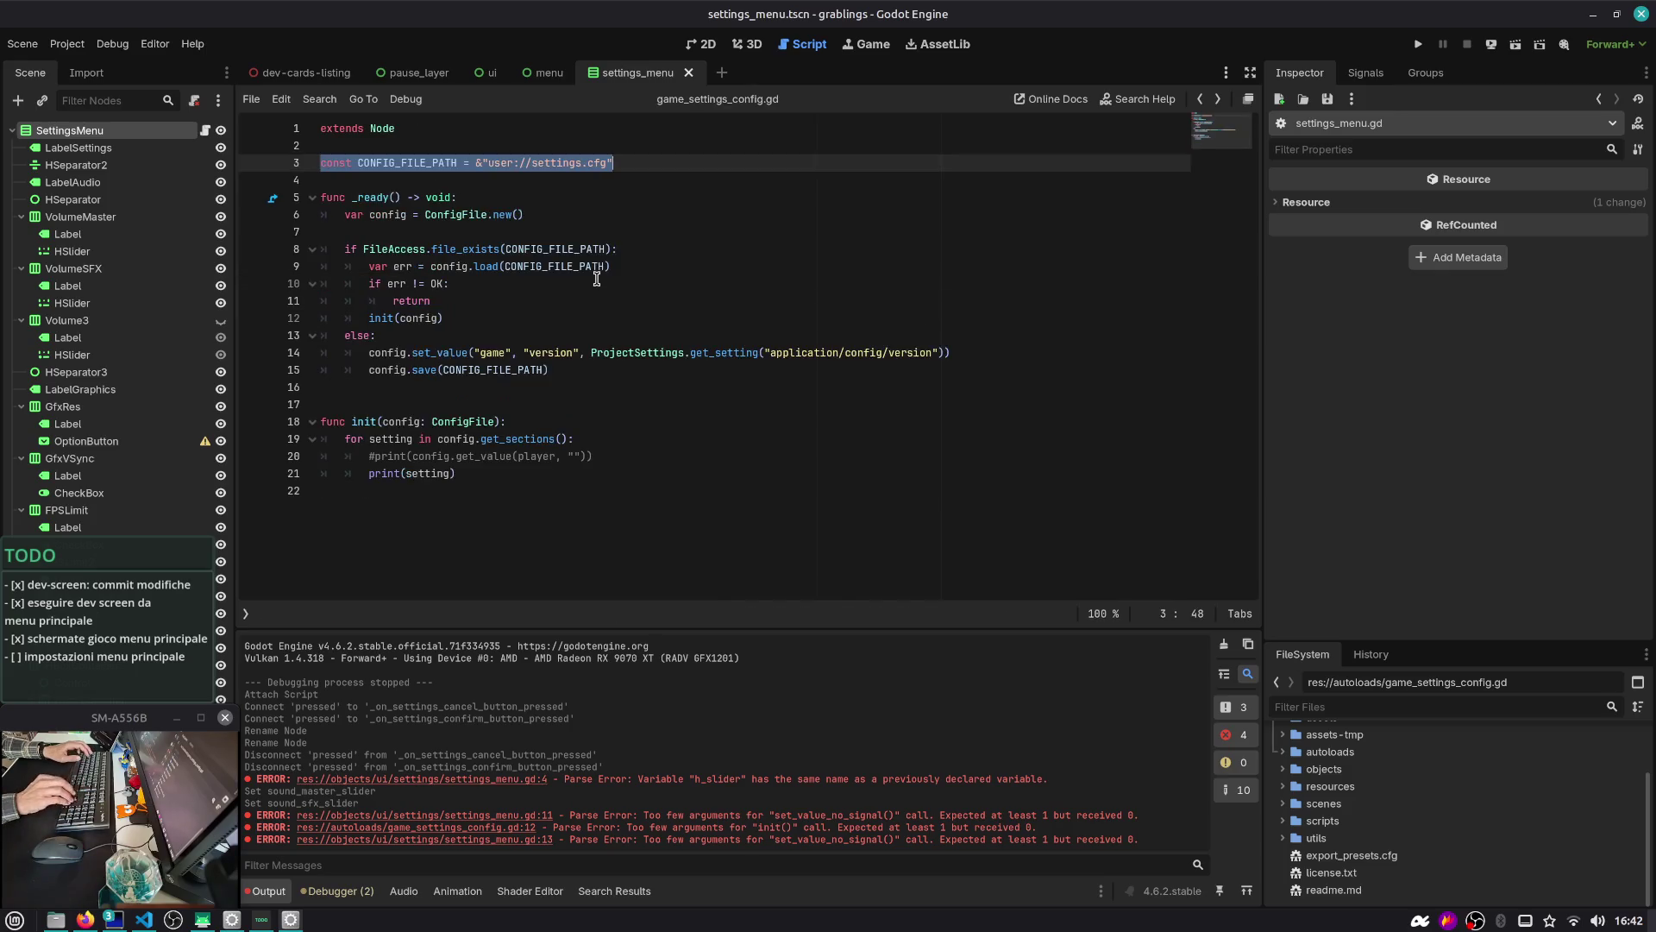
mouse_move(552, 370)
left_mouse_down()
mouse_move(508, 369)
mouse_move(229, 250)
left_mouse_up()
key("alt+Left")
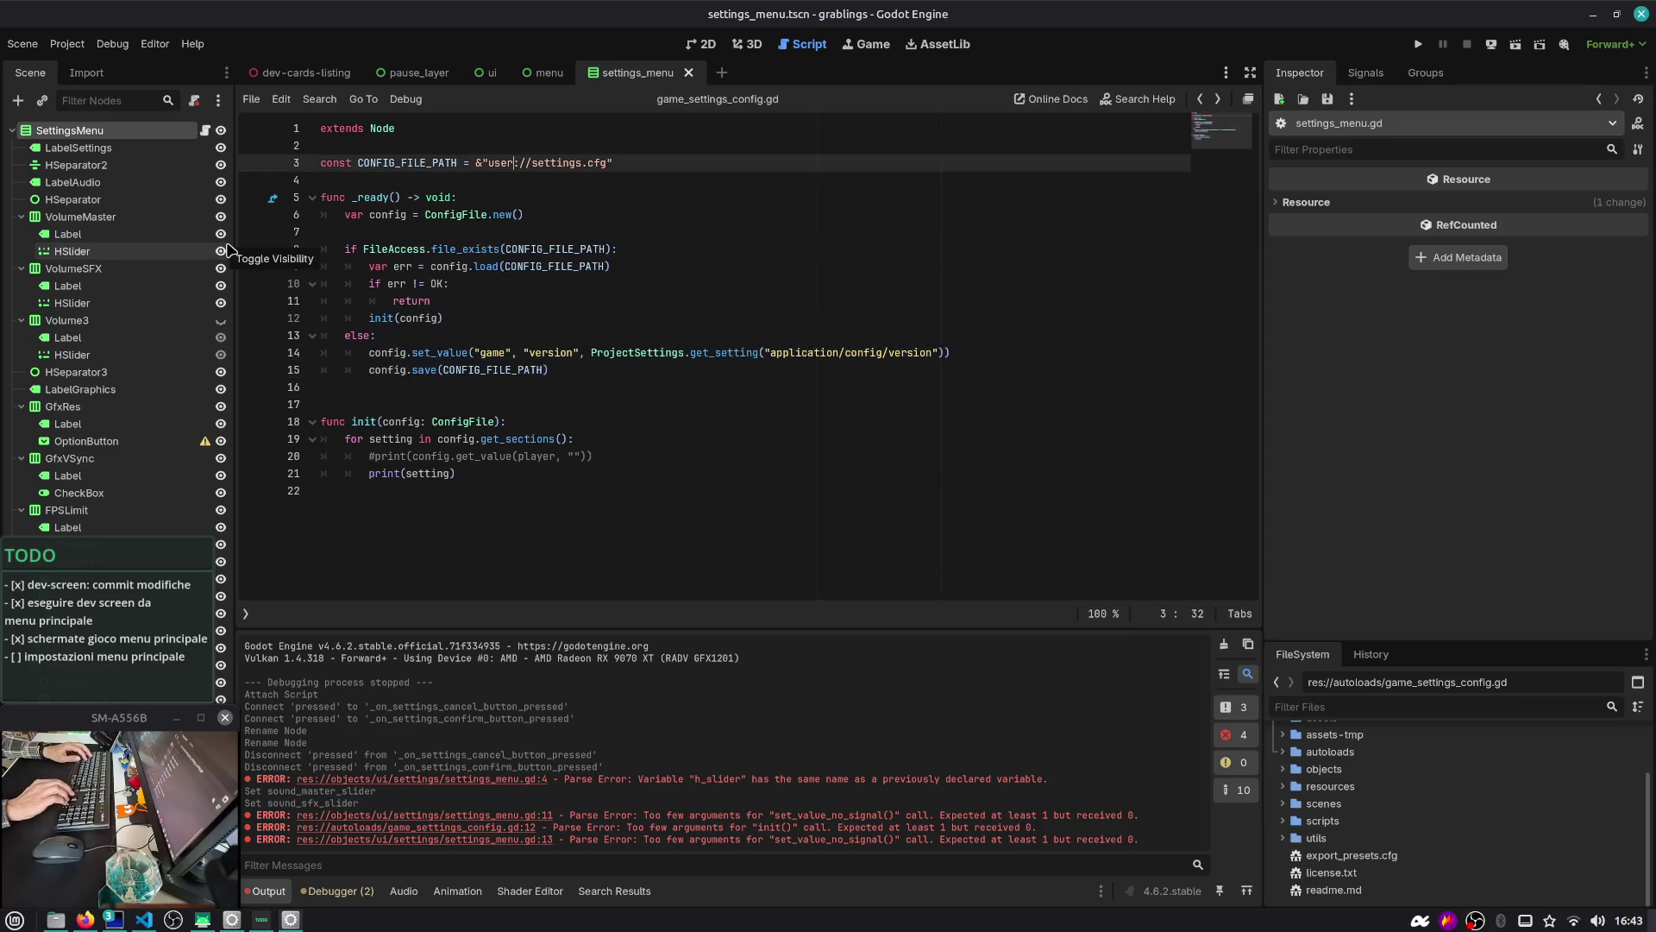
left_click(1217, 99)
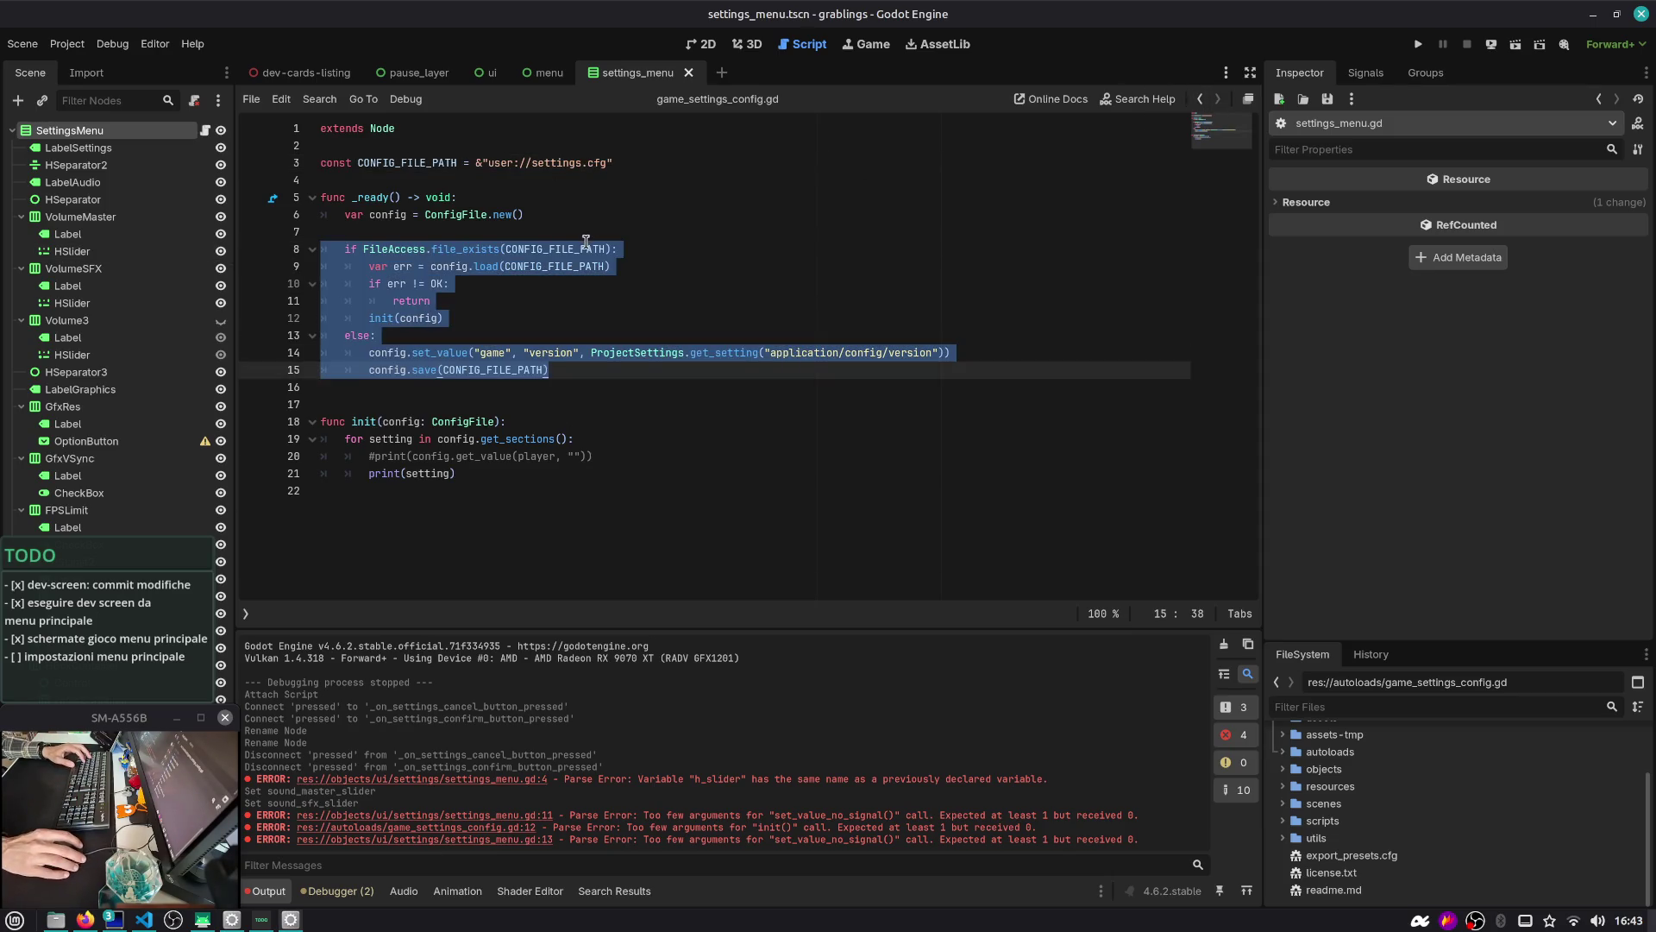
left_click(205, 130)
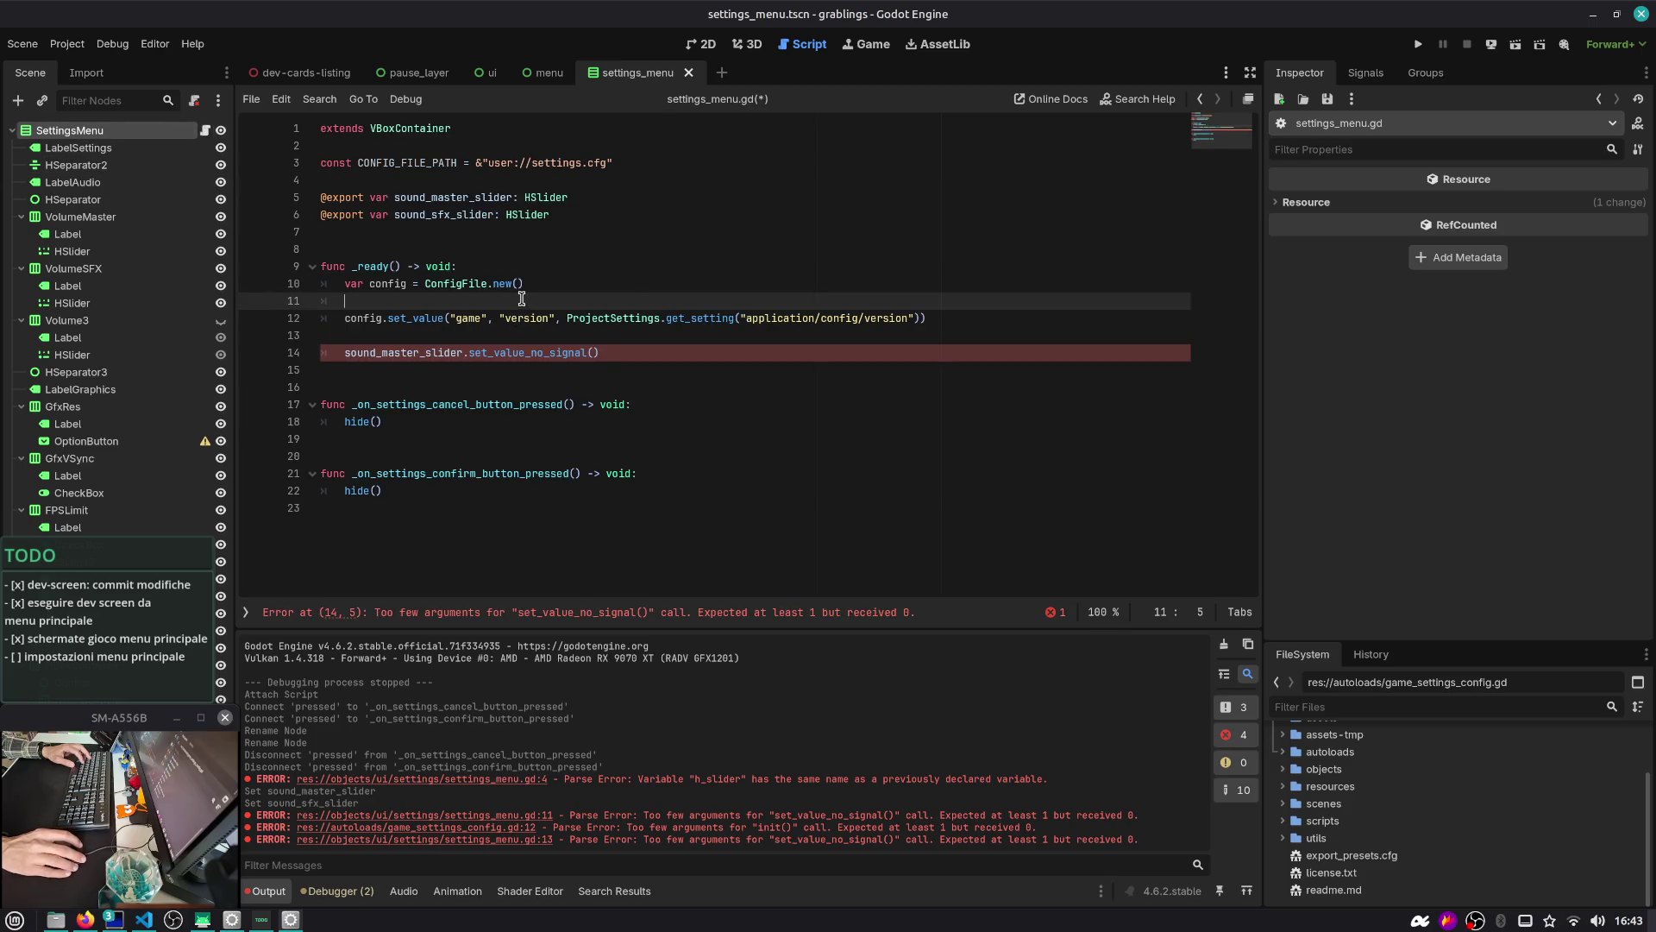
type("if FileAccess.file_exists(CONFIG_FILE_PATH): \t\tvar err = config.load(CONFIG_FILE_PATH) \t\tif err != OK: \t\t\treturn \t\tinit(config) \telse: \t\tconfig.set_value(\"game\", \"version\", ProjectSettings.get_setting(\"application/config/version\")) \t\tconfig.save(CONFIG_FILE_PATH)")
Delete the else branch, lines 16–18, from the pasted block
left_click_drag(389, 301, 624, 300)
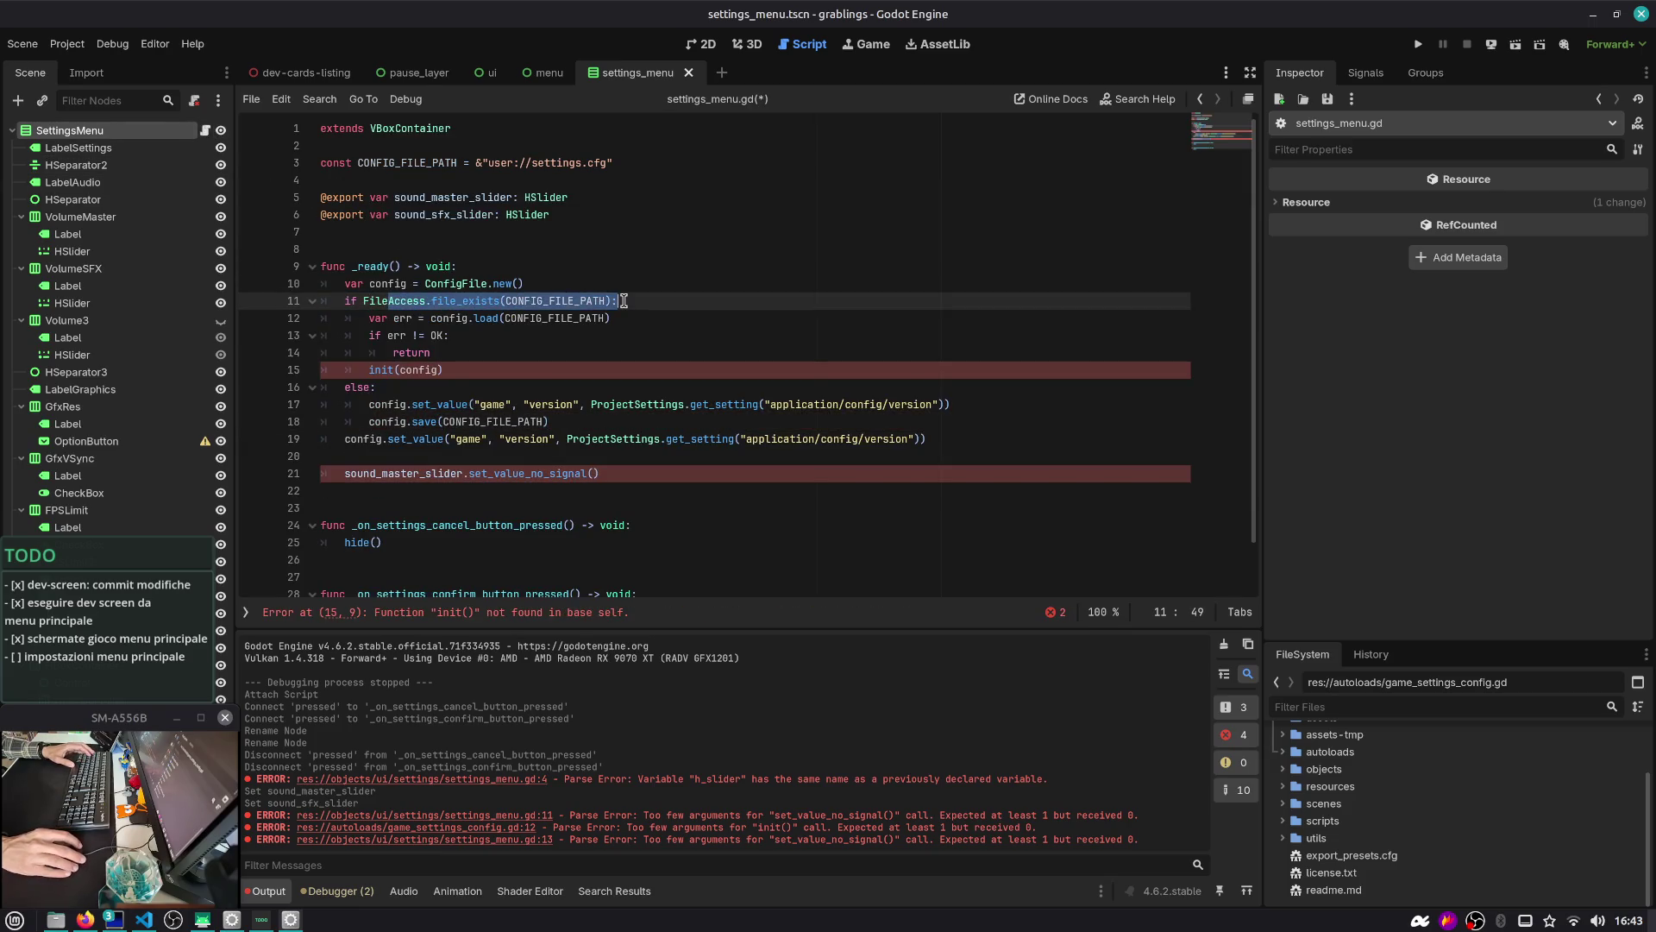
left_click_drag(369, 318, 647, 320)
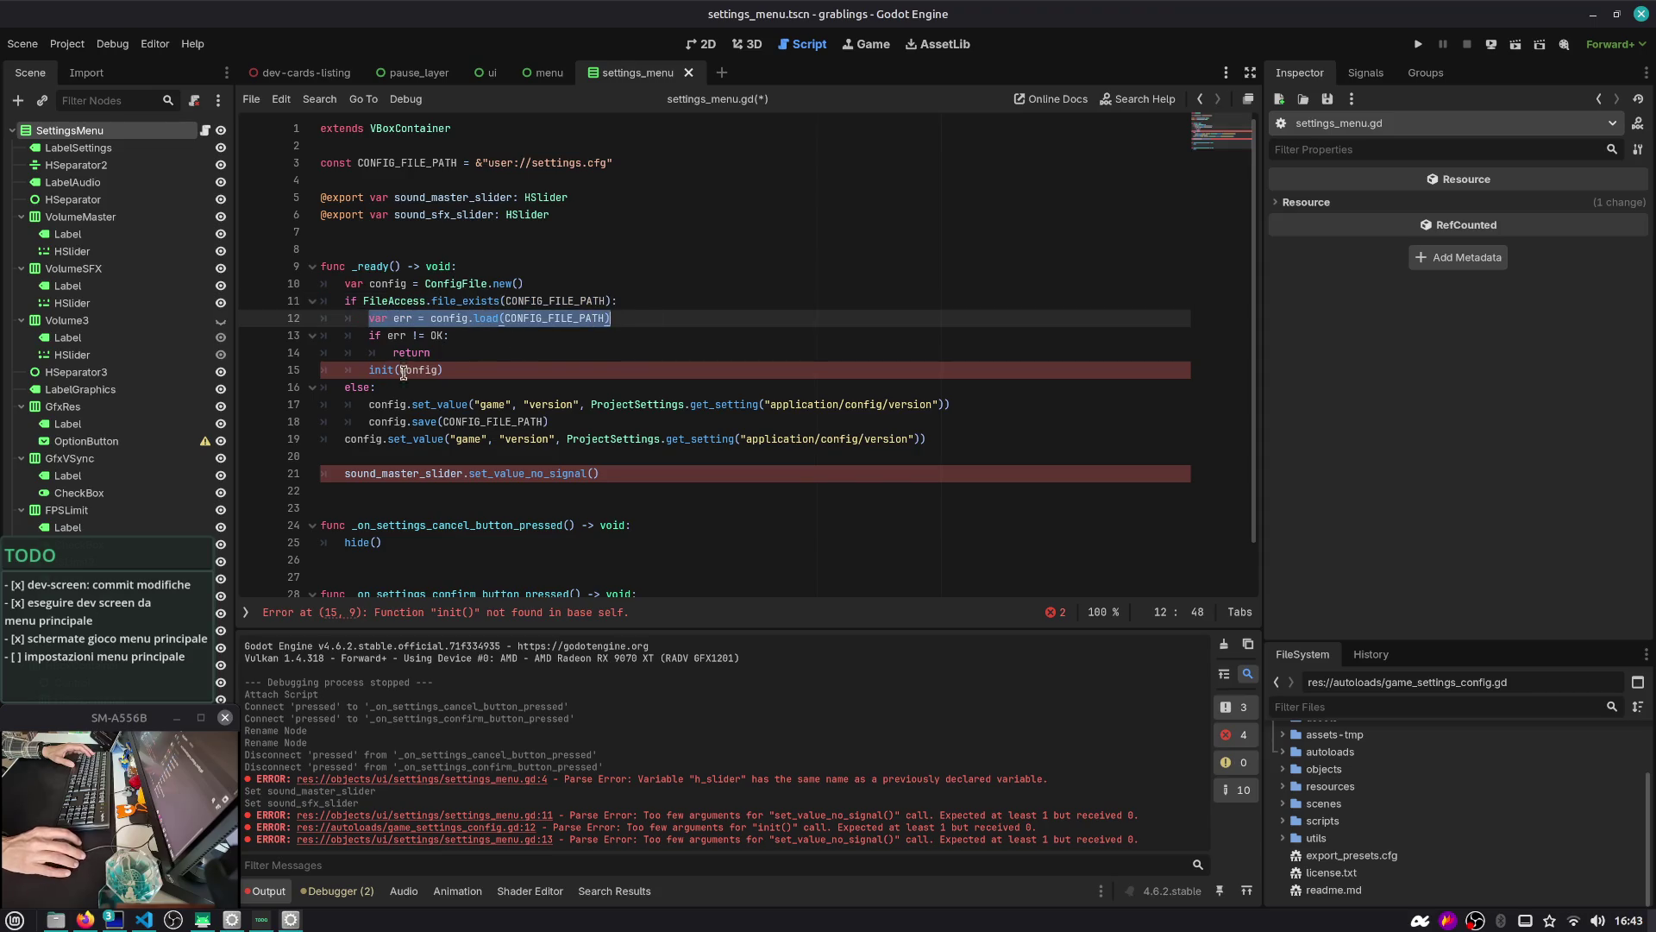
left_click_drag(625, 422, 254, 382)
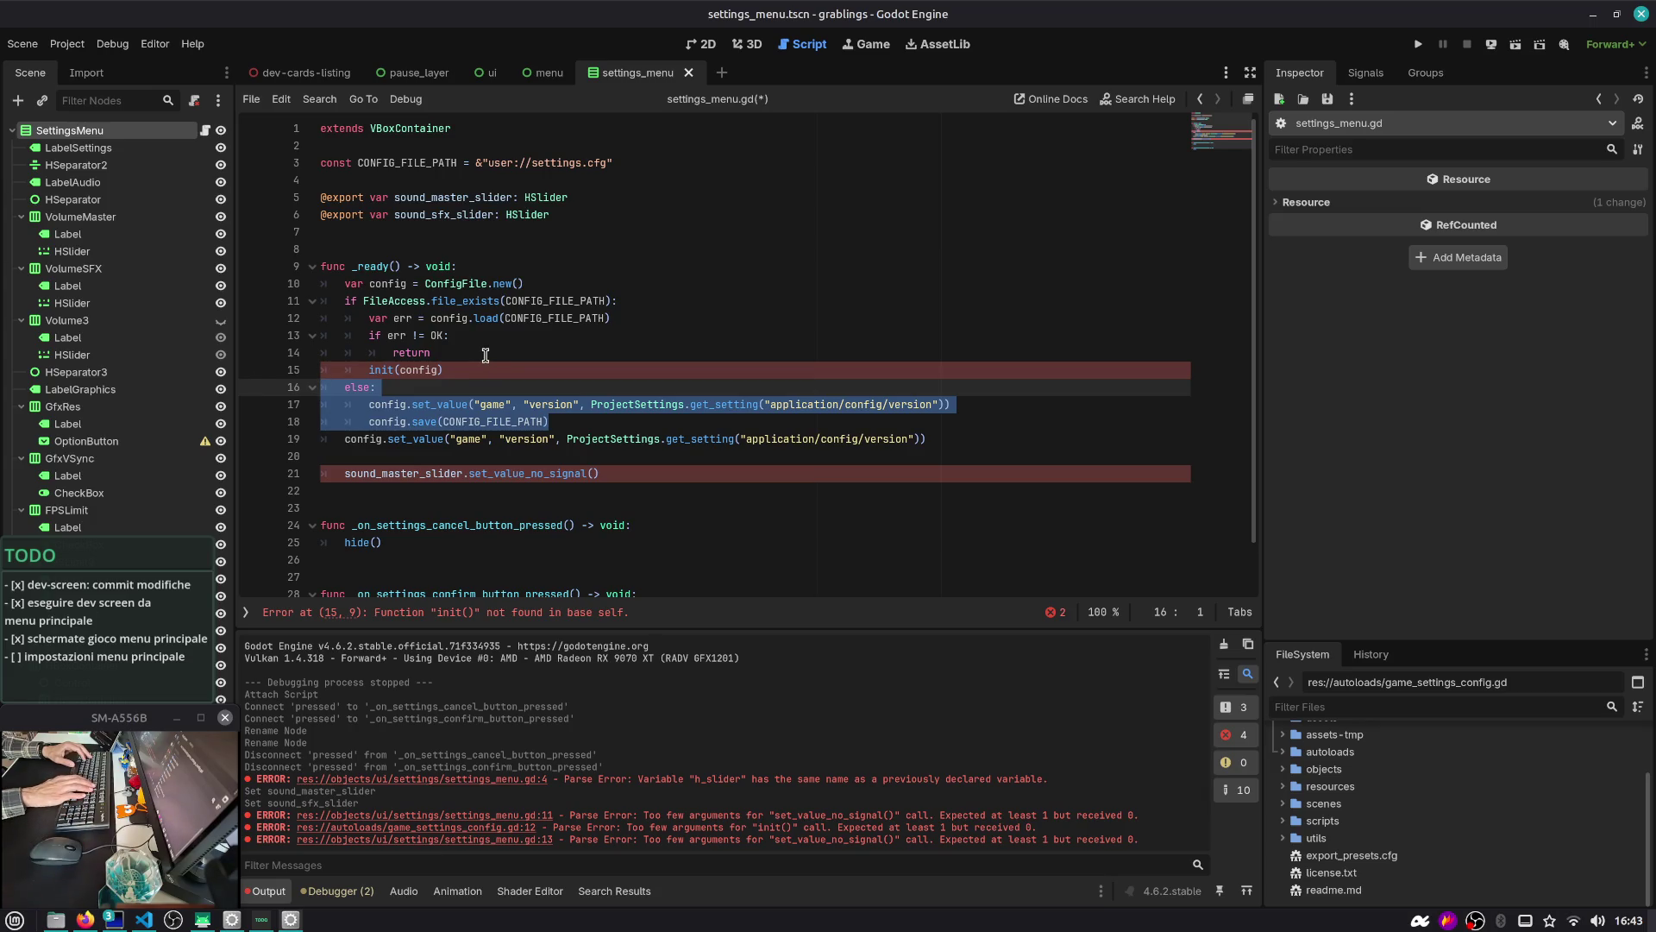
key("Delete")
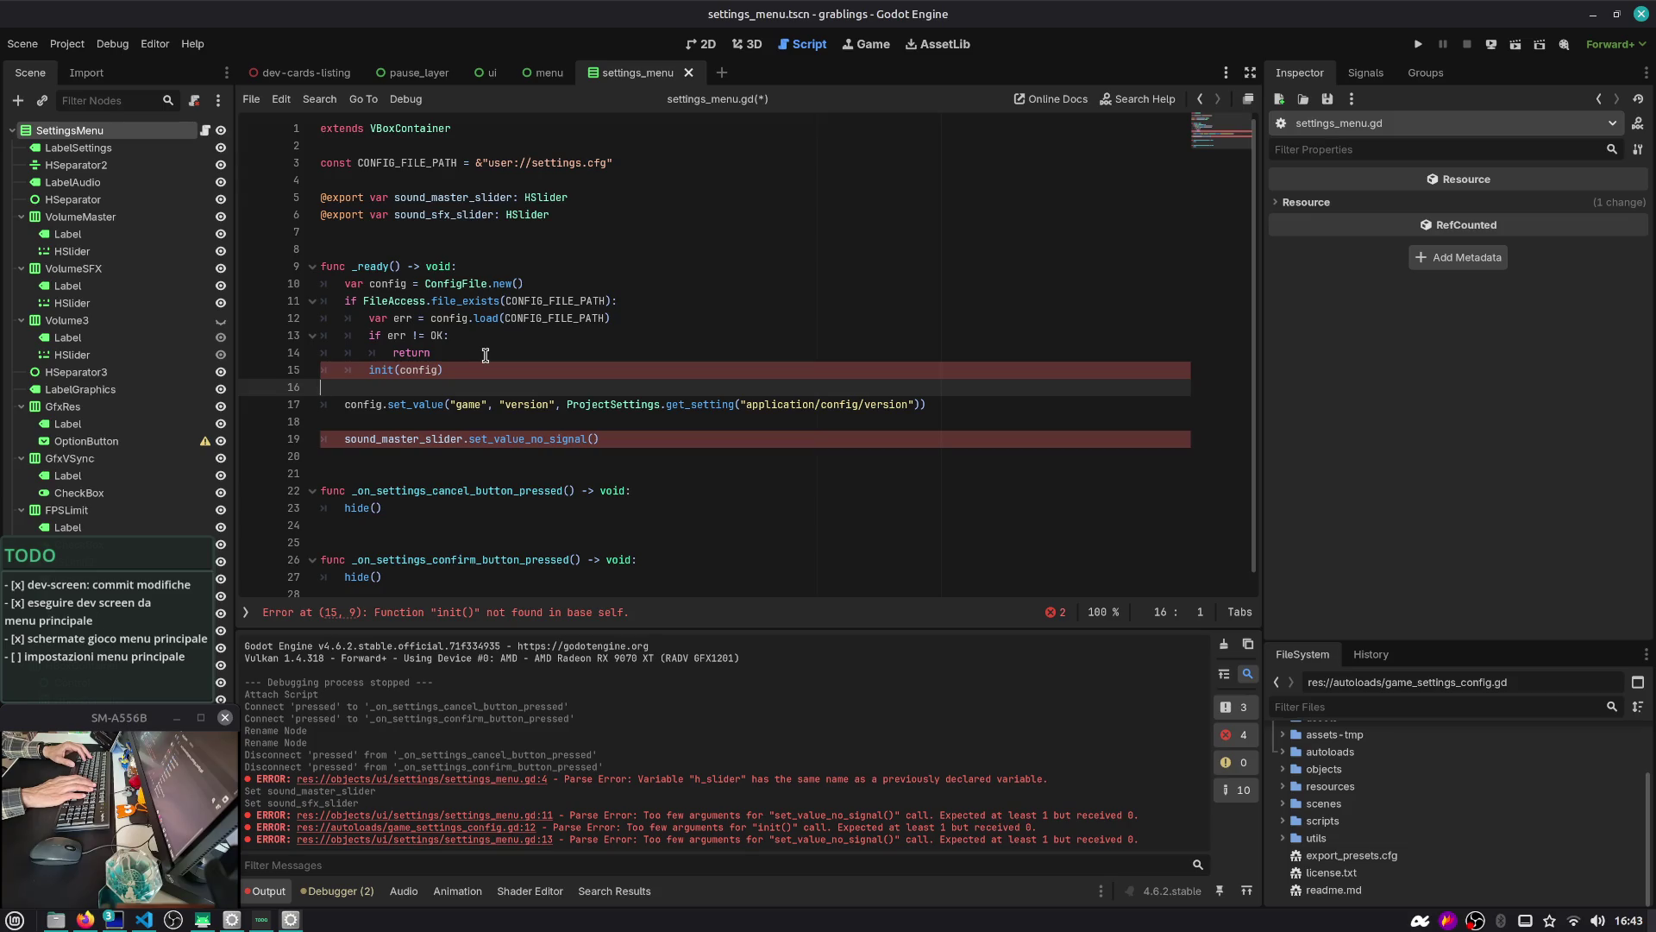
key("BackSpace")
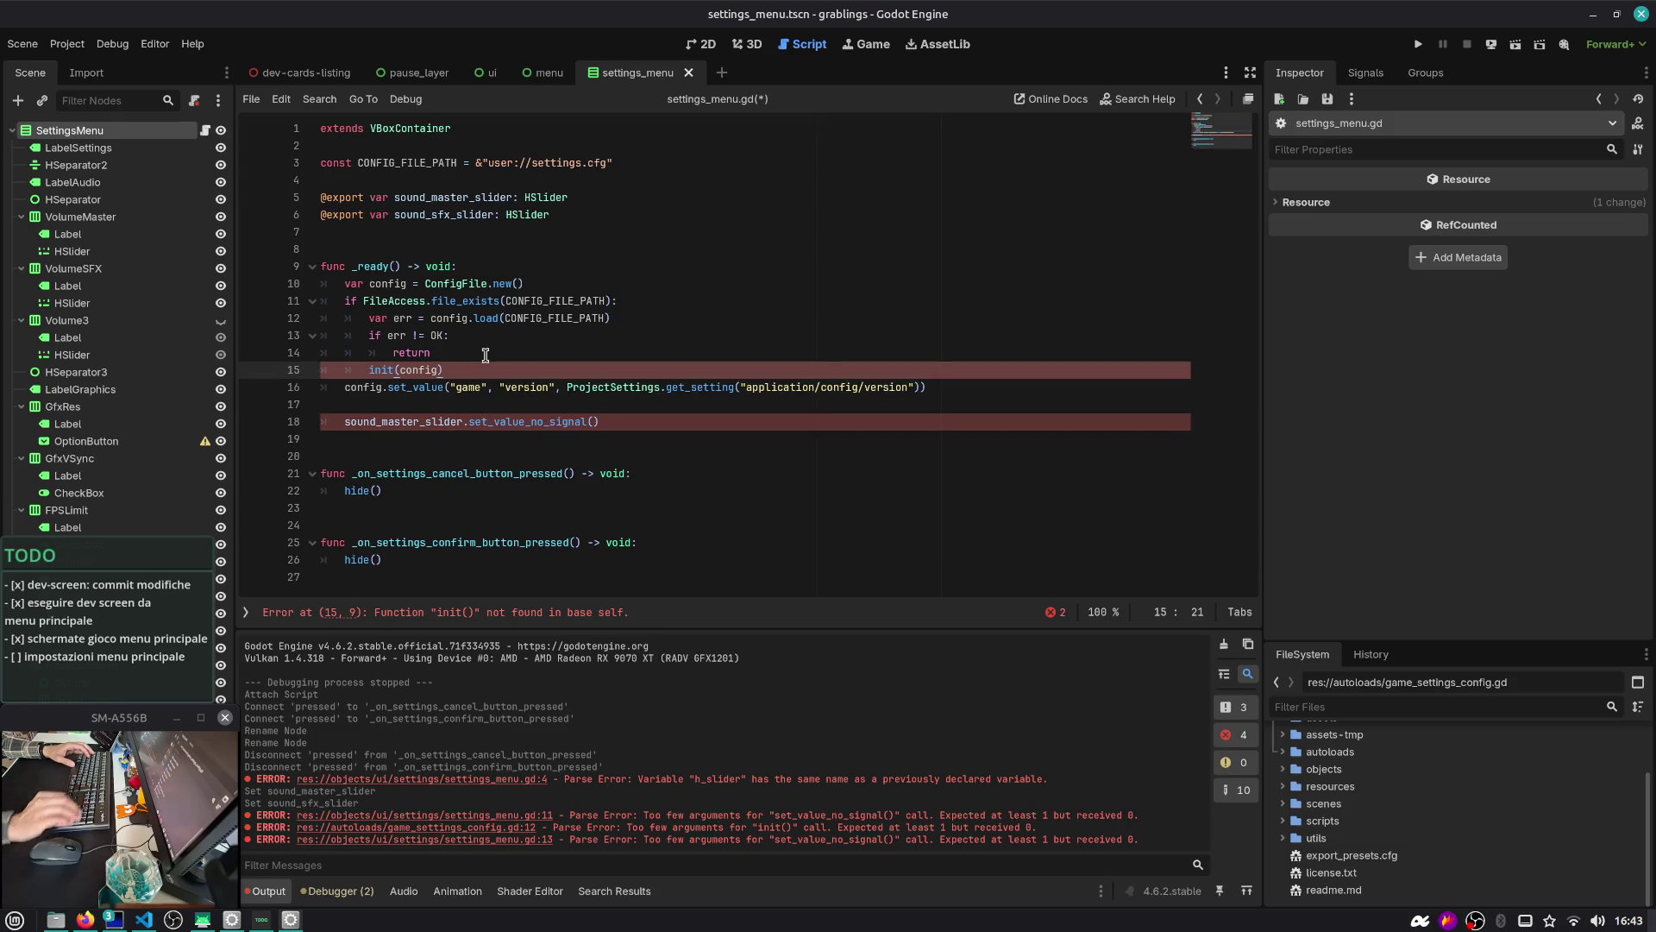
Delete lines 10–15 of the pasted block and start a new ConfigFile line
double_click(403, 319)
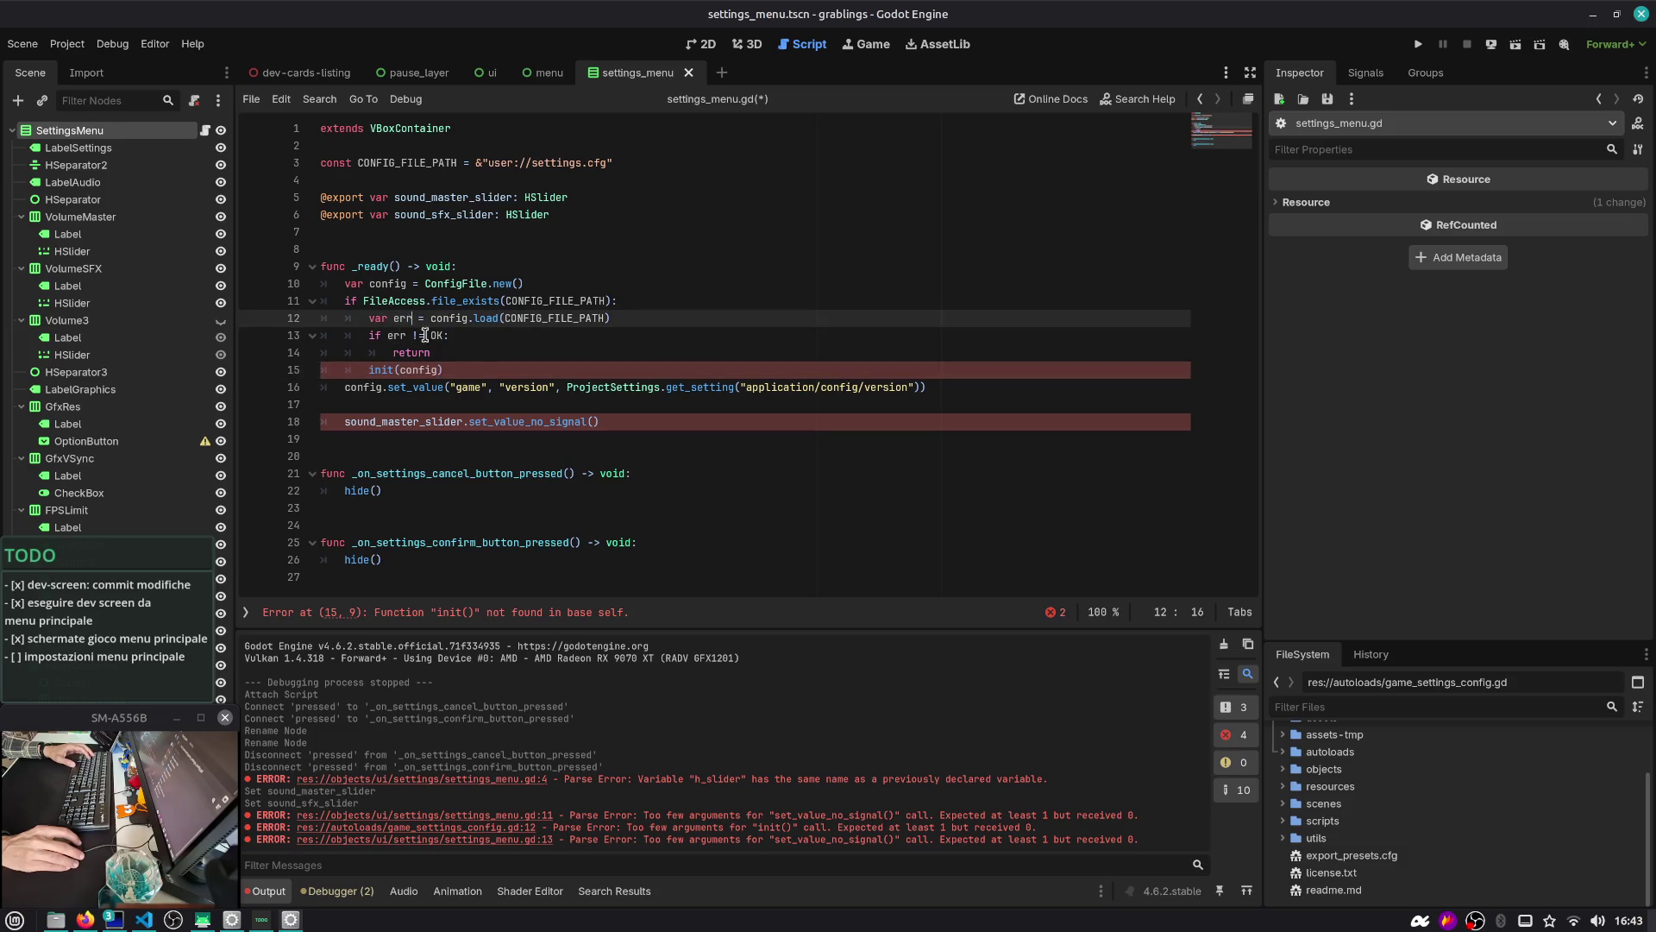
left_click_drag(445, 369, 442, 318)
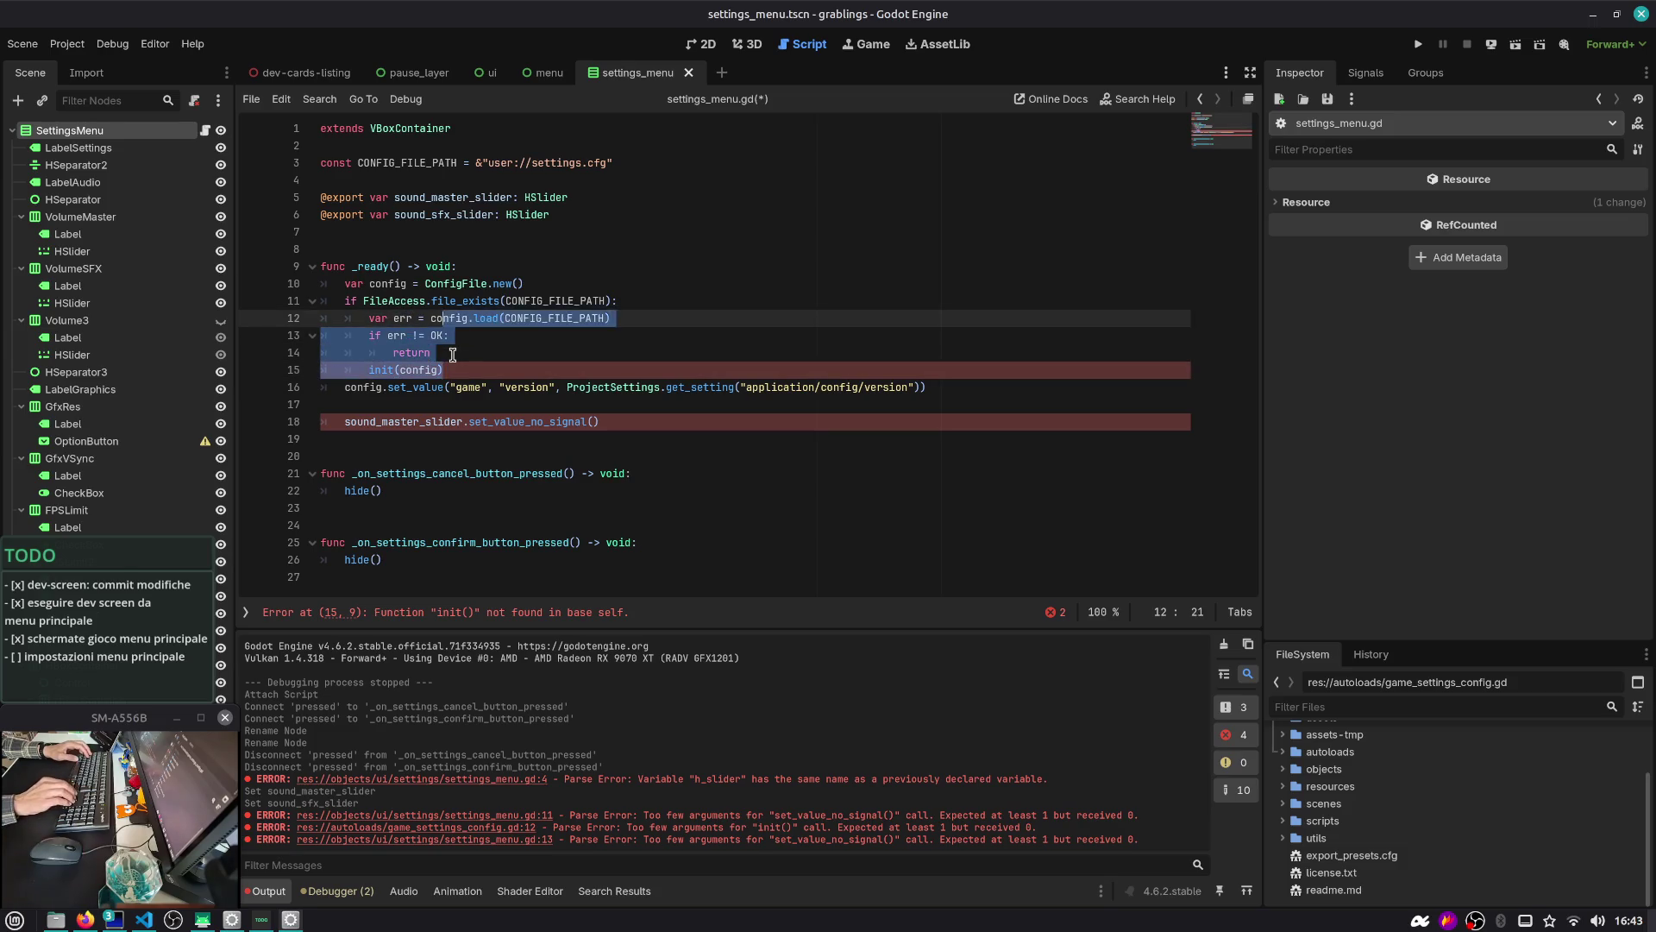
key("shift+Up")
key("shift+Home")
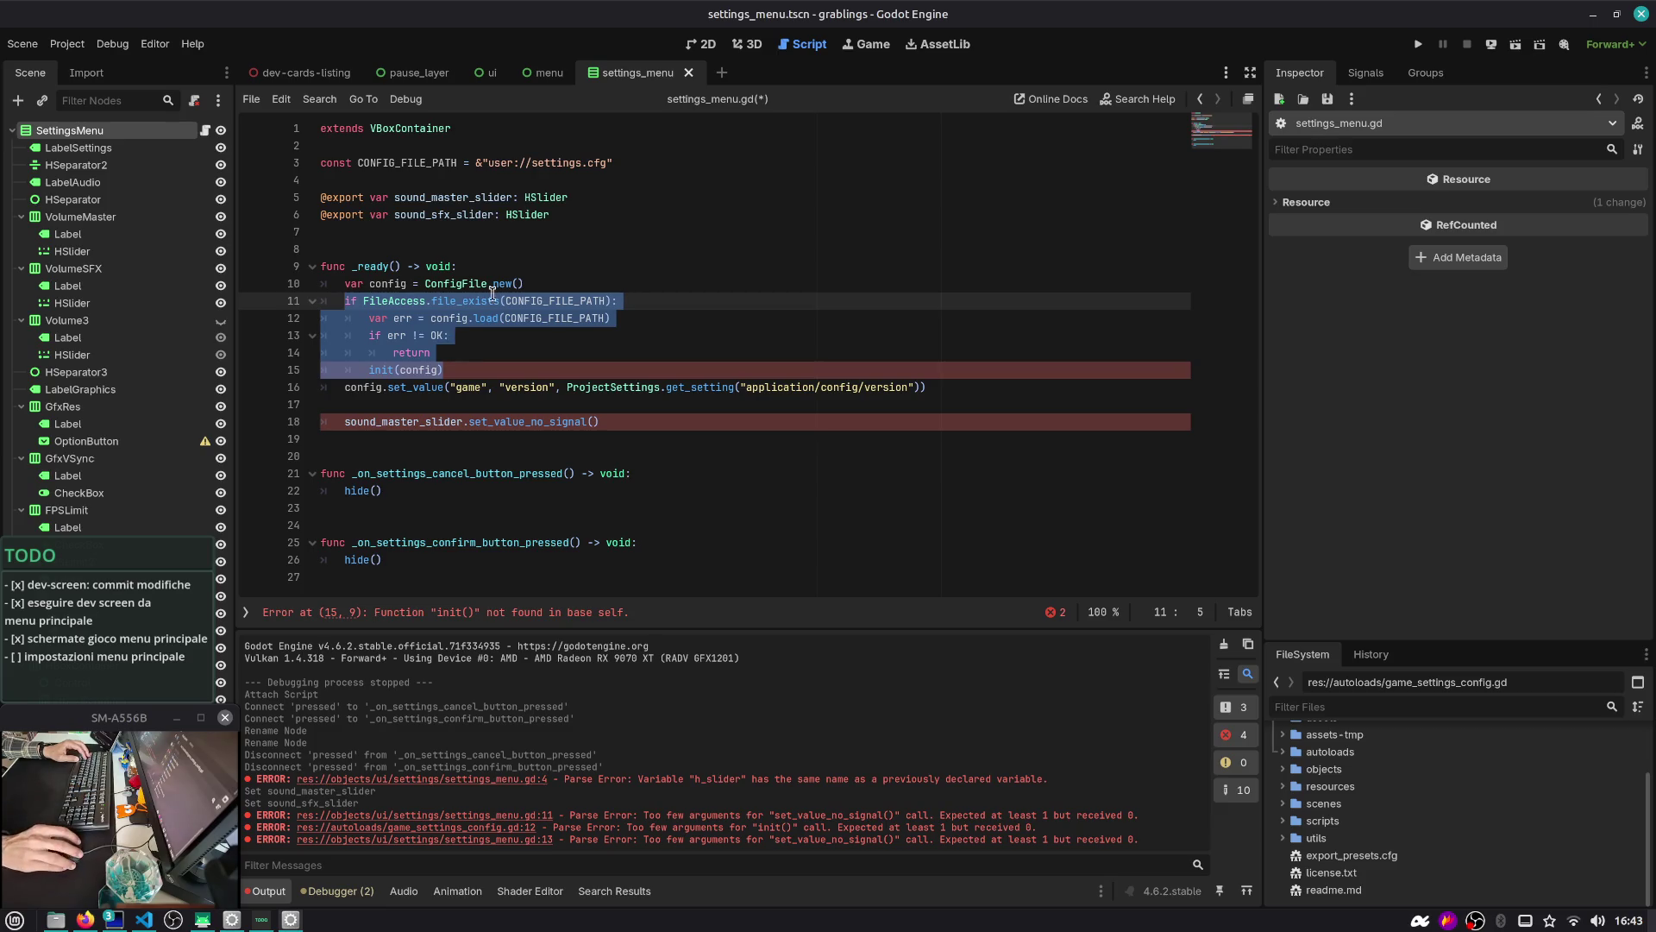
mouse_move(500, 302)
key("shift+Up")
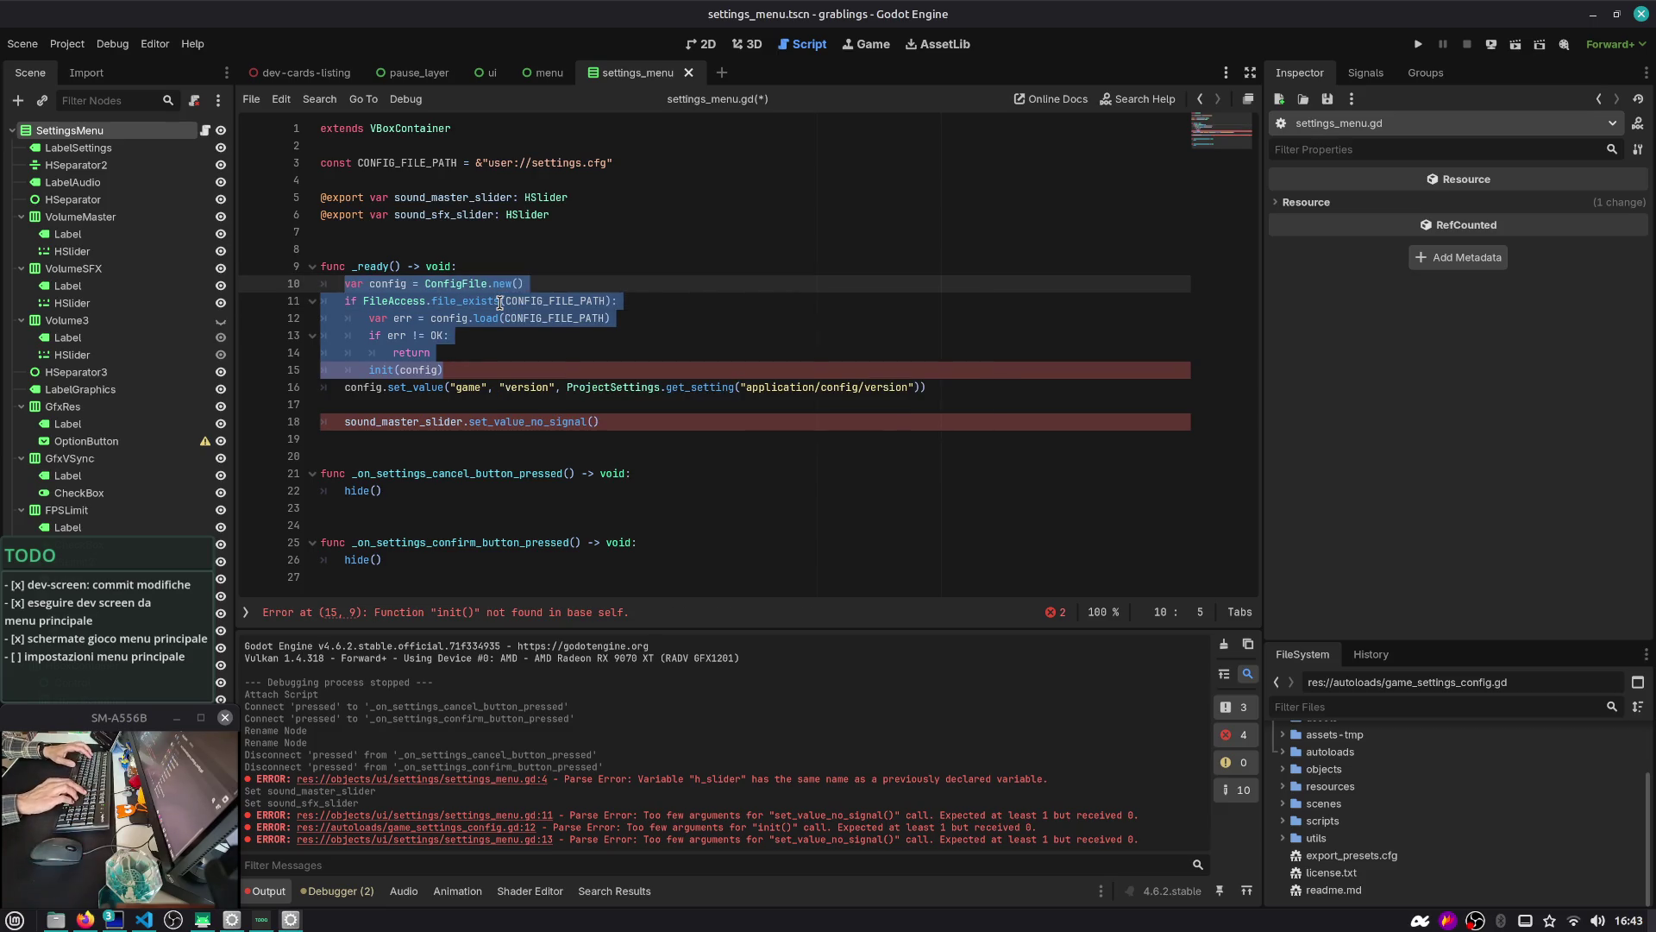
key("BackSpace")
type("Config")
key("Return")
Look up the ConfigFile documentation and Project Settings, then close them
type(".")
key("BackSpace")
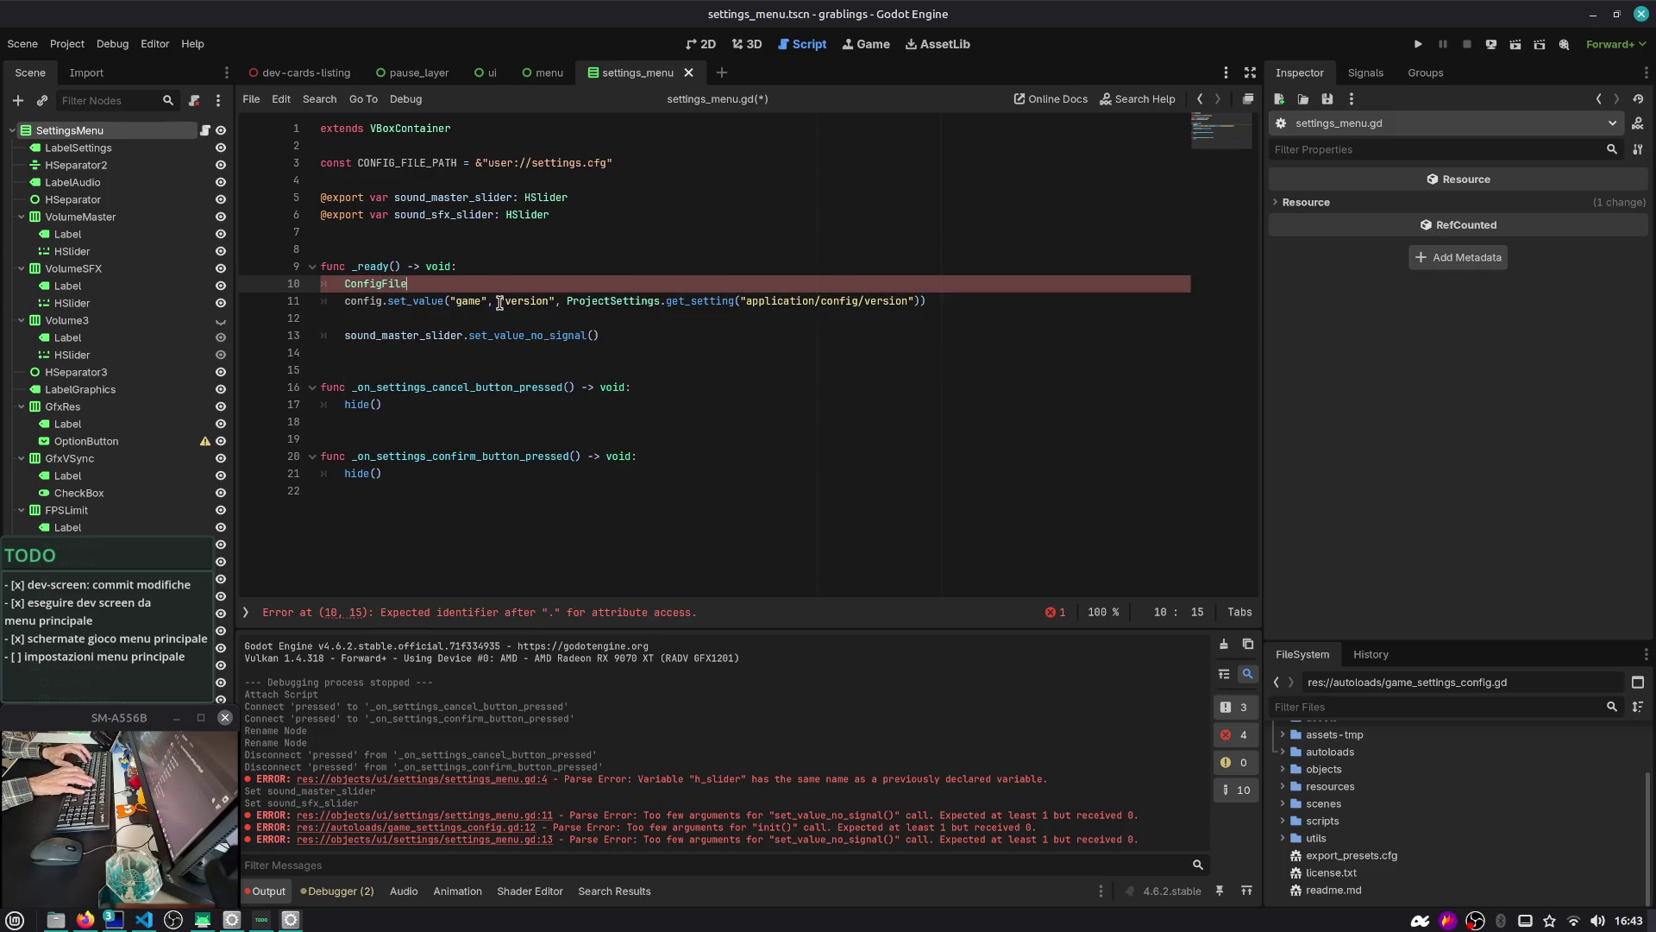
left_click(397, 287, "ctrl")
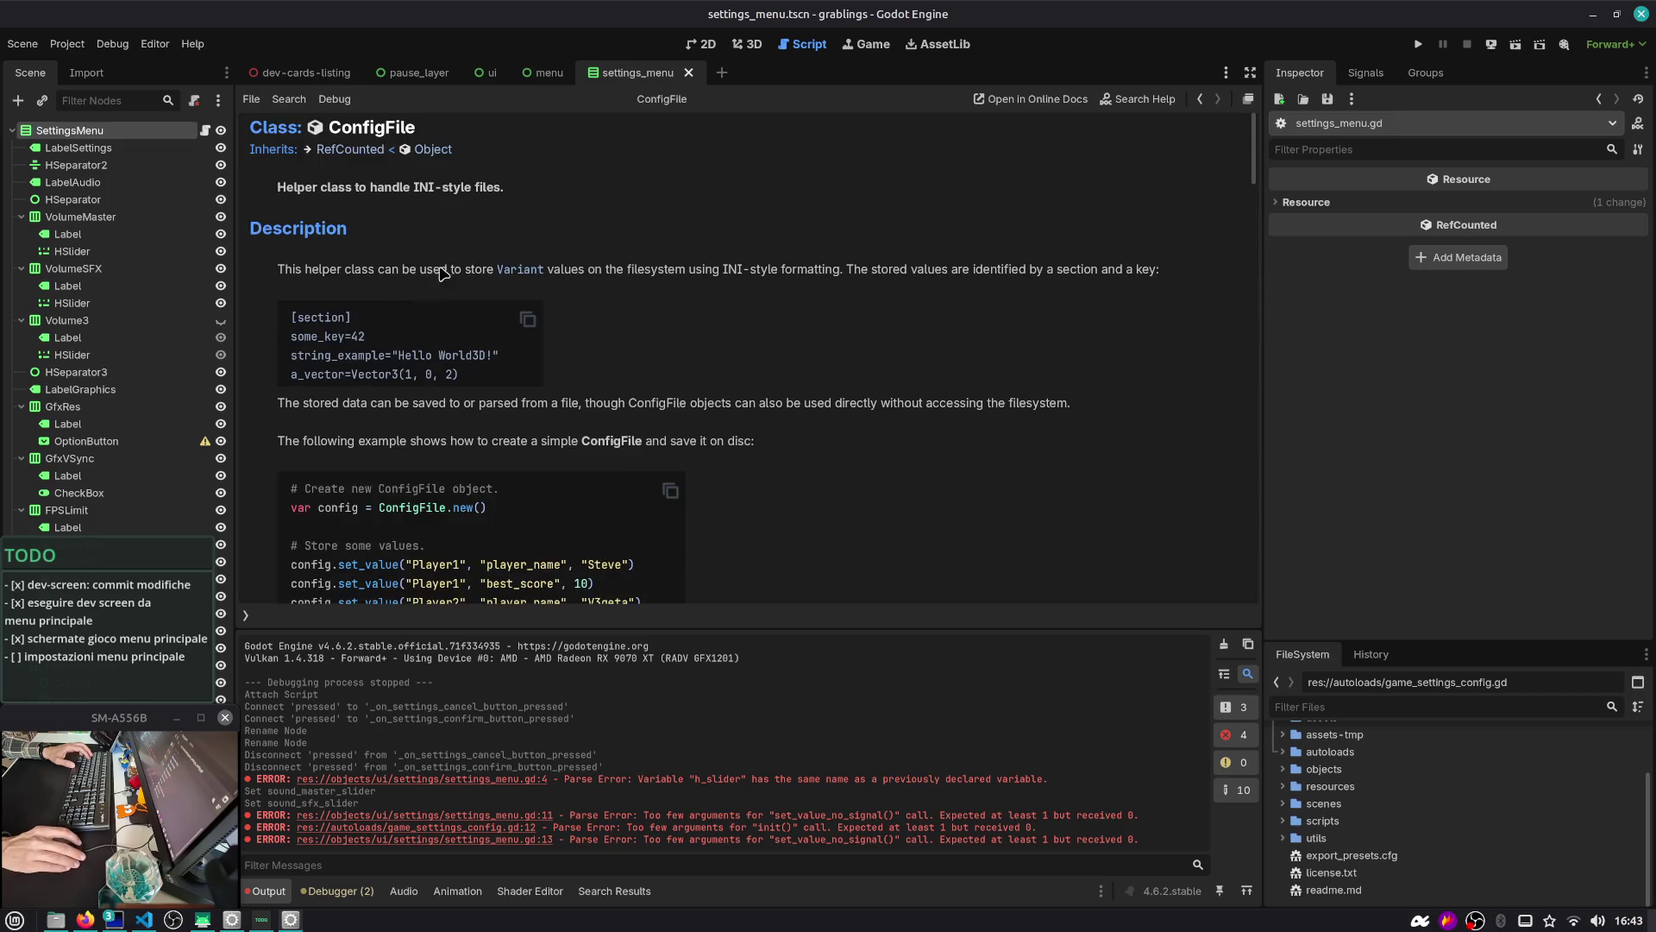
left_click(1200, 99)
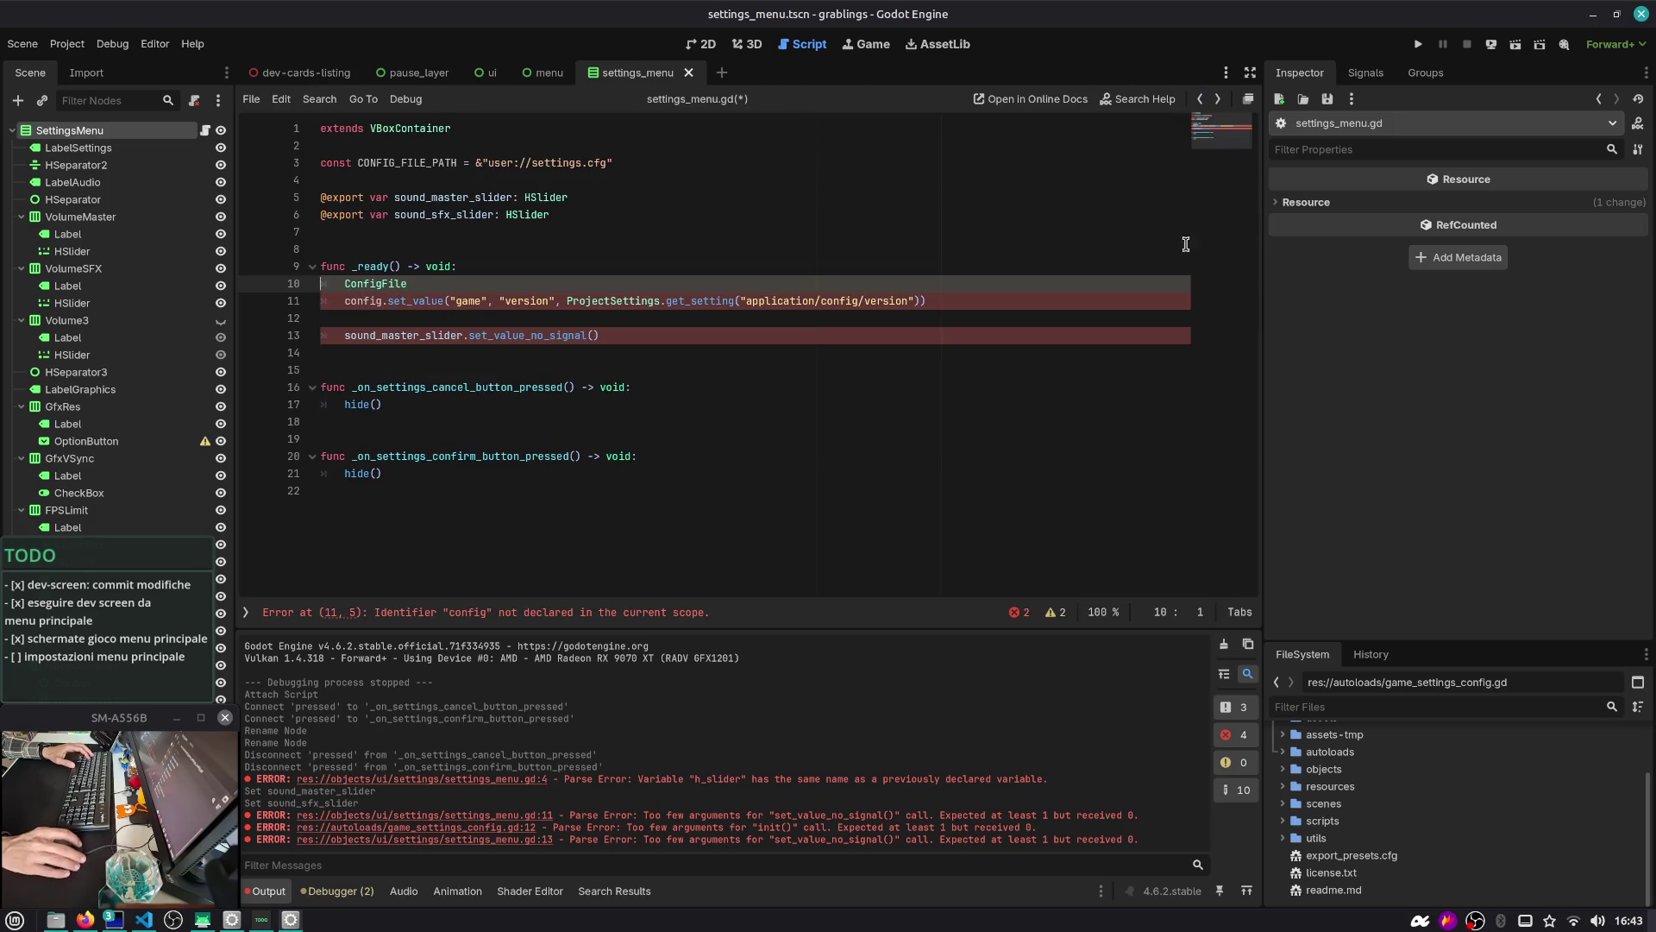
left_click(67, 43)
left_click(91, 64)
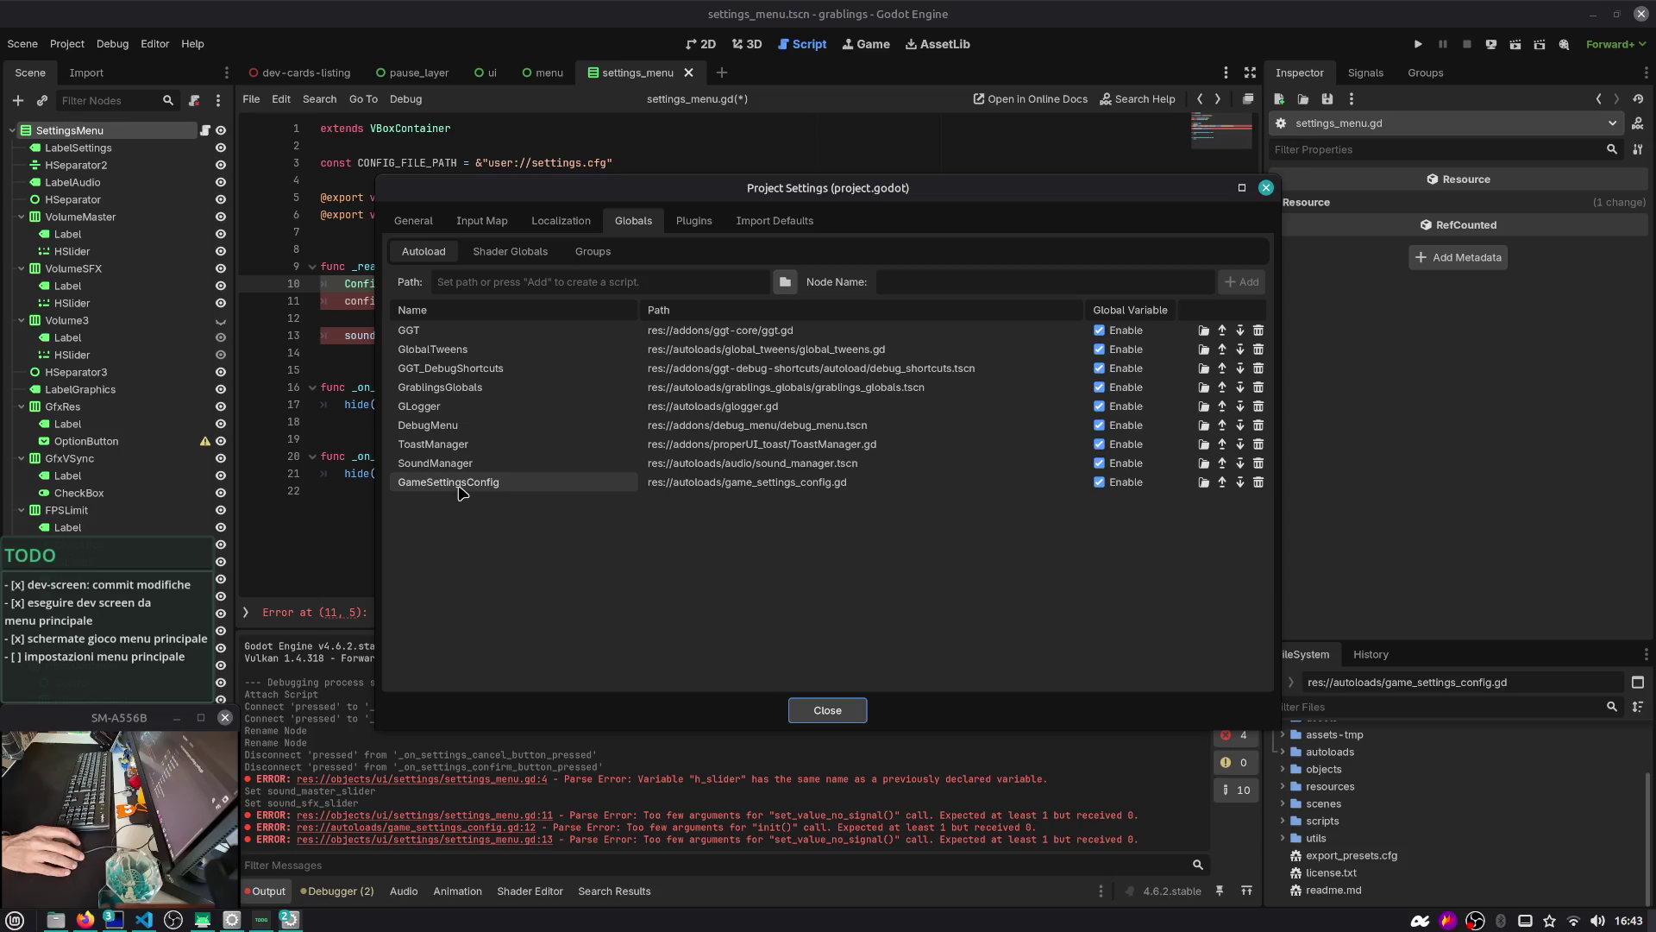
left_click(1266, 187)
Replace ConfigFile on line 10 with 'GameSettingsConfig.' and open game_settings_config.gd
double_click(363, 282)
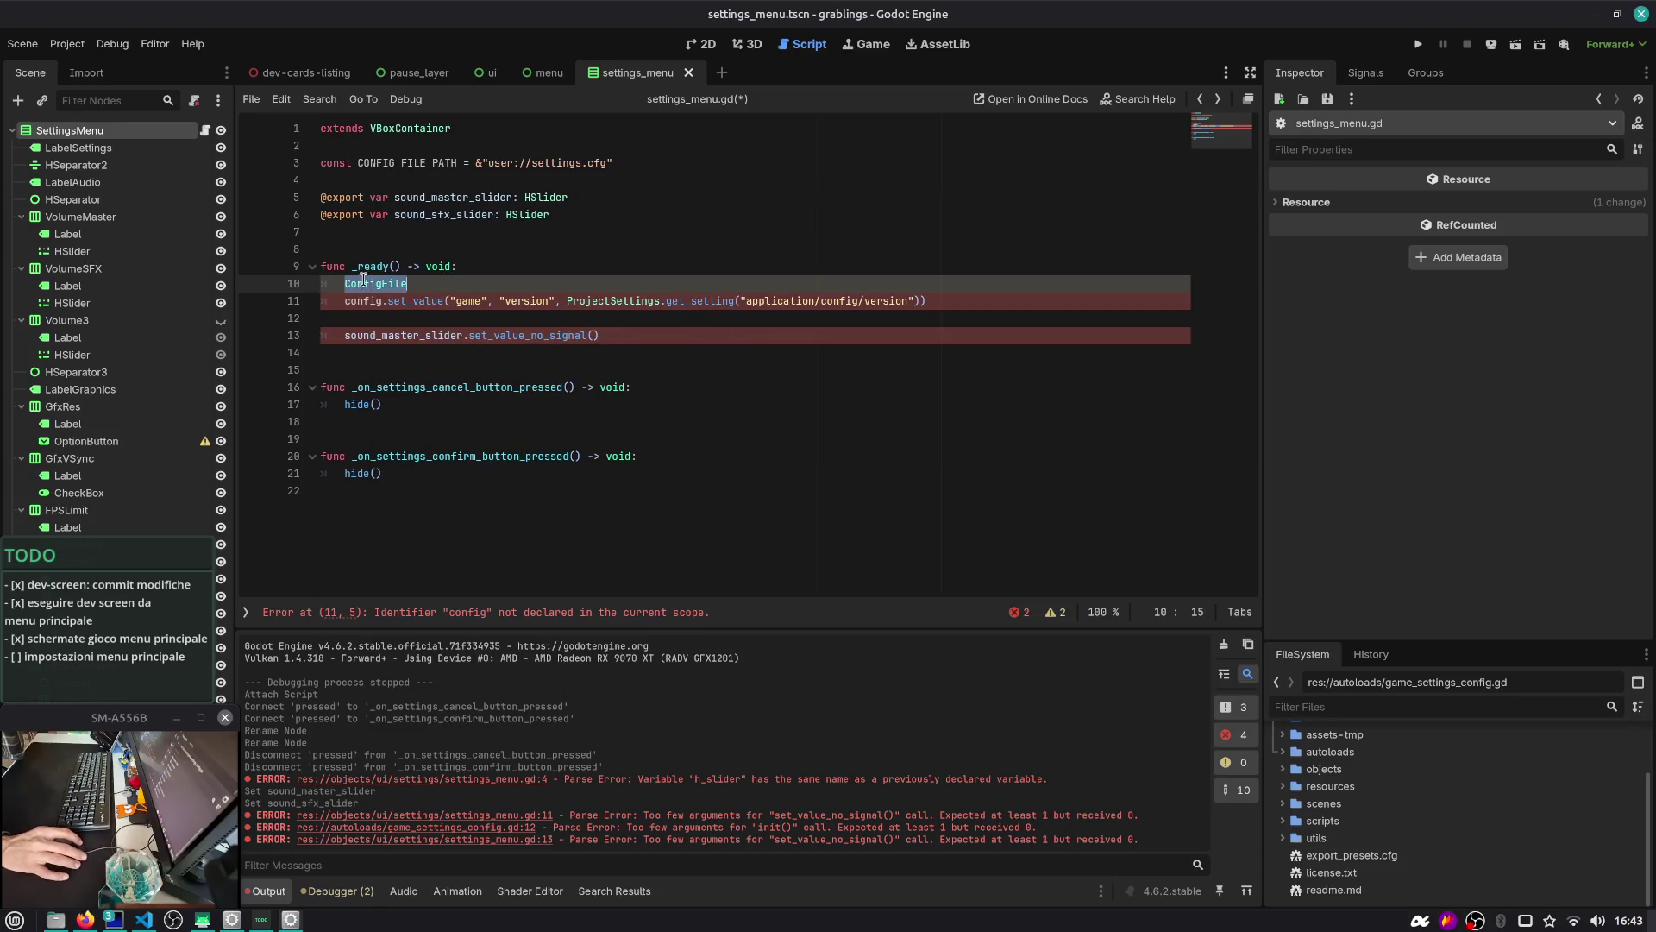
type("GameSettingsConfig.")
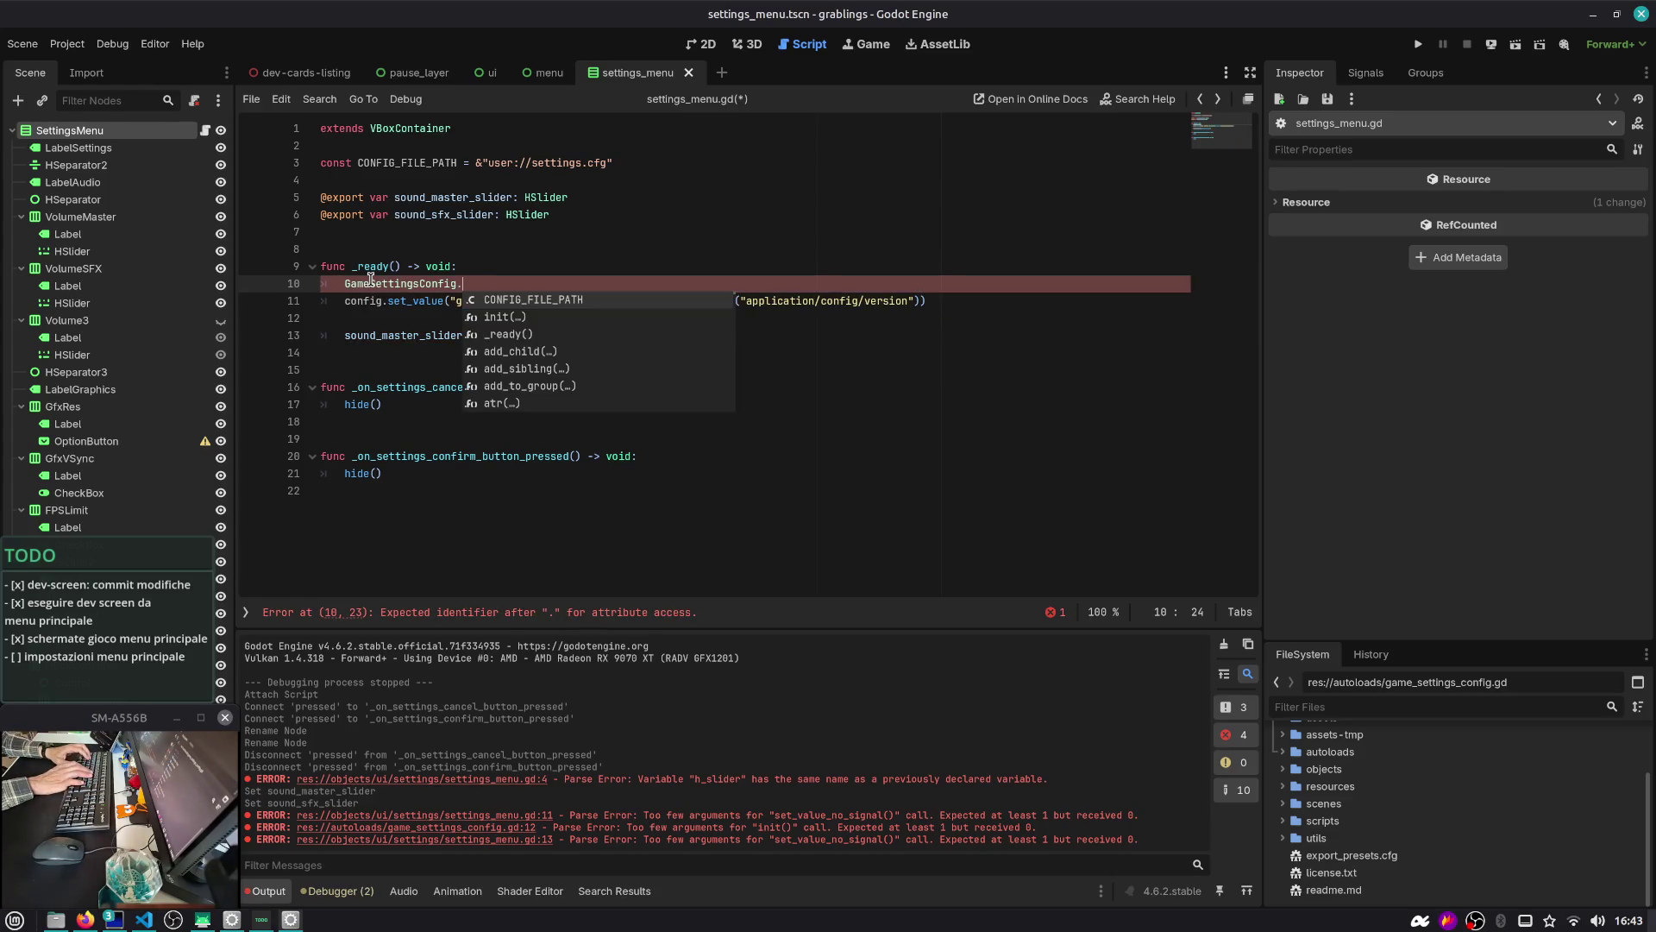
left_click(387, 284)
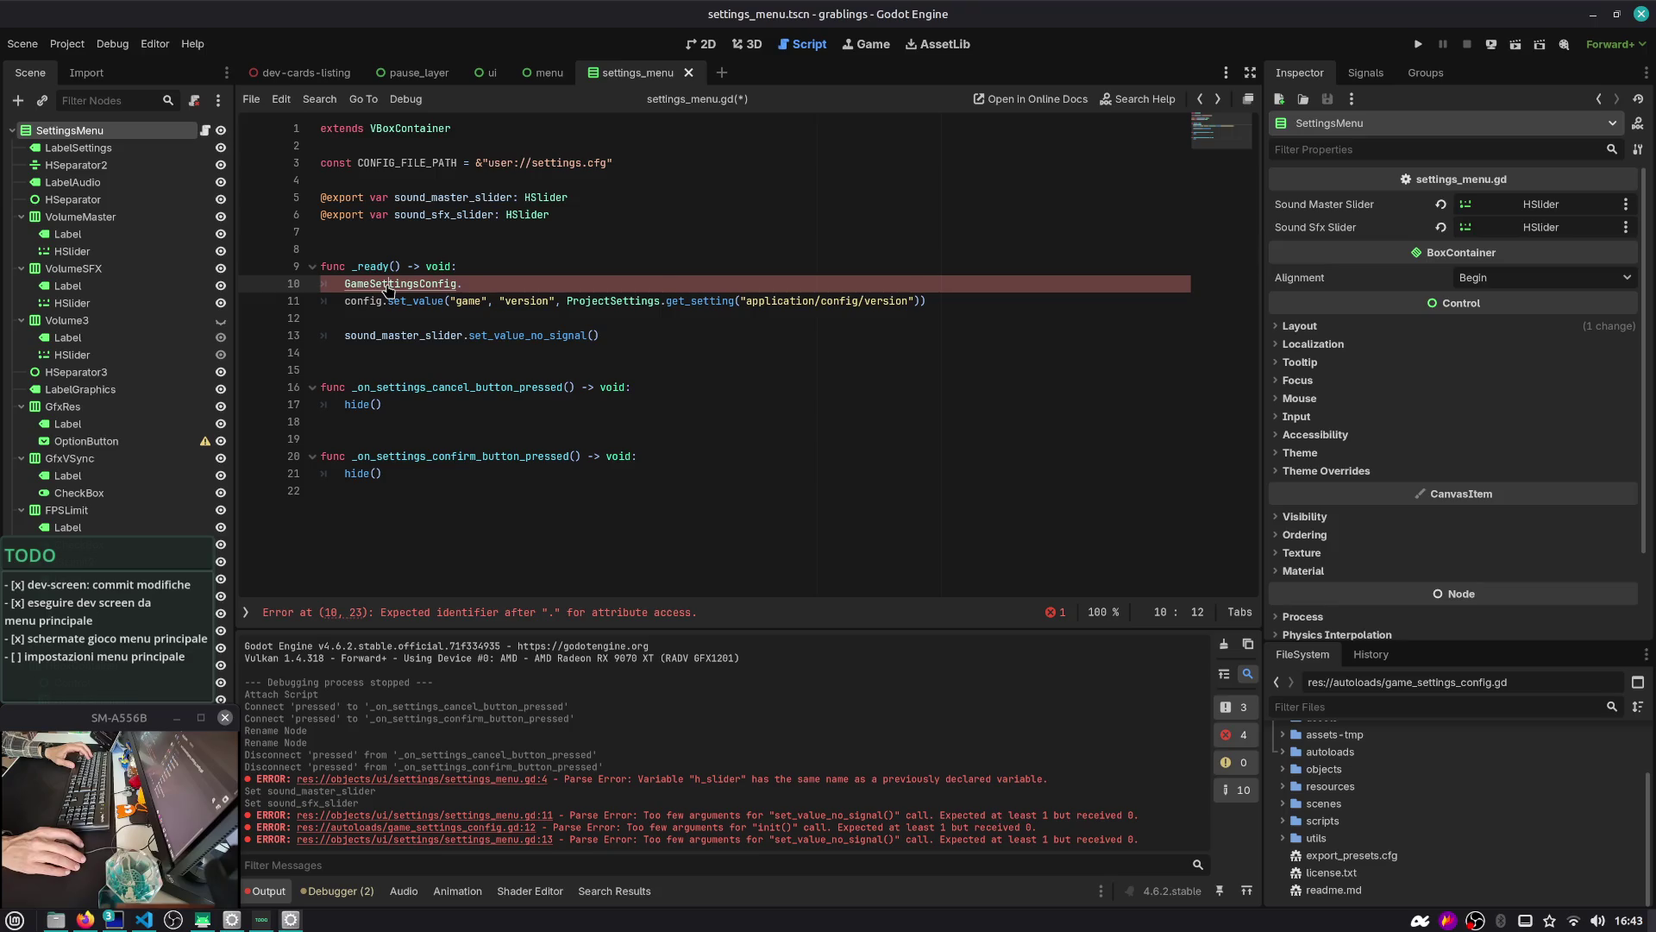
key("ctrl+backslash")
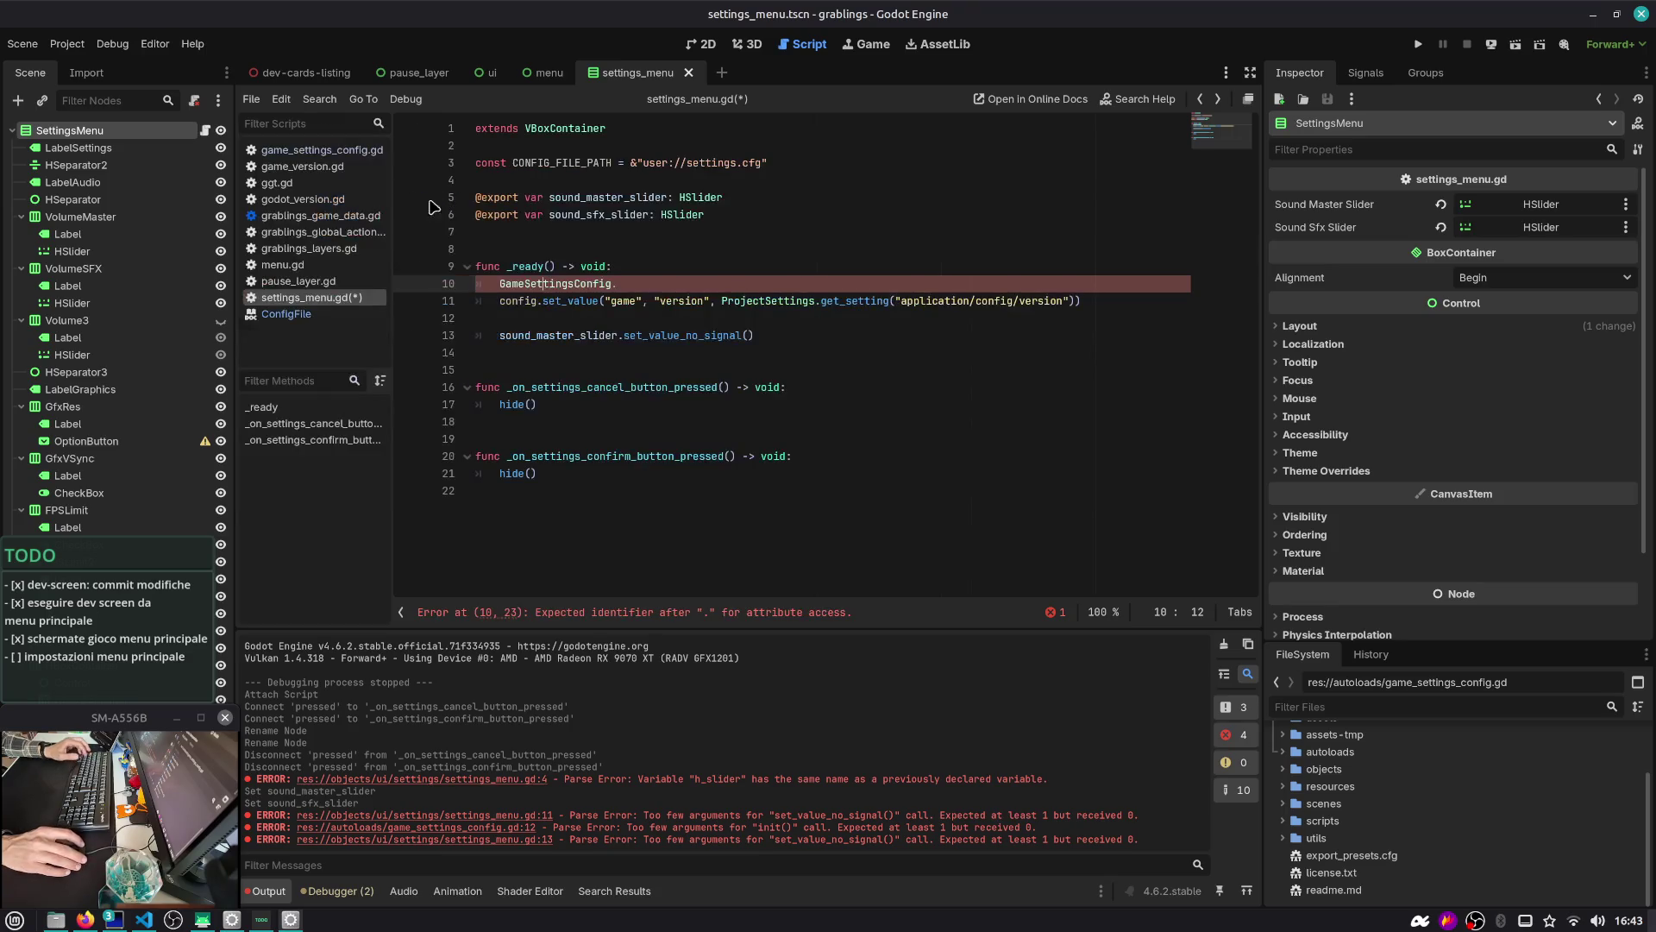
left_click(319, 150)
Move 'var config = ConfigFile.new()' above _ready as an unindented script-level variable
left_click(591, 140)
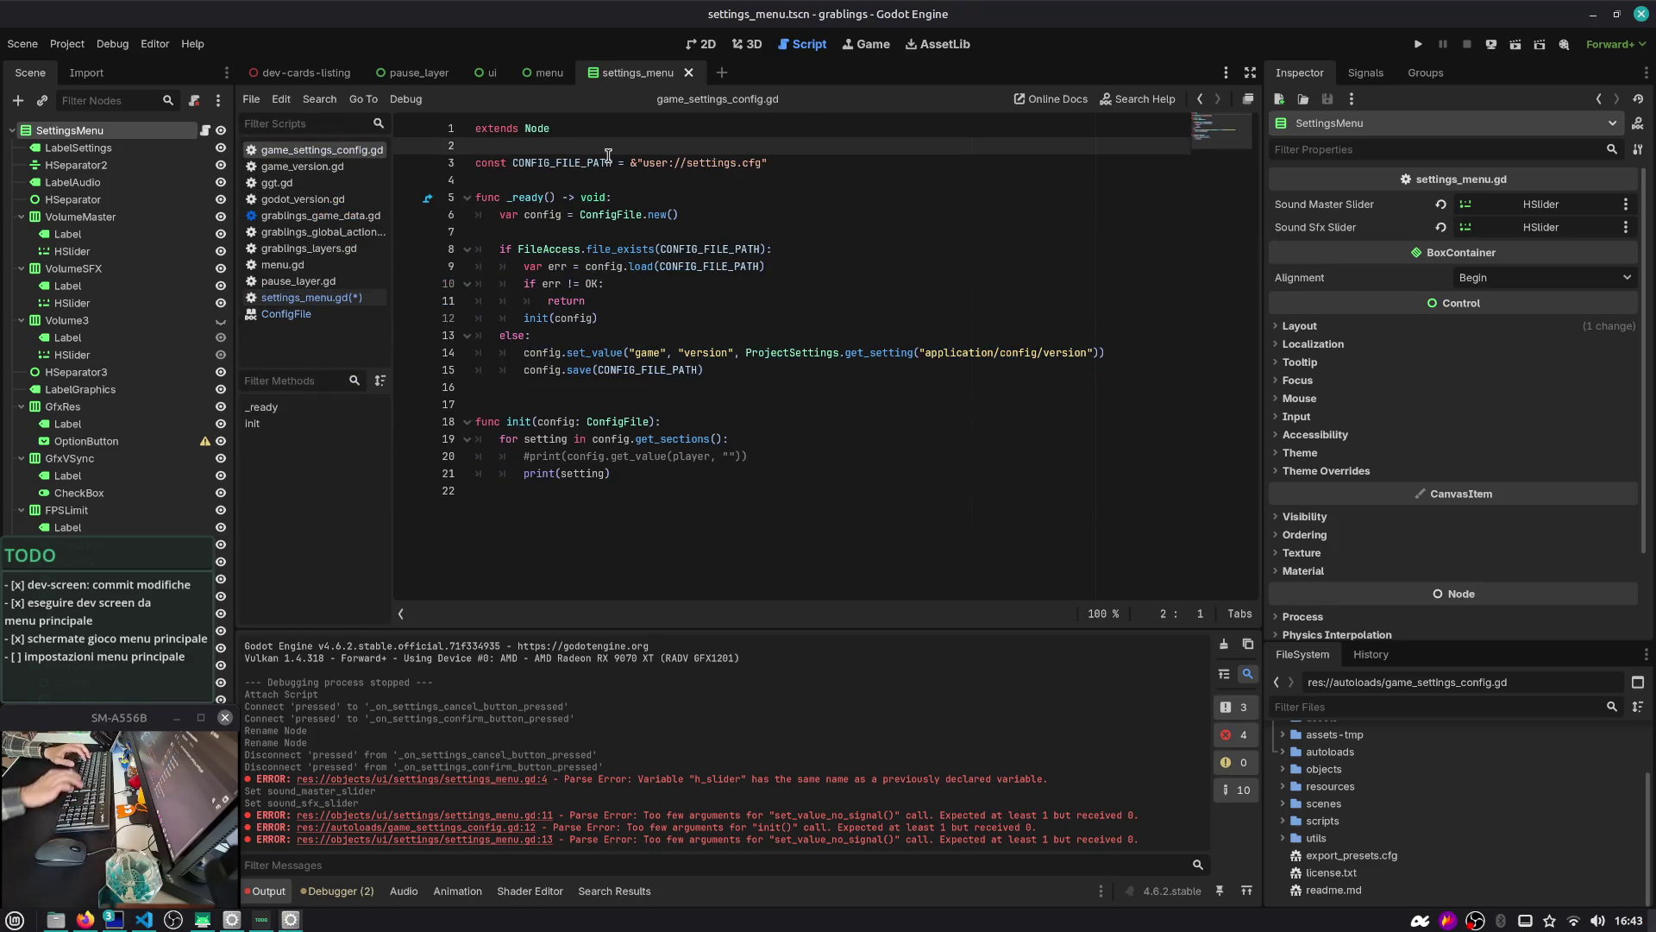
key("Down")
key("Down")
key("Down")
key("Down")
key("alt+Up")
key("shift+Tab")
key("Down")
key("Return")
key("alt+Down")
key("Up")
Remove the config argument from the init call and the init() parameter, then save
double_click(566, 335)
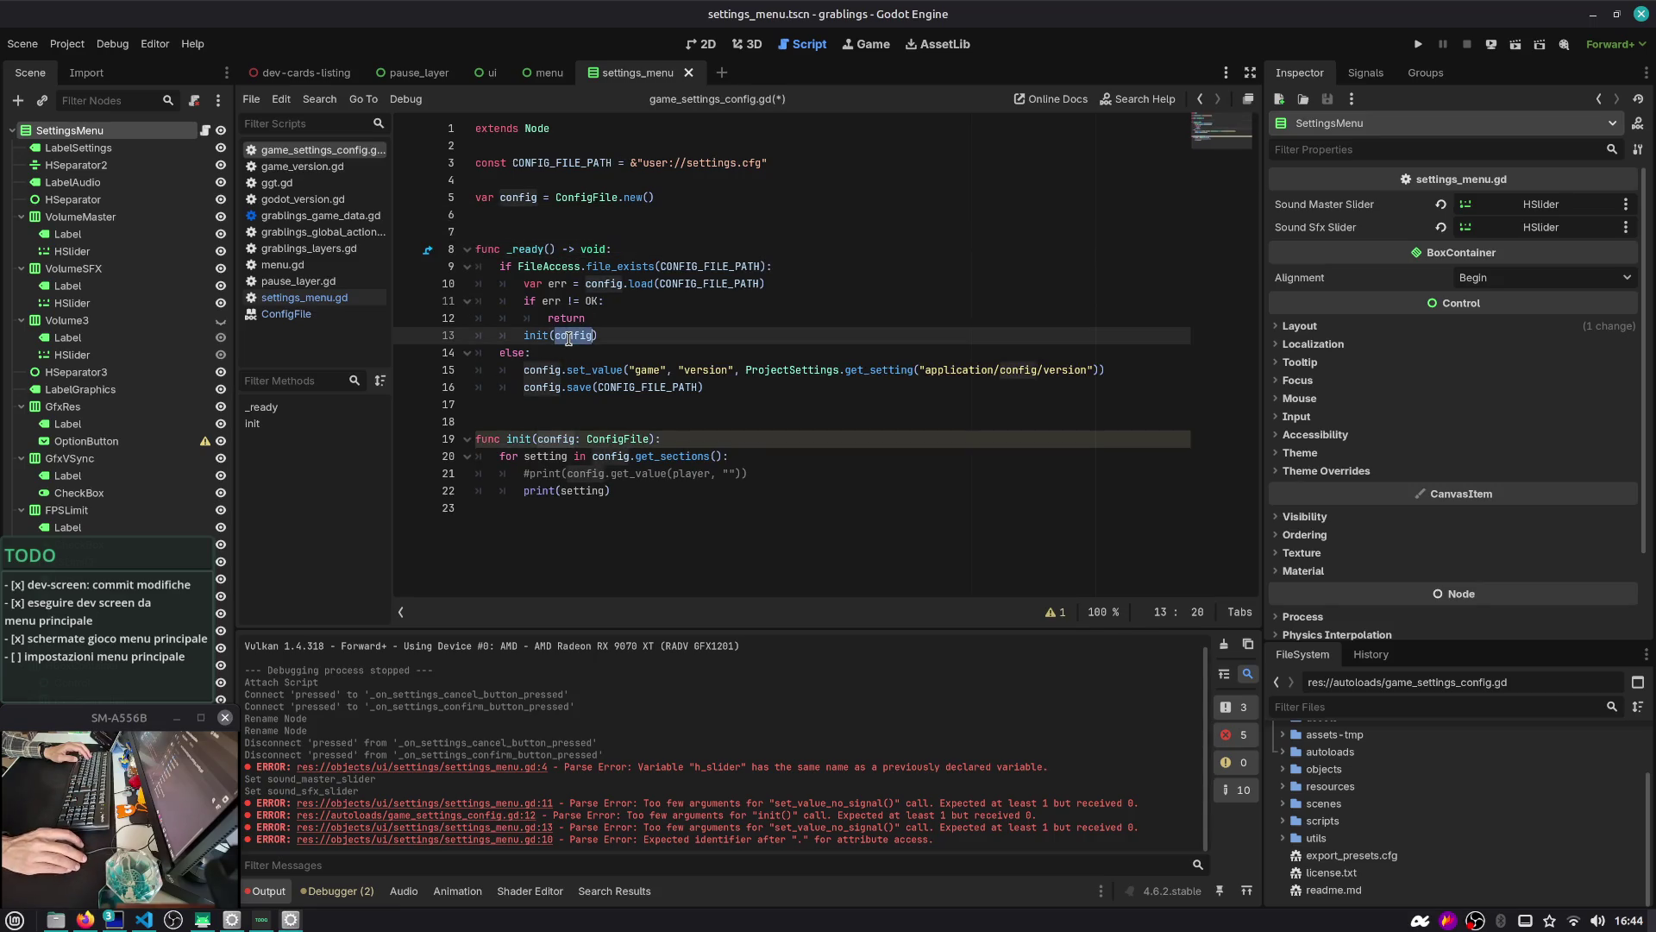
key("BackSpace")
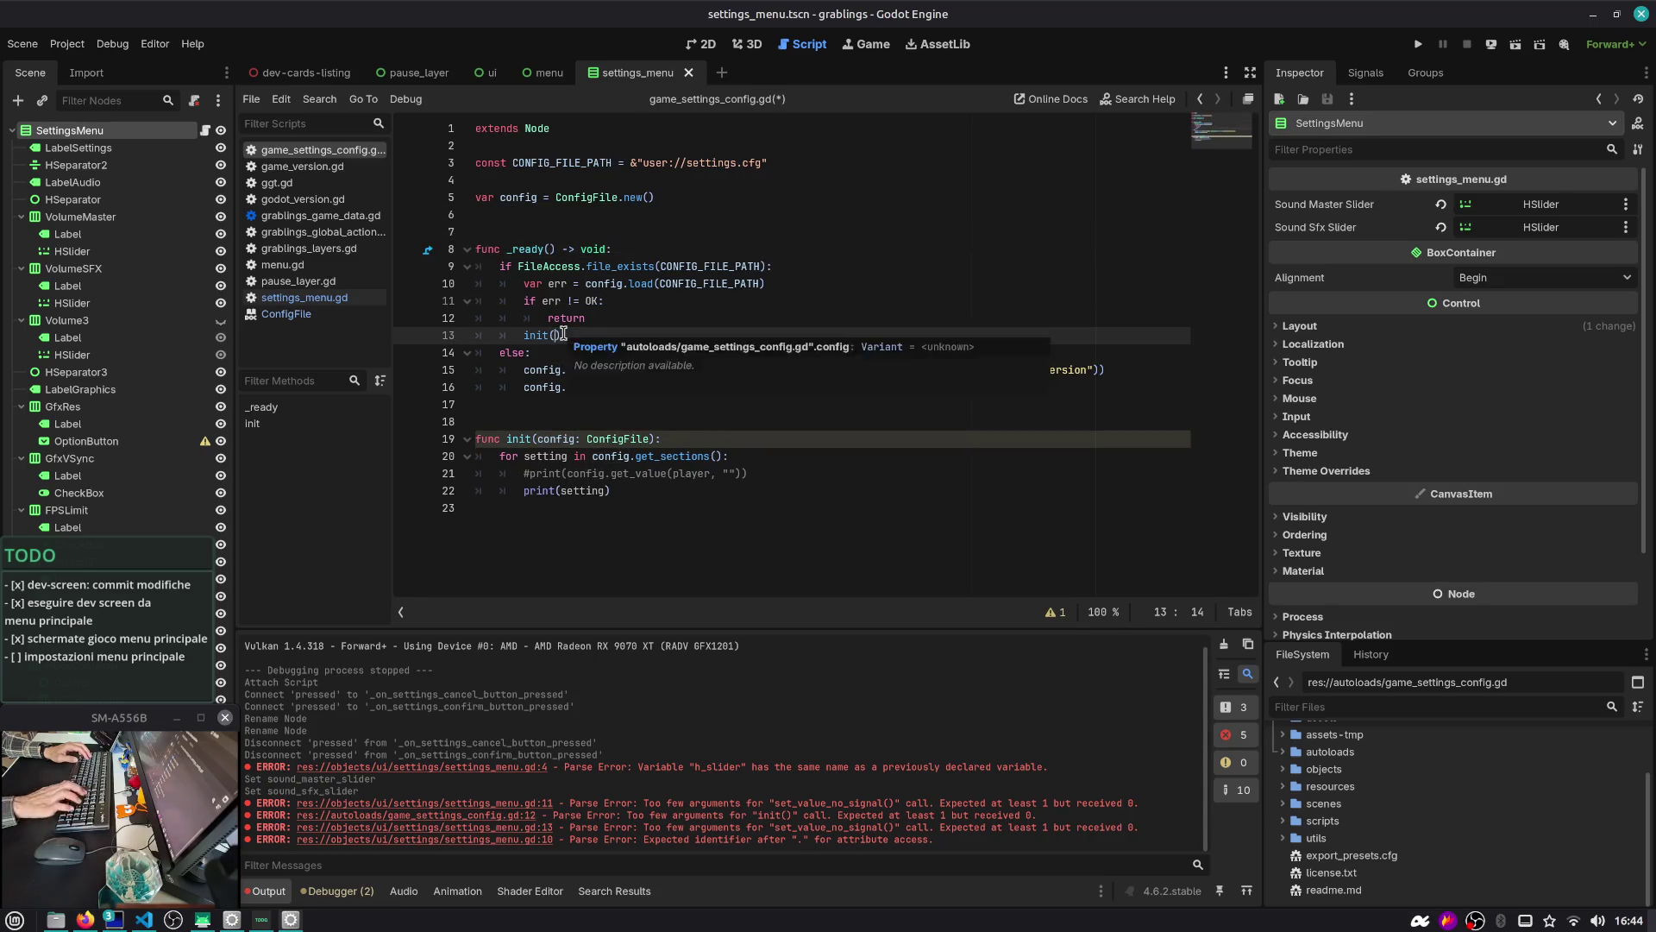
key("Down")
key("Down")
key("Down")
key("ctrl+shift+Right")
key("ctrl+shift+Right")
key("ctrl+shift+Right")
key("shift+Left")
key("BackSpace")
key("ctrl+s")
Highlight every use of config in the script to check its references
double_click(611, 458)
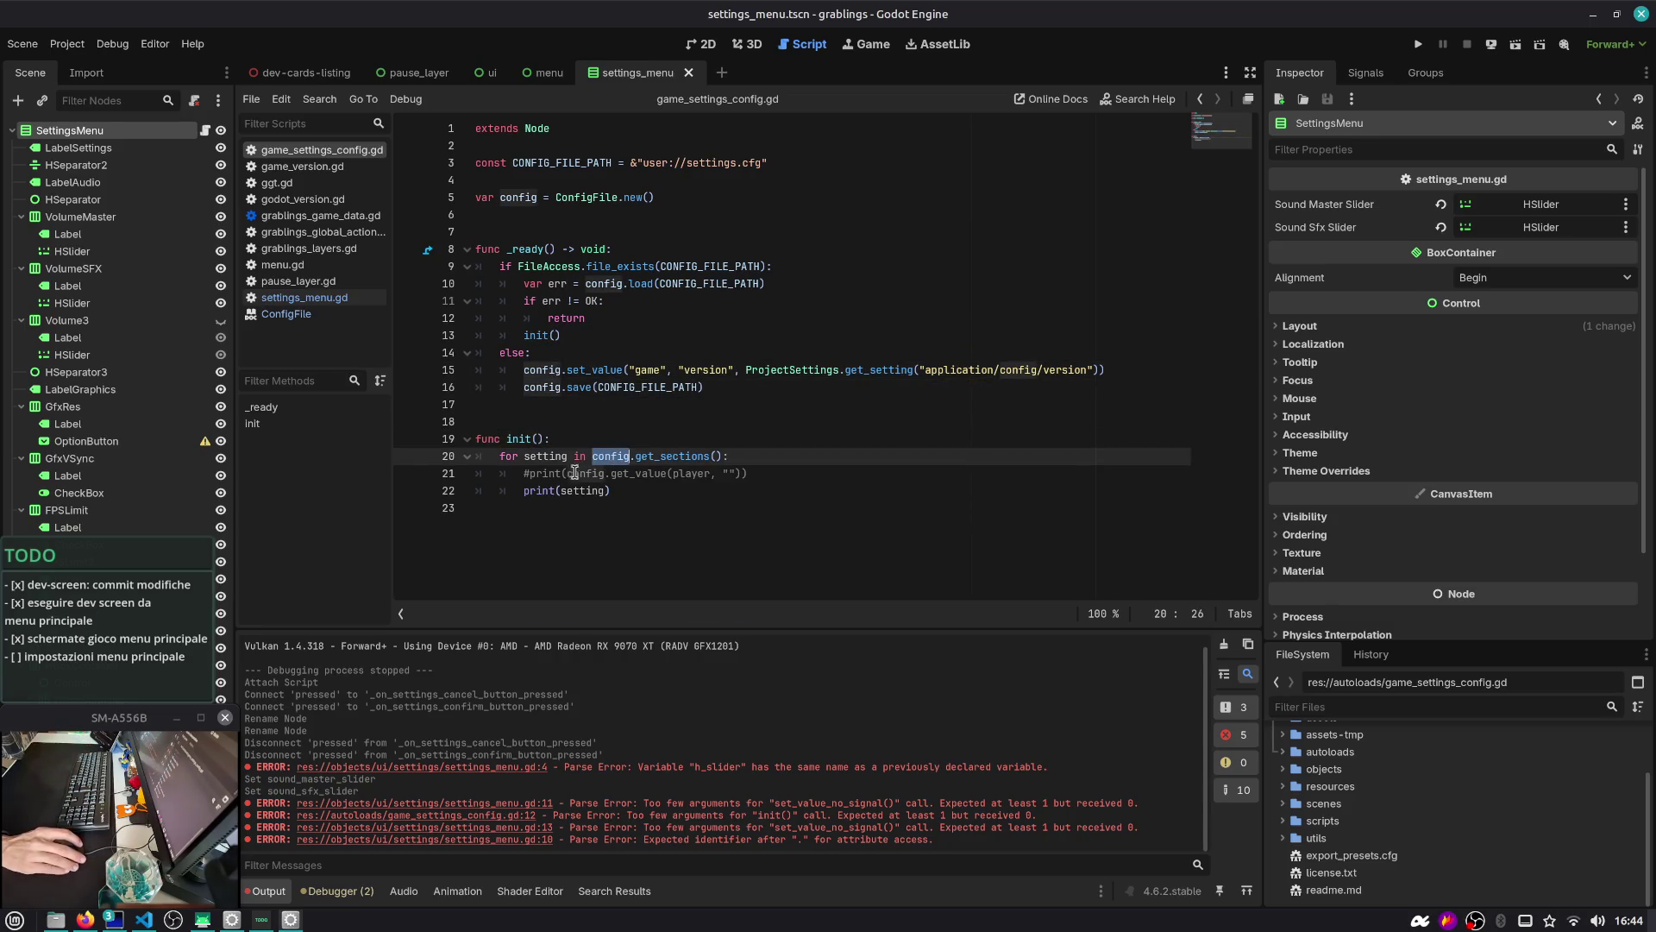
double_click(580, 490)
left_click(525, 196)
double_click(525, 196)
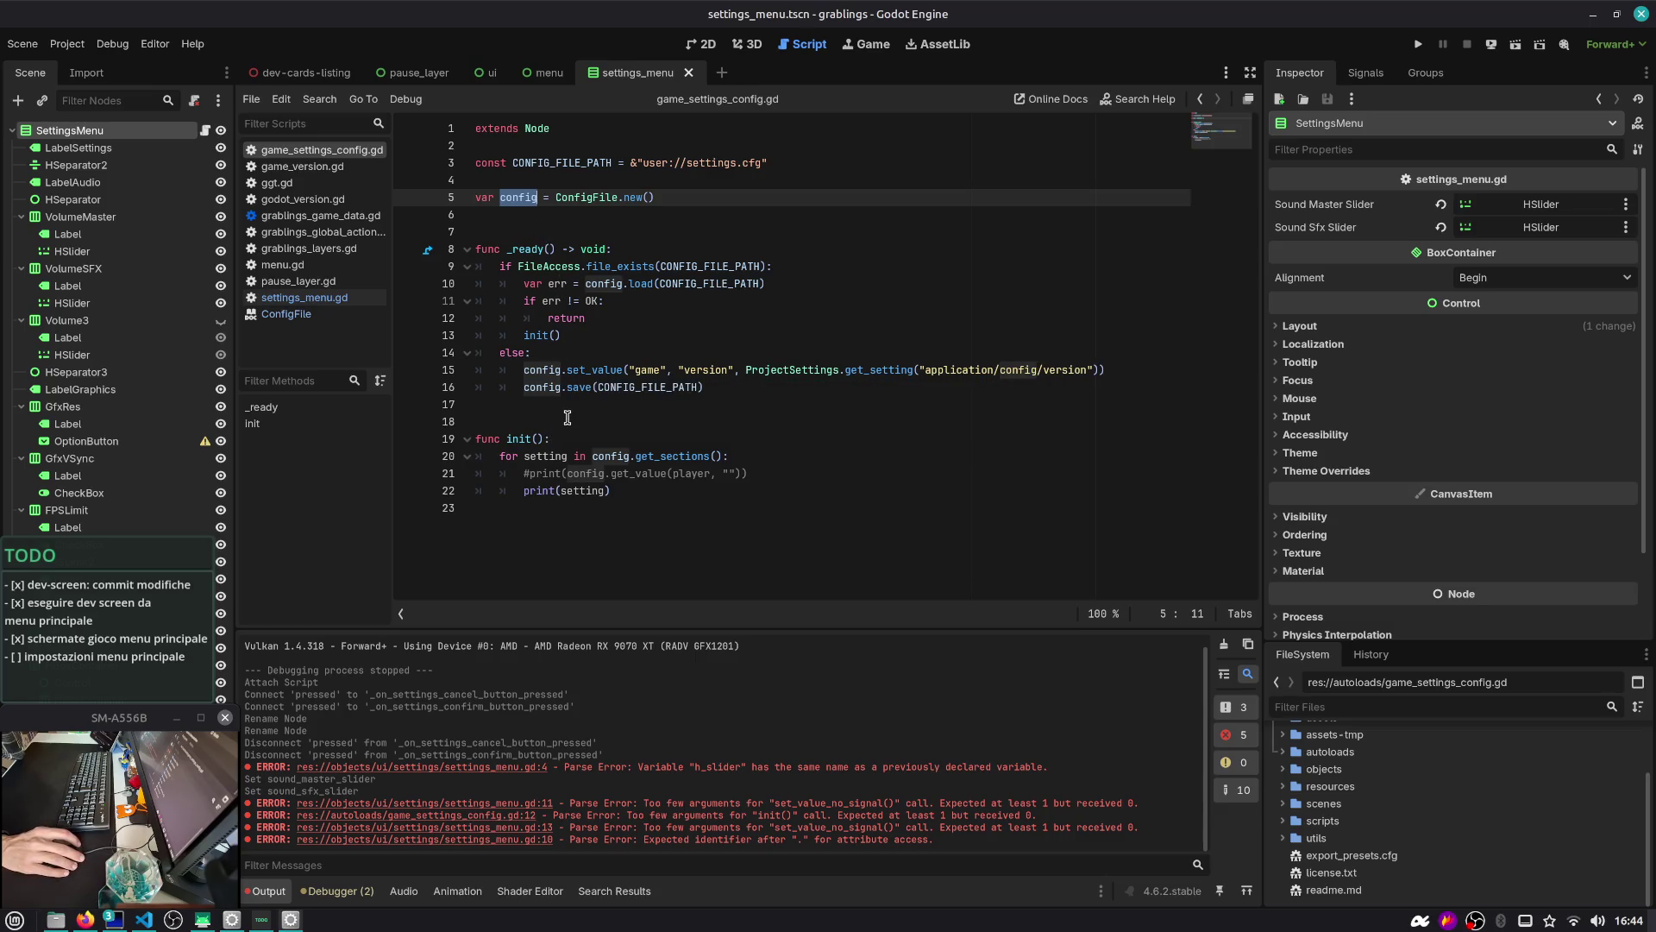
left_click(606, 415)
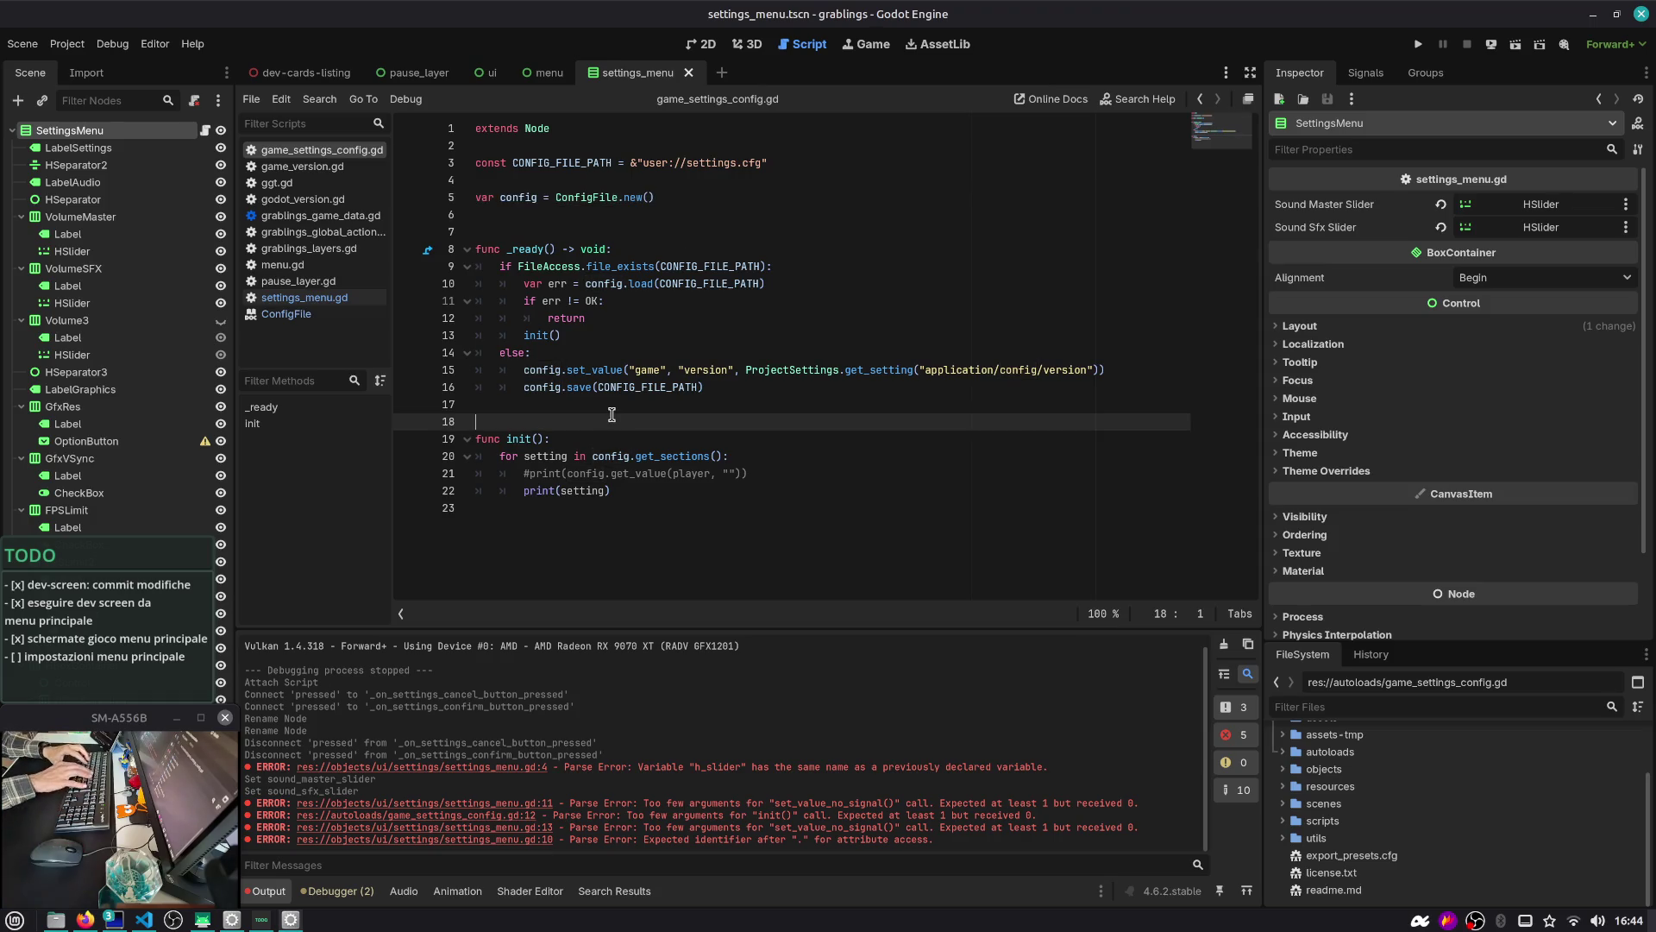
type("fucn")
Add a func initialize_default_file(): with a pass placeholder on line 18 and save
key("BackSpace")
key("BackSpace")
type("nc initialize_")
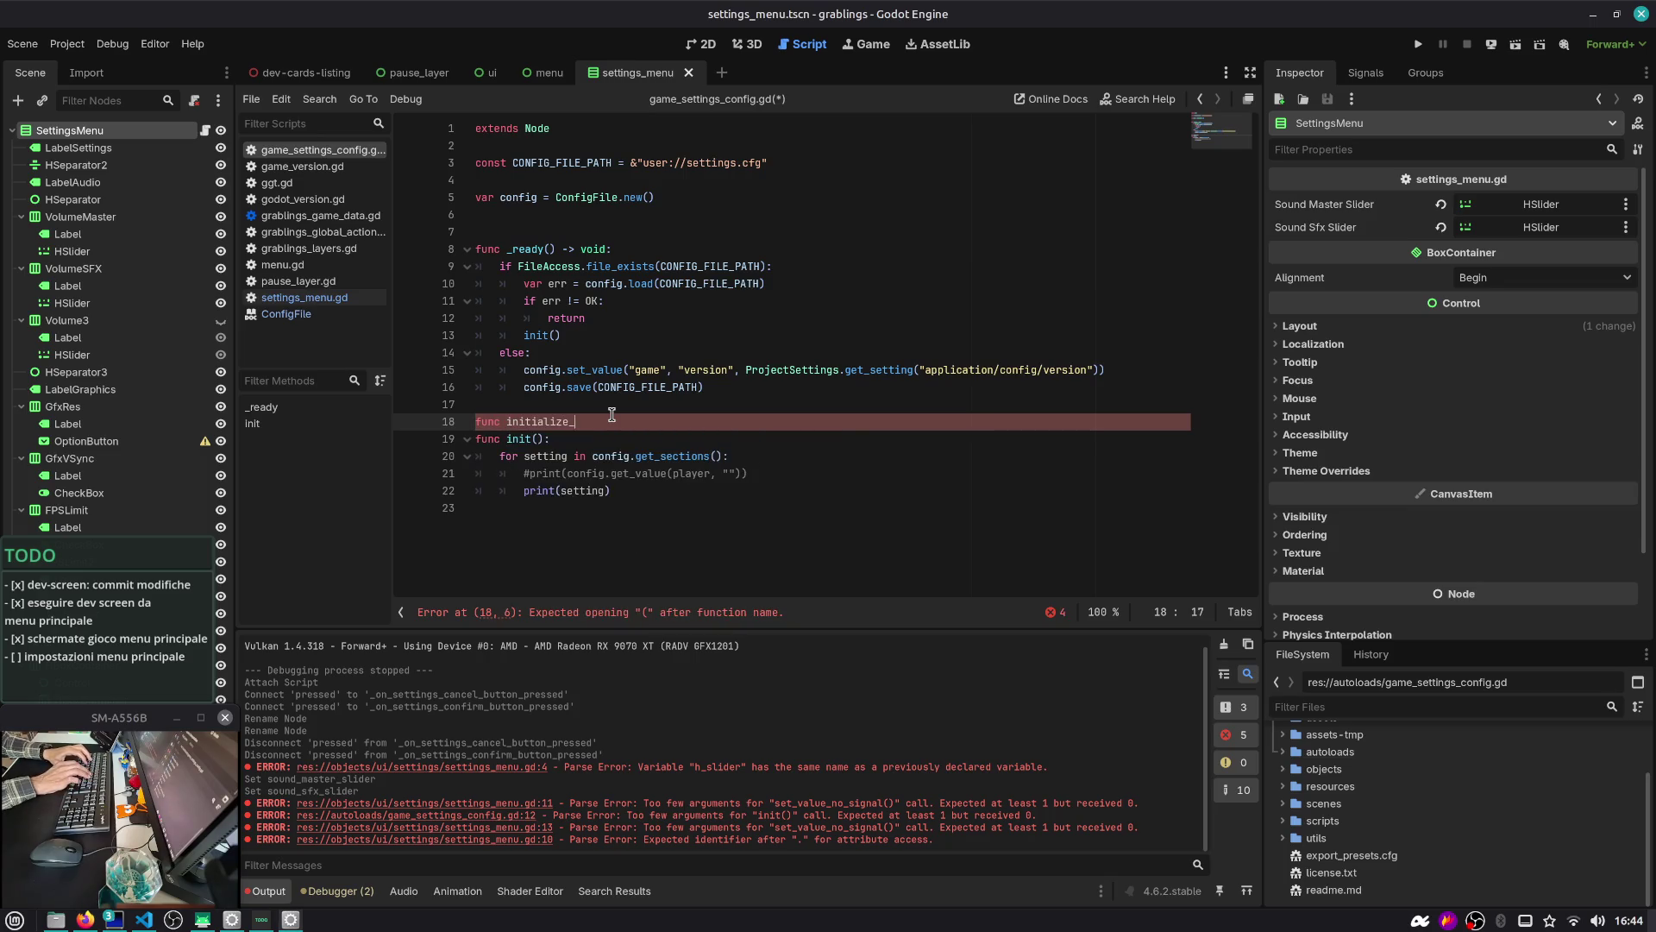
type("default_file(")
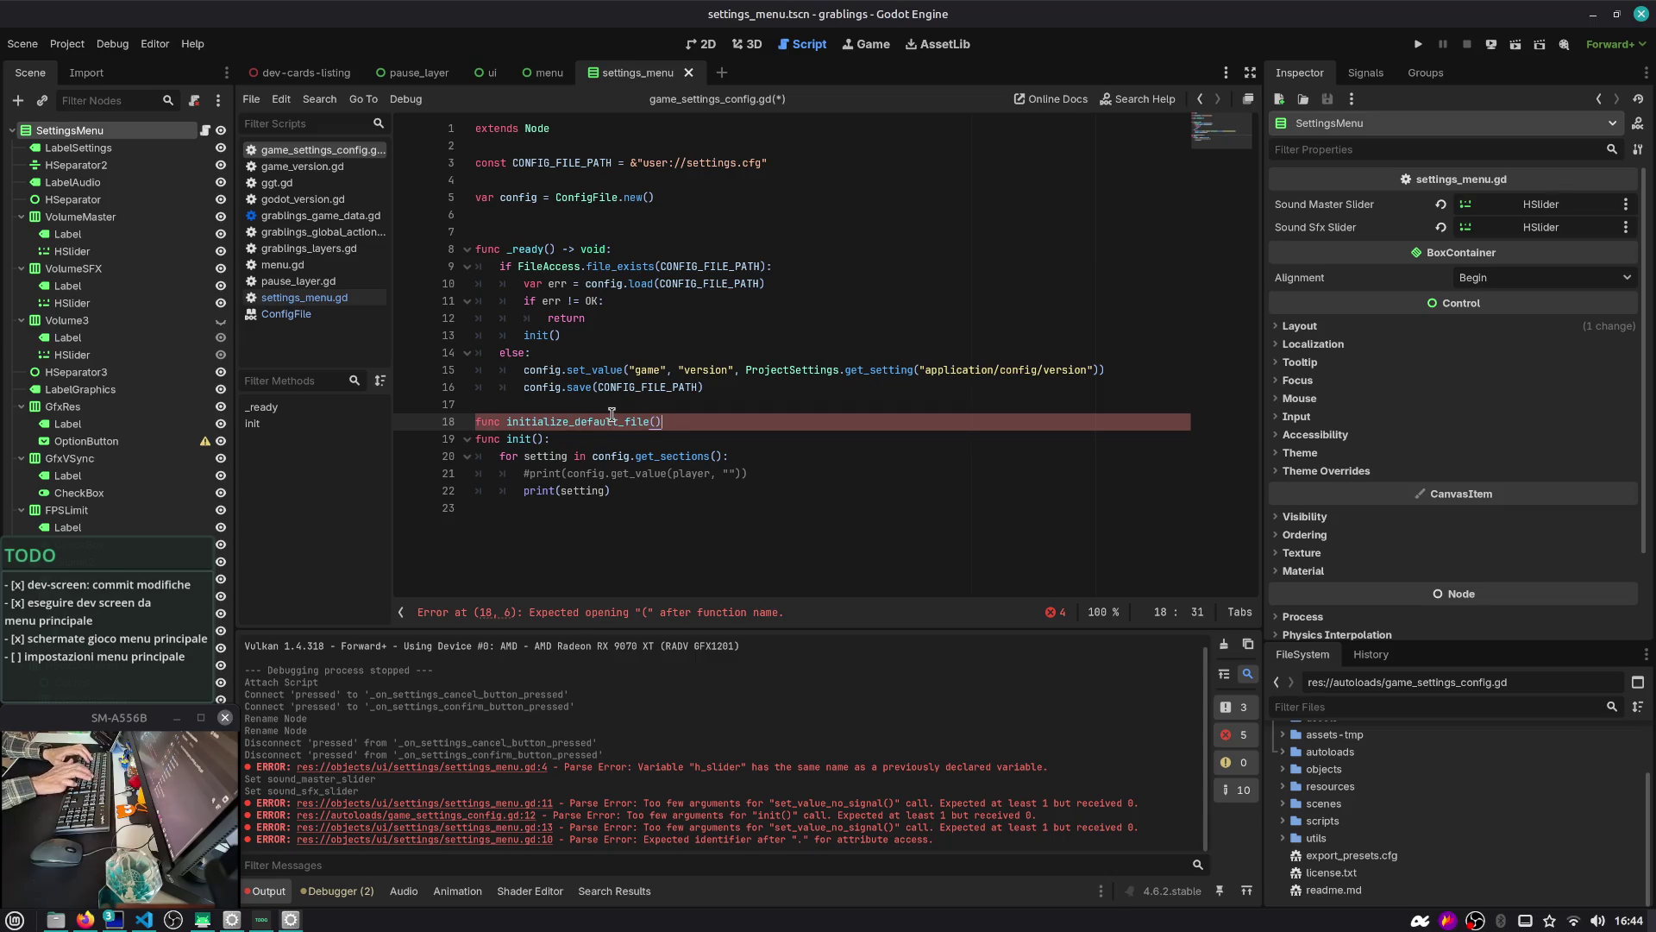
type("):")
key("Return")
type("pass")
key("Return")
key("Up")
key("Up")
key("Up")
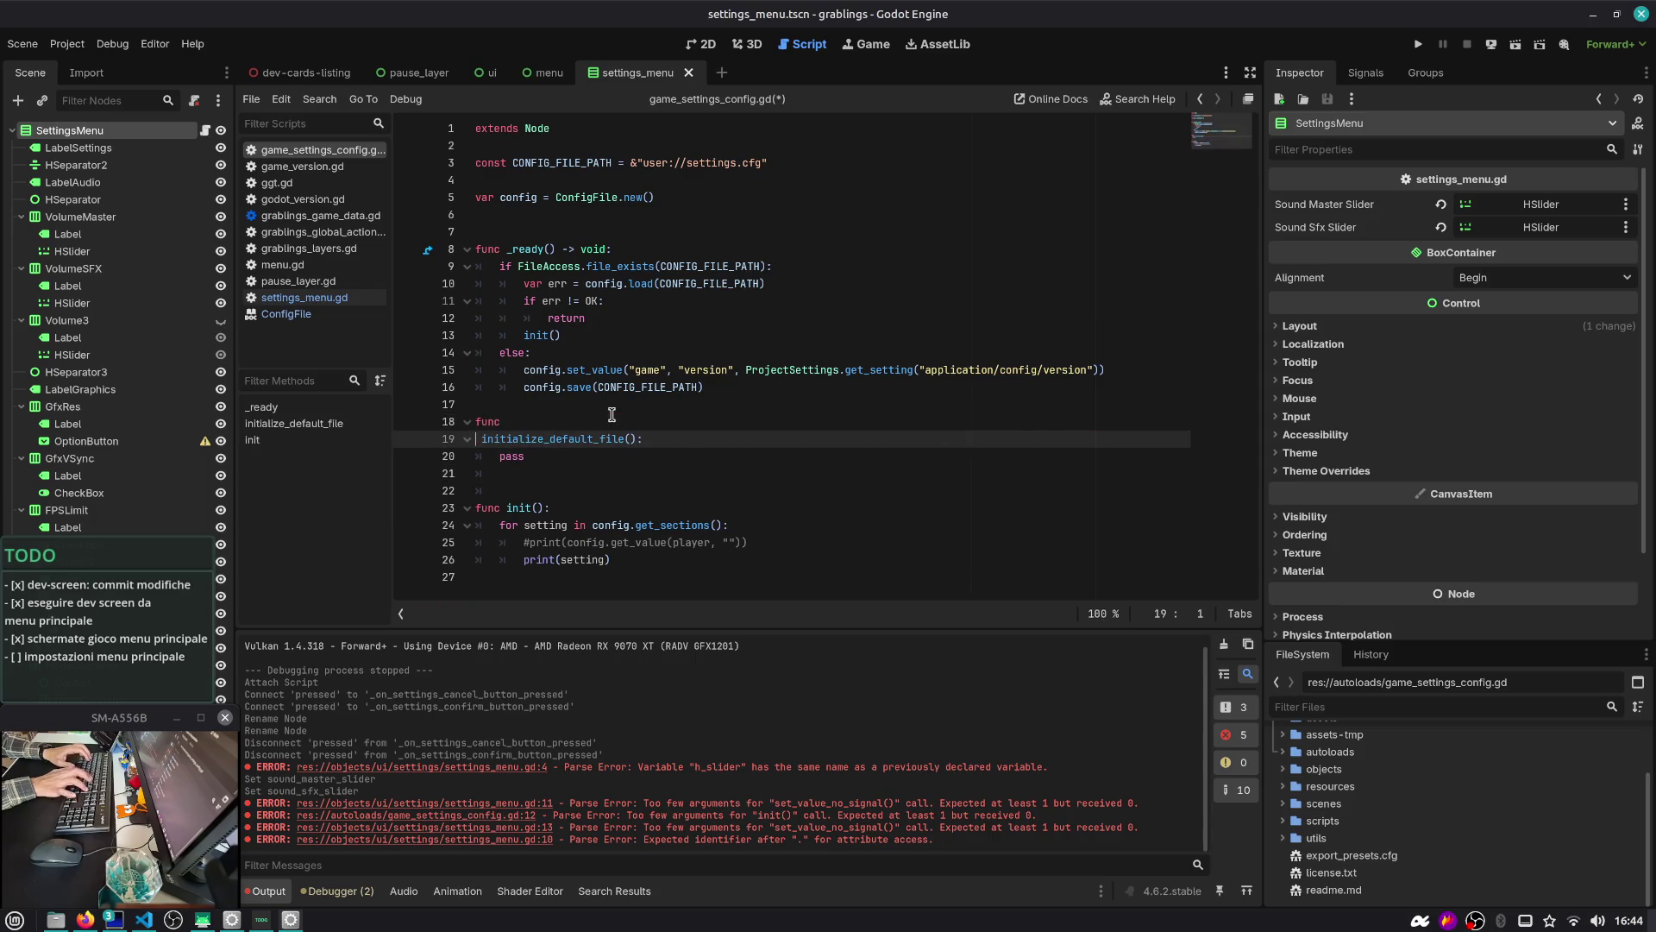
key("ctrl+s")
key("Return")
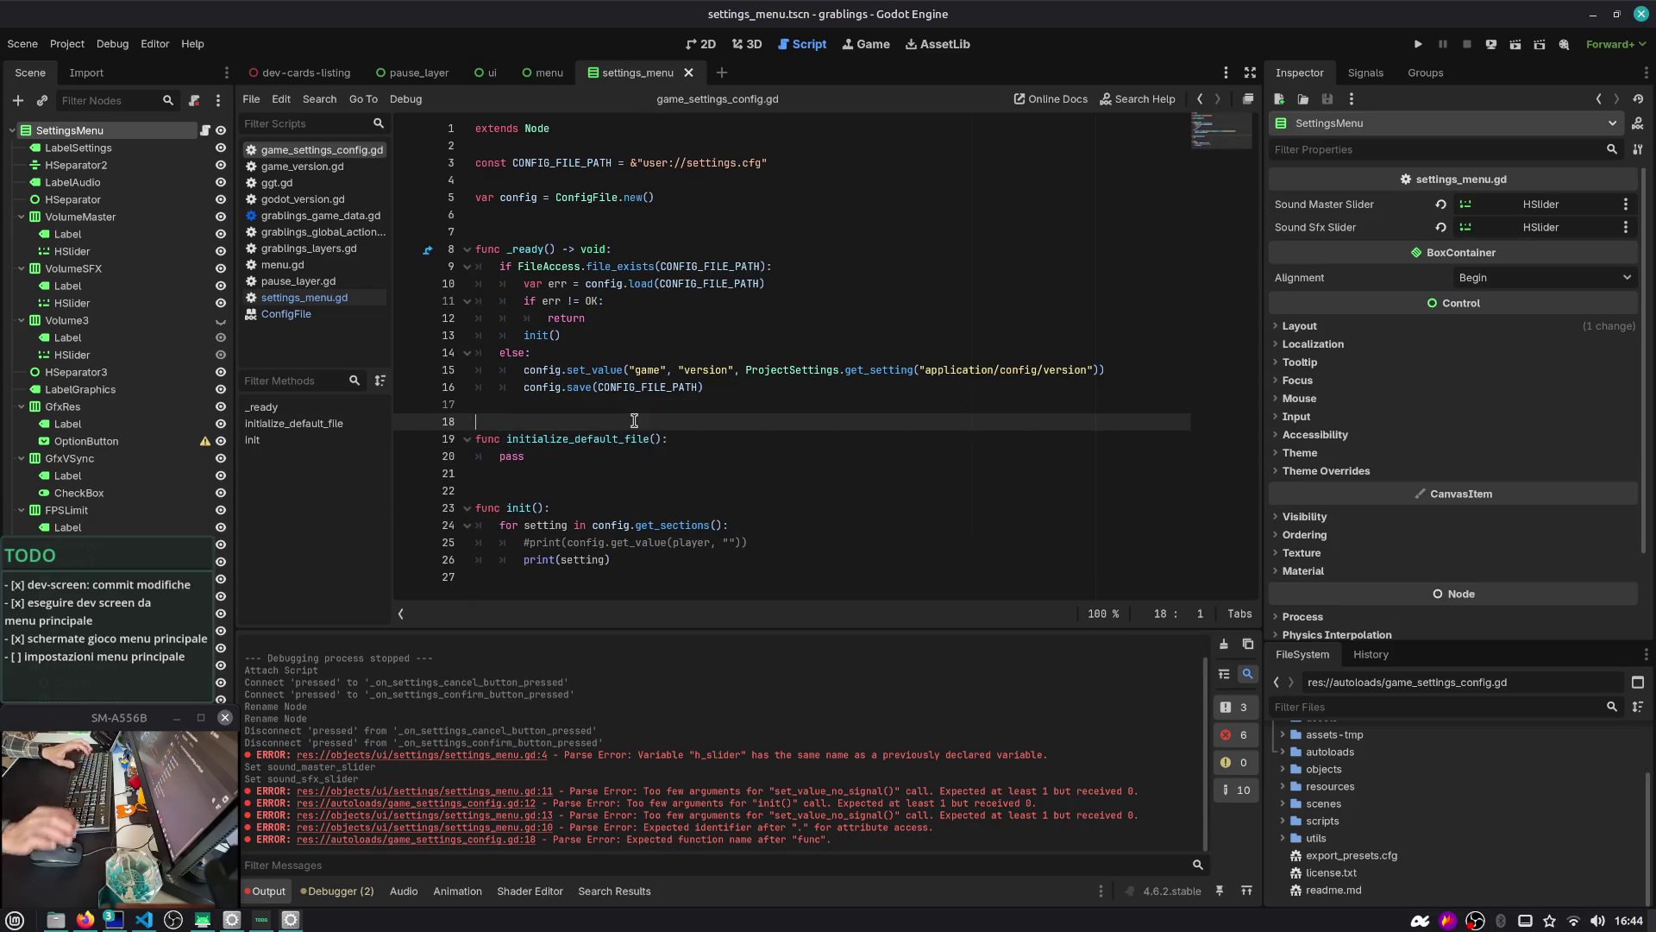
Replace pass with config.set_value("audio", "sfx", 0), save, and show the audio bus mixer
double_click(594, 453)
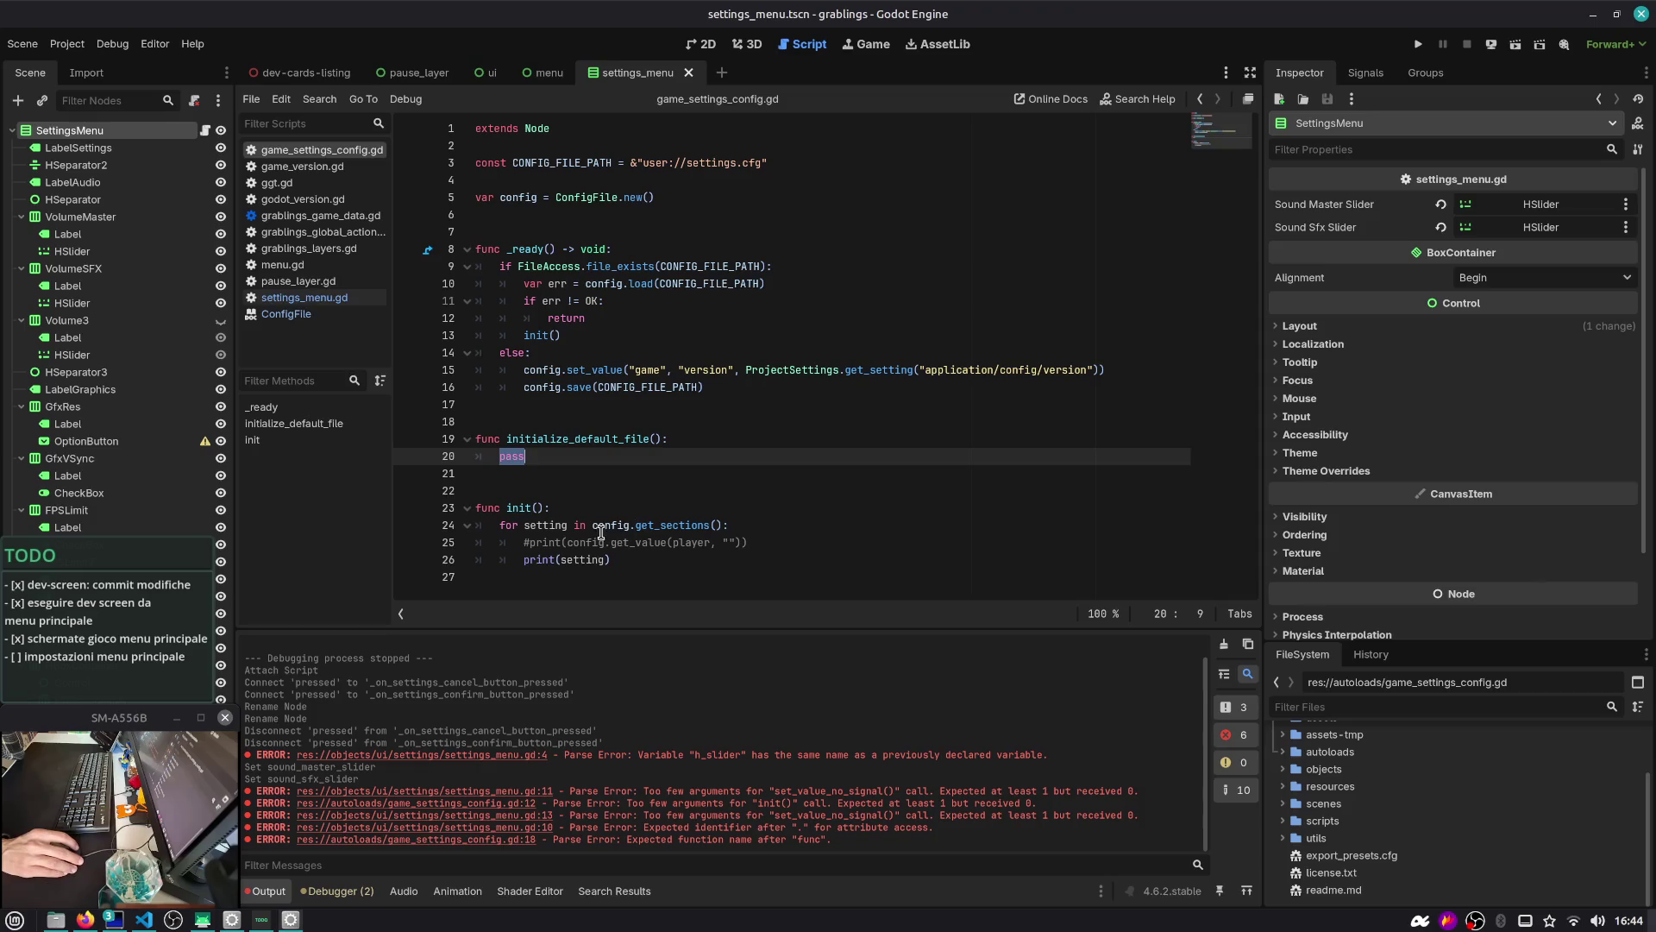
double_click(550, 526)
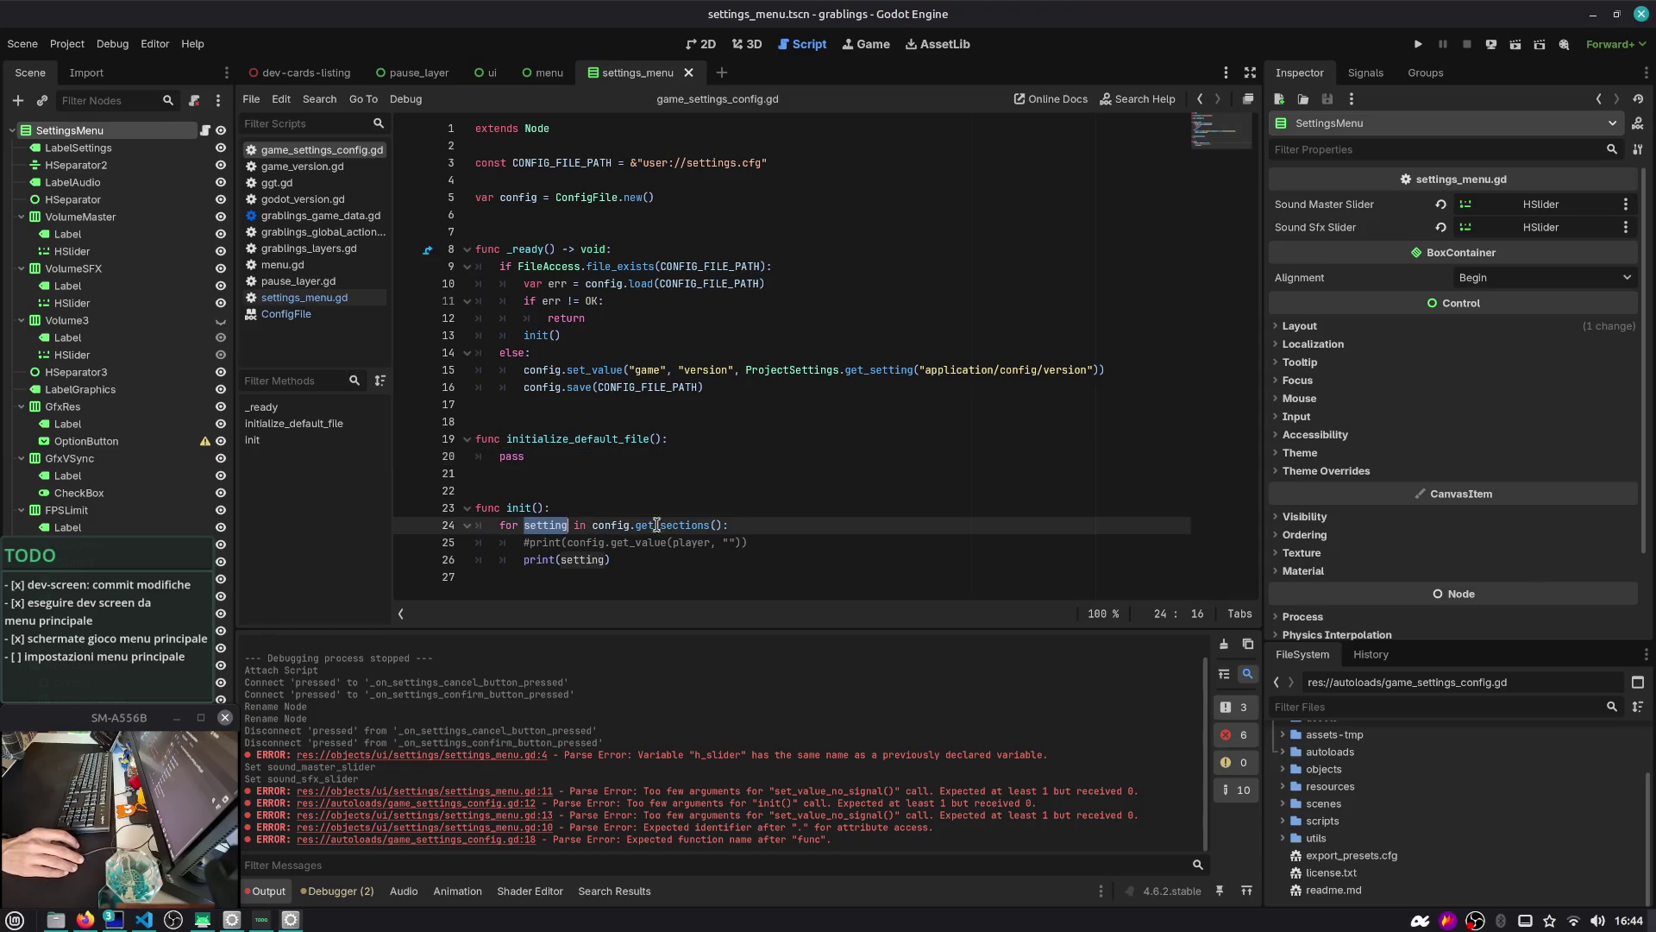
left_click(744, 528)
key("Up")
key("Up")
key("Up")
key("shift+Home")
key("BackSpace")
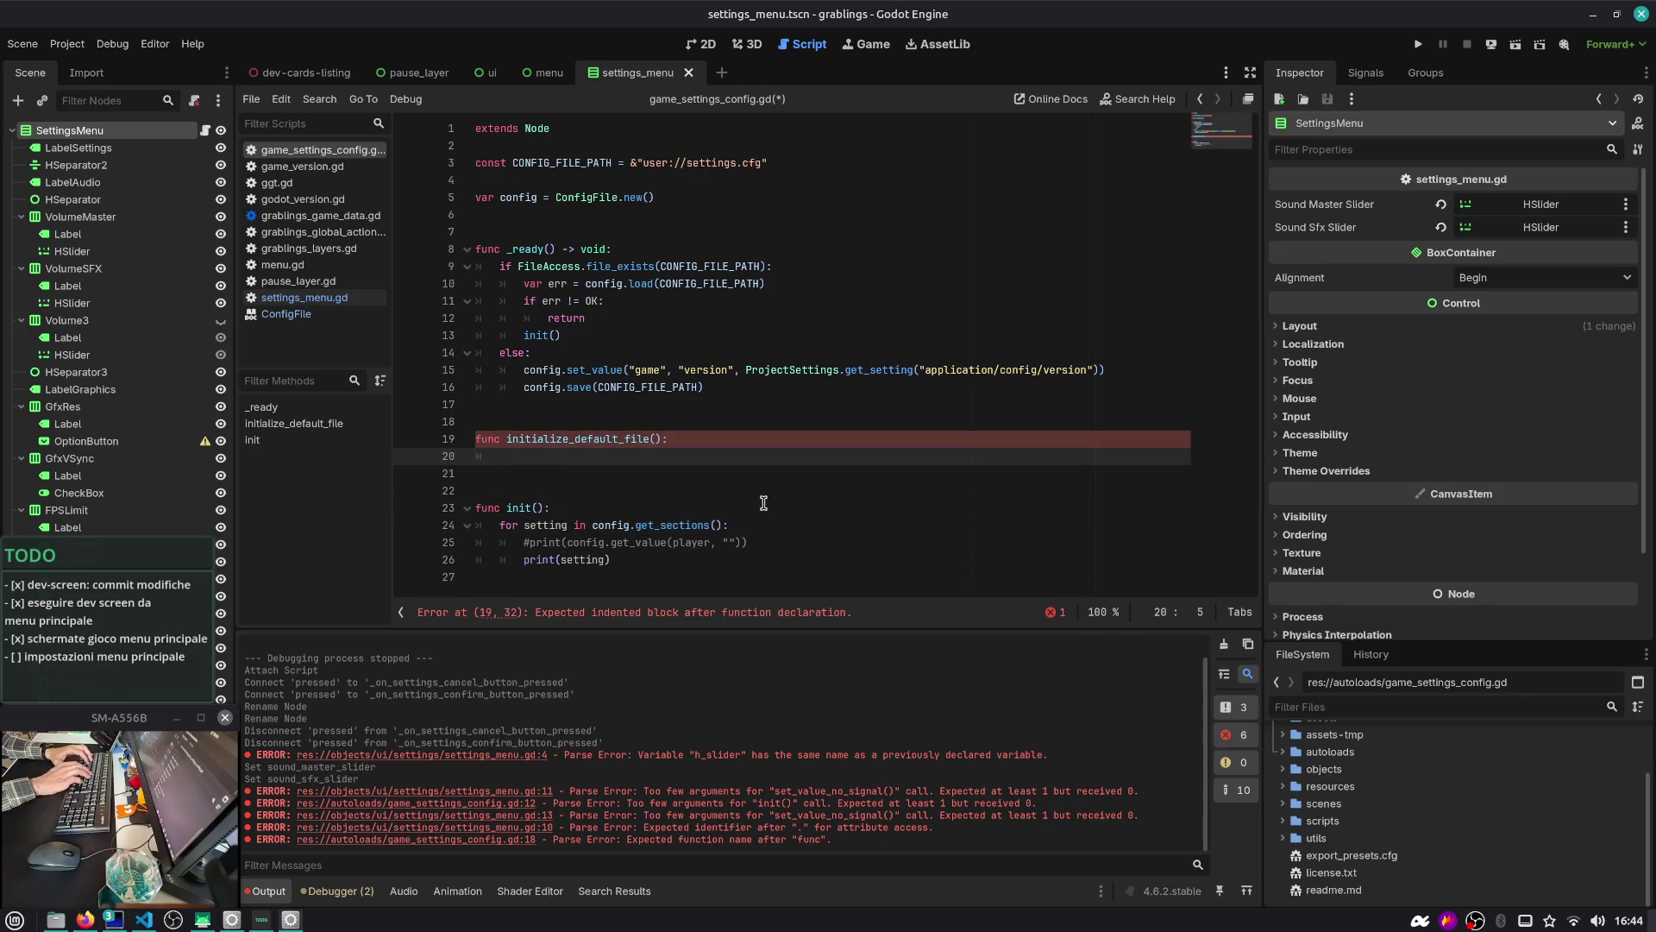
type("config.set")
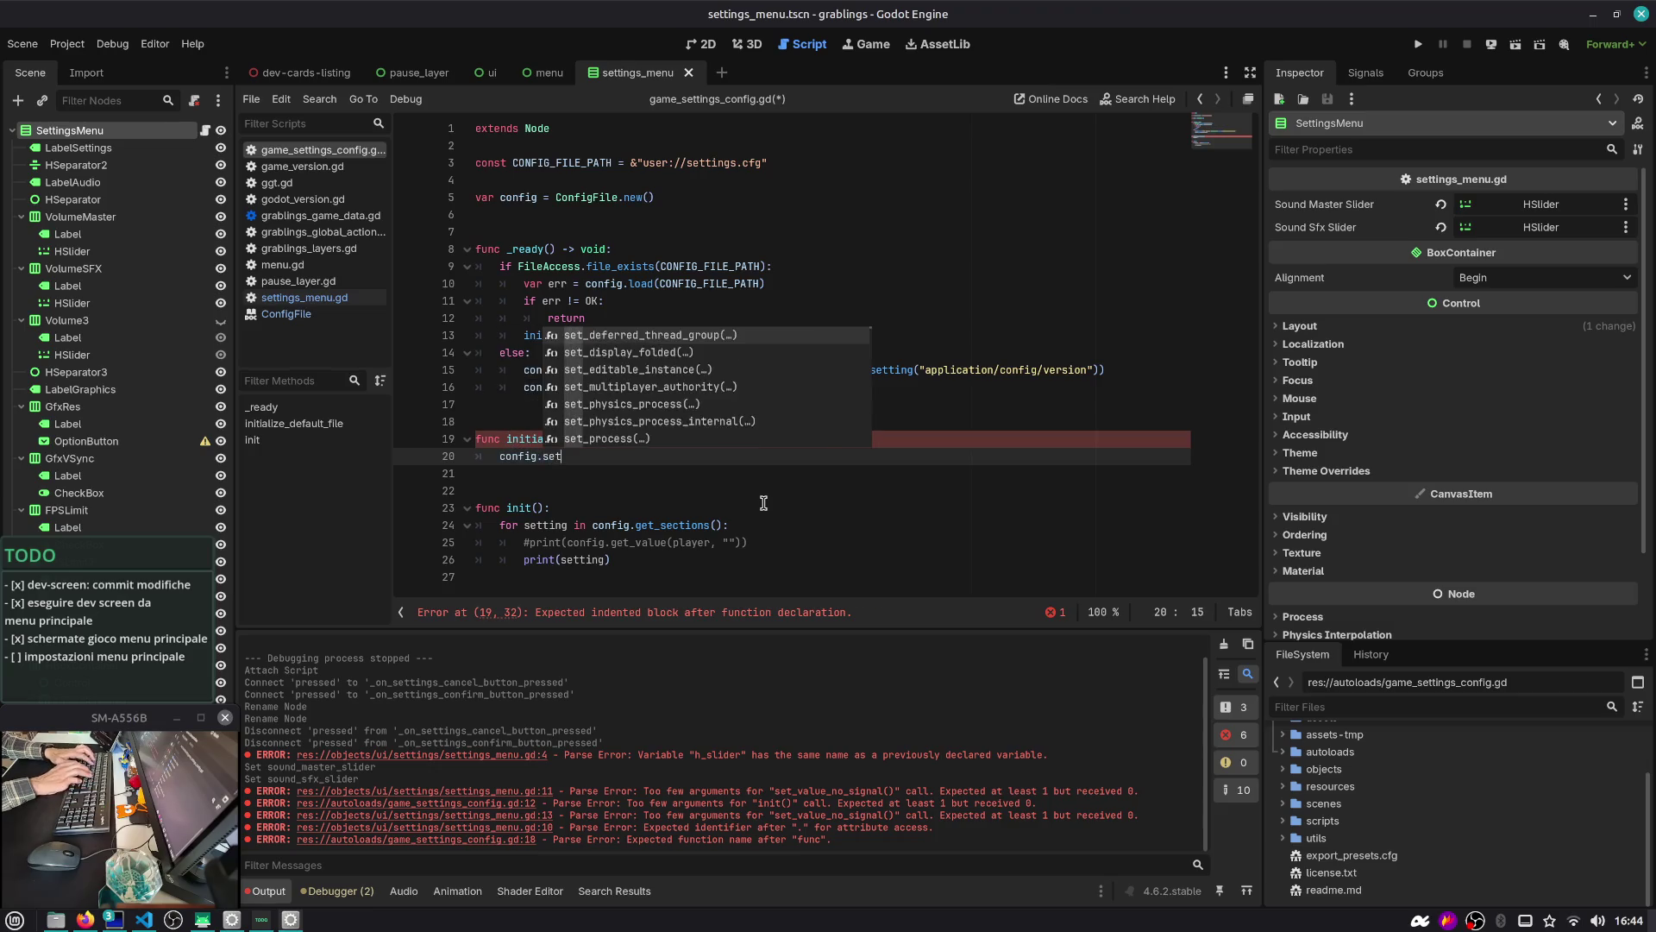
key("Return")
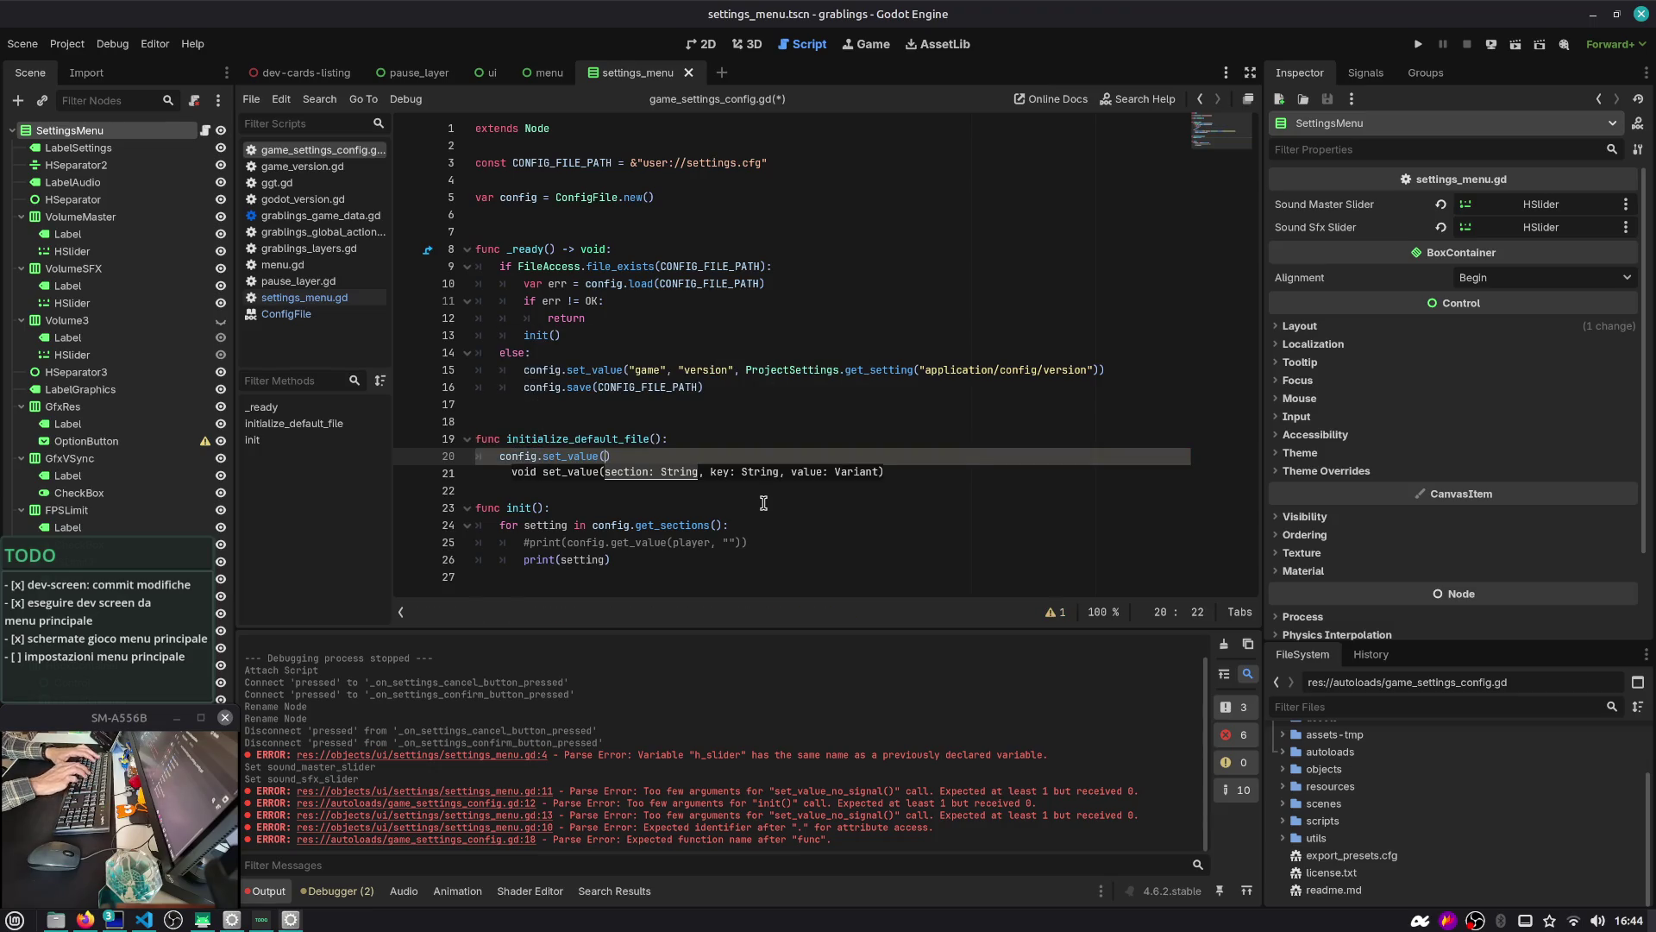
type("audio\", \"s")
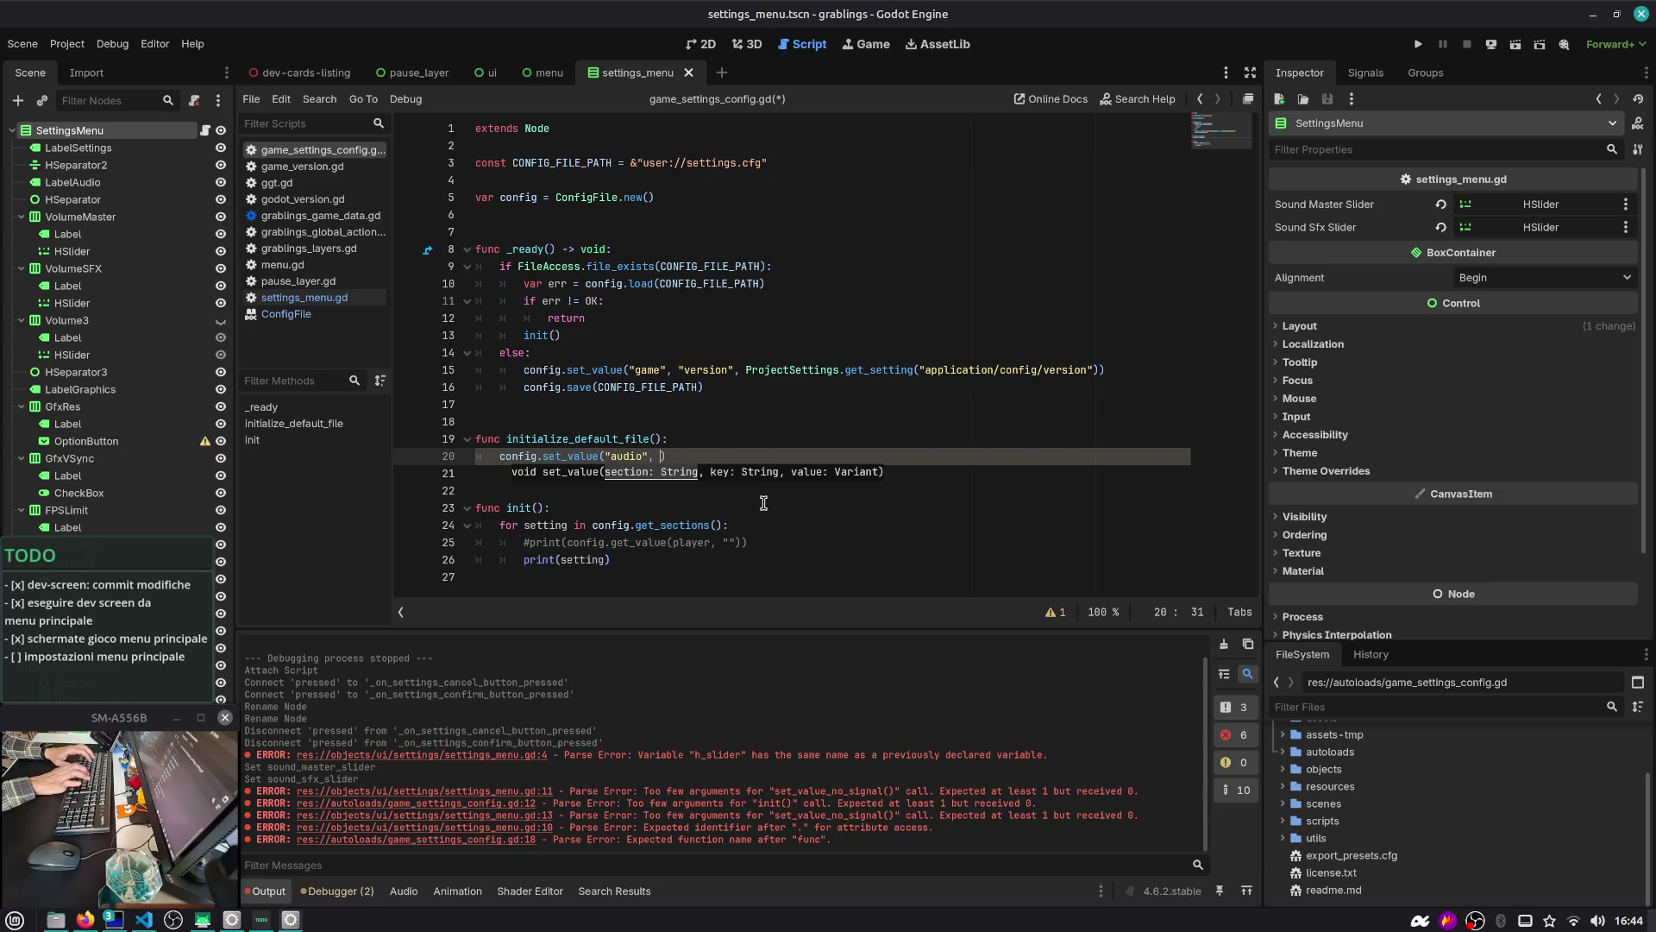
type("fx\", 0")
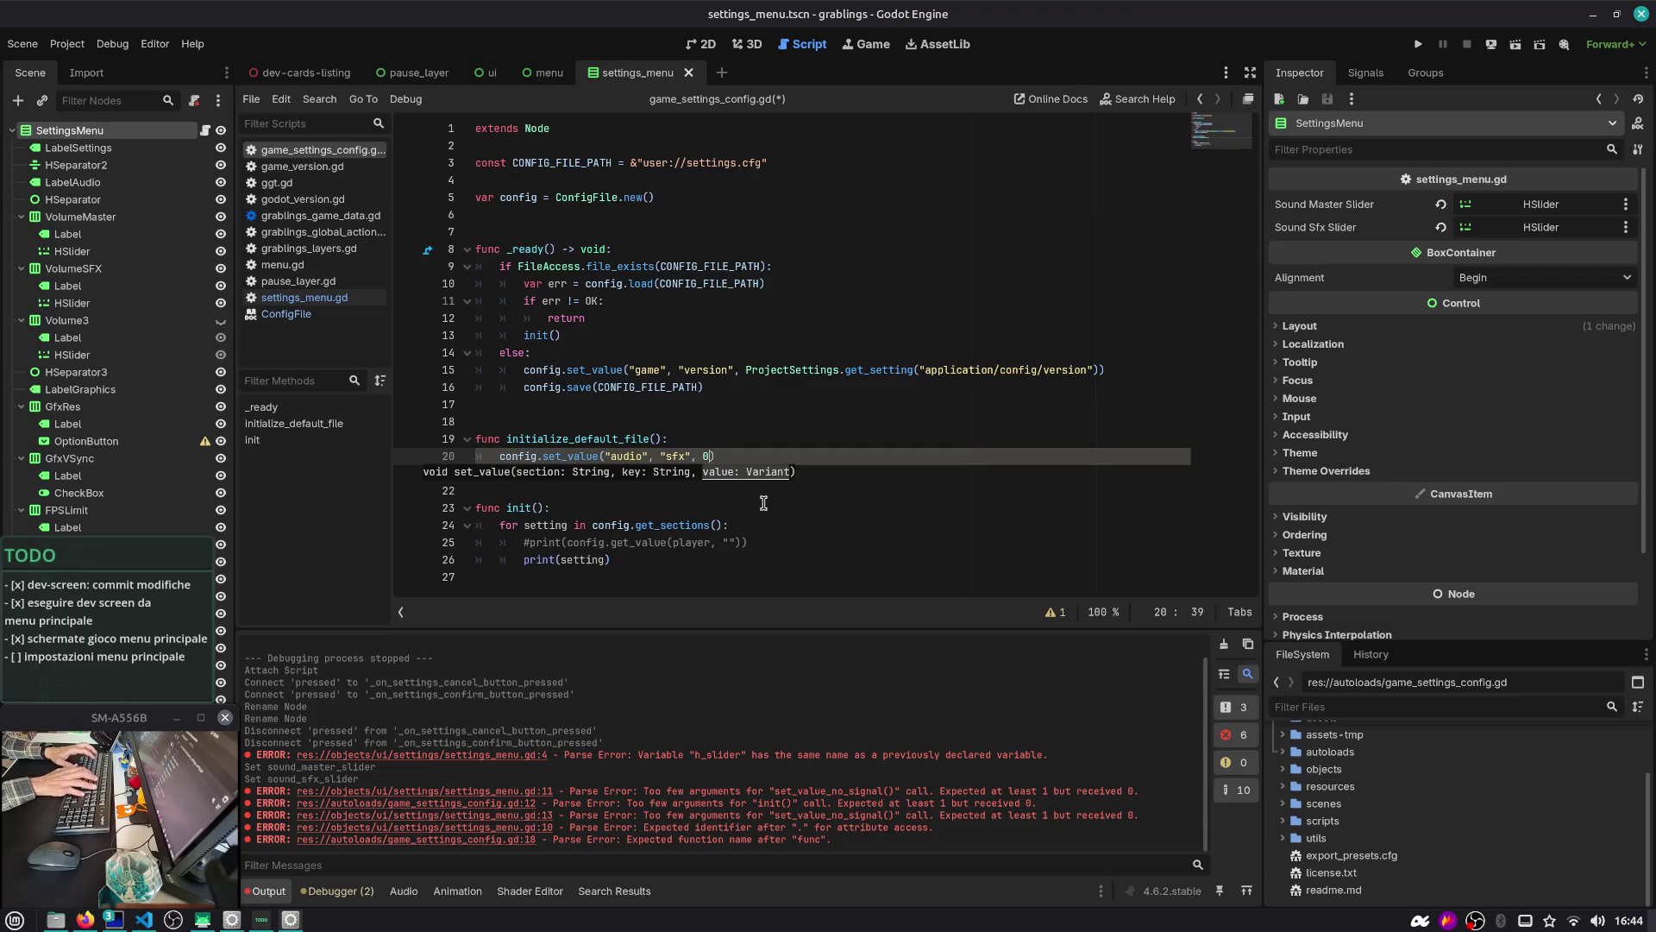
key("Escape")
key("ctrl+s")
left_click(404, 890)
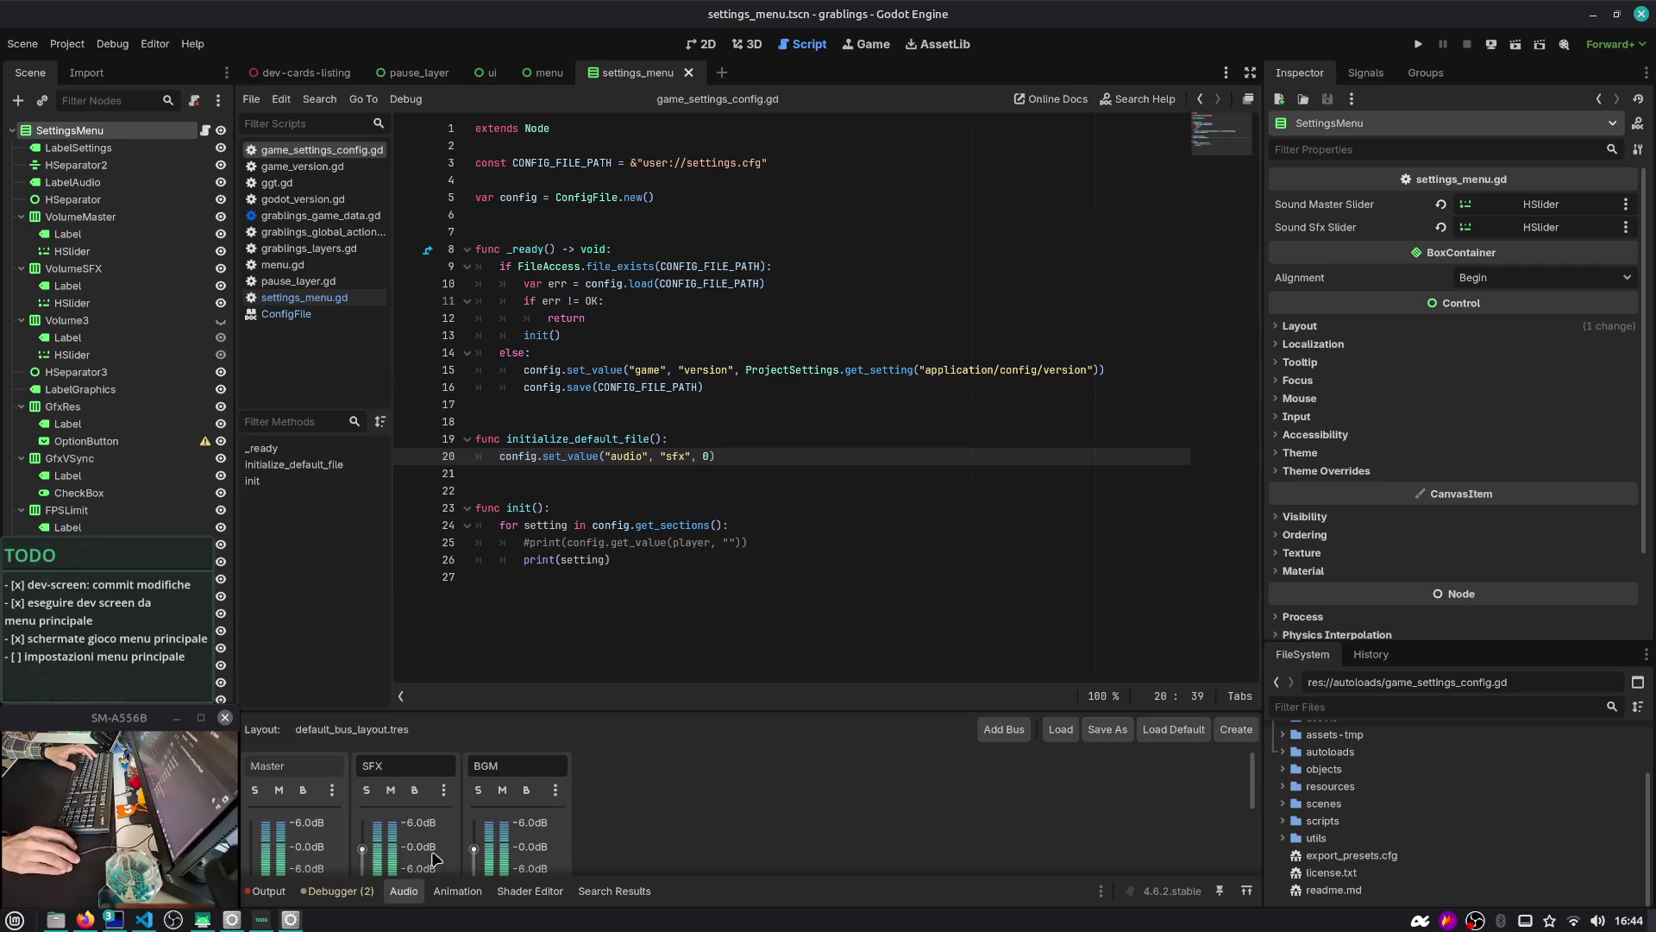
Change the sfx default to 0.0 and add an audio "music" line set to 0.0, then save
mouse_move(362, 681)
left_mouse_down()
mouse_move(357, 763)
mouse_move(363, 647)
mouse_move(364, 685)
left_mouse_up()
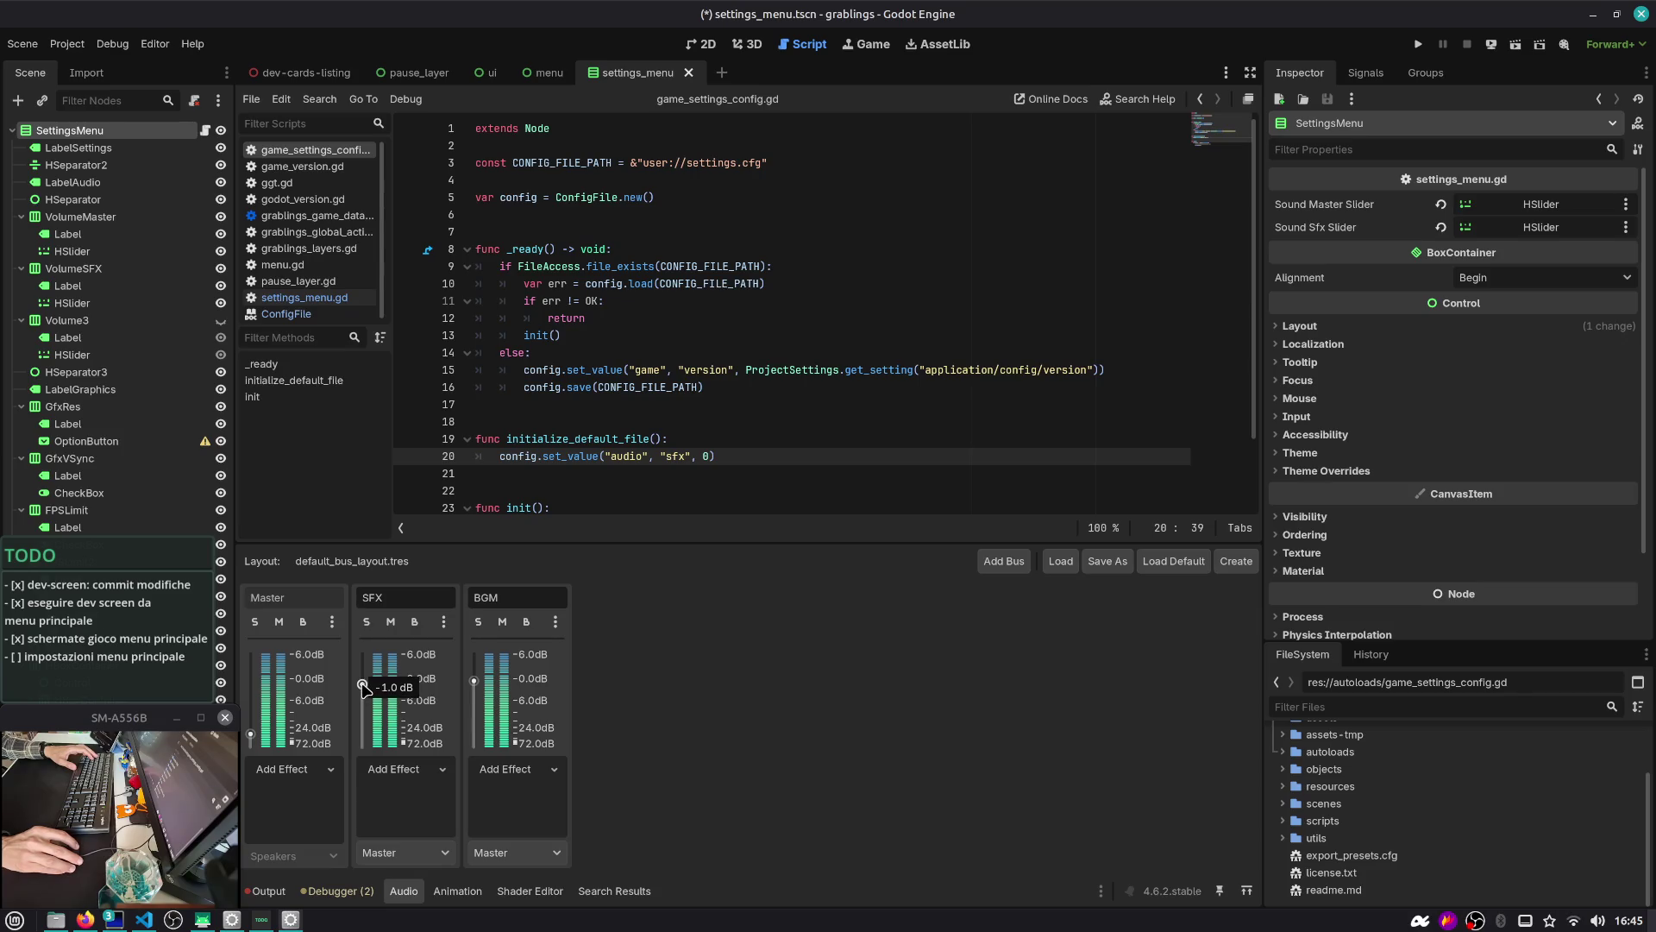
left_click(626, 419)
left_click(709, 456)
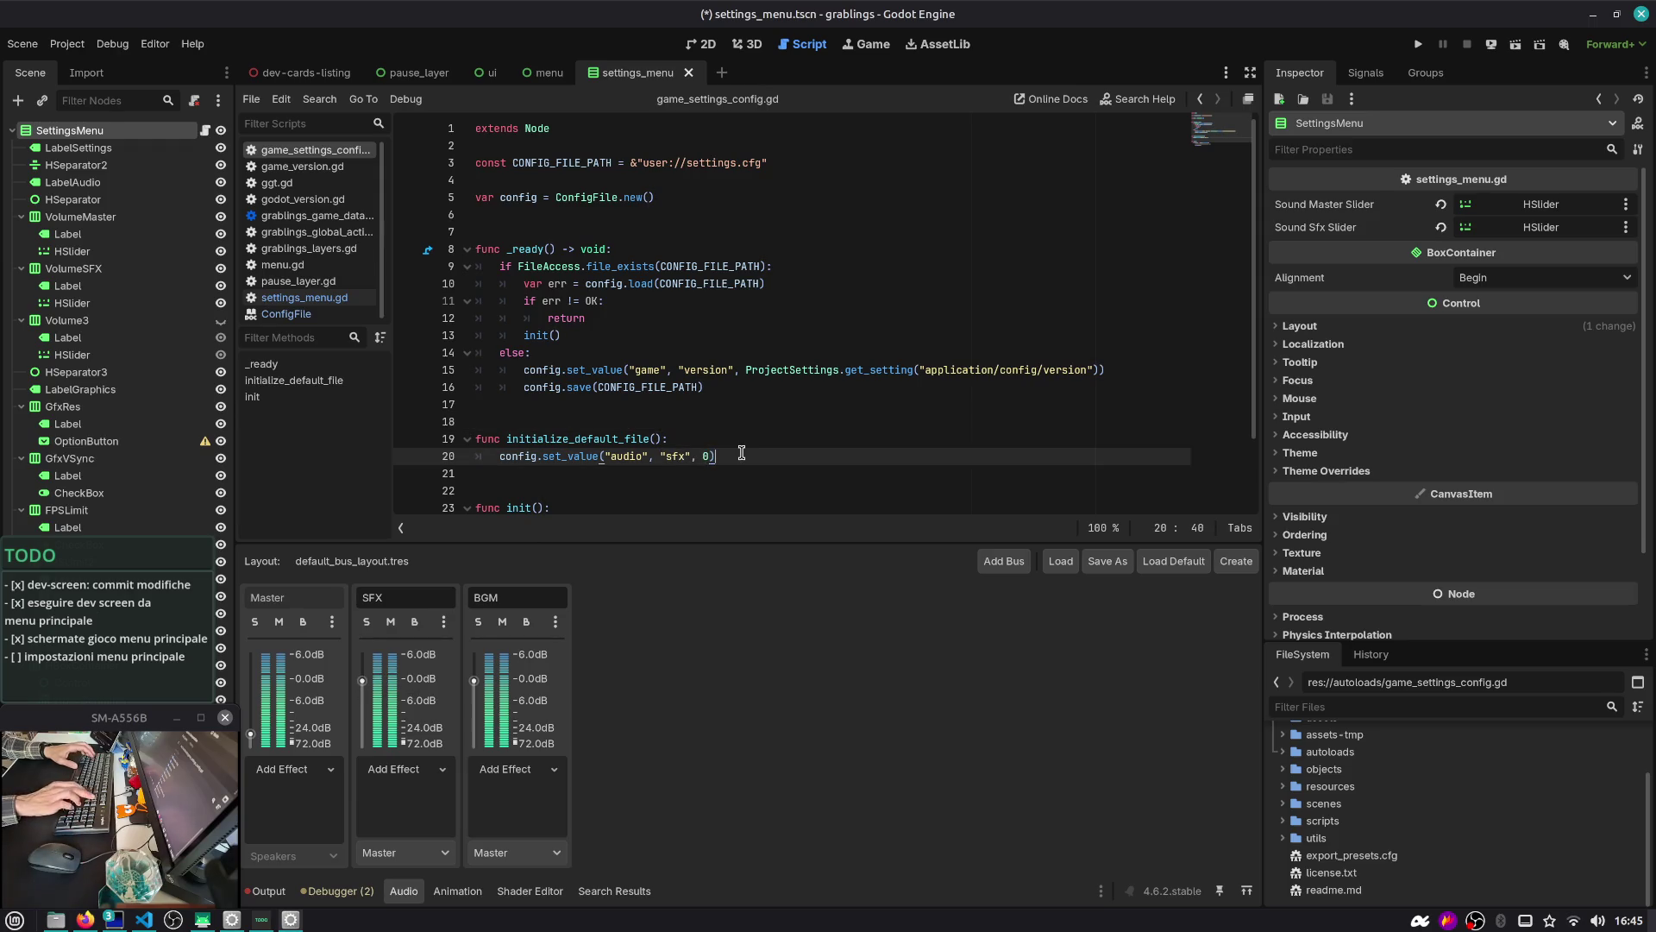
type(".0")
key("ctrl+shift+d")
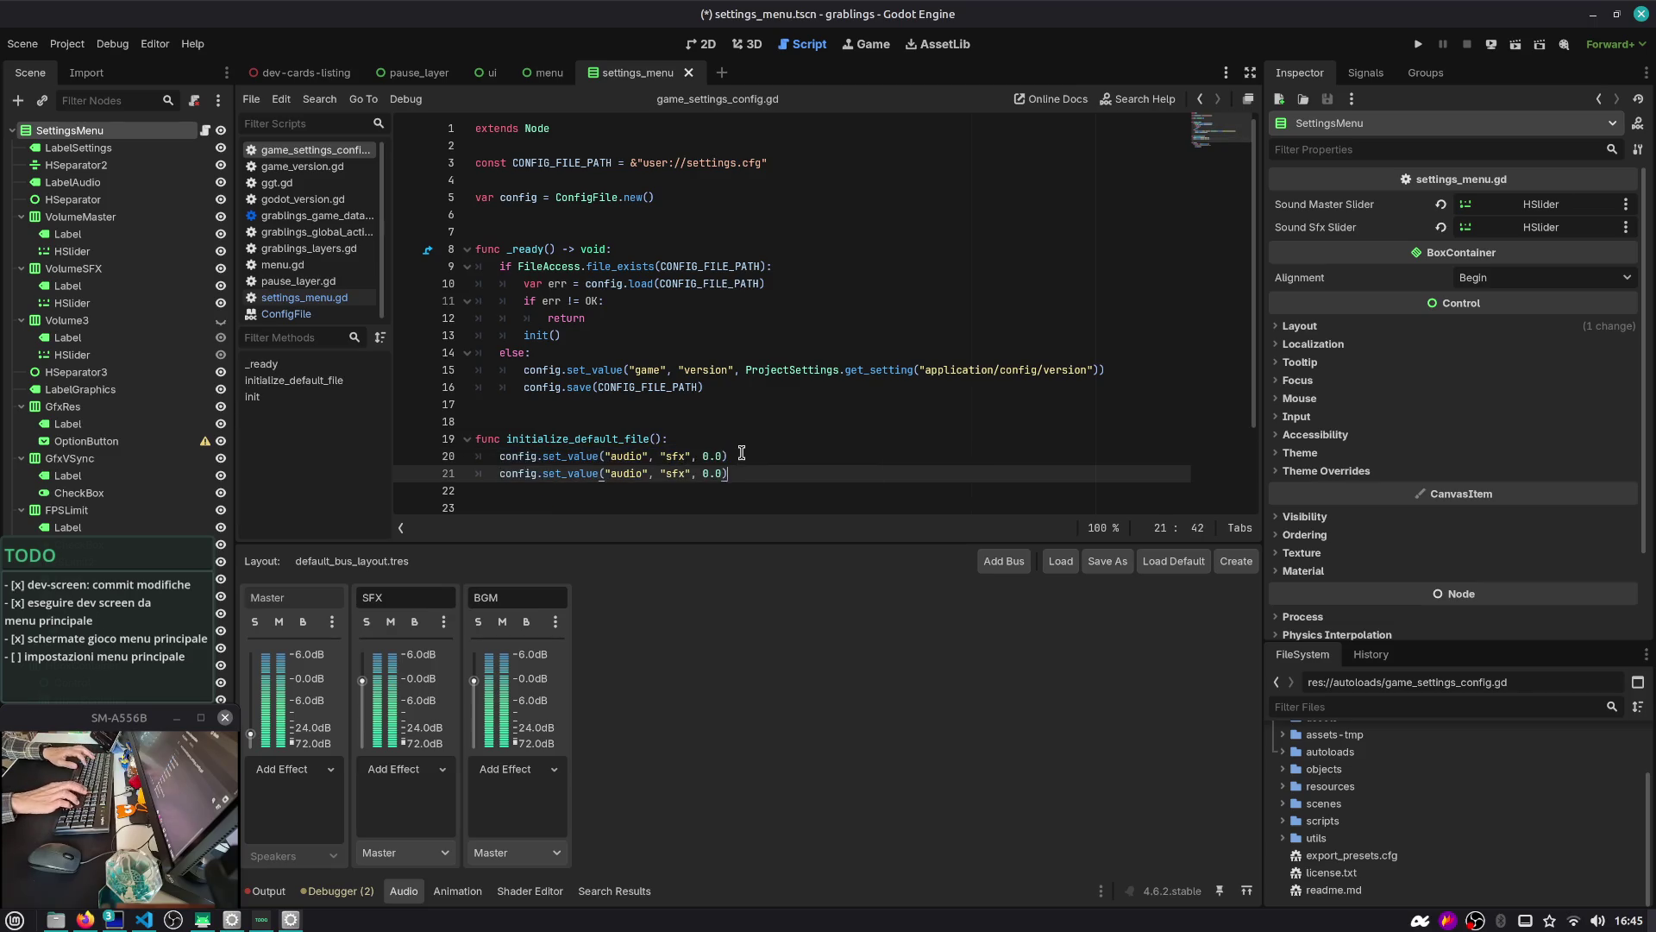
key("ctrl+Left")
key("ctrl+Left")
key("ctrl+Left")
key("ctrl+shift+Left")
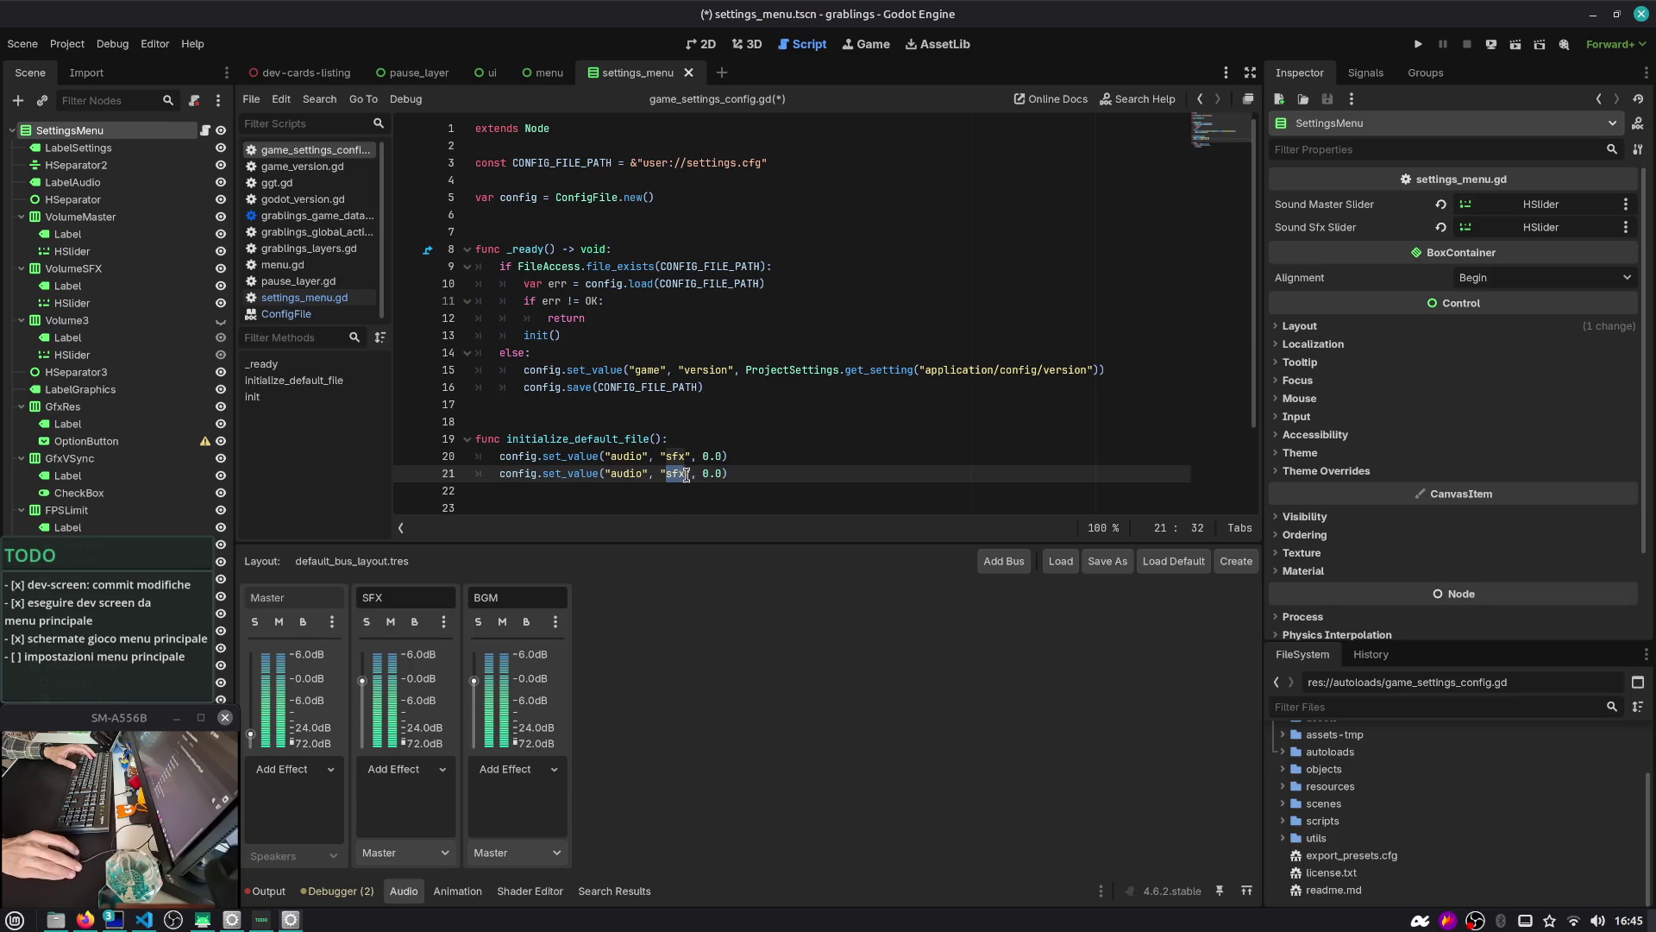
type("music")
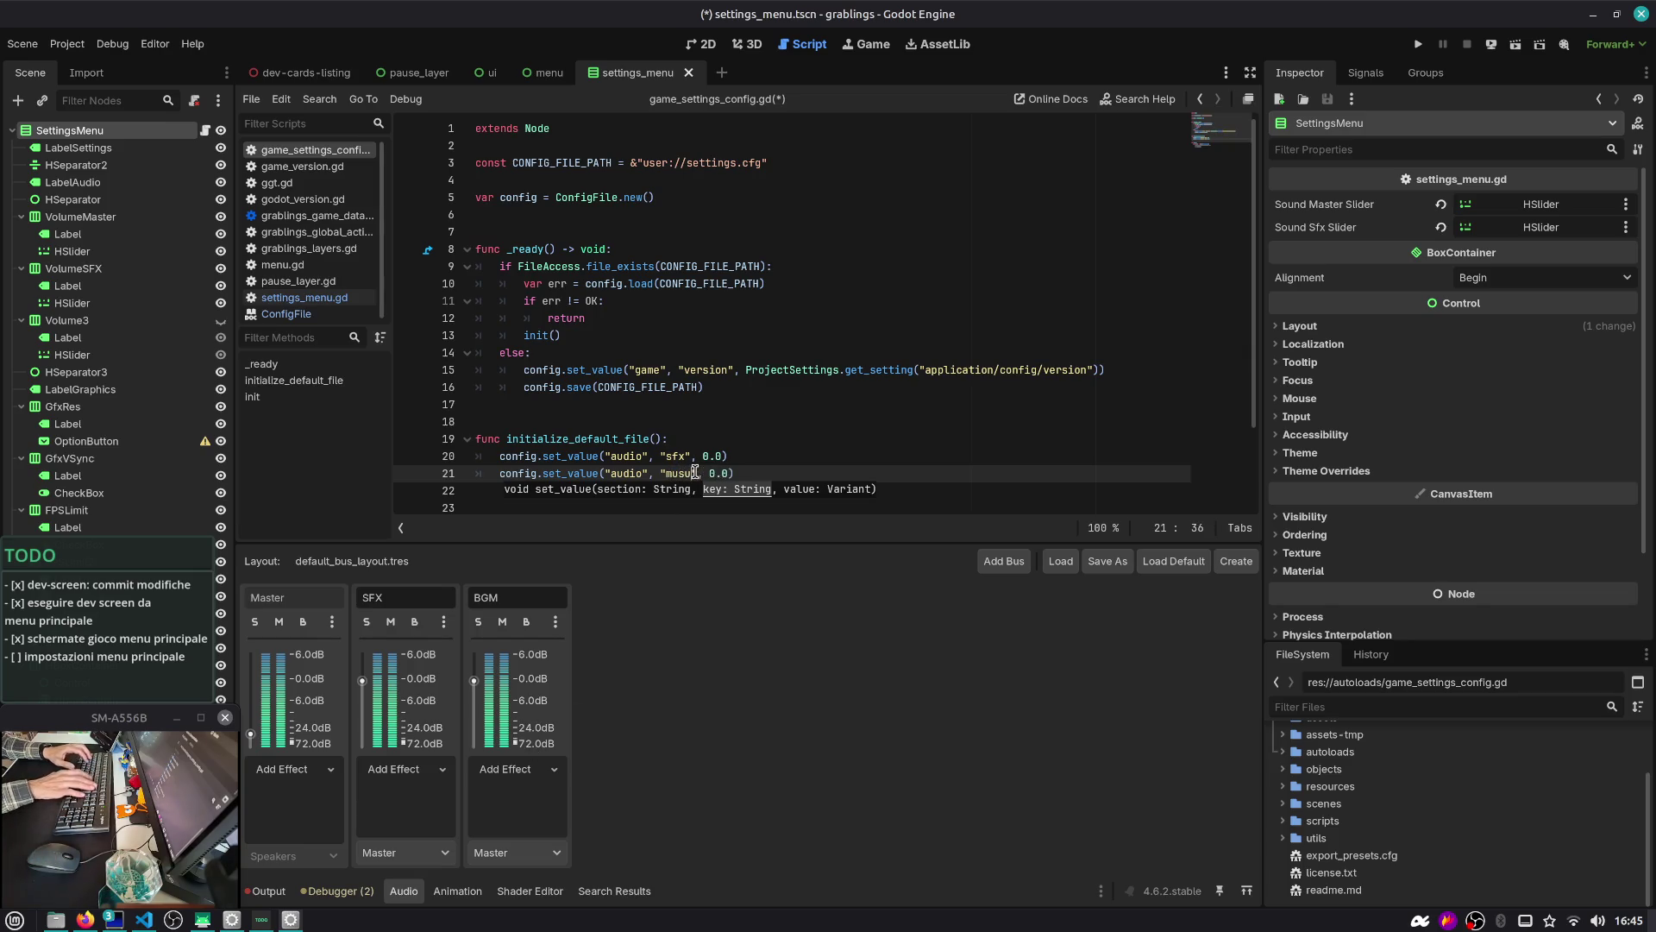
key("End")
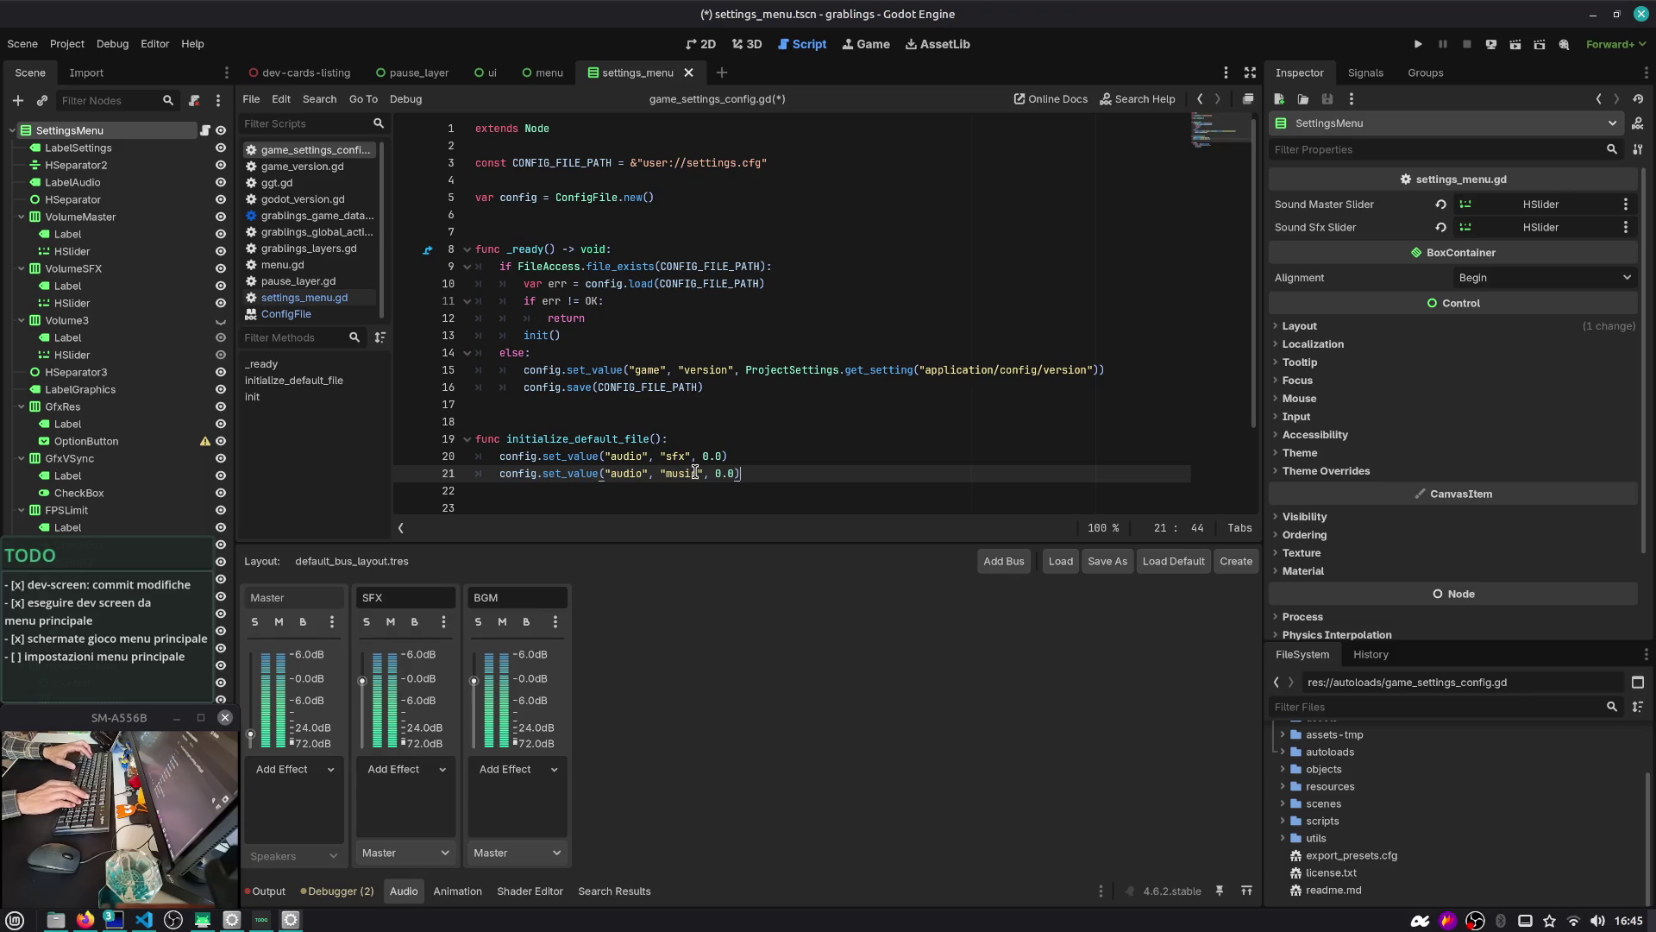
key("shift+Home")
key("ctrl+s")
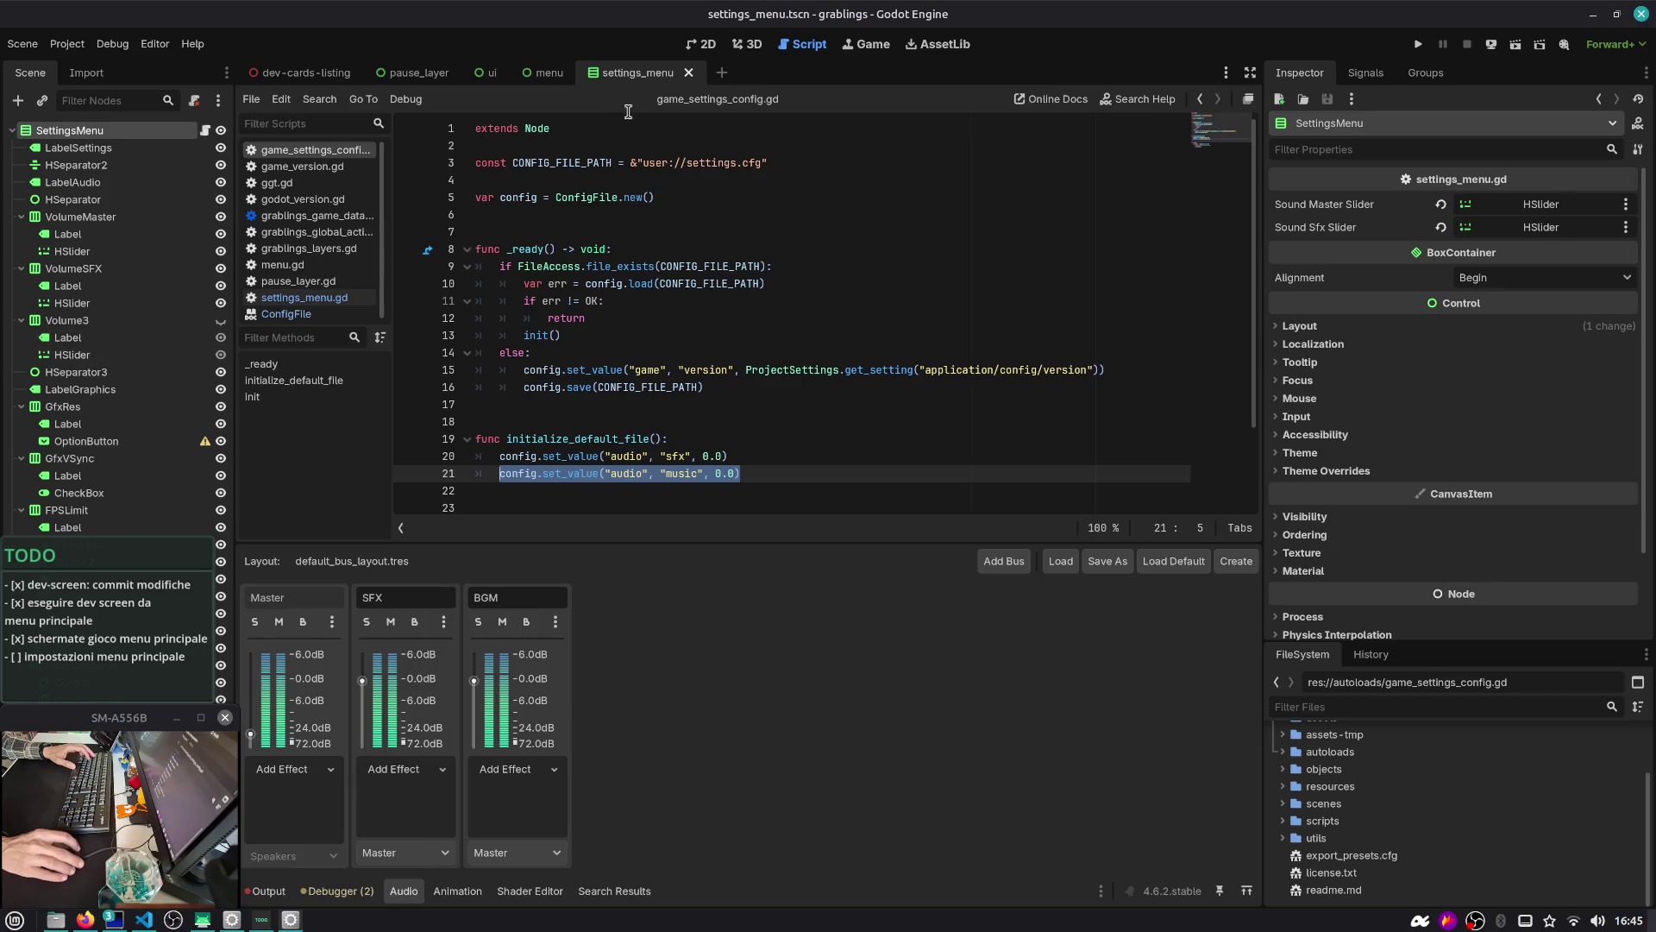
Check the Volume3 container in 2D, then add an audio "master" default of 0.0
left_click(714, 45)
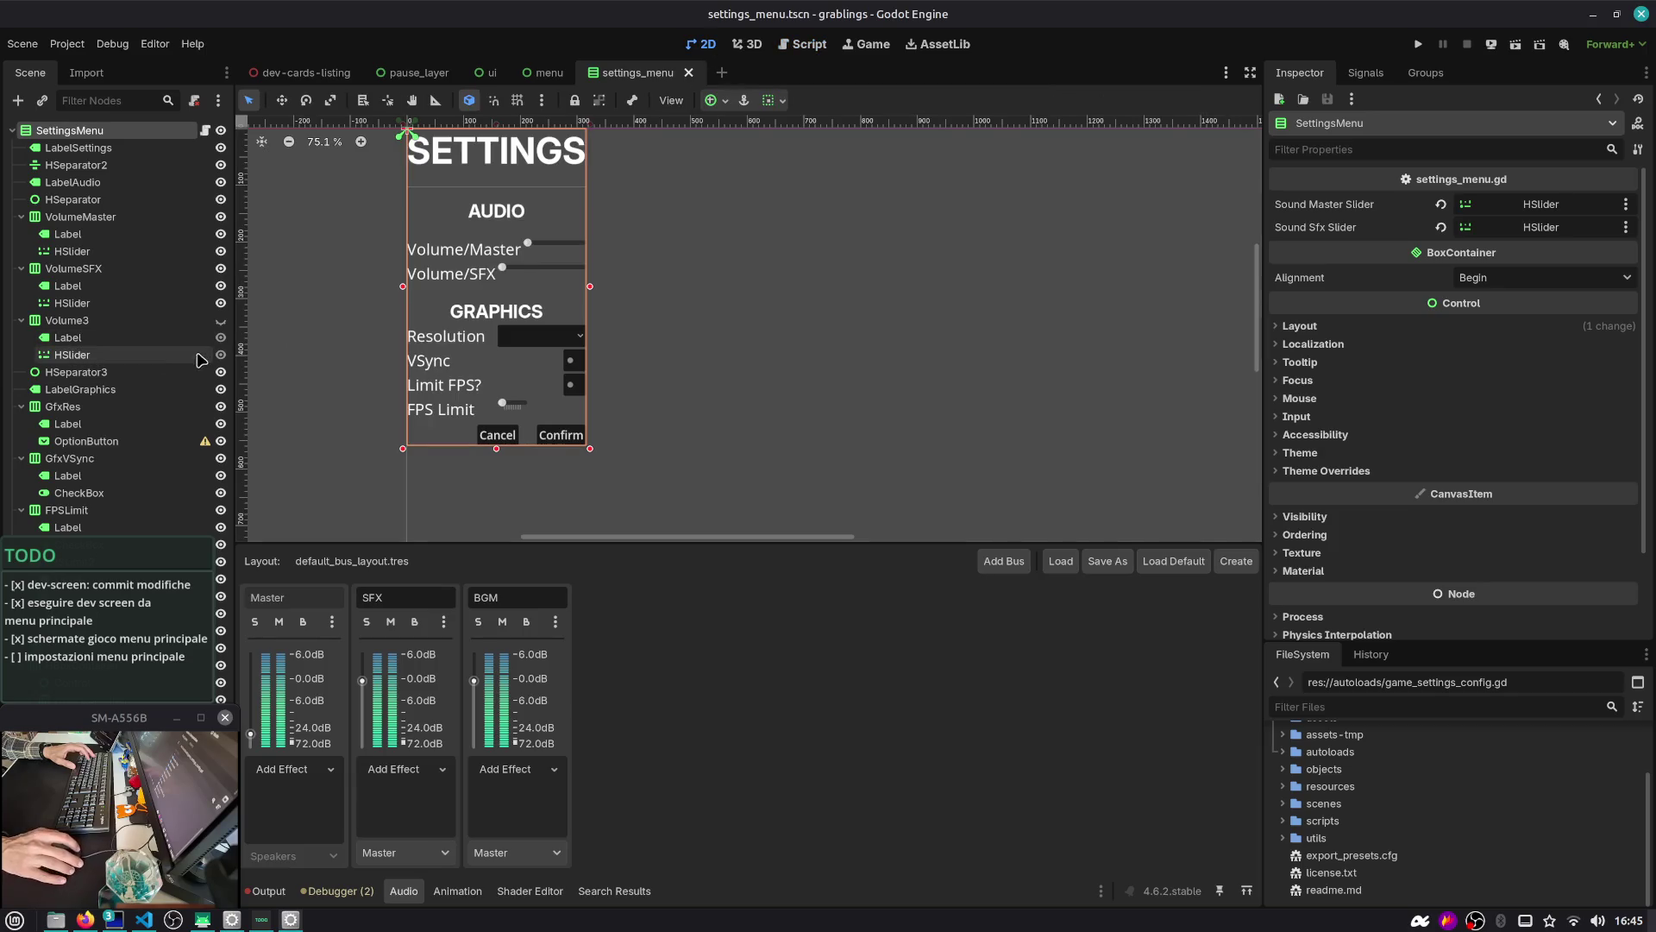
left_click(220, 326)
left_click(220, 326)
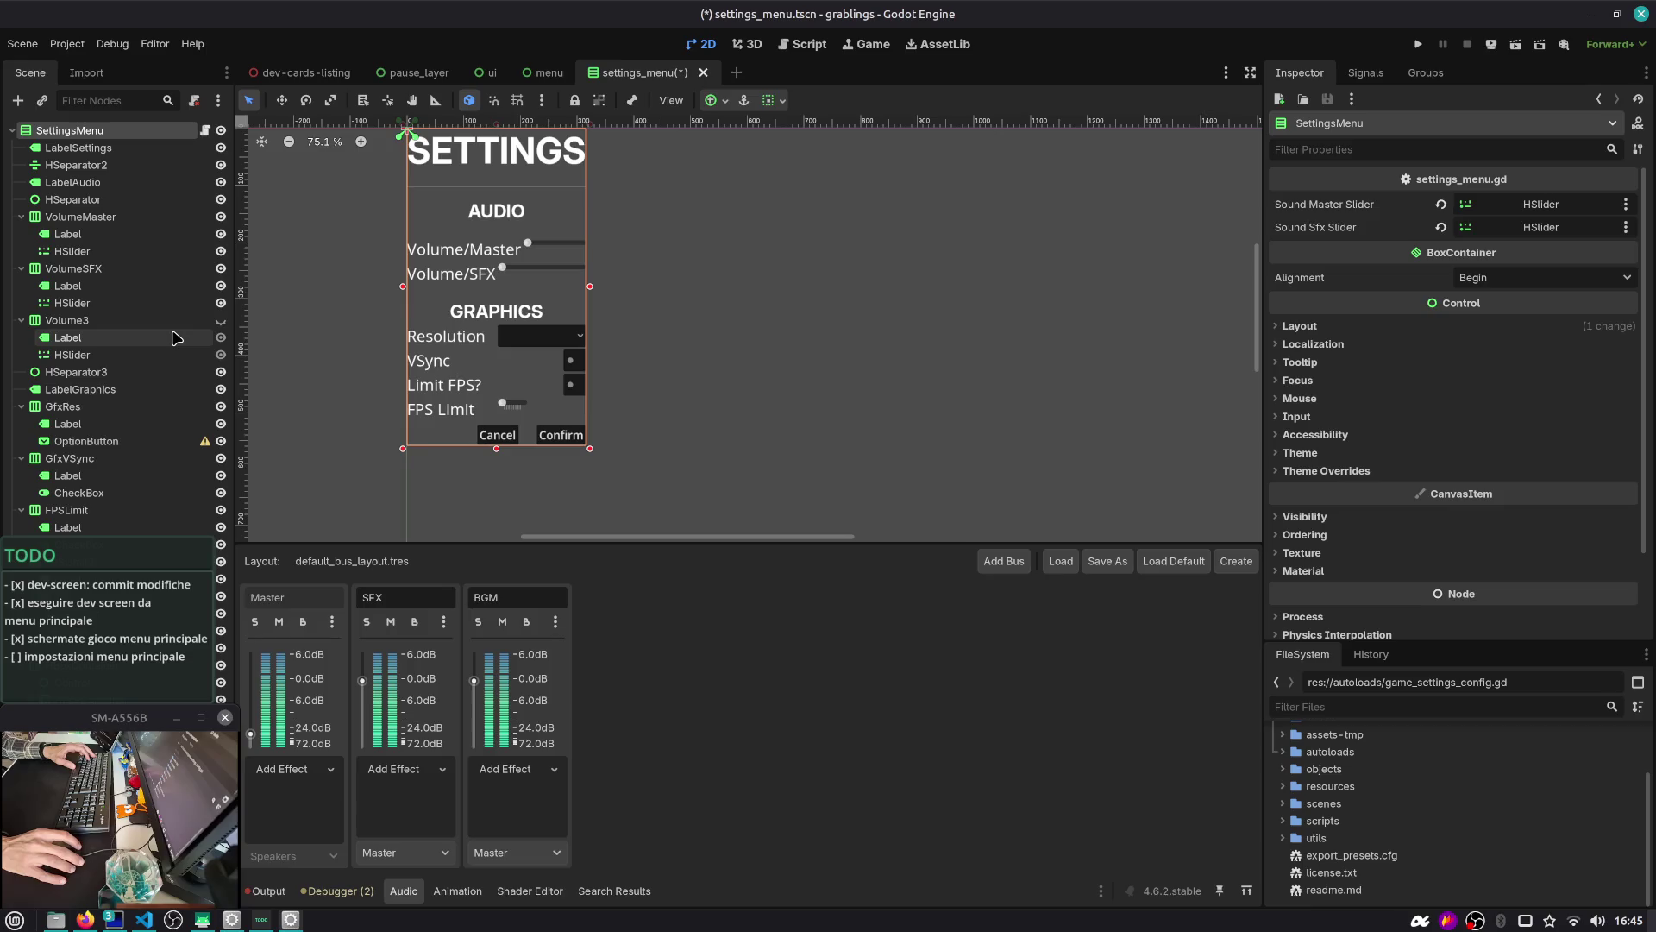
left_click(802, 44)
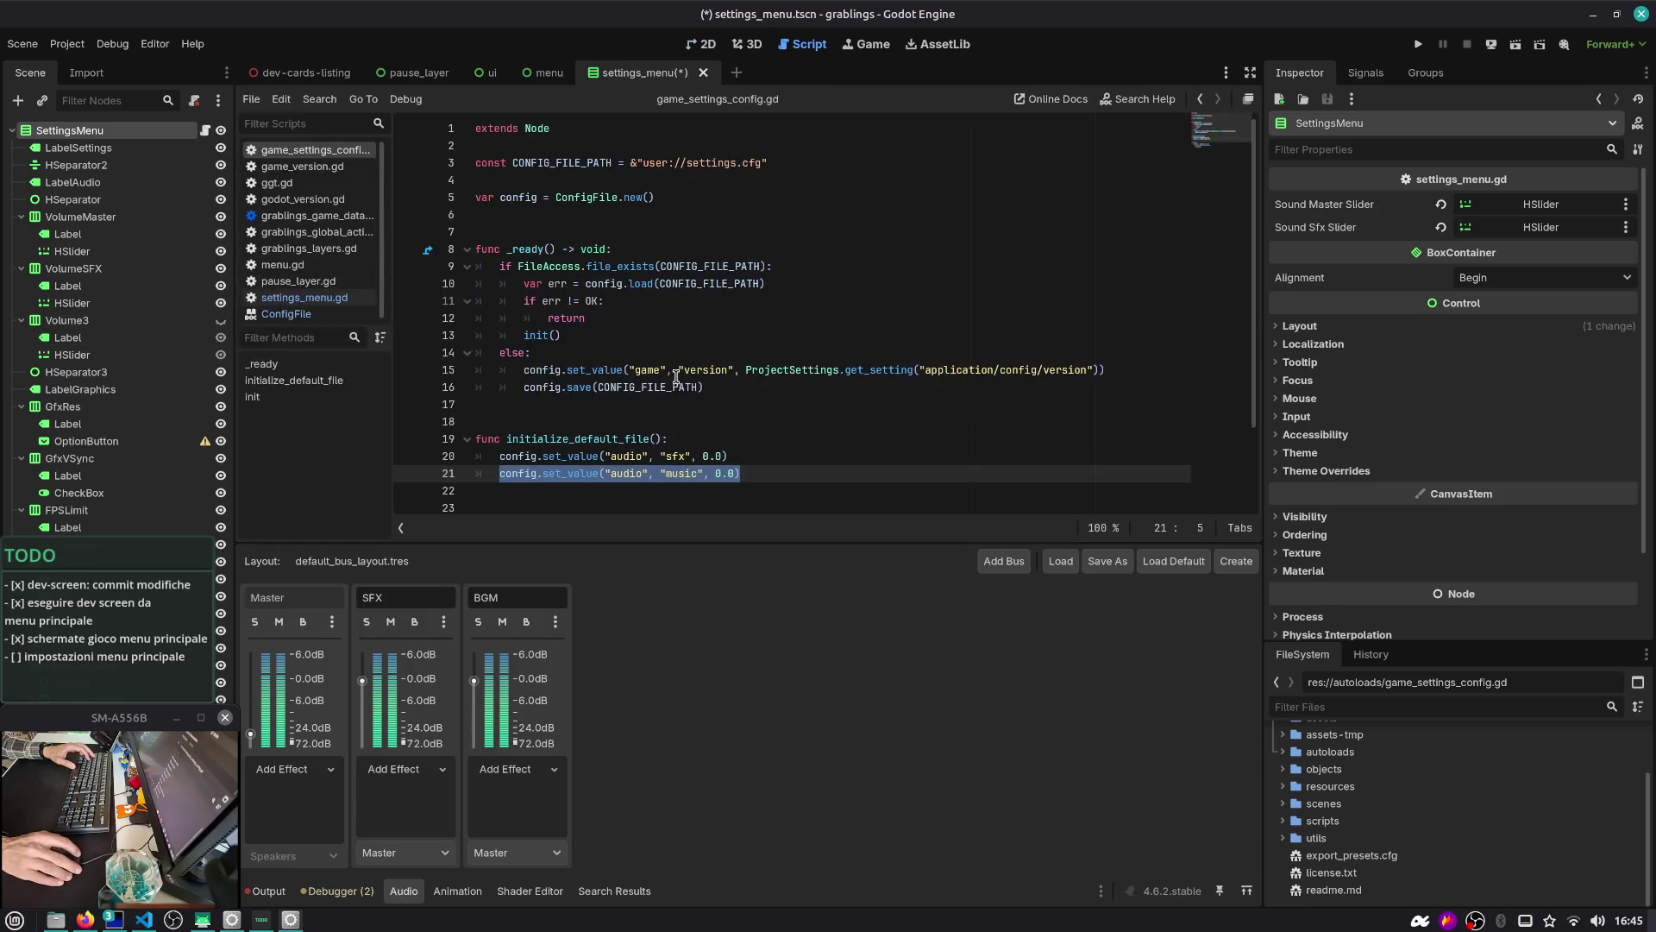
left_click(762, 466)
key("Up")
key("ctrl+shift+d")
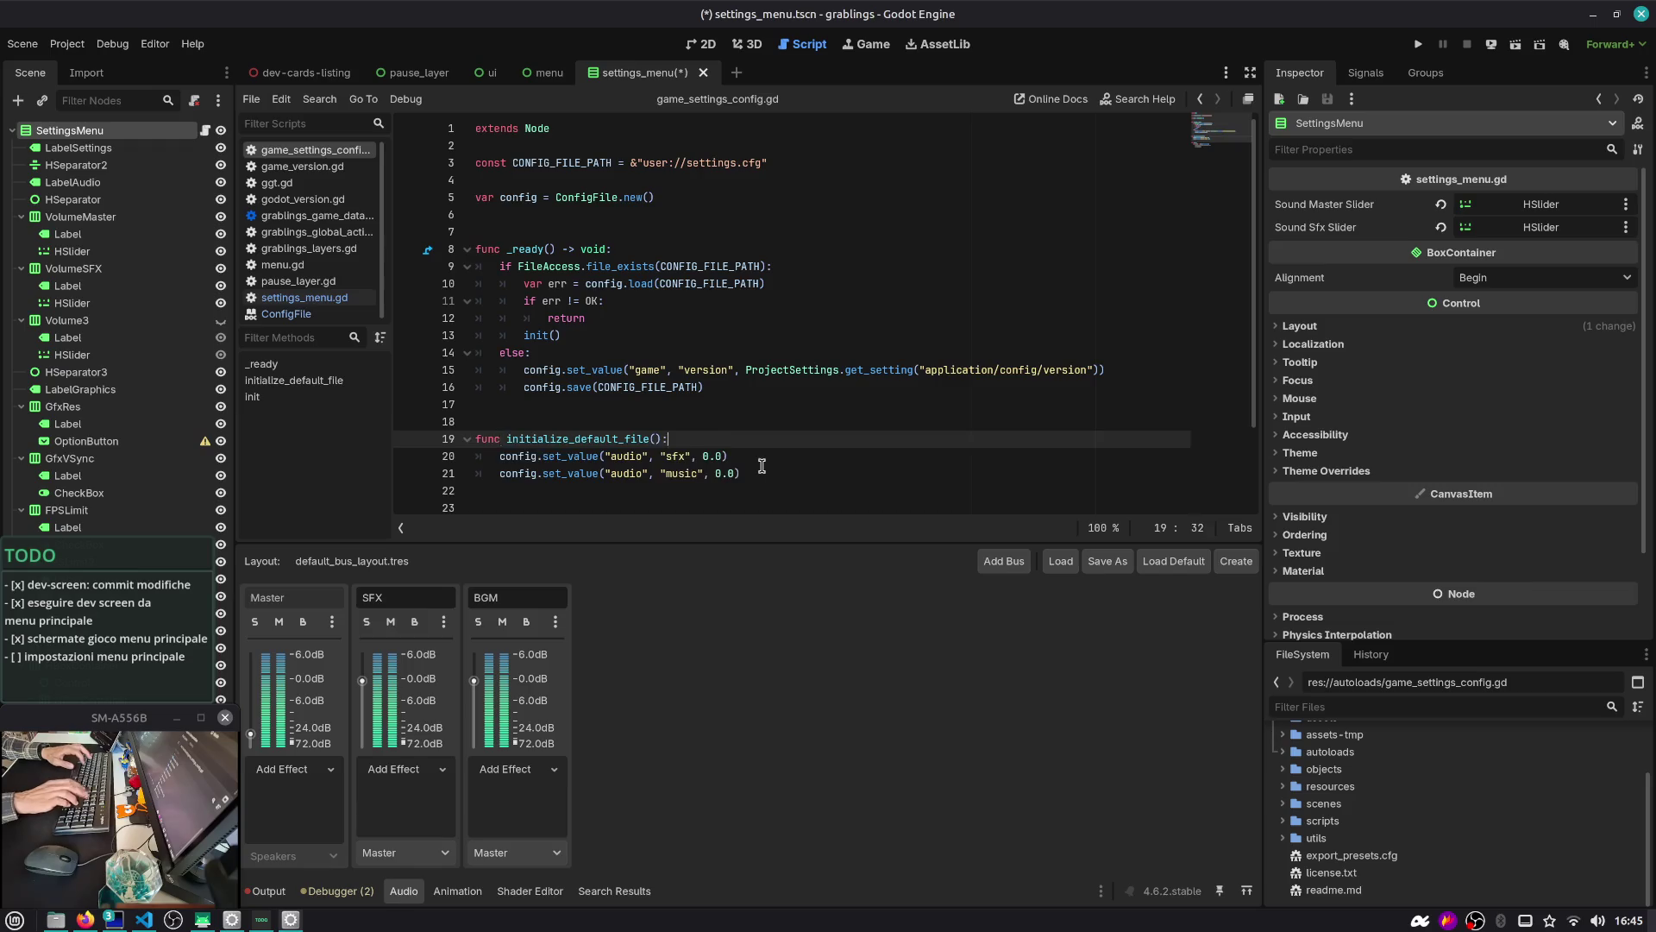
key("ctrl+s")
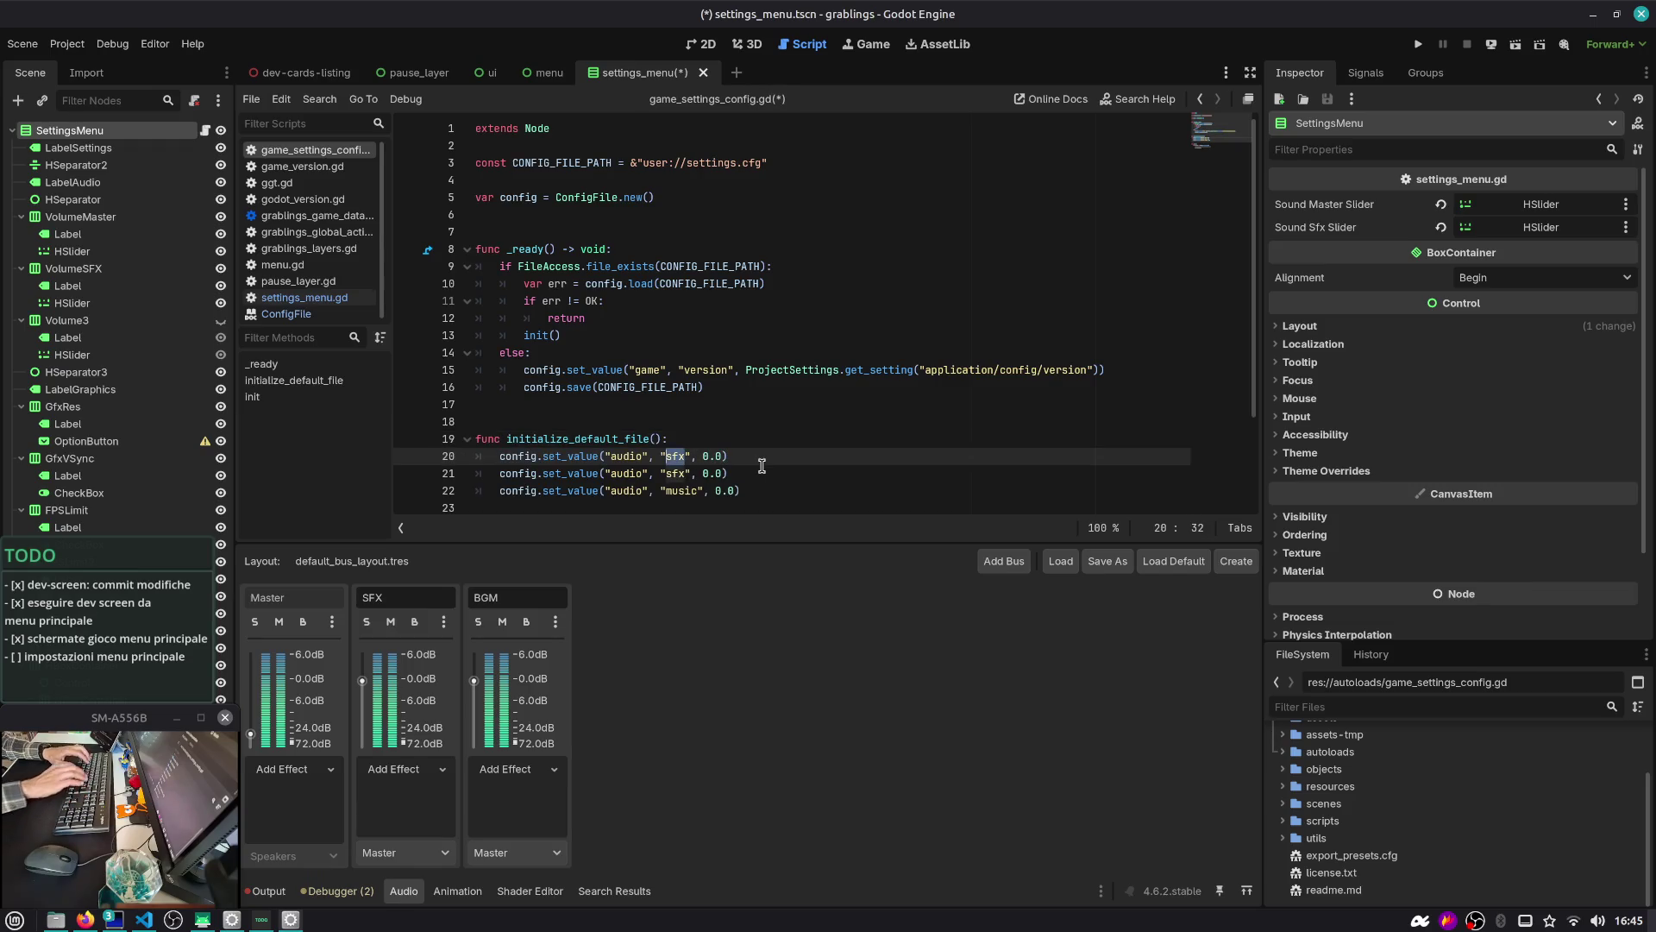
key("BackSpace")
key("BackSpace")
key("BackSpace")
type("master")
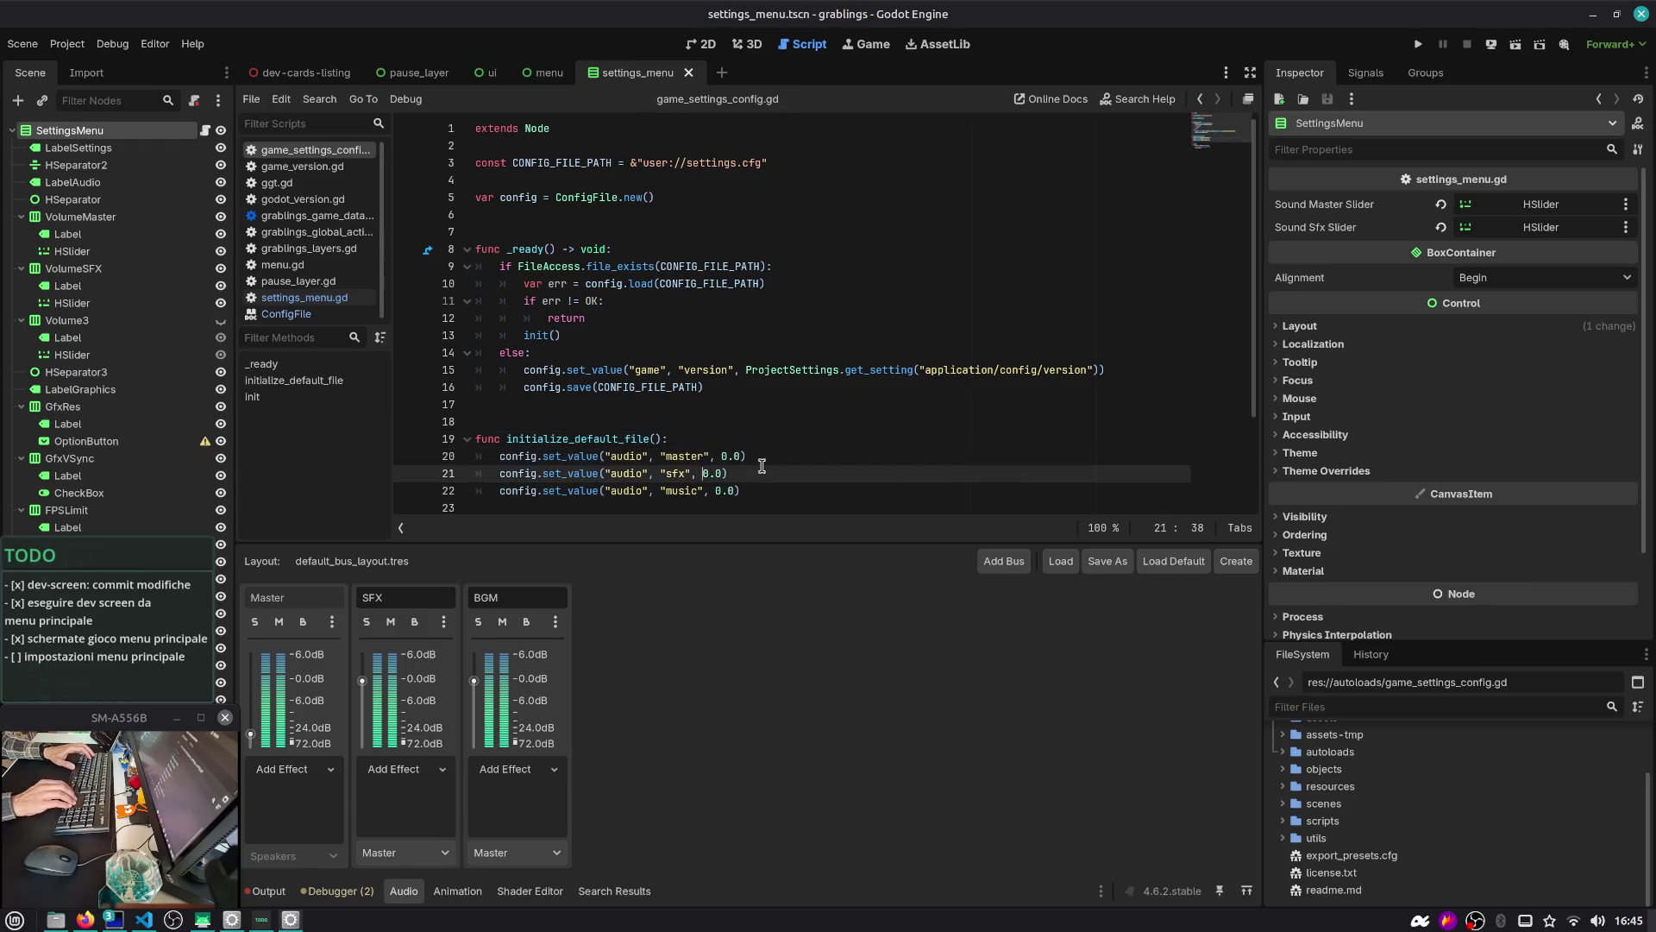
scroll(767, 405, "down", 2)
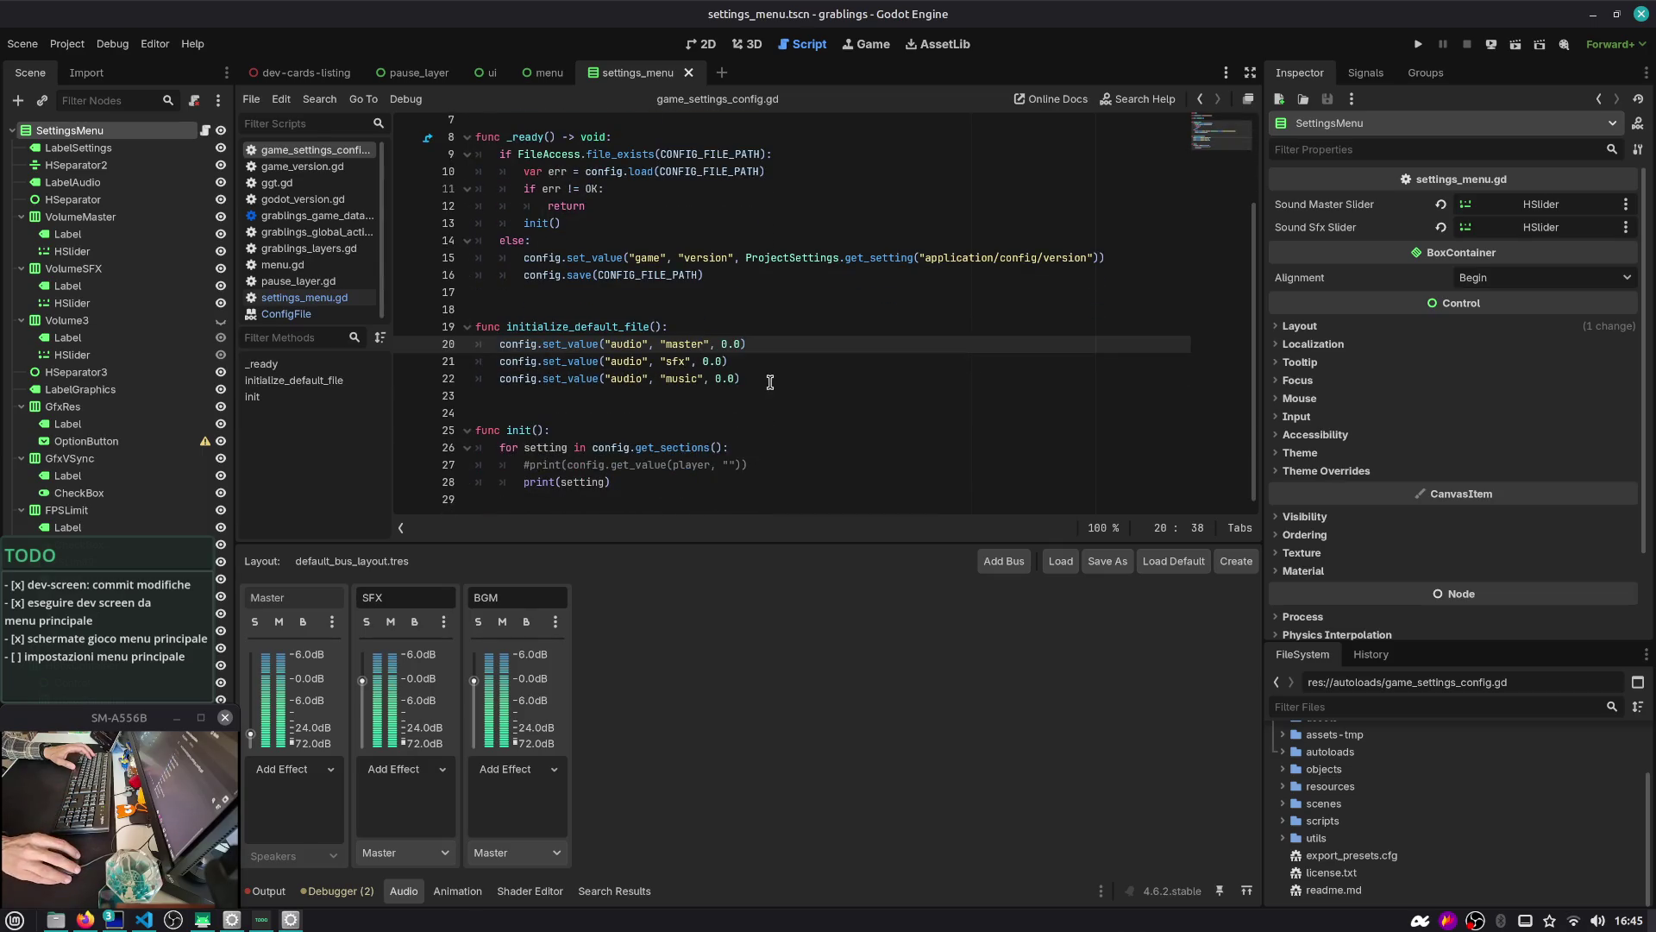
scroll(770, 382, "up", 1)
Move the ProjectSettings version default line into initialize_default_file() and remove the leftover blank line
left_click(567, 326)
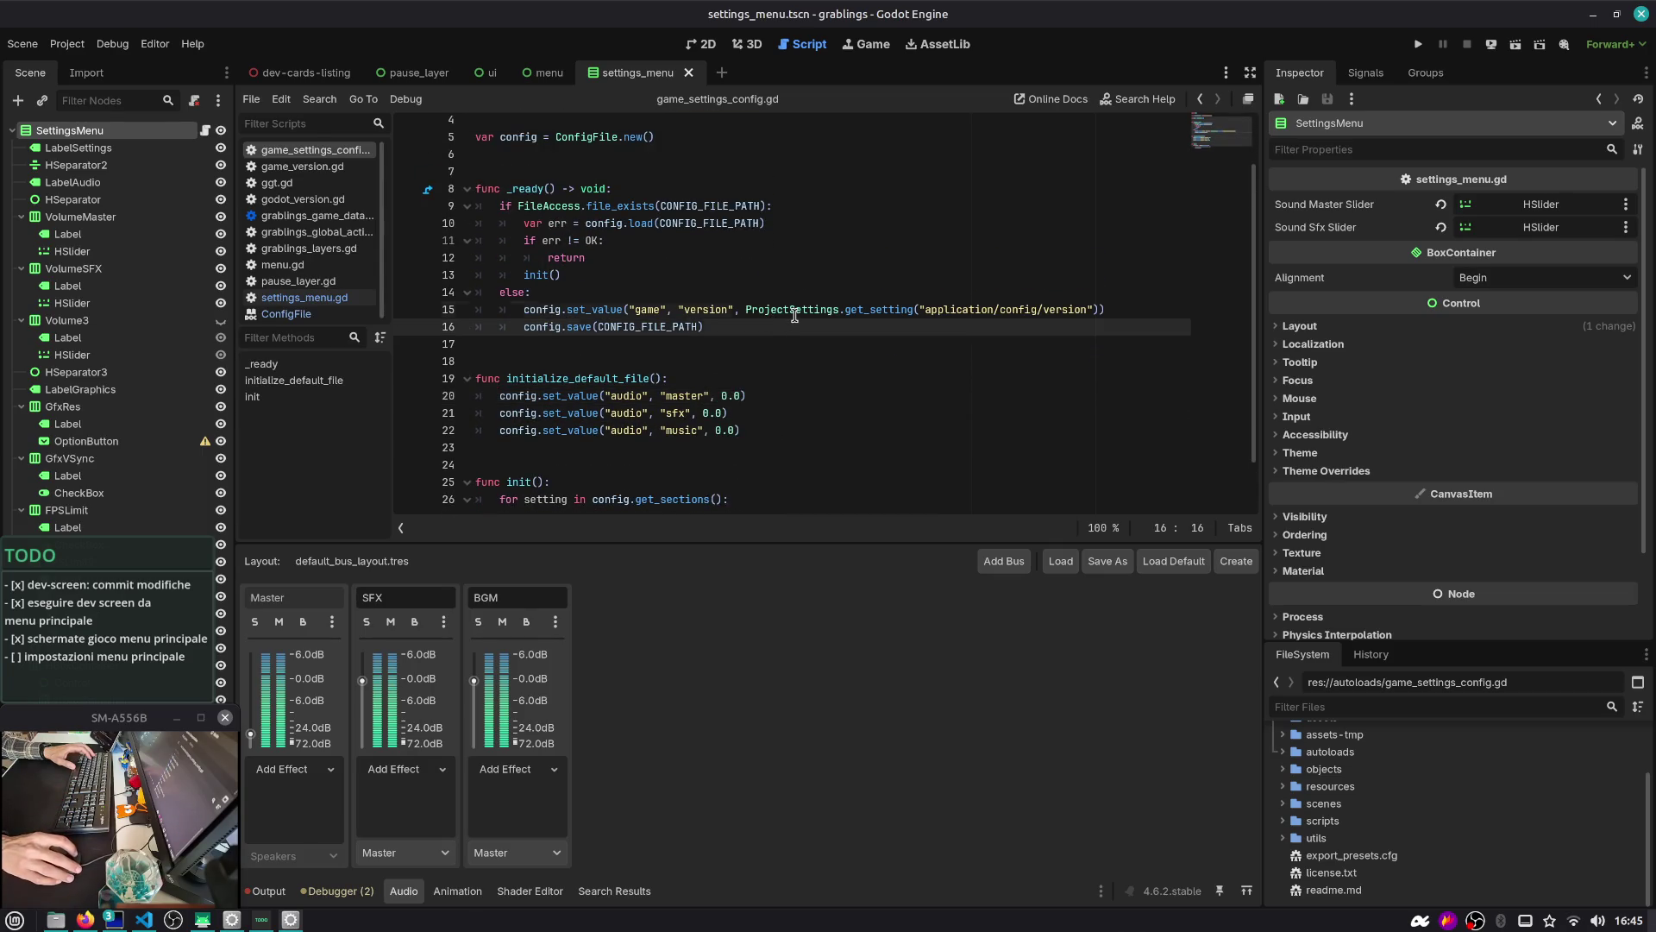
key("Up")
key("ctrl+x")
left_click(756, 365)
key("Return")
key("ctrl+v")
key("Up")
key("Delete")
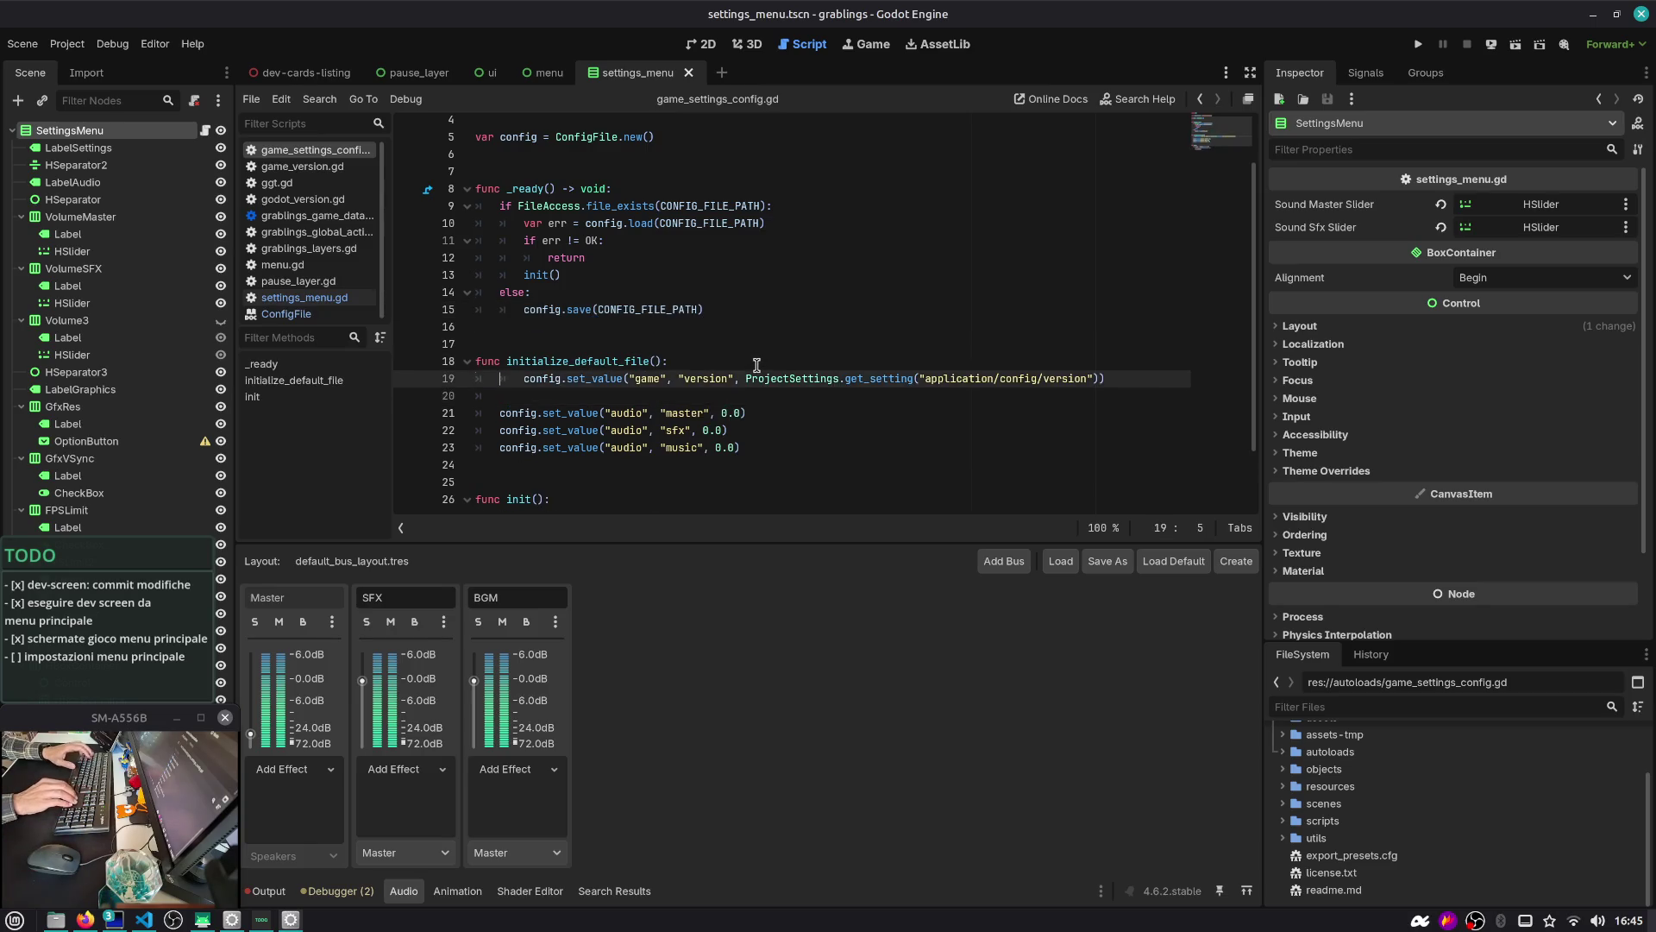
key("Delete")
key("Down")
key("ctrl+shift+k")
key("Up")
key("Up")
key("Up")
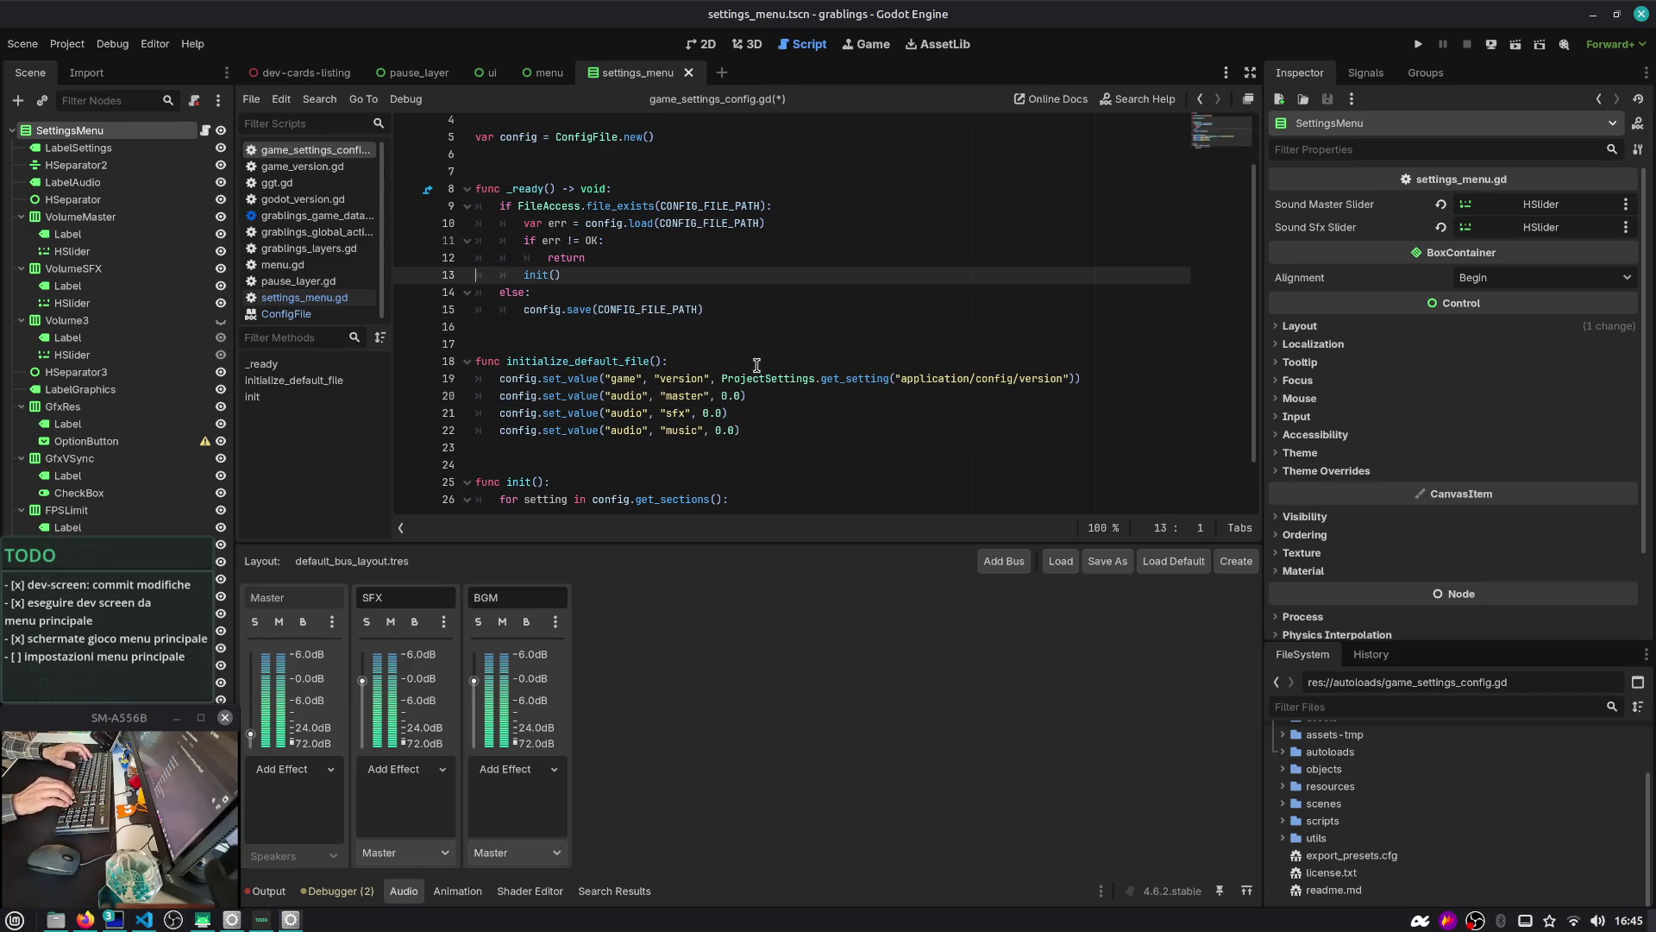
Open a new line under else: for the initialize_default_file() call and another after the music default
key("Down")
key("Down")
key("Up")
key("End")
key("Return")
key("Return")
left_click(741, 452)
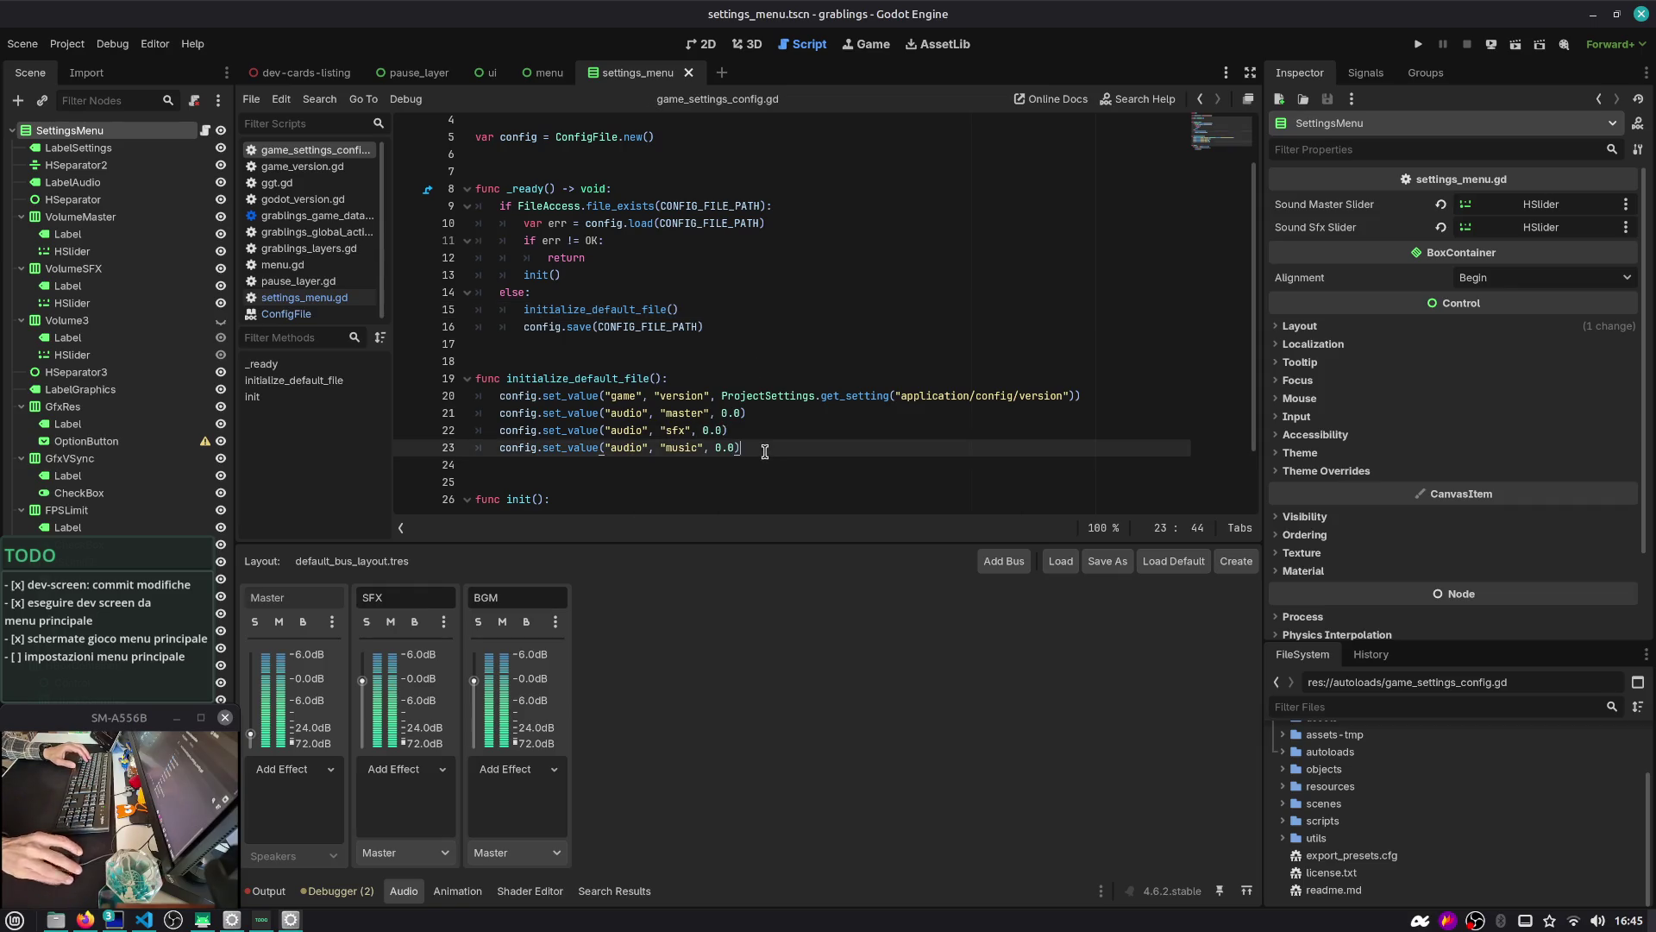
key("Return")
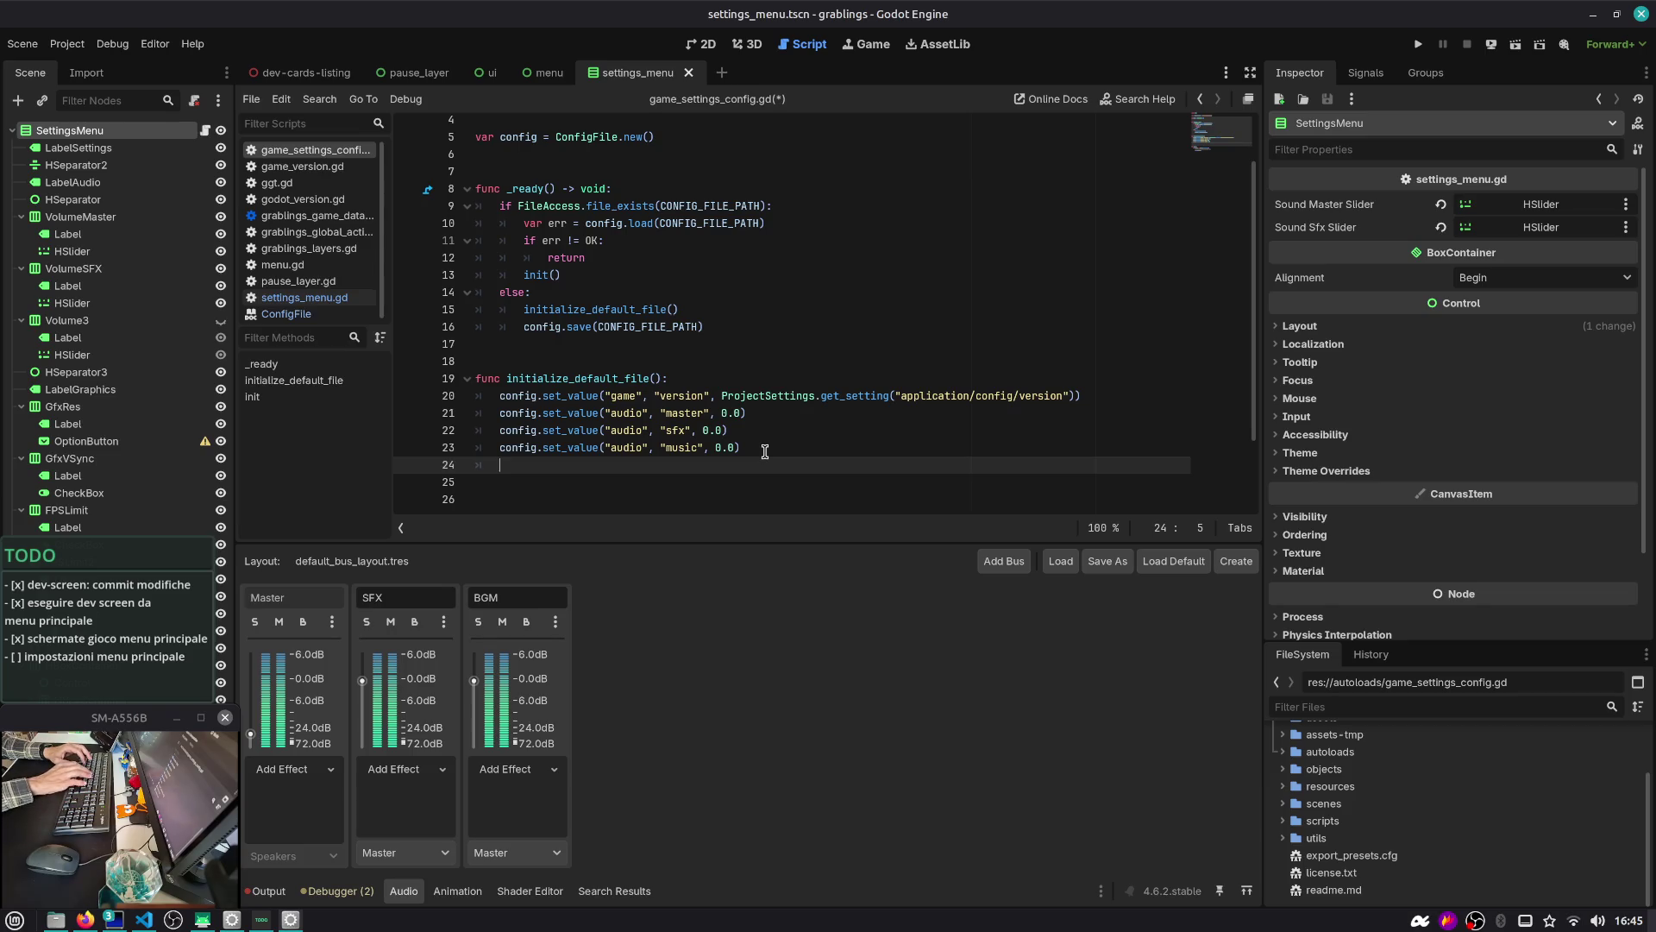
Duplicate the music default line in initialize_default_file()
left_click(701, 44)
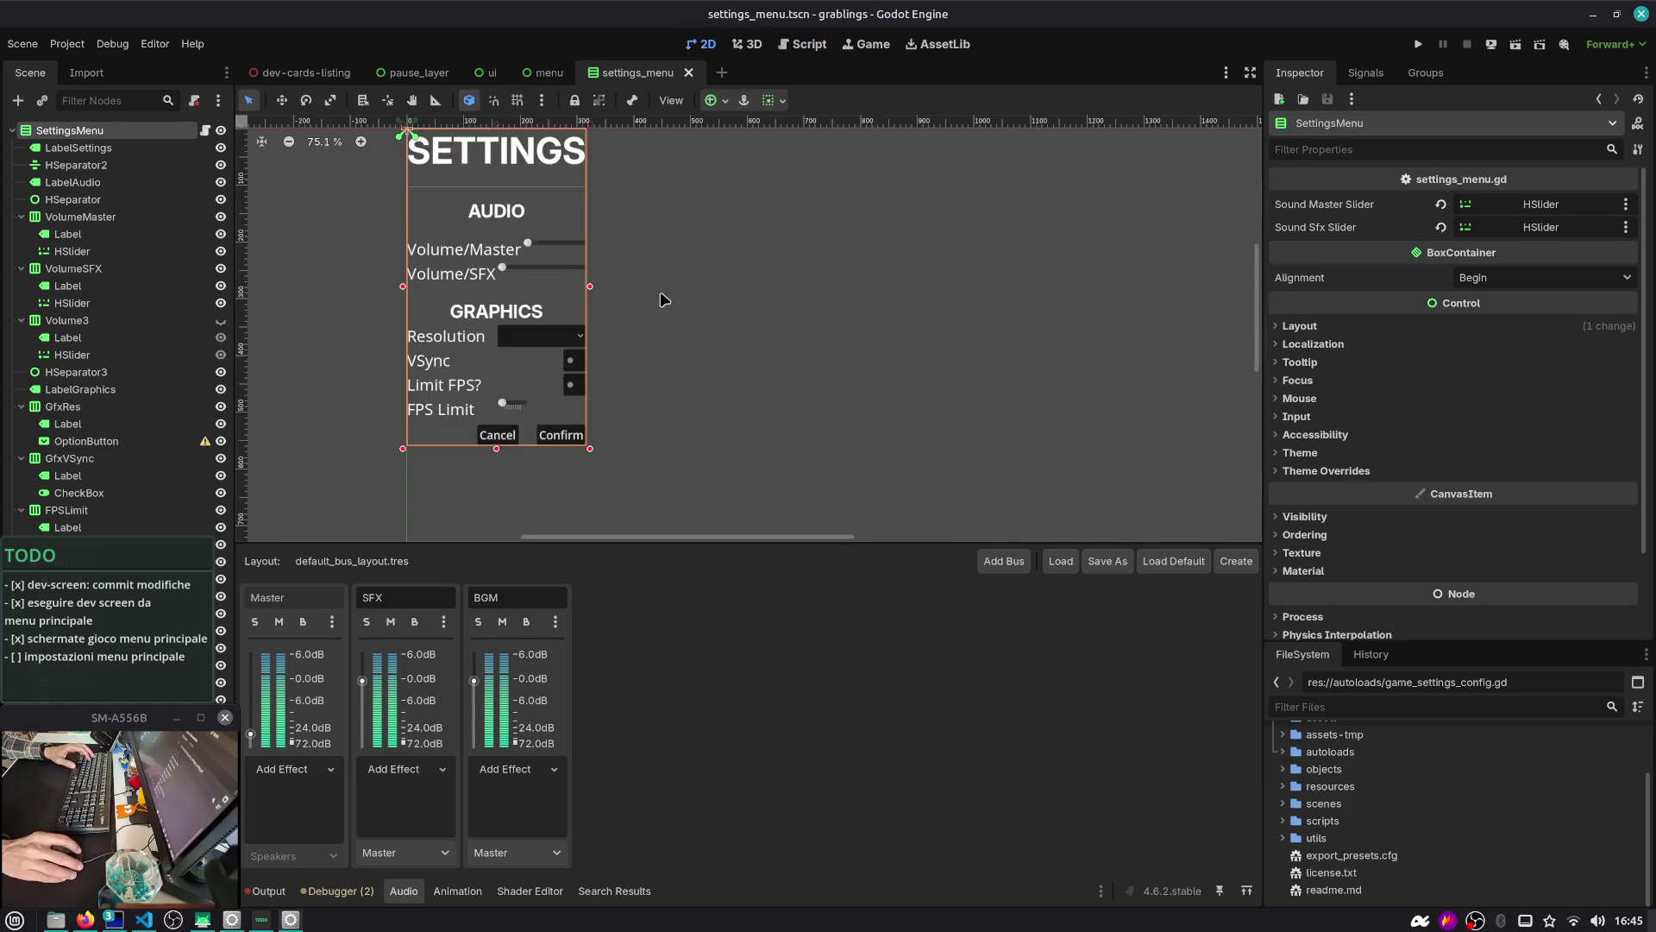
left_click(803, 44)
left_click(825, 456)
key("shift+Home")
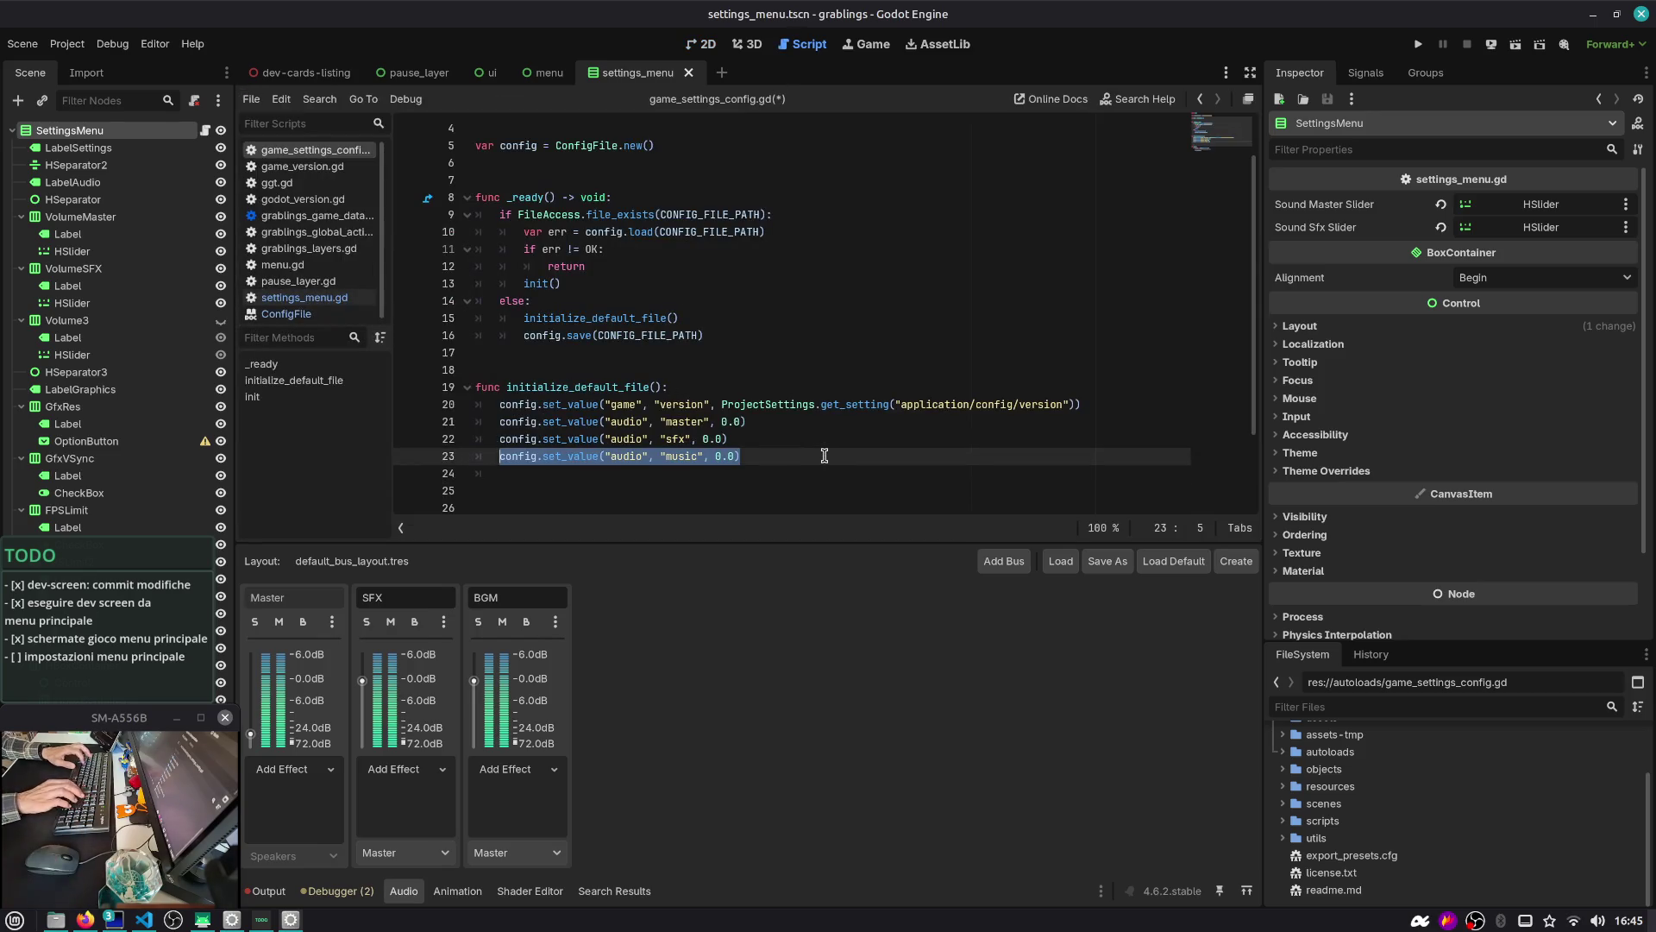
key("ctrl+c")
key("End")
key("Return")
key("ctrl+v")
key("Left")
key("Left")
Edit the copied line to set "gfx" "resolution" to "1280x720"
key("ctrl+shift+Right")
type("gfx")
key("Right")
key("Right")
key("Right")
key("ctrl+shift+Right")
type("resolution")
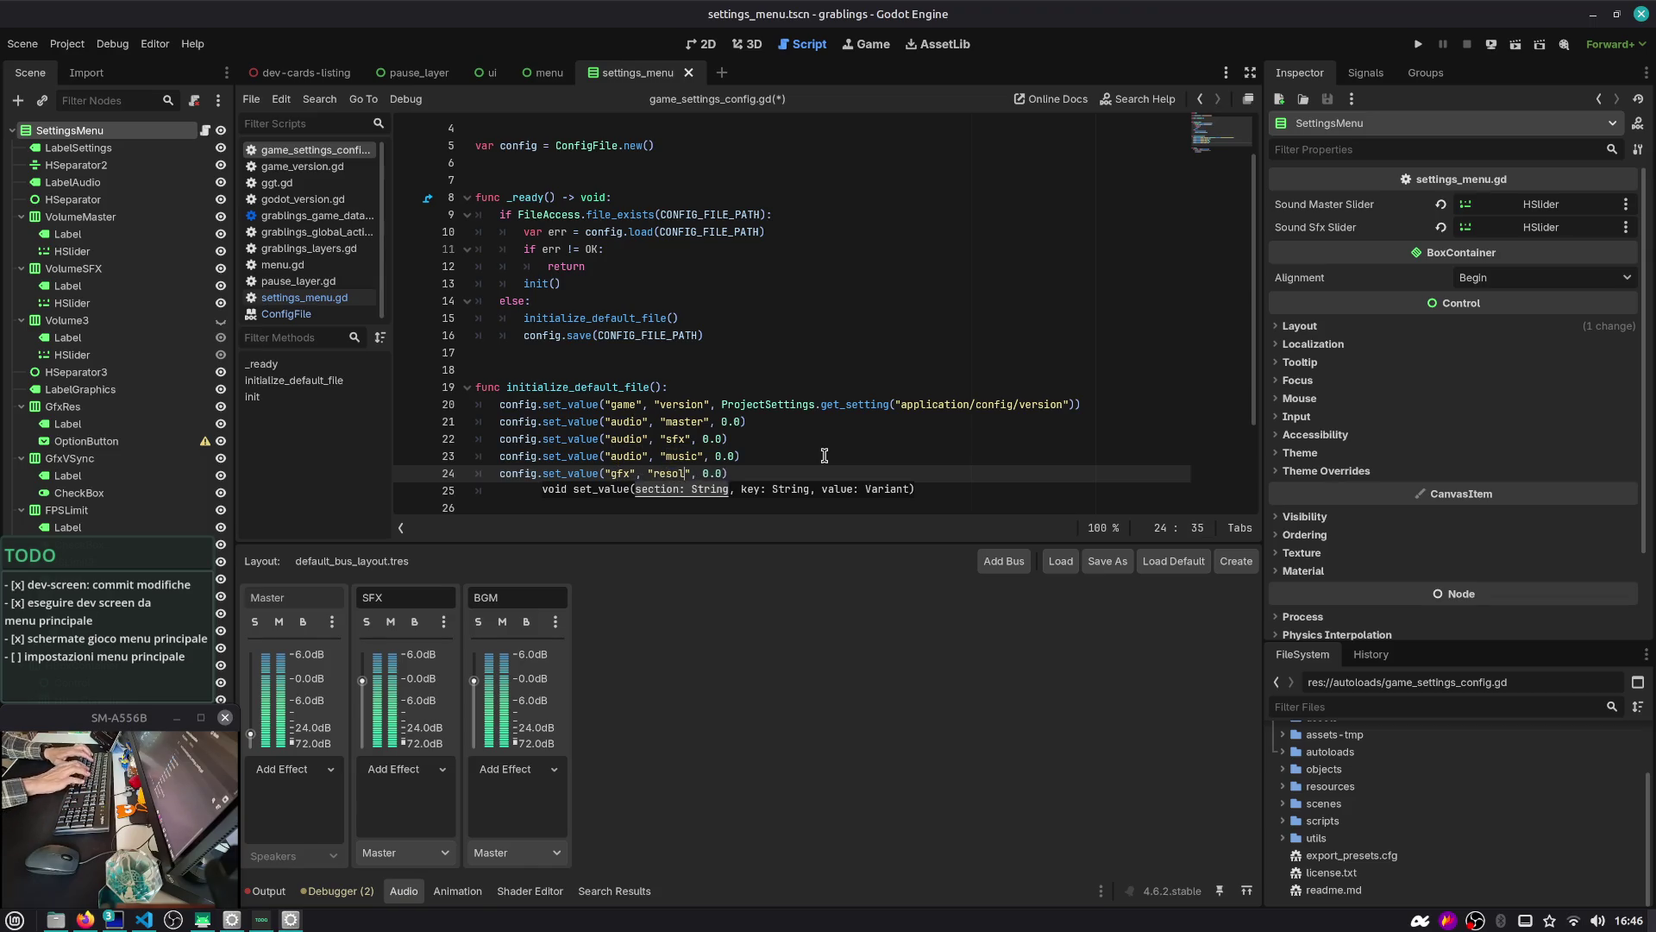
key("Right")
key("Right")
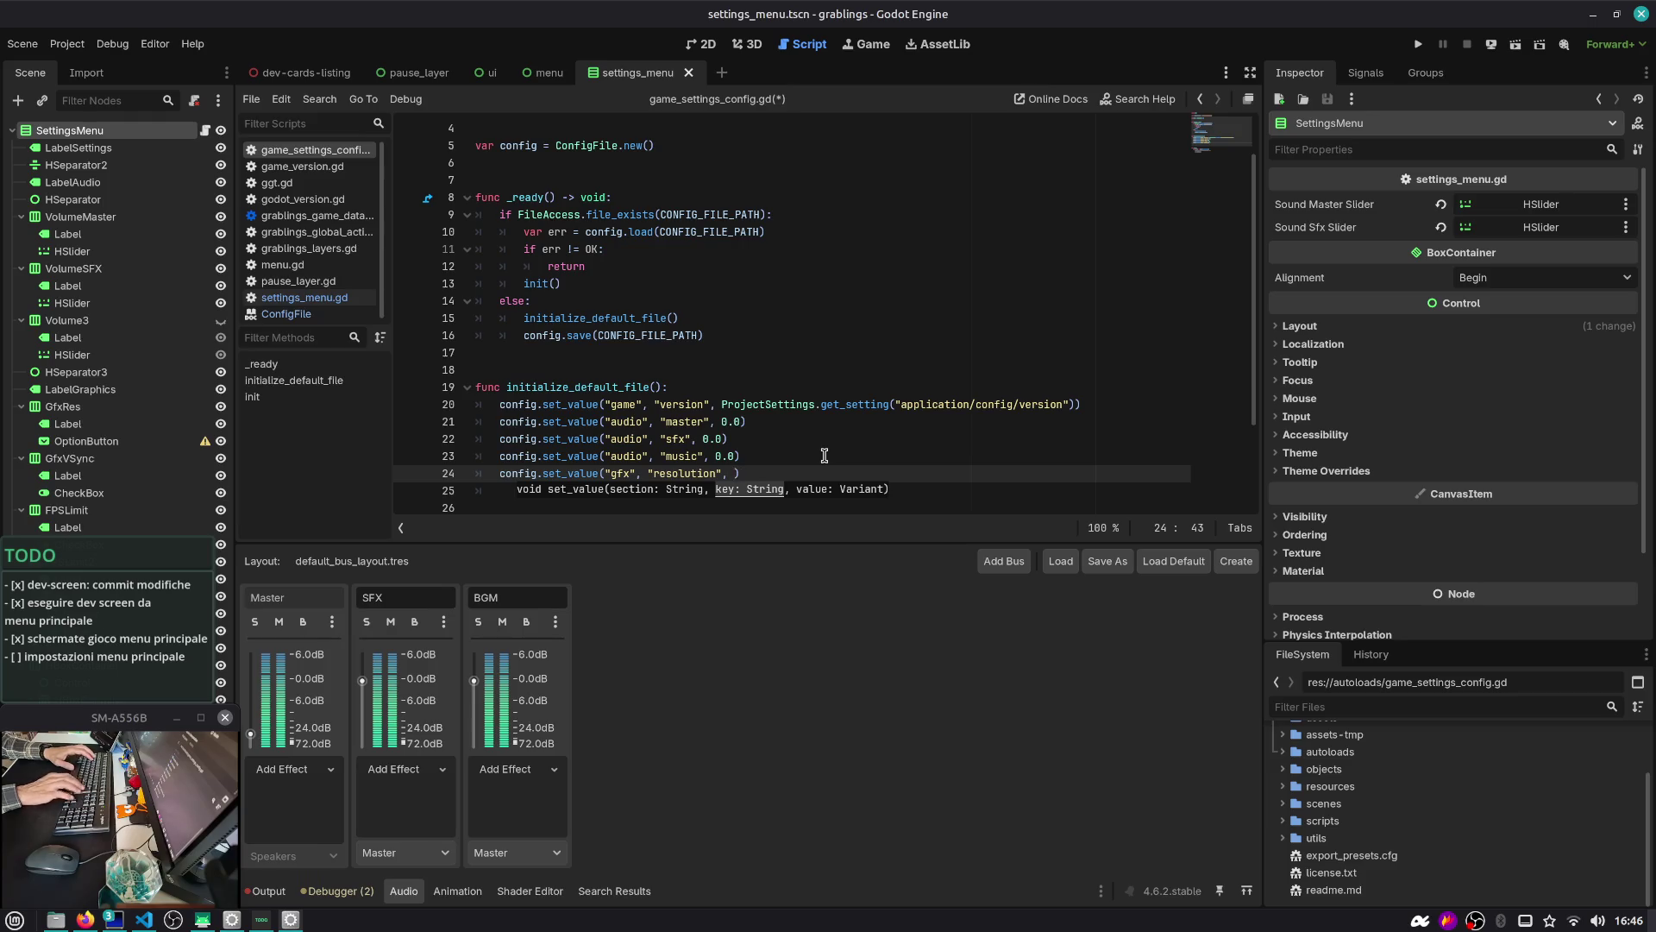
type("\"128/")
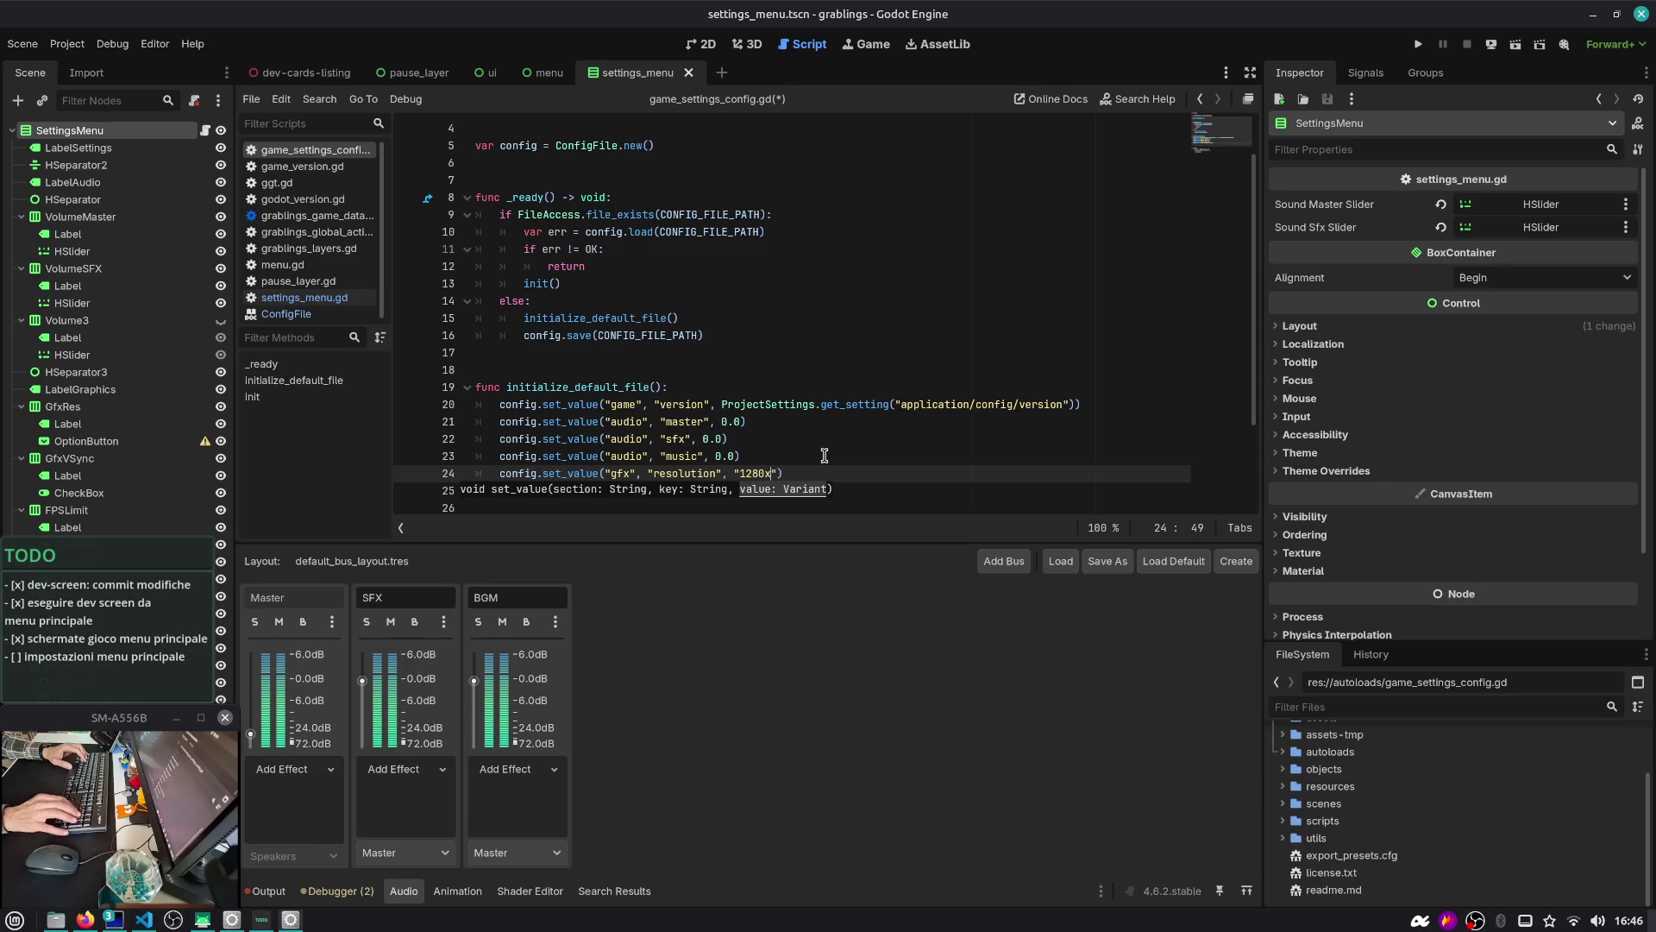
type("20")
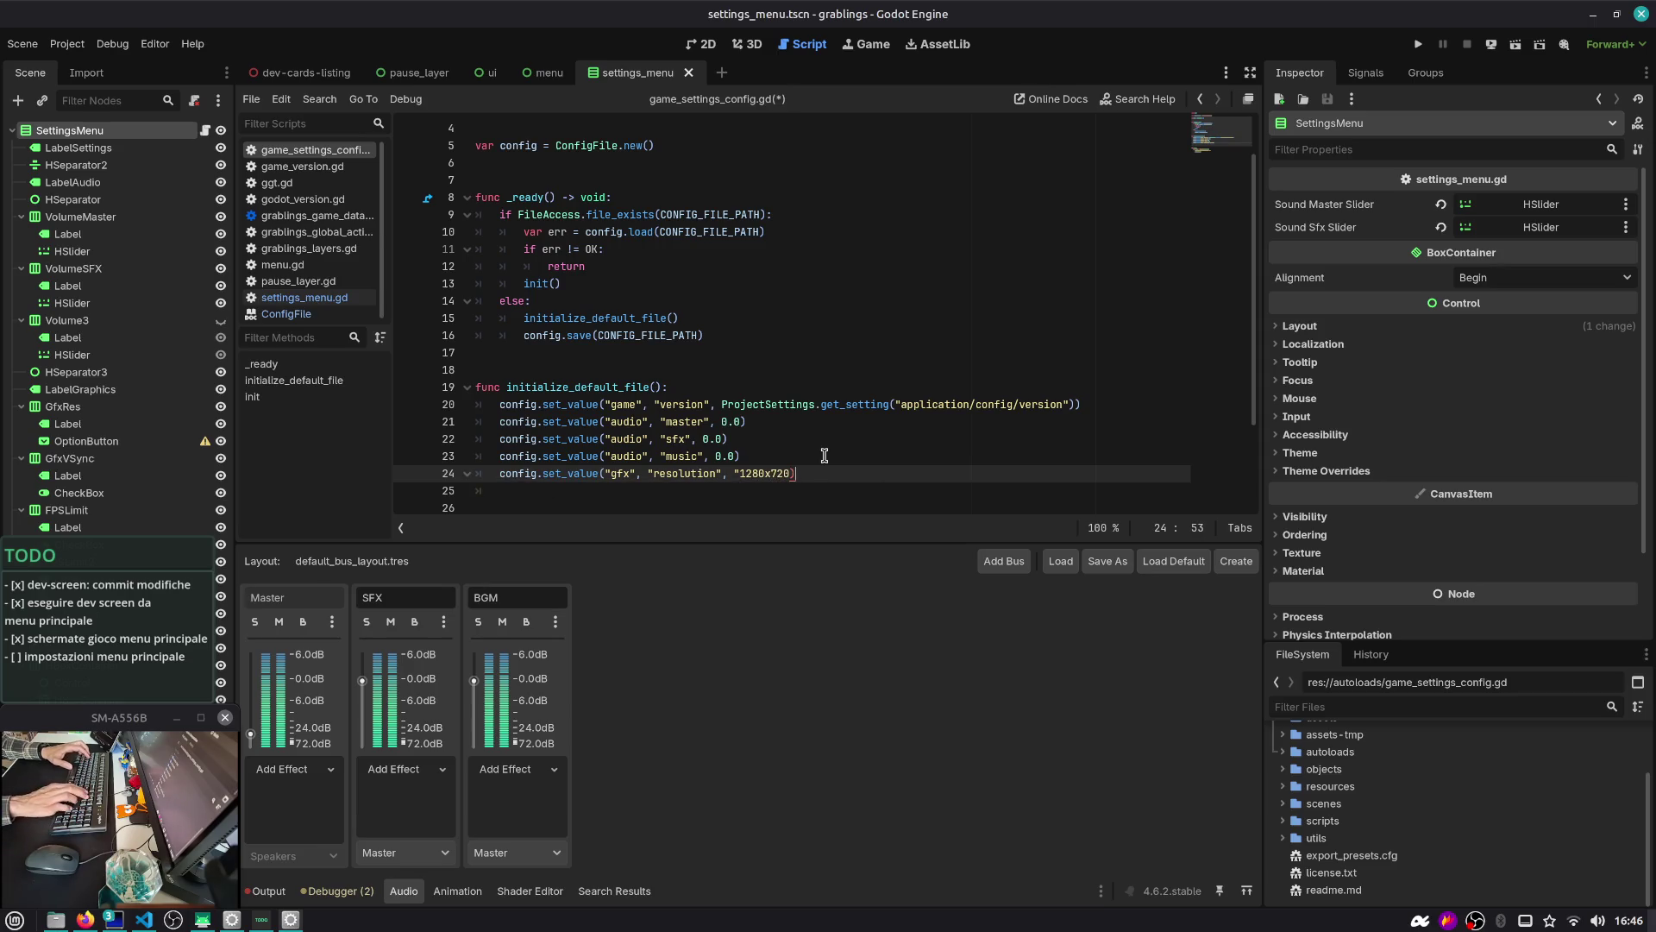
key("ctrl+z")
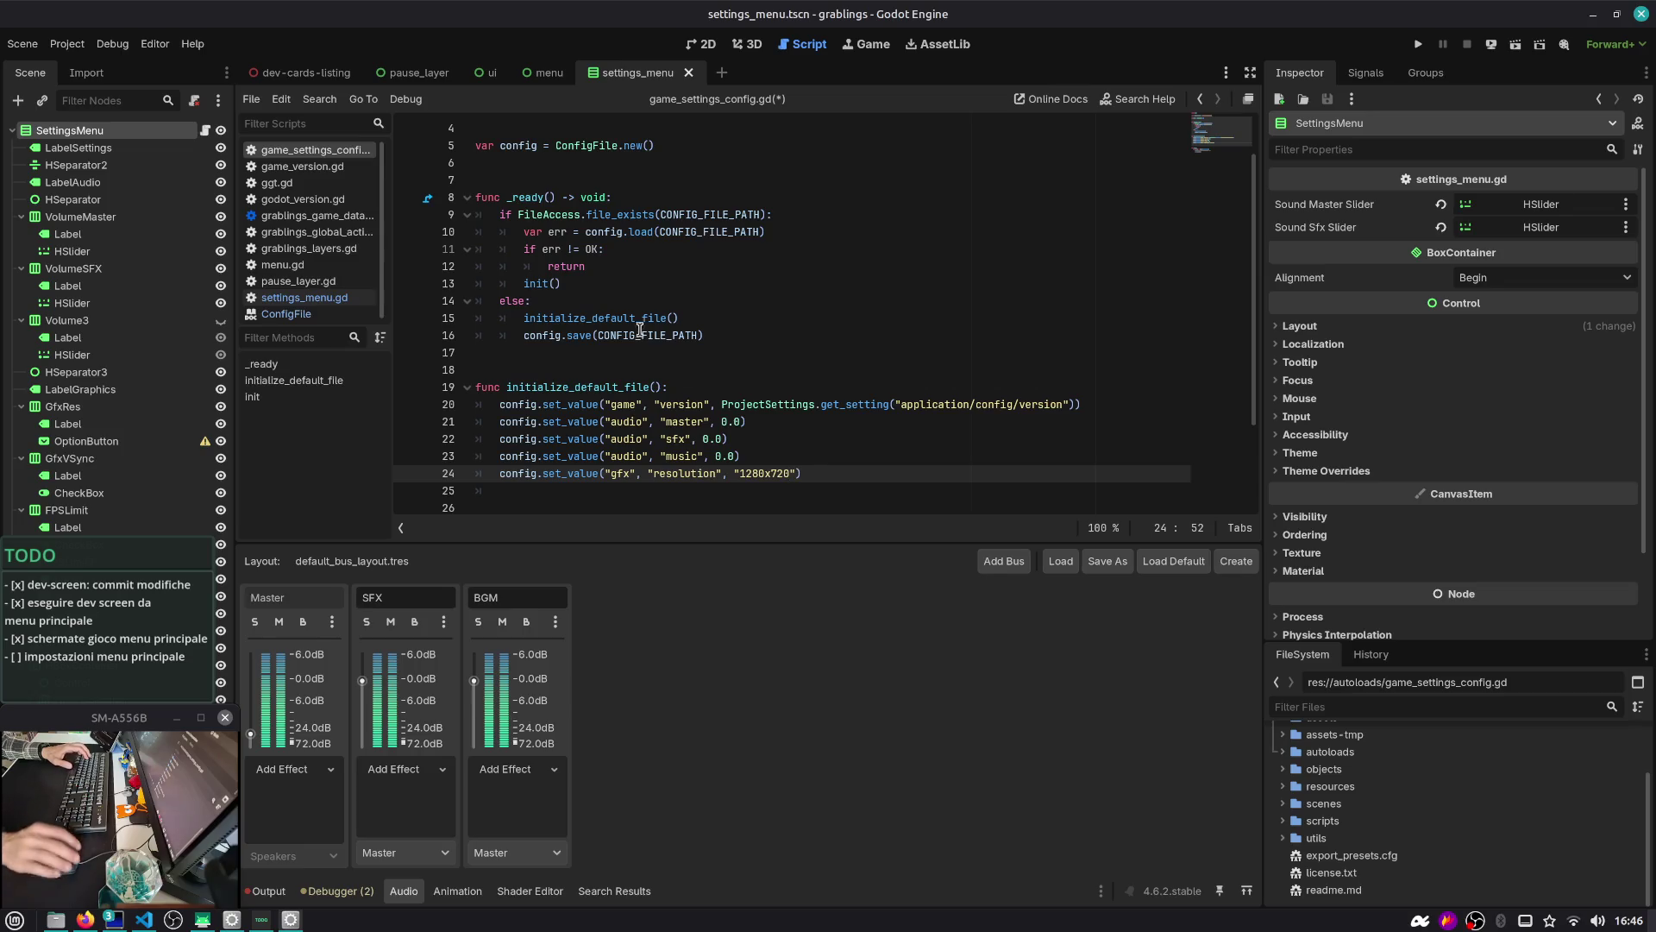
left_click(74, 49)
left_click(95, 71)
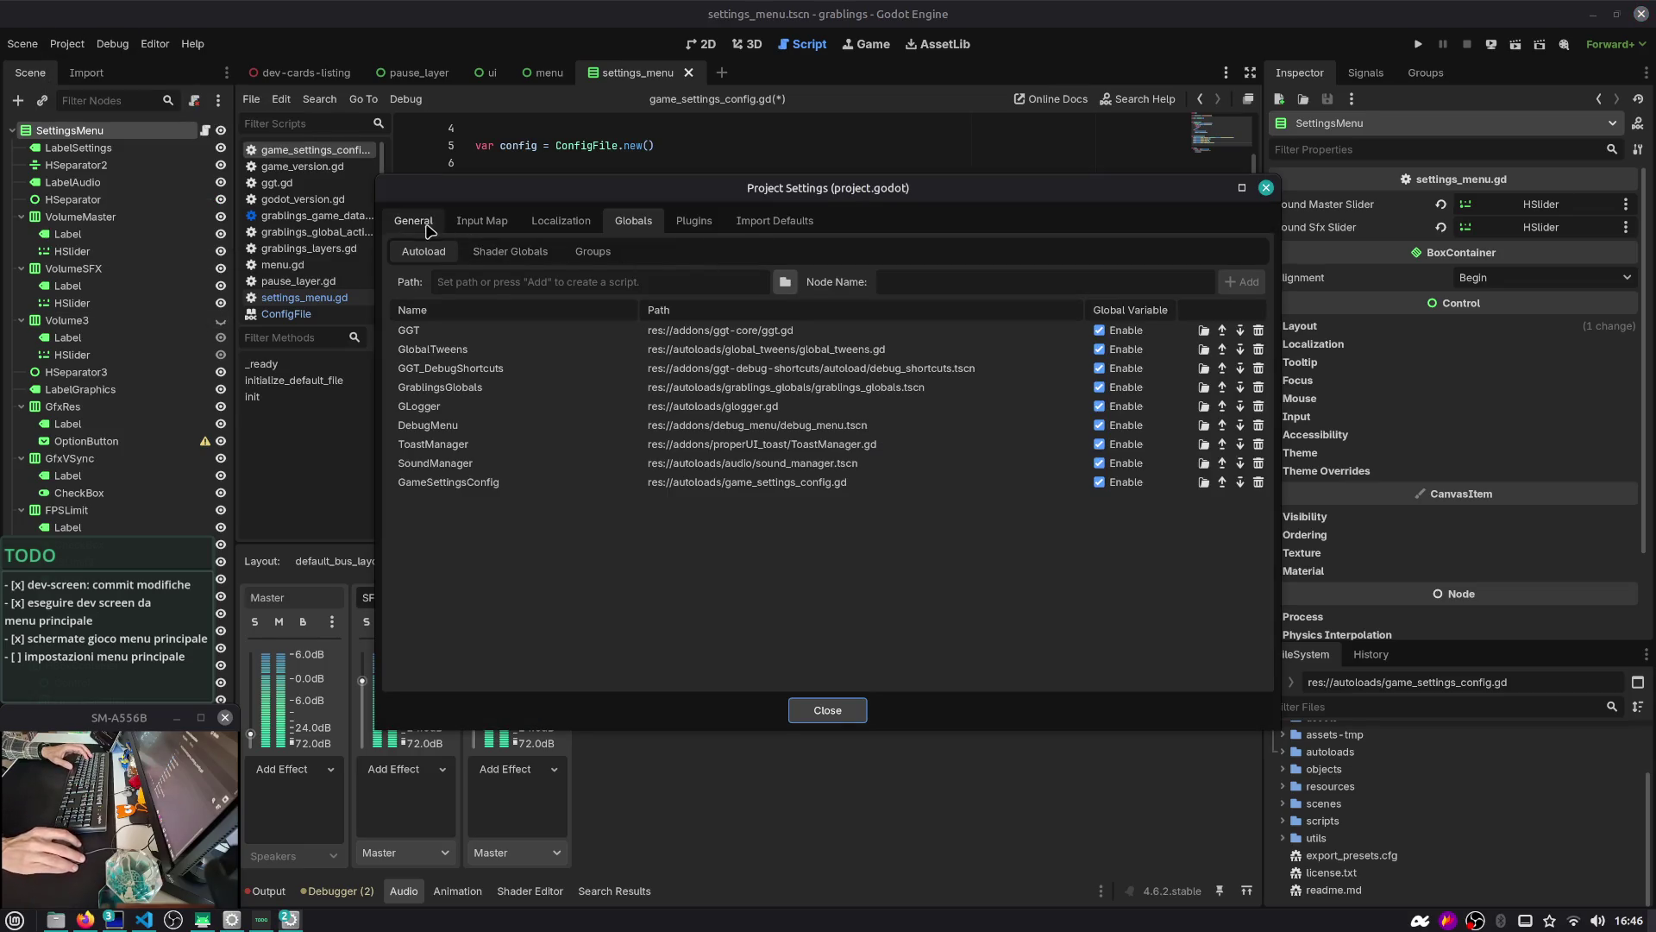
Filter the General settings for 'displ' and show Display > Window, with viewport size 1920x1080
left_click(413, 221)
type("displ")
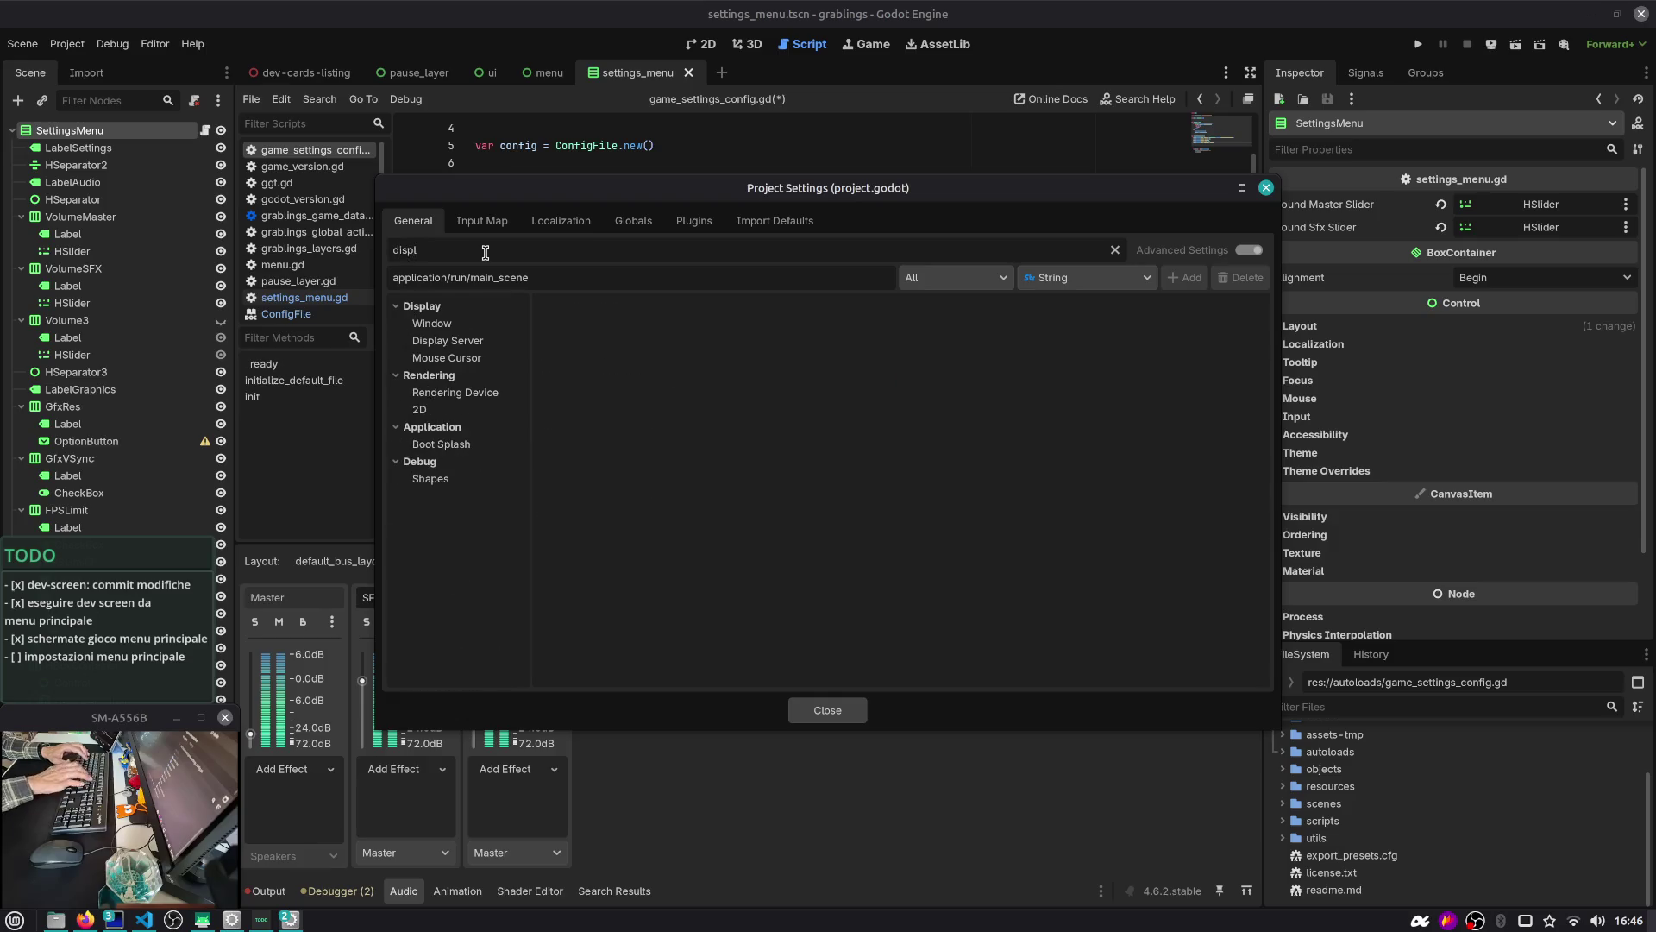
left_click(495, 325)
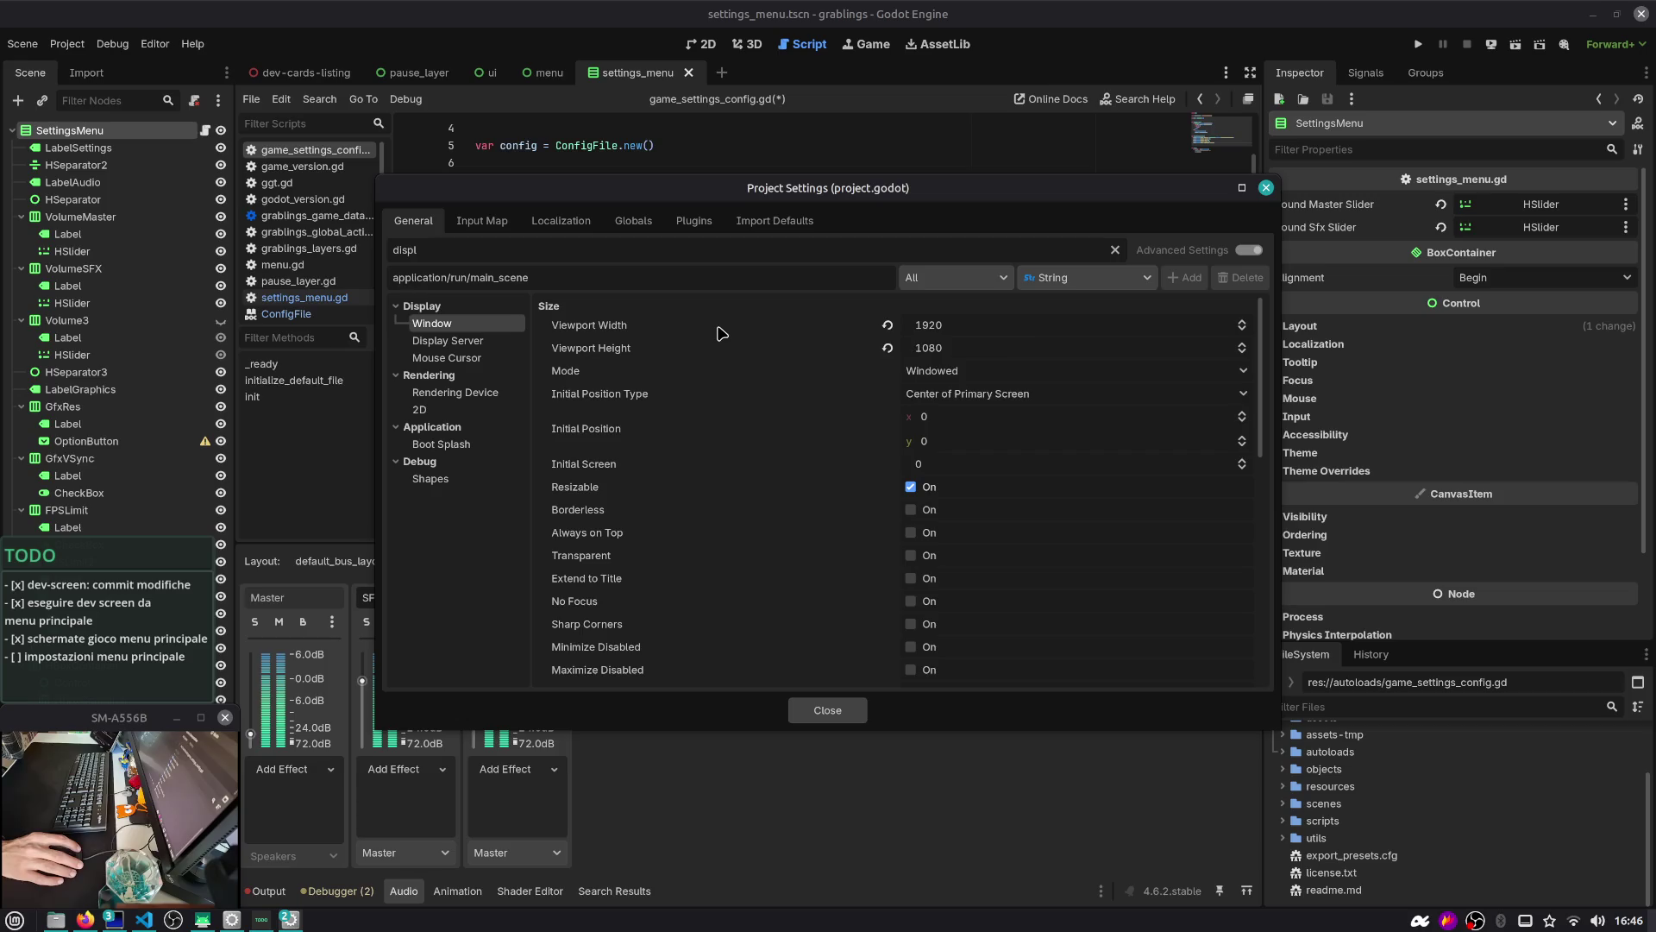
mouse_move(717, 332)
mouse_move(672, 351)
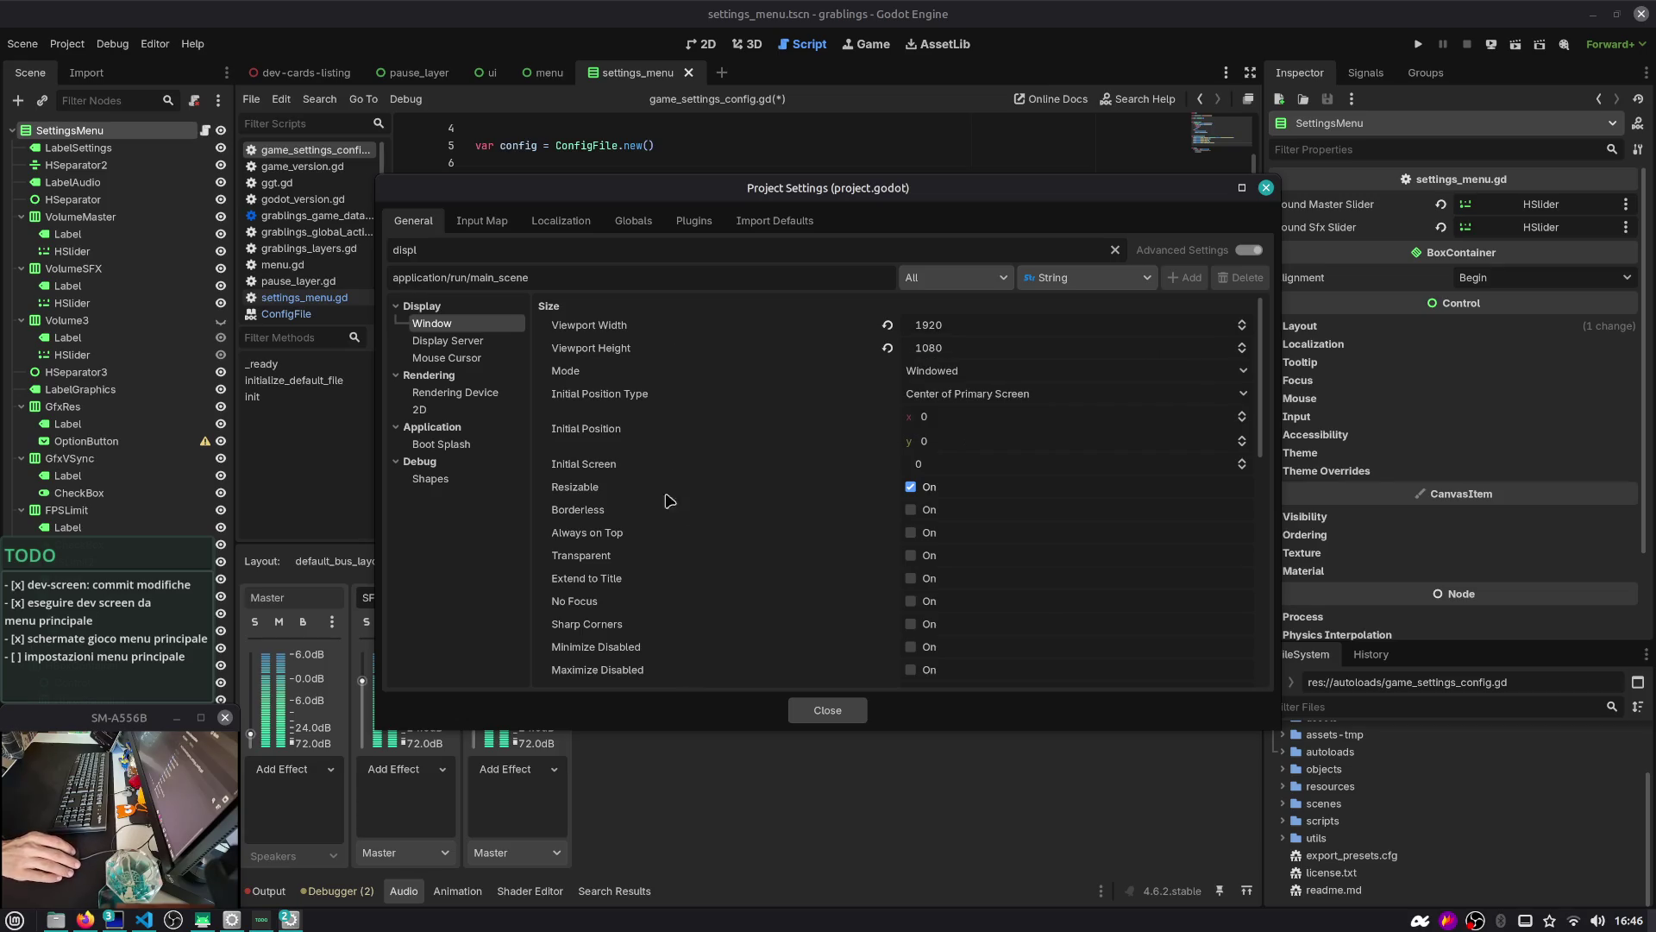
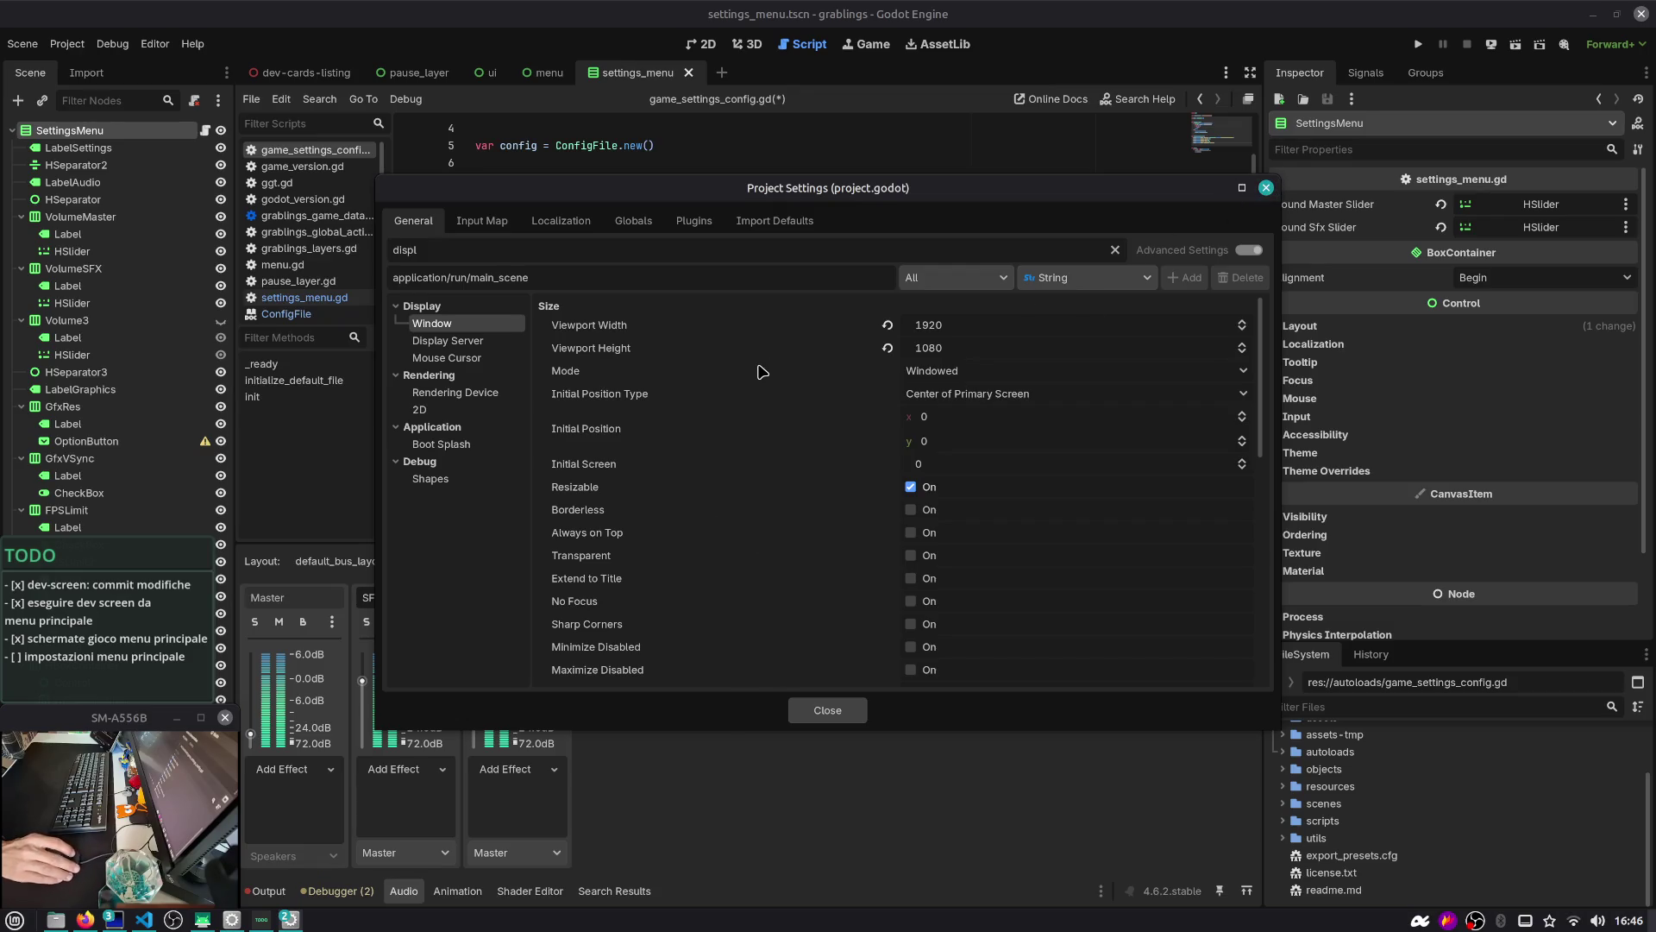
Close Project Settings, rename the gfx resolution key to resolution_w and duplicate that line
left_click(1266, 188)
double_click(678, 471)
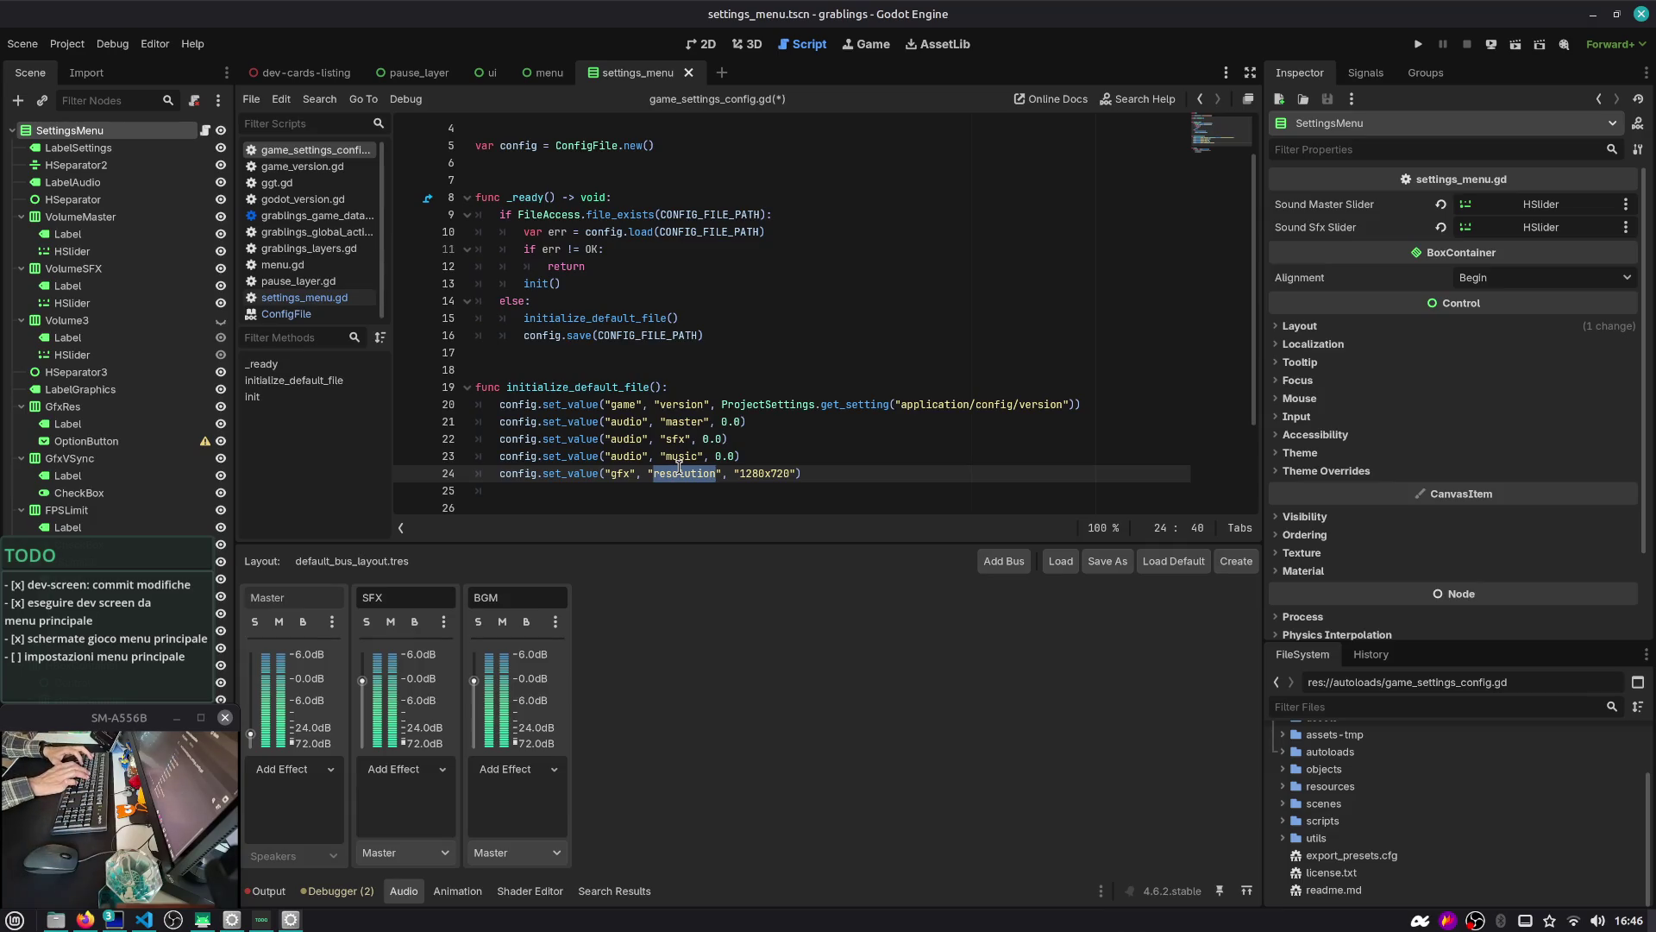
key("Right")
type("_w")
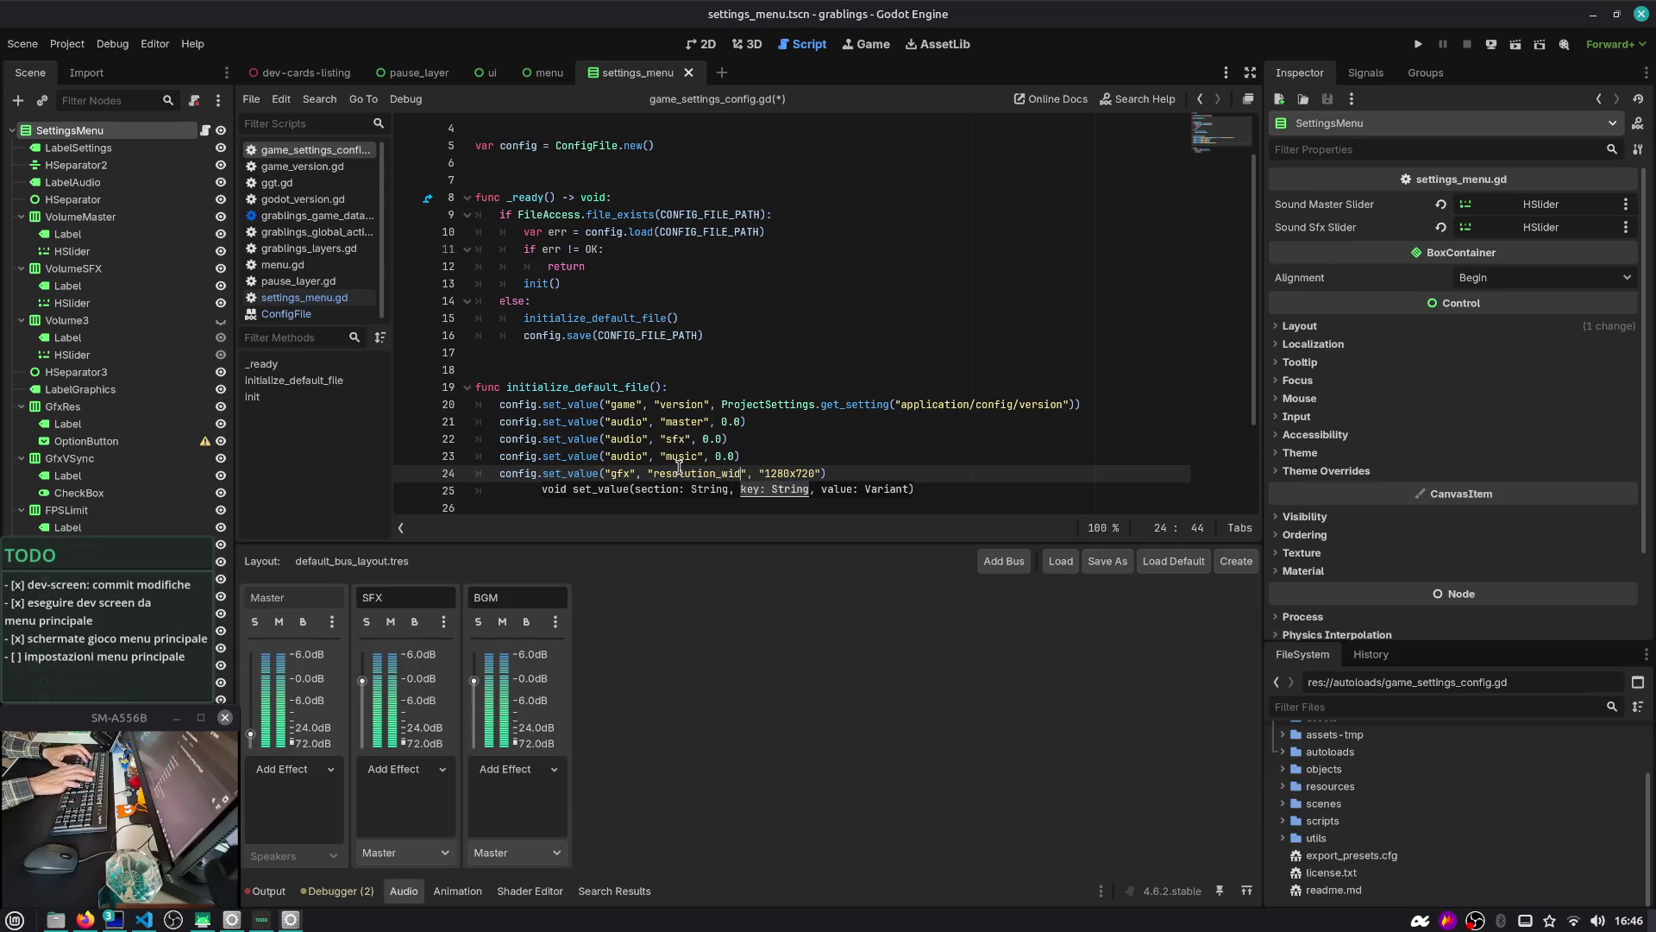
key("End")
key("shift+Home")
key("Home")
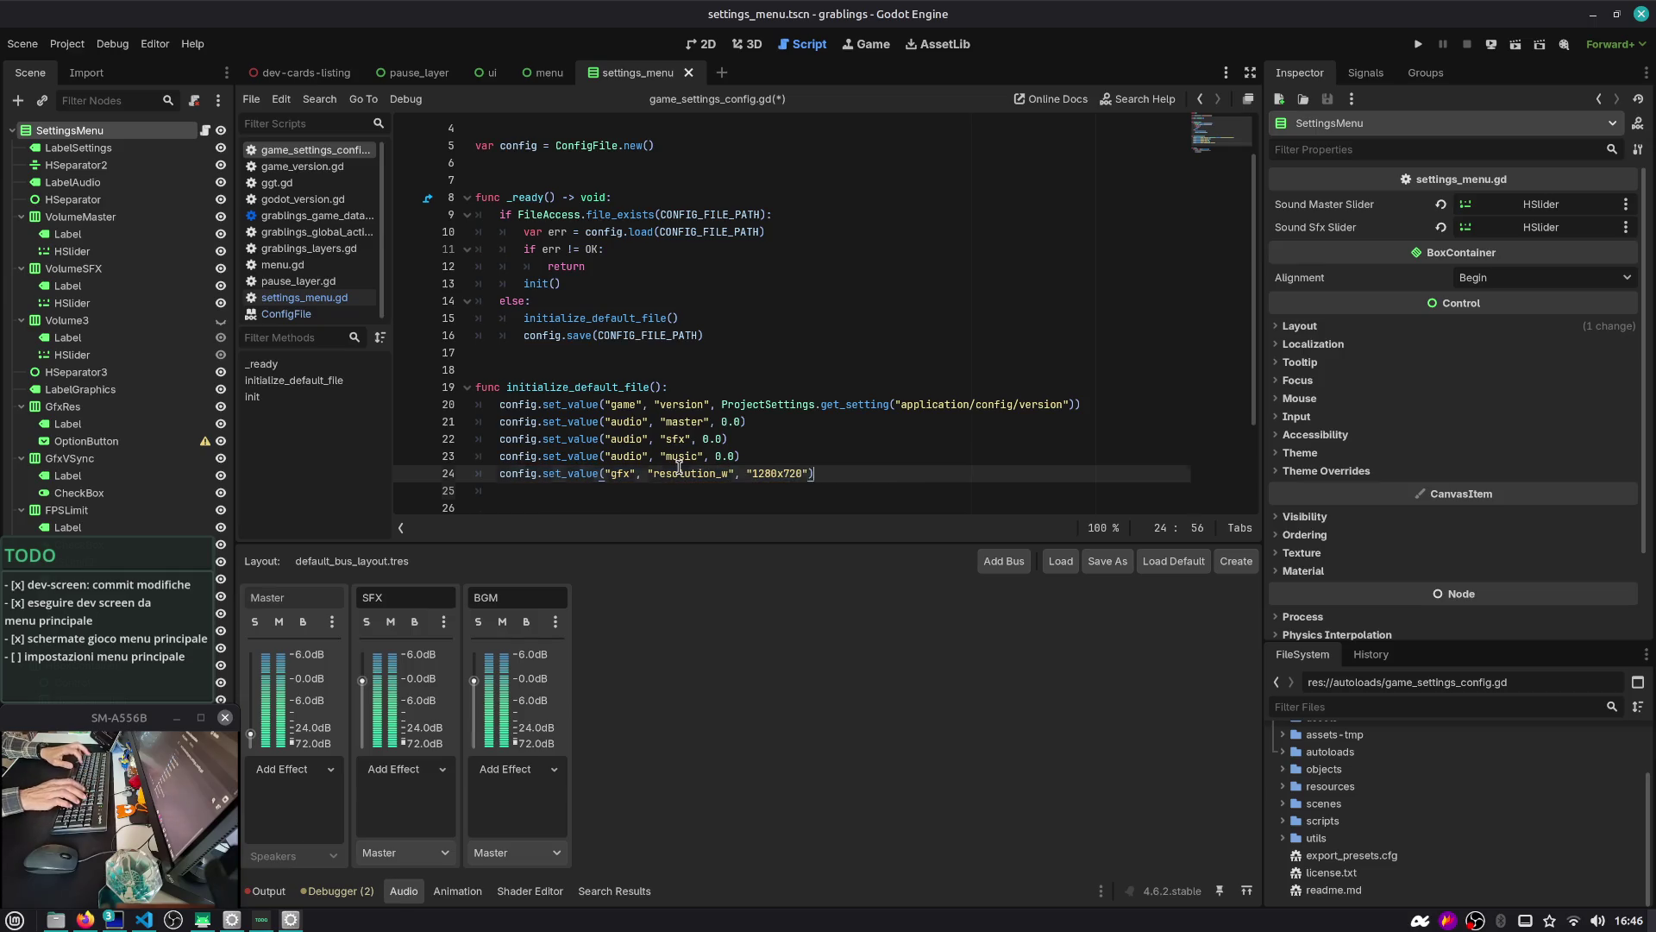
key("ctrl+shift+d")
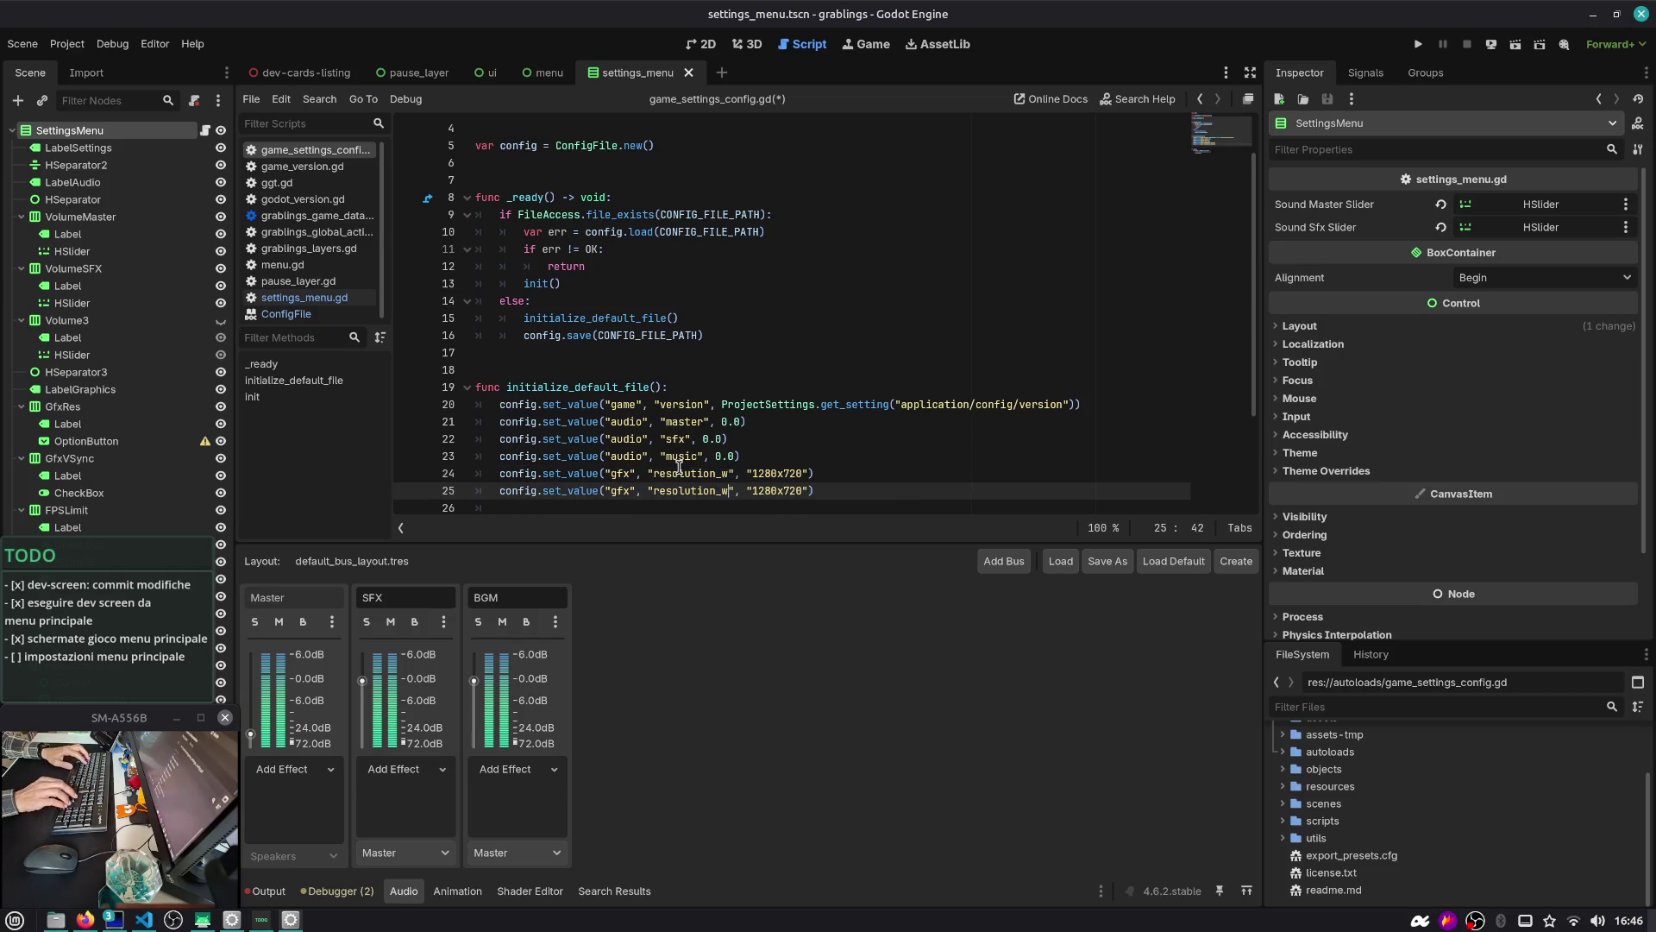
Start replacing the 1280x720 values on the resolution_w and resolution_h lines, undoing a mistaken edit
key("Up")
key("Right")
key("Right")
key("ctrl+shift+Right")
type("120")
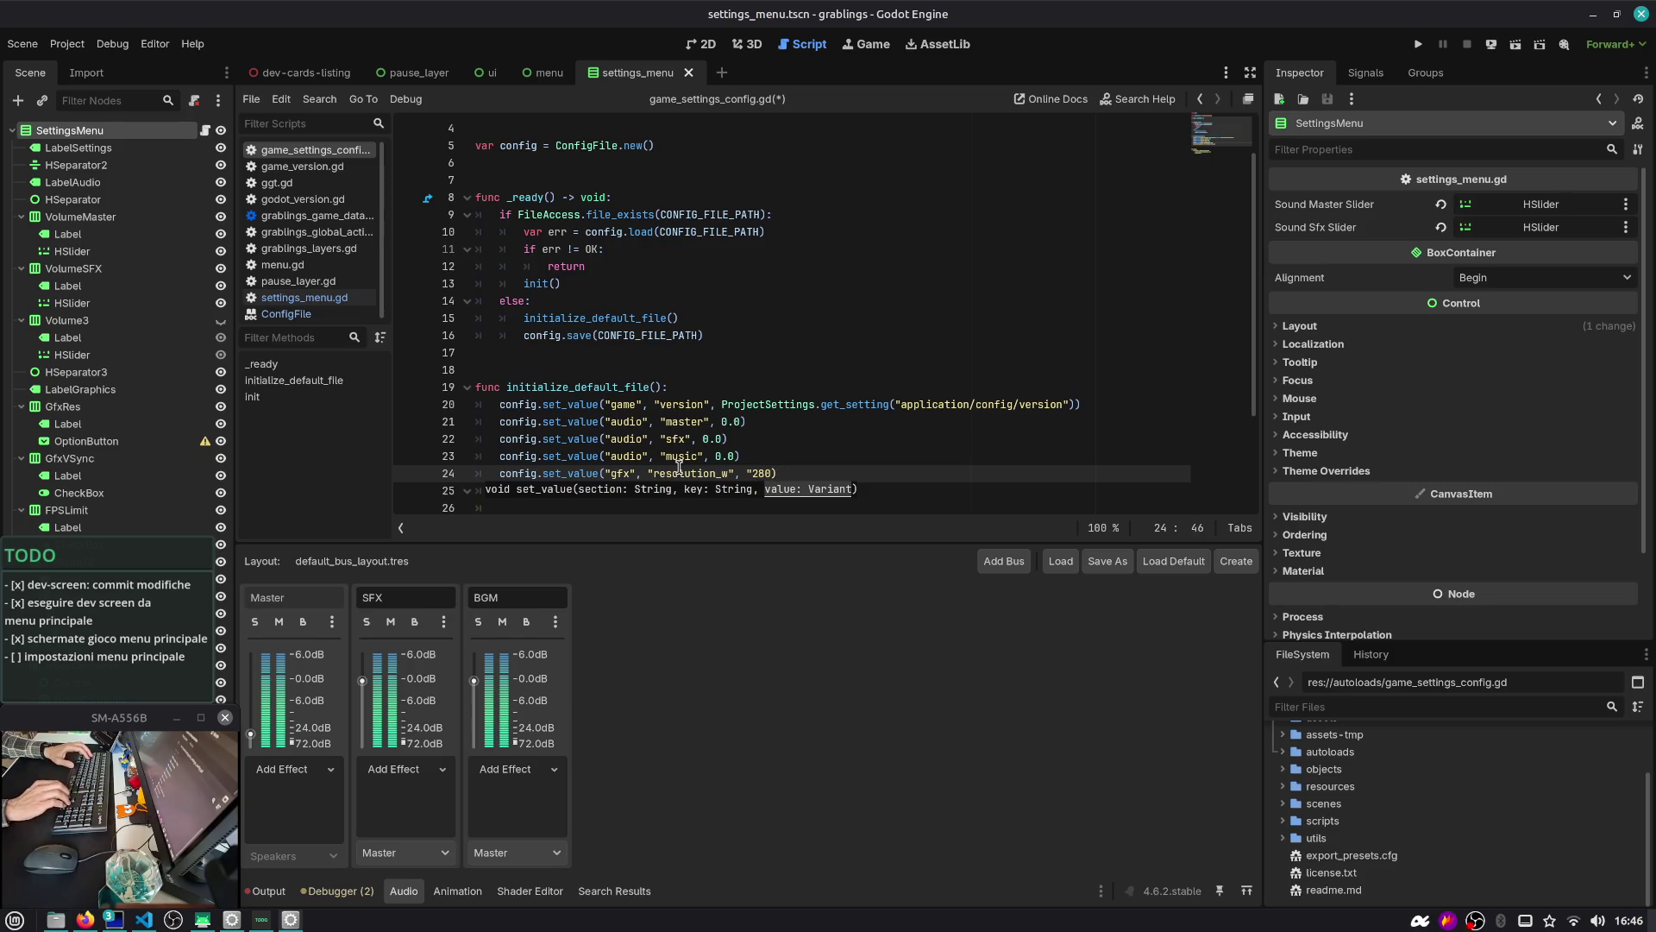
key("Delete")
key("Down")
key("Left")
key("ctrl+shift+Right")
key("shift+Right")
type("7")
key("Down")
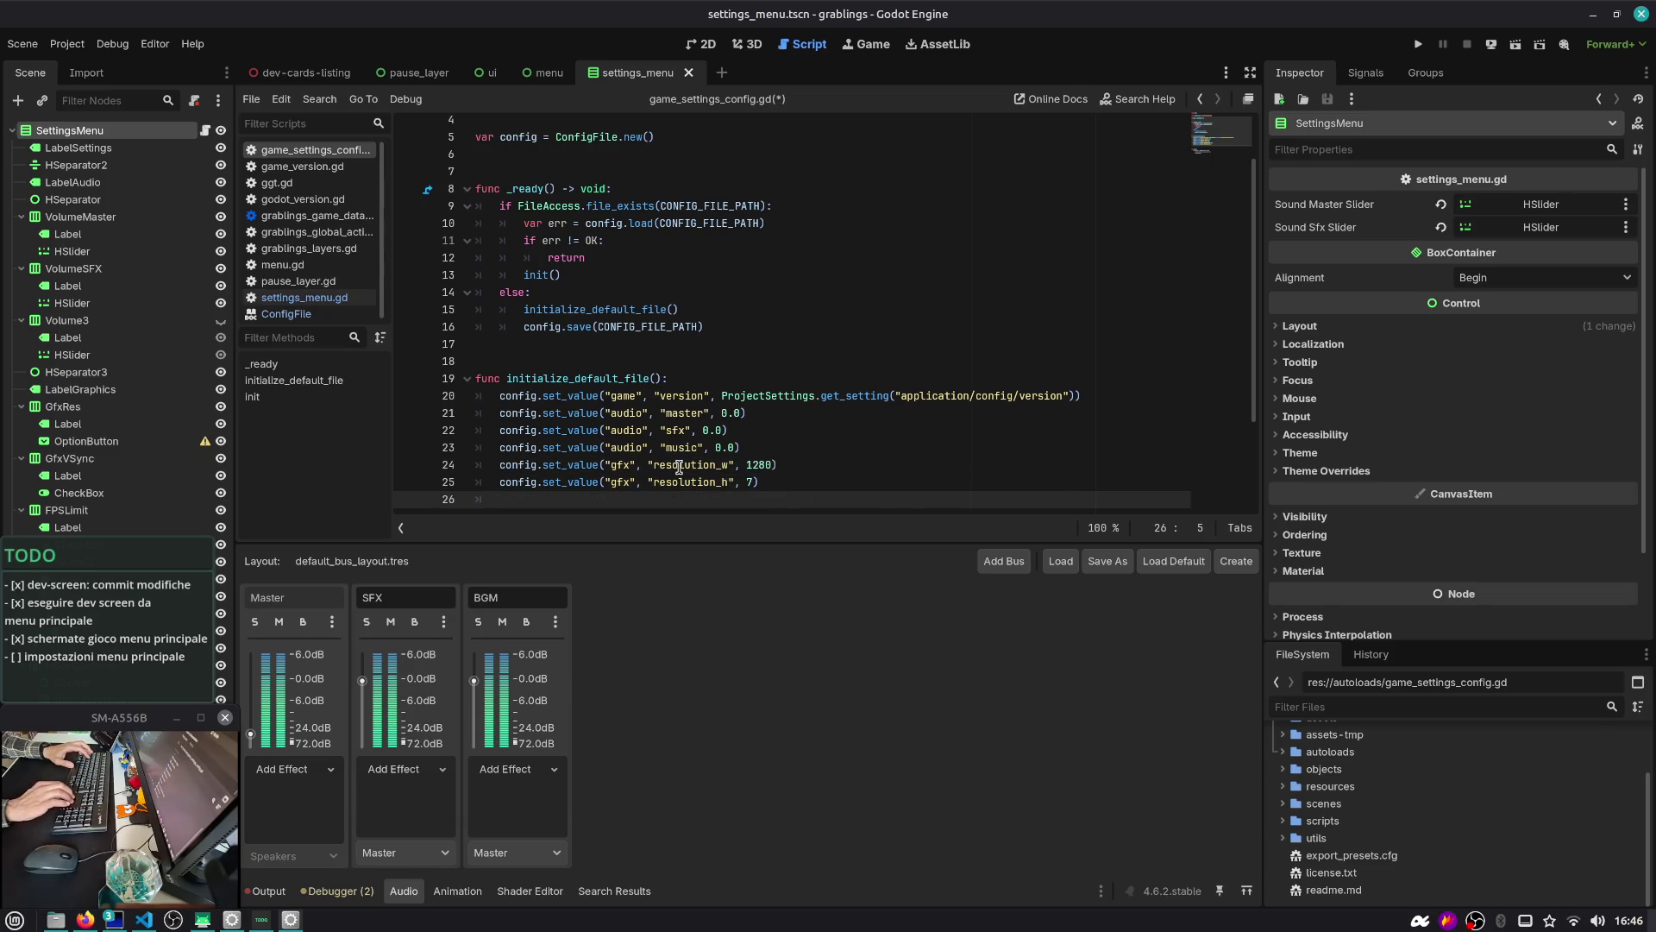
key("ctrl+z")
Set the resolution_h value to 1080 and the resolution_w value to 1920
key("End")
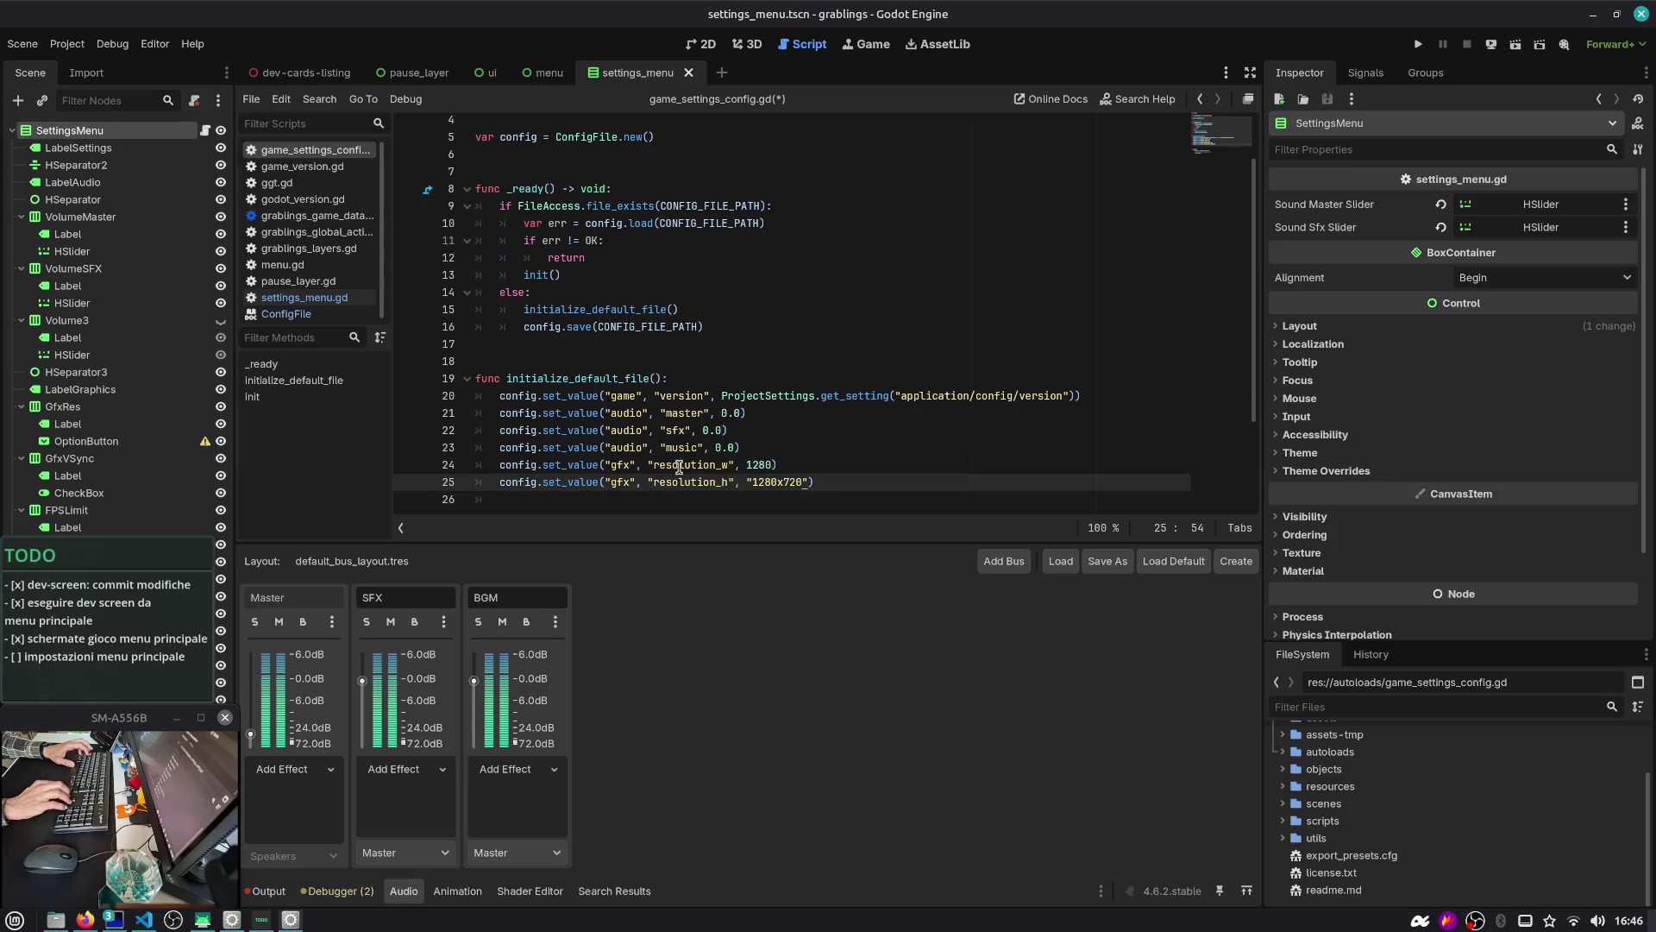
key("shift+End")
key("shift+Left")
type("1080")
key("Up")
key("Left")
type("192")
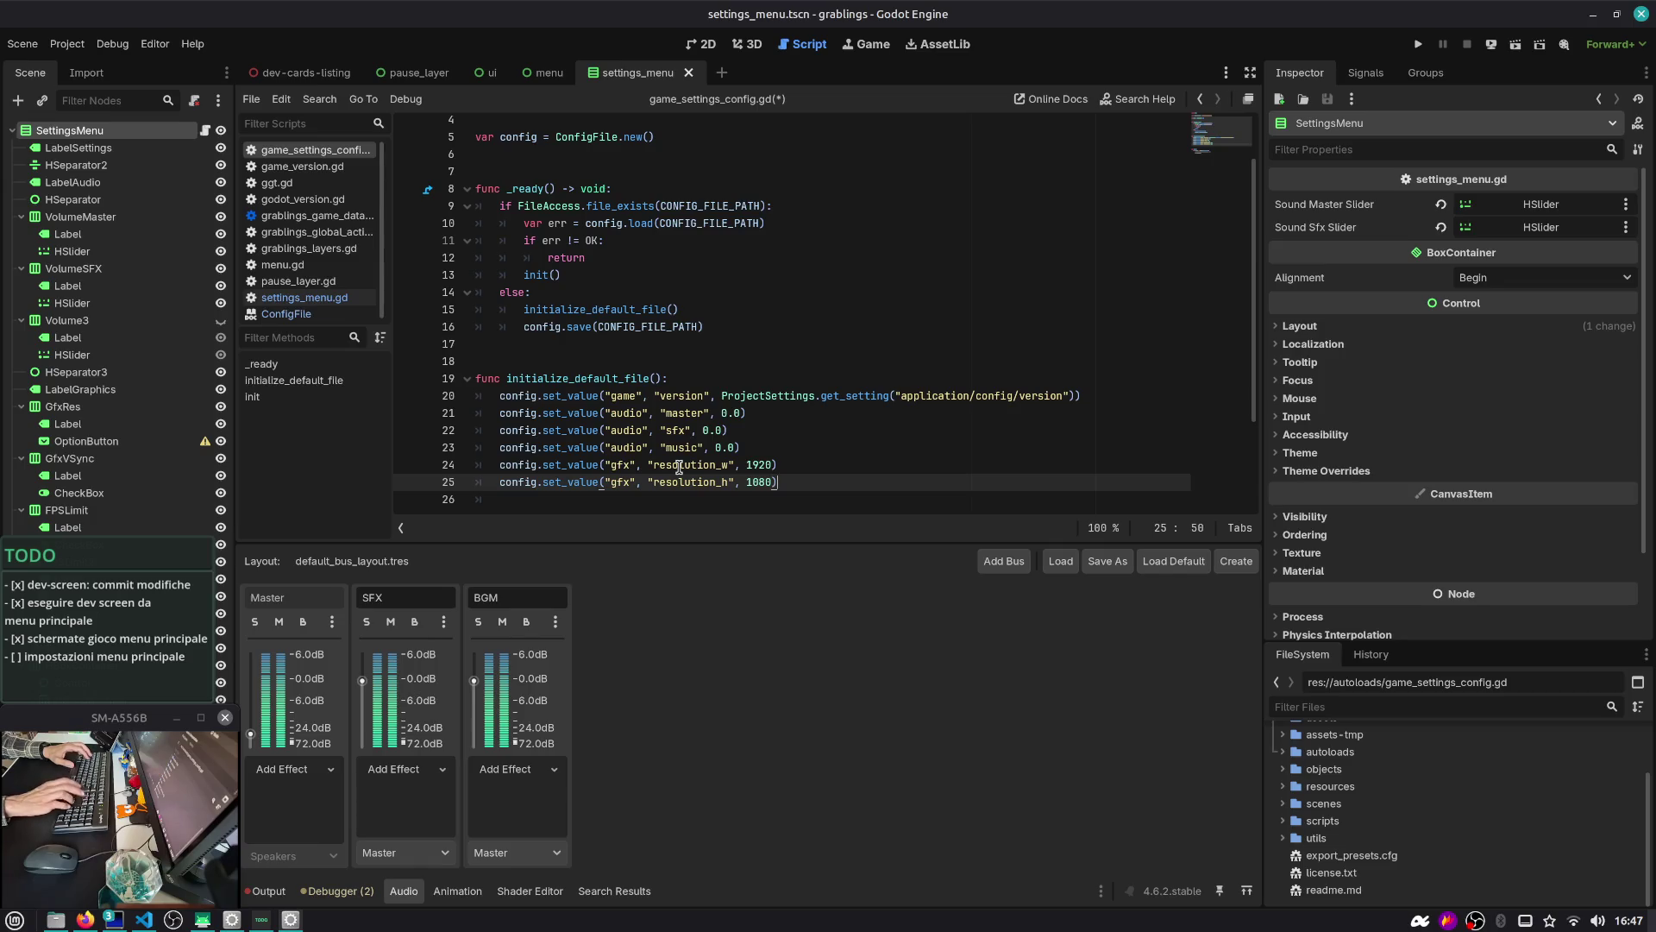
Add a '# TODO: detect at runtime?' comment above the resolution entries and save
key("Up")
key("End")
key("Return")
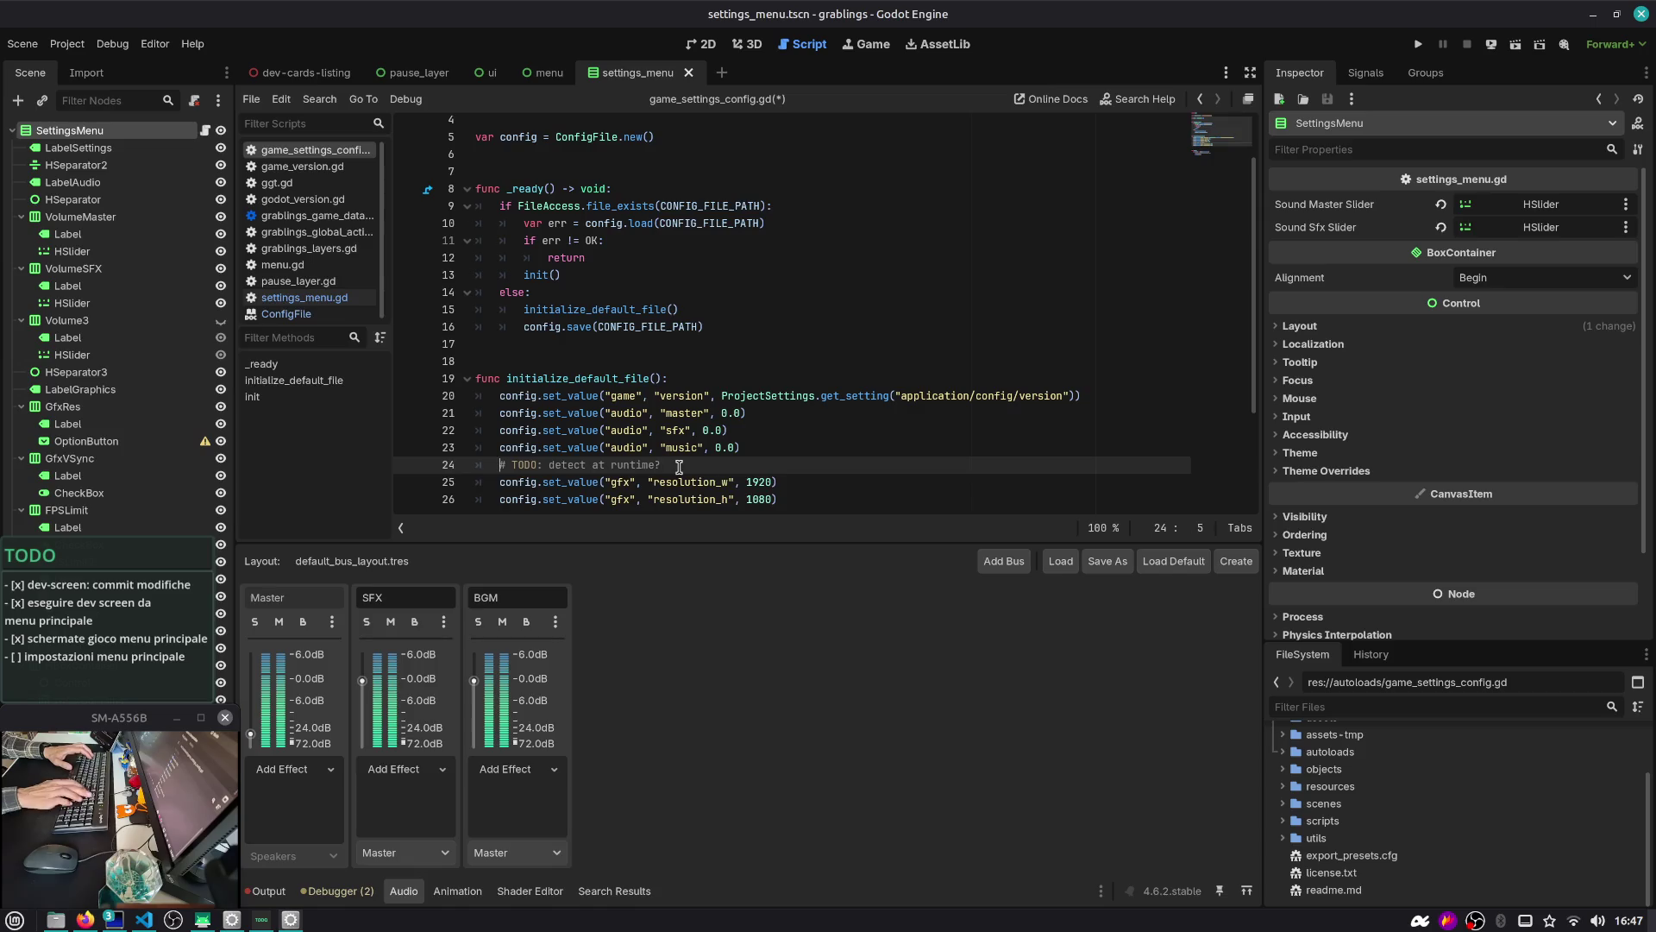
key("Return")
scroll(679, 467, "down", 3)
left_click(799, 359)
key("ctrl+s")
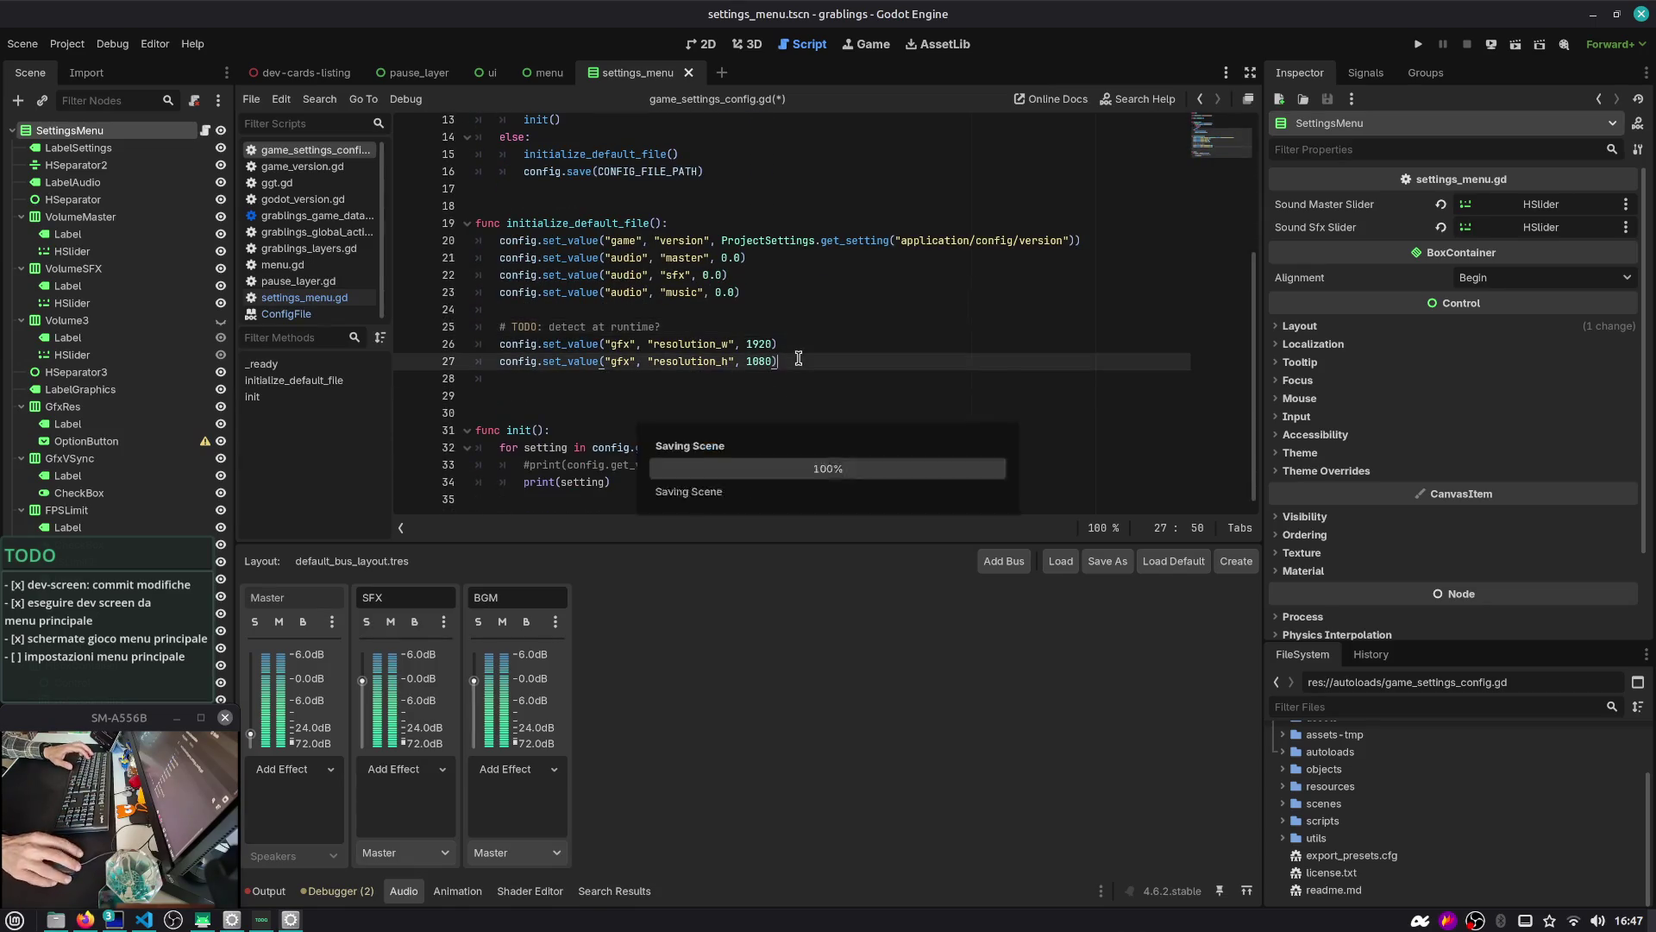
Add a gfx vsync default of true after resolution_h and save
key("Return")
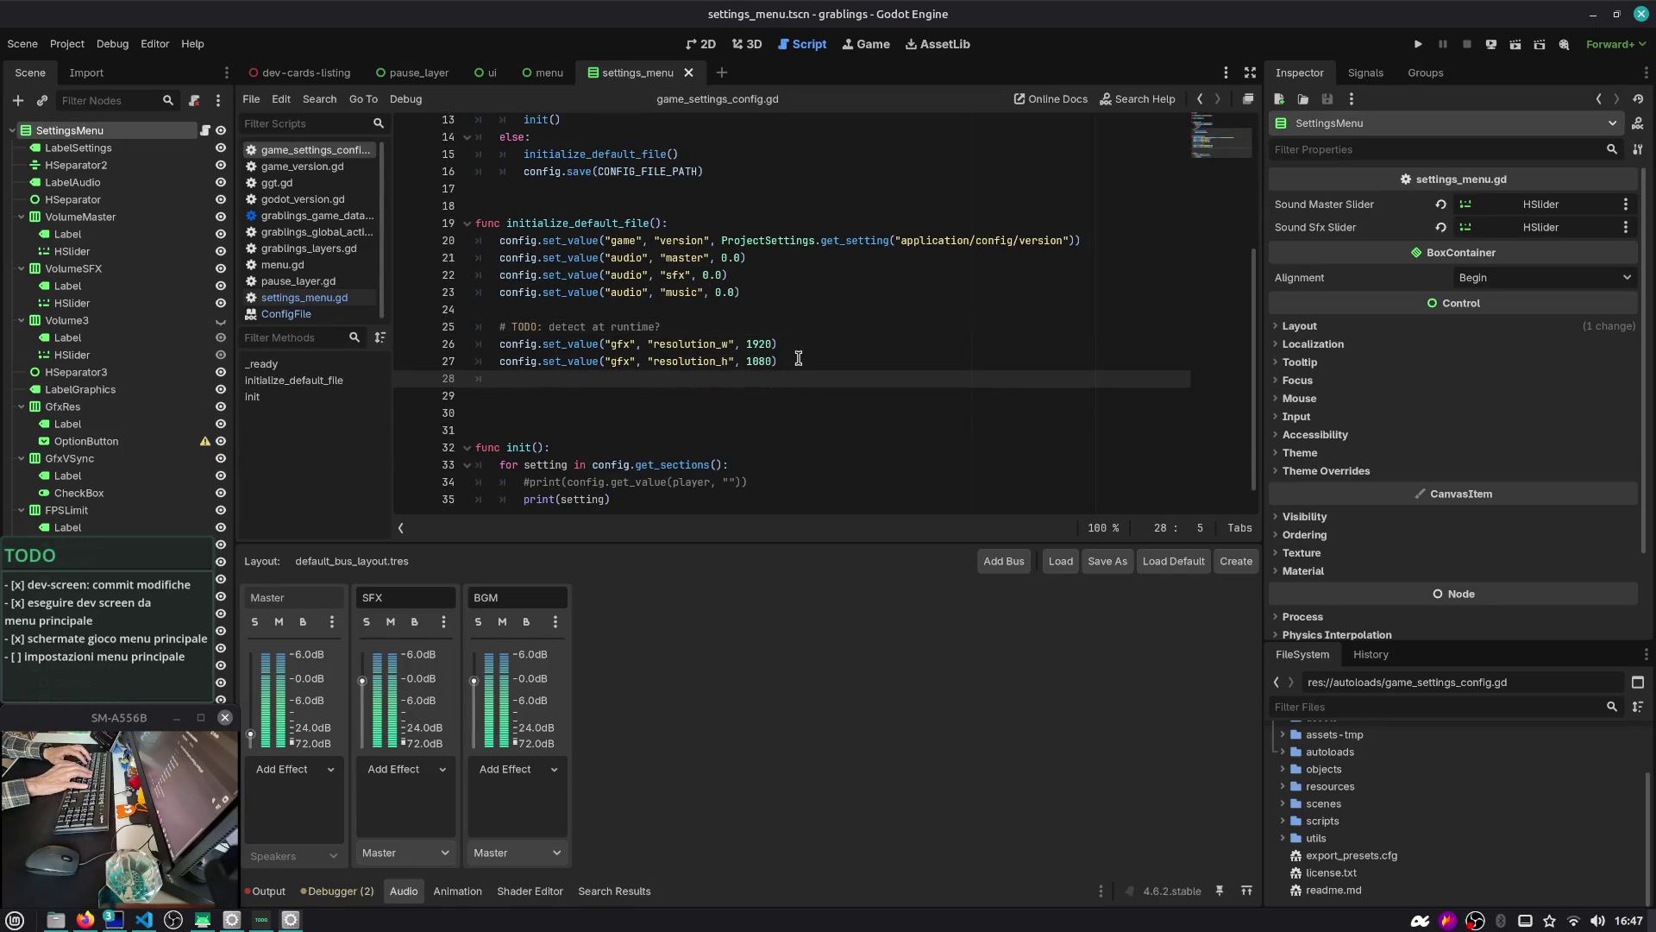
type("config.set_v")
key("Return")
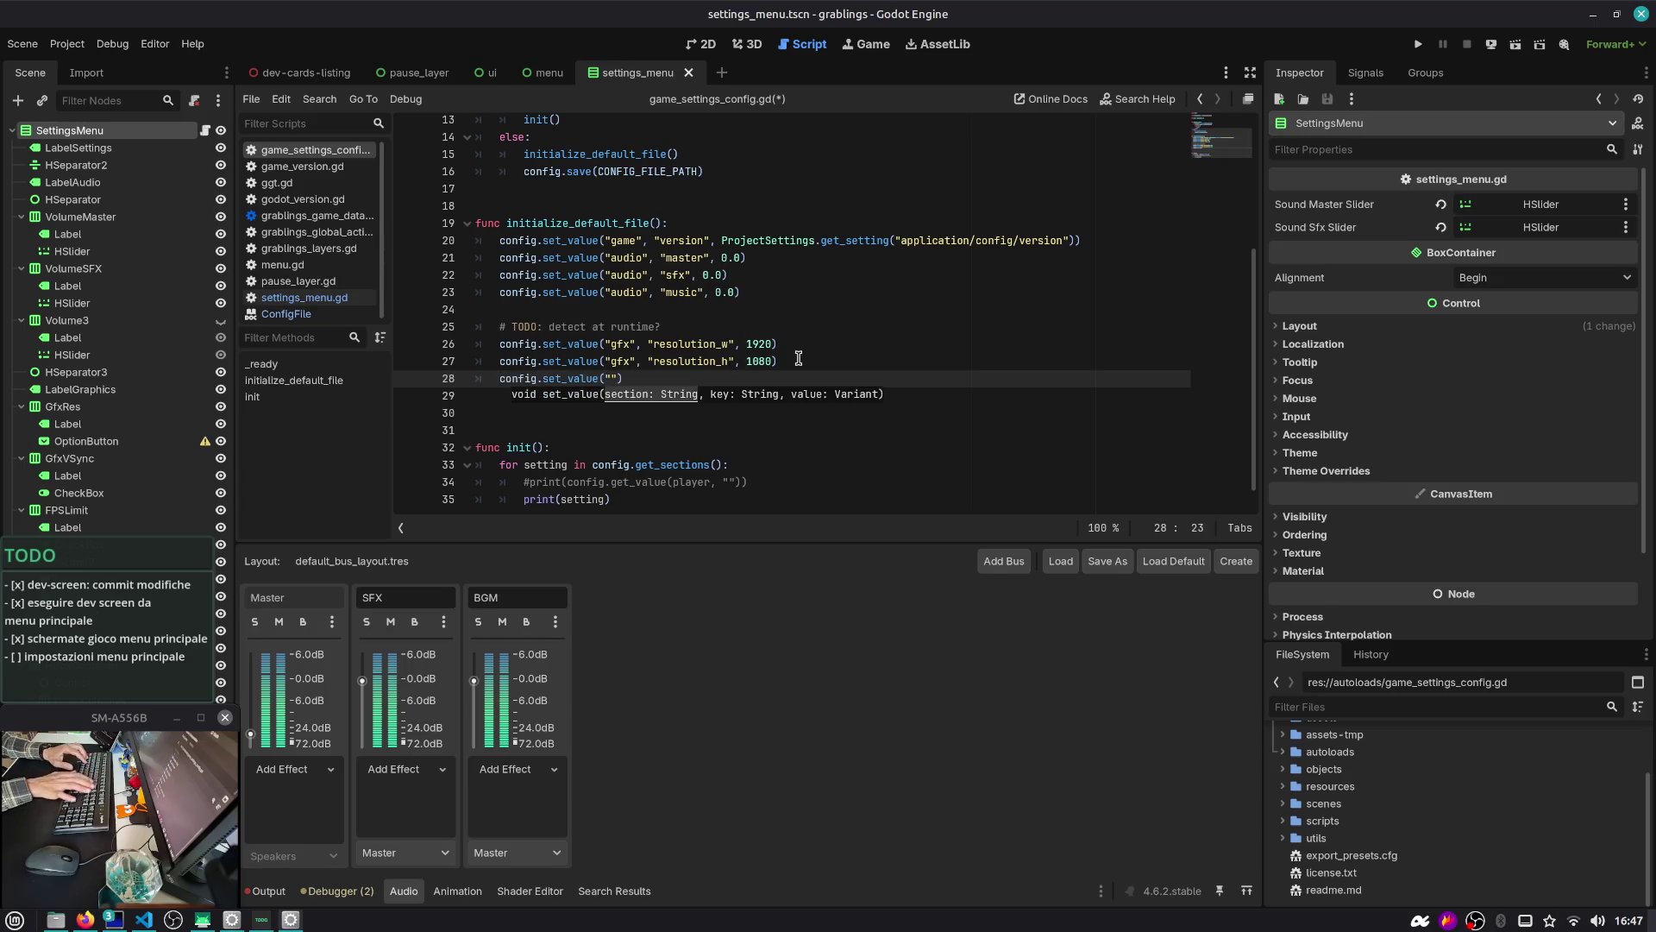
type("gfx\", \"vsy")
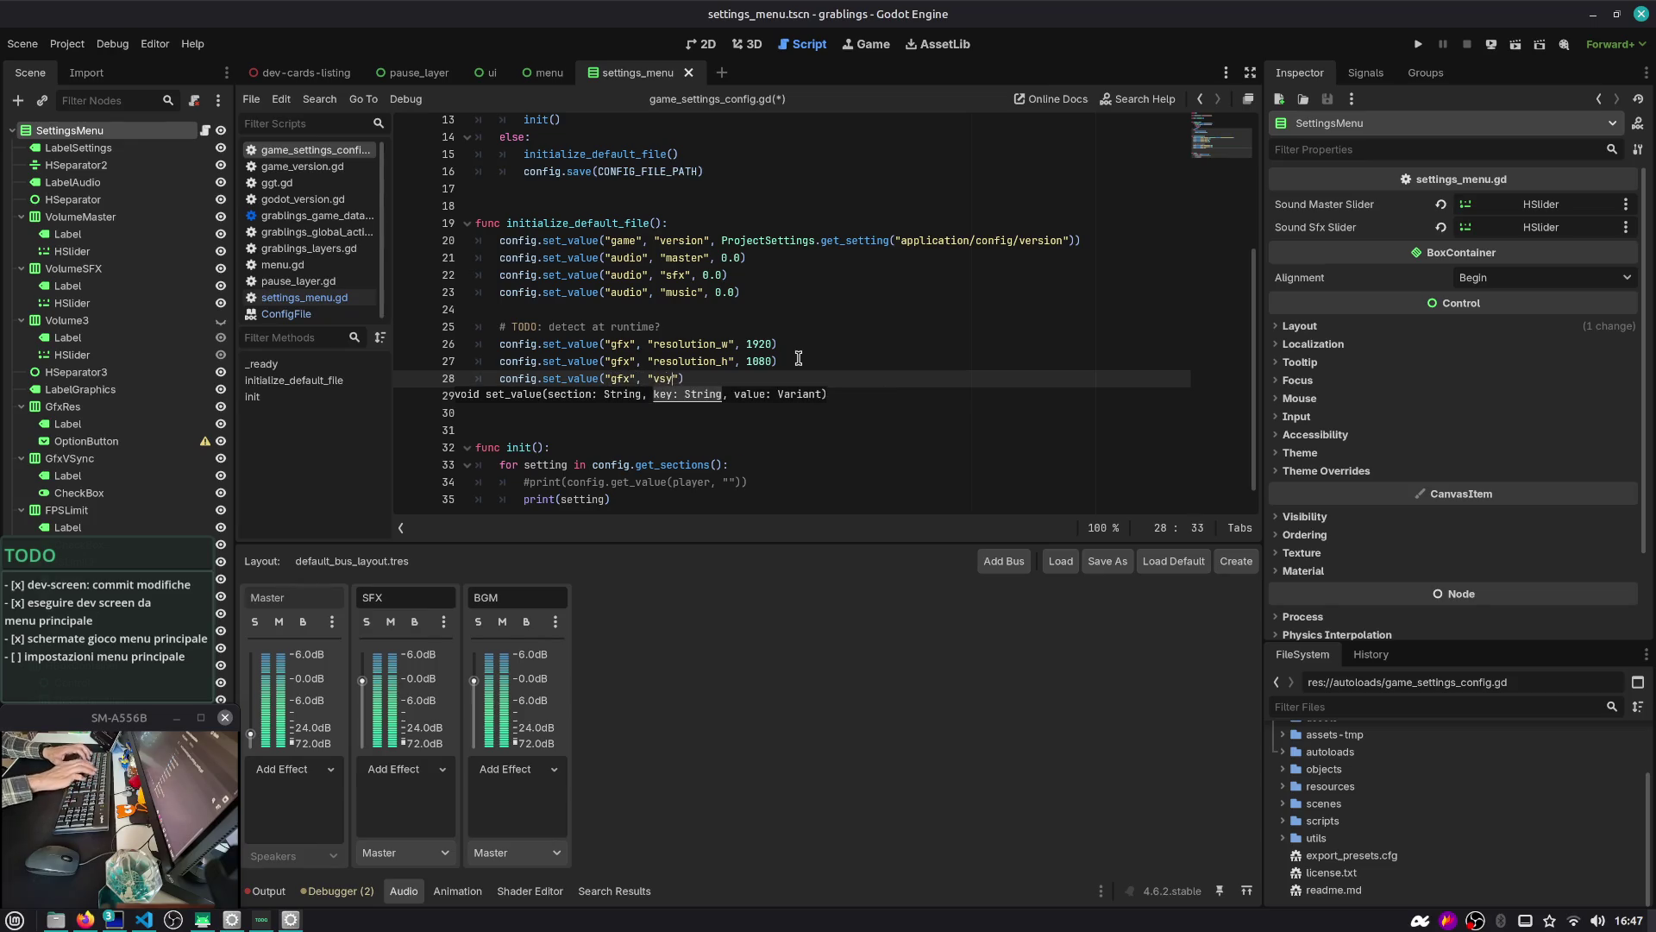
type("true")
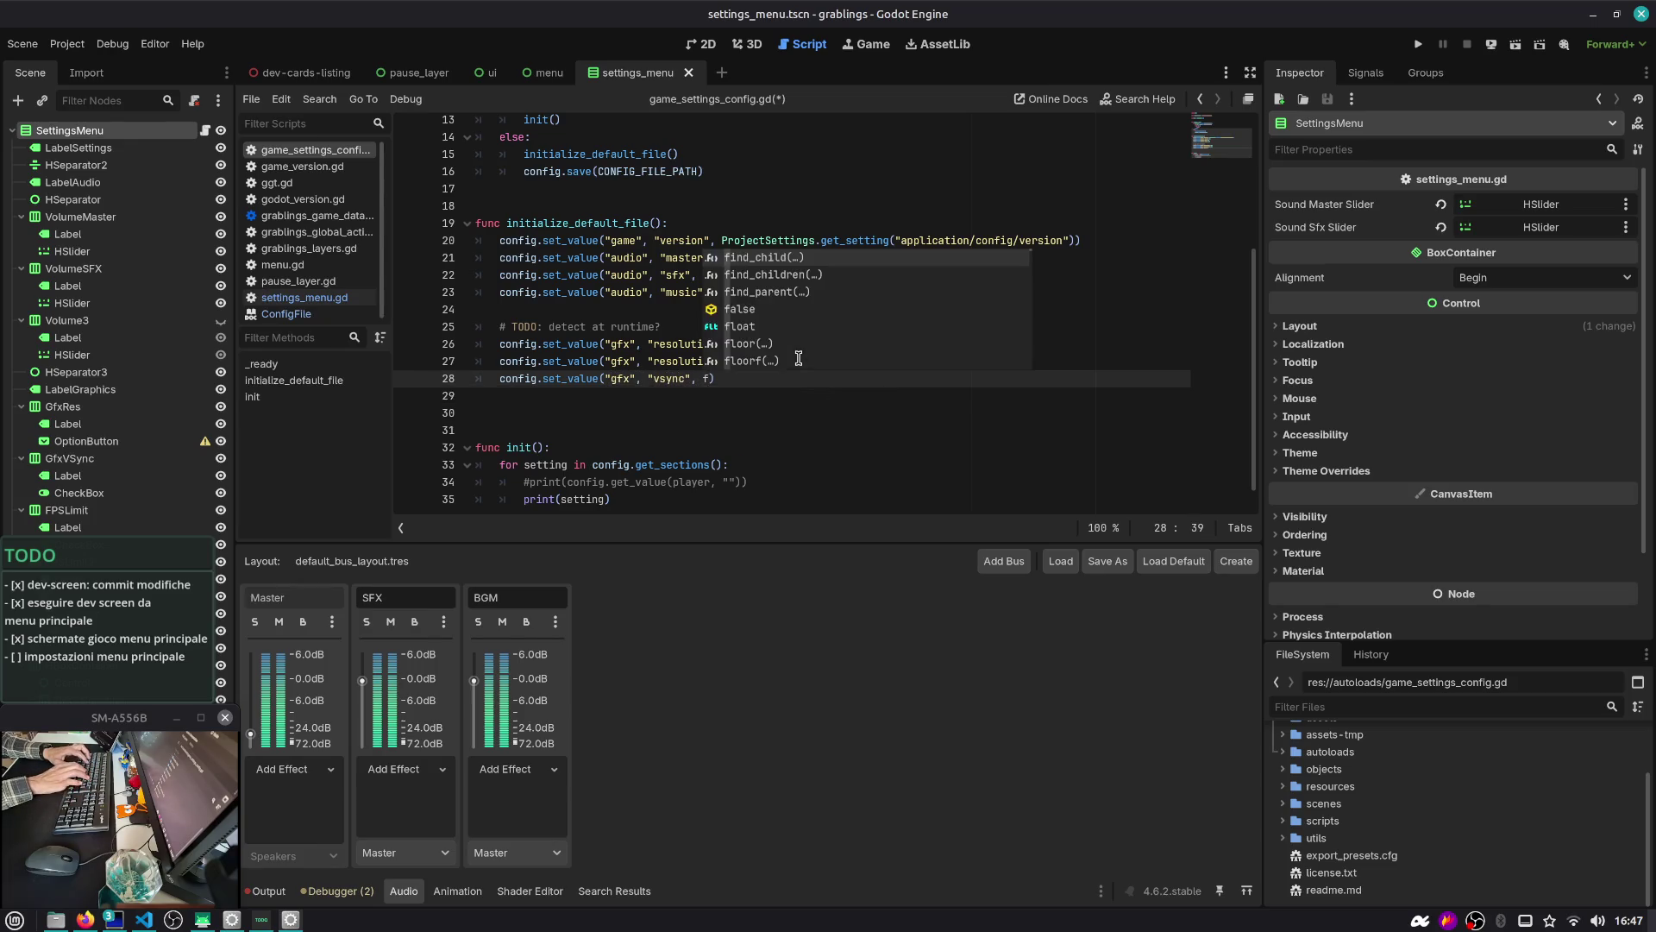
type(")")
key("ctrl+s")
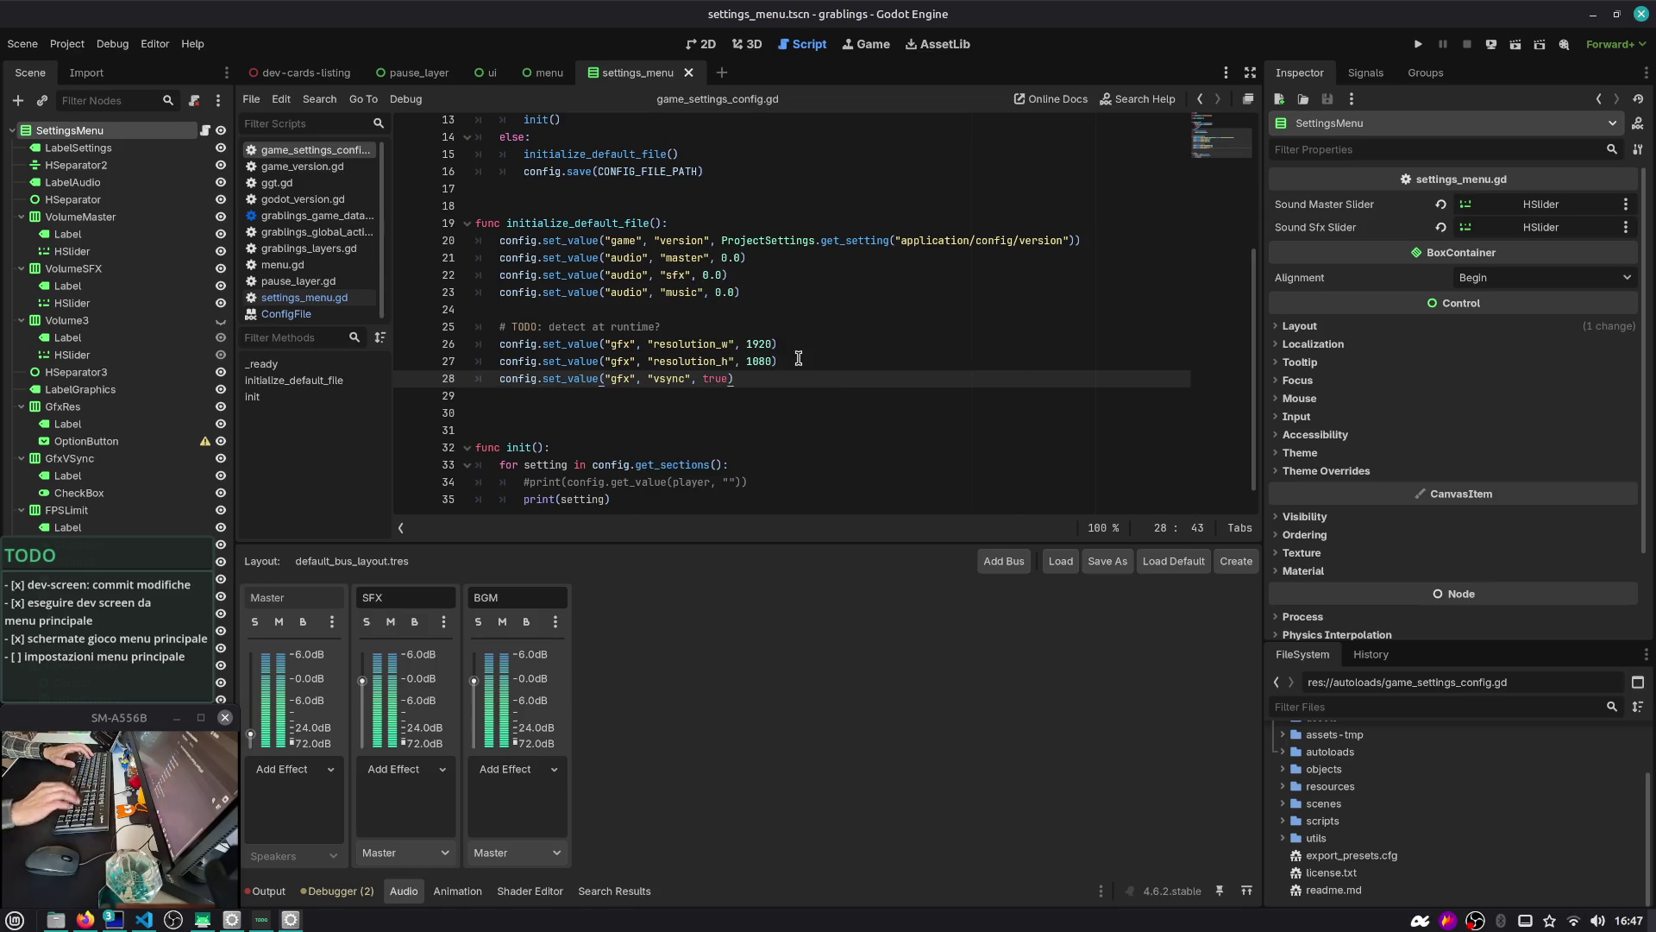
Duplicate the vsync line into a gfx fps_limit default of 60
left_click(703, 44)
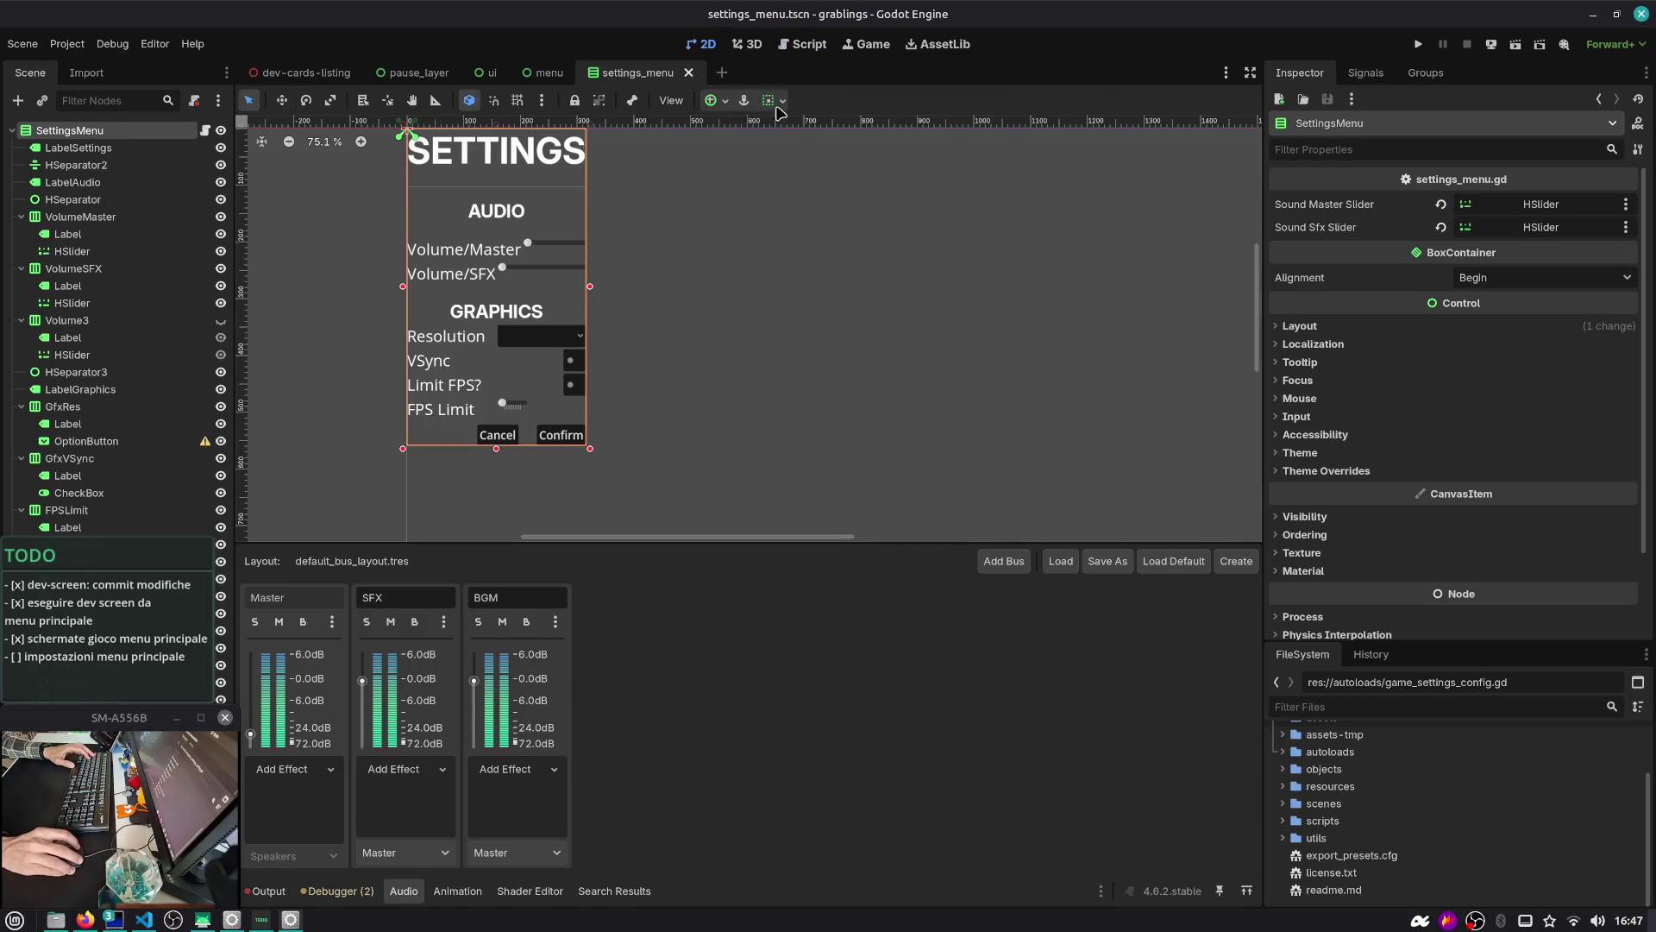
left_click(802, 44)
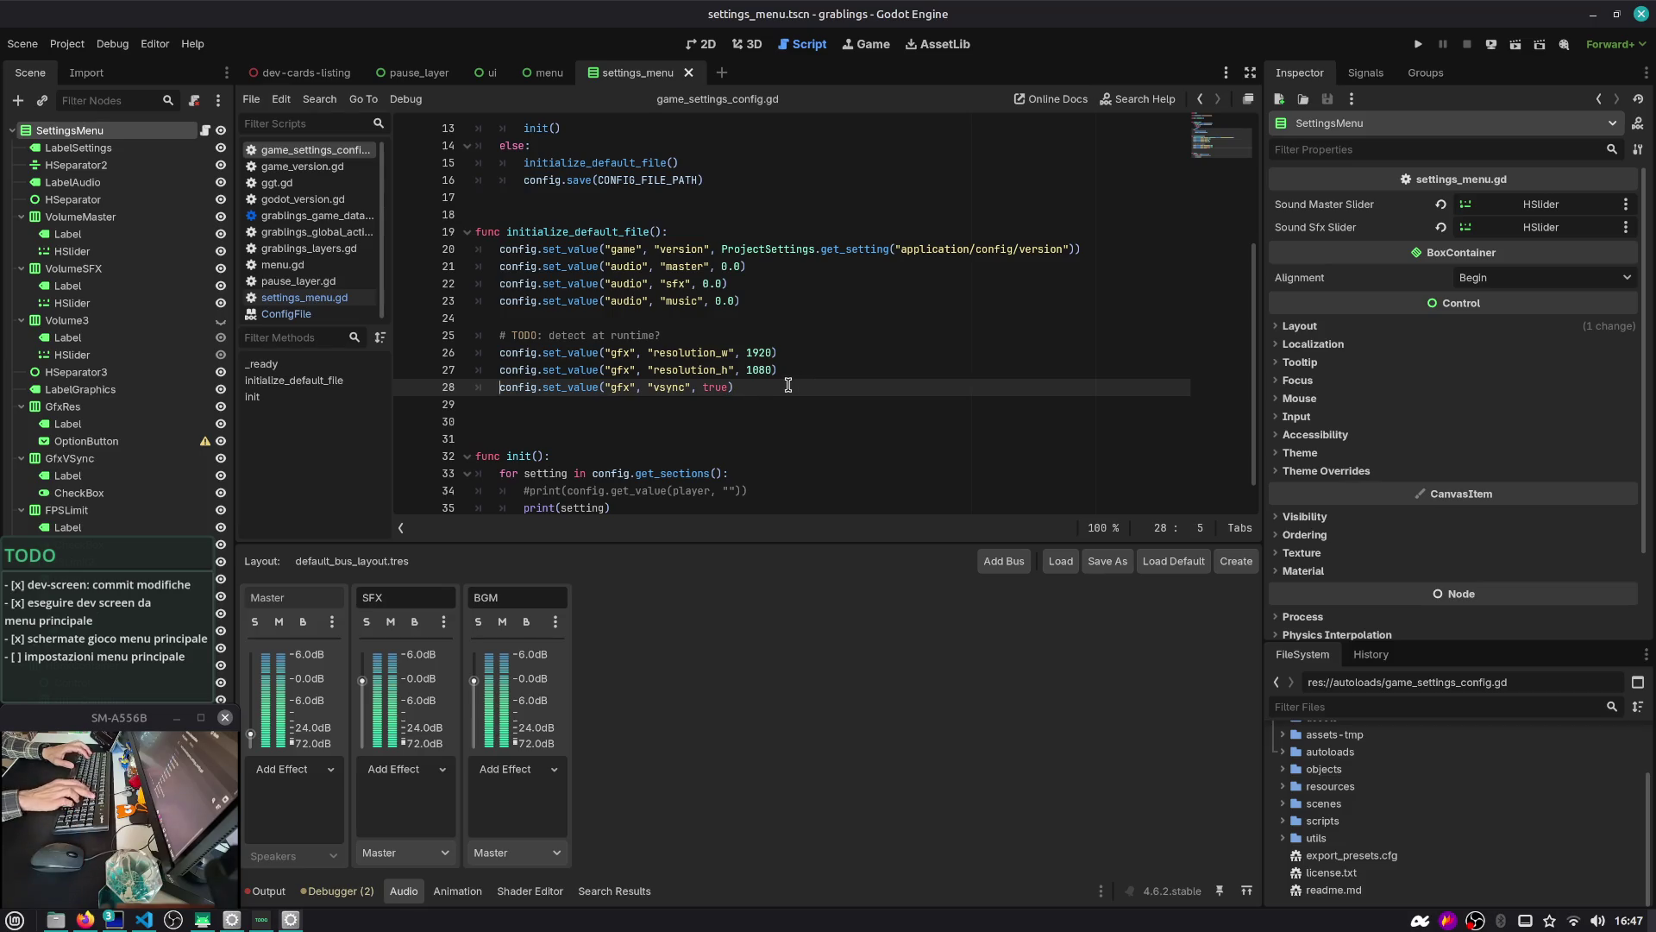
key("shift+End")
key("ctrl+c")
key("End")
key("Return")
key("ctrl+v")
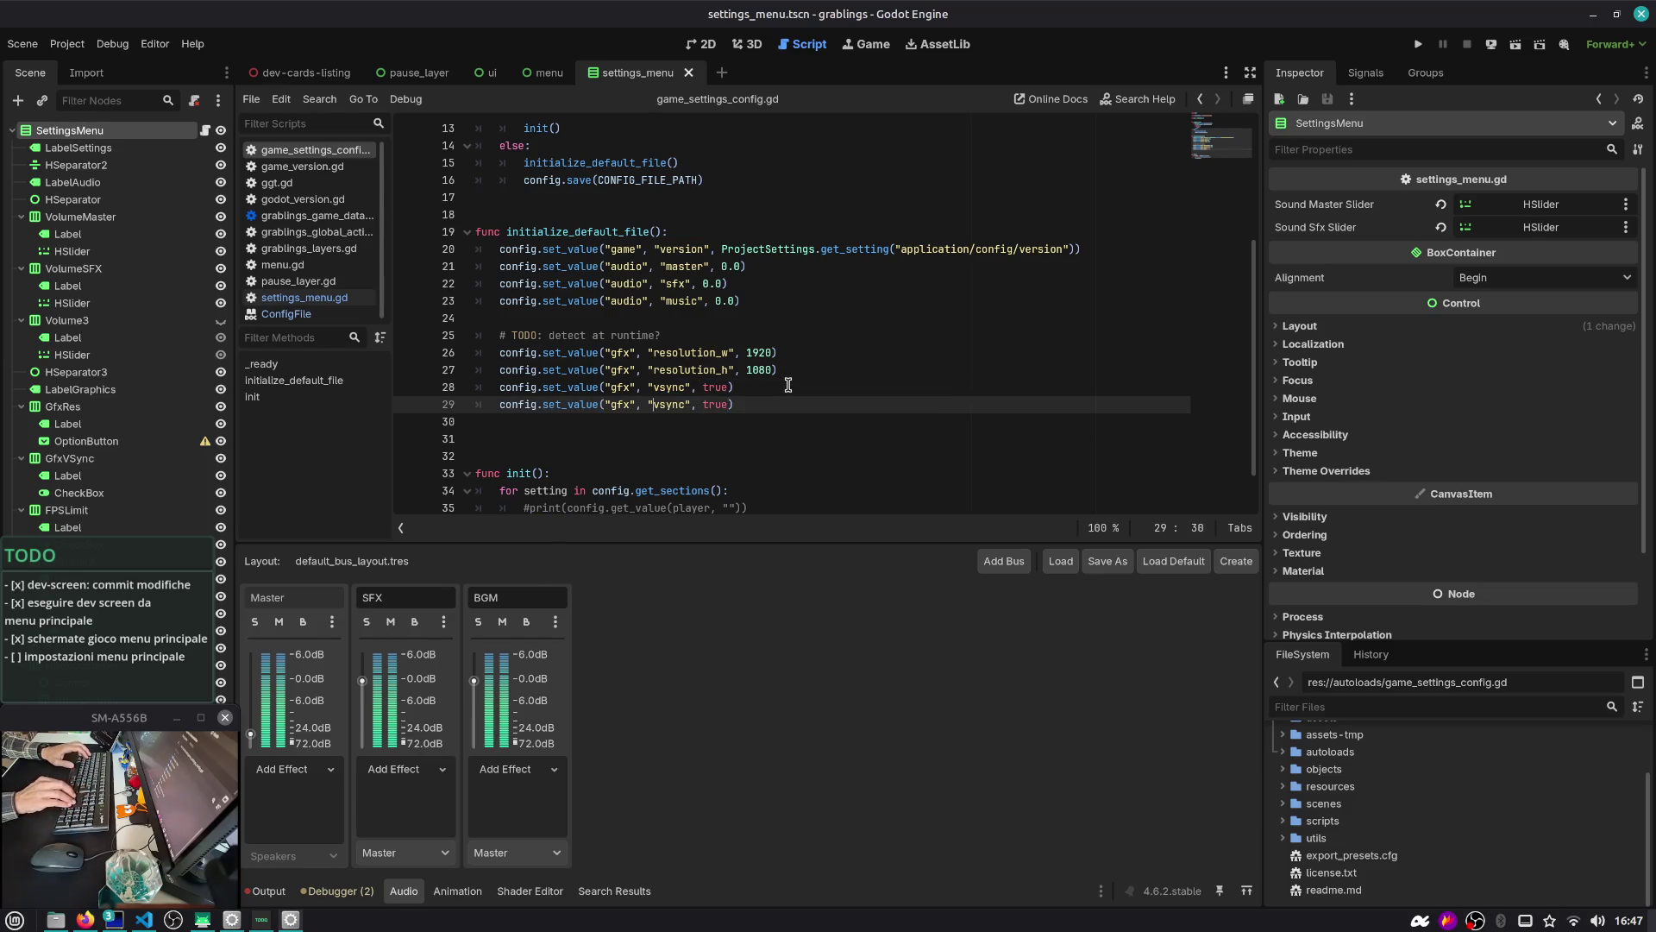
key("Right")
key("Right")
key("ctrl+shift+Right")
type("fps_limit\"")
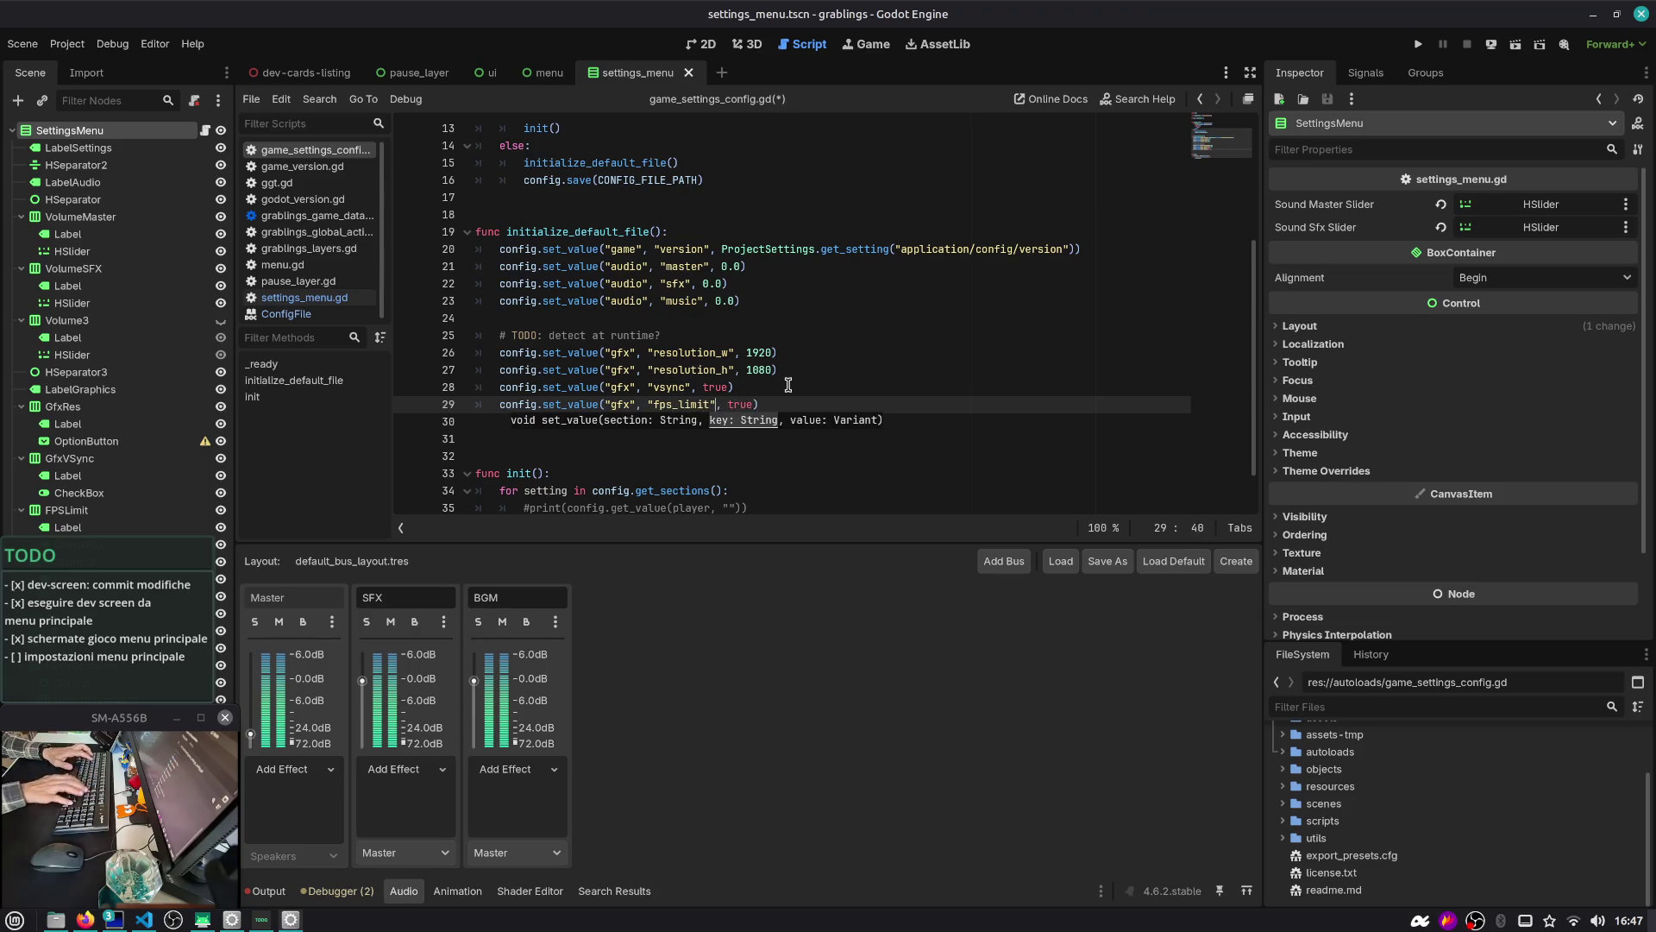
key("ctrl+shift+Right")
type("60")
key("End")
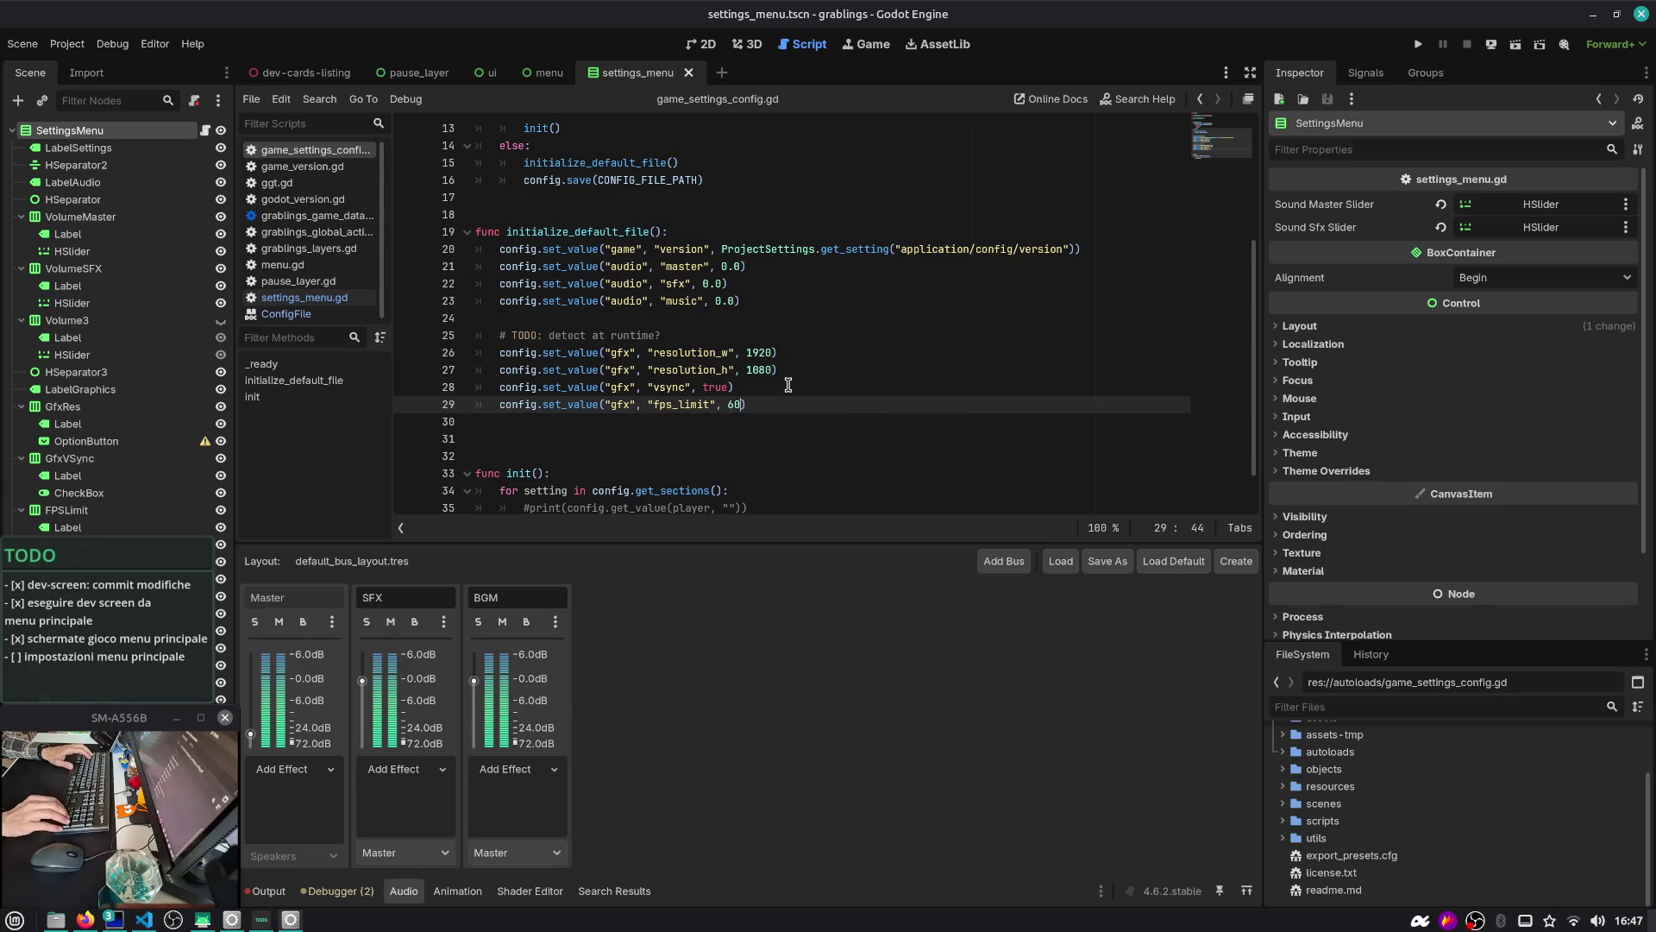
Add an fps_limit_enabled default of true and move it above the fps_limit line
key("shift+Home")
key("ctrl+c")
key("End")
key("Return")
key("ctrl+v")
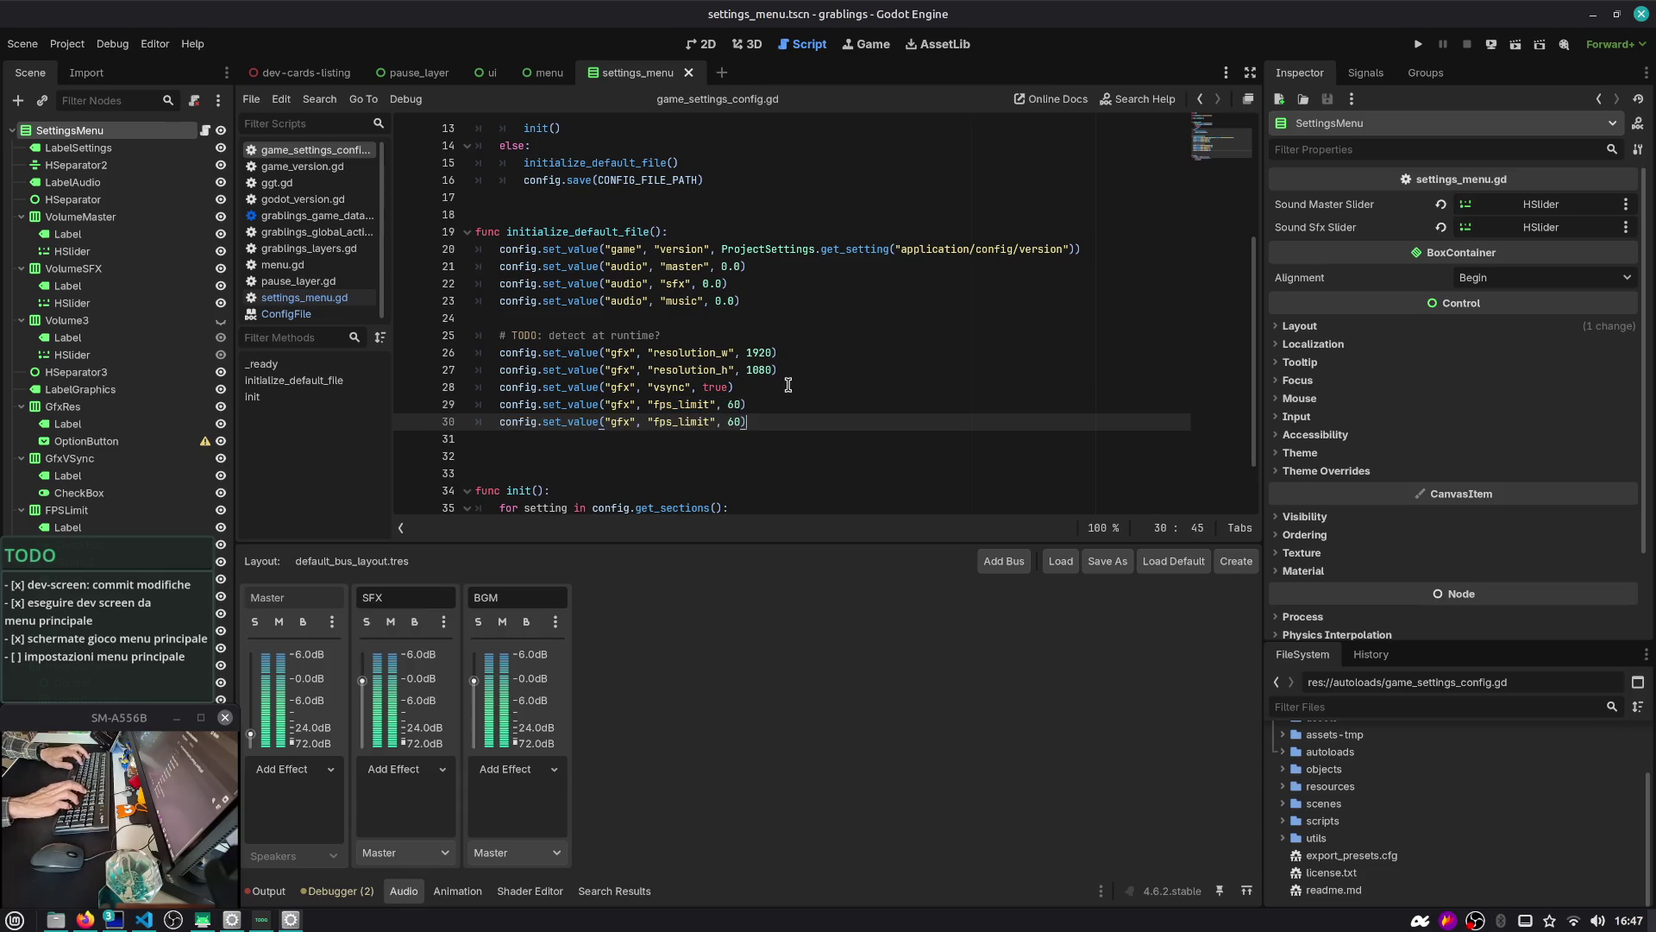
left_click(702, 44)
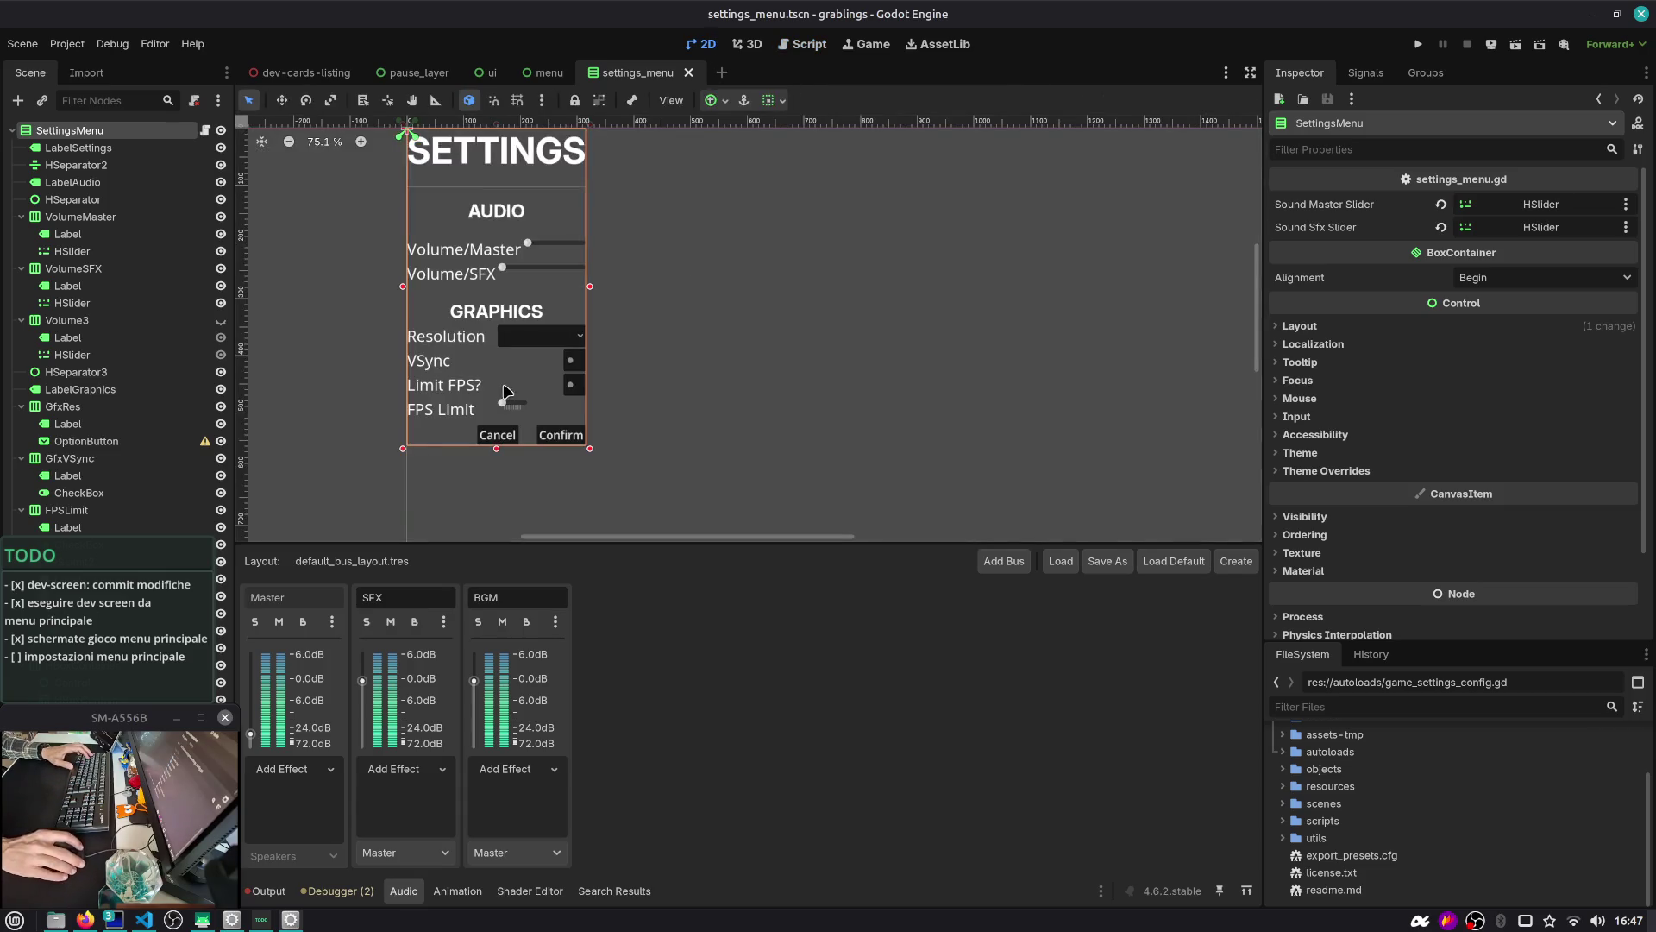
key("ctrl+F3")
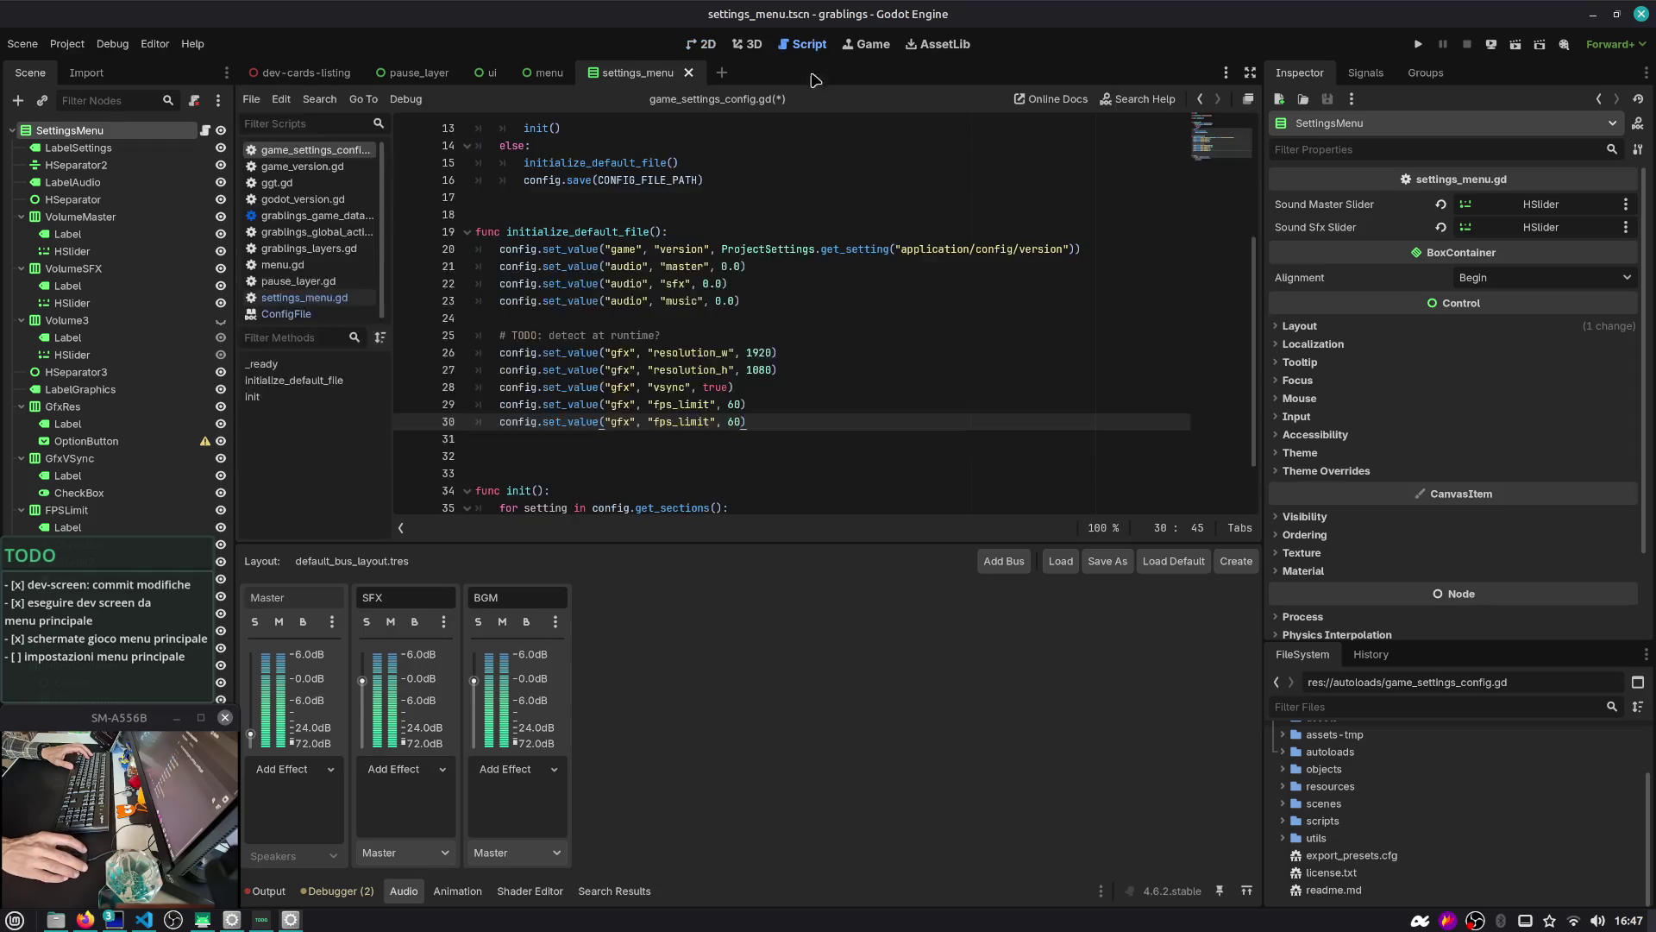
double_click(734, 421)
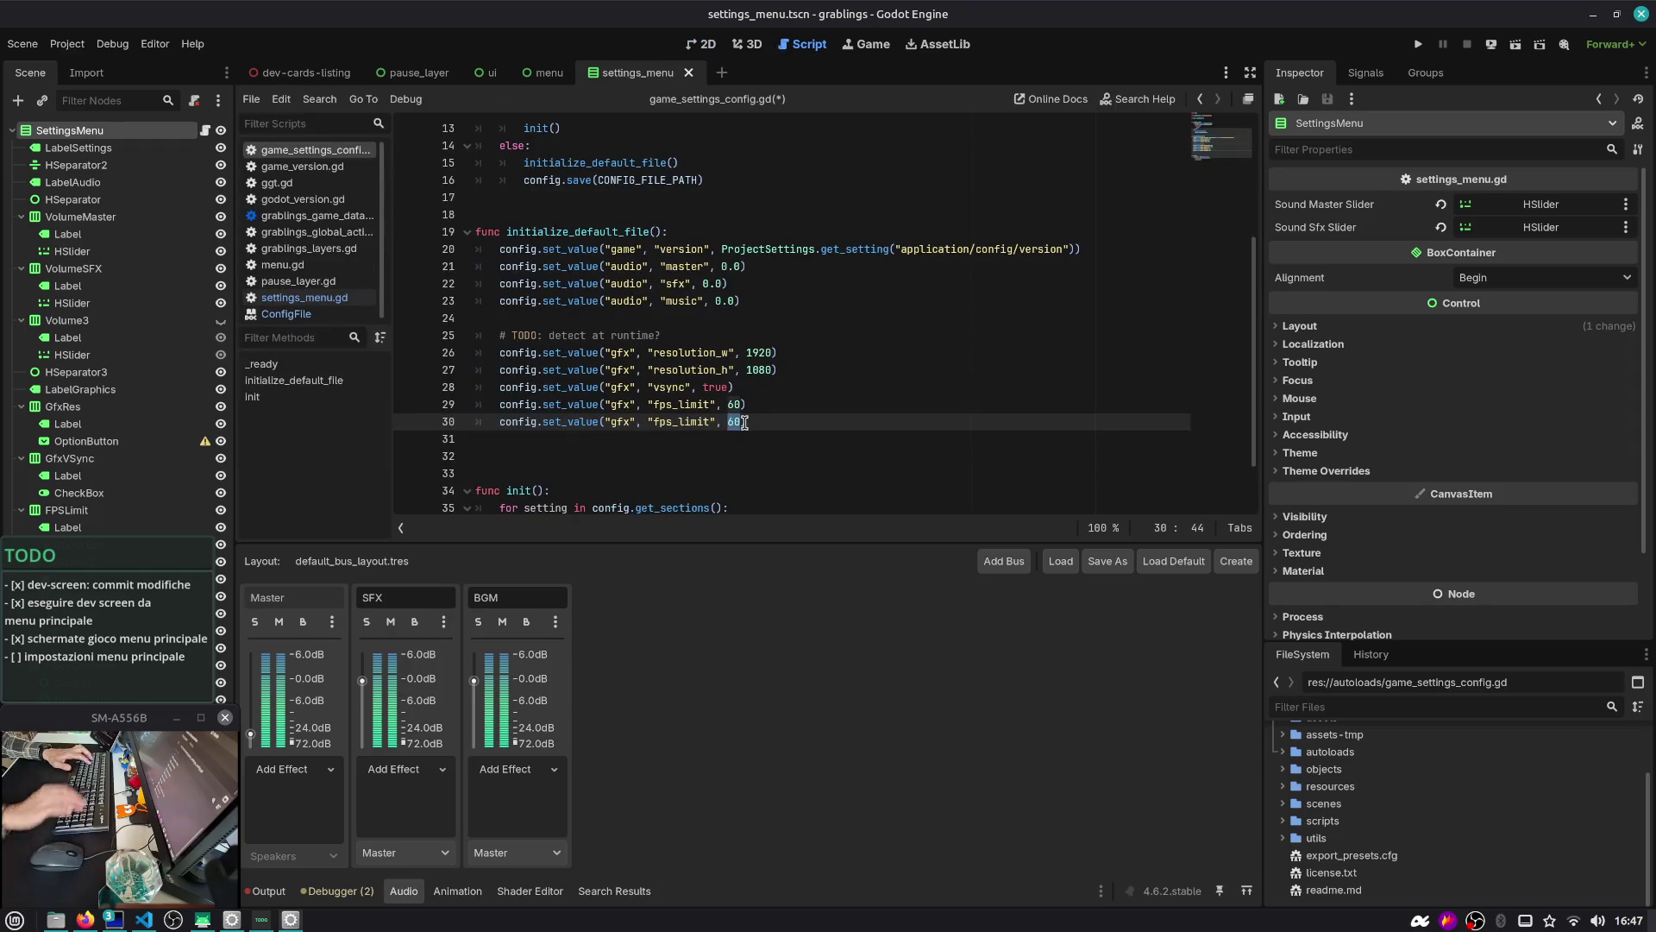
type("true")
key("End")
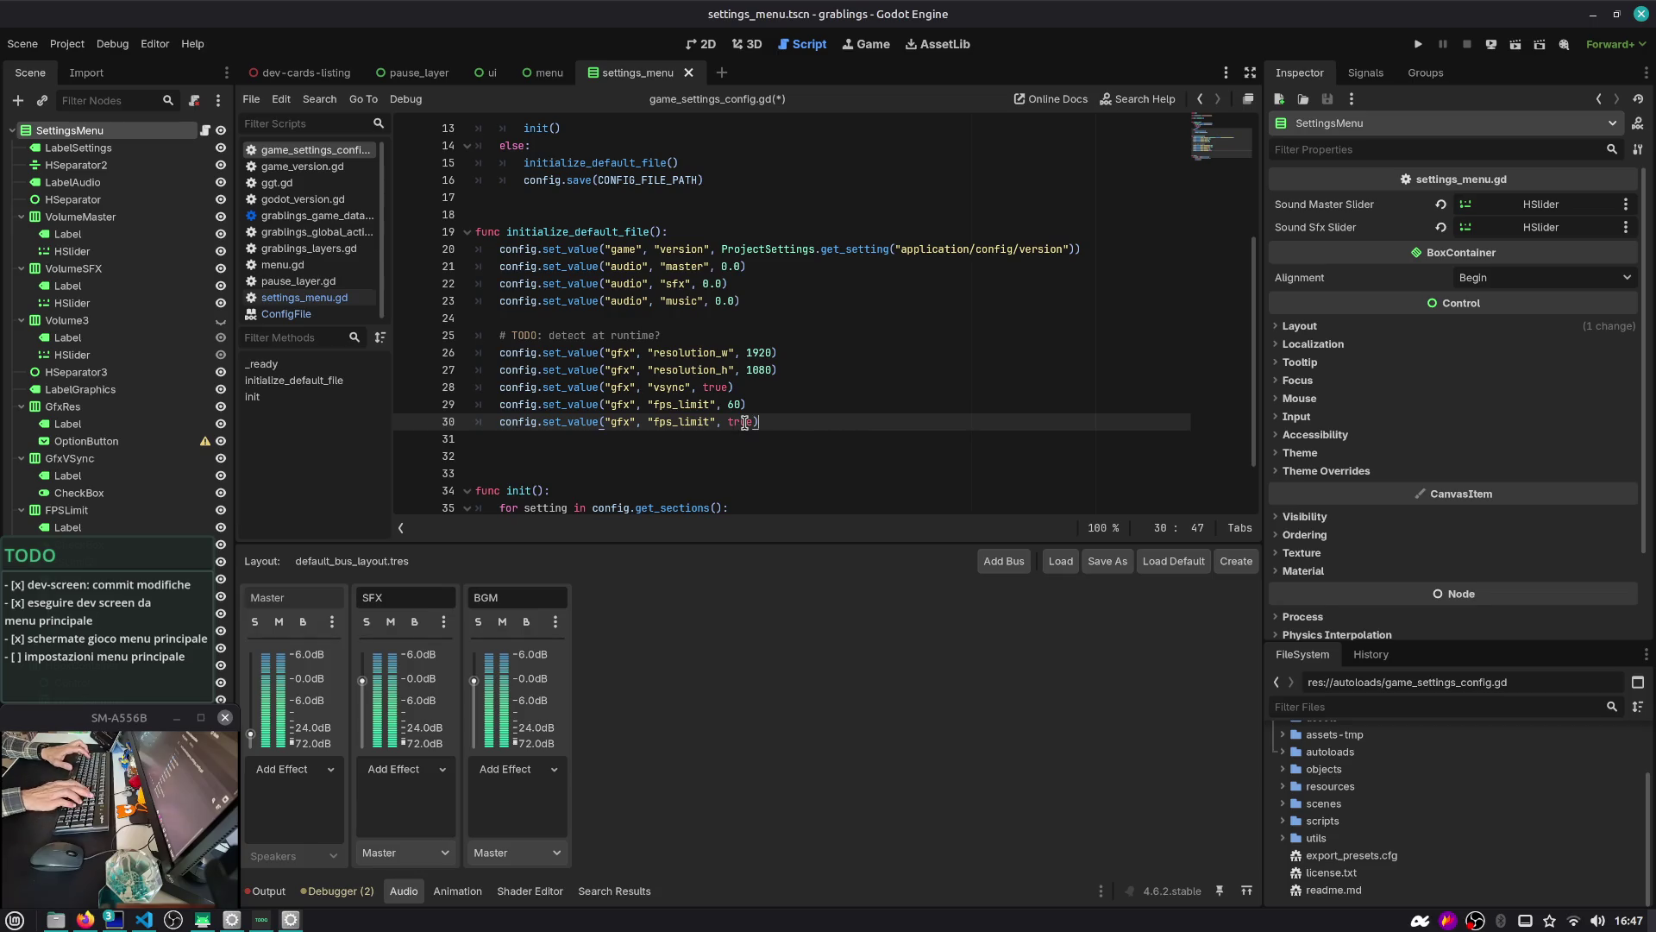
key("ctrl+Left")
key("ctrl+Left")
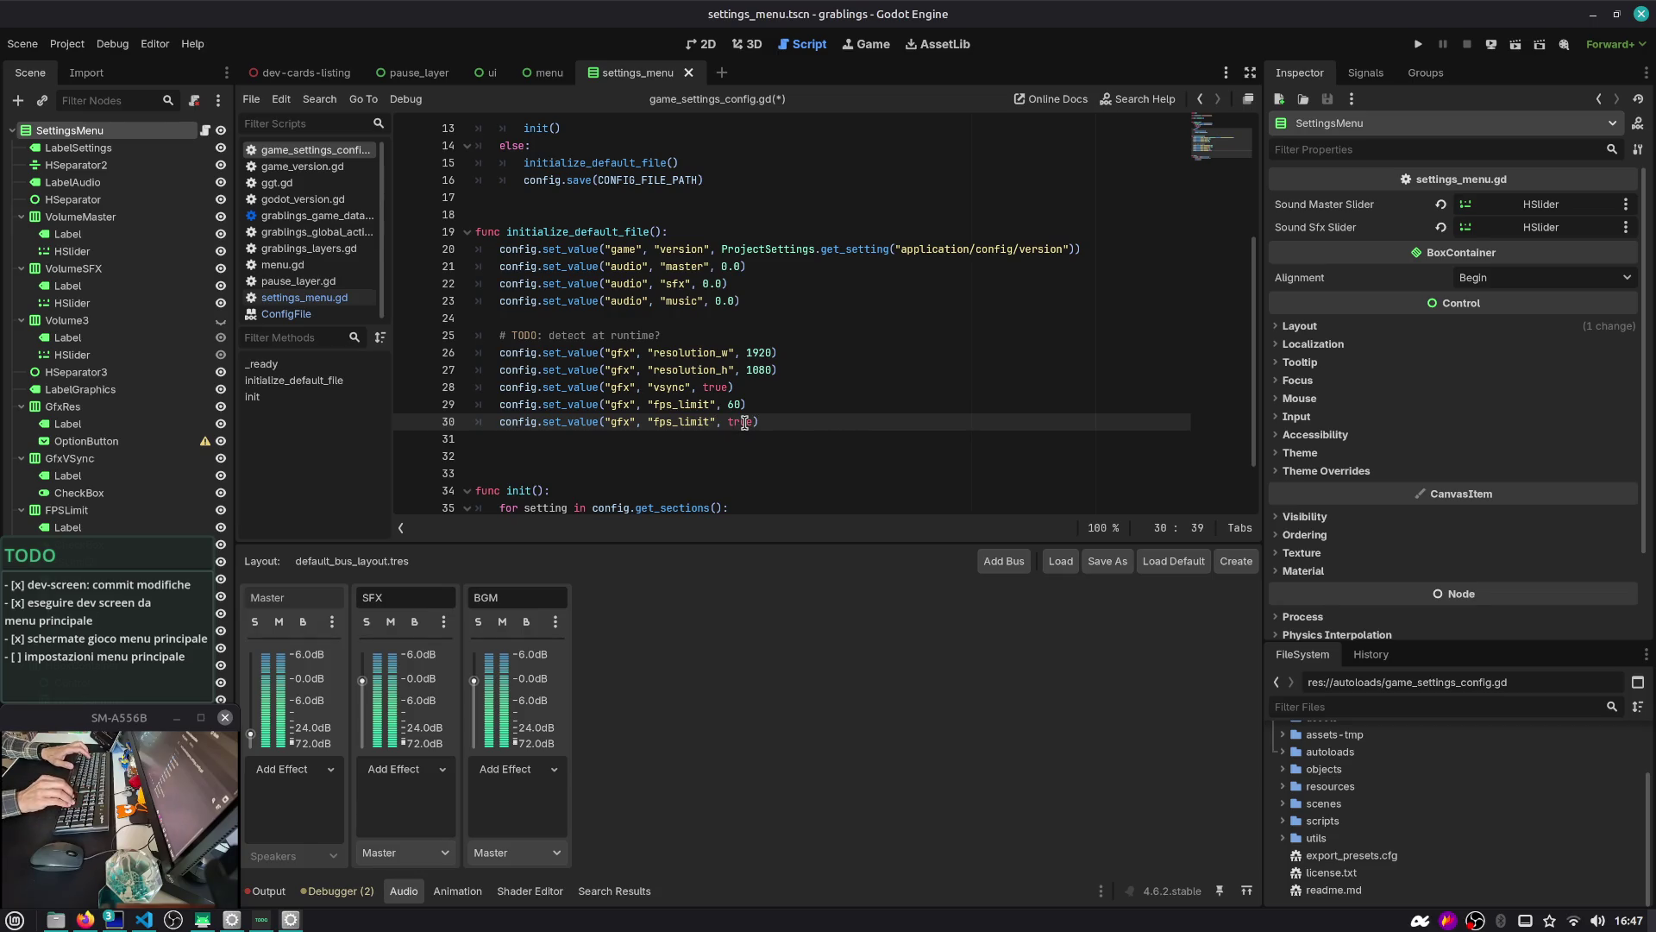
key("ctrl+space")
type("_enabled")
key("alt+Up")
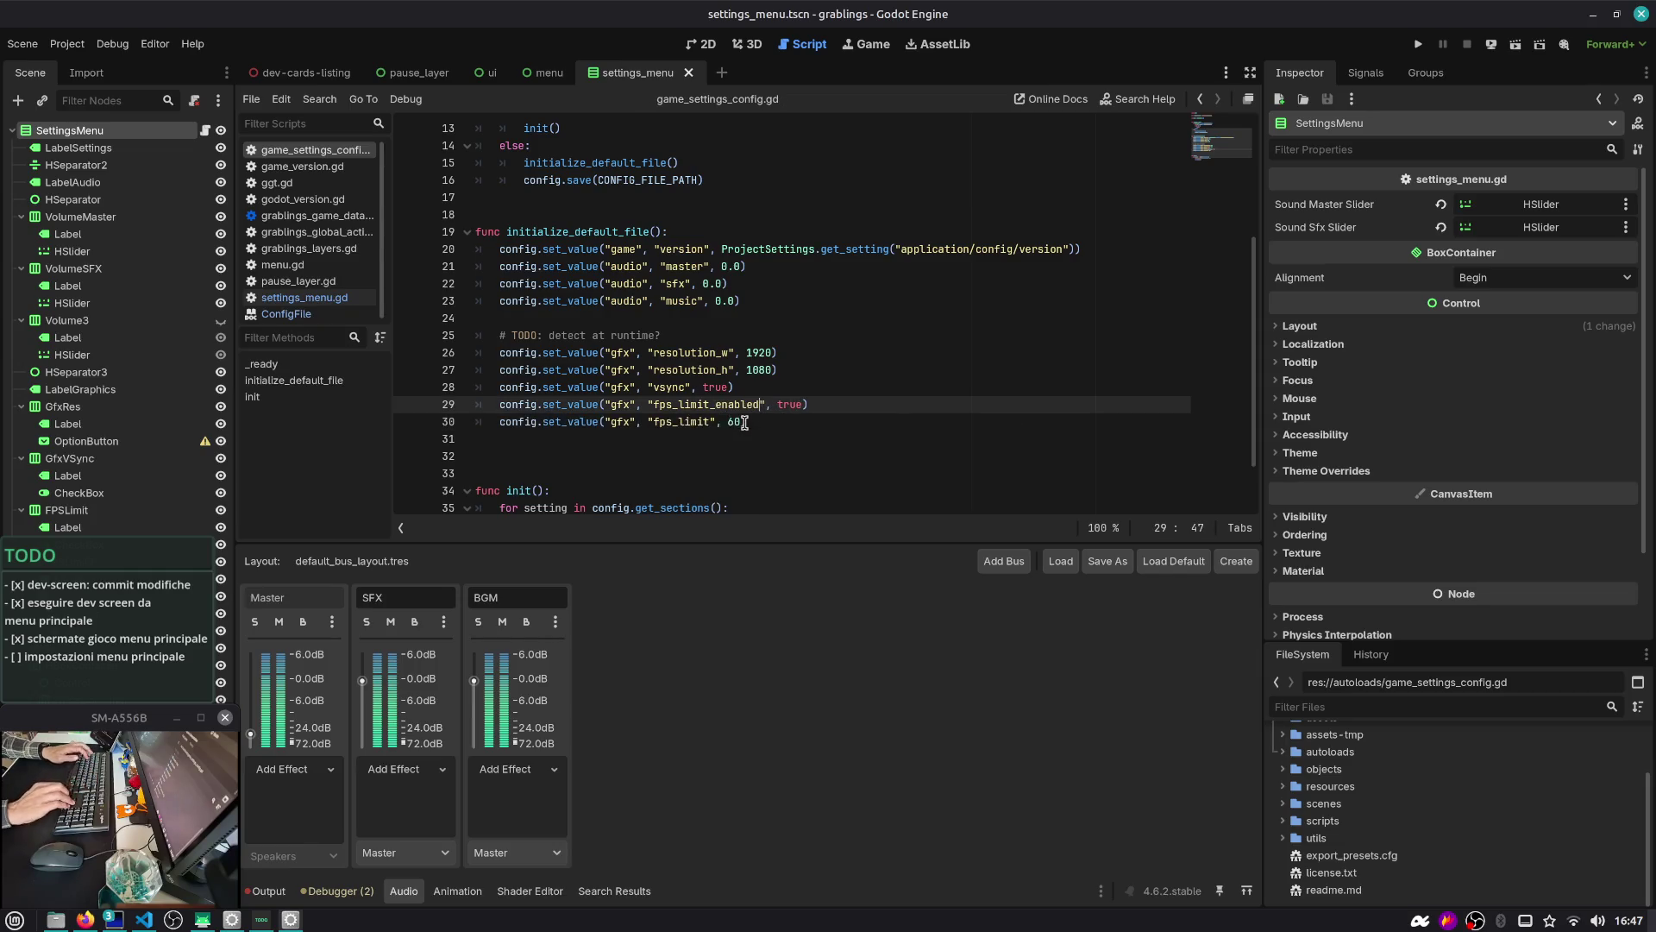
left_click(744, 423)
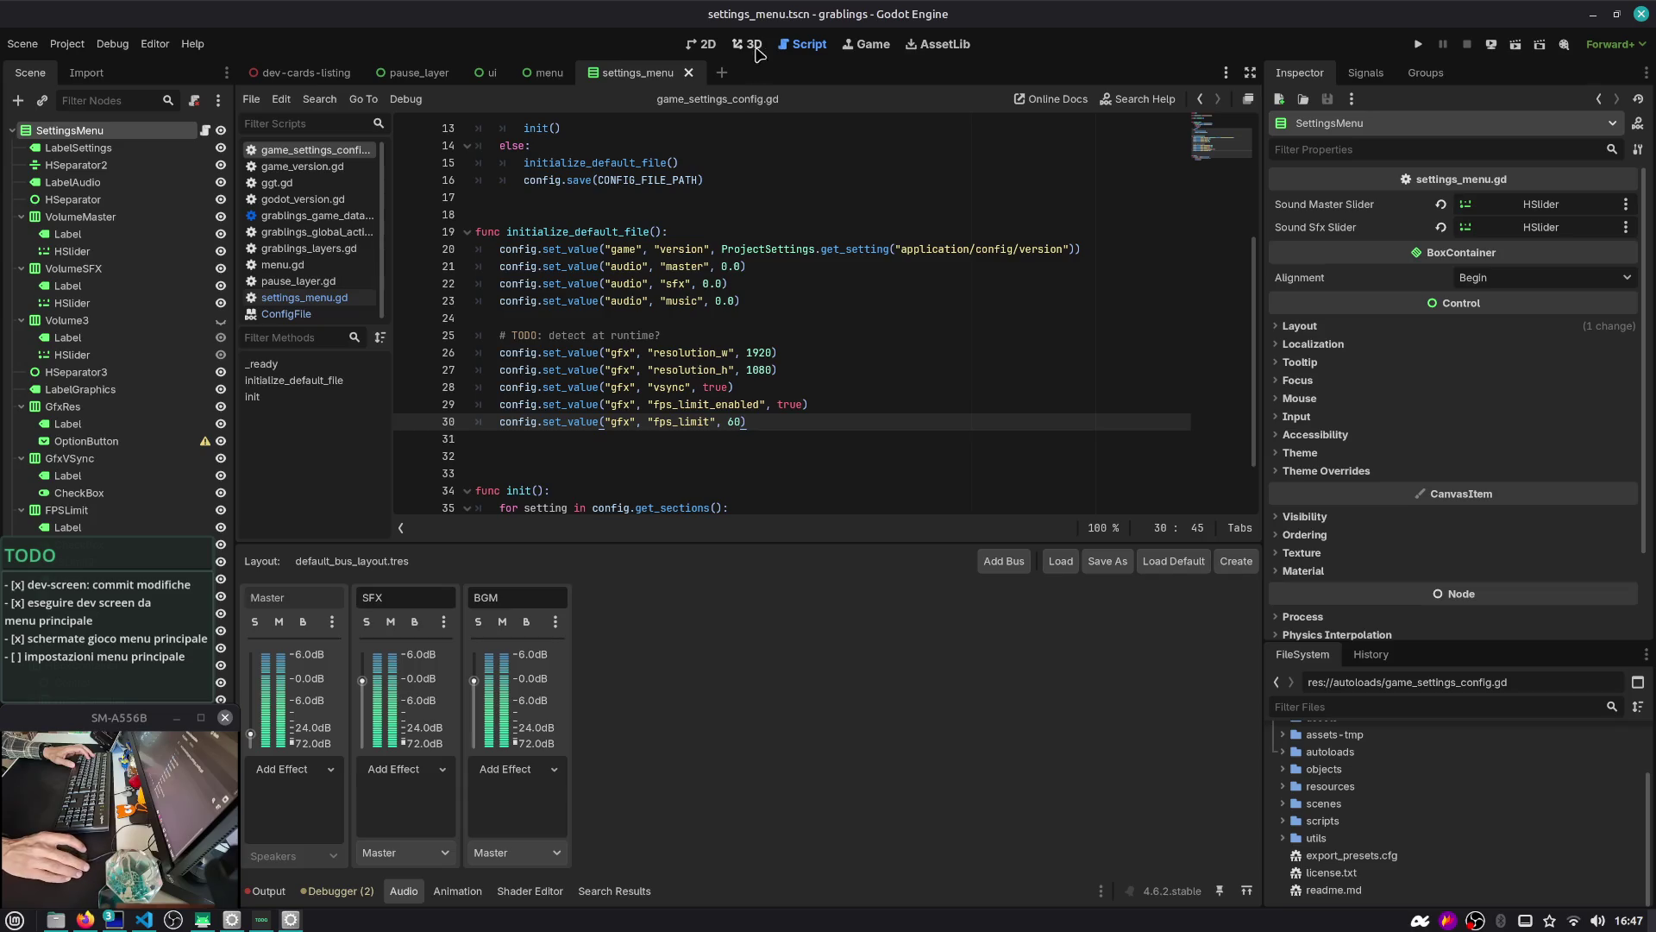
Inspect initialize_default_file and its call in _ready, then glance at the SETTINGS scene in 2D
scroll(718, 242, "down", 1)
double_click(616, 172)
scroll(640, 219, "up", 5)
double_click(624, 361)
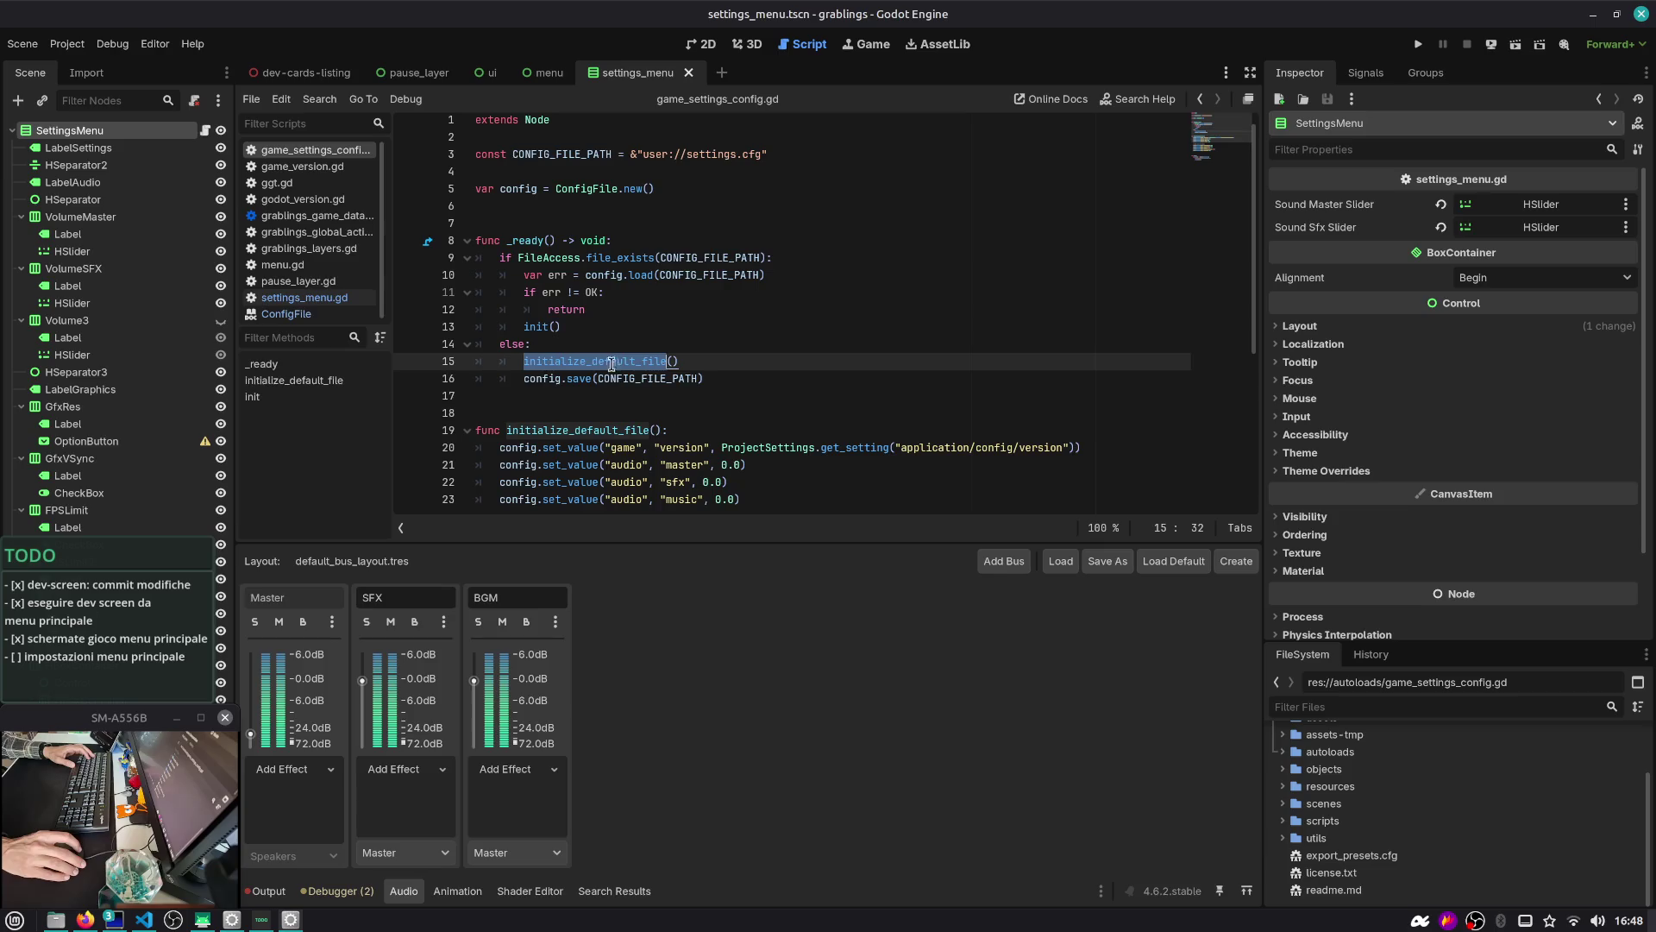
scroll(759, 367, "down", 5)
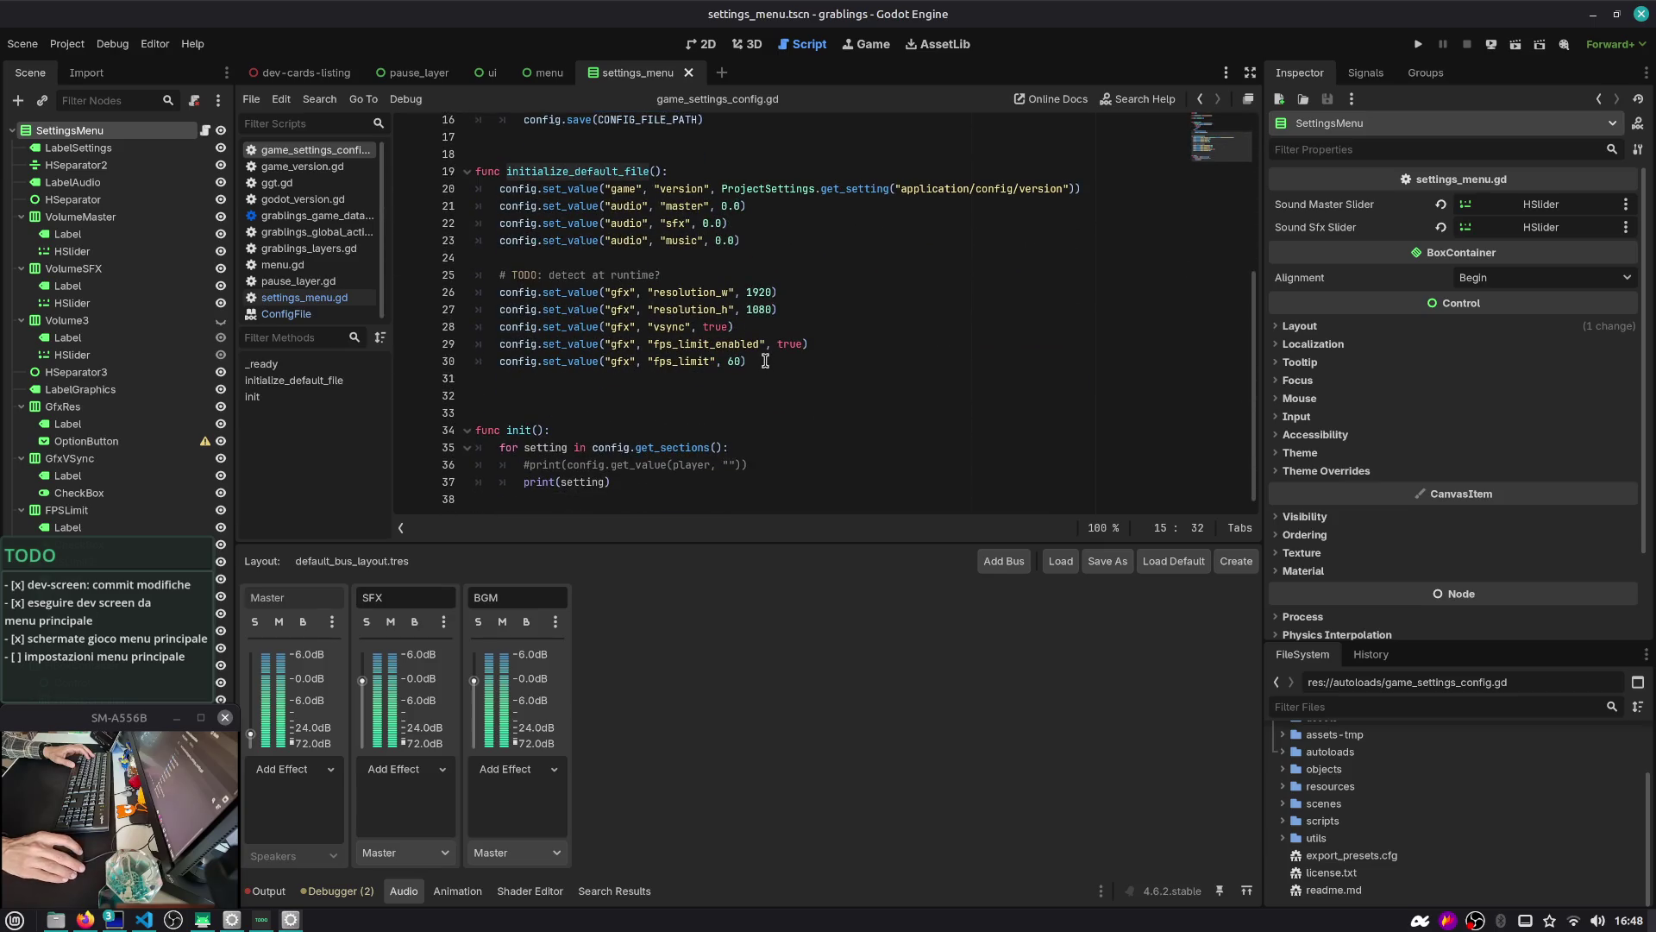
left_click(651, 253)
scroll(655, 371, "up", 5)
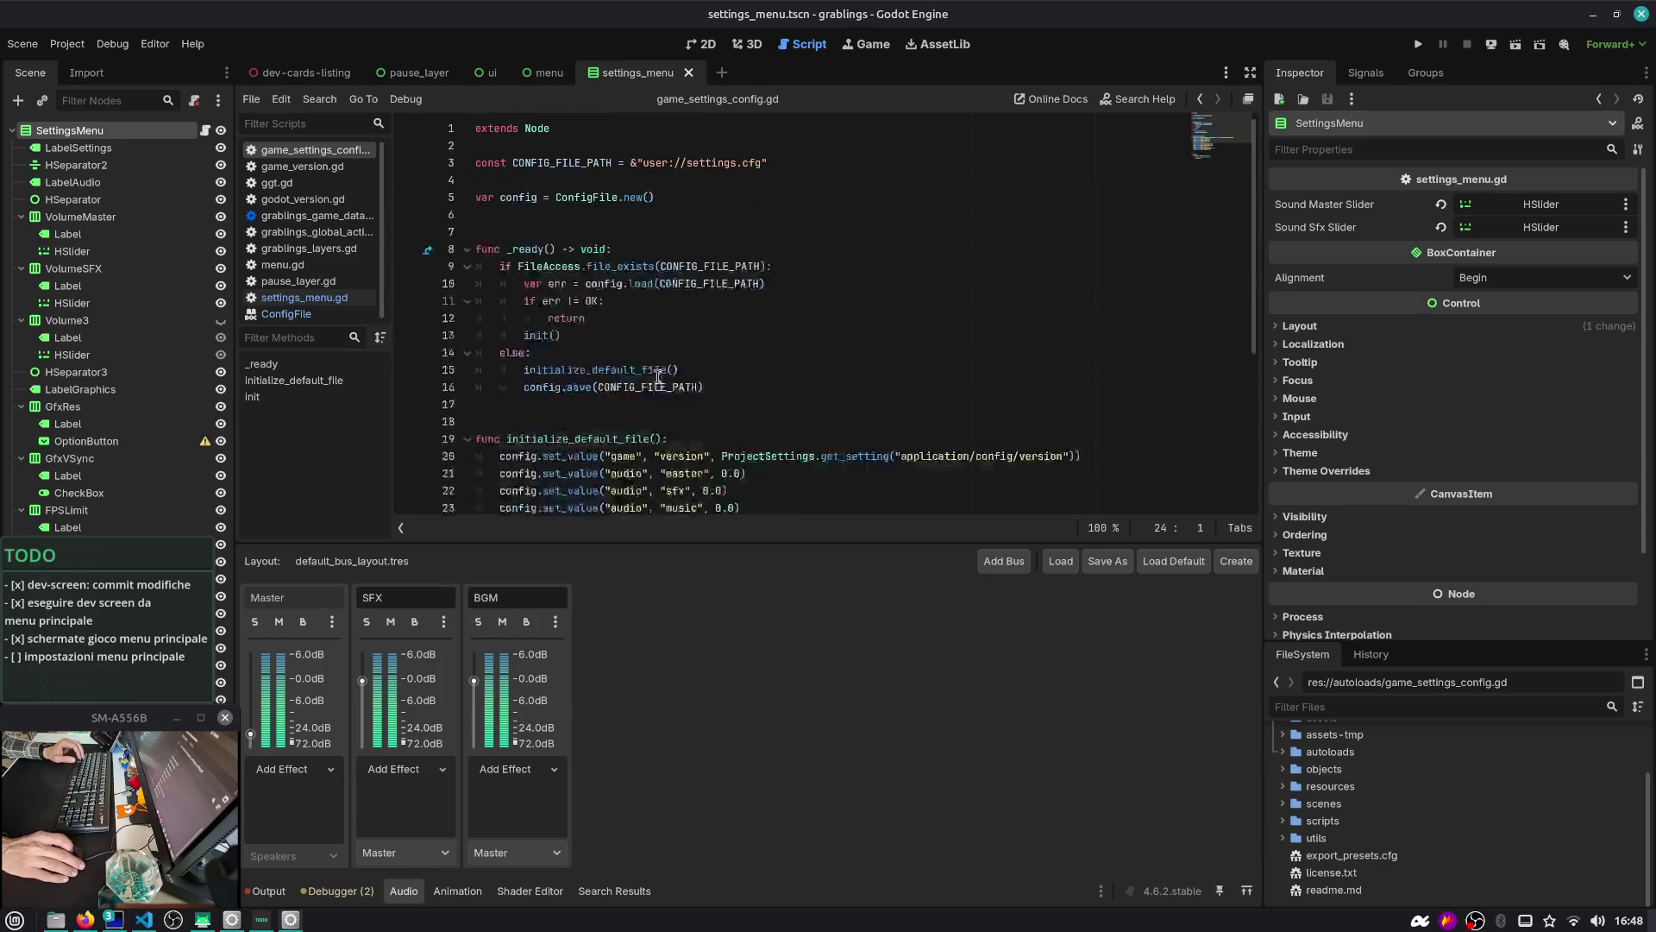
left_click(702, 44)
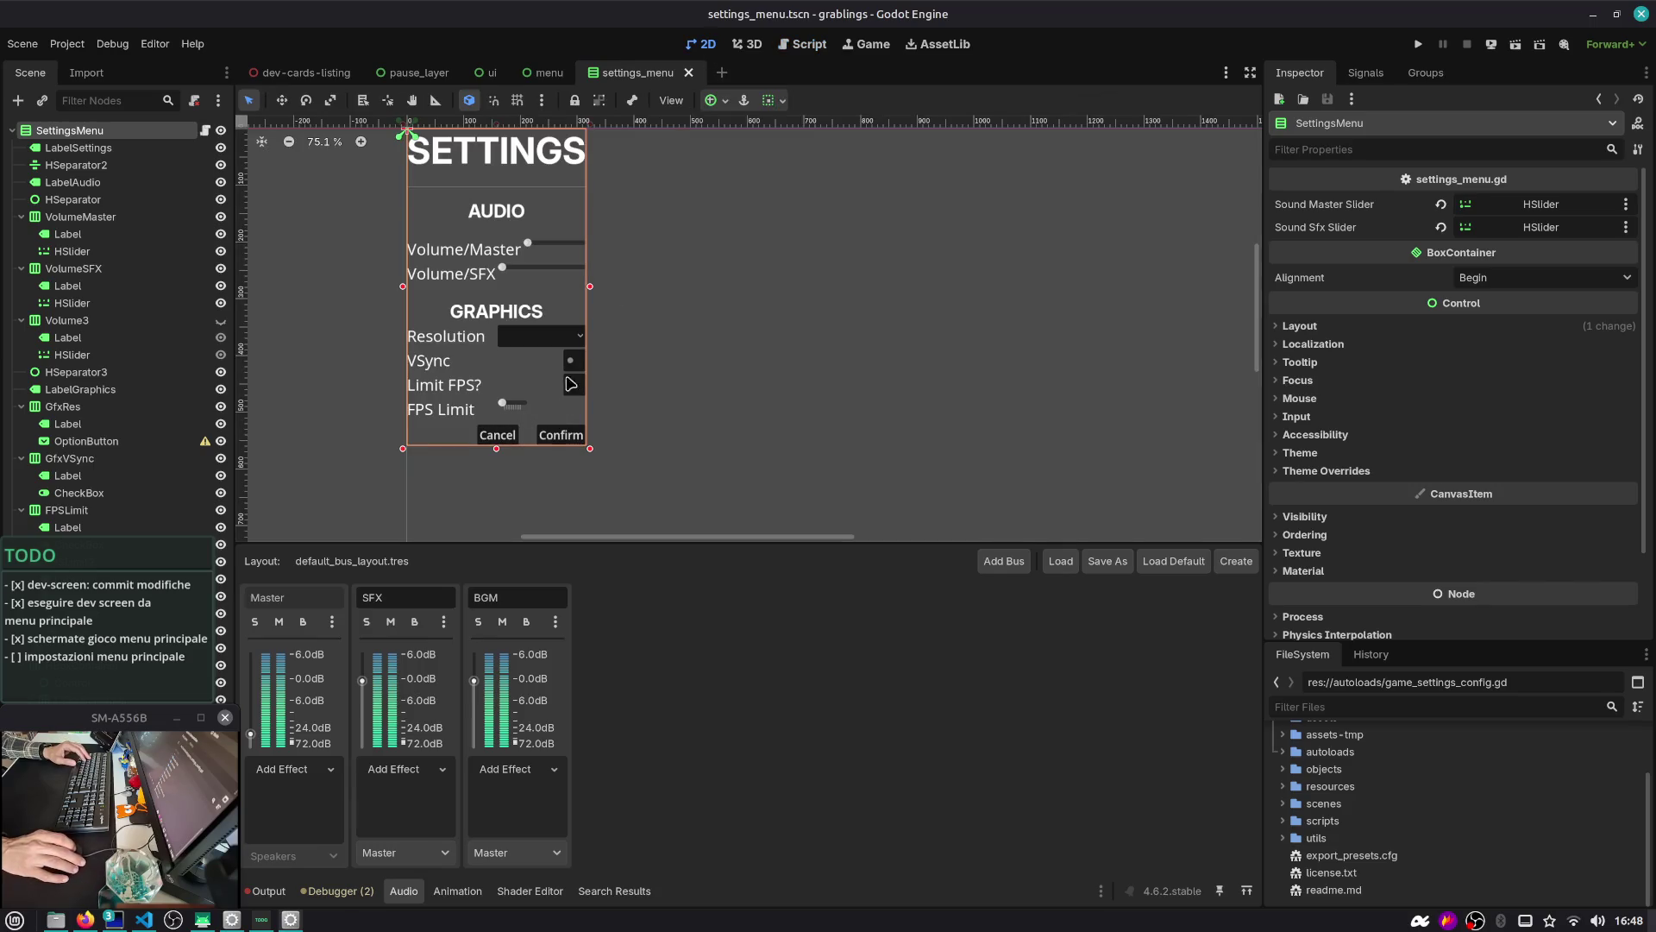
left_click(800, 44)
Delete the saved settings.cfg again from the terminal and run the game
key("alt+Tab")
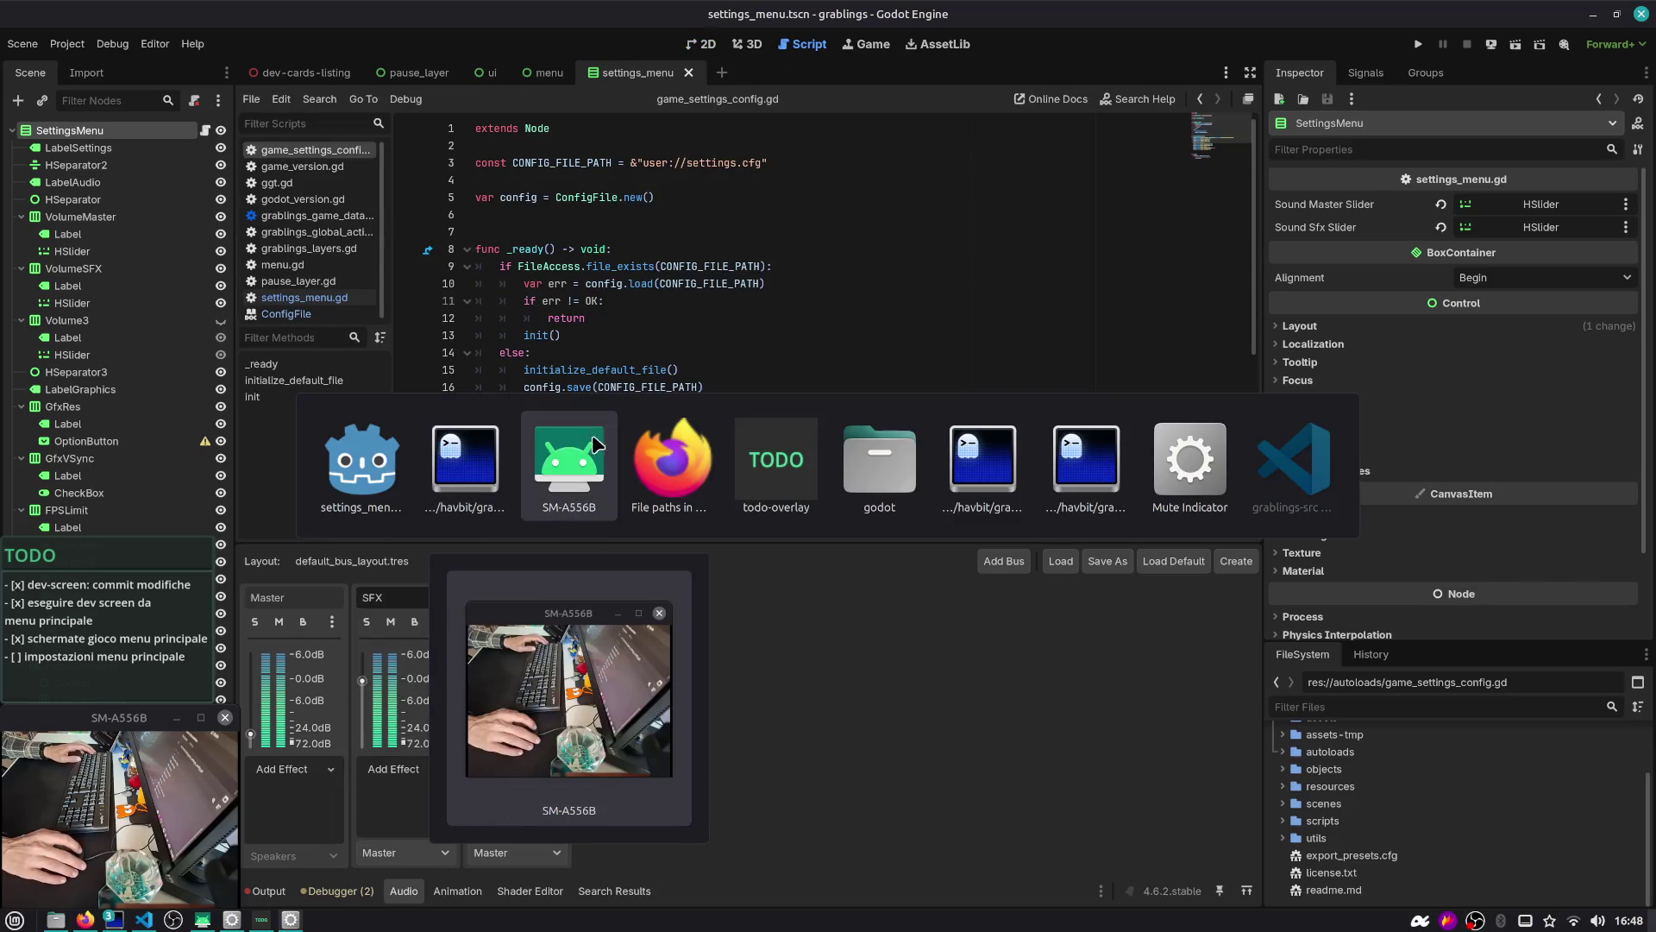
left_click(486, 467)
key("Up")
key("Up")
key("Return")
left_click(1417, 44)
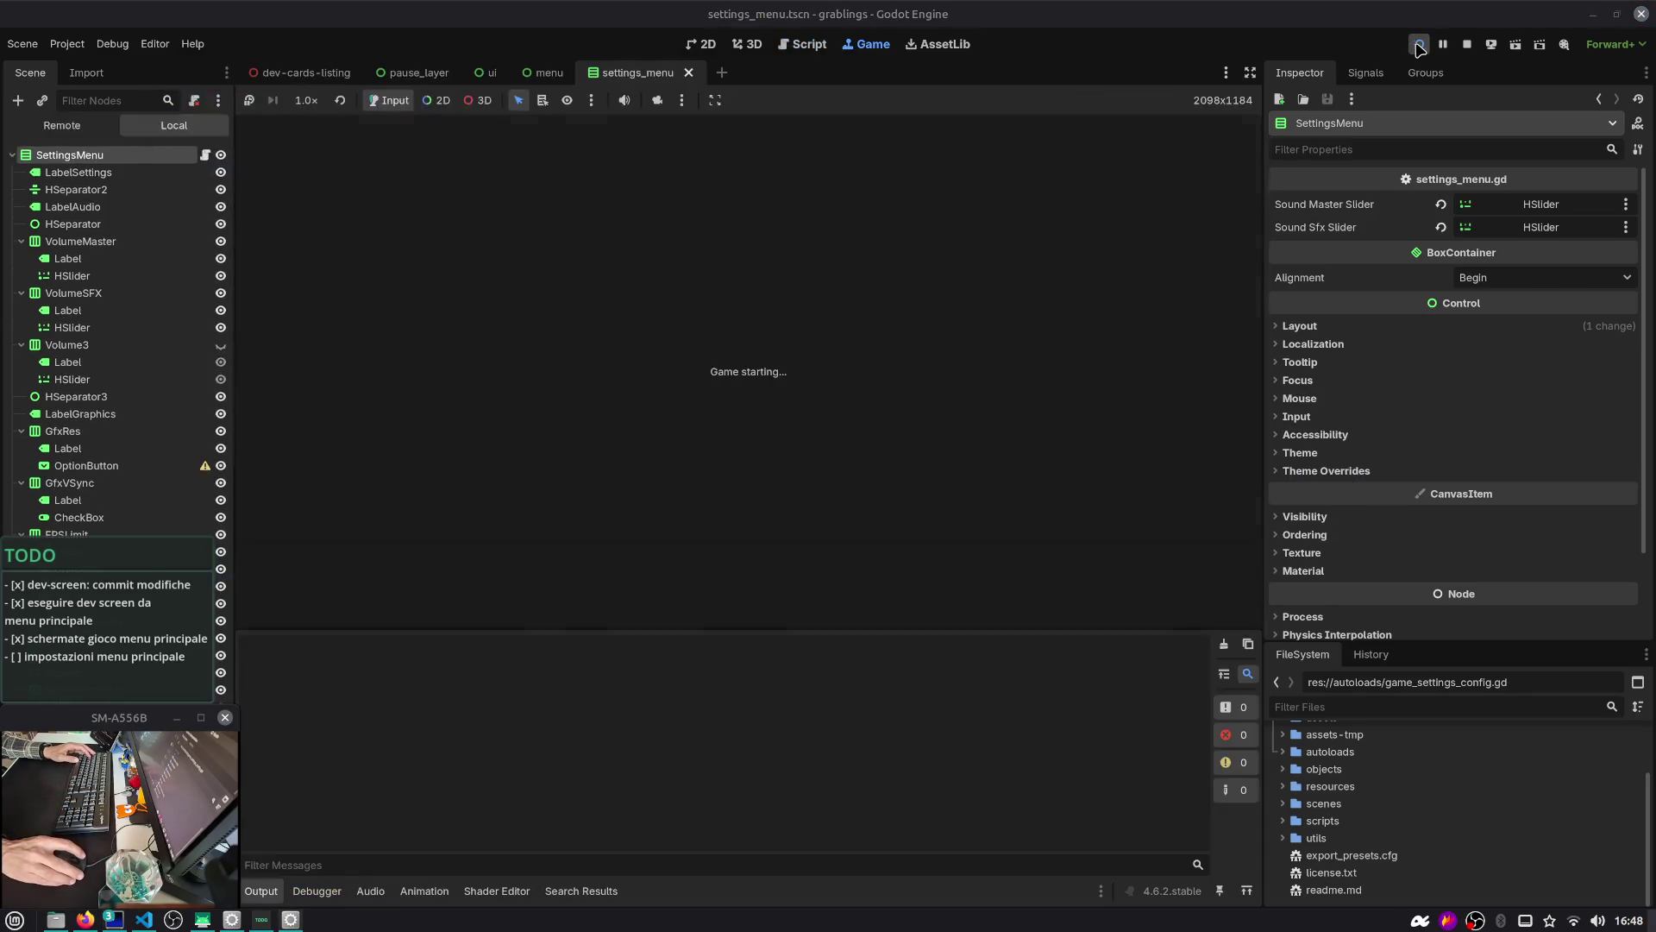
key("alt+Tab")
key("alt+Tab")
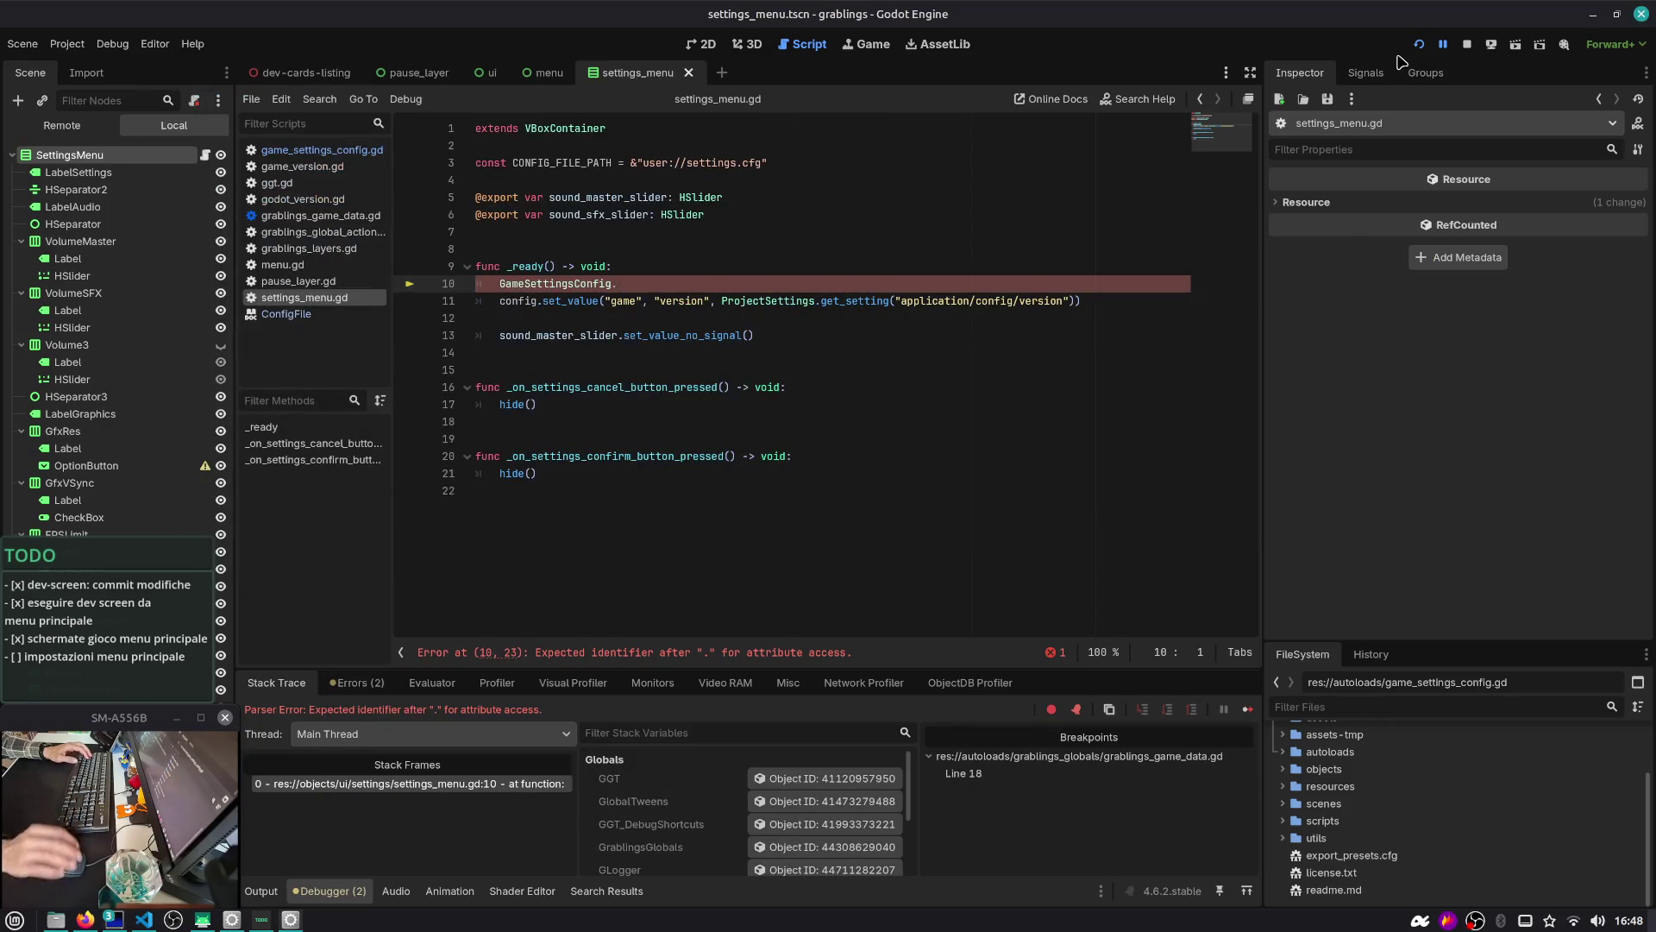
Declare 'var config =' from GameSettingsConfig.config on line 10 and save
left_click(651, 283)
type("config")
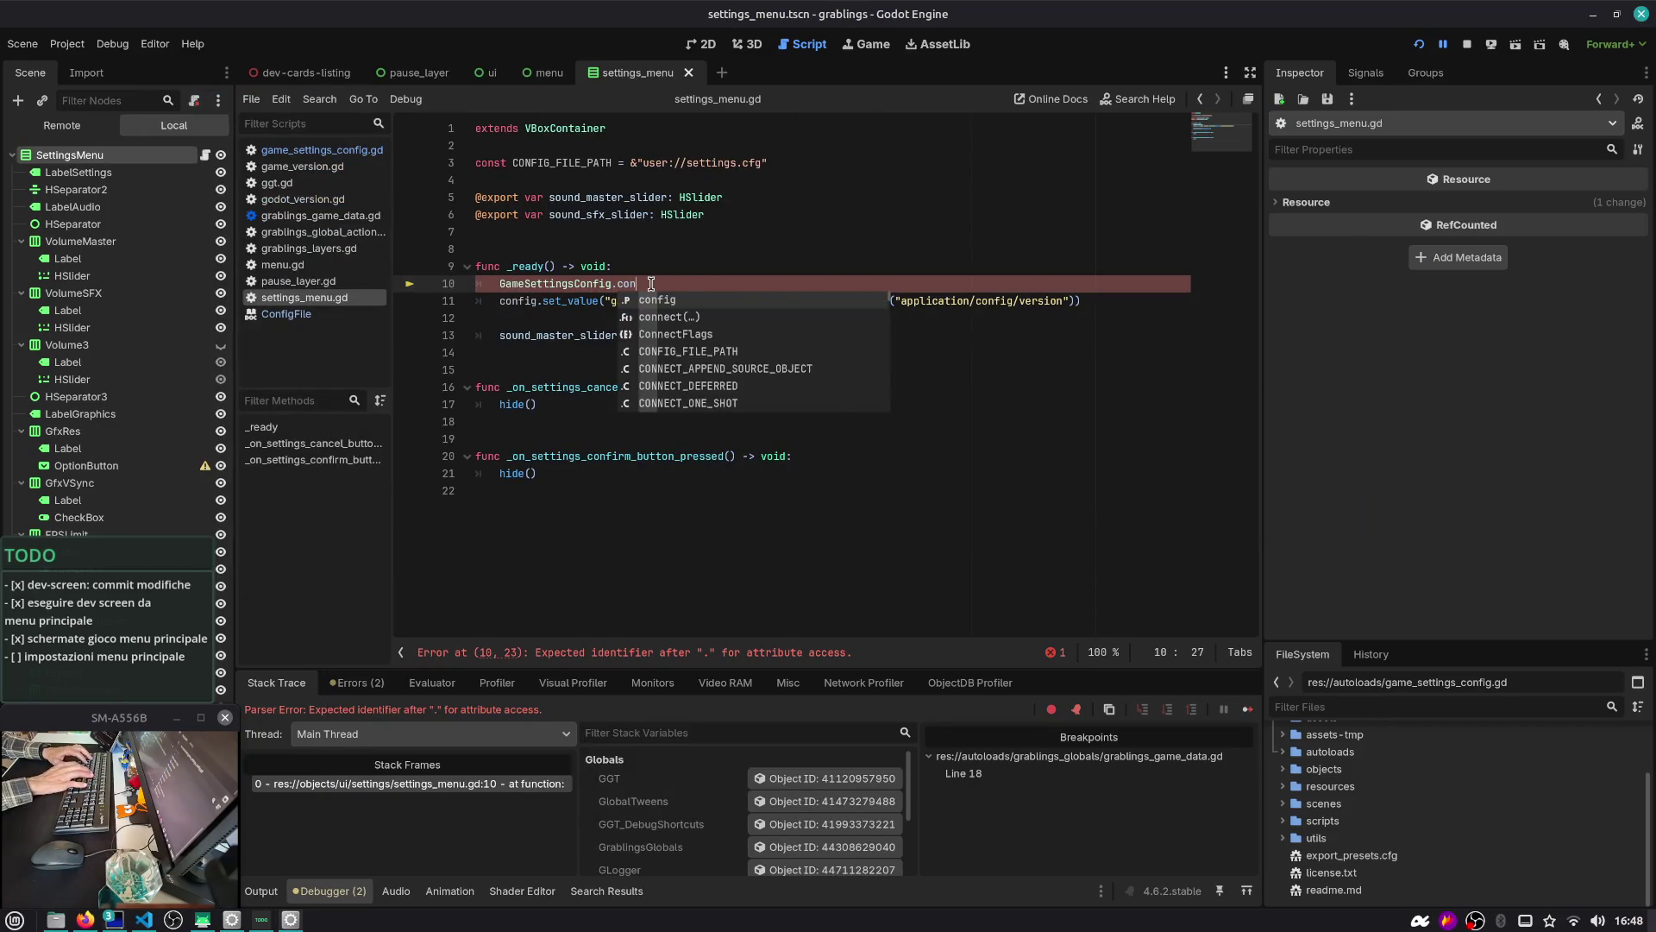
key("ctrl+k")
key("ctrl+k")
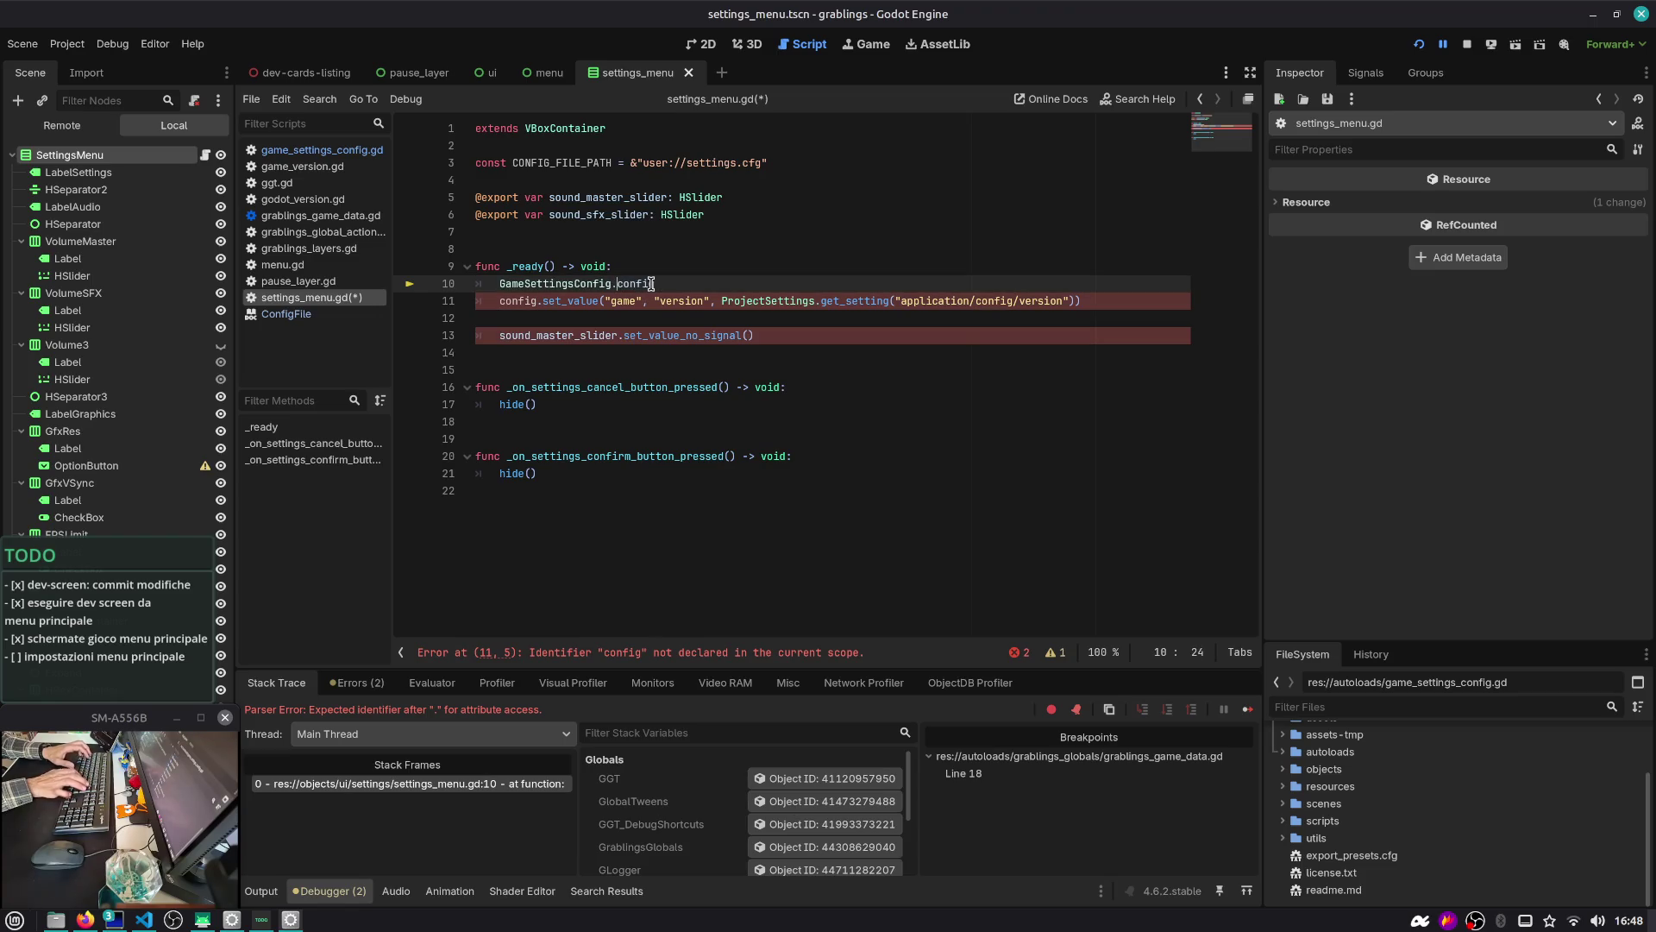
key("Home")
type("var")
type(" config =")
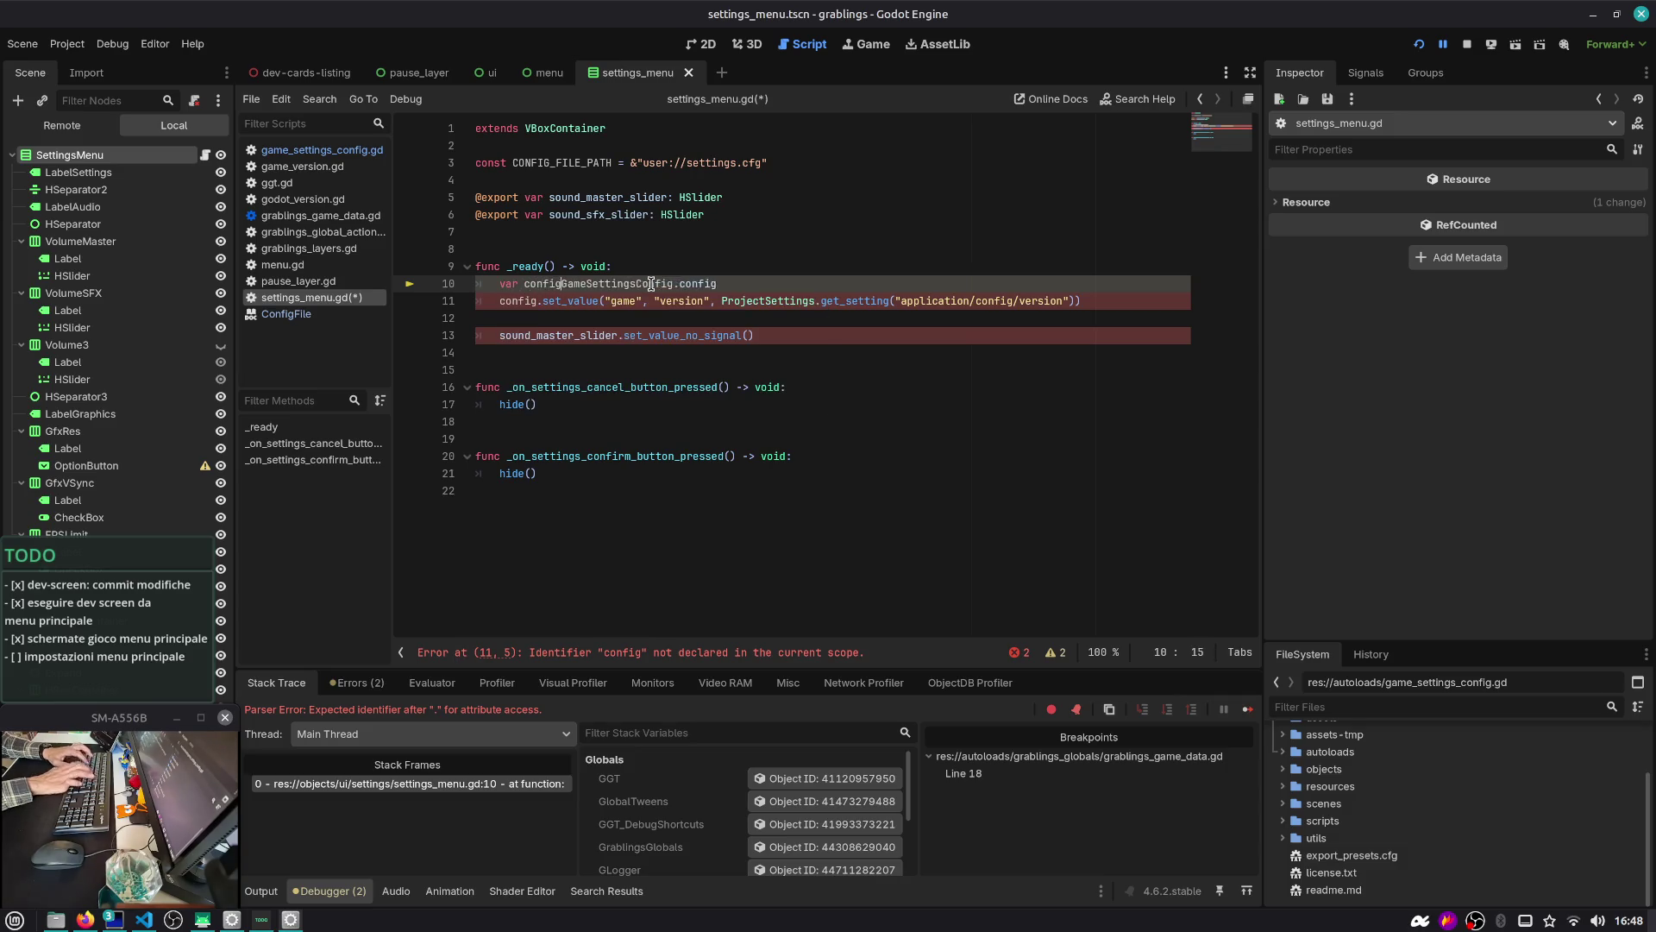
key("ctrl+s")
key("Down")
key("Down")
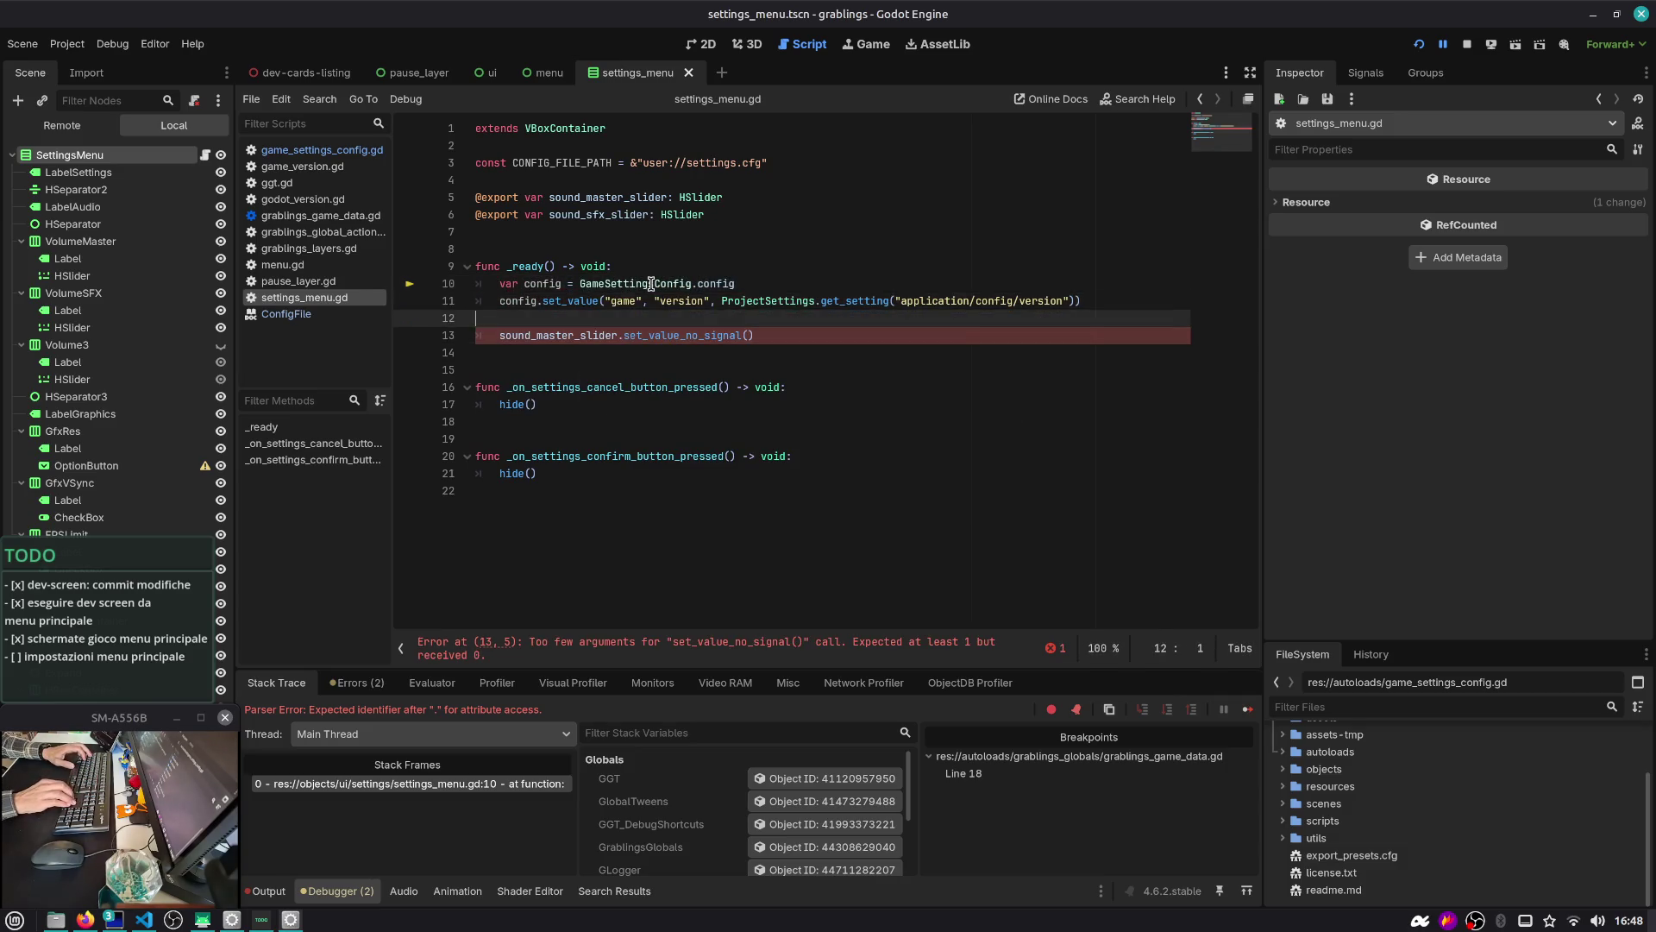
key("Up")
key("Up")
key("ctrl+Left")
type(":")
key("ctrl+s")
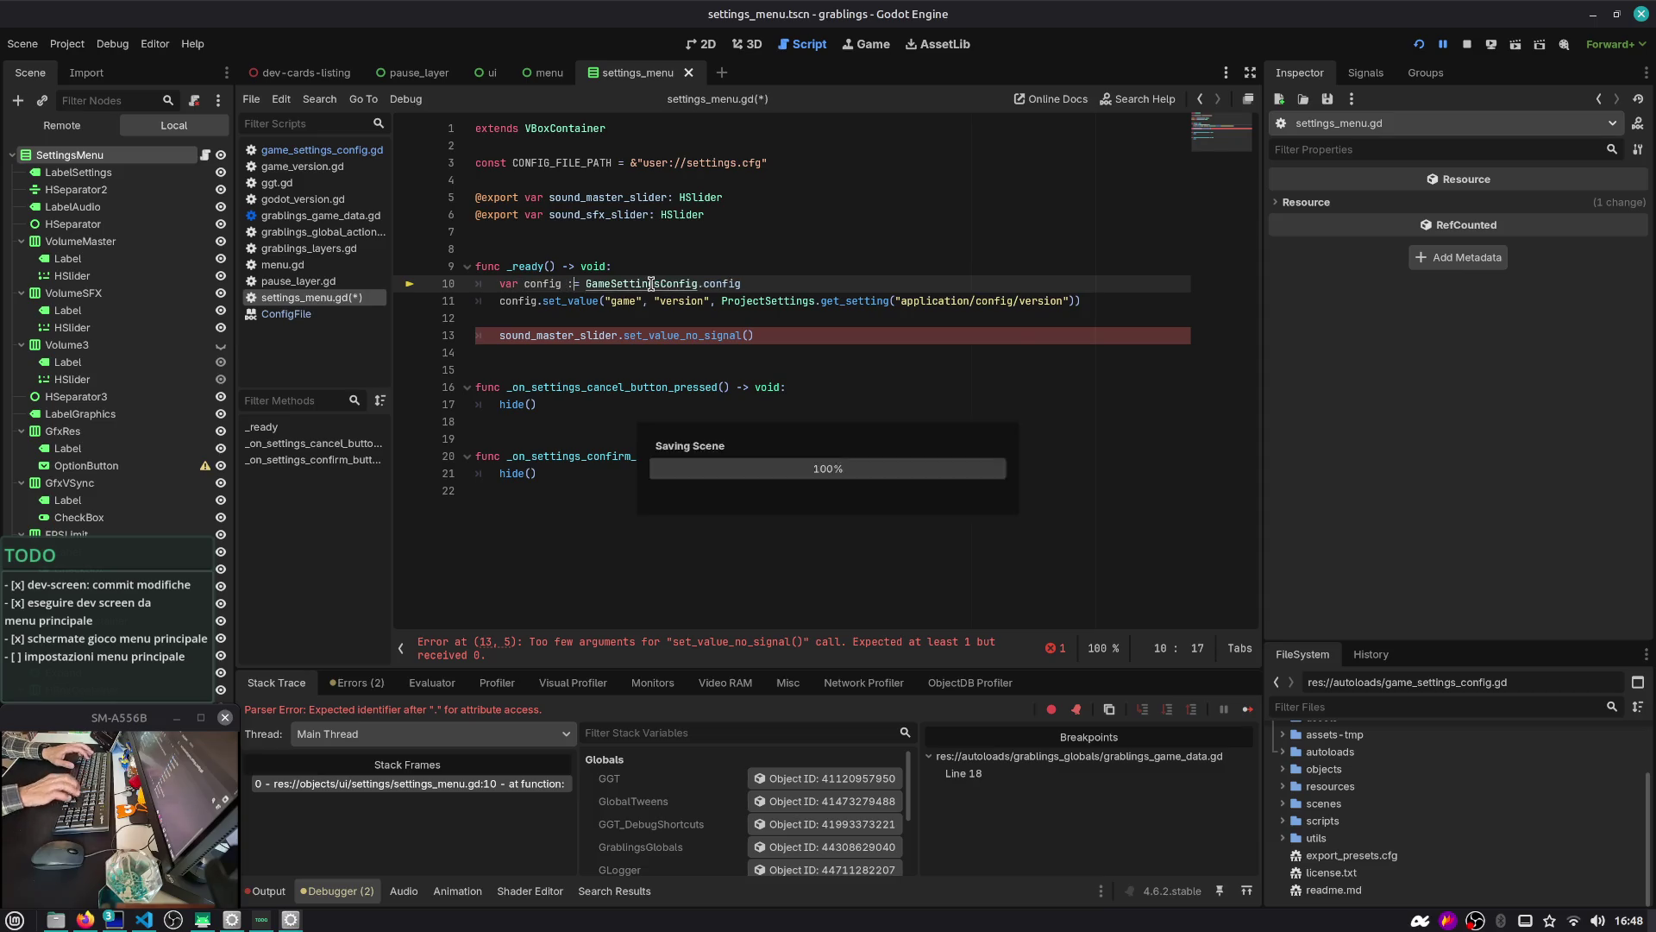
key("Down")
key("Down")
key("Down")
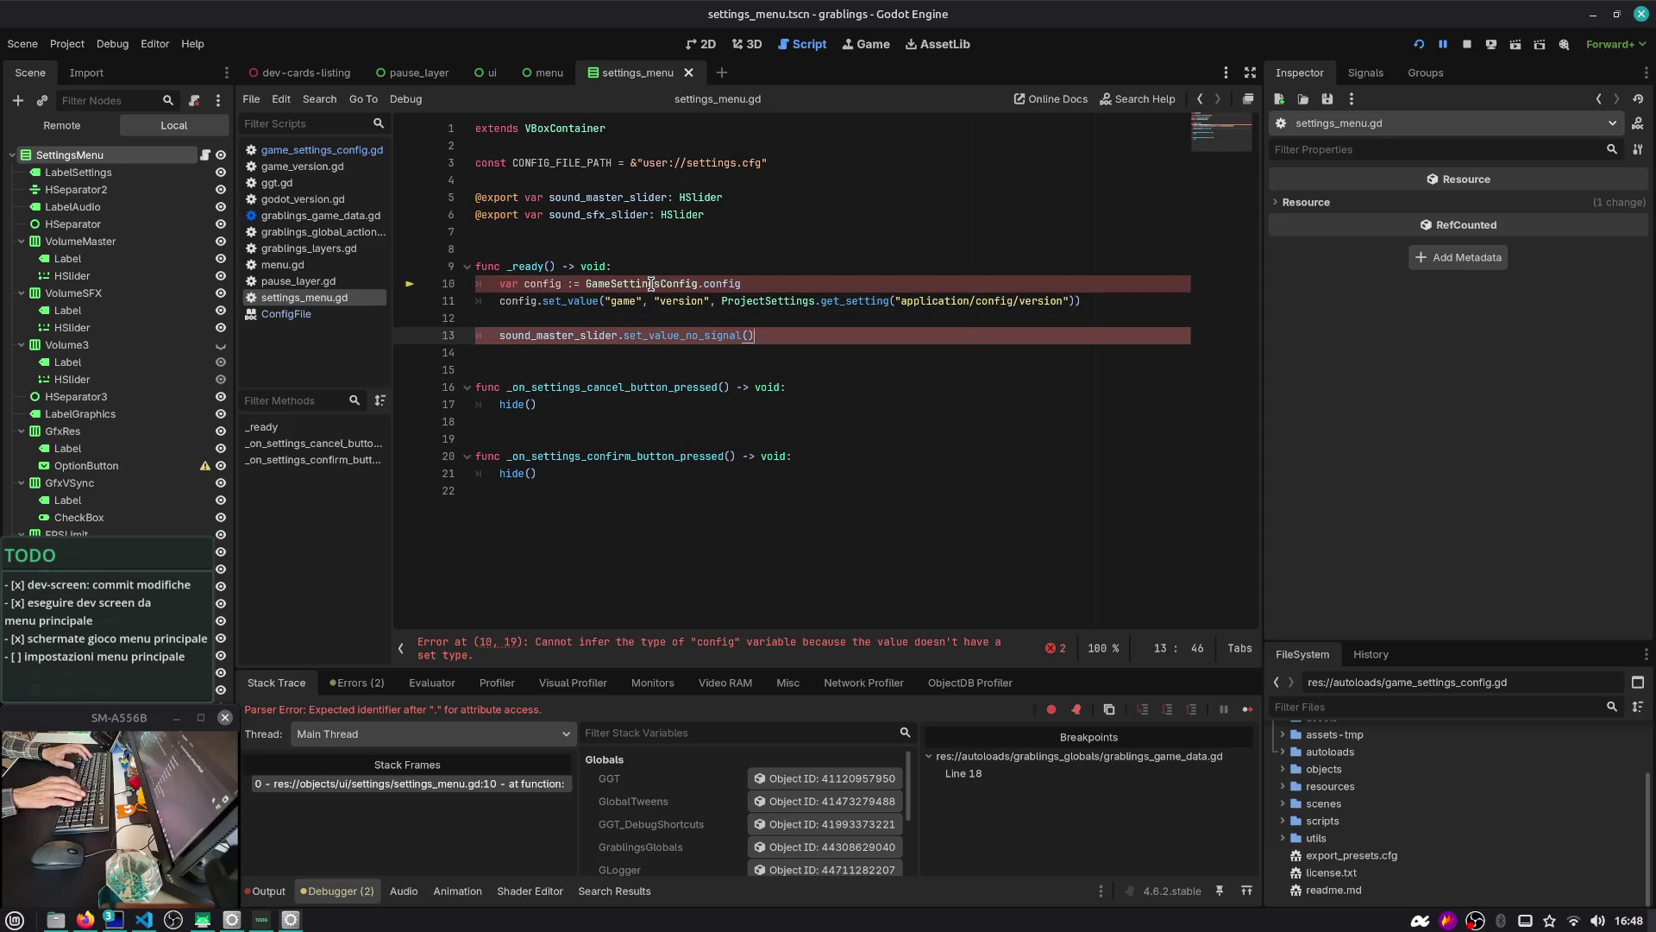
On the slider line, read the audio 'master' value from config using get_value
type("_s")
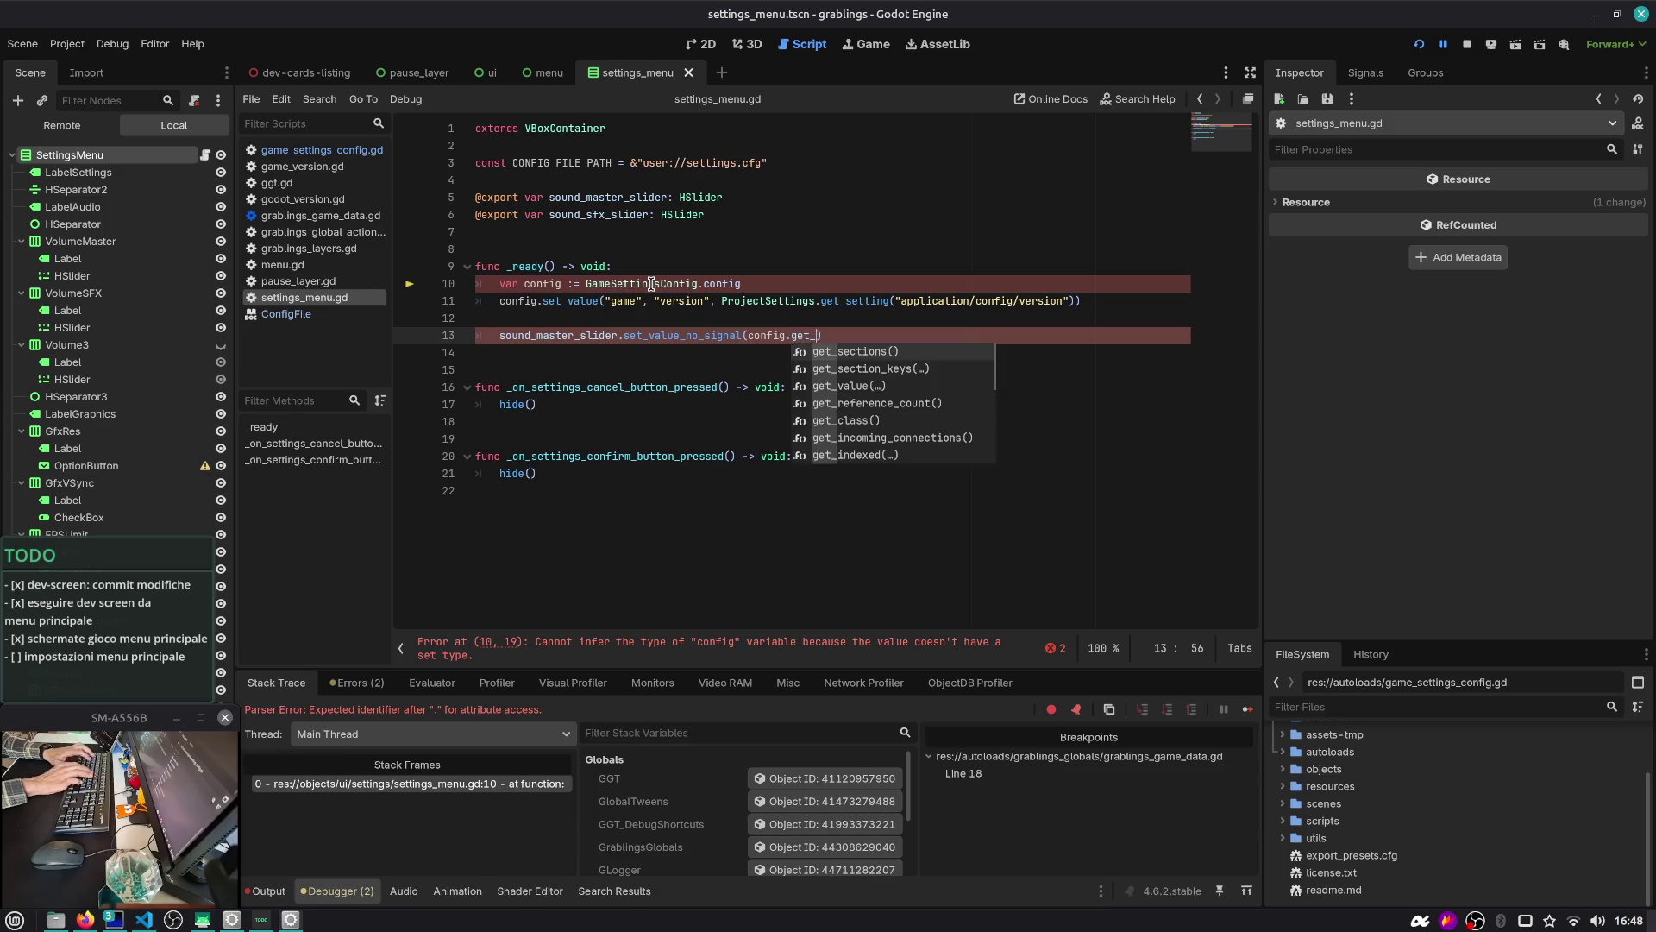
key("Return")
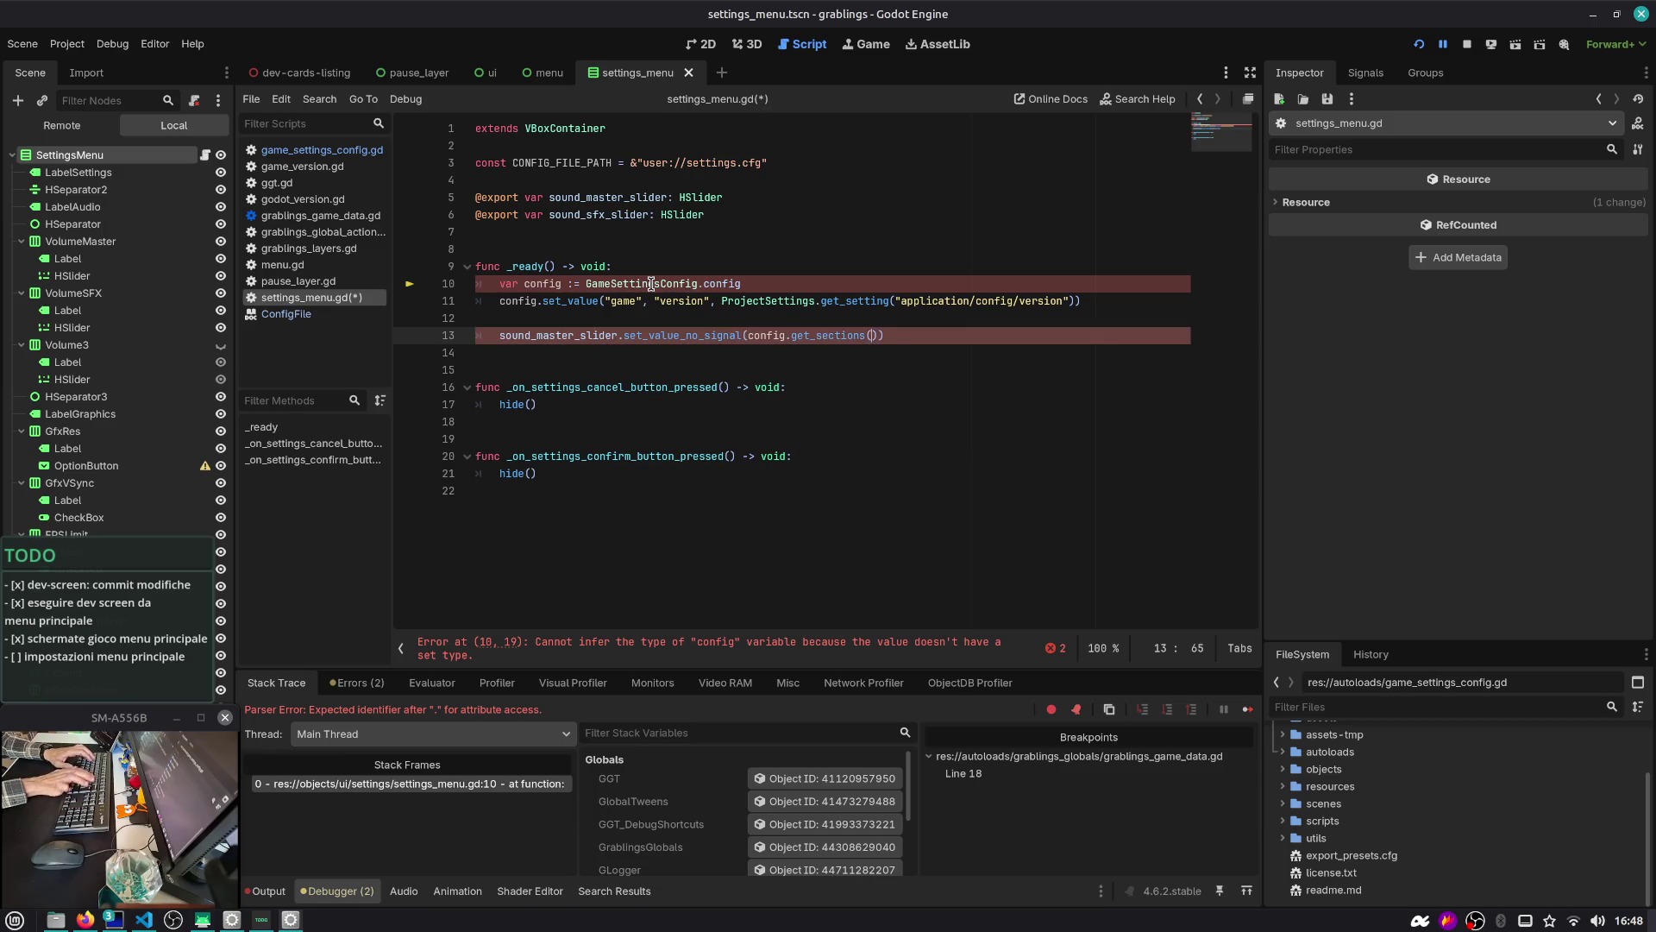
type("\"audio")
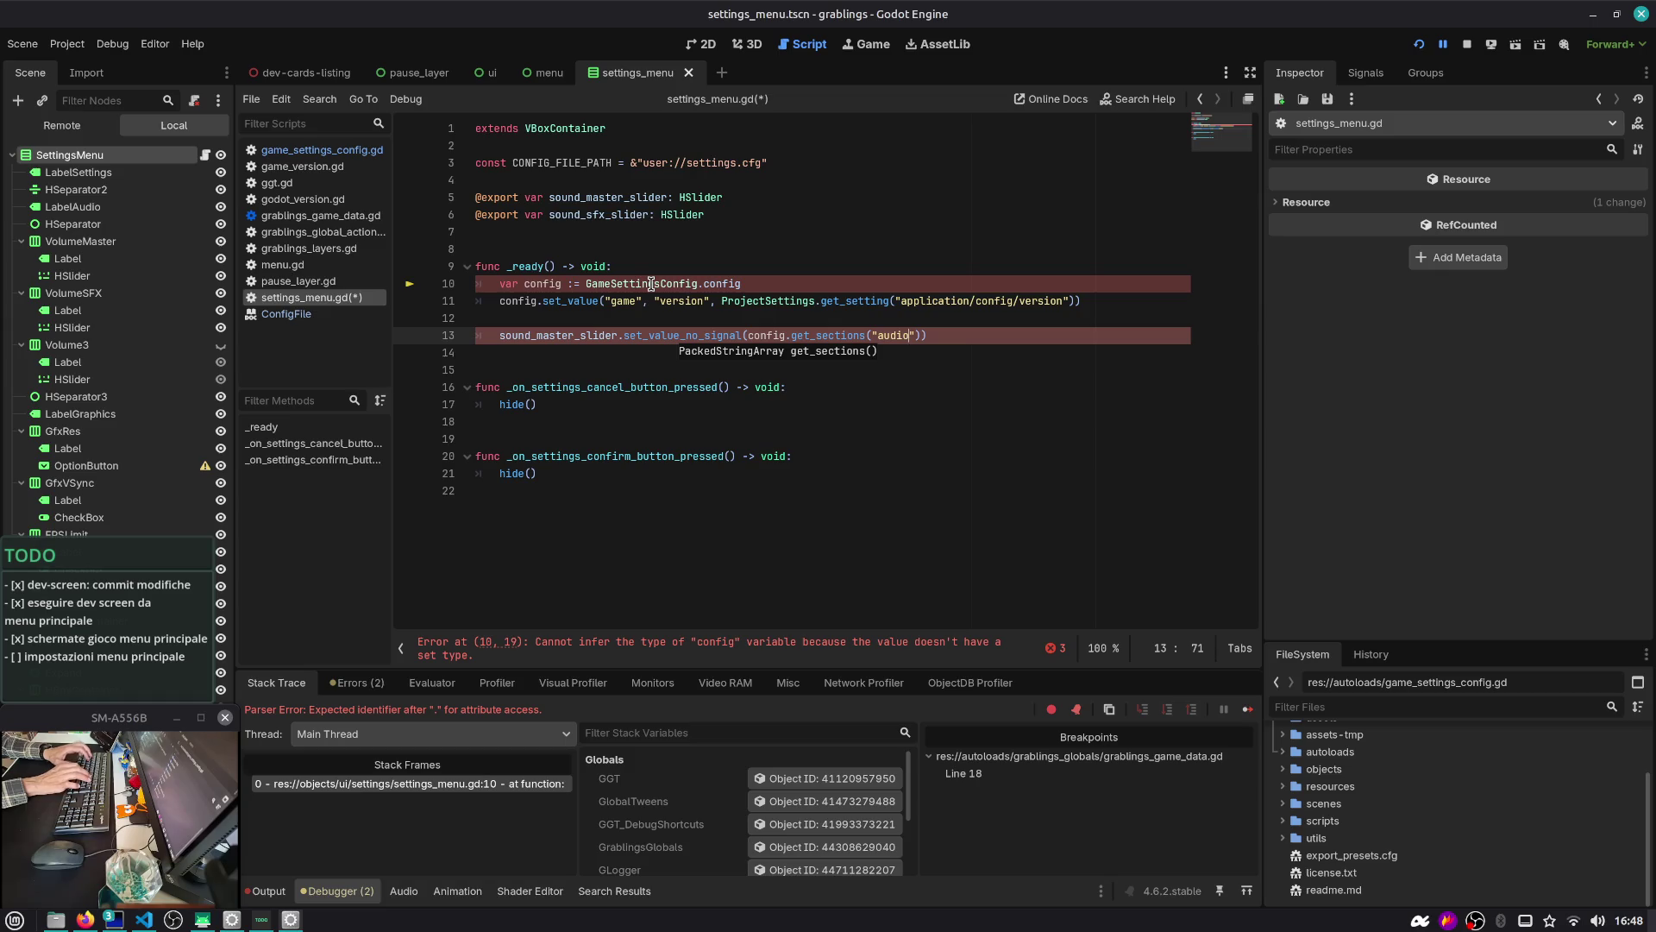
left_click(322, 149)
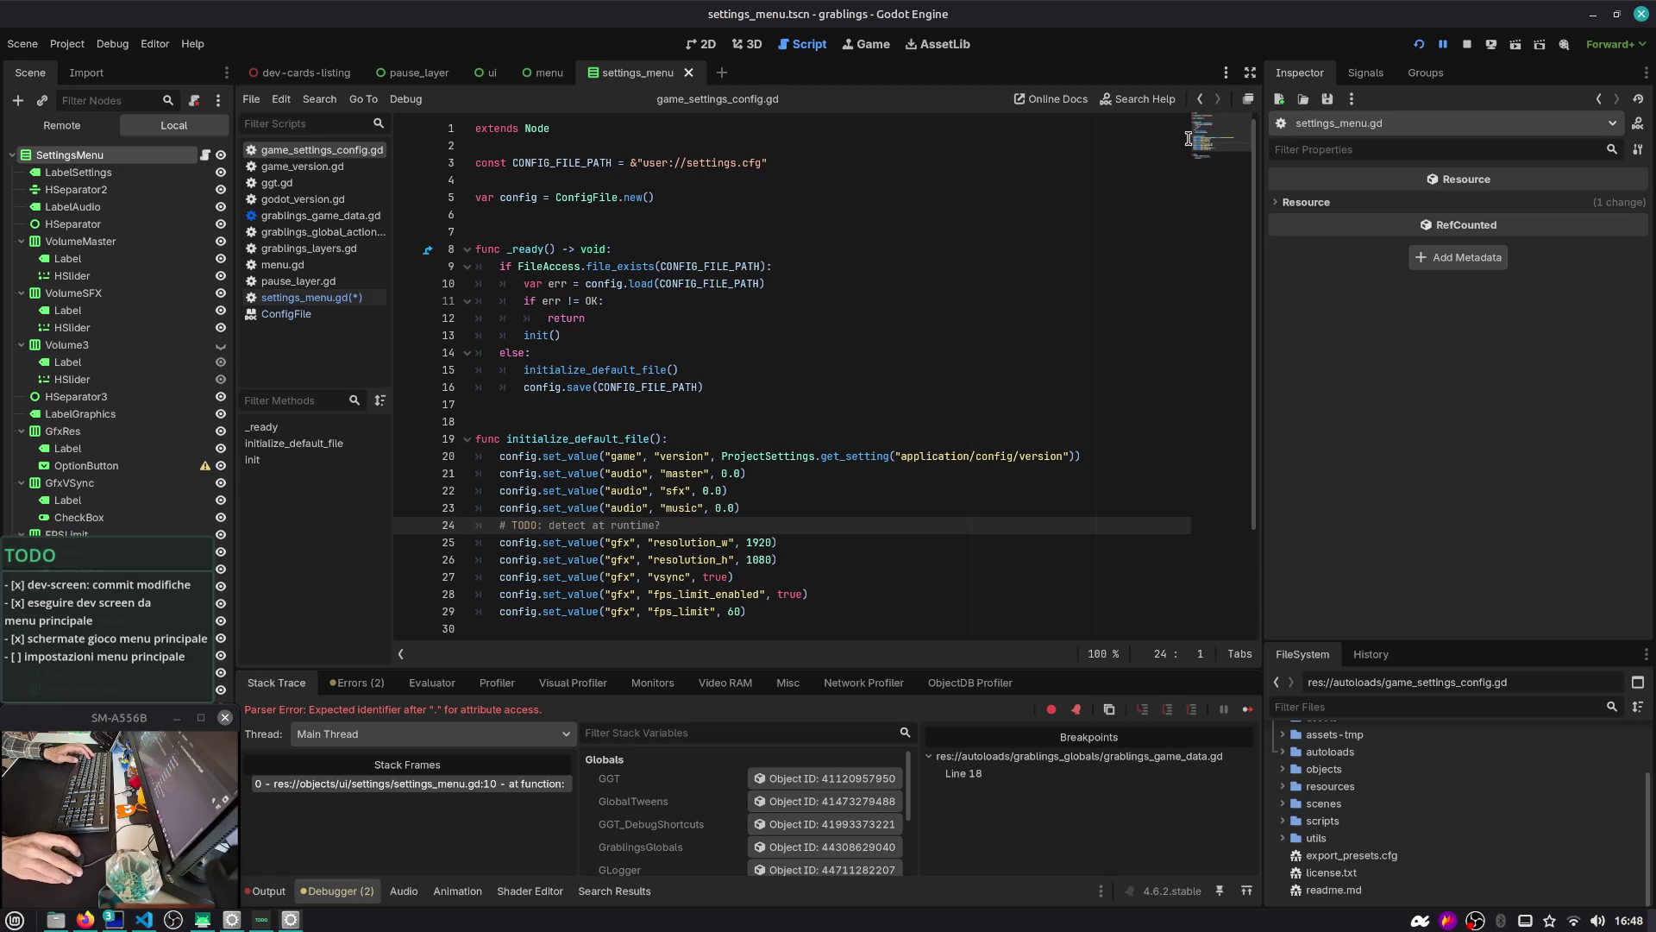
left_click(1199, 99)
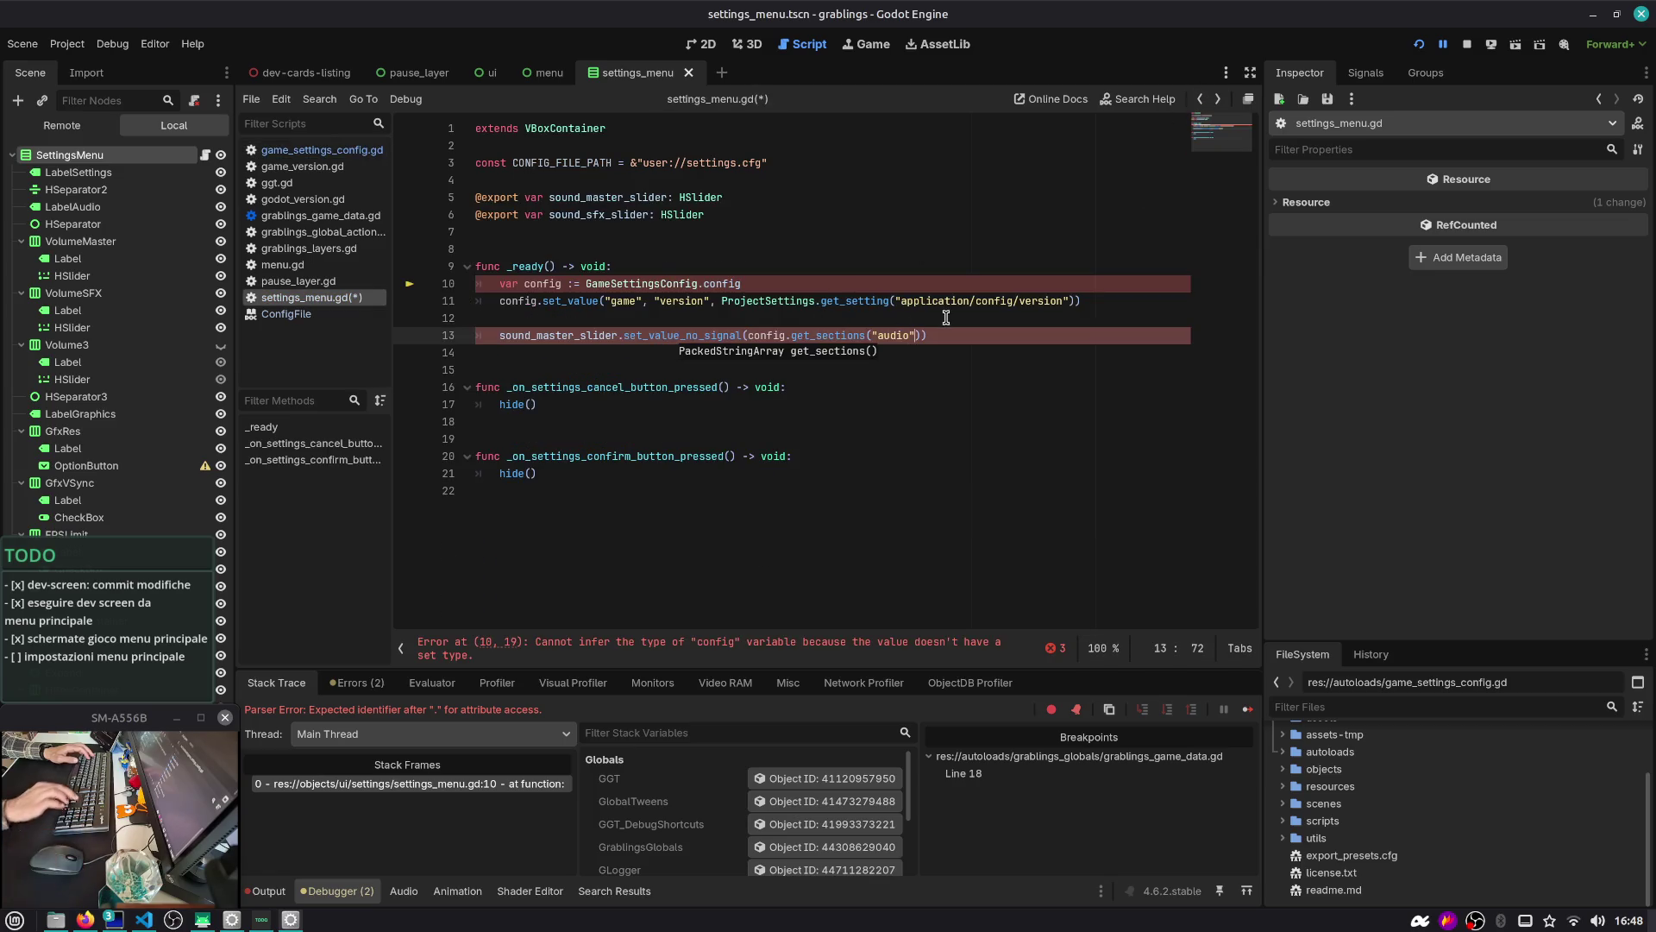
type("\"mas")
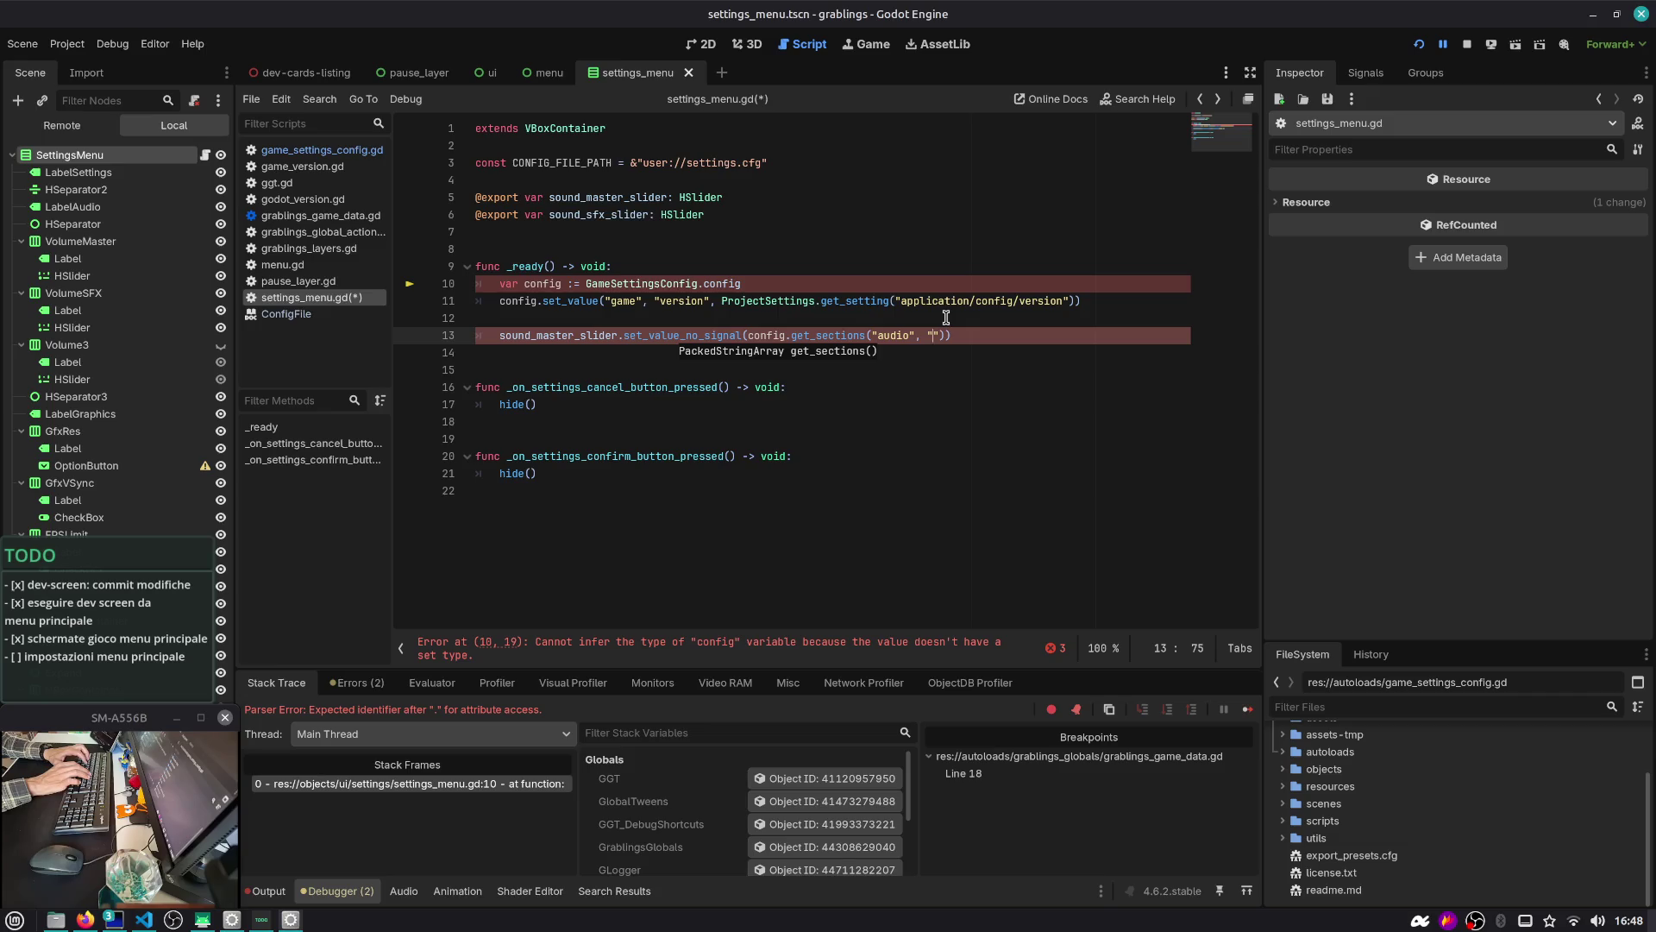
type("ter")
key("ctrl+s")
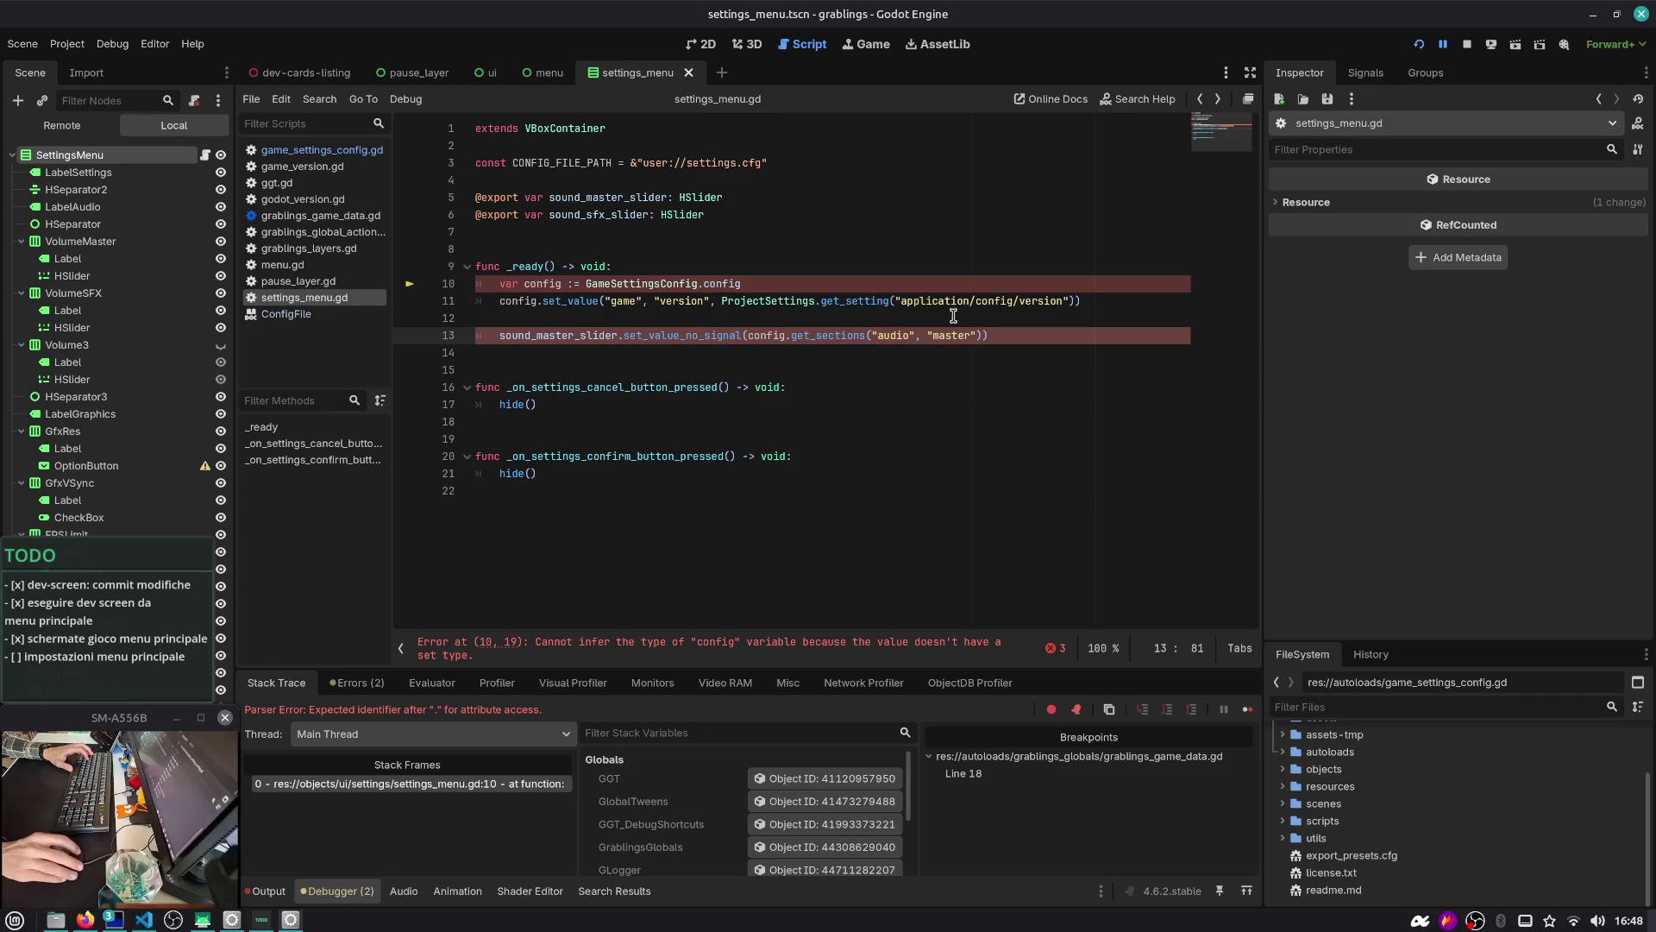
left_click(854, 341, "ctrl")
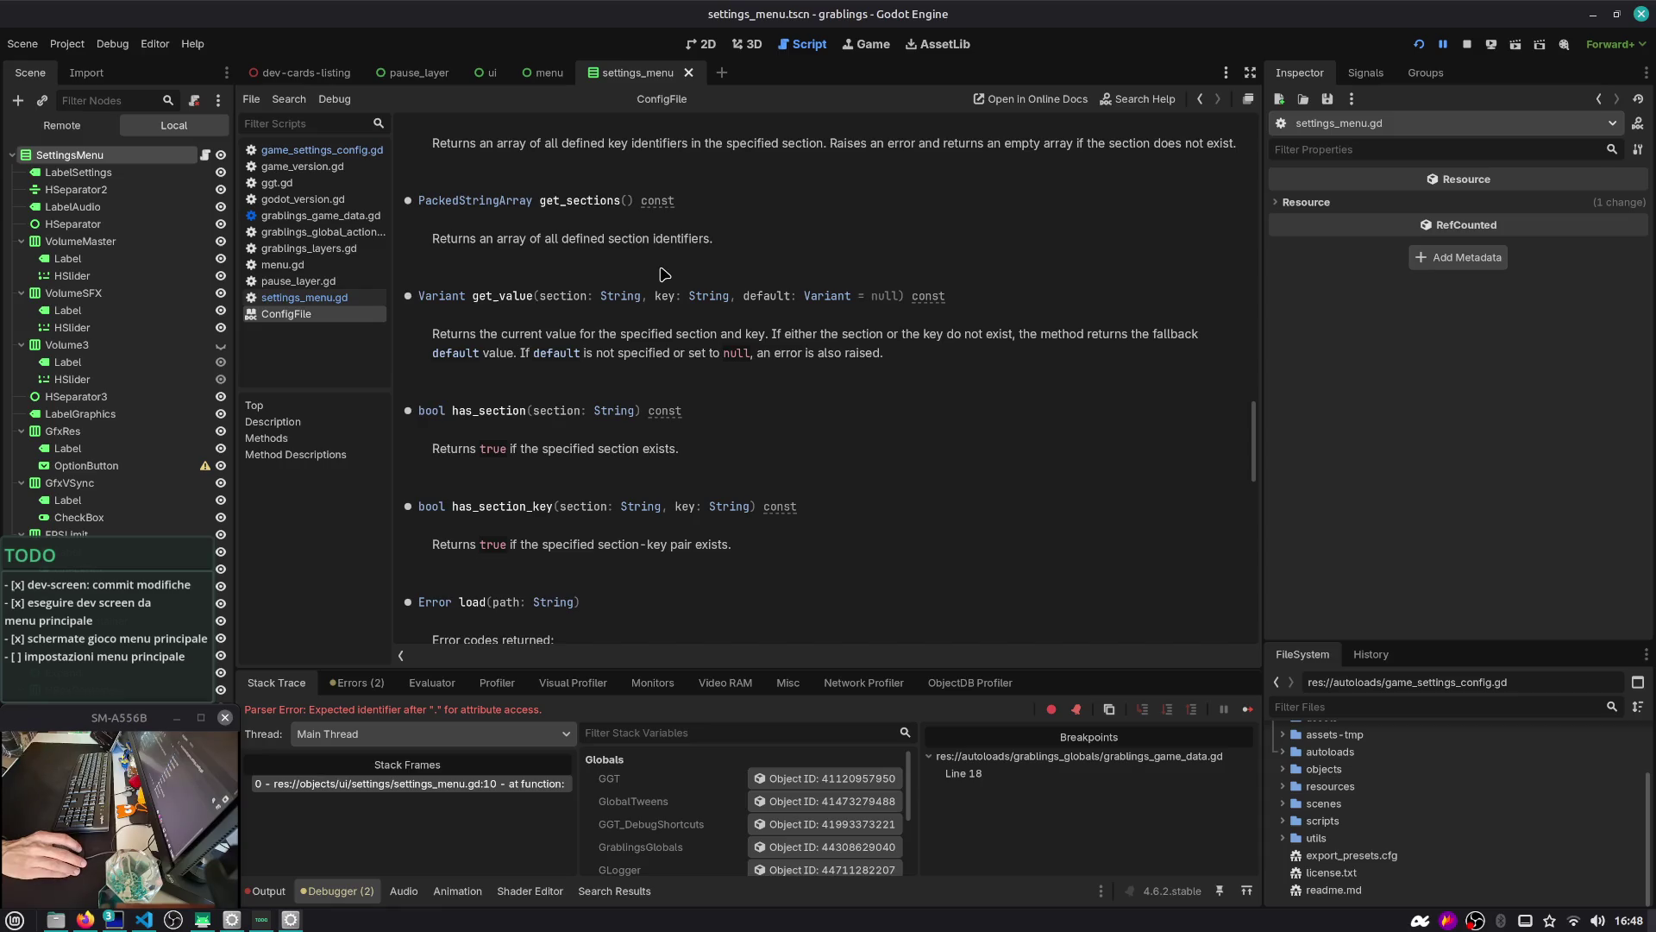
left_click(1203, 99)
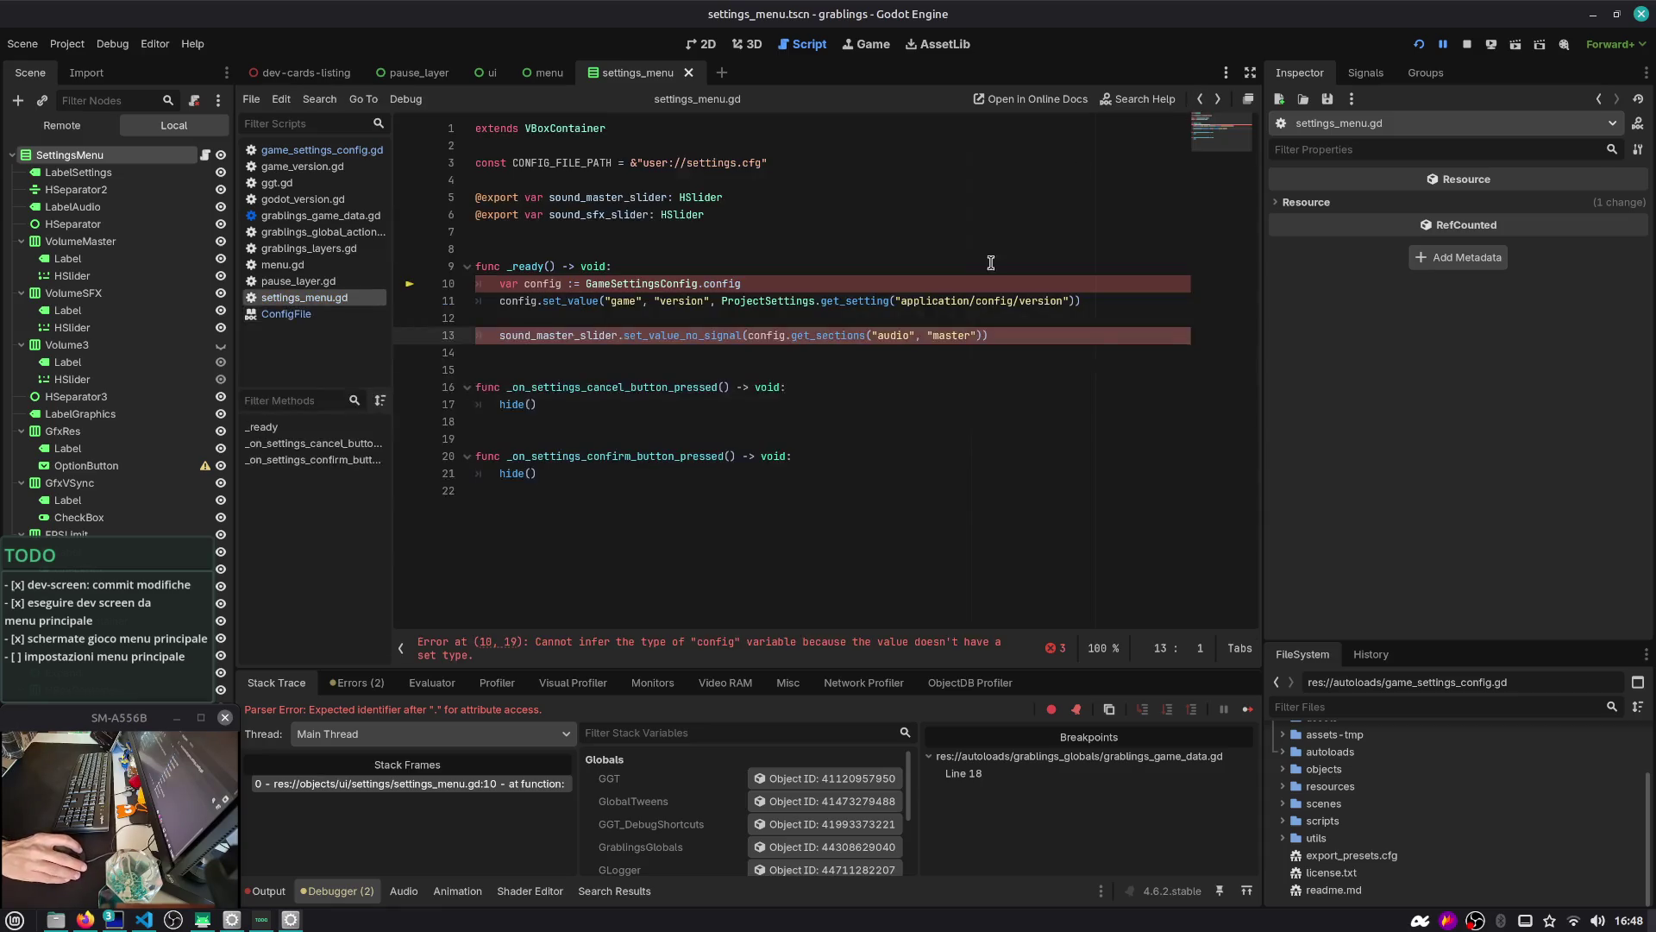
double_click(828, 335)
type("get_value")
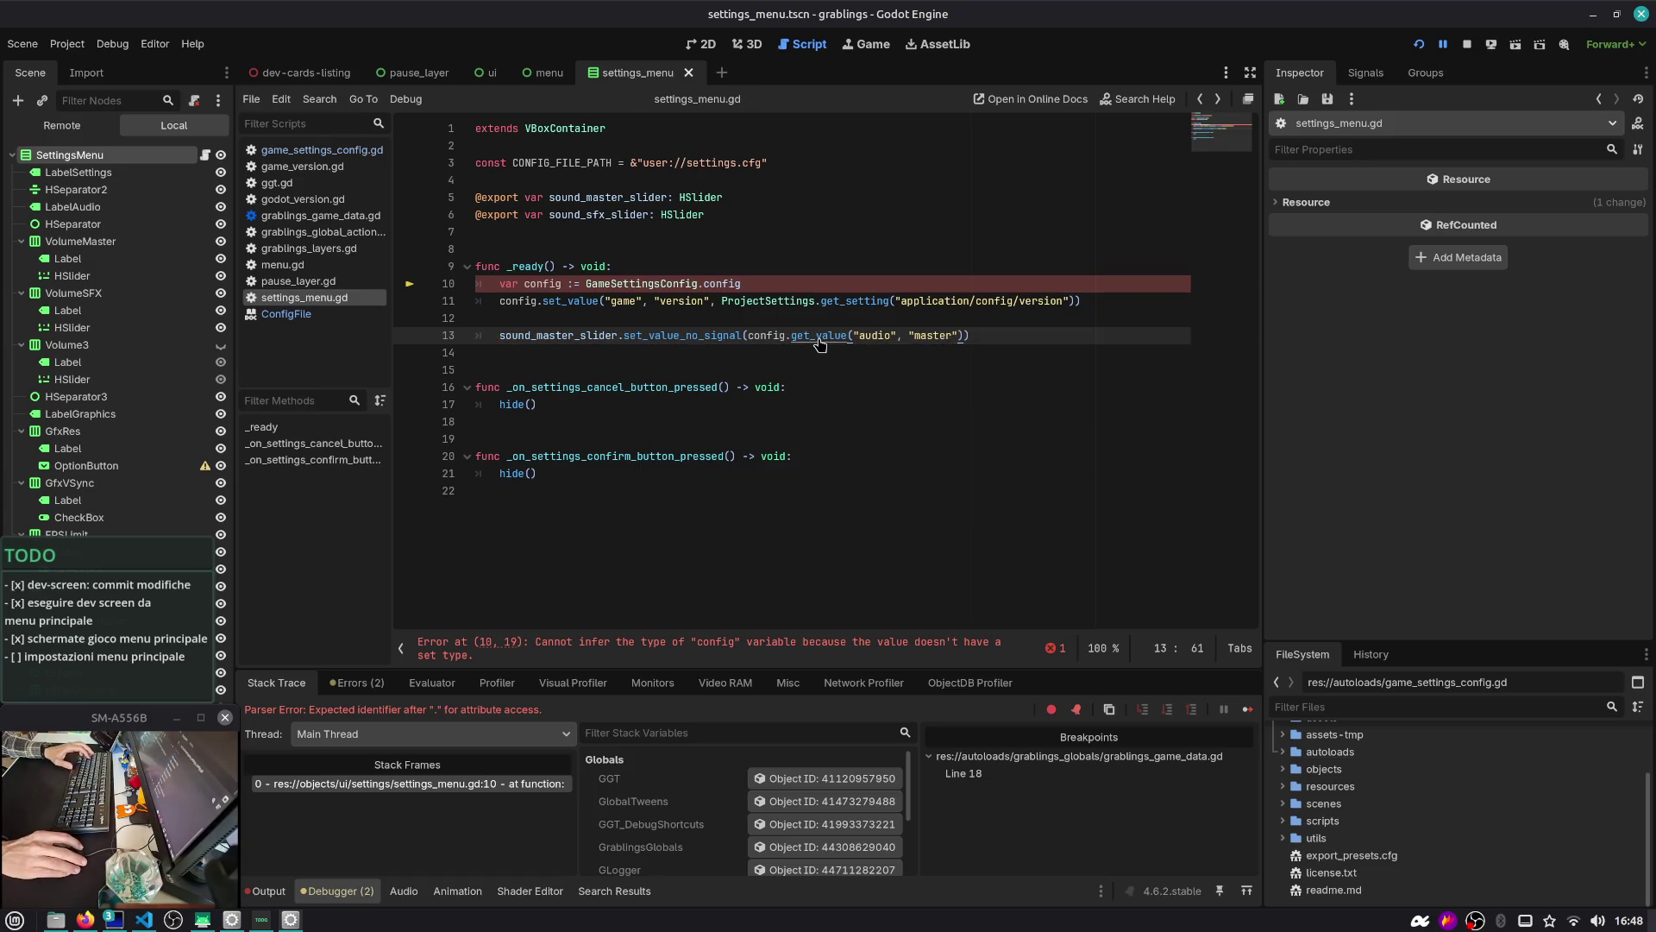
Check the audio master default of 0.0 in game_settings_config.gd
left_click(322, 149)
scroll(725, 508, "down", 1)
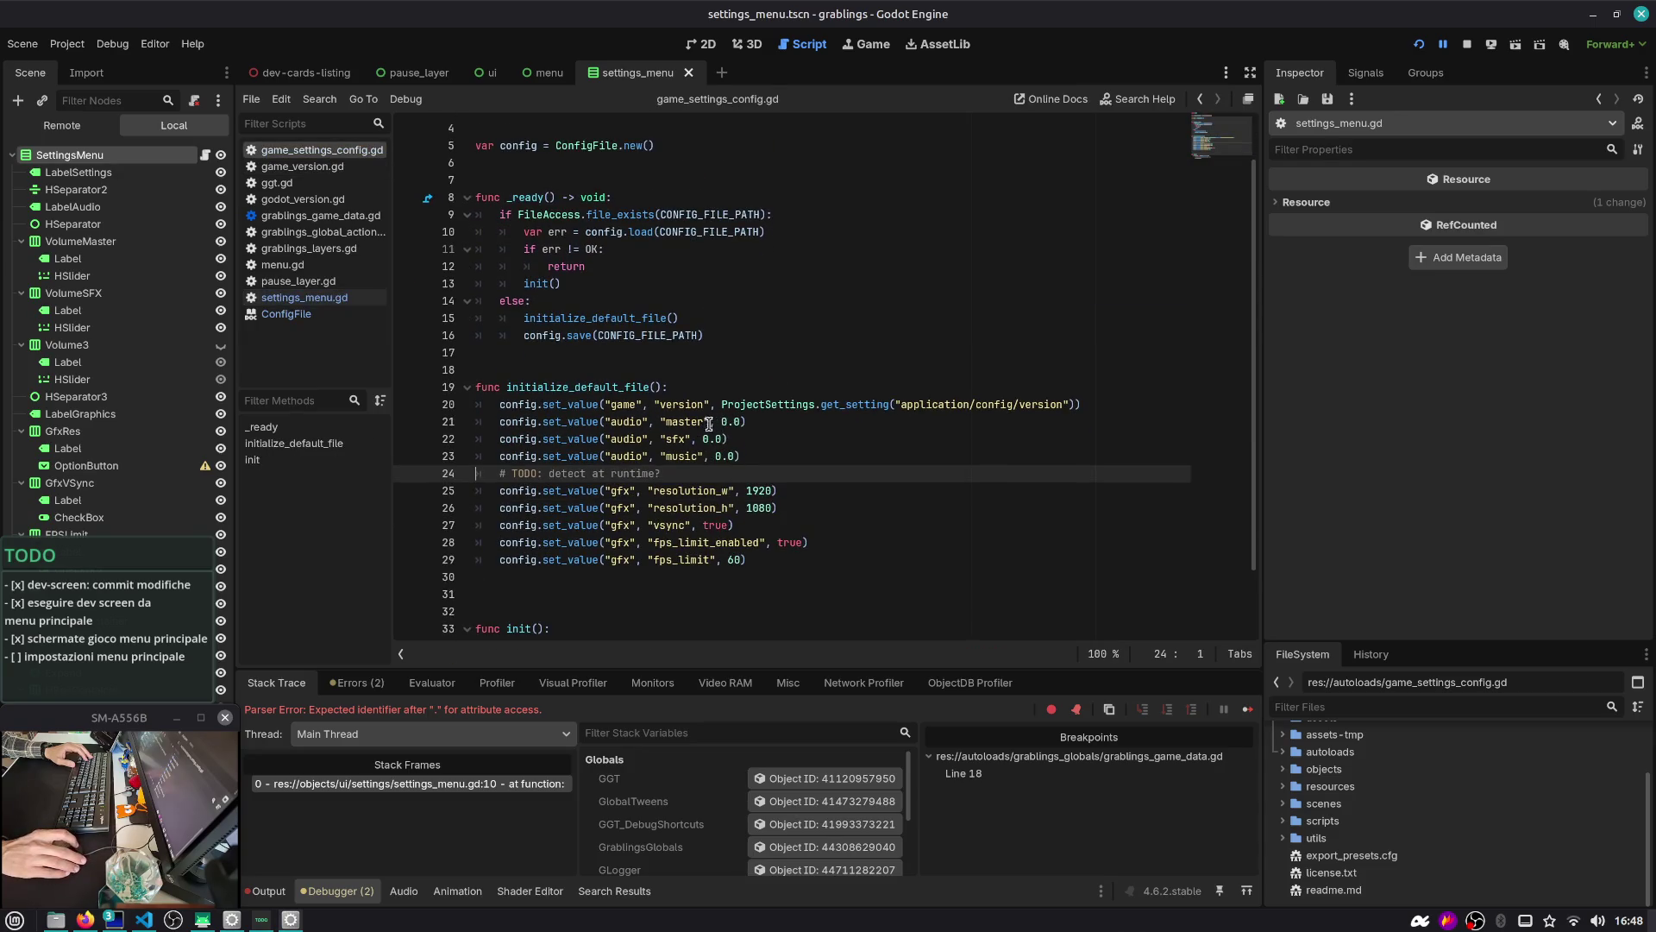
left_click_drag(721, 421, 746, 421)
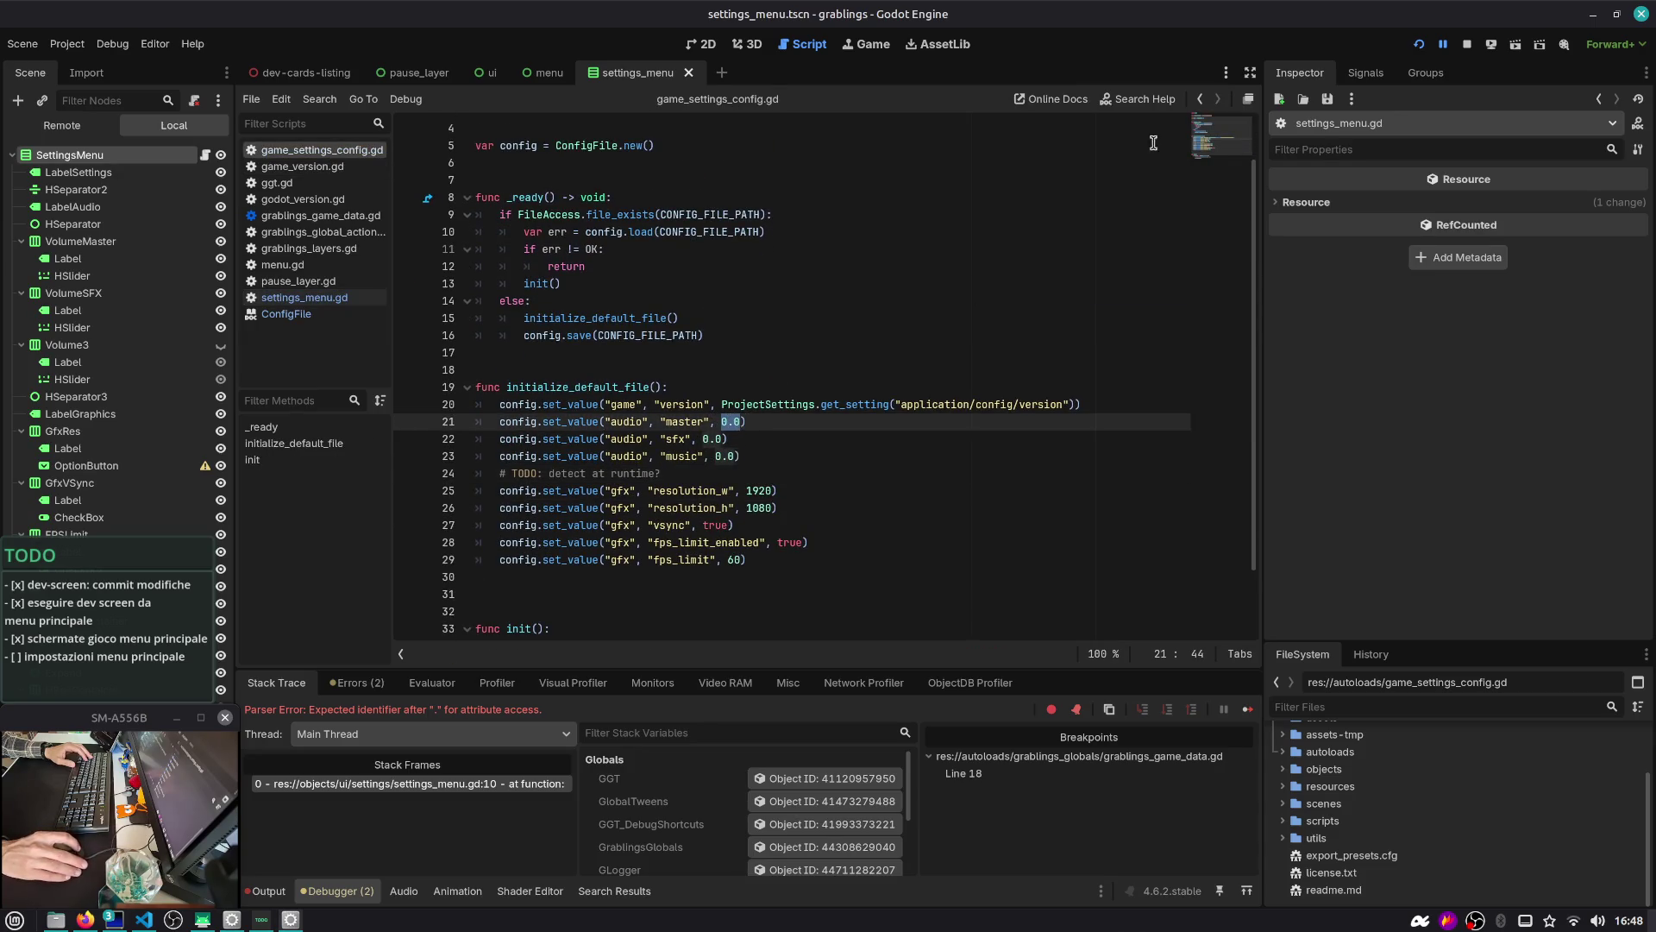
left_click(1201, 101)
Annotate config as ConfigFile on line 10, tidy the spacing, save, and relaunch the game
left_click(659, 289)
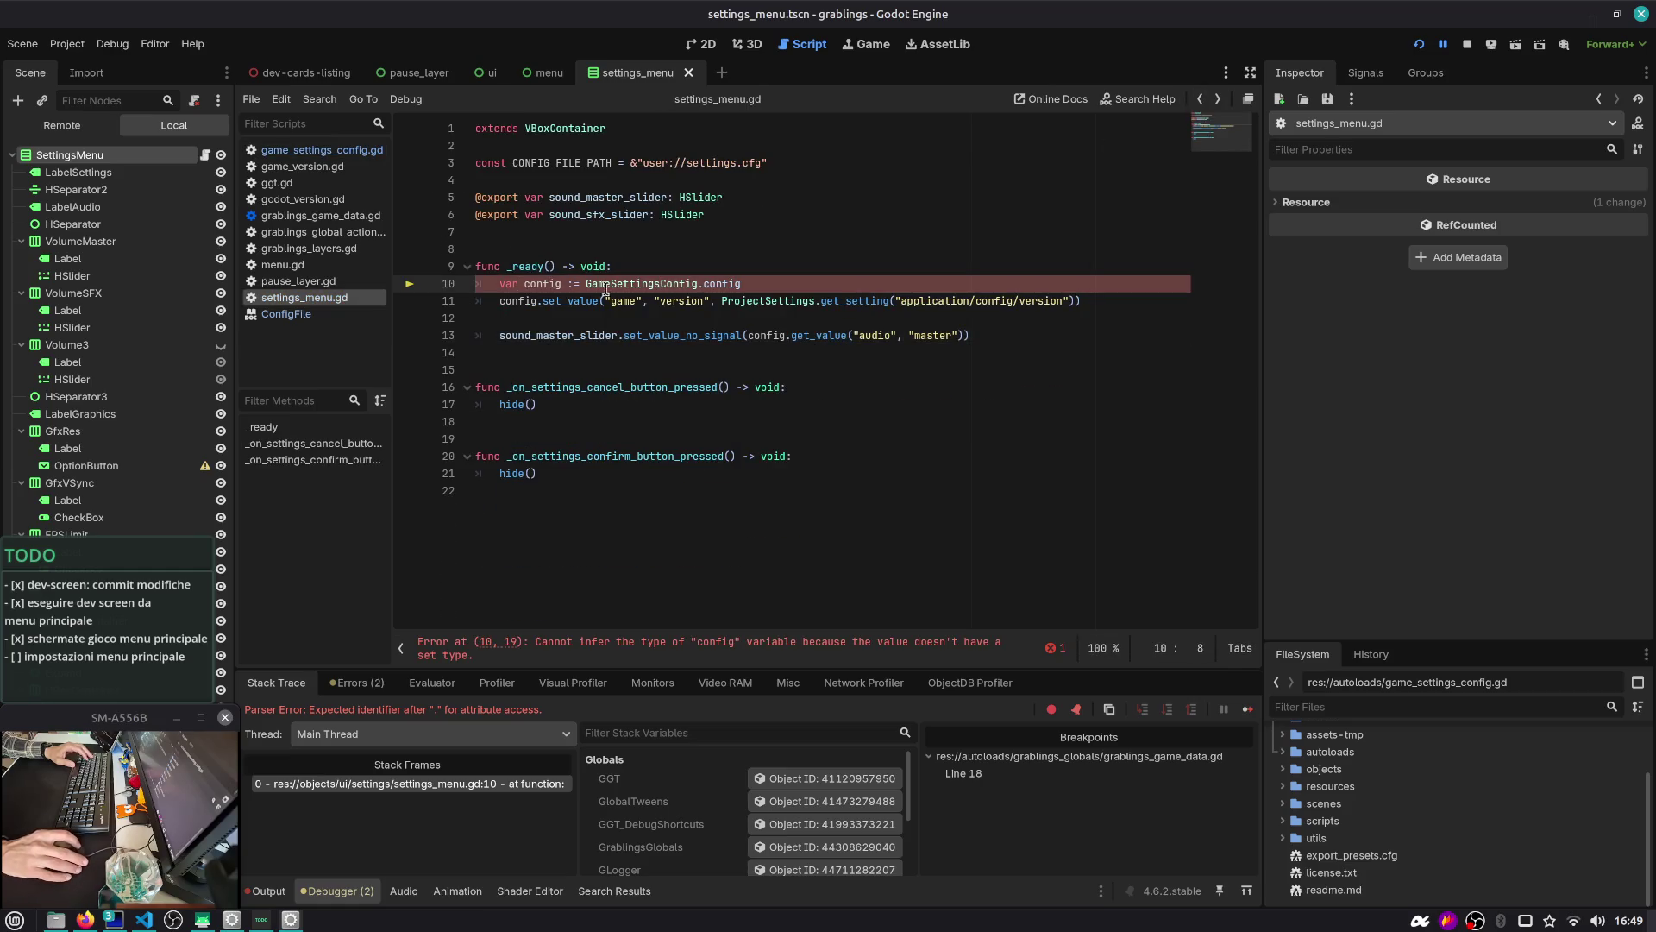
left_click(766, 277)
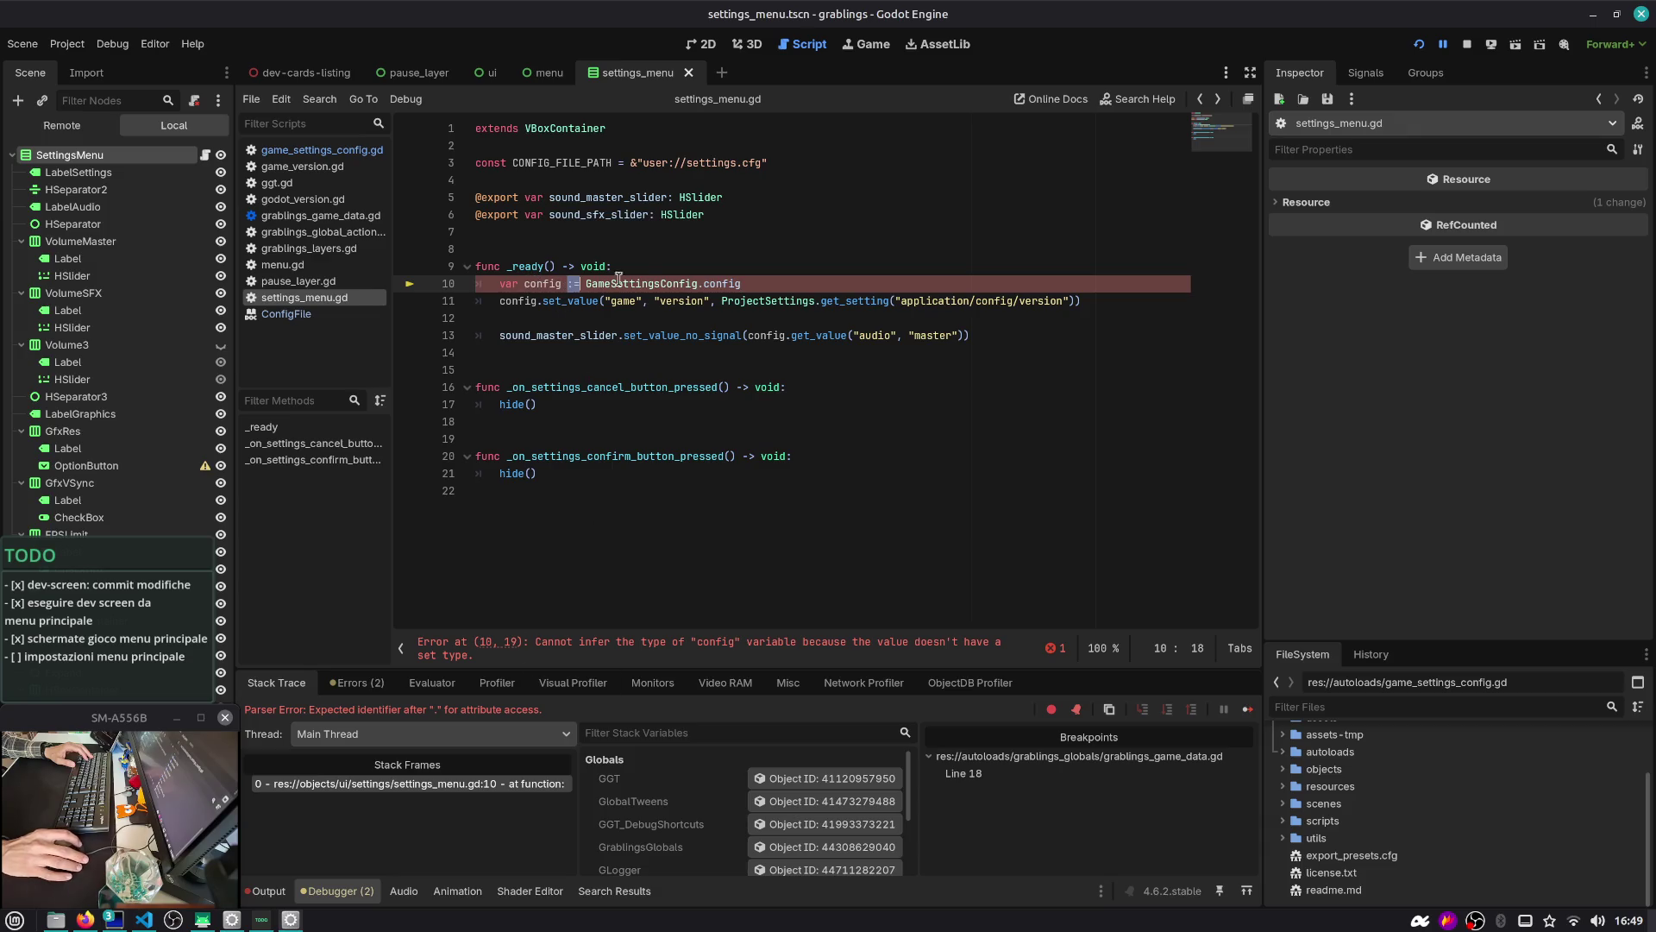
key("Left")
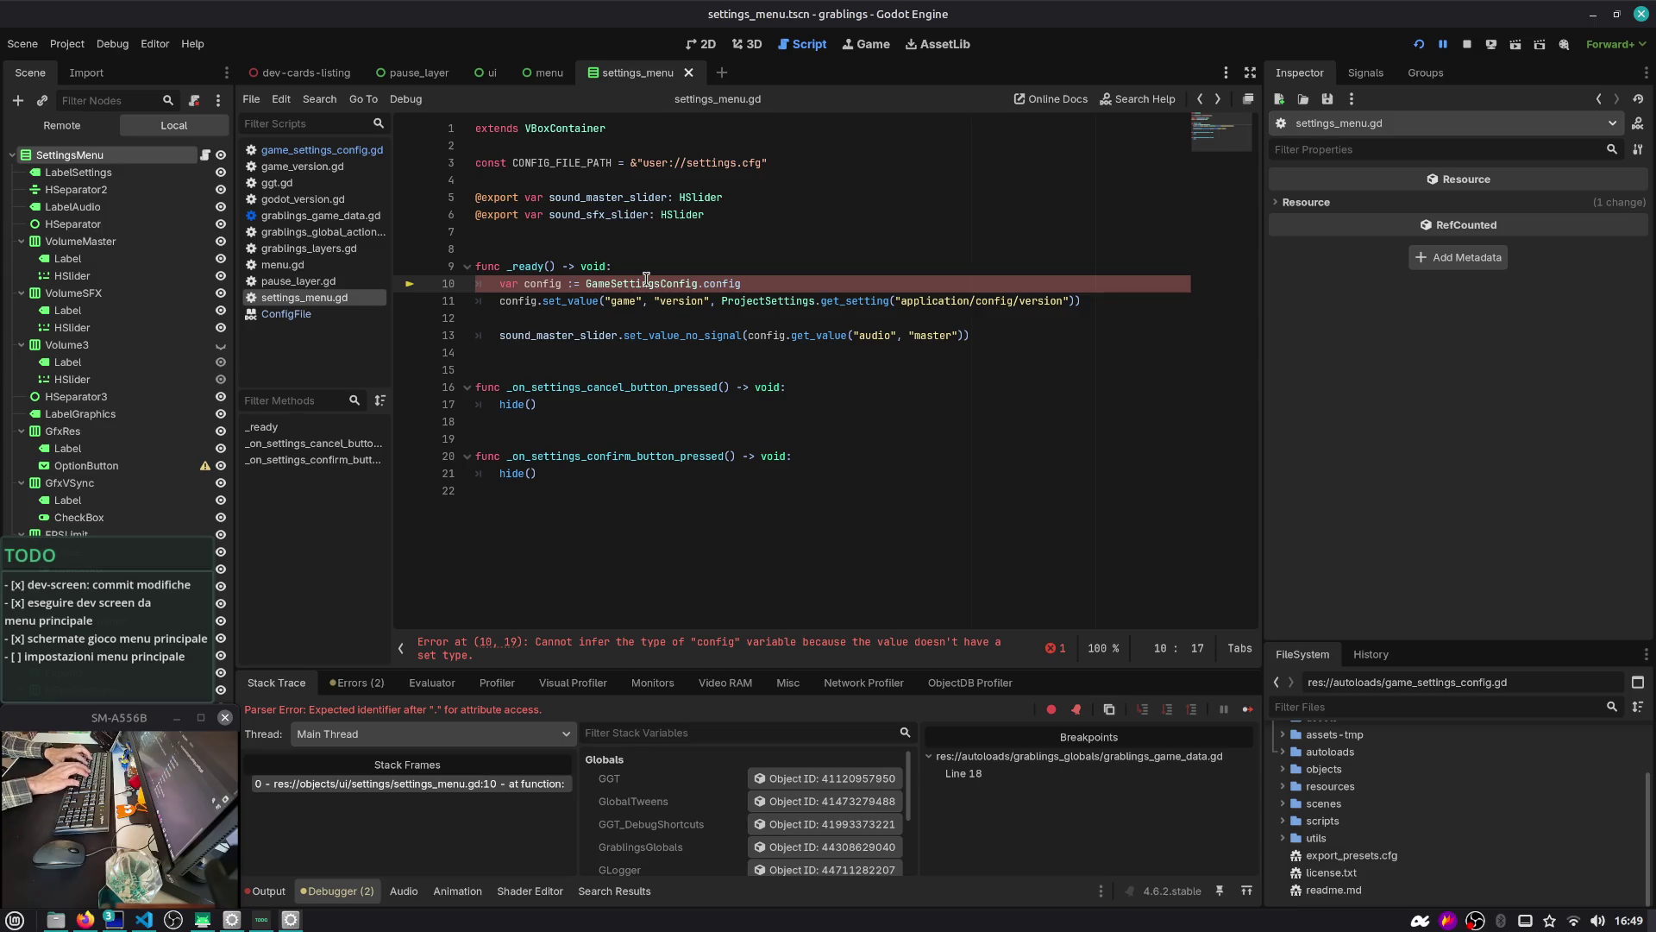
type("Config")
key("Return")
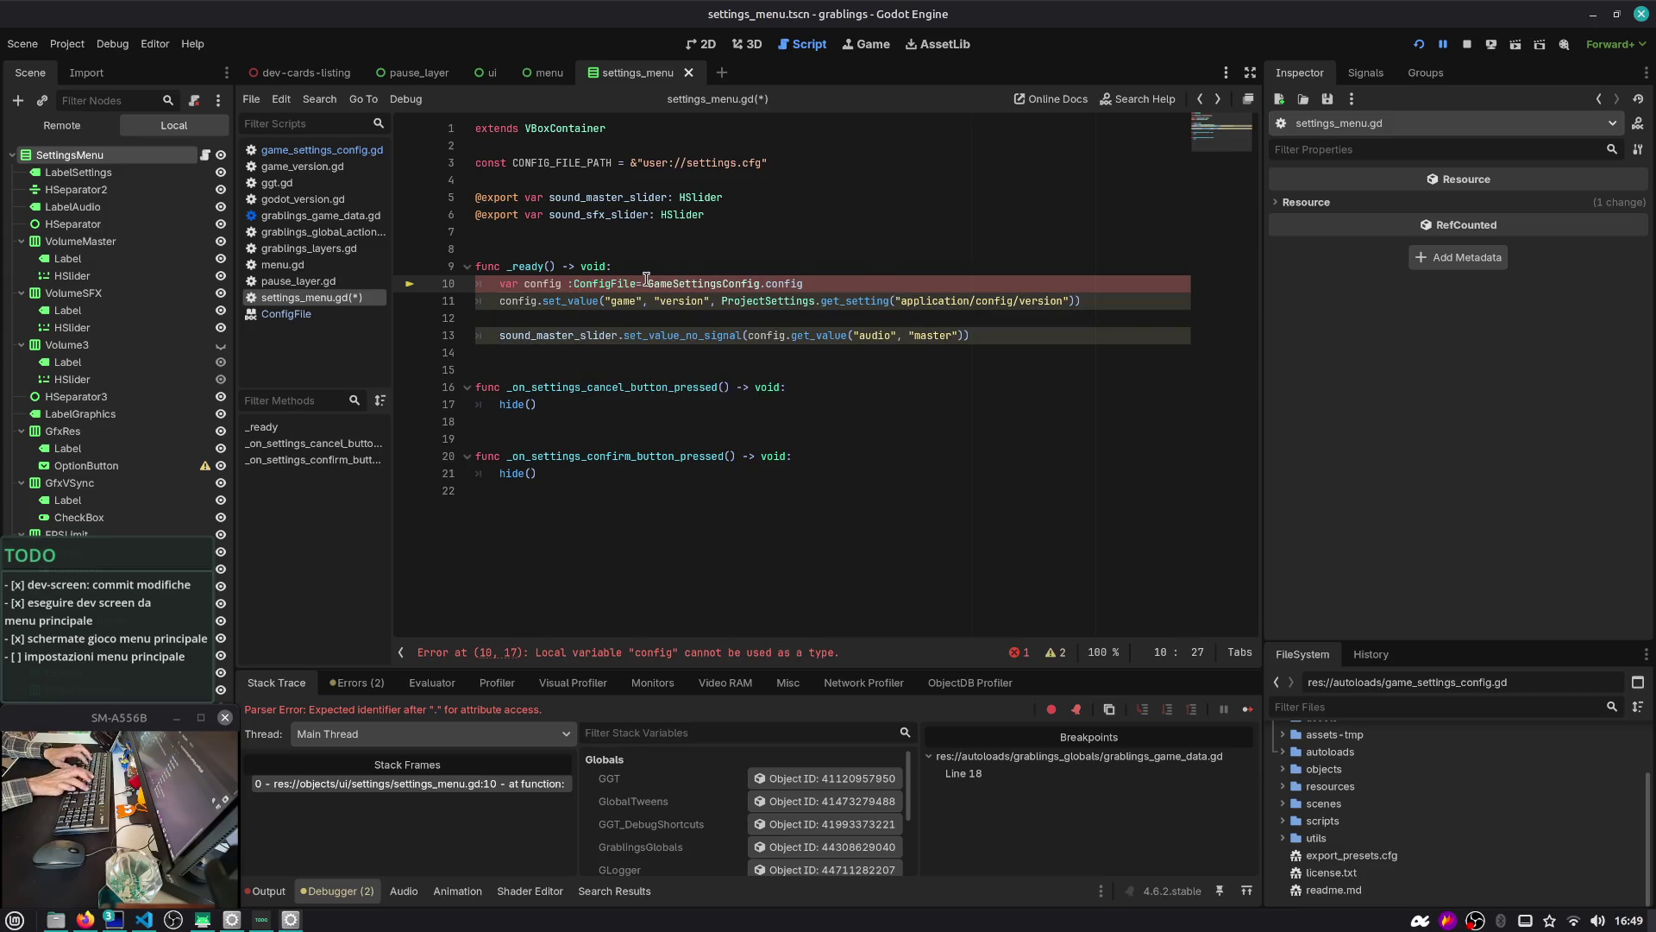
key("BackSpace")
key("Right")
key("ctrl+s")
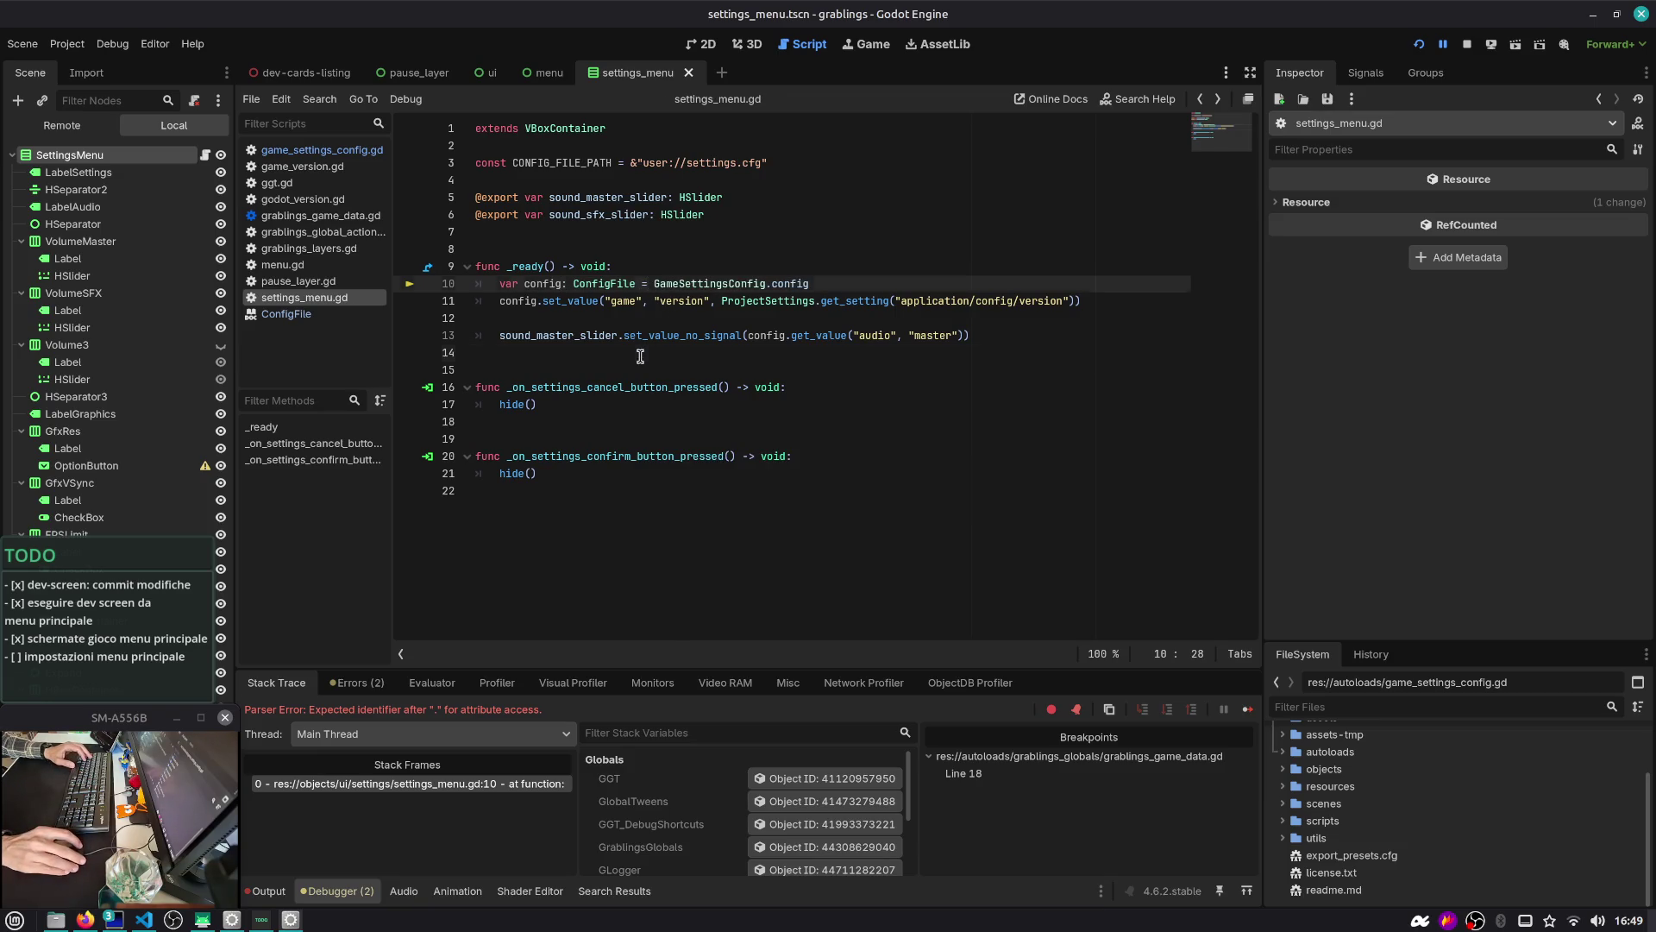
left_click(1419, 46)
Stop the game, enlarge the terminal font and highlight the audio and gfx values in settings.cfg
key("alt+Tab")
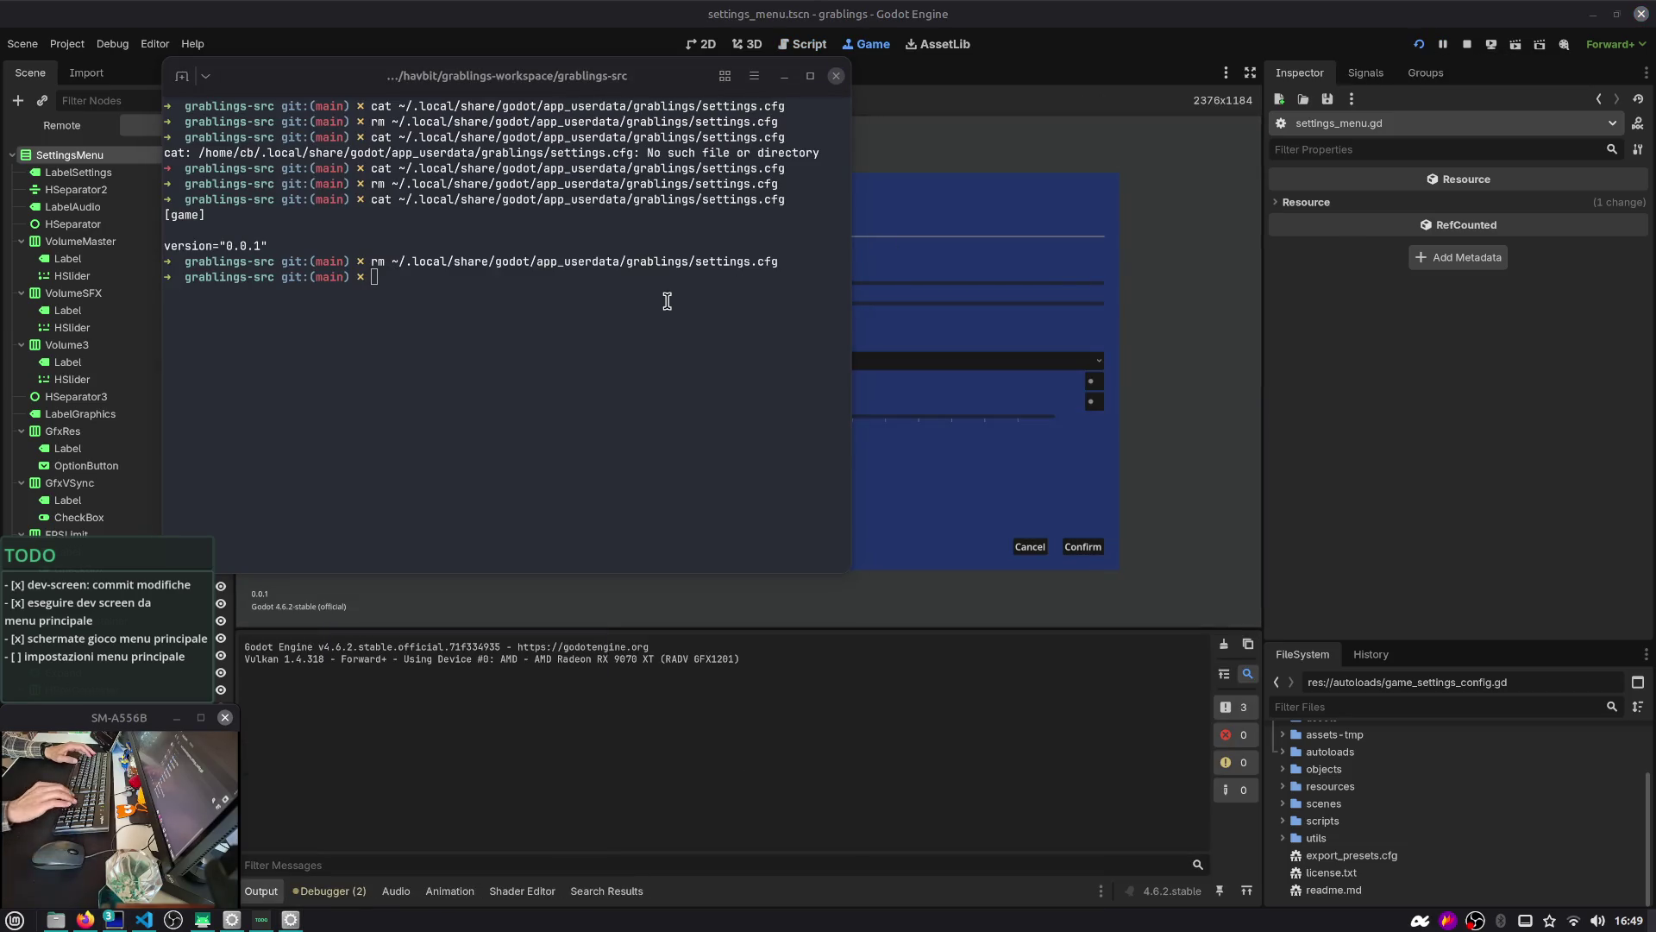
left_click(1467, 44)
key("alt+Tab")
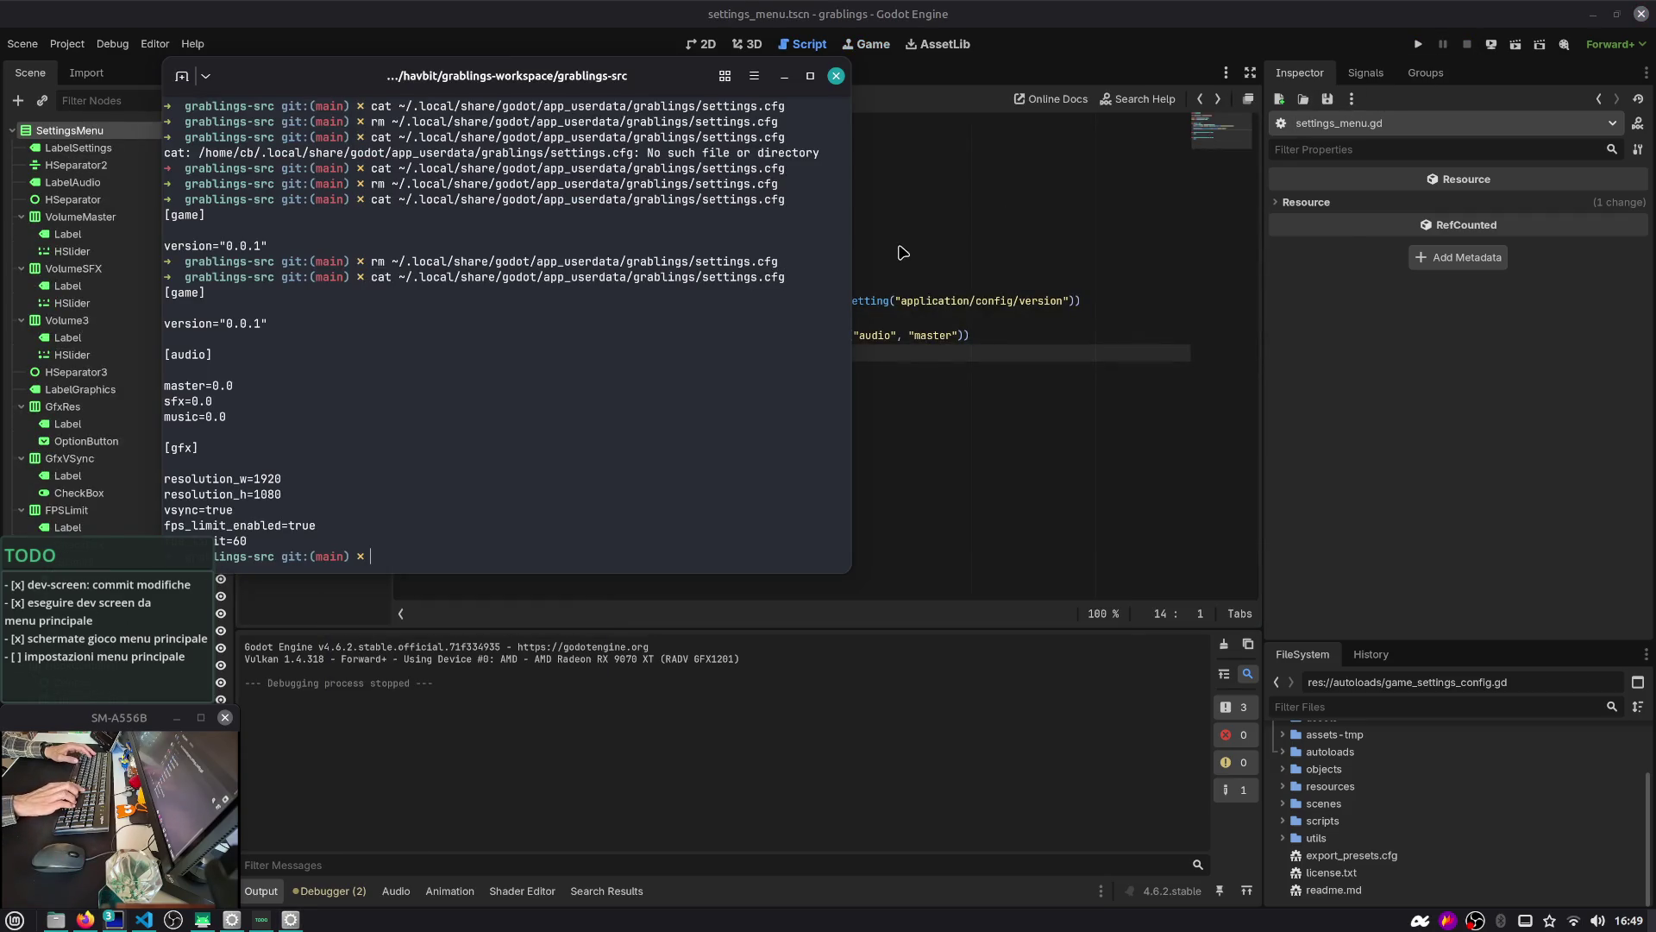
key("super+c")
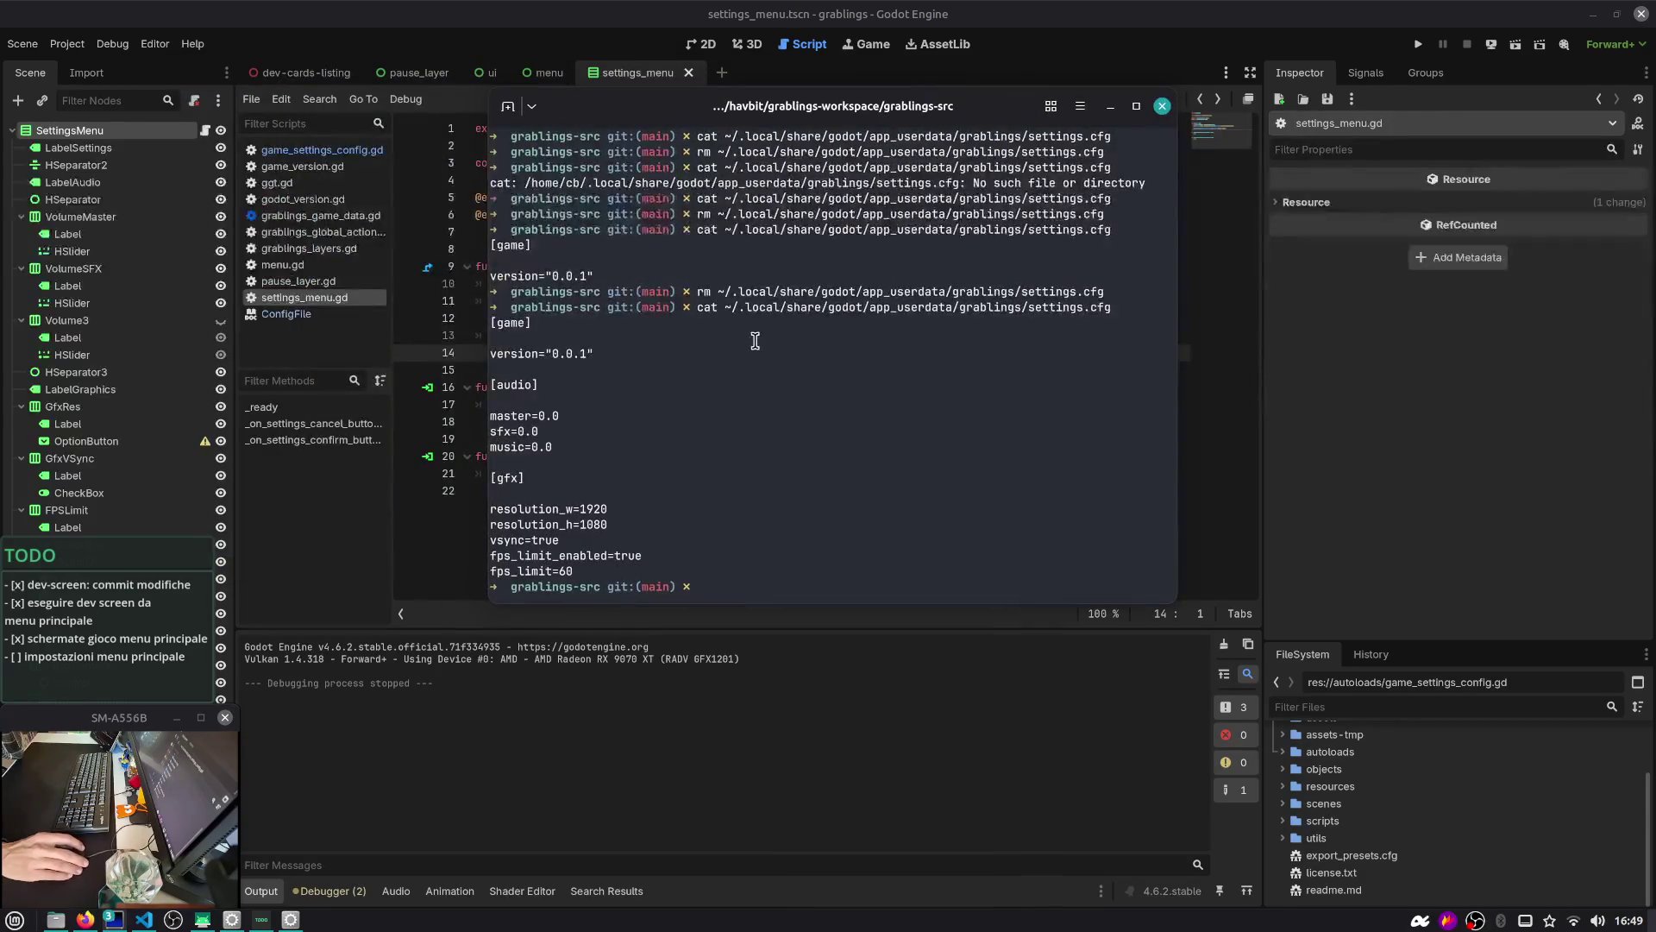
key("ctrl+plus")
key("ctrl+plus")
left_click_drag(657, 294, 474, 290)
left_click_drag(590, 402, 462, 357)
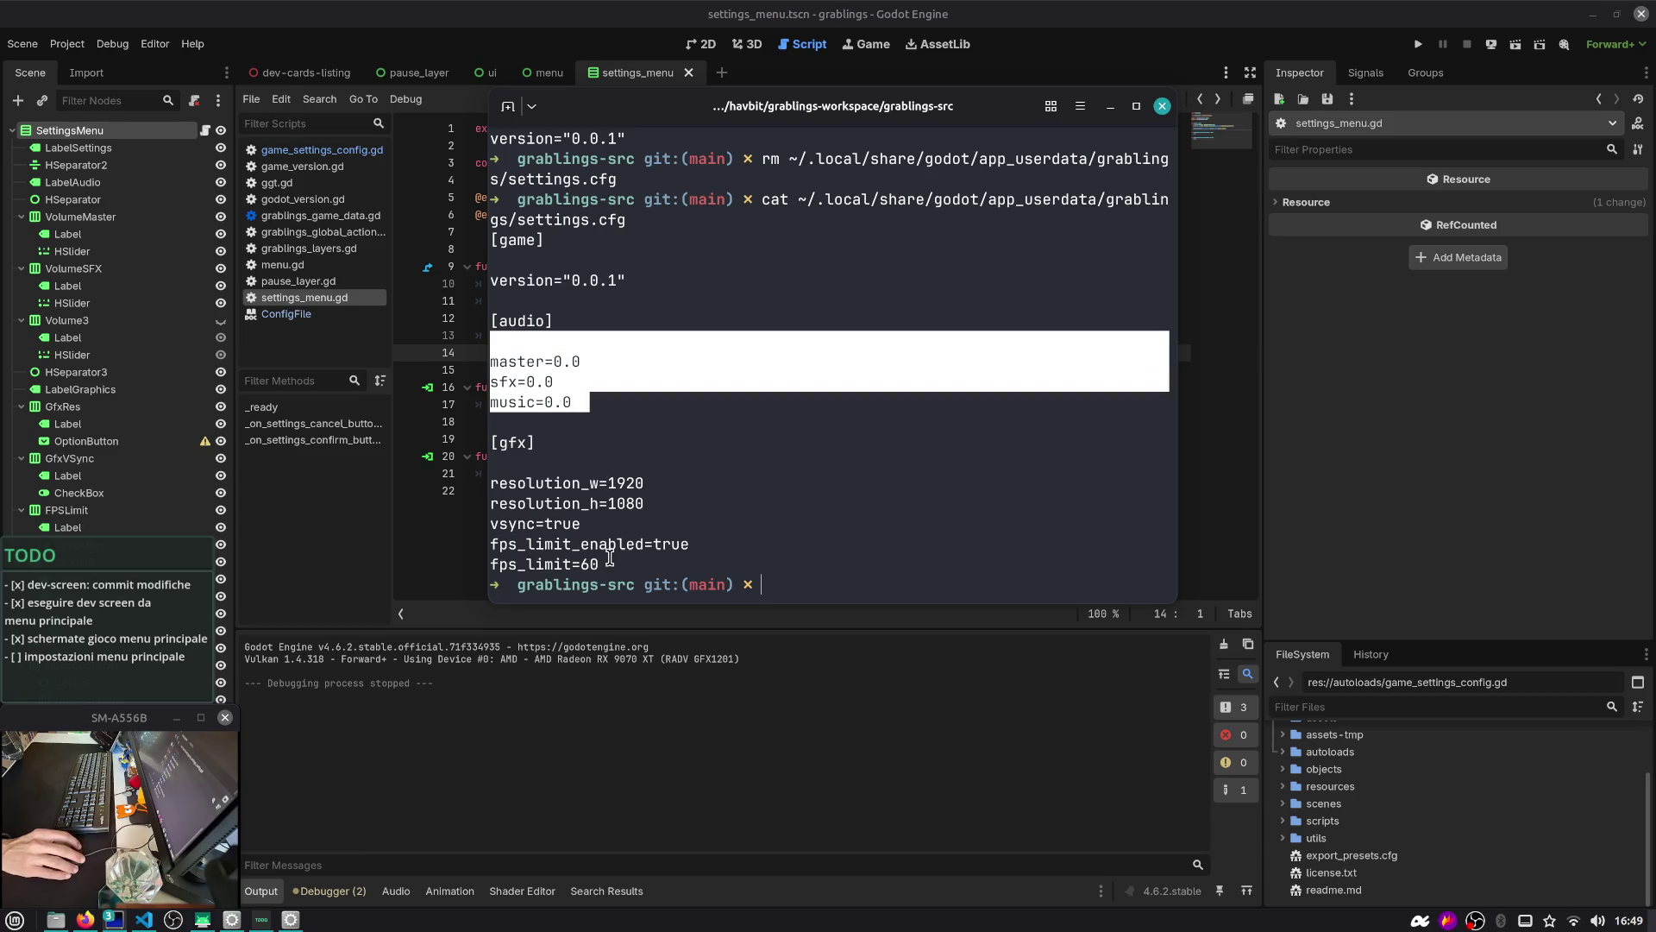
left_click_drag(621, 564, 461, 488)
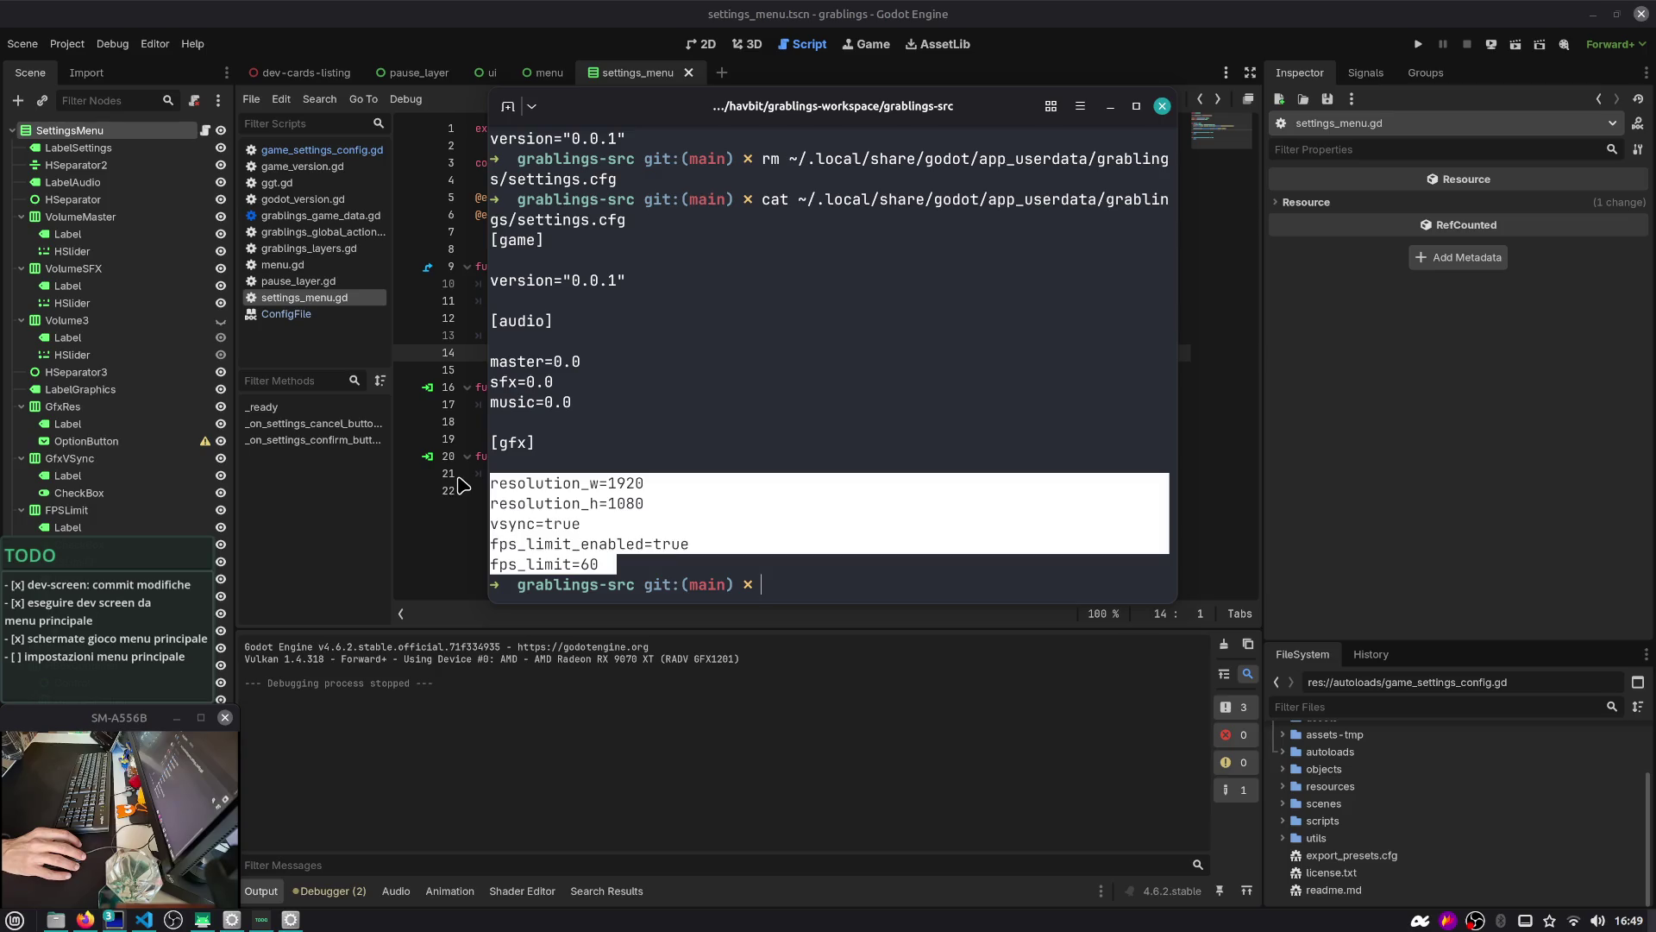
left_click(677, 513)
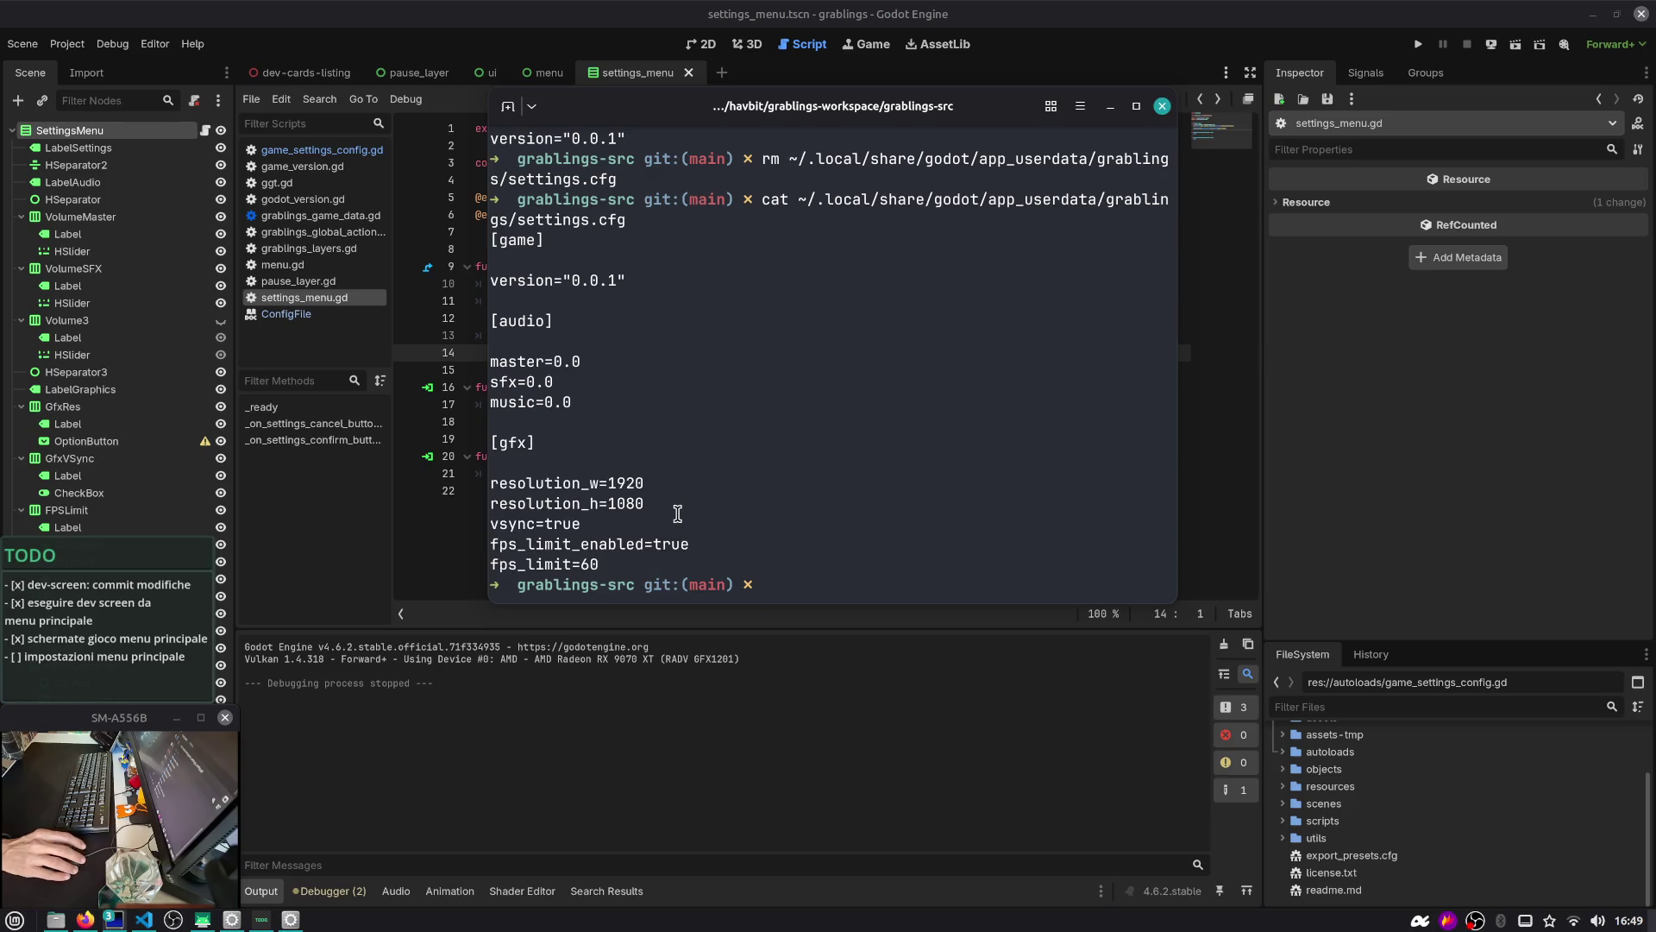
key("ctrl+c")
Clear the terminal output with Ctrl+L and move the terminal aside to reveal the script
key("ctrl+alt+Left")
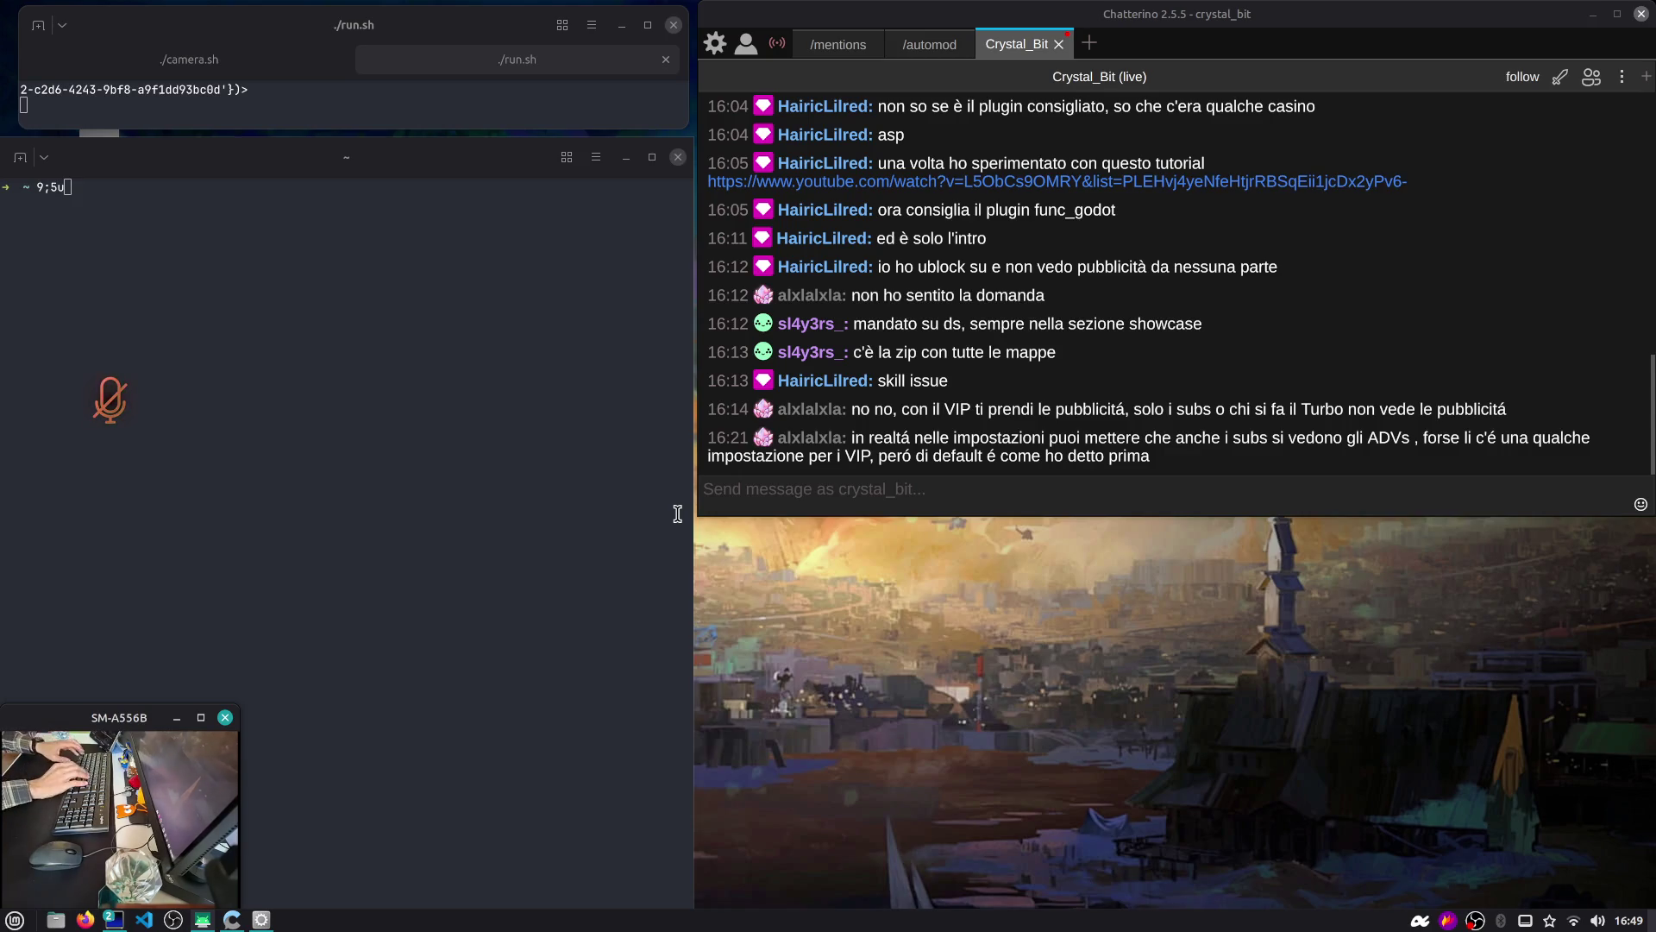
key("ctrl+alt+Left")
left_click(759, 487)
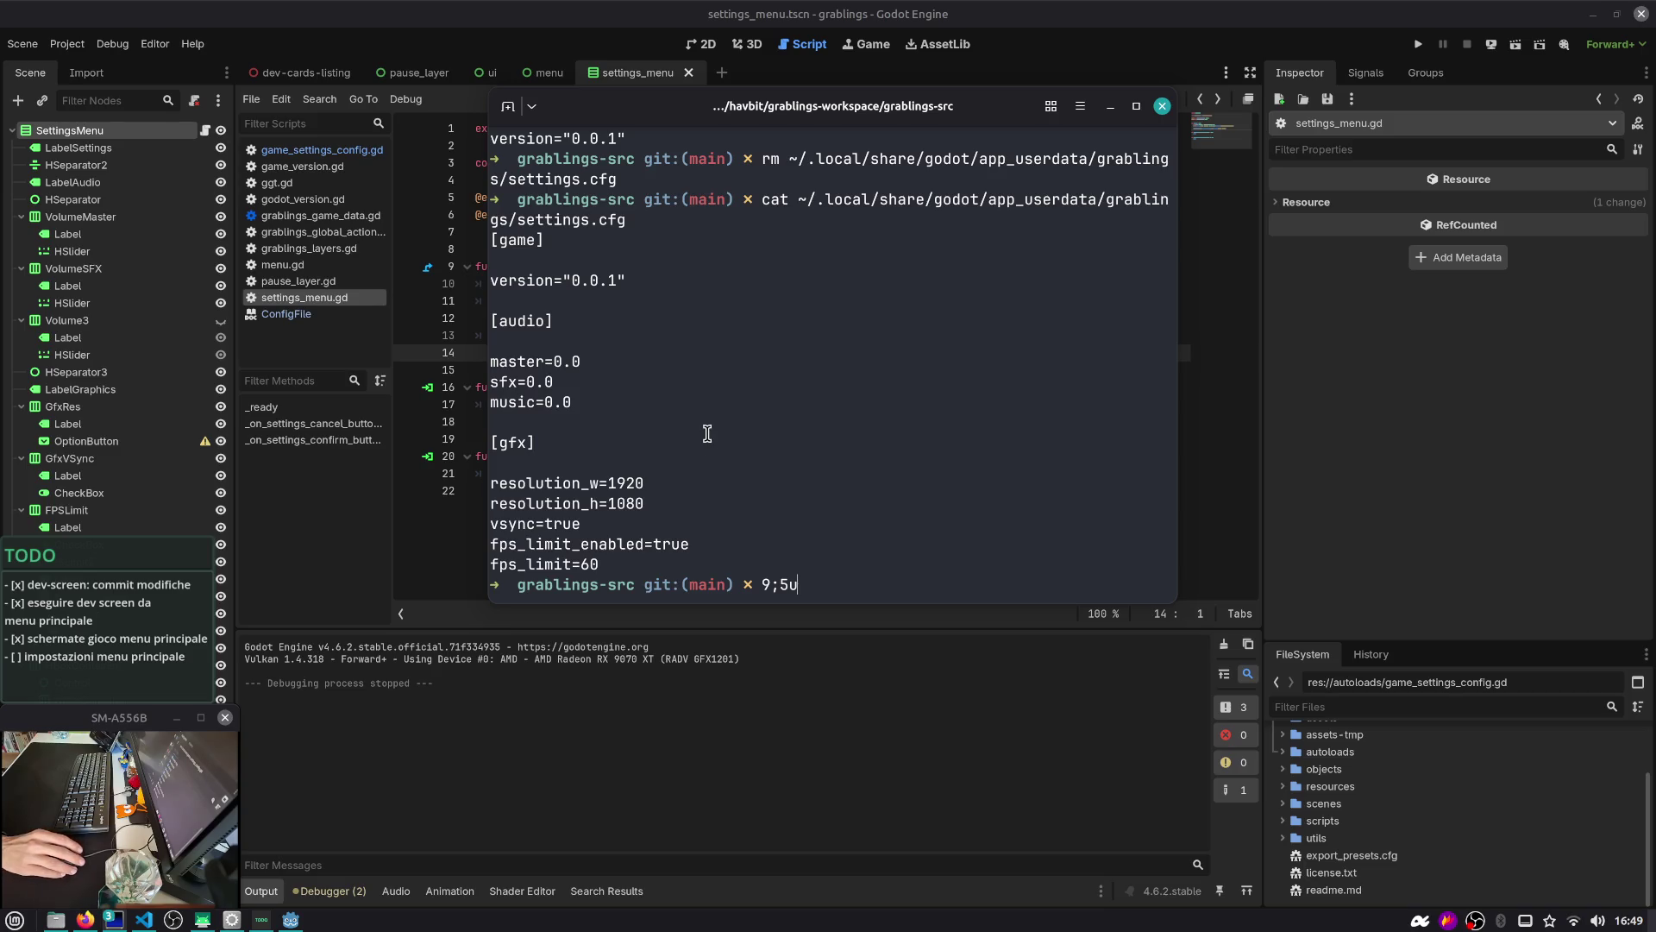
key("alt+Tab")
key("alt+Tab")
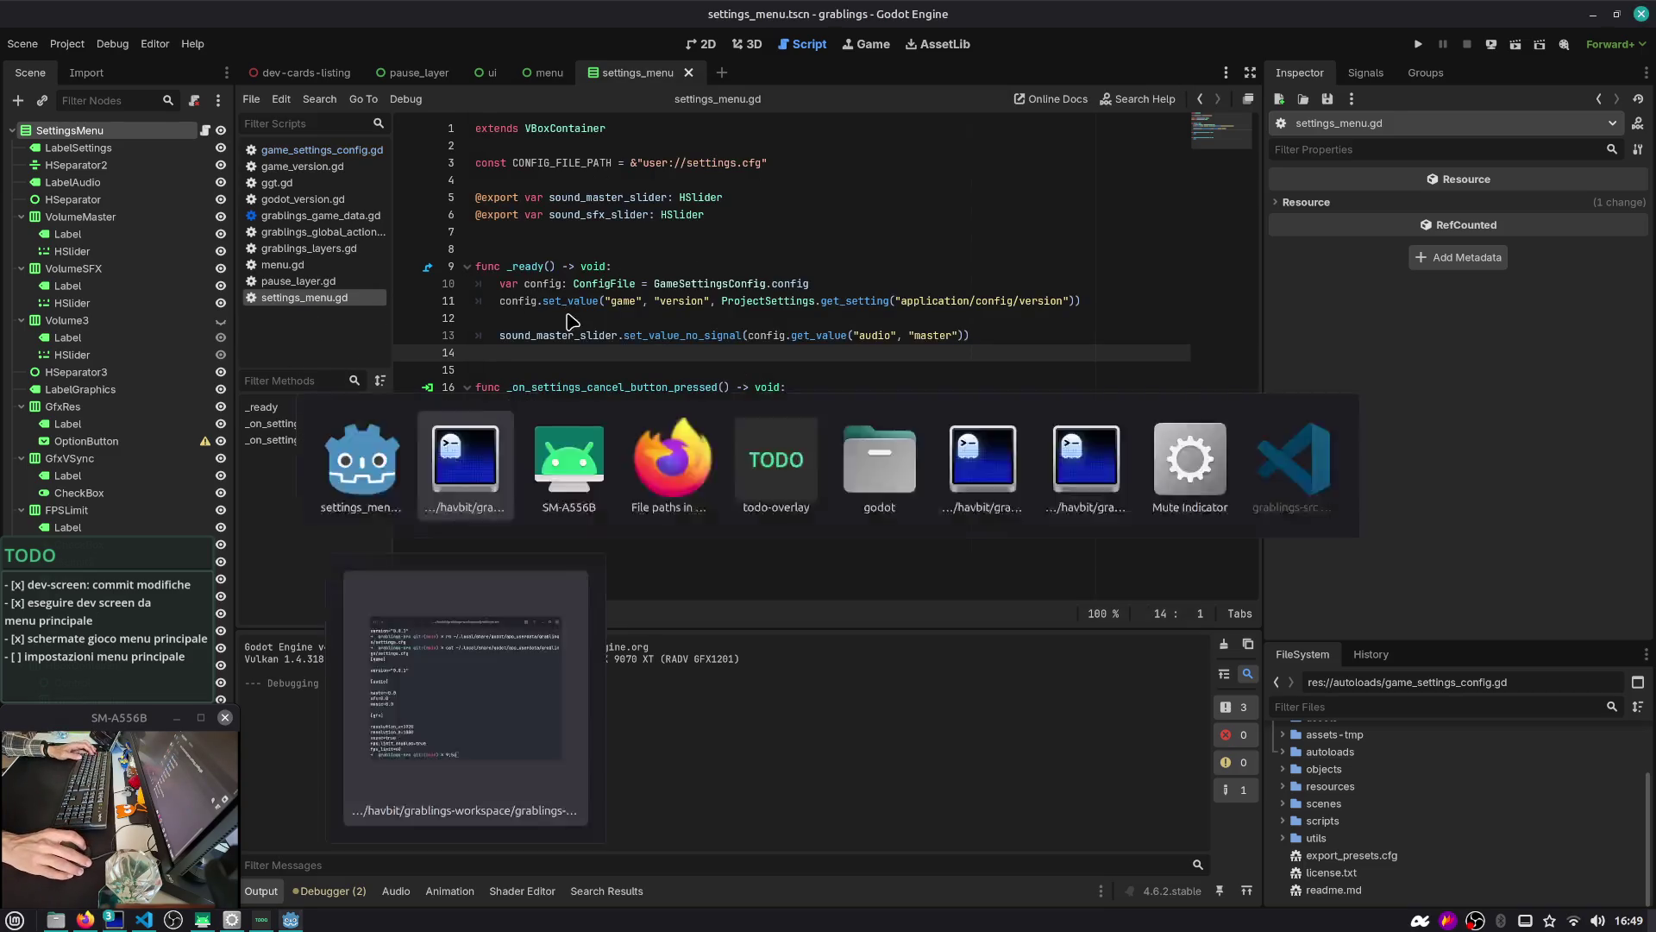
left_click_drag(621, 310, 716, 345)
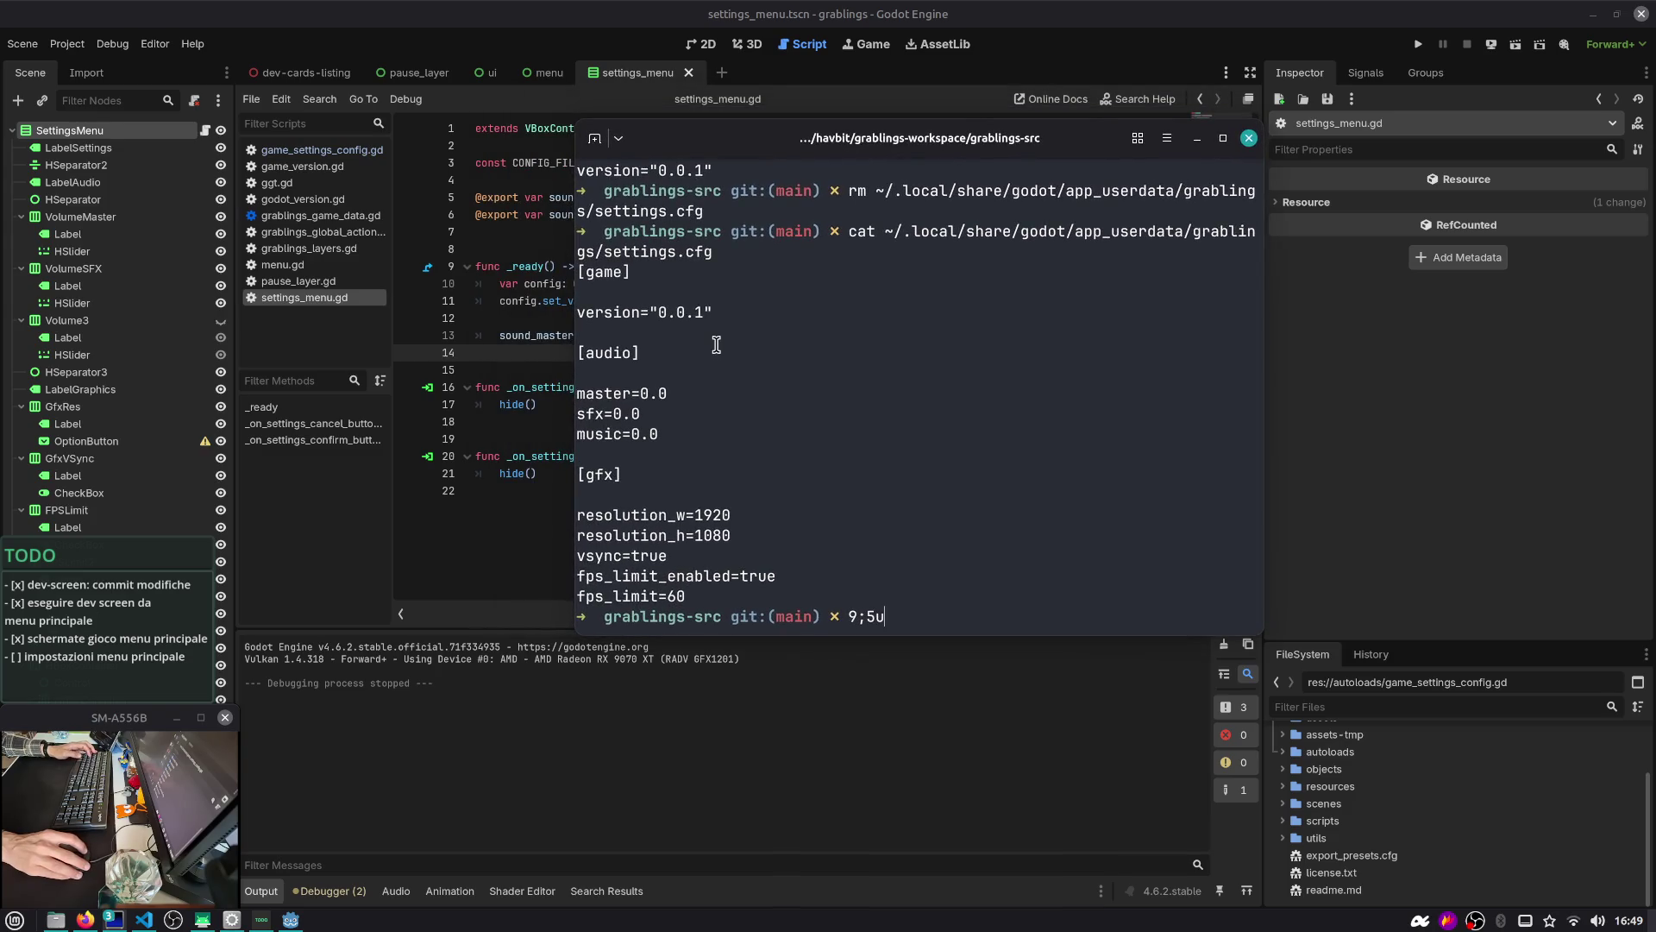
key("ctrl+c")
key("ctrl+l")
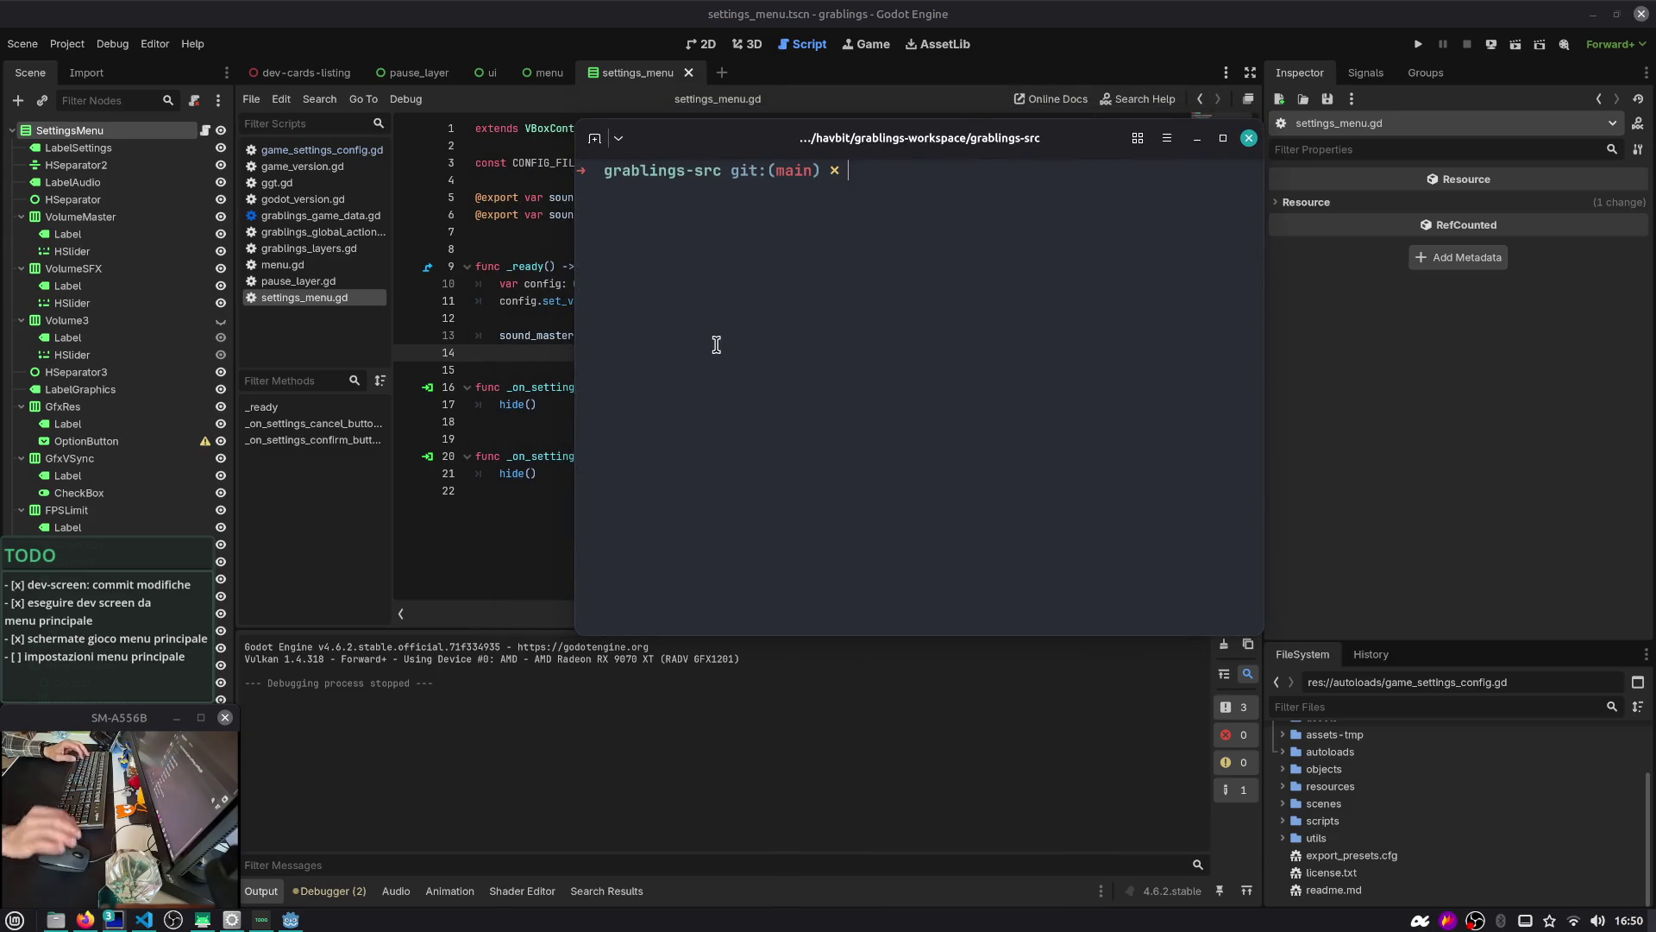
mouse_move(716, 345)
left_mouse_down()
mouse_move(787, 458)
mouse_move(837, 445)
left_mouse_up()
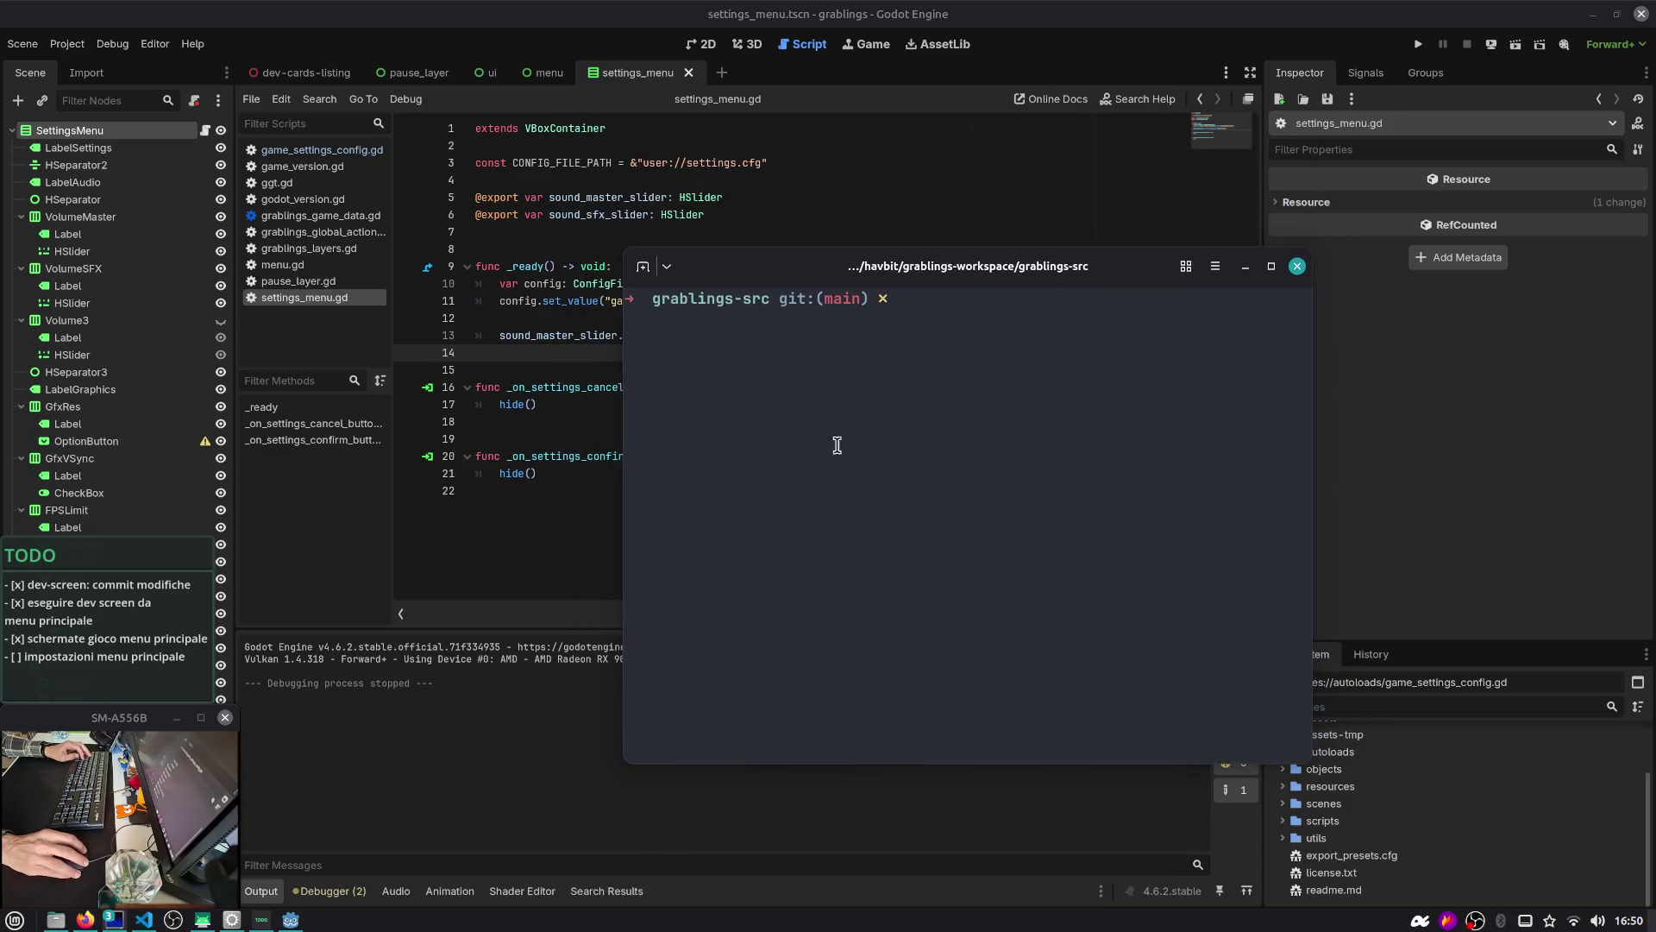
left_click(1245, 267)
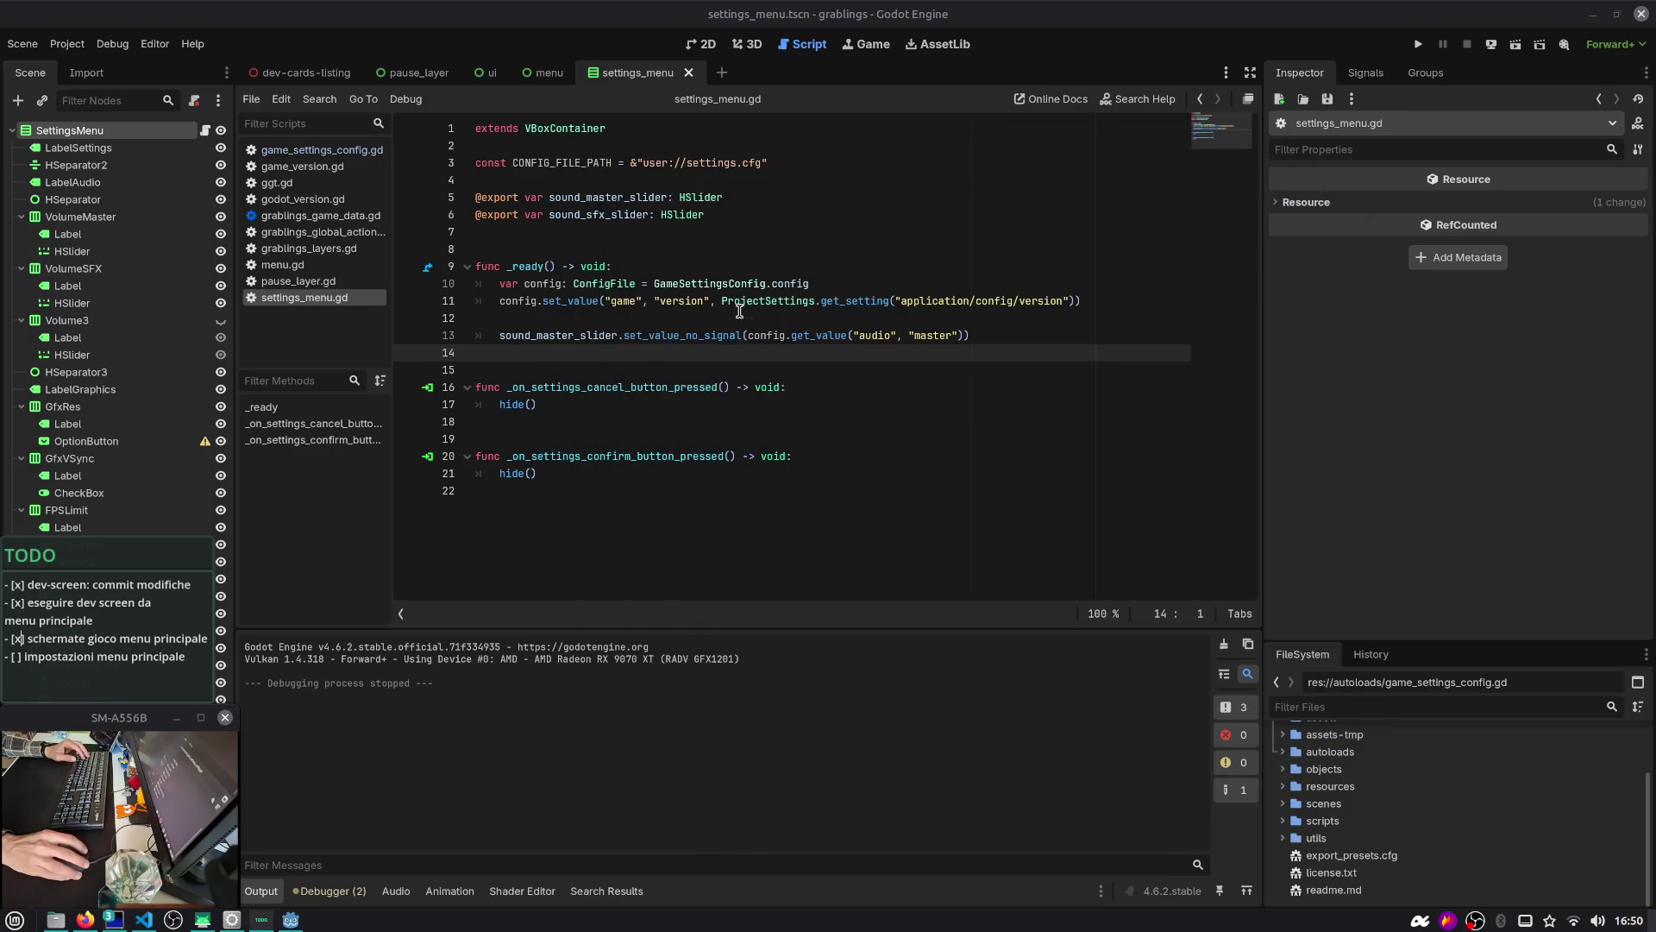
Change line 13 from set_value_no_signal(...) to sound_master_slider.value = config.get_value(...) and save the script
double_click(591, 336)
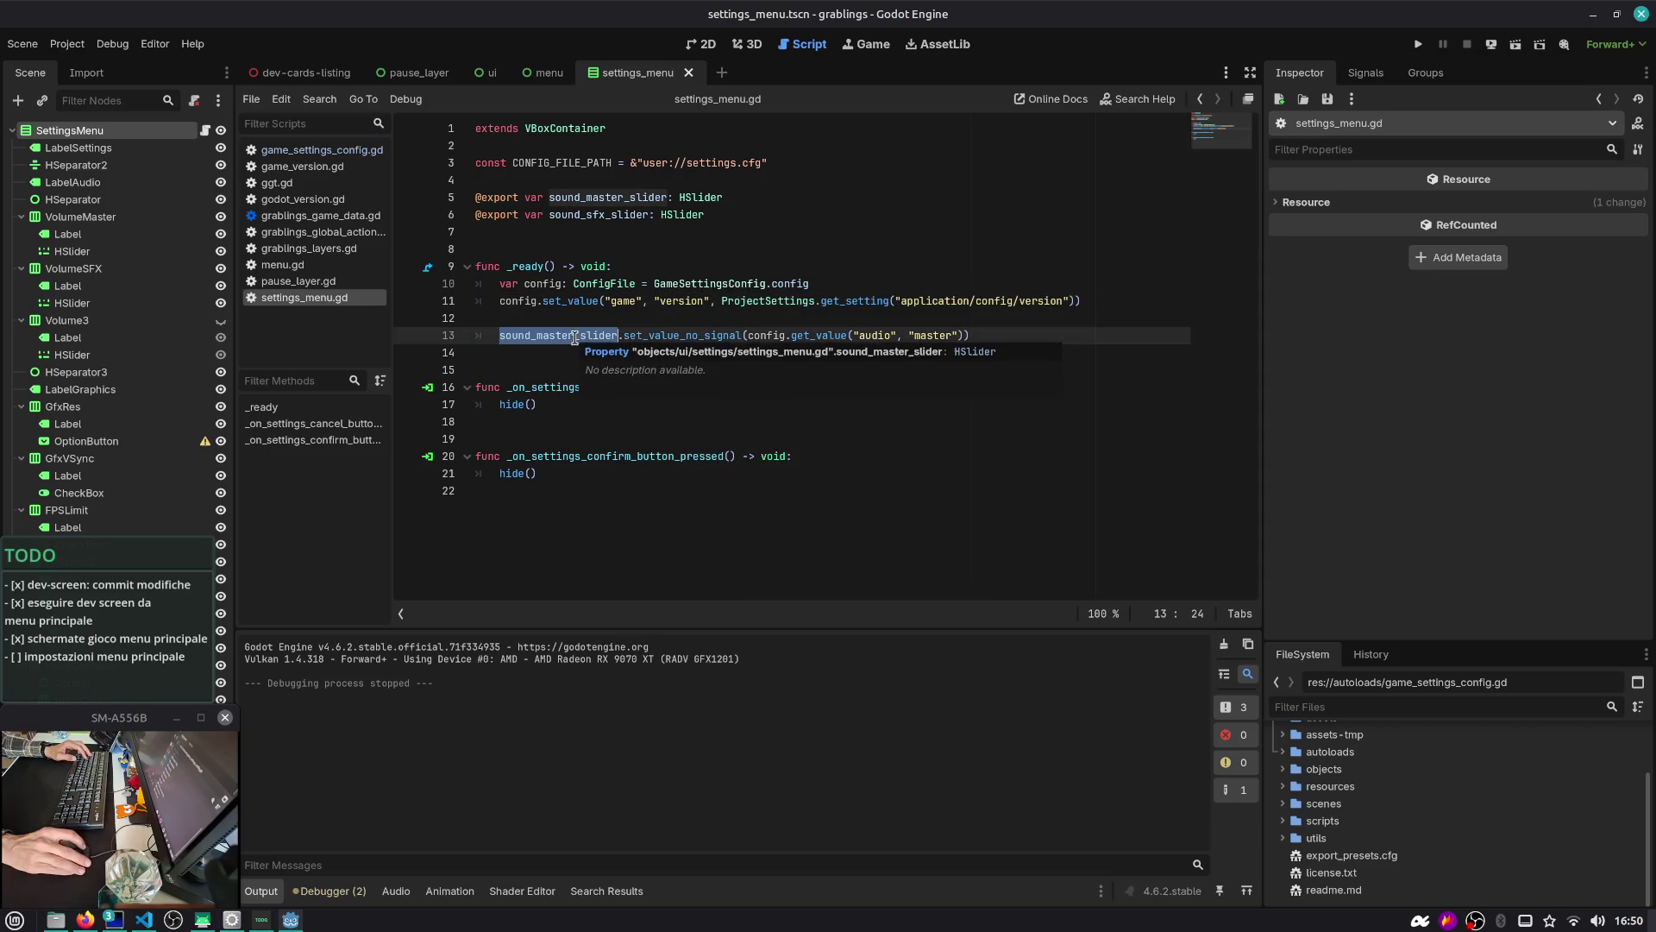
left_click(397, 891)
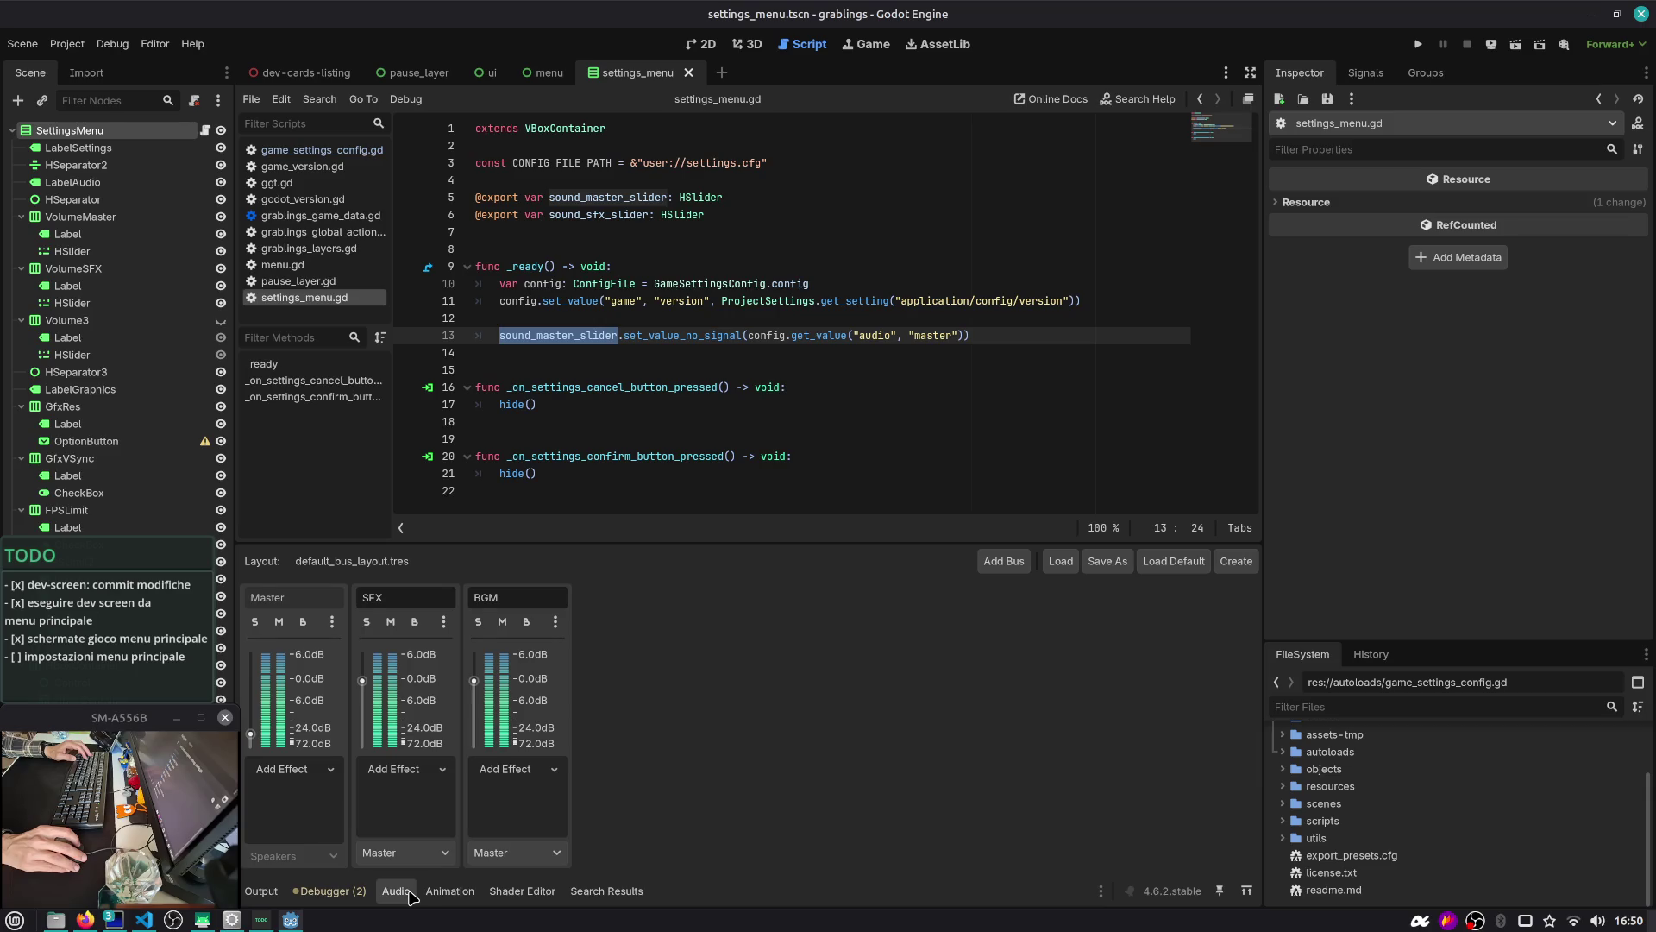
left_click_drag(970, 335, 473, 336)
double_click(537, 335)
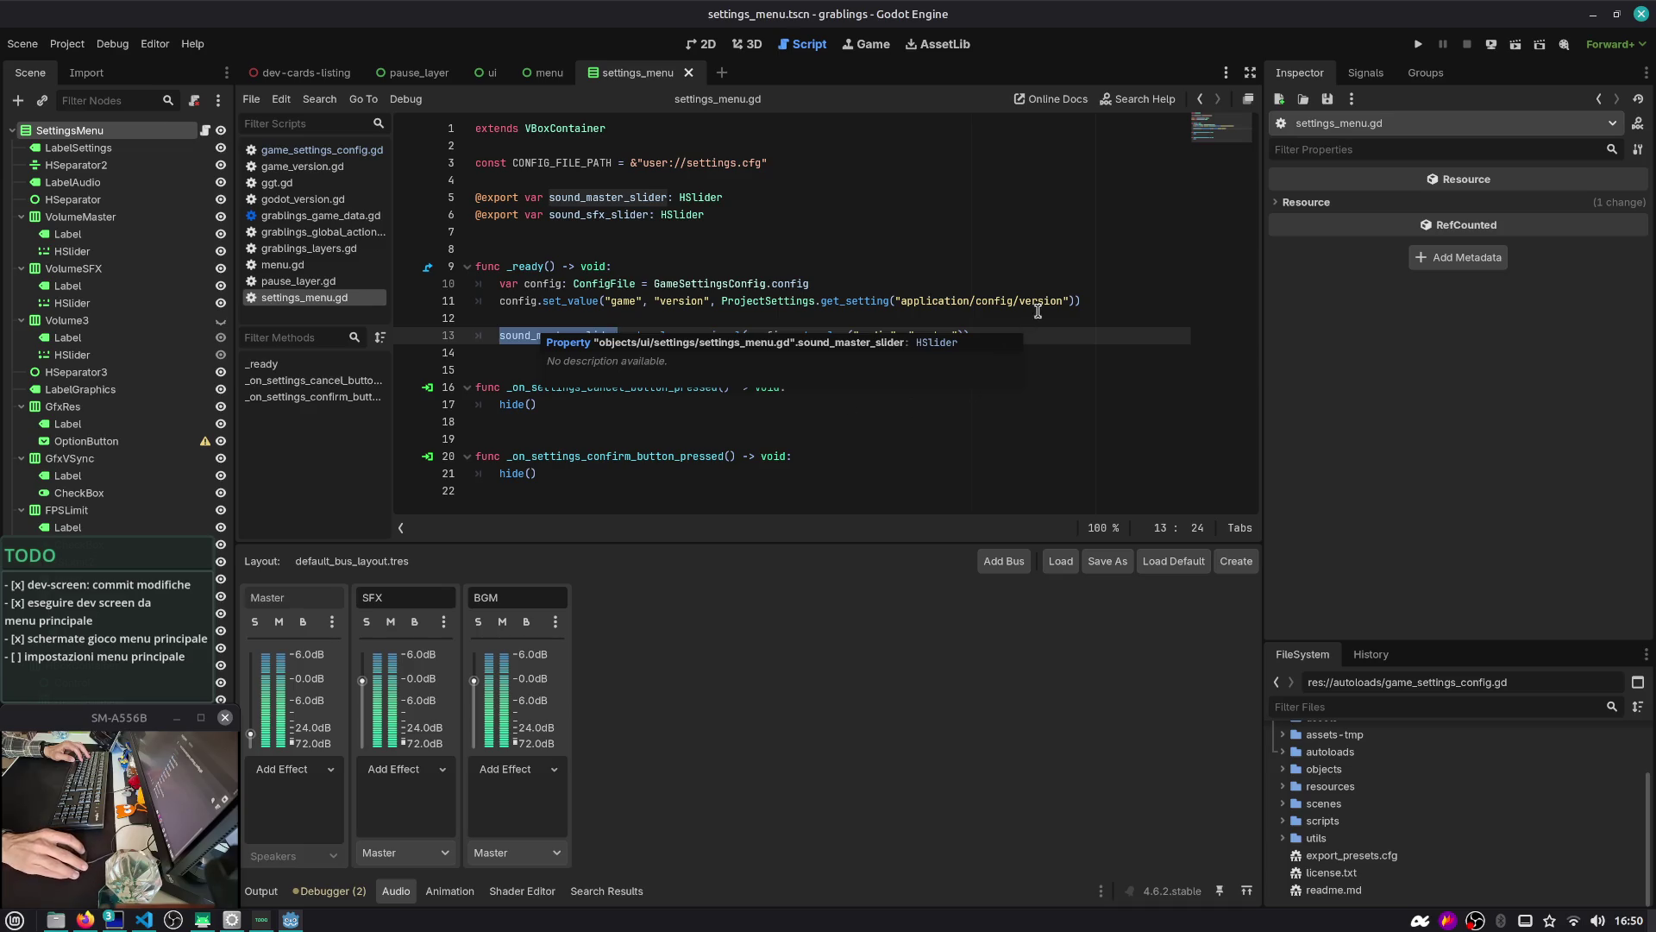
key("End")
double_click(545, 334)
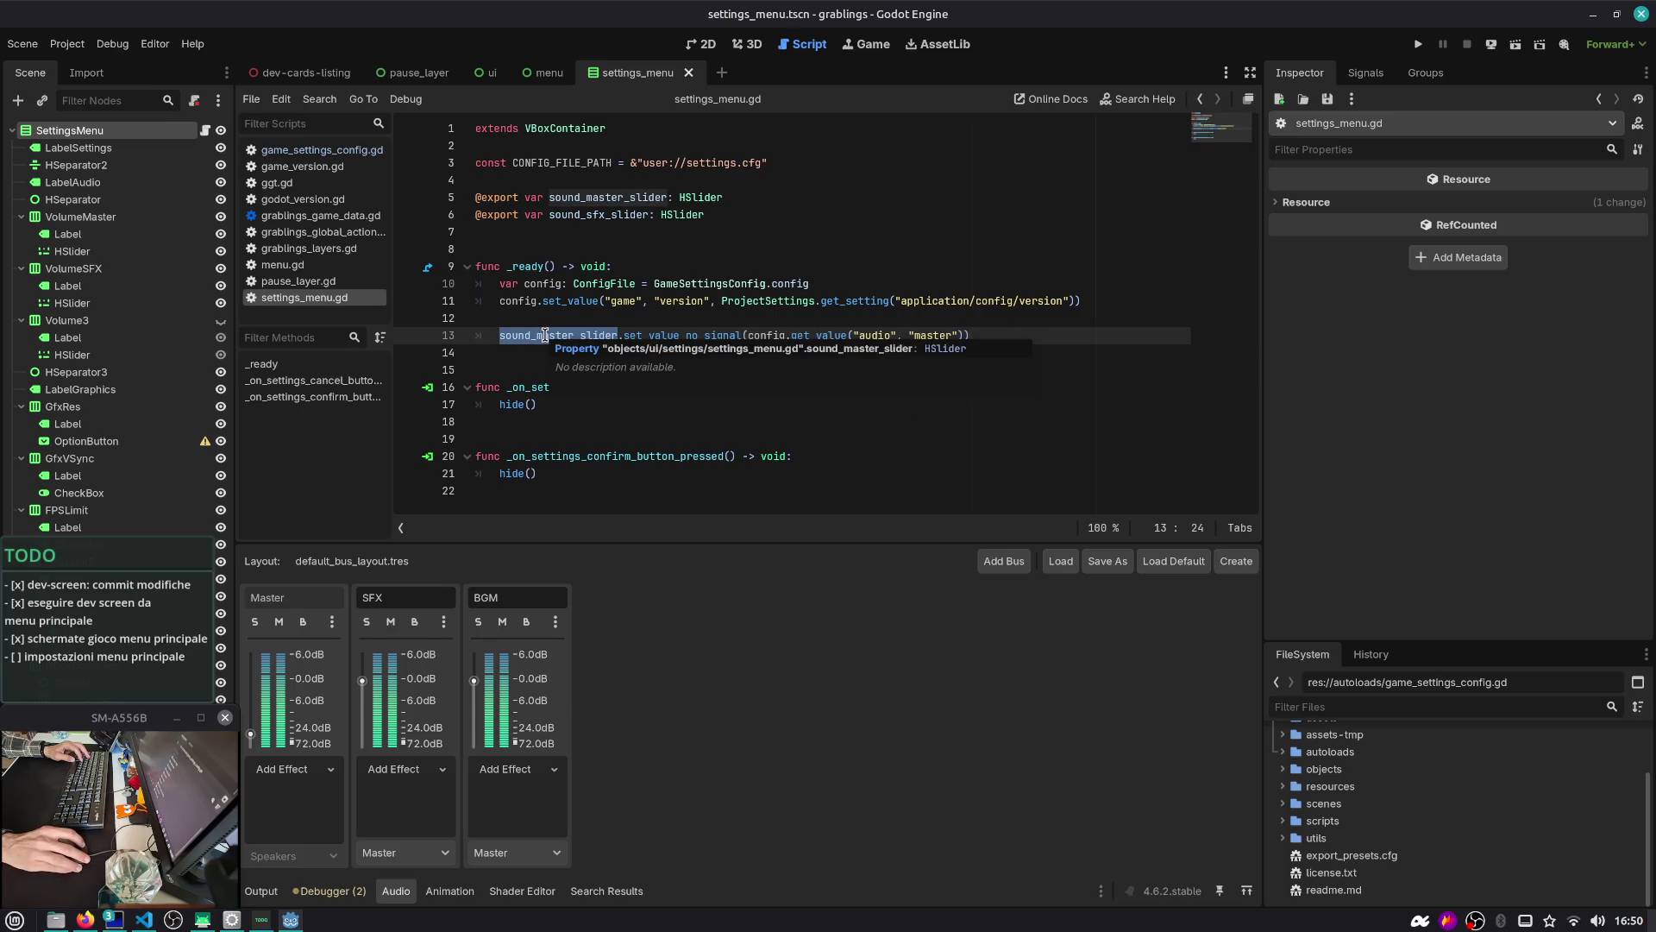
double_click(665, 335)
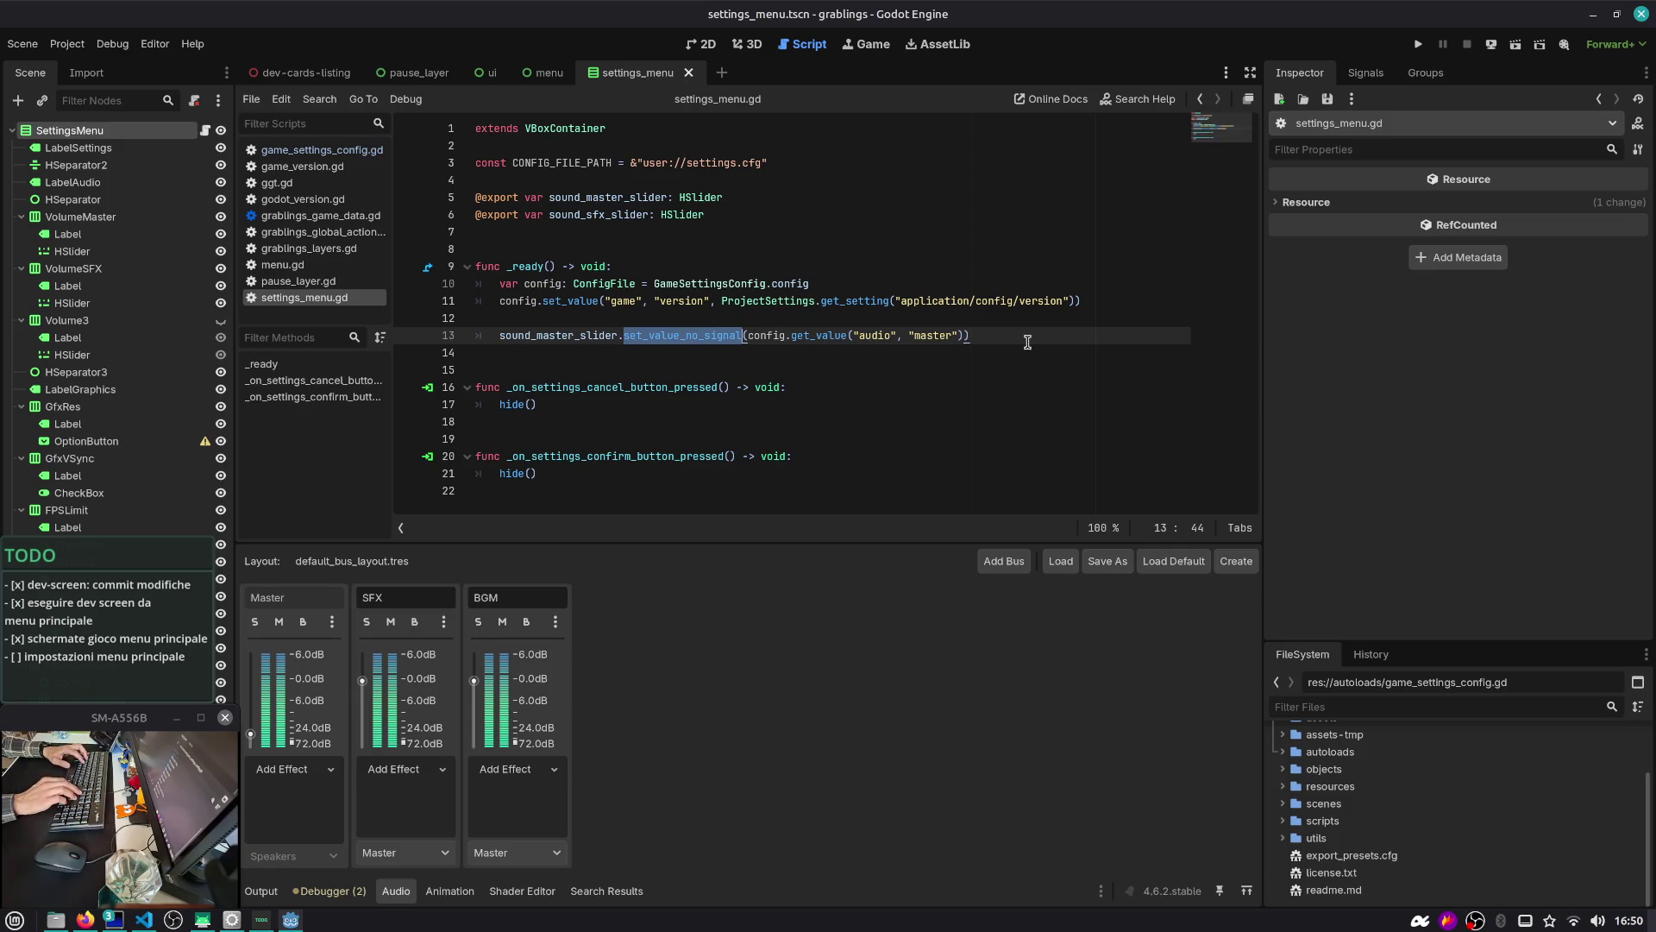
type("set")
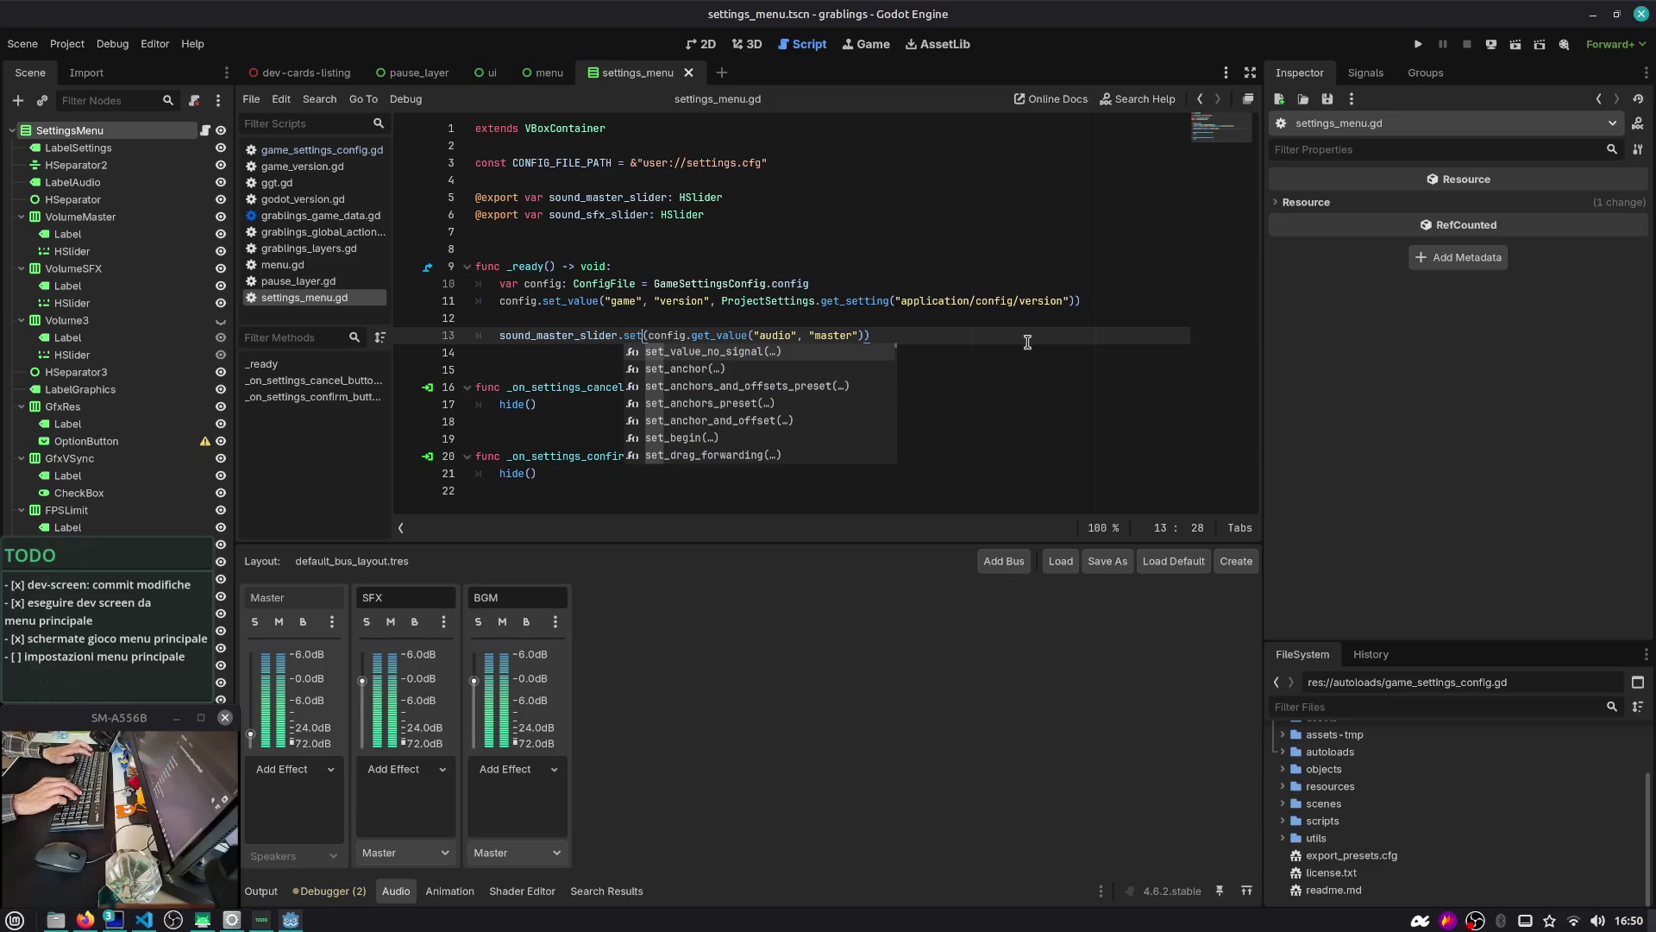
type("_valku")
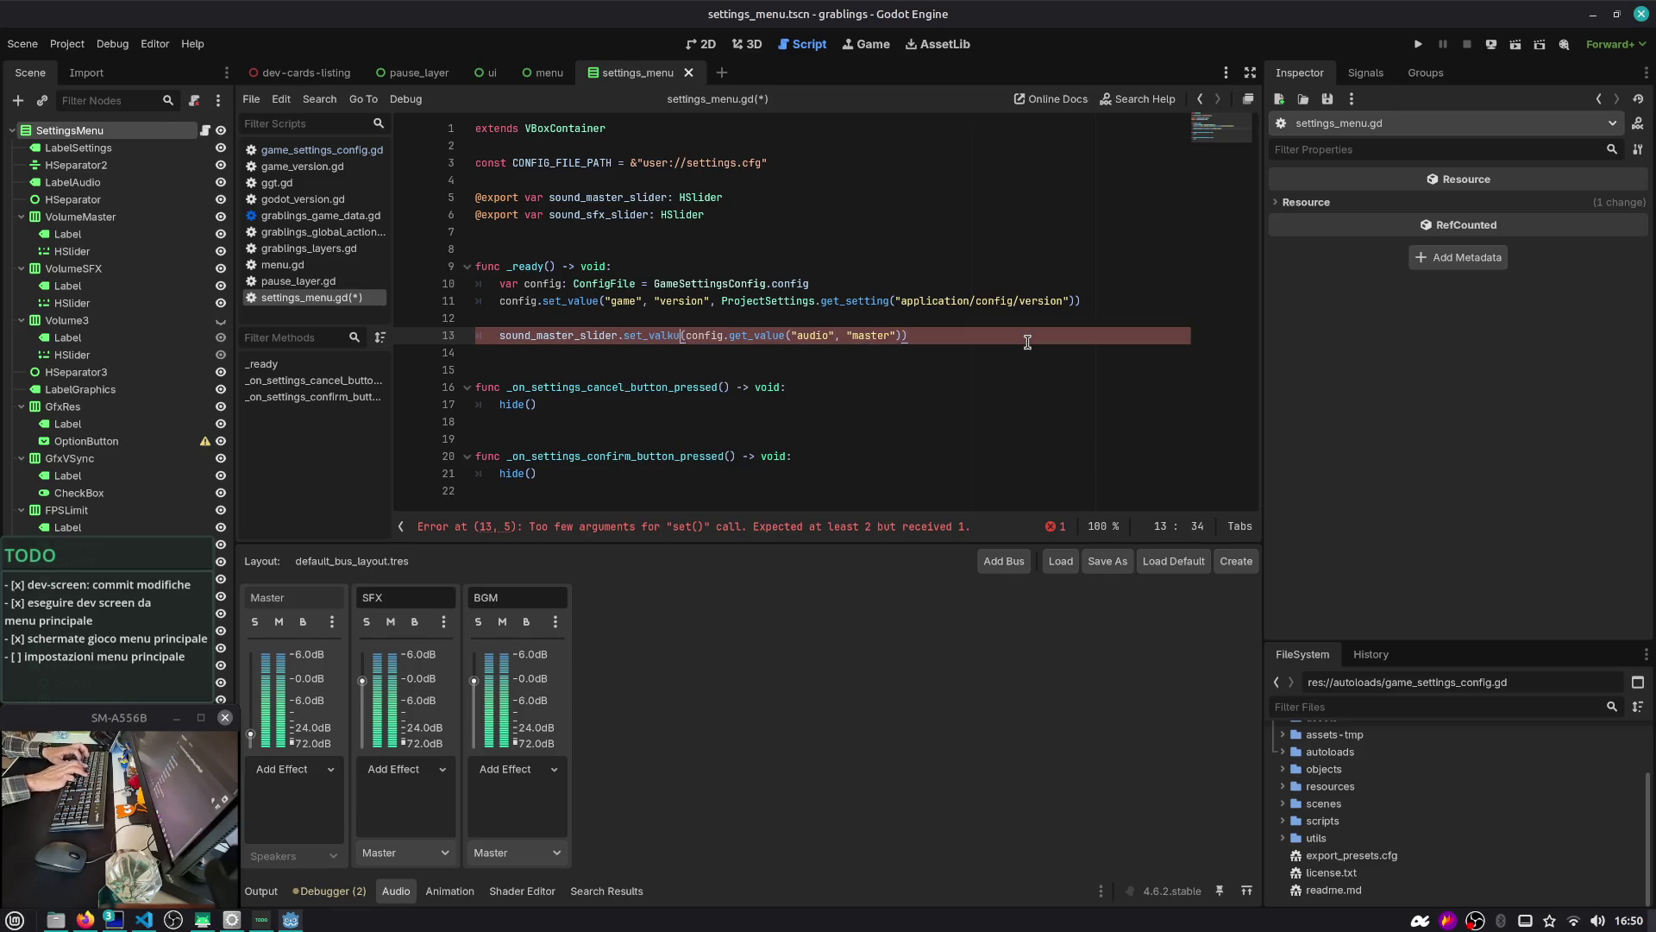
key("BackSpace")
key("BackSpace")
key("BackSpace")
key("BackSpace")
key("BackSpace")
type("value =")
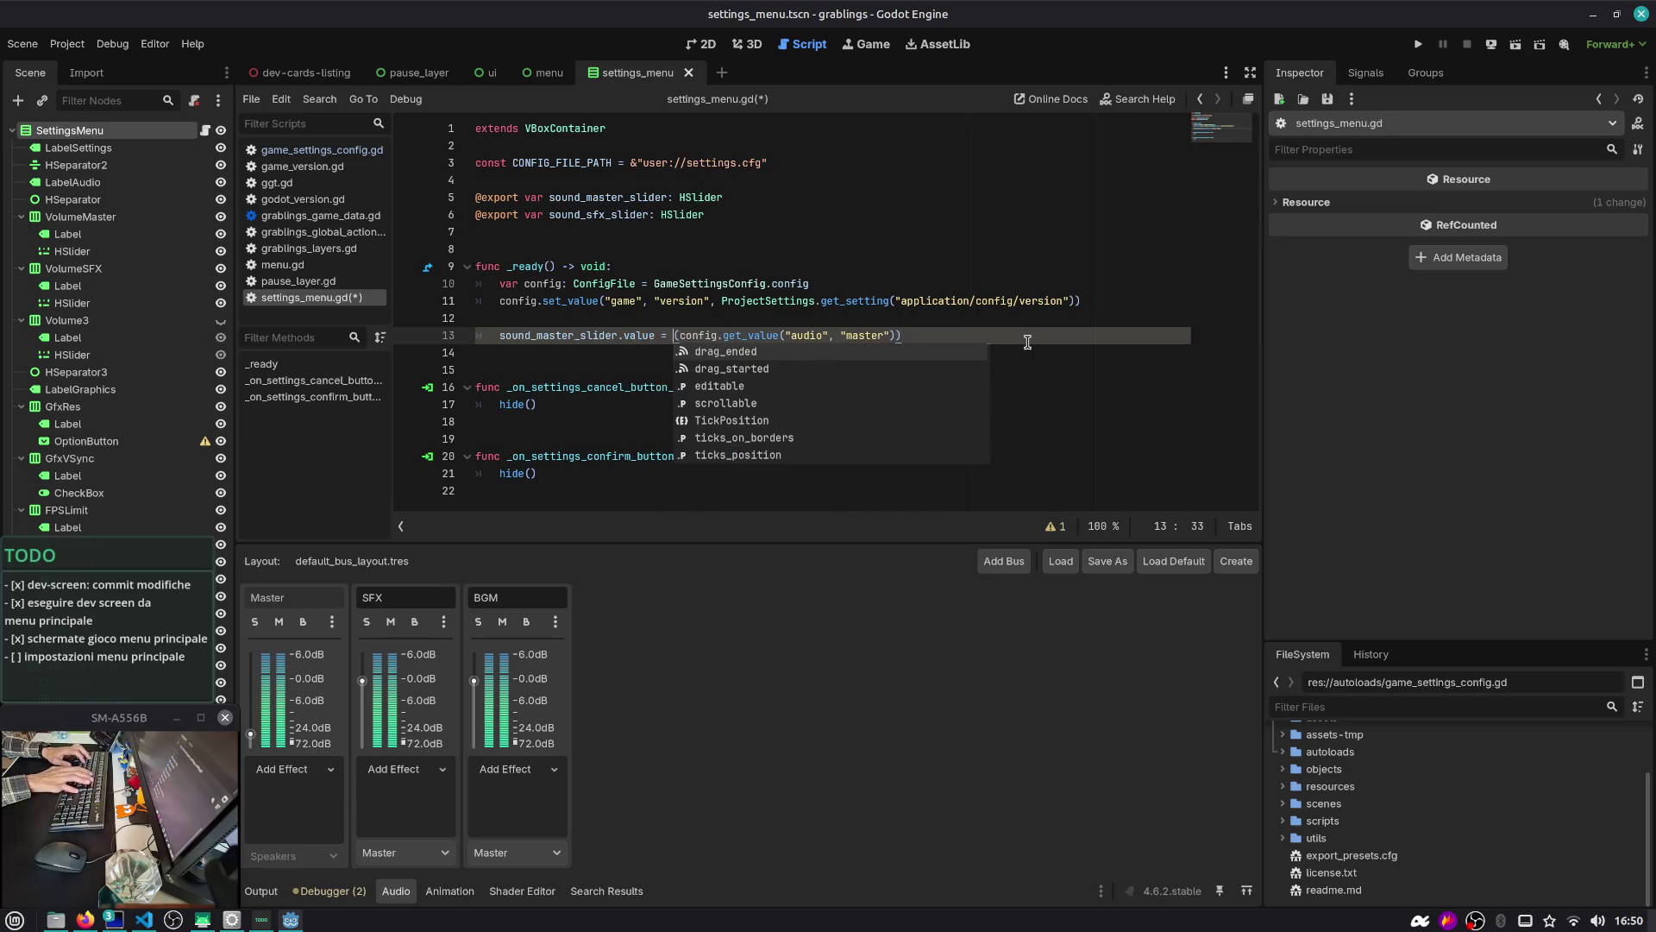
key("Delete")
type("=")
key("End")
key("BackSpace")
key("ctrl+s")
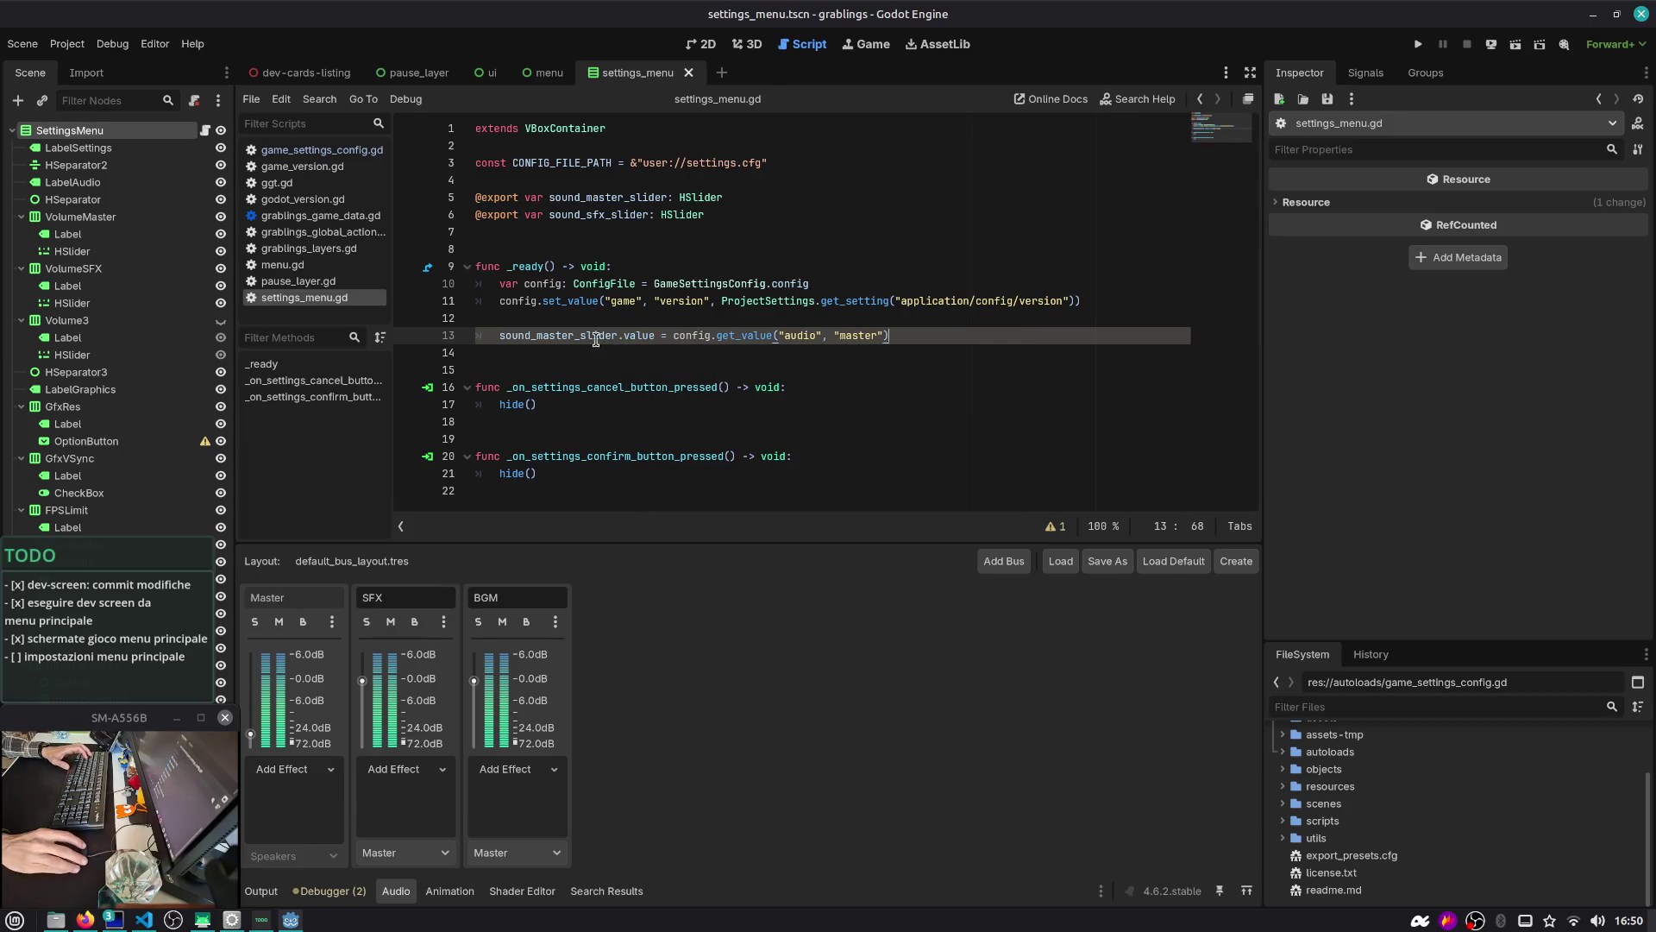
Begin a new line below it with sound_master_slider.connect()
double_click(608, 338)
key("ctrl+c")
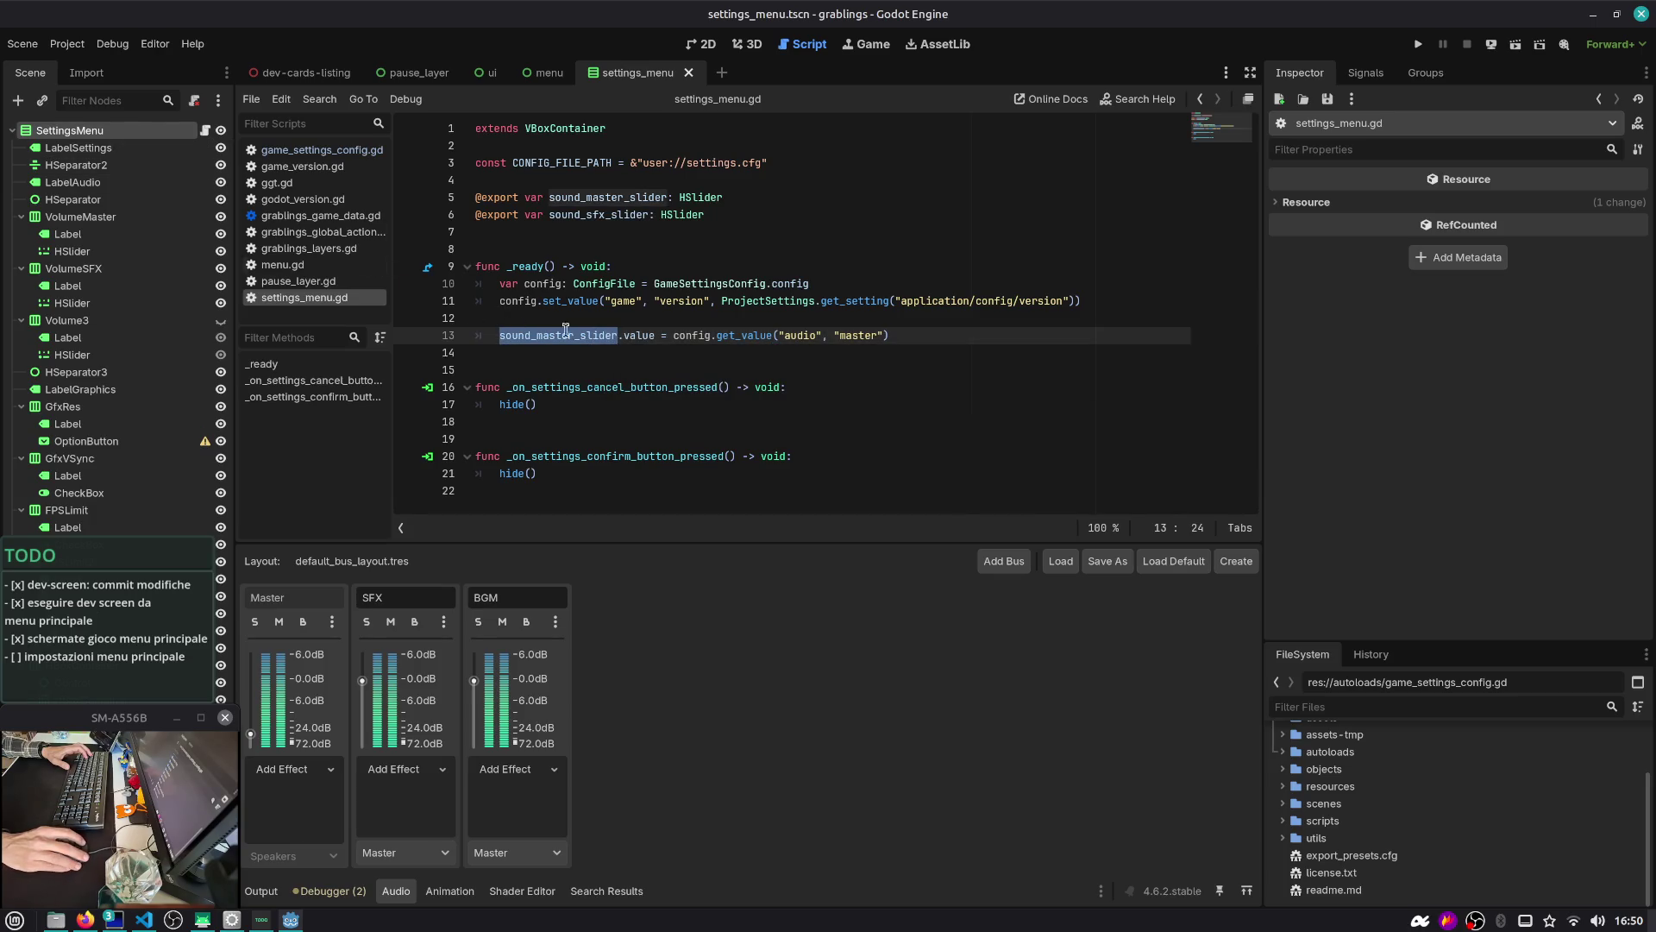
left_click(949, 339)
key("Return")
key("ctrl+v")
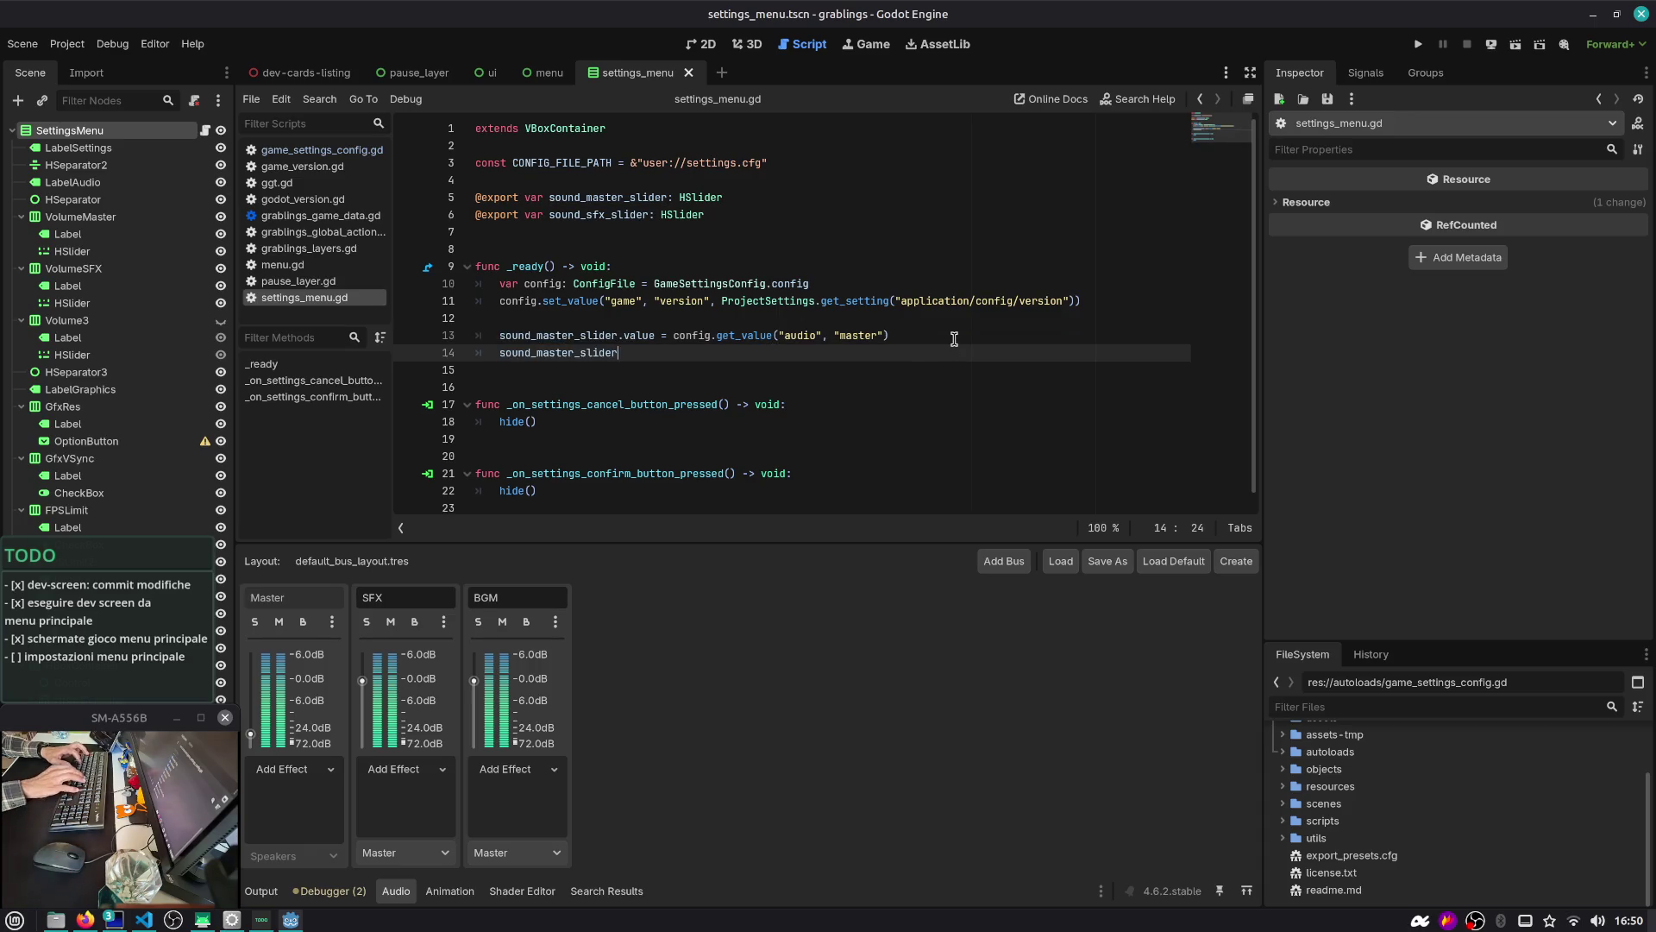
type(".conn")
key("Return")
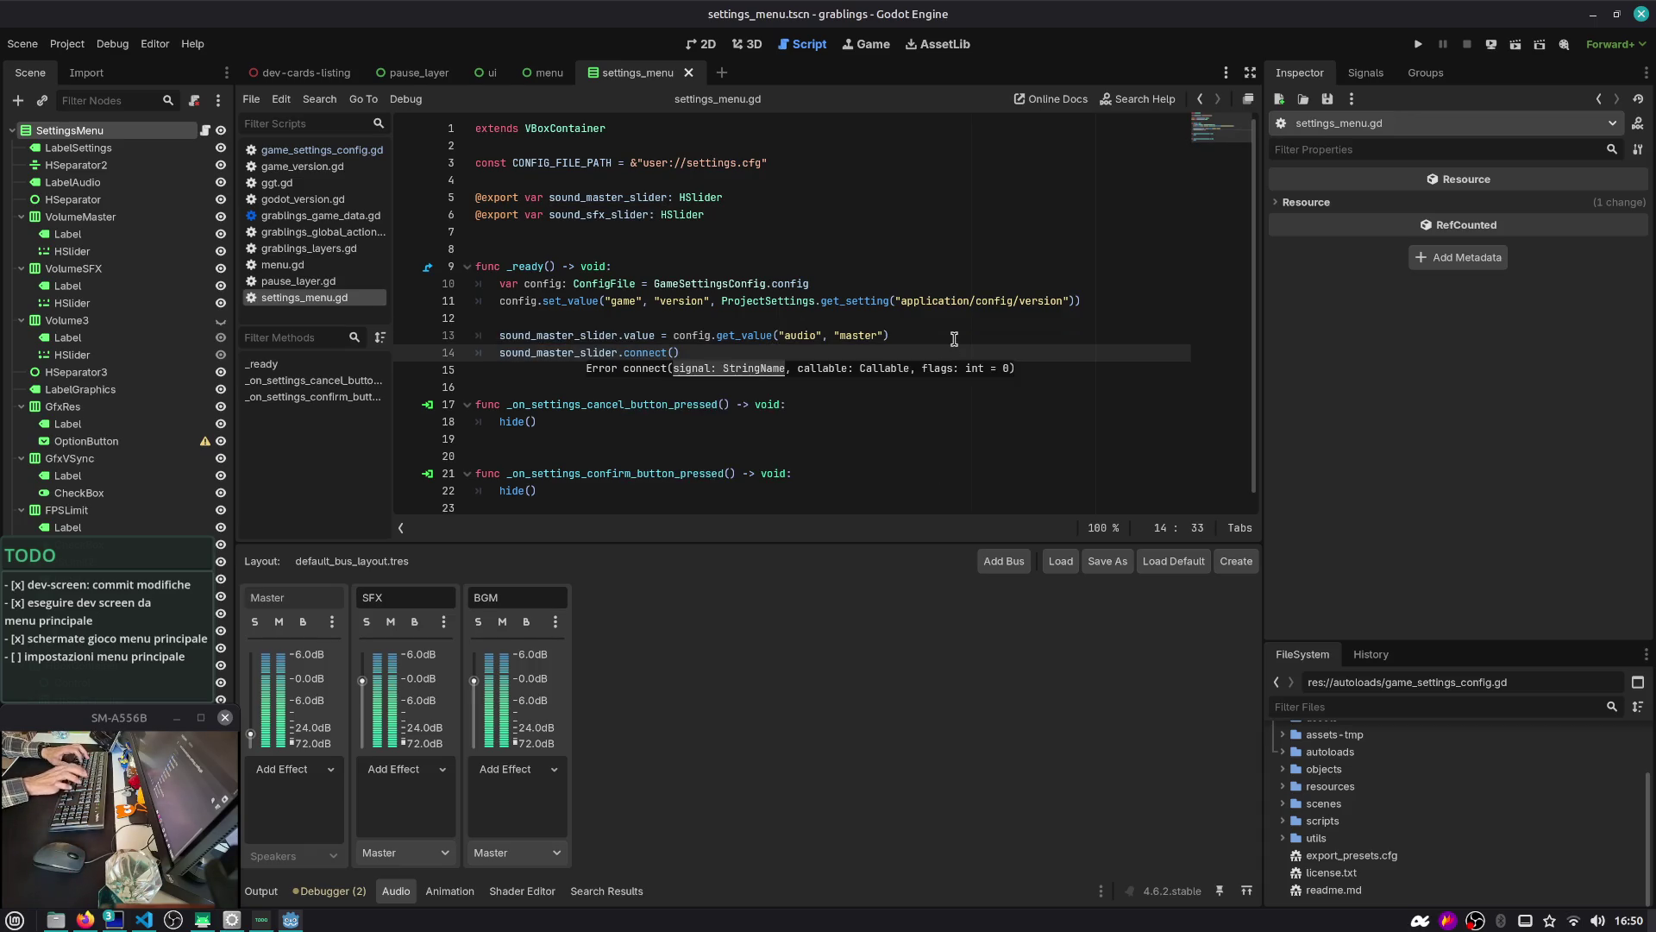
key("BackSpace")
key("BackSpace")
key("BackSpace")
Write sound_master_slider.value_changed.connect(on_sound_master_slider) and move it above the value line
type("valu")
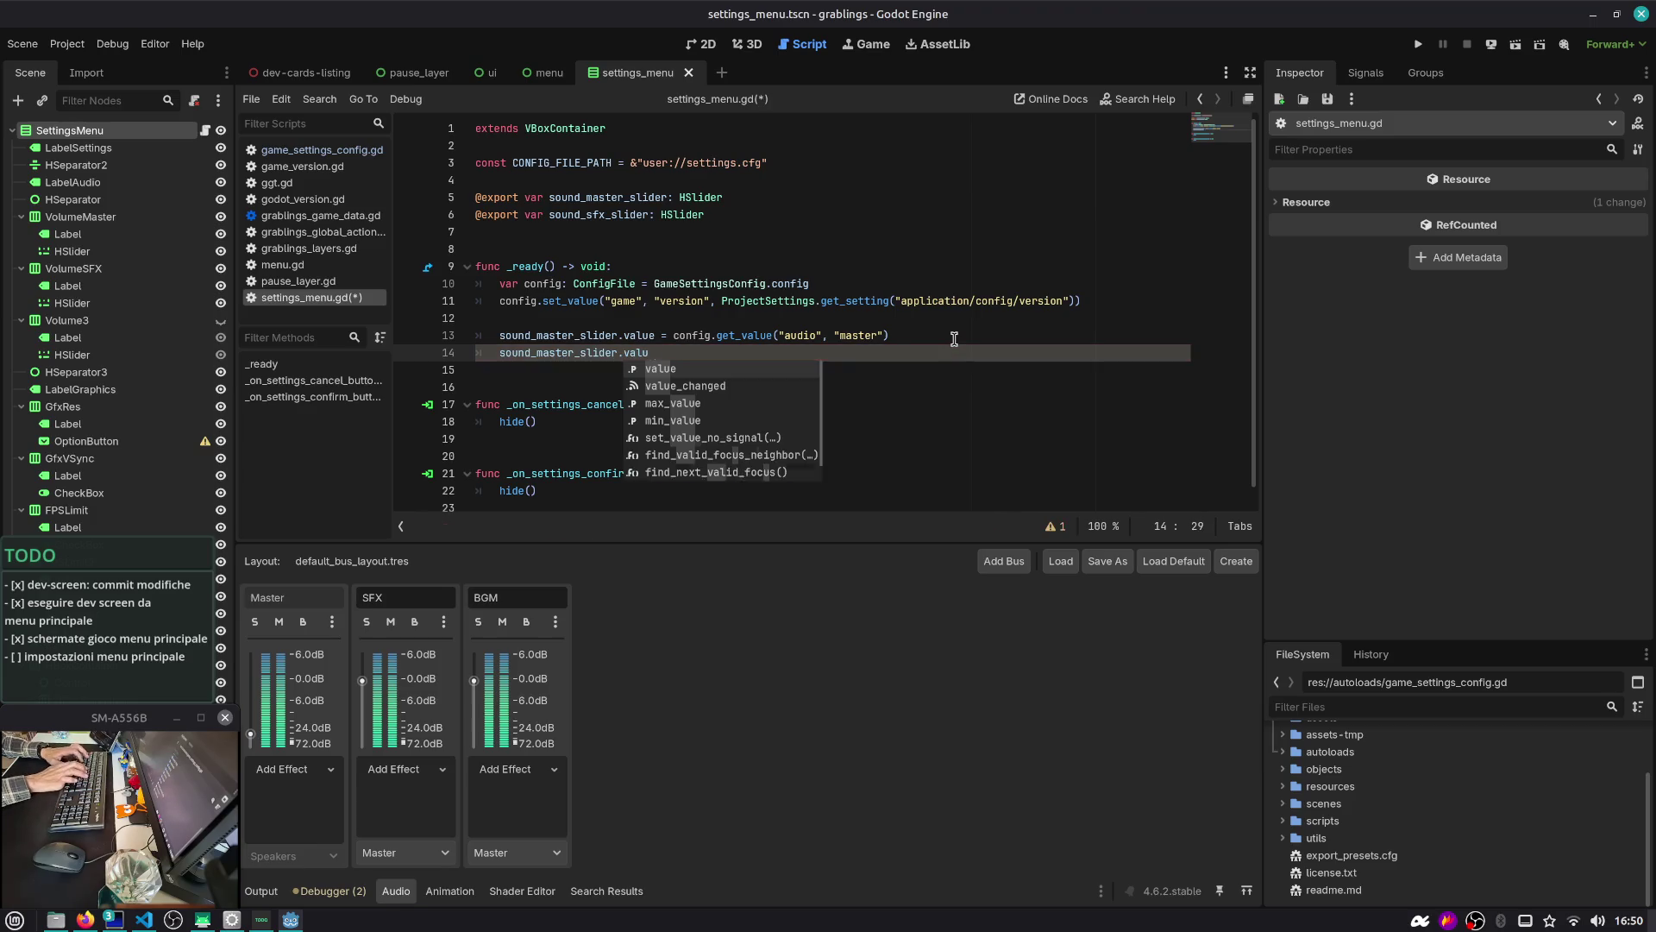
type("e_changed.con")
key("Return")
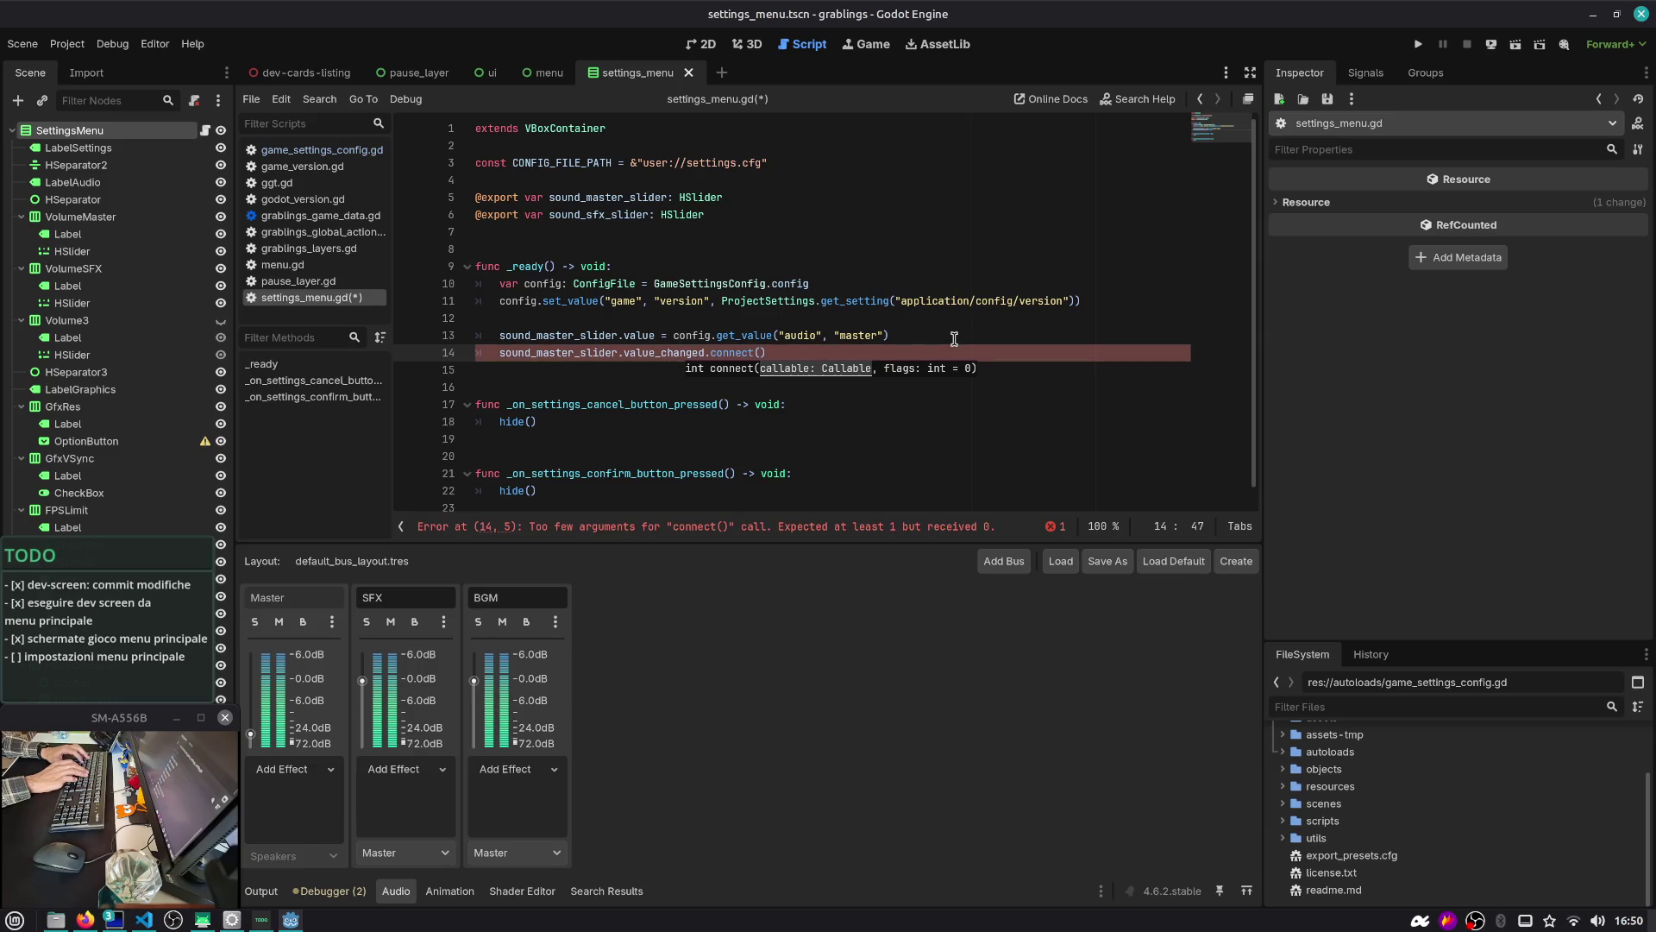
type("on_sound_mas")
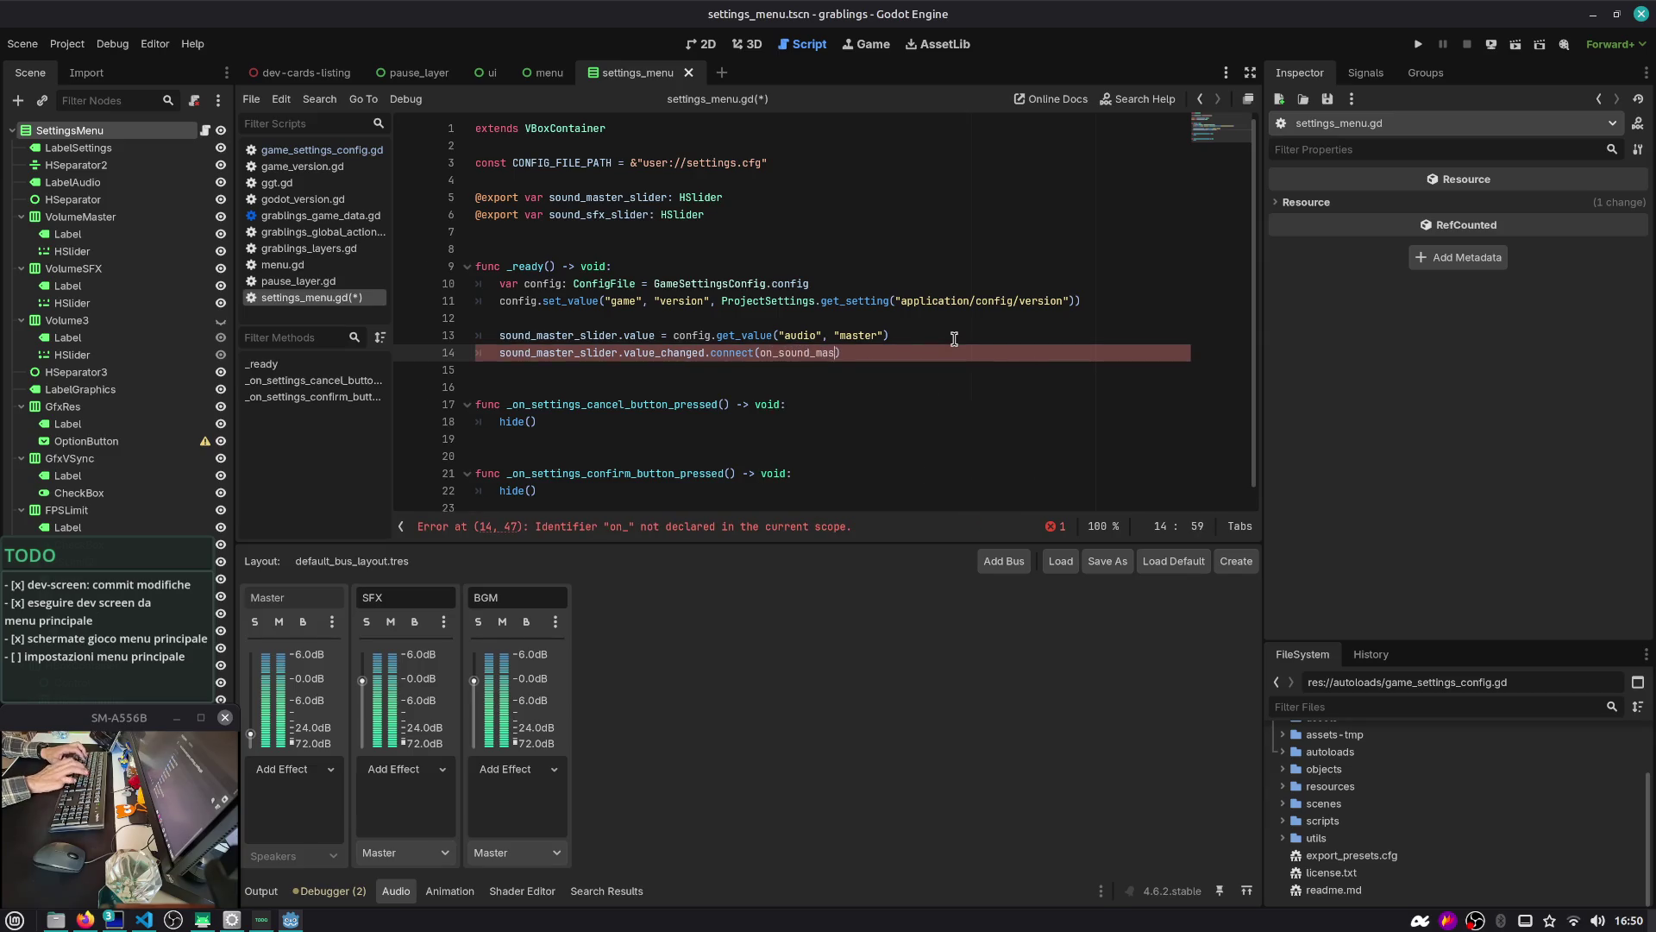
type("ter_slider")
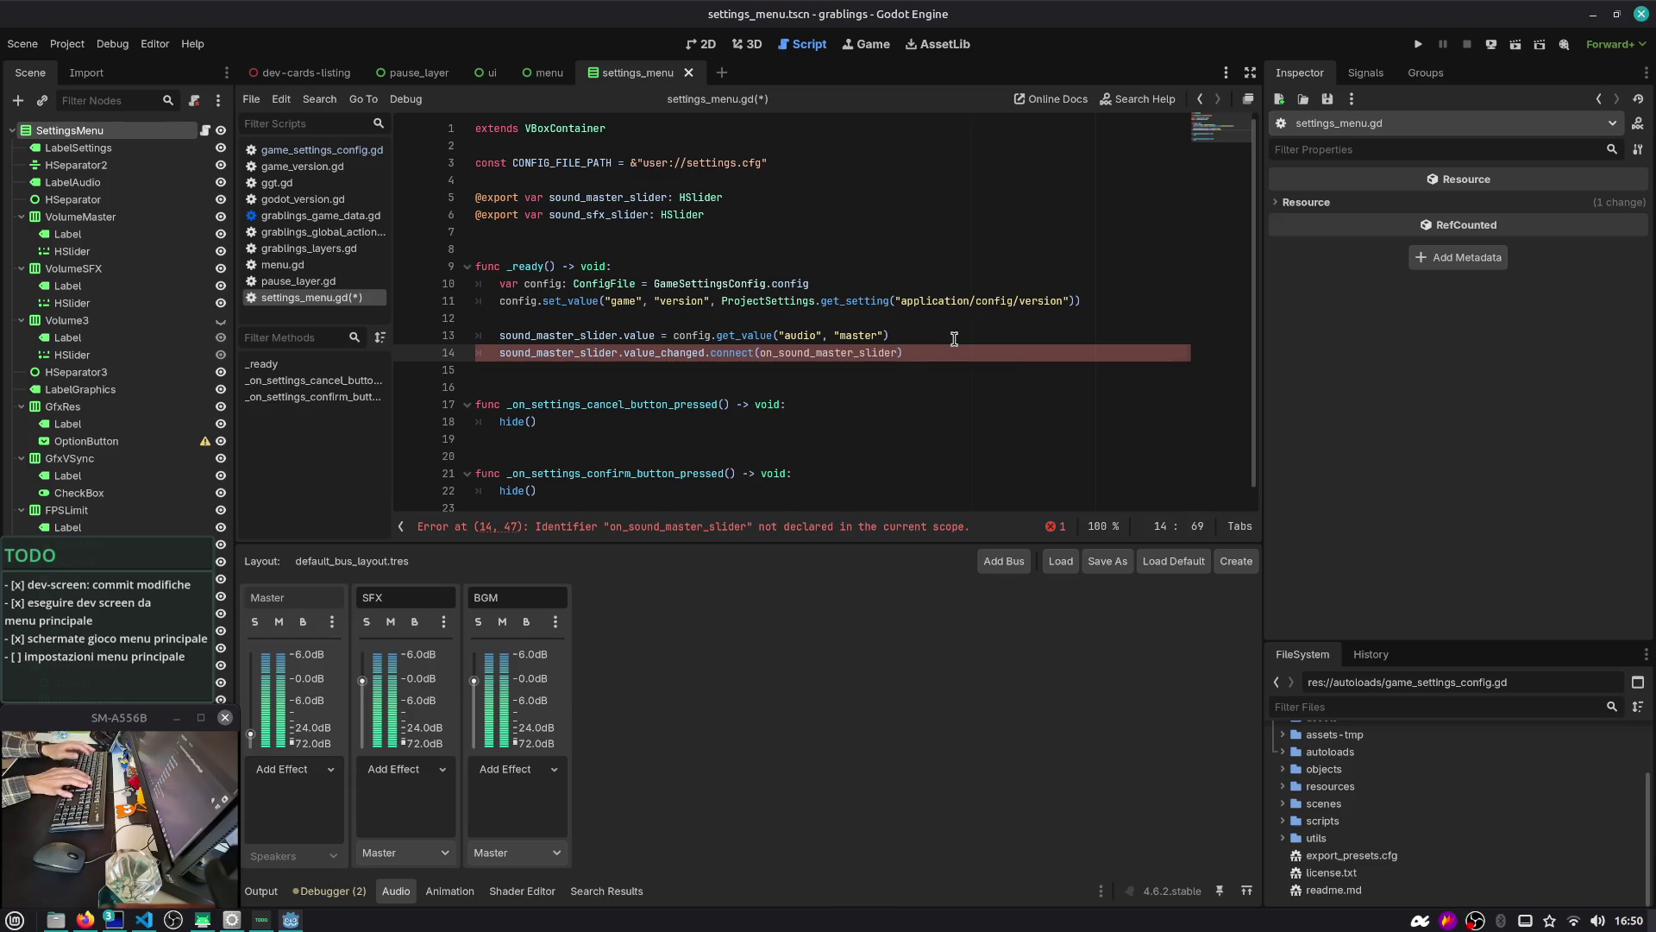
key("alt+Up")
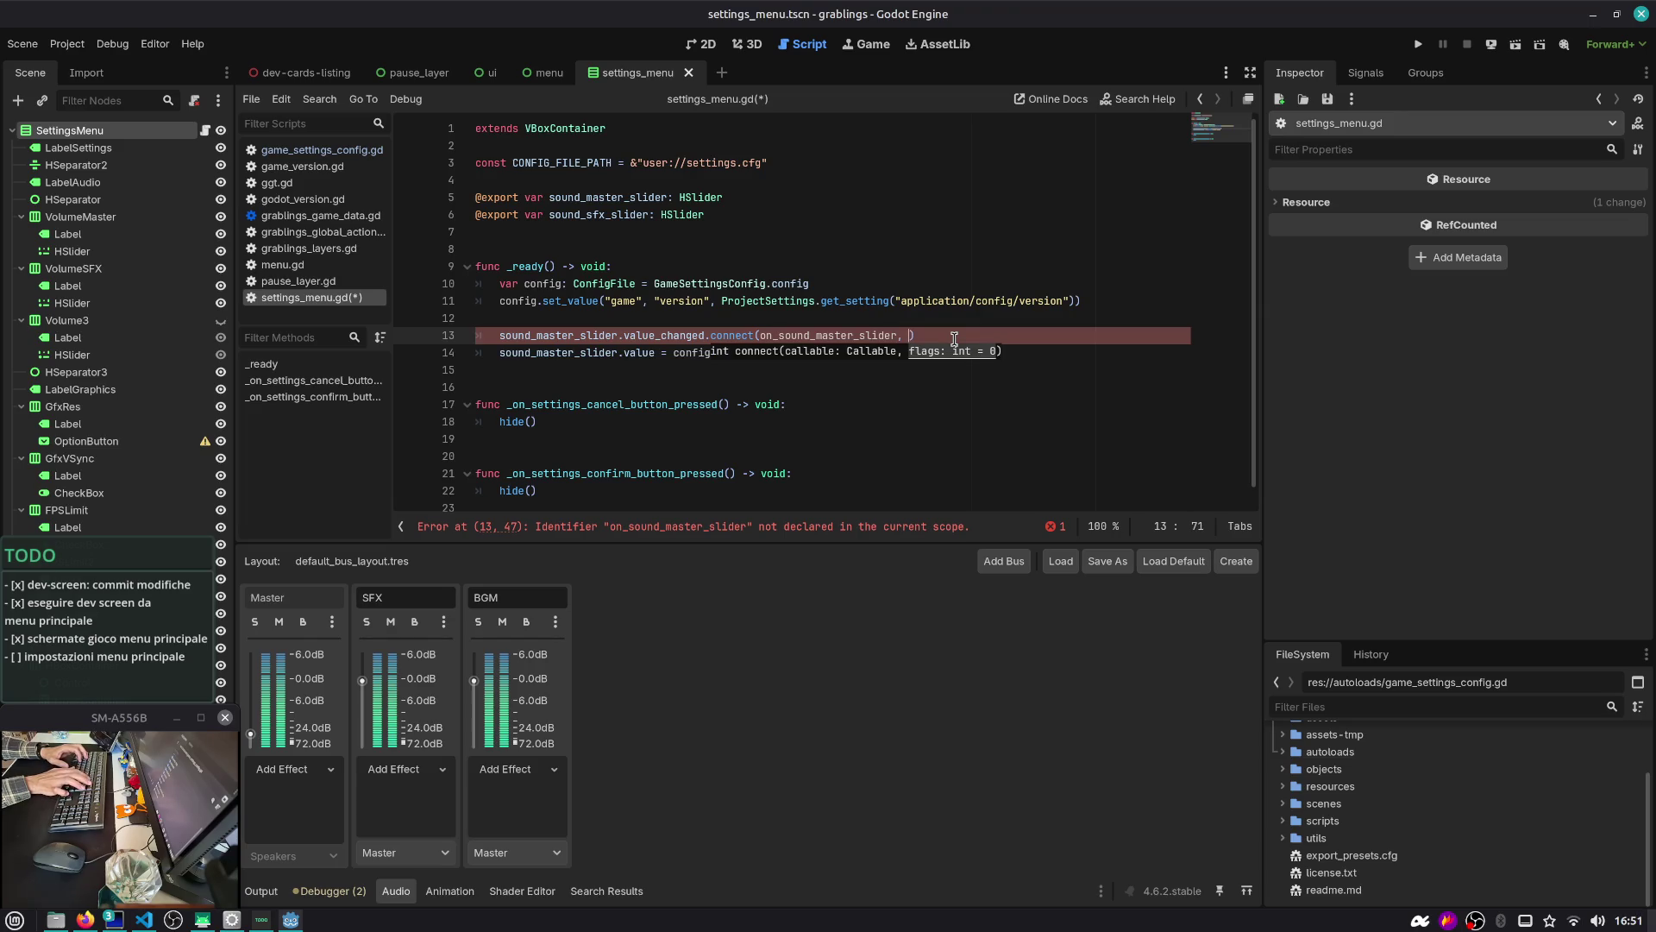
Add a new func on_sound_master_slider(): handler below _ready
key("ctrl+shift+Left")
key("Return")
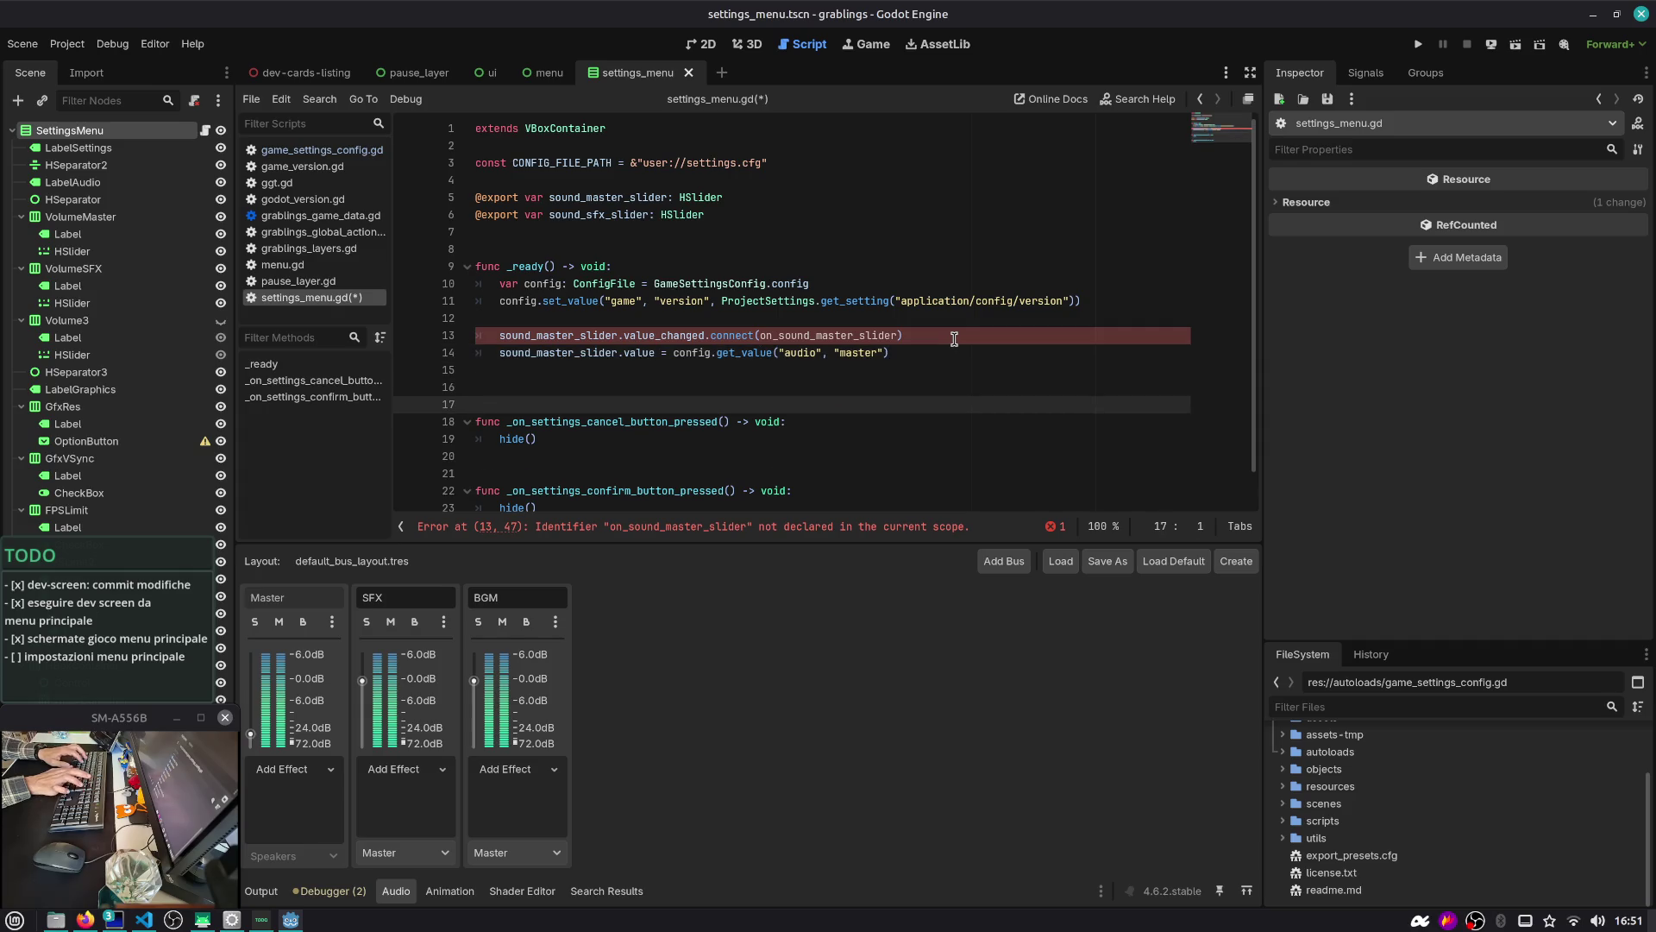
key("Return")
key("Up")
type("func on_sound_master_slider()")
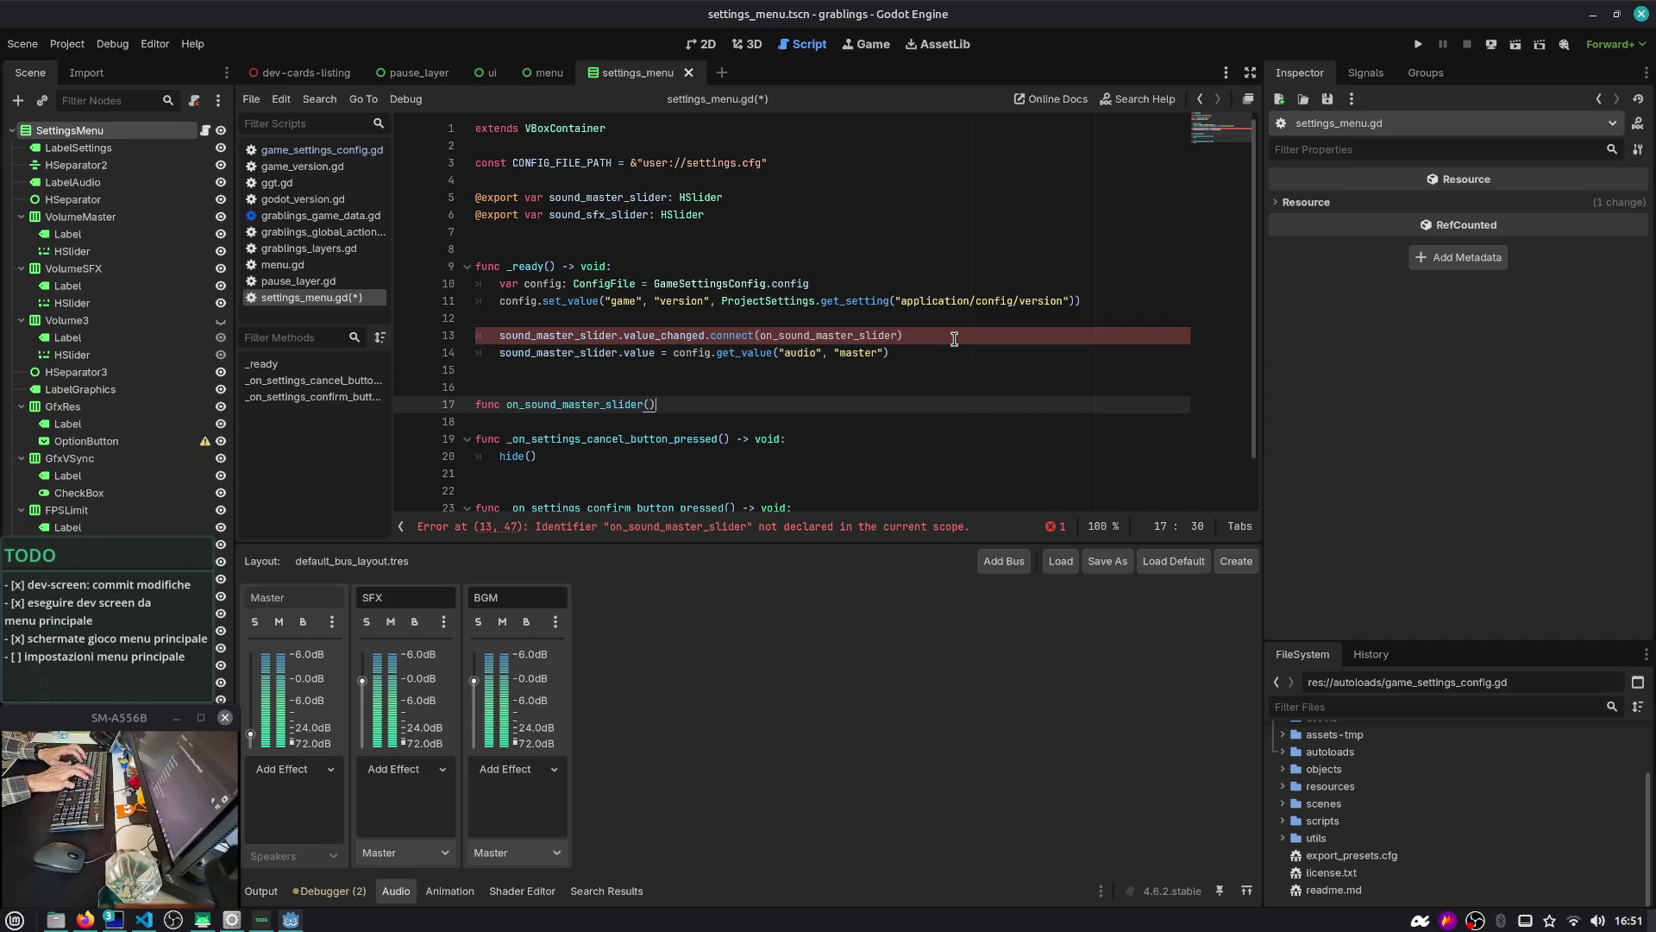
type(":")
key("Return")
type("pass")
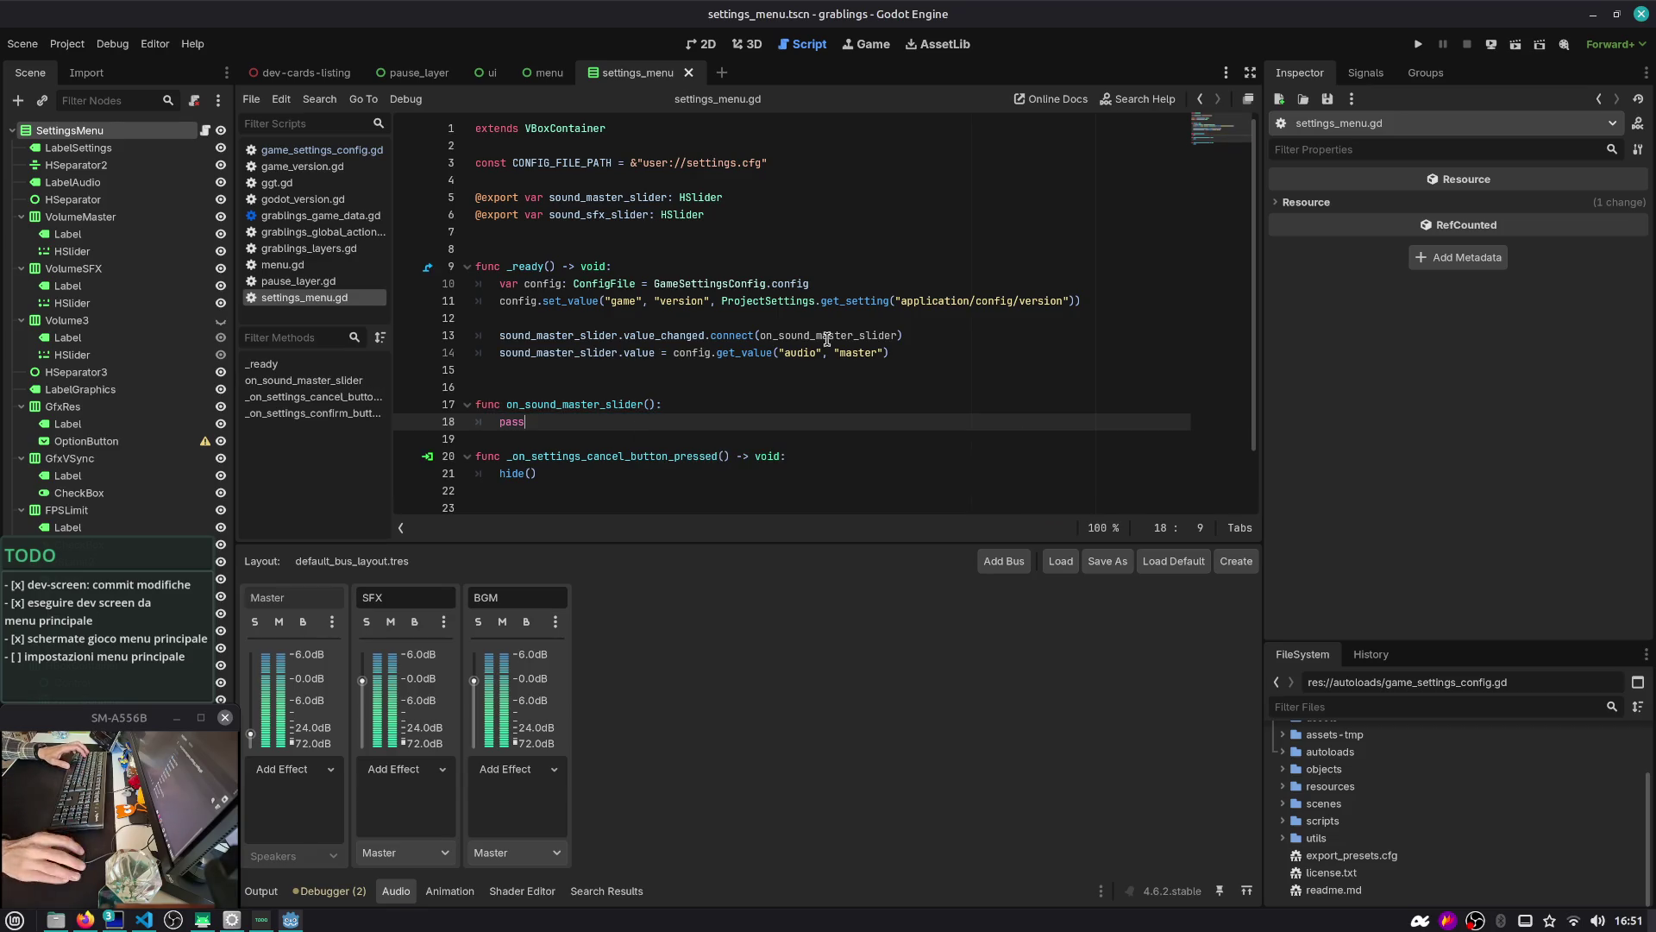
Look up the value_changed signal in the Range documentation
left_click(668, 338, "ctrl")
key("alt+Left")
key("Down")
key("Down")
key("Down")
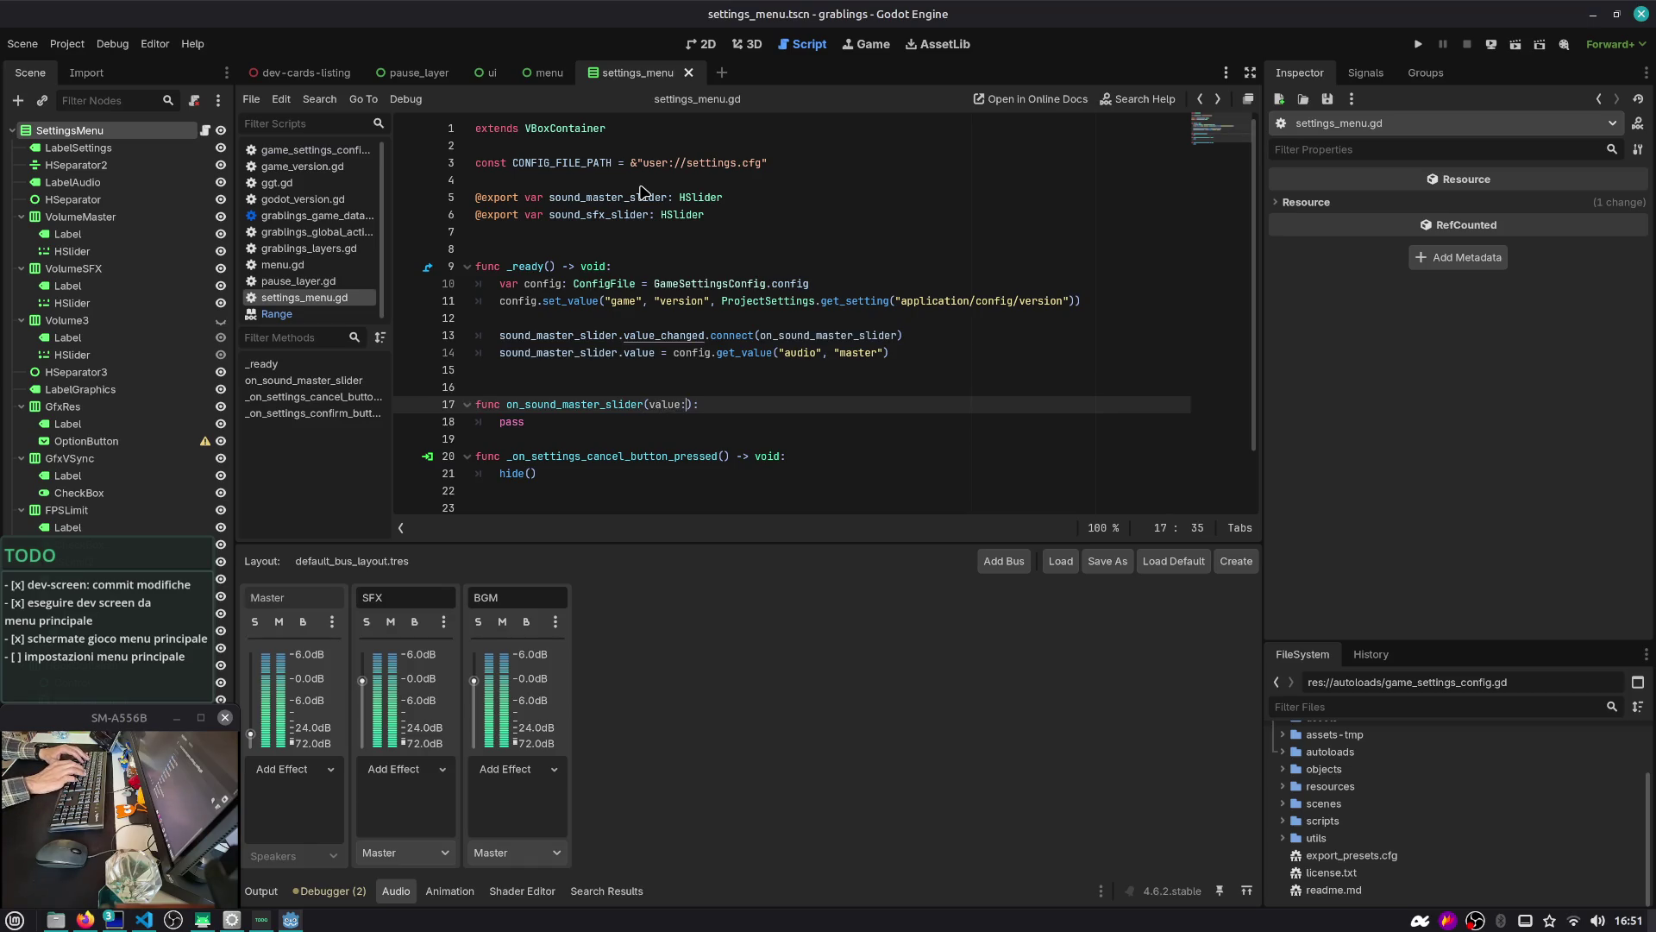
key("ctrl+z")
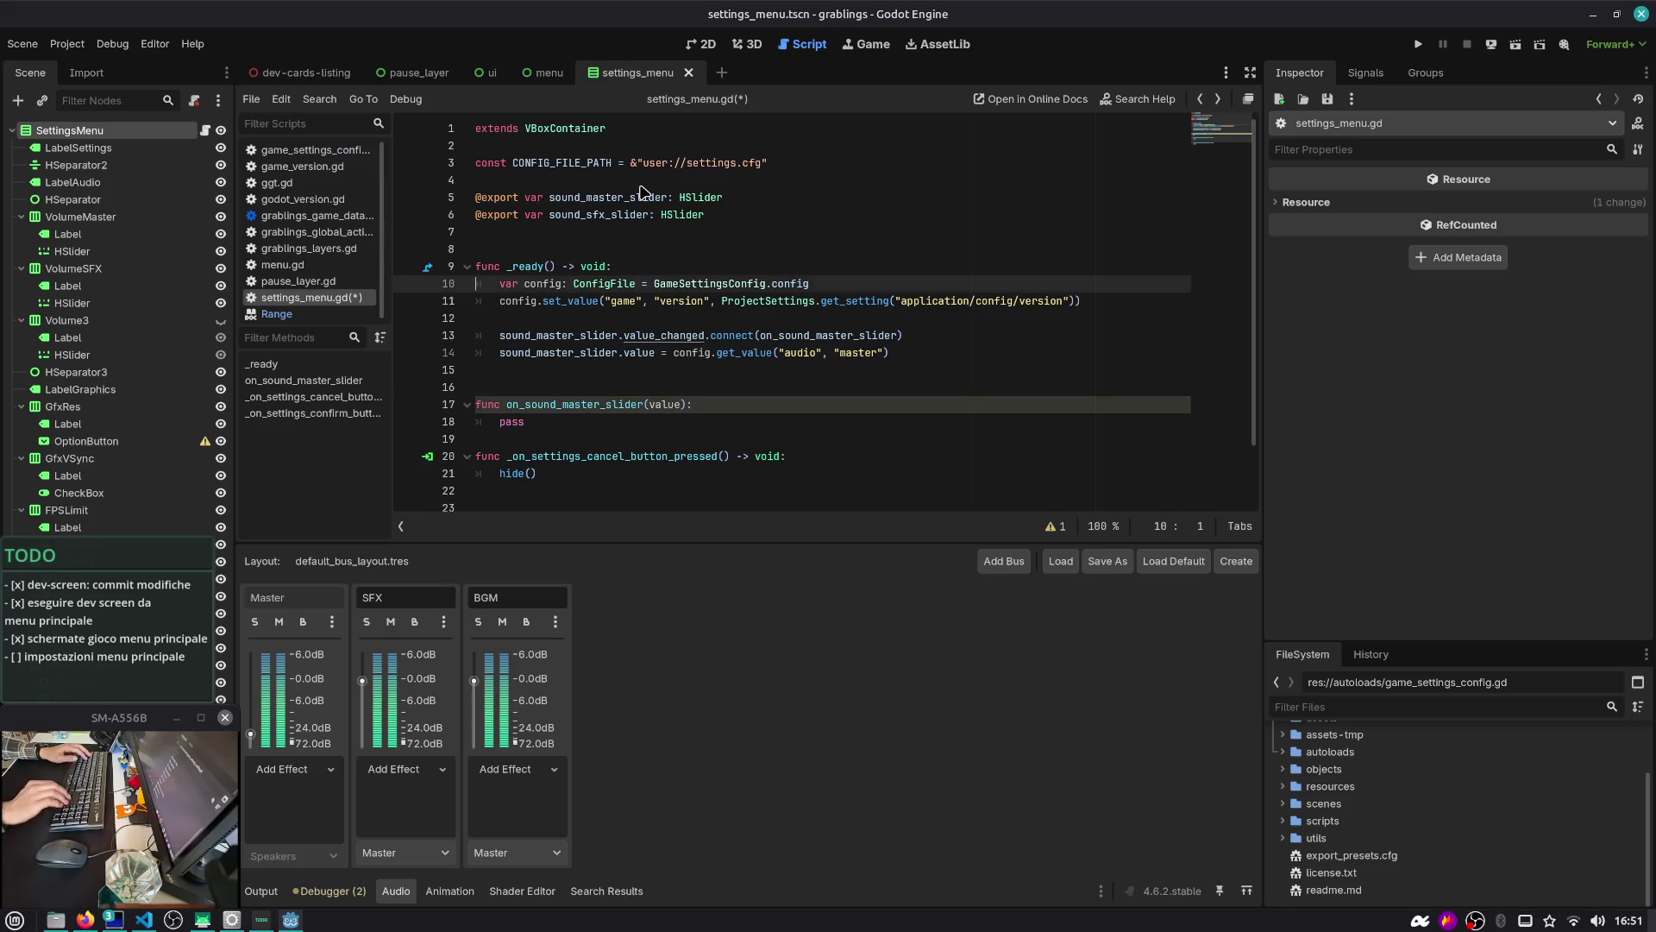
left_click(634, 336)
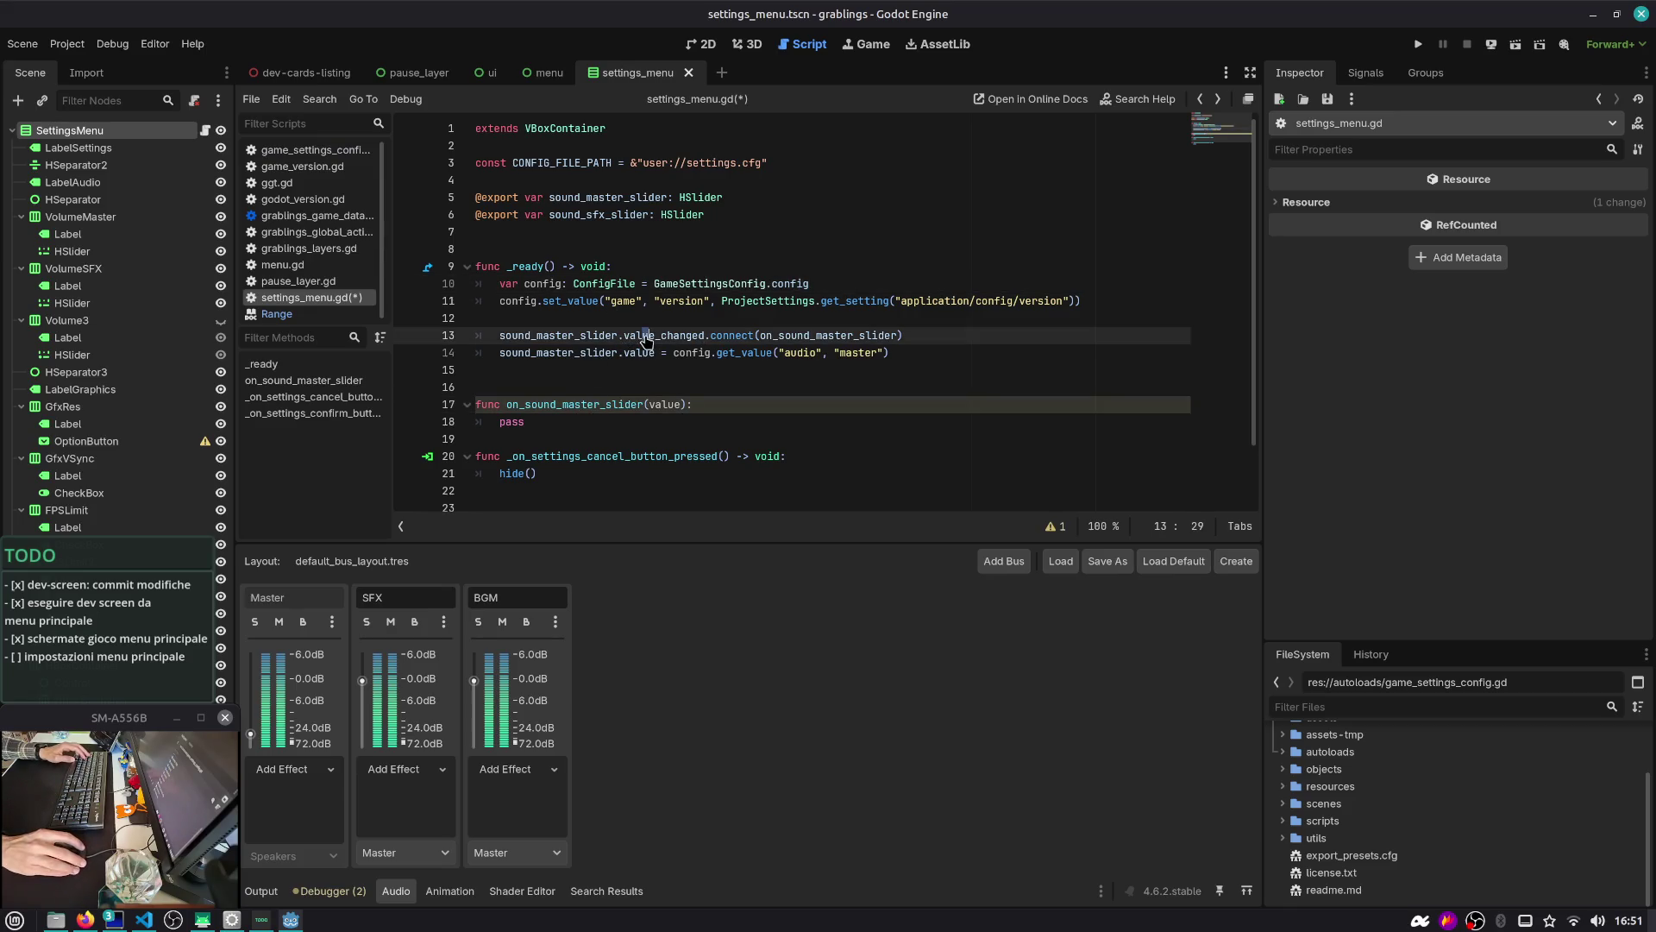
left_click(647, 336, "ctrl")
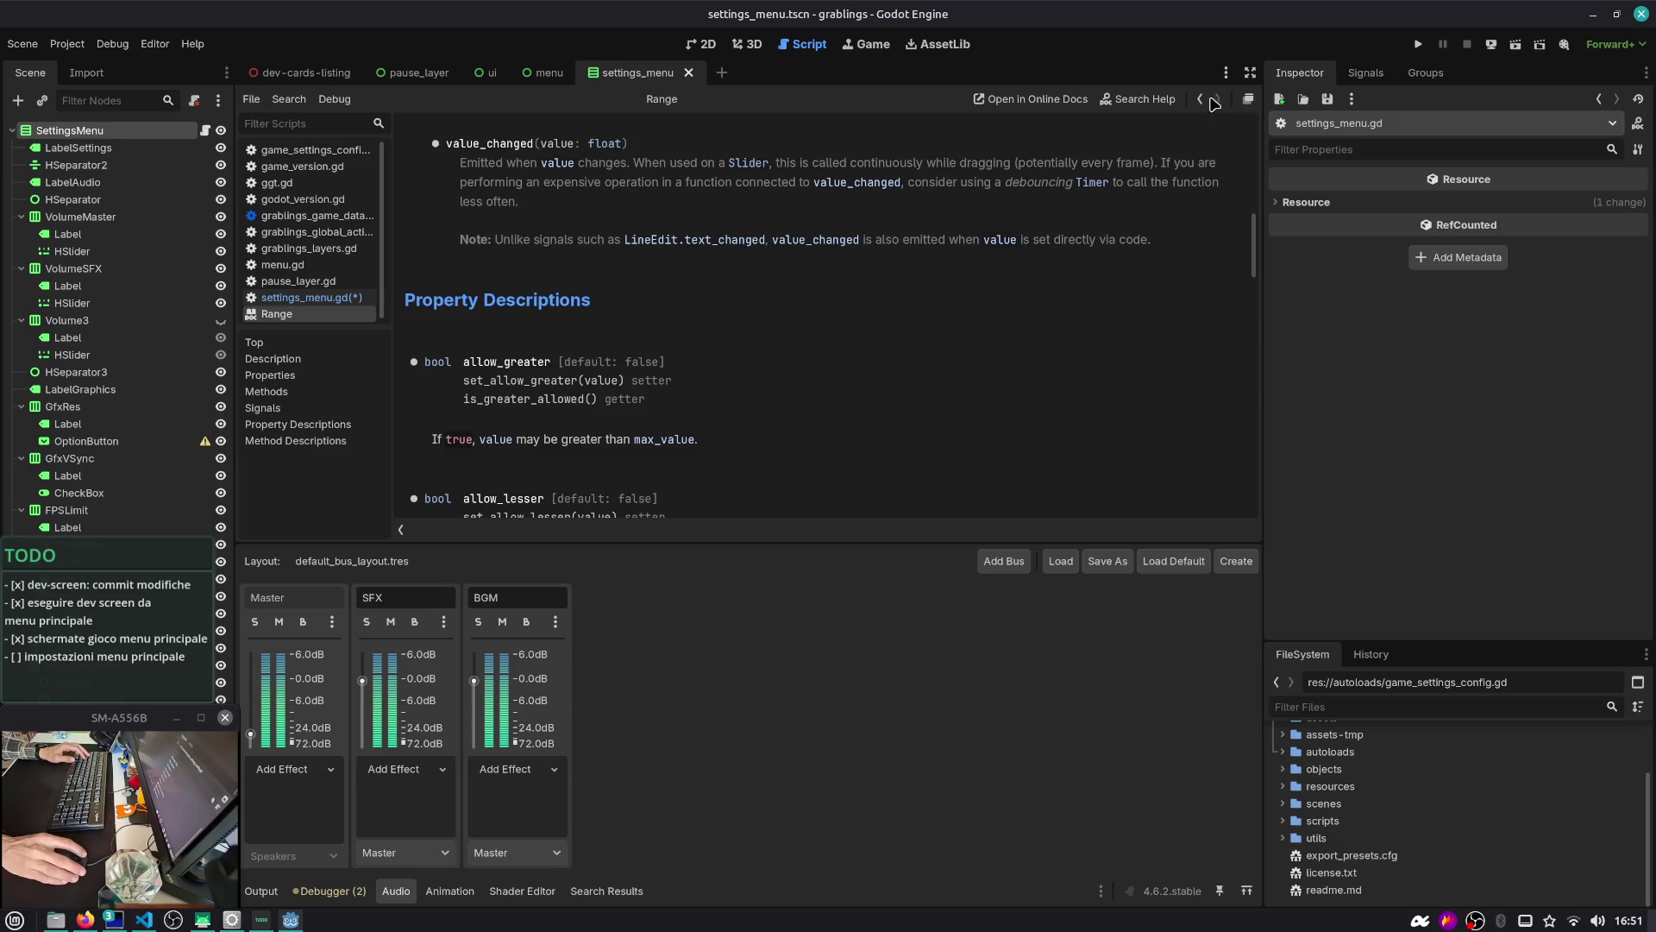
Type the handler's value parameter as float and delete its placeholder pass
key("alt+Left")
key("alt+Left")
type(": float")
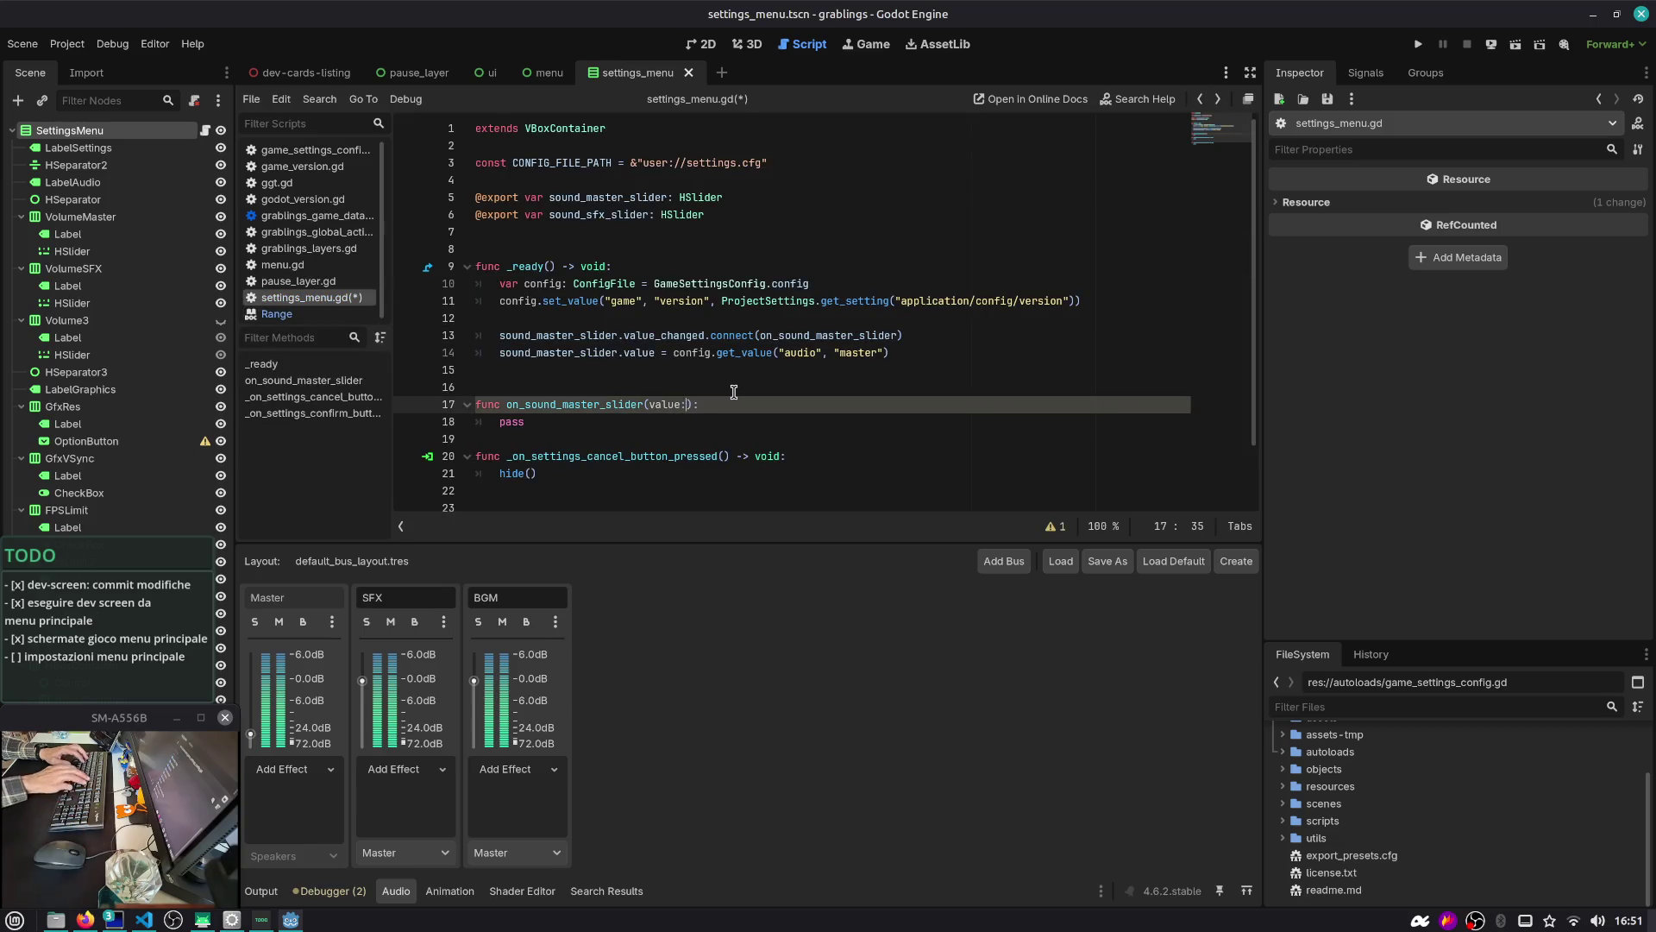
key("Escape")
key("Down")
key("shift+Home")
key("BackSpace")
key("Return")
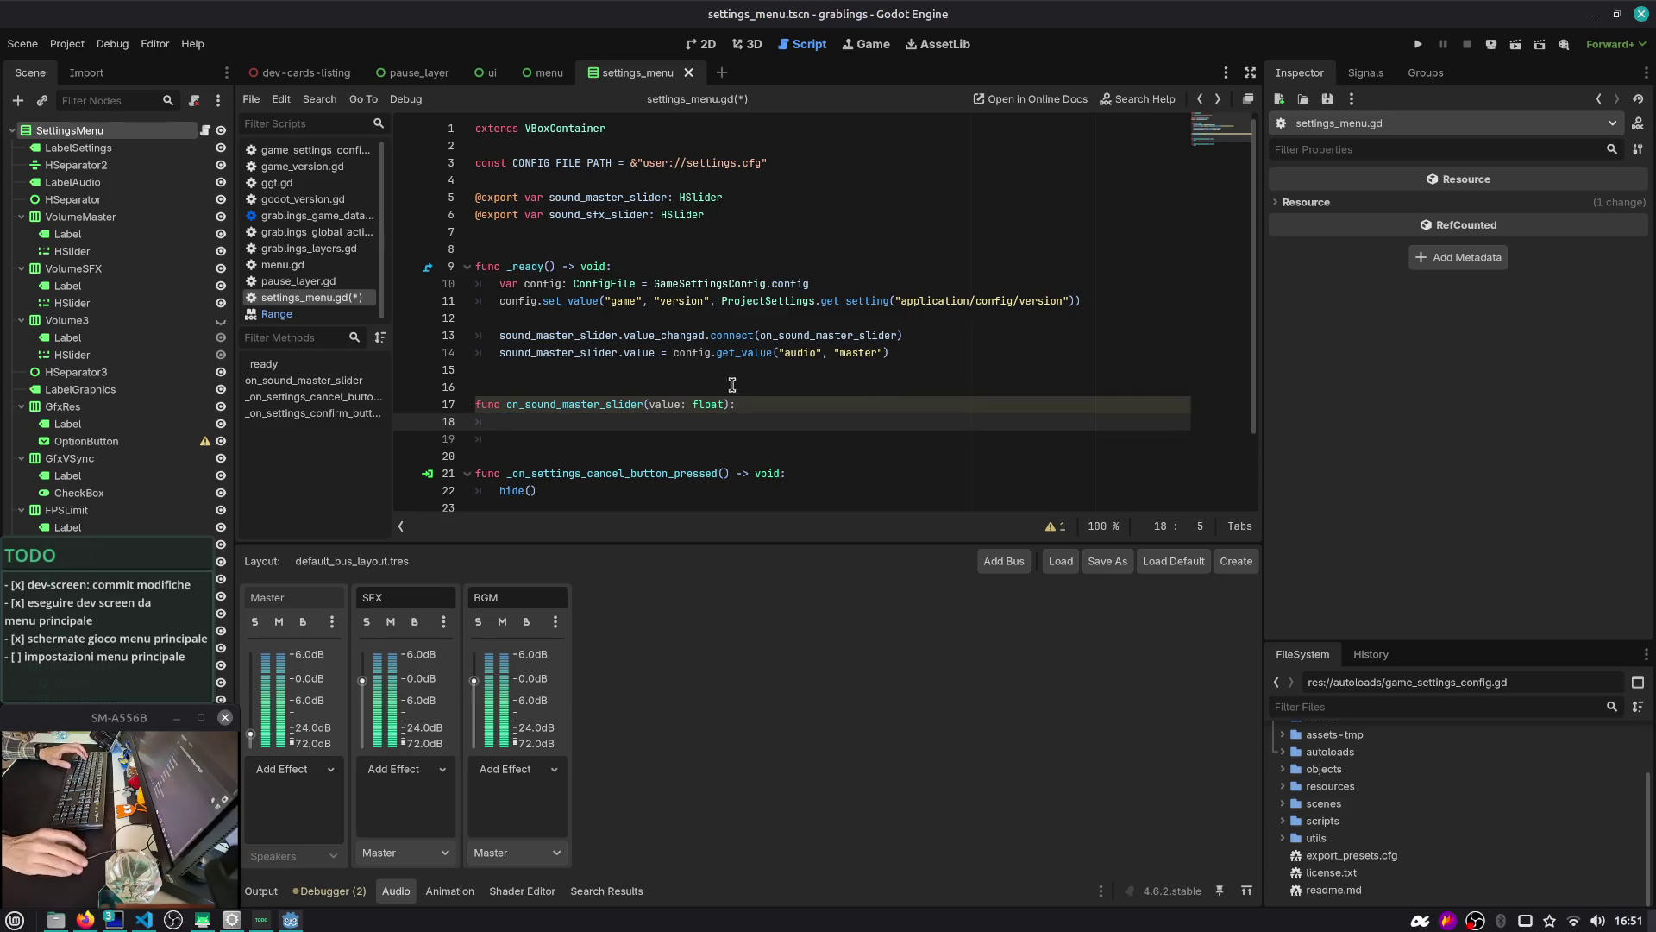
Inspect the on_sound_master_slider name in the connect call
double_click(811, 341)
scroll(811, 341, "down", 1)
left_click(768, 369)
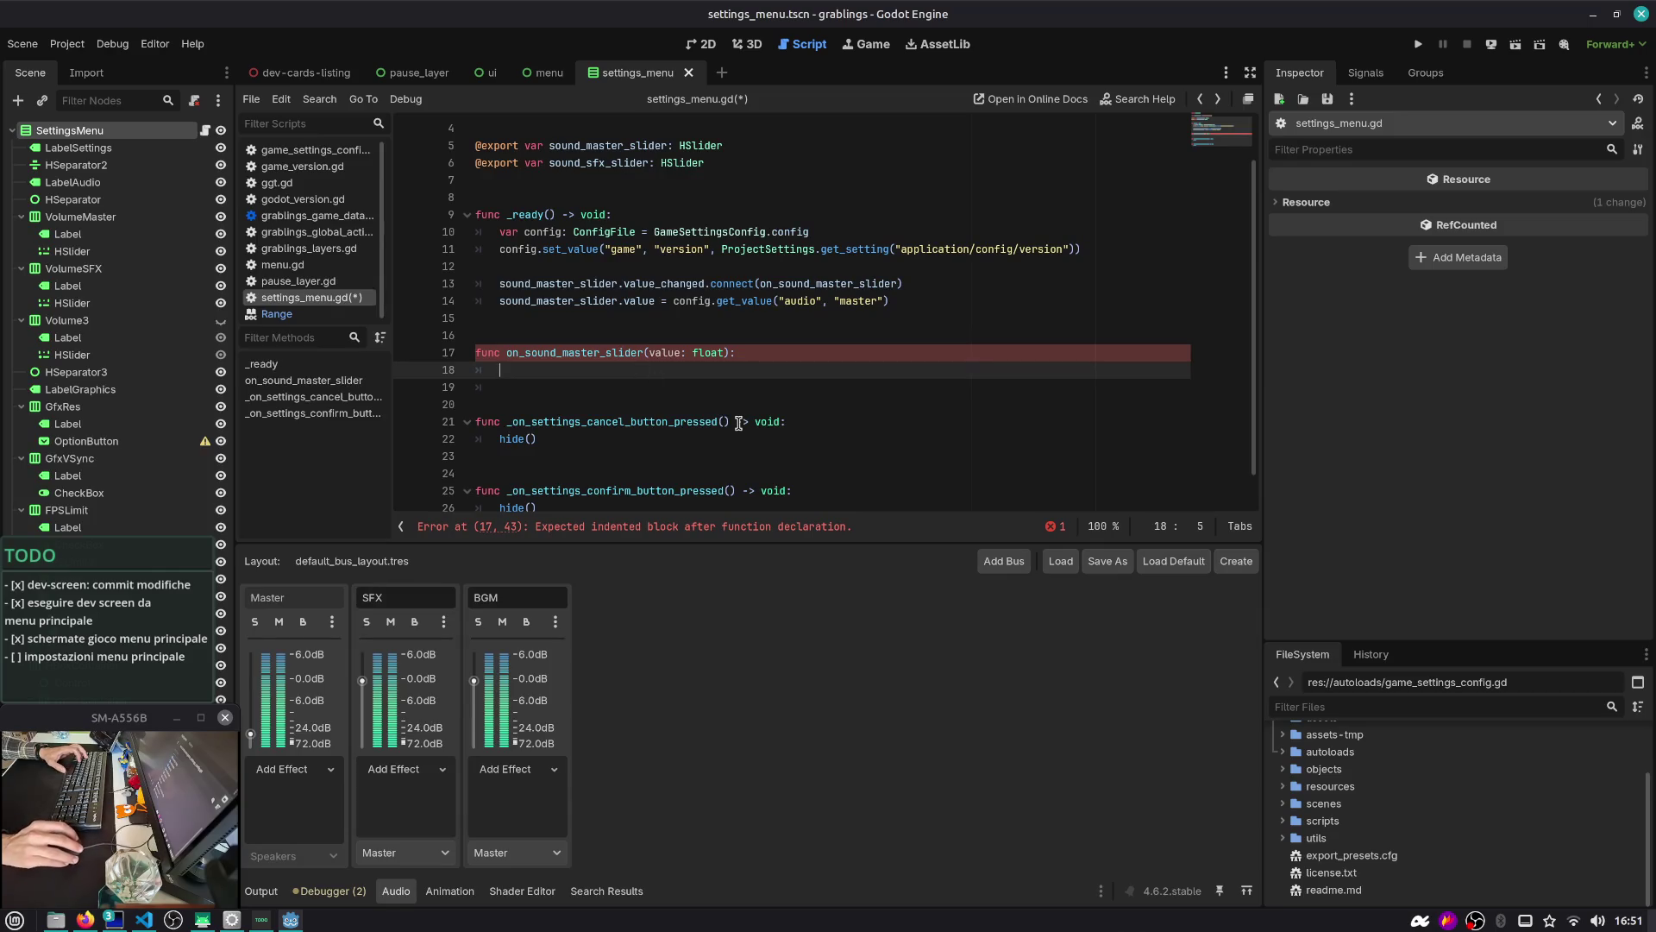
left_click(797, 285)
double_click(797, 284)
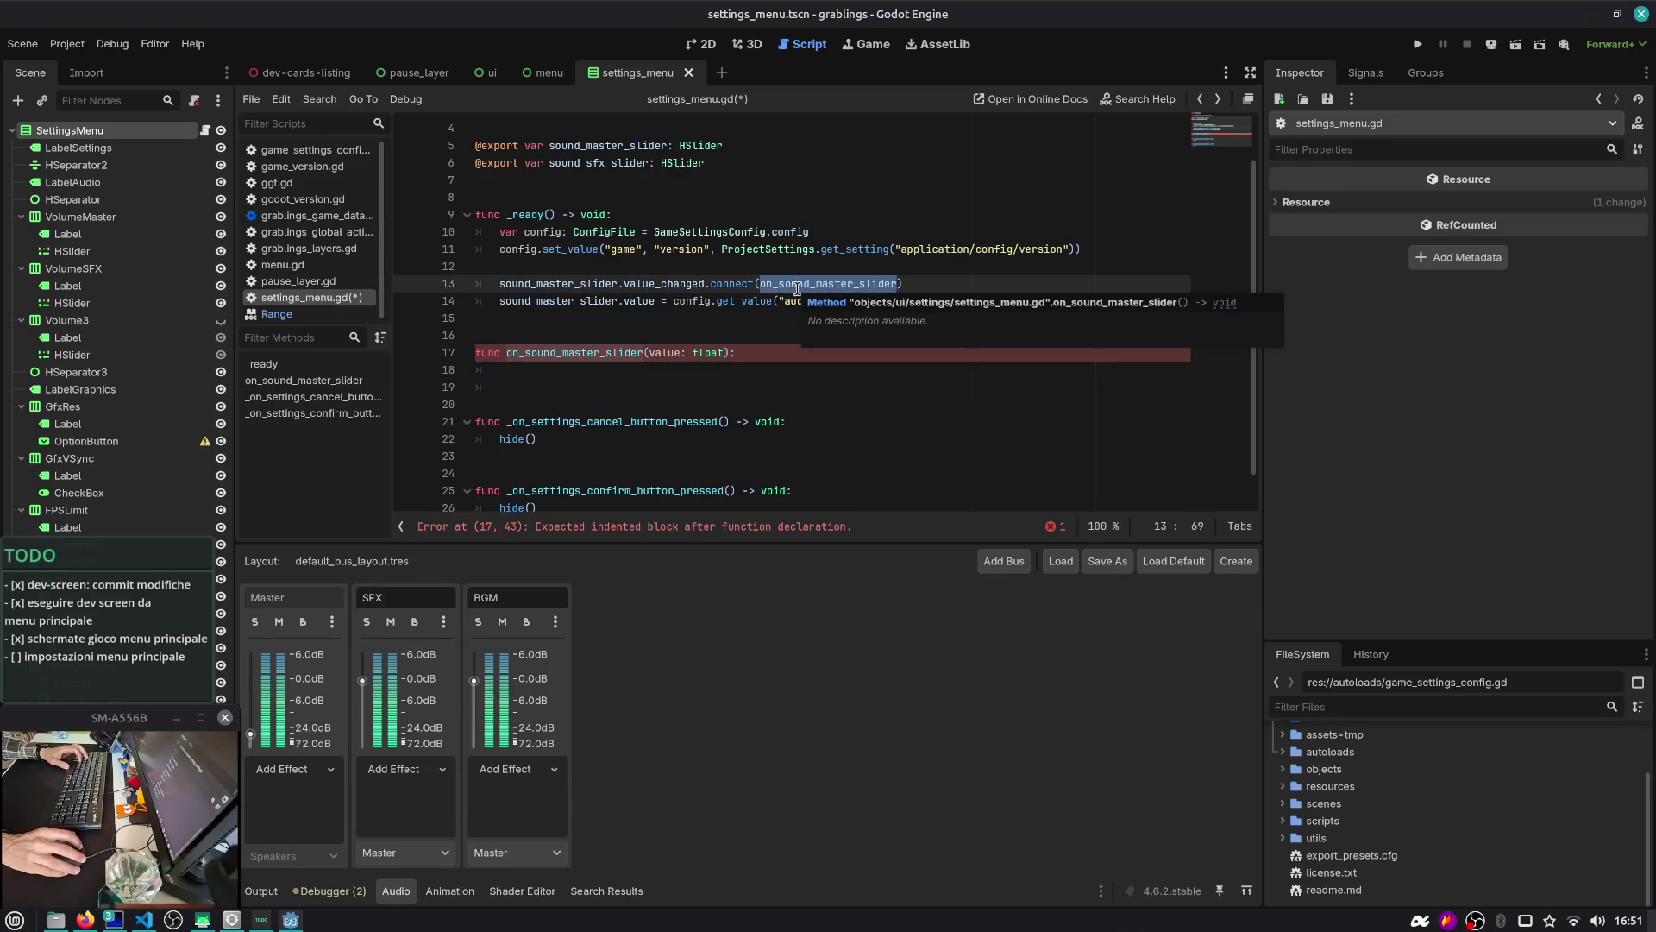
left_click(659, 371)
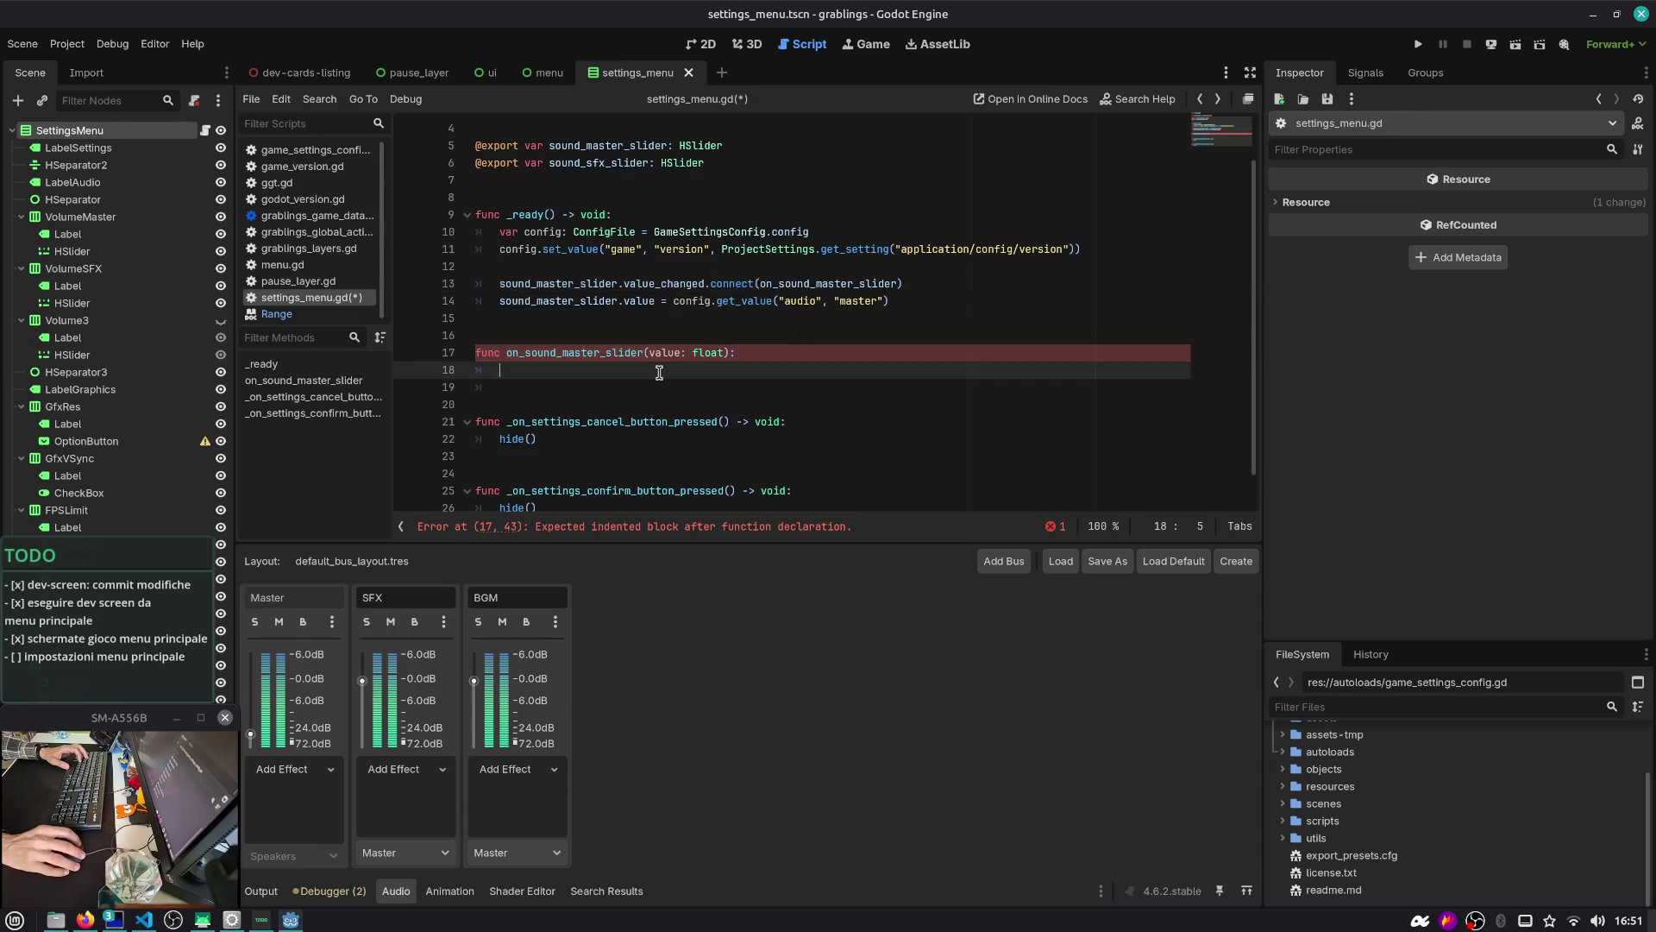
Start the handler body with Audio, browse its suggestions, and open Search Help
type("Engi")
key("BackSpace")
key("BackSpace")
key("BackSpace")
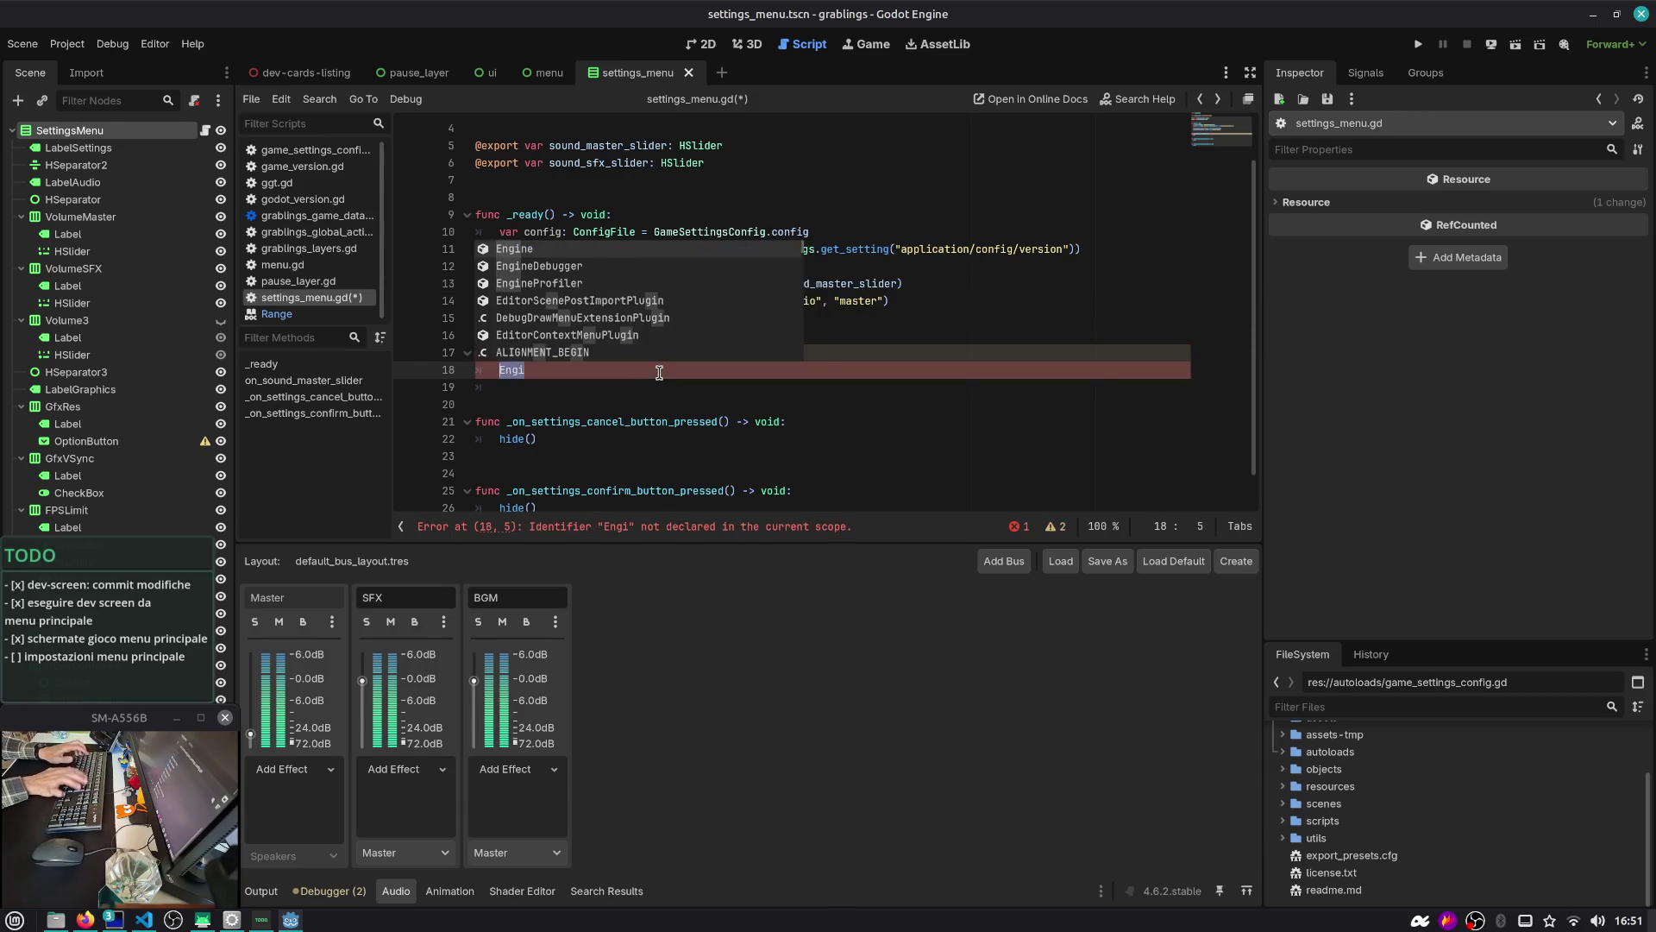
type("Audio")
key("Down")
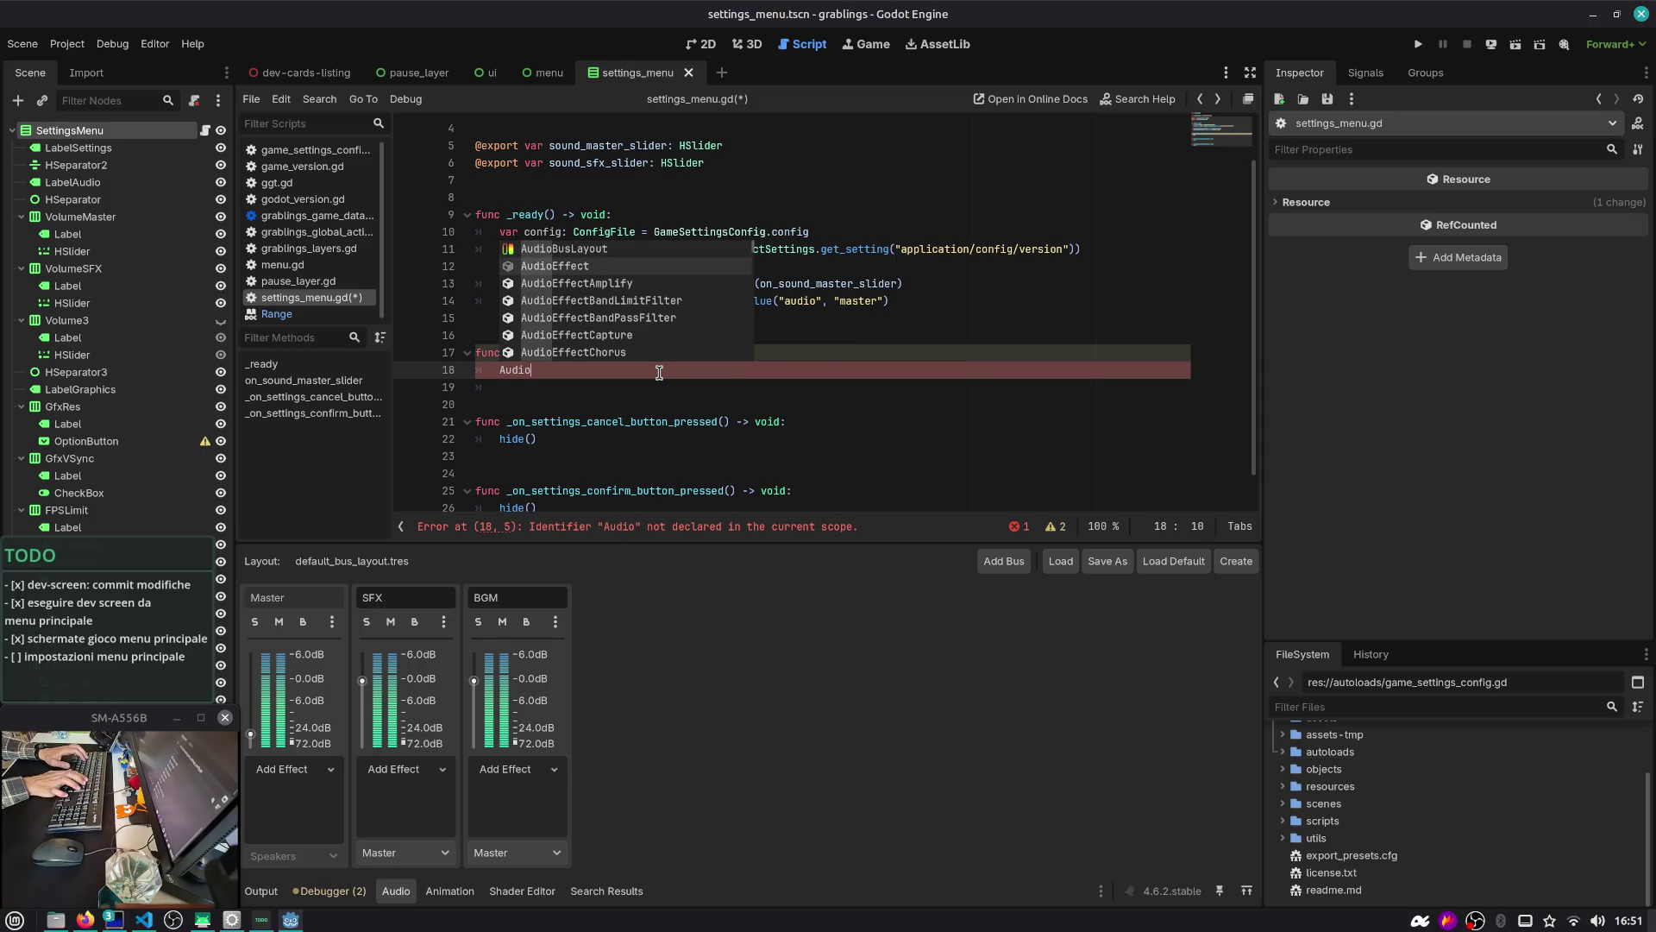
key("Down")
key("Down")
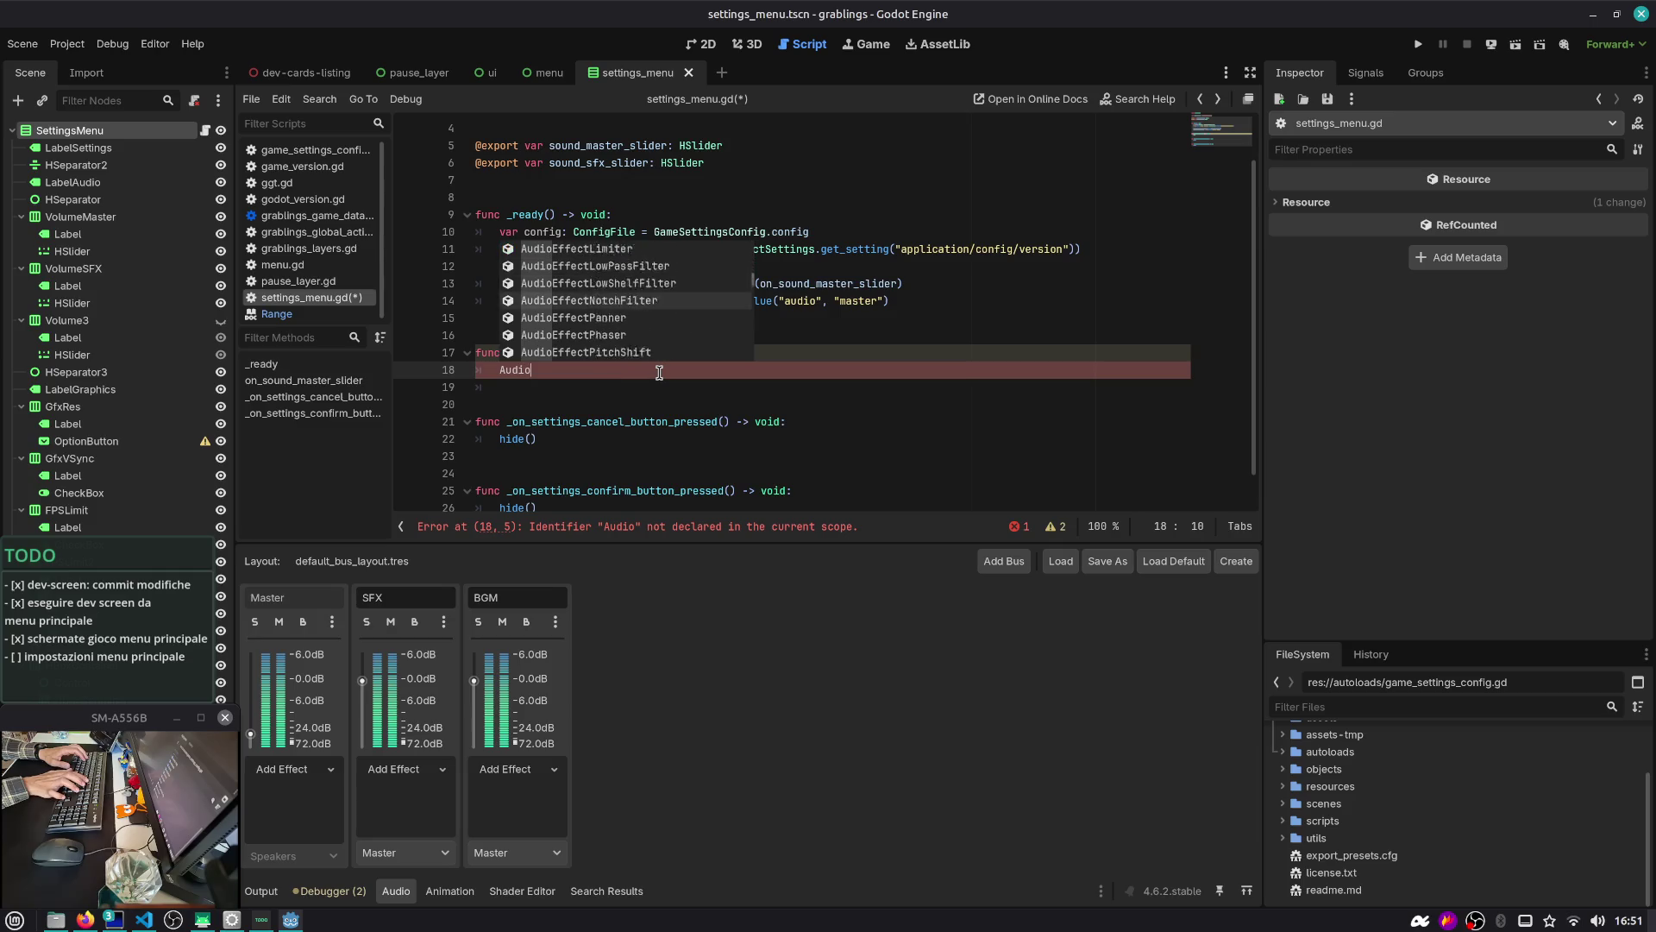
key("F1")
Search help for 'audiobu', then 'Audio', and open the AudioServer class reference
type("audiobu")
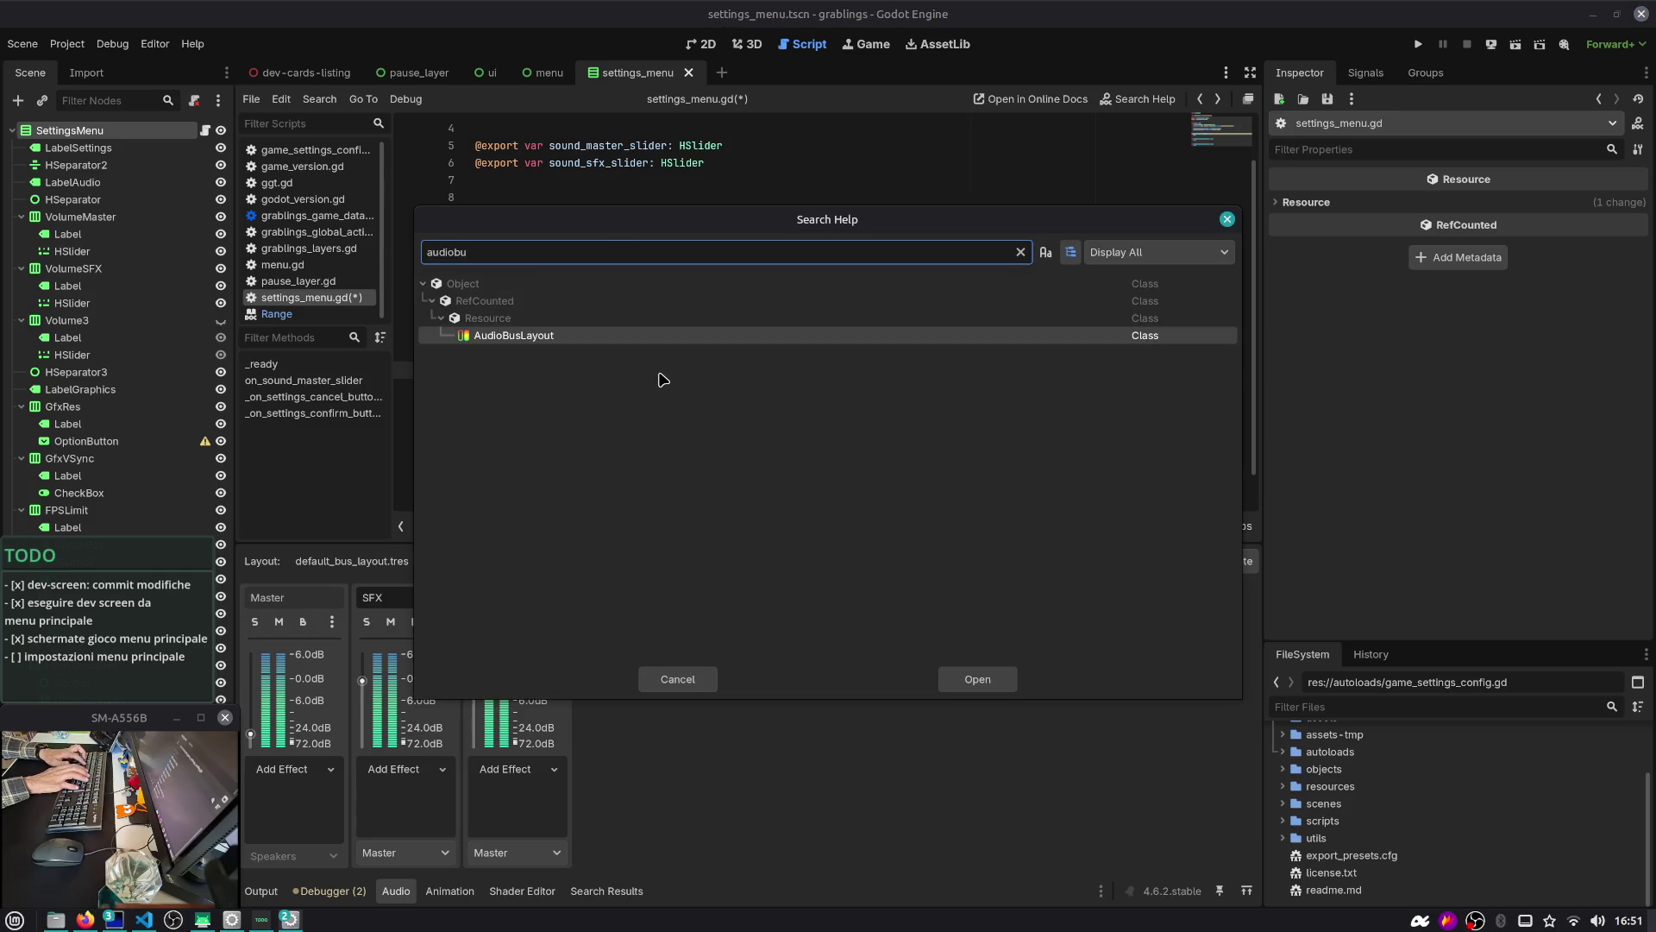
key("Return")
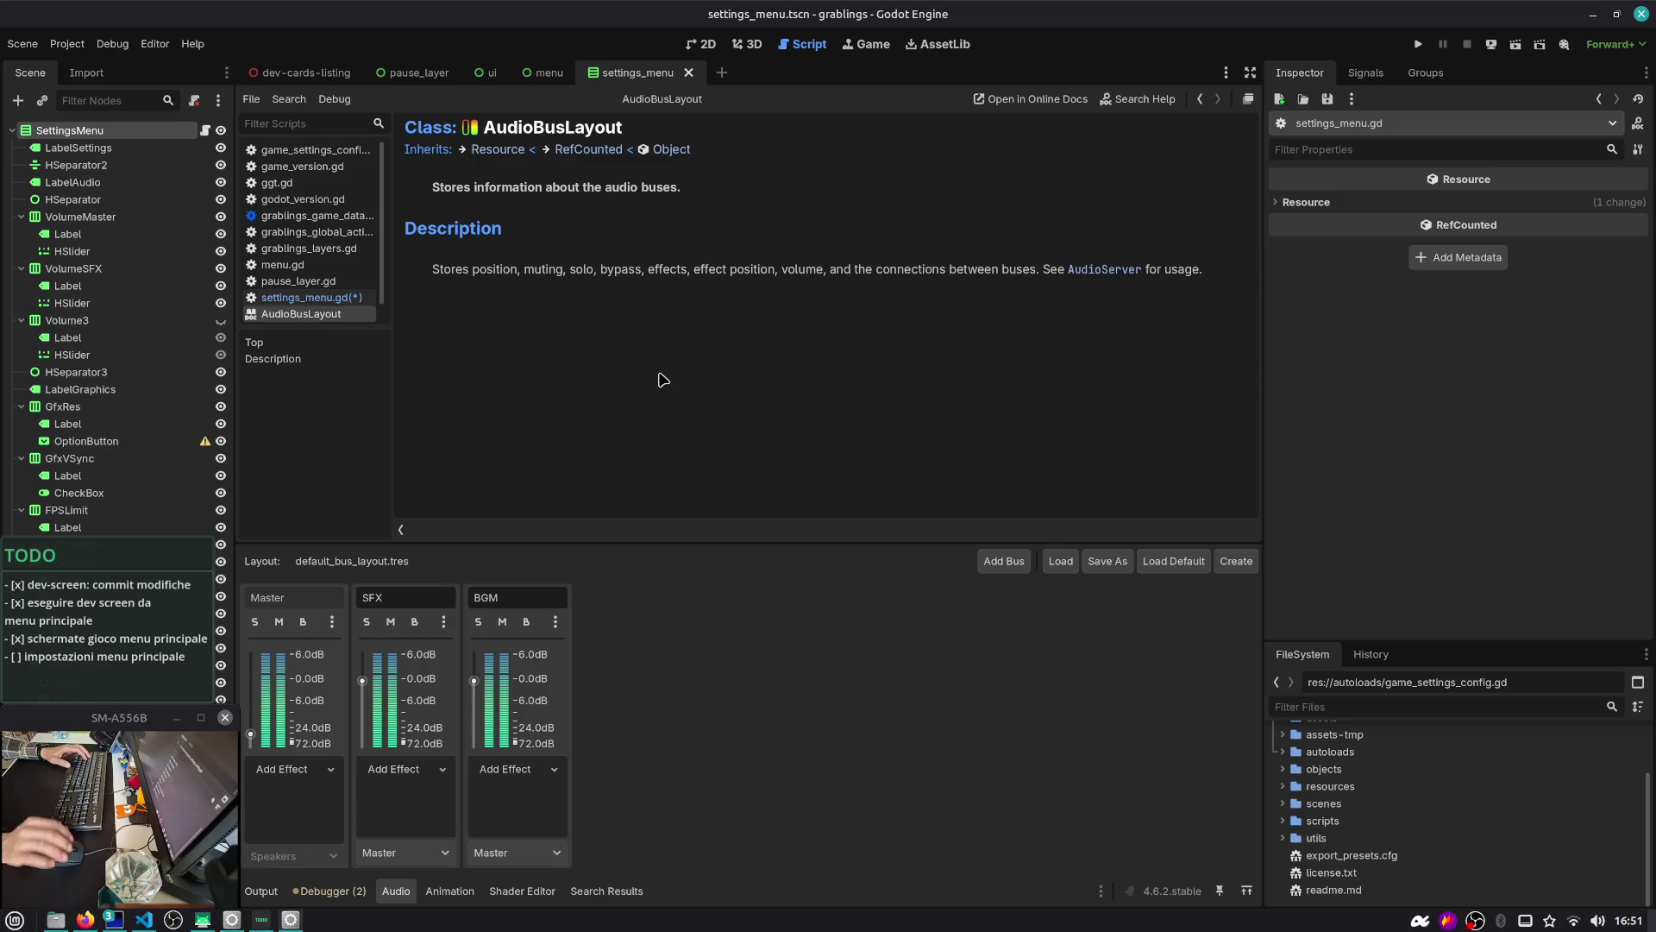
key("F1")
type("Audio")
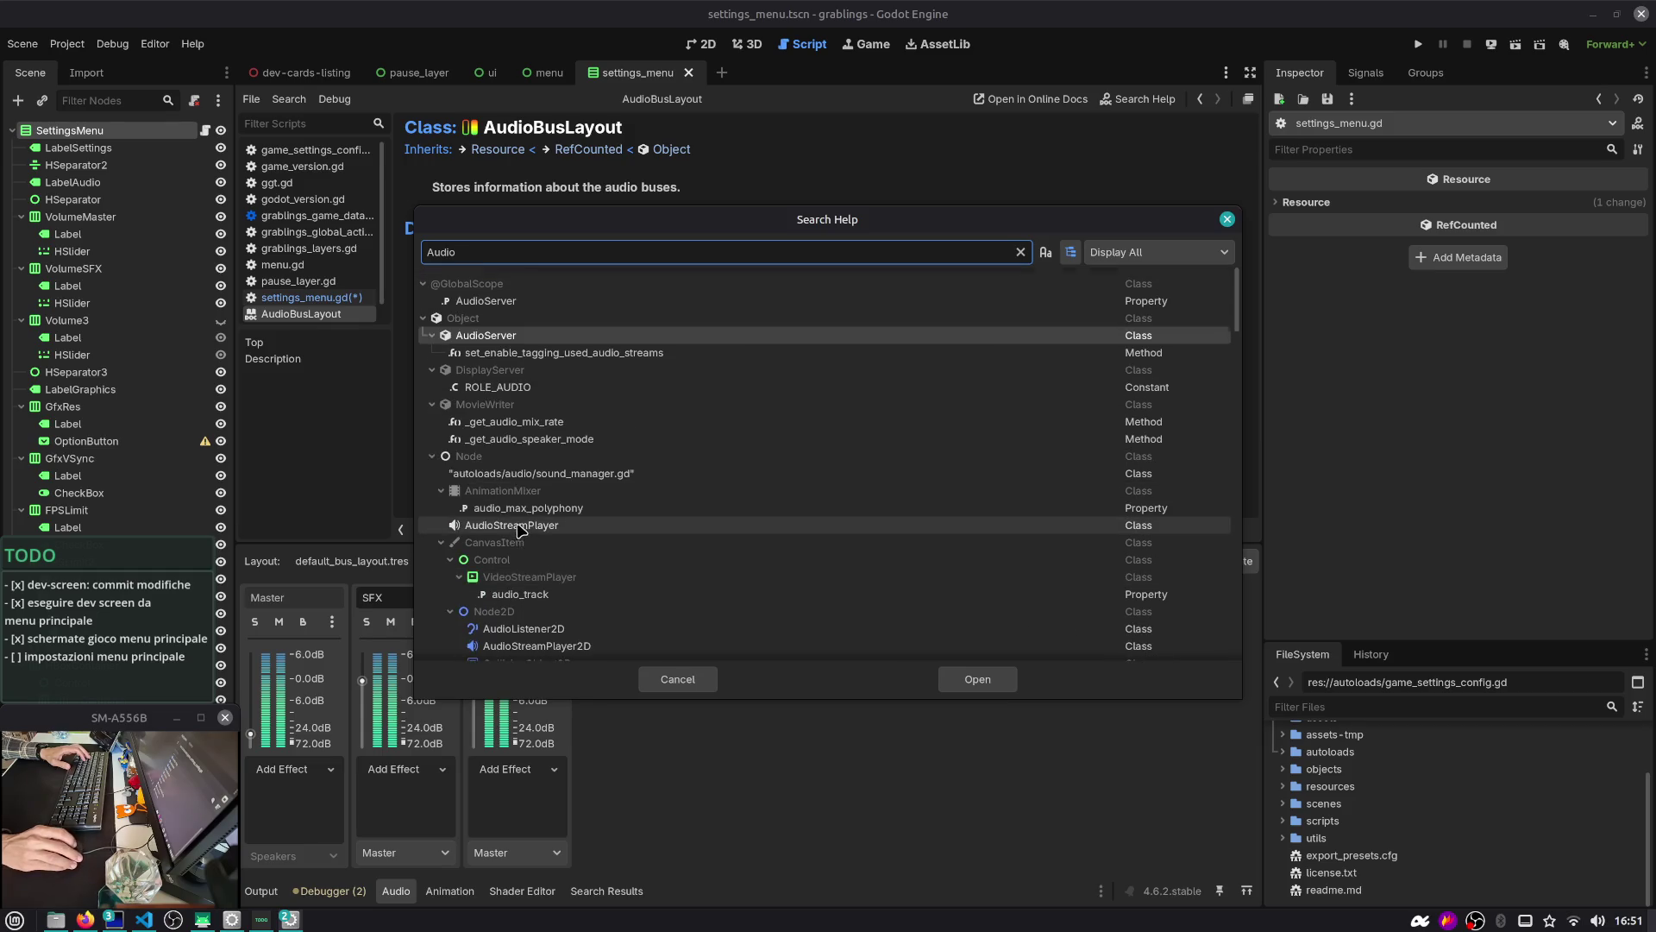
scroll(521, 528, "down", 15)
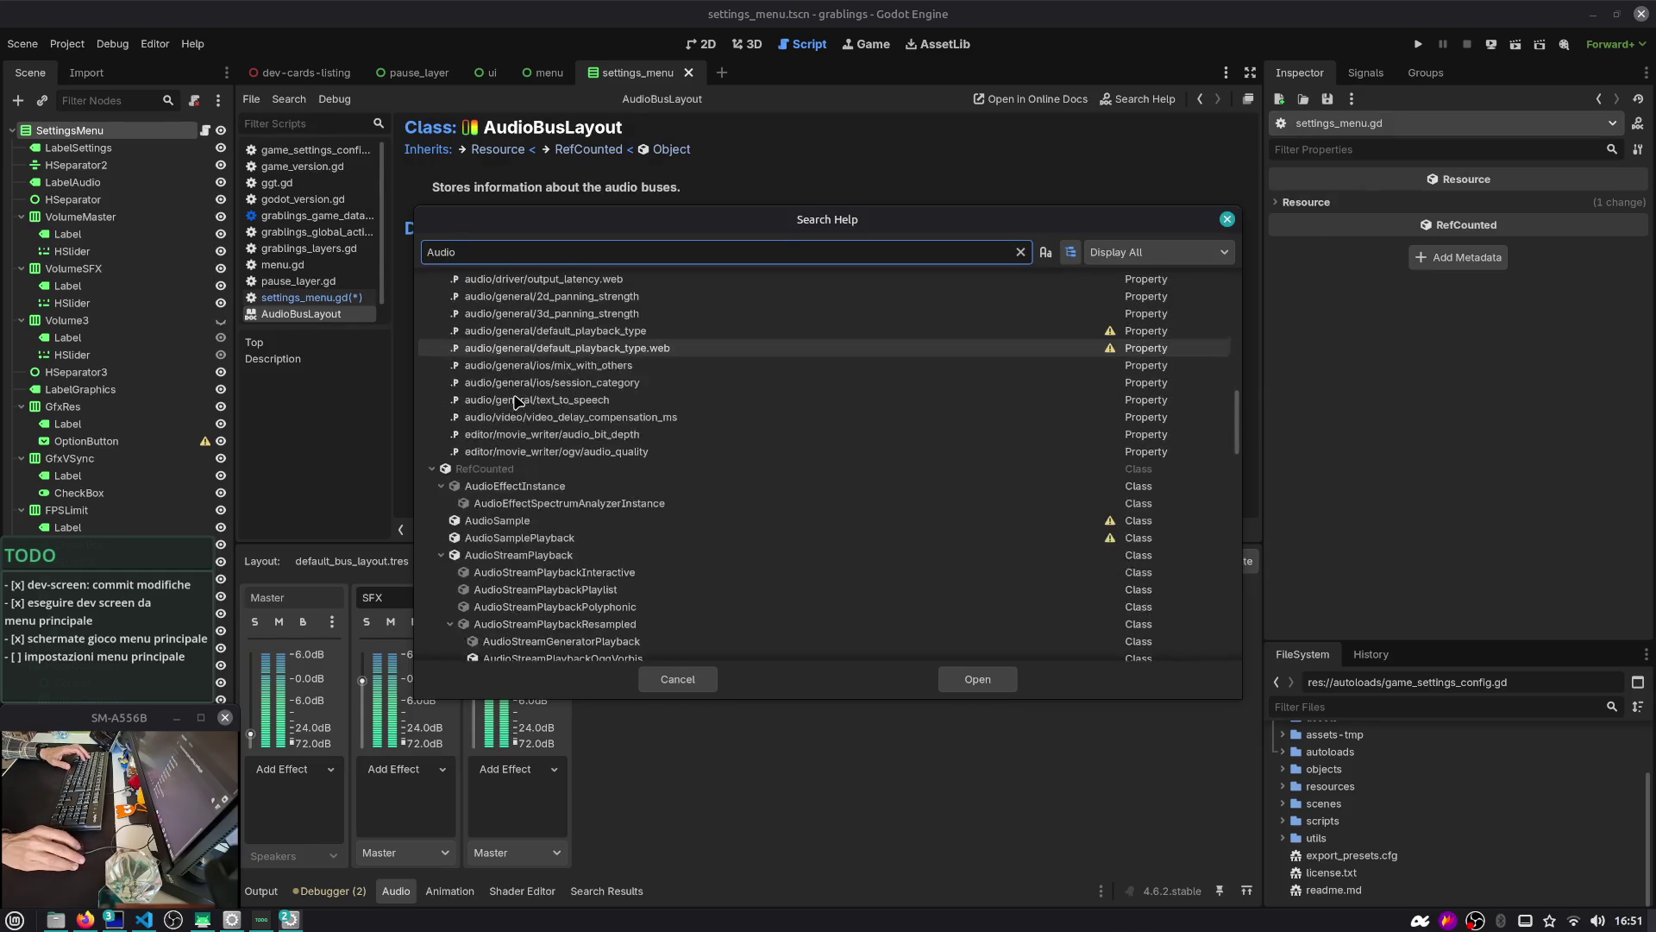
scroll(518, 401, "down", 10)
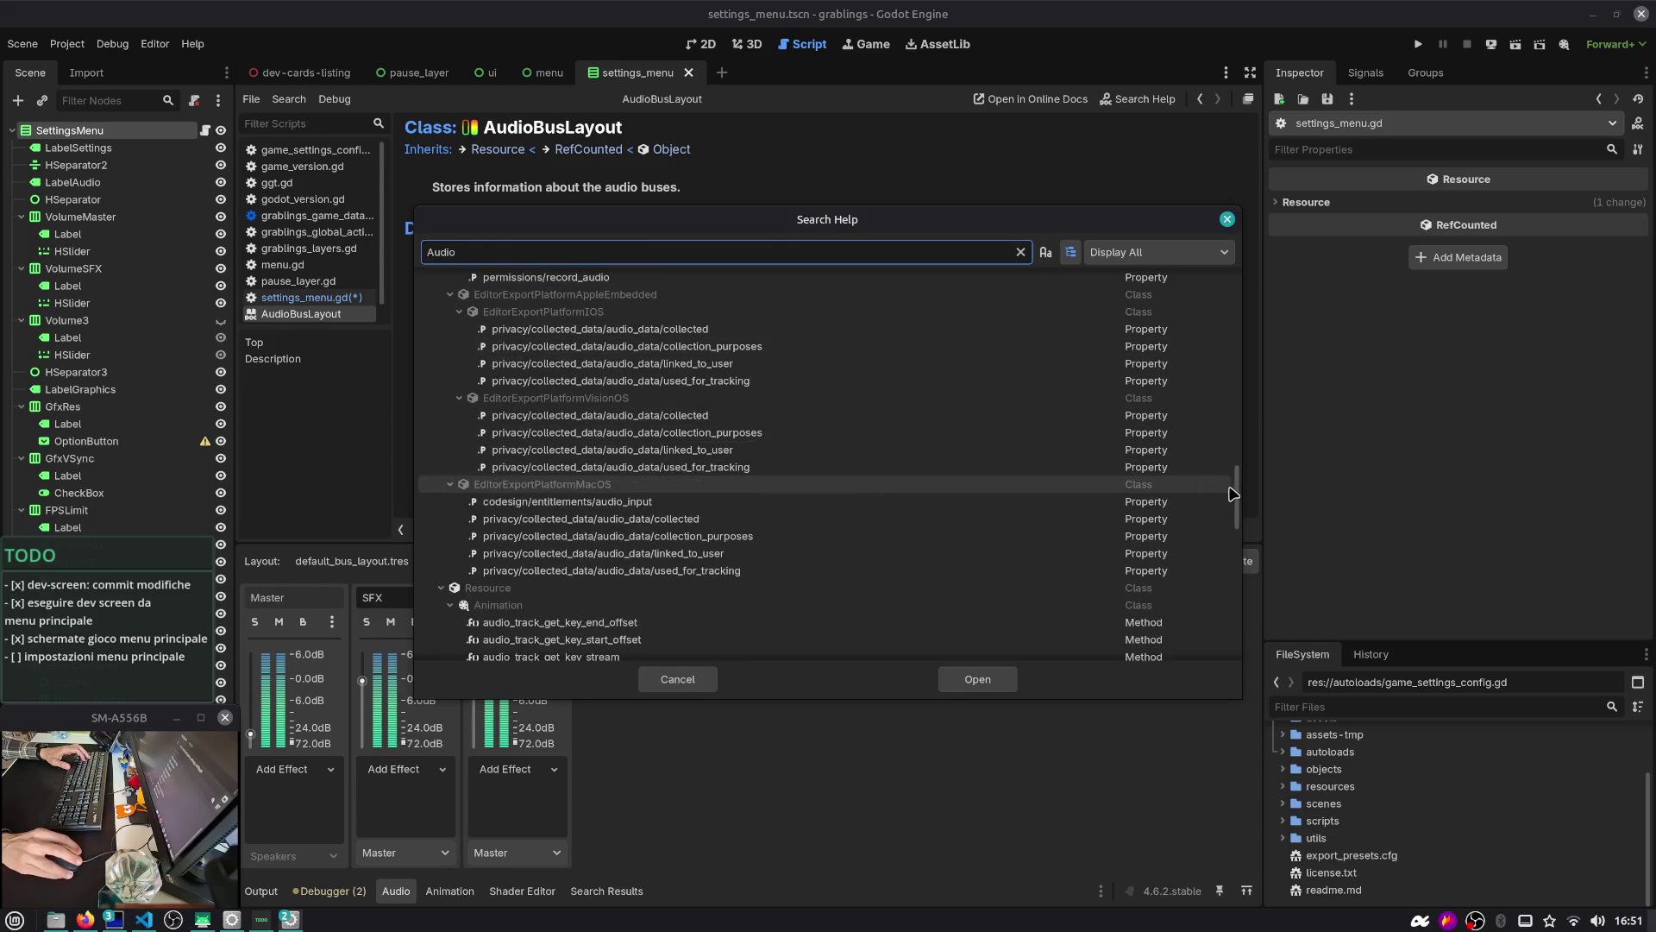
mouse_move(1237, 502)
left_mouse_down()
mouse_move(1230, 646)
mouse_move(1234, 268)
left_mouse_up()
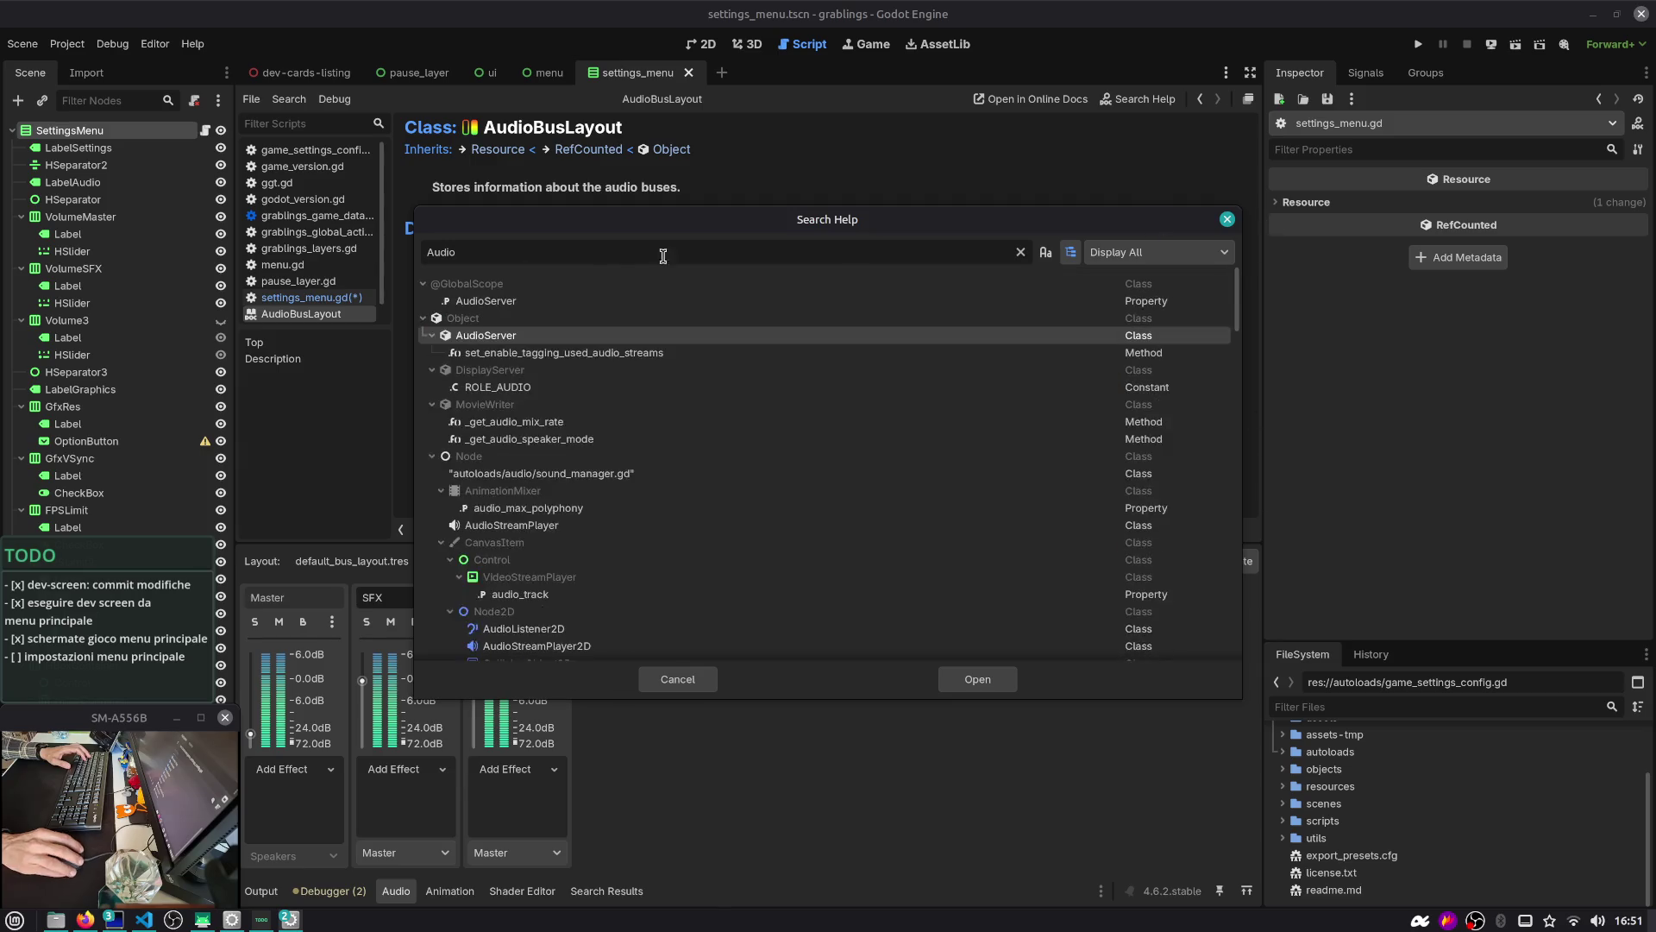
double_click(507, 301)
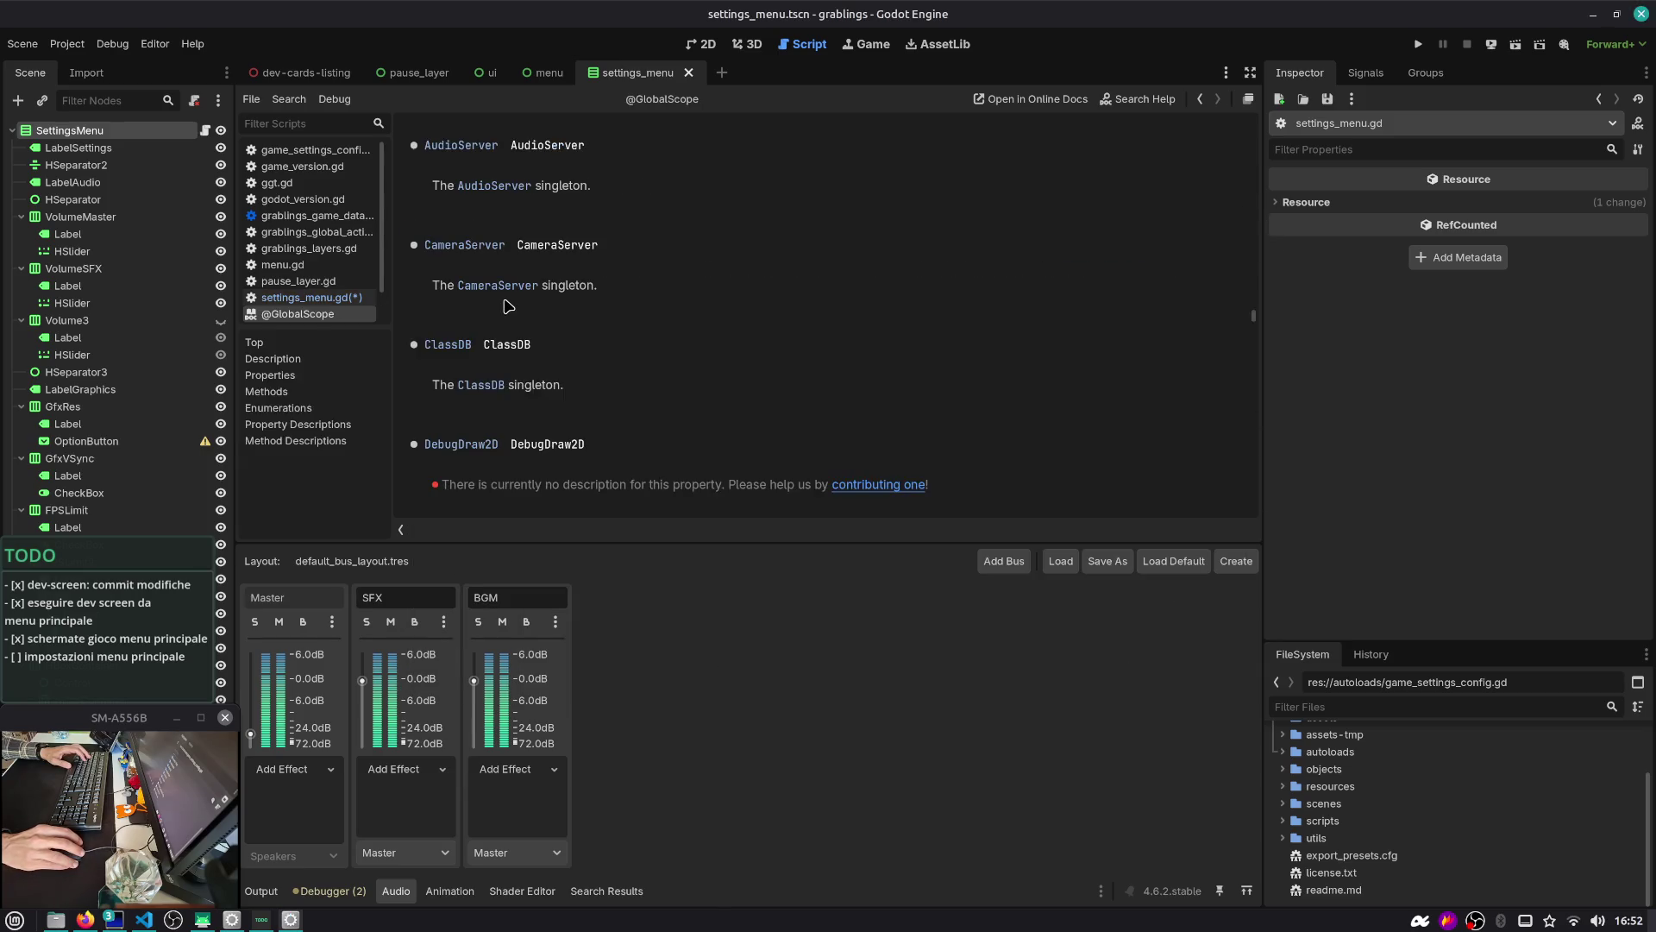
left_click(505, 149)
Scroll the AudioServer methods list, read its description, then return to settings_menu.gd
scroll(540, 292, "down", 3)
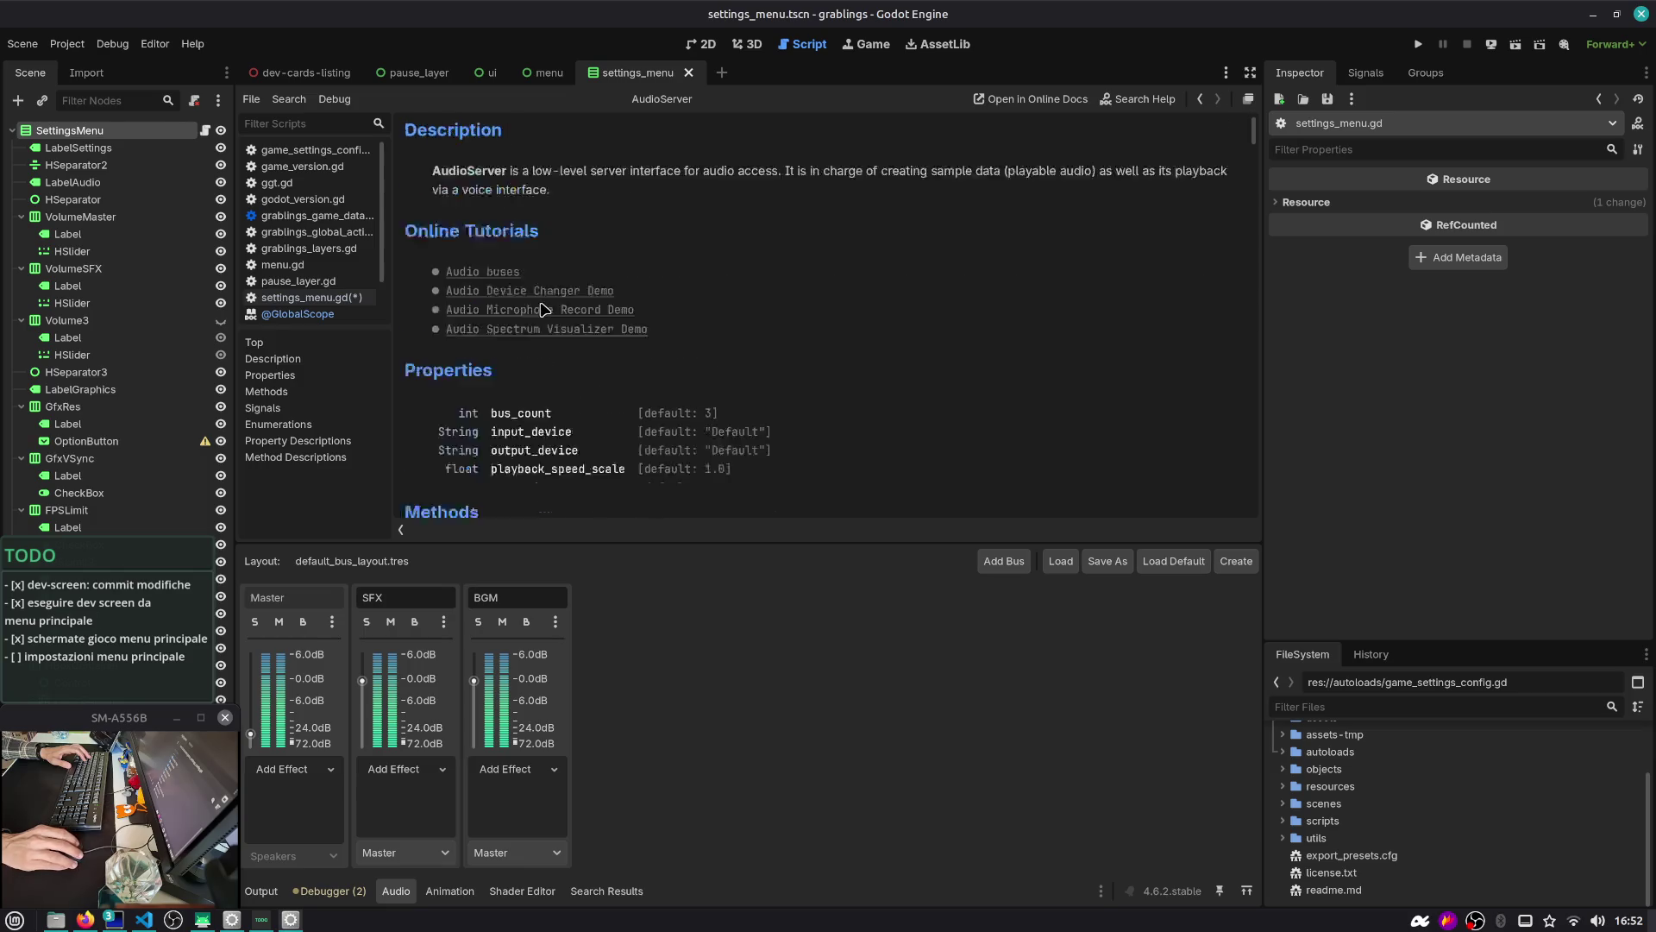
scroll(544, 421, "down", 4)
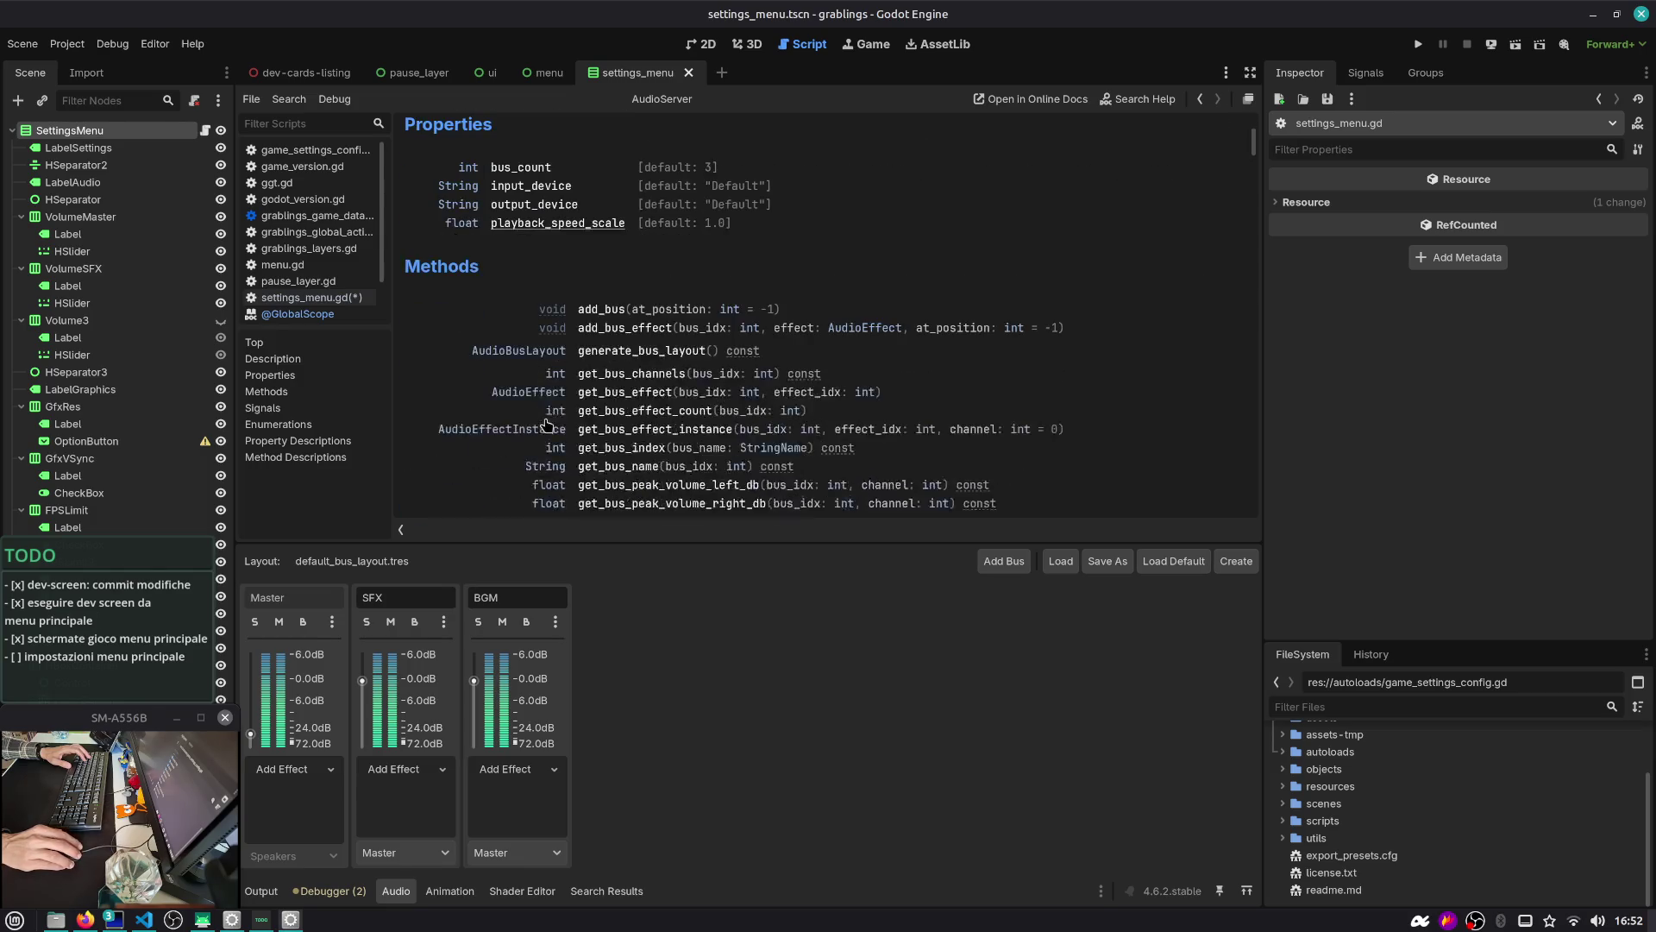
scroll(604, 319, "down", 3)
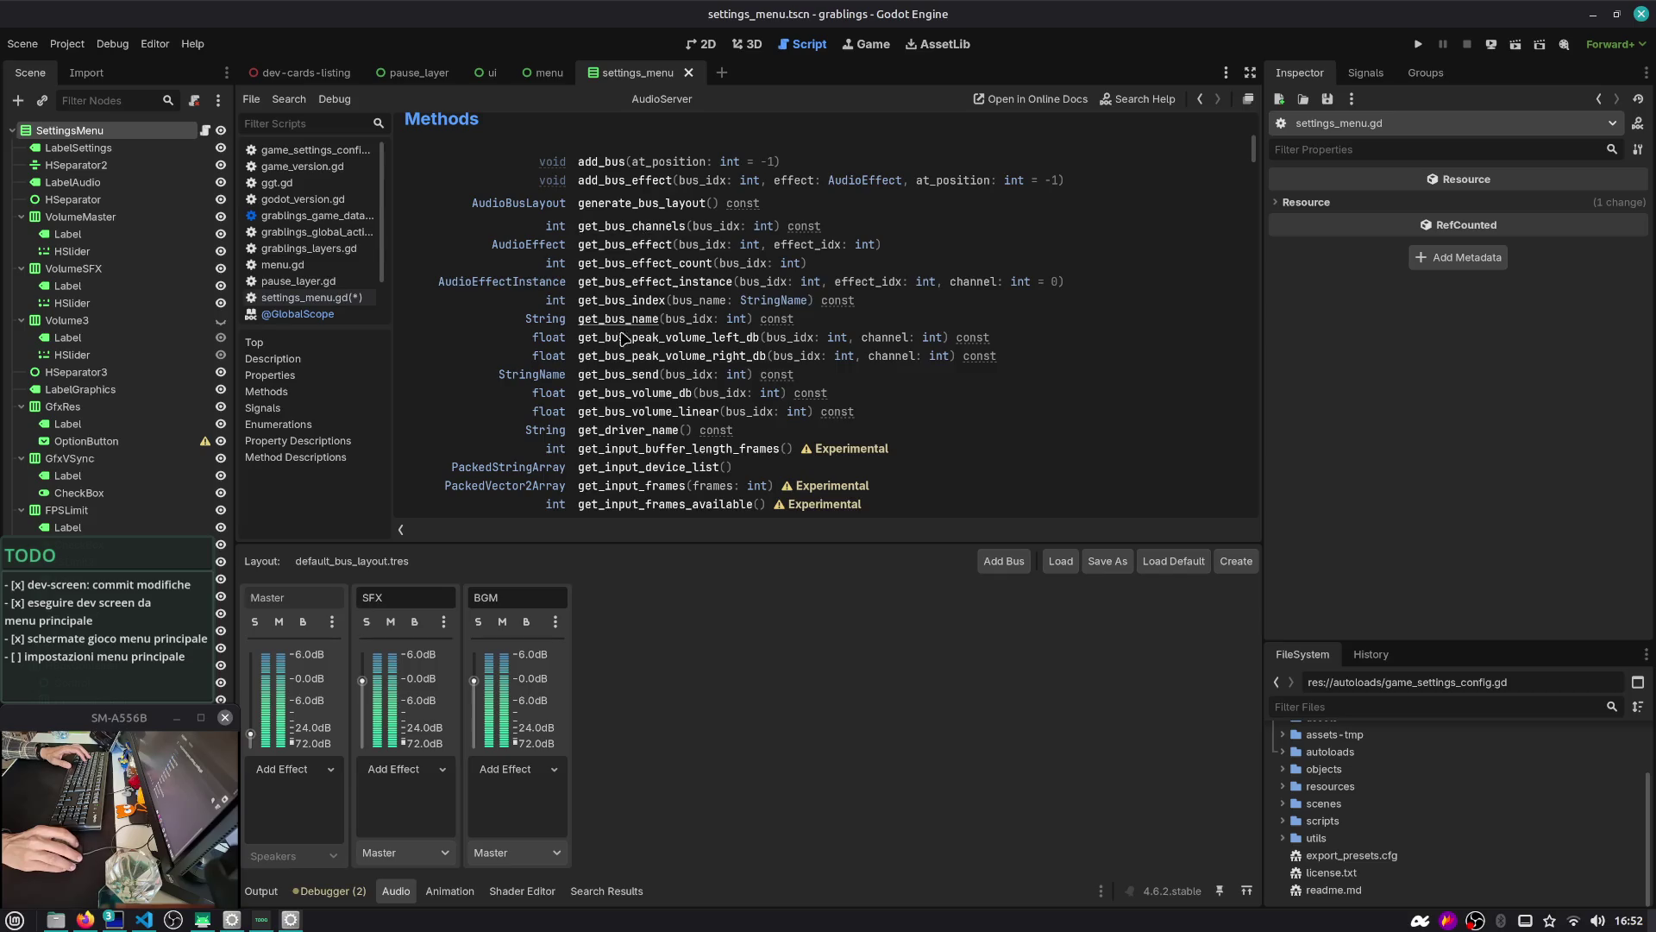
scroll(646, 262, "down", 14)
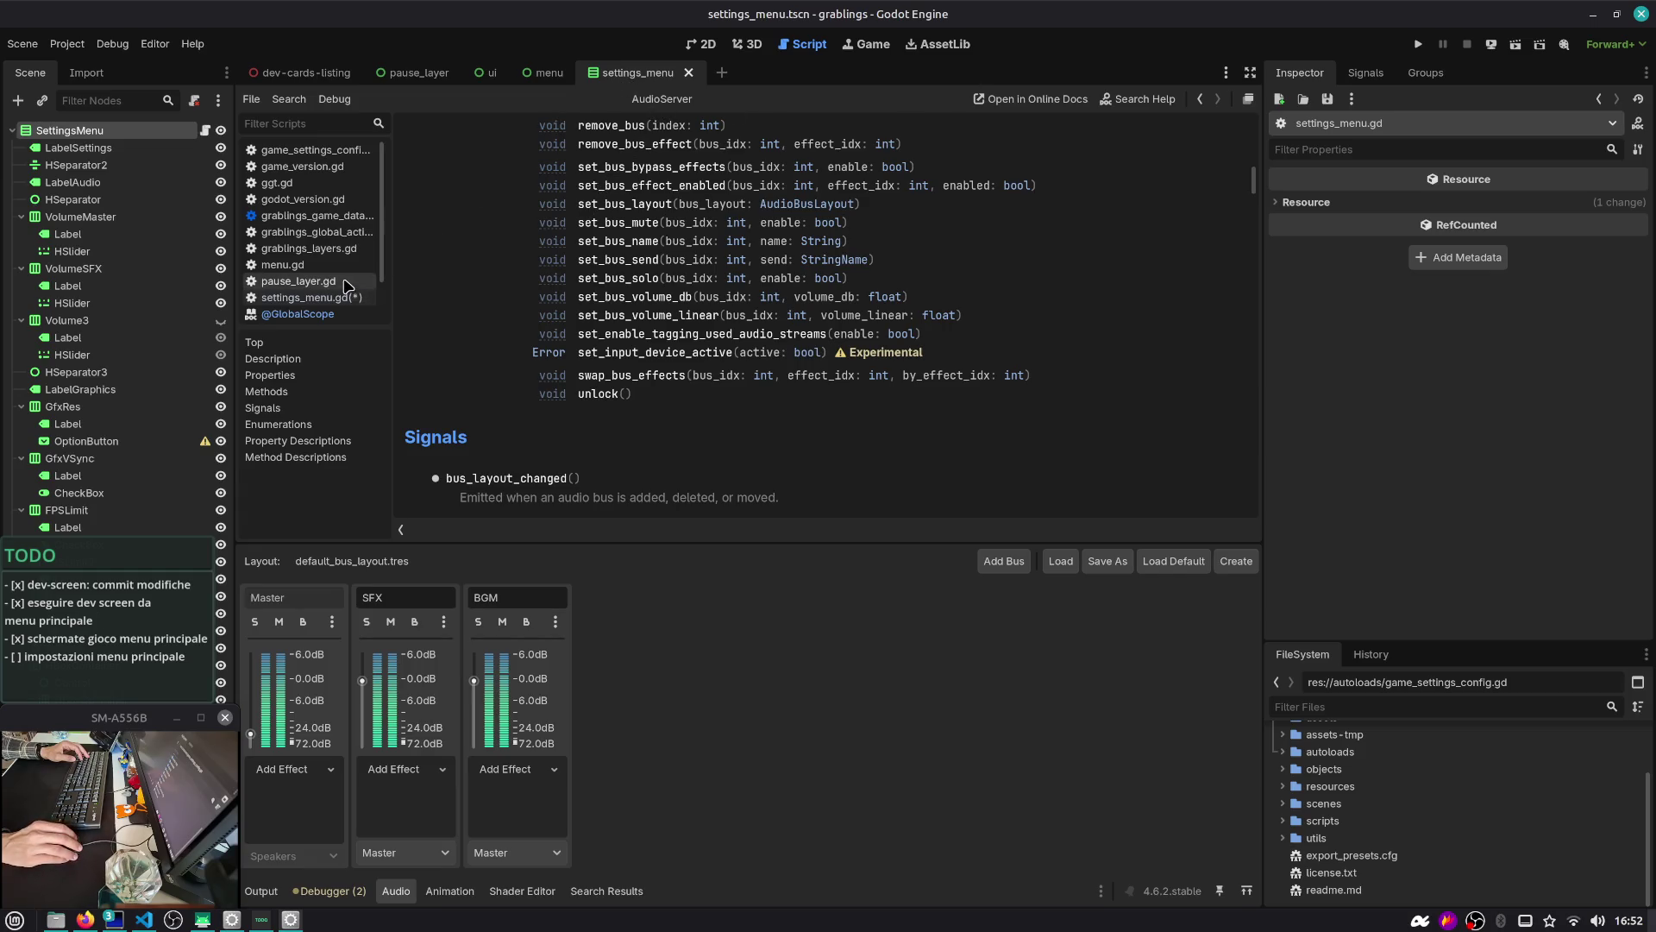
scroll(345, 284, "down", 1)
left_click_drag(1255, 180, 1252, 117)
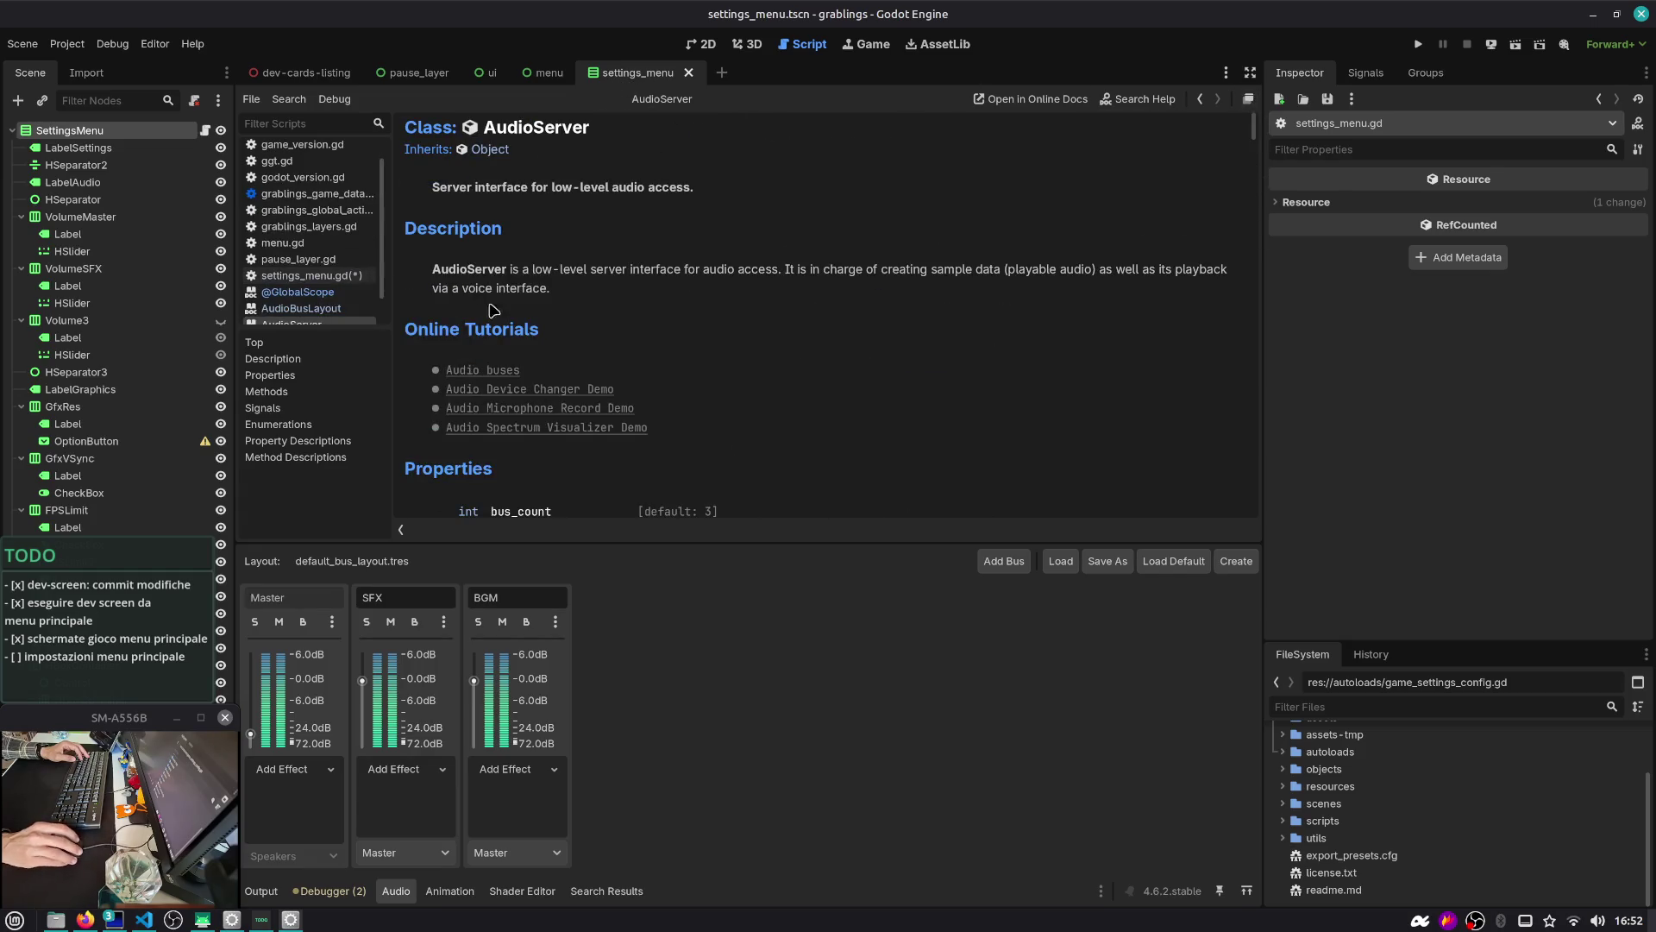
scroll(483, 298, "down", 1)
left_click_drag(631, 221, 904, 243)
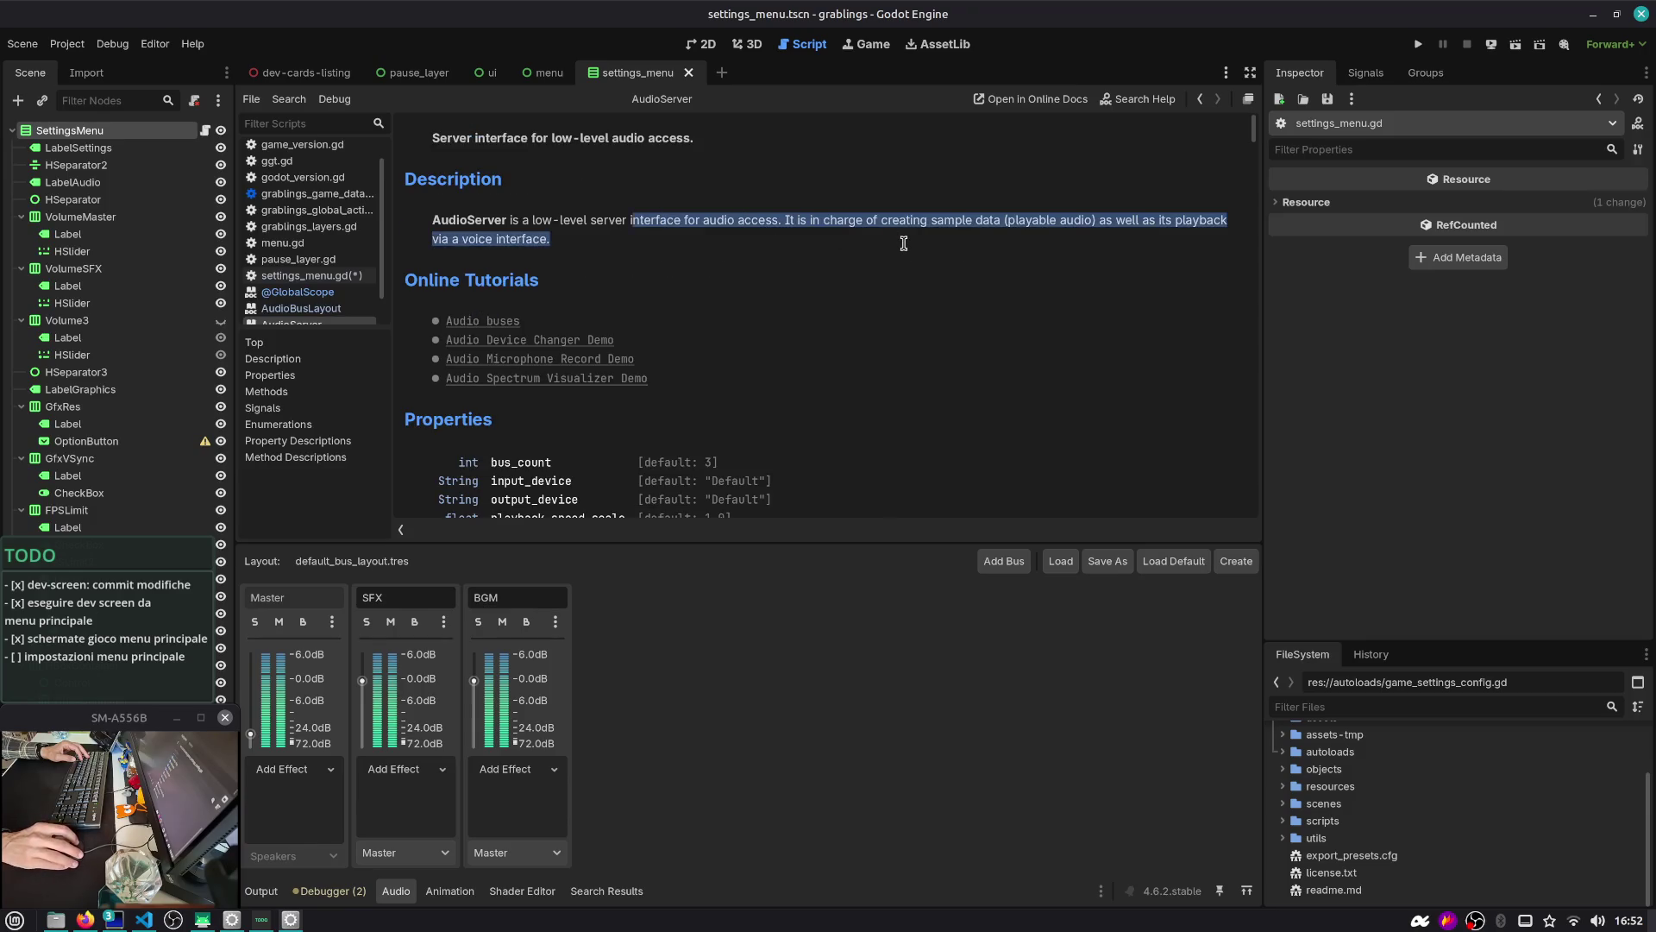
scroll(904, 243, "up", 1)
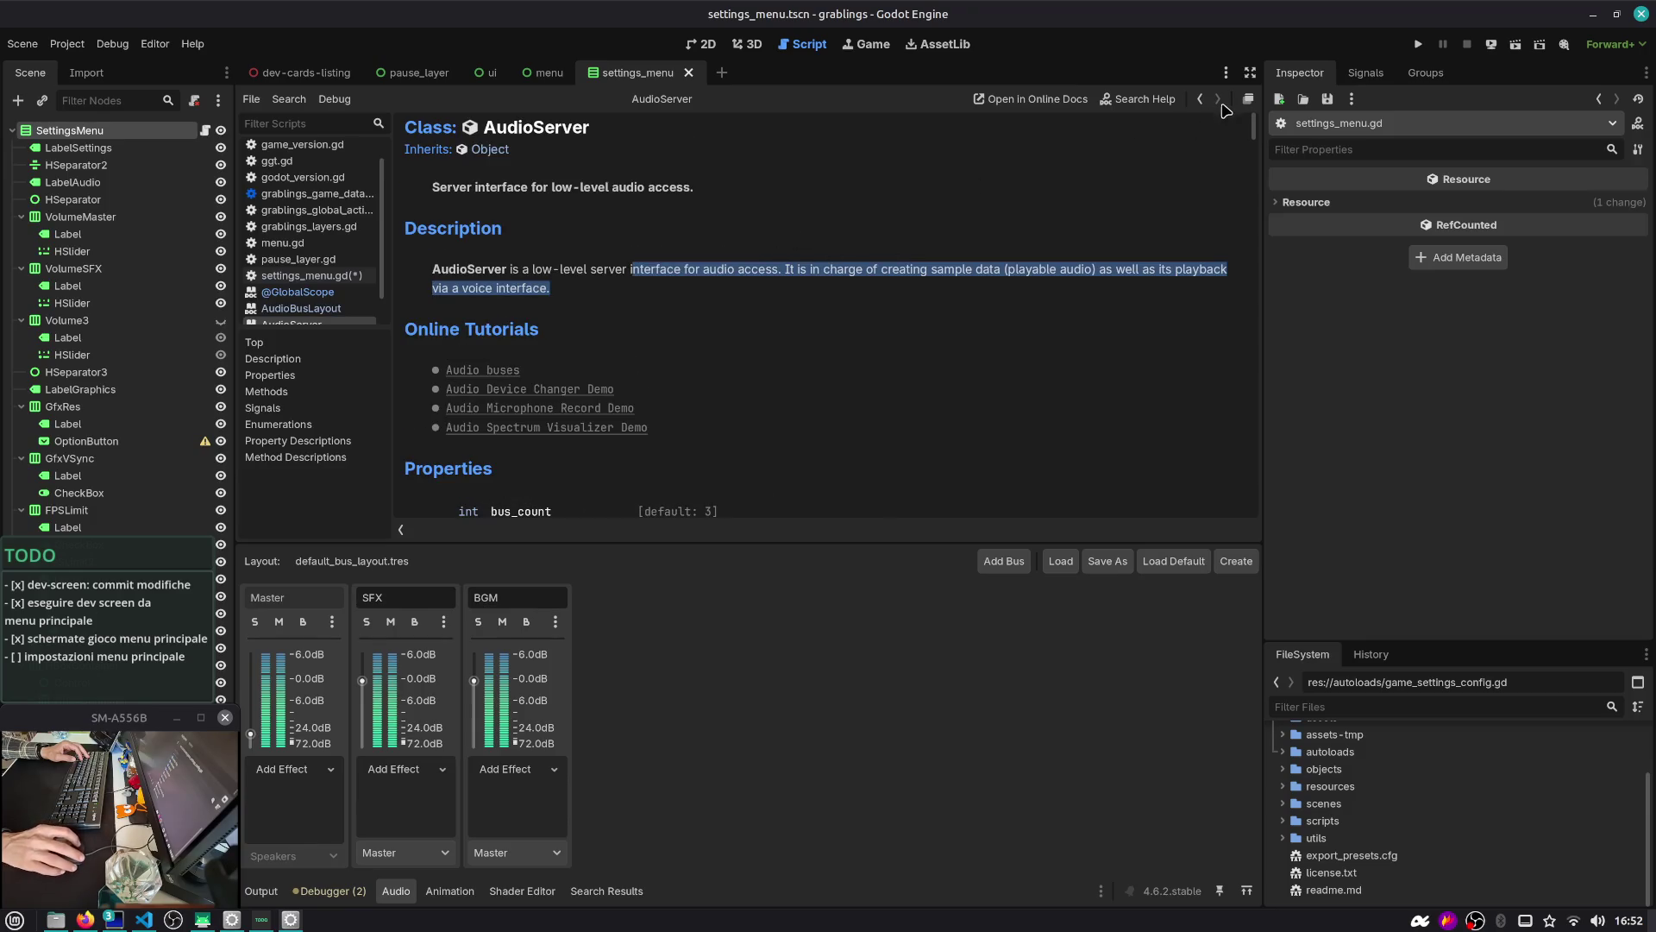
scroll(289, 186, "up", 1)
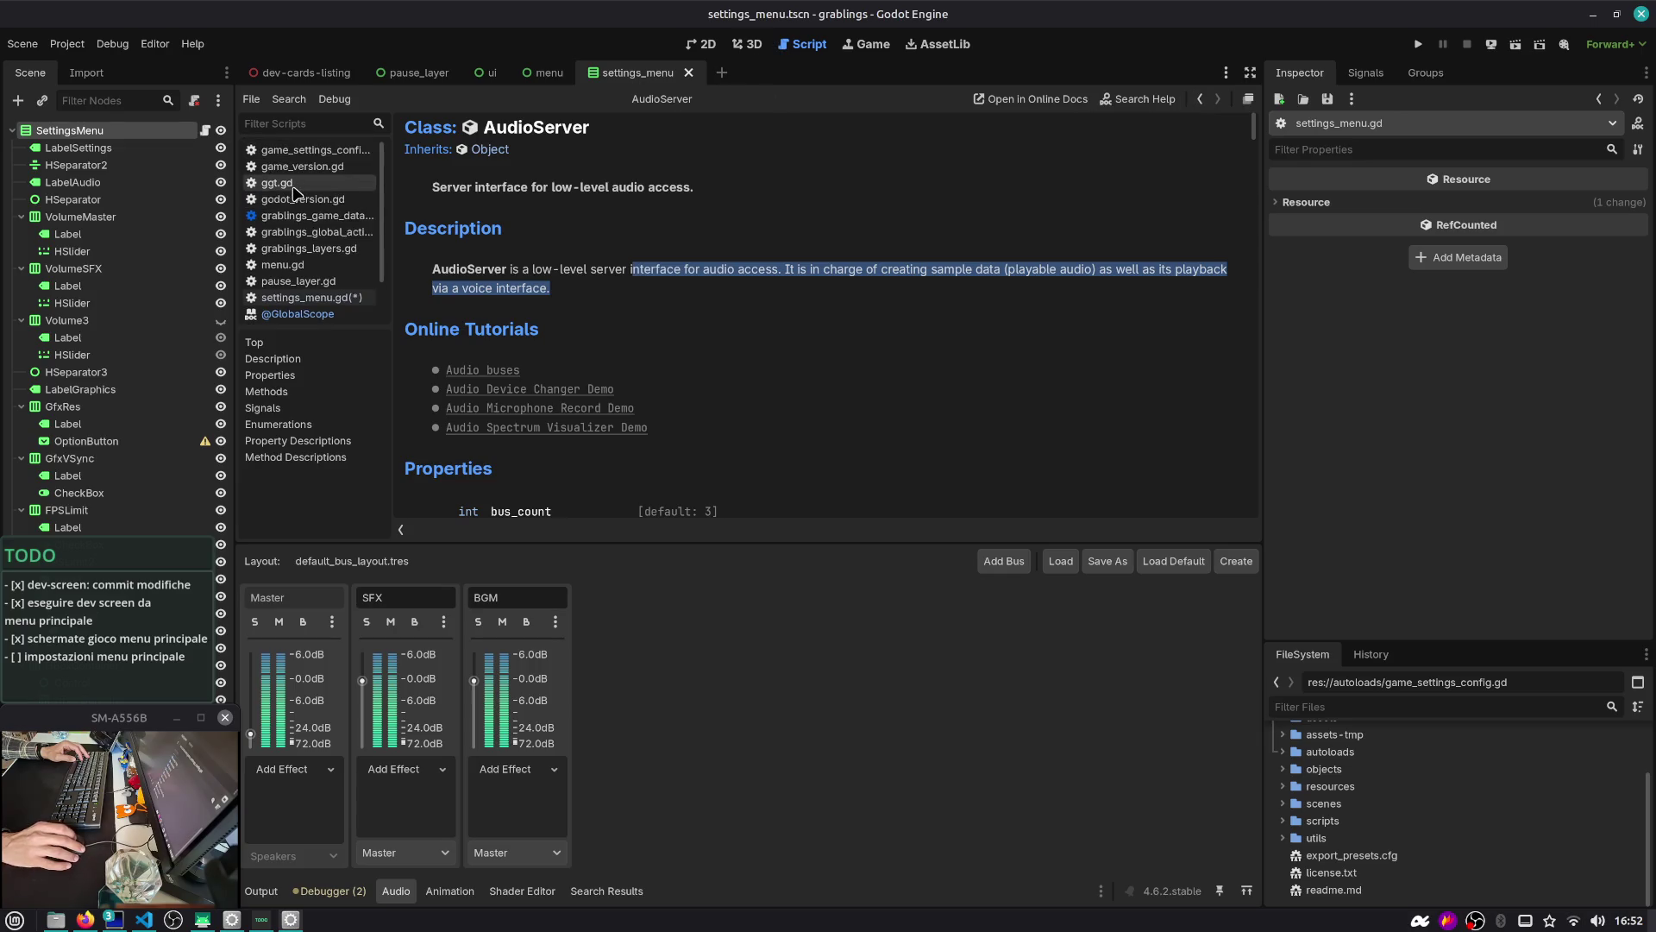
left_click(307, 298)
type("AudioSer")
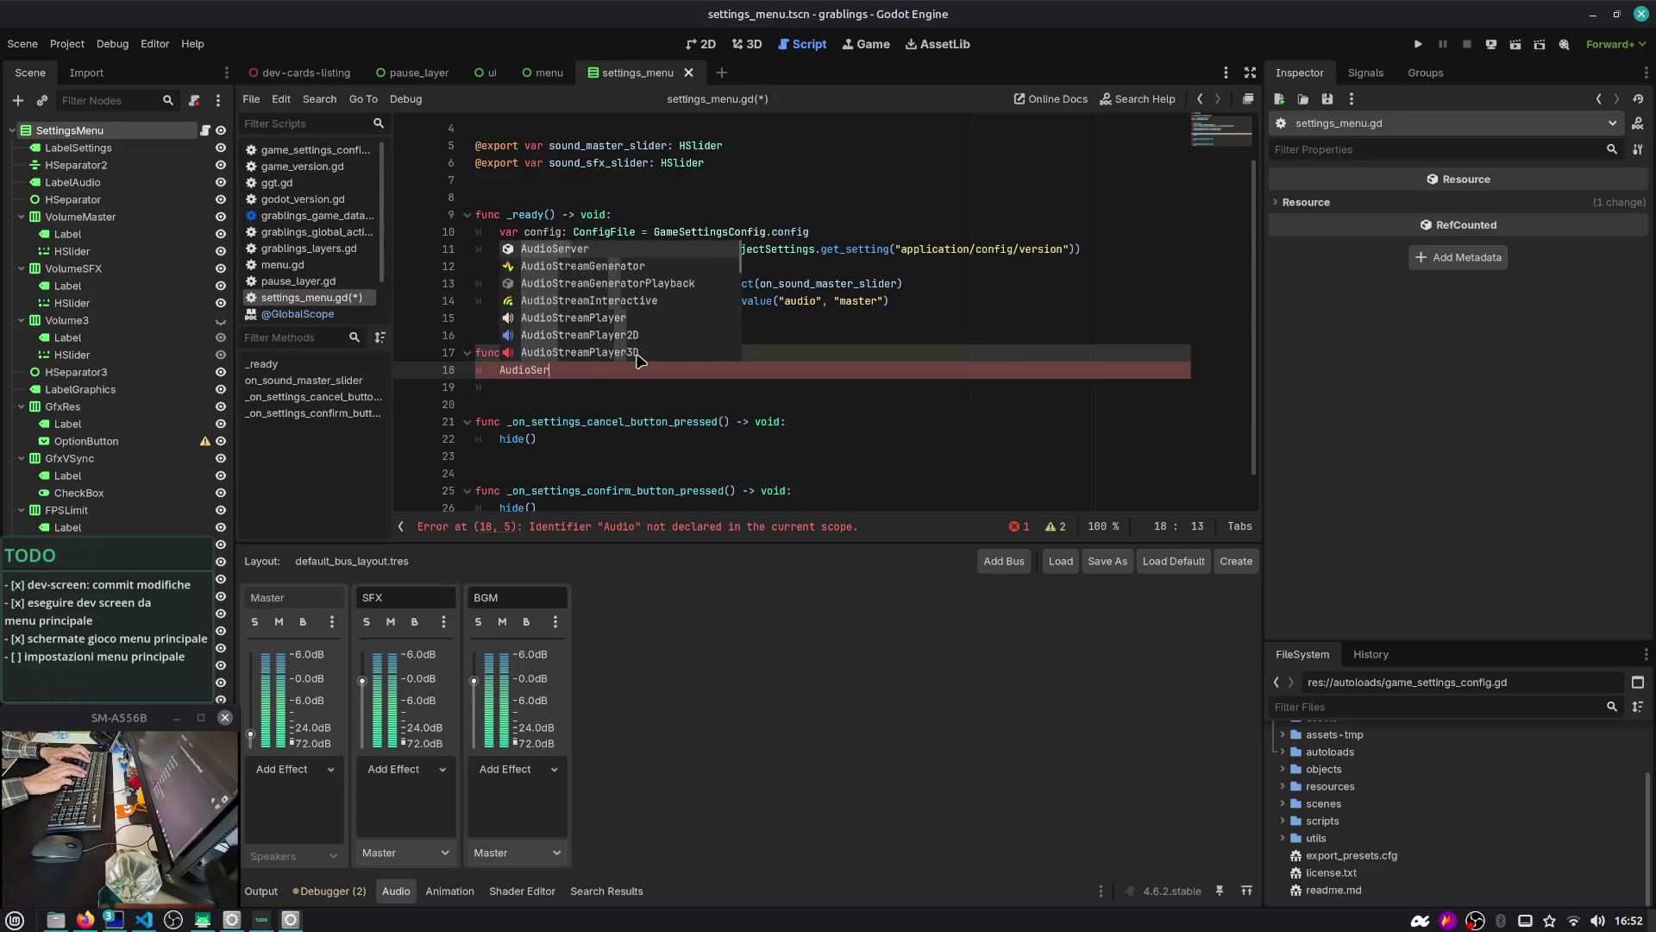
Write AudioServer.set_bus_volume_db in the handler body
key("Return")
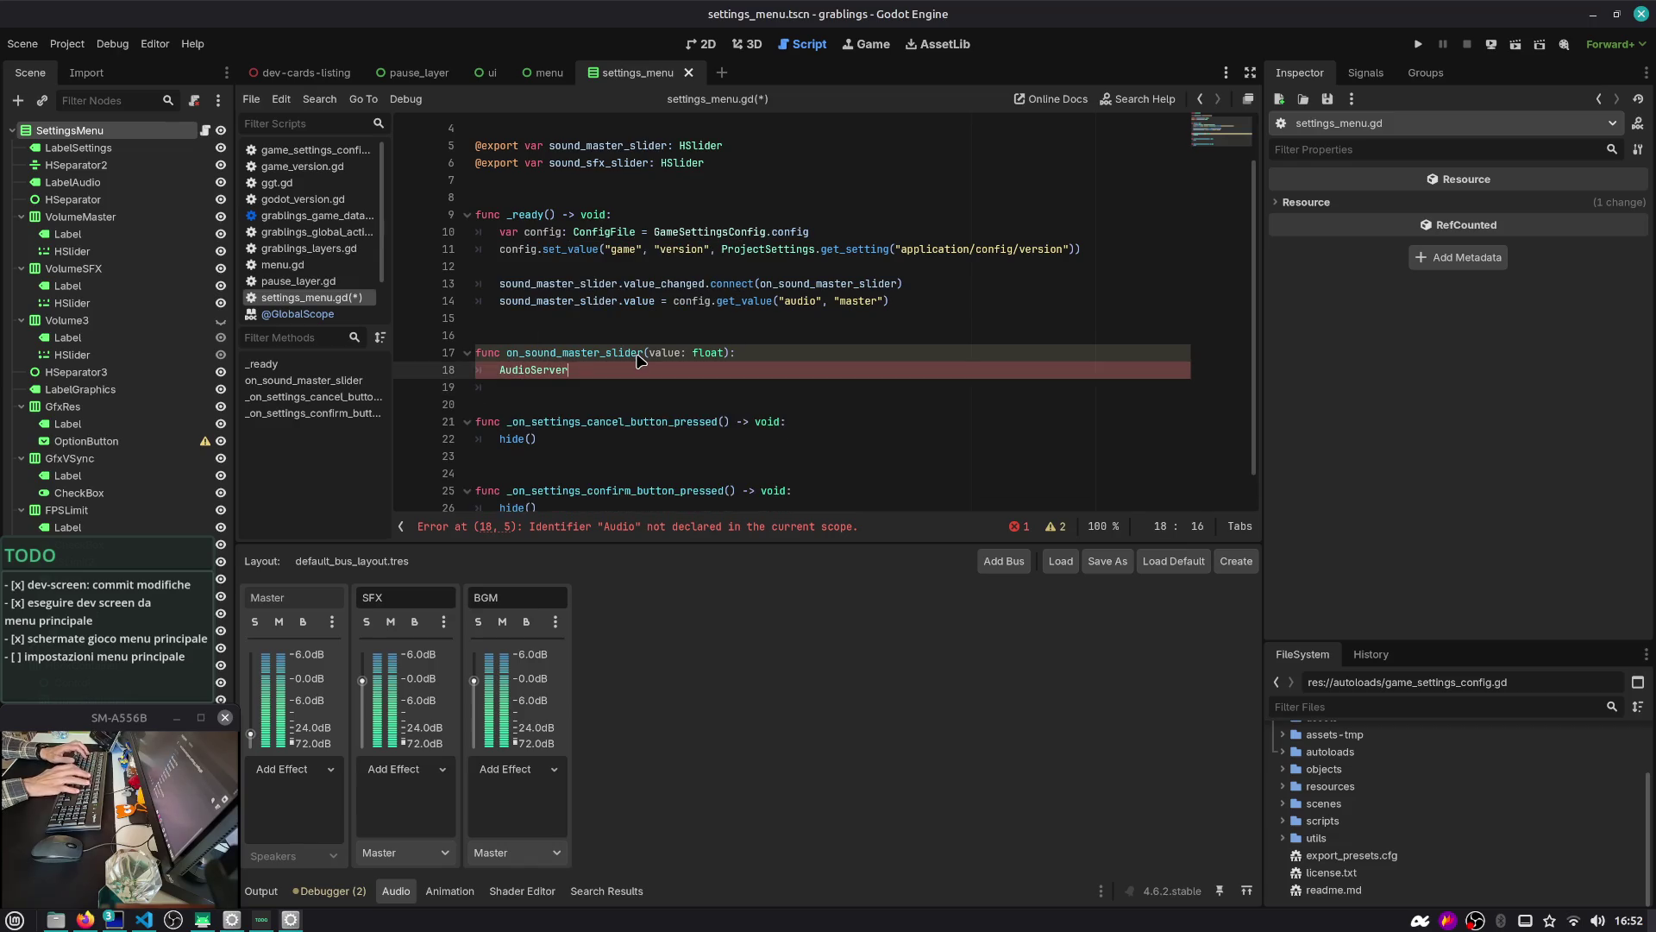
type(".set")
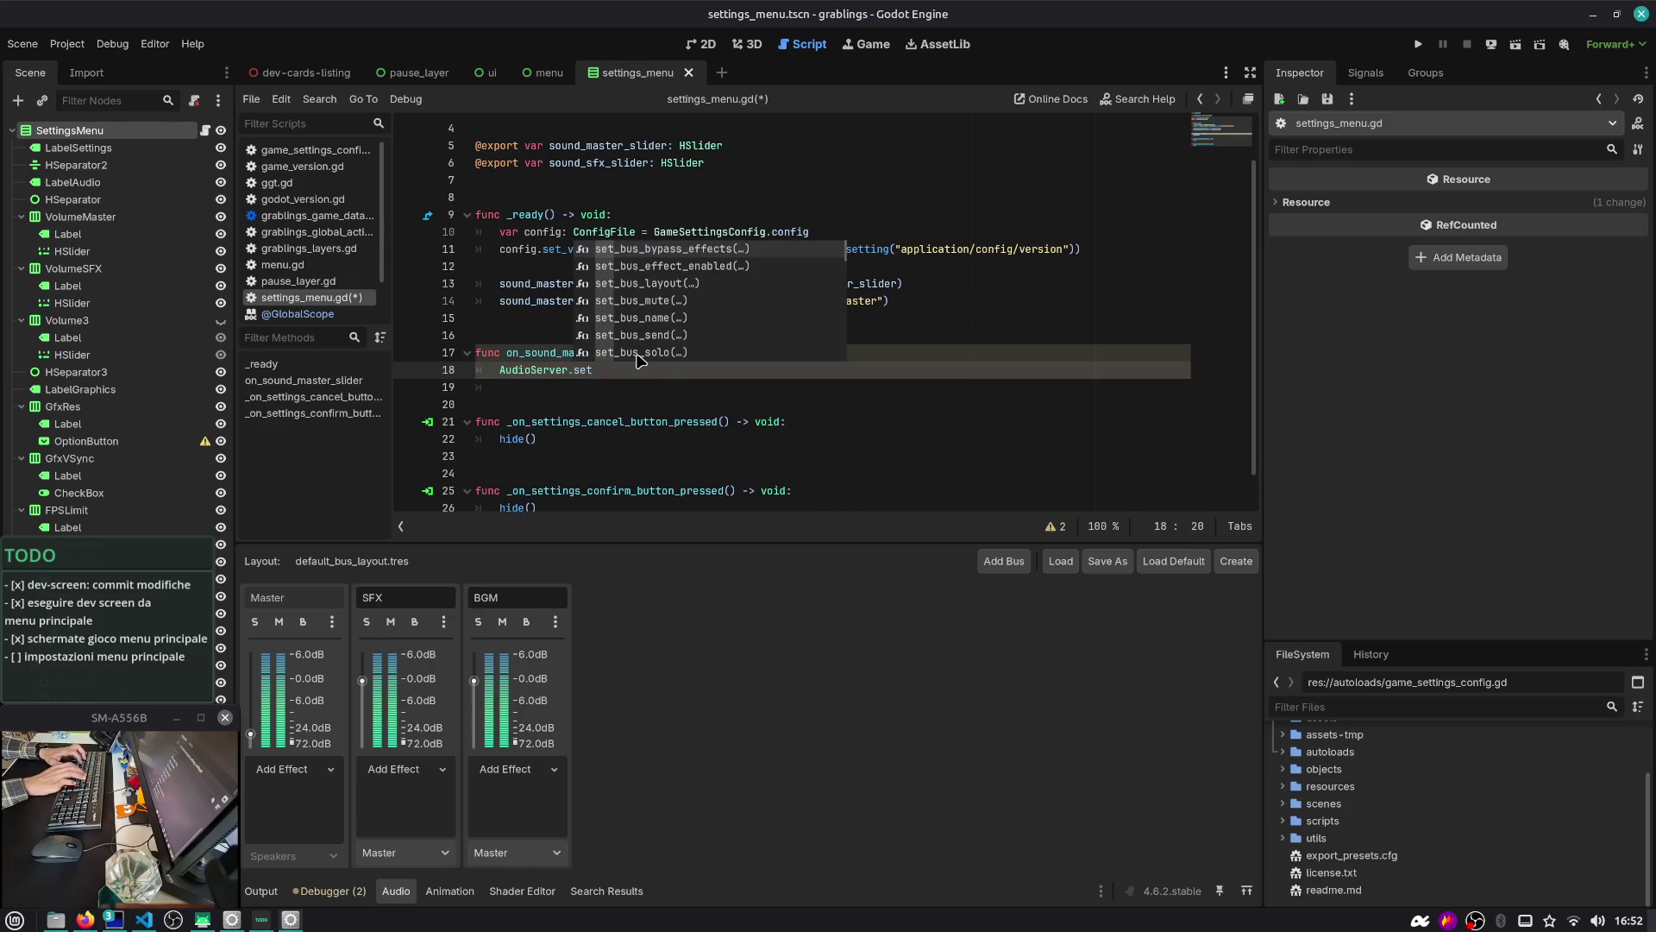
key("Down")
key("Down")
key("Down")
key("Return")
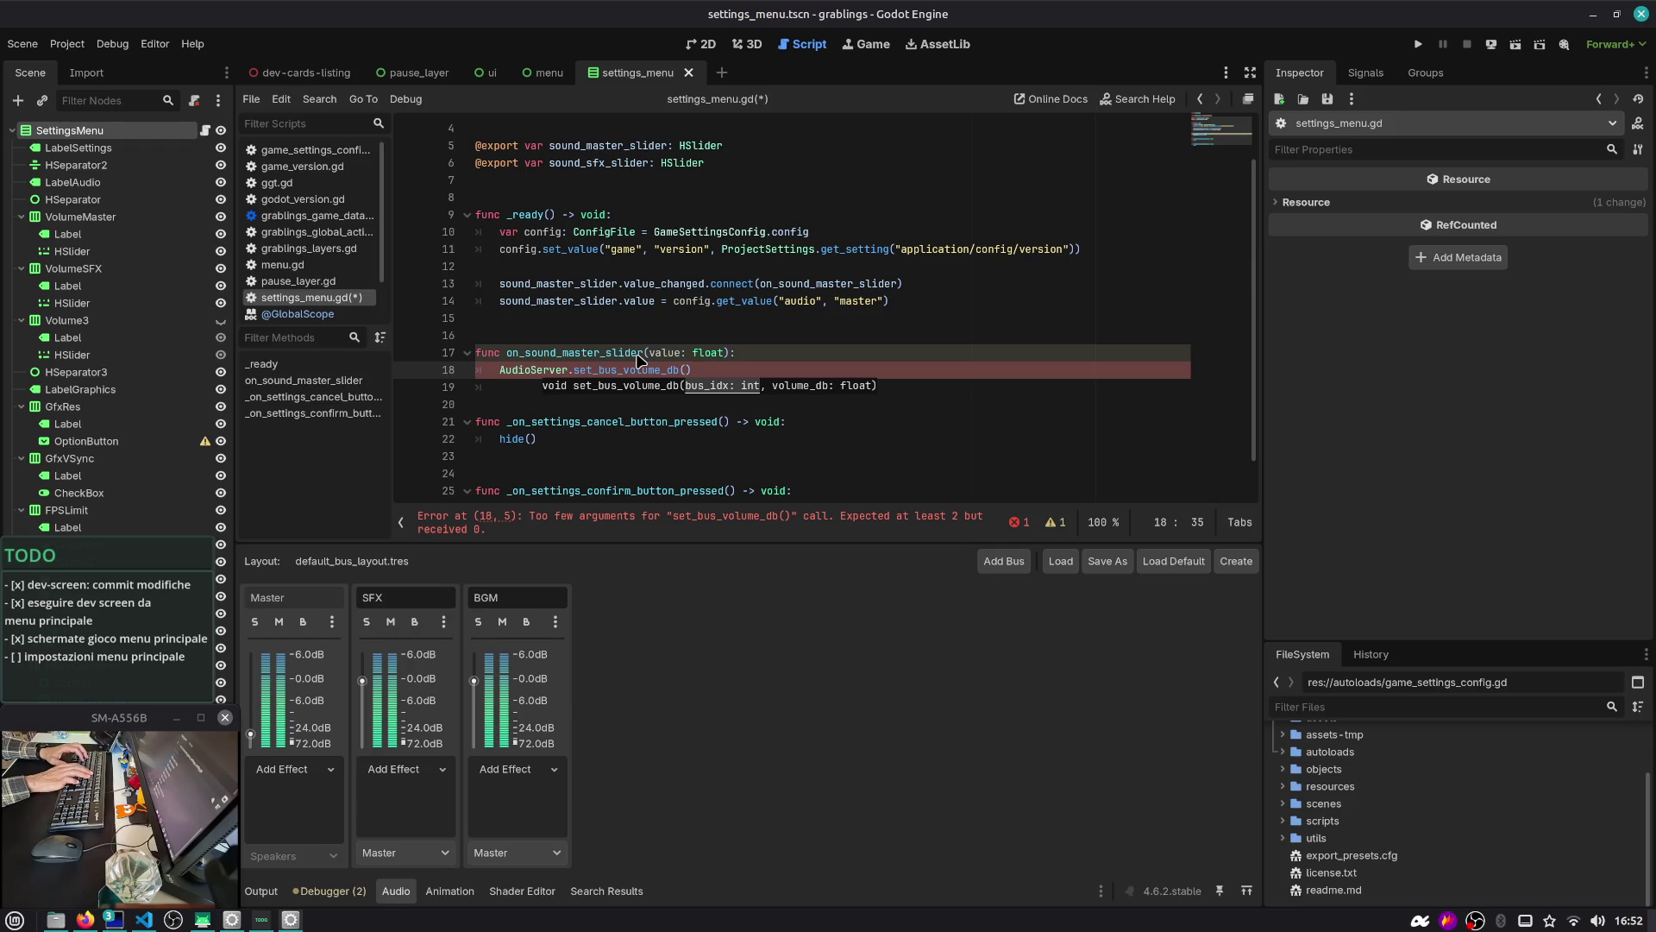
Declare enum AudioBus { MASTER, SFX, BGM } above the handler
key("Up")
key("Up")
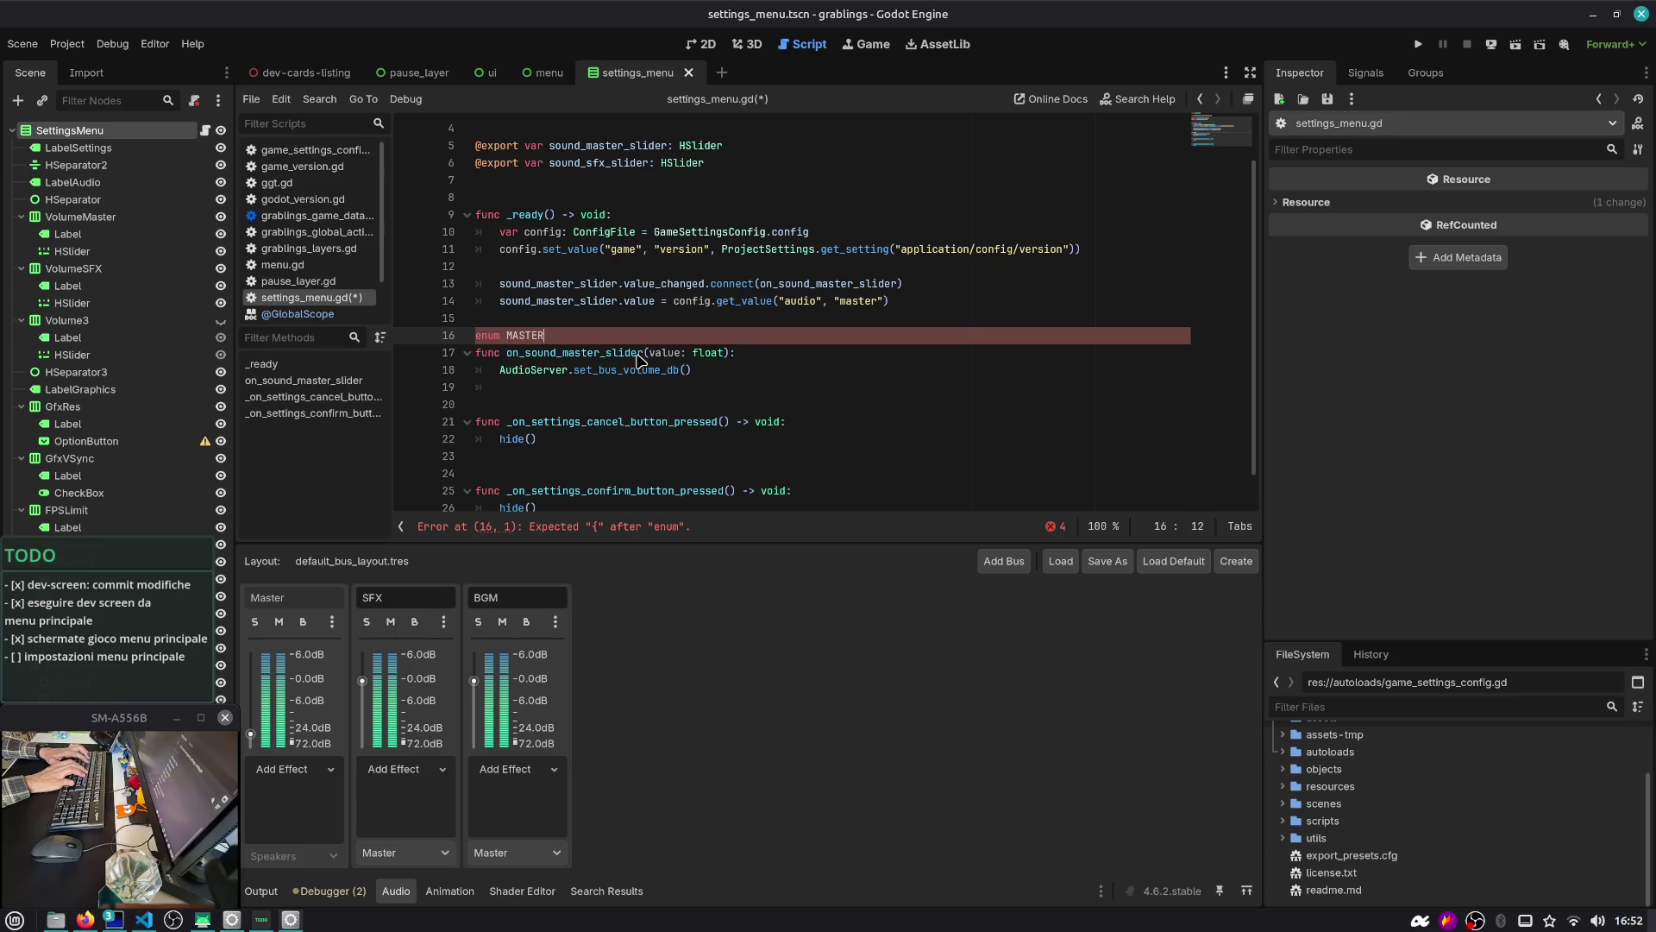
key("ctrl+shift+Left")
type("A")
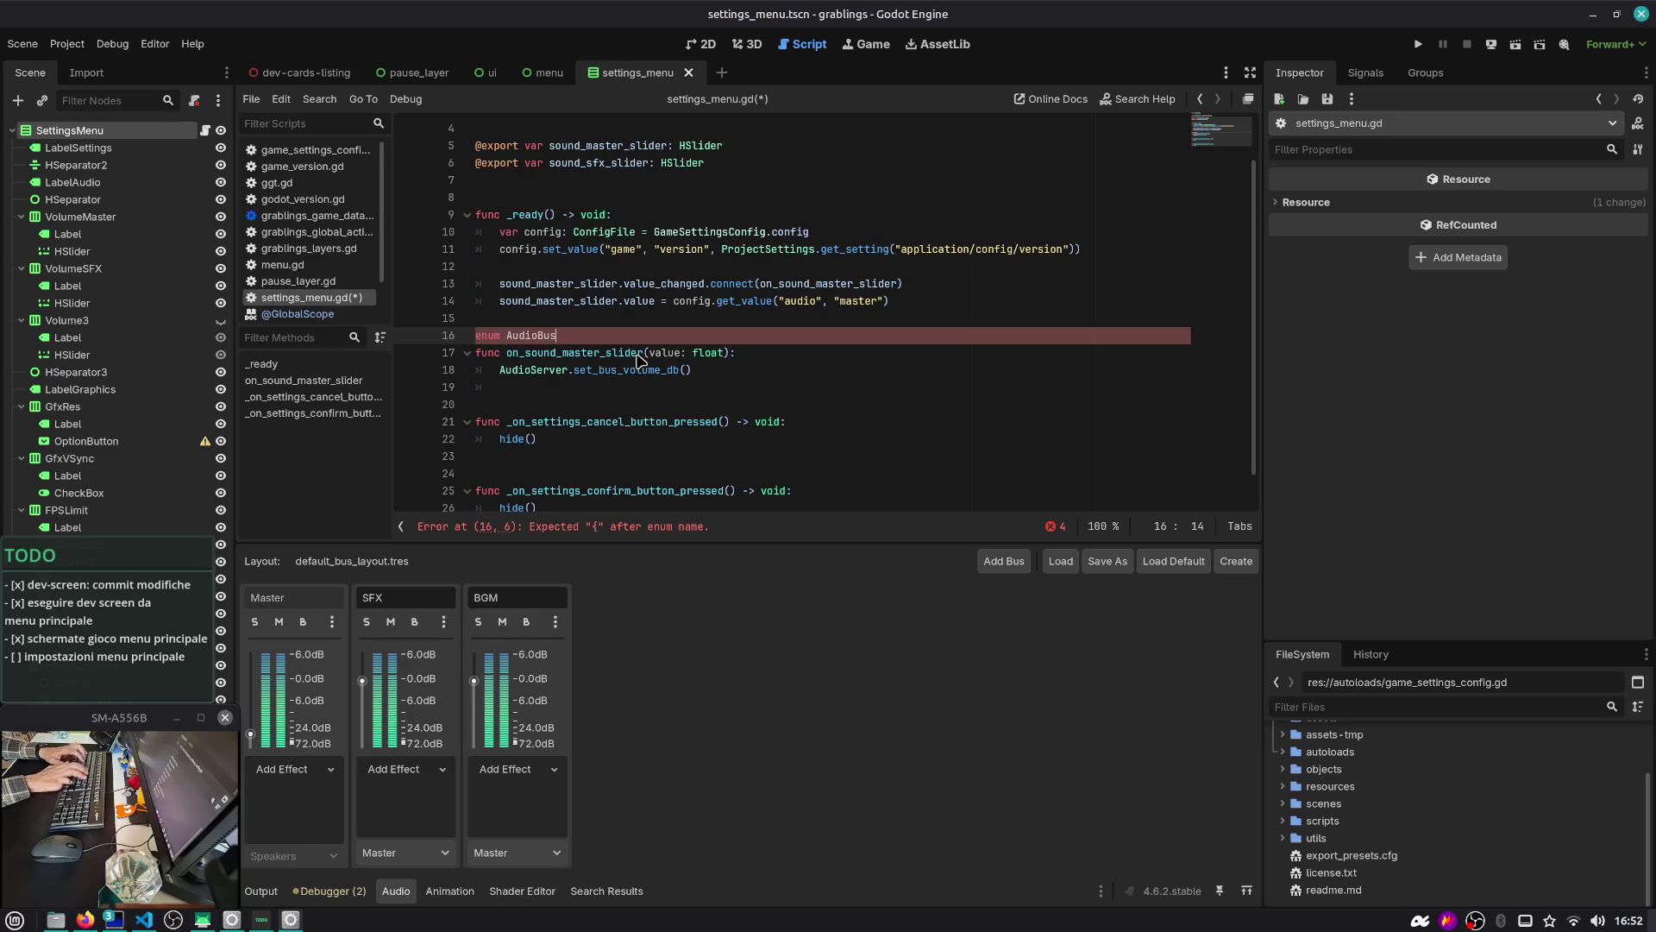
type(" {")
key("Return")
type(",")
key("Return")
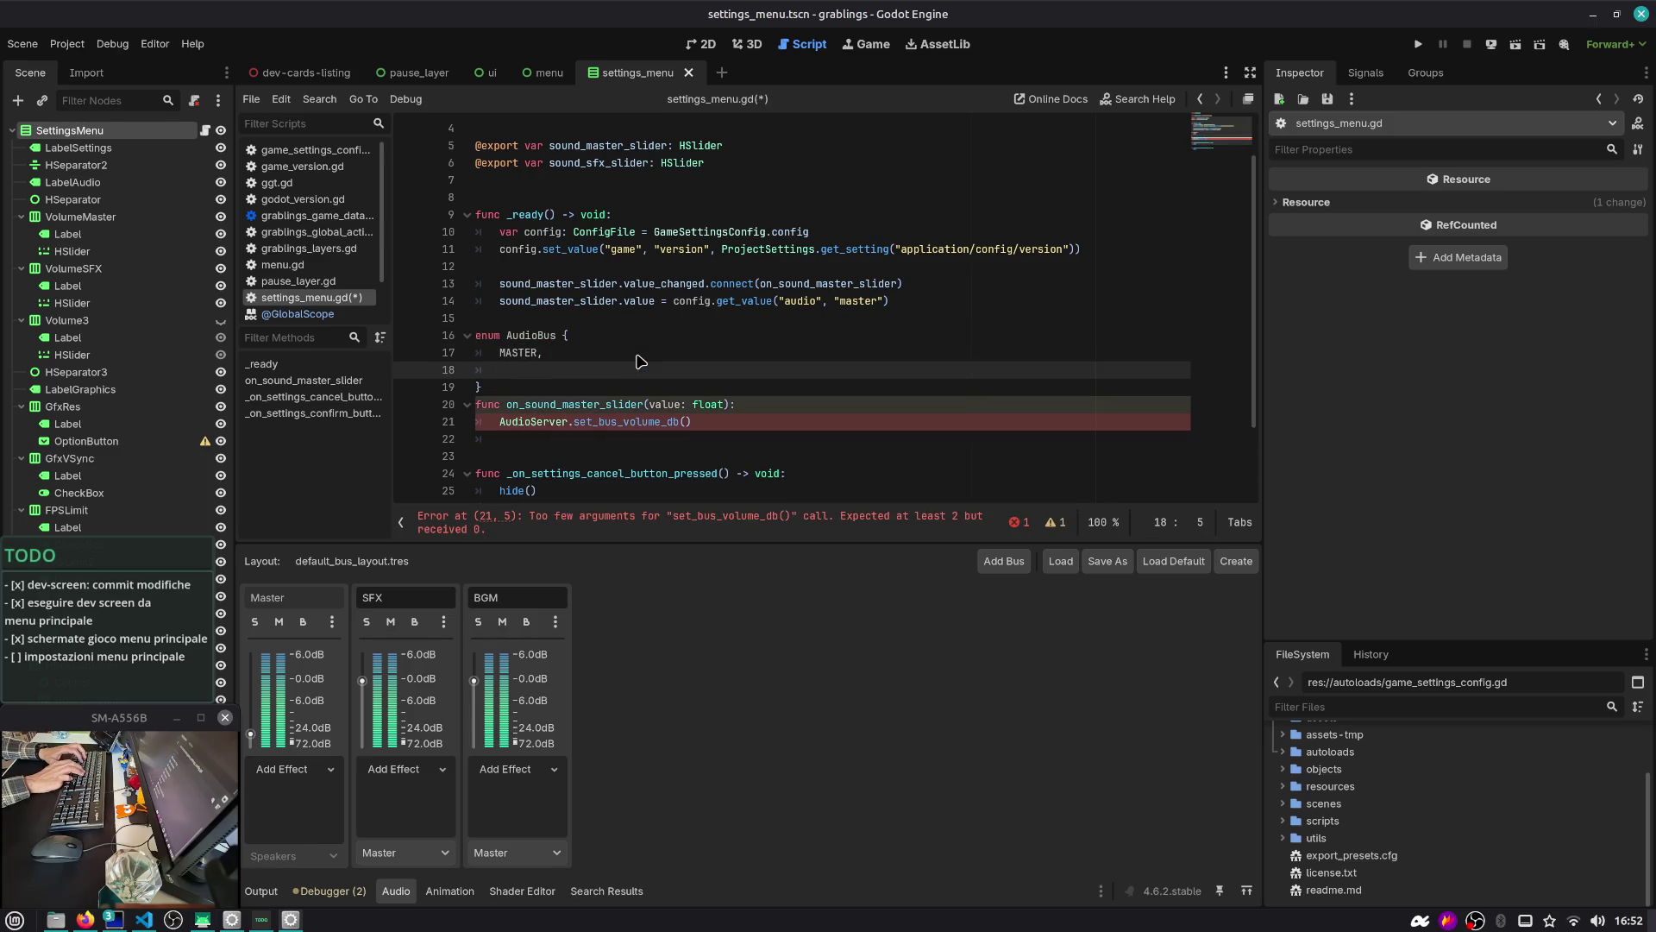
type("SFX,")
key("Return")
type("BGM")
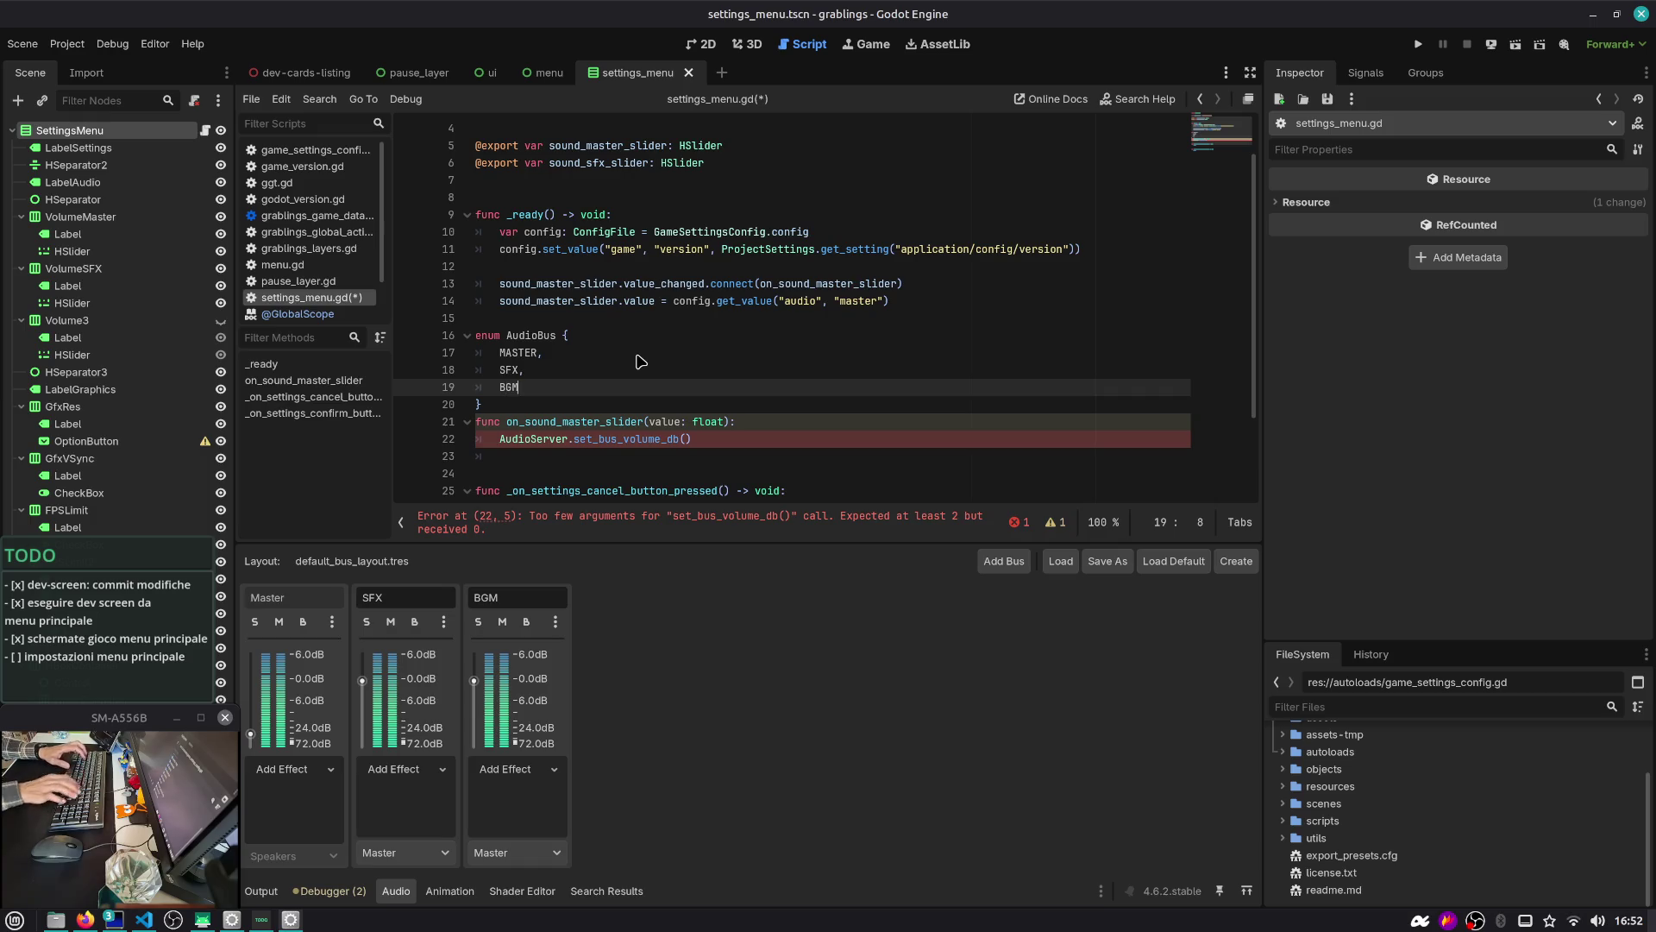
Pass AudioBus.MASTER and value to set_bus_volume_db and save
key("Down")
key("Return")
key("Down")
key("Down")
key("End")
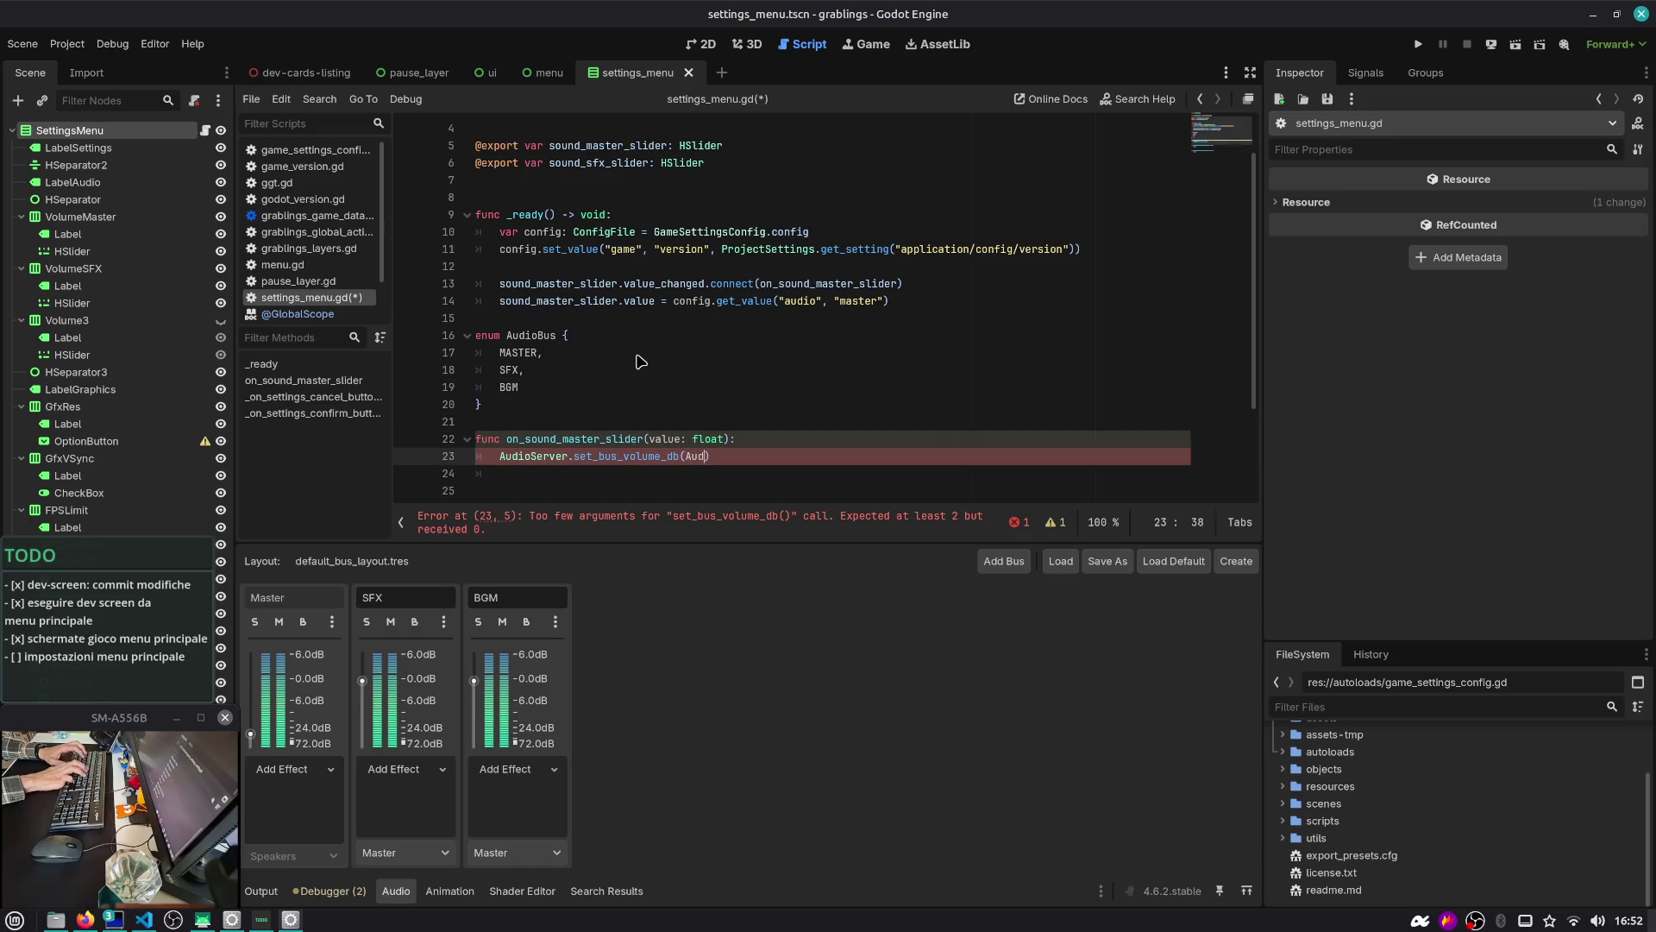
key("Return")
type(".")
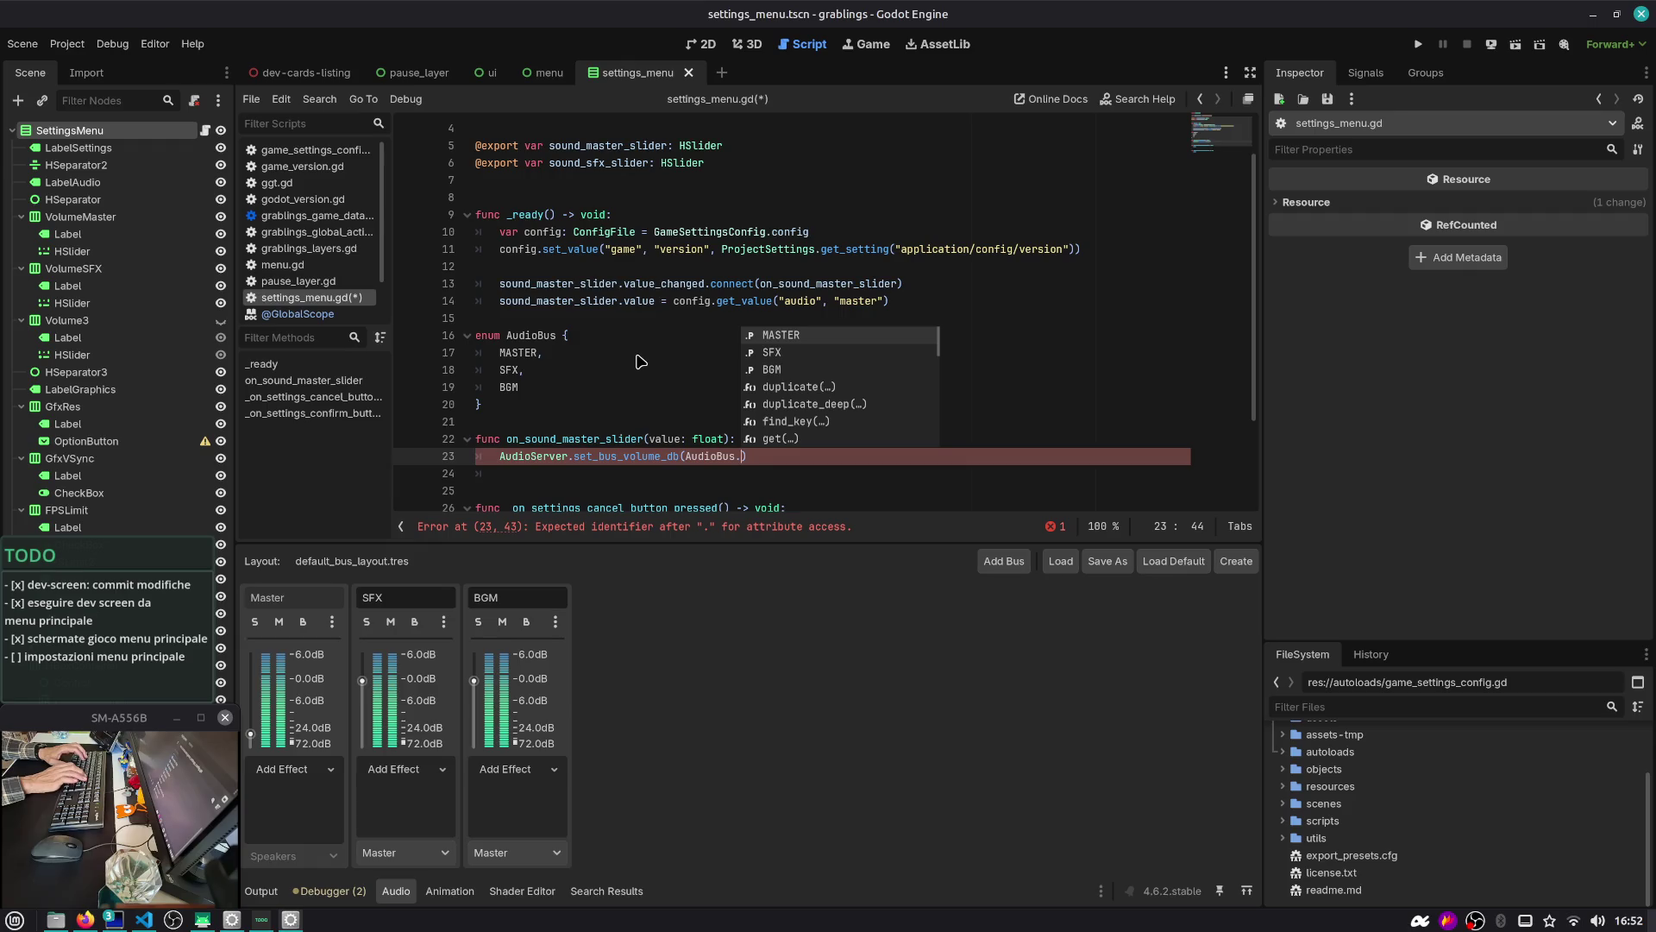
key("Return")
type(", value")
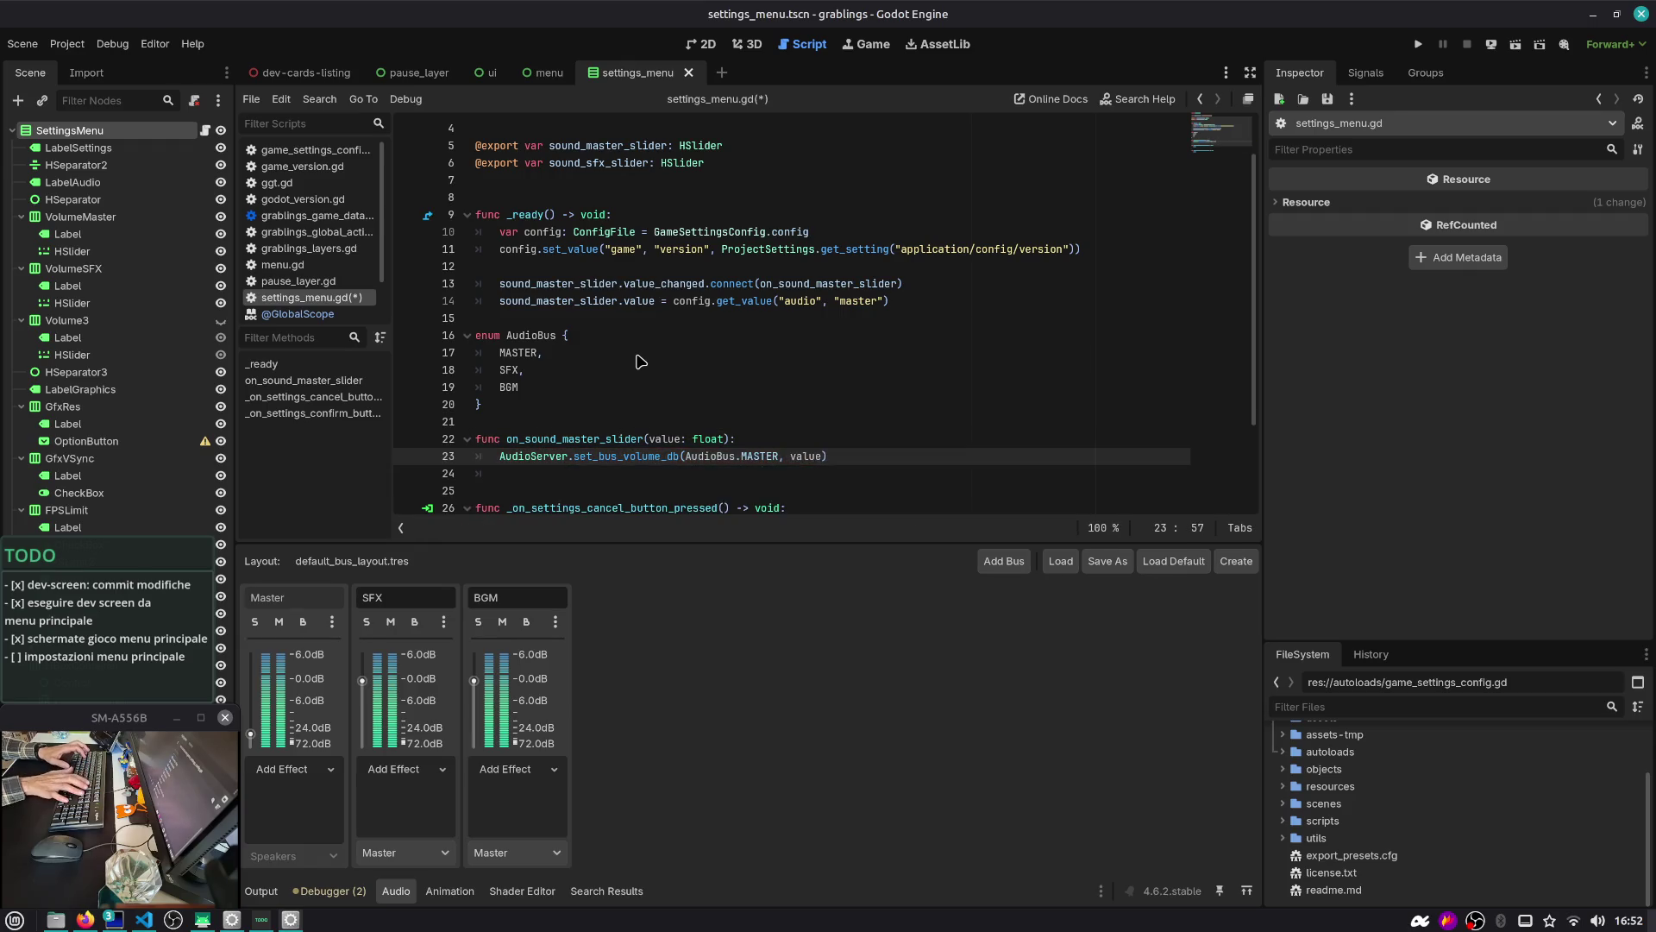
type("value")
key("ctrl+s")
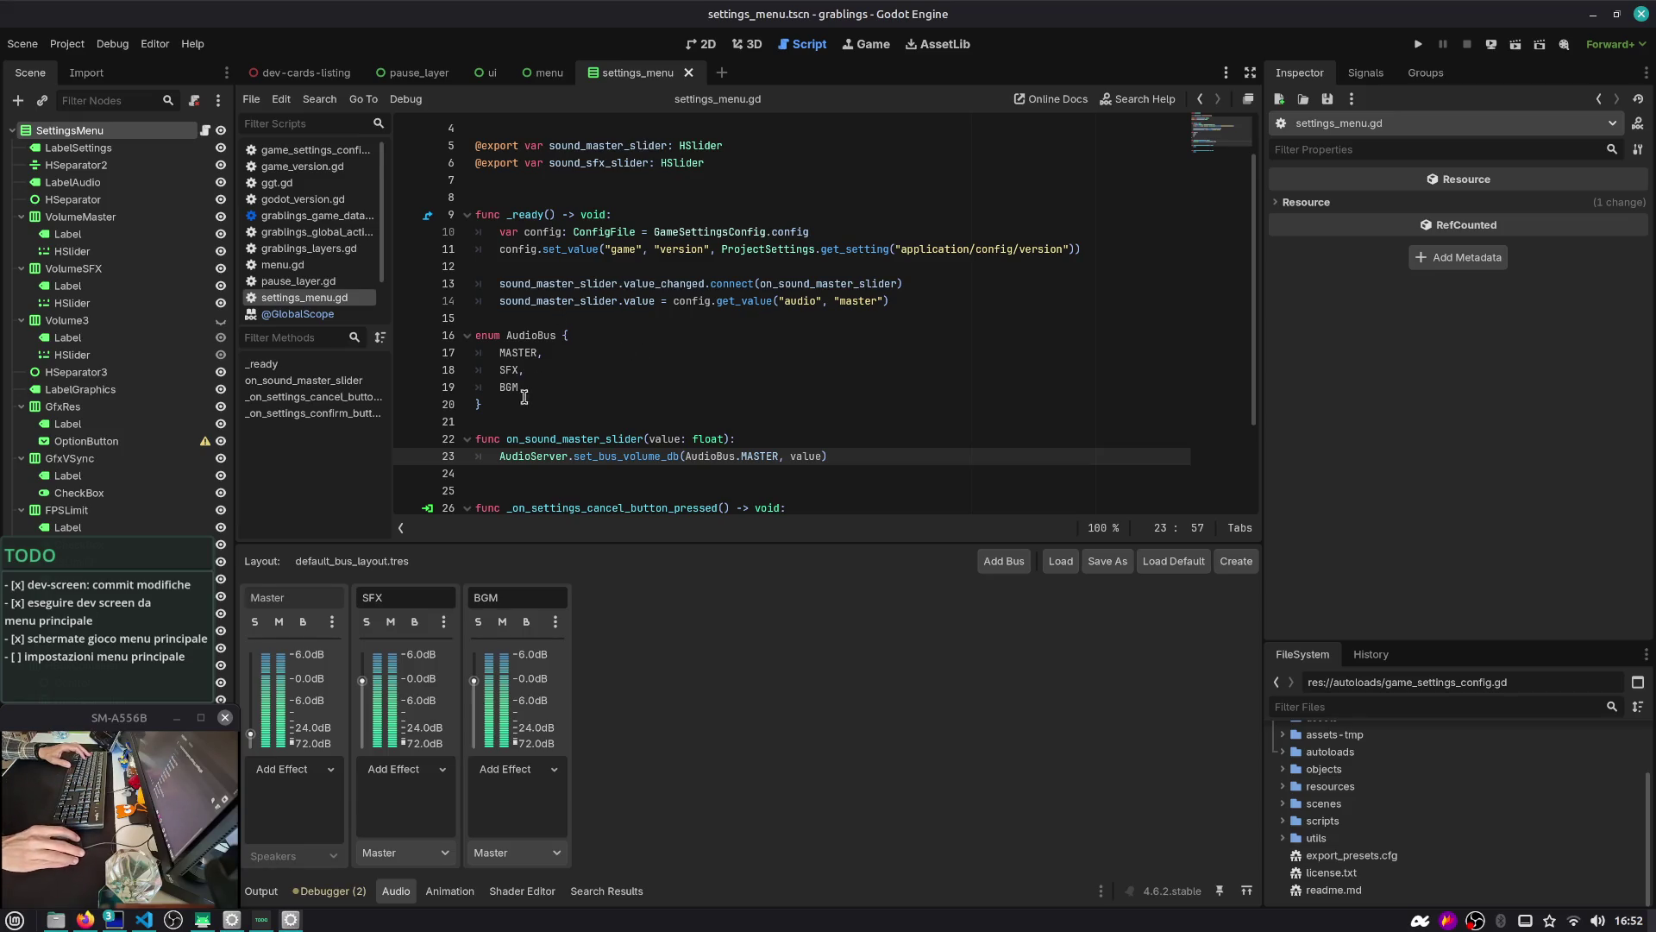
Move the AudioBus enum above func _ready, separate it with a blank line, and save
left_click_drag(483, 405, 449, 343)
key("alt+Up")
key("alt+Up")
key("alt+Up")
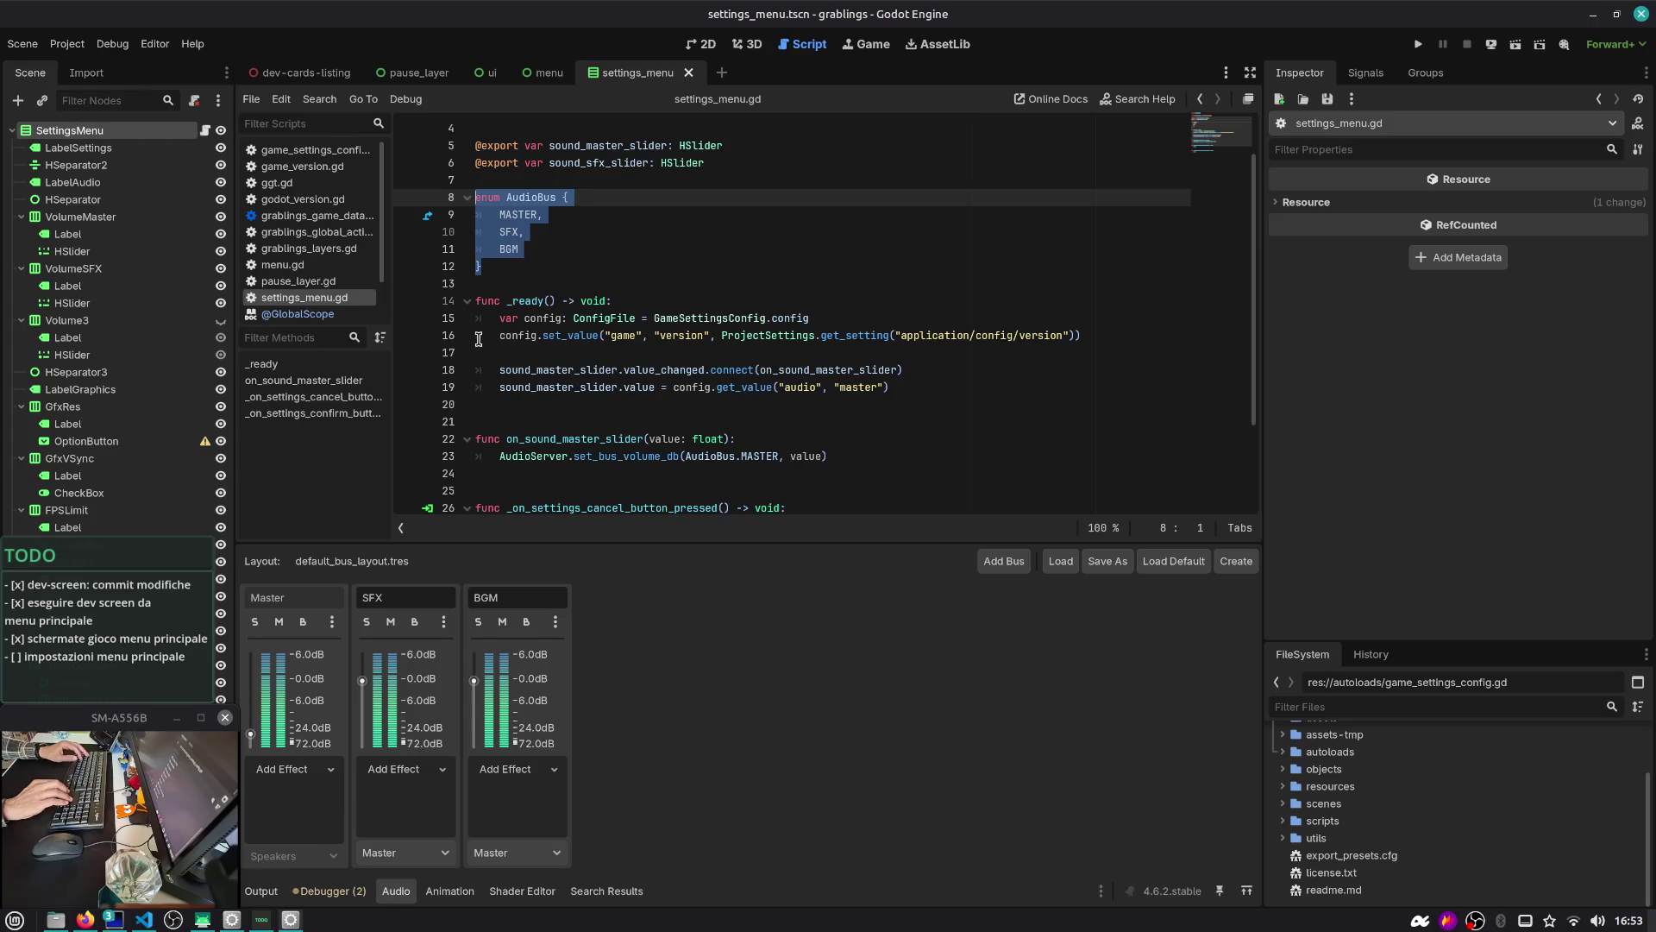
left_click(535, 282)
key("Return")
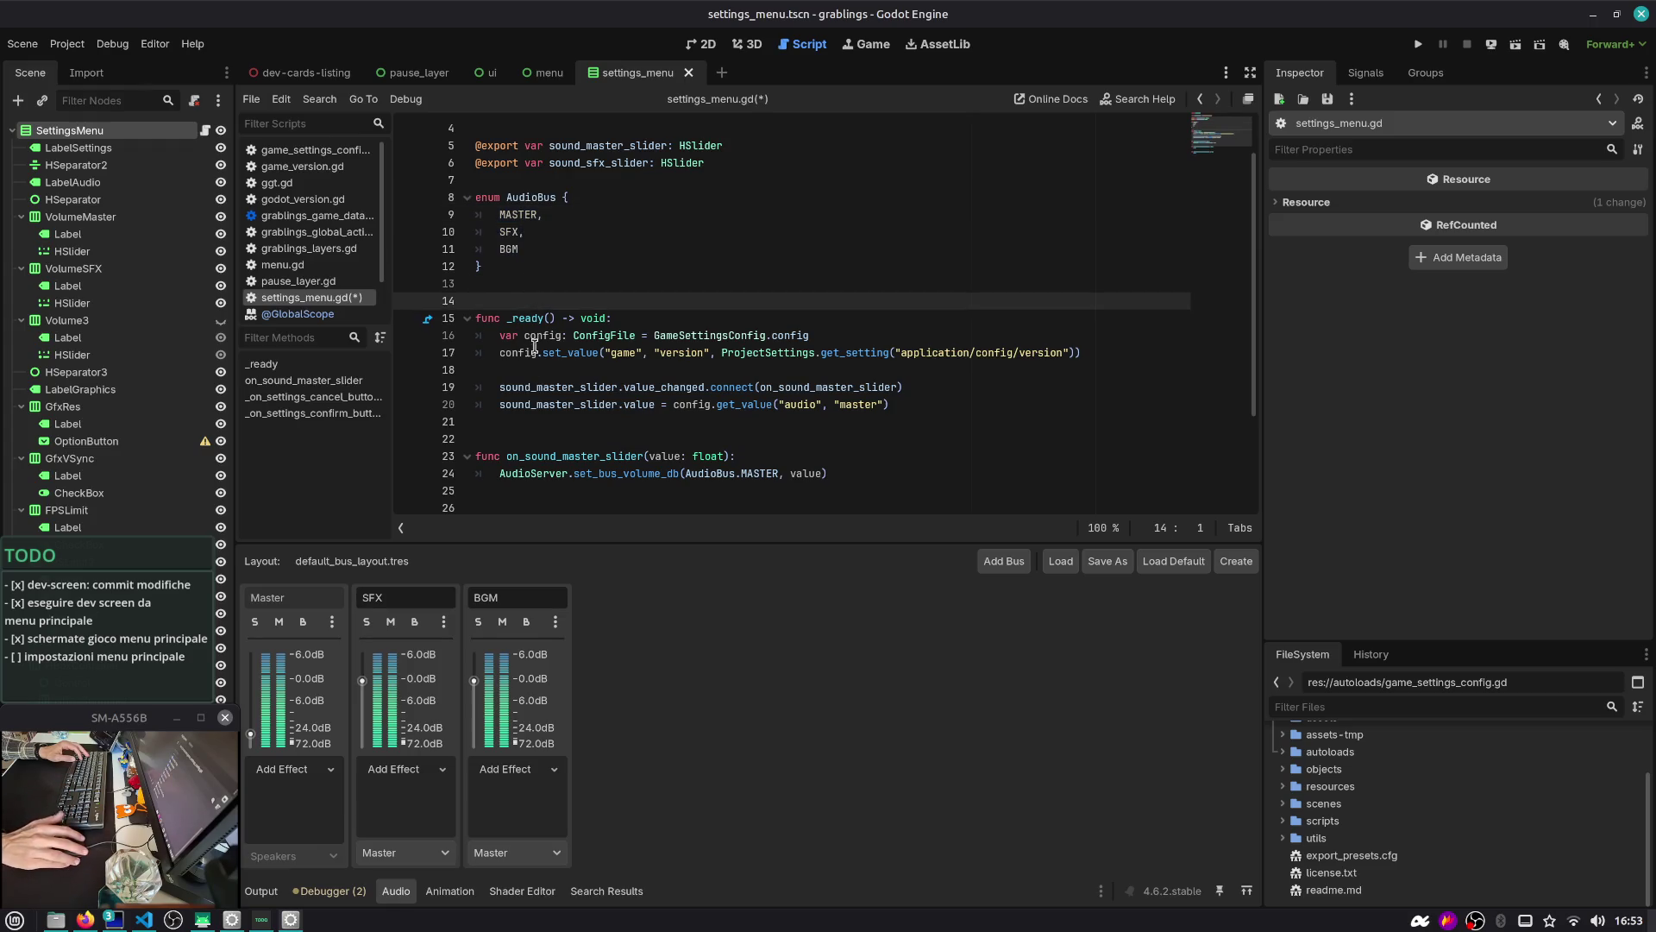
left_click(533, 422)
key("ctrl+s")
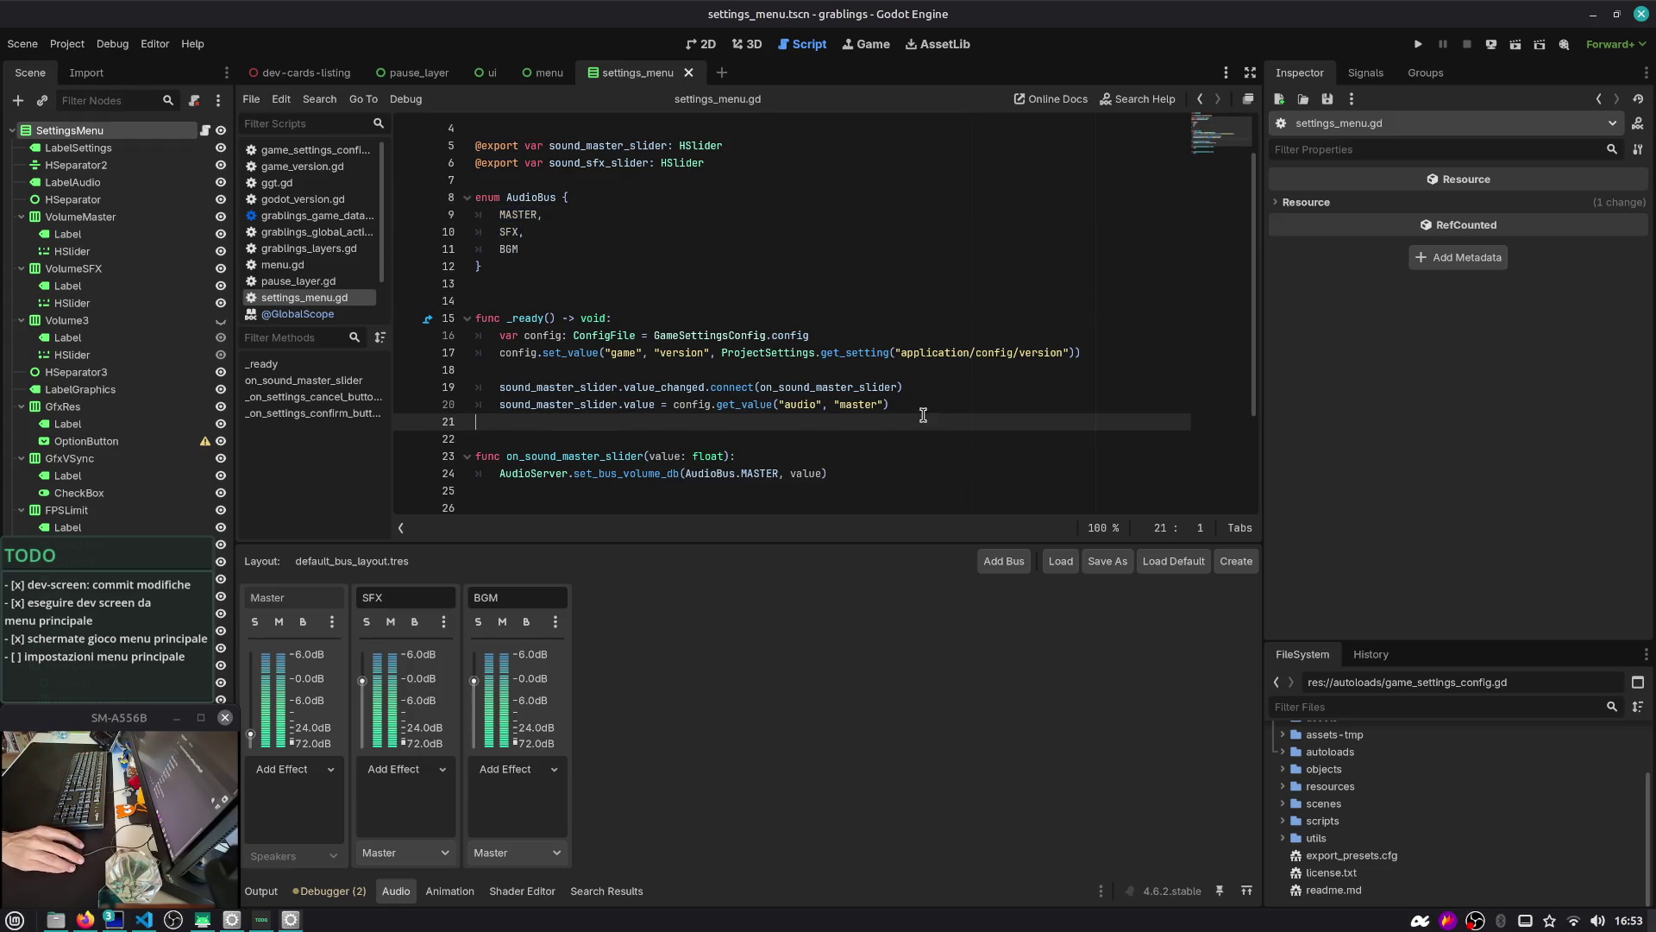
Check the uses of on_sound_master_slider and run the project
left_click(920, 404)
scroll(921, 404, "down", 2)
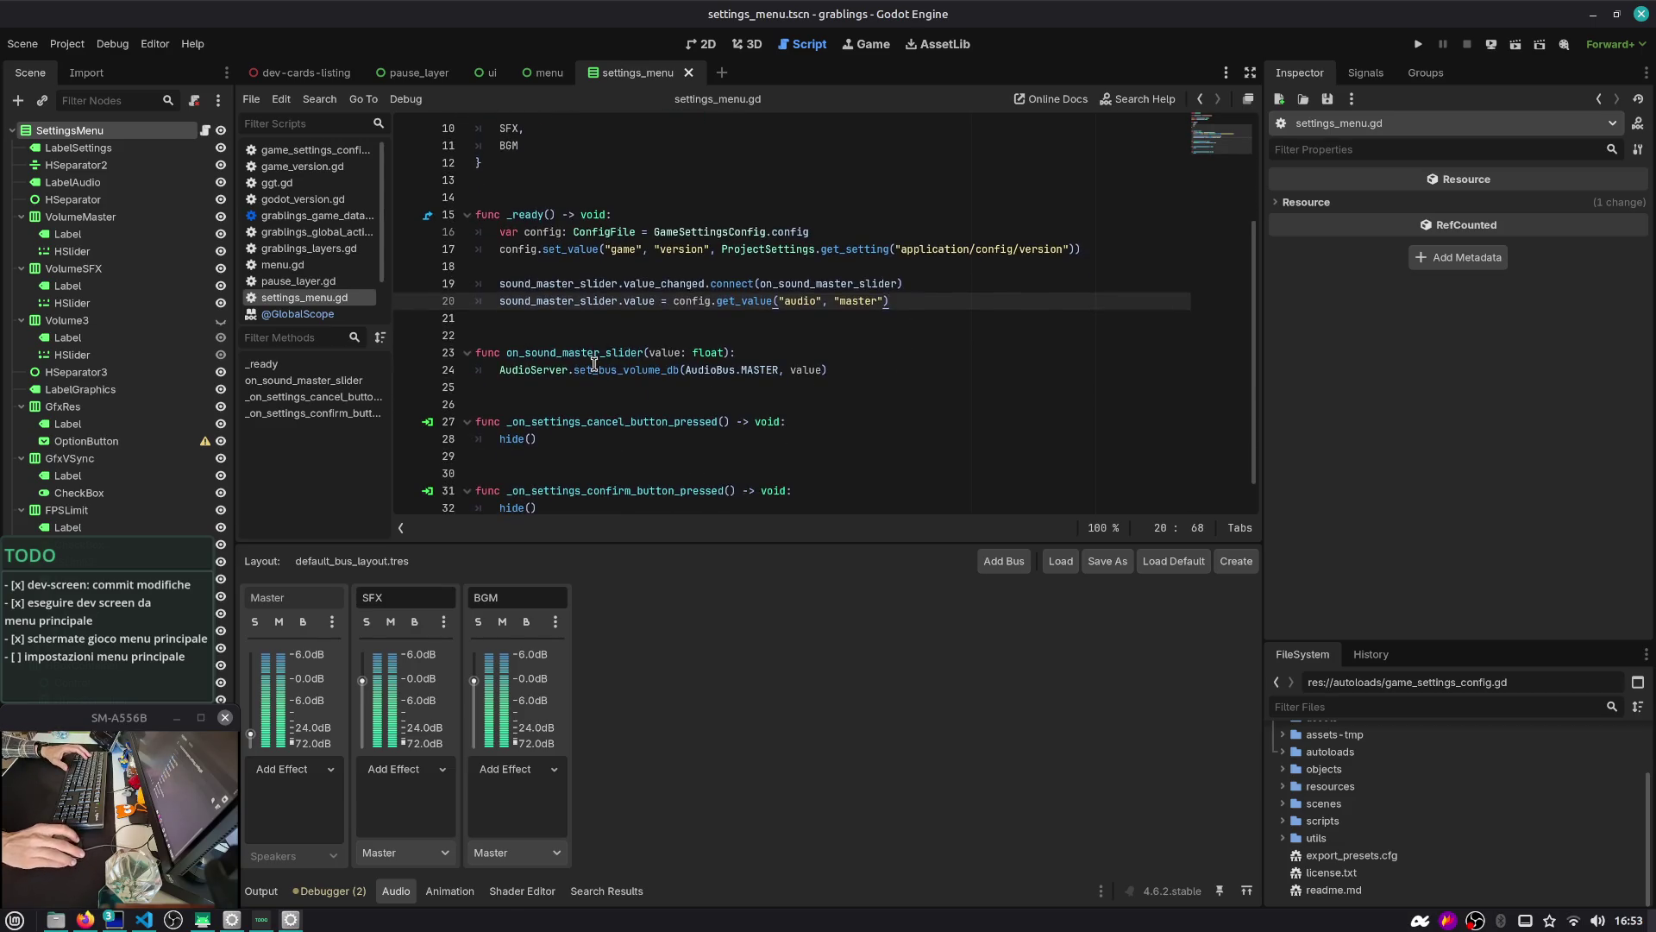
double_click(761, 283)
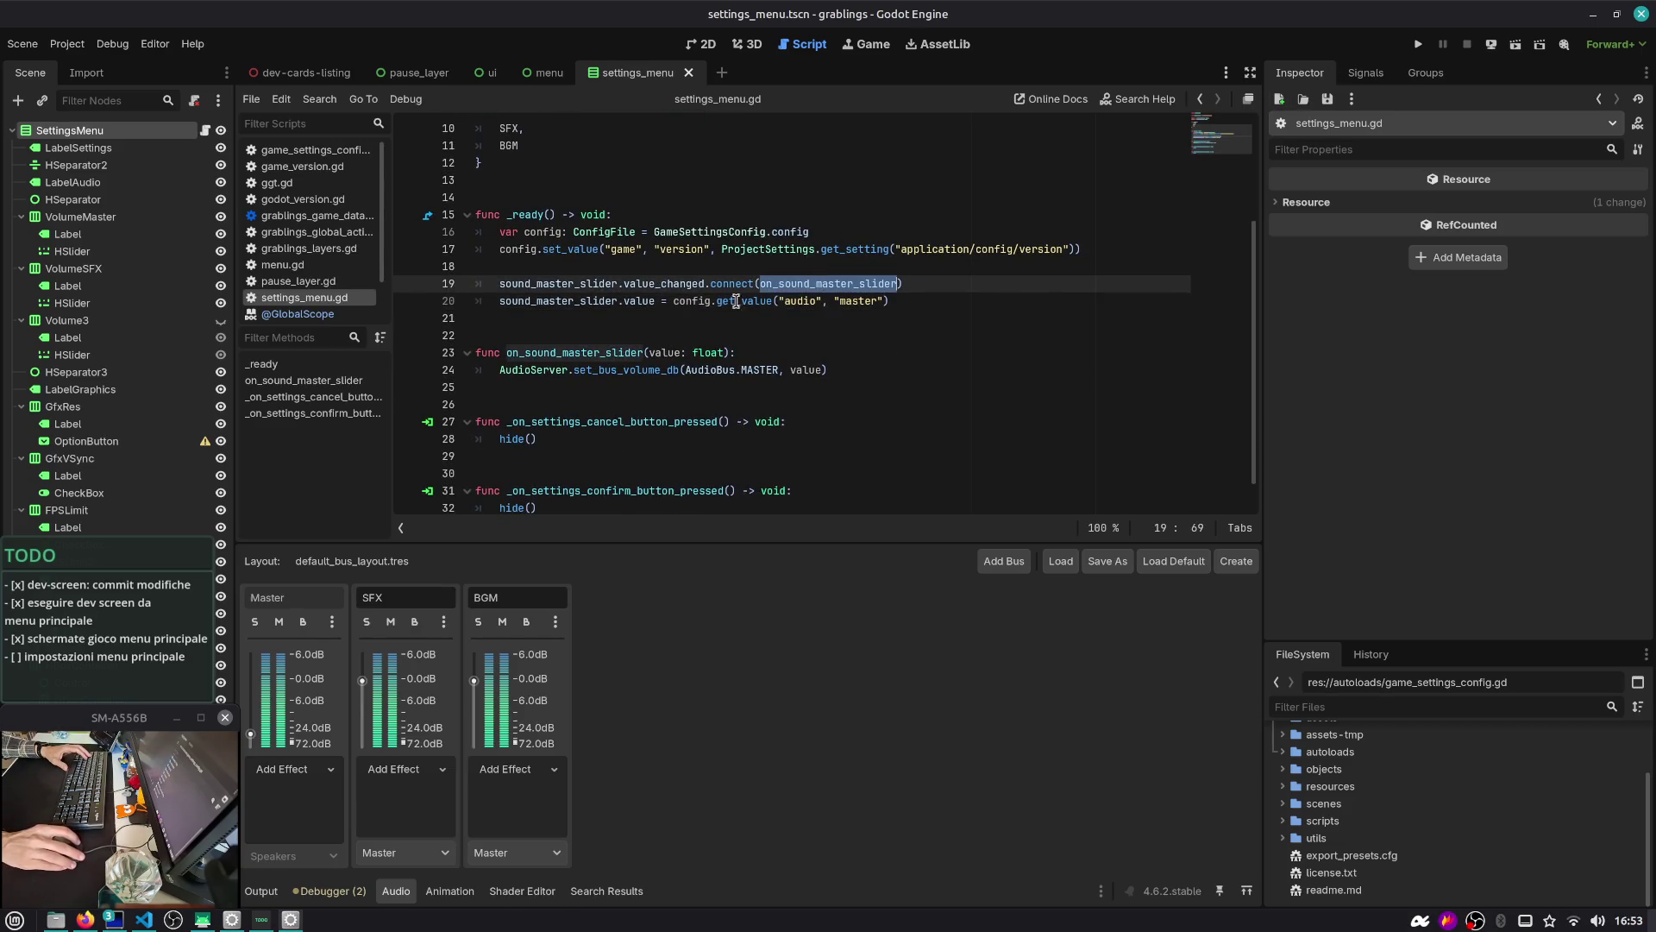
left_click(1418, 46)
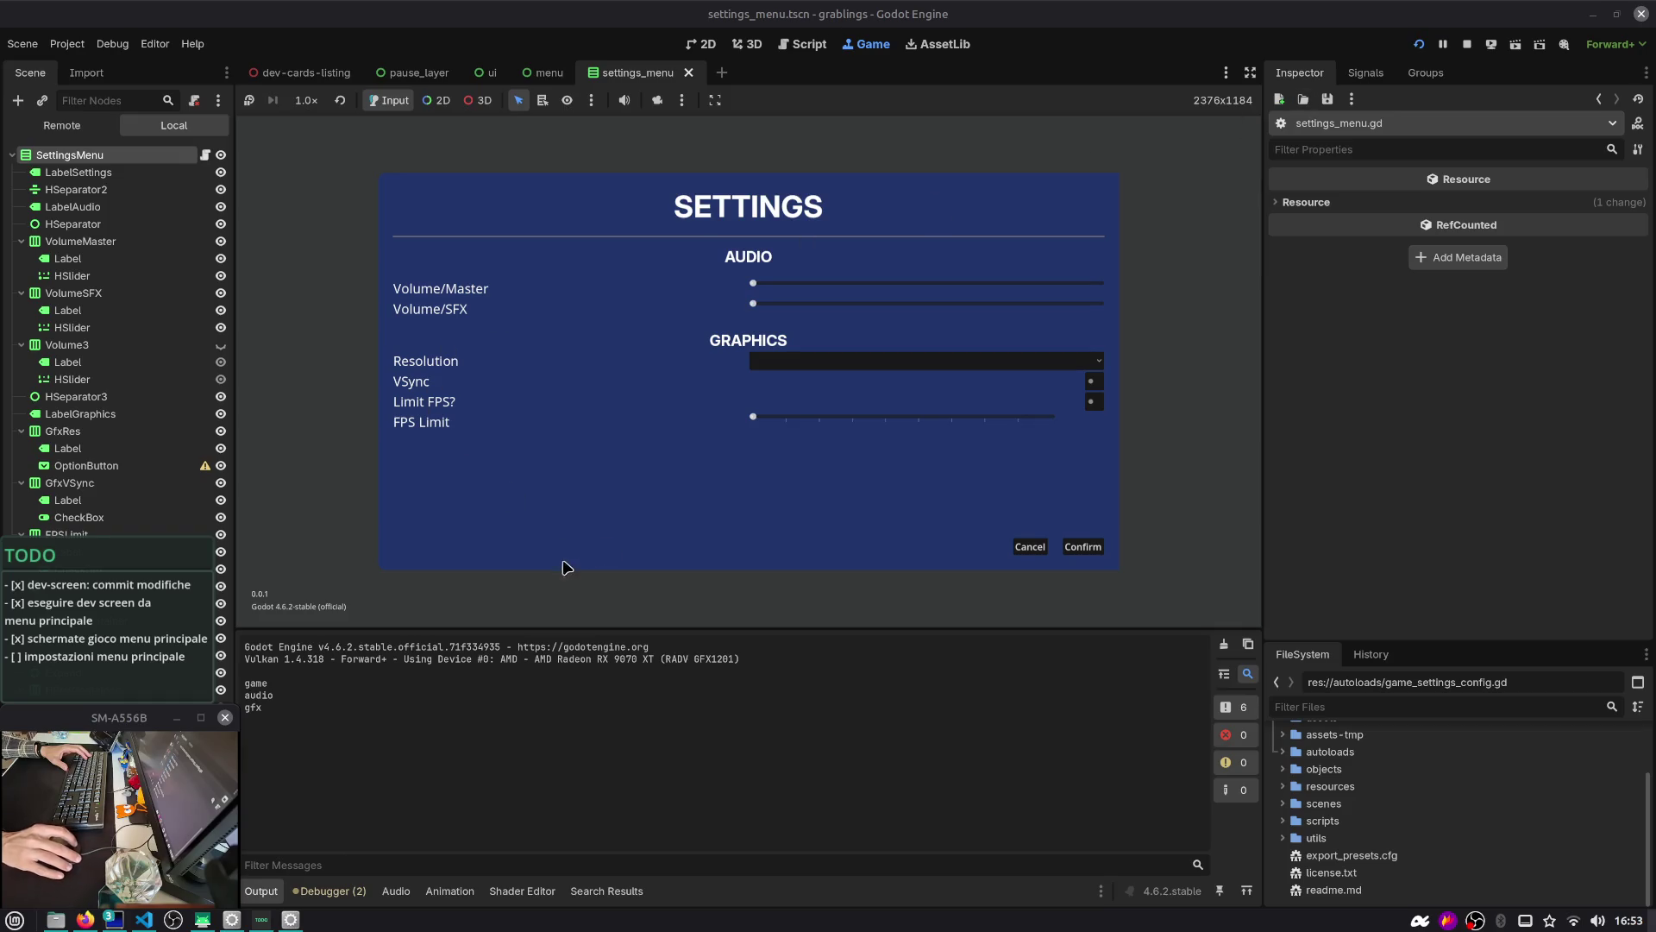
Try the in-game Master volume slider, stop the game, and display the Master, SFX and BGM buses
mouse_move(755, 291)
left_mouse_down()
mouse_move(1073, 288)
mouse_move(938, 294)
left_mouse_up()
left_click(1466, 44)
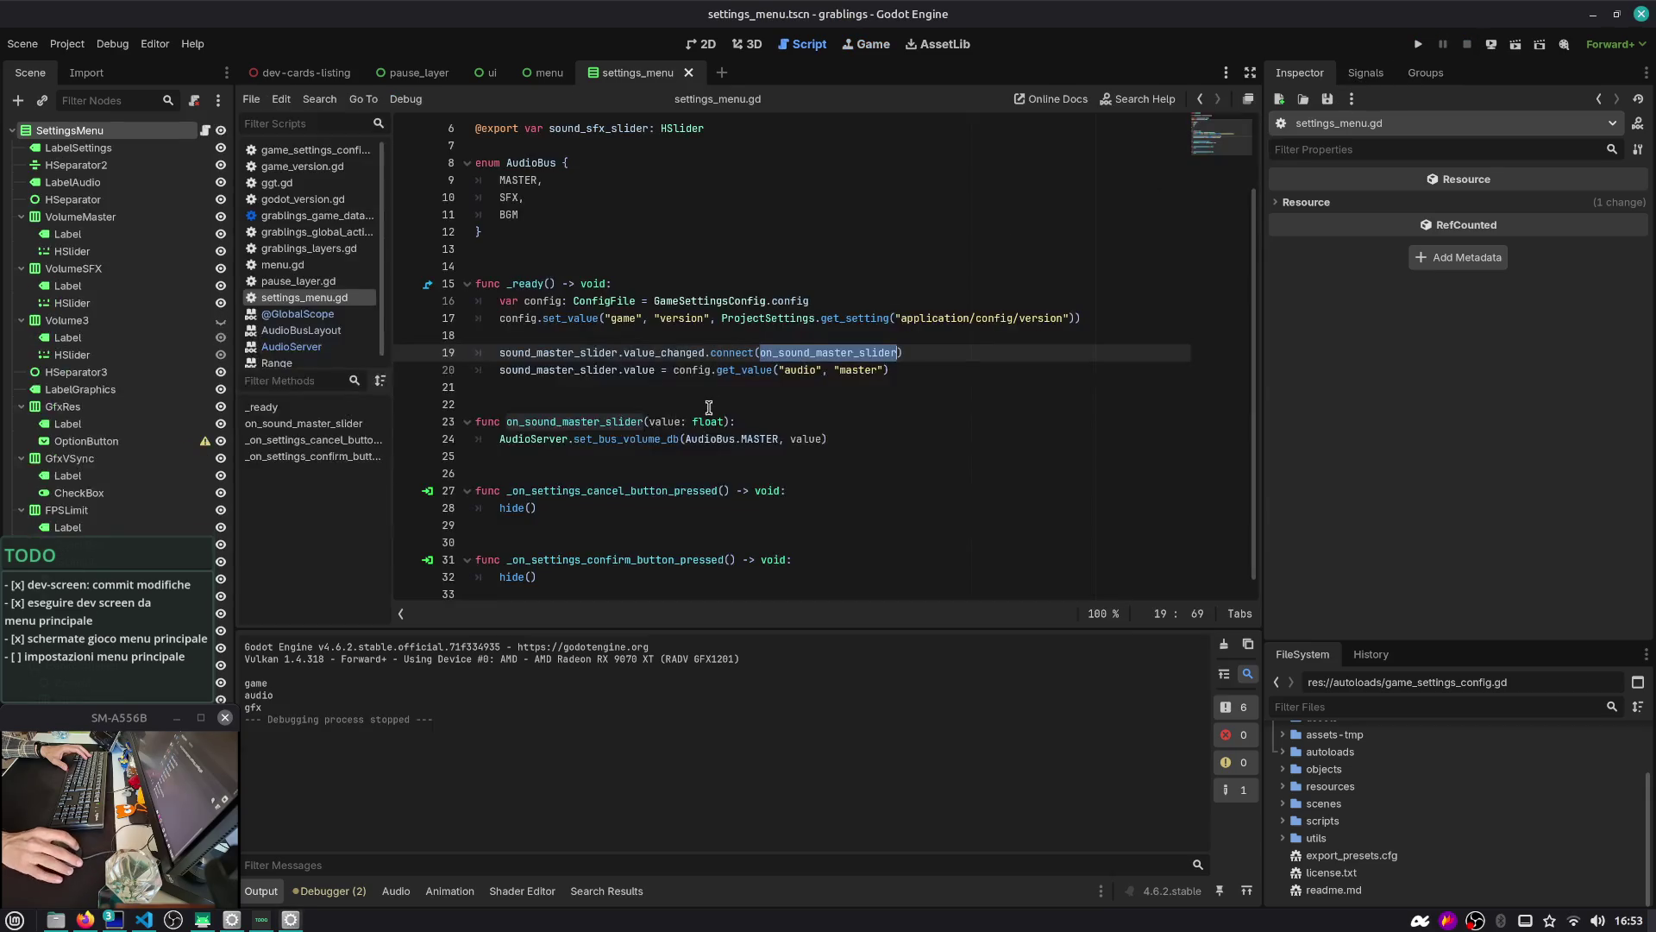
left_click(915, 370)
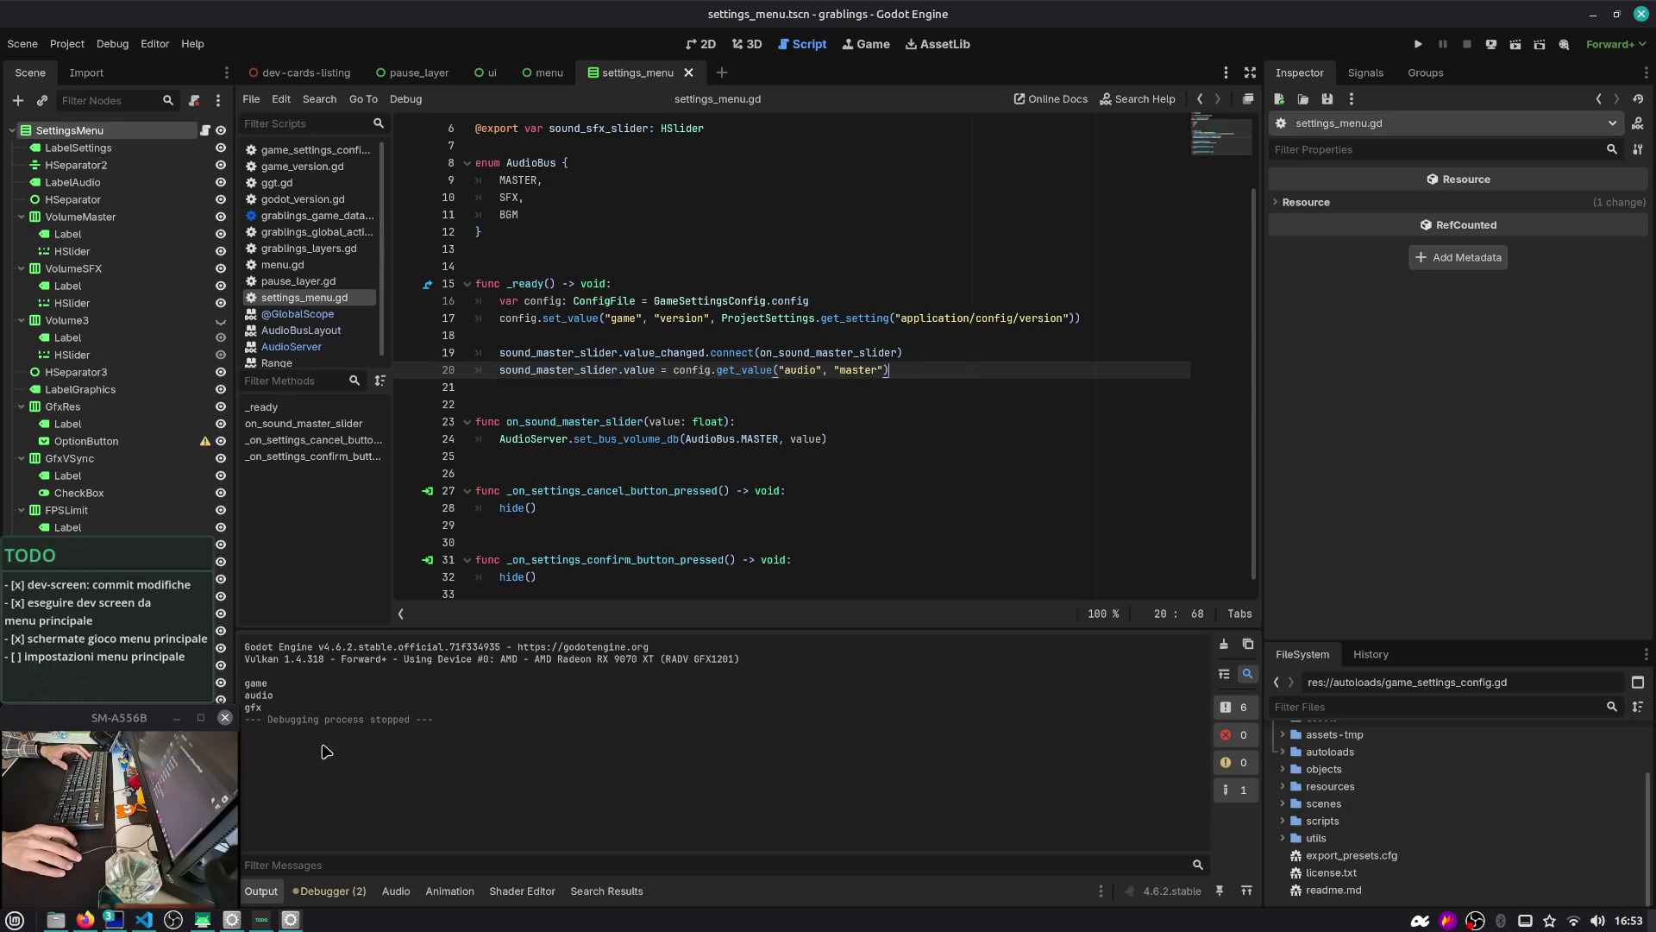
left_click(396, 893)
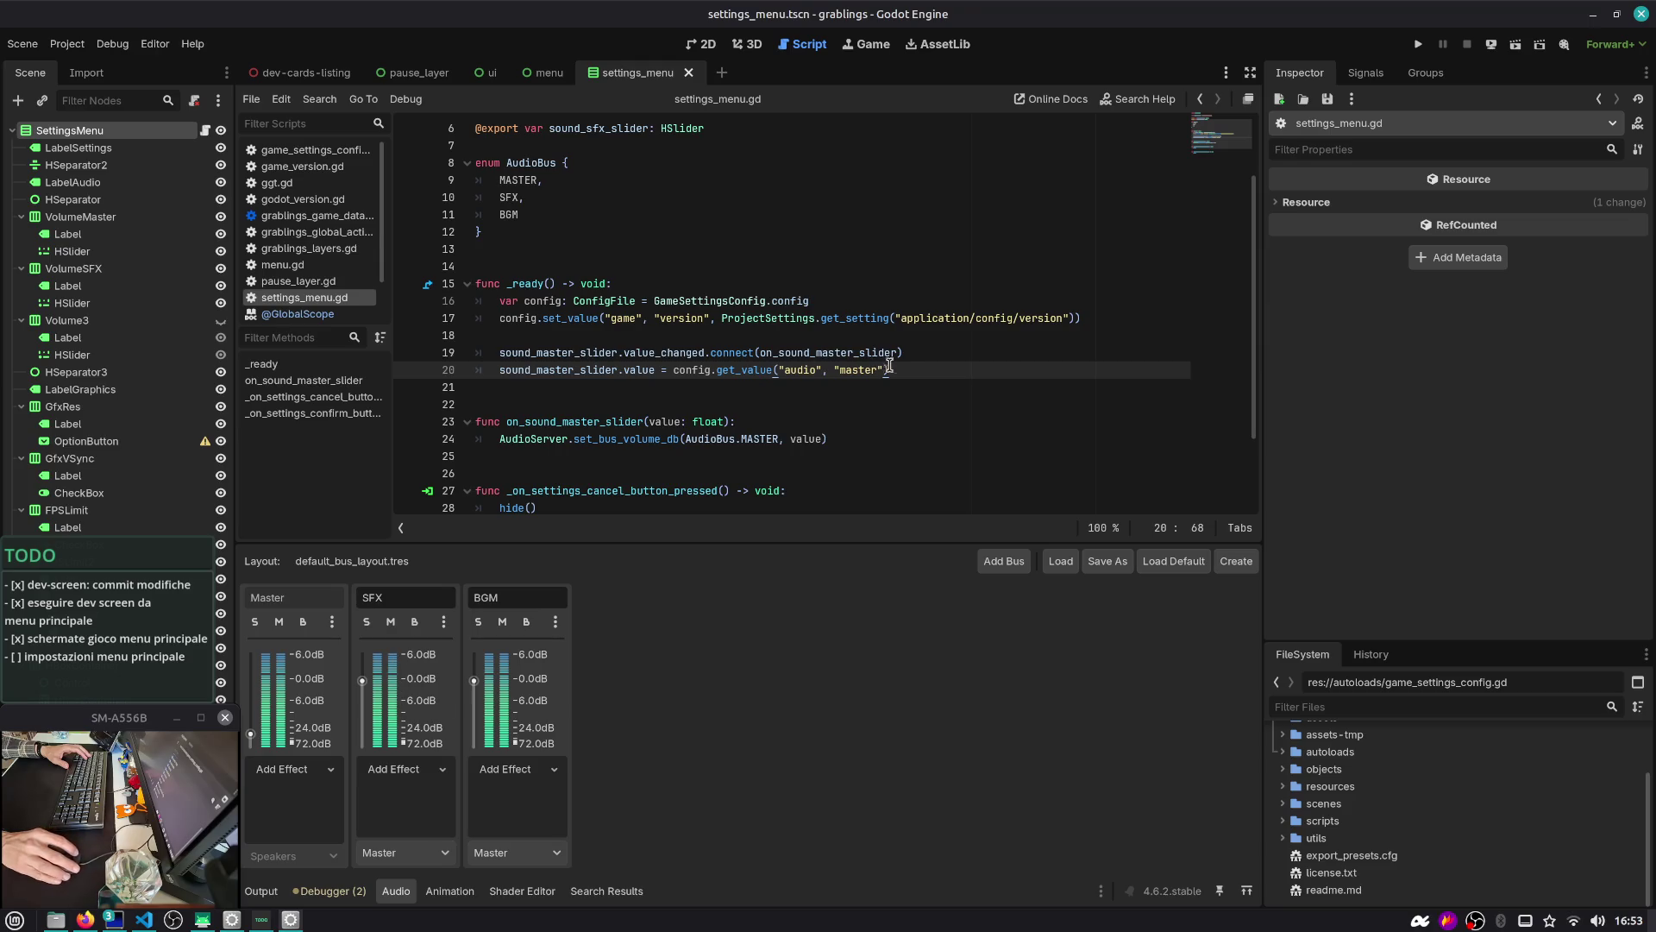
double_click(638, 369)
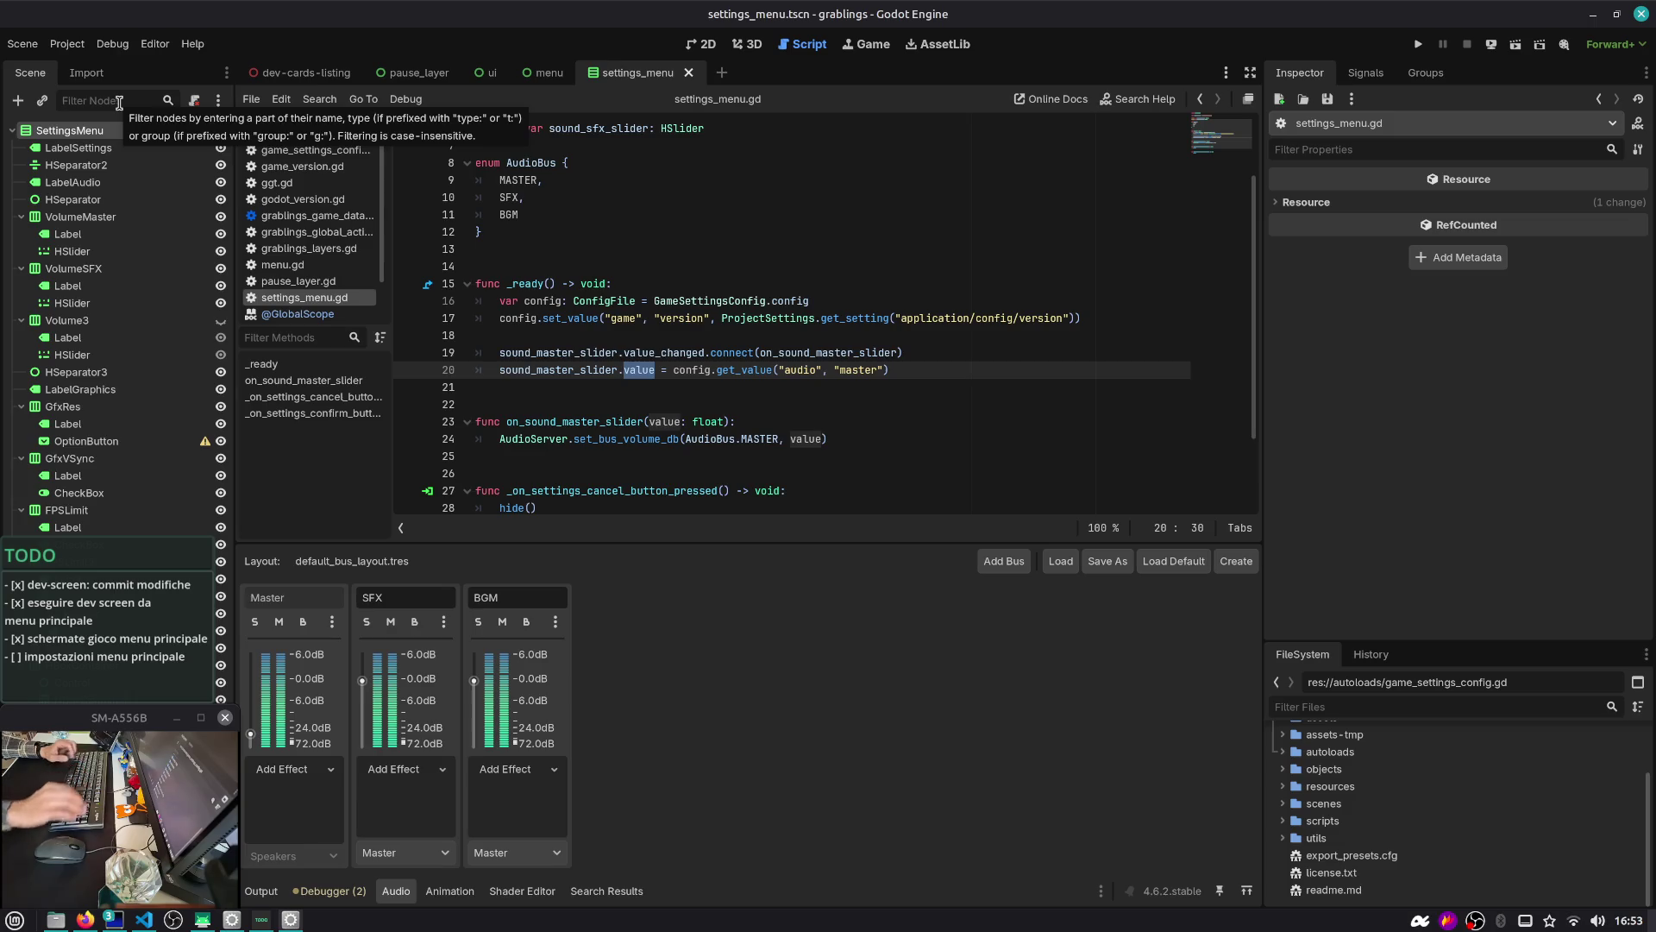
left_click(86, 251)
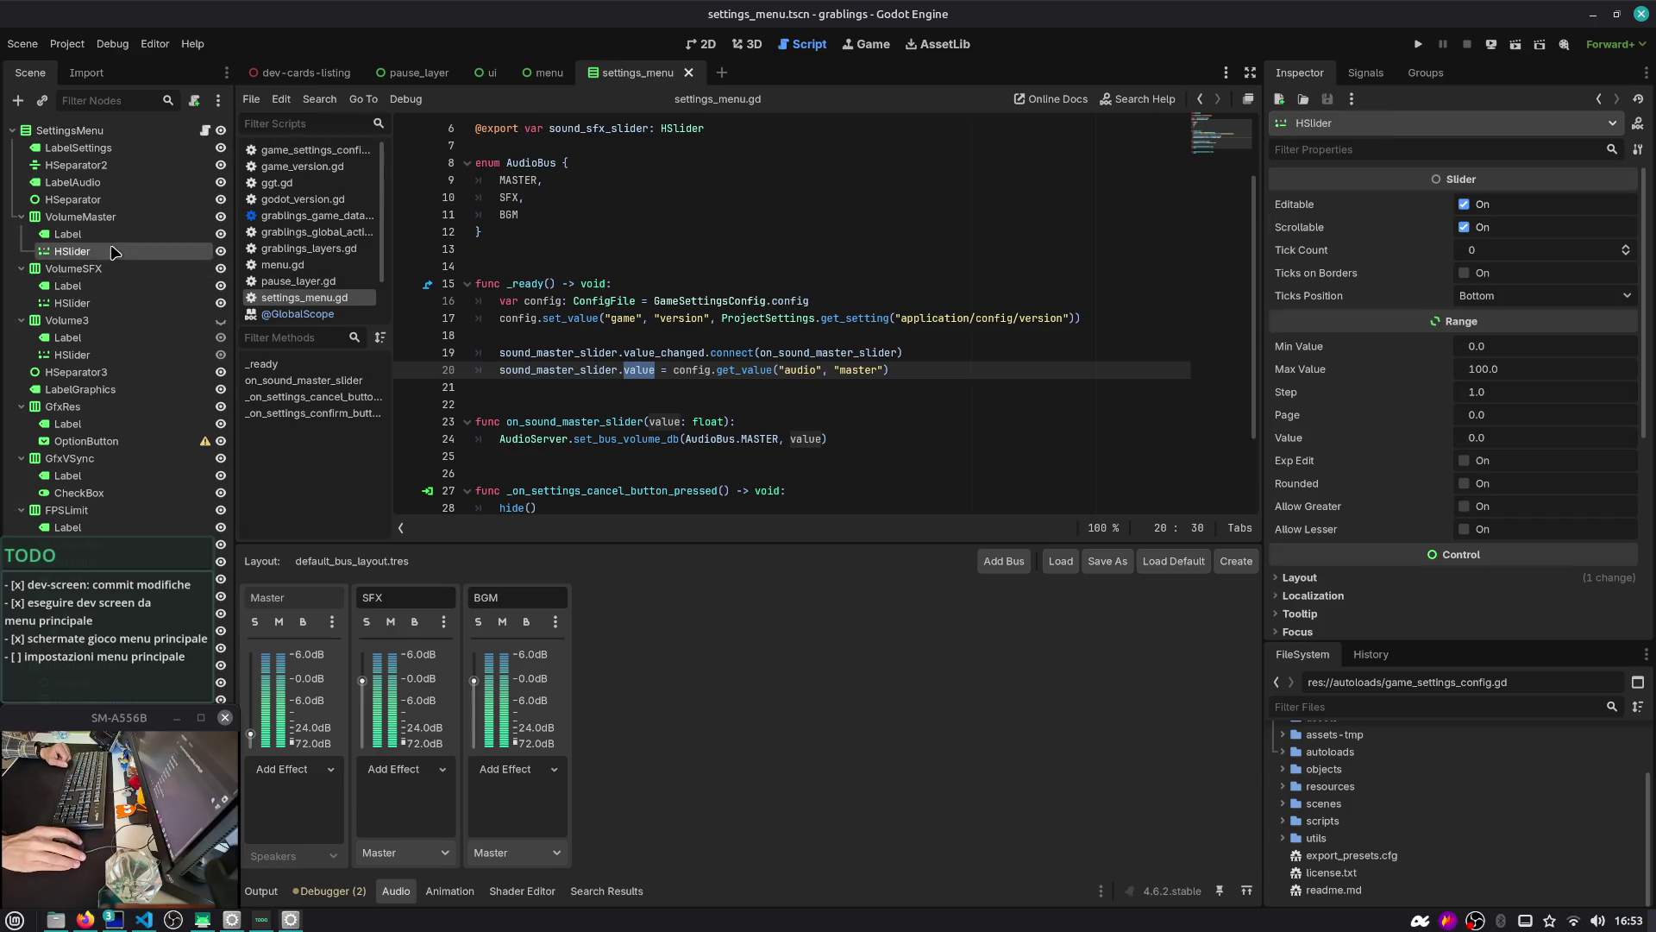
Give all three volume HSliders Min Value -80 and Max Value 6, then save settings_menu.tscn
left_click(78, 303, "ctrl")
left_click(77, 355, "ctrl")
left_click(1501, 345)
type("-60")
key("Tab")
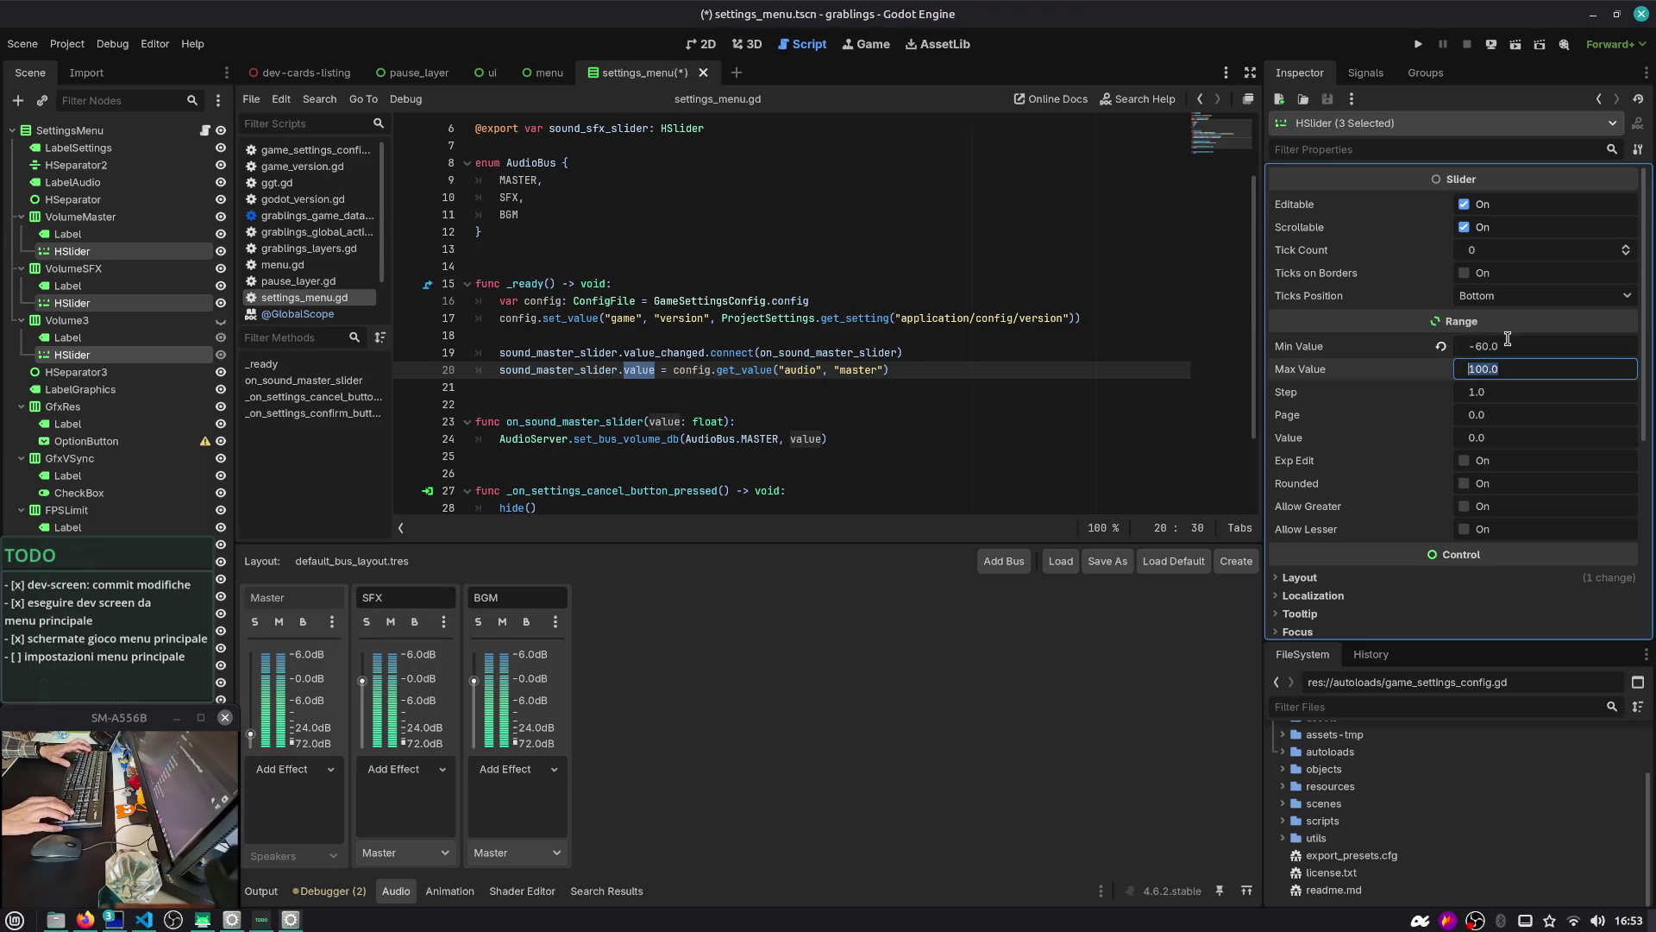
key("Tab")
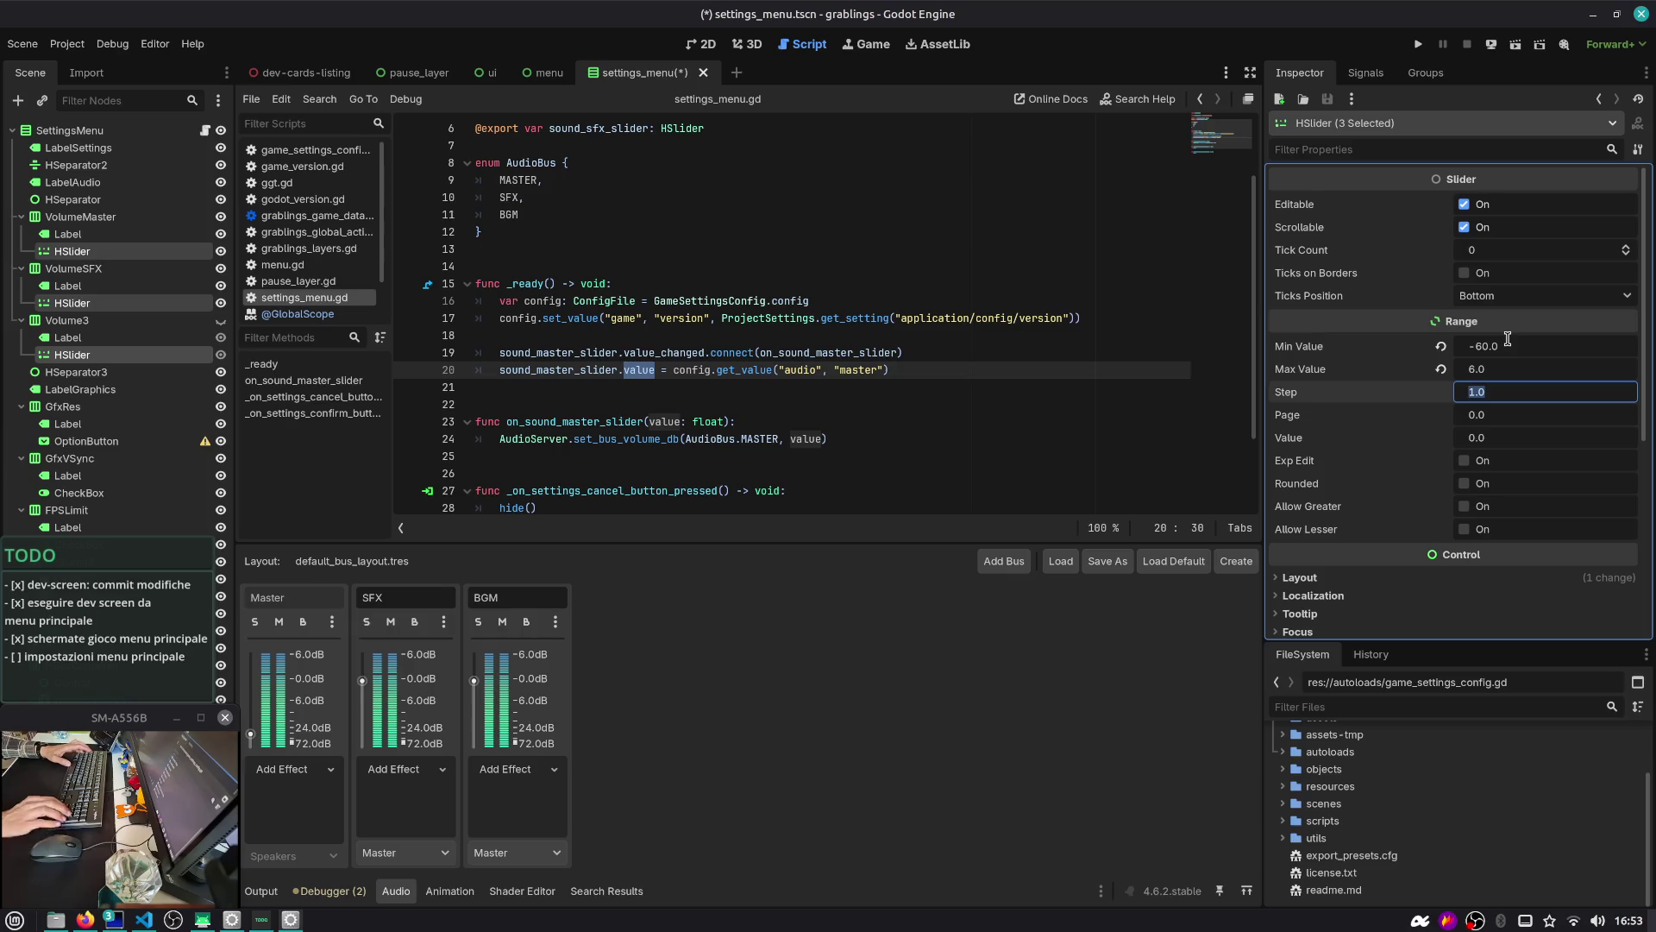
left_click(1508, 345)
type("-80")
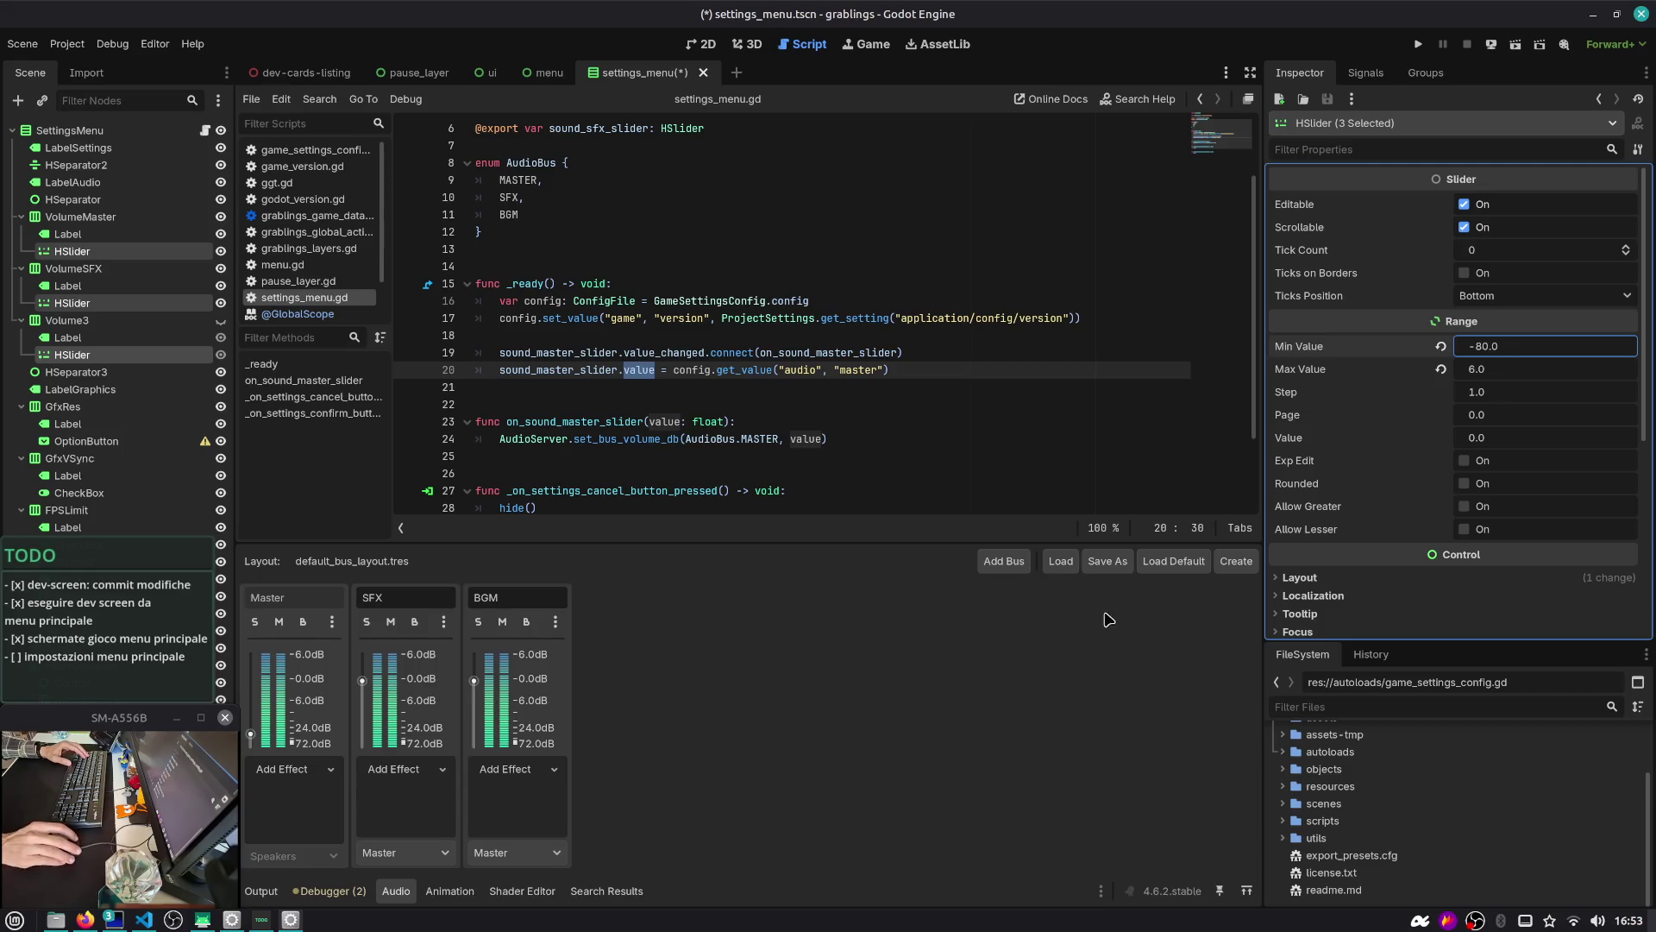
left_click(907, 370)
key("ctrl+s")
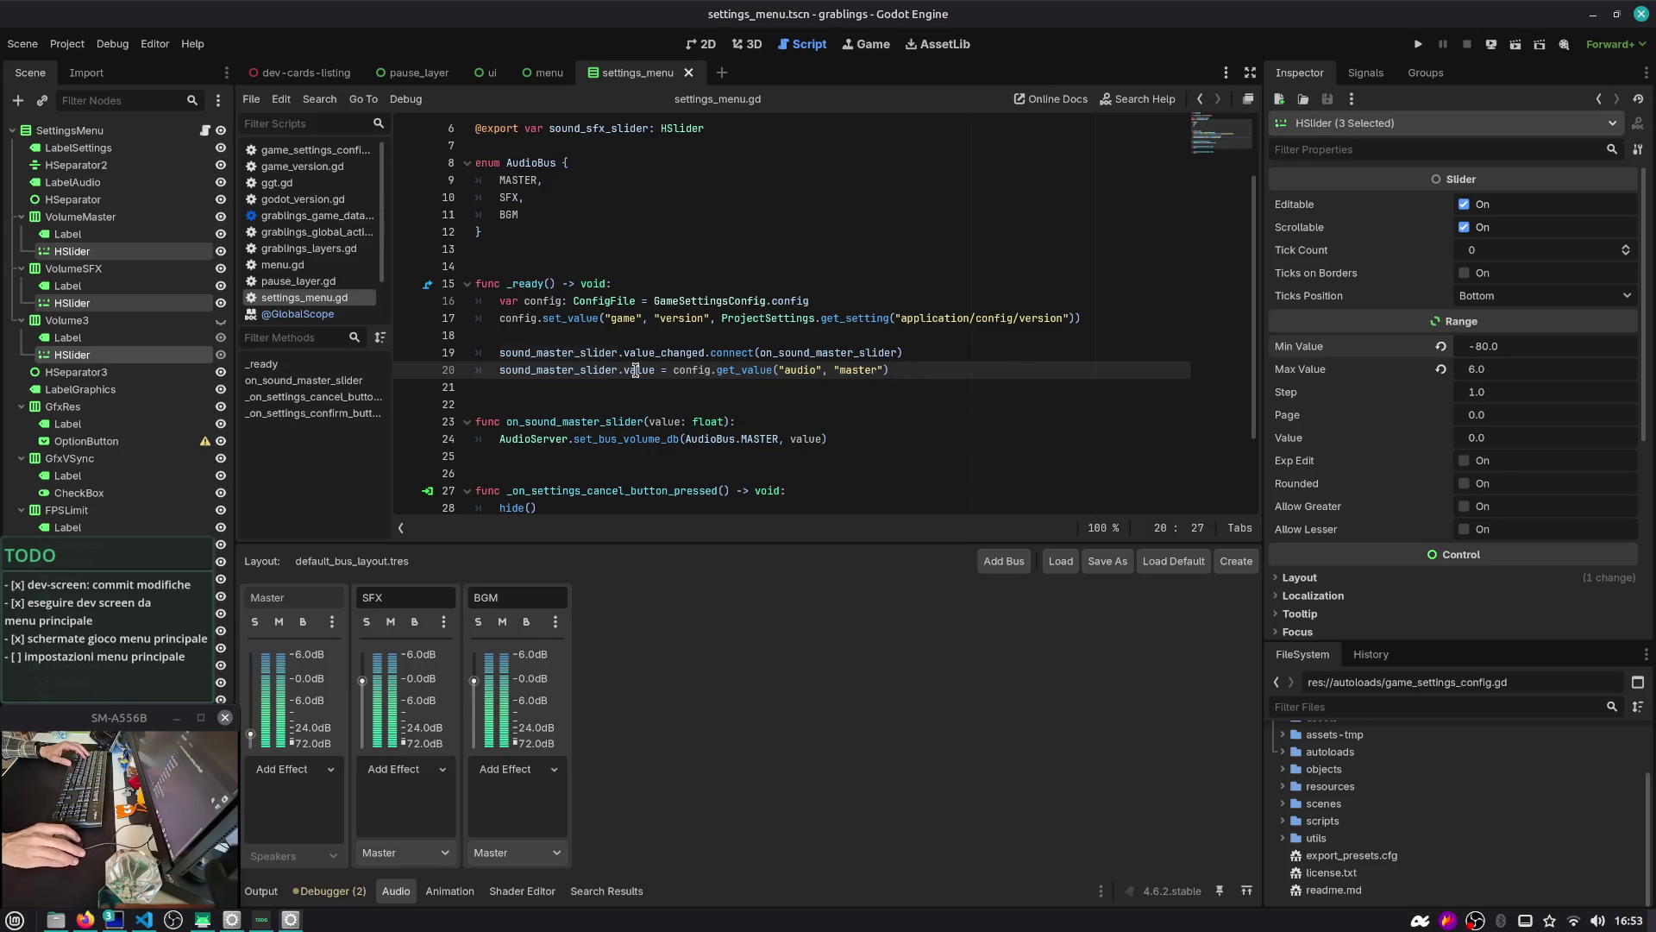
Select value on line 20 to check its documentation, then bring up the window switcher
double_click(636, 370)
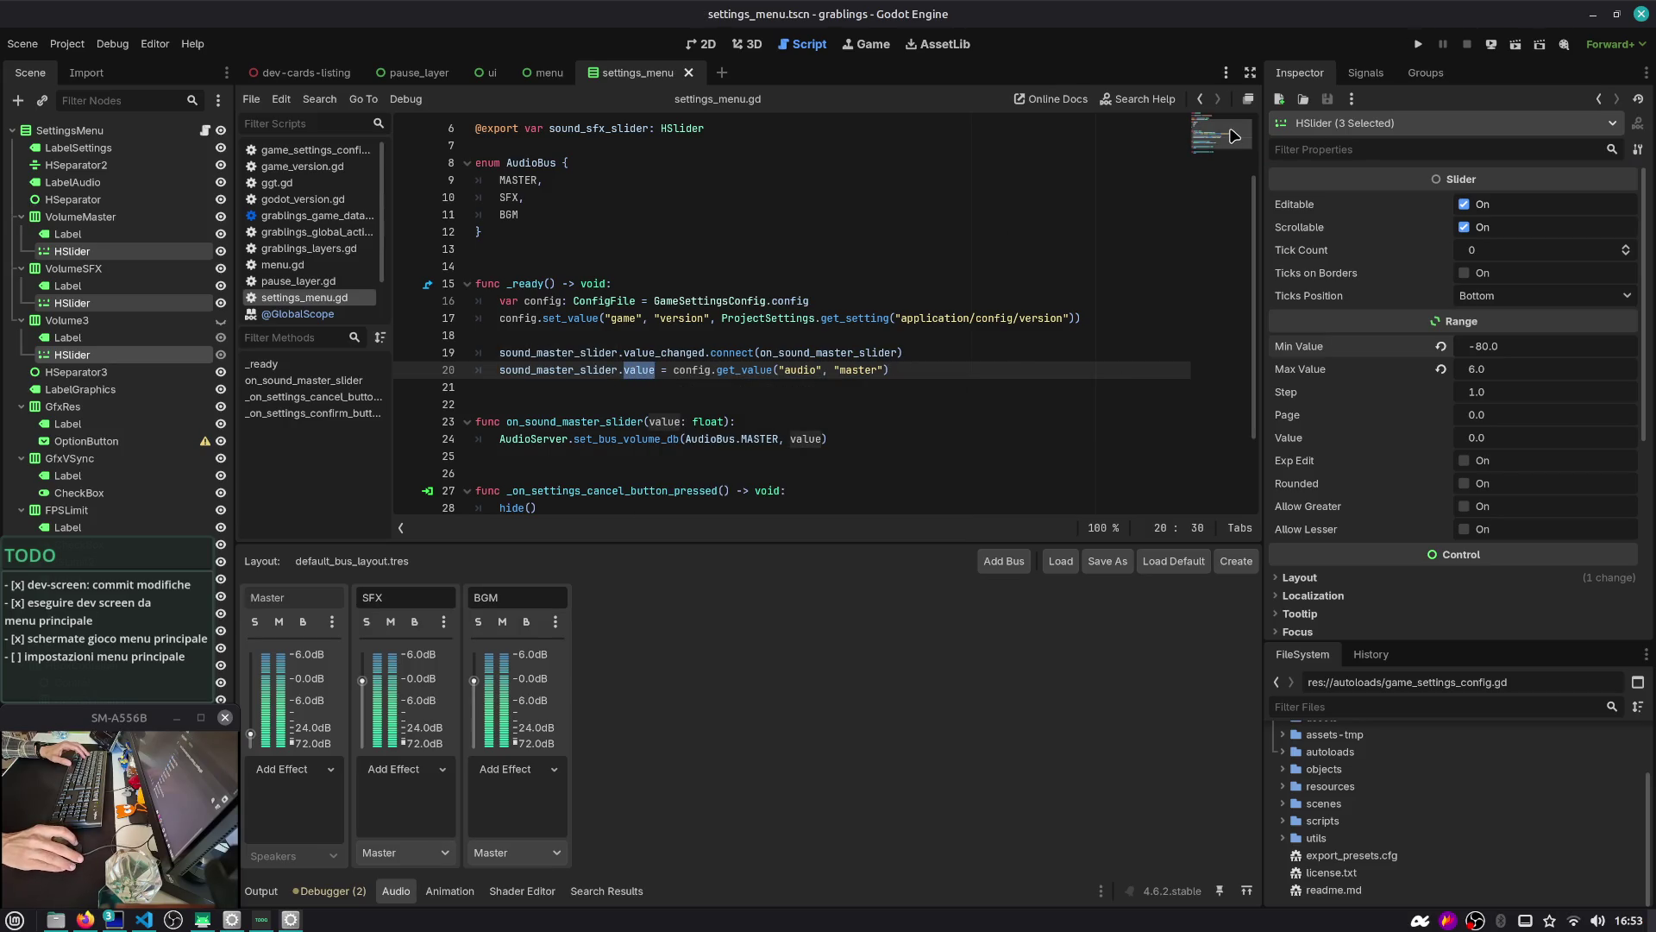
left_click(991, 304)
key("alt+Tab")
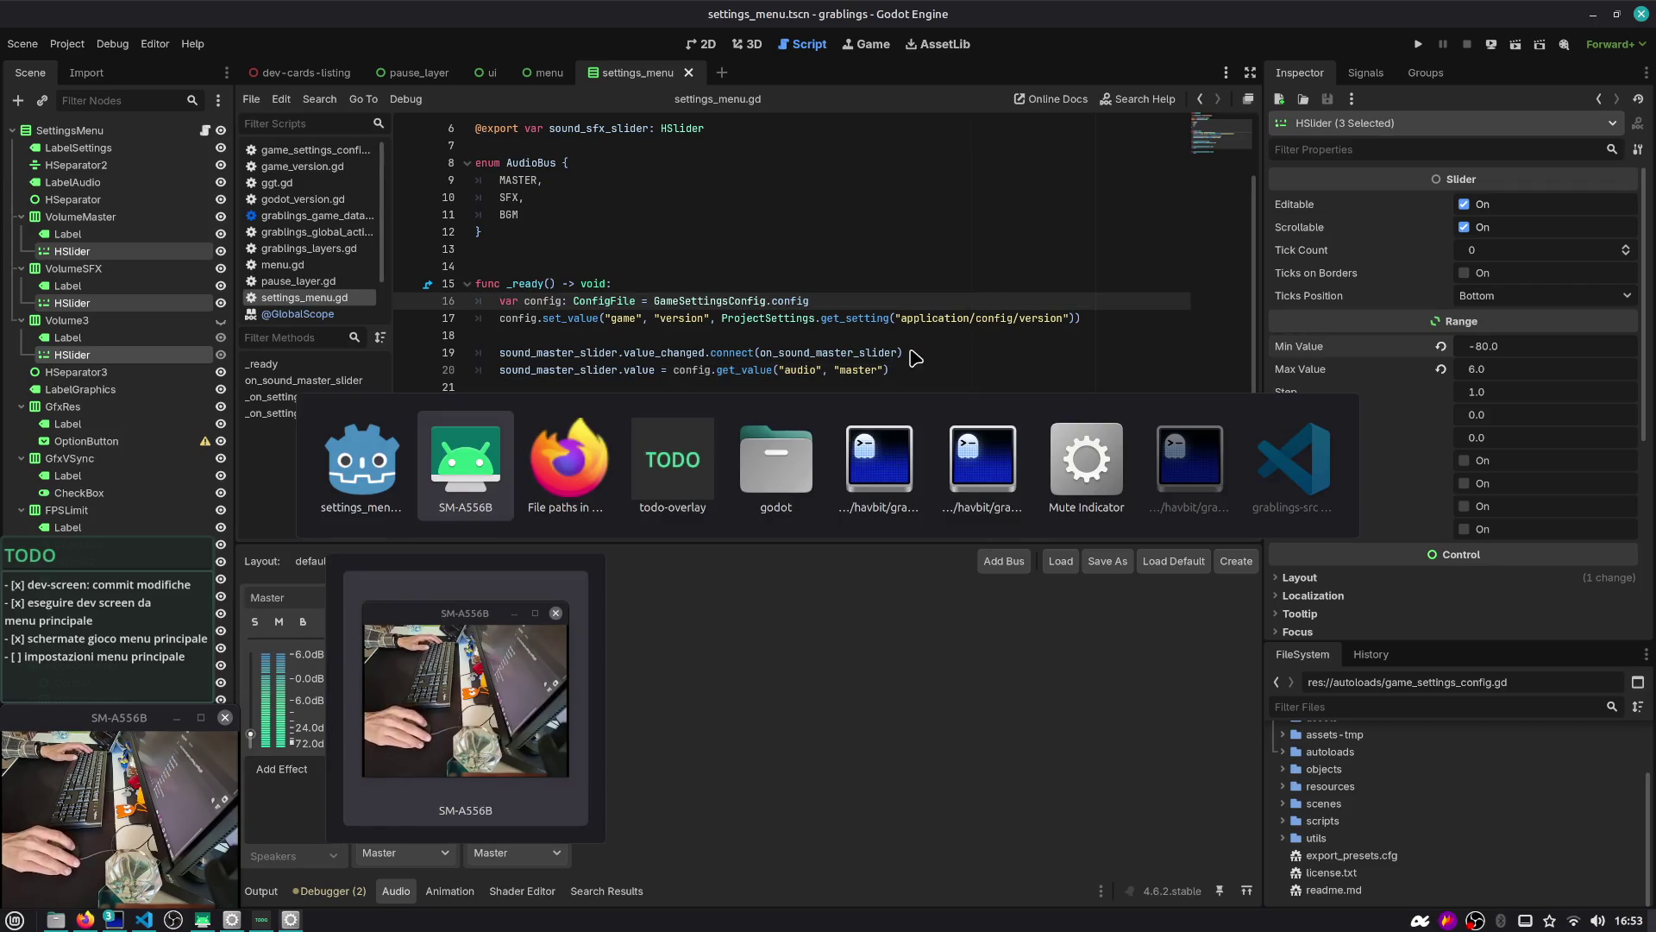
Run the game, move the Volume/Master slider, then stop and return to settings_menu.gd
left_click(1419, 44)
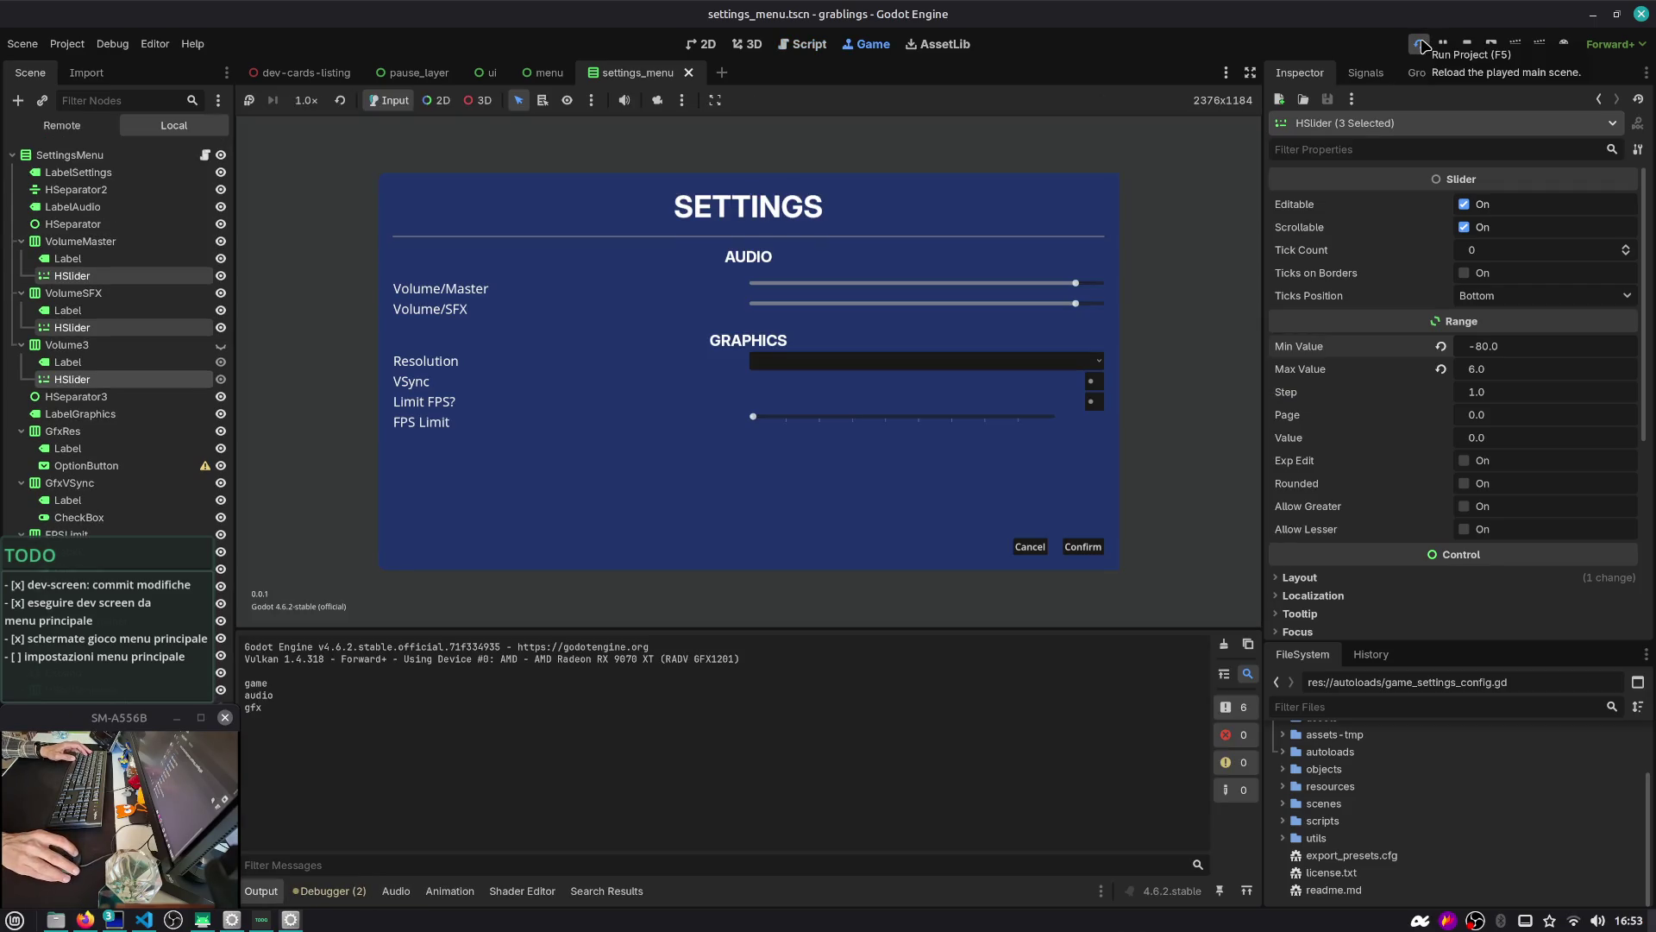
left_click(1072, 284)
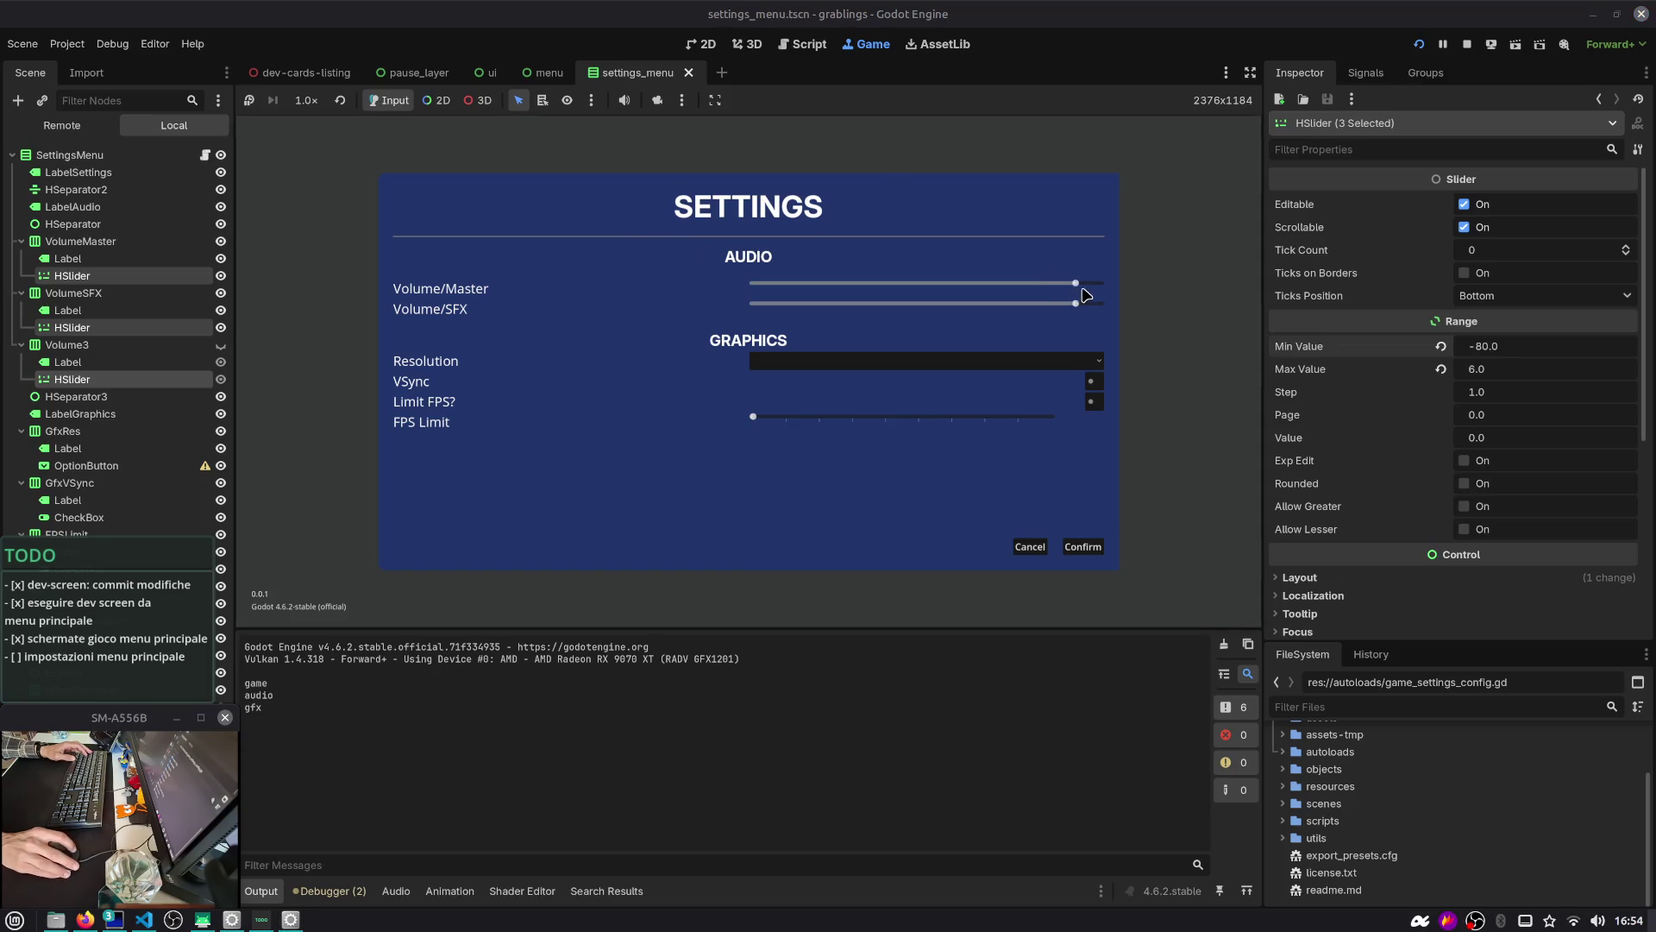
left_click(1466, 44)
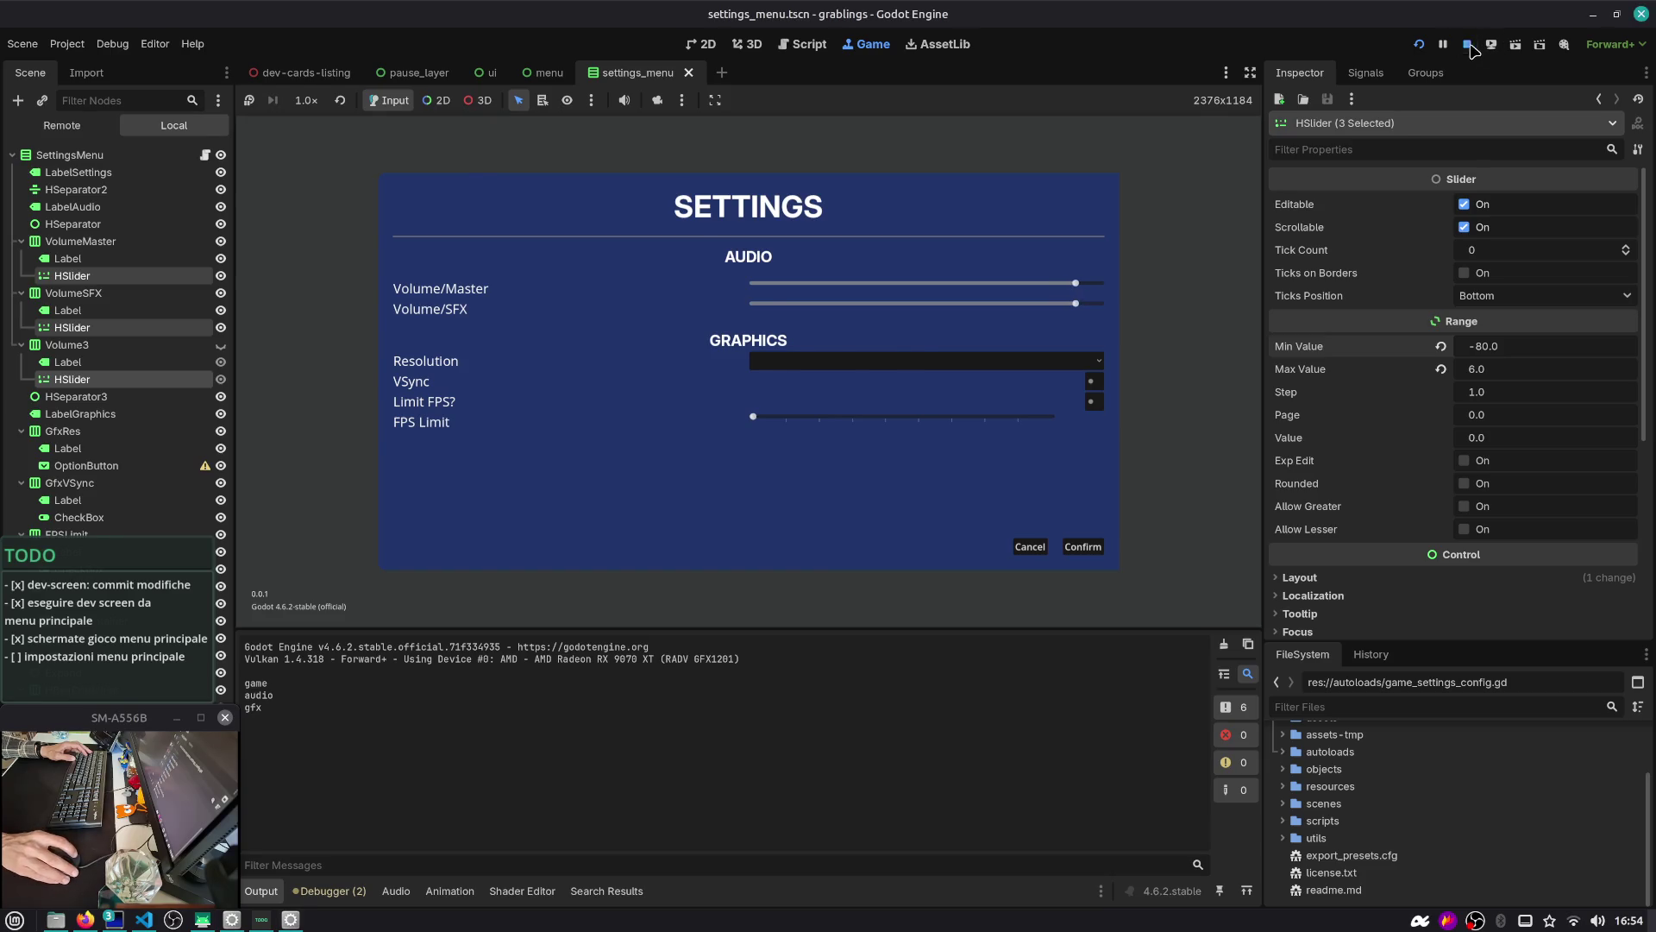
left_click(811, 476)
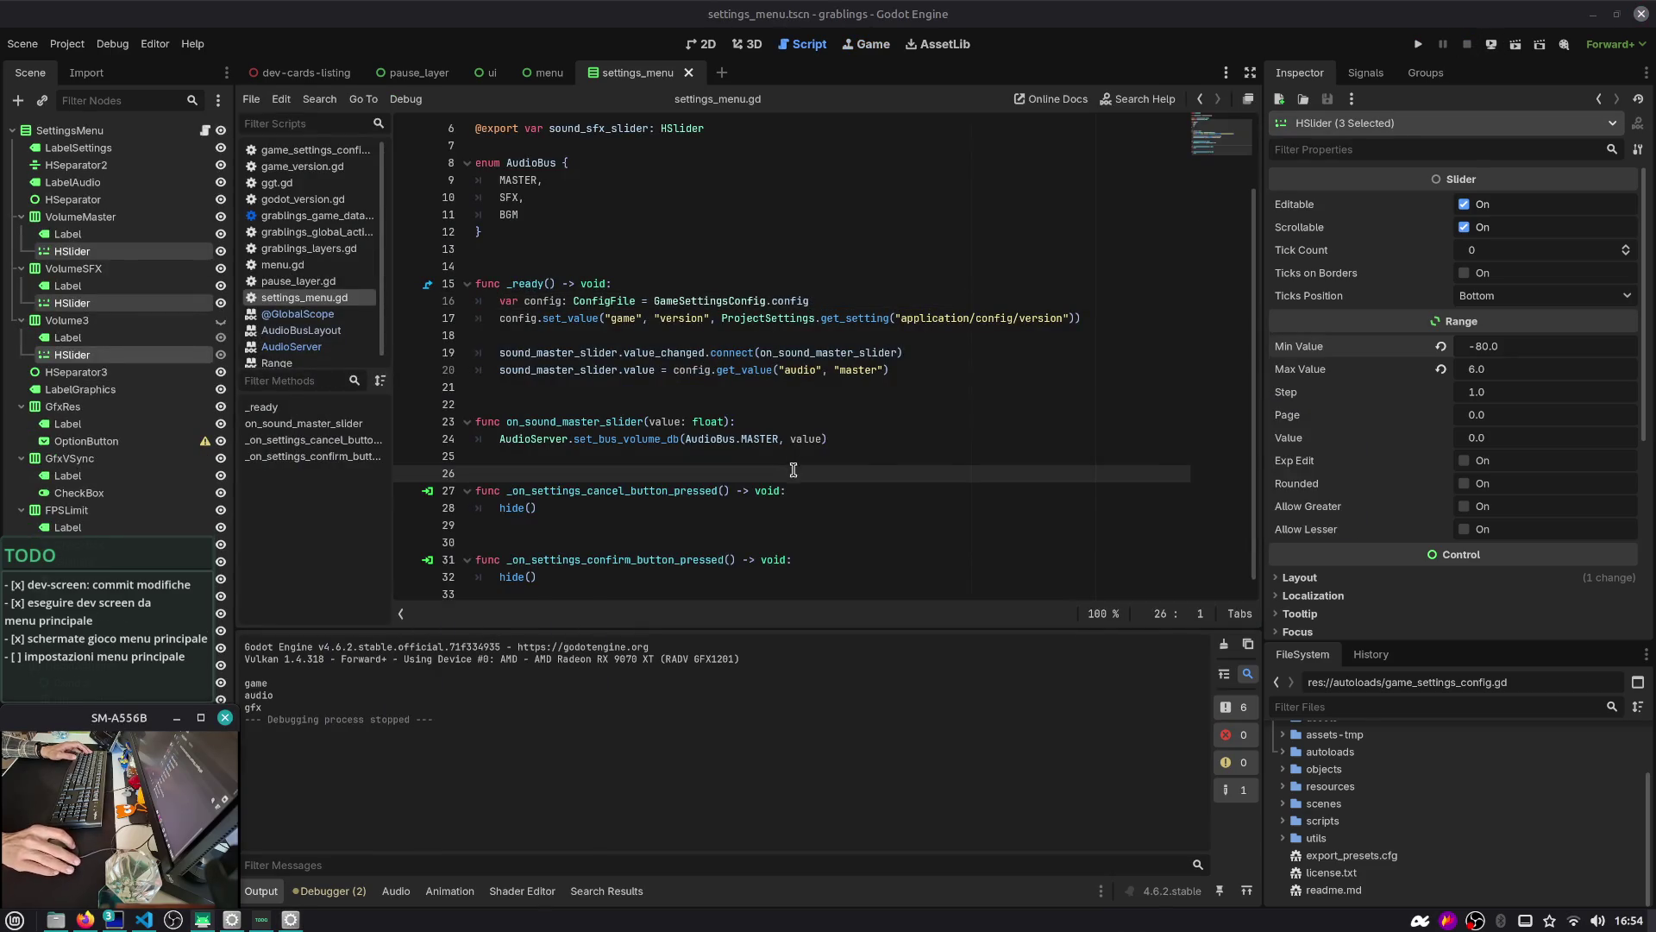
key("alt+Tab")
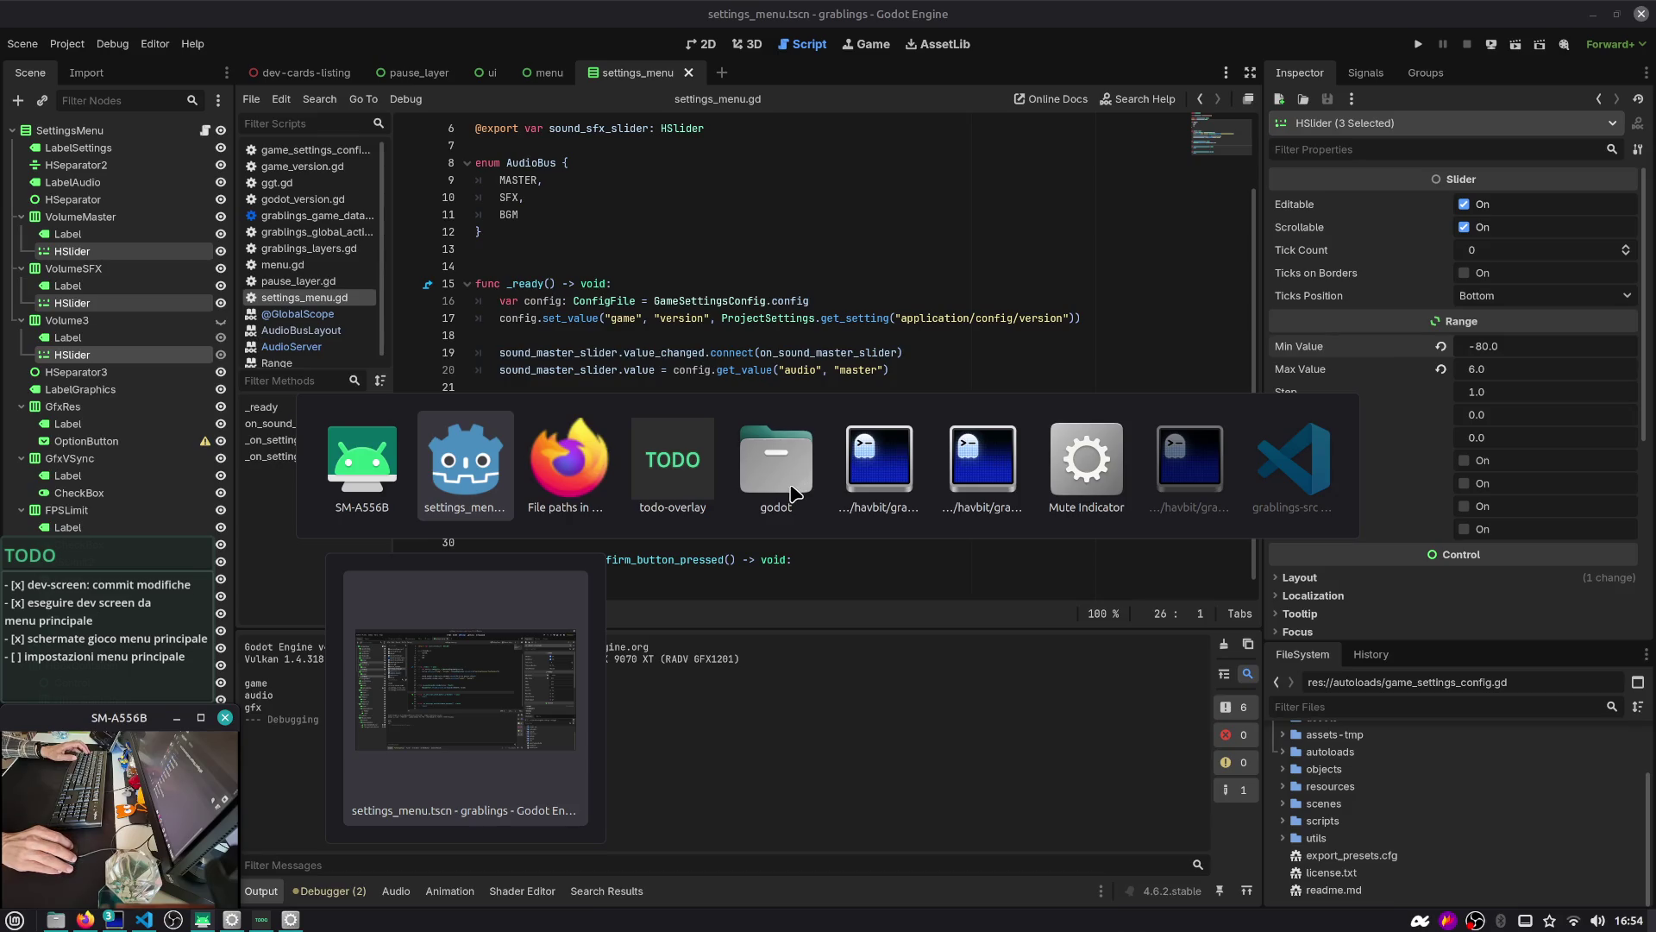
left_click(651, 466)
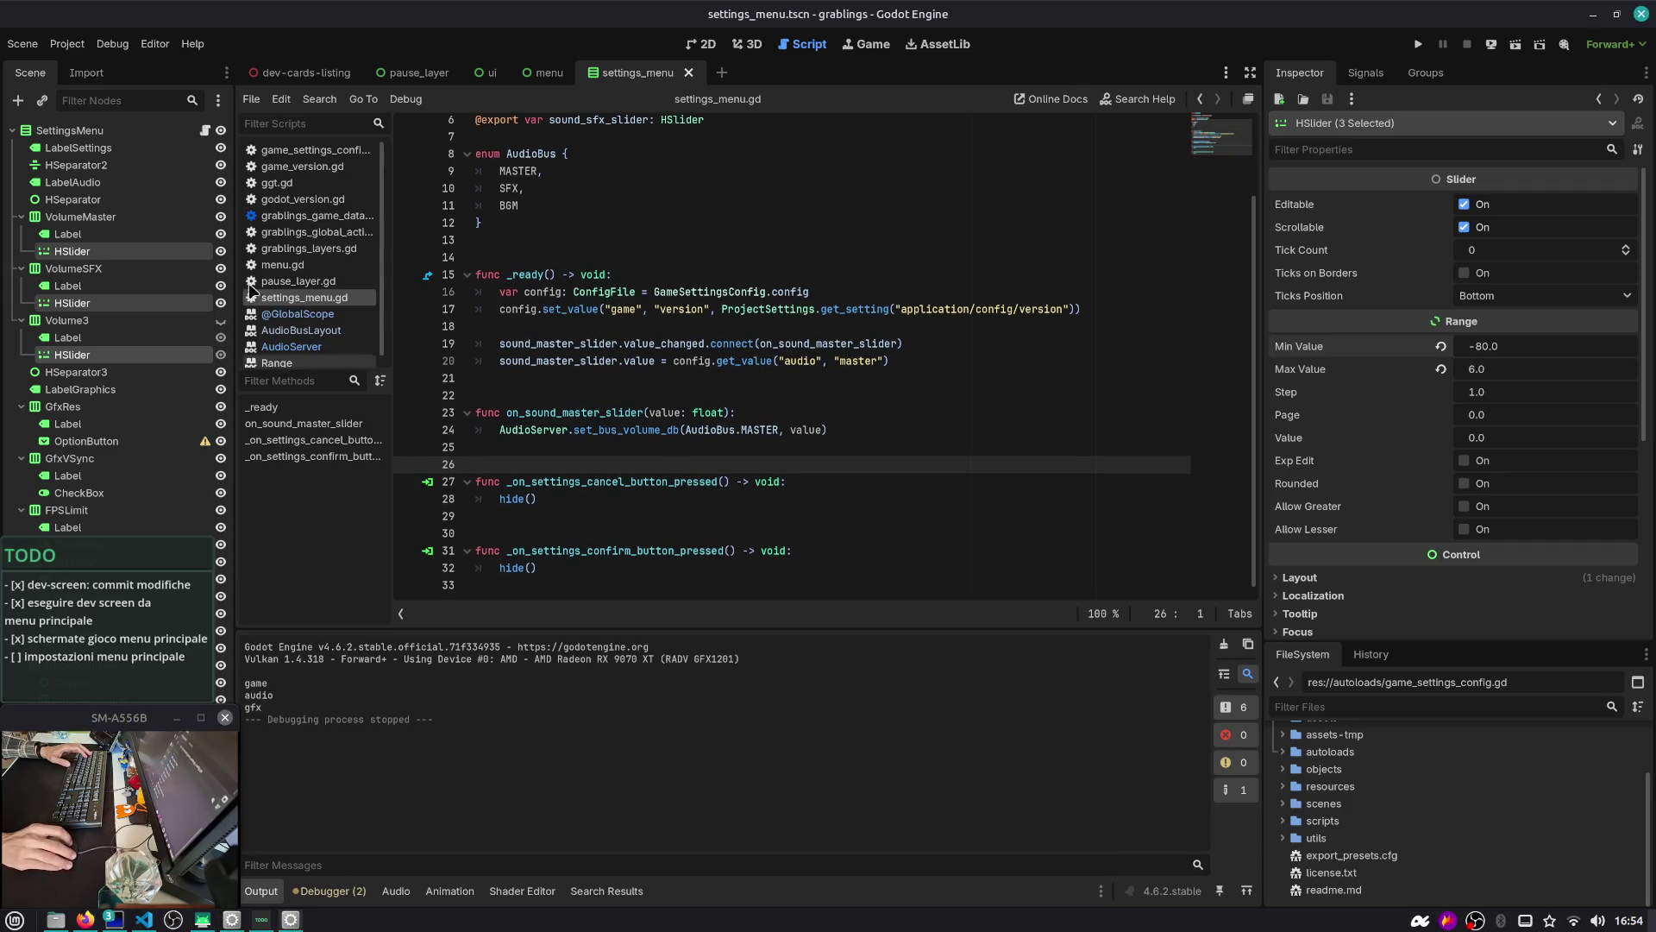
Replace the hide() call in _on_settings_confirm_button_pressed with the copied version config.set_value line
double_click(583, 550)
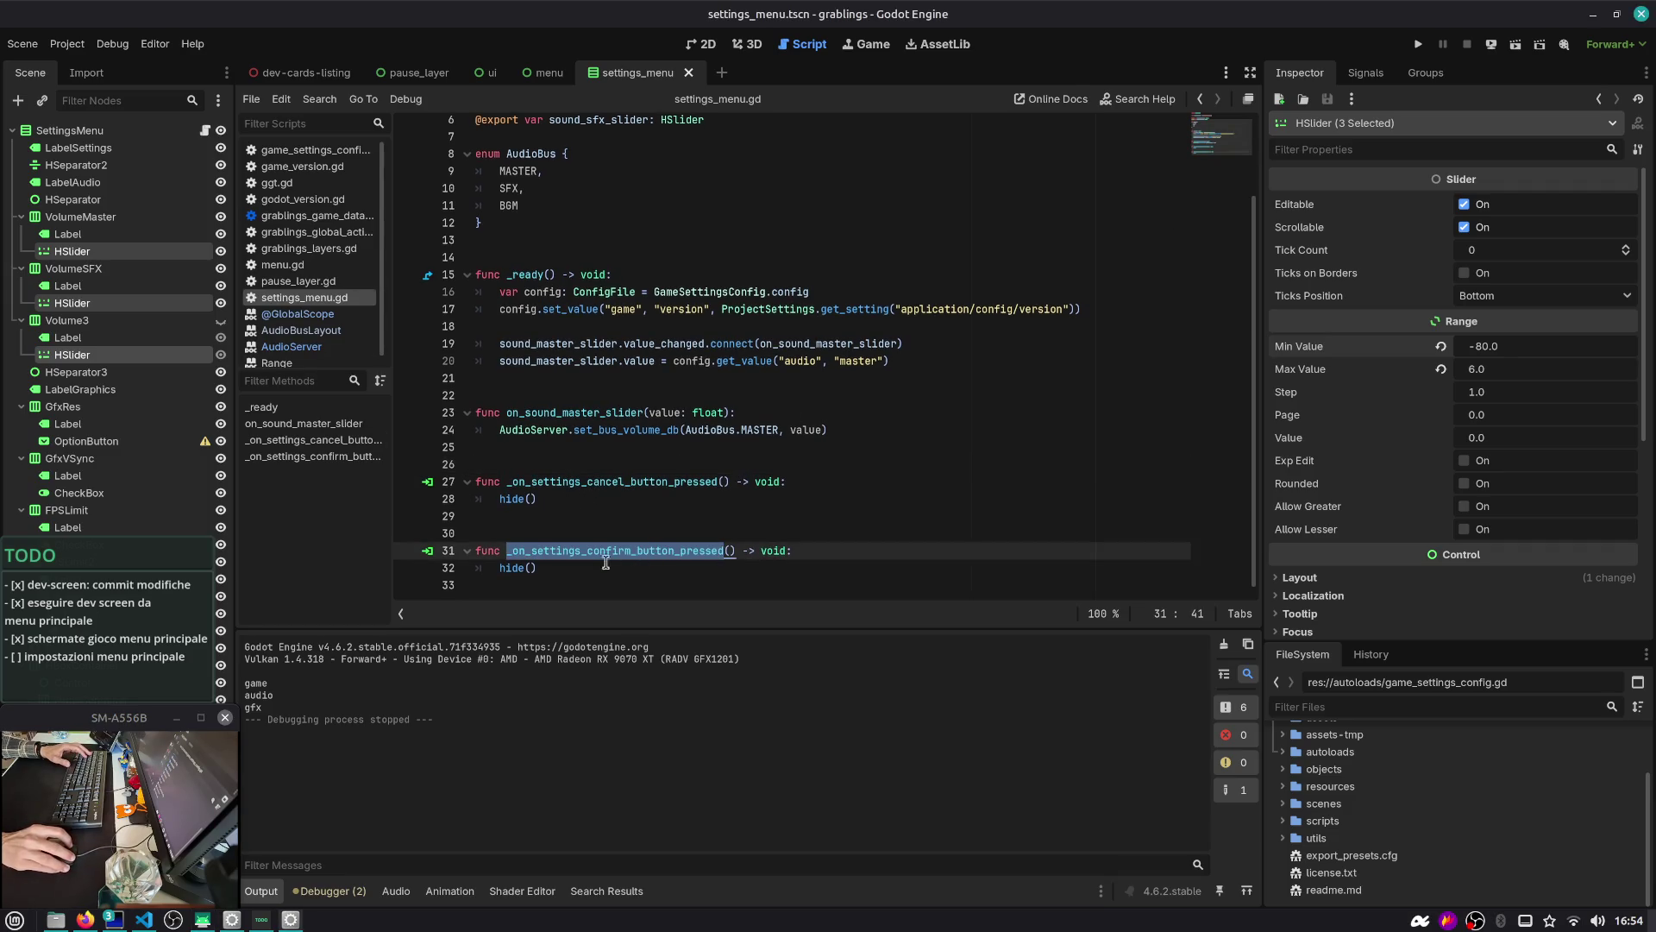
left_click(596, 319)
key("Home")
key("shift+End")
key("ctrl+c")
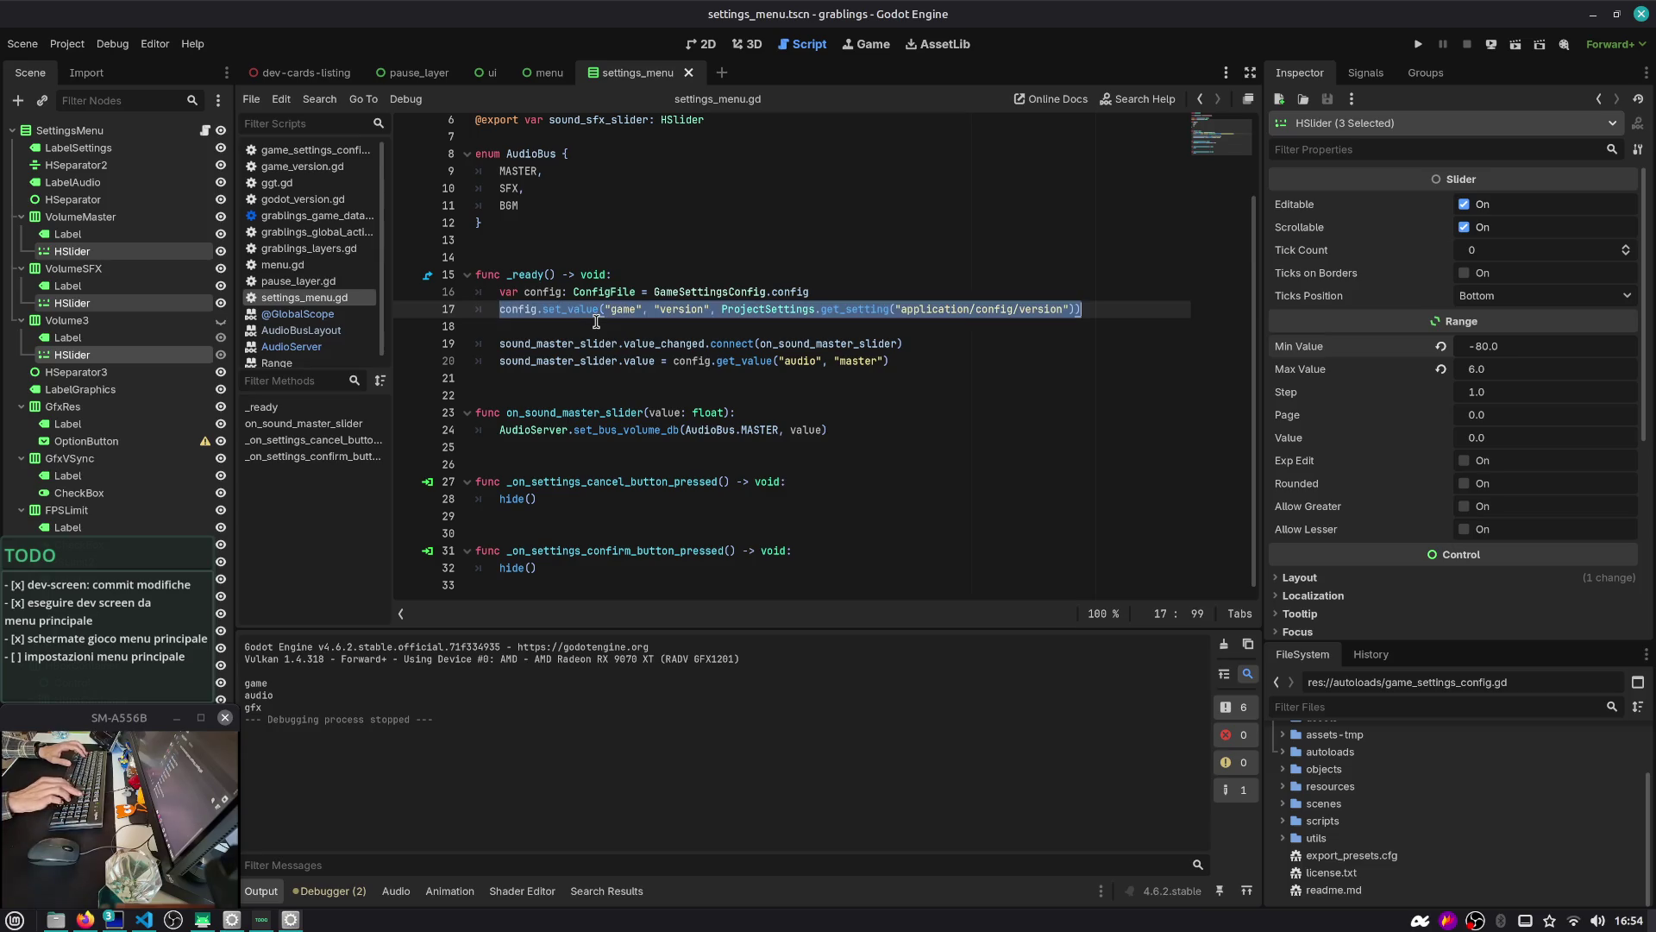
key("Down")
key("Down")
key("Down")
key("Up")
key("End")
key("shift+Home")
key("ctrl+v")
key("ctrl+shift+Right")
scroll(483, 285, "down", 1)
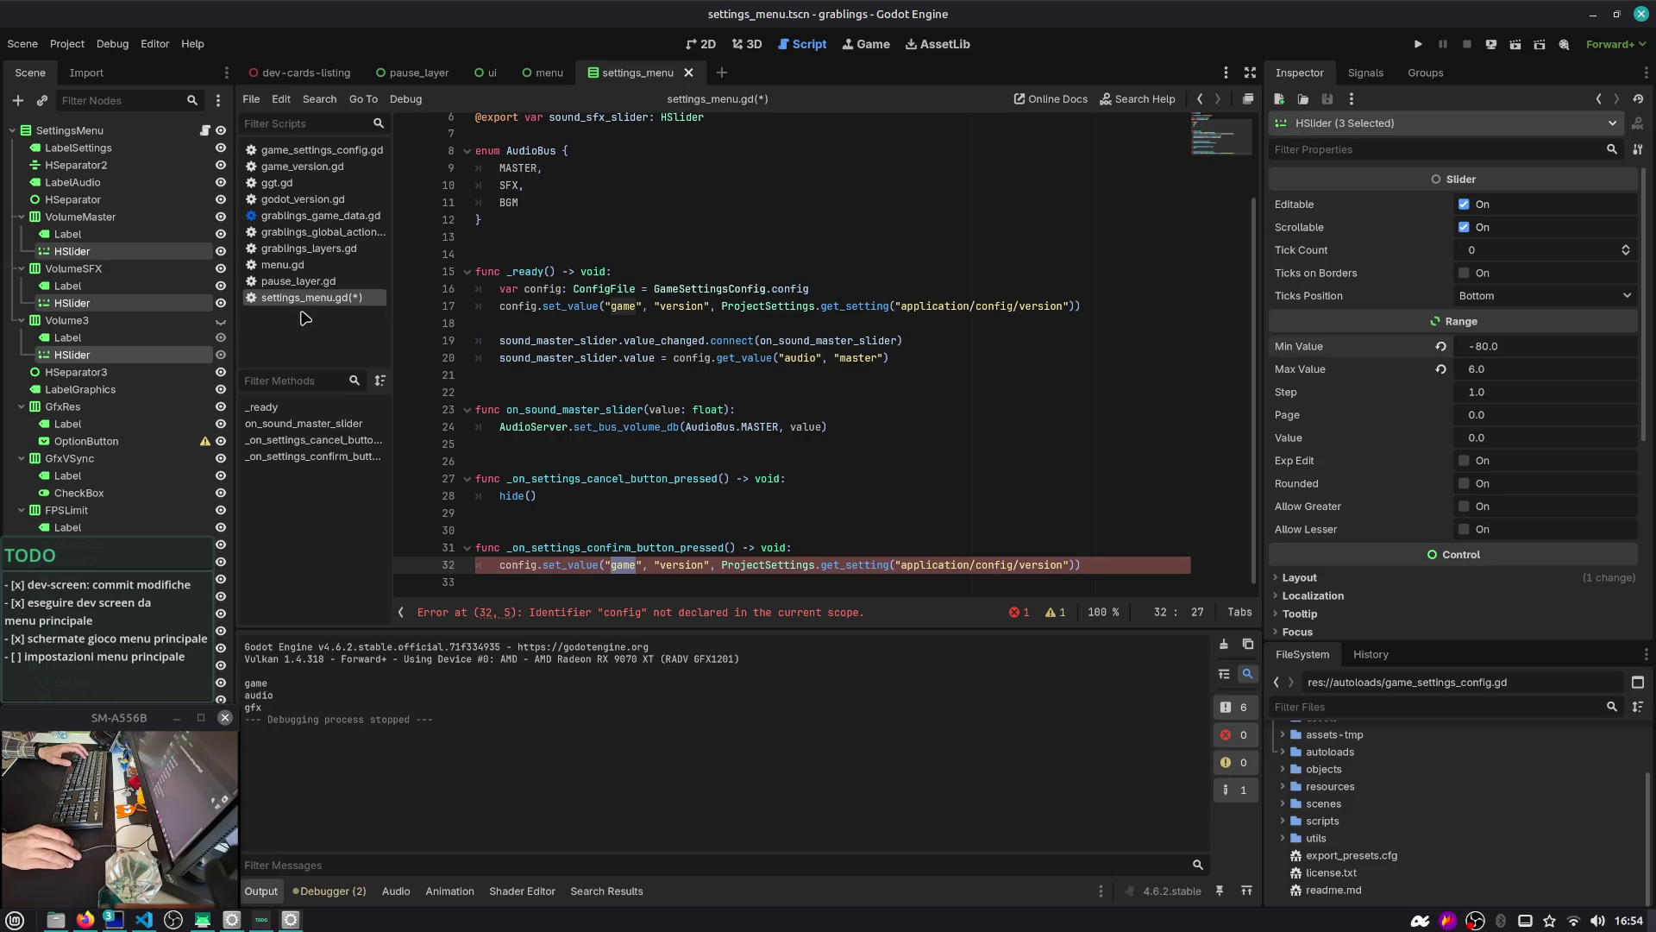
Close the unused menu.gd, pause_layer.gd, godot_version.gd and game_version.gd scripts
middle_click(301, 266)
middle_click(302, 266)
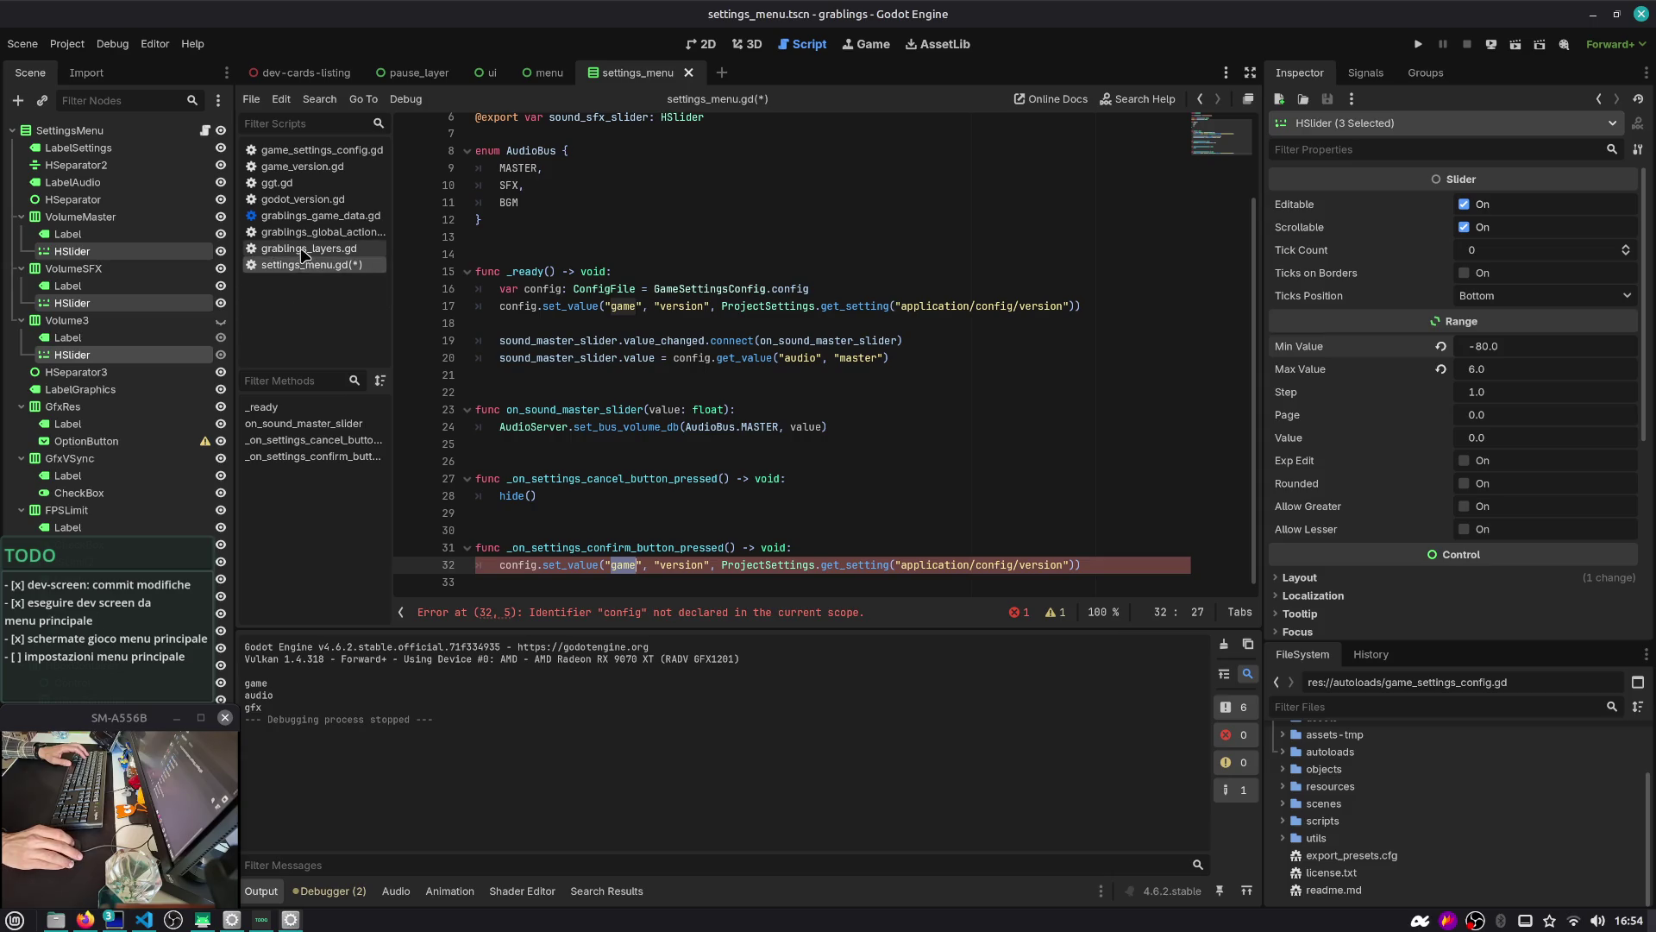
left_click(306, 215)
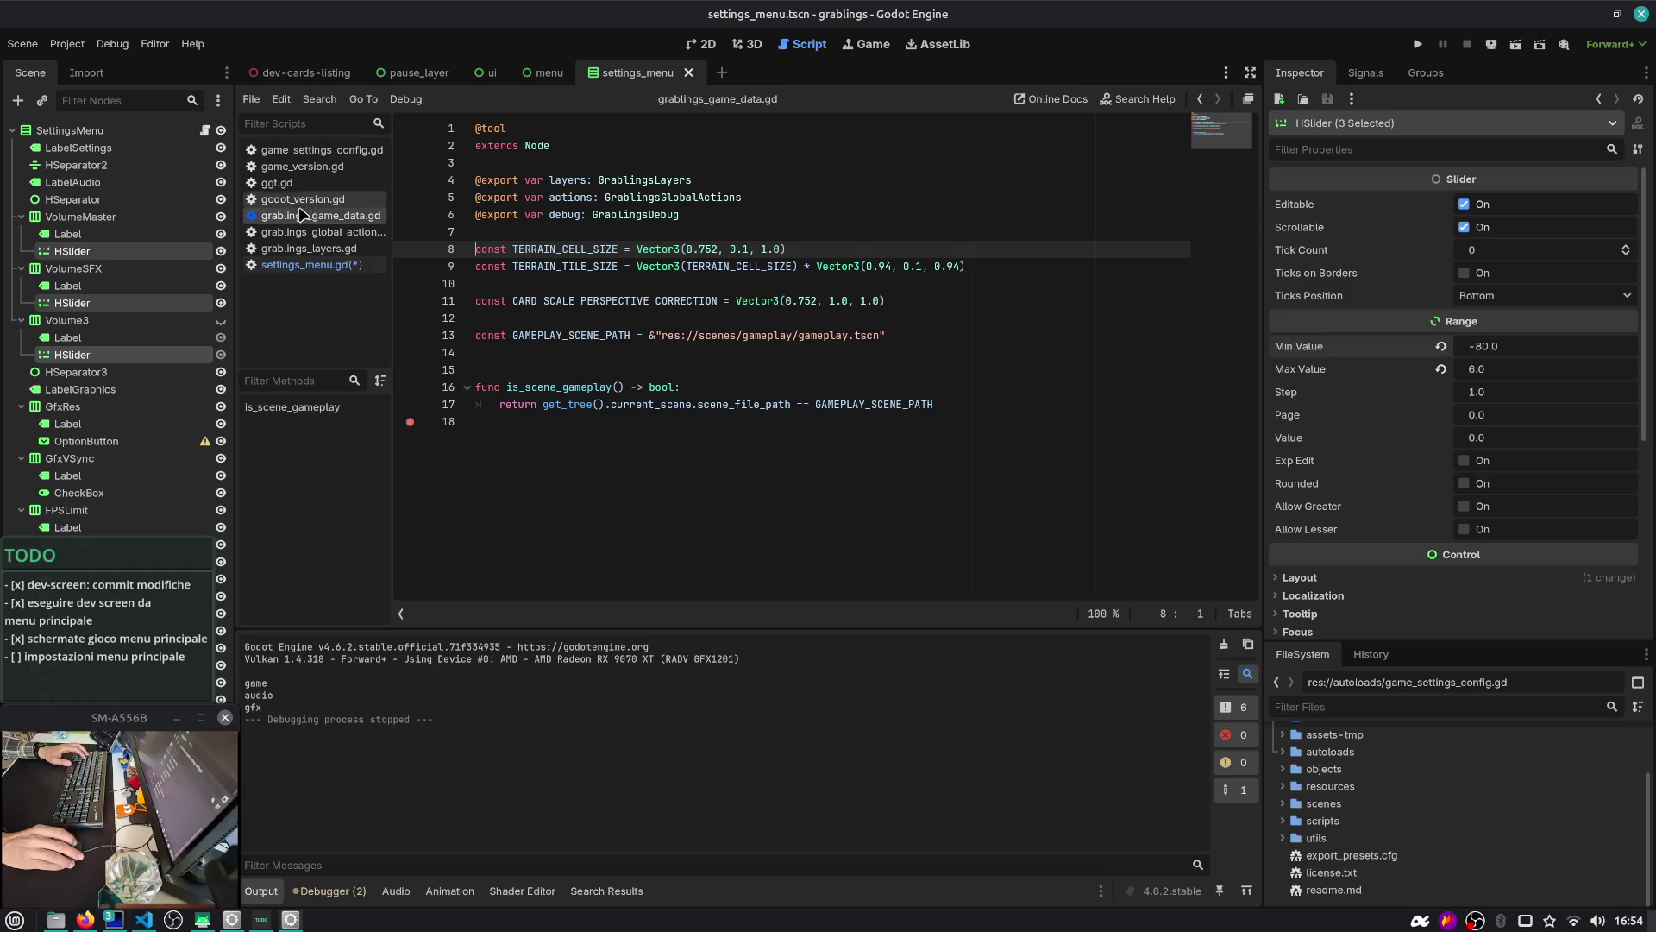
left_click(320, 203)
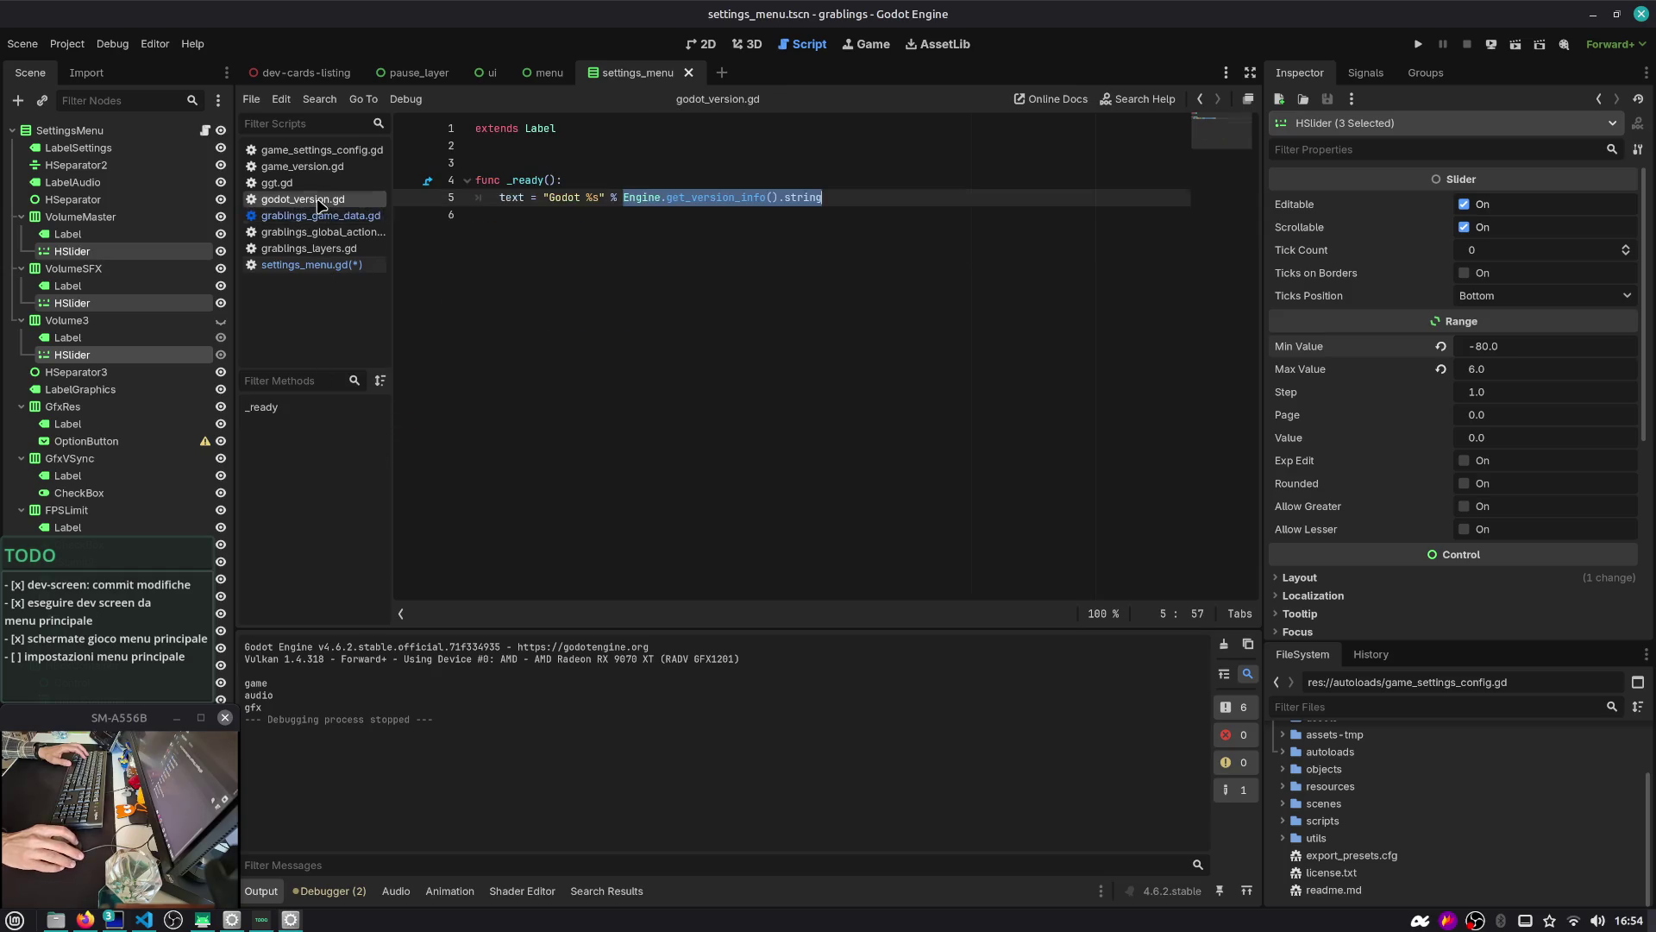
middle_click(320, 204)
left_click(317, 198)
left_click(316, 182)
left_click(313, 168)
middle_click(313, 168)
Paste the default config lines 20–29 from game_settings_config.gd into the confirm handler
left_click(313, 150)
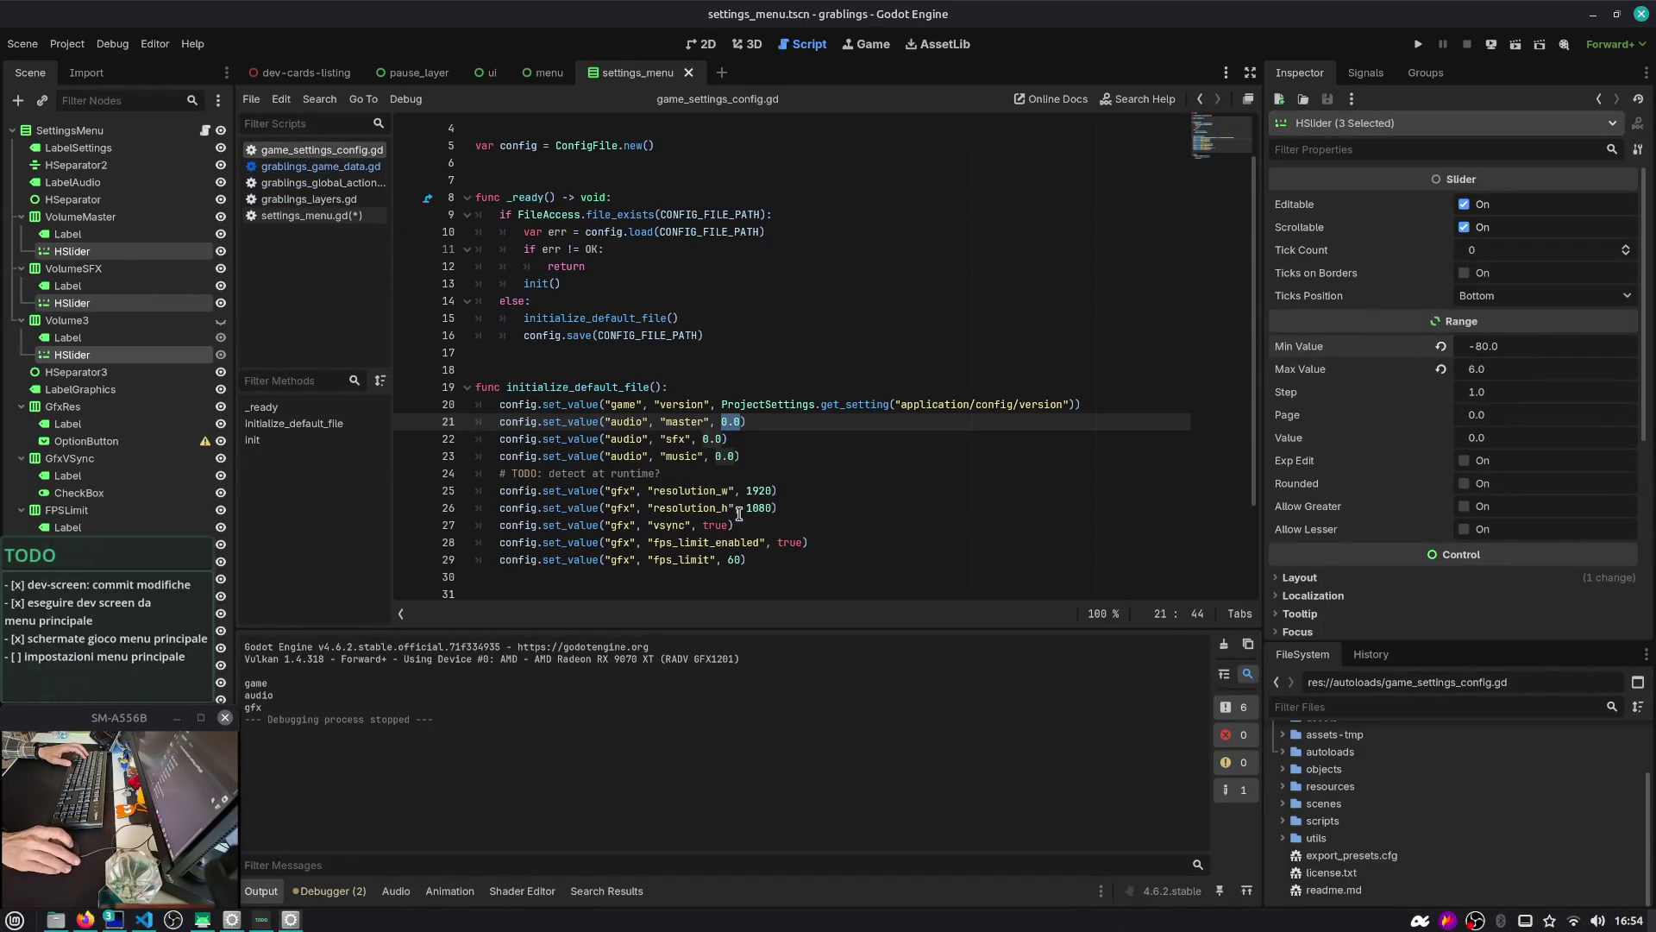
left_click(754, 559)
left_click(419, 406, "shift")
left_click(1201, 100)
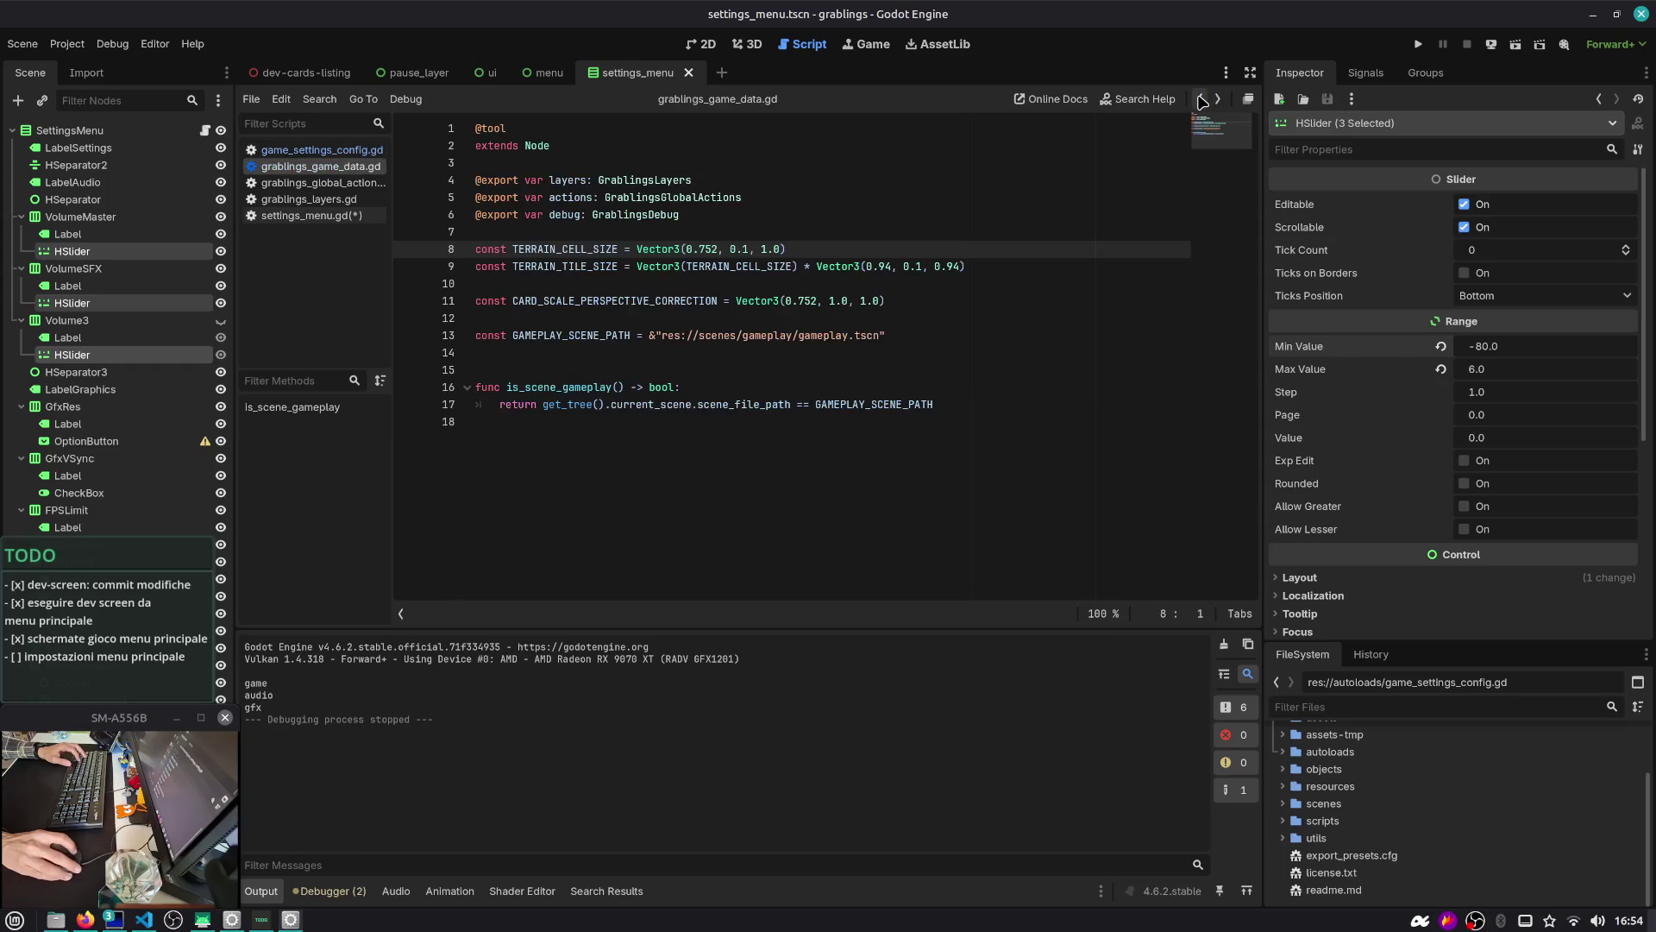
left_click(1199, 100)
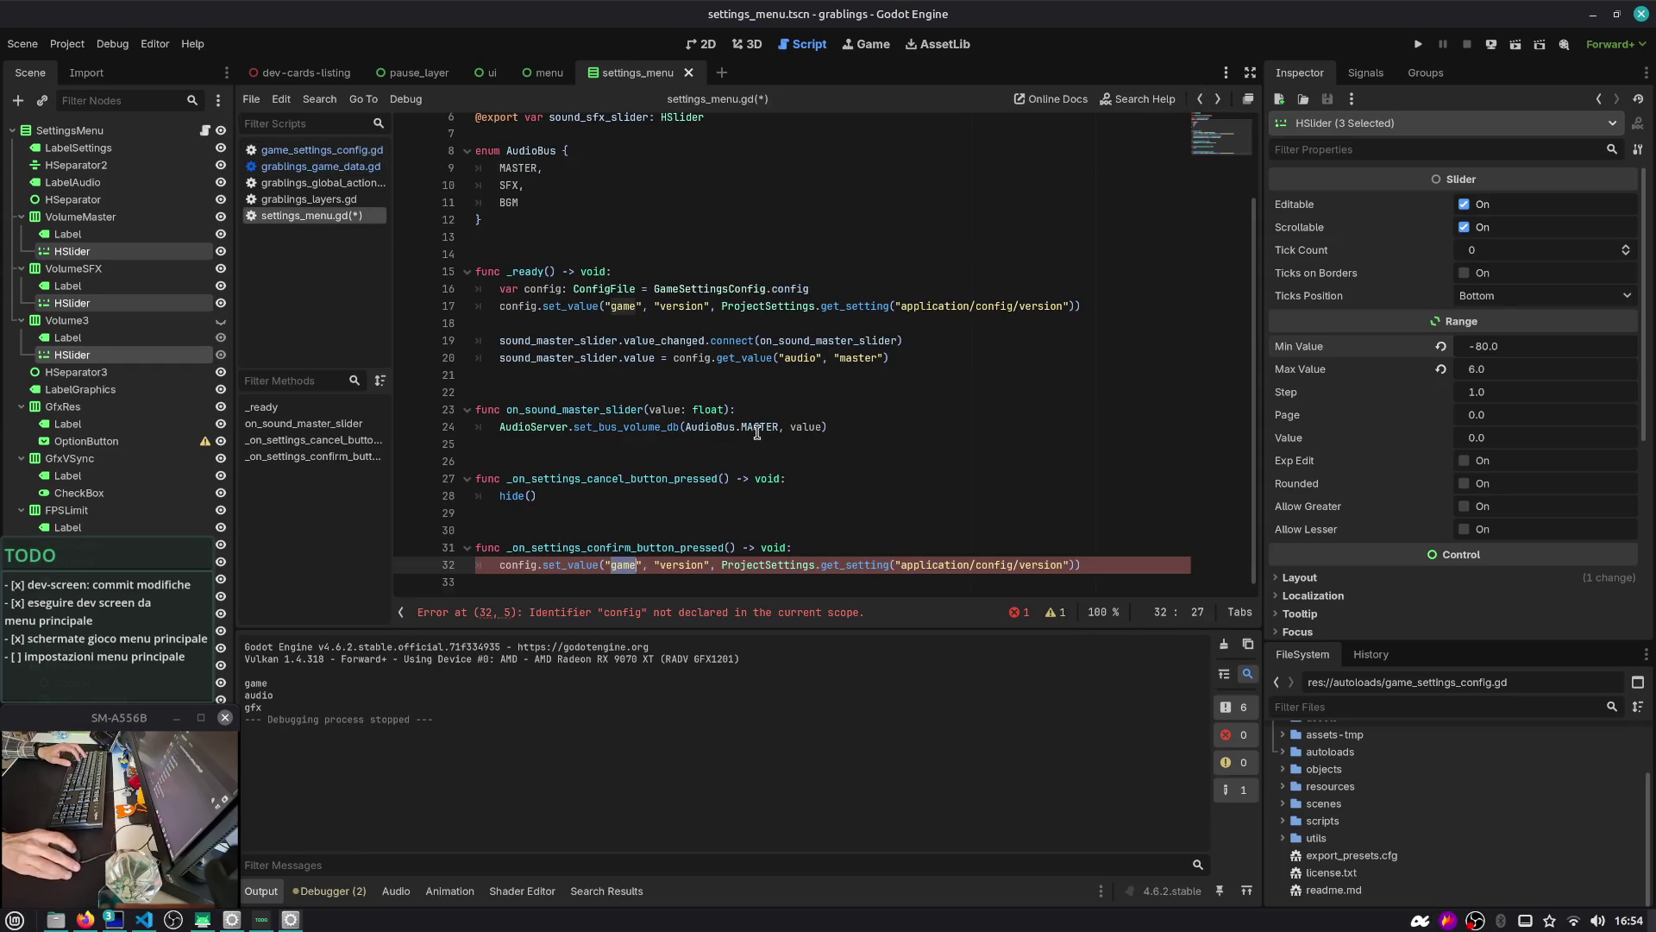
key("Home")
type("config.set_value(\"game\", \"version\", ProjectSettings.get_setting(\"application/config/version\")) \tconfig.set_value(\"audio\", \"master\", 0.0) \tconfig.set_value(\"audio\", \"sfx\", 0.0) \tconfig.set_value(\"audio\", \"music\", 0.0) \t# TODO: detect at runtime? \tconfig.set_value(\"gfx\", \"resolution_w\", 1920) \tconfig.set_value(\"gfx\", \"resolution_h\", 1080) \tconfig.set_value(\"gfx\", \"vsync\", true) \tconfig.set_value(\"gfx\", \"fps_limit_enabled\", true) \tconfig.set_value(\"gfx\", \"fps_limit\", 60)")
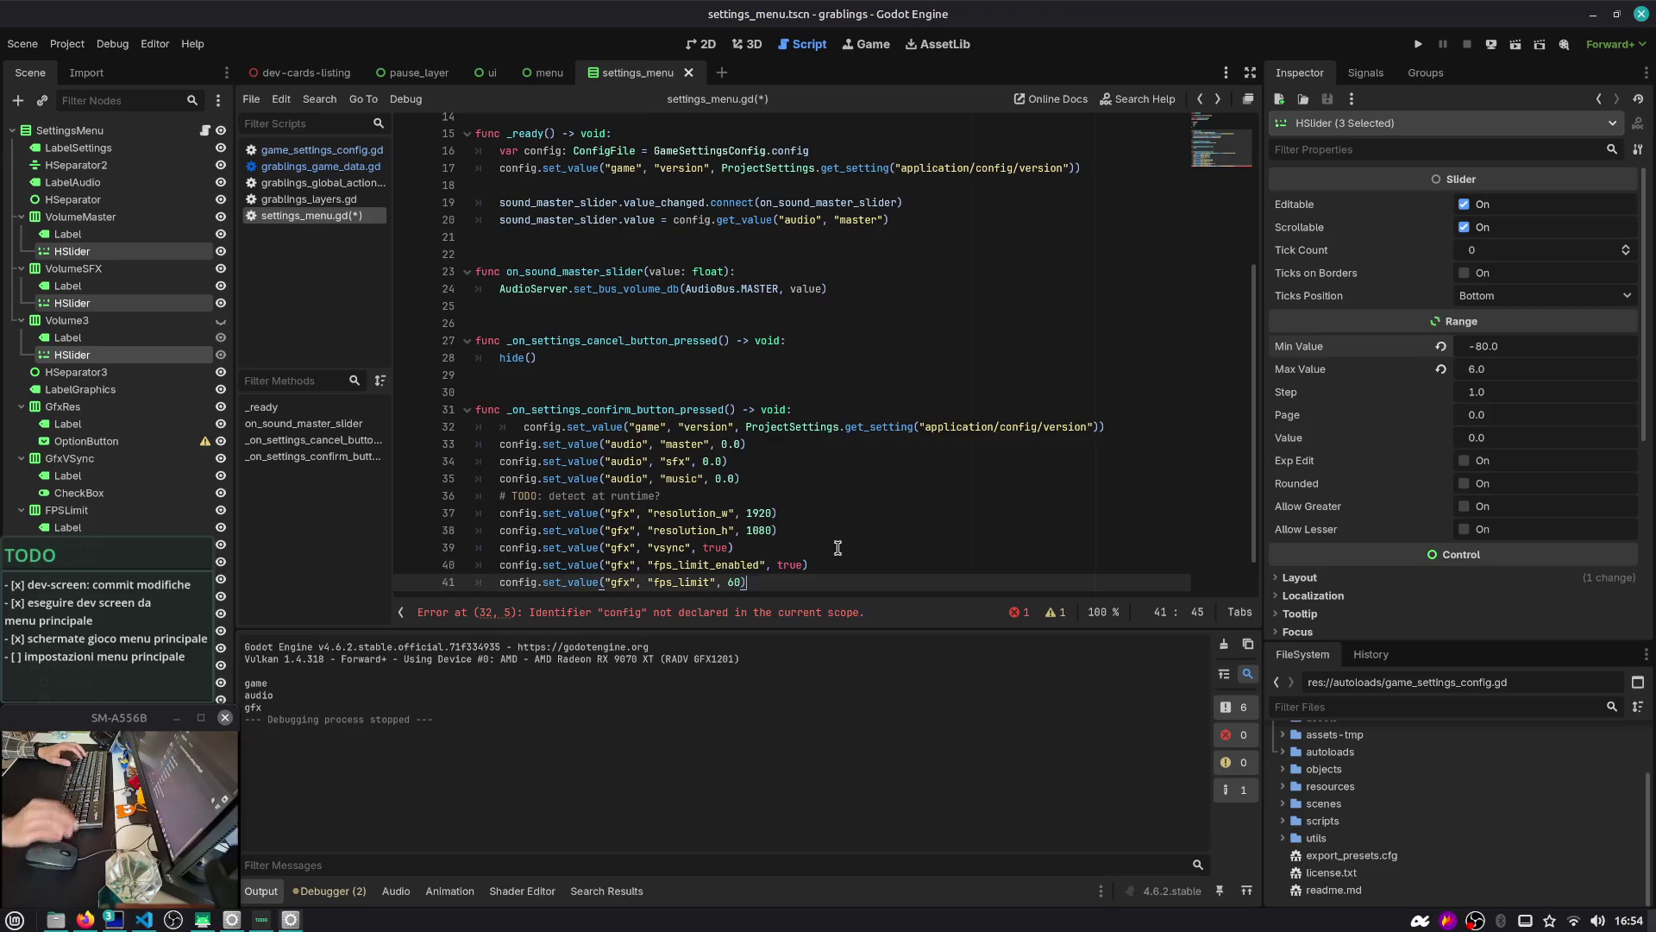
key("Up")
key("Up")
key("Up")
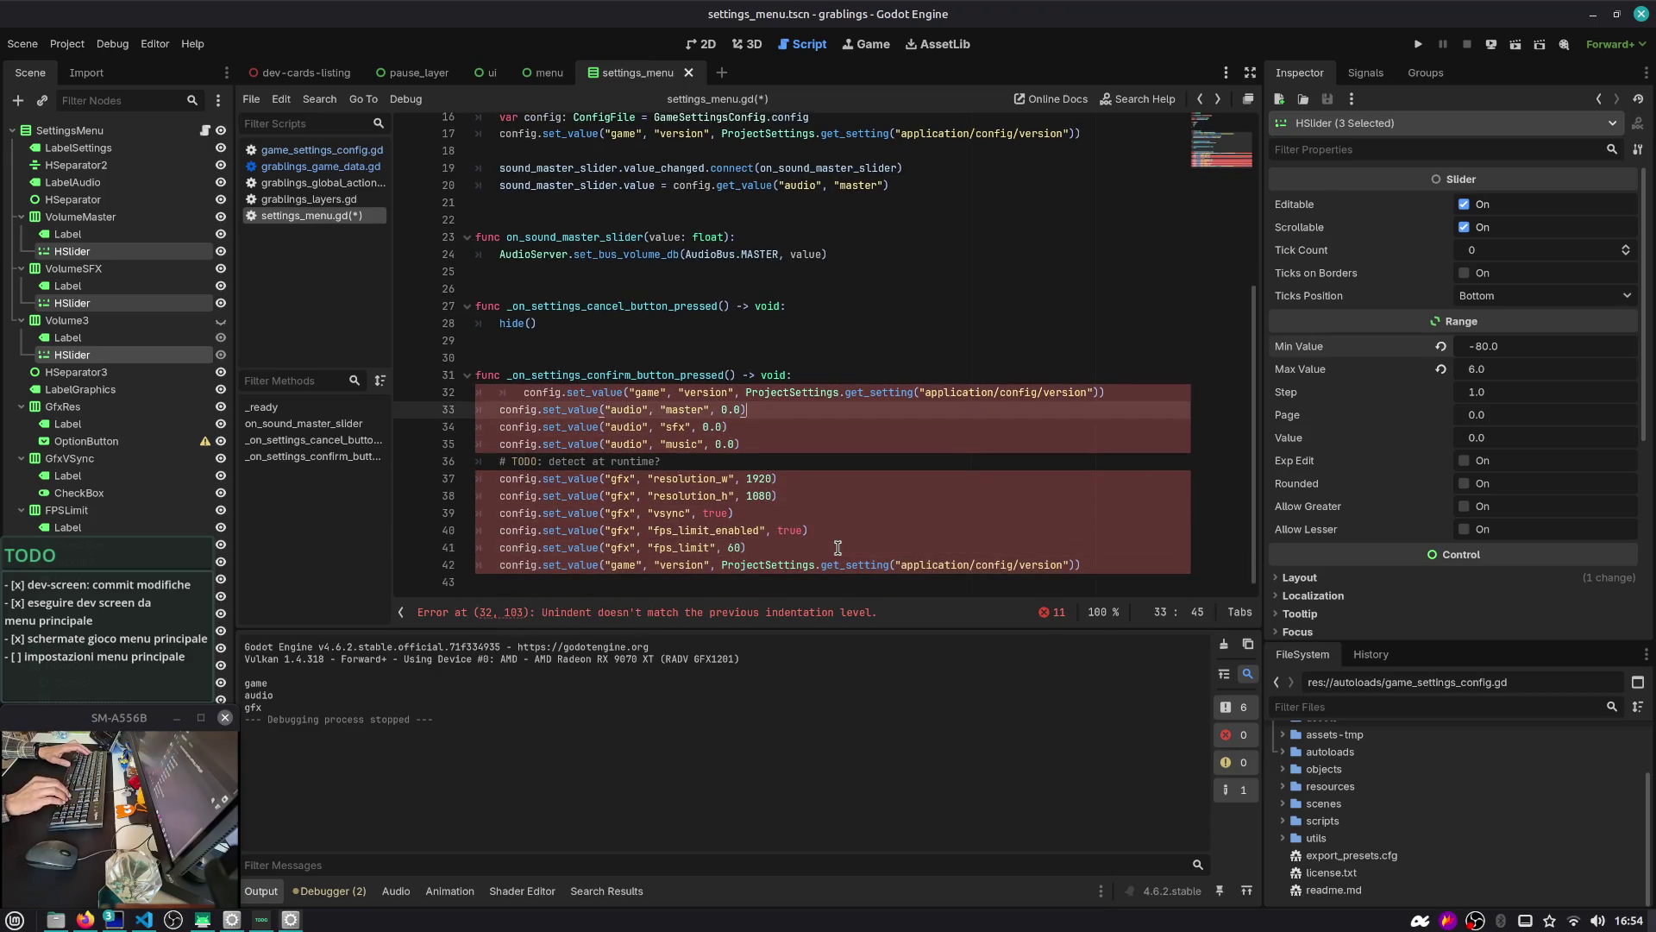